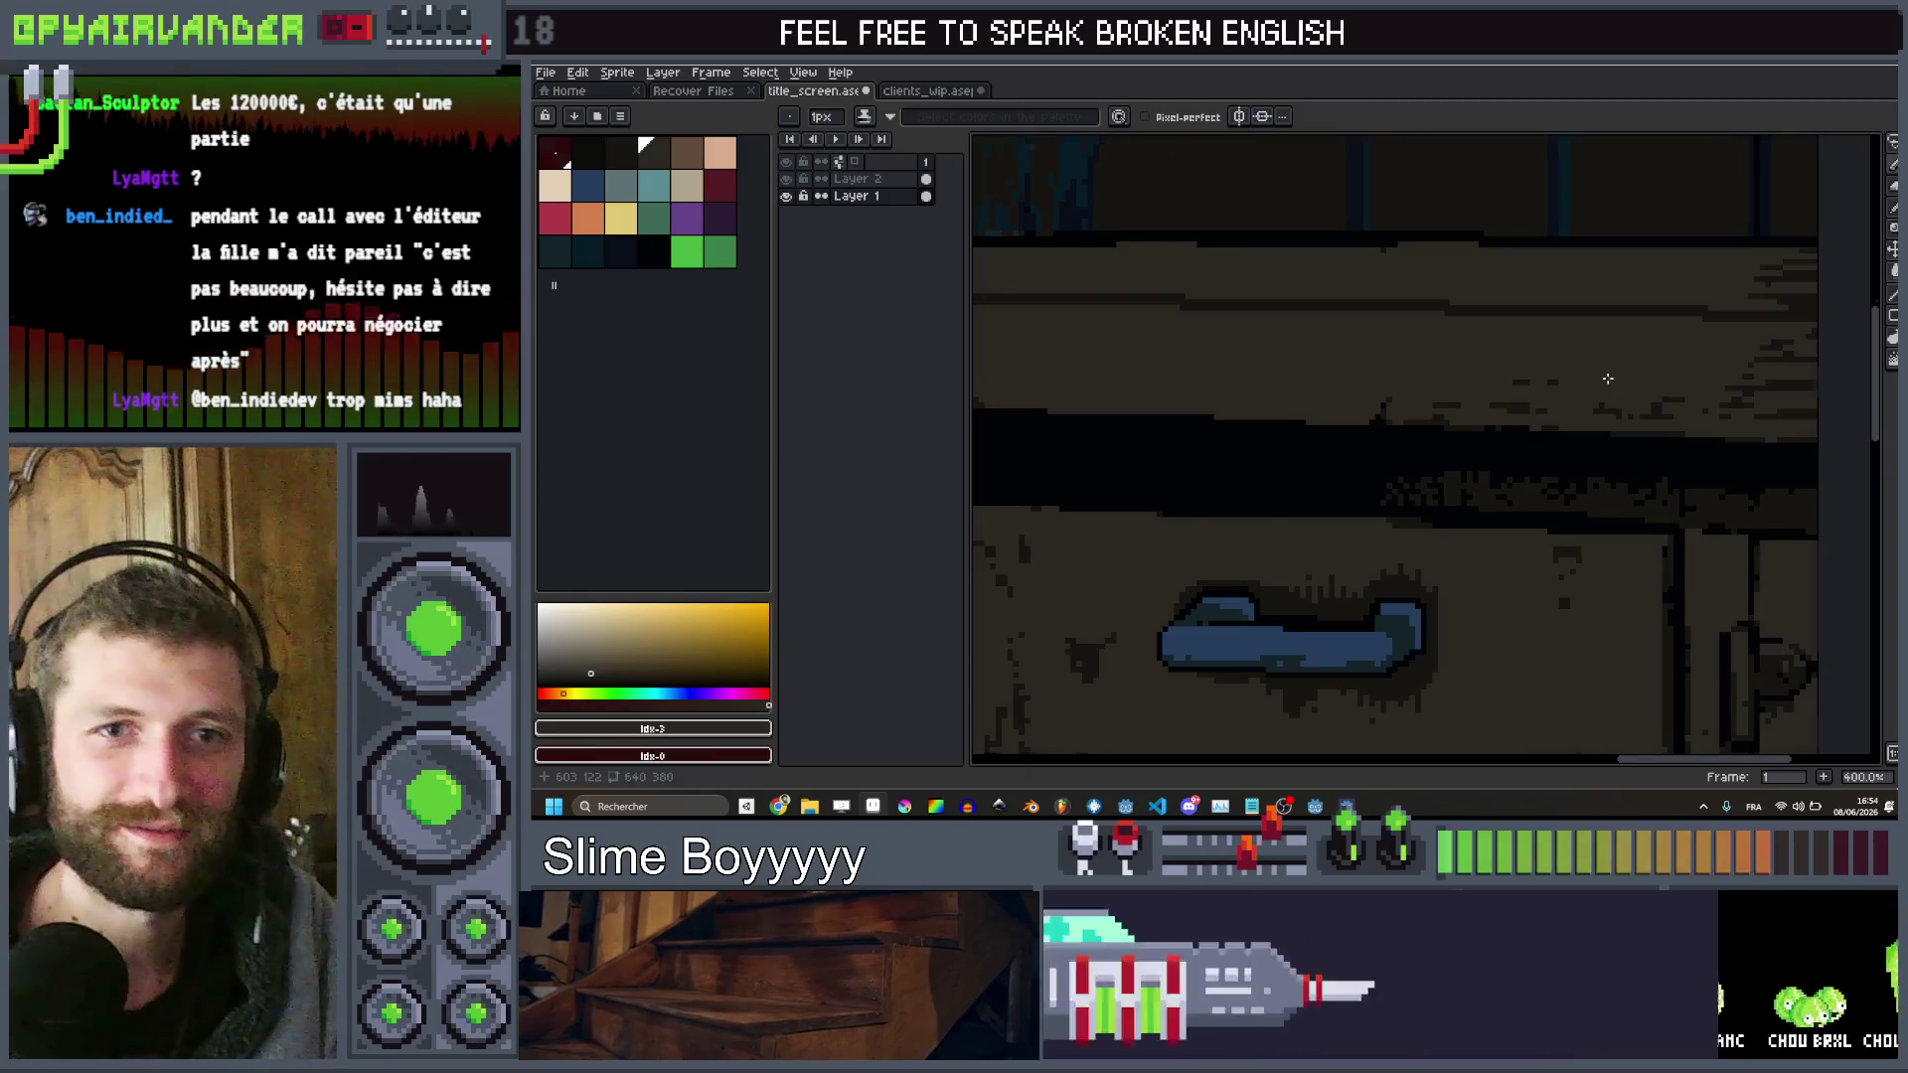
# Erase the two stray dark pixel blocks from the drawer's wood
pyautogui.scroll(5, 1606, 376)
pyautogui.moveTo(1602, 373)
pyautogui.mouseDown()
pyautogui.moveTo(1589, 341)
pyautogui.moveTo(1448, 348)
pyautogui.mouseUp()
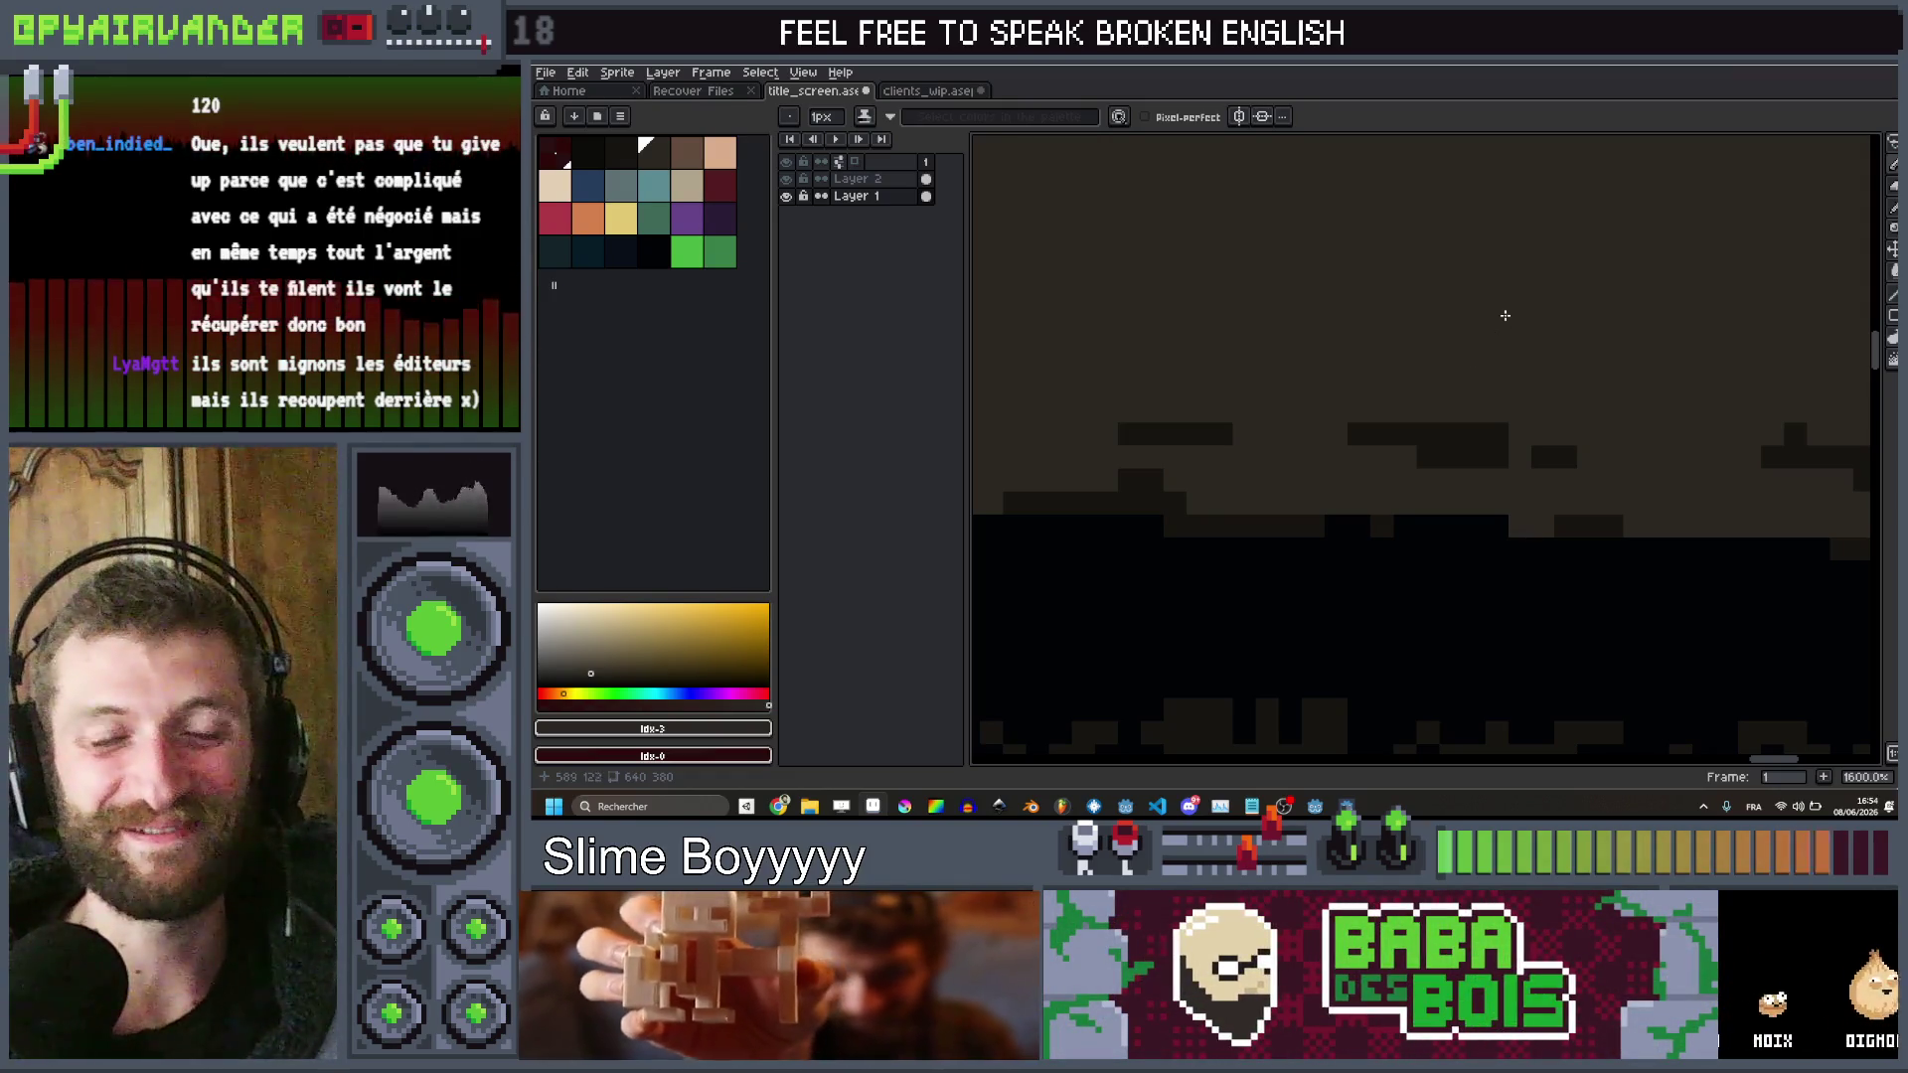
pyautogui.scroll(-6, 1495, 324)
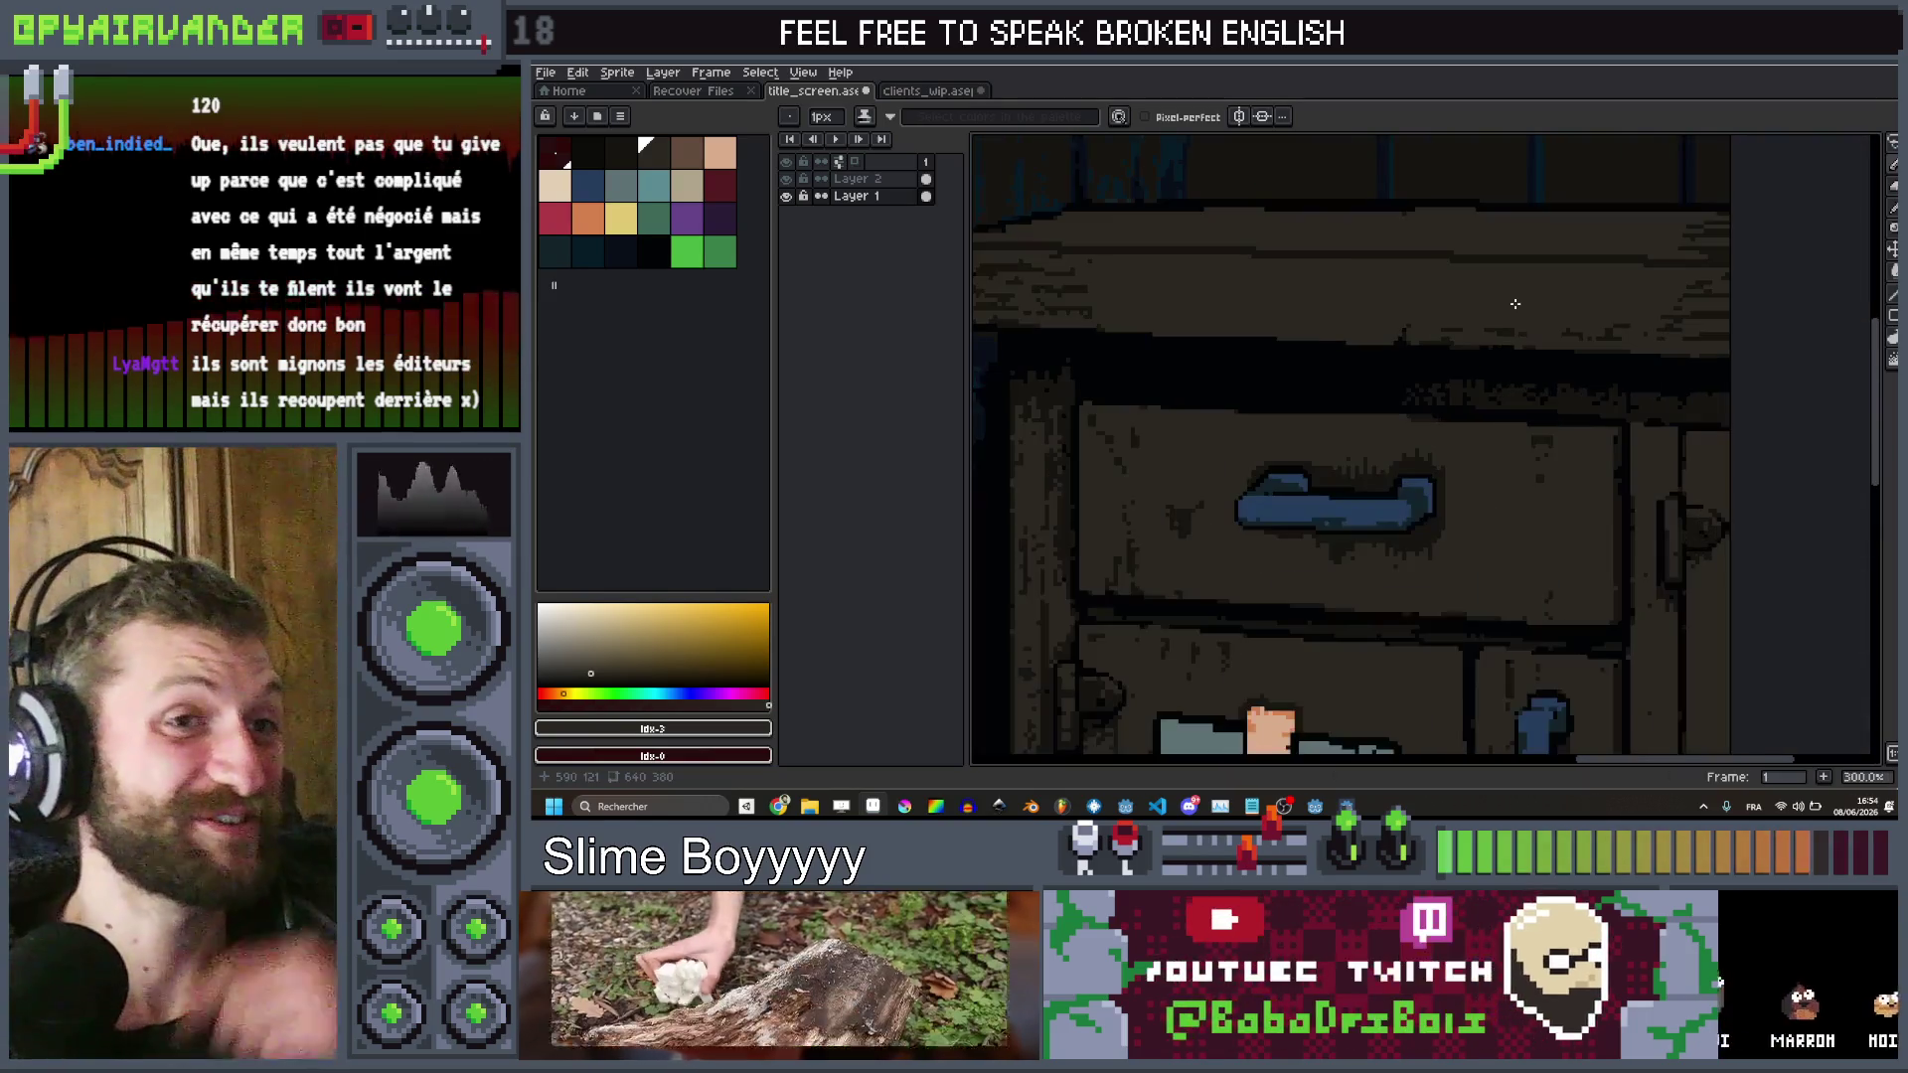
pyautogui.scroll(-1, 1512, 300)
pyautogui.scroll(2, 1504, 292)
pyautogui.scroll(-3, 1504, 291)
pyautogui.scroll(3, 1182, 225)
pyautogui.scroll(-1, 1183, 225)
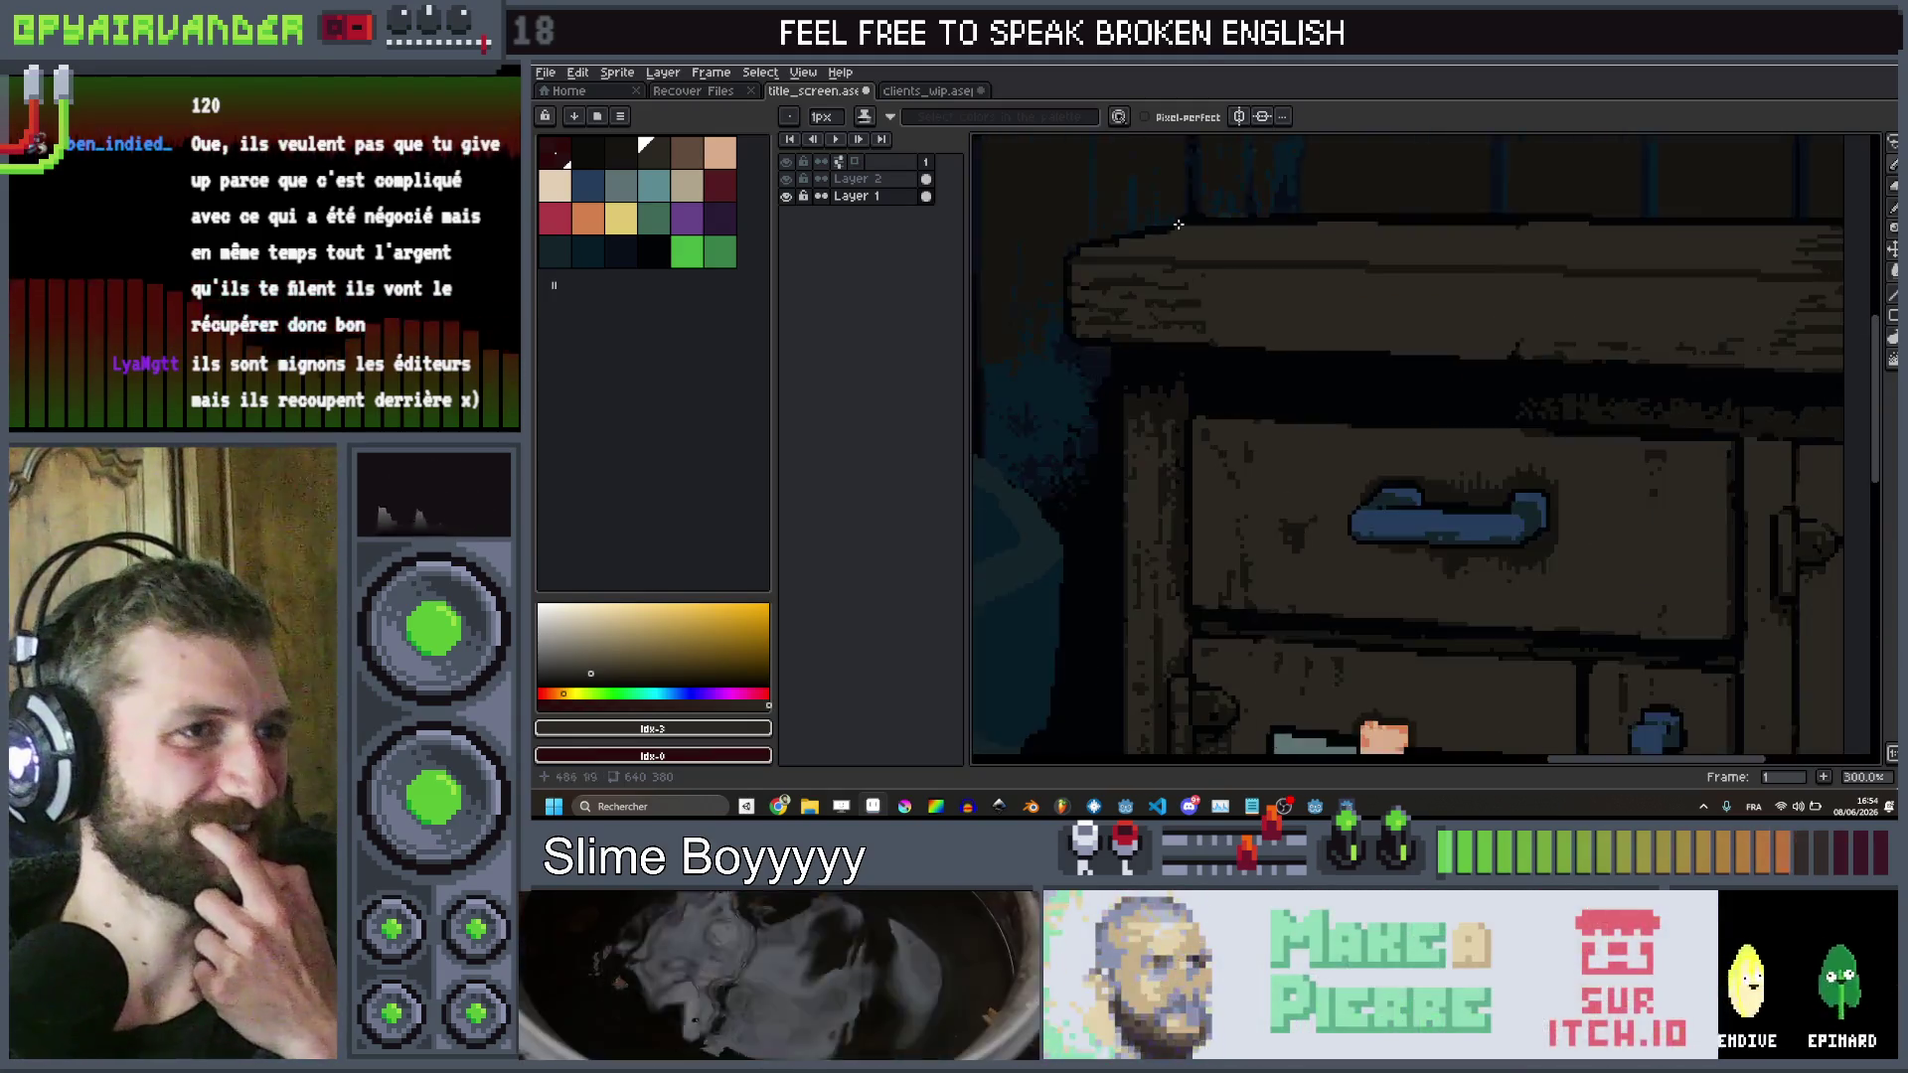
pyautogui.scroll(5, 1205, 247)
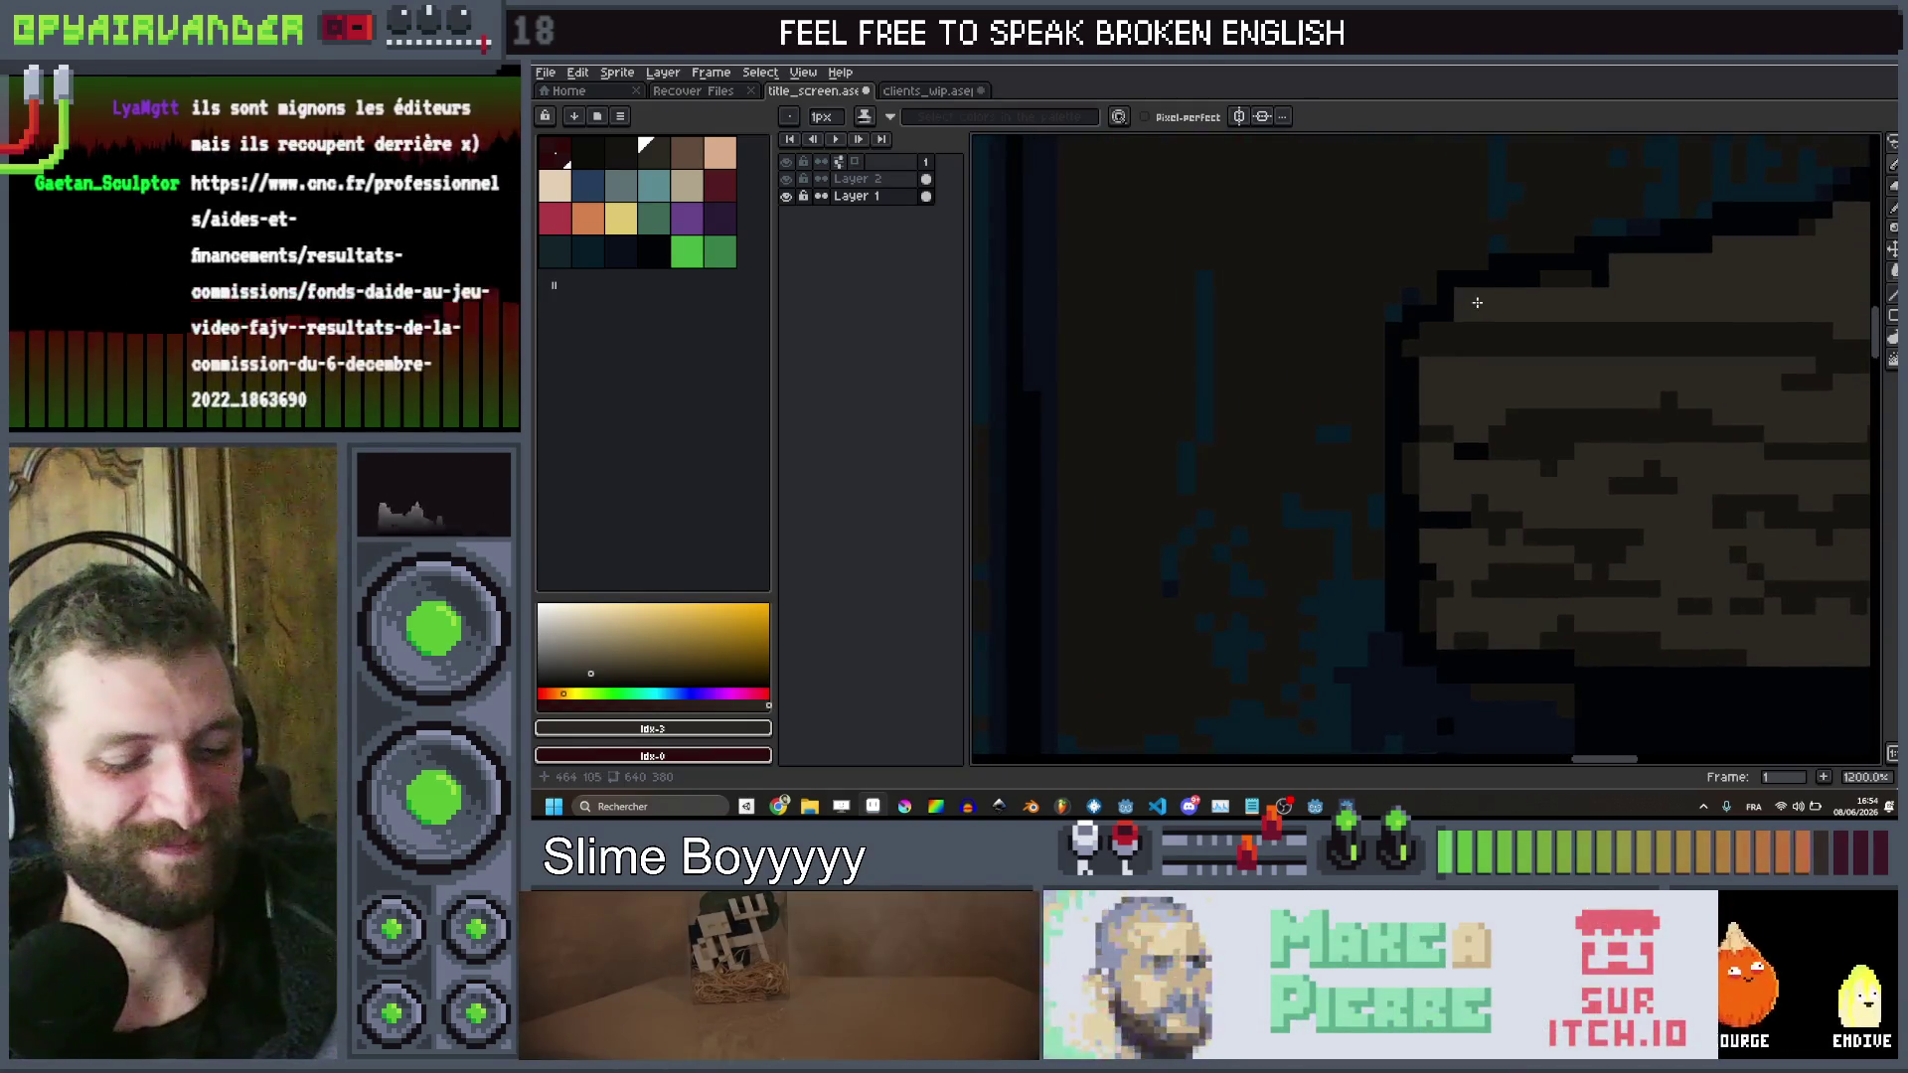
# Switch back to the Pencil tool for drawing single pixels
pyautogui.press('b')
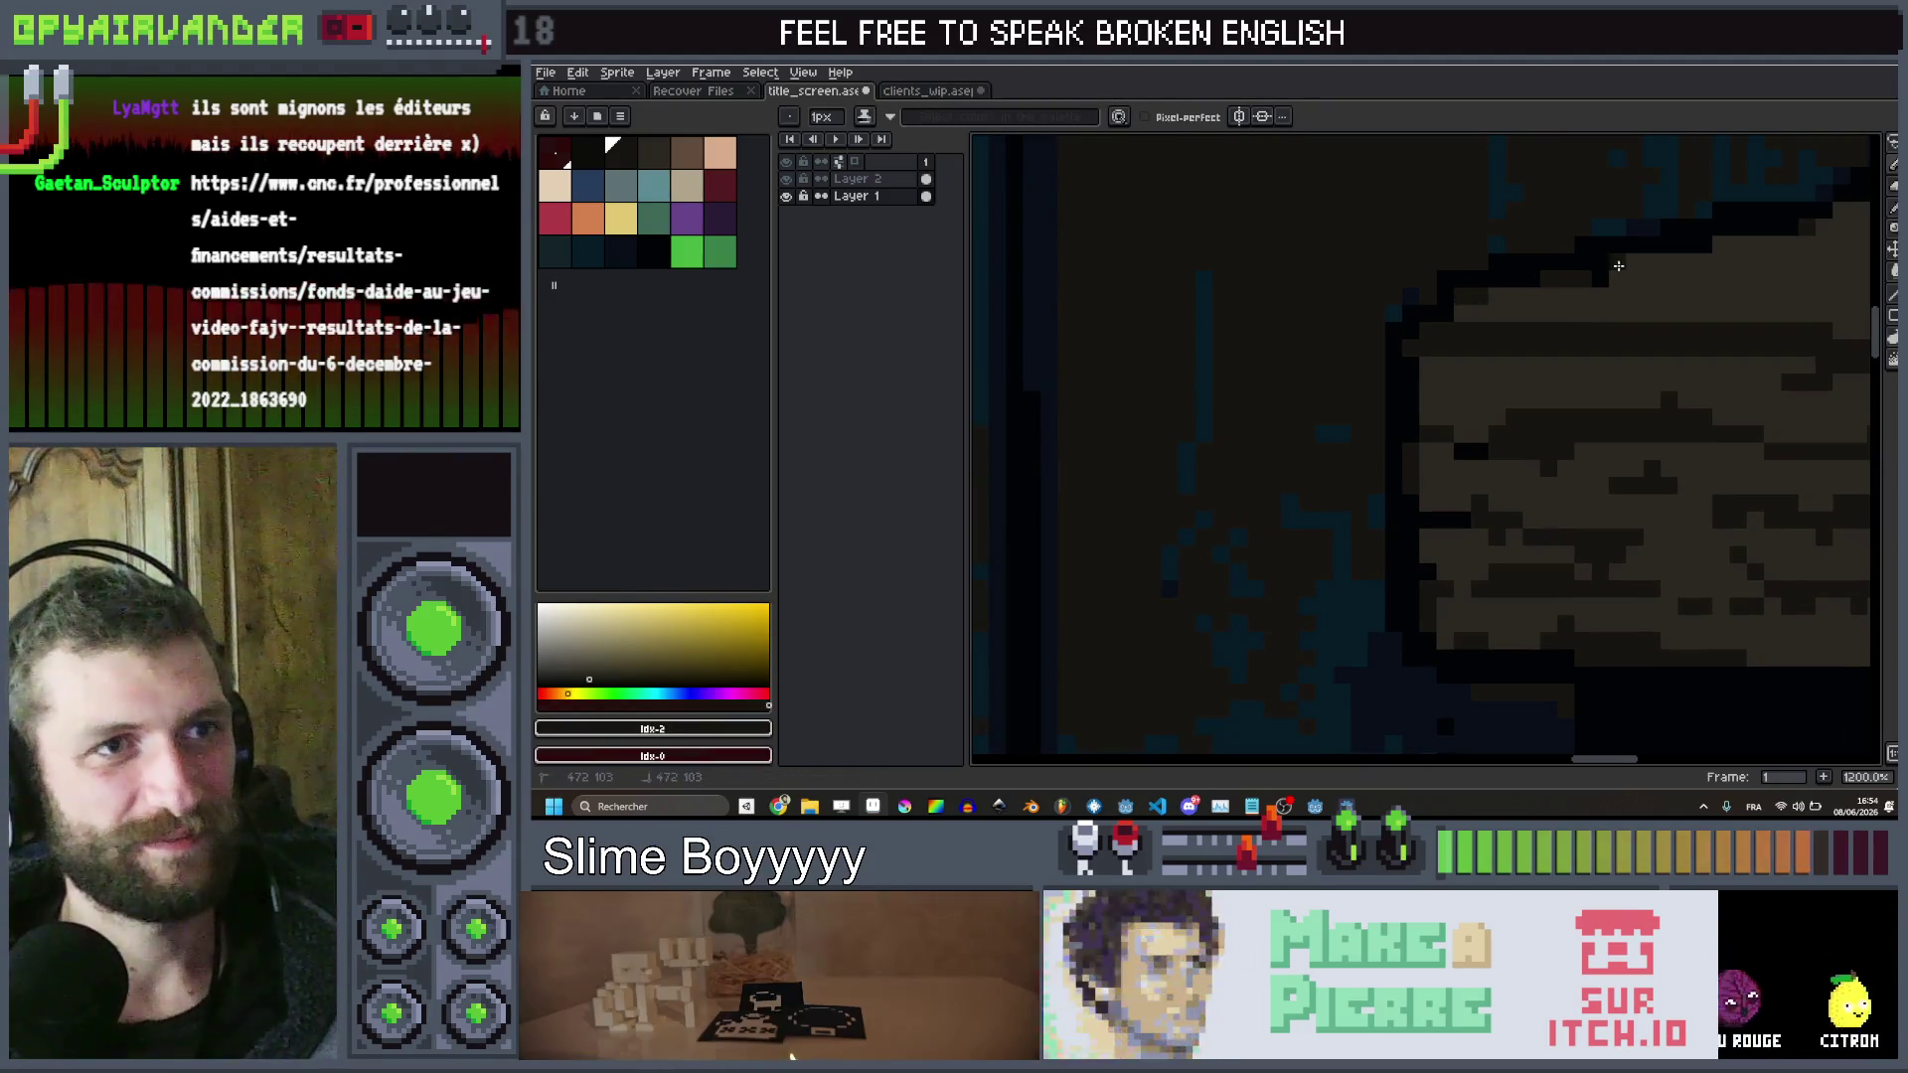
pyautogui.scroll(-5, 1770, 176)
pyautogui.scroll(2, 1716, 235)
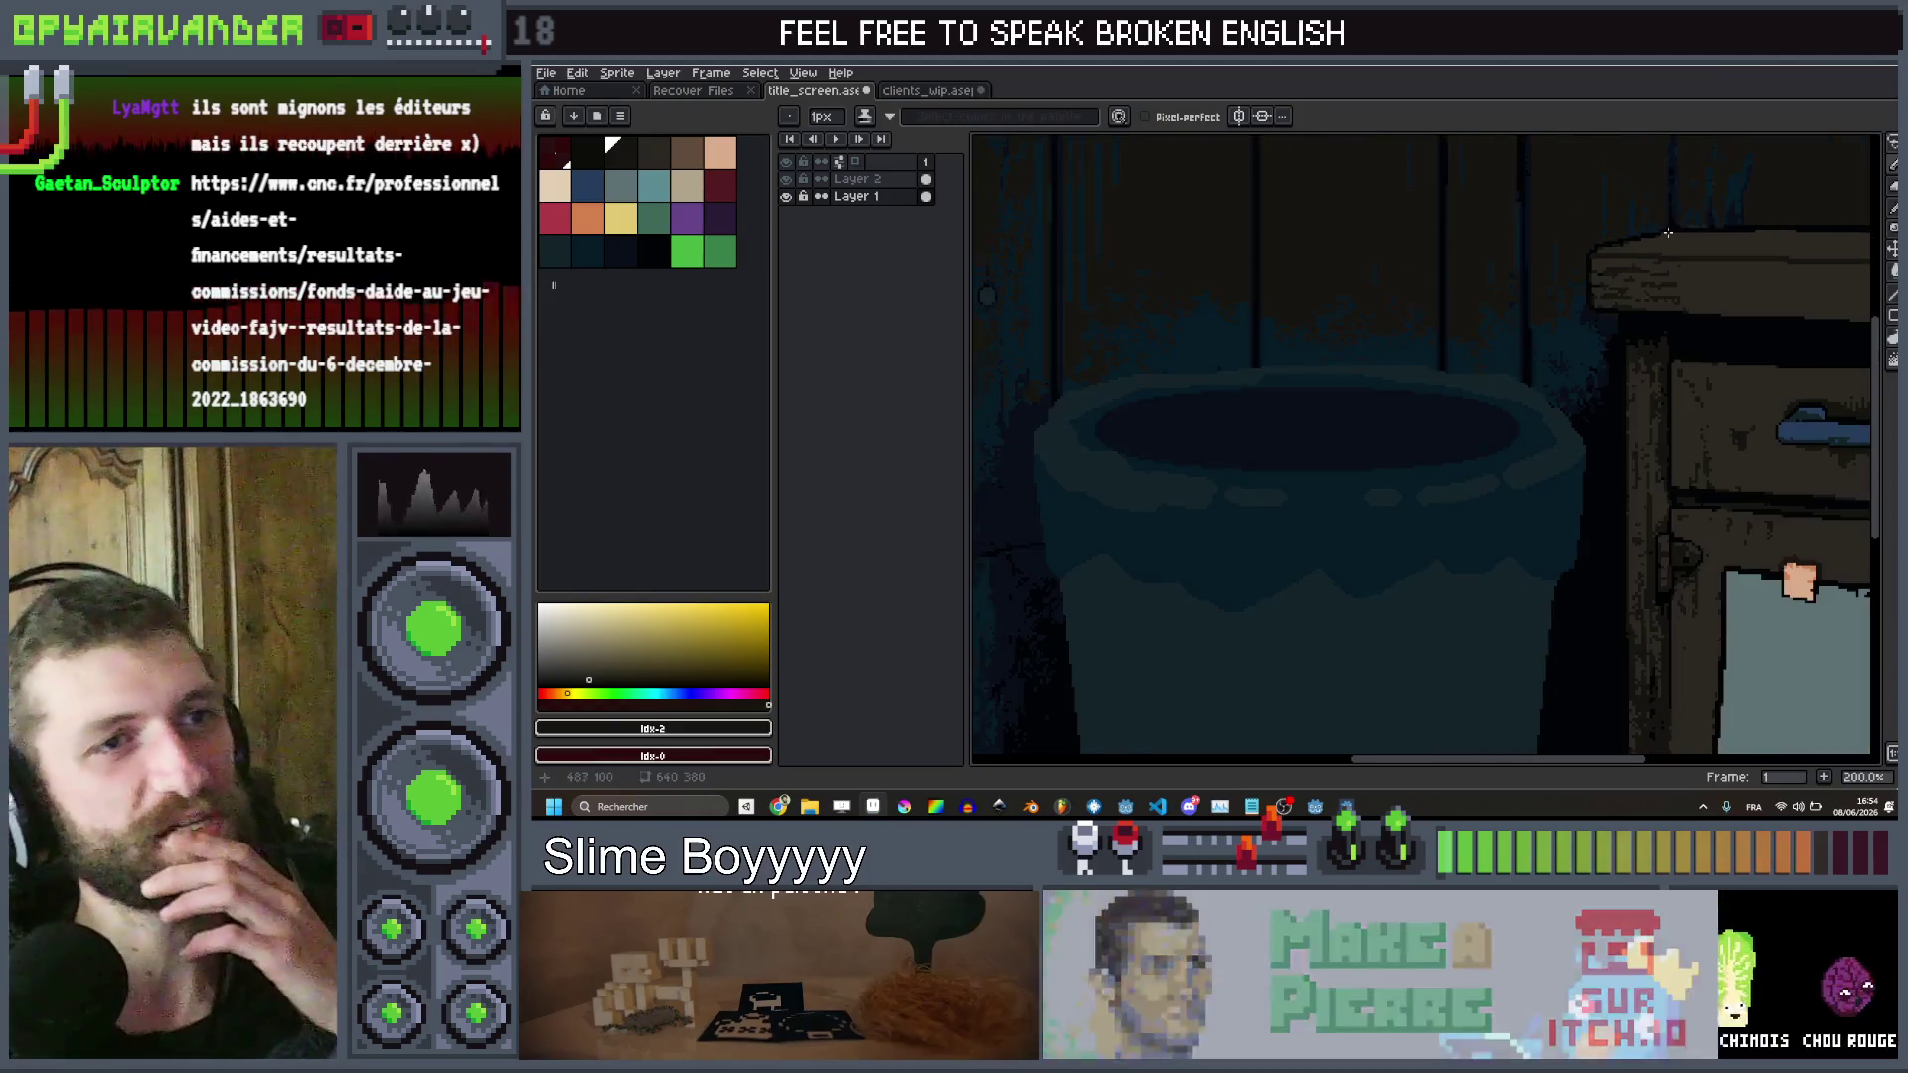
pyautogui.scroll(-2, 1656, 229)
pyautogui.scroll(1, 1587, 275)
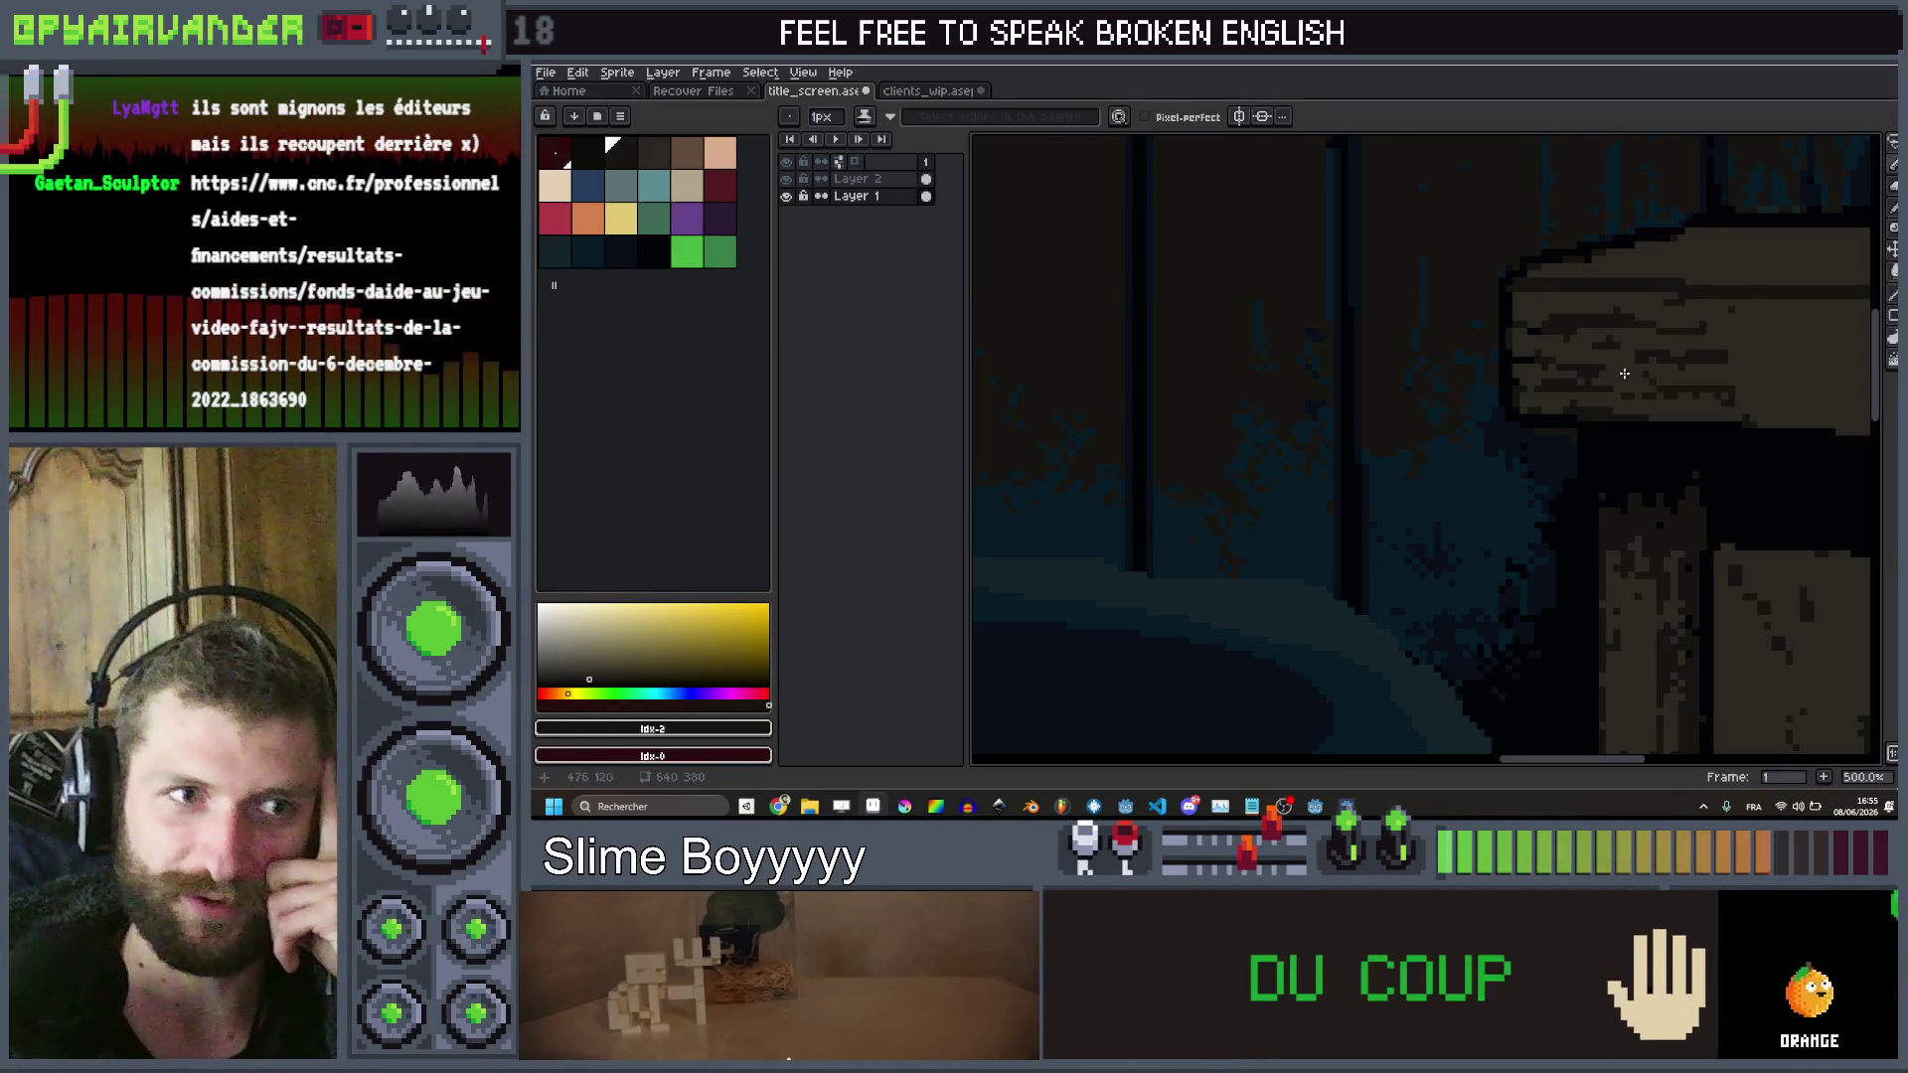
# Bring the tub into view, sample the dark teal floor colour beneath it, and return to the Pencil
pyautogui.scroll(-4, 1623, 384)
pyautogui.scroll(1, 1623, 383)
pyautogui.moveTo(1624, 383); pyautogui.dragTo(1512, 384)
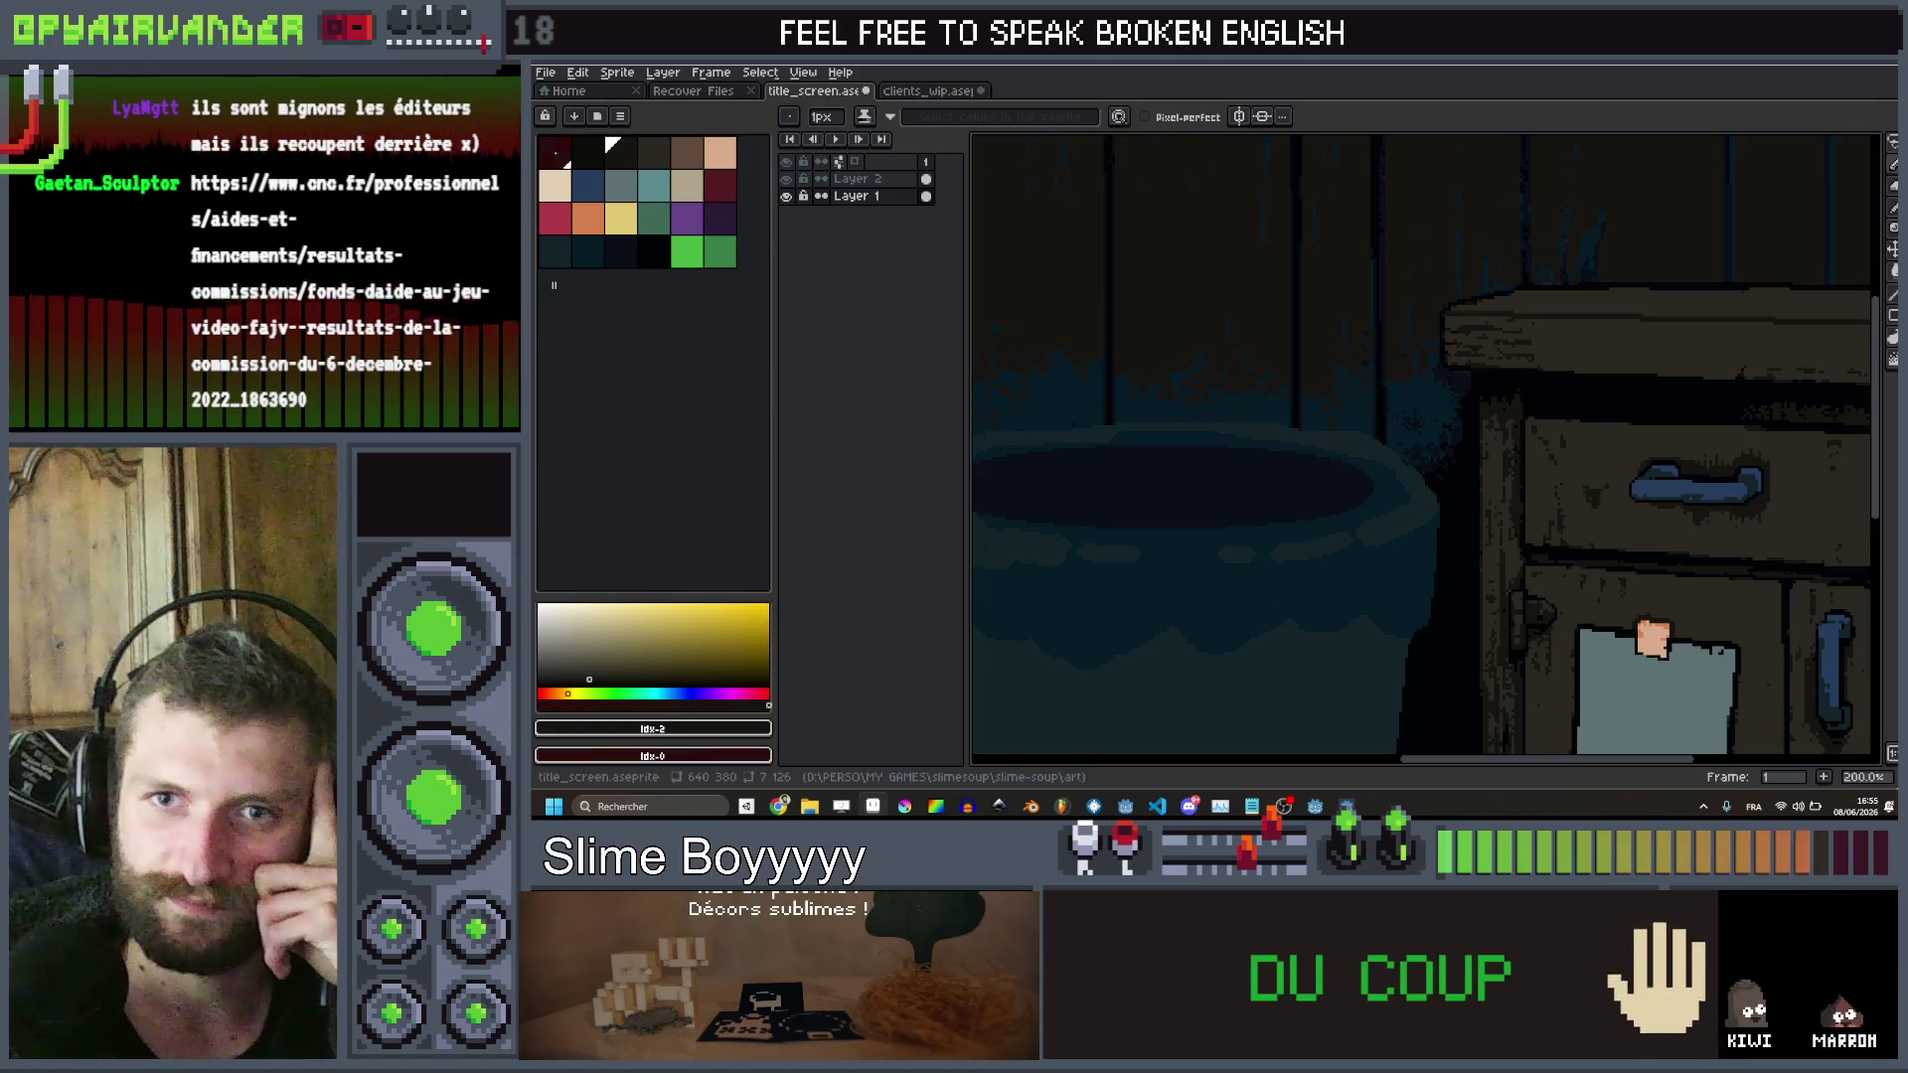
pyautogui.scroll(-2, 1616, 383)
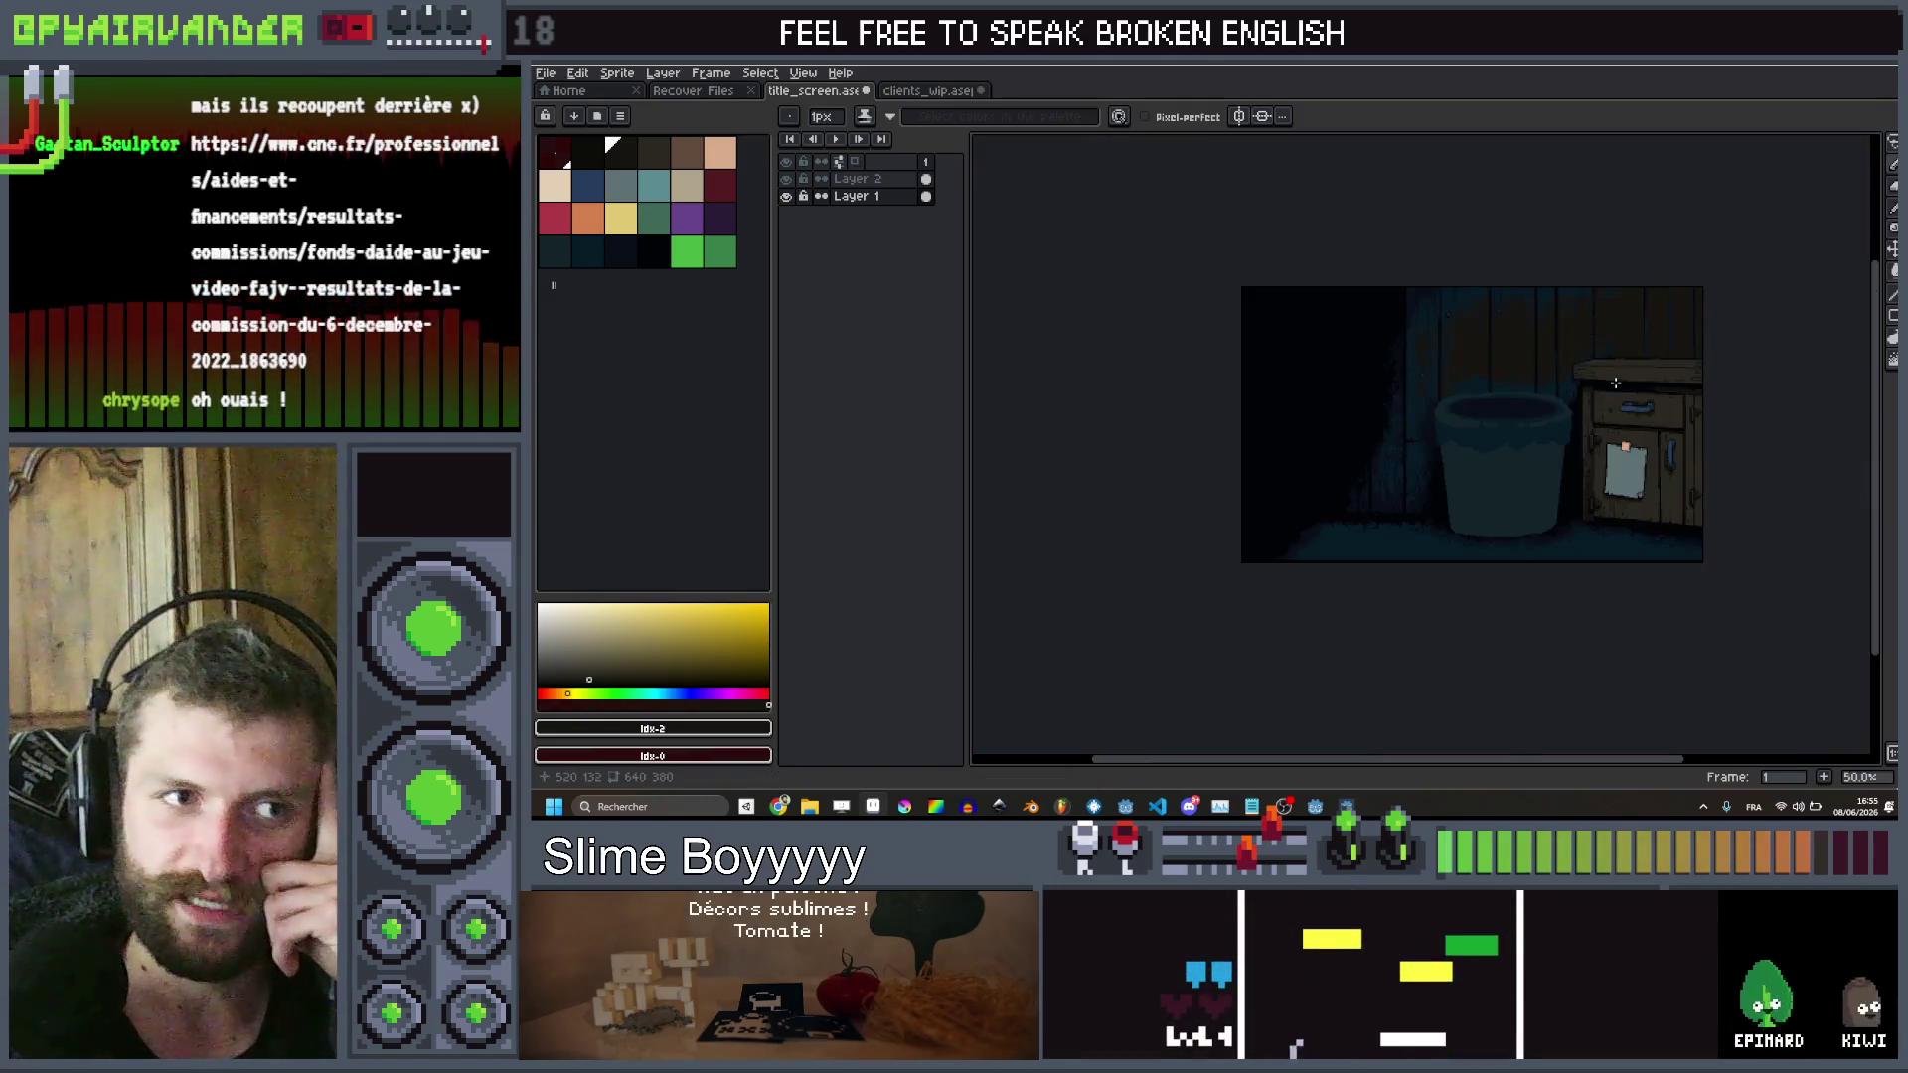
pyautogui.scroll(2, 1615, 383)
pyautogui.scroll(-1, 1629, 448)
pyautogui.scroll(1, 1648, 522)
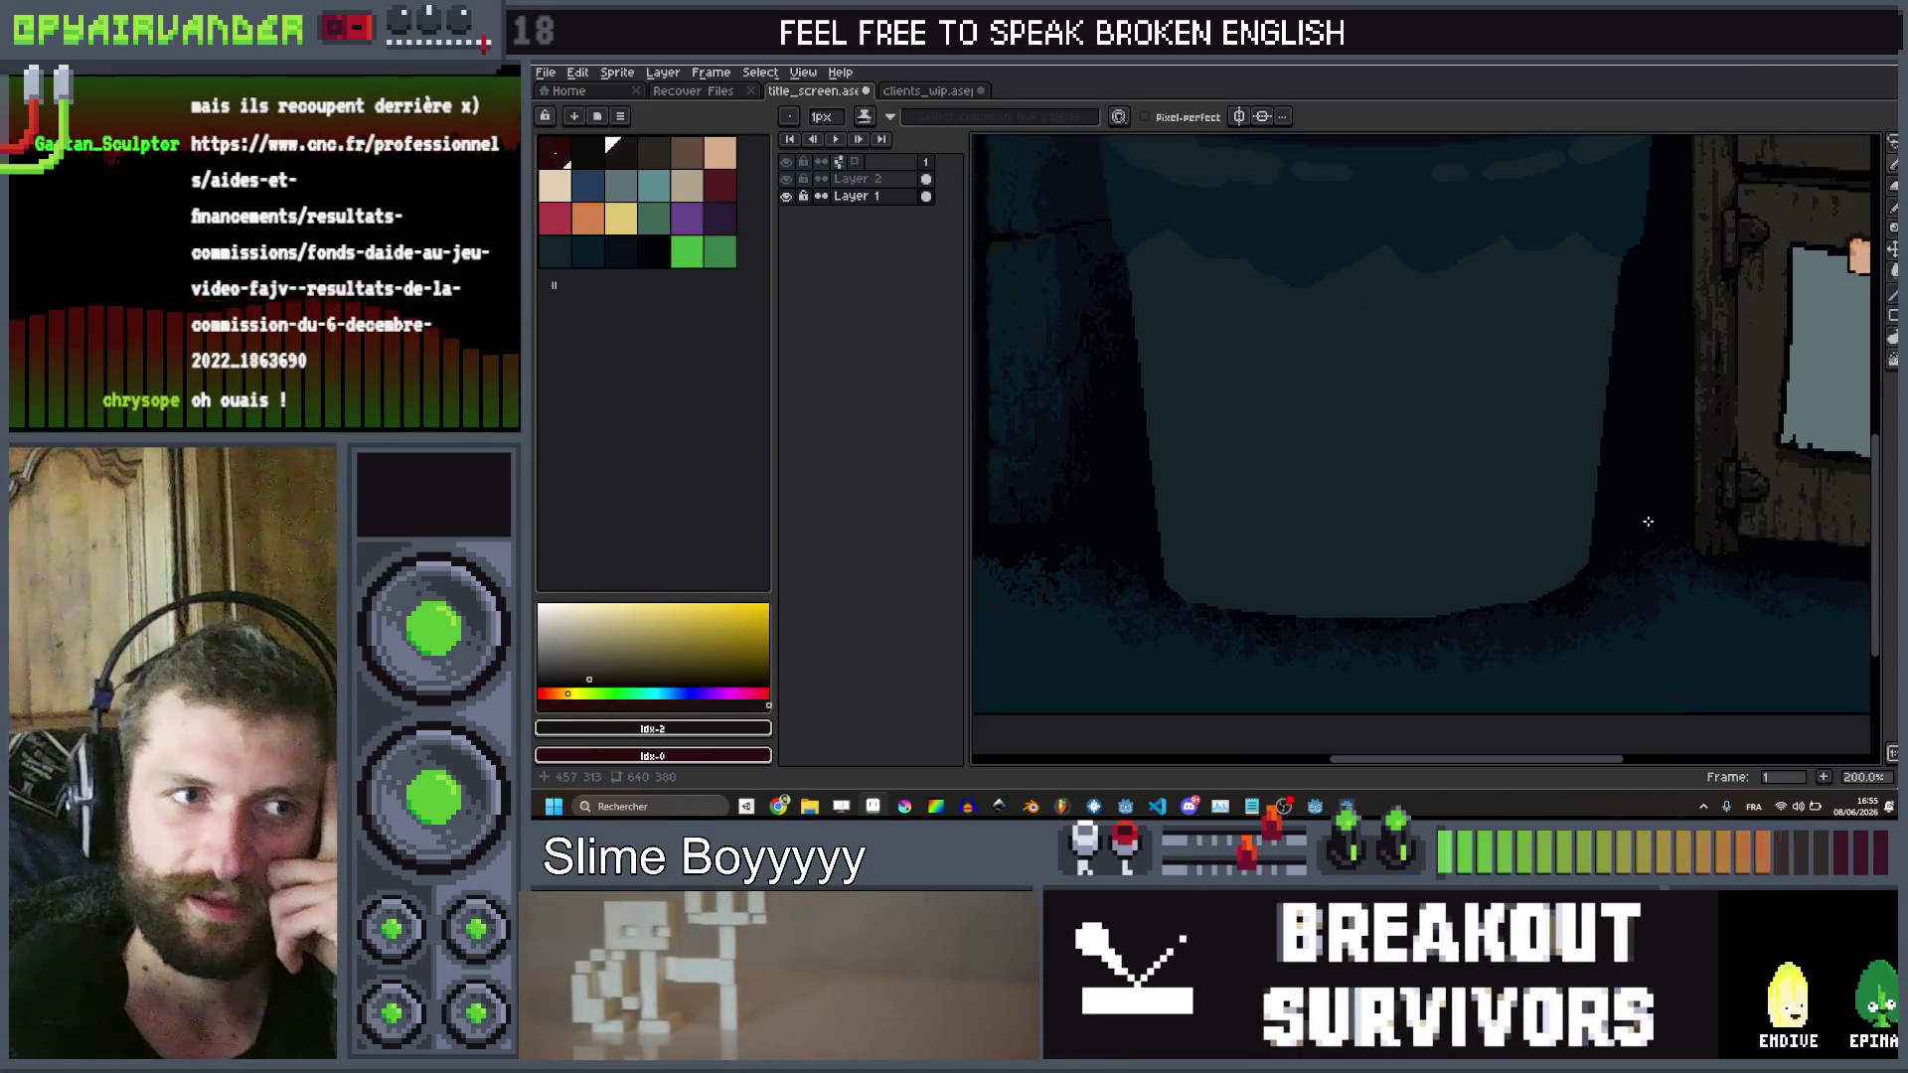
pyautogui.scroll(1, 1648, 521)
pyautogui.keyDown('alt'); pyautogui.click(1677, 599); pyautogui.keyUp('alt')
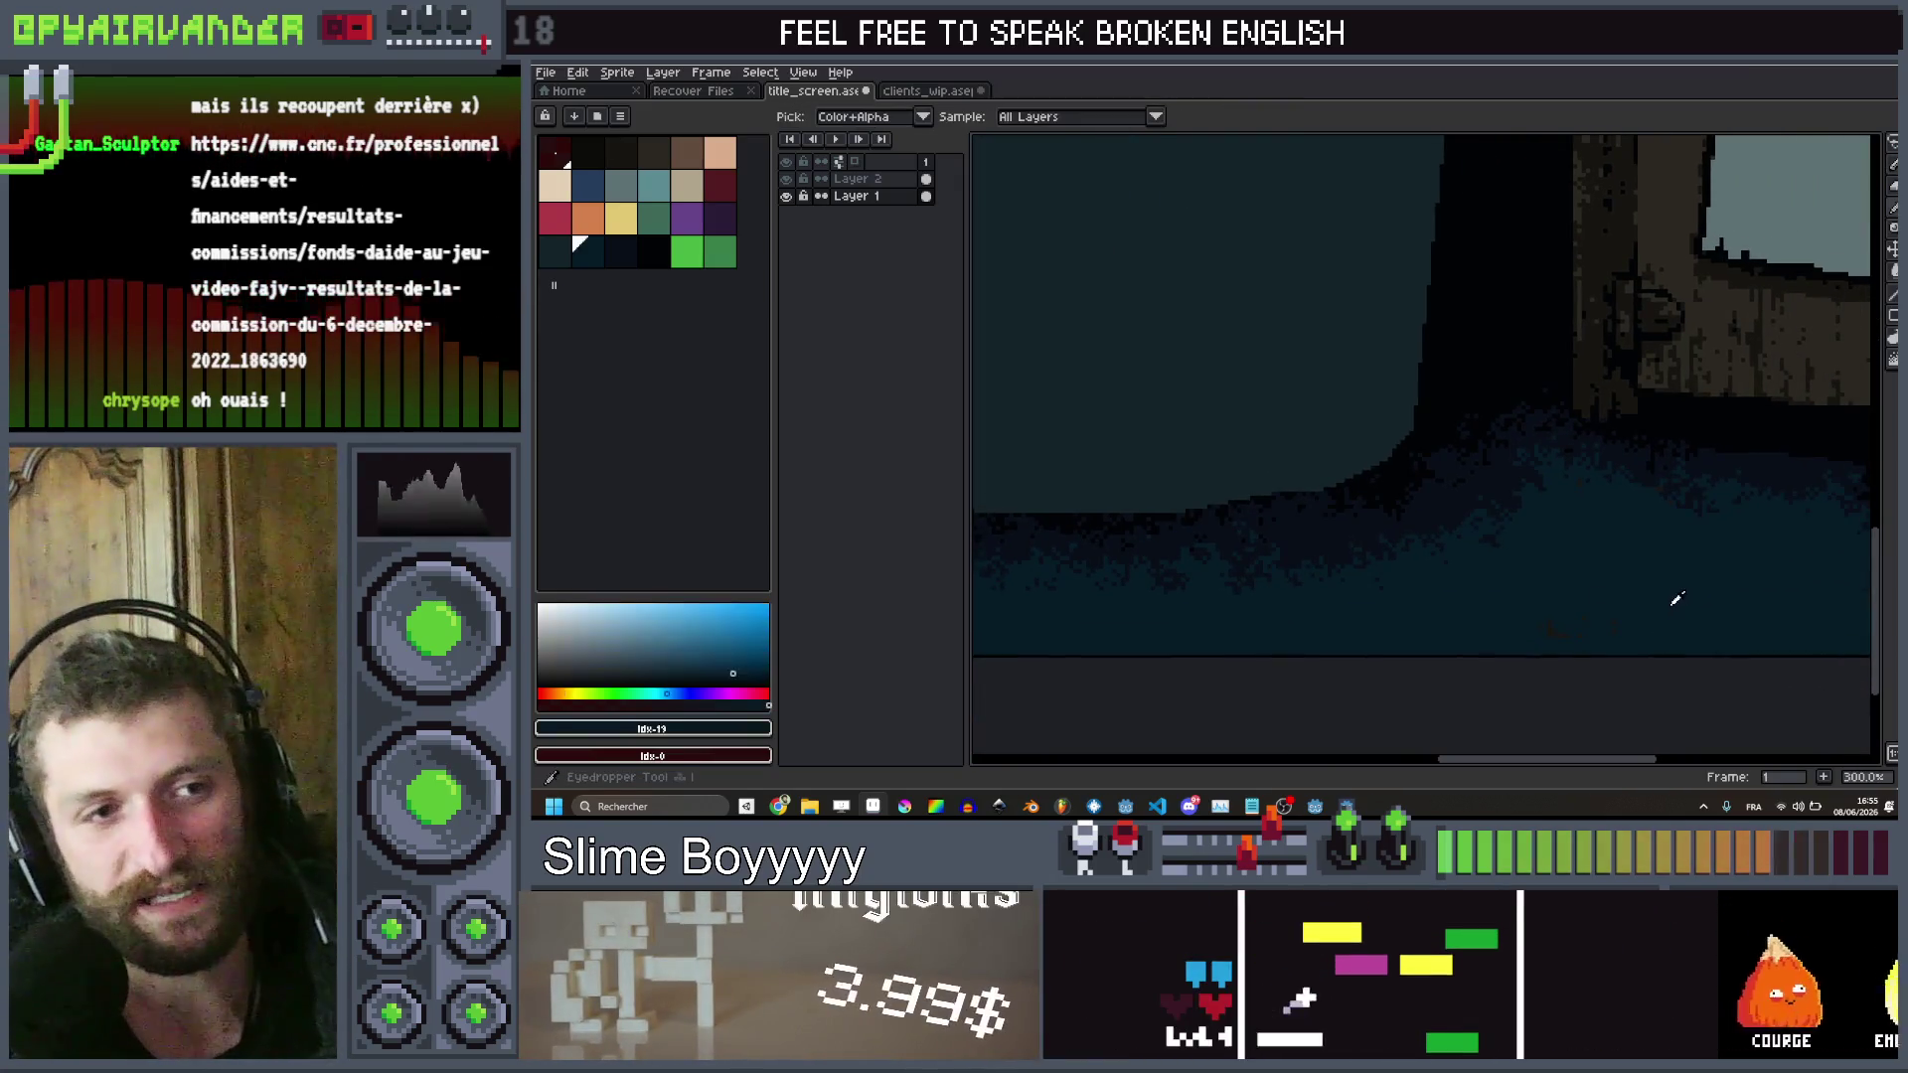
pyautogui.press('b')
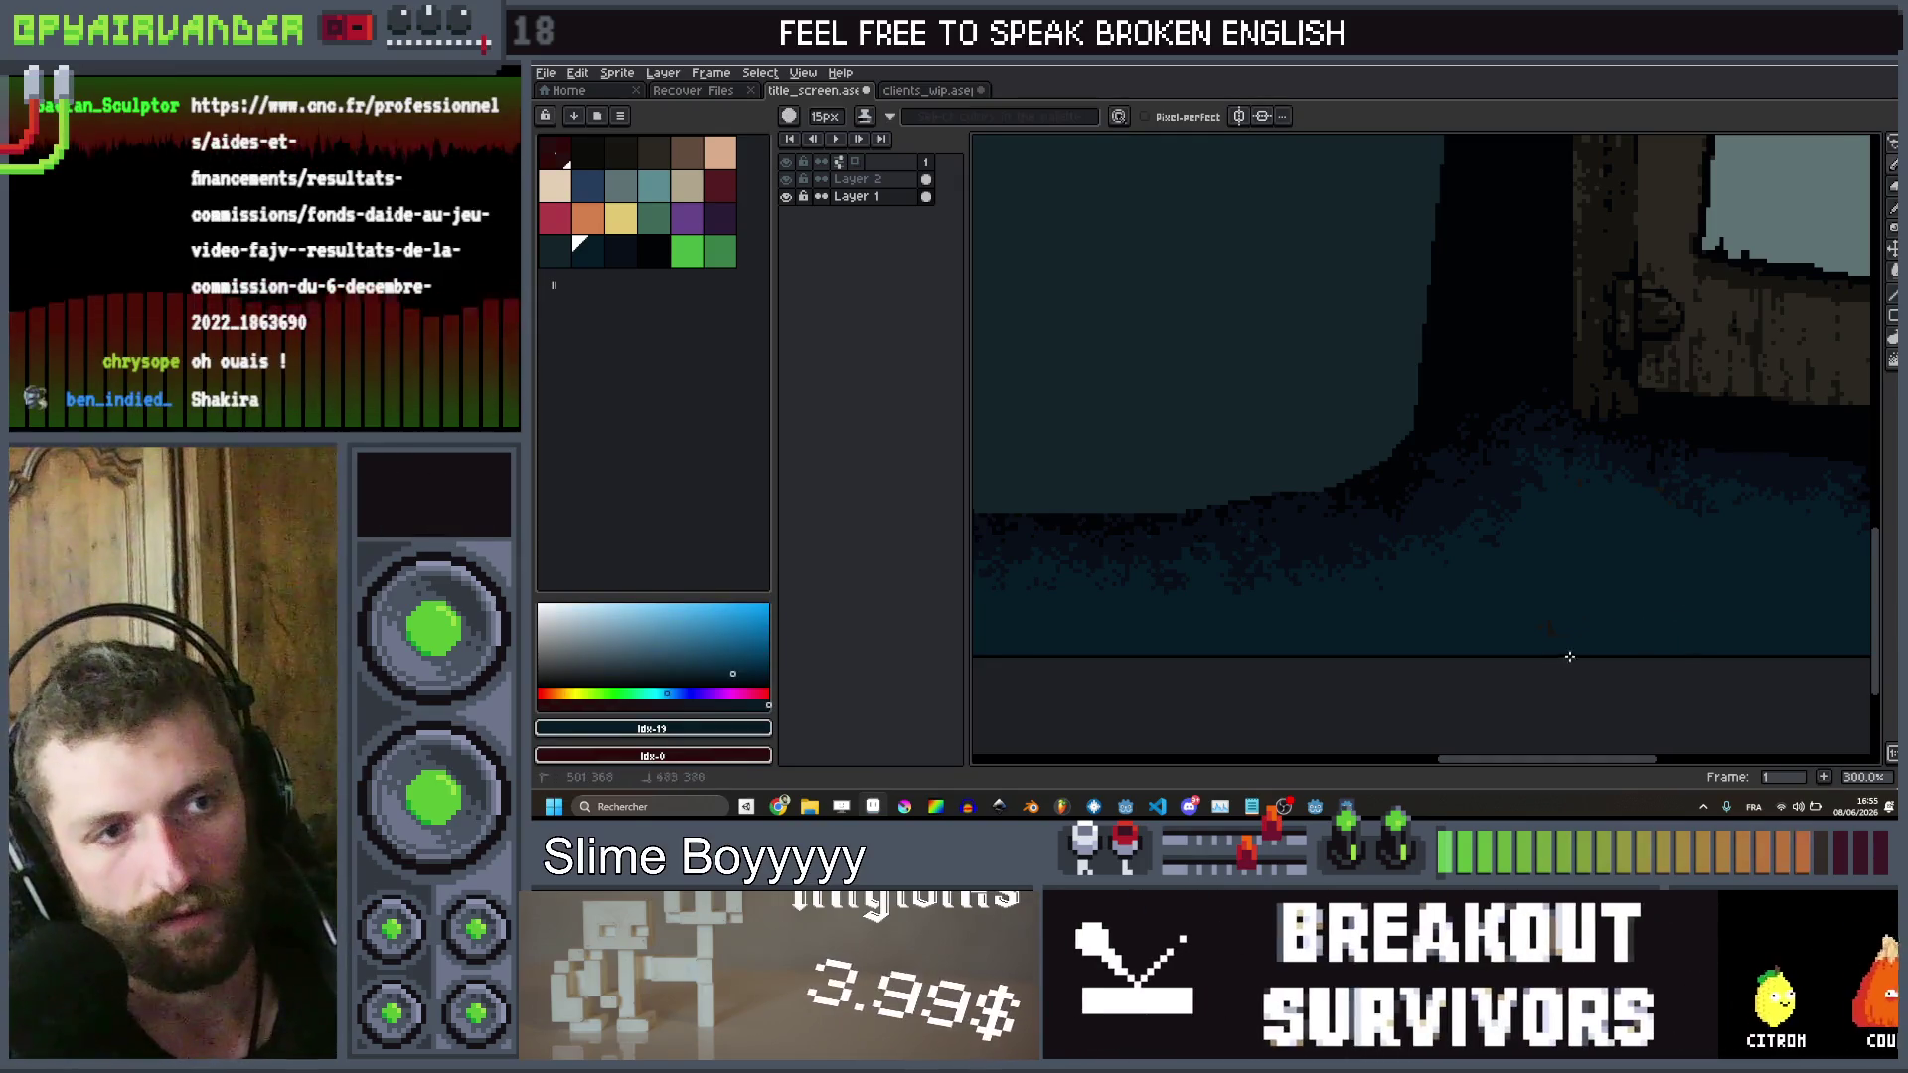
# Pan the view across the floor area of the scene
pyautogui.scroll(-2, 1593, 593)
pyautogui.scroll(2, 1533, 570)
pyautogui.moveTo(1534, 570); pyautogui.dragTo(1323, 633)
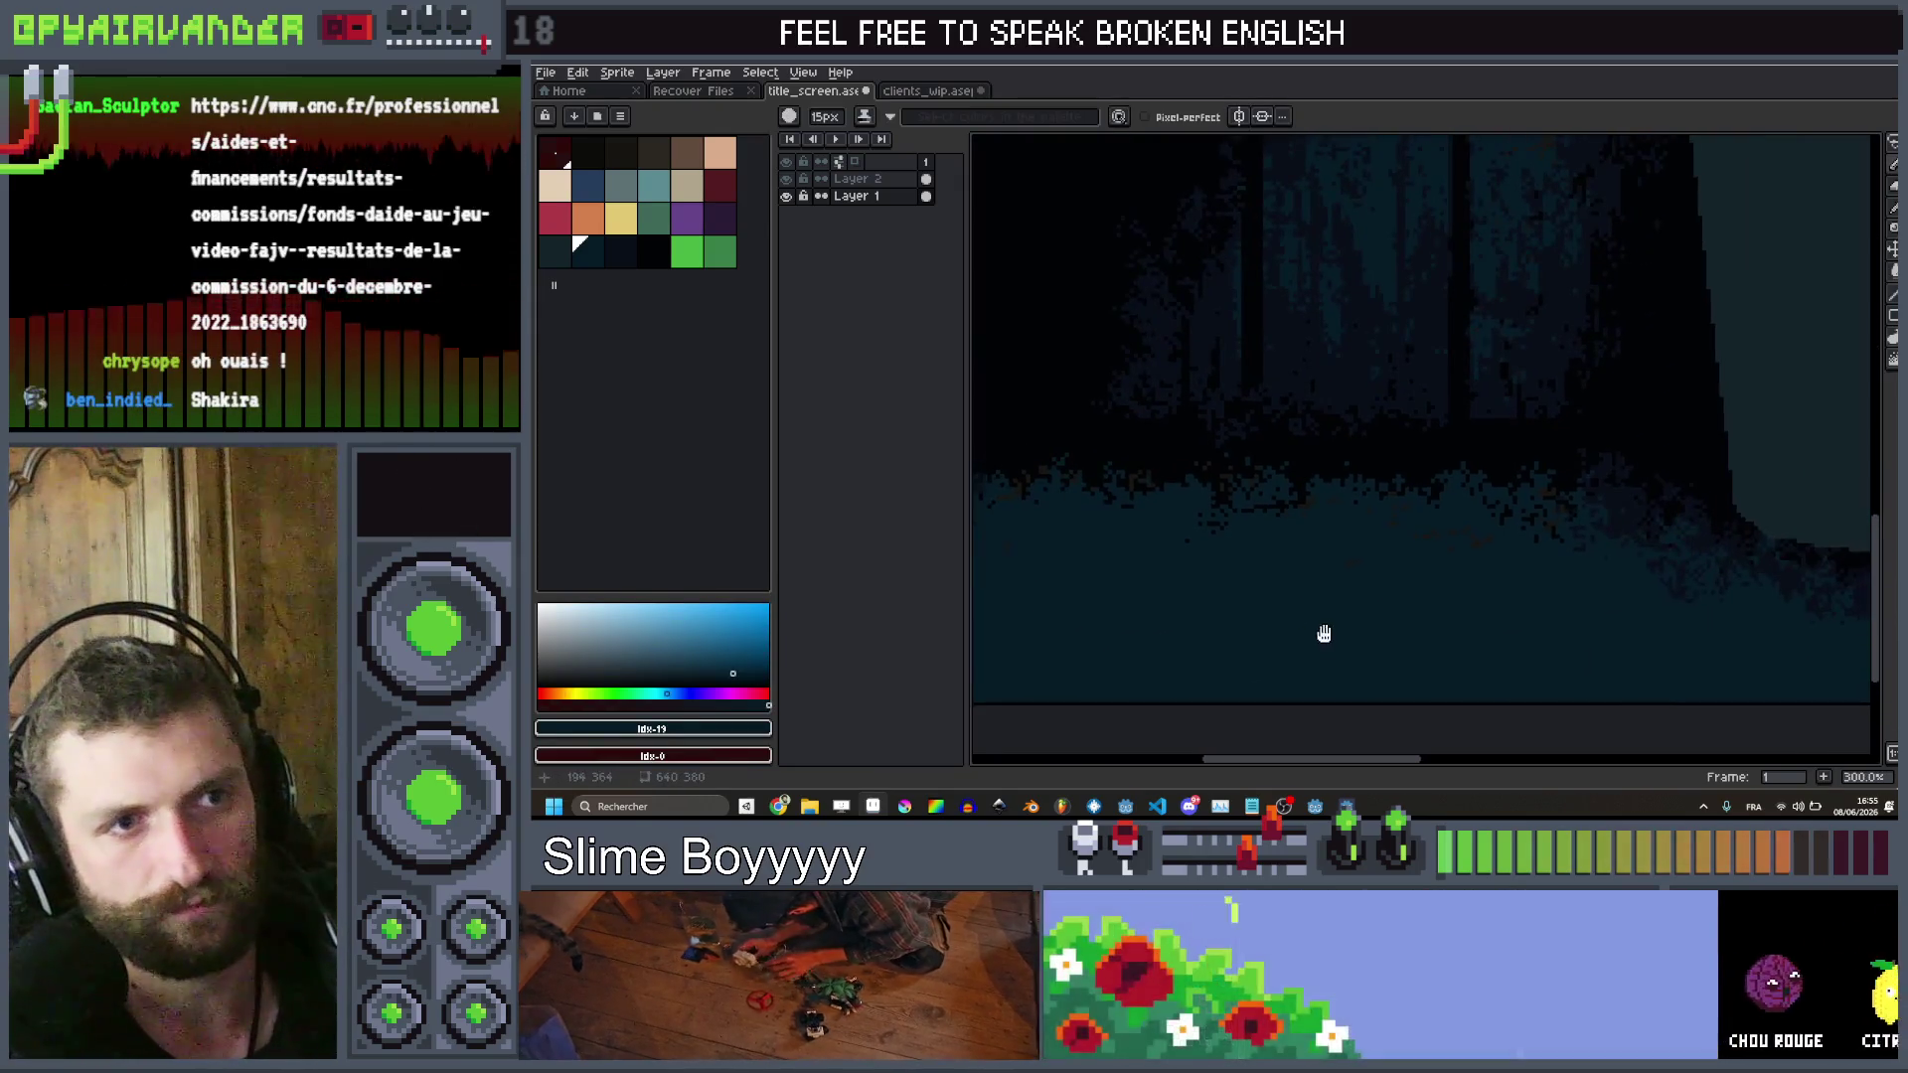
pyautogui.scroll(-1, 1511, 557)
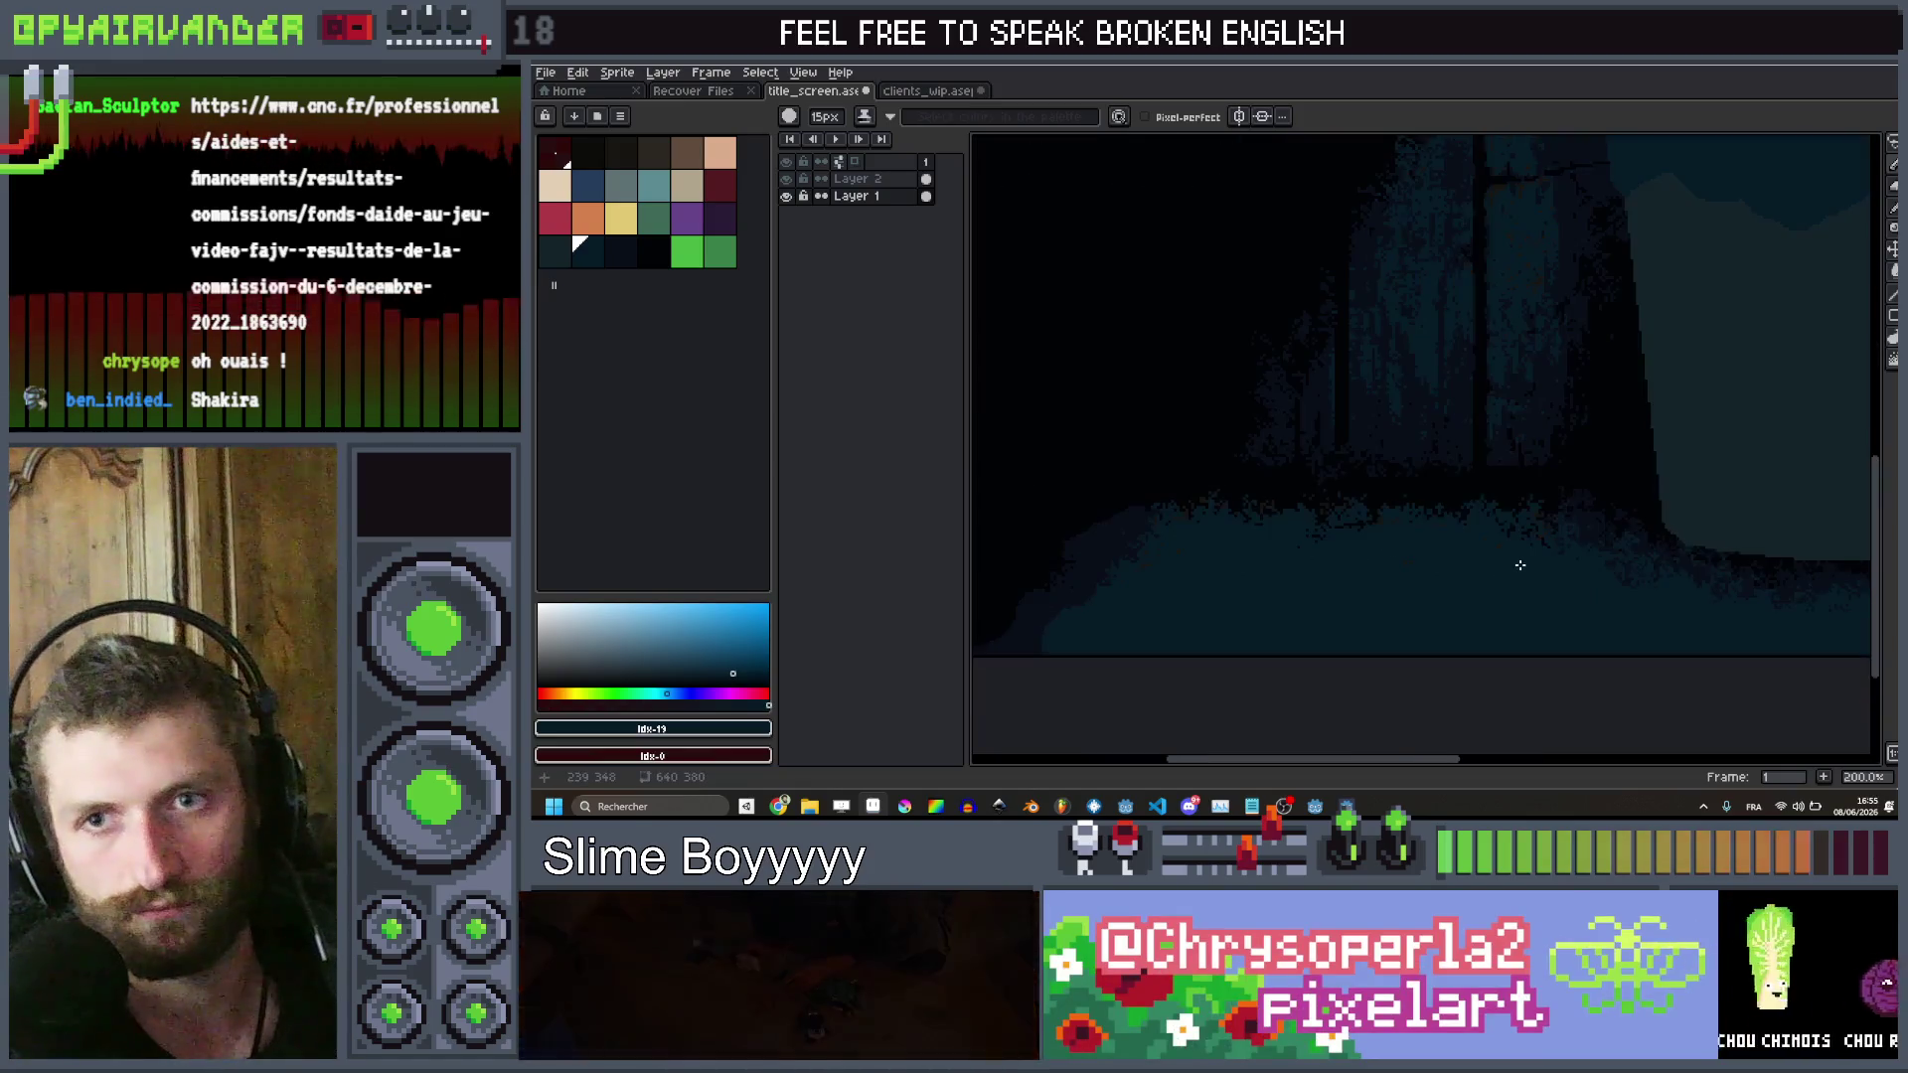
pyautogui.moveTo(1516, 558); pyautogui.dragTo(1420, 582)
pyautogui.scroll(-1, 1420, 582)
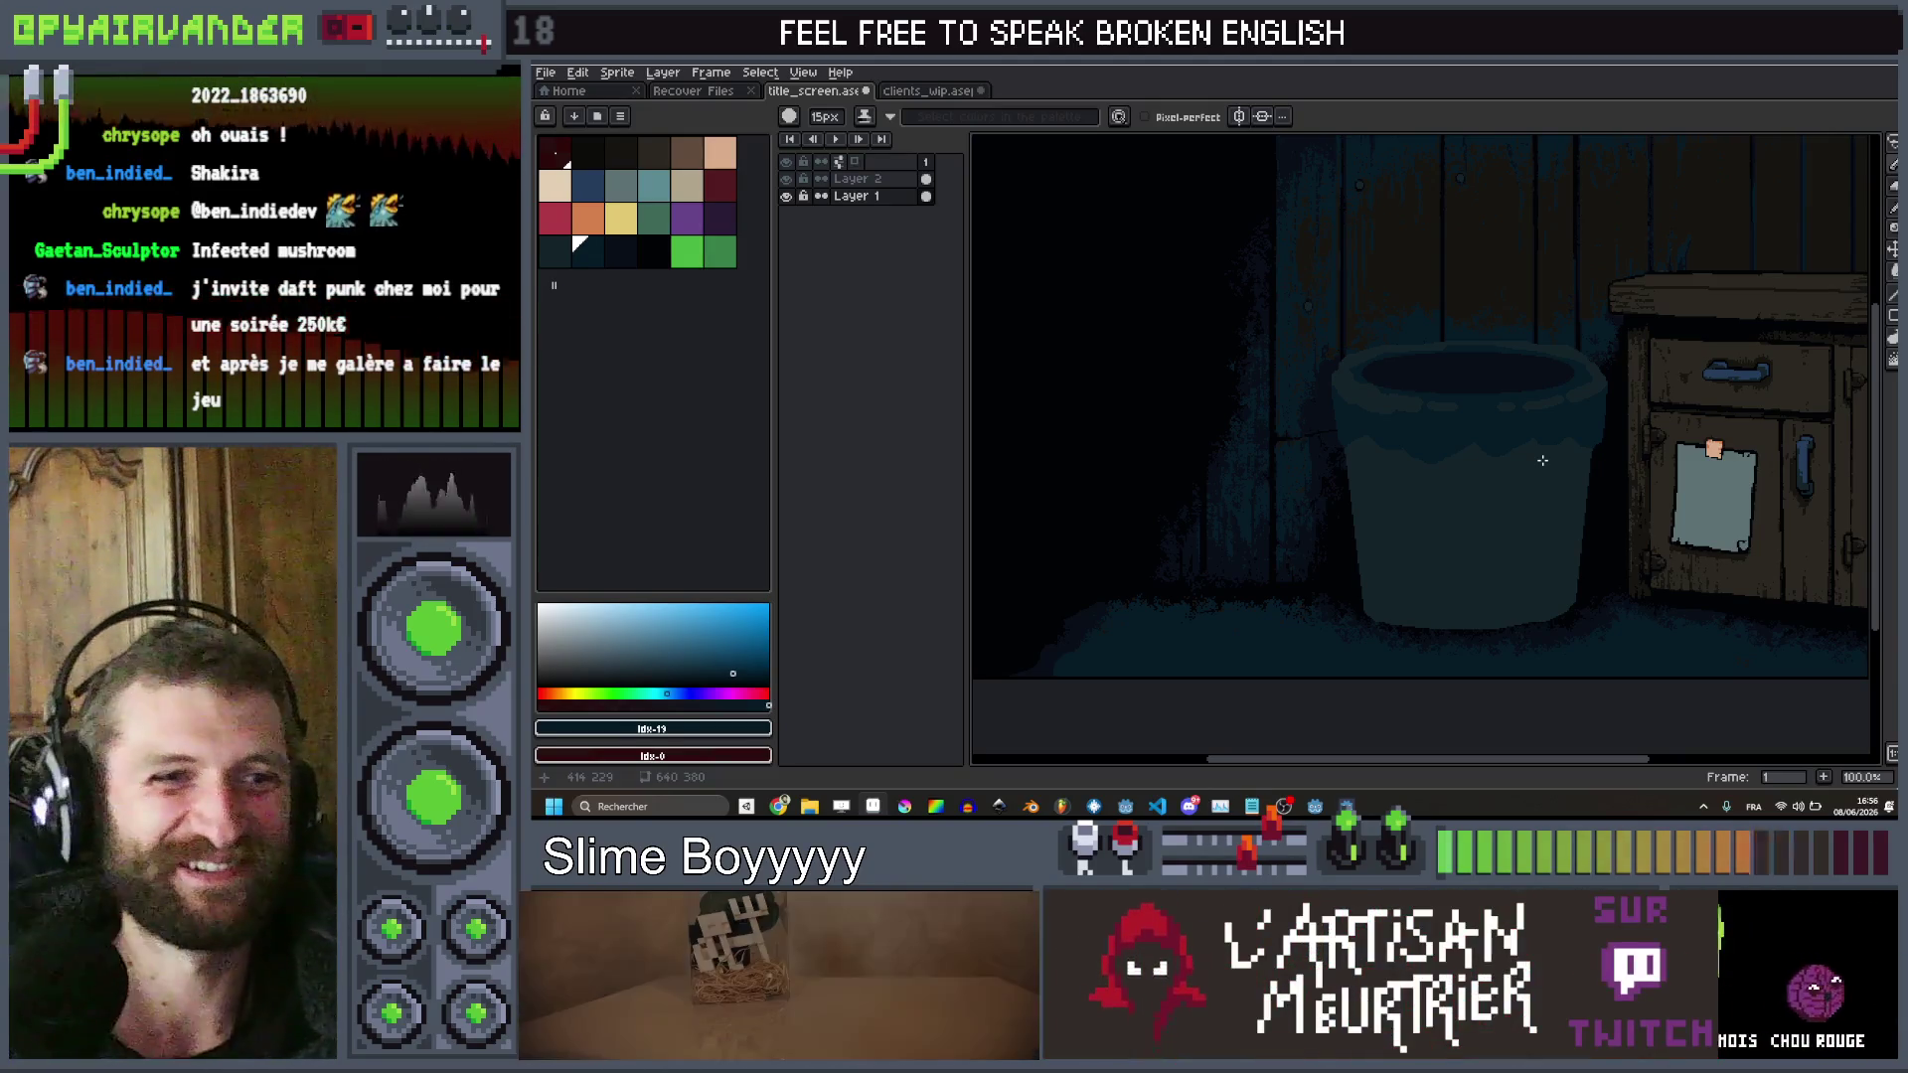
# Make Layer 2 the active layer and reduce the brush size to 9px
pyautogui.scroll(-3, 1542, 460)
pyautogui.scroll(2, 1523, 434)
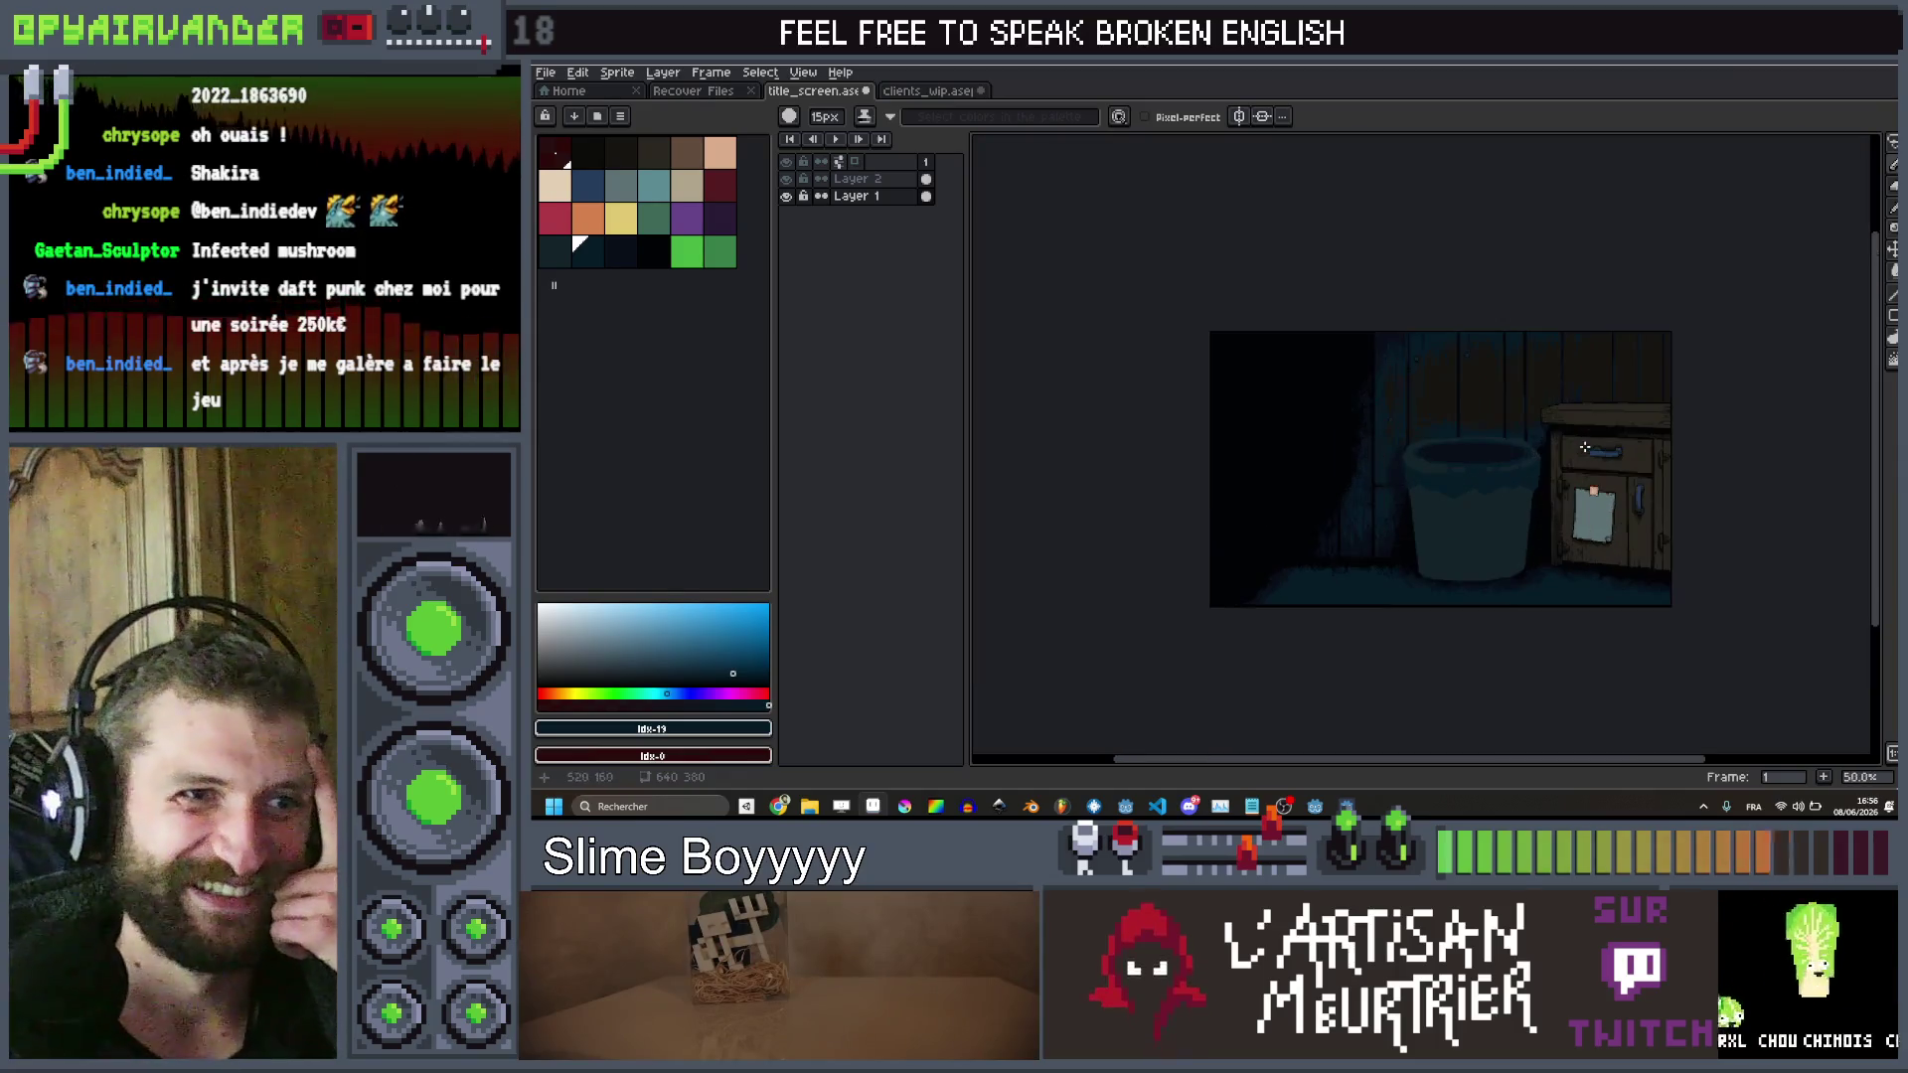
pyautogui.scroll(3, 1523, 433)
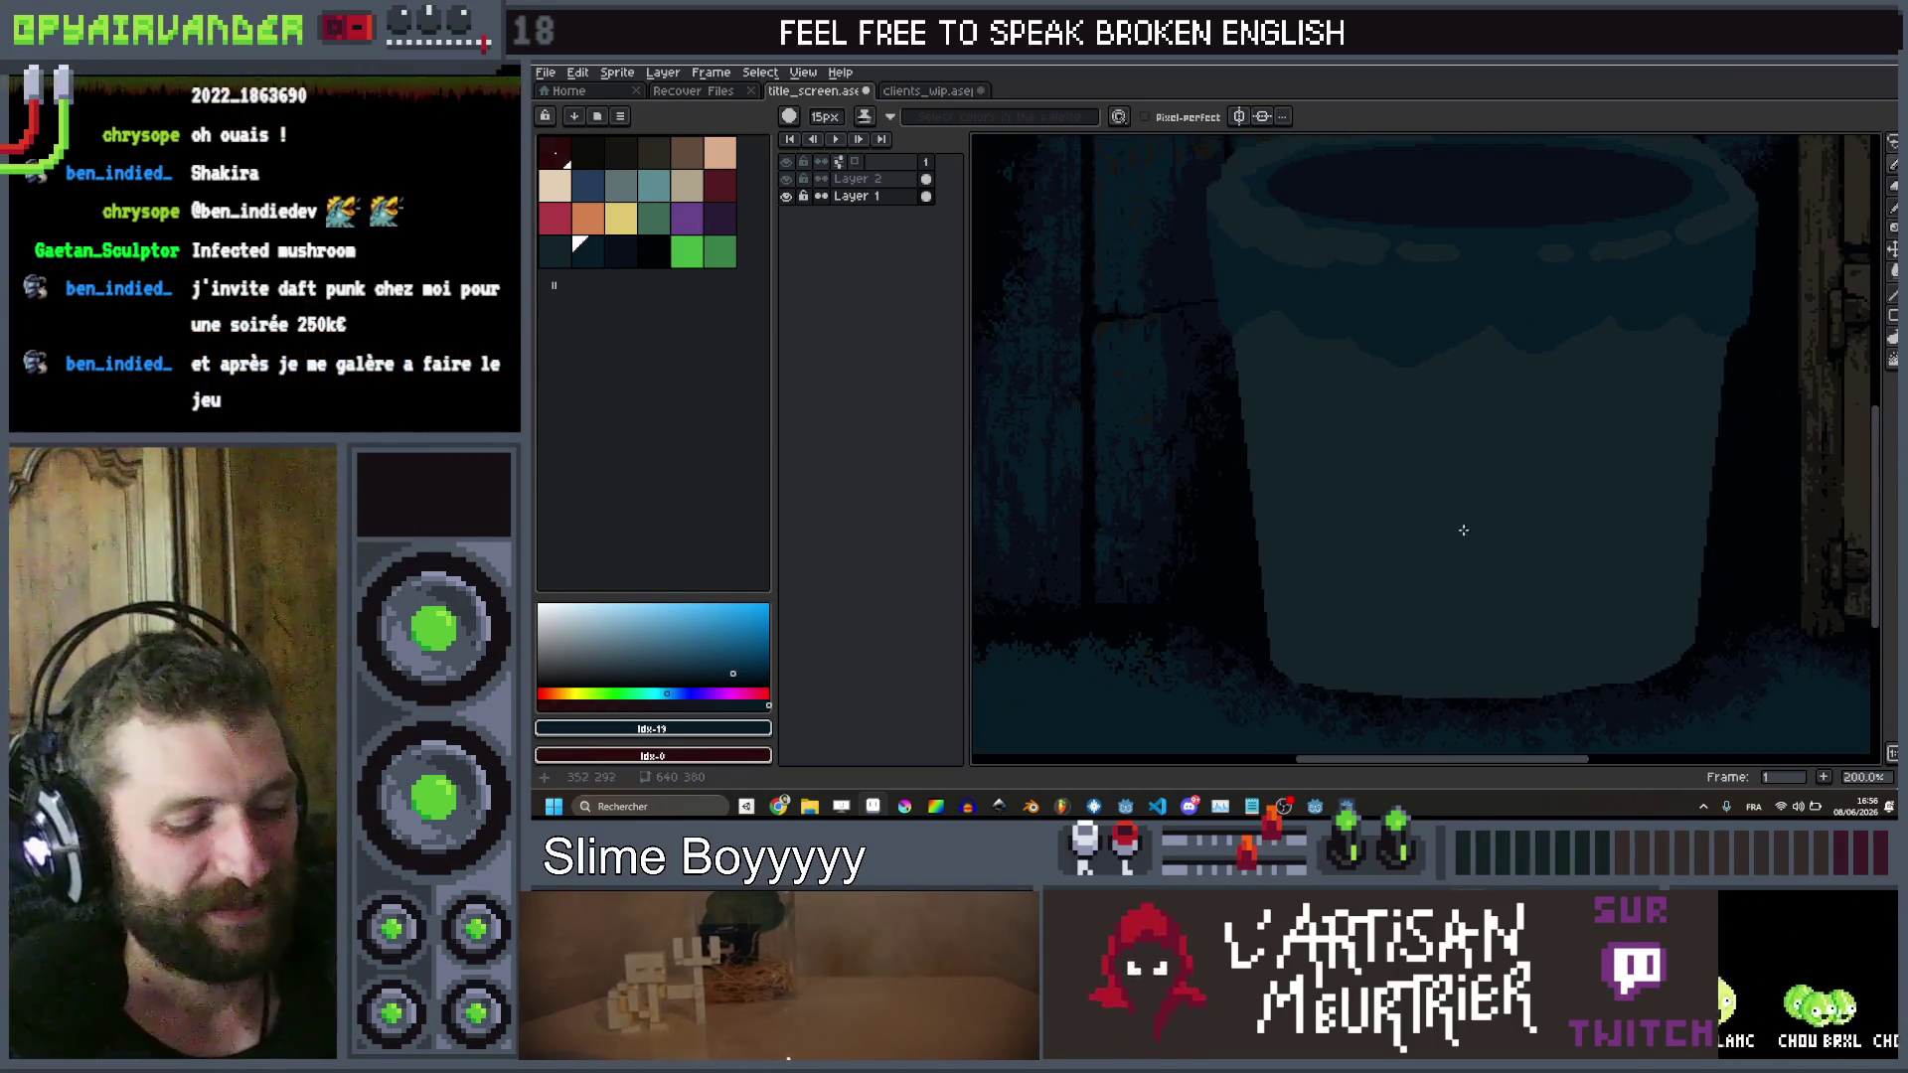
pyautogui.hotkey('alt', 'Up')
pyautogui.press('-')
pyautogui.press('-')
pyautogui.press('-')
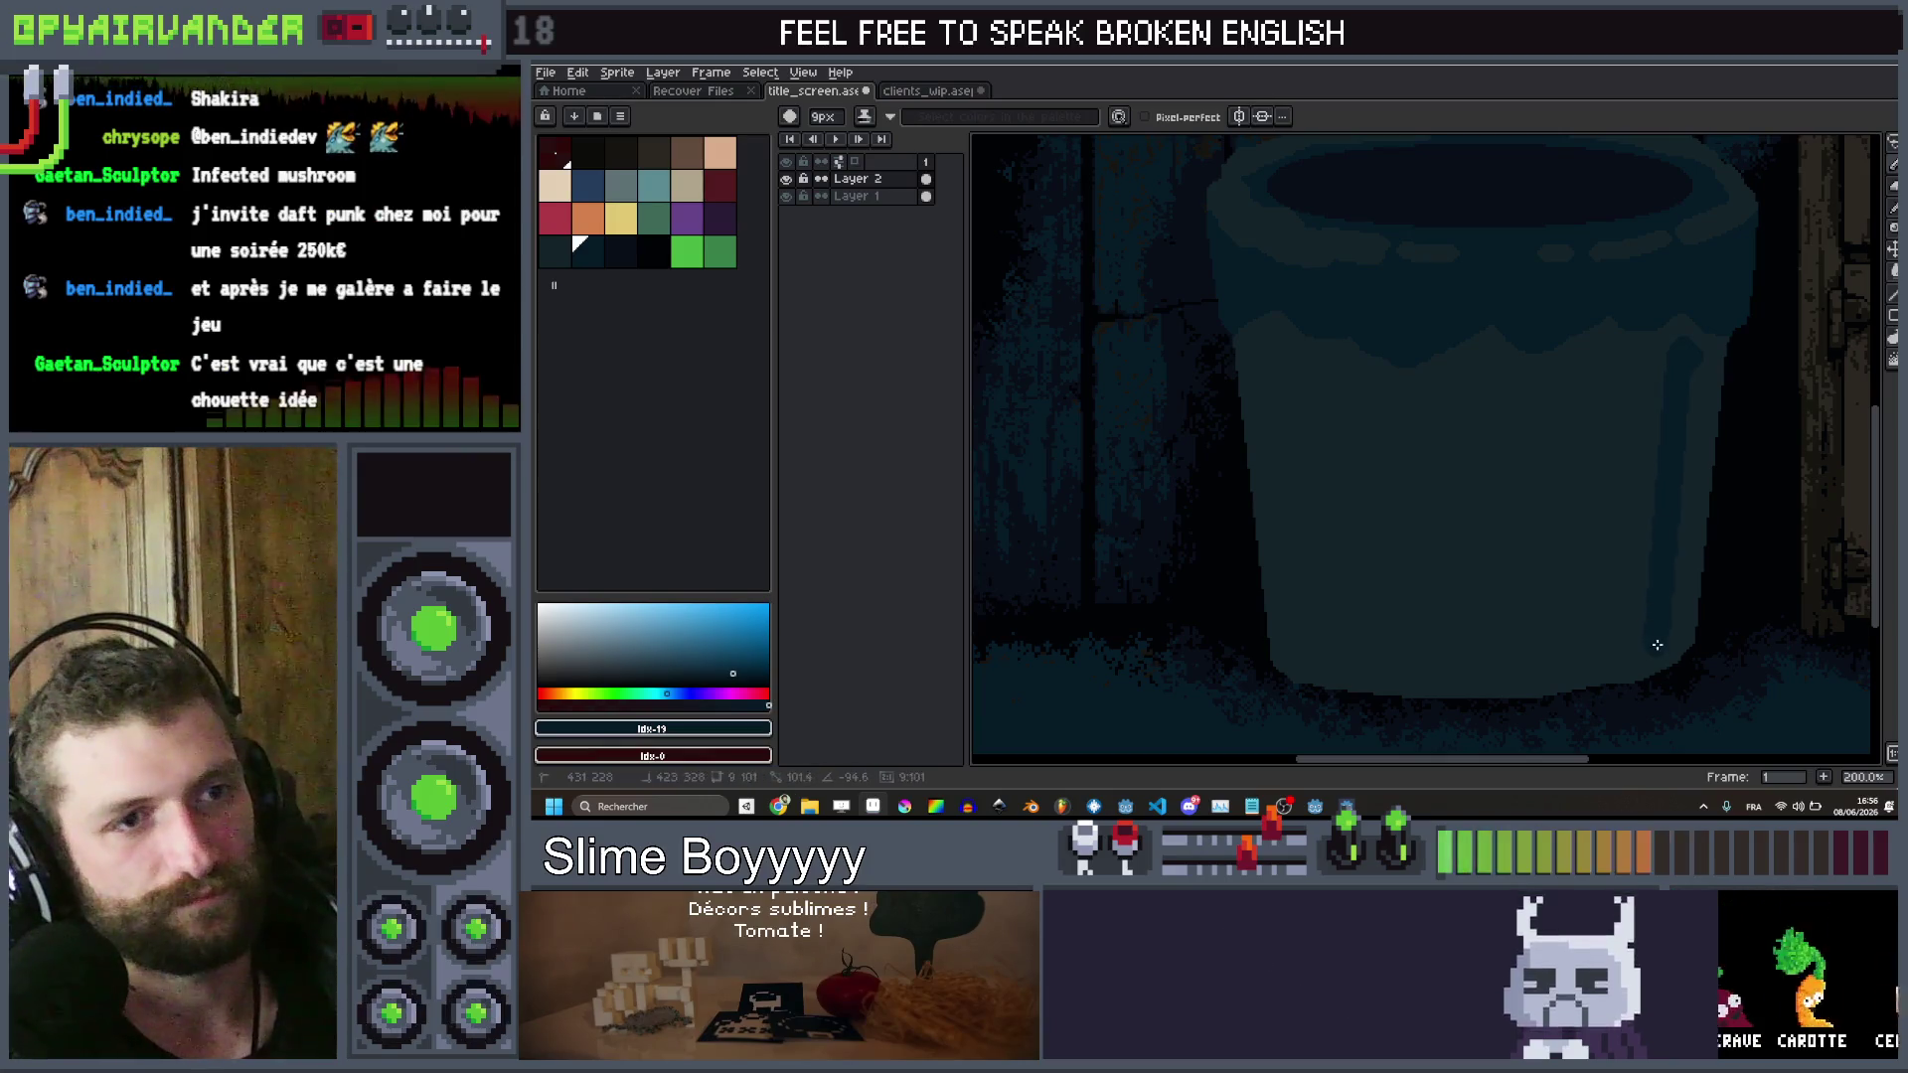
# Paint a dark vertical stripe up the tub's side with a small dab at its top
pyautogui.moveTo(1624, 360); pyautogui.dragTo(1600, 650)
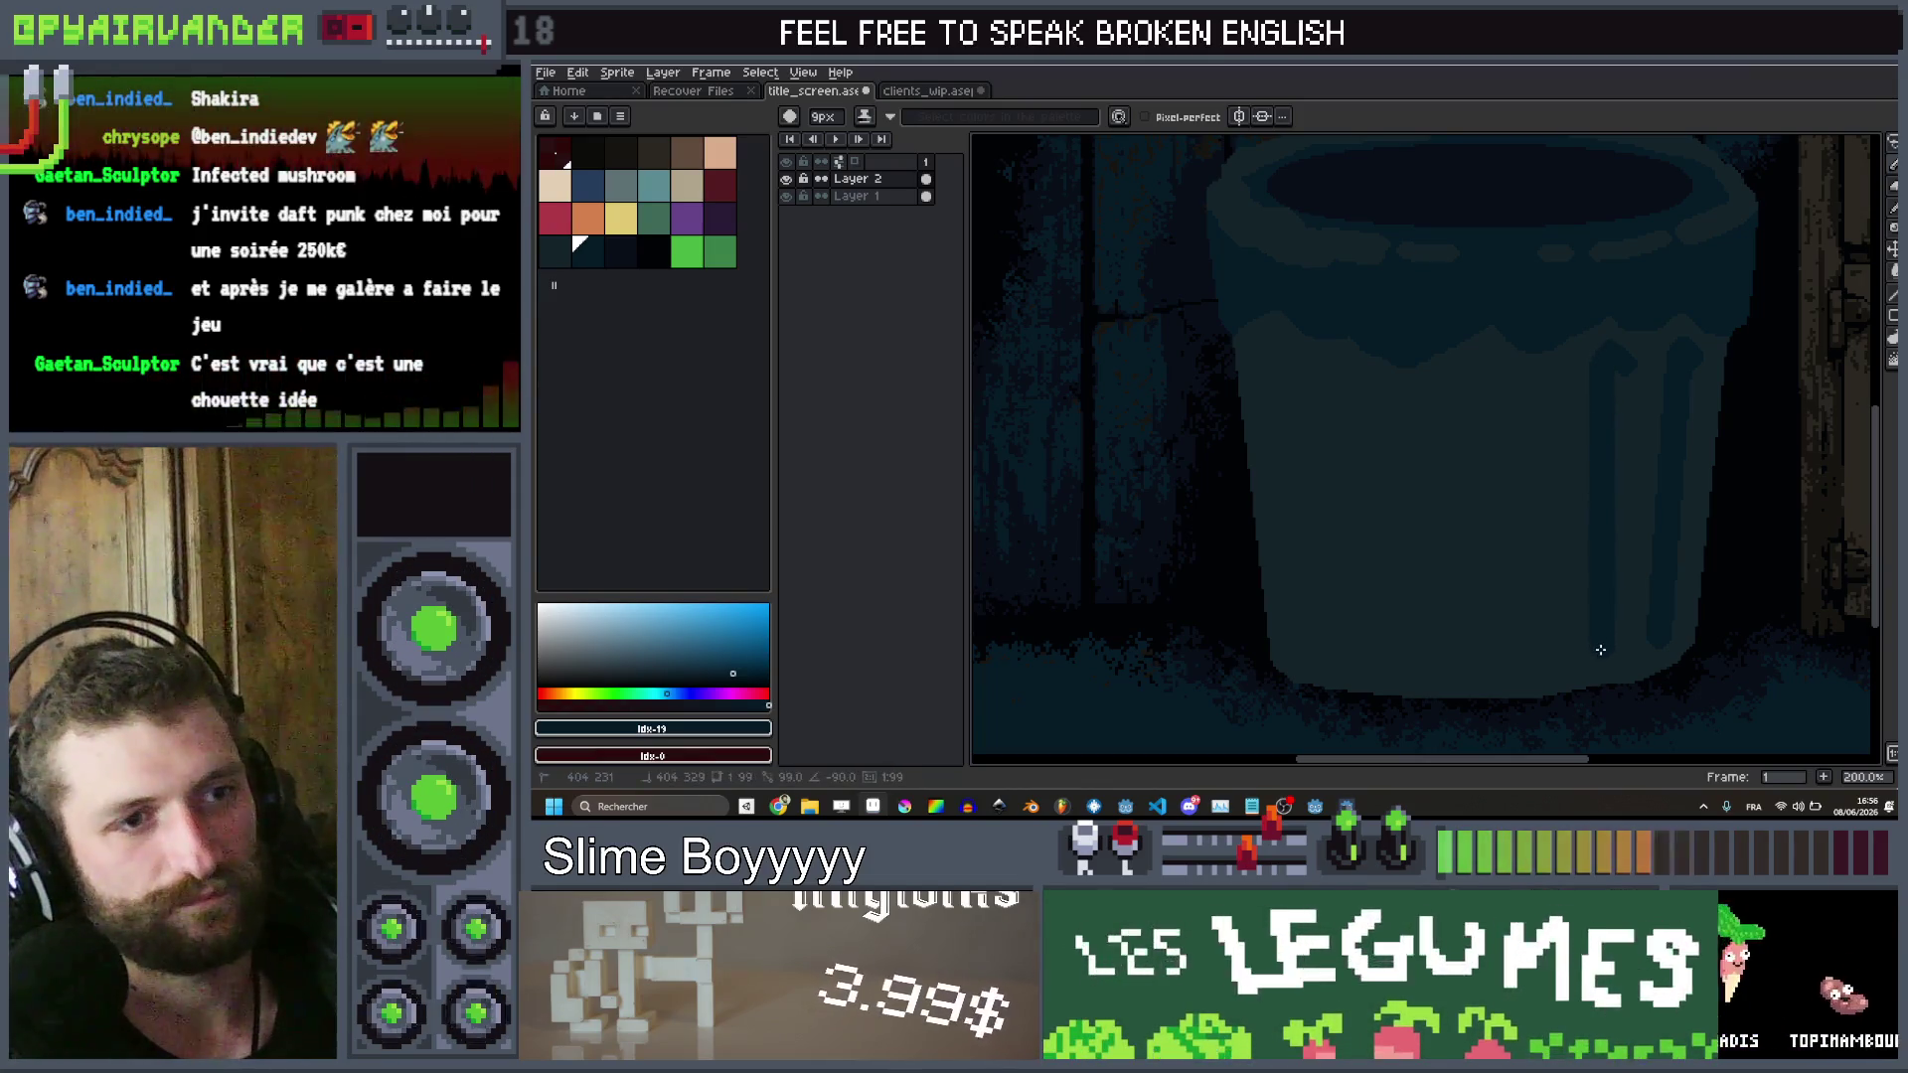
pyautogui.scroll(-3, 1699, 562)
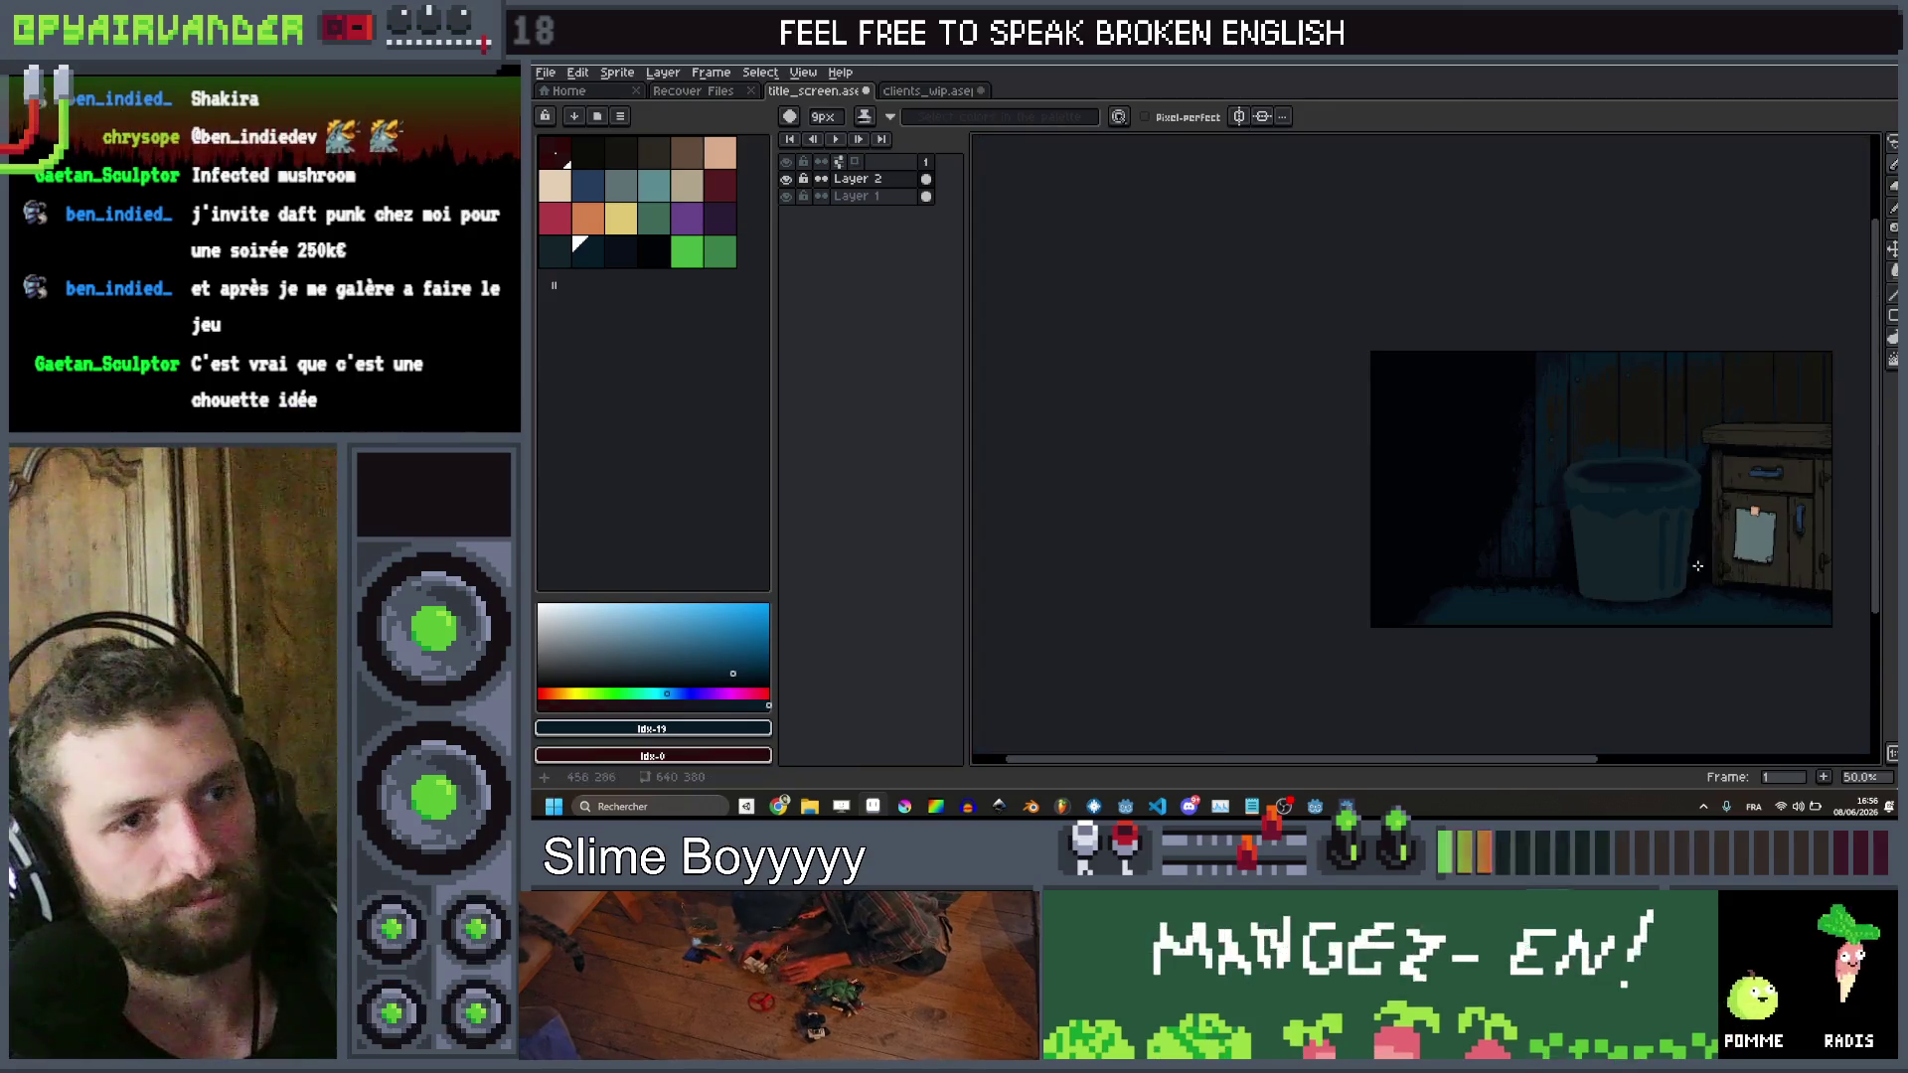
pyautogui.scroll(4, 1644, 502)
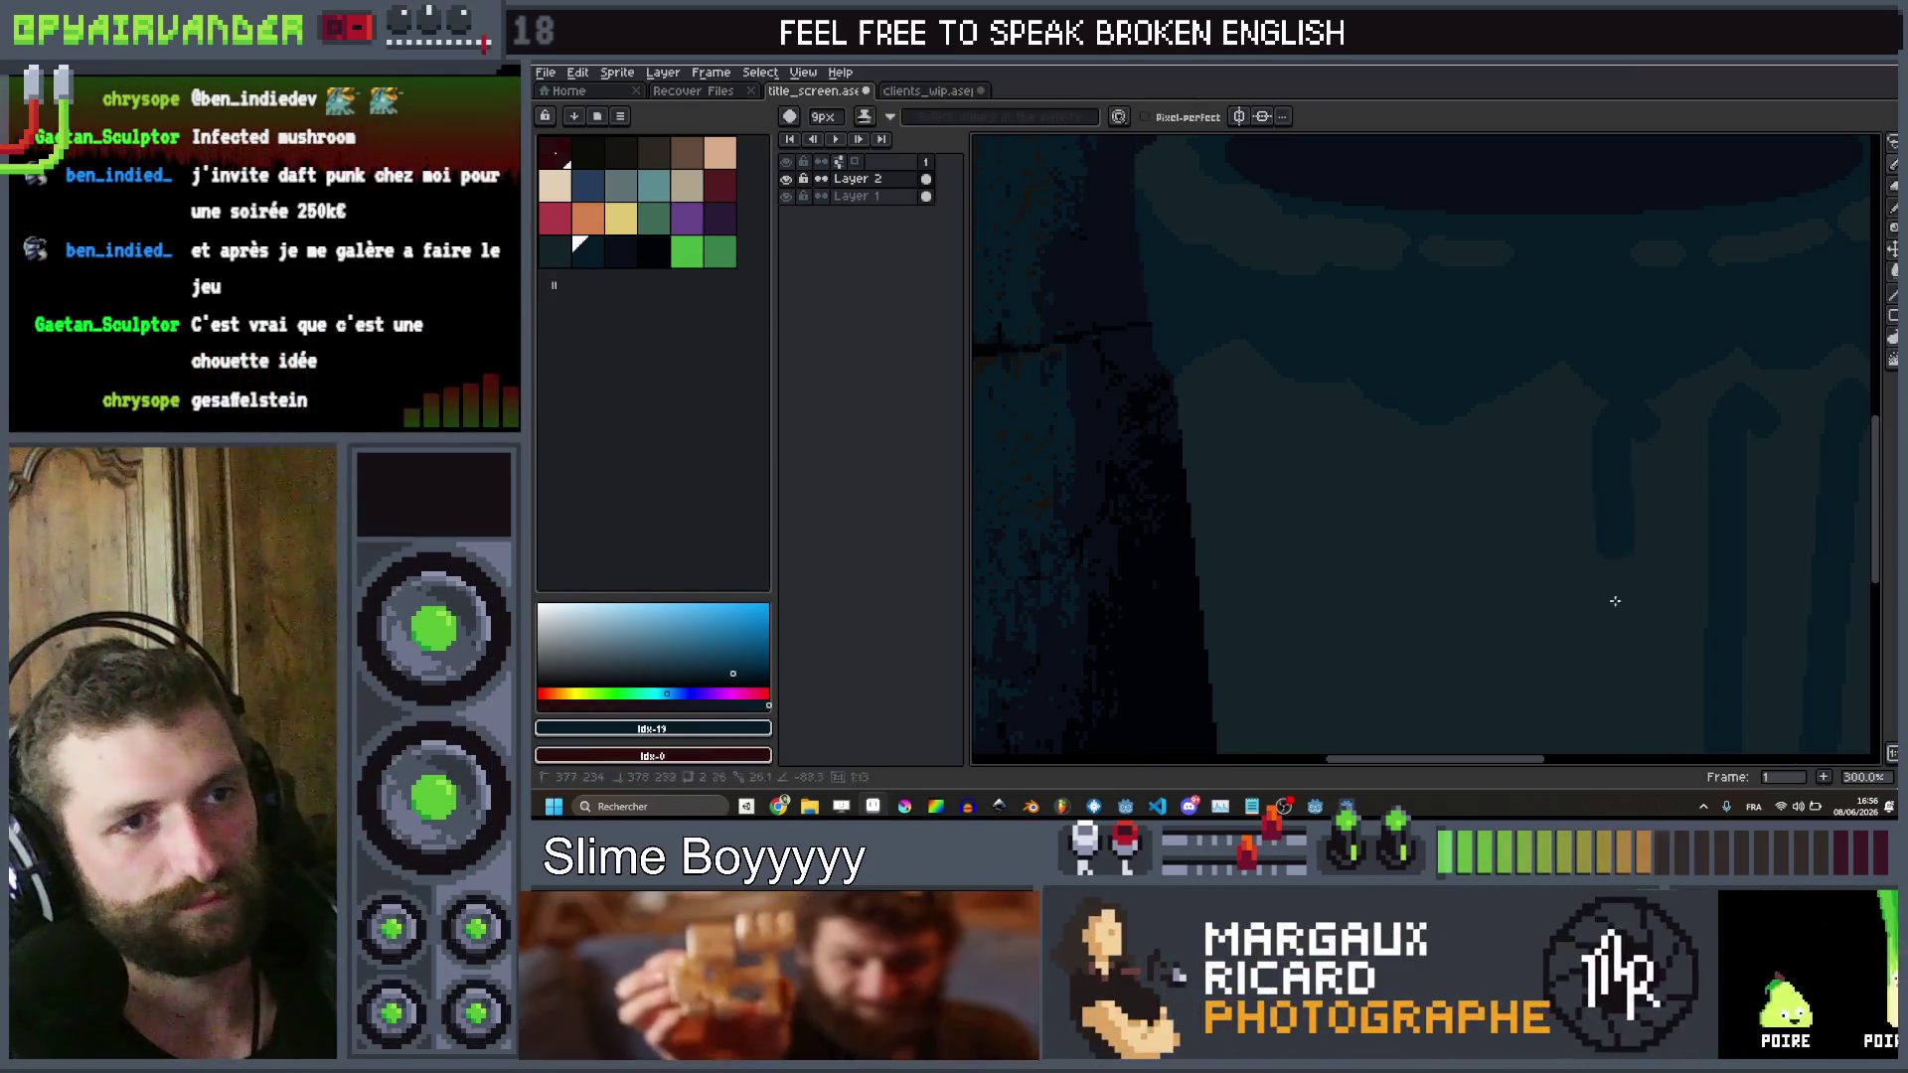
pyautogui.scroll(-3, 1624, 749)
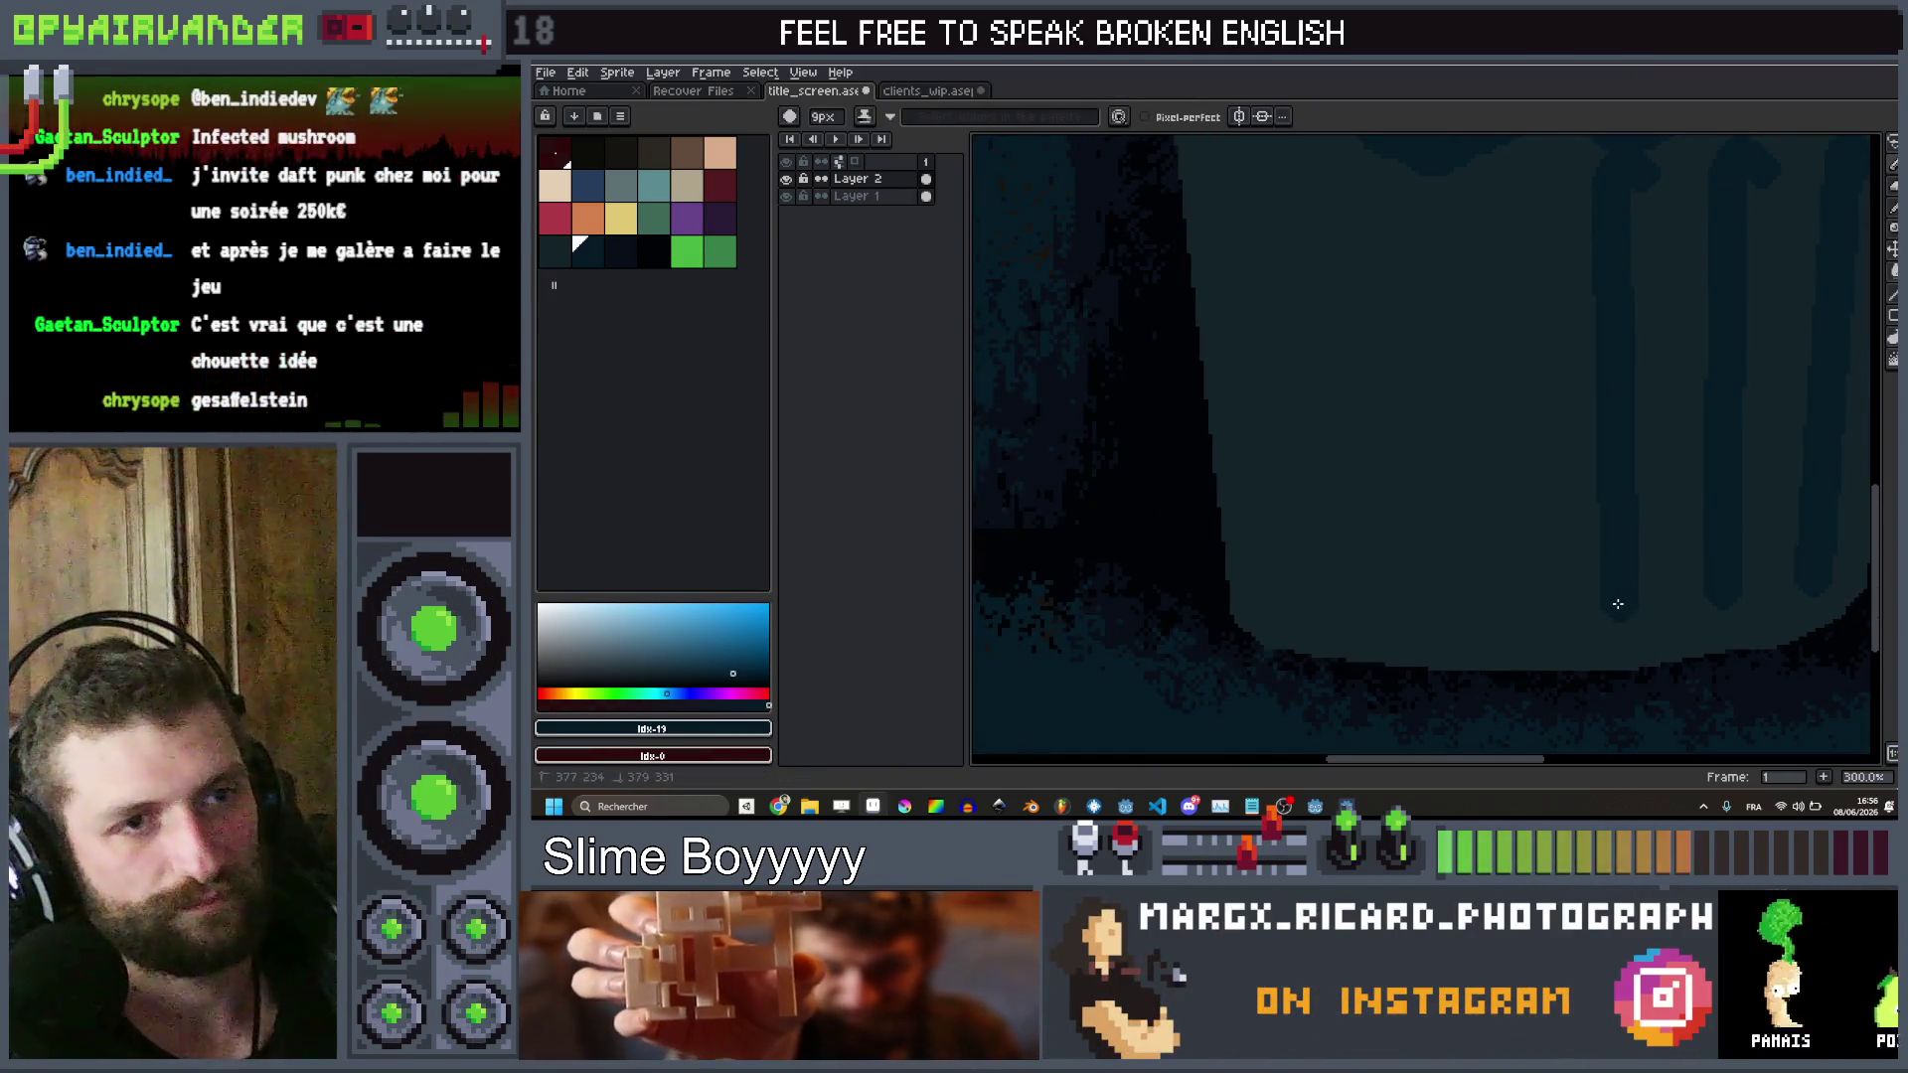
pyautogui.scroll(-2, 1621, 589)
pyautogui.scroll(2, 1588, 608)
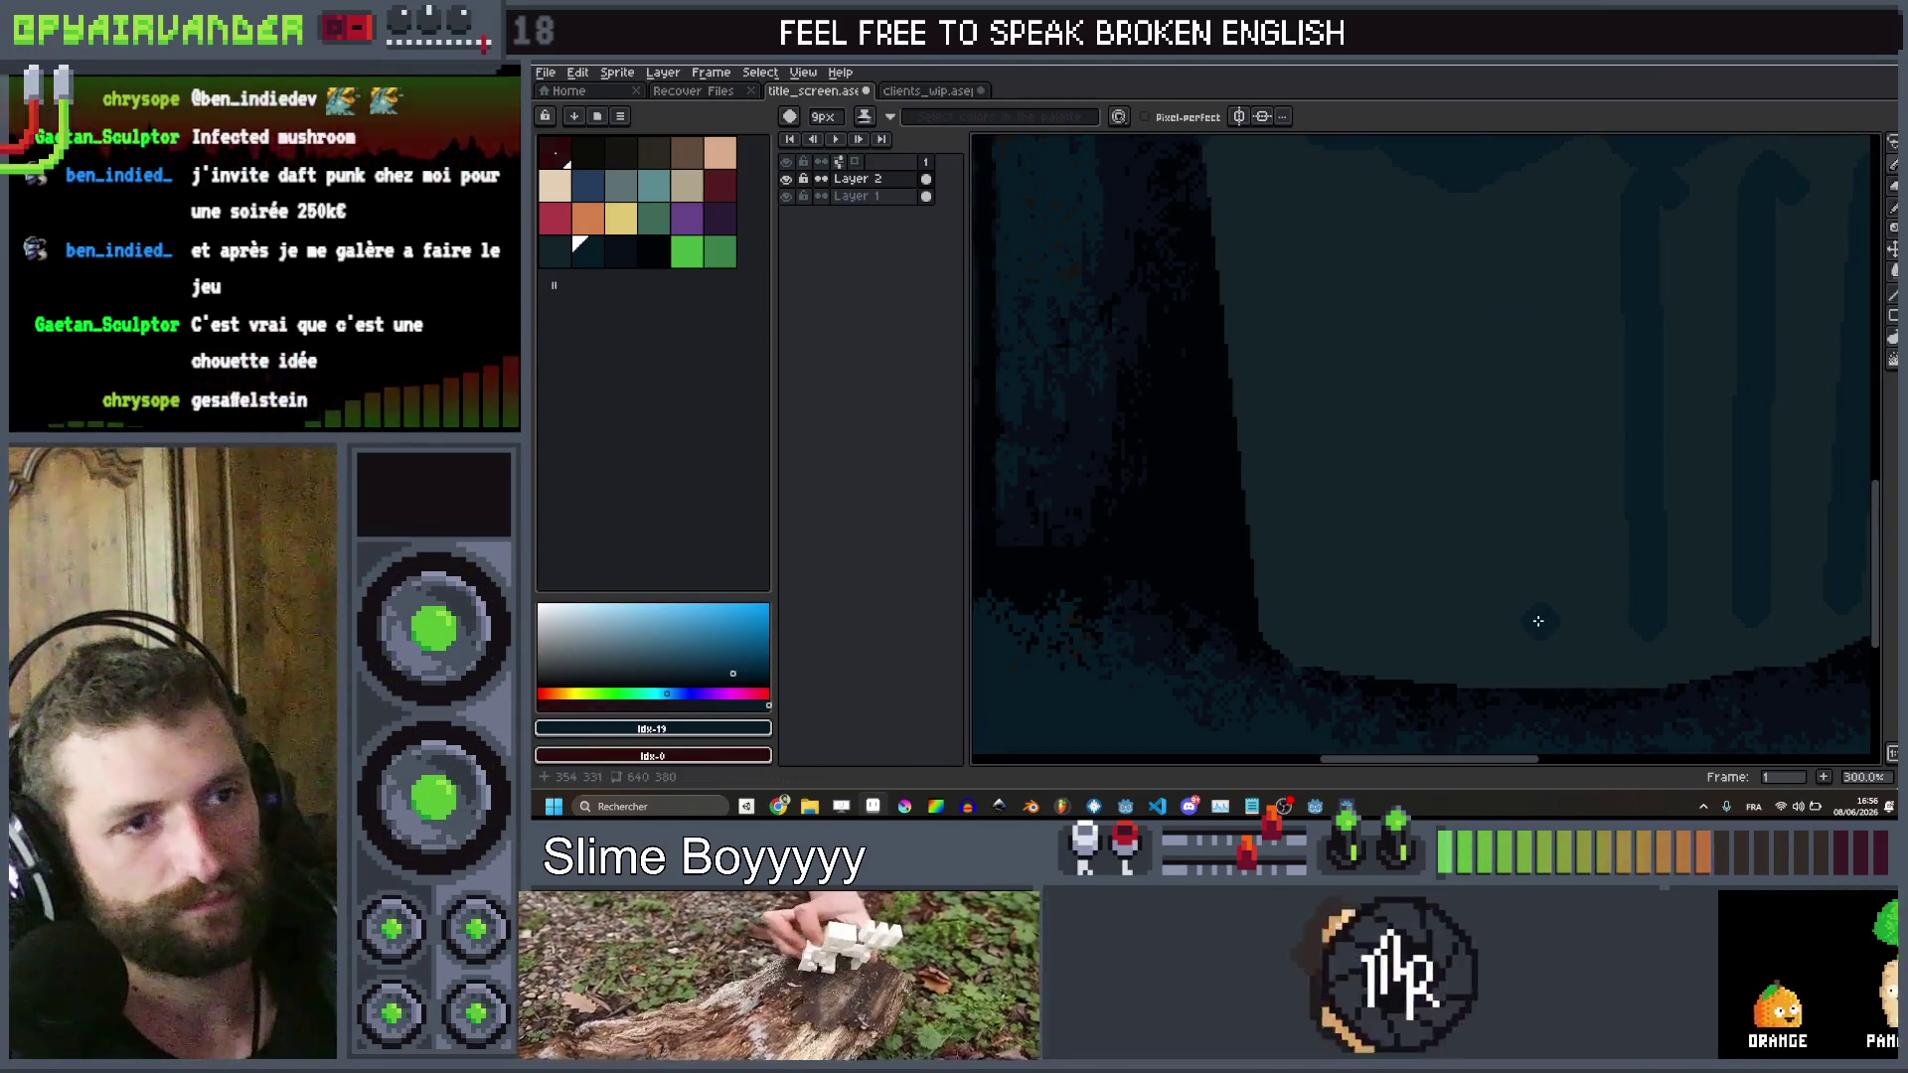
pyautogui.moveTo(1514, 286); pyautogui.dragTo(1533, 190)
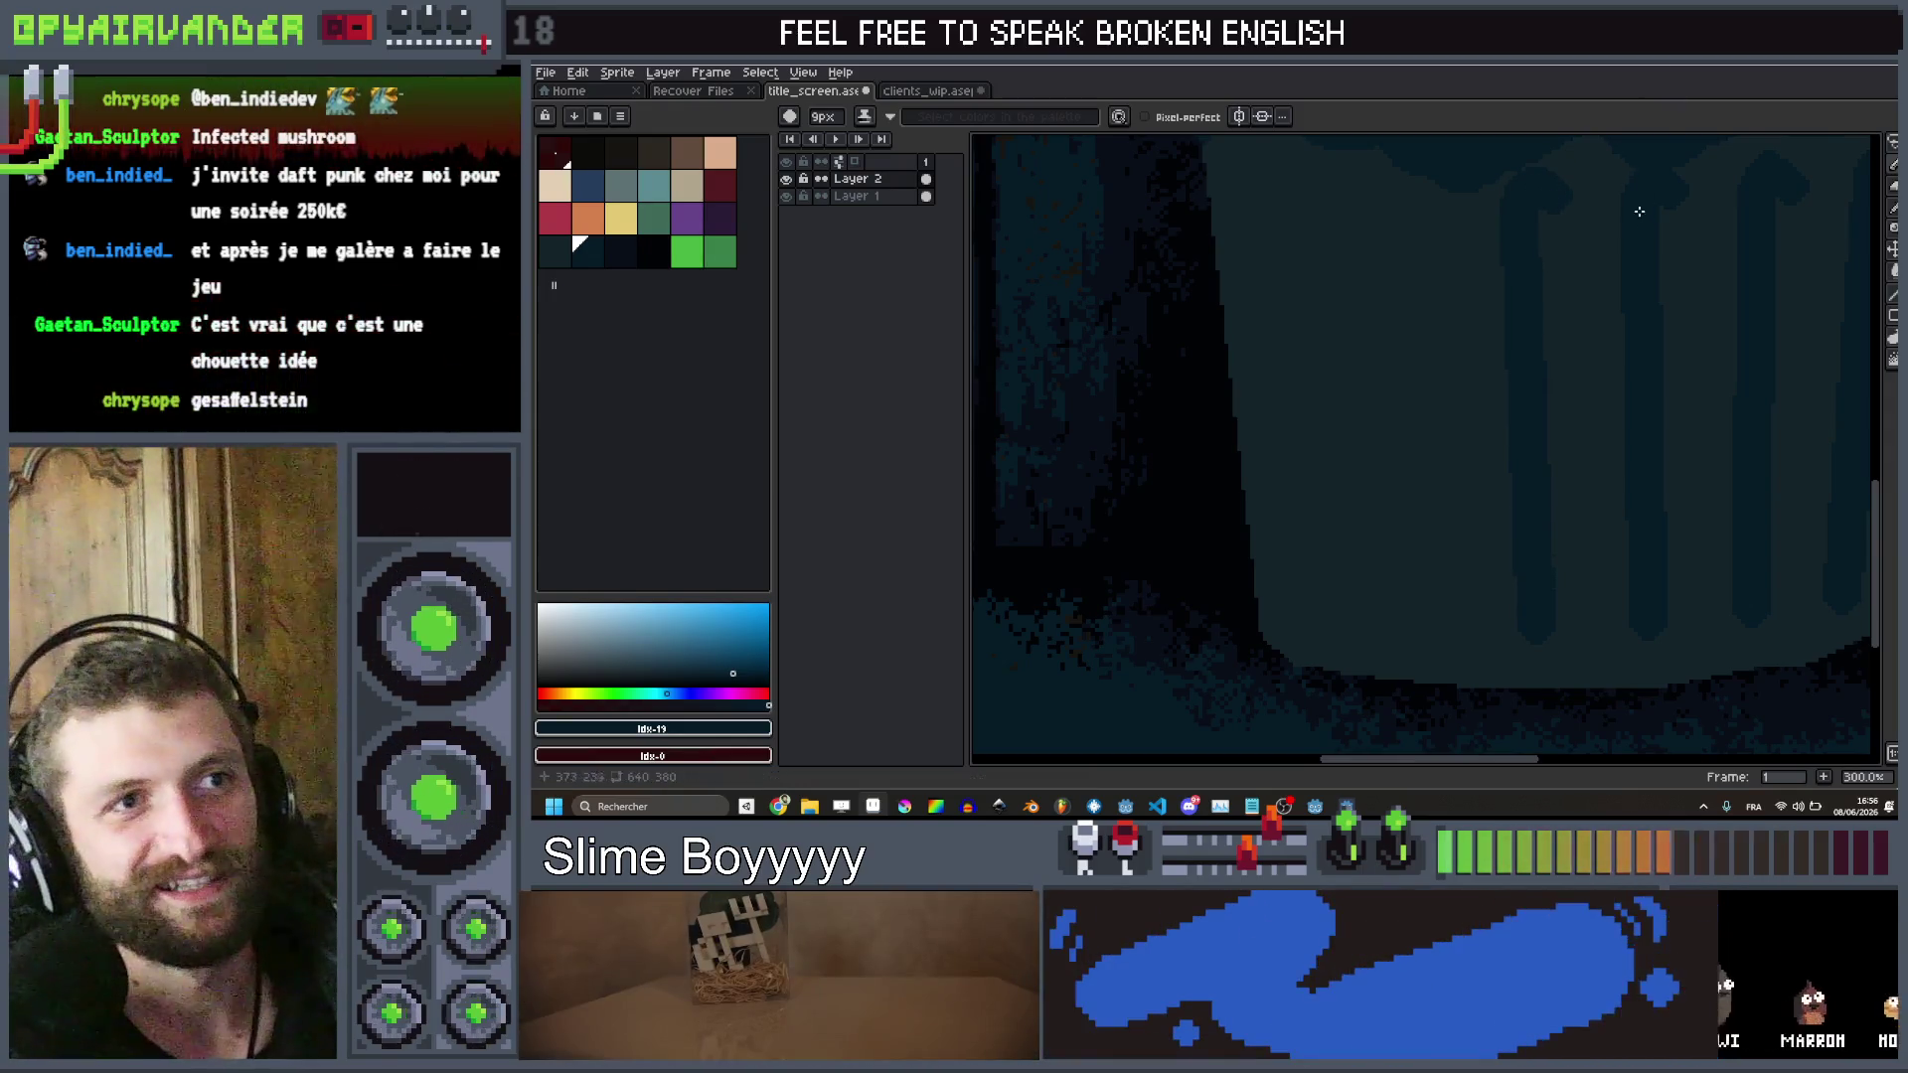
pyautogui.scroll(-3, 1640, 217)
pyautogui.scroll(3, 1639, 218)
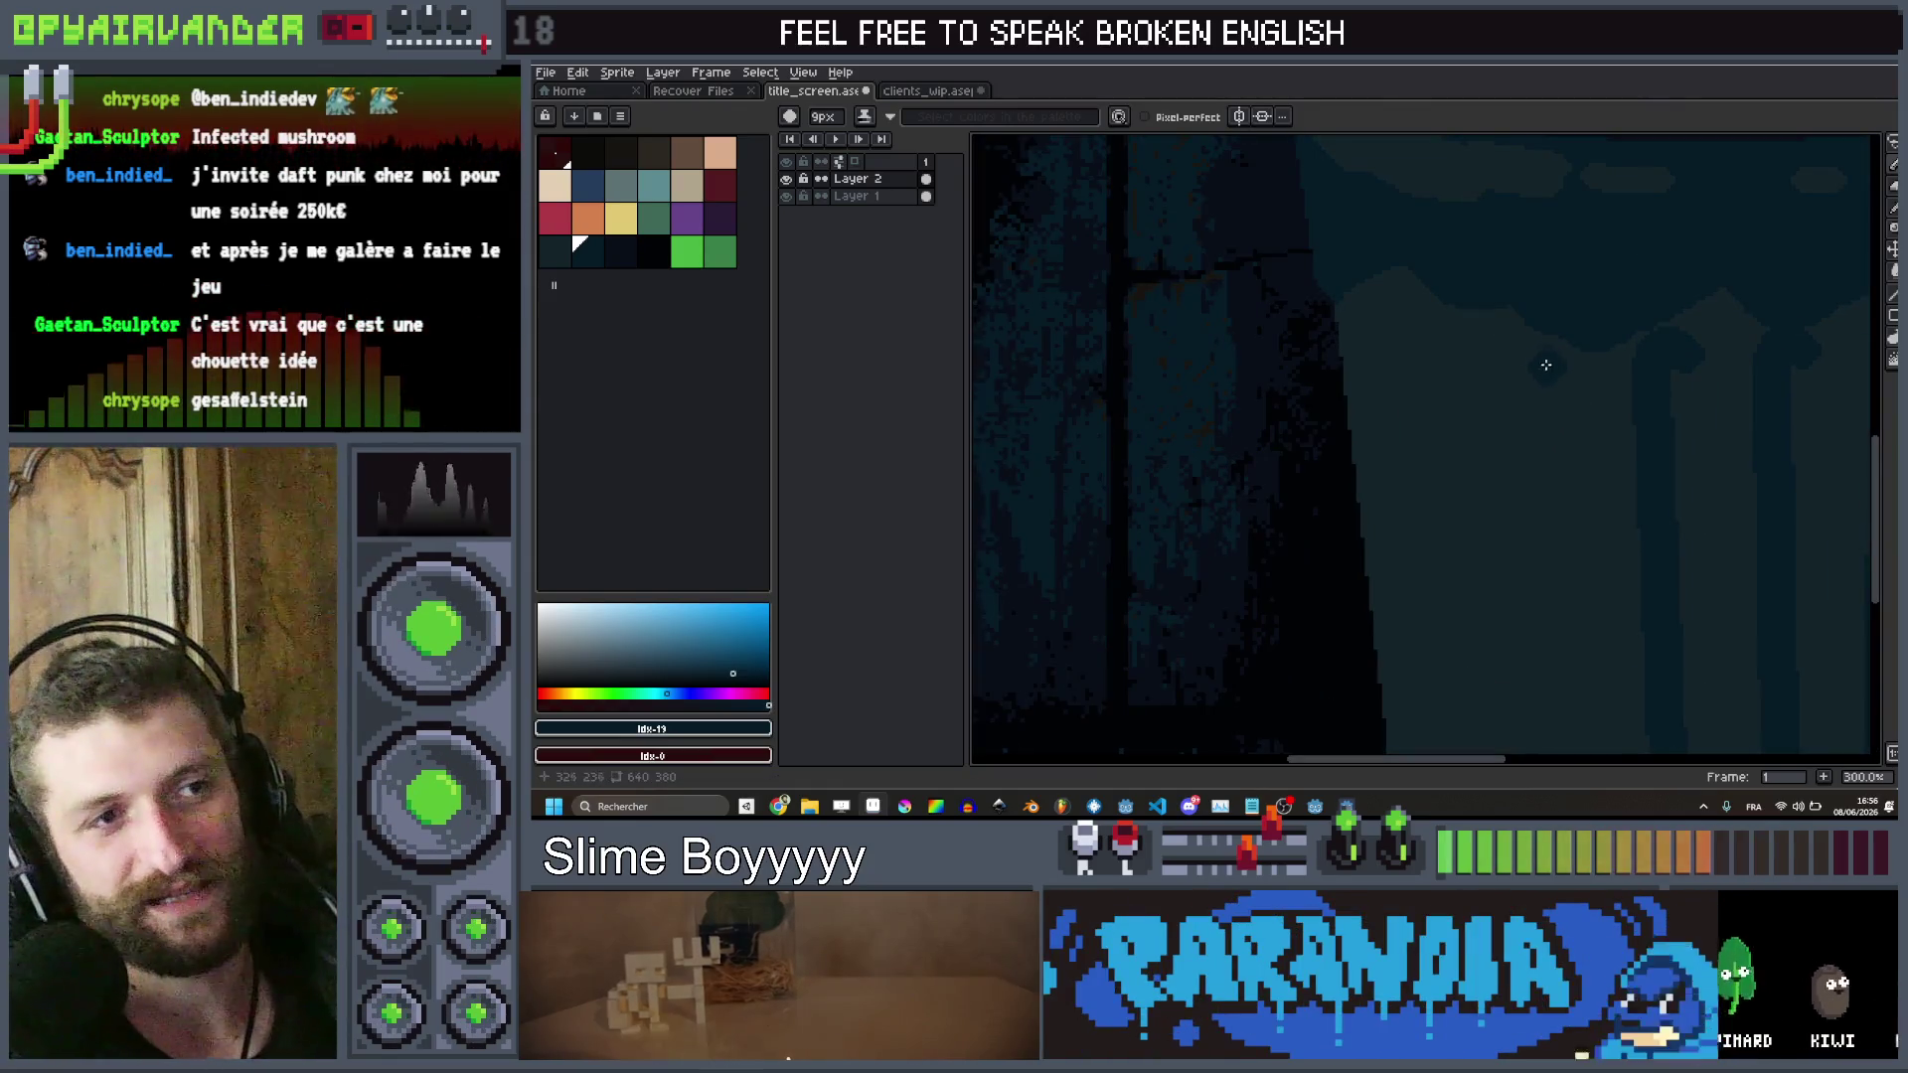
pyautogui.moveTo(1552, 358); pyautogui.dragTo(1521, 363)
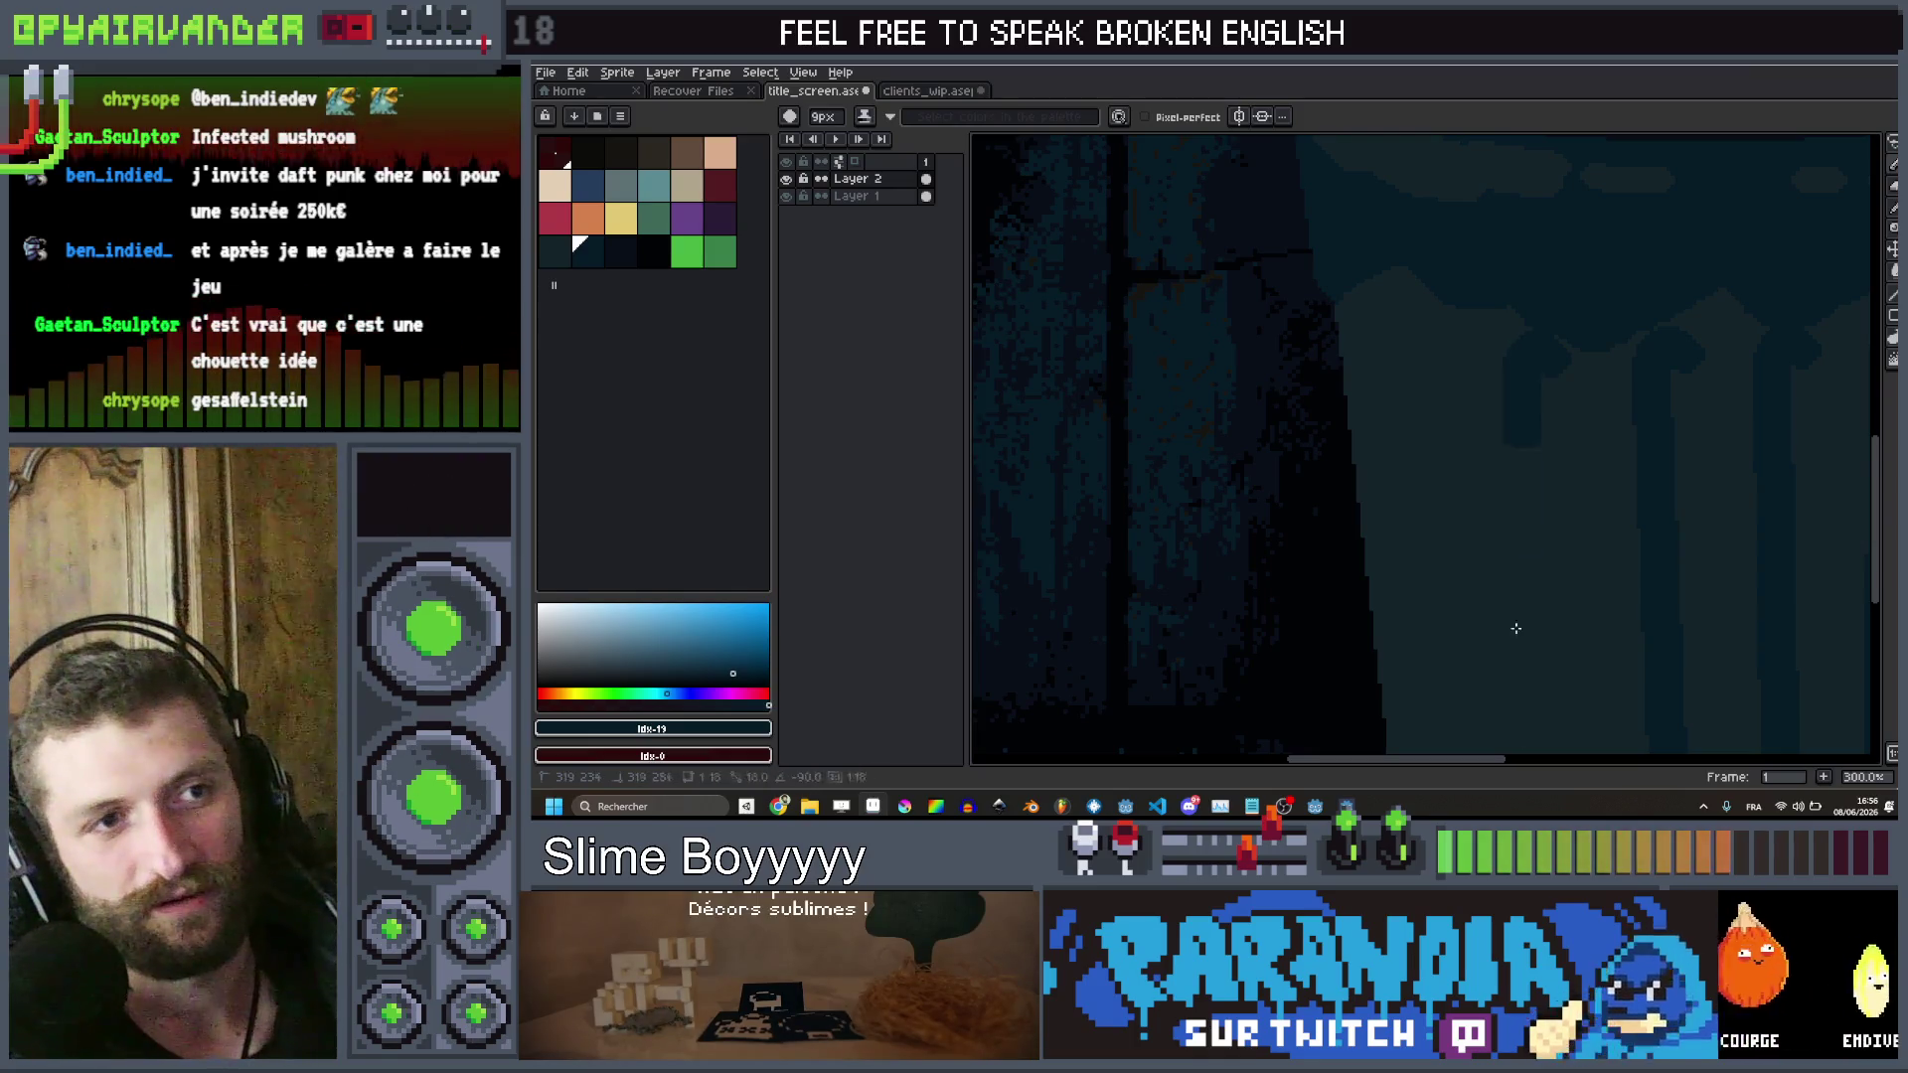
pyautogui.scroll(-3, 1516, 525)
# Draw two straight drip lines down the tub, then pick a dark palette colour for shading
pyautogui.keyDown('shift'); pyautogui.click(1552, 570); pyautogui.keyUp('shift')
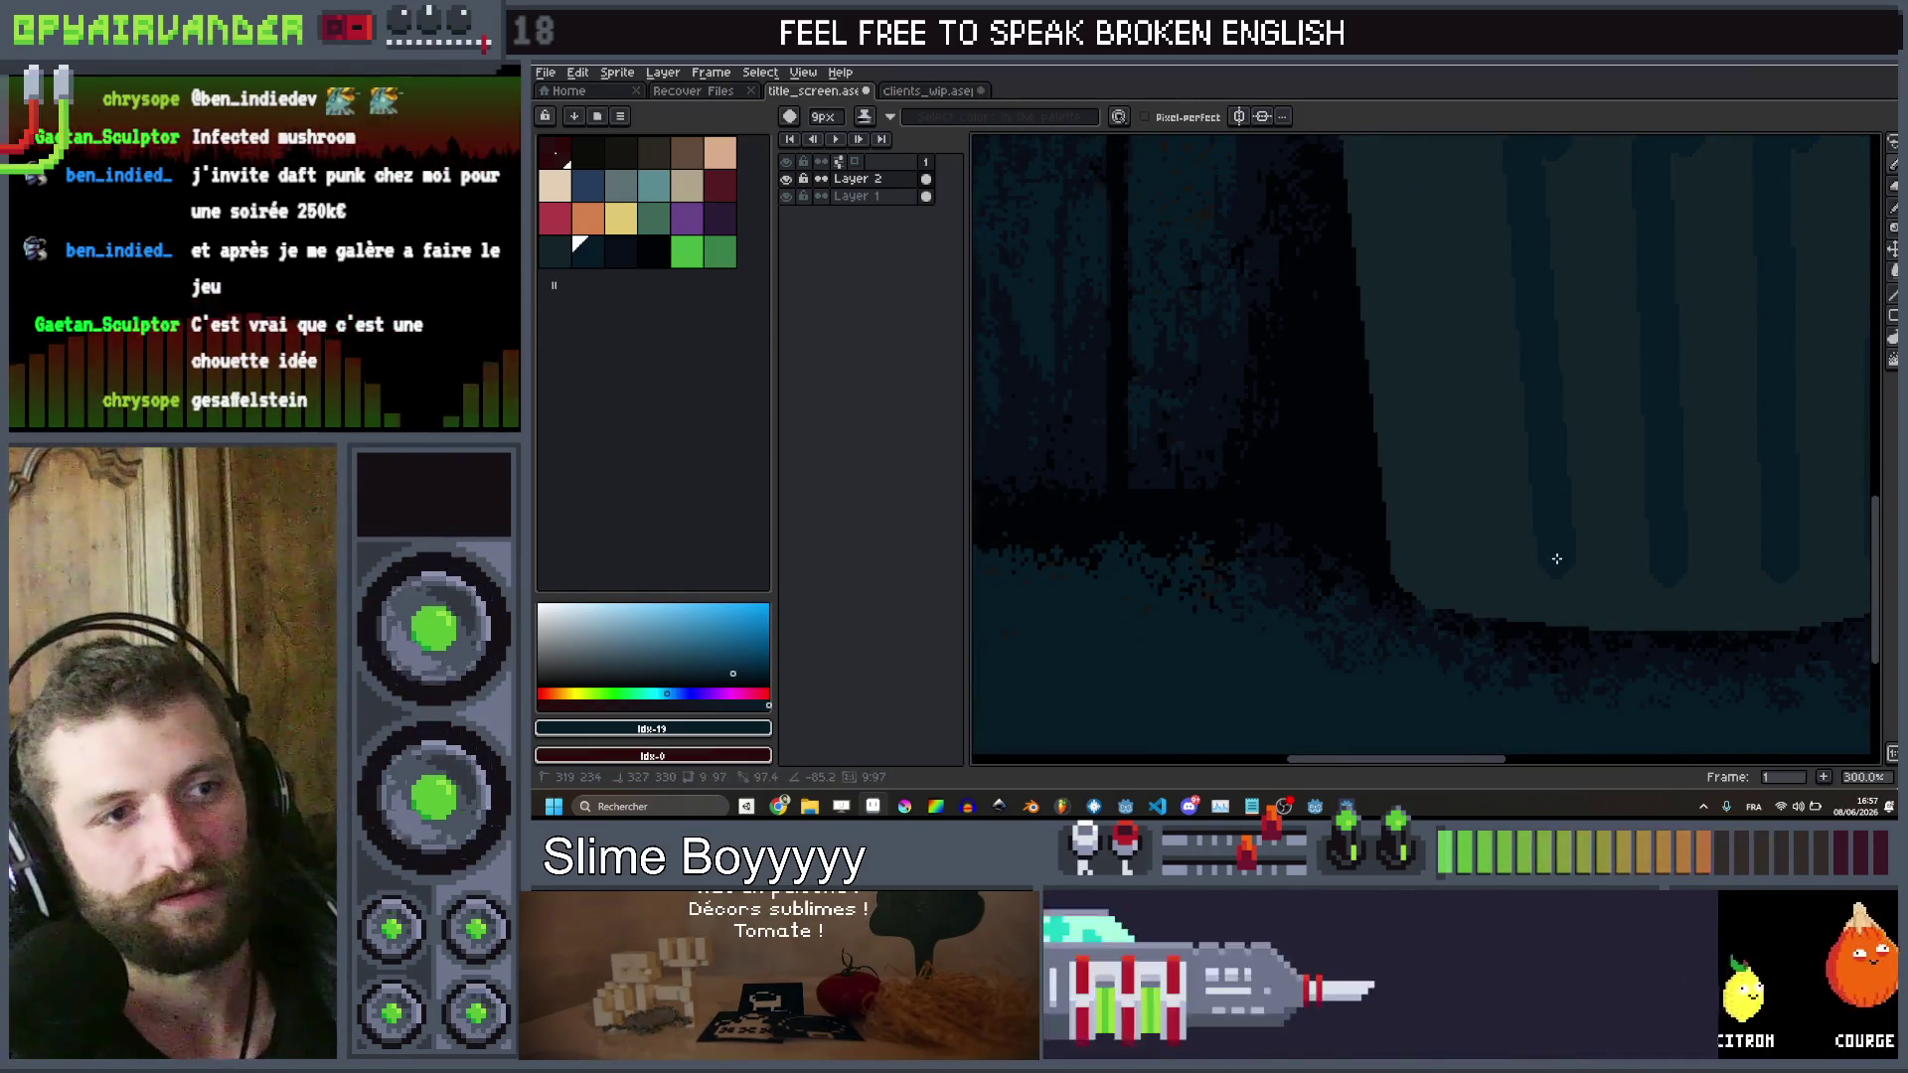
pyautogui.scroll(-2, 1555, 565)
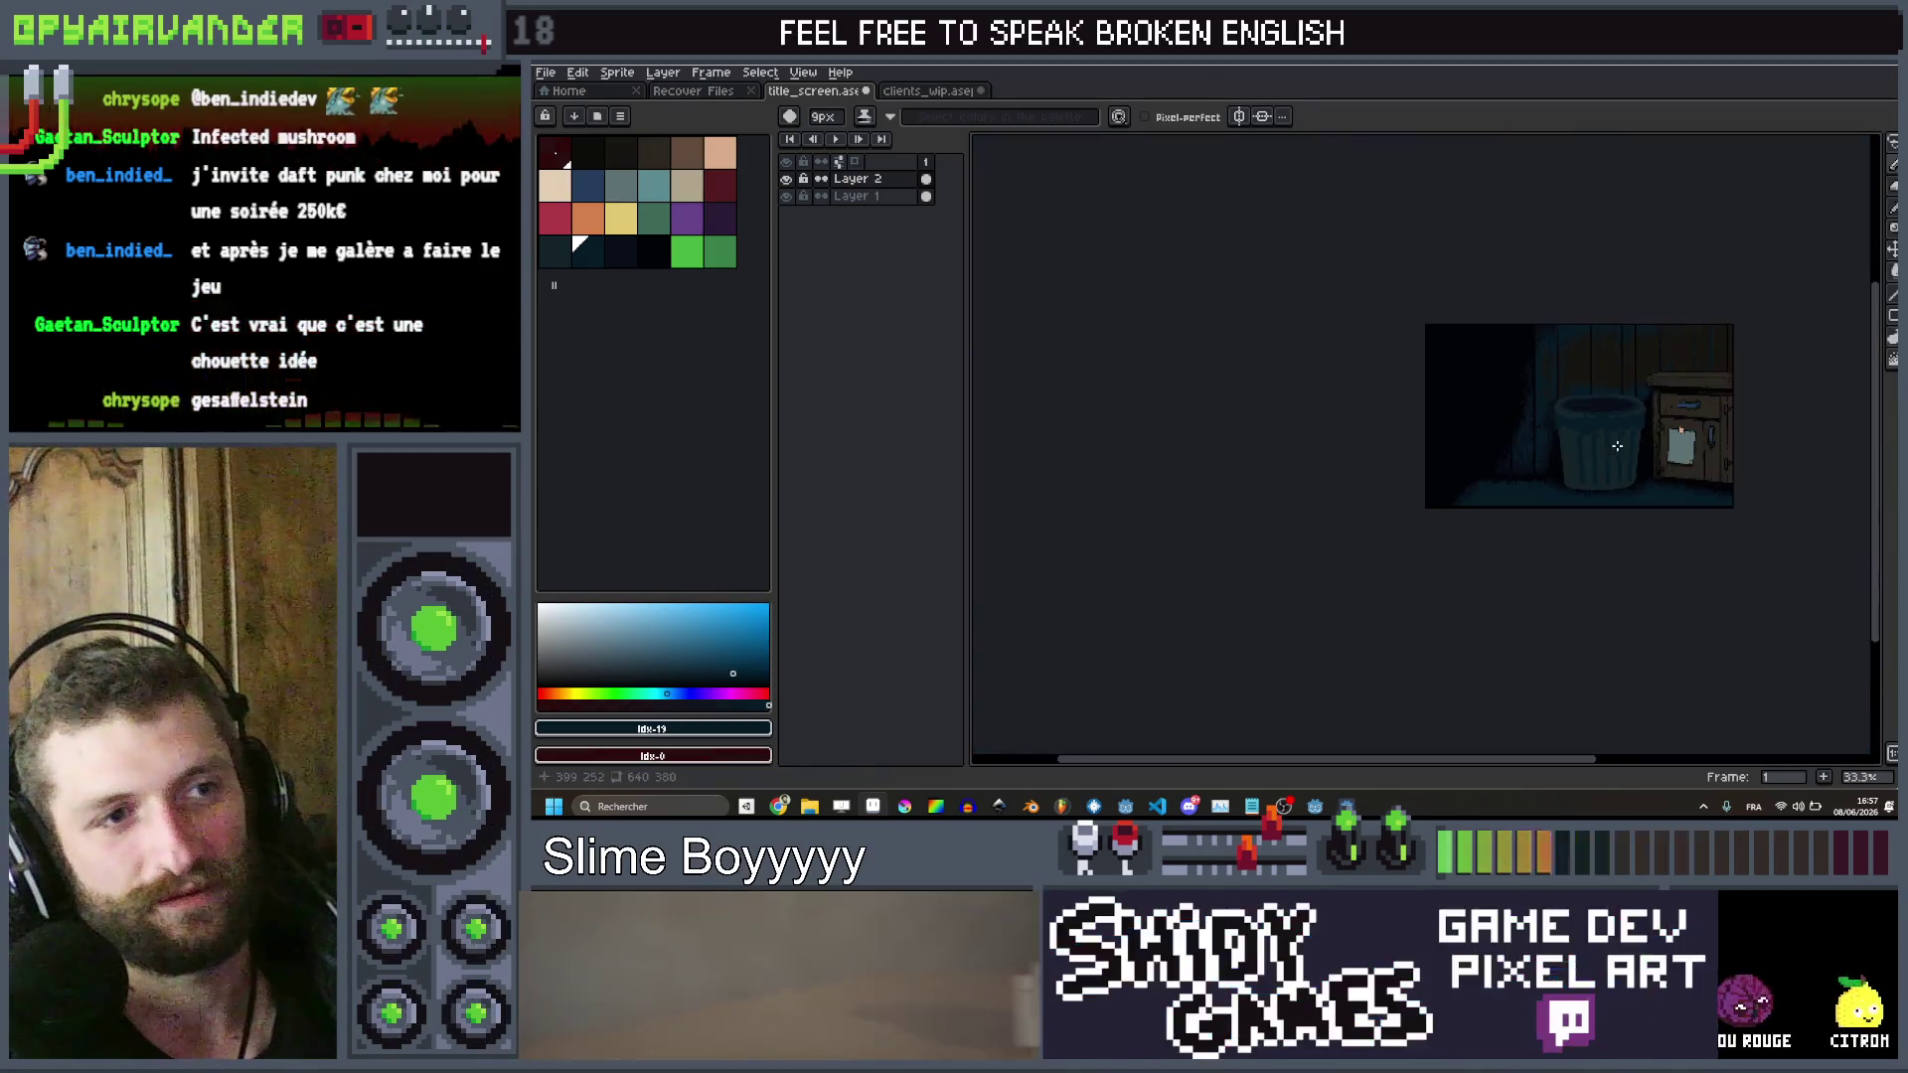
pyautogui.scroll(2, 1580, 497)
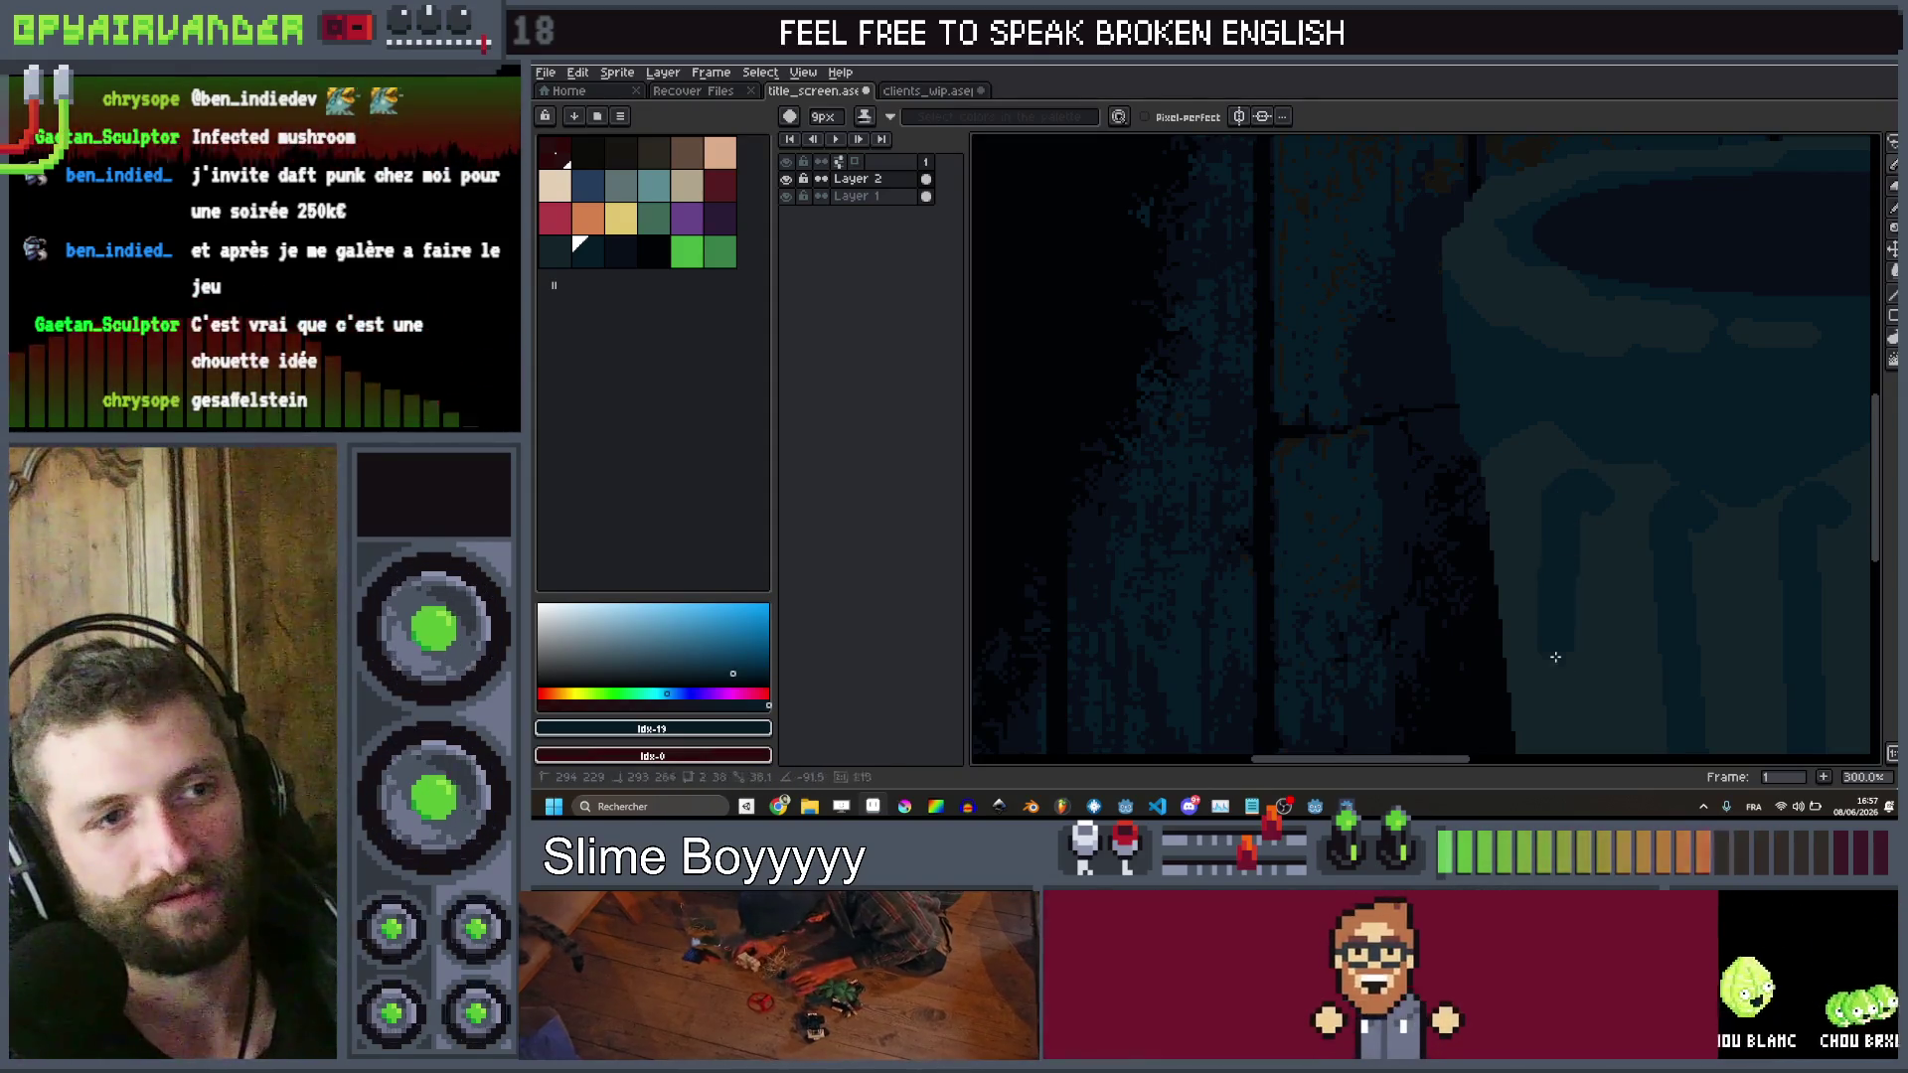
pyautogui.moveTo(1555, 652); pyautogui.dragTo(1591, 753)
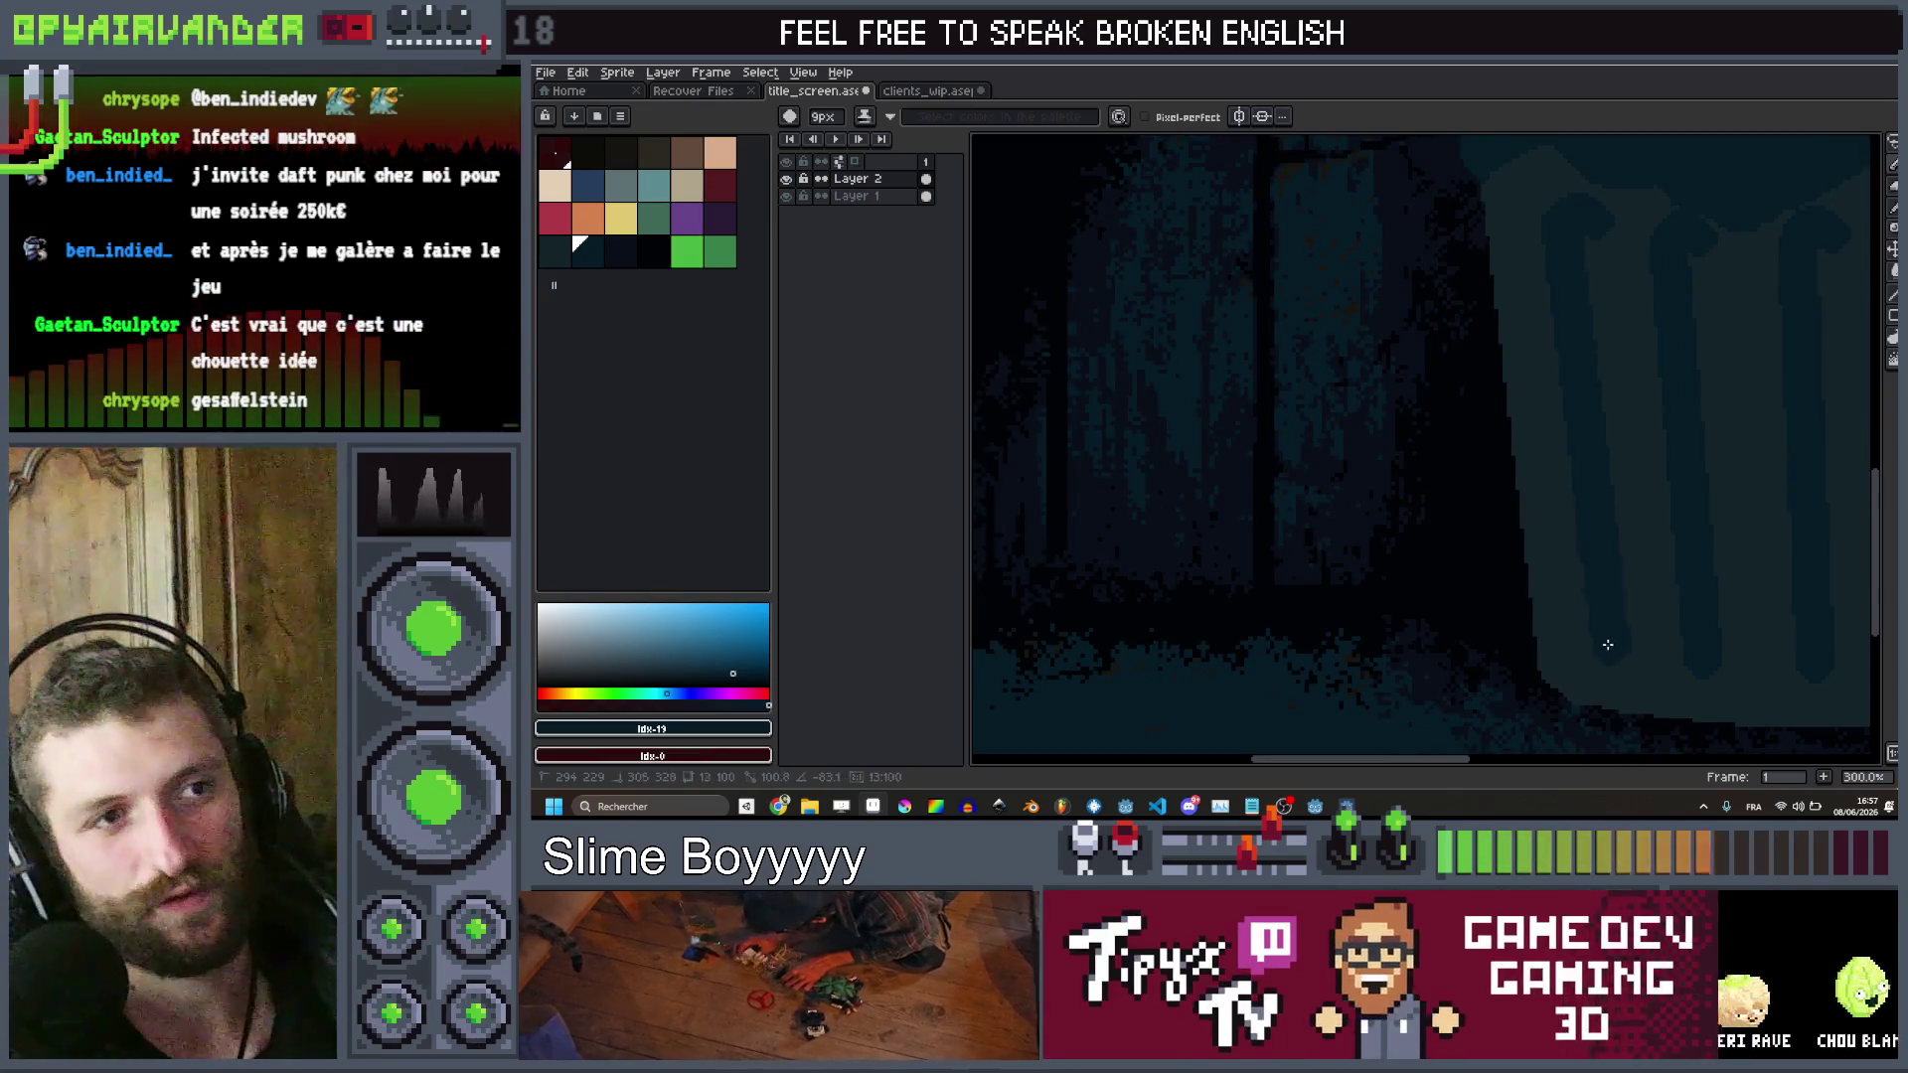
pyautogui.scroll(-4, 1783, 448)
pyautogui.scroll(3, 1738, 477)
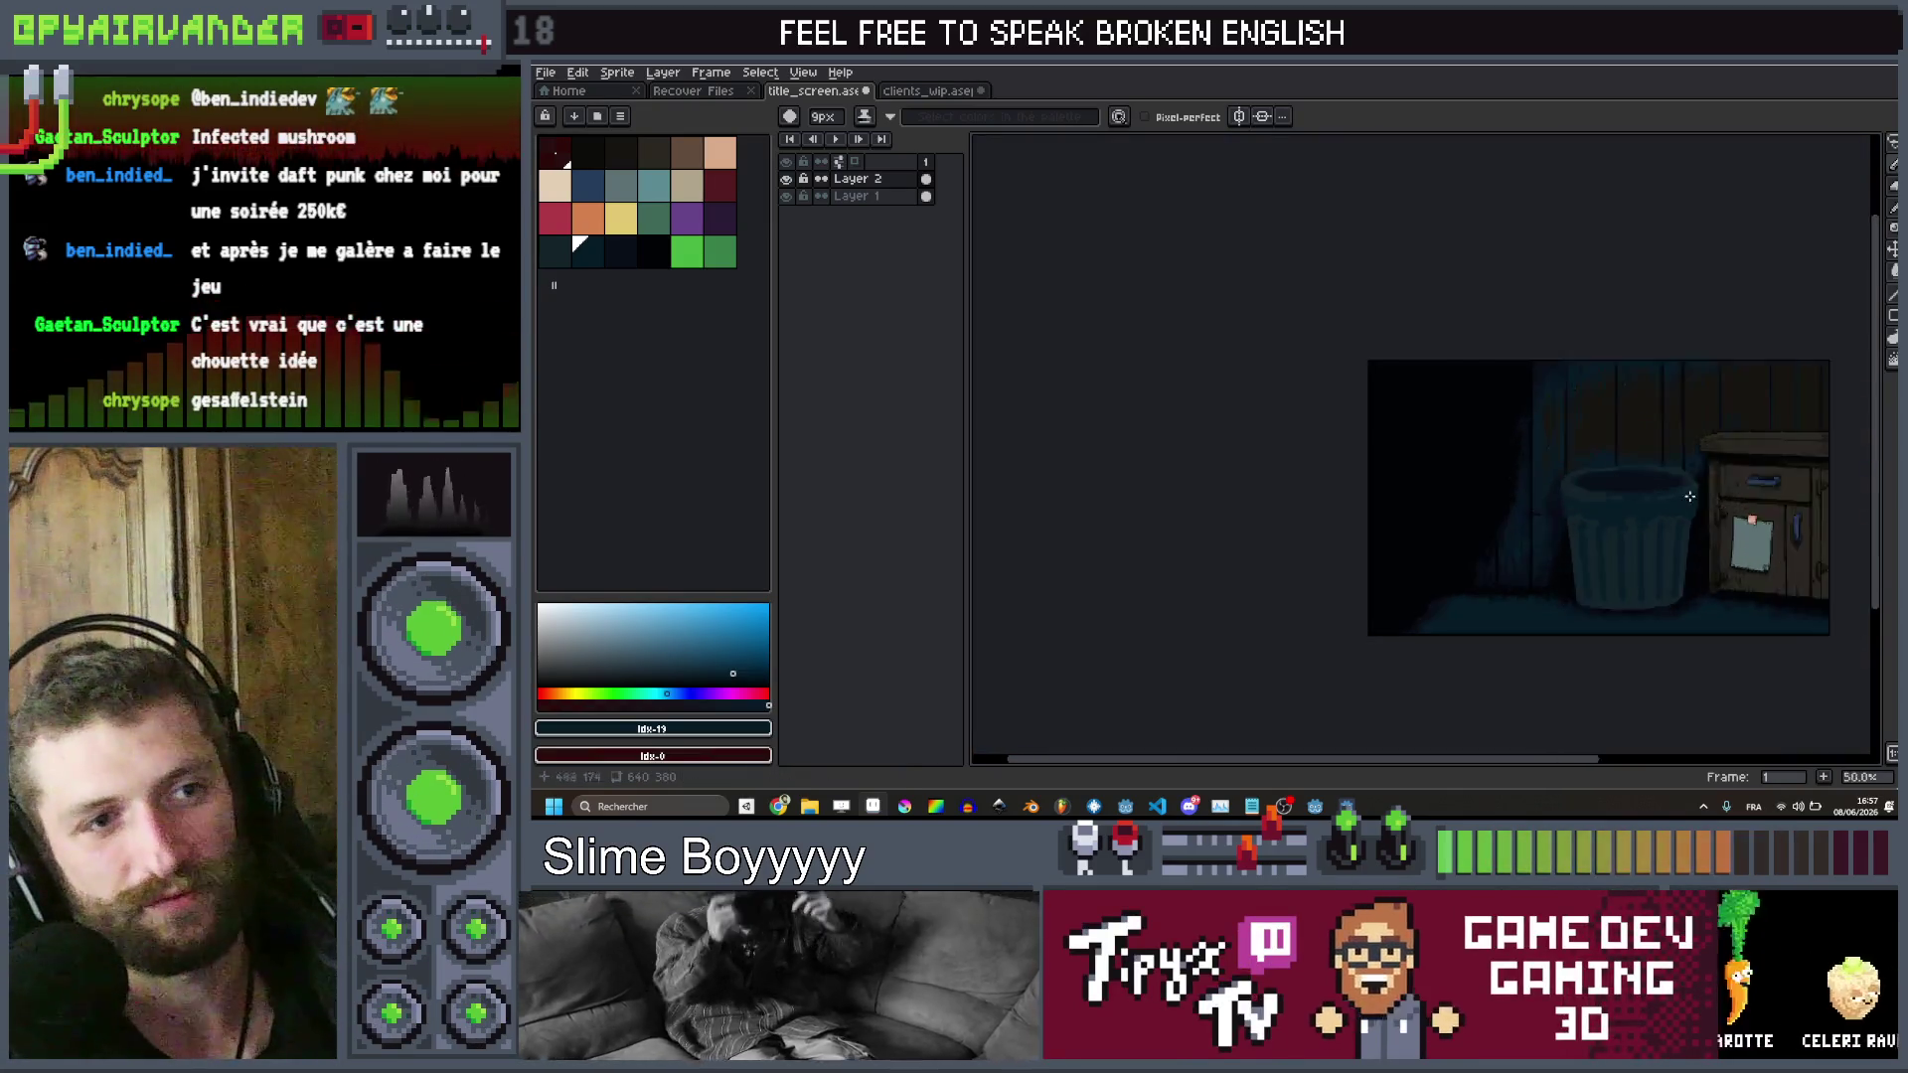
pyautogui.scroll(-3, 1729, 492)
pyautogui.scroll(2, 1722, 508)
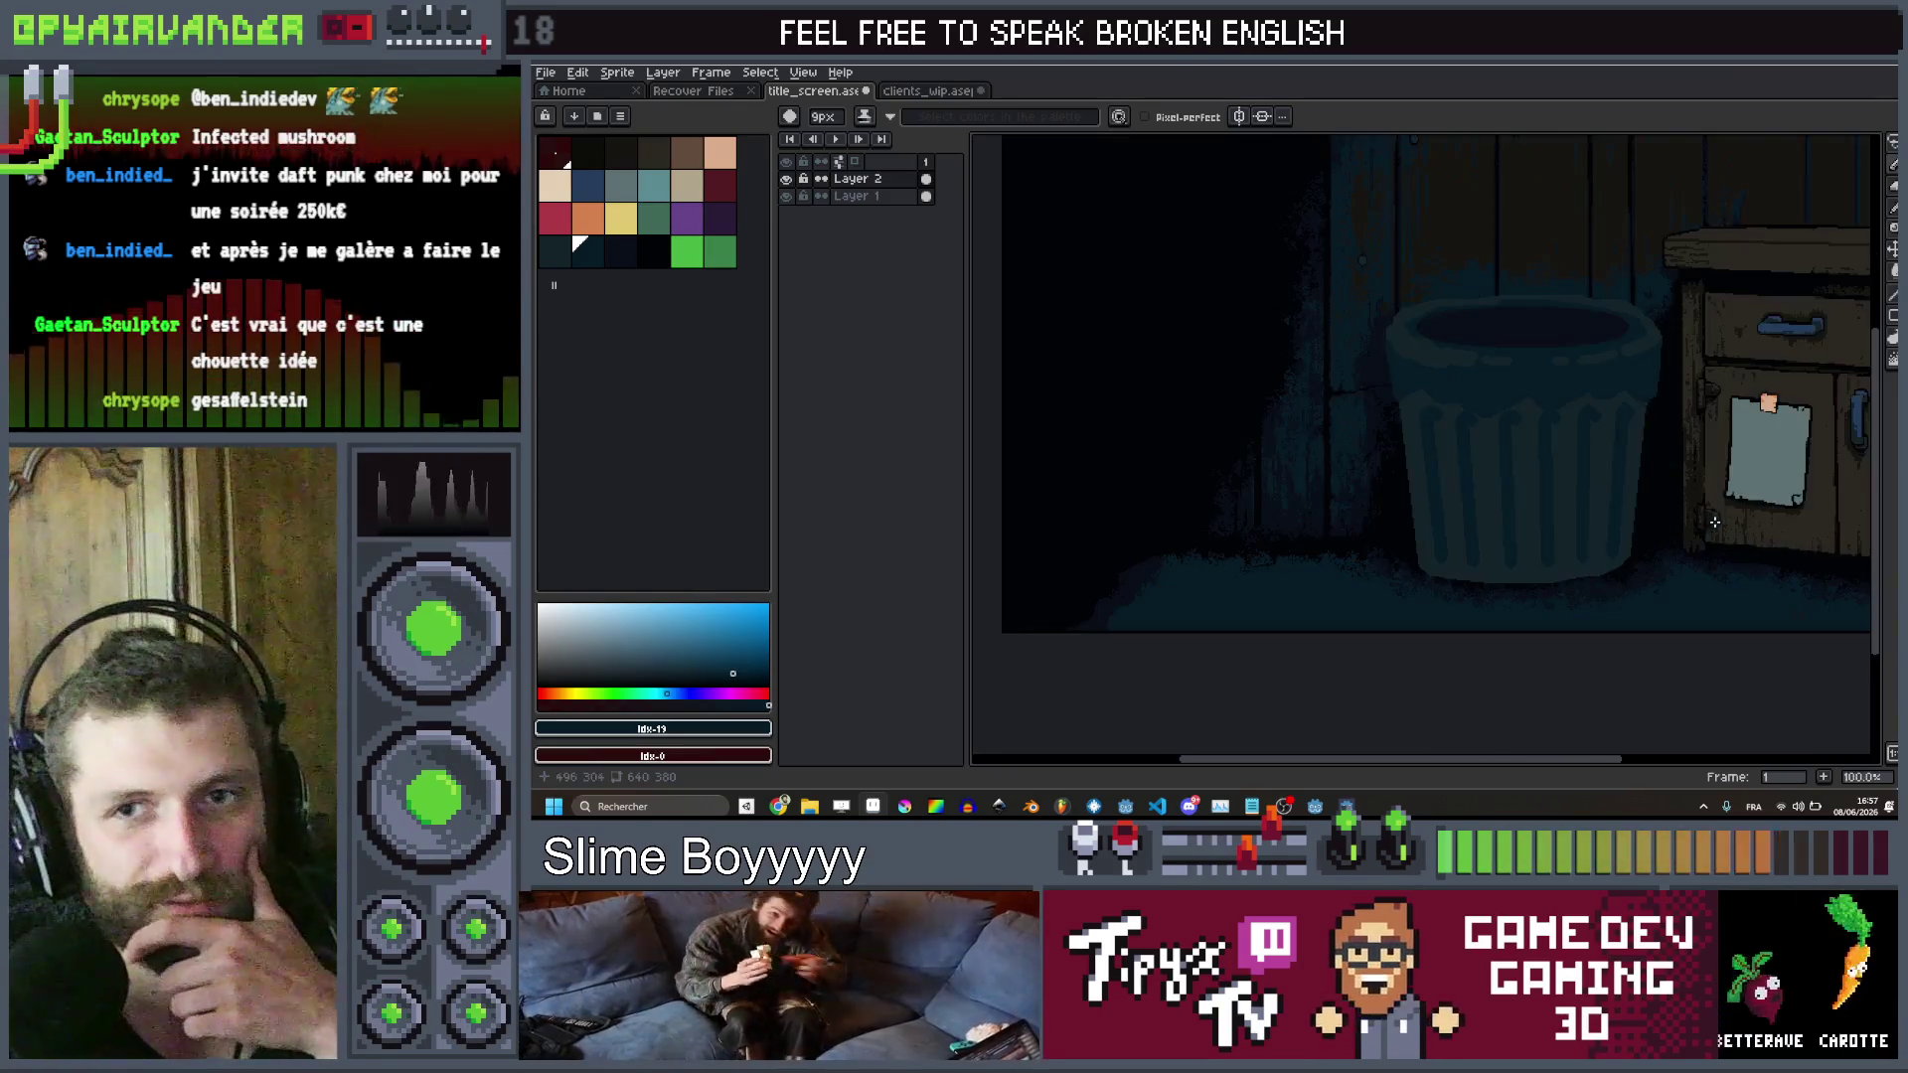
pyautogui.scroll(-2, 1750, 408)
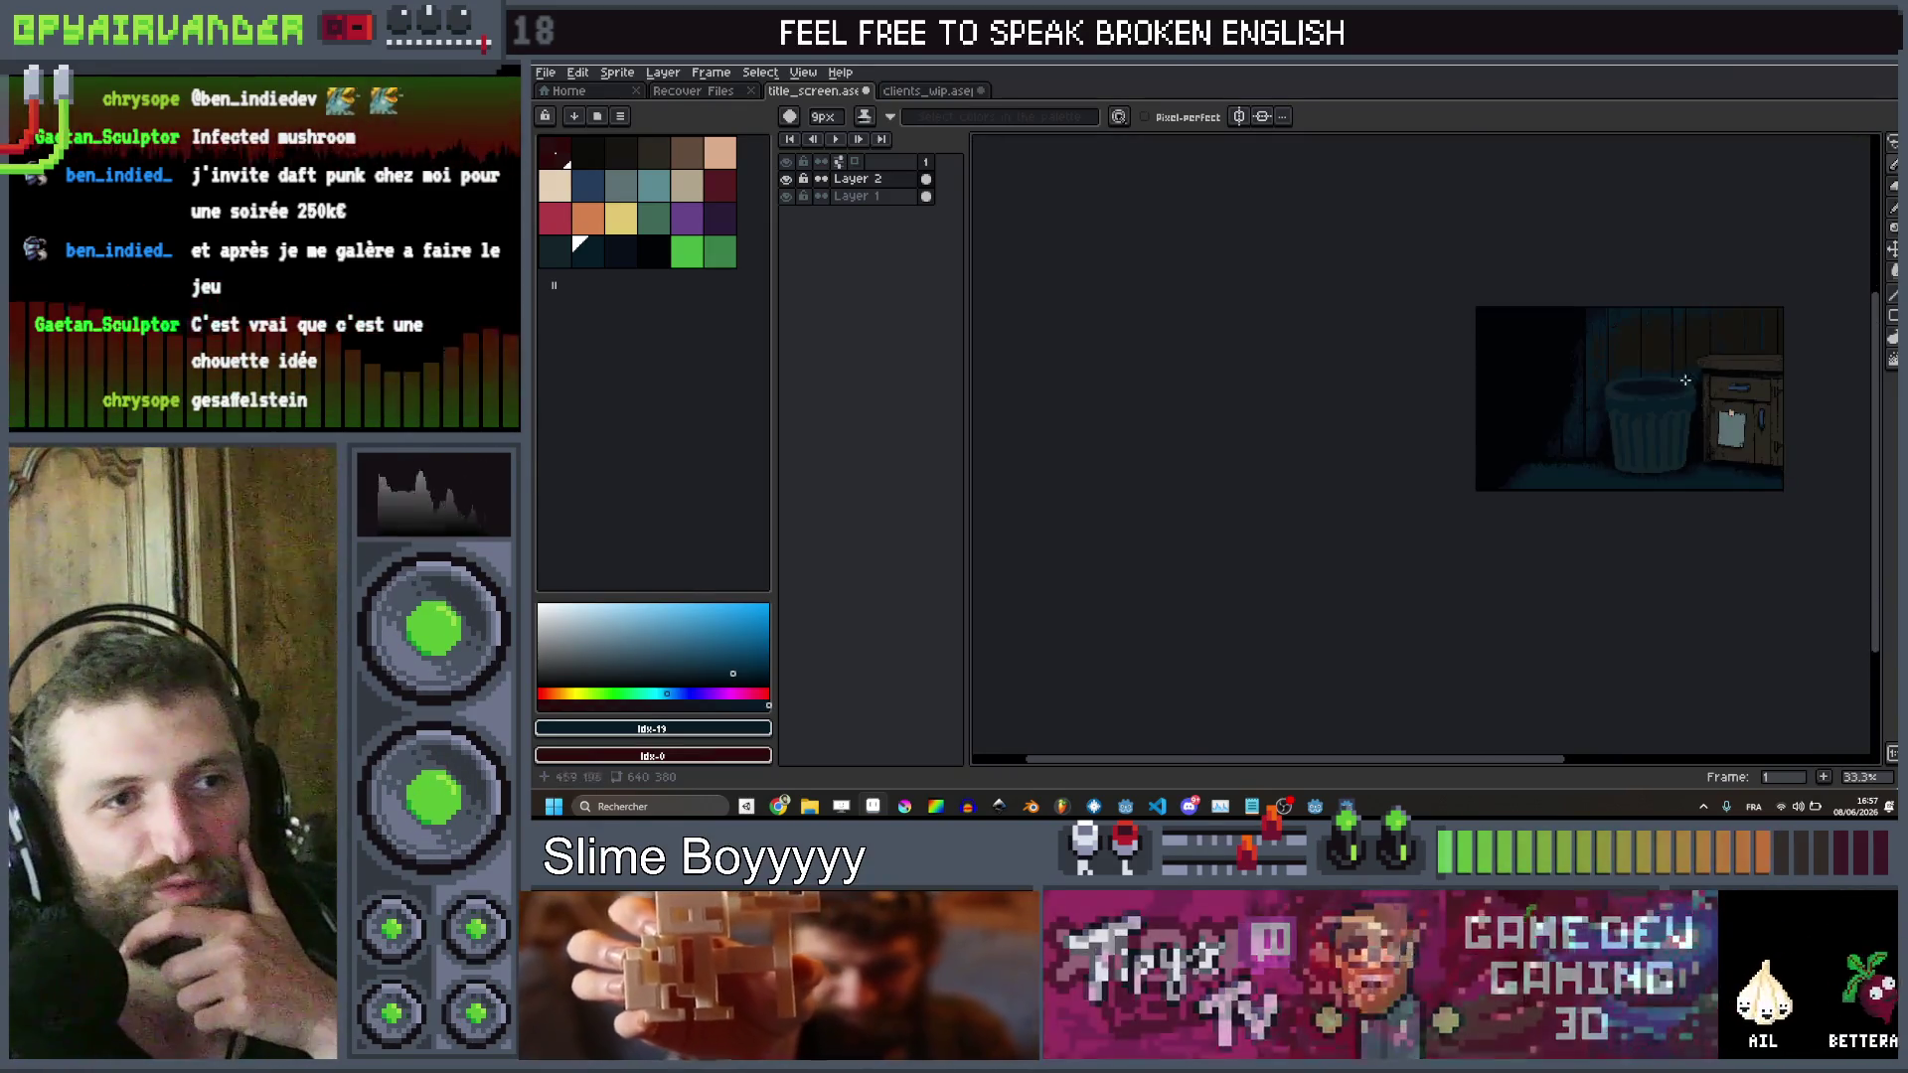
pyautogui.scroll(2, 1694, 364)
pyautogui.click(626, 245)
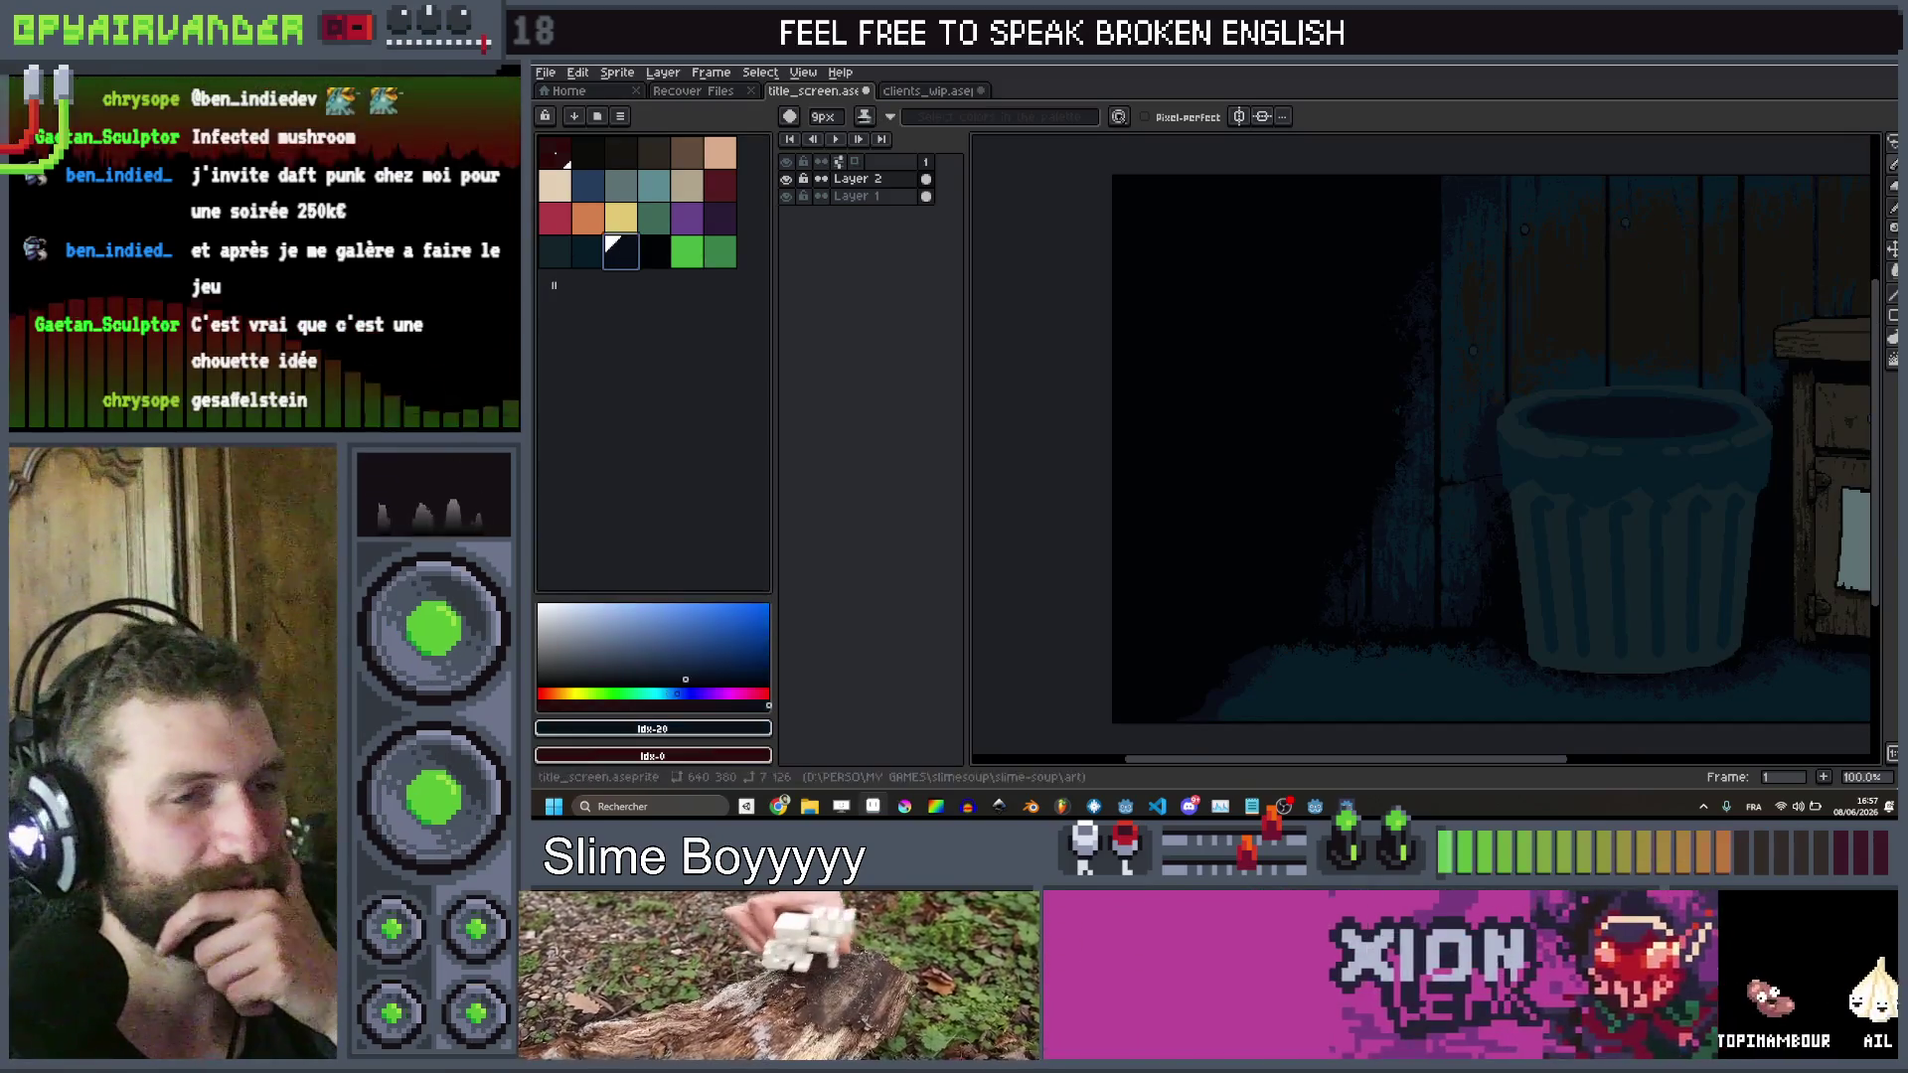
# Choose the neighbouring dark swatch, swap foreground and background colours, and enlarge the brush
pyautogui.scroll(2, 1727, 425)
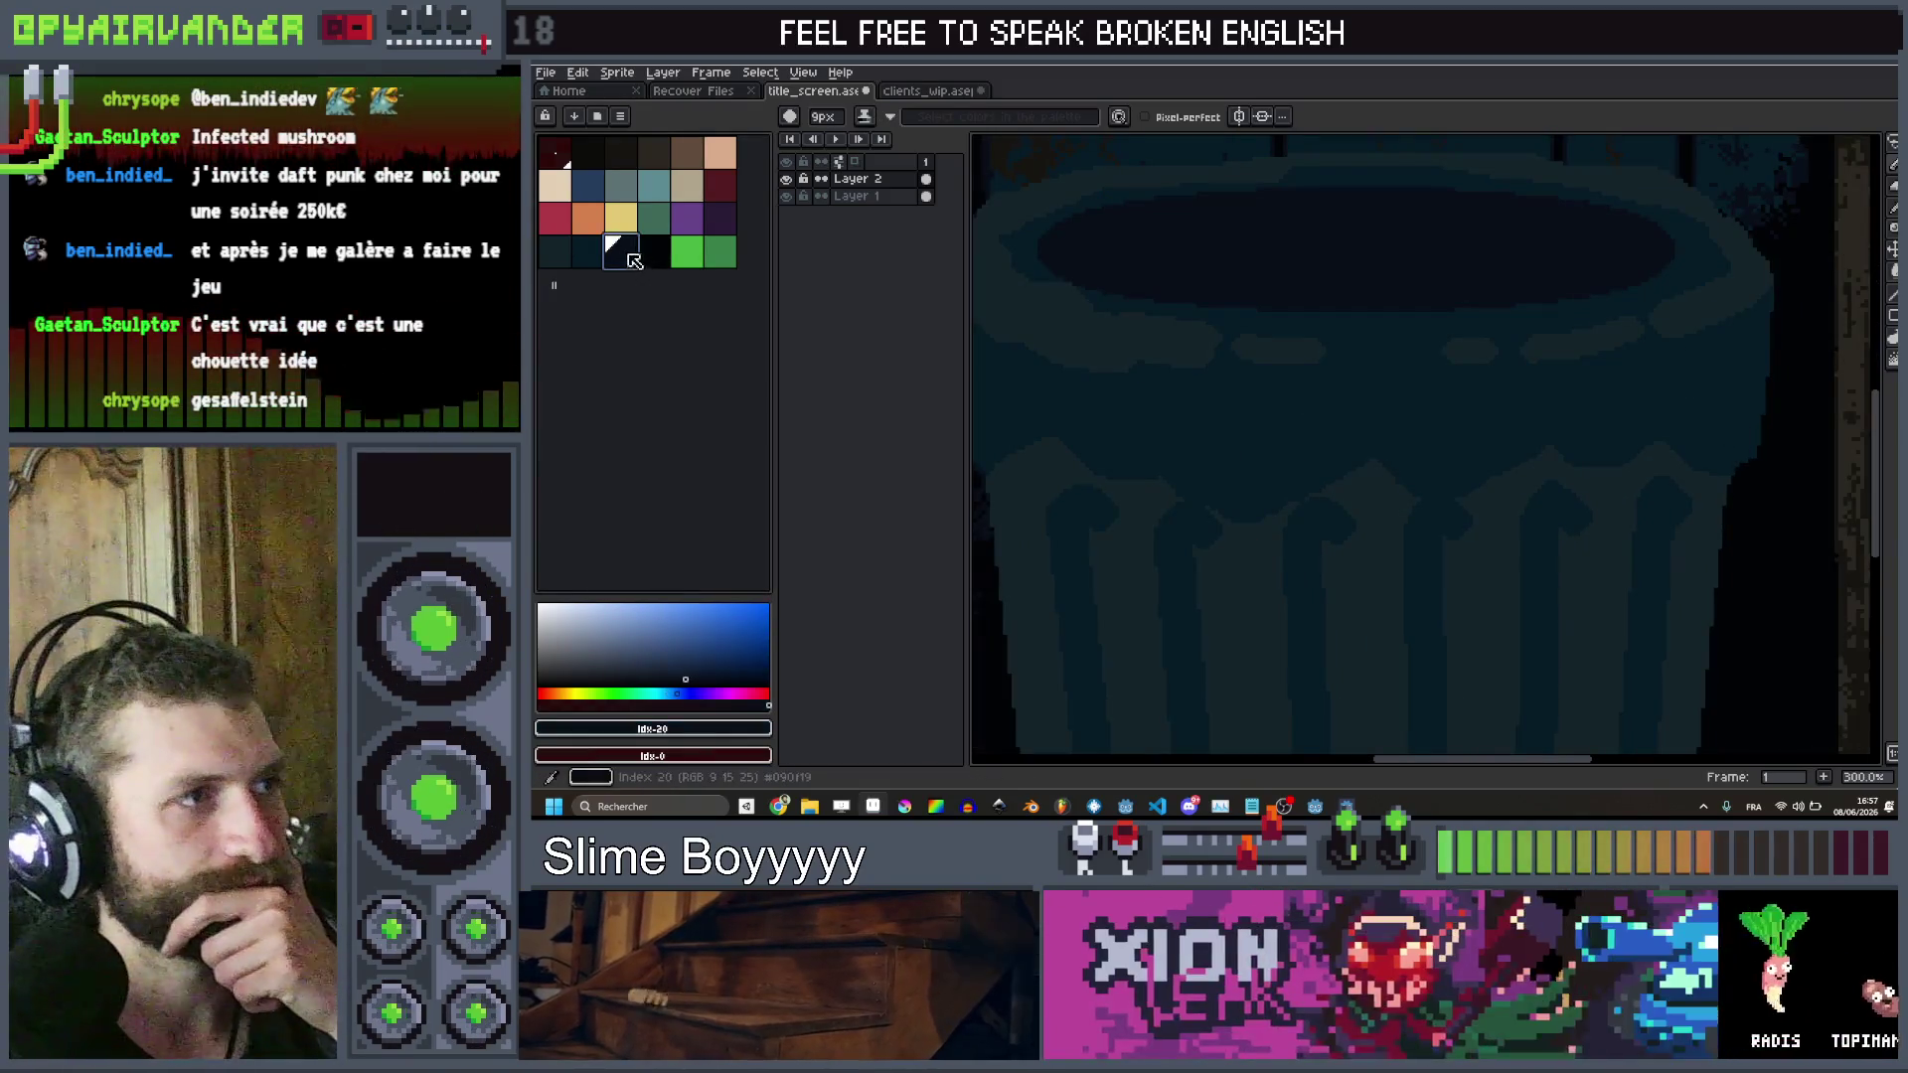
pyautogui.click(588, 253)
pyautogui.press('x')
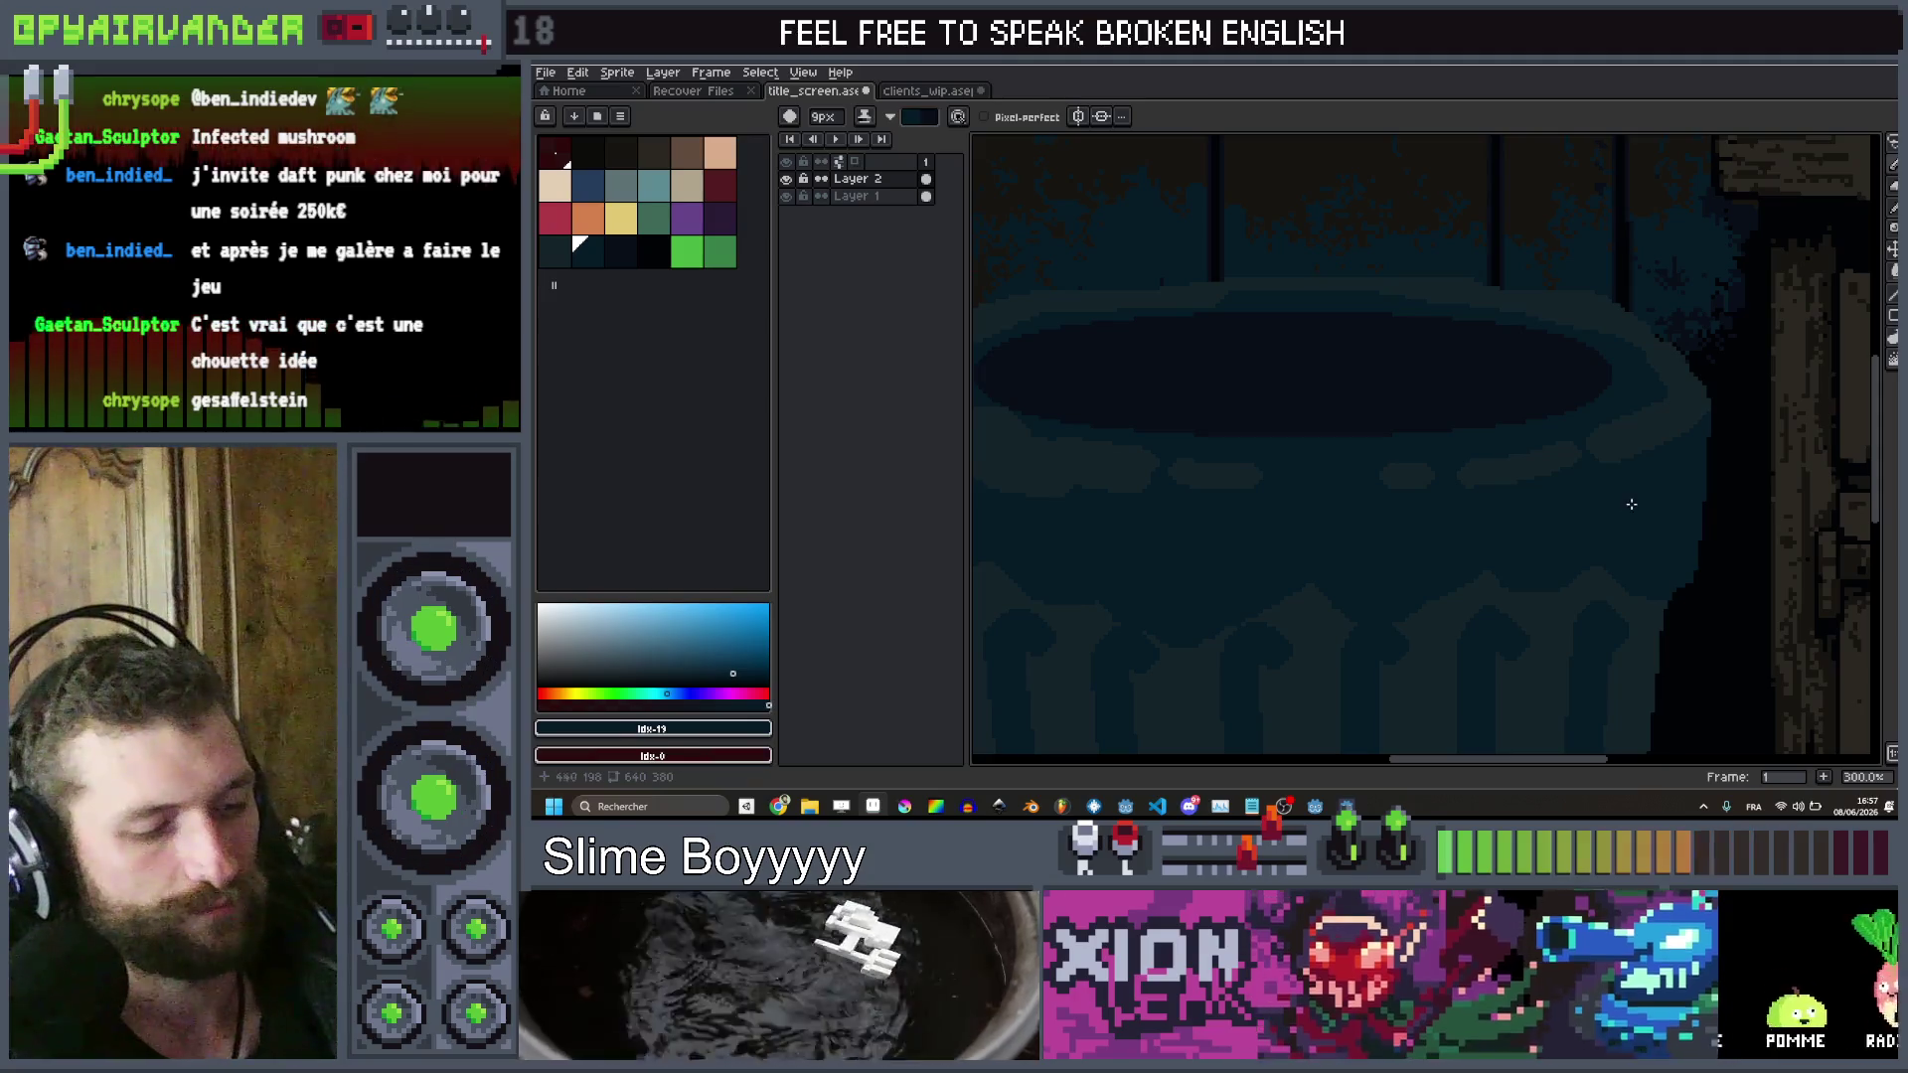
pyautogui.press('+')
pyautogui.press('+')
pyautogui.press('+')
# Paint a jagged dark shading band just beneath the trash can rim
pyautogui.moveTo(1590, 574); pyautogui.dragTo(1367, 570)
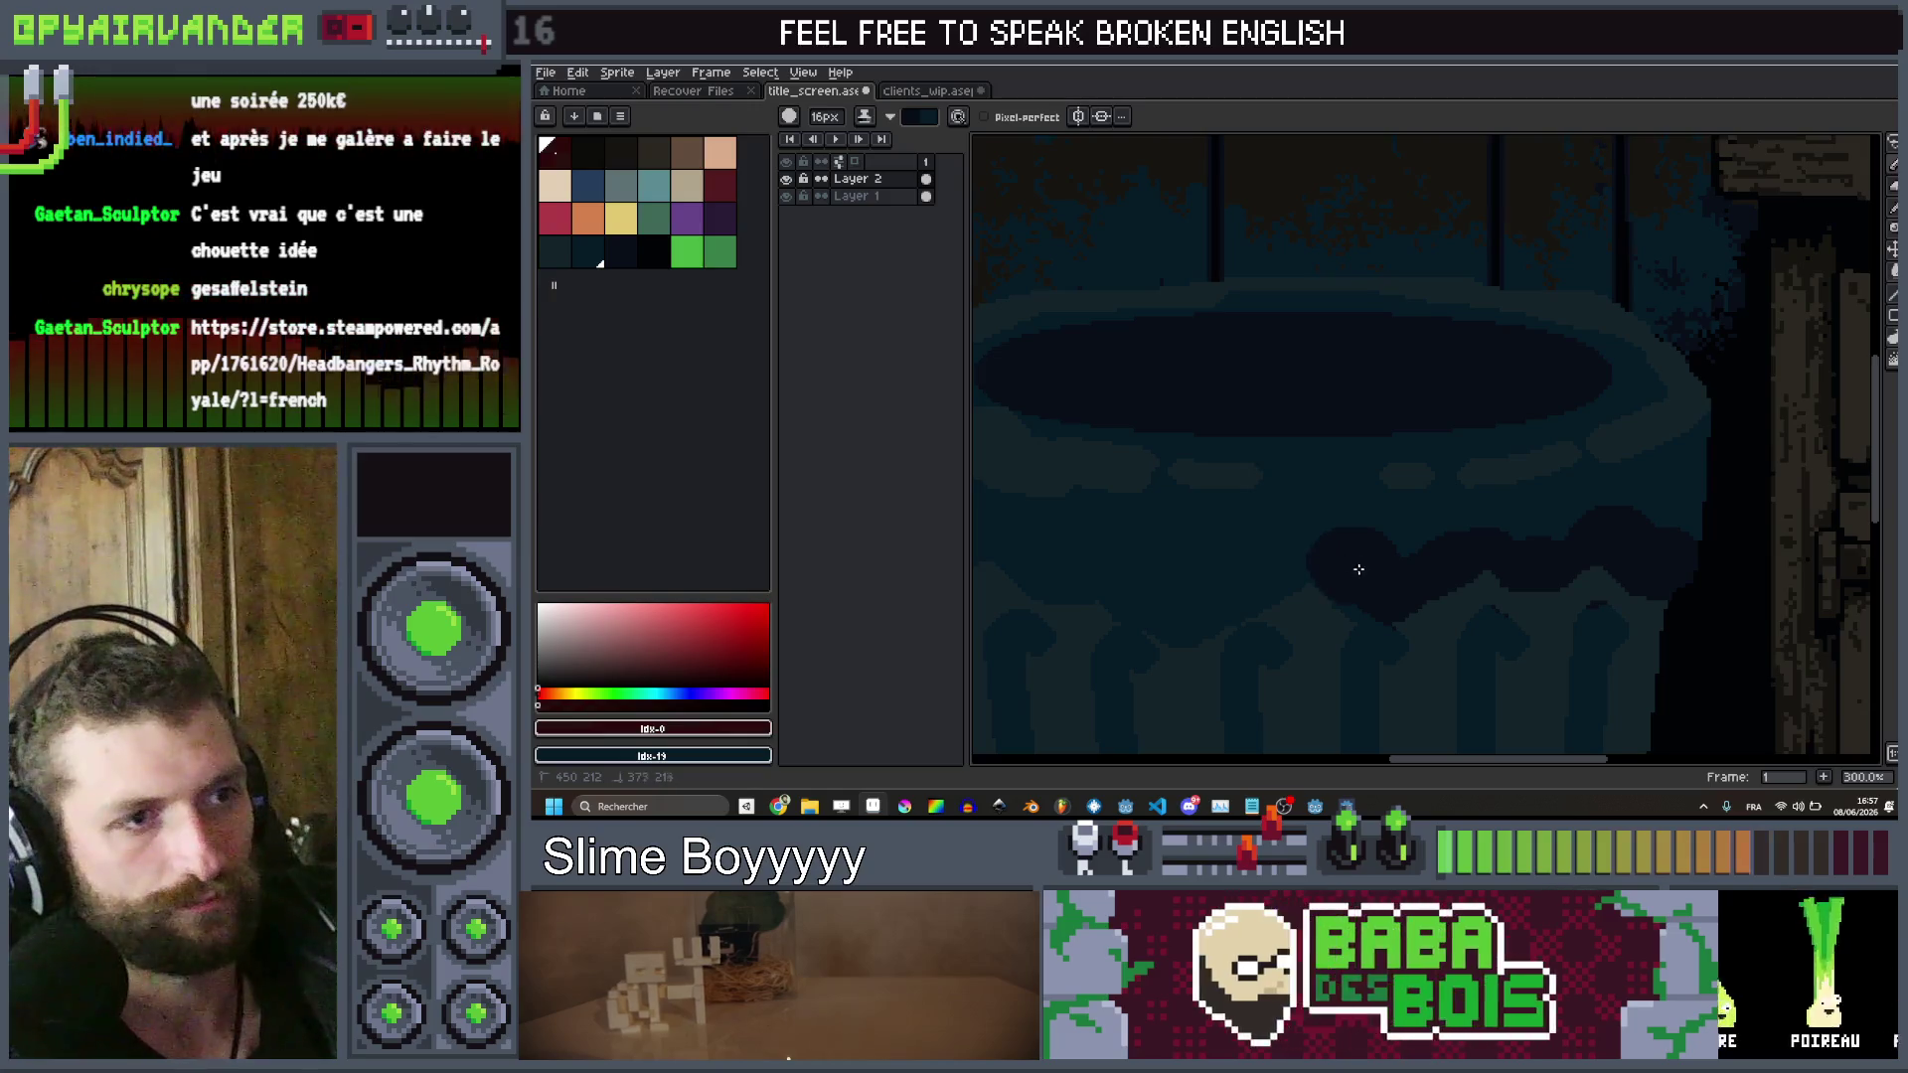
pyautogui.moveTo(1235, 567); pyautogui.dragTo(1230, 598)
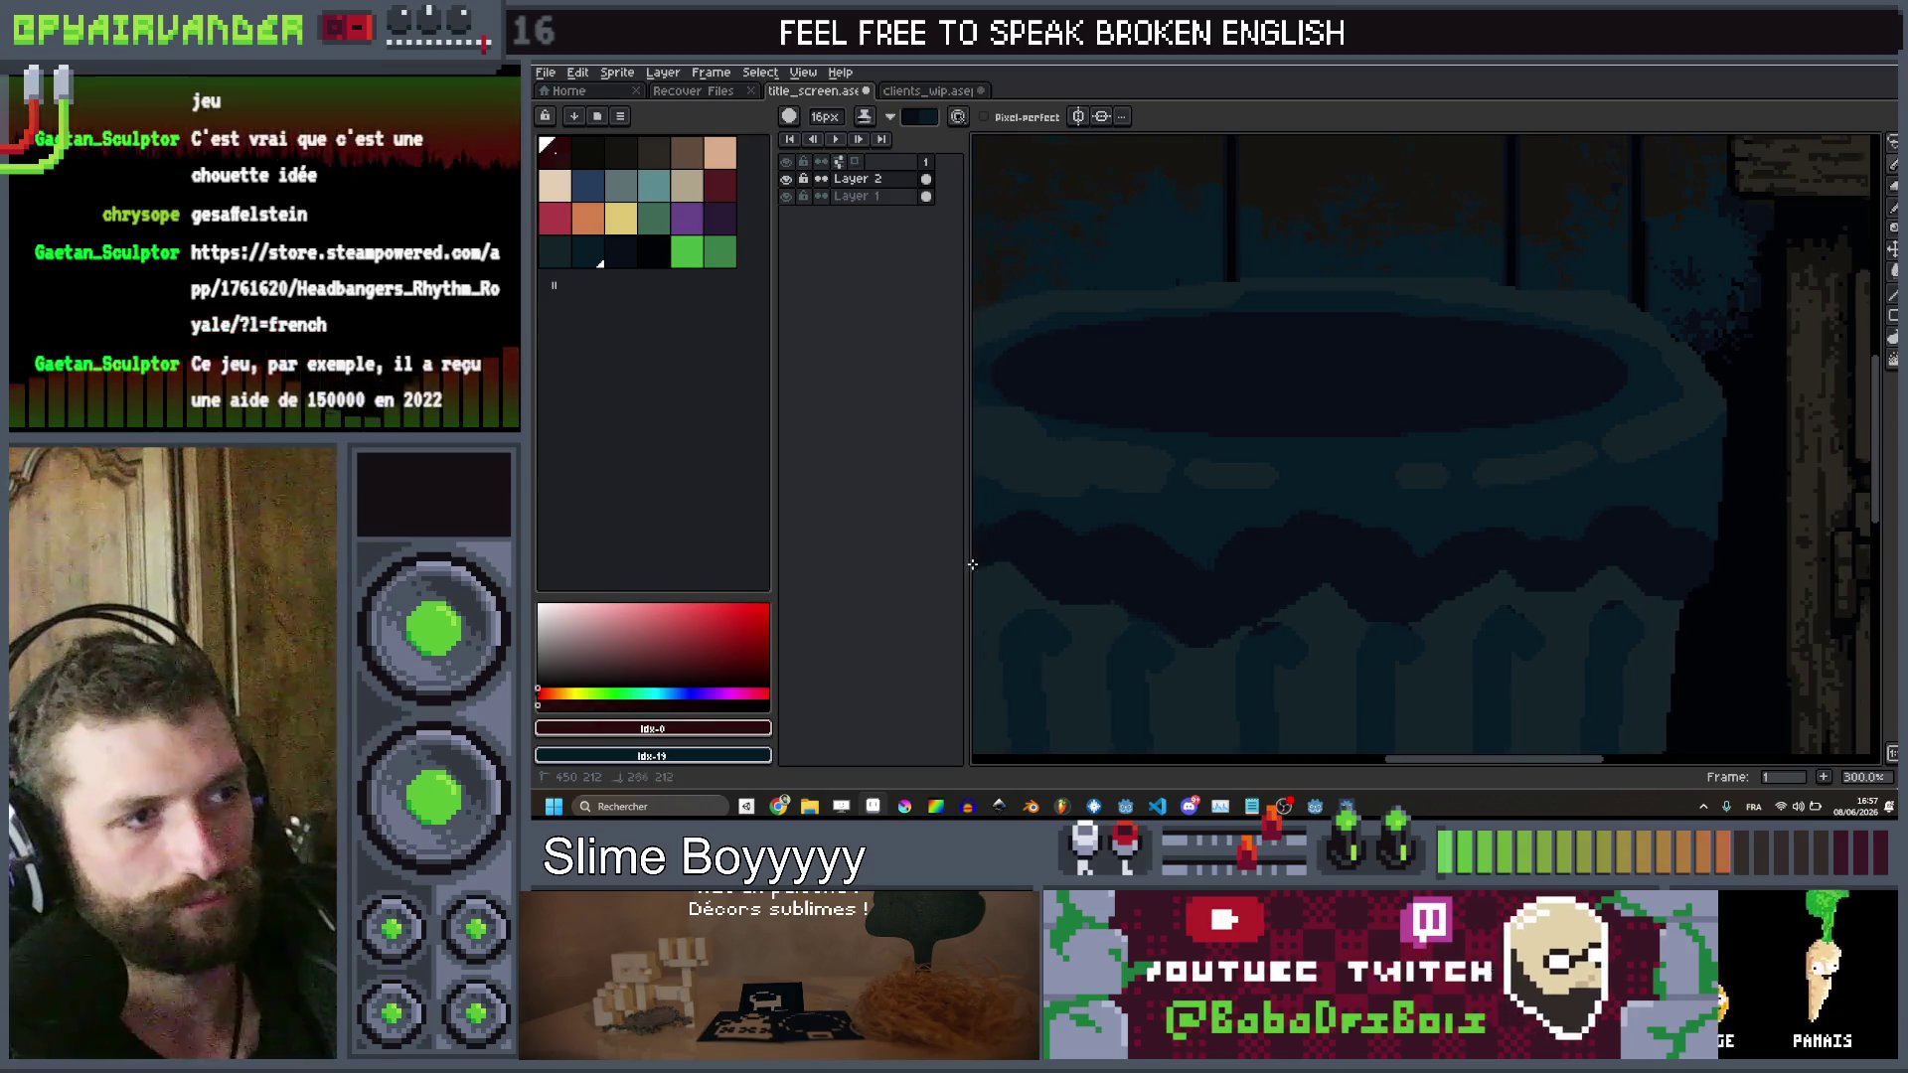
pyautogui.hscroll(-5, 1064, 547)
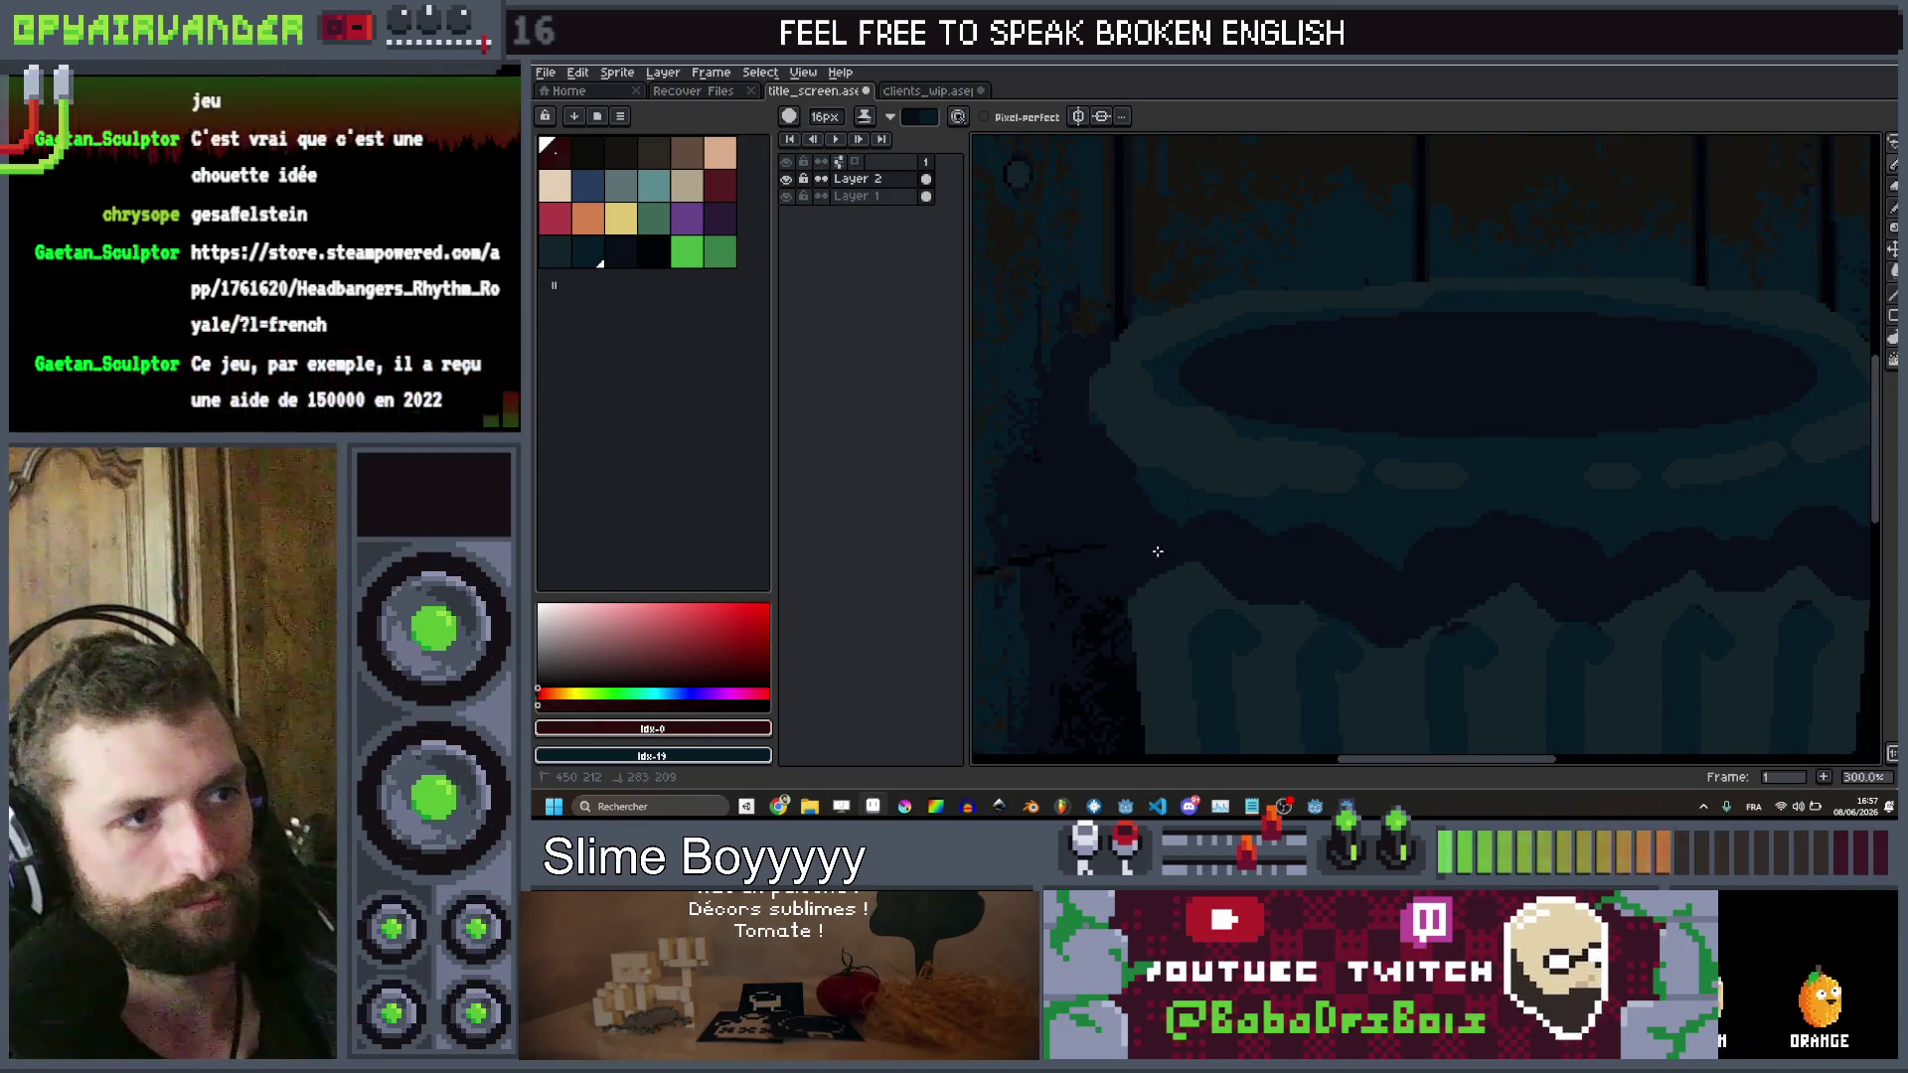
pyautogui.scroll(-4, 1159, 552)
pyautogui.scroll(3, 1256, 507)
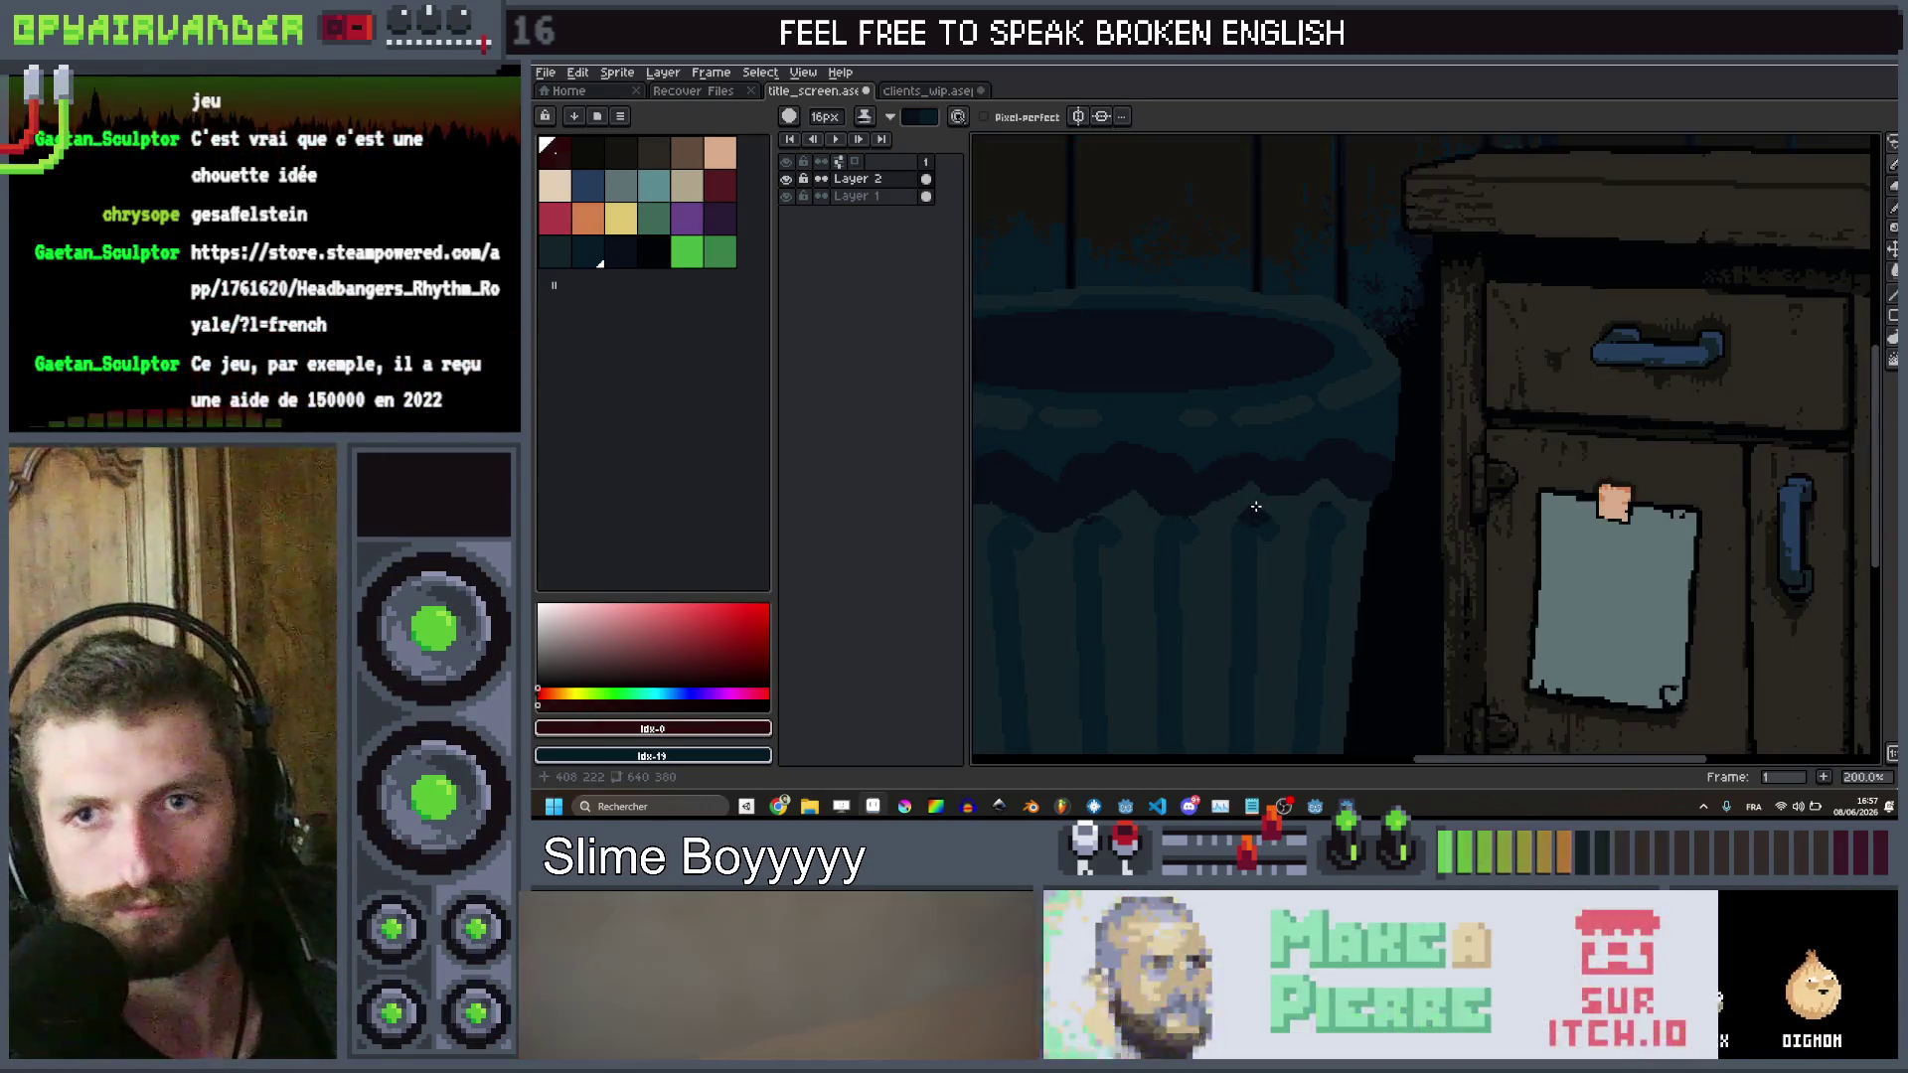
pyautogui.scroll(1, 1240, 493)
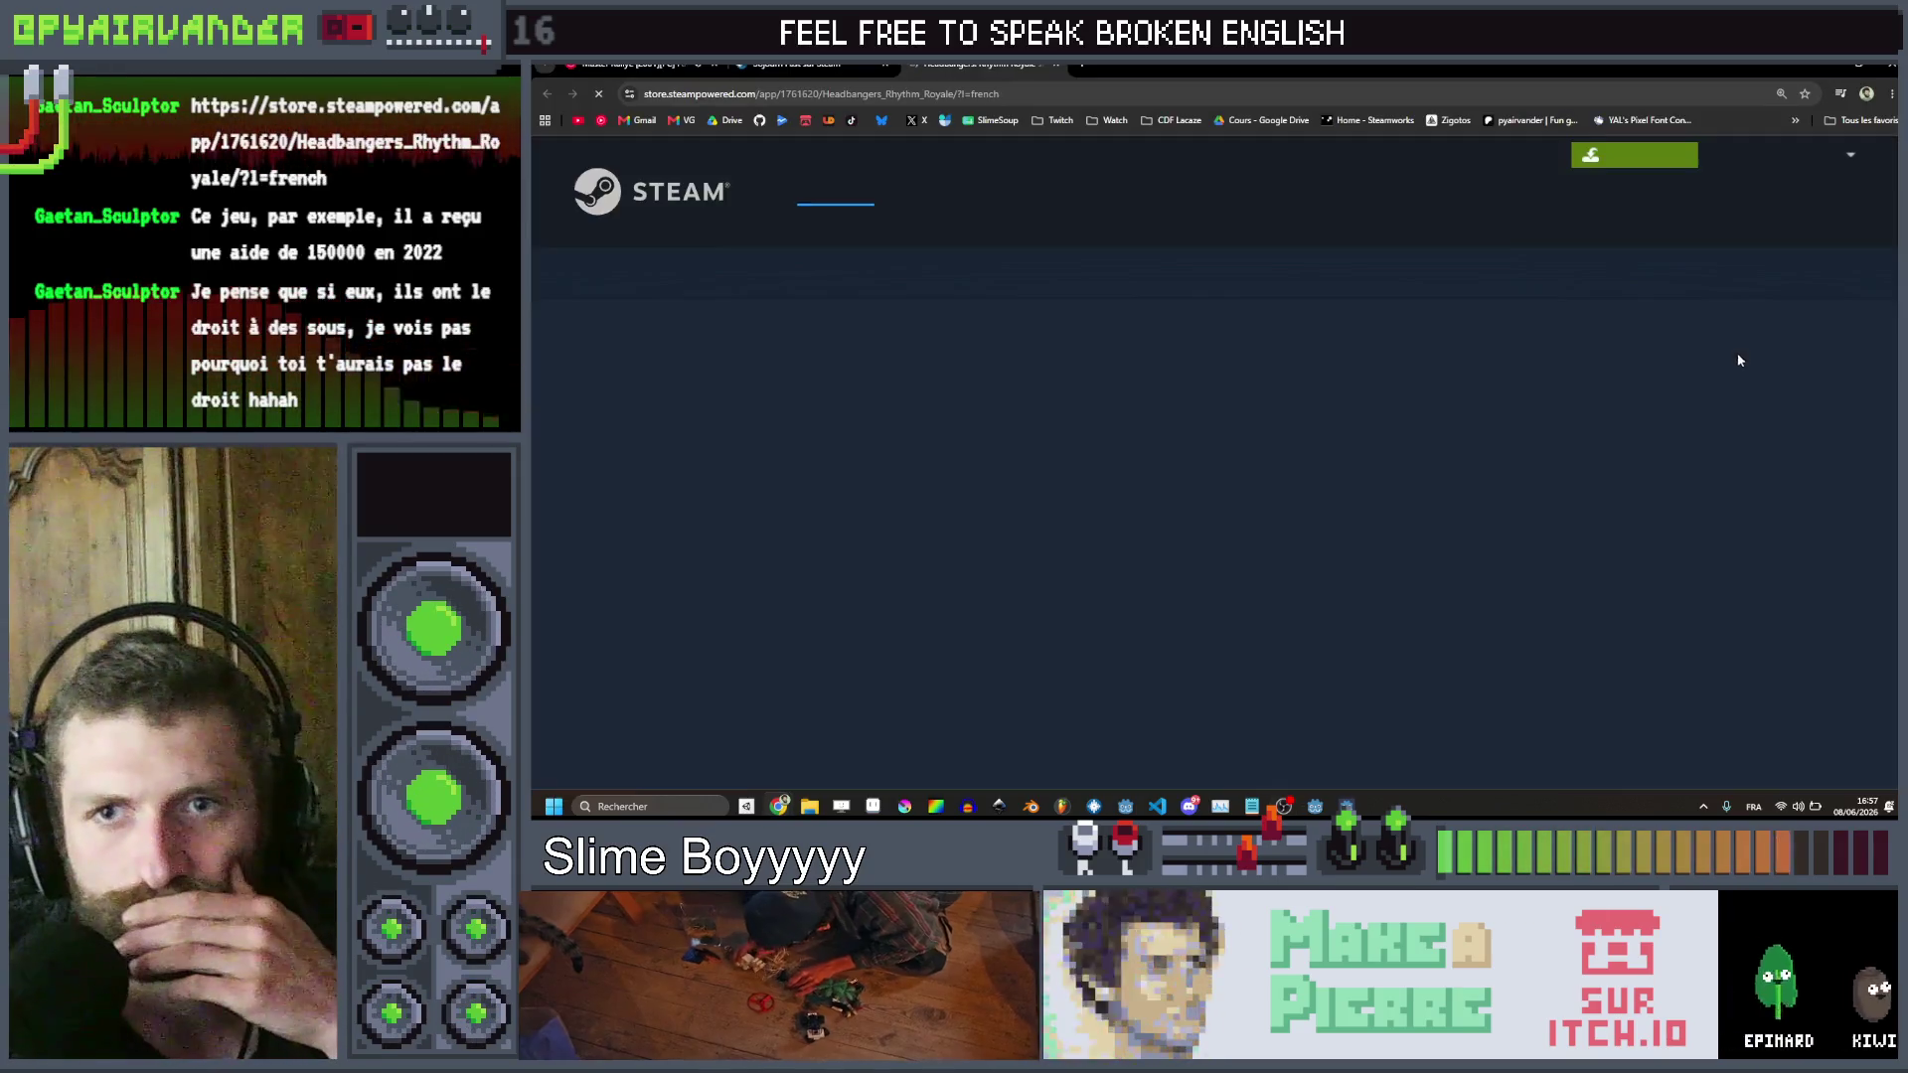
# Browse the Headbangers screenshots, including the crowd, whack-a-mole and throne-room shots
pyautogui.scroll(-3, 1470, 340)
pyautogui.scroll(-1, 1471, 344)
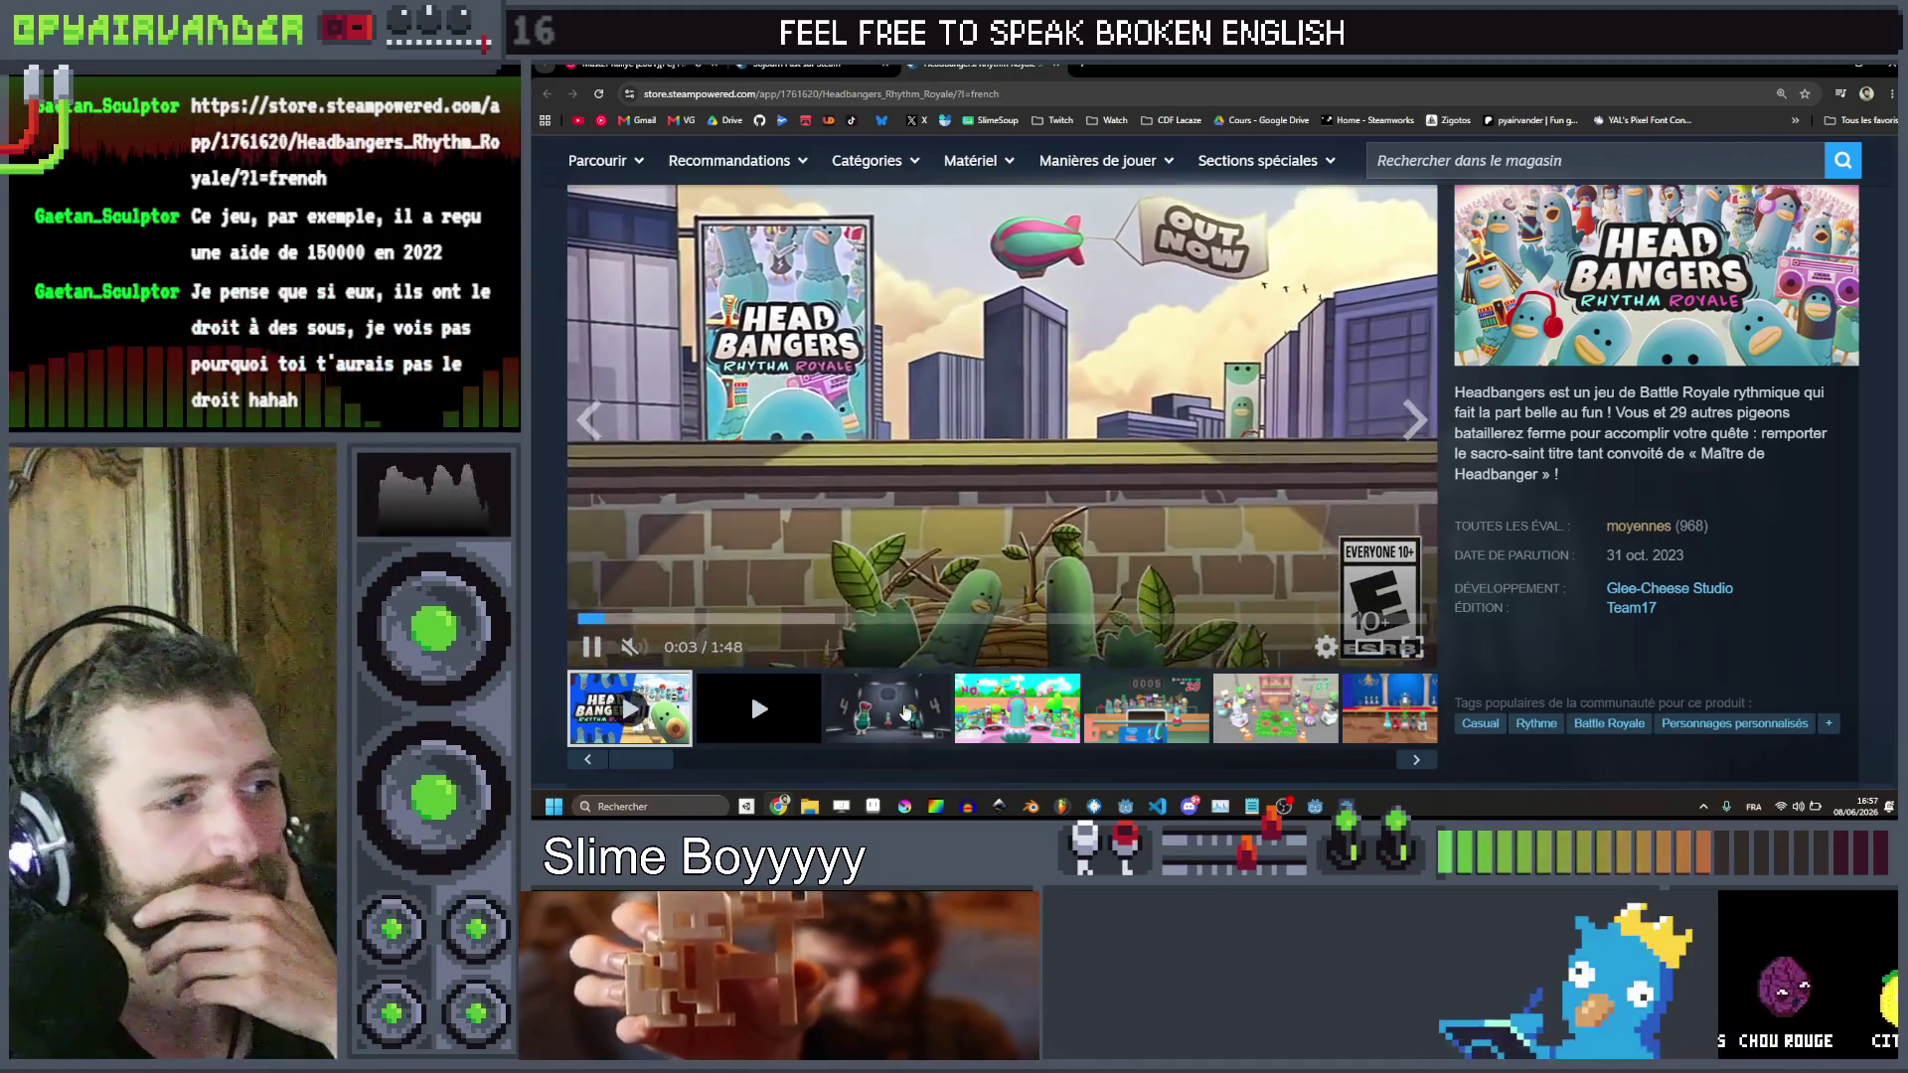
pyautogui.click(887, 708)
pyautogui.click(1049, 706)
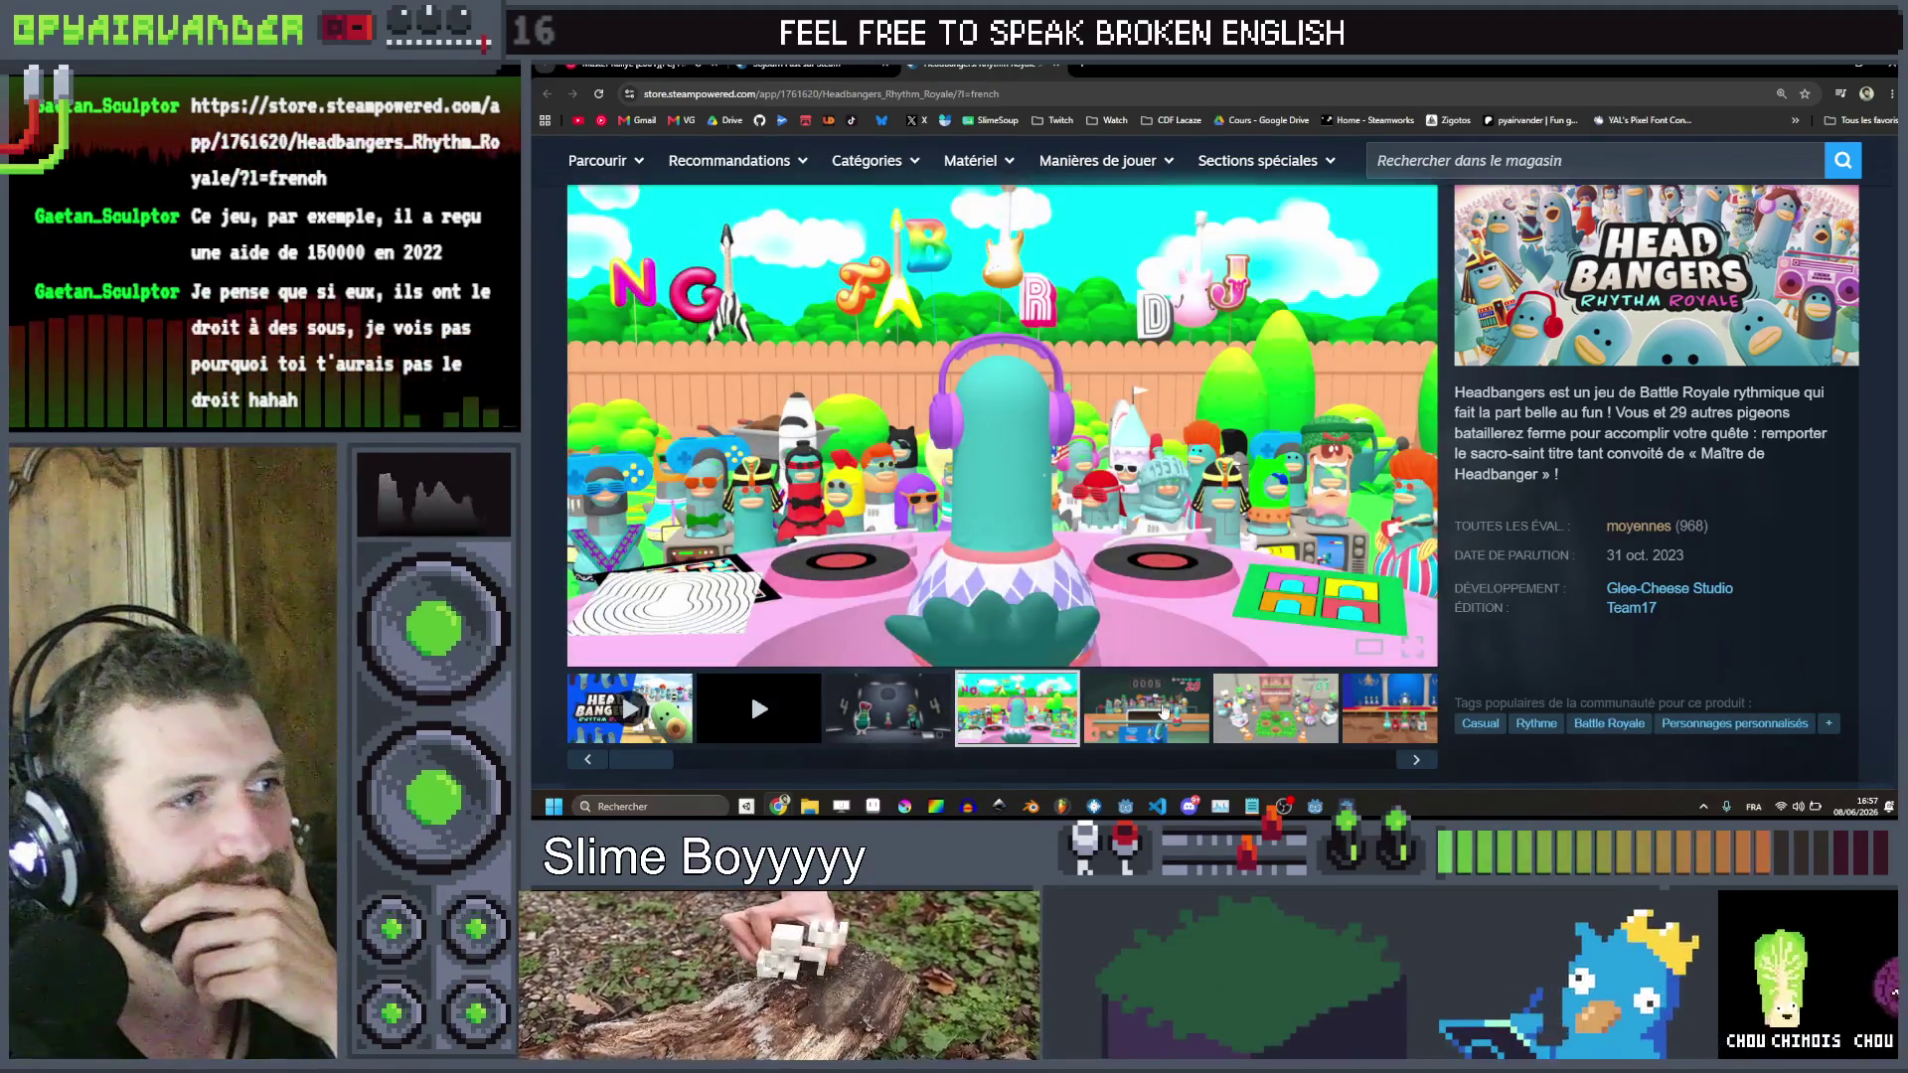
pyautogui.click(1148, 708)
pyautogui.click(1257, 712)
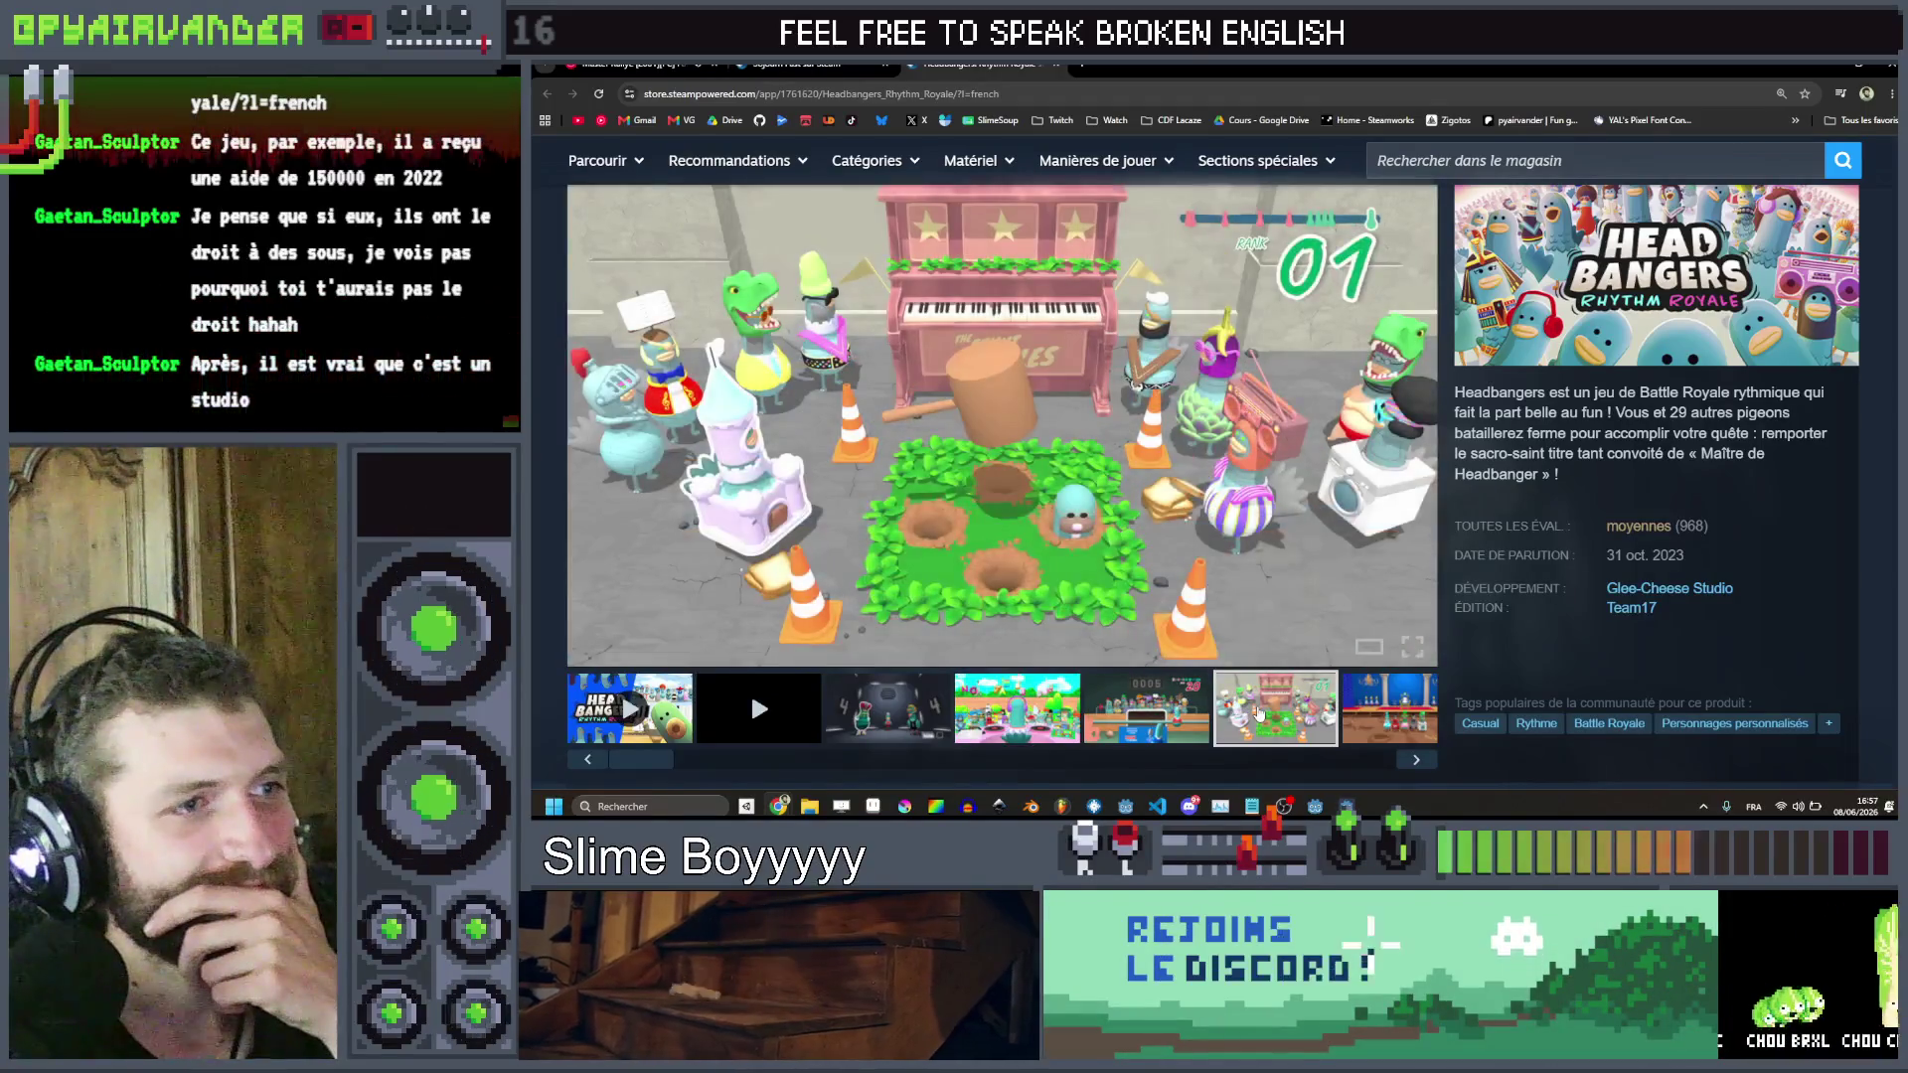
pyautogui.moveTo(1626, 528)
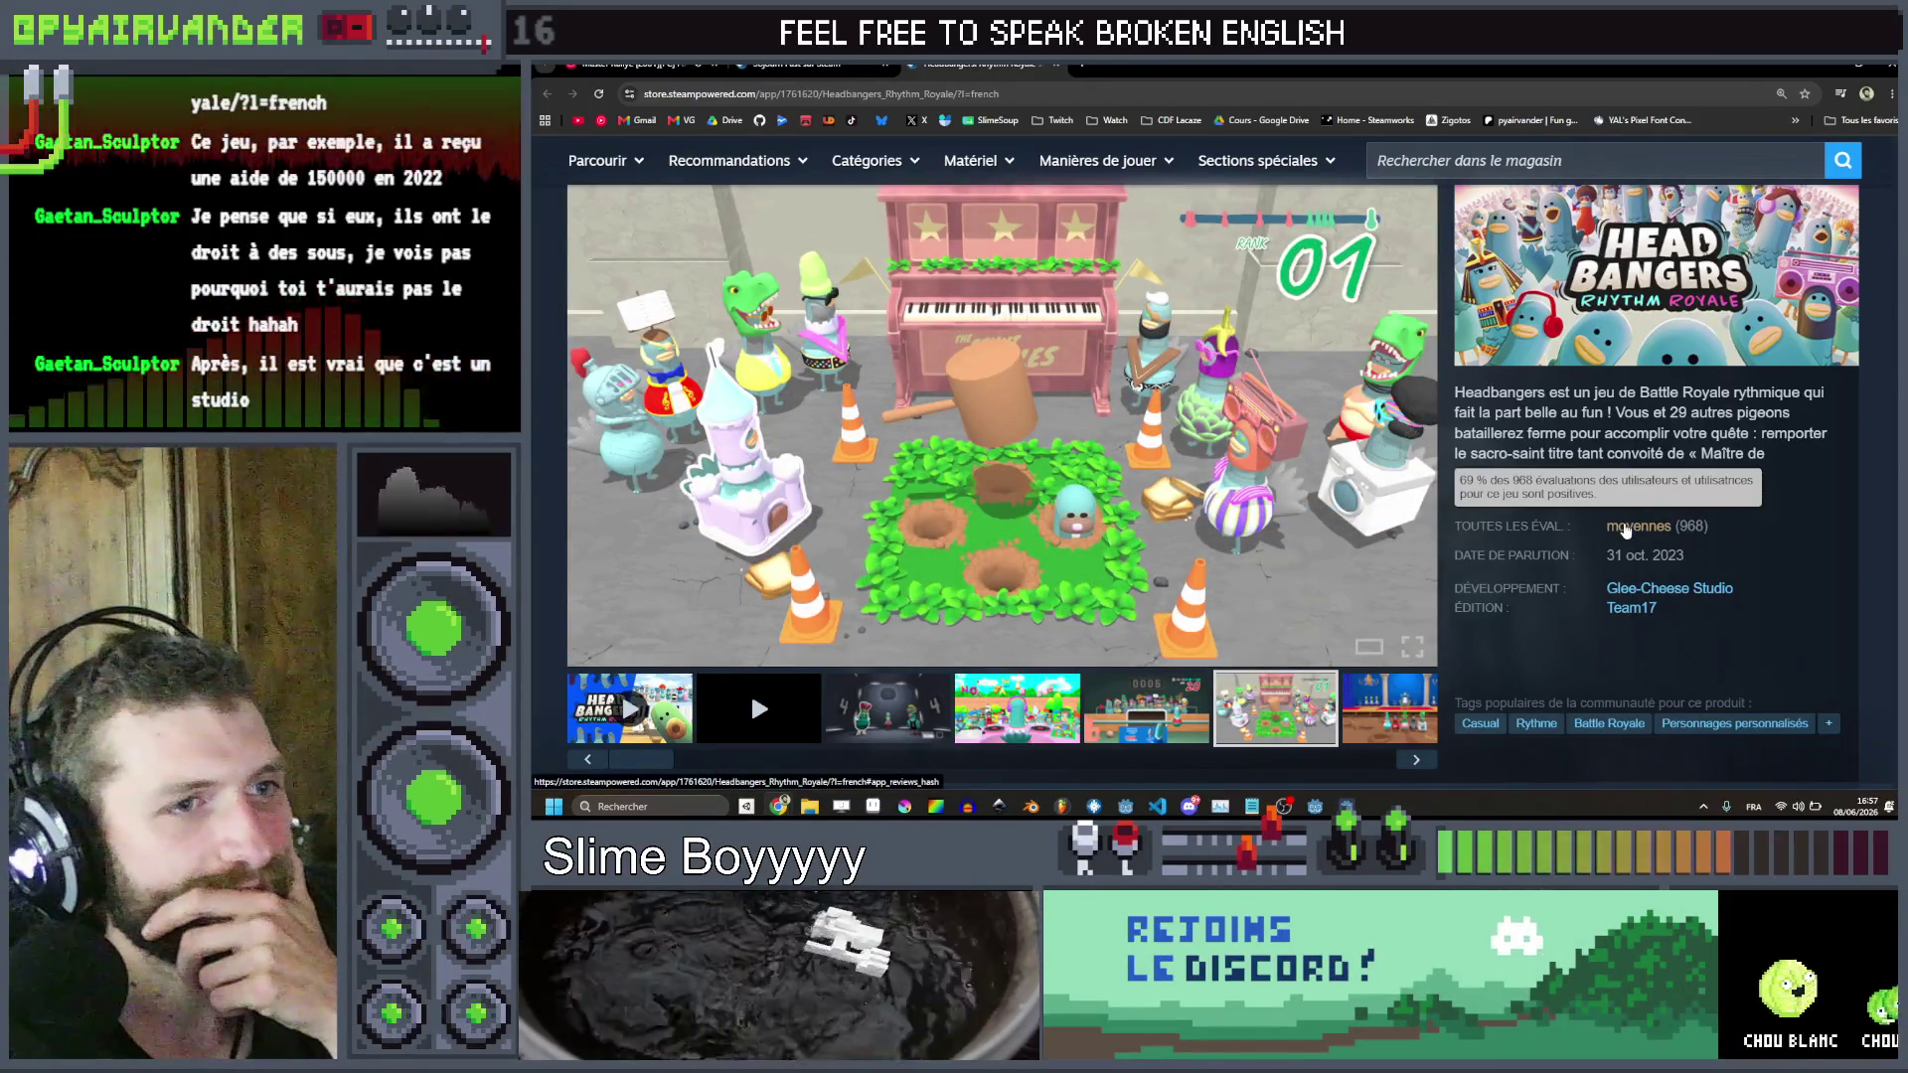
pyautogui.click(1390, 730)
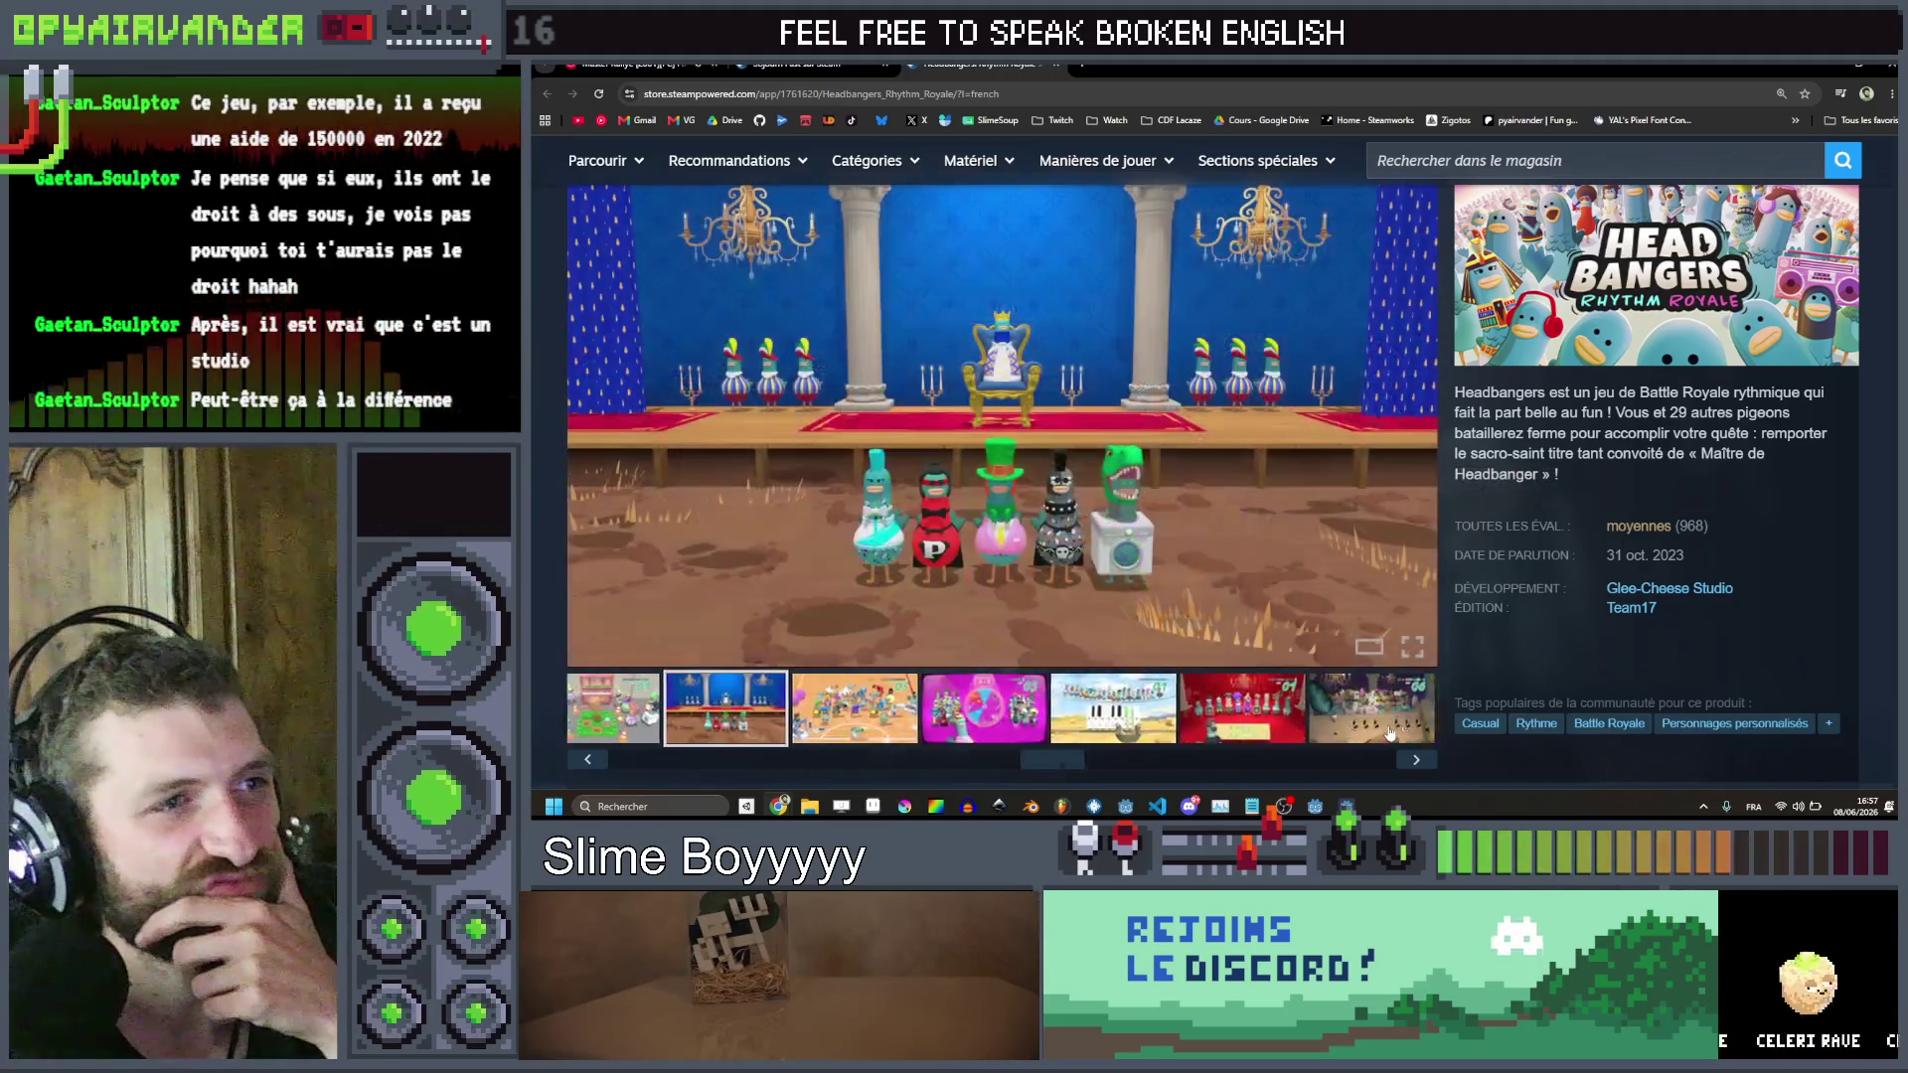
# Jump to the user reviews and select parts of a review's paragraphs
pyautogui.click(1642, 536)
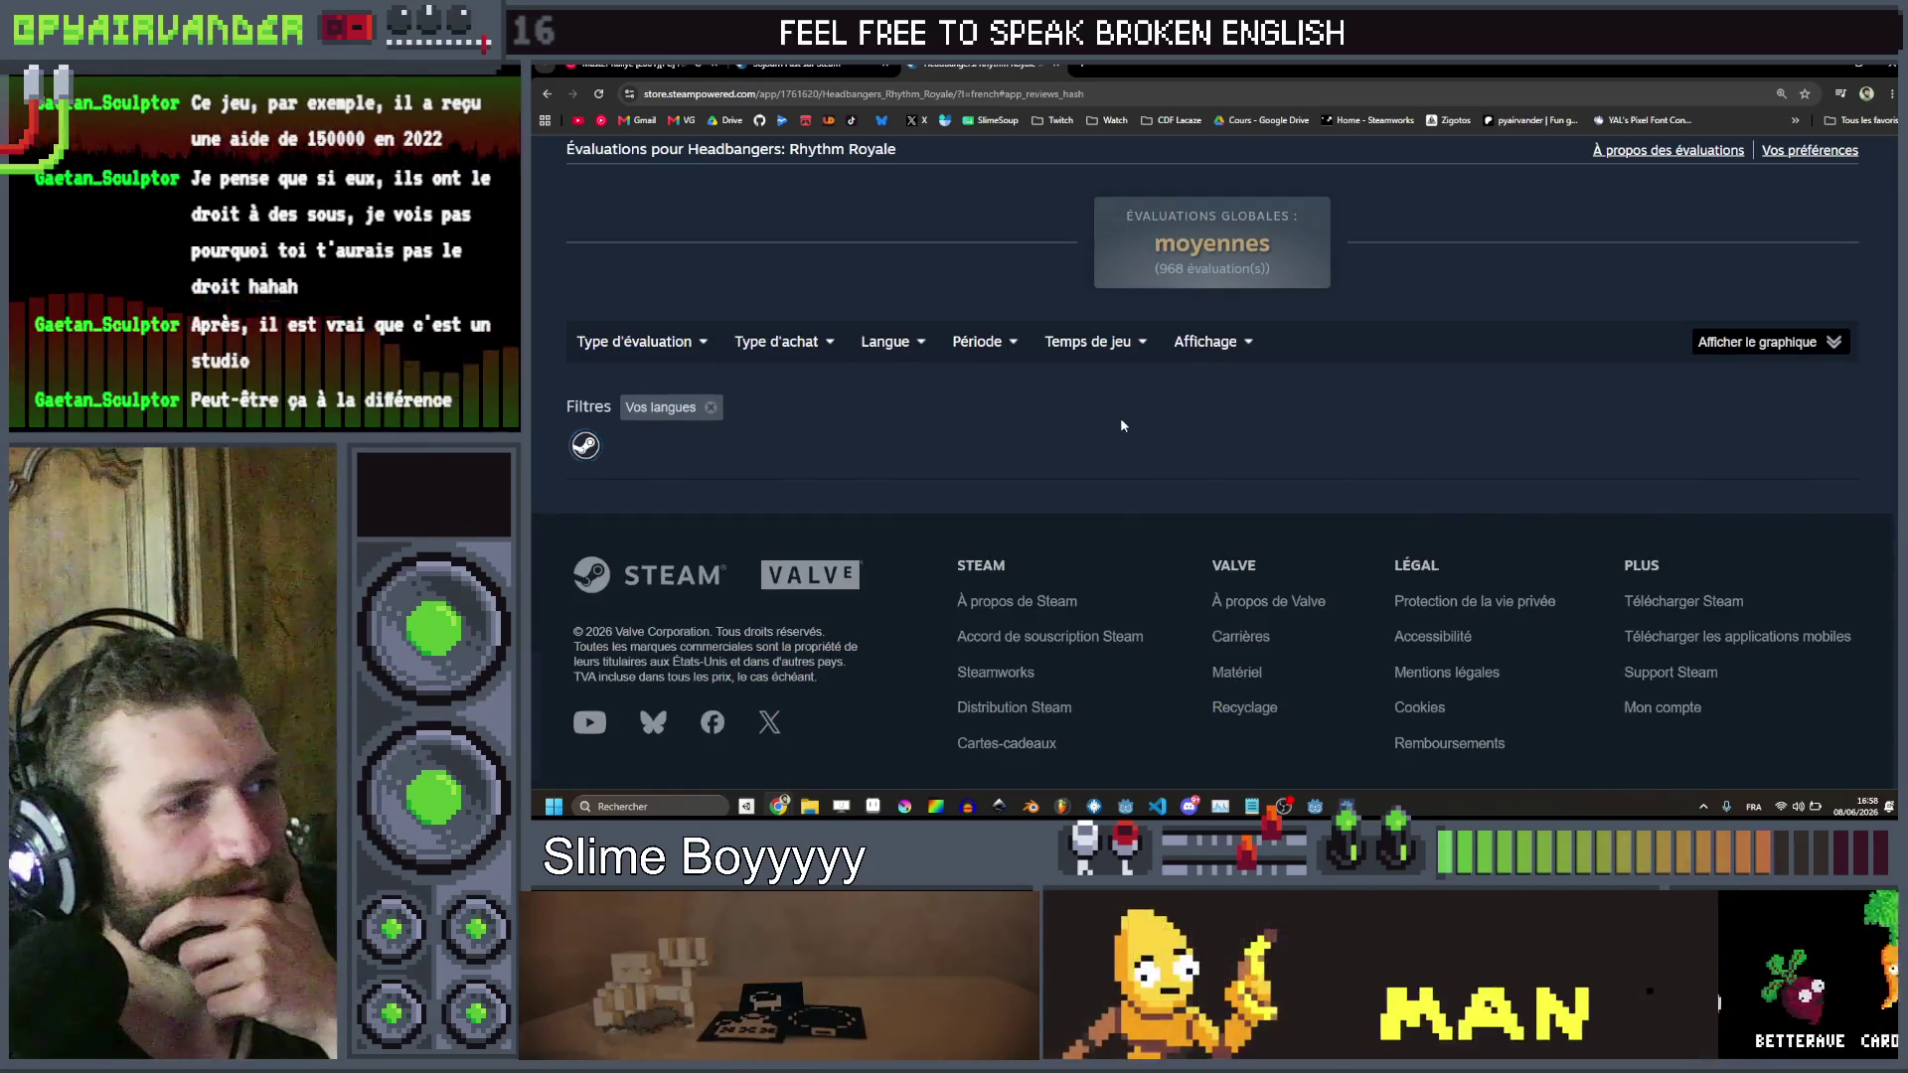
pyautogui.scroll(-1, 1121, 426)
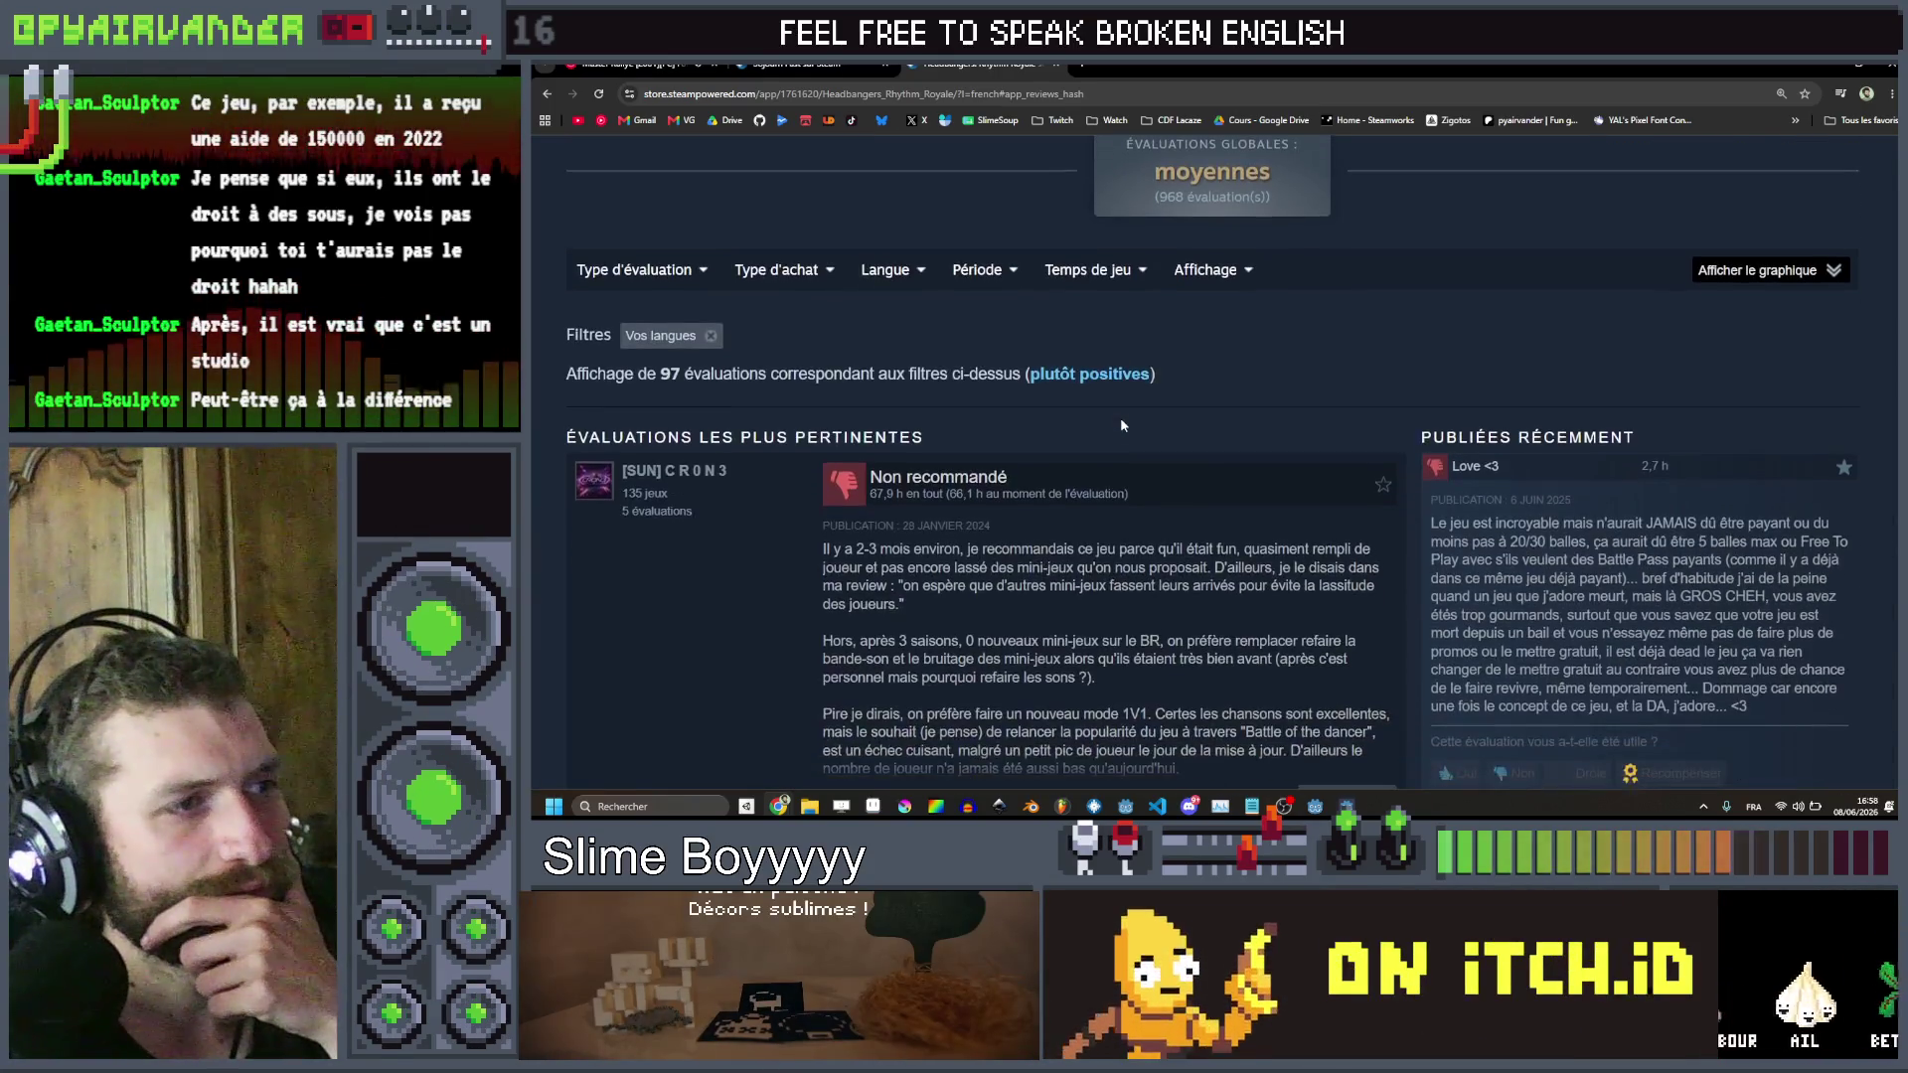
pyautogui.scroll(-1, 1121, 425)
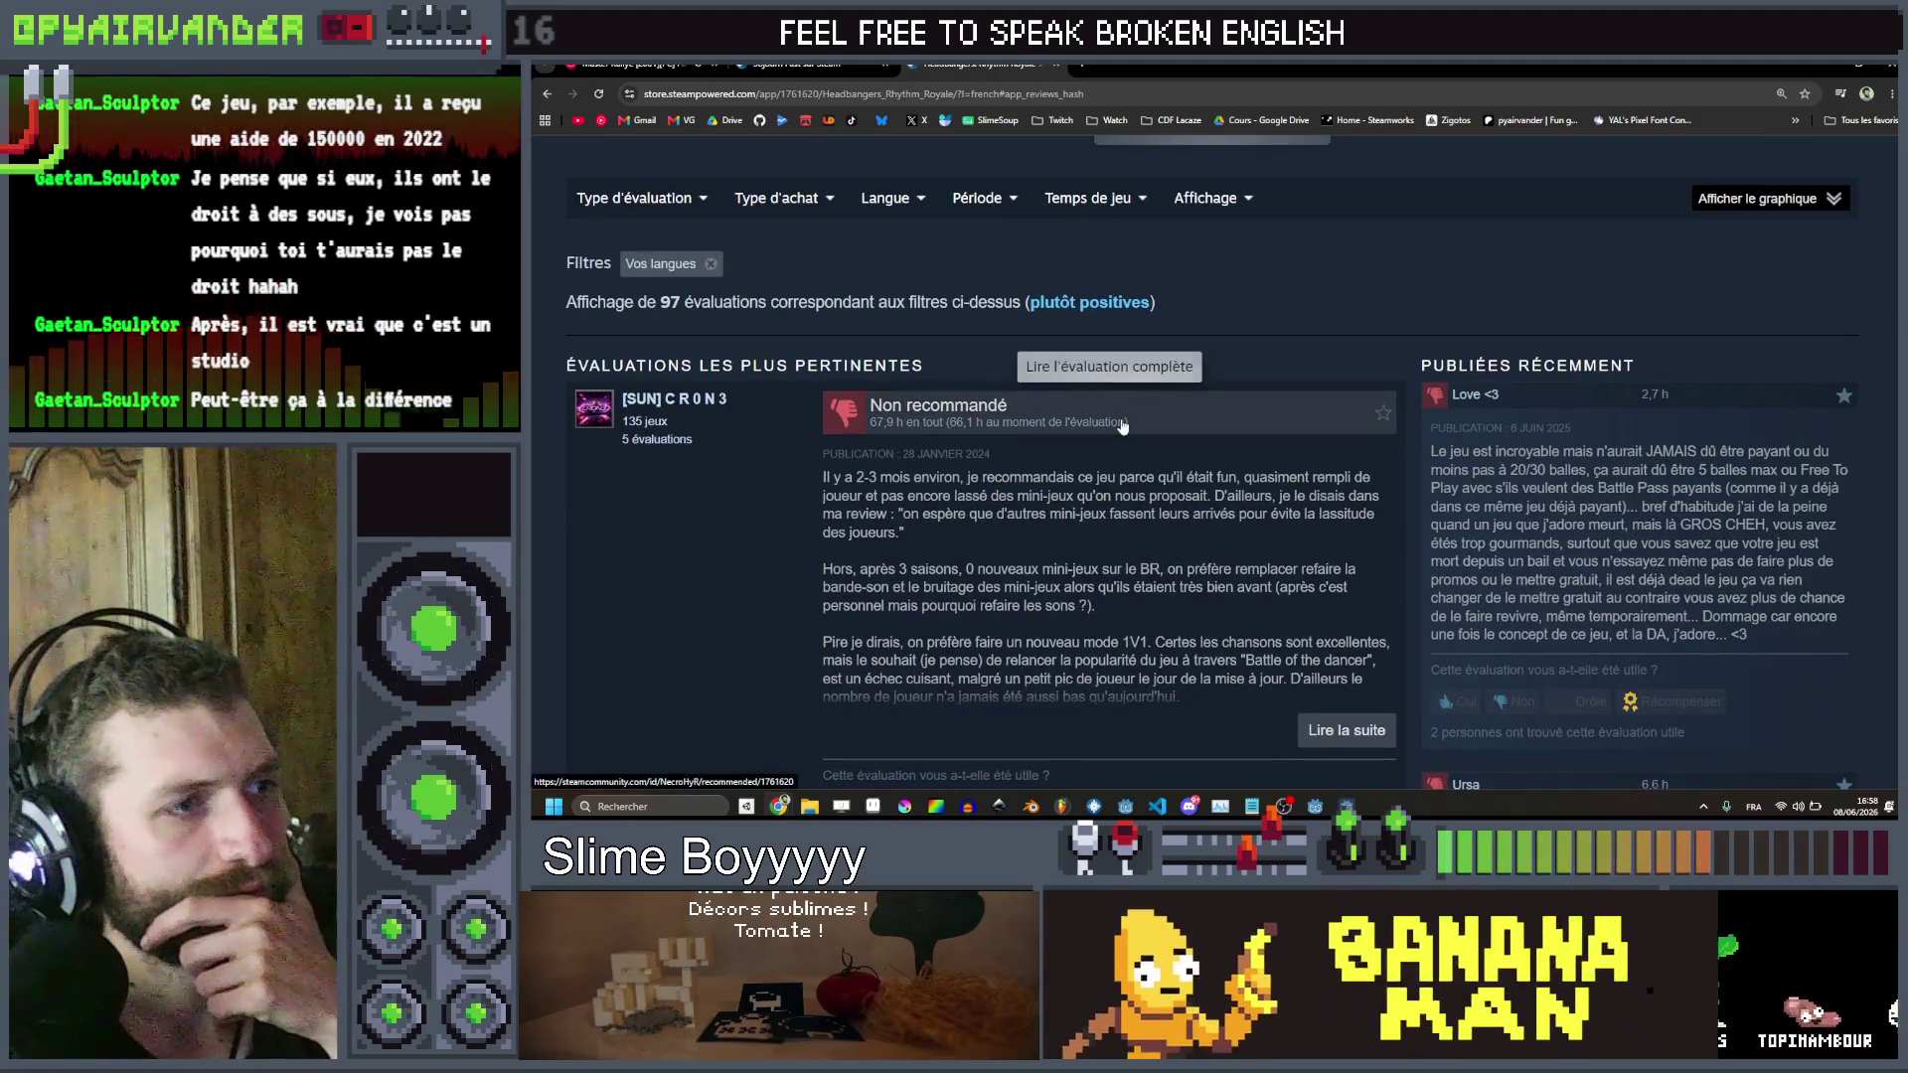
pyautogui.moveTo(1232, 572)
pyautogui.mouseDown()
pyautogui.moveTo(1254, 606)
pyautogui.moveTo(1259, 571)
pyautogui.moveTo(1127, 571)
pyautogui.moveTo(1046, 618)
pyautogui.mouseUp()
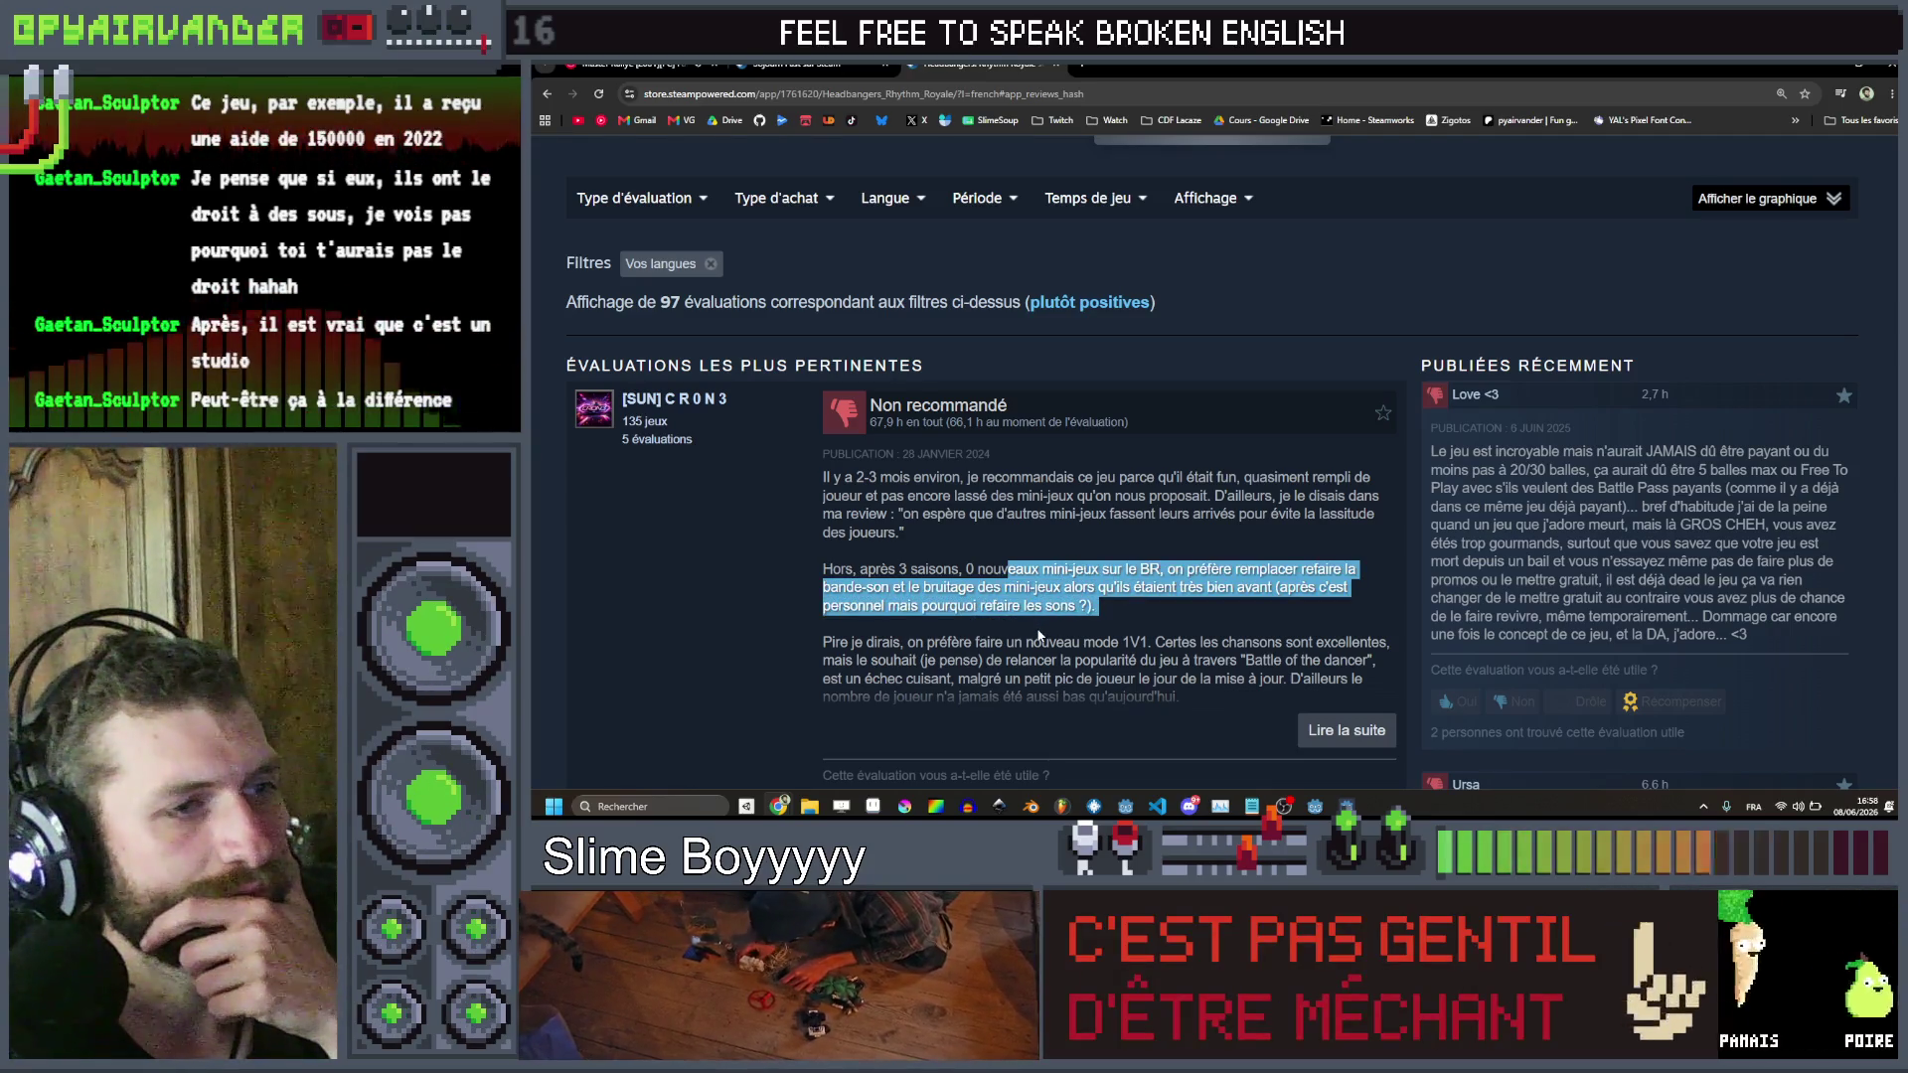
pyautogui.scroll(-1, 1038, 632)
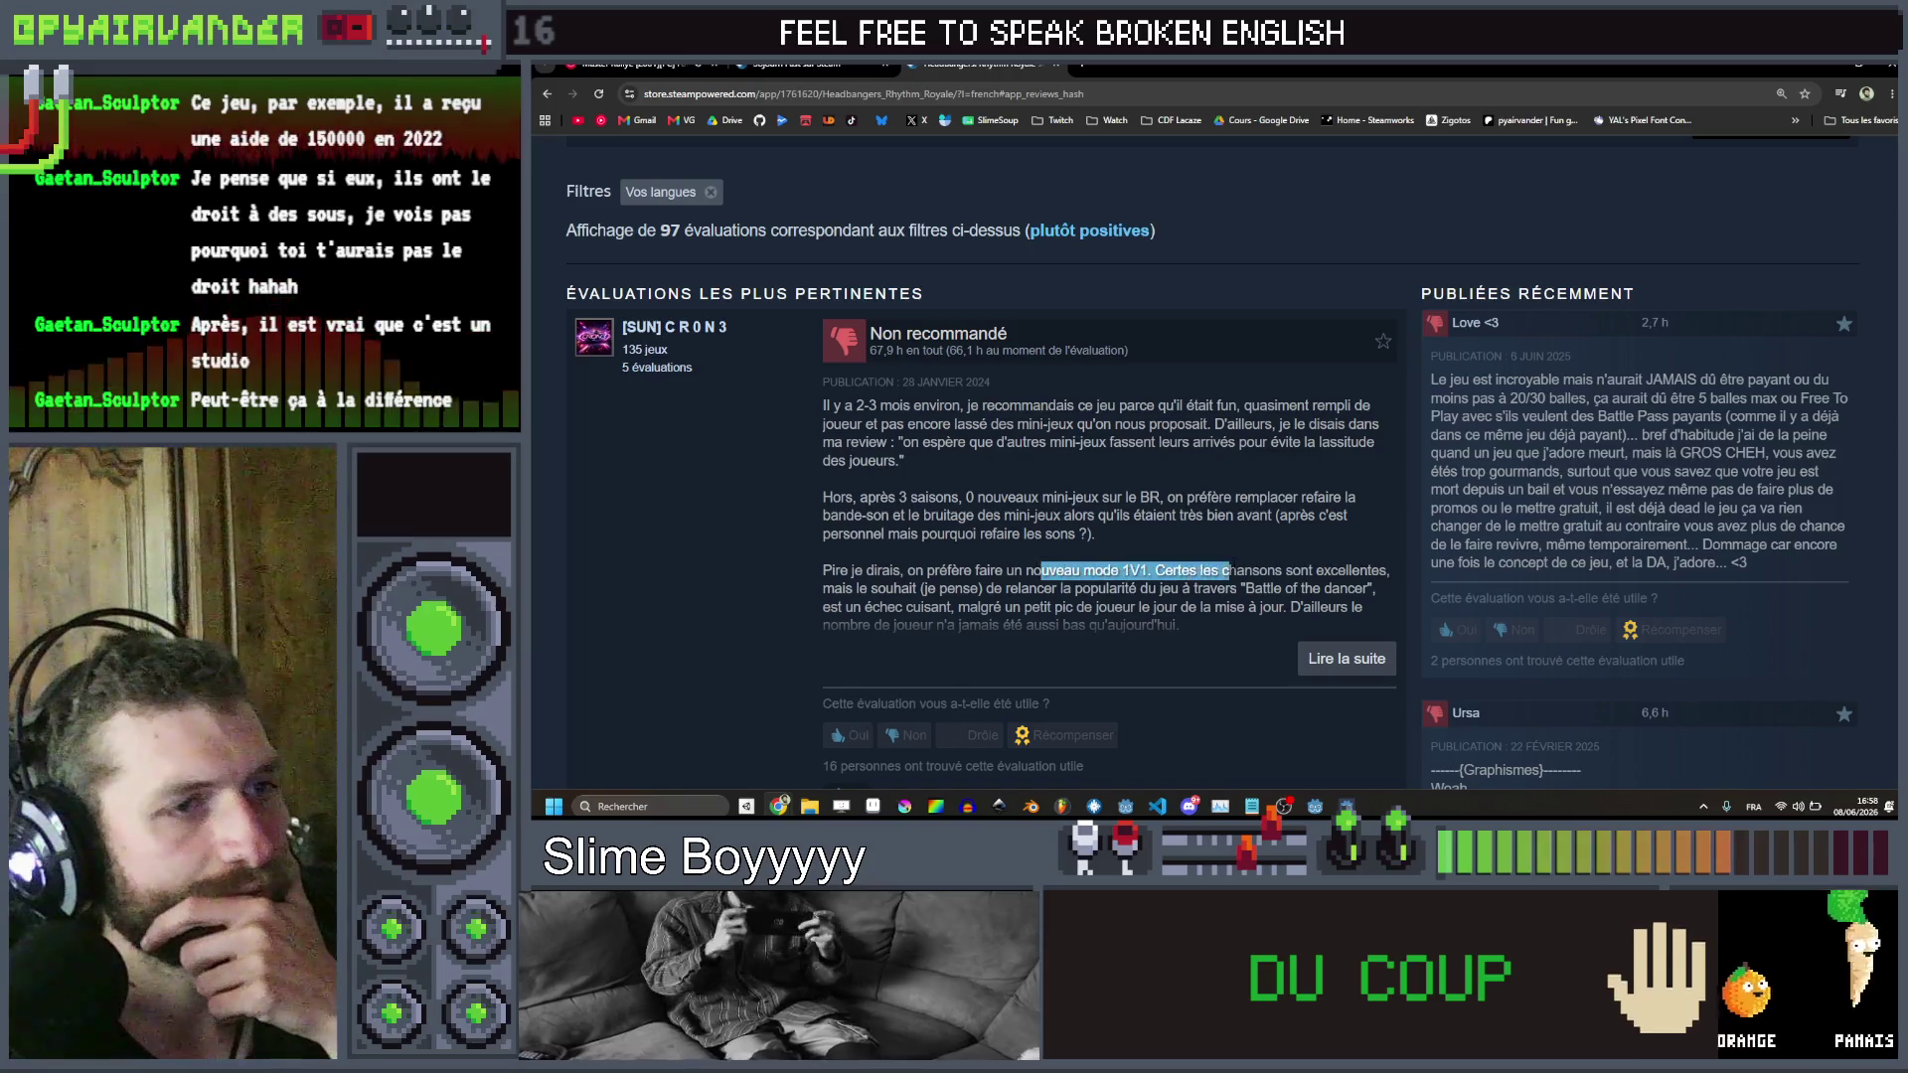
pyautogui.moveTo(1105, 589); pyautogui.dragTo(1211, 589)
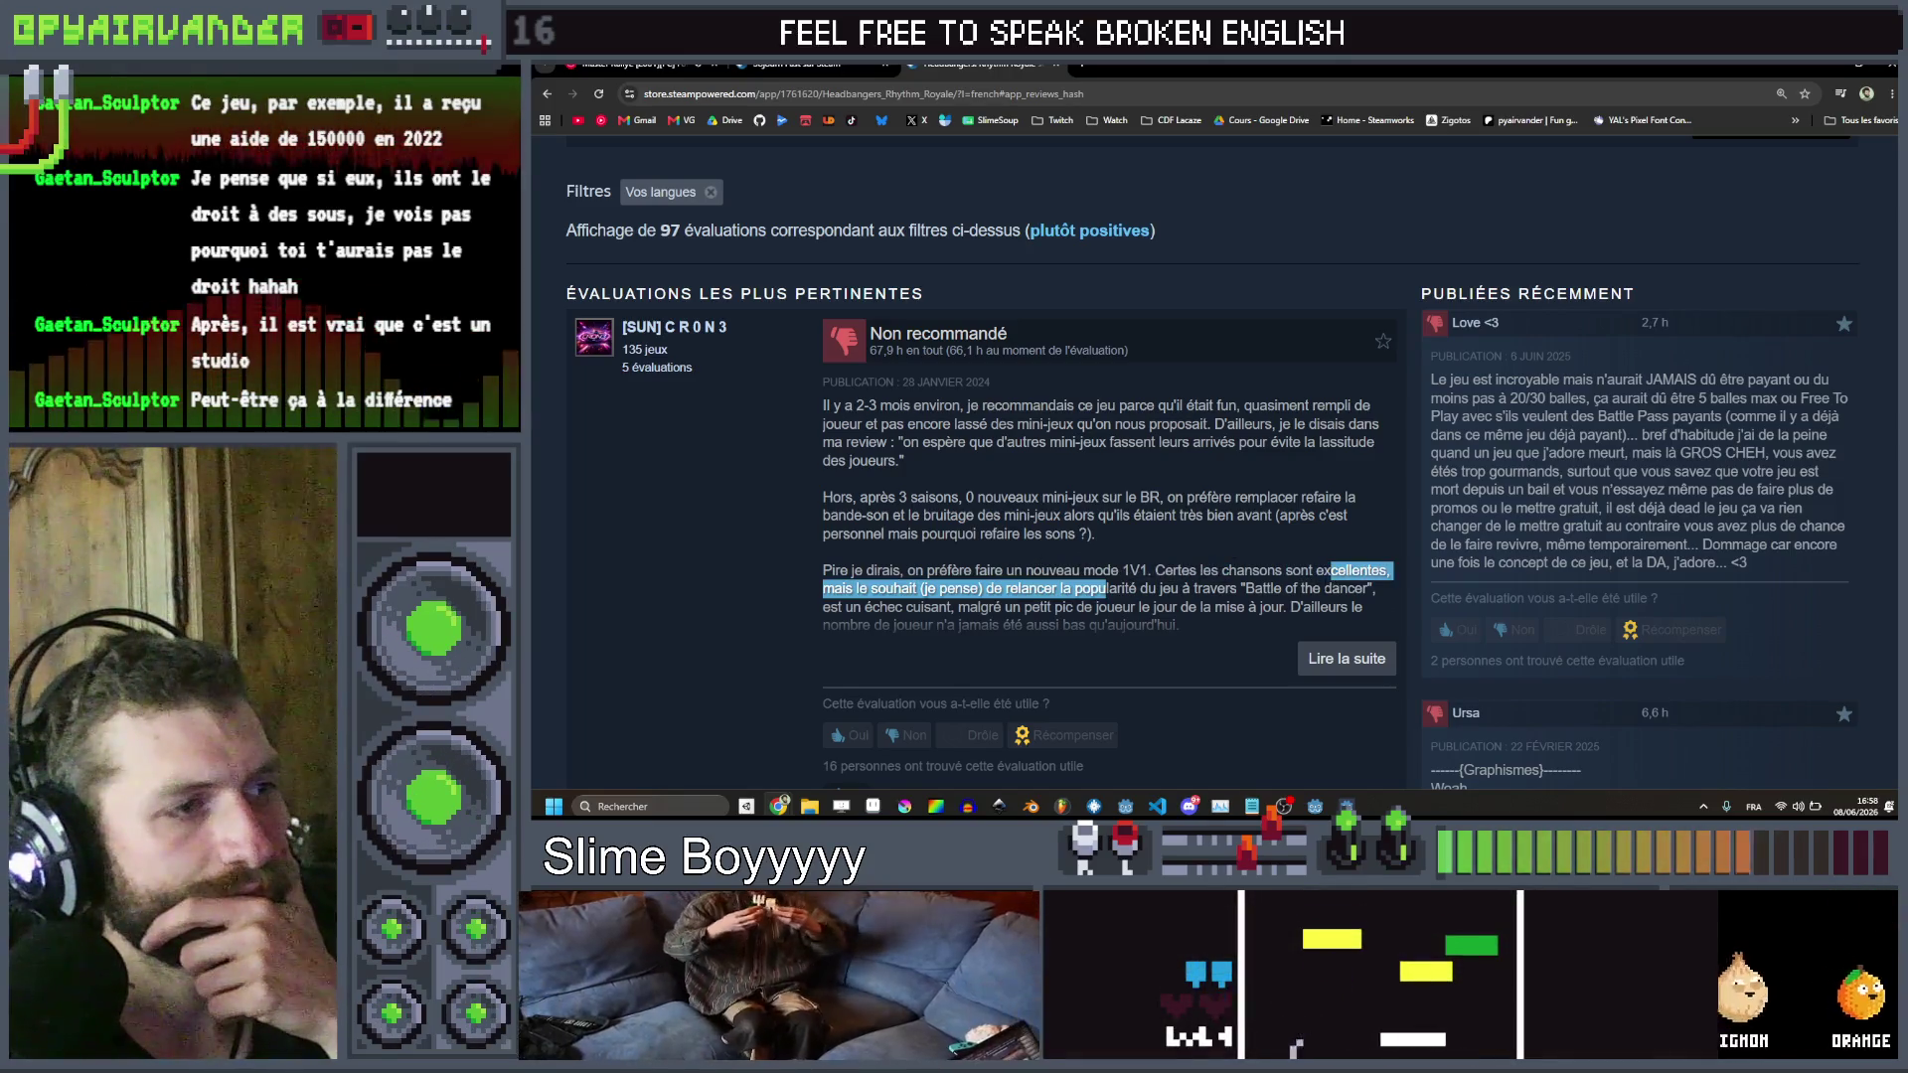
pyautogui.scroll(-1, 1399, 428)
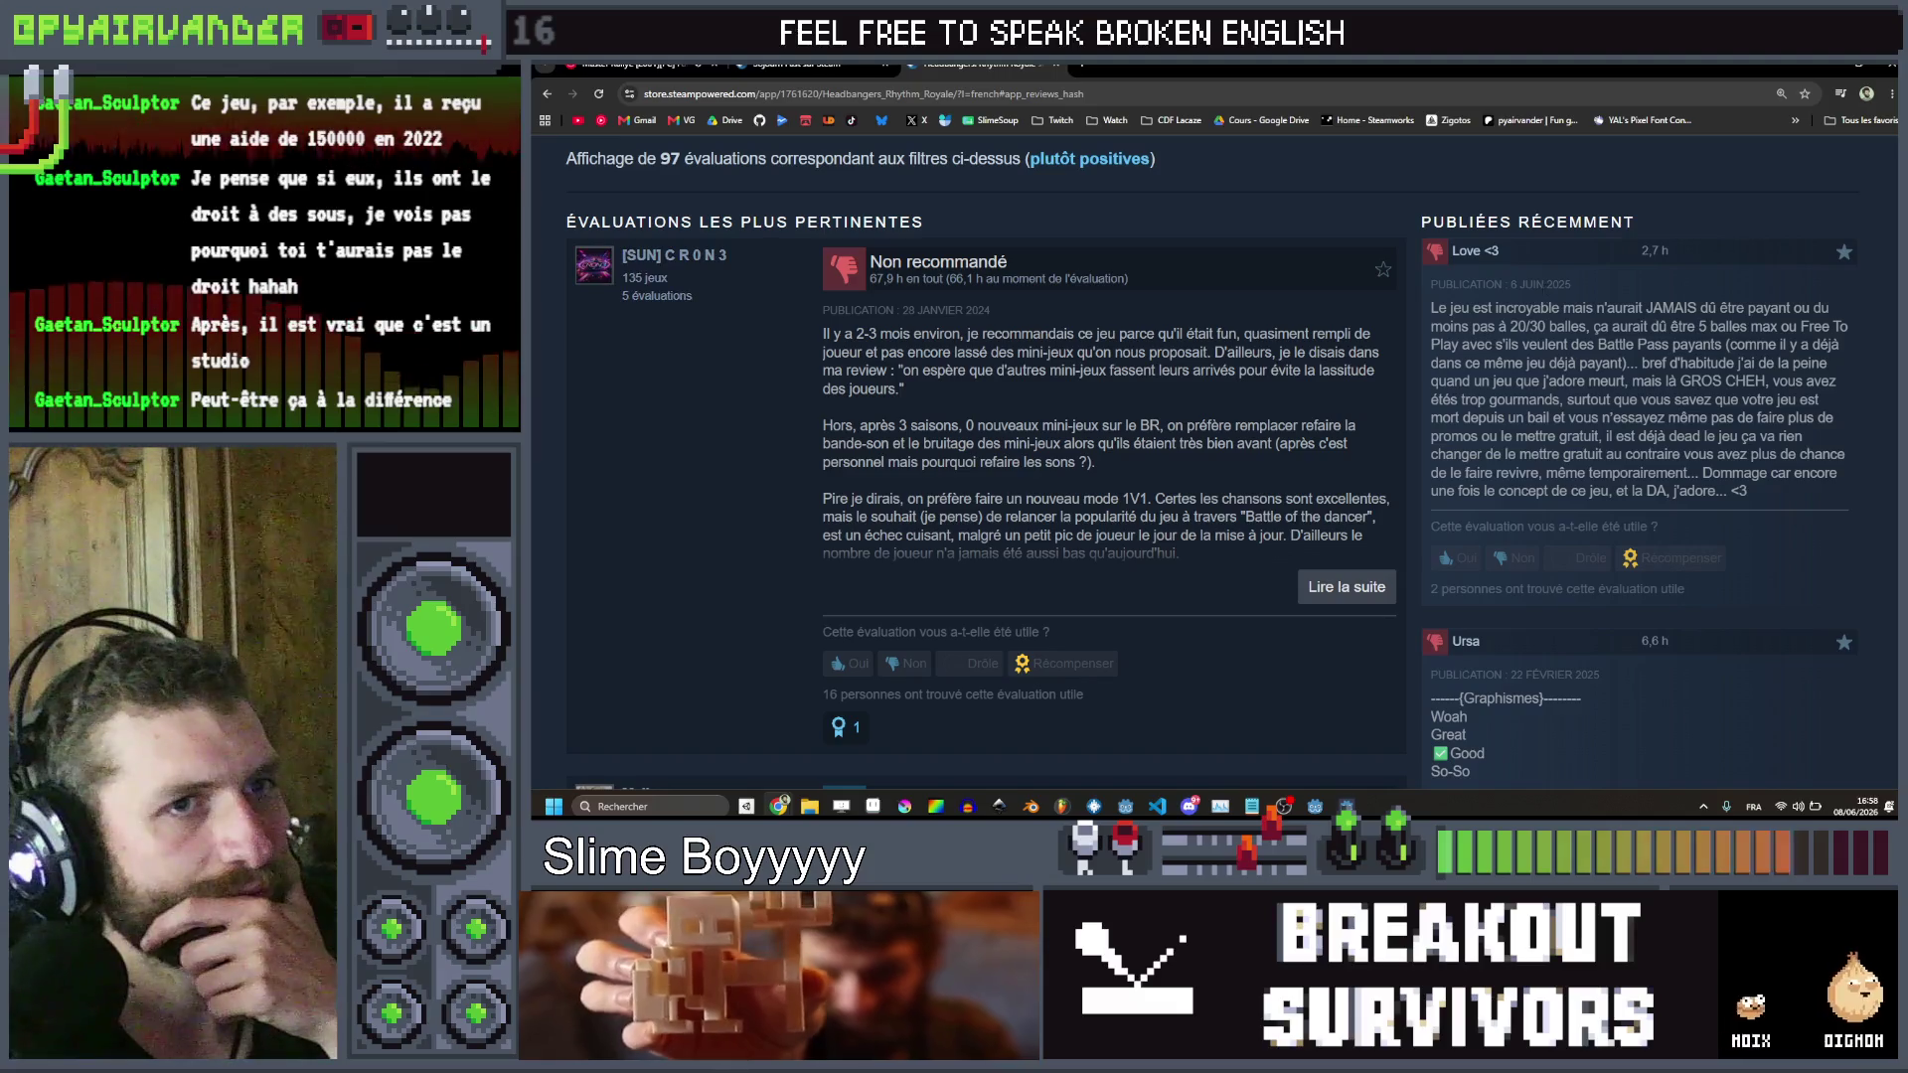
# Select lines of the 'Love <3' review, then open the Chronique des Silencieux store page
pyautogui.moveTo(1871, 333)
pyautogui.mouseDown()
pyautogui.moveTo(1774, 348)
pyautogui.moveTo(1838, 422)
pyautogui.mouseUp()
pyautogui.click(1689, 417)
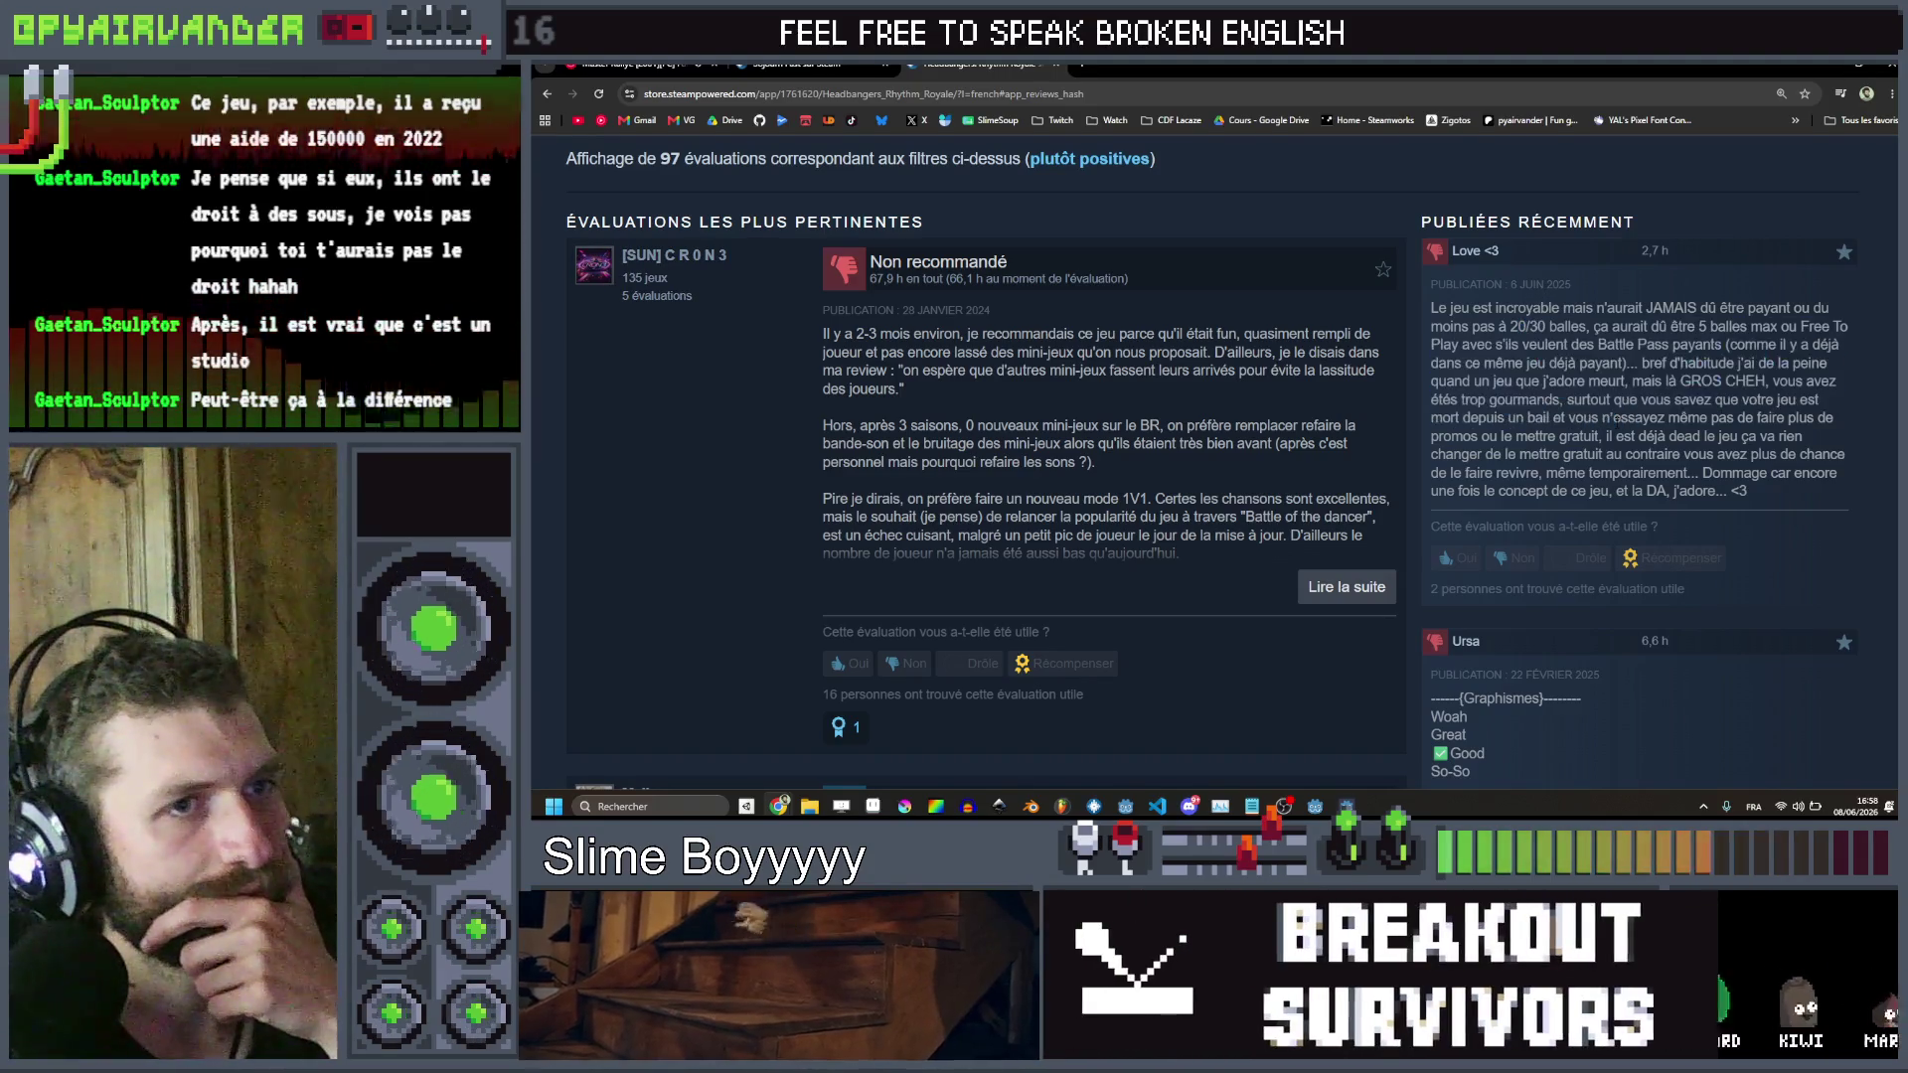
pyautogui.scroll(-5, 1613, 421)
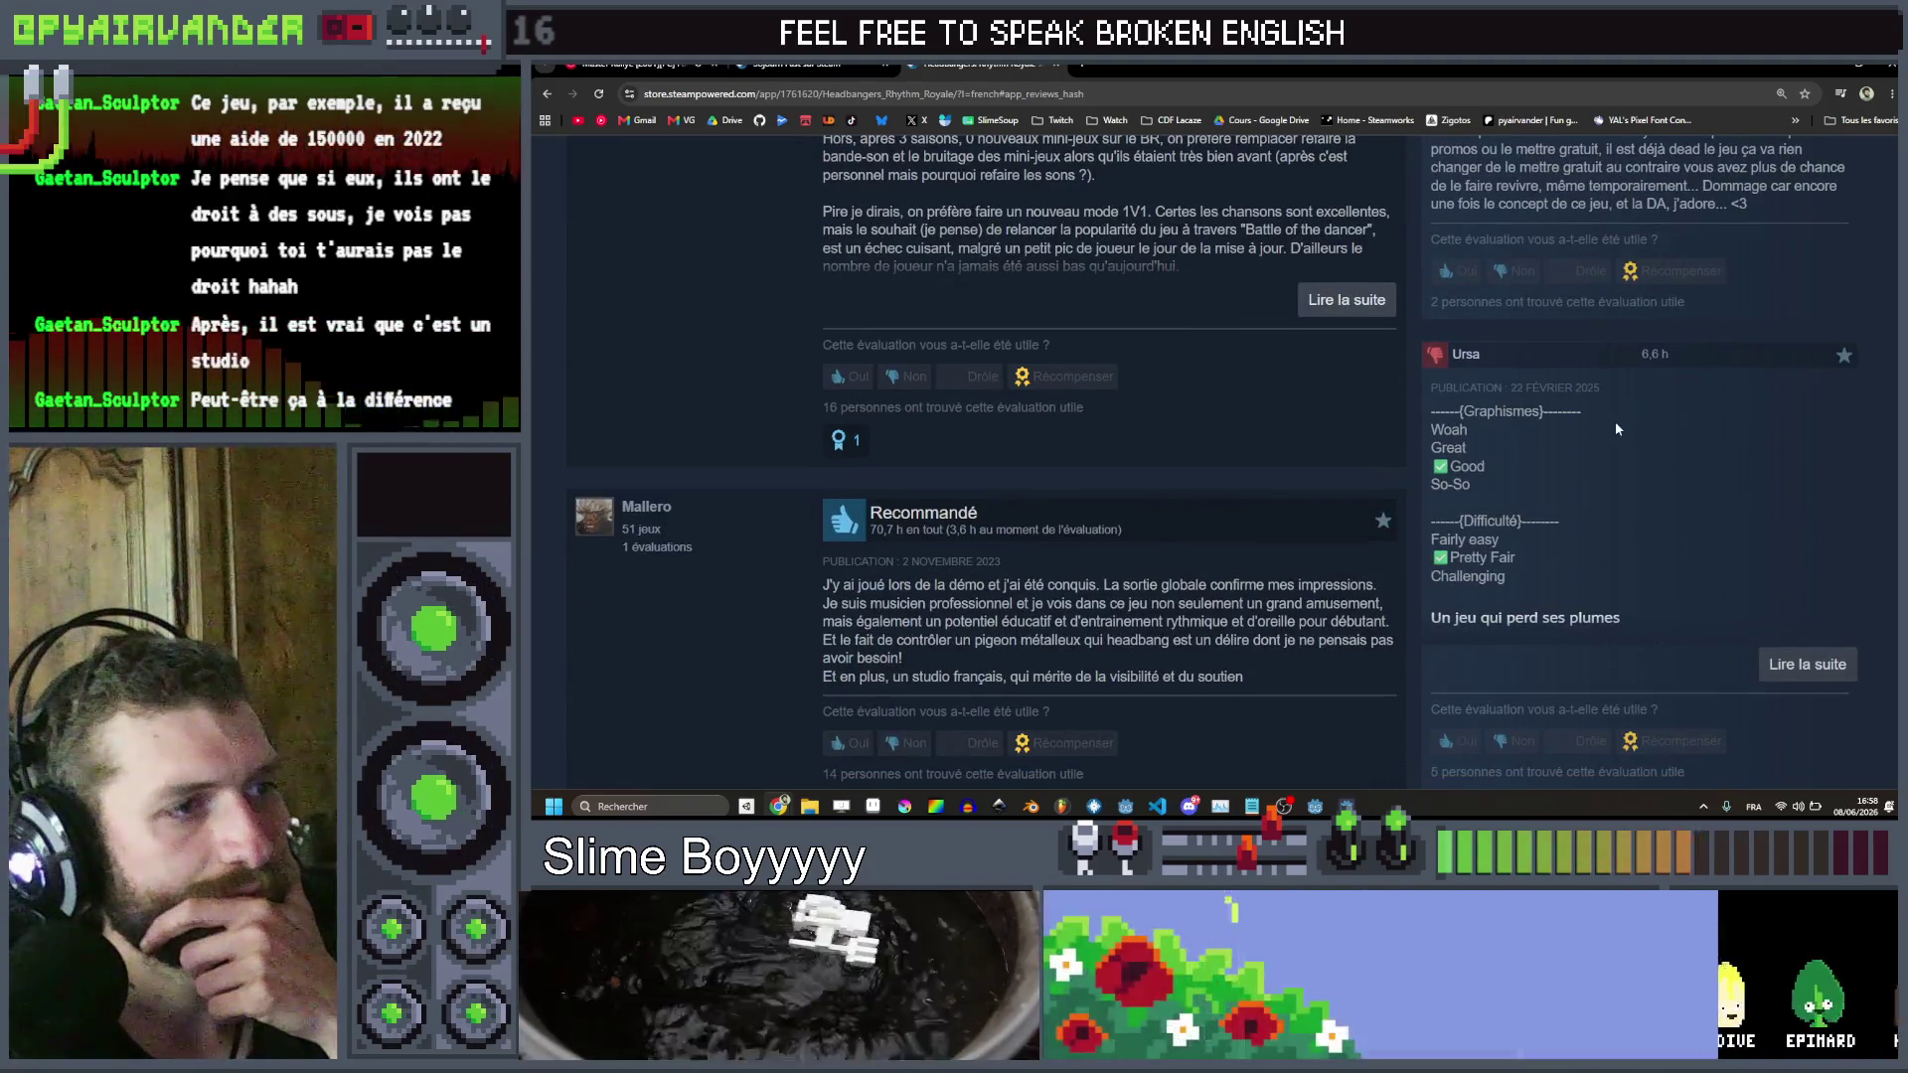
pyautogui.scroll(-6, 1614, 421)
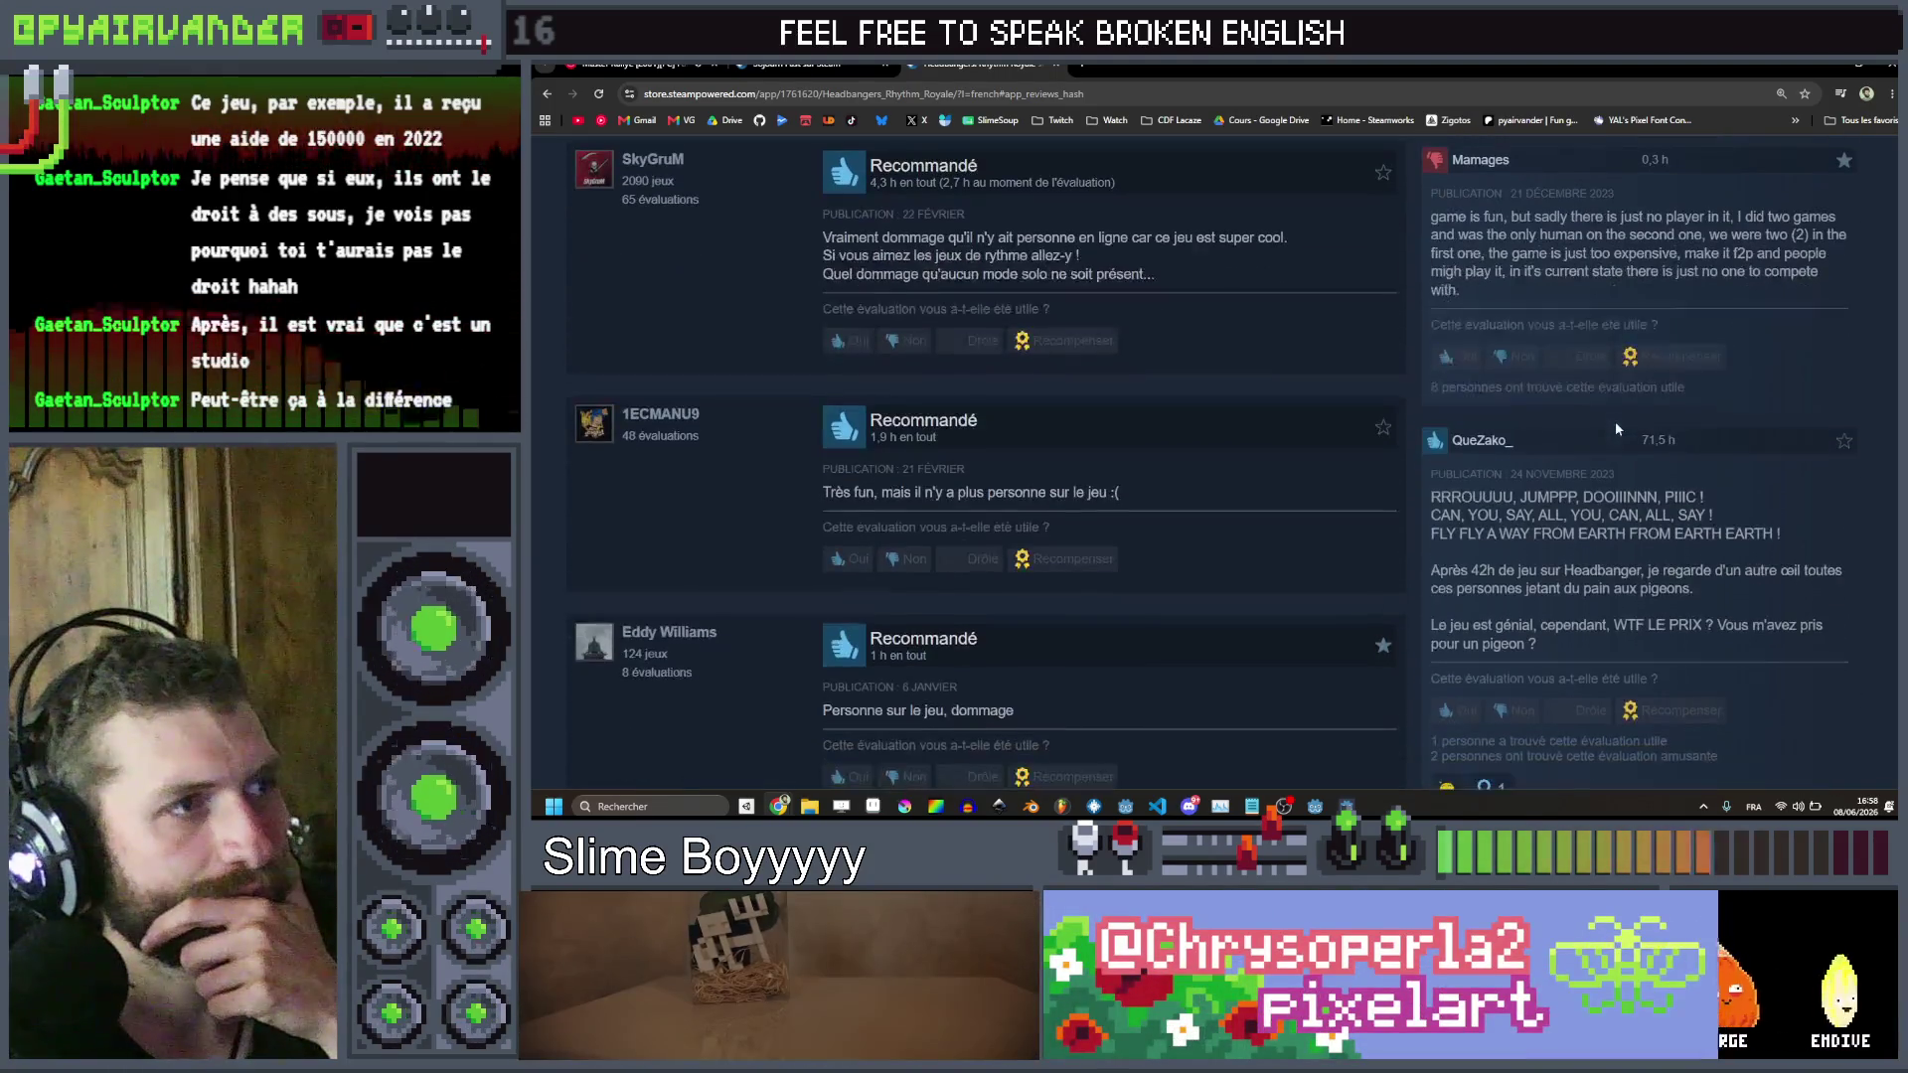
pyautogui.scroll(1, 1614, 421)
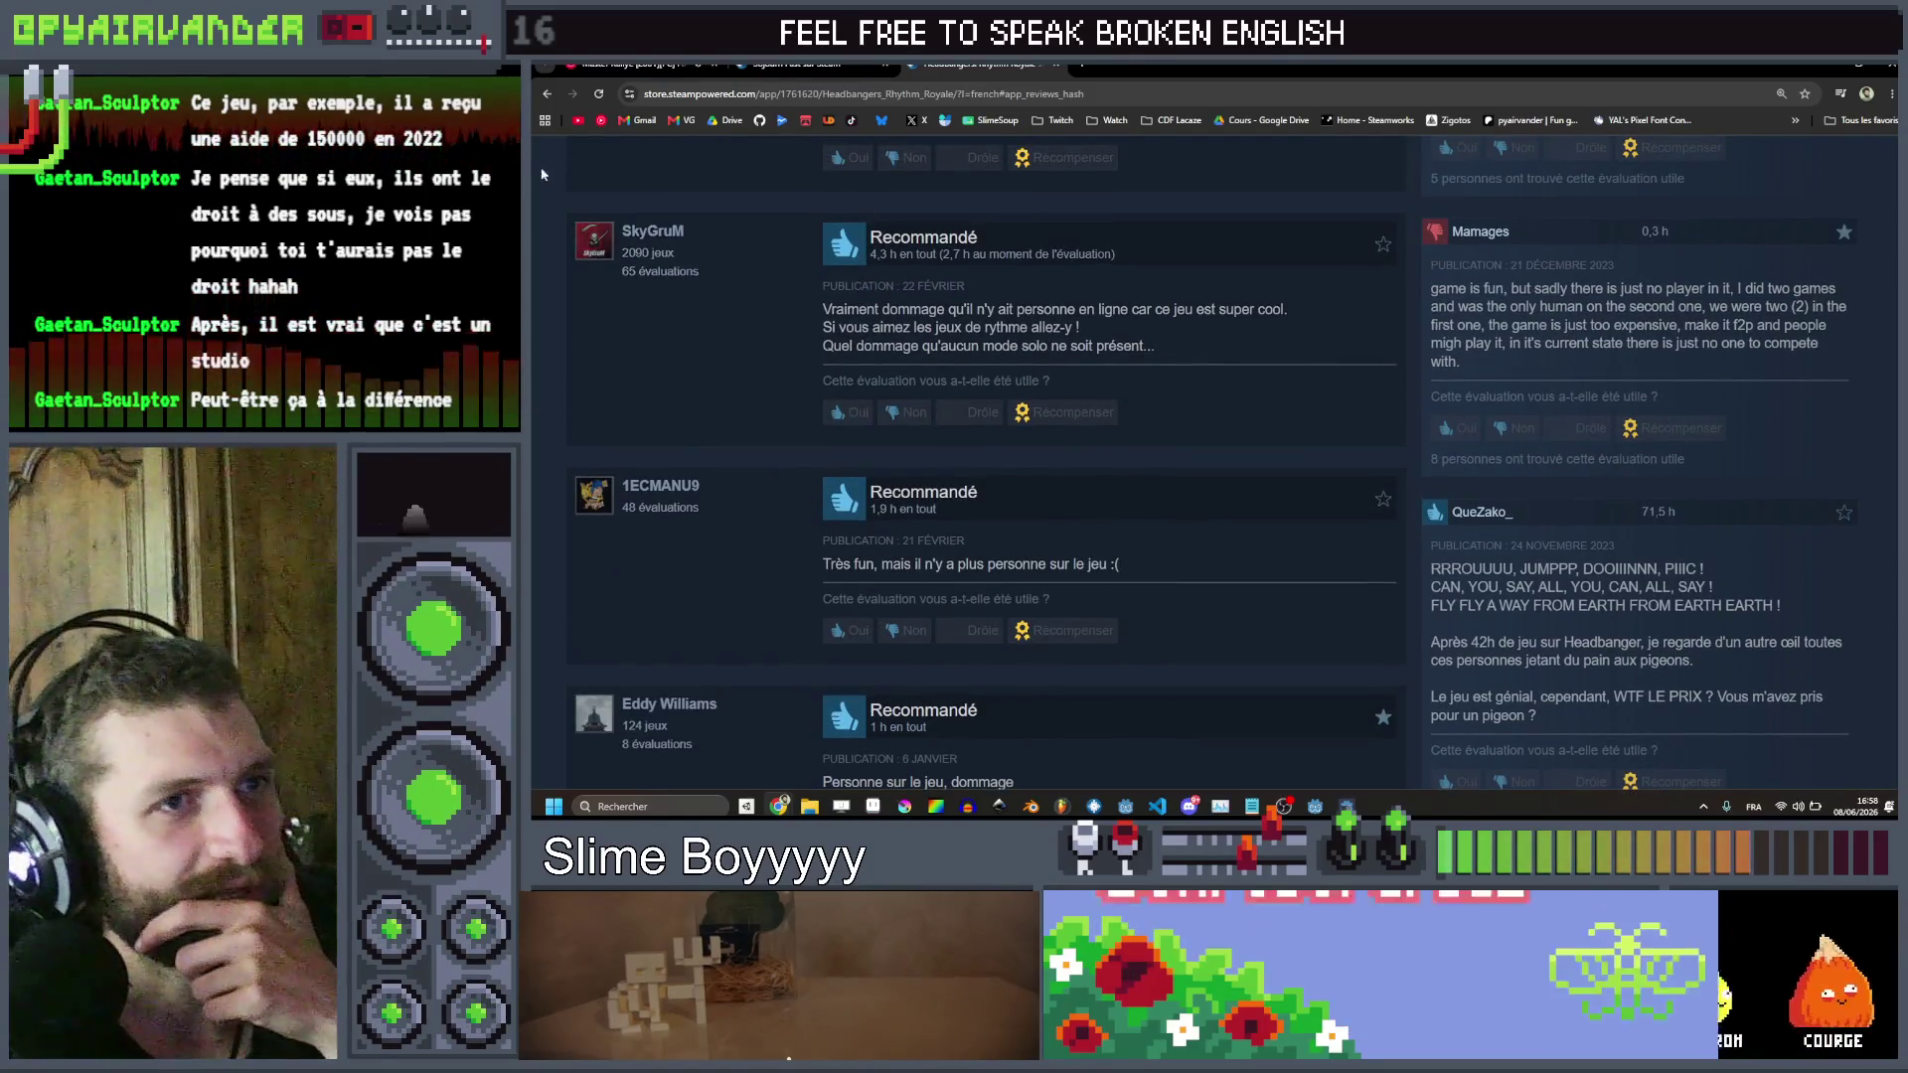
pyautogui.scroll(15, 1424, 356)
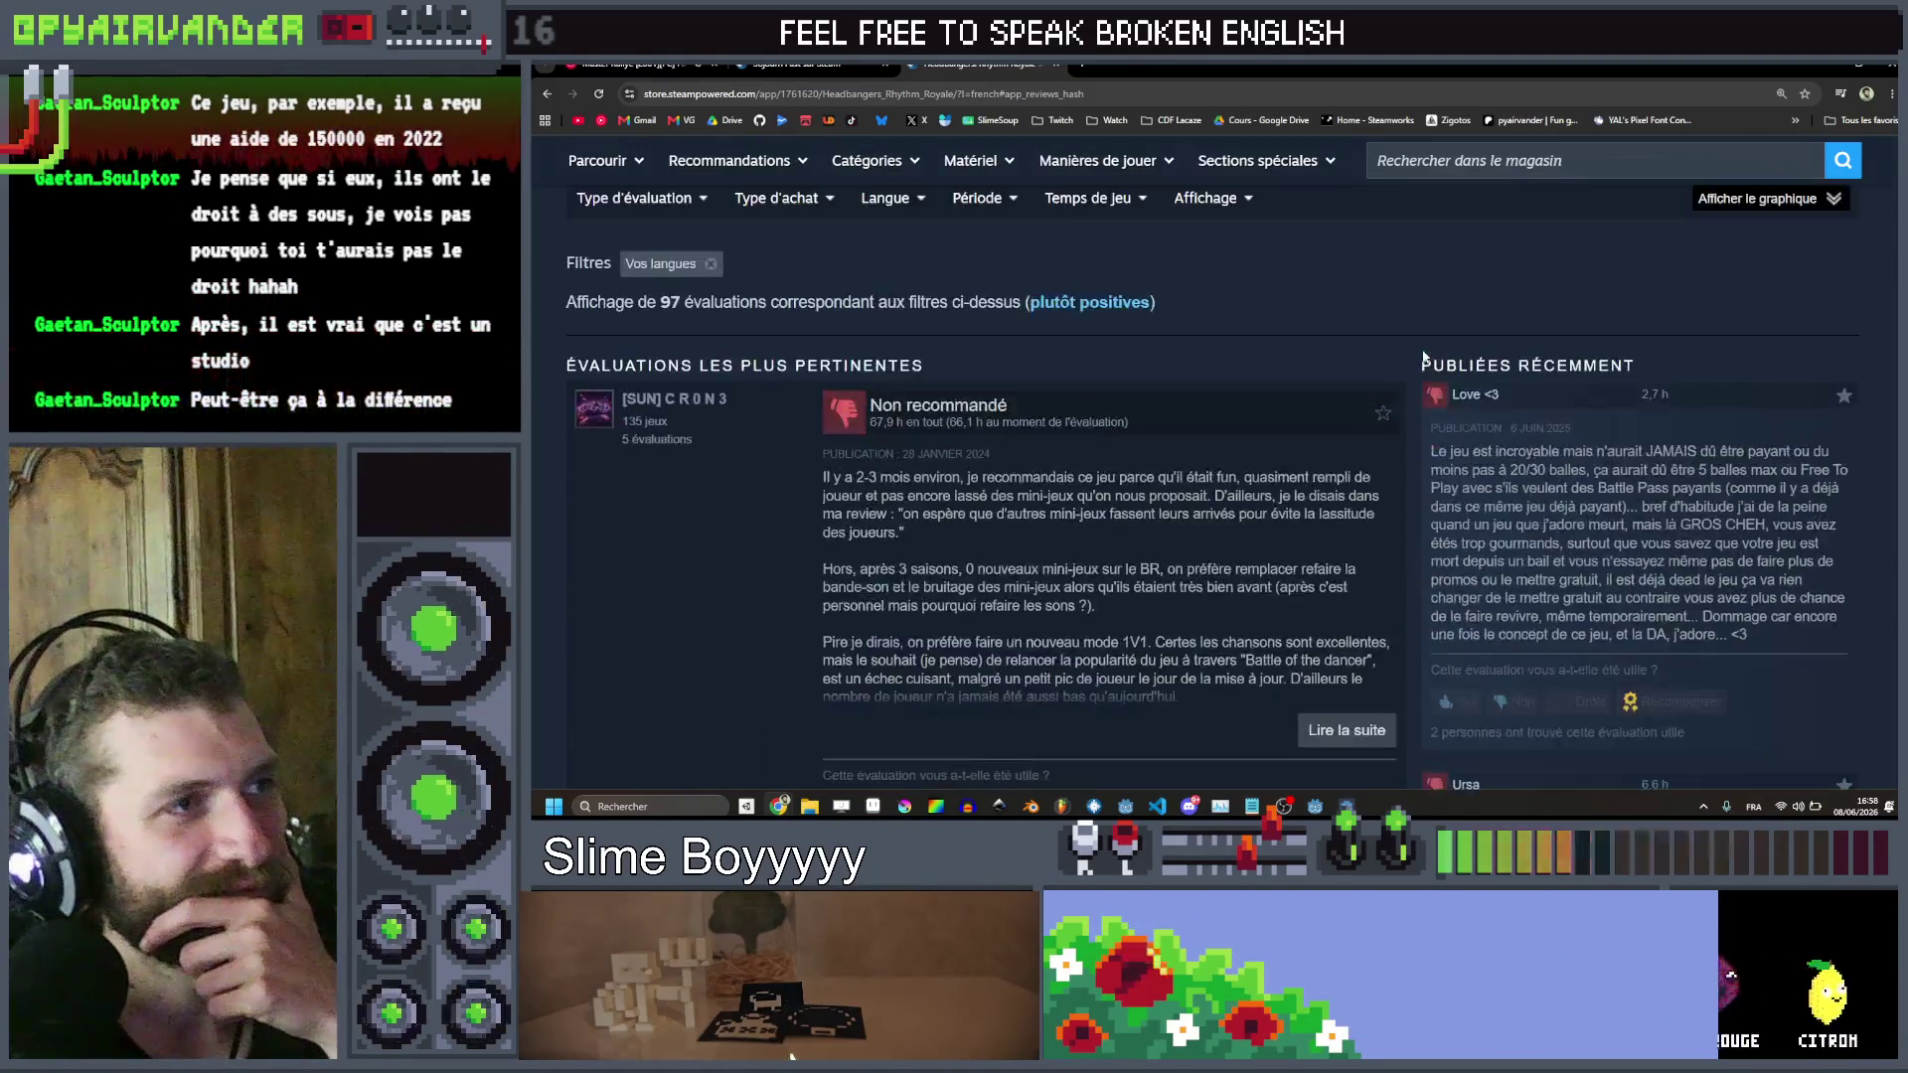
pyautogui.scroll(20, 640, 366)
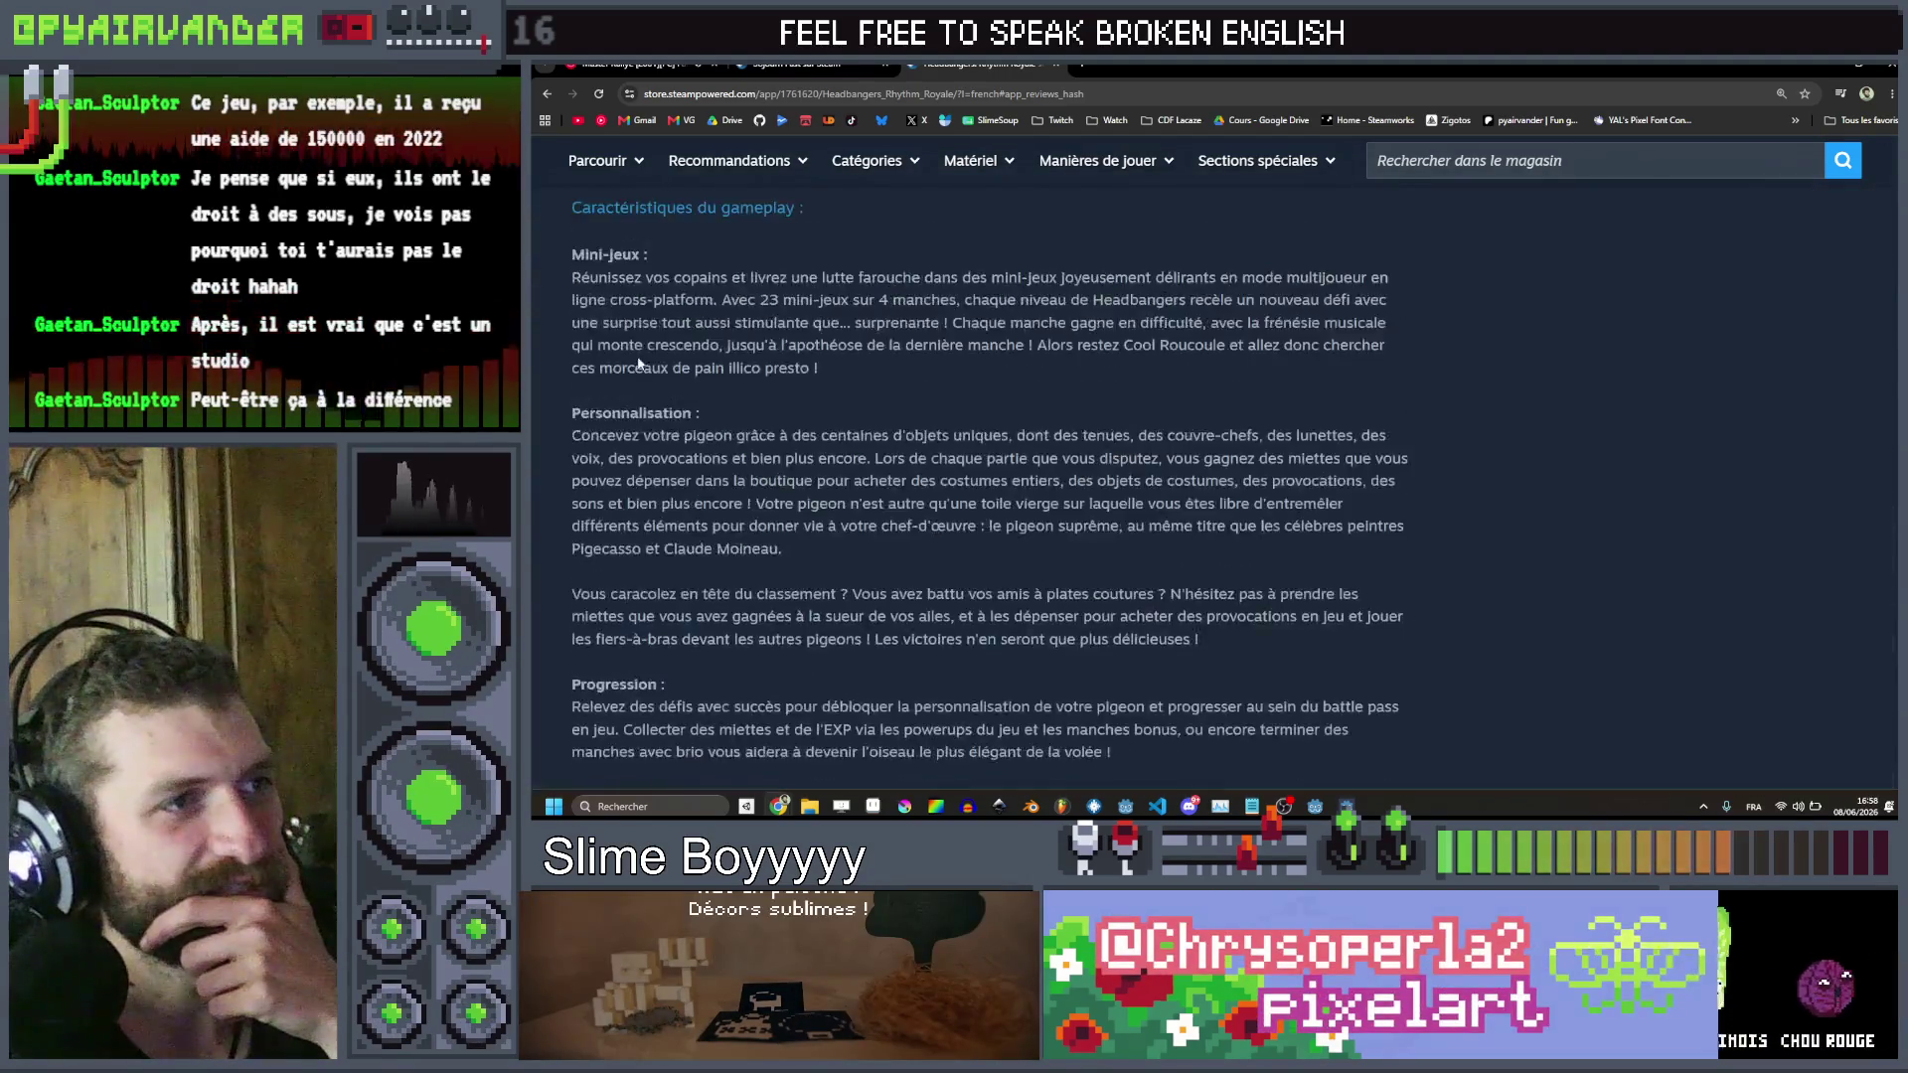
pyautogui.scroll(15, 696, 292)
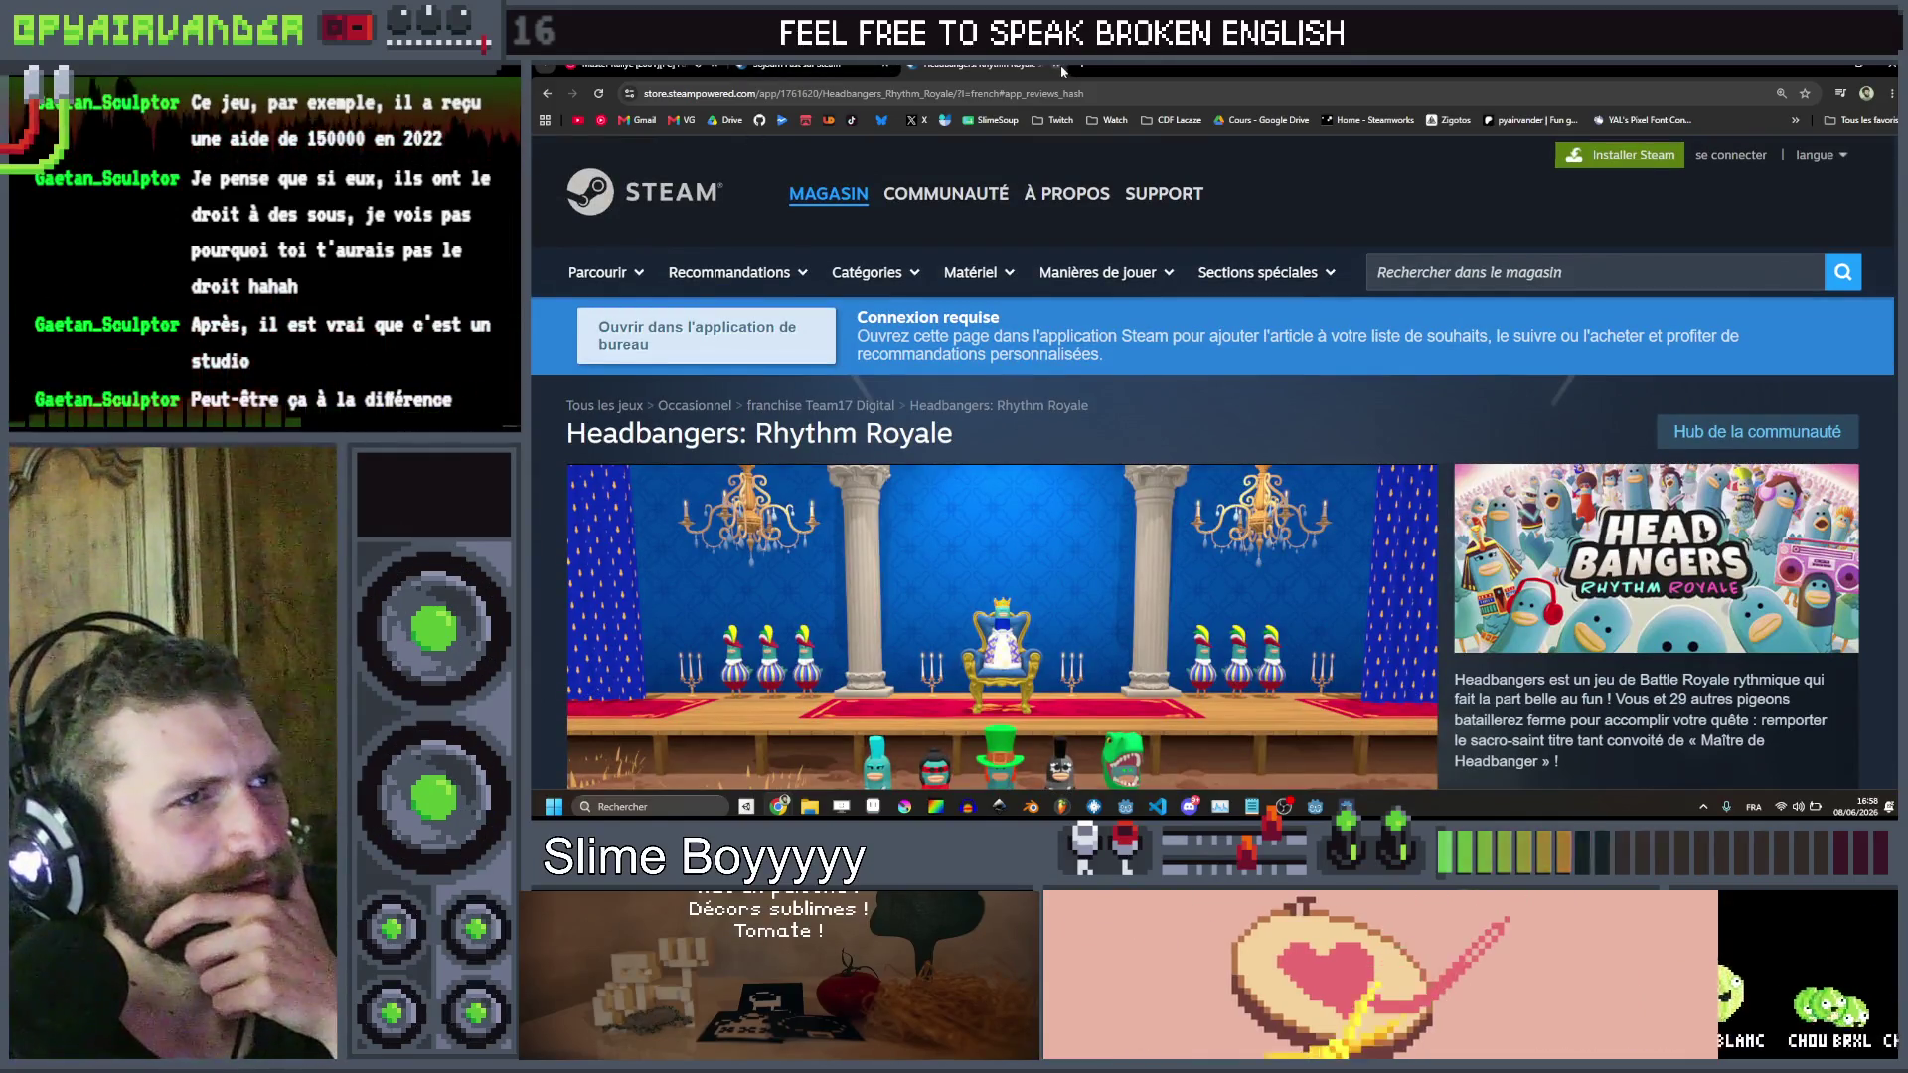
pyautogui.click(1857, 62)
# Open the Chronique des Silencieux link and close the live broadcast mini-player
pyautogui.click(1857, 62)
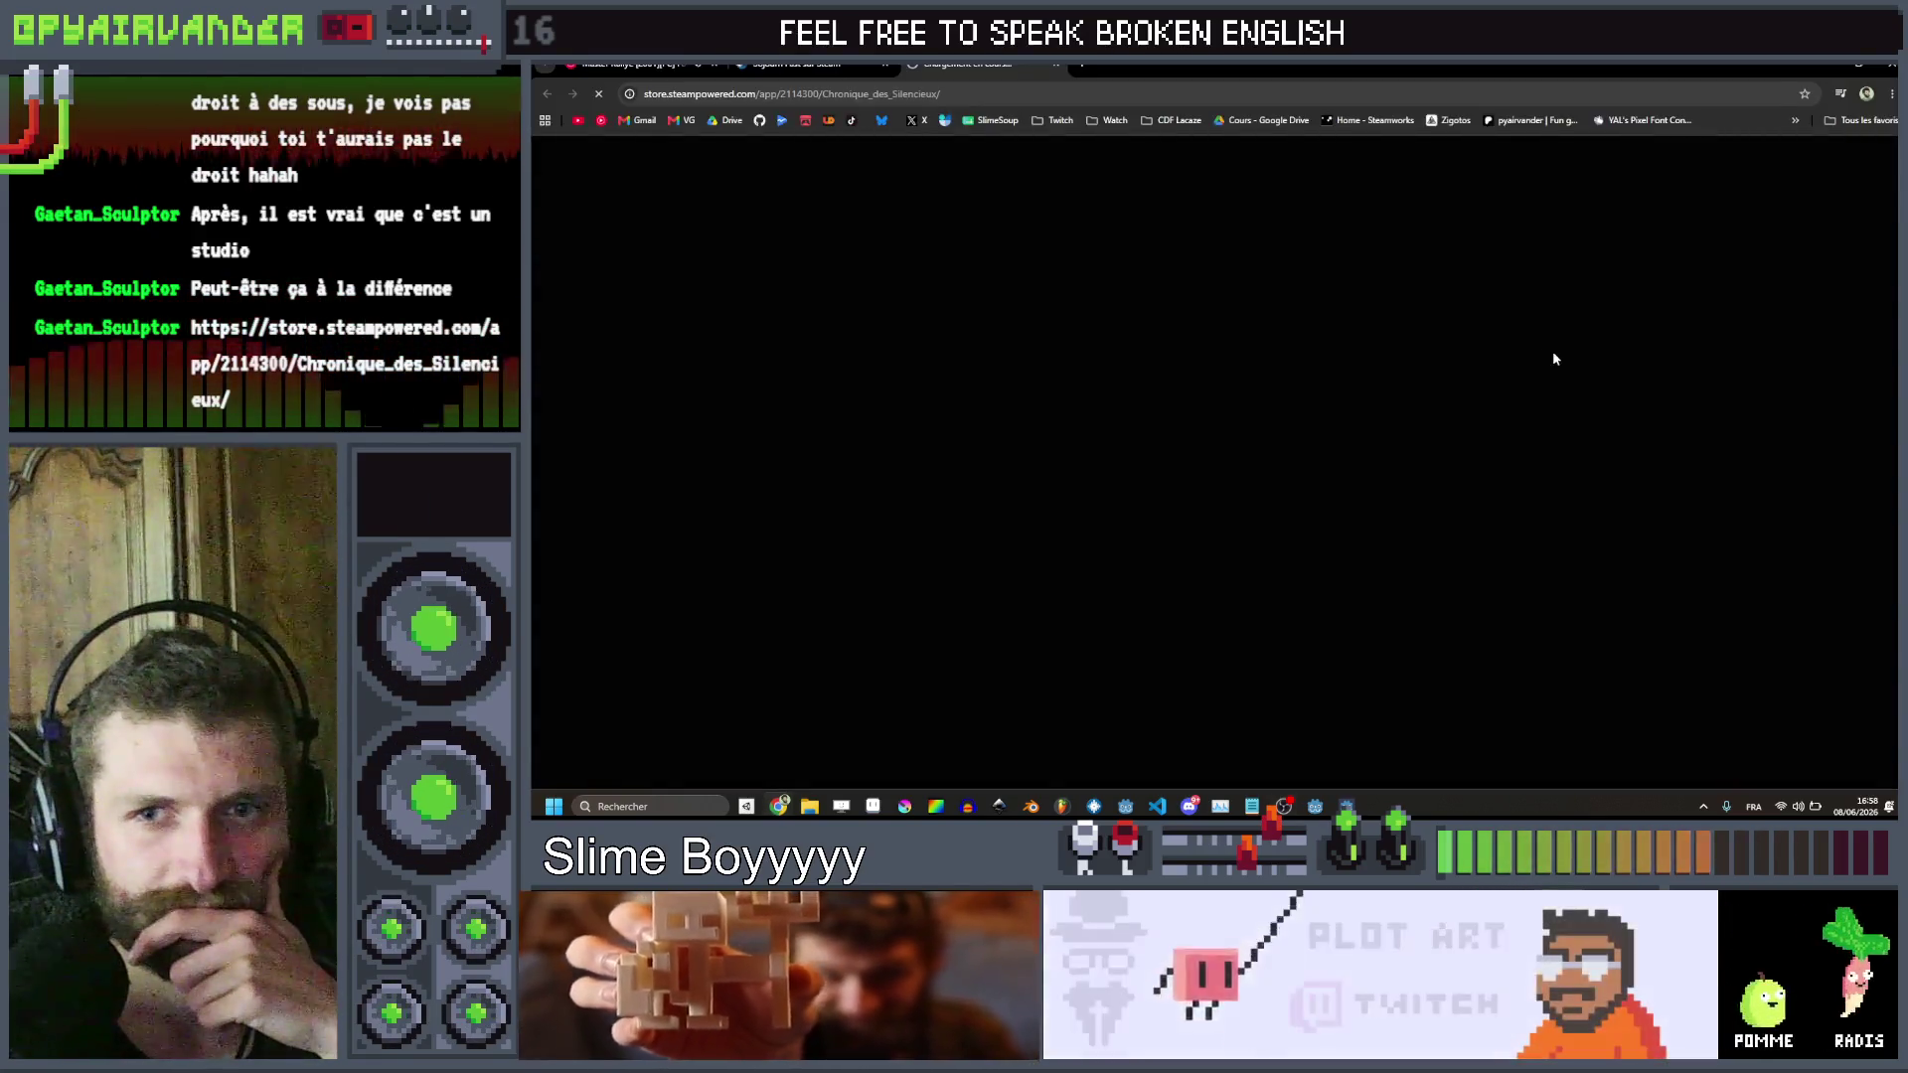
pyautogui.scroll(-2, 1518, 346)
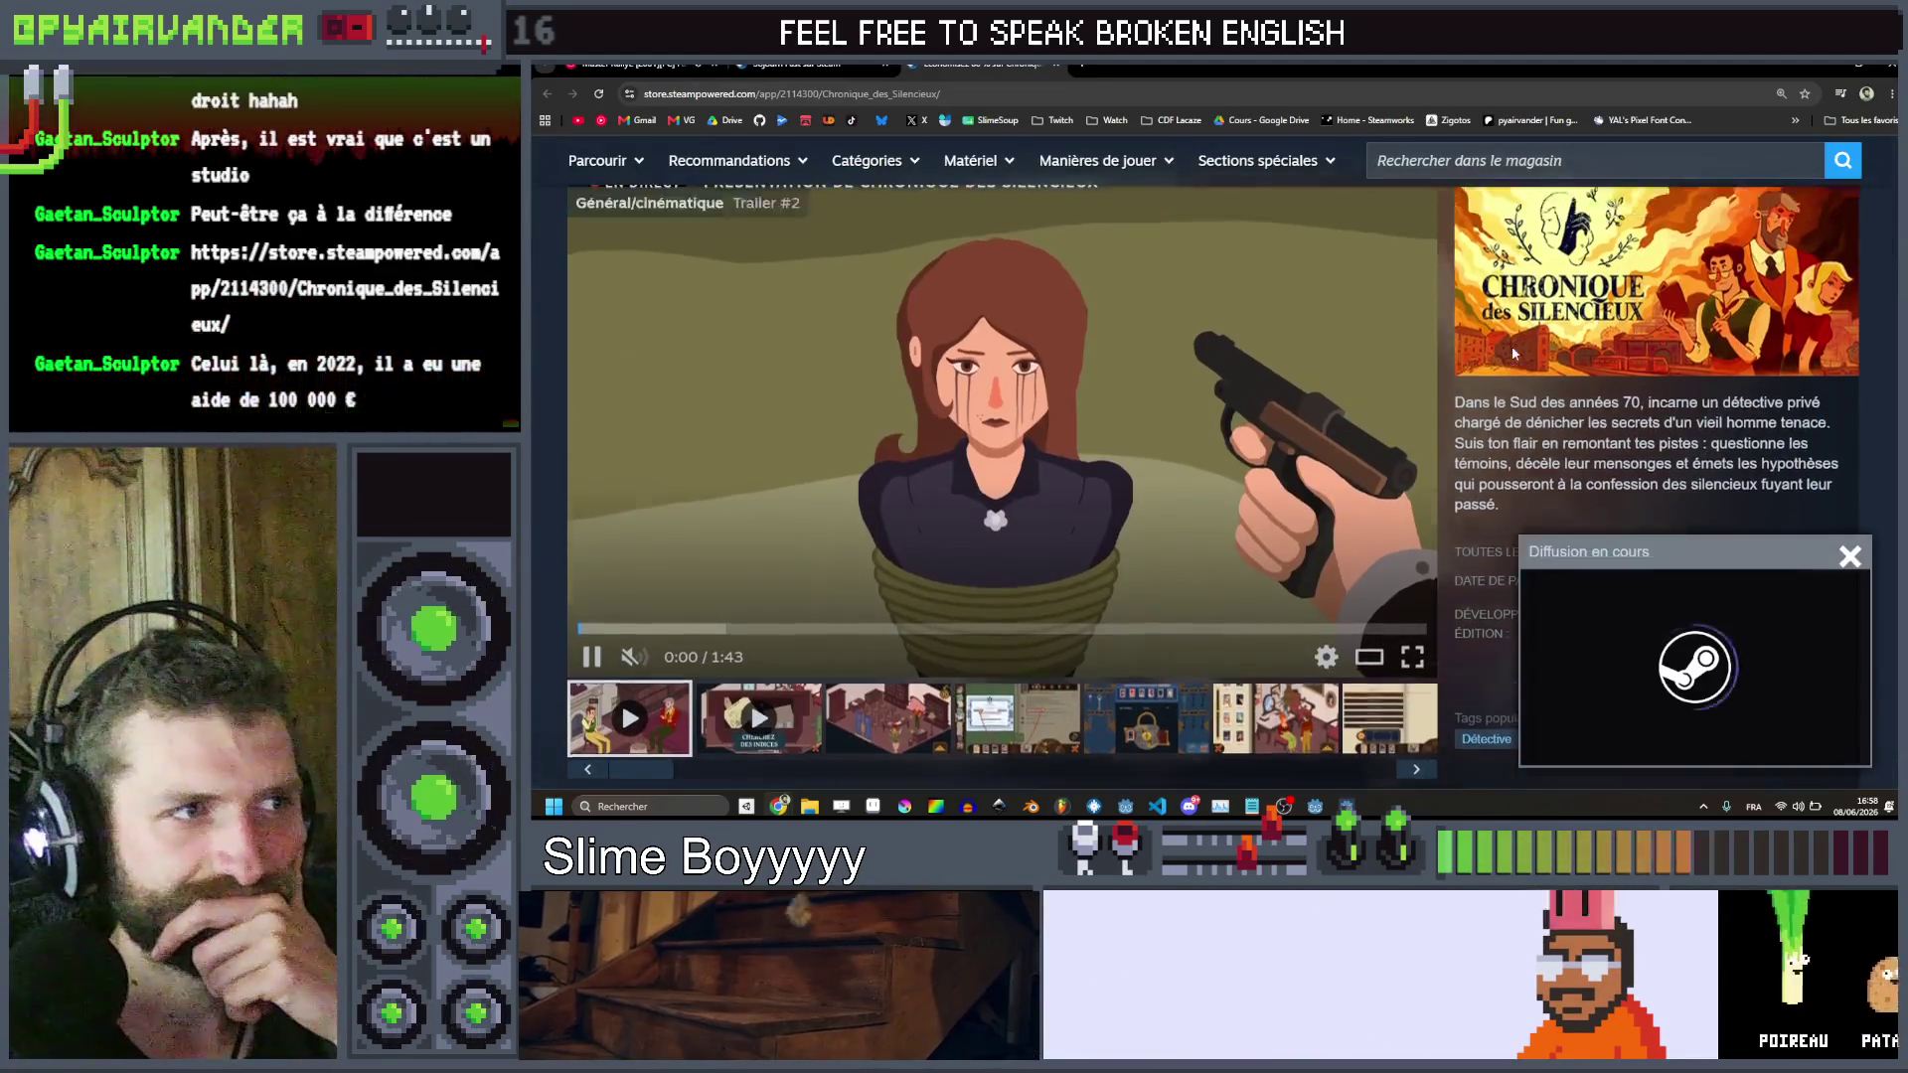
pyautogui.scroll(-5, 1512, 345)
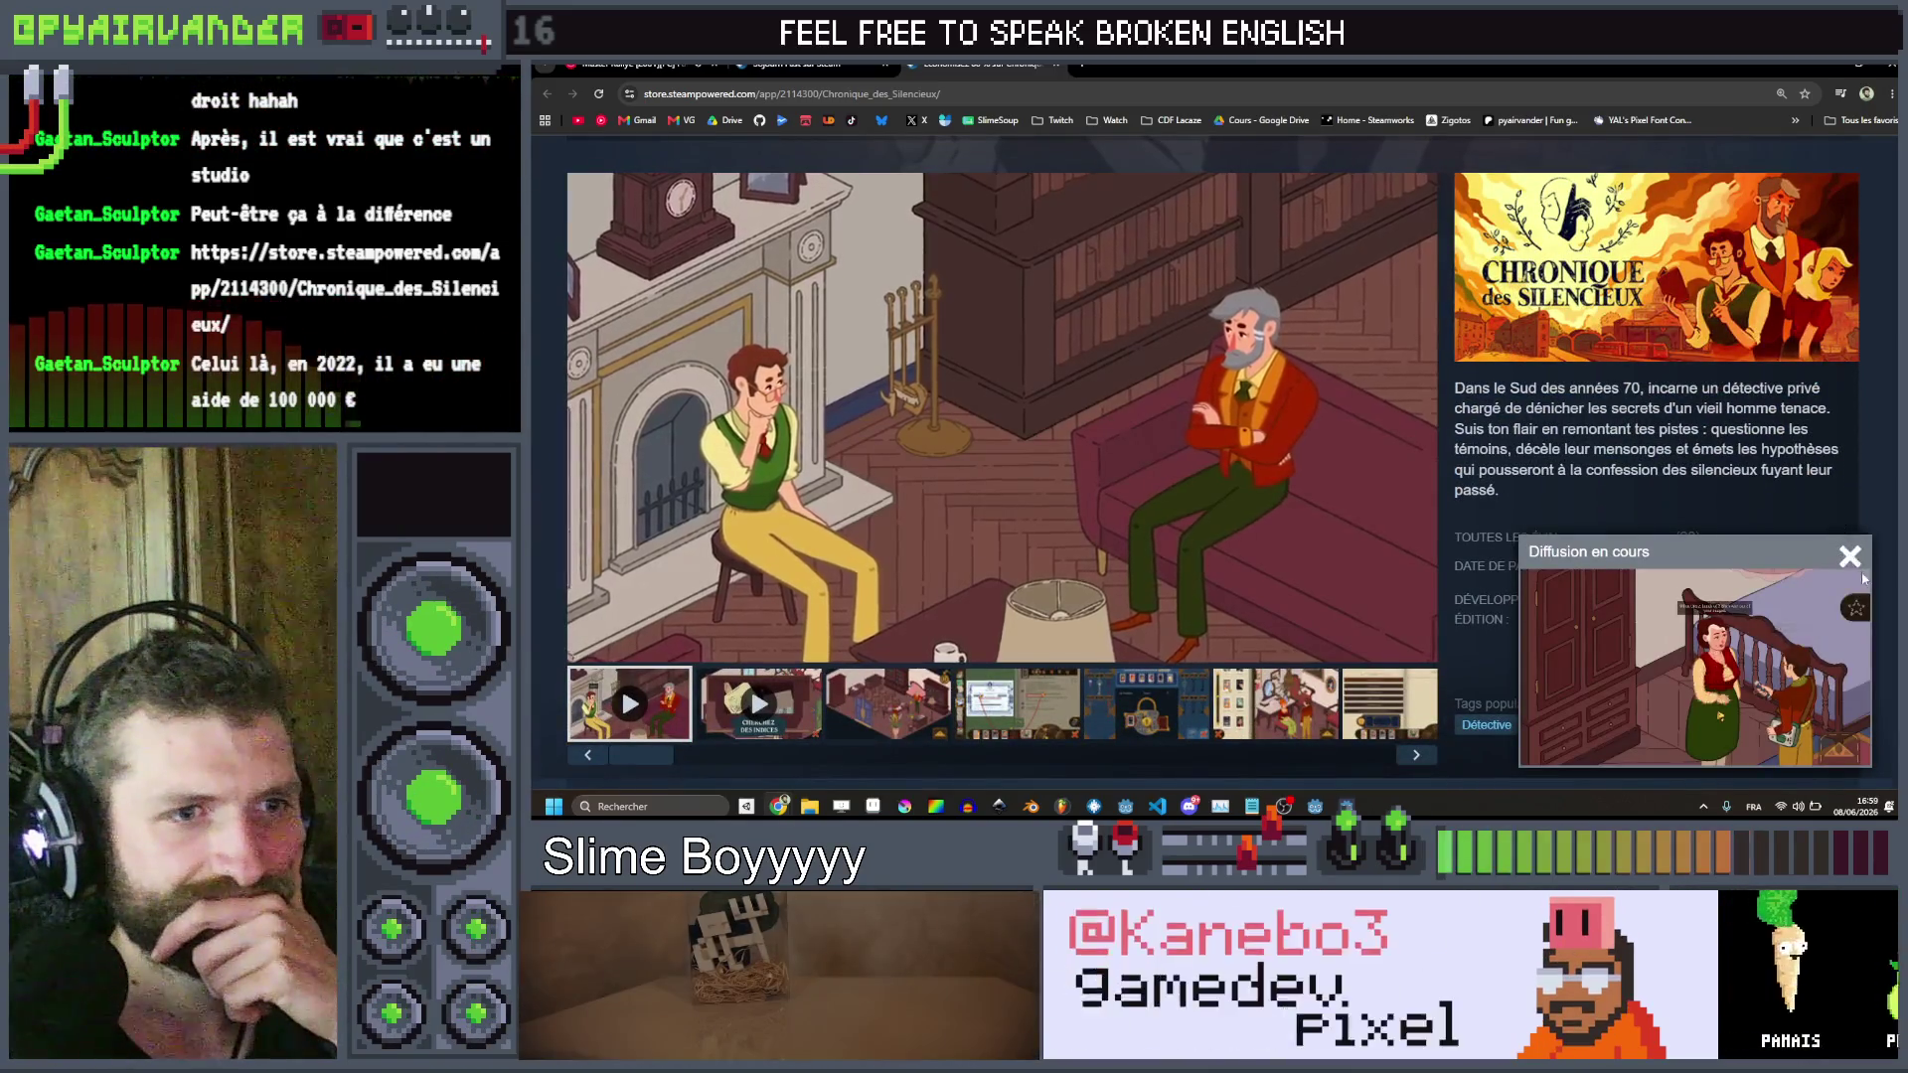
pyautogui.click(1852, 558)
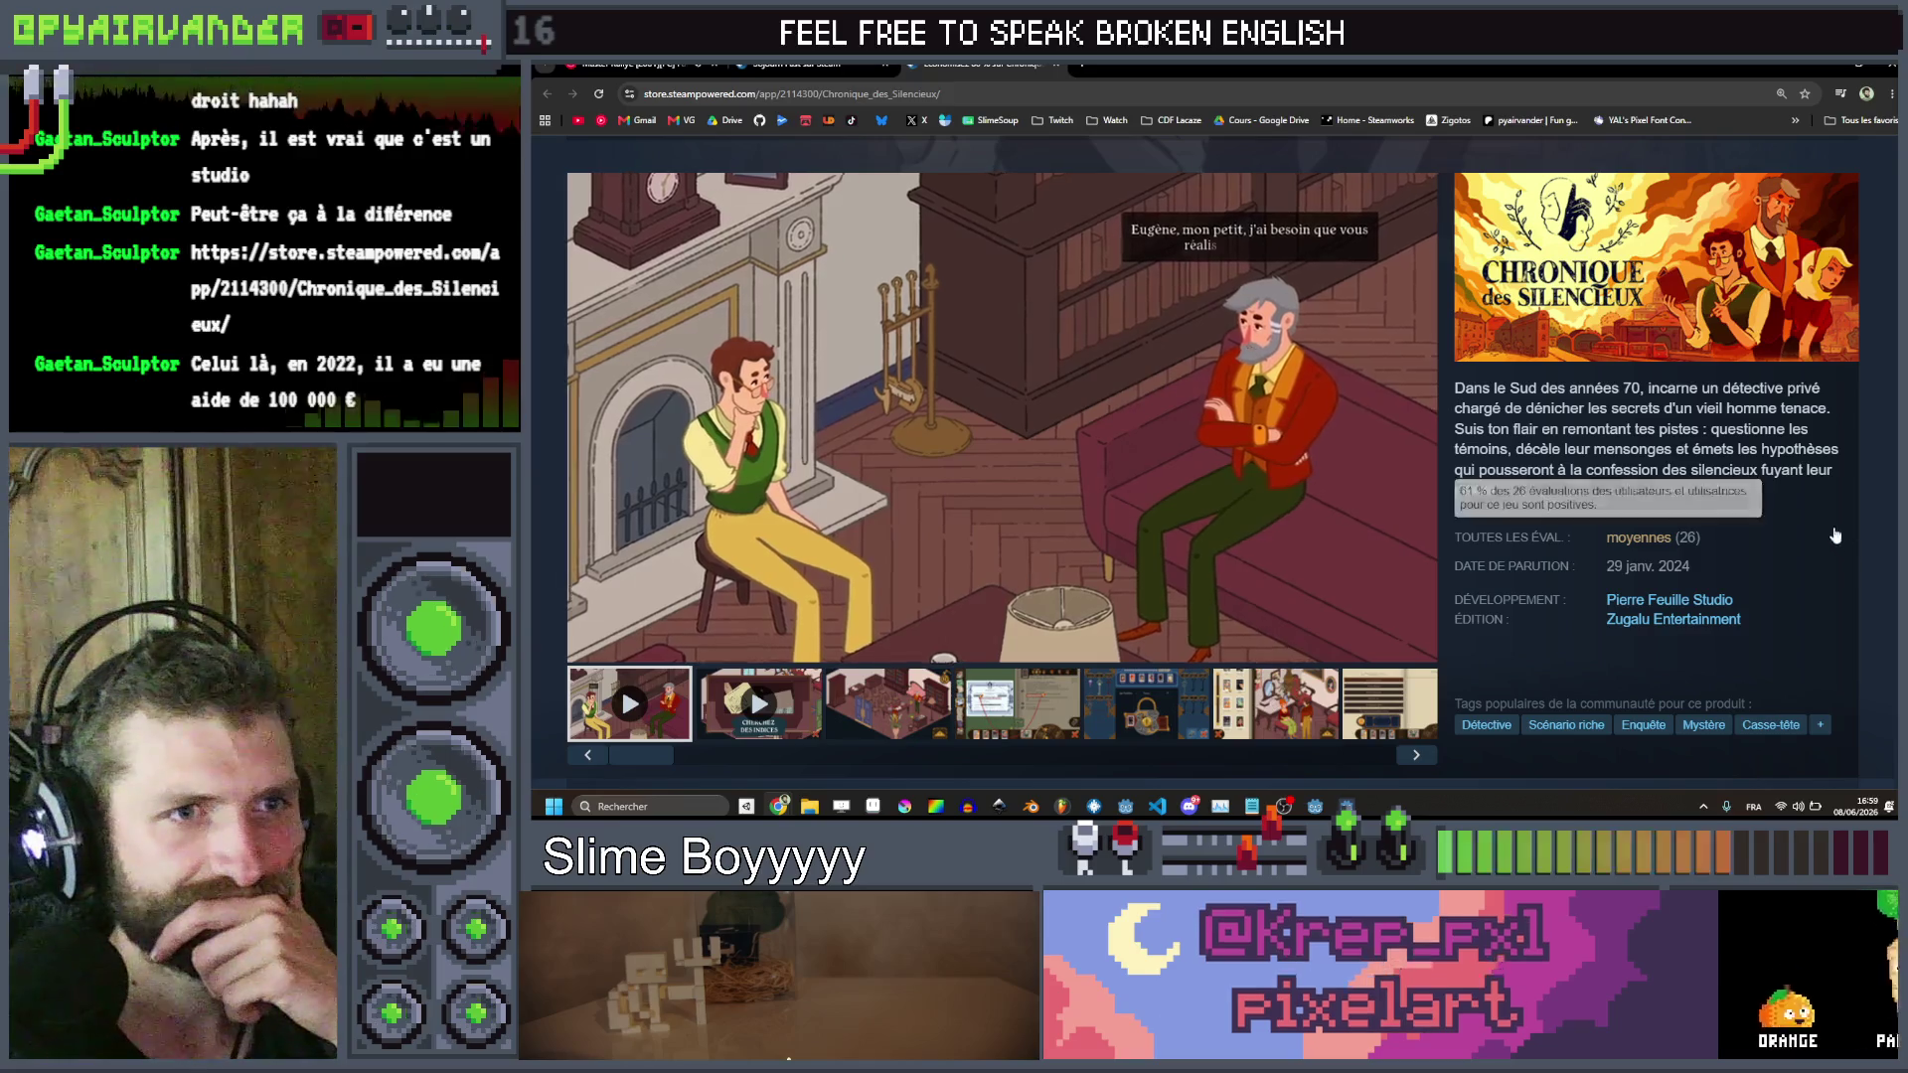
# Jump to the game's user reviews and read down to the short negative review
pyautogui.moveTo(1648, 541)
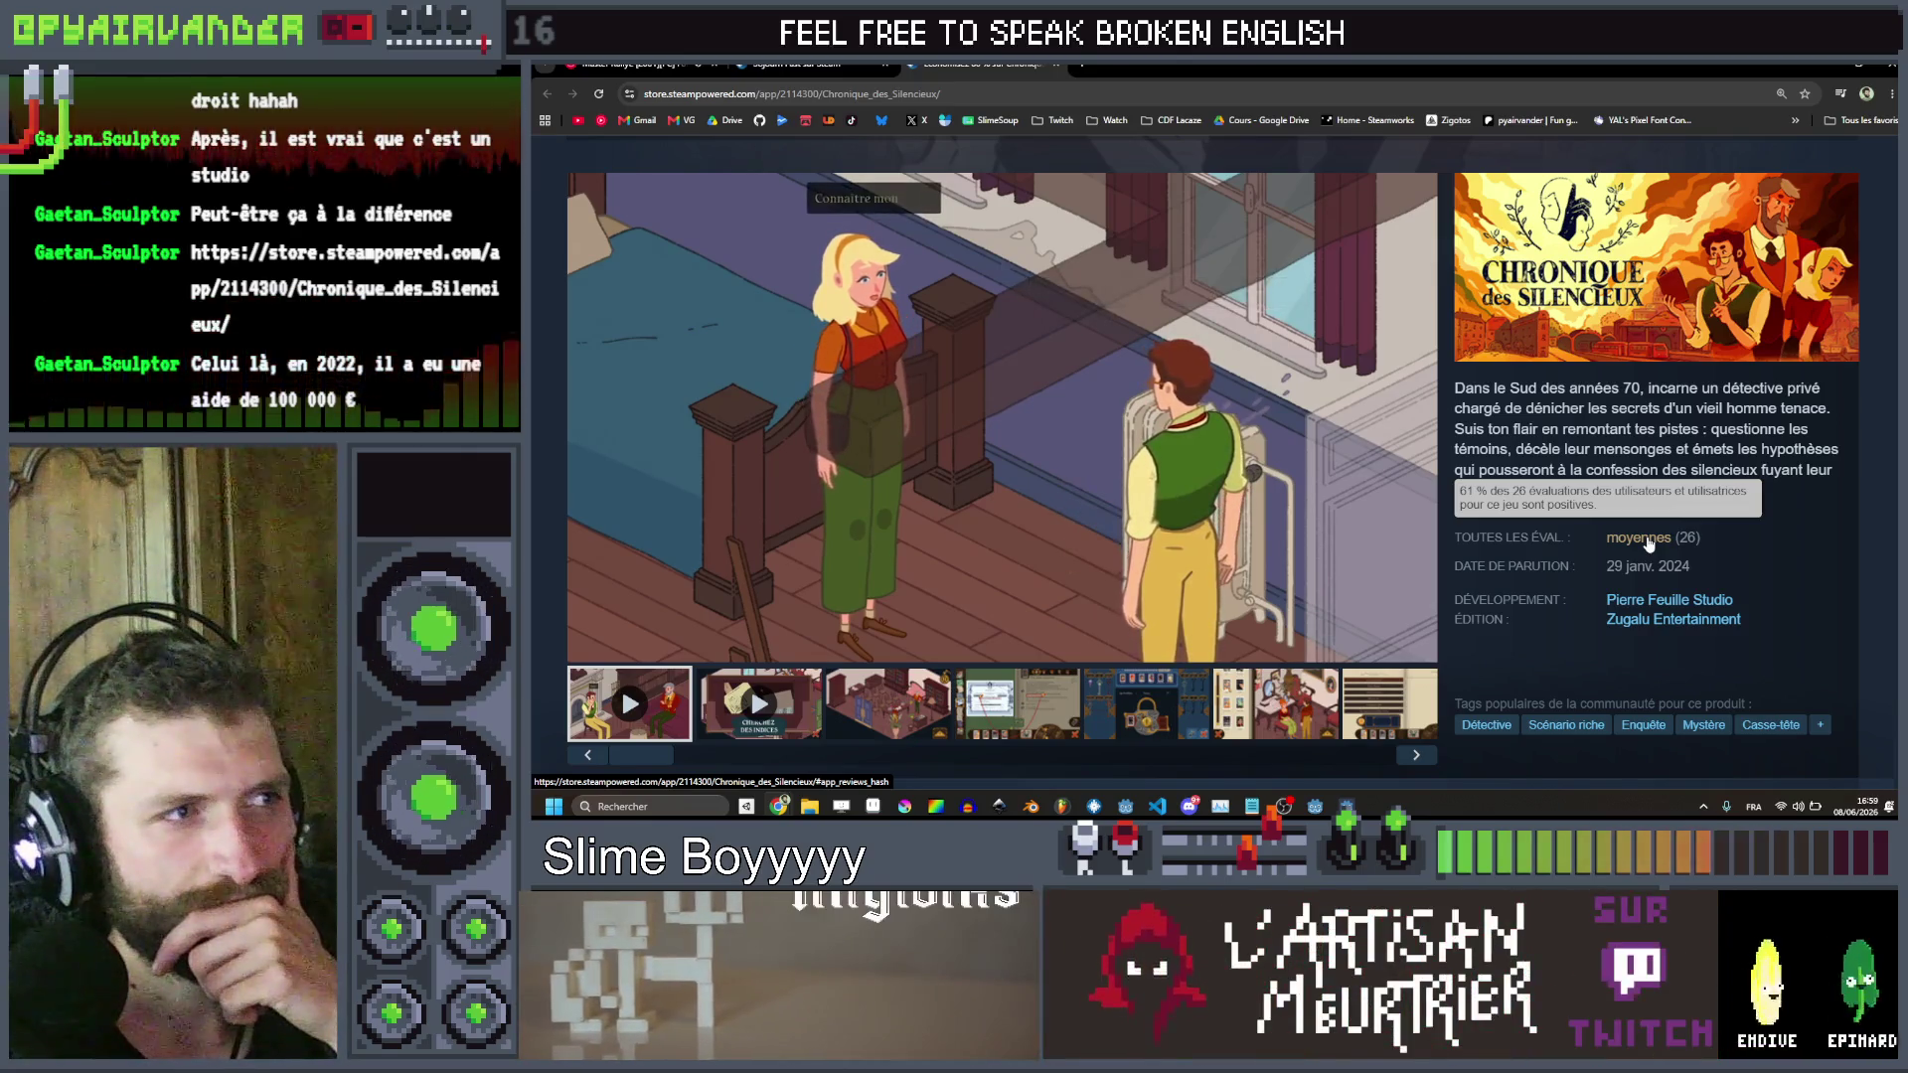
pyautogui.click(1648, 537)
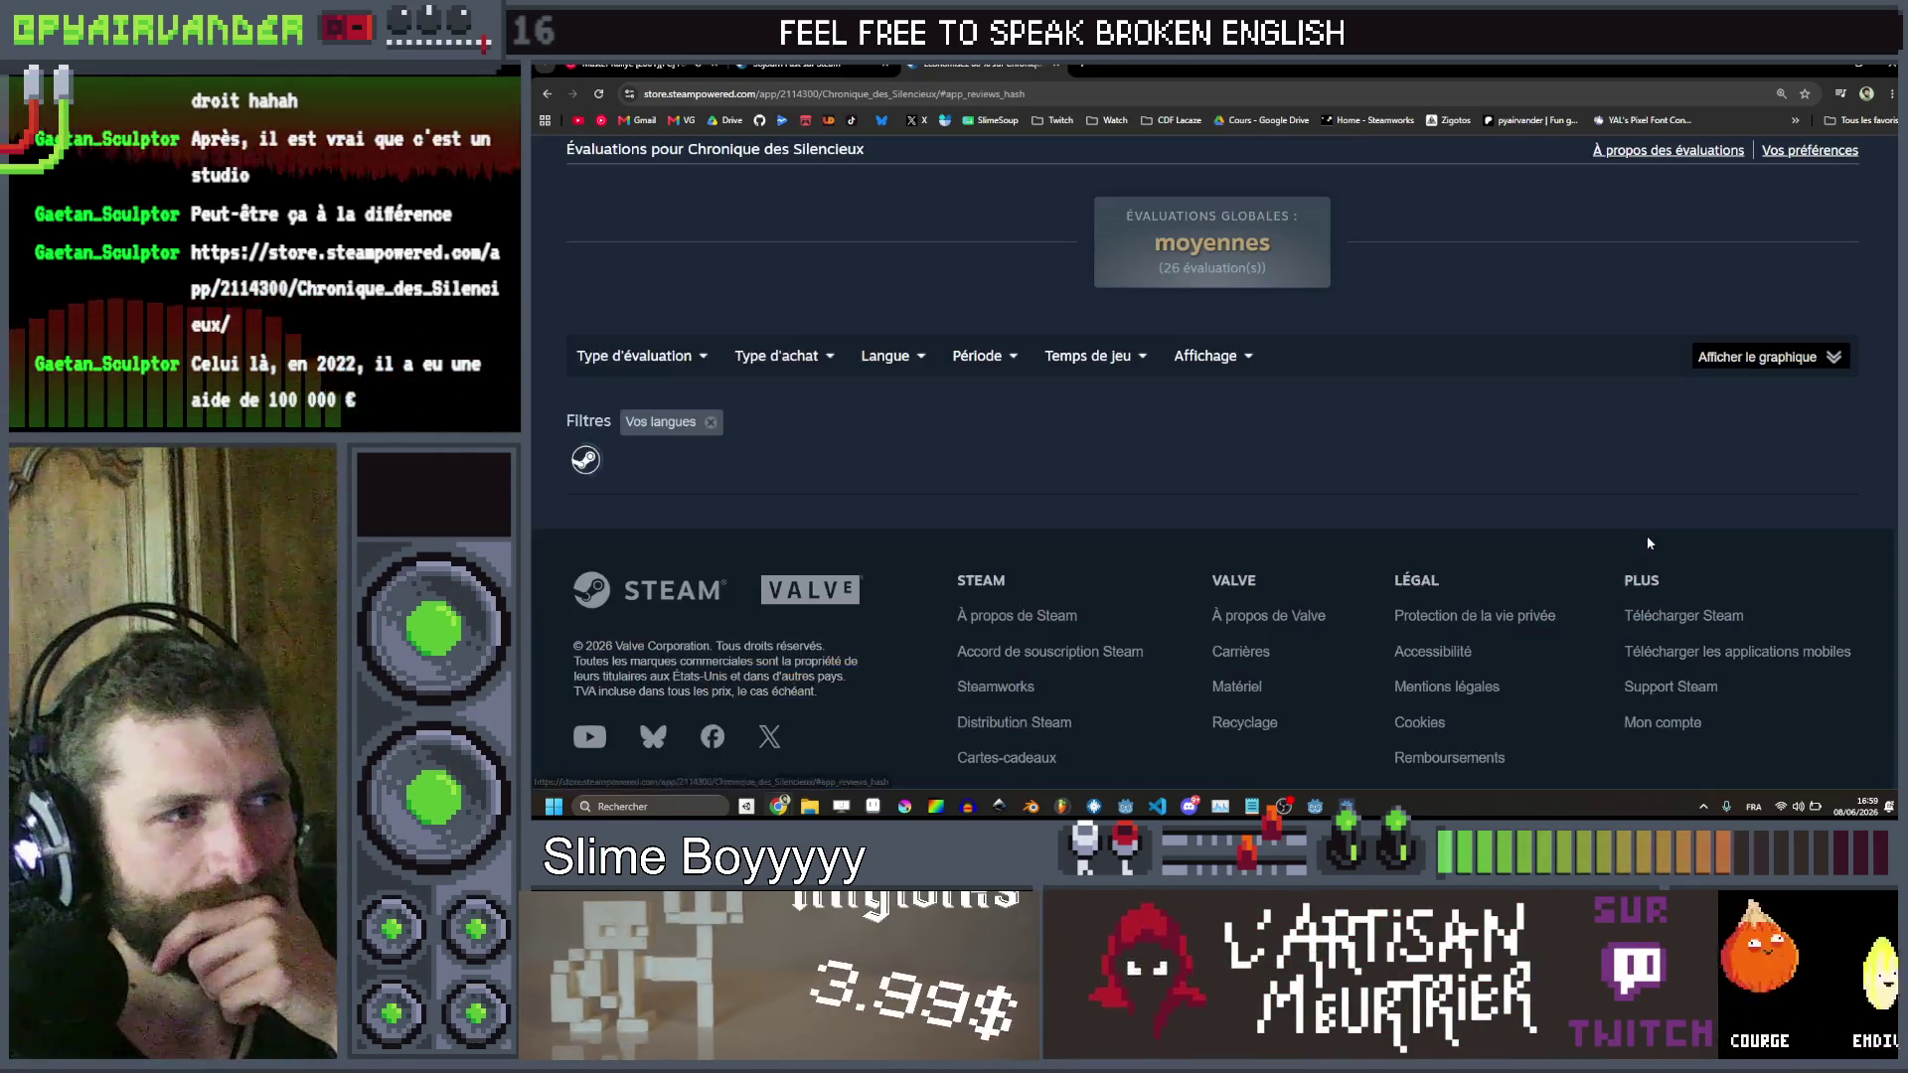
pyautogui.scroll(-15, 1647, 545)
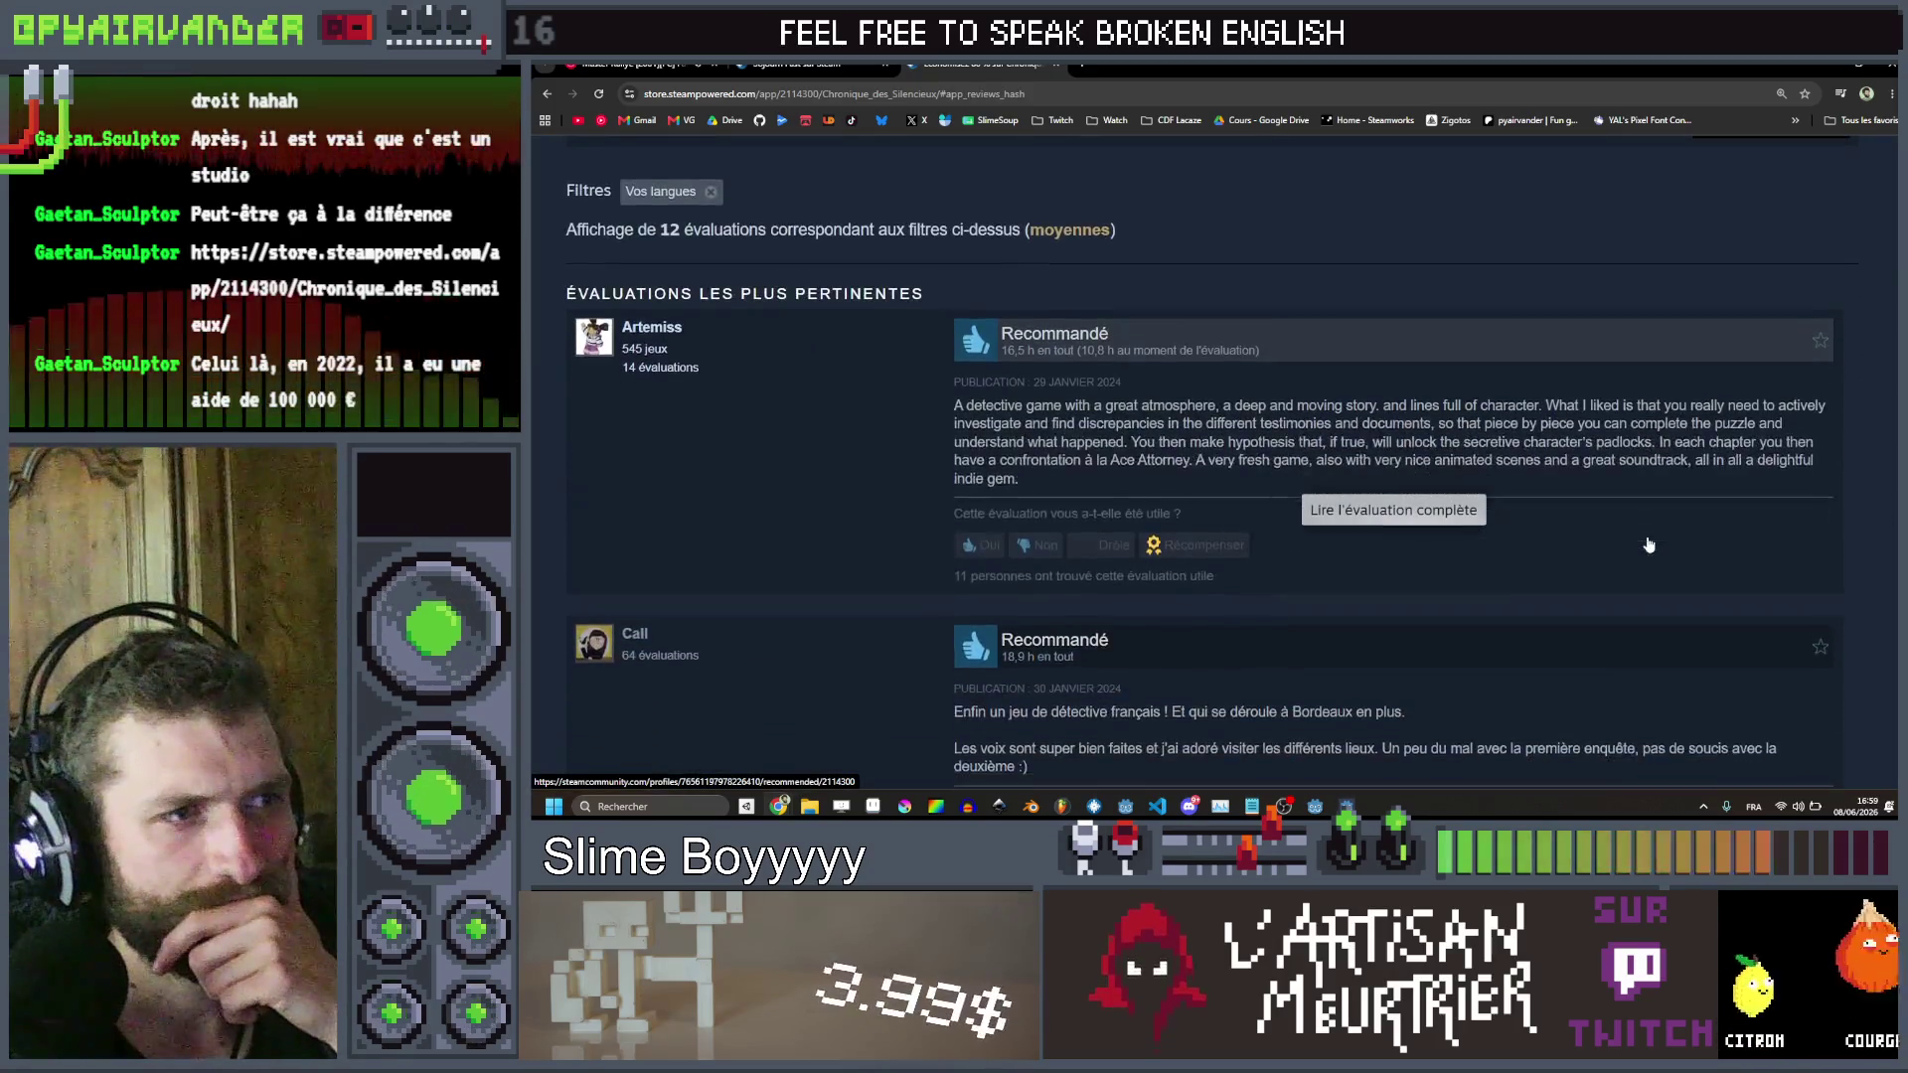
pyautogui.scroll(-1, 1647, 544)
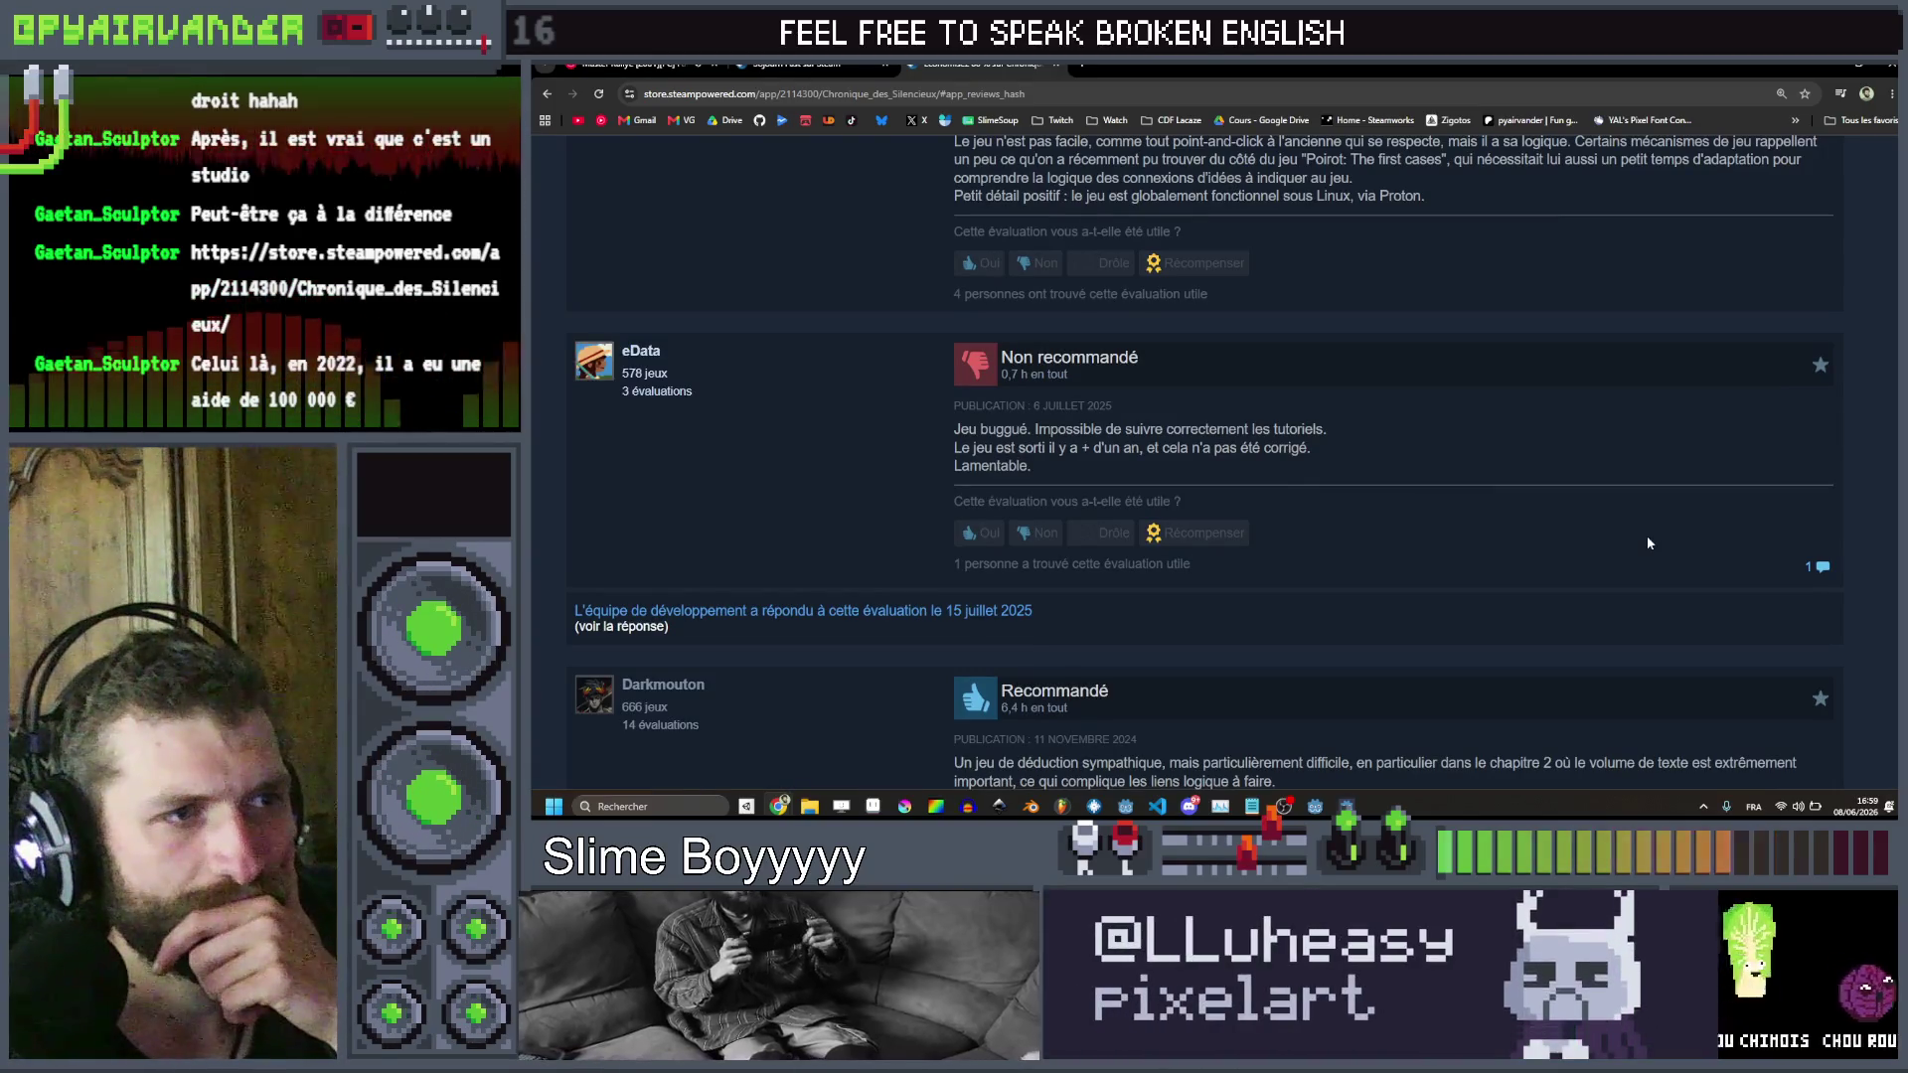
pyautogui.scroll(-15, 1647, 540)
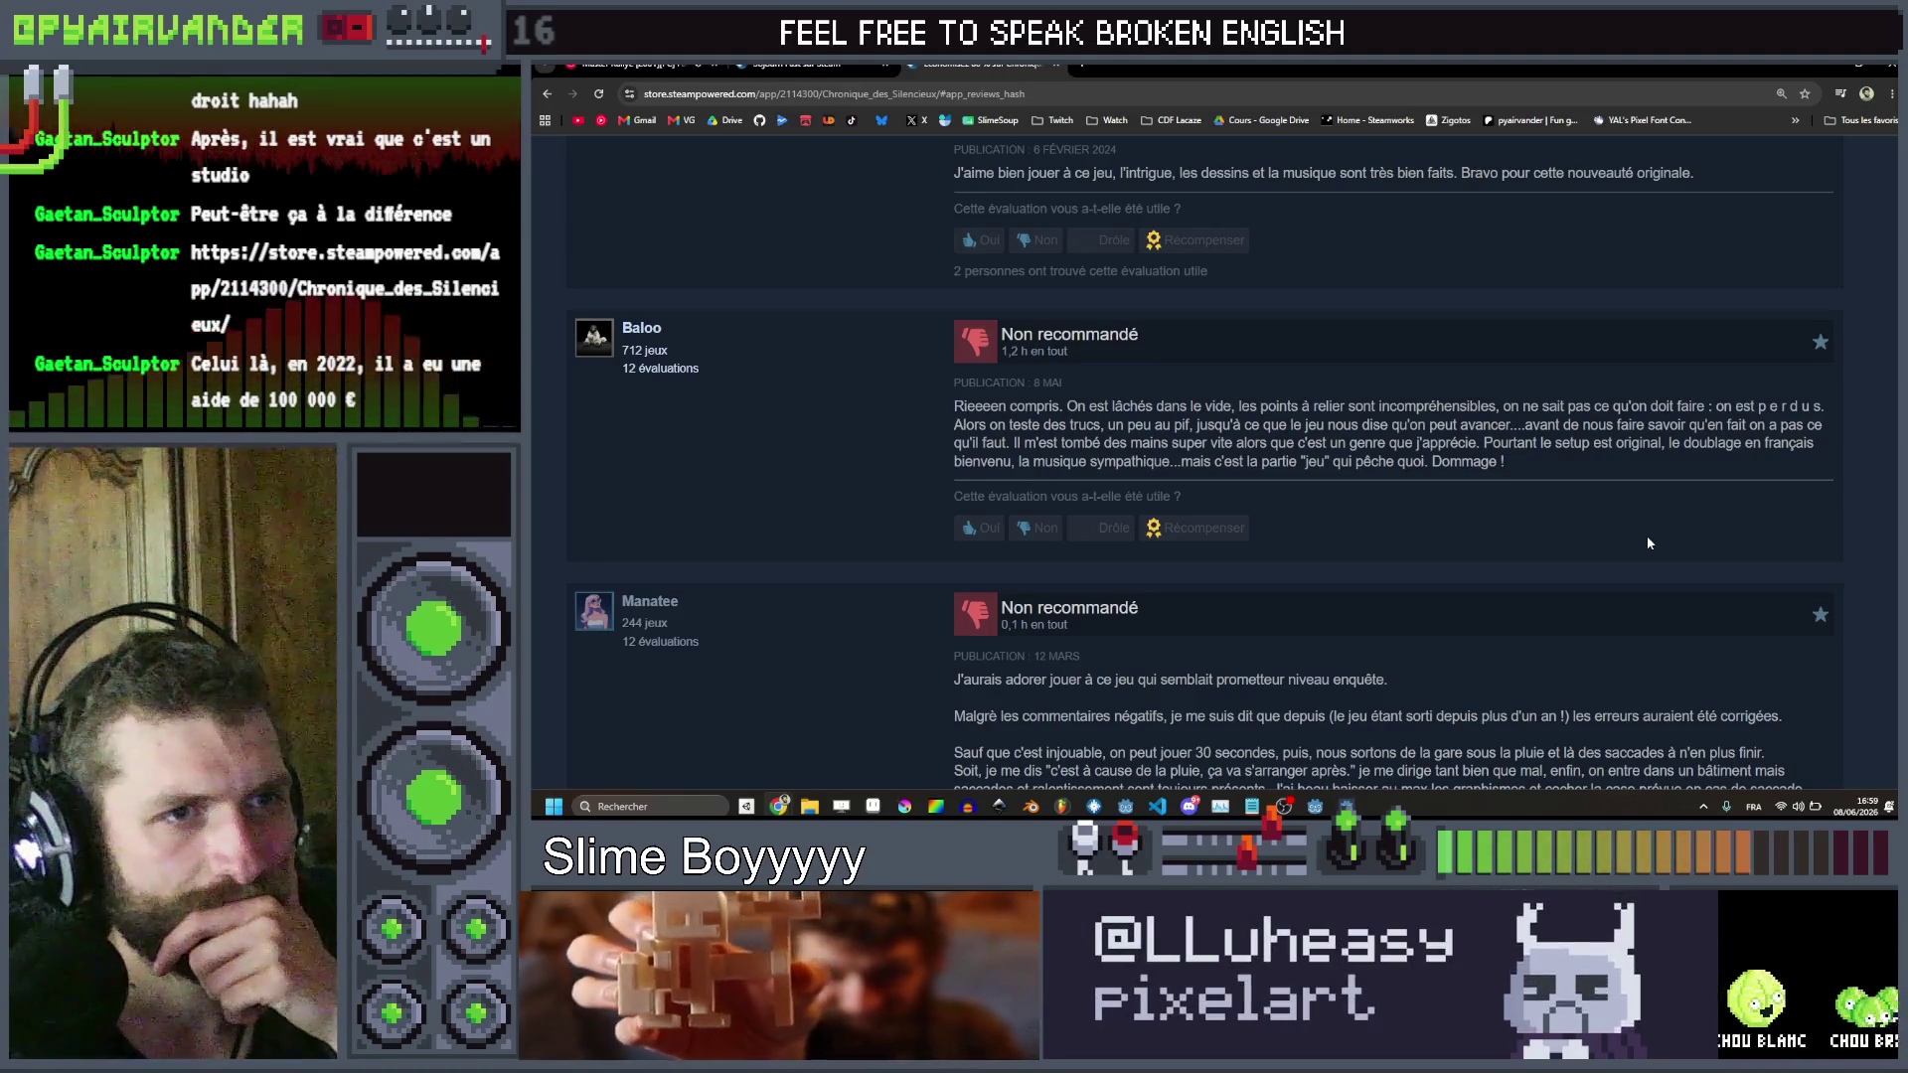
pyautogui.scroll(-3, 1647, 543)
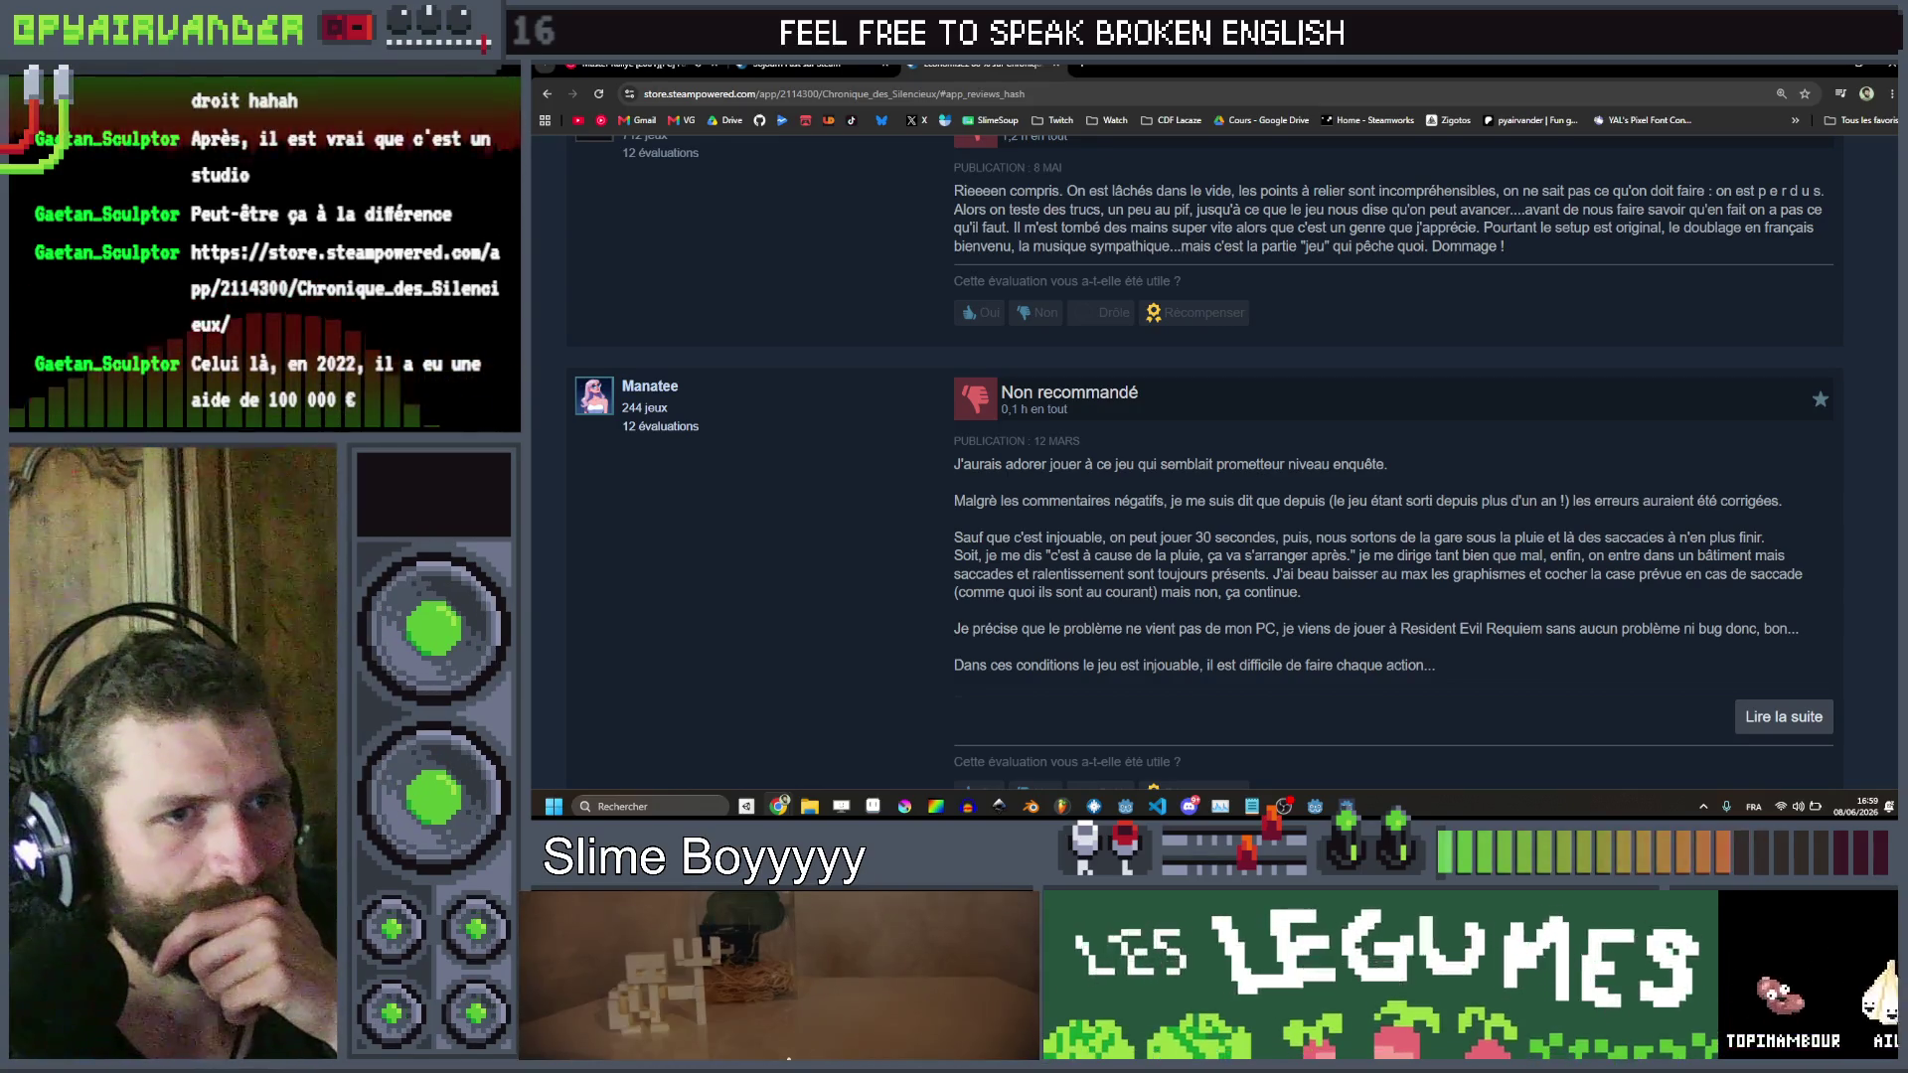
pyautogui.scroll(-3, 1646, 530)
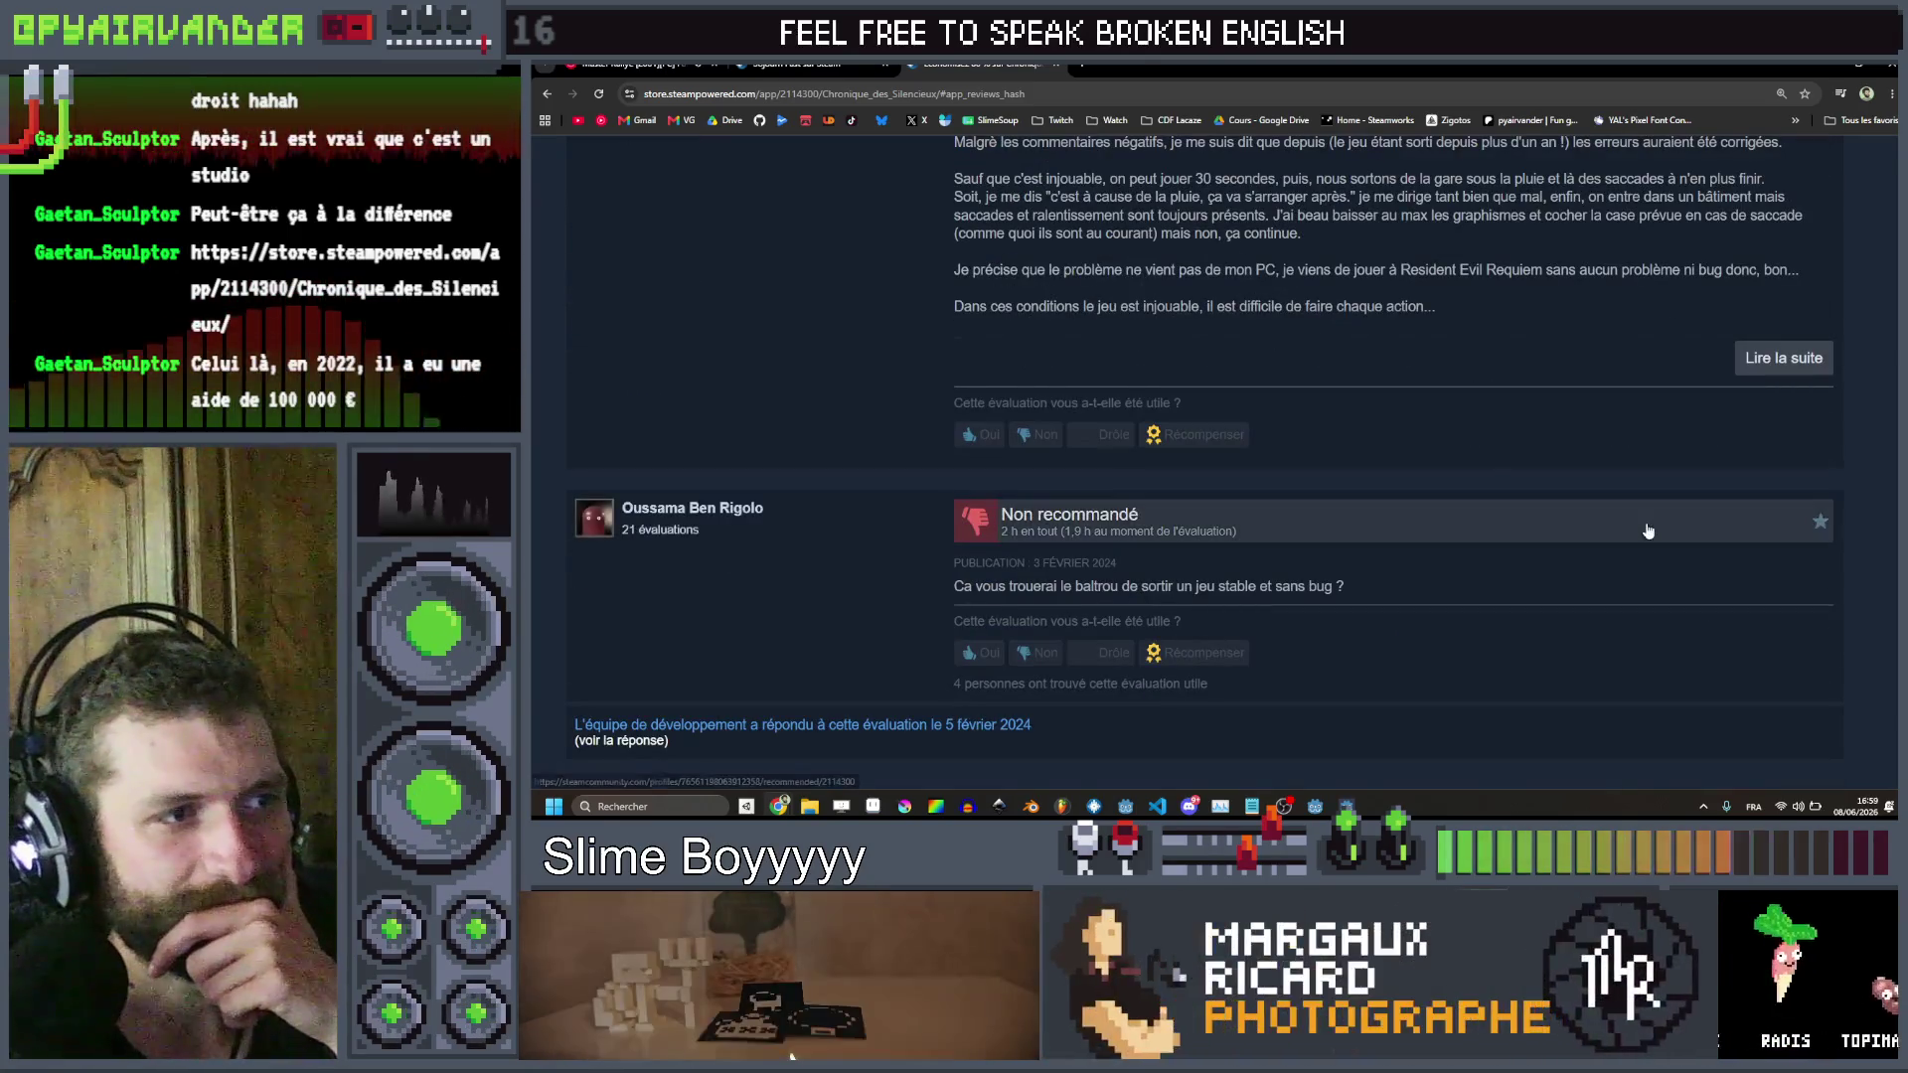
pyautogui.tripleClick(1603, 583)
pyautogui.click(1600, 584)
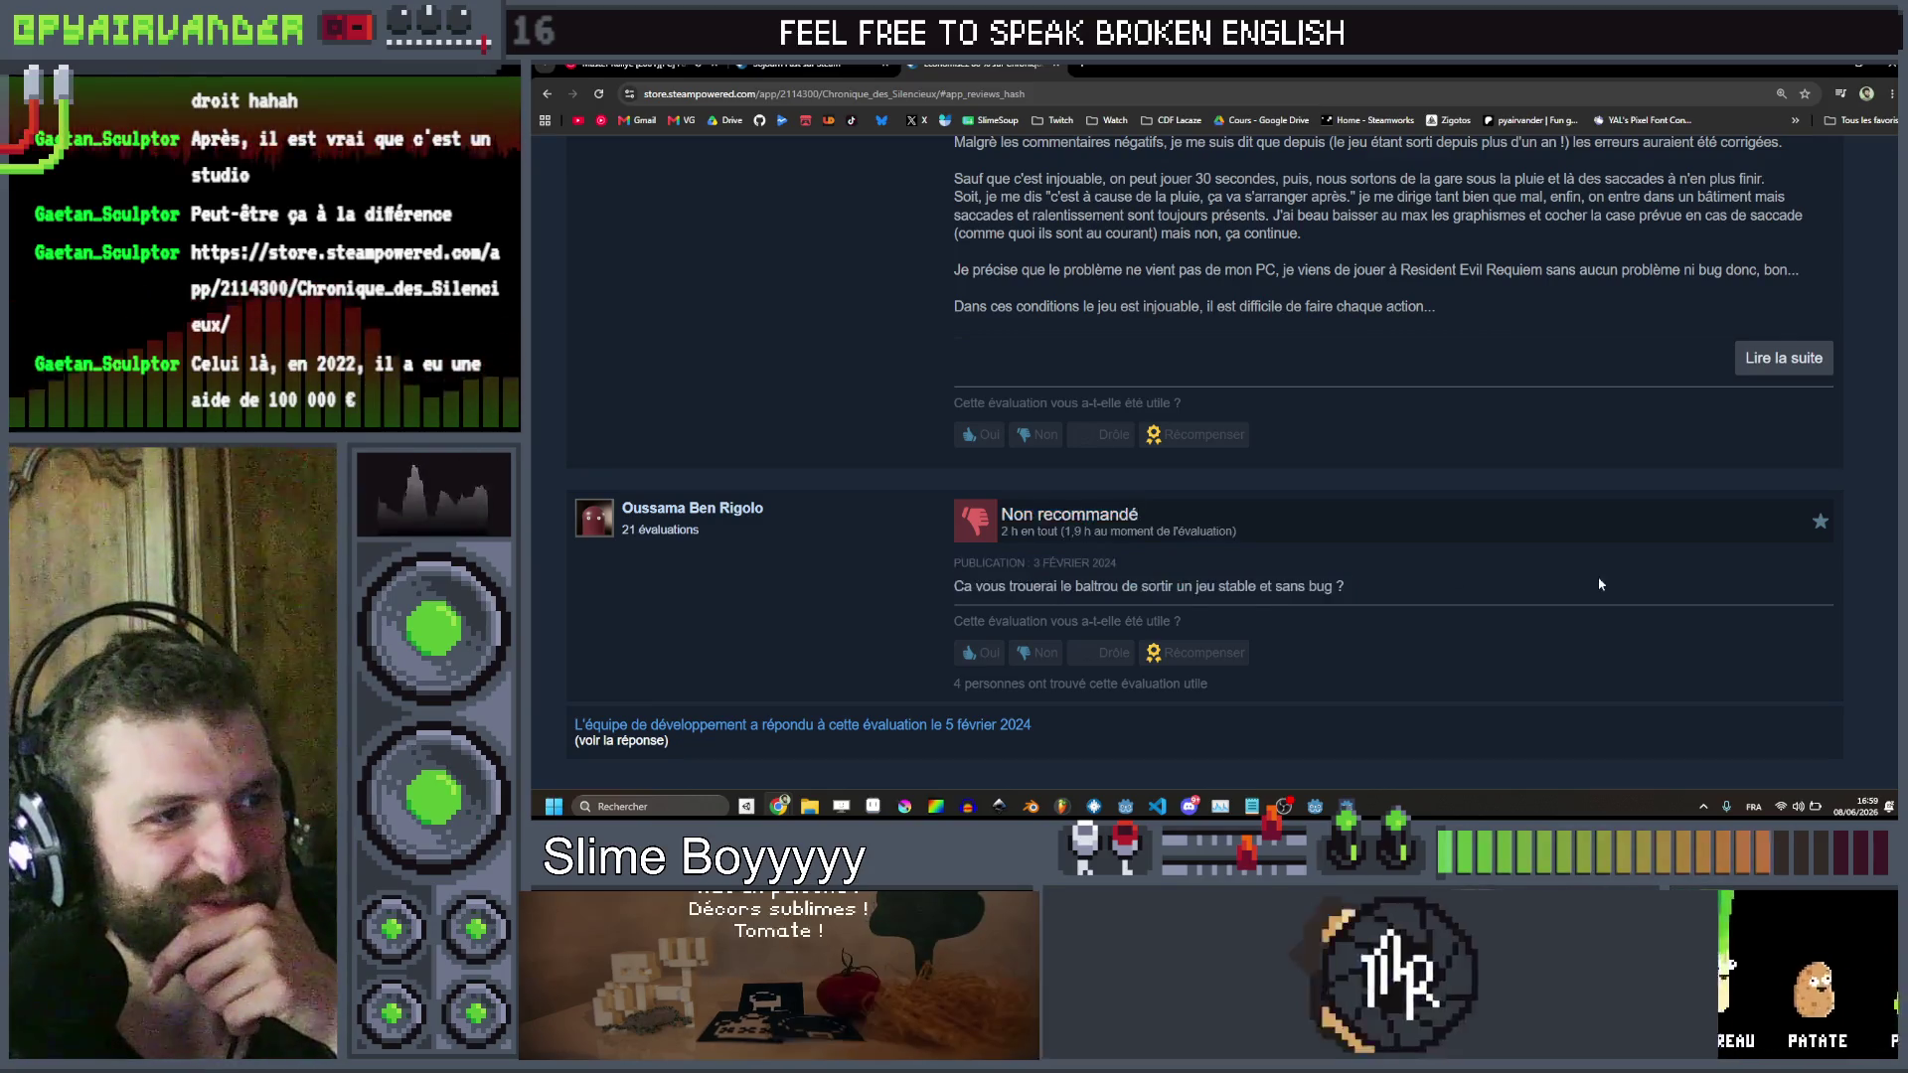
# Return to the top of the store page and resume the trailer
pyautogui.scroll(-10, 1600, 585)
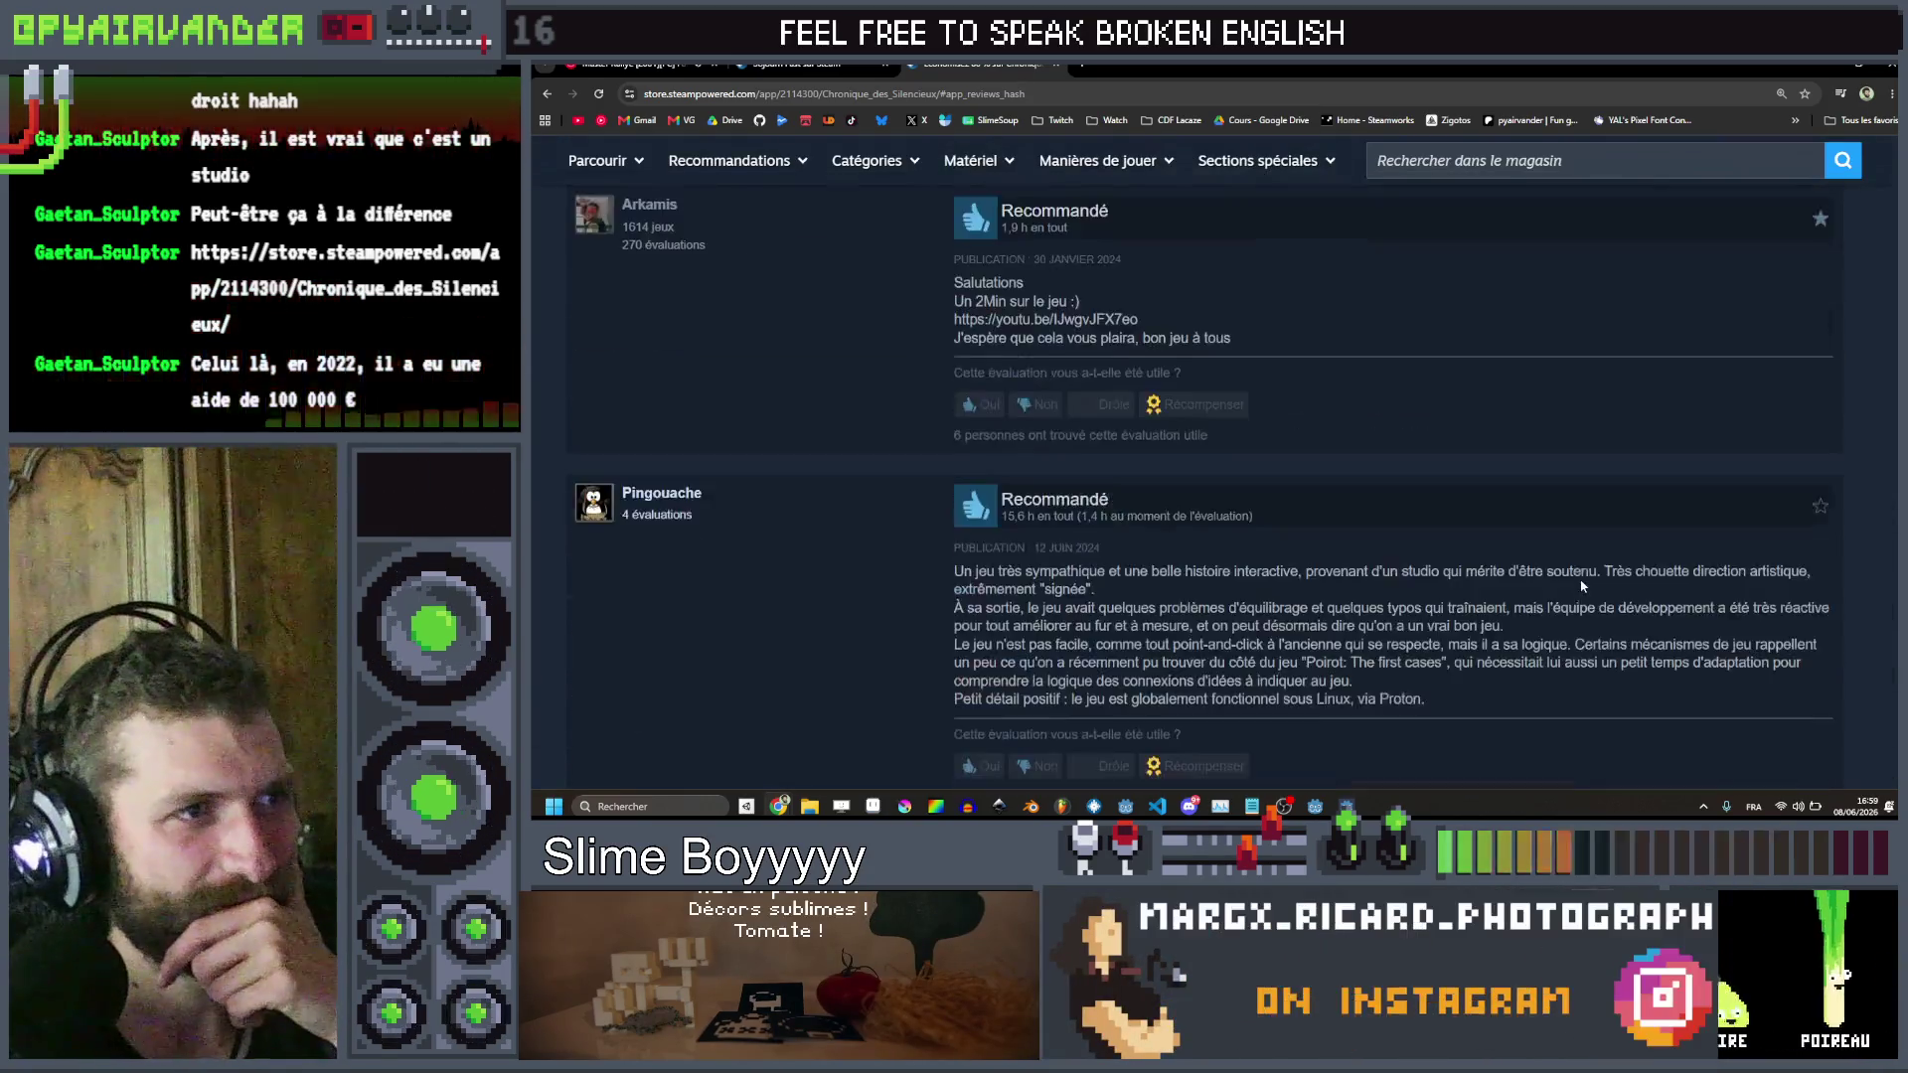
pyautogui.scroll(15, 1582, 587)
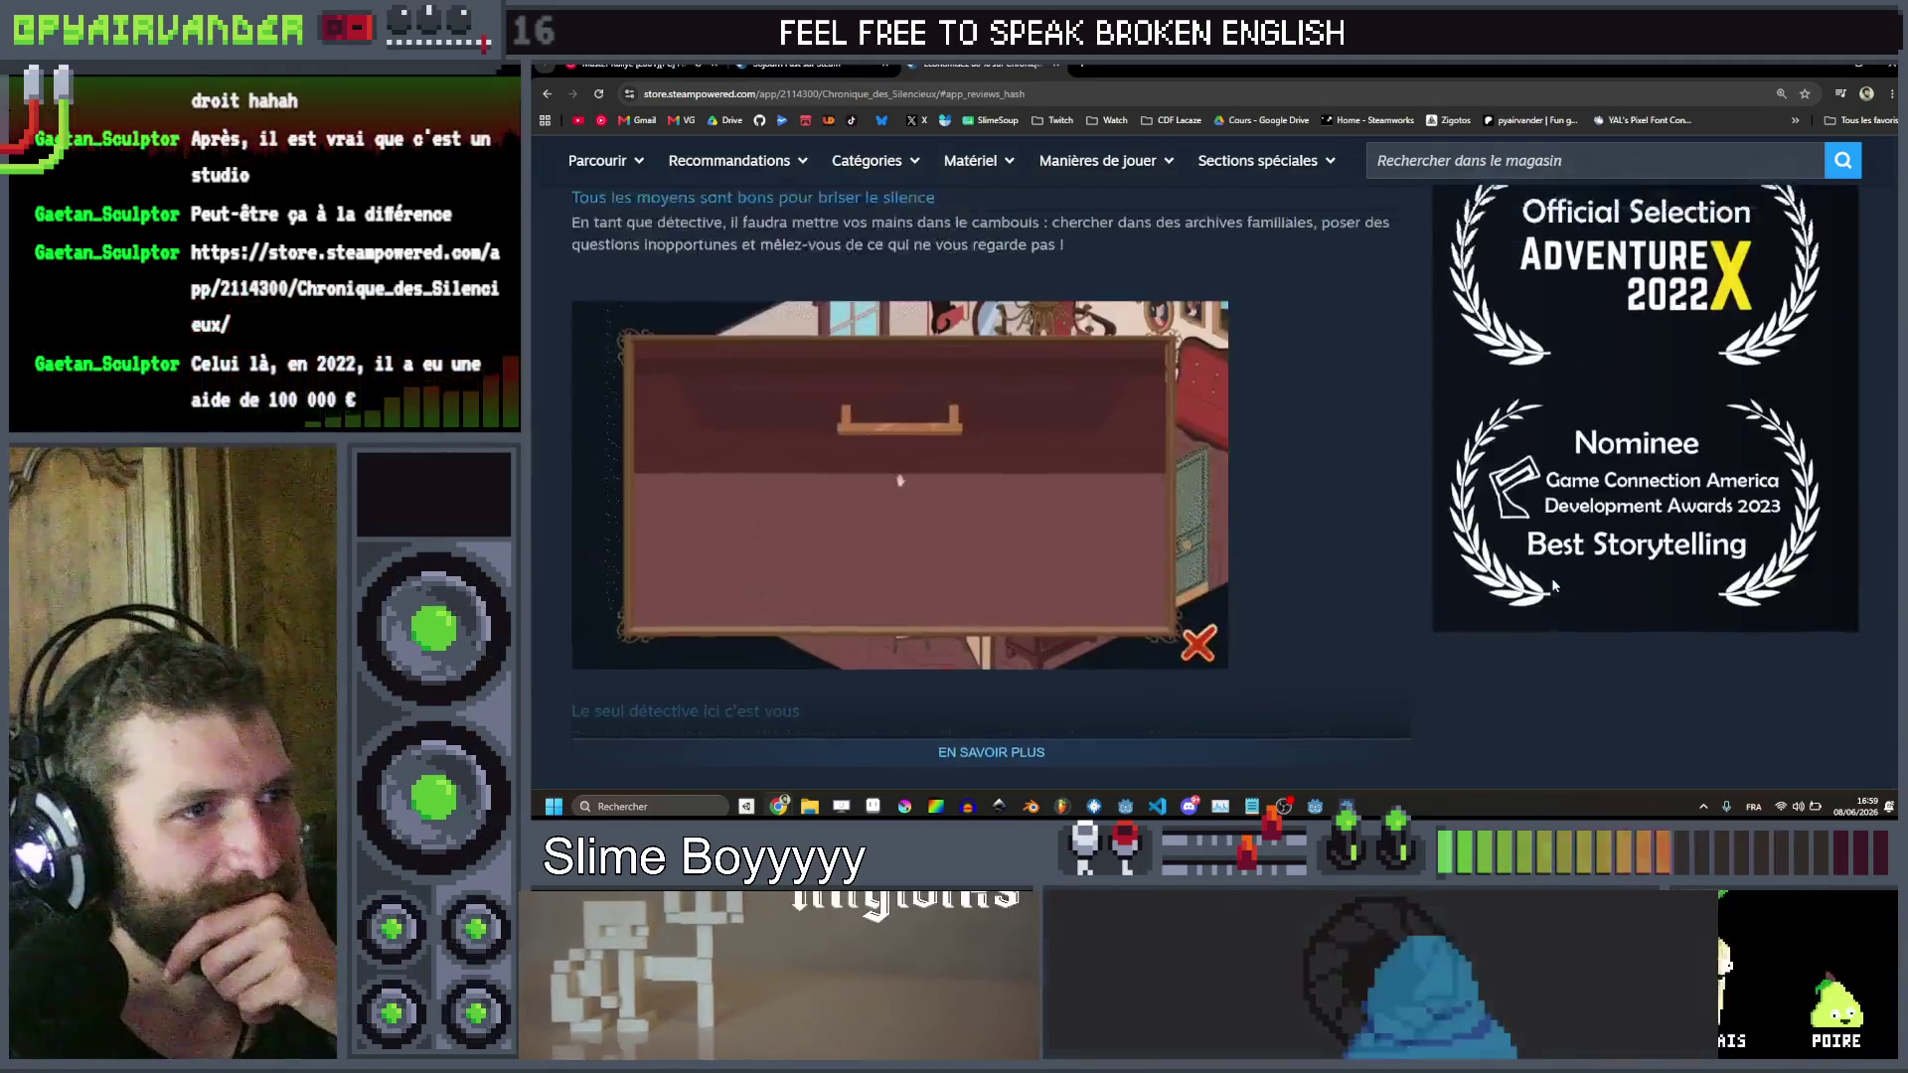
pyautogui.scroll(5, 1546, 570)
pyautogui.click(545, 92)
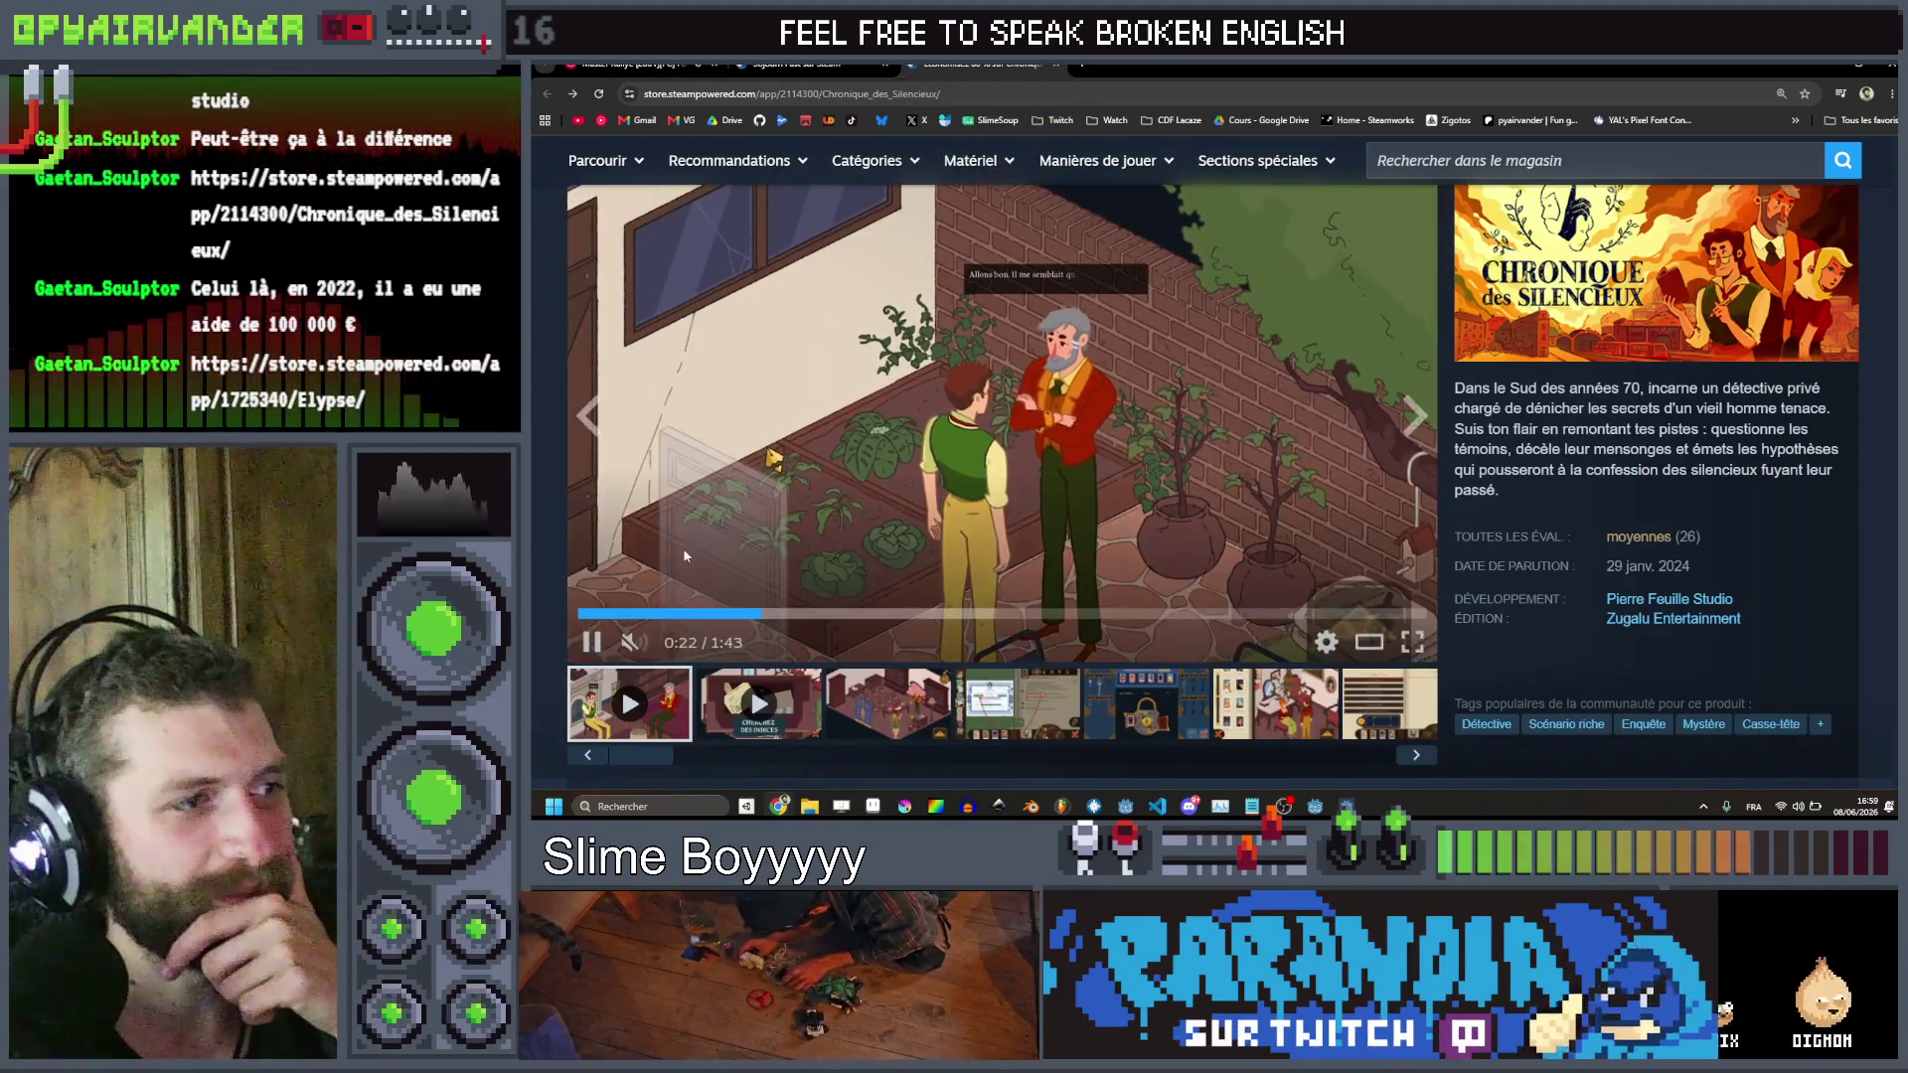
pyautogui.click(742, 614)
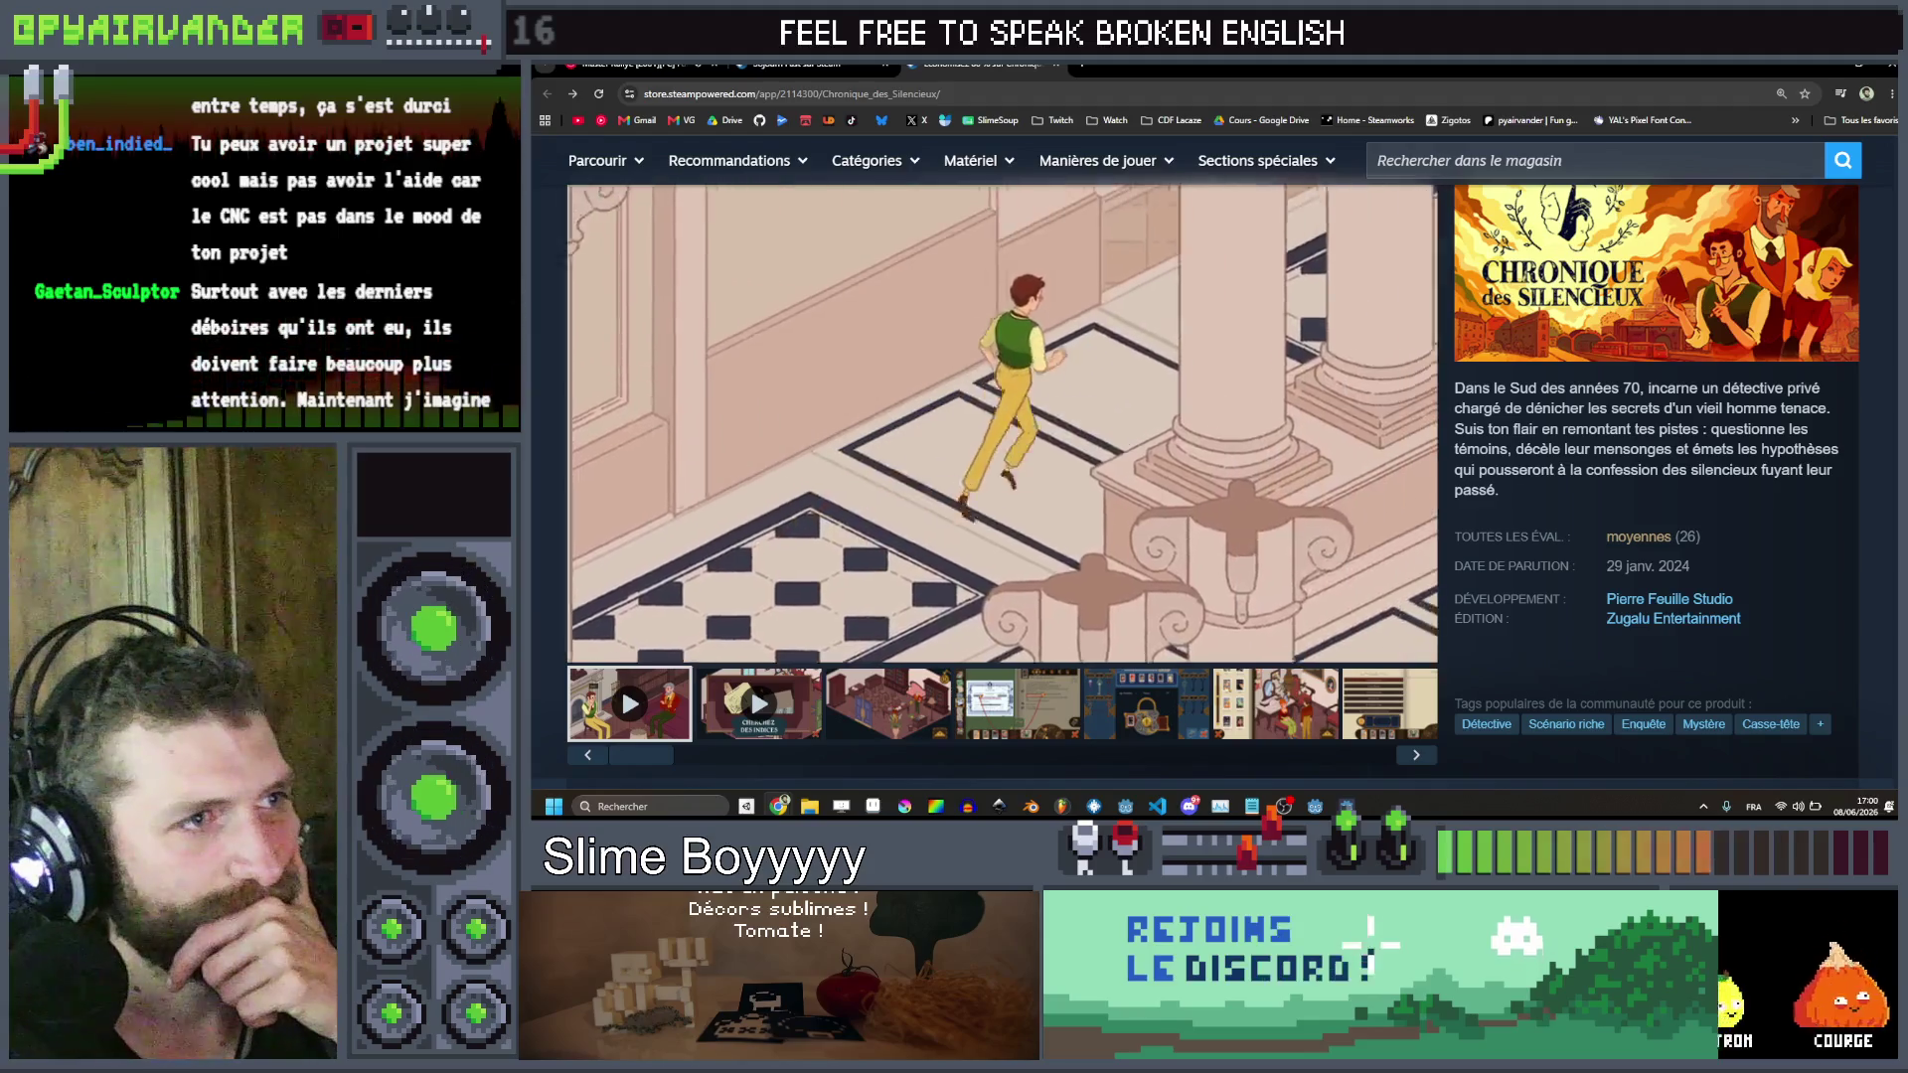
# Close the Chronique des Silencieux store tab and return to the Aseprite trash bin drawing
pyautogui.moveTo(793, 437)
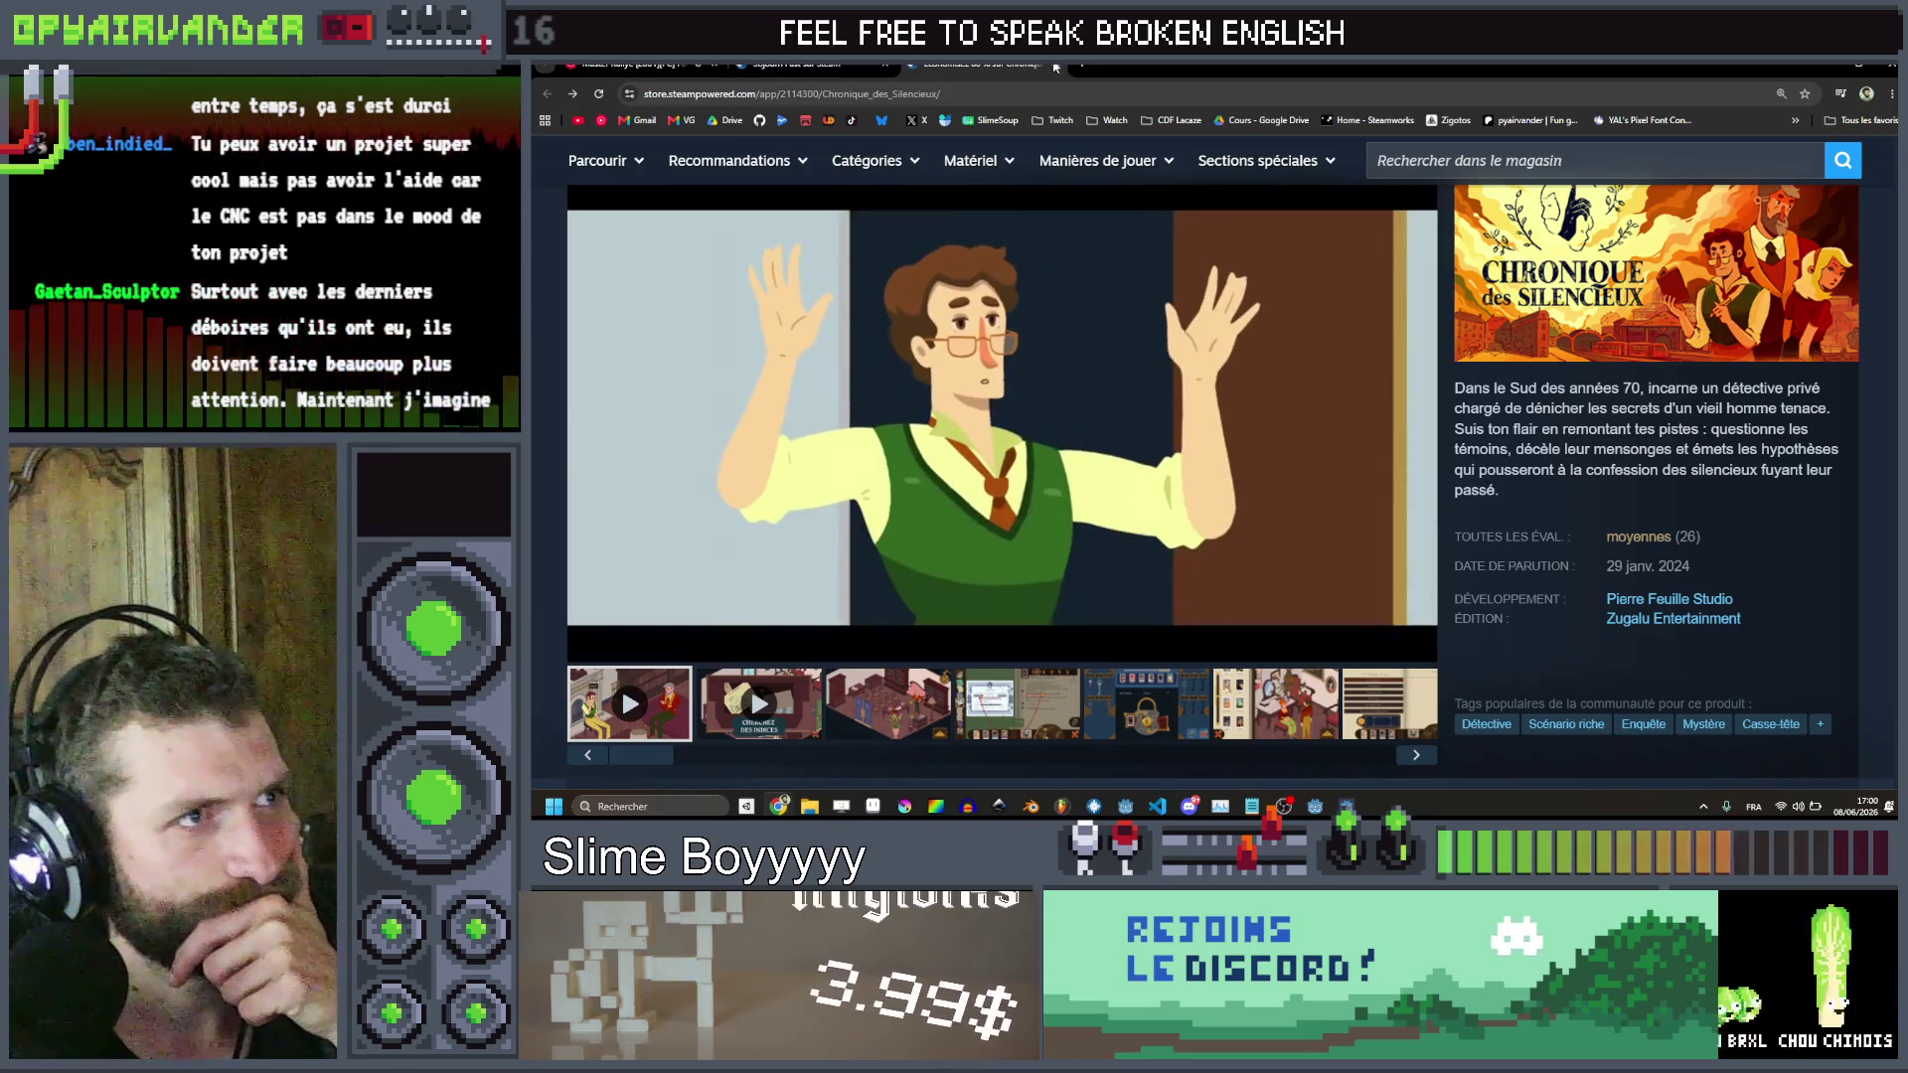
pyautogui.click(1058, 67)
pyautogui.click(1858, 61)
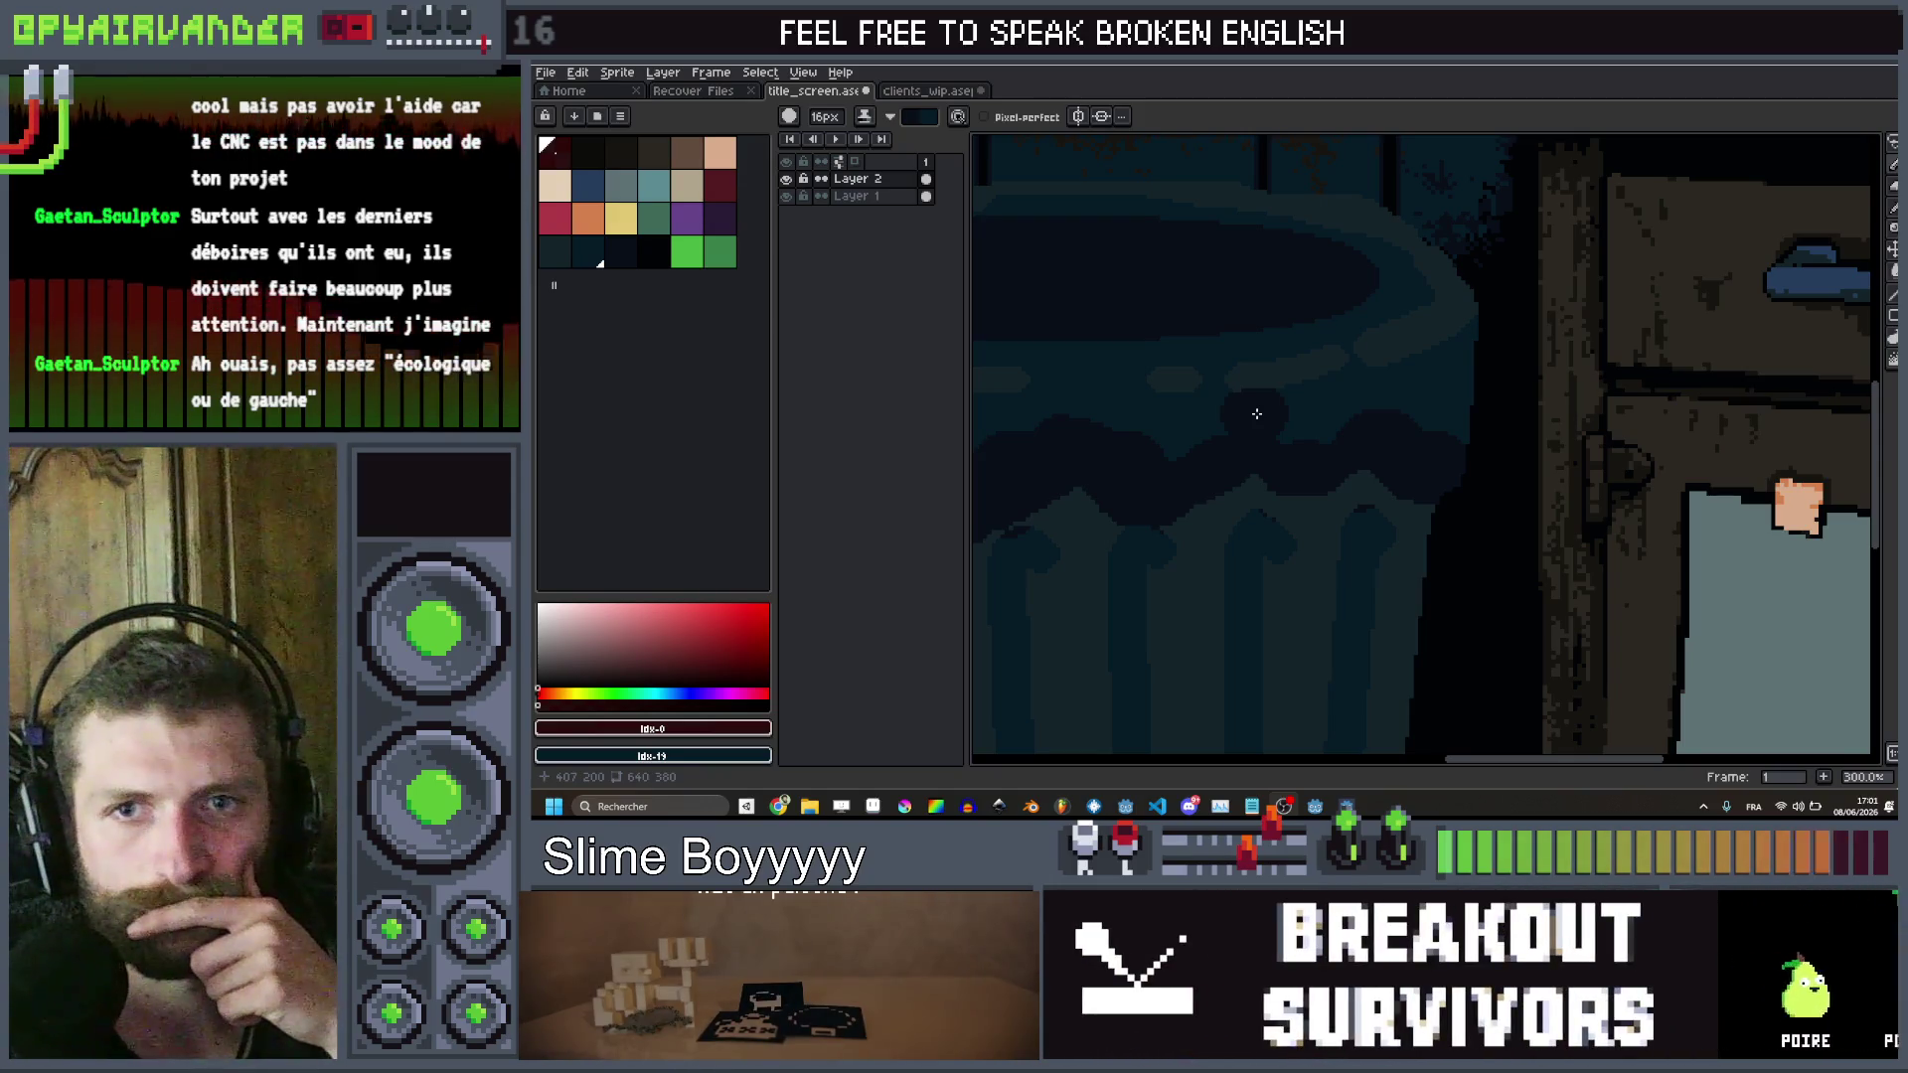
pyautogui.scroll(-2, 1257, 414)
pyautogui.scroll(3, 1384, 426)
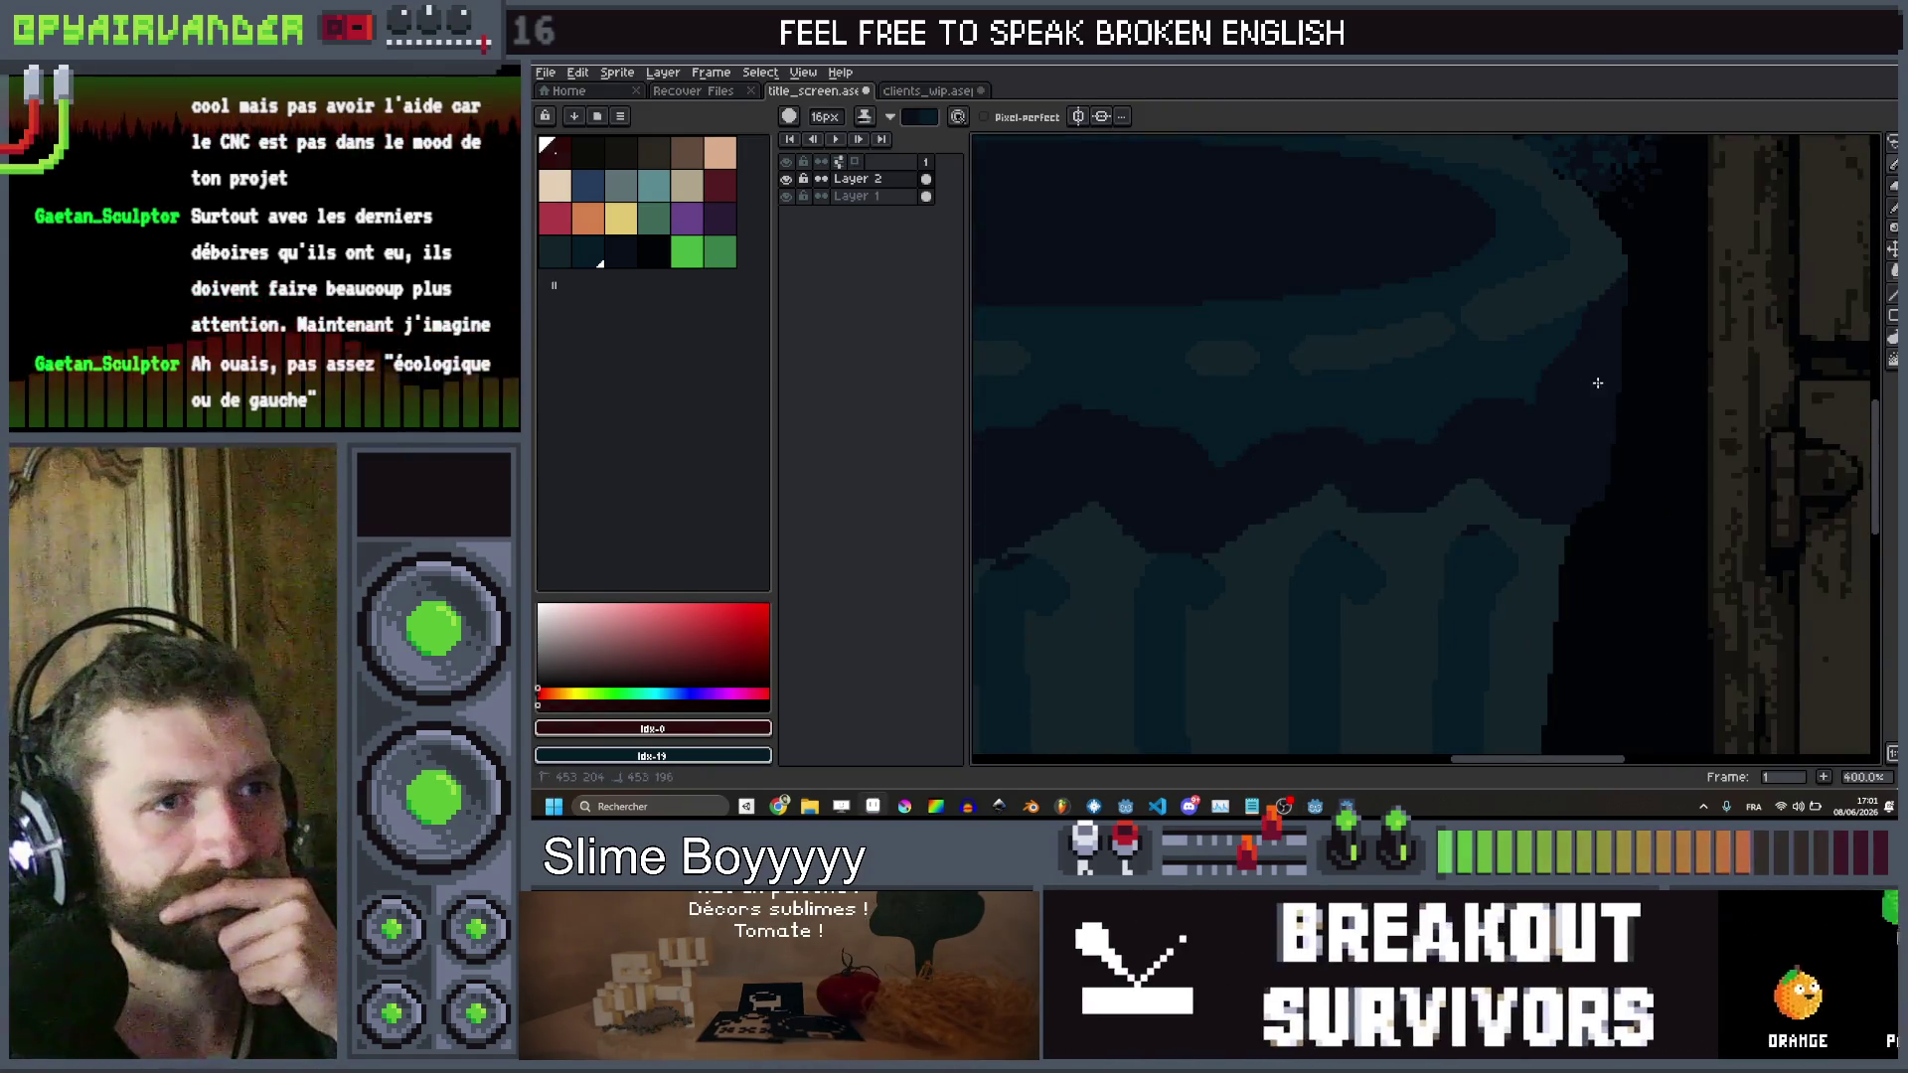
pyautogui.scroll(-4, 1550, 379)
pyautogui.scroll(2, 1346, 311)
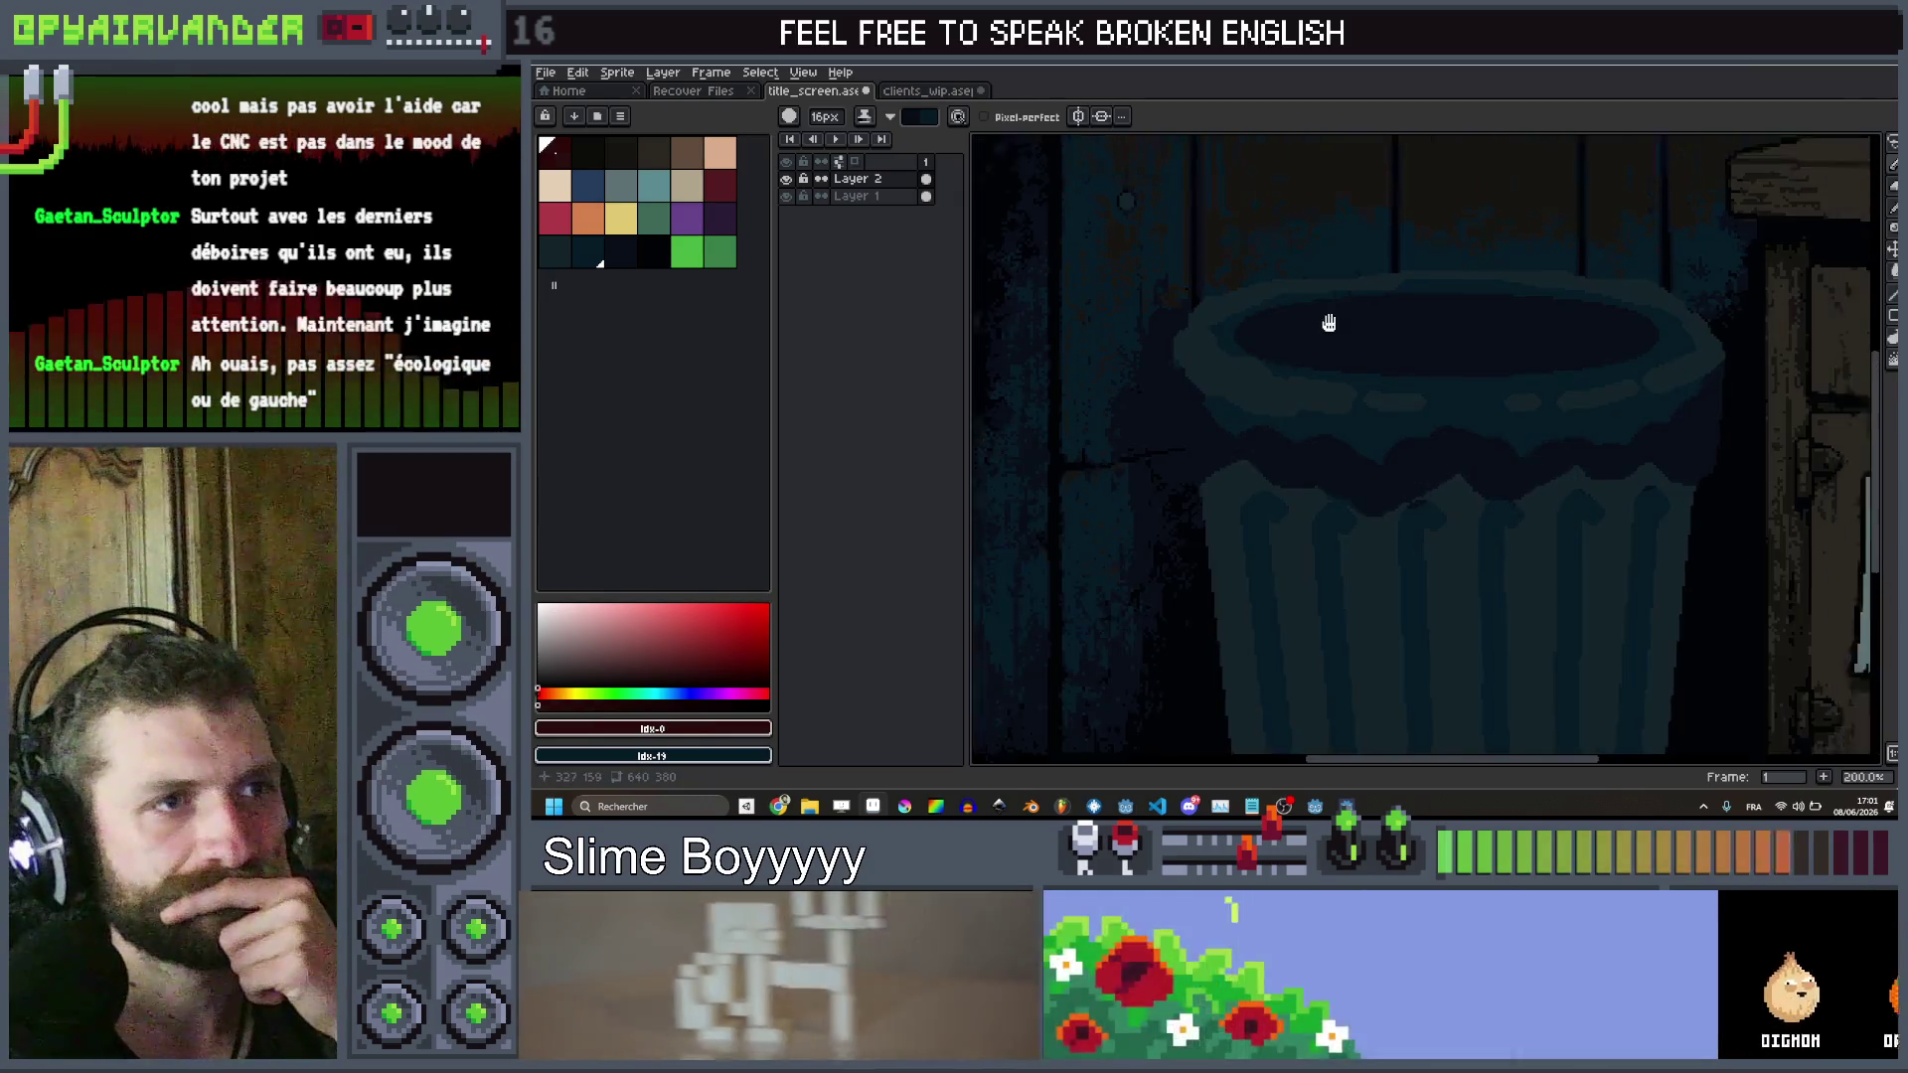
pyautogui.scroll(2, 1158, 437)
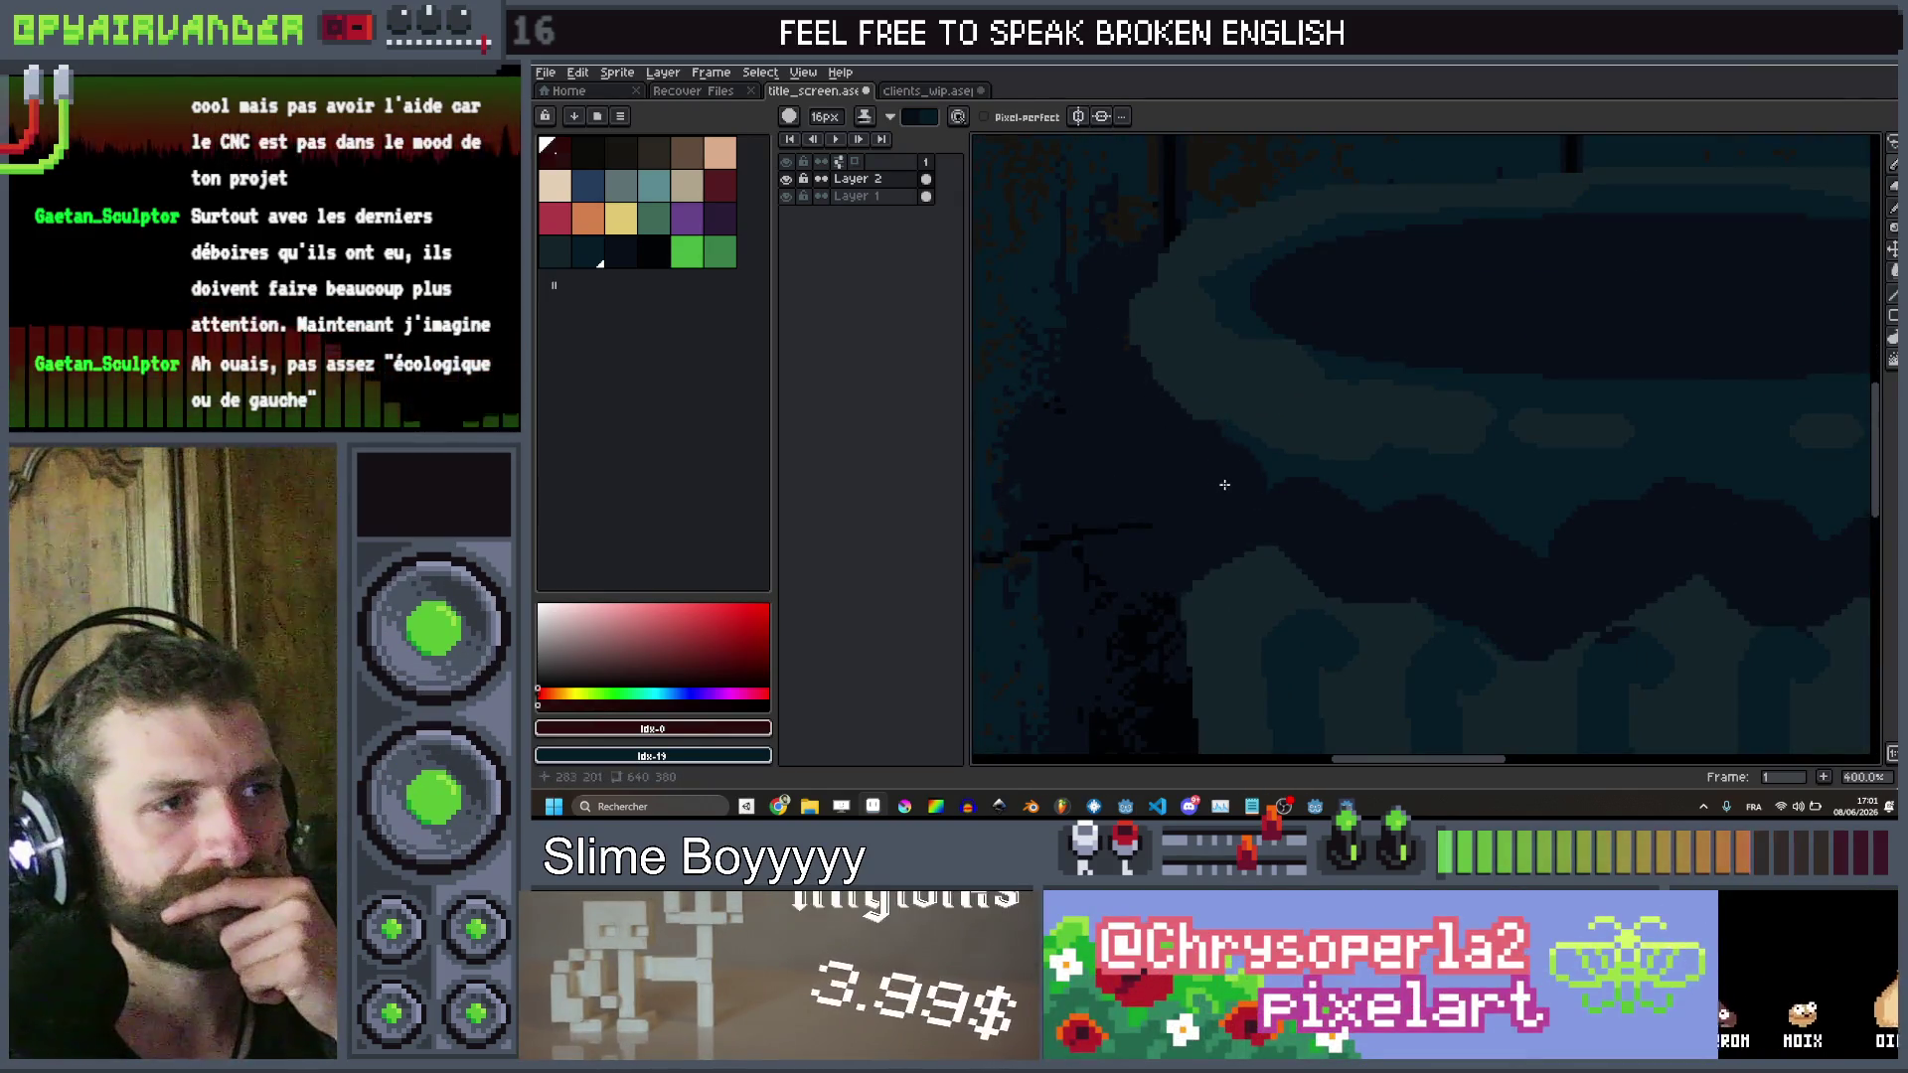
pyautogui.scroll(-4, 1298, 362)
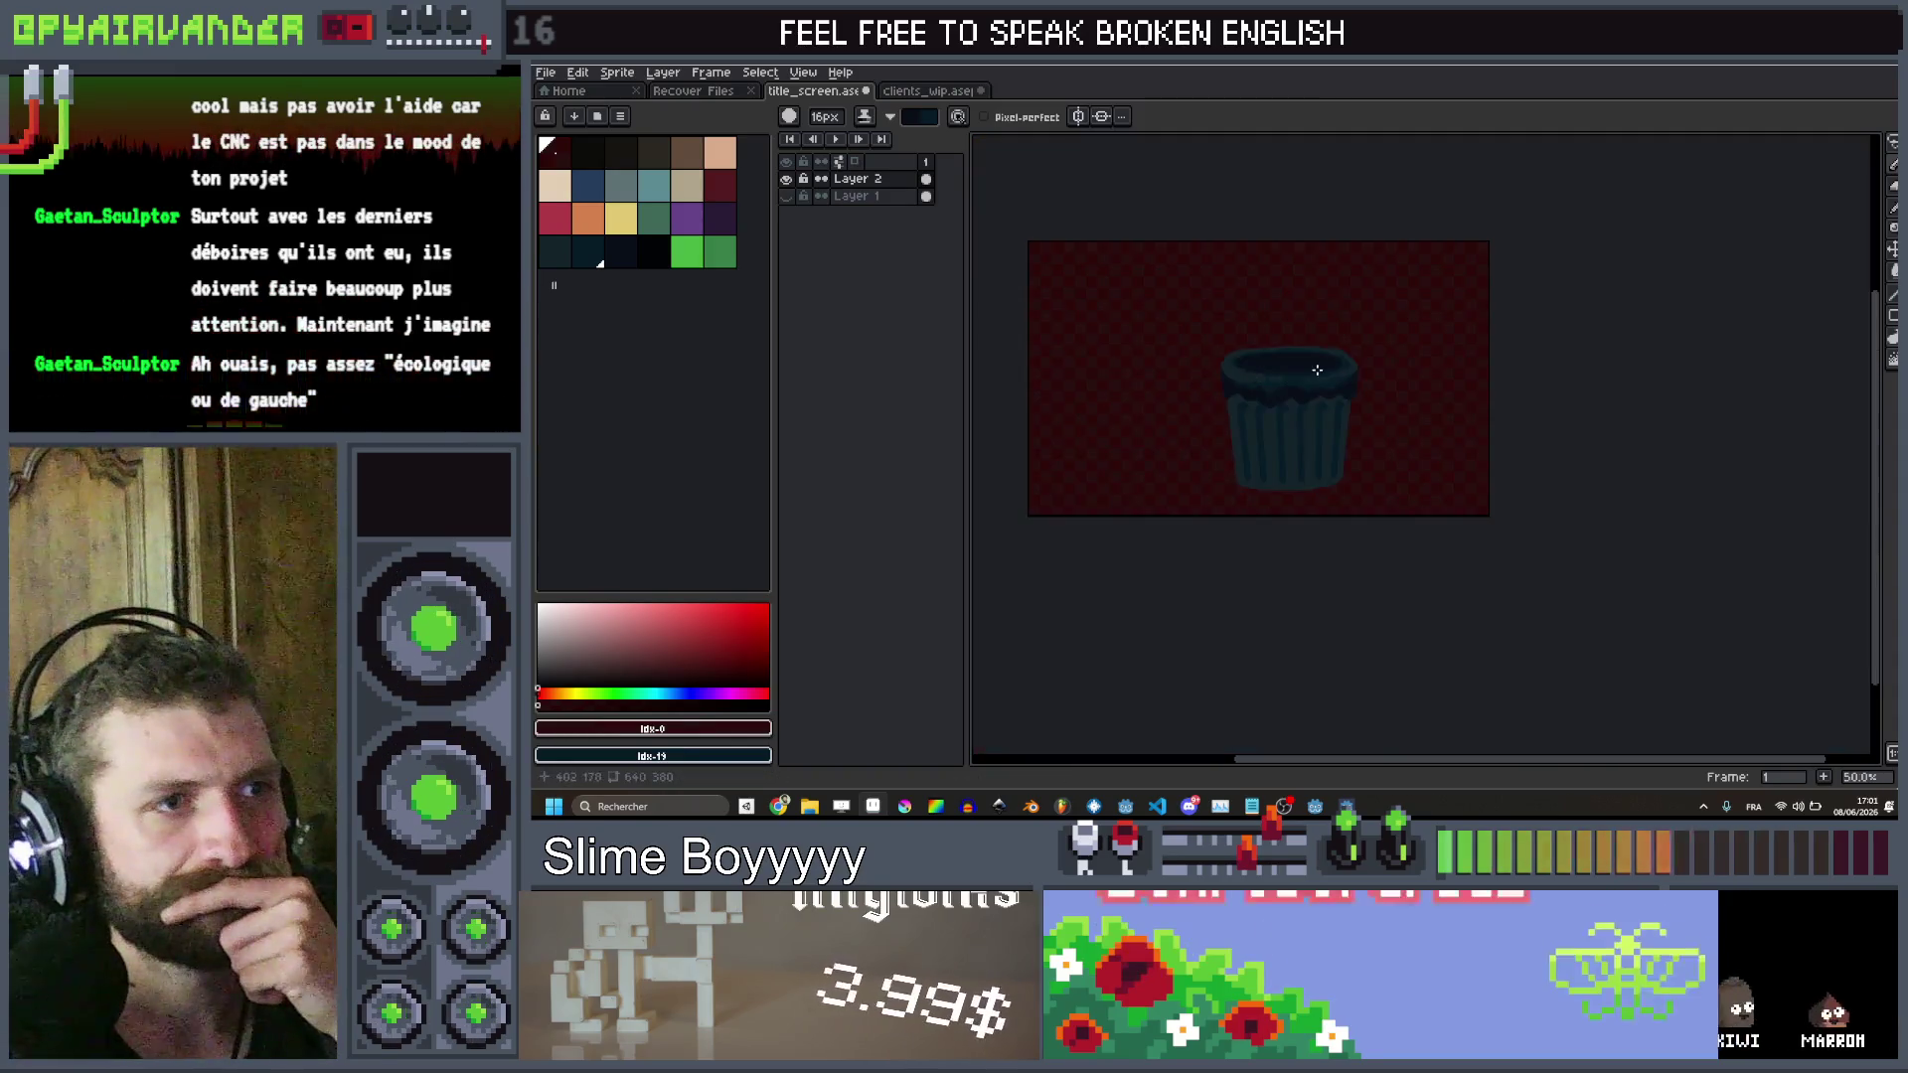
pyautogui.scroll(3, 1299, 362)
pyautogui.scroll(-1, 1299, 362)
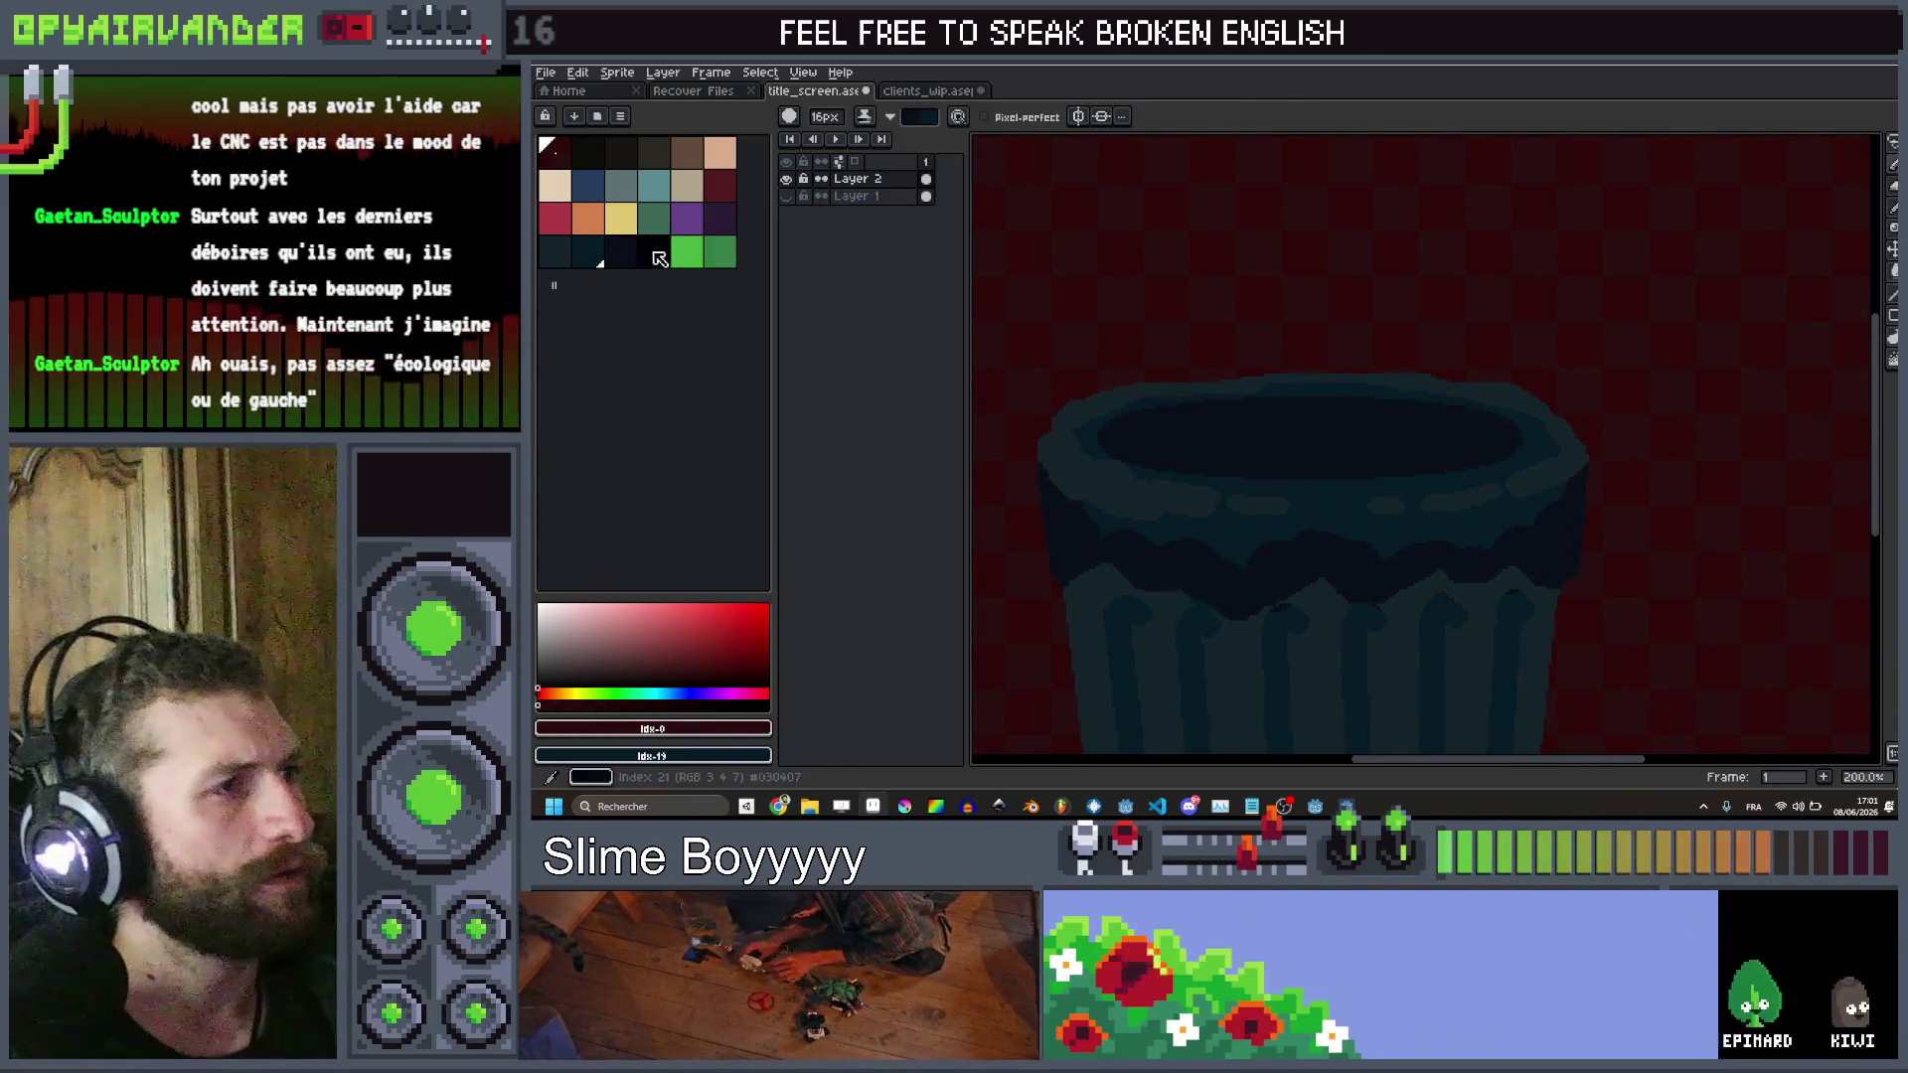
pyautogui.scroll(2, 1480, 509)
# Draw a dark line along the bin's inner rim and fill the interior below it near-black
pyautogui.moveTo(1575, 414)
pyautogui.mouseDown()
pyautogui.moveTo(1308, 357)
pyautogui.moveTo(972, 392)
pyautogui.moveTo(1056, 416)
pyautogui.mouseUp()
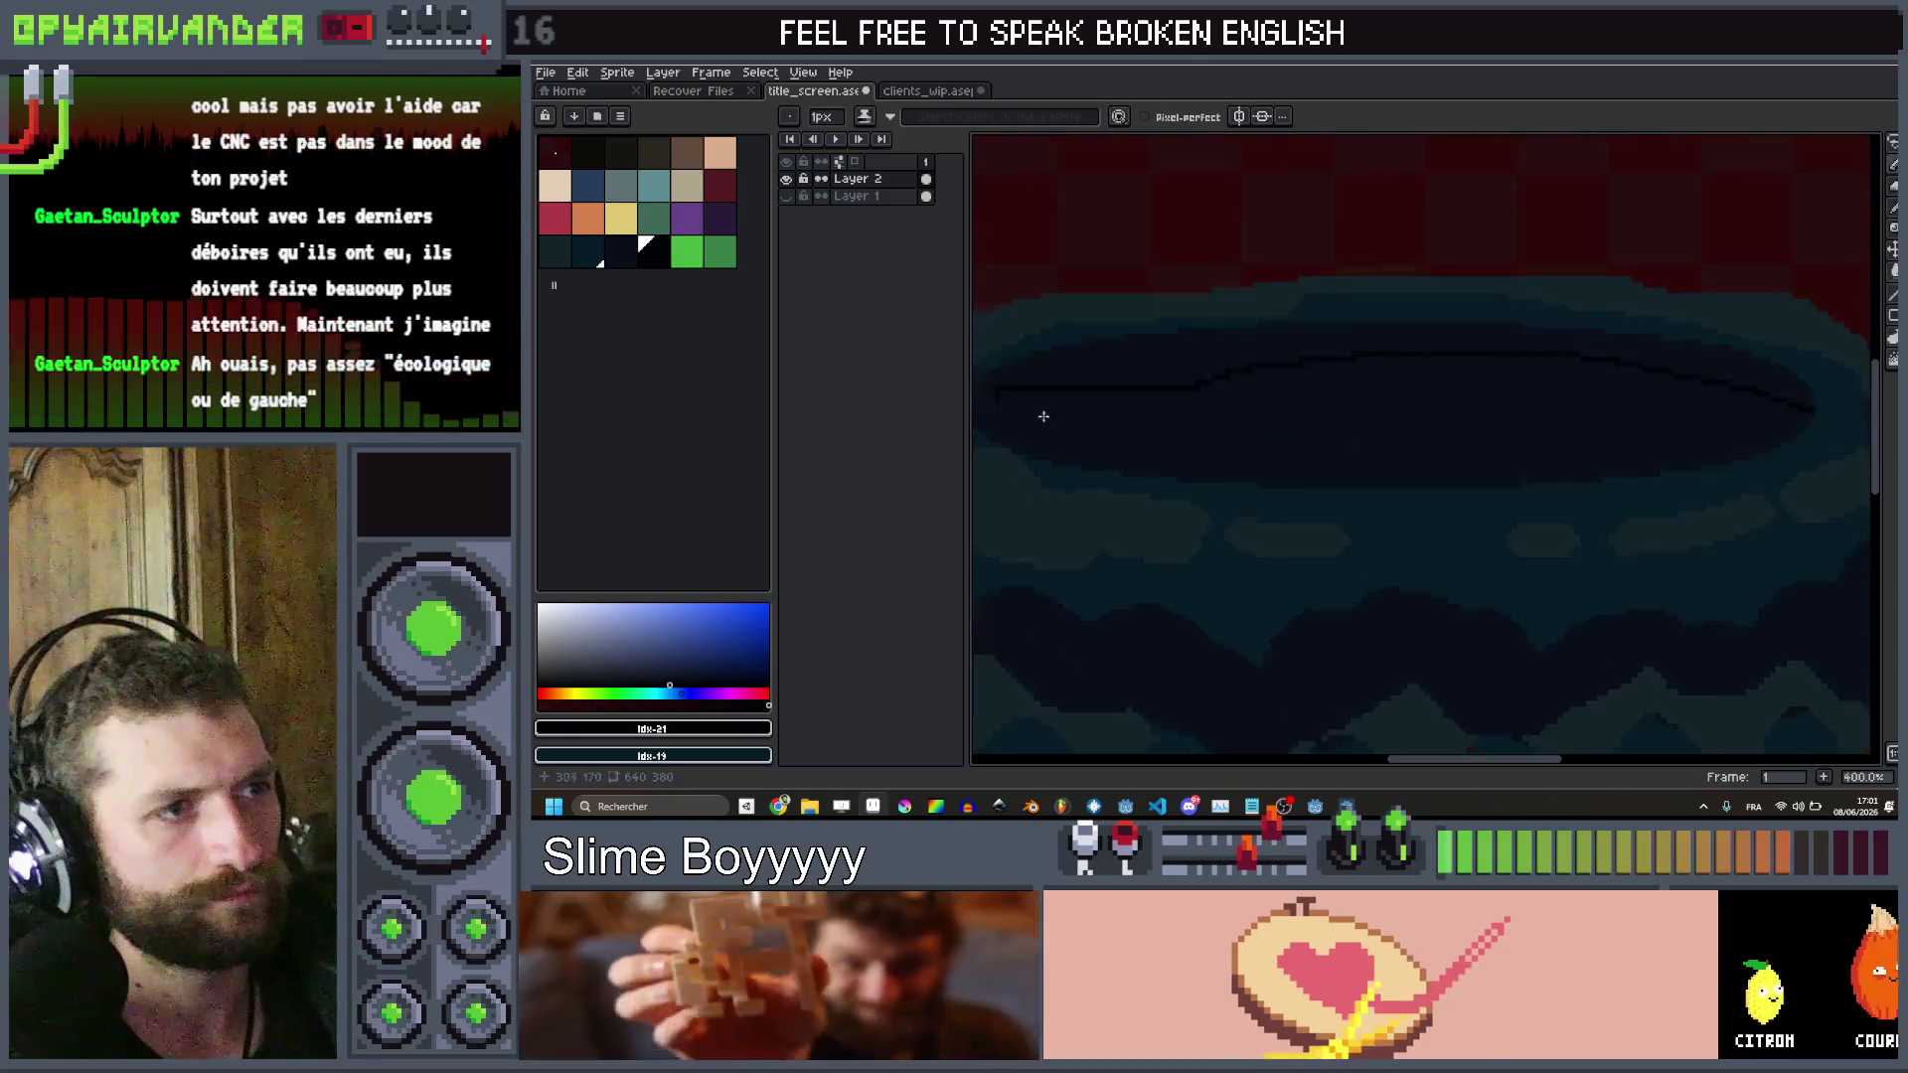
pyautogui.scroll(4, 1056, 417)
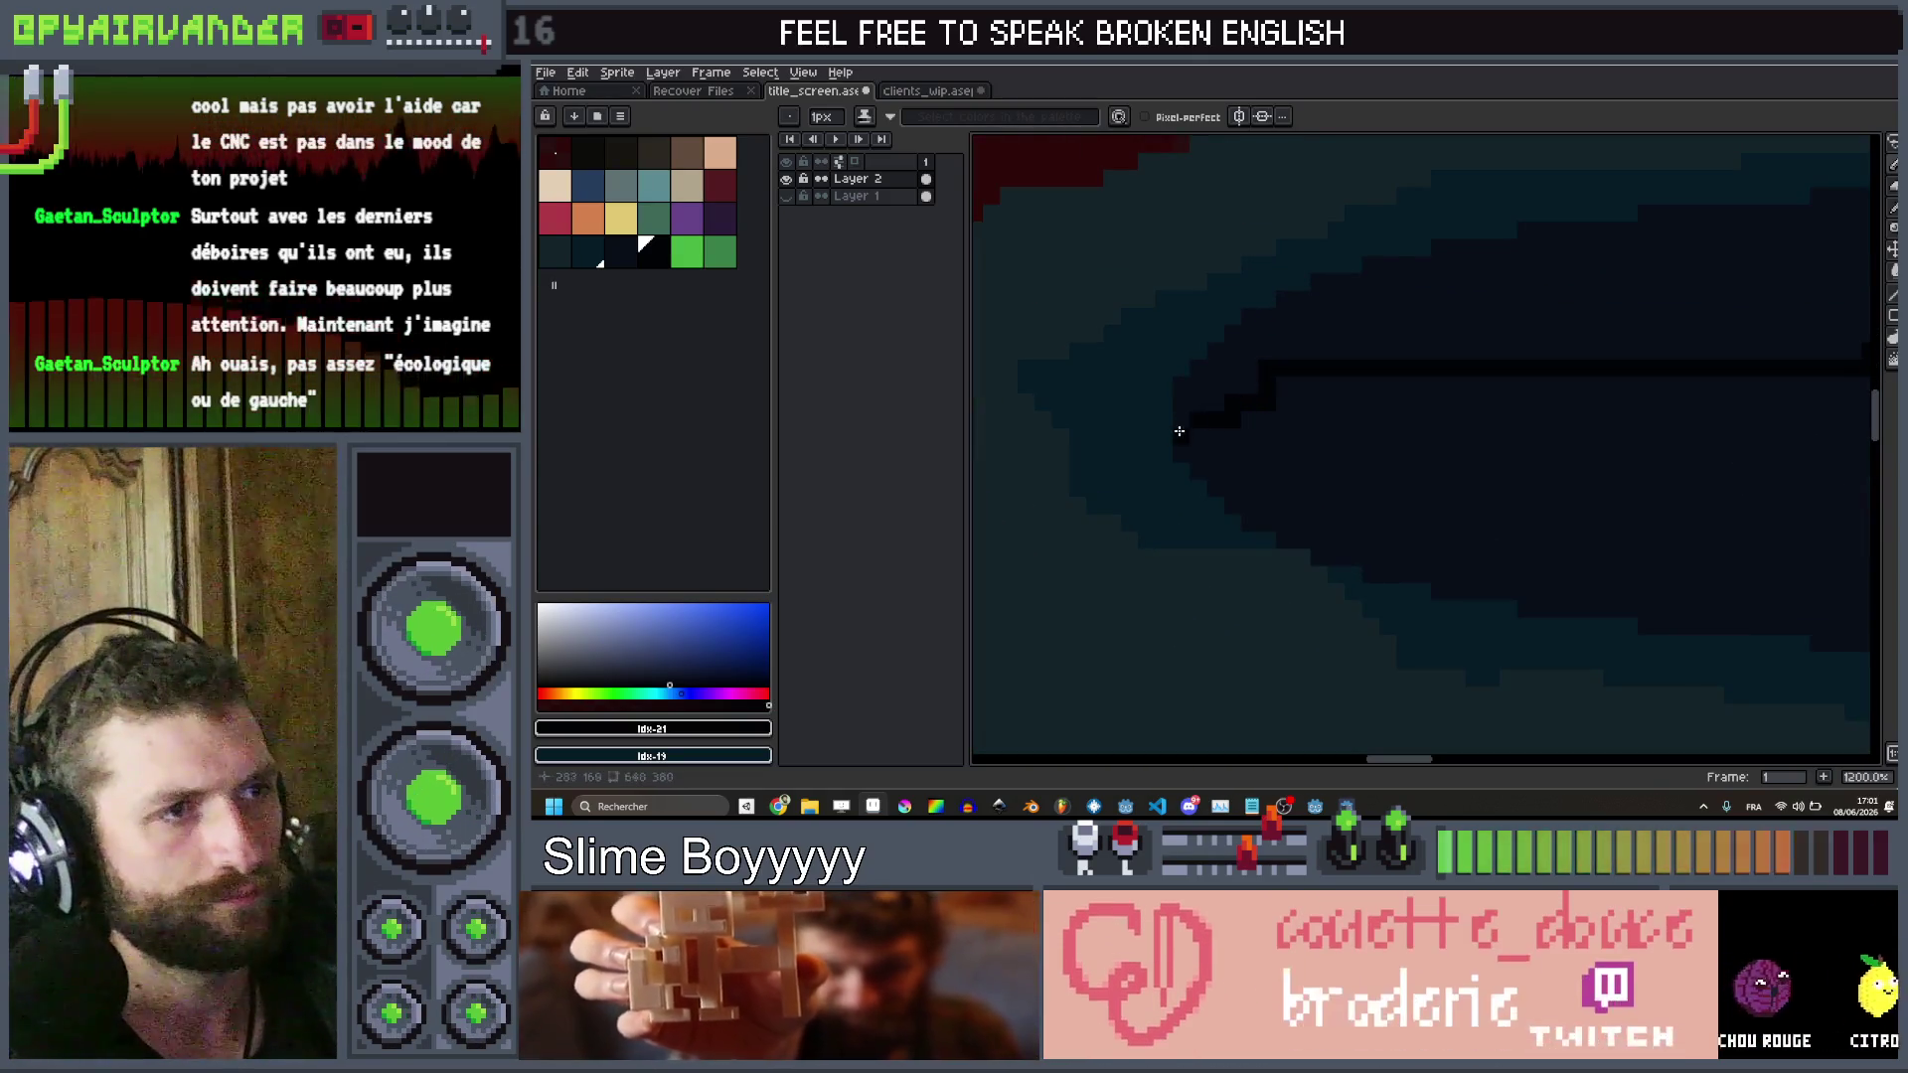
pyautogui.click(1461, 446)
pyautogui.scroll(-4, 1461, 445)
pyautogui.scroll(3, 1418, 426)
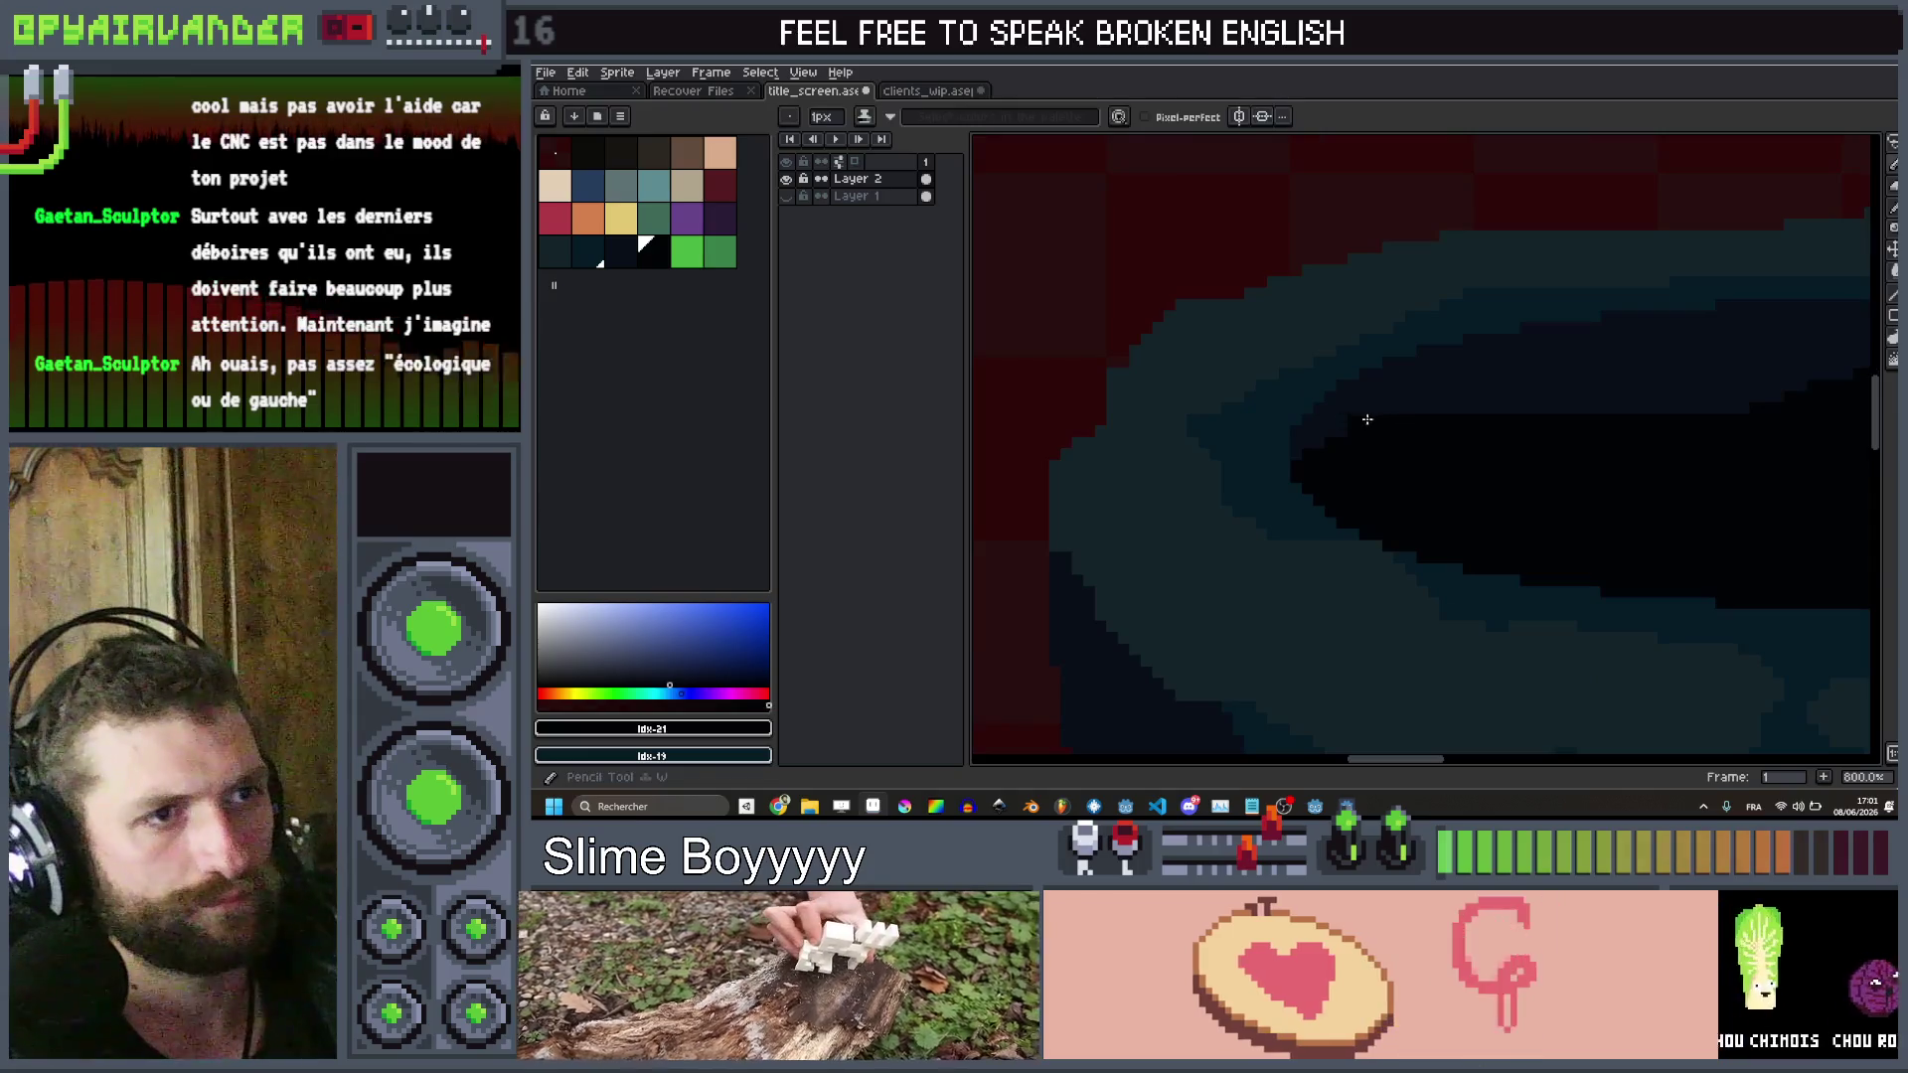
# Enlarge the brush to 5px and darken the top edge of the black interior
pyautogui.press('+')
pyautogui.press('+')
pyautogui.press('+')
pyautogui.moveTo(1356, 423); pyautogui.dragTo(1773, 408)
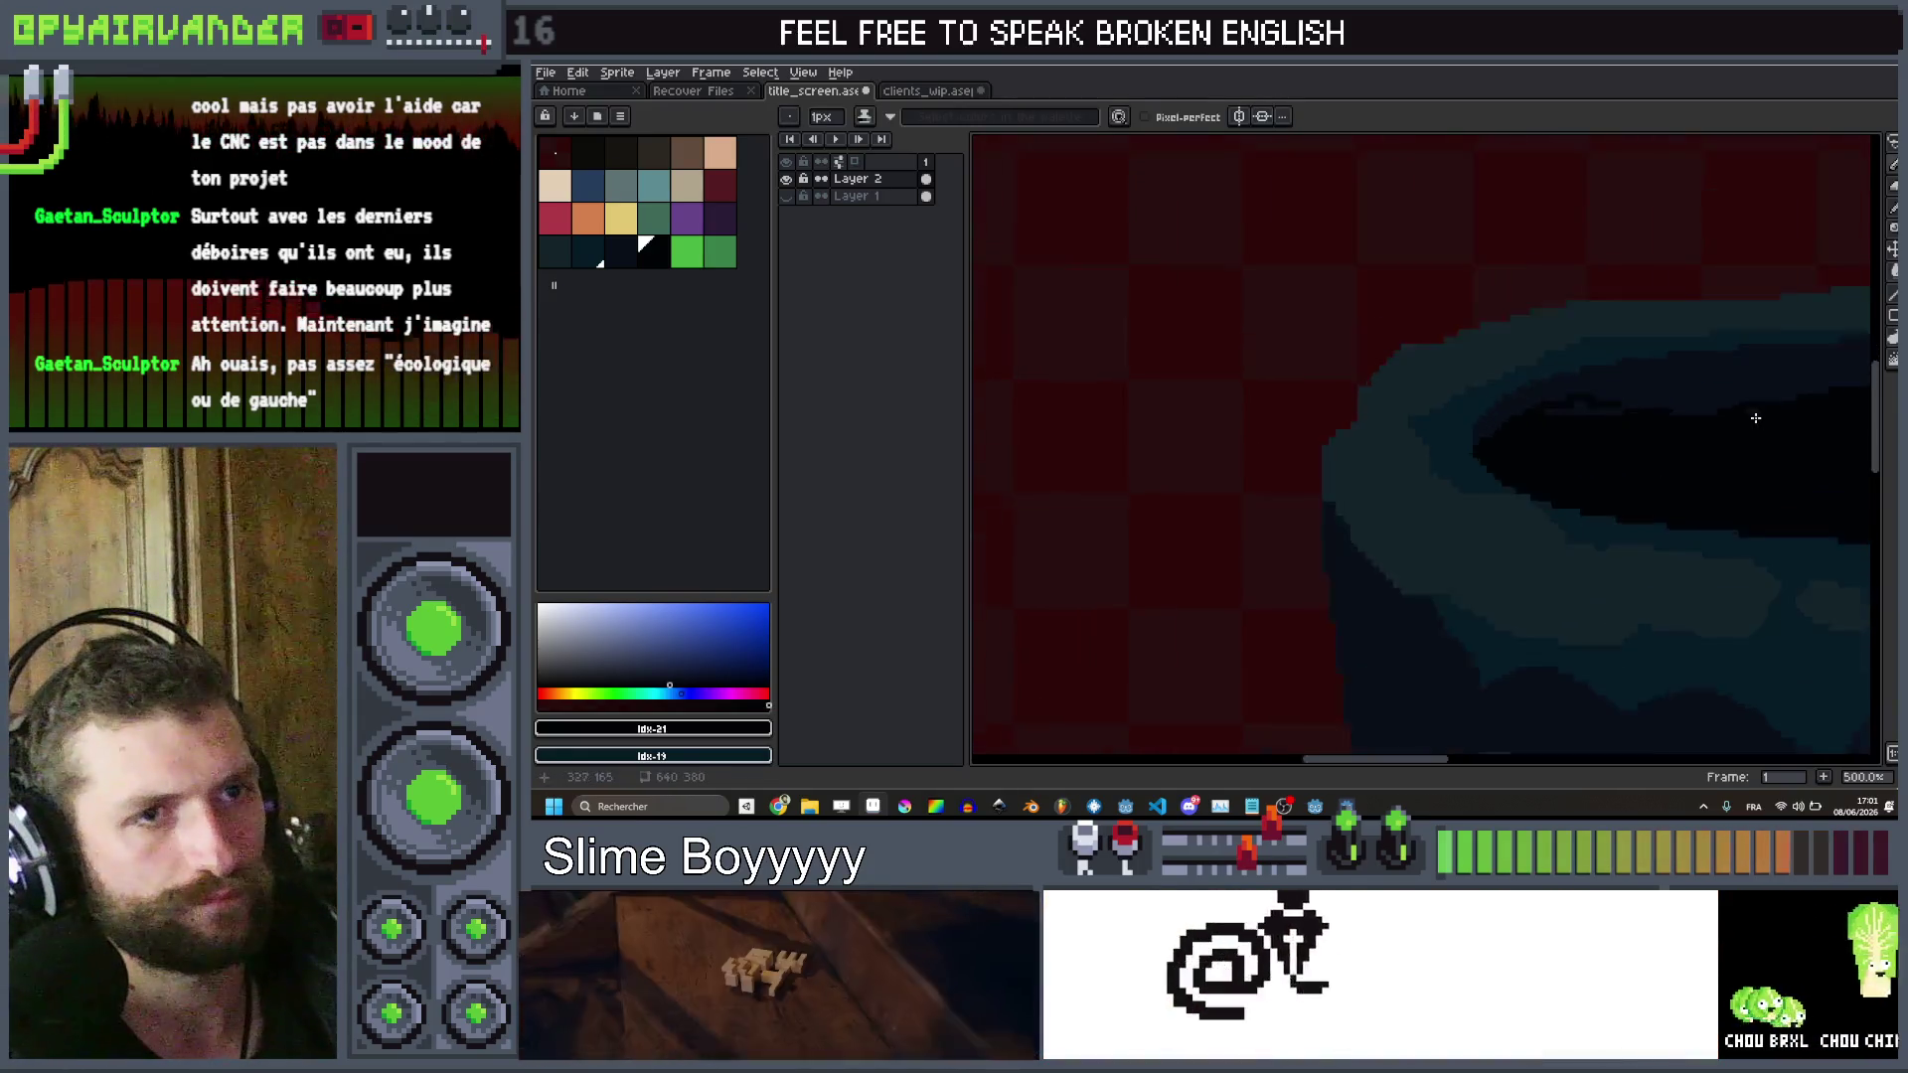
pyautogui.scroll(-5, 1438, 429)
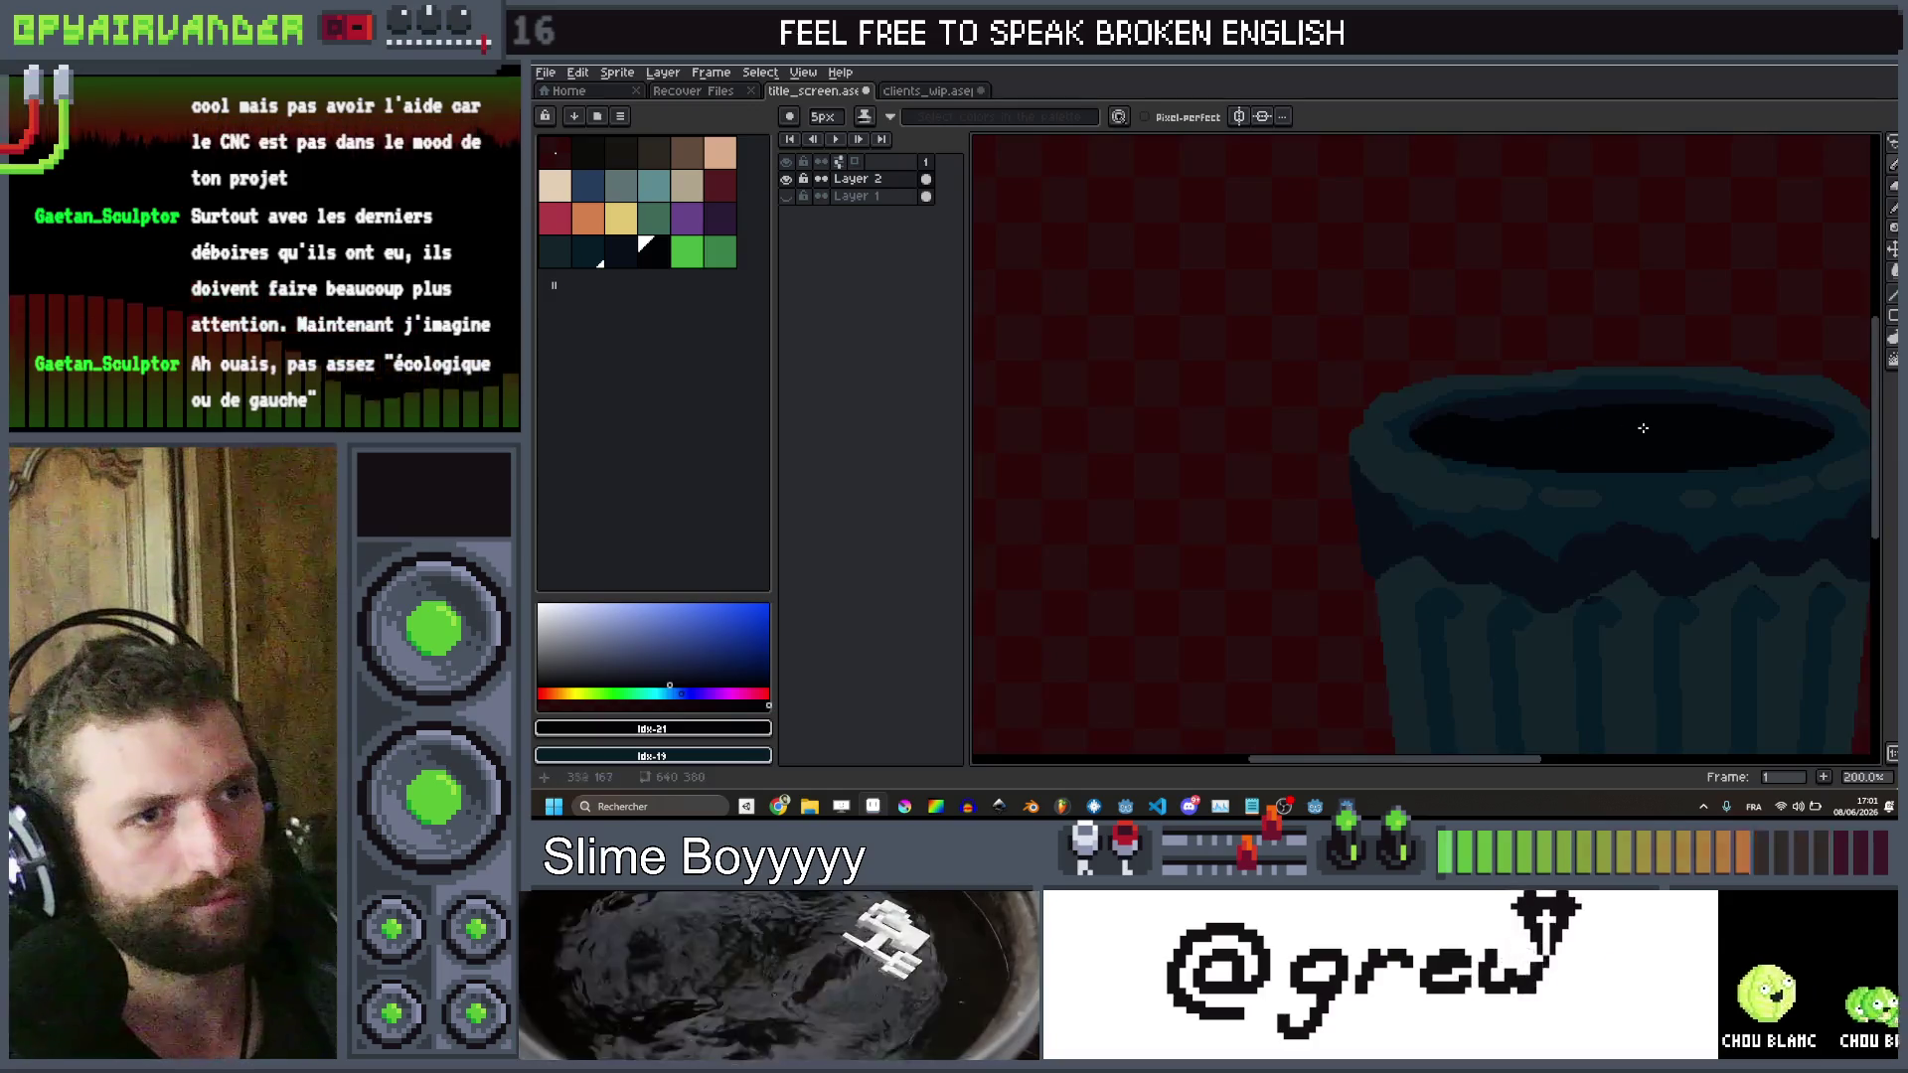
pyautogui.scroll(3, 1708, 460)
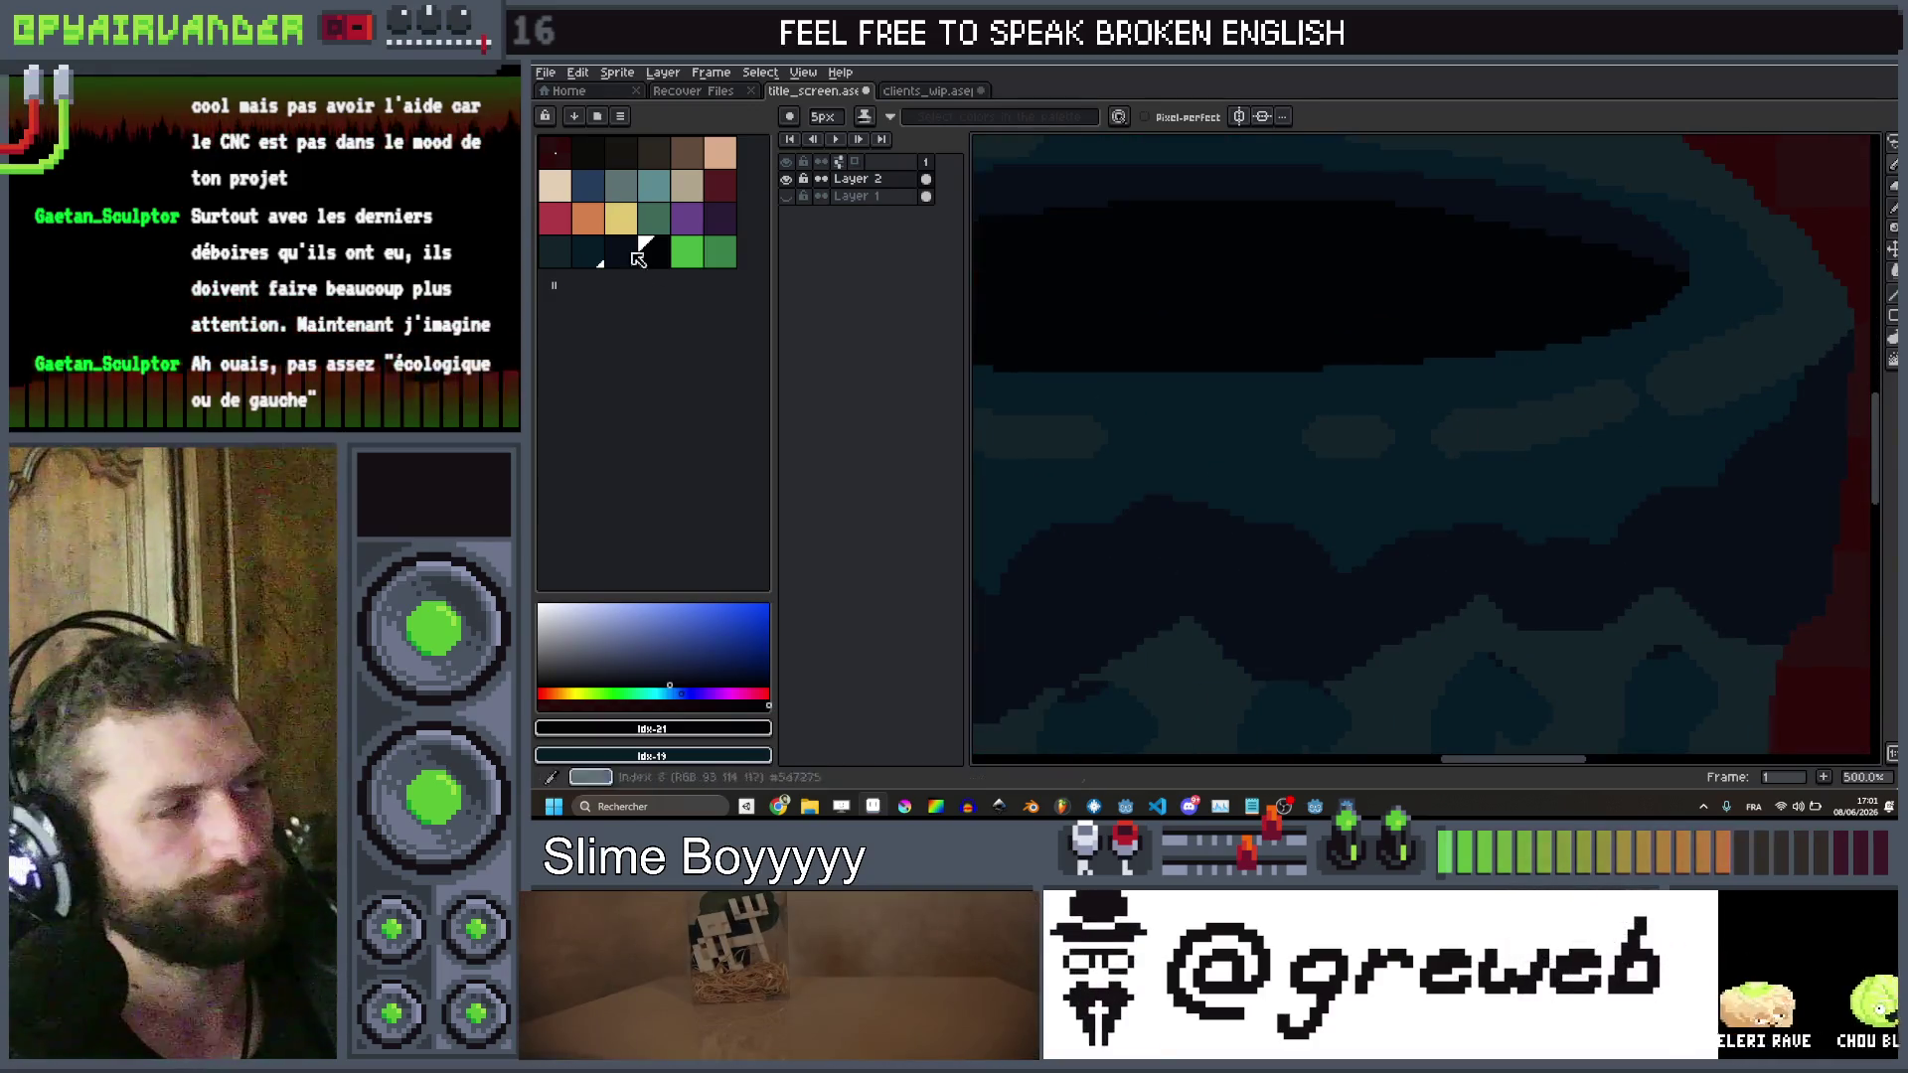
pyautogui.scroll(-4, 1631, 668)
pyautogui.scroll(2, 1589, 362)
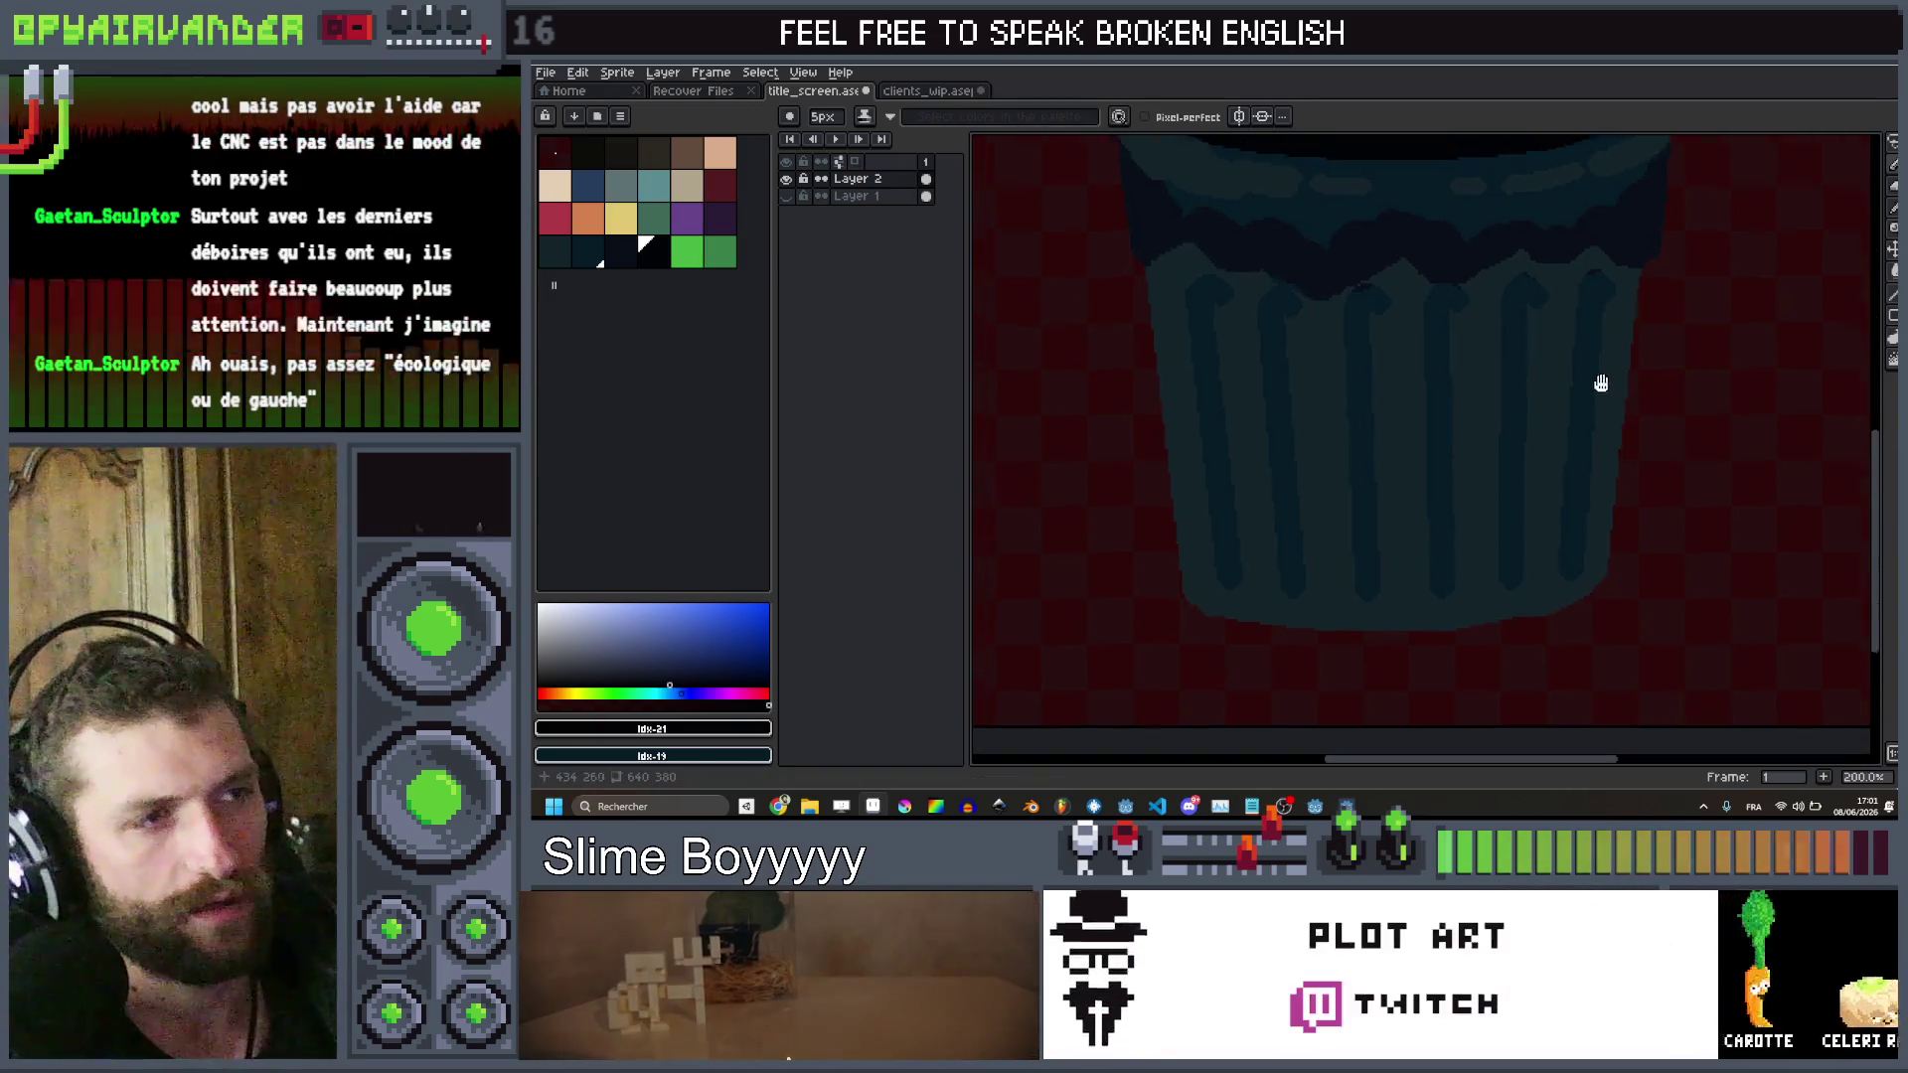
pyautogui.scroll(1, 1590, 447)
pyautogui.scroll(-2, 1292, 536)
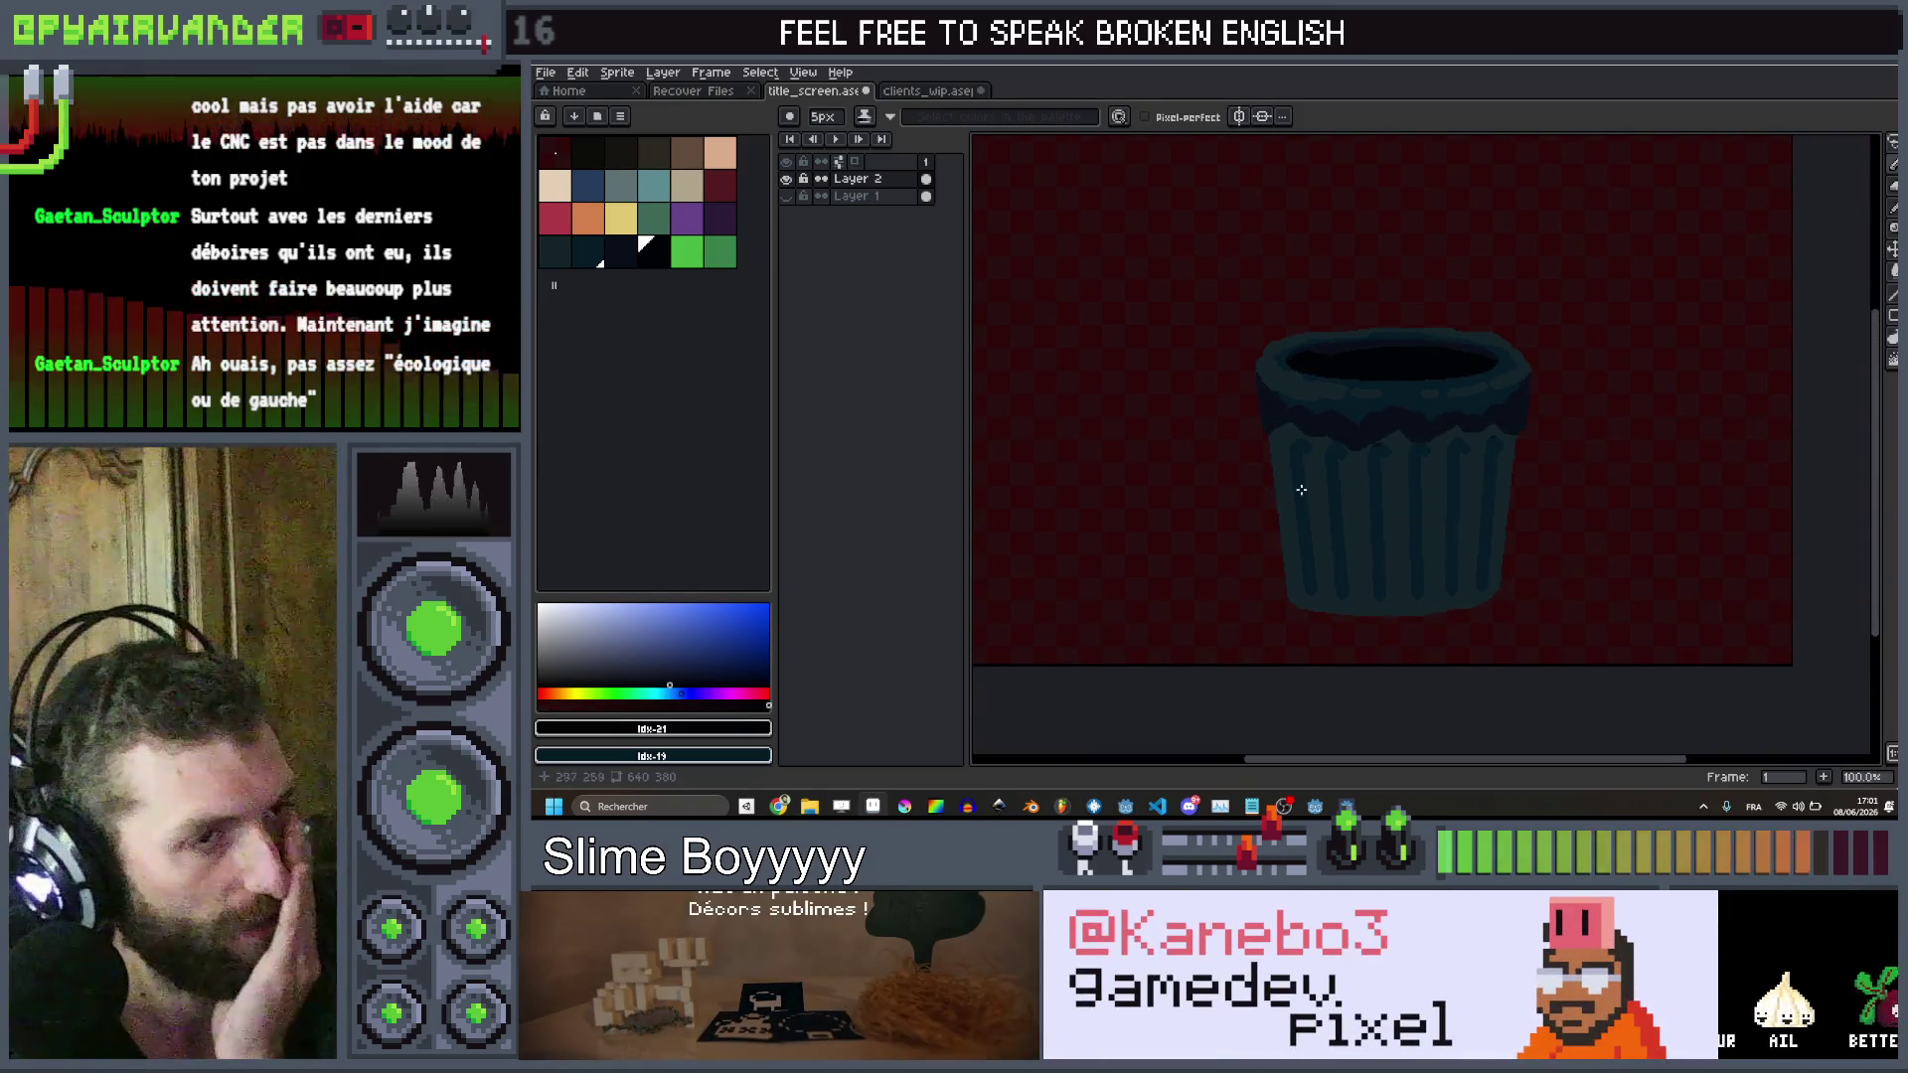
# Reposition the bin in view and bring the Chrome window to the front
pyautogui.moveTo(1332, 443)
pyautogui.mouseDown()
pyautogui.moveTo(1375, 387)
pyautogui.moveTo(1352, 408)
pyautogui.mouseUp()
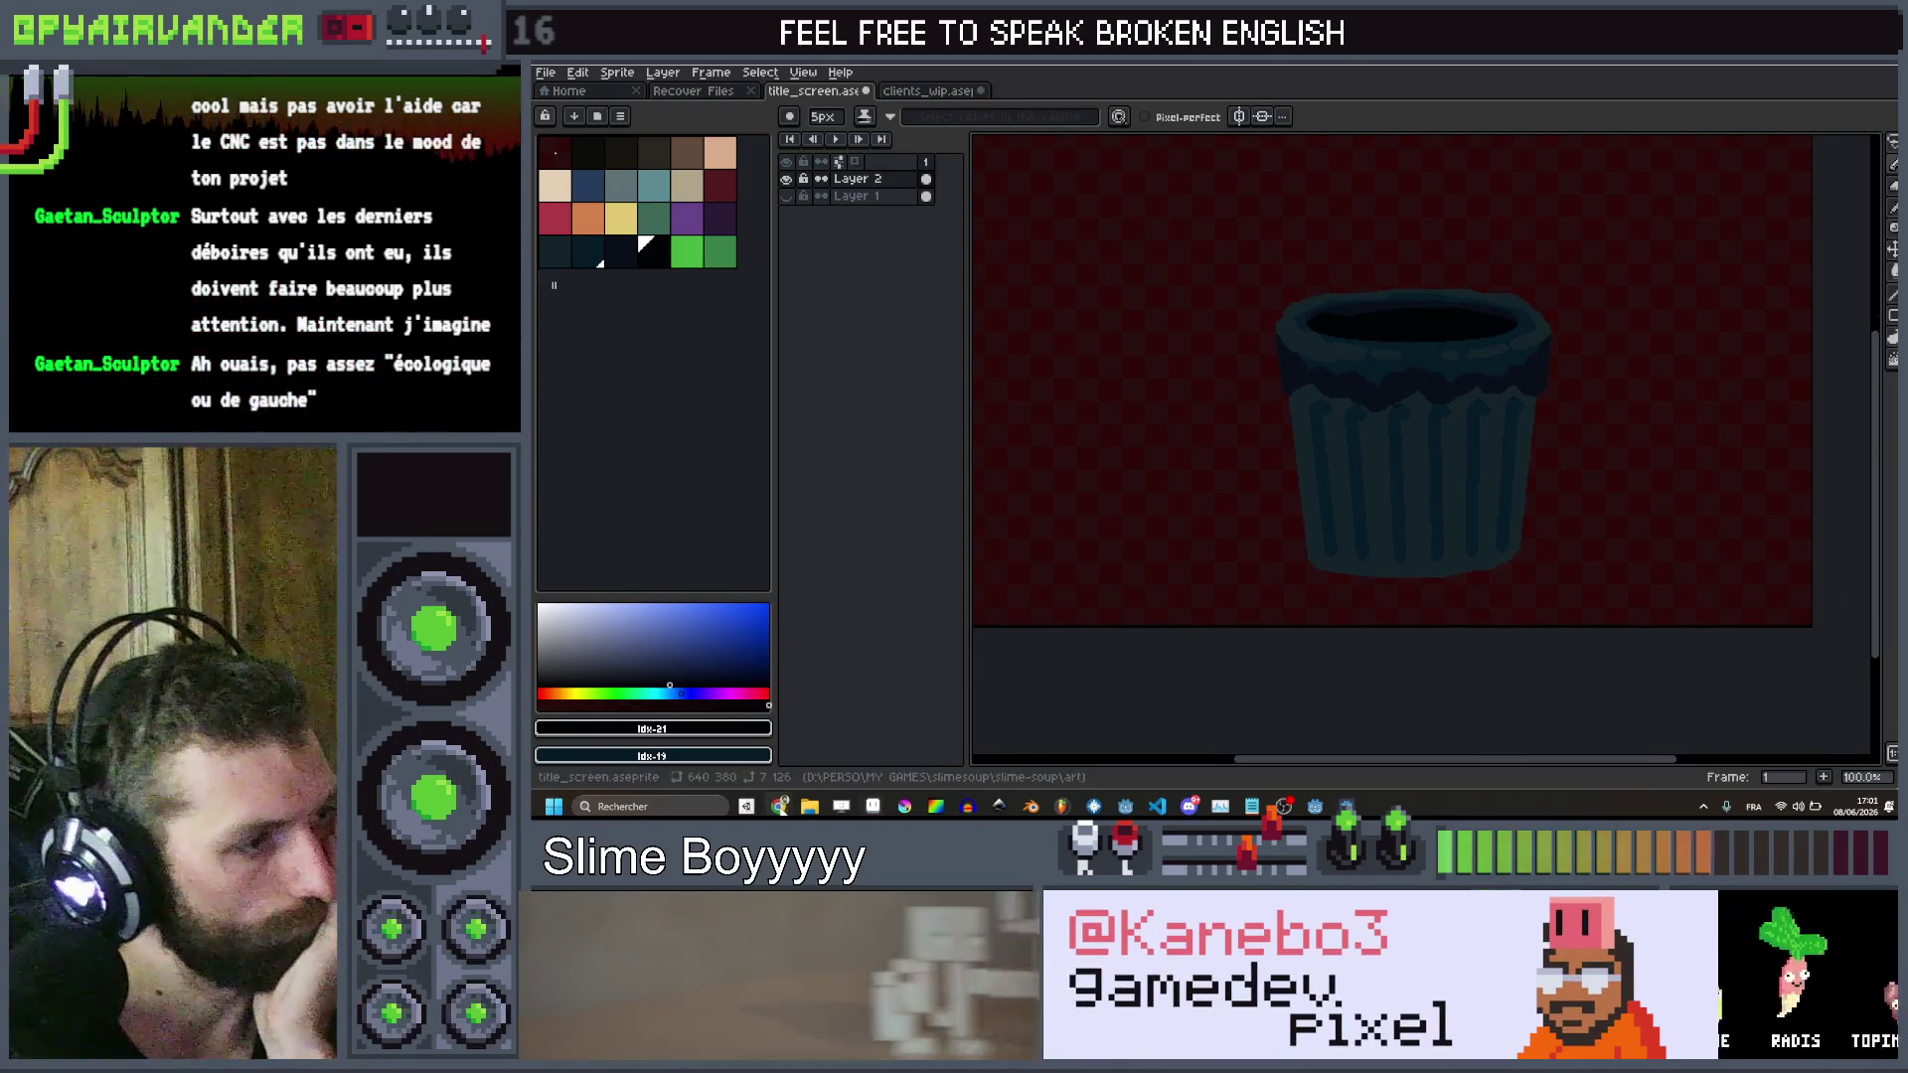
pyautogui.moveTo(779, 806)
pyautogui.click(729, 745)
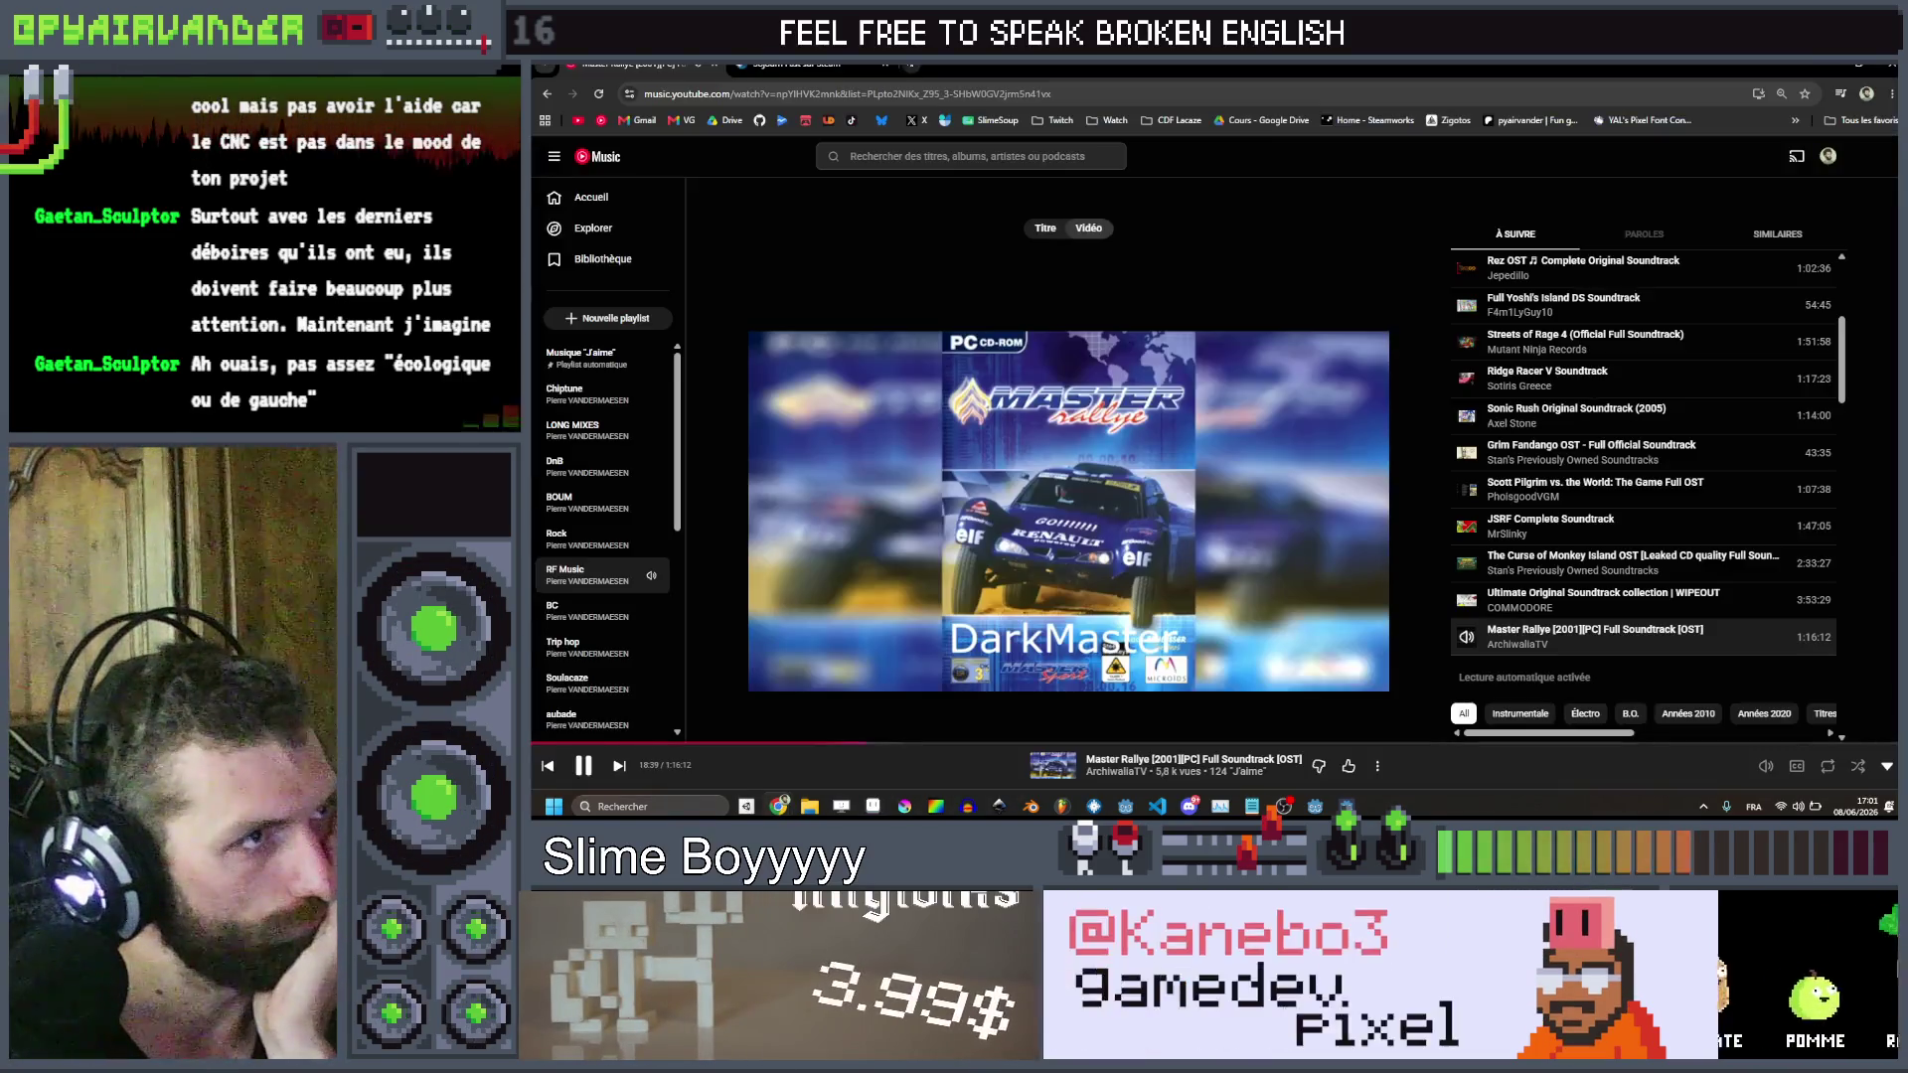
# Search DuckDuckGo for 'trashcan' in a new browser tab
pyautogui.hotkey('ctrl', 't')
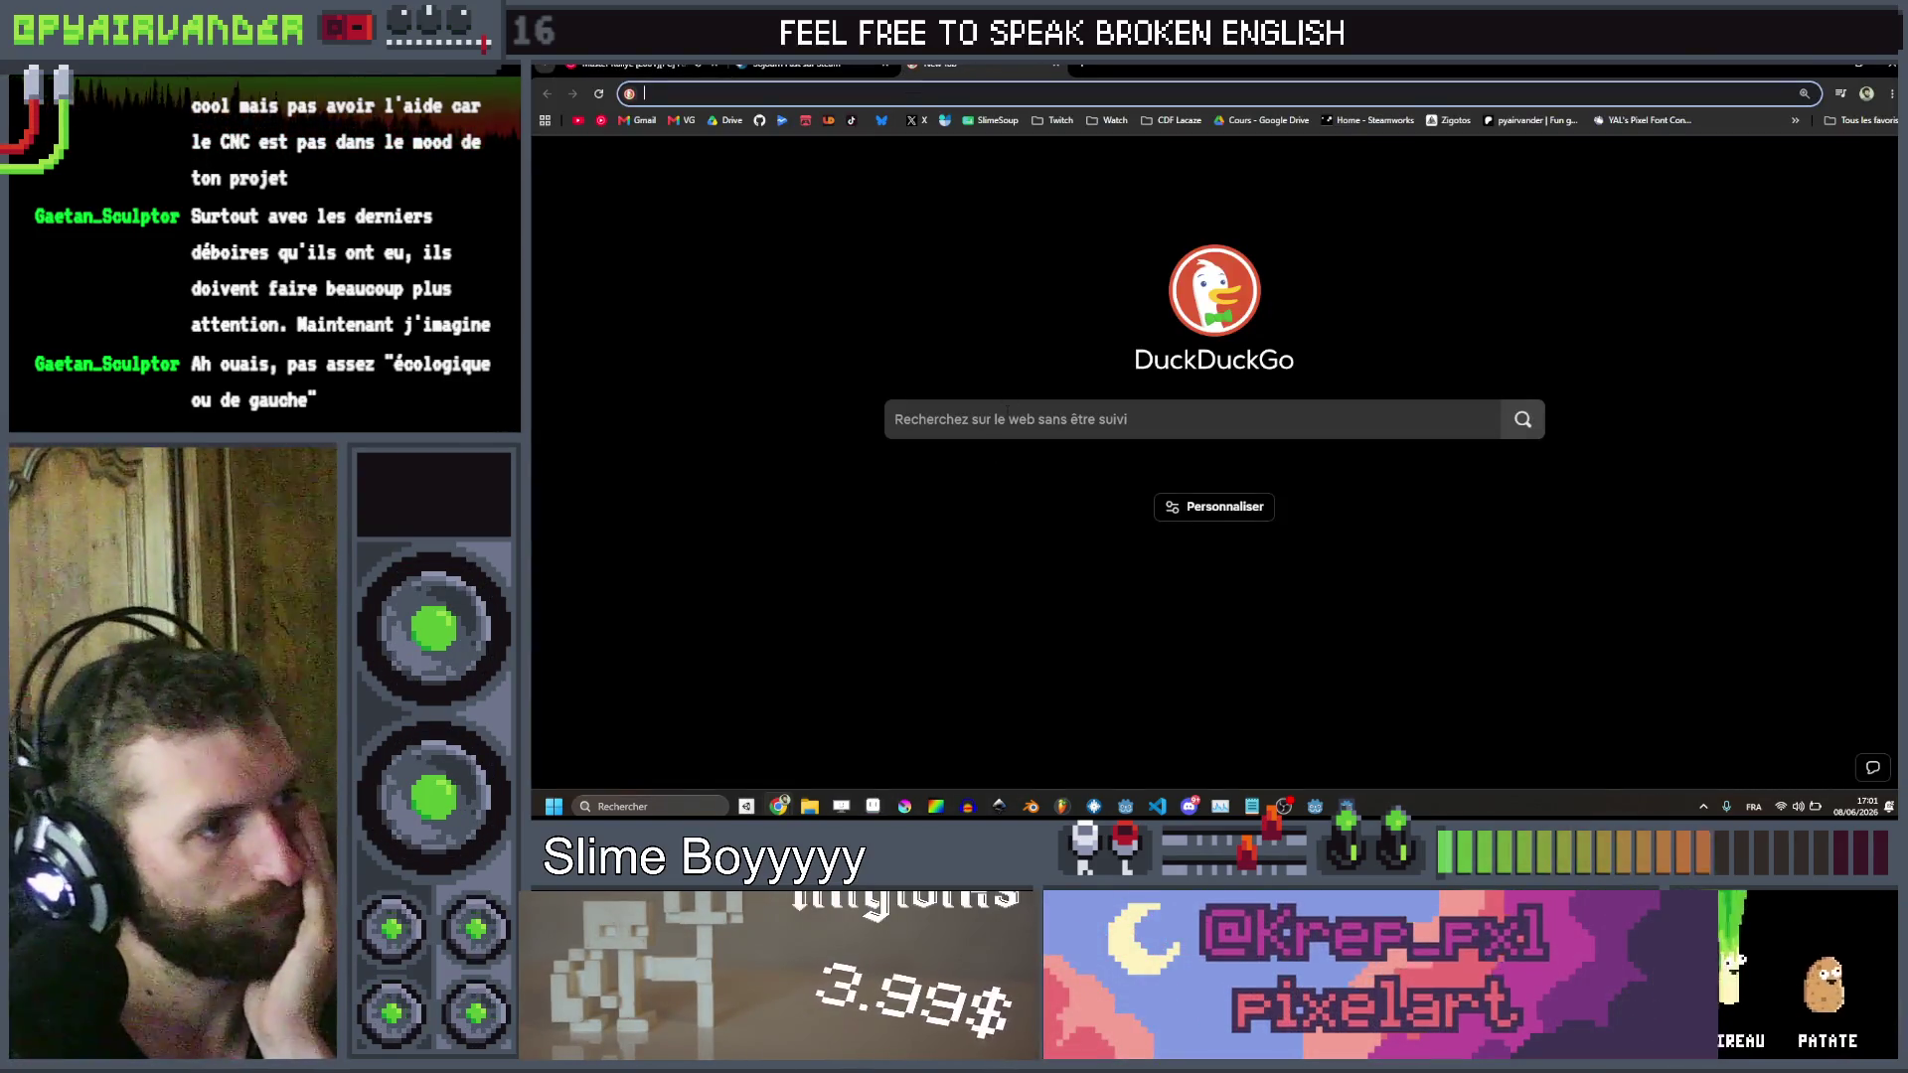
pyautogui.click(1007, 413)
pyautogui.write('trash')
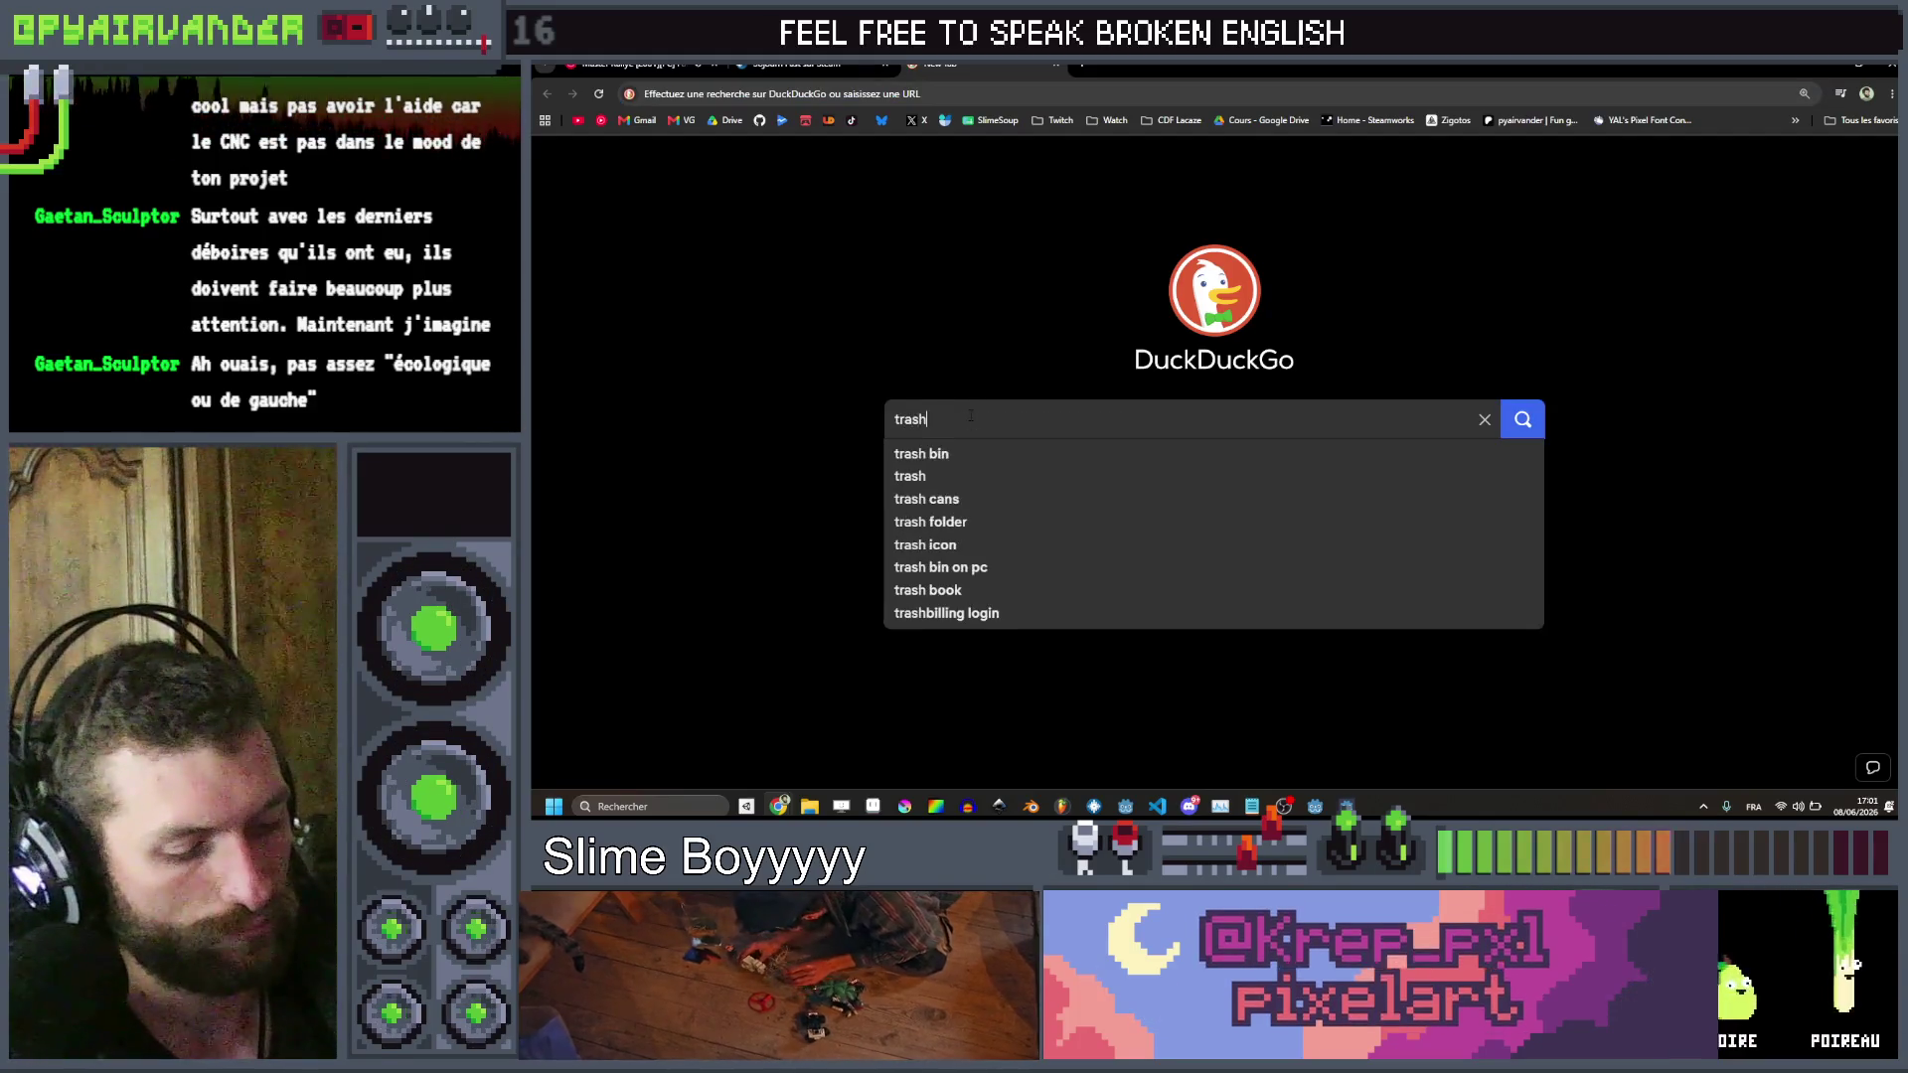
pyautogui.write('can$')
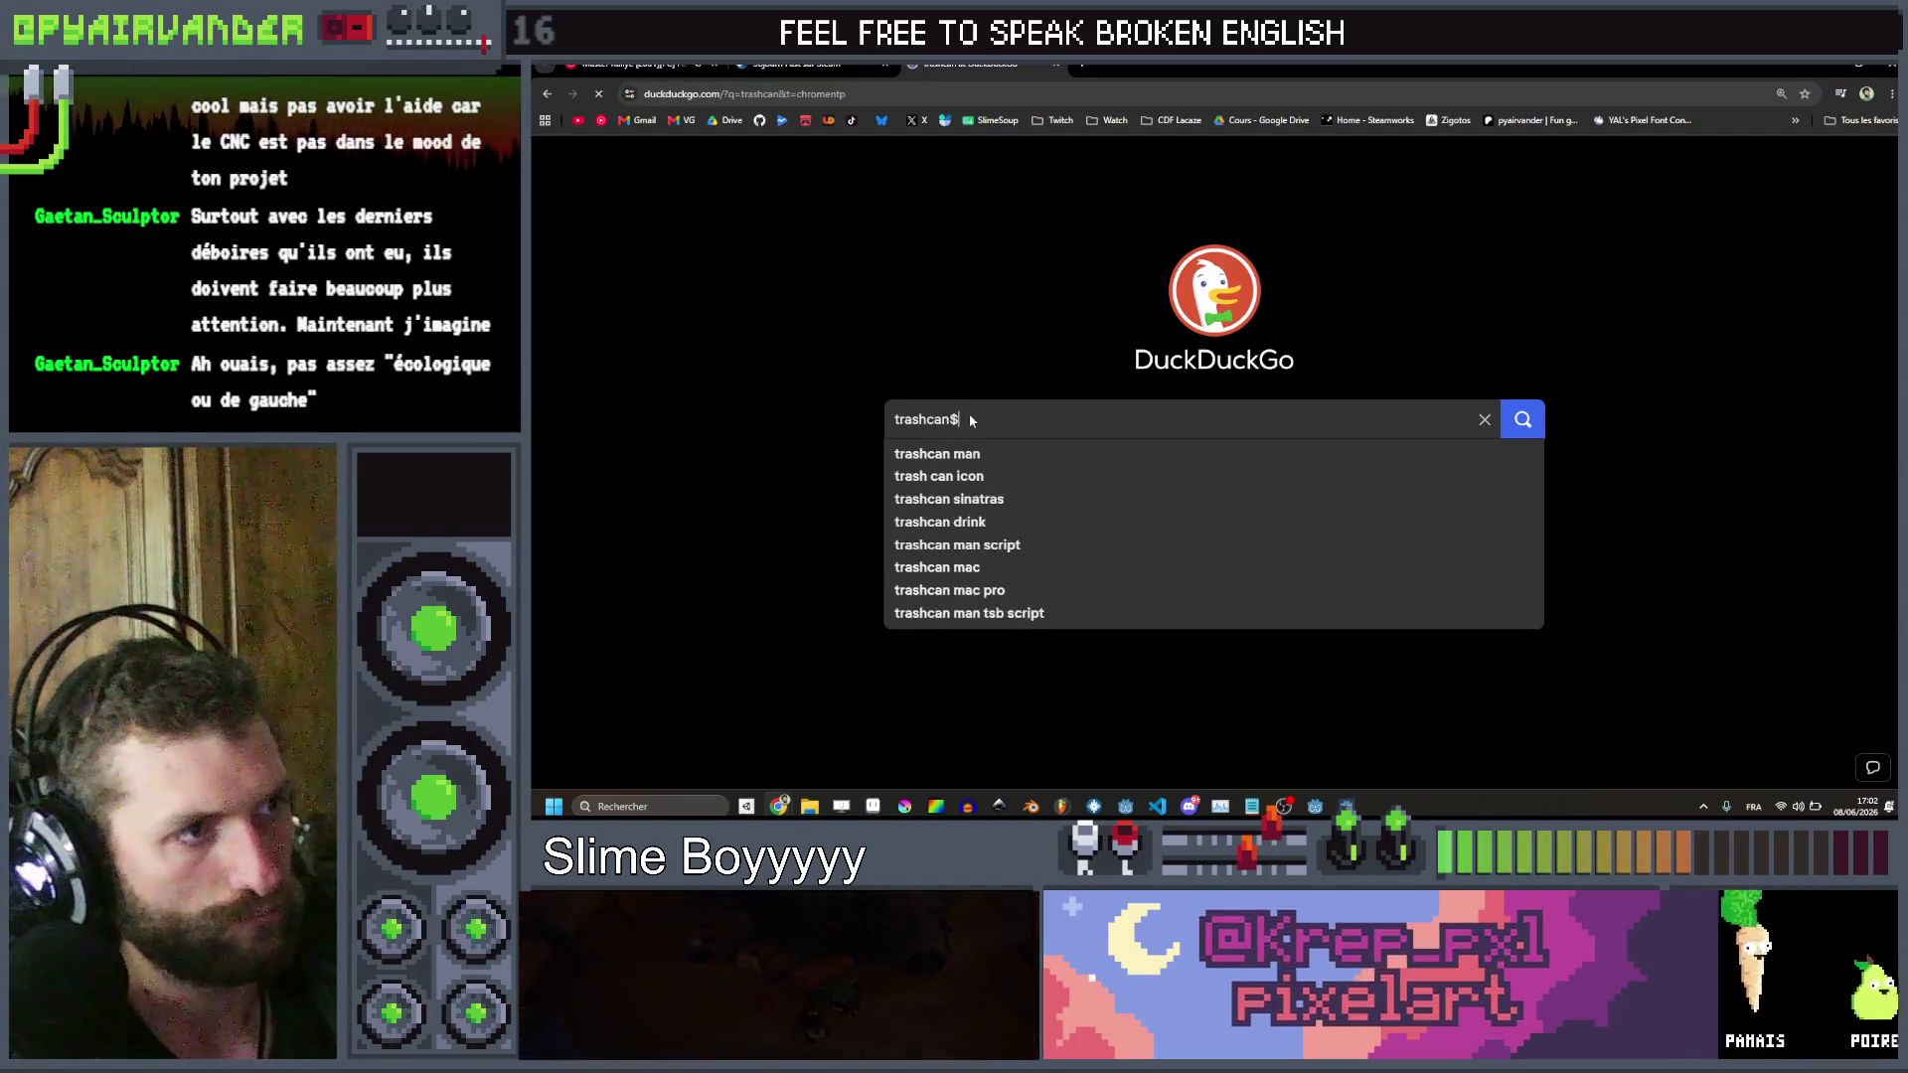
pyautogui.press('Return')
# Switch to Images results, scroll through the trash can photos, and return to the top
pyautogui.click(760, 216)
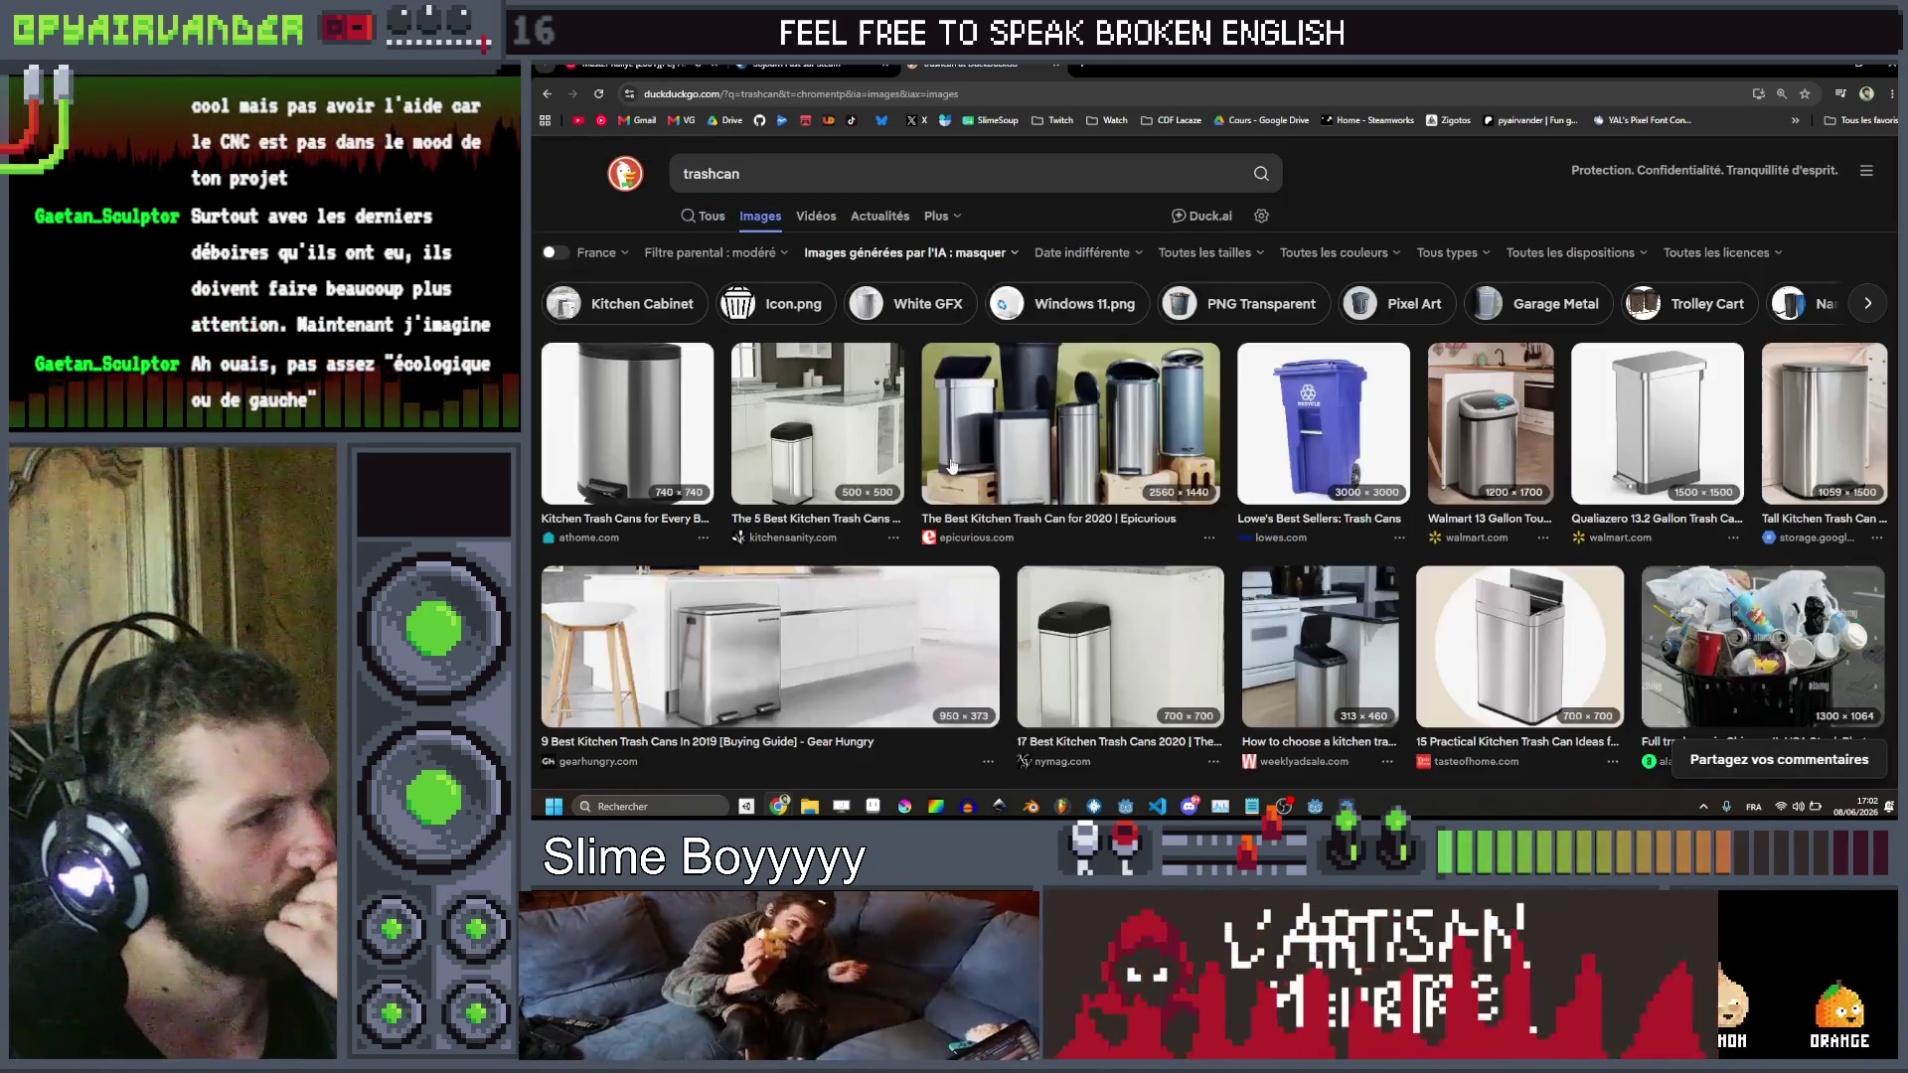
pyautogui.scroll(-10, 951, 466)
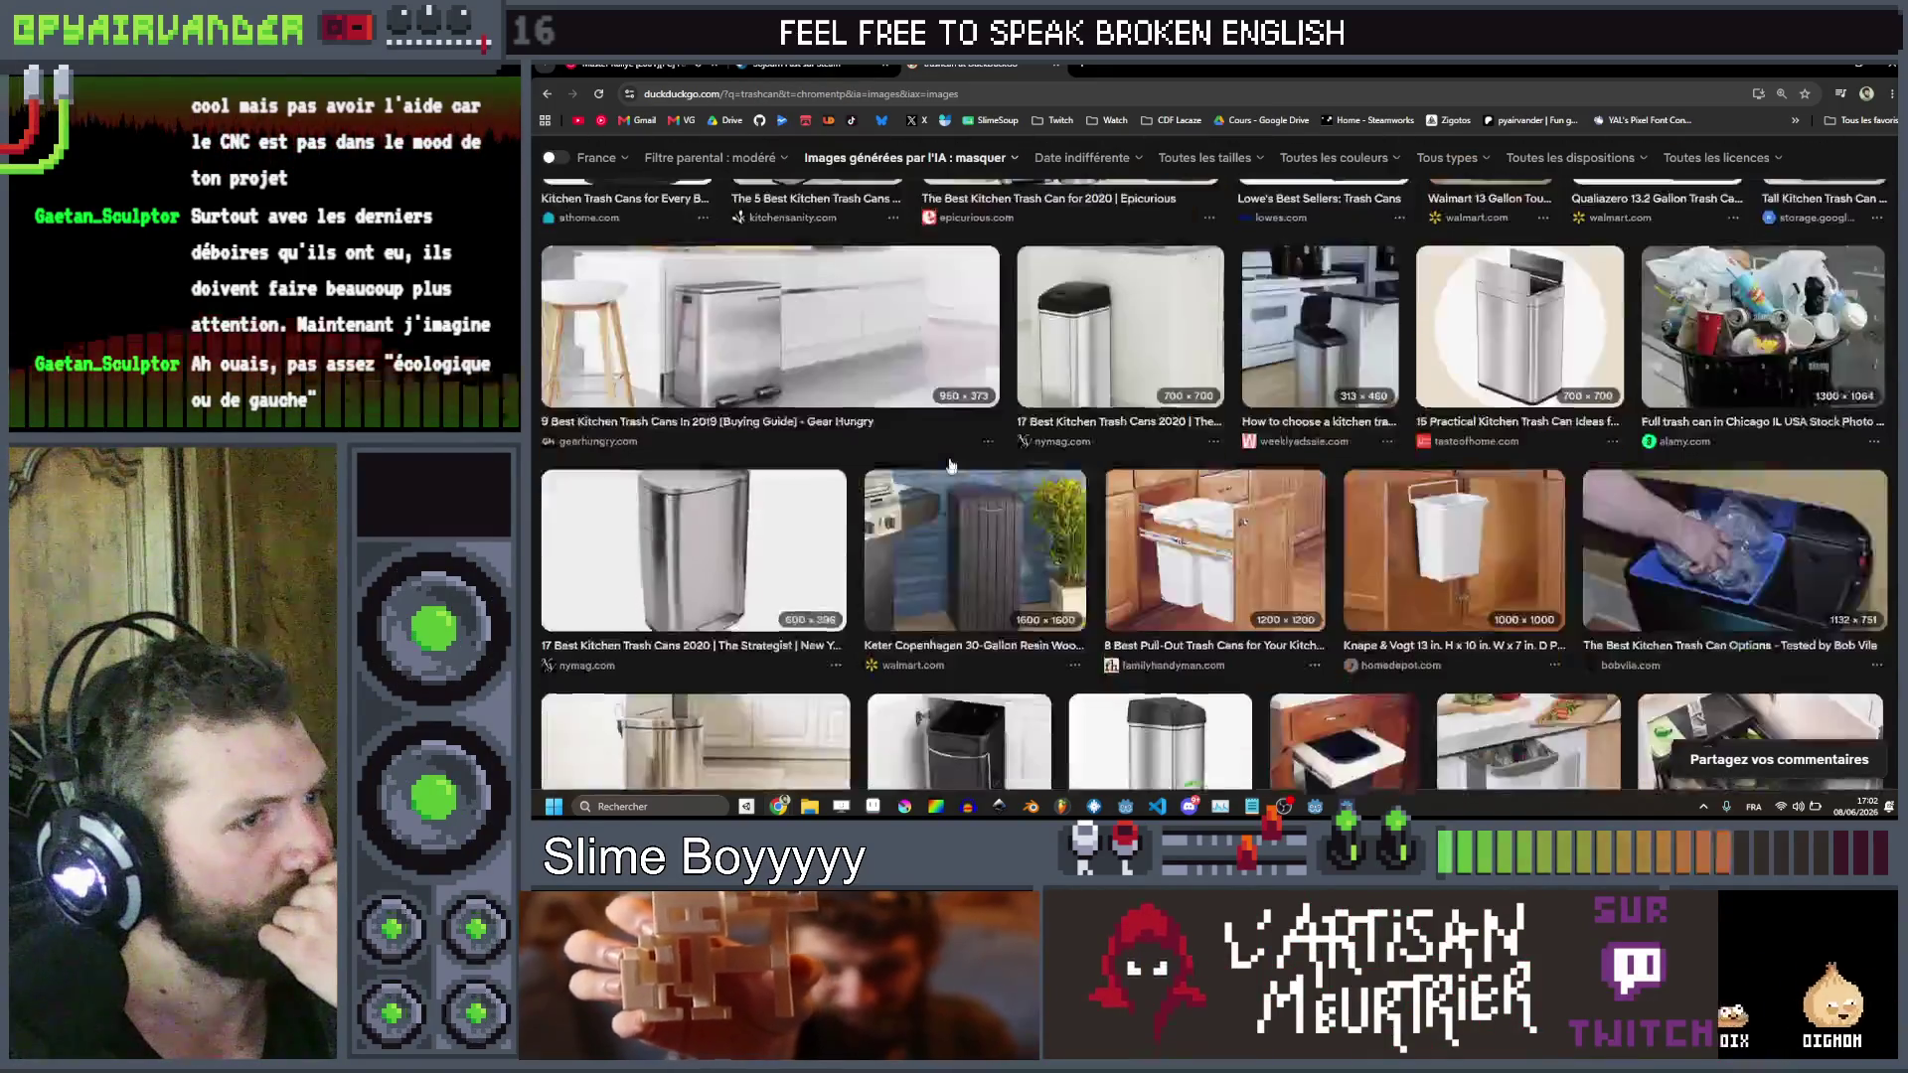
pyautogui.scroll(-10, 951, 466)
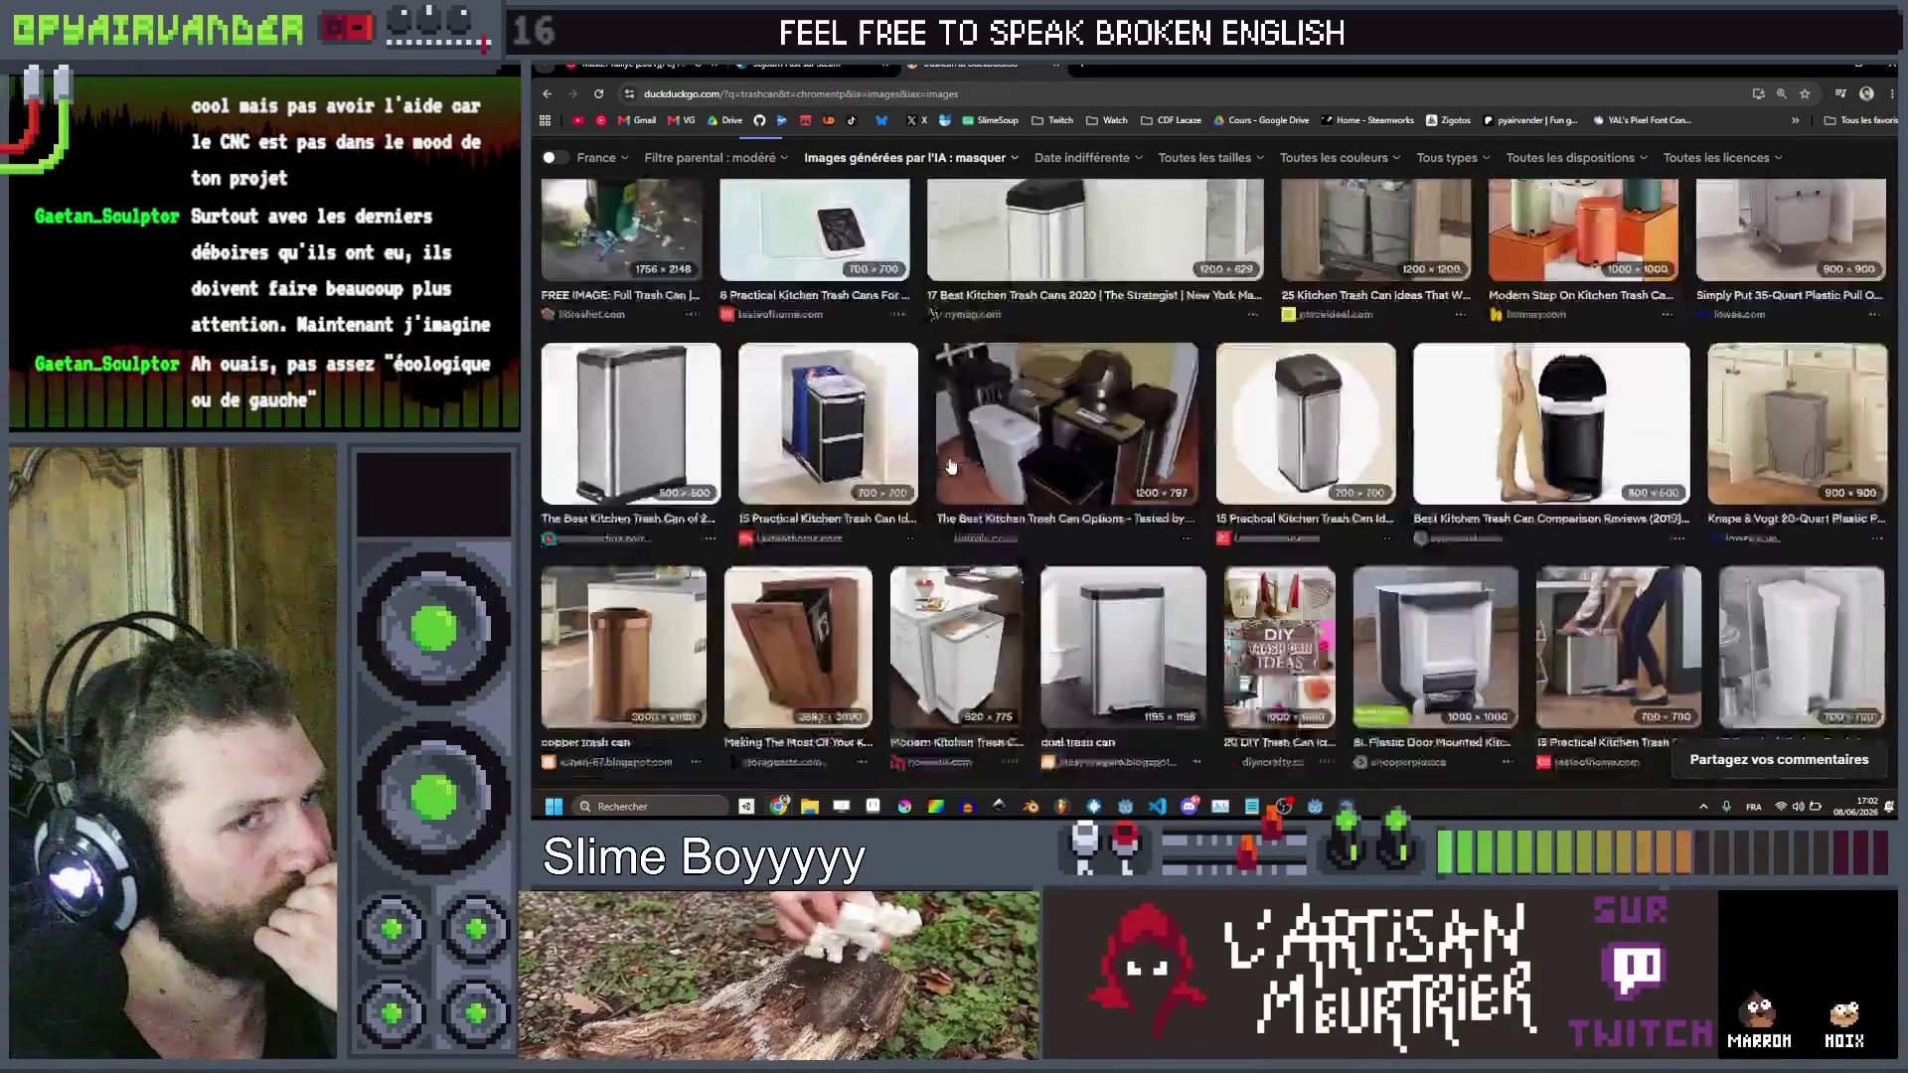
pyautogui.scroll(-10, 951, 466)
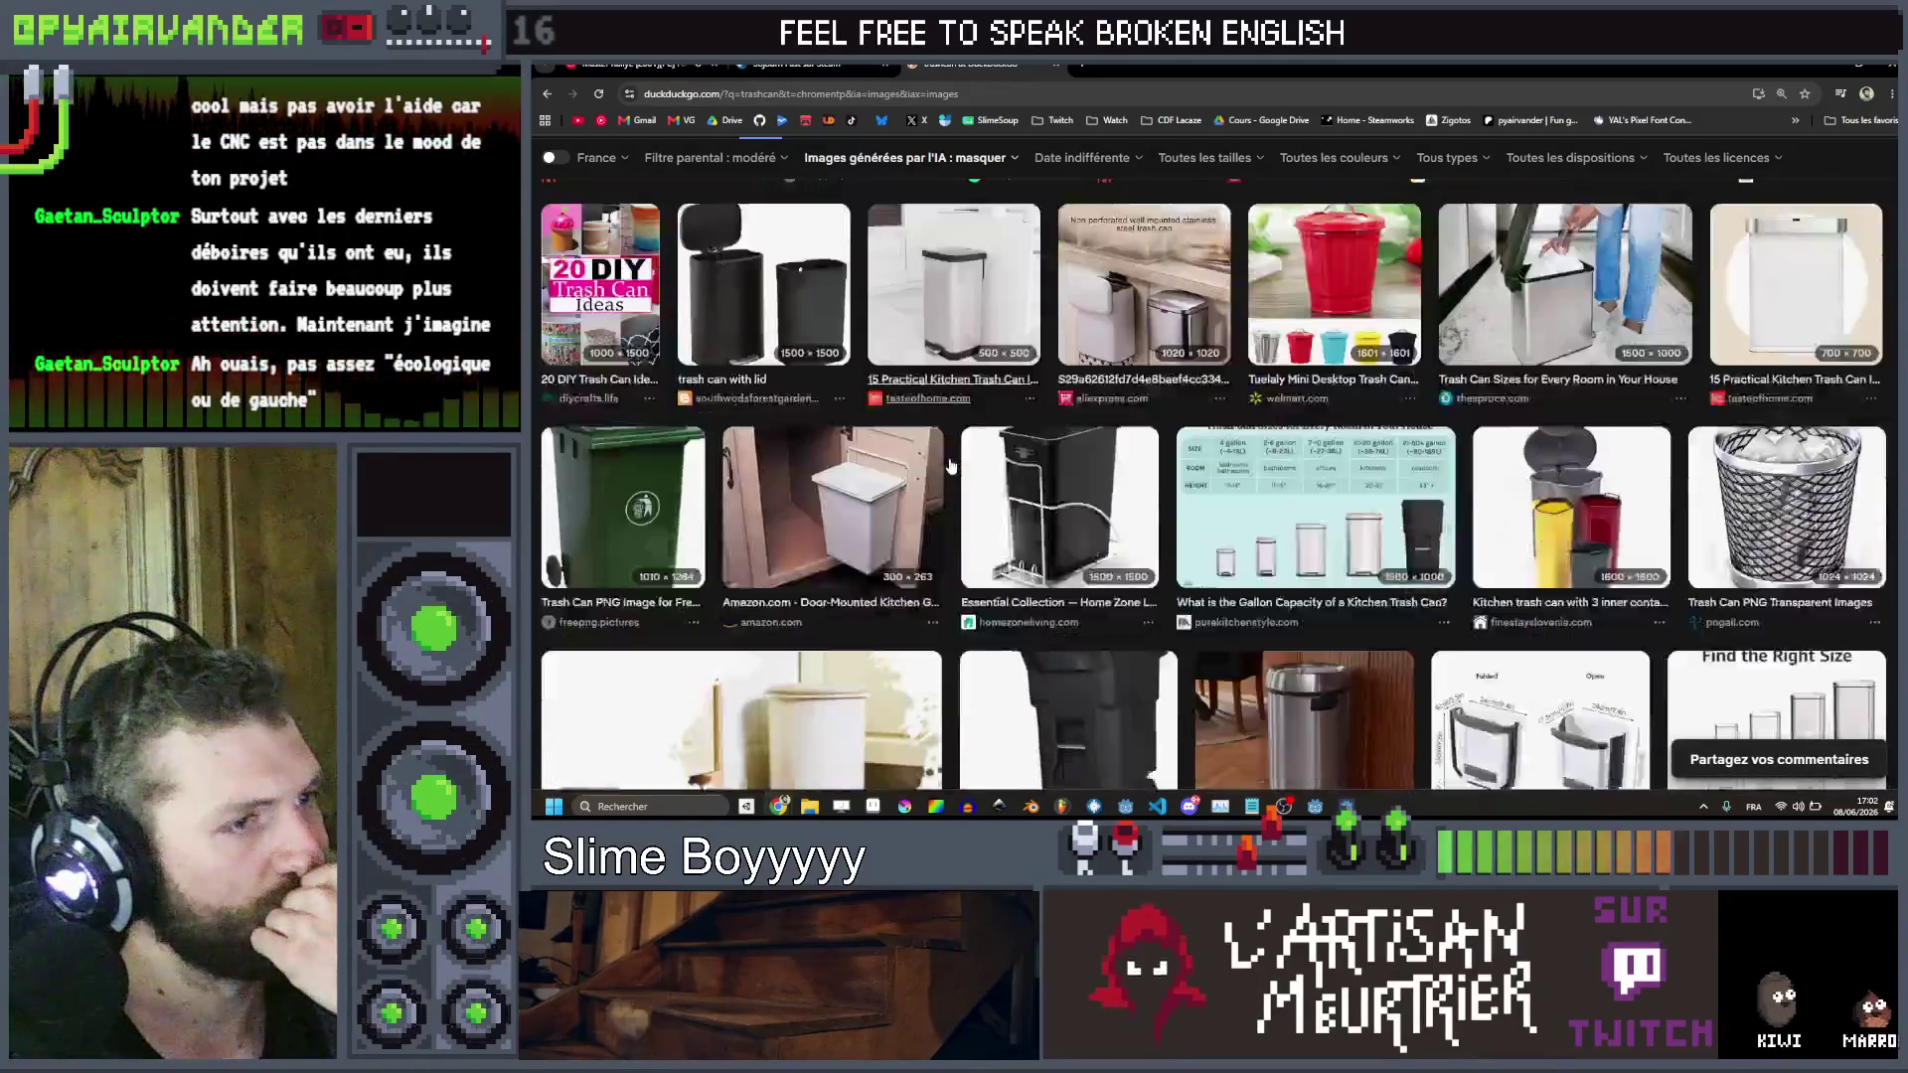
pyautogui.scroll(-5, 940, 474)
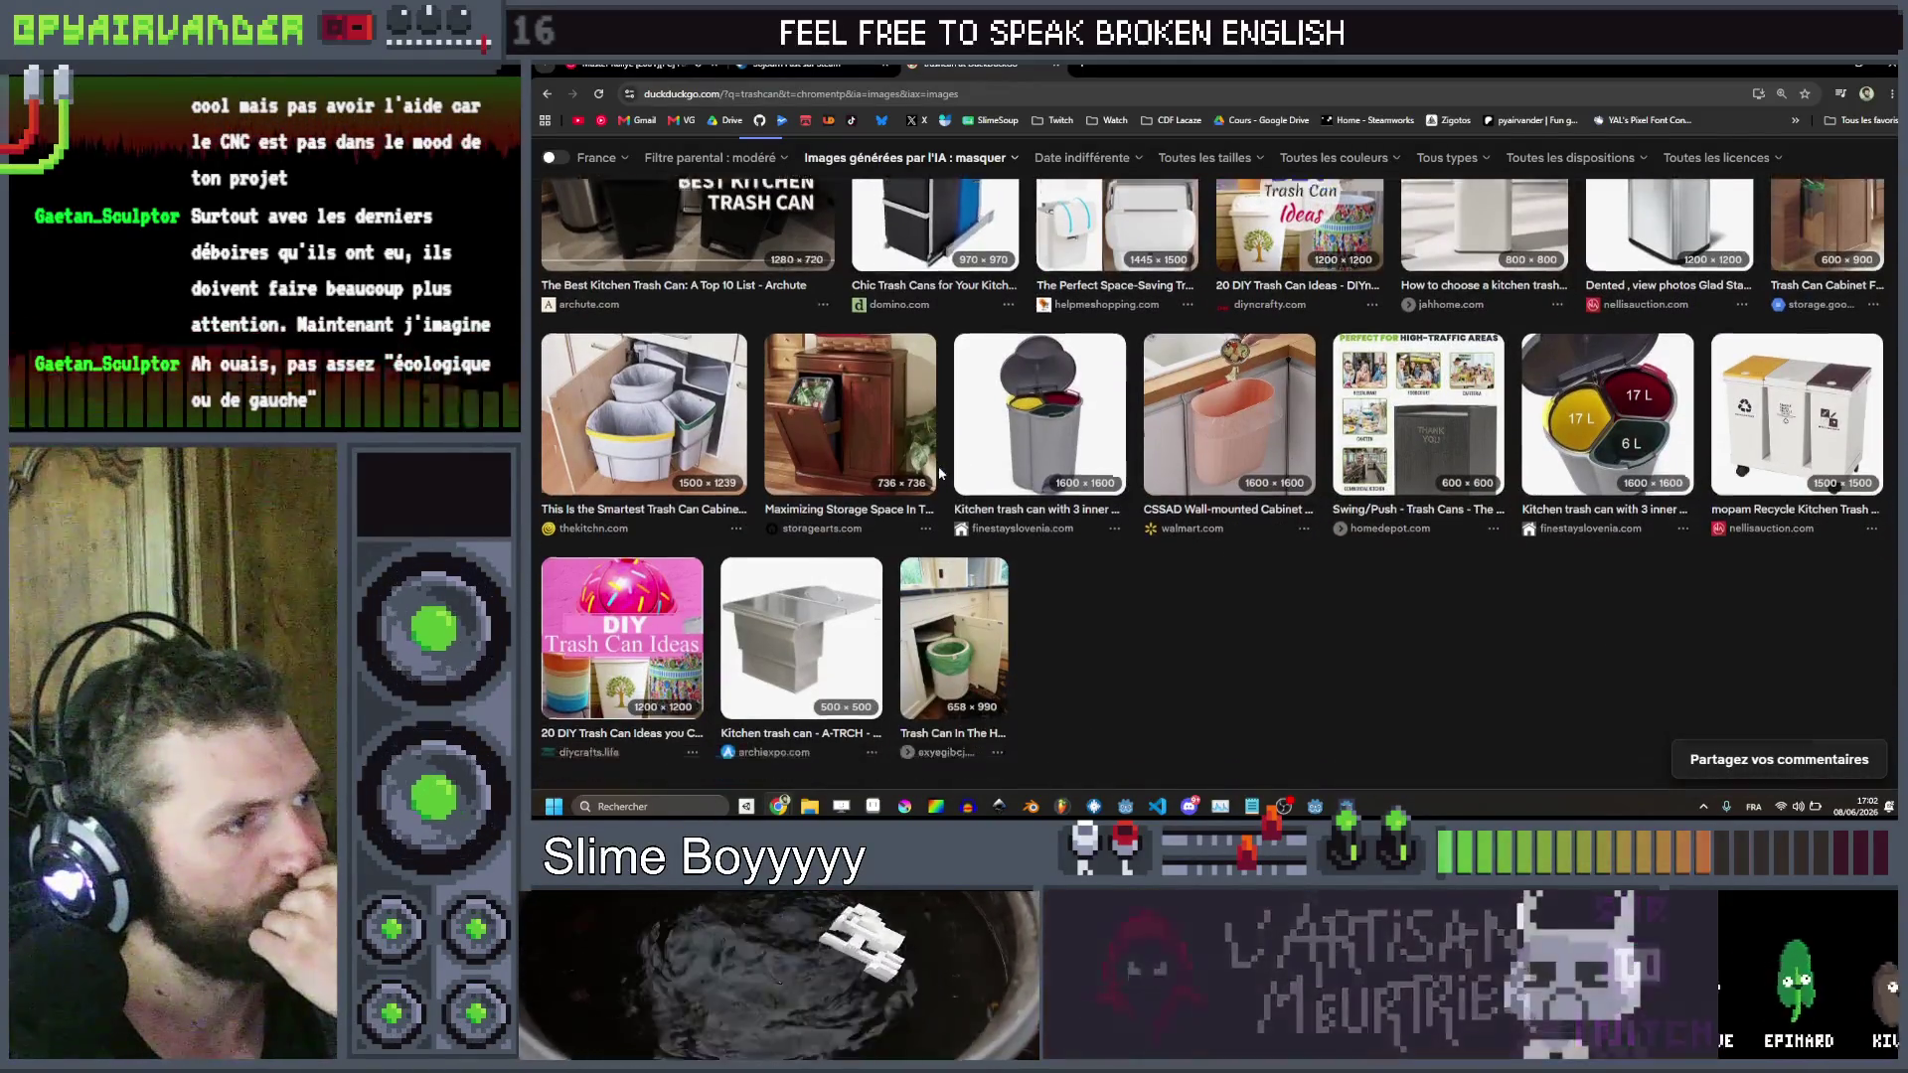
pyautogui.scroll(-10, 941, 474)
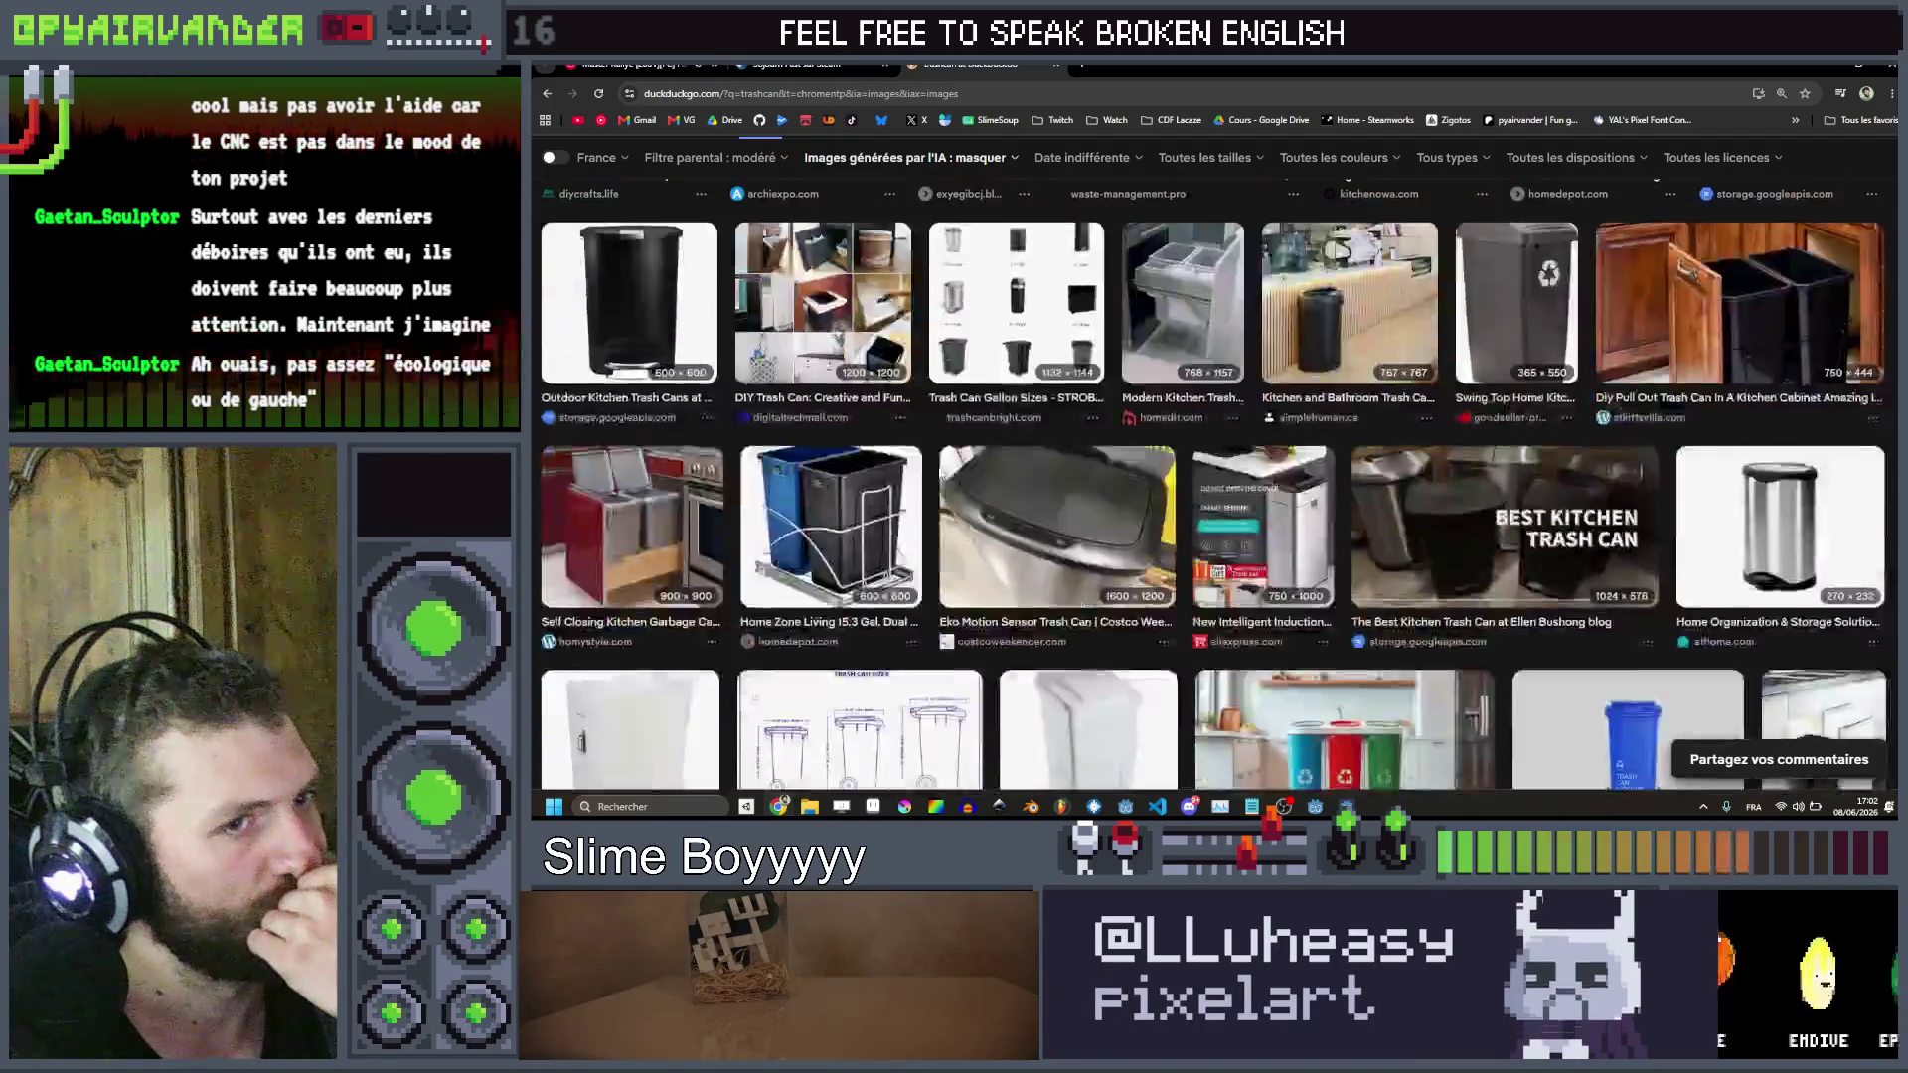
pyautogui.scroll(-4, 940, 474)
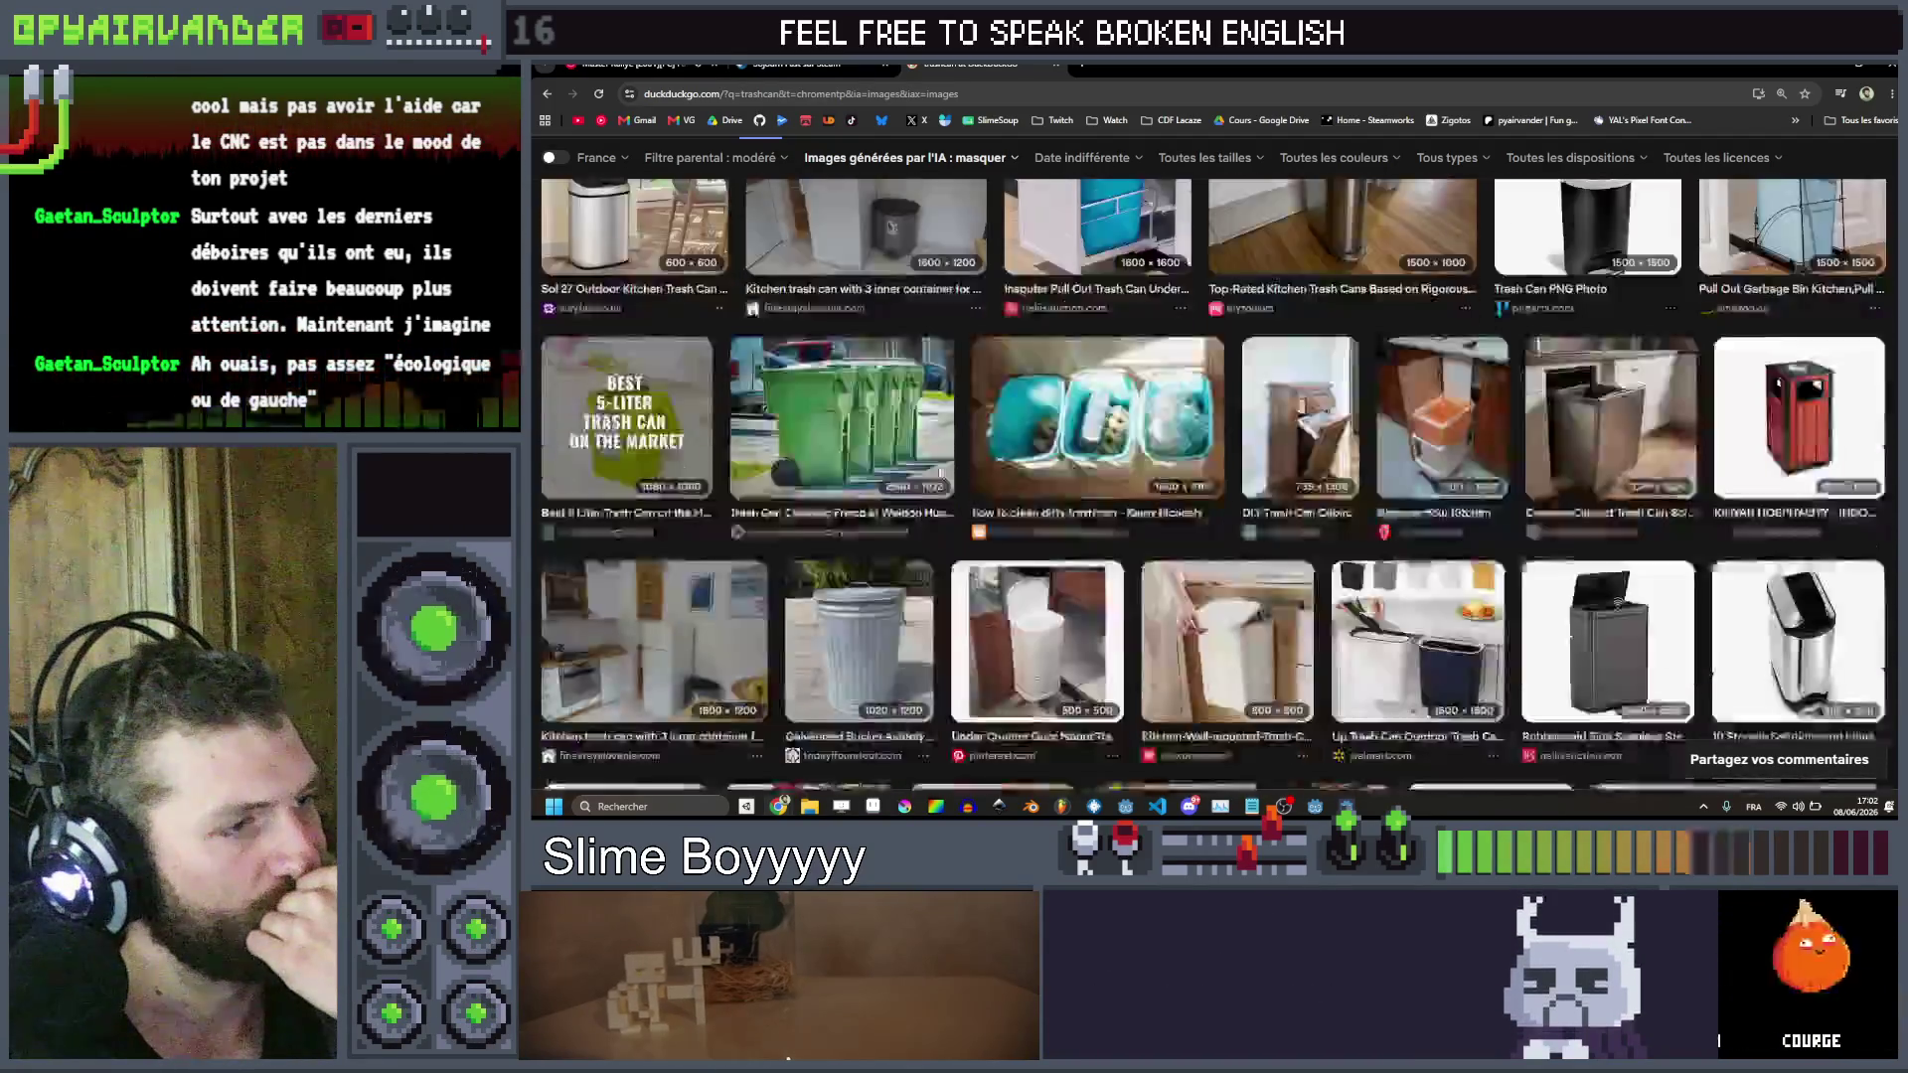
pyautogui.press('Home')
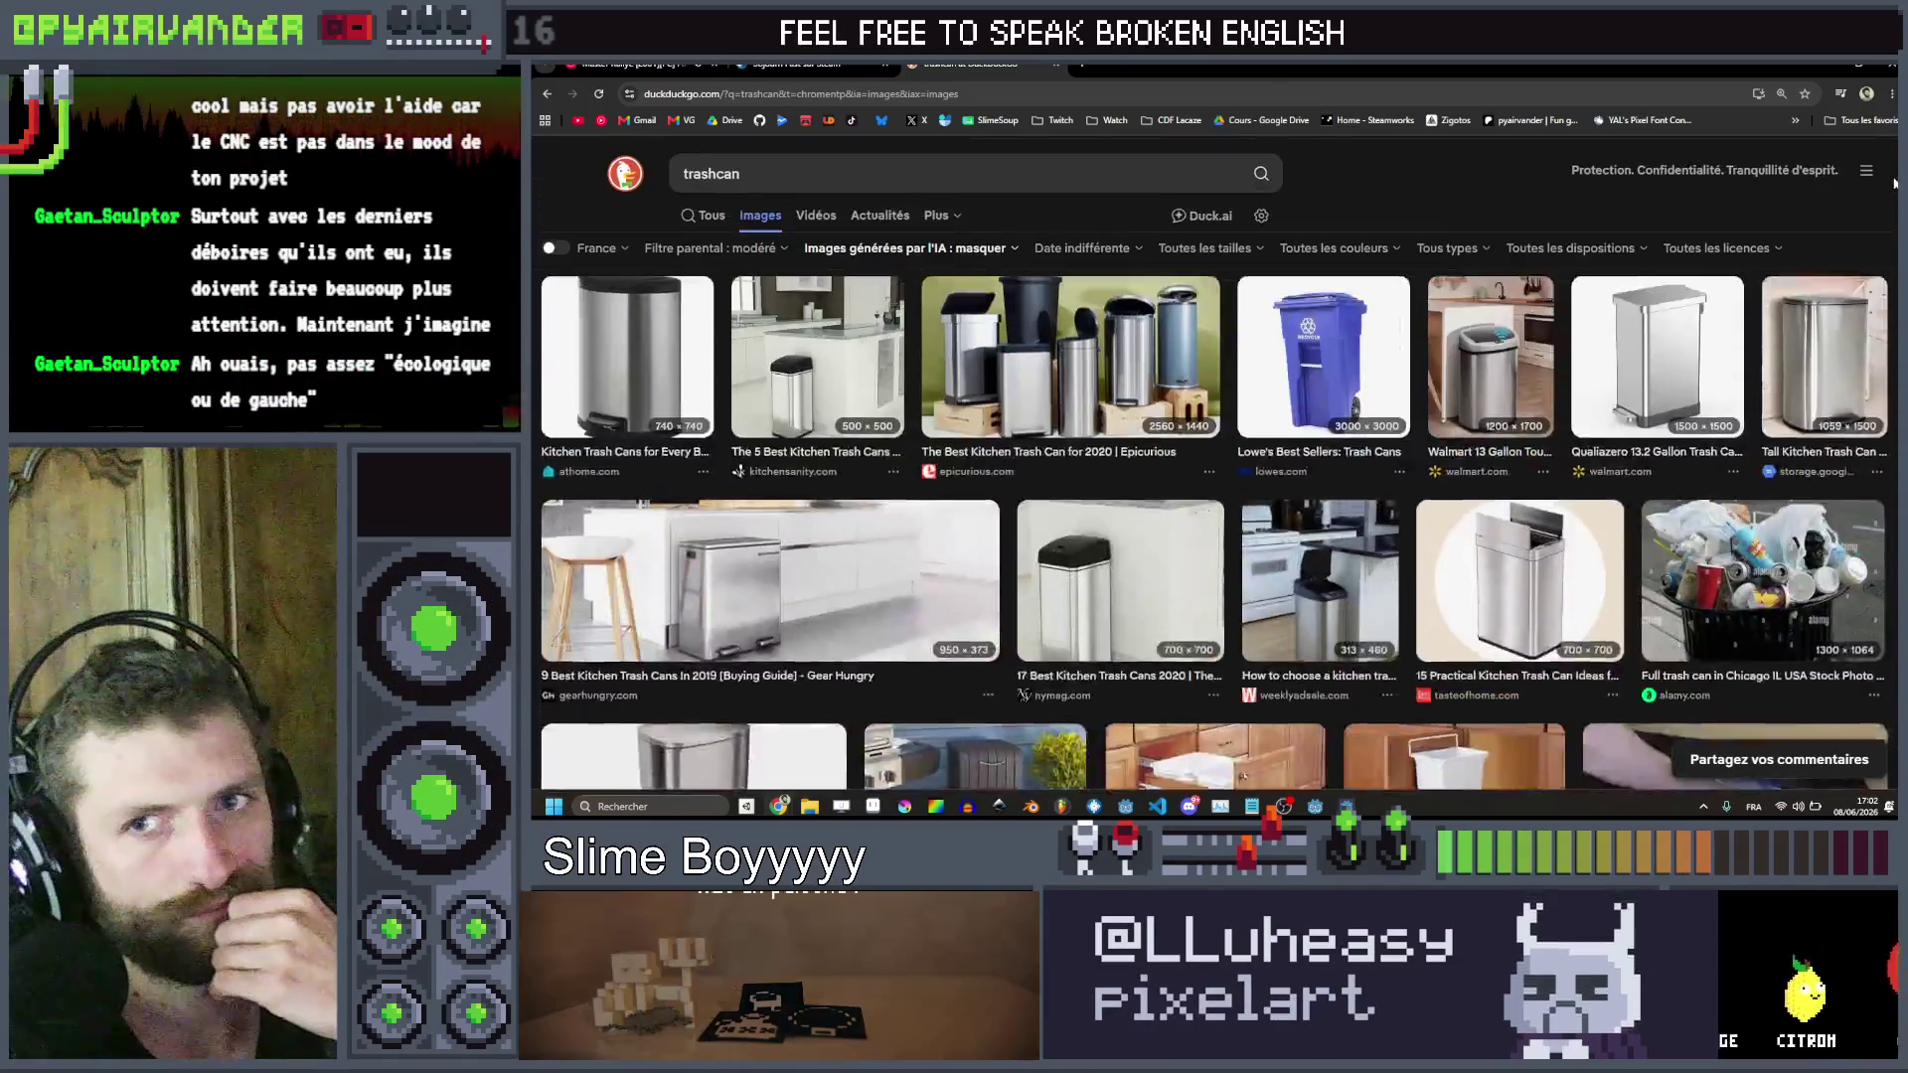
# Refine the DuckDuckGo image search to 'trashcan pixel art'
pyautogui.click(912, 175)
pyautogui.write('pixel art')
pyautogui.press('Return')
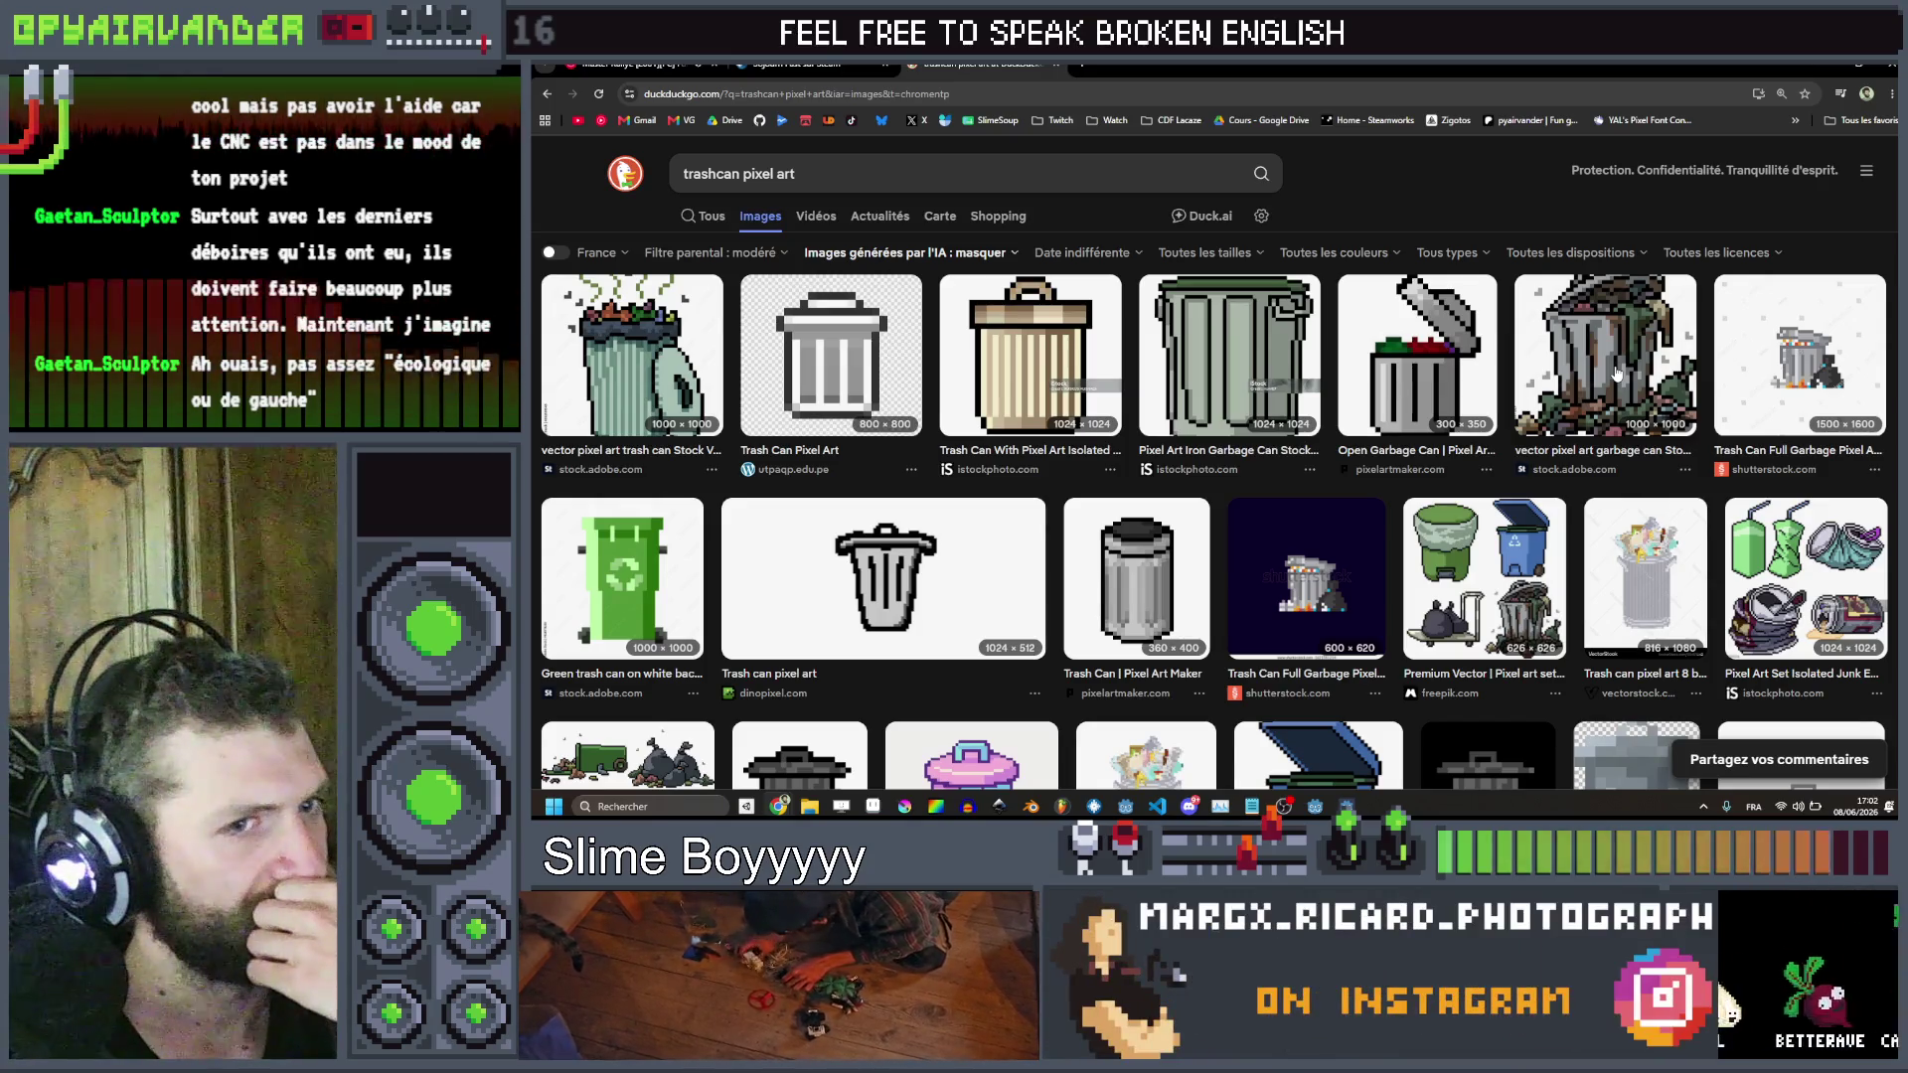
# Browse the pixel-art trash can results, then minimize the browser to return to Aseprite
pyautogui.scroll(-3, 1617, 373)
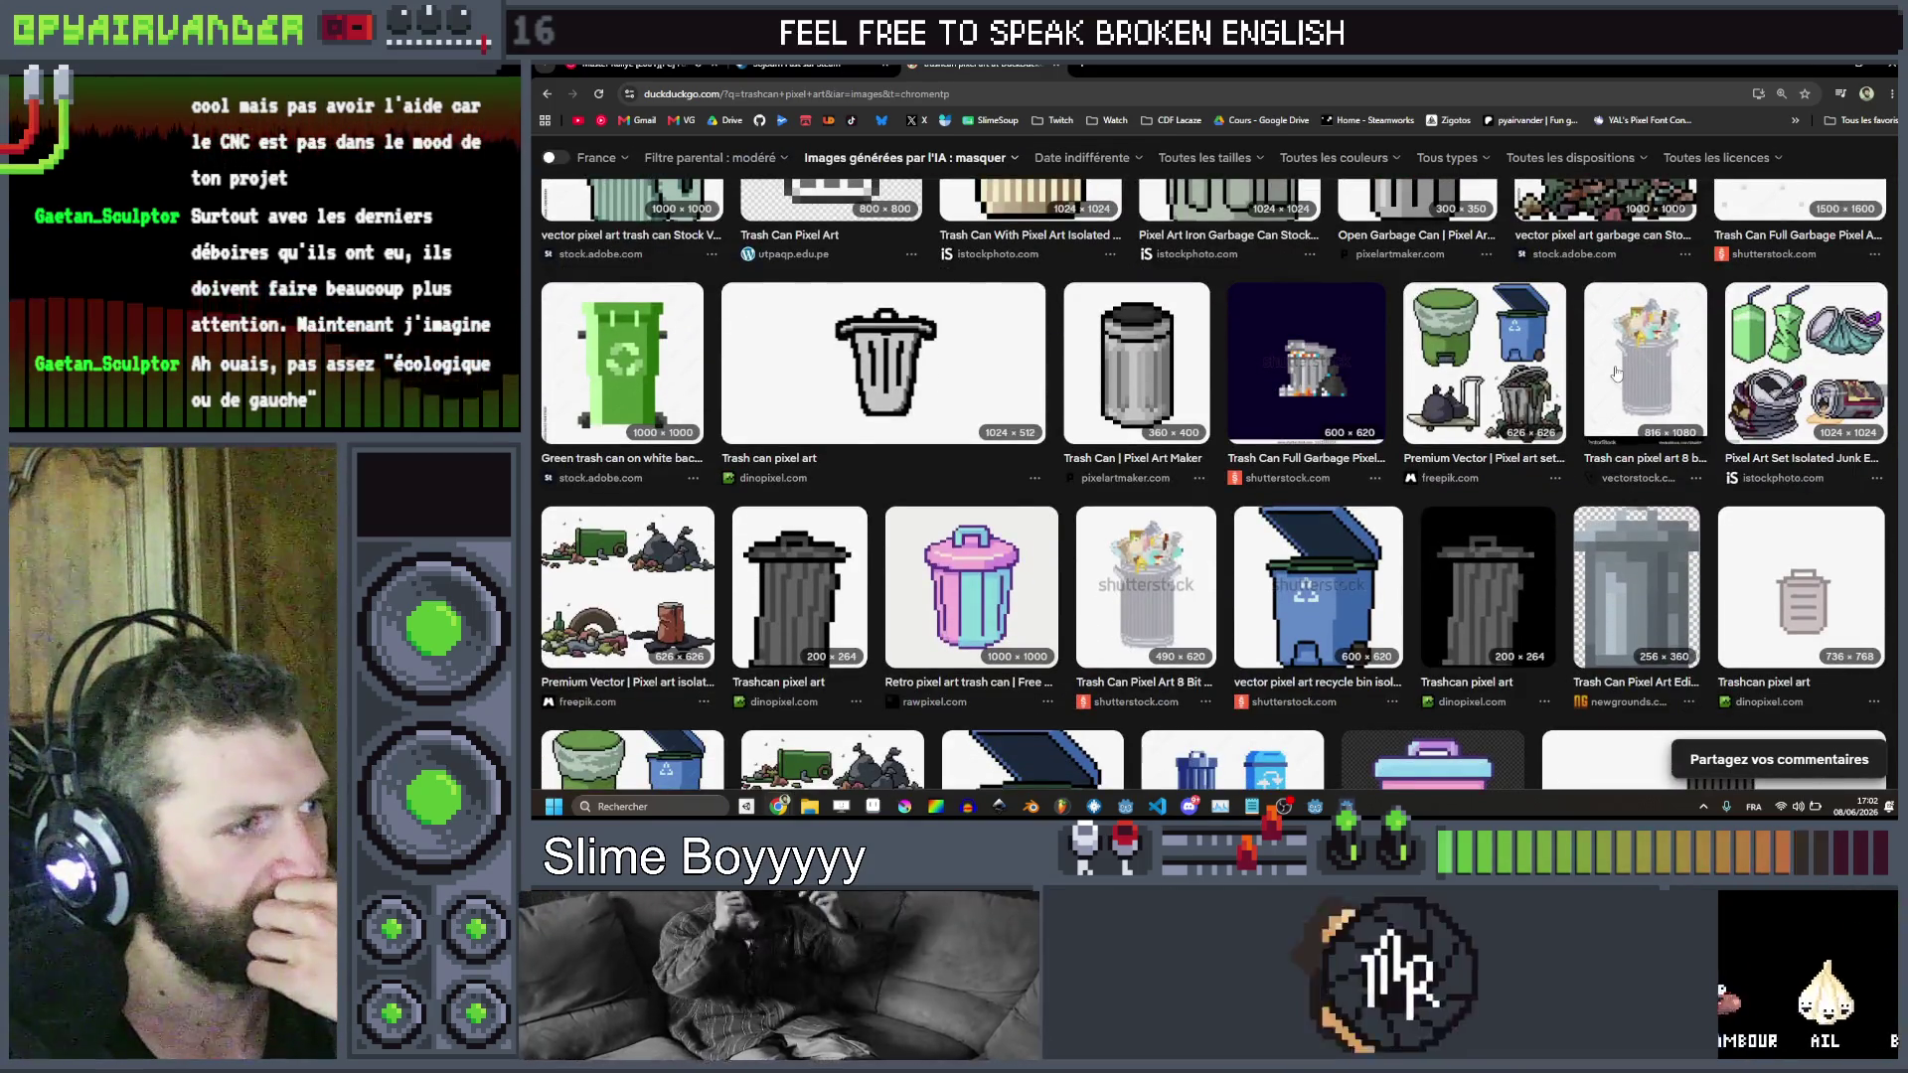
pyautogui.scroll(-5, 1617, 373)
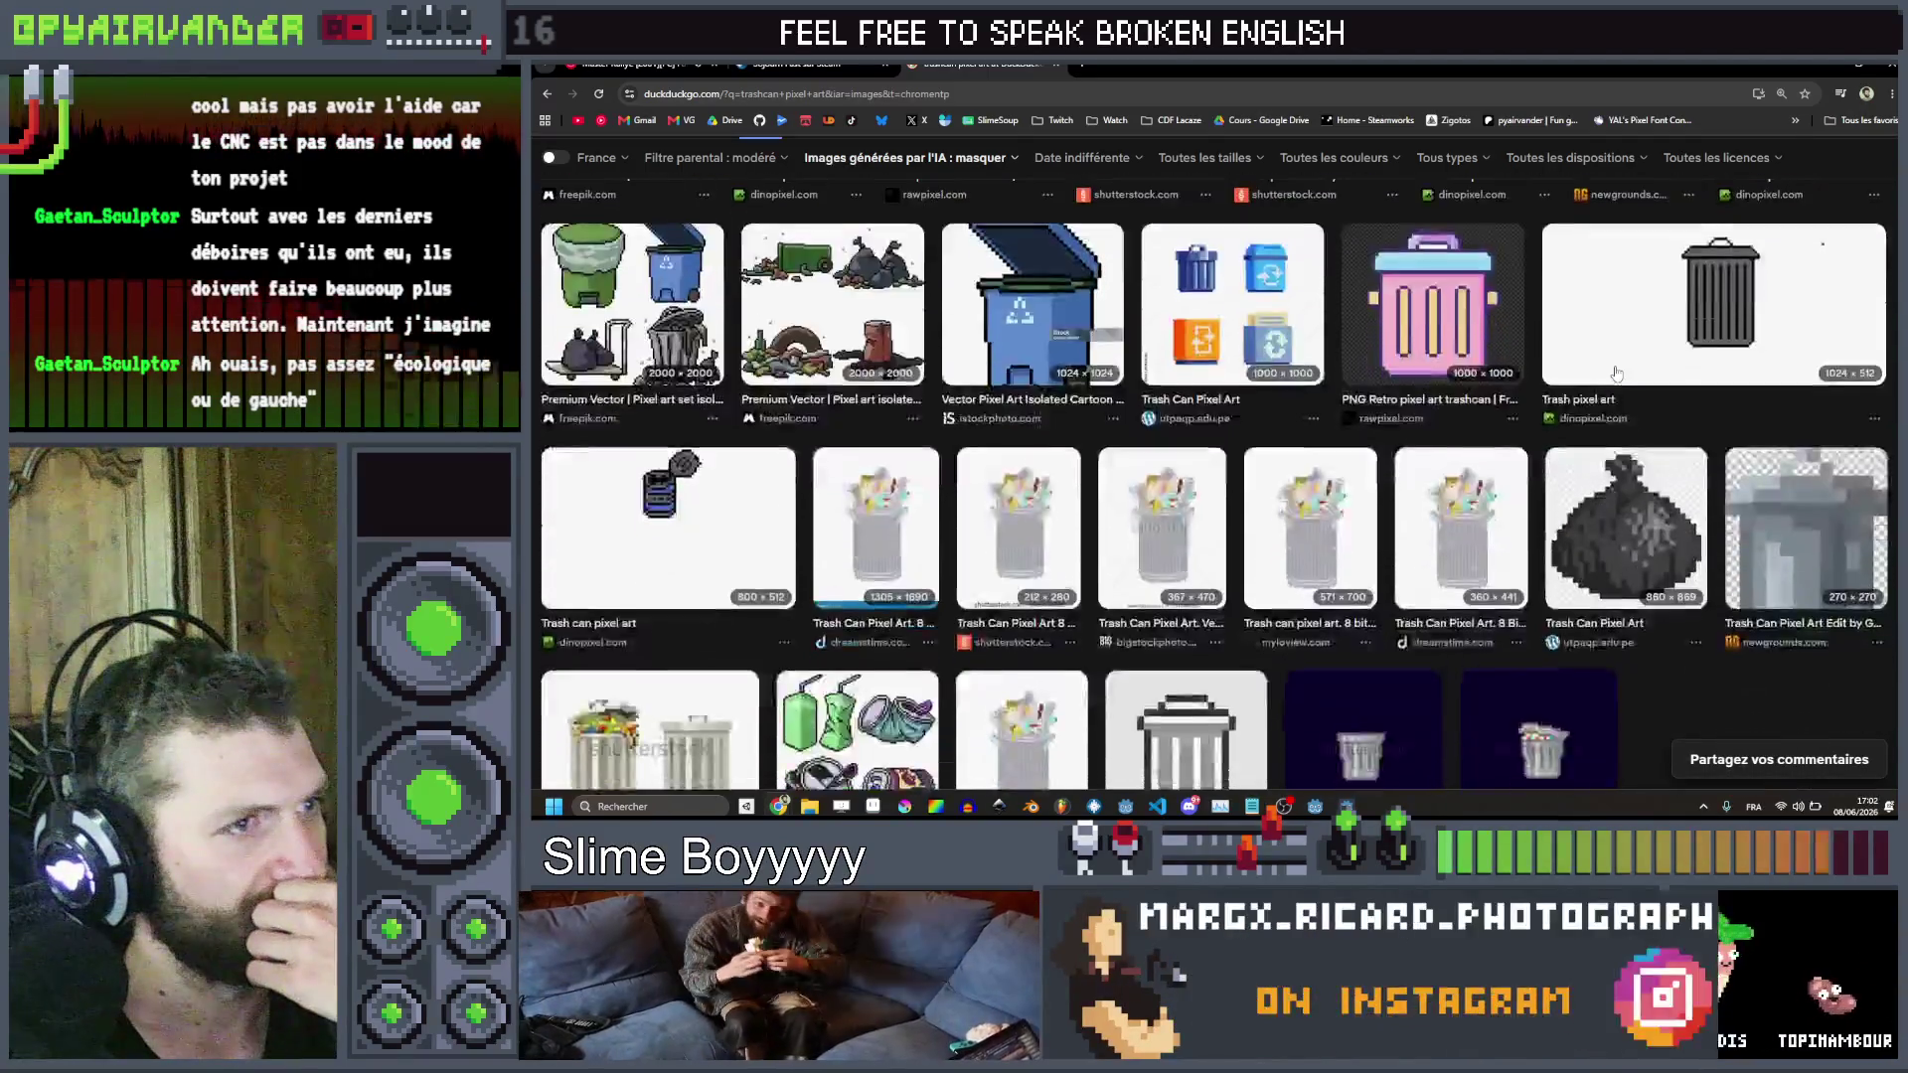
pyautogui.scroll(-4, 1617, 374)
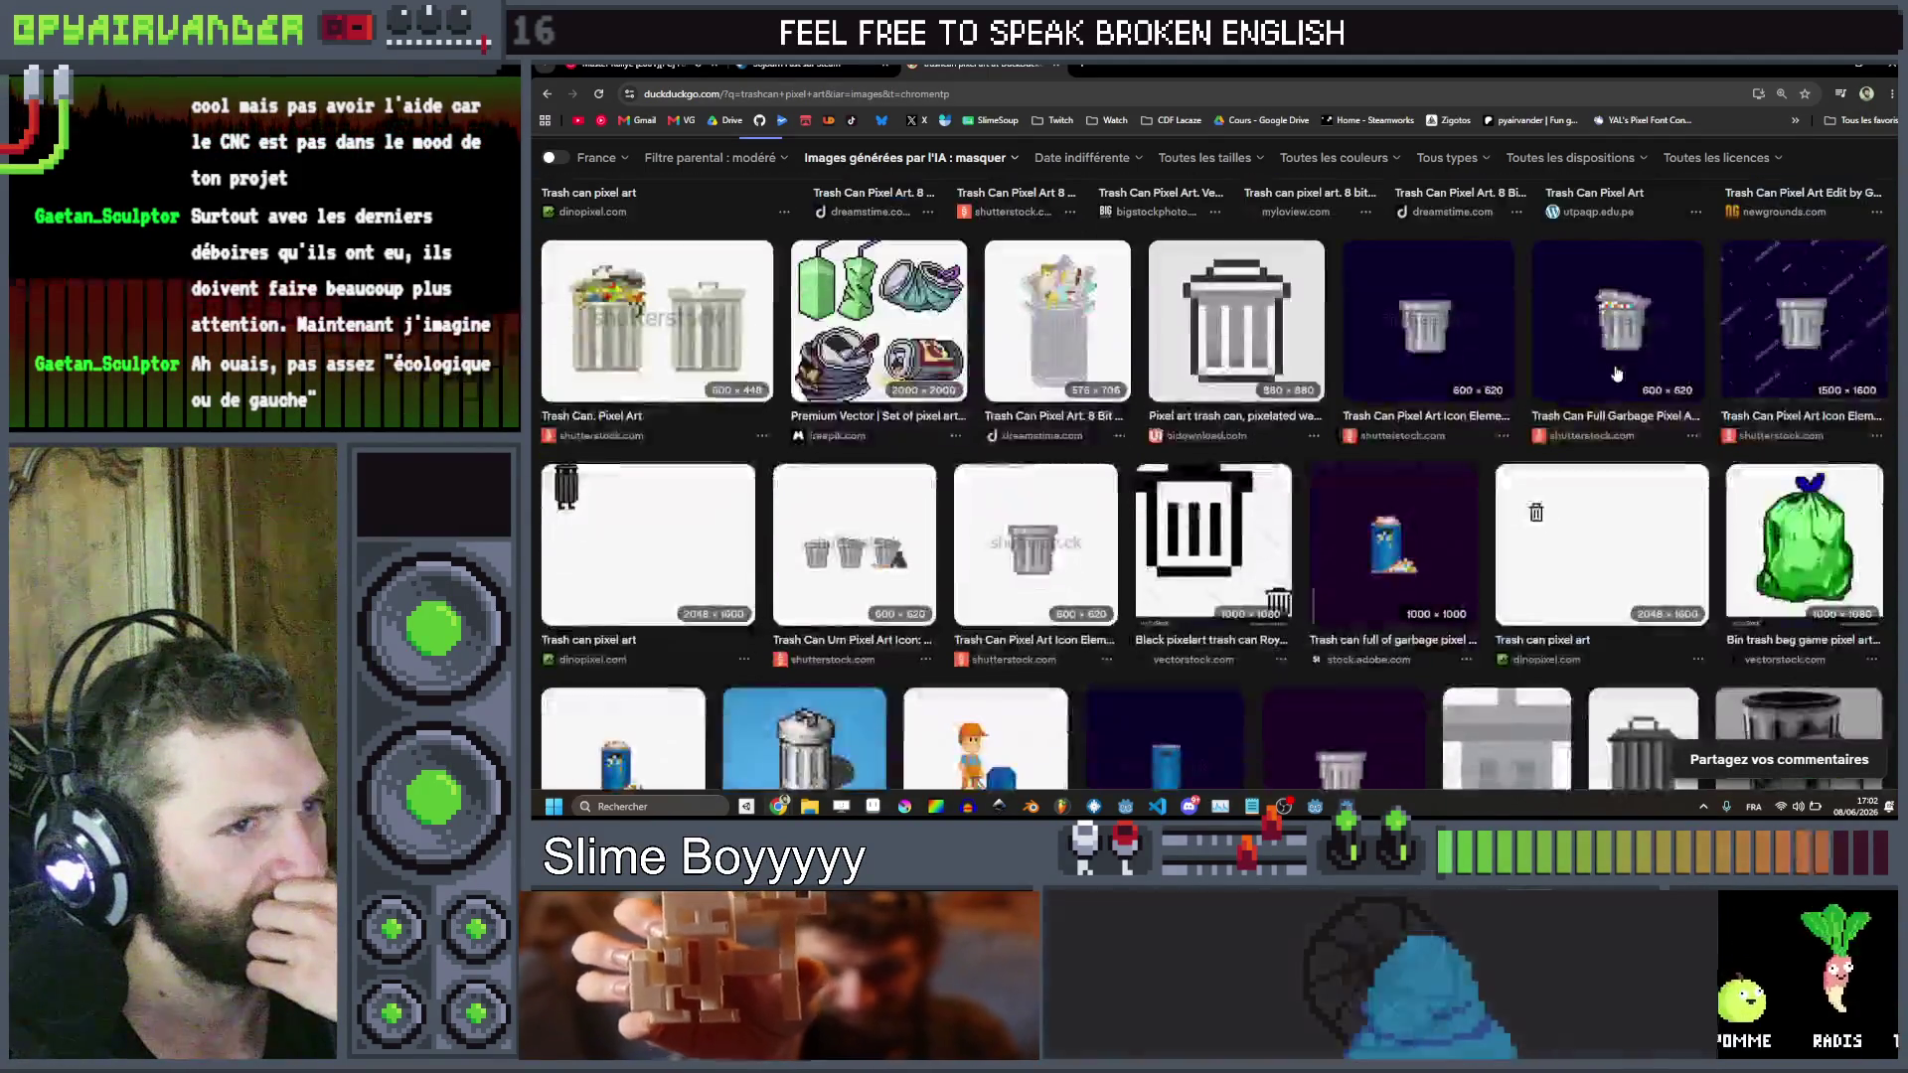
pyautogui.scroll(-2, 1616, 374)
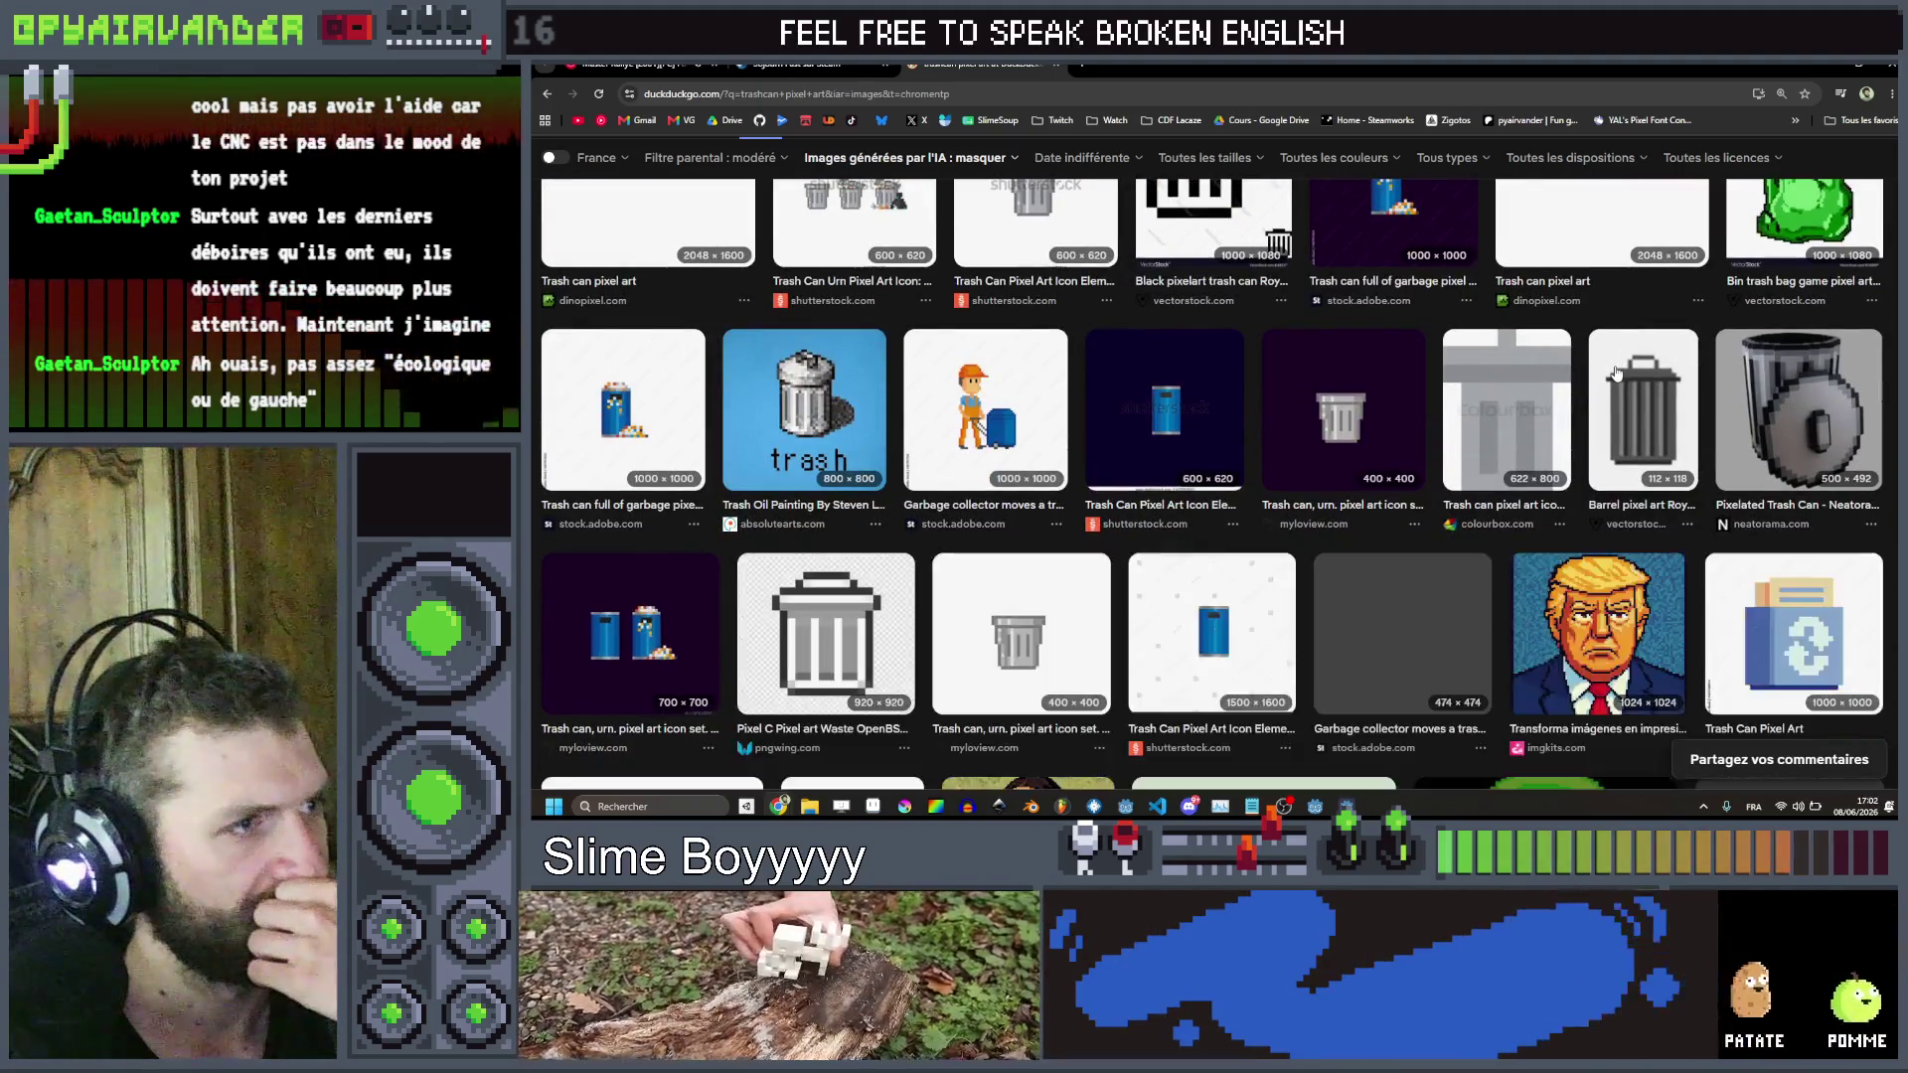
pyautogui.scroll(-2, 1617, 373)
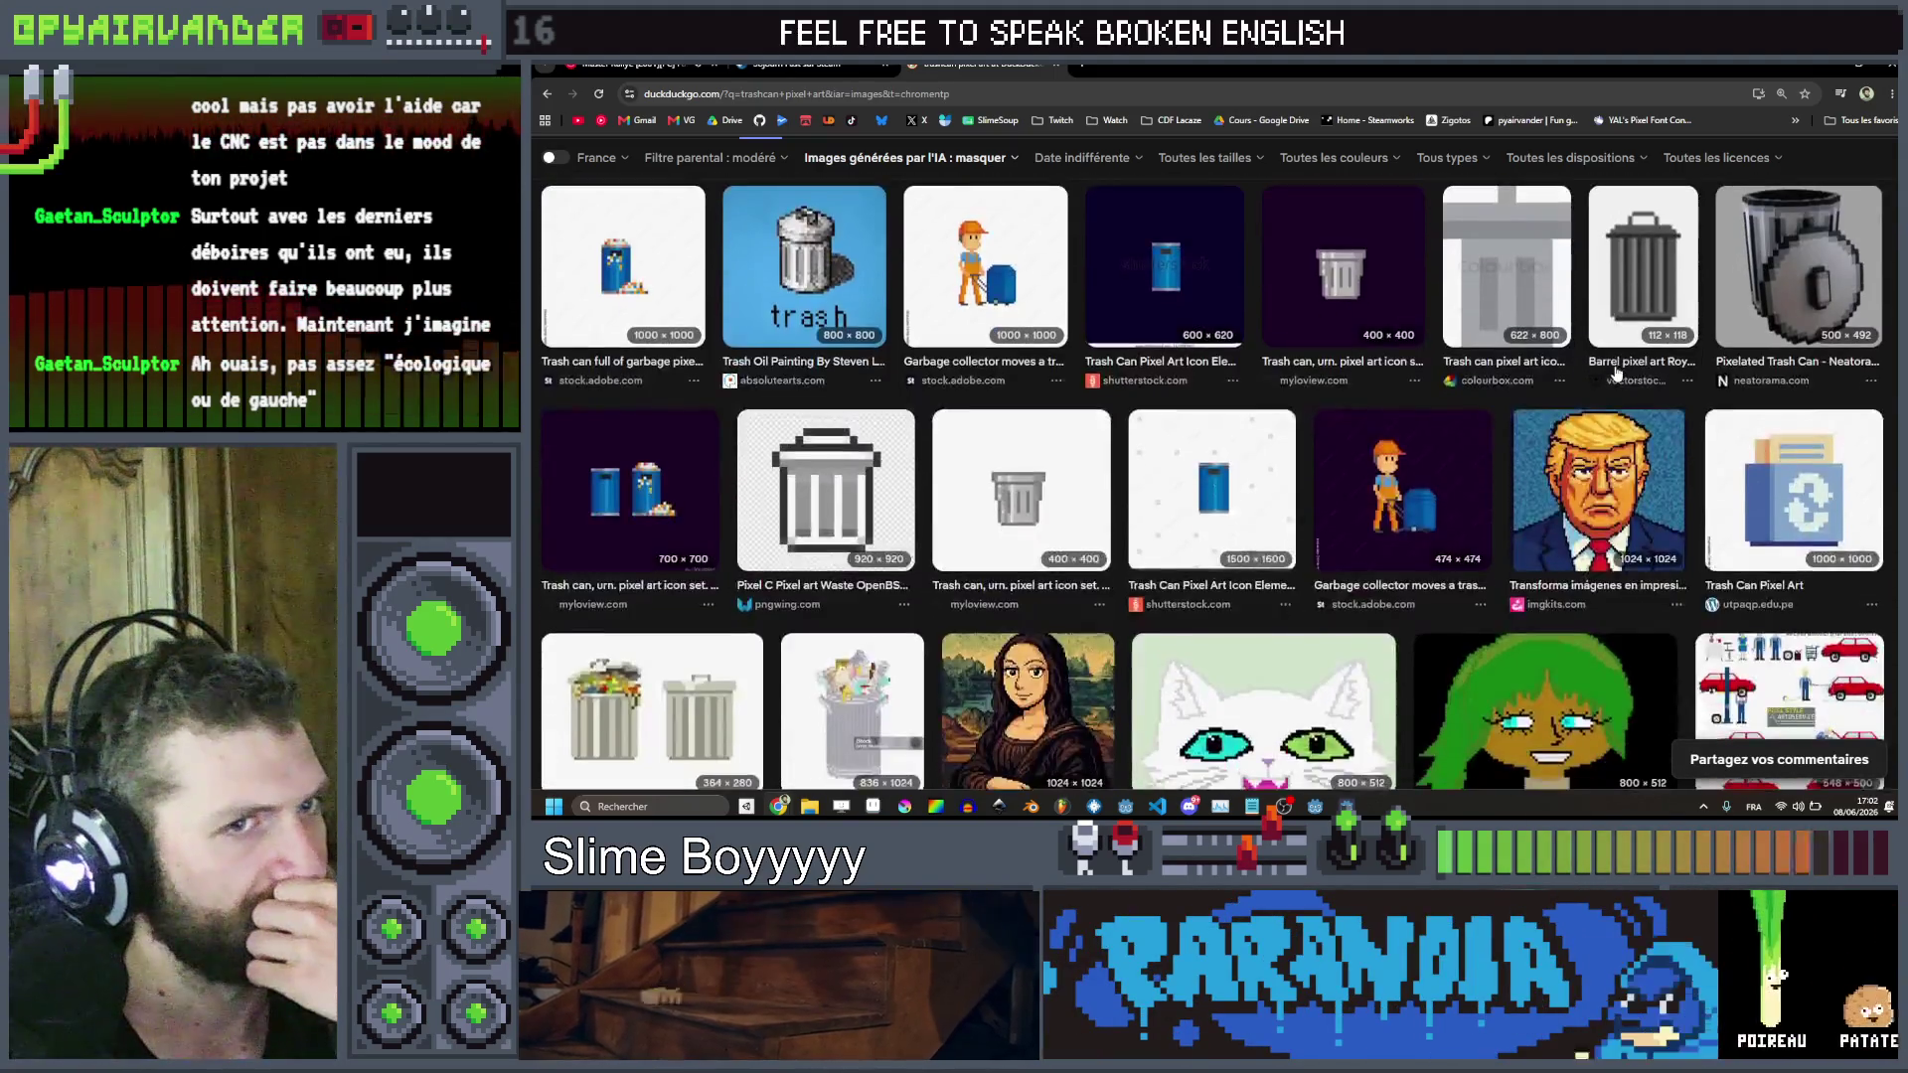
pyautogui.scroll(-4, 1616, 374)
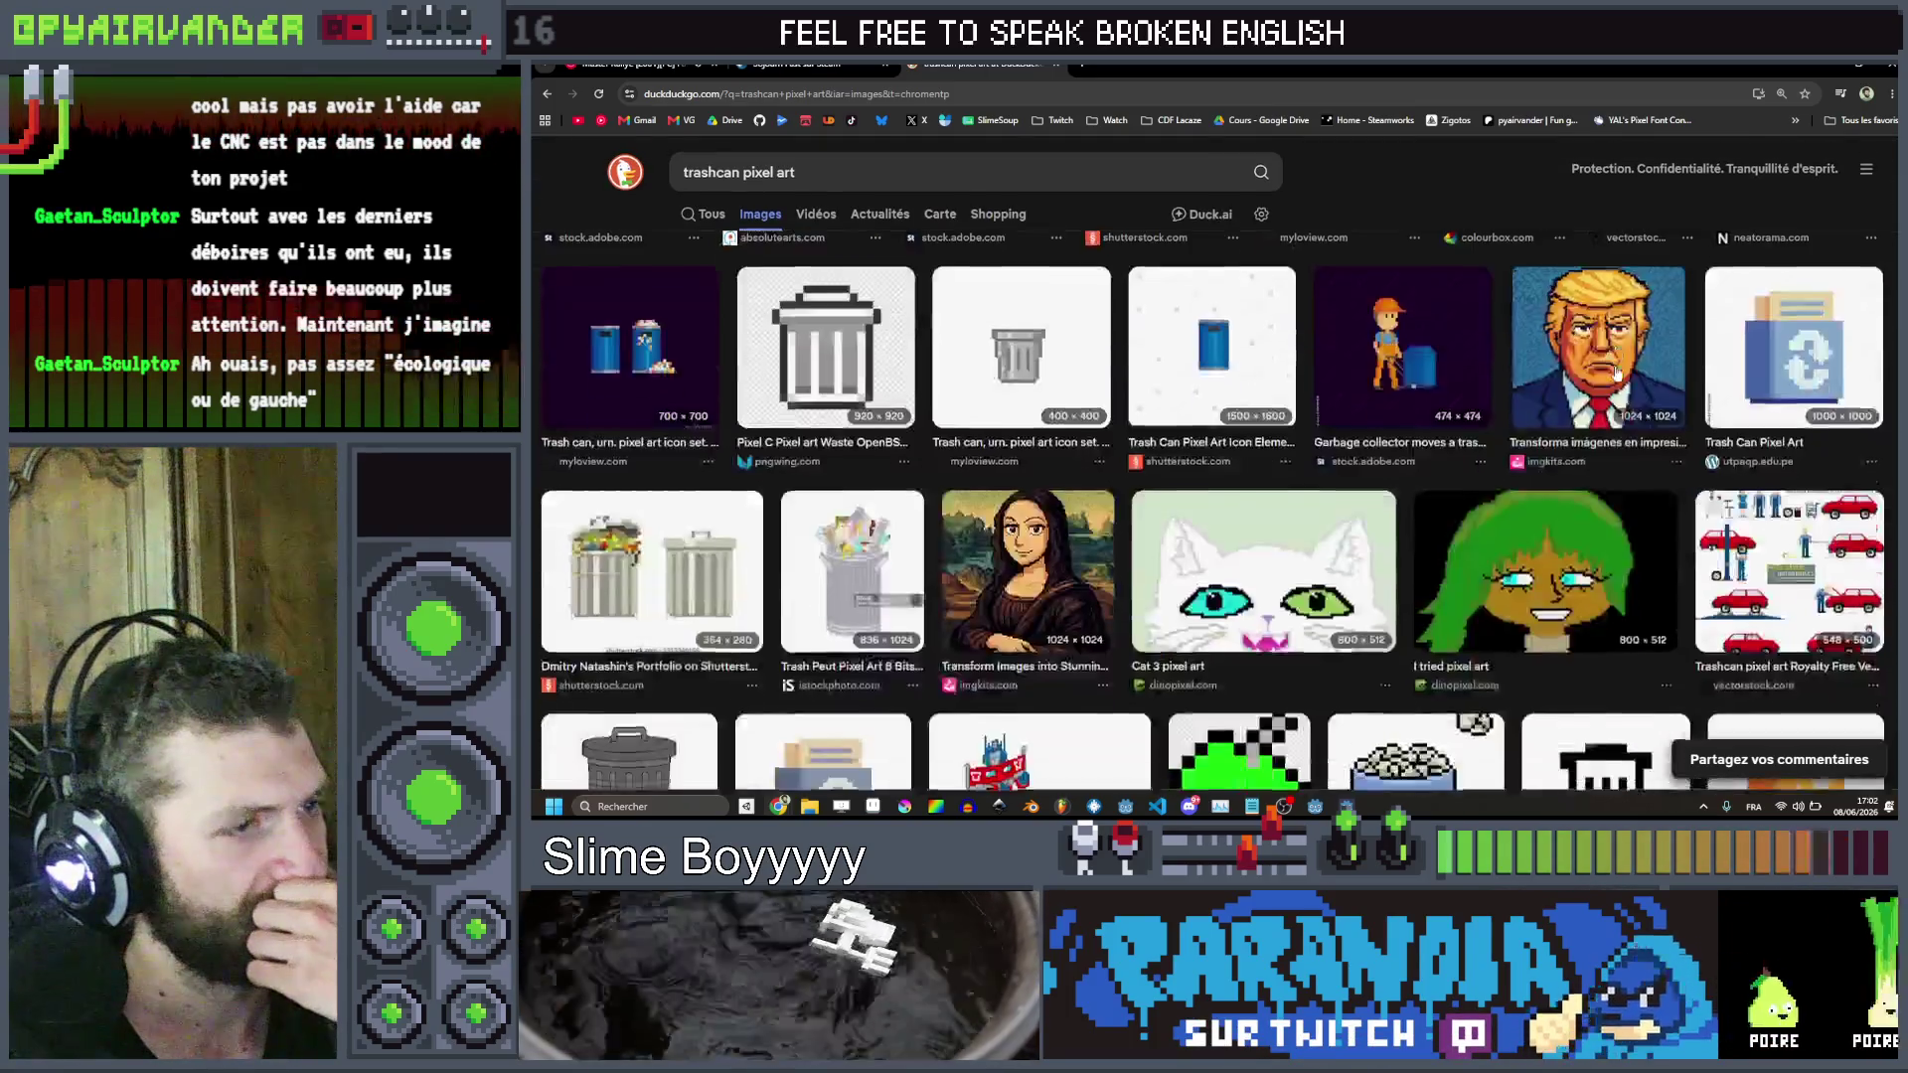
pyautogui.scroll(-3, 1616, 373)
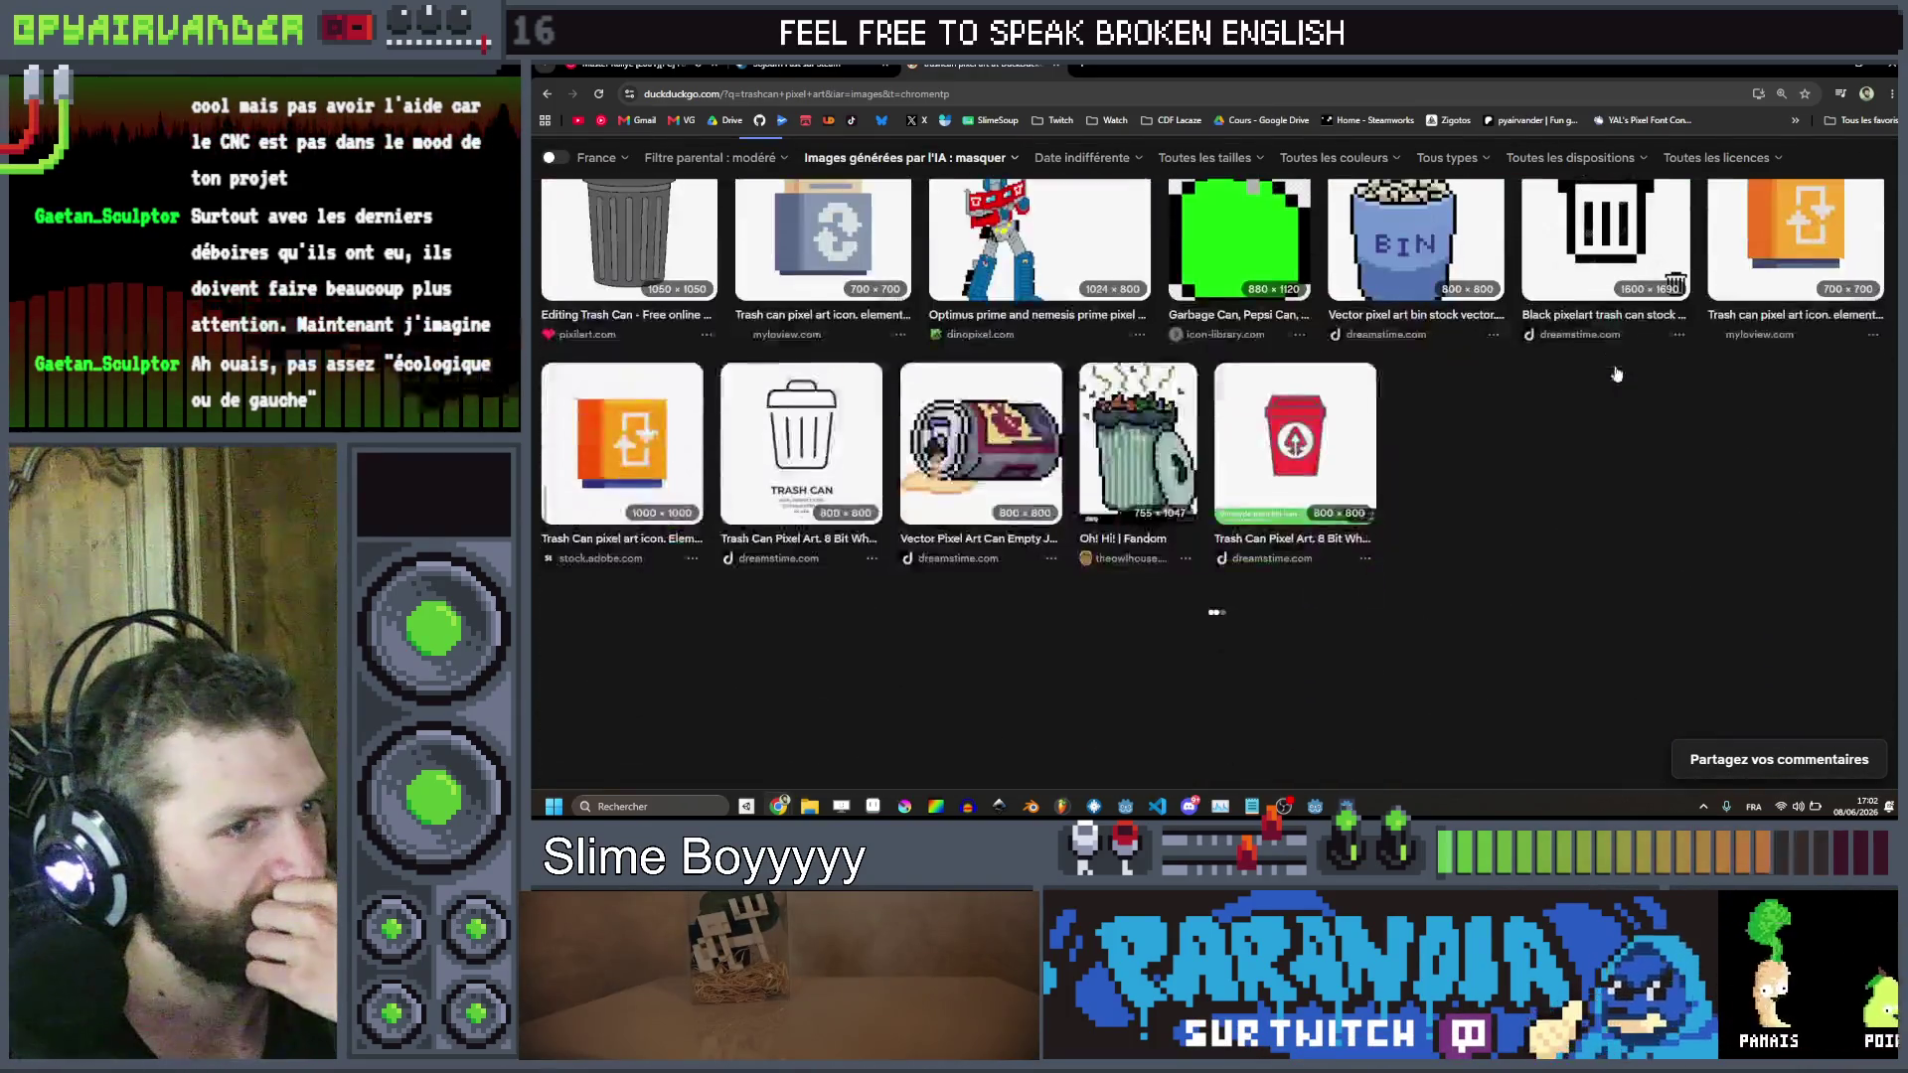
pyautogui.scroll(4, 1617, 374)
pyautogui.scroll(-10, 1617, 373)
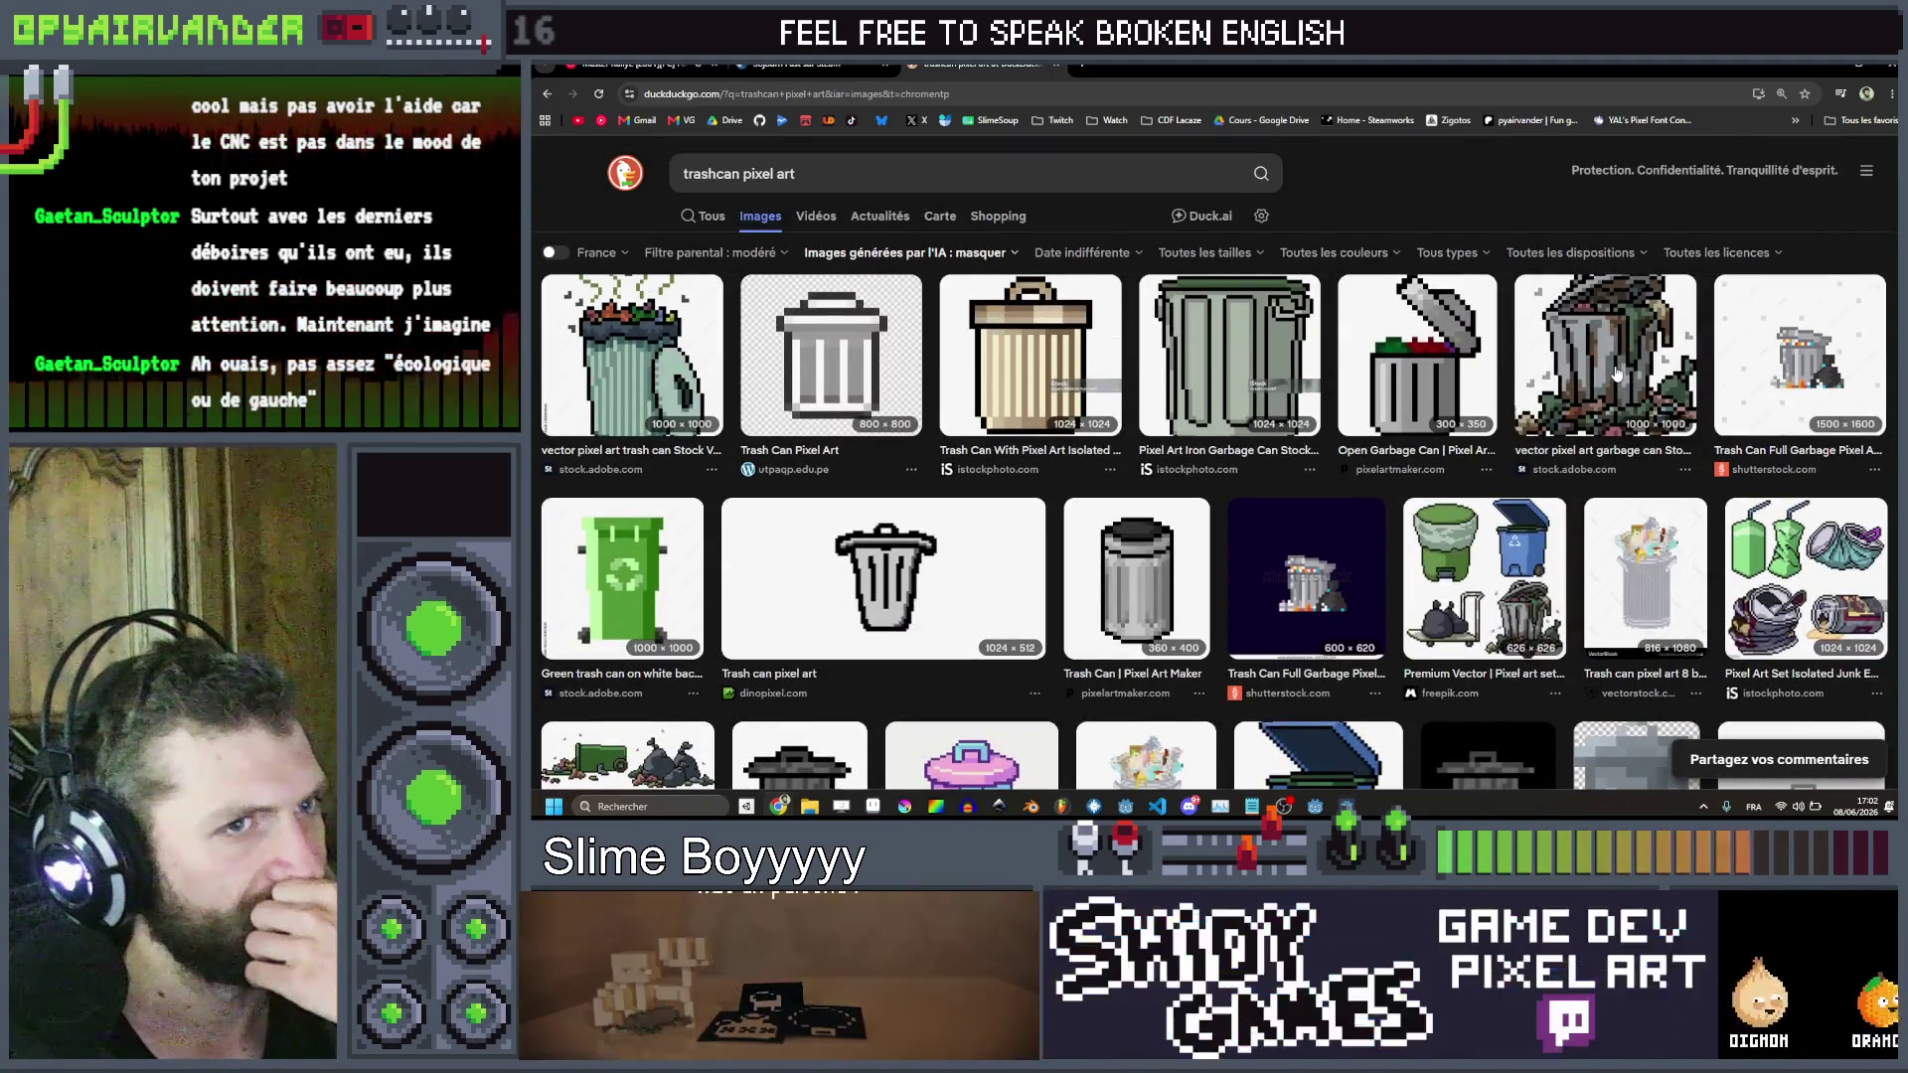
pyautogui.click(1834, 68)
# Pick a light teal highlight colour and switch to the 1px Pencil
pyautogui.scroll(2, 1431, 404)
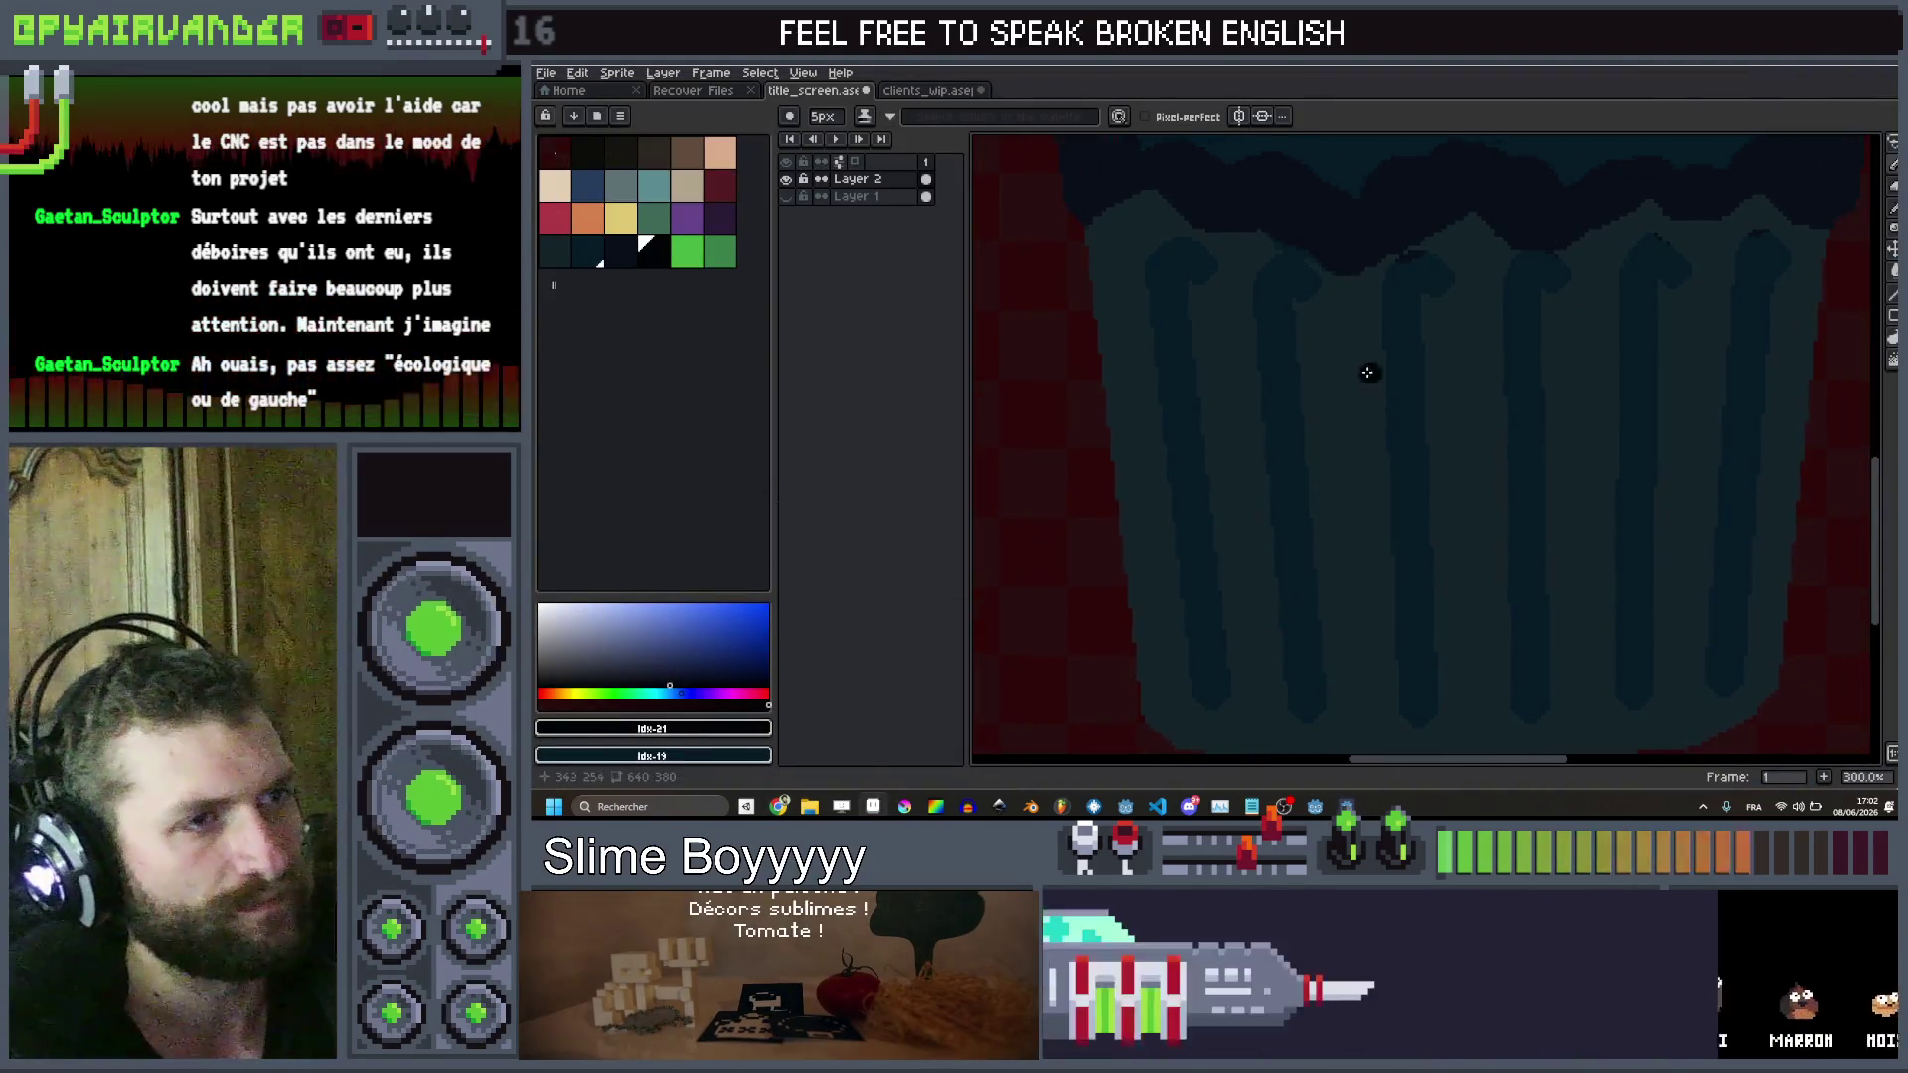
pyautogui.moveTo(596, 264); pyautogui.dragTo(621, 254)
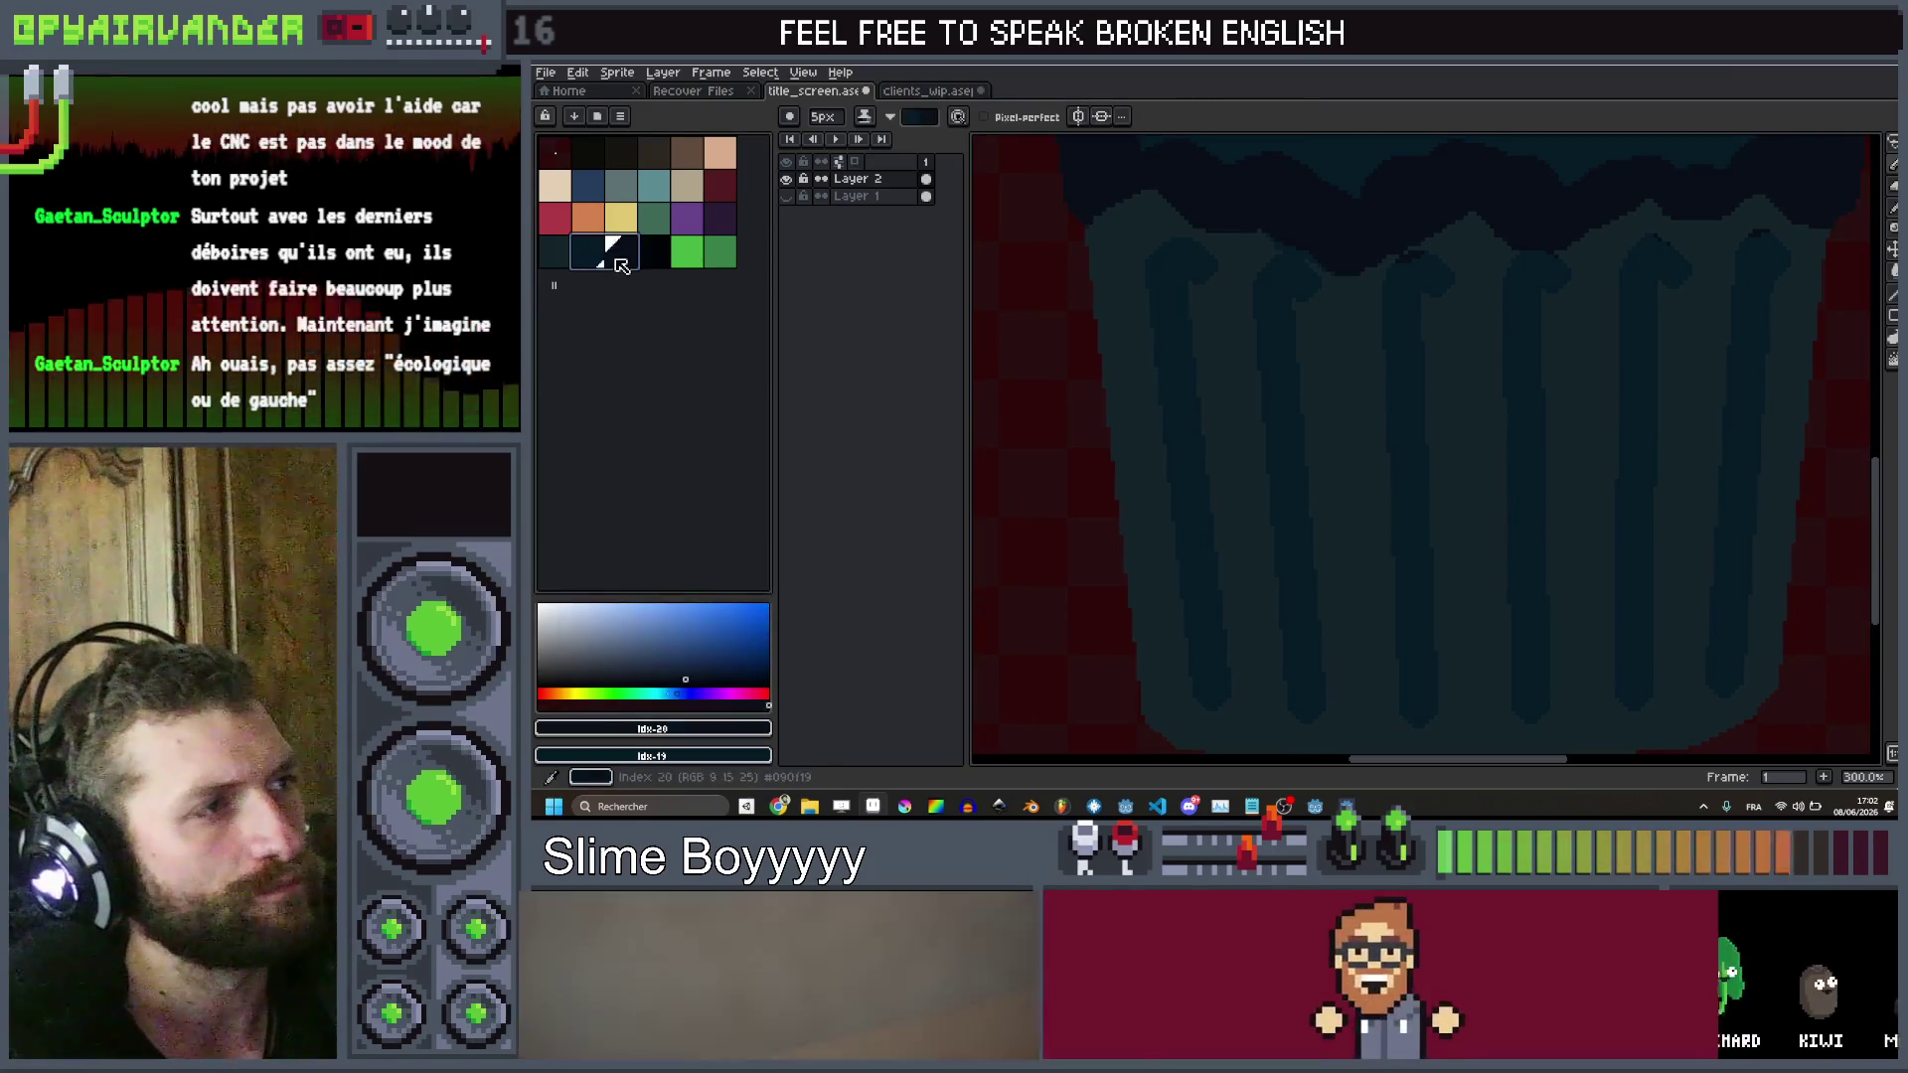
pyautogui.press('x')
pyautogui.press('-')
pyautogui.press('-')
pyautogui.press('-')
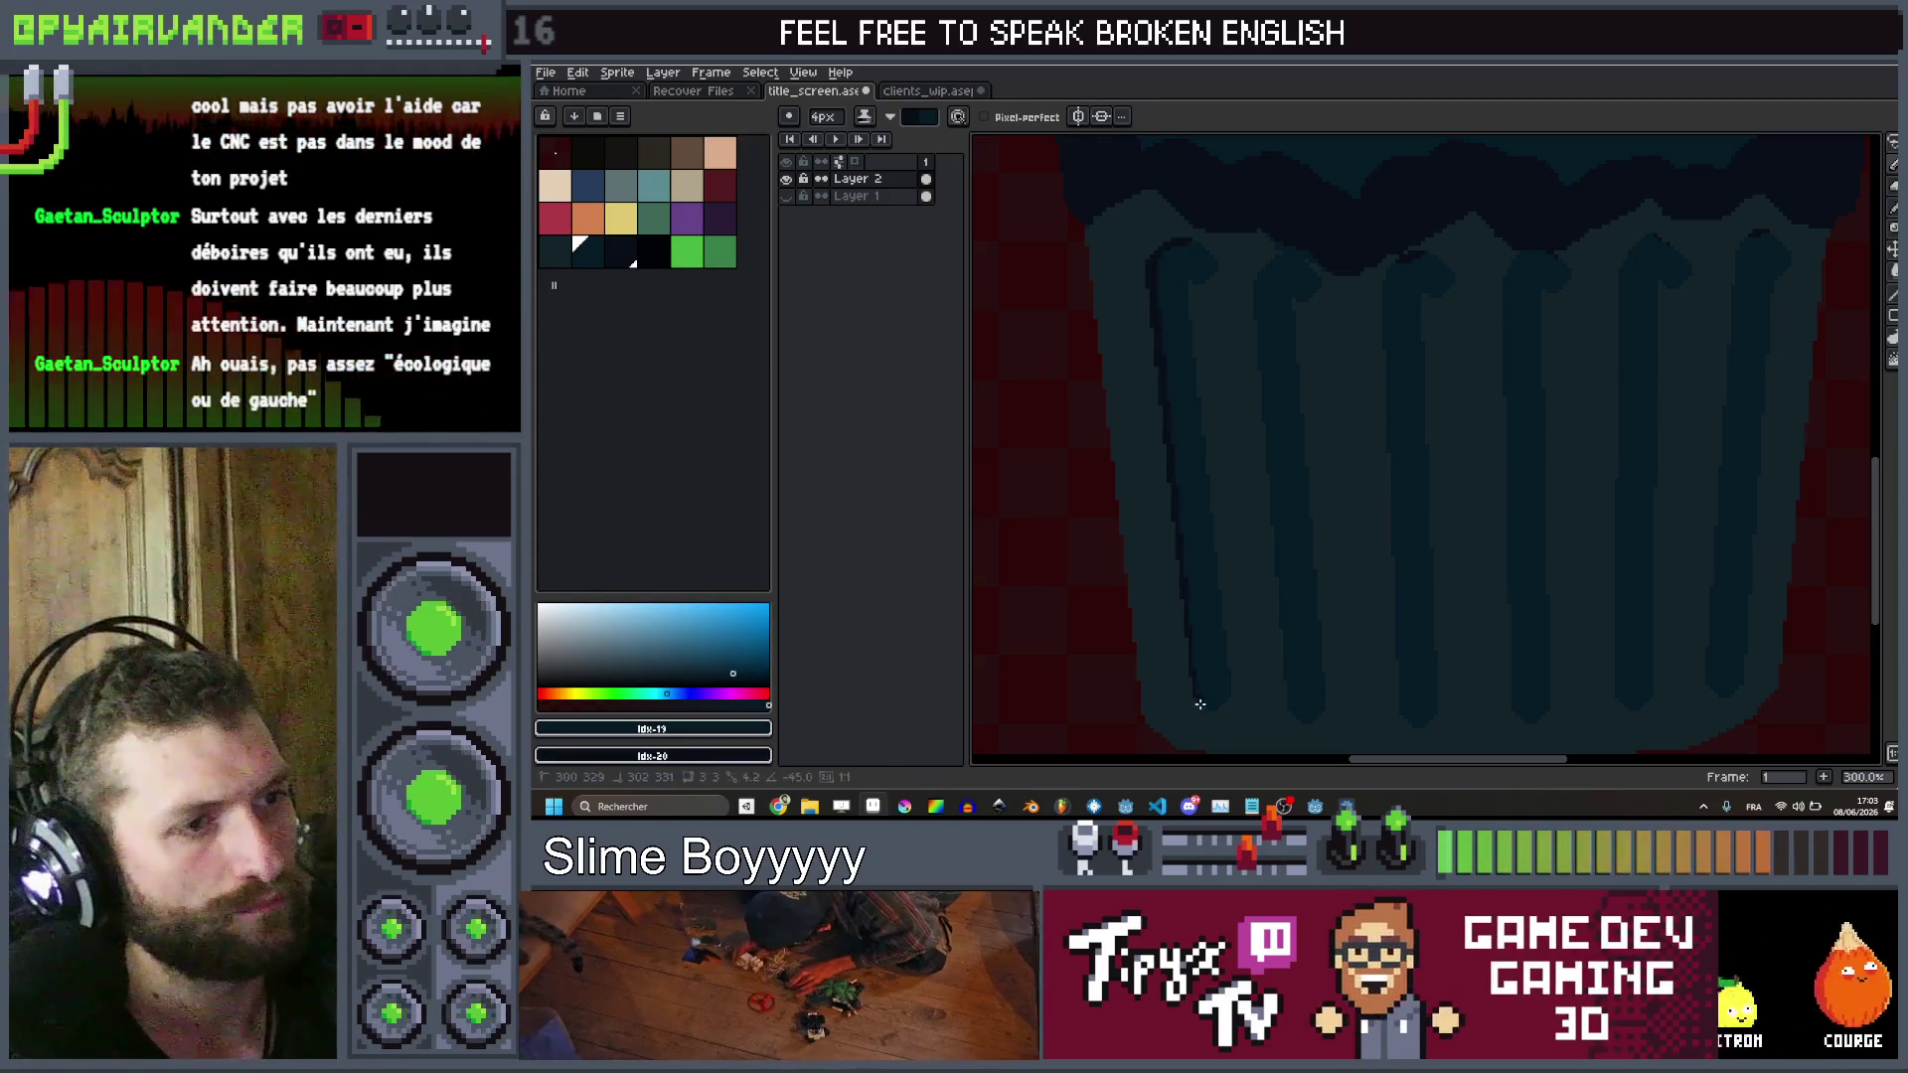
pyautogui.scroll(-3, 1223, 706)
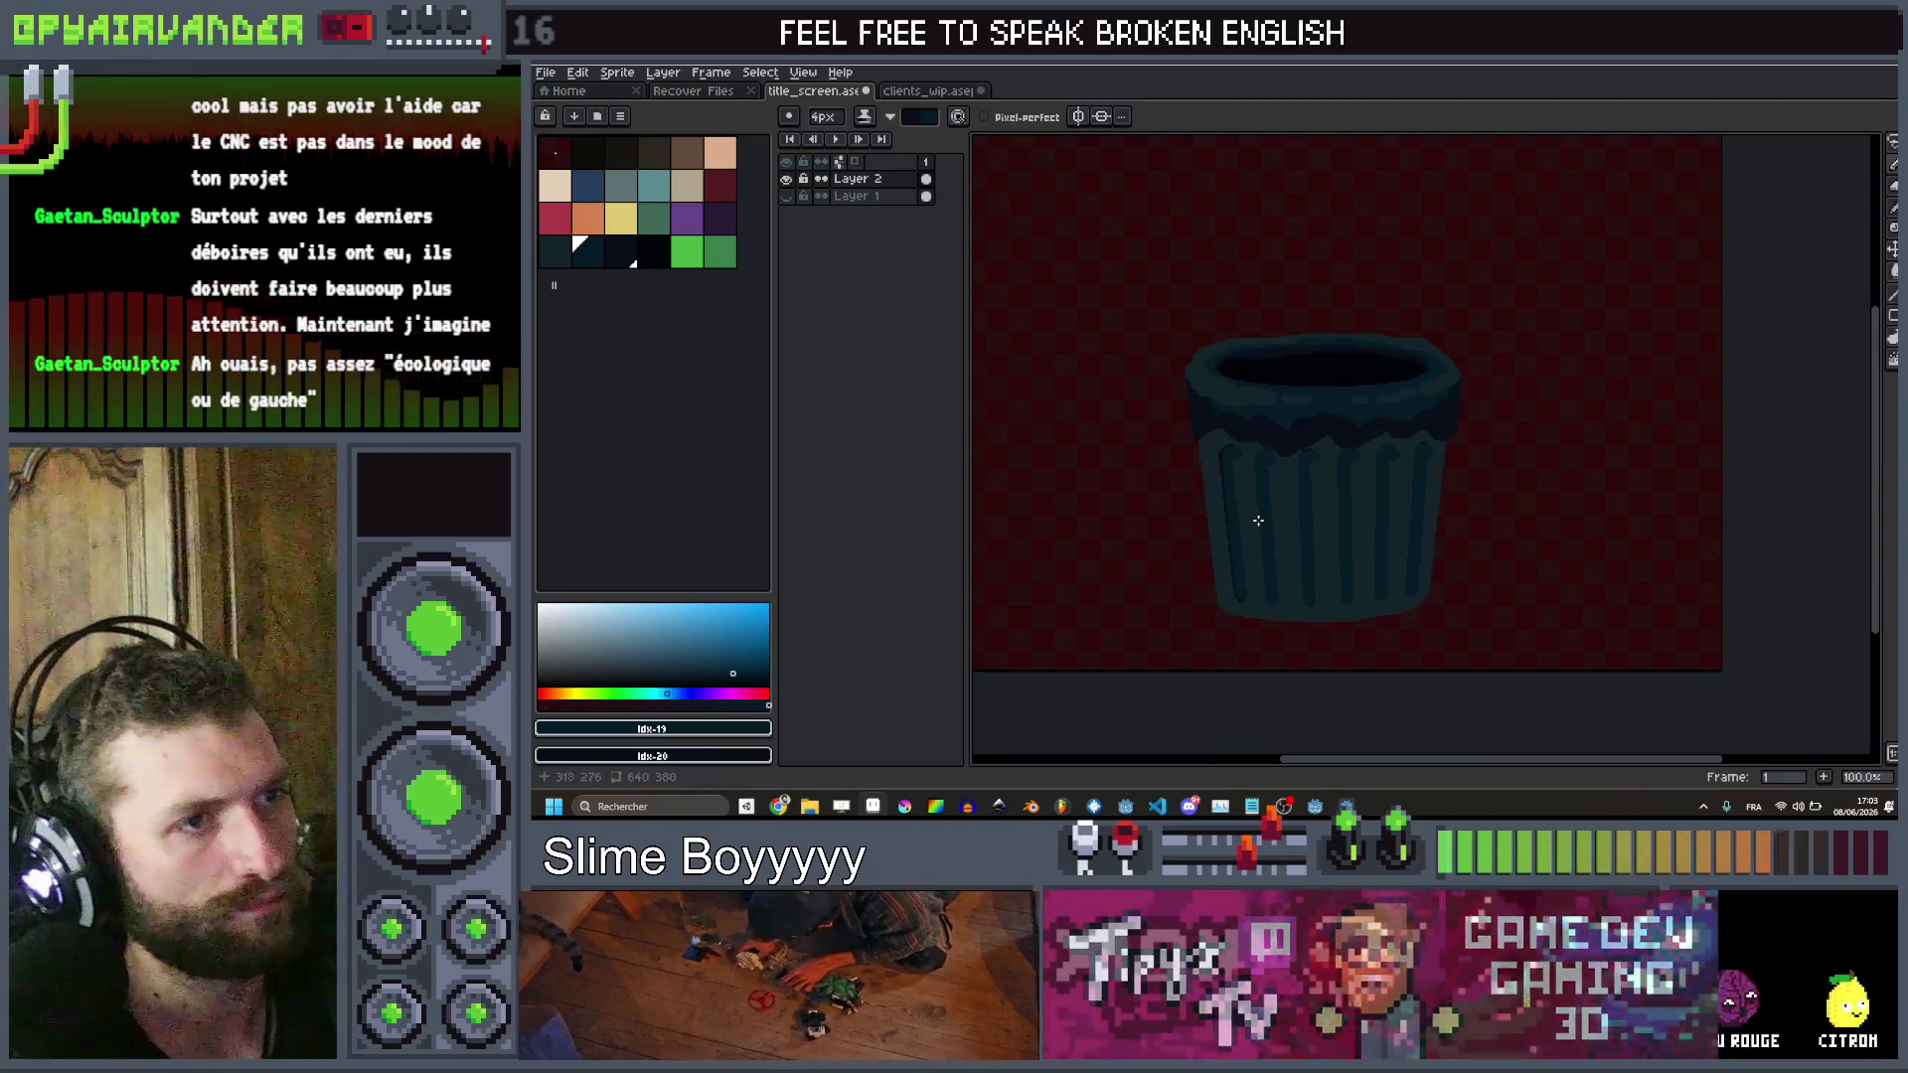
pyautogui.scroll(4, 1349, 327)
pyautogui.press('[')
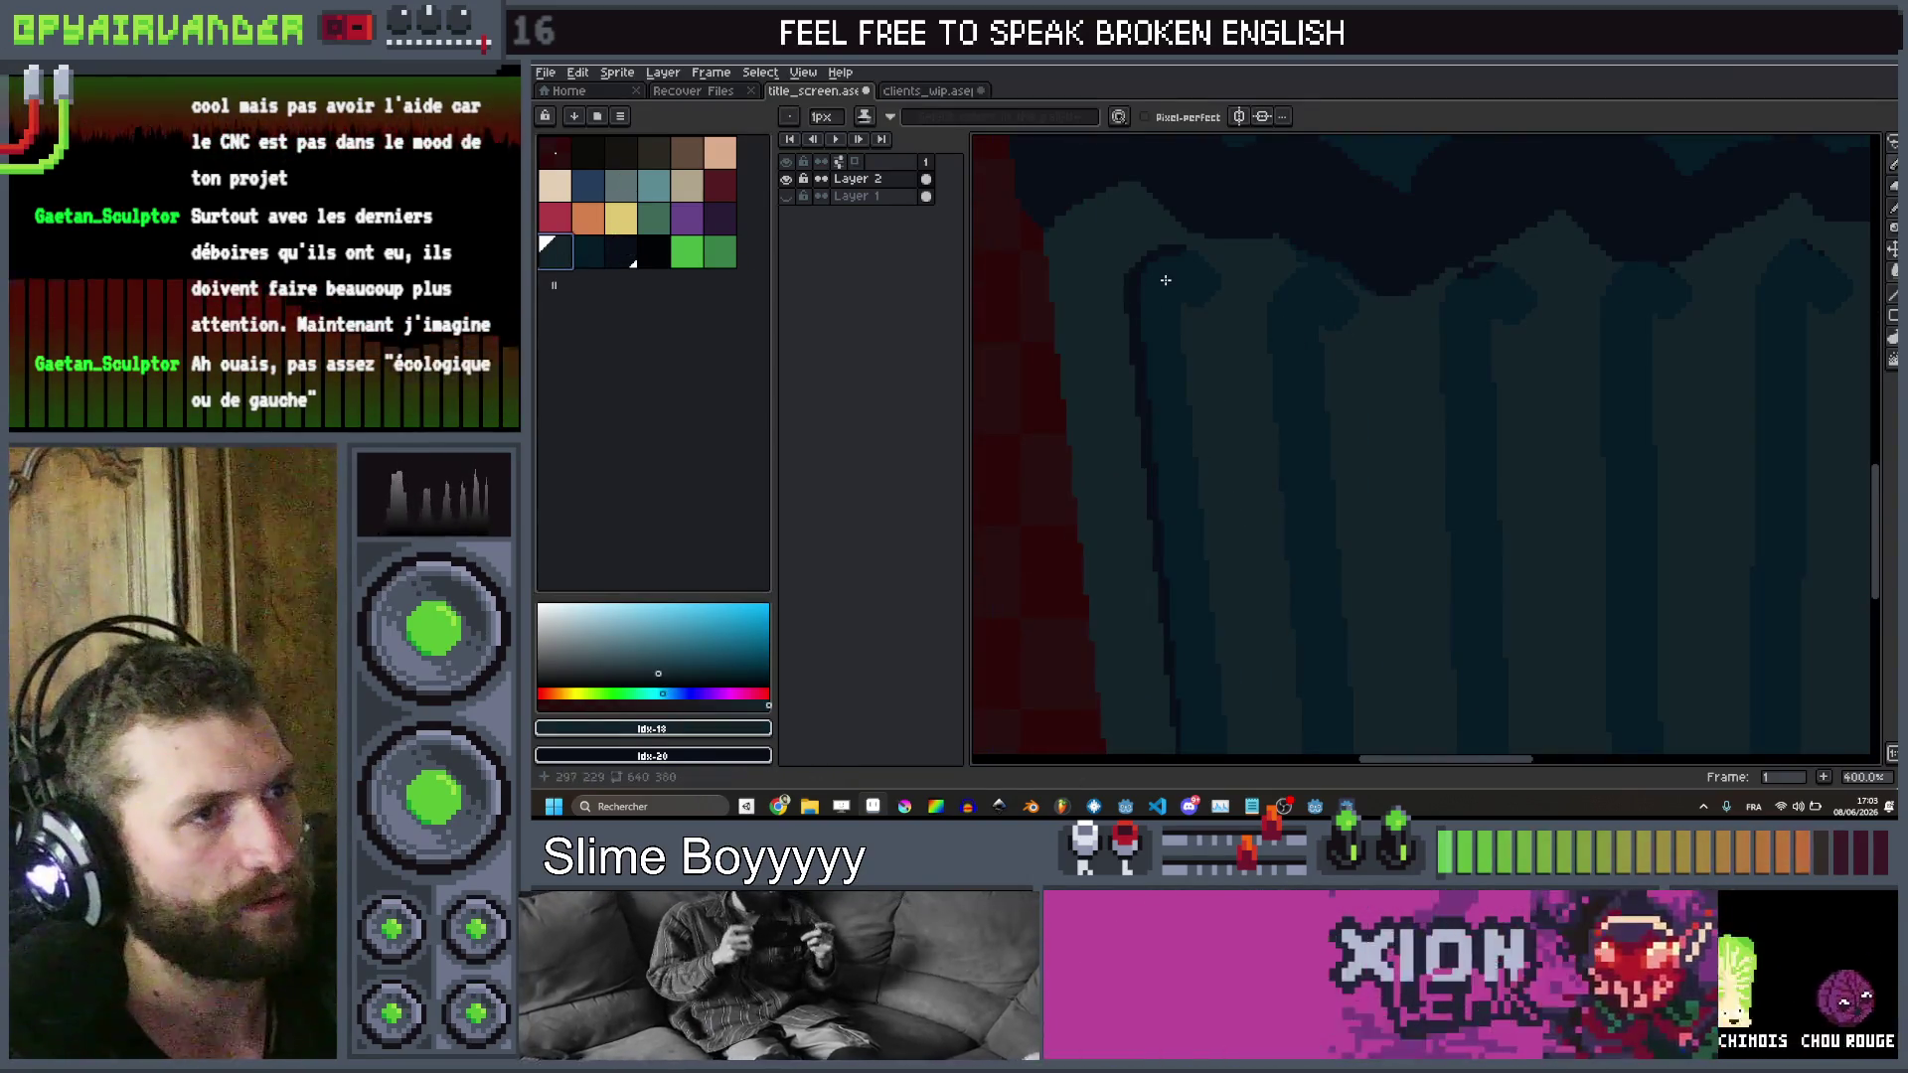
pyautogui.keyDown('alt'); pyautogui.click(1232, 318); pyautogui.keyUp('alt')
pyautogui.scroll(1, 1242, 328)
pyautogui.press('v')
pyautogui.press('b')
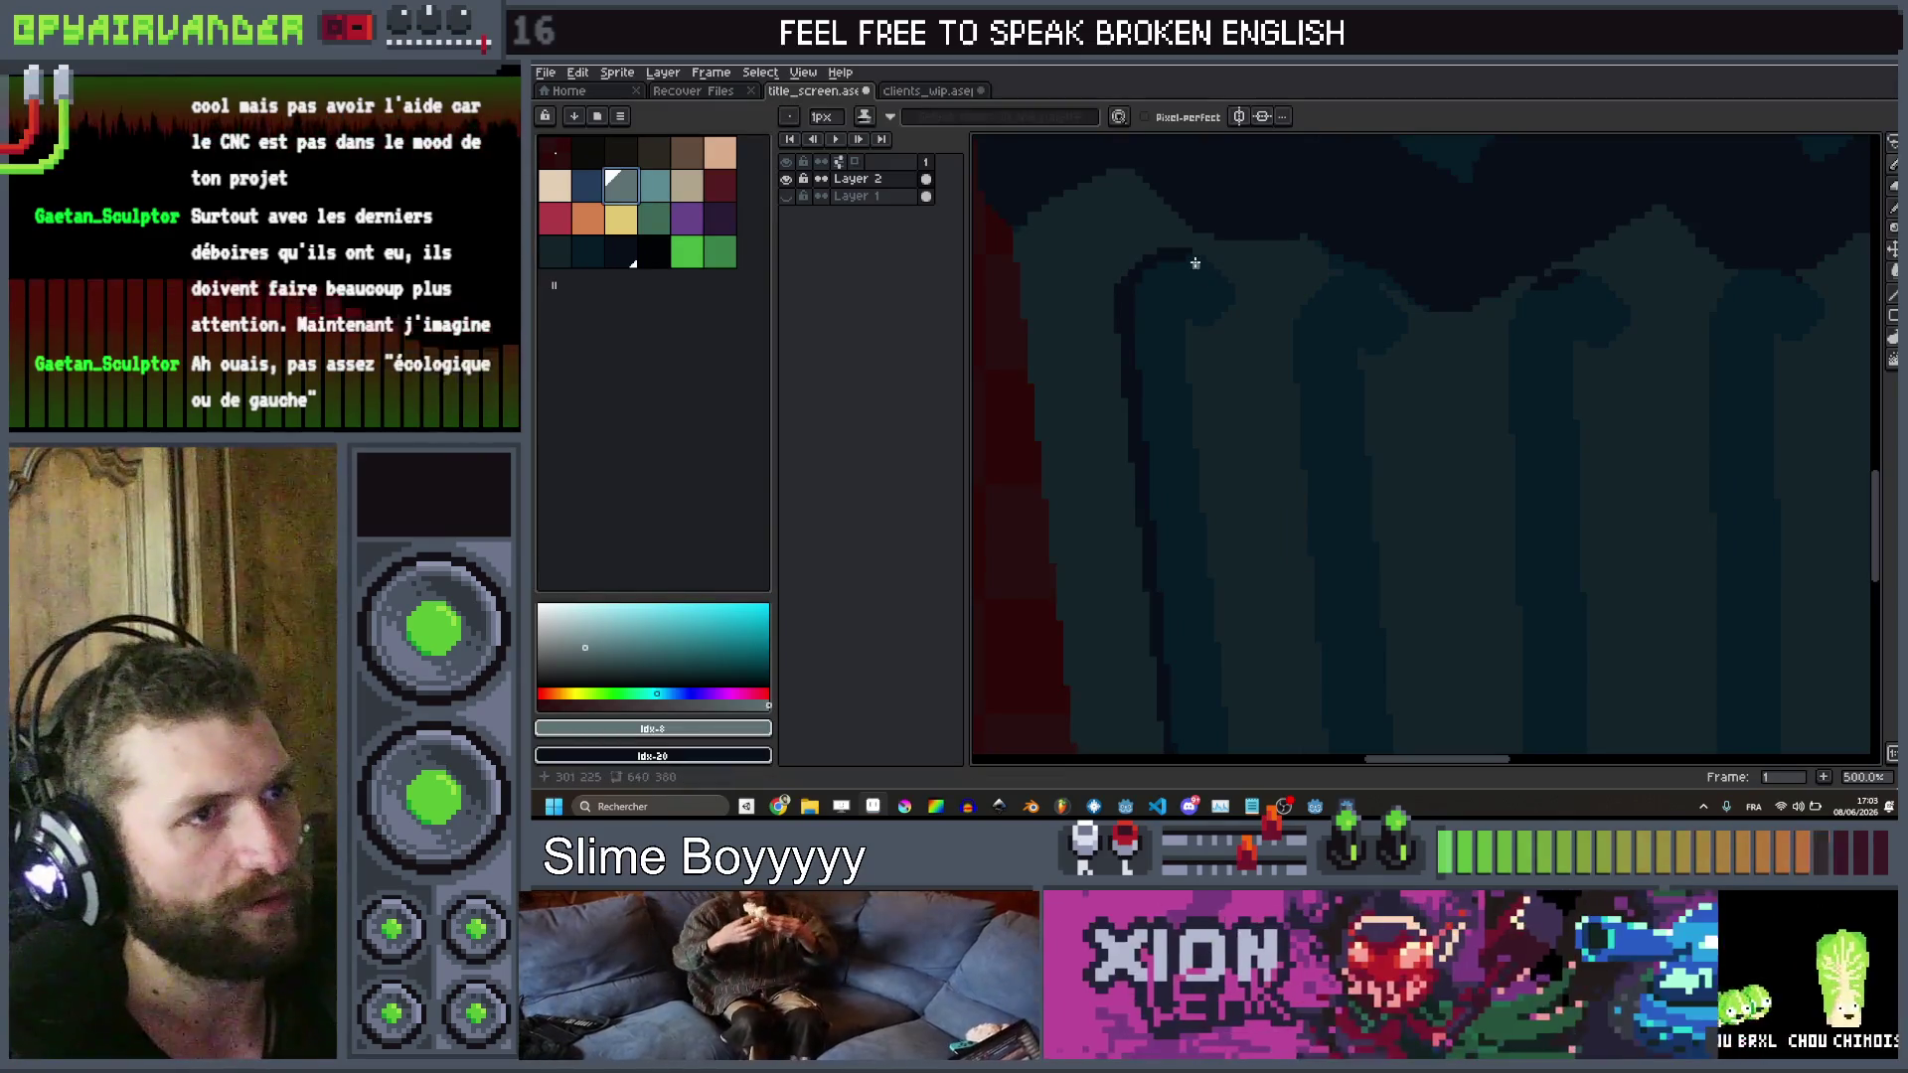
# Draw a light highlight down the left groove, curving at its bottom, then fill the body light grey
pyautogui.click(1192, 259)
pyautogui.keyDown('shift'); pyautogui.click(1227, 280); pyautogui.keyUp('shift')
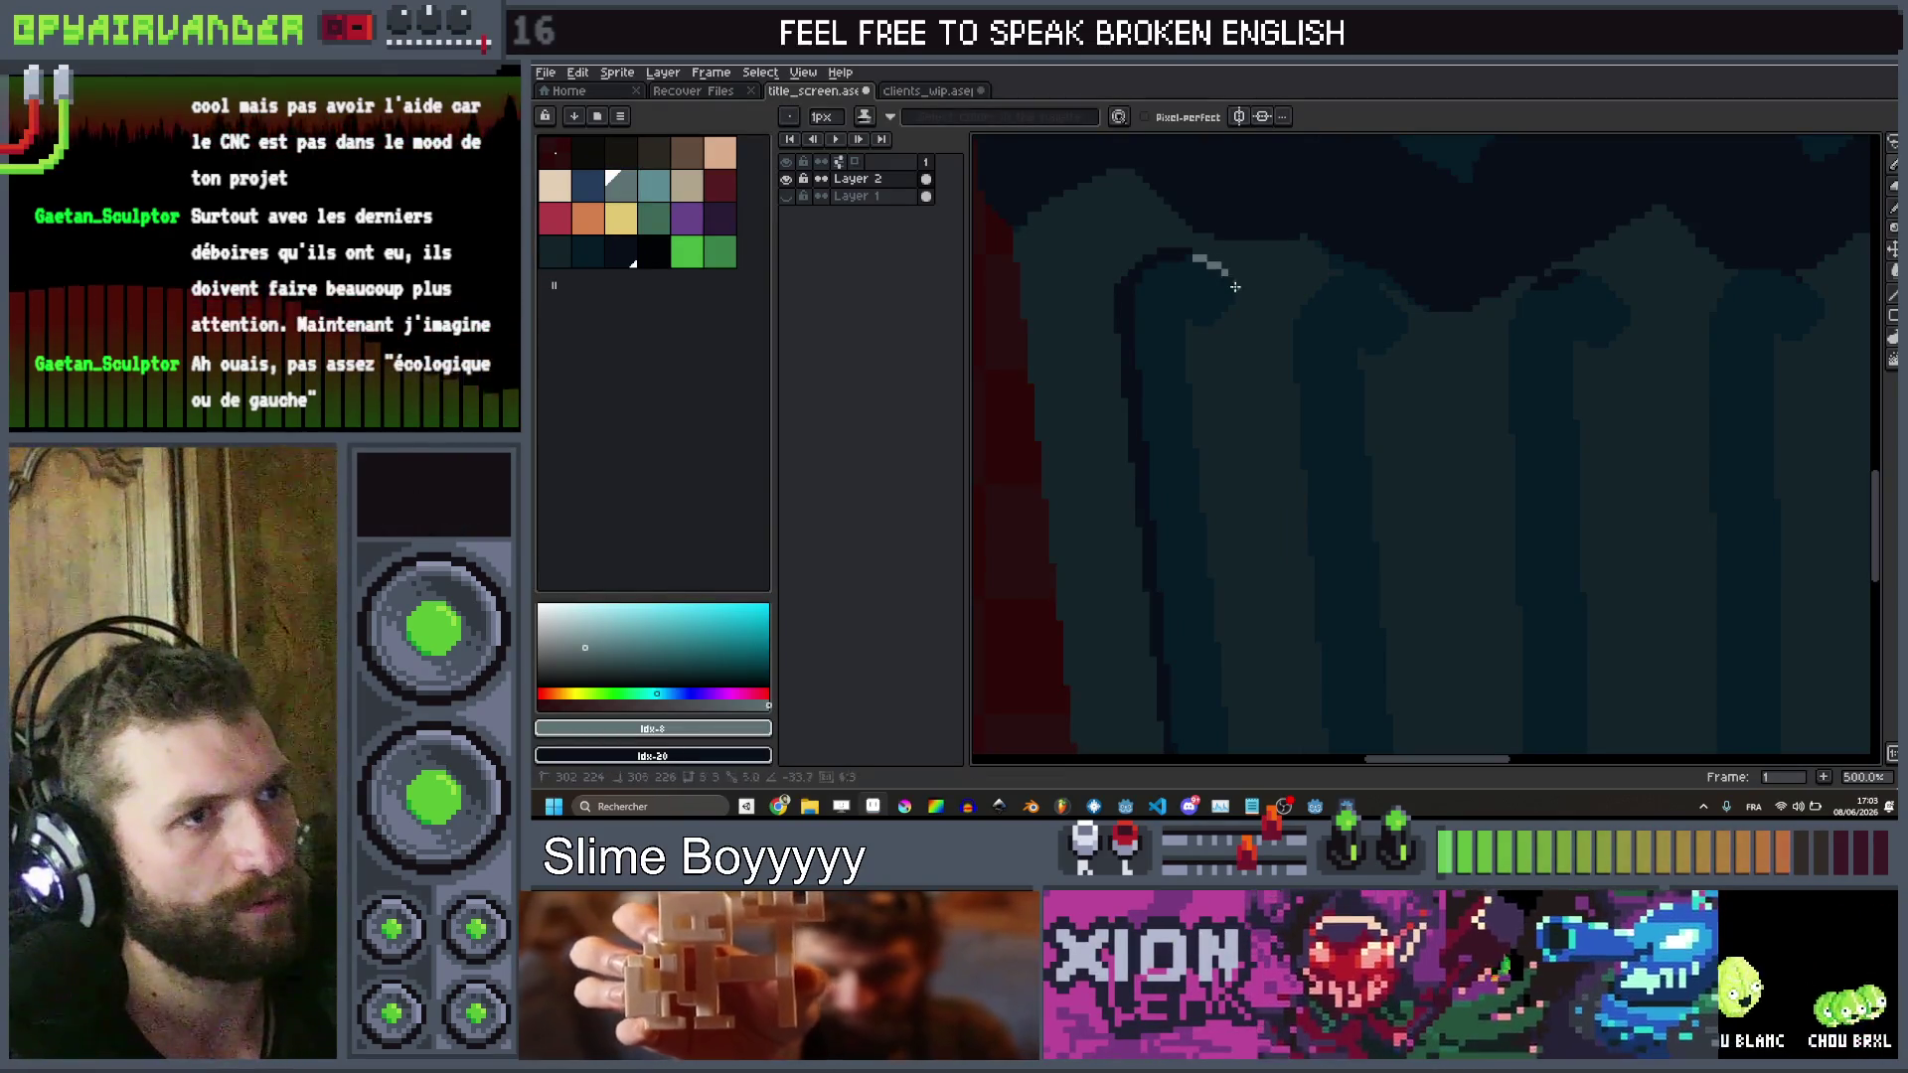
pyautogui.moveTo(1232, 289)
pyautogui.mouseDown()
pyautogui.moveTo(1240, 481)
pyautogui.moveTo(1303, 735)
pyautogui.mouseUp()
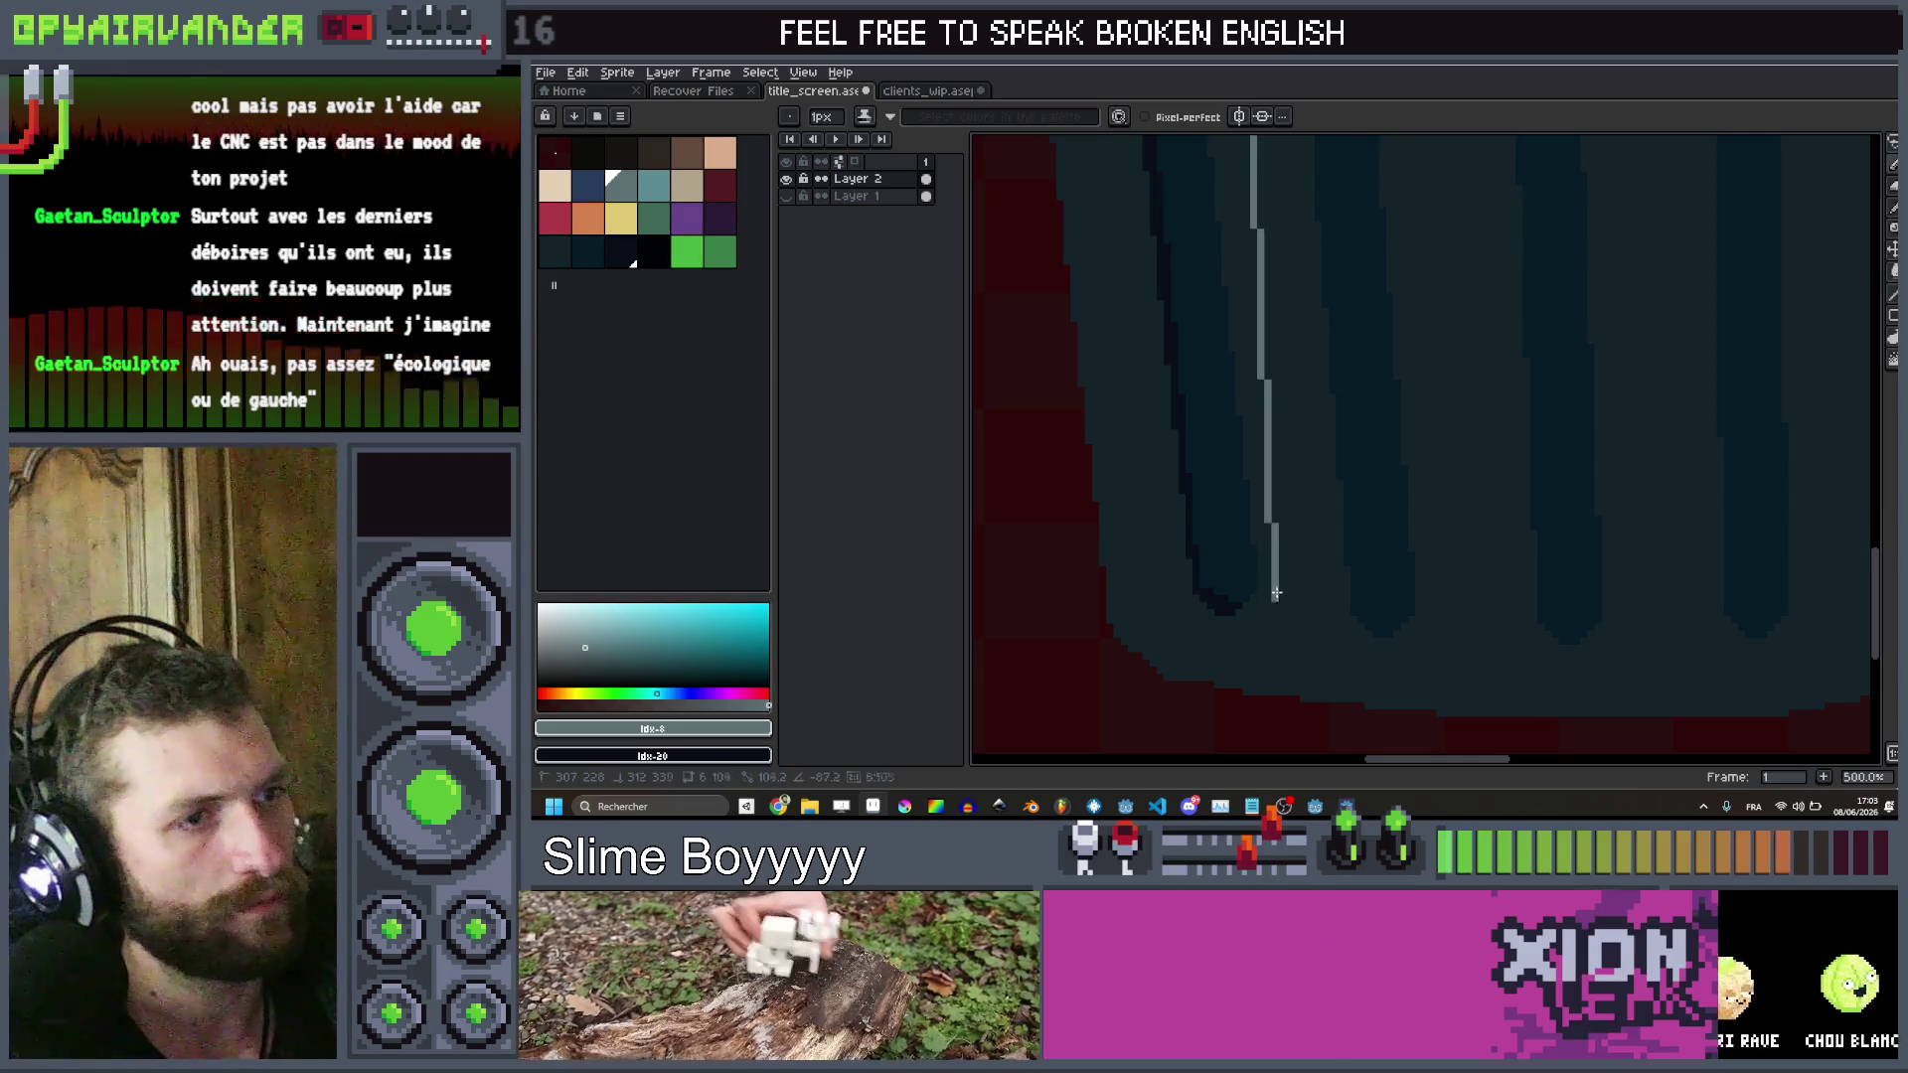
pyautogui.moveTo(1276, 595); pyautogui.dragTo(1240, 612)
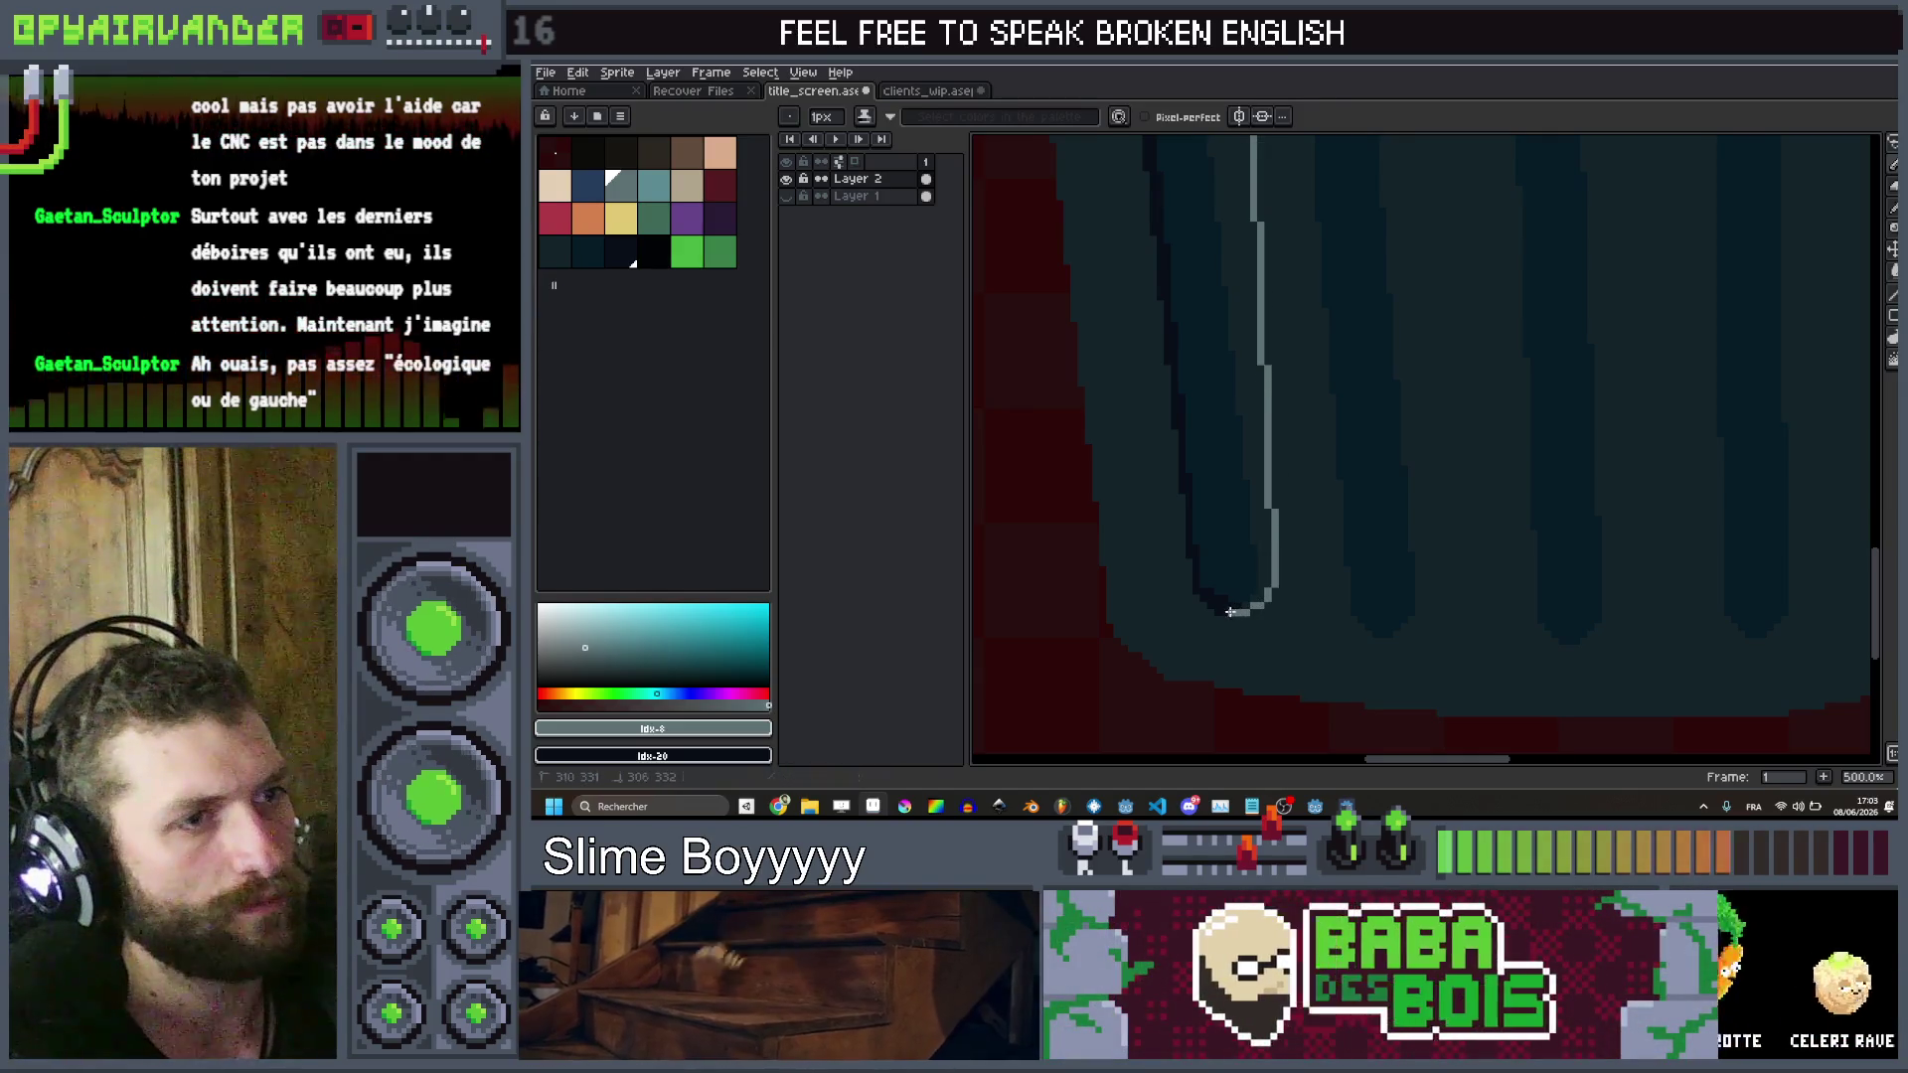
pyautogui.scroll(-4, 1230, 612)
pyautogui.scroll(3, 1185, 398)
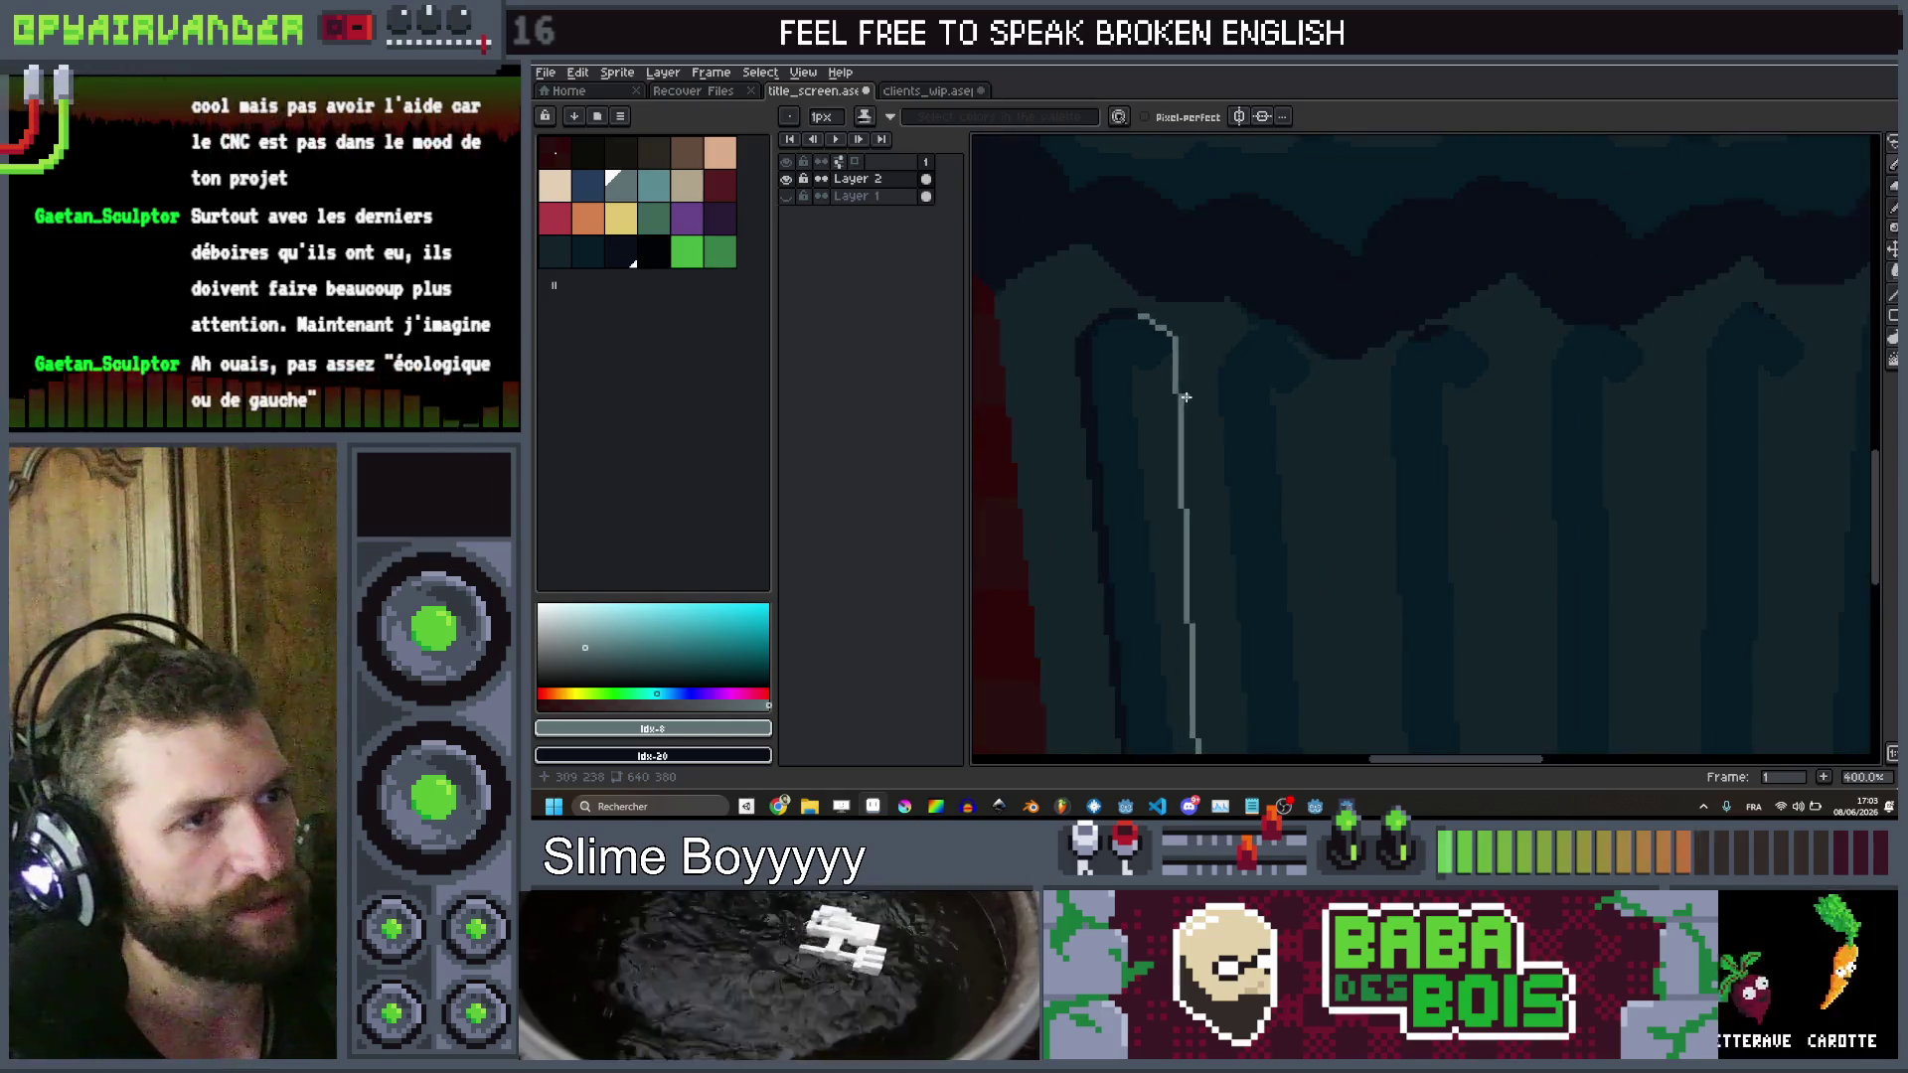
pyautogui.press('g')
pyautogui.click(1206, 396)
# Undo the grey body fill, try a blue fill instead, and undo that too
pyautogui.scroll(-4, 1206, 396)
pyautogui.scroll(5, 1206, 387)
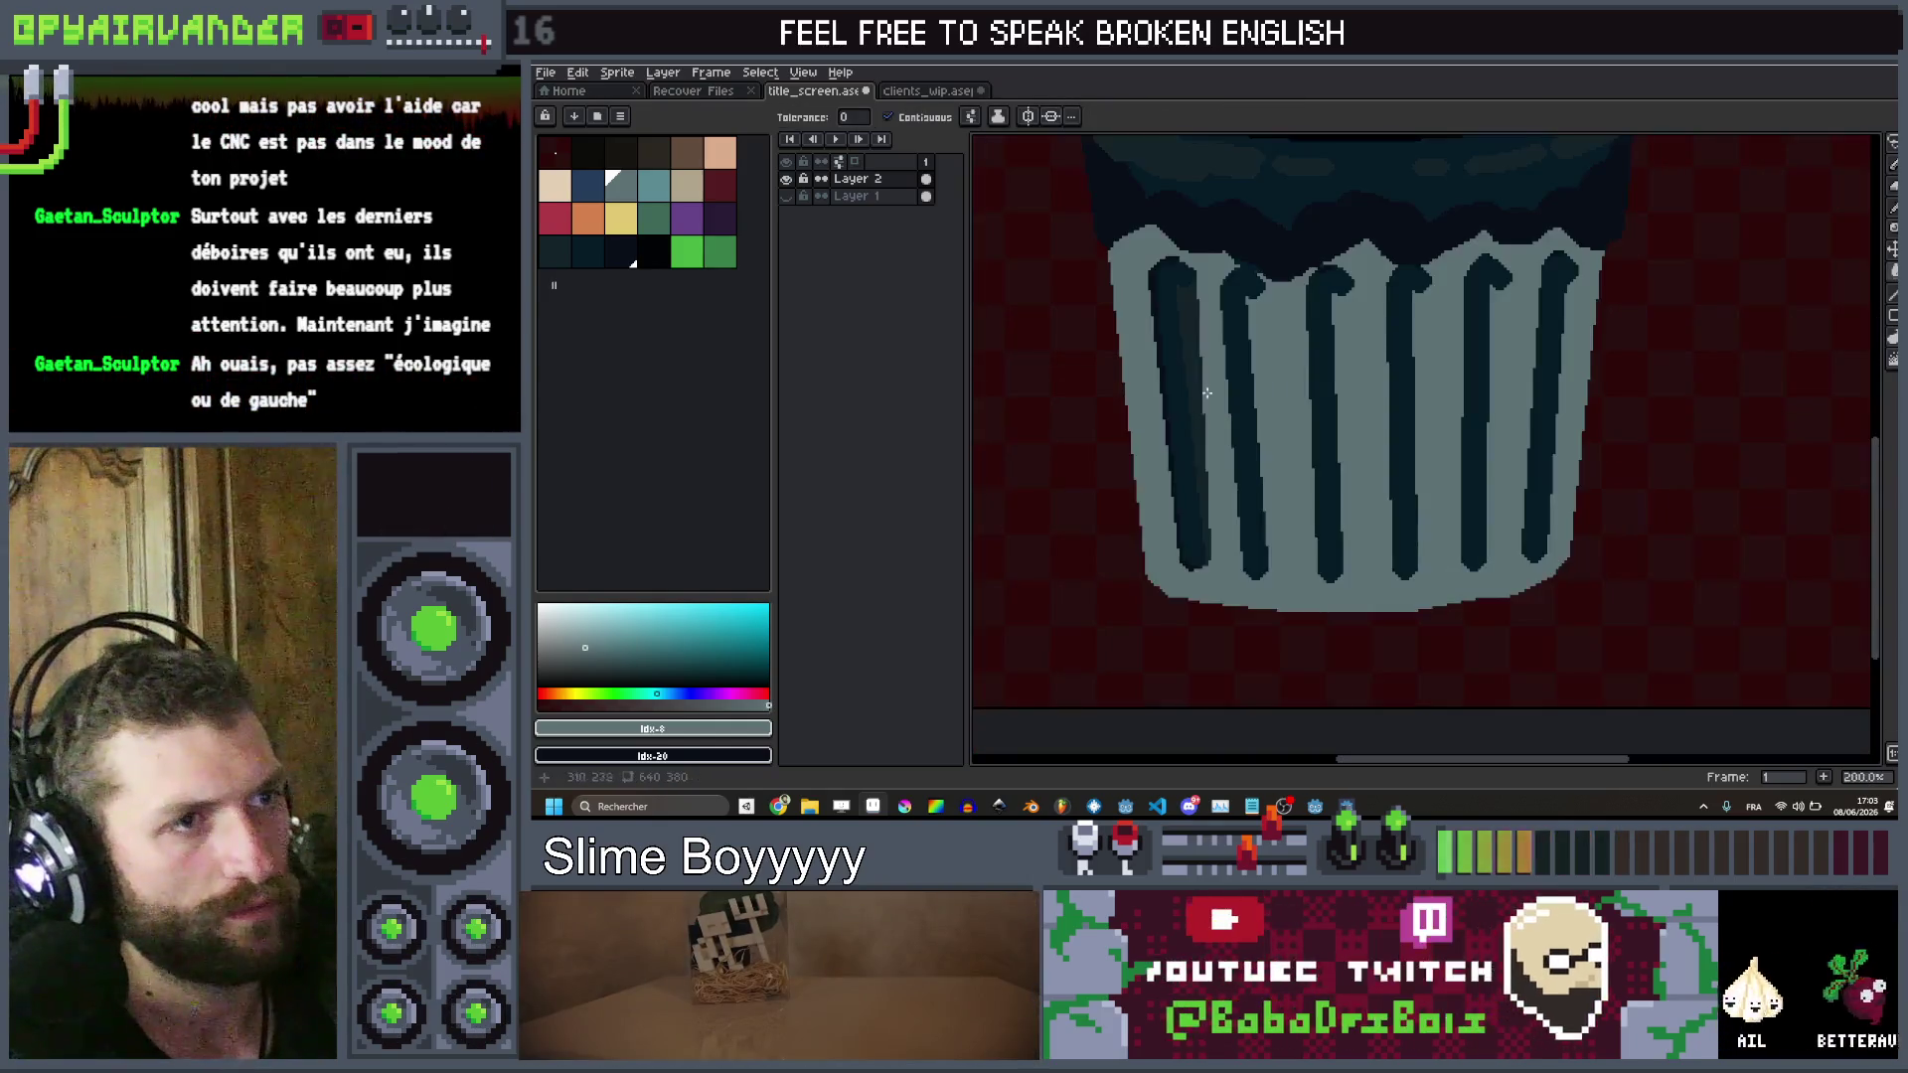
pyautogui.scroll(-2, 1207, 388)
pyautogui.hotkey('ctrl', 'z')
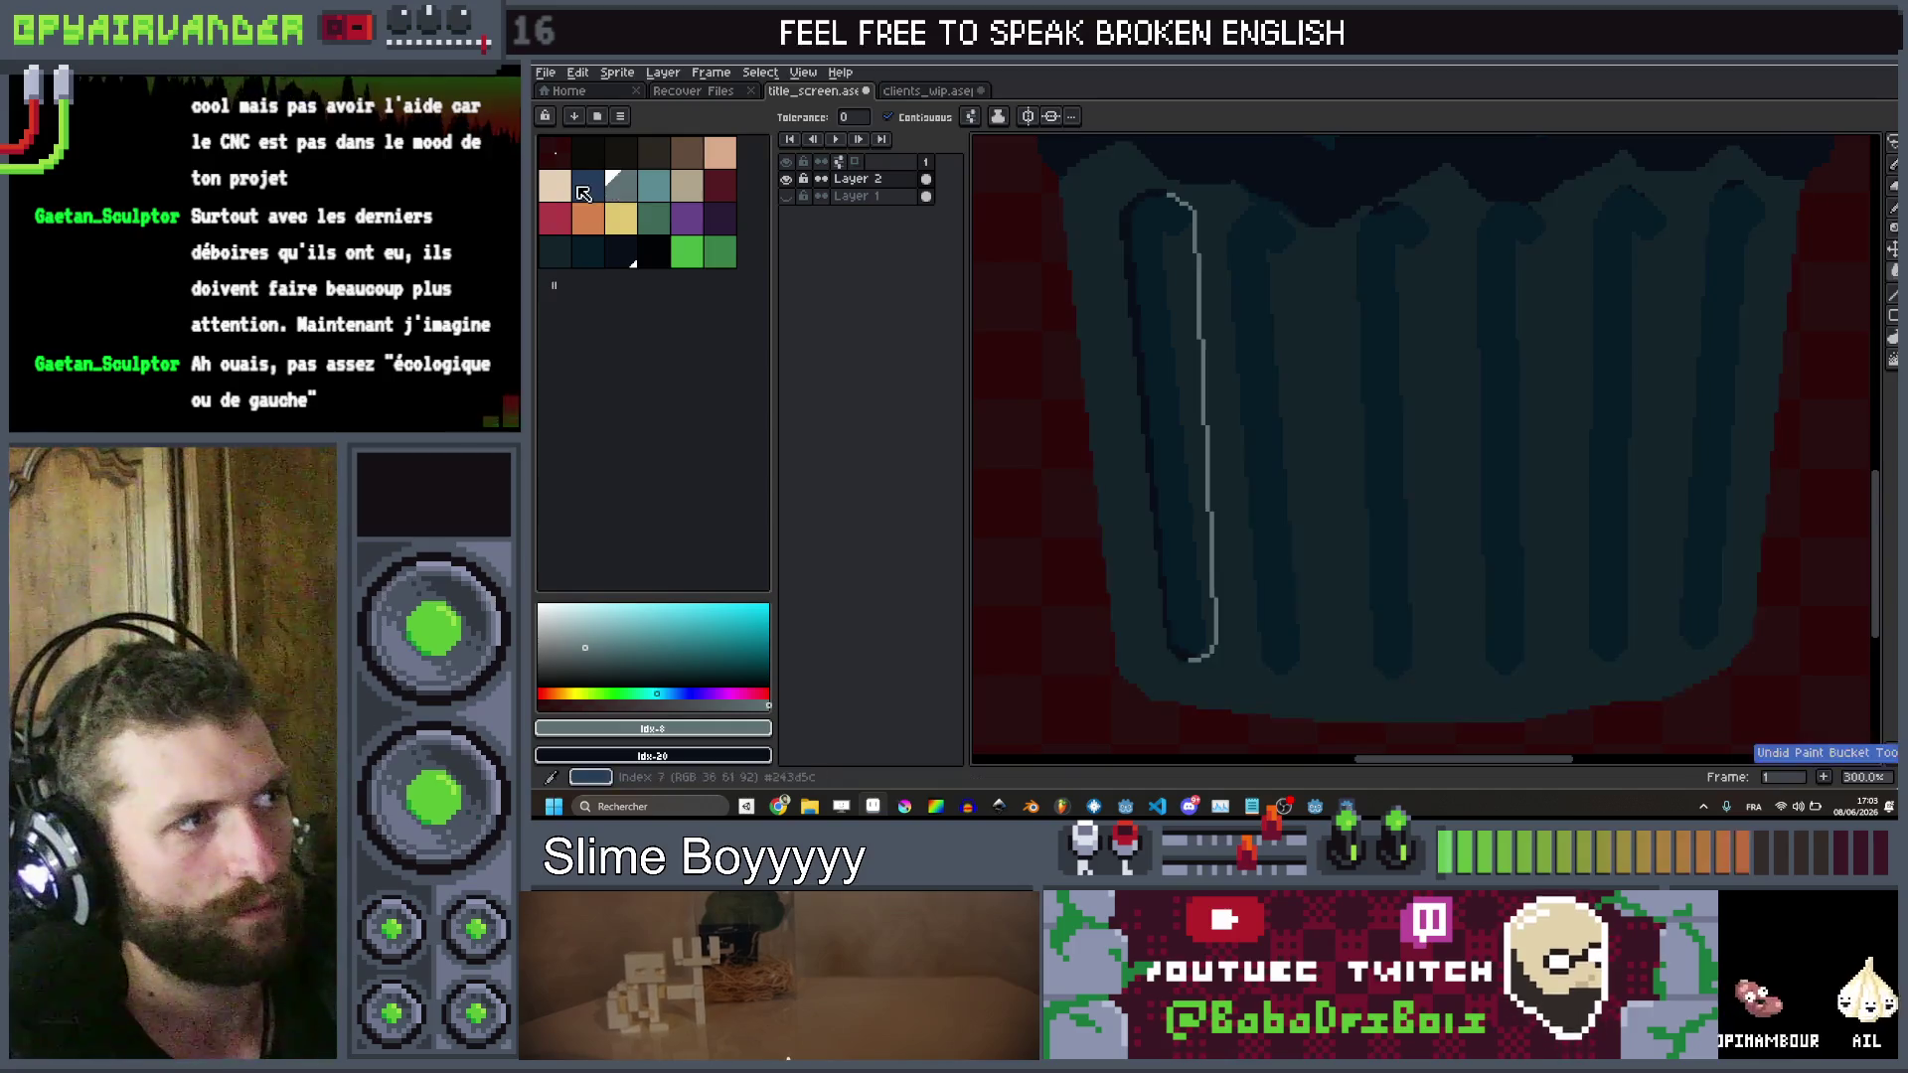
pyautogui.click(588, 189)
pyautogui.scroll(4, 1372, 311)
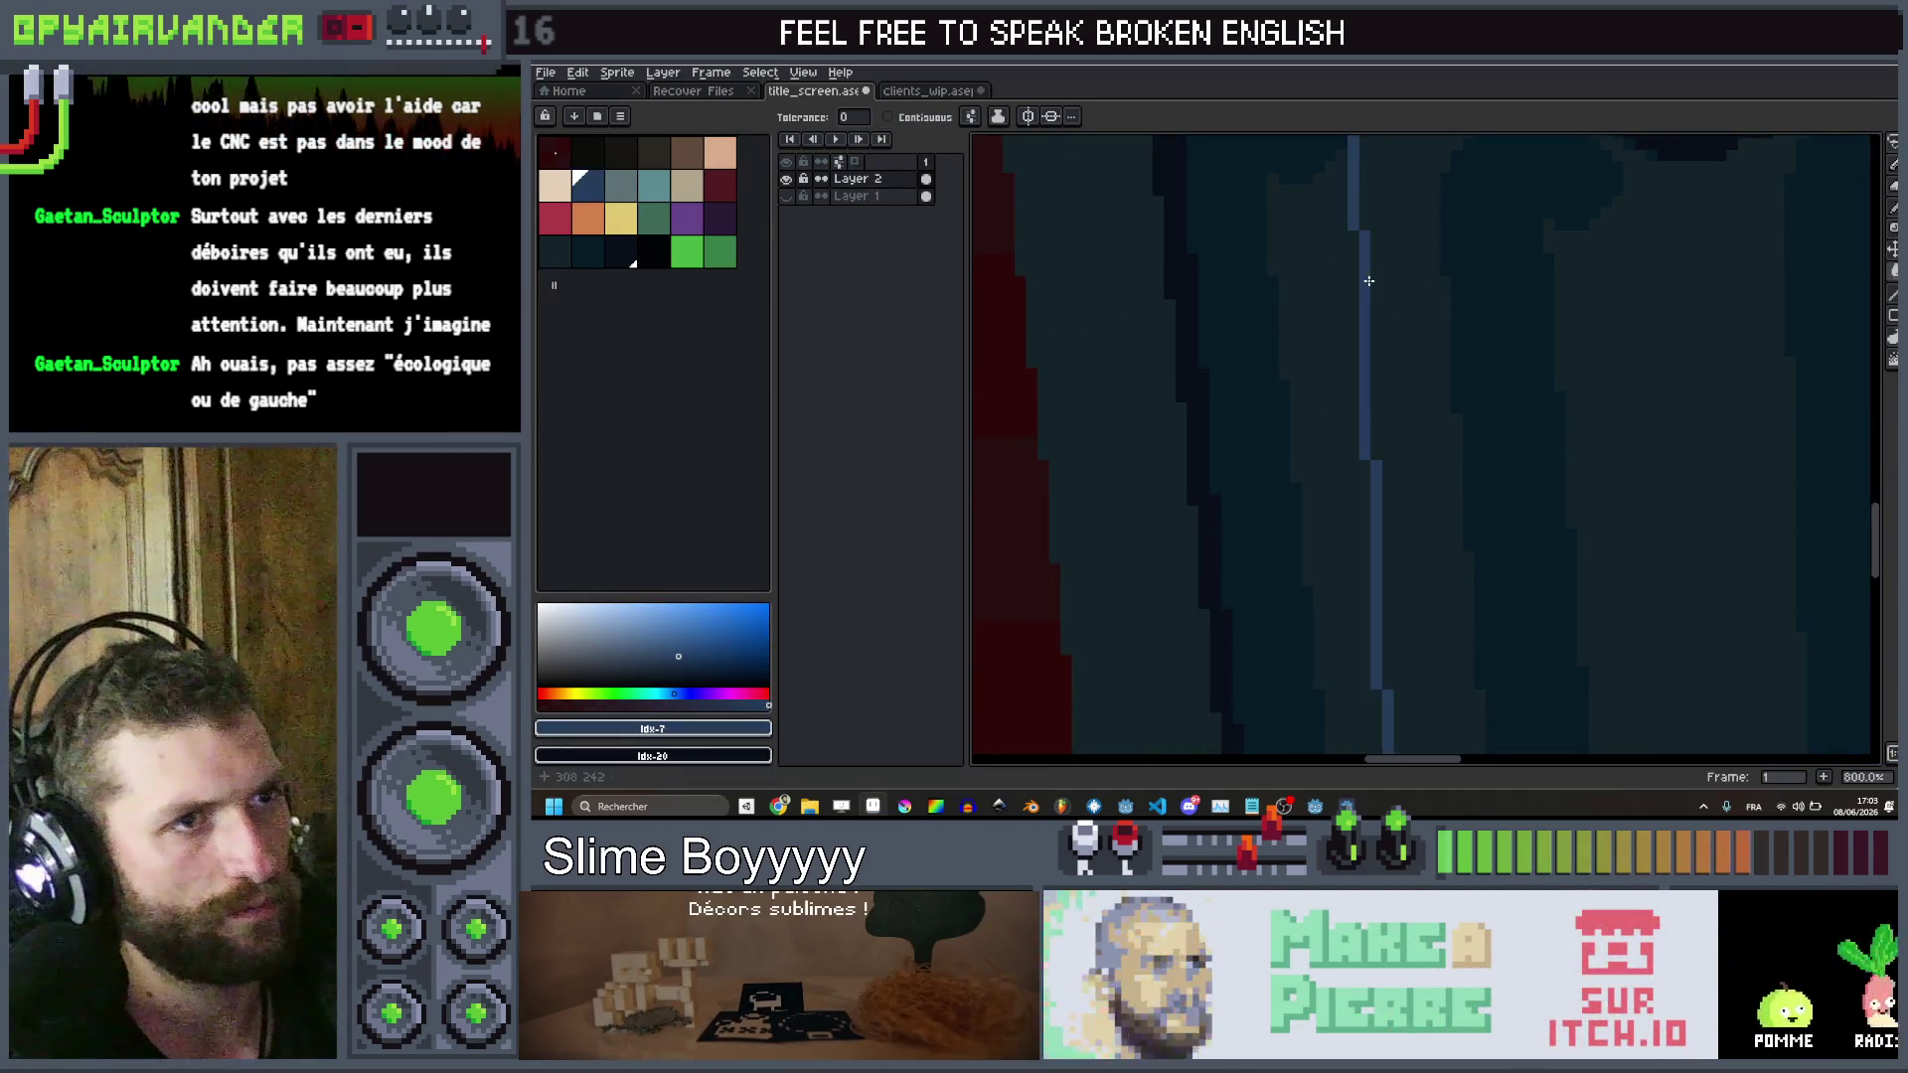
pyautogui.scroll(-4, 1369, 281)
pyautogui.scroll(2, 1258, 405)
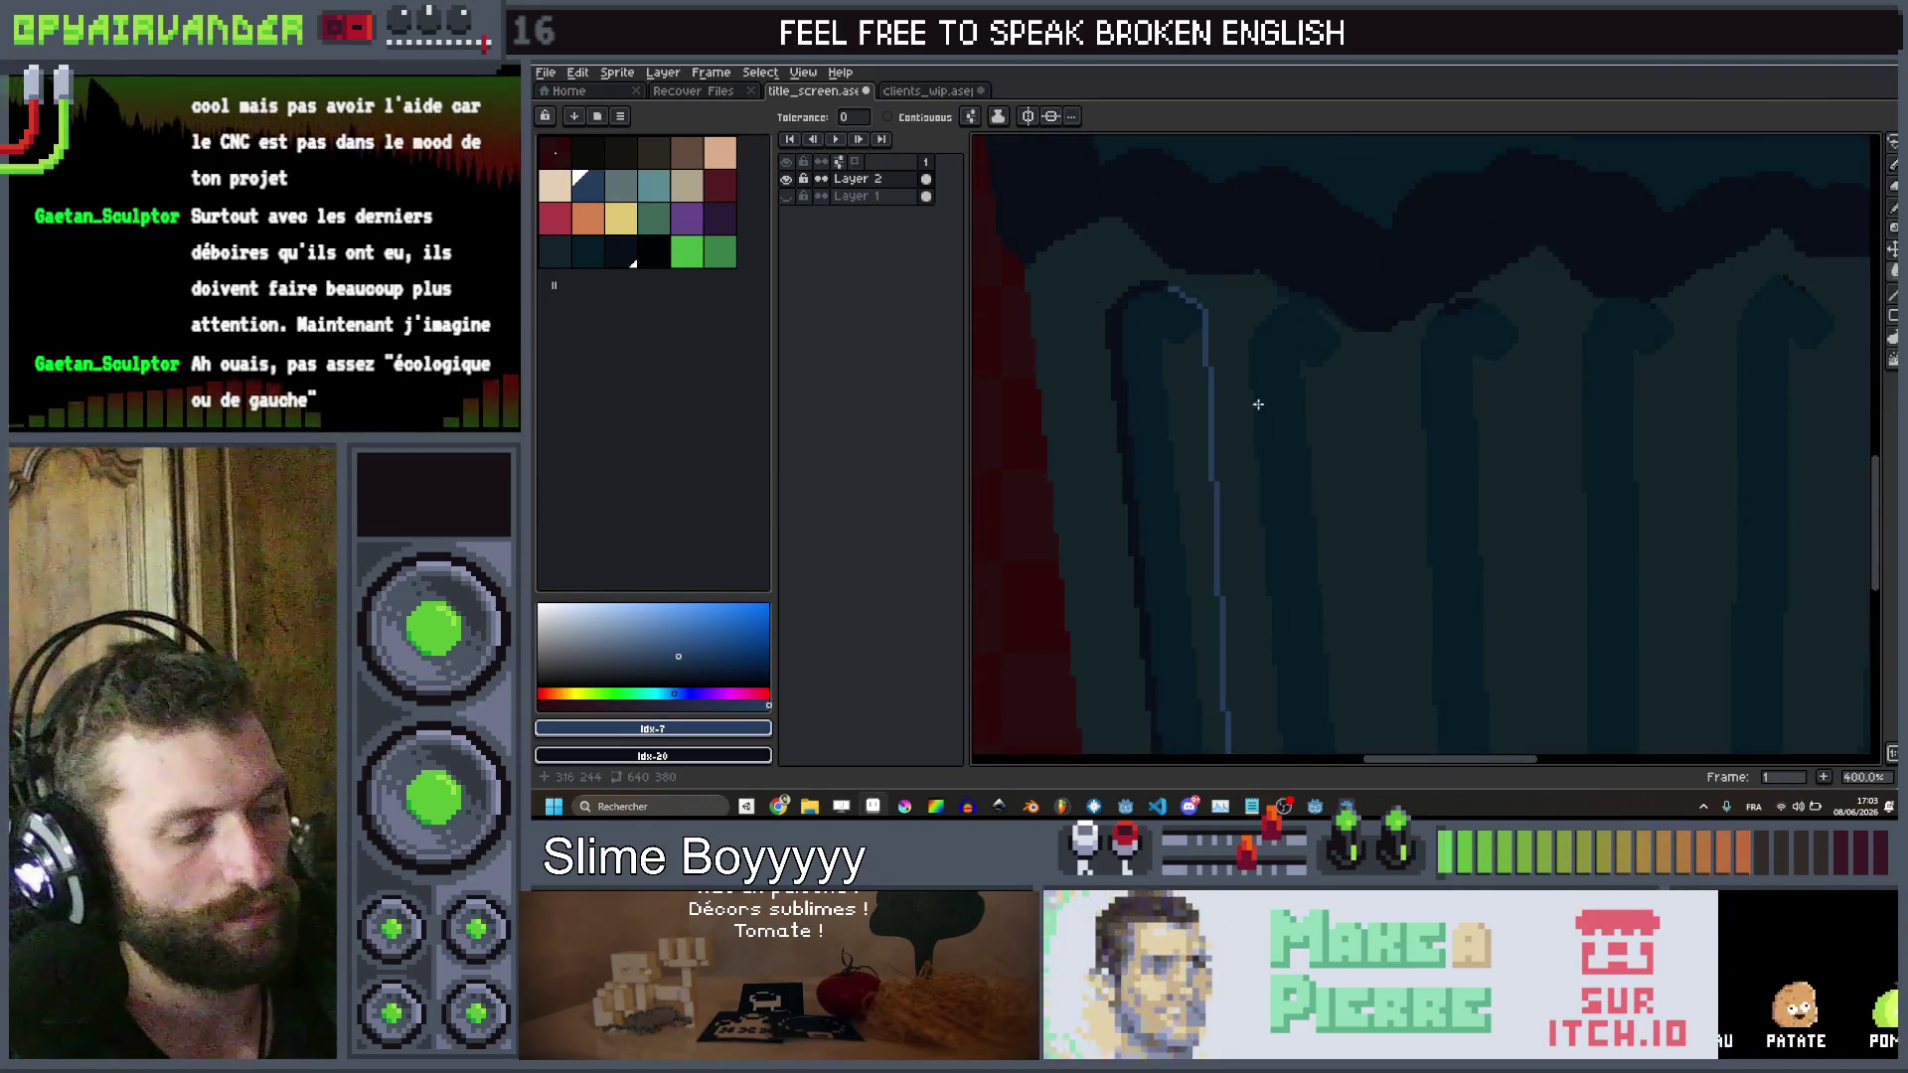
pyautogui.click(1242, 387)
pyautogui.scroll(-4, 1242, 388)
pyautogui.scroll(1, 1244, 388)
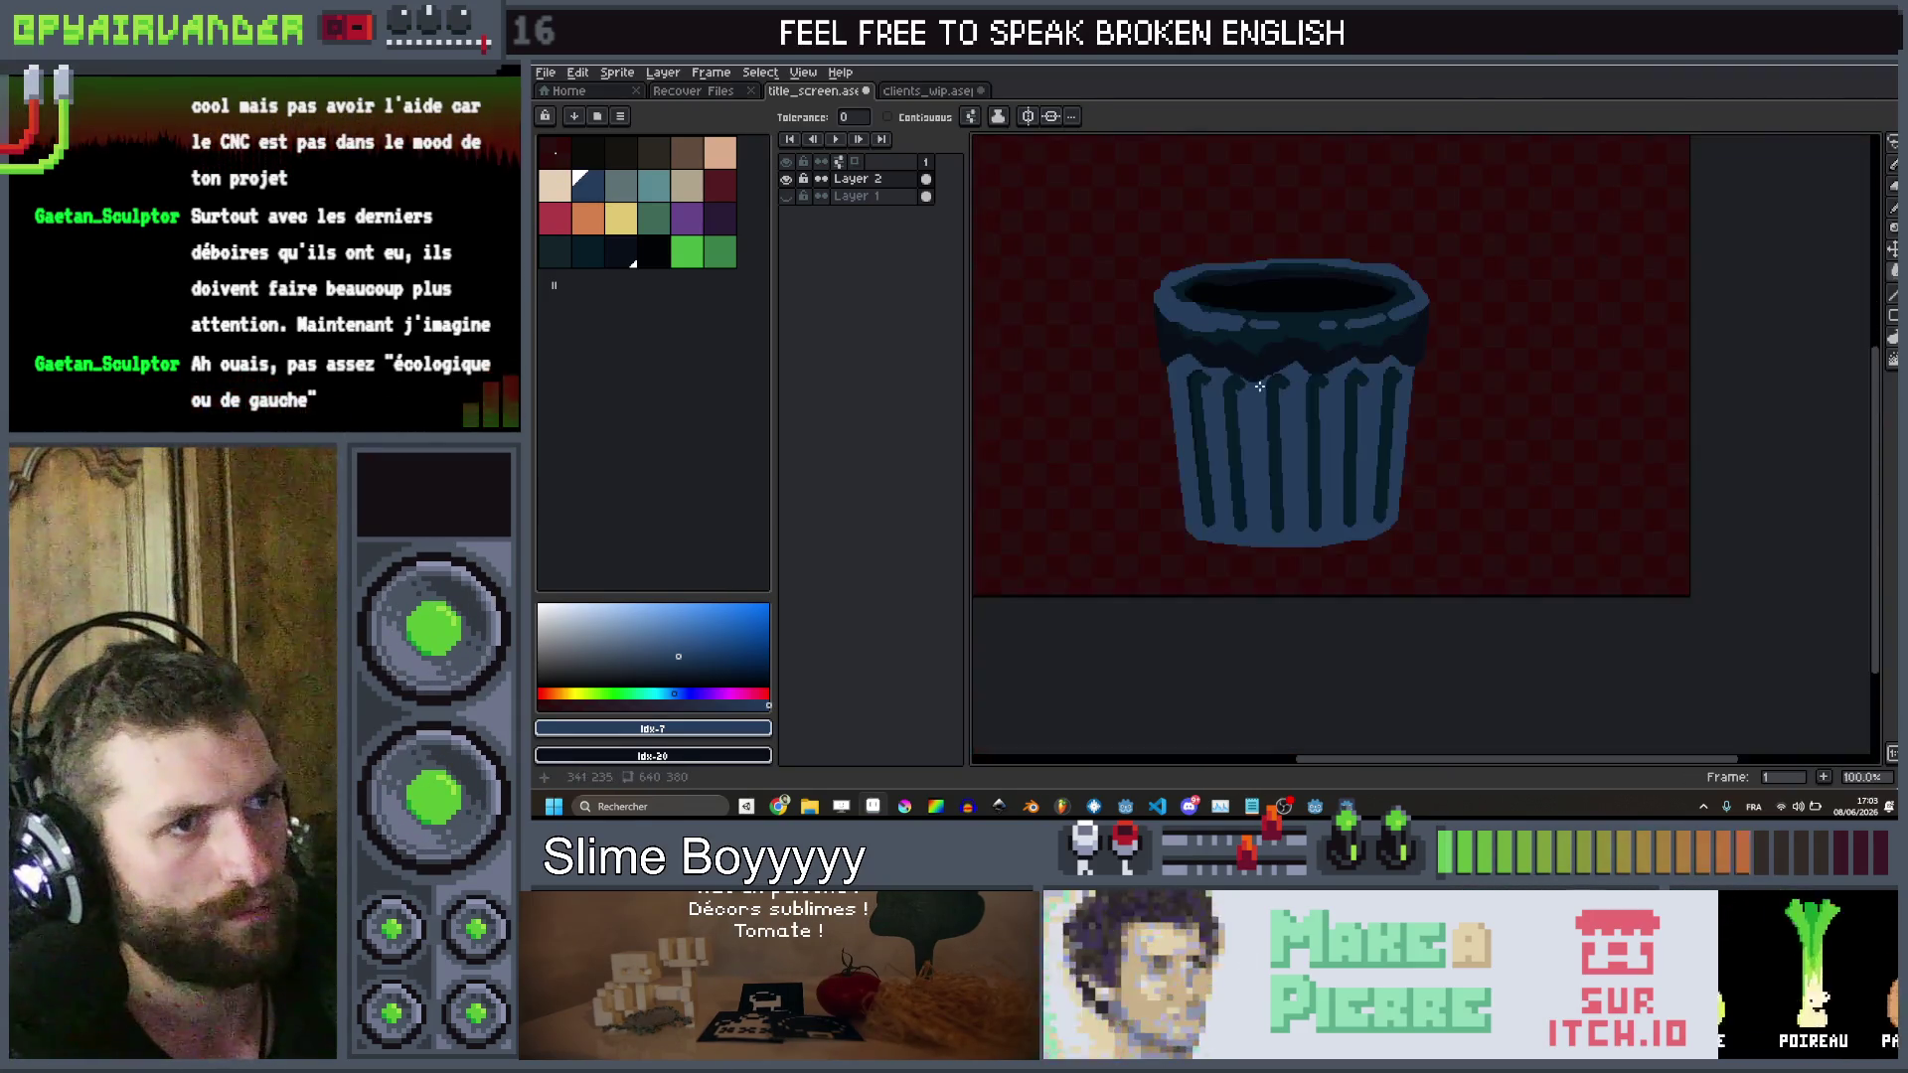
pyautogui.hotkey('ctrl', 'z')
# Try the blue body fill once more and undo it
pyautogui.scroll(4, 1244, 388)
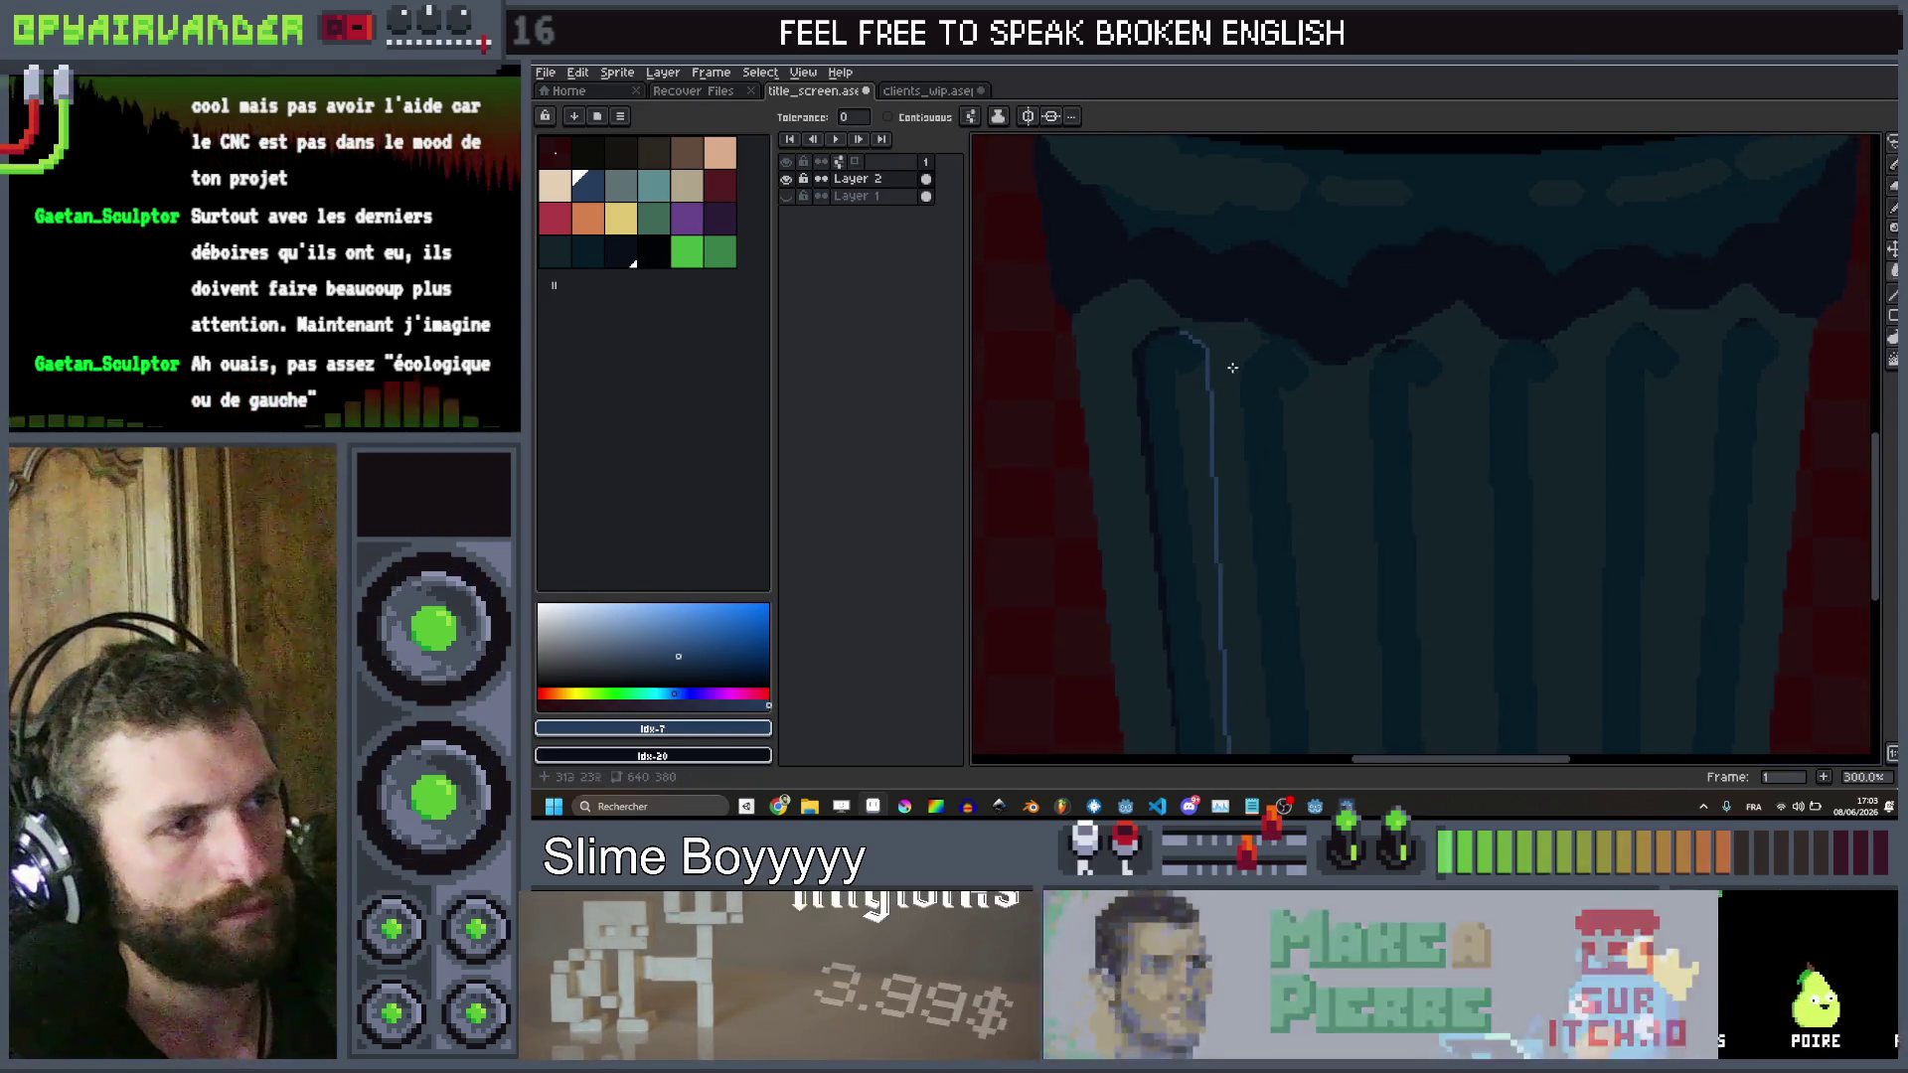
pyautogui.scroll(-4, 1256, 388)
pyautogui.scroll(3, 1257, 390)
pyautogui.click(1210, 381)
pyautogui.scroll(-2, 1210, 381)
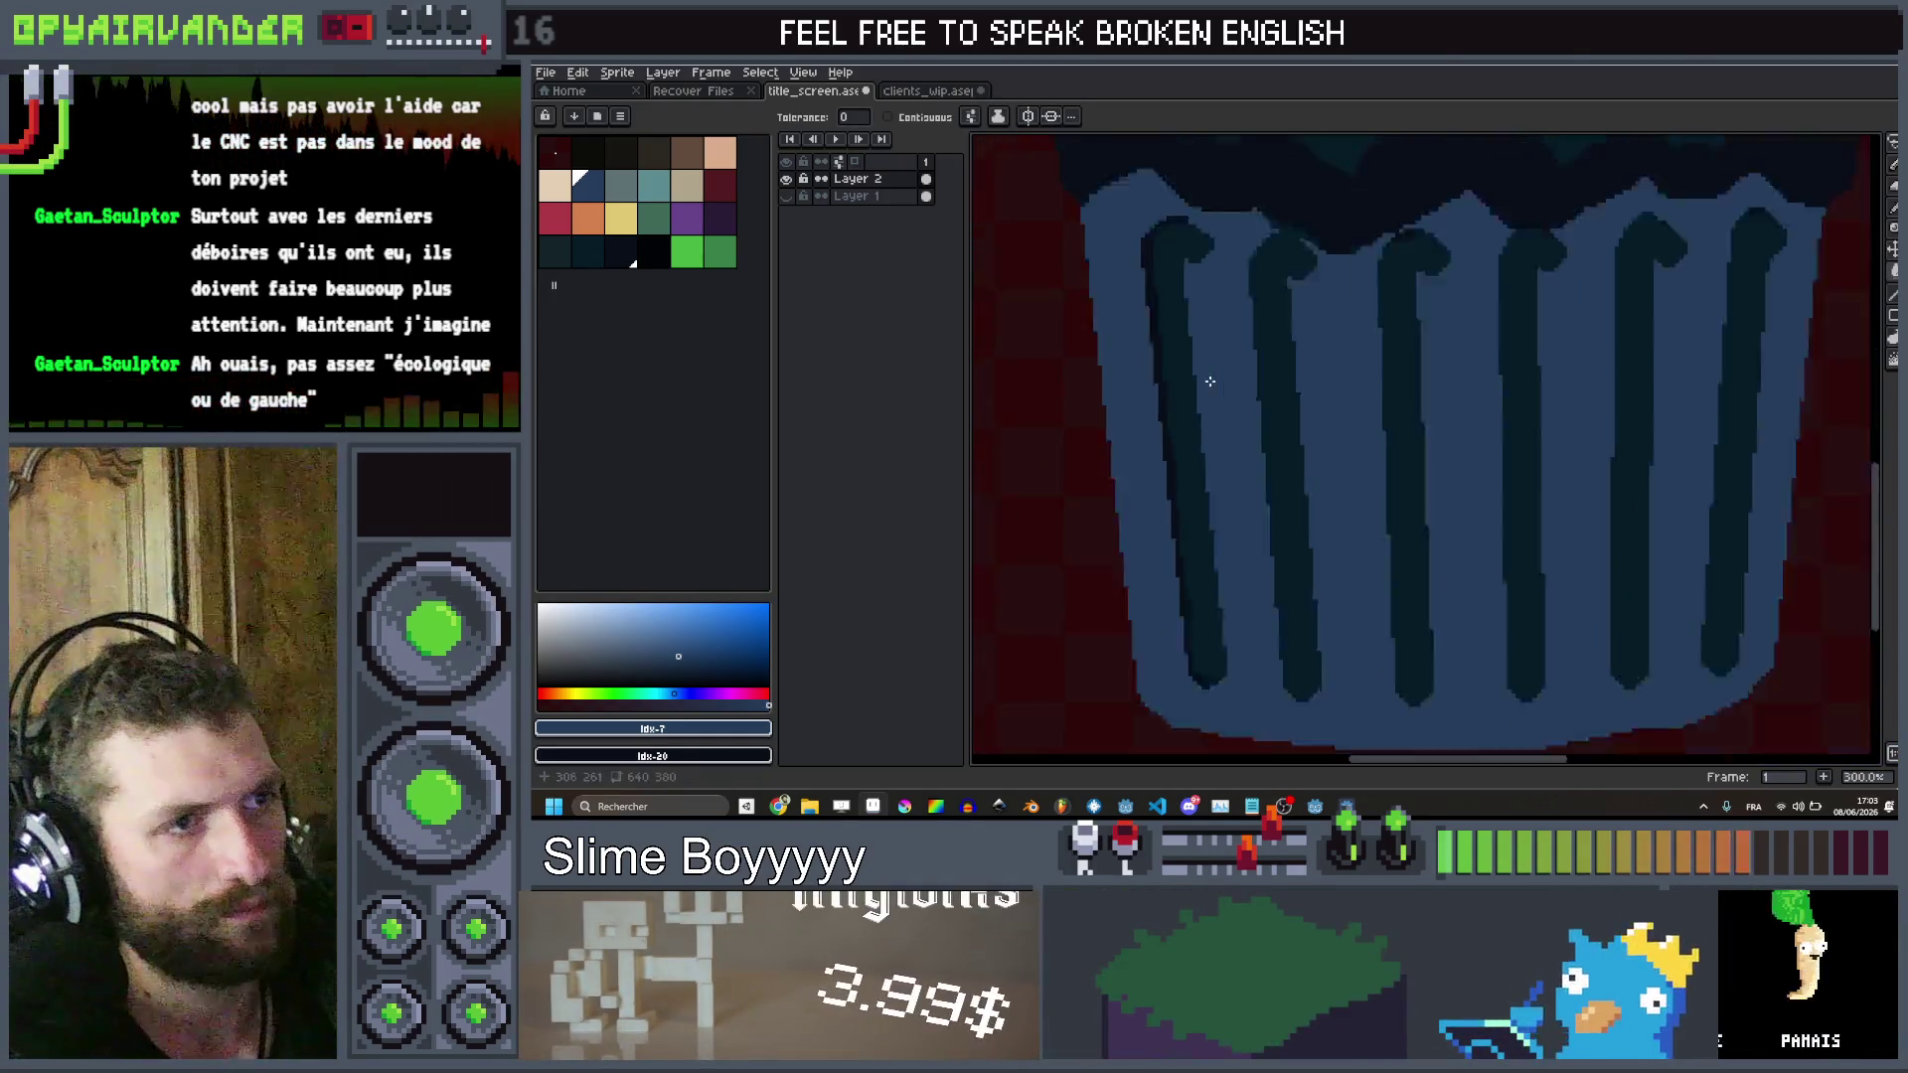
pyautogui.hotkey('ctrl', 'z')
pyautogui.scroll(2, 1210, 381)
# Retry the blue body fill with contiguous-only filling, then undo it
pyautogui.press('b')
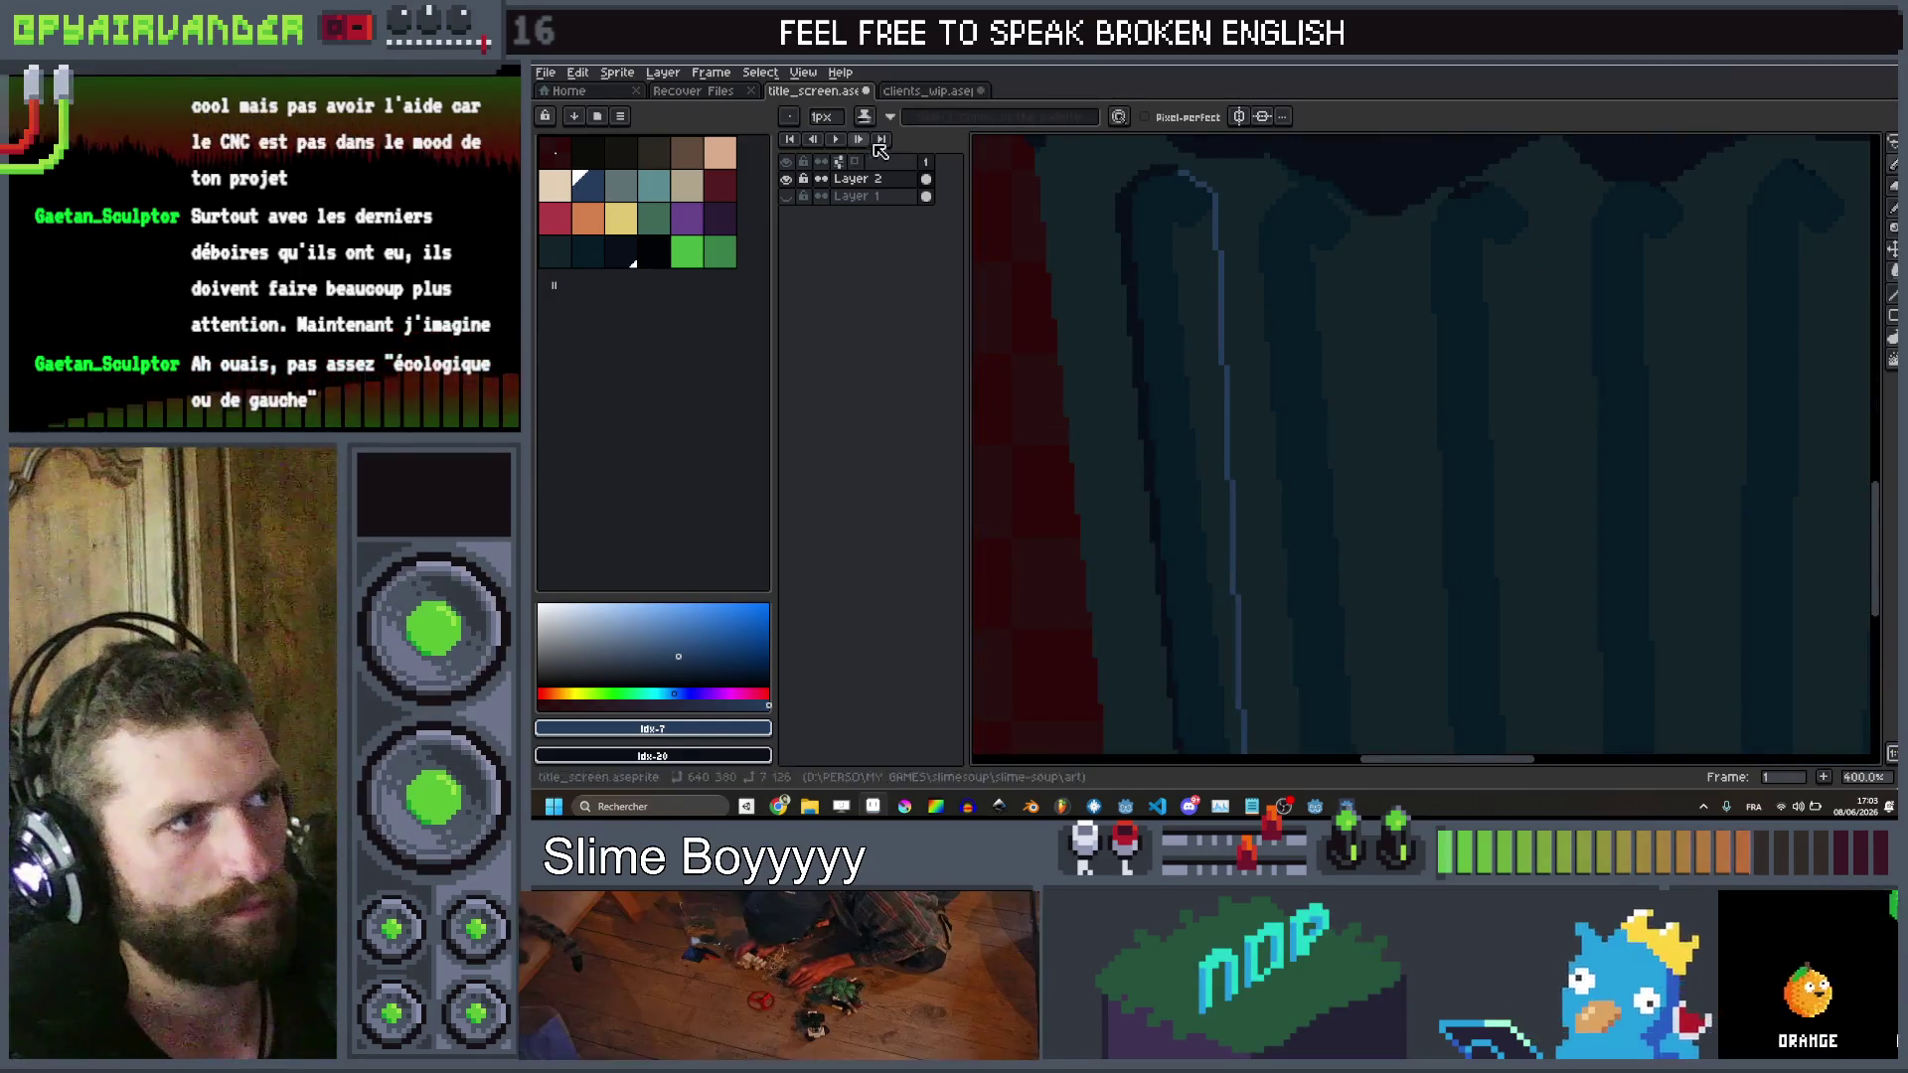
pyautogui.moveTo(1205, 425); pyautogui.dragTo(1203, 479)
pyautogui.press('g')
pyautogui.click(944, 119)
pyautogui.click(1181, 360)
pyautogui.scroll(-4, 1180, 378)
pyautogui.scroll(5, 1176, 414)
pyautogui.scroll(-6, 1193, 403)
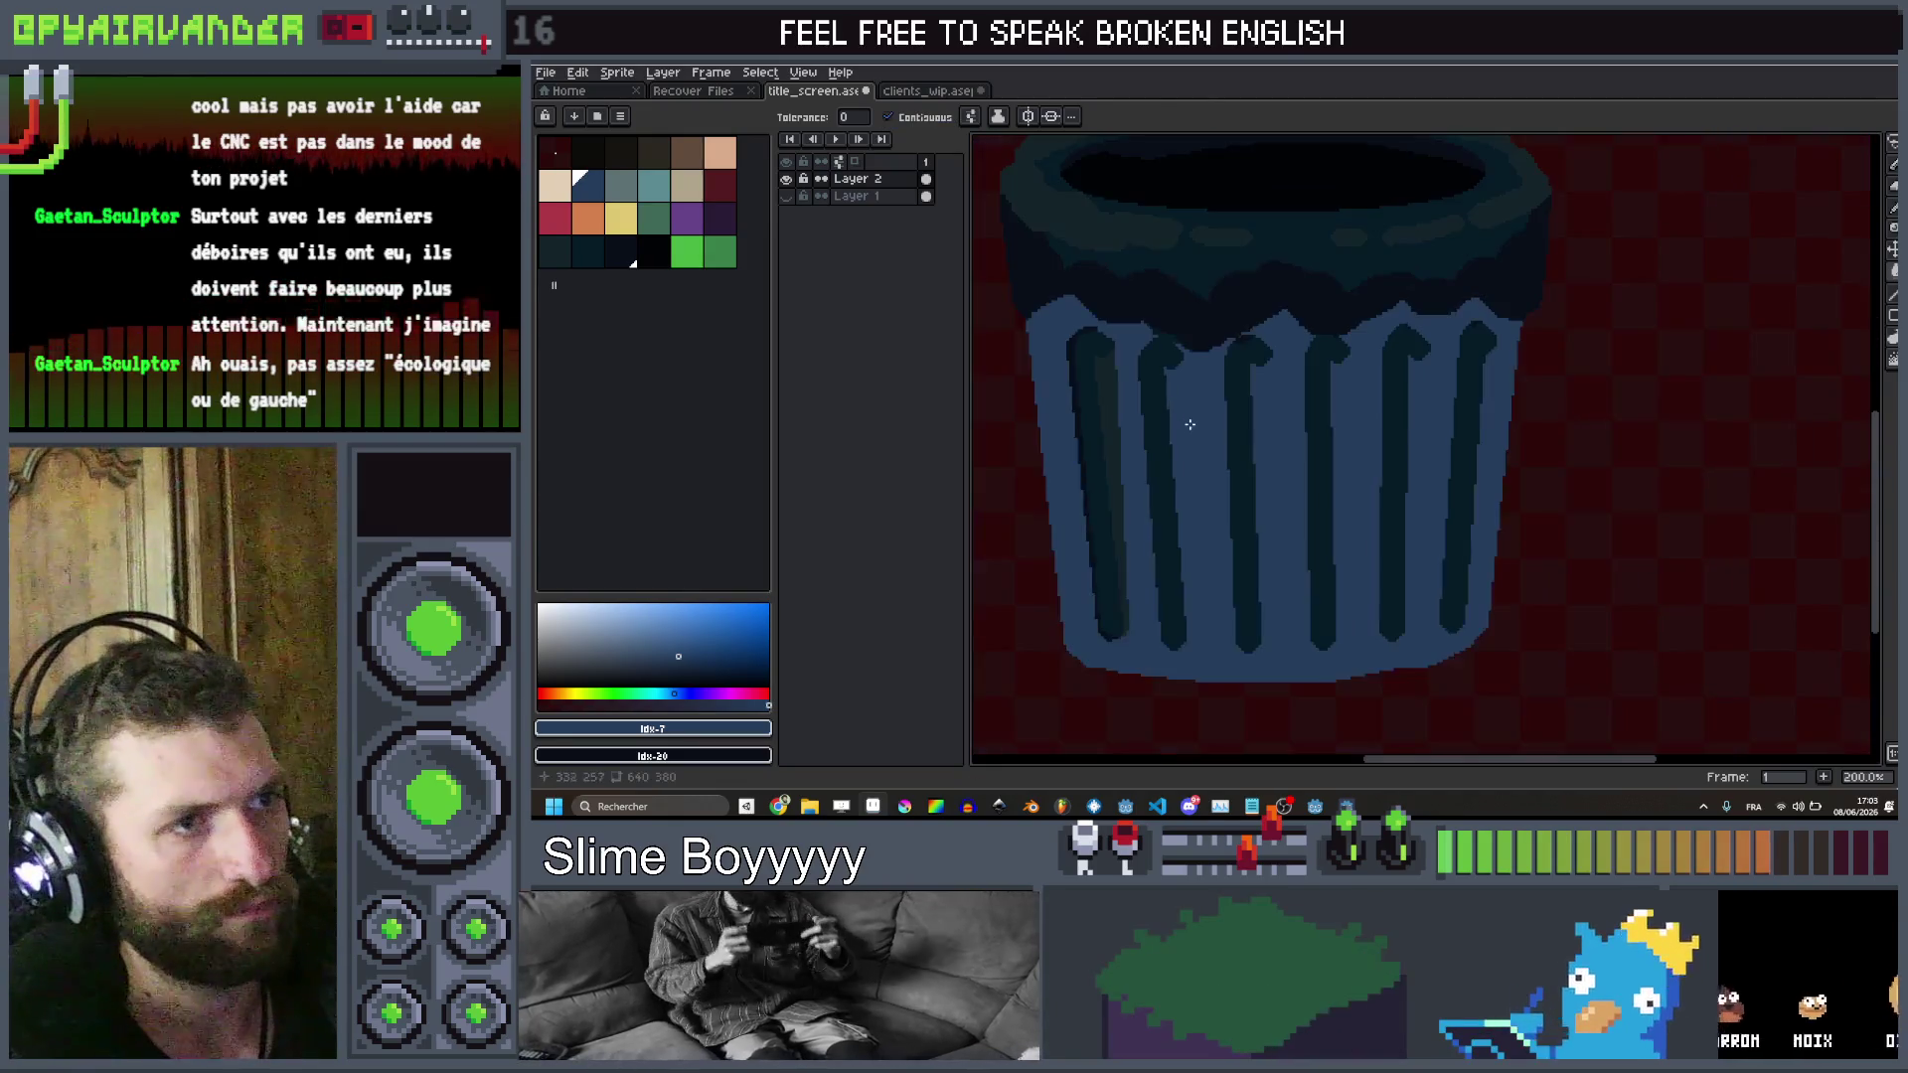
pyautogui.scroll(1, 1238, 386)
pyautogui.moveTo(1238, 385); pyautogui.dragTo(1205, 416)
pyautogui.scroll(2, 1202, 416)
pyautogui.scroll(-2, 1202, 417)
pyautogui.press('v')
pyautogui.hotkey('ctrl', 'z')
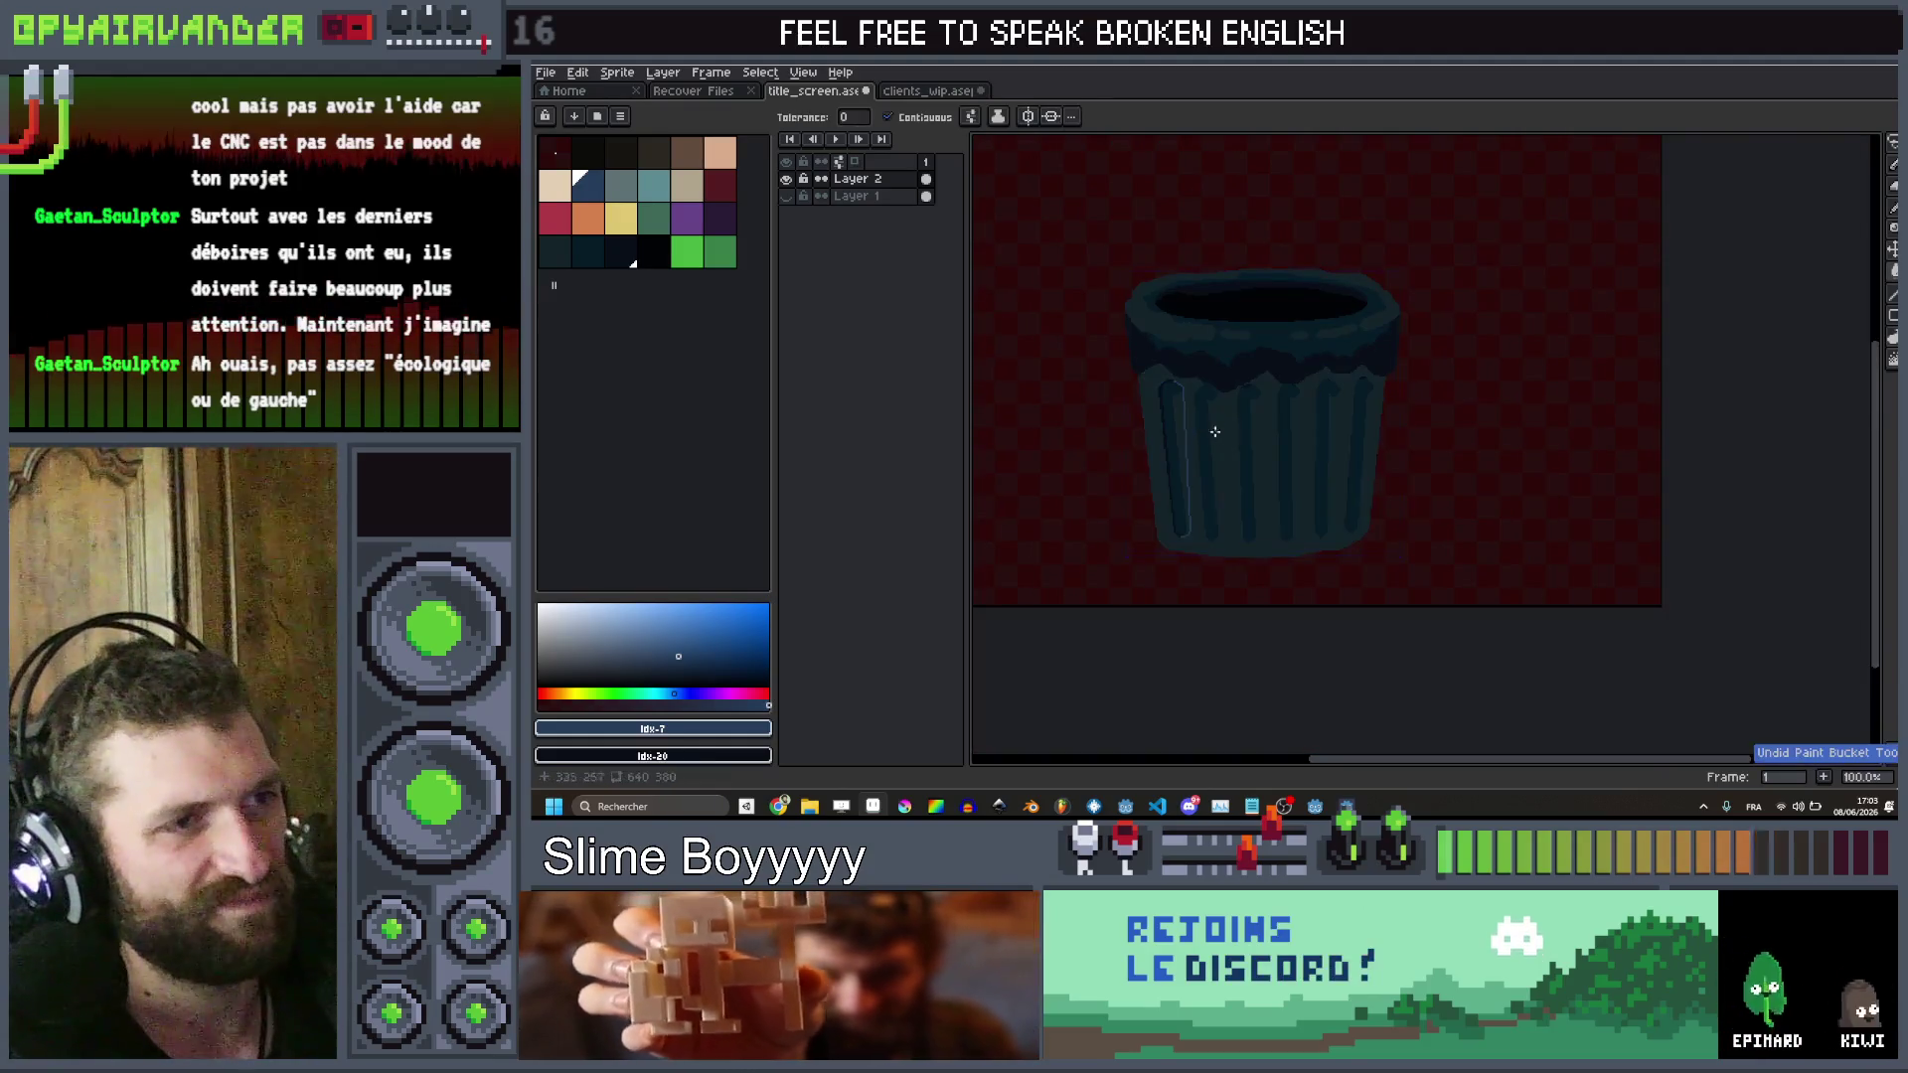
# Sample the can body's dark teal and paint it across the grooves
pyautogui.scroll(1, 1232, 452)
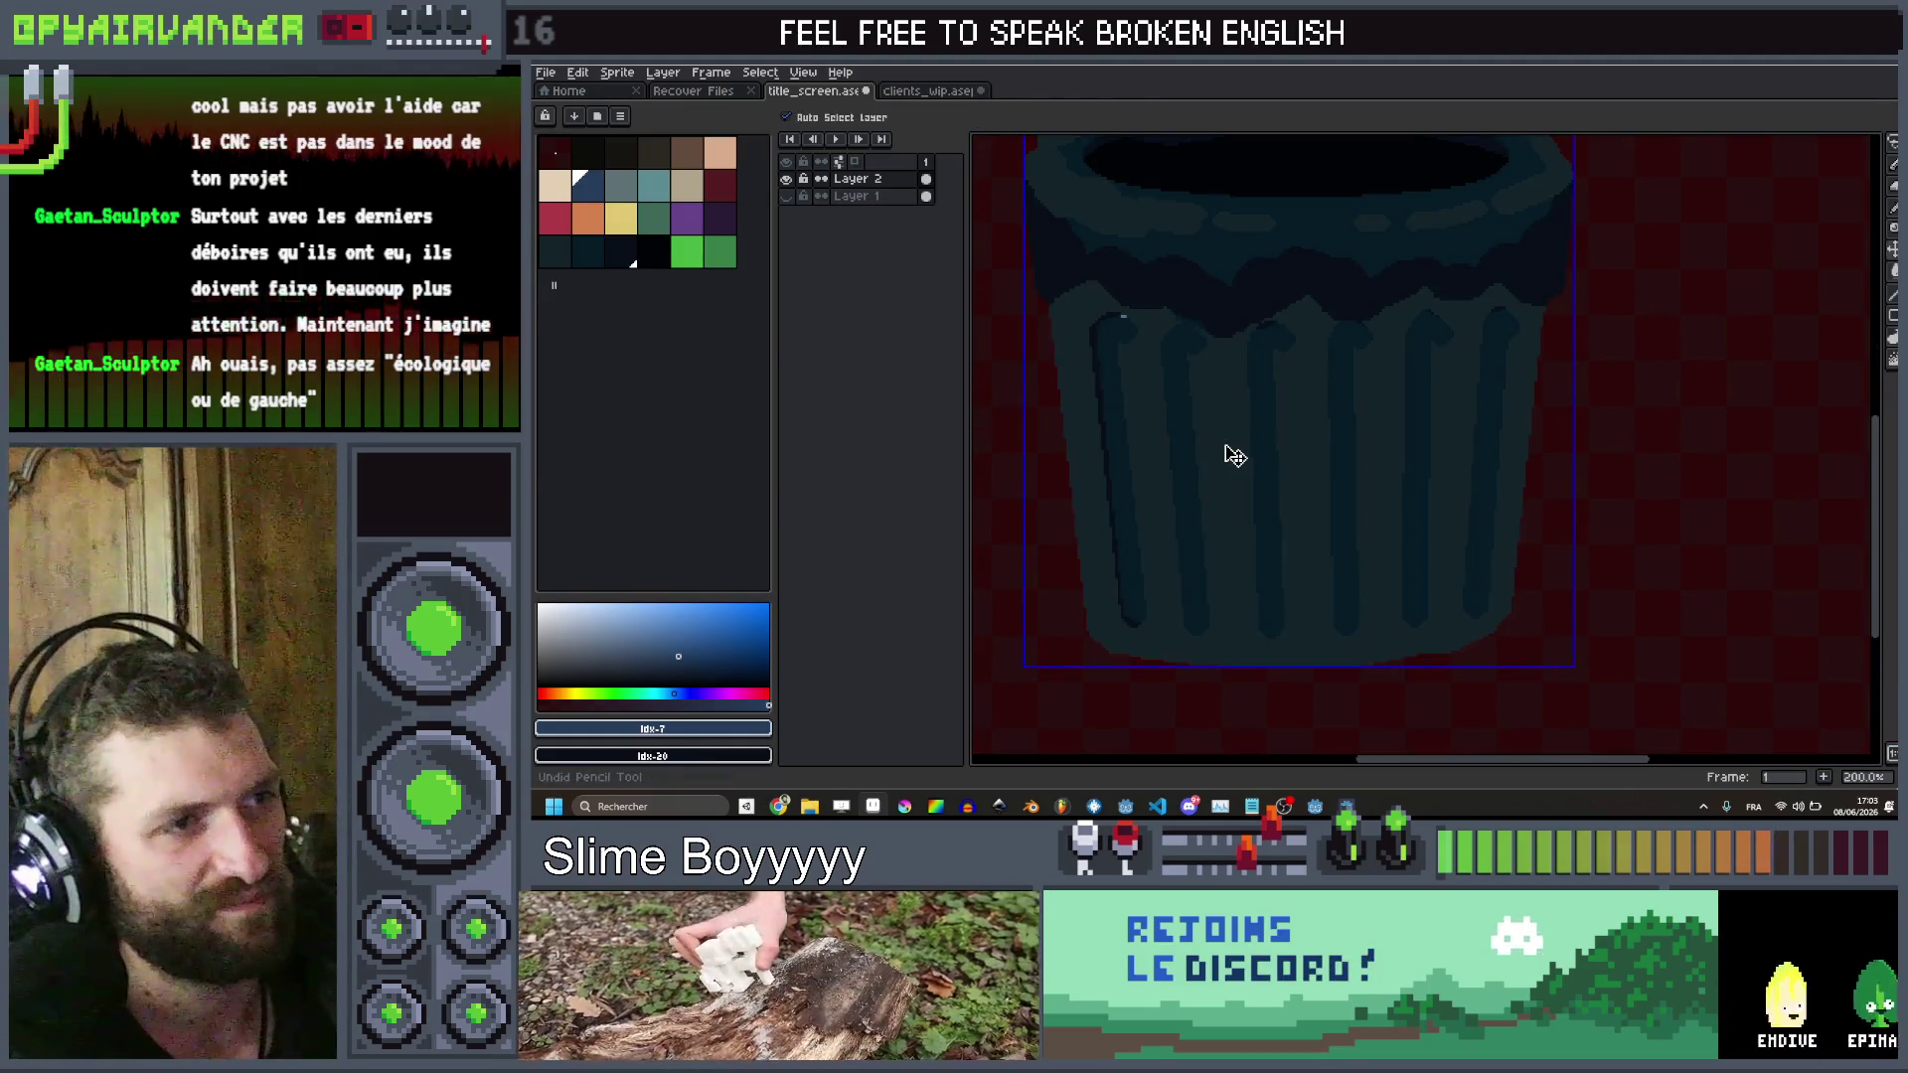
pyautogui.press('g')
pyautogui.scroll(-1, 1230, 449)
pyautogui.scroll(1, 1225, 445)
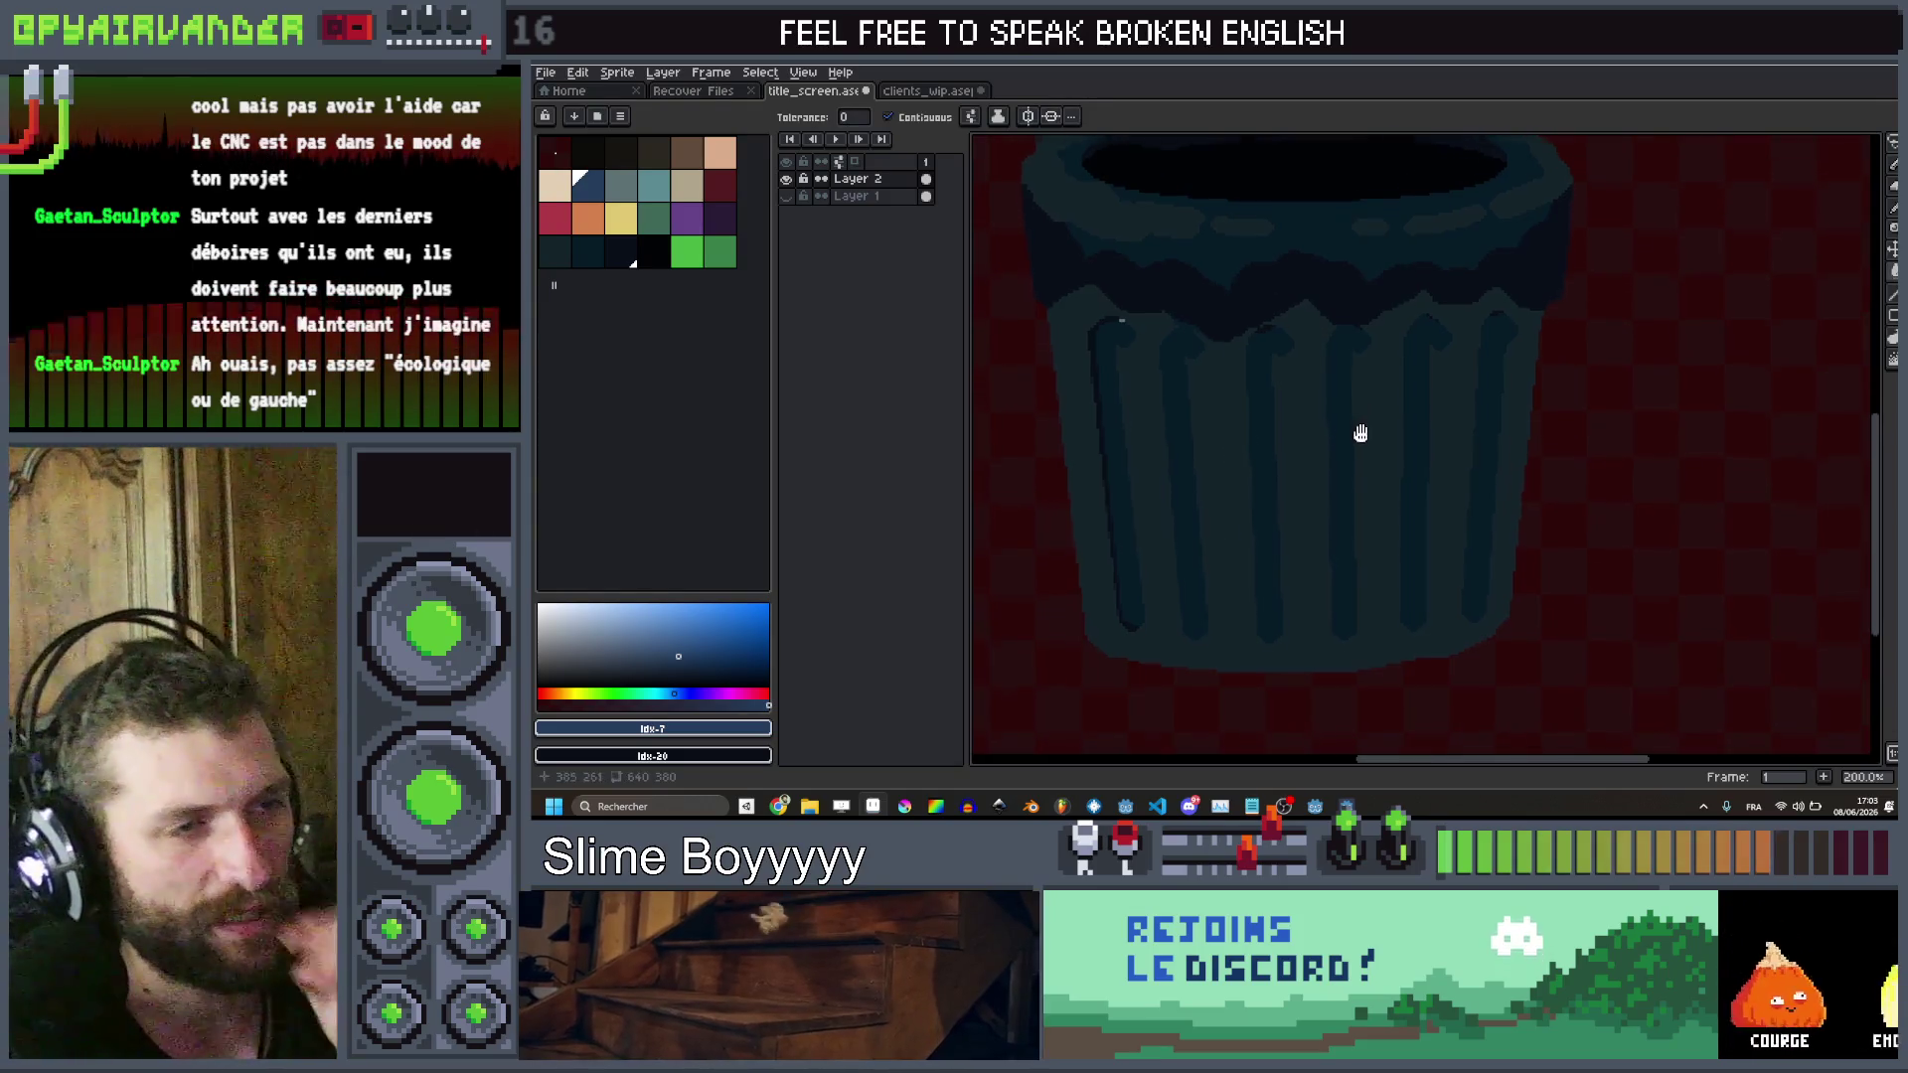
pyautogui.keyDown('alt'); pyautogui.click(1476, 444); pyautogui.keyUp('alt')
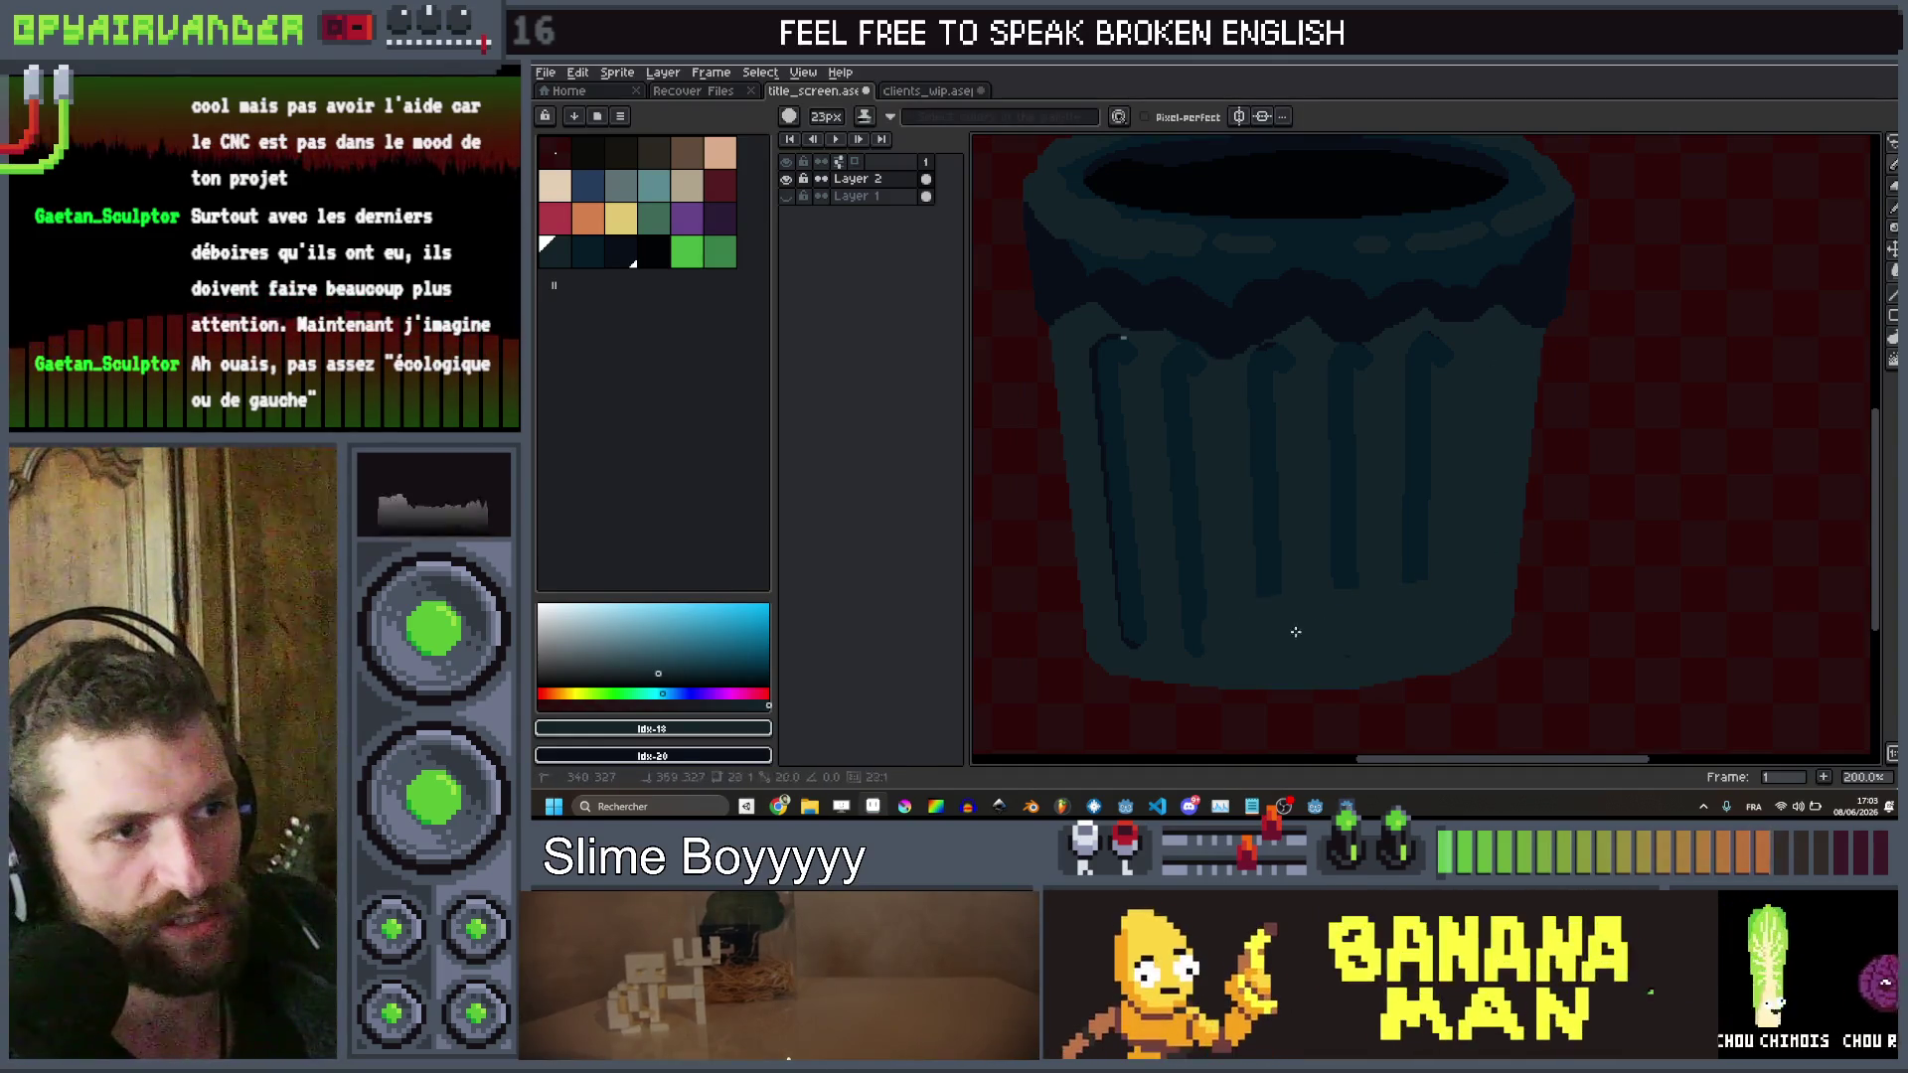
pyautogui.moveTo(1330, 633); pyautogui.dragTo(1157, 631)
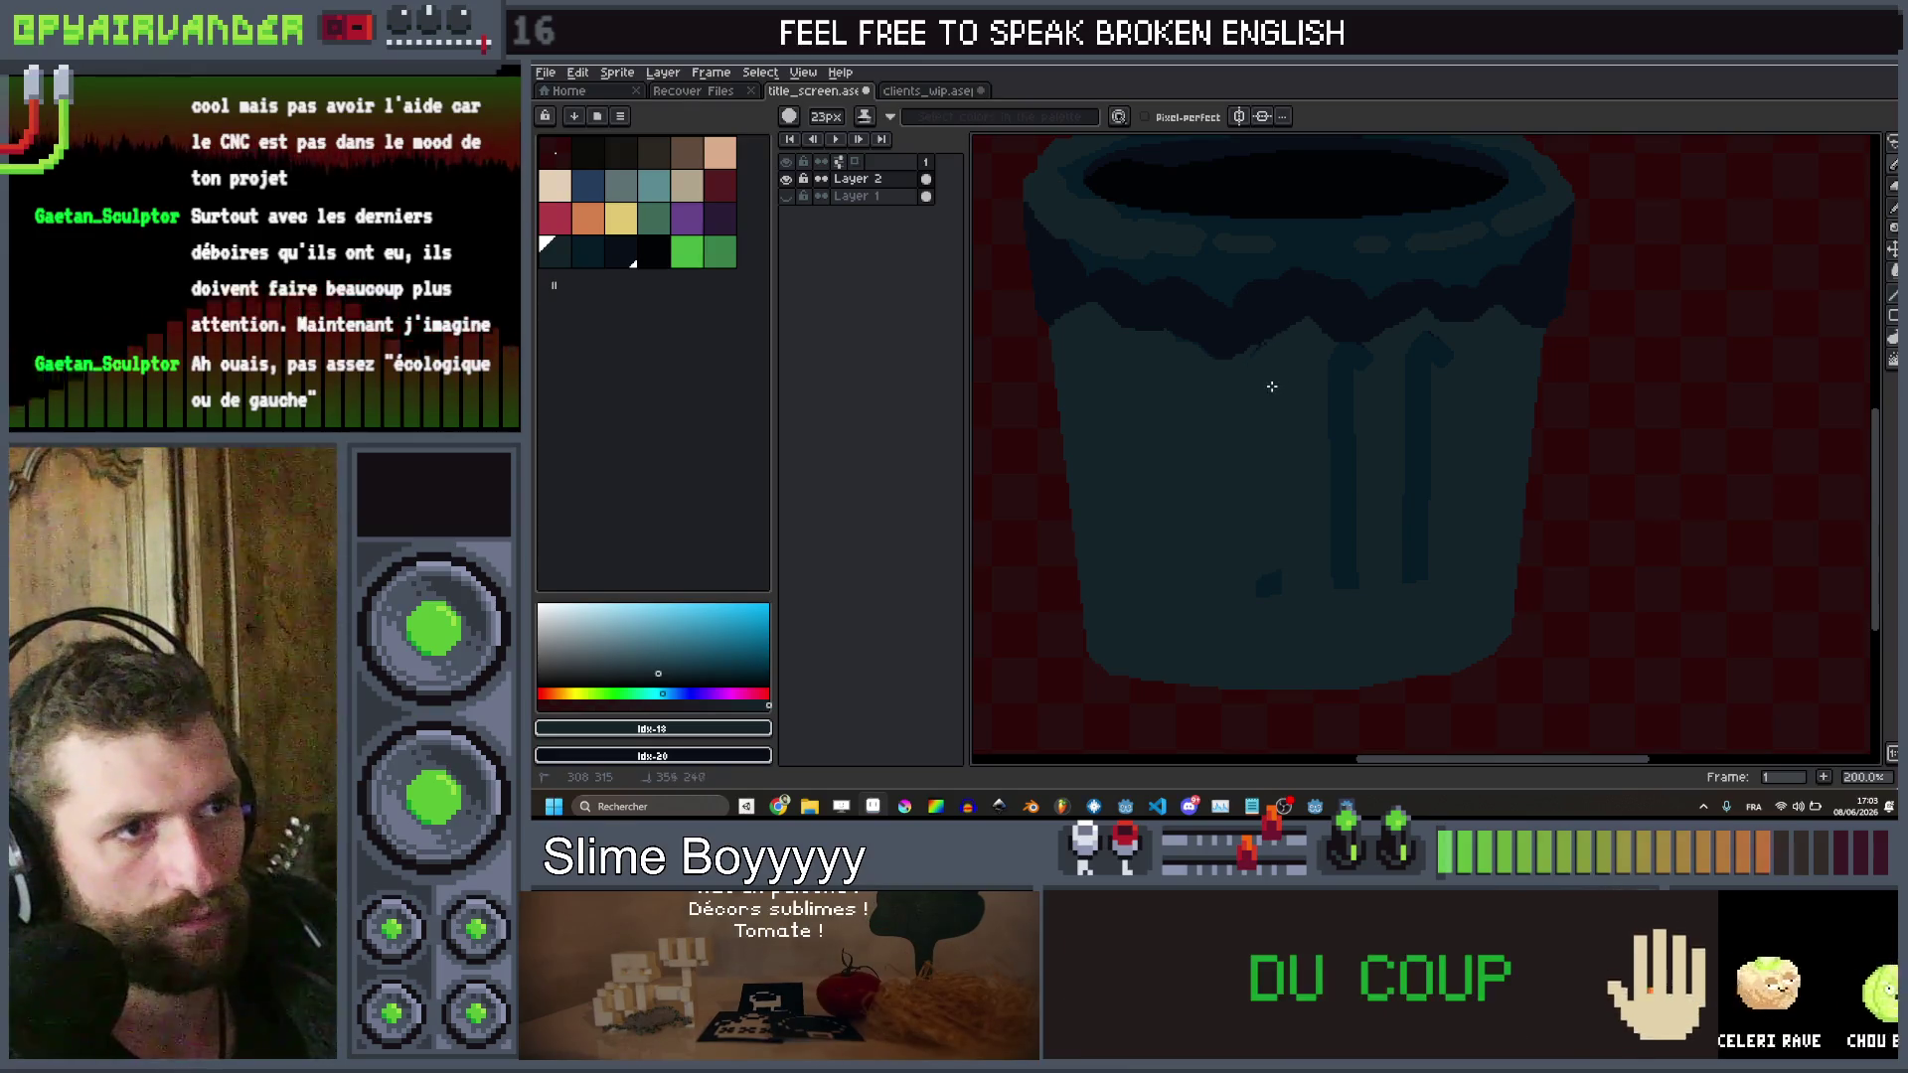
# Paint the teal body colour over the remaining grooves along the can's bottom
pyautogui.hotkey('ctrl', 'z')
pyautogui.hotkey('ctrl', 'z')
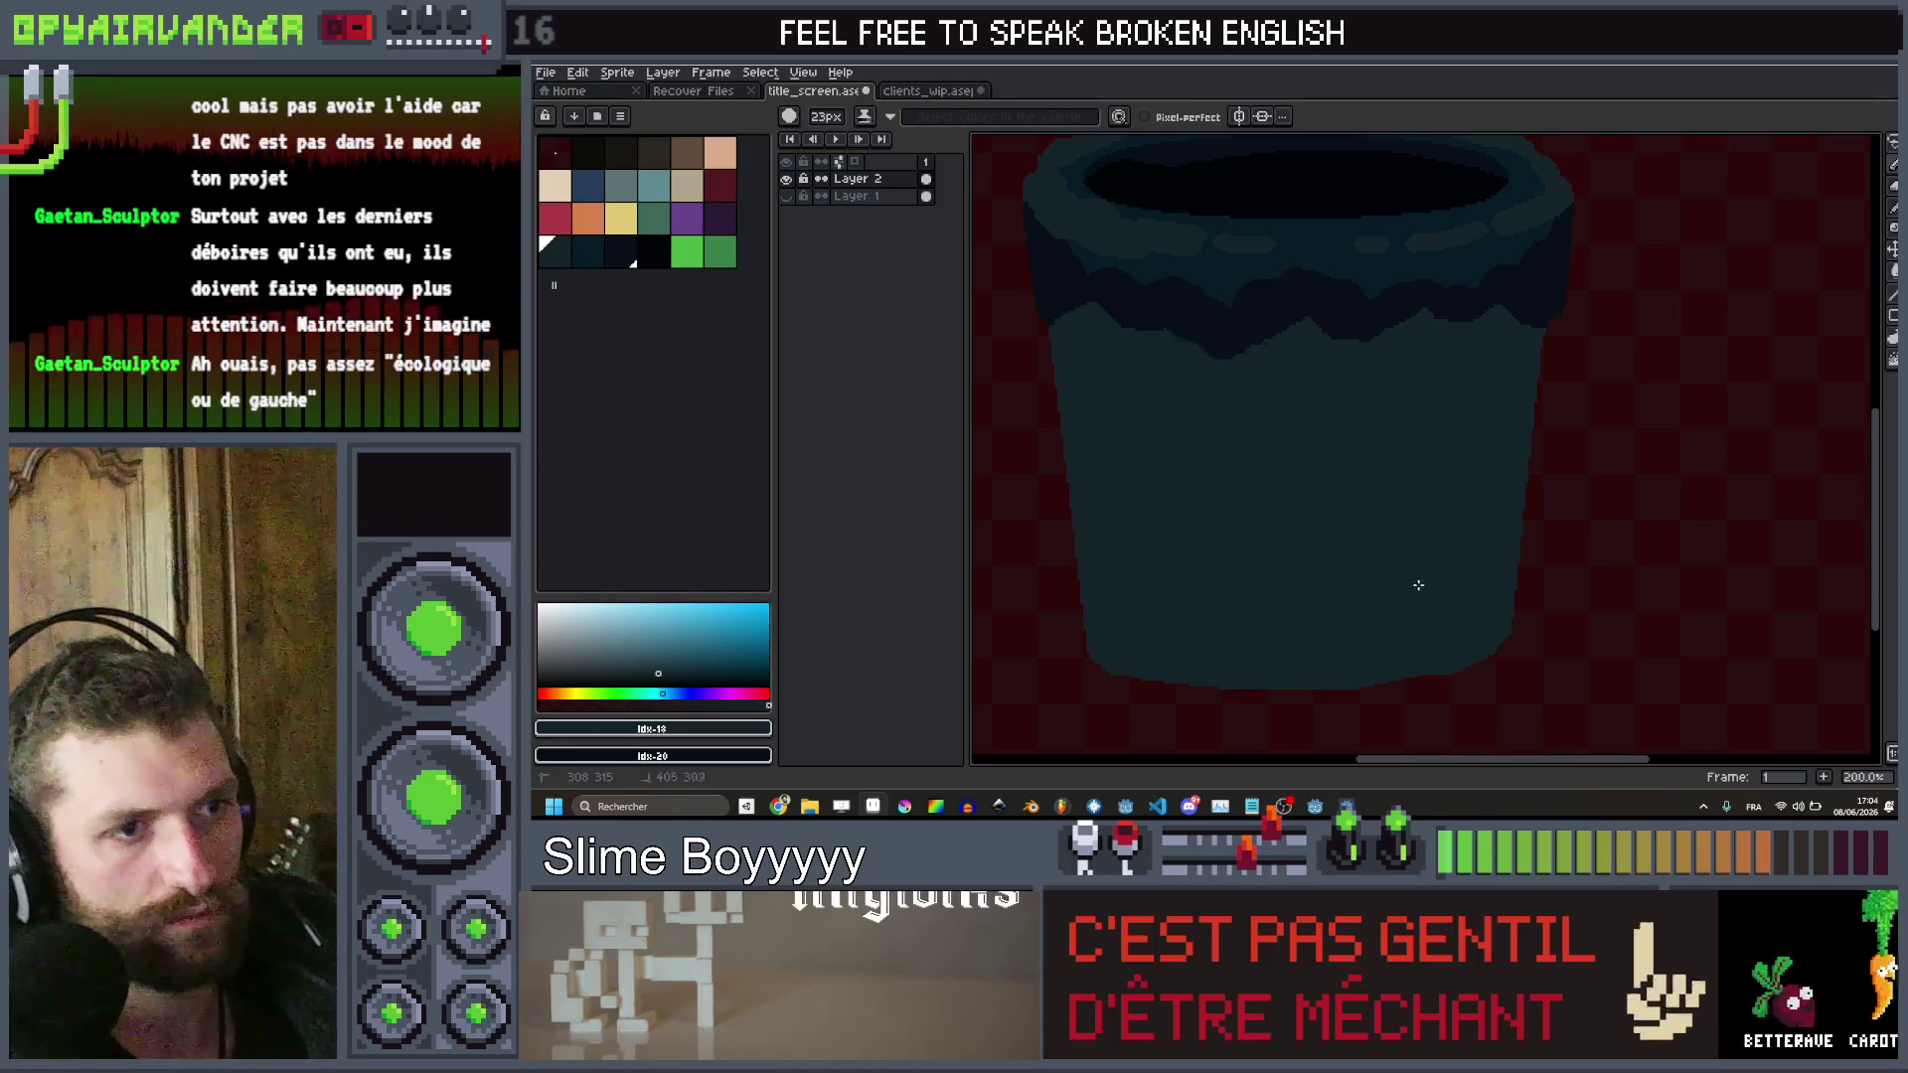
pyautogui.moveTo(1448, 647)
pyautogui.mouseDown()
pyautogui.moveTo(1371, 665)
pyautogui.moveTo(1124, 641)
pyautogui.mouseUp()
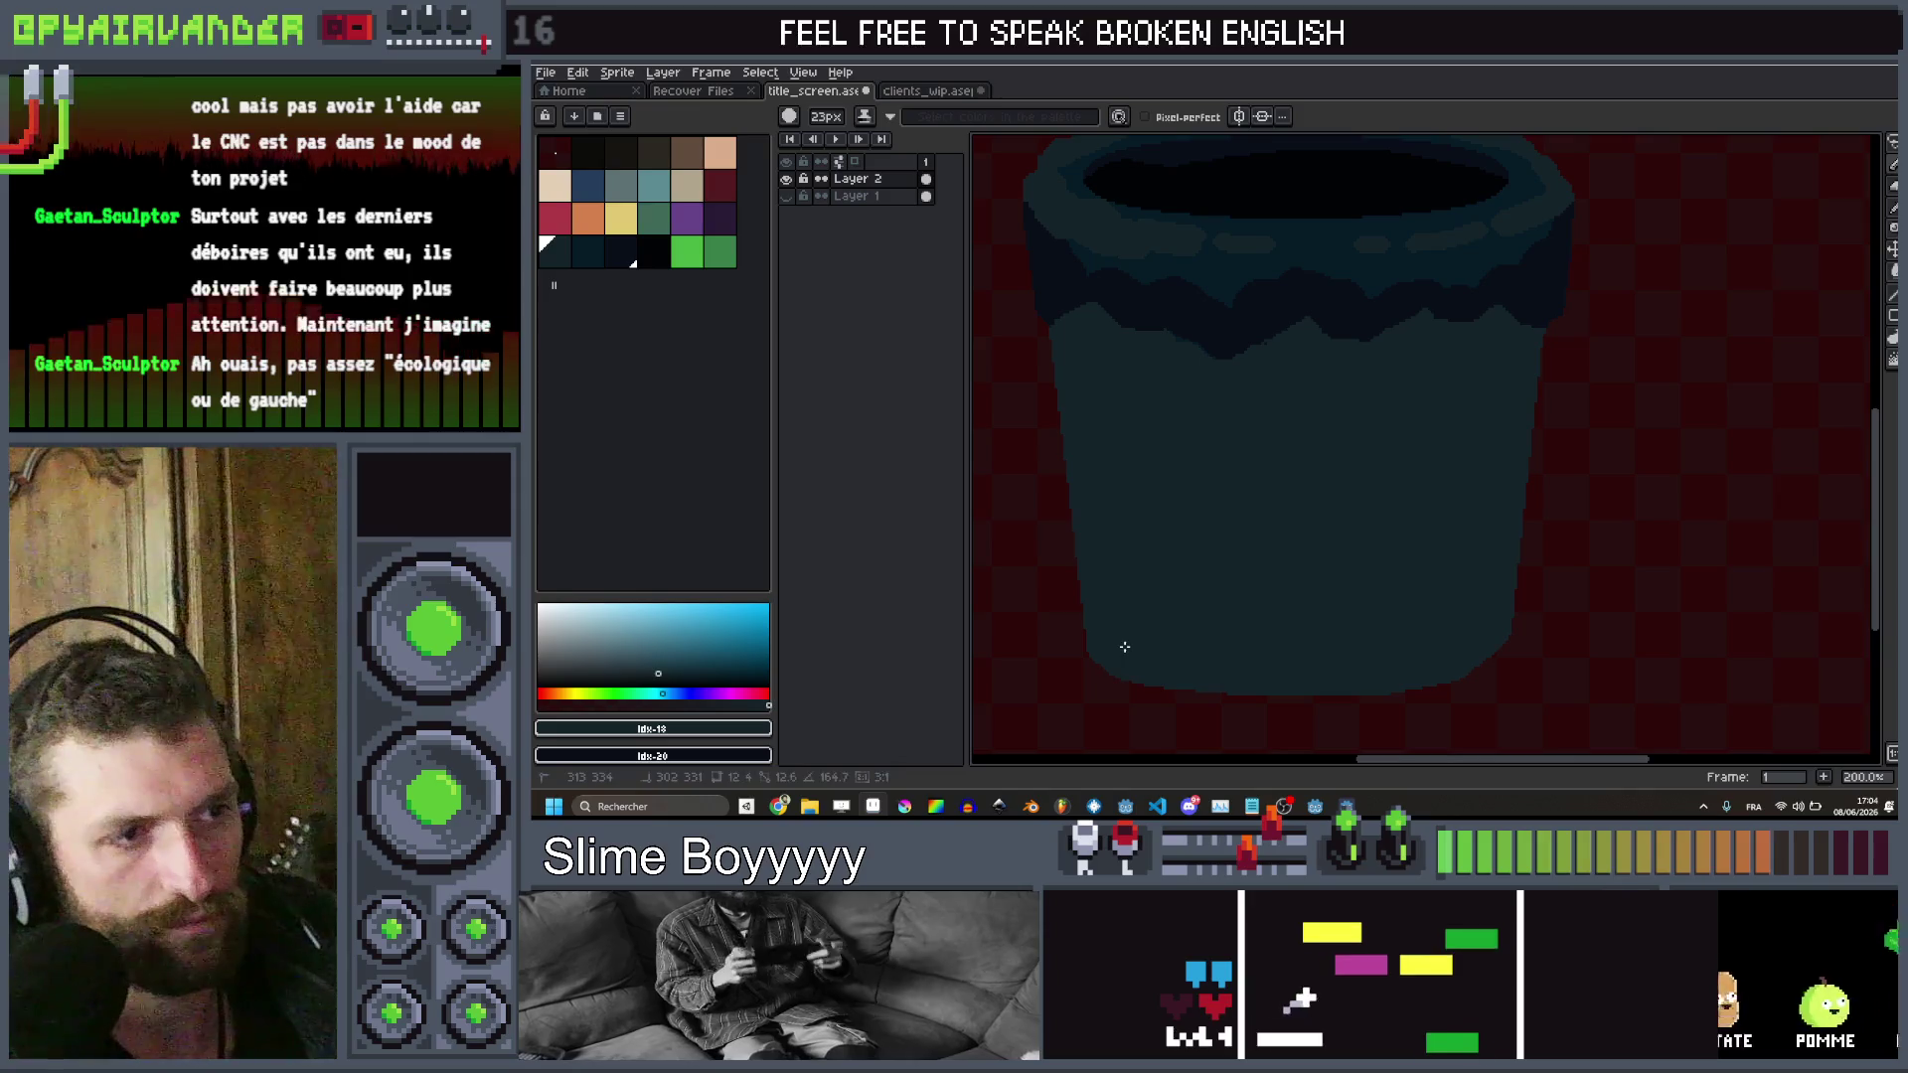
pyautogui.scroll(-2, 1352, 522)
pyautogui.scroll(3, 1291, 533)
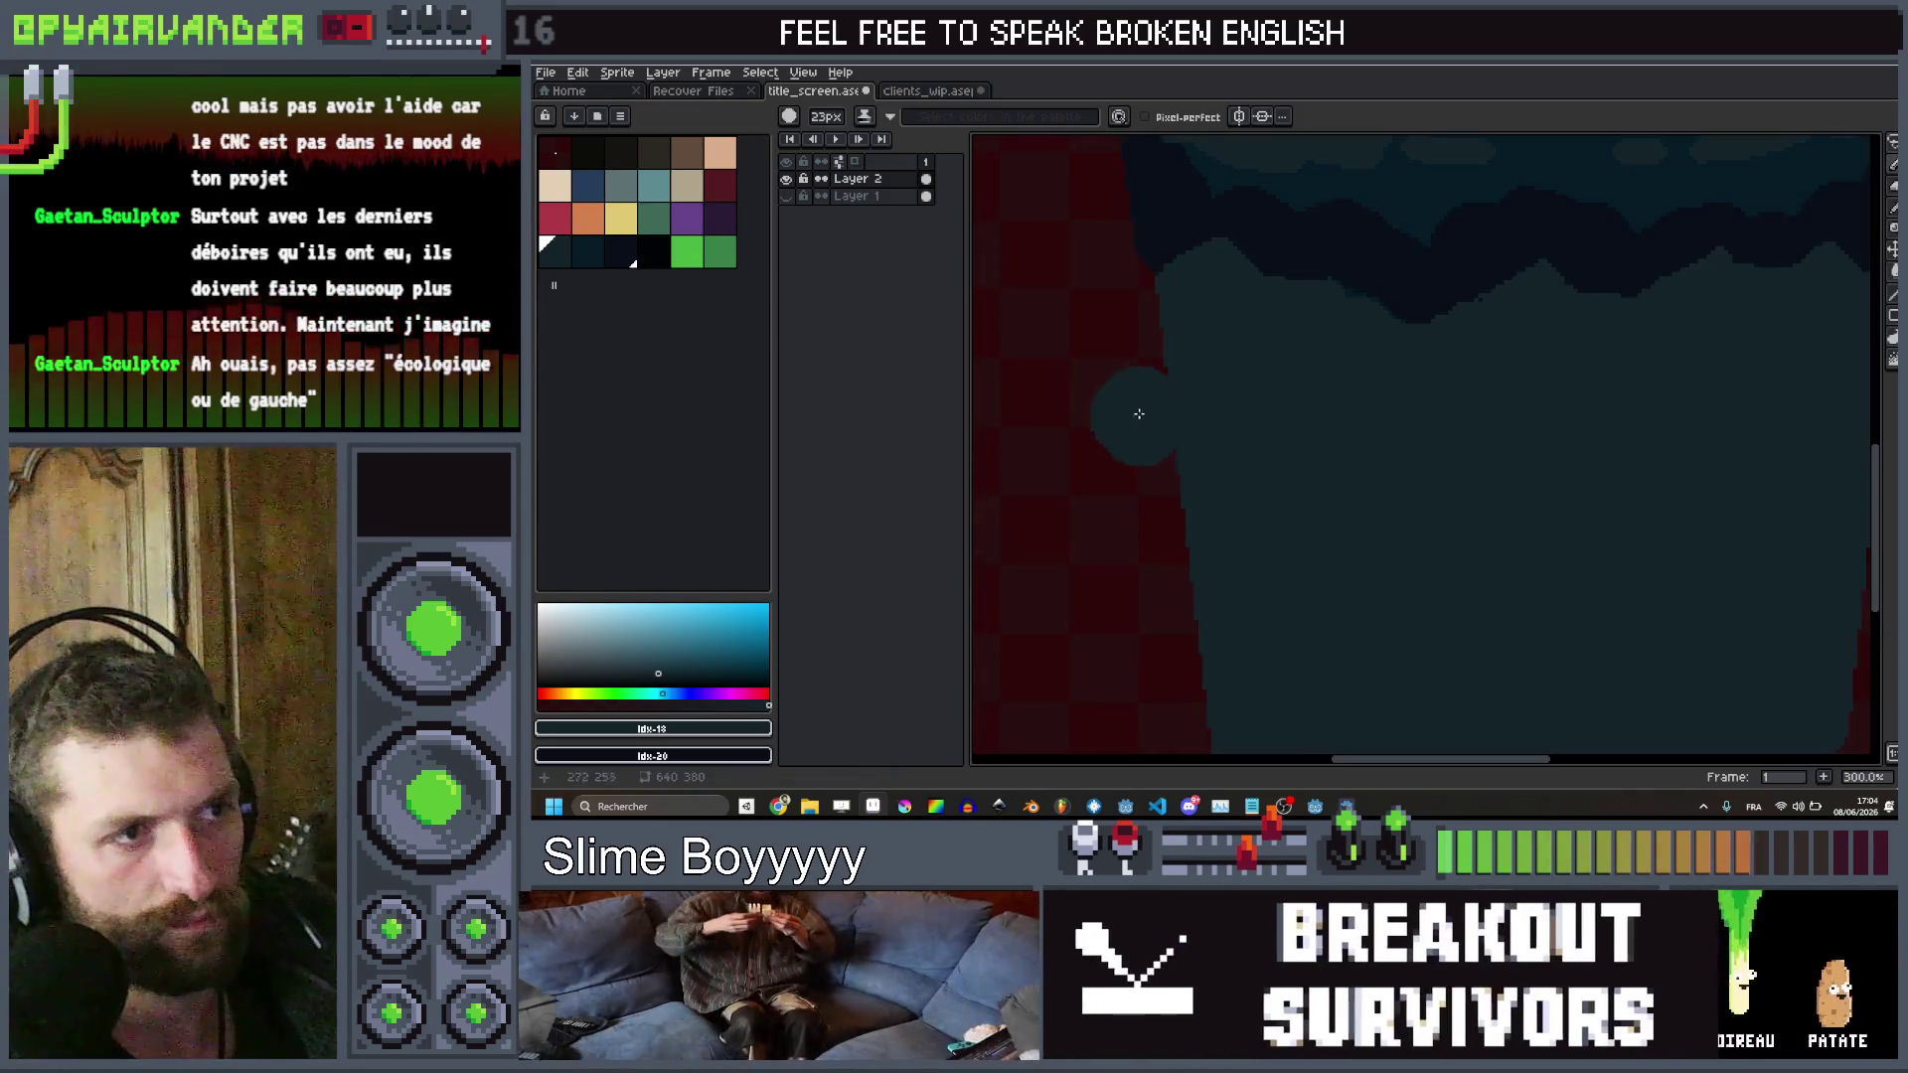
# Set the secondary colour to black and round out the can's side edge, undoing a stray stroke
pyautogui.rightClick(554, 161)
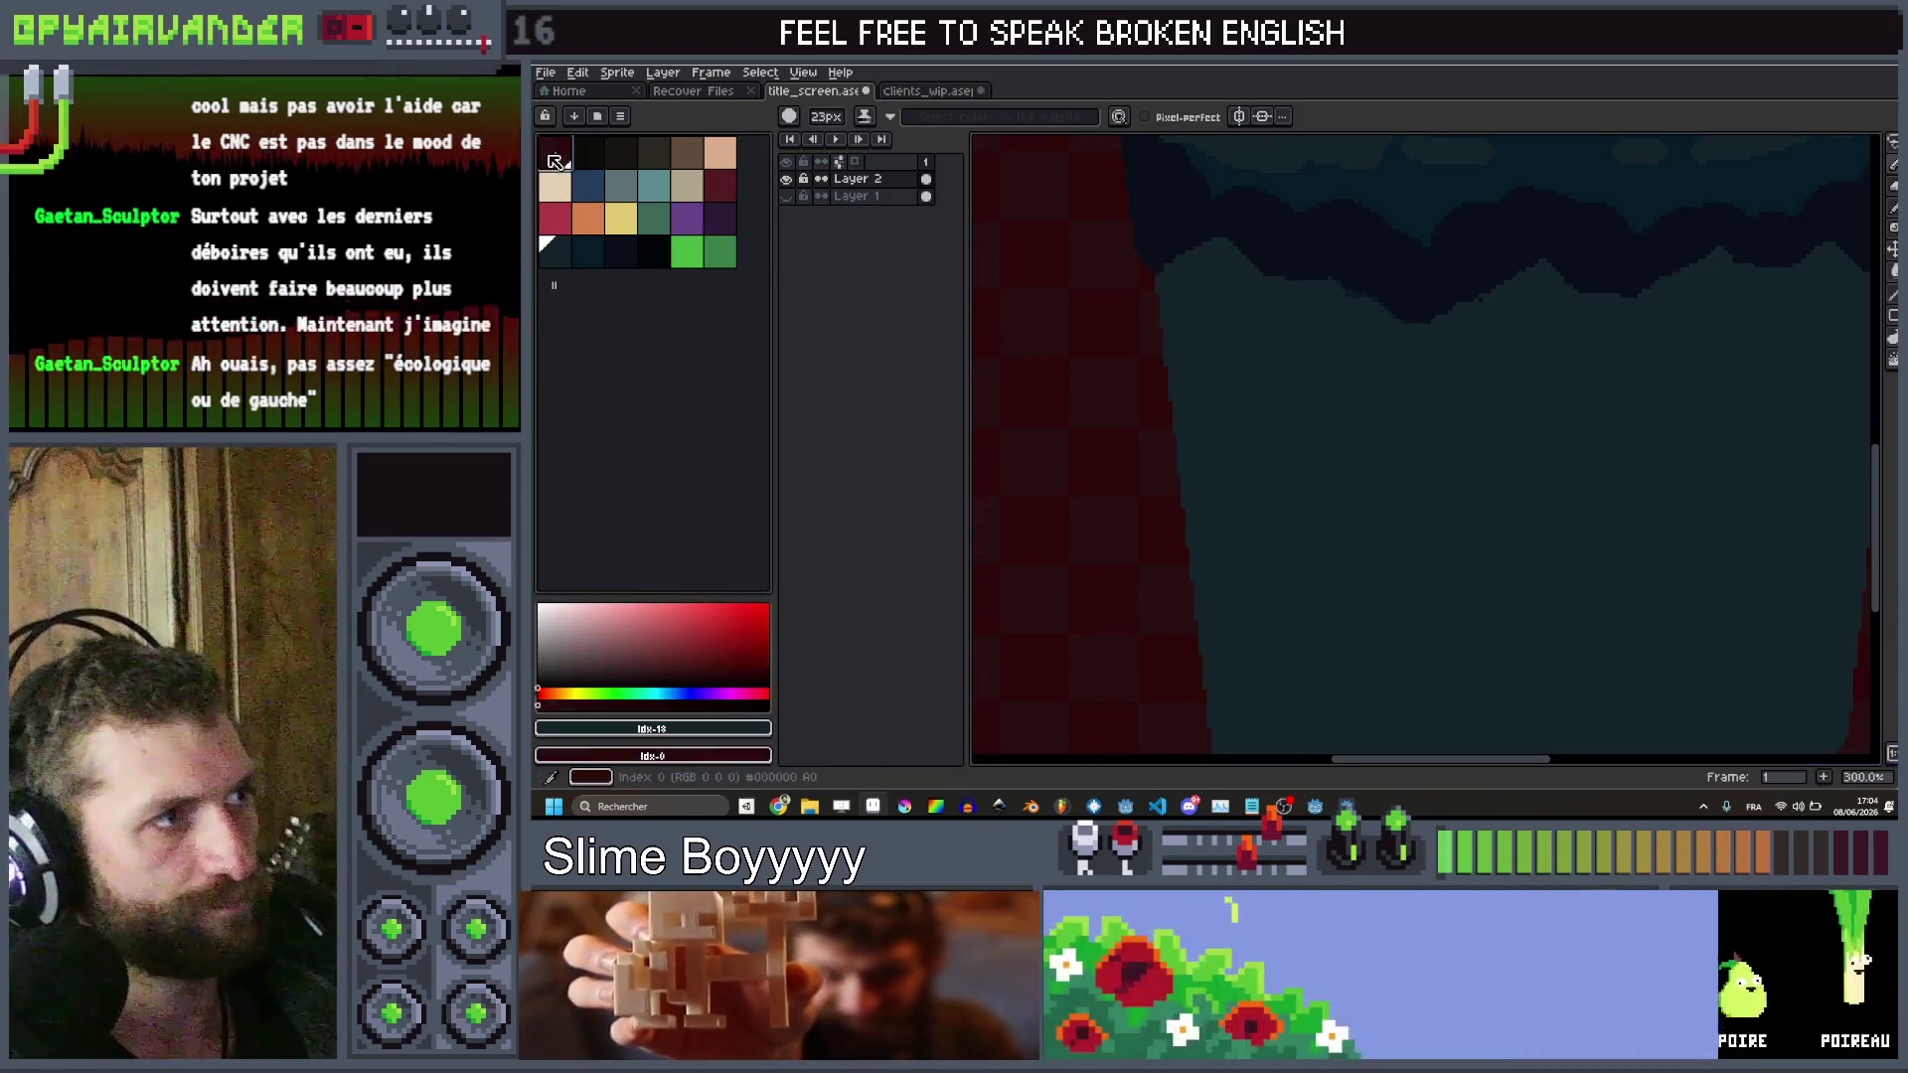
pyautogui.moveTo(1116, 353); pyautogui.dragTo(1172, 540)
pyautogui.hotkey('ctrl', 'z')
pyautogui.scroll(-5, 1159, 546)
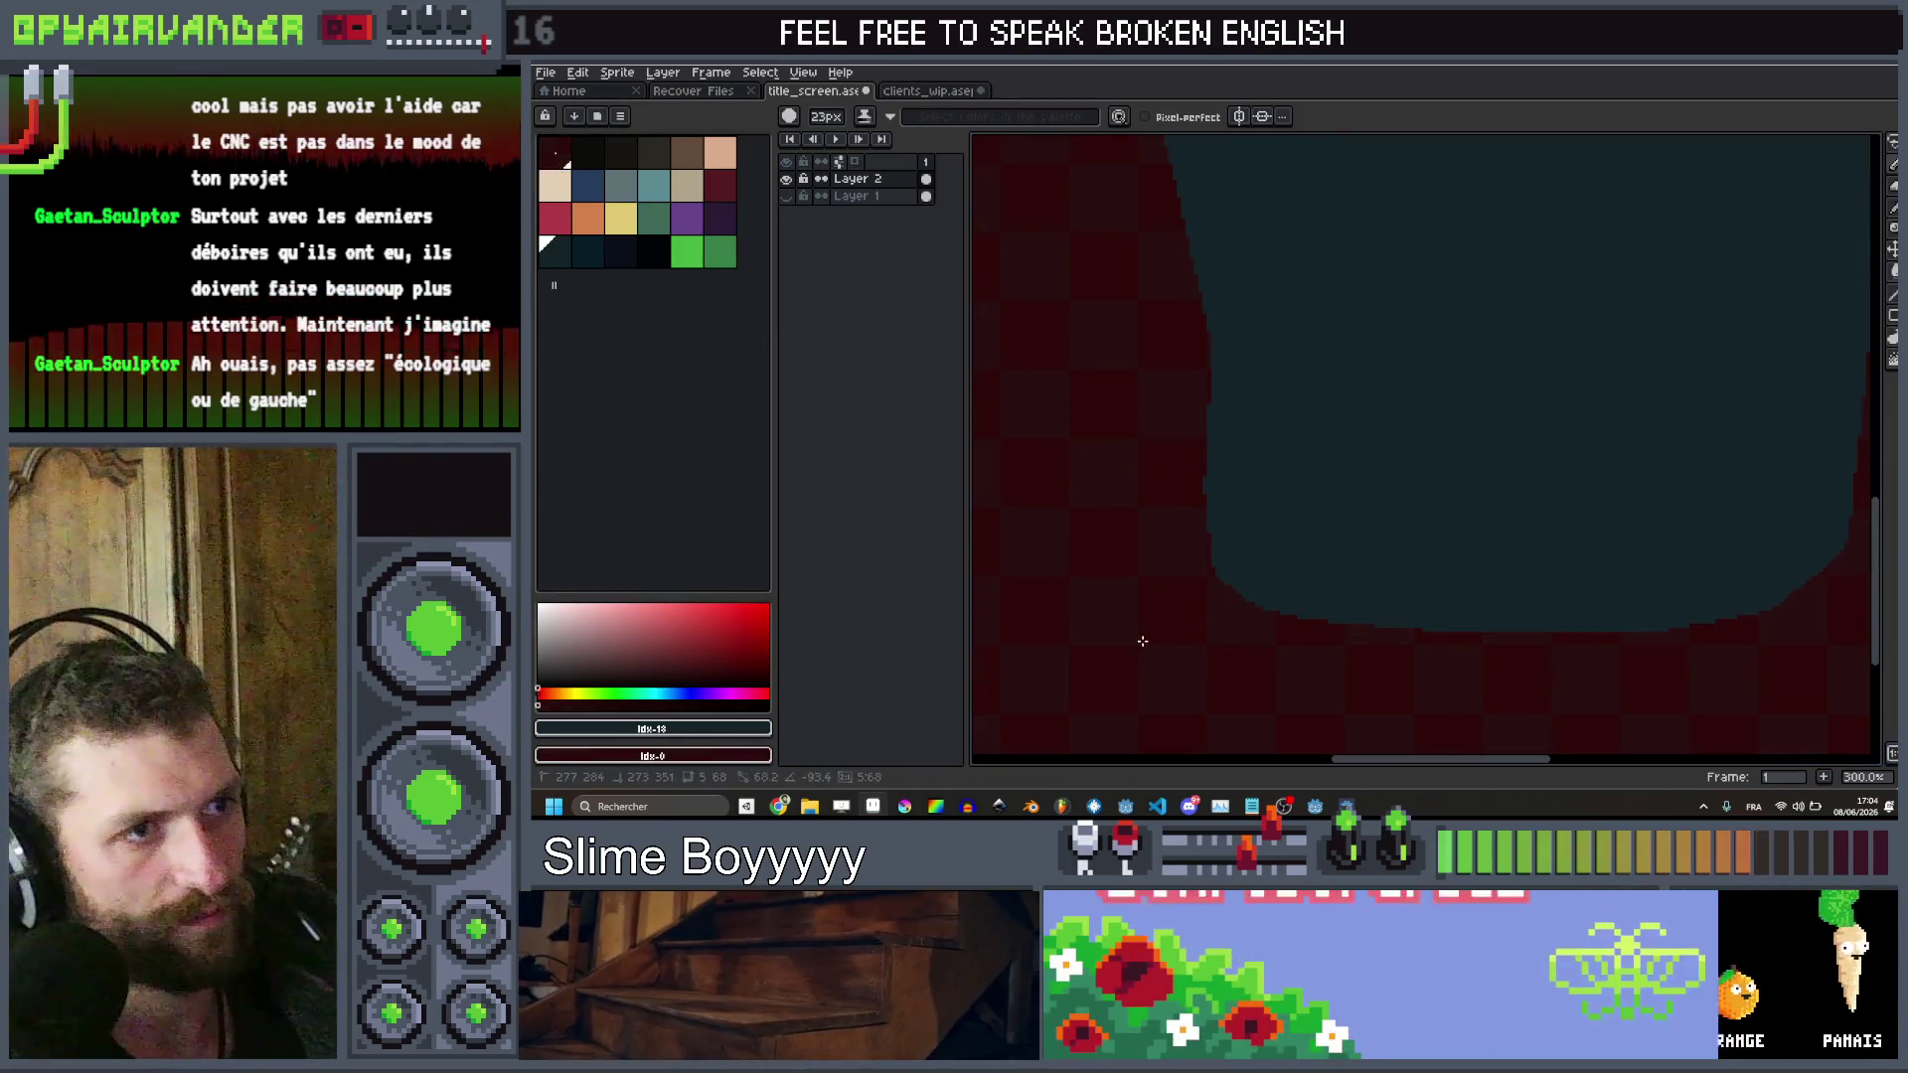
pyautogui.scroll(5, 1239, 369)
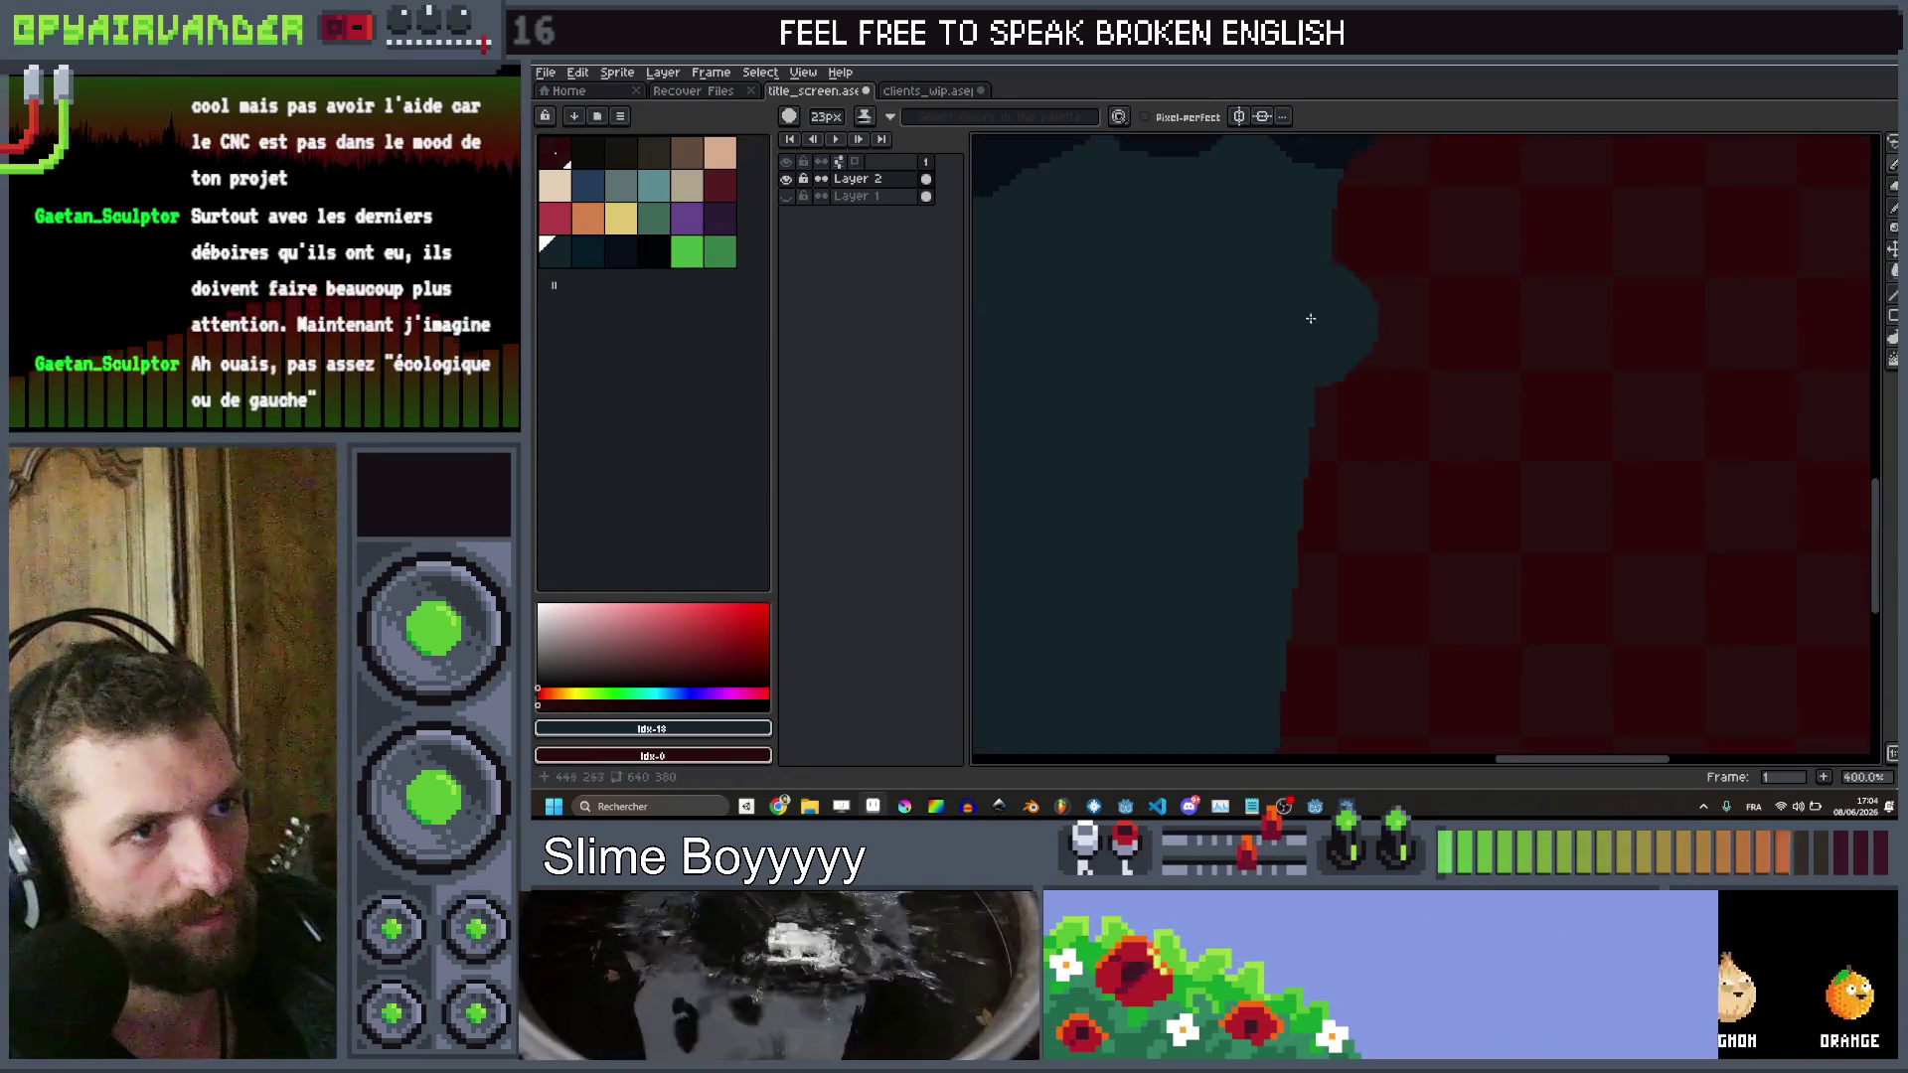
pyautogui.moveTo(1271, 399); pyautogui.dragTo(1259, 562)
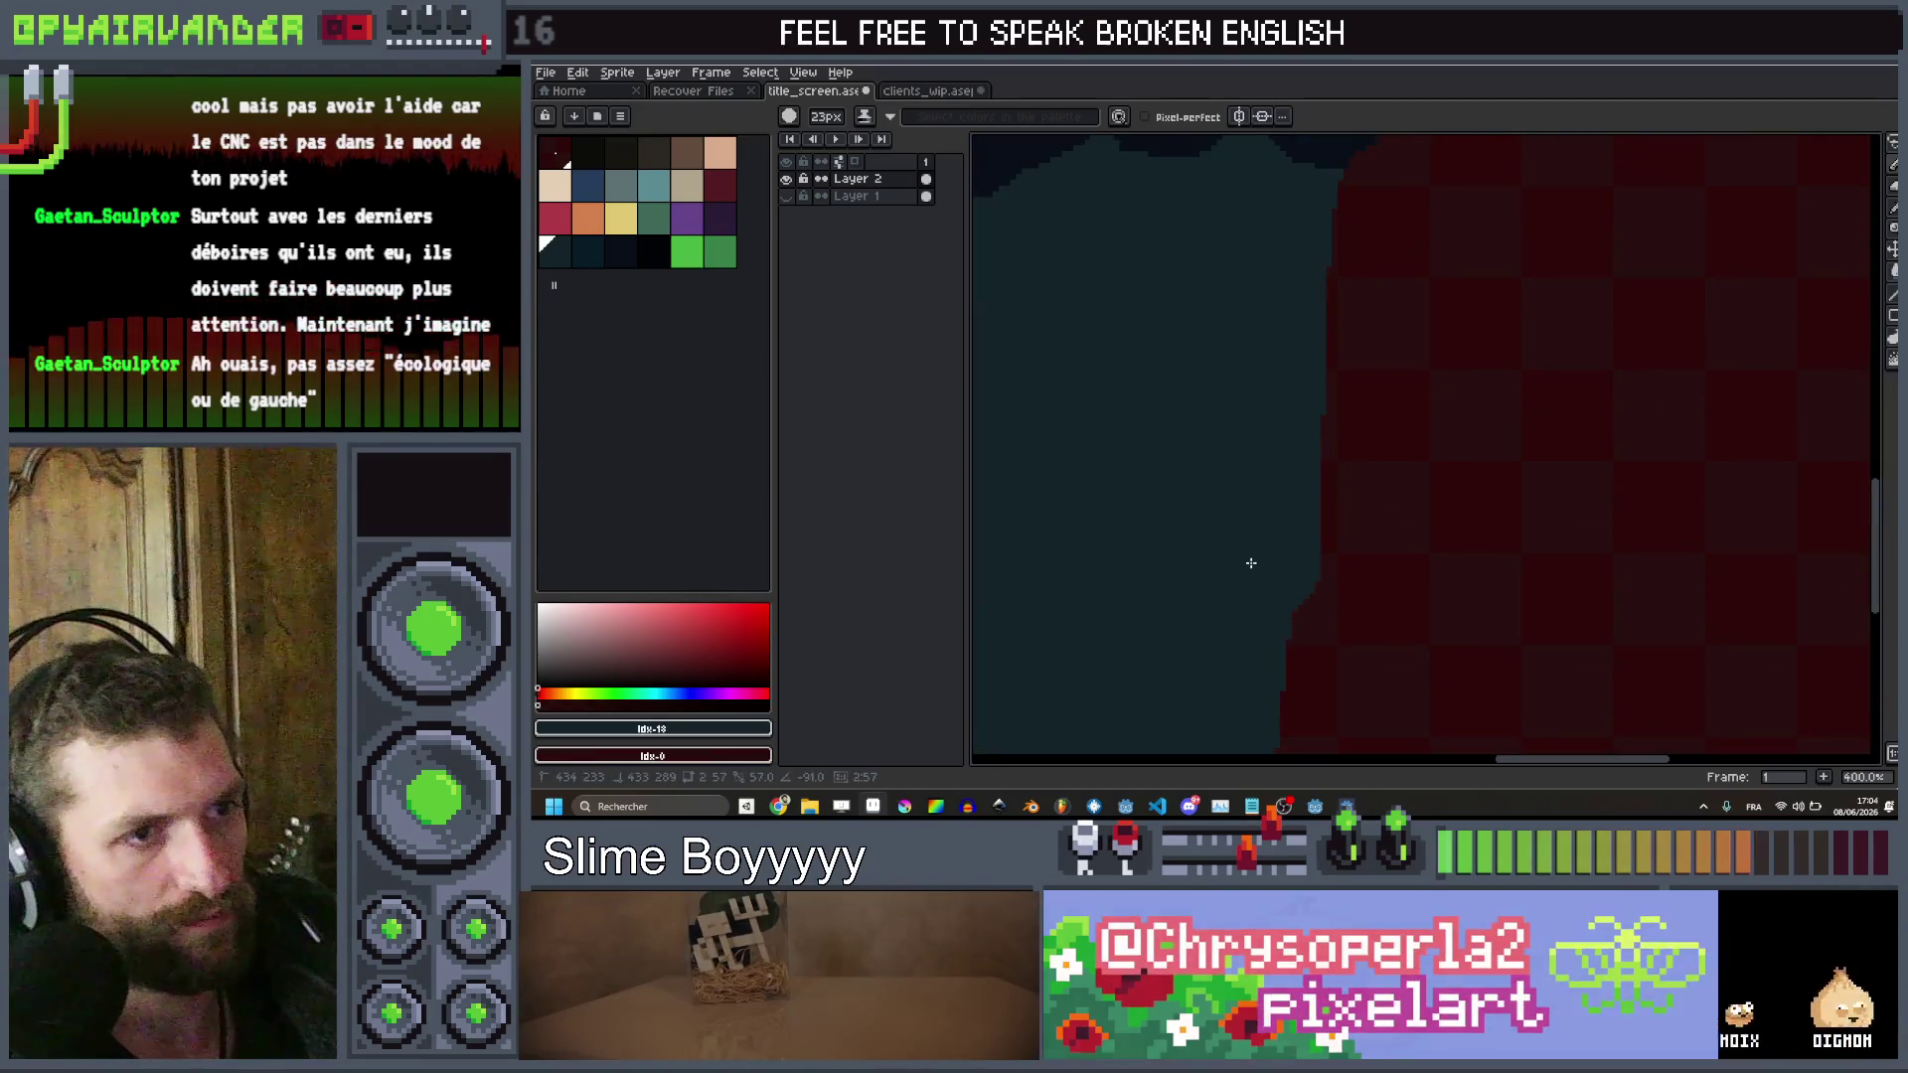
pyautogui.scroll(-4, 1251, 564)
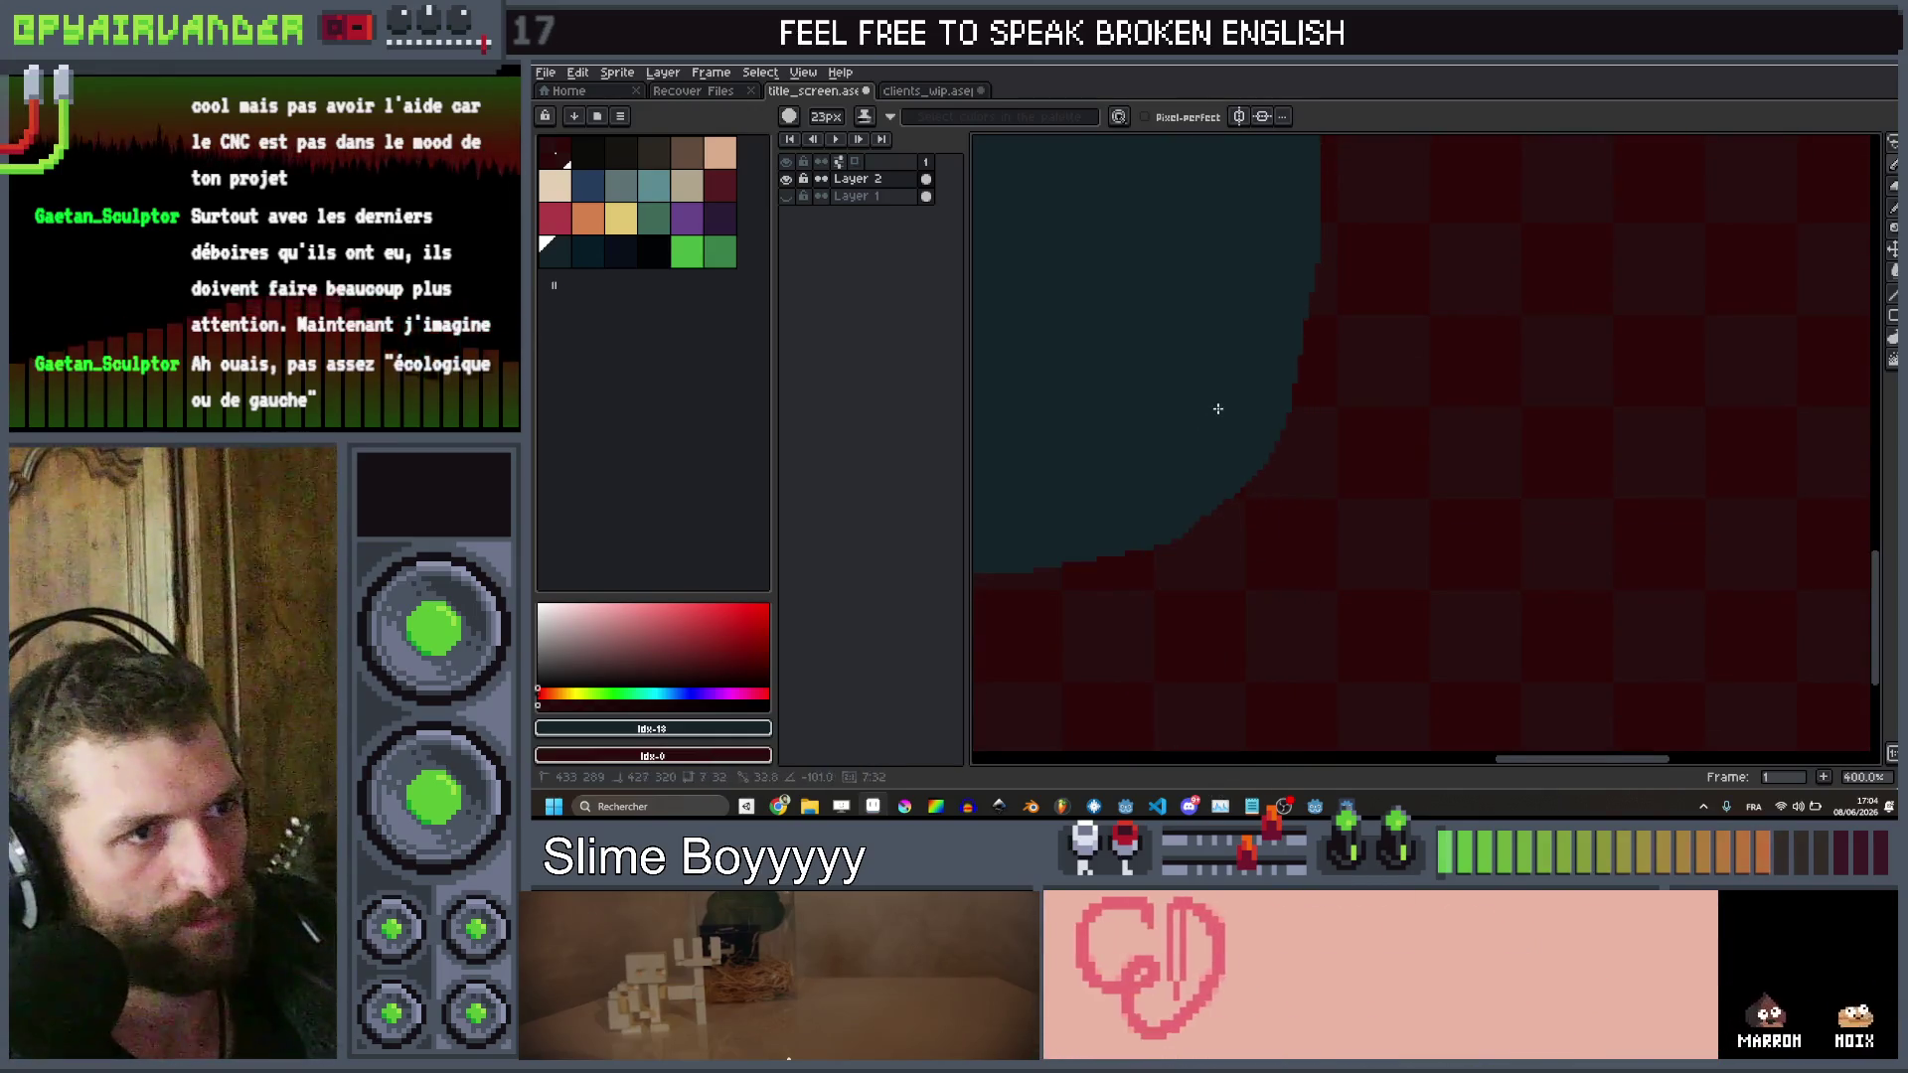
pyautogui.scroll(-4, 1213, 408)
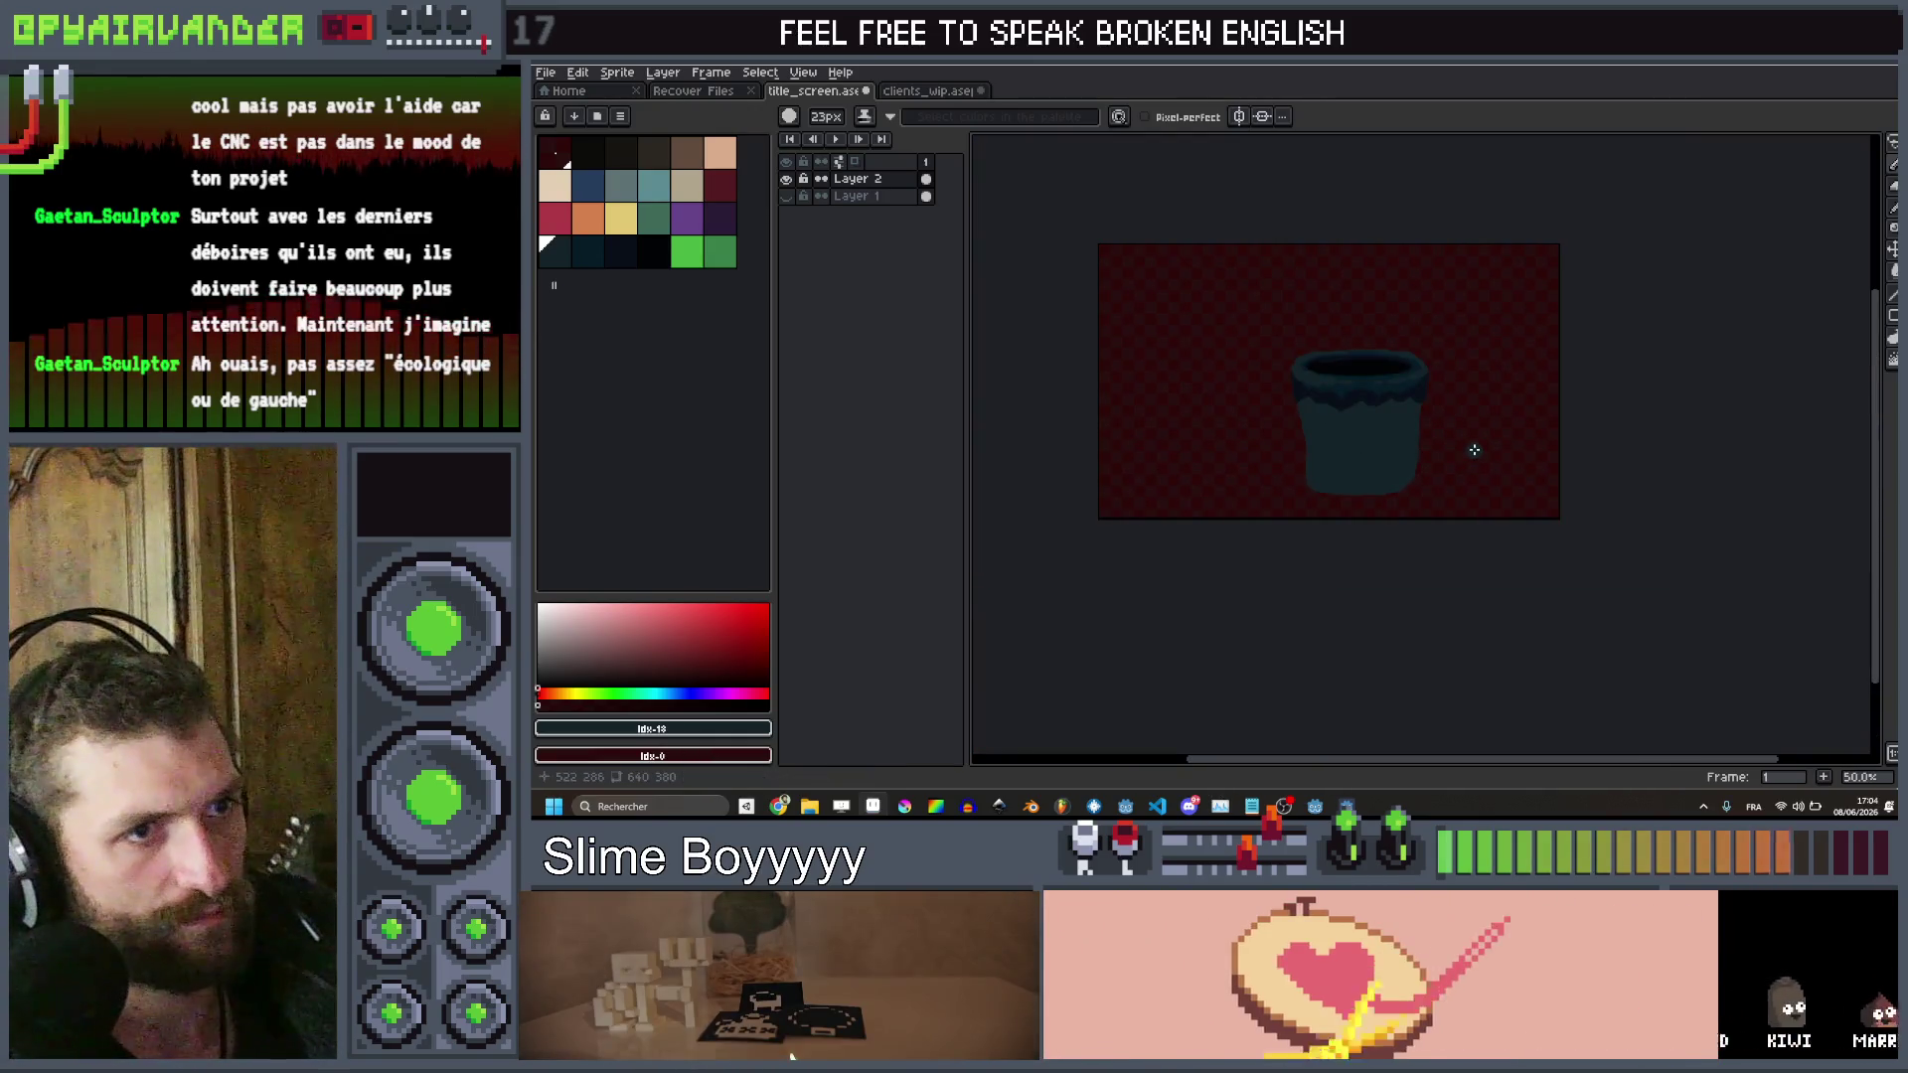
# Shrink the brush, frame the bin's rim, and pick the dark blue palette swatch
pyautogui.scroll(2, 1362, 375)
pyautogui.scroll(-1, 1389, 384)
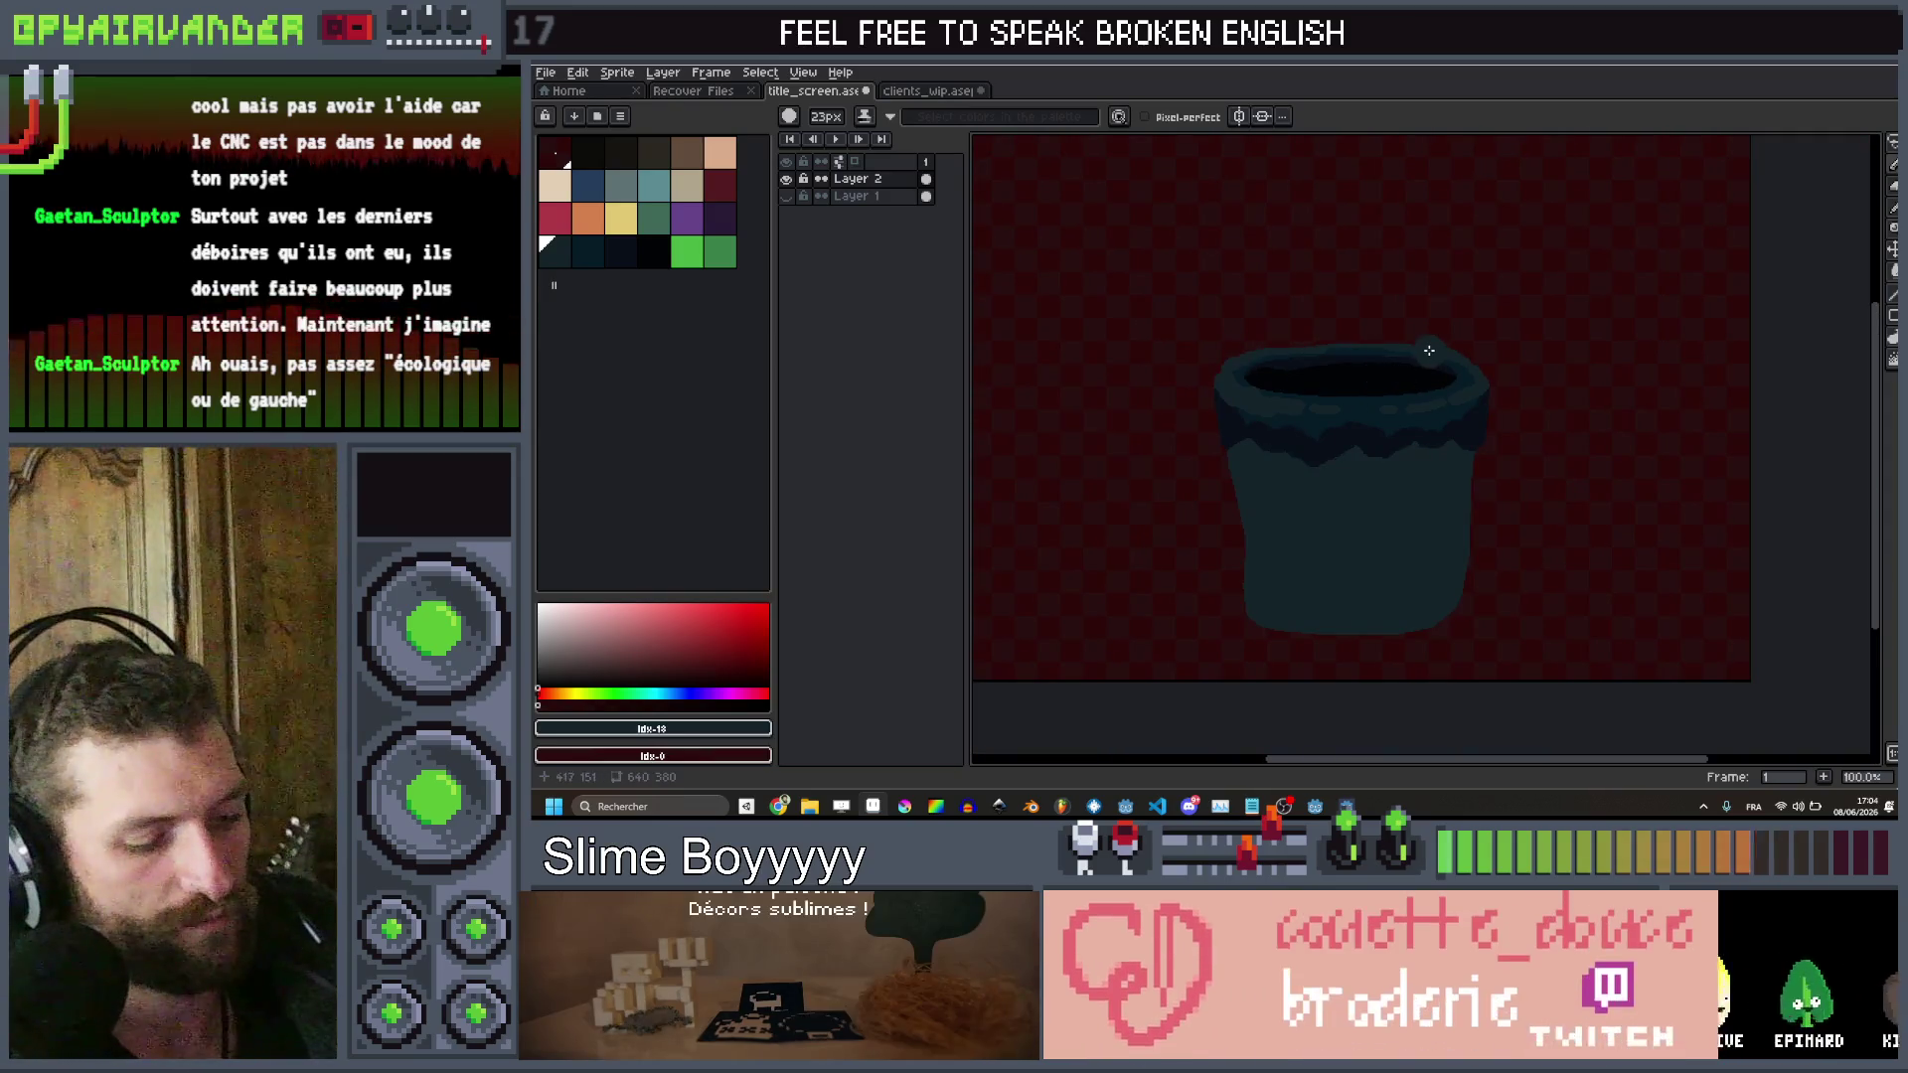
pyautogui.scroll(3, 1428, 350)
pyautogui.press('-')
pyautogui.press('-')
pyautogui.press('-')
pyautogui.press('-')
pyautogui.press('-')
pyautogui.press('-')
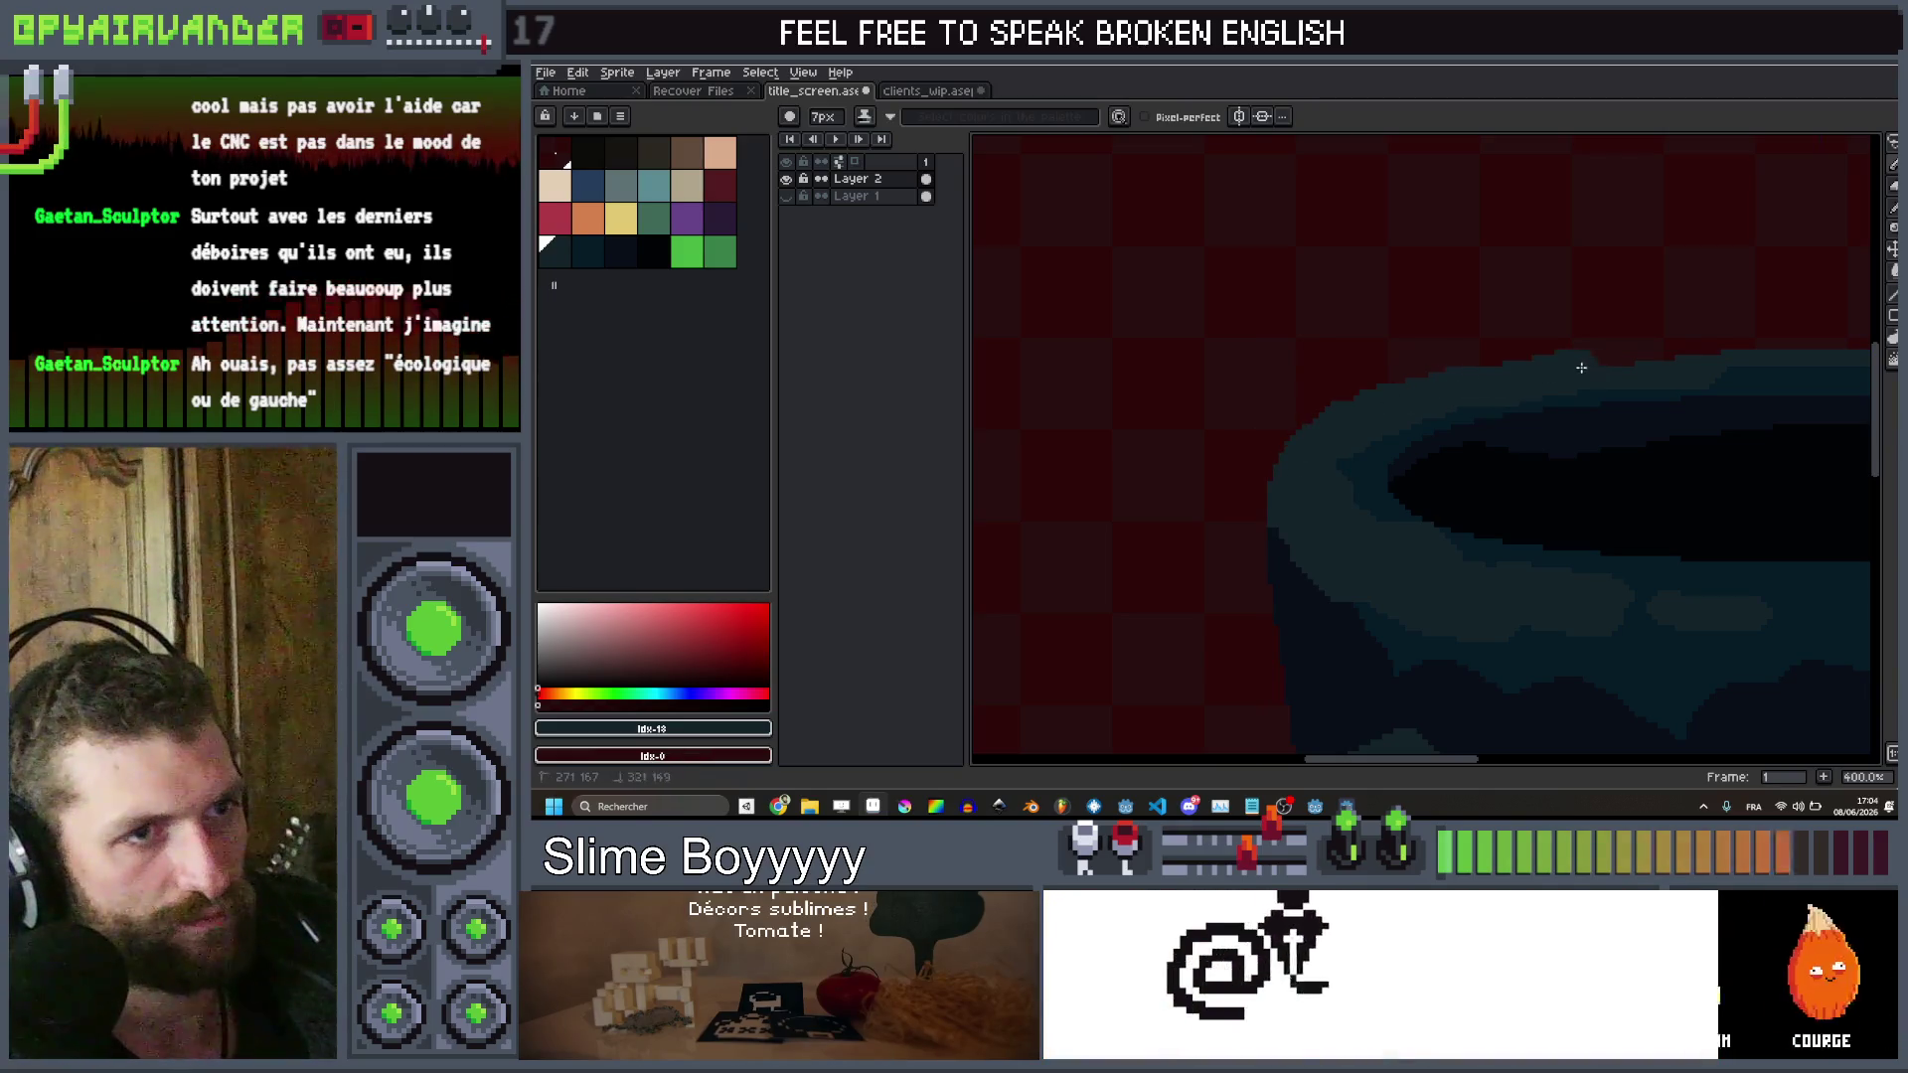
pyautogui.moveTo(1729, 357); pyautogui.dragTo(1261, 422)
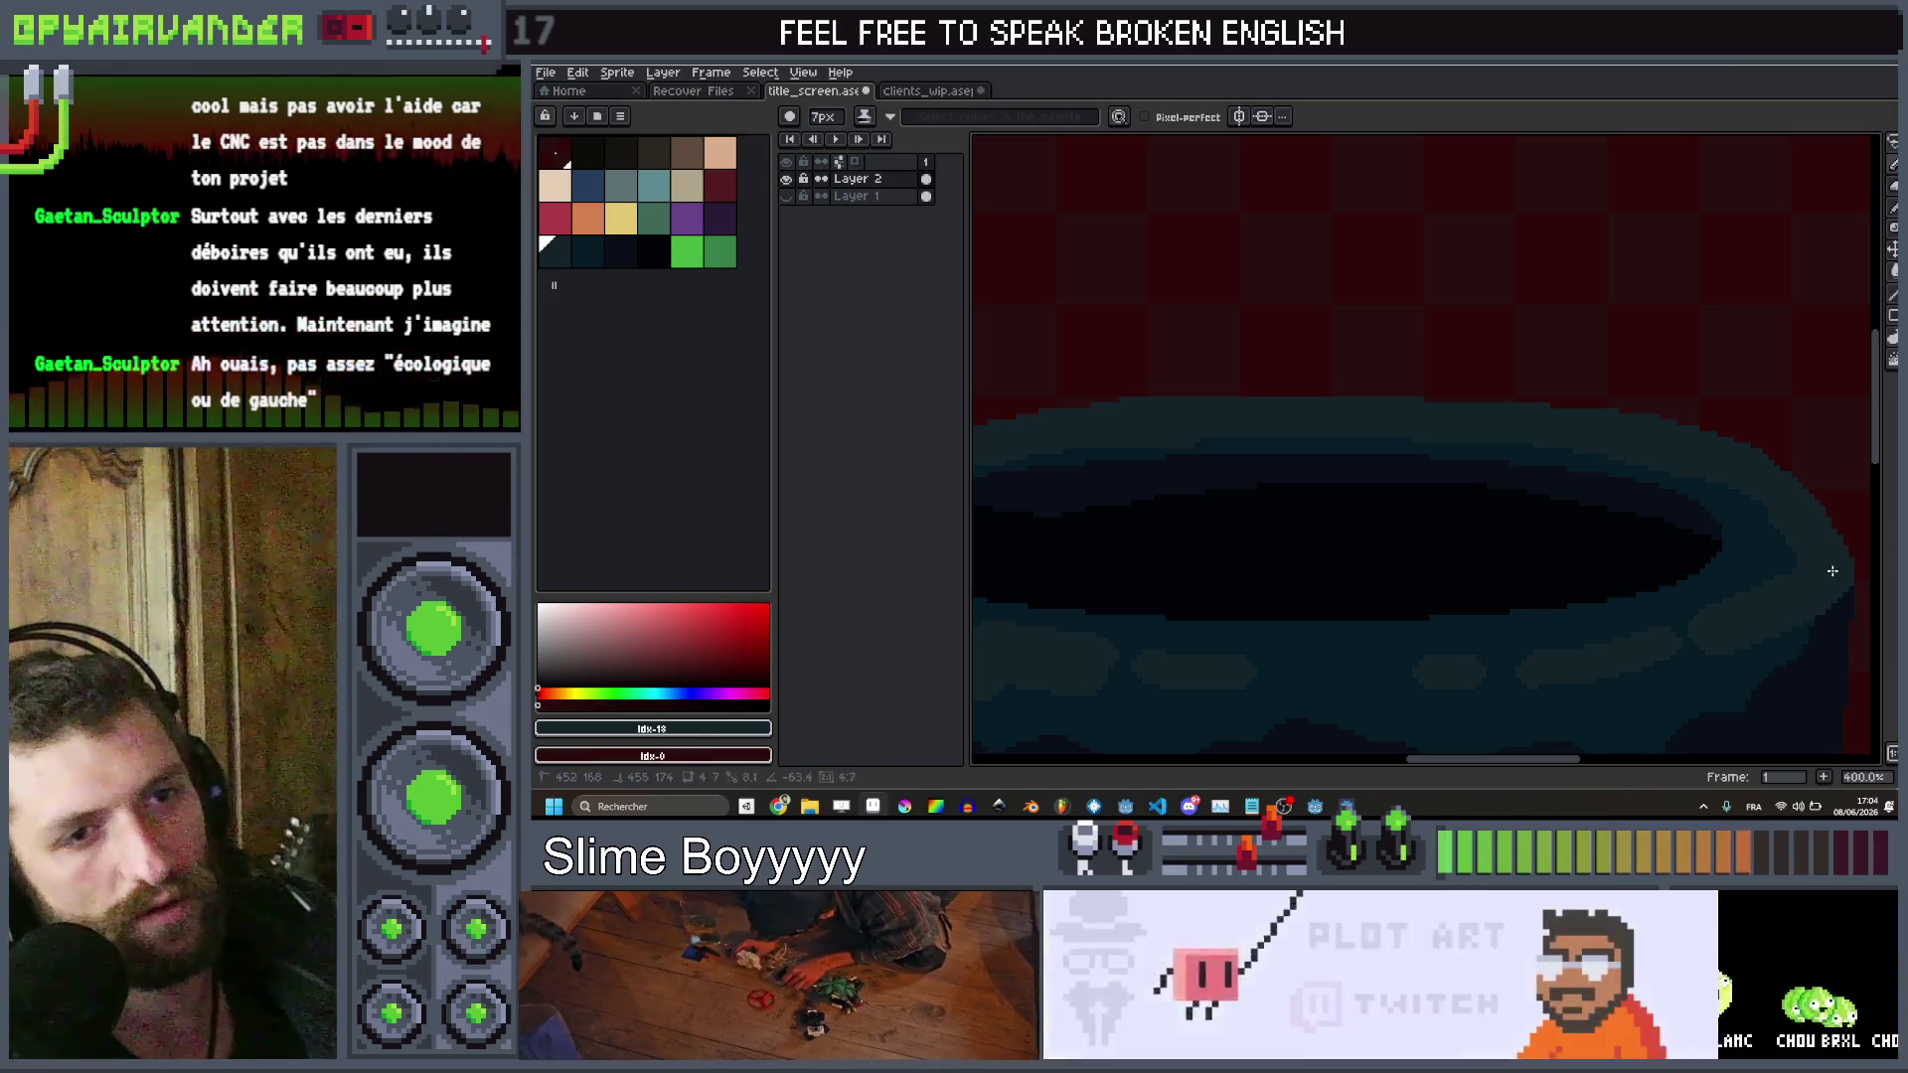
pyautogui.scroll(-4, 1805, 497)
pyautogui.scroll(3, 1805, 498)
pyautogui.scroll(-1, 1781, 553)
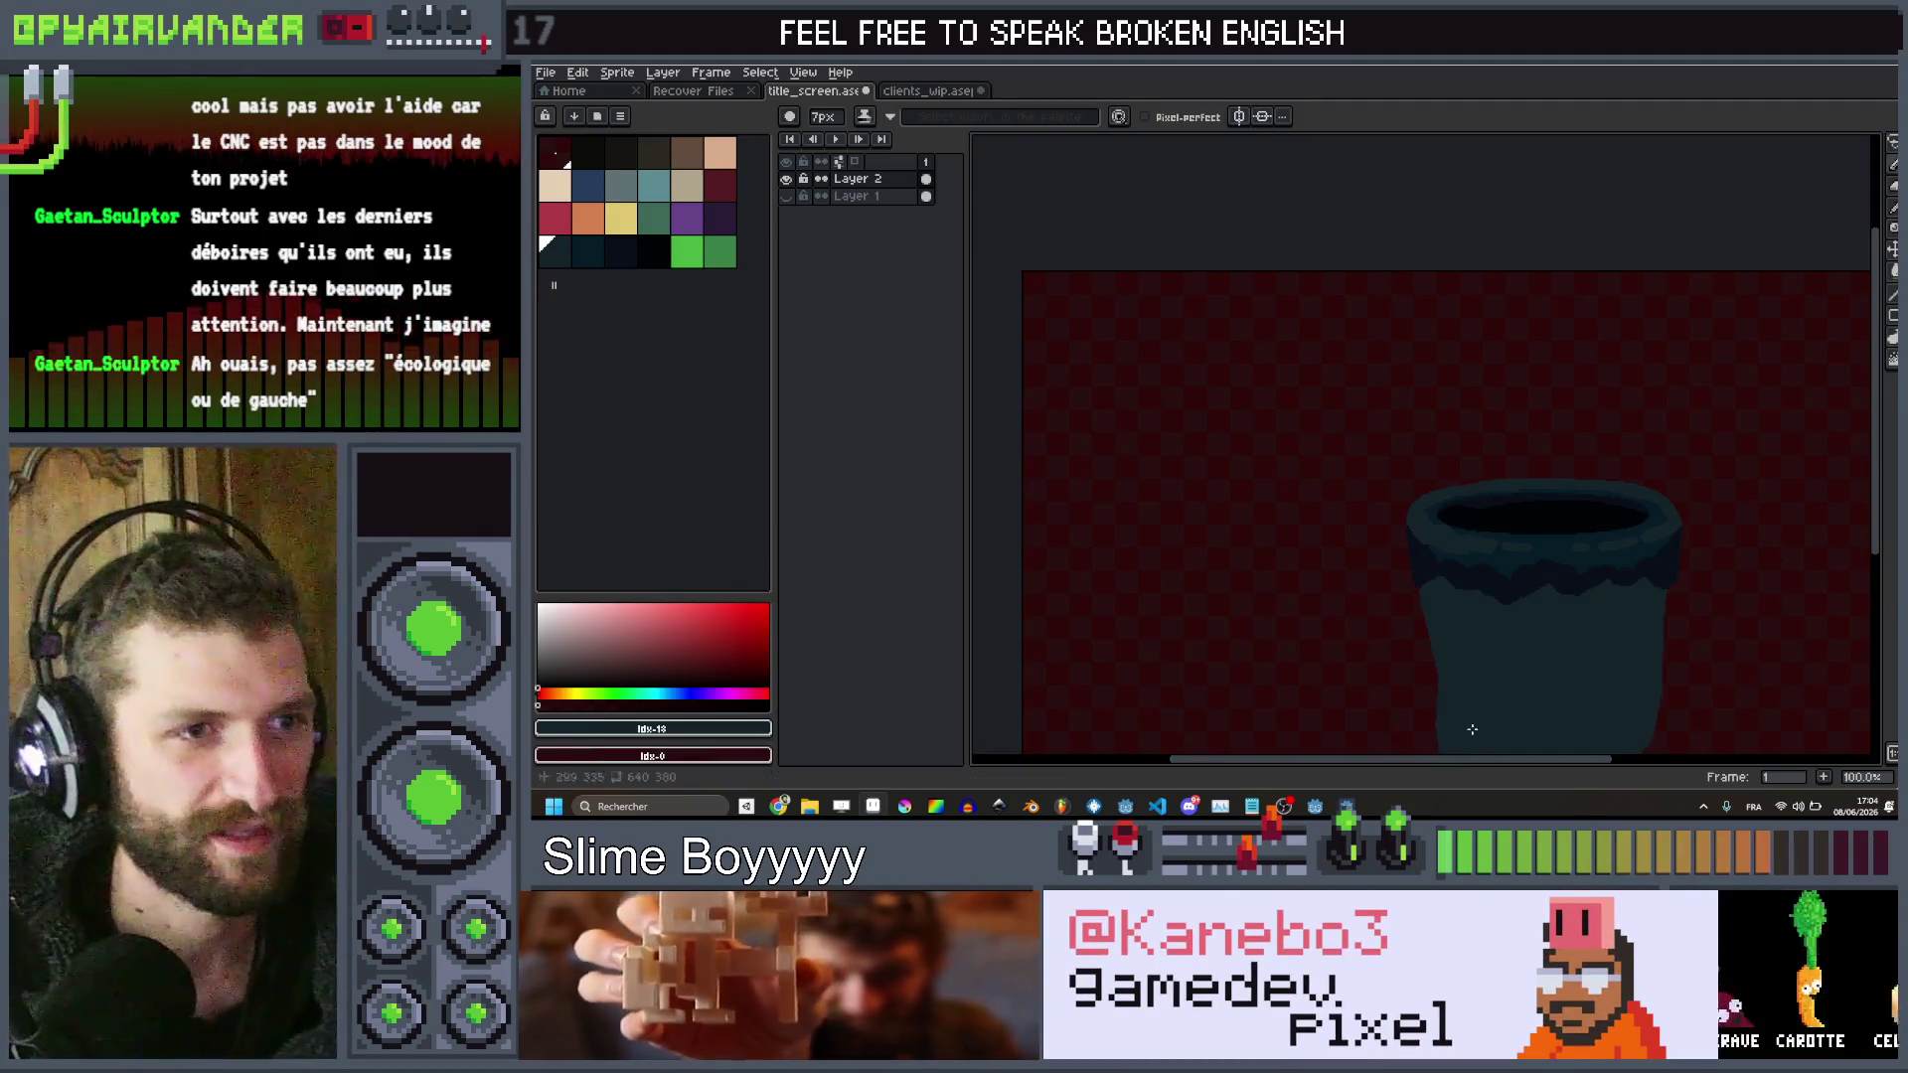
pyautogui.scroll(1, 1457, 749)
pyautogui.scroll(-3, 1546, 414)
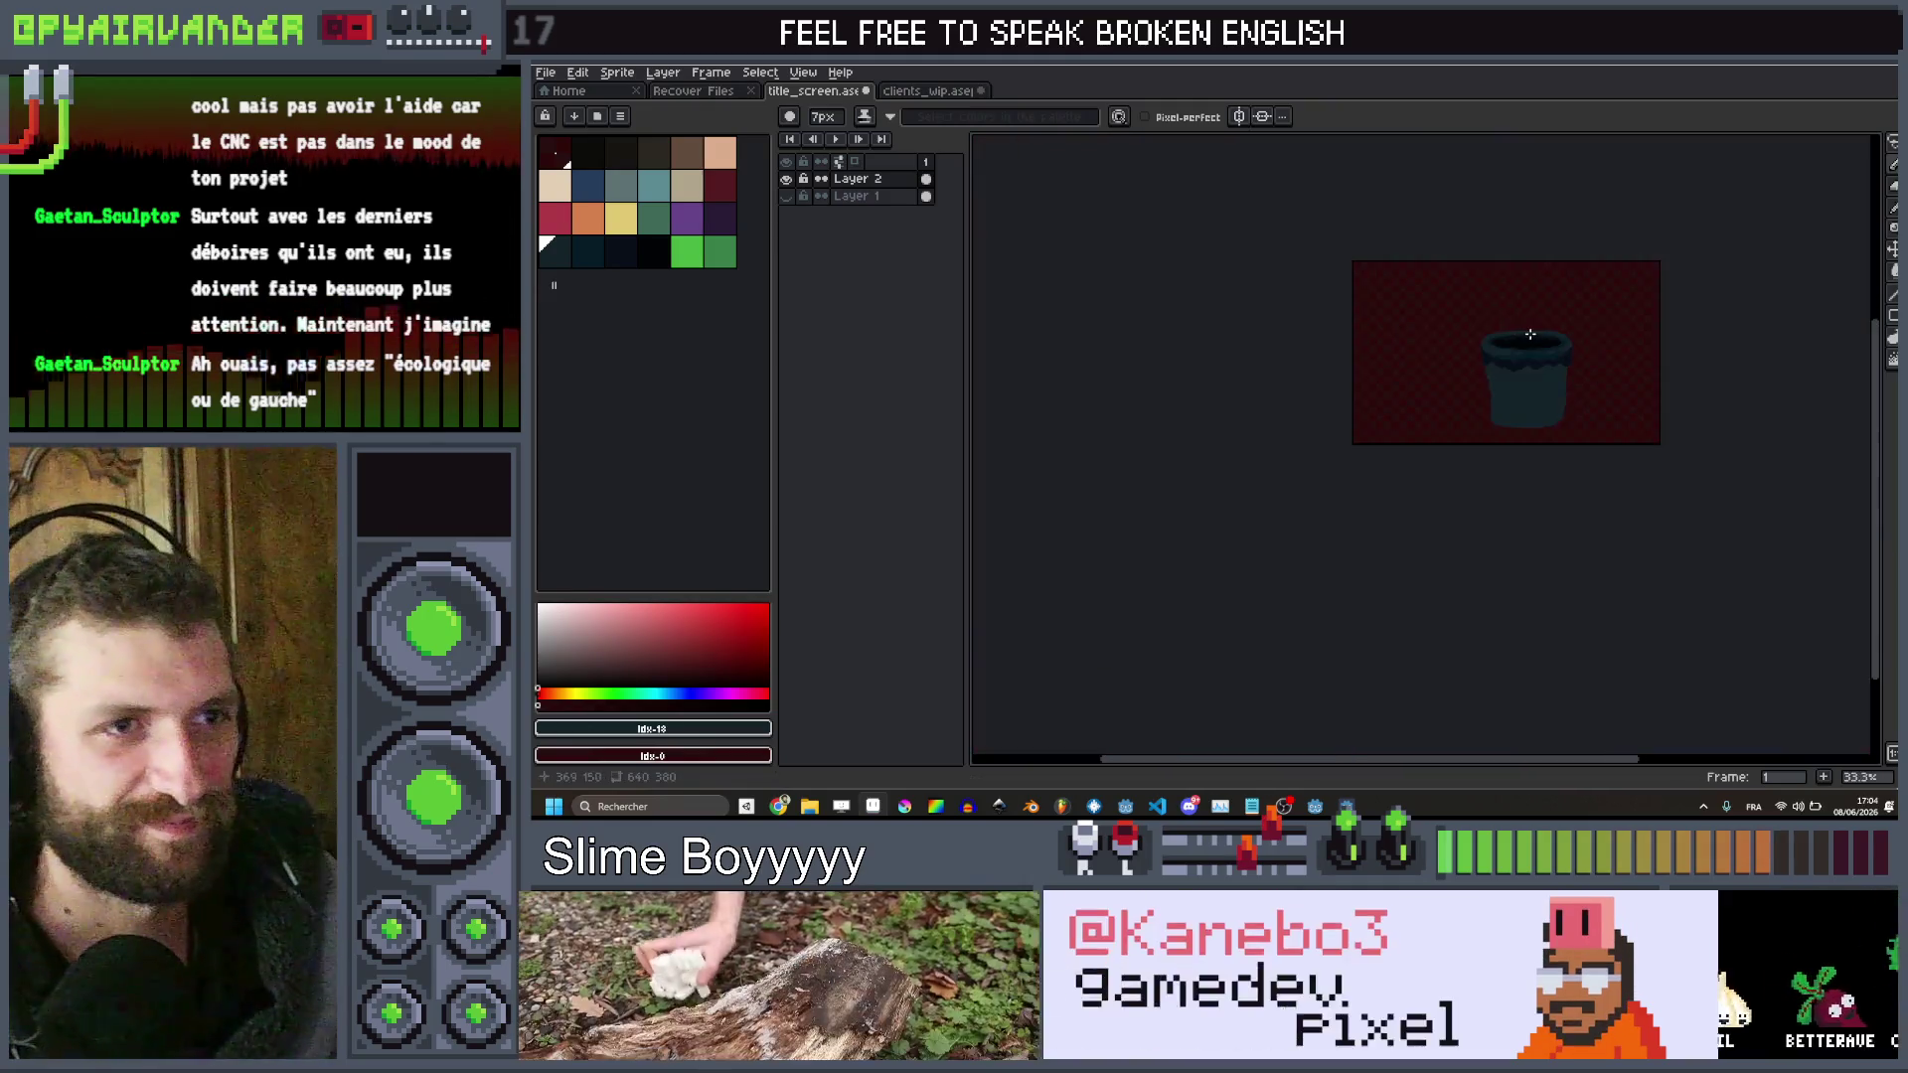
pyautogui.scroll(4, 1530, 335)
pyautogui.click(587, 185)
pyautogui.press('v')
pyautogui.scroll(3, 1290, 356)
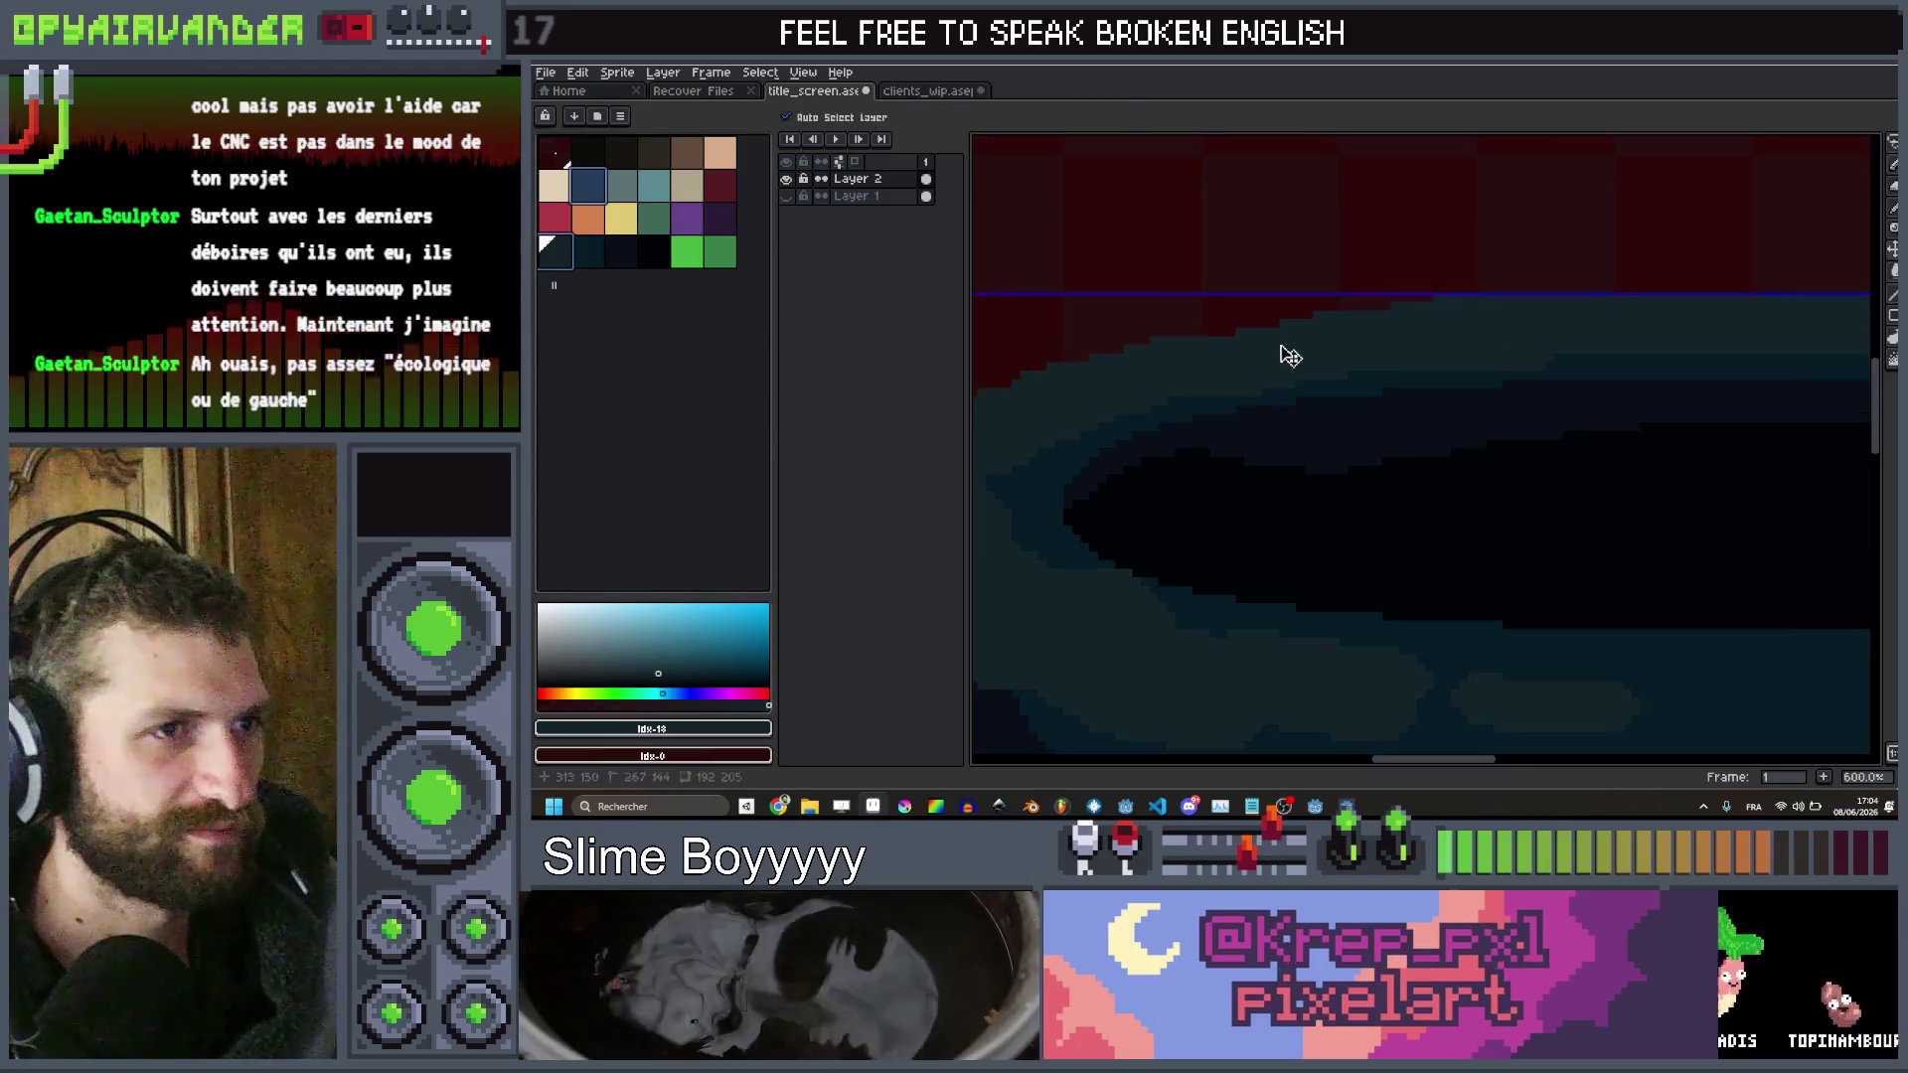
# With the Pencil, draw a highlight stroke along the top of the bin's rim
pyautogui.press('b')
pyautogui.scroll(-1, 1447, 319)
pyautogui.moveTo(1541, 313); pyautogui.dragTo(1165, 366)
pyautogui.scroll(-4, 1164, 367)
pyautogui.scroll(3, 1118, 410)
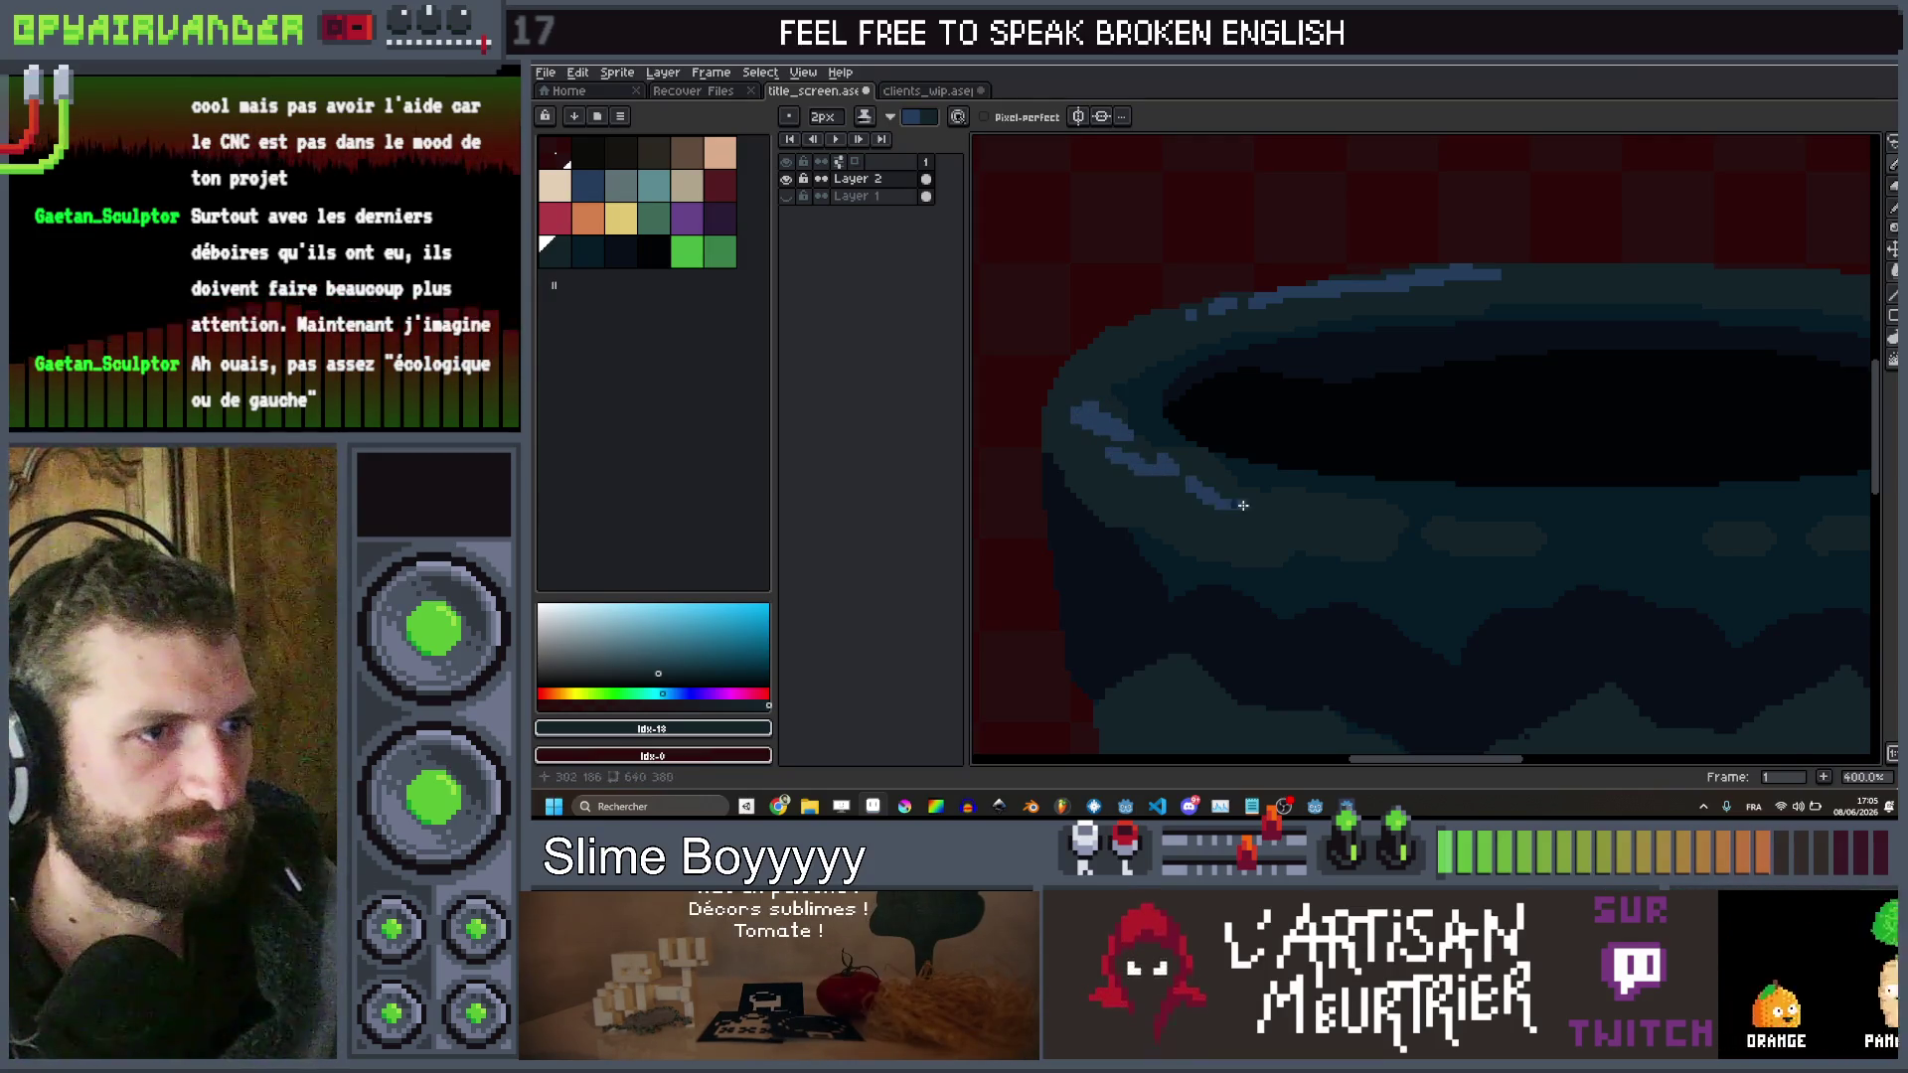
pyautogui.scroll(-3, 1240, 505)
pyautogui.scroll(3, 1320, 503)
pyautogui.scroll(5, 1143, 454)
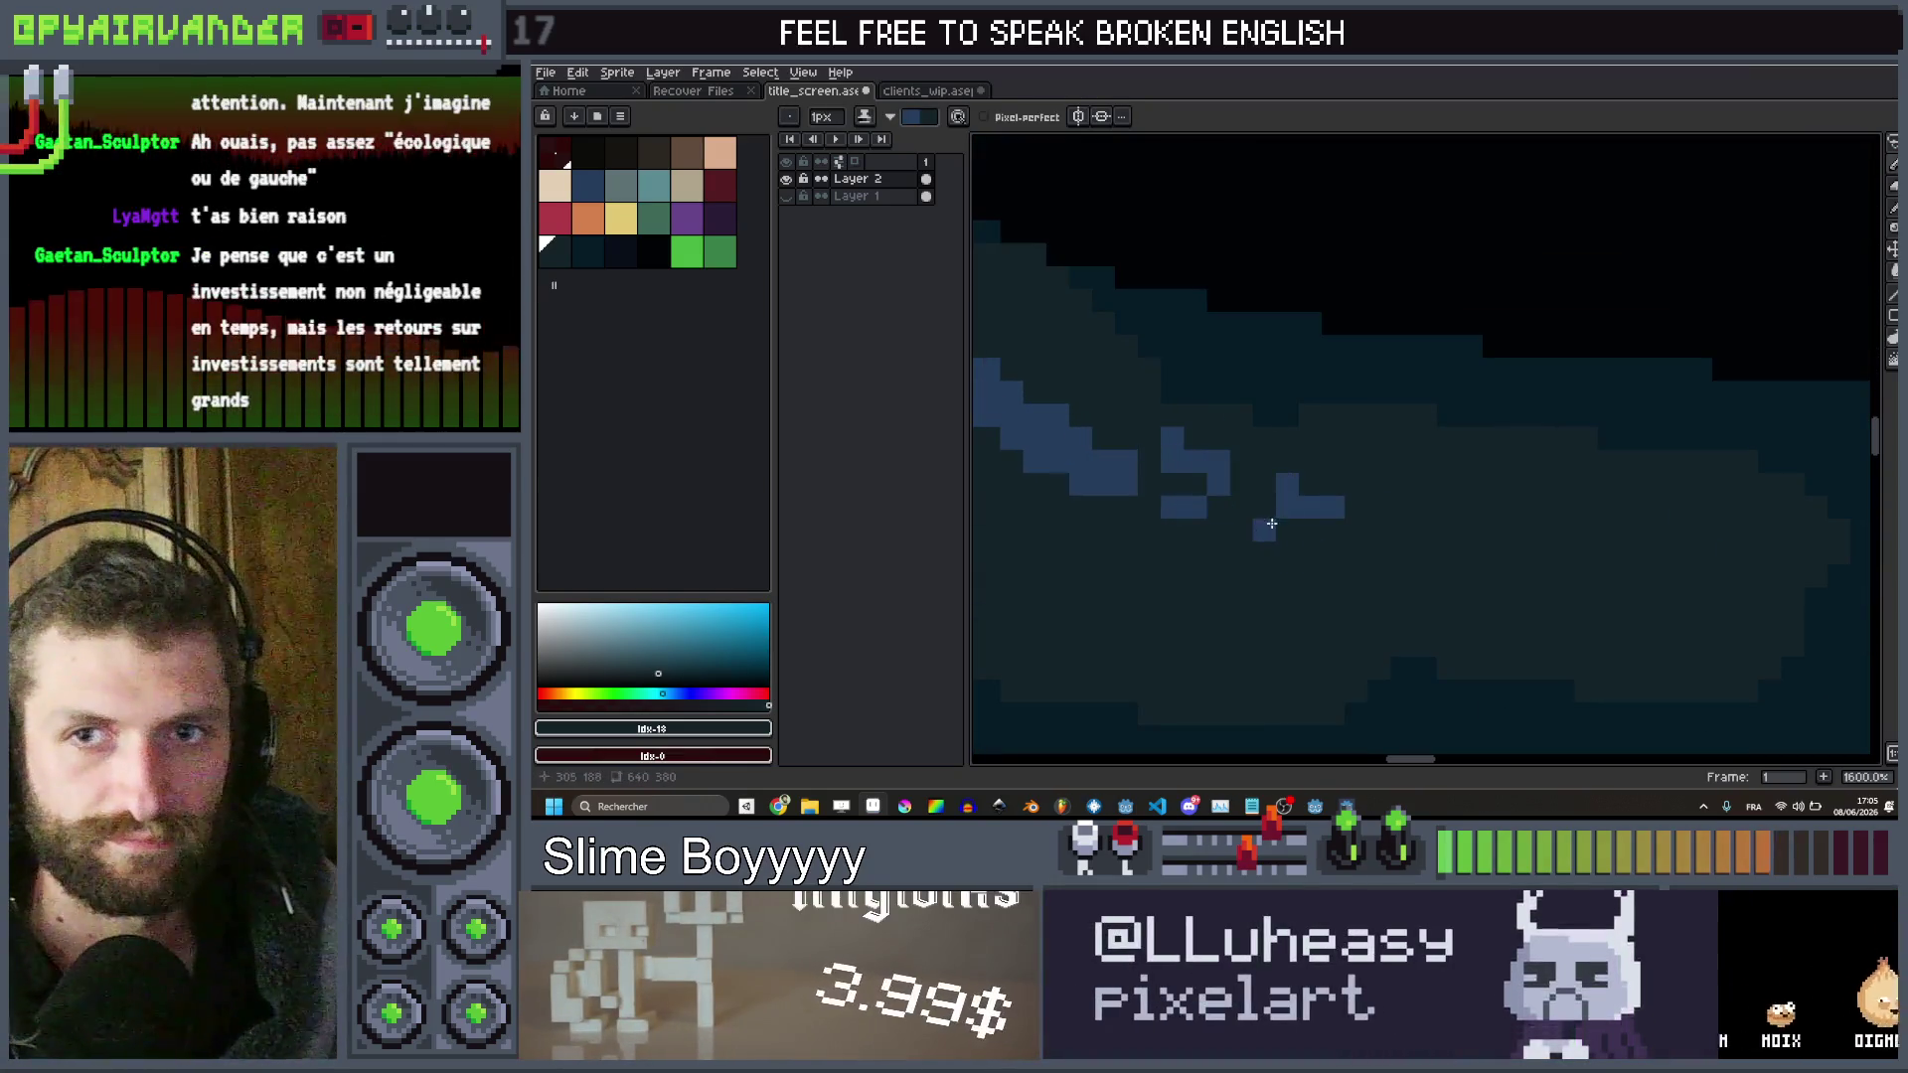
pyautogui.scroll(-2, 1379, 456)
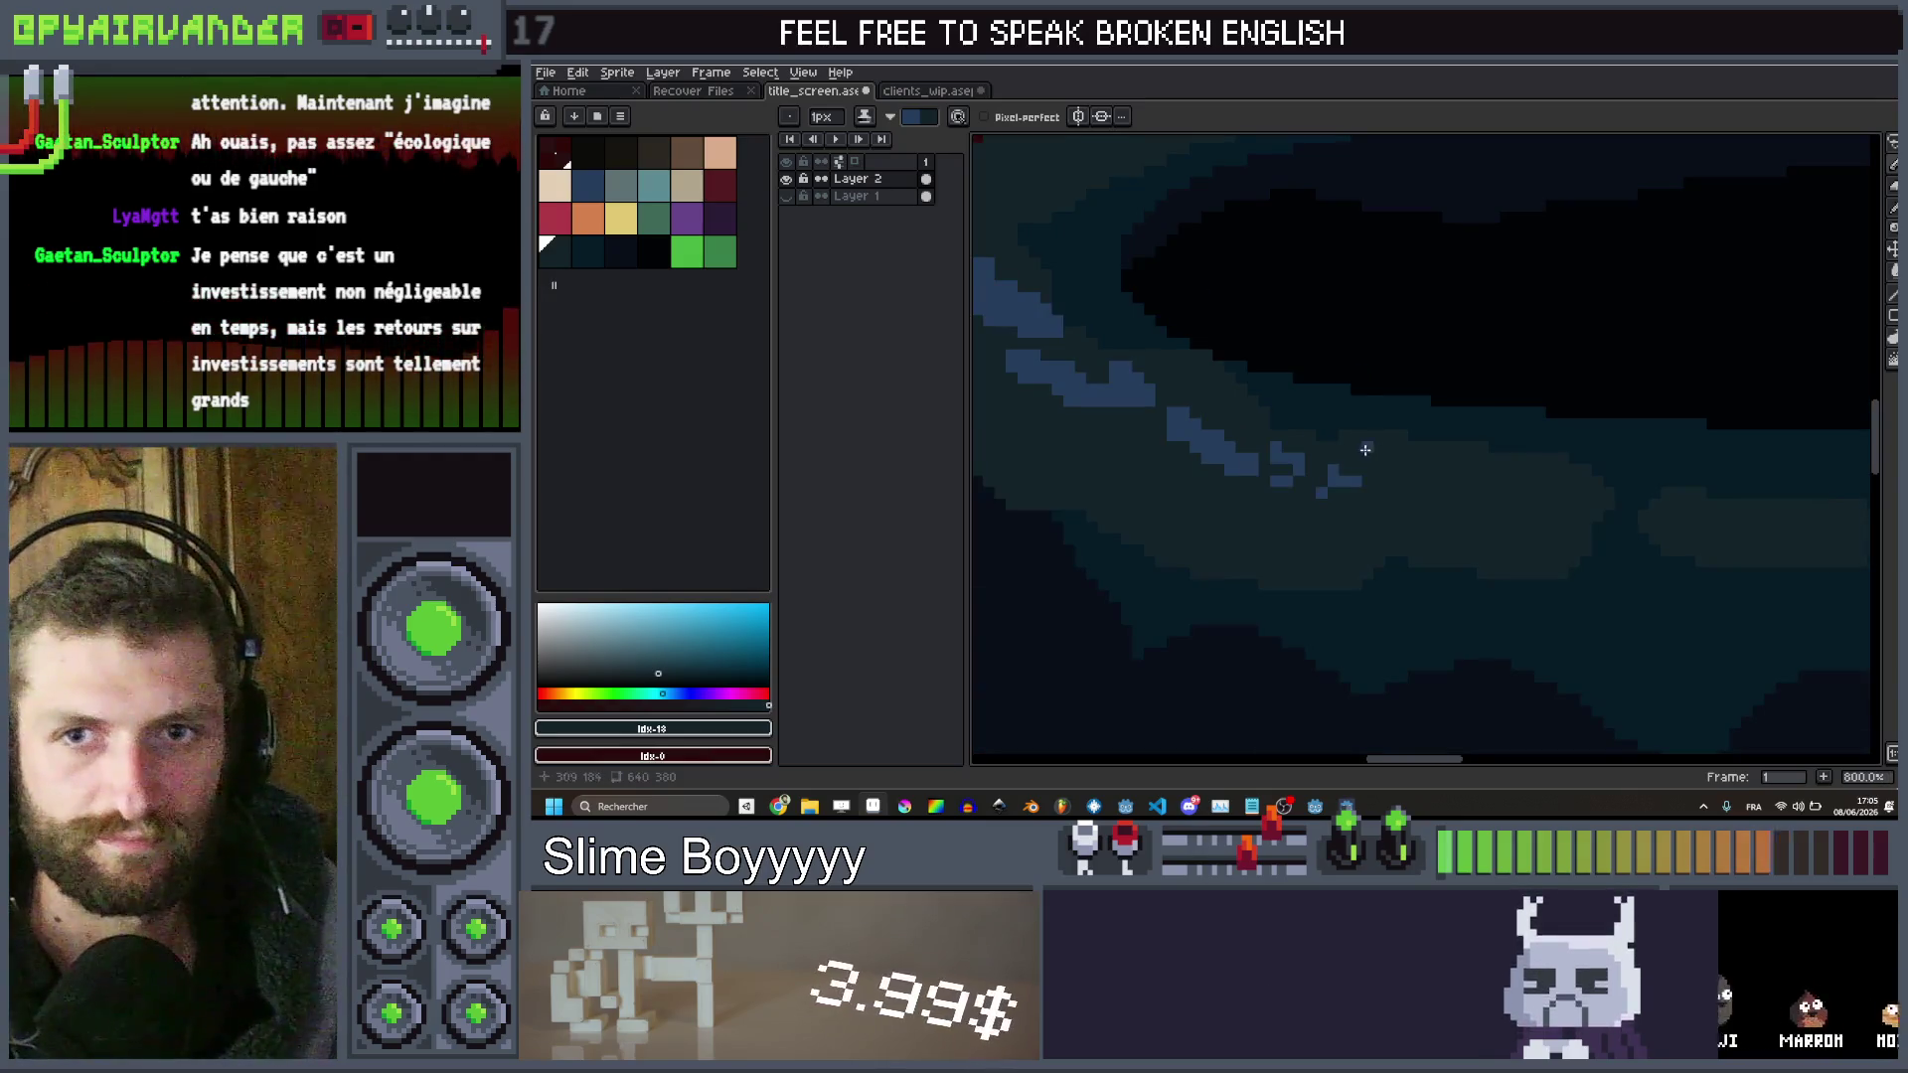
pyautogui.scroll(2, 1252, 454)
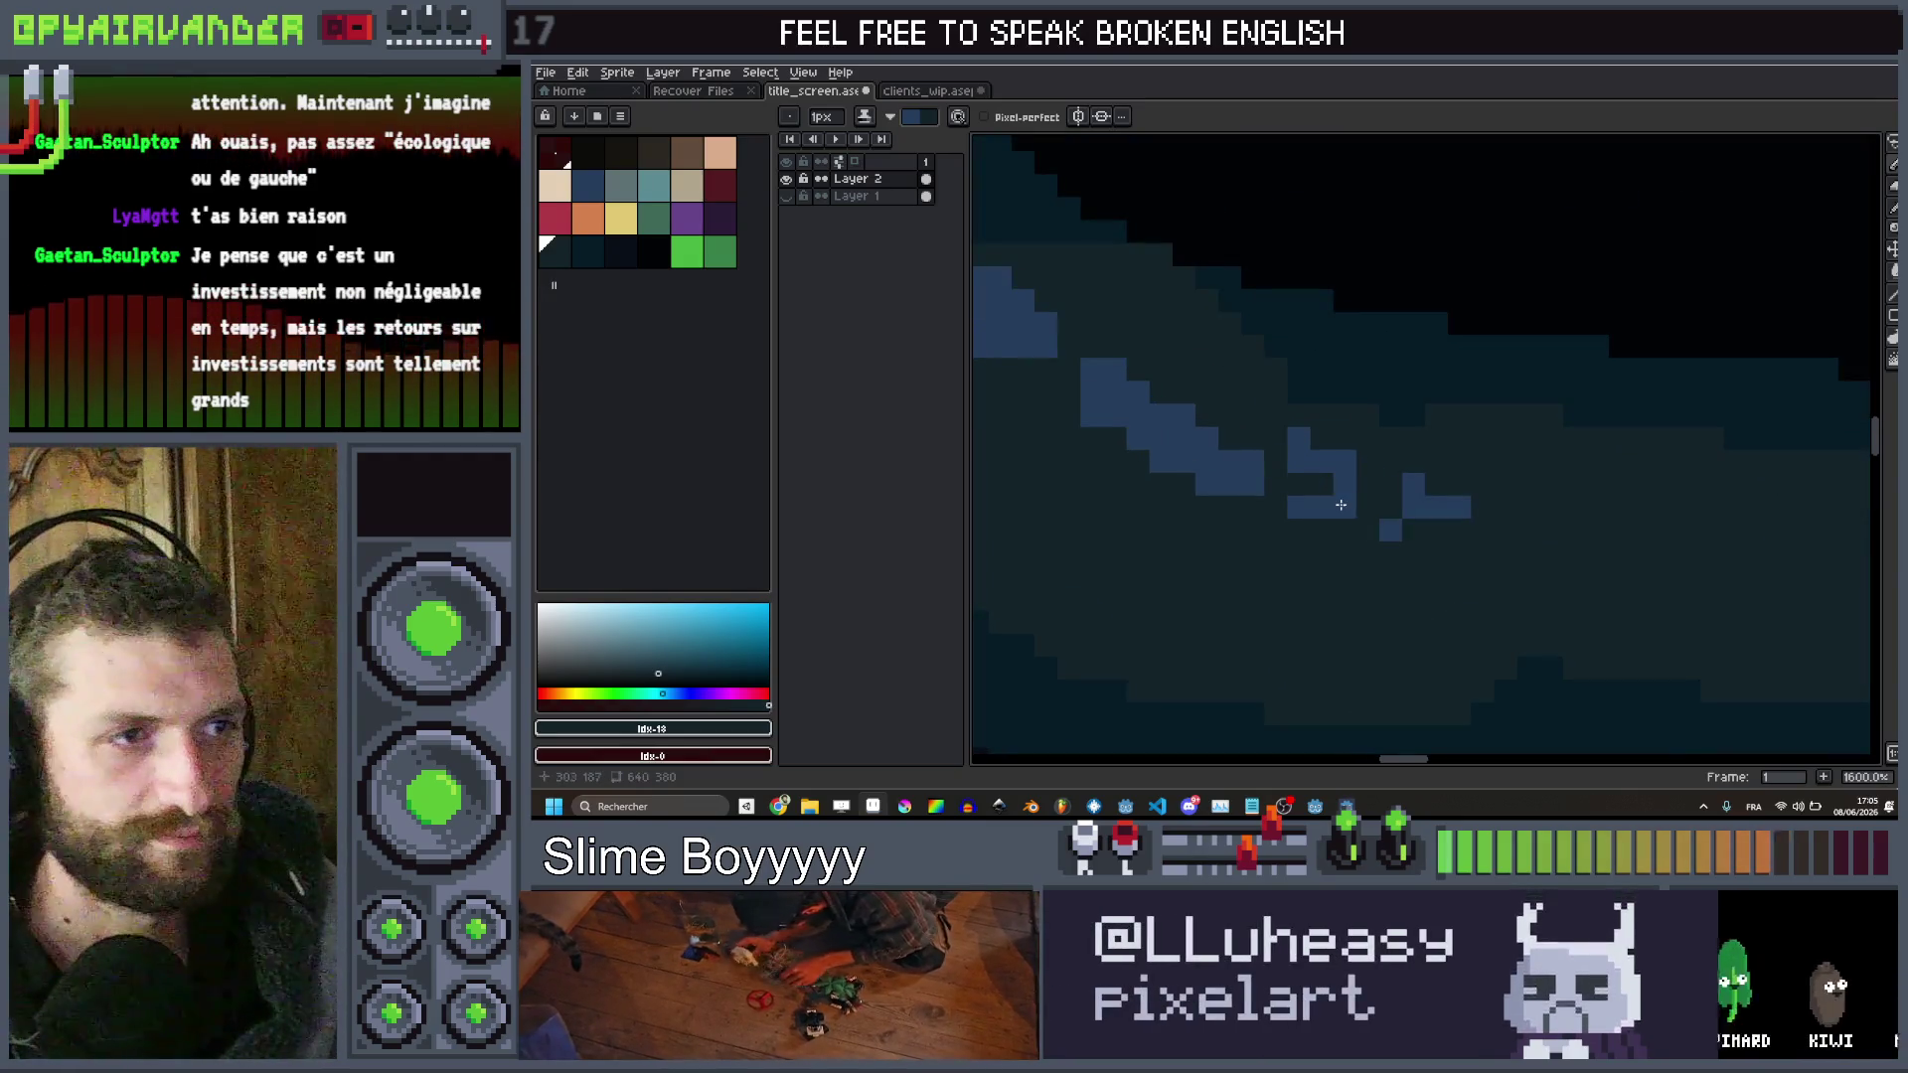
pyautogui.scroll(-5, 1200, 370)
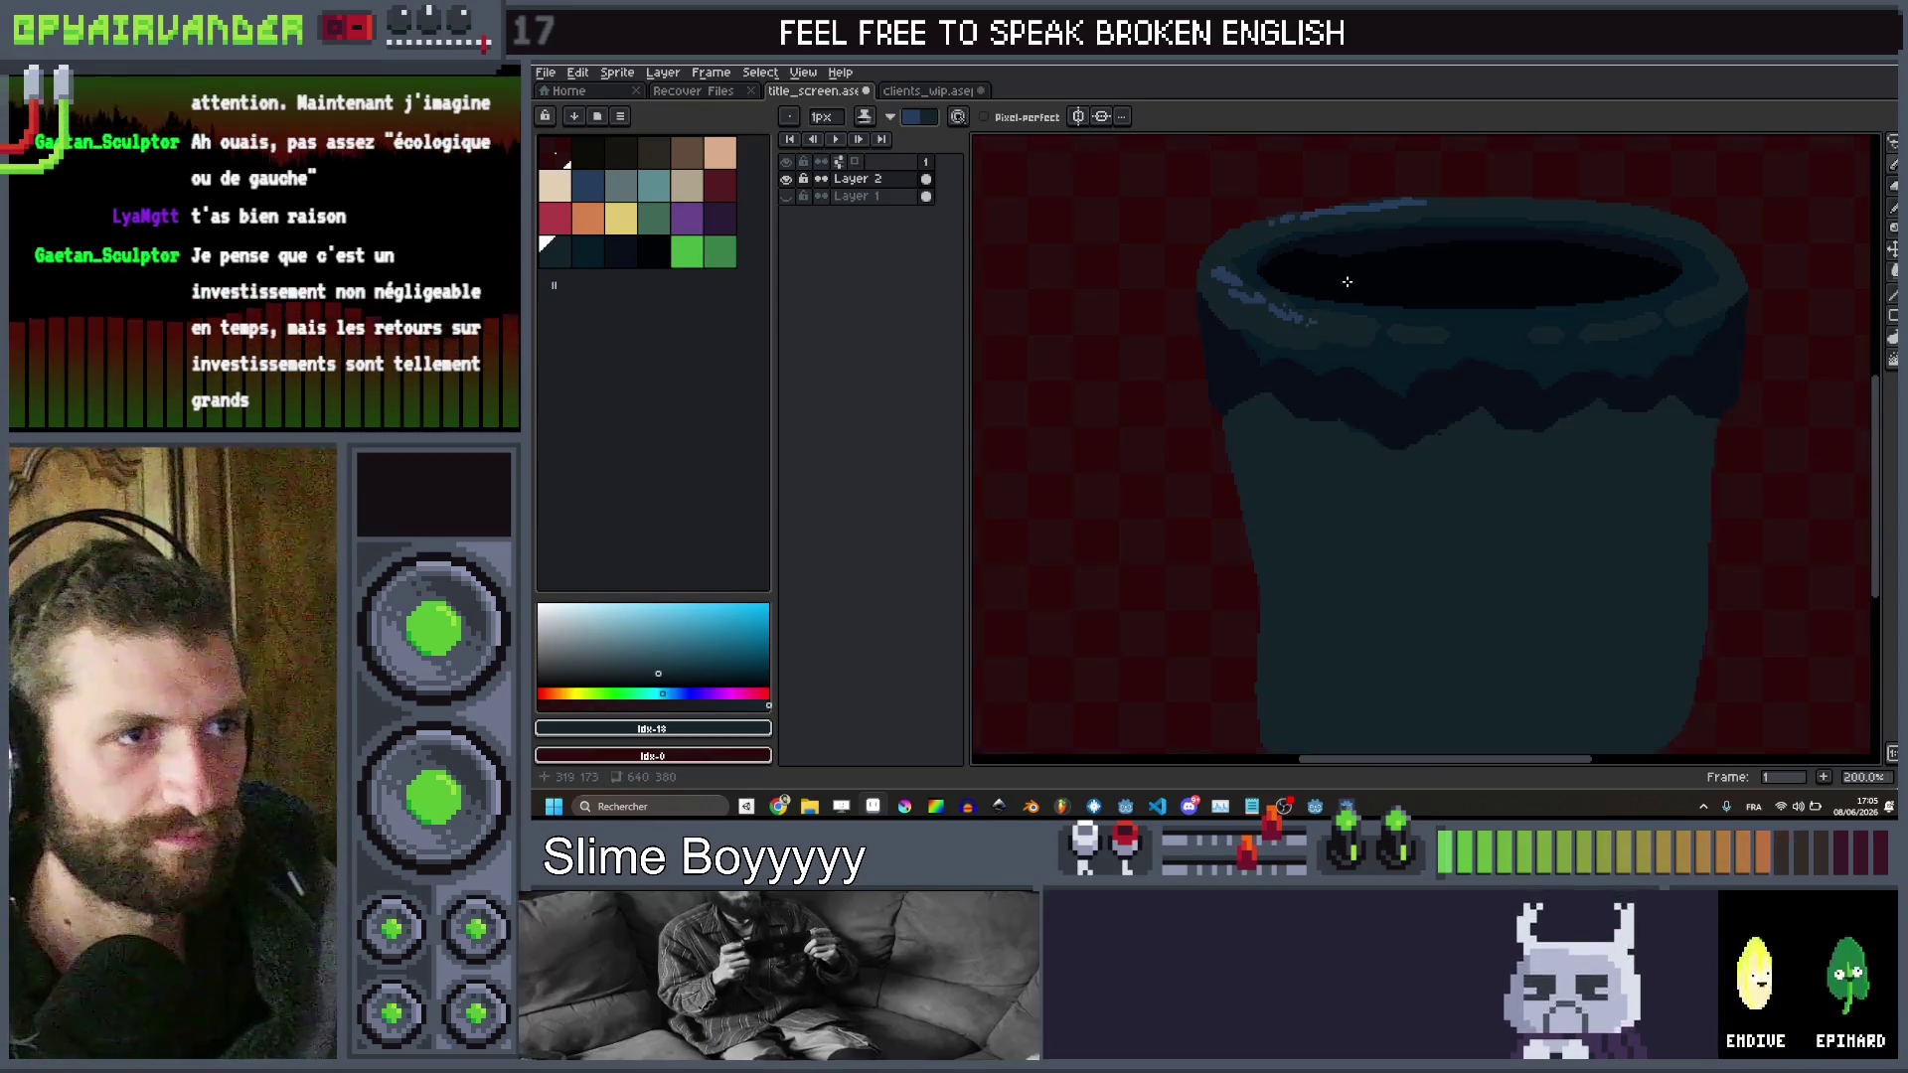
pyautogui.scroll(5, 1406, 239)
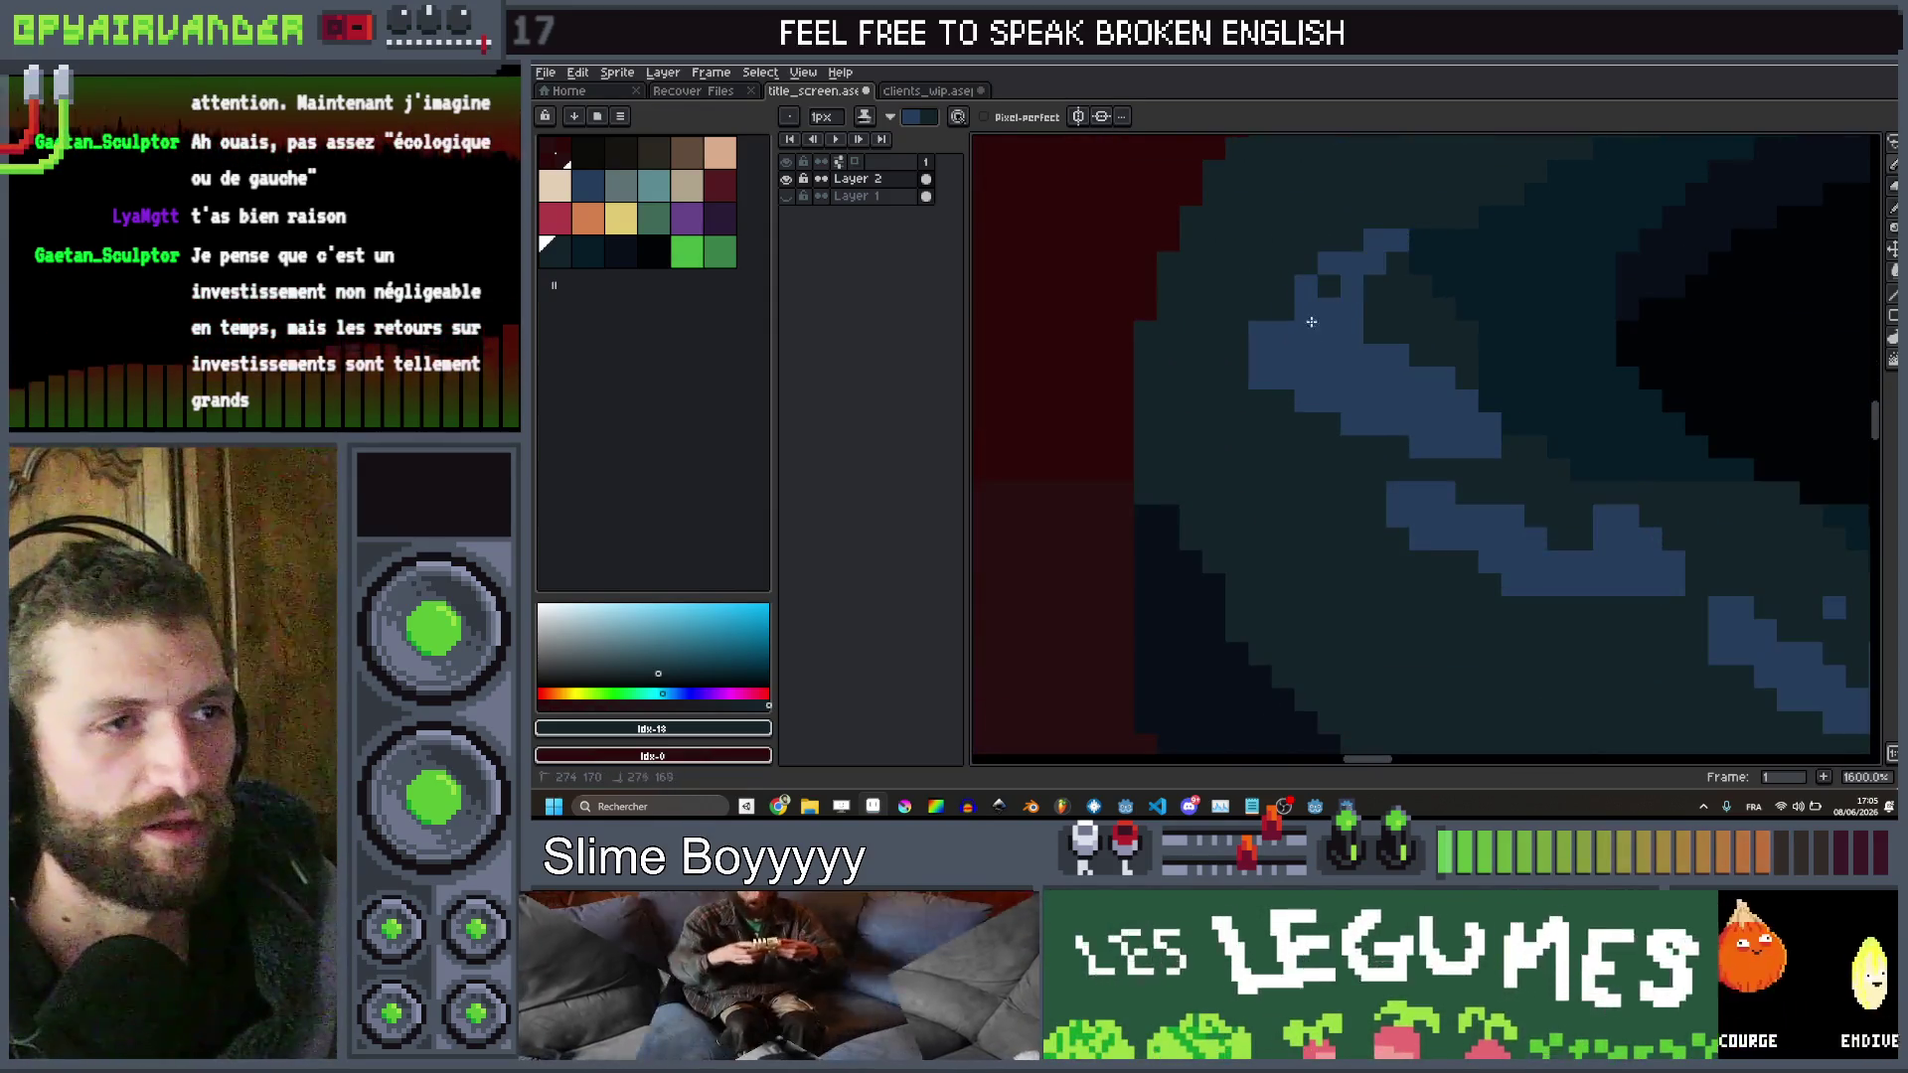
# Extend the rim highlight up the left curve and add a single highlight pixel
pyautogui.moveTo(1283, 310)
pyautogui.mouseDown()
pyautogui.moveTo(1306, 217)
pyautogui.moveTo(1116, 445)
pyautogui.mouseUp()
pyautogui.scroll(-5, 1198, 397)
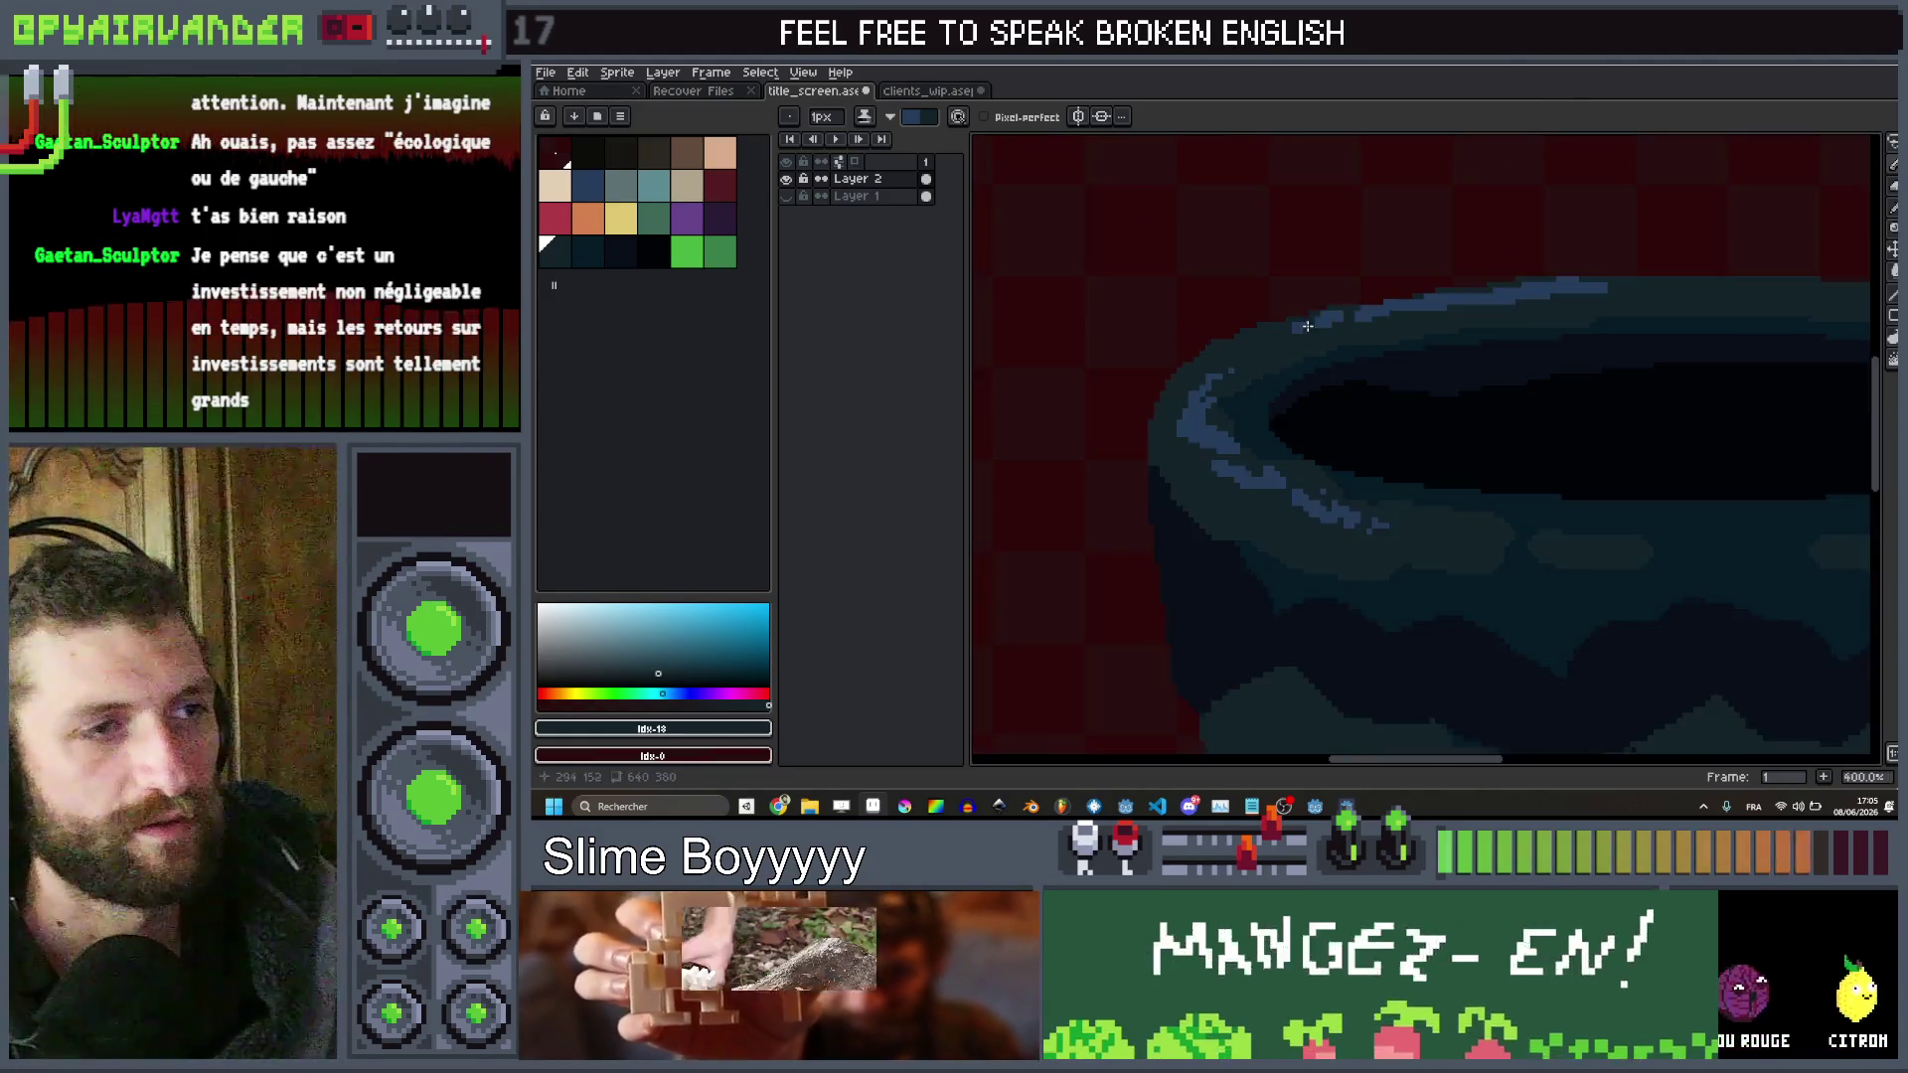
pyautogui.scroll(5, 1377, 268)
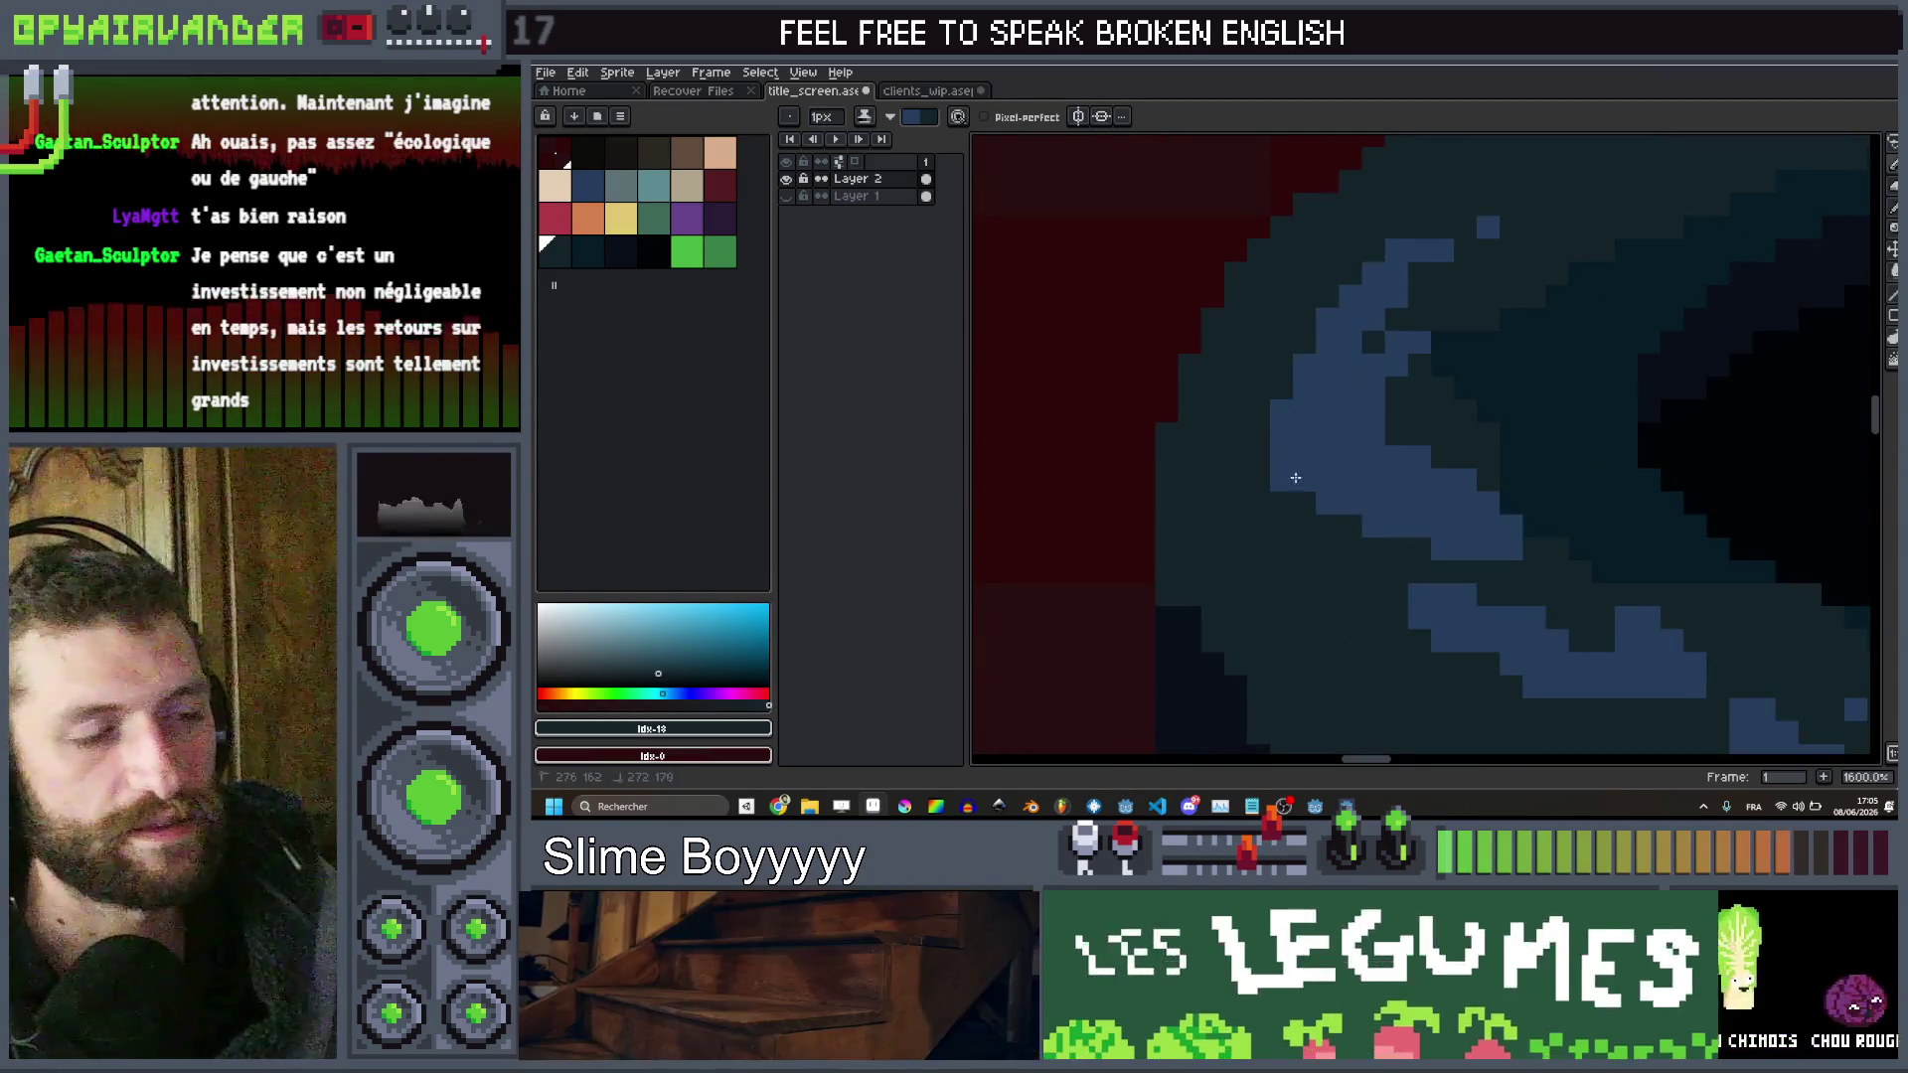
pyautogui.scroll(-8, 1481, 345)
pyautogui.scroll(7, 1481, 345)
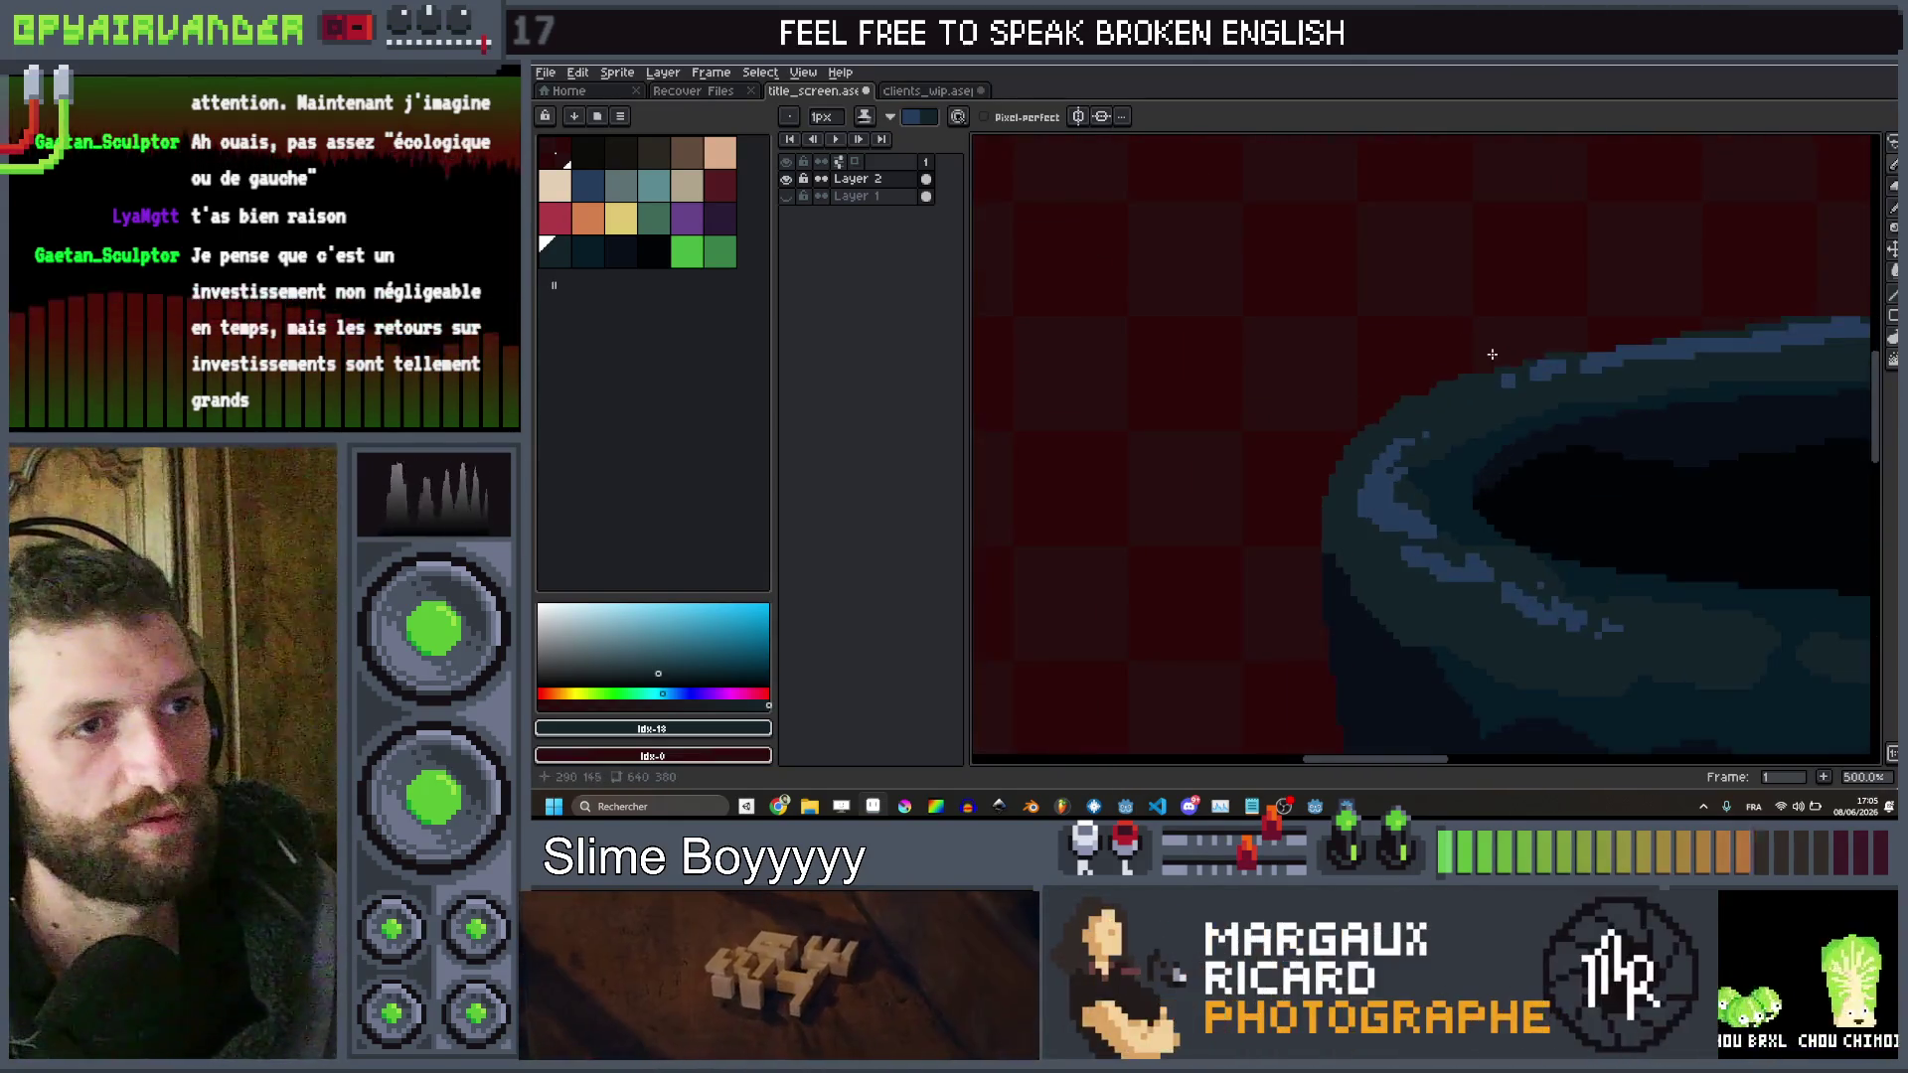
pyautogui.scroll(-6, 1471, 438)
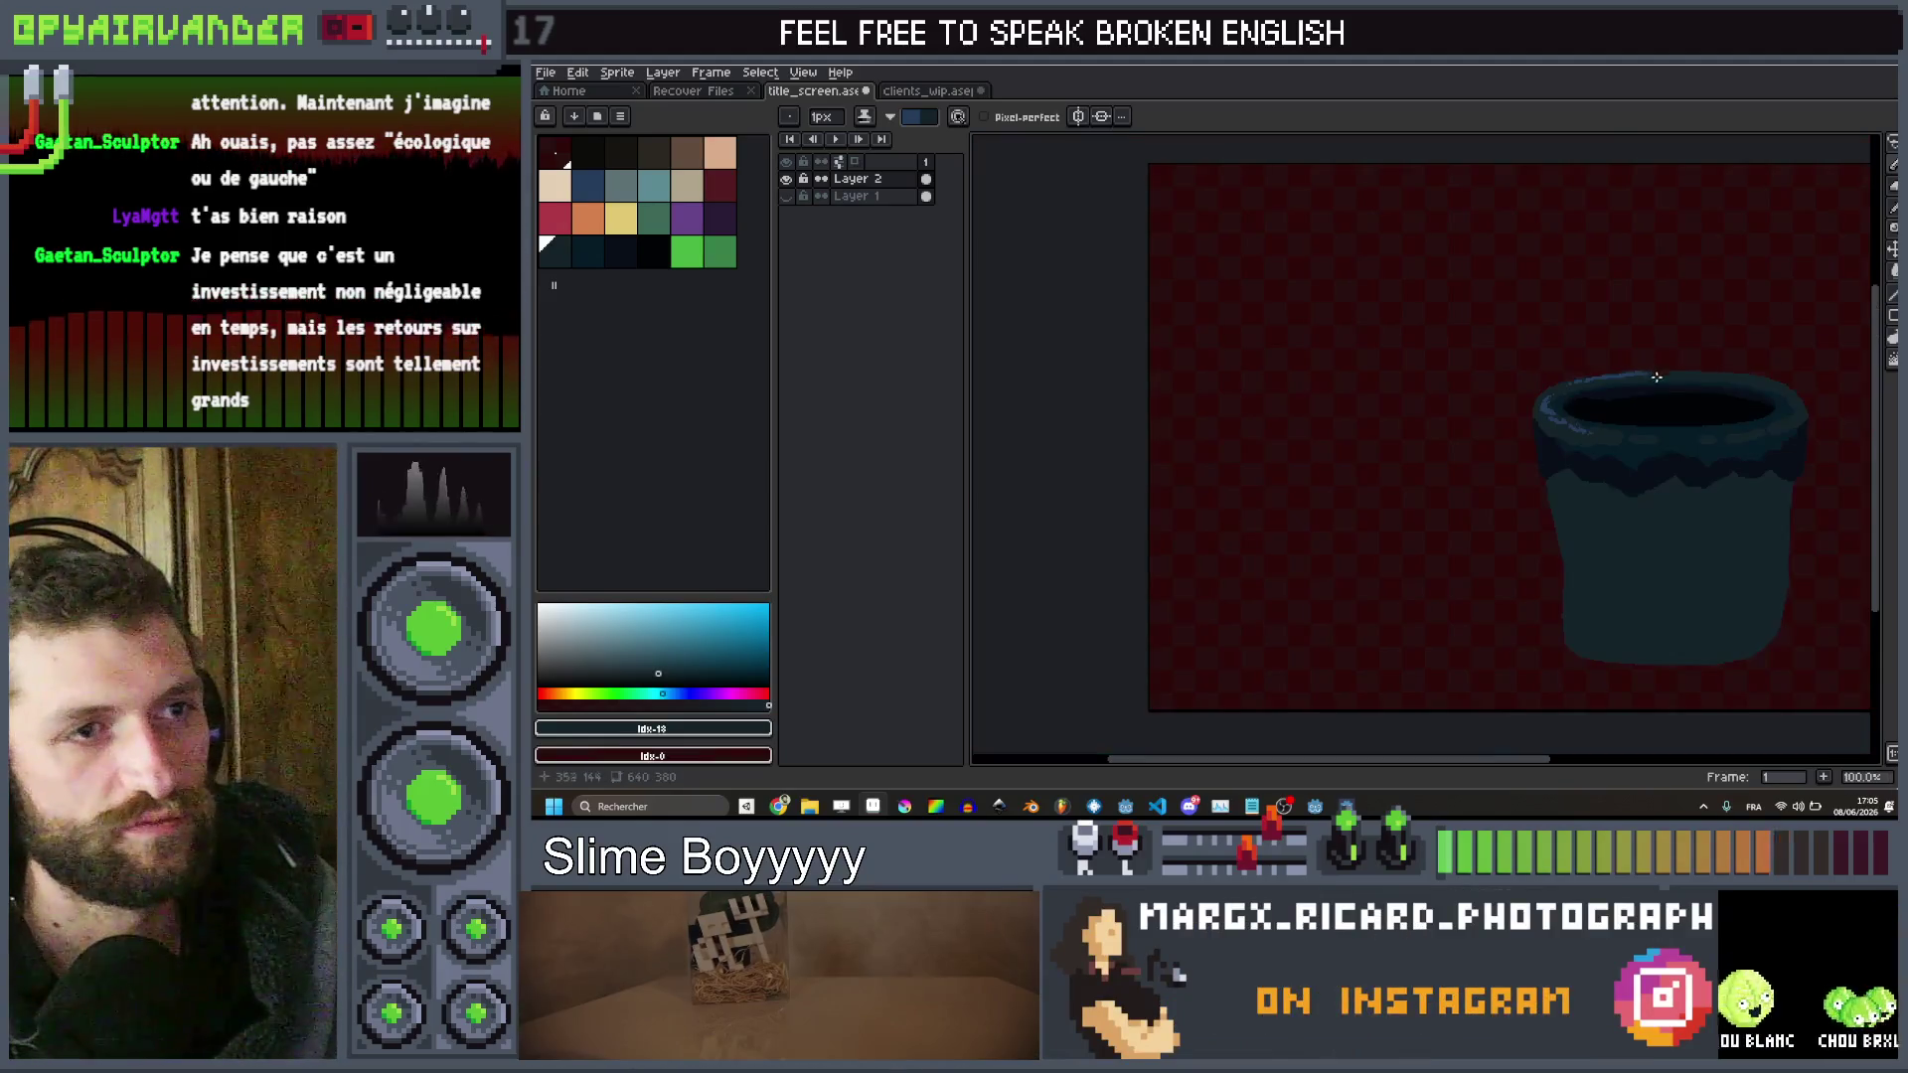
pyautogui.scroll(5, 1235, 619)
pyautogui.scroll(4, 1286, 481)
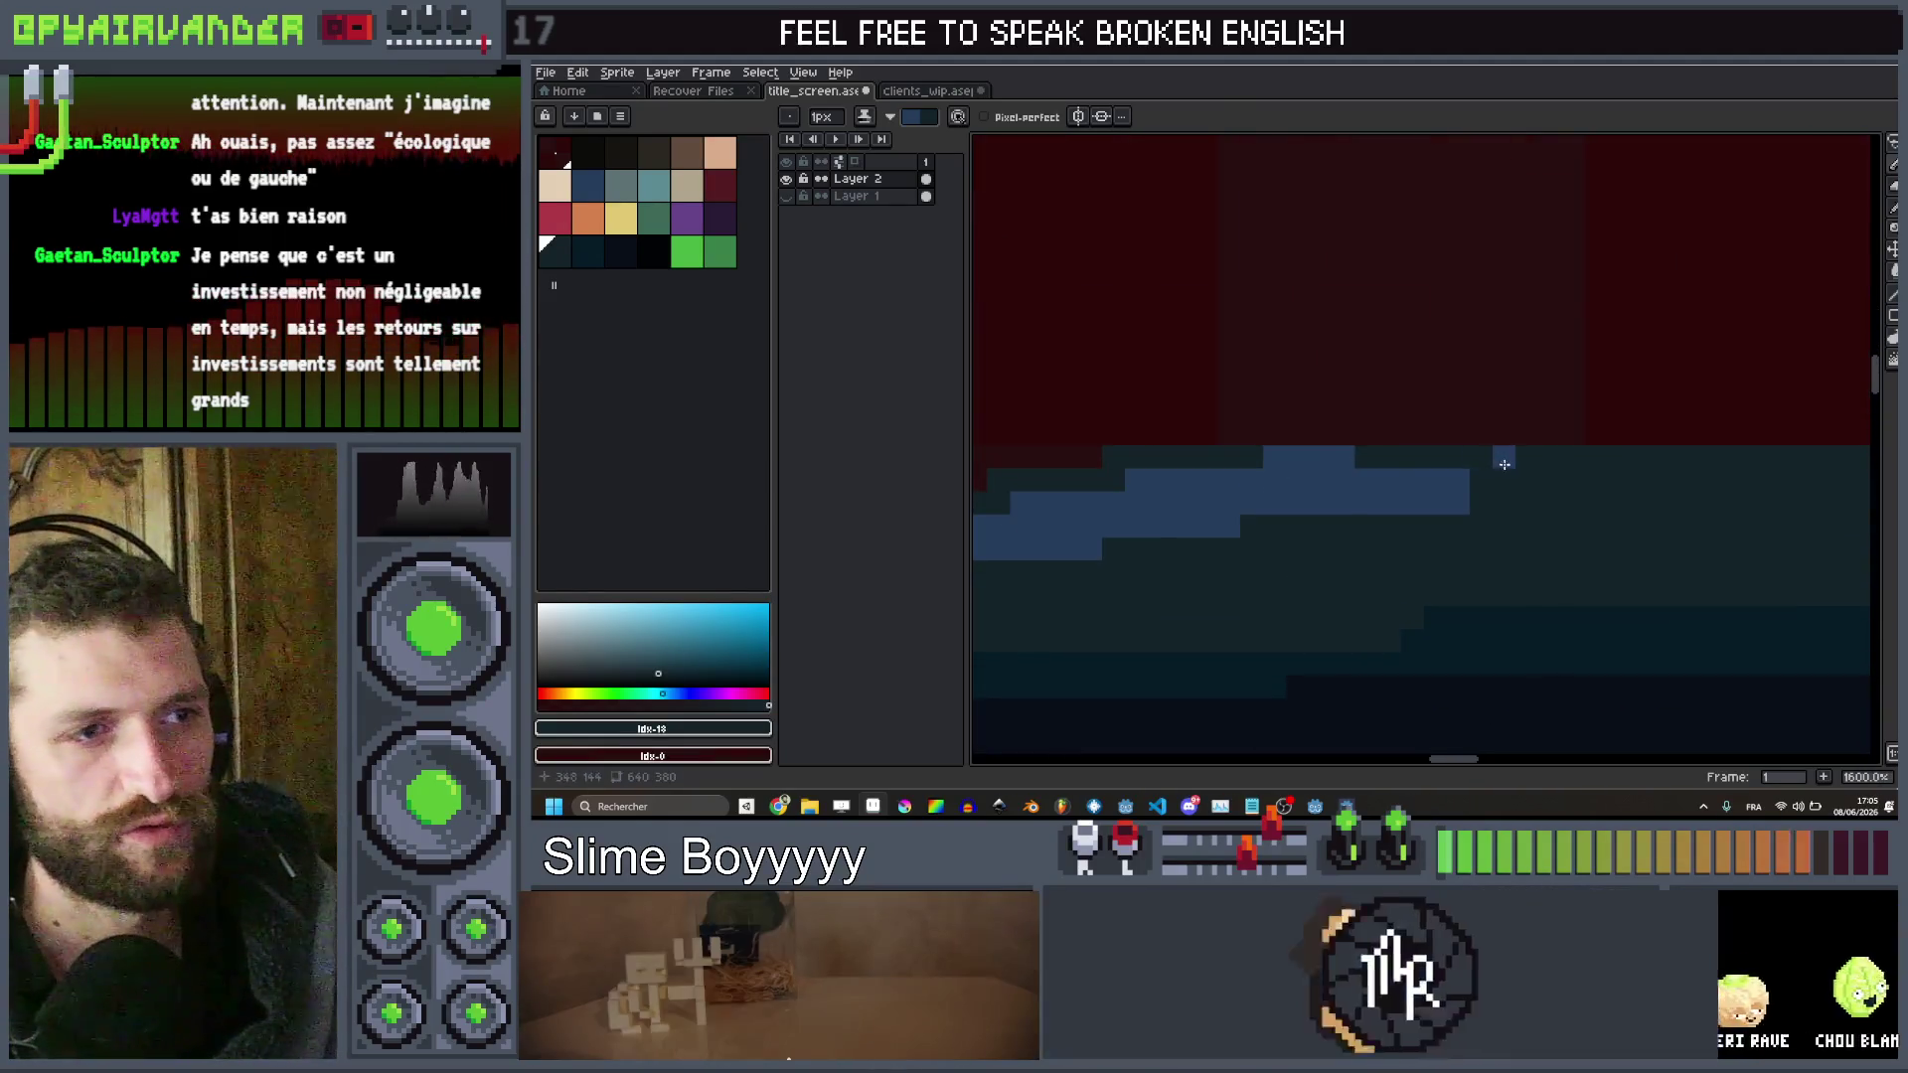
pyautogui.click(1507, 518)
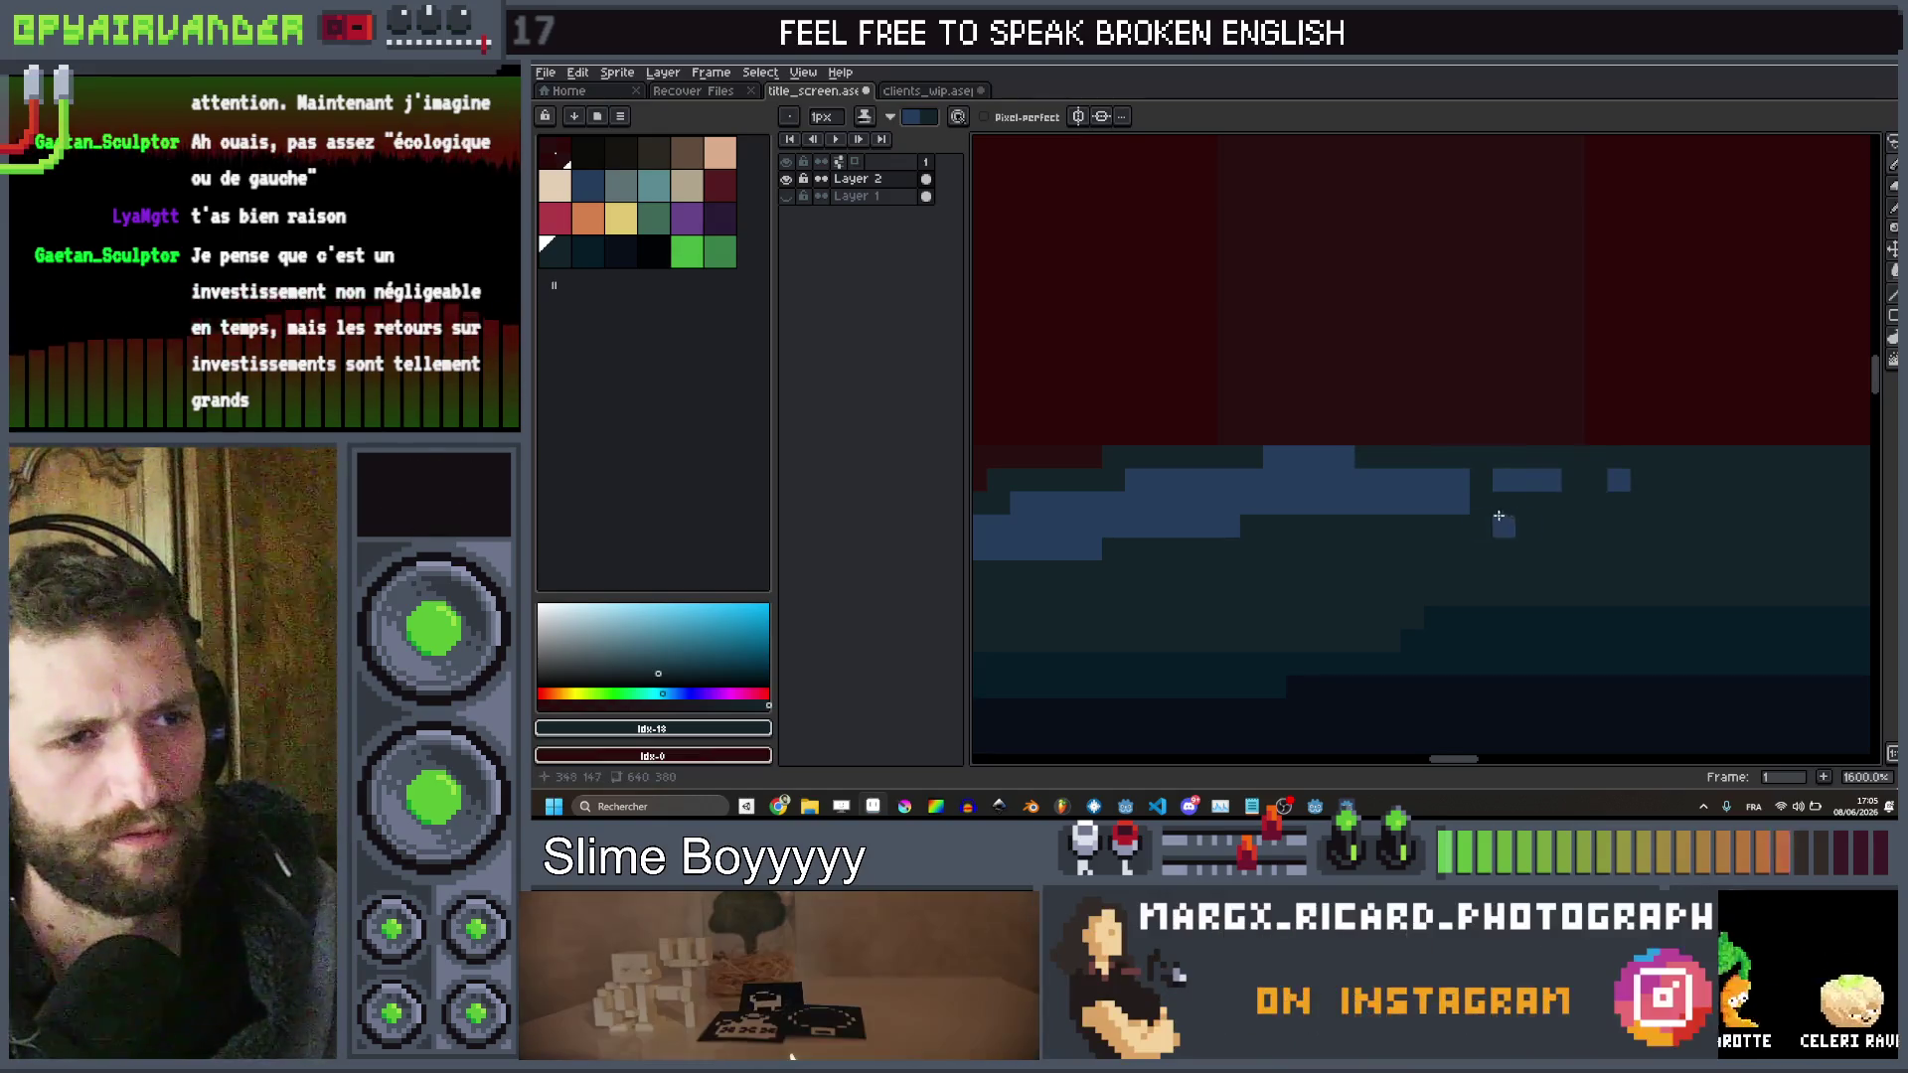
pyautogui.scroll(-8, 1469, 508)
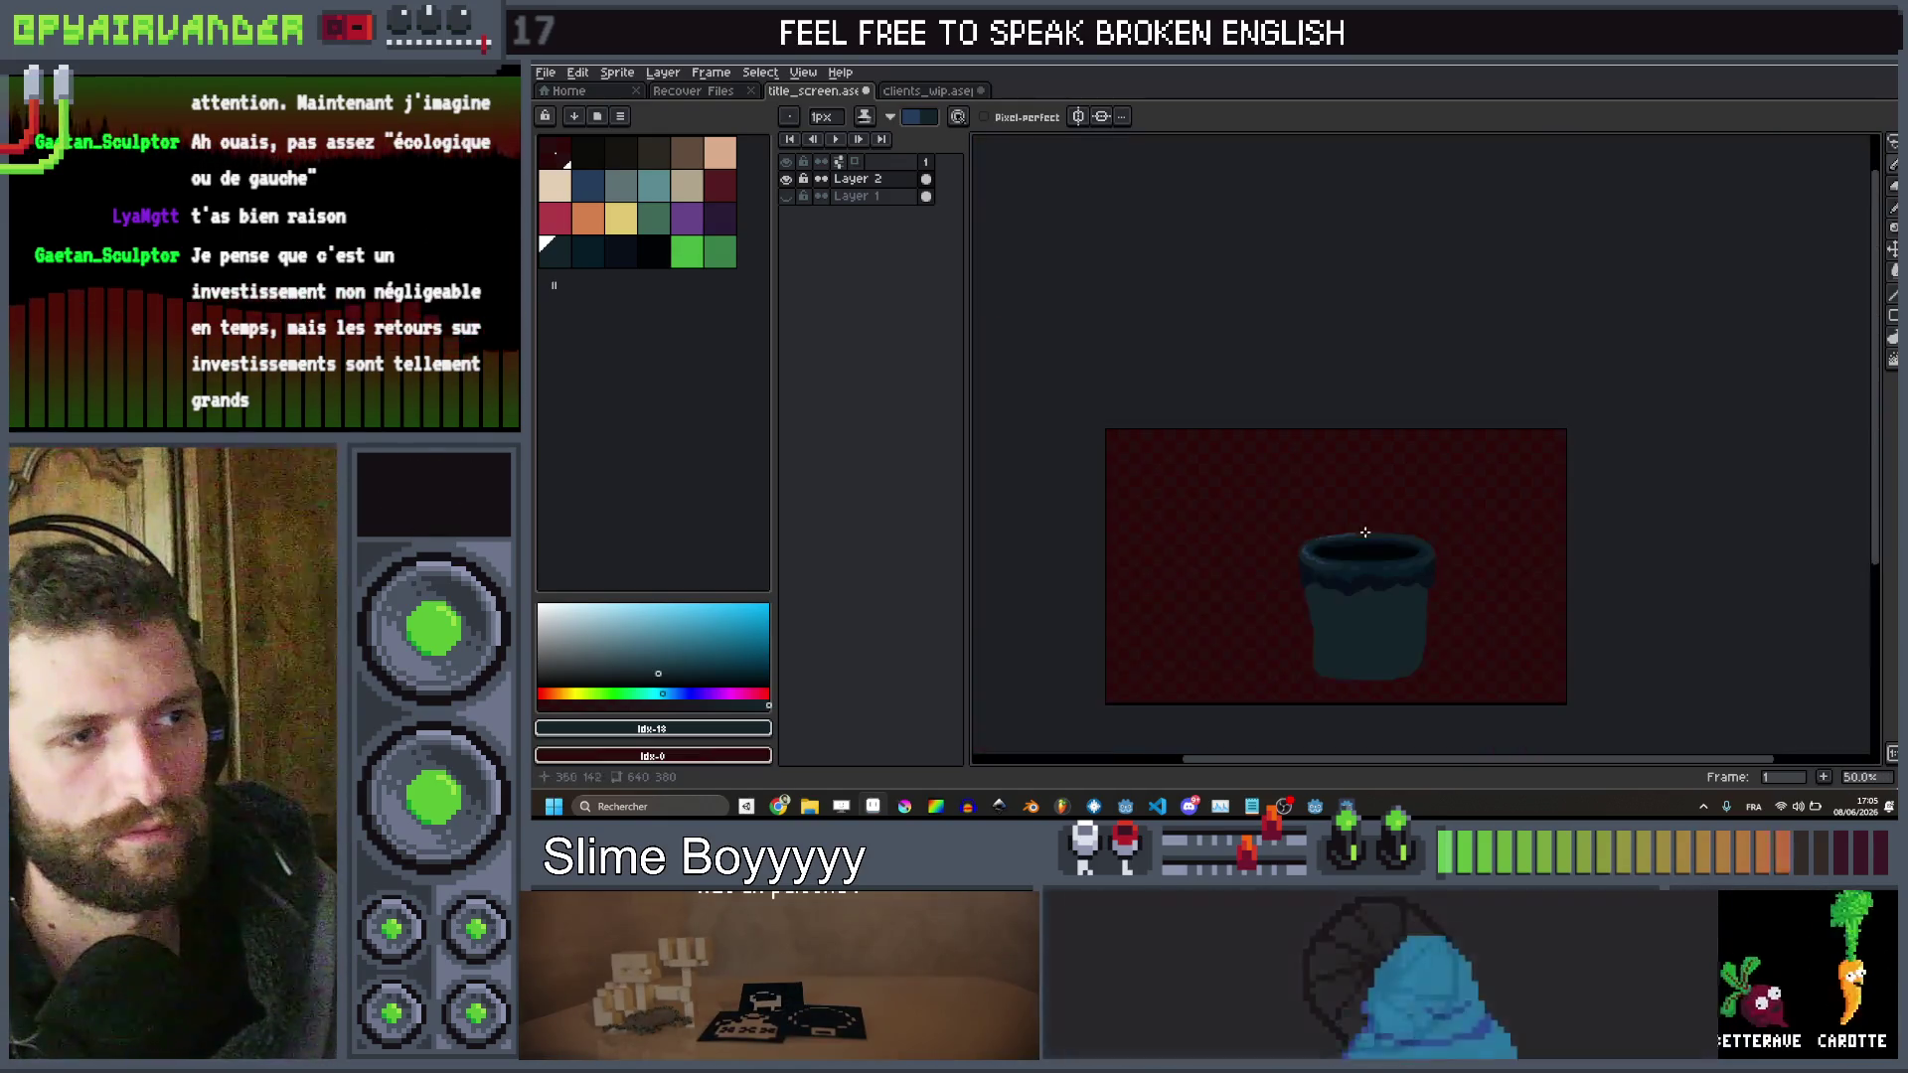
# Sample a canvas colour, draw a short line along the rim edge, and inspect the rim highlights
pyautogui.scroll(1, 1326, 554)
pyautogui.scroll(3, 1325, 554)
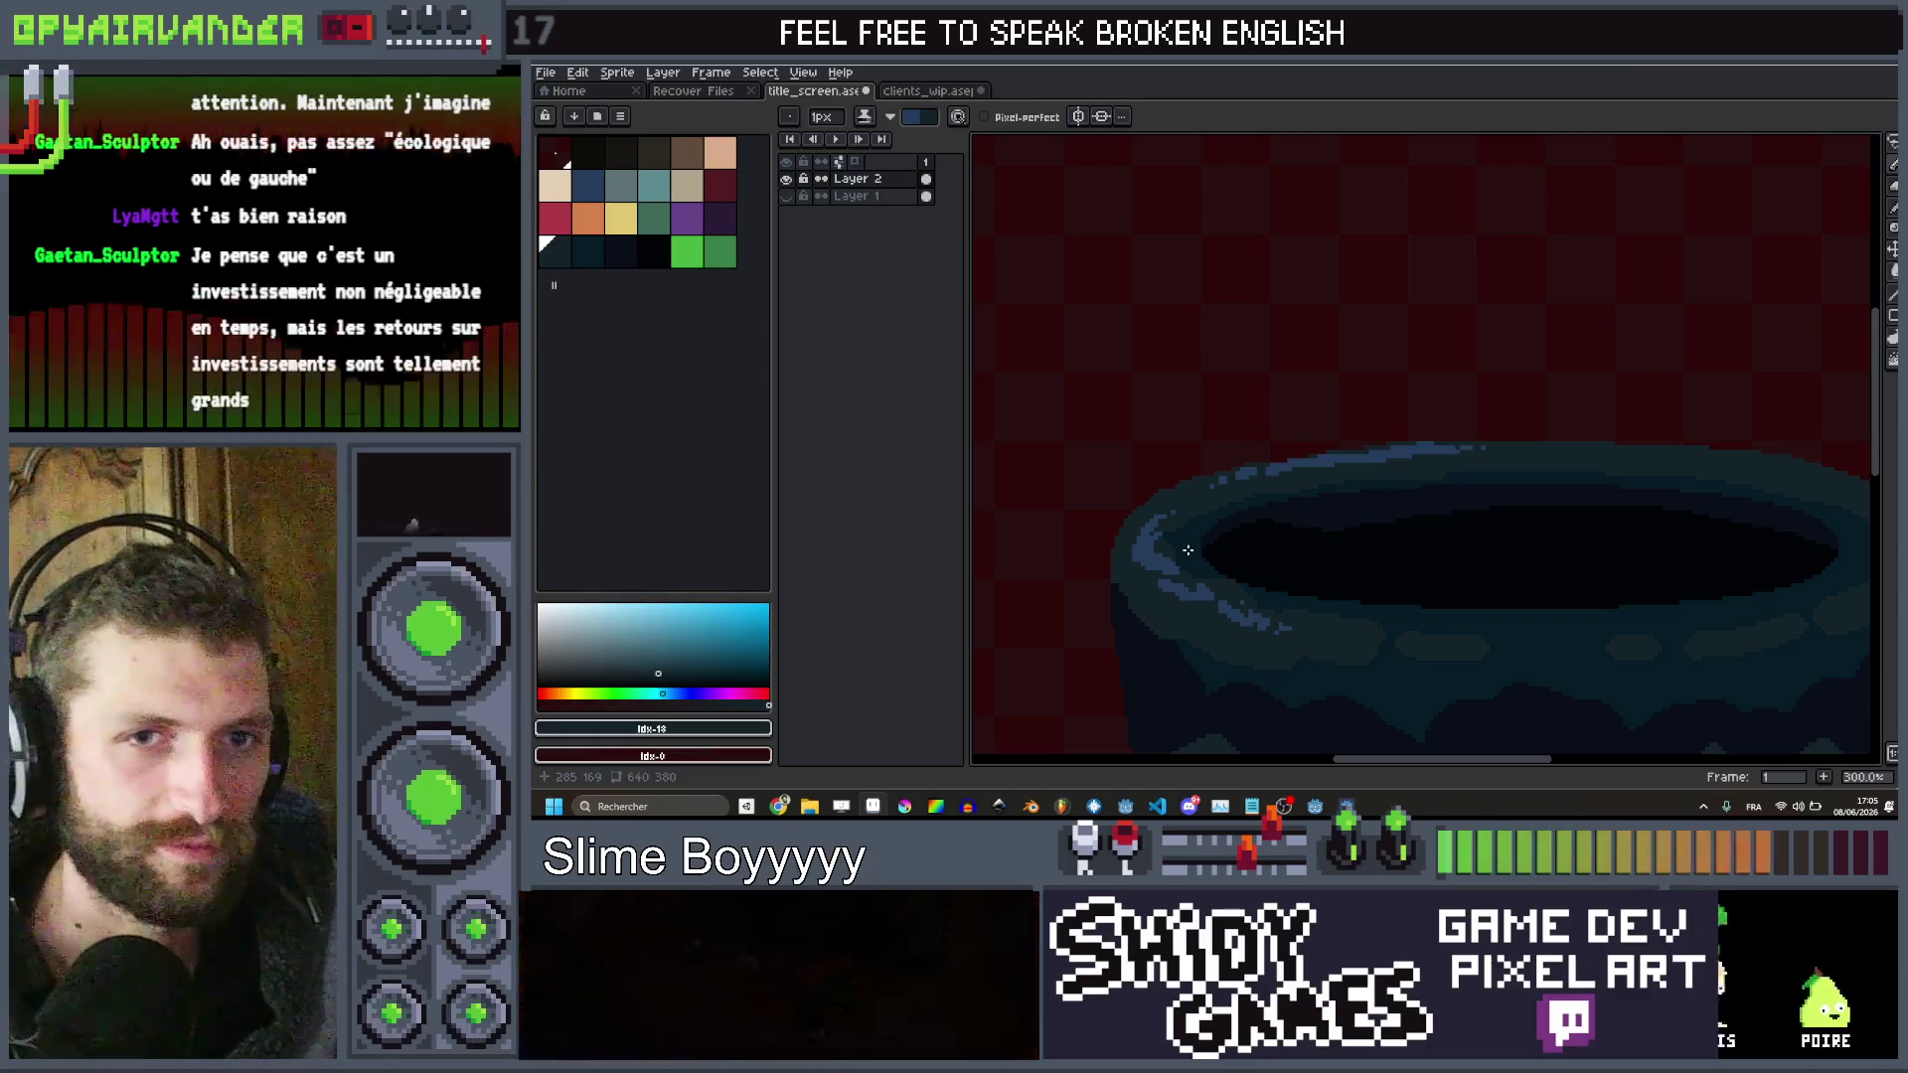
pyautogui.scroll(5, 1187, 549)
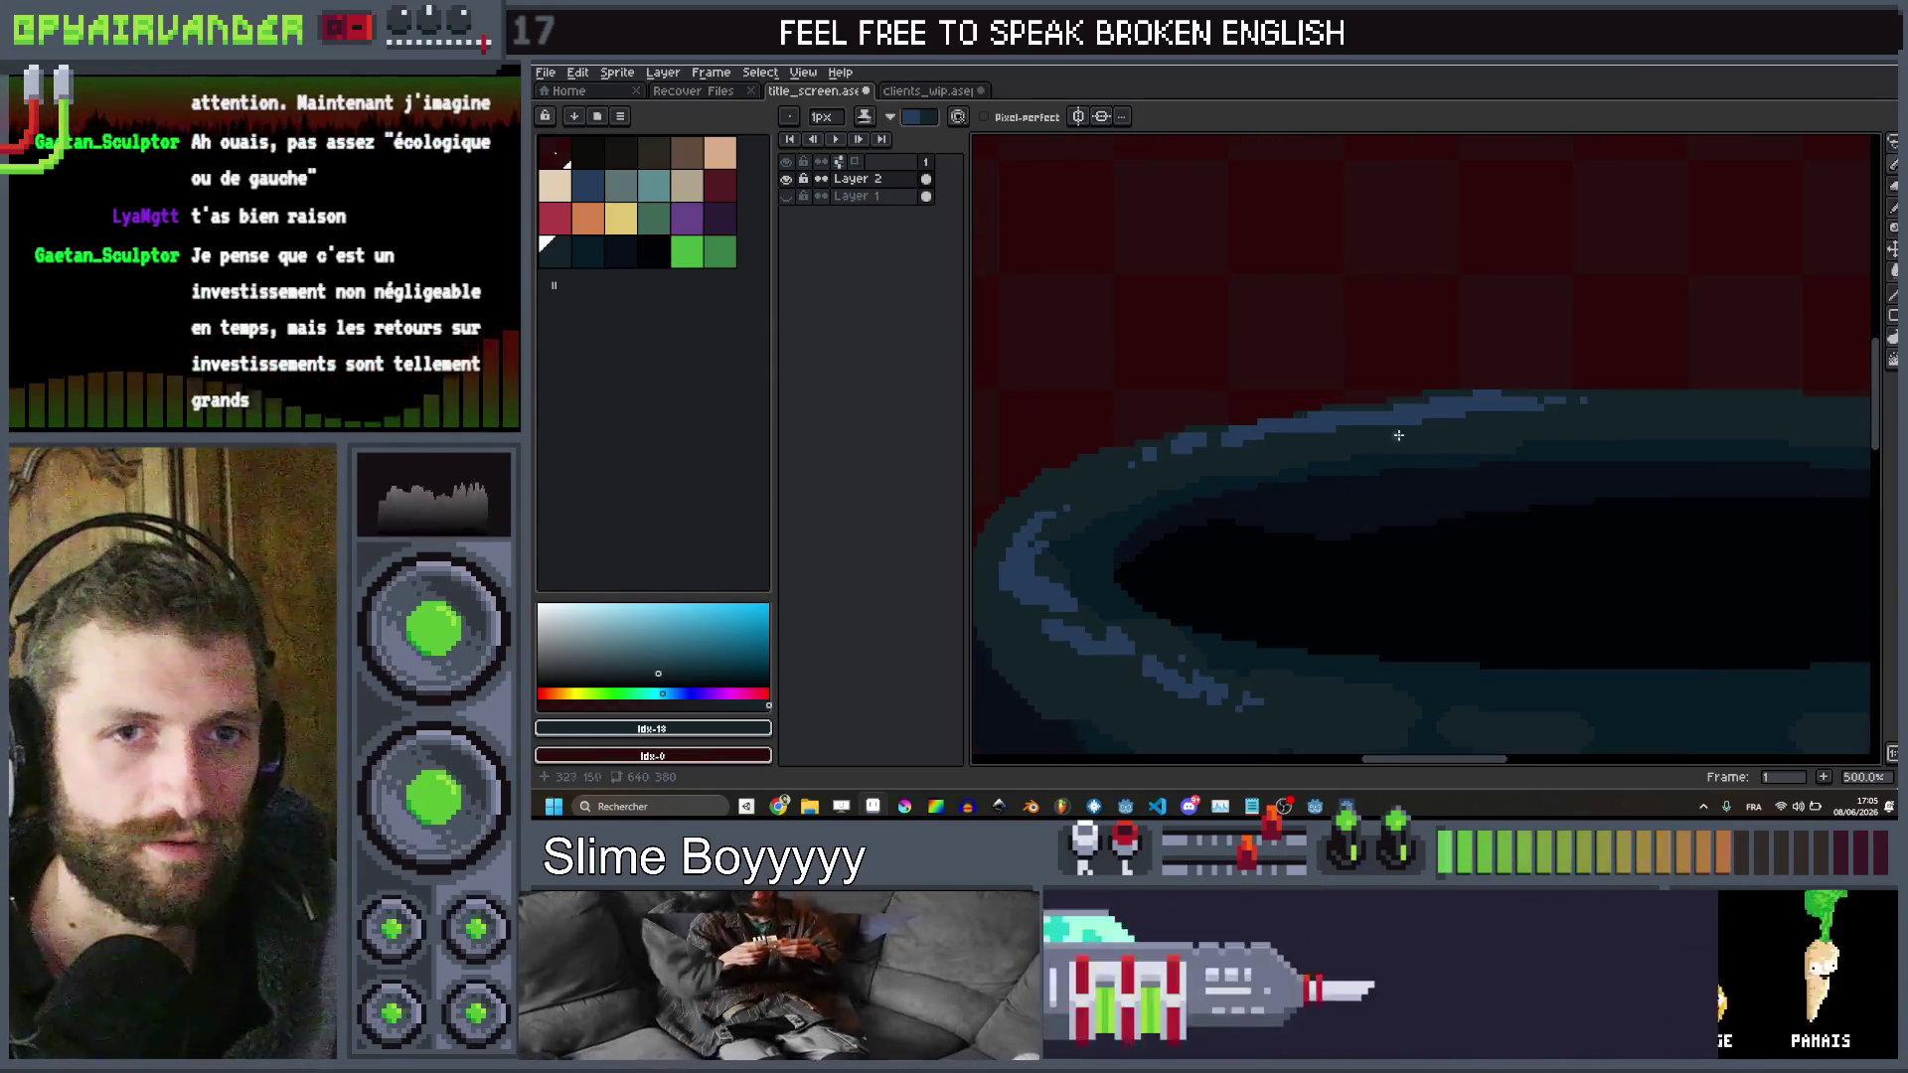
pyautogui.press('alt')
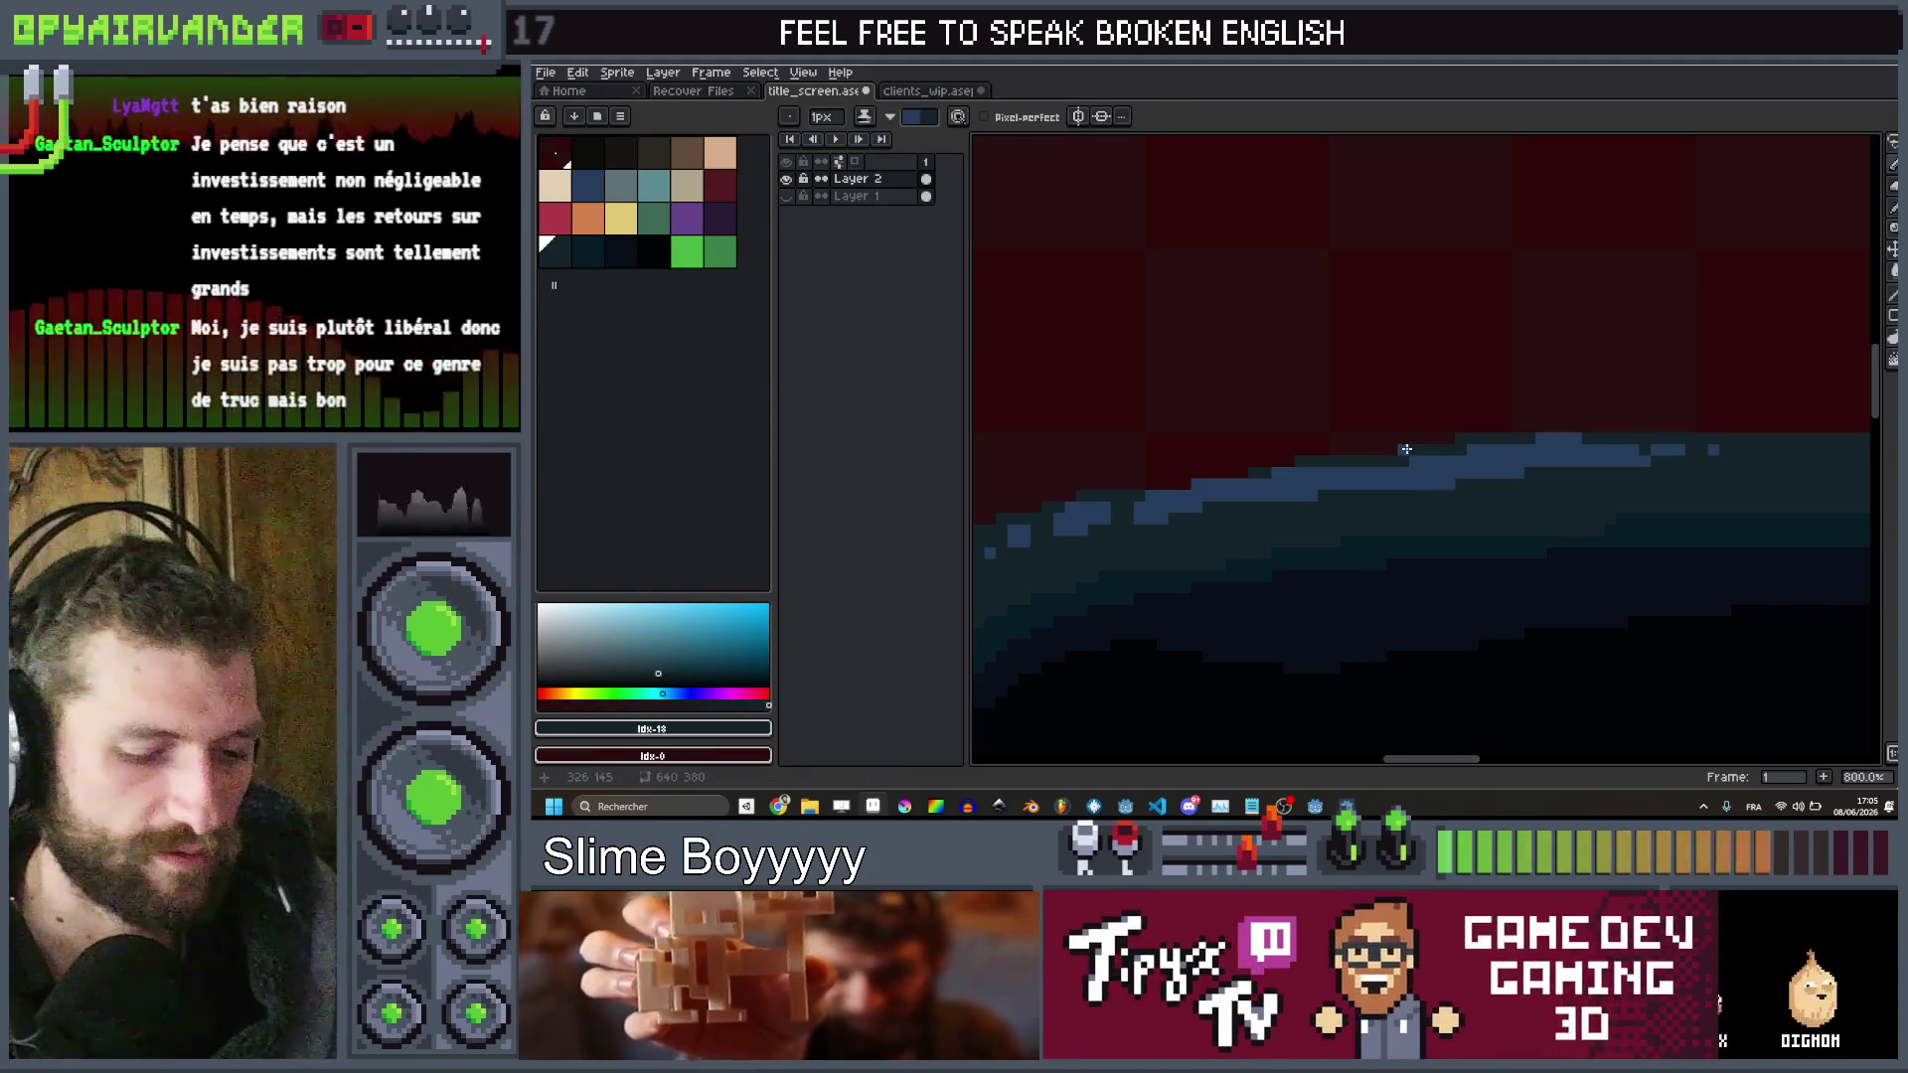
pyautogui.press('alt')
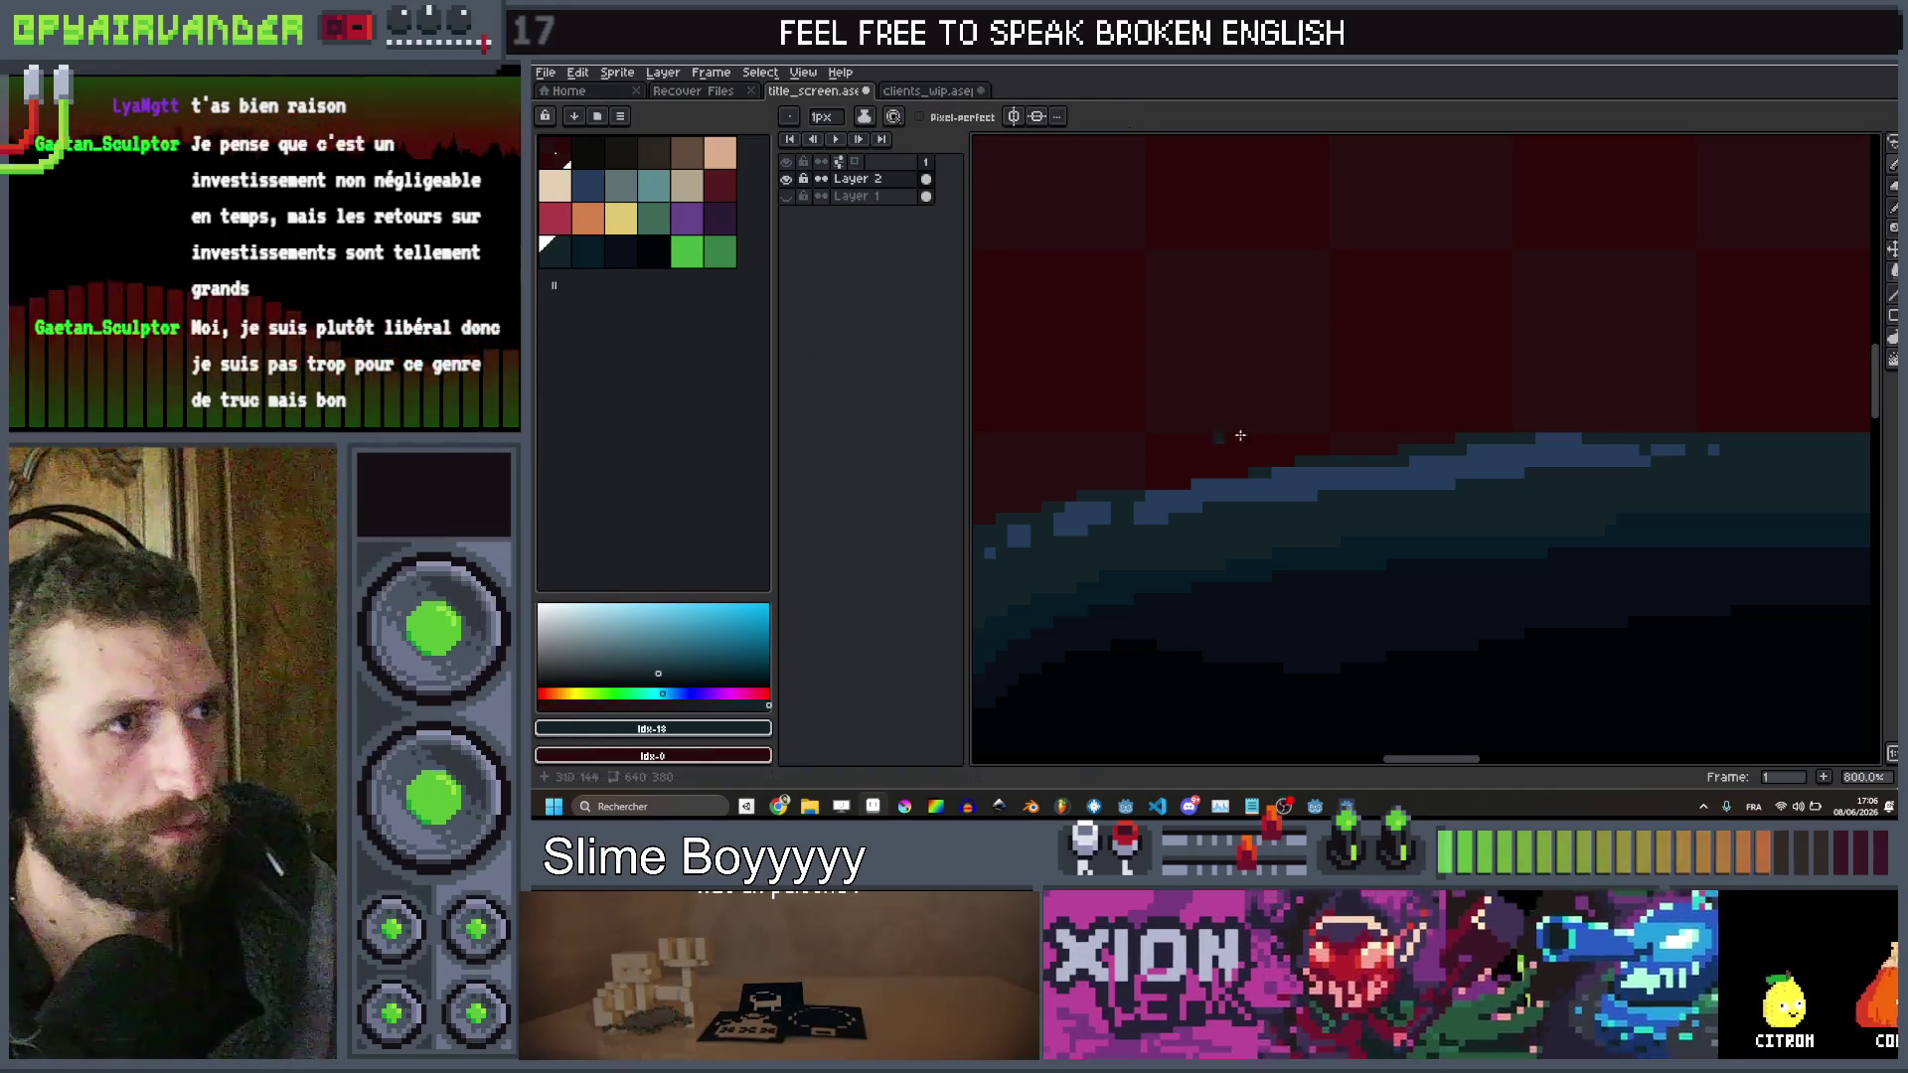
pyautogui.moveTo(1410, 447)
pyautogui.mouseDown()
pyautogui.moveTo(1261, 470)
pyautogui.moveTo(1341, 467)
pyautogui.mouseUp()
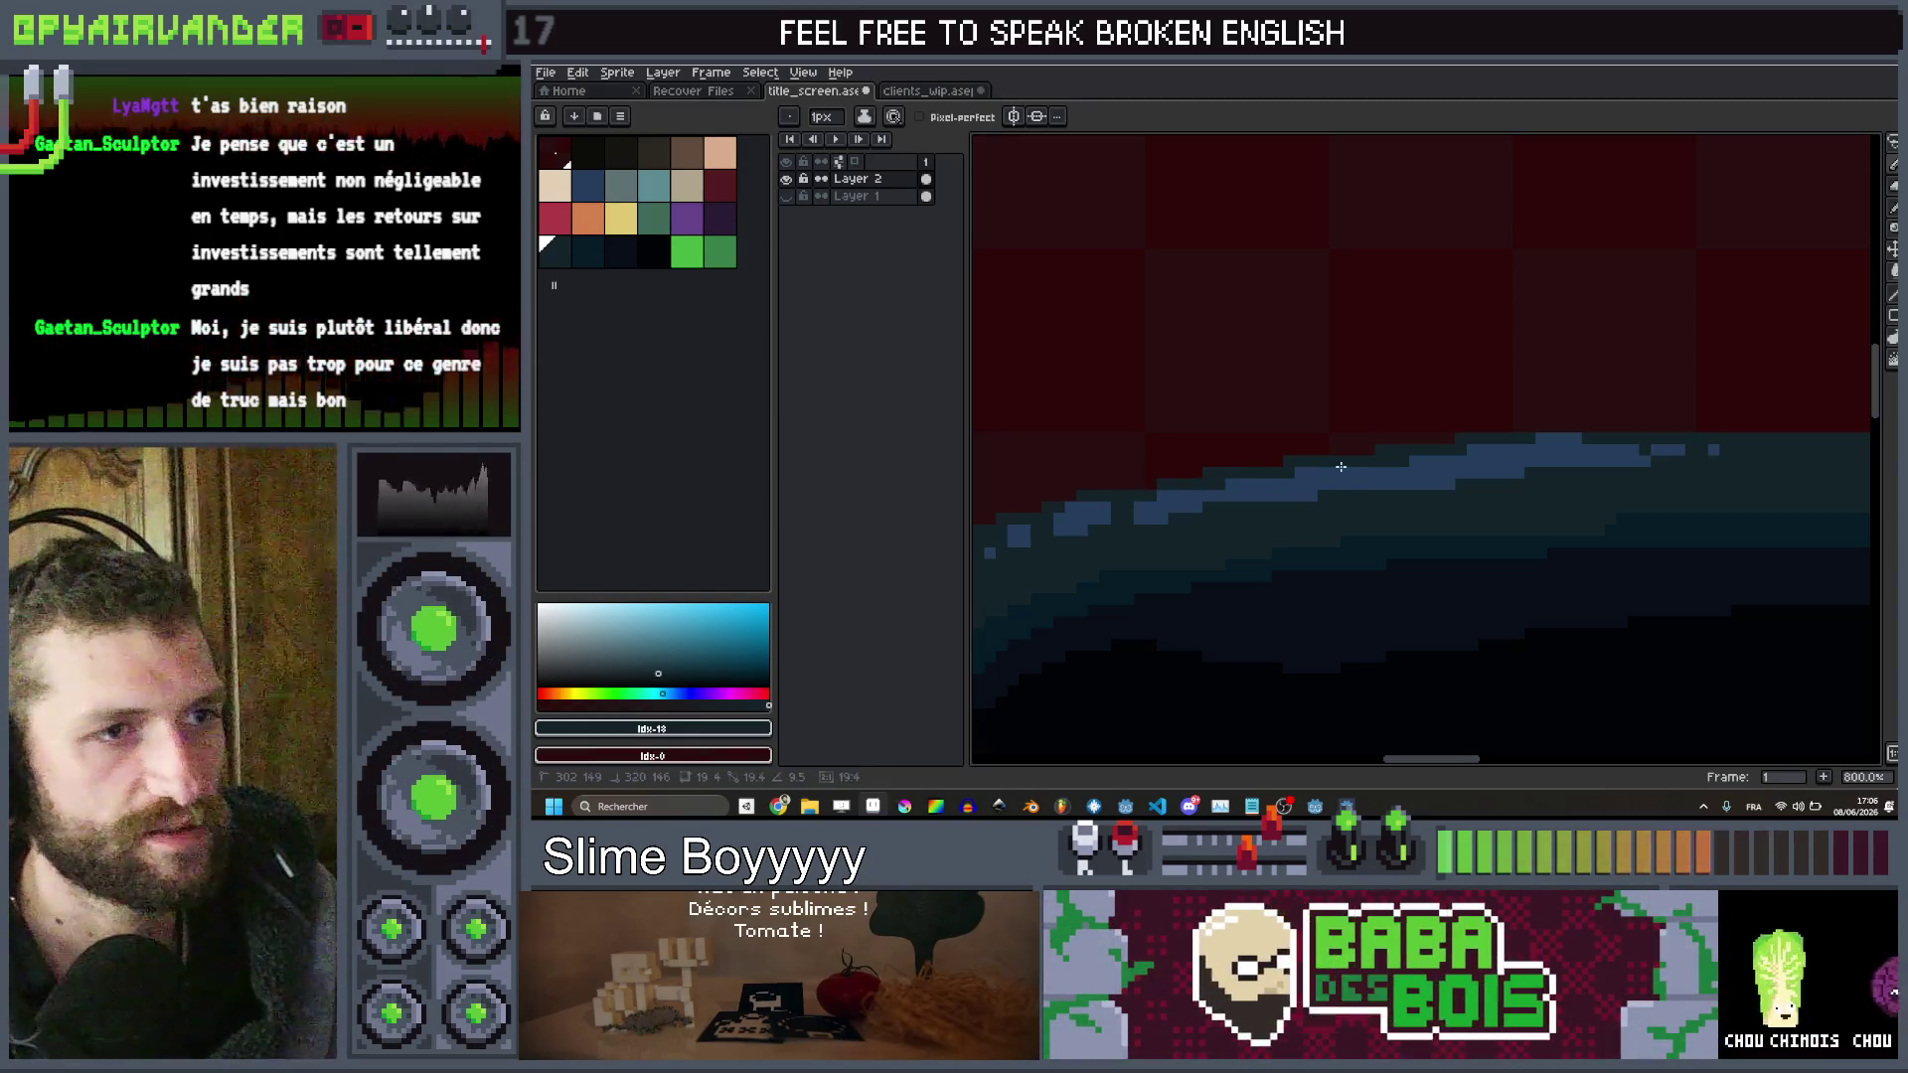
pyautogui.scroll(-4, 1340, 467)
pyautogui.scroll(6, 1255, 461)
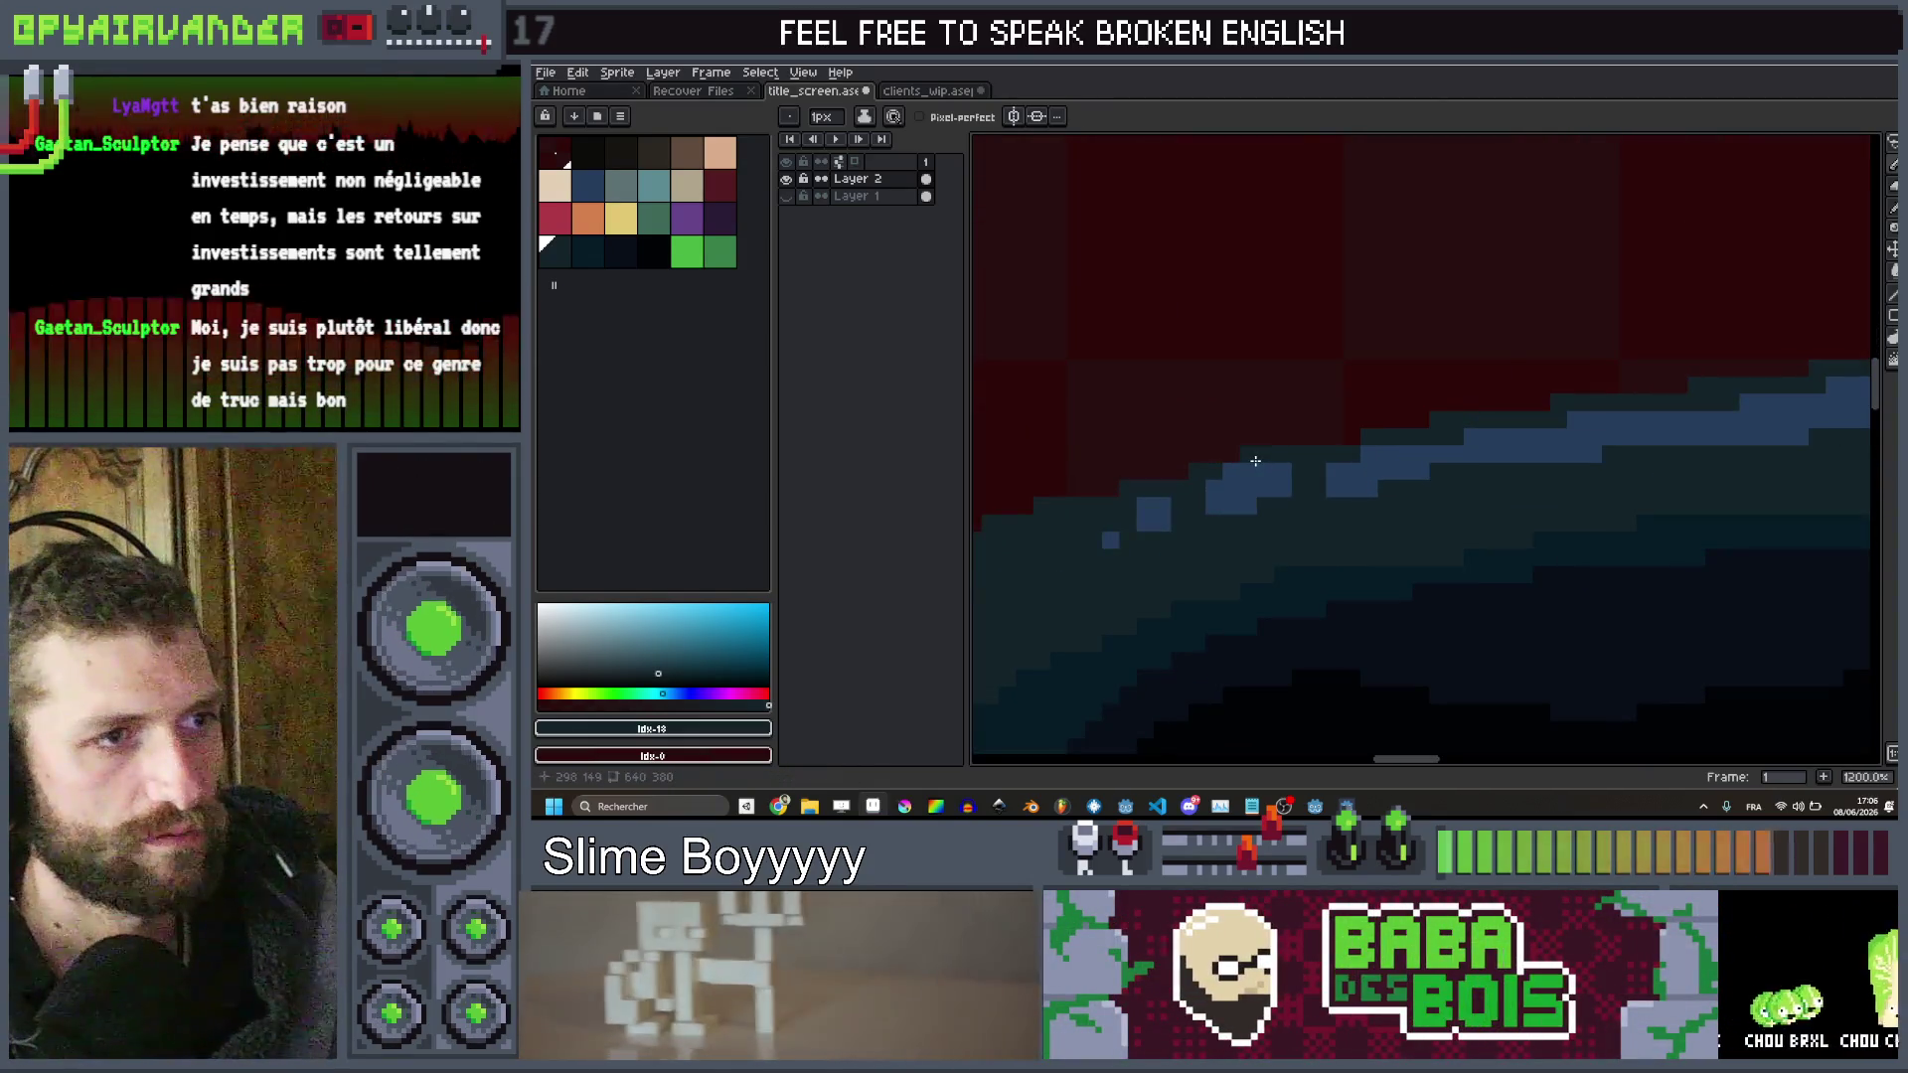
pyautogui.scroll(-4, 1257, 457)
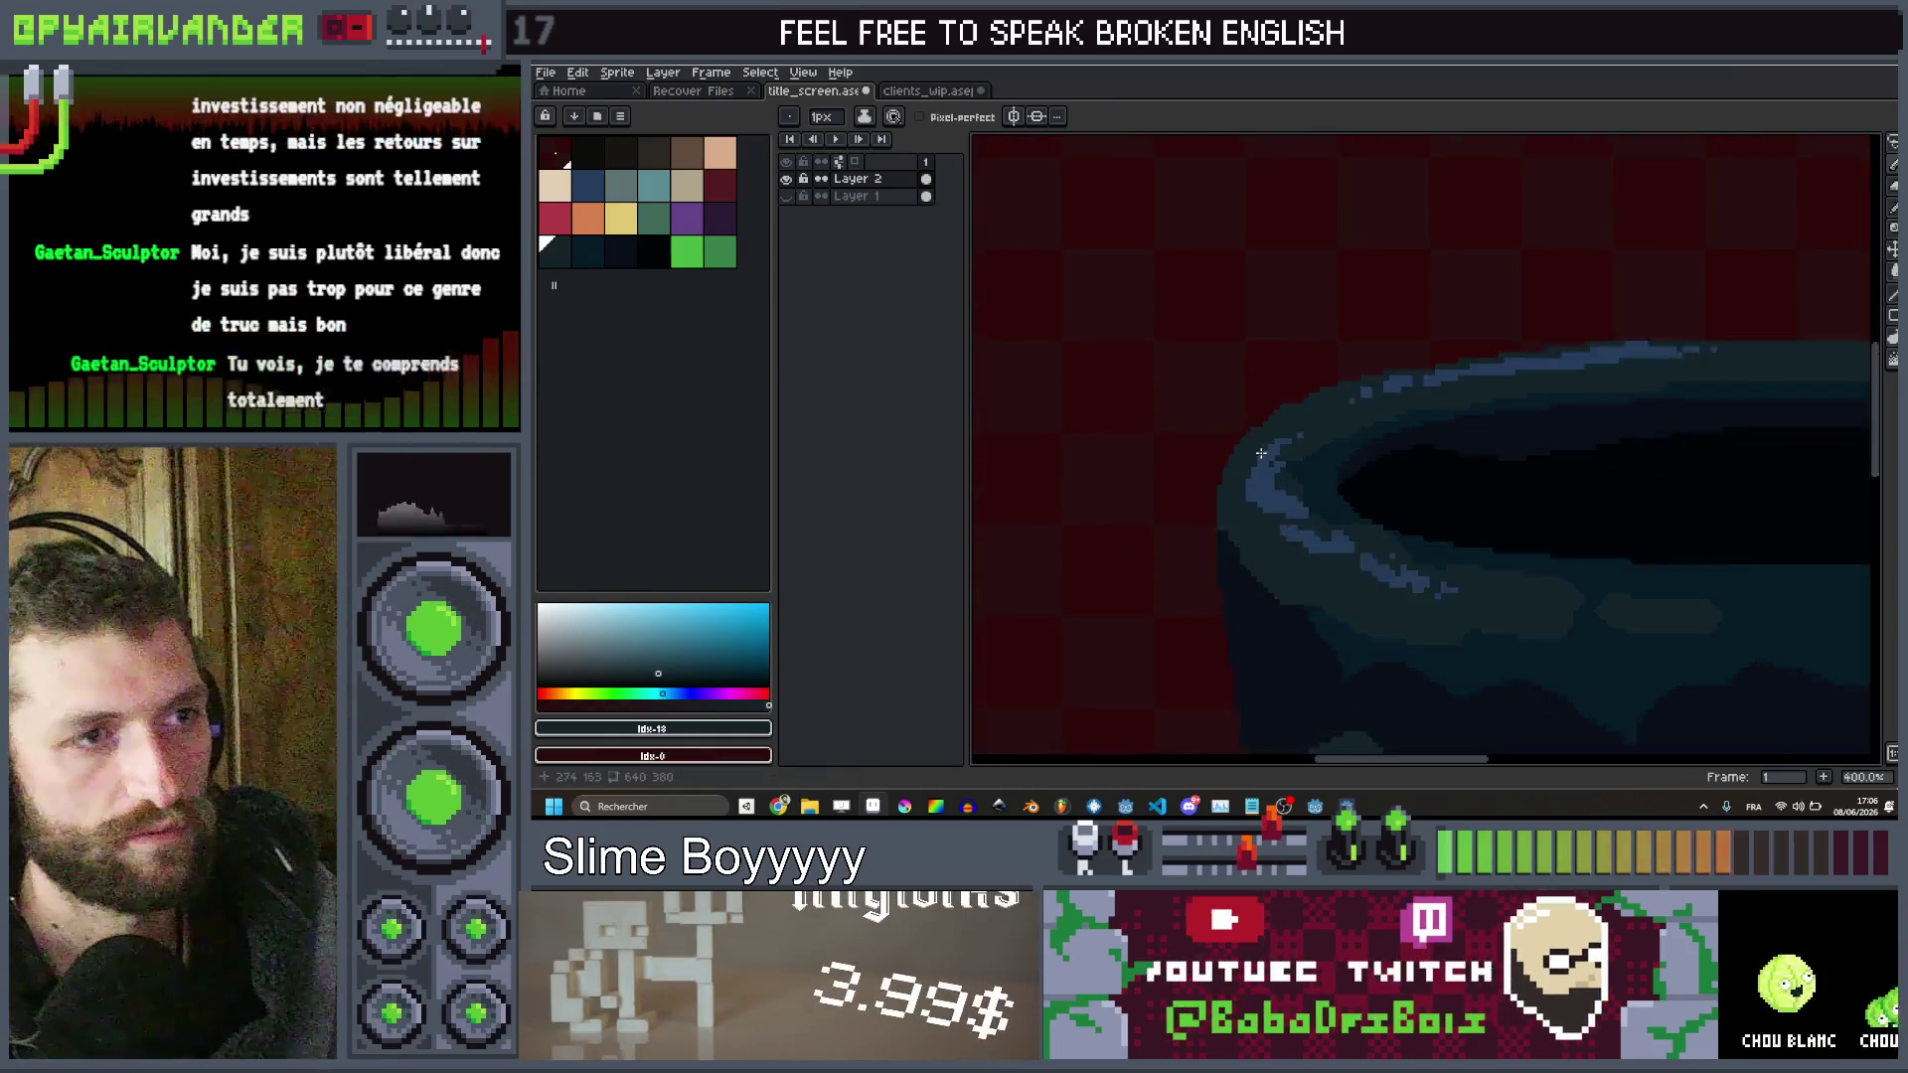
pyautogui.scroll(3, 1321, 368)
pyautogui.scroll(-2, 1319, 370)
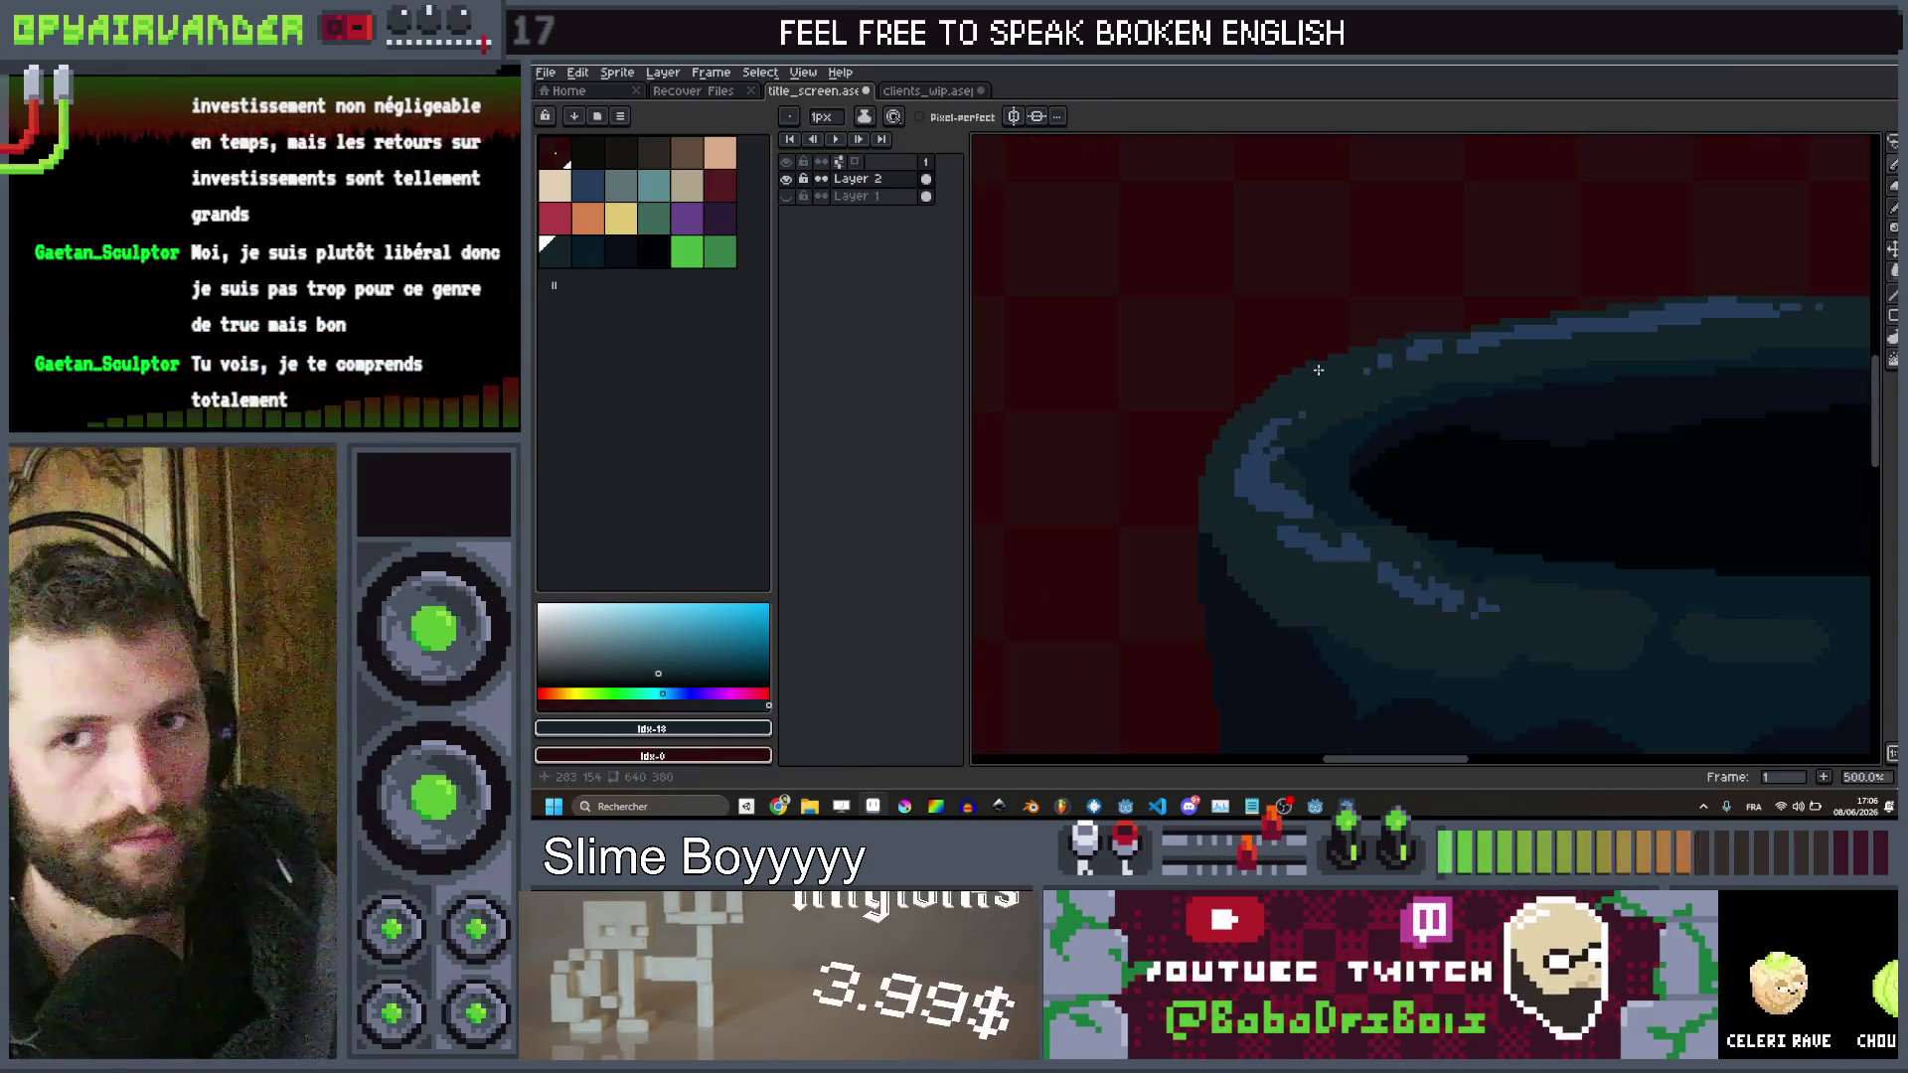
pyautogui.scroll(-2, 1321, 378)
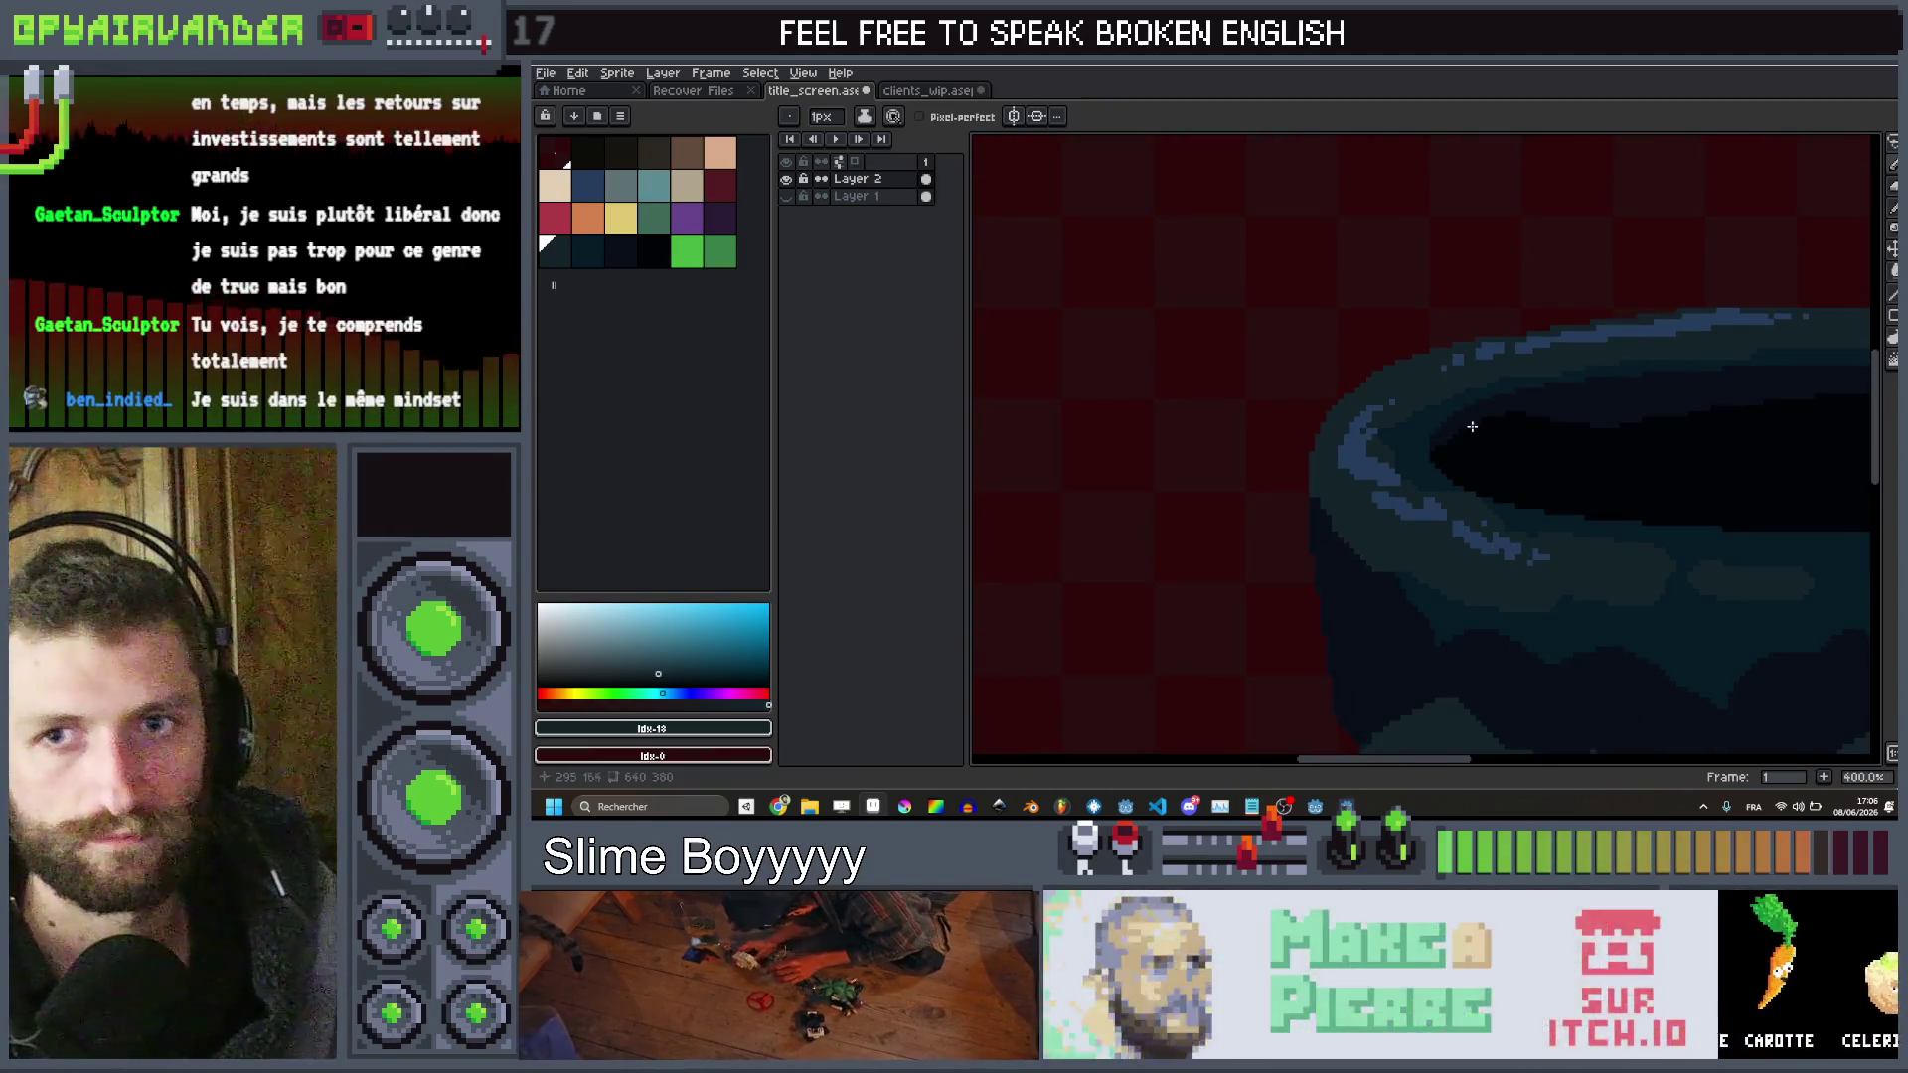
pyautogui.scroll(-2, 1325, 458)
pyautogui.scroll(8, 1391, 437)
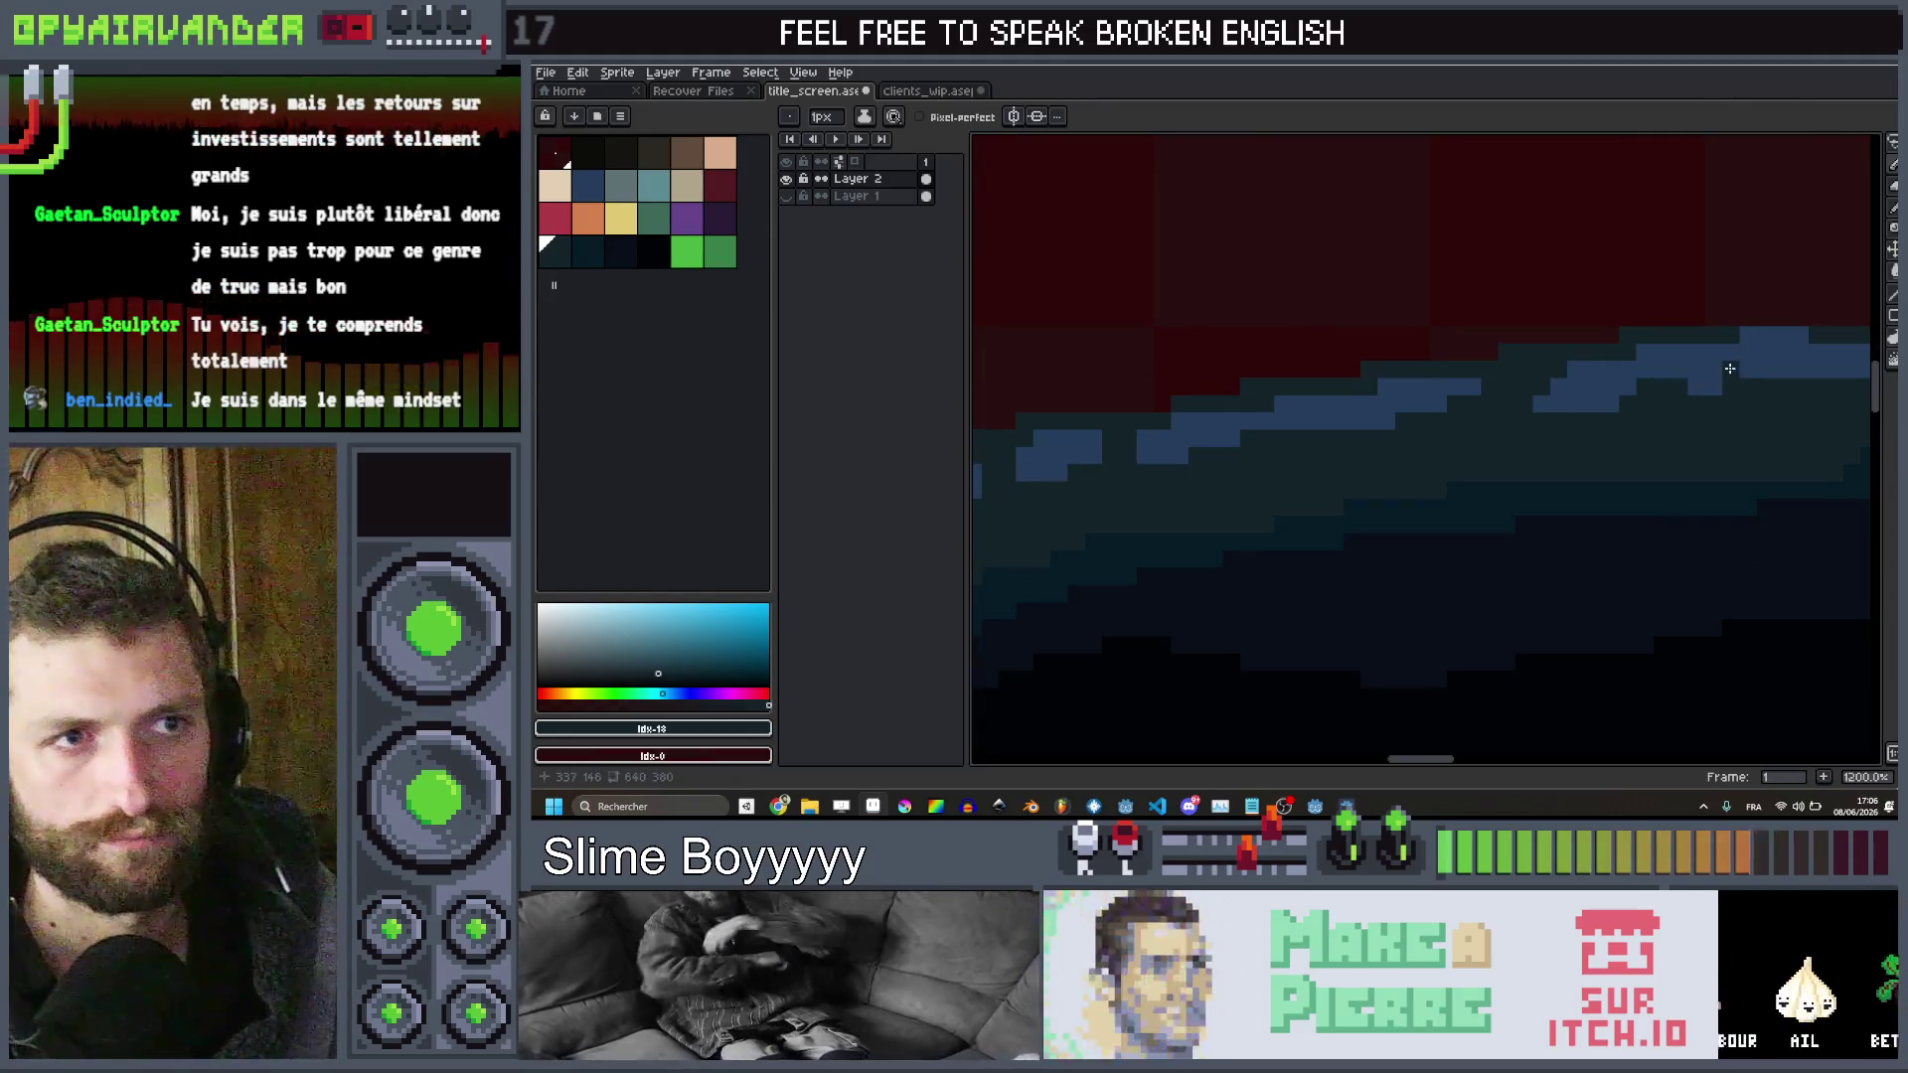
pyautogui.scroll(-10, 1734, 369)
pyautogui.scroll(4, 1464, 347)
pyautogui.scroll(-3, 1471, 368)
pyautogui.scroll(5, 1490, 397)
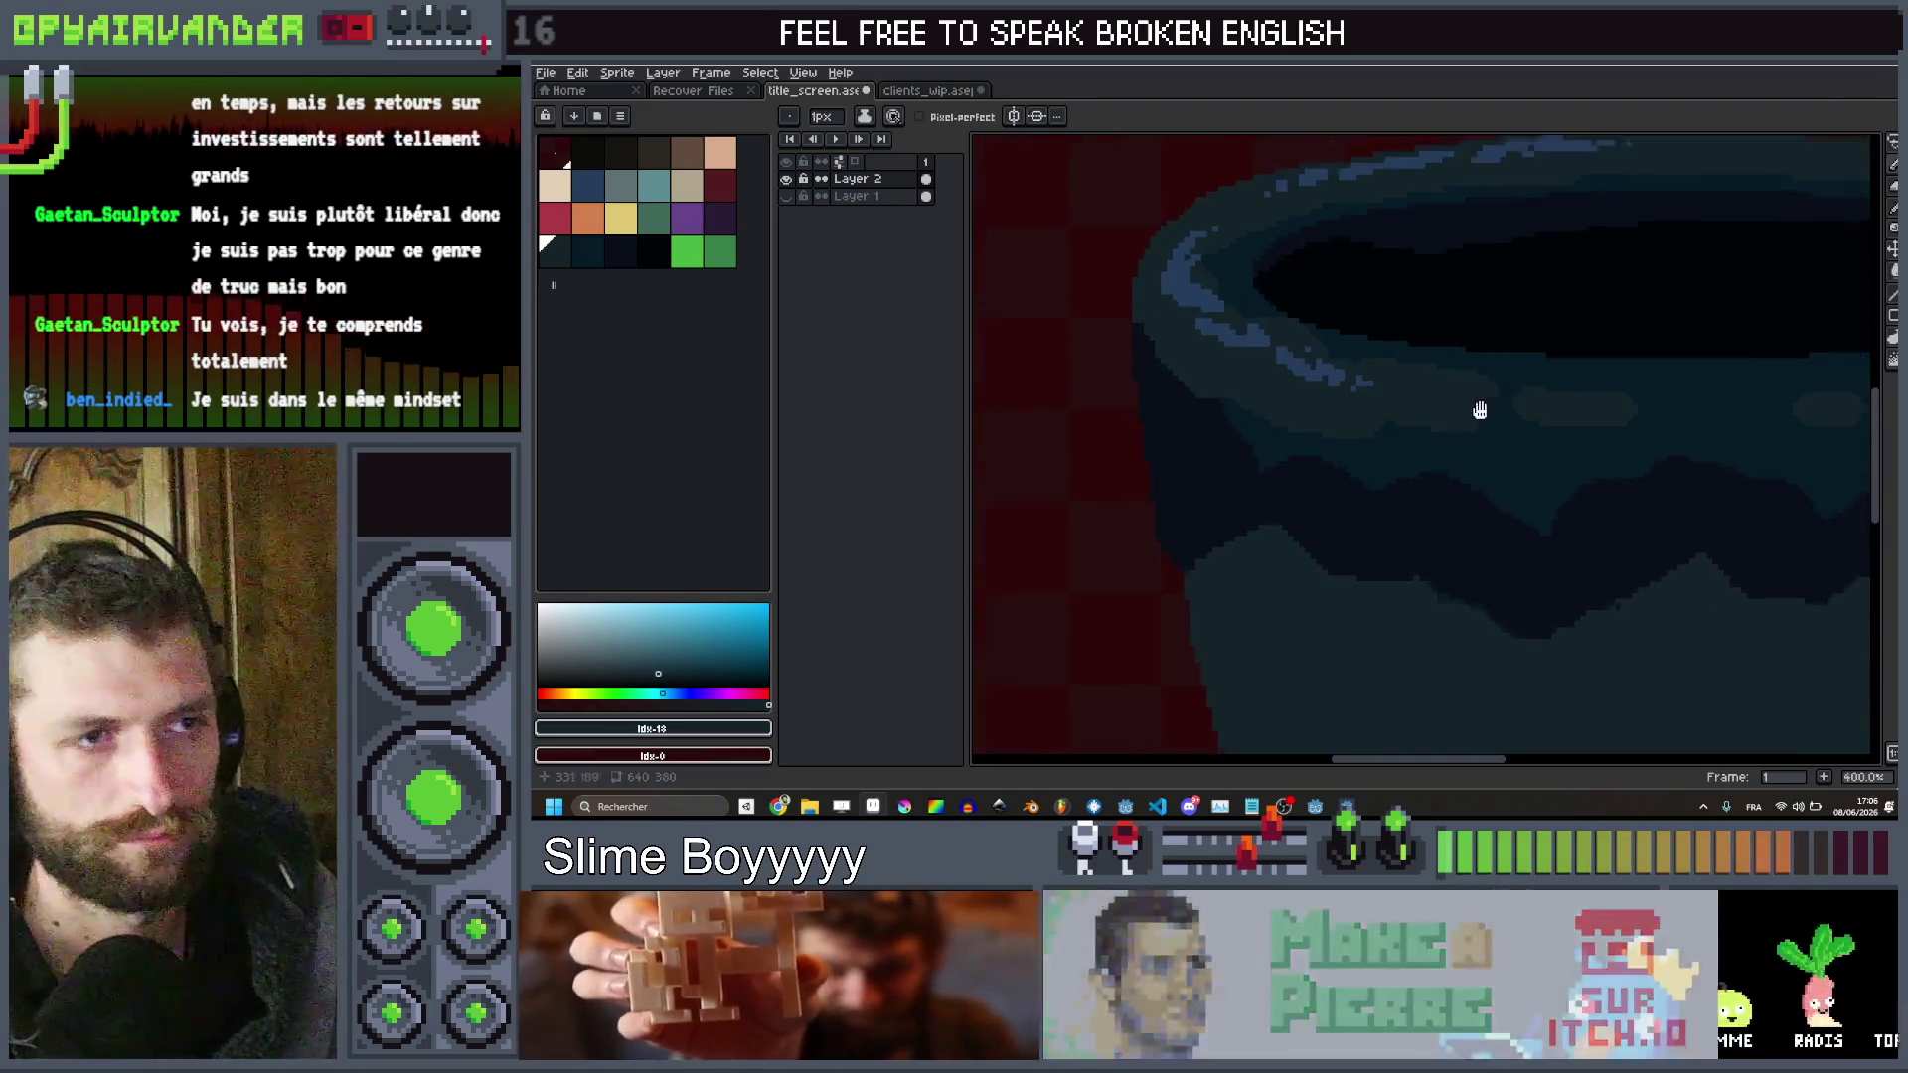
pyautogui.scroll(-4, 1491, 398)
pyautogui.scroll(1, 1481, 447)
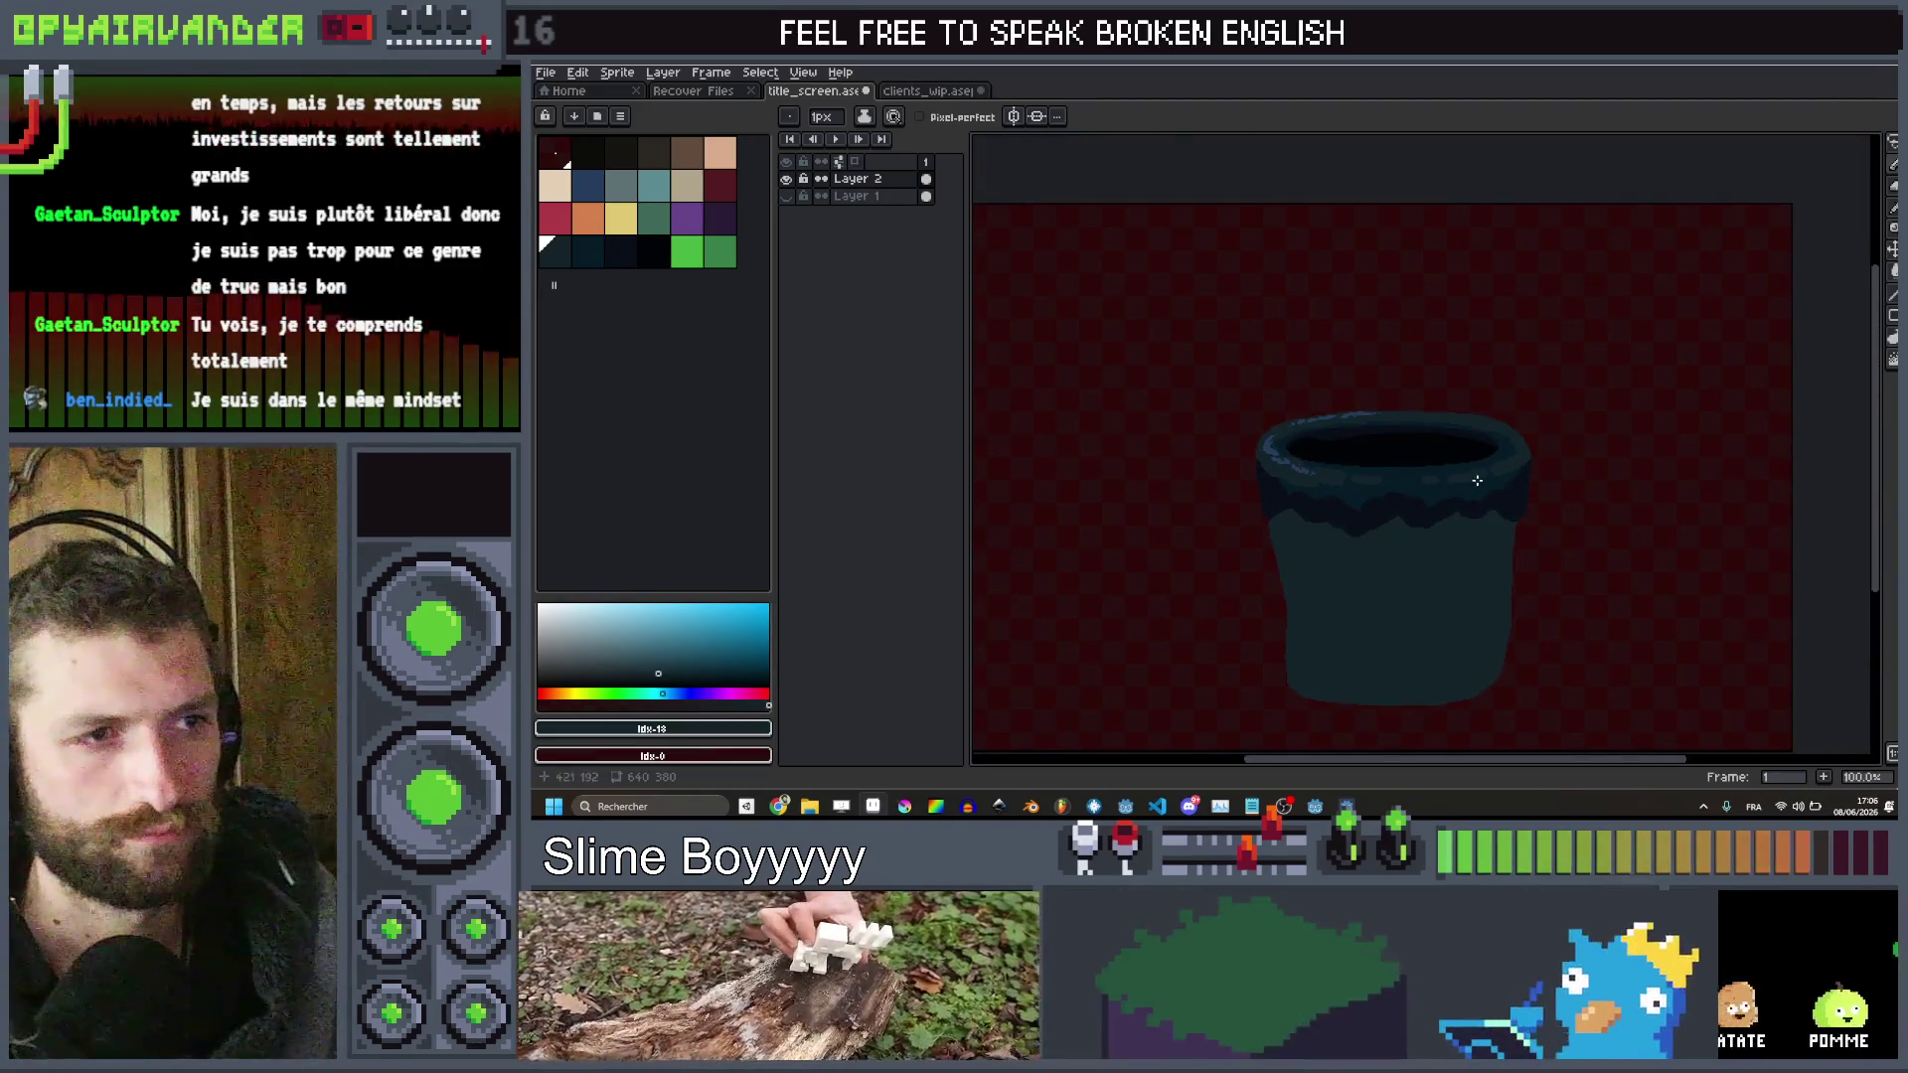
pyautogui.scroll(6, 1477, 481)
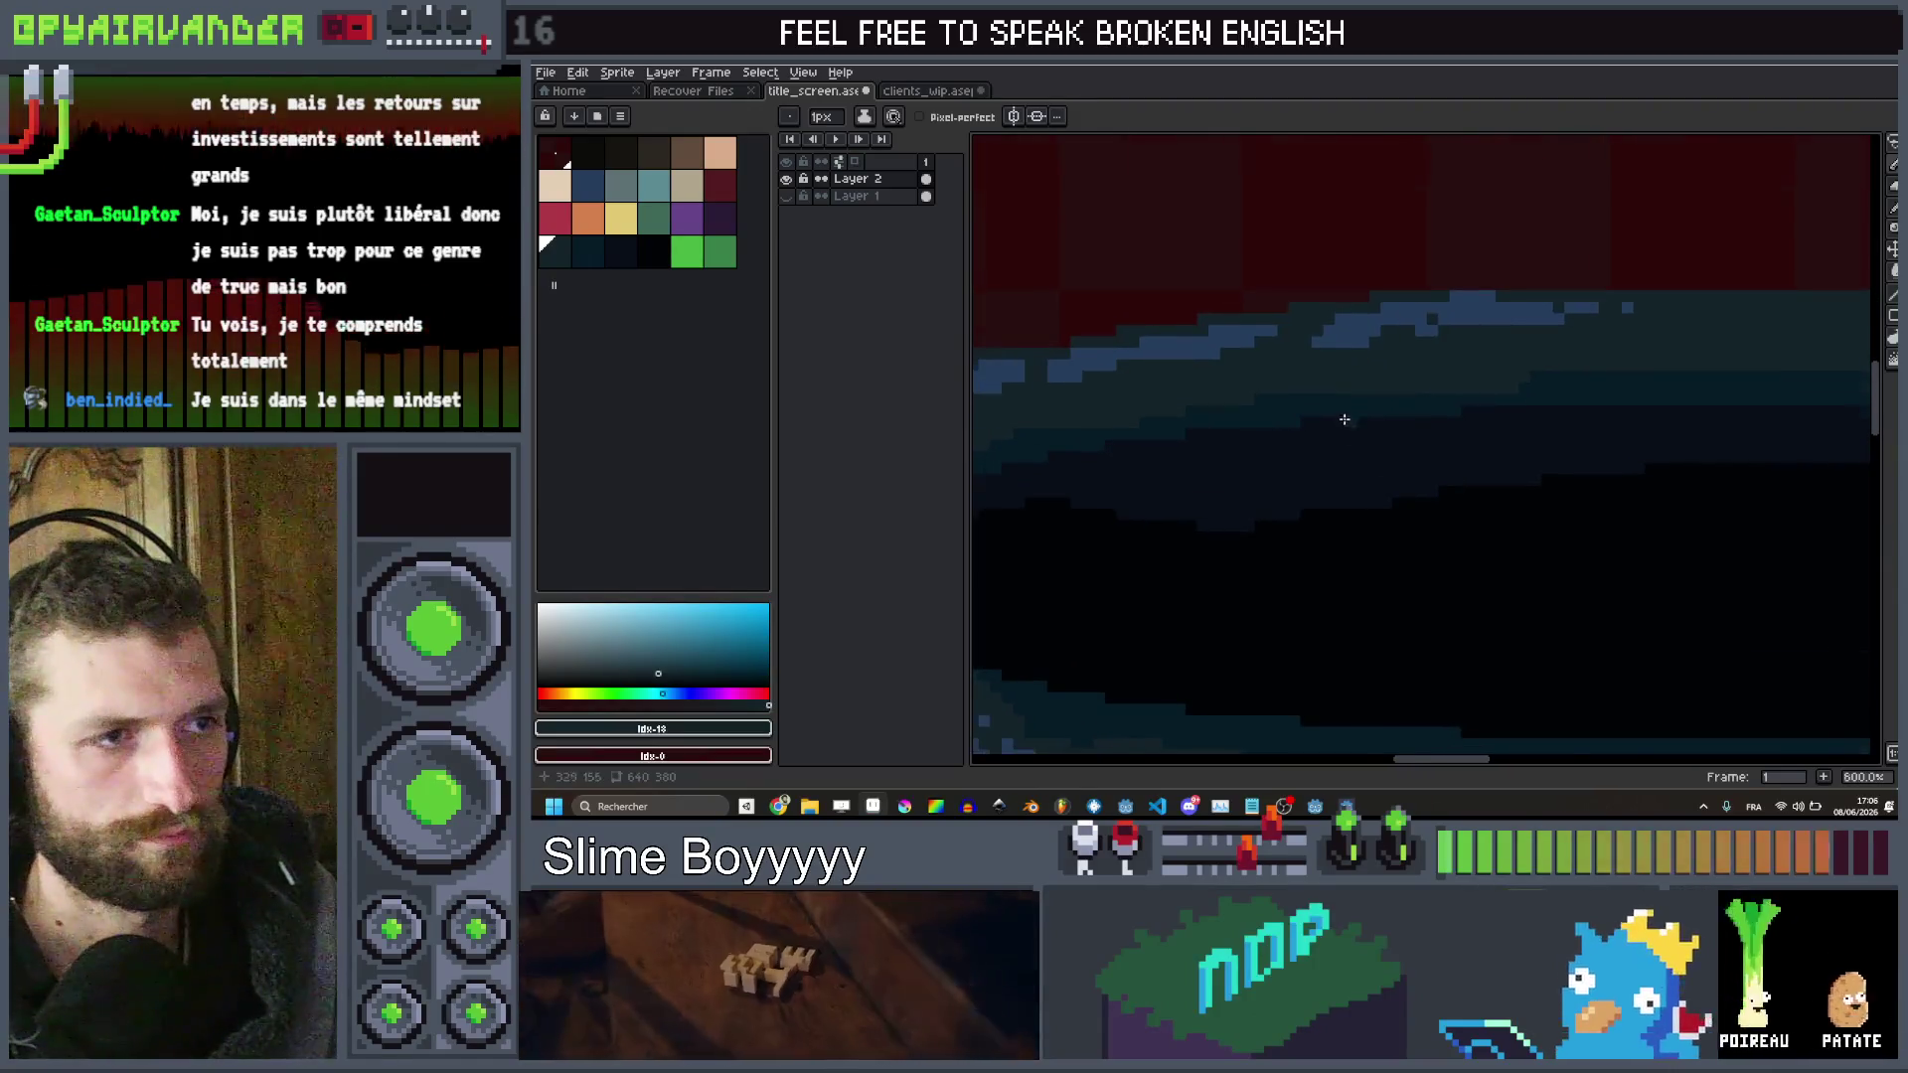
pyautogui.scroll(1, 1232, 407)
# Enlarge the brush to 3 pixels and make the darker teal swatch (index 20) the drawing colour
pyautogui.click(603, 188)
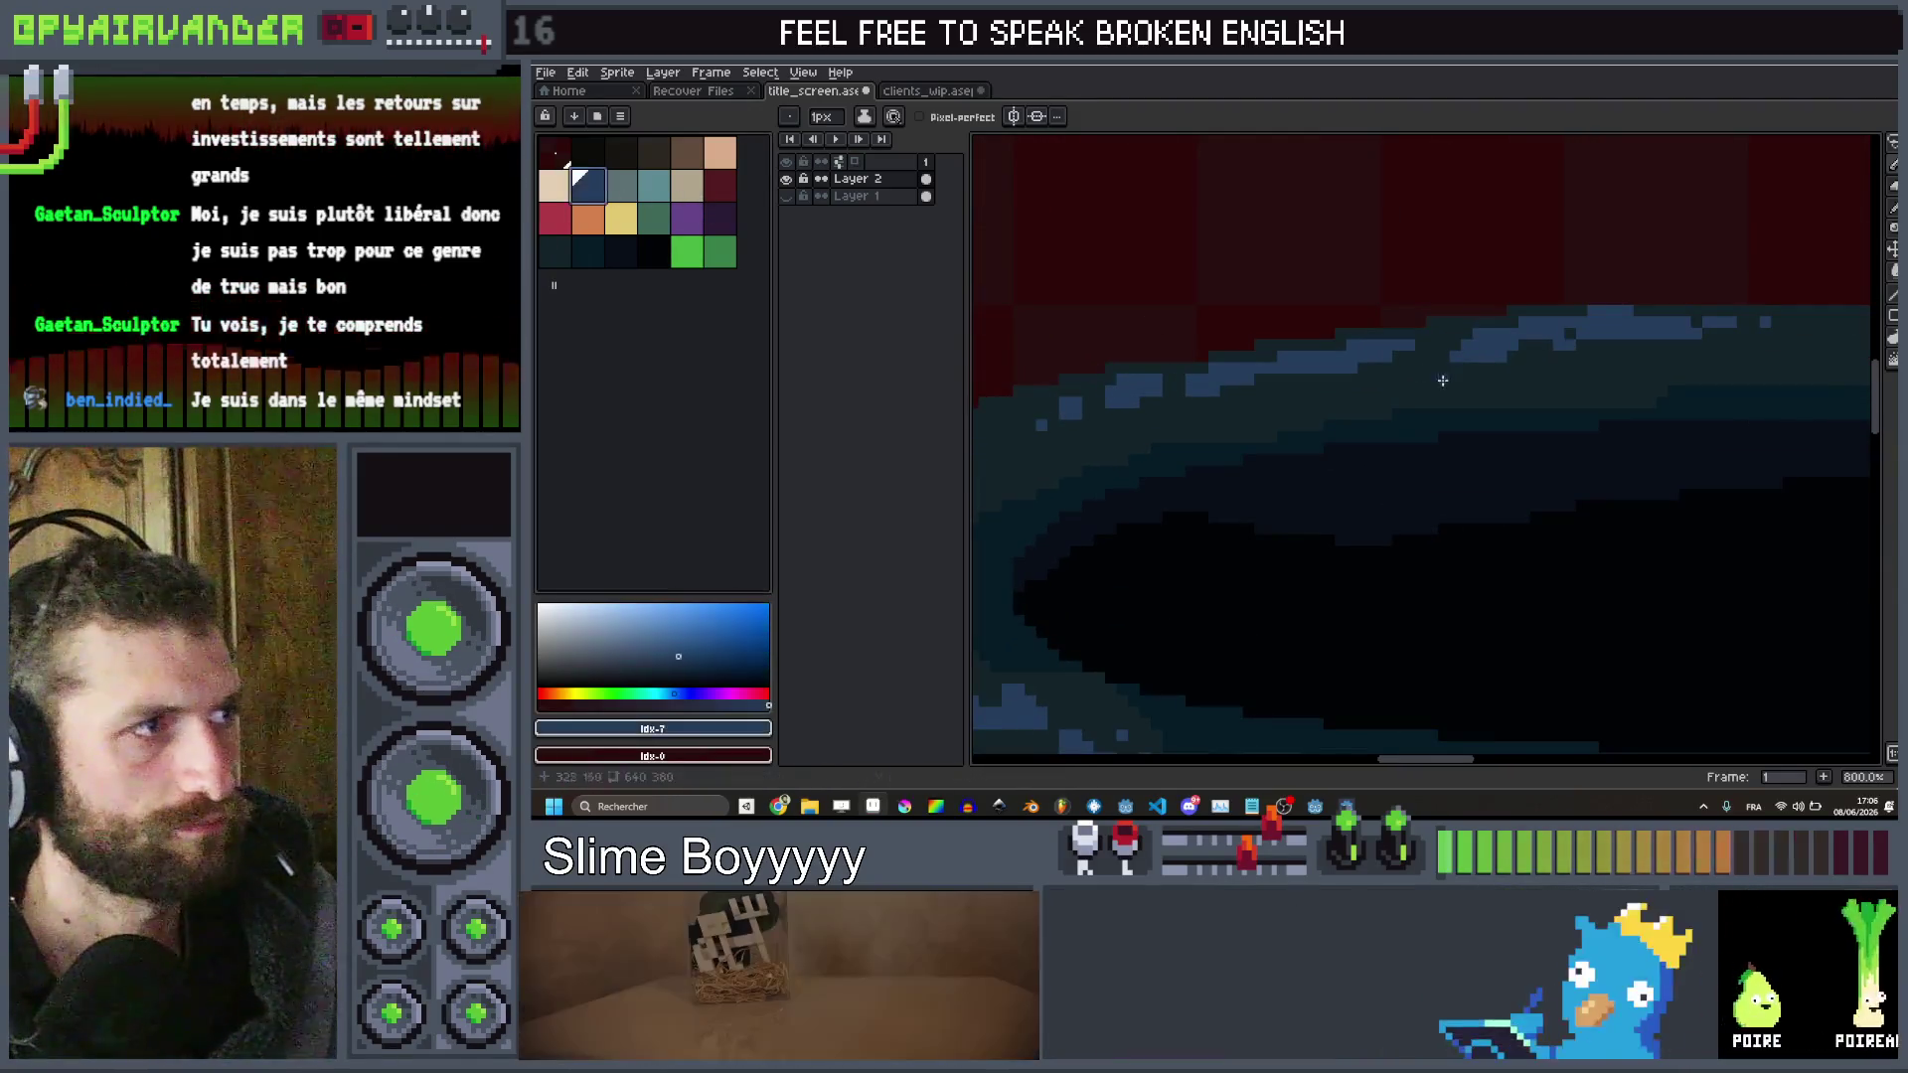
pyautogui.click(568, 249)
pyautogui.press('+')
pyautogui.press('+')
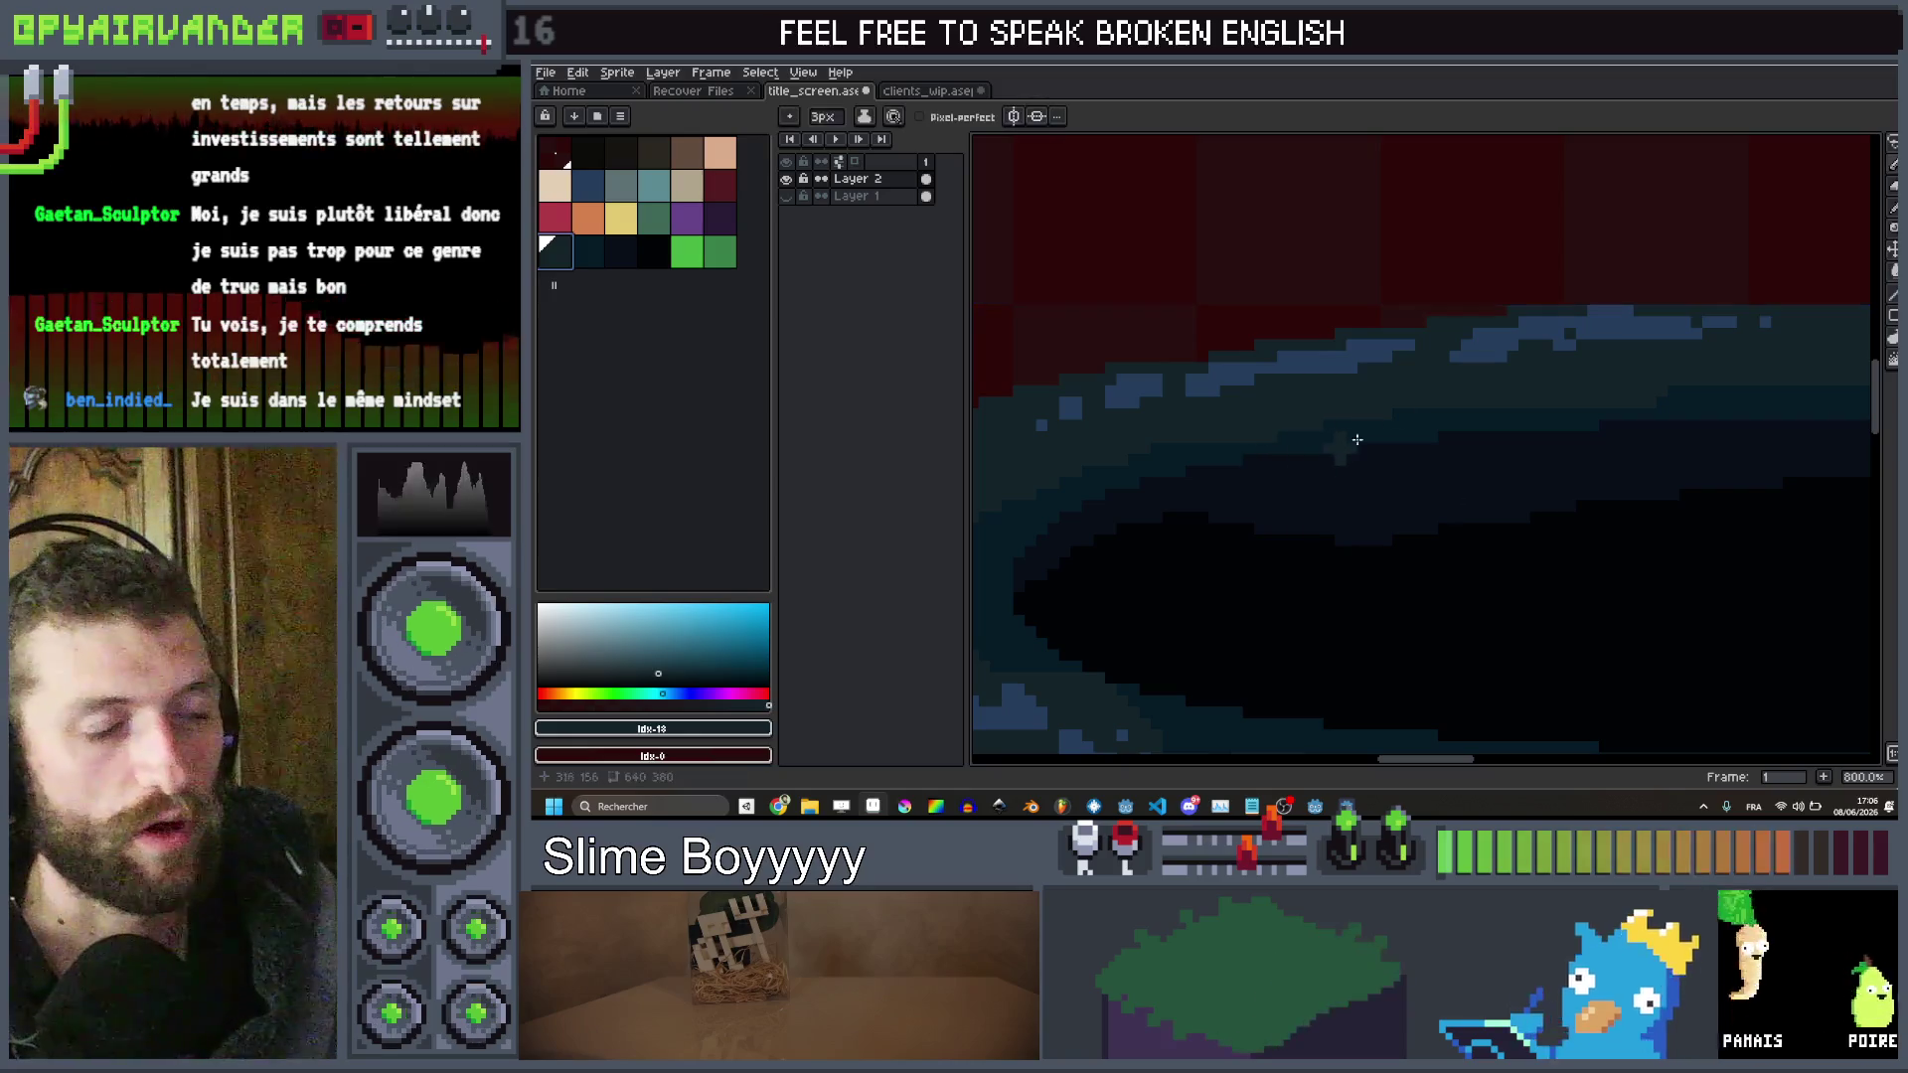
pyautogui.scroll(-7, 1405, 406)
pyautogui.scroll(2, 1542, 399)
pyautogui.scroll(2, 1541, 398)
pyautogui.scroll(-4, 1461, 430)
pyautogui.scroll(3, 1362, 471)
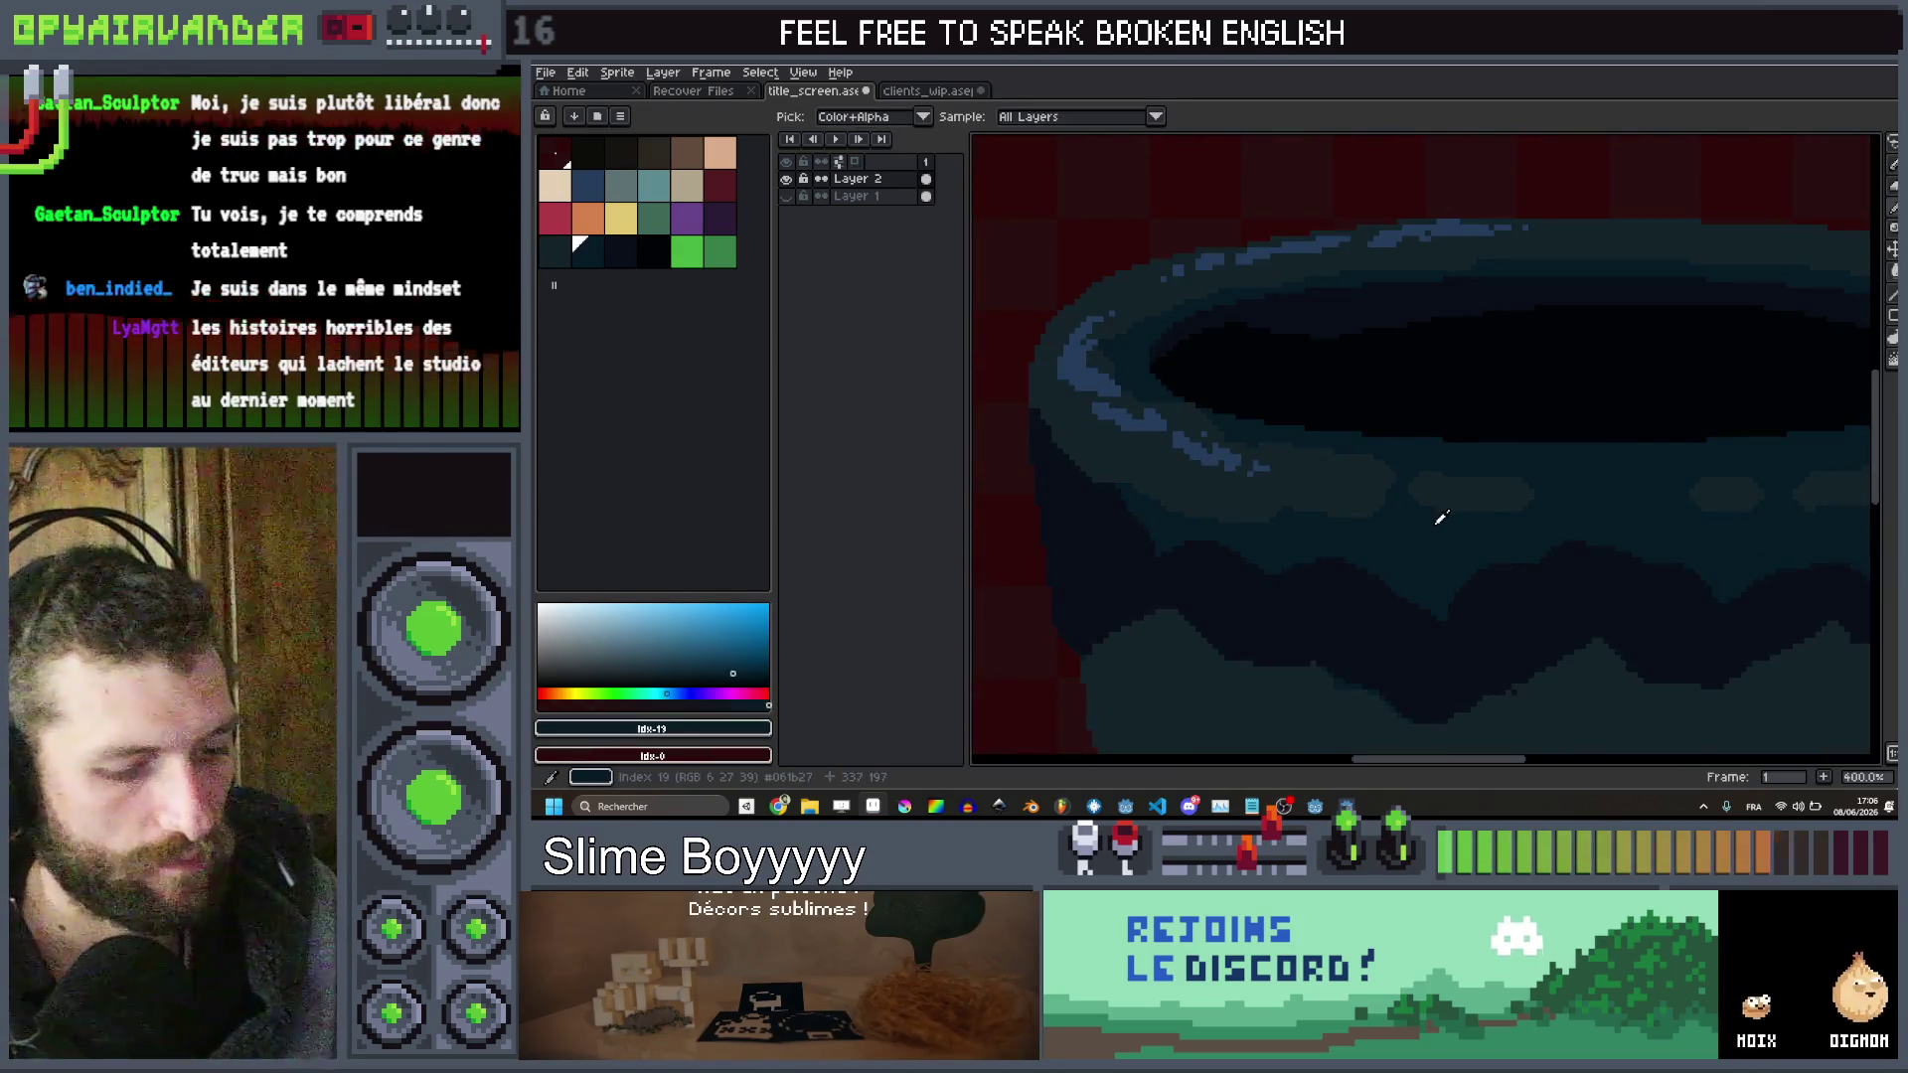
pyautogui.scroll(-3, 1240, 415)
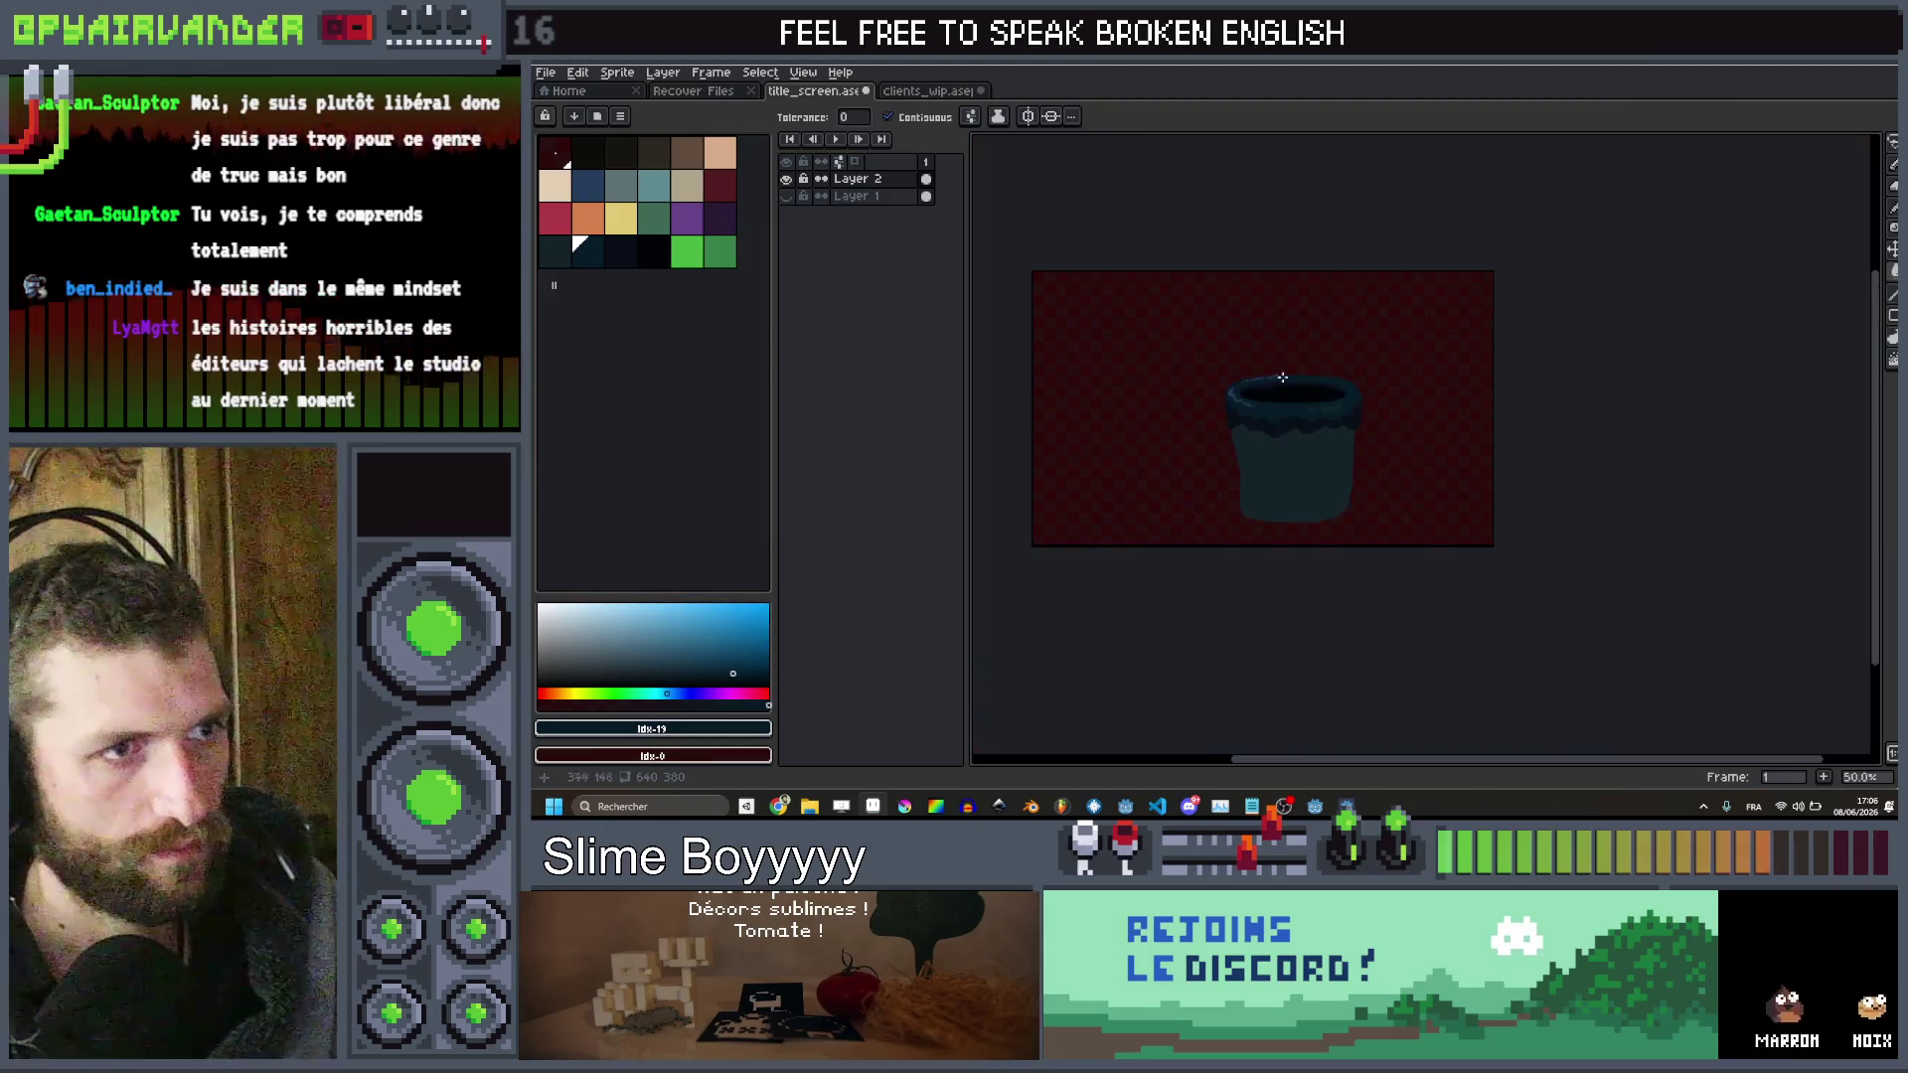
pyautogui.scroll(4, 1299, 389)
pyautogui.scroll(-3, 1454, 587)
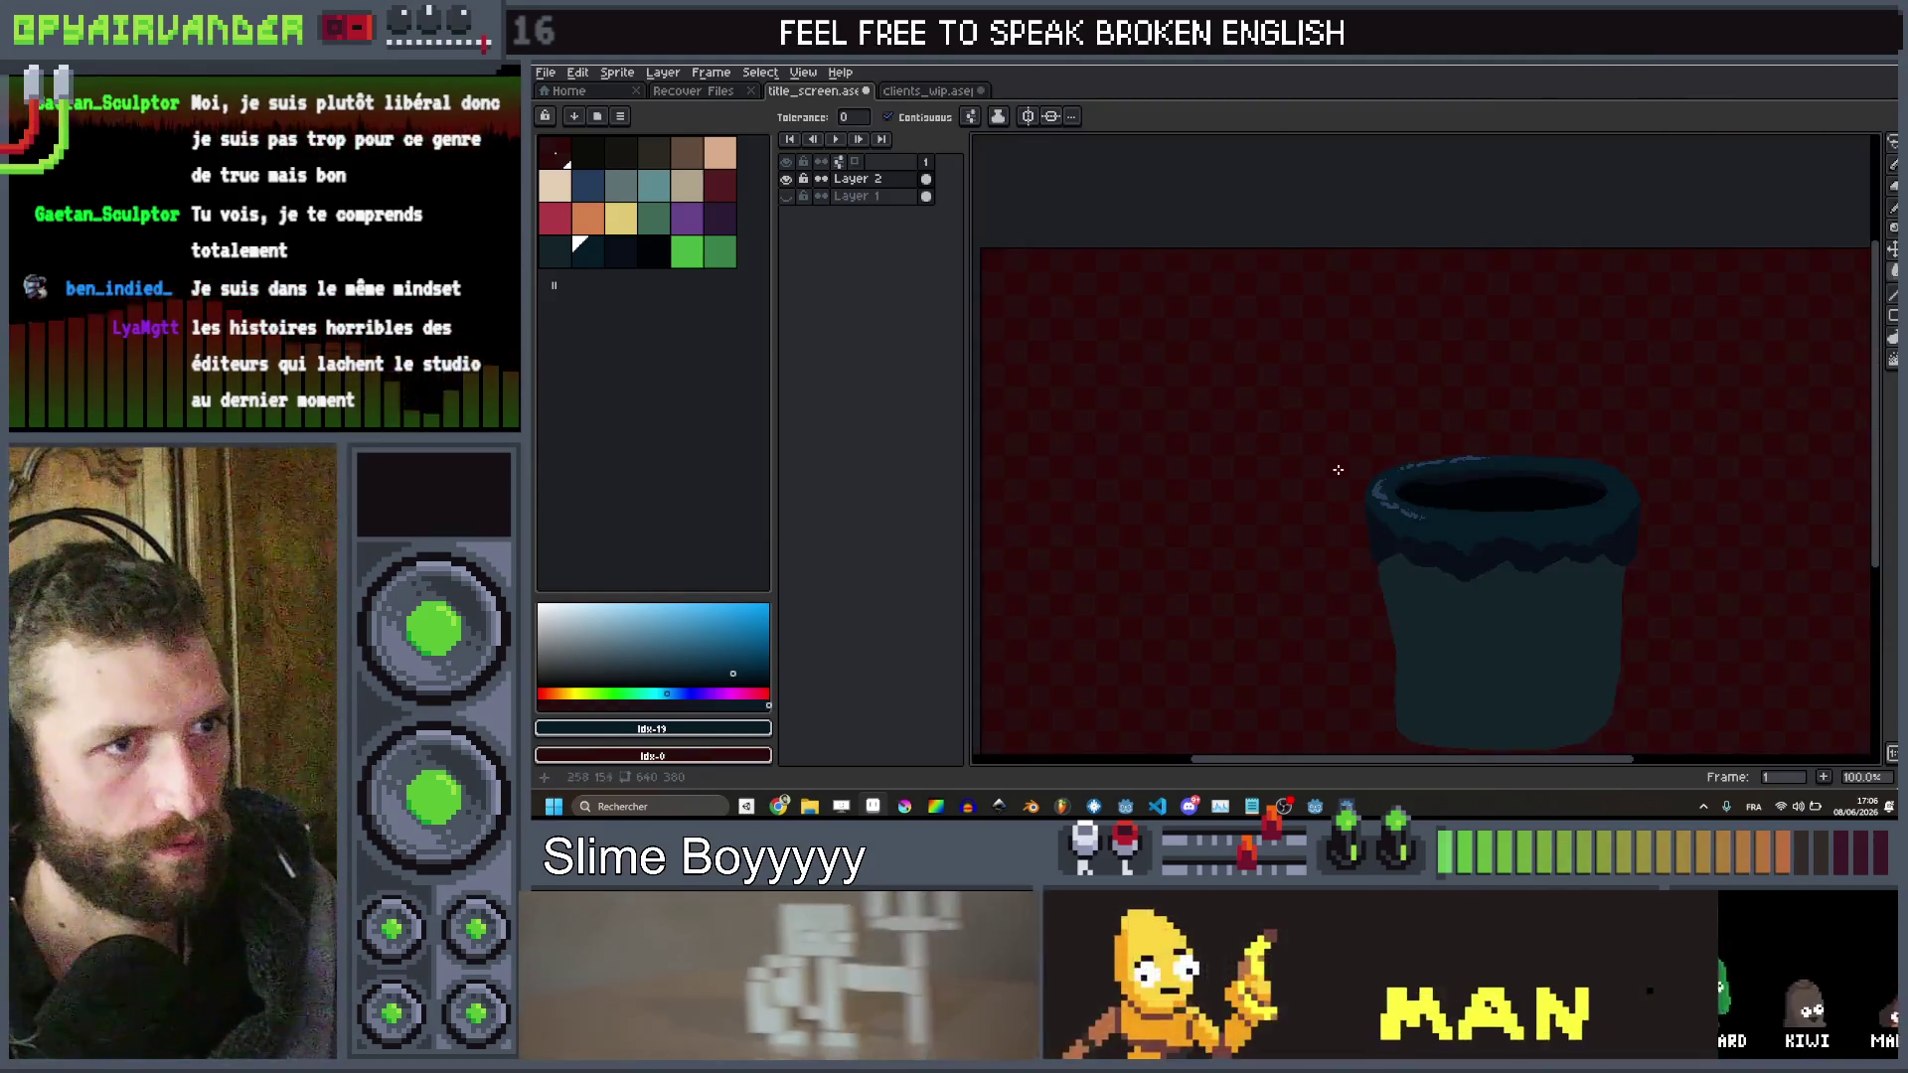
pyautogui.scroll(3, 1566, 599)
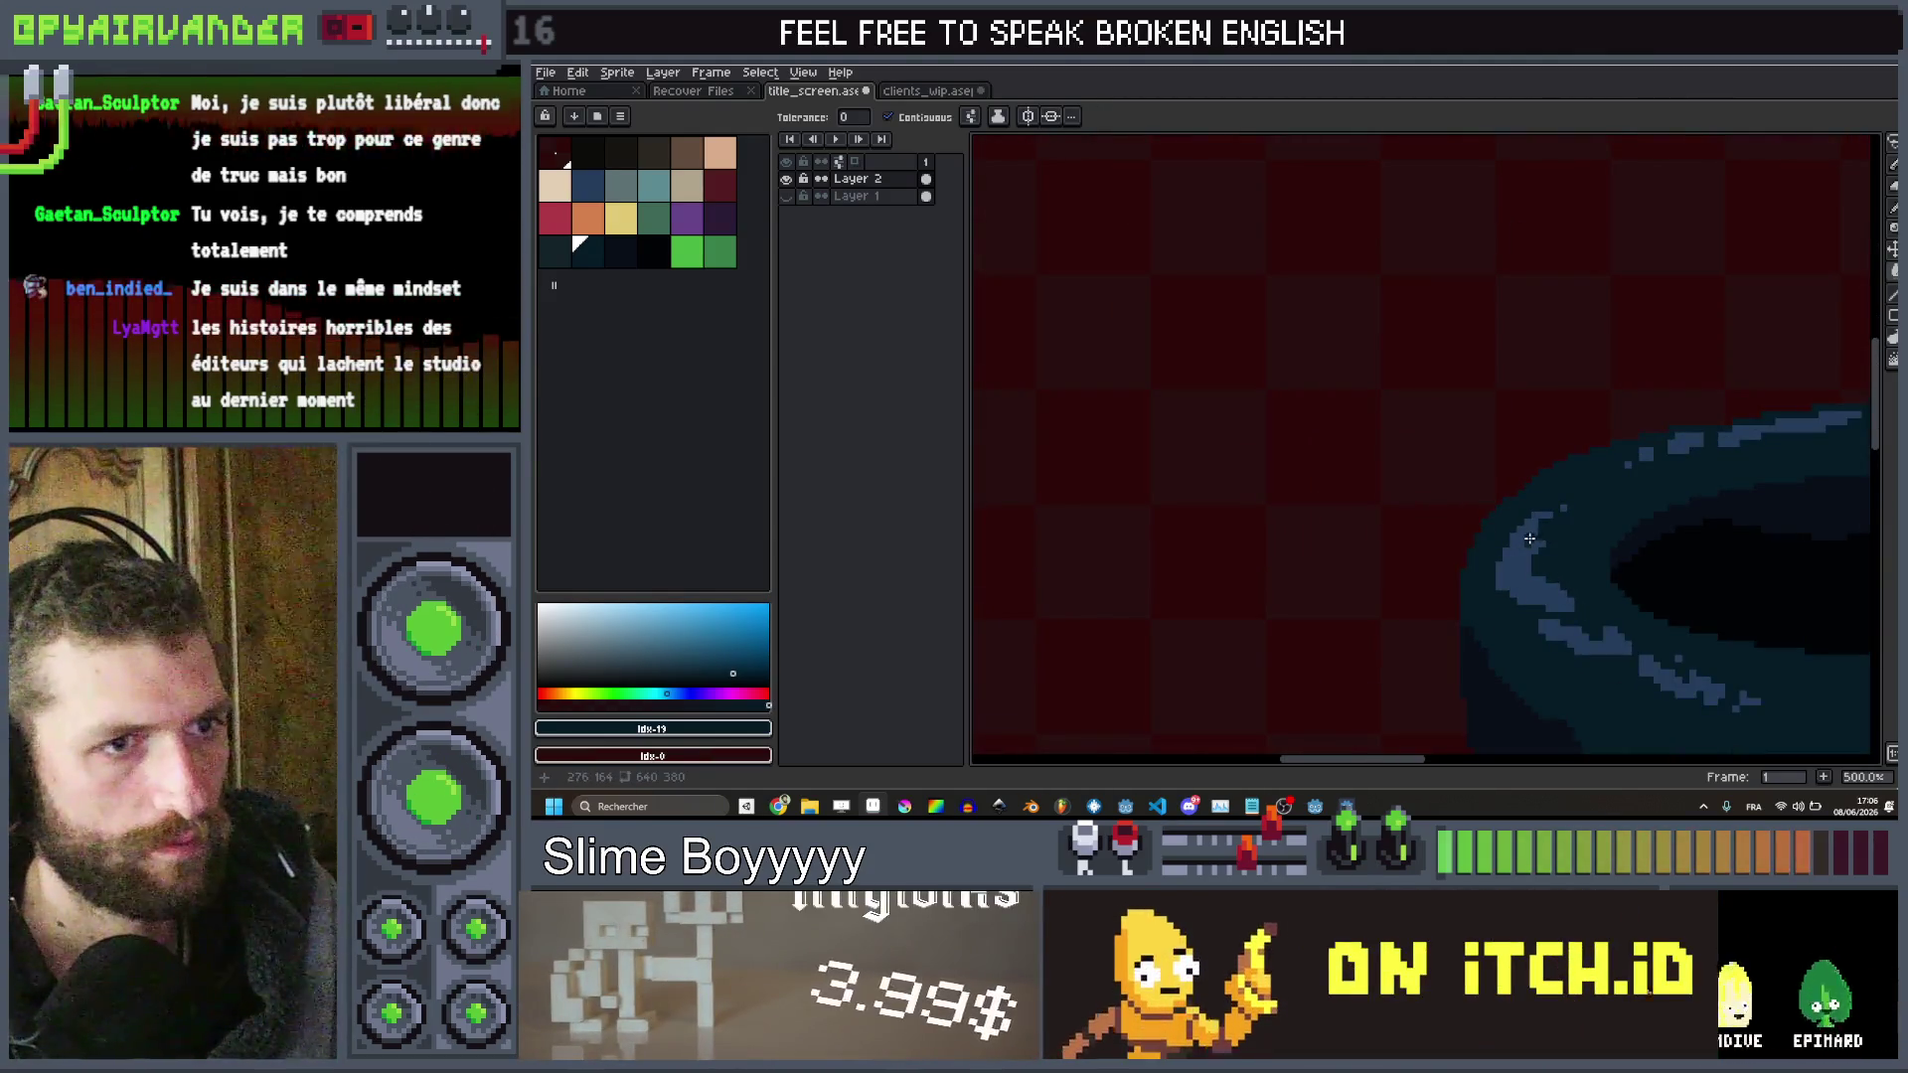
pyautogui.scroll(-3, 1528, 541)
pyautogui.scroll(2, 1707, 456)
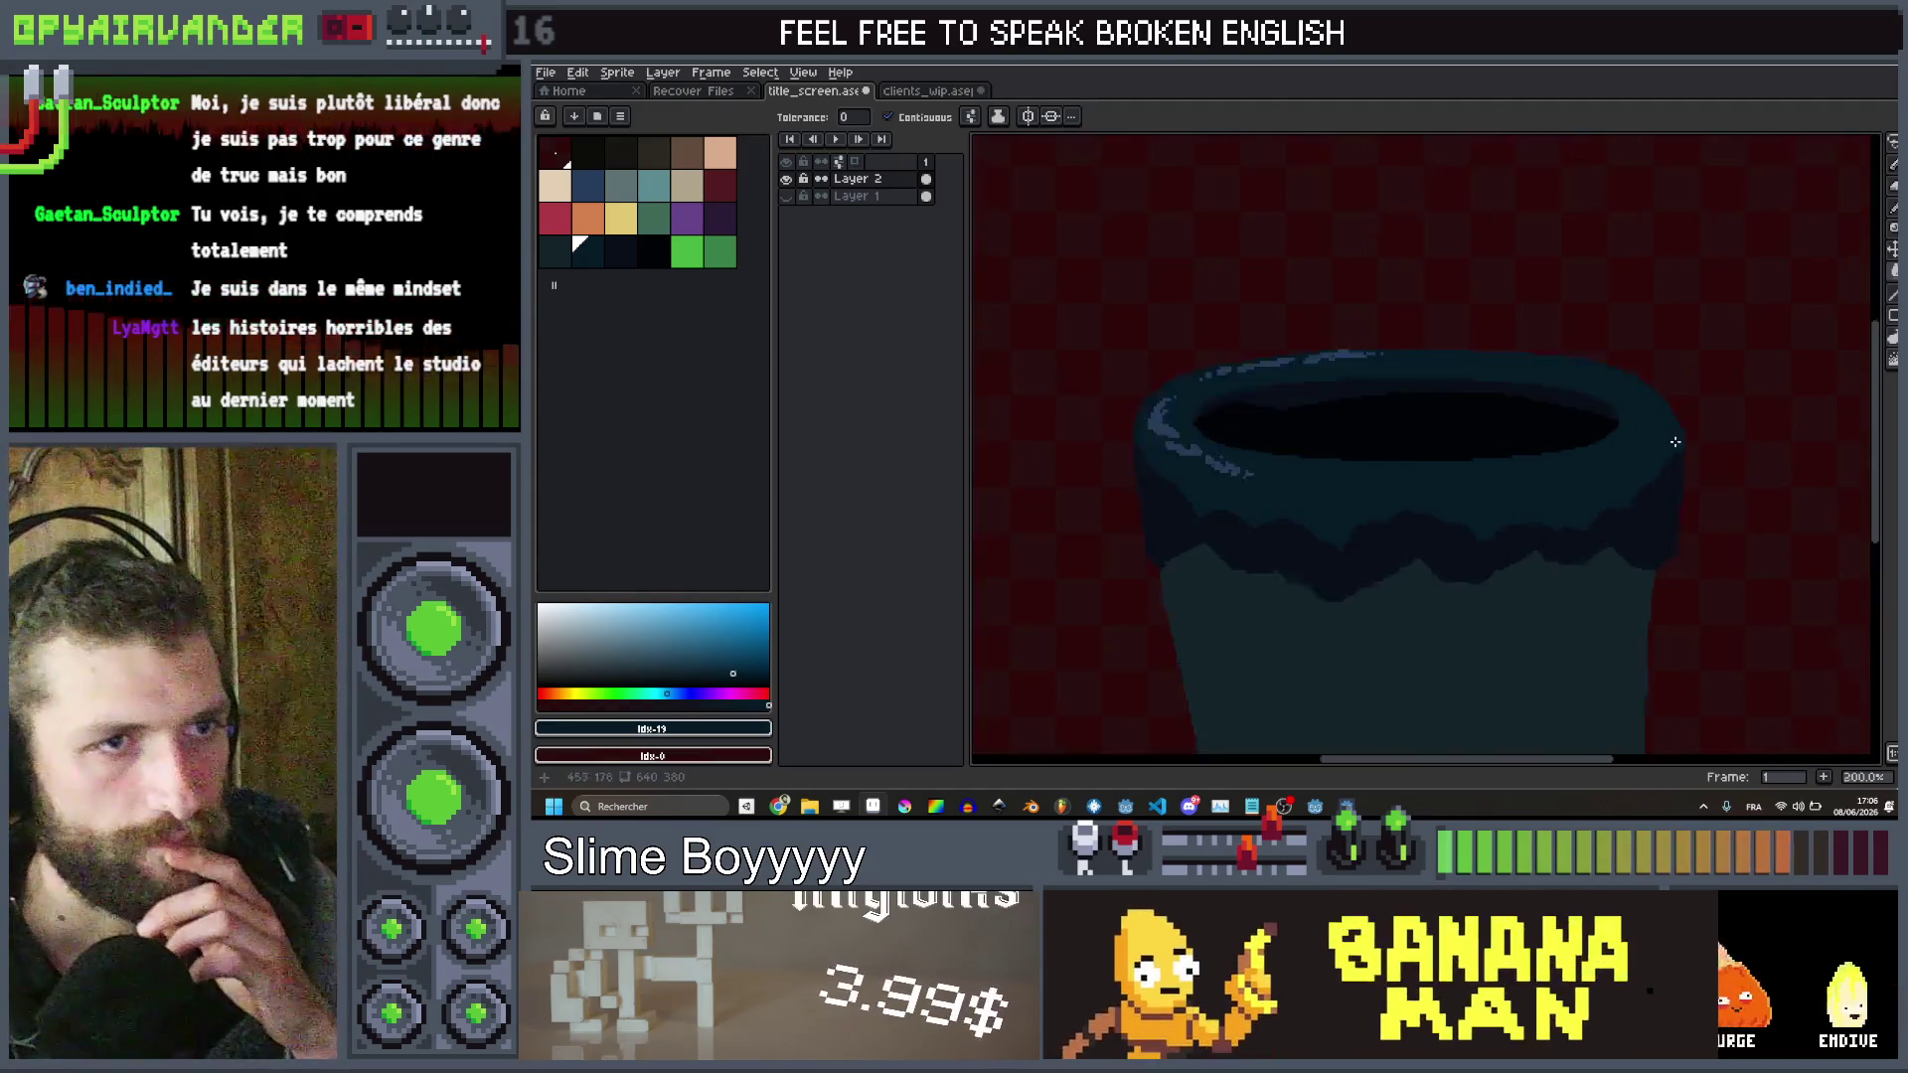
pyautogui.click(616, 260)
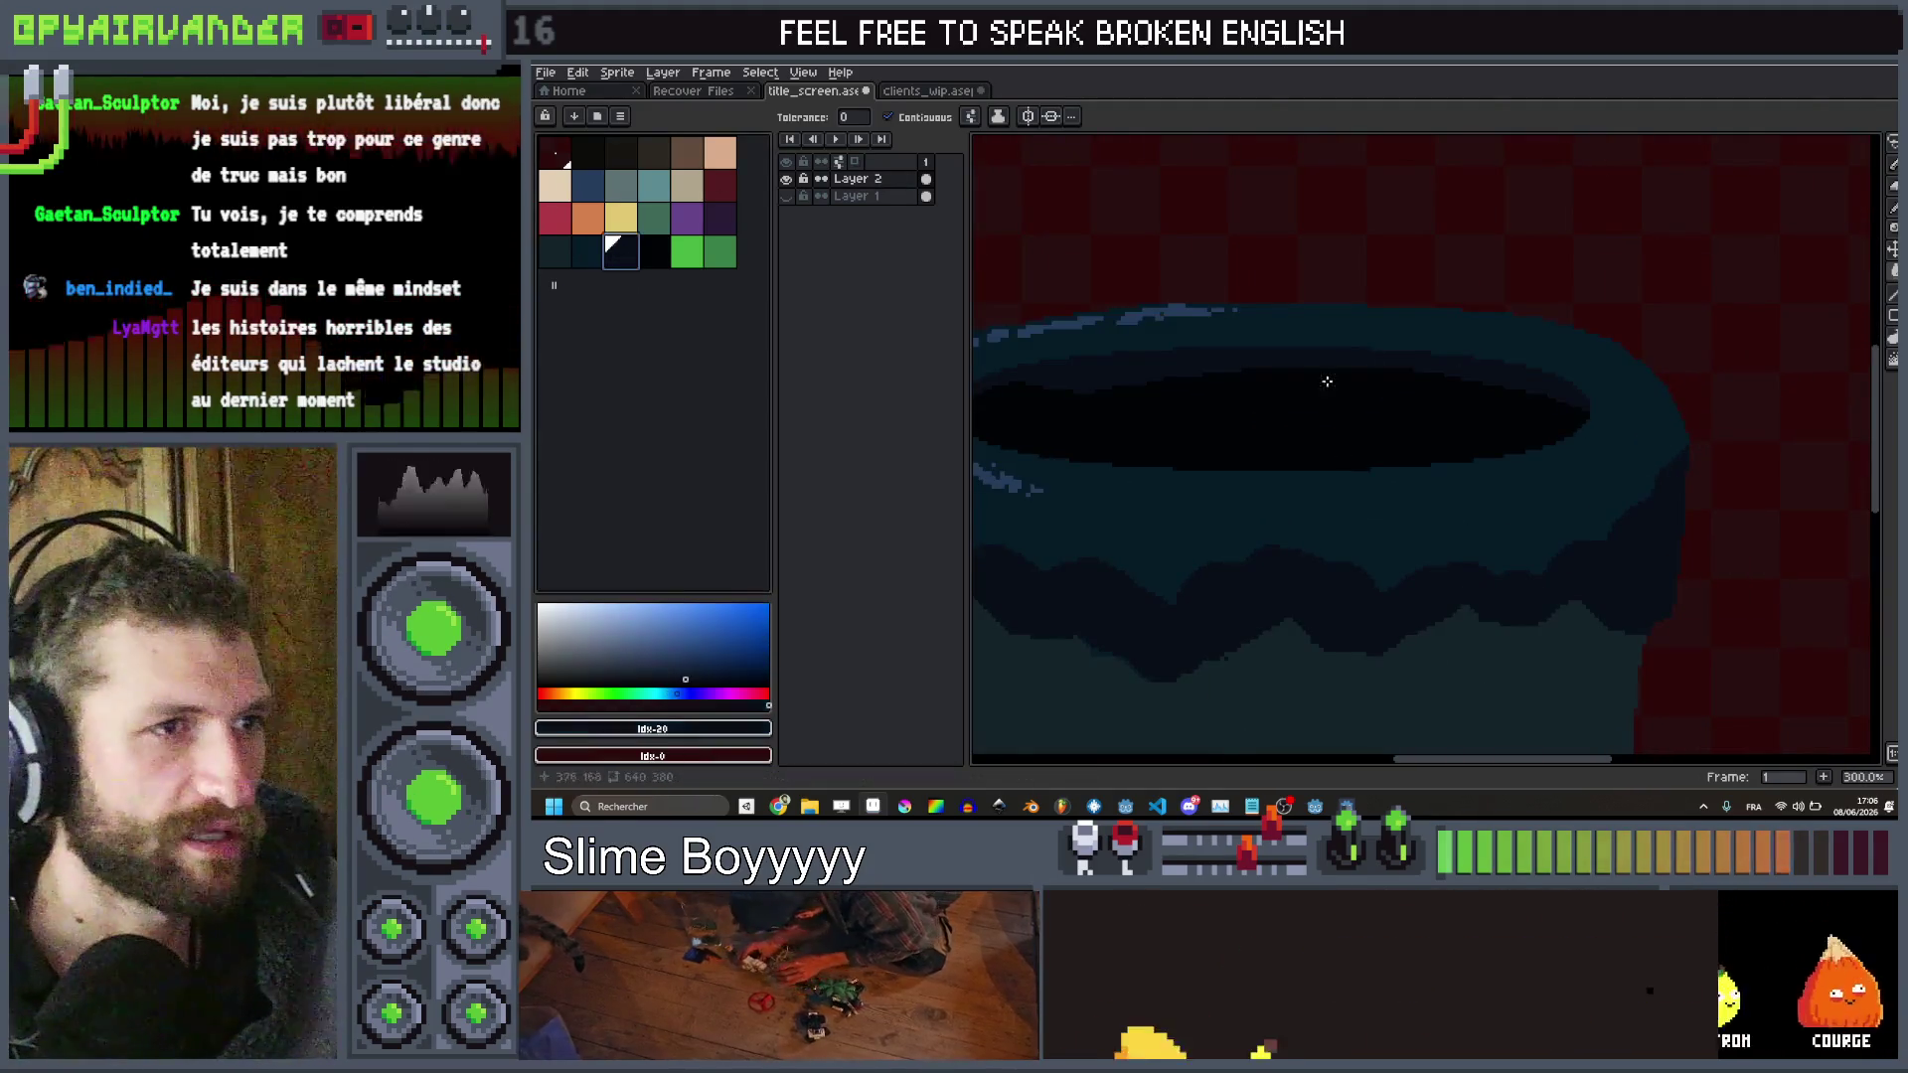
# Fill a darker teal shading patch inside the rim with the Contour Tool
pyautogui.scroll(6, 1192, 438)
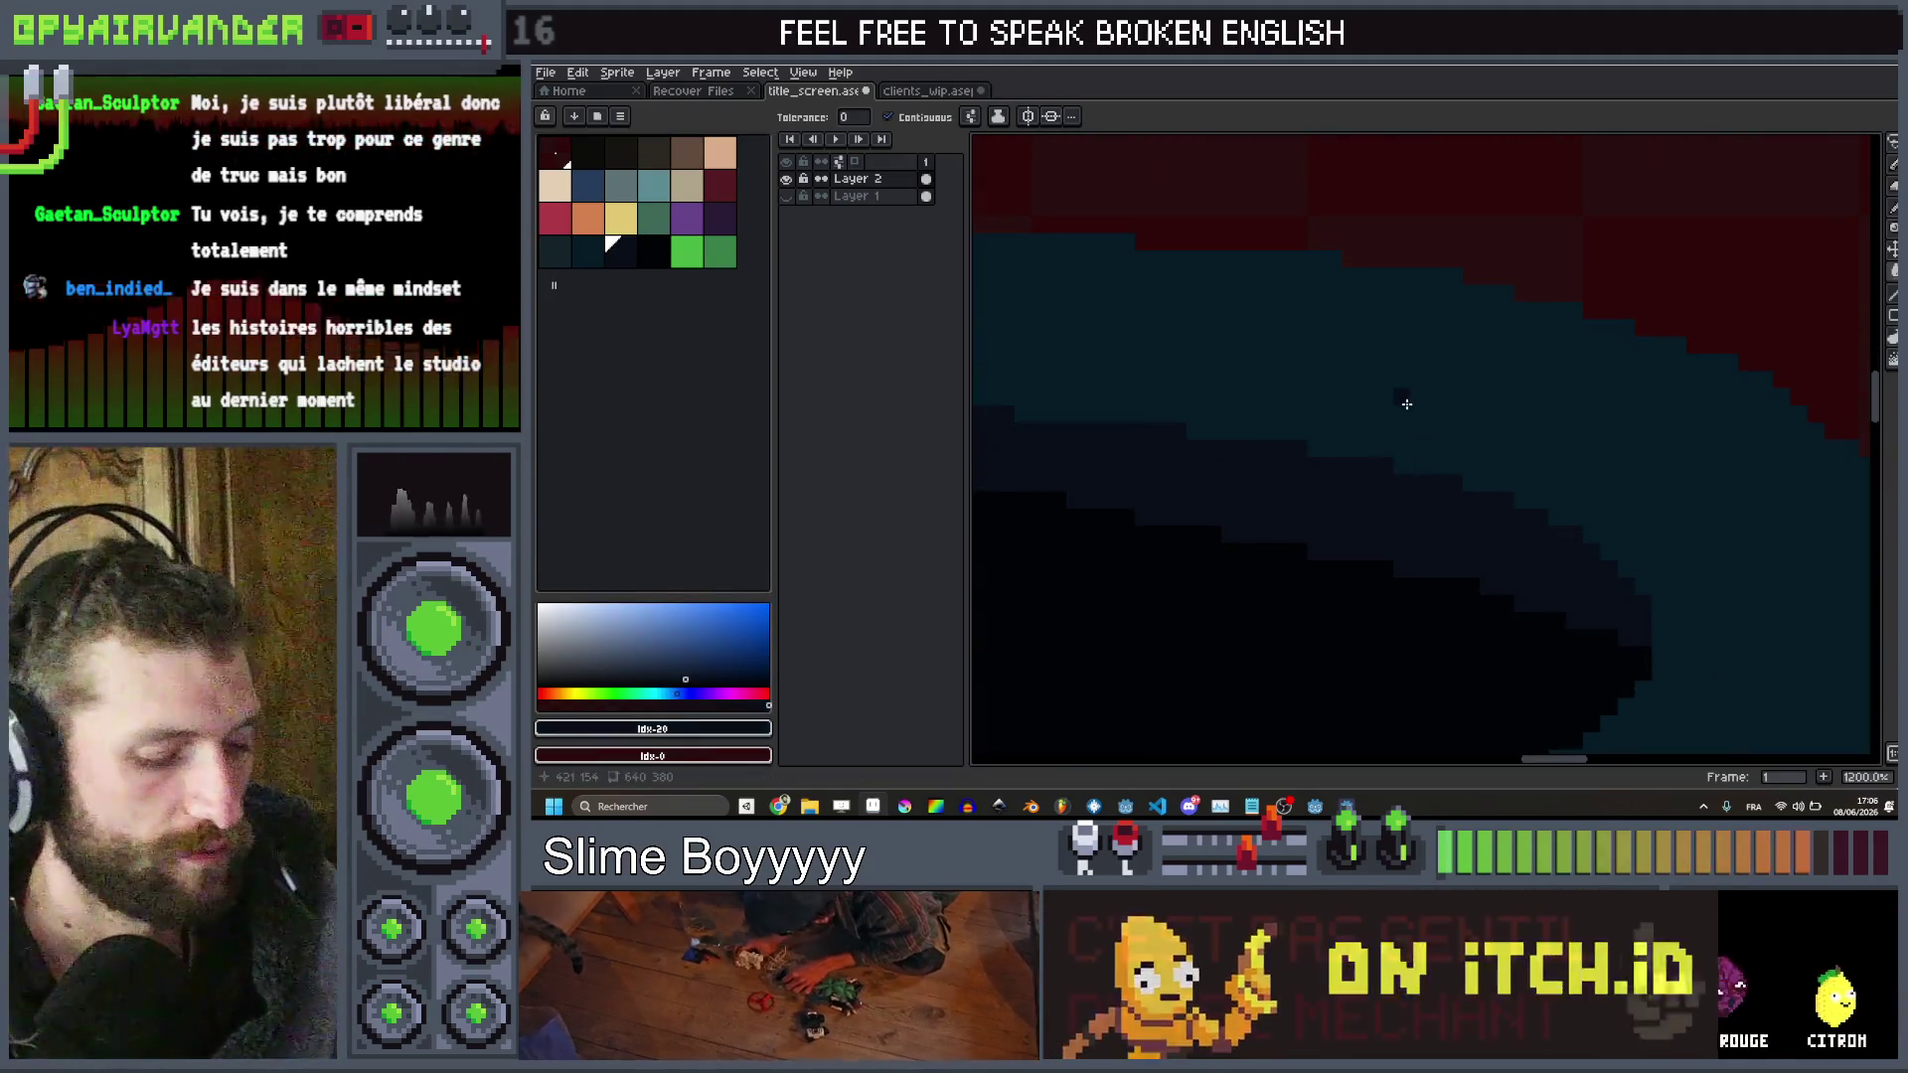
pyautogui.press('d')
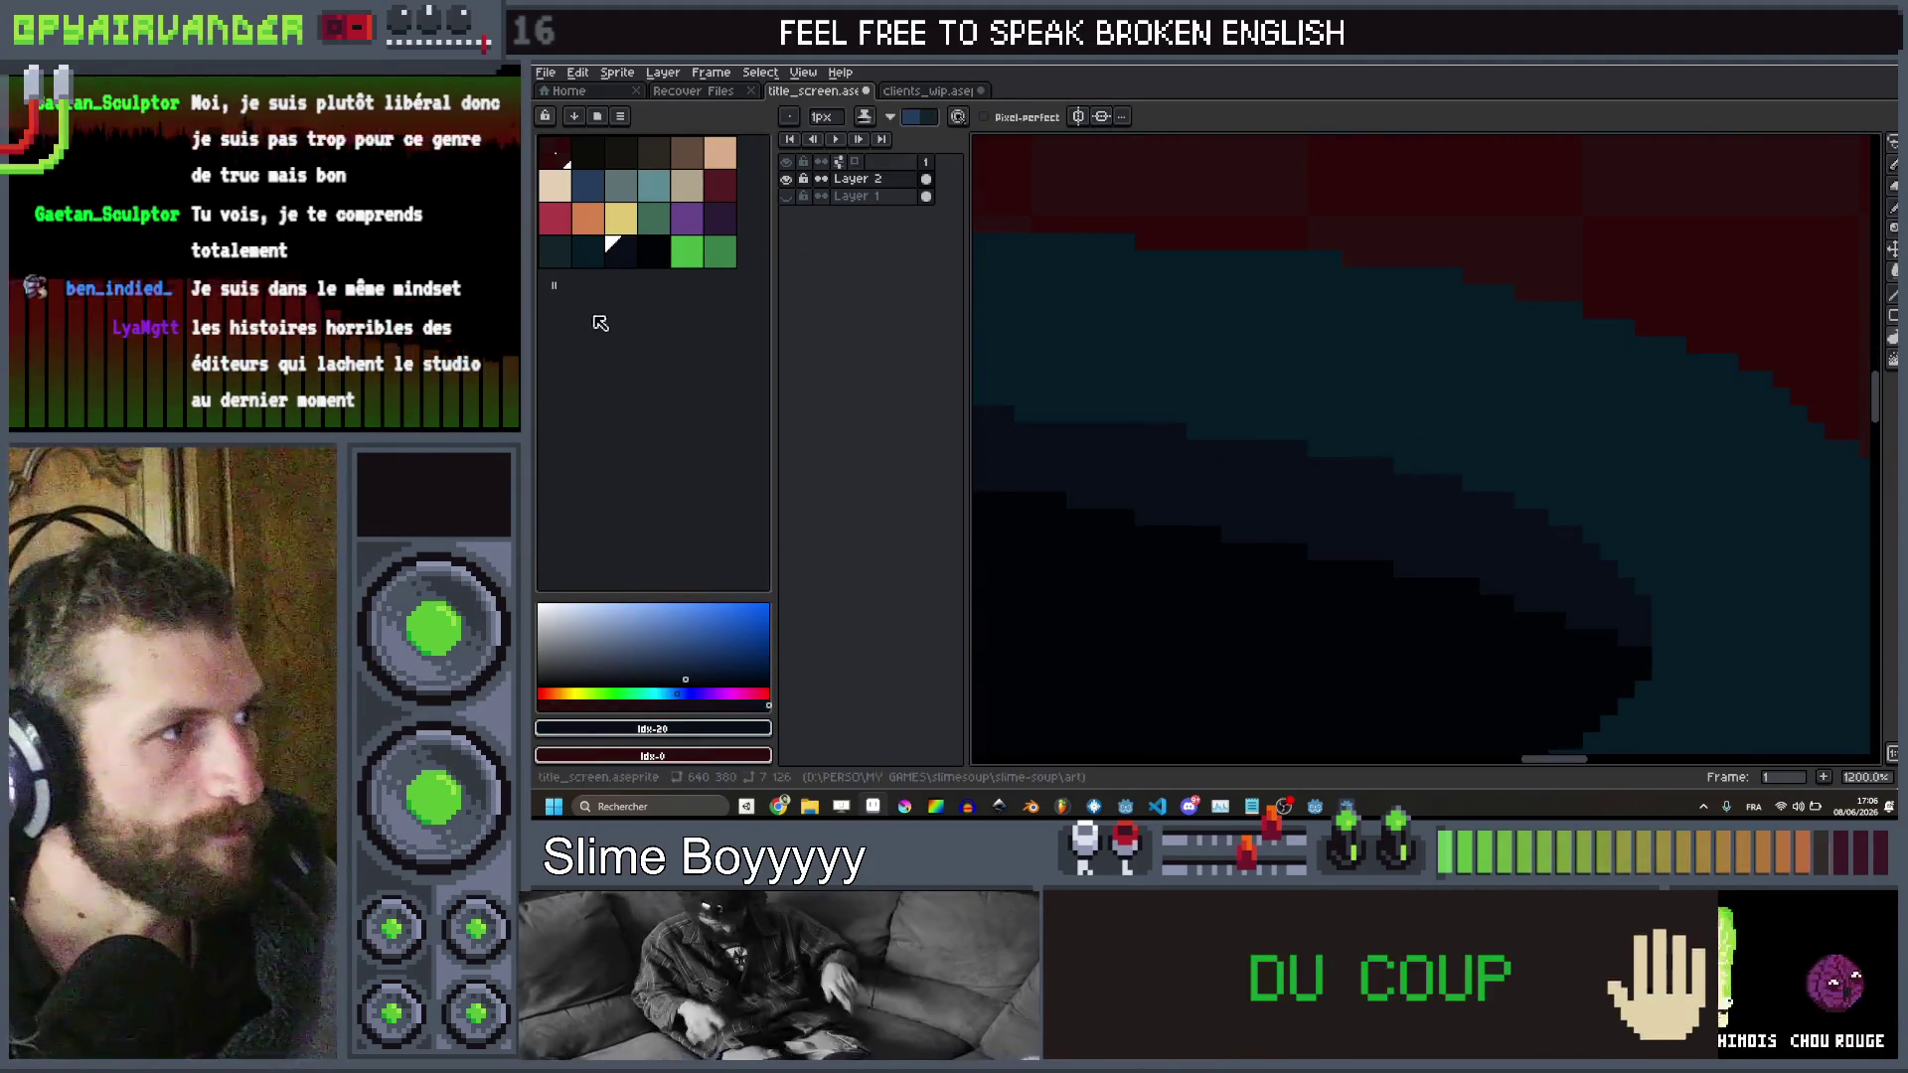
pyautogui.moveTo(1329, 417)
pyautogui.mouseDown()
pyautogui.moveTo(1352, 393)
pyautogui.moveTo(1418, 486)
pyautogui.moveTo(1453, 449)
pyautogui.mouseUp()
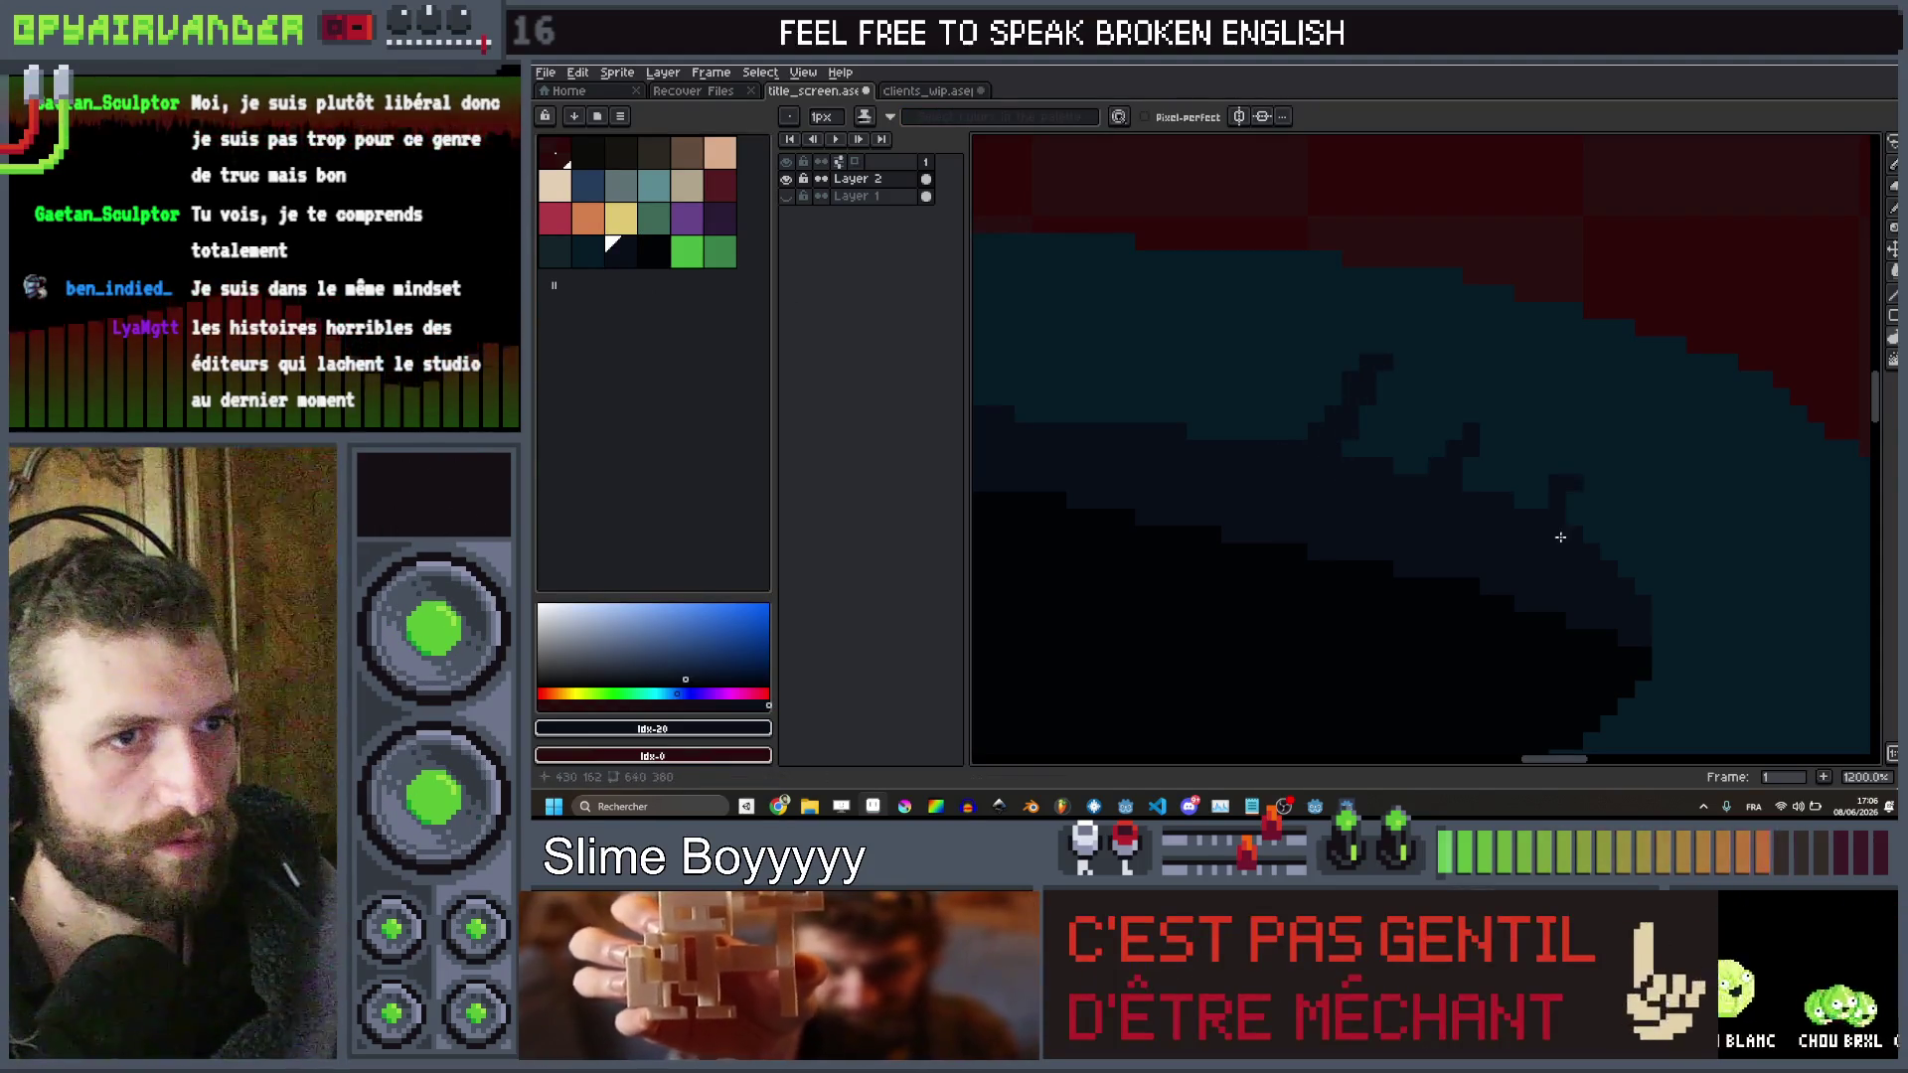
pyautogui.scroll(-1, 1560, 537)
pyautogui.scroll(2, 1601, 450)
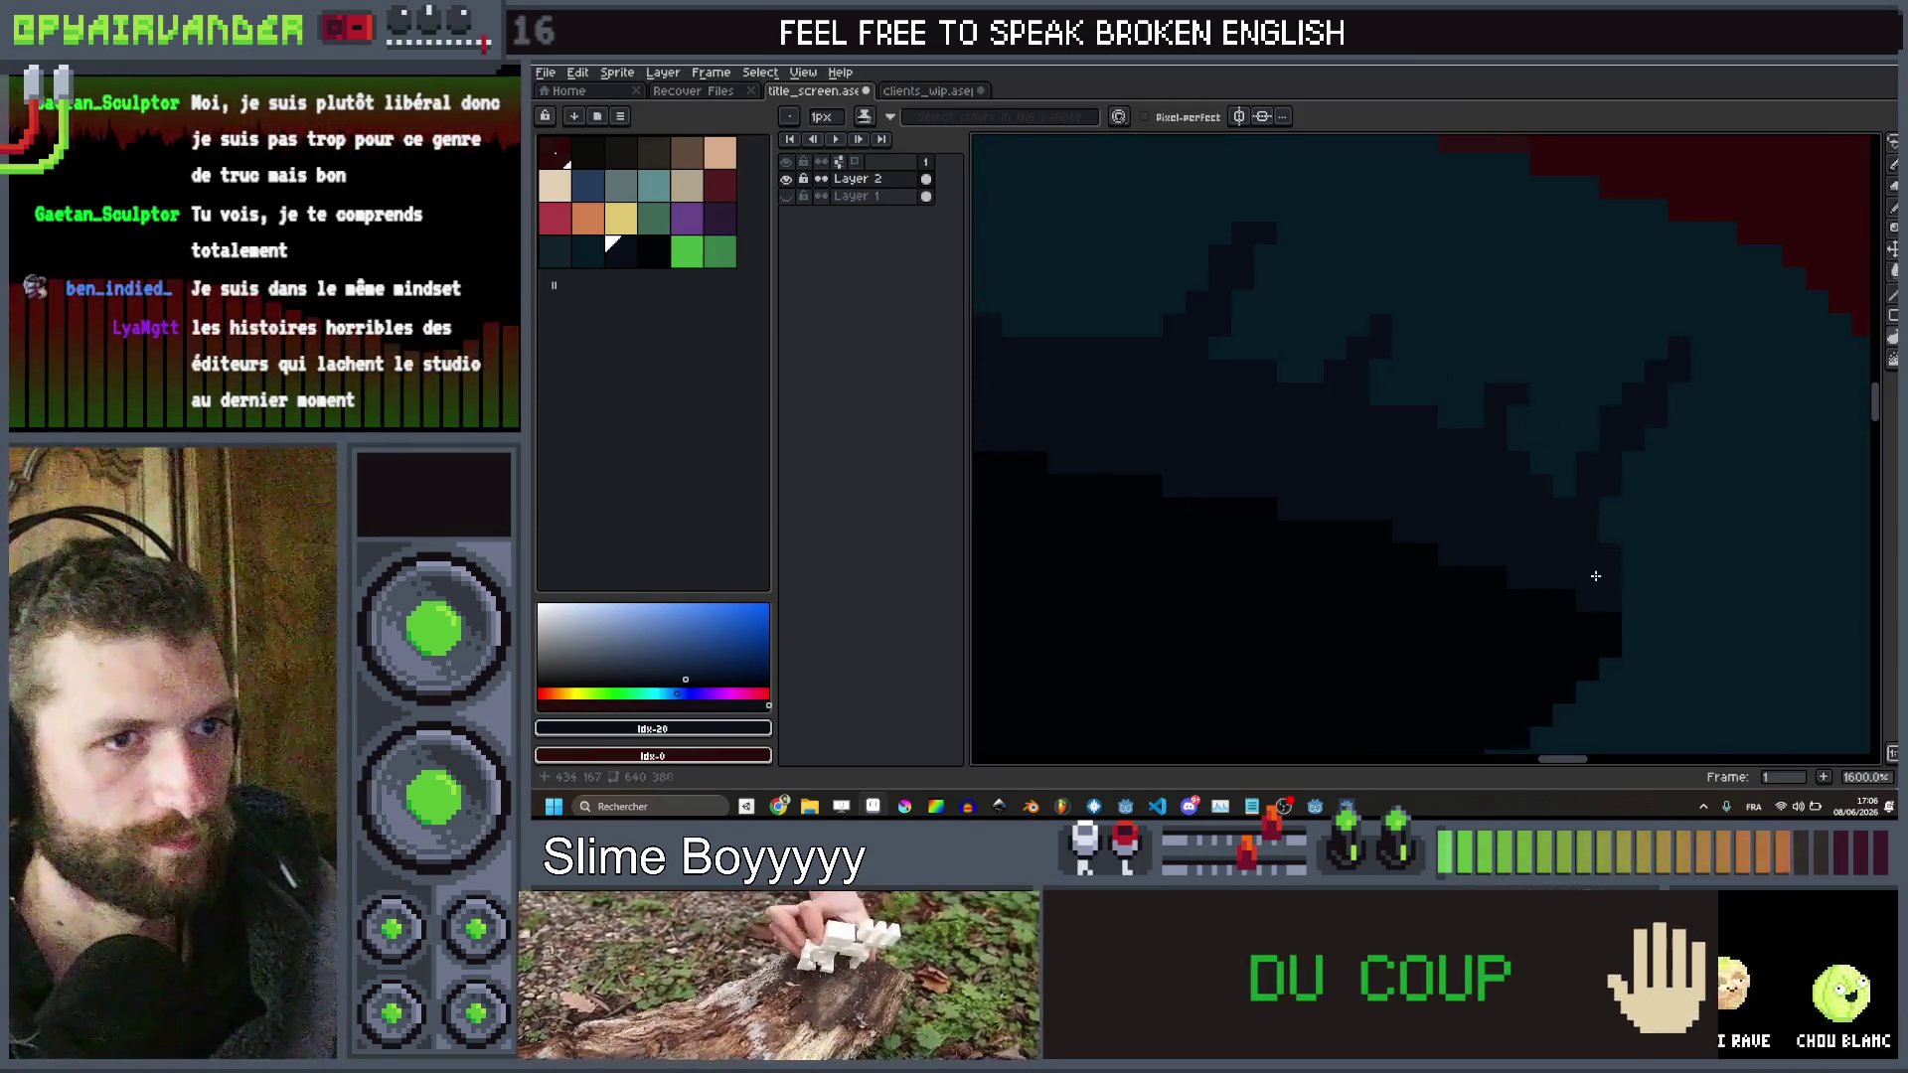
pyautogui.scroll(-6, 1589, 527)
pyautogui.scroll(2, 1626, 485)
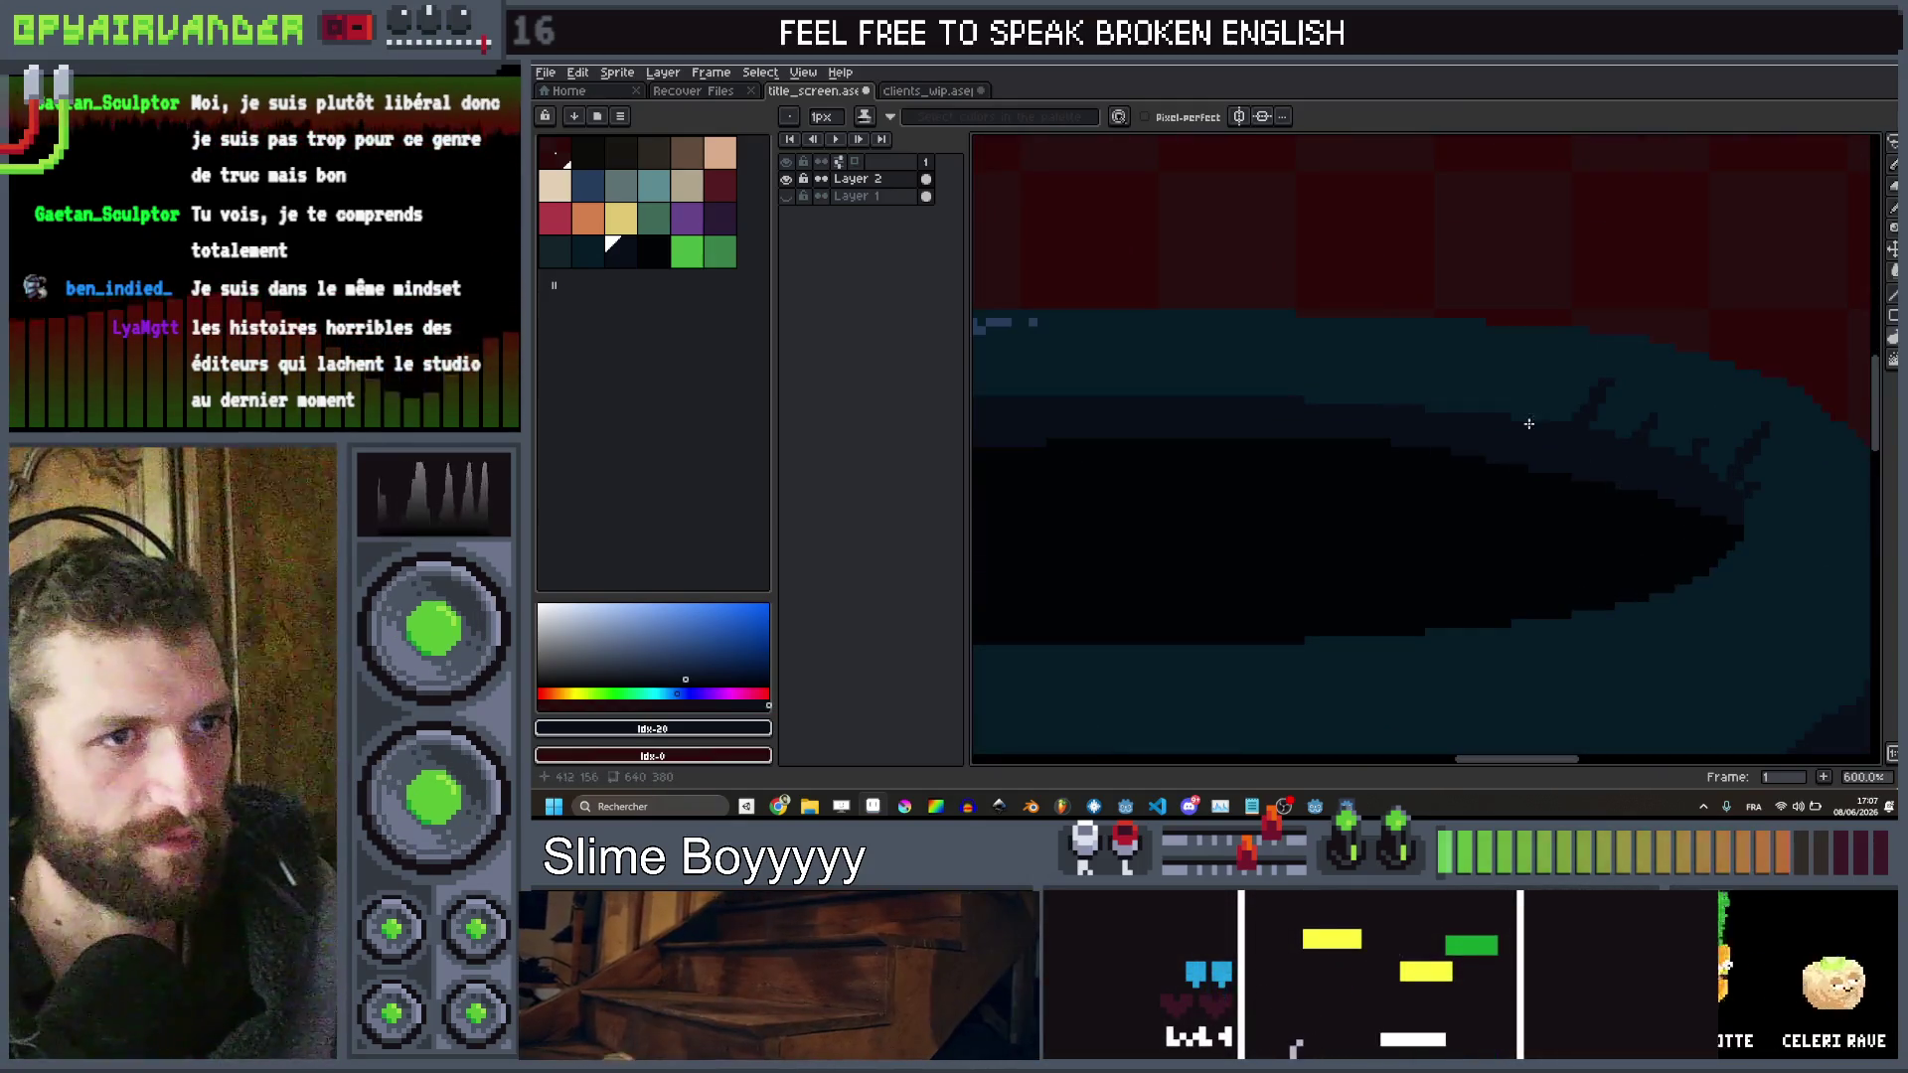
# Add three thin dark spikes across the rim shading to roughen its edge
pyautogui.moveTo(1482, 425); pyautogui.dragTo(1488, 381)
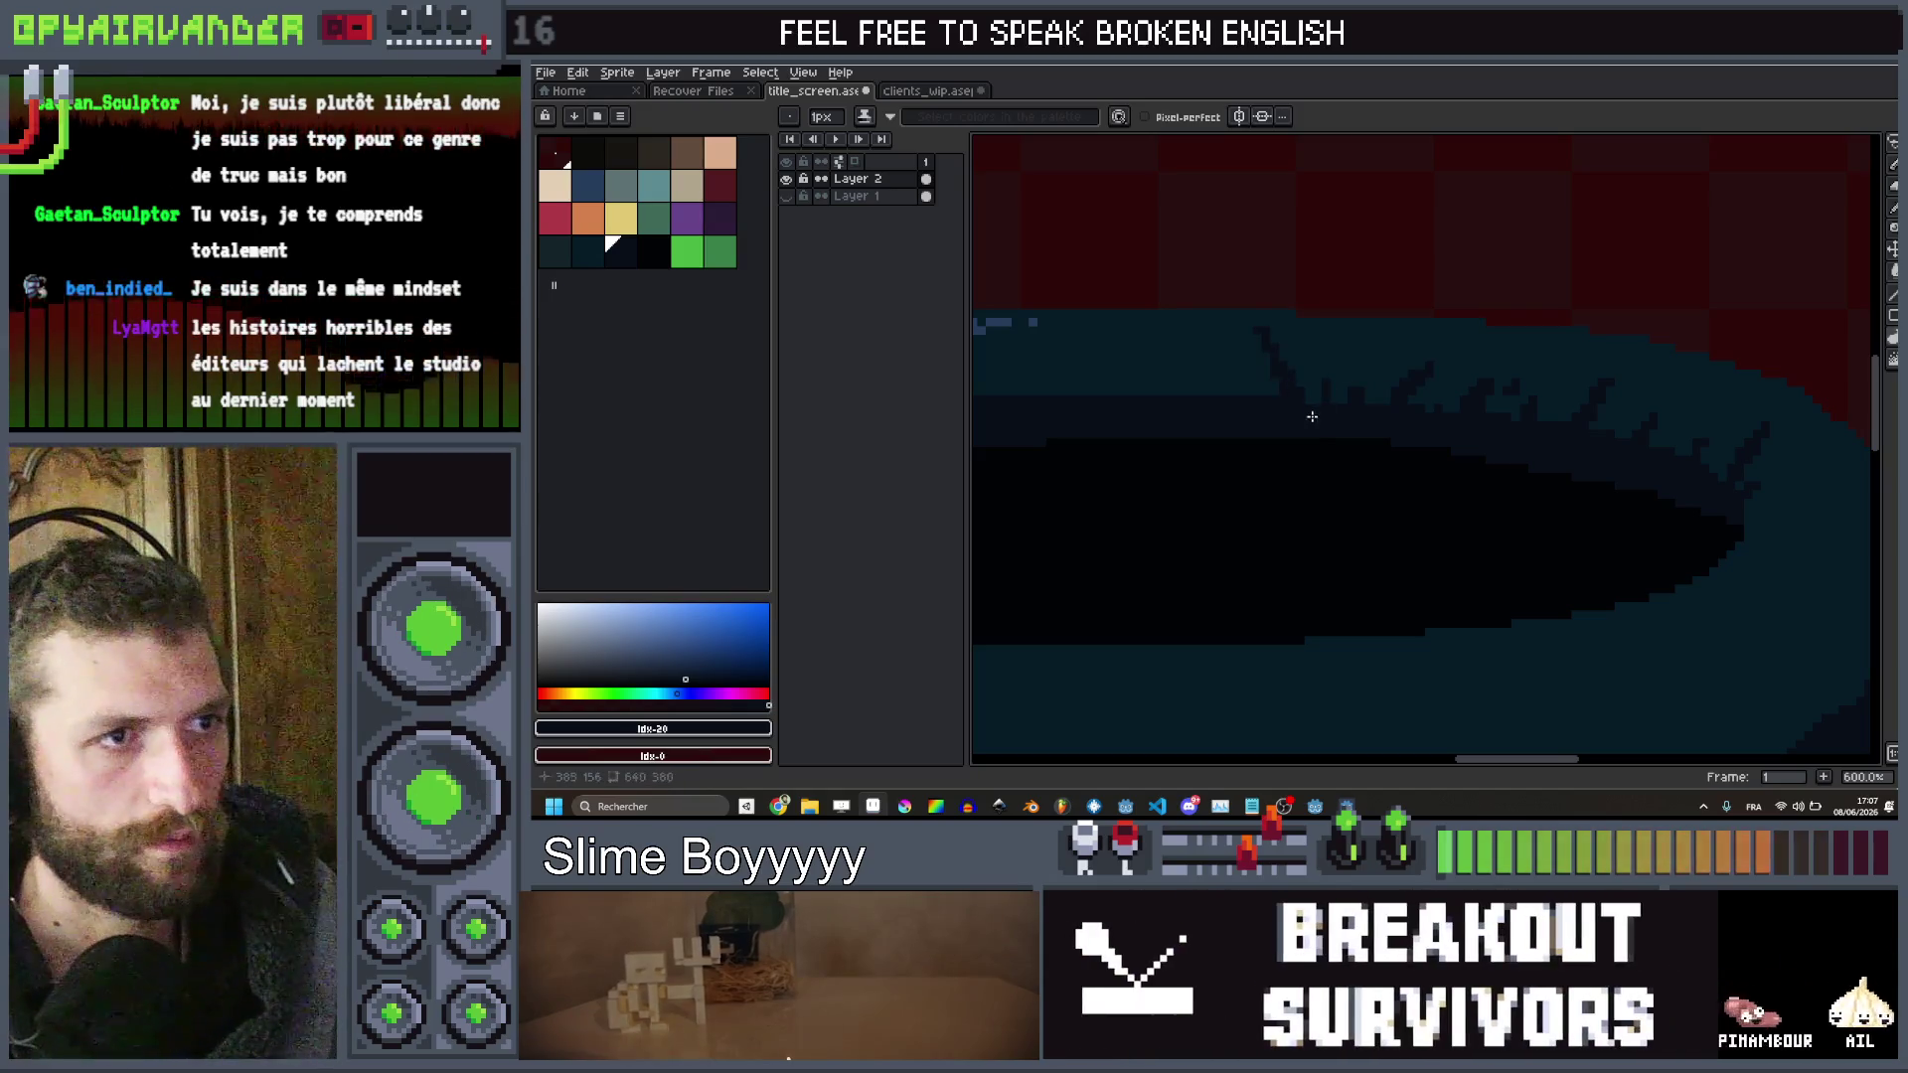
pyautogui.moveTo(1292, 402); pyautogui.dragTo(1260, 328)
pyautogui.moveTo(1222, 398); pyautogui.dragTo(1260, 348)
pyautogui.scroll(-4, 1249, 367)
pyautogui.scroll(4, 1233, 409)
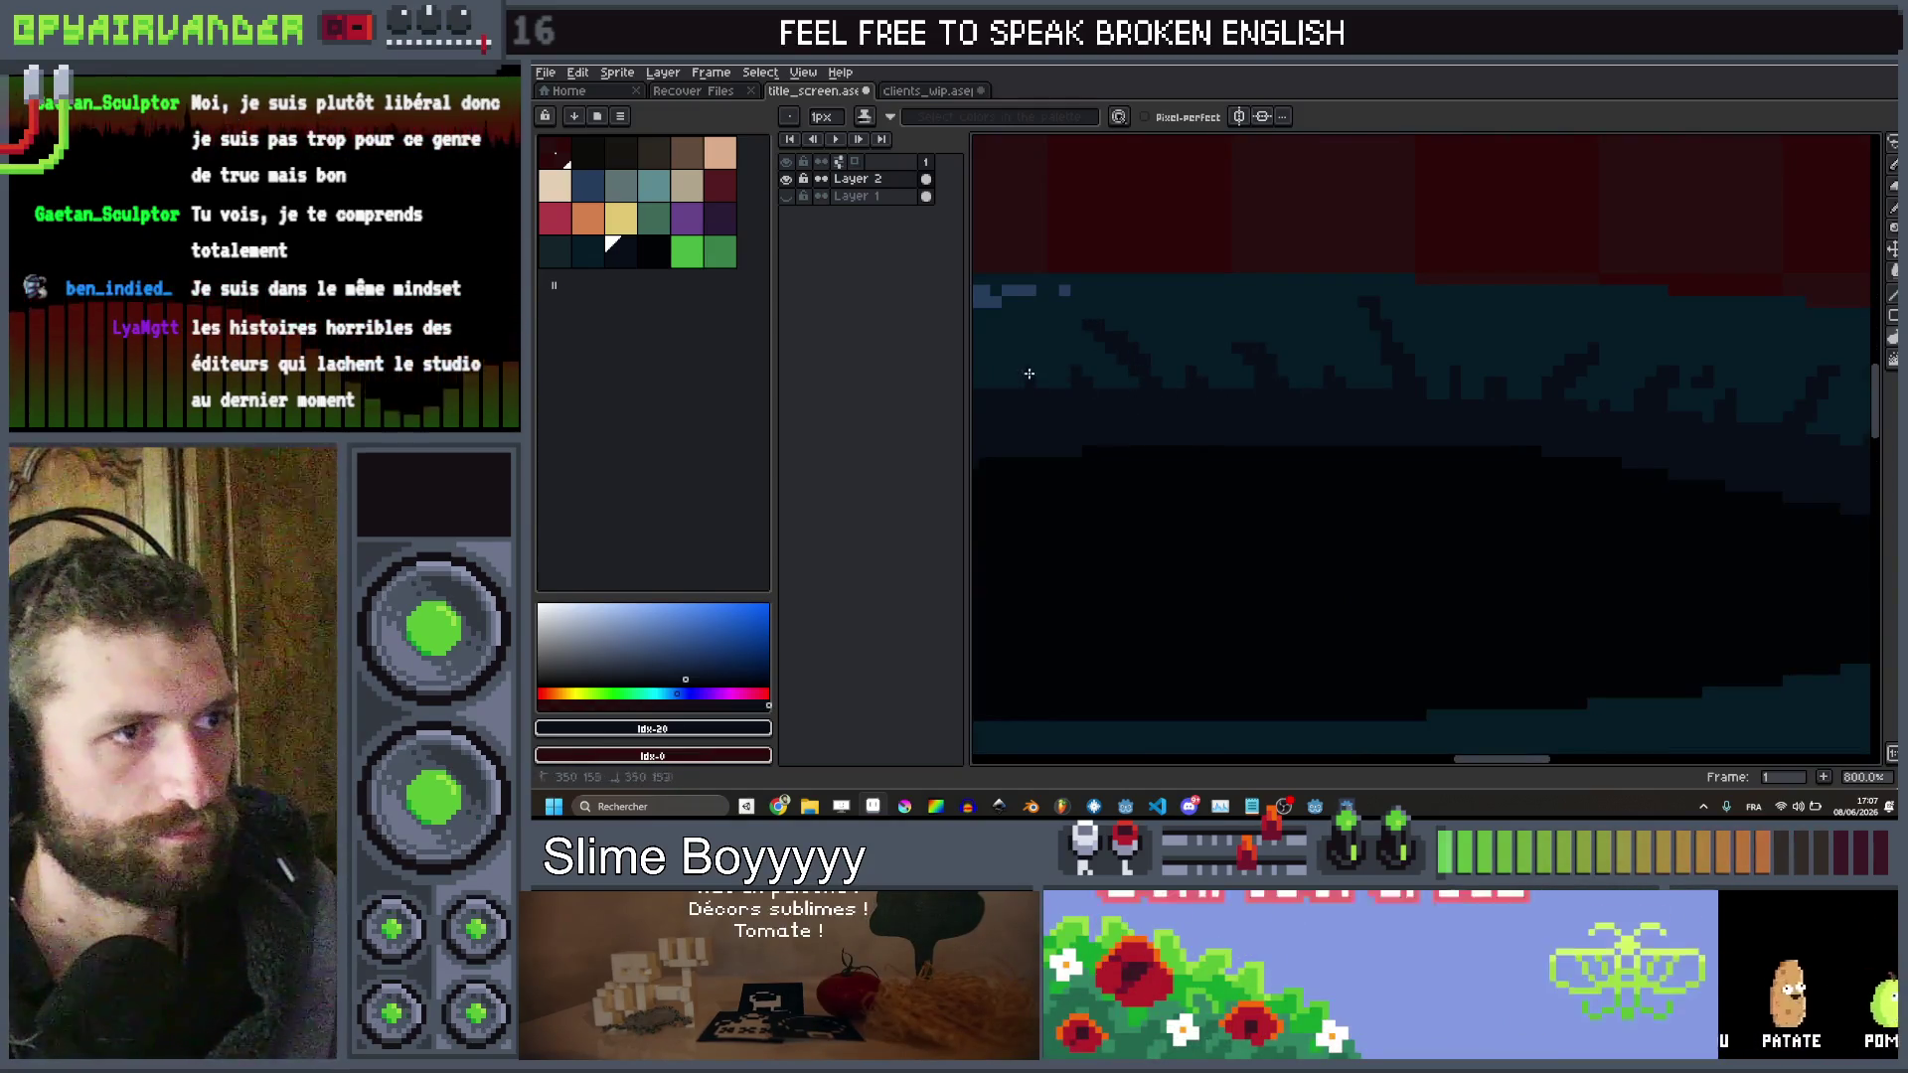
pyautogui.scroll(-1, 1202, 348)
pyautogui.hscroll(-2, 1202, 349)
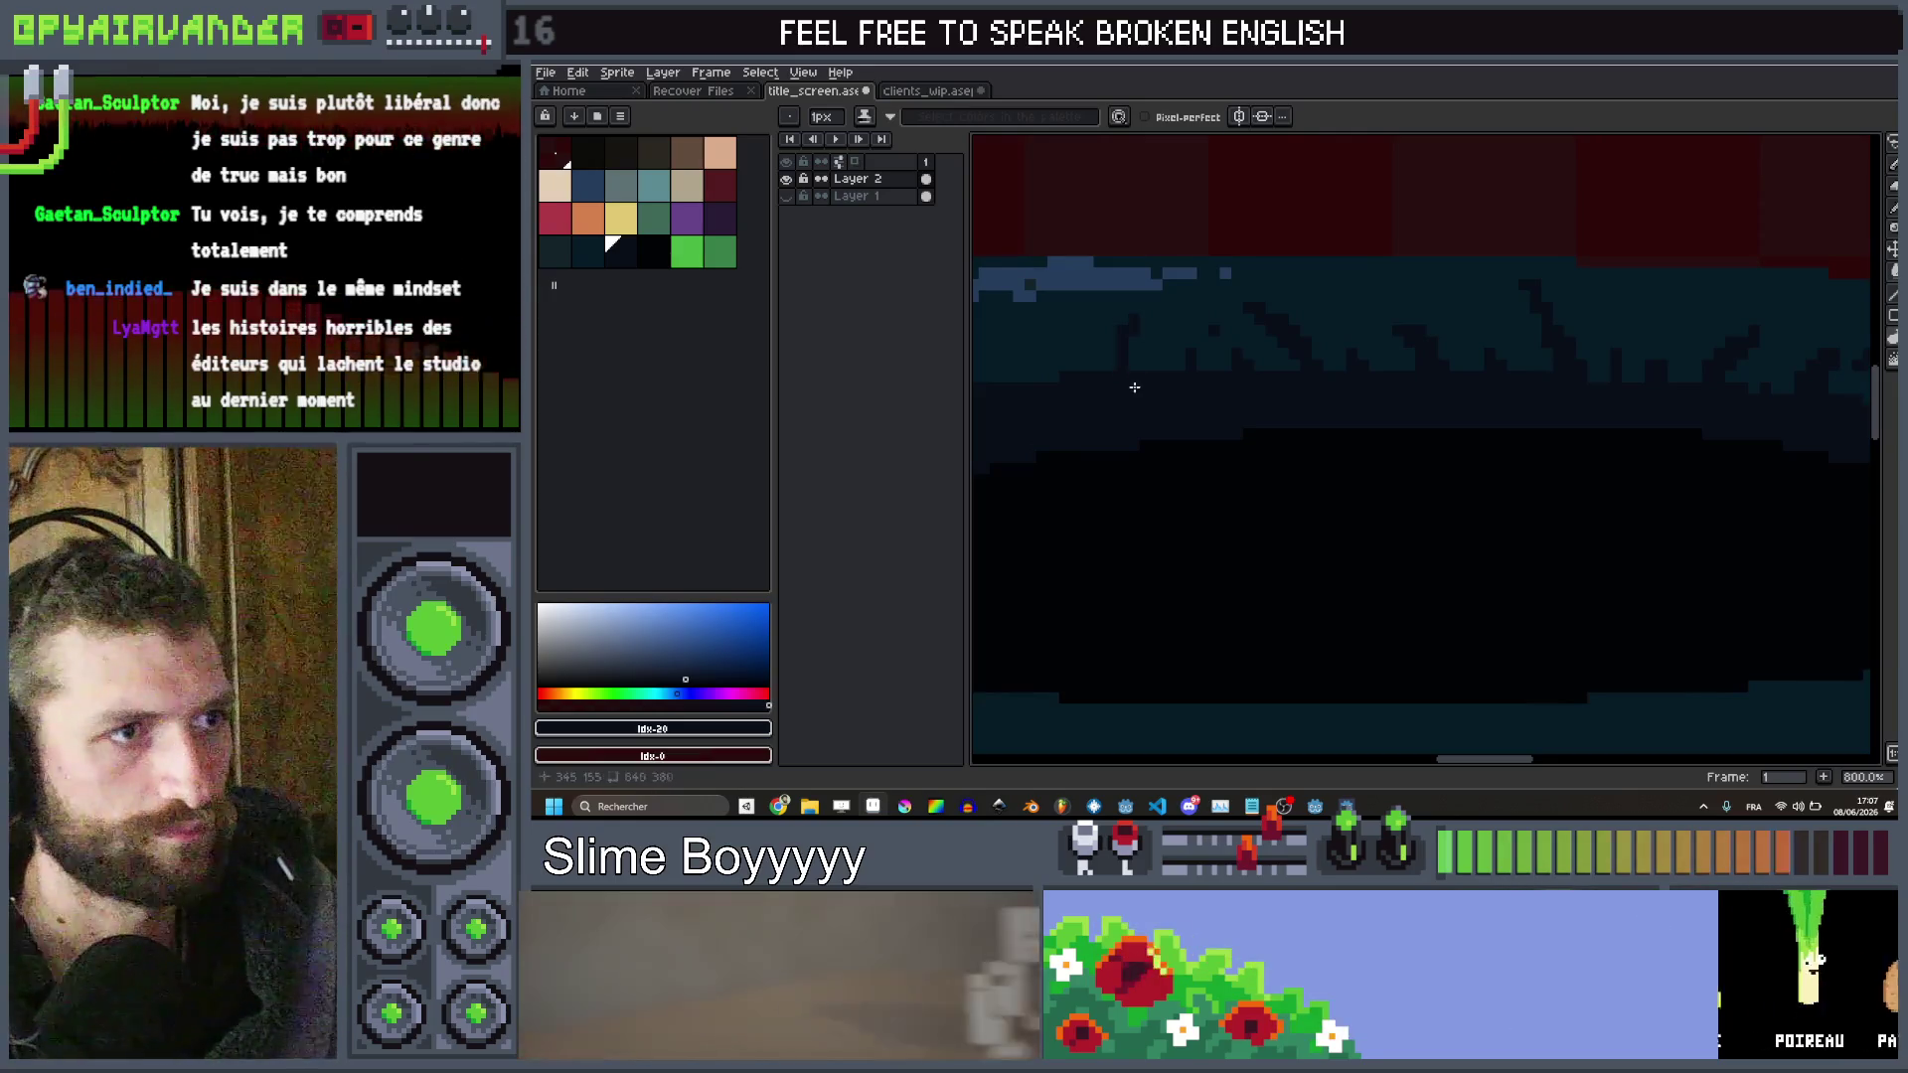
pyautogui.scroll(-3, 1153, 368)
pyautogui.scroll(2, 1243, 308)
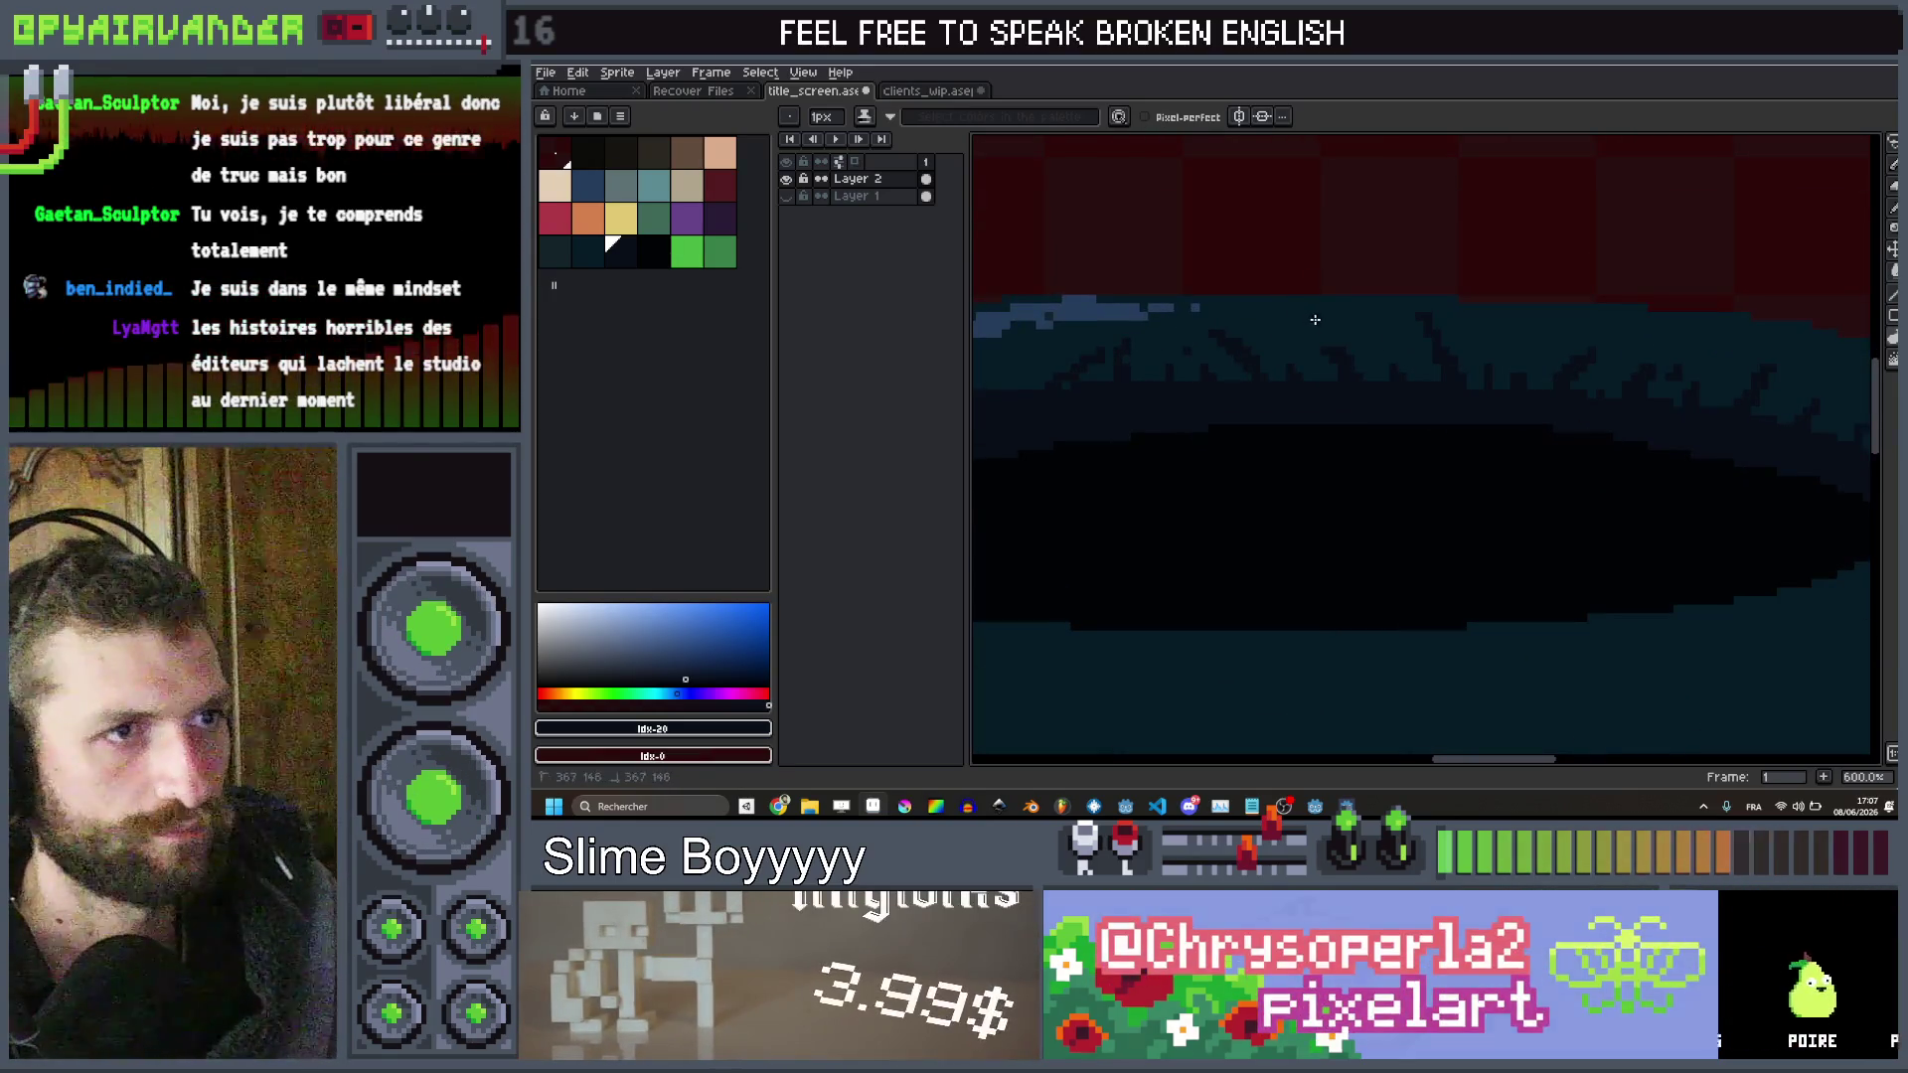
pyautogui.scroll(-4, 1313, 319)
pyautogui.scroll(2, 1345, 319)
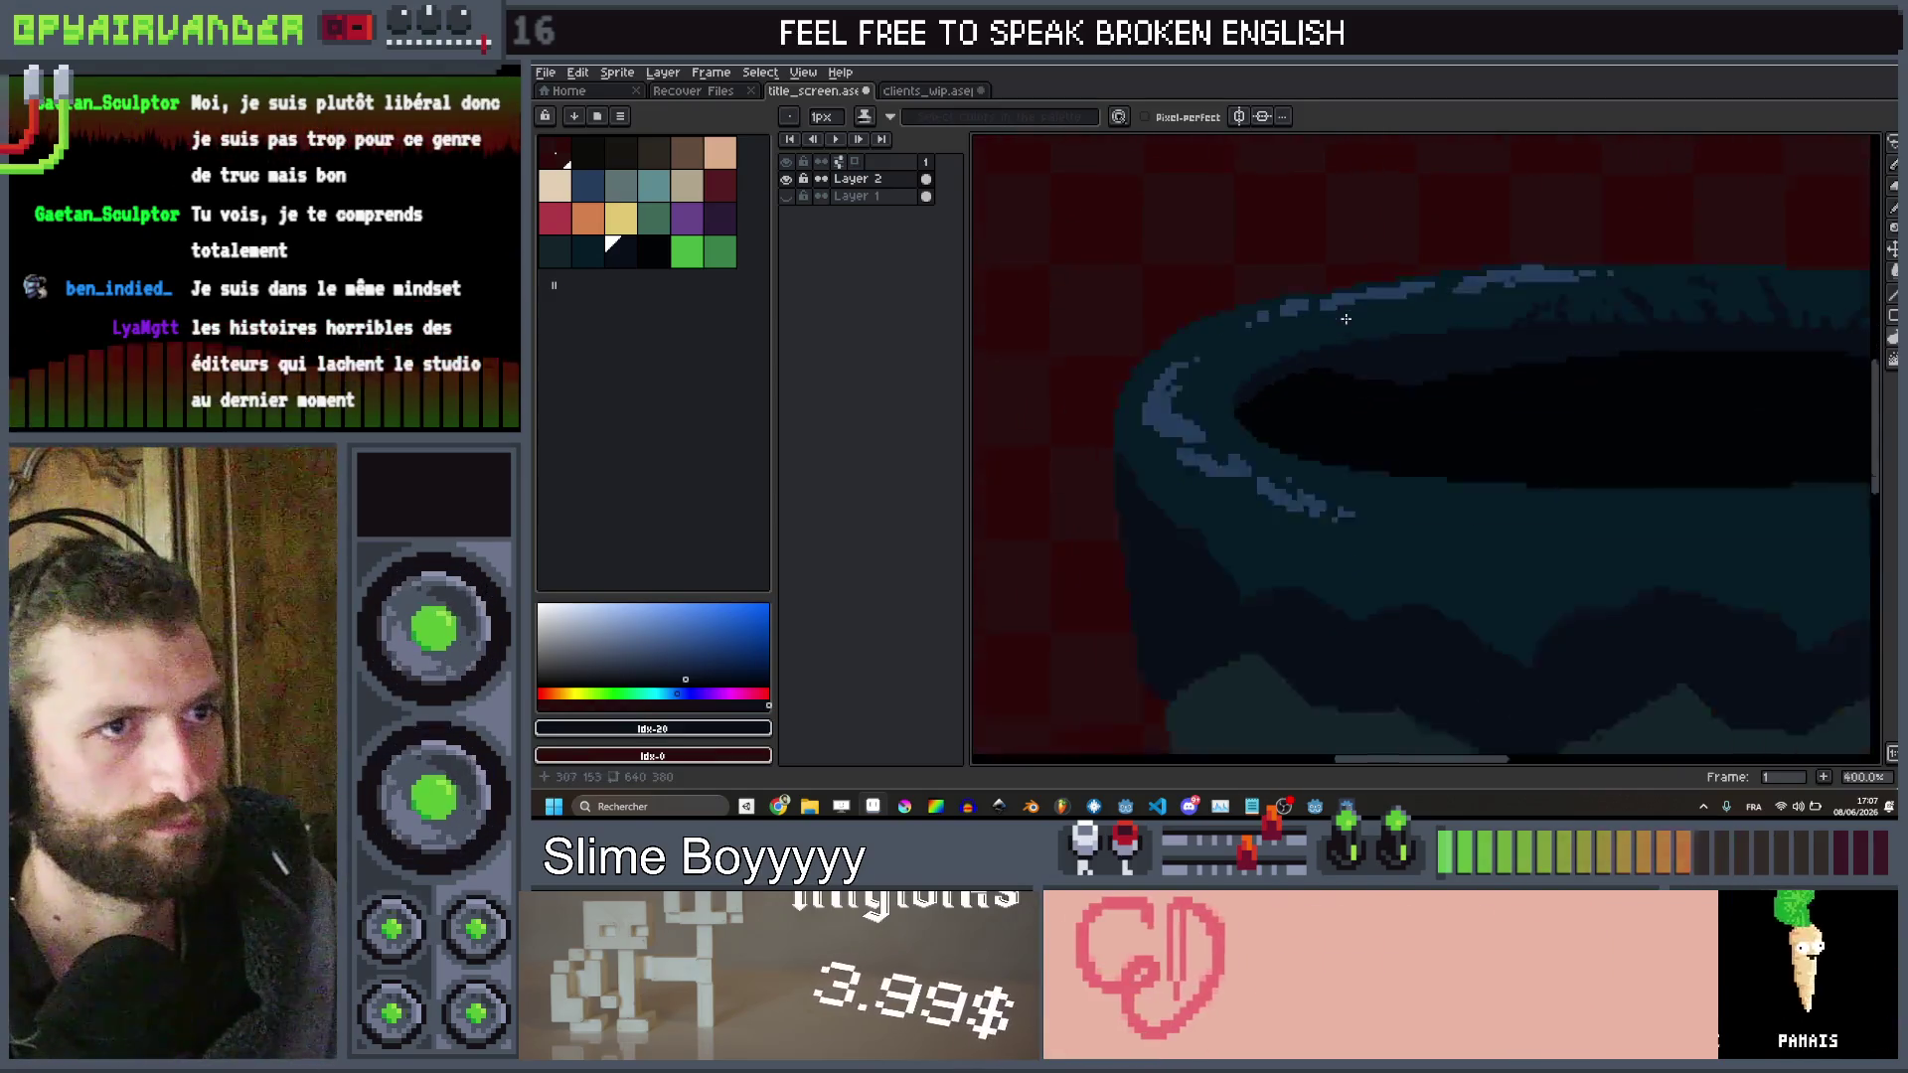
pyautogui.scroll(2, 1346, 319)
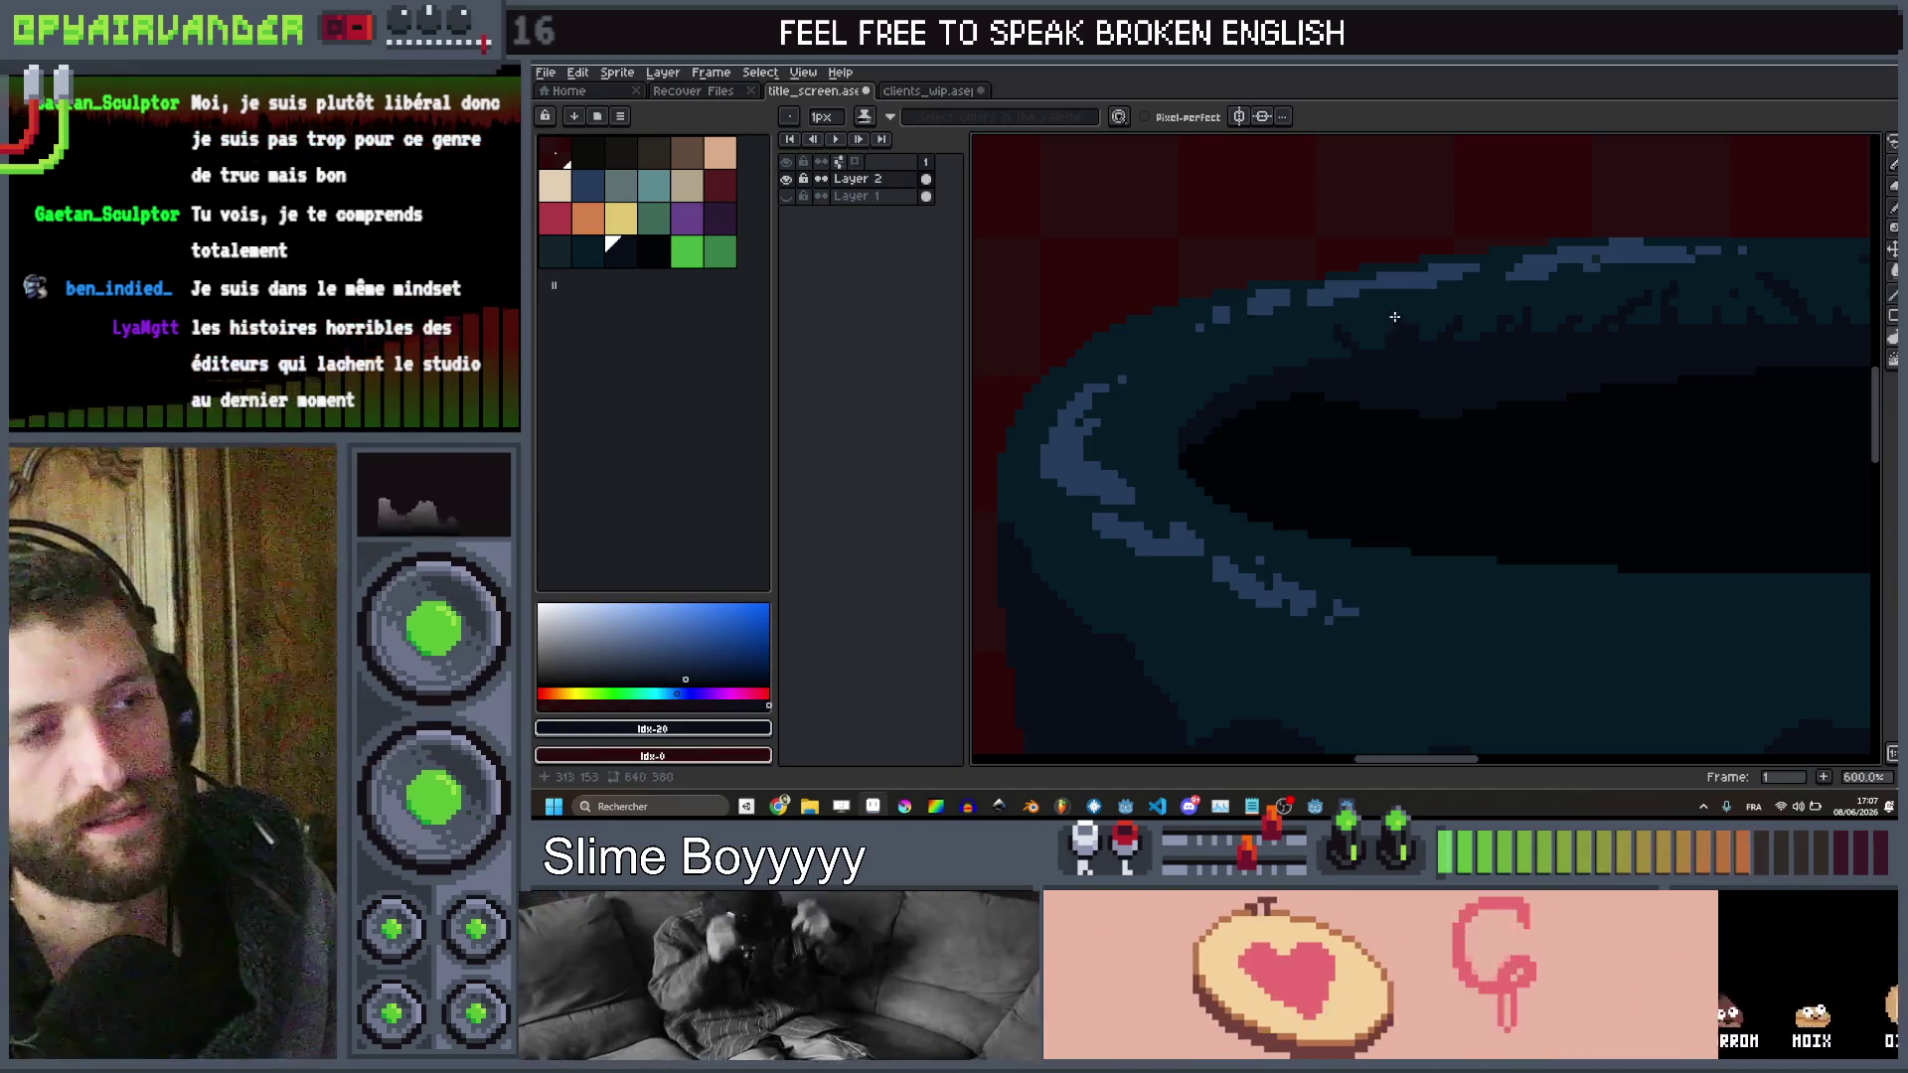
pyautogui.scroll(-2, 1391, 328)
pyautogui.scroll(3, 1301, 368)
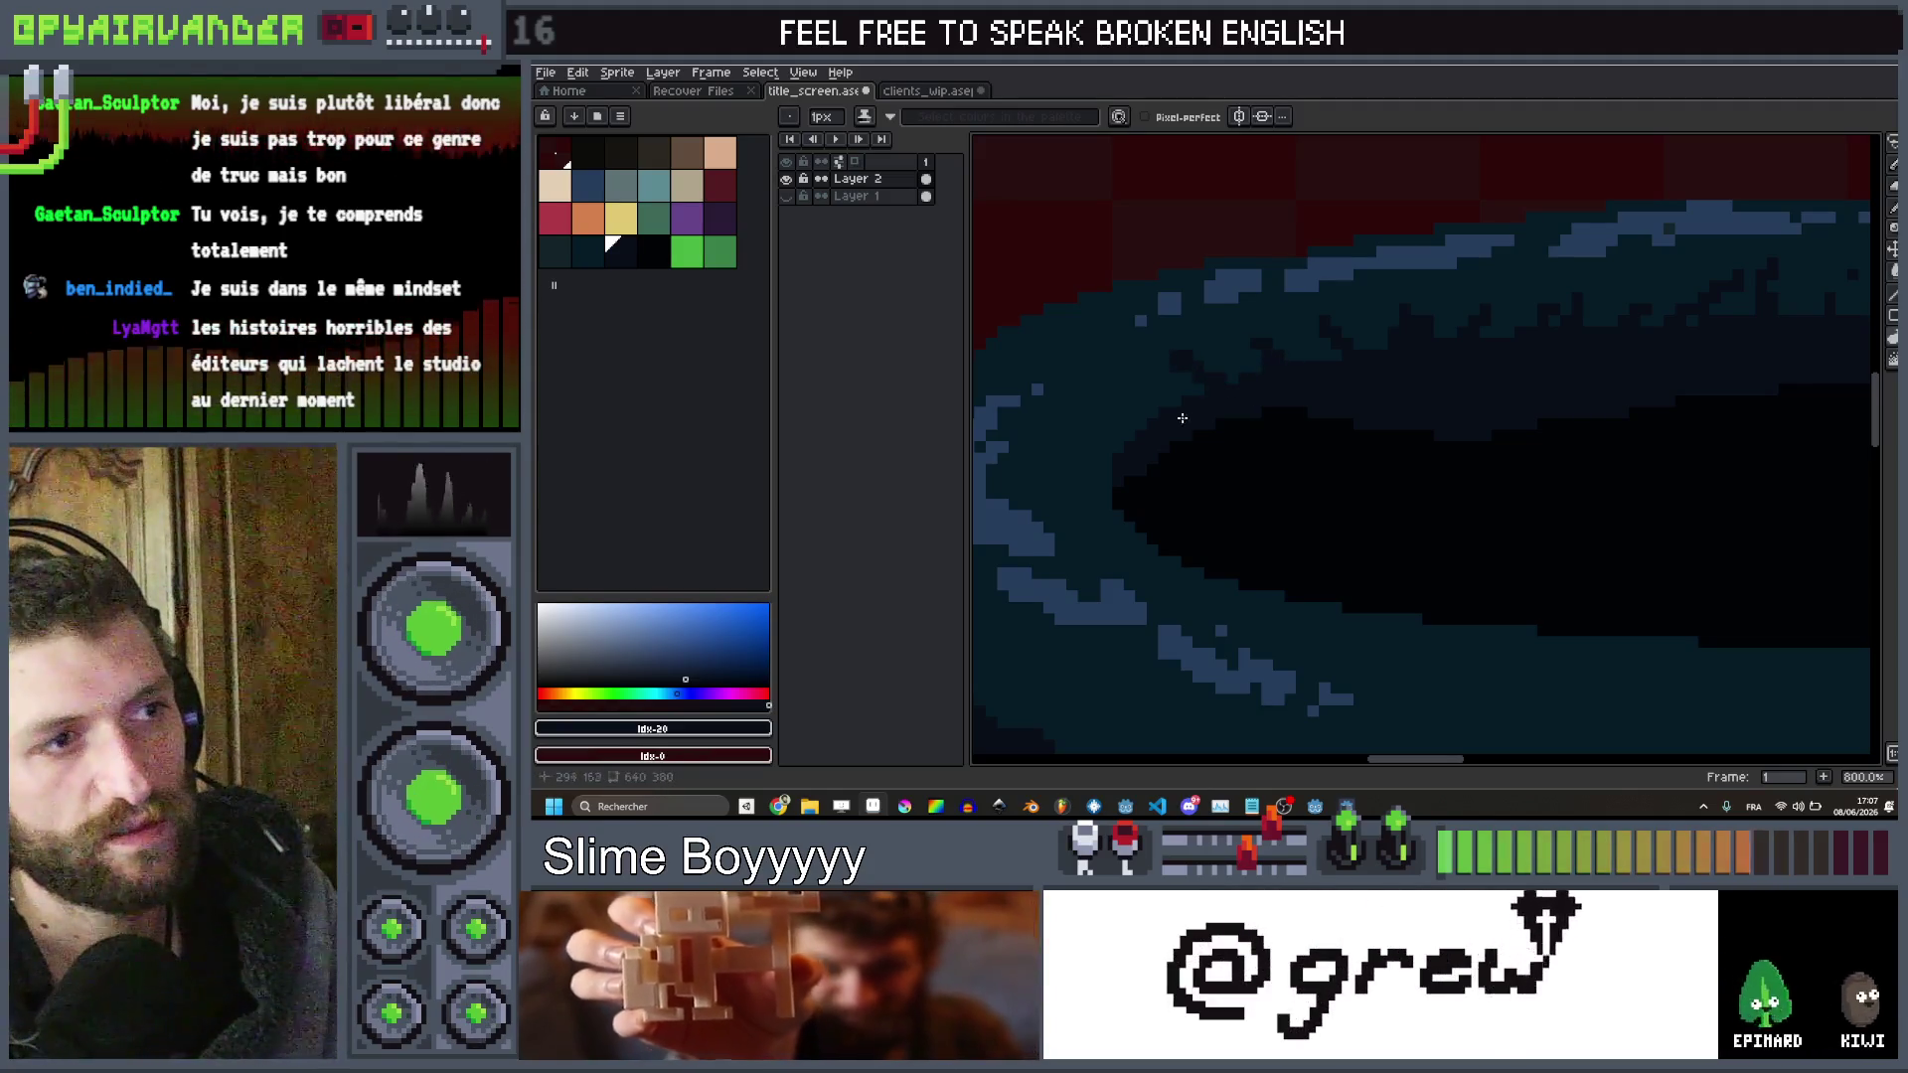
pyautogui.scroll(-5, 1392, 378)
pyautogui.scroll(2, 1607, 316)
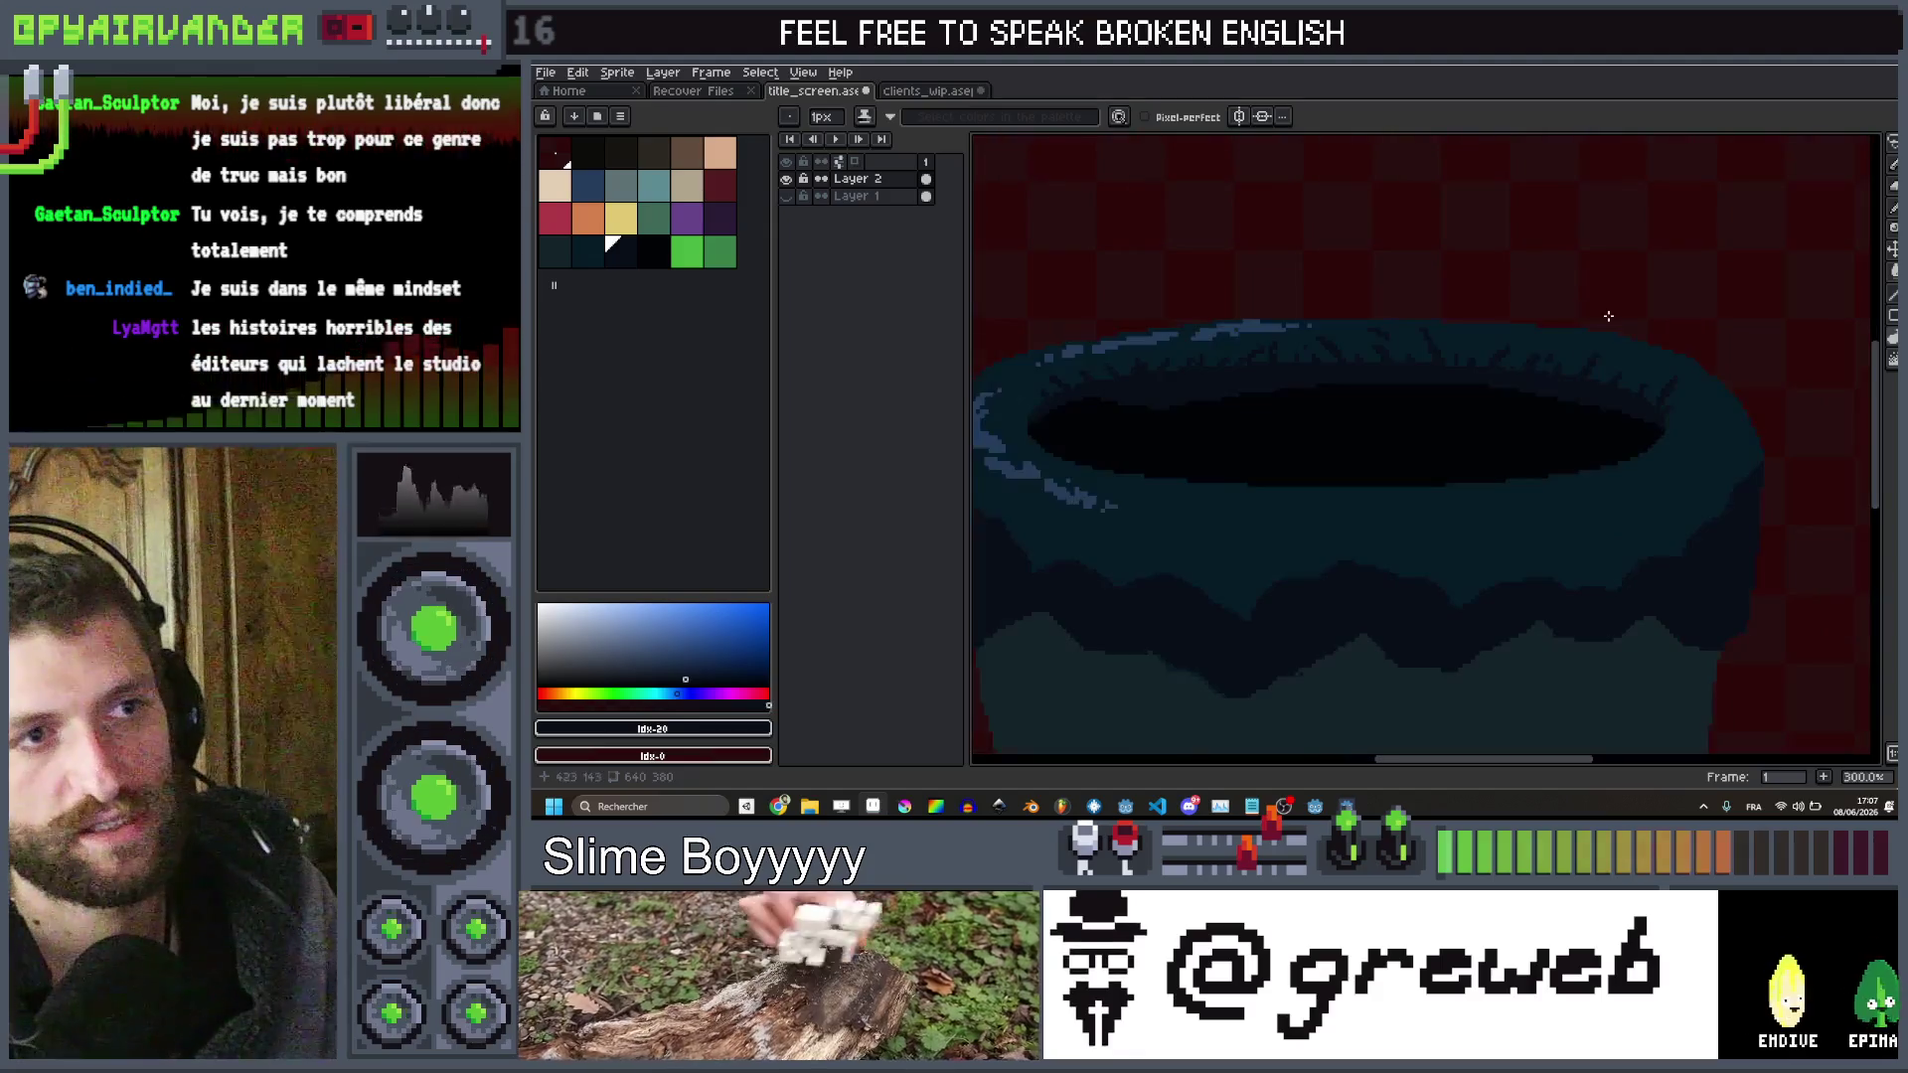
pyautogui.scroll(-3, 1607, 316)
pyautogui.scroll(3, 1610, 343)
pyautogui.scroll(-3, 1543, 468)
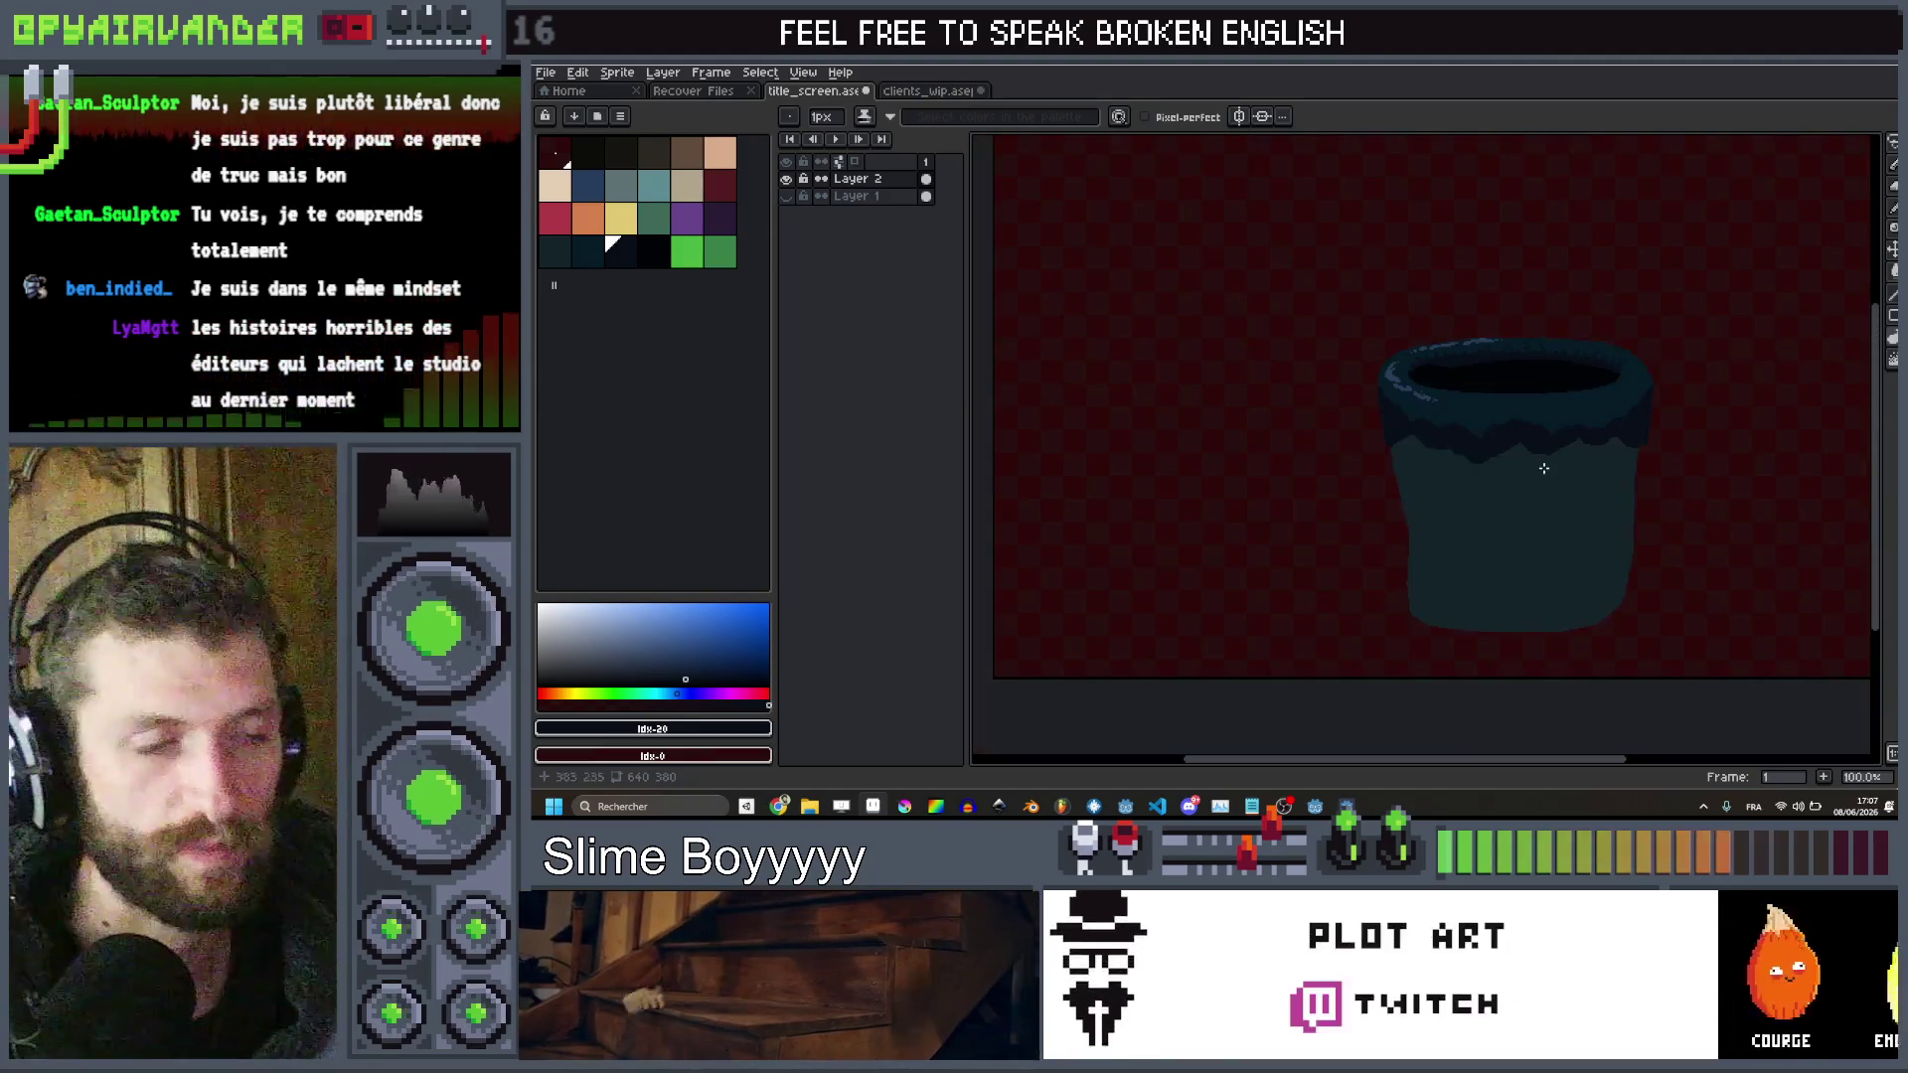
# Paint one more thin dark jagged spike into the shading on the right side below the rim
pyautogui.scroll(8, 1543, 468)
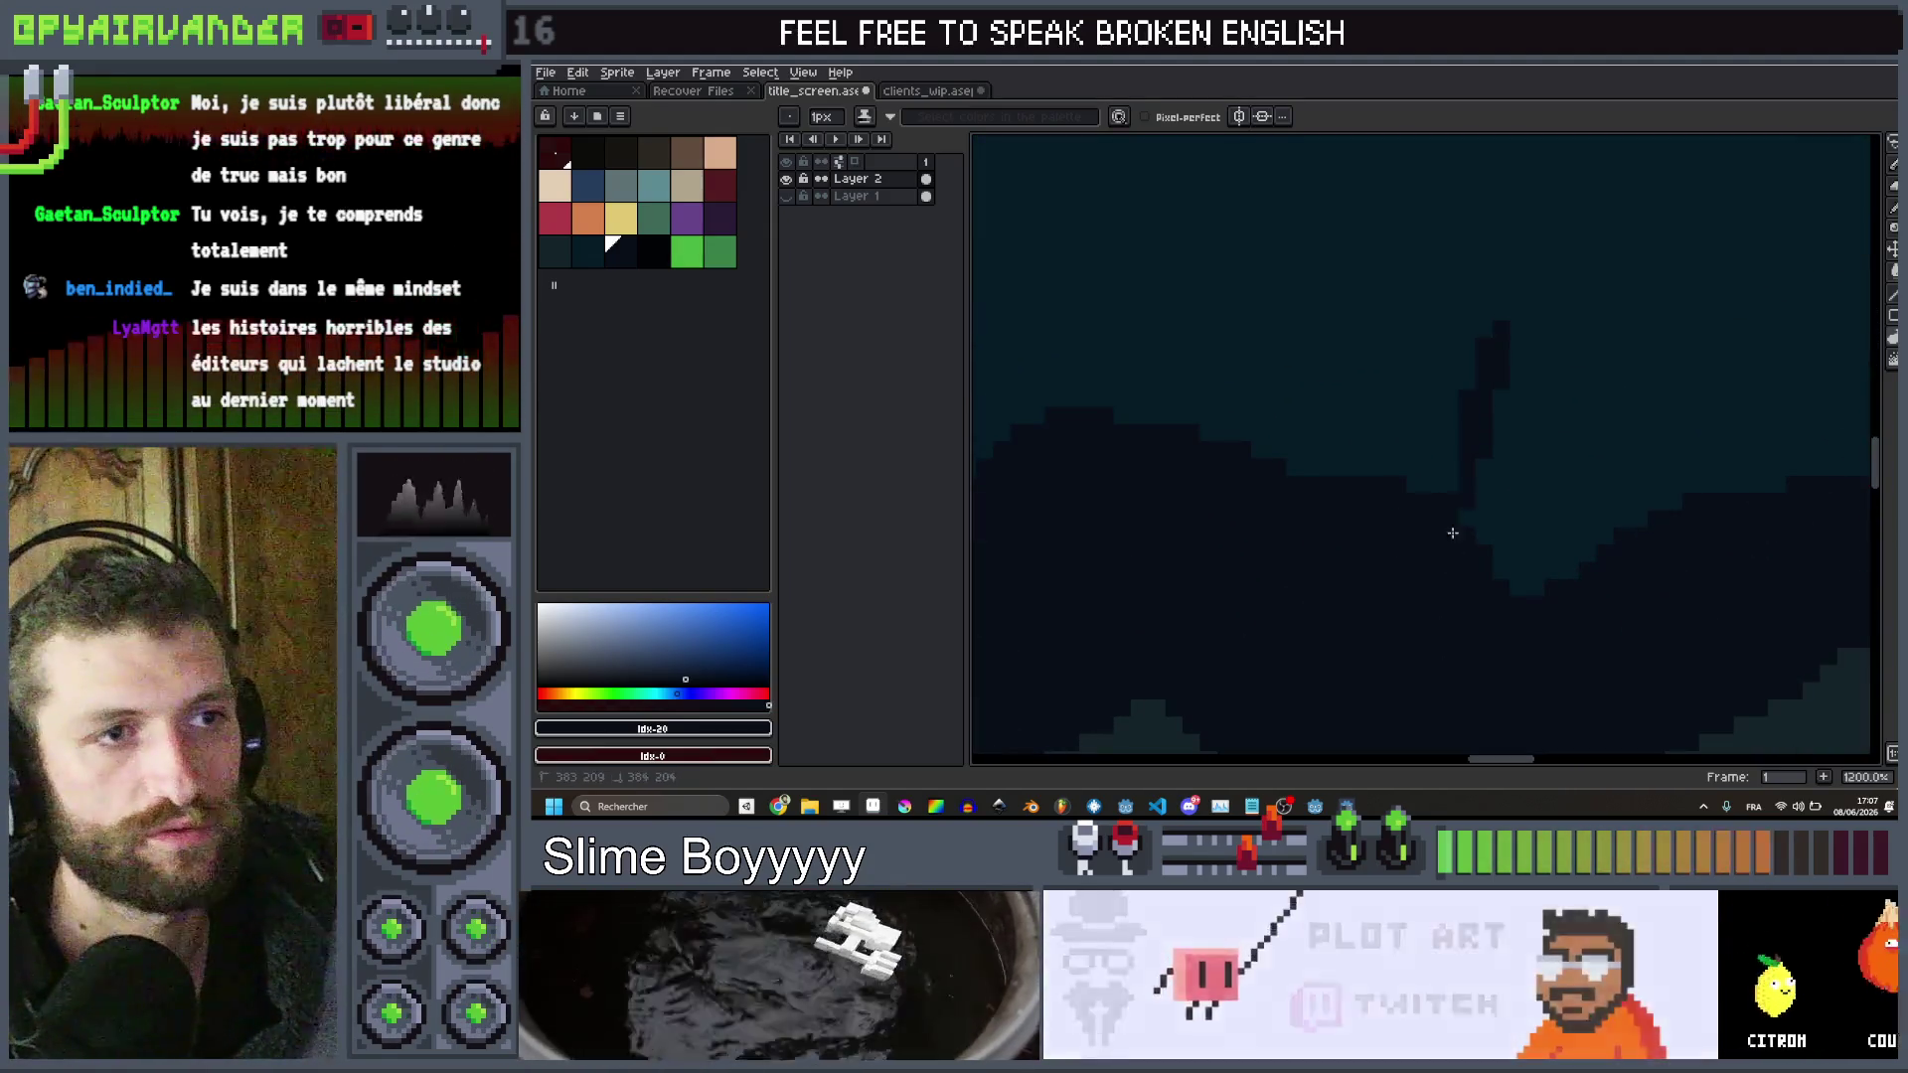
pyautogui.scroll(-2, 1429, 455)
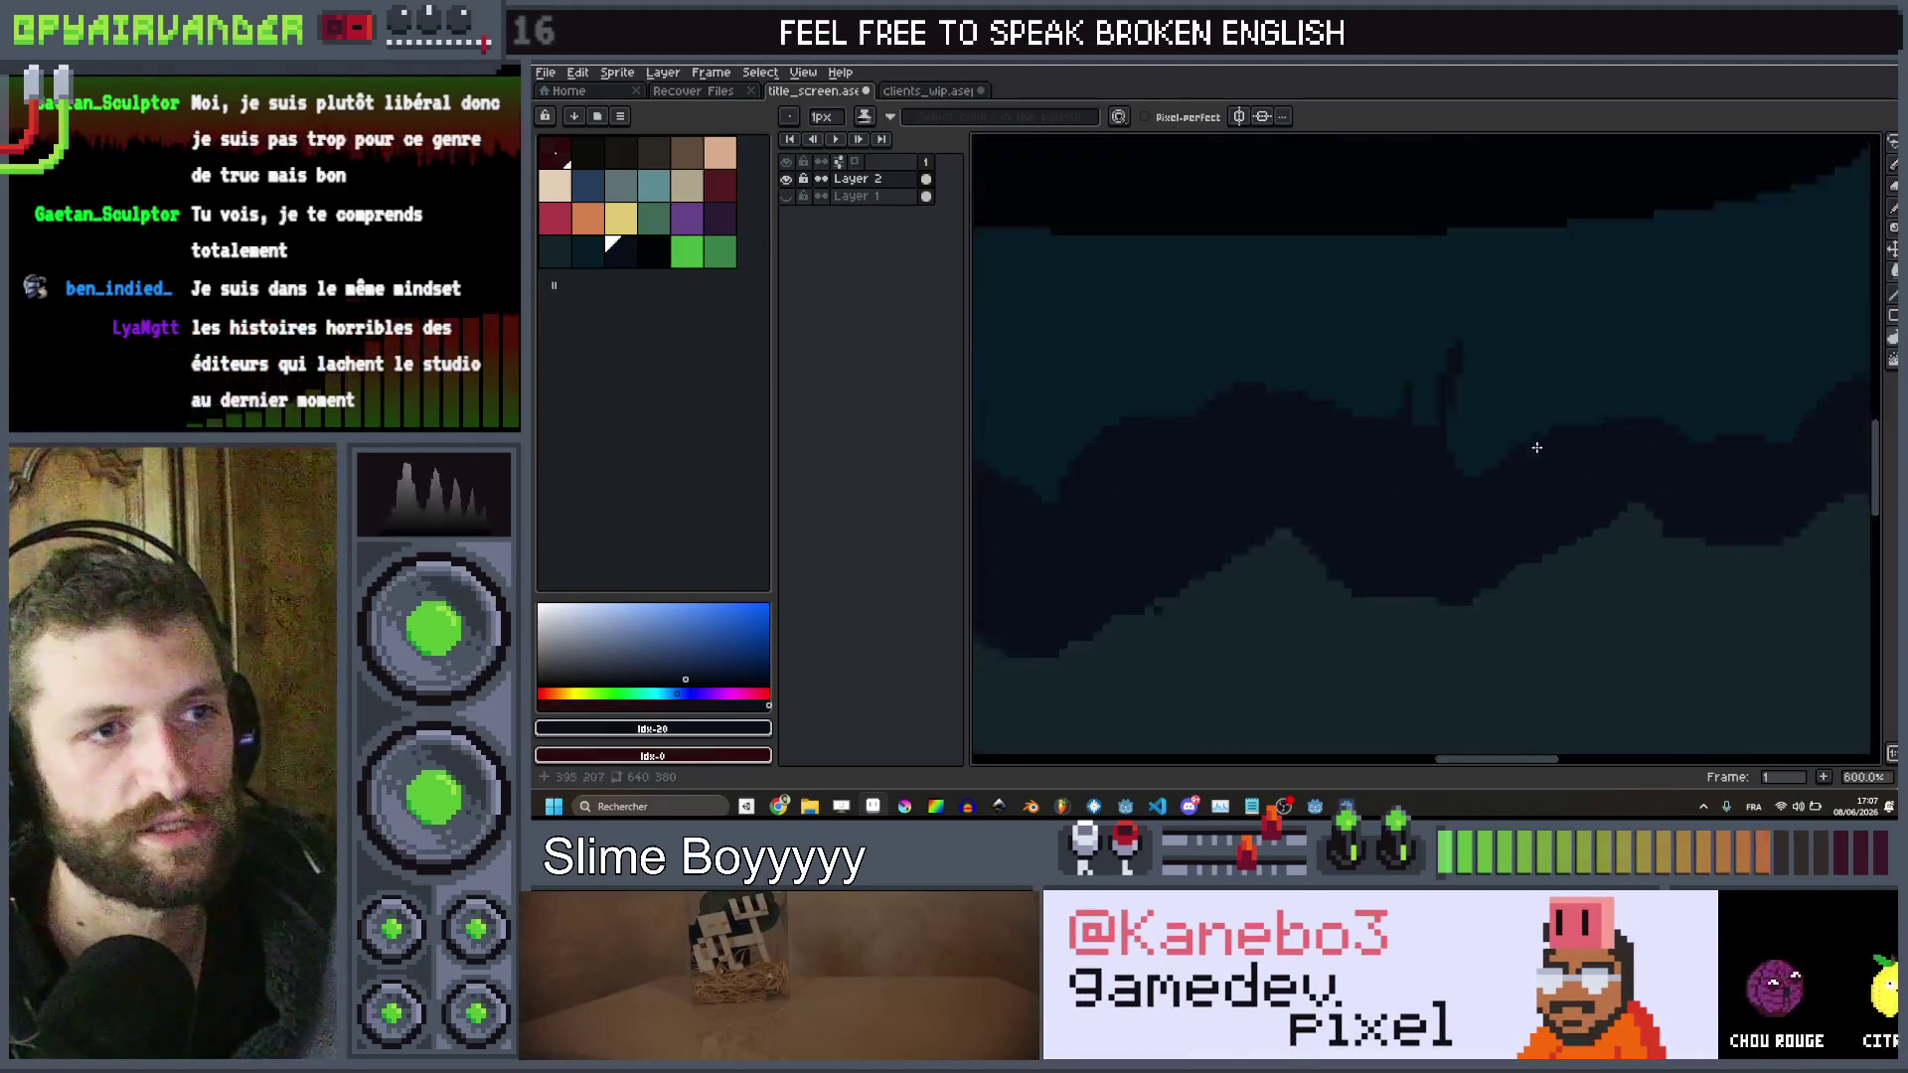
pyautogui.scroll(-1, 1551, 428)
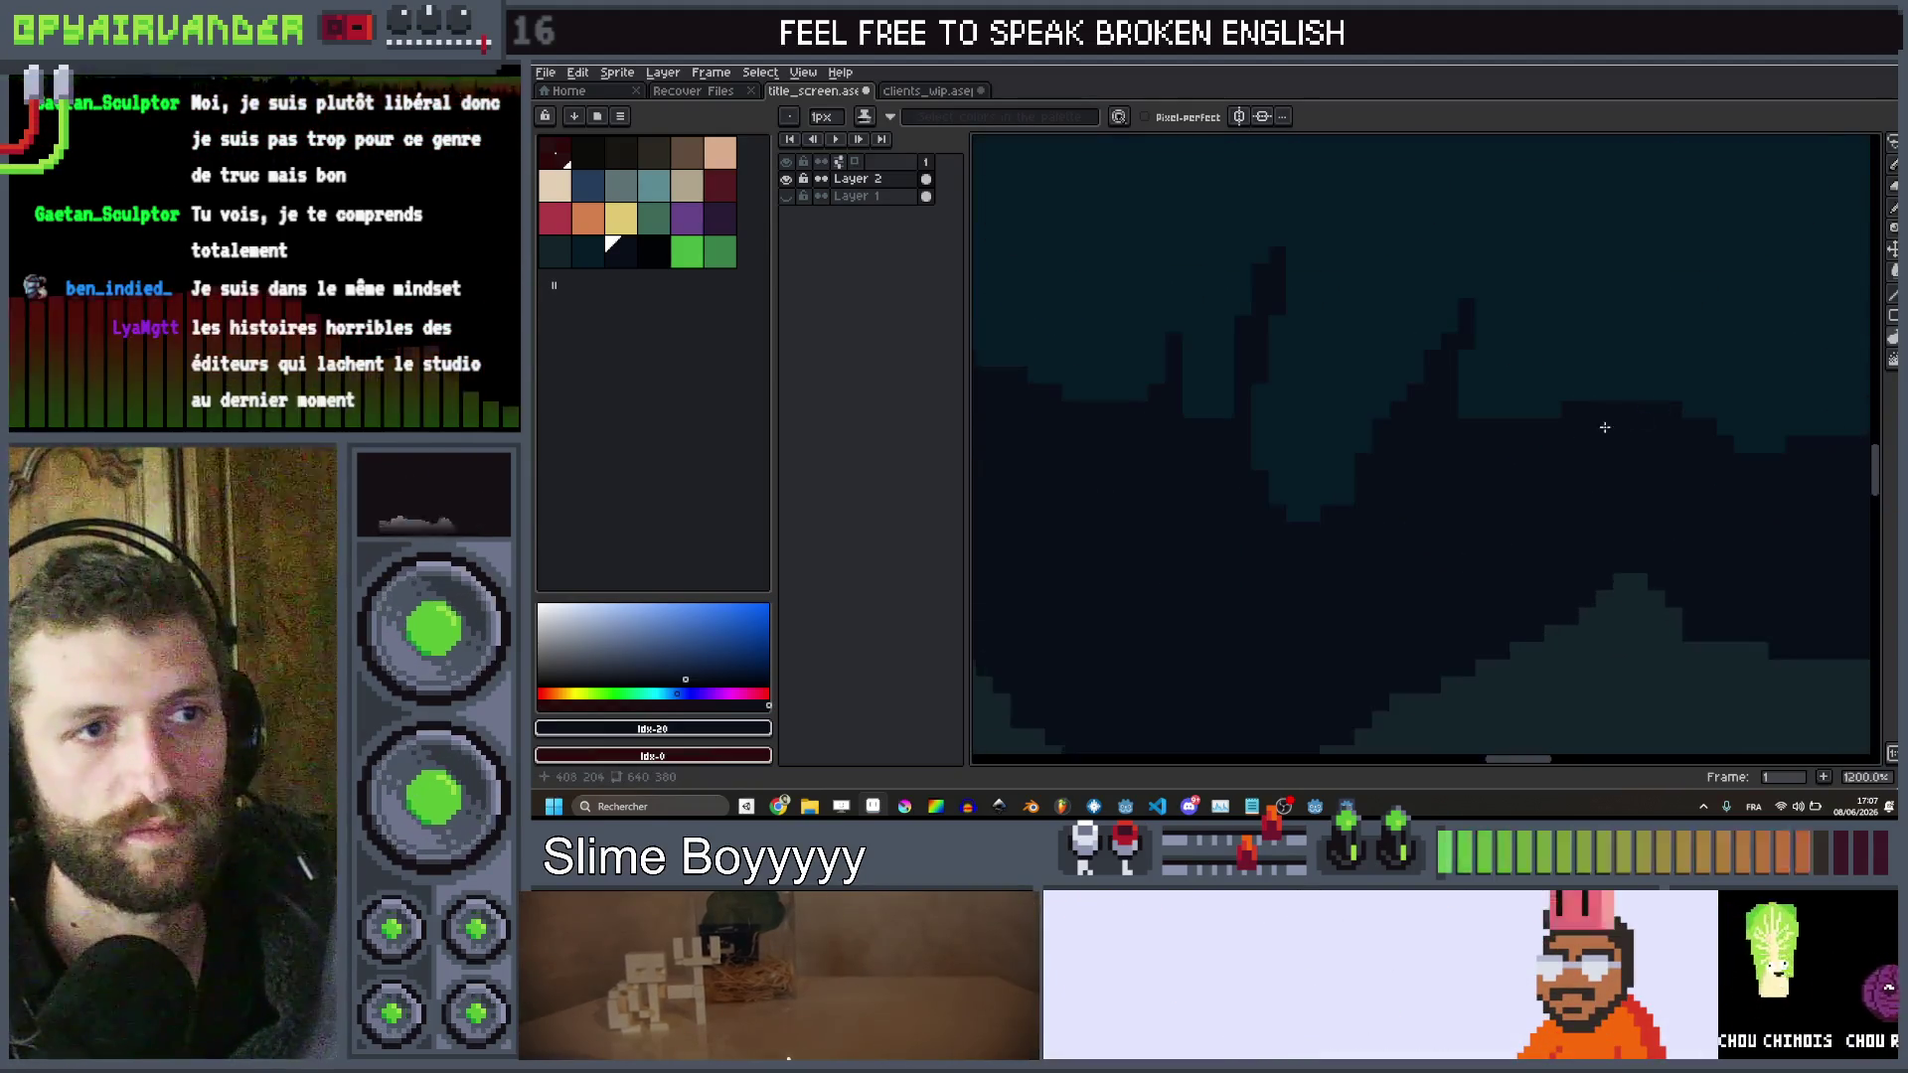
pyautogui.scroll(-2, 1695, 421)
pyautogui.scroll(-1, 1431, 533)
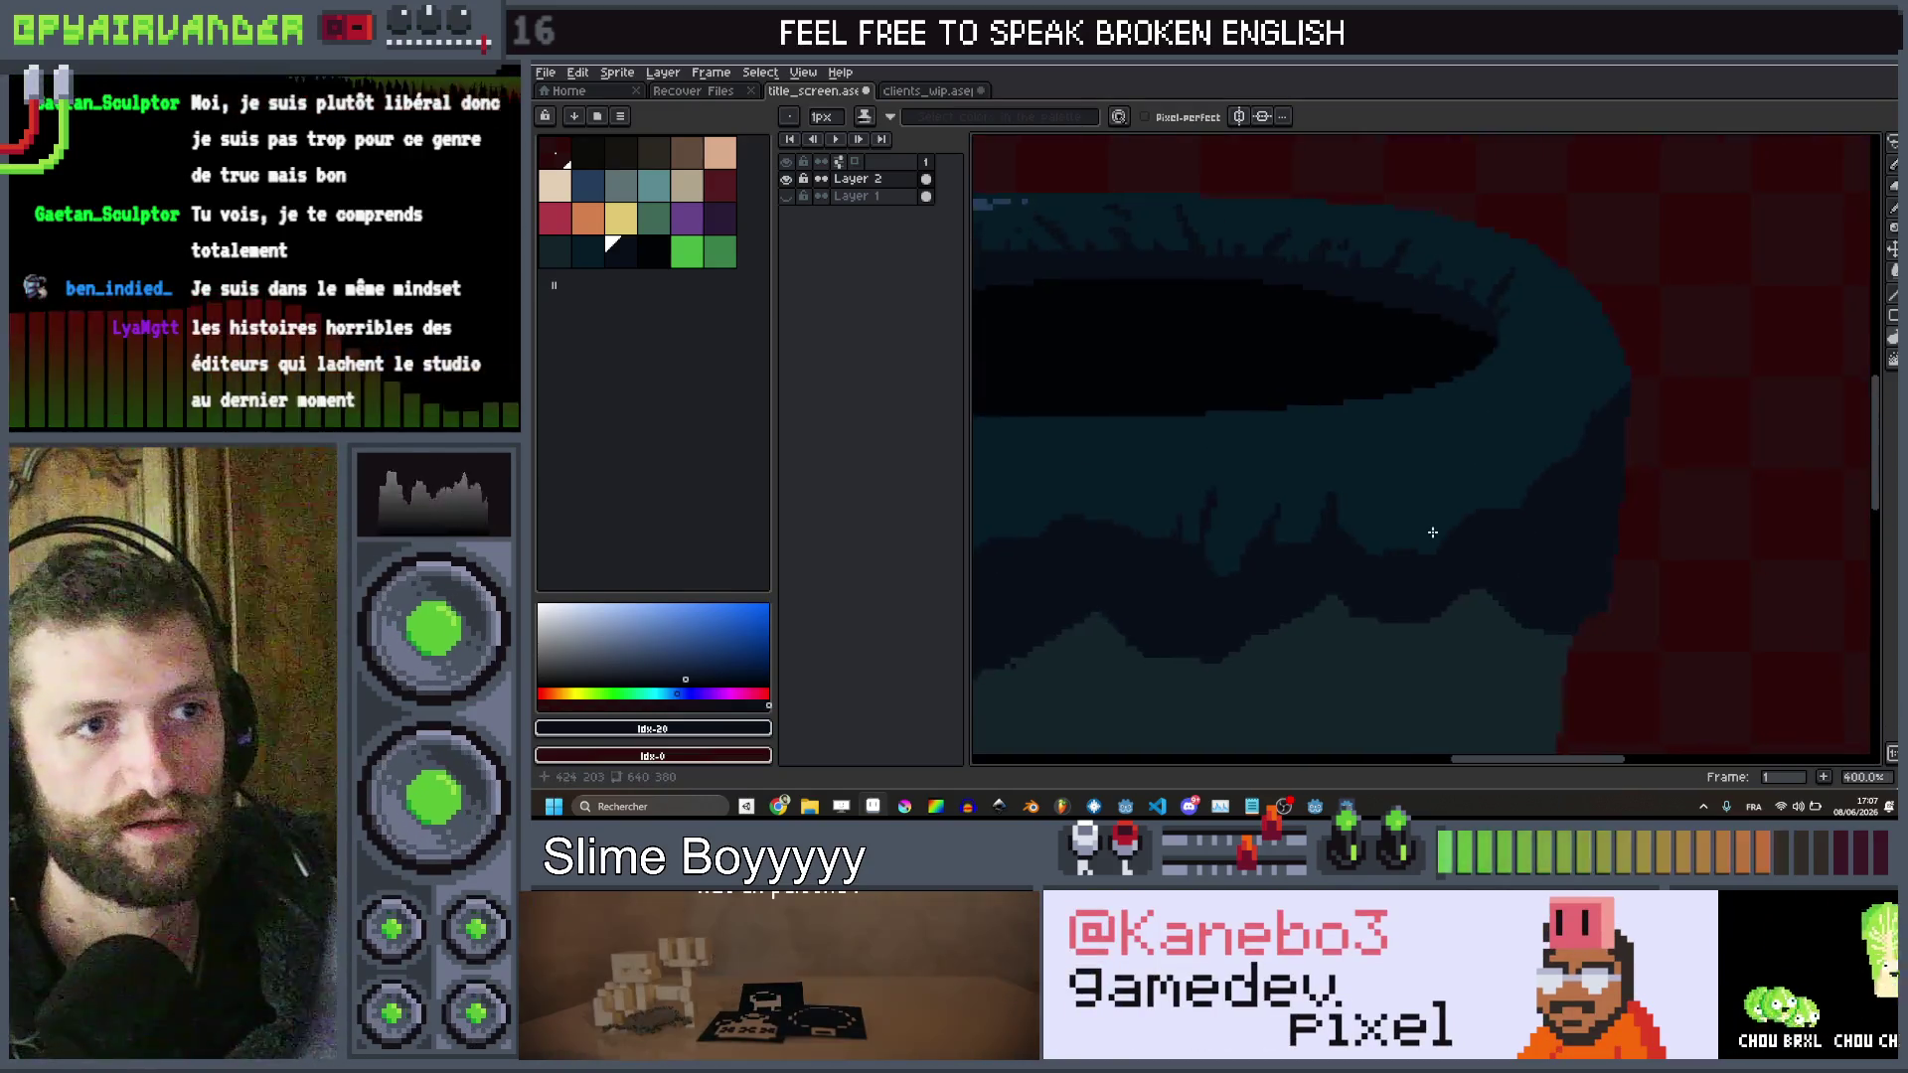
pyautogui.scroll(3, 1415, 563)
pyautogui.scroll(-2, 1457, 595)
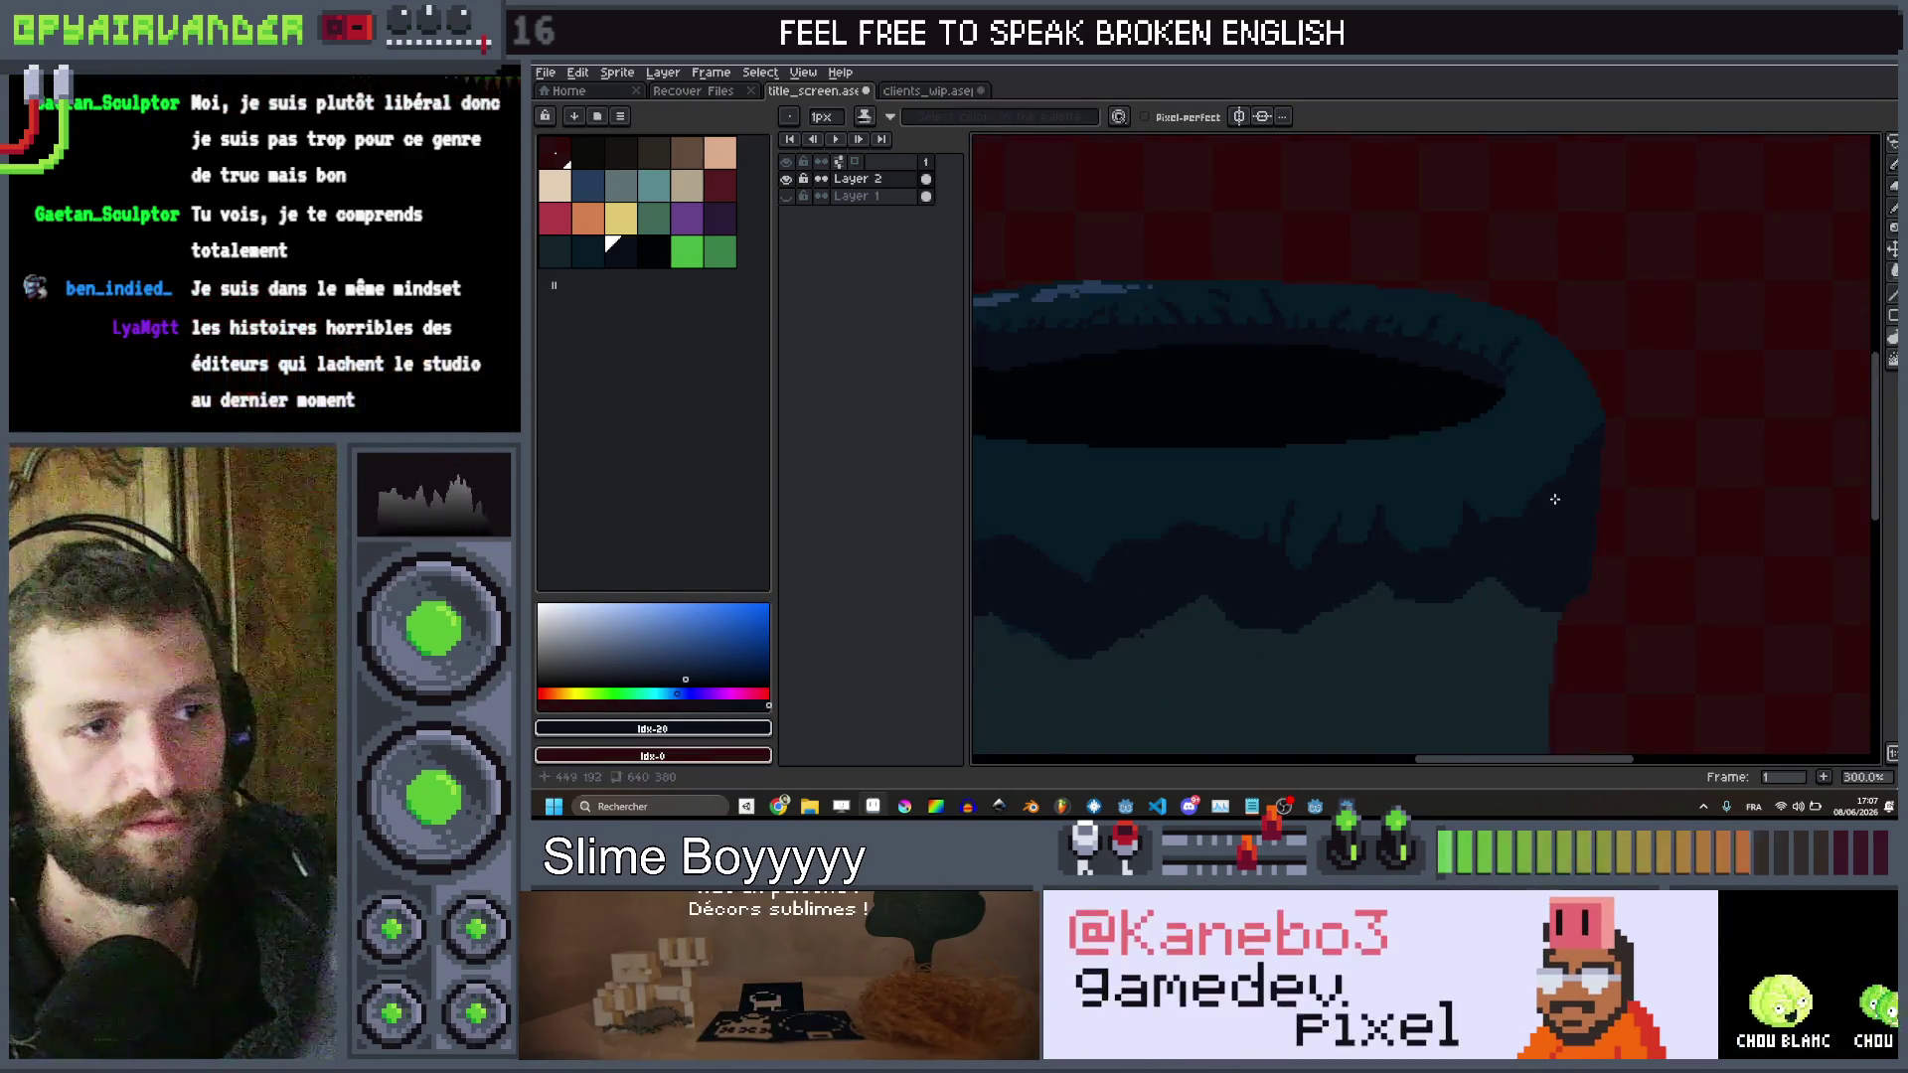
pyautogui.scroll(2, 1470, 536)
pyautogui.scroll(-3, 1499, 552)
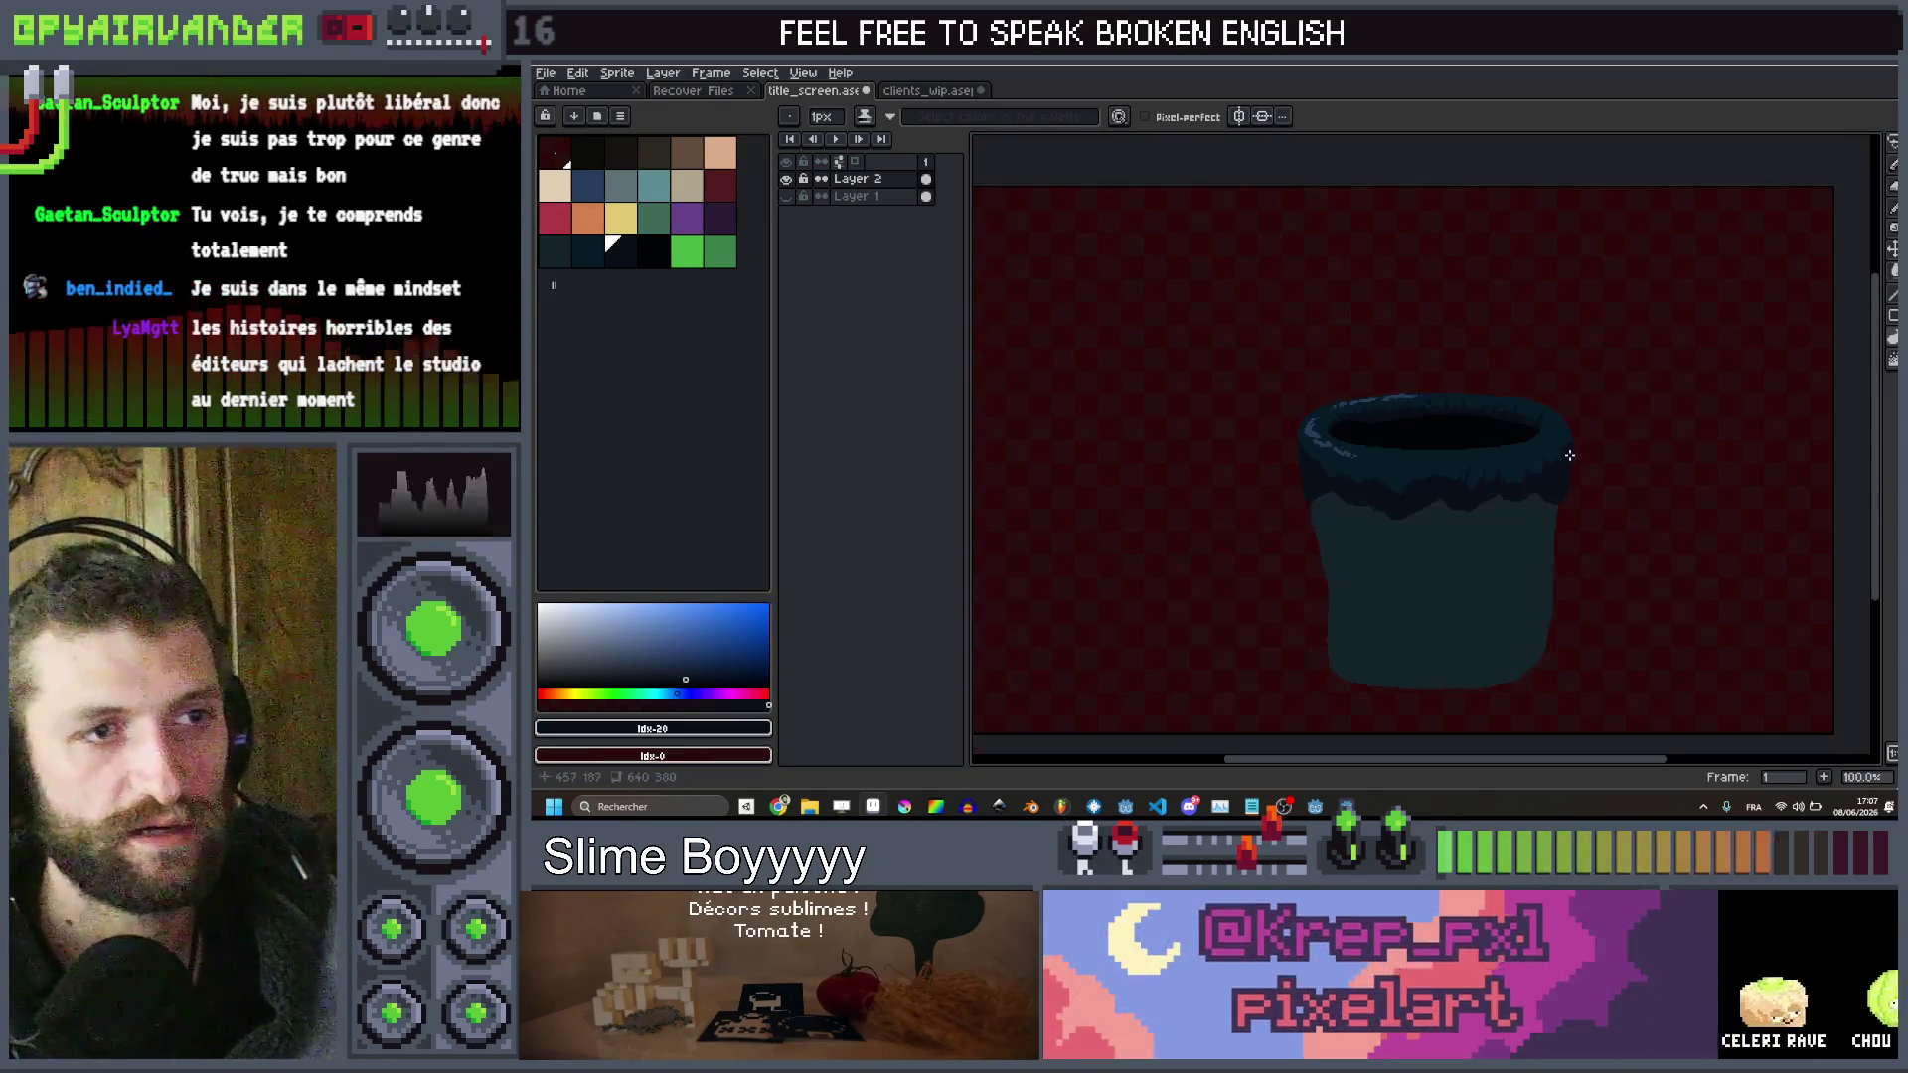
pyautogui.scroll(6, 1521, 448)
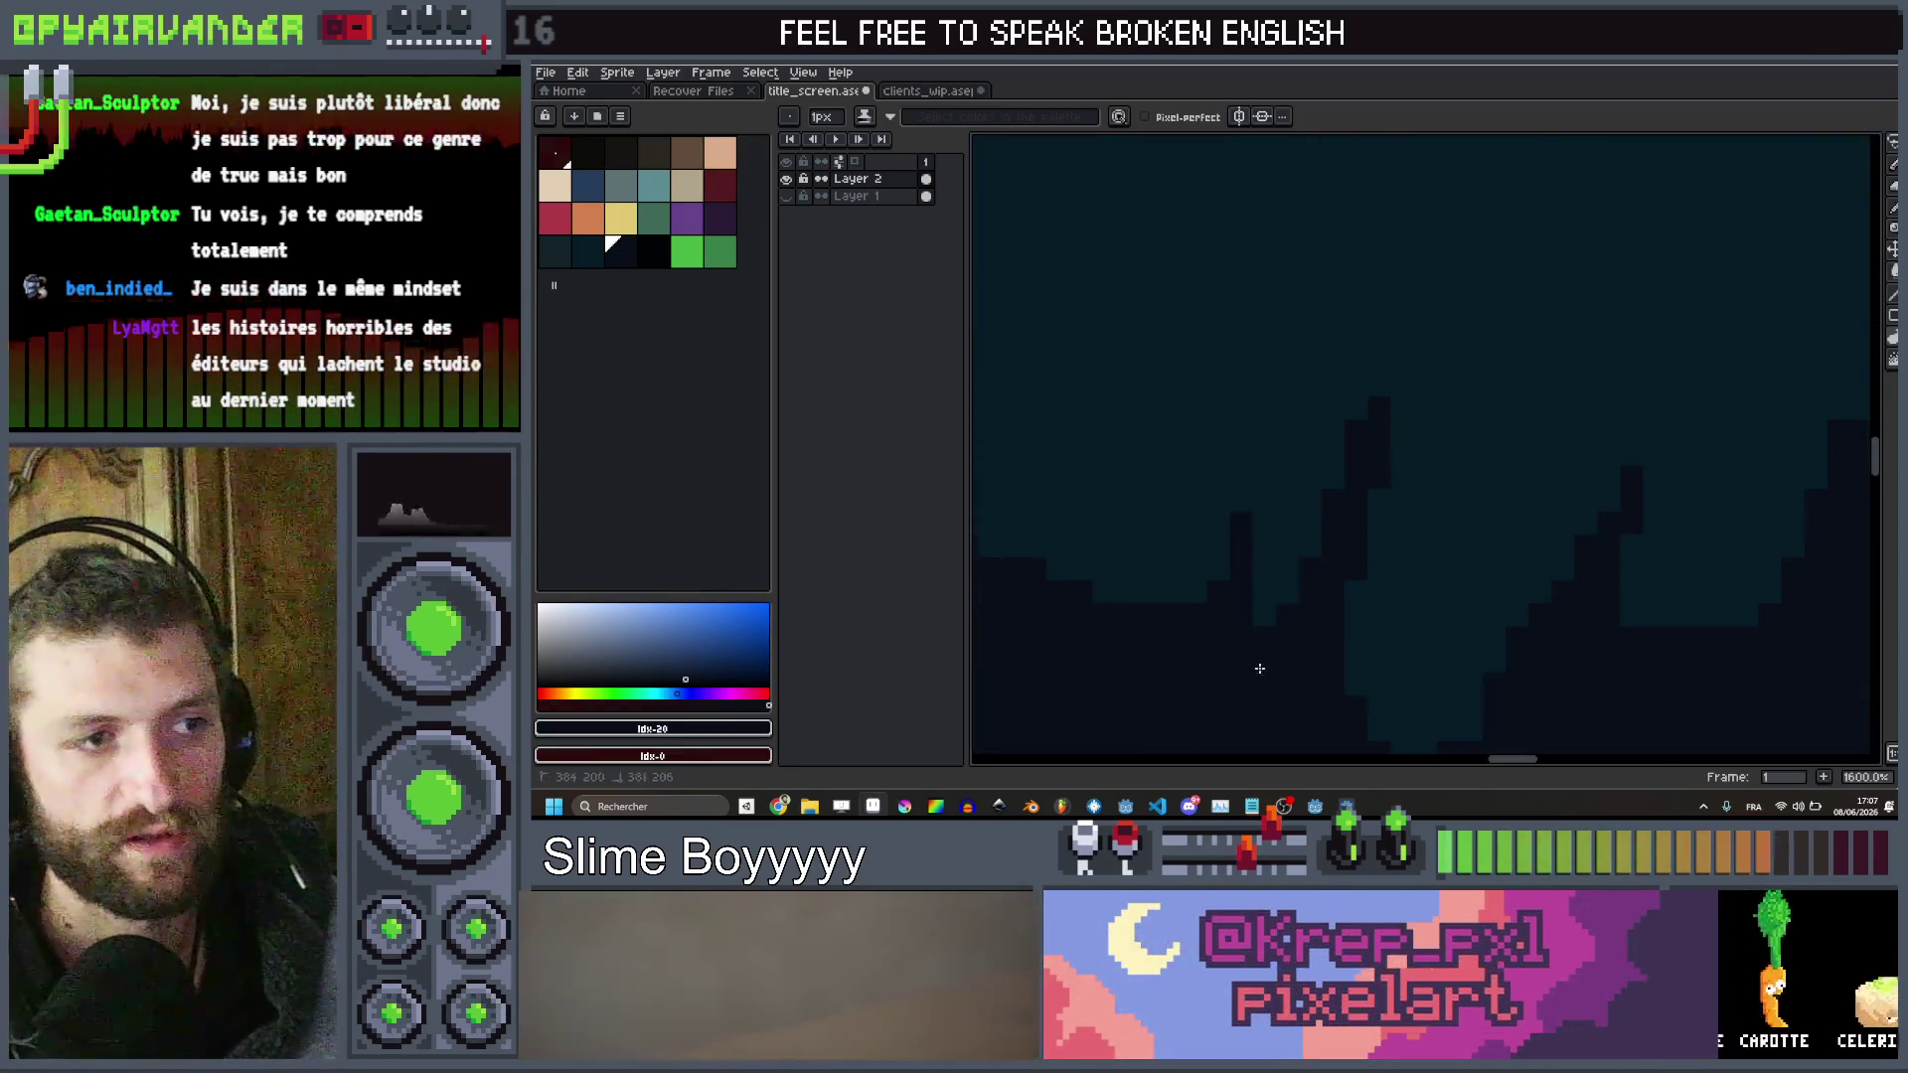
pyautogui.scroll(-8, 1306, 538)
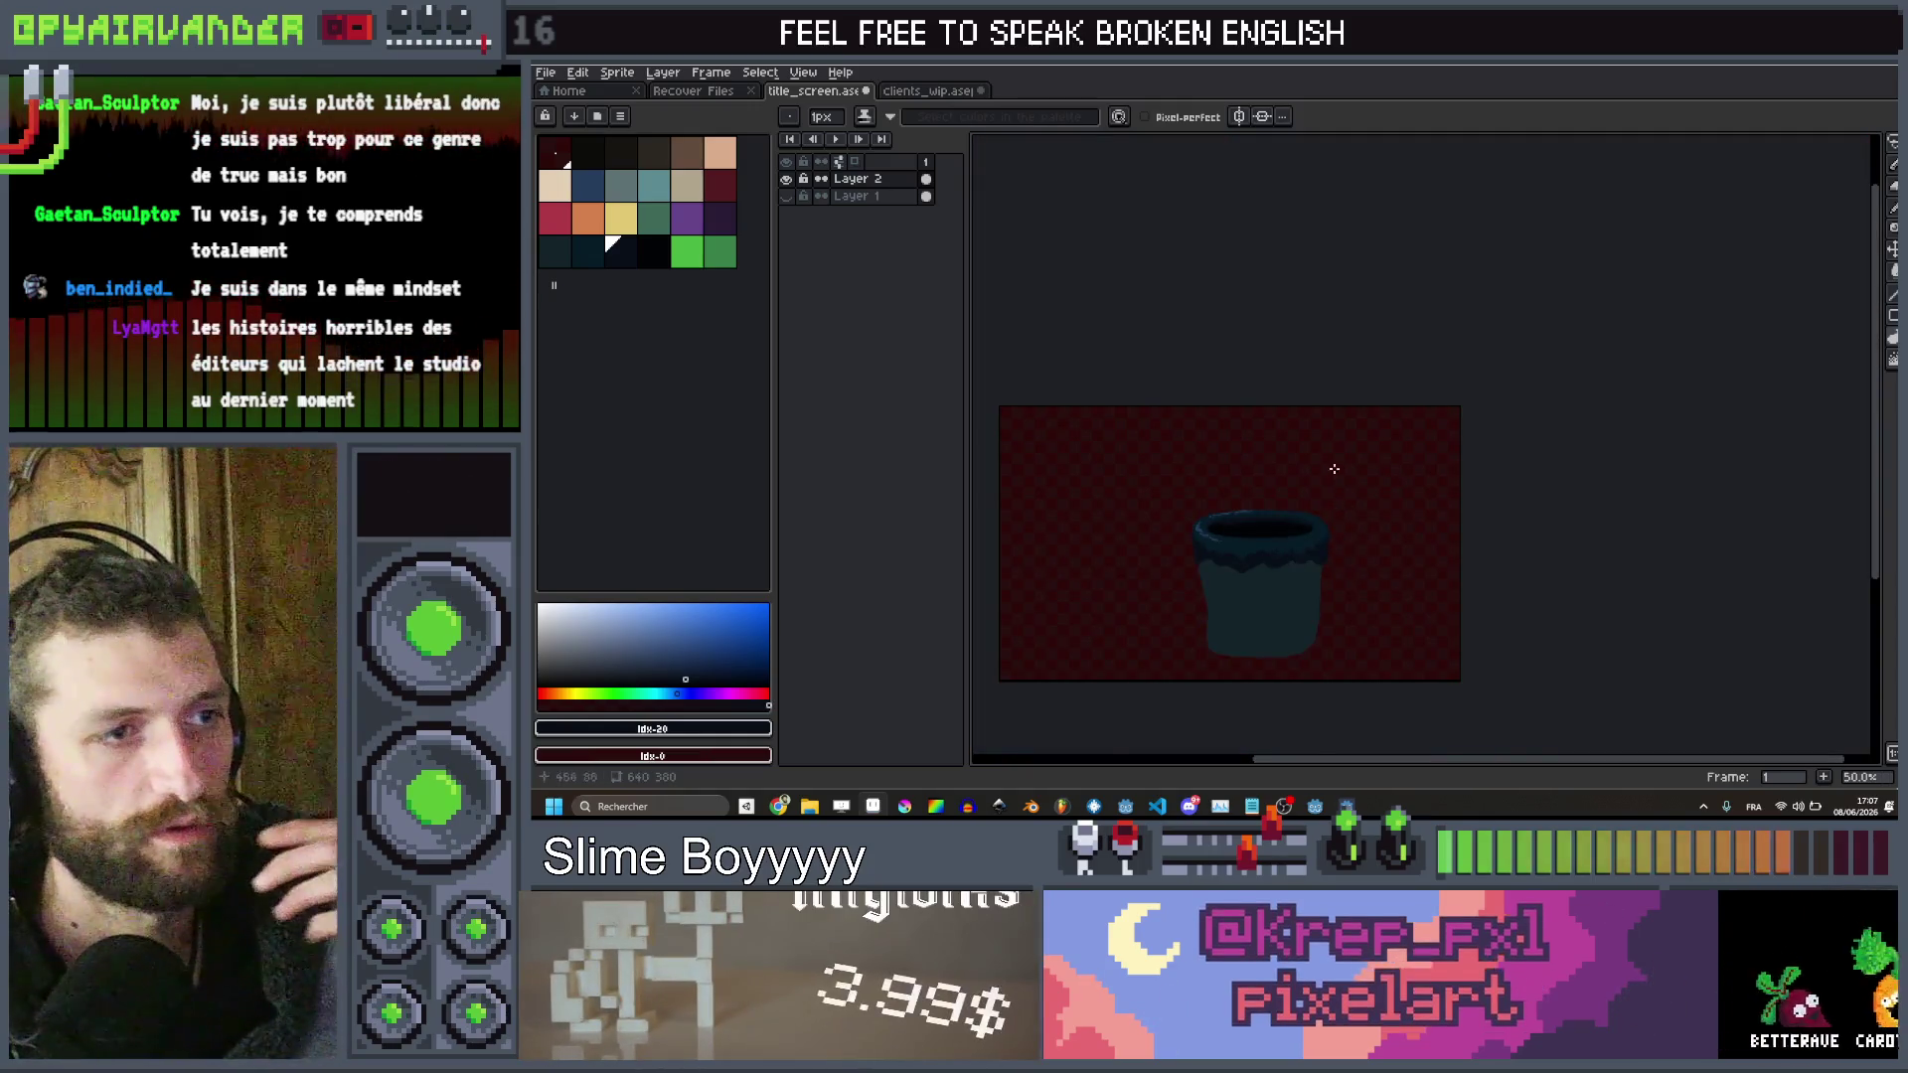
pyautogui.scroll(8, 1301, 507)
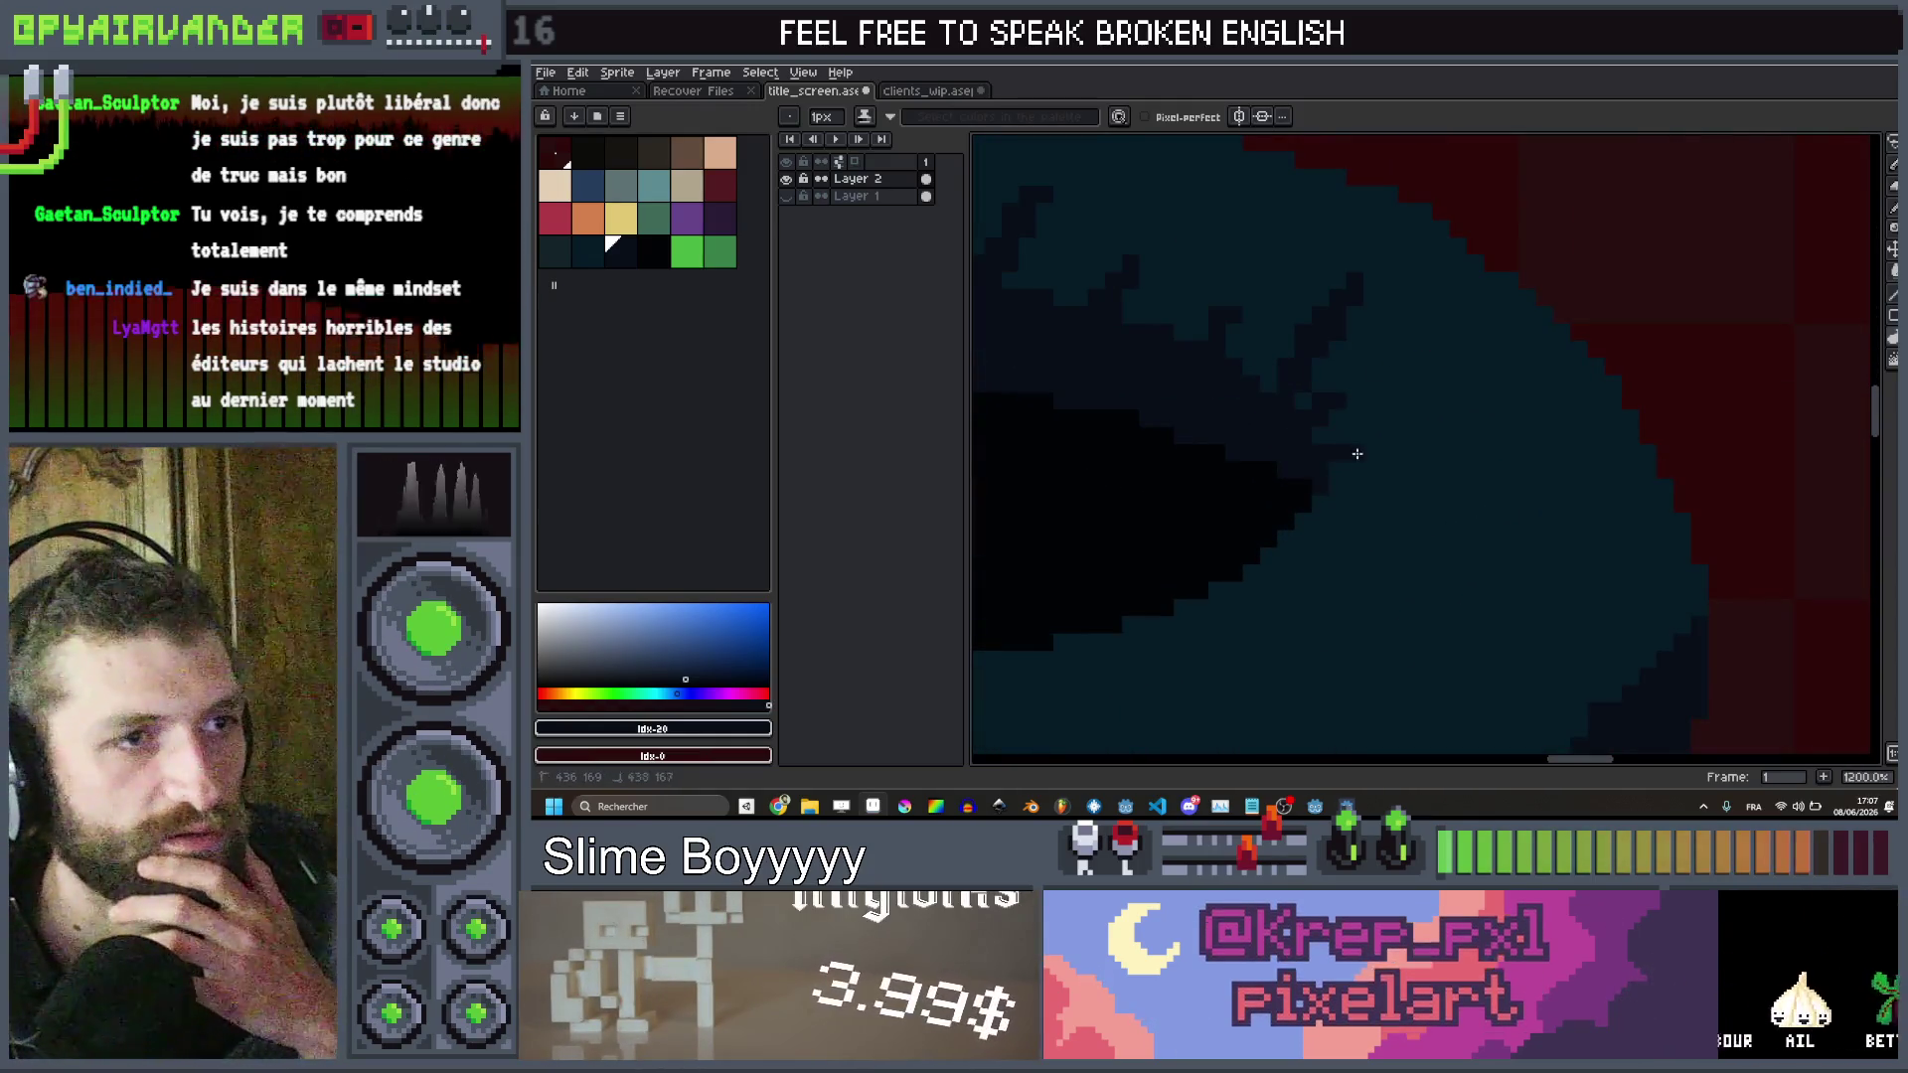
pyautogui.scroll(-4, 1351, 482)
pyautogui.scroll(3, 1465, 566)
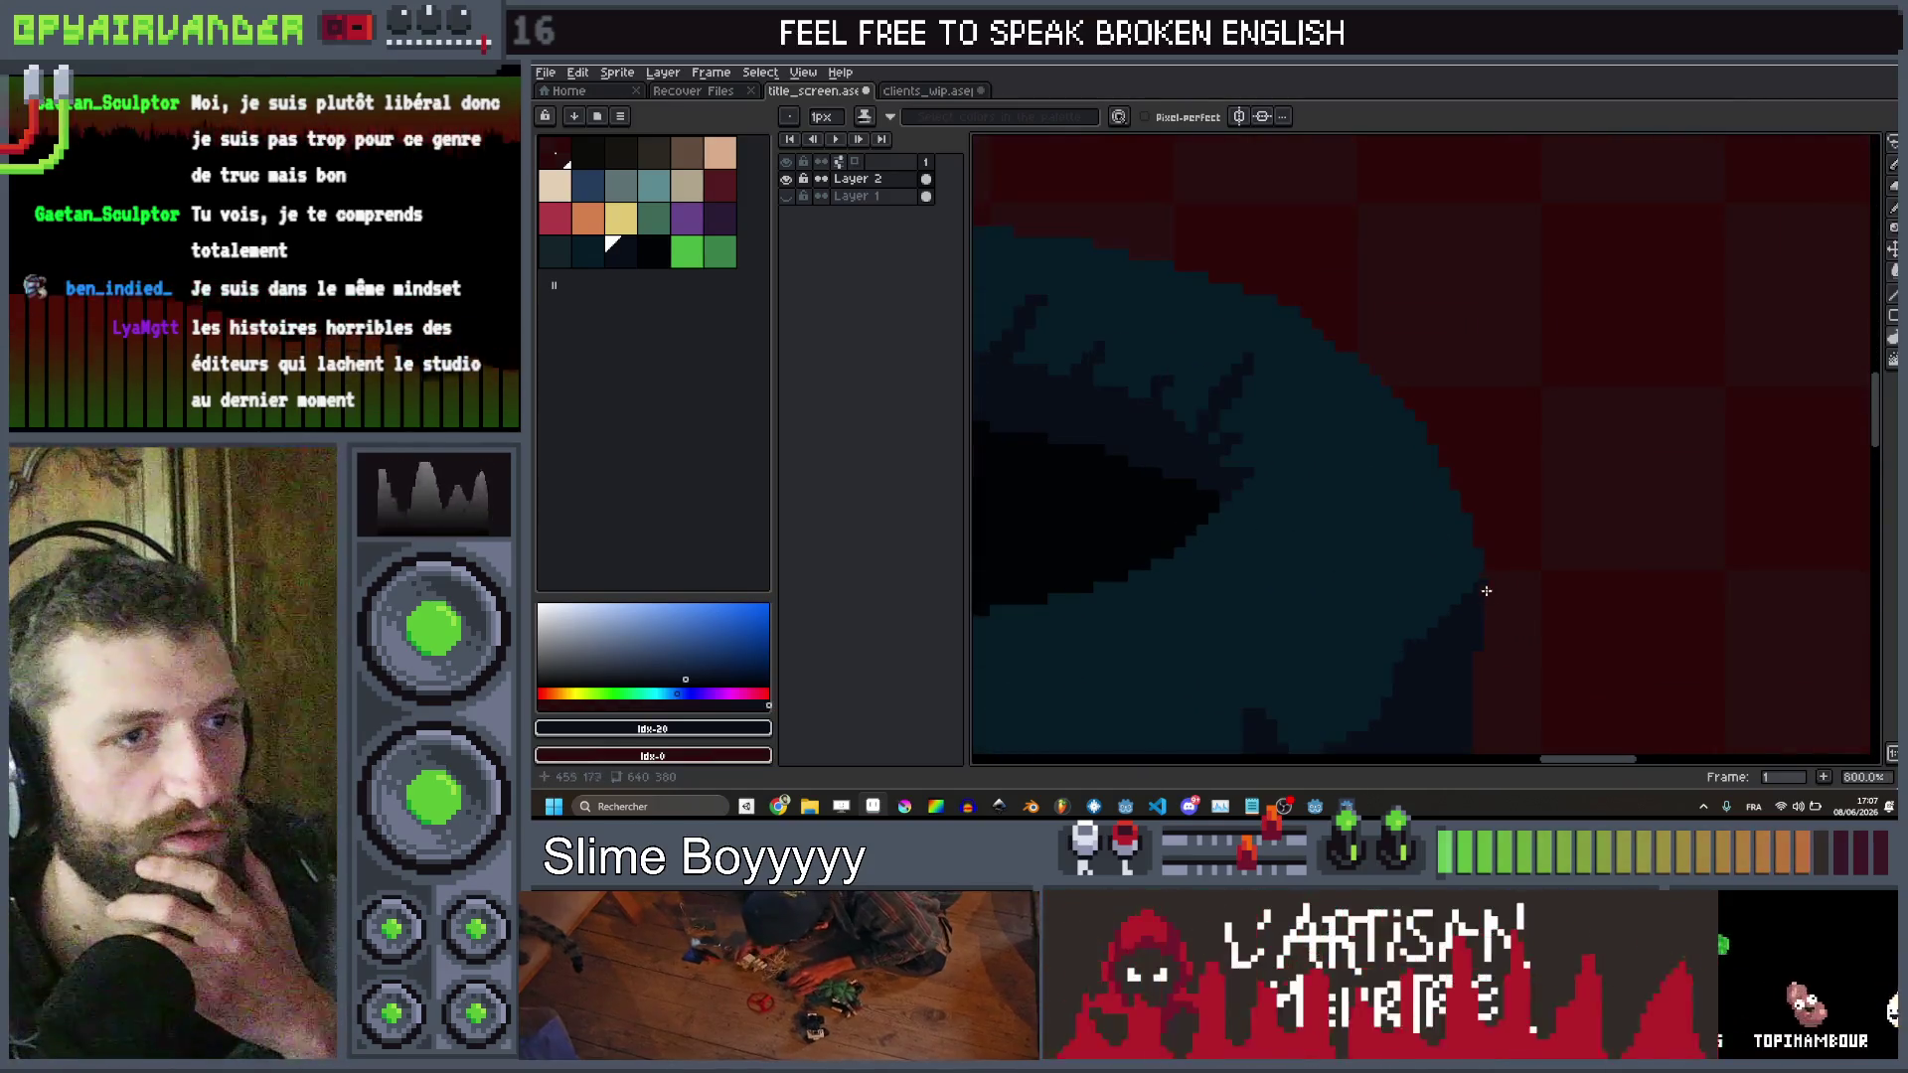
pyautogui.scroll(-3, 1429, 710)
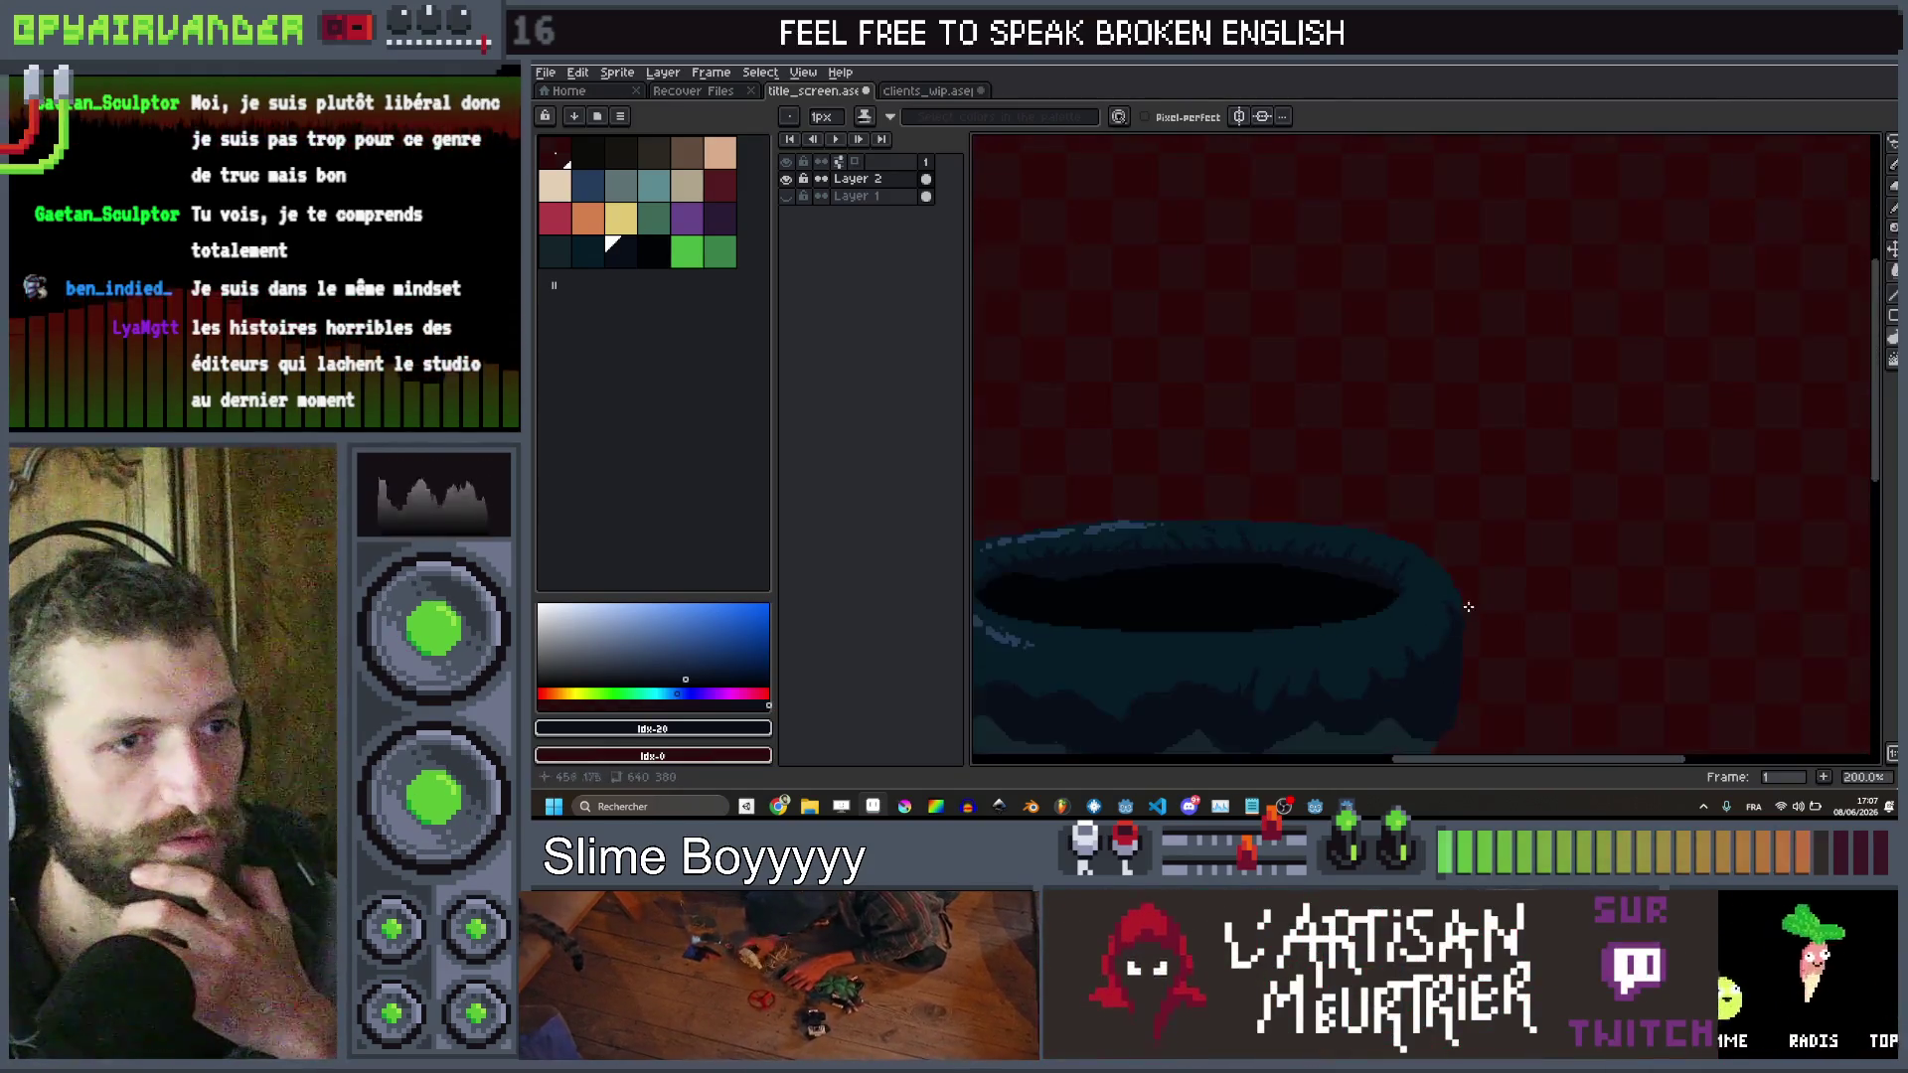
pyautogui.scroll(3, 1439, 672)
pyautogui.scroll(-5, 1419, 697)
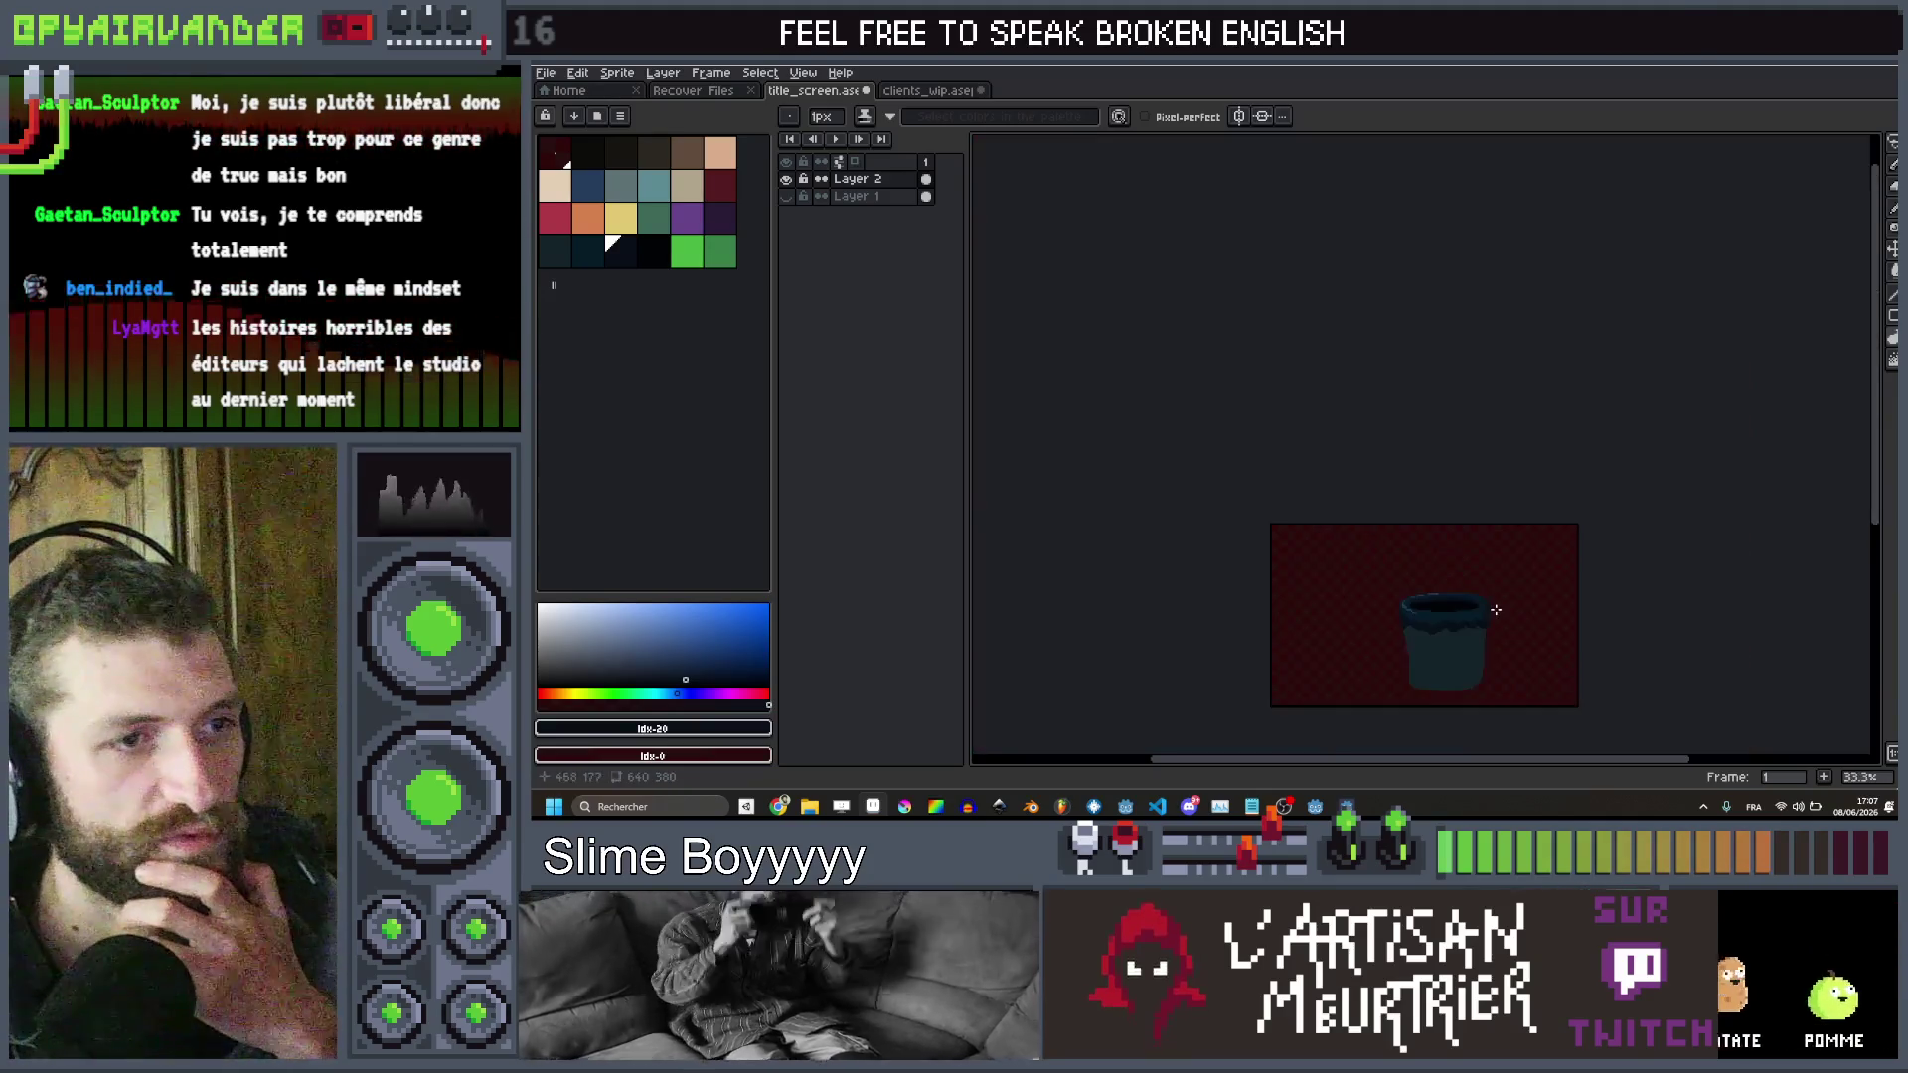
pyautogui.scroll(7, 1428, 591)
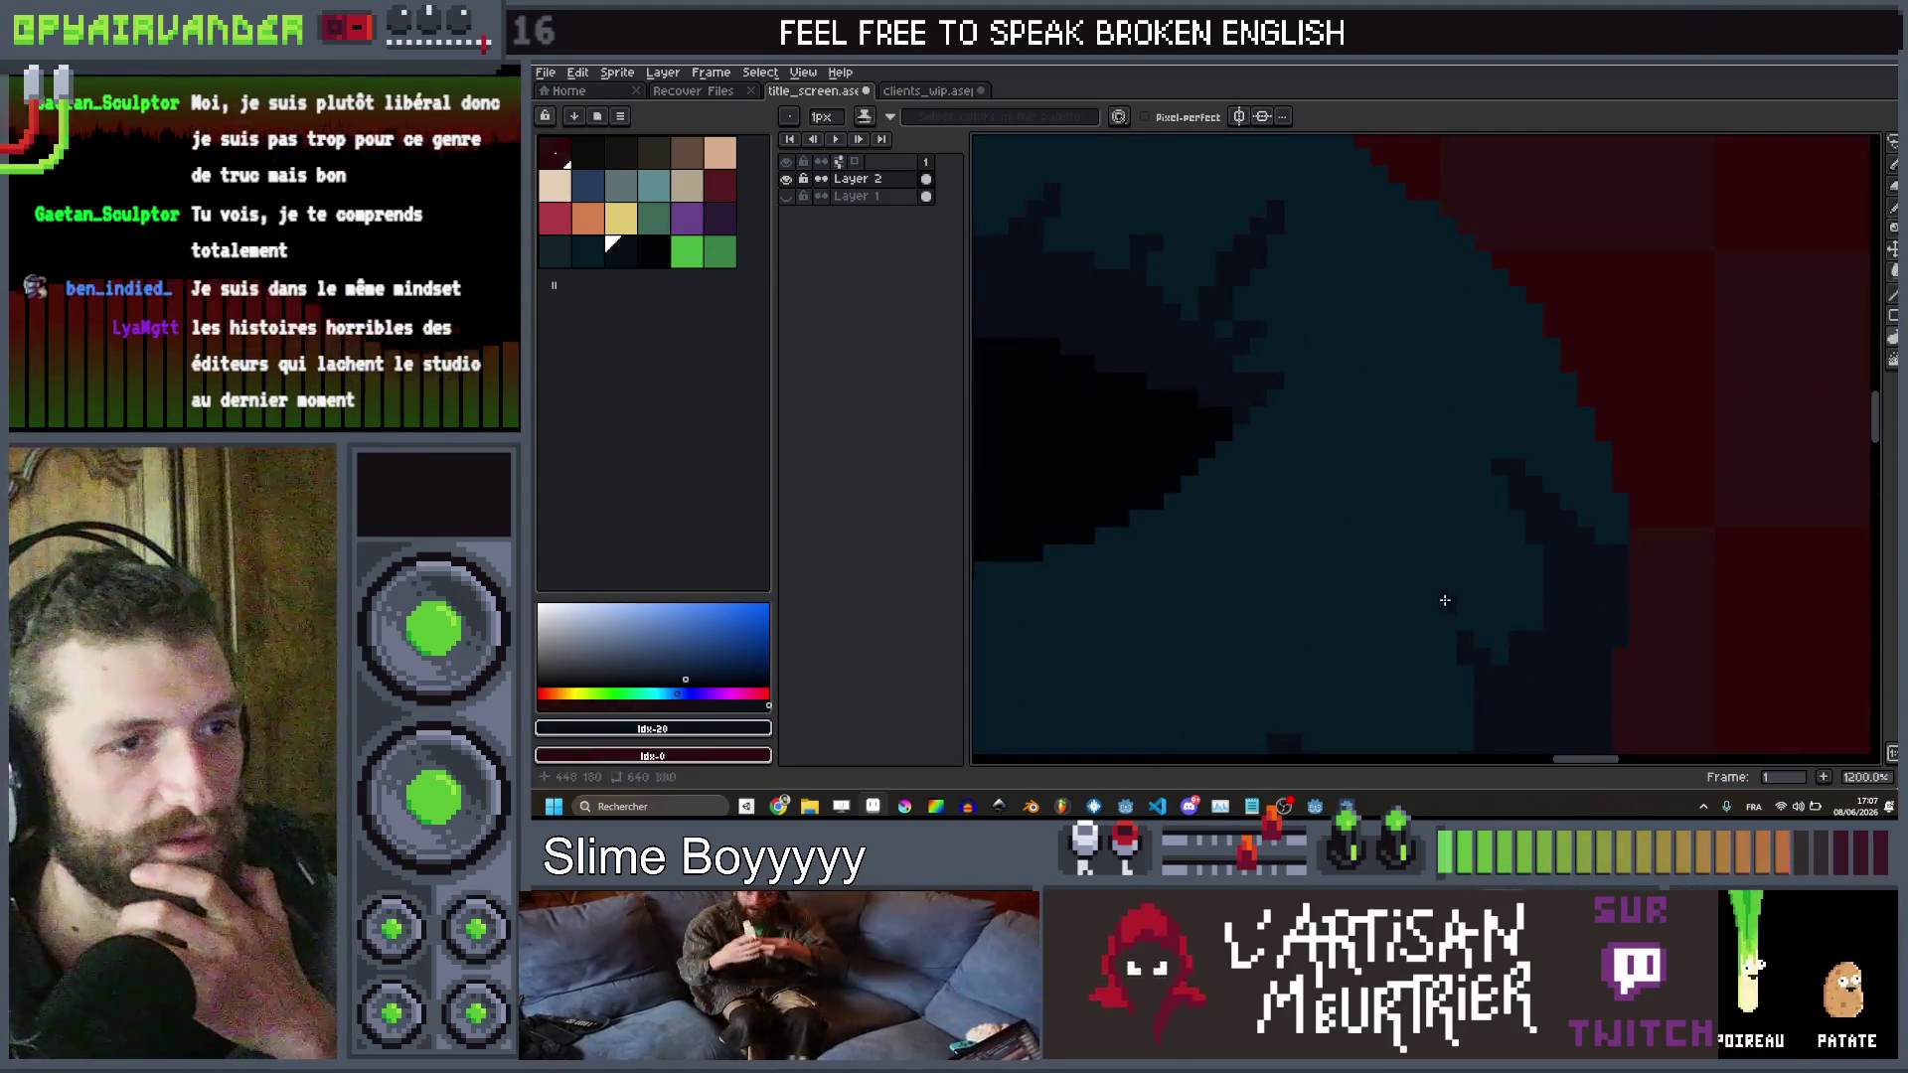
pyautogui.scroll(-4, 1428, 552)
pyautogui.scroll(4, 1491, 557)
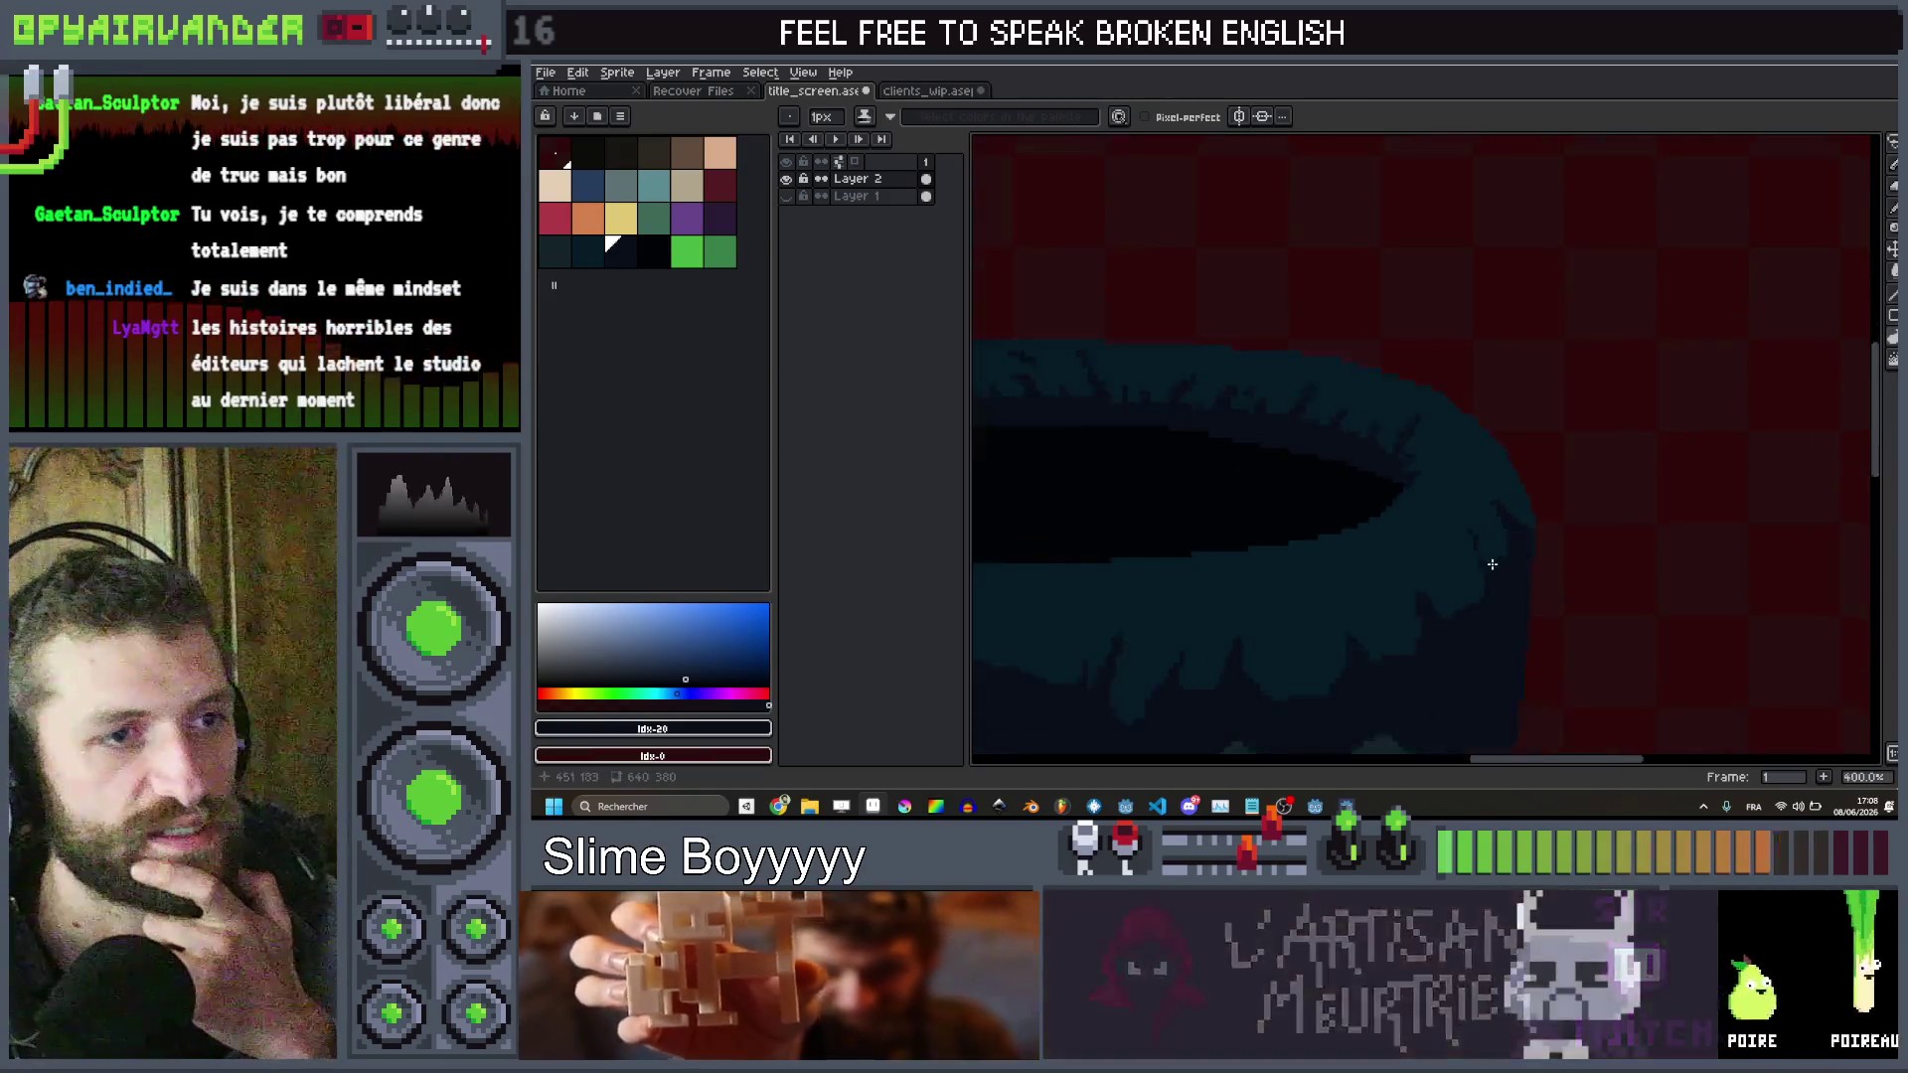
pyautogui.scroll(-4, 1418, 628)
pyautogui.scroll(5, 1431, 566)
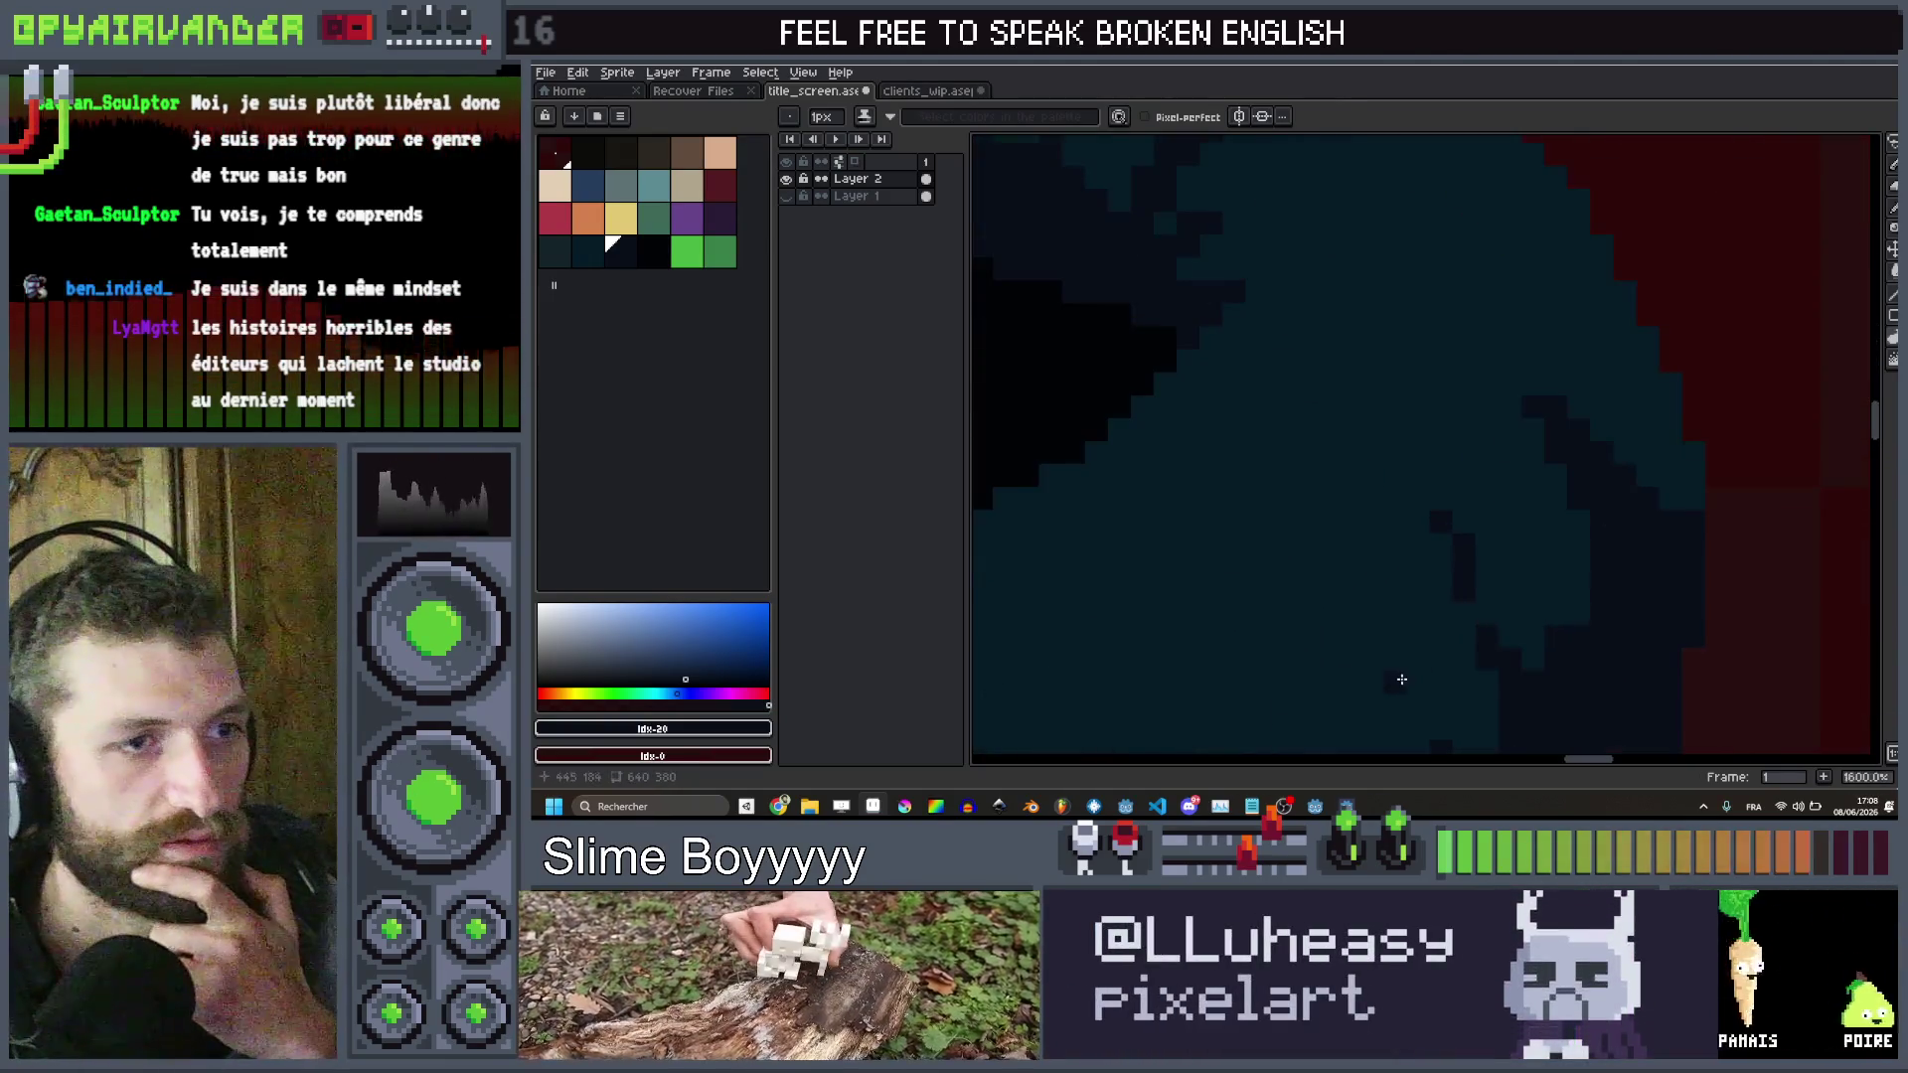
pyautogui.scroll(-4, 1399, 704)
pyautogui.scroll(3, 1441, 502)
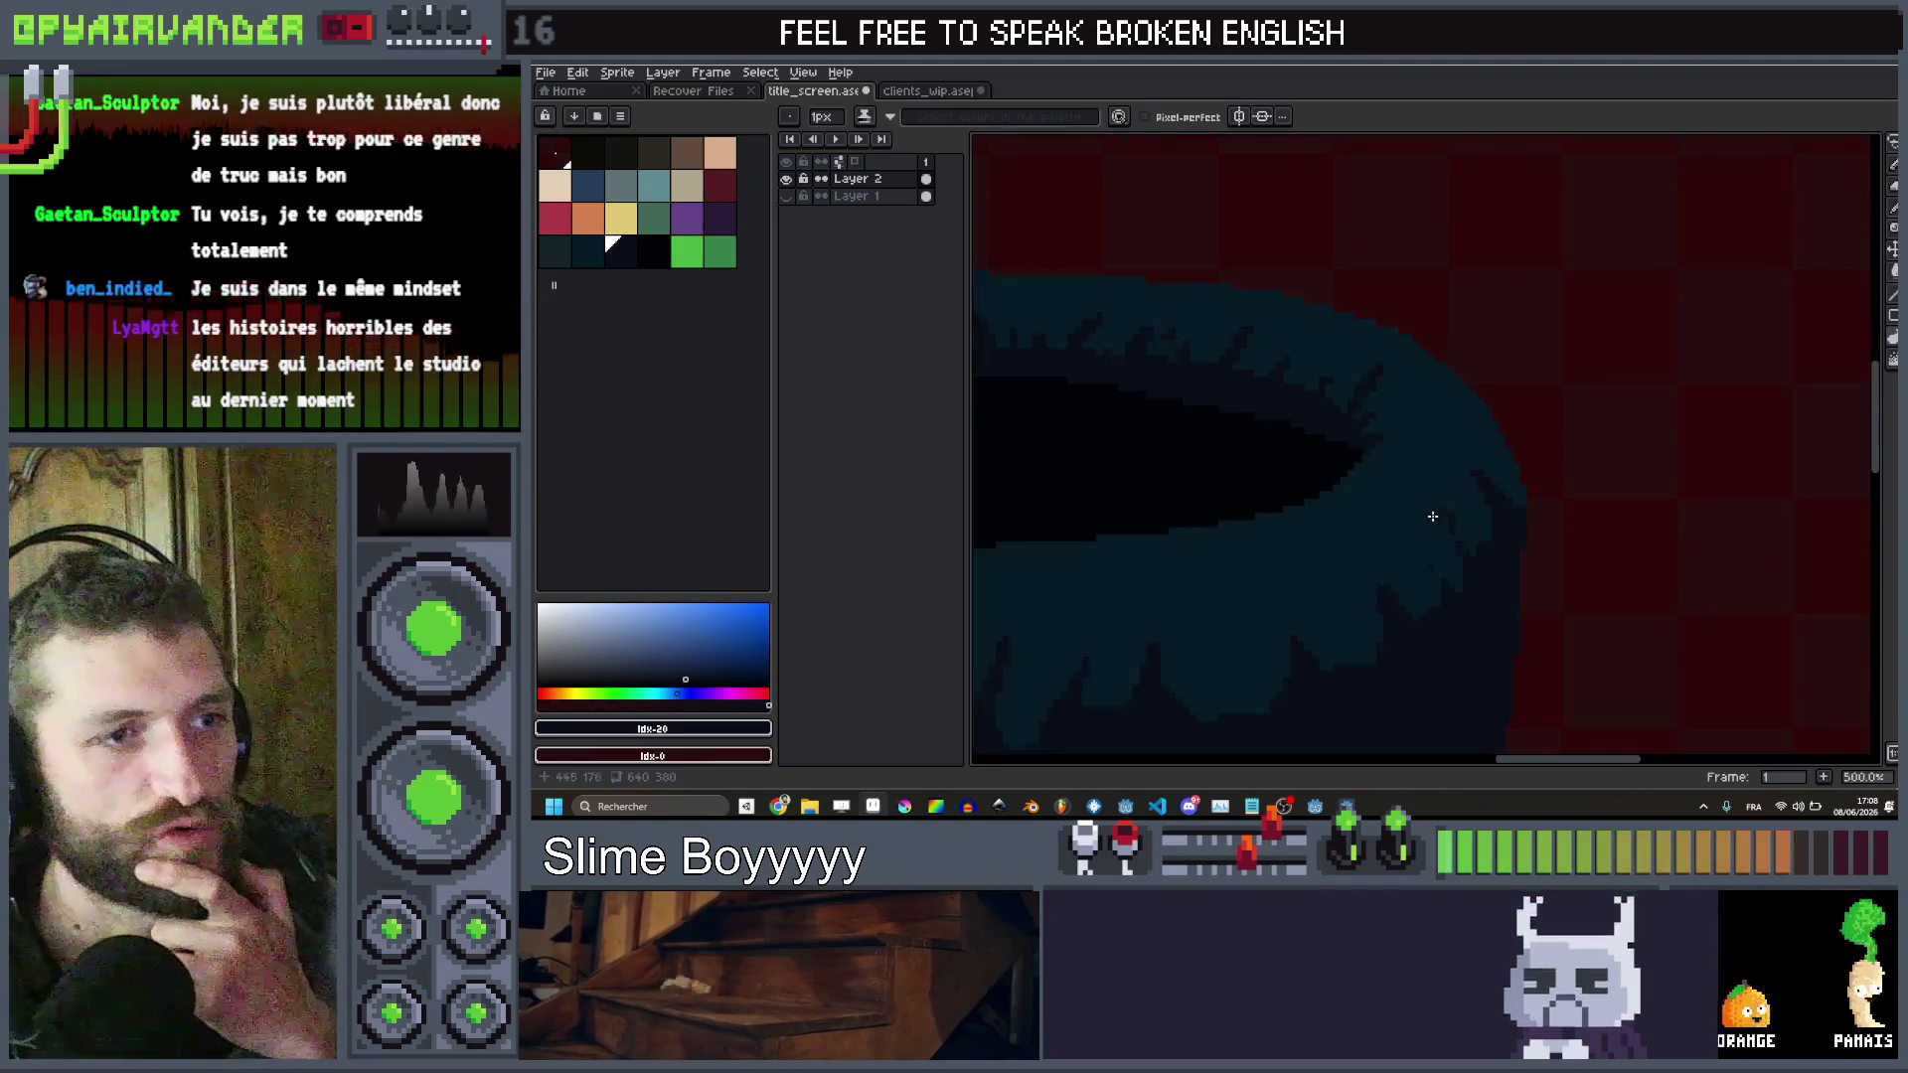
pyautogui.scroll(-4, 1342, 553)
pyautogui.scroll(3, 1371, 486)
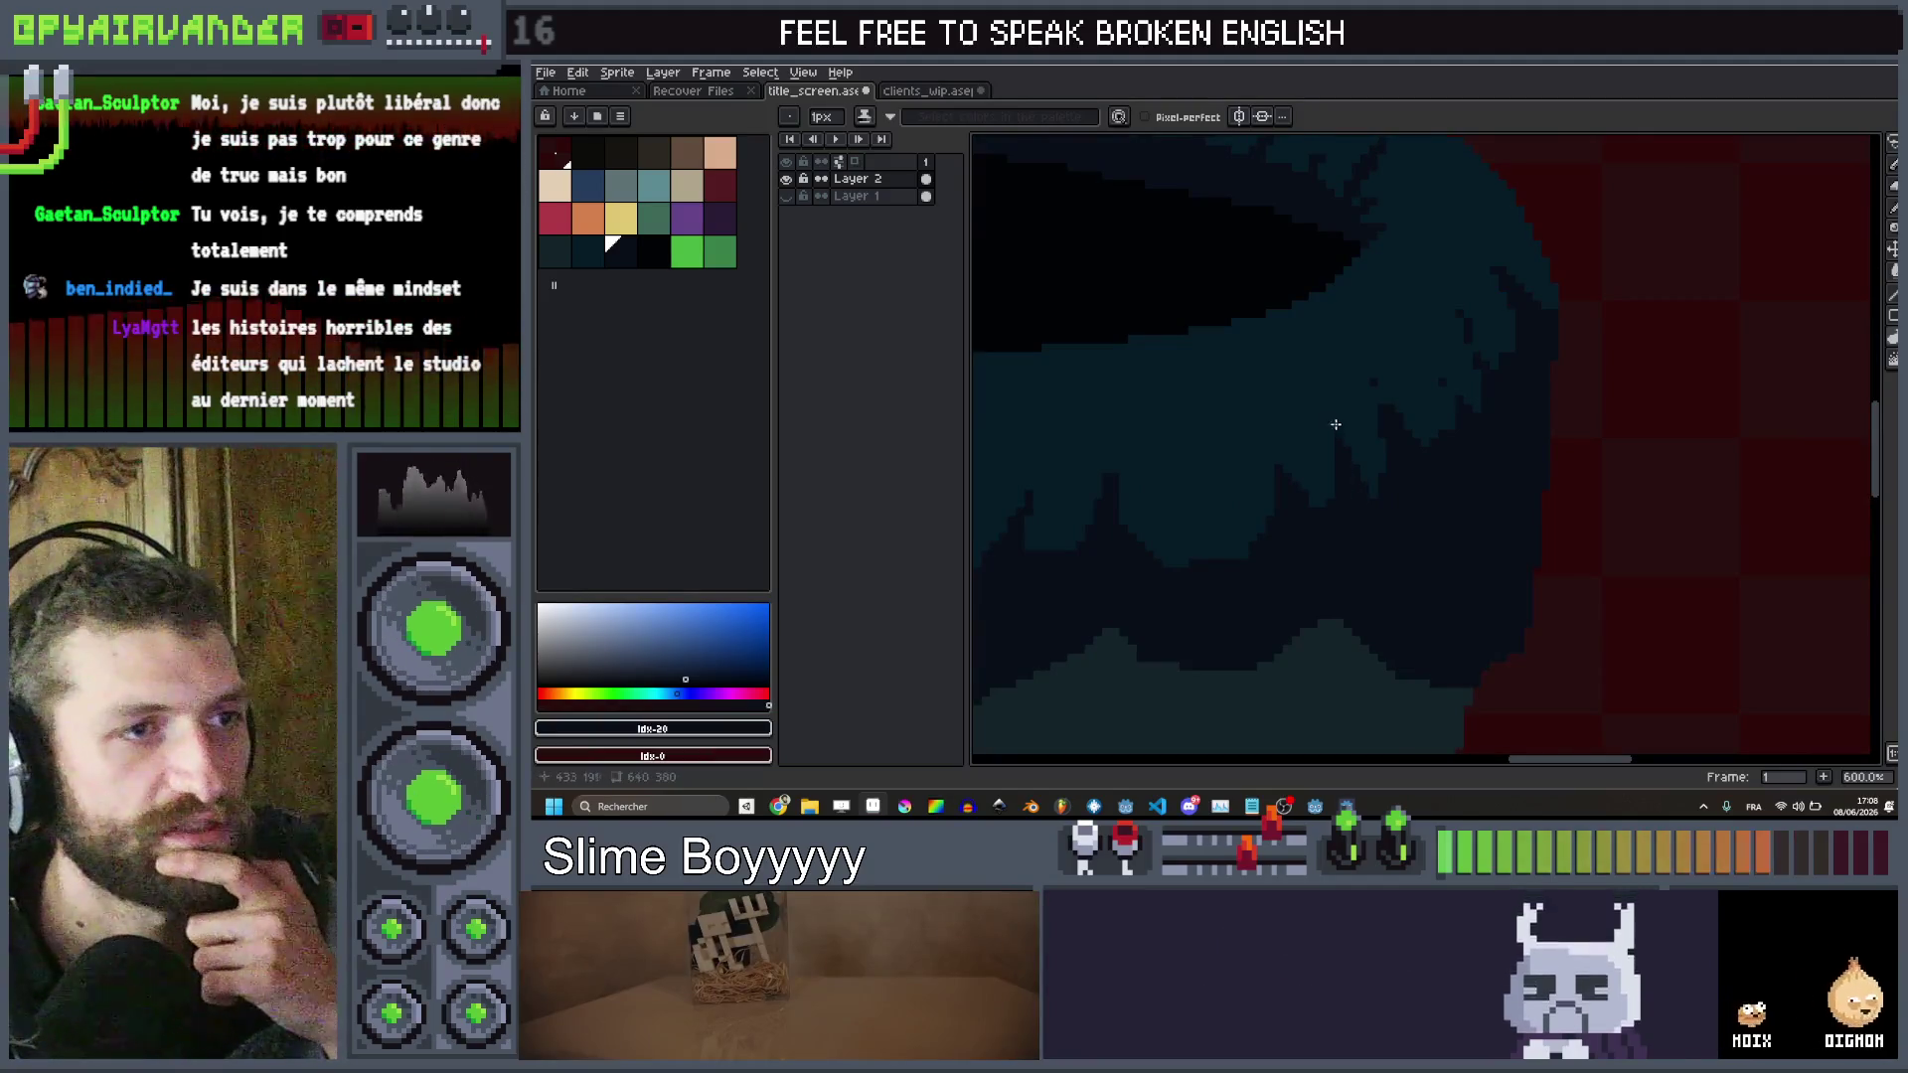
pyautogui.scroll(-2, 1313, 390)
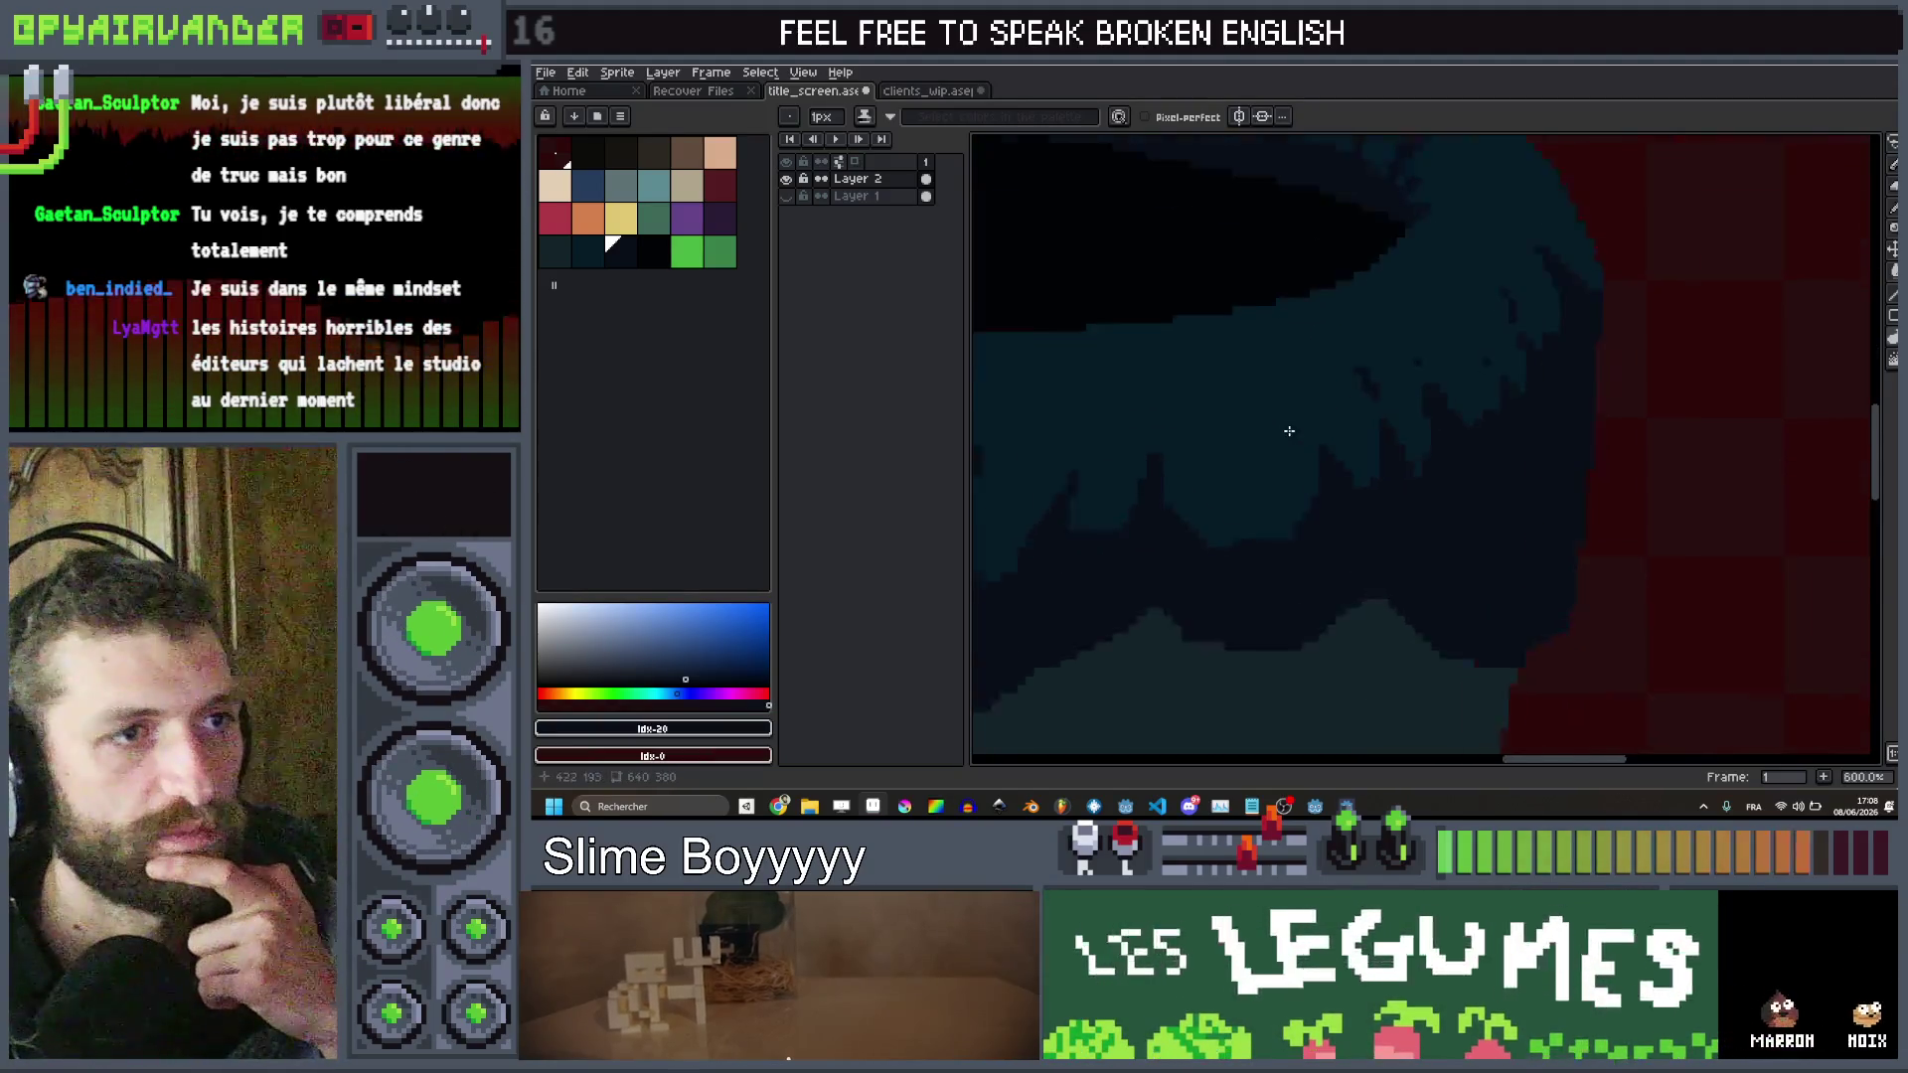
pyautogui.scroll(3, 1286, 425)
pyautogui.scroll(-3, 1345, 436)
pyautogui.scroll(2, 1333, 456)
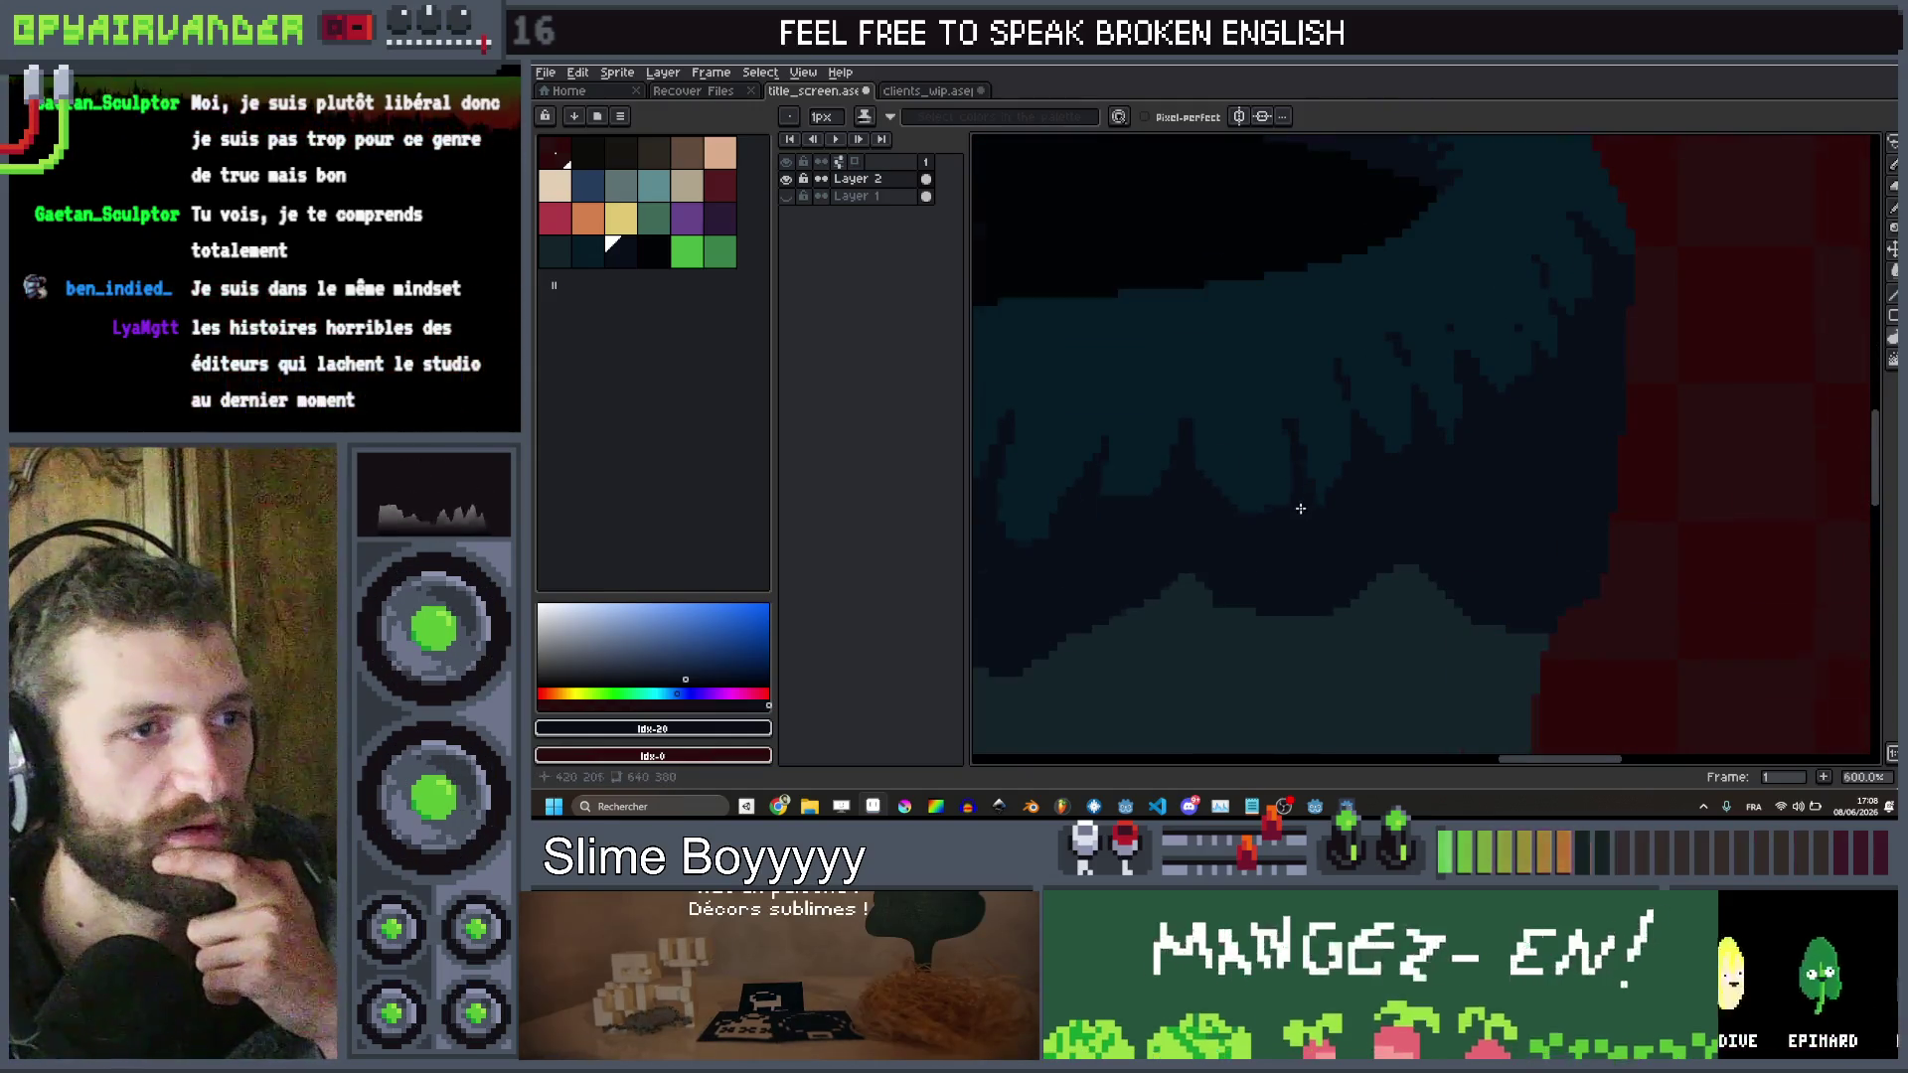
pyautogui.scroll(-1, 1312, 494)
pyautogui.scroll(-4, 1337, 494)
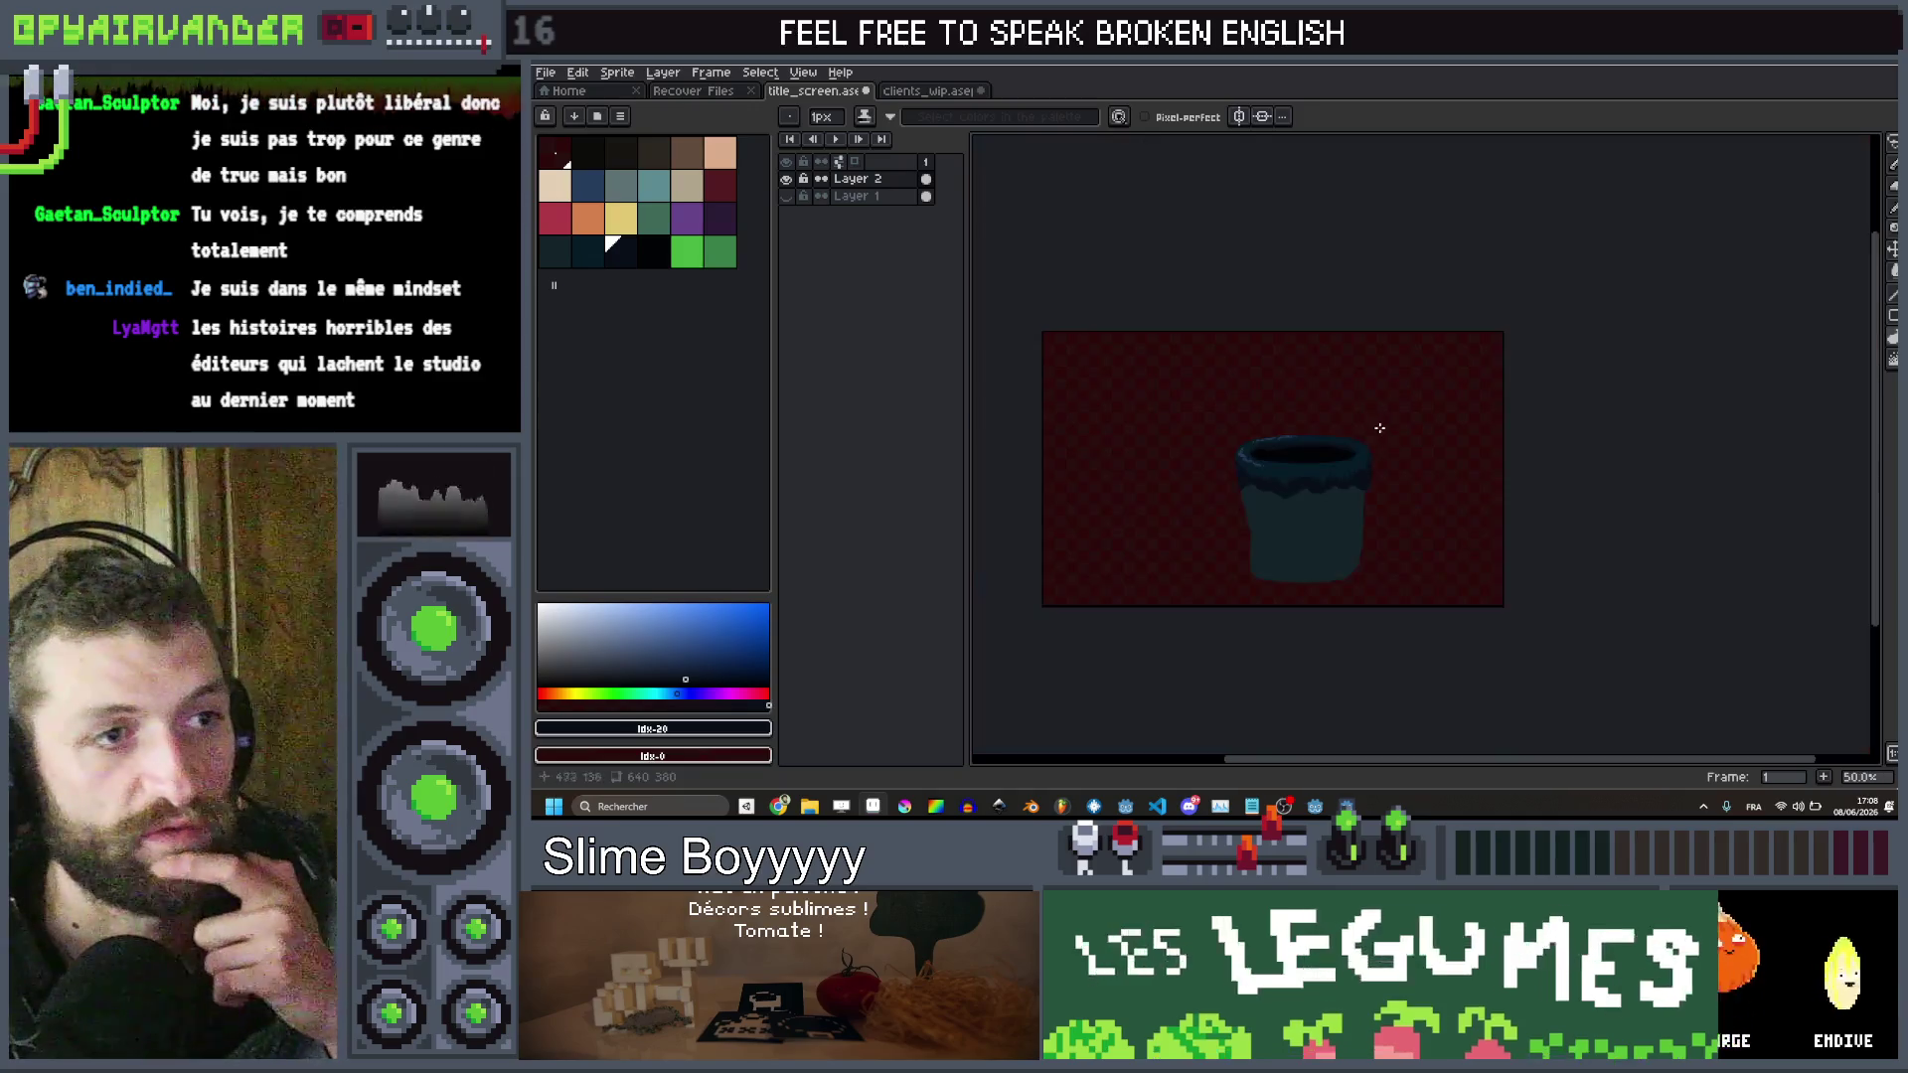
pyautogui.scroll(7, 1376, 427)
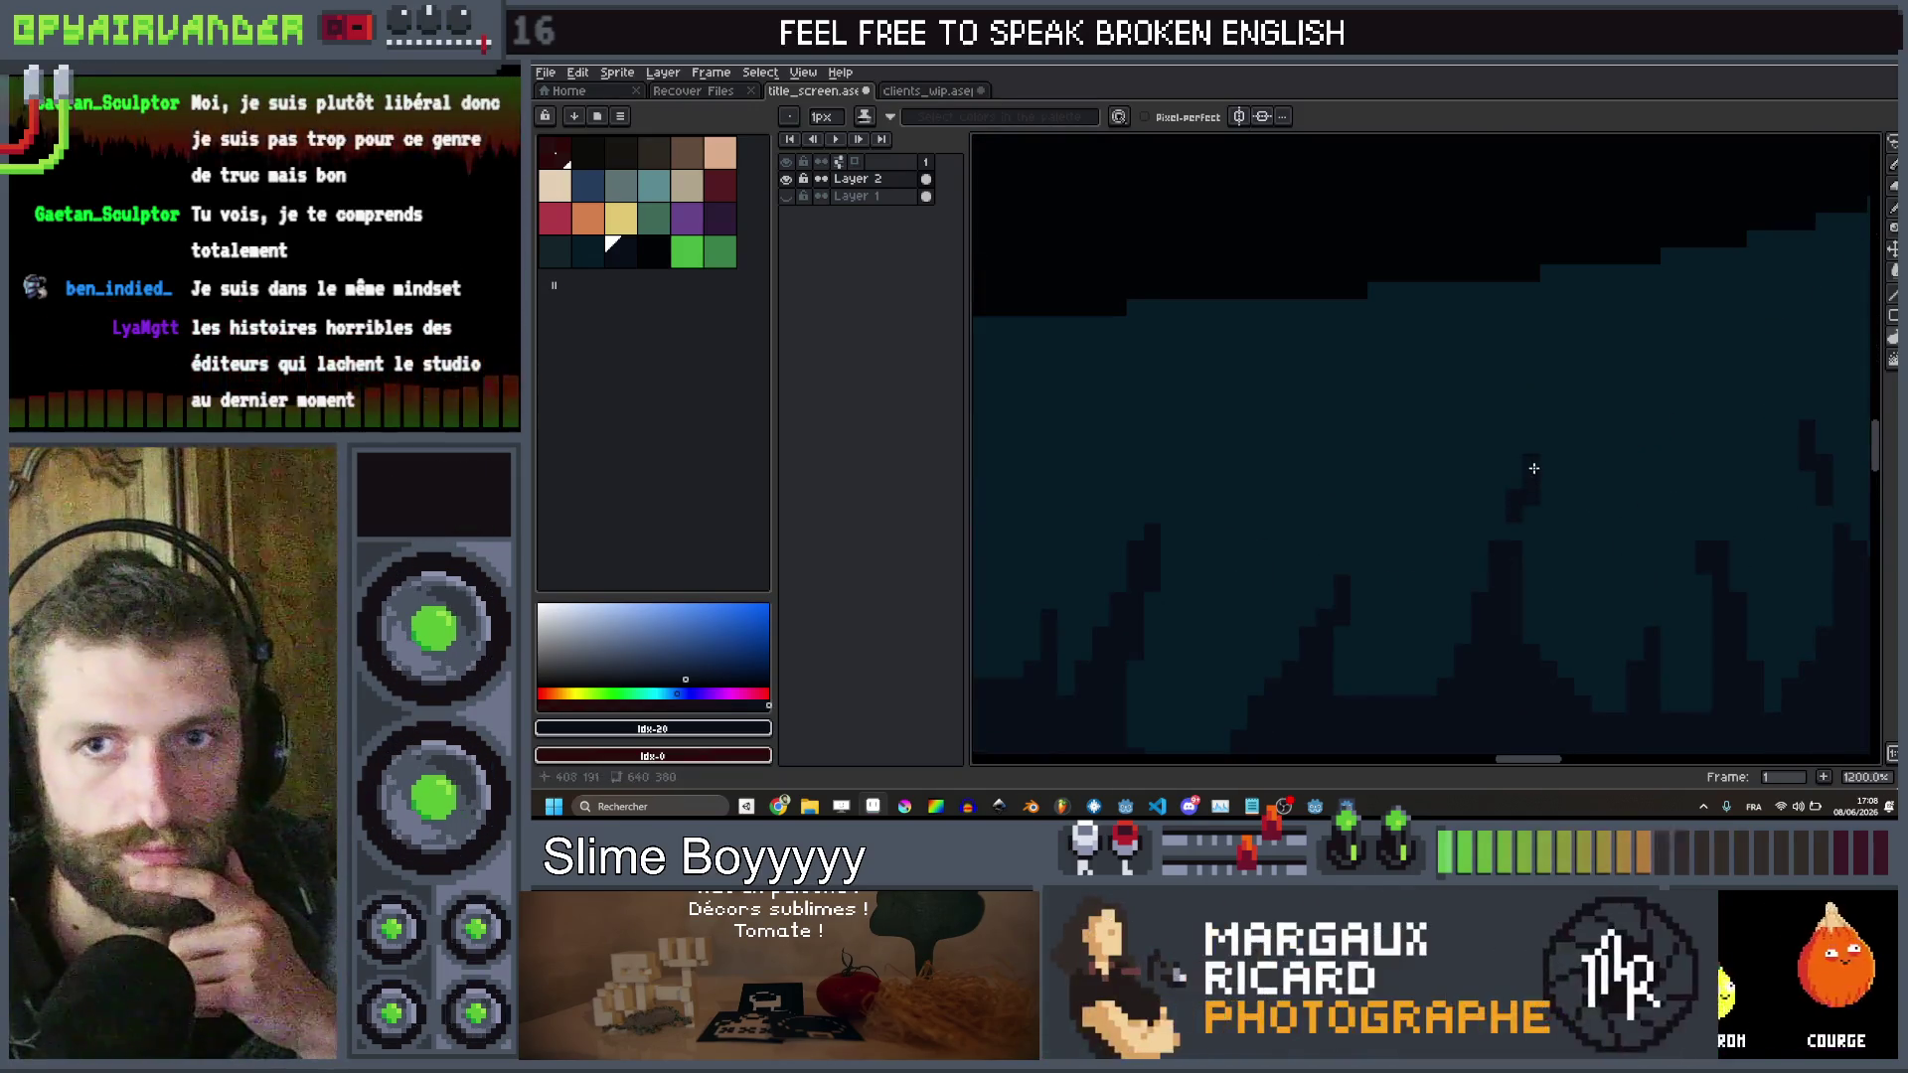
pyautogui.scroll(-2, 1520, 457)
pyautogui.scroll(-1, 1509, 436)
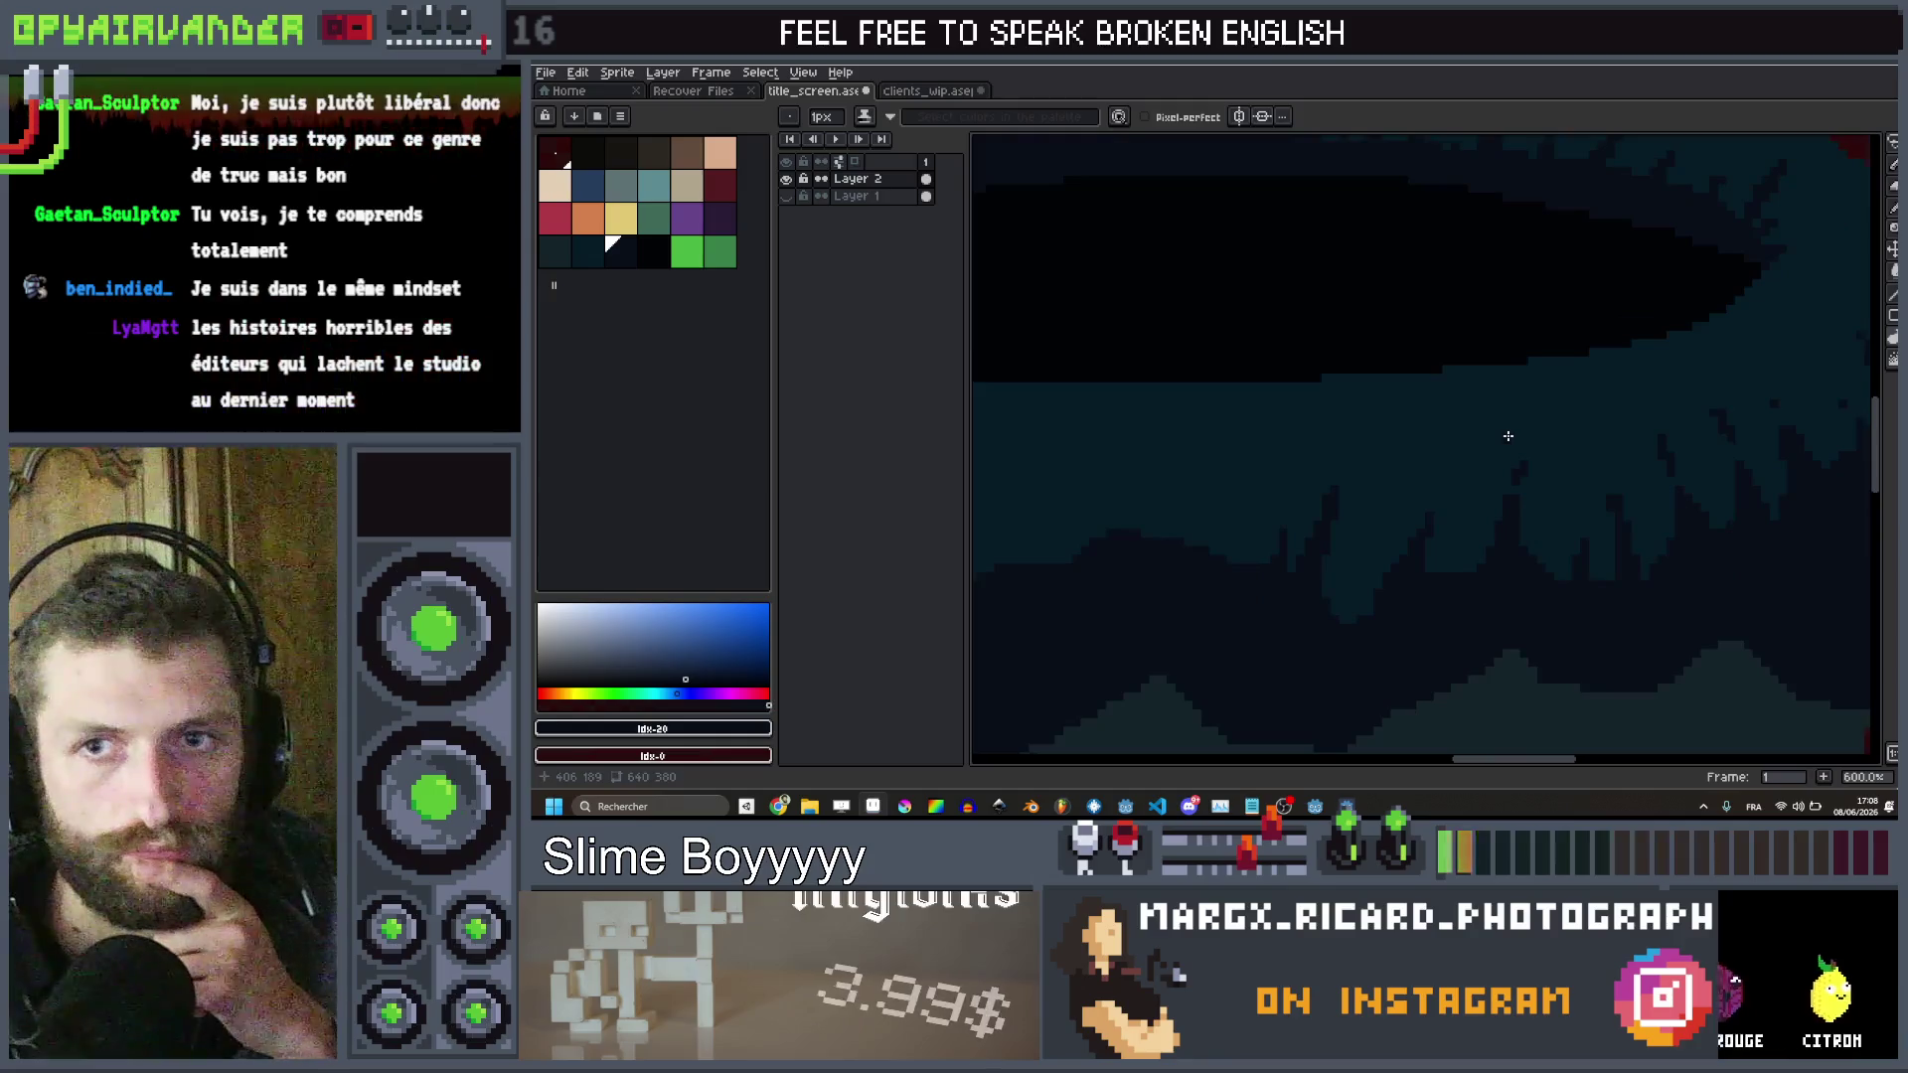
pyautogui.scroll(-6, 1509, 437)
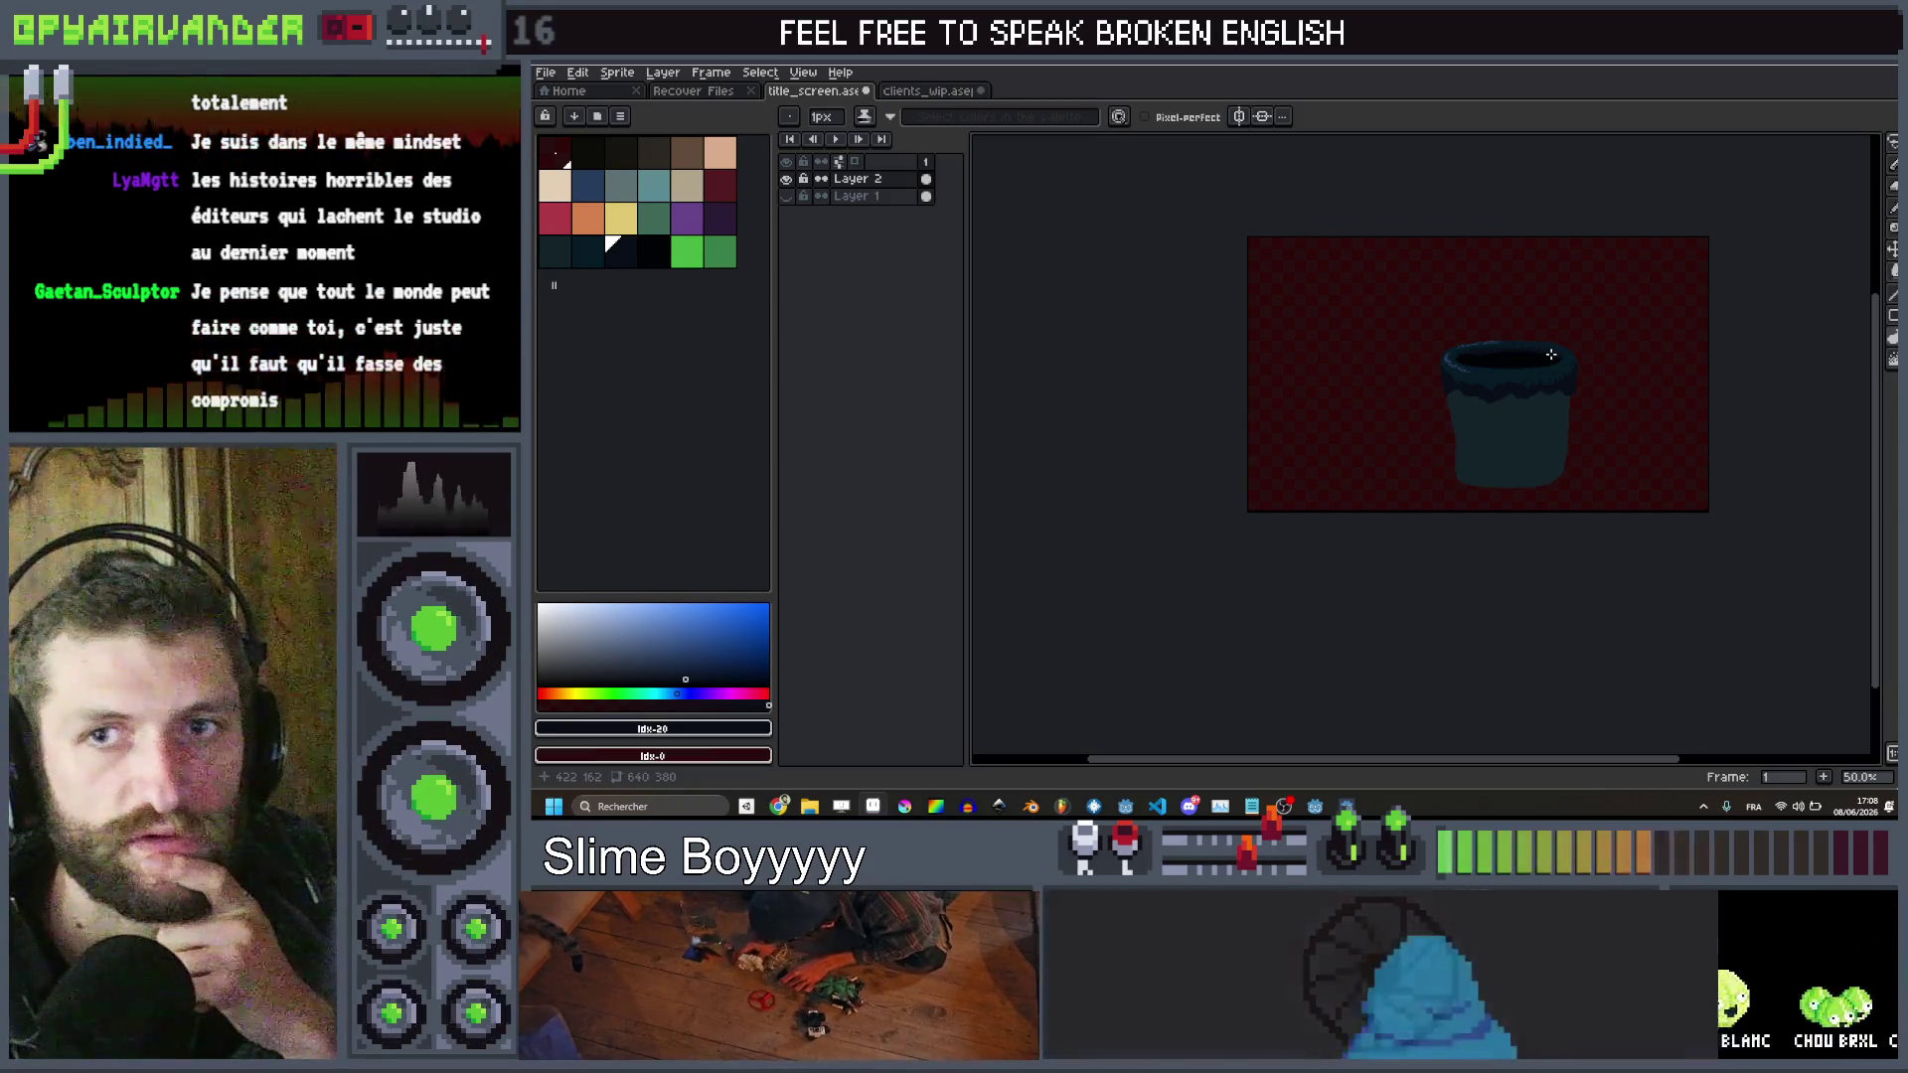
pyautogui.scroll(5, 1531, 358)
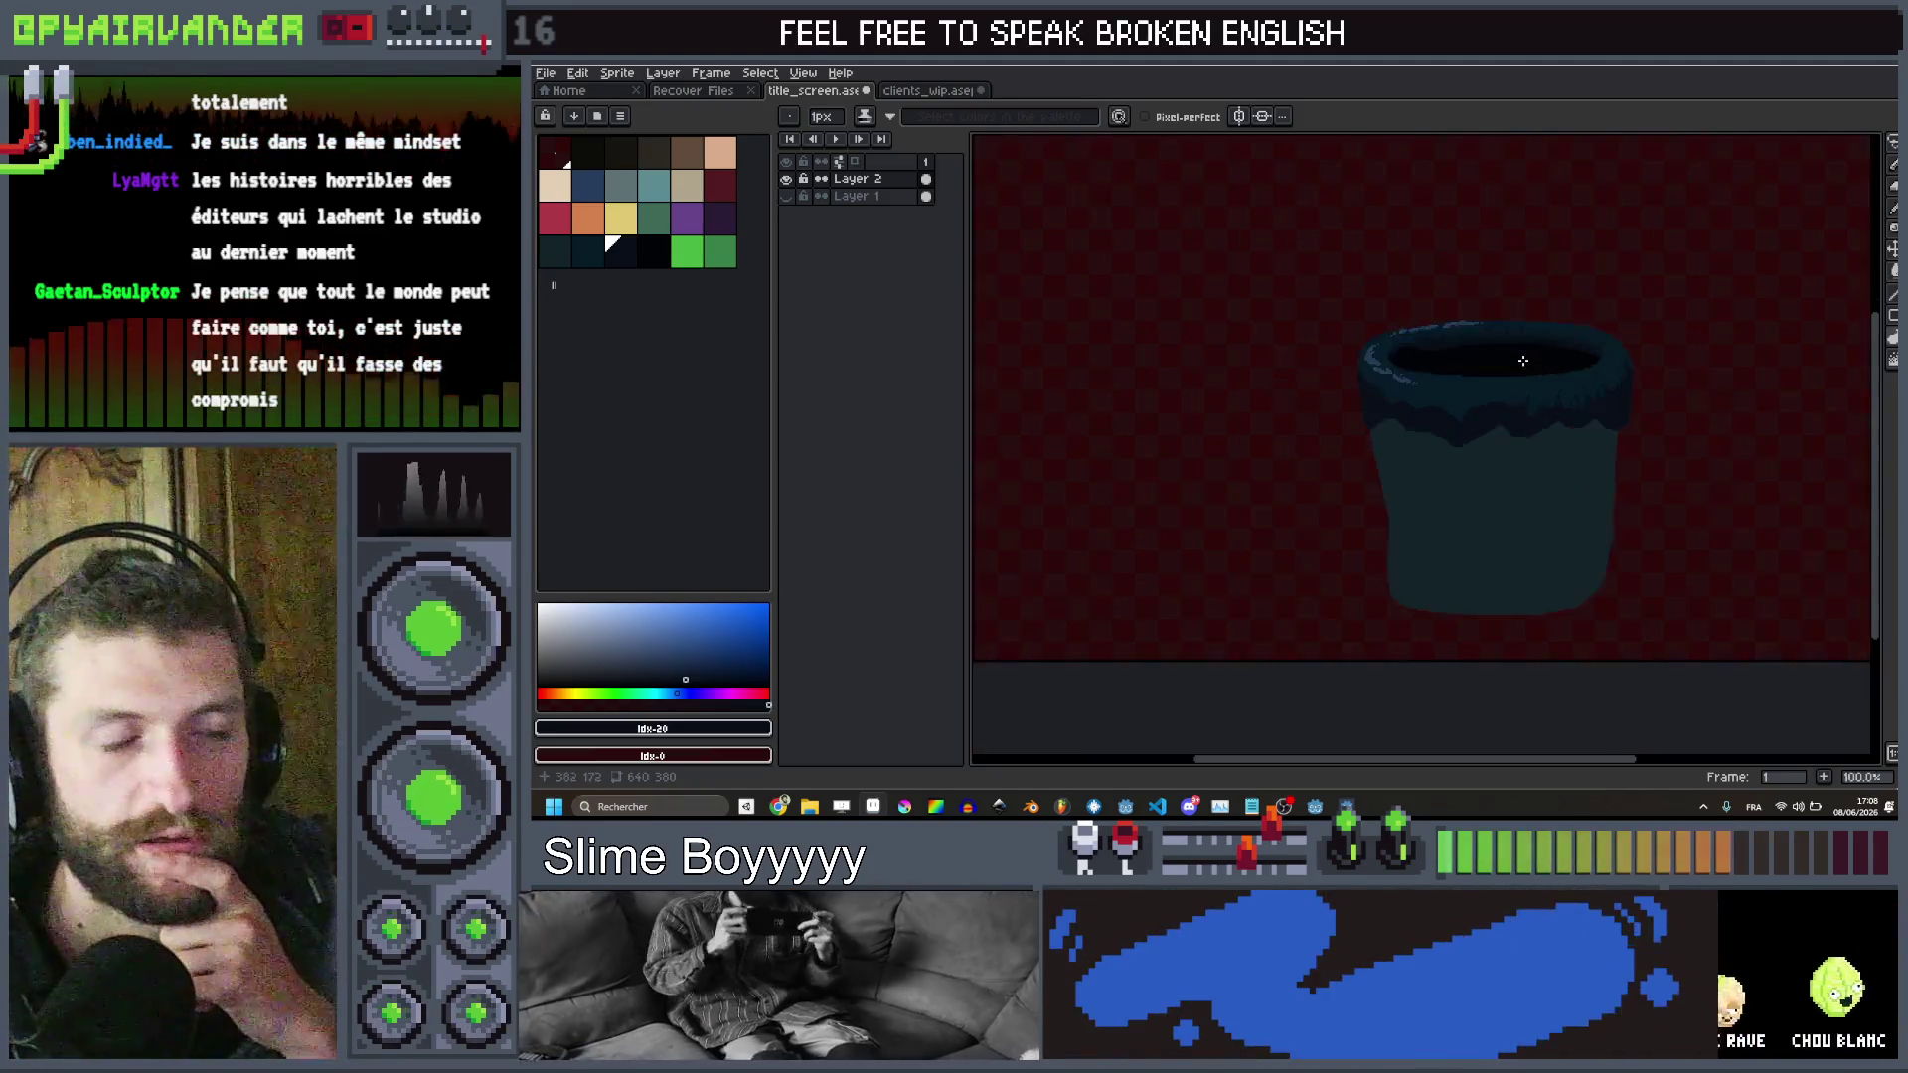
pyautogui.scroll(5, 1501, 534)
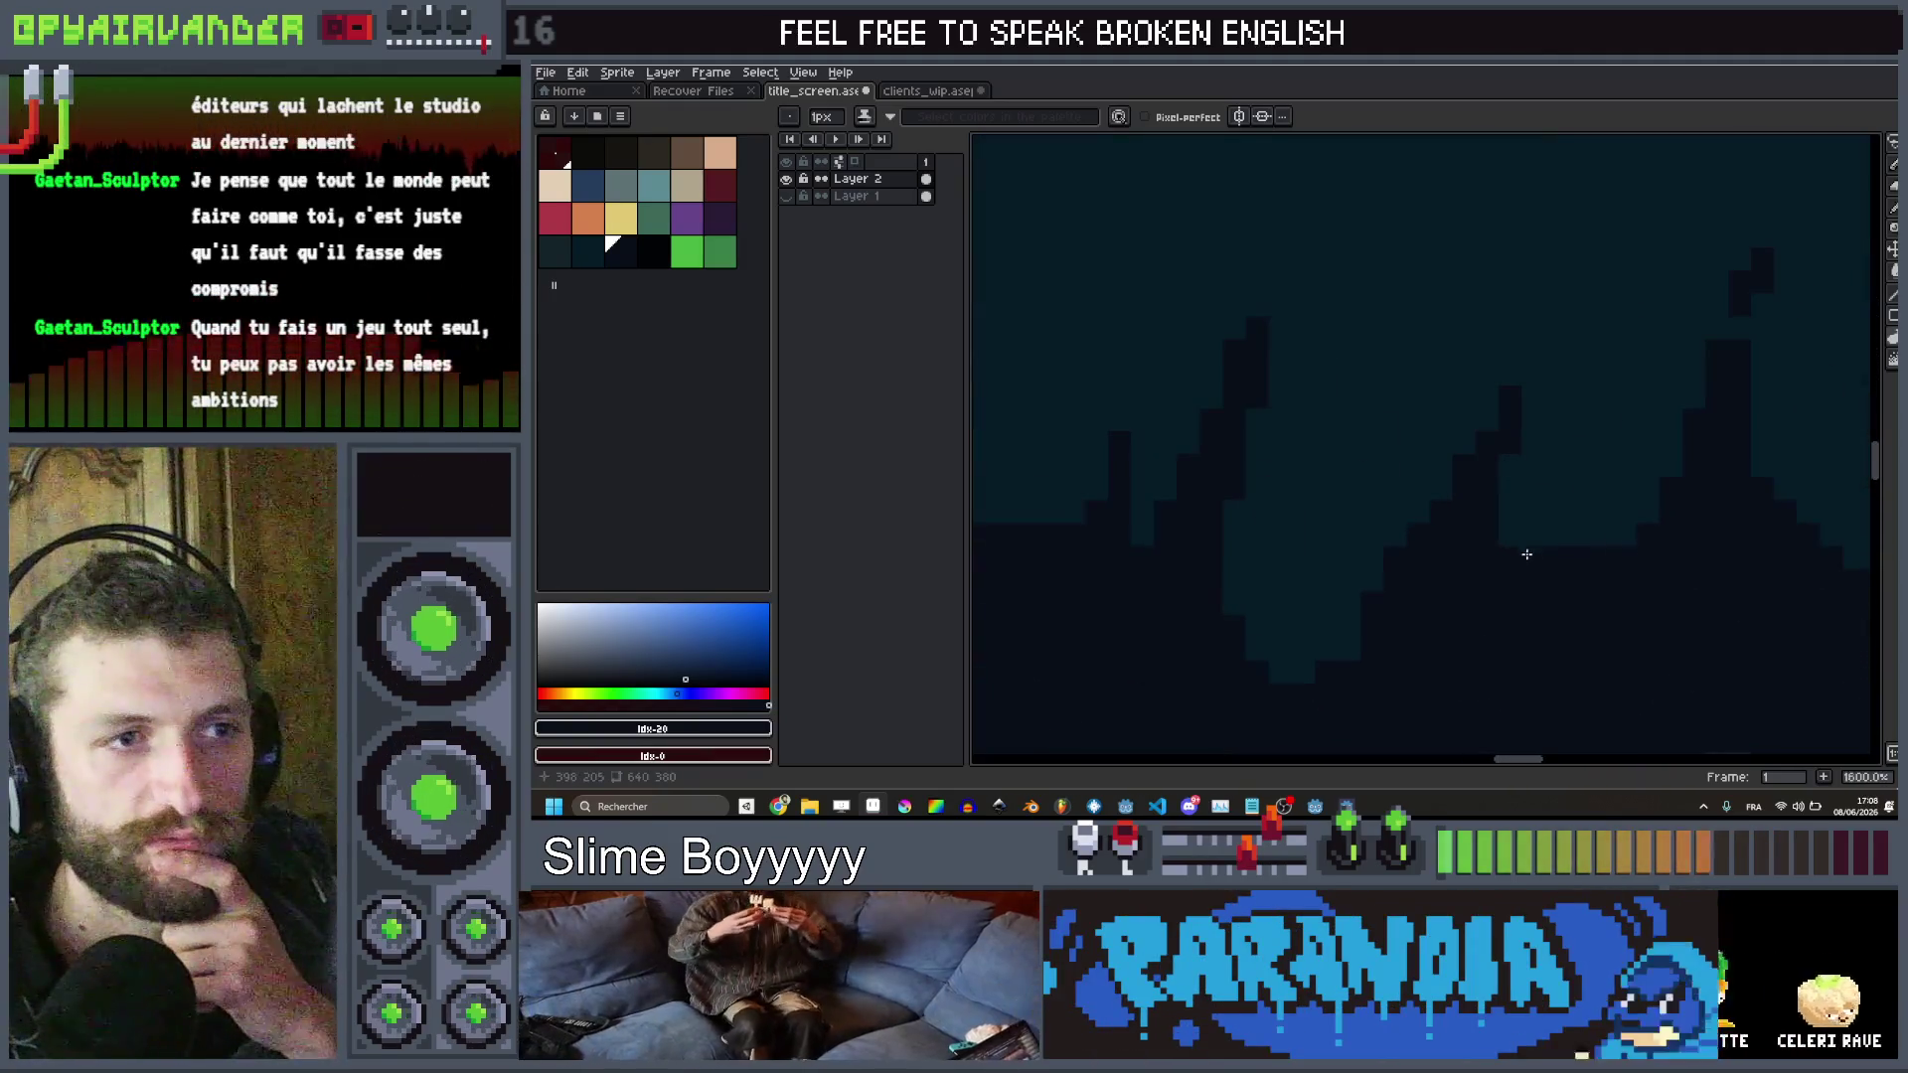
pyautogui.scroll(-3, 1590, 417)
pyautogui.scroll(3, 1531, 393)
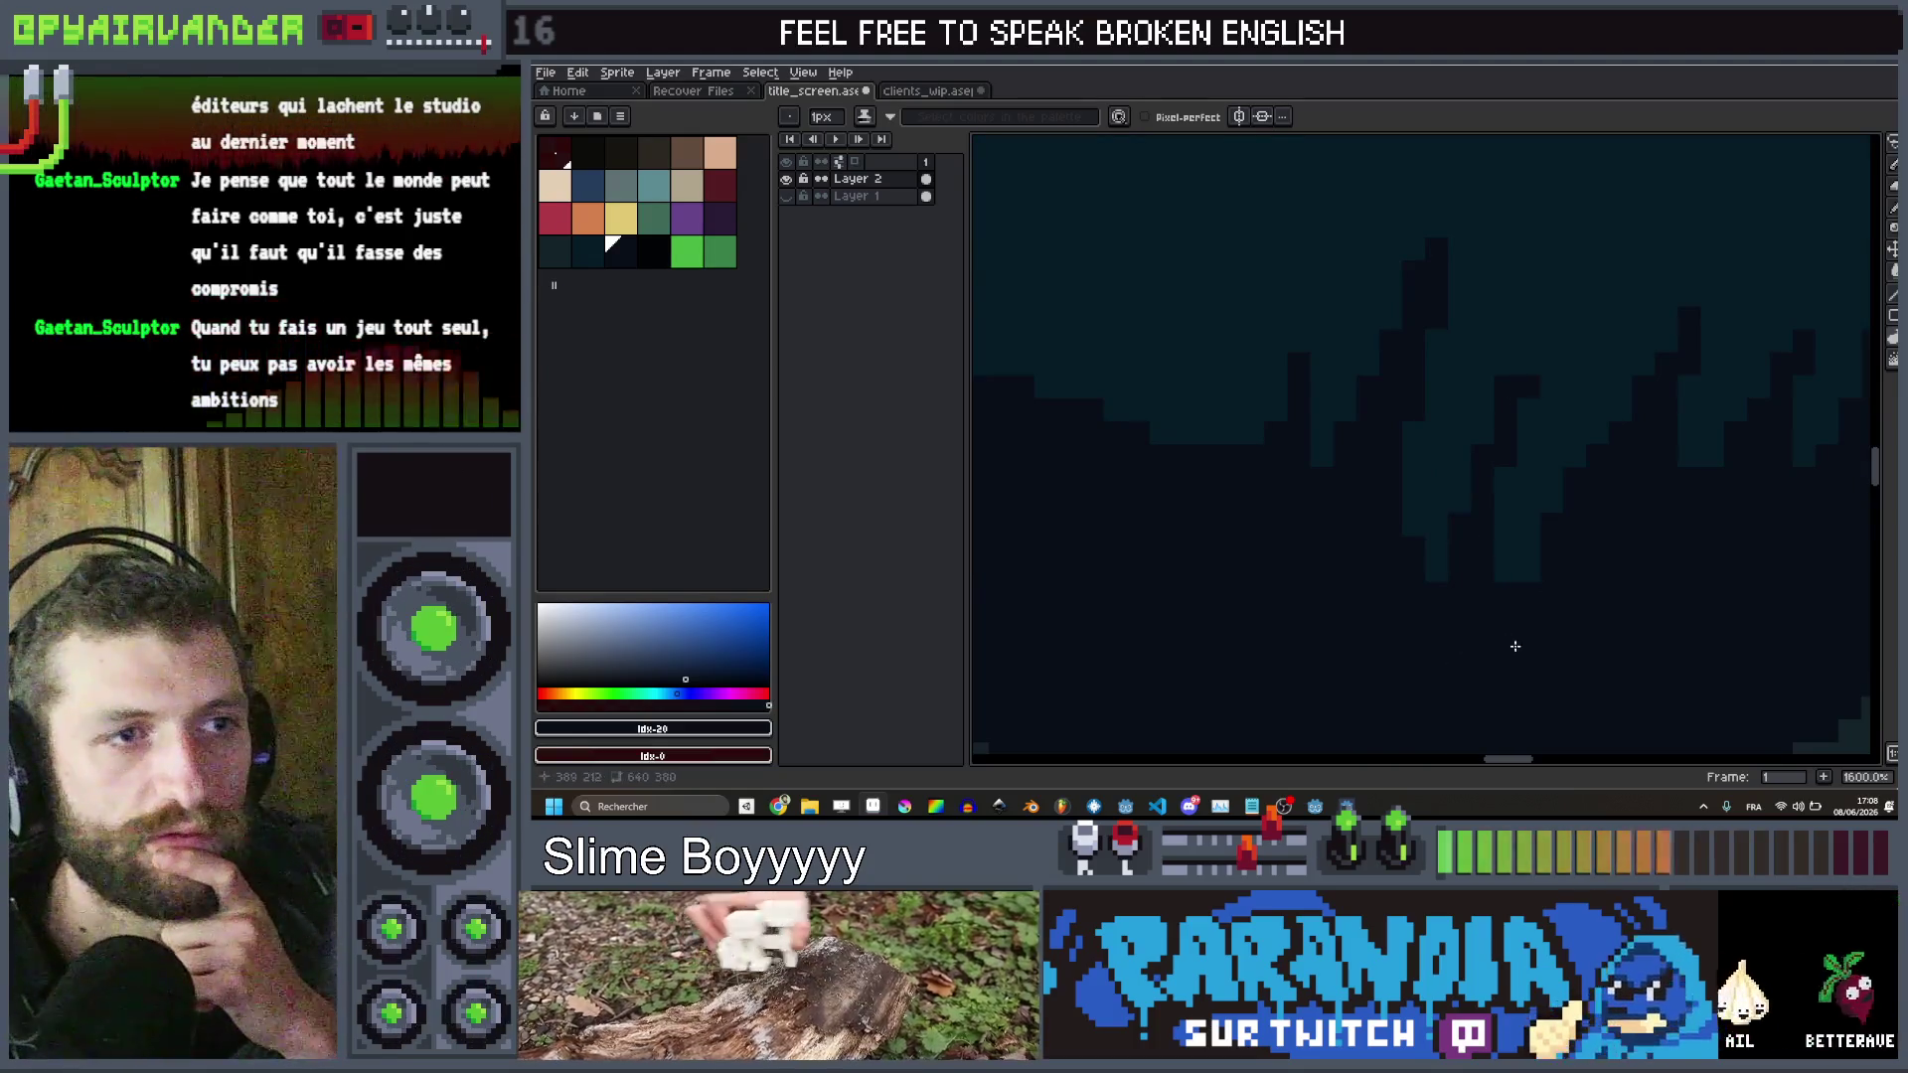
pyautogui.scroll(-5, 1515, 646)
pyautogui.scroll(2, 1500, 576)
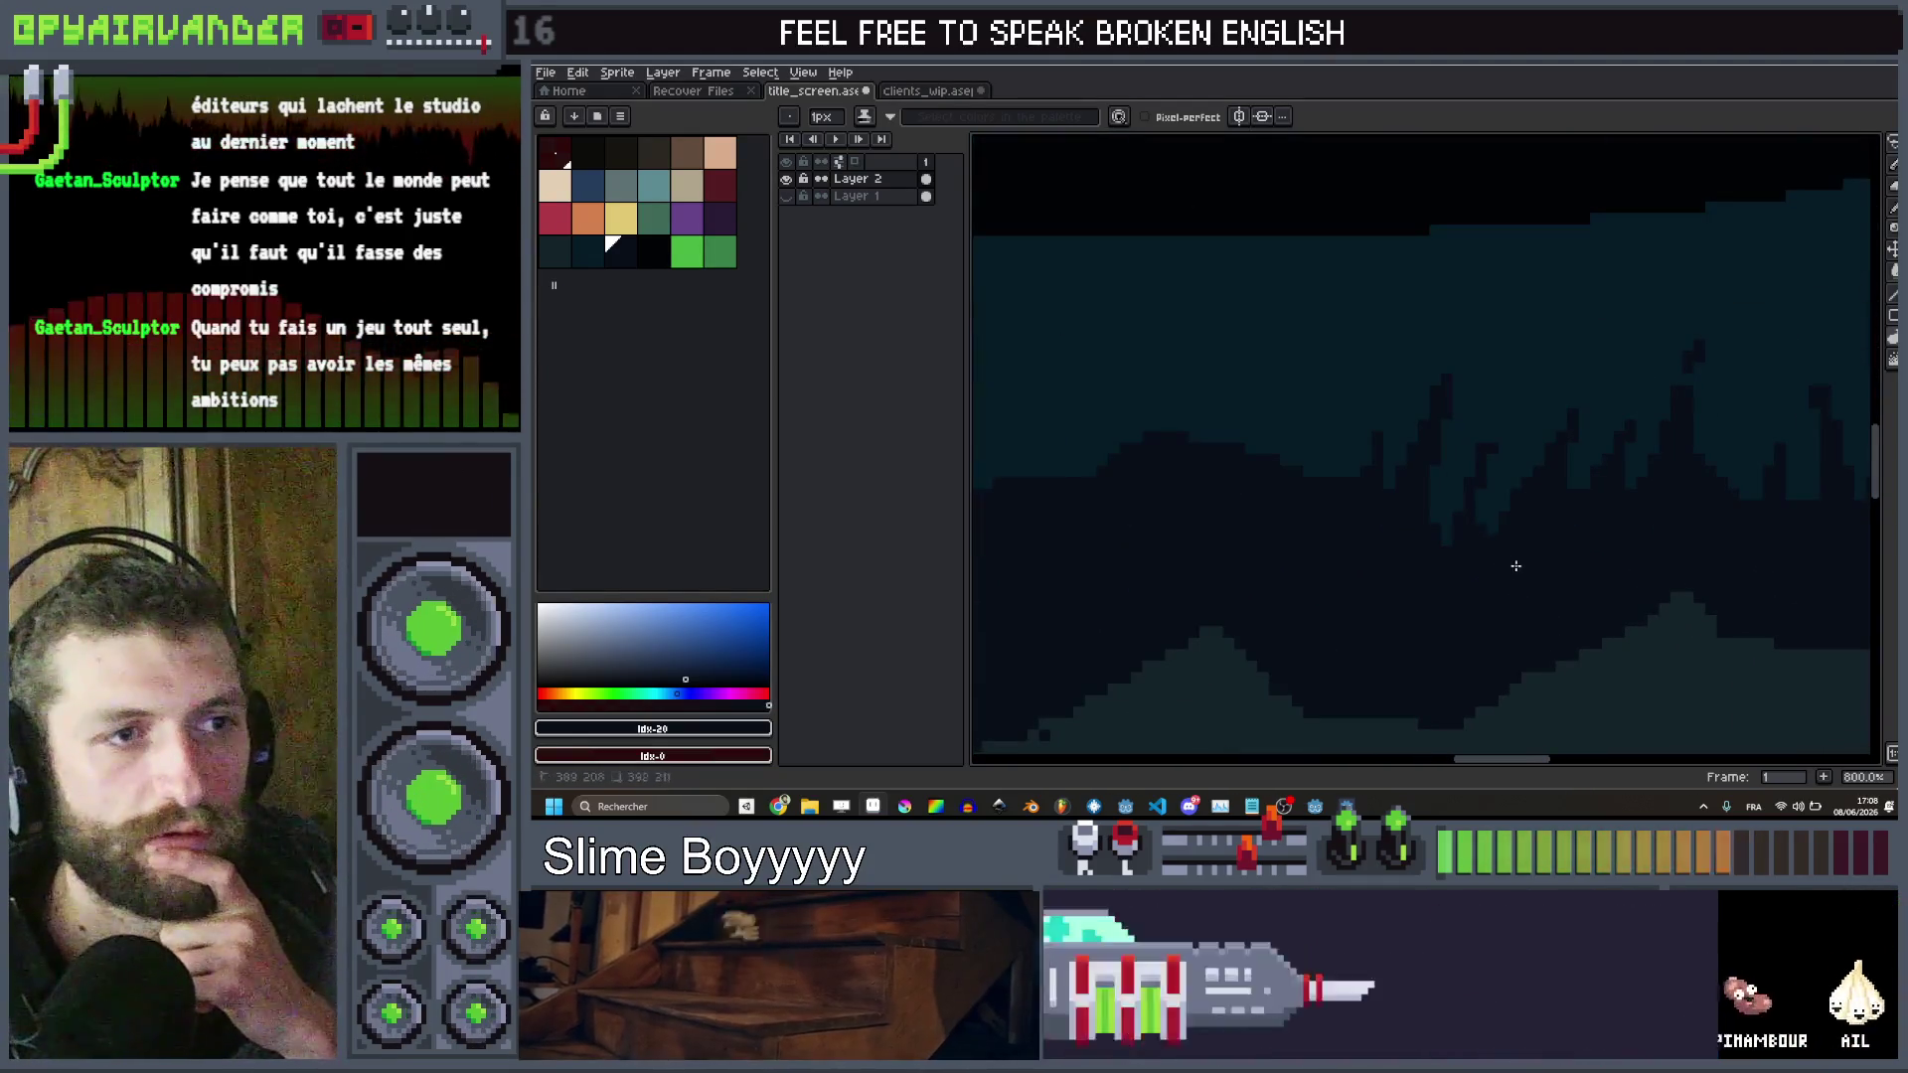
pyautogui.scroll(-4, 1514, 566)
pyautogui.scroll(9, 1570, 557)
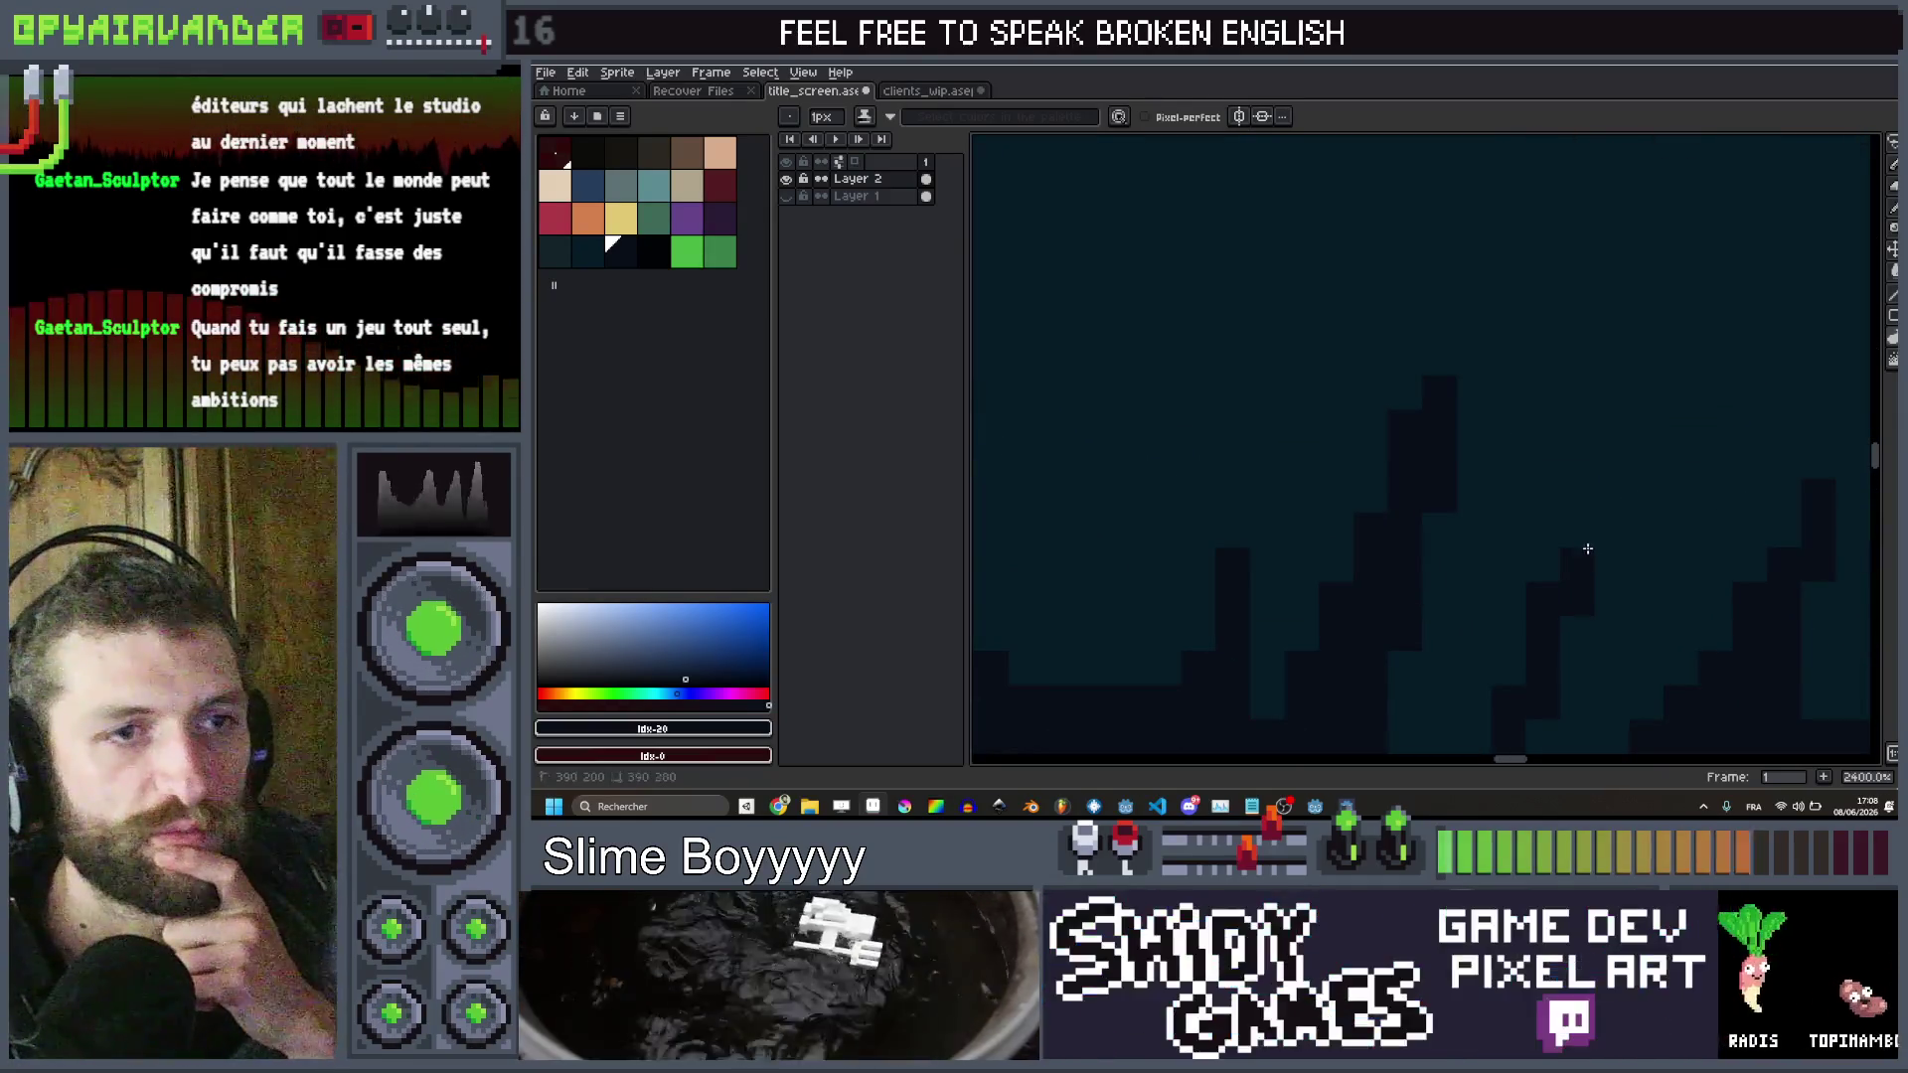
pyautogui.scroll(-4, 1599, 507)
pyautogui.scroll(2, 1537, 595)
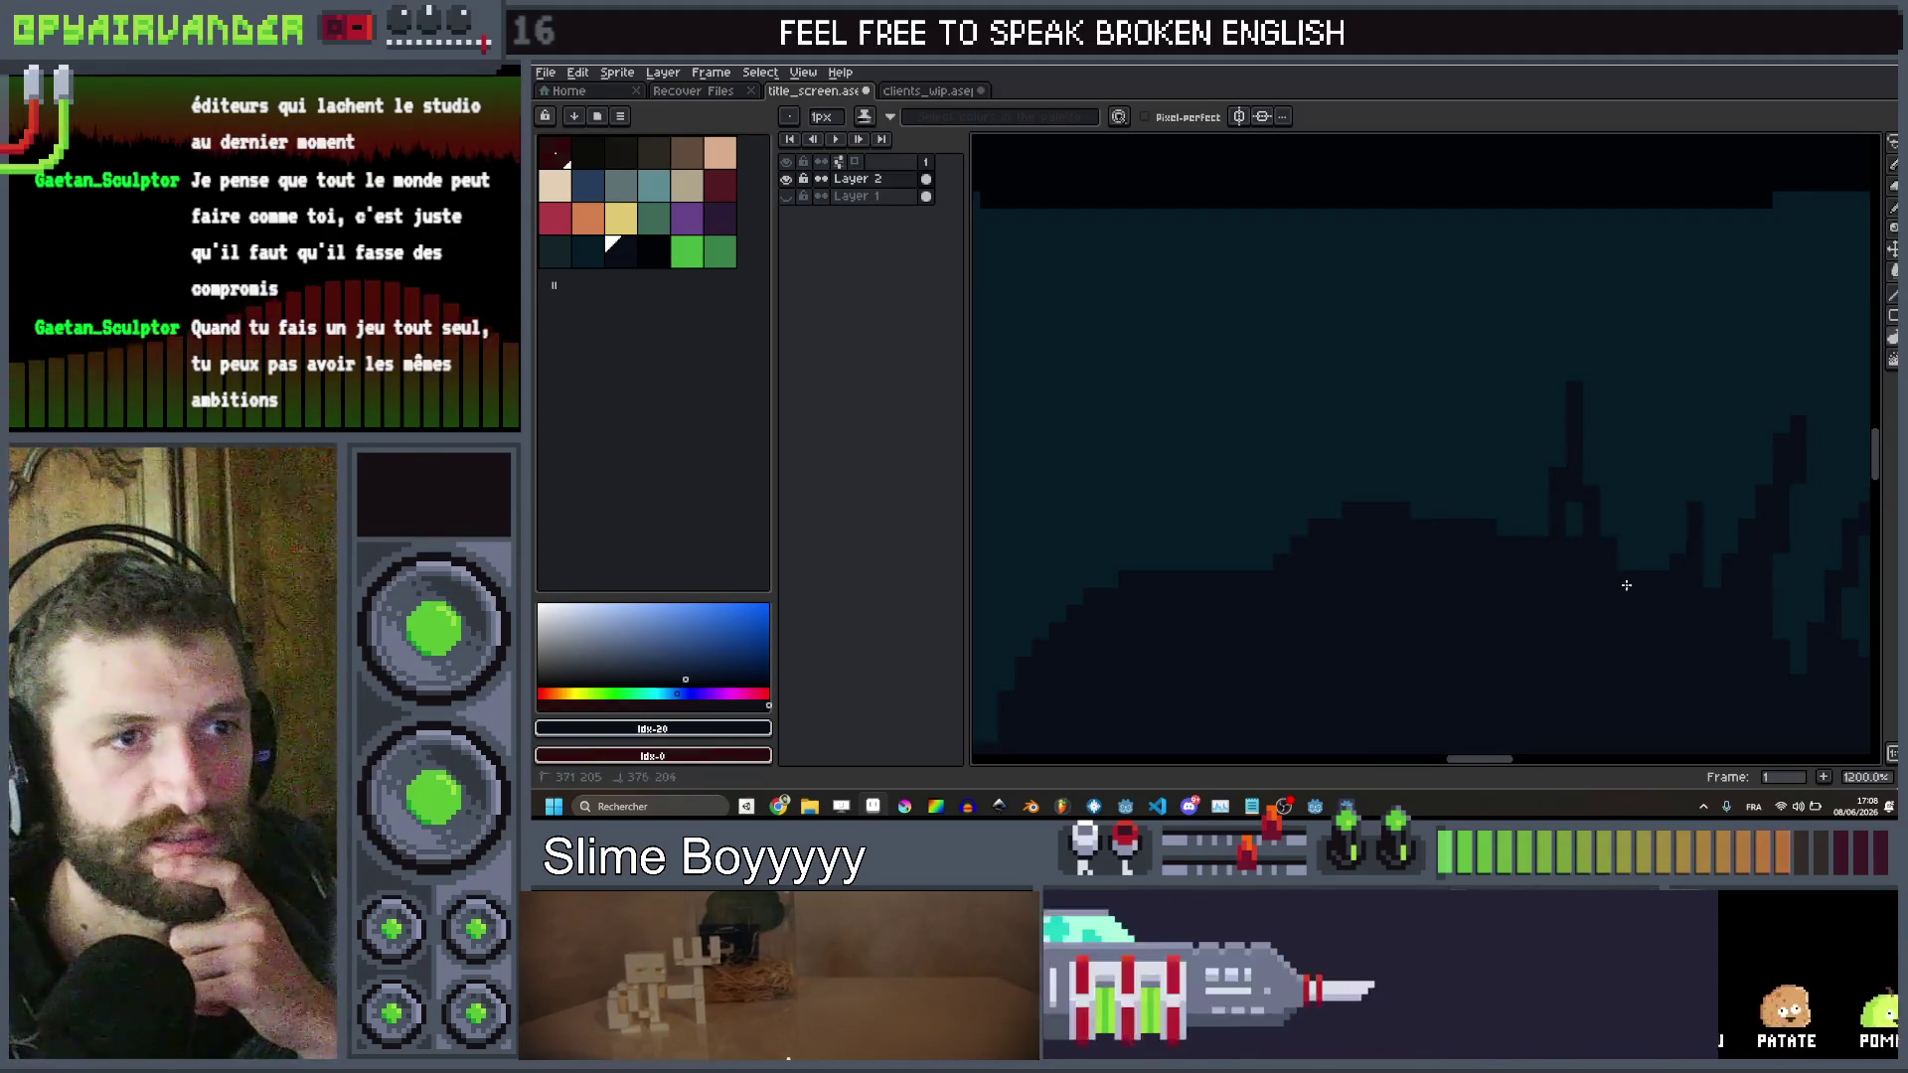
pyautogui.scroll(-3, 1580, 501)
pyautogui.scroll(3, 1524, 530)
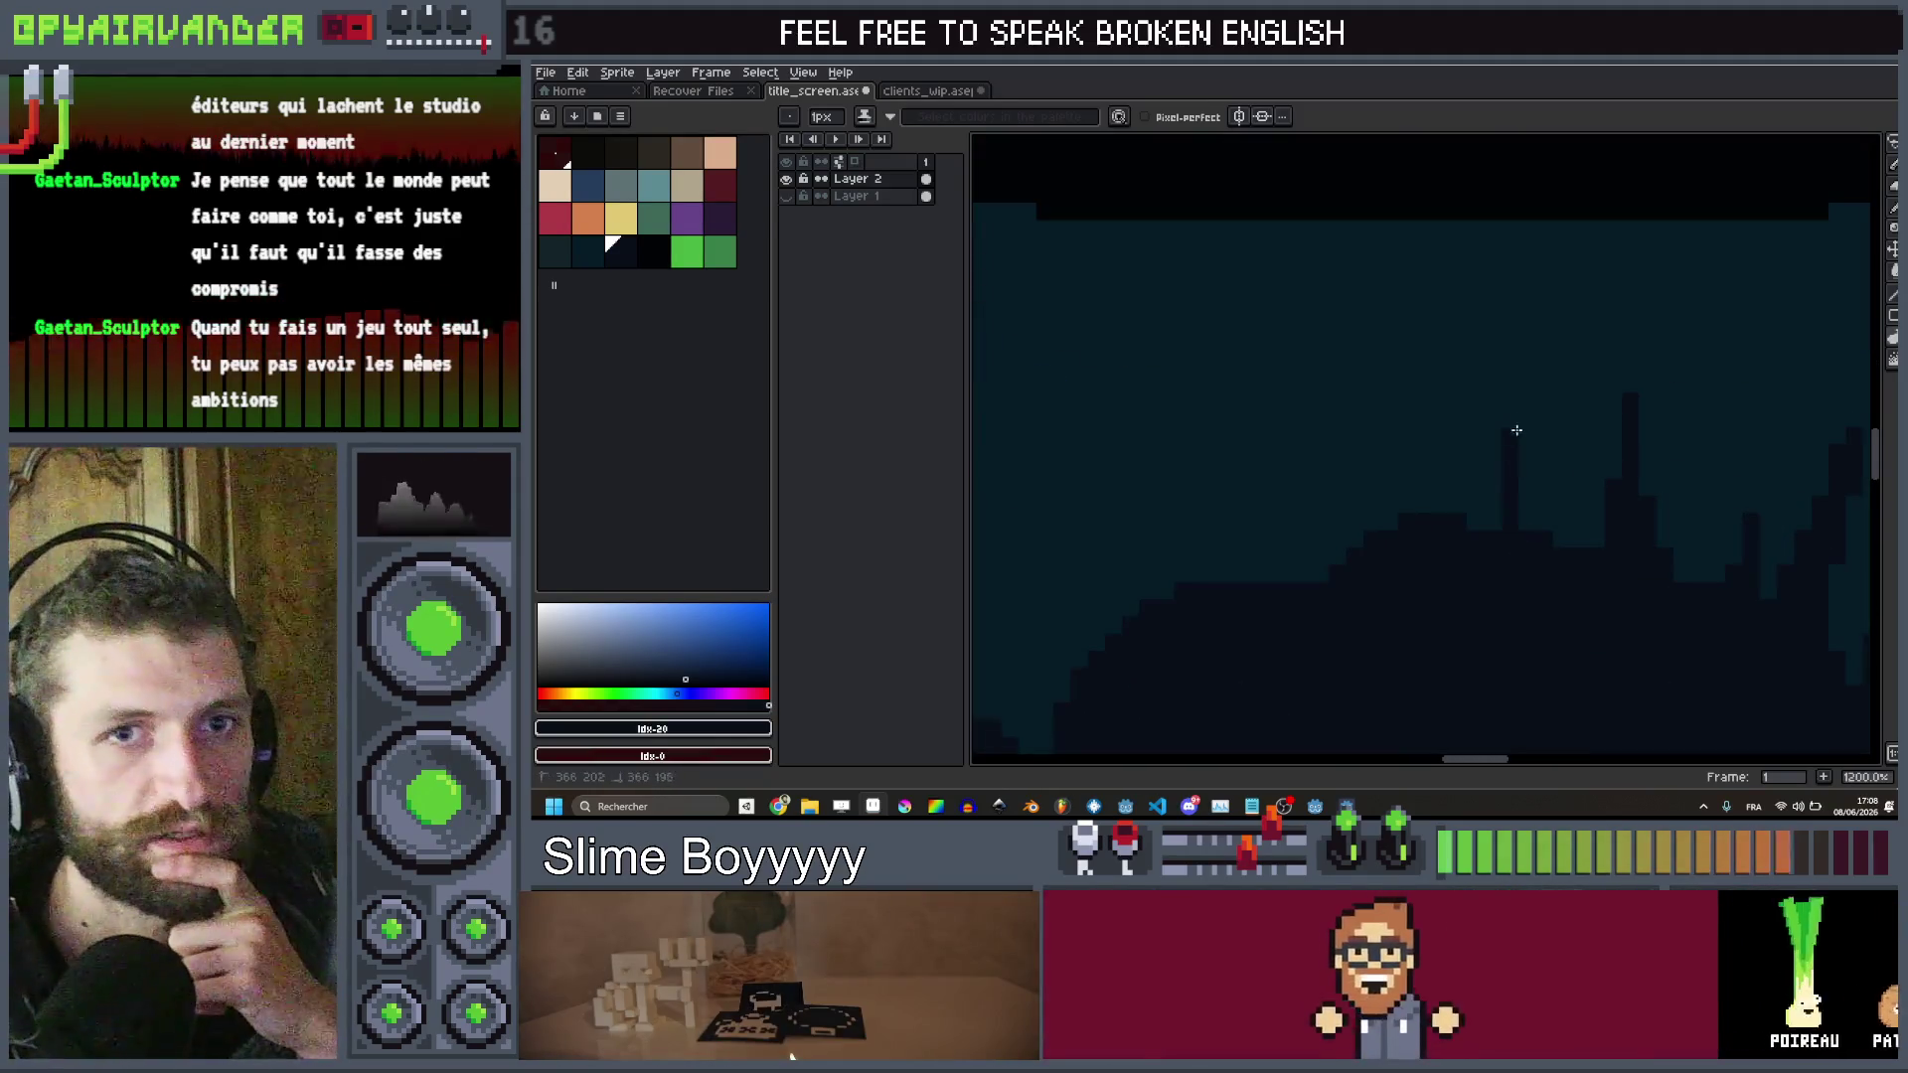
pyautogui.moveTo(1514, 438); pyautogui.dragTo(1554, 536)
pyautogui.scroll(-2, 1549, 532)
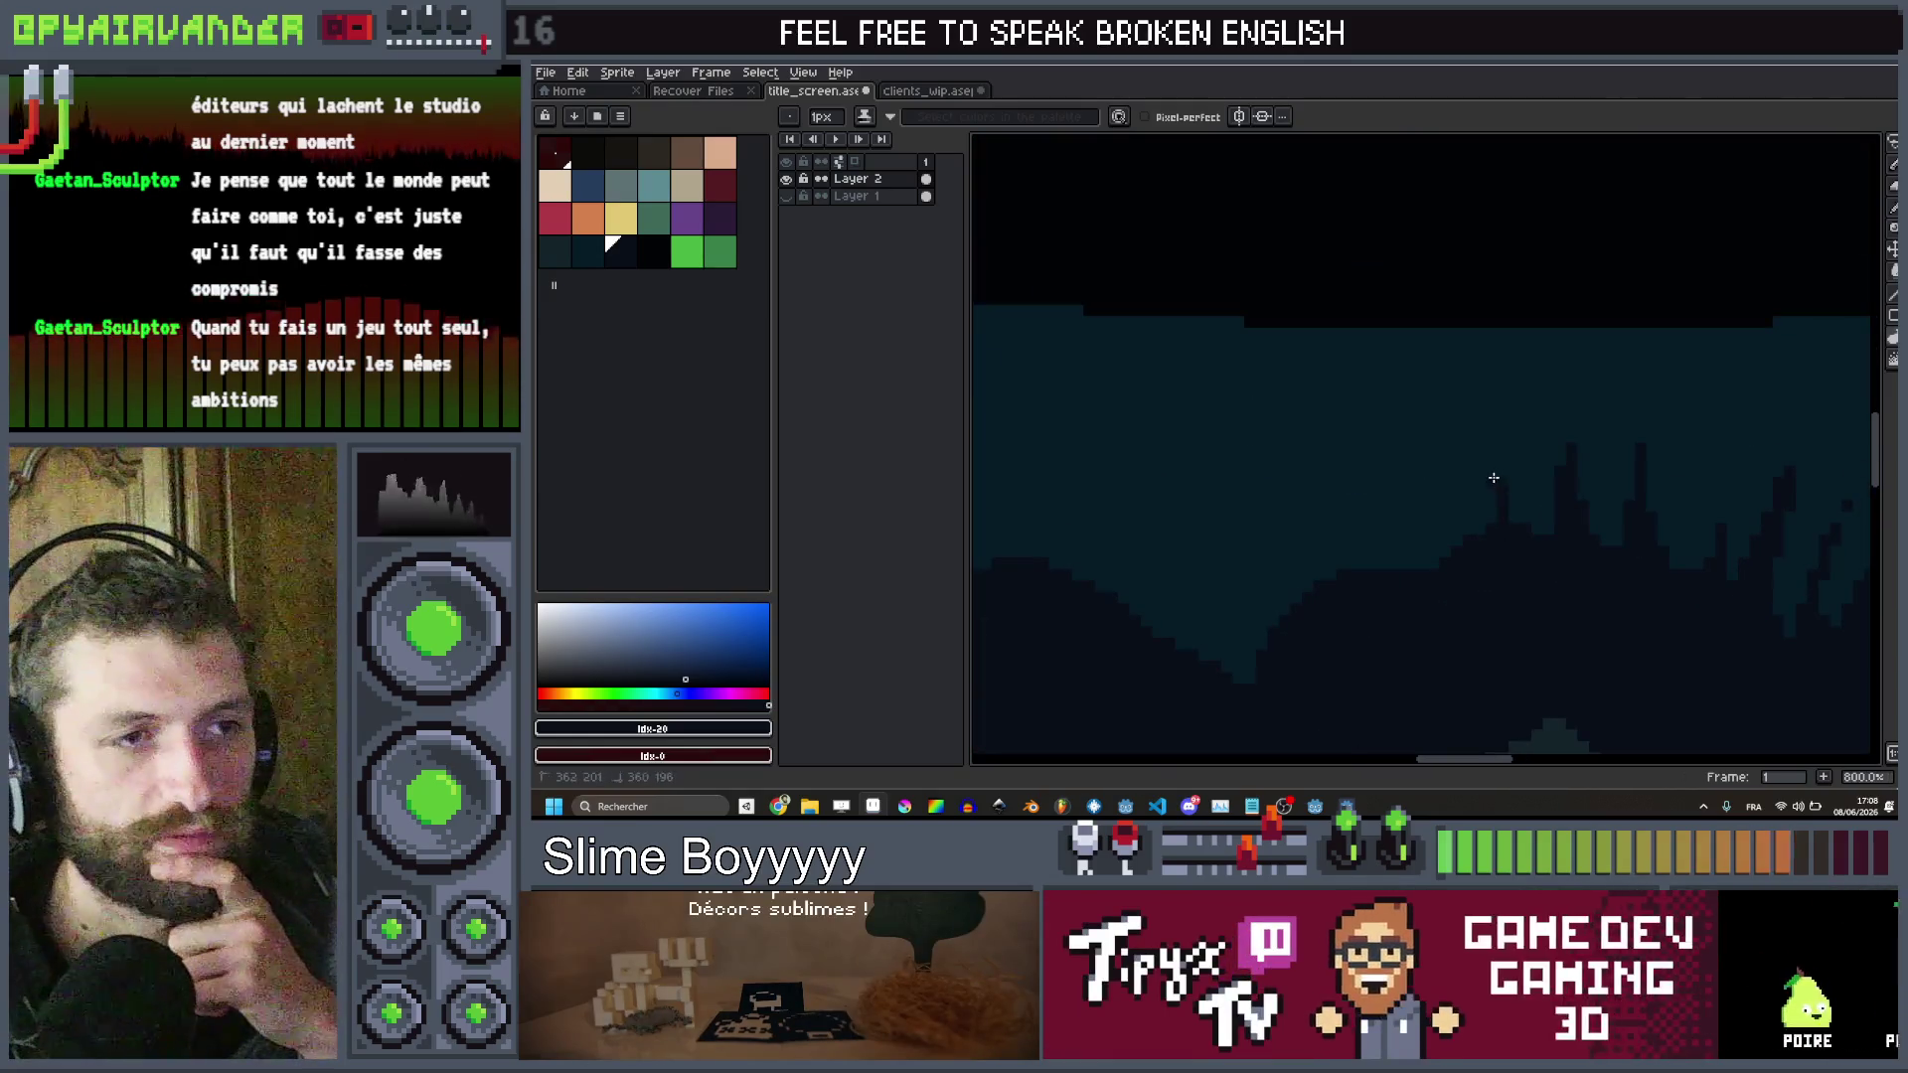
pyautogui.scroll(2, 1461, 559)
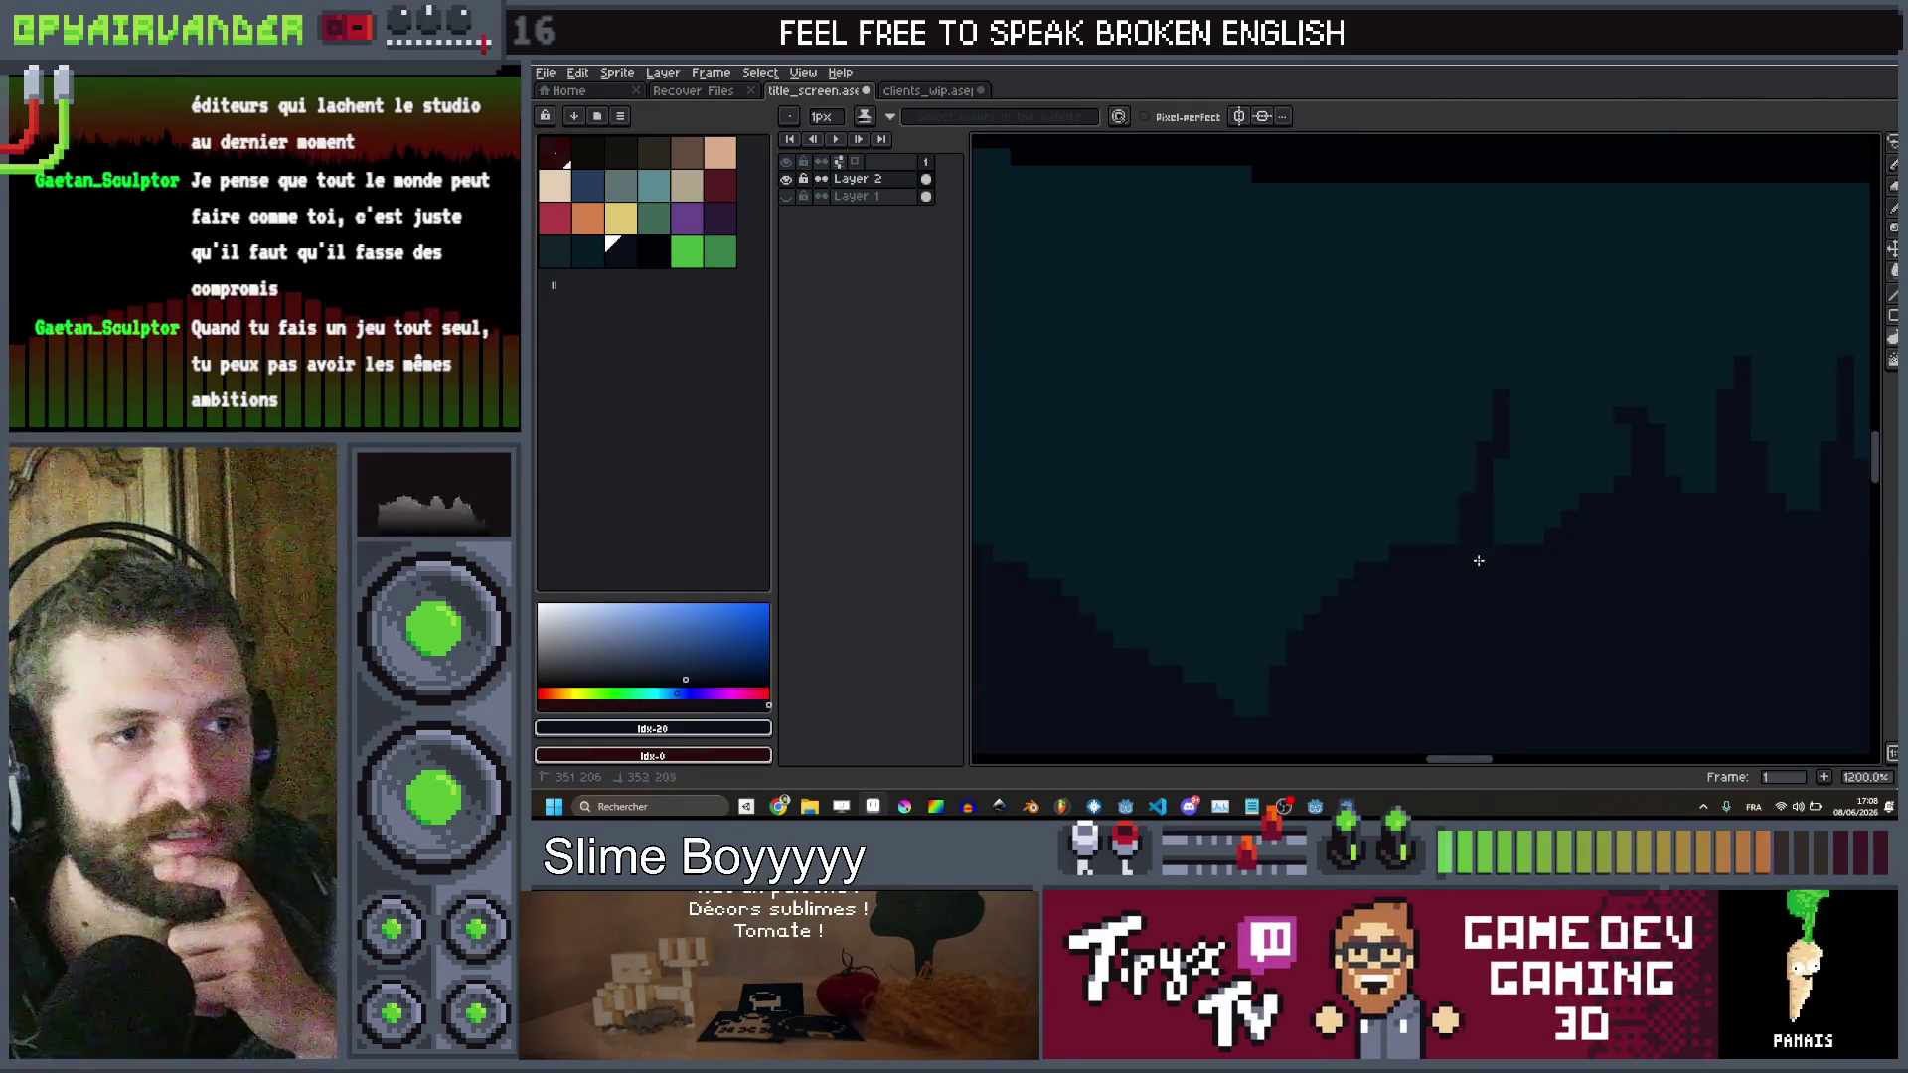
pyautogui.scroll(-8, 1550, 571)
pyautogui.scroll(1, 1615, 545)
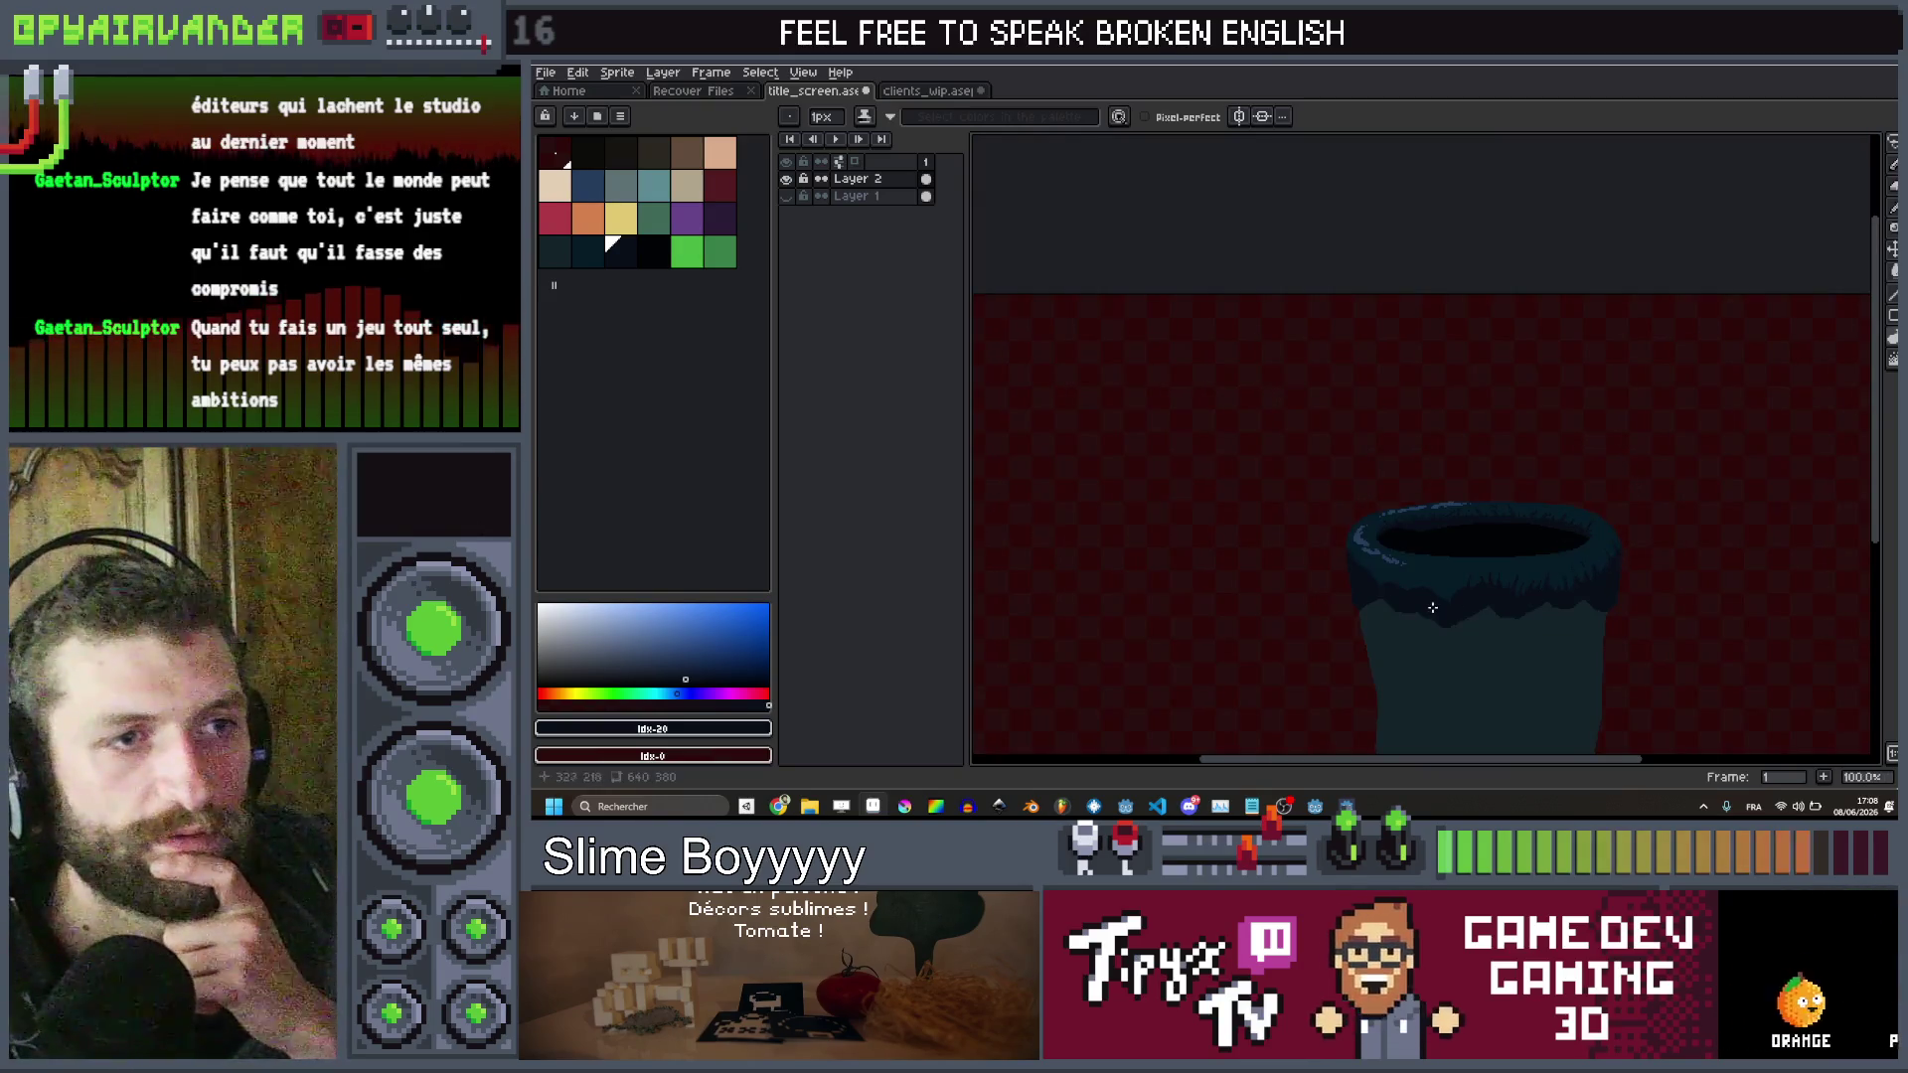
pyautogui.scroll(5, 1546, 541)
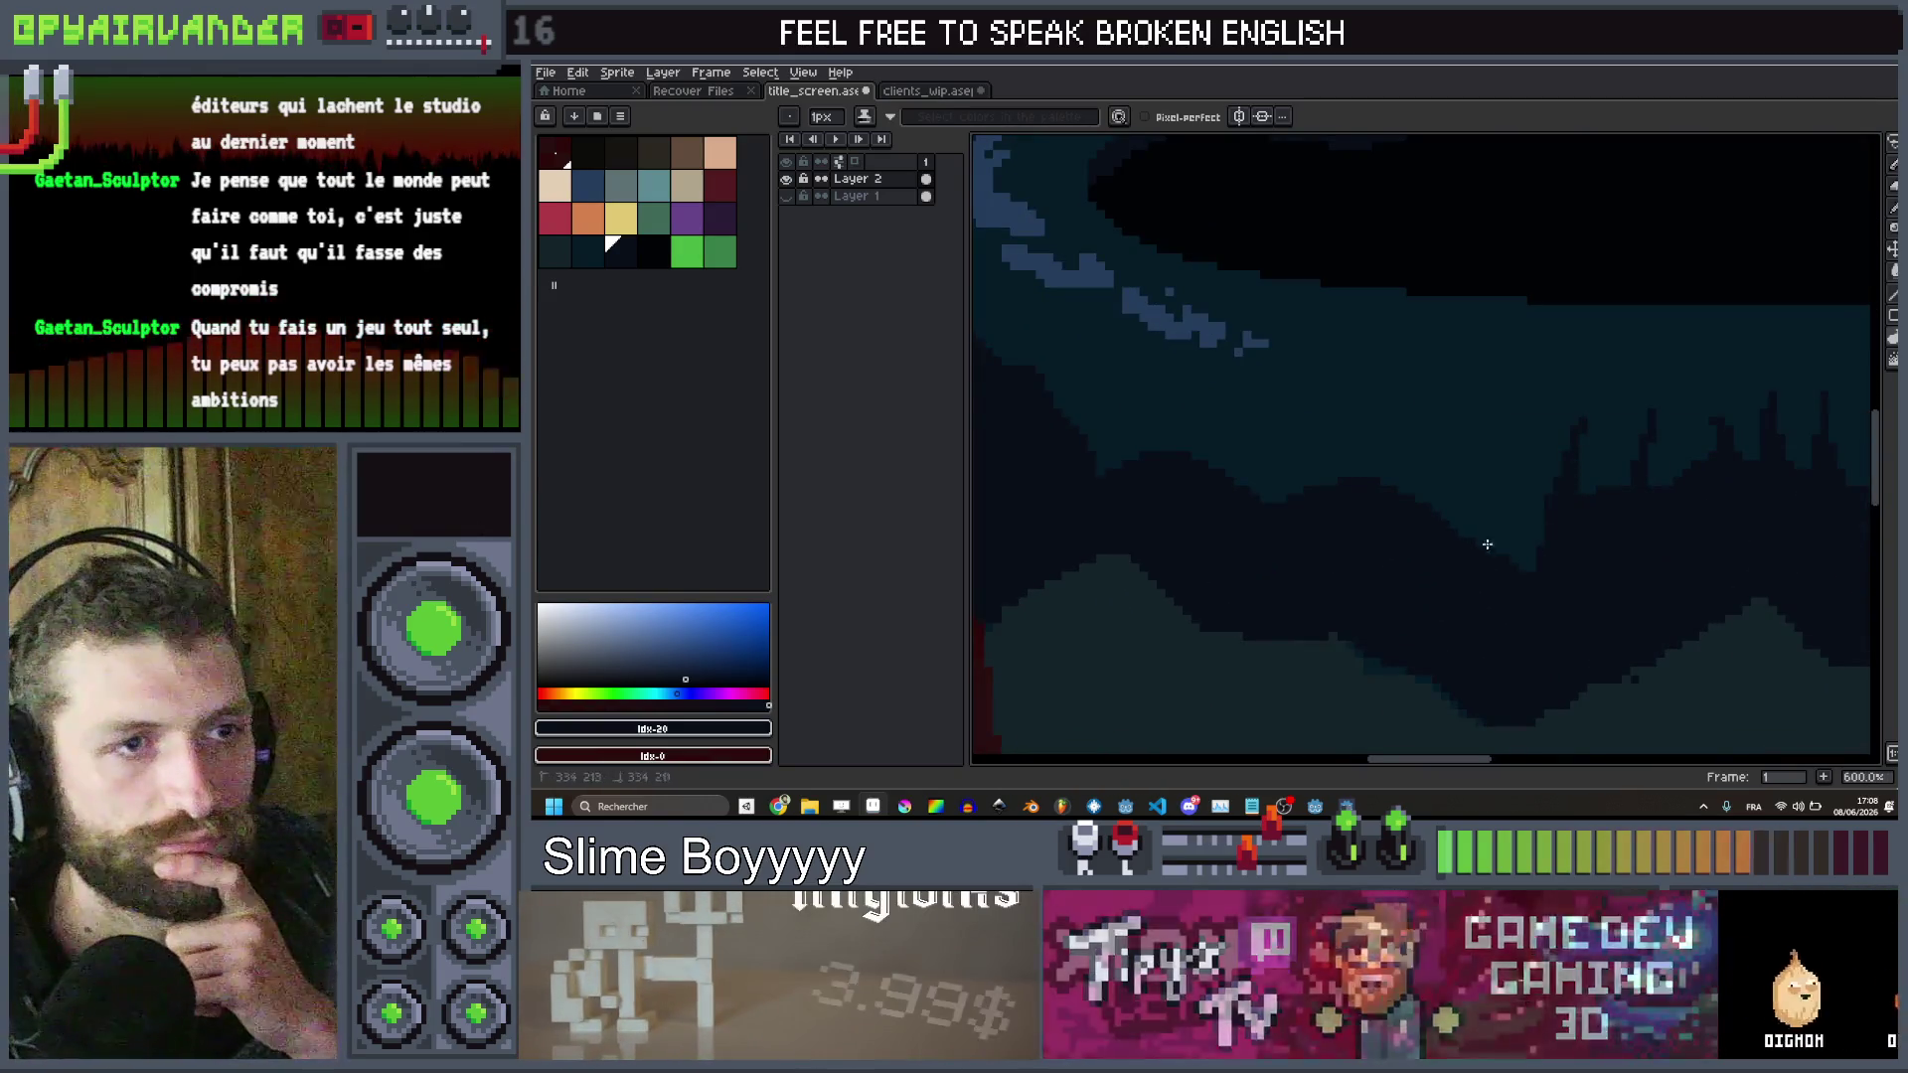
pyautogui.scroll(1, 1530, 561)
pyautogui.scroll(-1, 1554, 538)
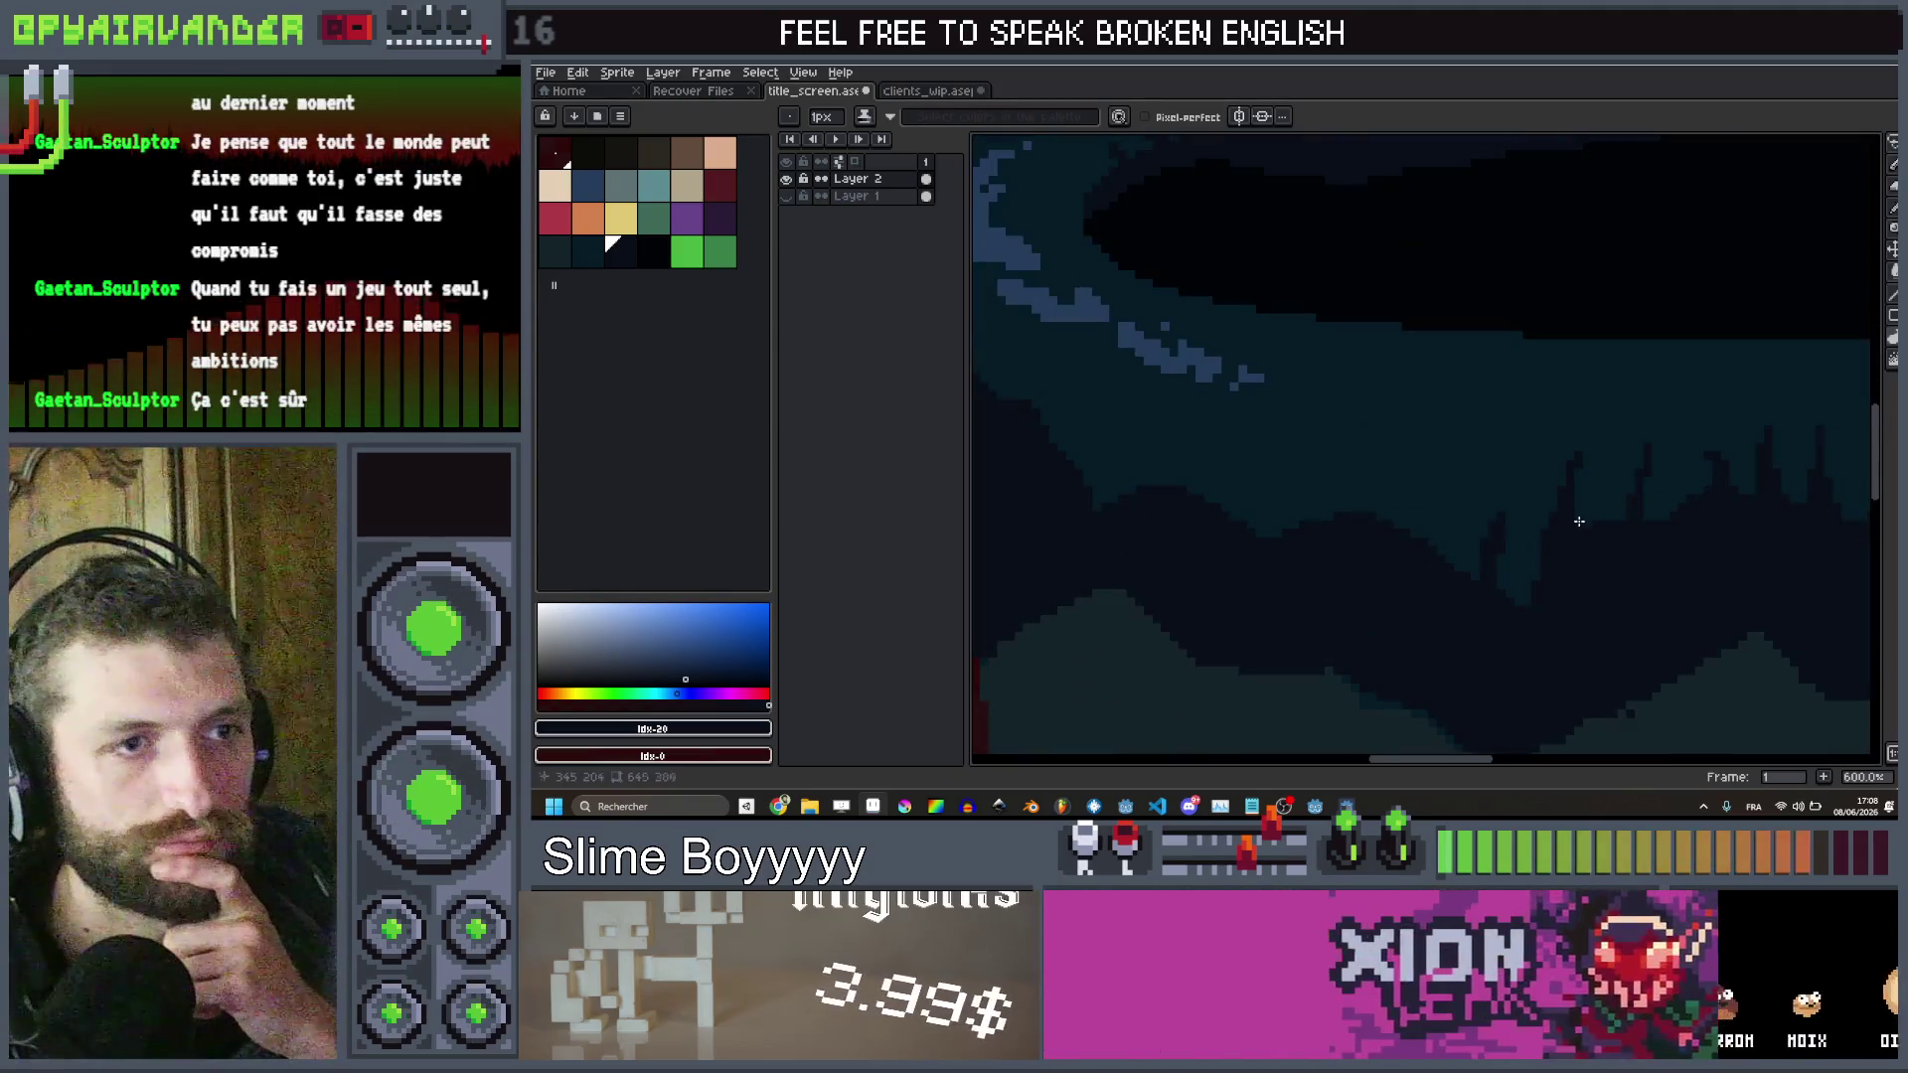
pyautogui.scroll(-1, 1491, 520)
pyautogui.scroll(2, 1355, 550)
pyautogui.scroll(-1, 1298, 556)
pyautogui.scroll(3, 1297, 556)
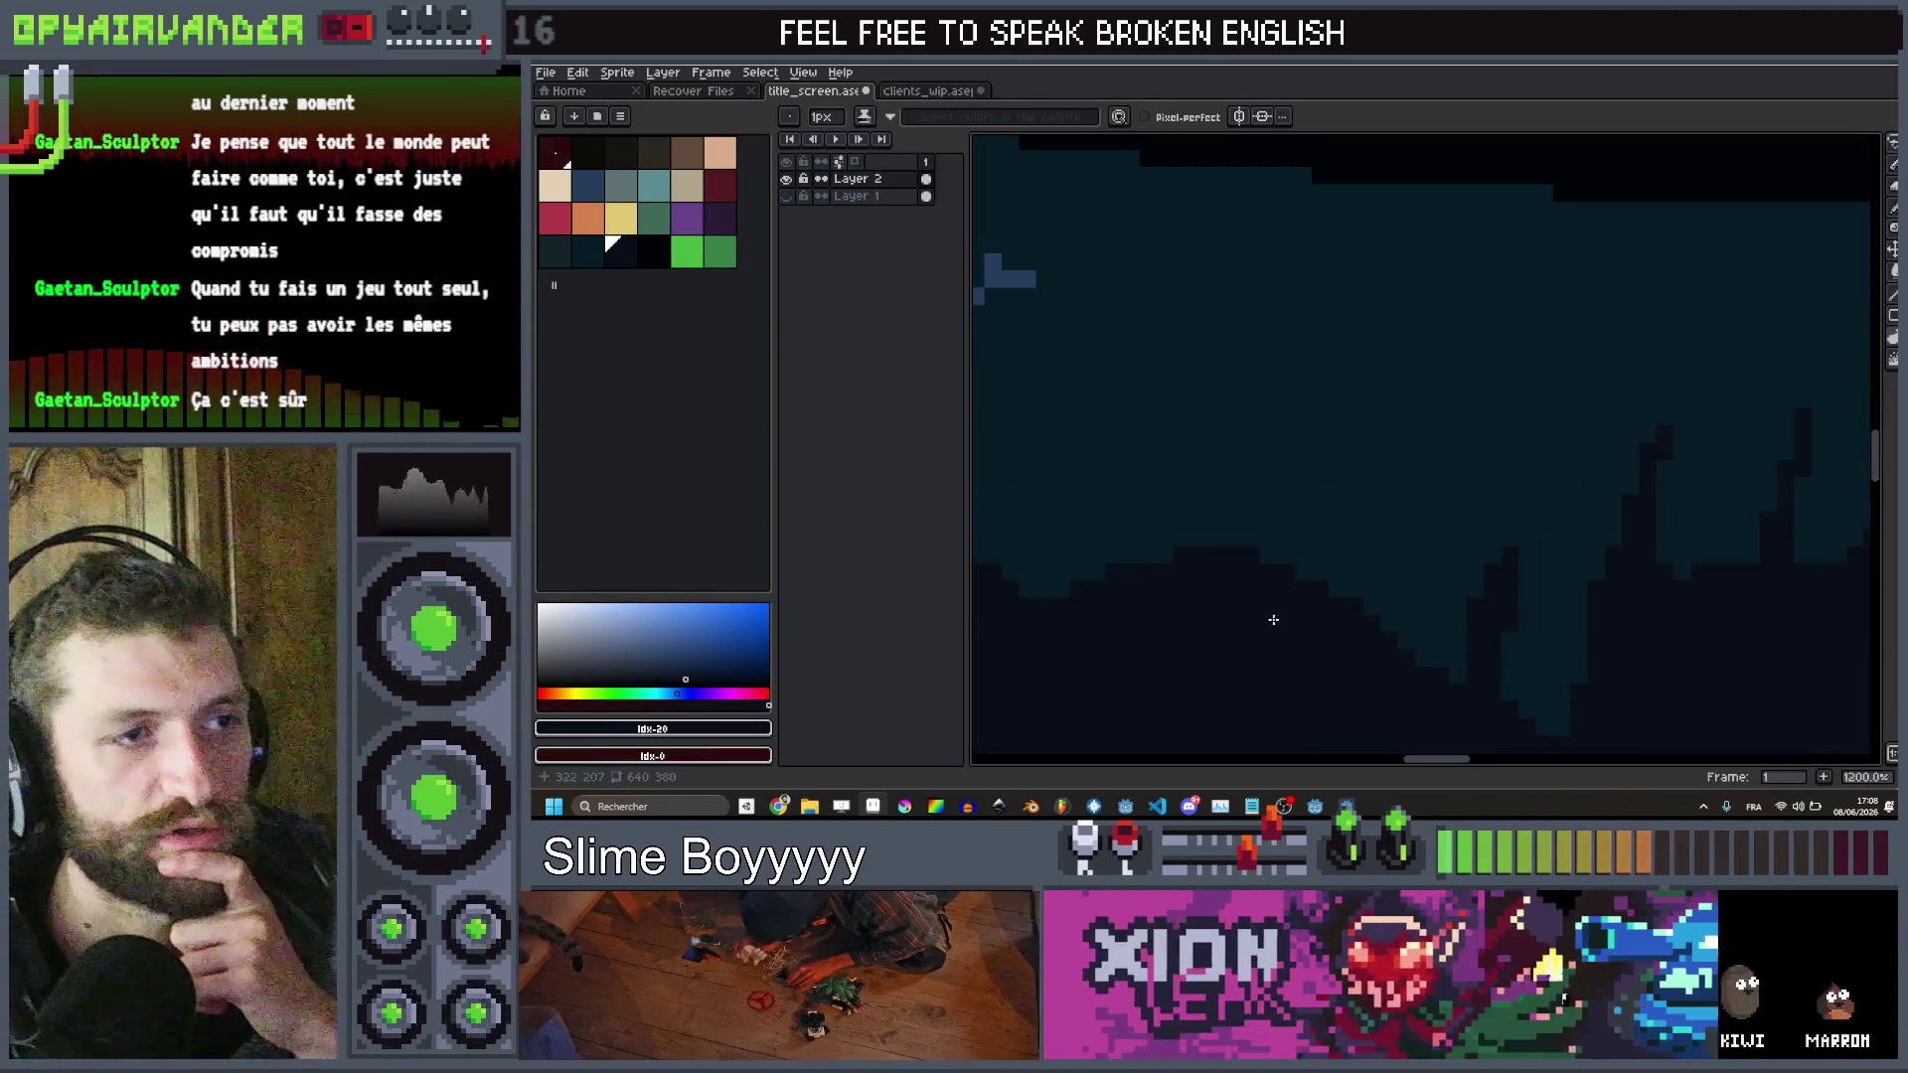
pyautogui.scroll(-5, 1342, 617)
pyautogui.scroll(2, 1351, 586)
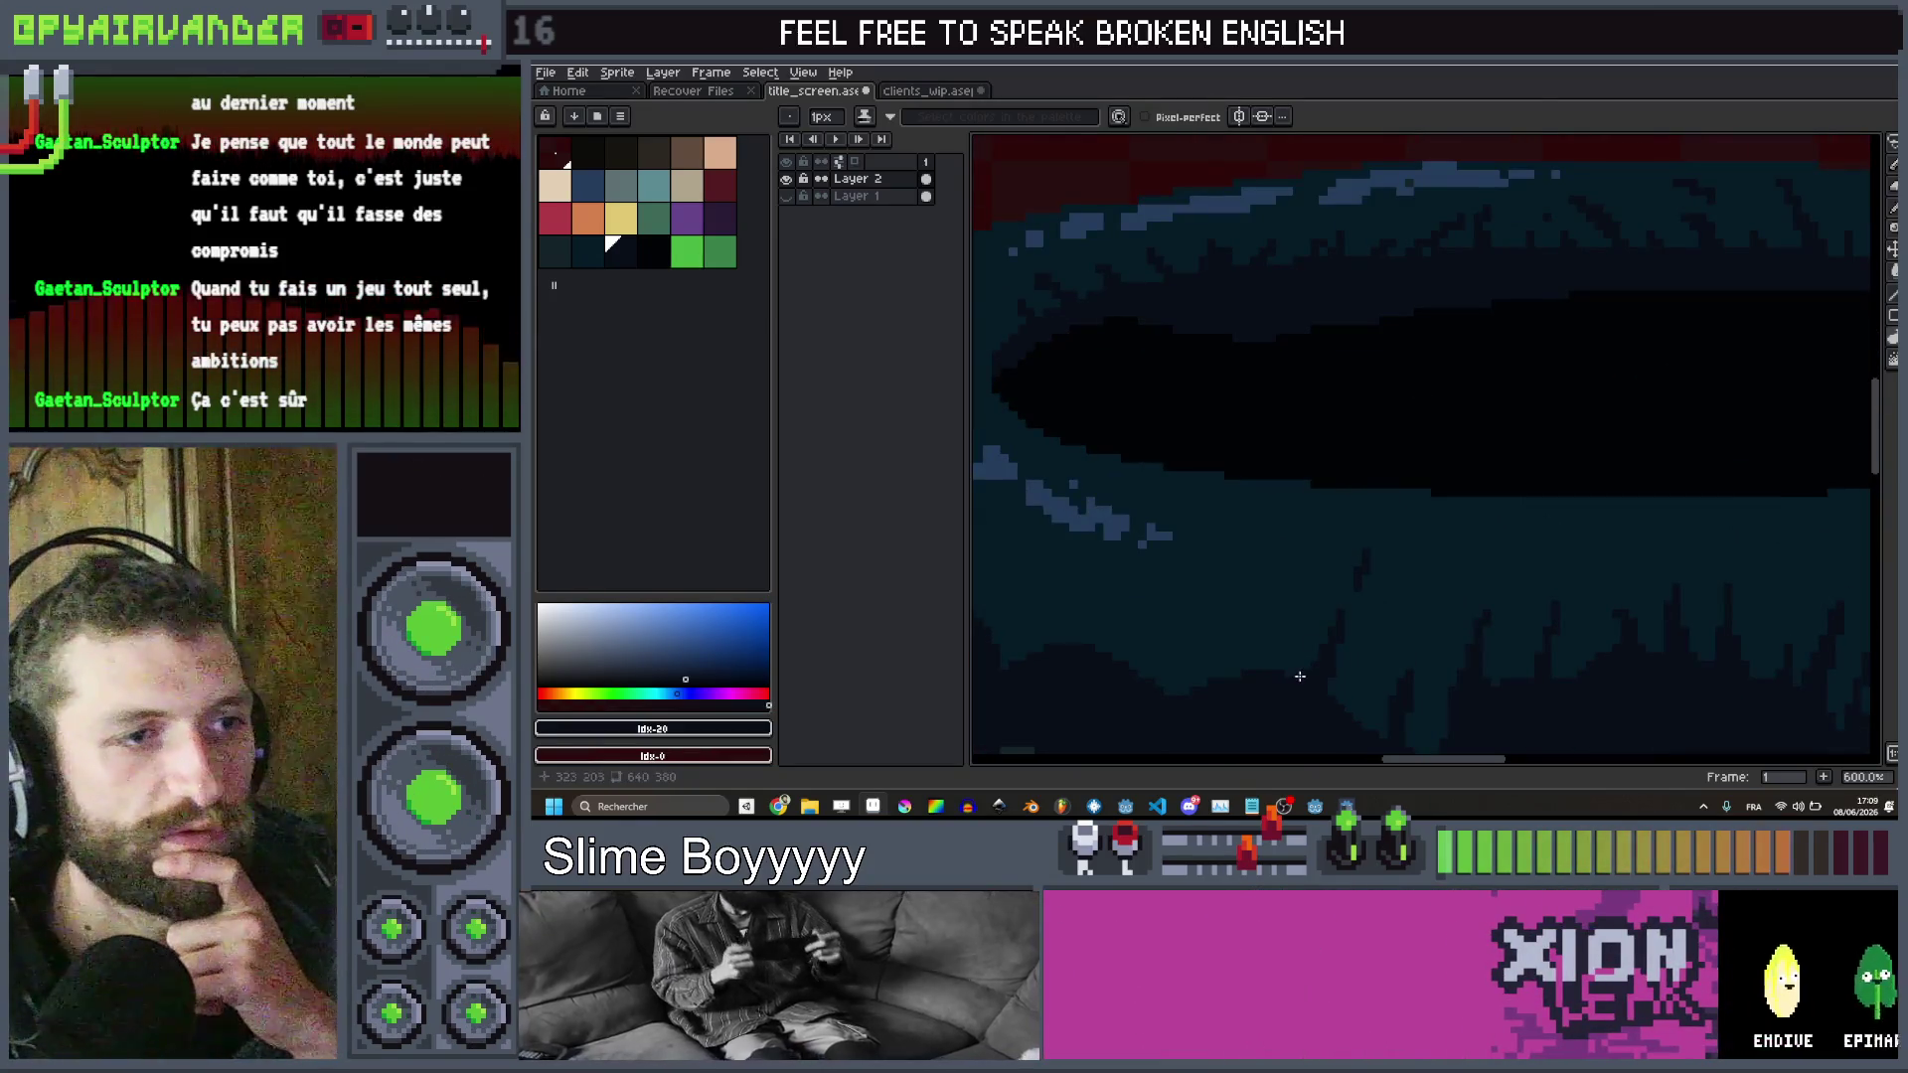
pyautogui.scroll(2, 1281, 596)
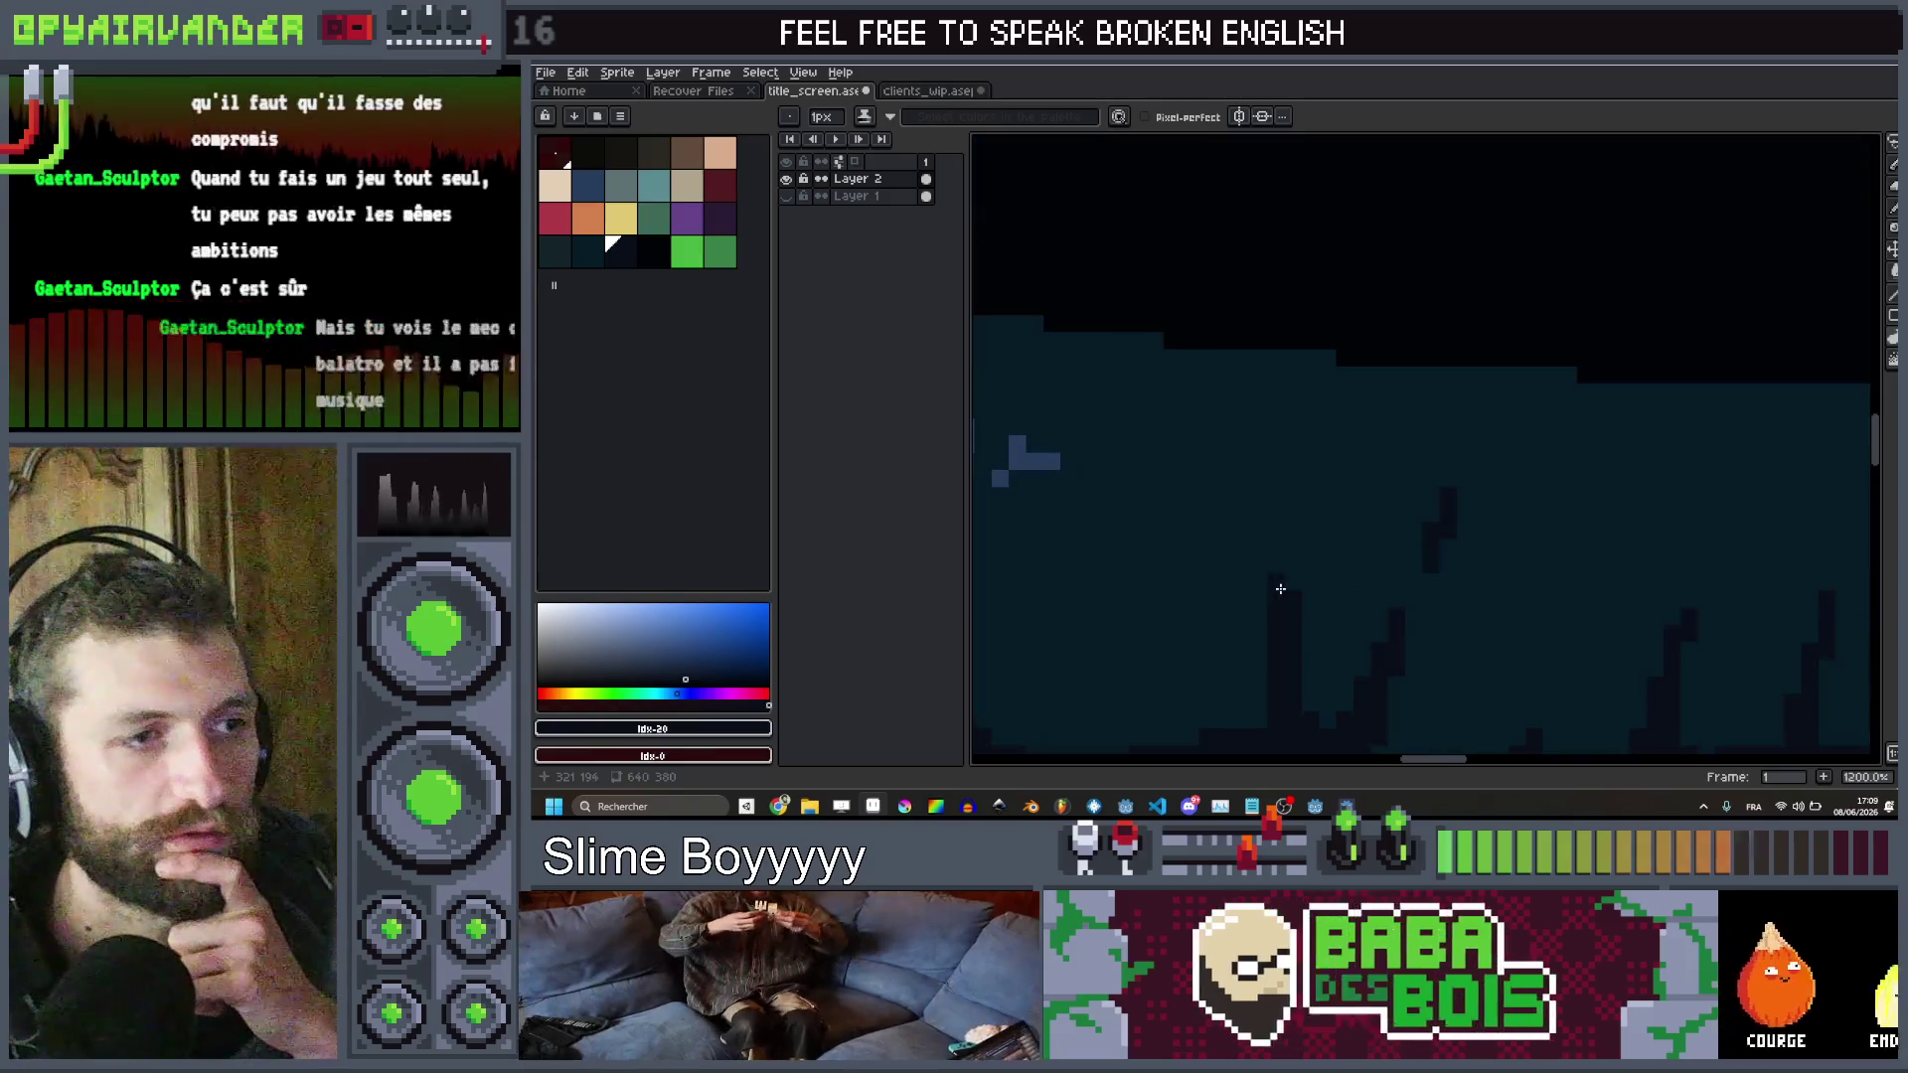
pyautogui.scroll(-4, 1282, 556)
pyautogui.scroll(3, 1297, 571)
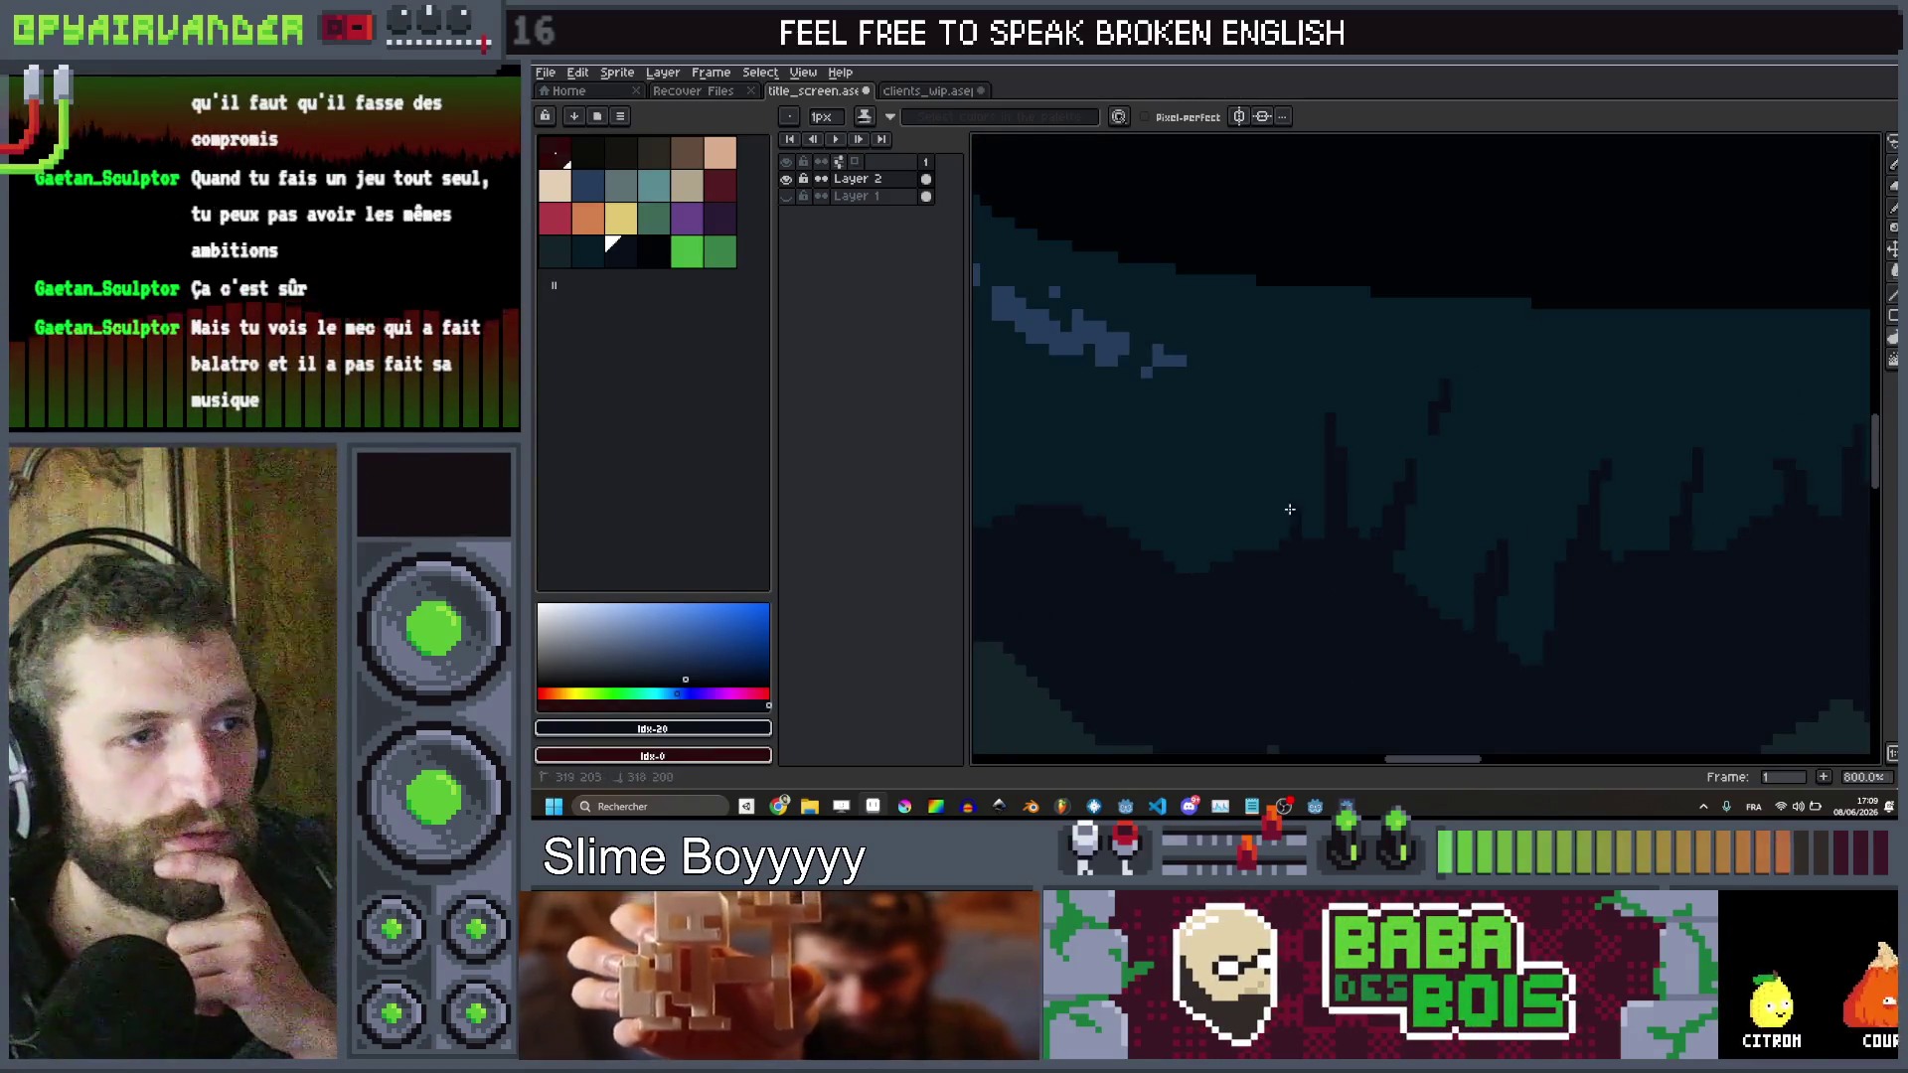
pyautogui.scroll(-3, 1301, 521)
pyautogui.scroll(3, 1292, 542)
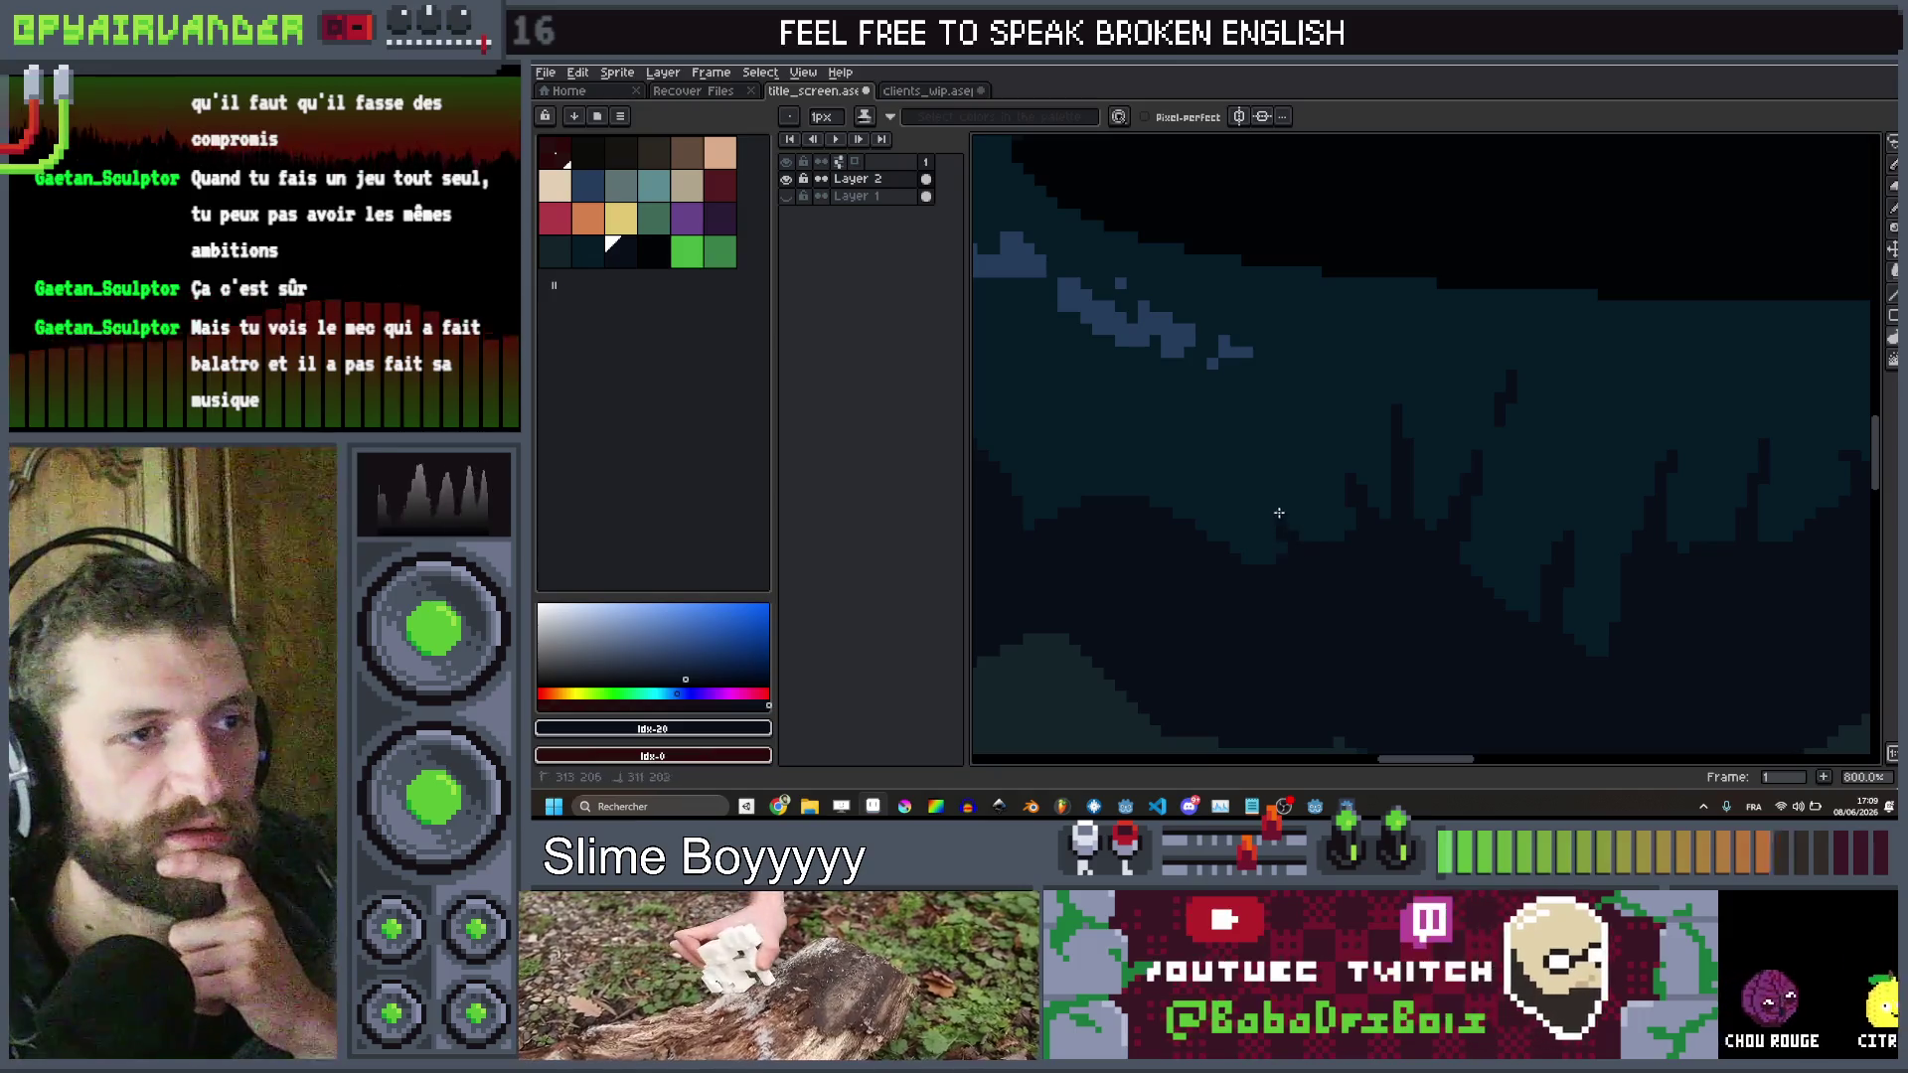
pyautogui.scroll(-3, 1329, 569)
pyautogui.scroll(3, 1292, 526)
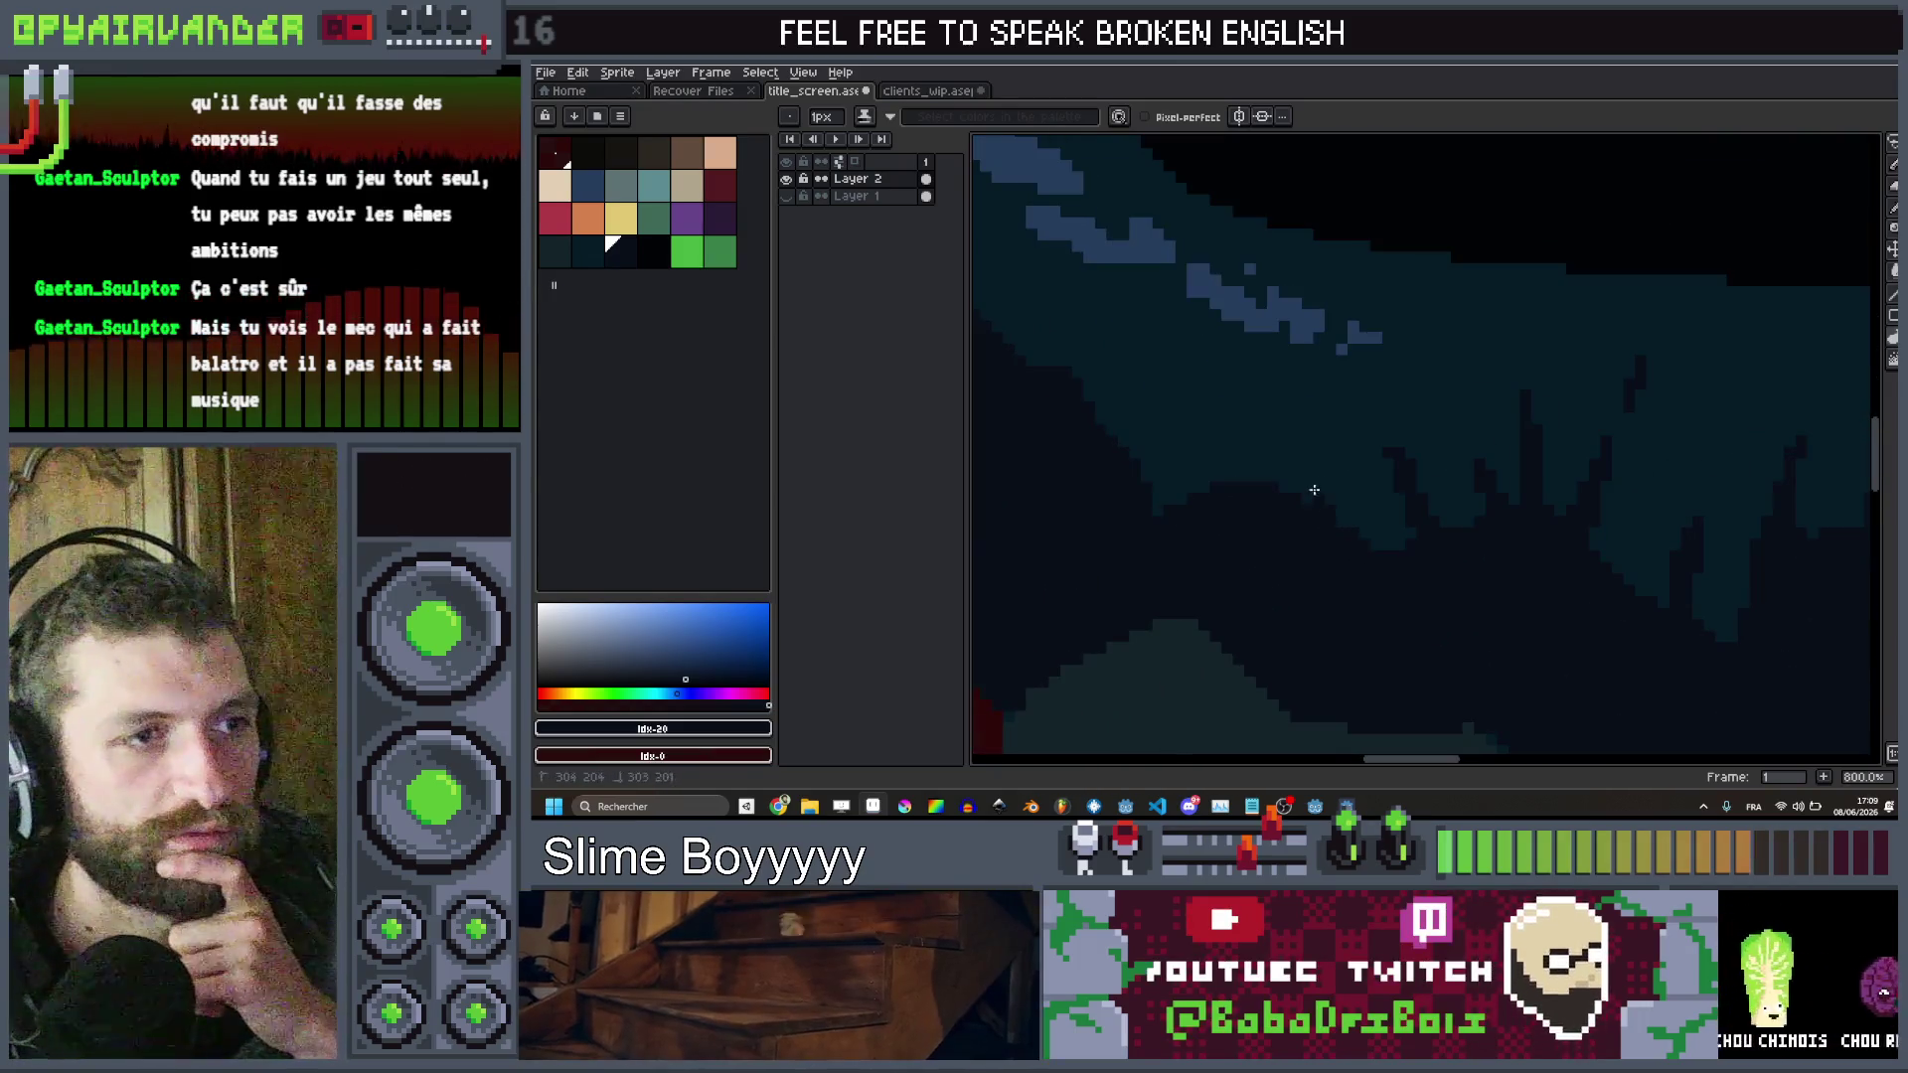
pyautogui.scroll(-3, 1330, 502)
pyautogui.scroll(3, 1332, 527)
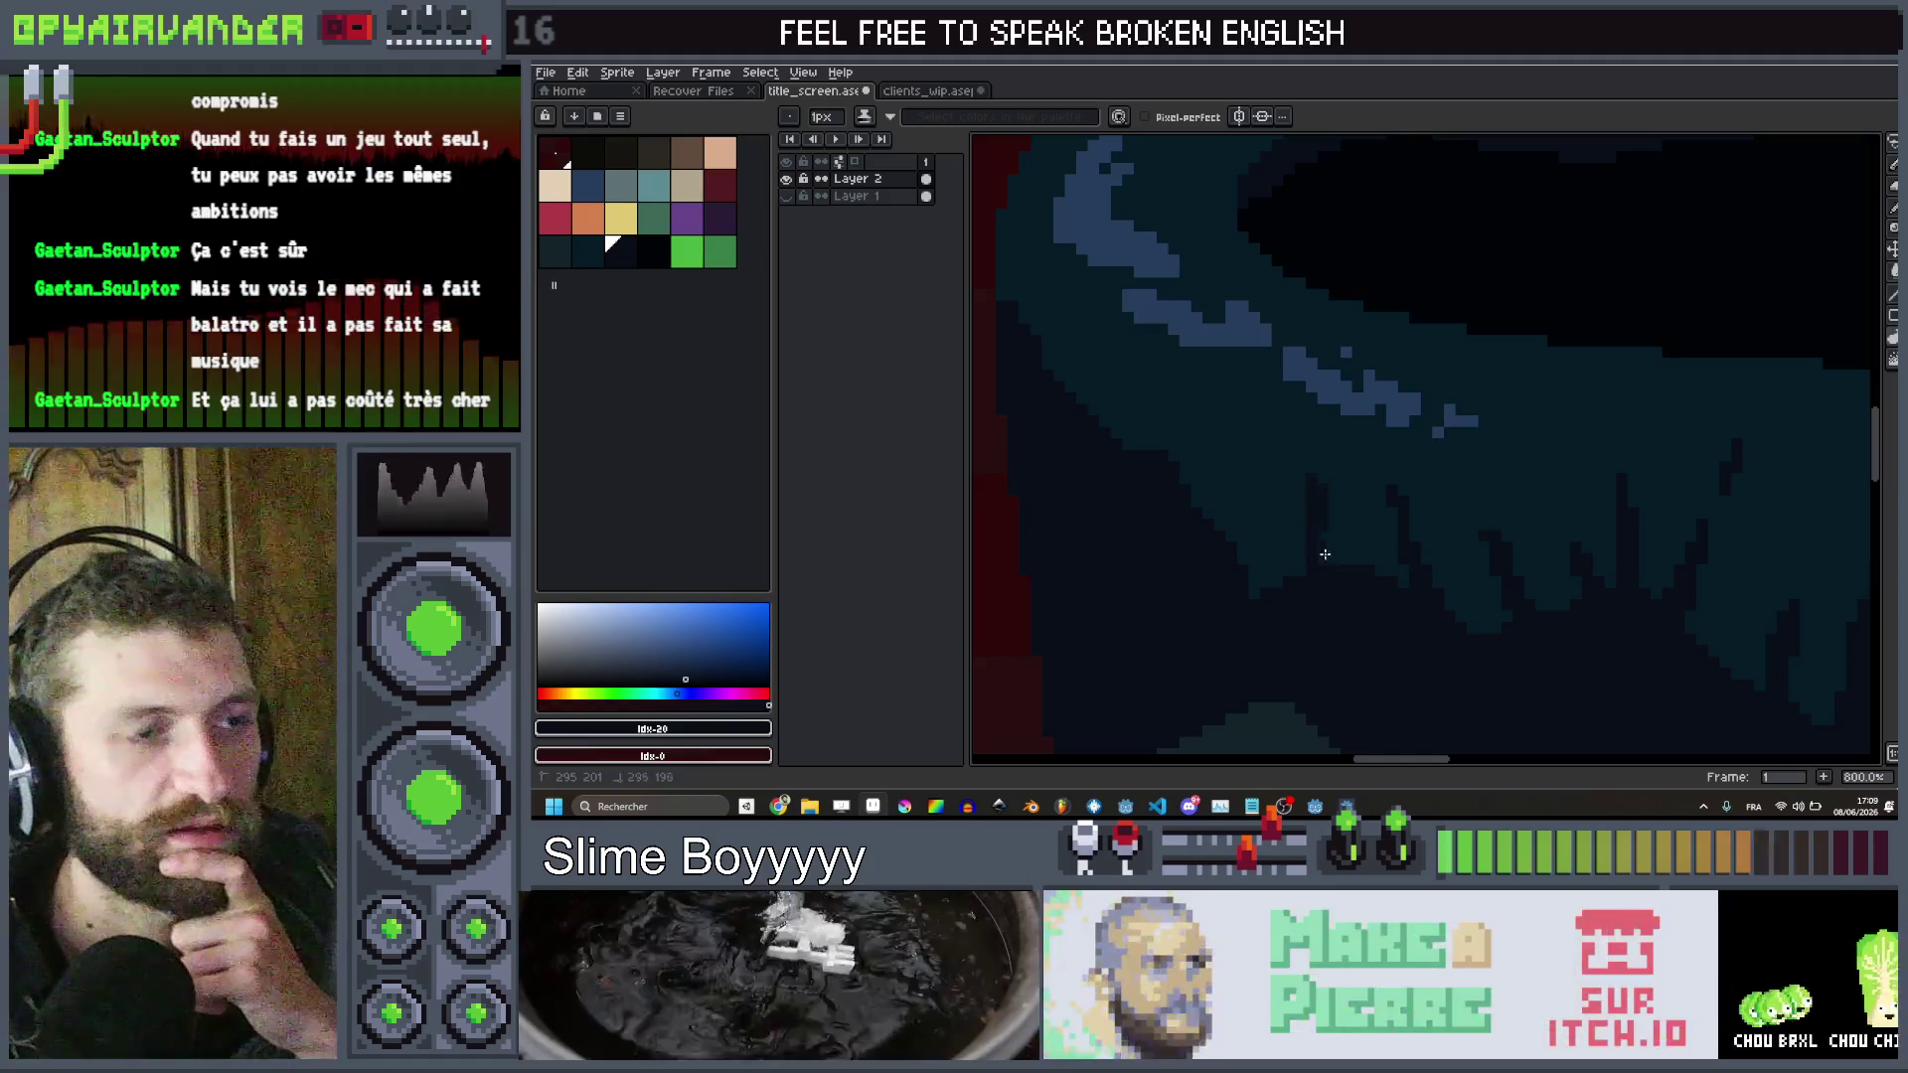
pyautogui.scroll(-3, 1341, 586)
pyautogui.scroll(3, 1331, 596)
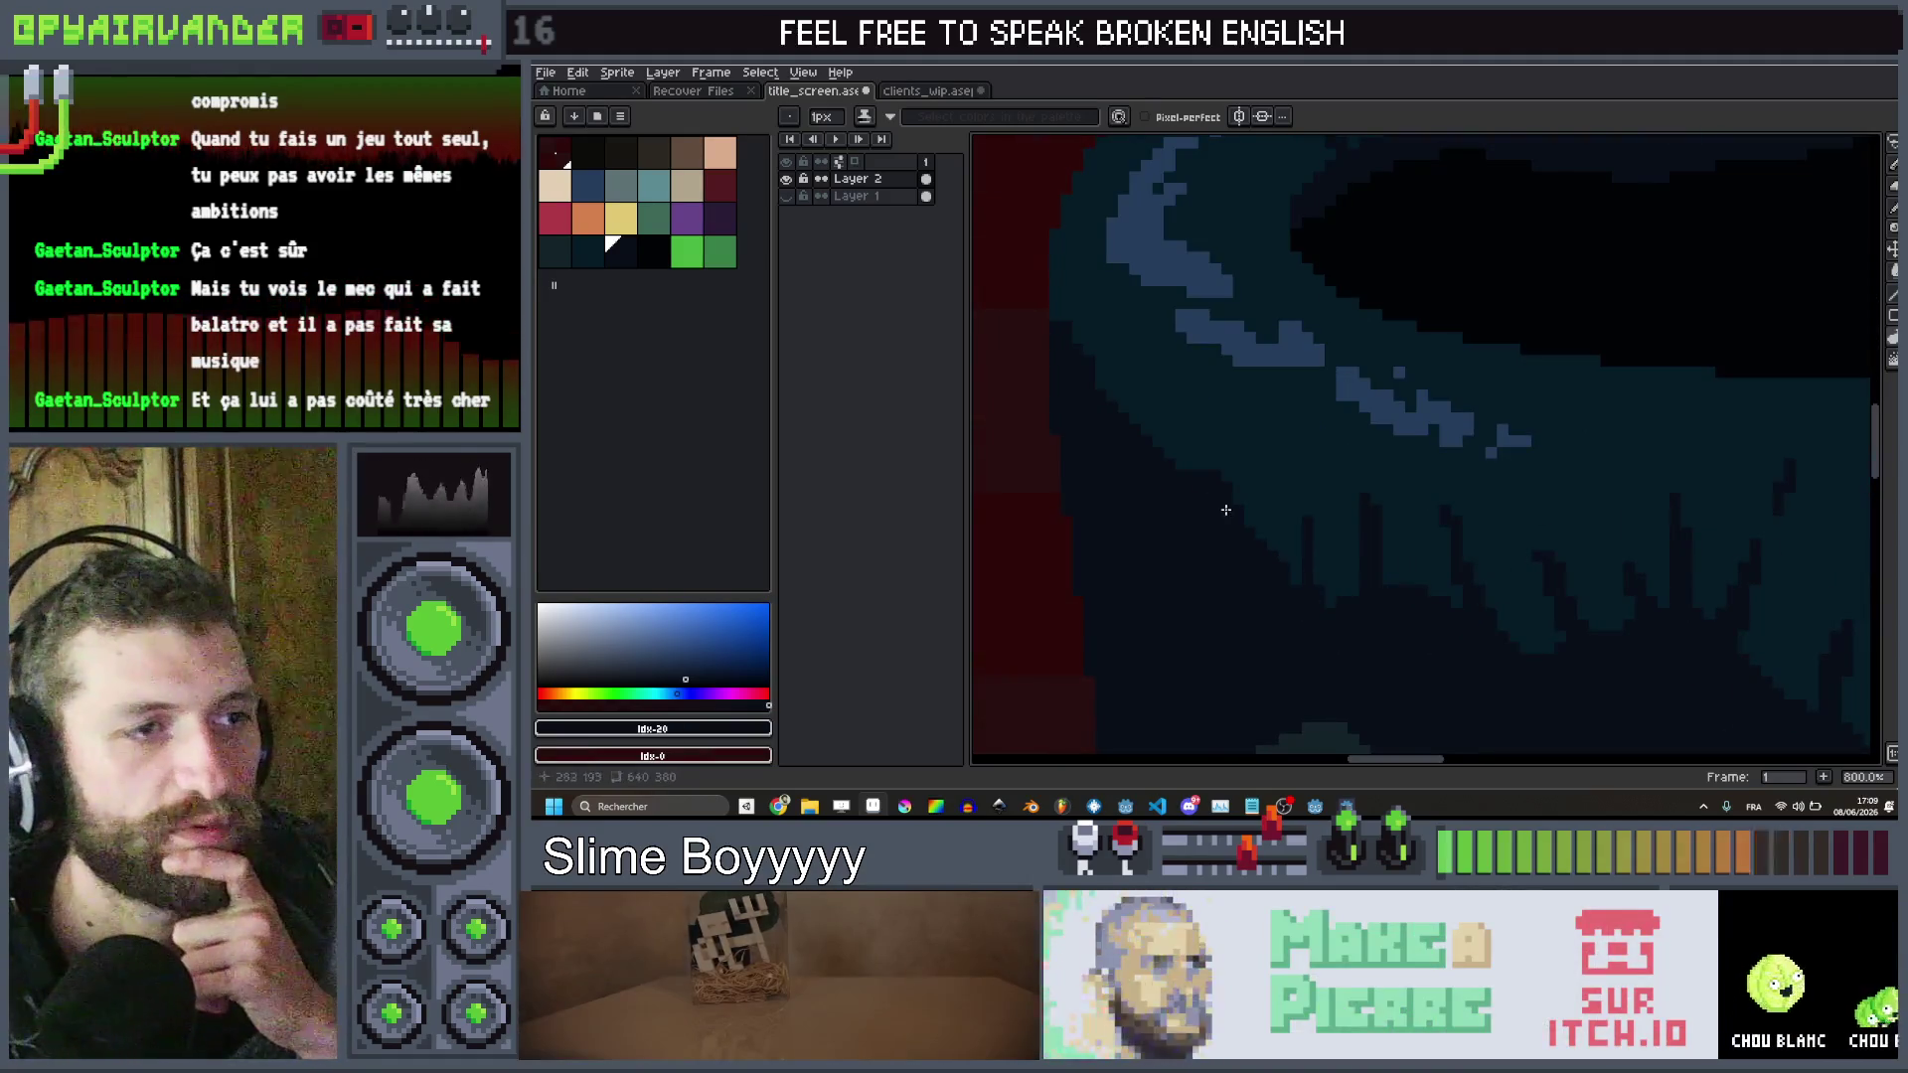
pyautogui.scroll(-6, 1256, 495)
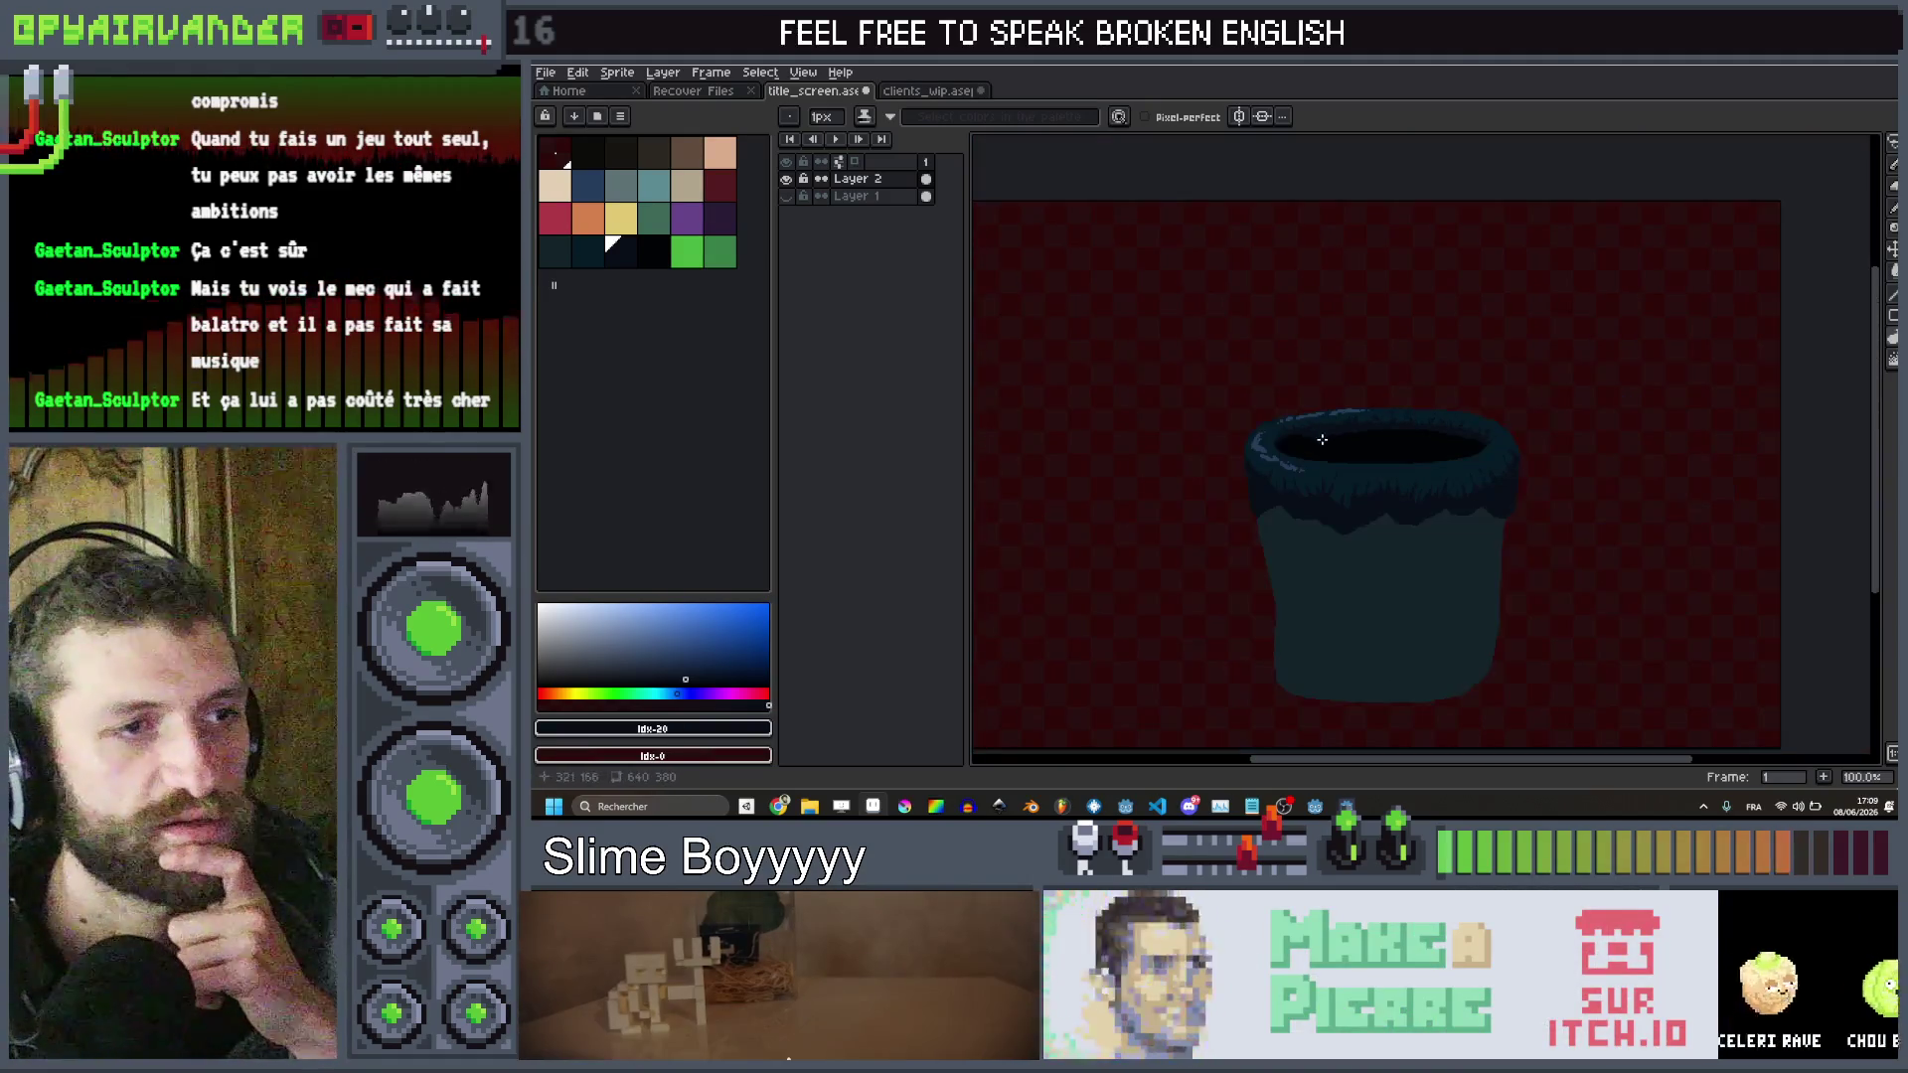
pyautogui.scroll(4, 1239, 470)
pyautogui.scroll(2, 1215, 559)
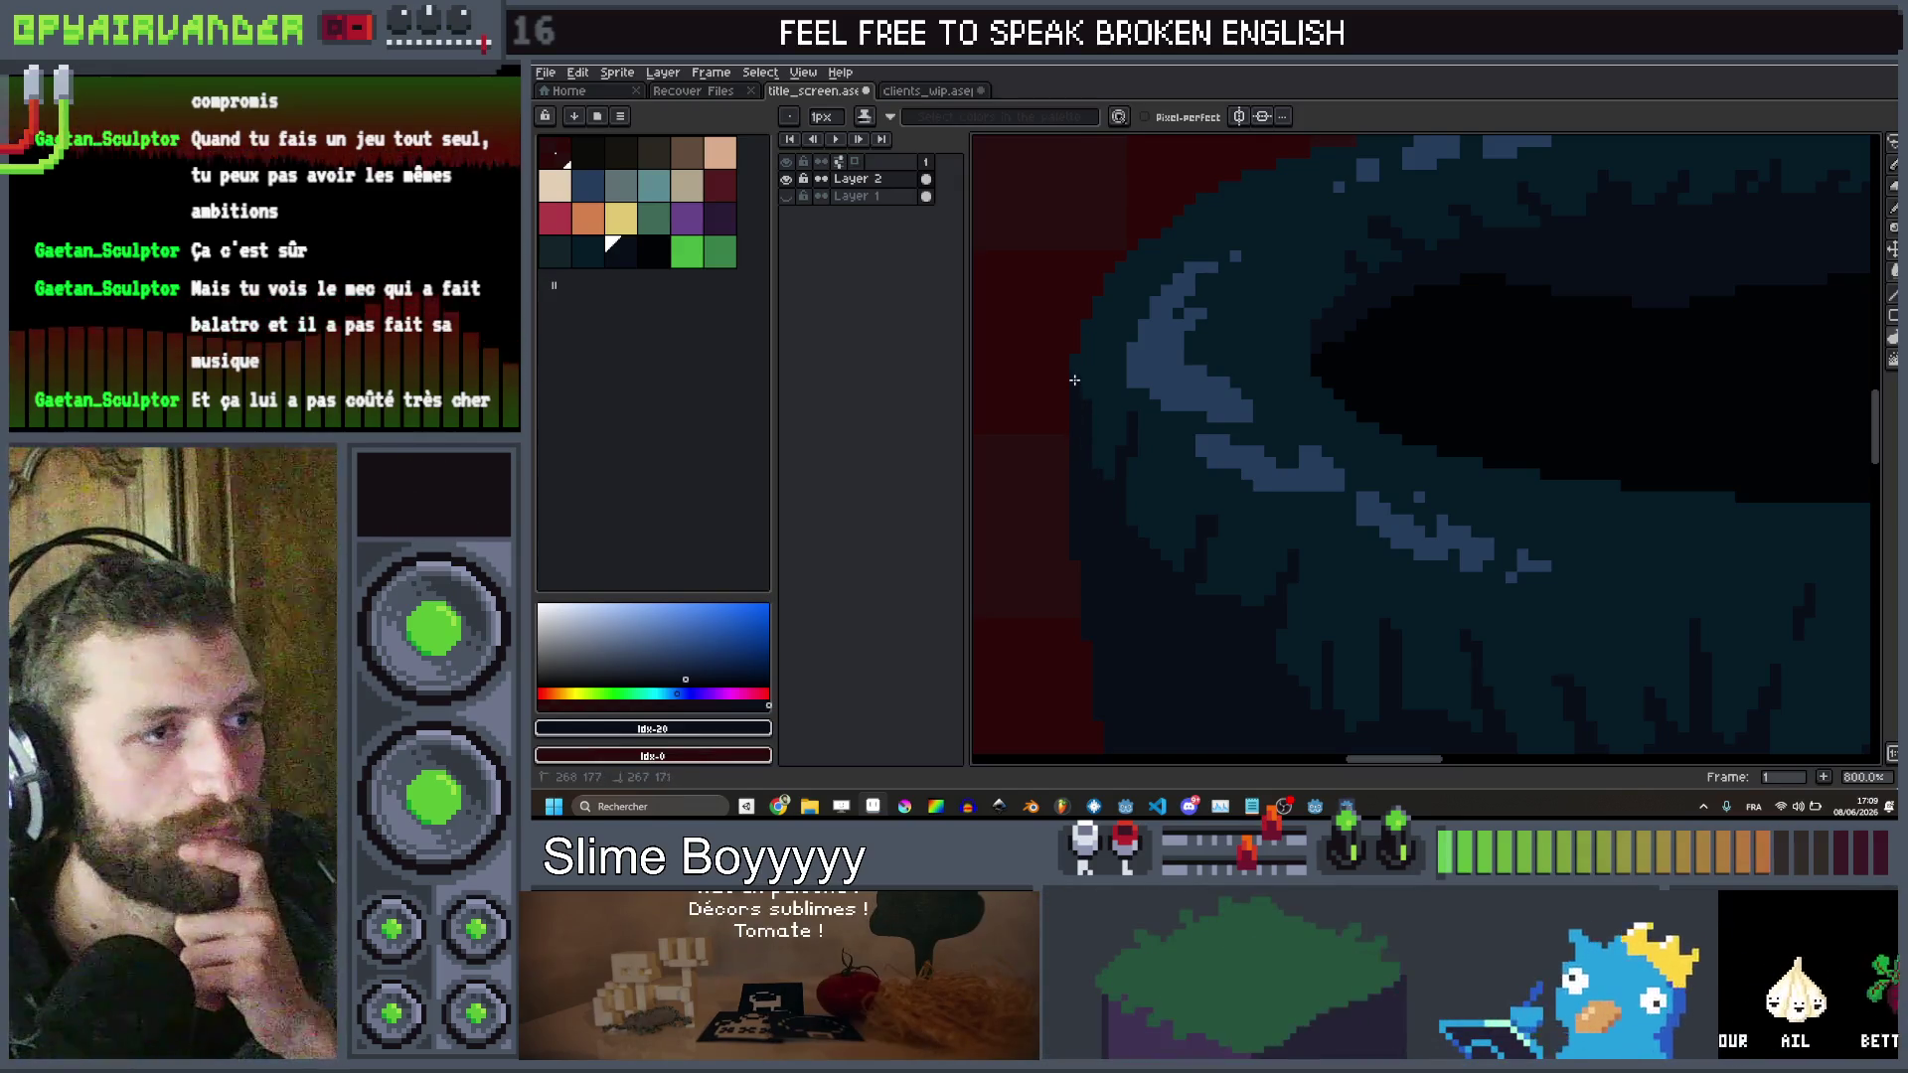
pyautogui.scroll(-5, 1074, 380)
pyautogui.scroll(5, 1102, 436)
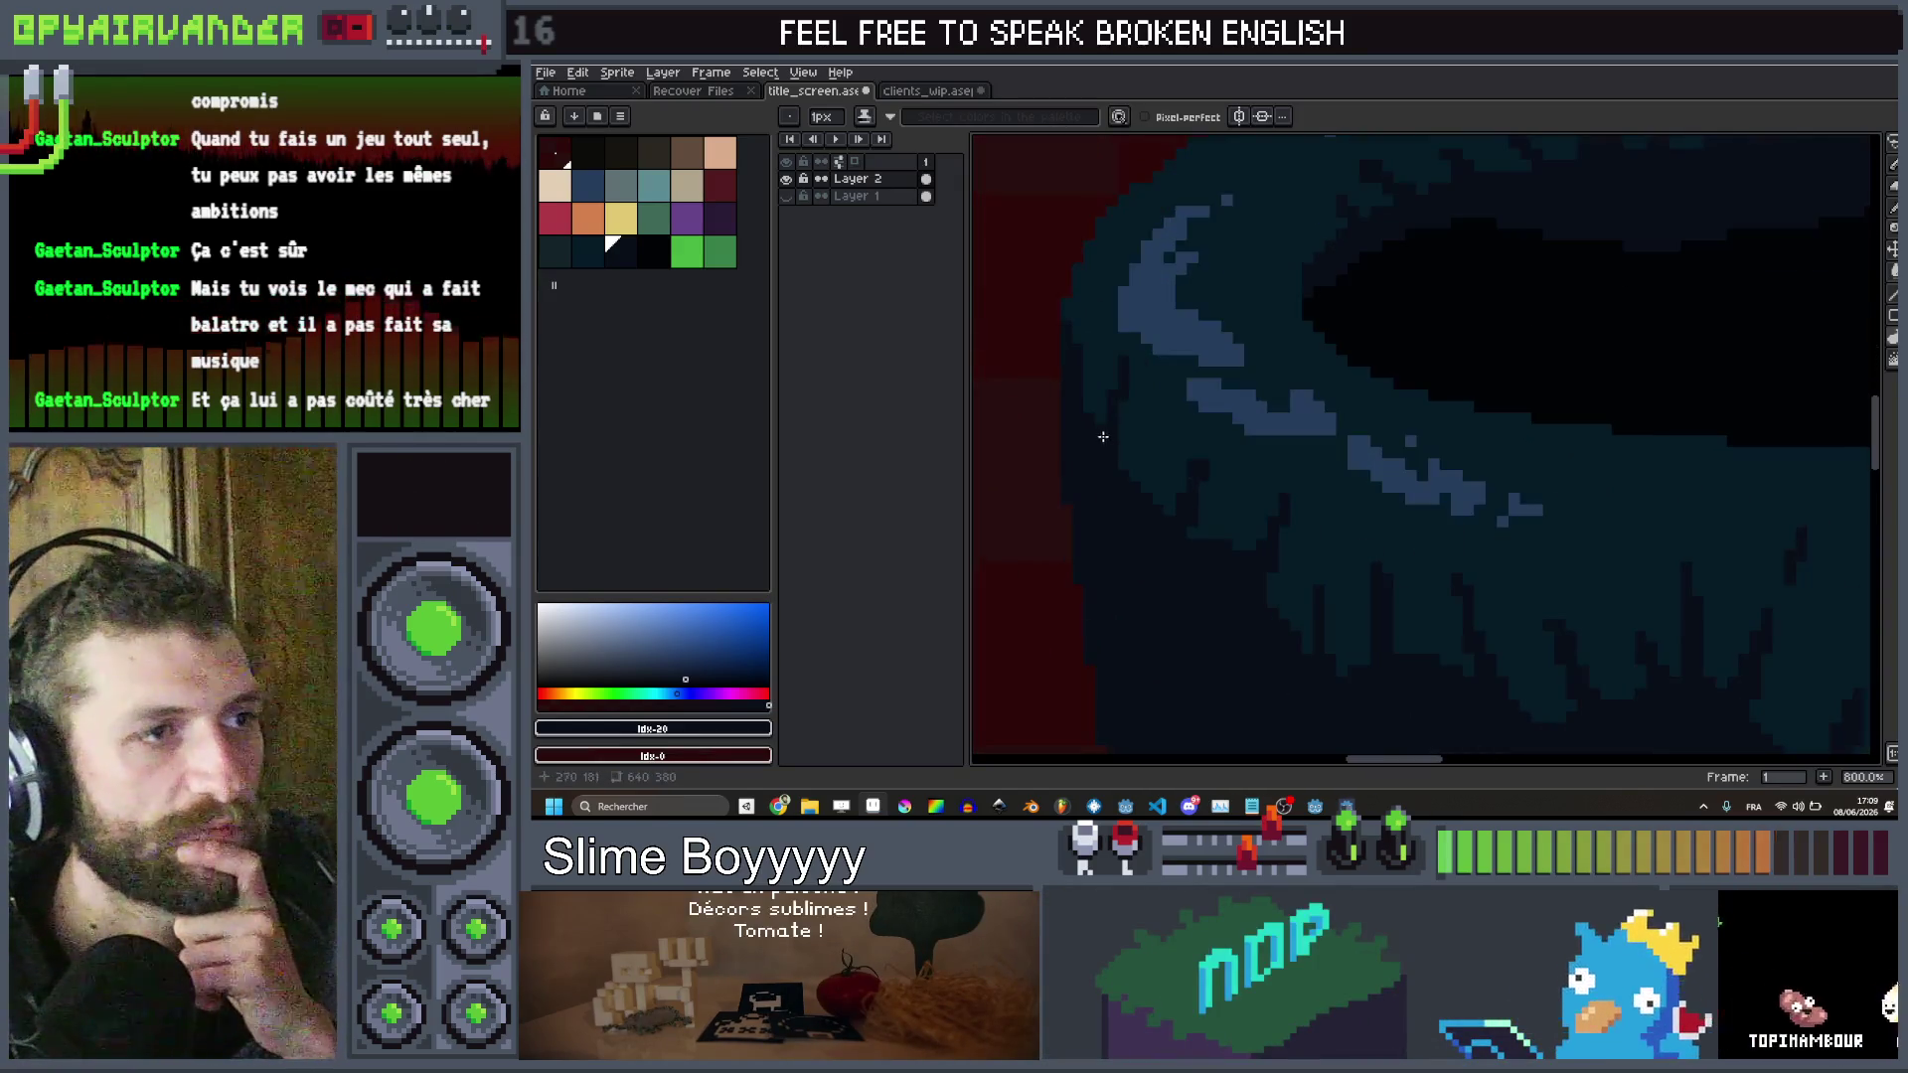
pyautogui.scroll(-4, 1133, 481)
pyautogui.scroll(3, 1194, 397)
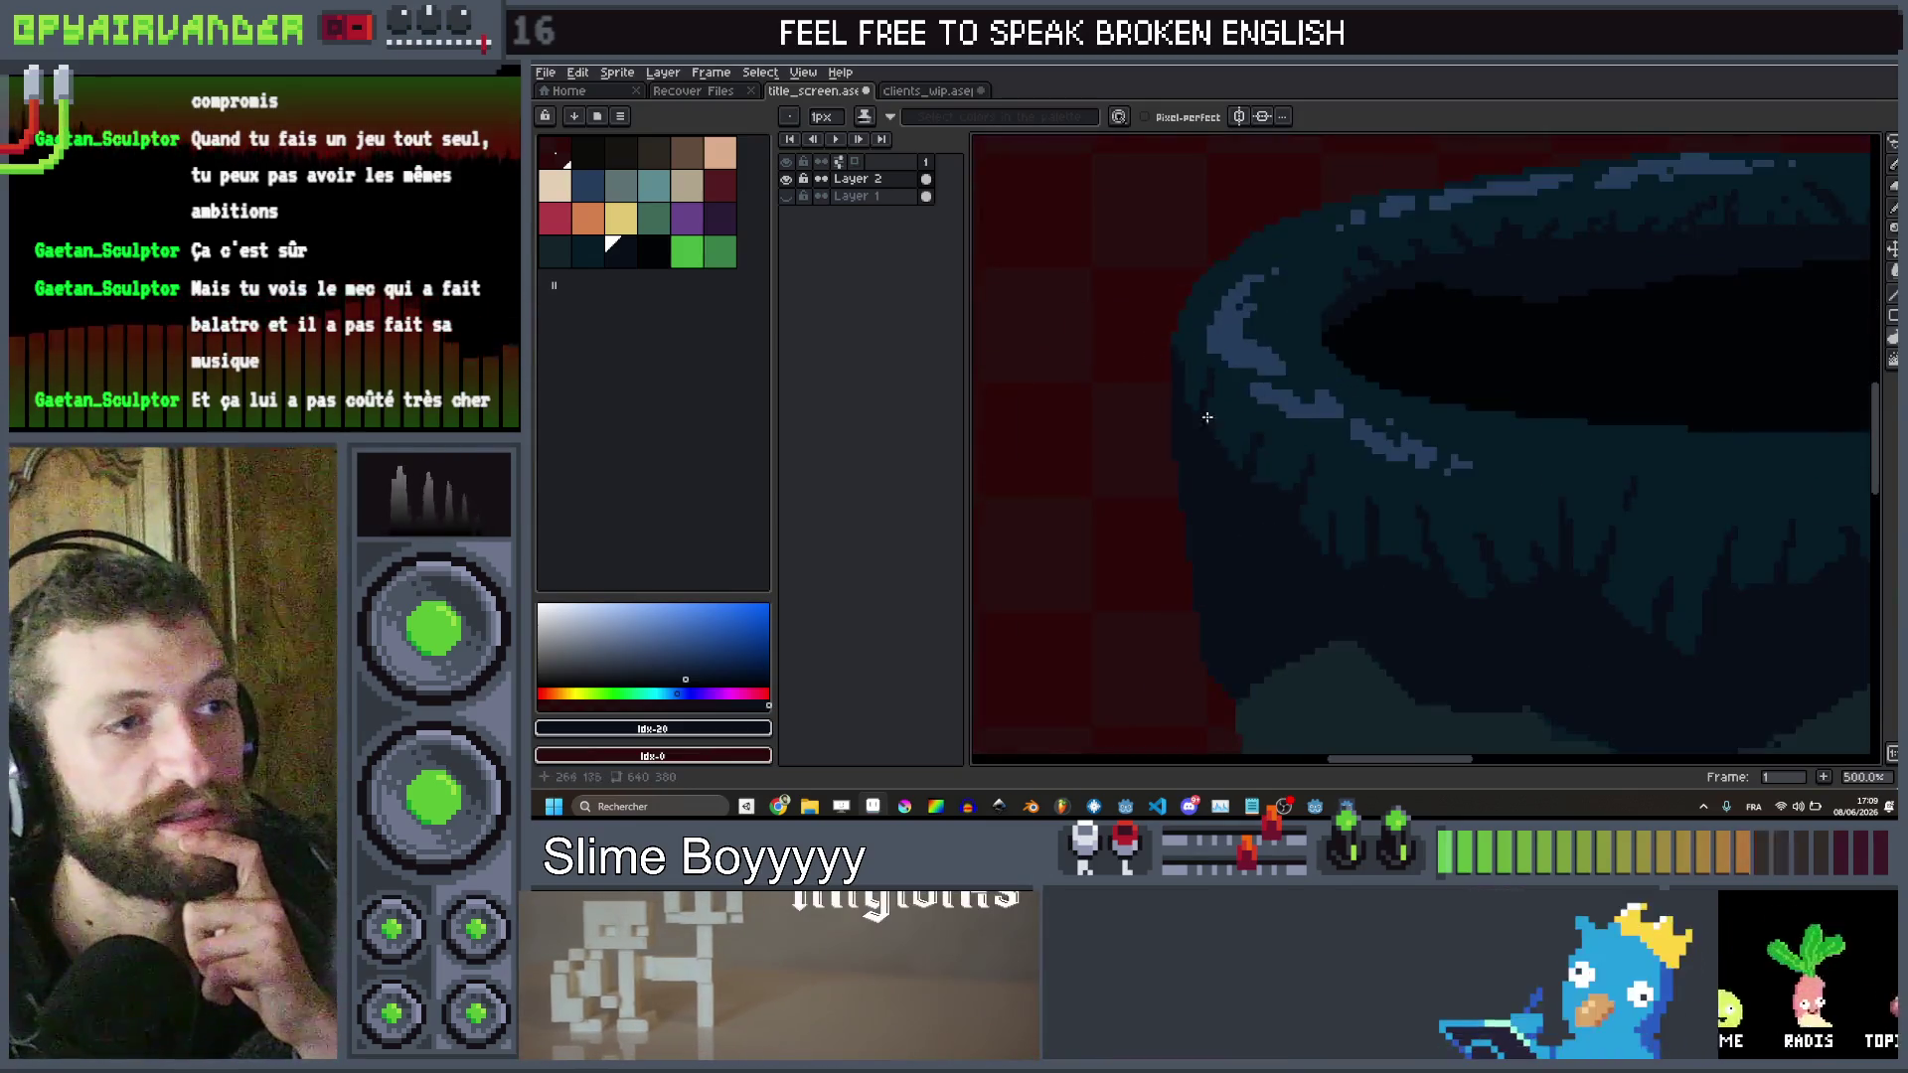
pyautogui.scroll(3, 1193, 397)
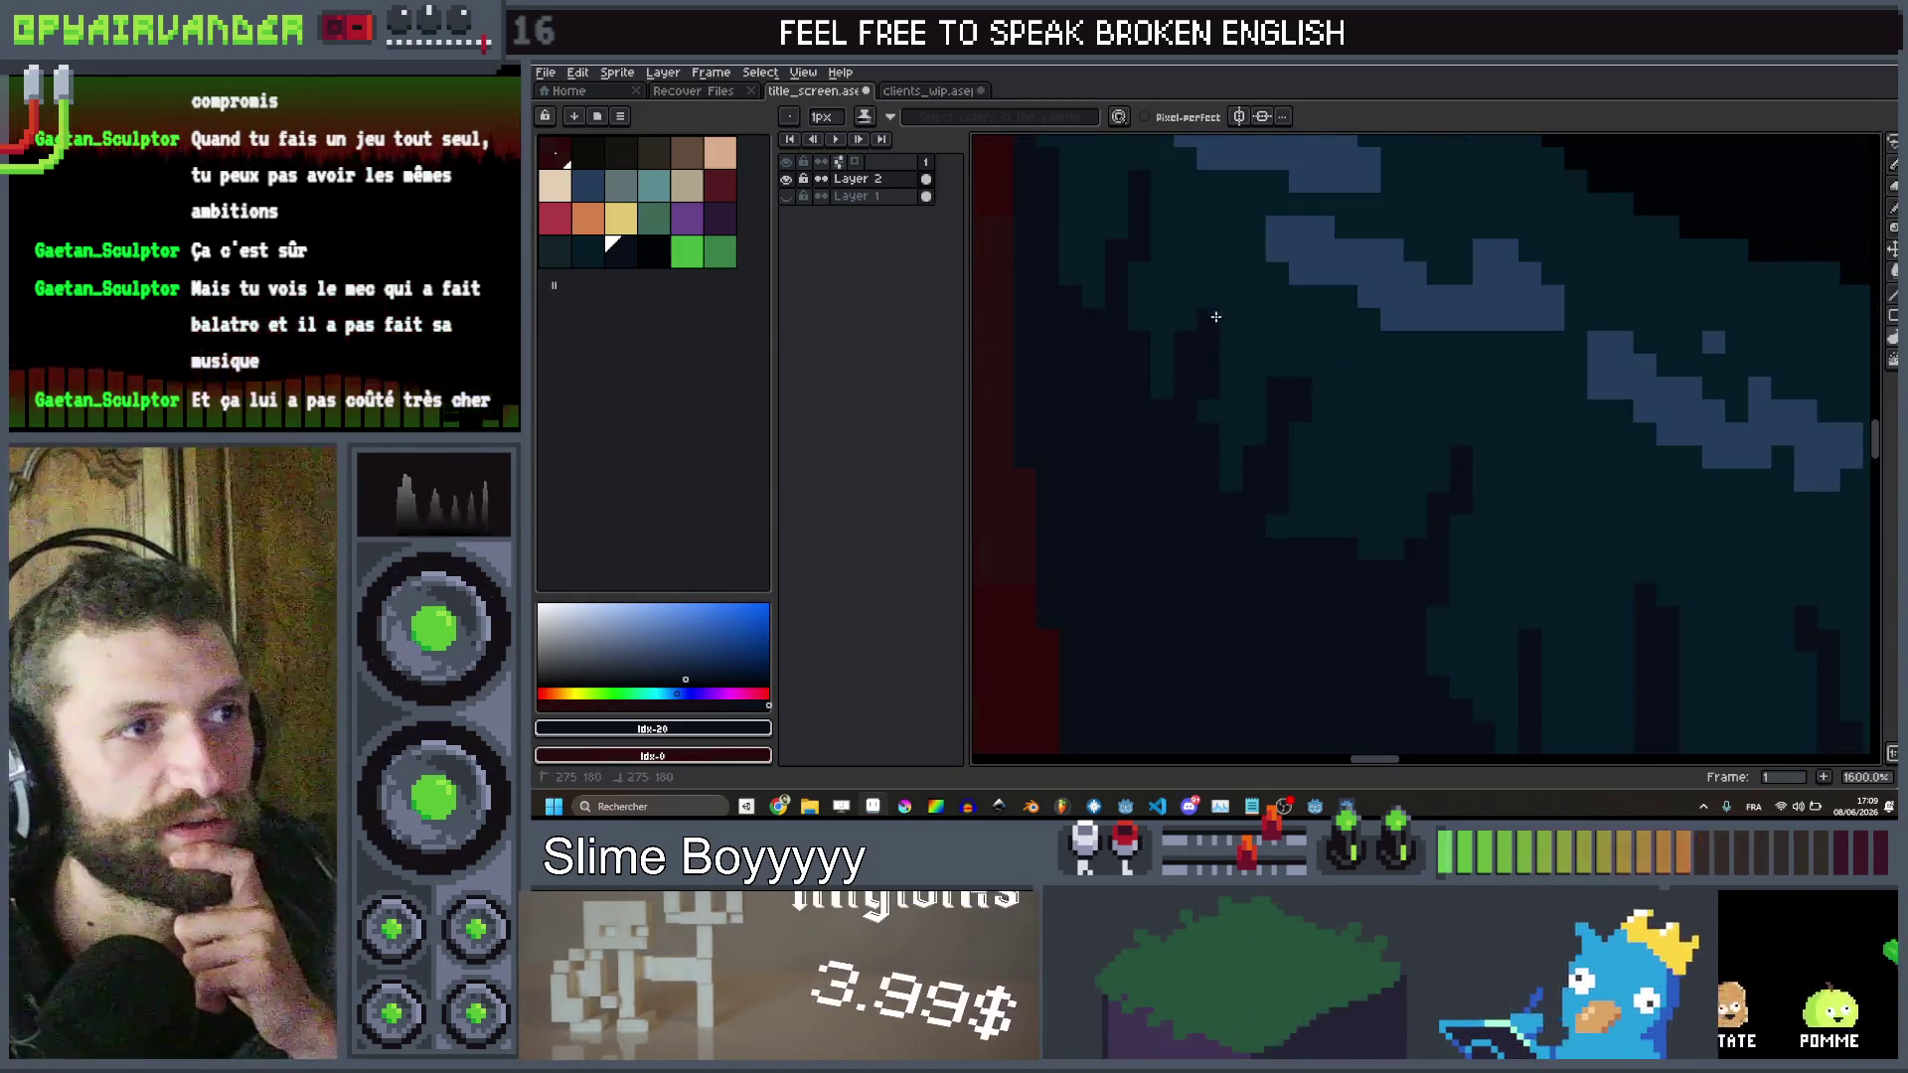
pyautogui.scroll(-8, 1296, 268)
pyautogui.scroll(8, 1296, 268)
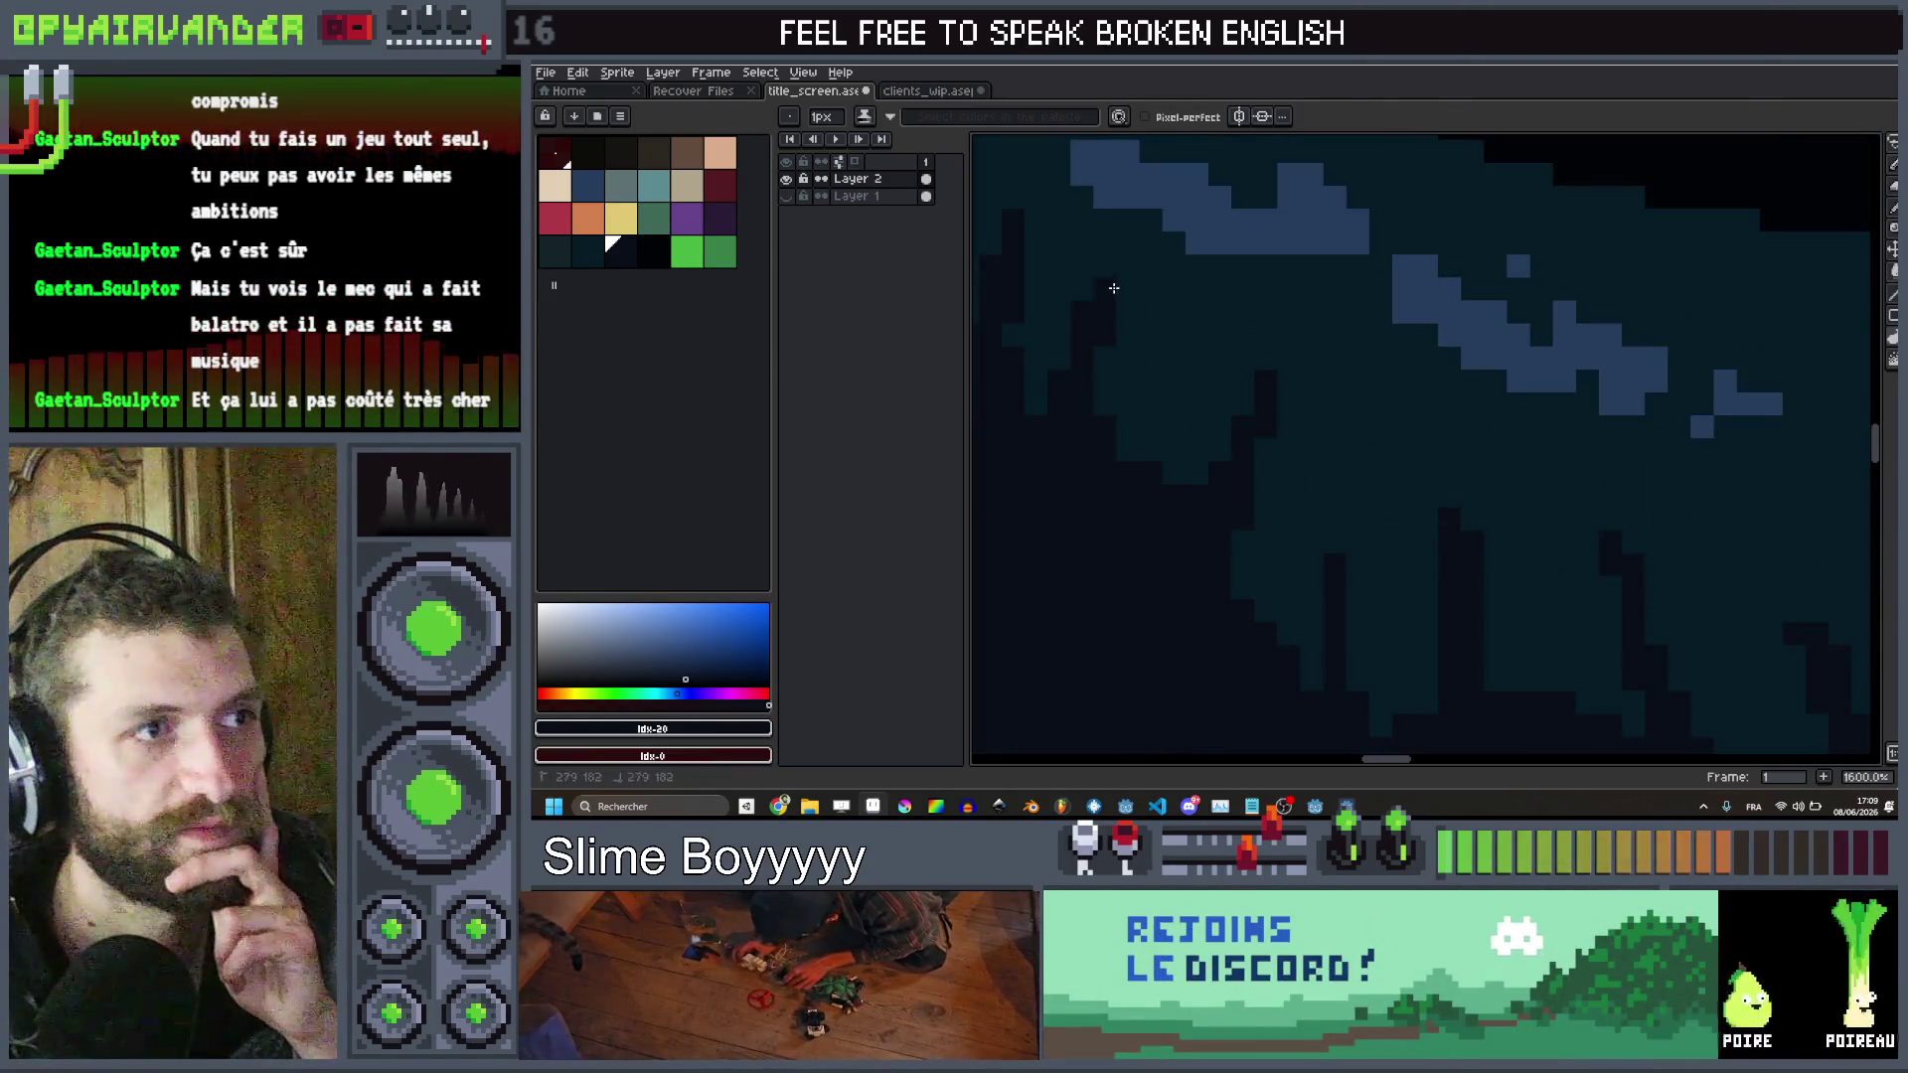
pyautogui.scroll(-5, 1114, 288)
pyautogui.scroll(6, 1265, 307)
pyautogui.moveTo(1150, 594); pyautogui.dragTo(1378, 288)
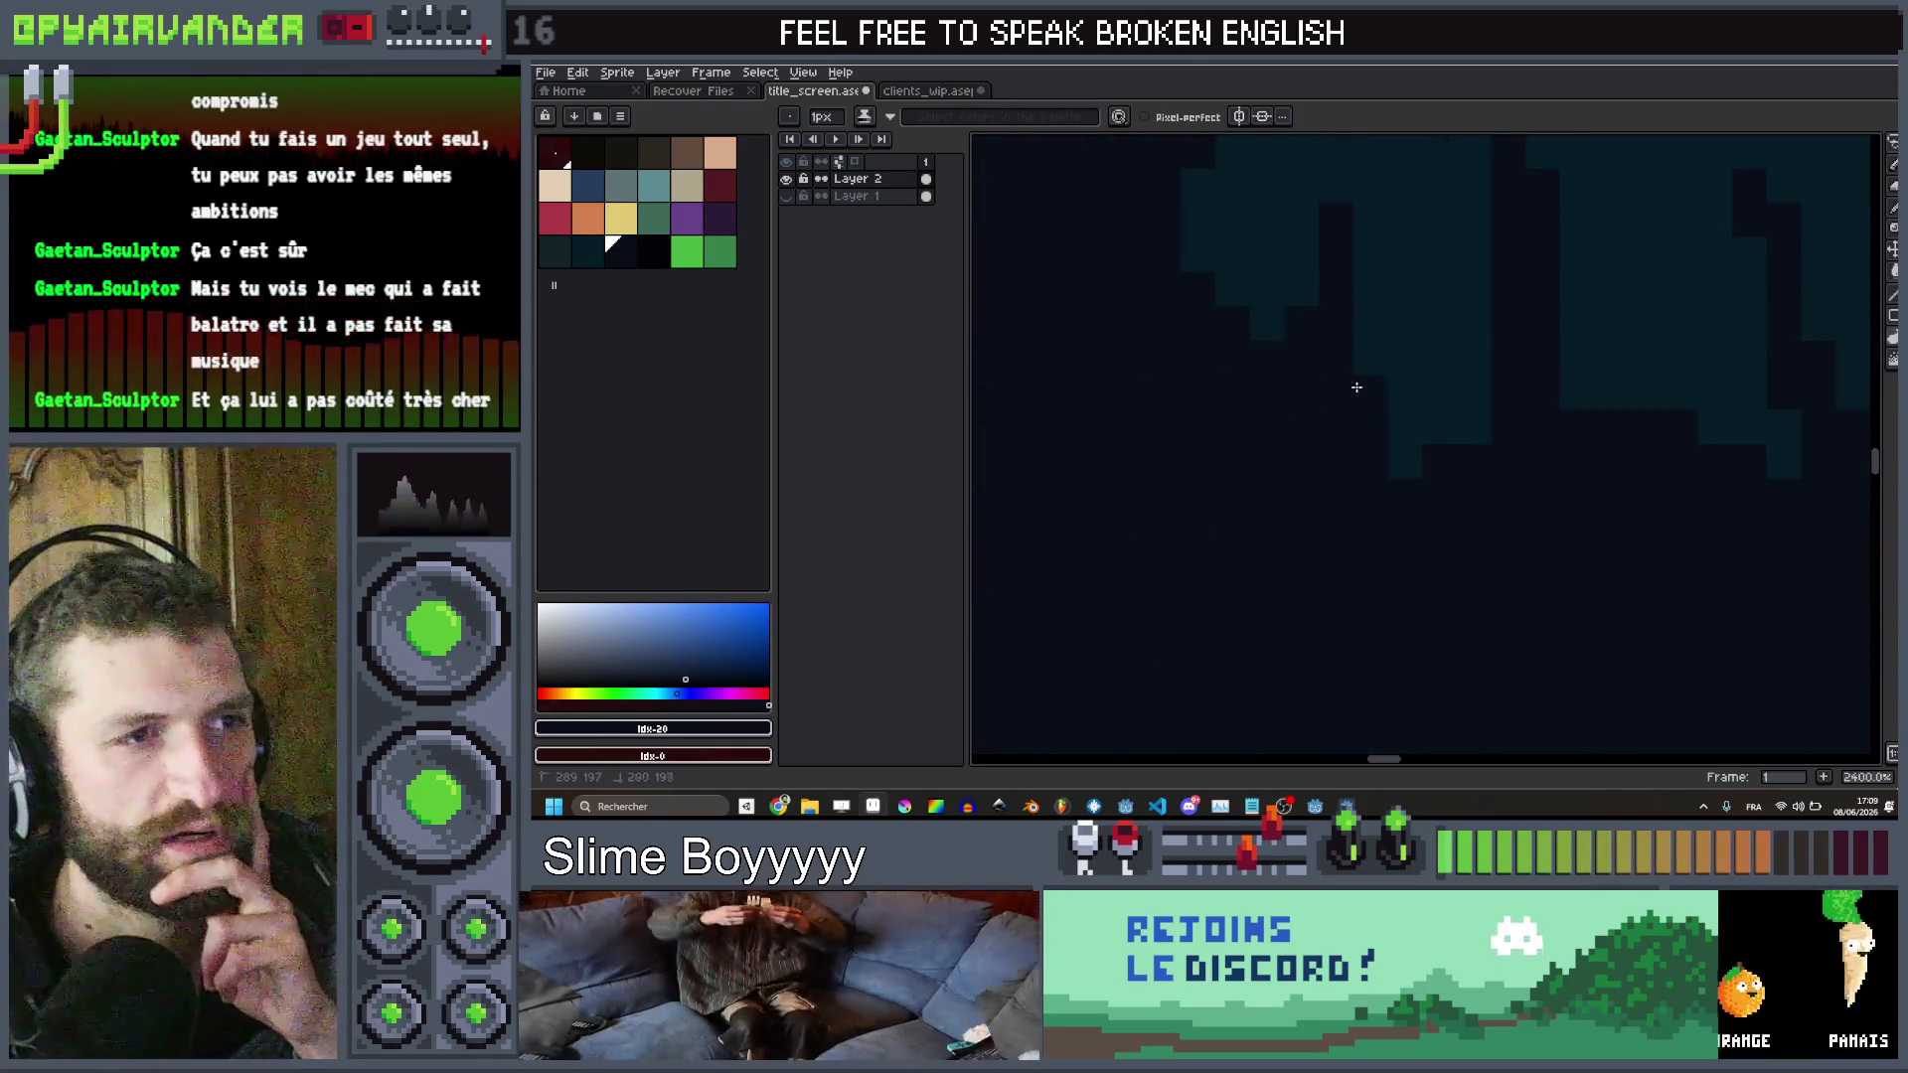
pyautogui.scroll(-8, 1446, 398)
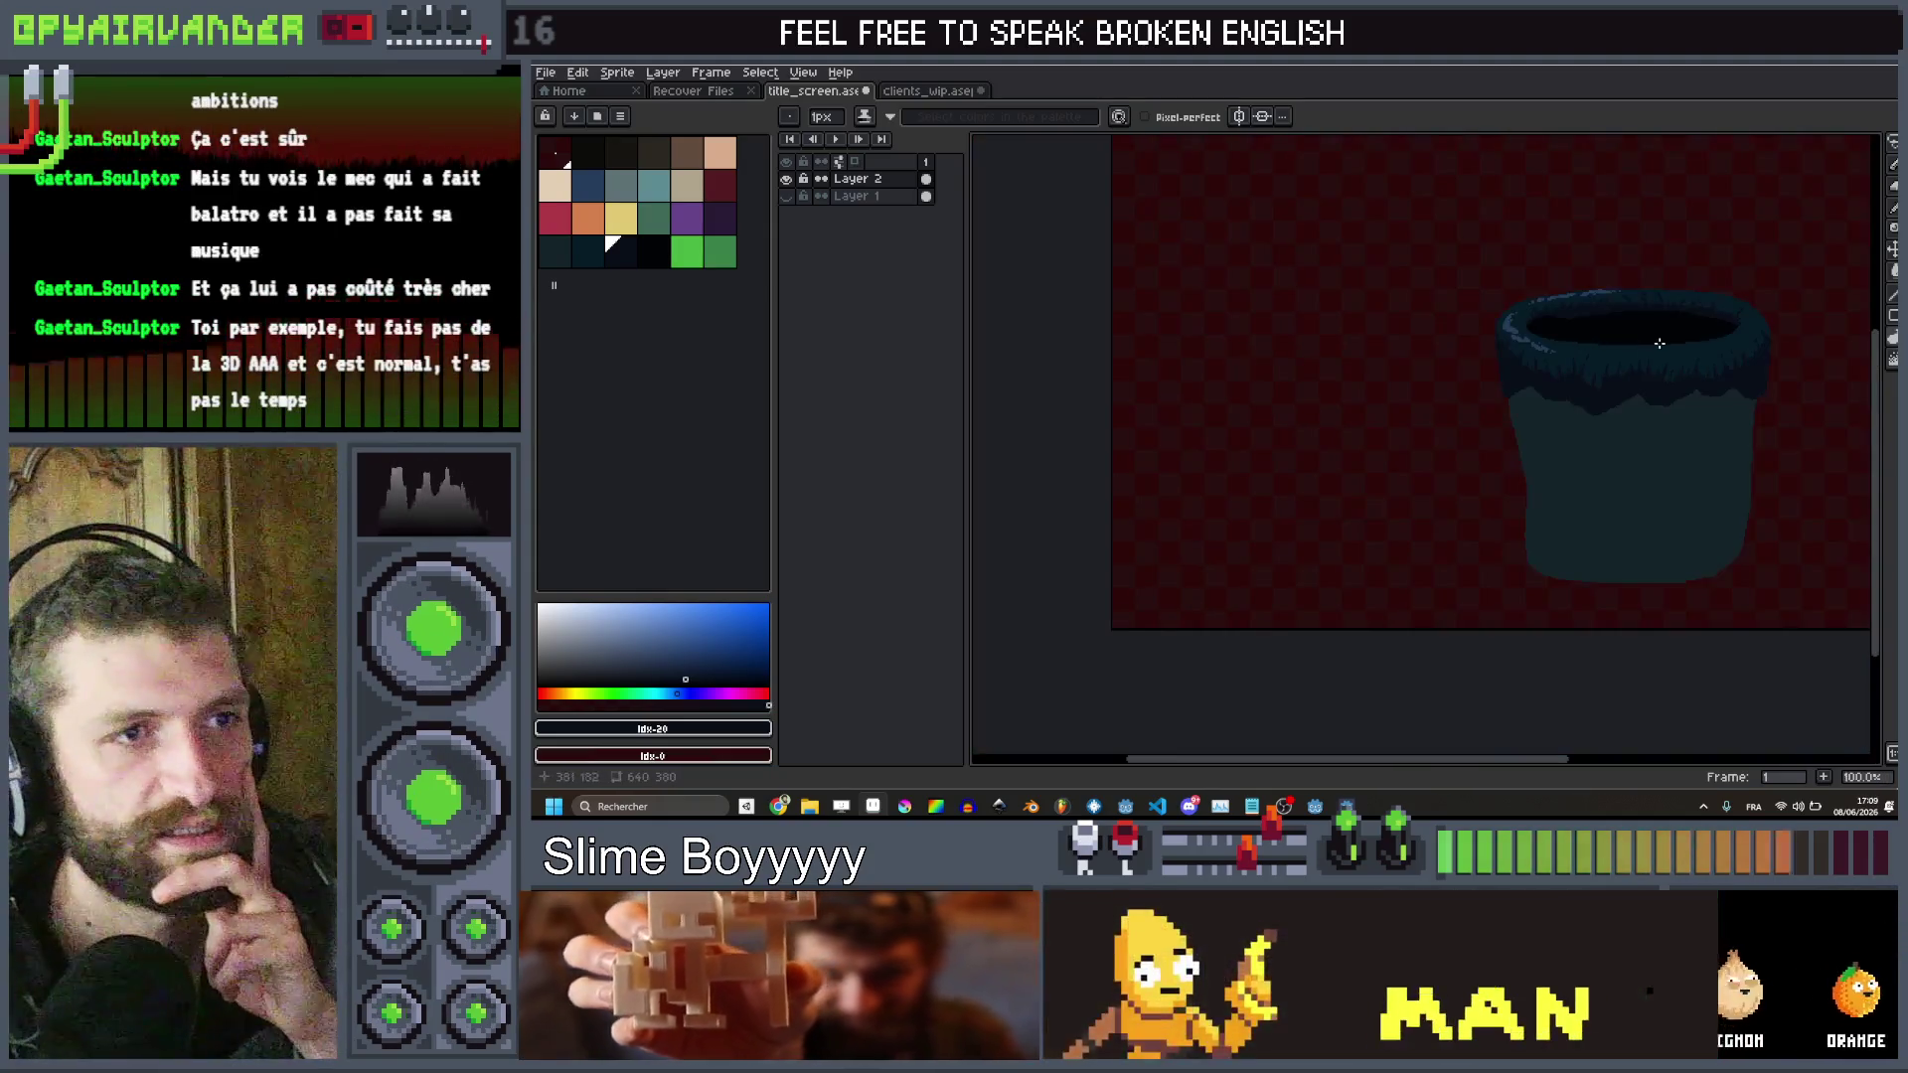
# Add a single dark pixel and two short dark strokes along the edge of the bin's opening
pyautogui.scroll(1, 1584, 400)
pyautogui.scroll(-2, 1584, 399)
pyautogui.scroll(8, 1421, 418)
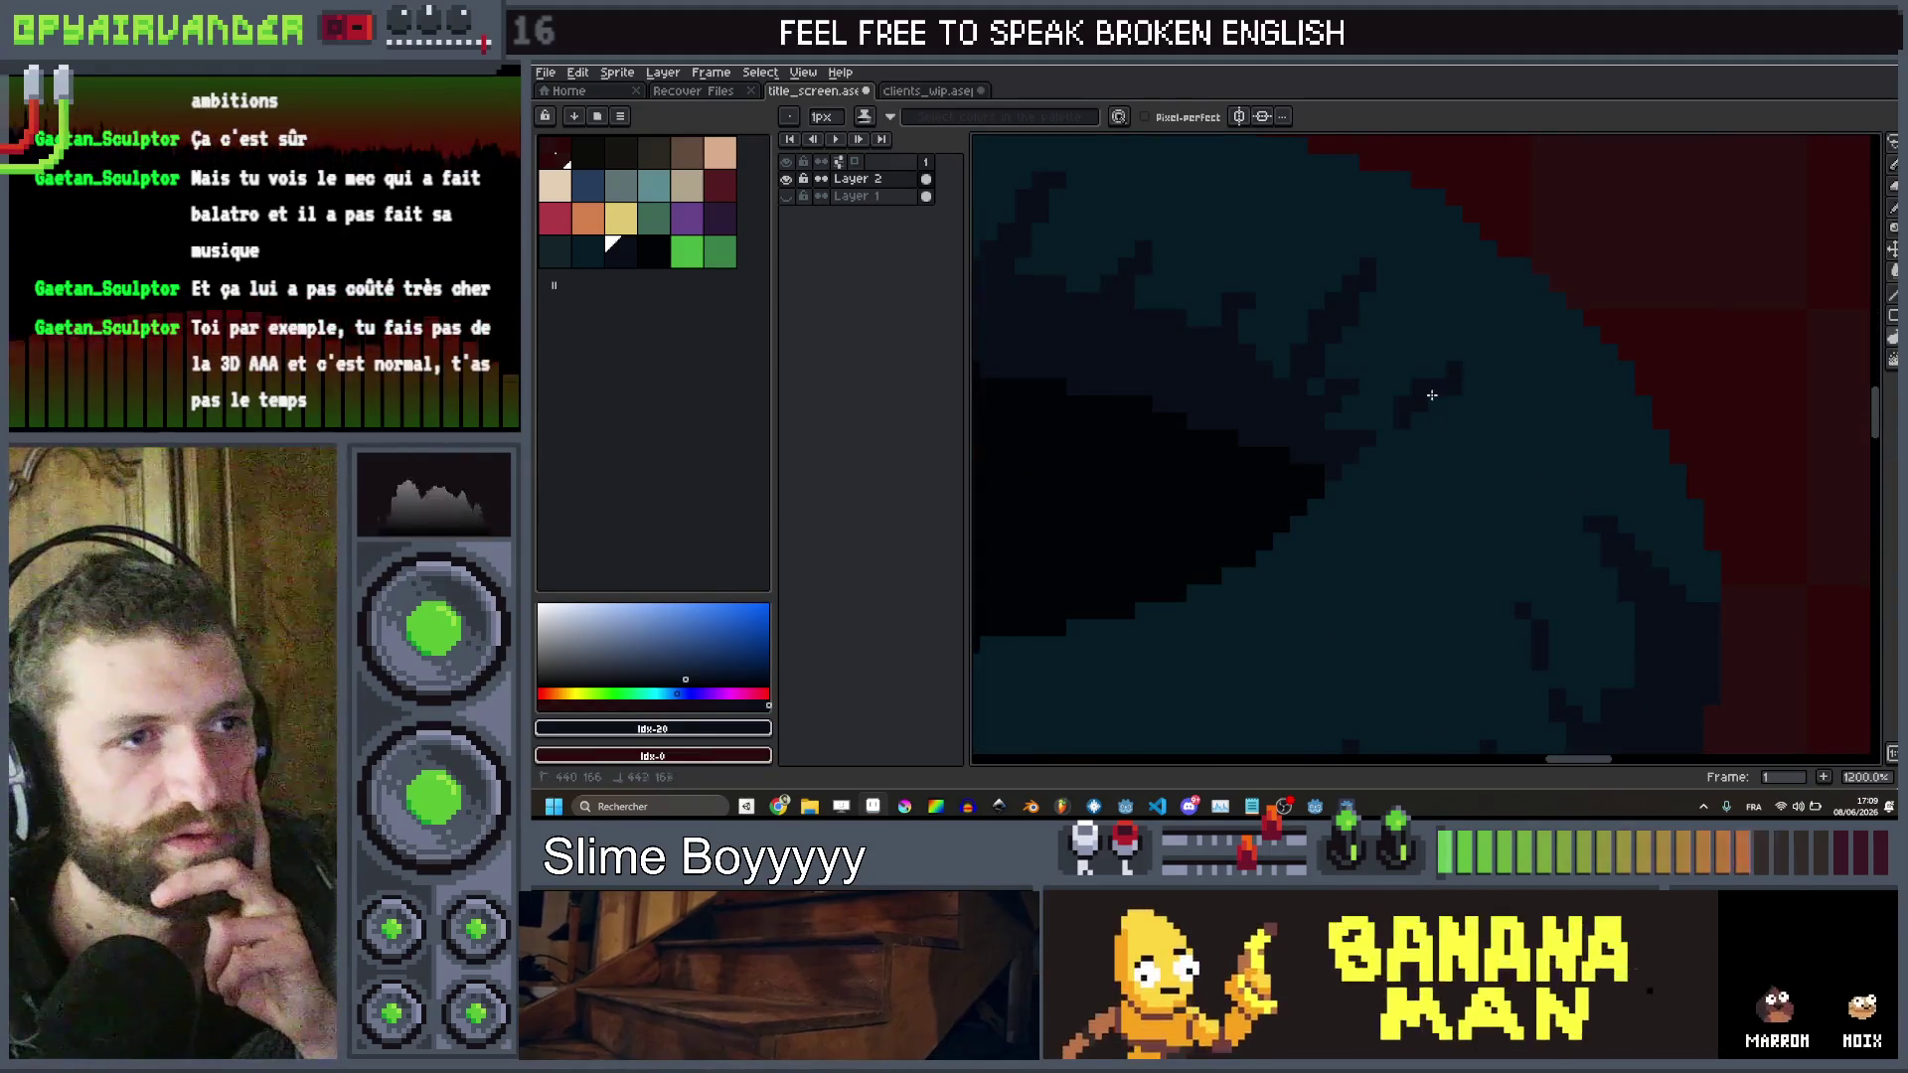
pyautogui.scroll(-4, 1391, 438)
pyautogui.scroll(4, 1336, 484)
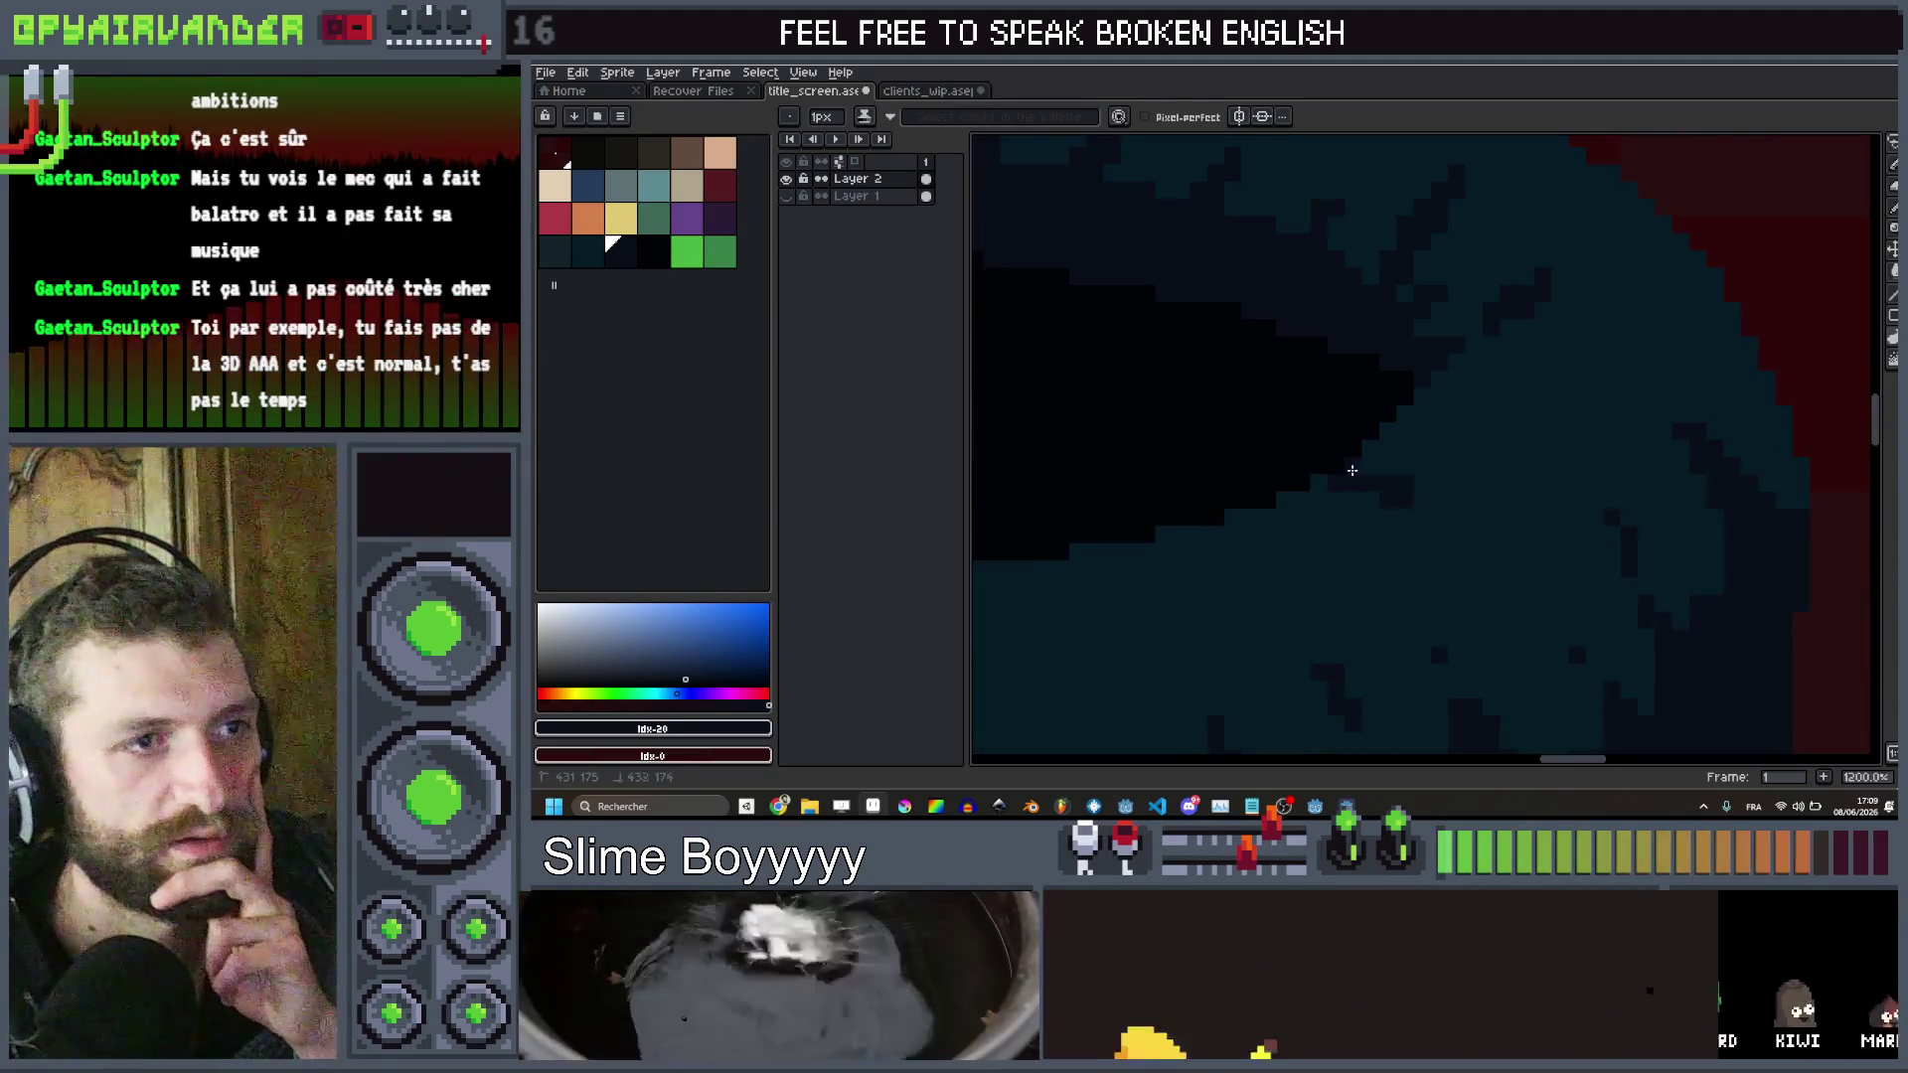
pyautogui.scroll(-4, 1423, 410)
pyautogui.scroll(1, 1423, 410)
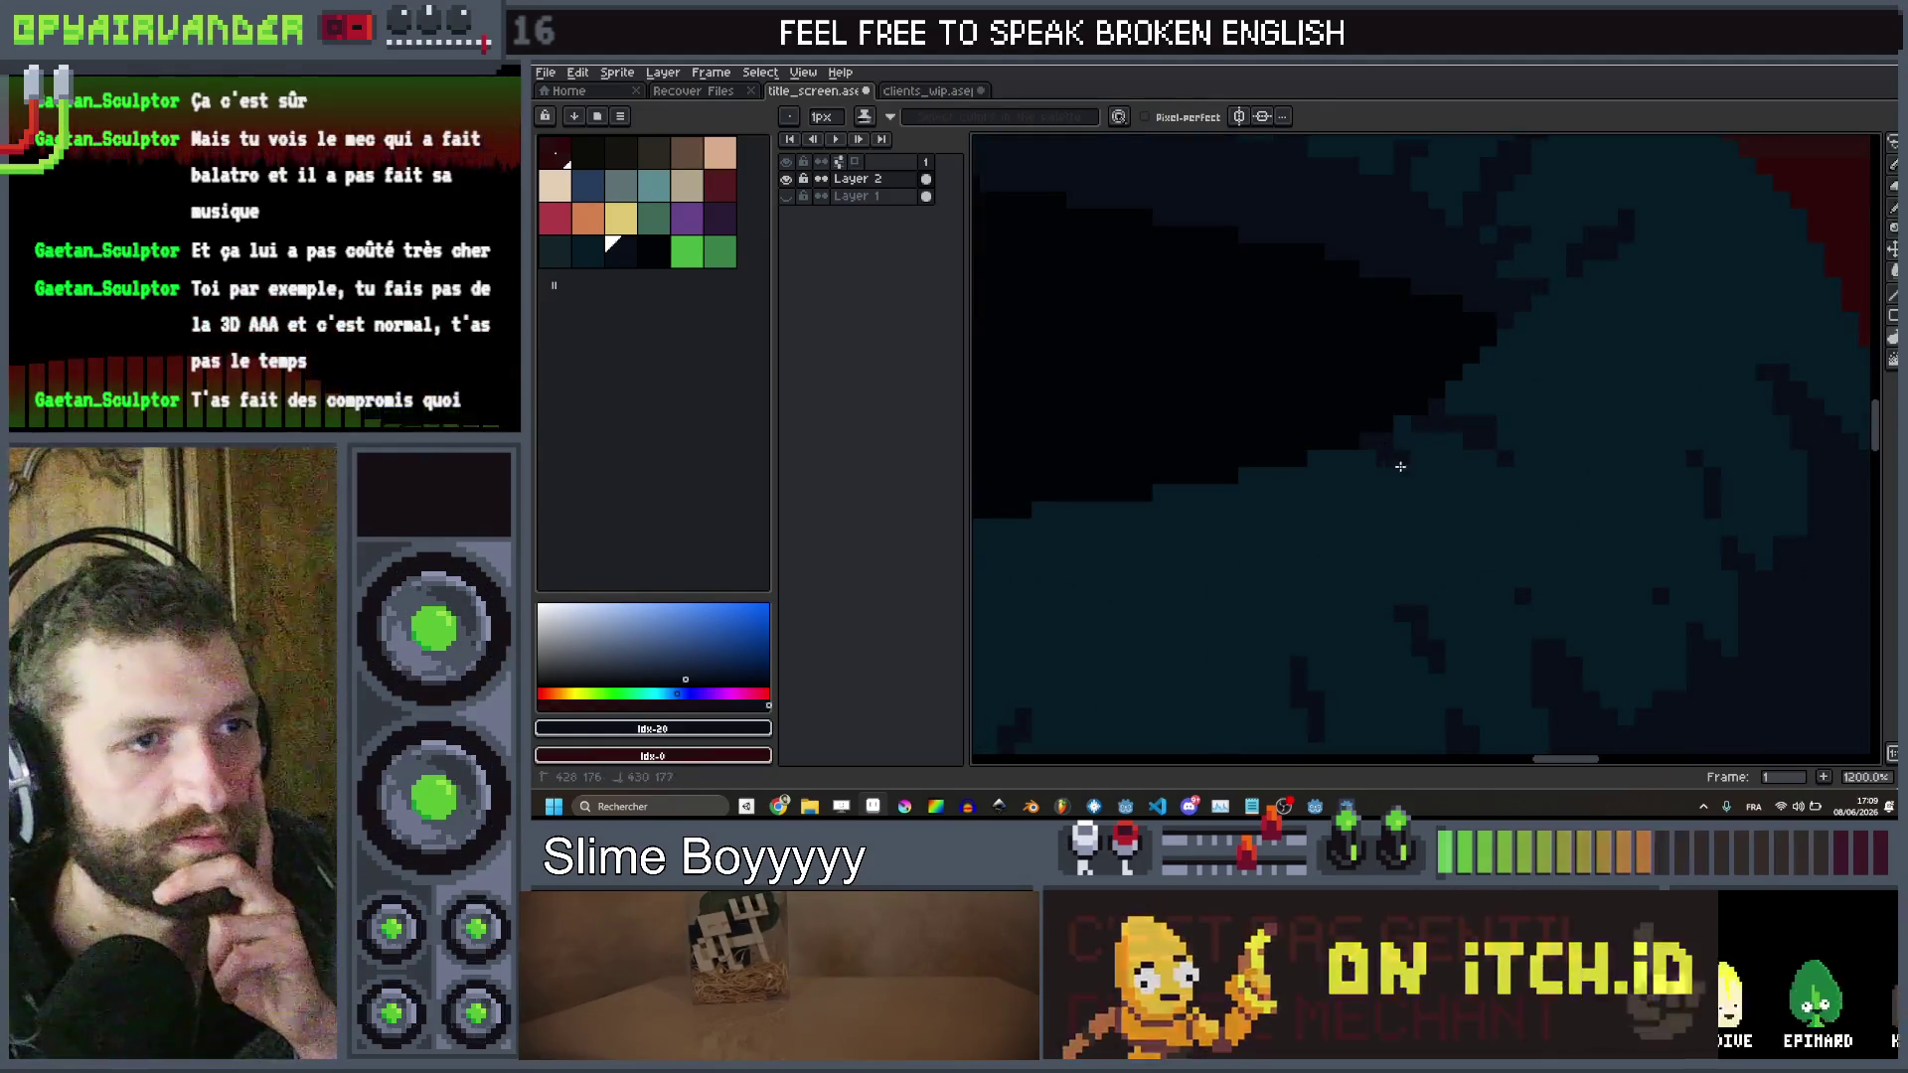
pyautogui.scroll(-4, 1214, 543)
pyautogui.scroll(6, 1213, 543)
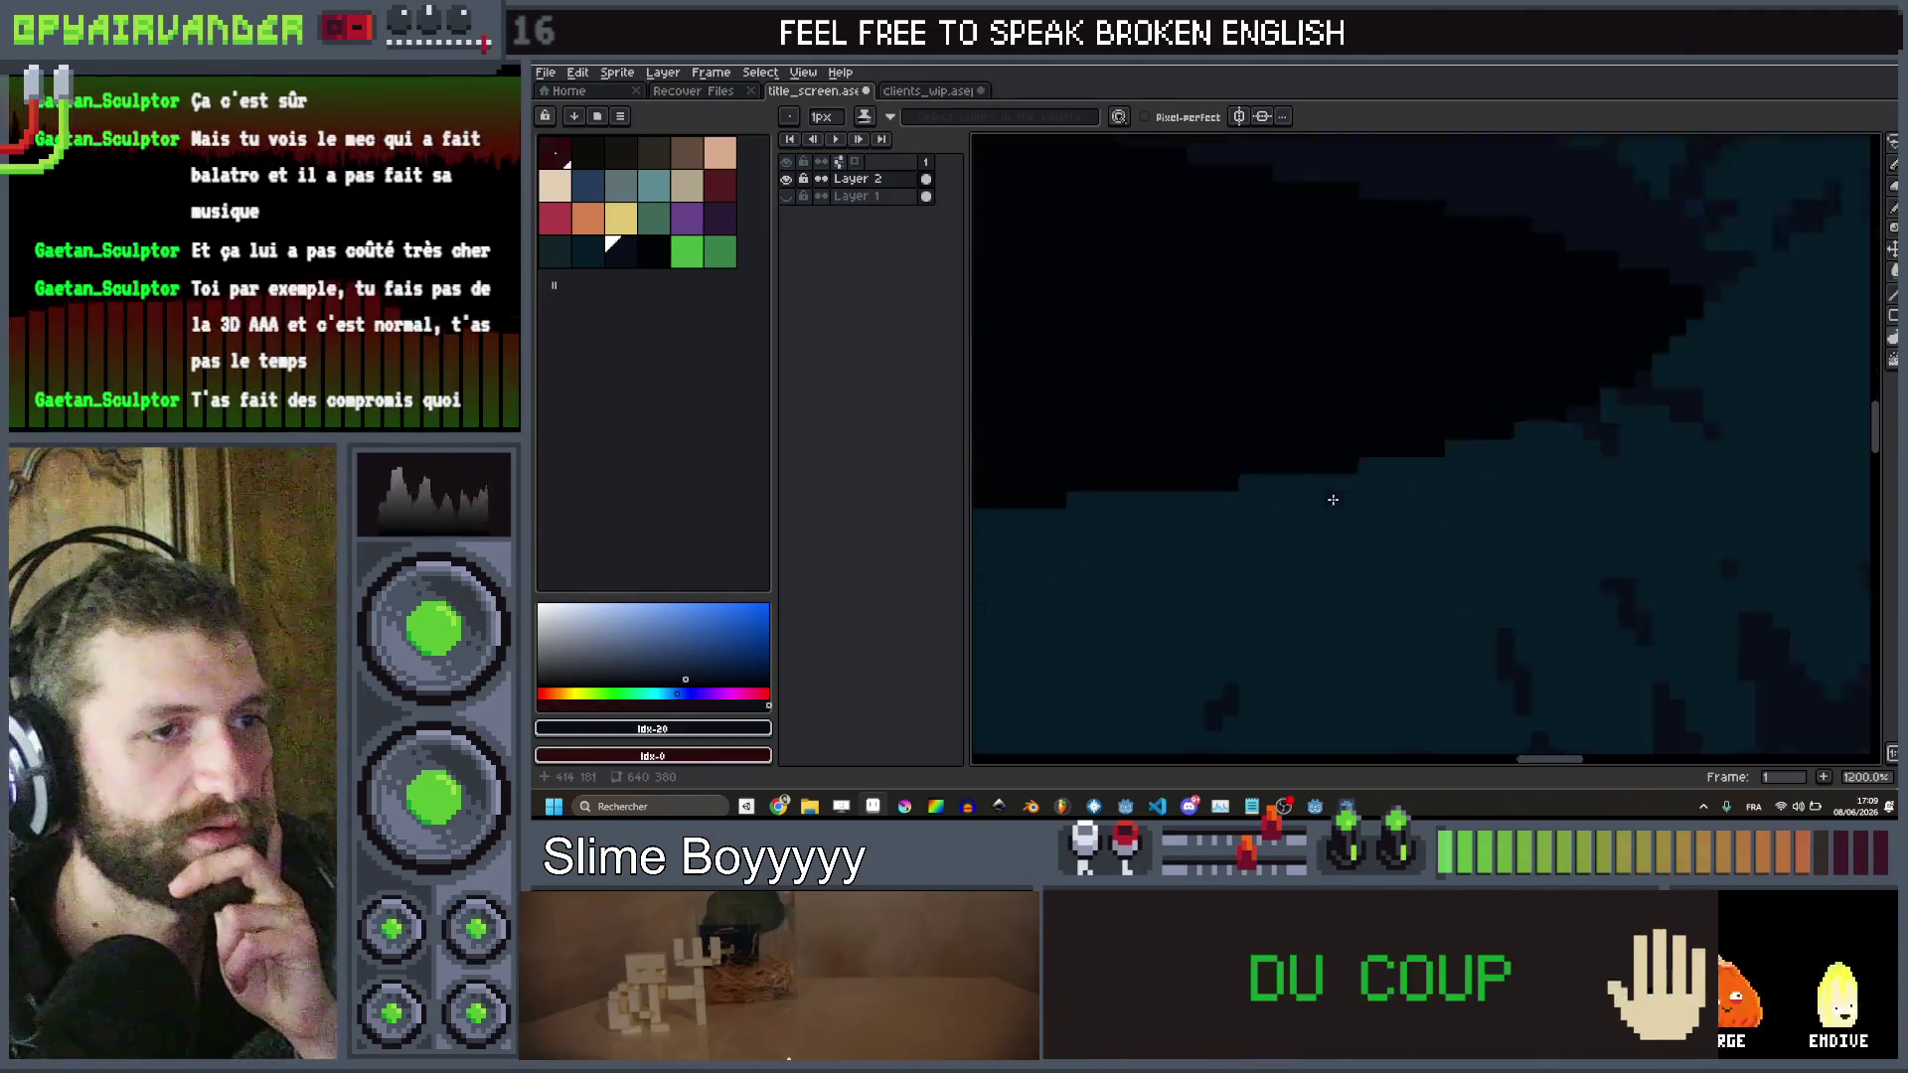
pyautogui.click(1423, 533)
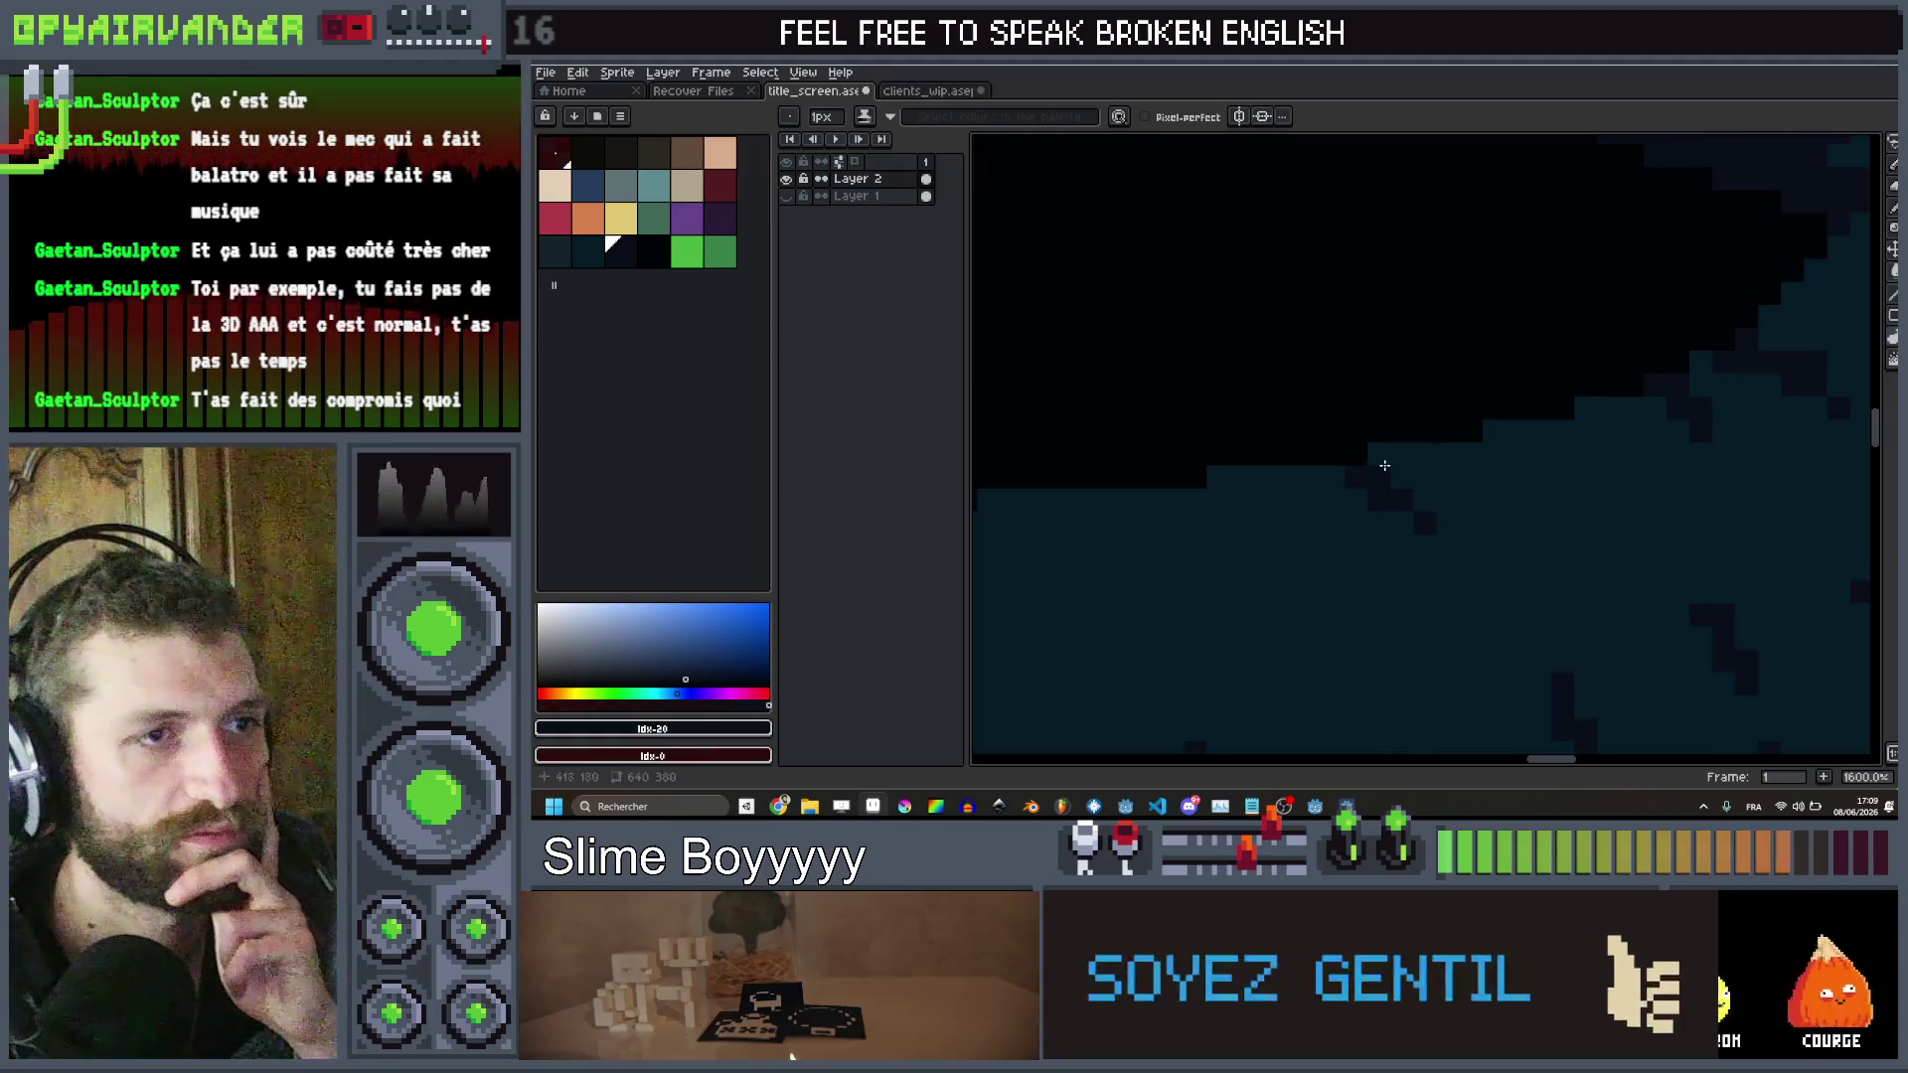
pyautogui.scroll(-3, 1382, 454)
pyautogui.scroll(3, 1266, 463)
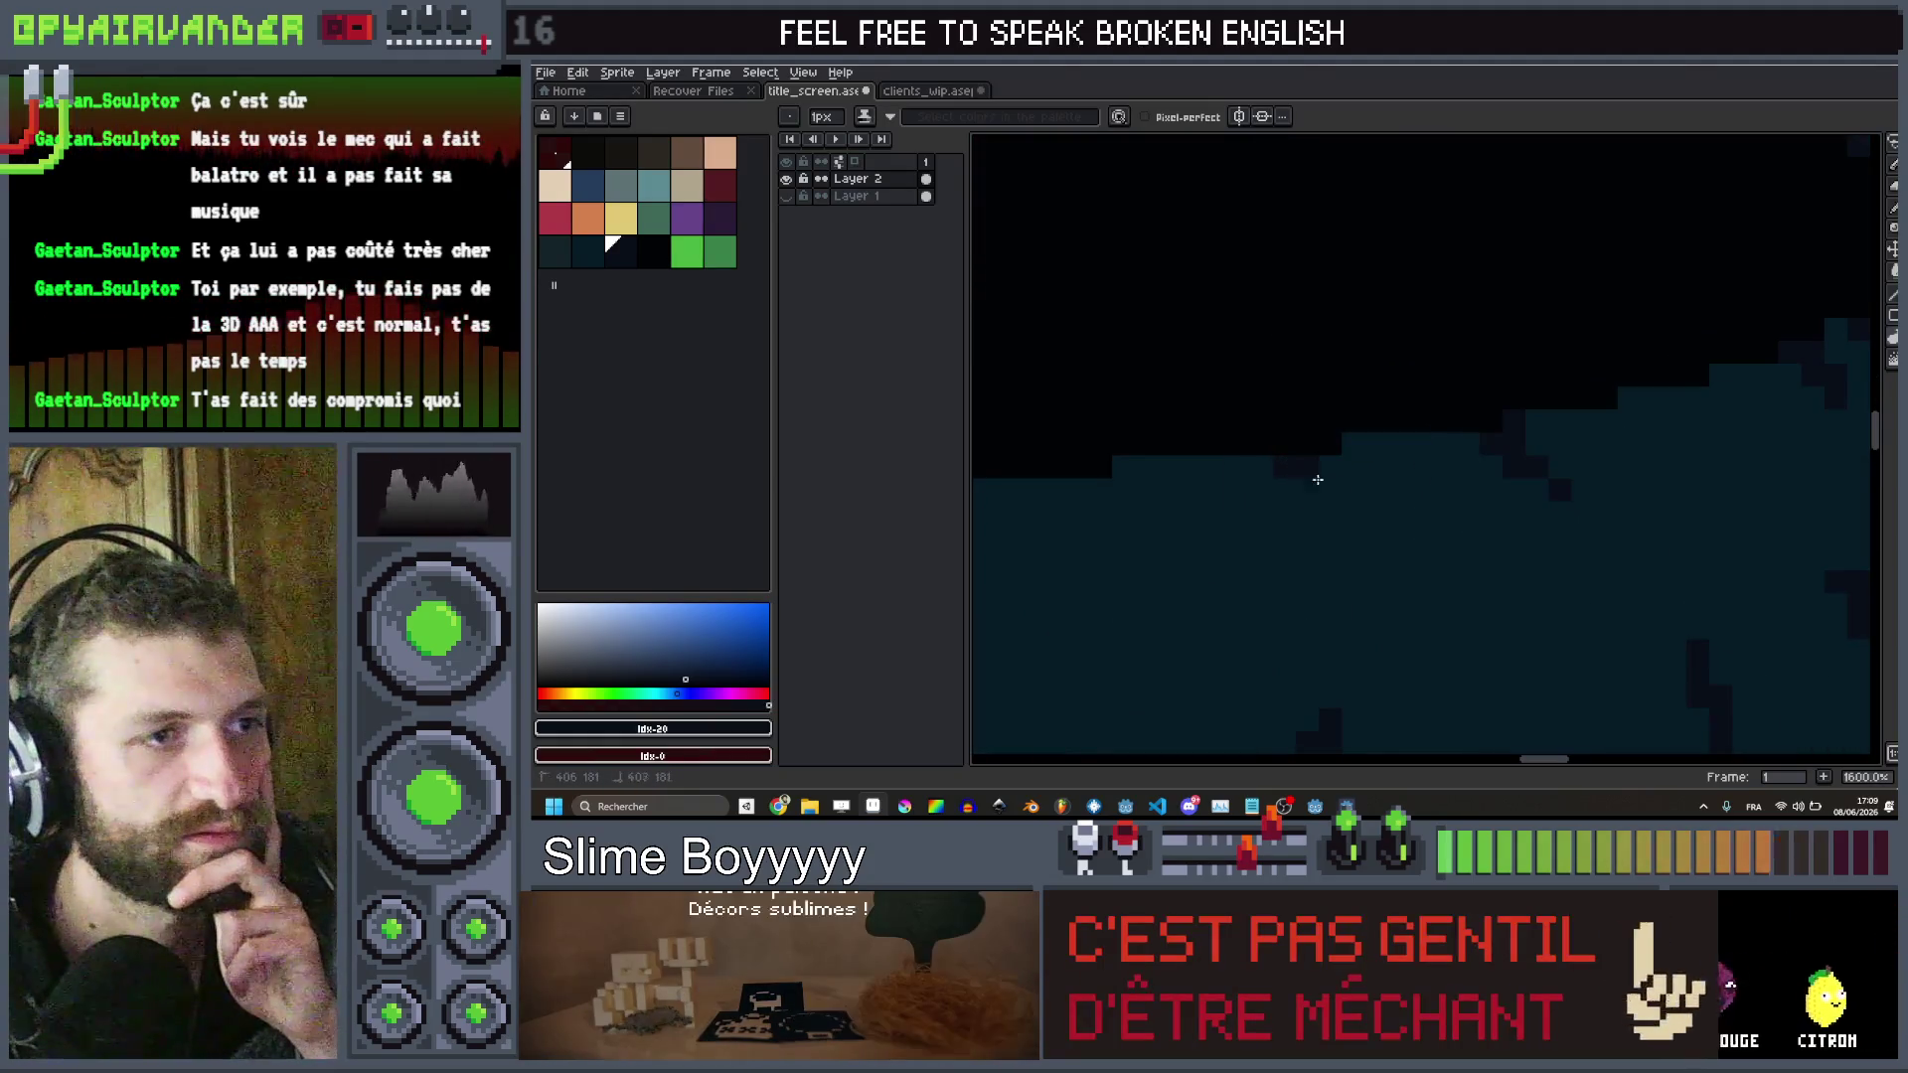
pyautogui.scroll(-5, 1351, 513)
pyautogui.scroll(4, 1391, 457)
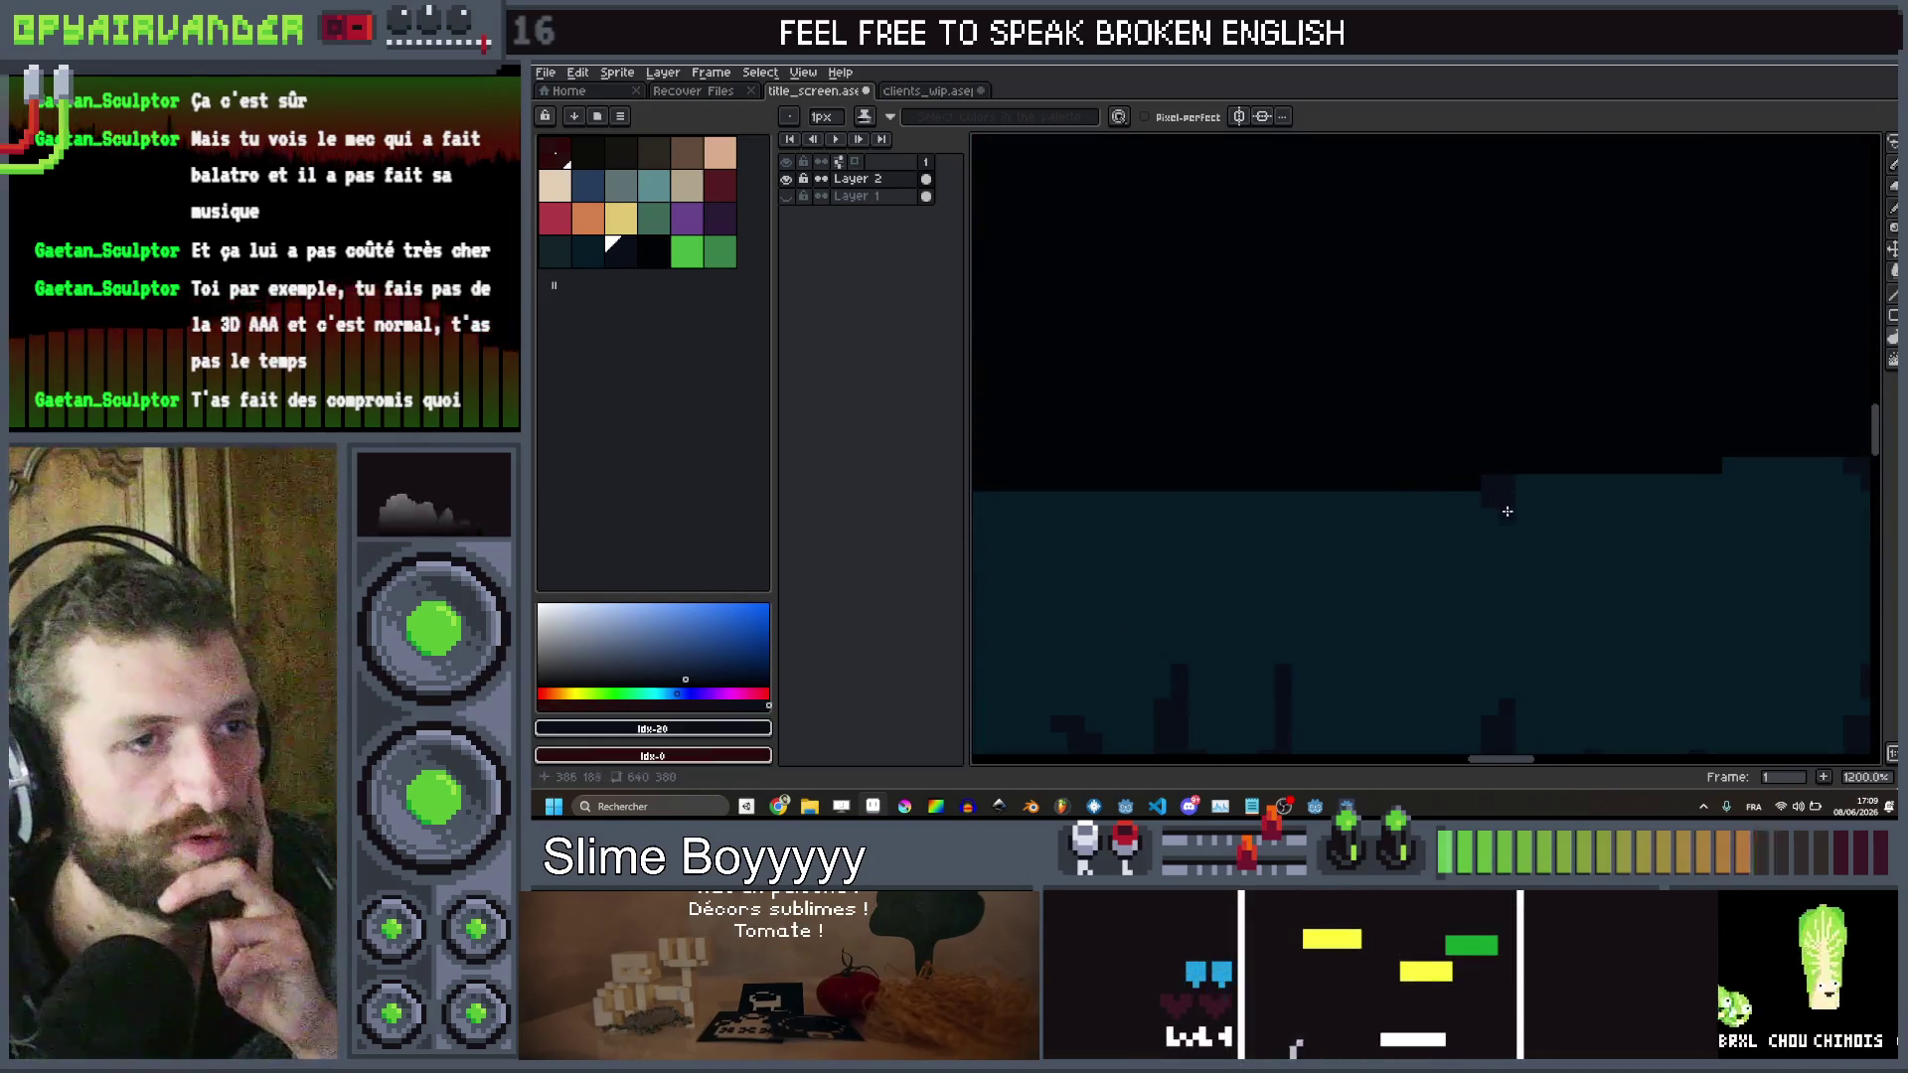
pyautogui.scroll(-4, 1493, 505)
pyautogui.scroll(4, 1441, 497)
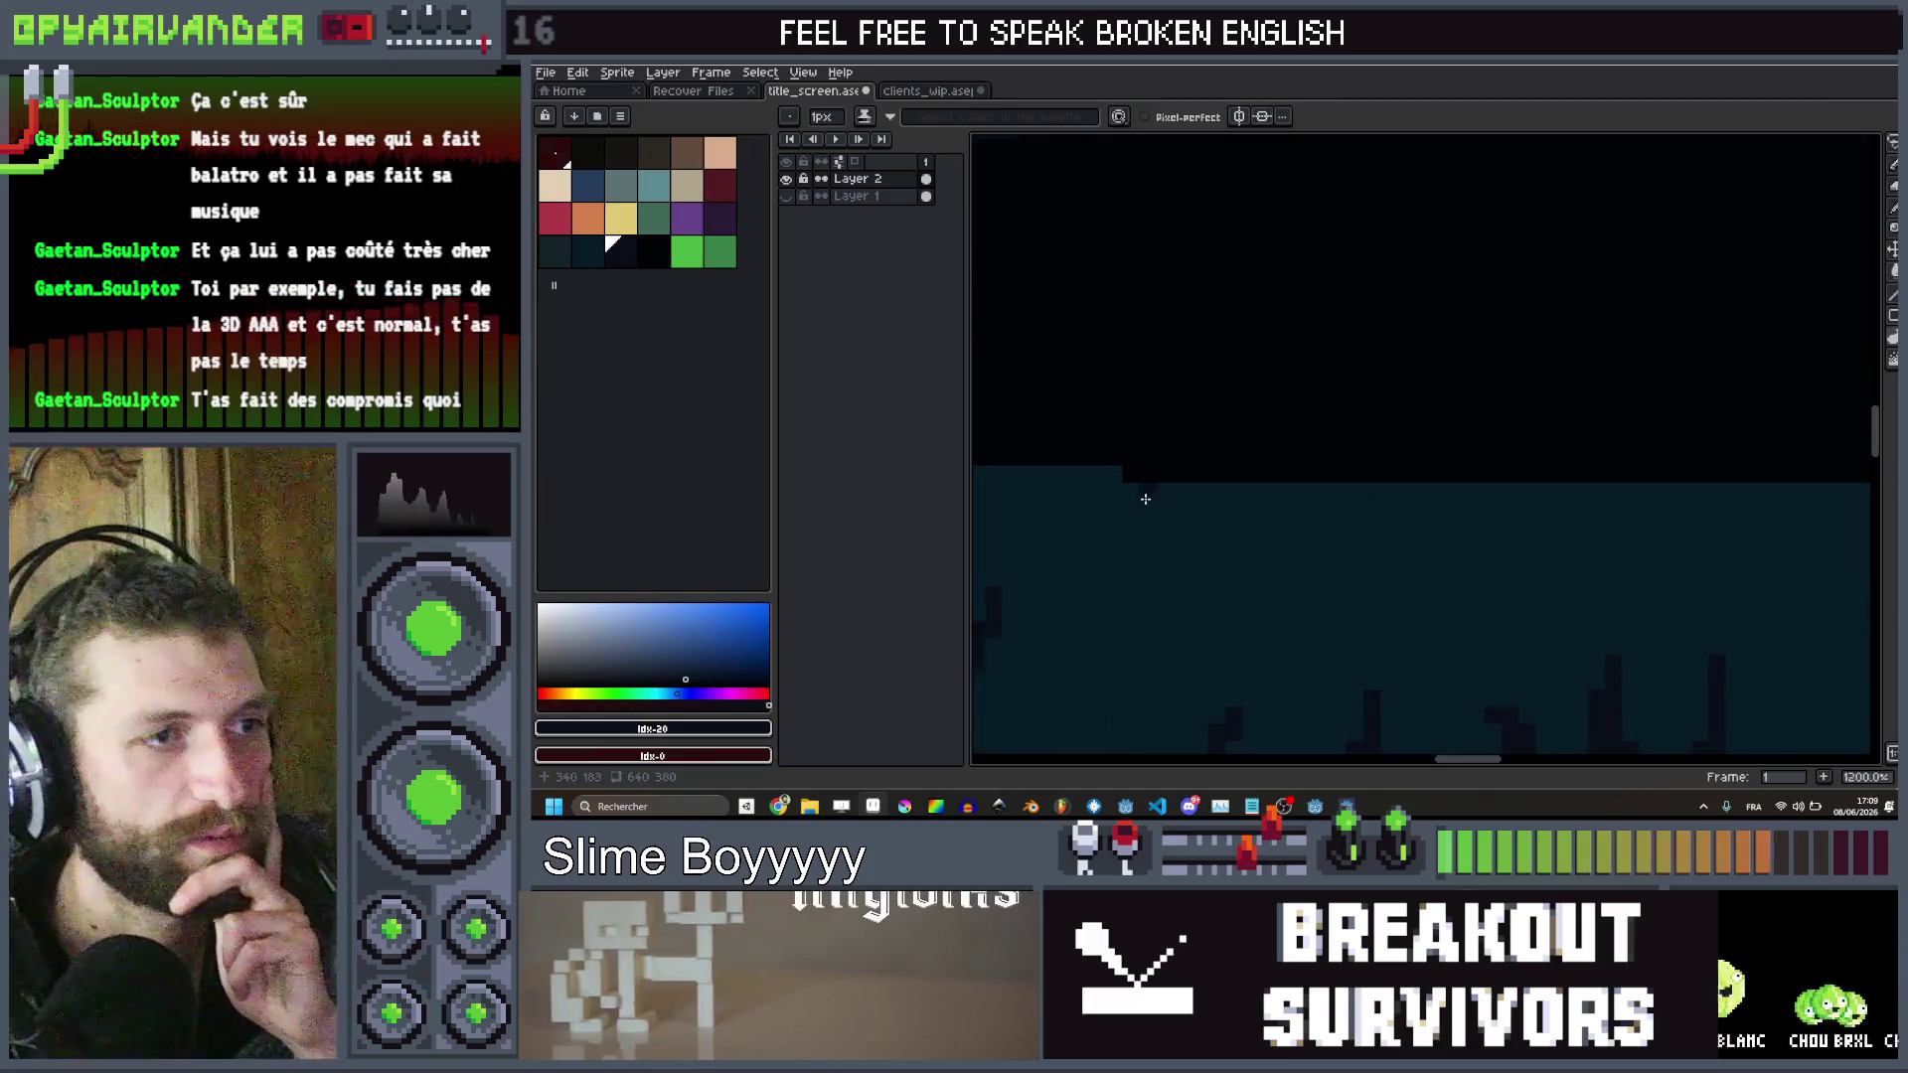
pyautogui.moveTo(1363, 490); pyautogui.dragTo(1401, 506)
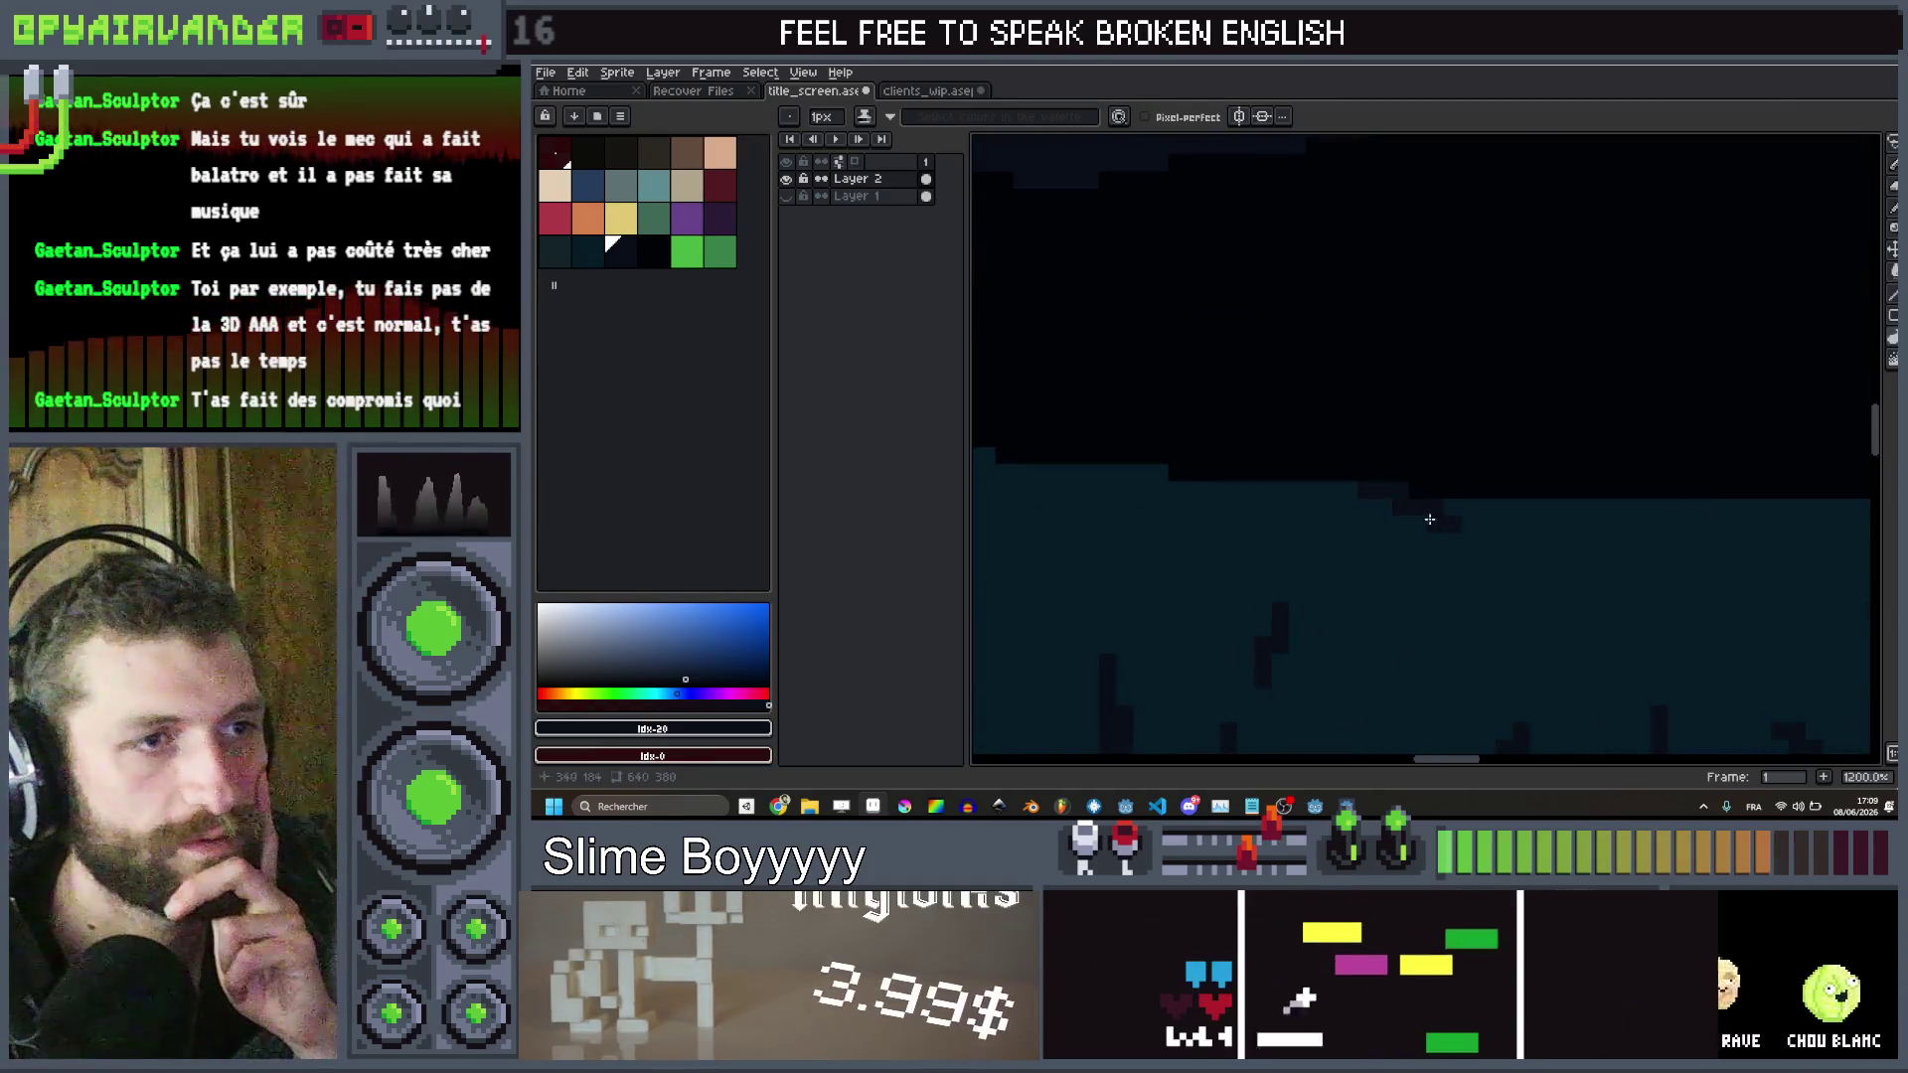
pyautogui.scroll(-4, 1356, 550)
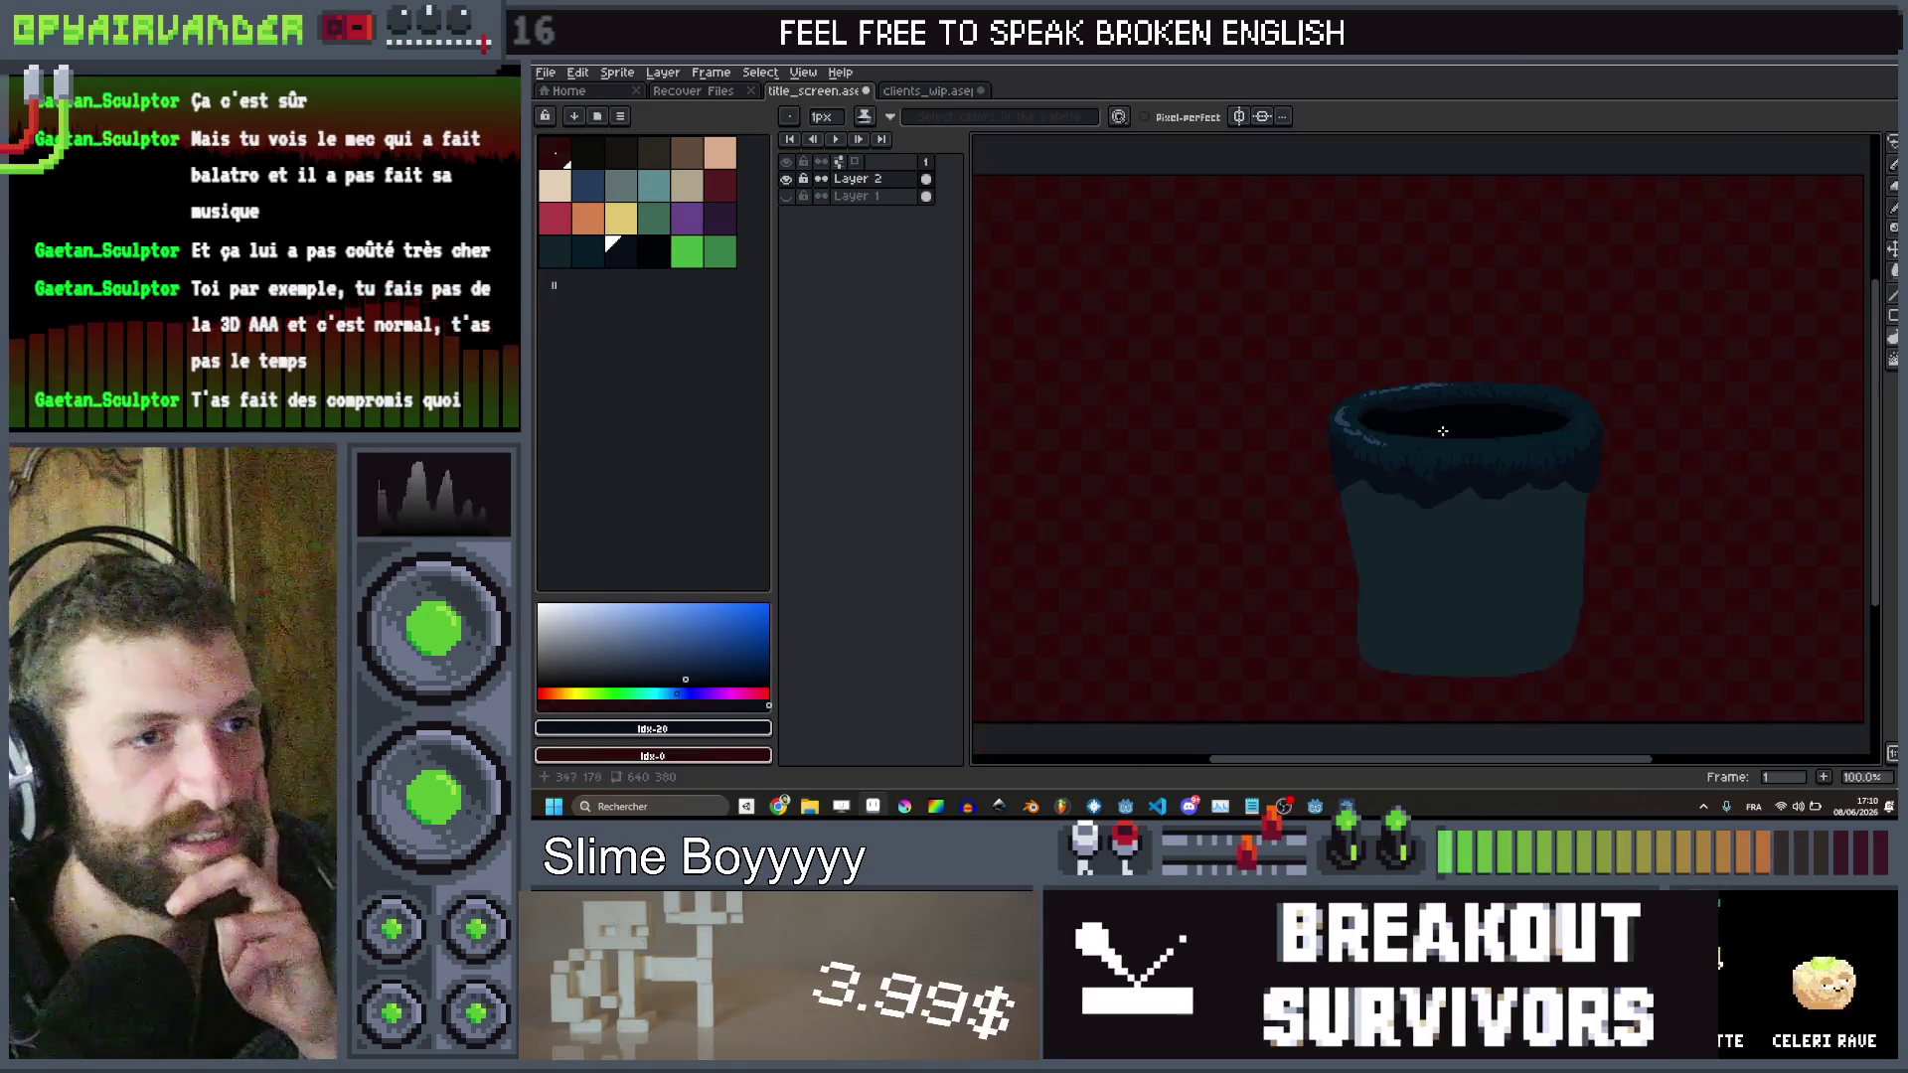
pyautogui.scroll(5, 1462, 453)
pyautogui.moveTo(1462, 453); pyautogui.dragTo(1396, 497)
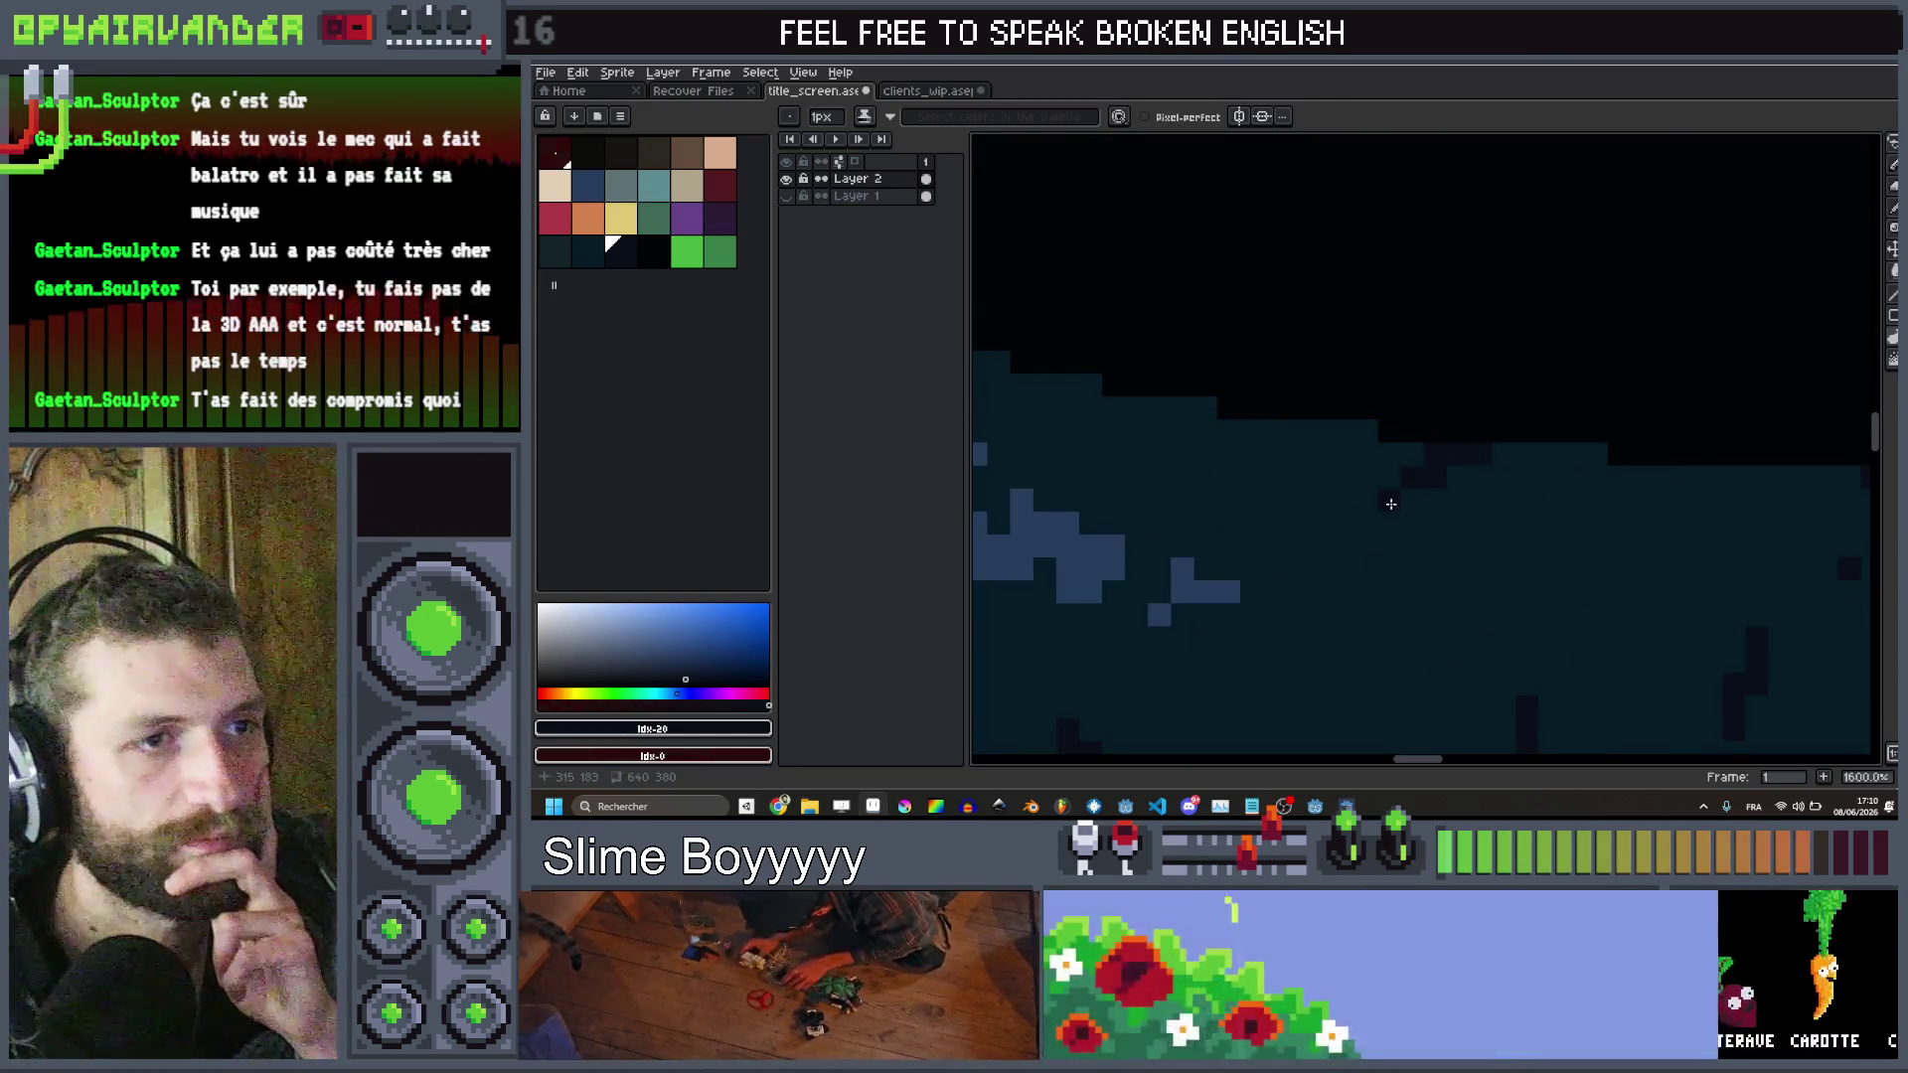
pyautogui.scroll(-3, 1404, 386)
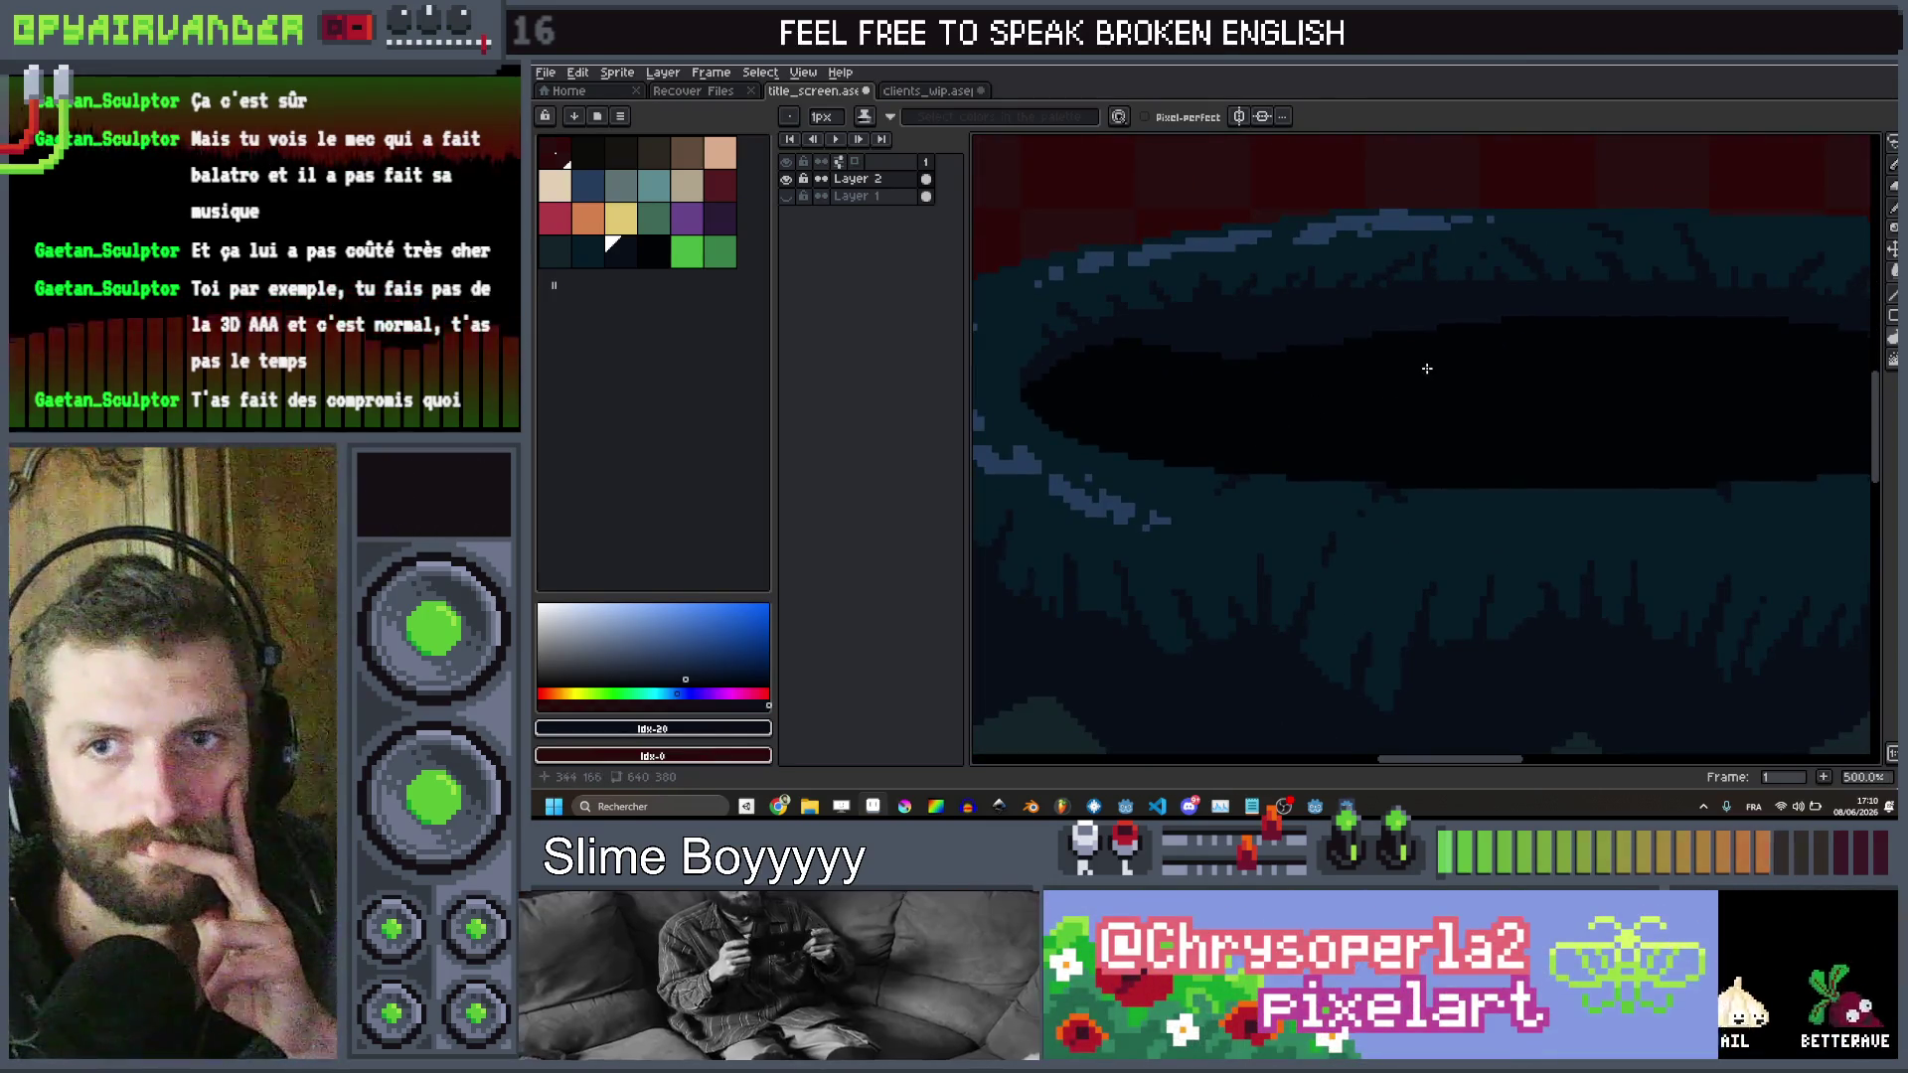
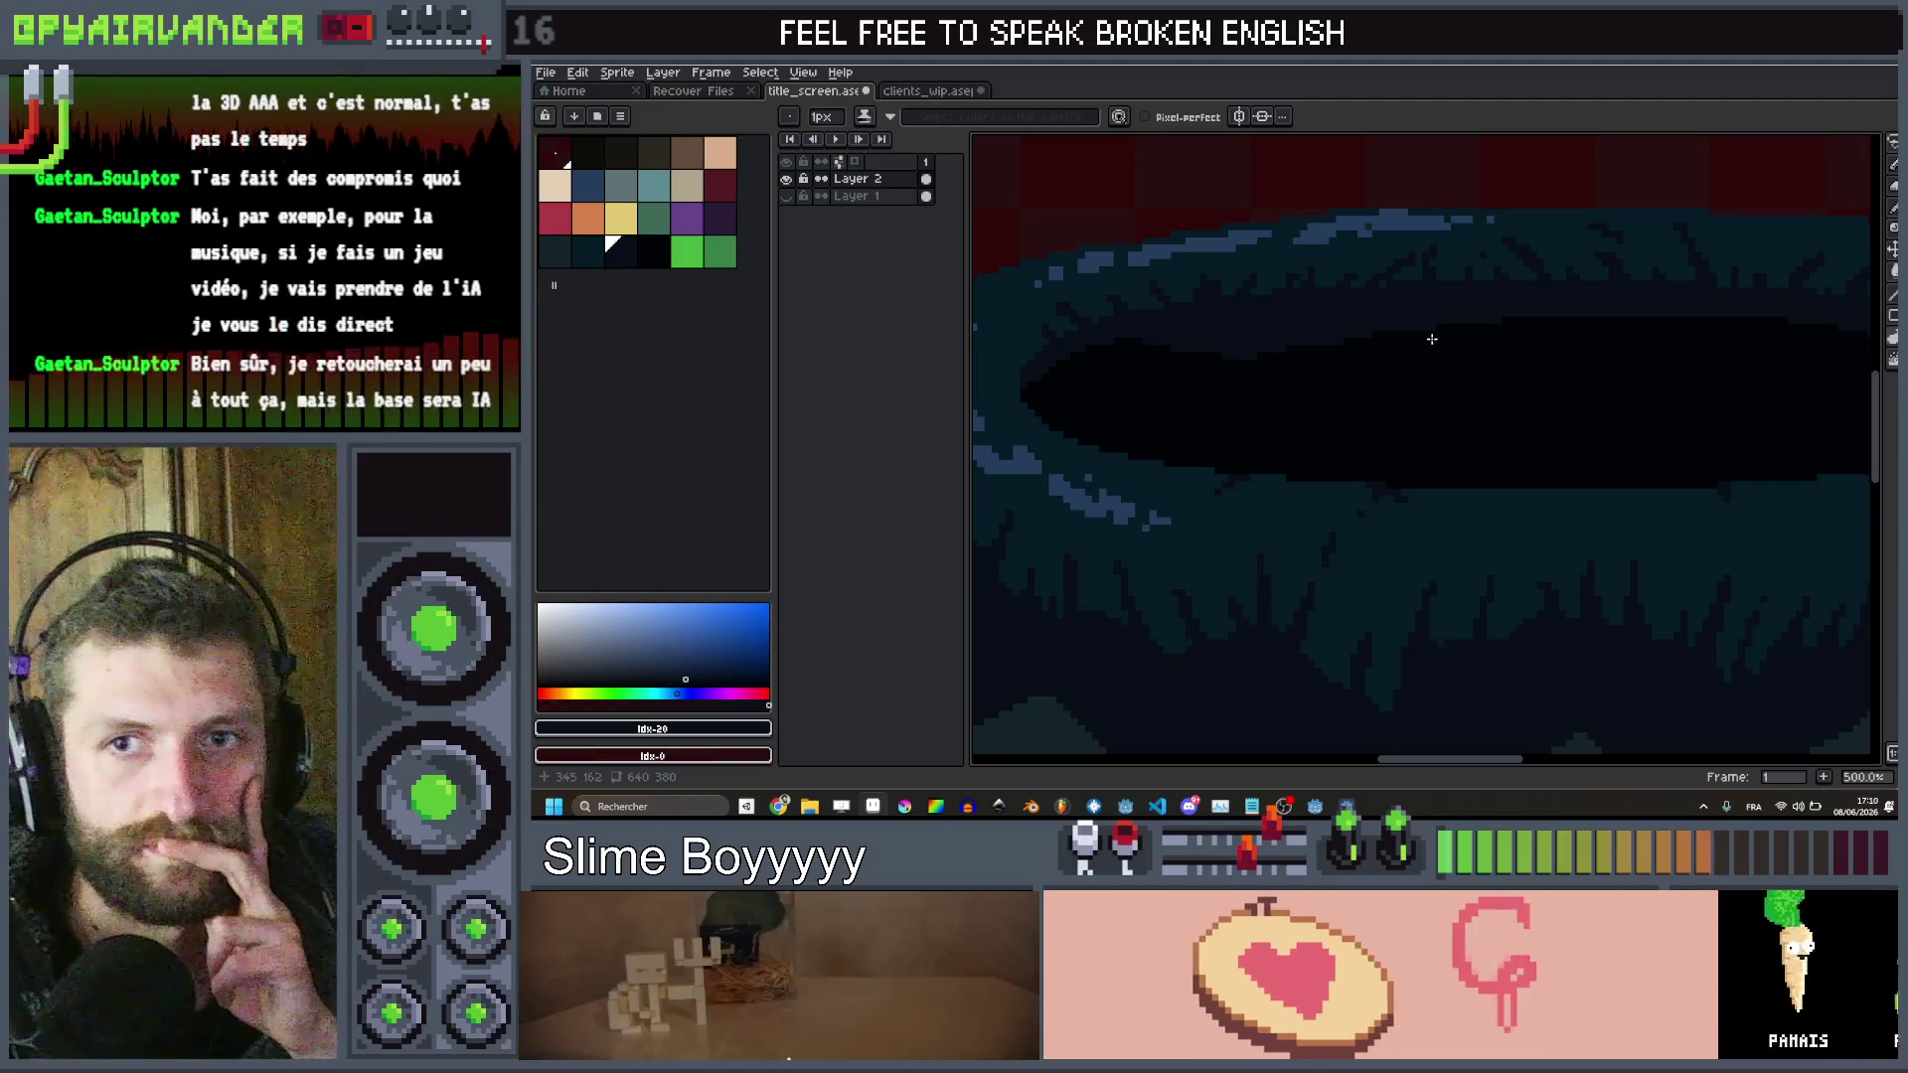
# Darken a run of pixels along the bucket's inner rim edge with the pencil
pyautogui.scroll(5, 1292, 428)
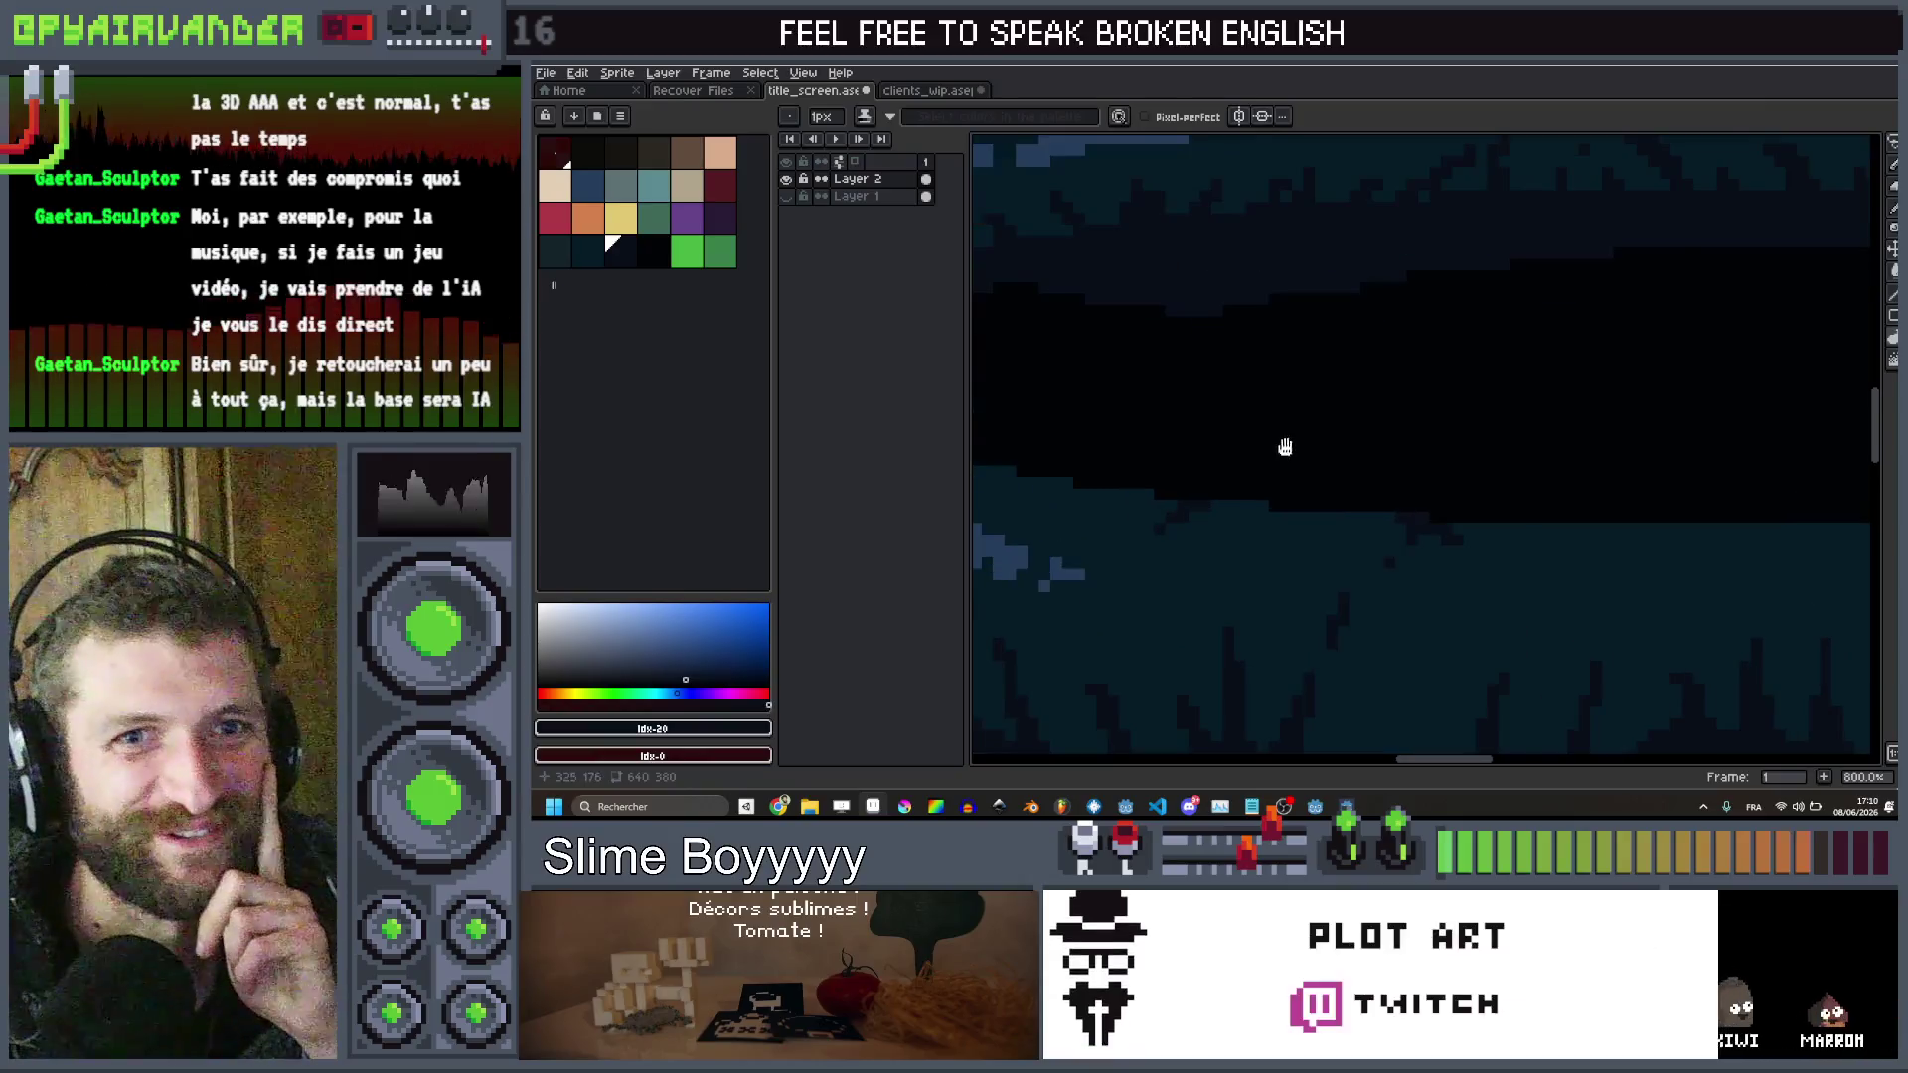
pyautogui.scroll(-4, 1409, 468)
pyautogui.scroll(4, 1358, 453)
pyautogui.moveTo(1357, 452); pyautogui.dragTo(1279, 488)
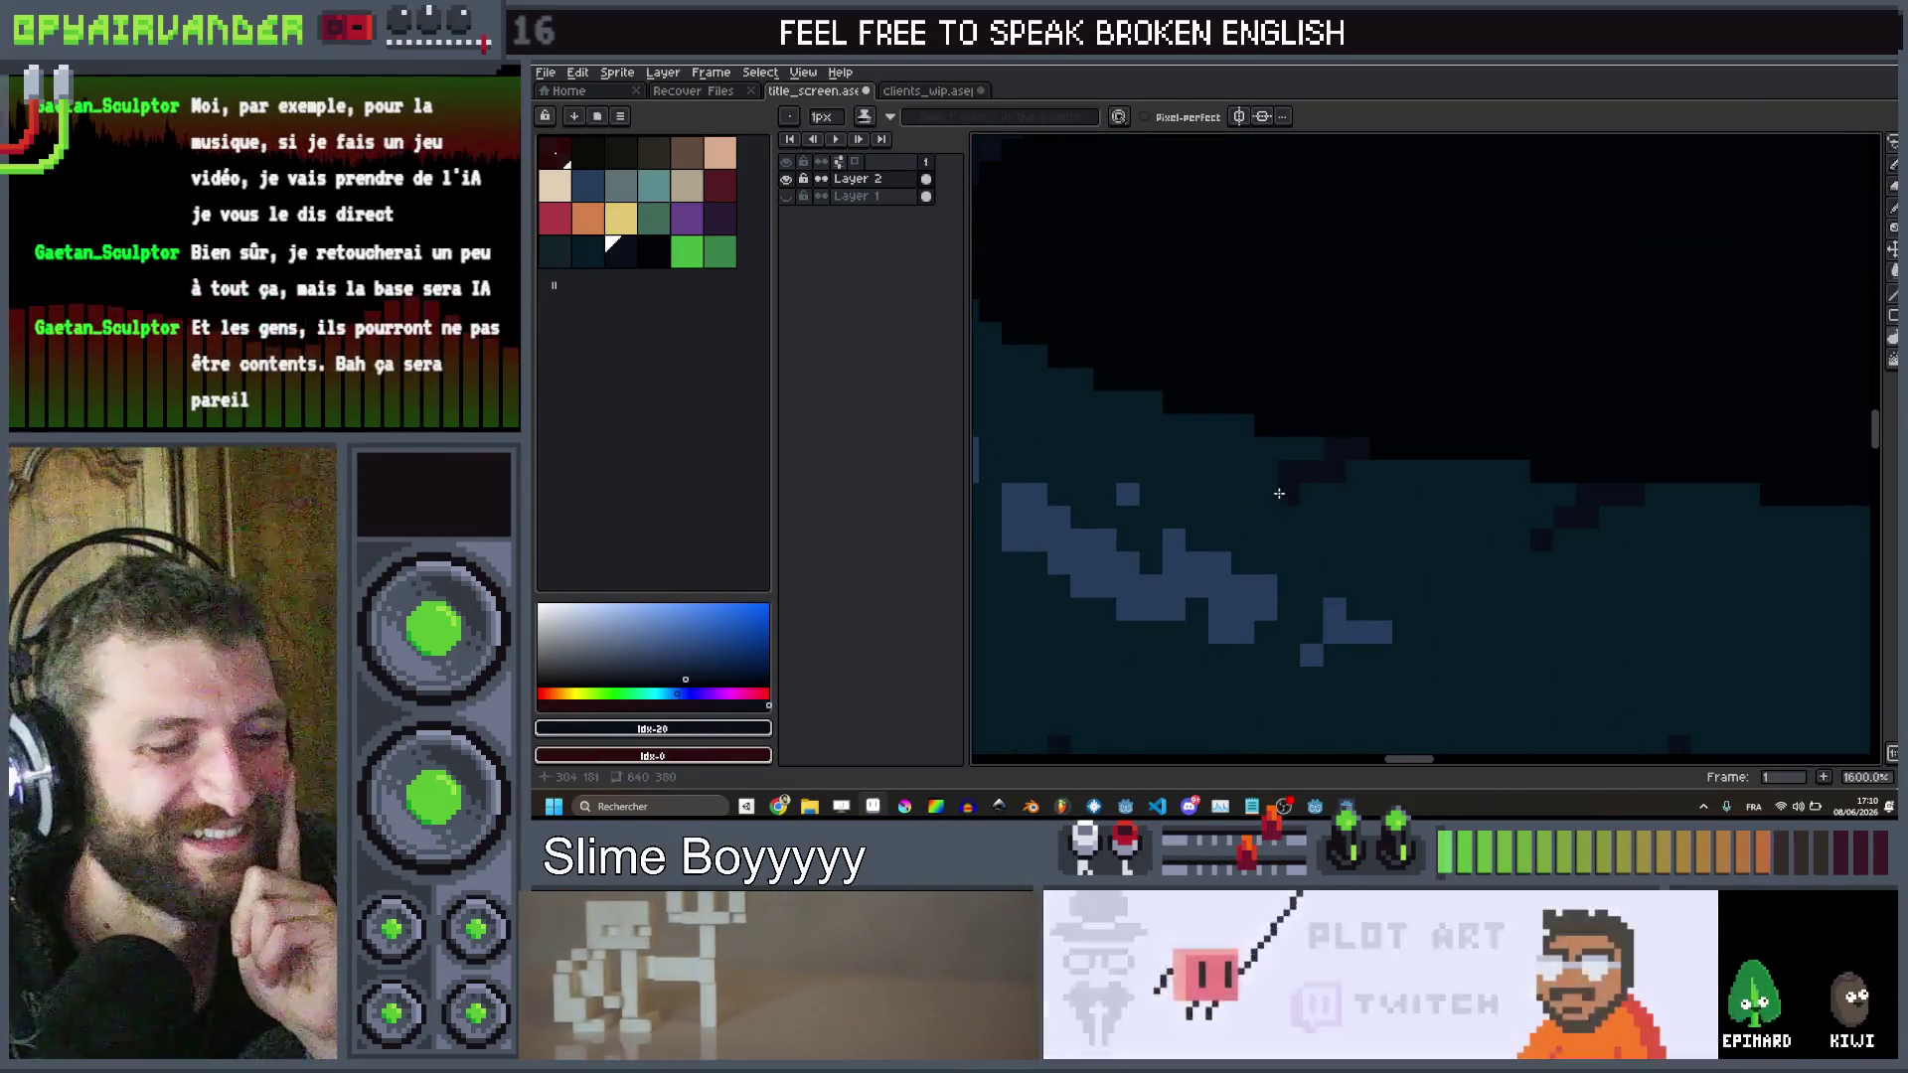
pyautogui.scroll(-5, 1266, 494)
pyautogui.scroll(4, 1372, 398)
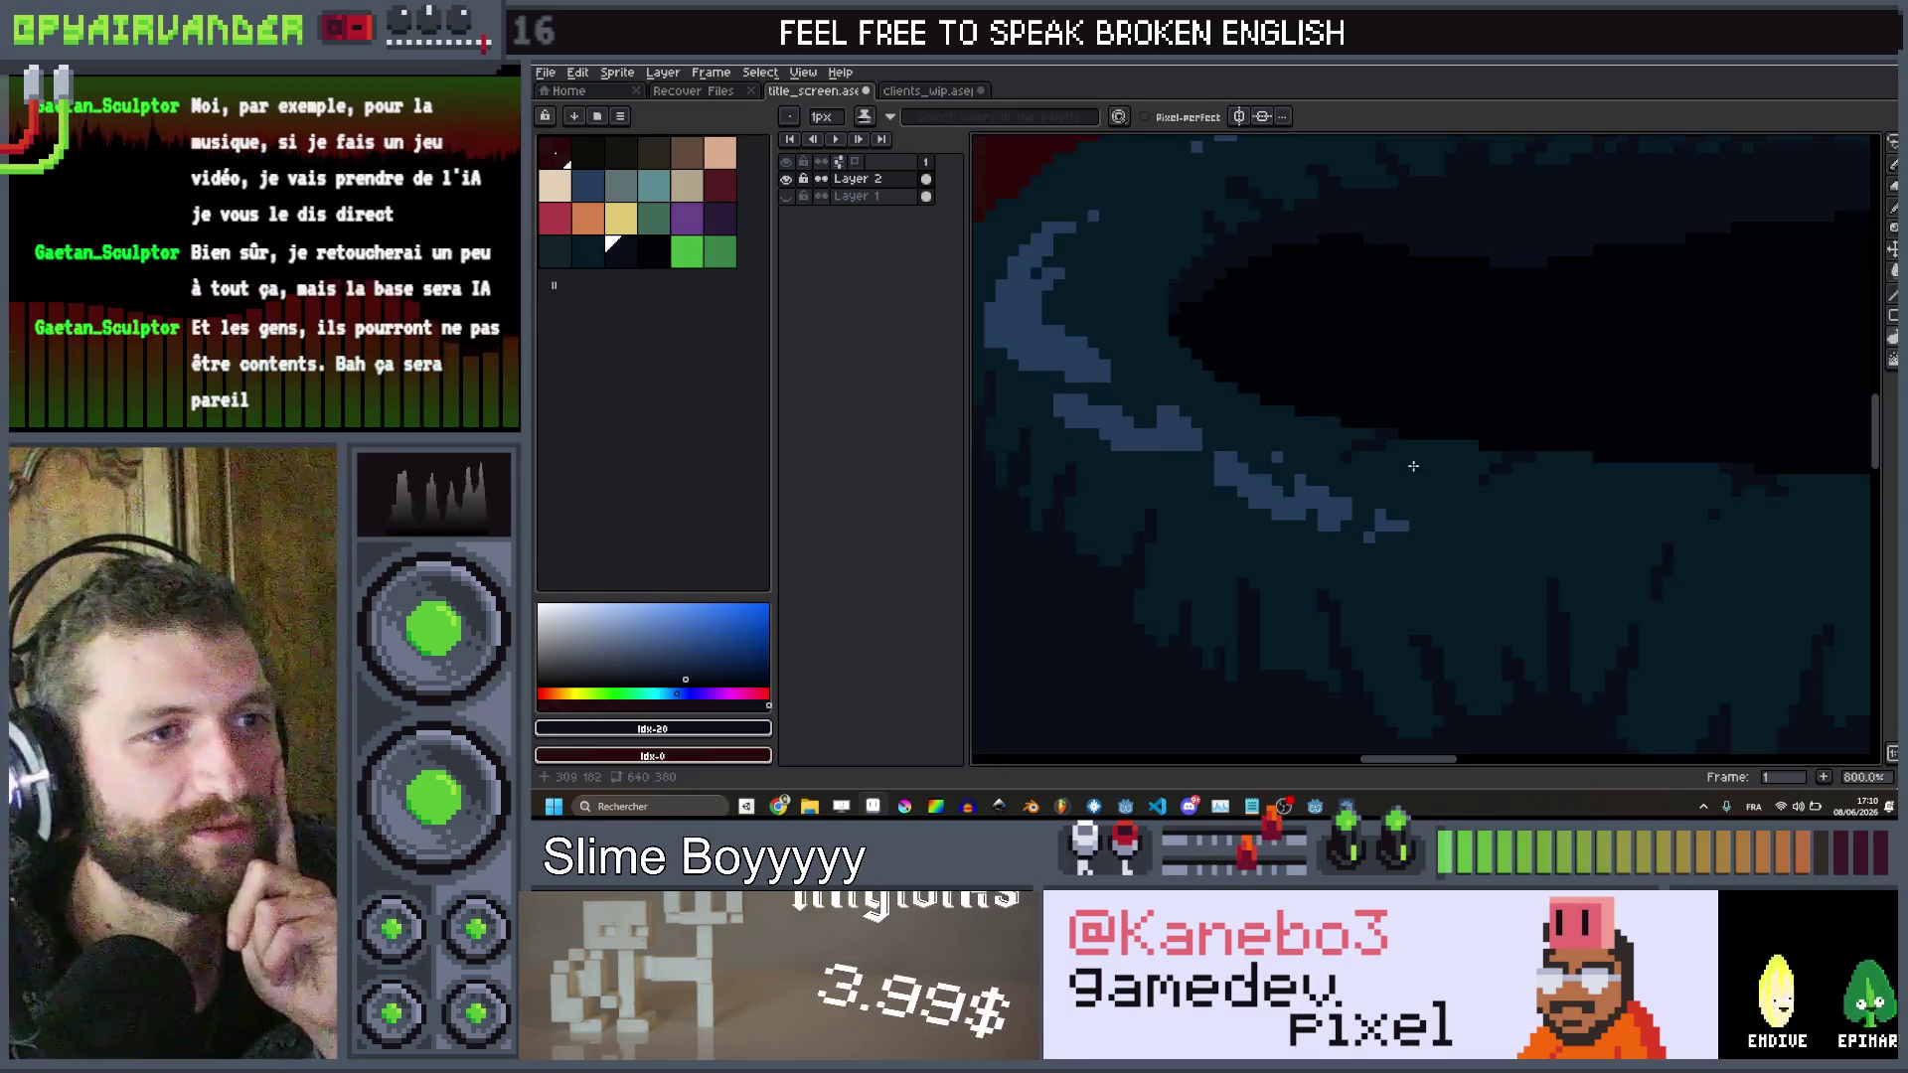
pyautogui.scroll(-7, 1387, 438)
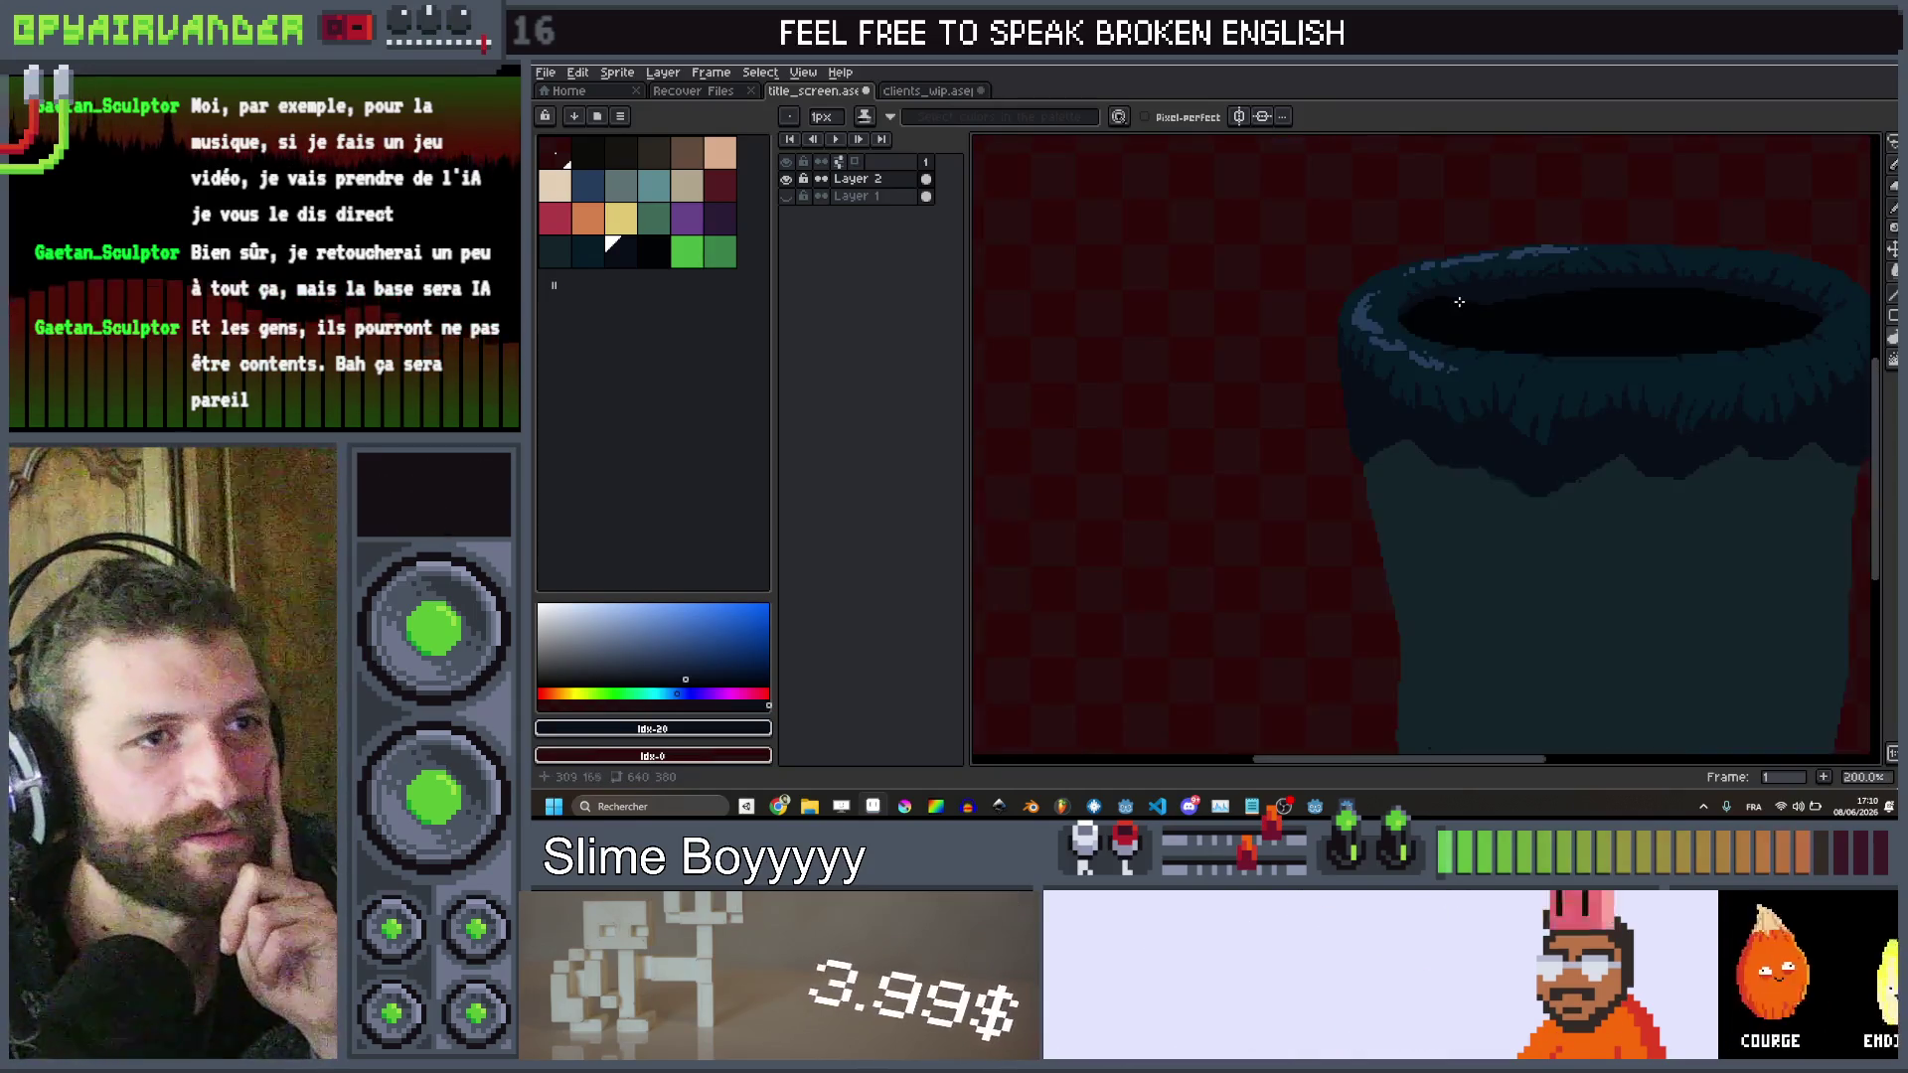
pyautogui.scroll(8, 1380, 421)
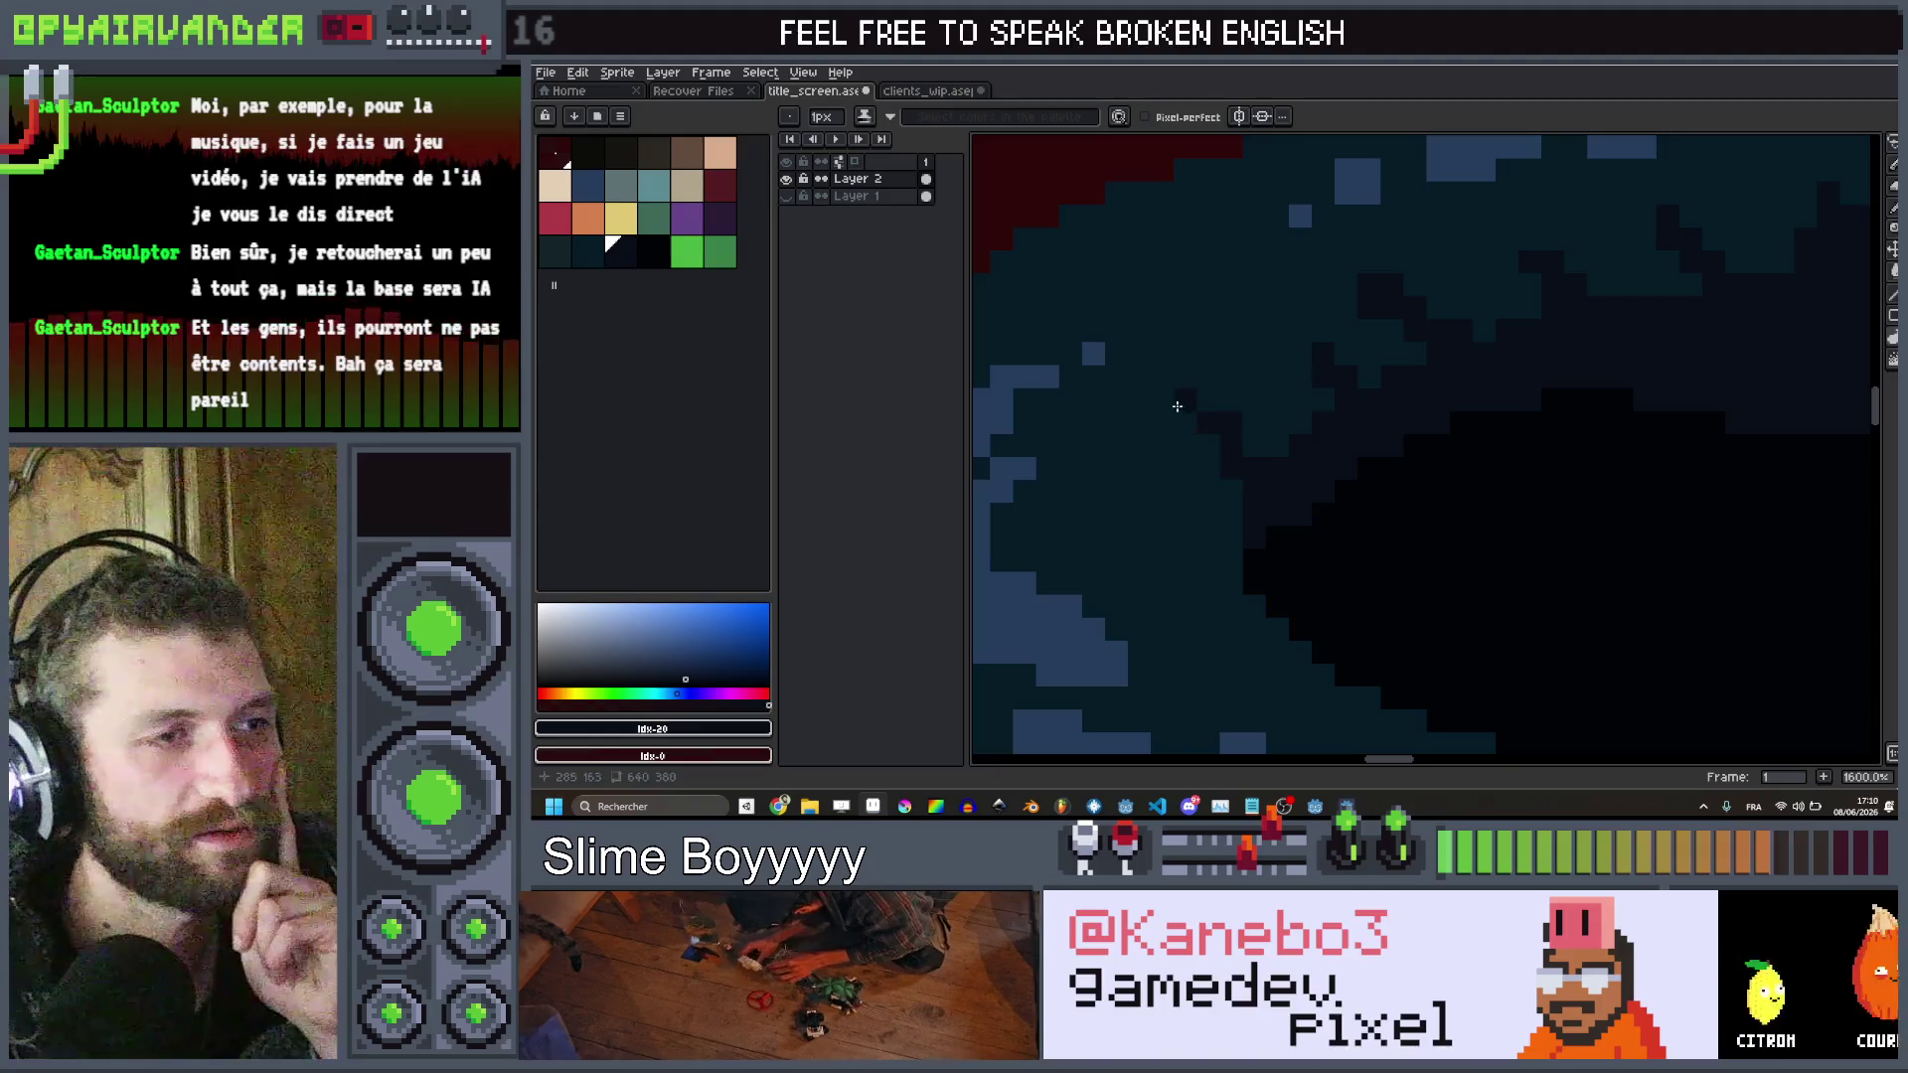
pyautogui.scroll(-8, 1173, 400)
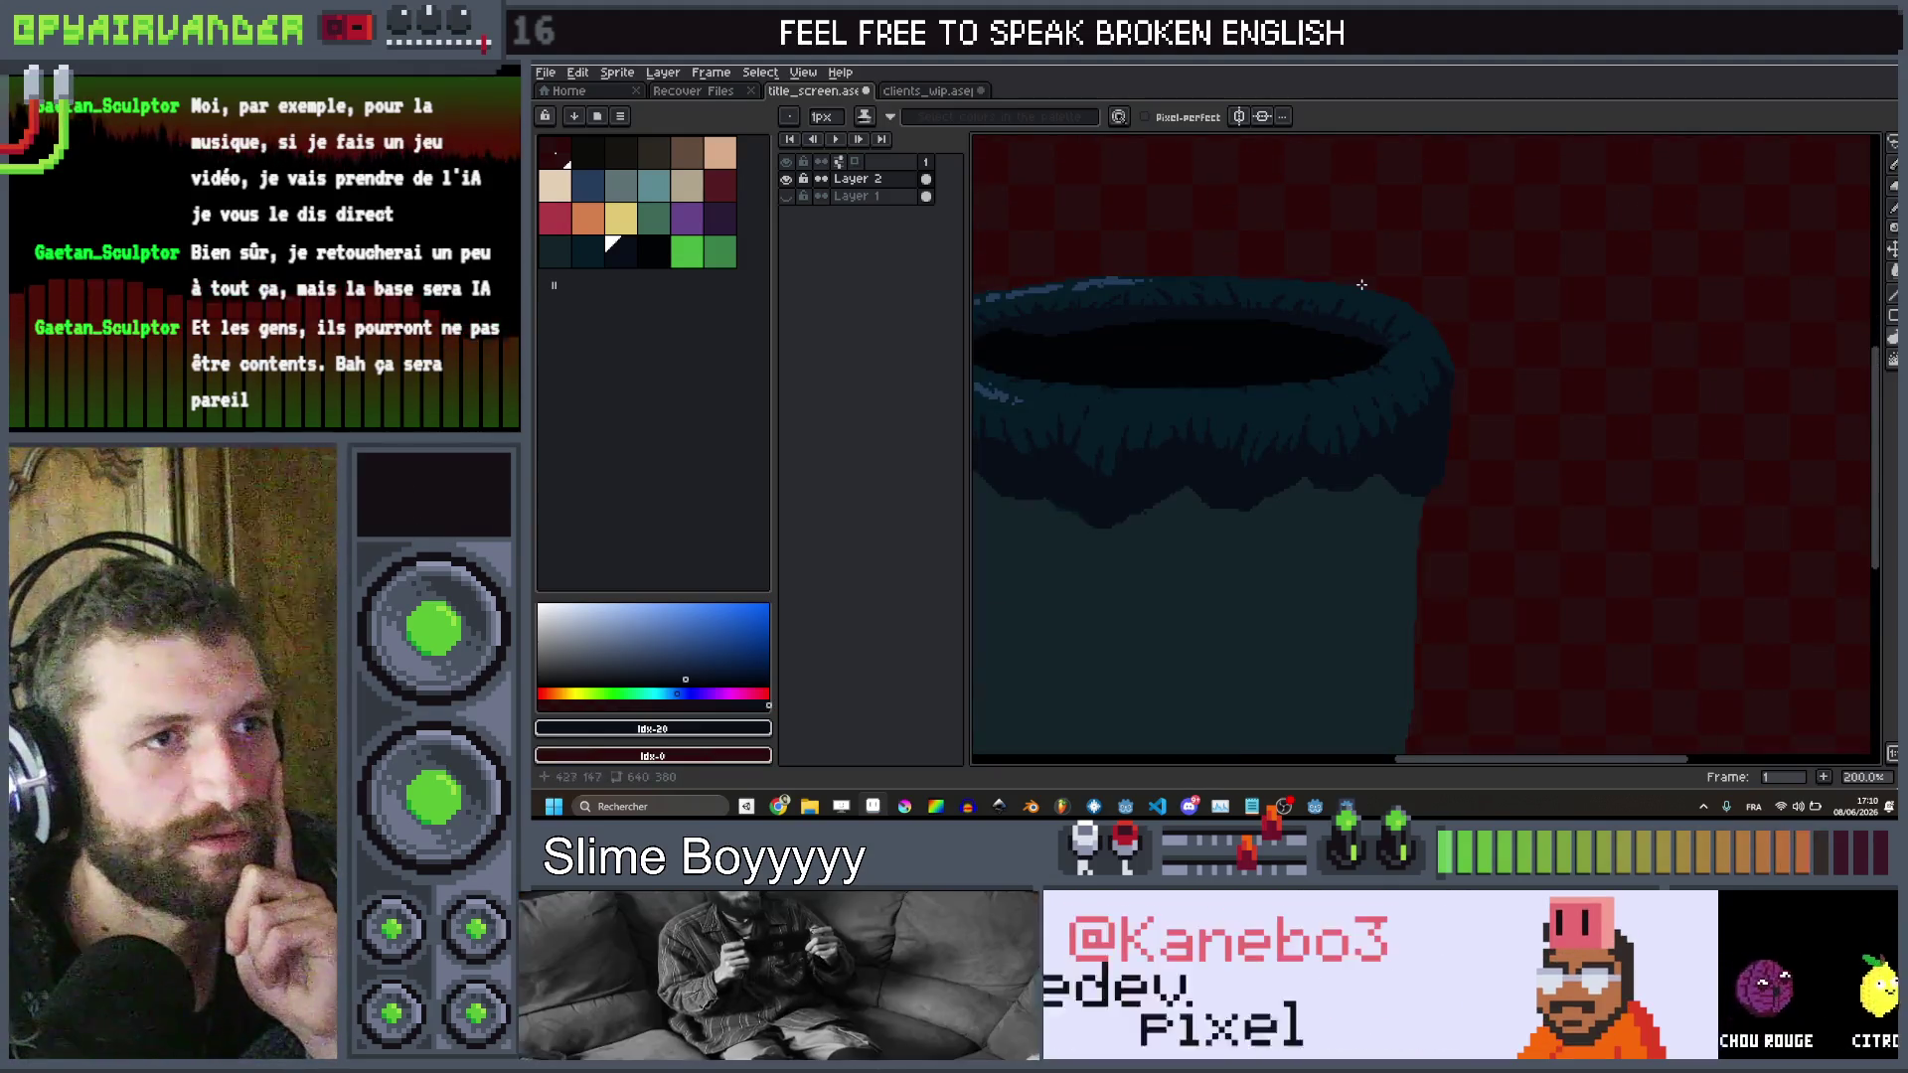
pyautogui.scroll(5, 1361, 285)
pyautogui.scroll(-3, 1329, 307)
pyautogui.scroll(8, 1193, 307)
# Move to another part of the rim and add a dark pixel extending the interior shadow
pyautogui.moveTo(1092, 358); pyautogui.dragTo(1329, 457)
pyautogui.scroll(-12, 1491, 358)
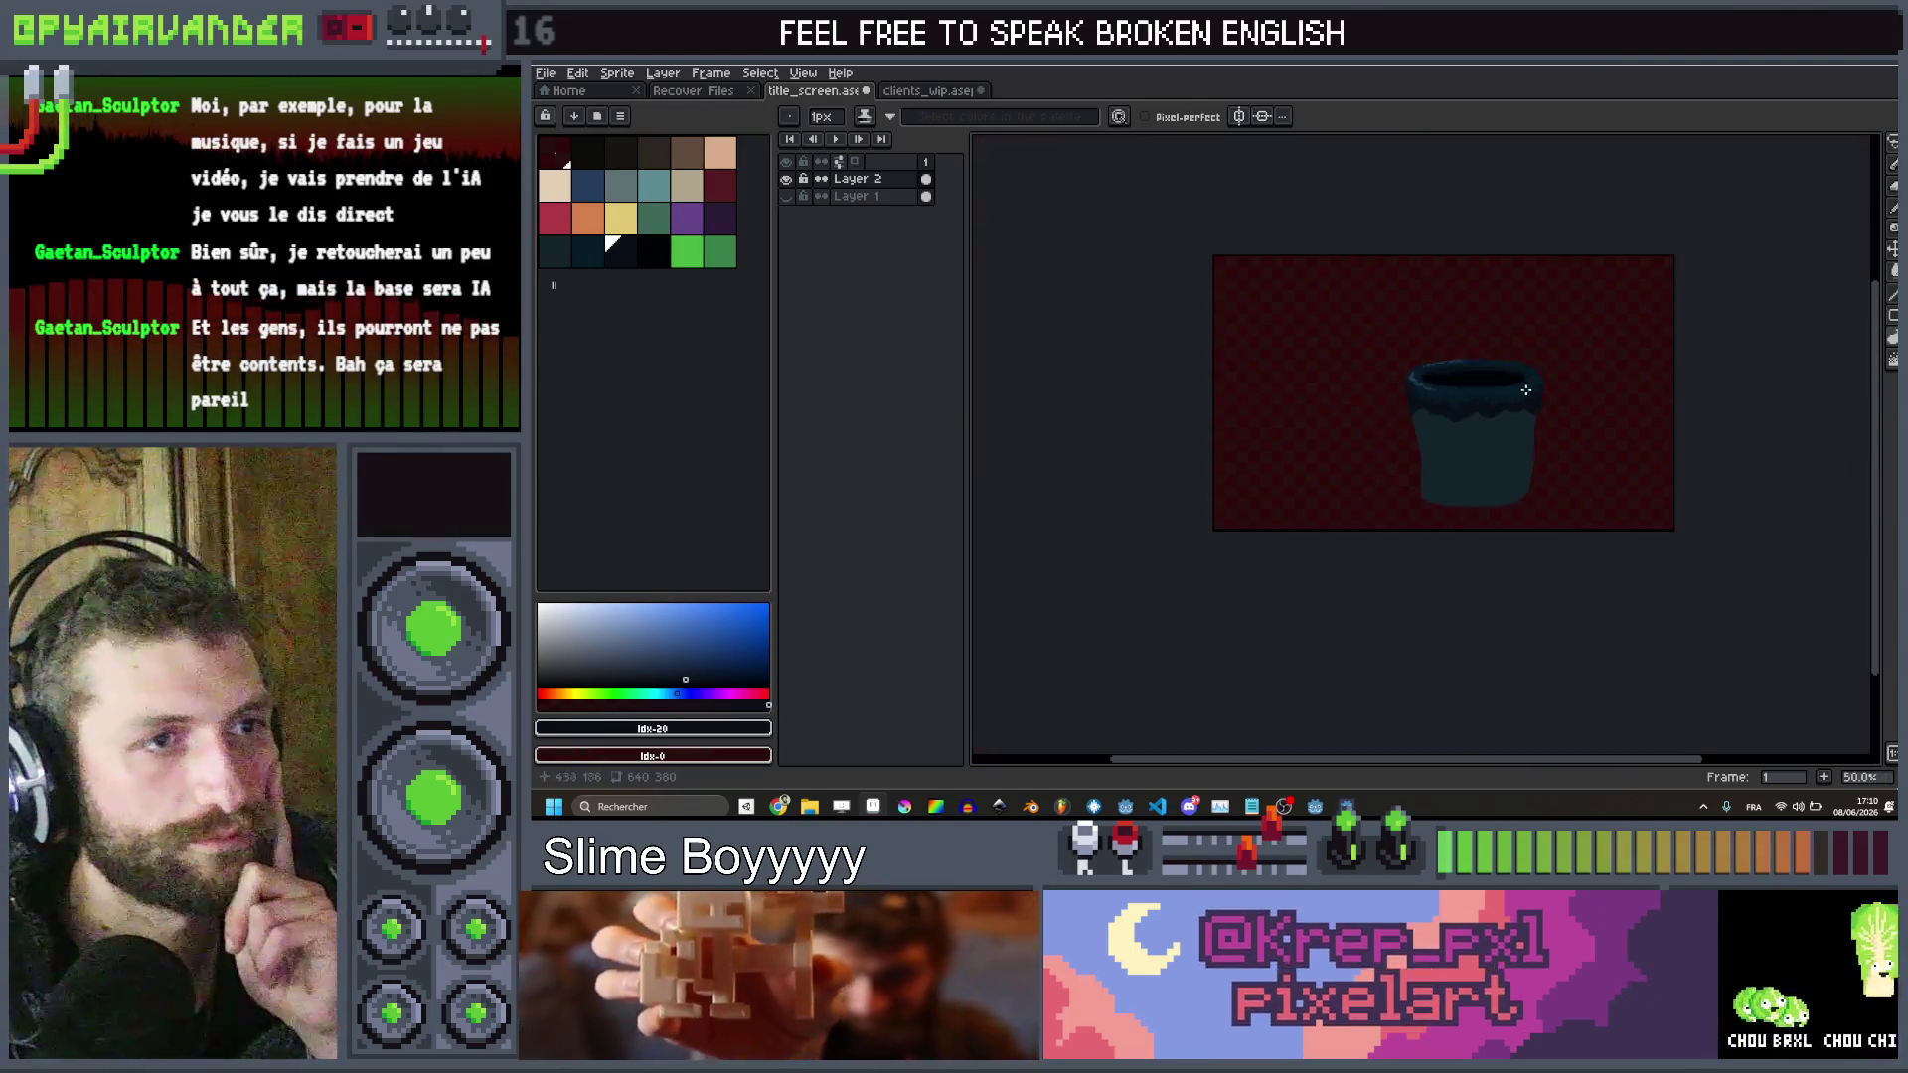
pyautogui.scroll(2, 1525, 391)
pyautogui.scroll(7, 1441, 373)
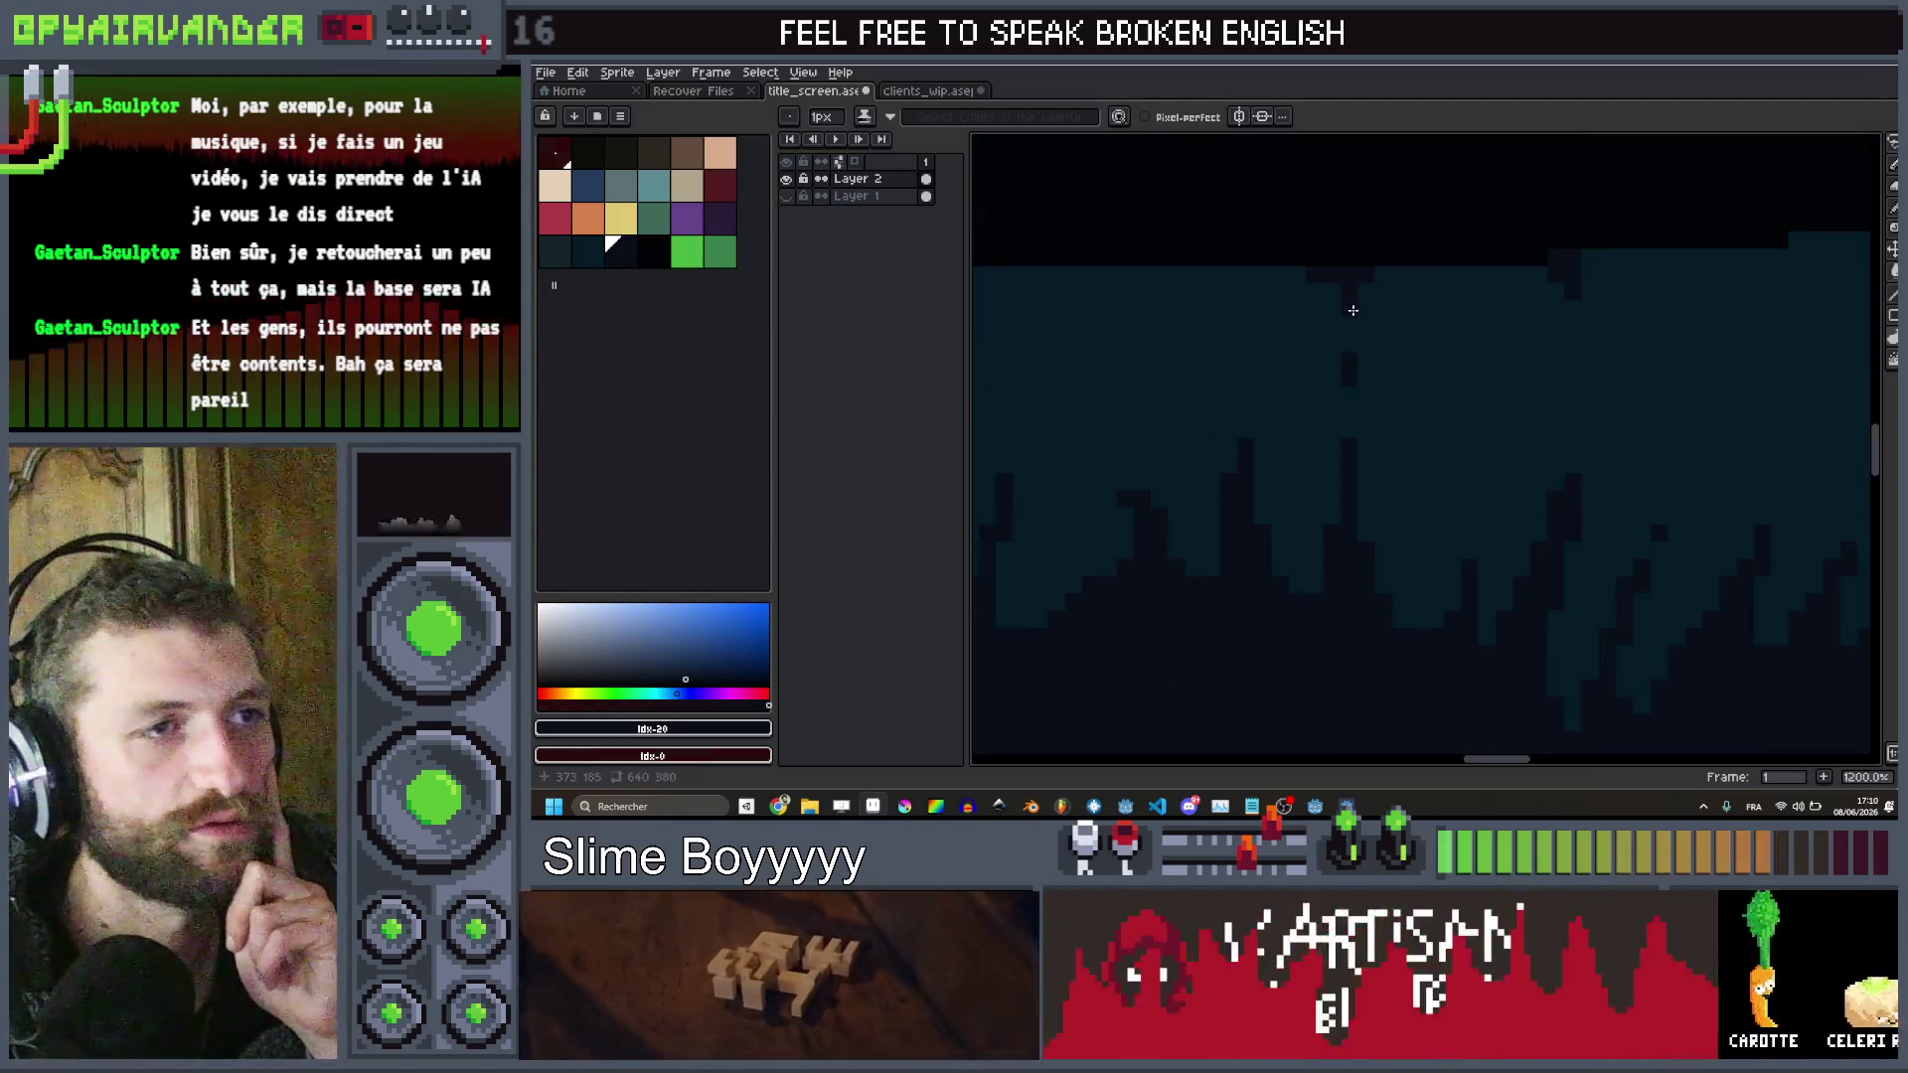
pyautogui.scroll(-3, 1386, 272)
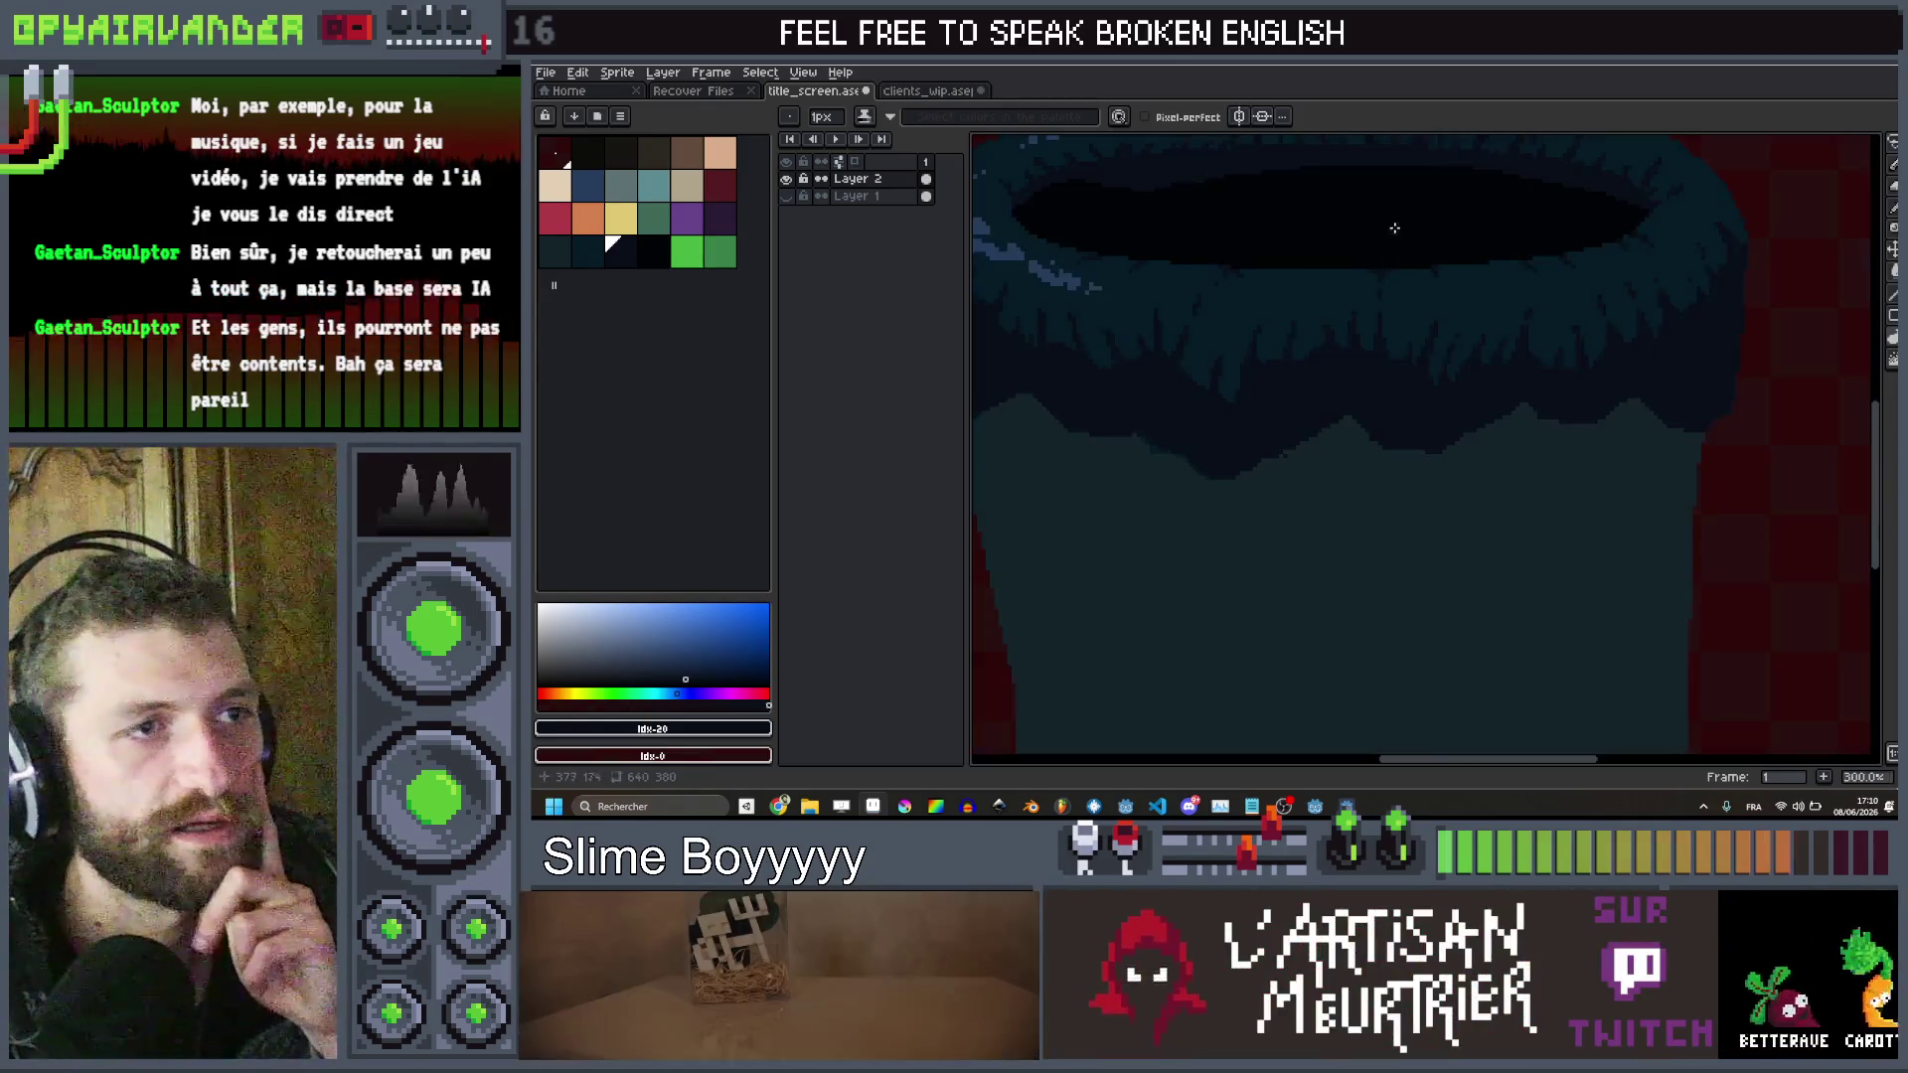
pyautogui.scroll(3, 1333, 287)
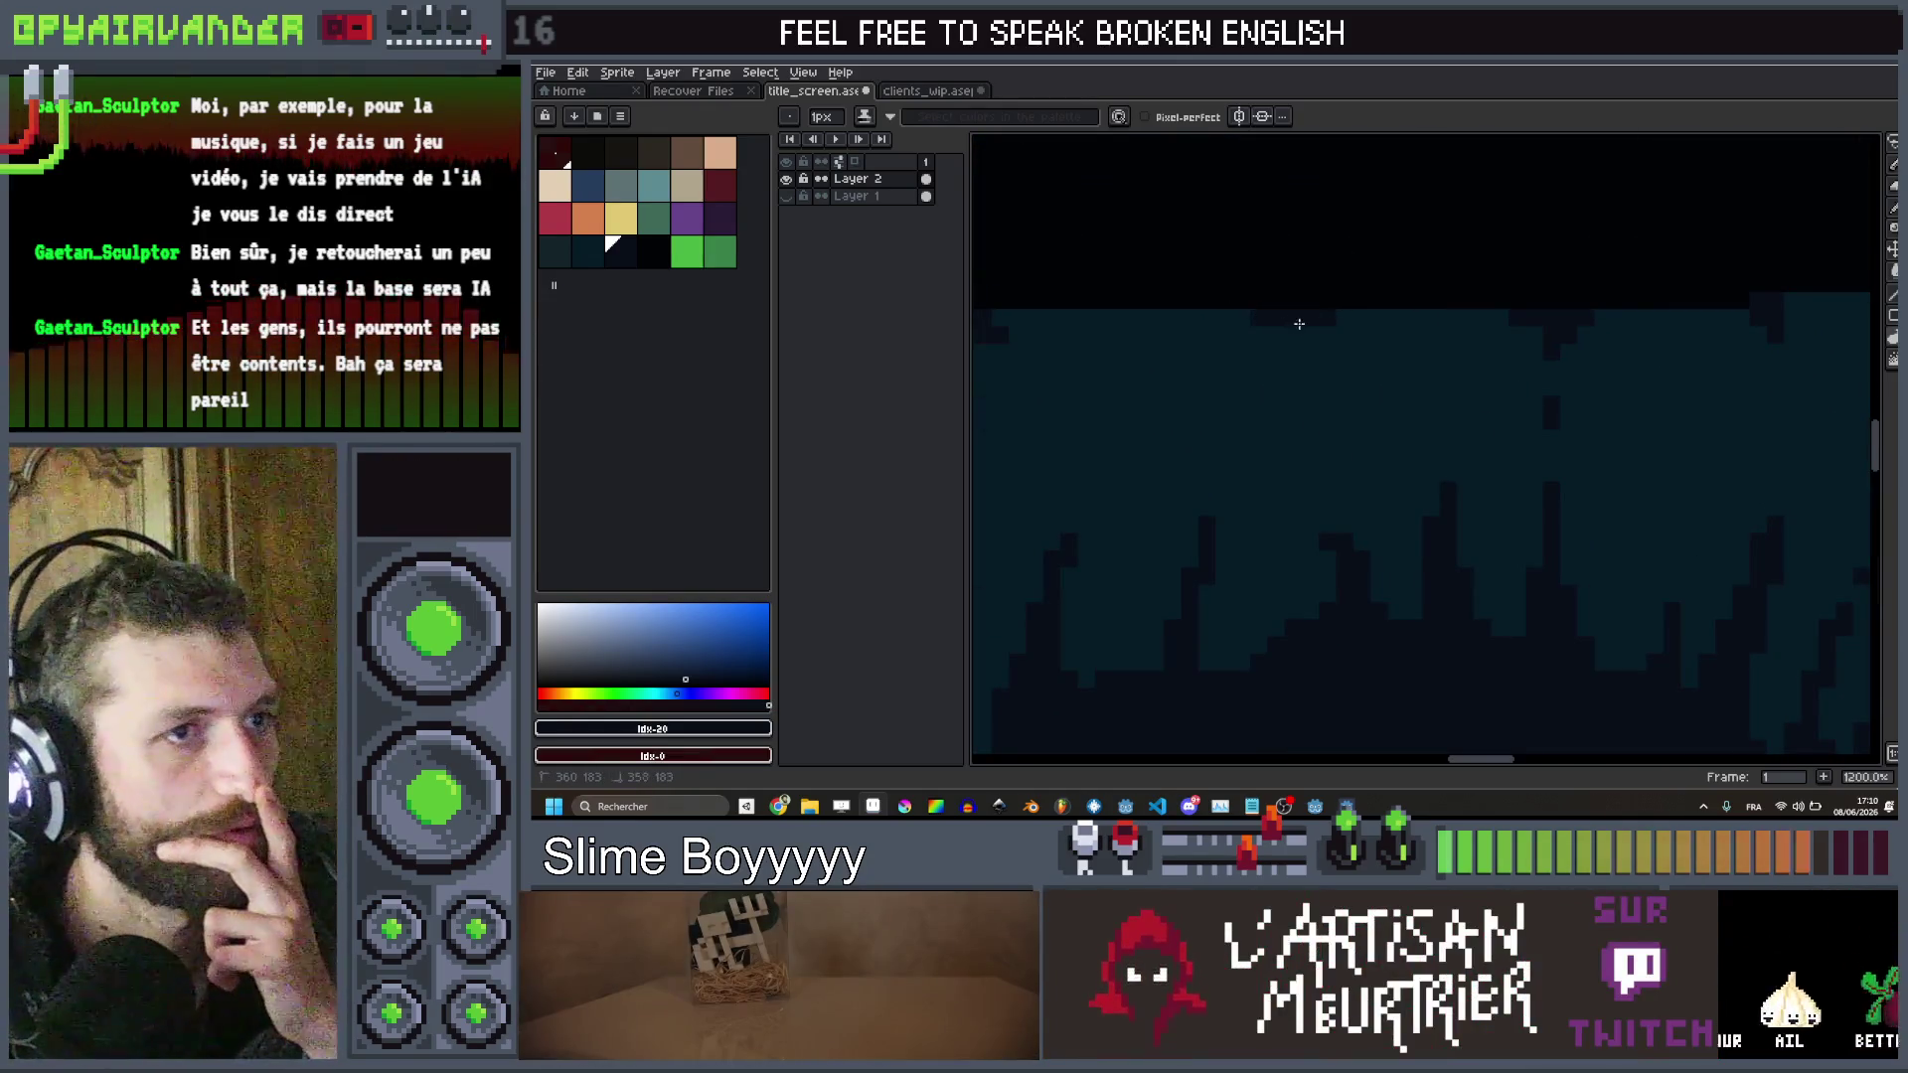
pyautogui.click(1265, 355)
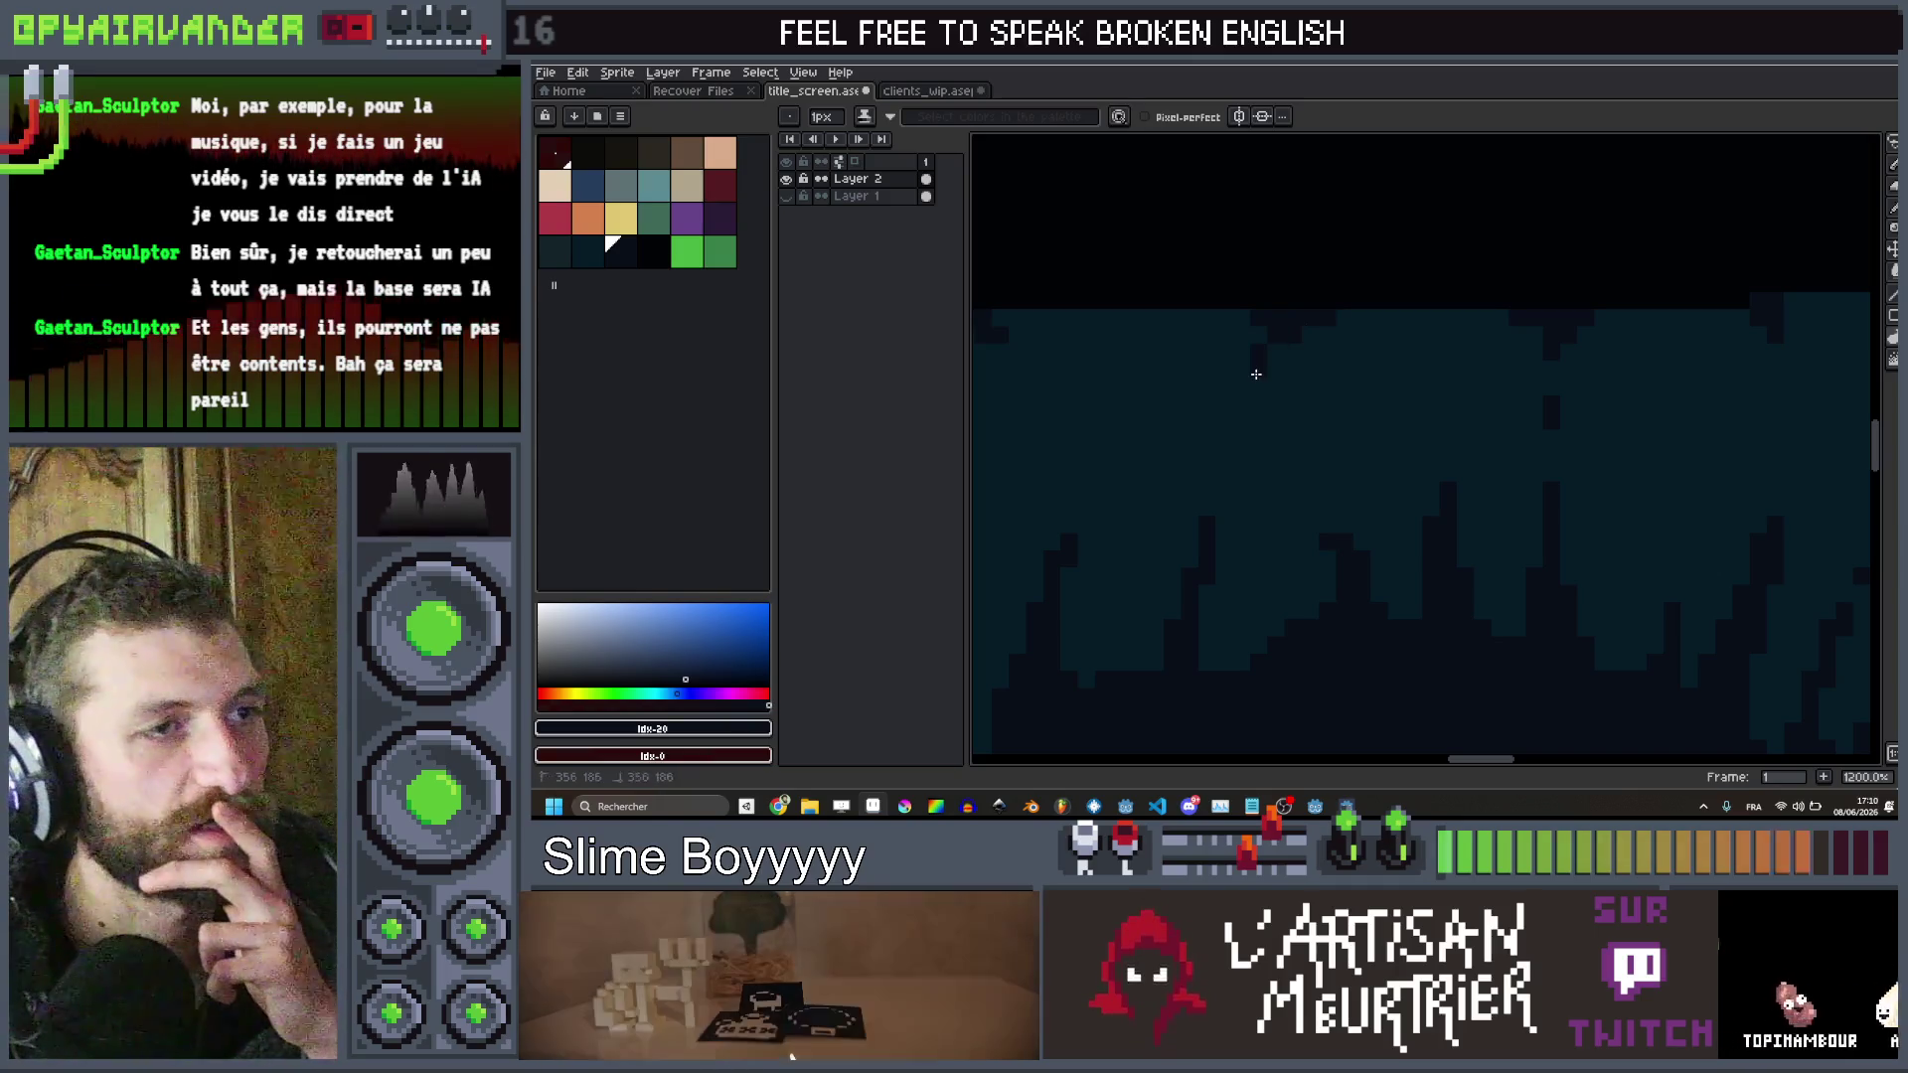
pyautogui.scroll(-5, 1282, 330)
pyautogui.scroll(2, 1422, 242)
pyautogui.scroll(-2, 1354, 319)
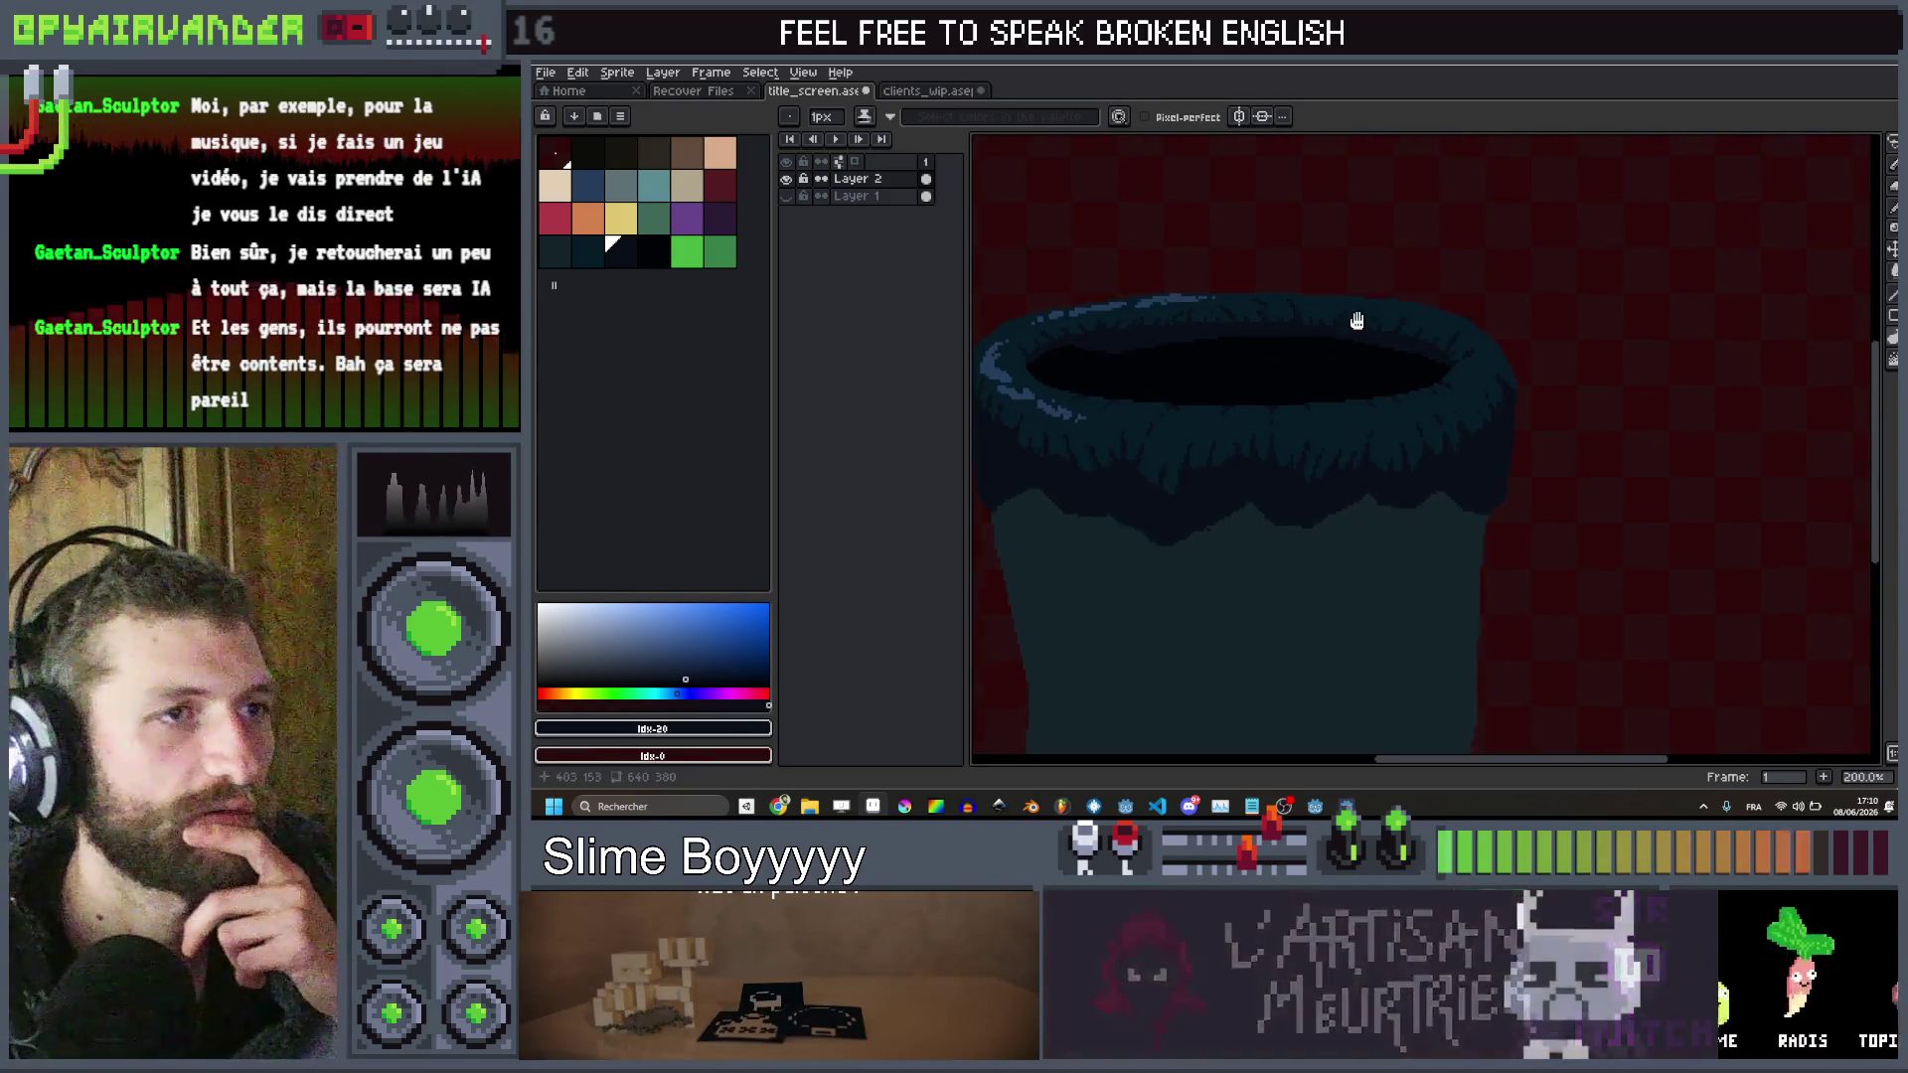
pyautogui.scroll(-1, 1317, 363)
pyautogui.scroll(3, 1367, 316)
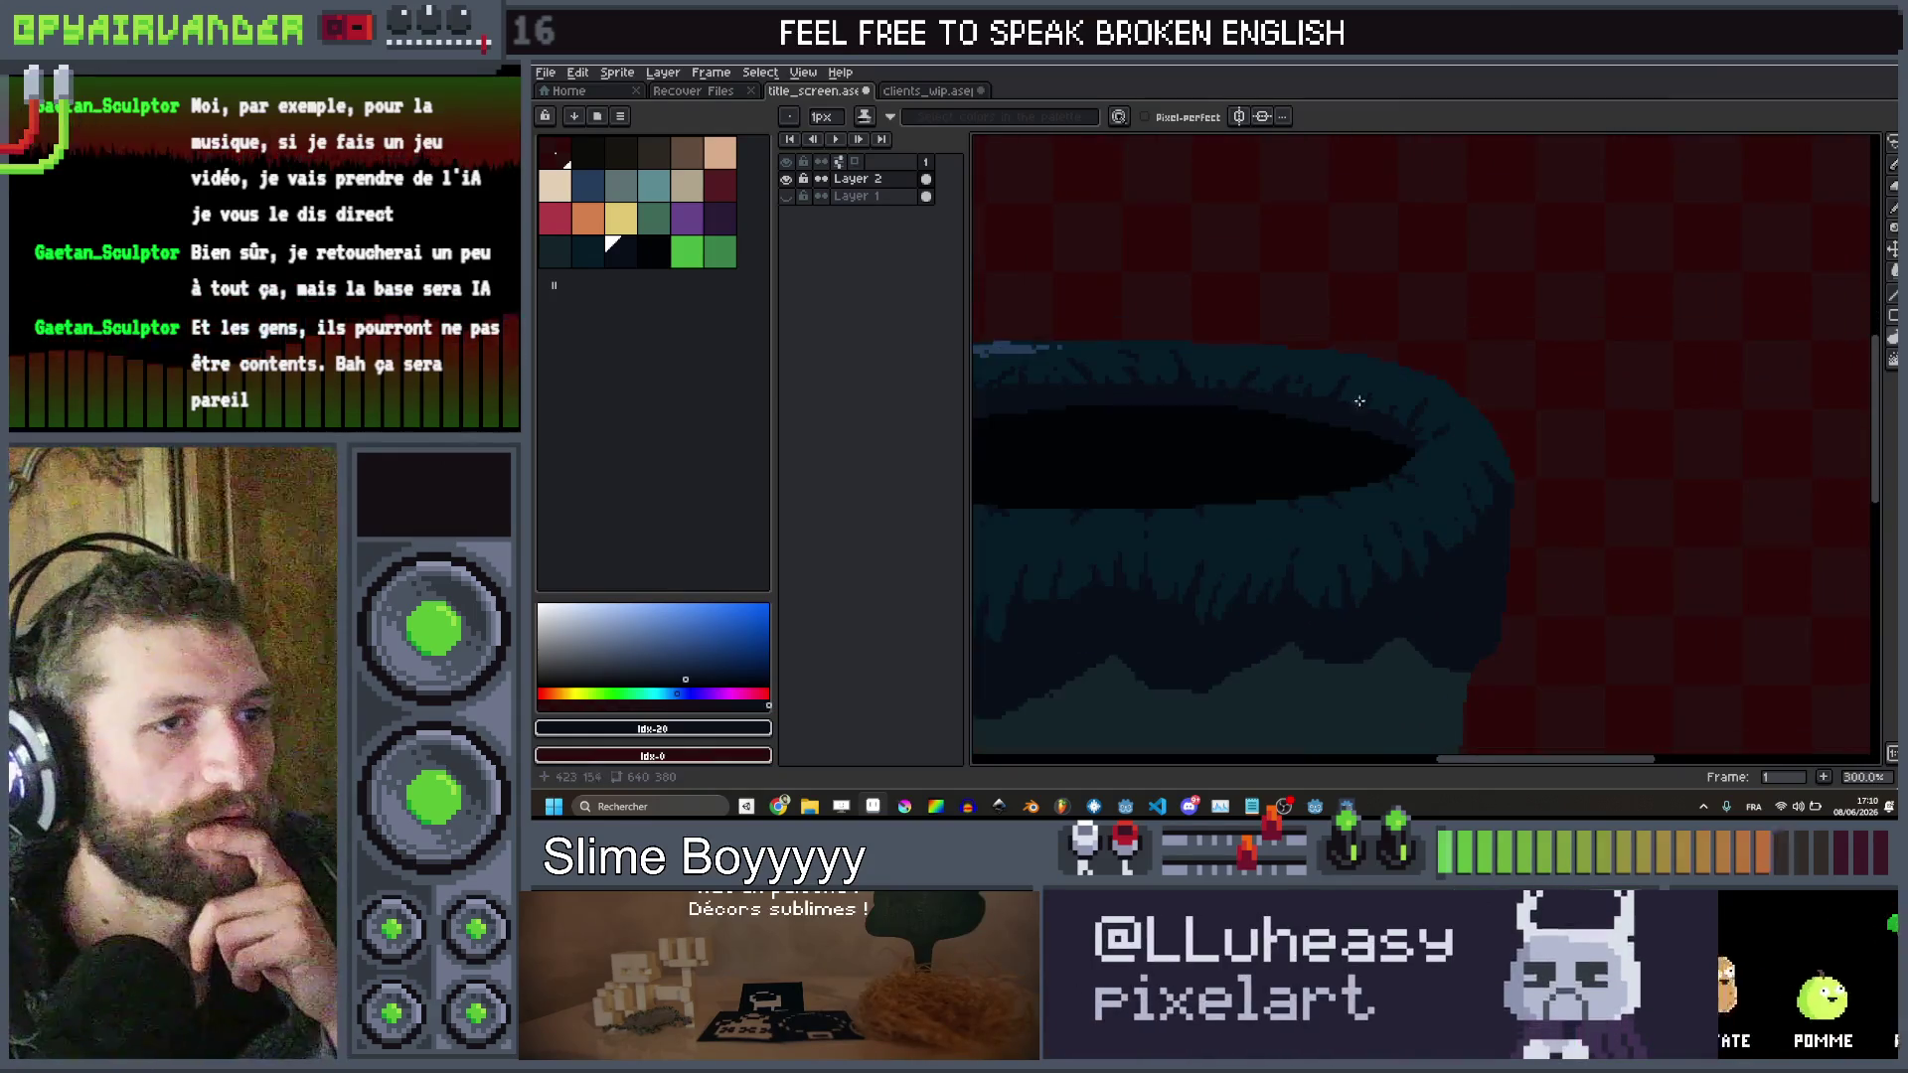
pyautogui.scroll(-3, 1367, 316)
pyautogui.scroll(3, 1382, 361)
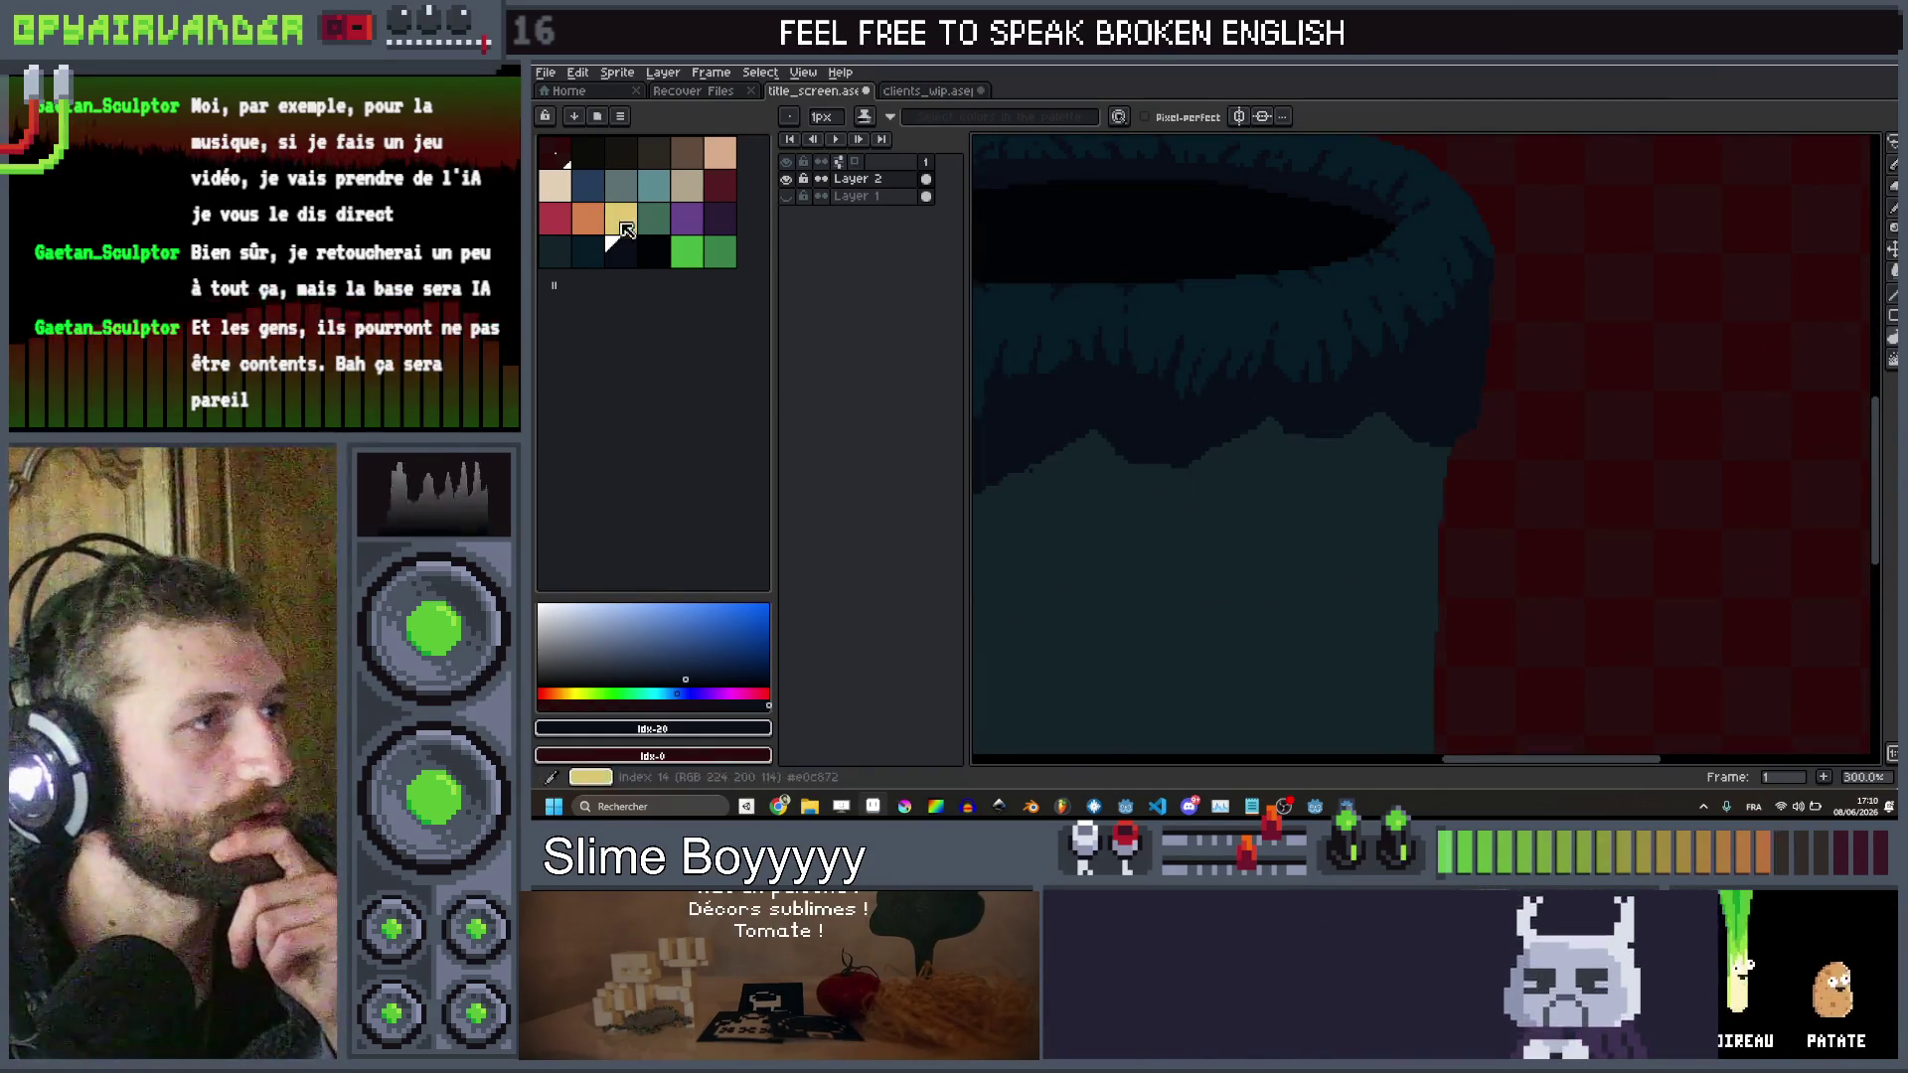
# Lighten a thin strand of the rim's fur with a single pixel
pyautogui.scroll(-3, 1533, 328)
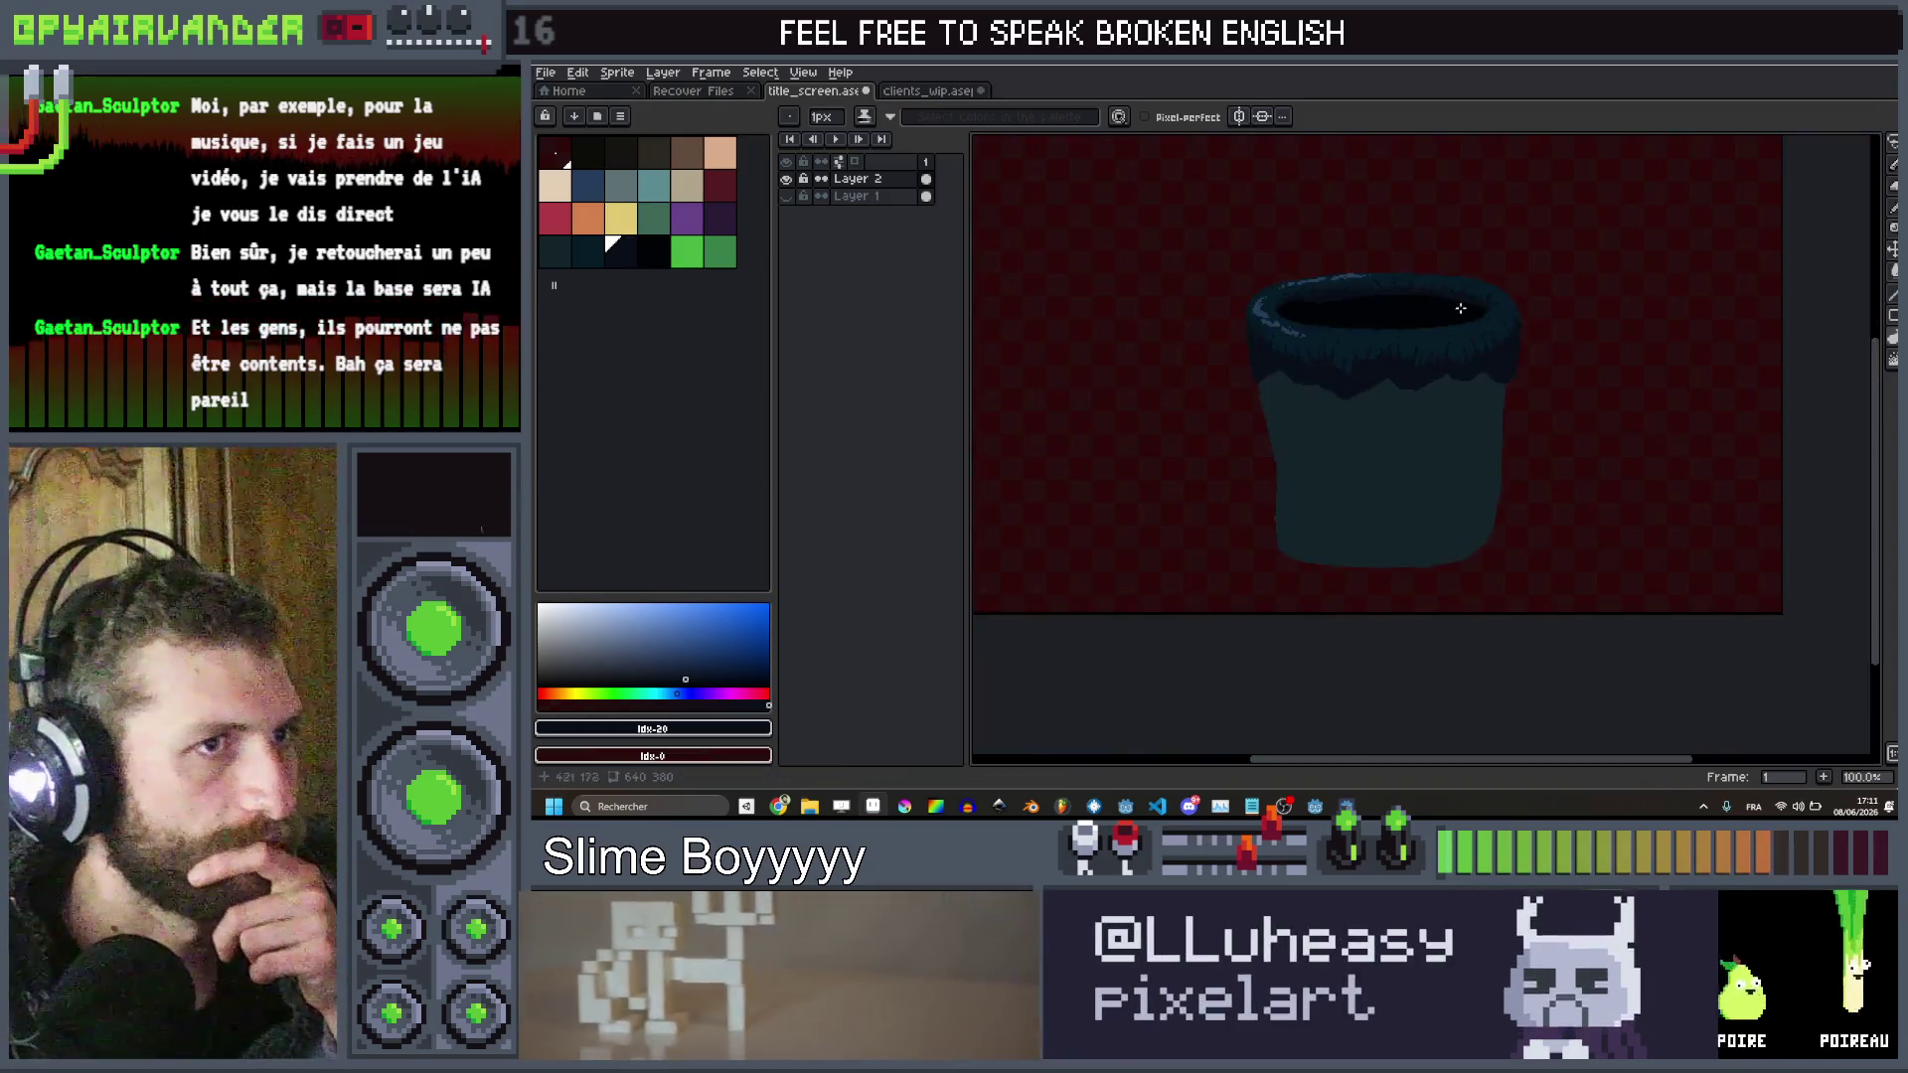
pyautogui.scroll(4, 1533, 328)
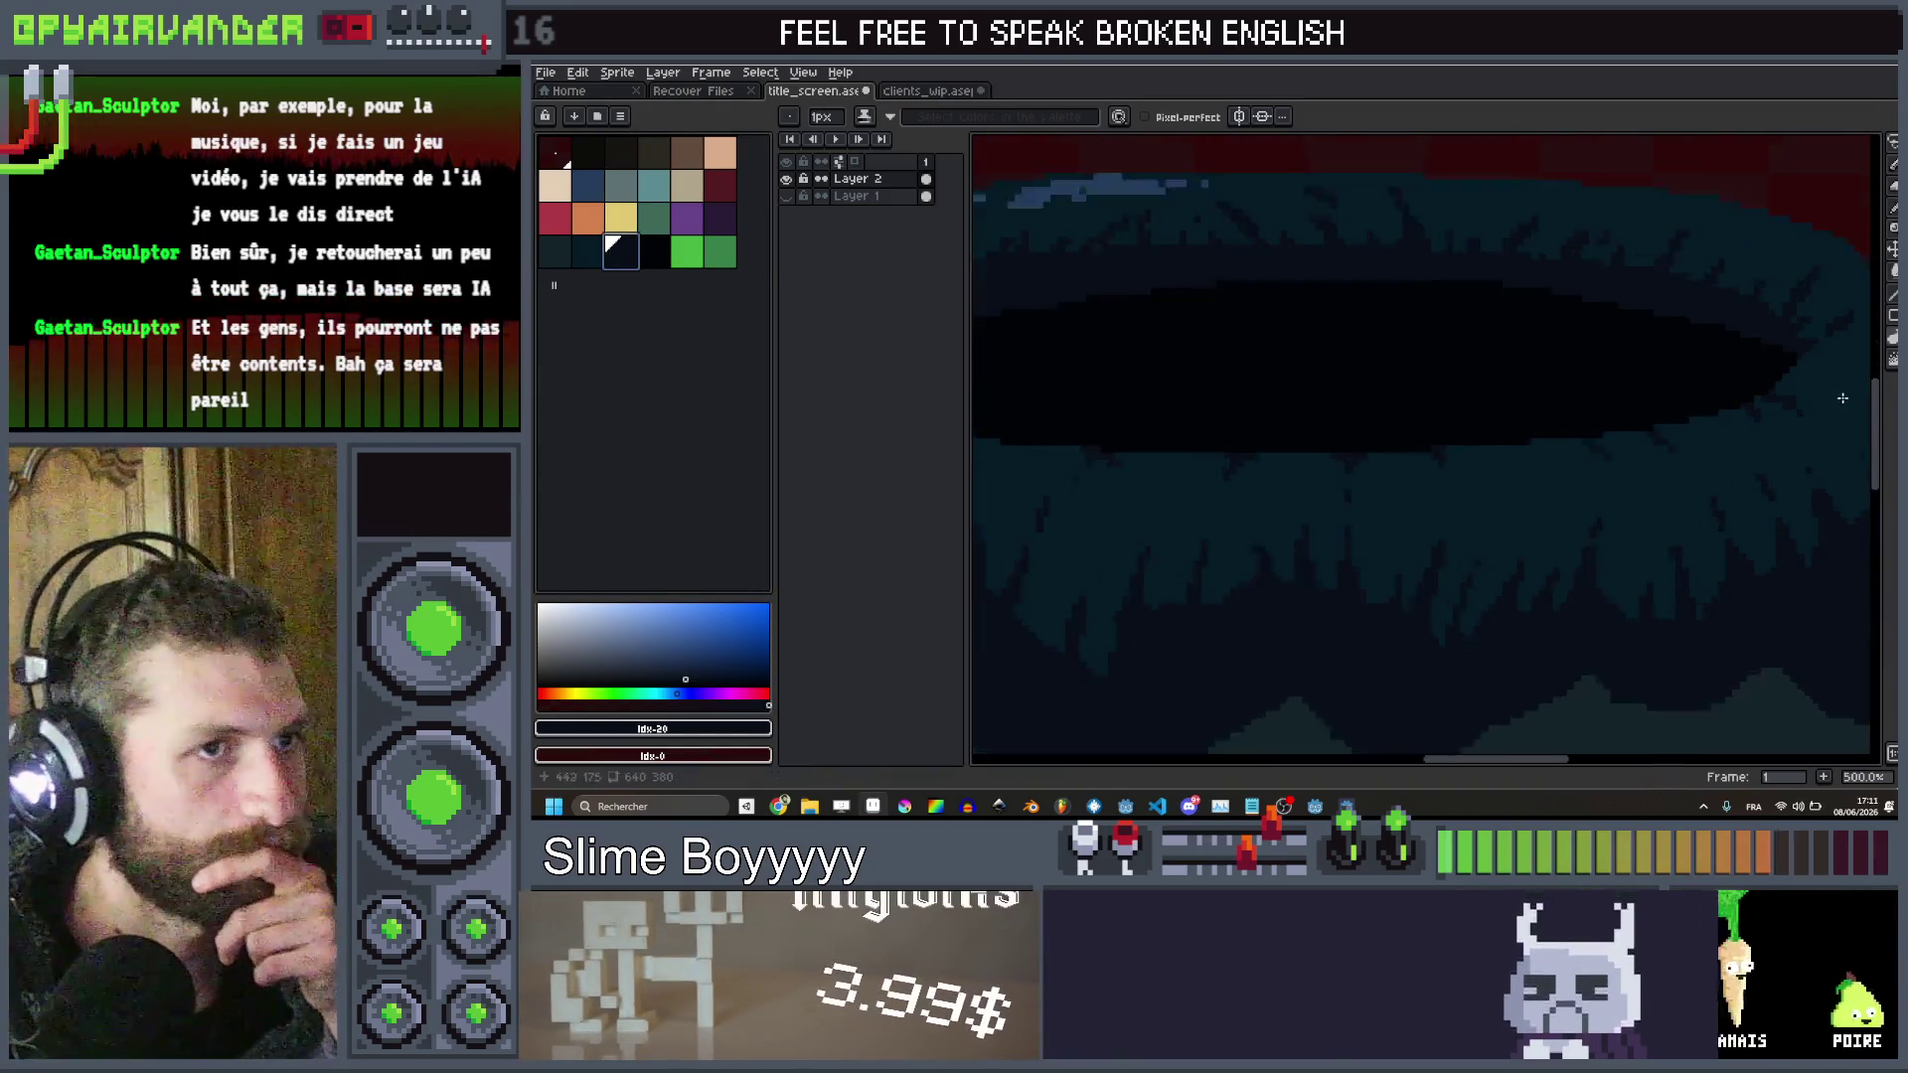
pyautogui.scroll(5, 1517, 430)
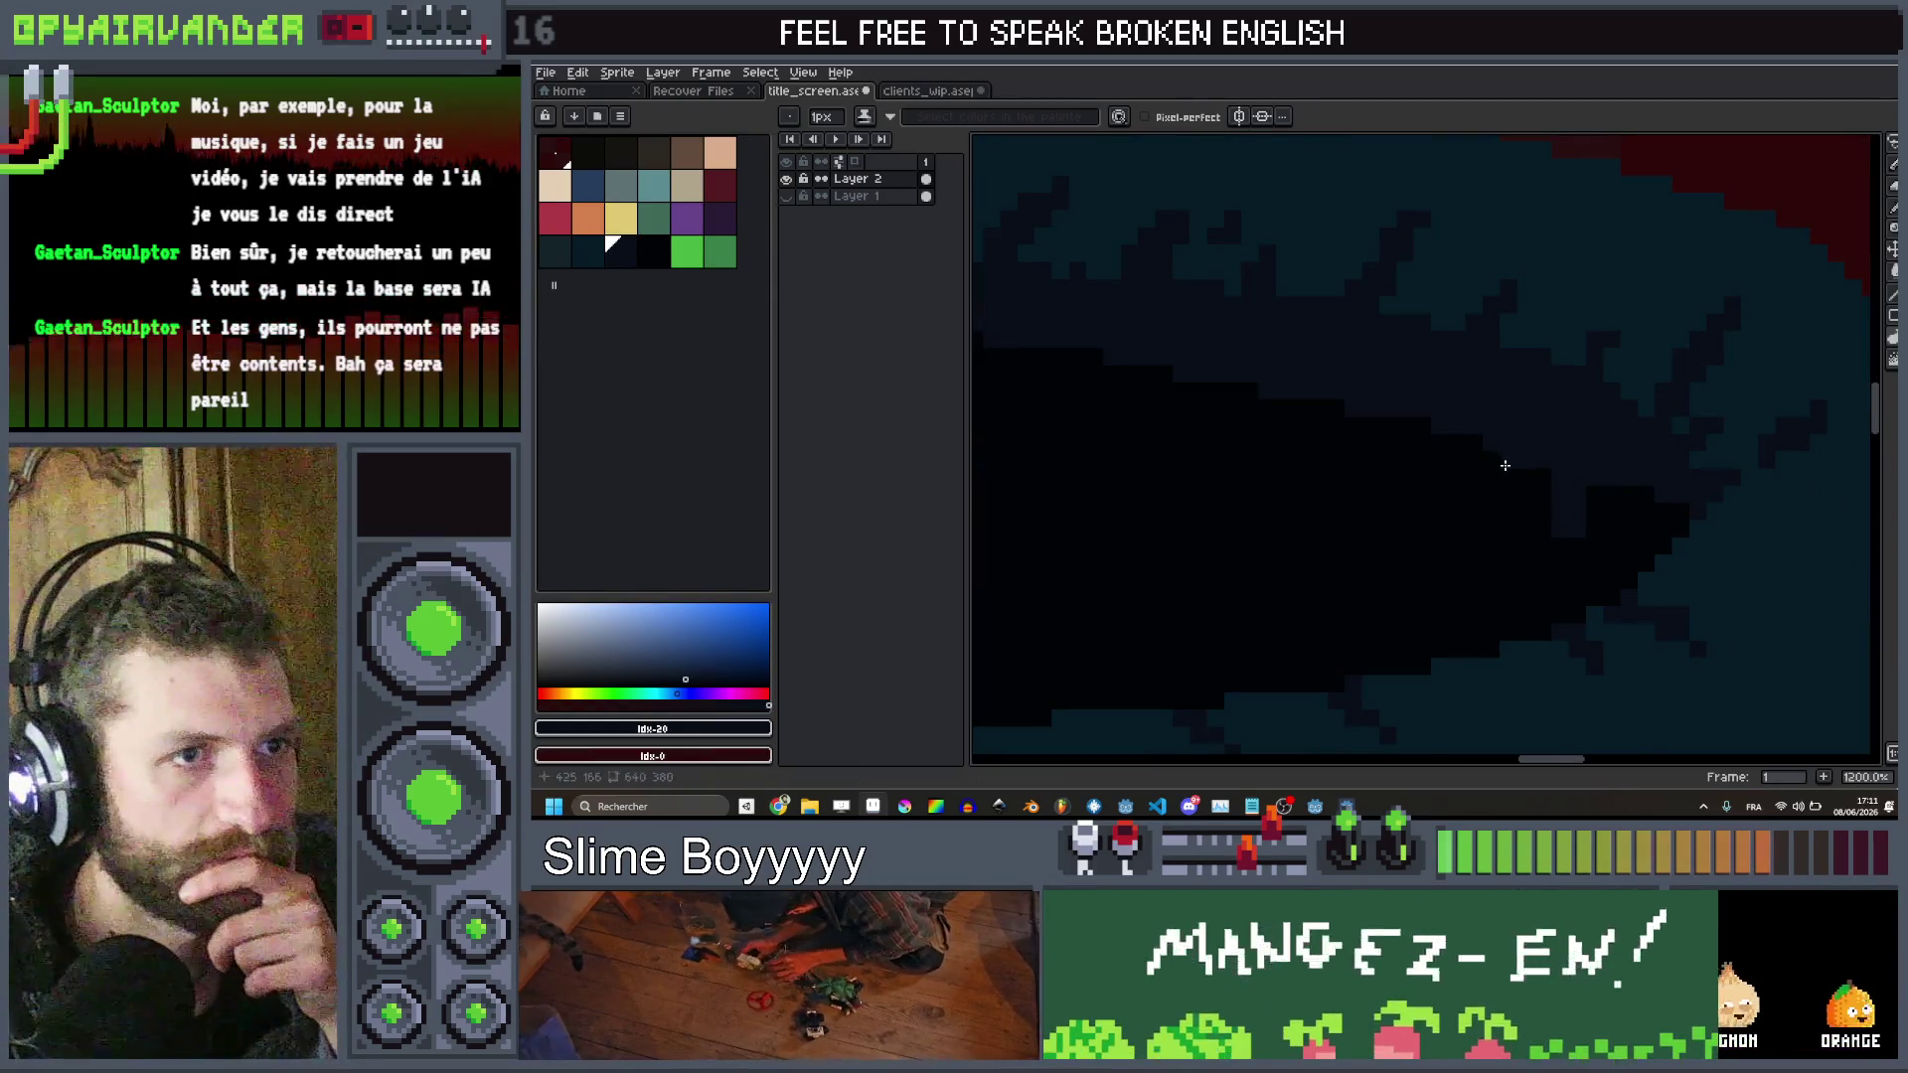
pyautogui.scroll(-2, 1563, 545)
pyautogui.scroll(2, 1503, 421)
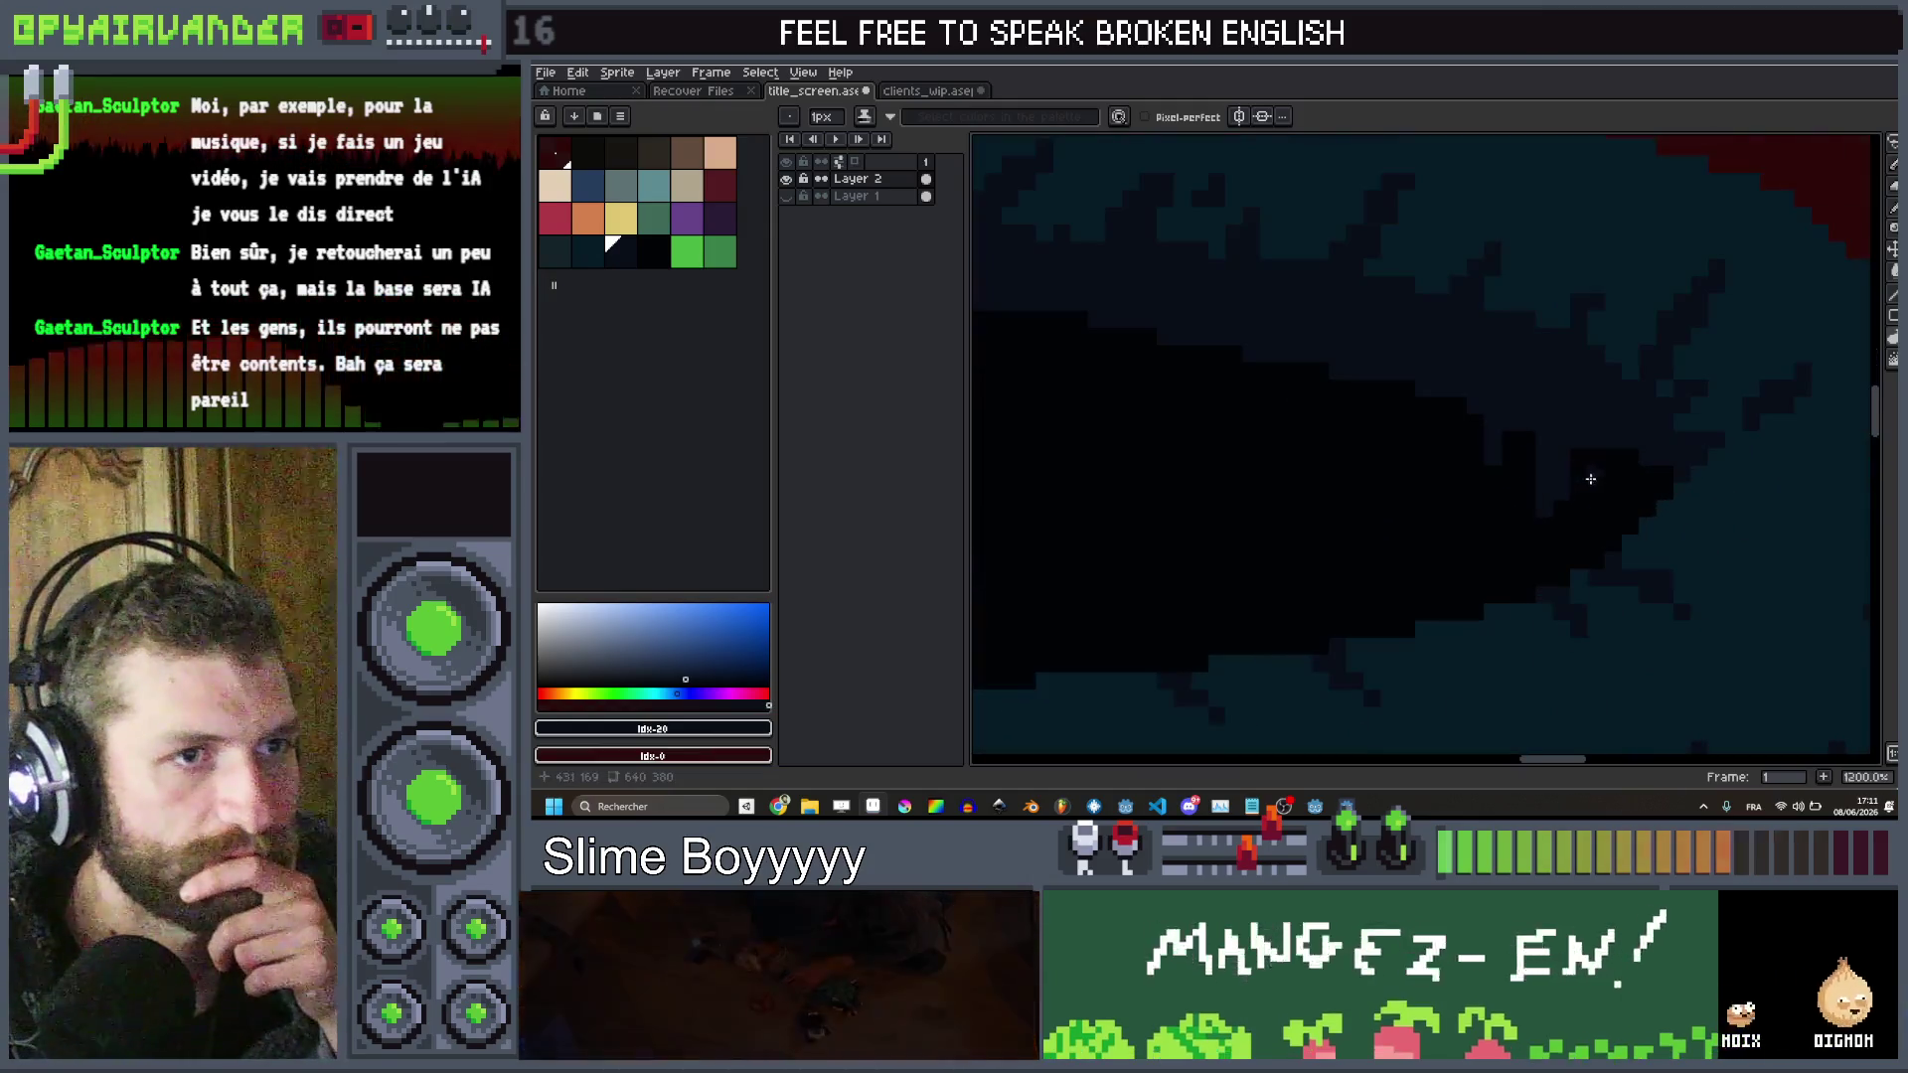
pyautogui.scroll(-2, 1593, 447)
pyautogui.scroll(-2, 1605, 440)
pyautogui.scroll(7, 1600, 418)
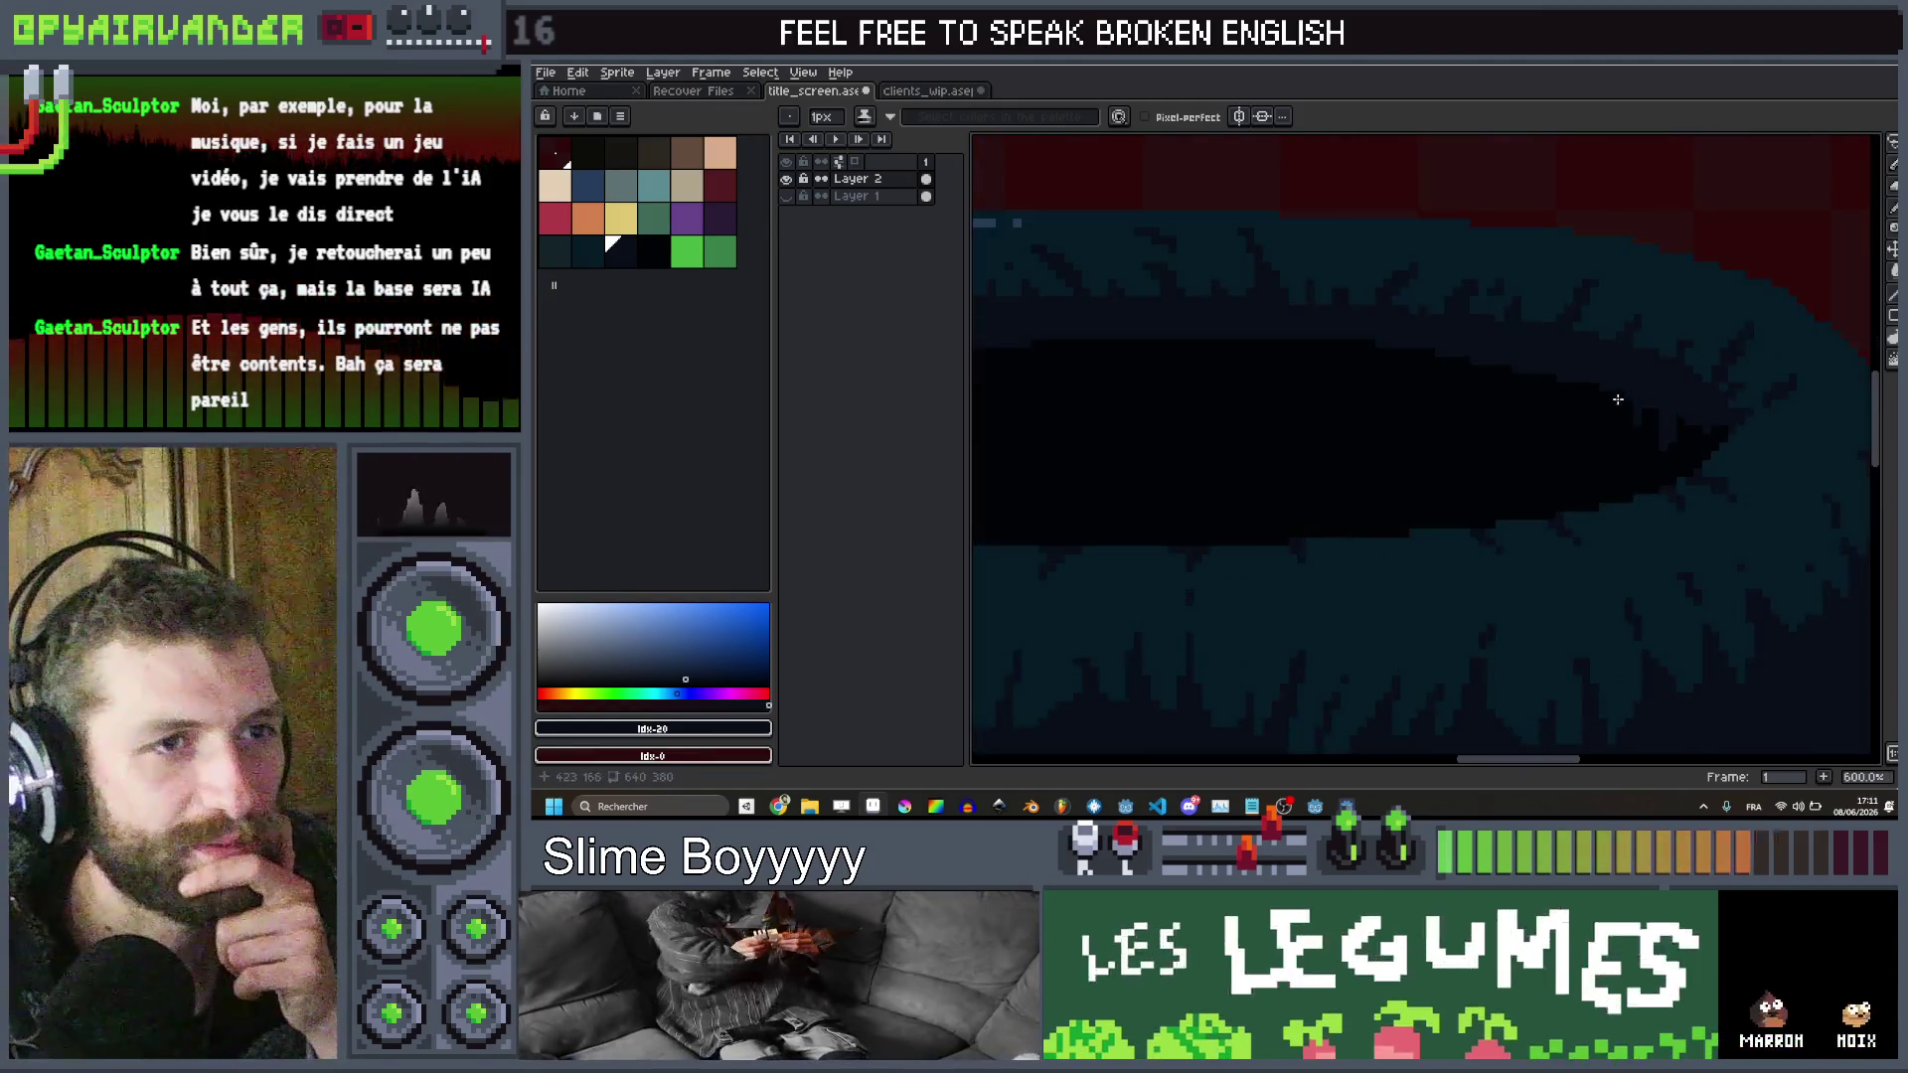
pyautogui.click(1561, 474)
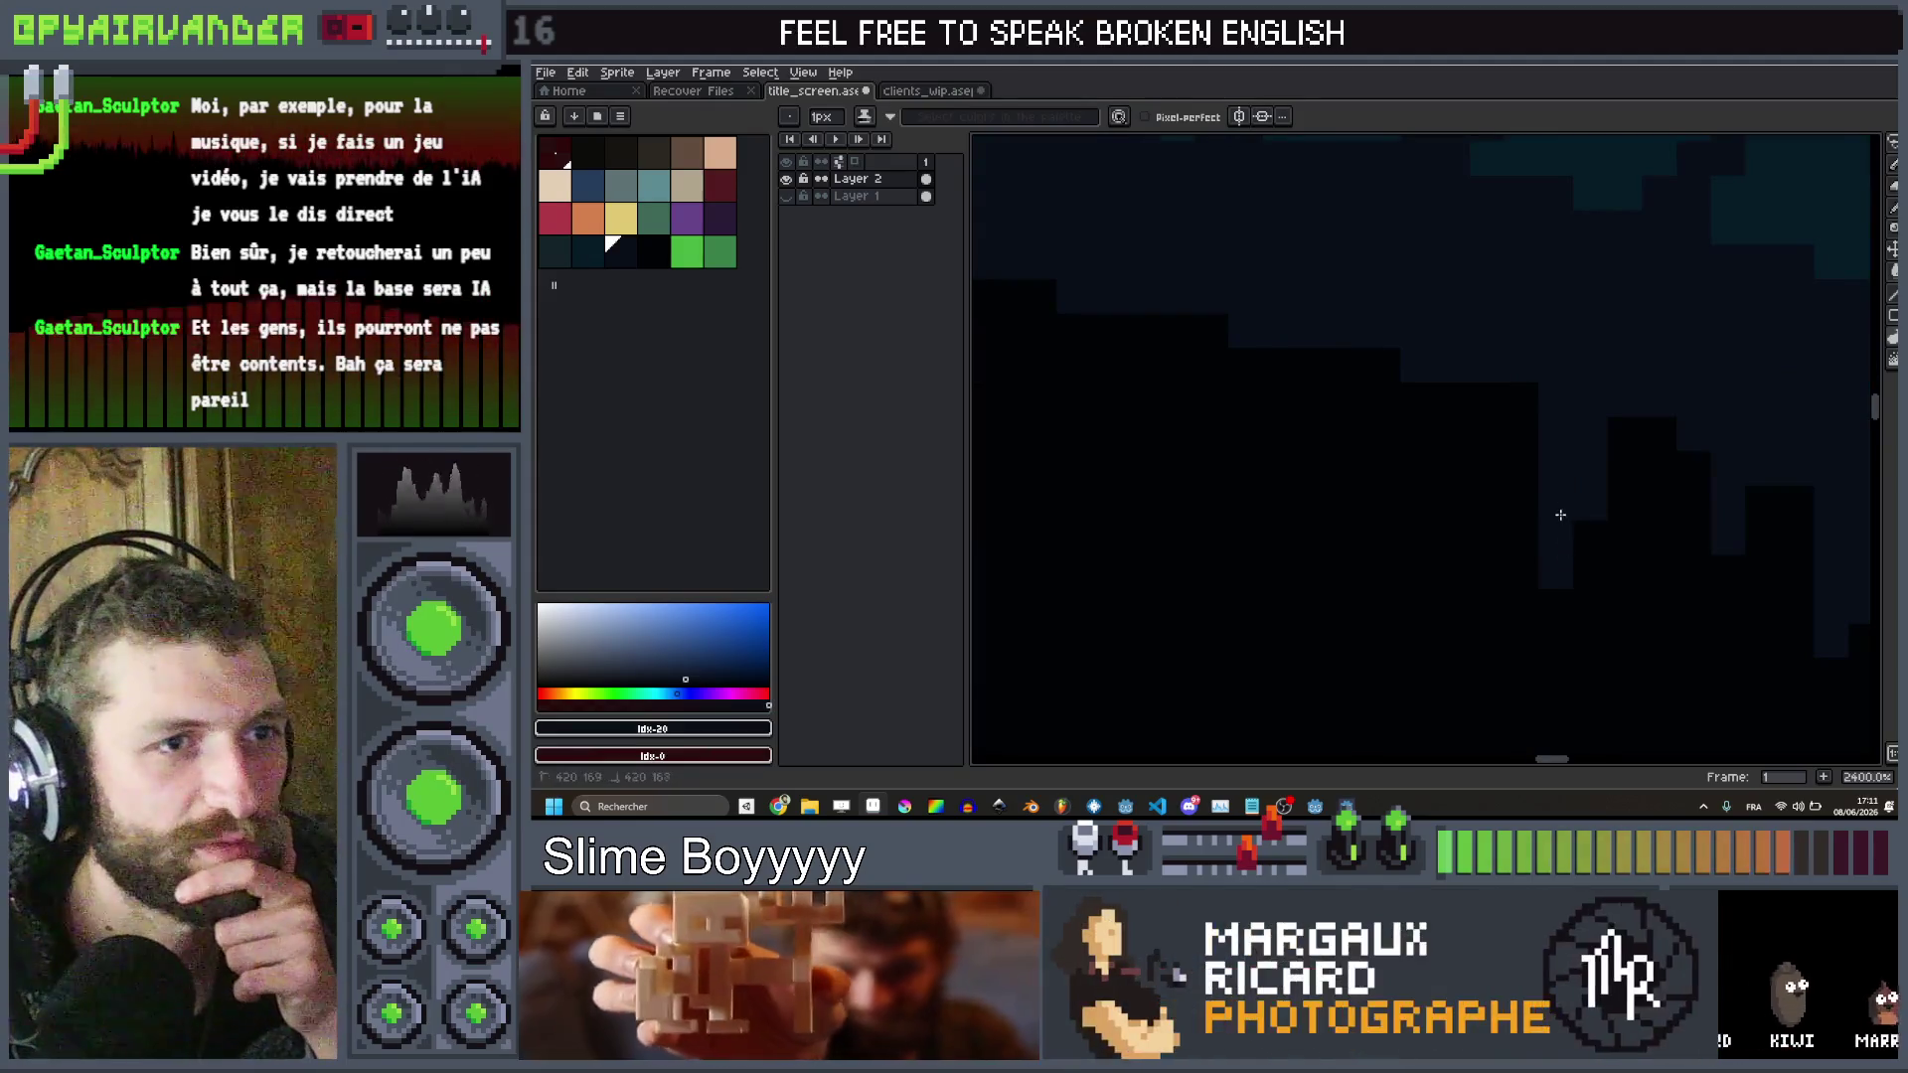
pyautogui.scroll(-3, 1482, 311)
pyautogui.scroll(3, 1517, 452)
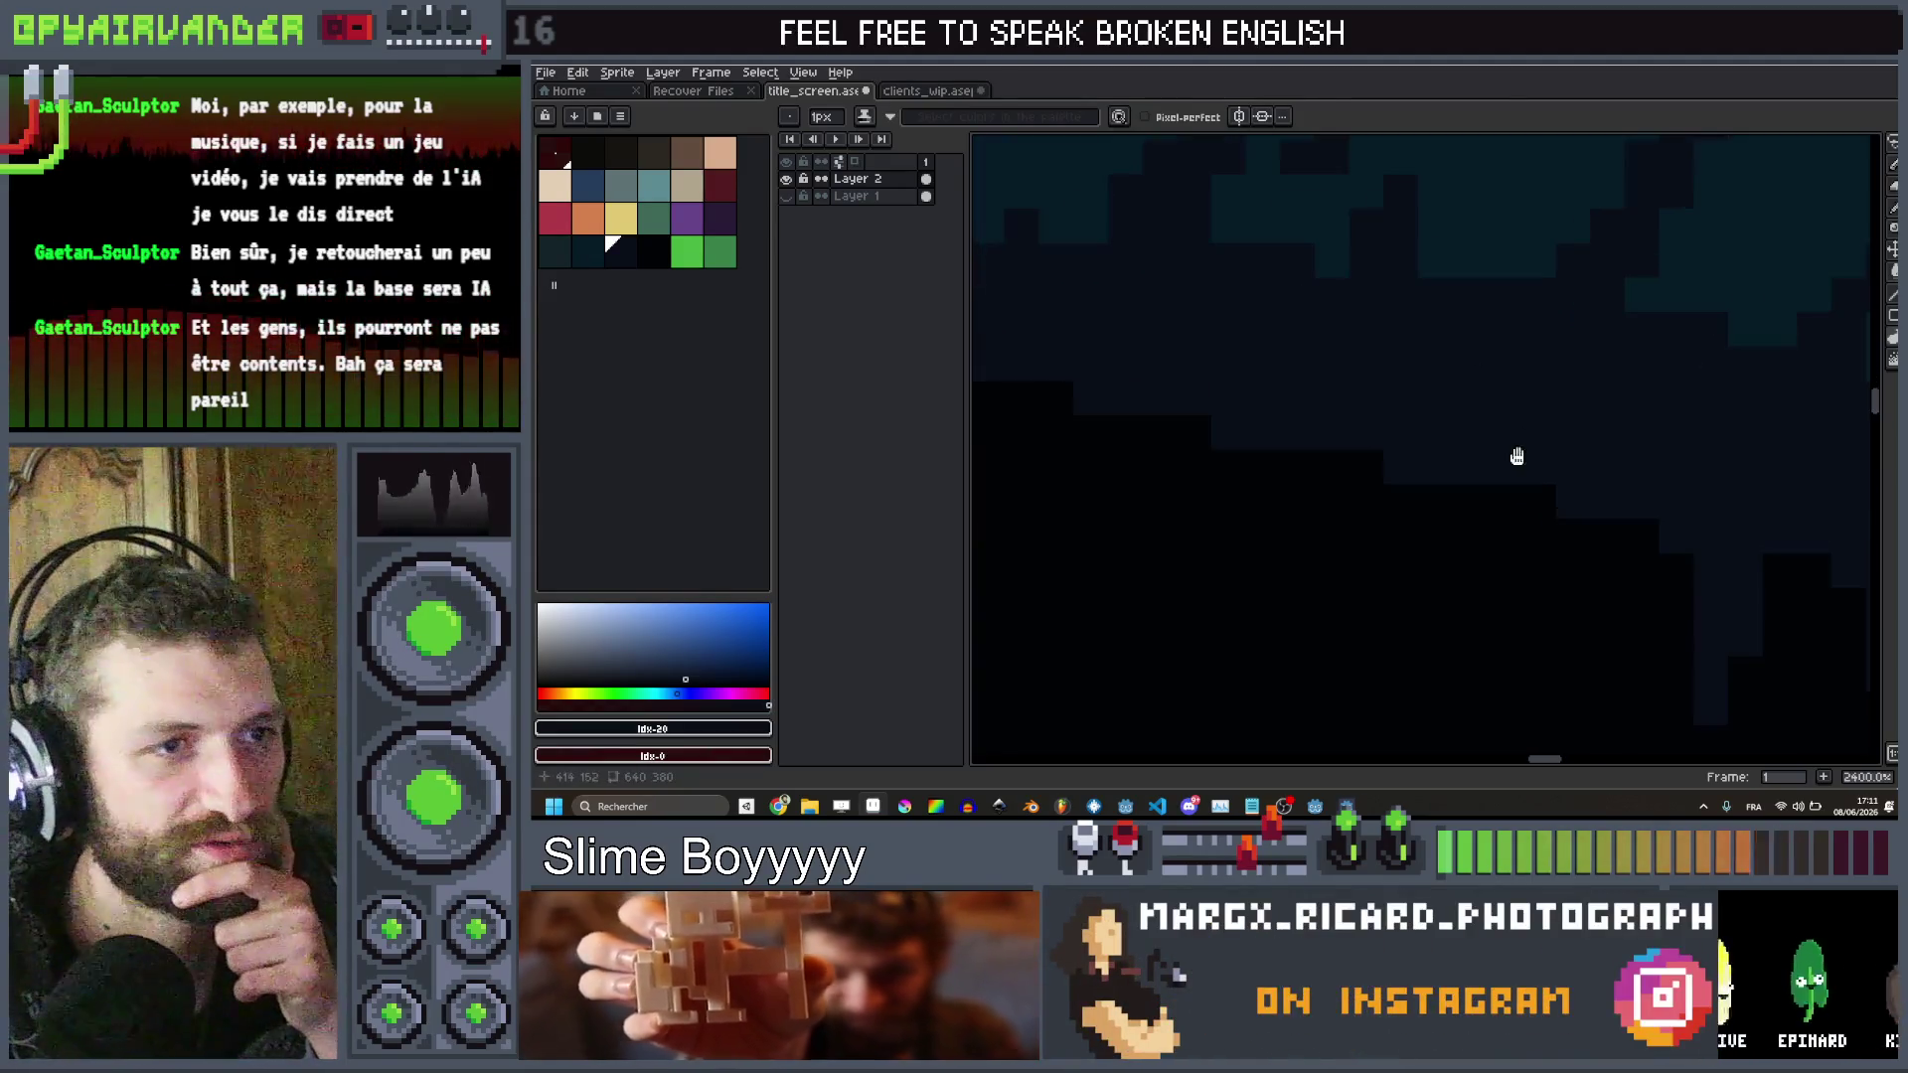
pyautogui.scroll(-3, 1624, 258)
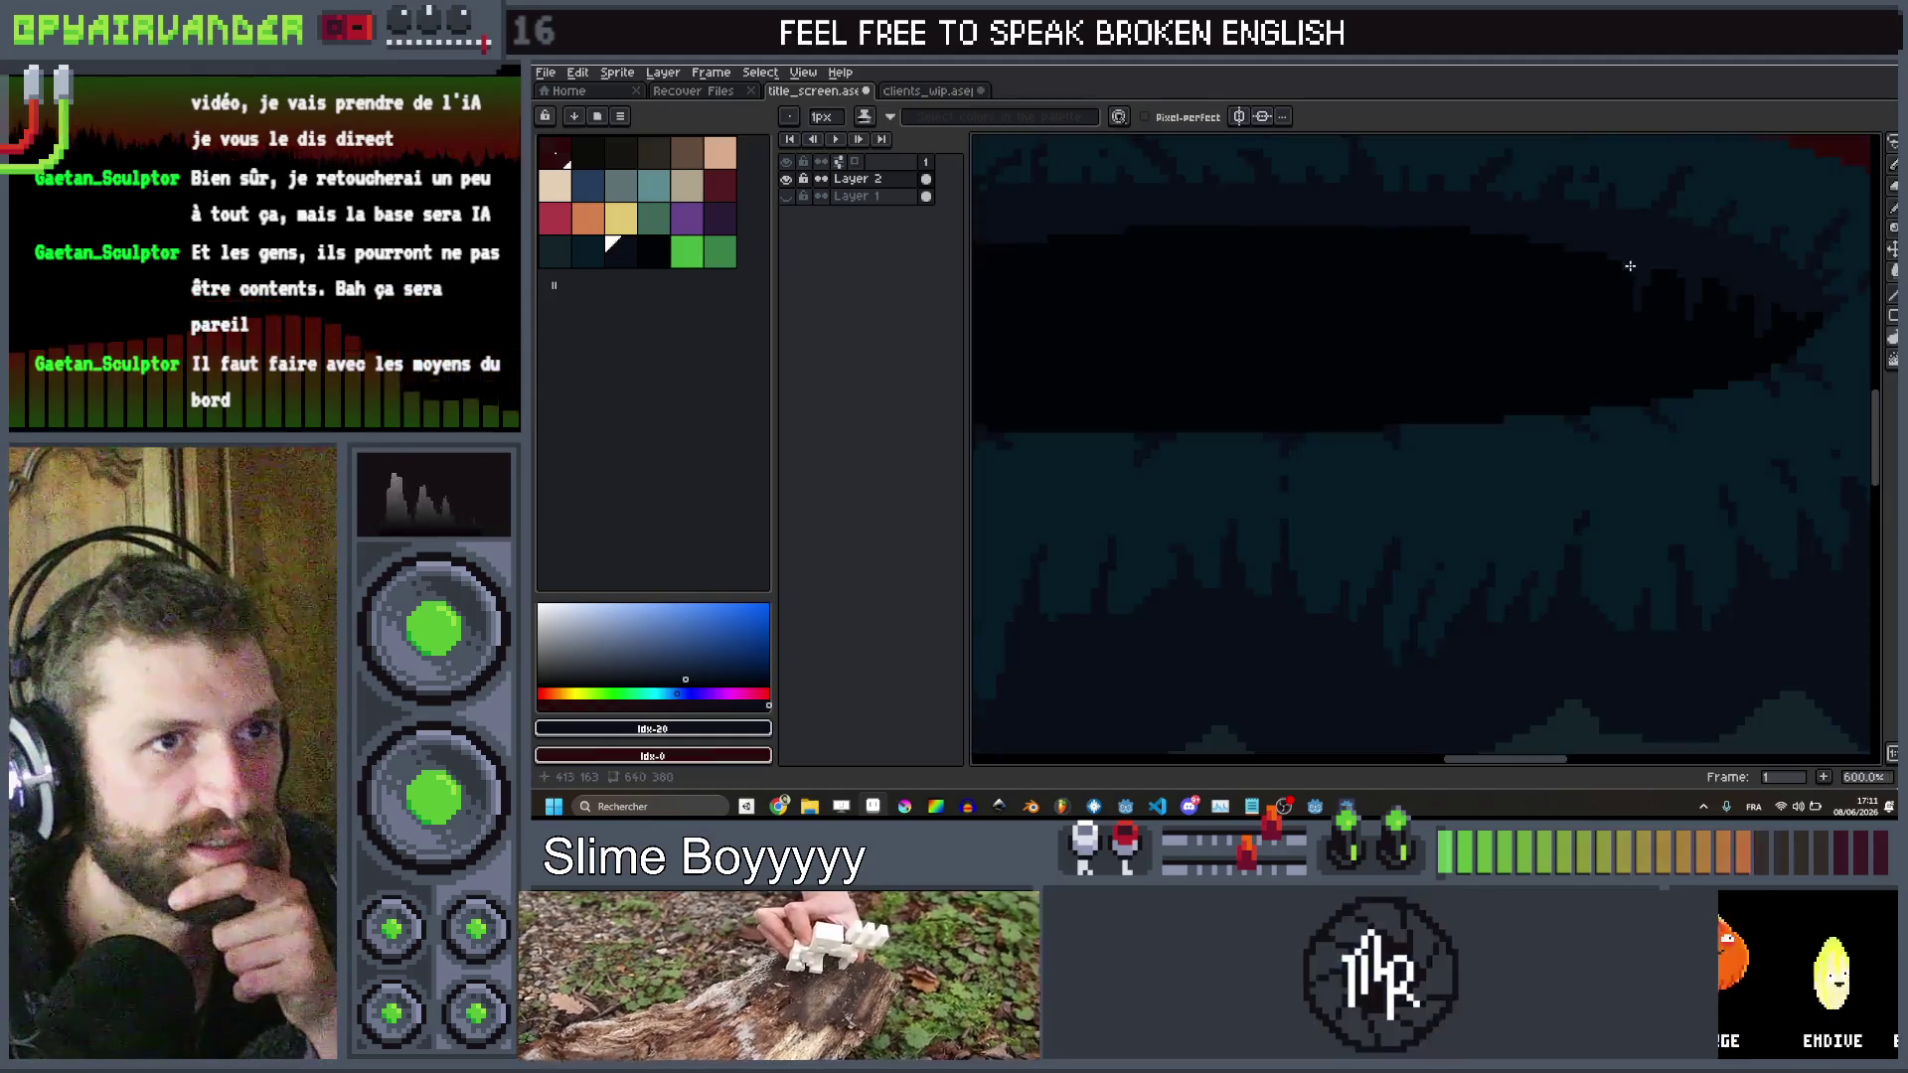
pyautogui.scroll(2, 1619, 241)
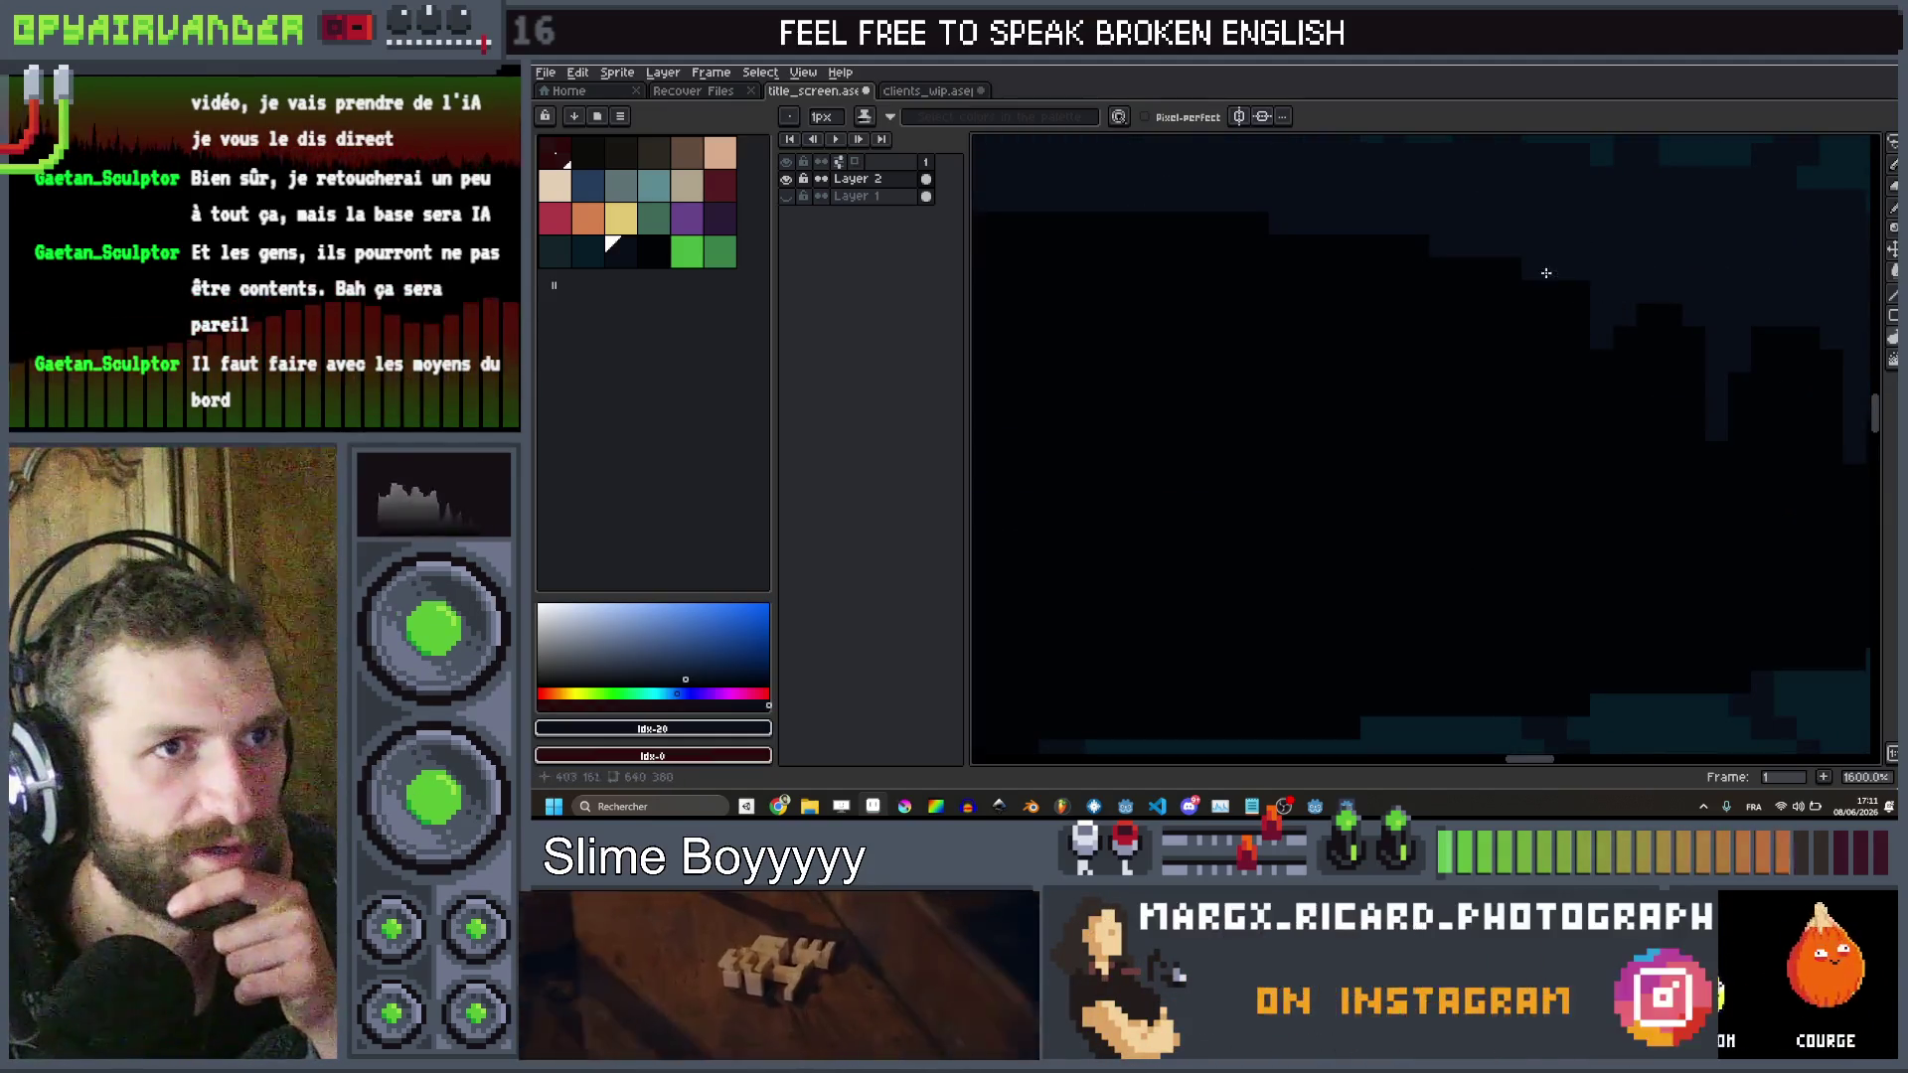
pyautogui.scroll(-3, 1511, 253)
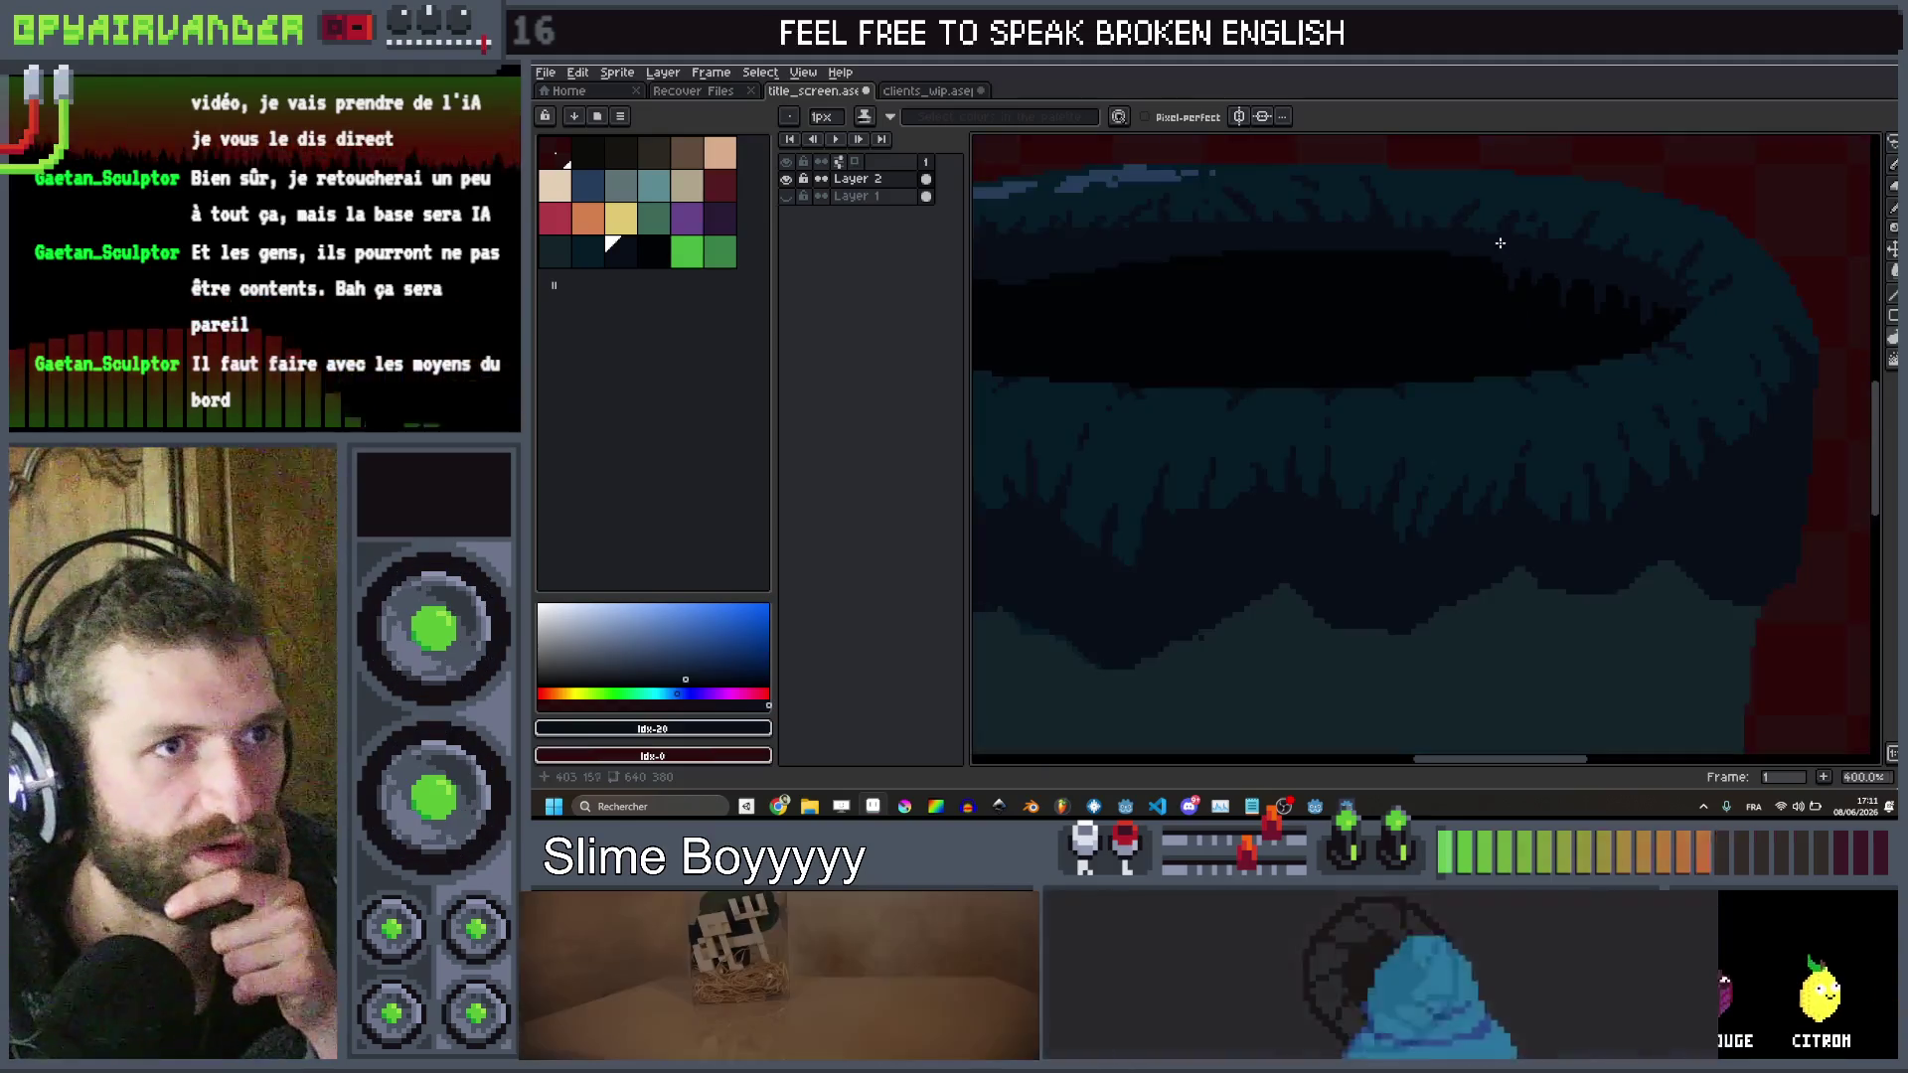
pyautogui.scroll(2, 1499, 249)
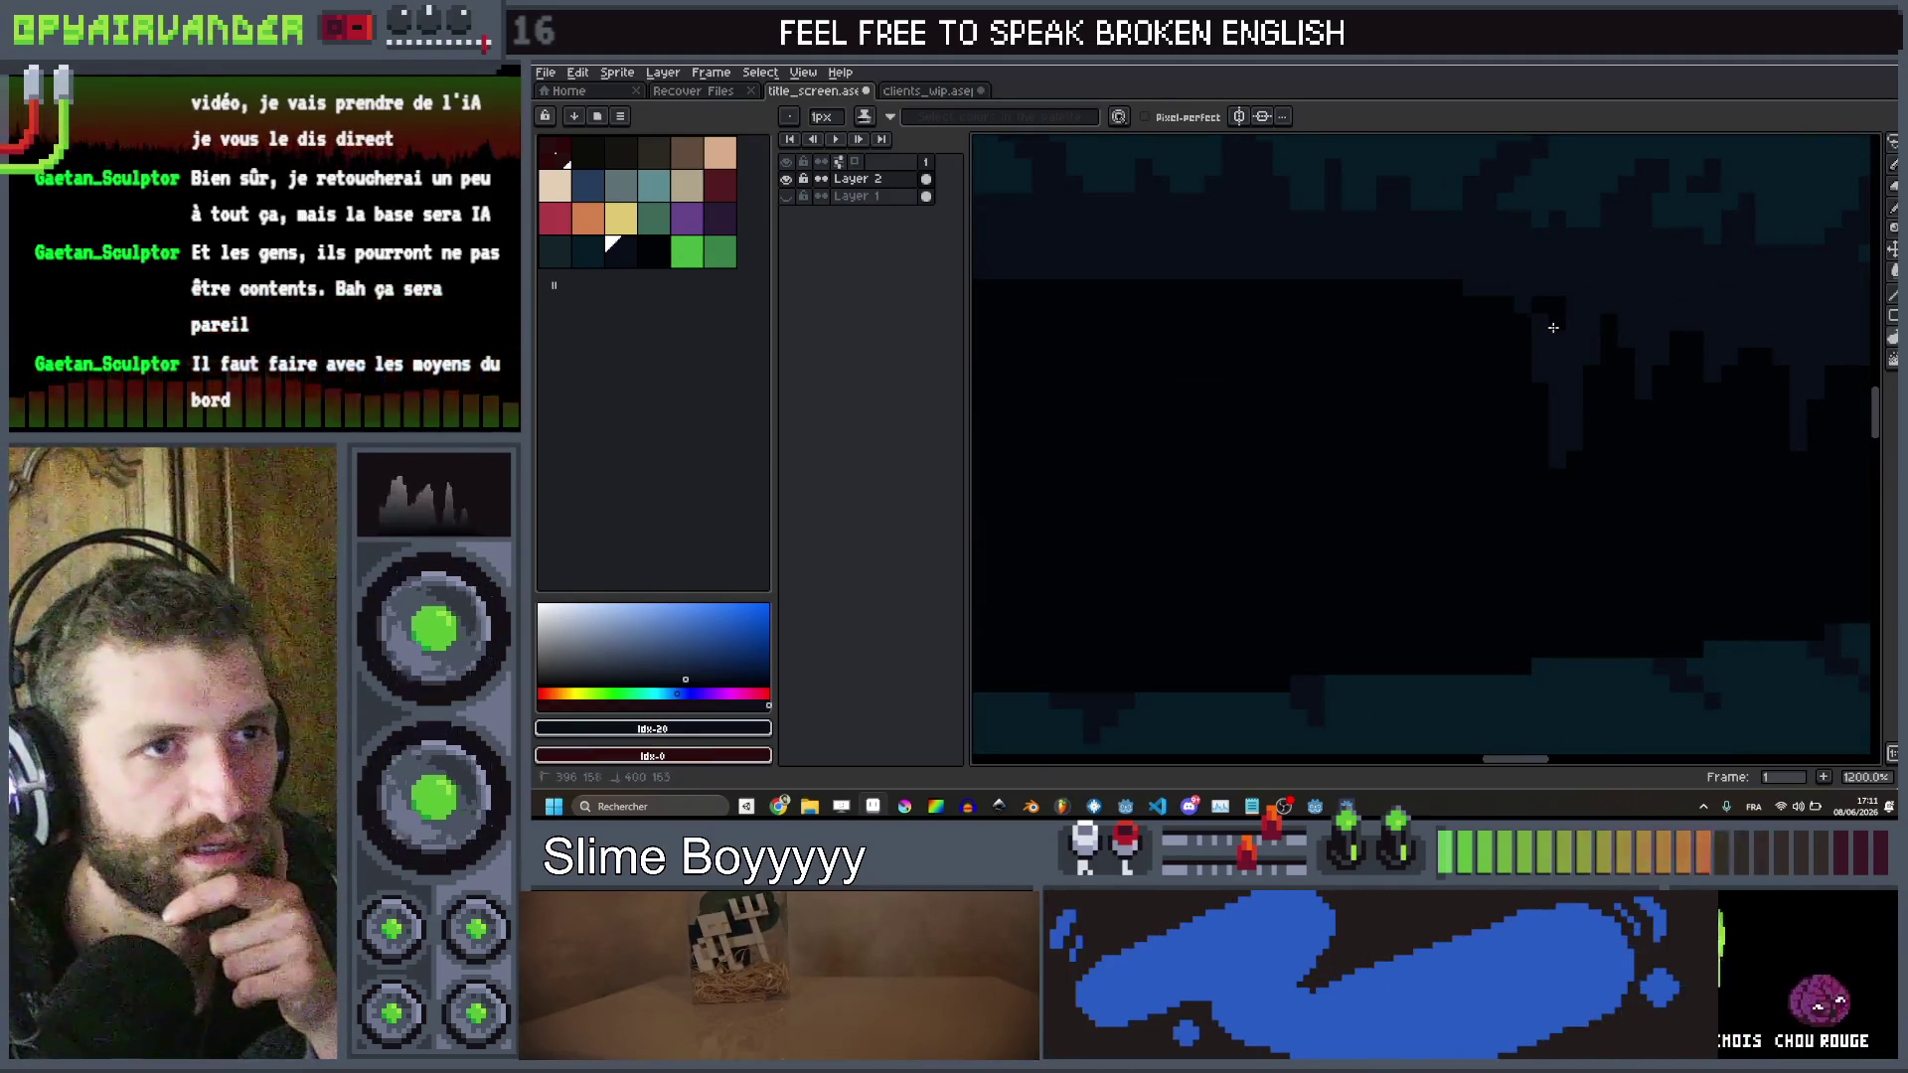
pyautogui.scroll(-3, 1532, 275)
pyautogui.scroll(6, 1495, 273)
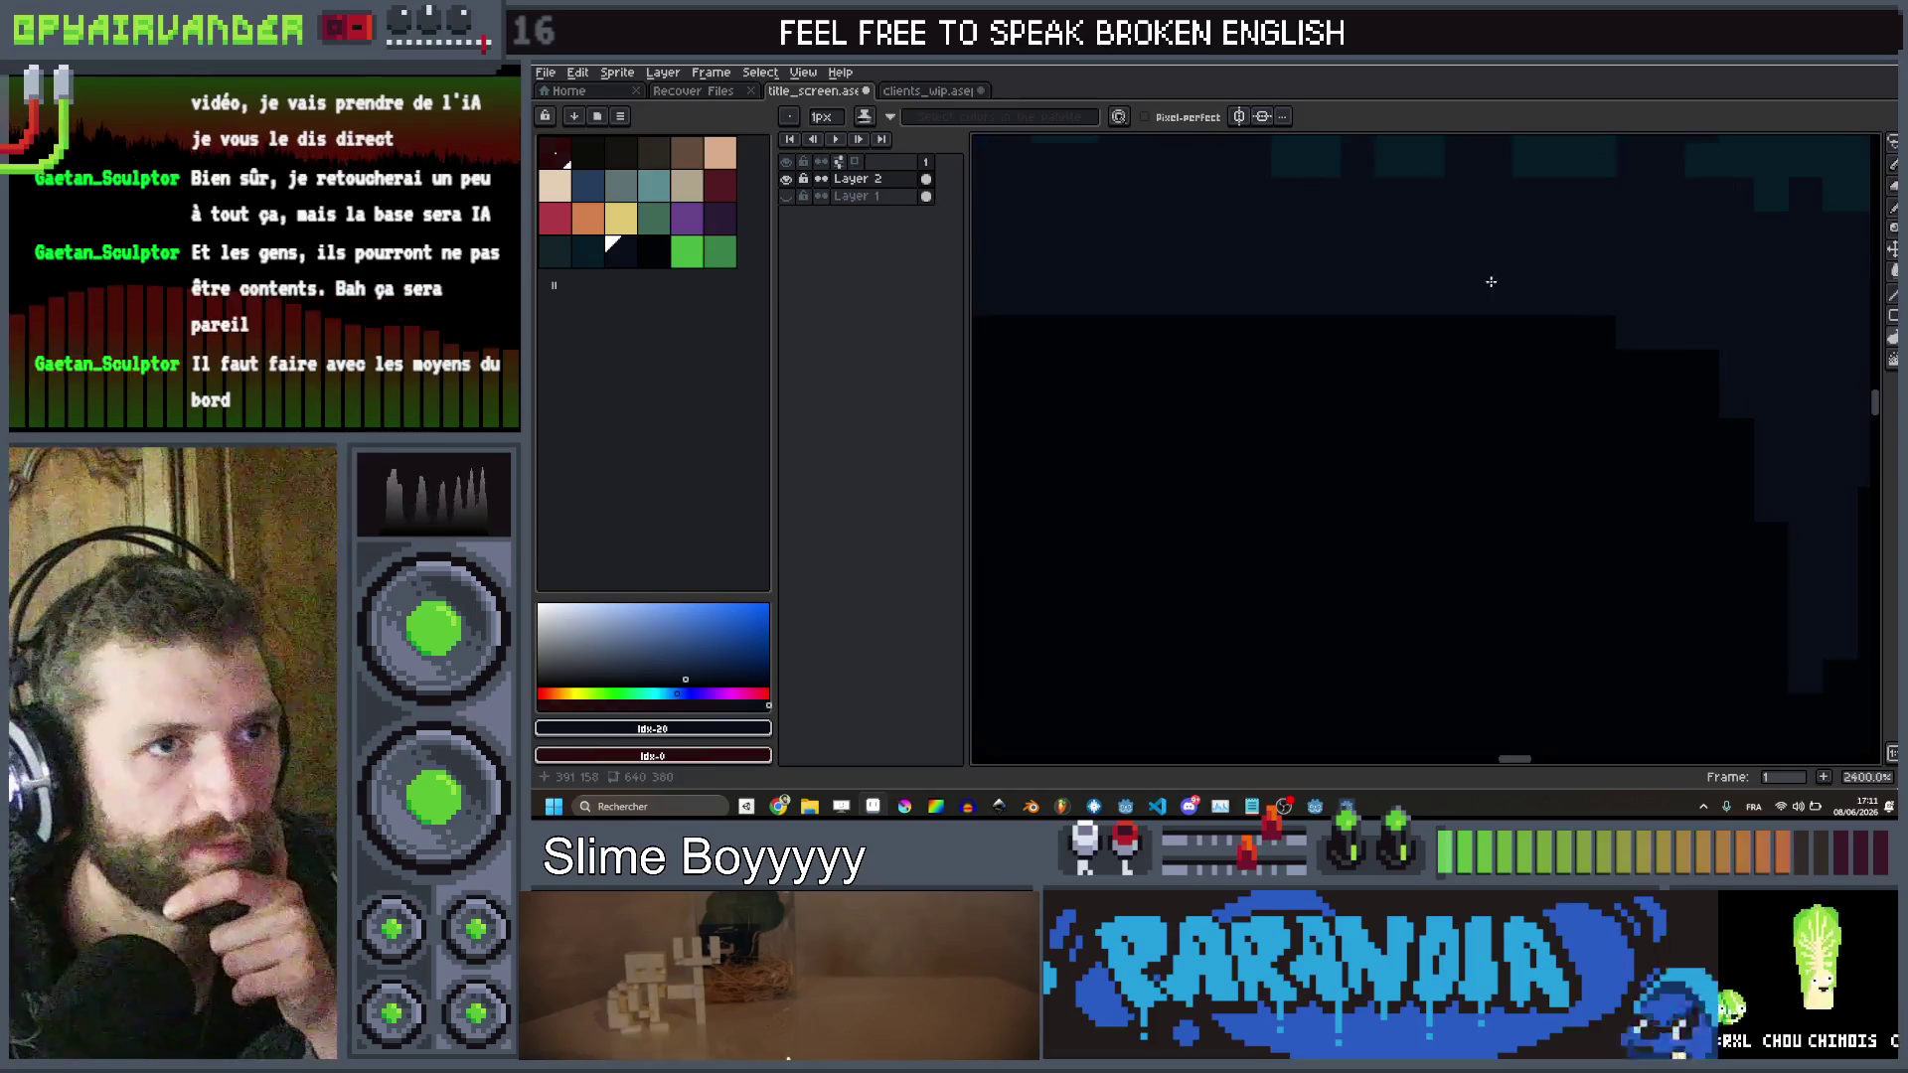
pyautogui.scroll(-2, 1568, 360)
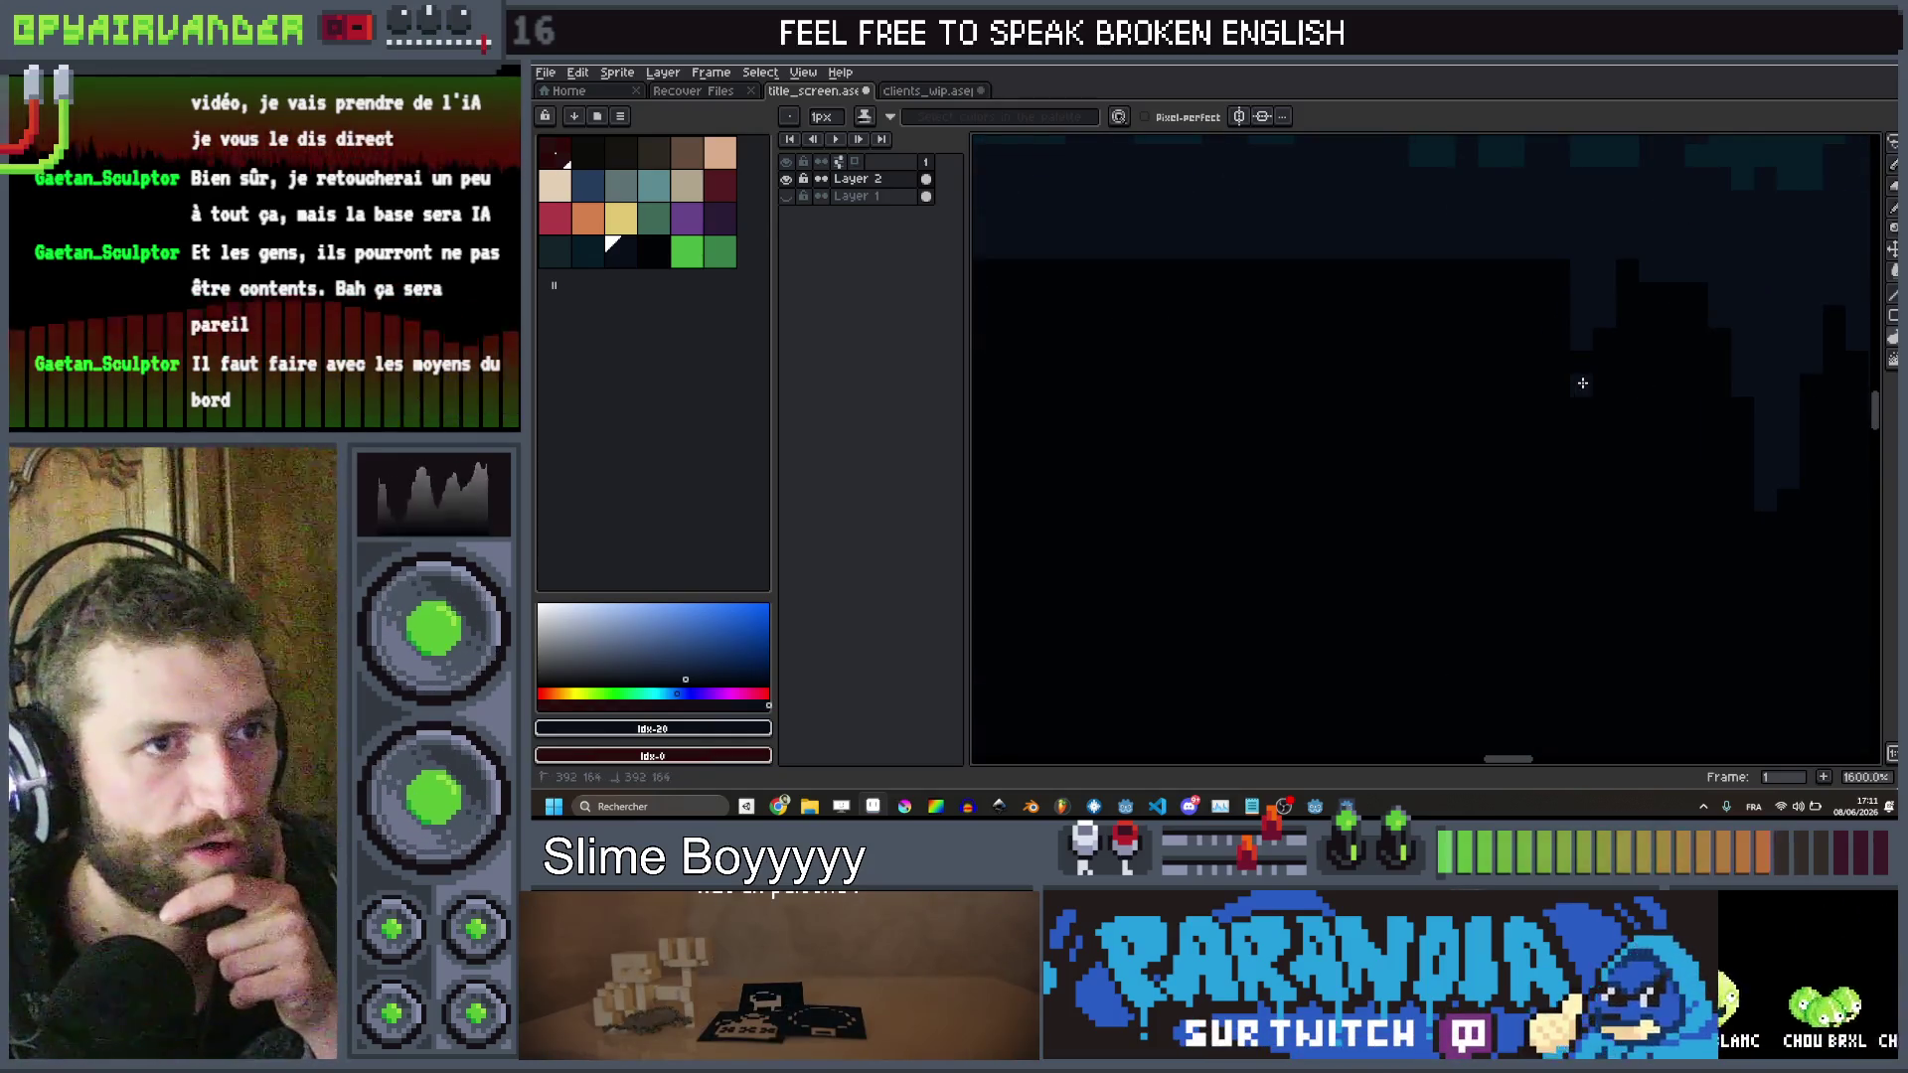
pyautogui.scroll(-5, 1545, 254)
pyautogui.scroll(4, 1535, 249)
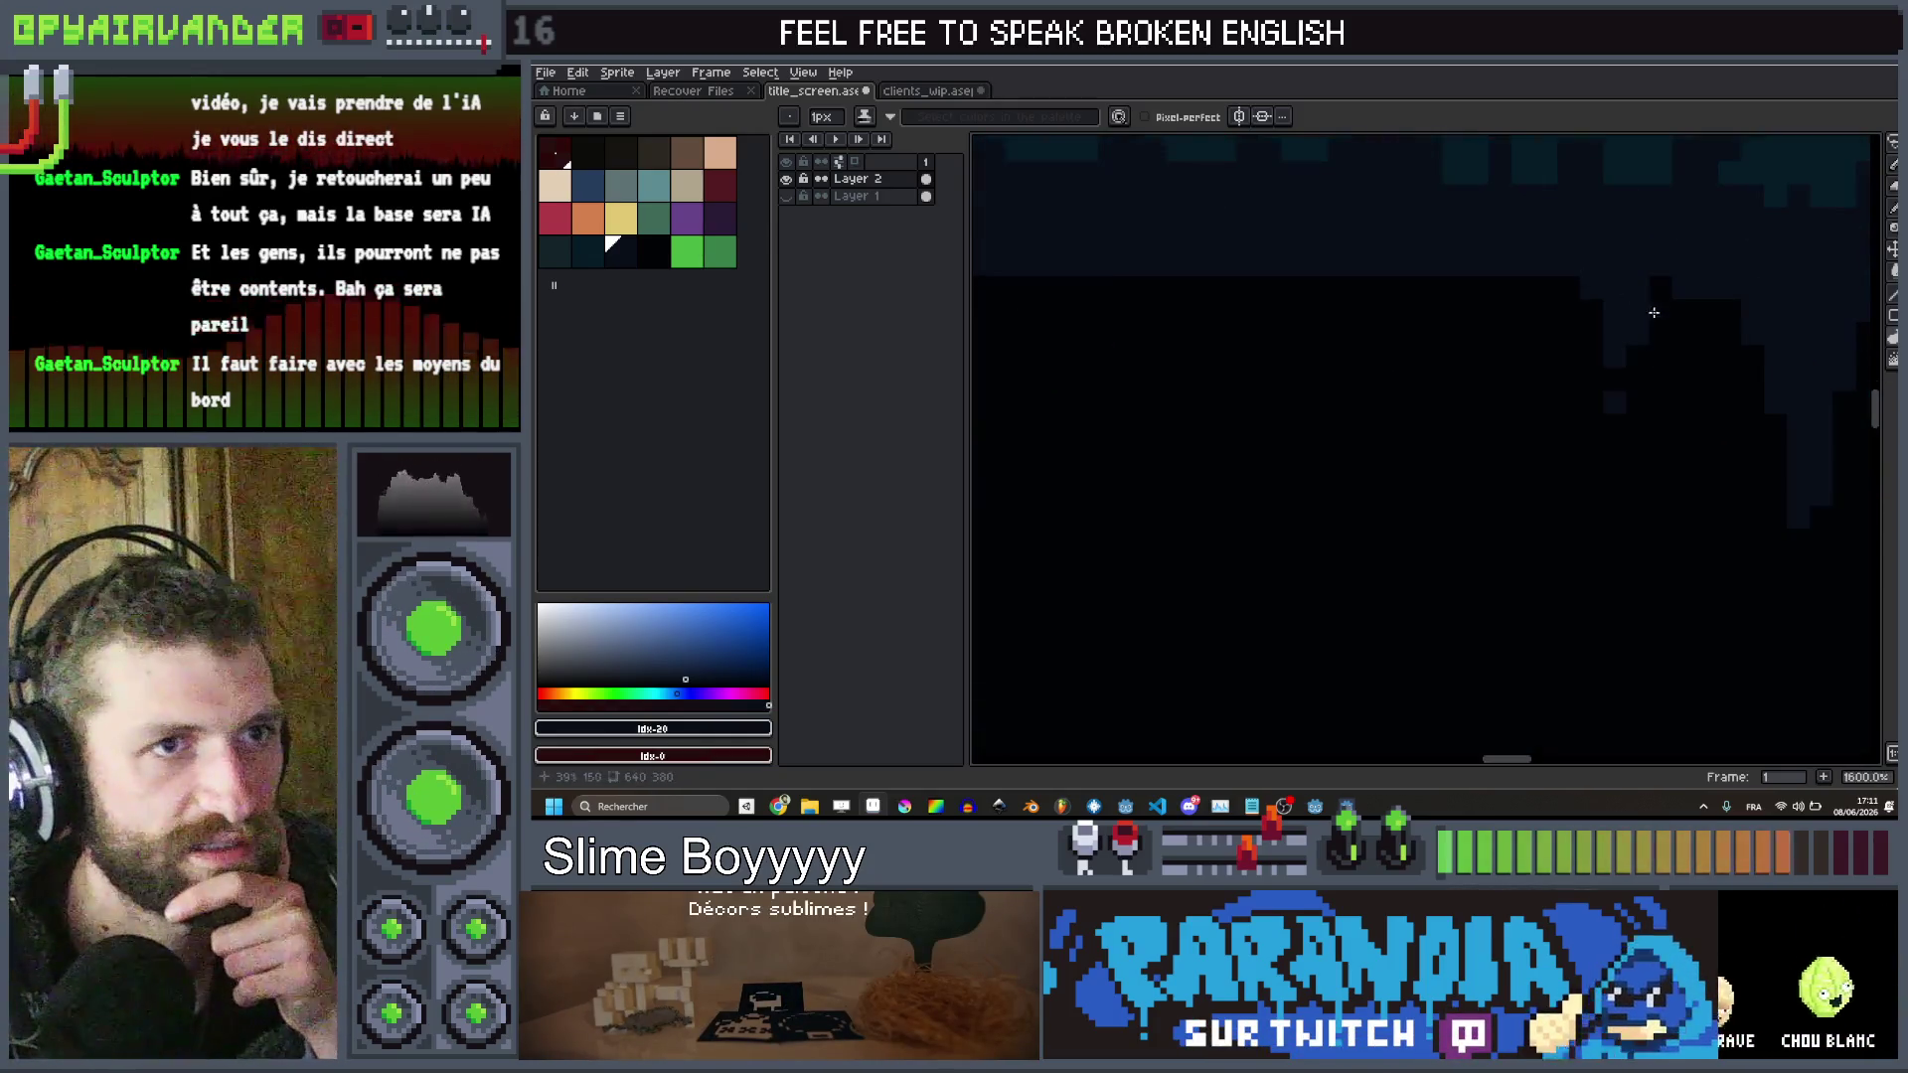
pyautogui.scroll(-5, 1500, 397)
pyautogui.scroll(6, 1479, 456)
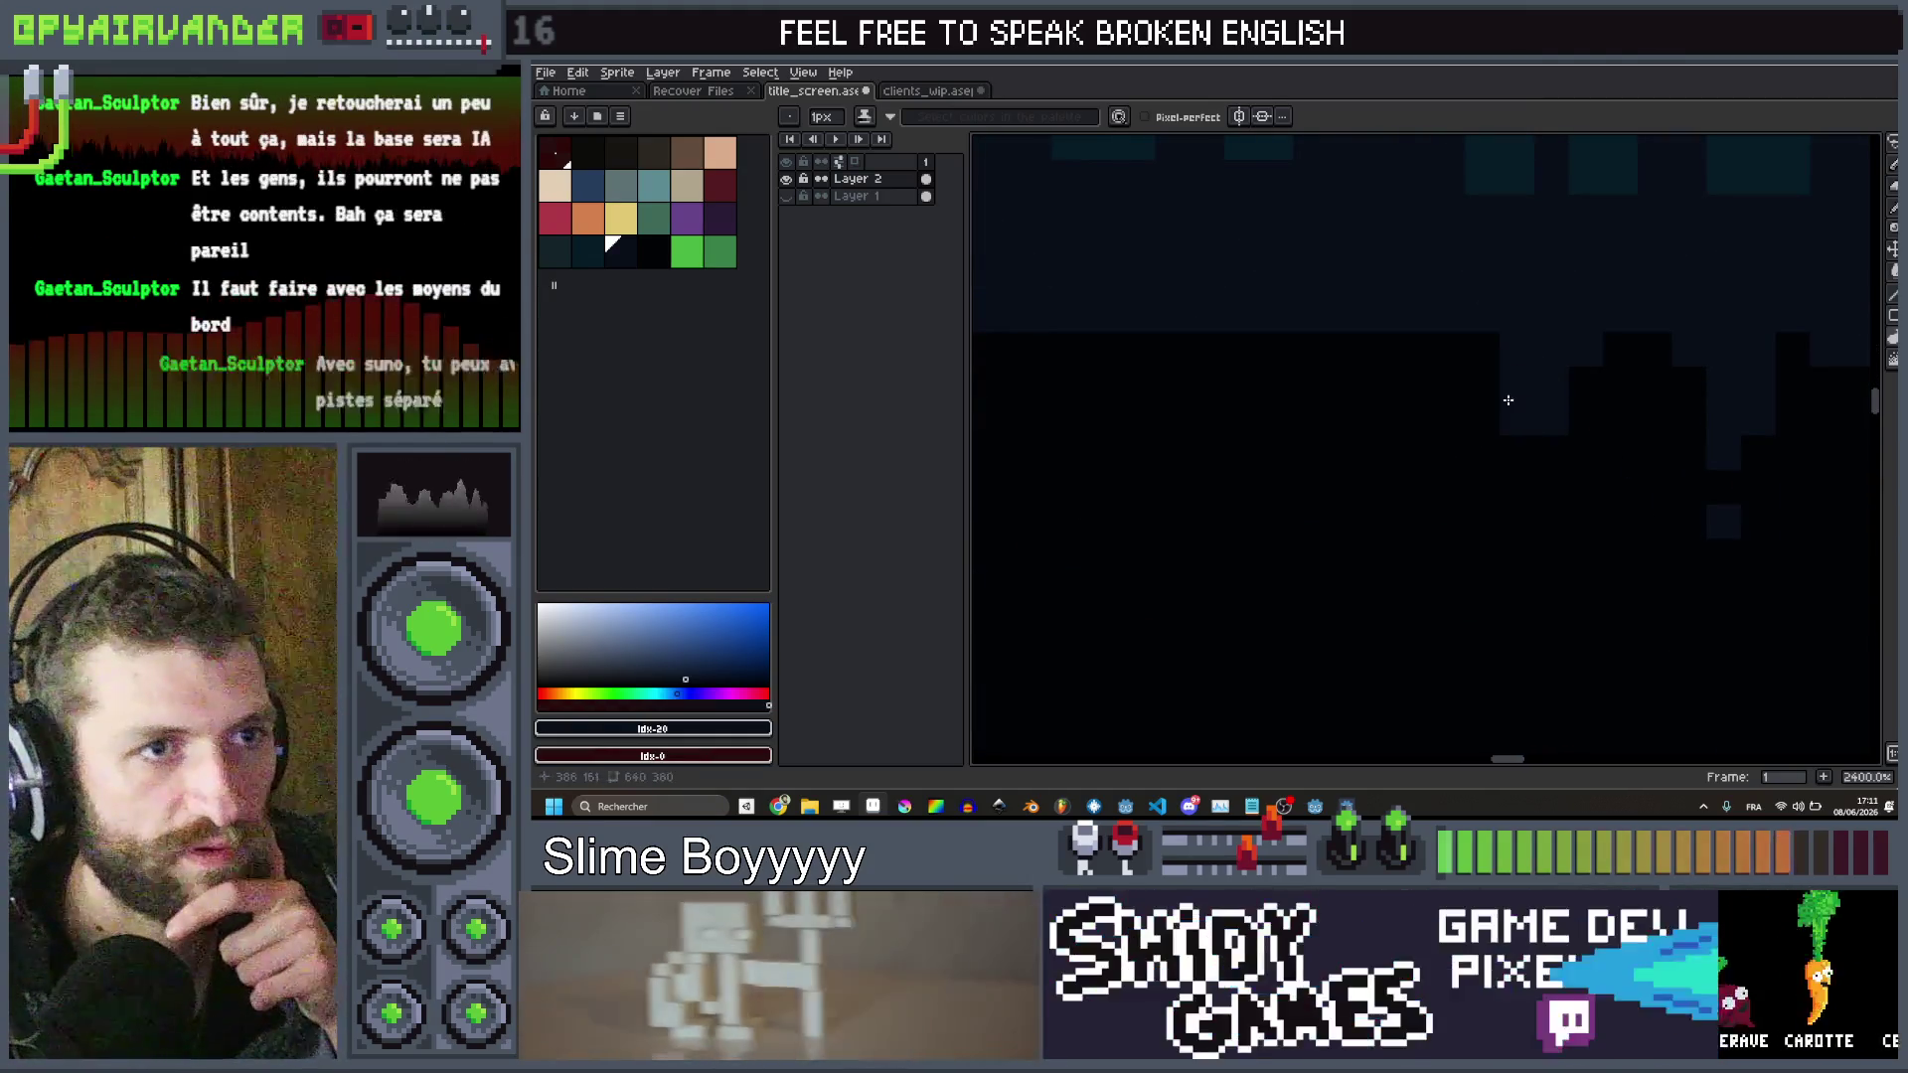
pyautogui.scroll(-6, 1490, 377)
pyautogui.scroll(4, 1446, 342)
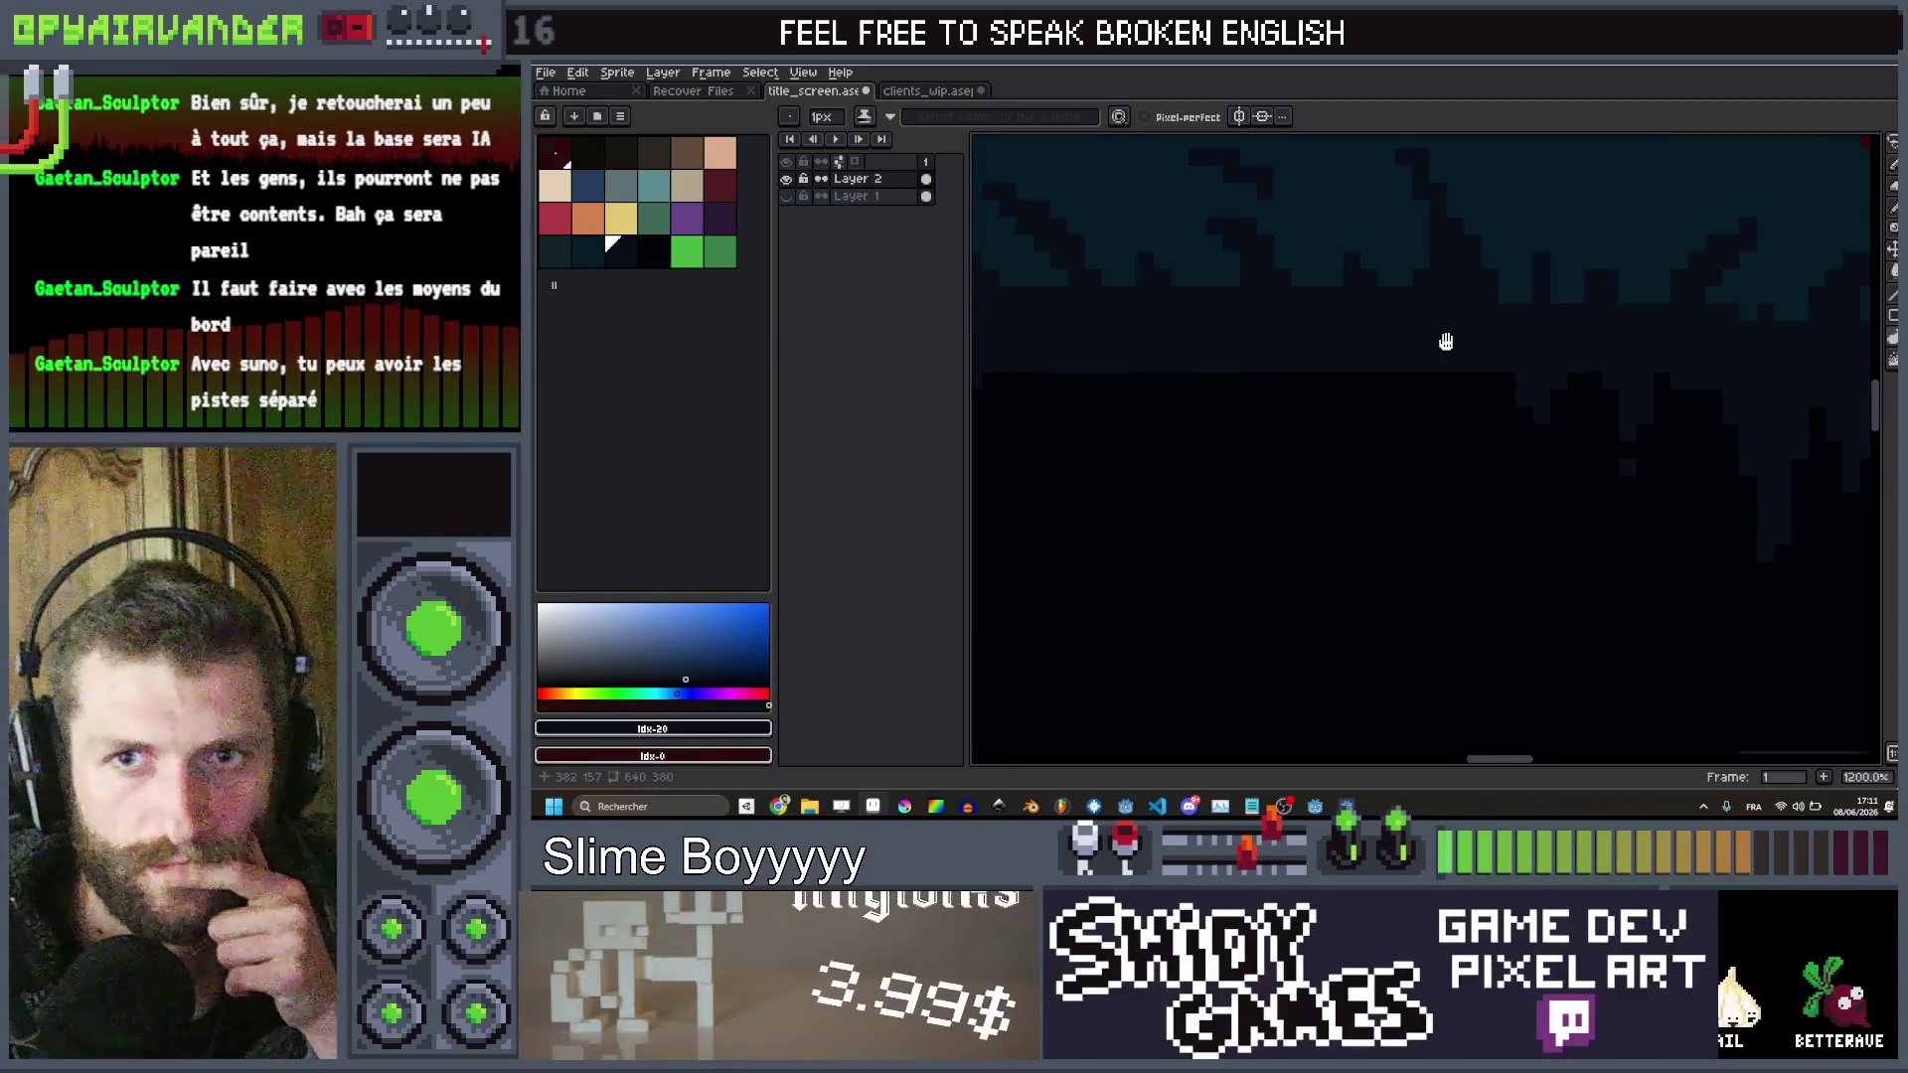
# Paint a vertical line of dark-teal pixels into the fur strands along the rim edge
pyautogui.moveTo(1446, 342); pyautogui.dragTo(1551, 285)
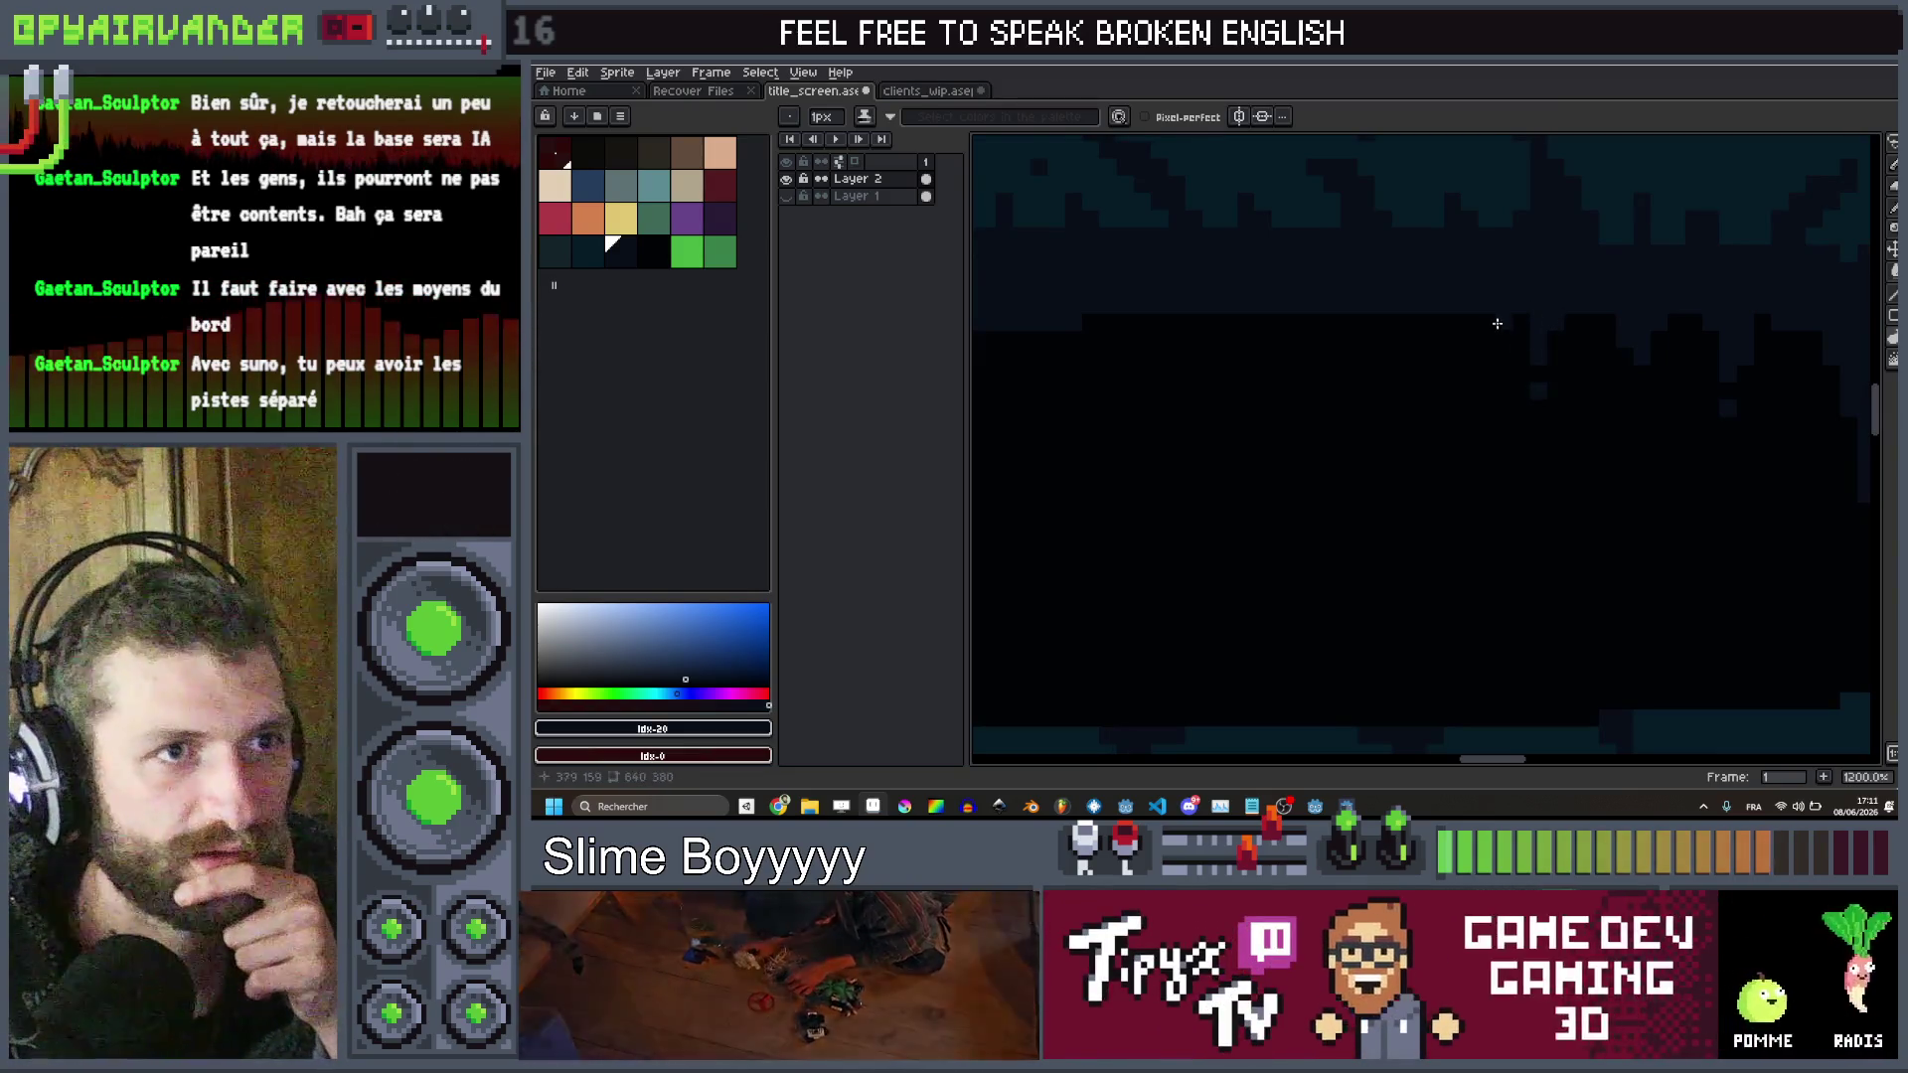
pyautogui.scroll(-4, 1520, 317)
pyautogui.scroll(4, 1525, 318)
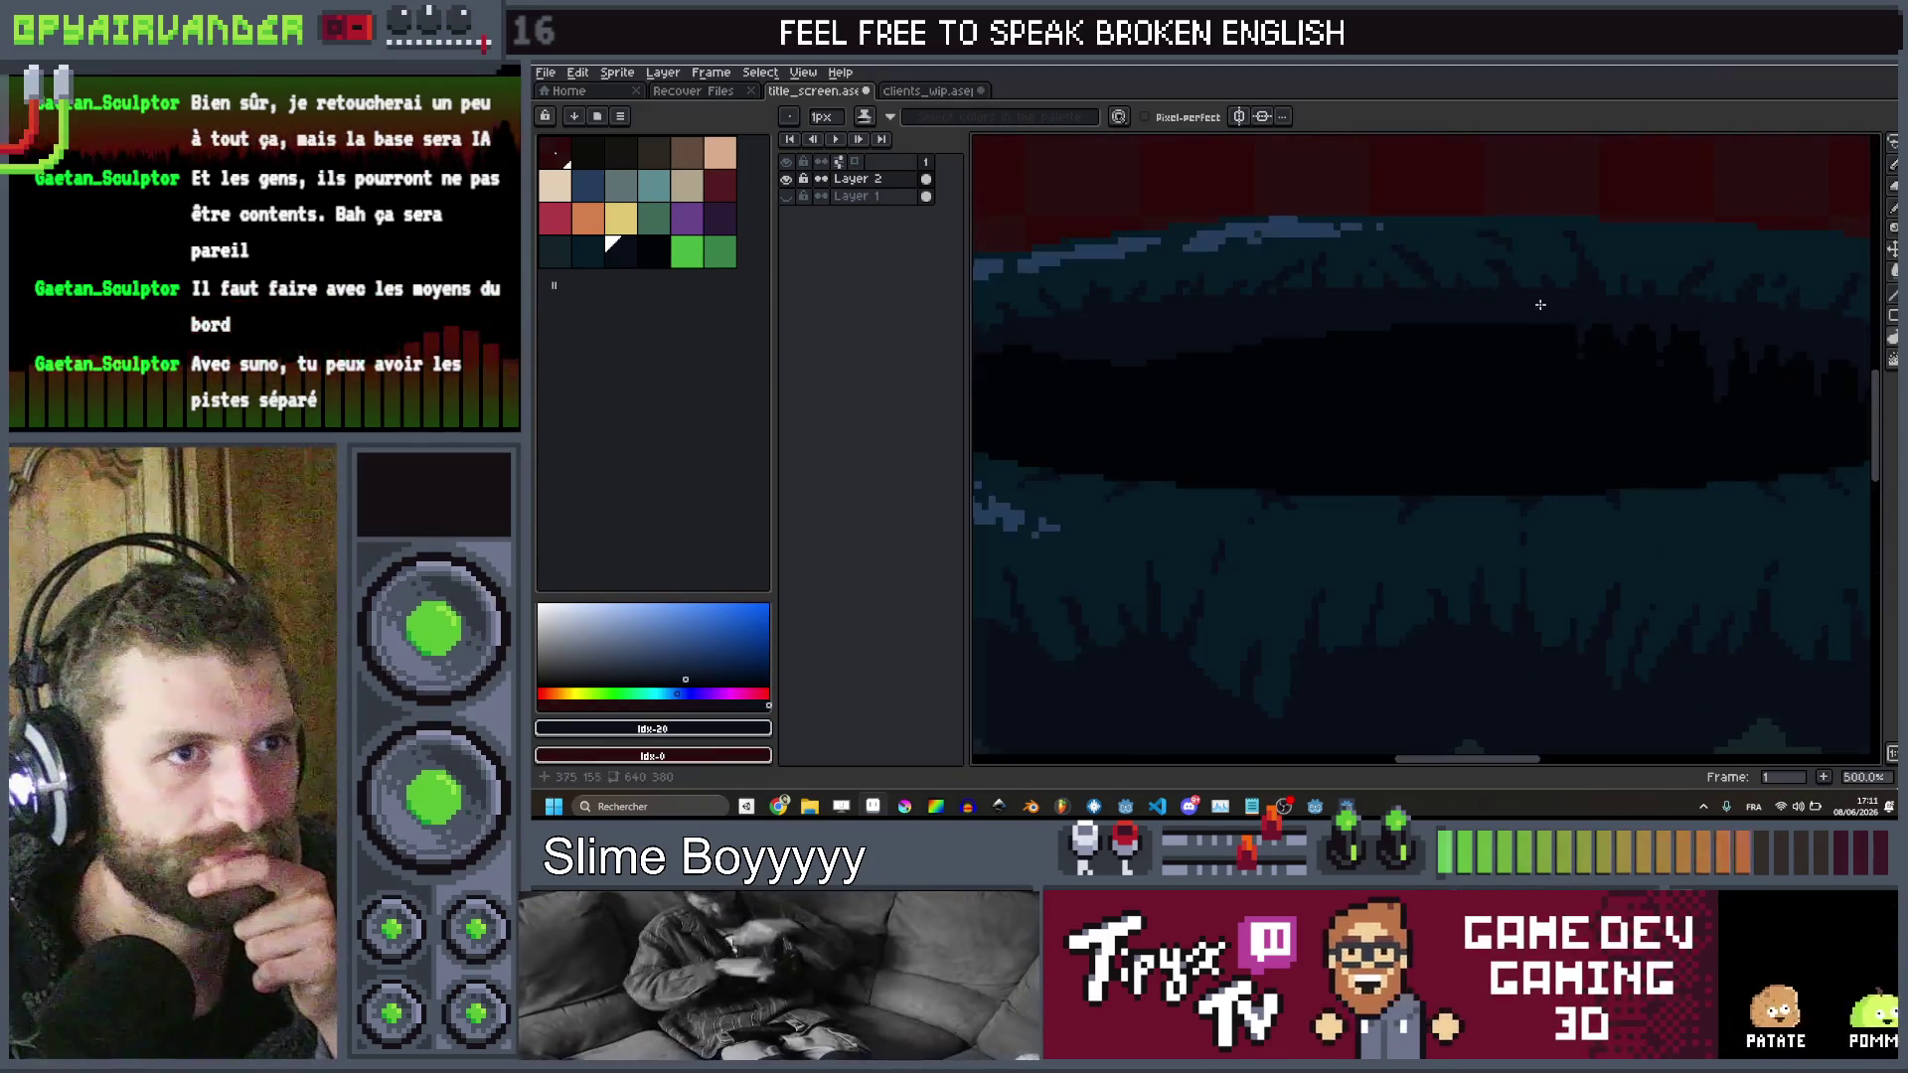
pyautogui.scroll(-3, 1500, 328)
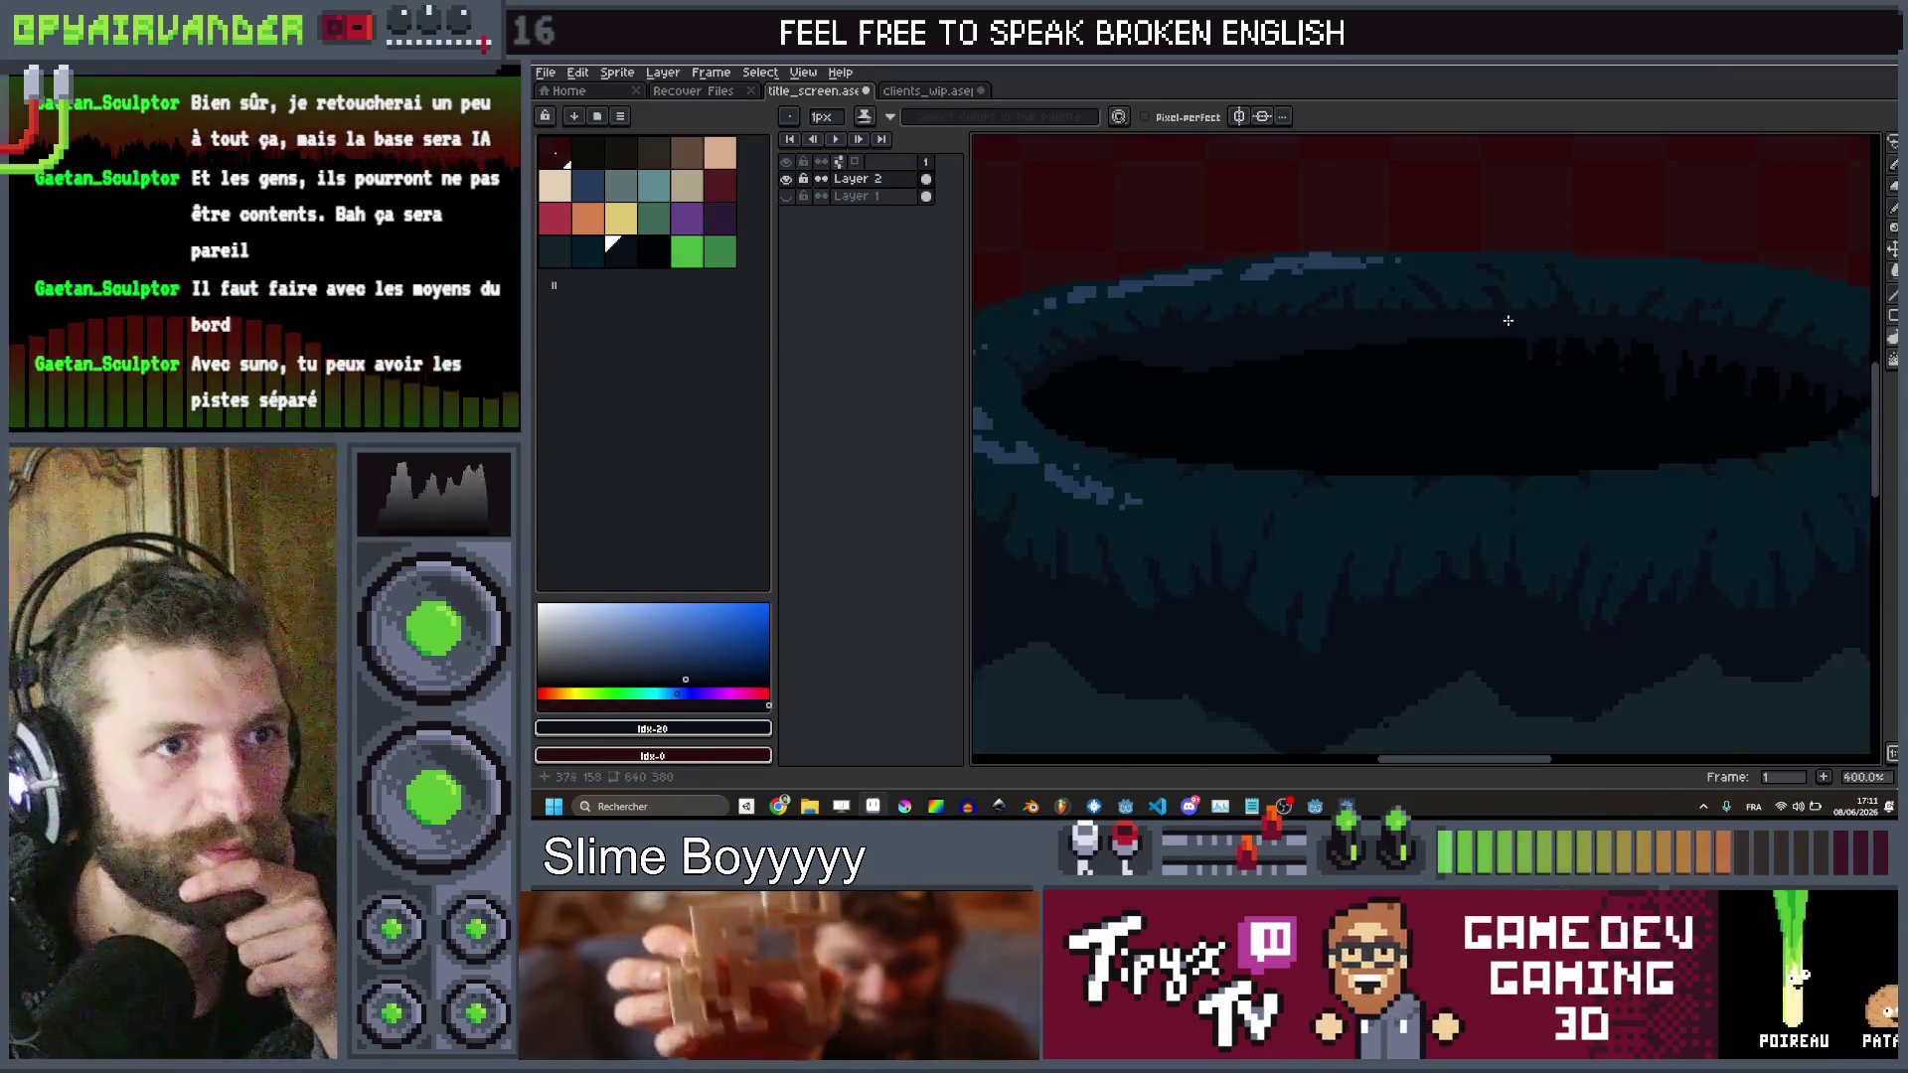
pyautogui.scroll(4, 1488, 353)
pyautogui.moveTo(1488, 354)
pyautogui.mouseDown()
pyautogui.moveTo(1531, 392)
pyautogui.moveTo(1491, 383)
pyautogui.moveTo(1487, 507)
pyautogui.mouseUp()
pyautogui.scroll(-5, 1487, 507)
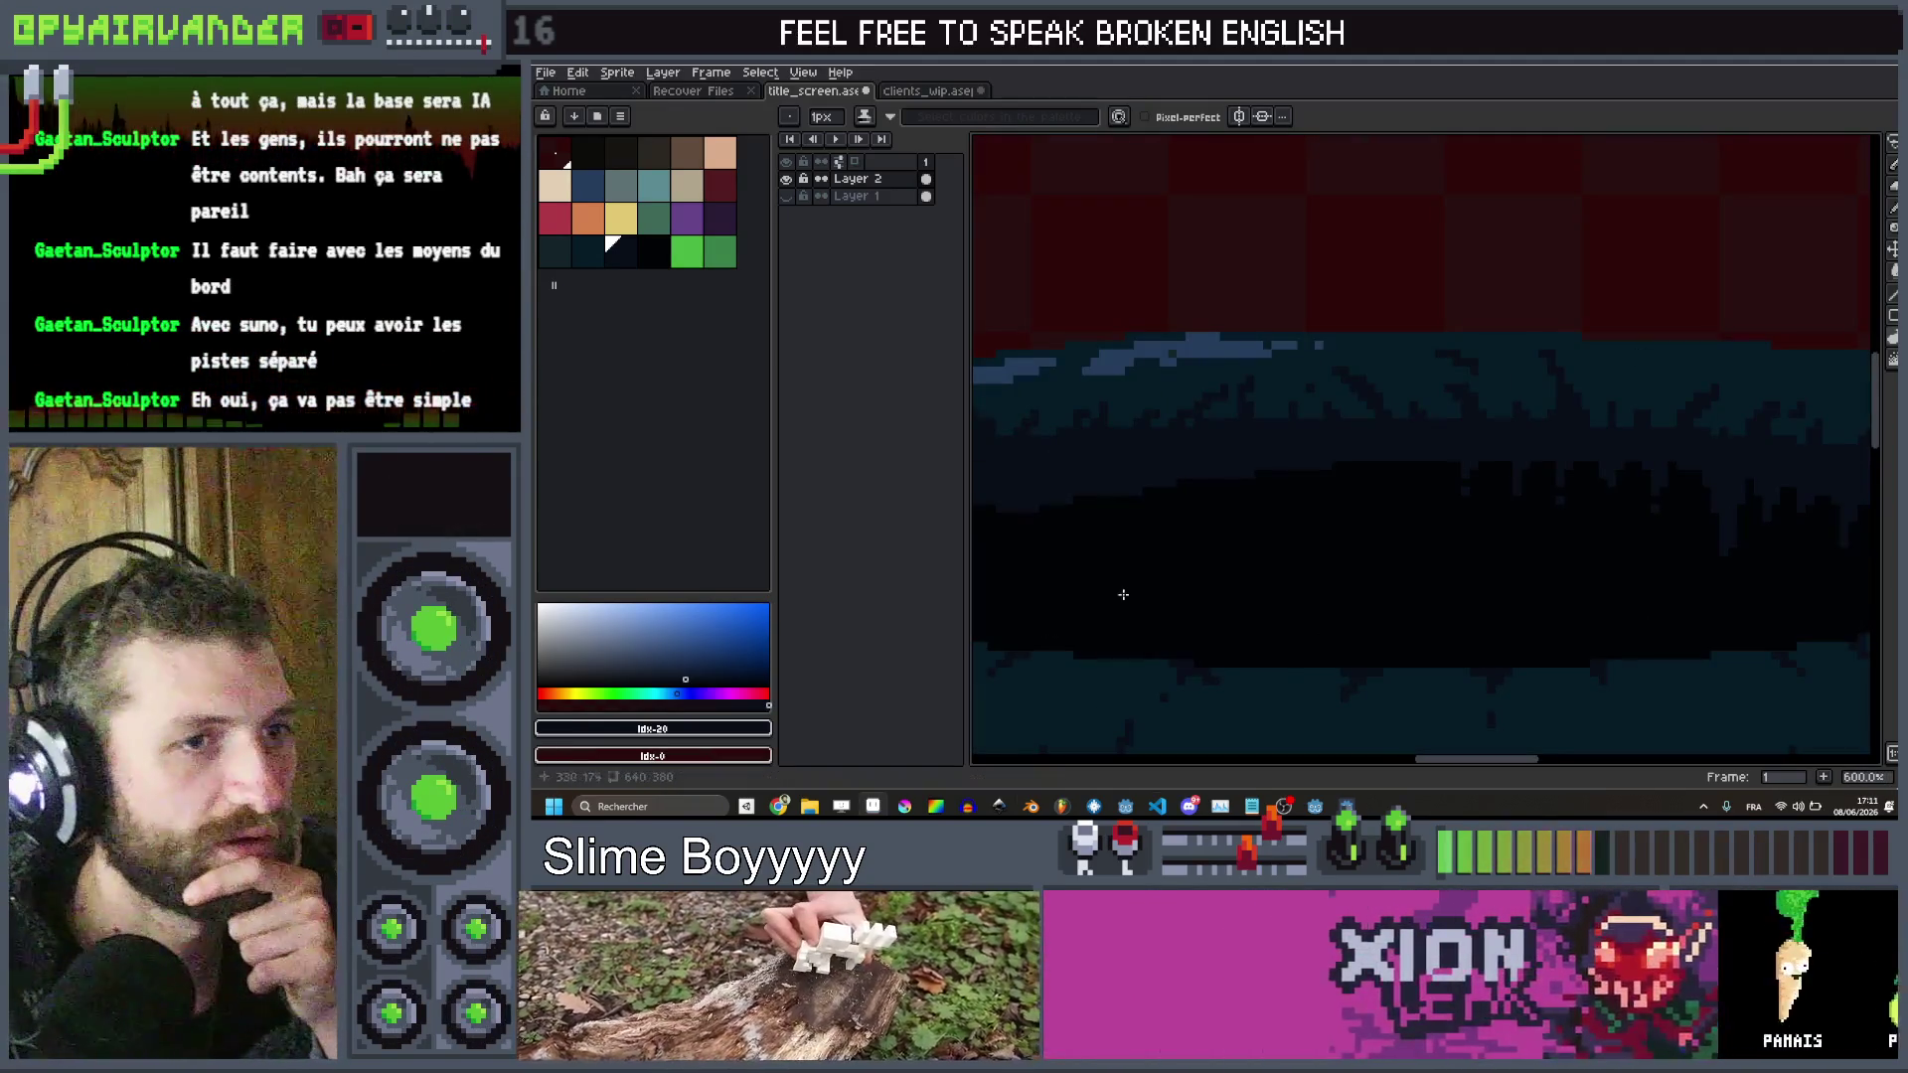
pyautogui.scroll(2, 1292, 556)
pyautogui.scroll(8, 1375, 552)
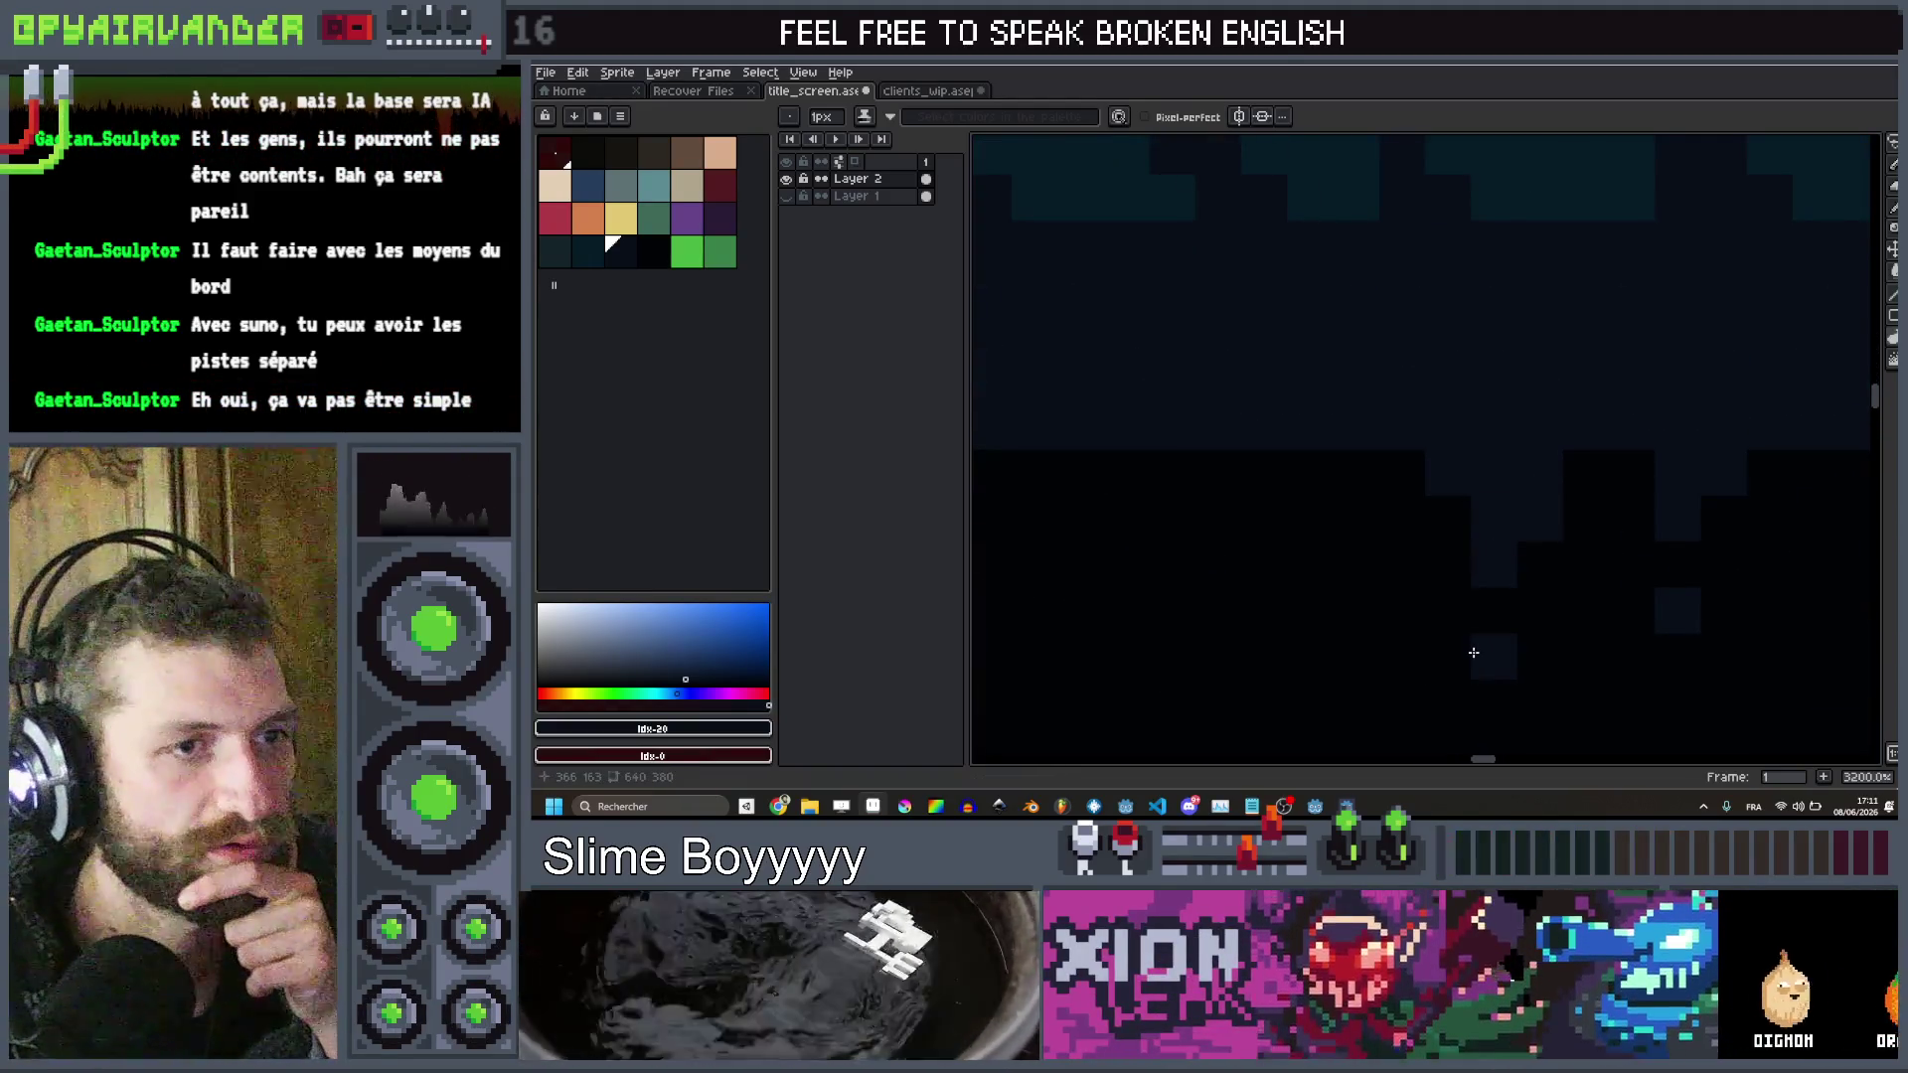
pyautogui.scroll(-4, 1473, 653)
pyautogui.scroll(3, 1418, 425)
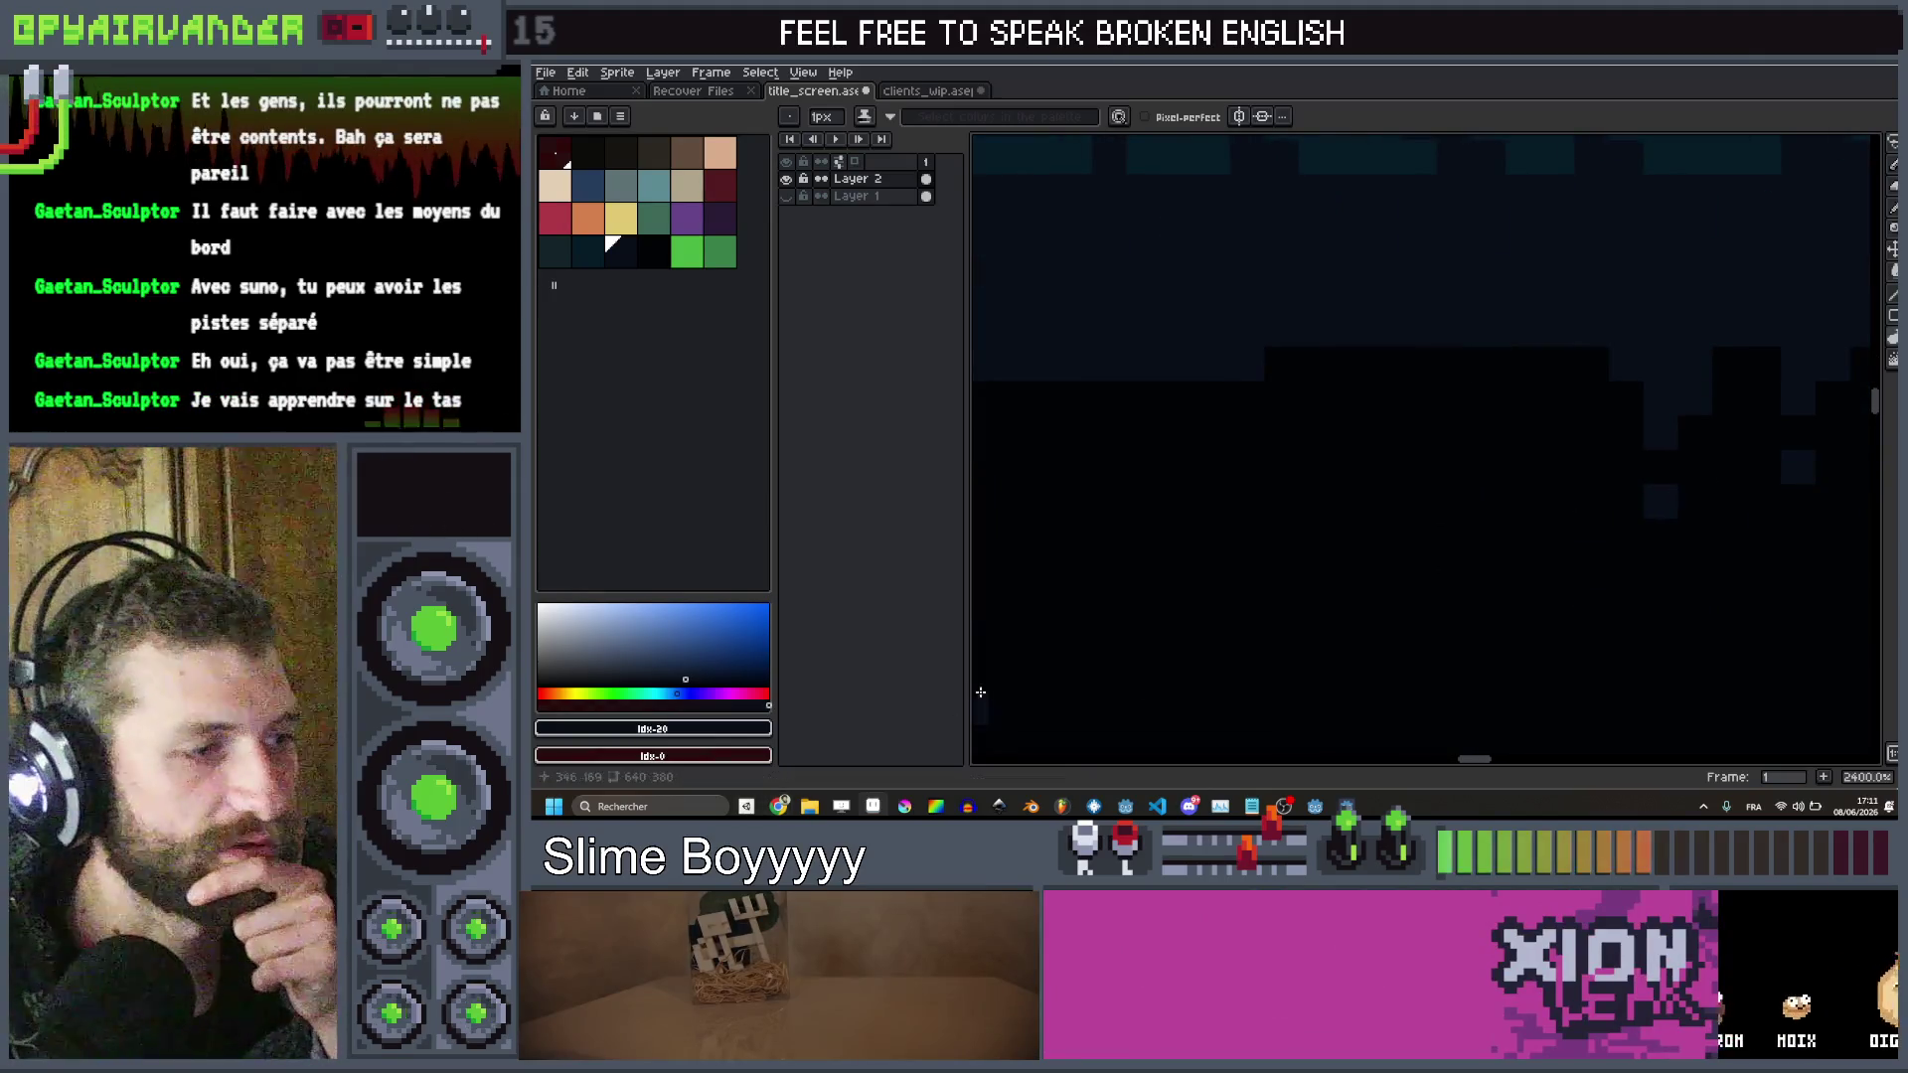
pyautogui.scroll(1, 1496, 343)
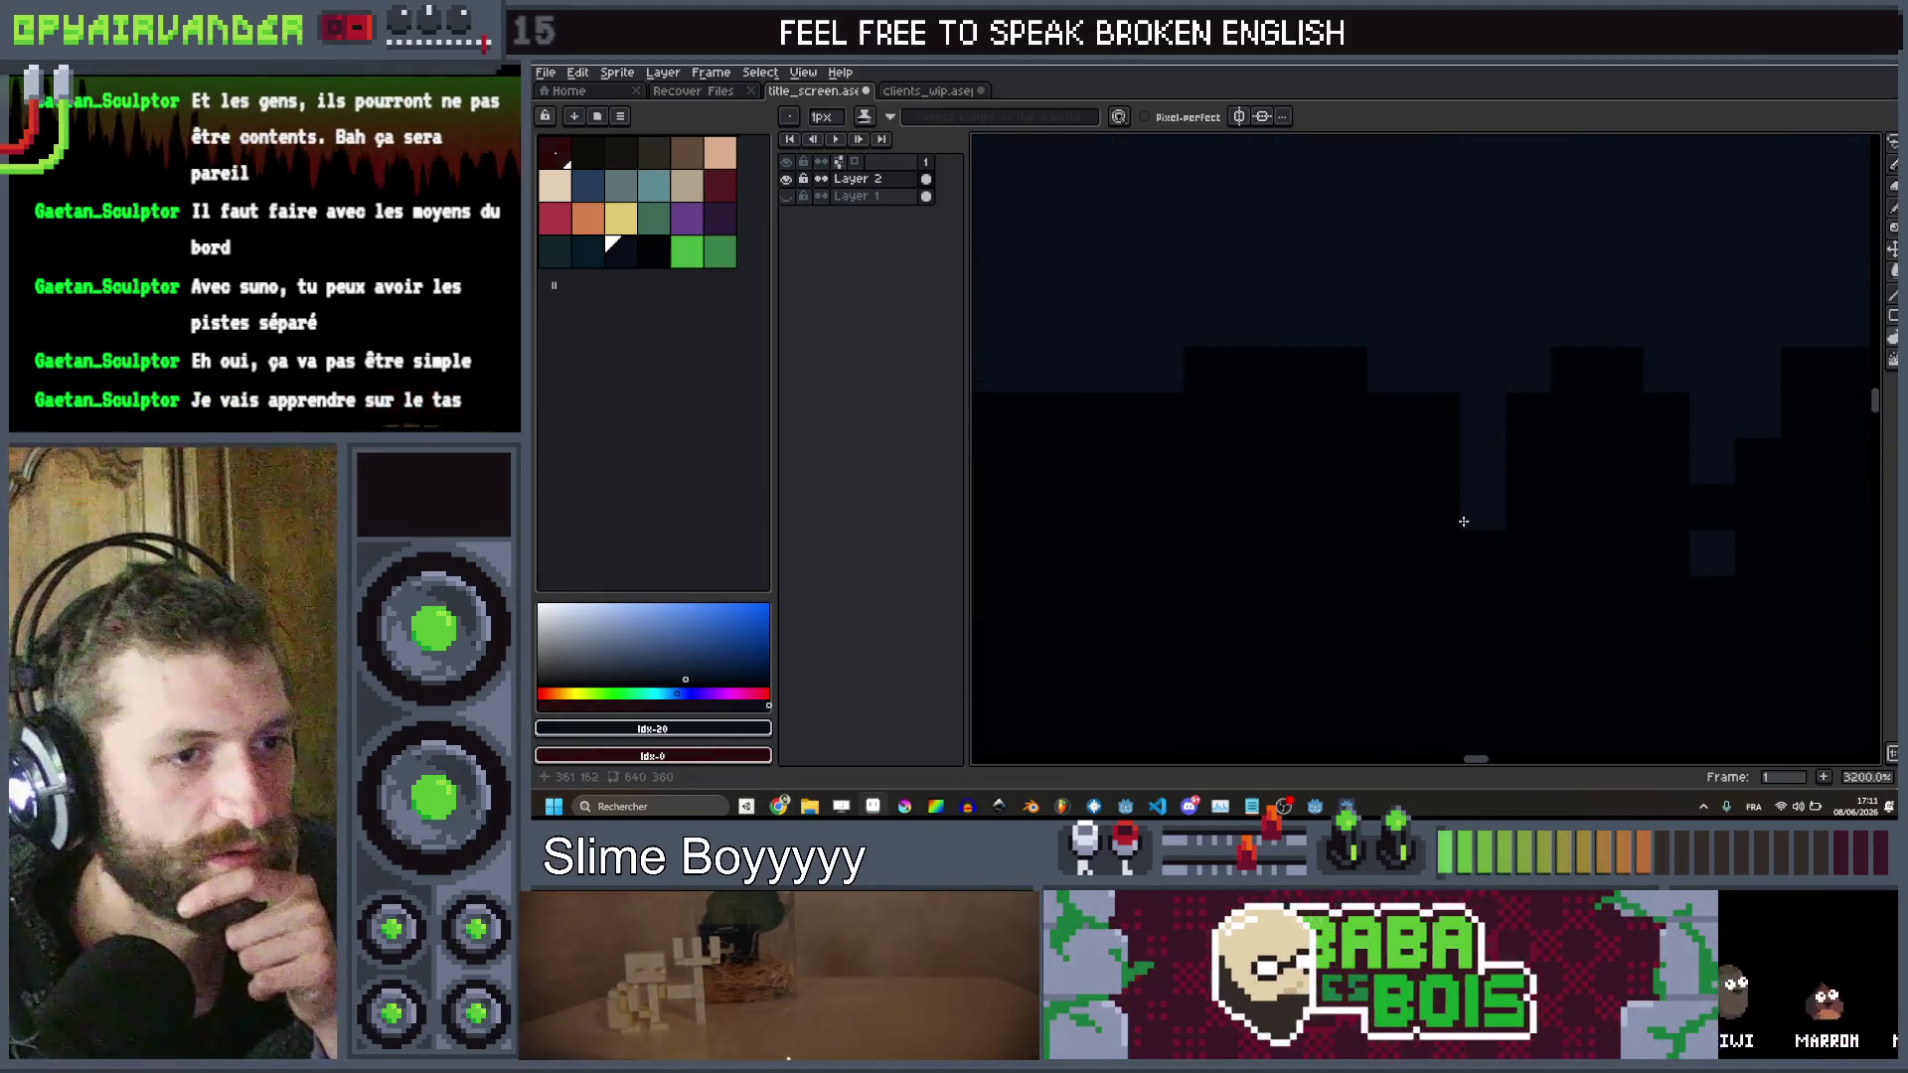
pyautogui.scroll(-2, 1470, 398)
pyautogui.scroll(1, 1482, 388)
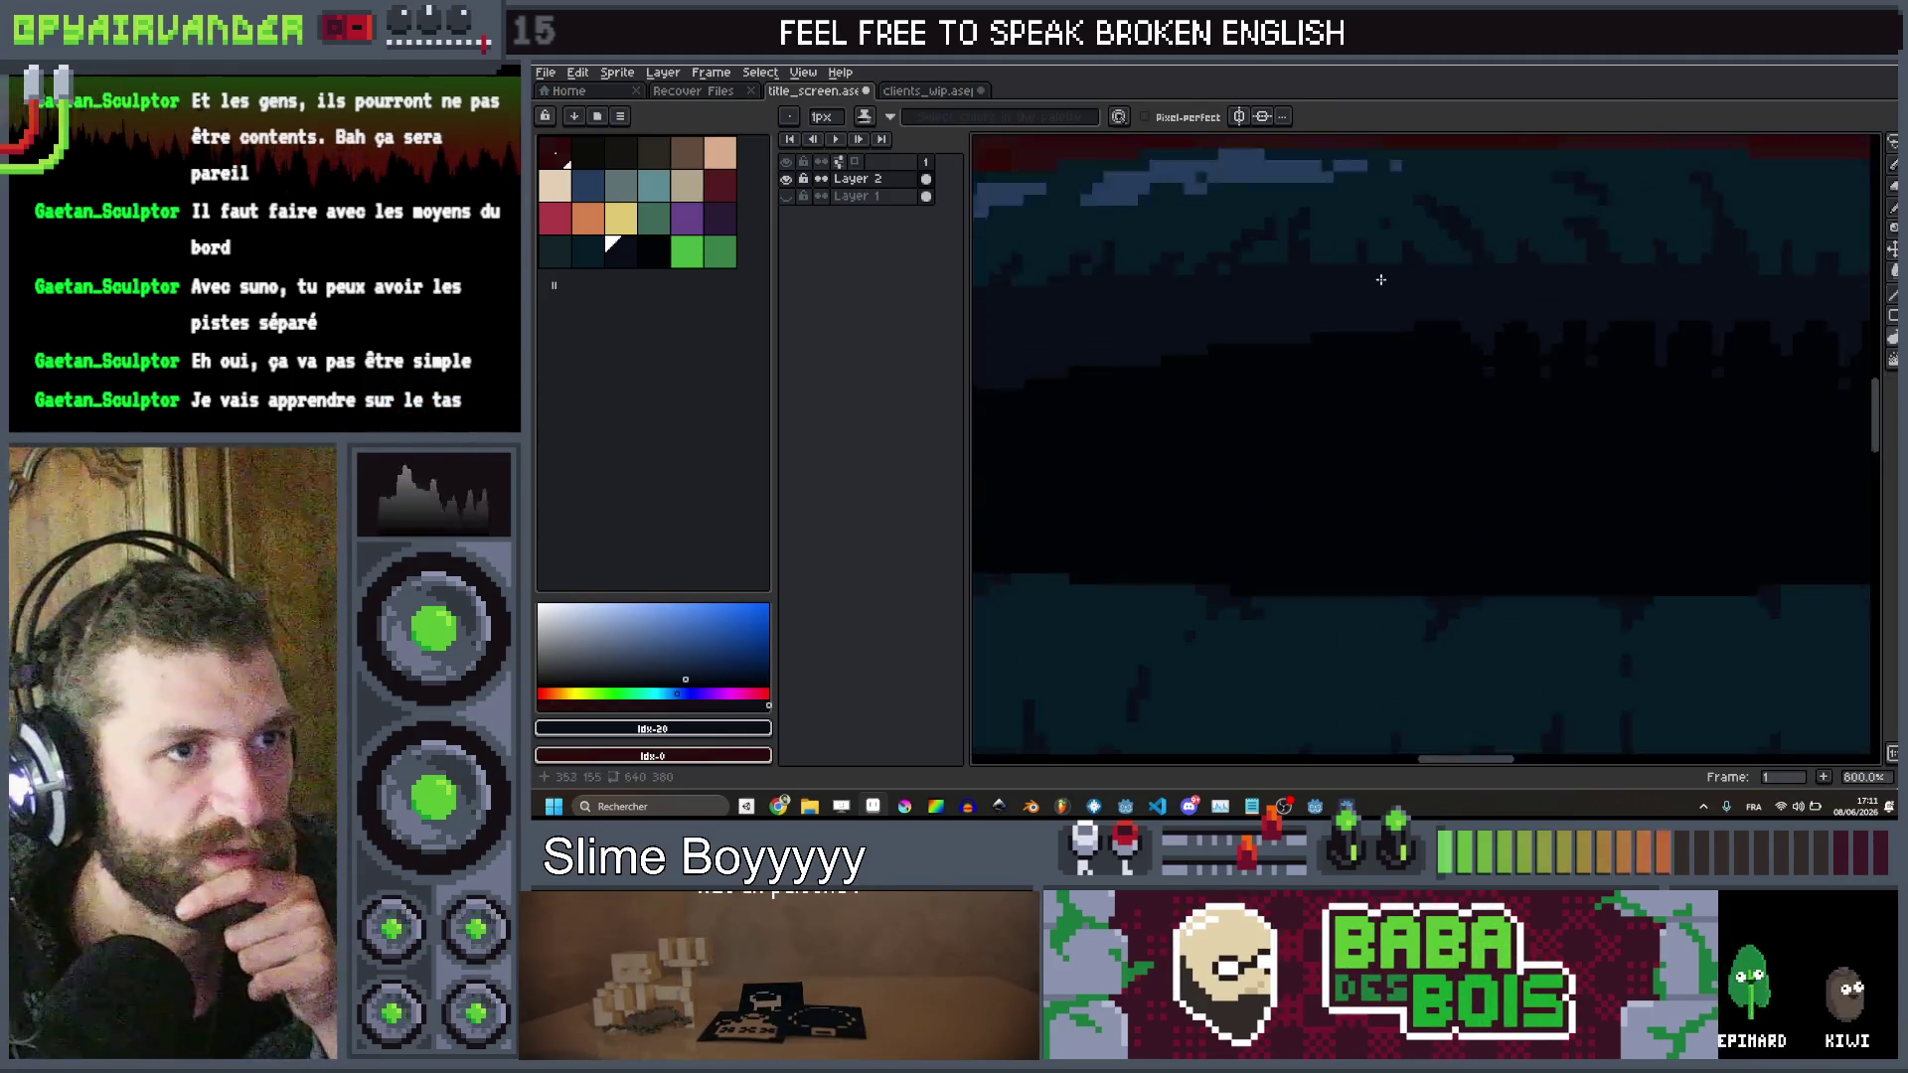
pyautogui.scroll(-4, 1409, 447)
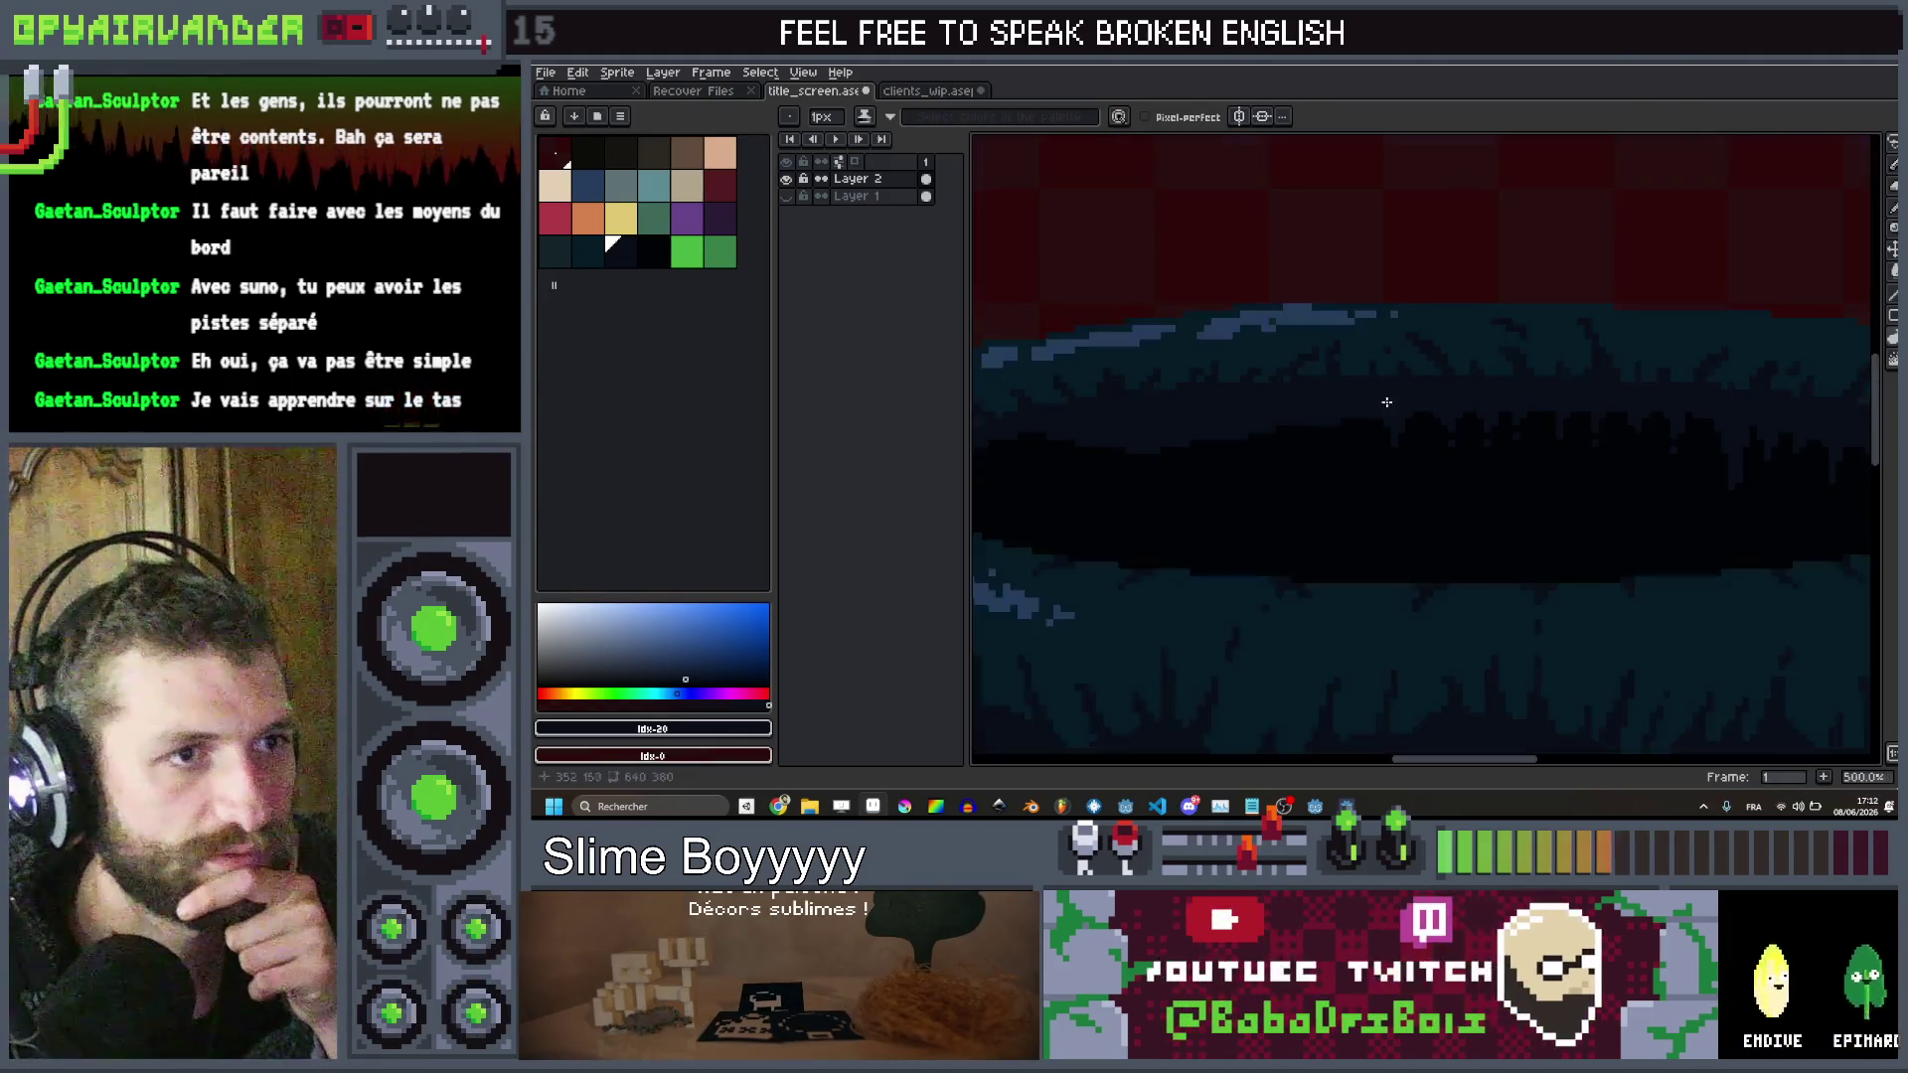
pyautogui.scroll(3, 1380, 405)
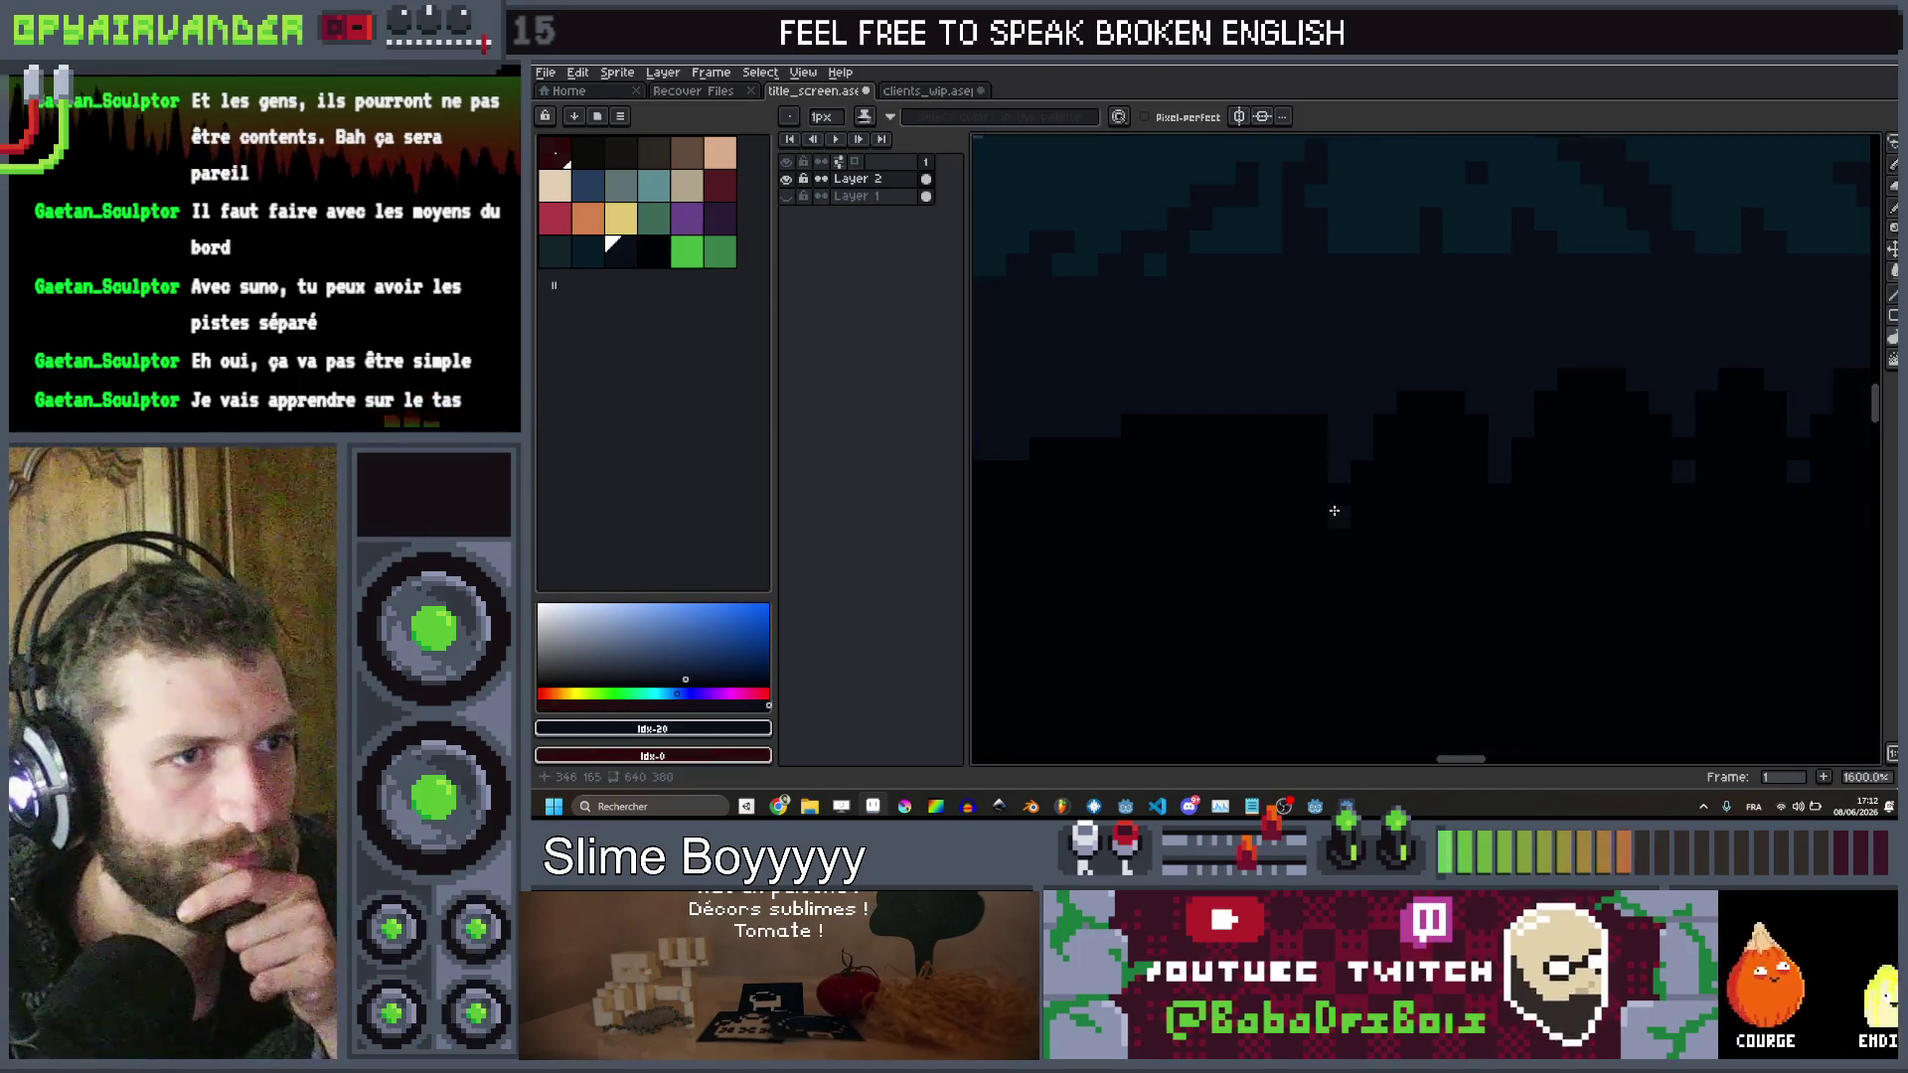
pyautogui.scroll(-6, 1327, 291)
pyautogui.scroll(1, 1364, 264)
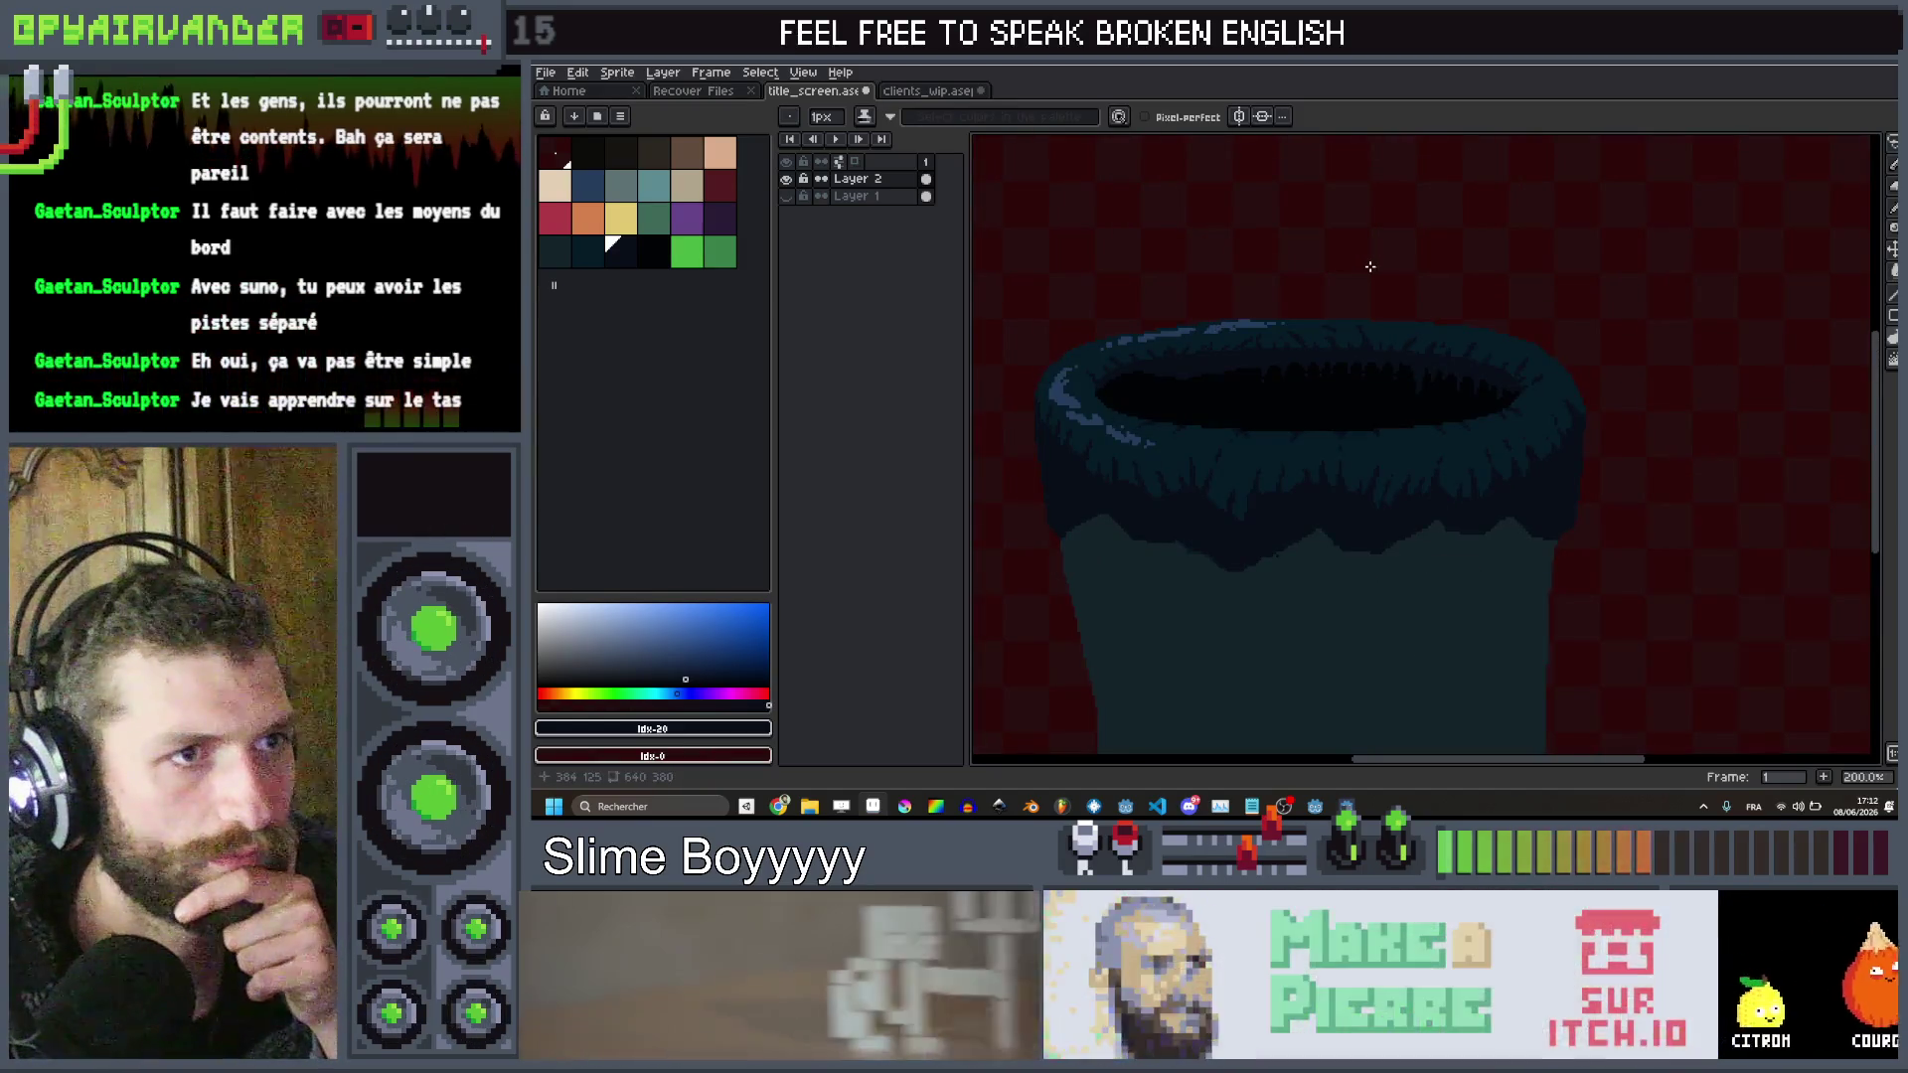
pyautogui.scroll(-1, 1369, 266)
pyautogui.scroll(-1, 1369, 283)
pyautogui.scroll(6, 1312, 308)
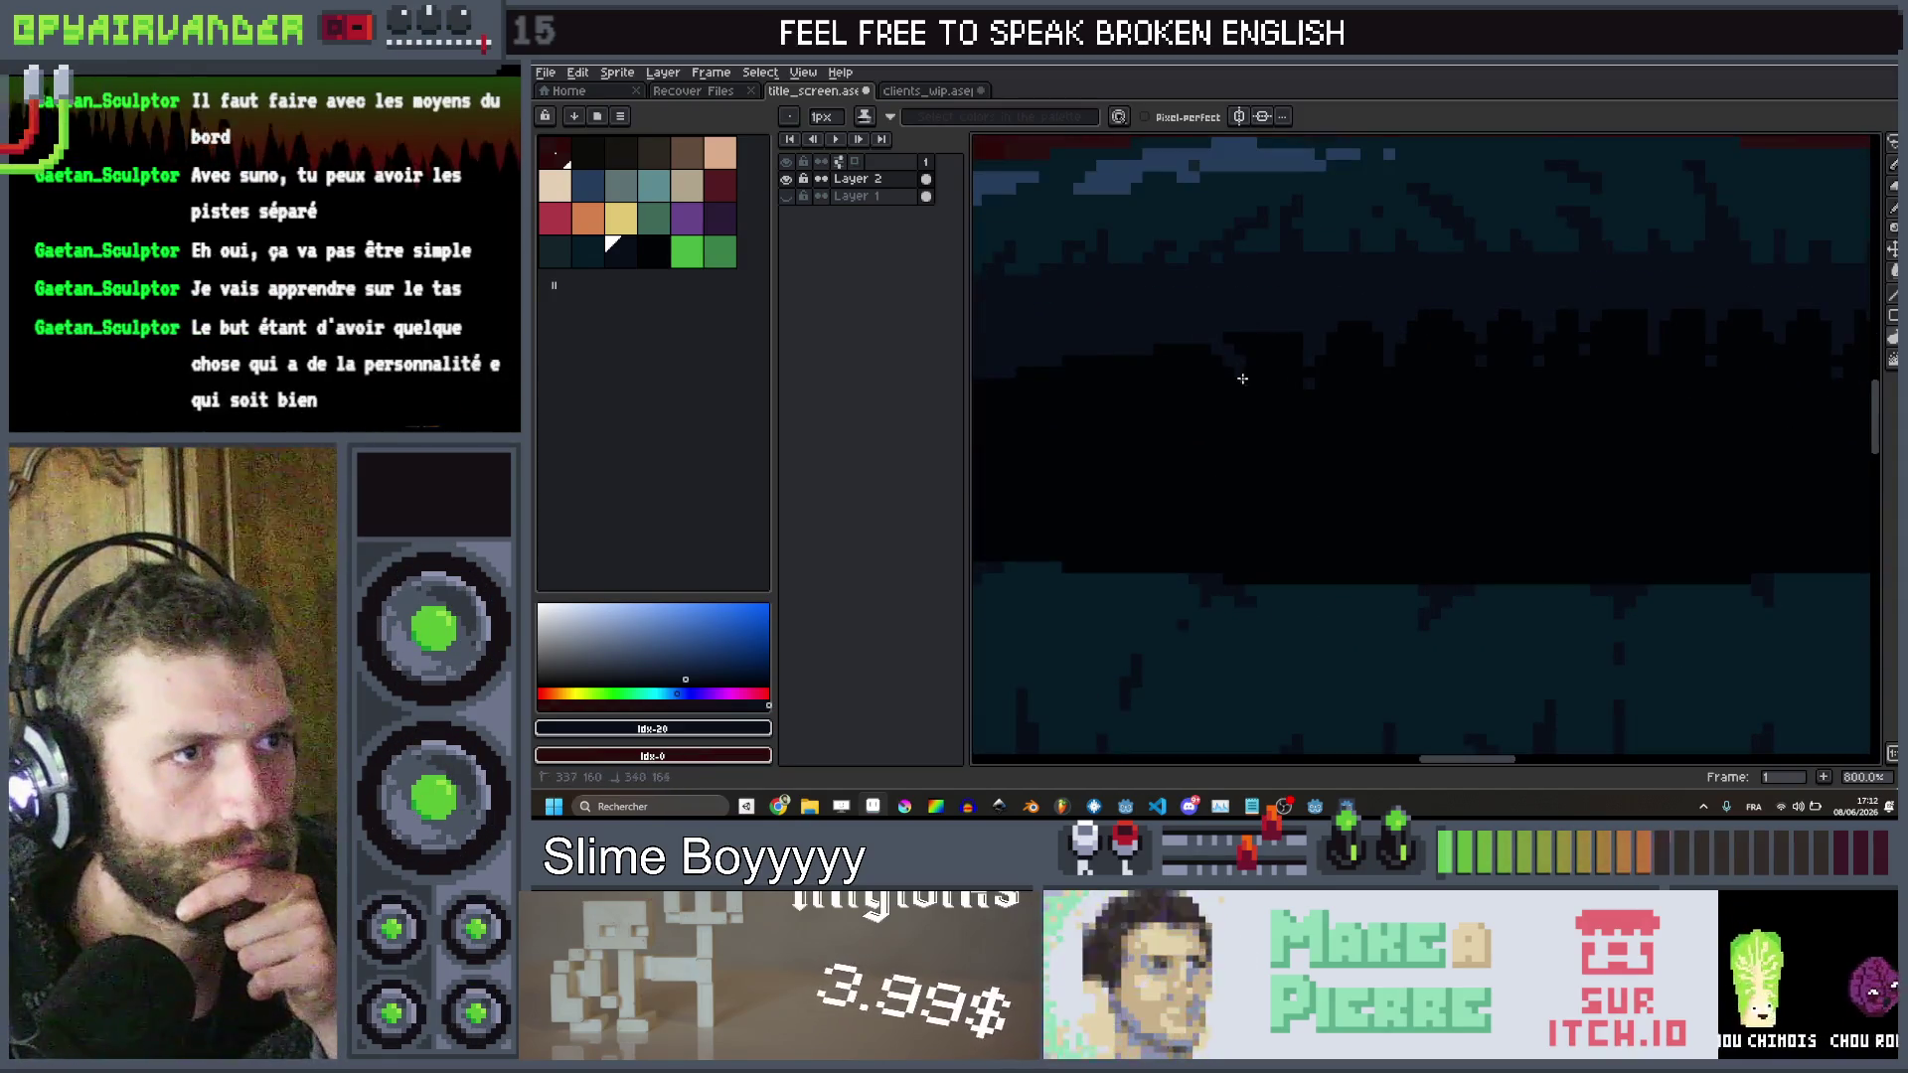
# Undo the stray red stroke painted inside the rim and review the inner edge
pyautogui.moveTo(1258, 358); pyautogui.dragTo(1272, 320)
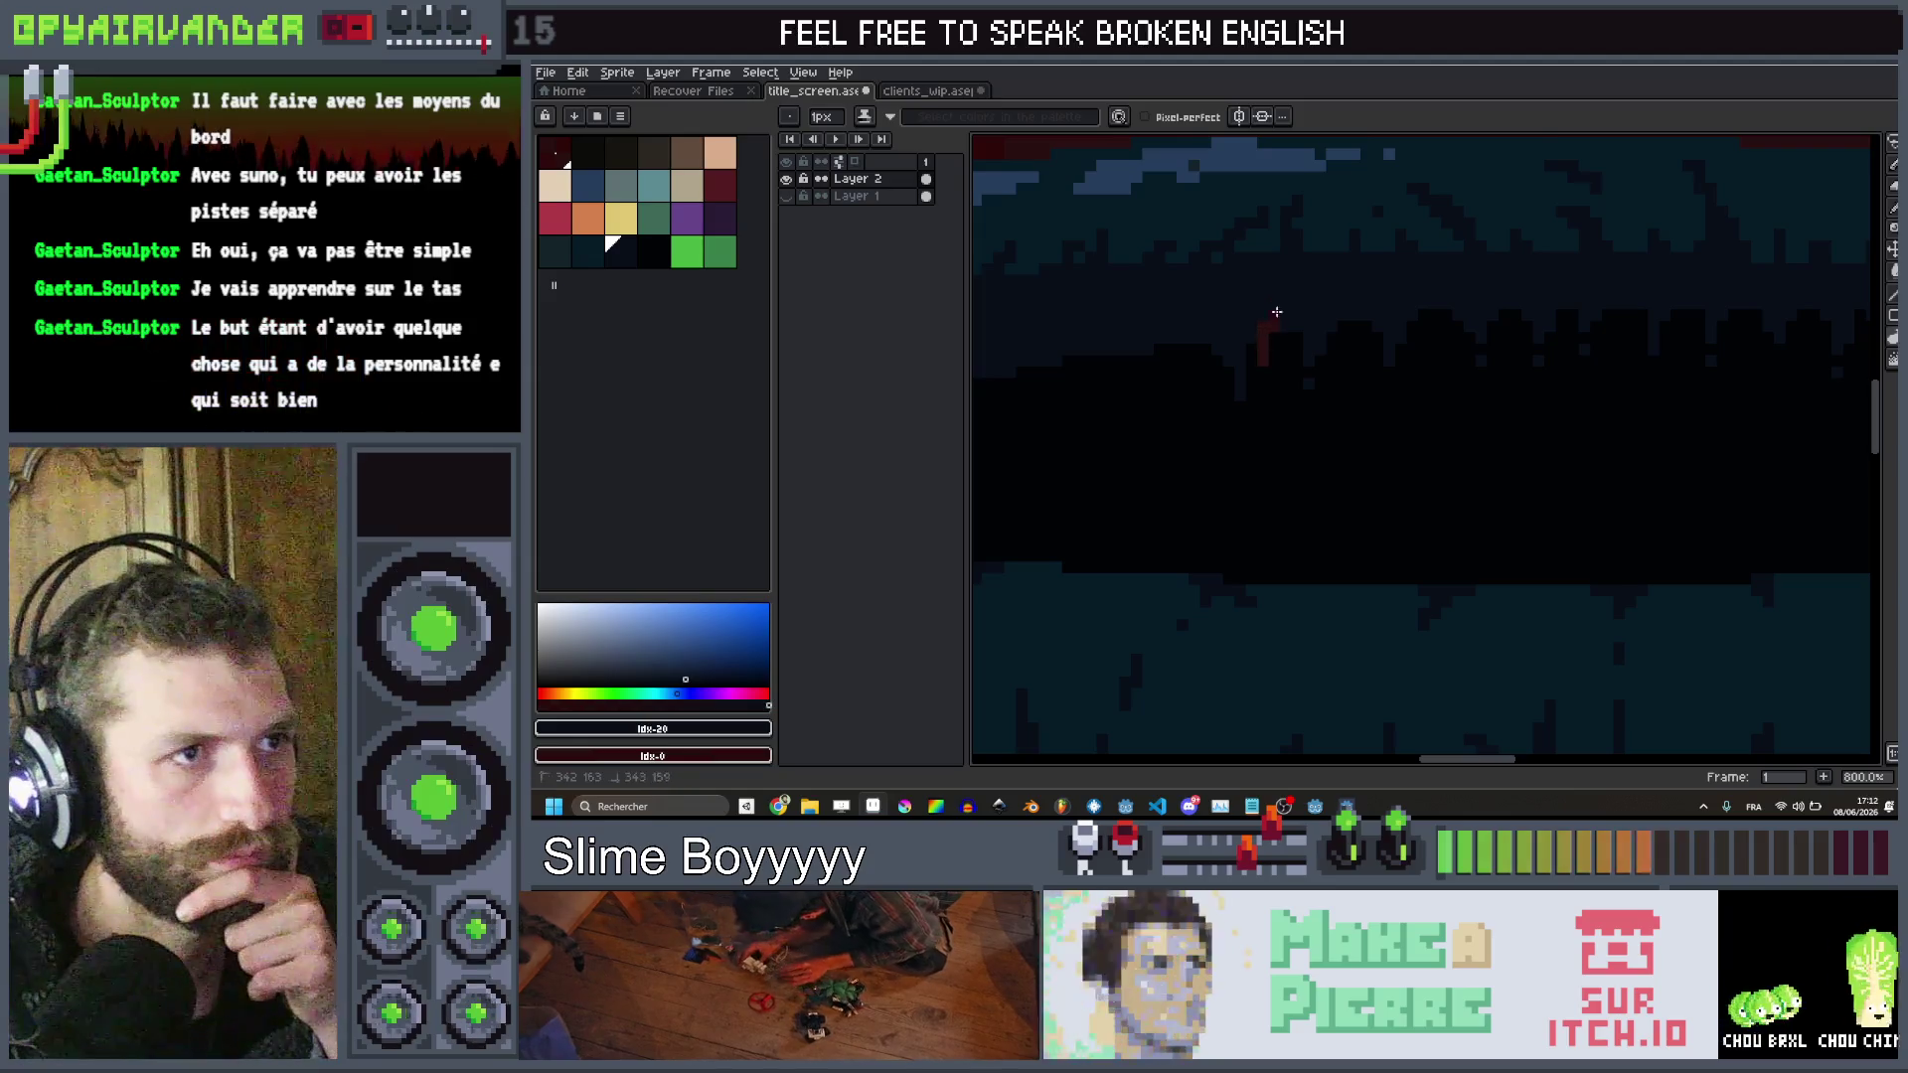
pyautogui.hotkey('ctrl', 'z')
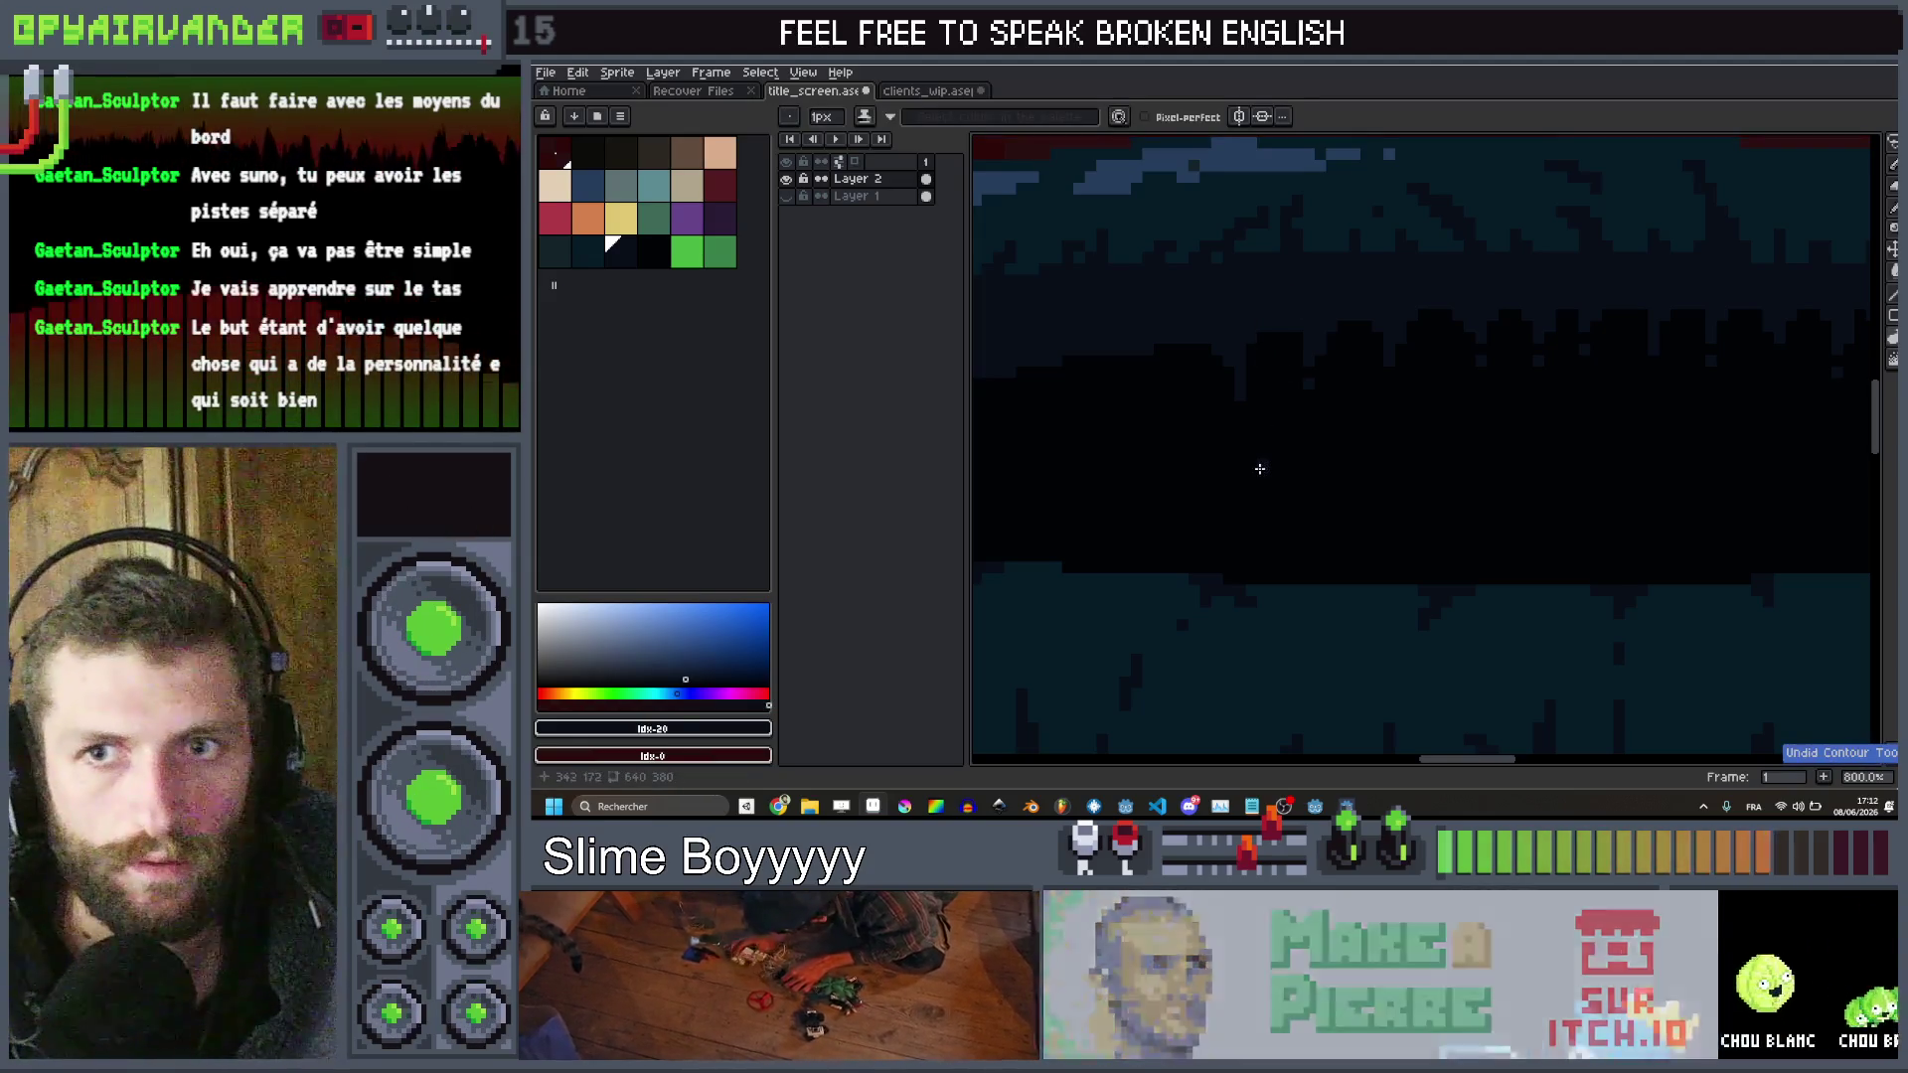
pyautogui.moveTo(1256, 468); pyautogui.dragTo(1492, 396)
pyautogui.scroll(-1, 1492, 395)
pyautogui.scroll(3, 1501, 396)
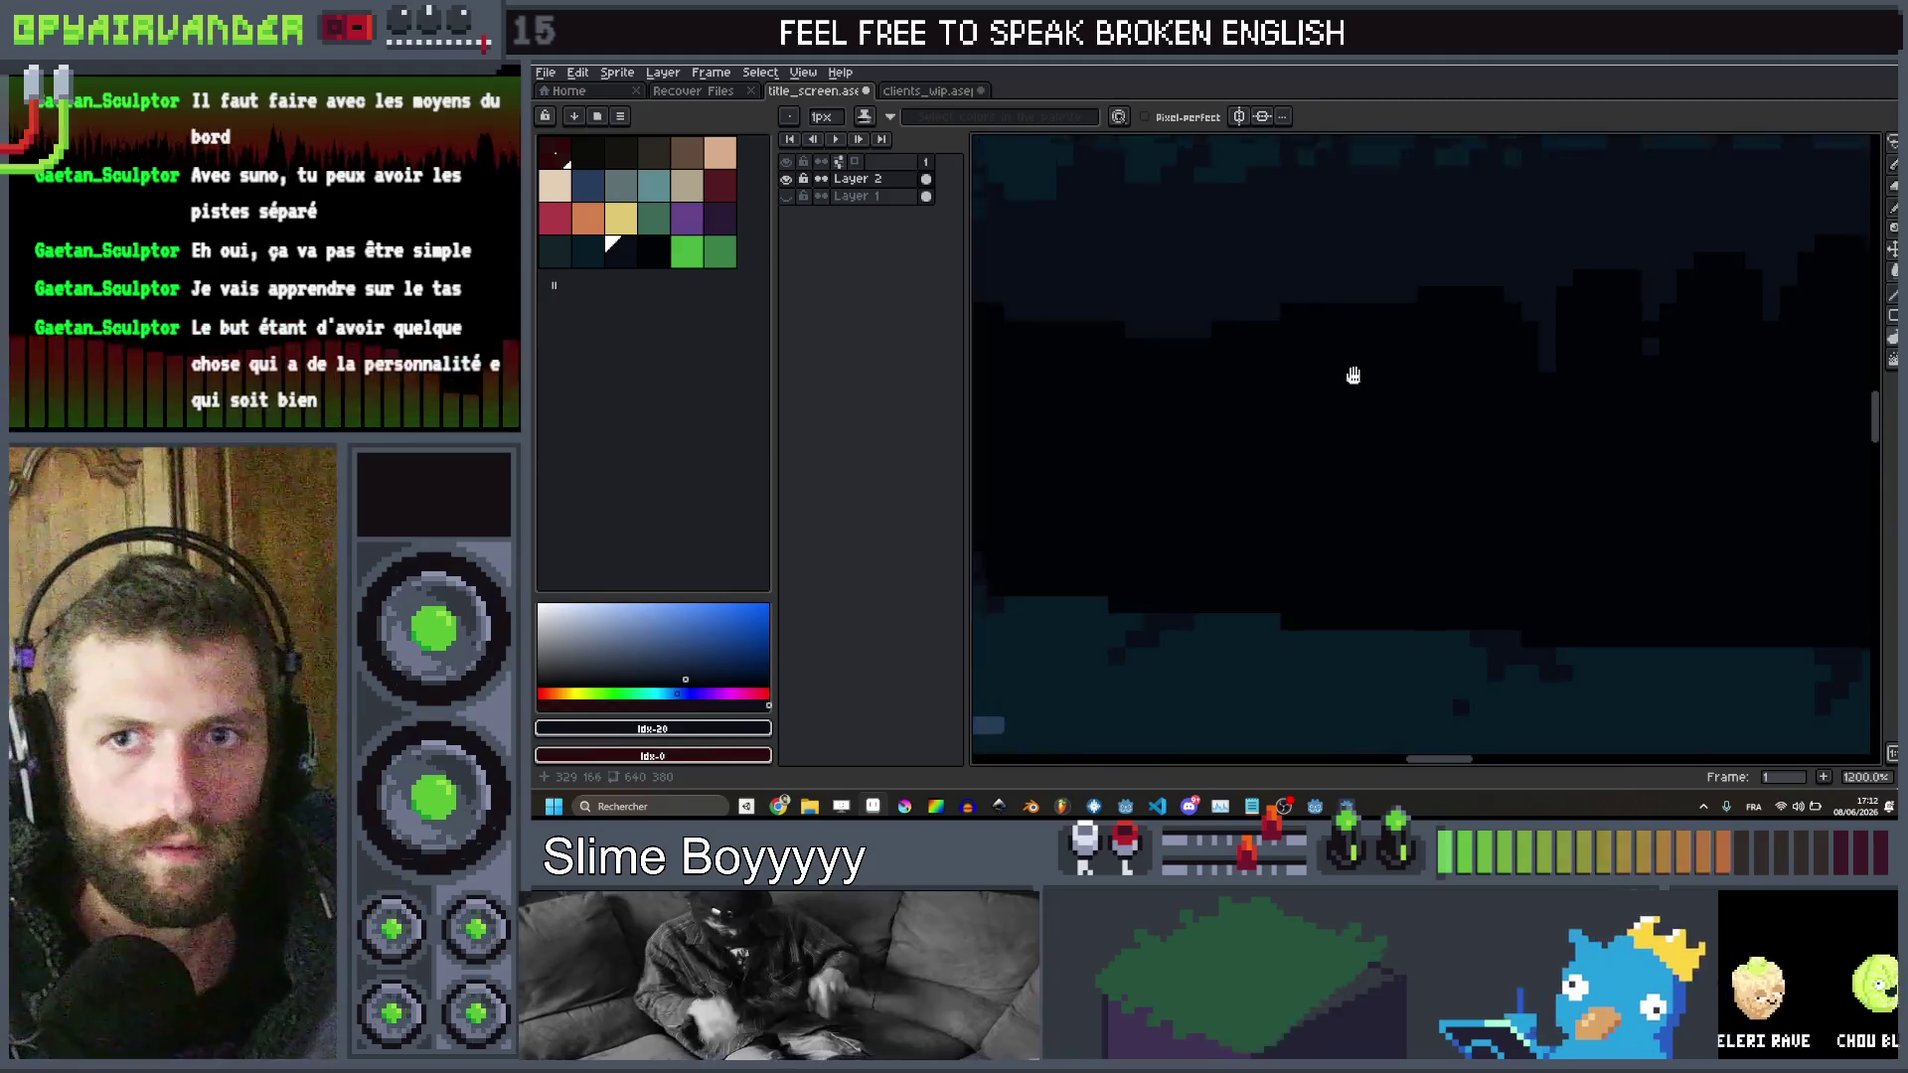
pyautogui.scroll(1, 1507, 395)
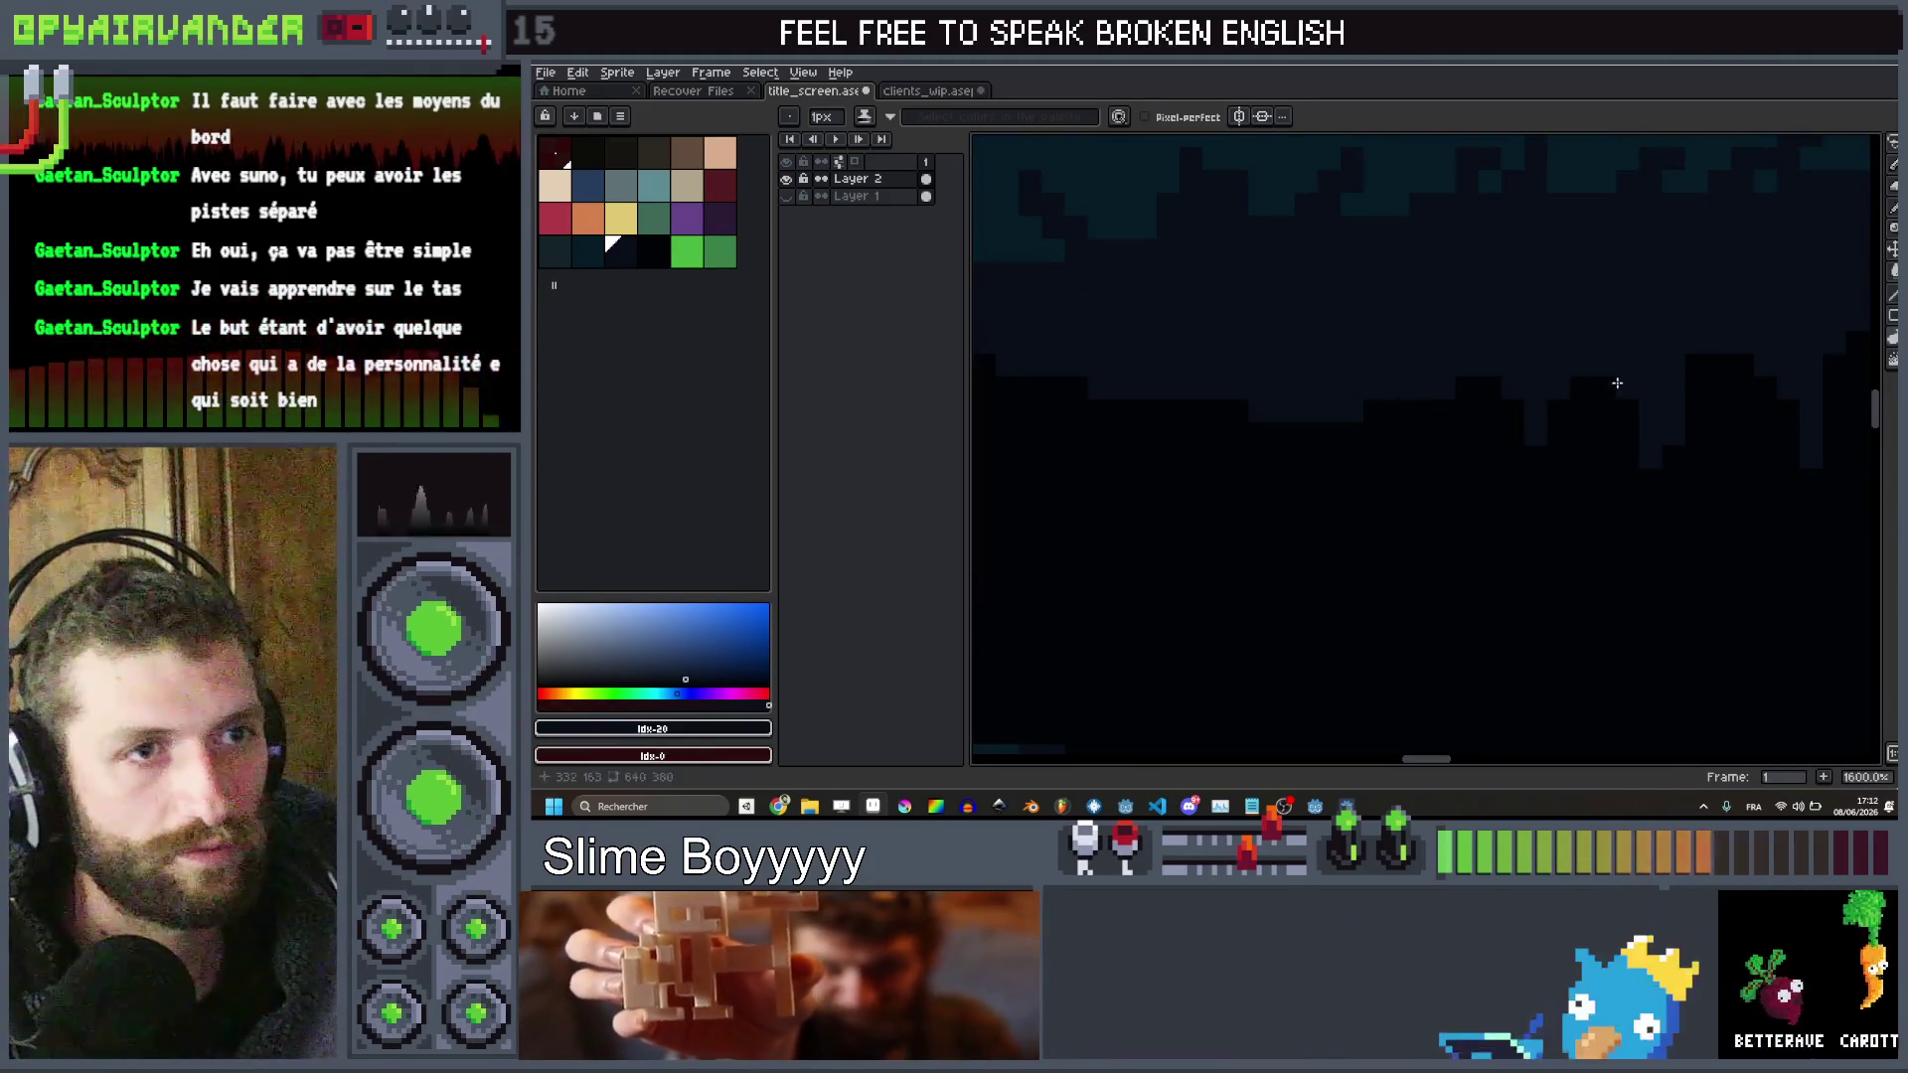
pyautogui.scroll(-1, 1606, 347)
pyautogui.scroll(-1, 1630, 373)
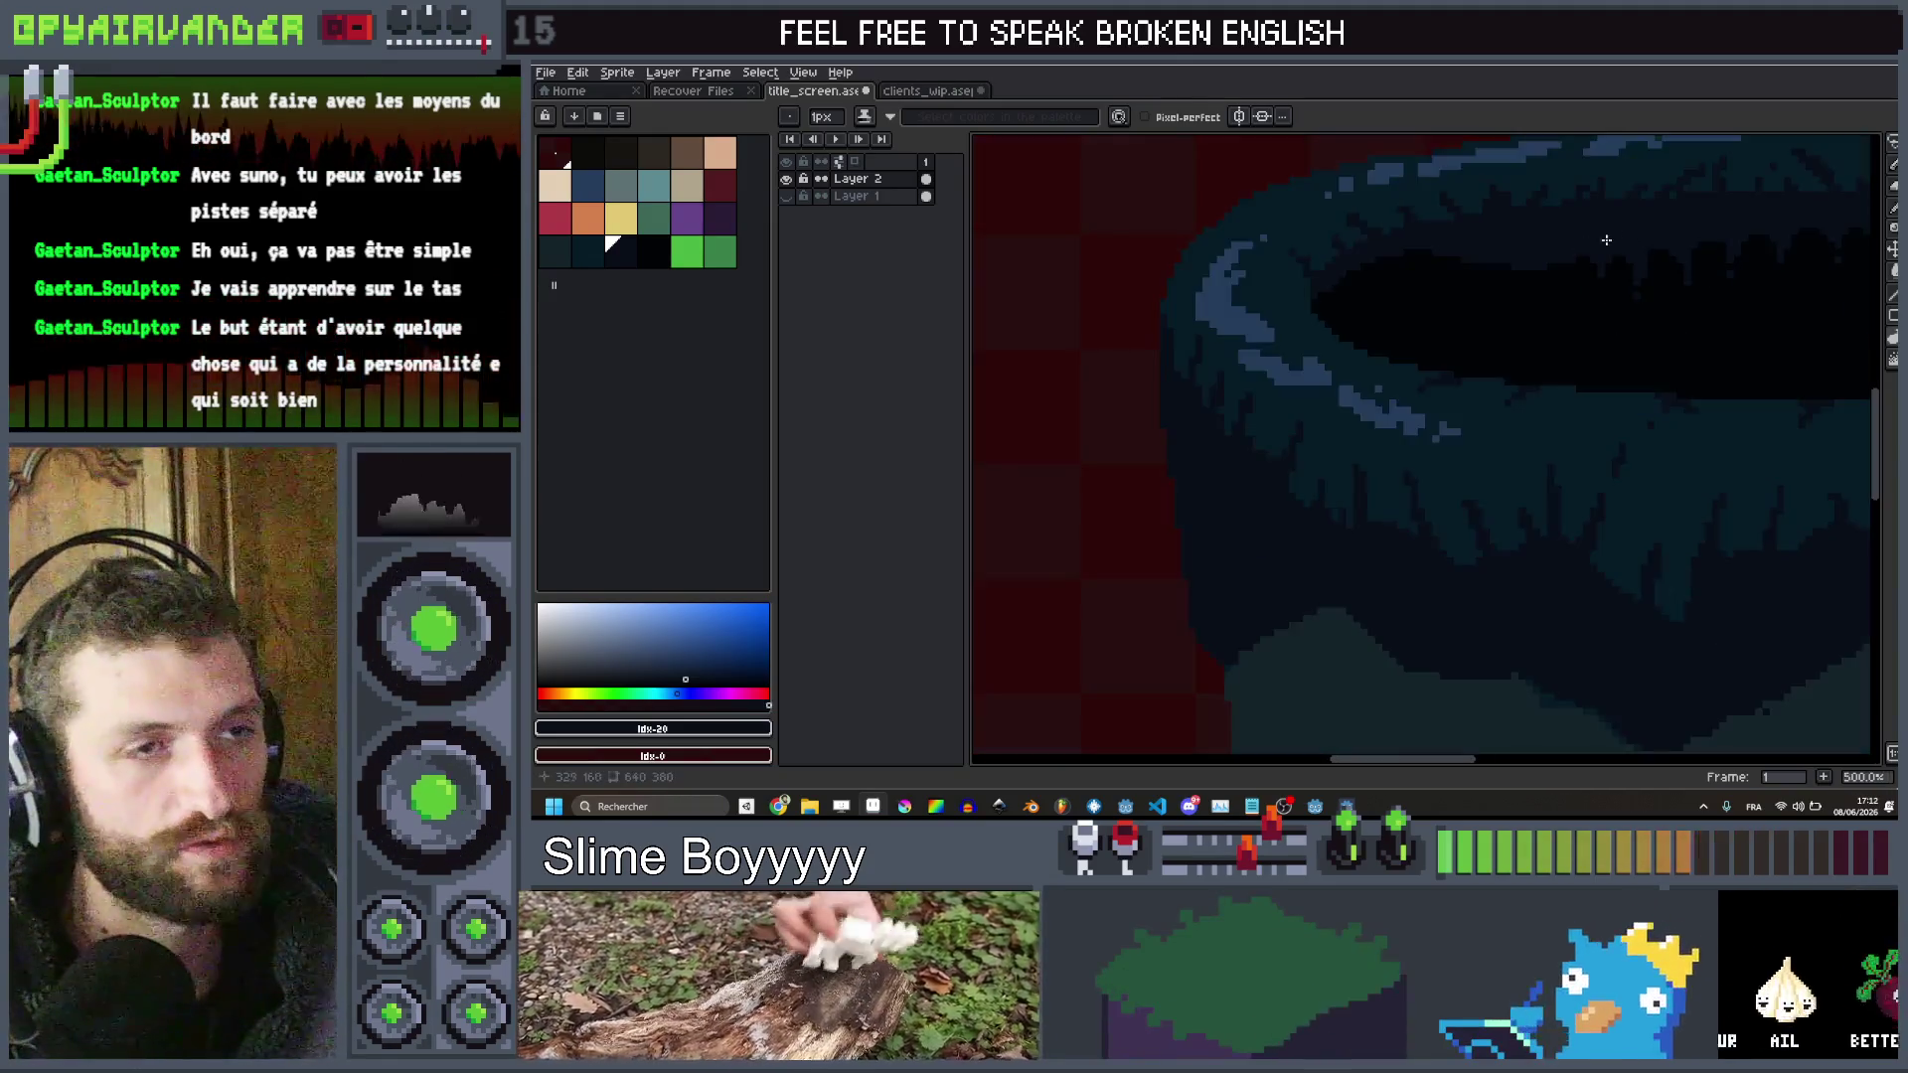
pyautogui.scroll(4, 1619, 298)
pyautogui.scroll(-3, 1618, 293)
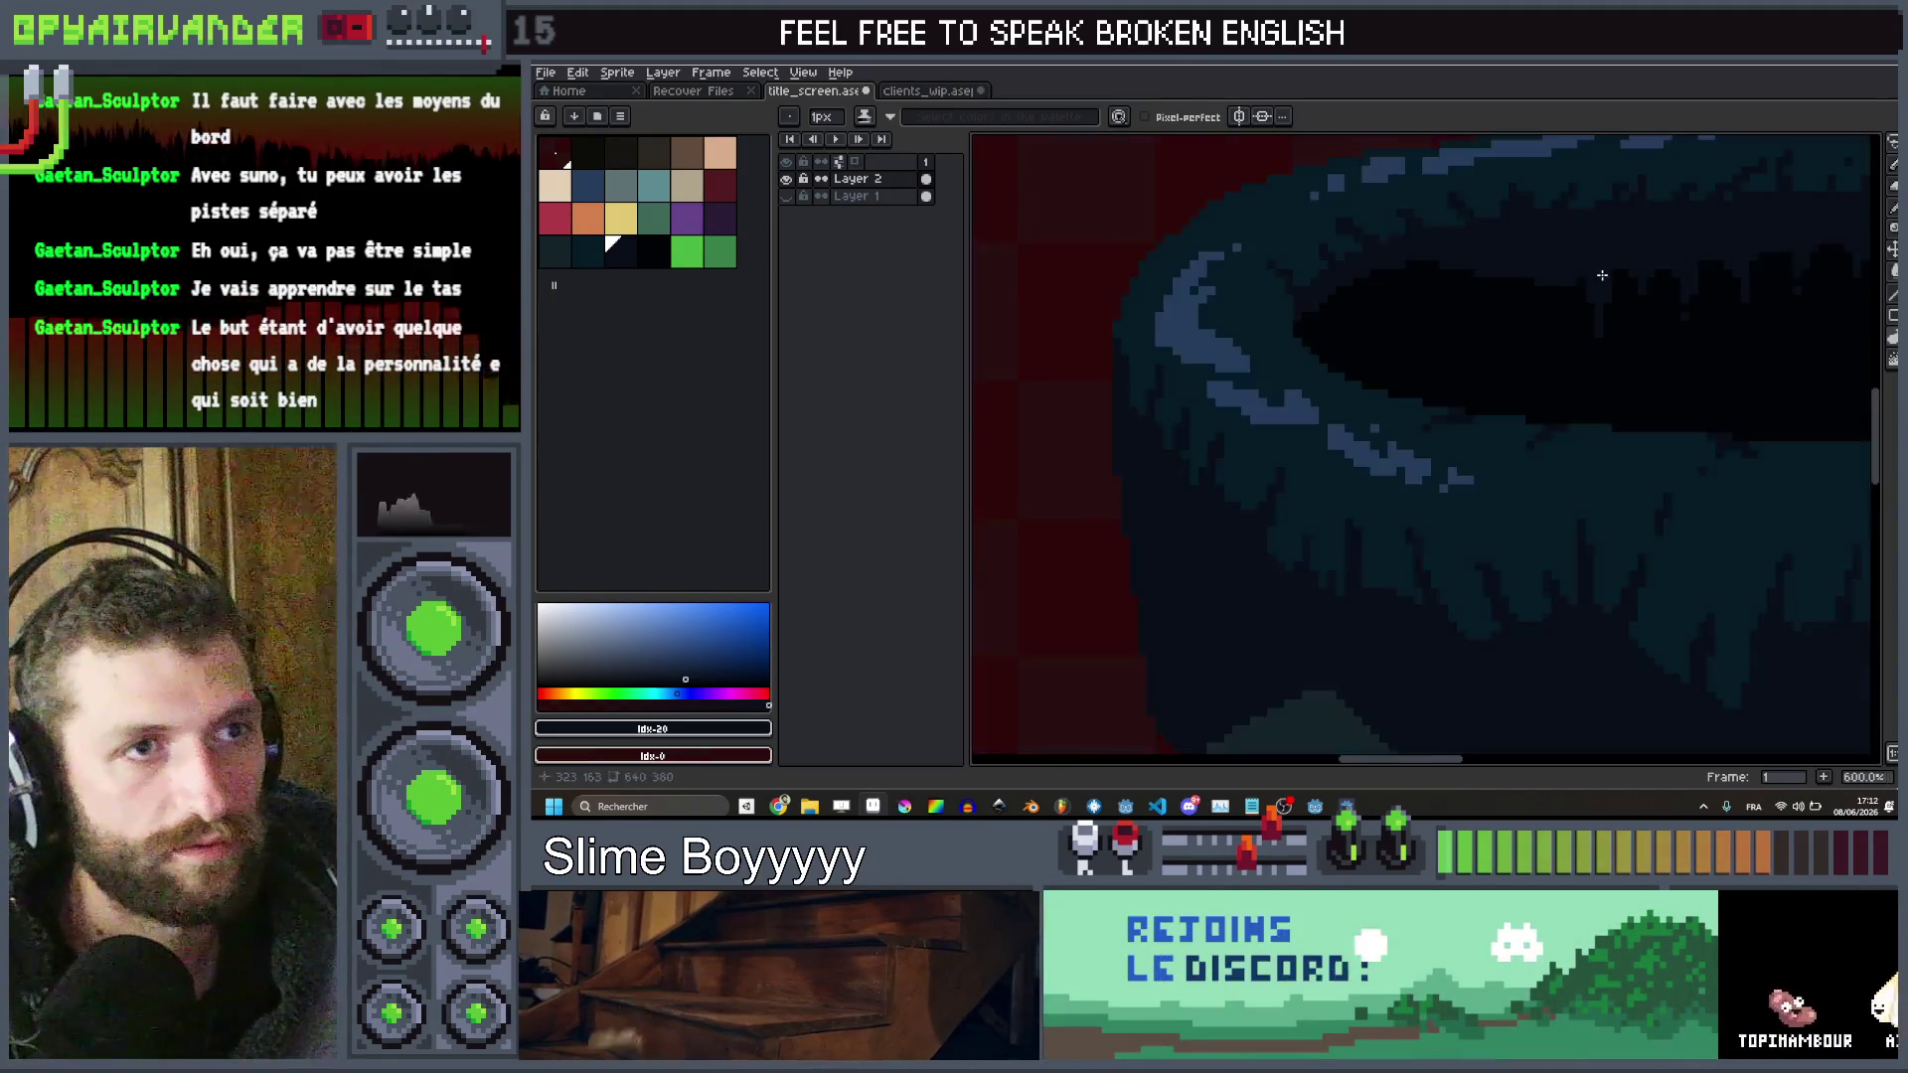
pyautogui.scroll(3, 1421, 298)
pyautogui.scroll(-2, 1580, 236)
pyautogui.scroll(2, 1486, 245)
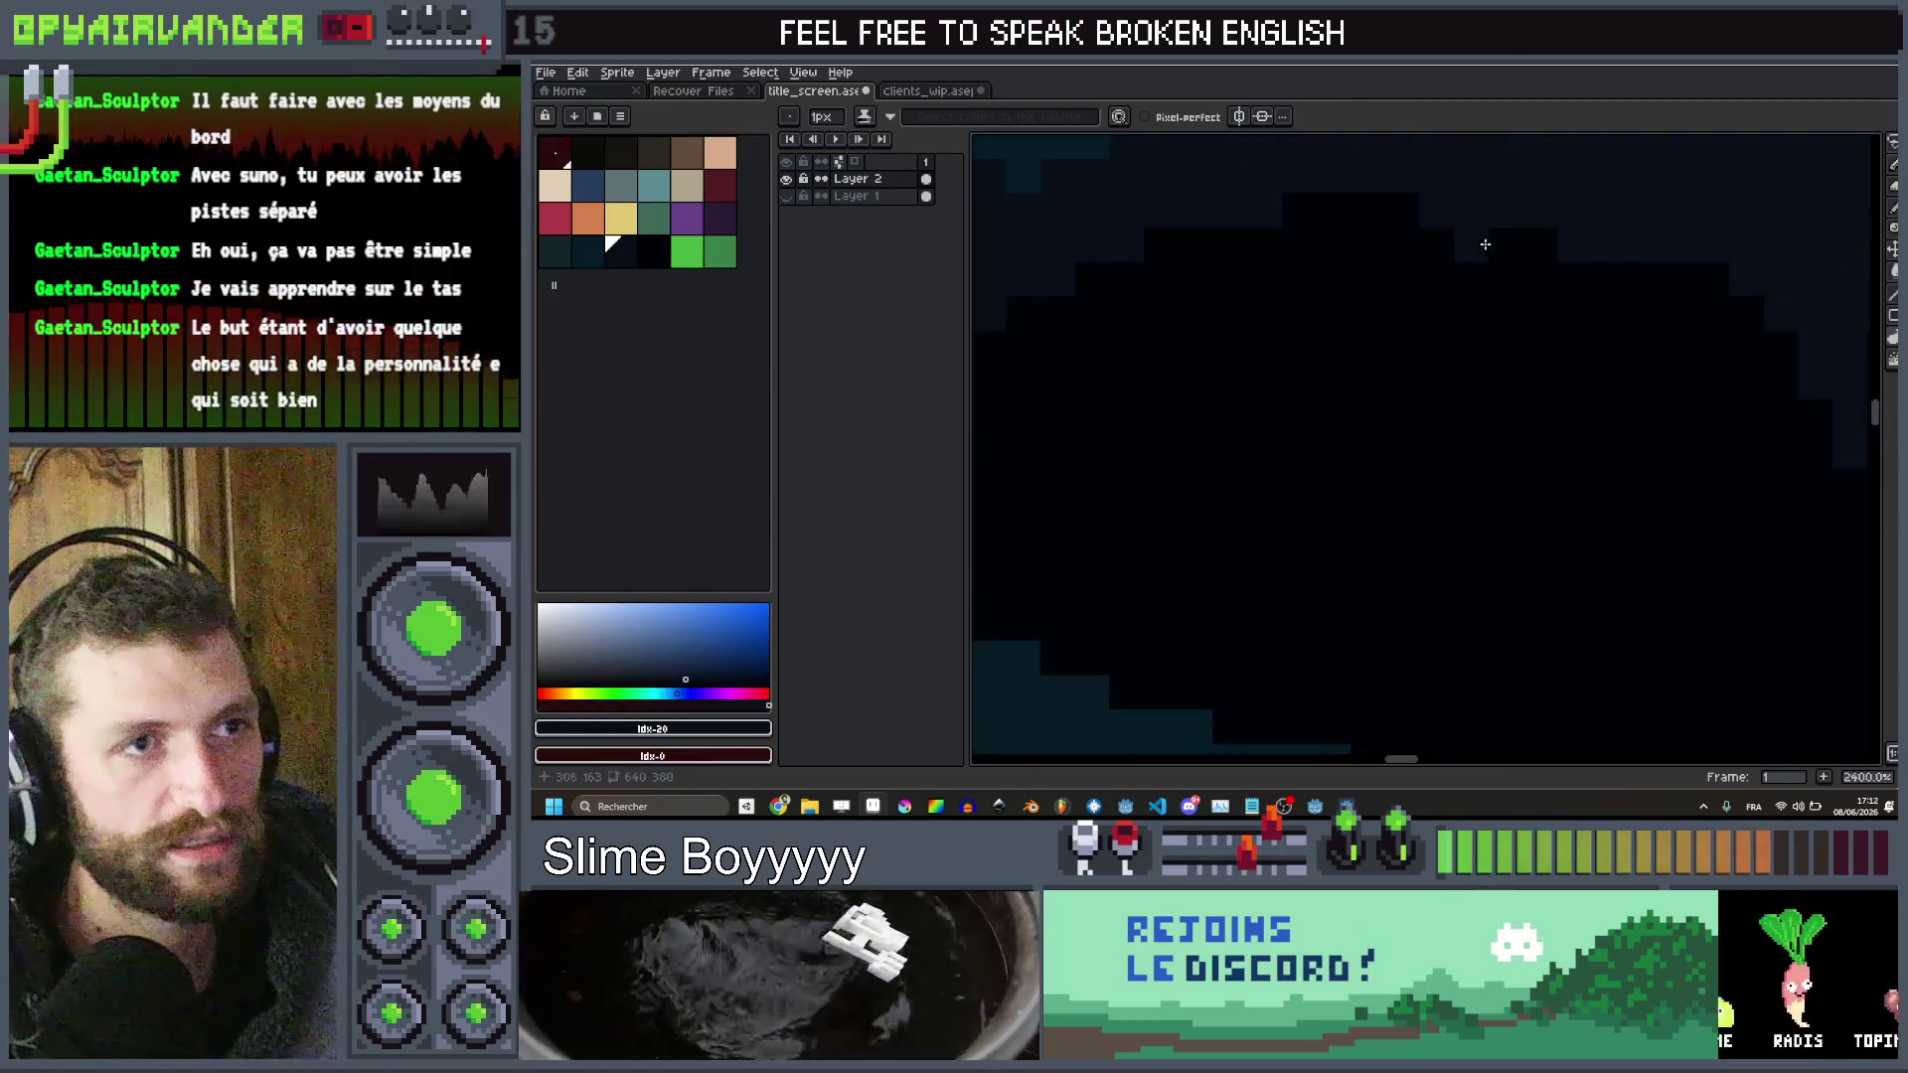
pyautogui.scroll(-2, 1566, 264)
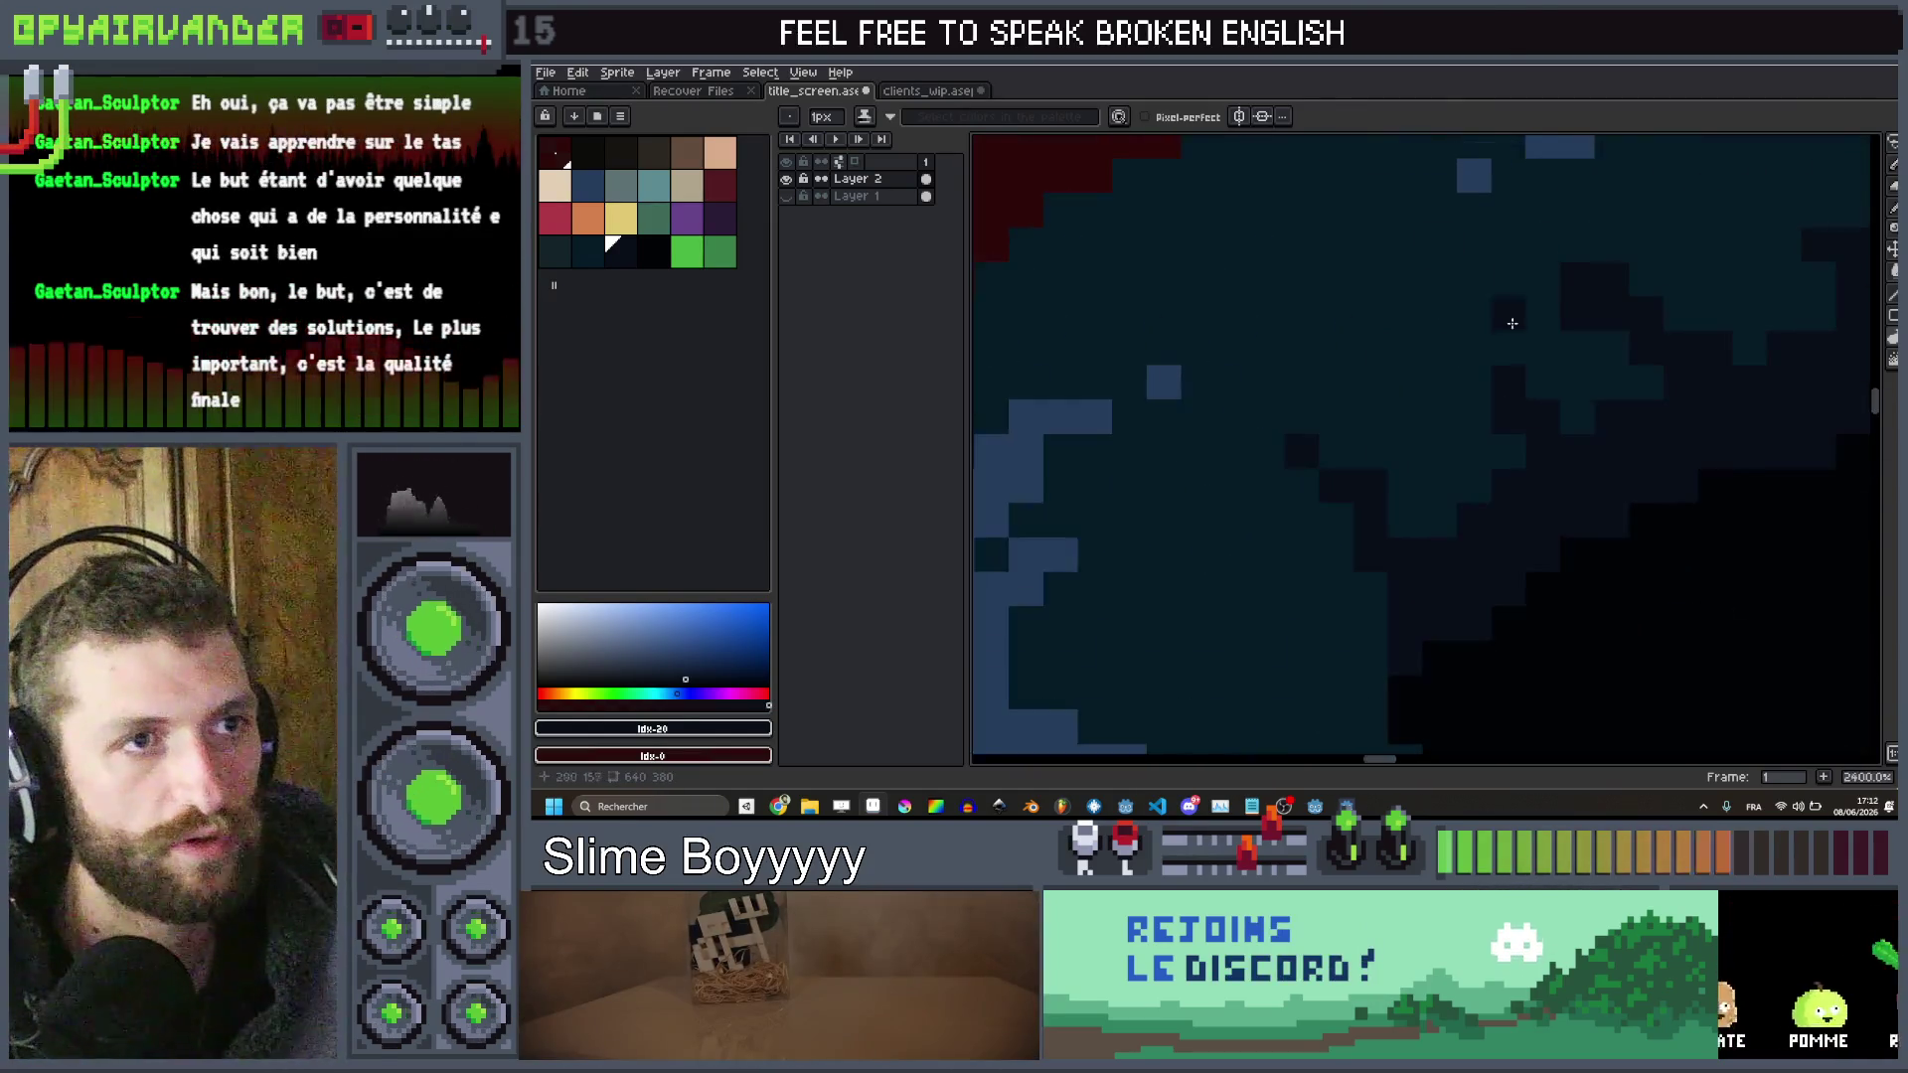
pyautogui.scroll(2, 1491, 383)
pyautogui.scroll(-3, 1745, 326)
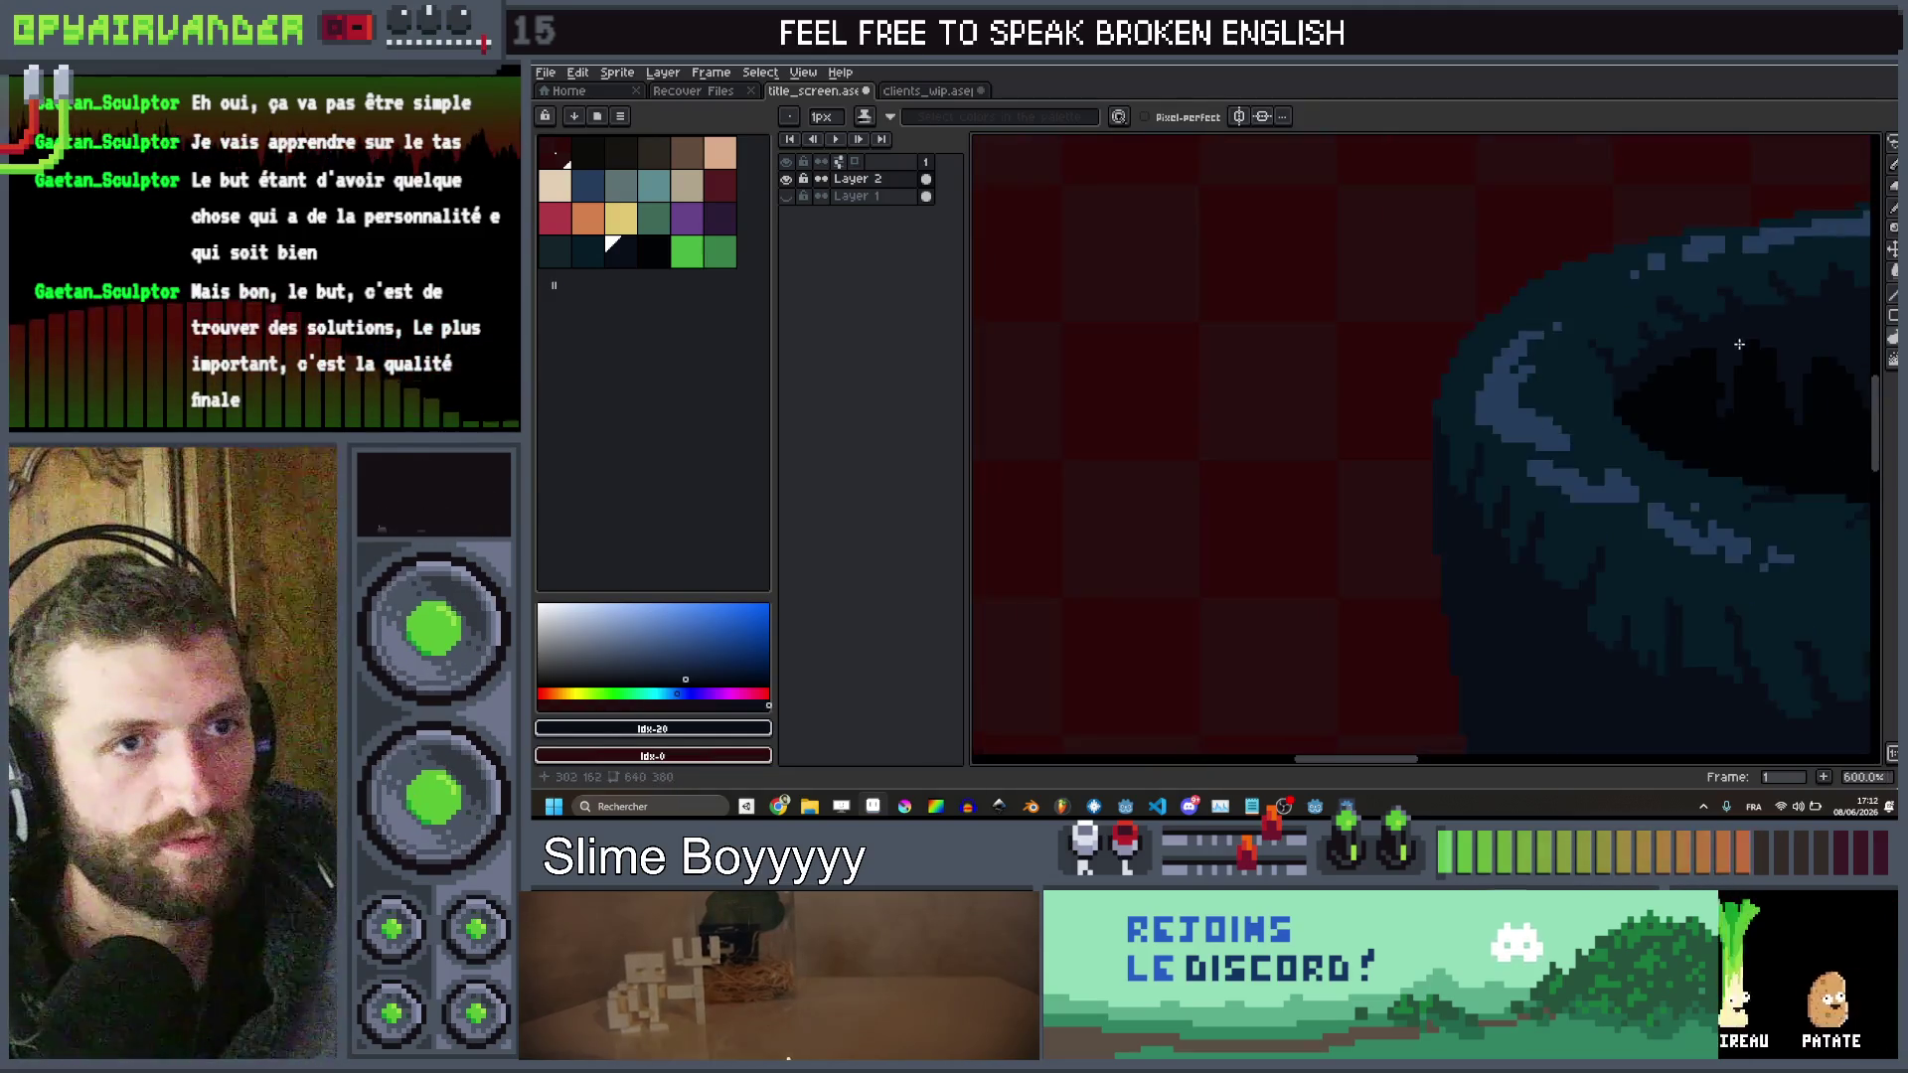
pyautogui.scroll(2, 1566, 331)
pyautogui.scroll(-6, 1607, 398)
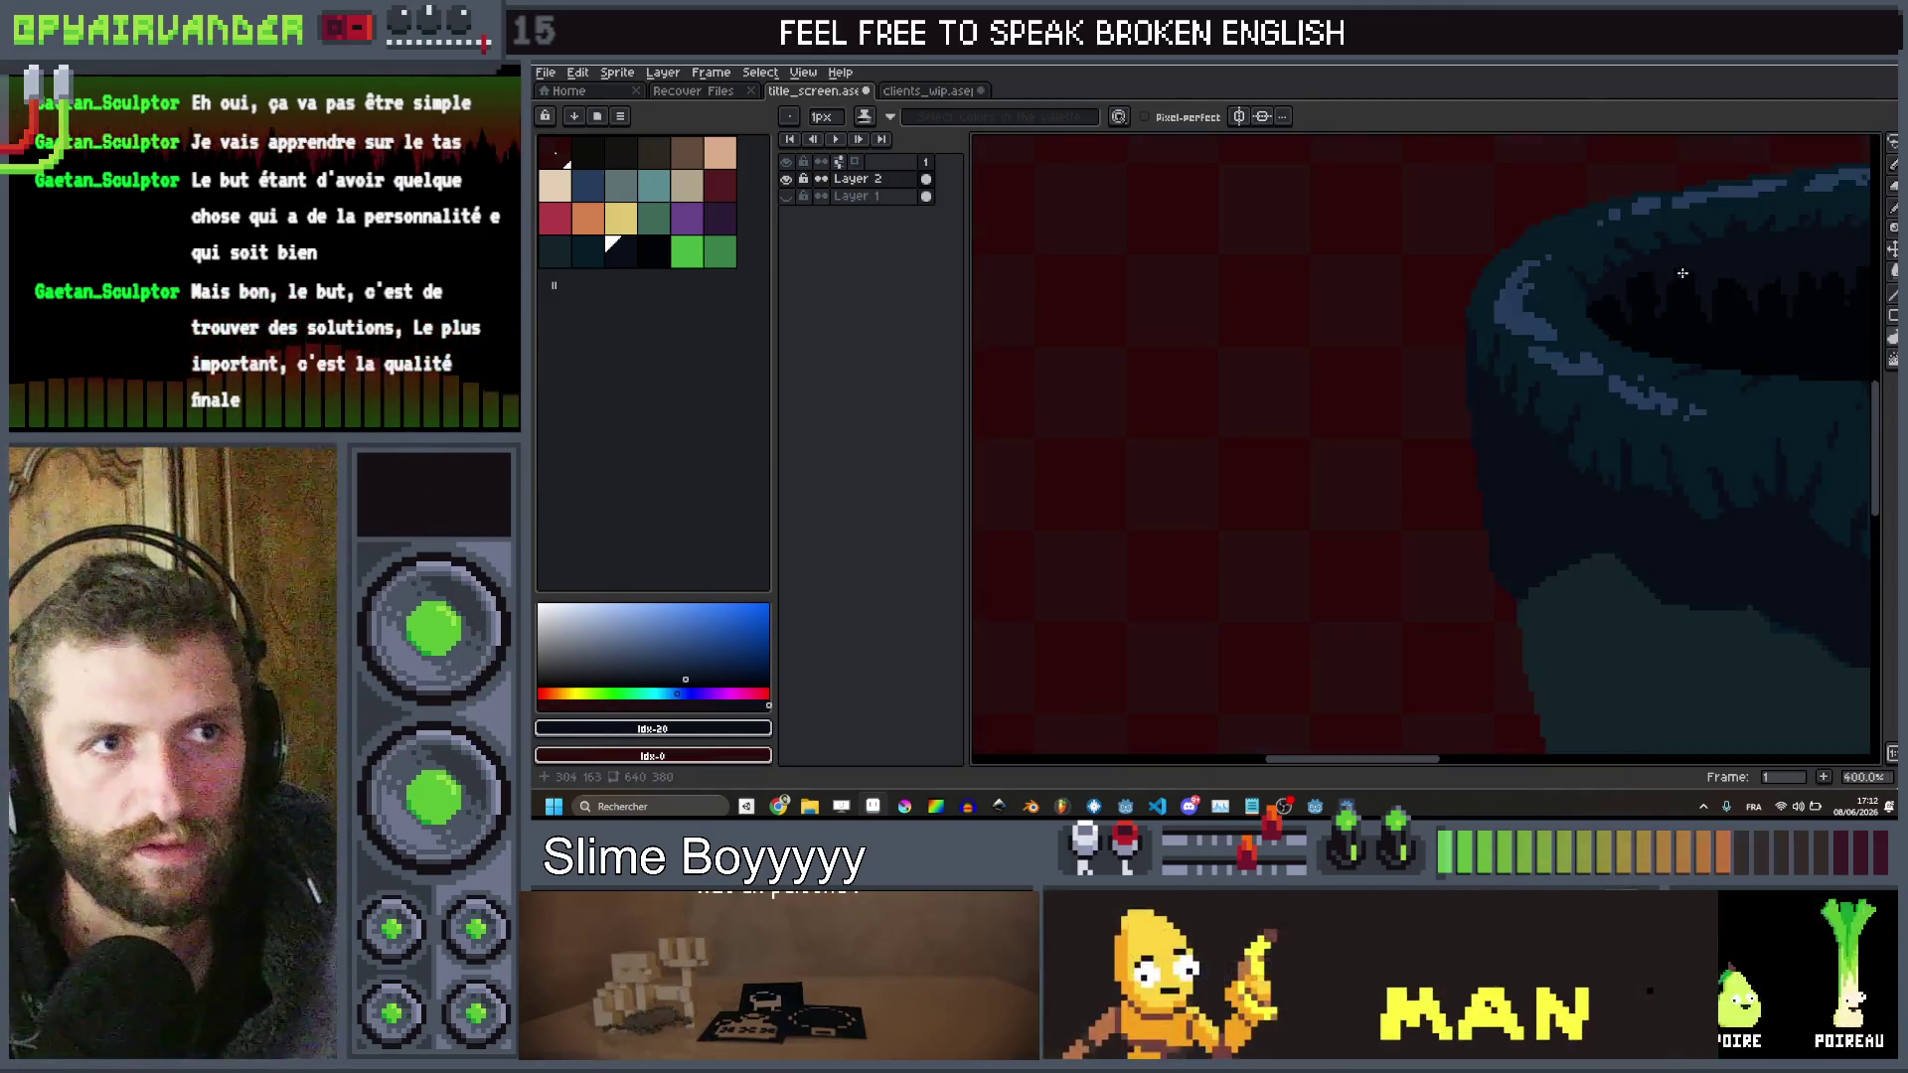
pyautogui.scroll(-1, 1372, 383)
pyautogui.scroll(4, 1307, 375)
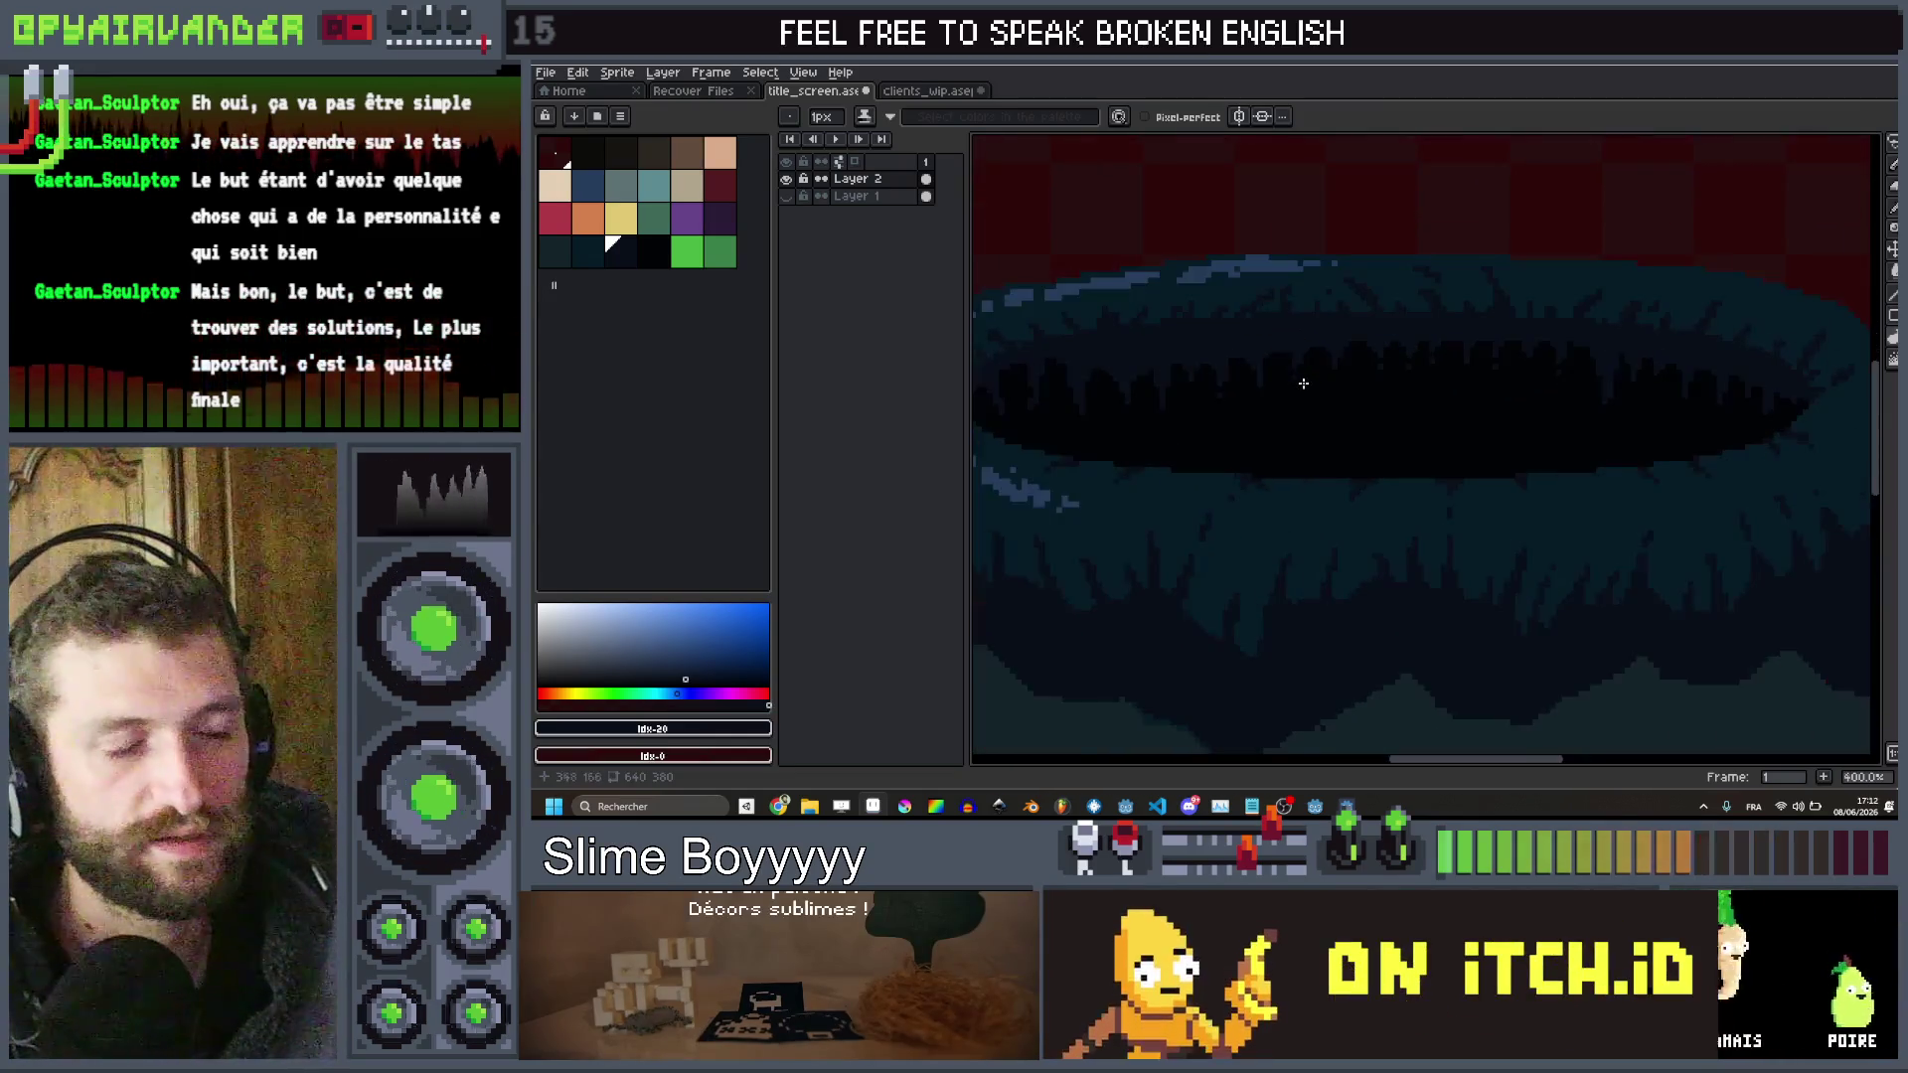
# Sample a darker fur colour from the canvas and return to the Pencil
pyautogui.press('i')
pyautogui.click(1320, 480)
pyautogui.press('b')
pyautogui.scroll(4, 1307, 476)
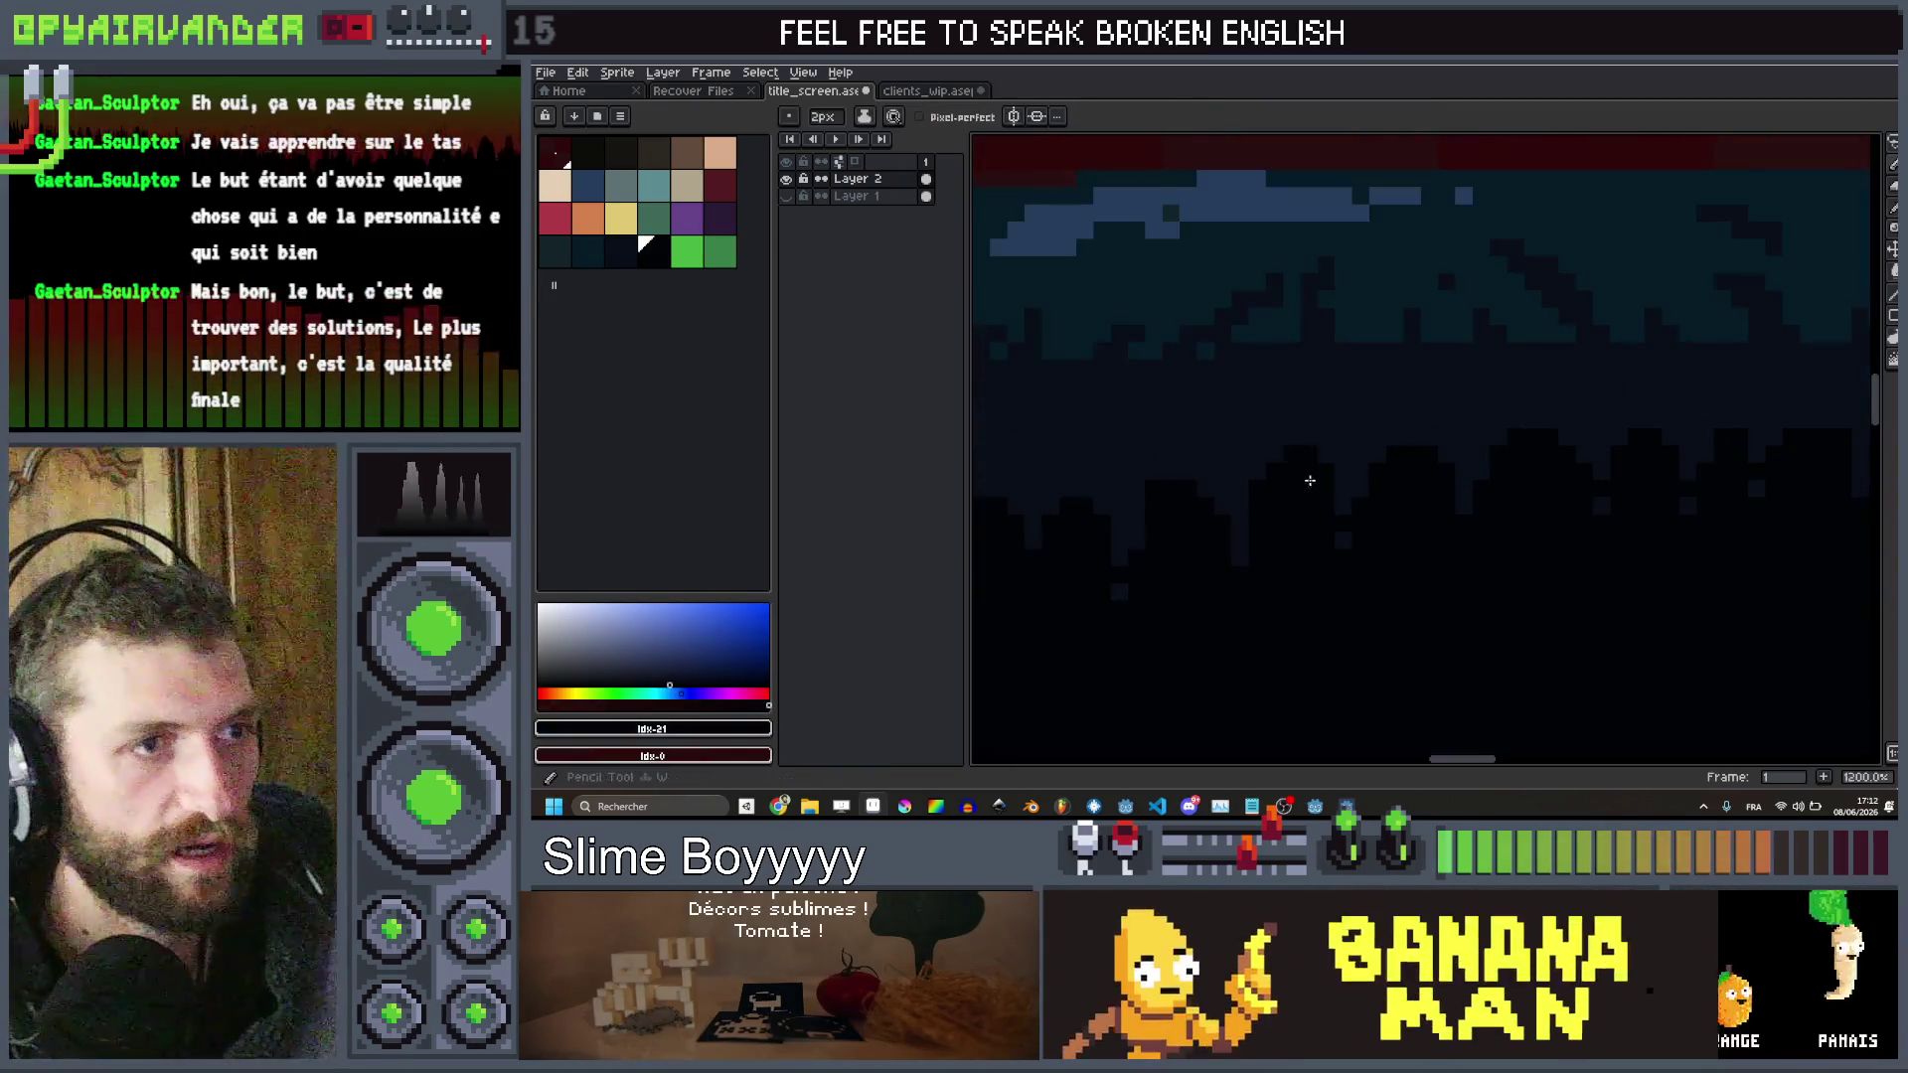
pyautogui.scroll(1, 1309, 443)
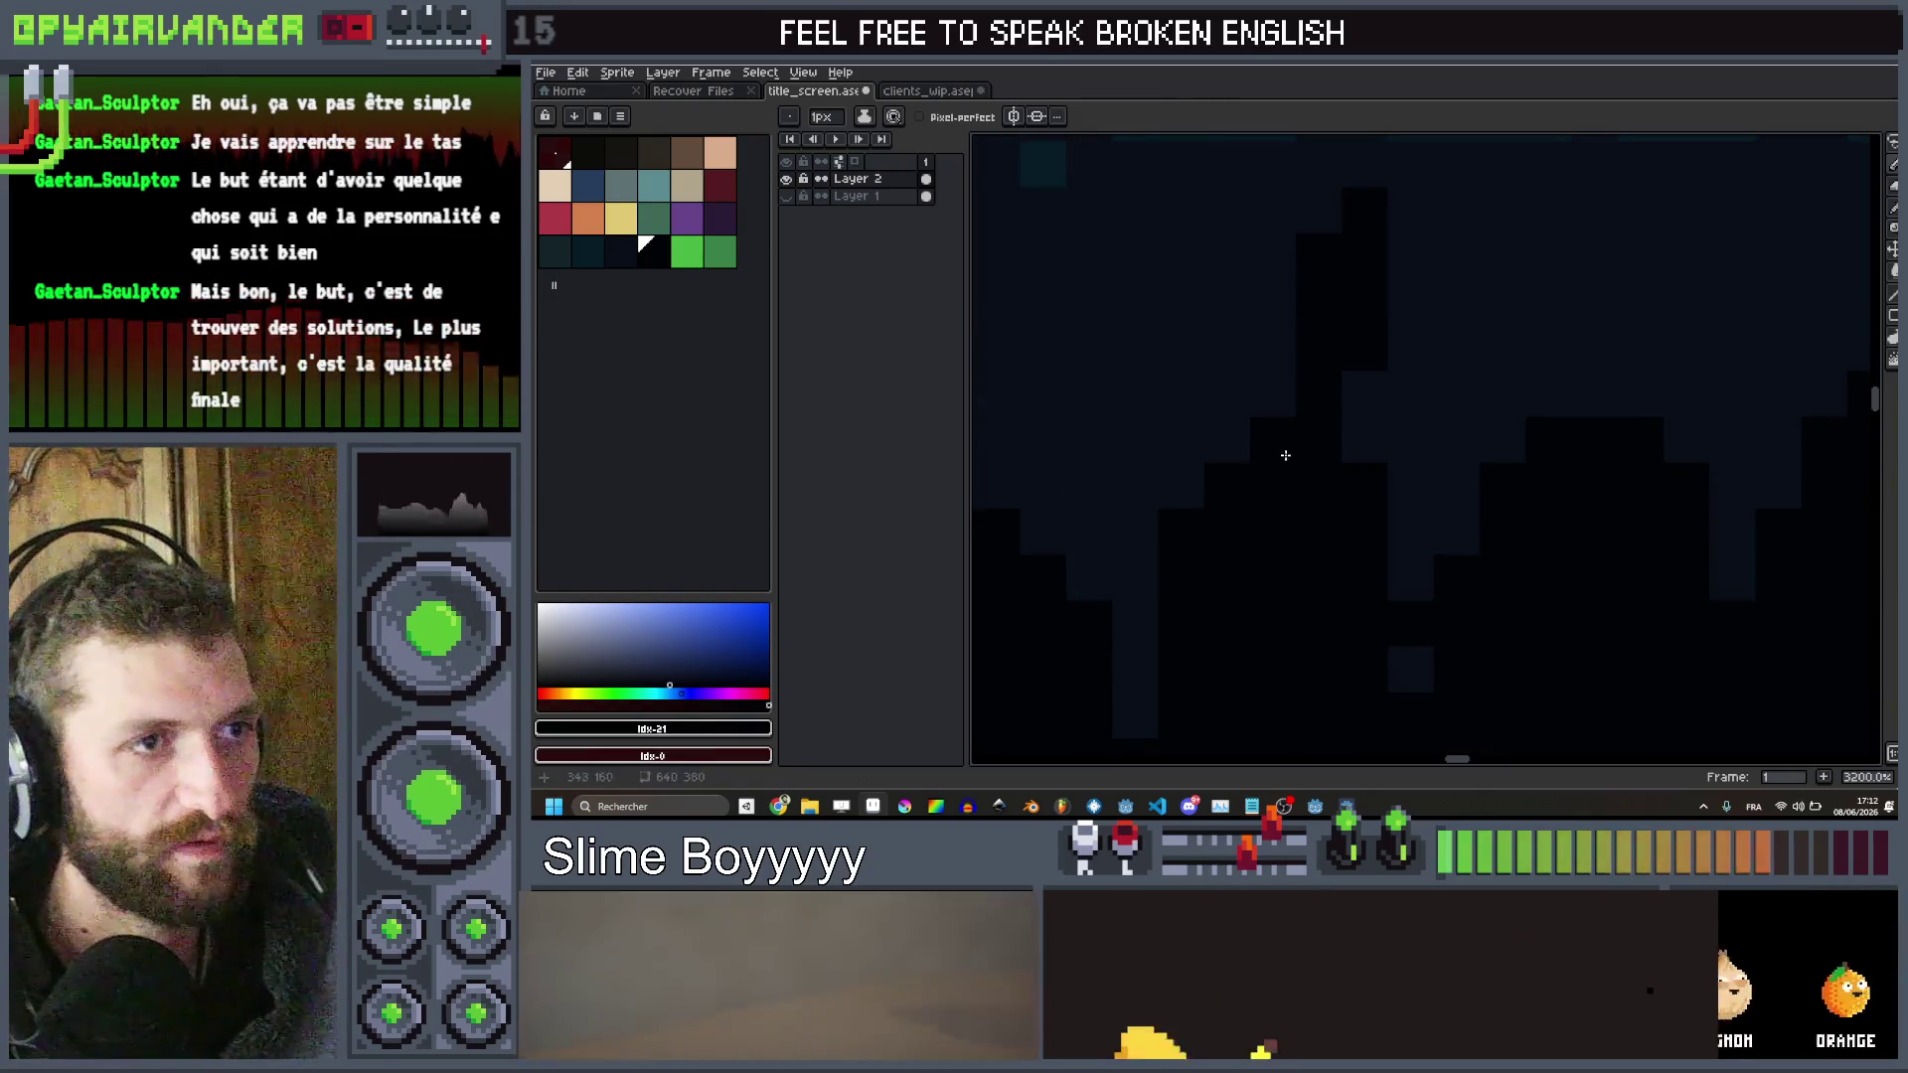
pyautogui.scroll(-1, 1339, 426)
pyautogui.scroll(1, 1337, 427)
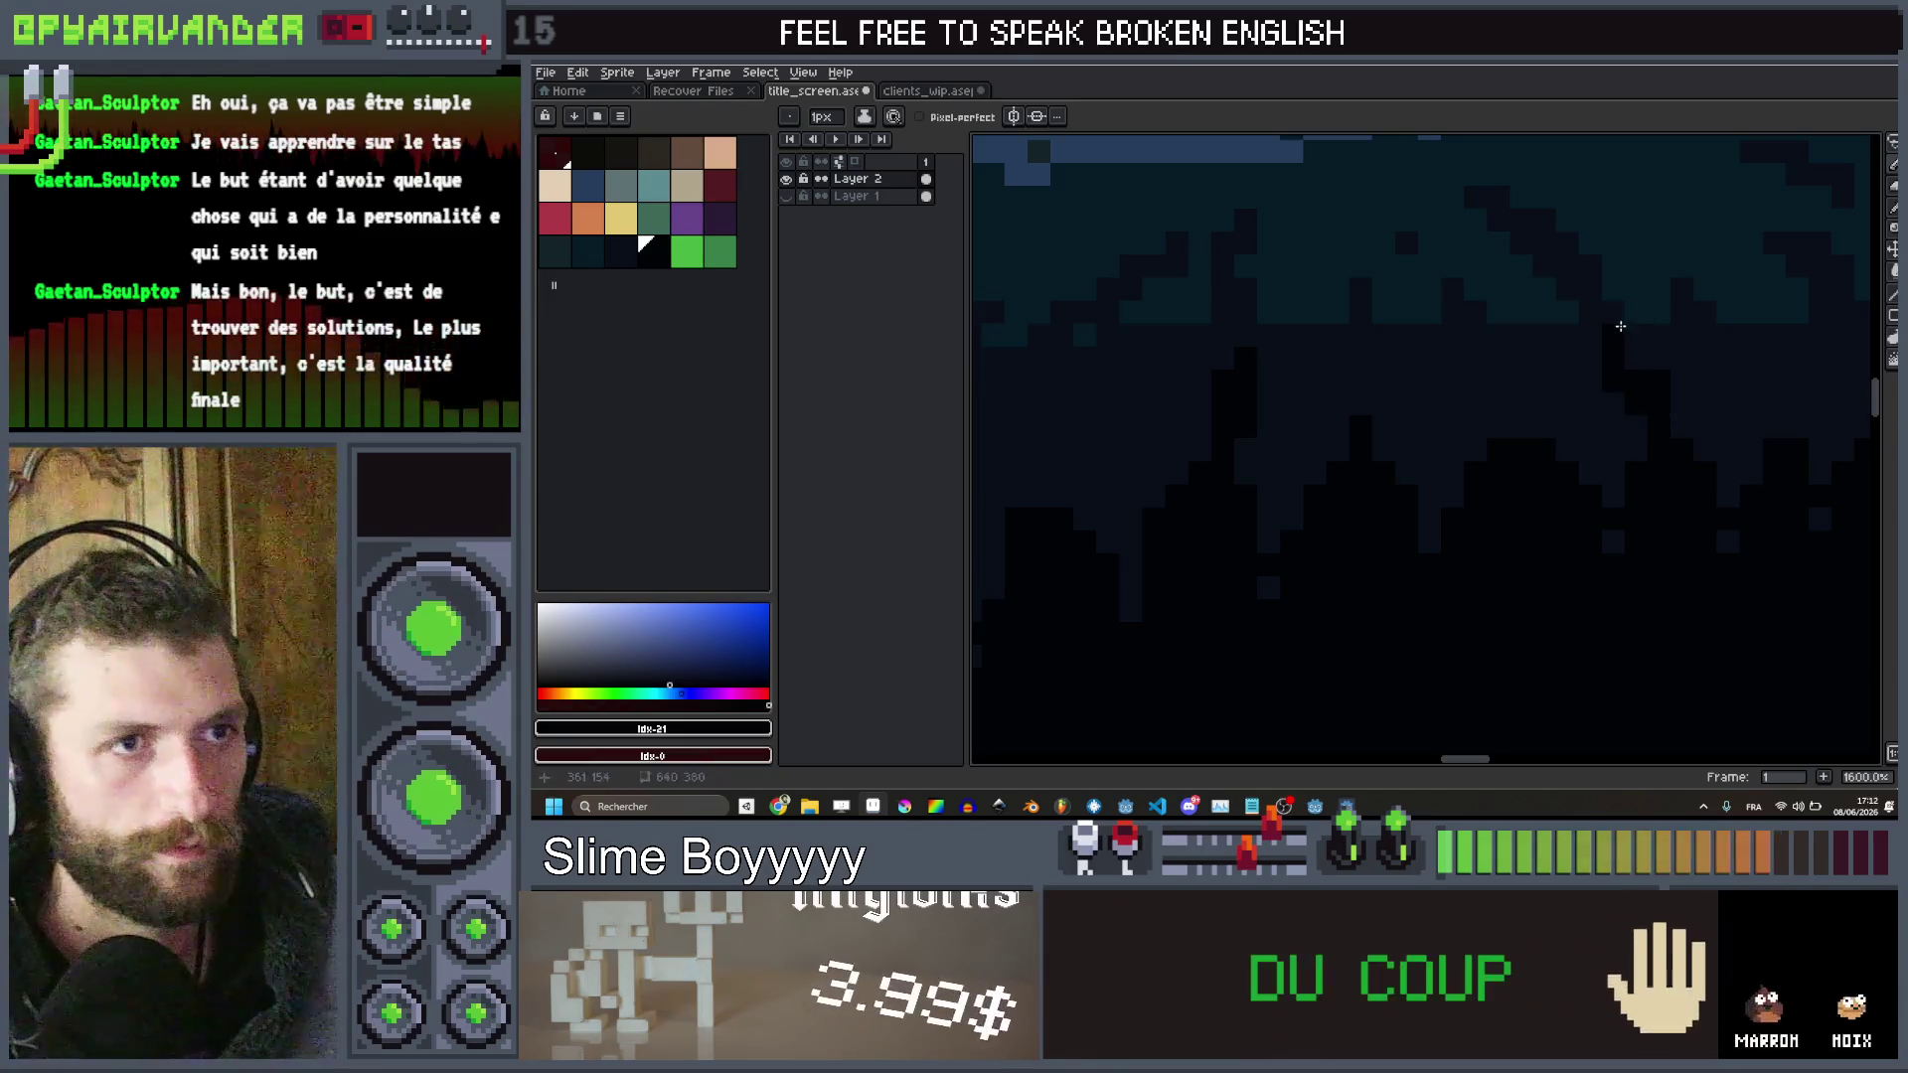
pyautogui.scroll(-1, 1504, 481)
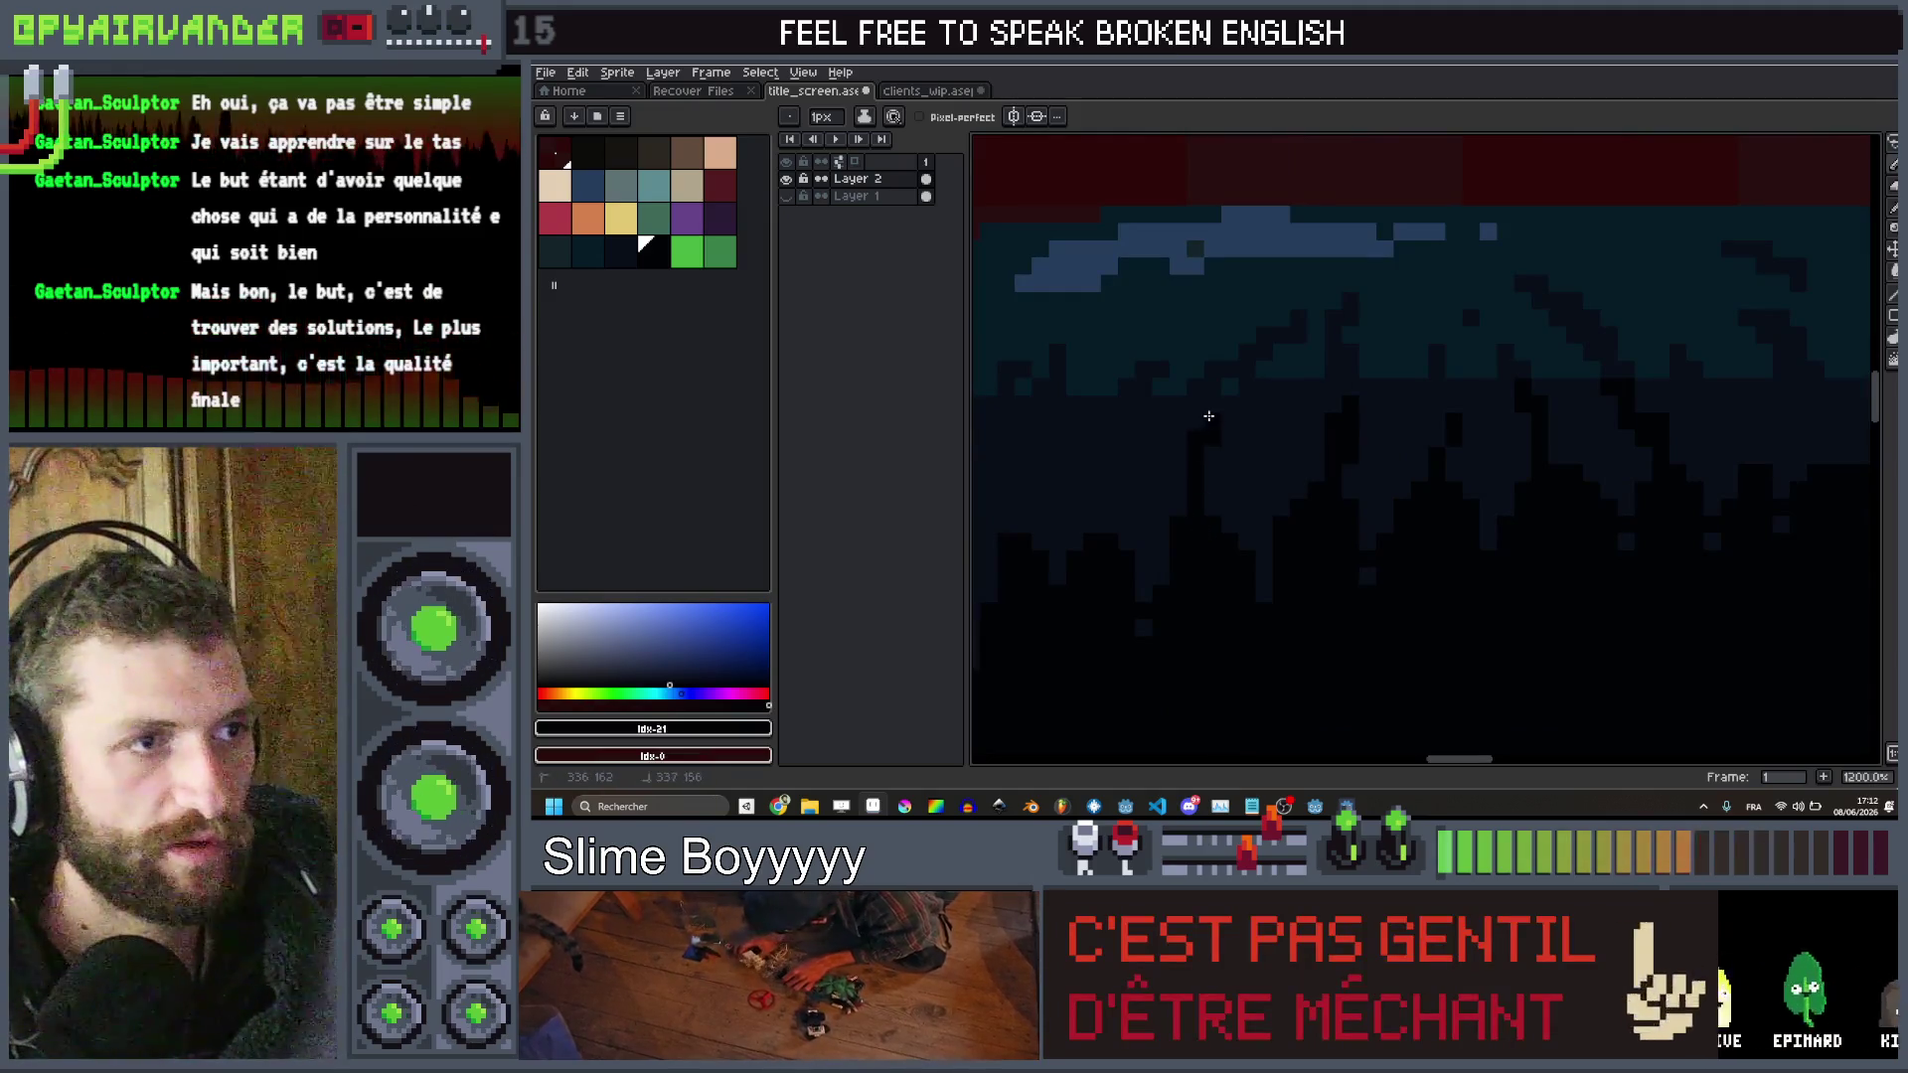
pyautogui.scroll(3, 1178, 507)
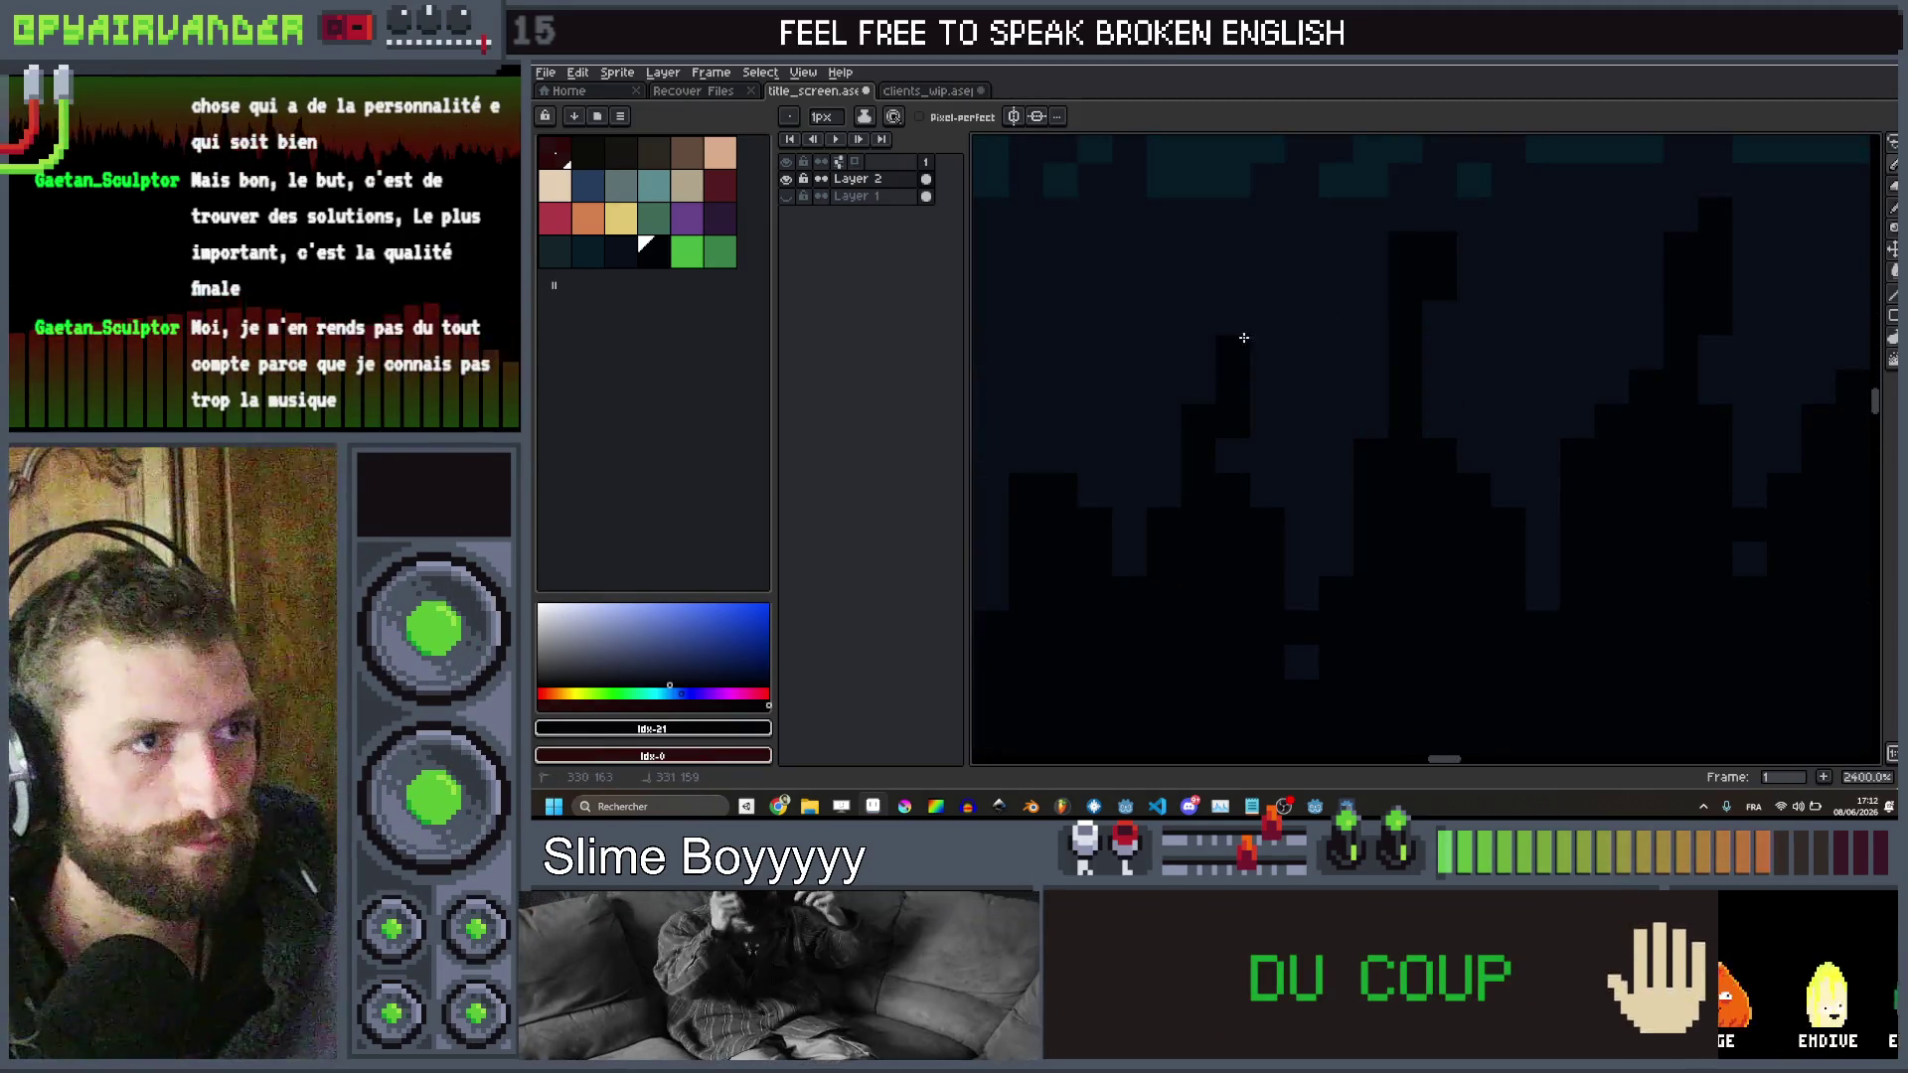
# Darken two fur pixels and extend a dark streak upward, lengthening it one pixel
pyautogui.moveTo(1376, 393); pyautogui.dragTo(1385, 337)
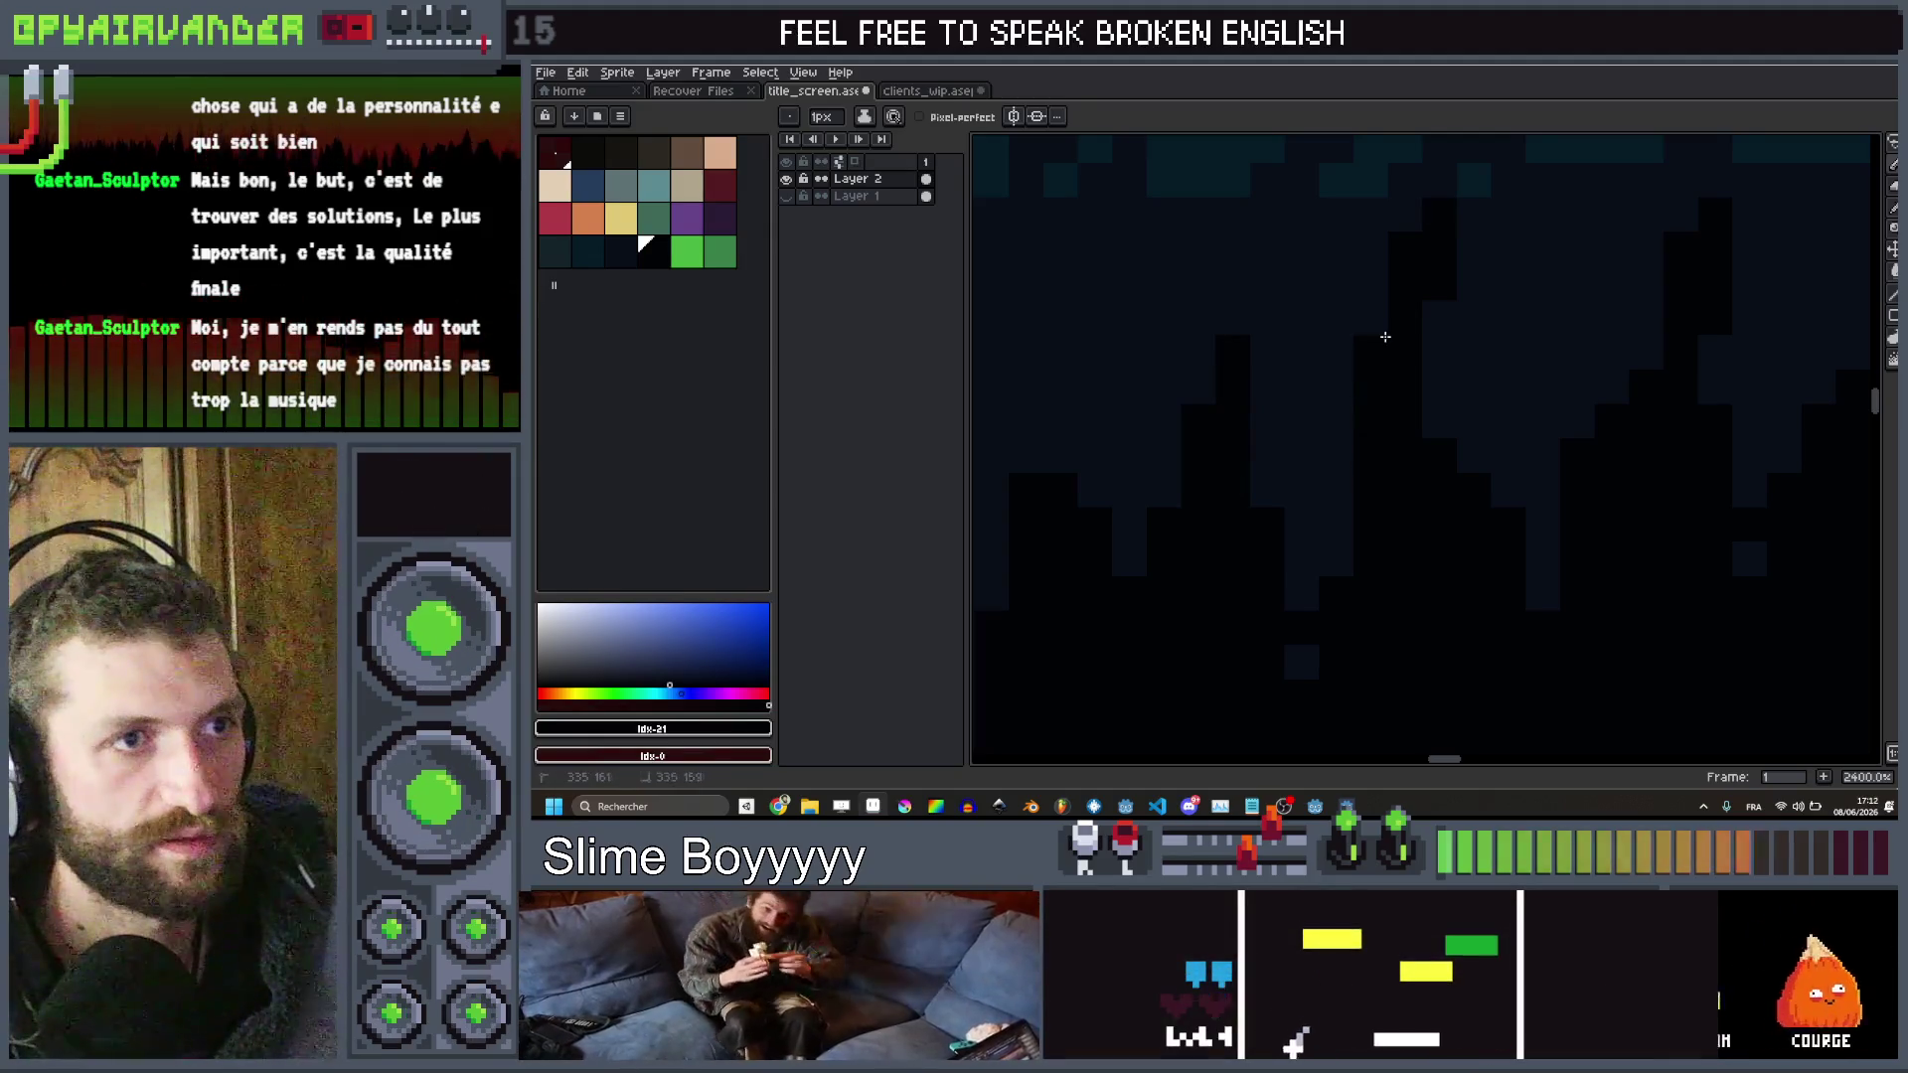
pyautogui.scroll(-3, 1384, 337)
pyautogui.scroll(3, 1297, 629)
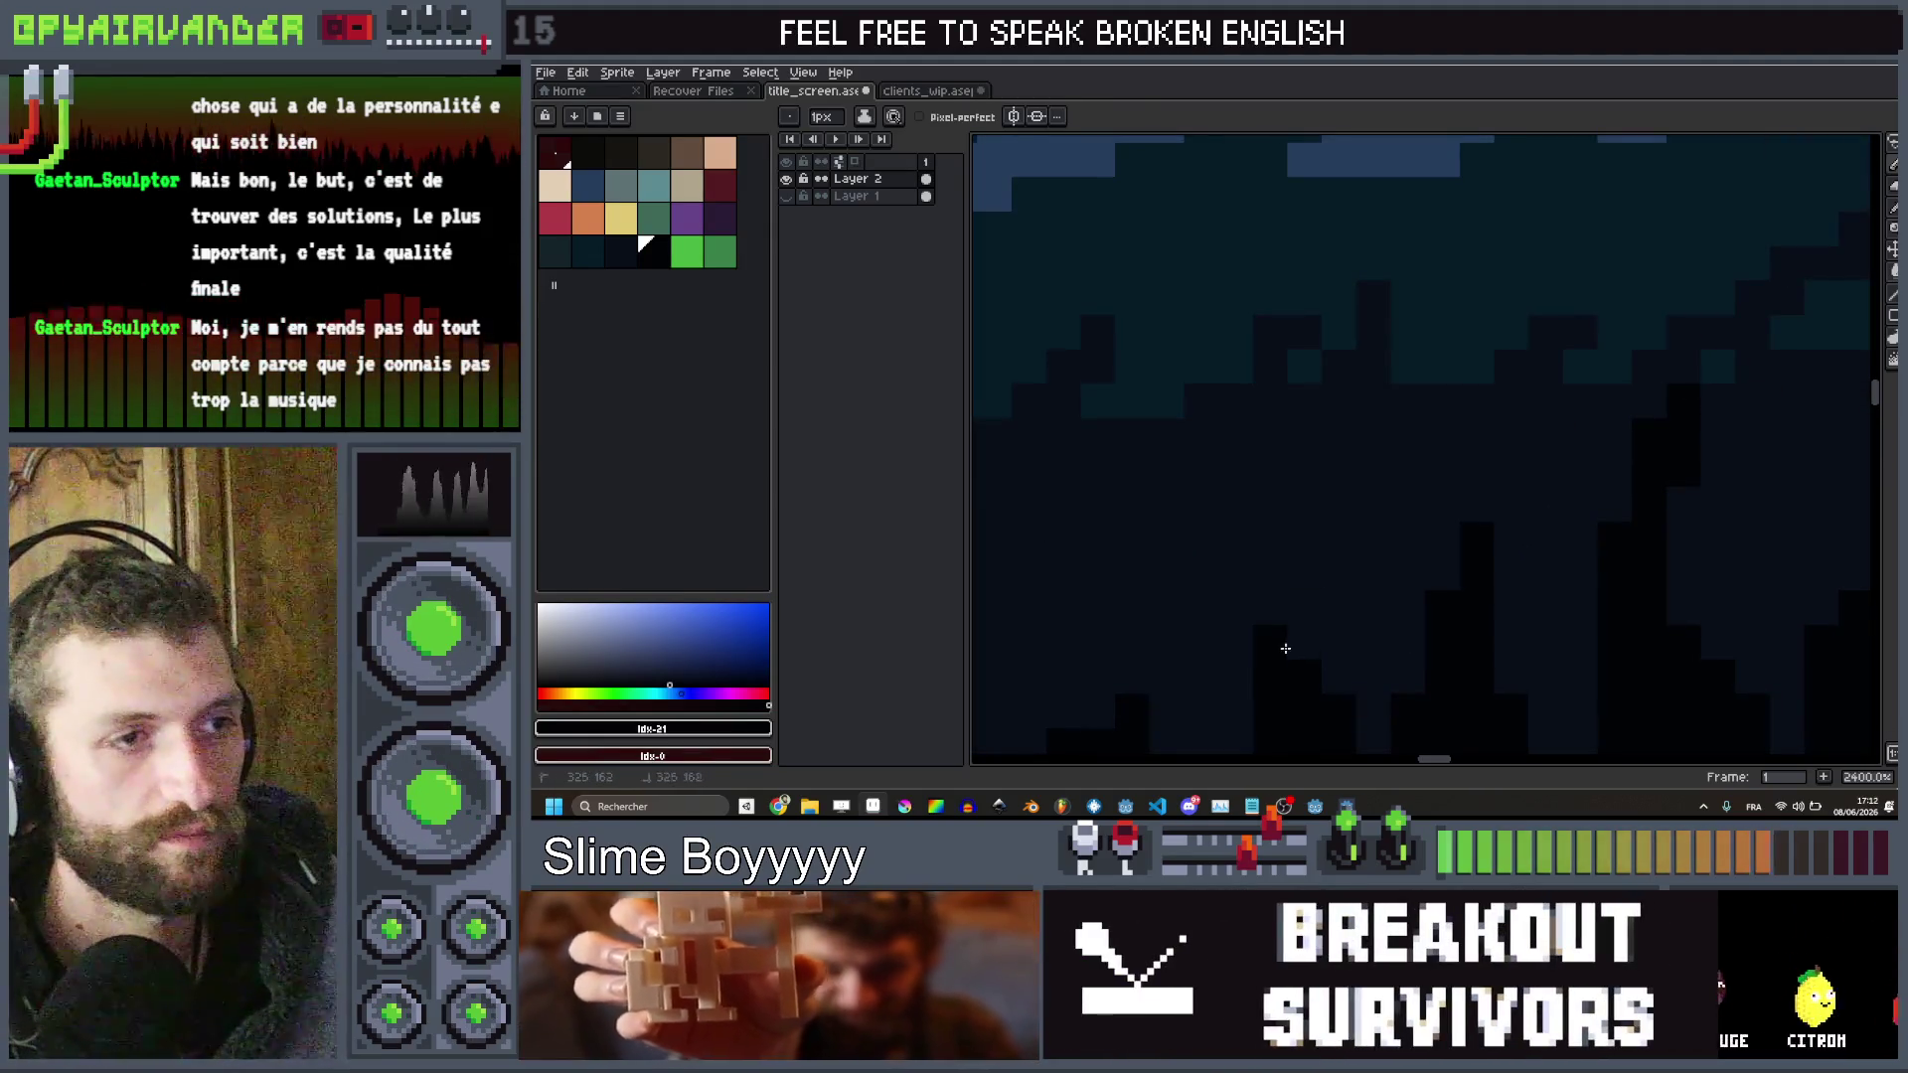
pyautogui.moveTo(1285, 648); pyautogui.dragTo(1325, 471)
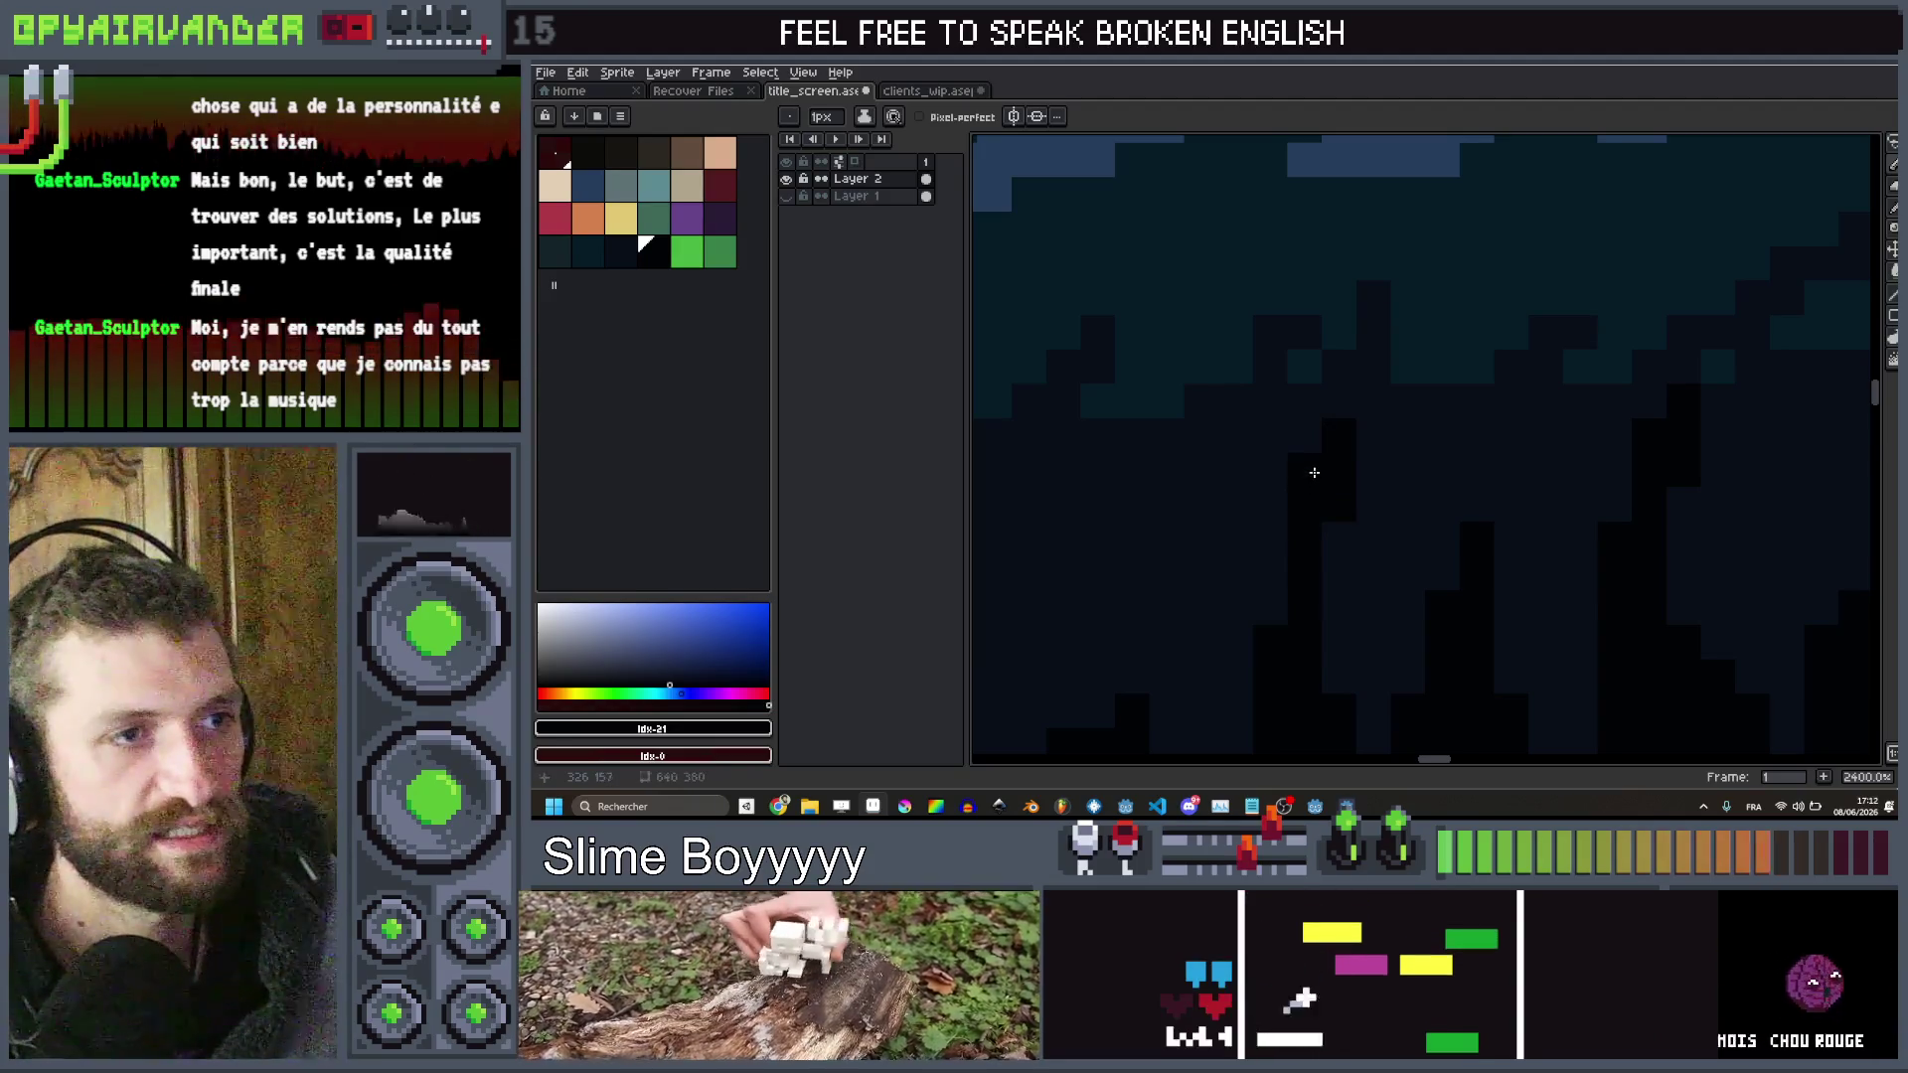
pyautogui.scroll(-3, 1312, 467)
pyautogui.scroll(2, 1268, 511)
pyautogui.scroll(1, 1268, 512)
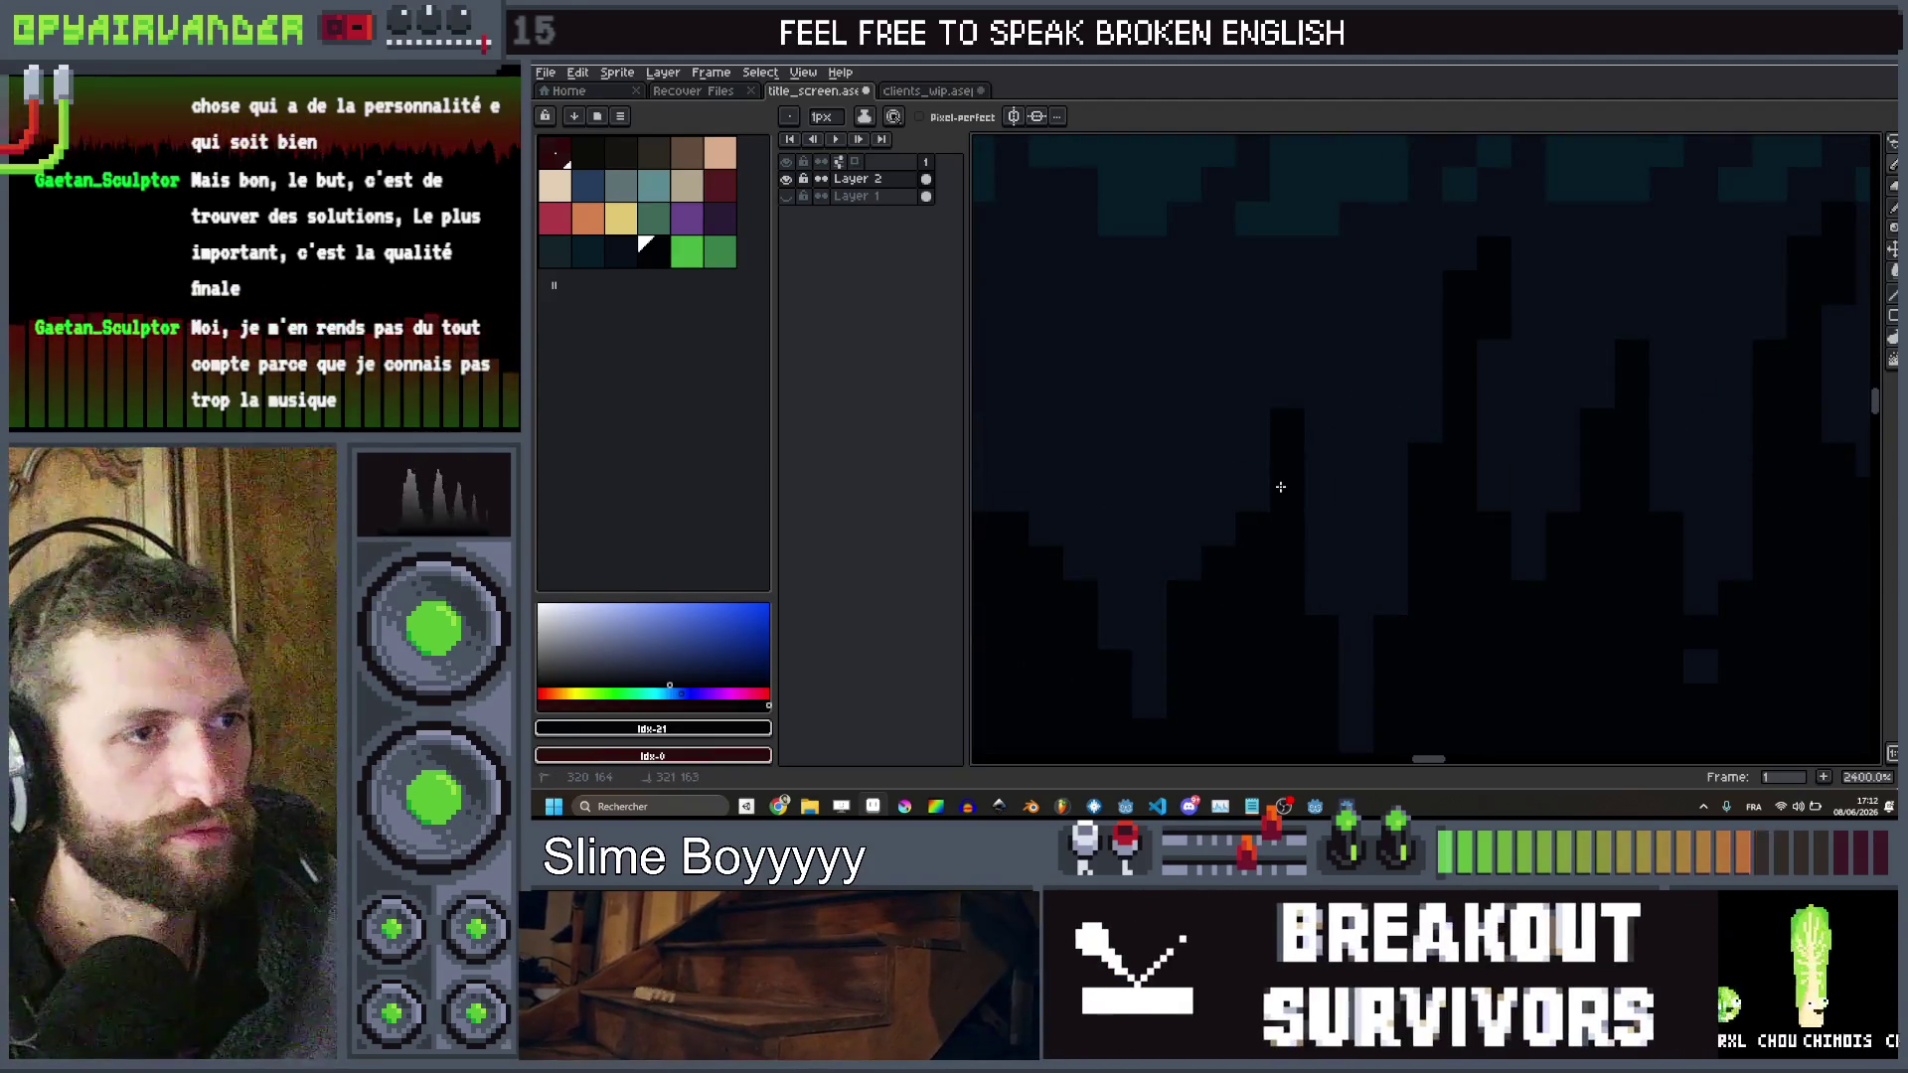
pyautogui.click(1254, 358)
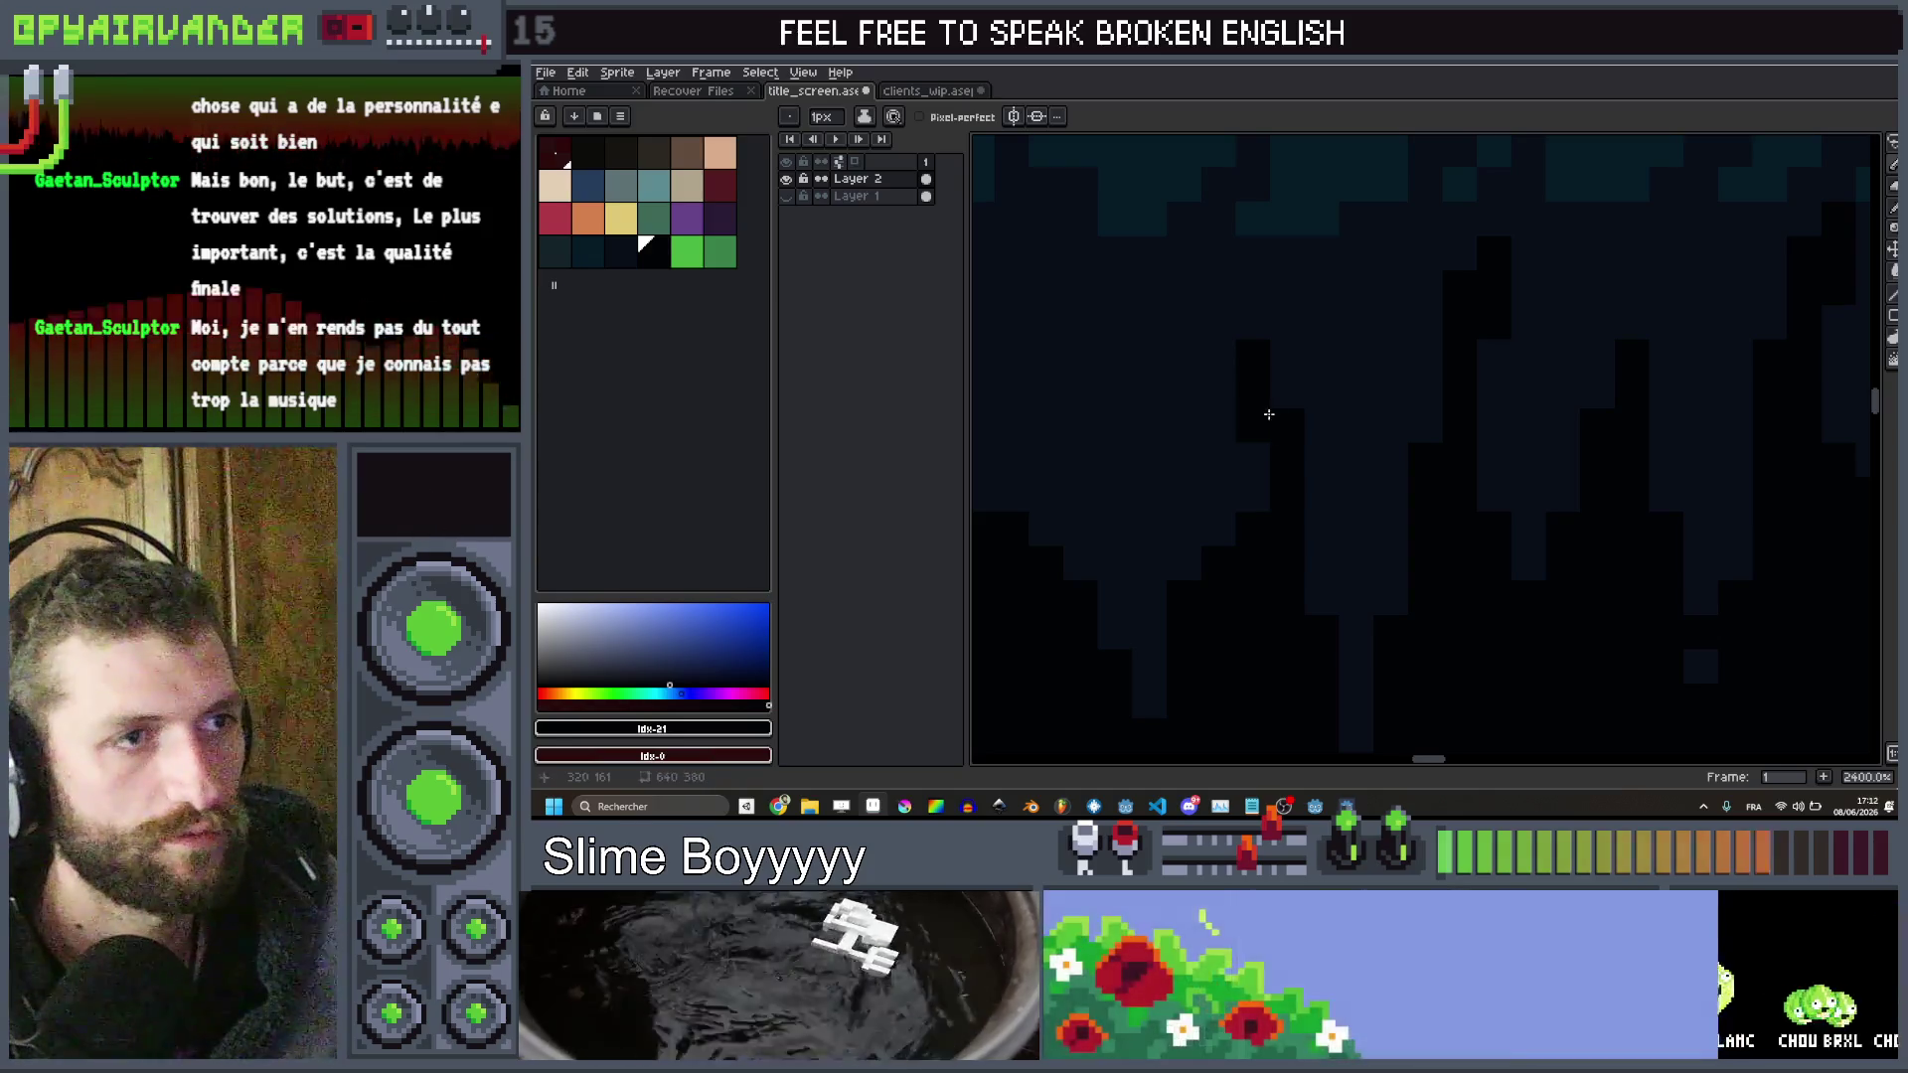
pyautogui.scroll(-3, 1222, 467)
pyautogui.scroll(3, 1188, 467)
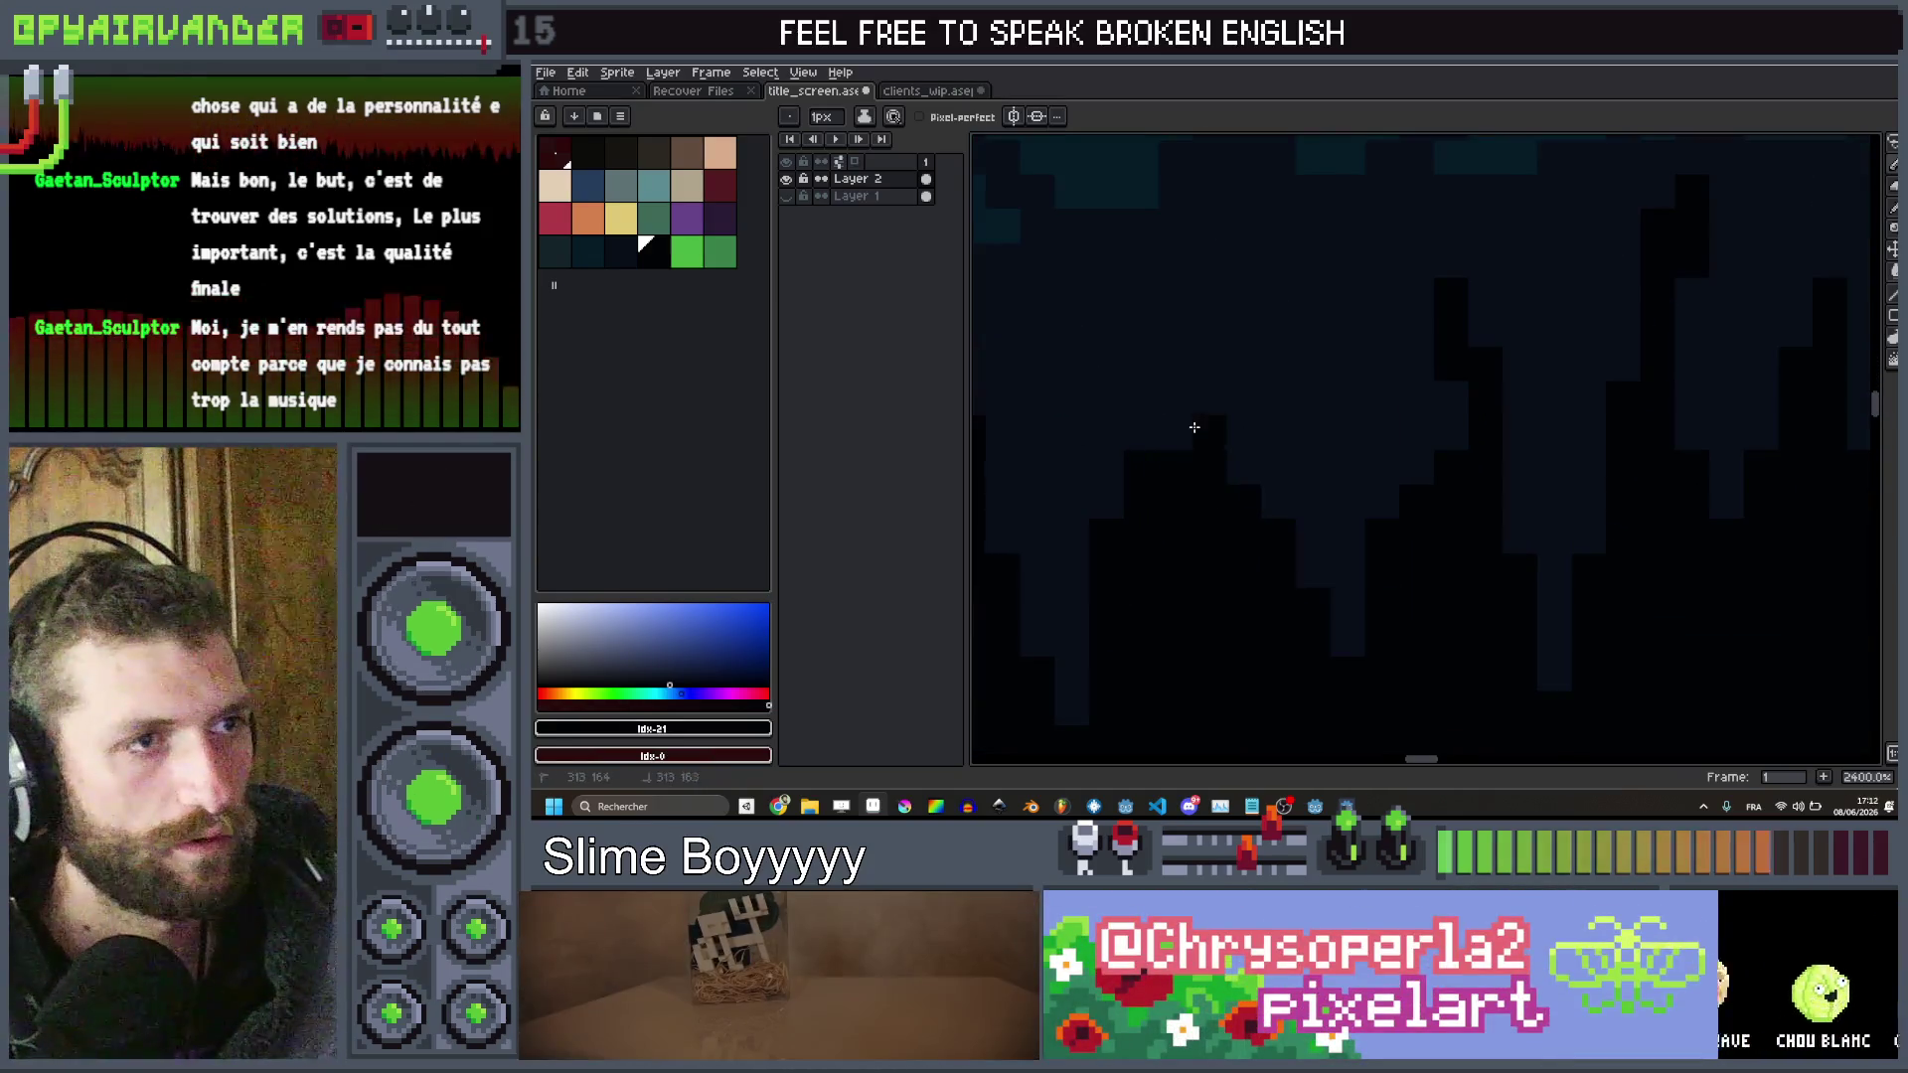
pyautogui.scroll(-2, 1283, 294)
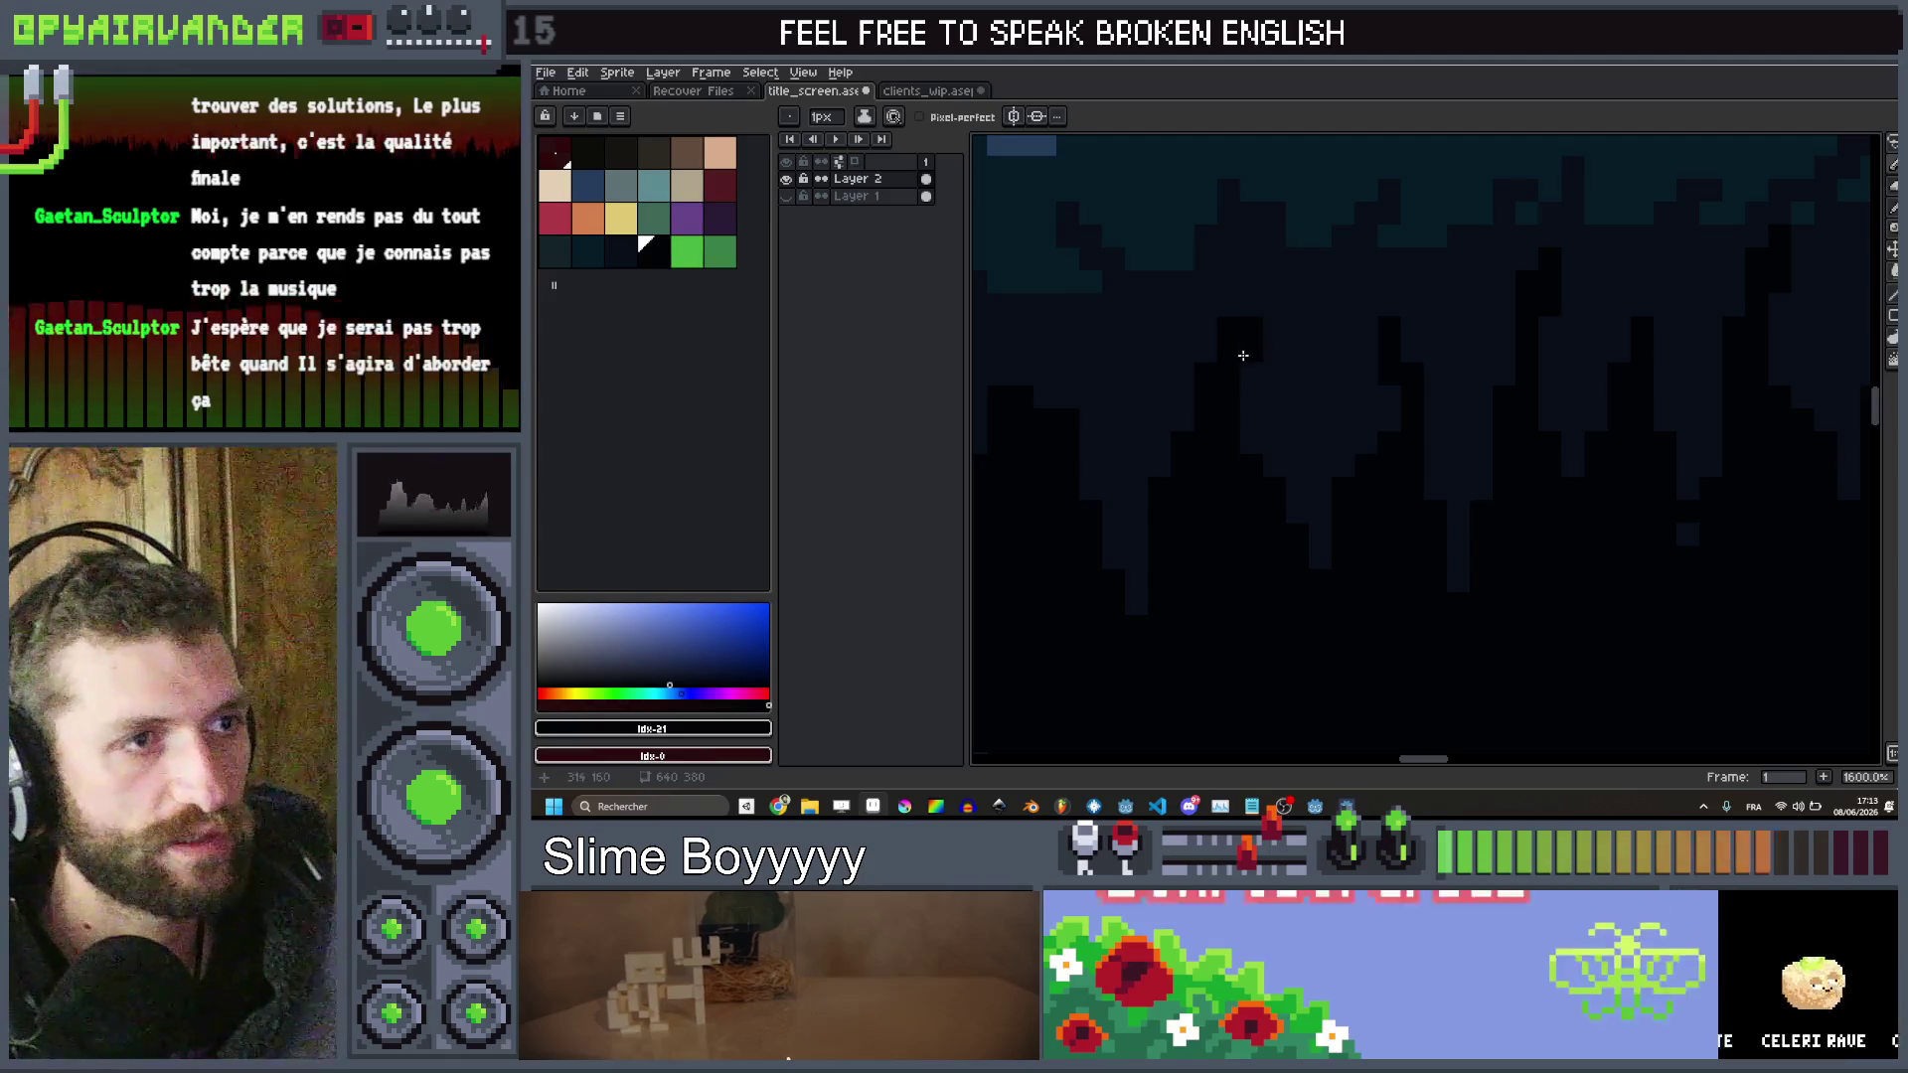
pyautogui.scroll(-3, 1265, 448)
pyautogui.scroll(2, 1183, 428)
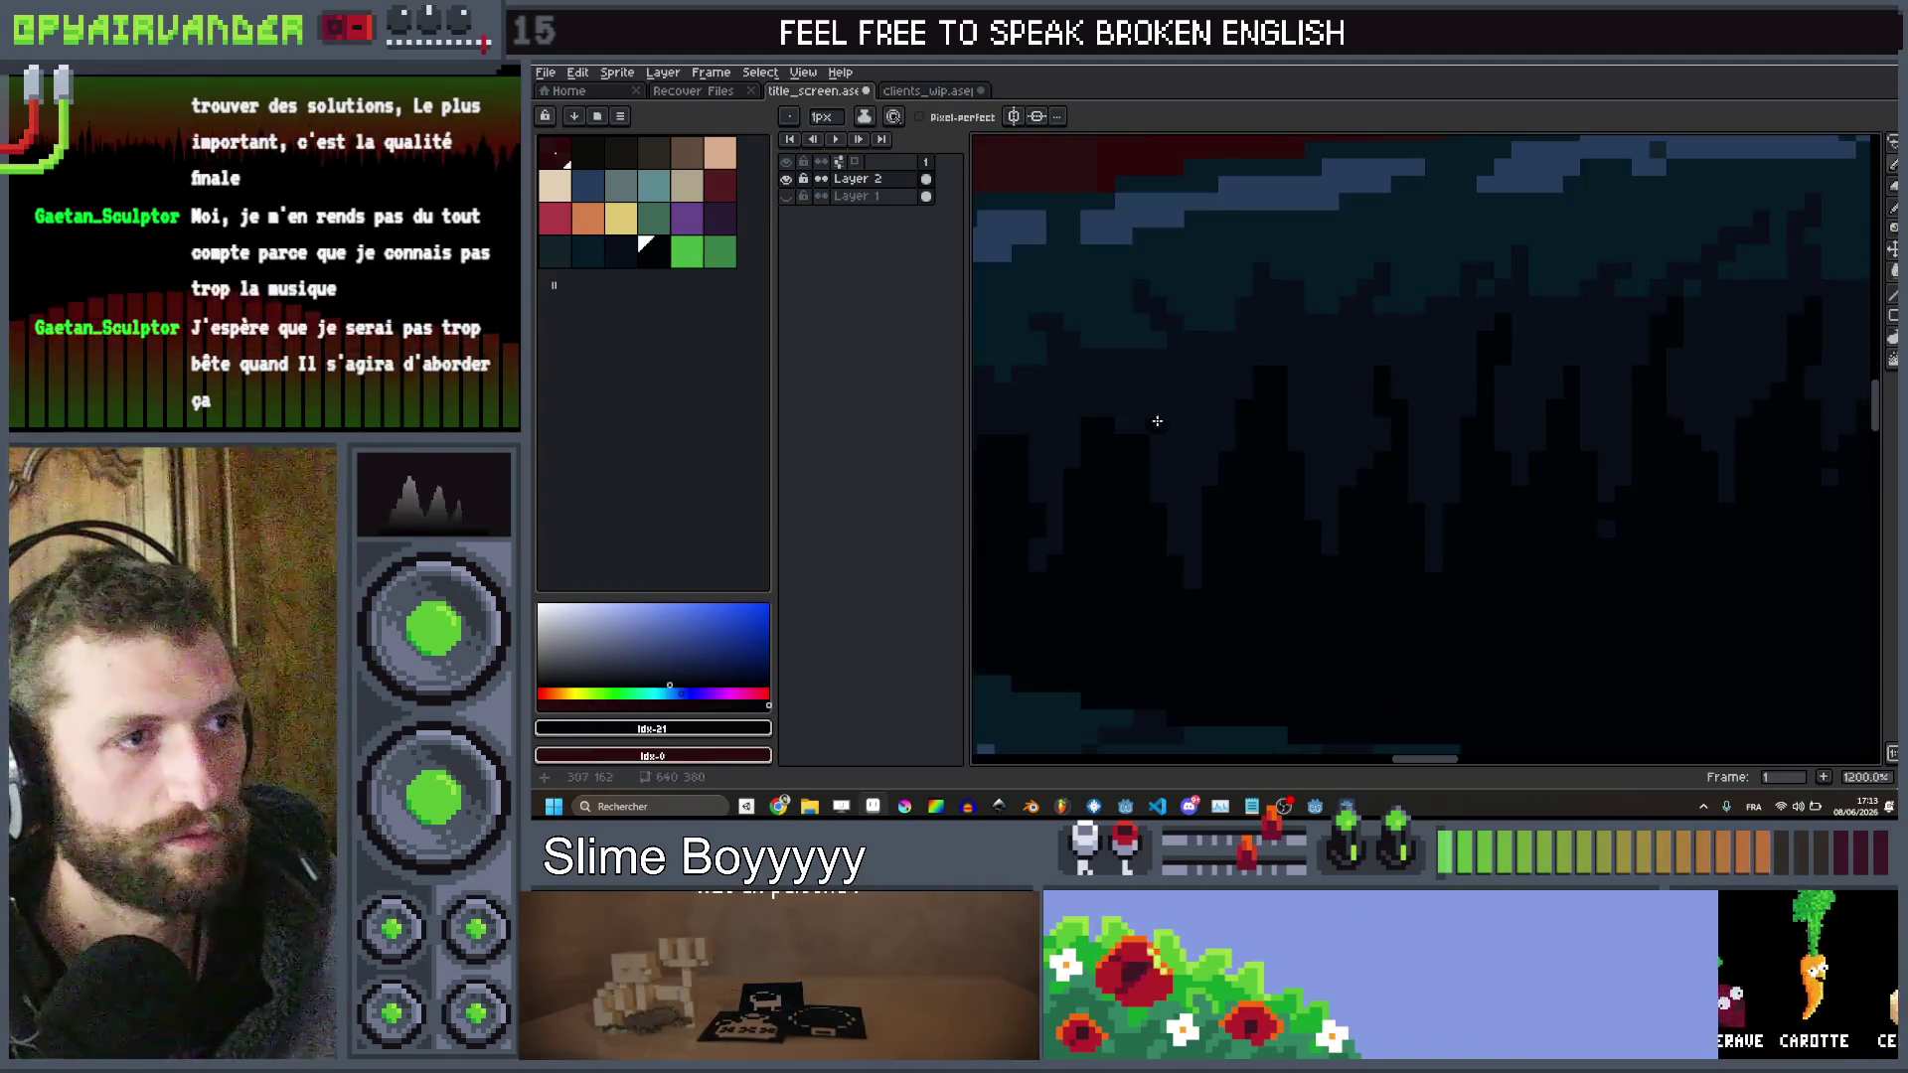
pyautogui.scroll(3, 1161, 422)
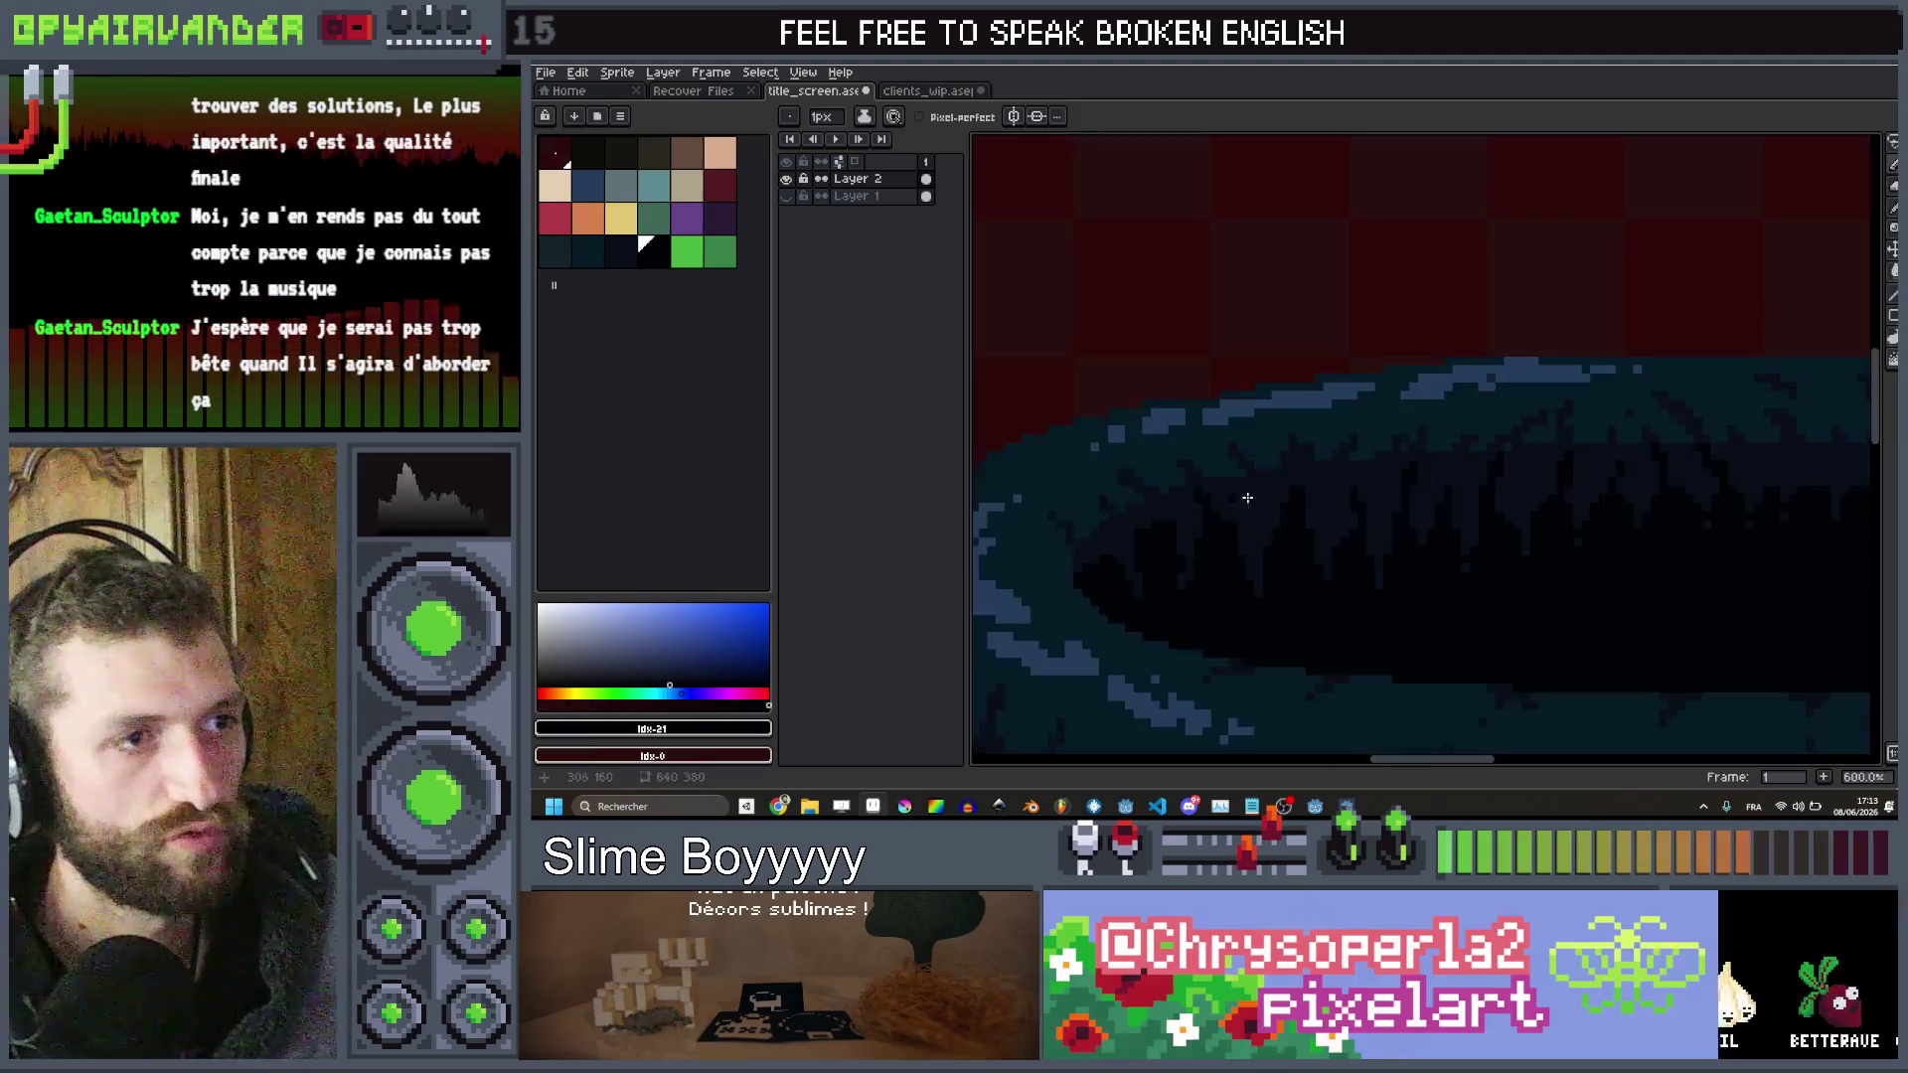
pyautogui.scroll(-5, 1221, 502)
pyautogui.scroll(3, 1169, 396)
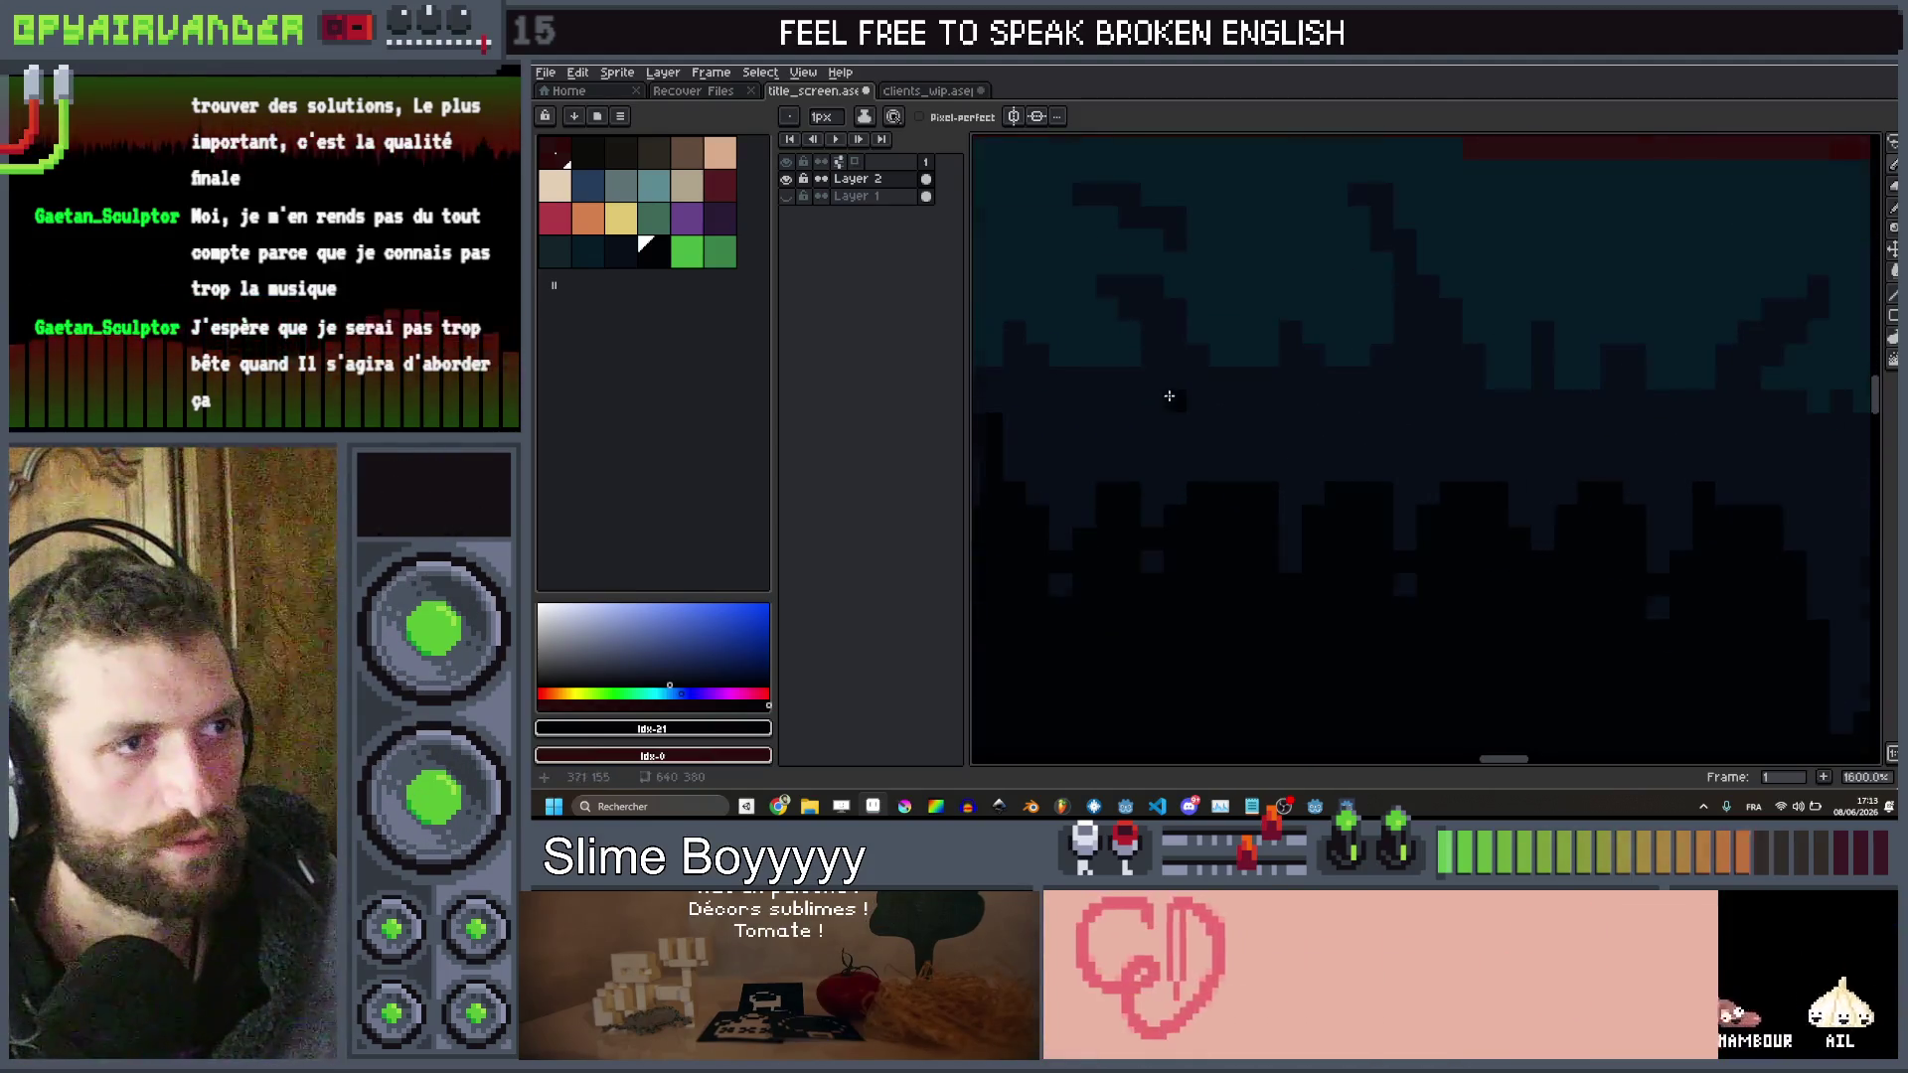
pyautogui.scroll(2, 1169, 396)
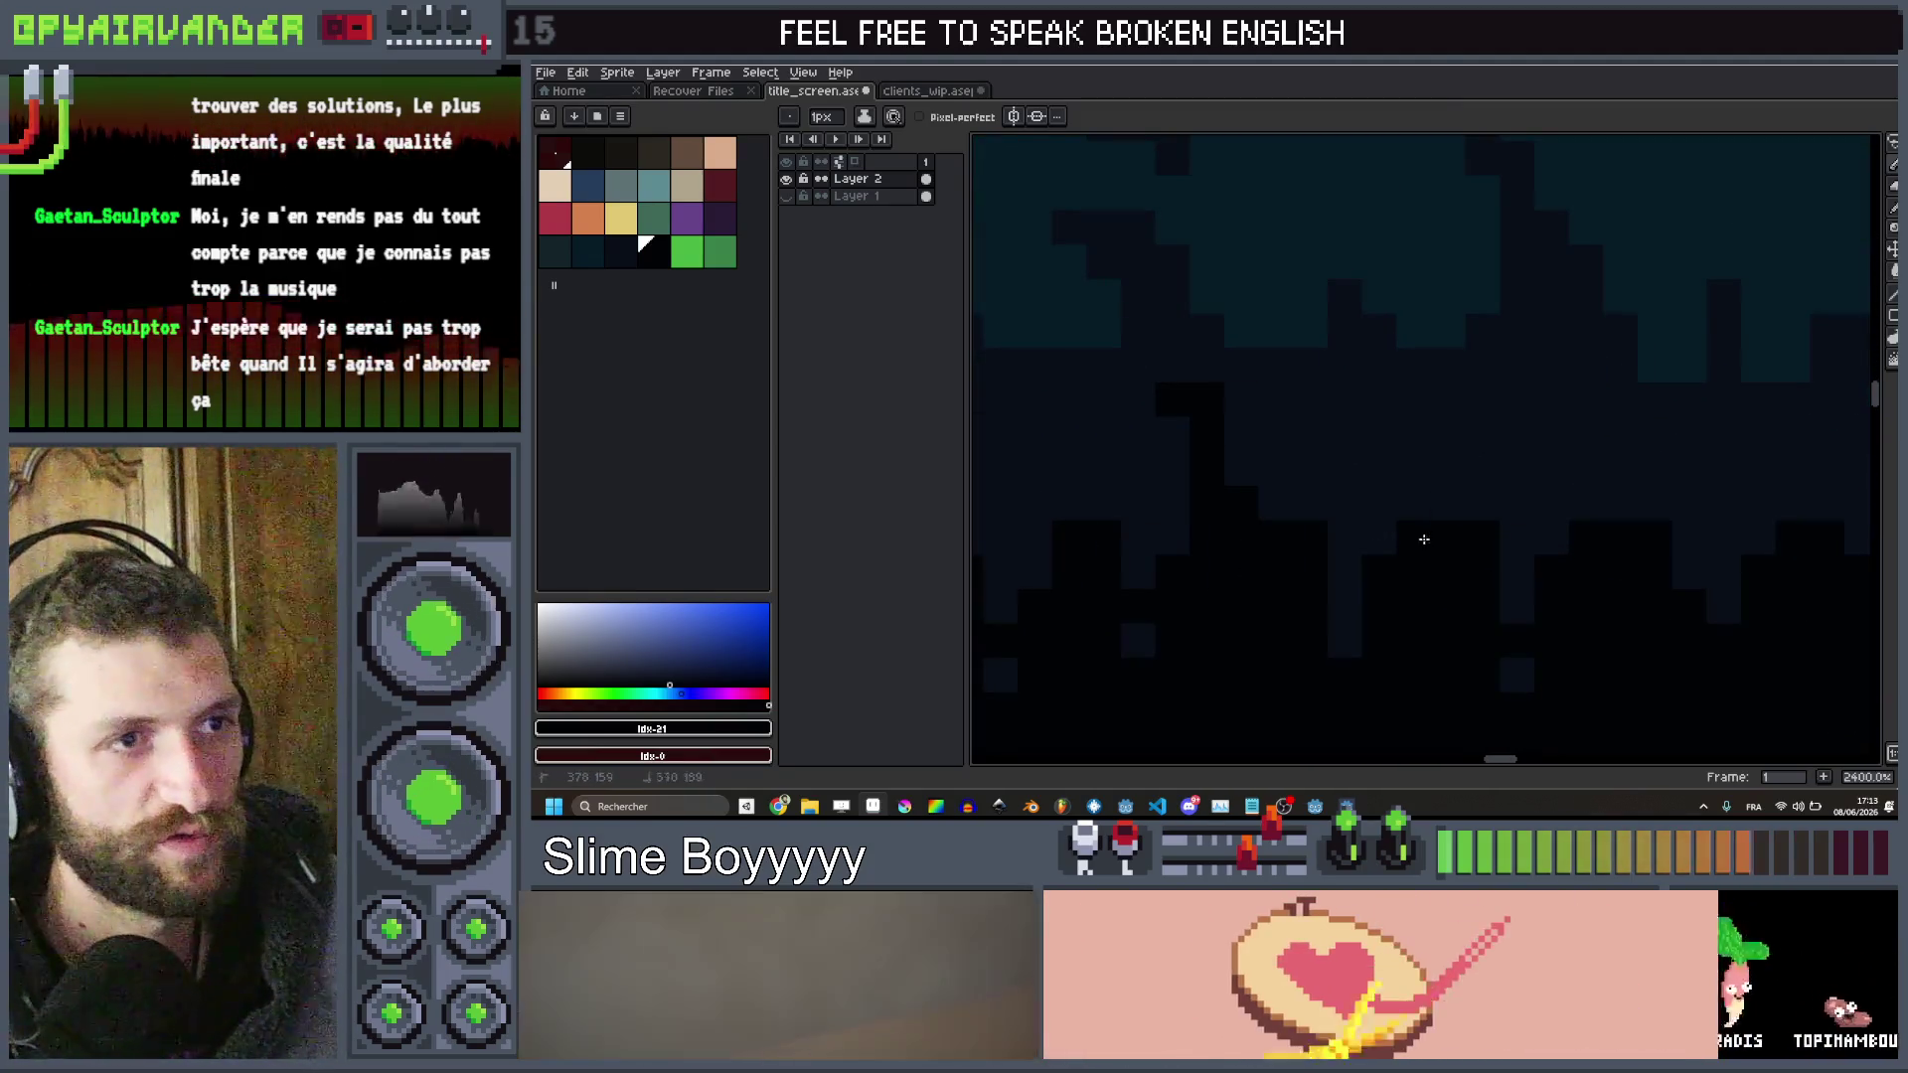
# Paint another dark streak upward into the fur and add a dark pixel at its edge
pyautogui.moveTo(1424, 541); pyautogui.dragTo(1387, 434)
pyautogui.click(1620, 538)
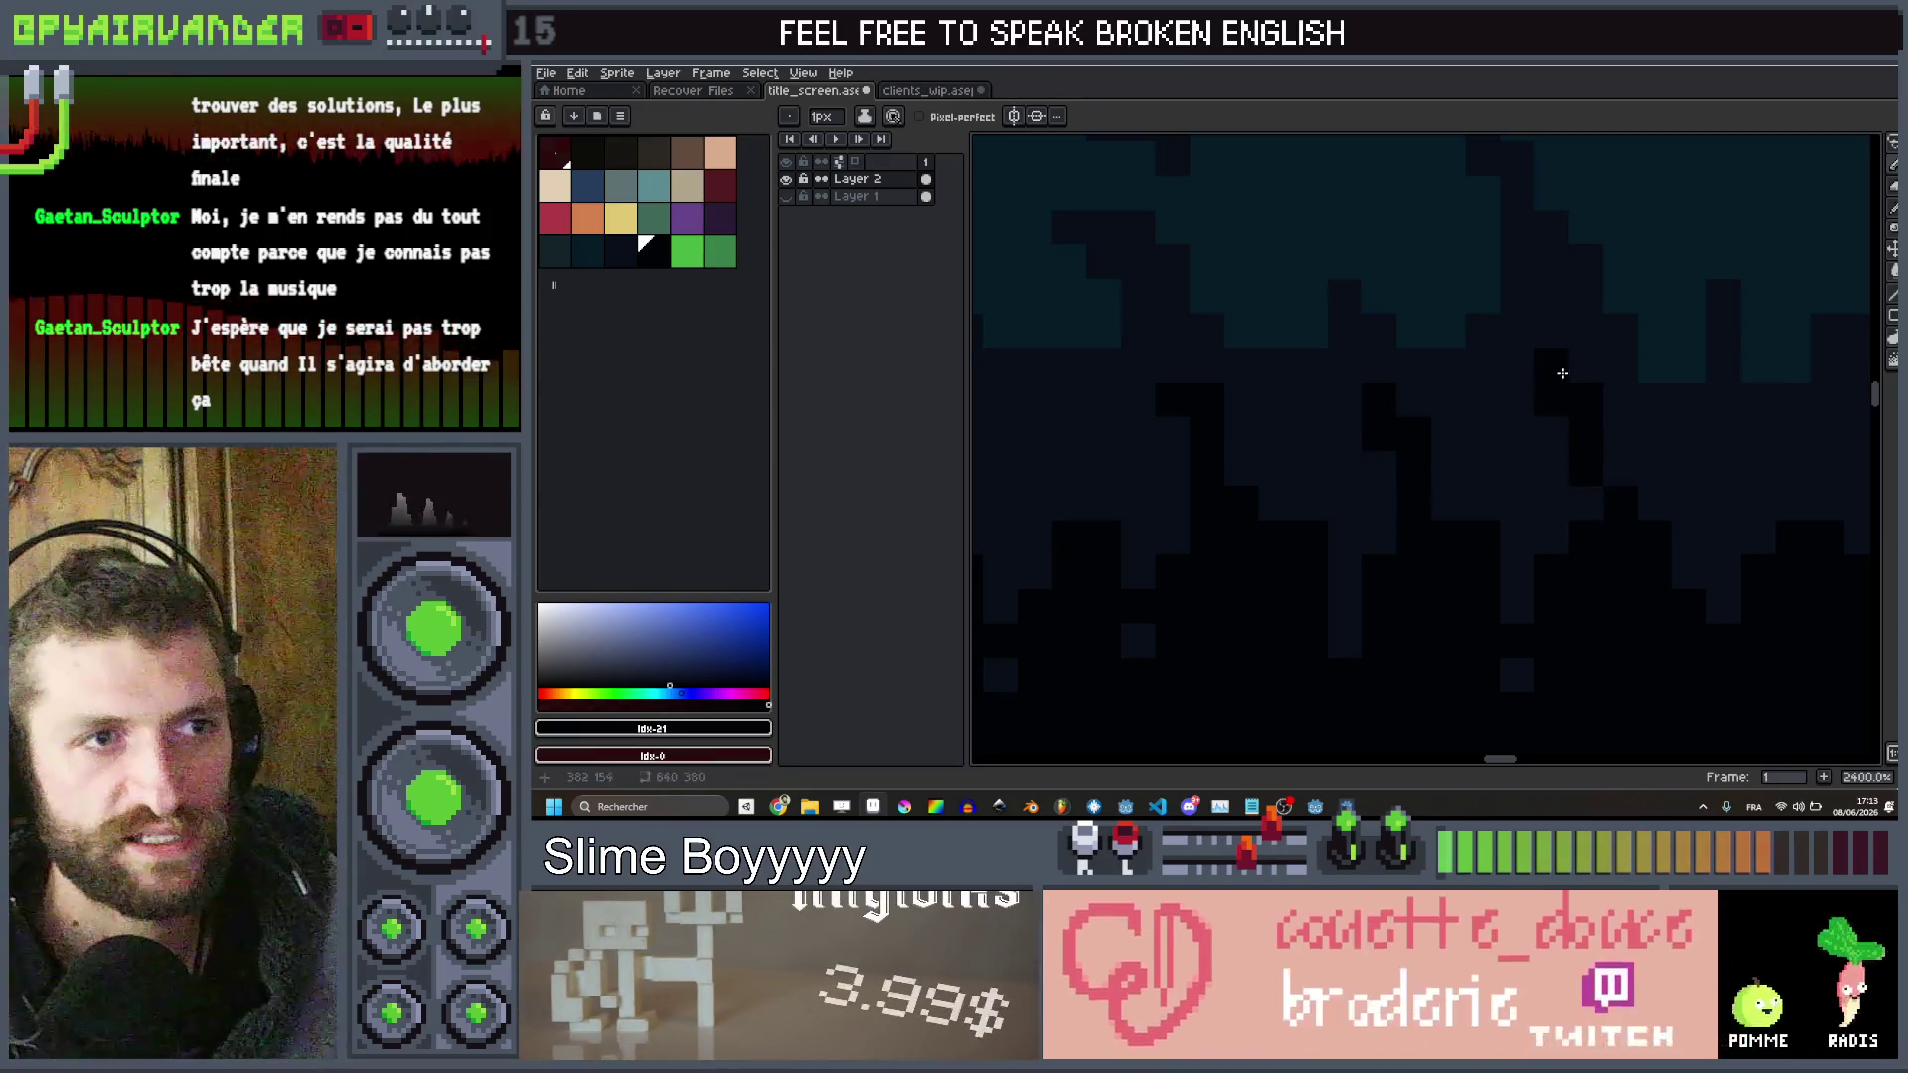
pyautogui.scroll(-2, 1590, 512)
pyautogui.scroll(3, 1565, 547)
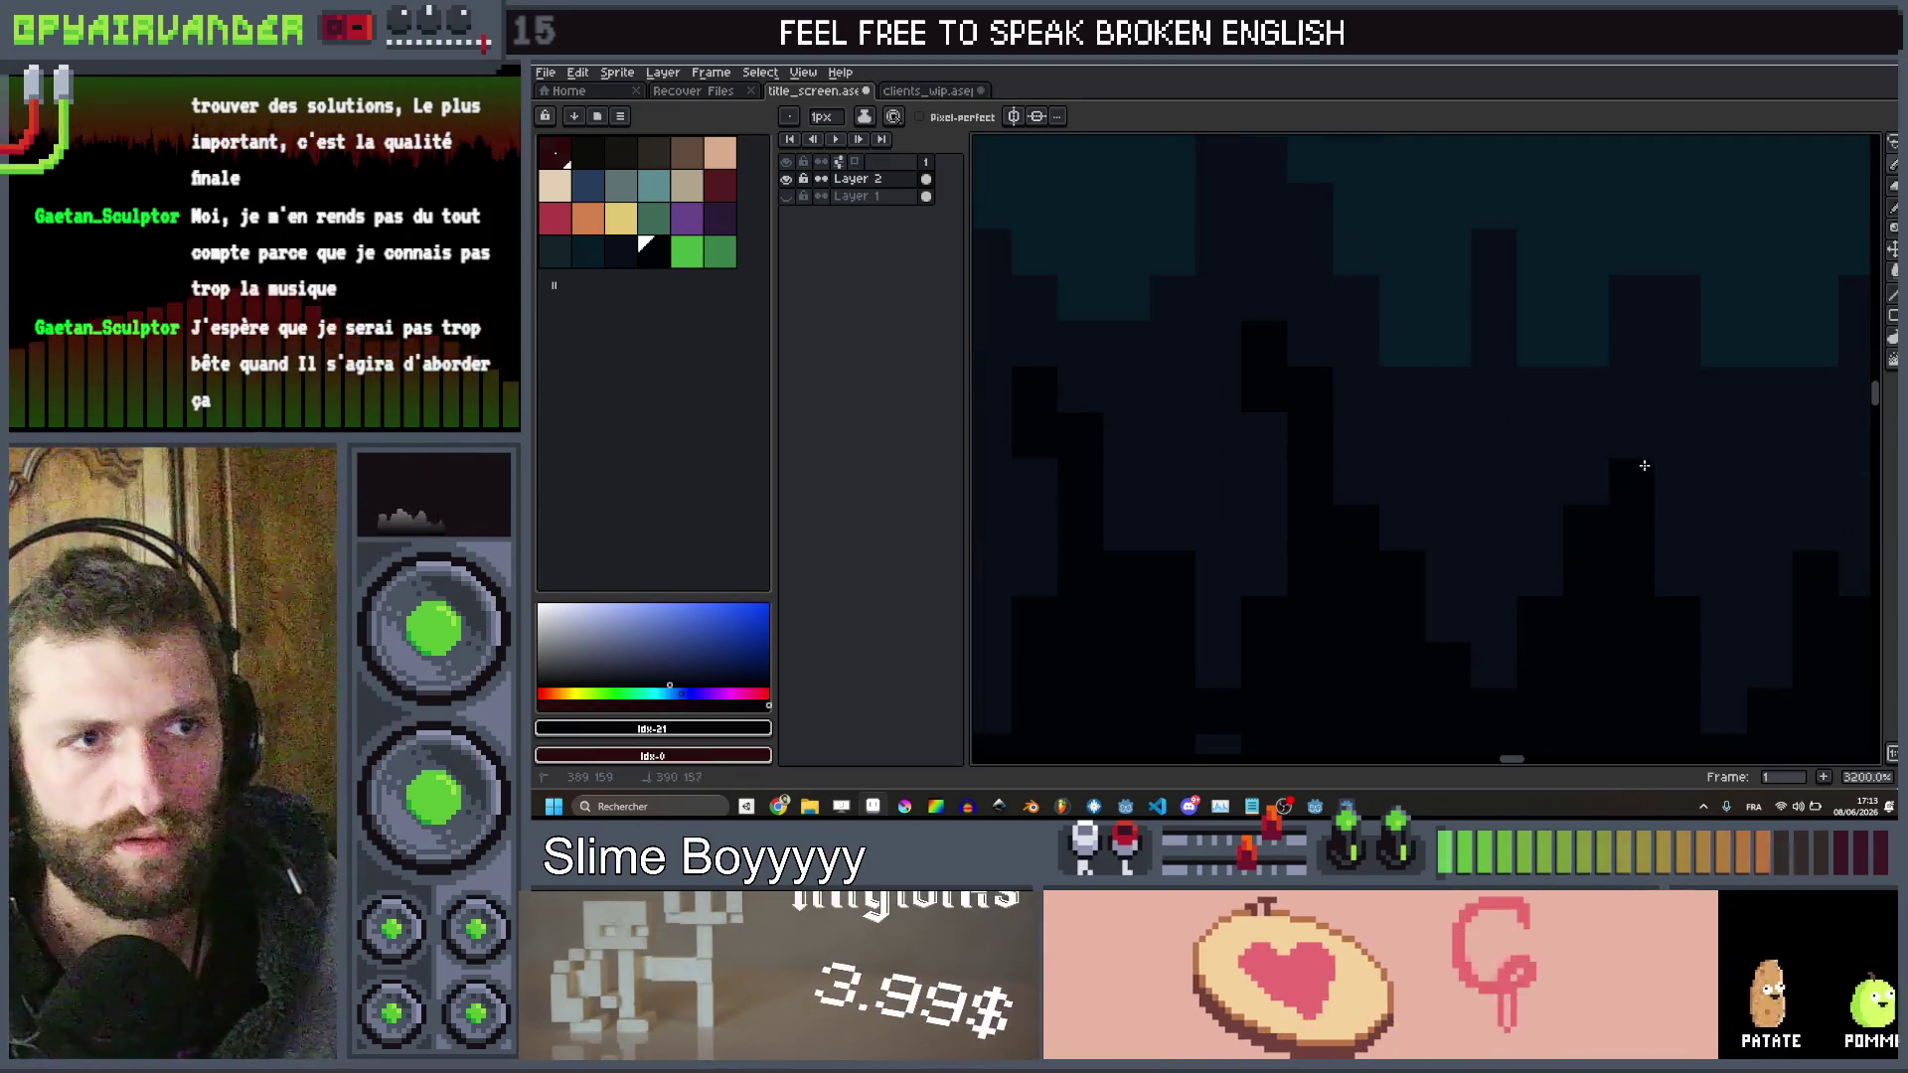
pyautogui.scroll(-2, 1665, 444)
pyautogui.scroll(2, 1496, 537)
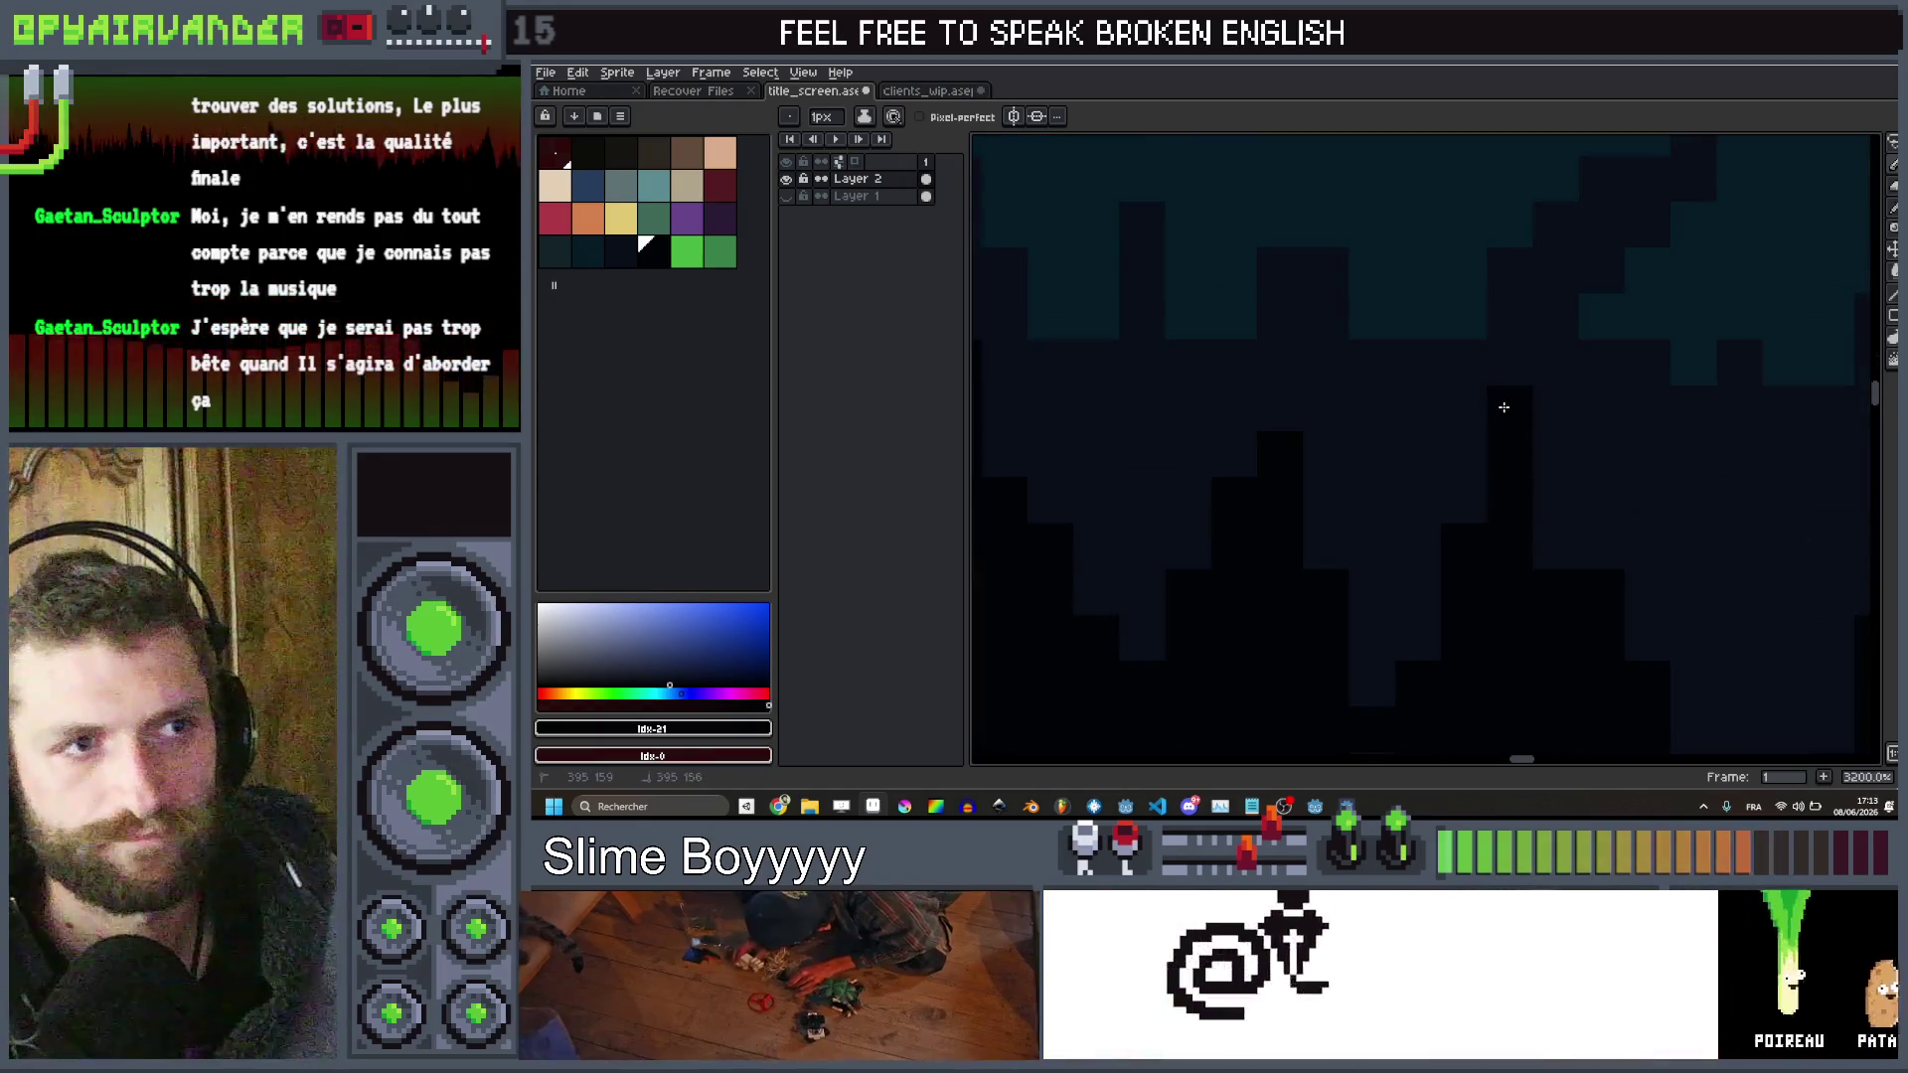
pyautogui.scroll(-3, 1504, 408)
pyautogui.scroll(2, 1405, 473)
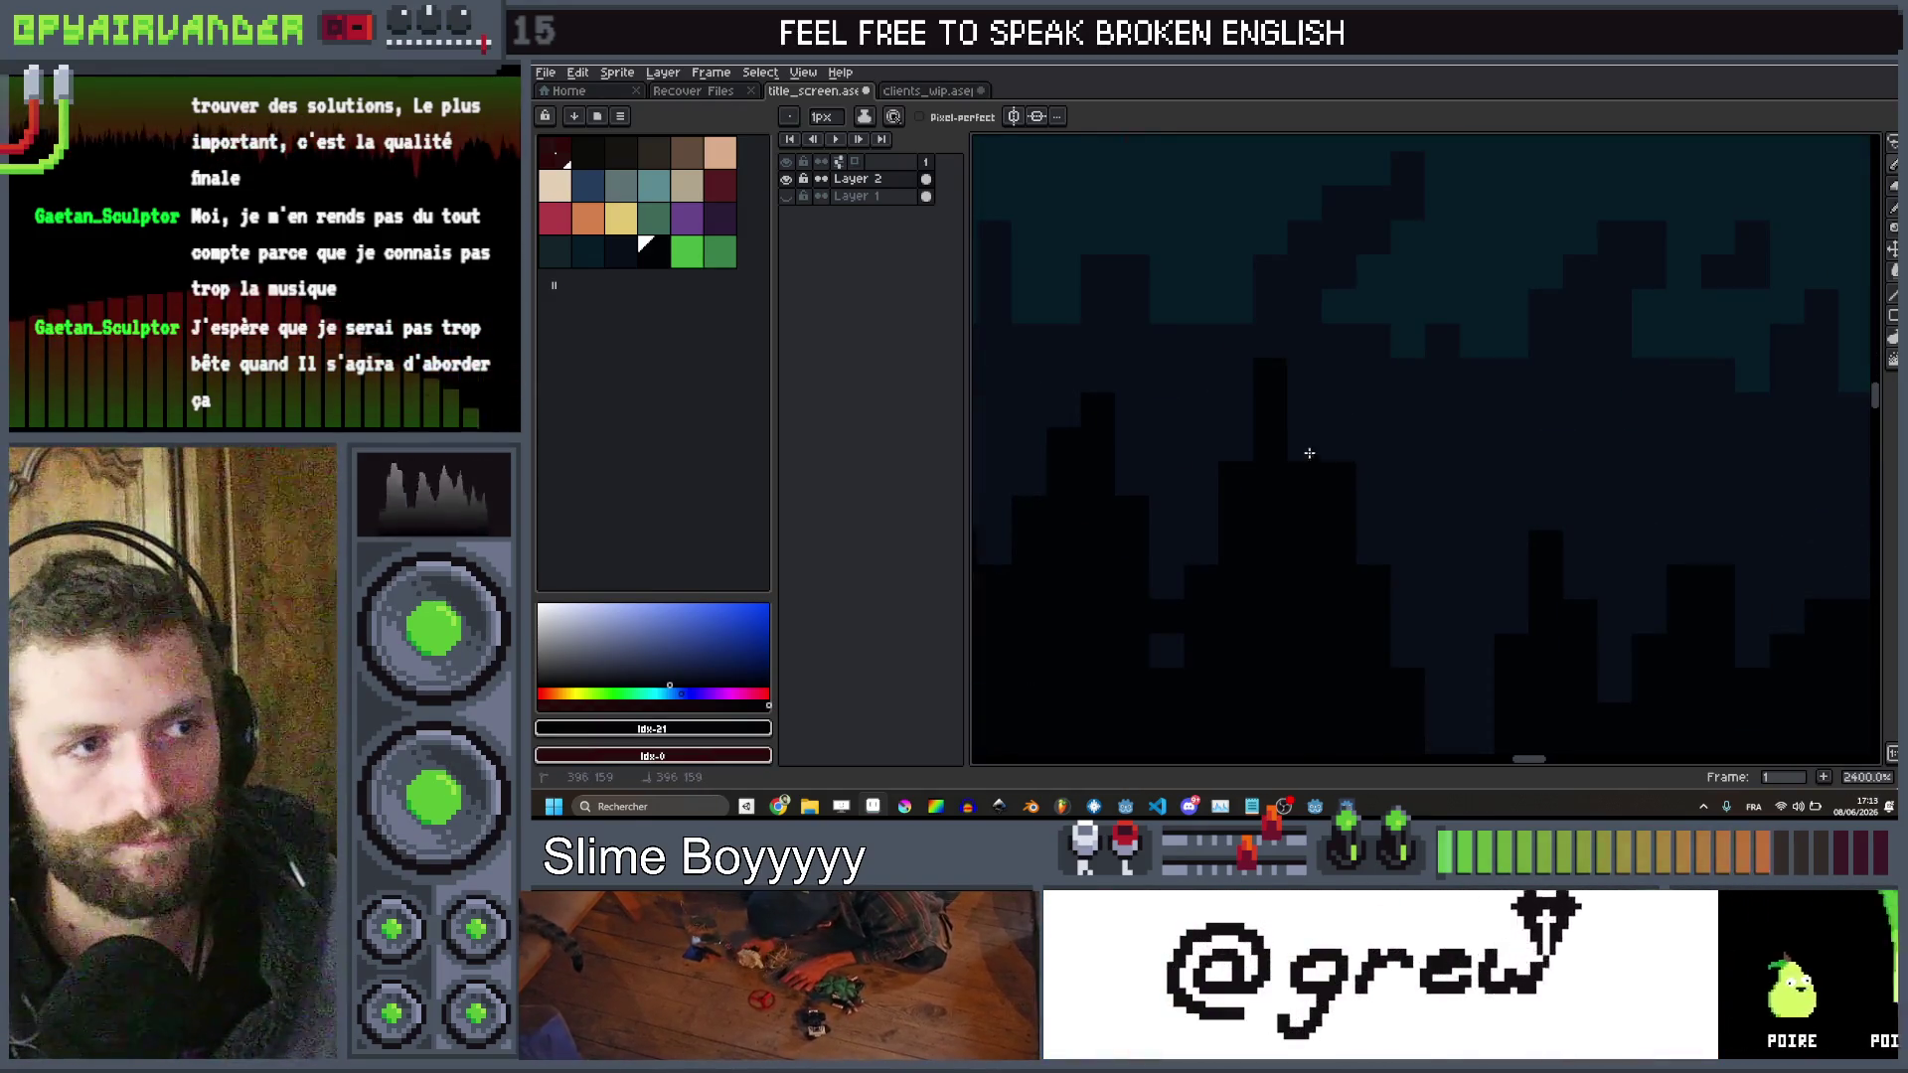
pyautogui.scroll(-3, 1571, 465)
pyautogui.scroll(1, 1612, 451)
pyautogui.scroll(1, 1580, 454)
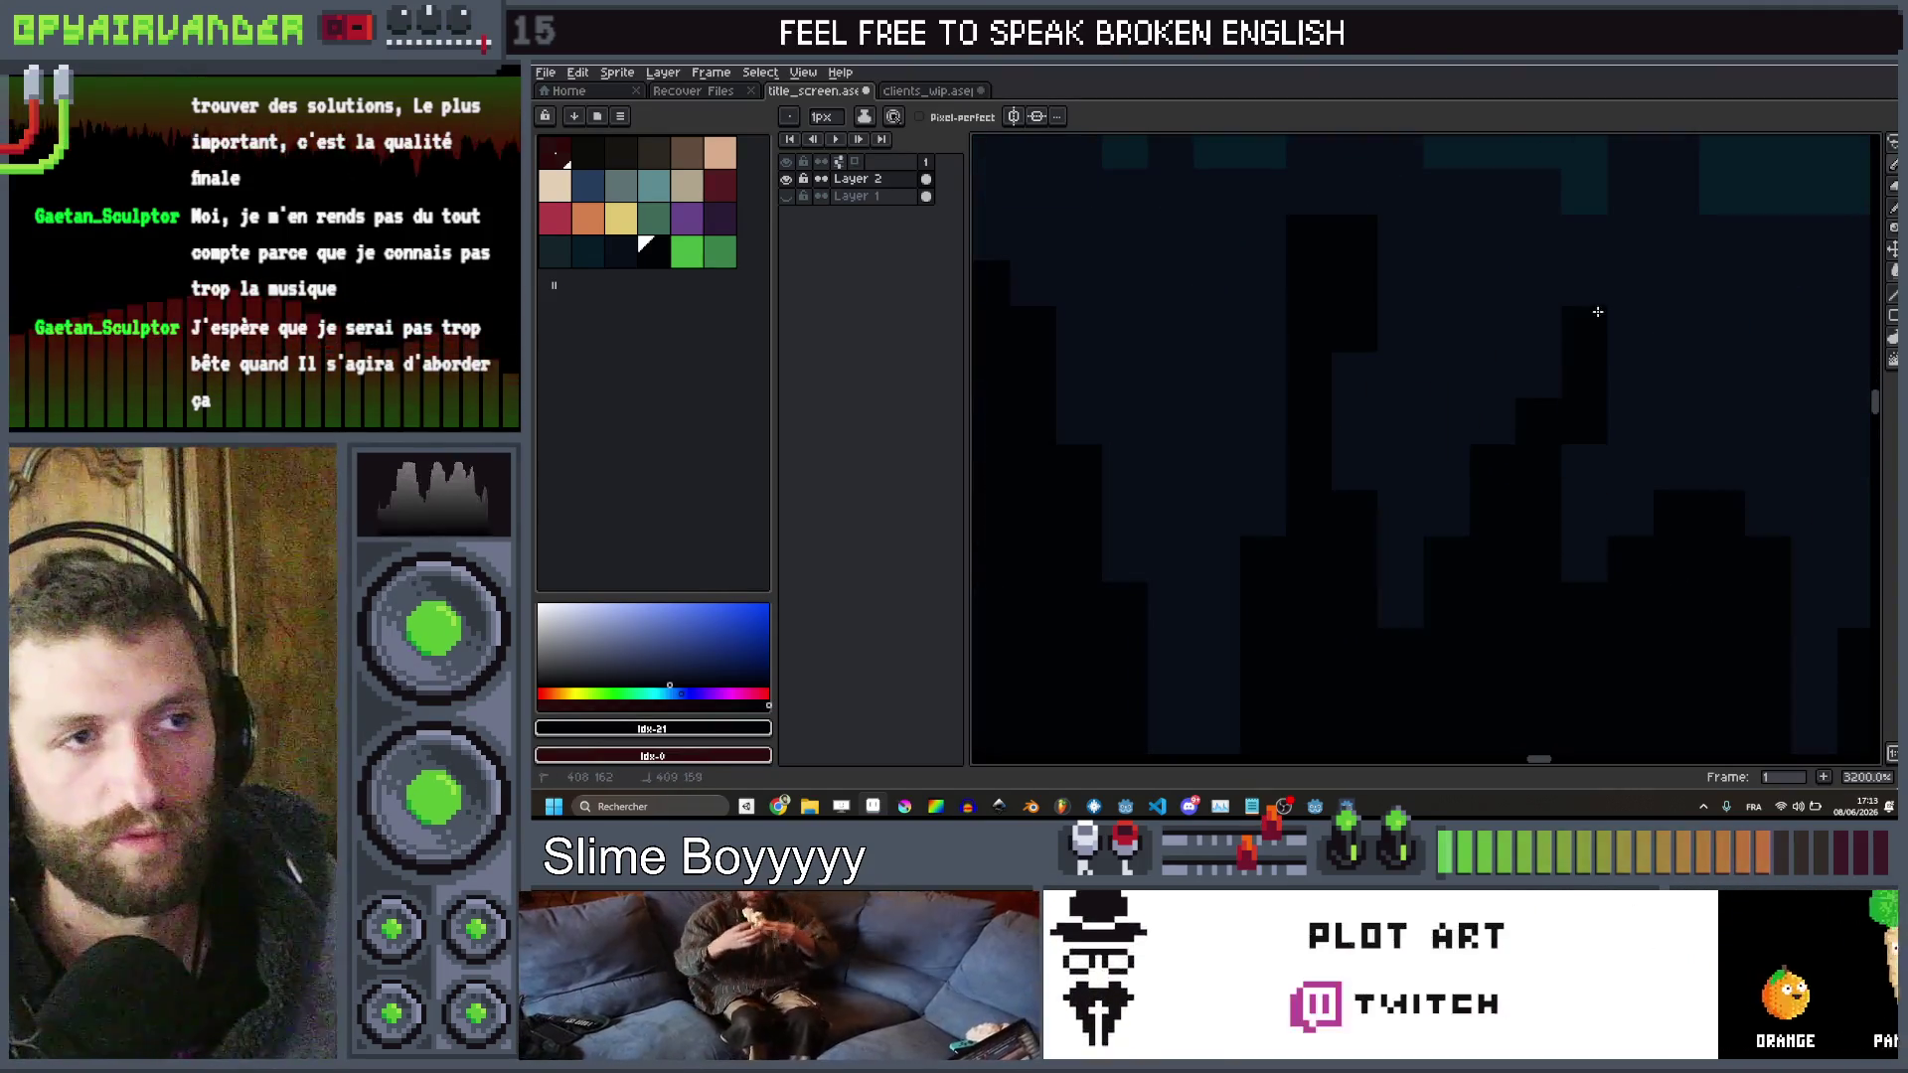
pyautogui.scroll(-2, 1597, 404)
pyautogui.scroll(2, 1450, 418)
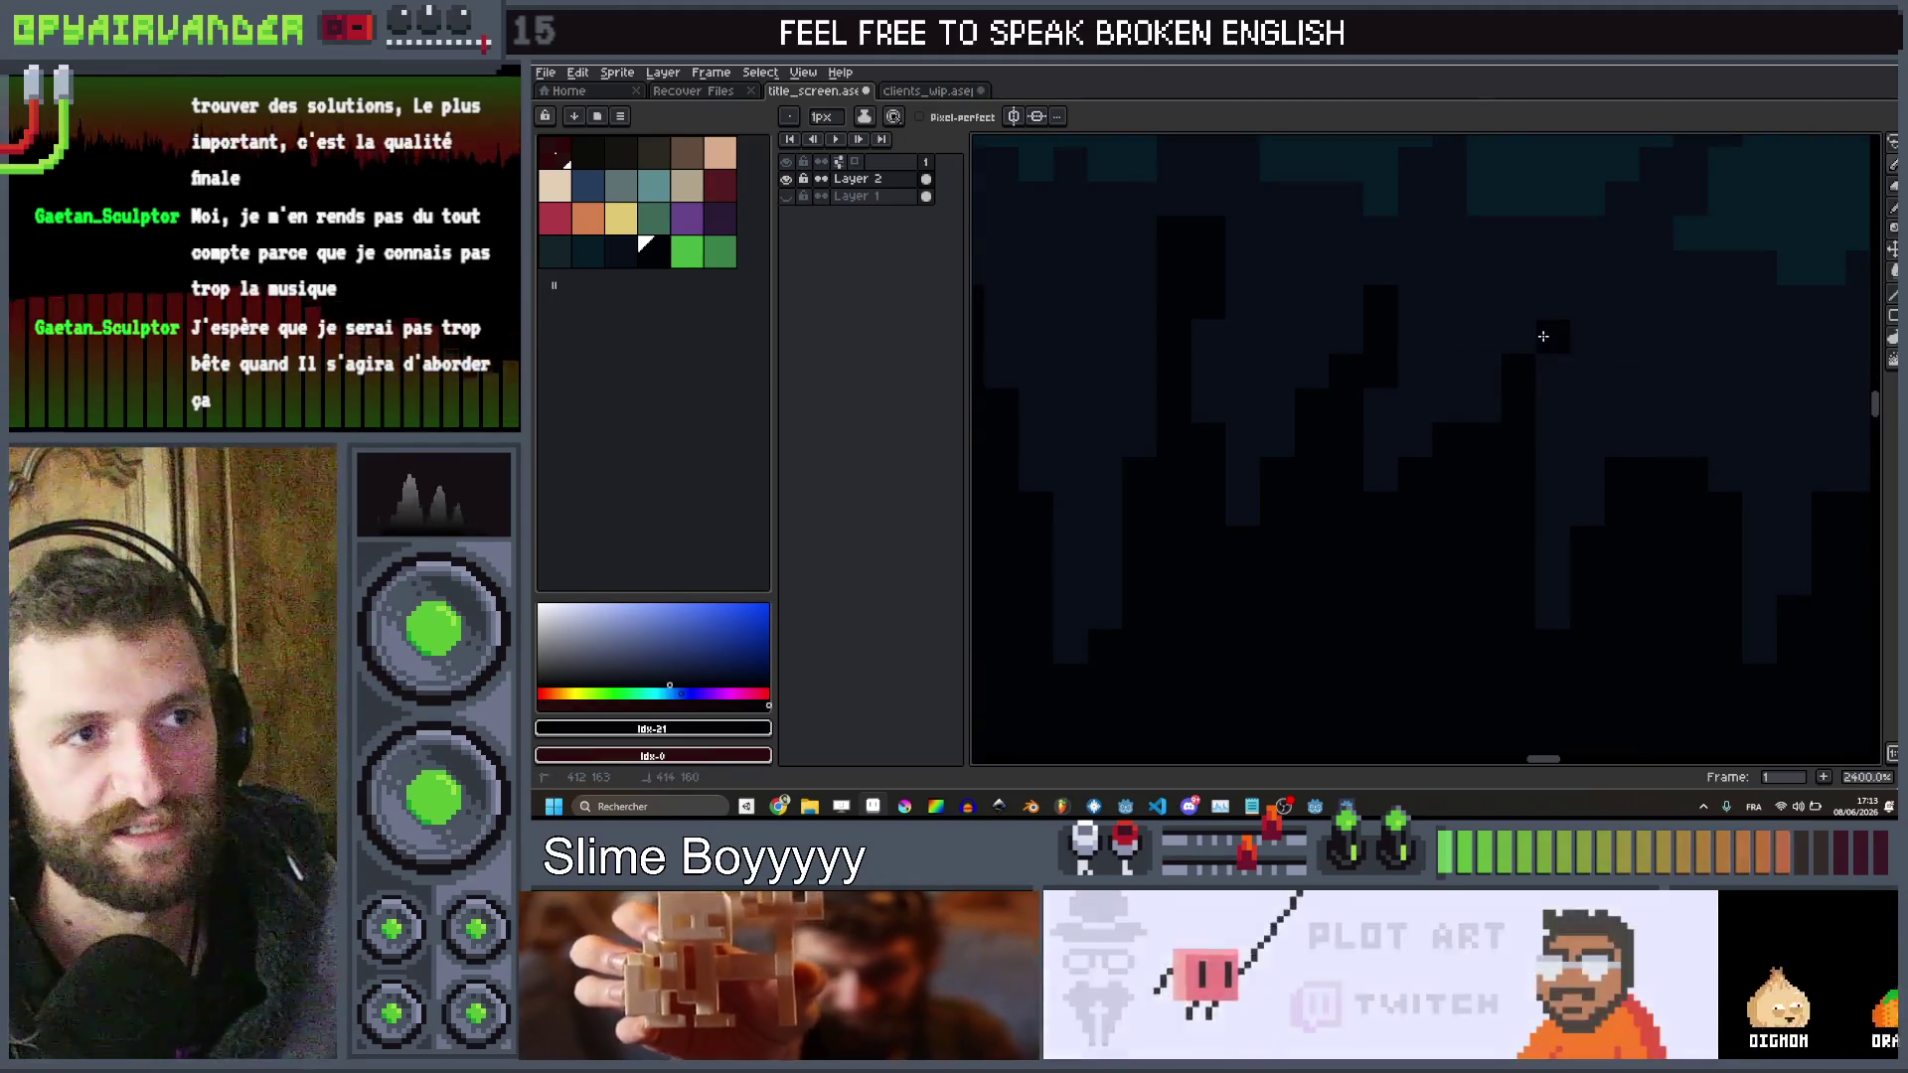
pyautogui.scroll(-1, 1610, 407)
pyautogui.scroll(-1, 1623, 408)
pyautogui.scroll(1, 1440, 533)
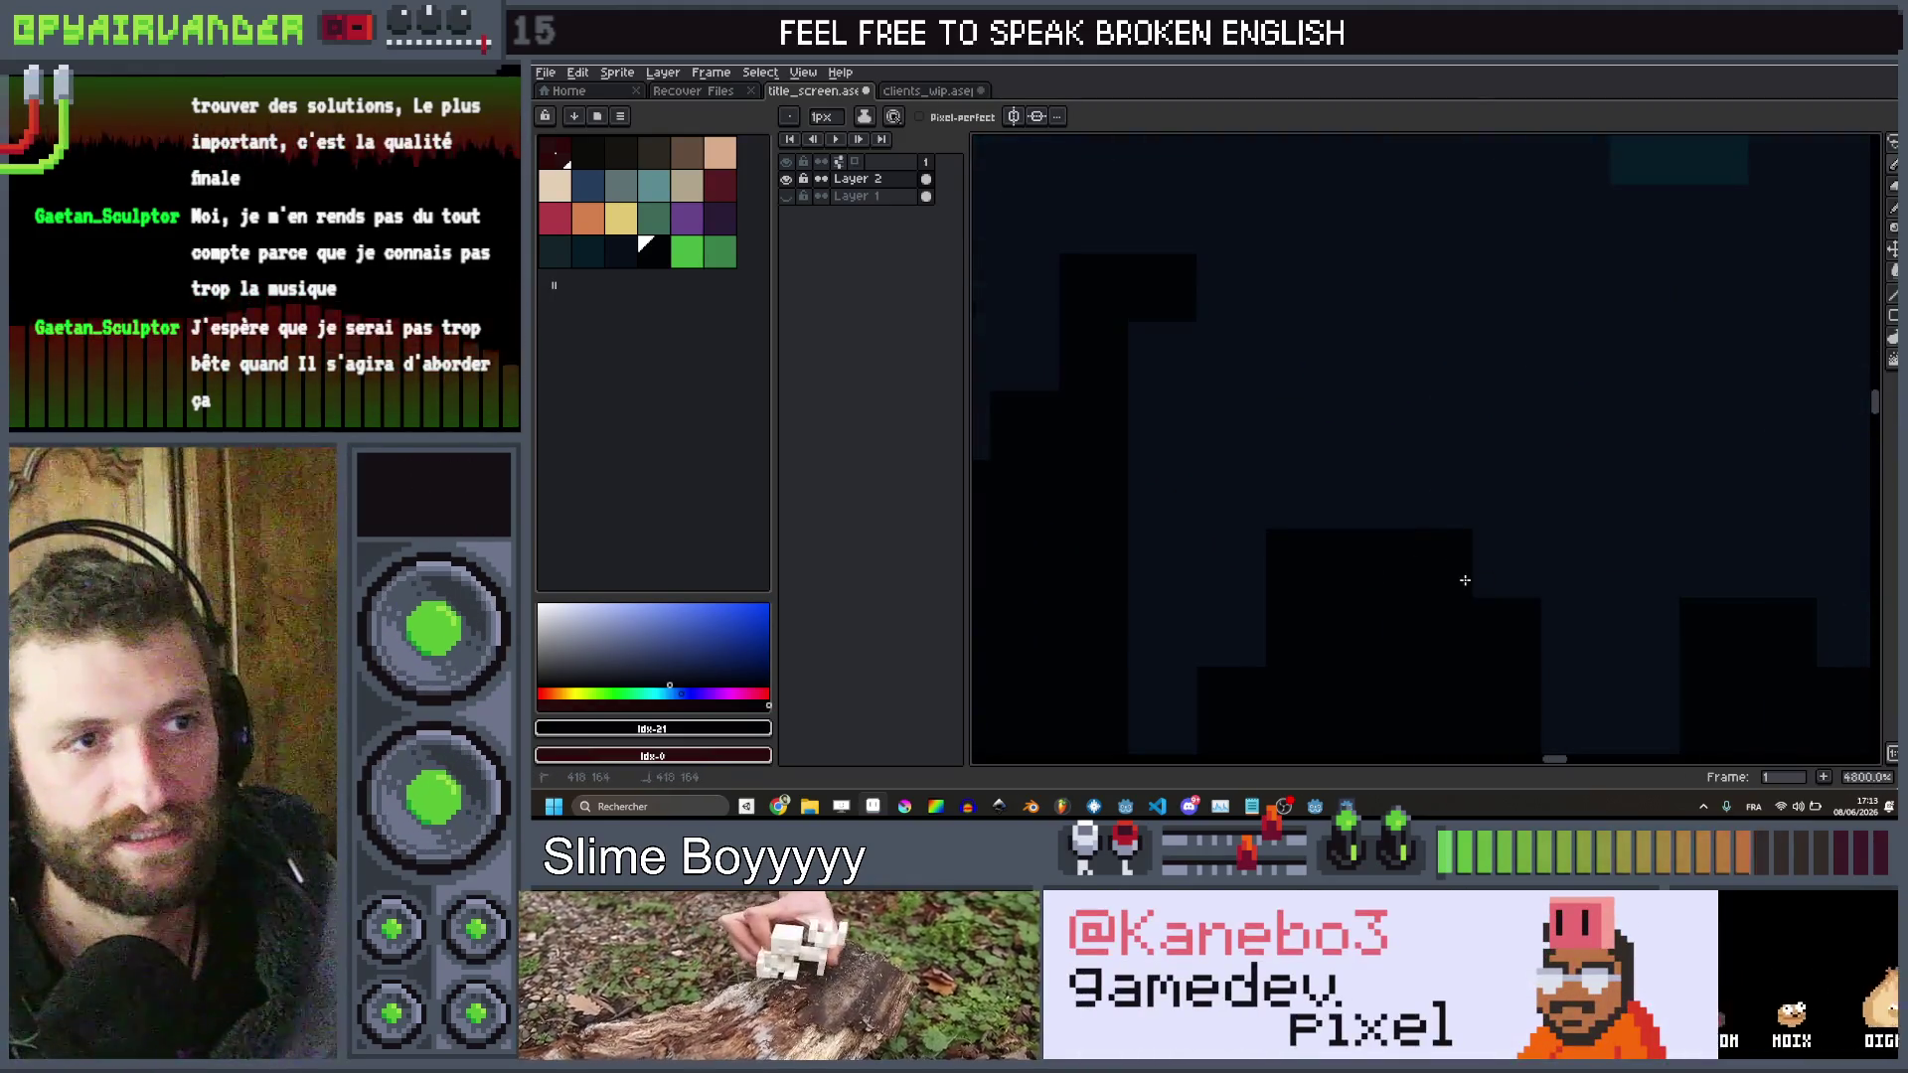
pyautogui.scroll(-2, 1511, 447)
pyautogui.scroll(5, 1501, 527)
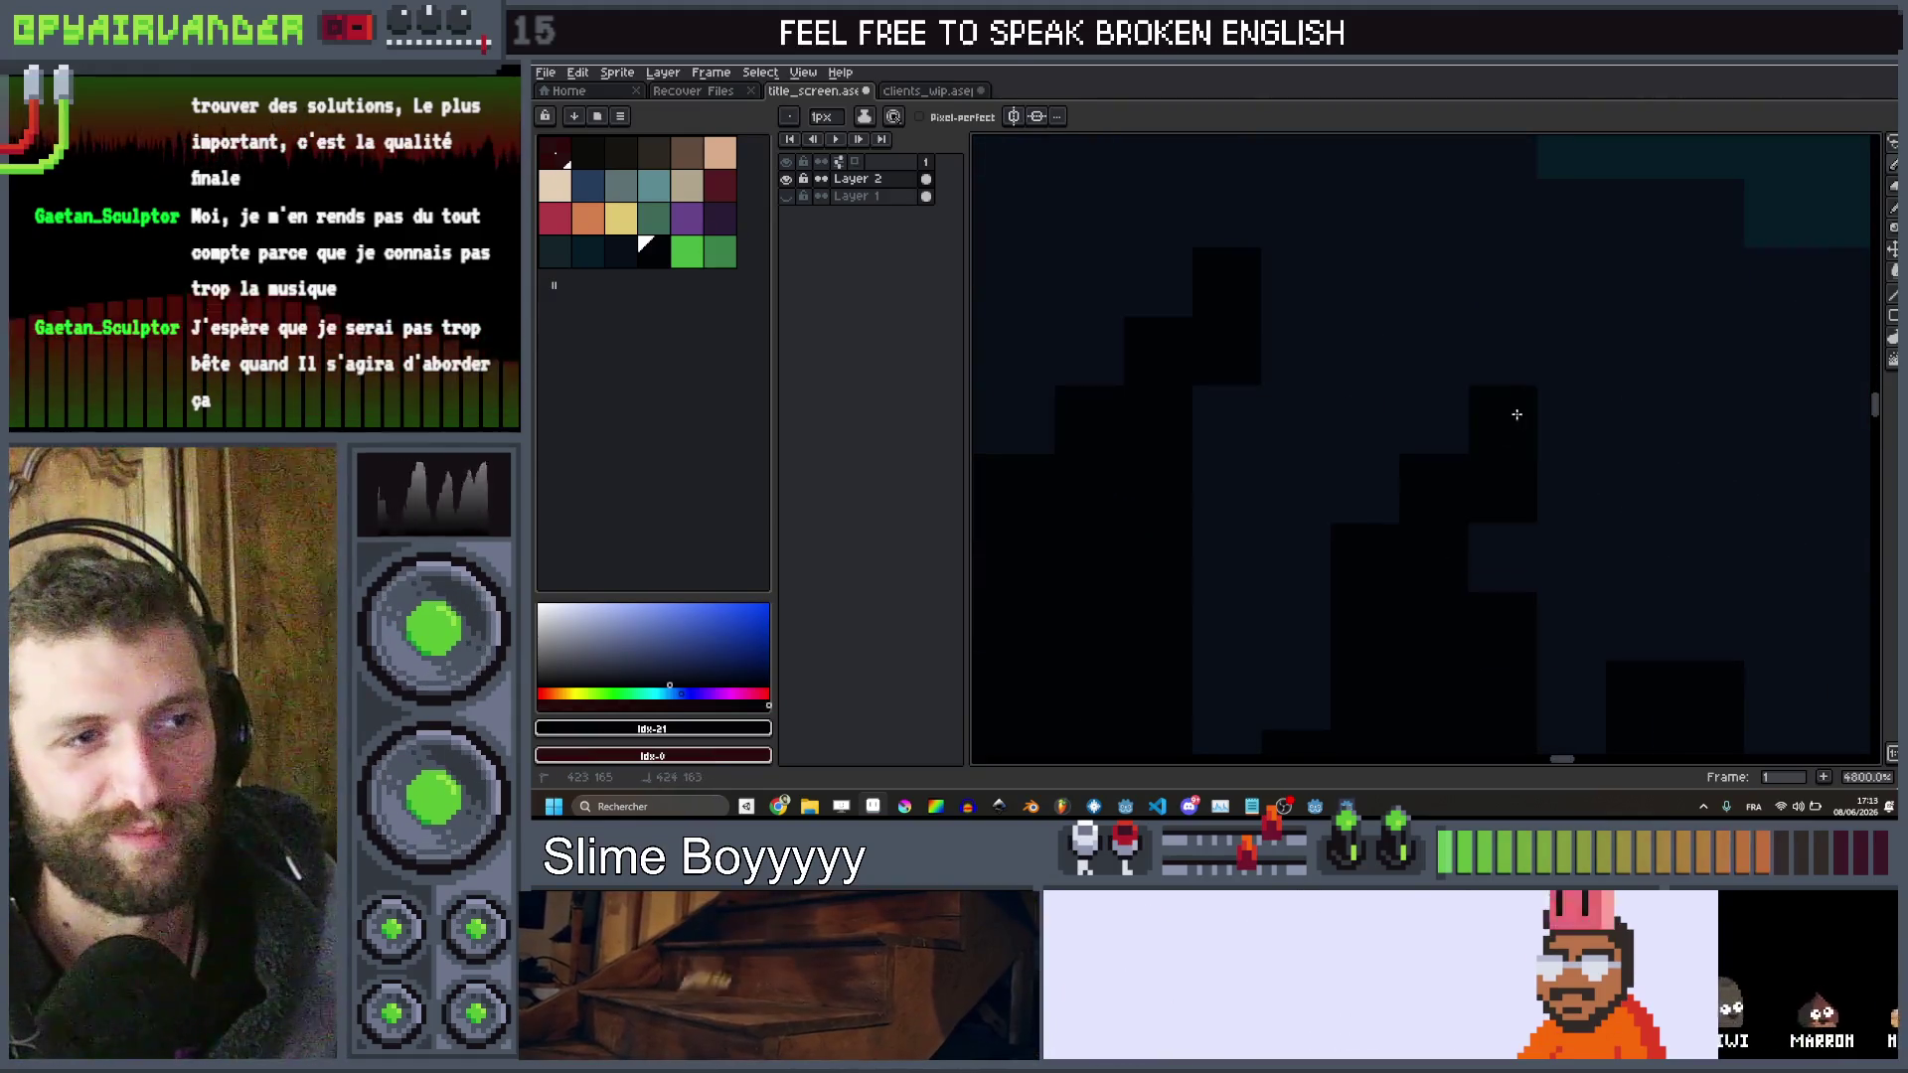
pyautogui.scroll(-6, 1469, 611)
pyautogui.scroll(3, 1491, 536)
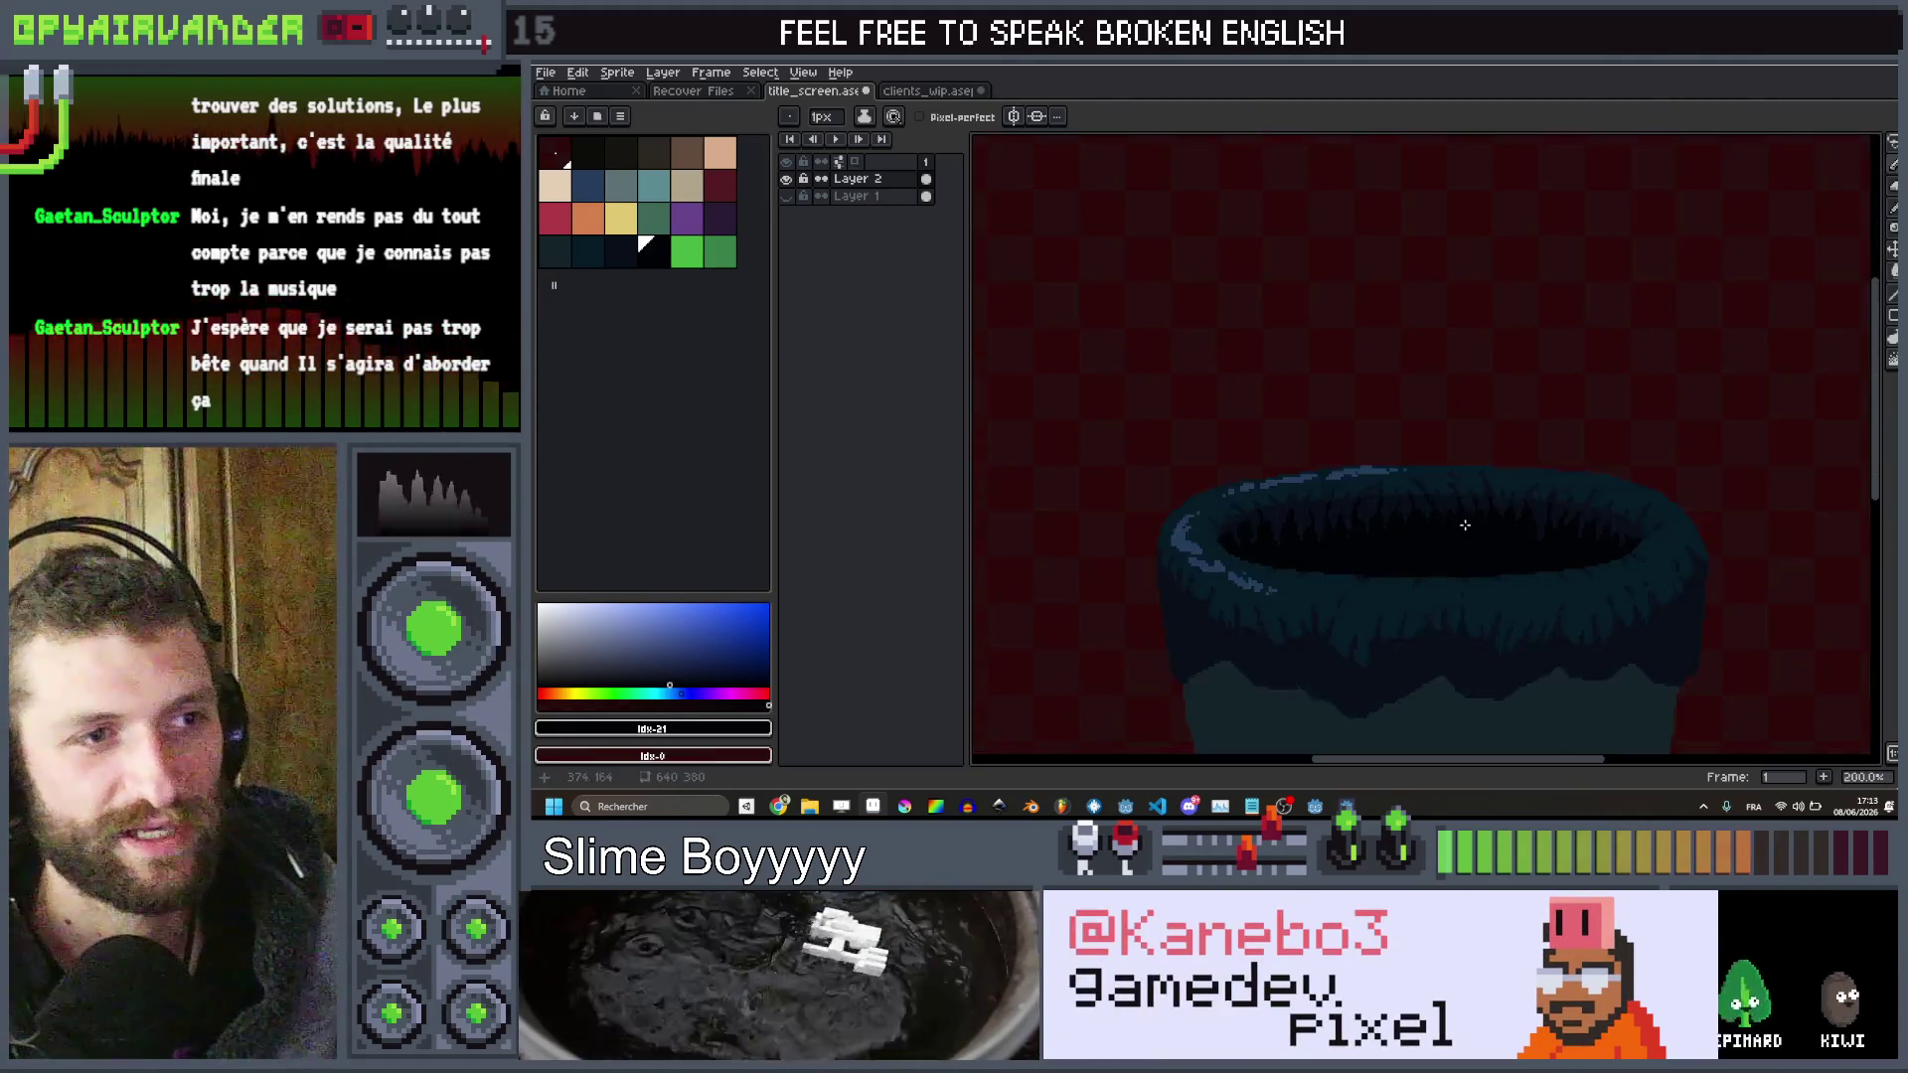
pyautogui.scroll(-3, 1490, 490)
pyautogui.scroll(2, 1491, 497)
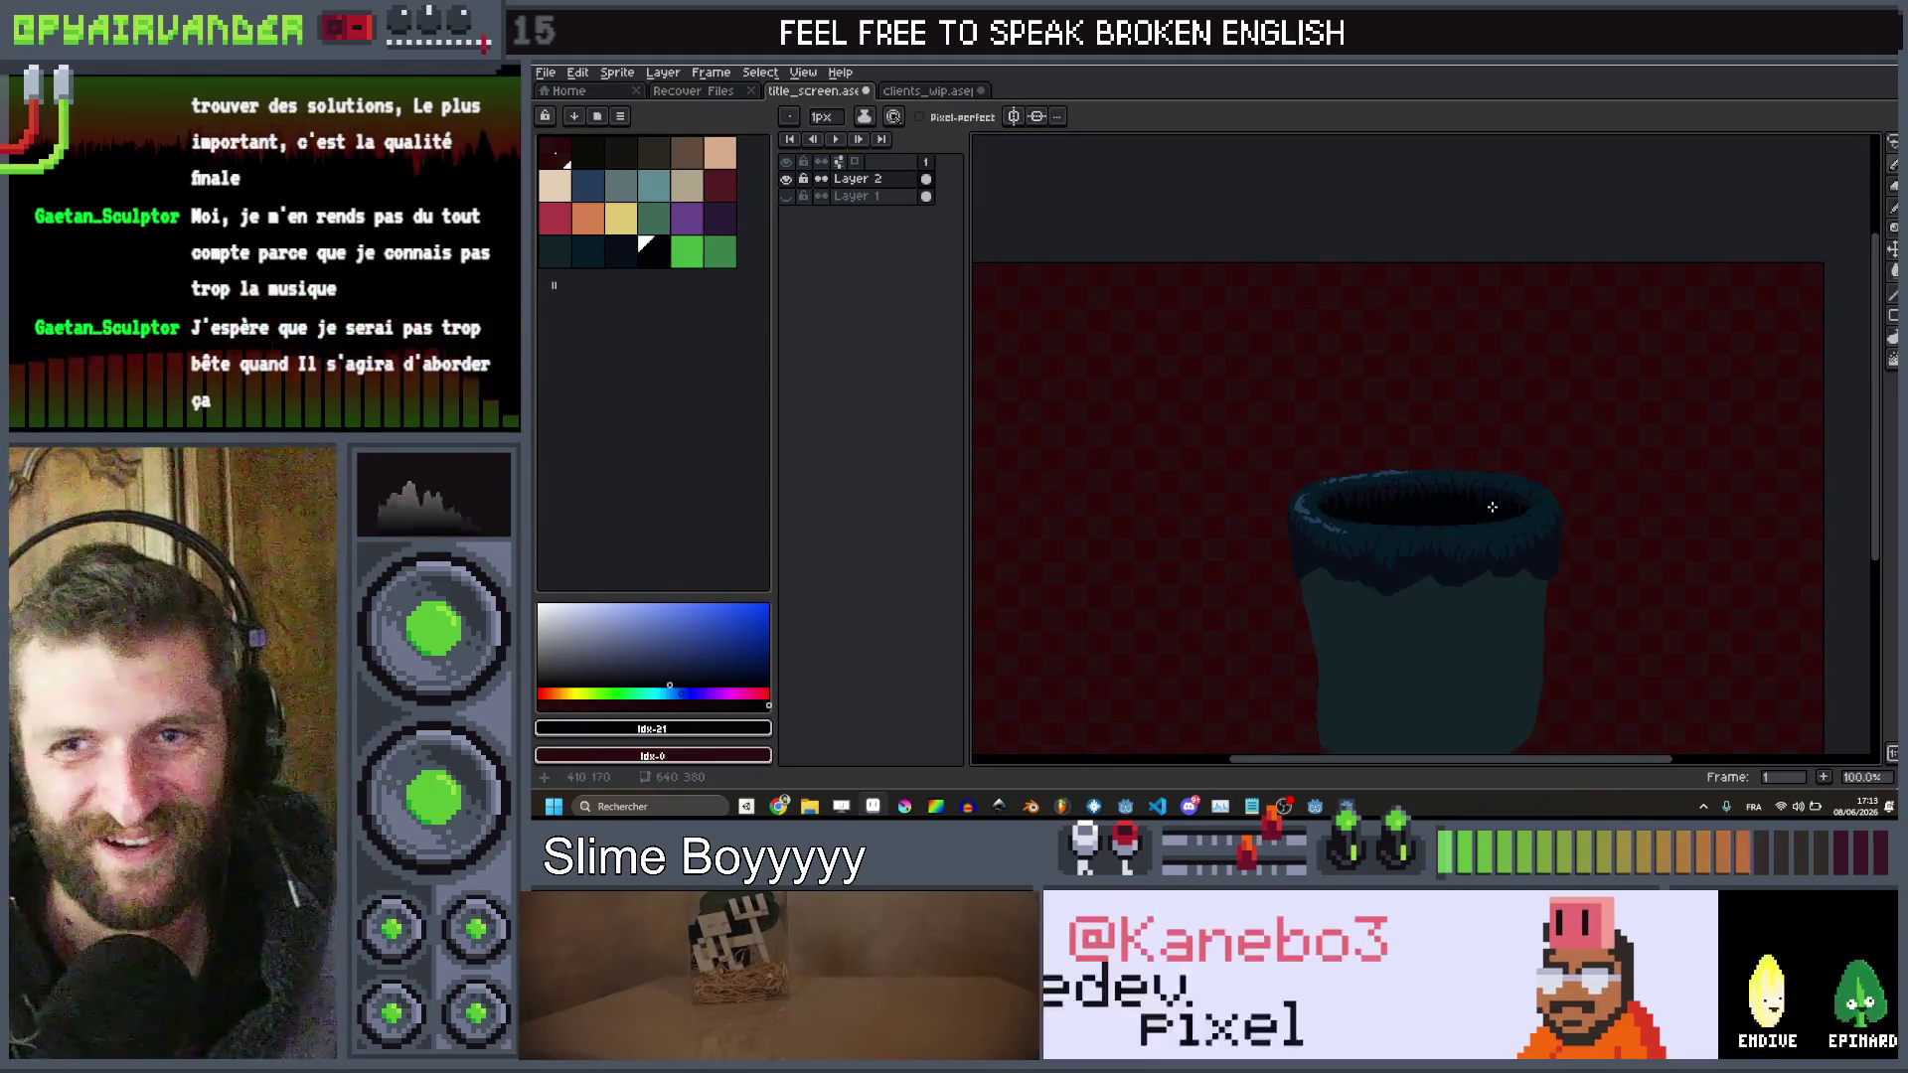
pyautogui.scroll(1, 1492, 508)
pyautogui.moveTo(1491, 502)
pyautogui.mouseDown()
pyautogui.moveTo(1523, 354)
pyautogui.moveTo(1543, 353)
pyautogui.mouseUp()
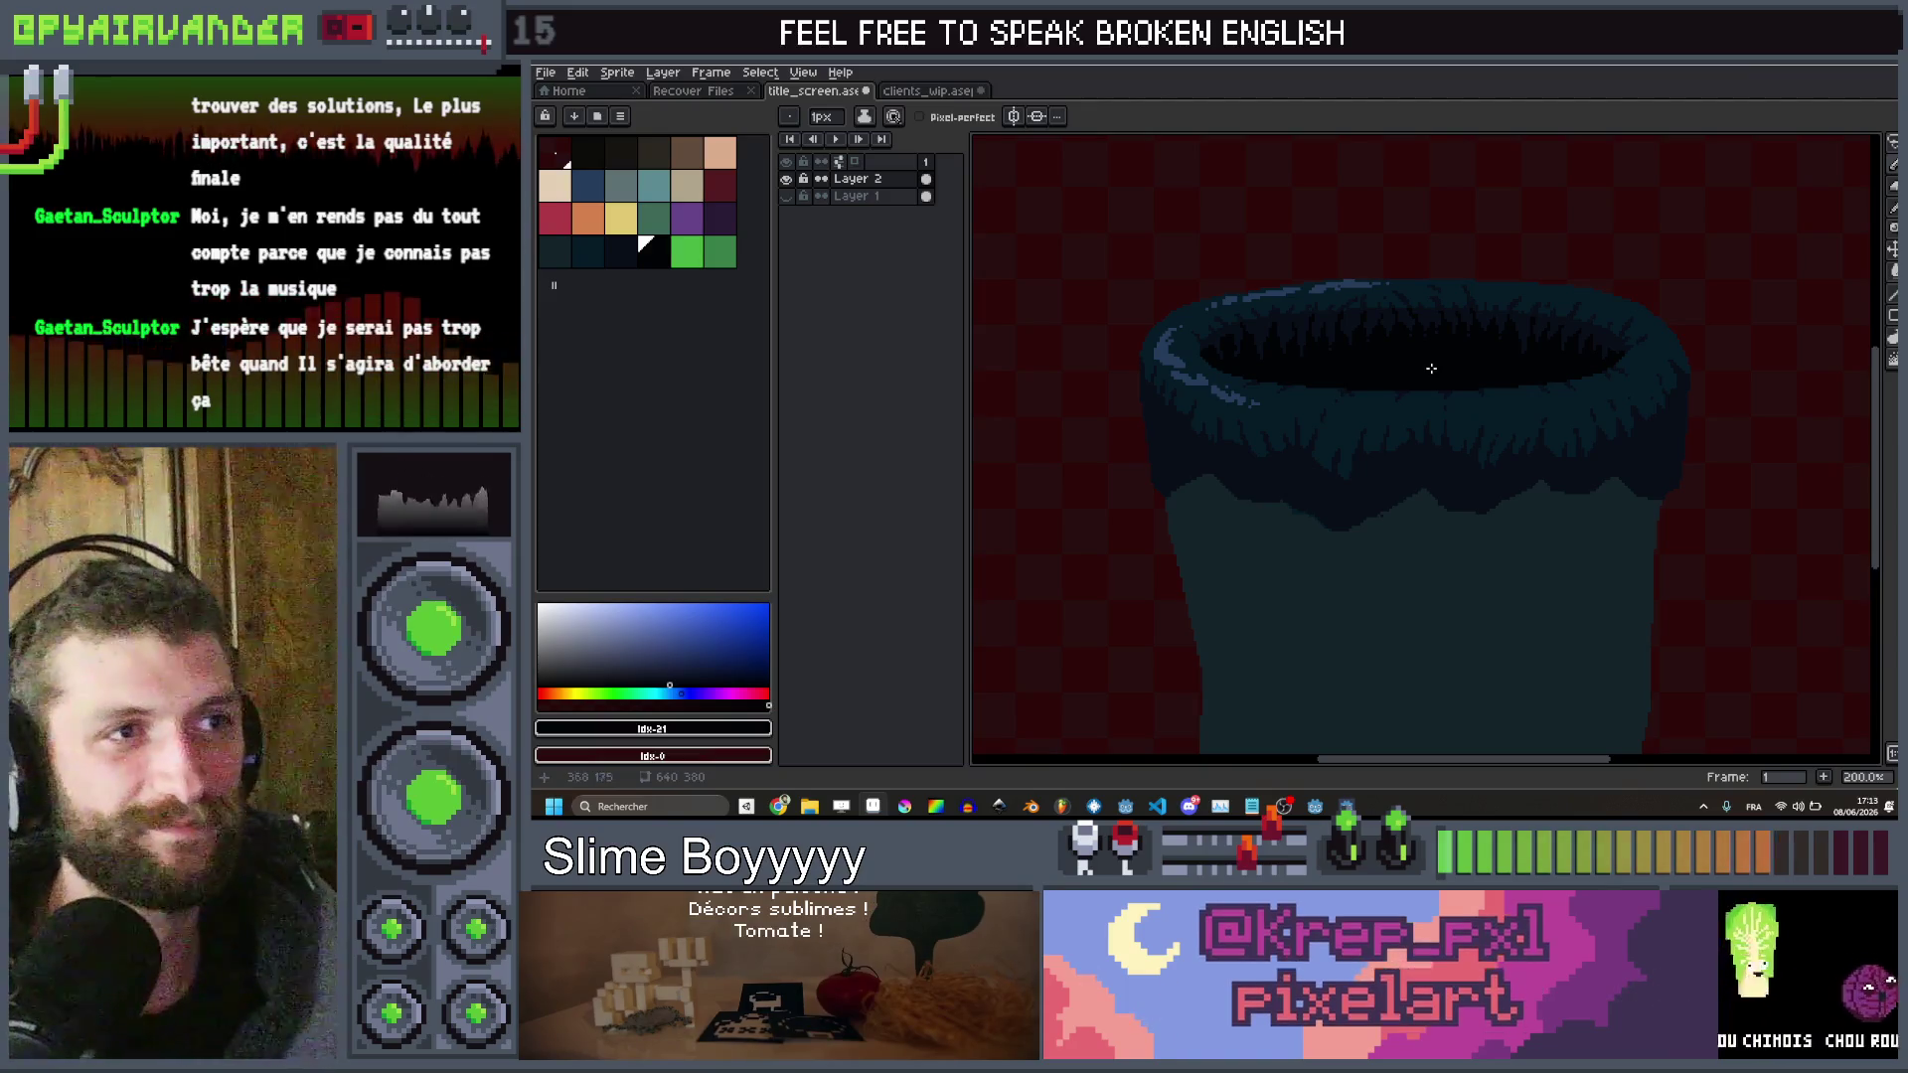
pyautogui.scroll(-2, 1431, 369)
pyautogui.scroll(2, 1431, 378)
pyautogui.scroll(-2, 1377, 436)
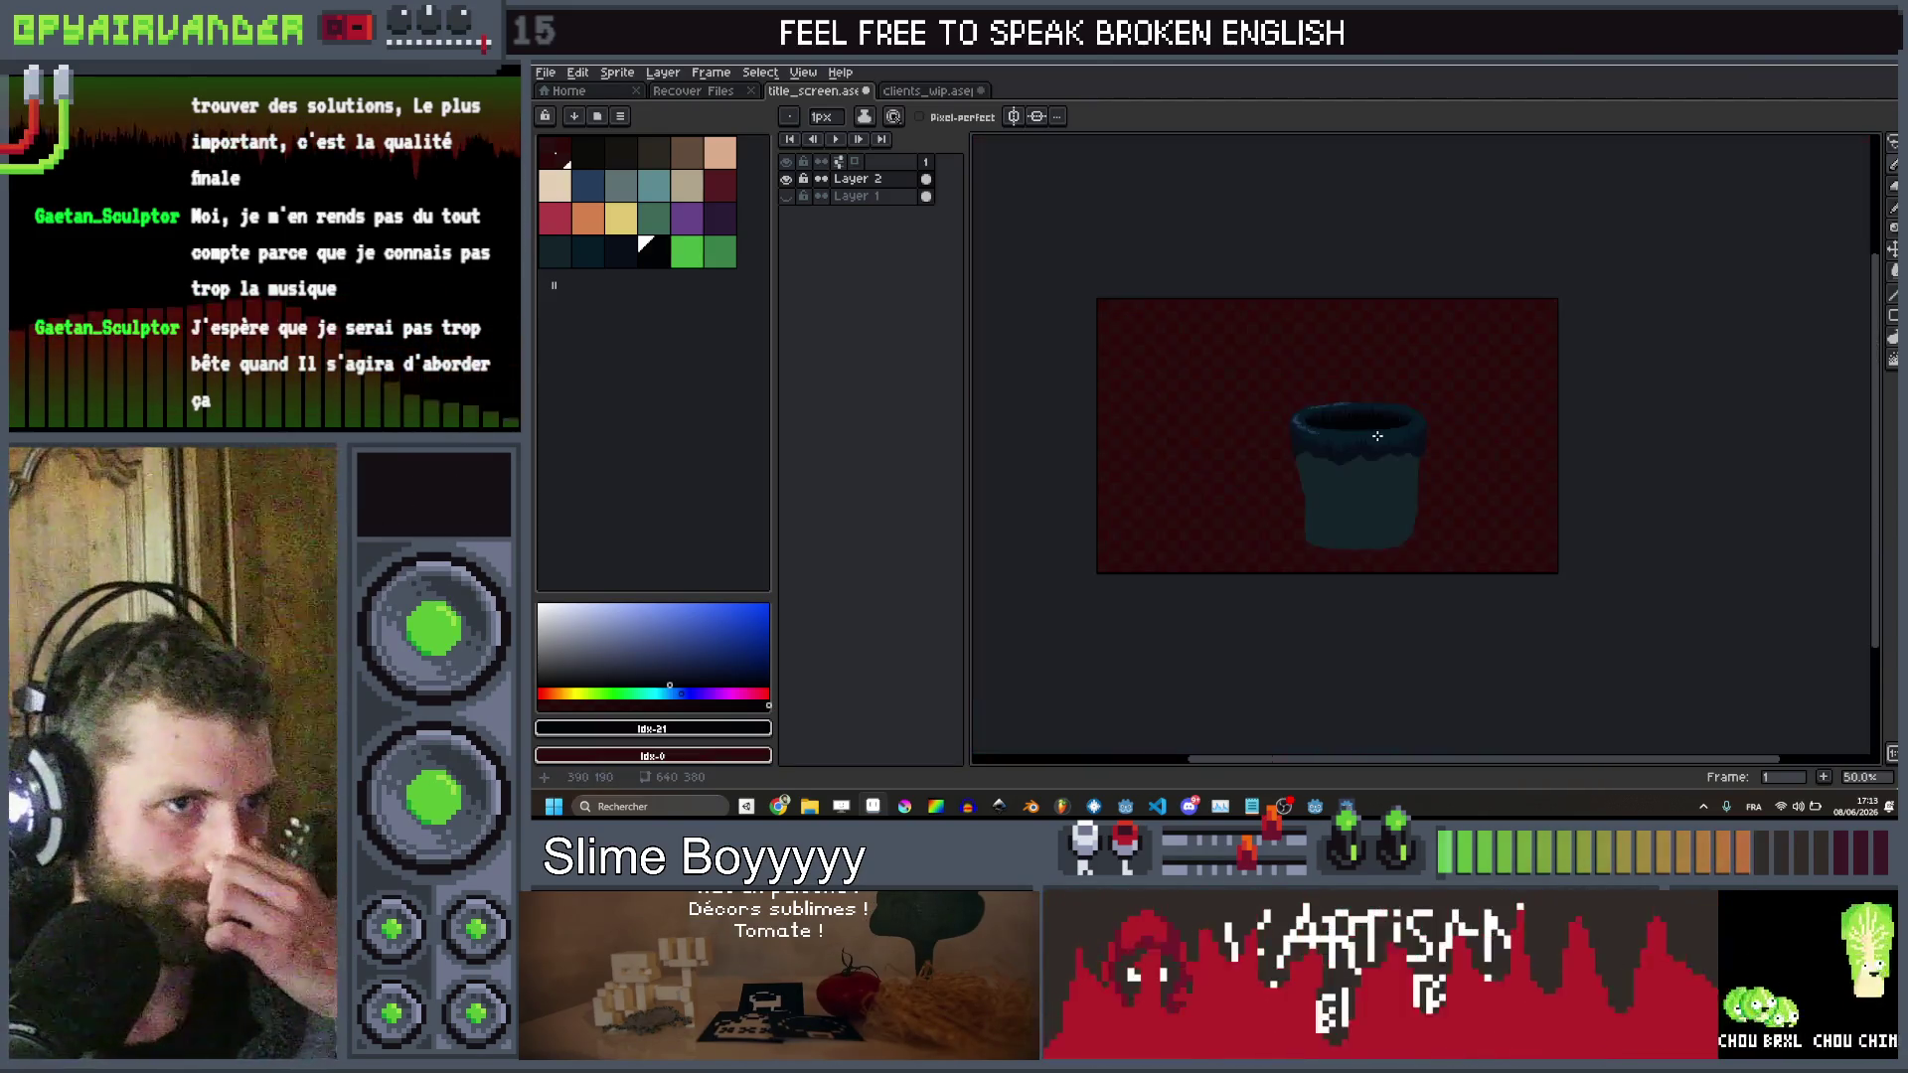
pyautogui.scroll(3, 1377, 436)
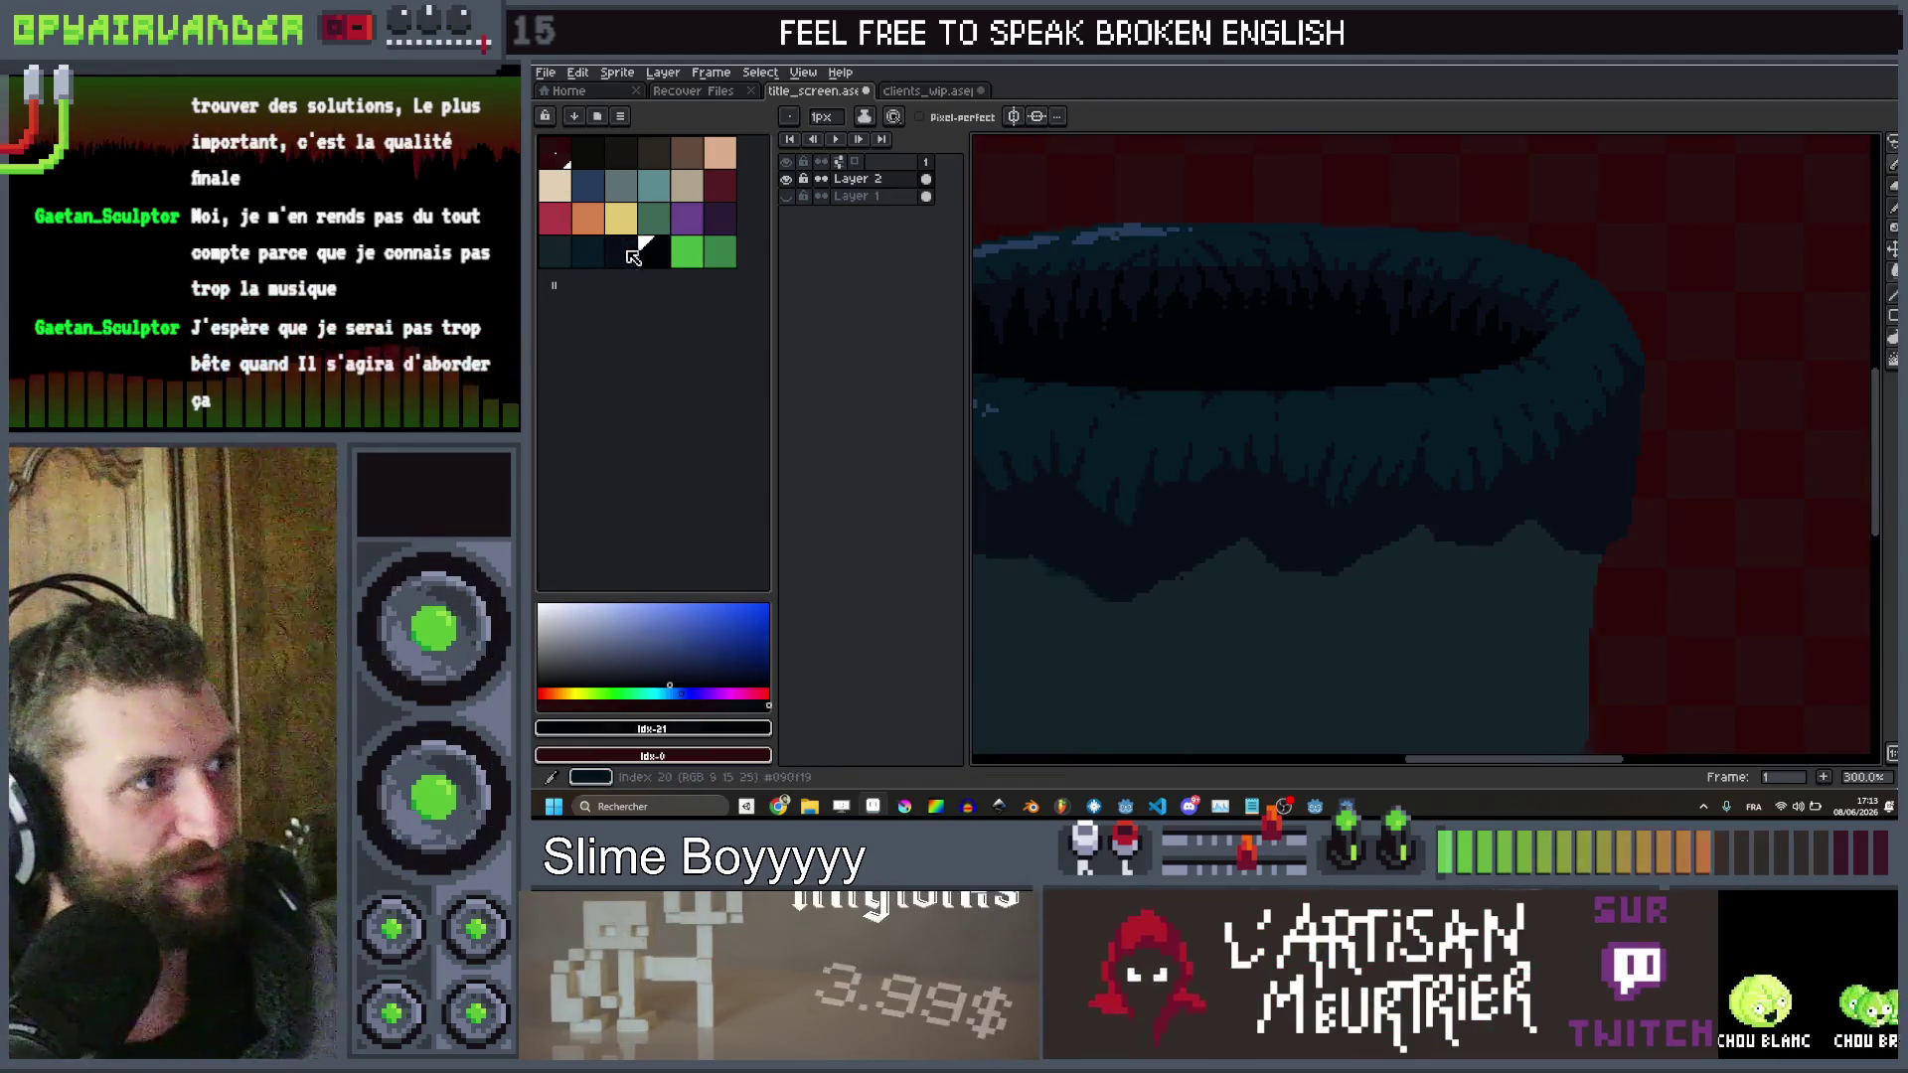
# Try two neighbouring dark teal palette colours and undo the last pencil stroke
pyautogui.click(630, 255)
pyautogui.scroll(3, 1627, 402)
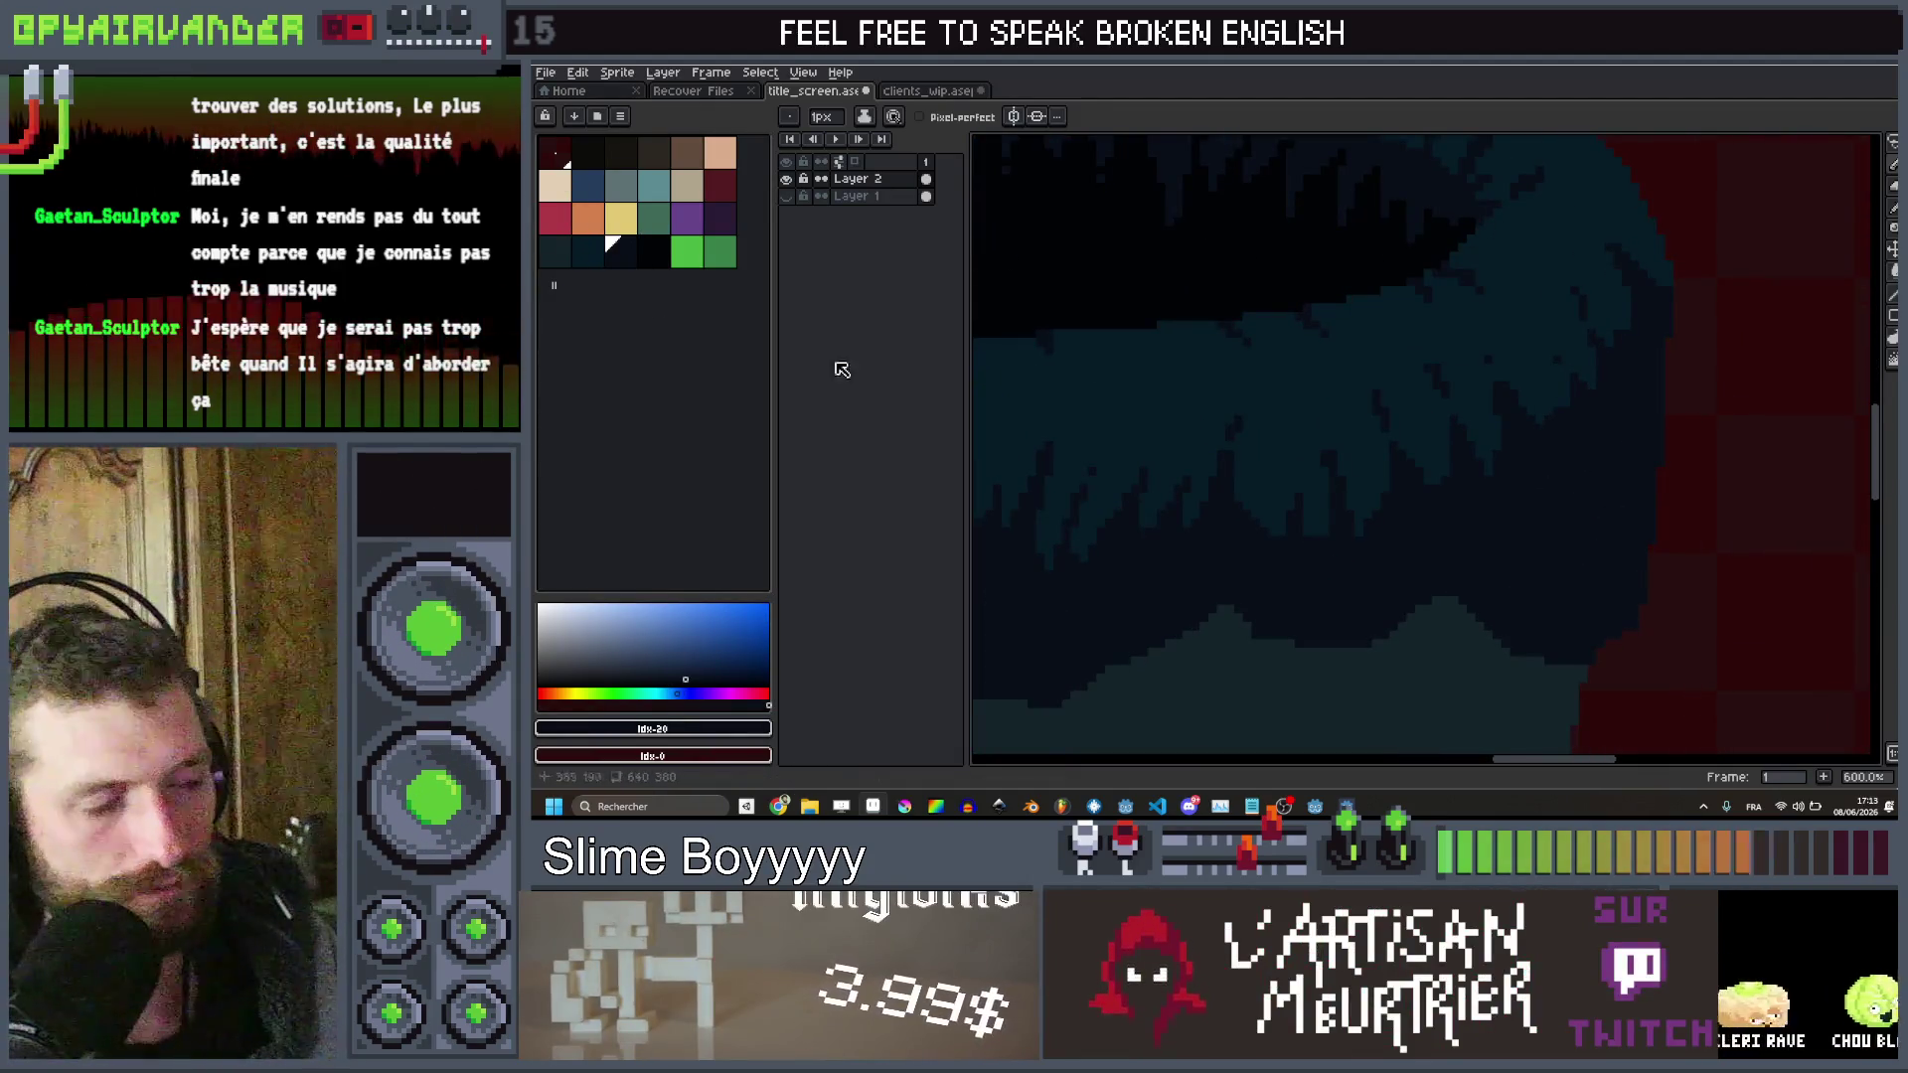
pyautogui.click(588, 252)
pyautogui.scroll(1, 1630, 368)
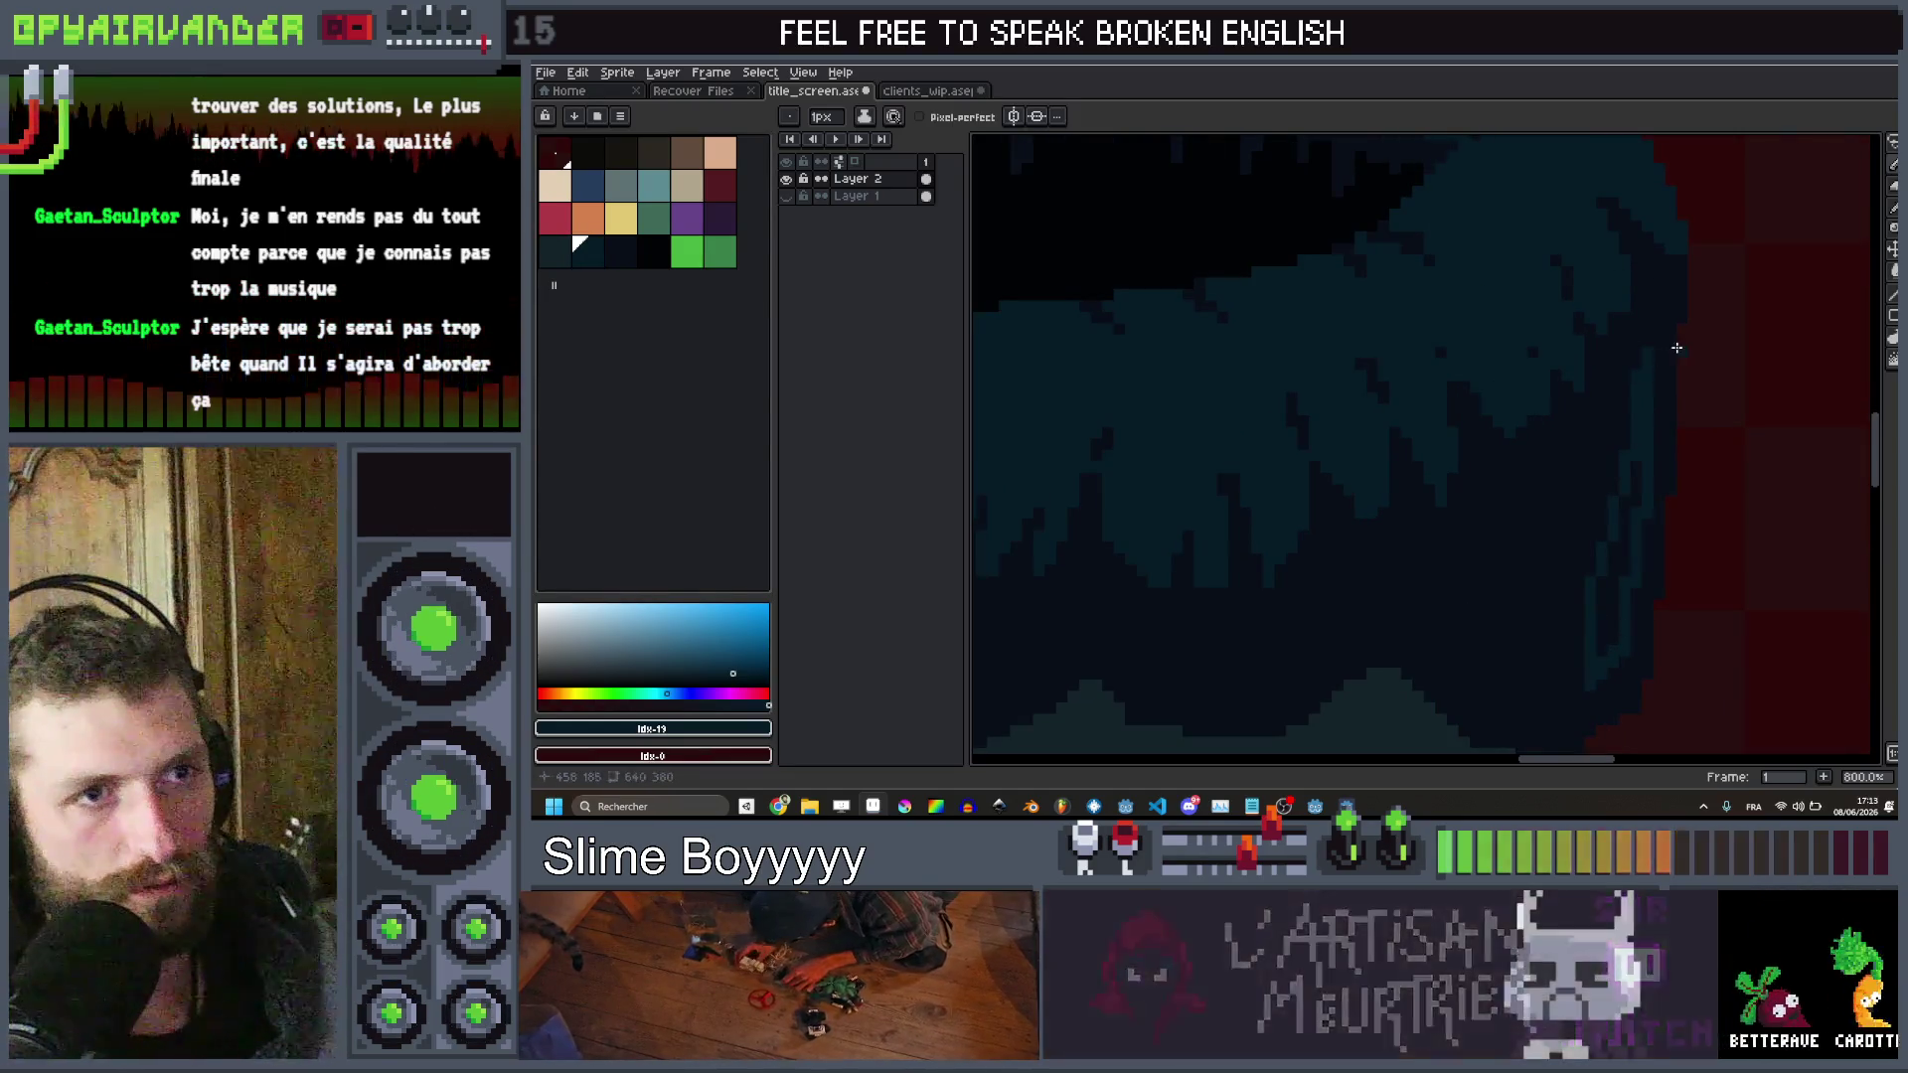
pyautogui.scroll(-3, 1630, 417)
pyautogui.hotkey('ctrl', 'z')
# Paint short lighter teal strokes onto the right side of the rim fur
pyautogui.scroll(3, 1650, 358)
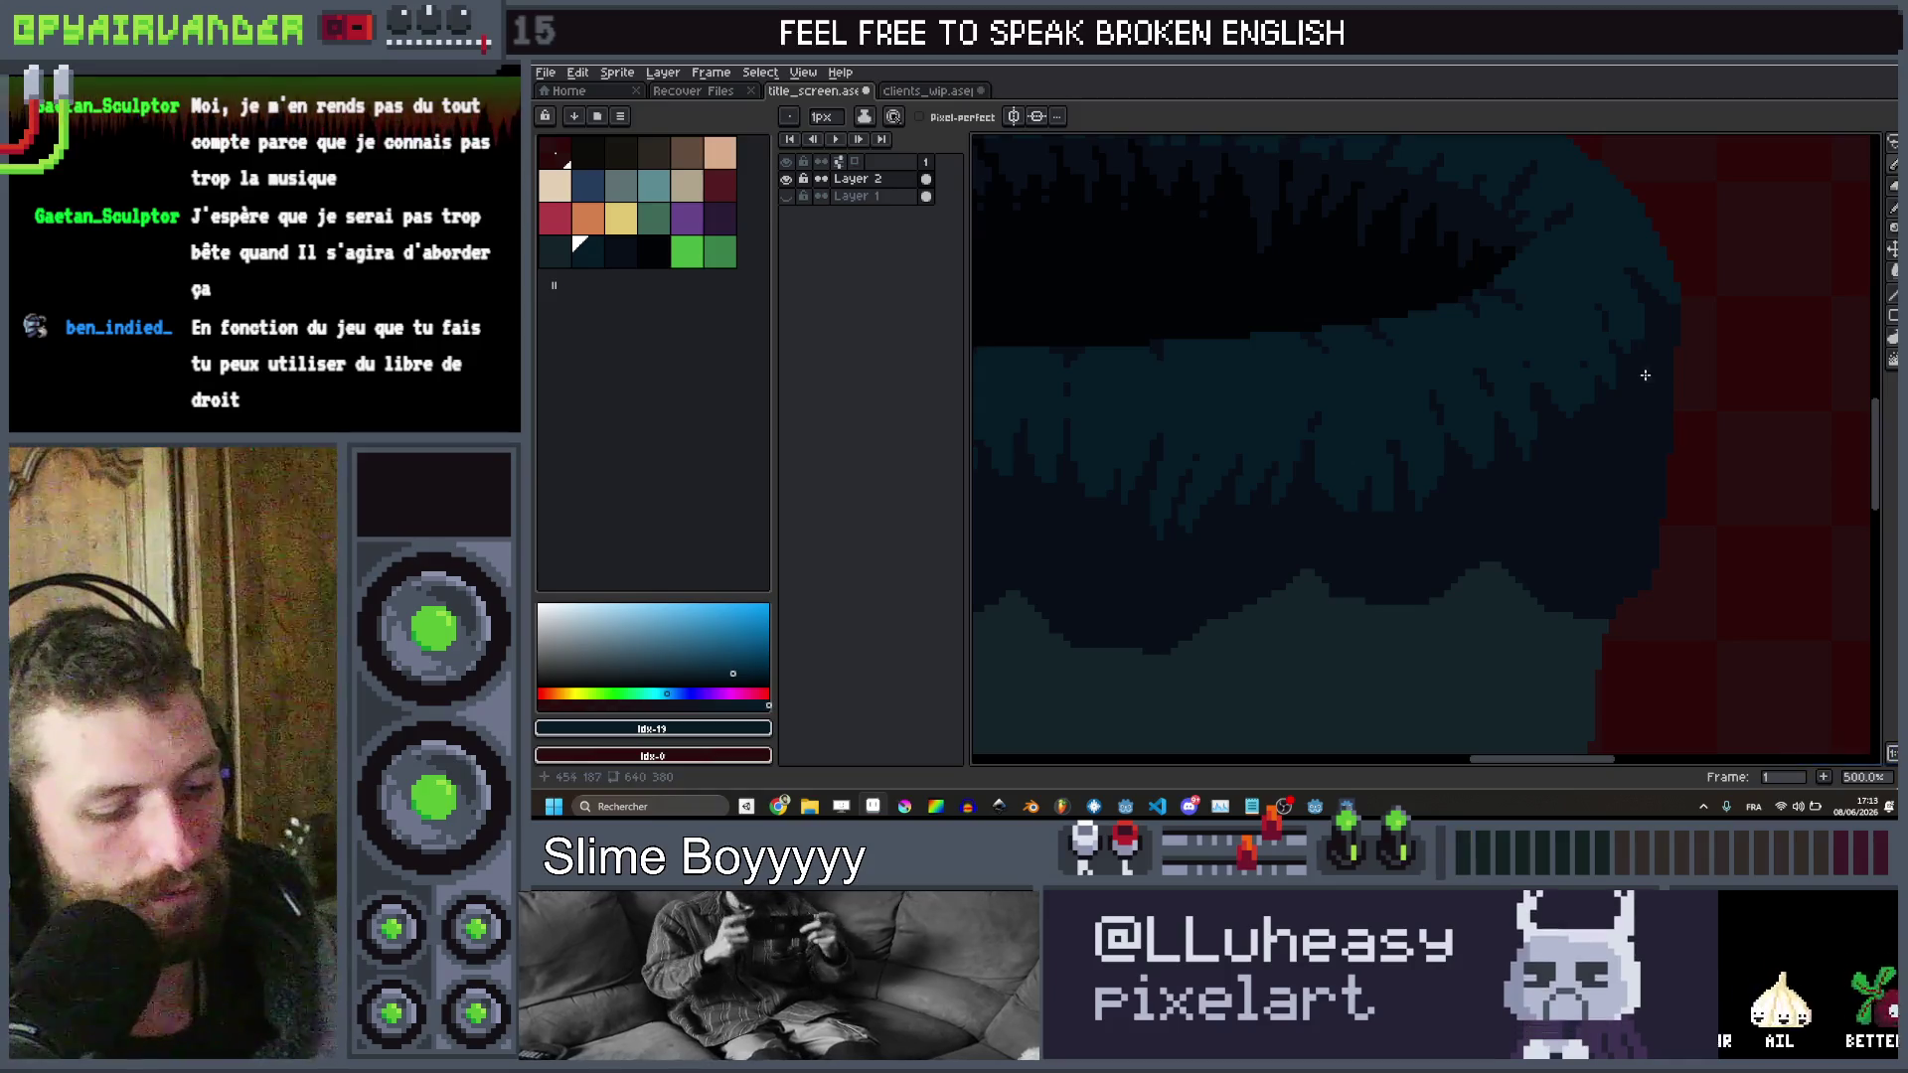
pyautogui.scroll(2, 1649, 383)
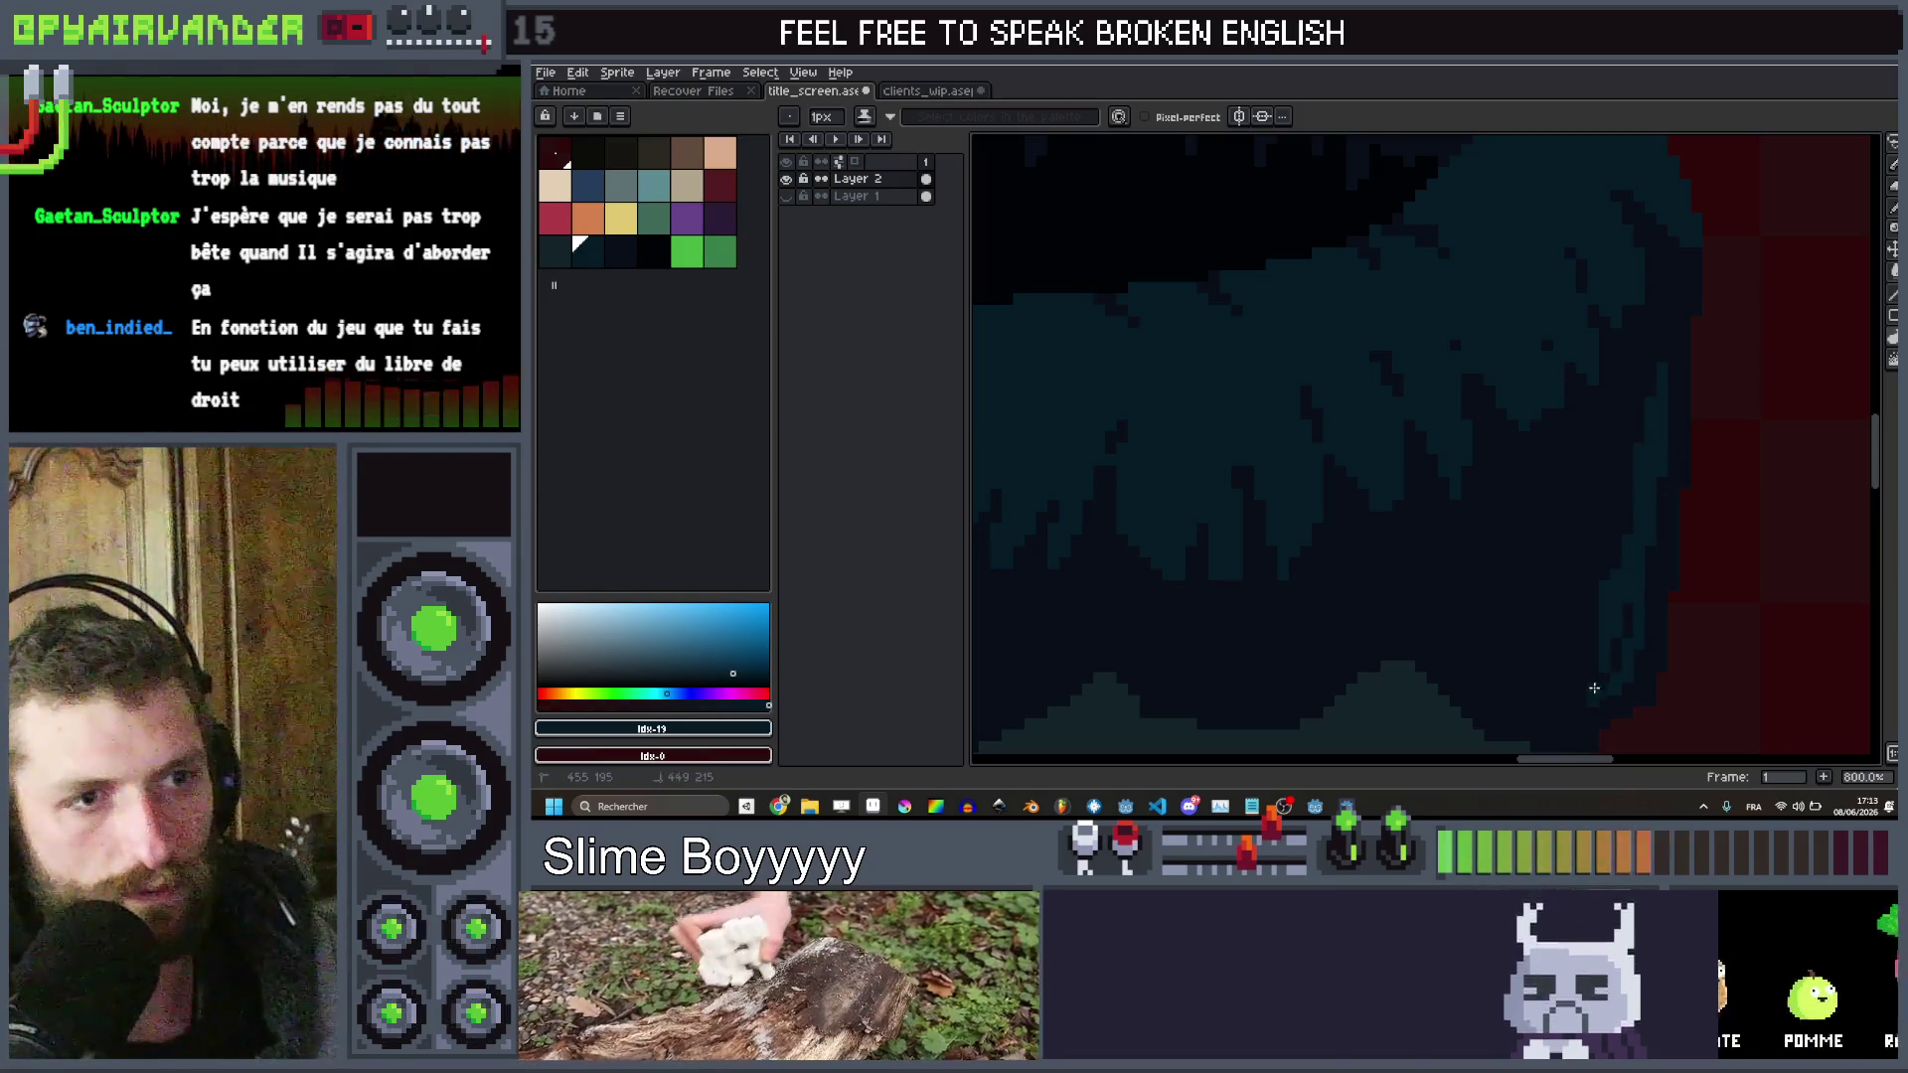
pyautogui.scroll(-3, 1655, 492)
pyautogui.scroll(3, 1620, 444)
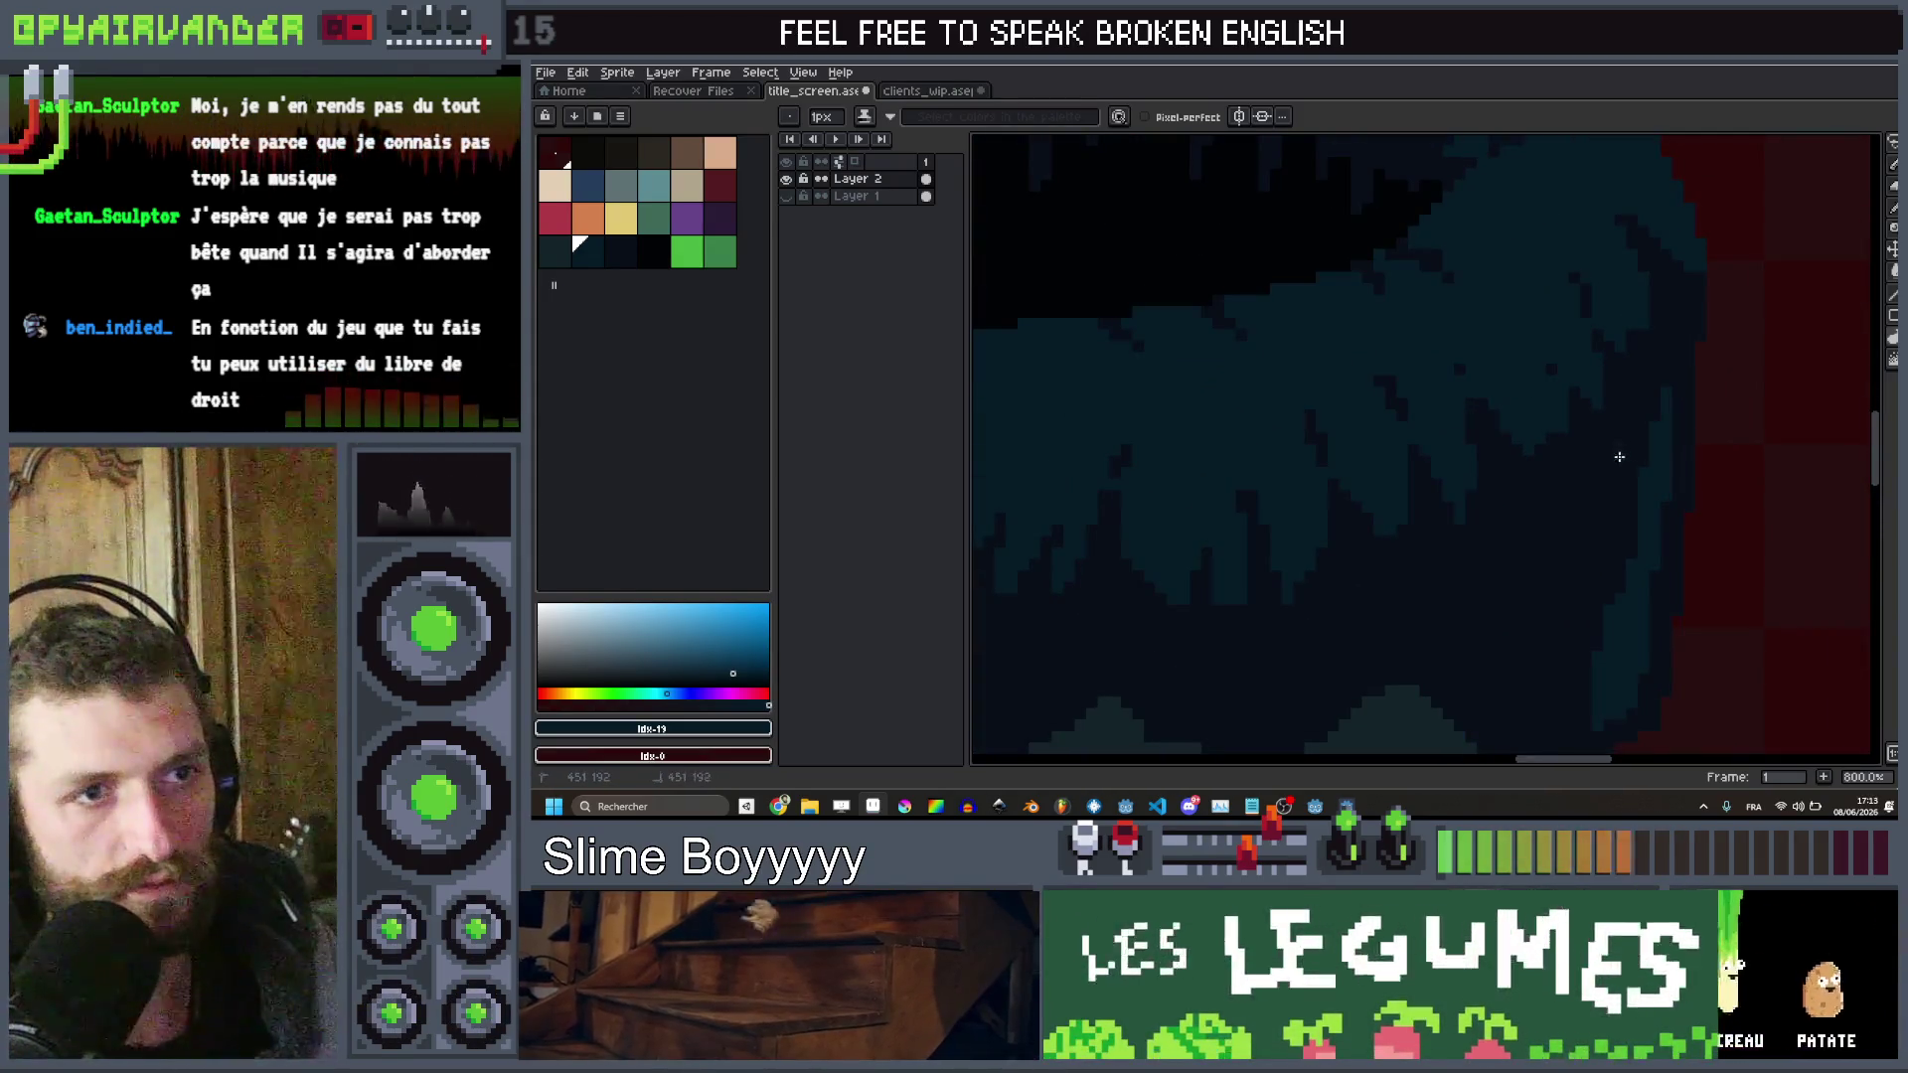
pyautogui.moveTo(1581, 444); pyautogui.dragTo(1607, 442)
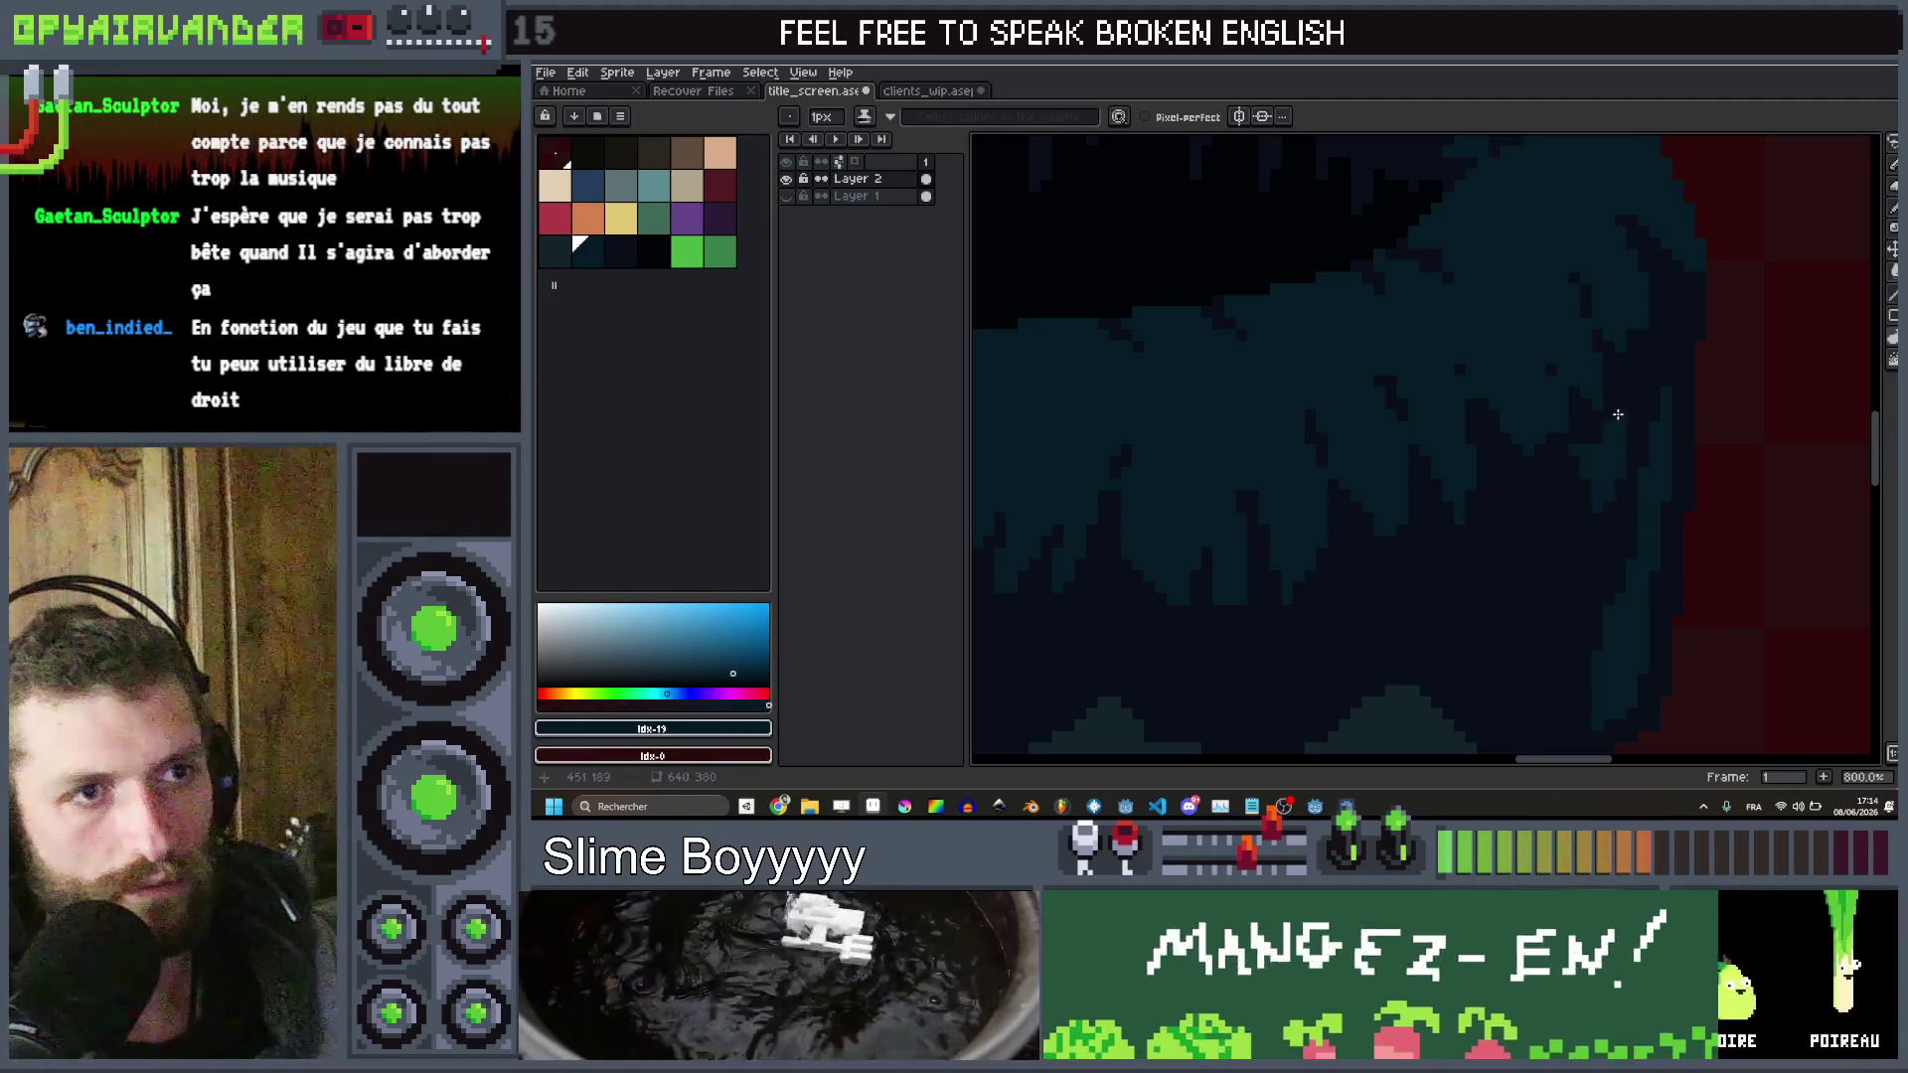
pyautogui.scroll(-4, 1631, 403)
pyautogui.scroll(2, 1636, 362)
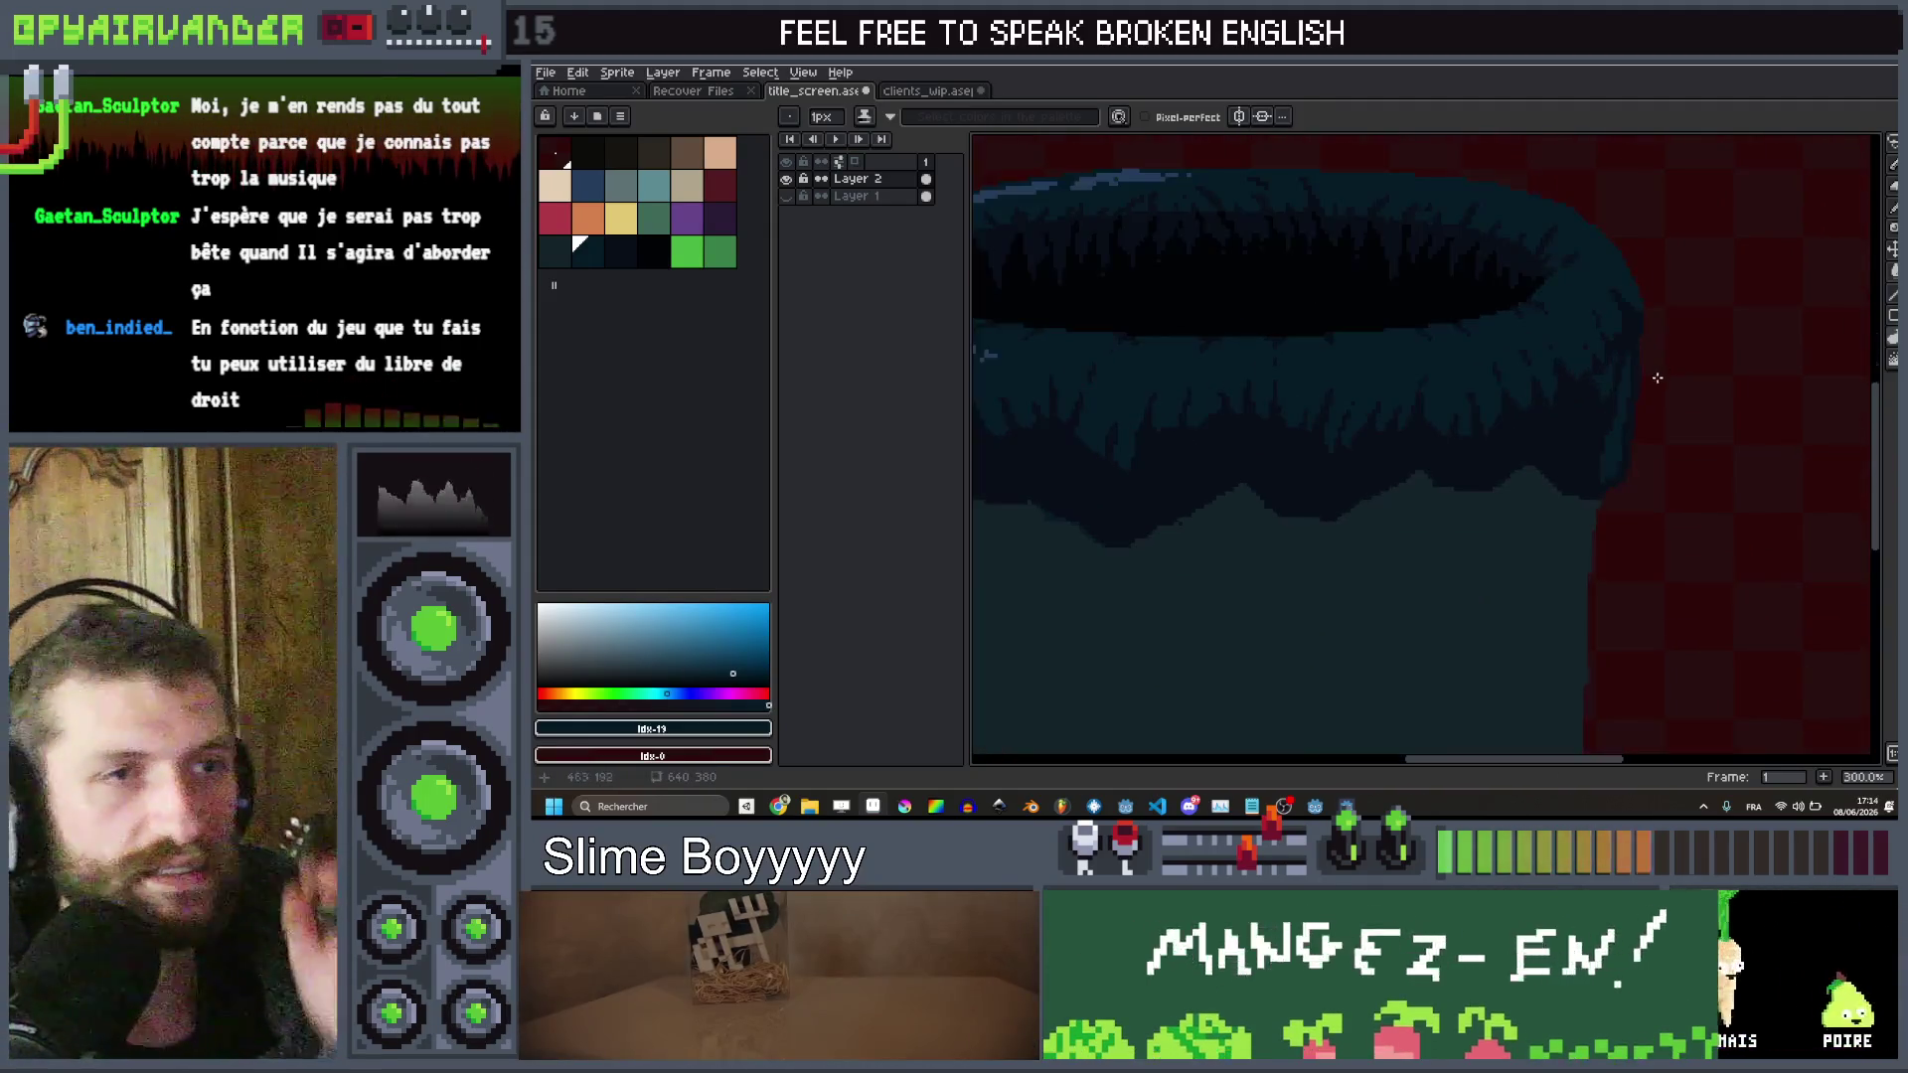
pyautogui.scroll(5, 1630, 298)
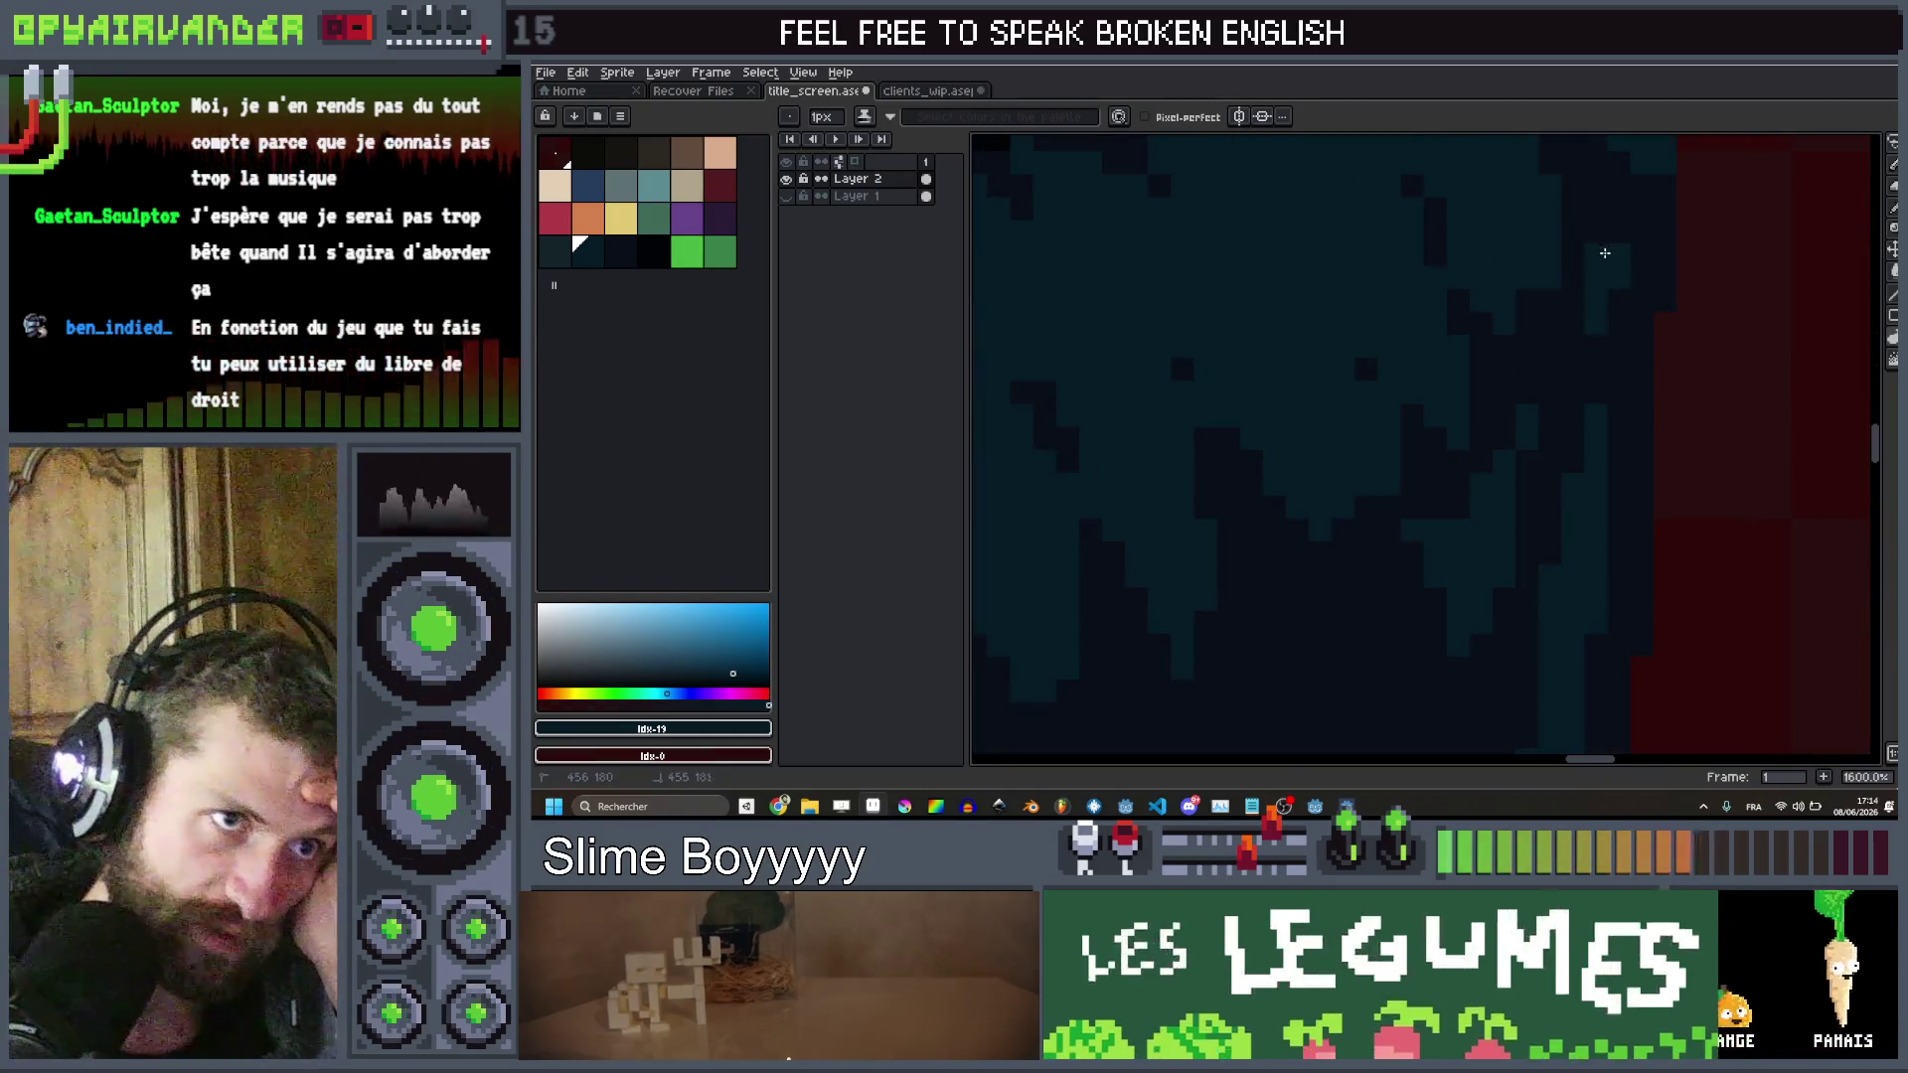
pyautogui.scroll(-8, 1619, 203)
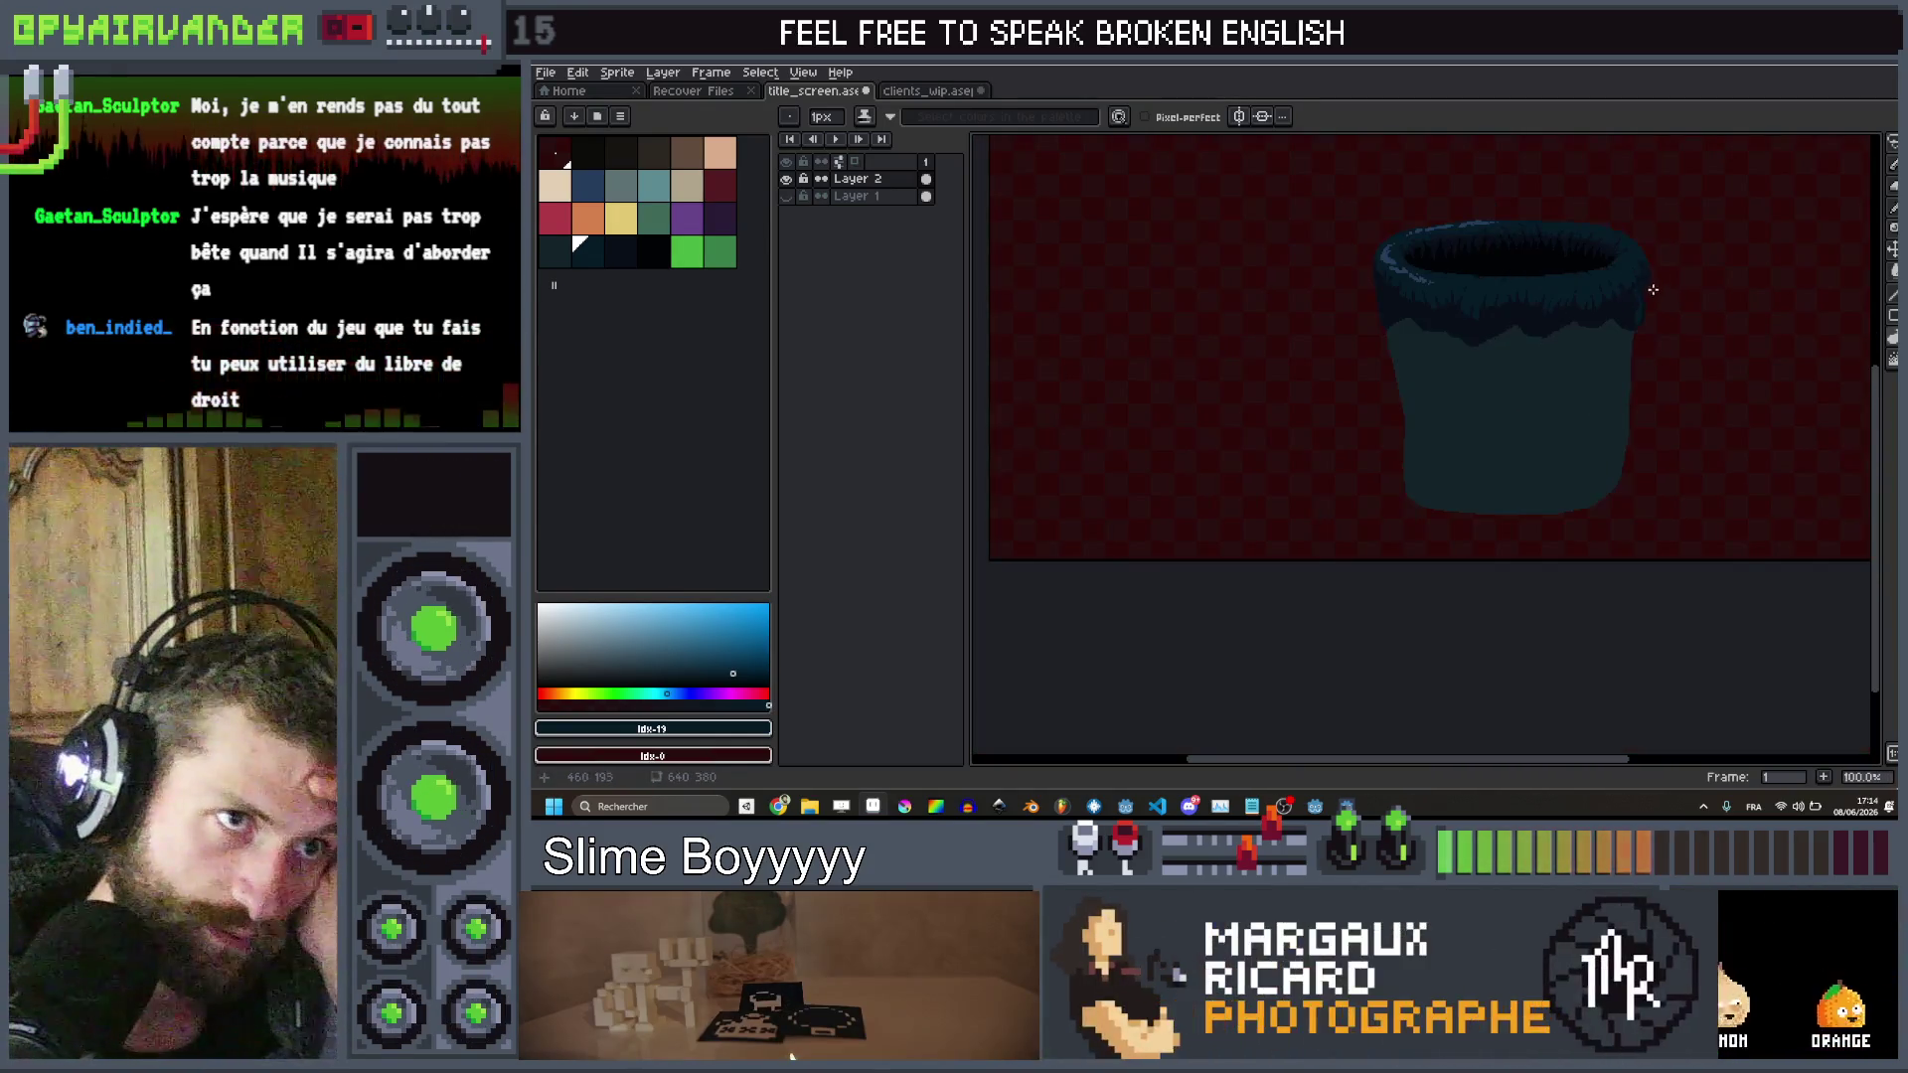
pyautogui.scroll(2, 1672, 252)
pyautogui.scroll(4, 1579, 382)
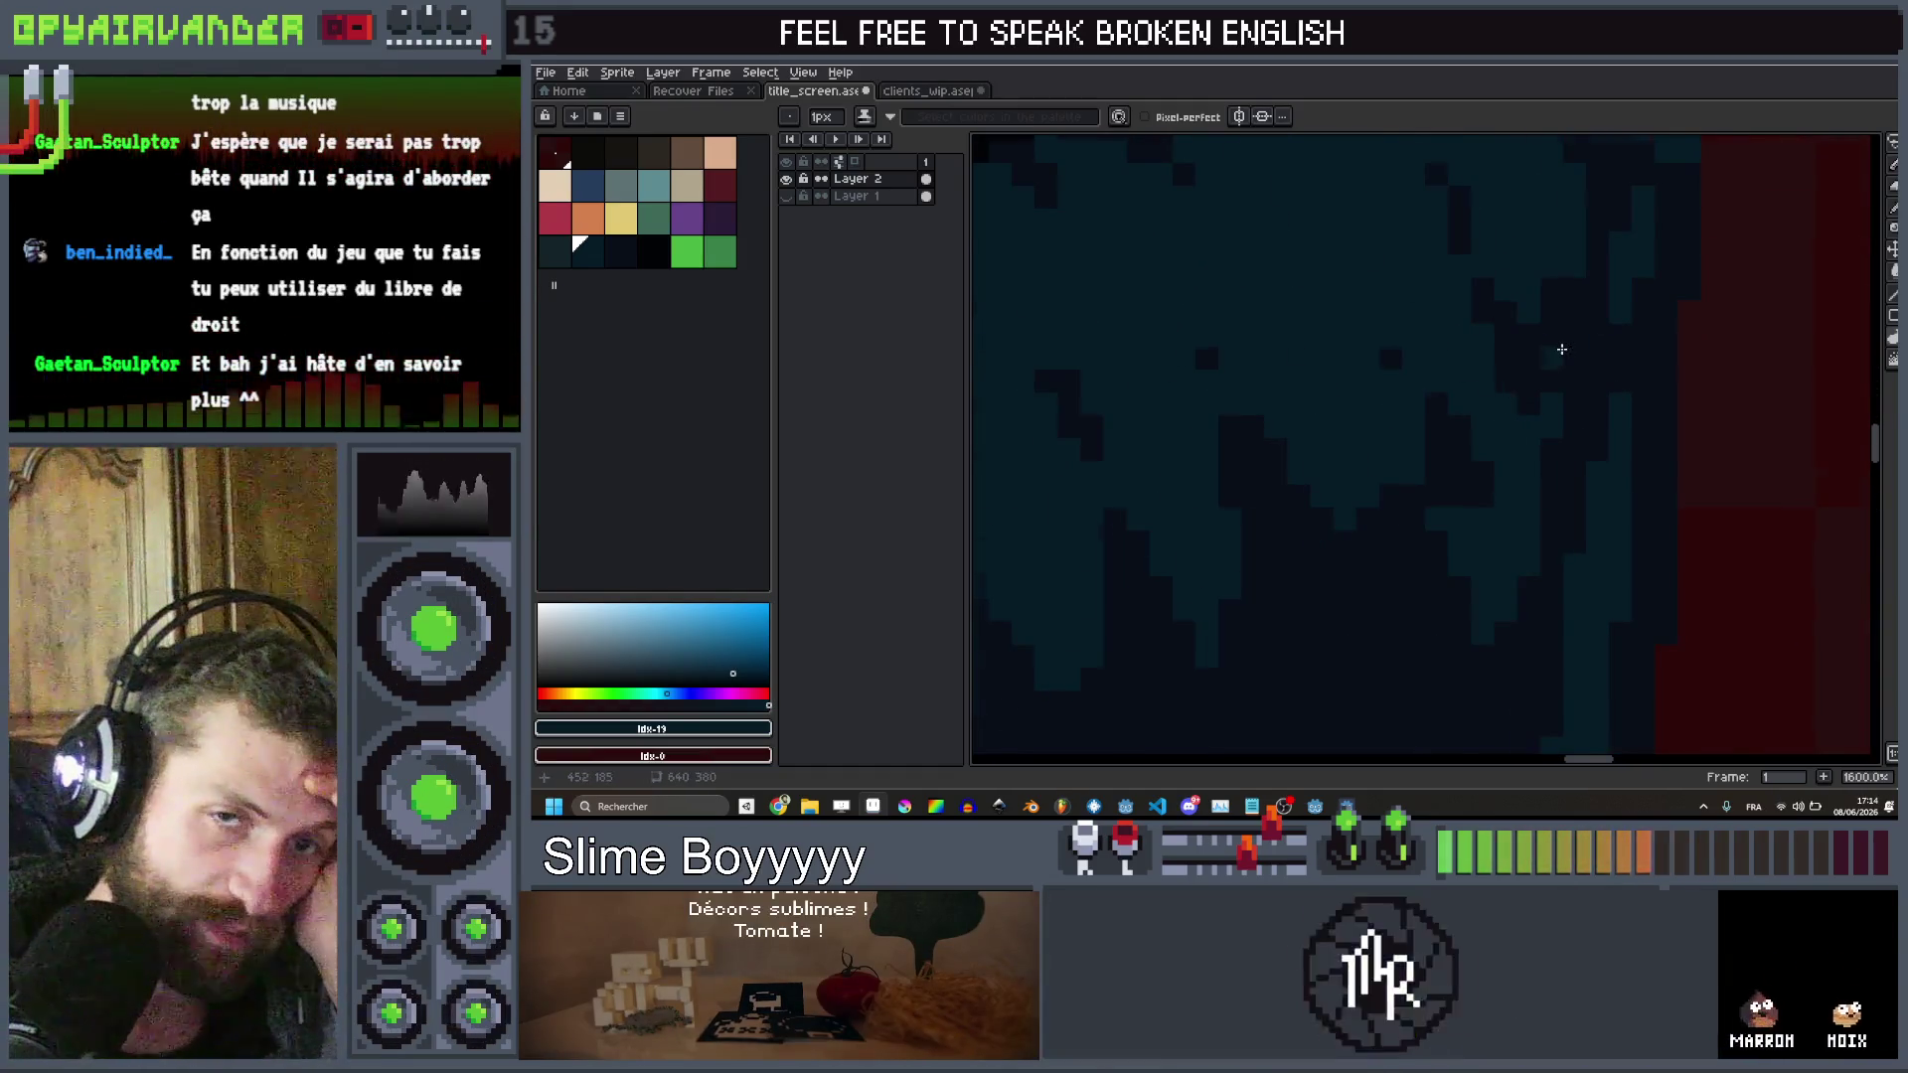
pyautogui.scroll(-3, 1556, 348)
pyautogui.scroll(-4, 1480, 363)
pyautogui.scroll(-2, 1451, 447)
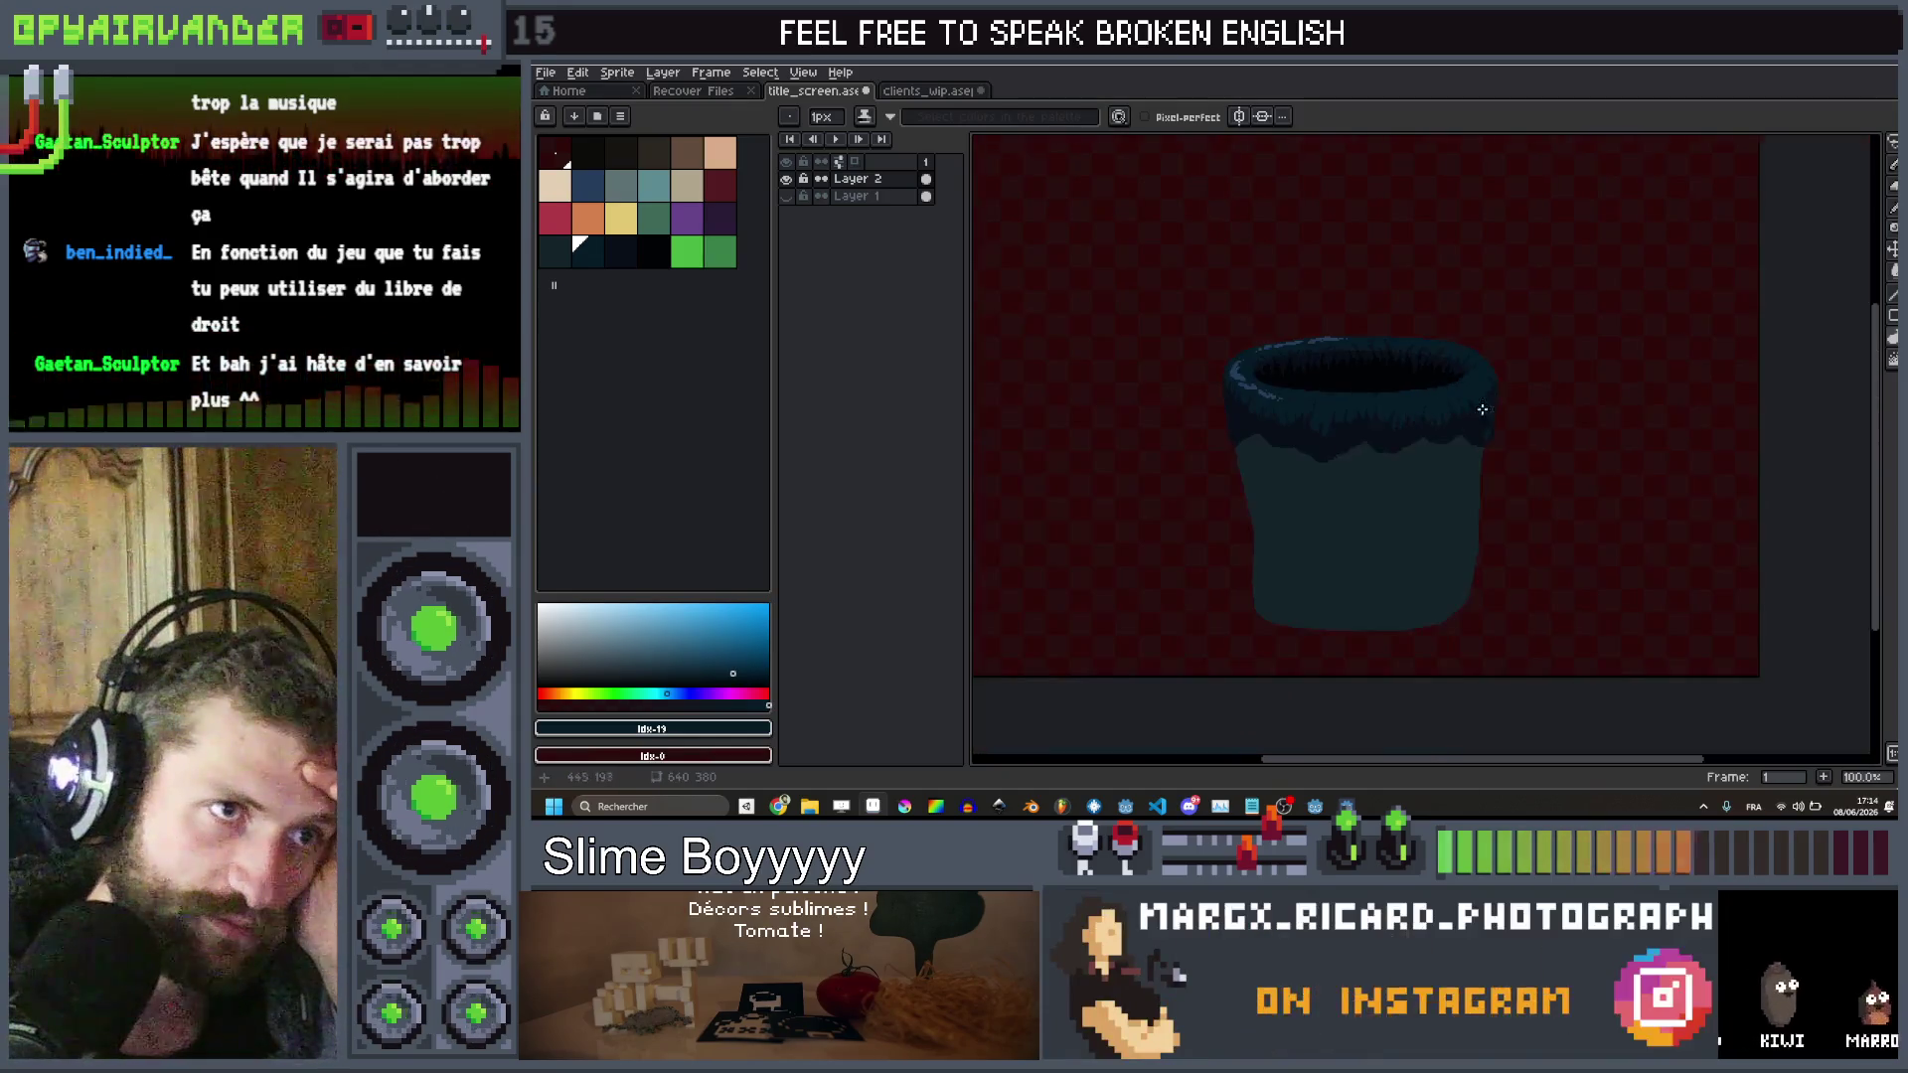
pyautogui.scroll(8, 1472, 410)
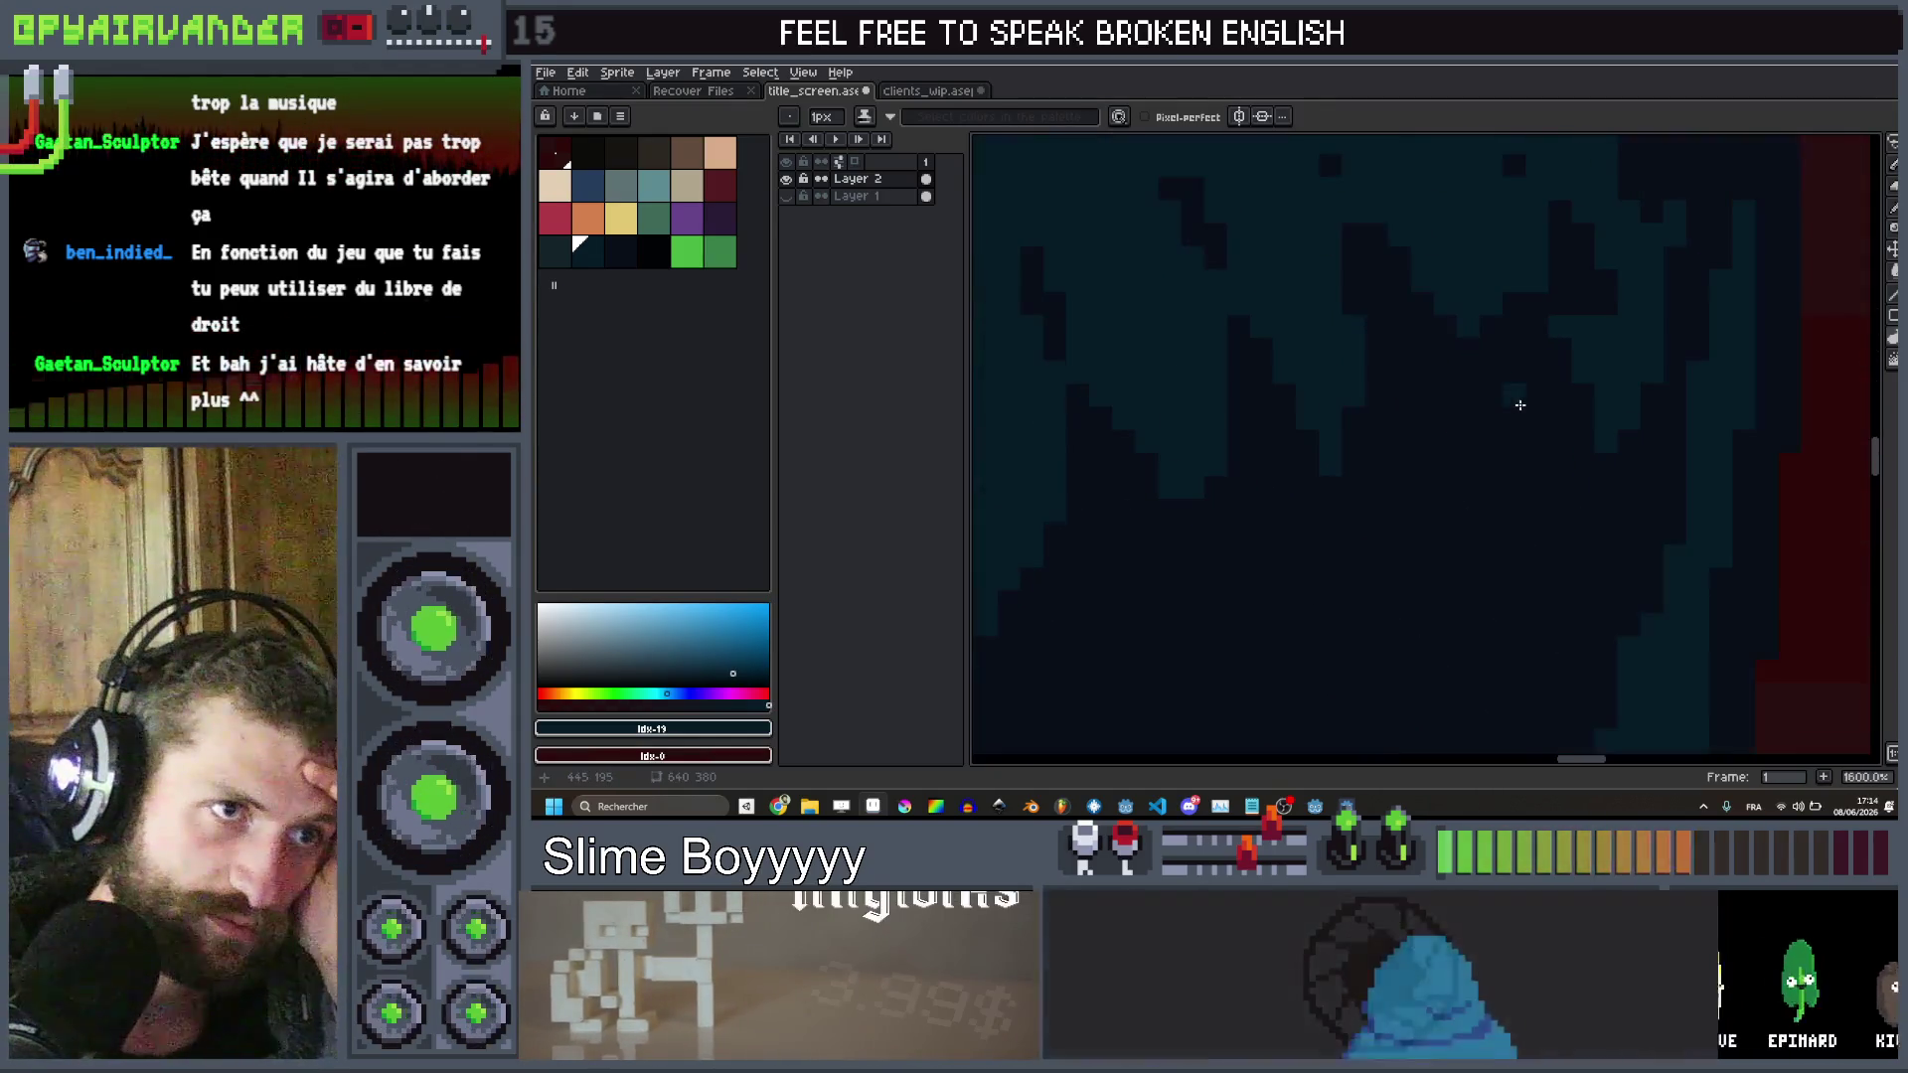
pyautogui.moveTo(1516, 383)
pyautogui.mouseDown()
pyautogui.moveTo(1486, 408)
pyautogui.moveTo(1492, 460)
pyautogui.moveTo(1547, 497)
pyautogui.mouseUp()
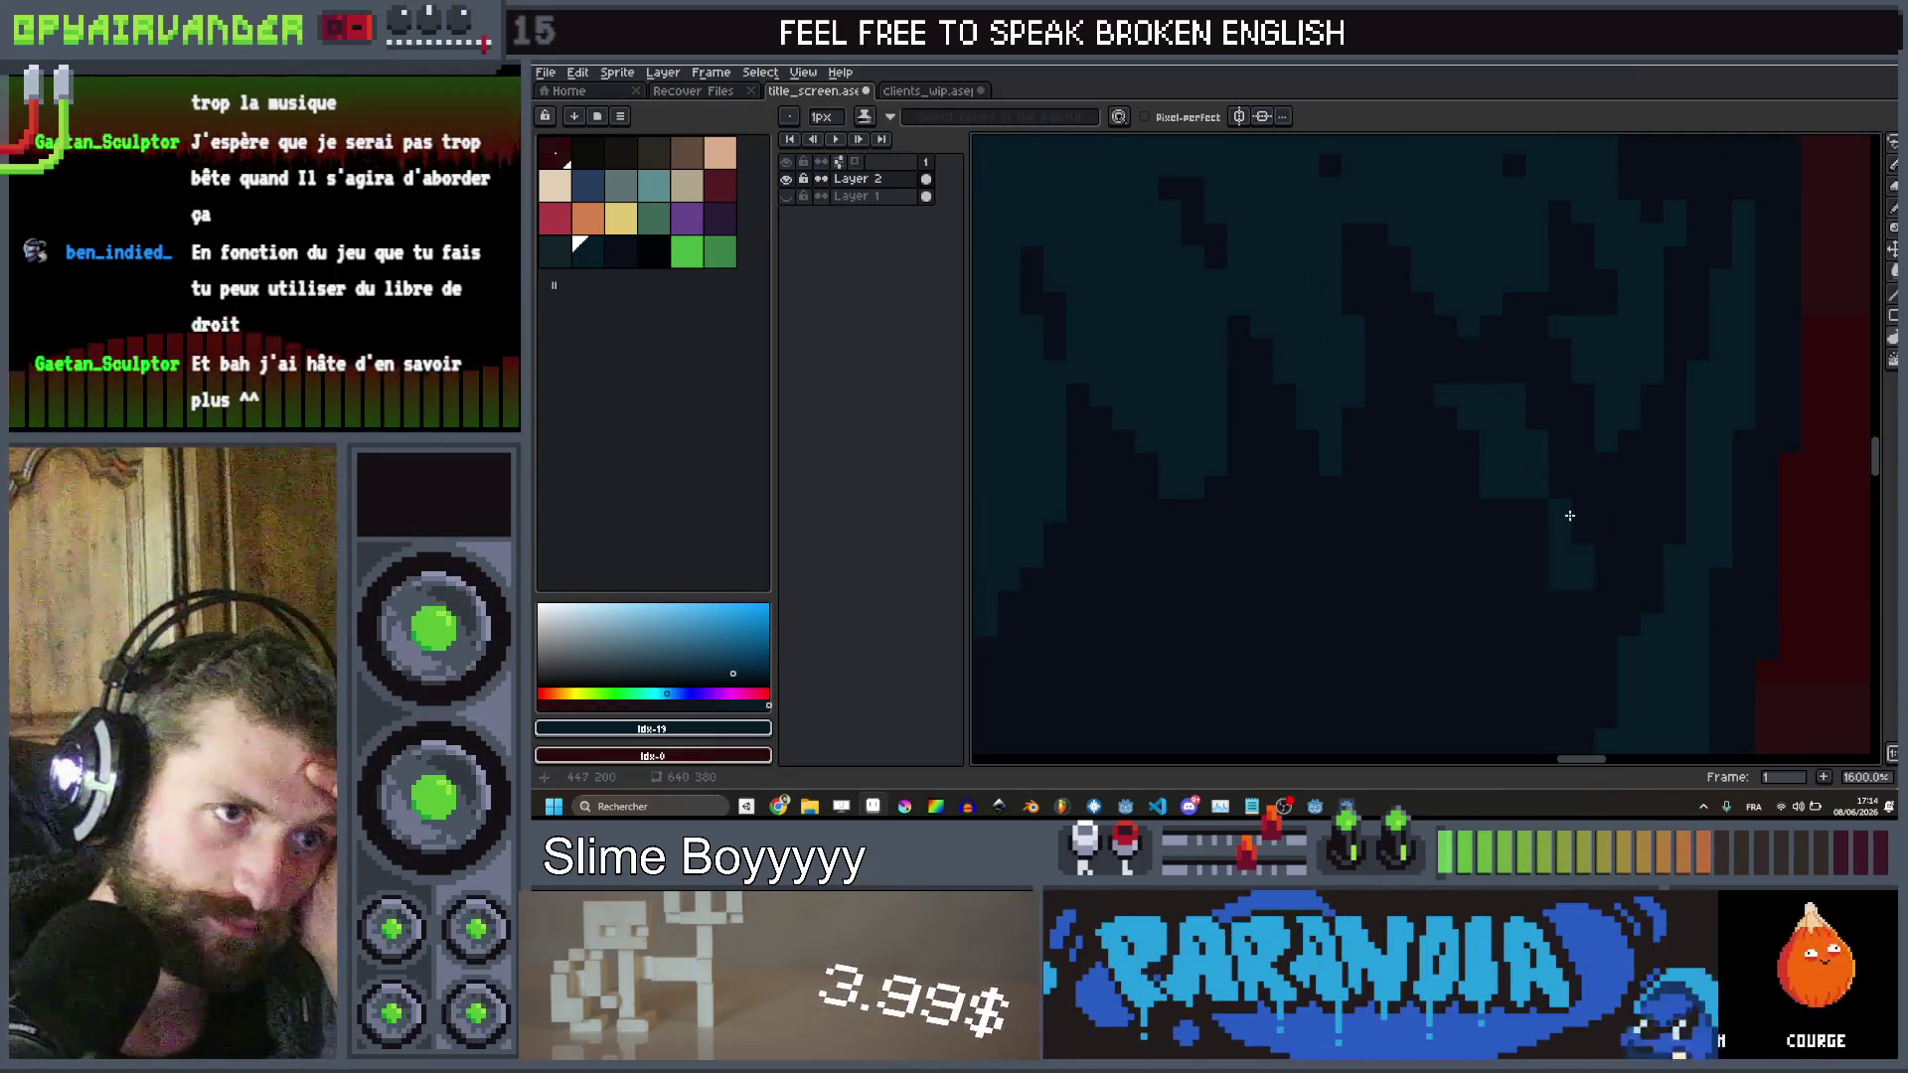
# Undo the trial lighter-teal contour stroke on the bucket rim
pyautogui.scroll(-9, 1570, 348)
pyautogui.scroll(1, 1575, 344)
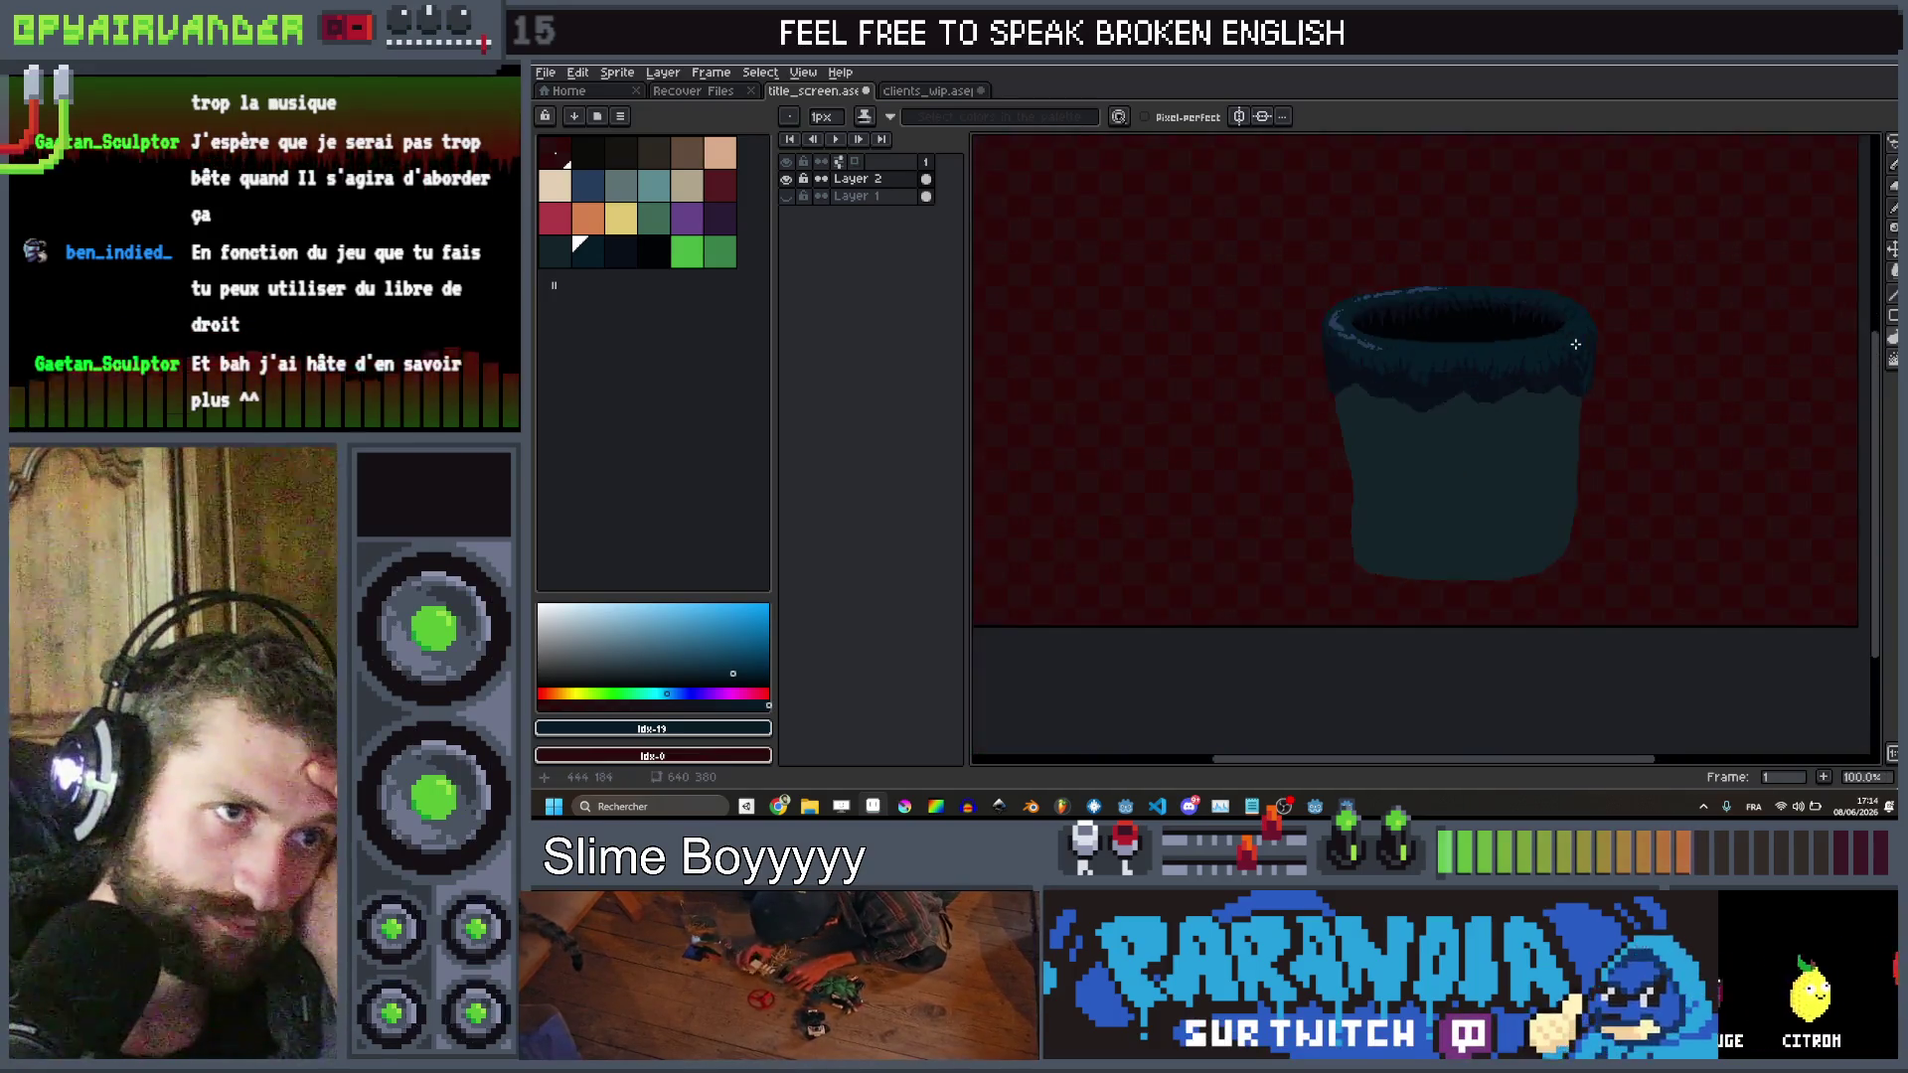
pyautogui.scroll(-1, 1575, 344)
pyautogui.scroll(6, 1575, 344)
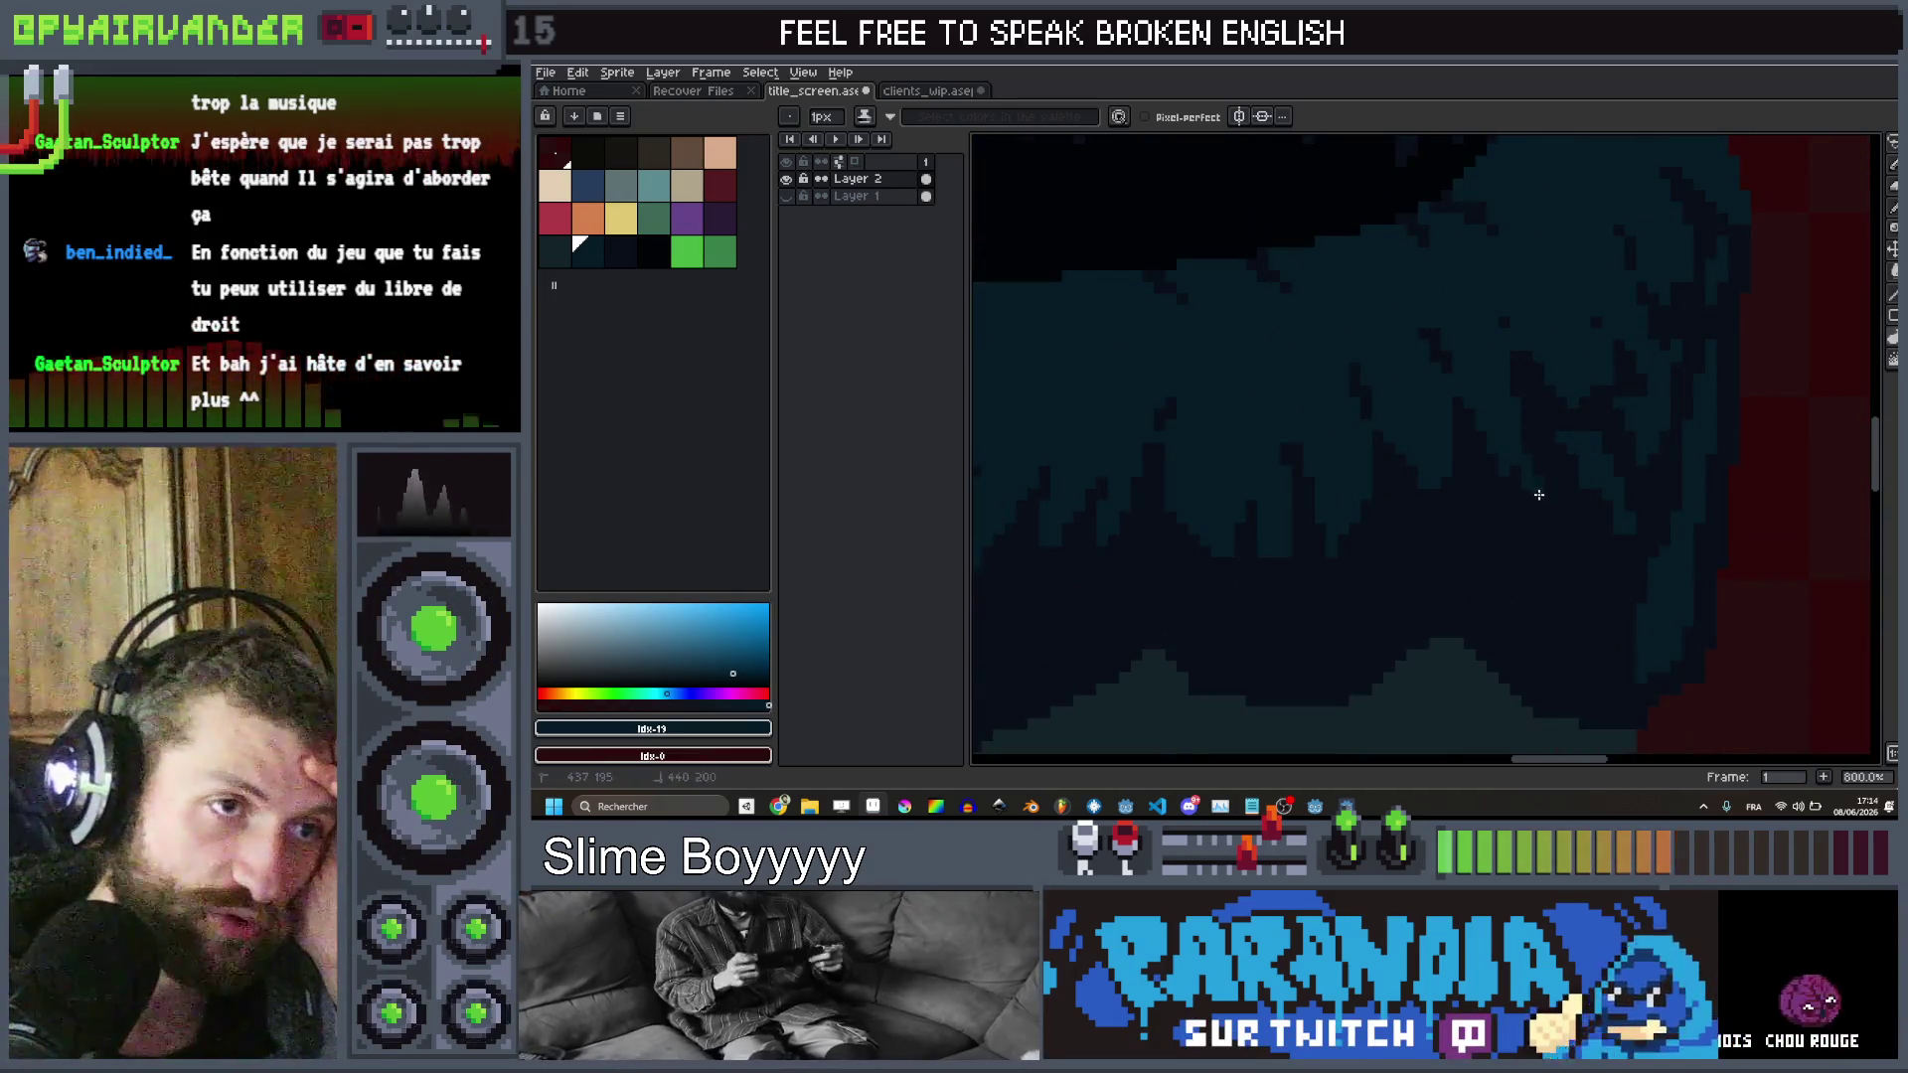
pyautogui.scroll(-6, 1590, 358)
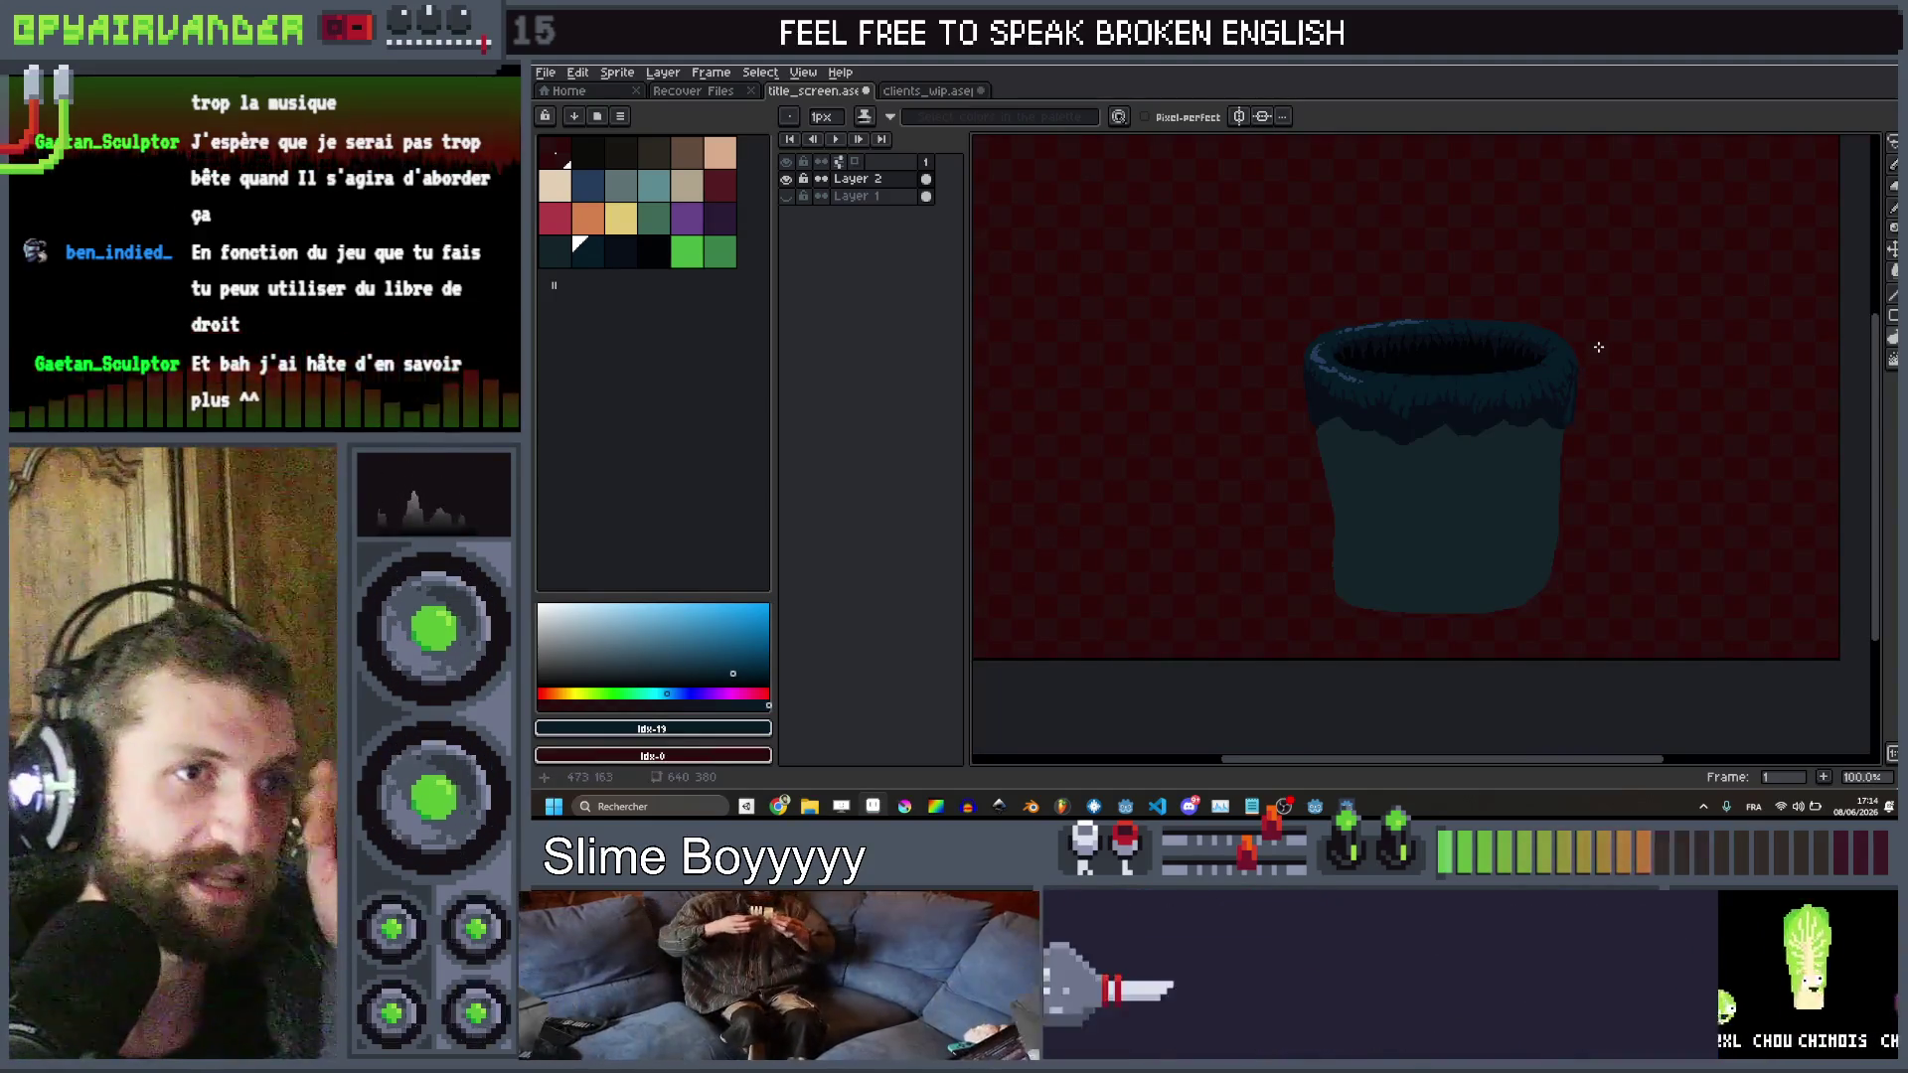
pyautogui.scroll(-1, 1596, 352)
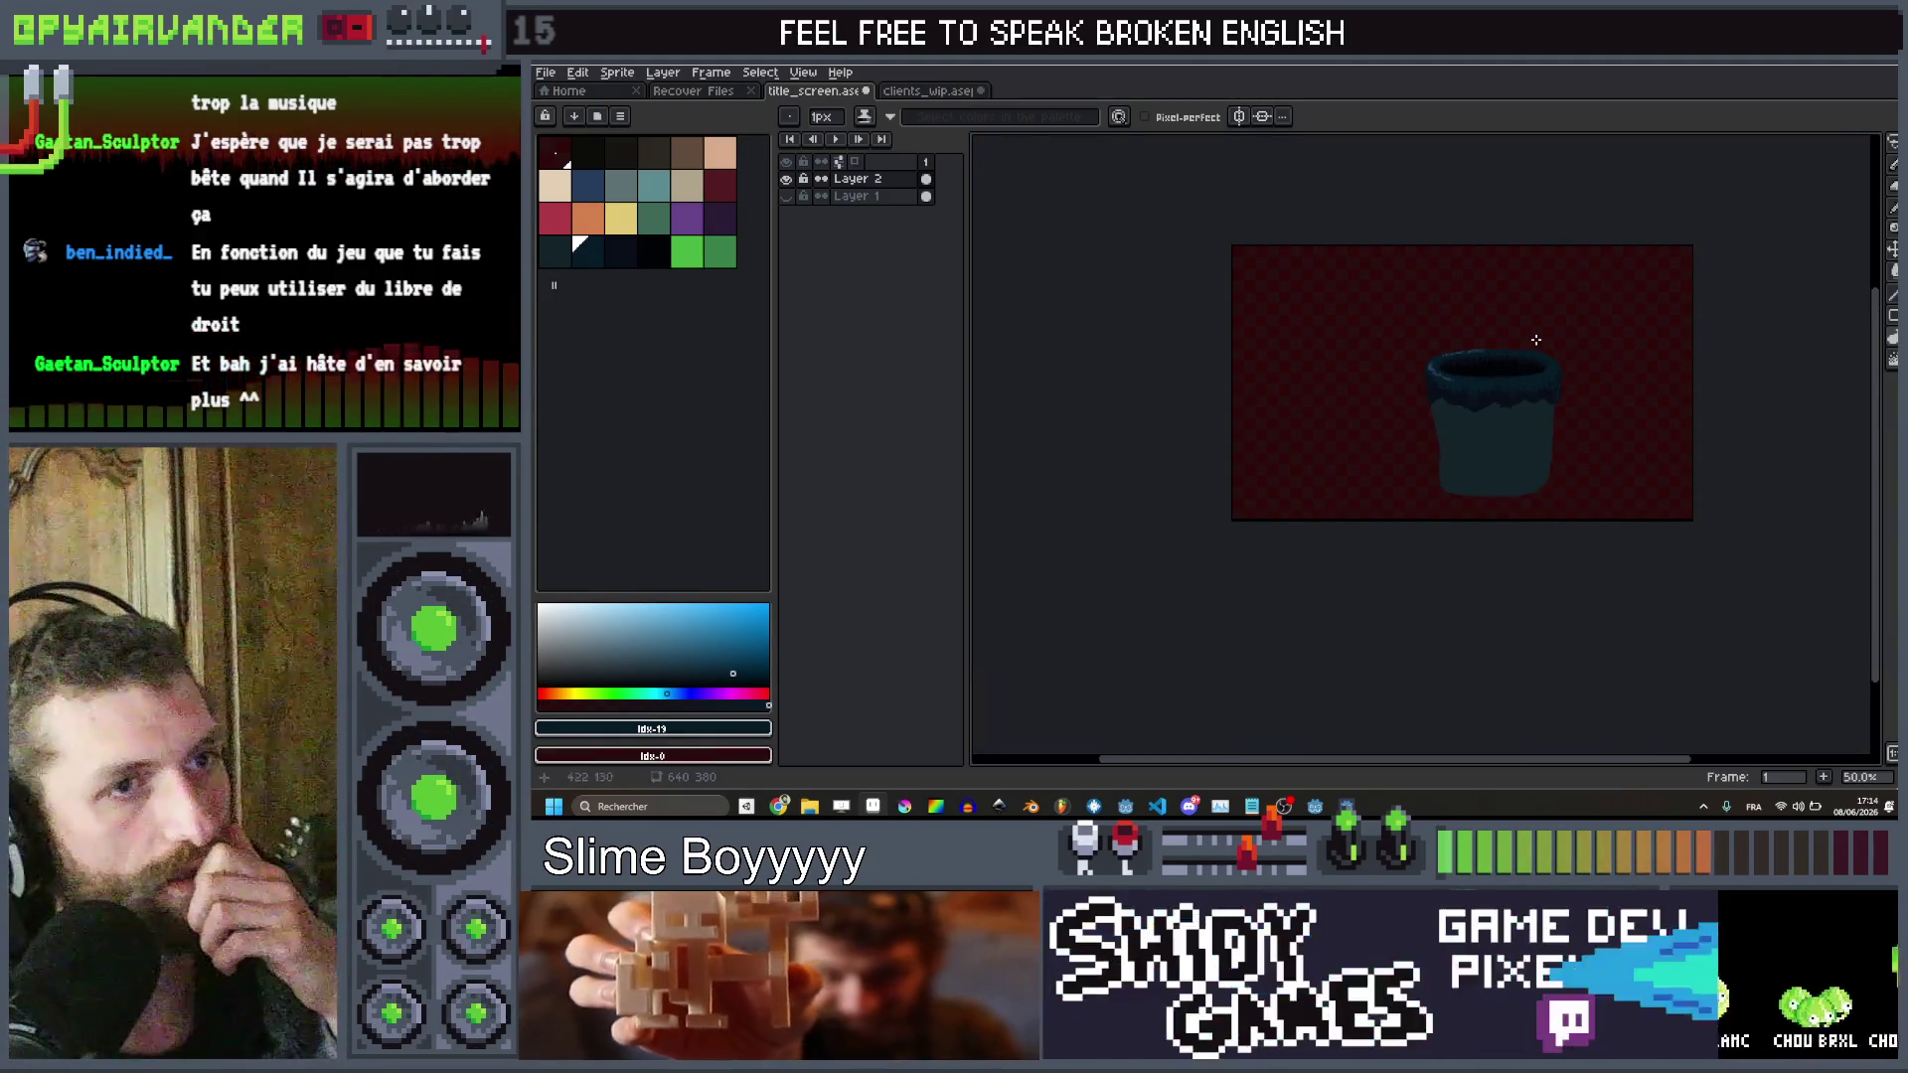
pyautogui.scroll(5, 1530, 364)
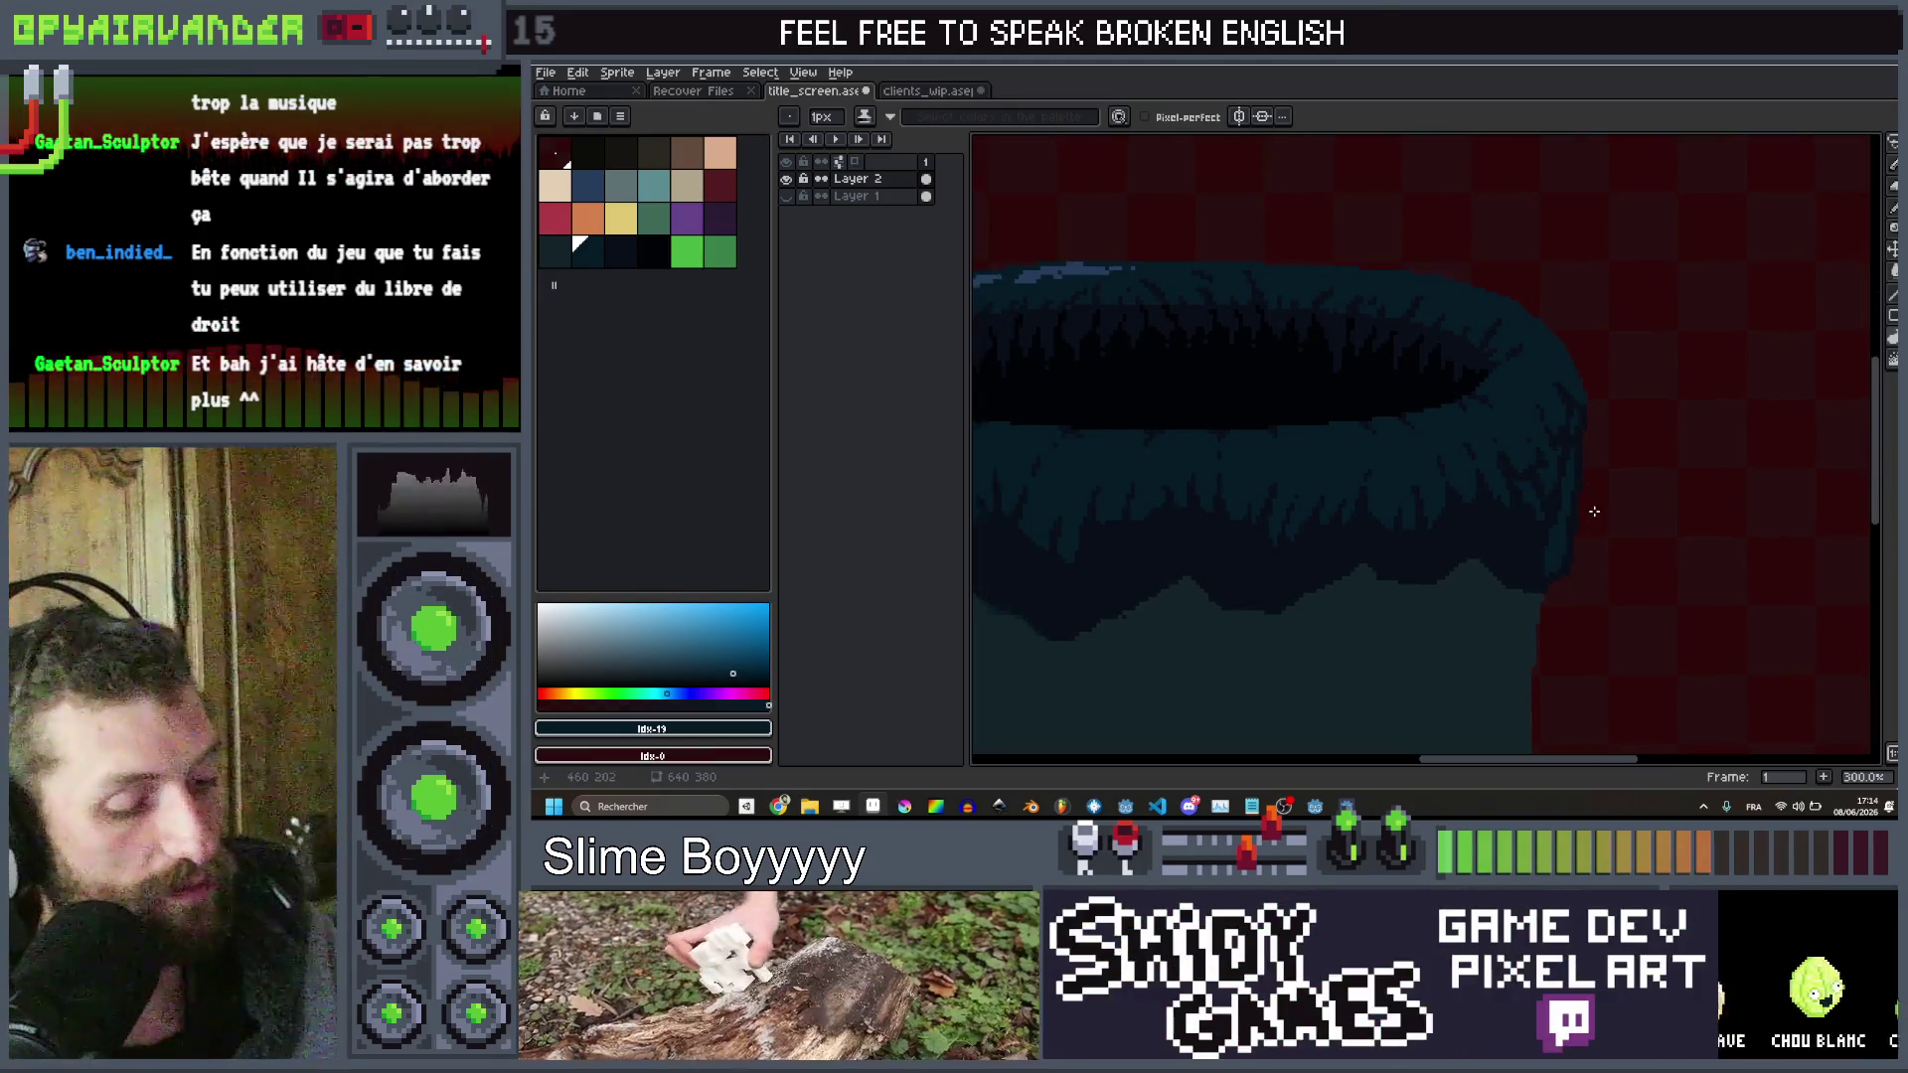
pyautogui.hotkey('ctrl', 'z')
# Bring the rim's left edge into view and choose a new painting colour from the palette
pyautogui.scroll(-3, 1597, 507)
pyautogui.scroll(5, 1305, 369)
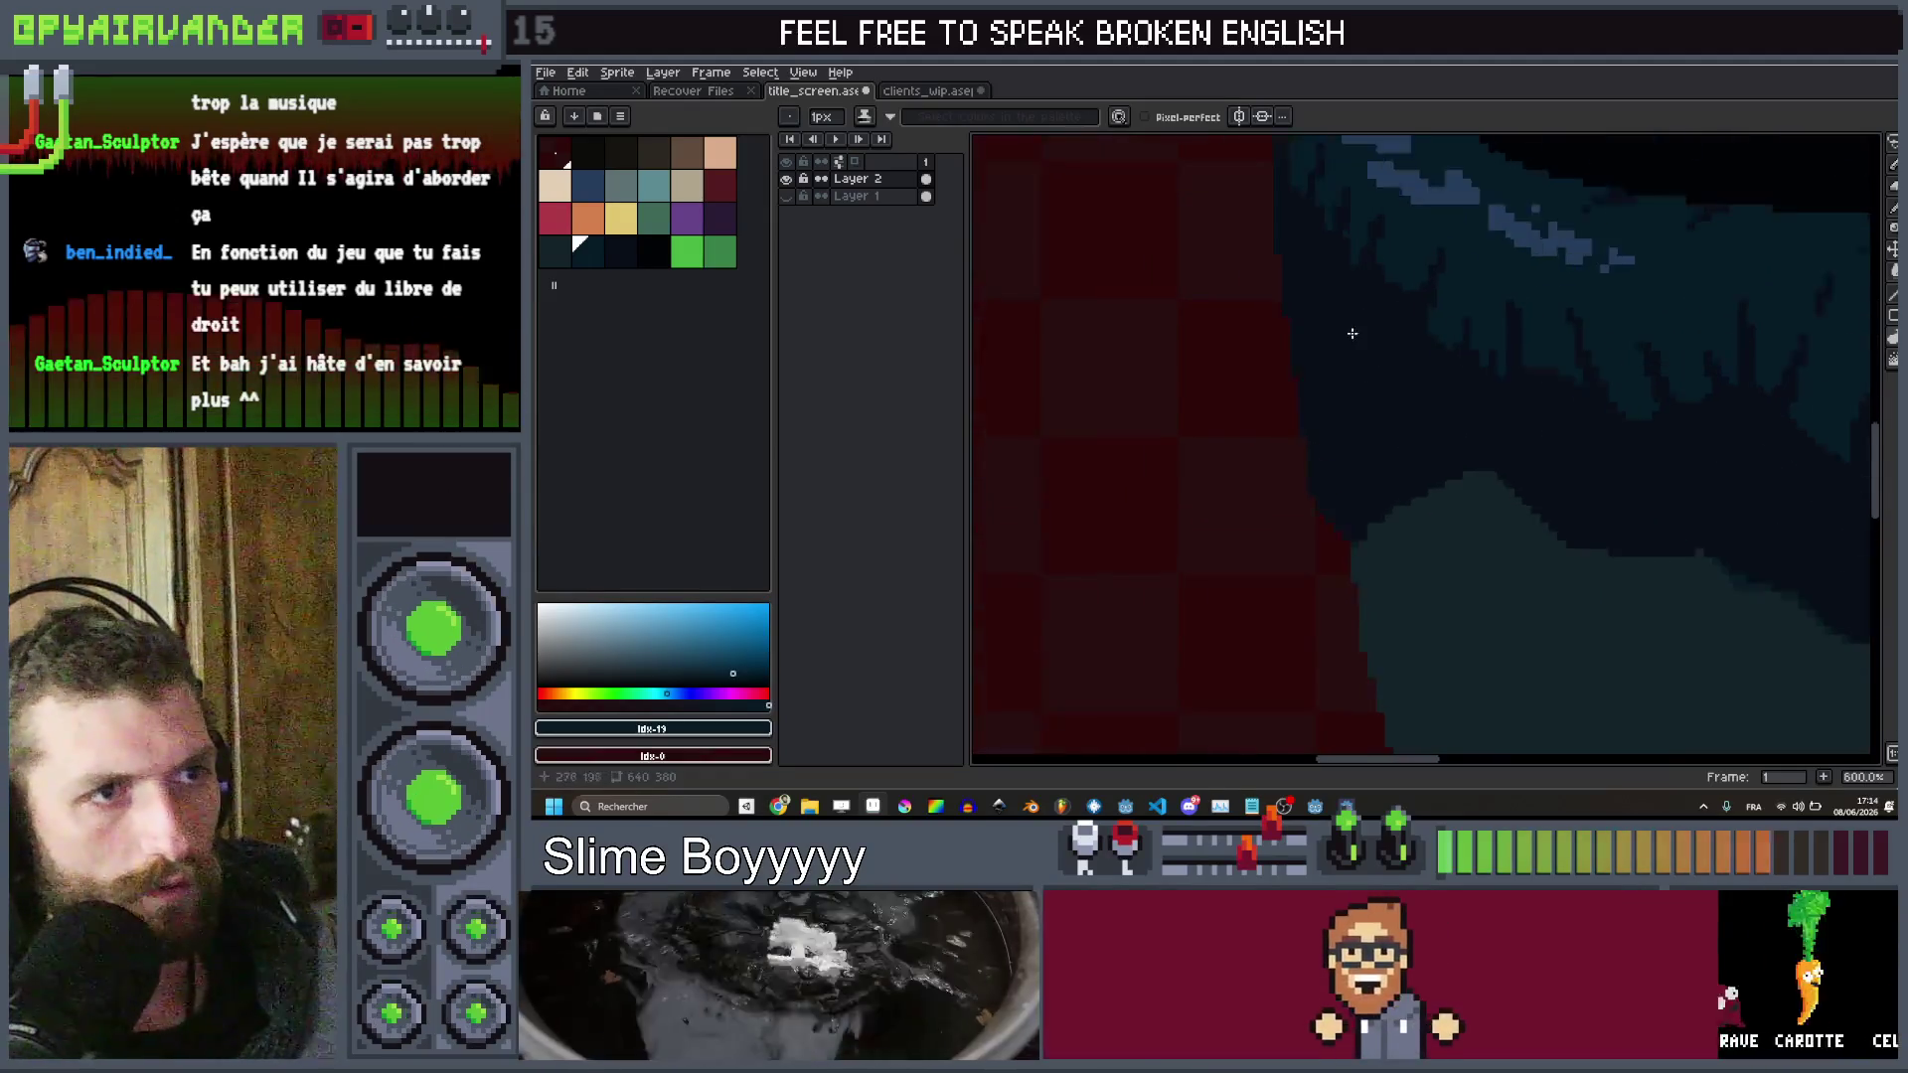
pyautogui.moveTo(1305, 369); pyautogui.dragTo(1314, 503)
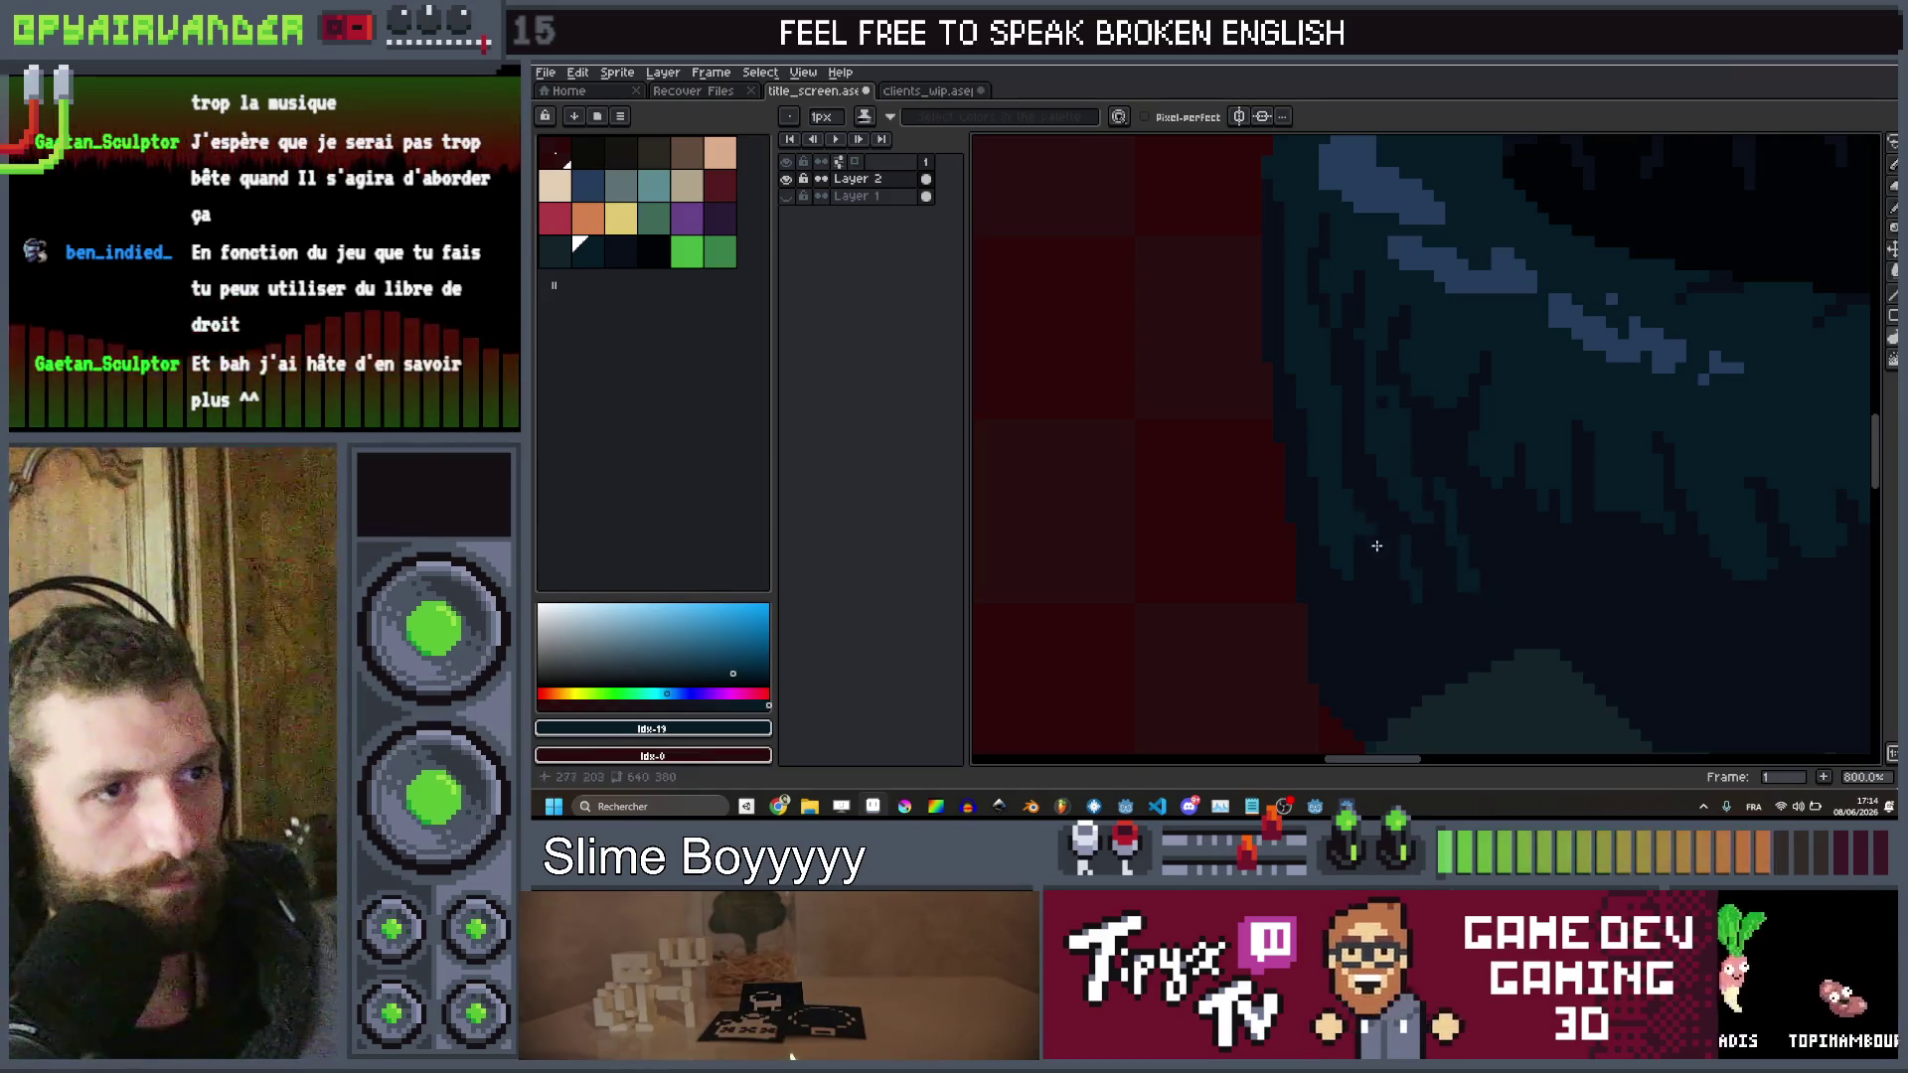
pyautogui.scroll(-6, 1407, 631)
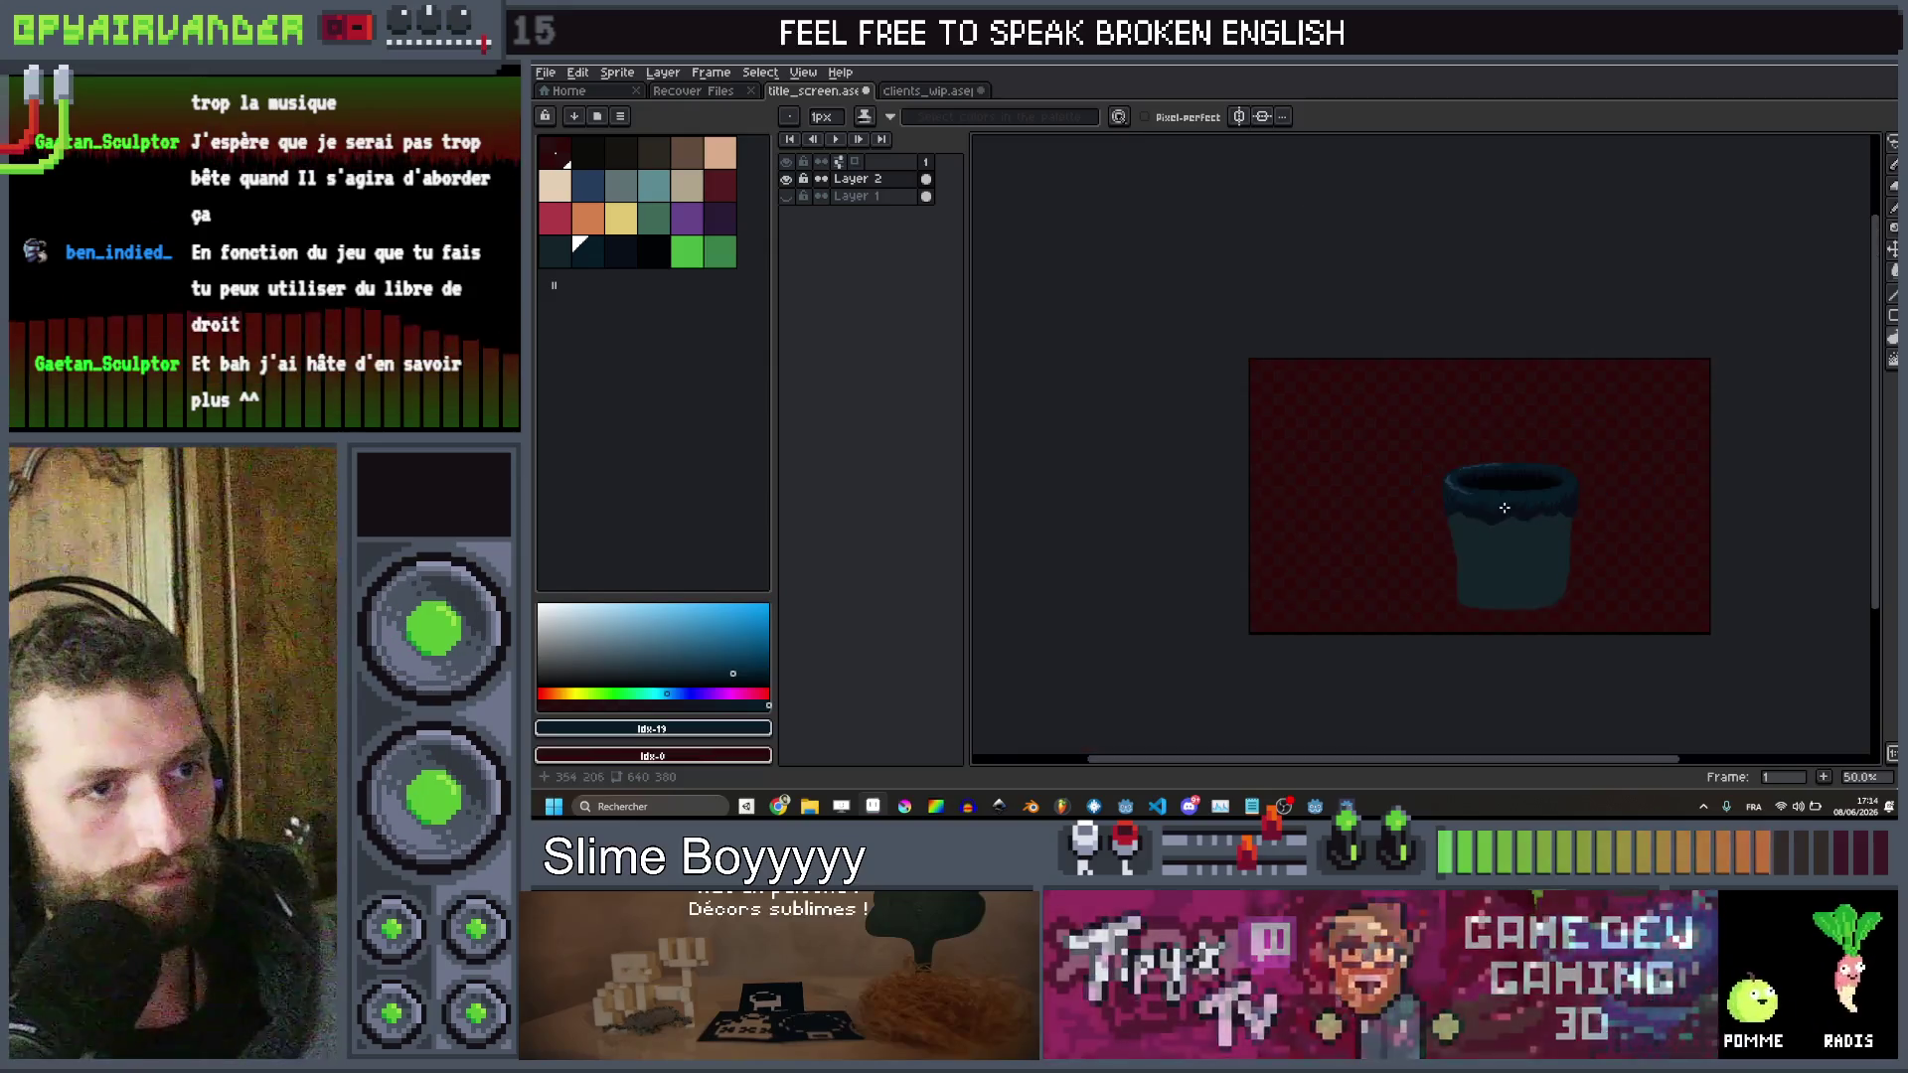
pyautogui.scroll(1, 1475, 438)
pyautogui.scroll(3, 1474, 438)
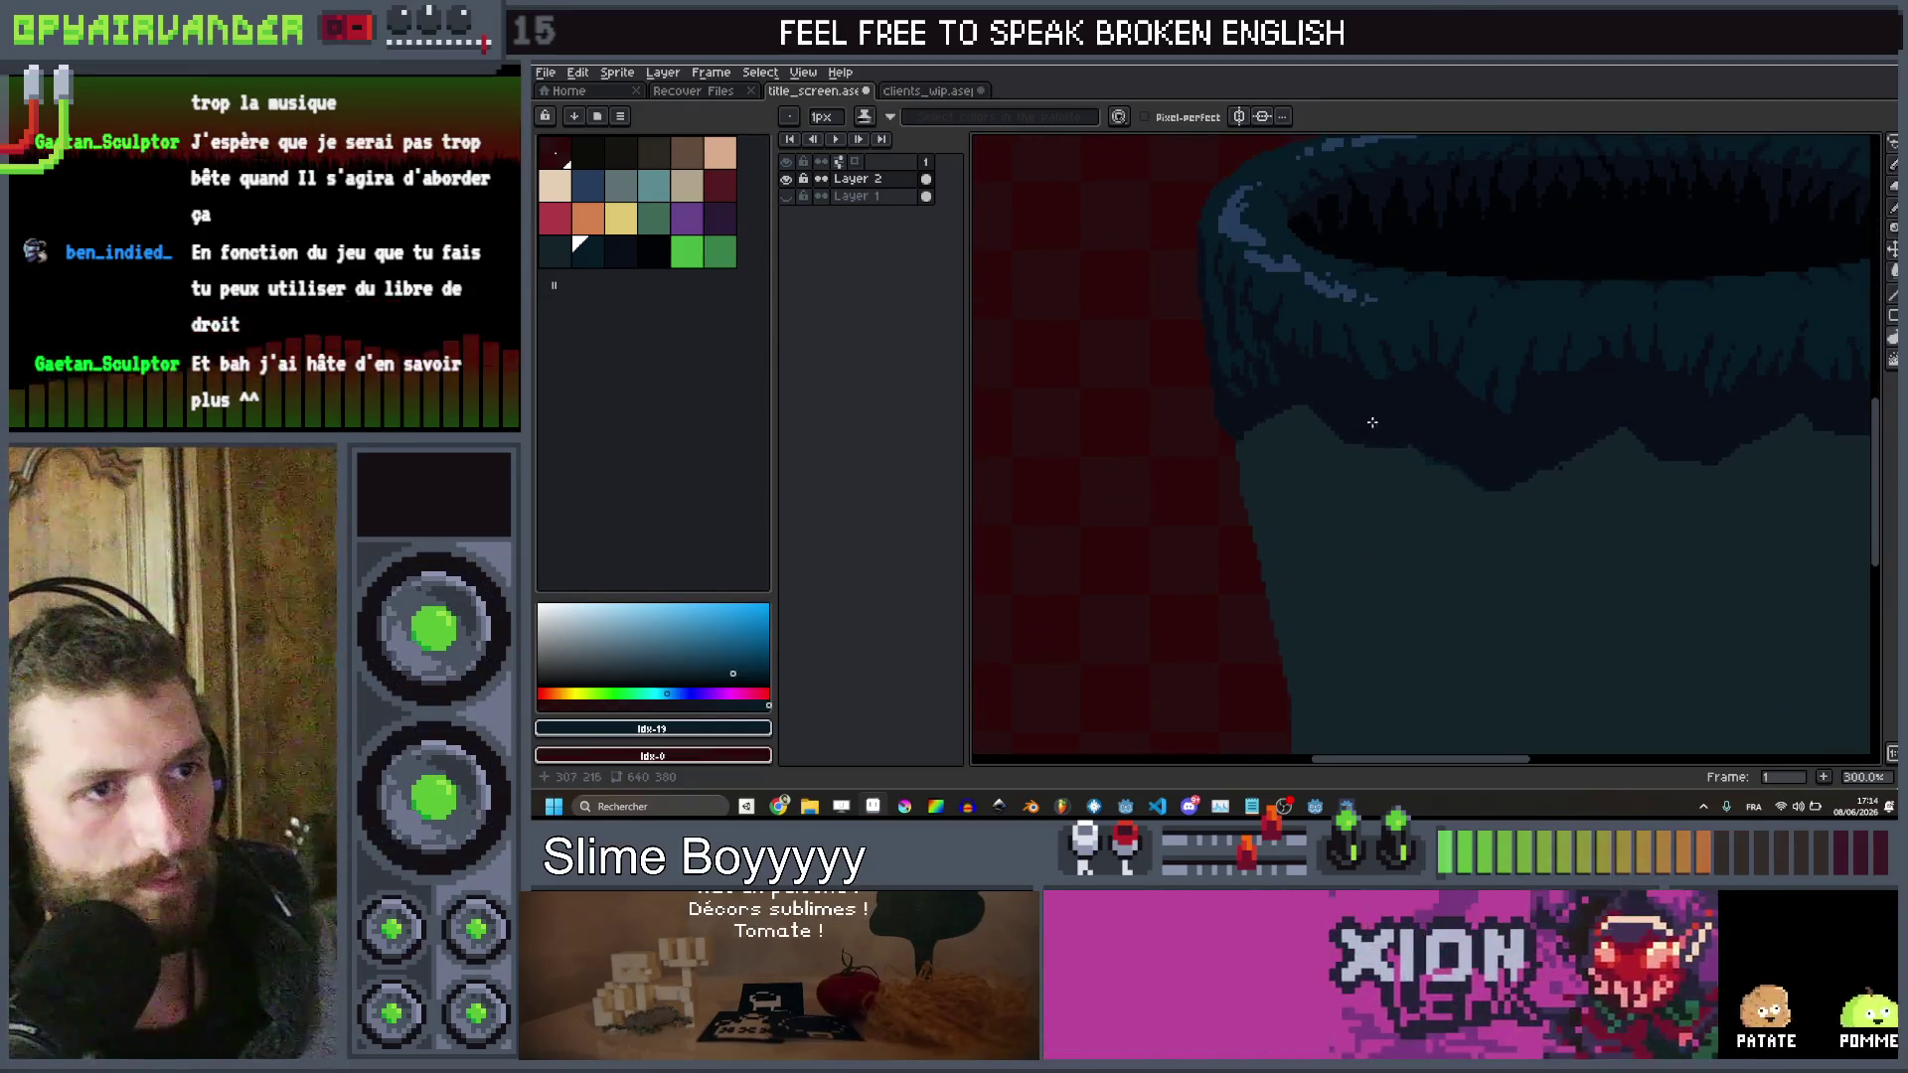
pyautogui.click(574, 263)
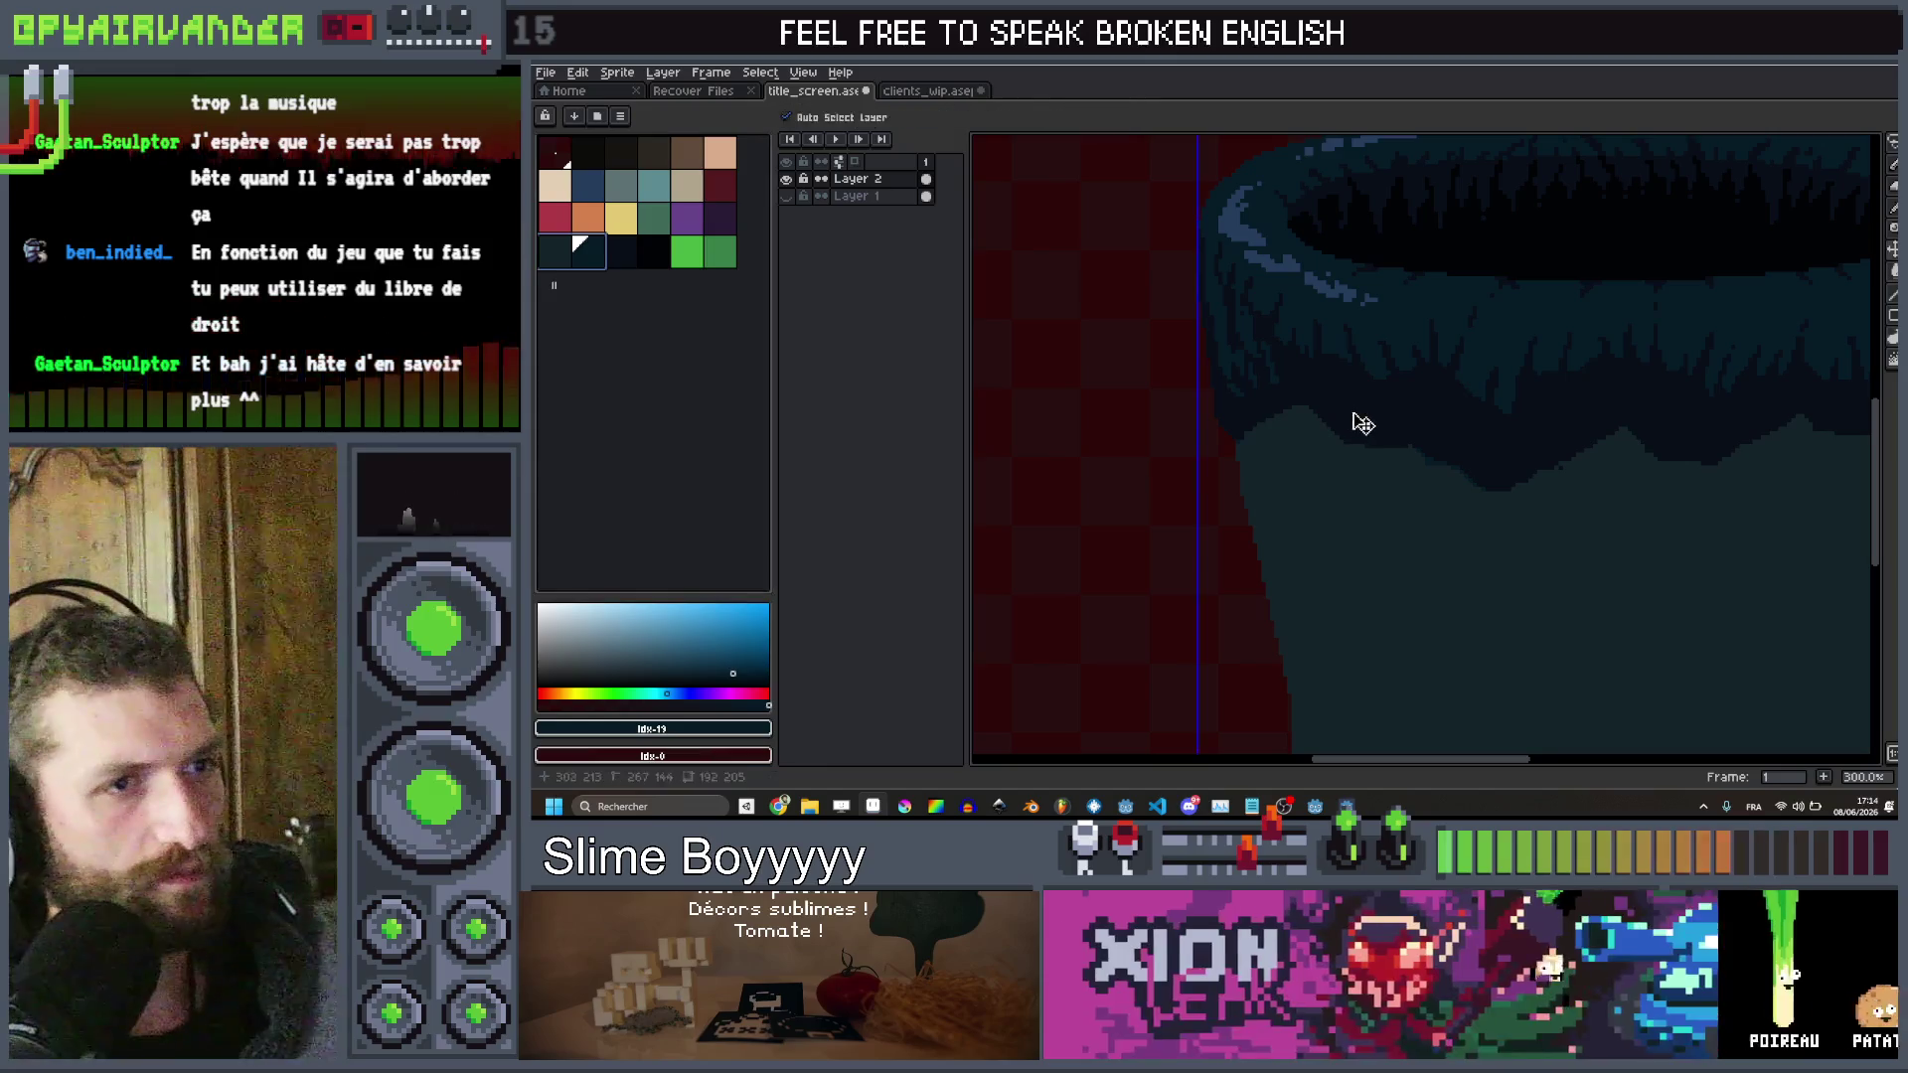
# Swap the foreground and background colours and pan over the bucket's right side
pyautogui.press('x')
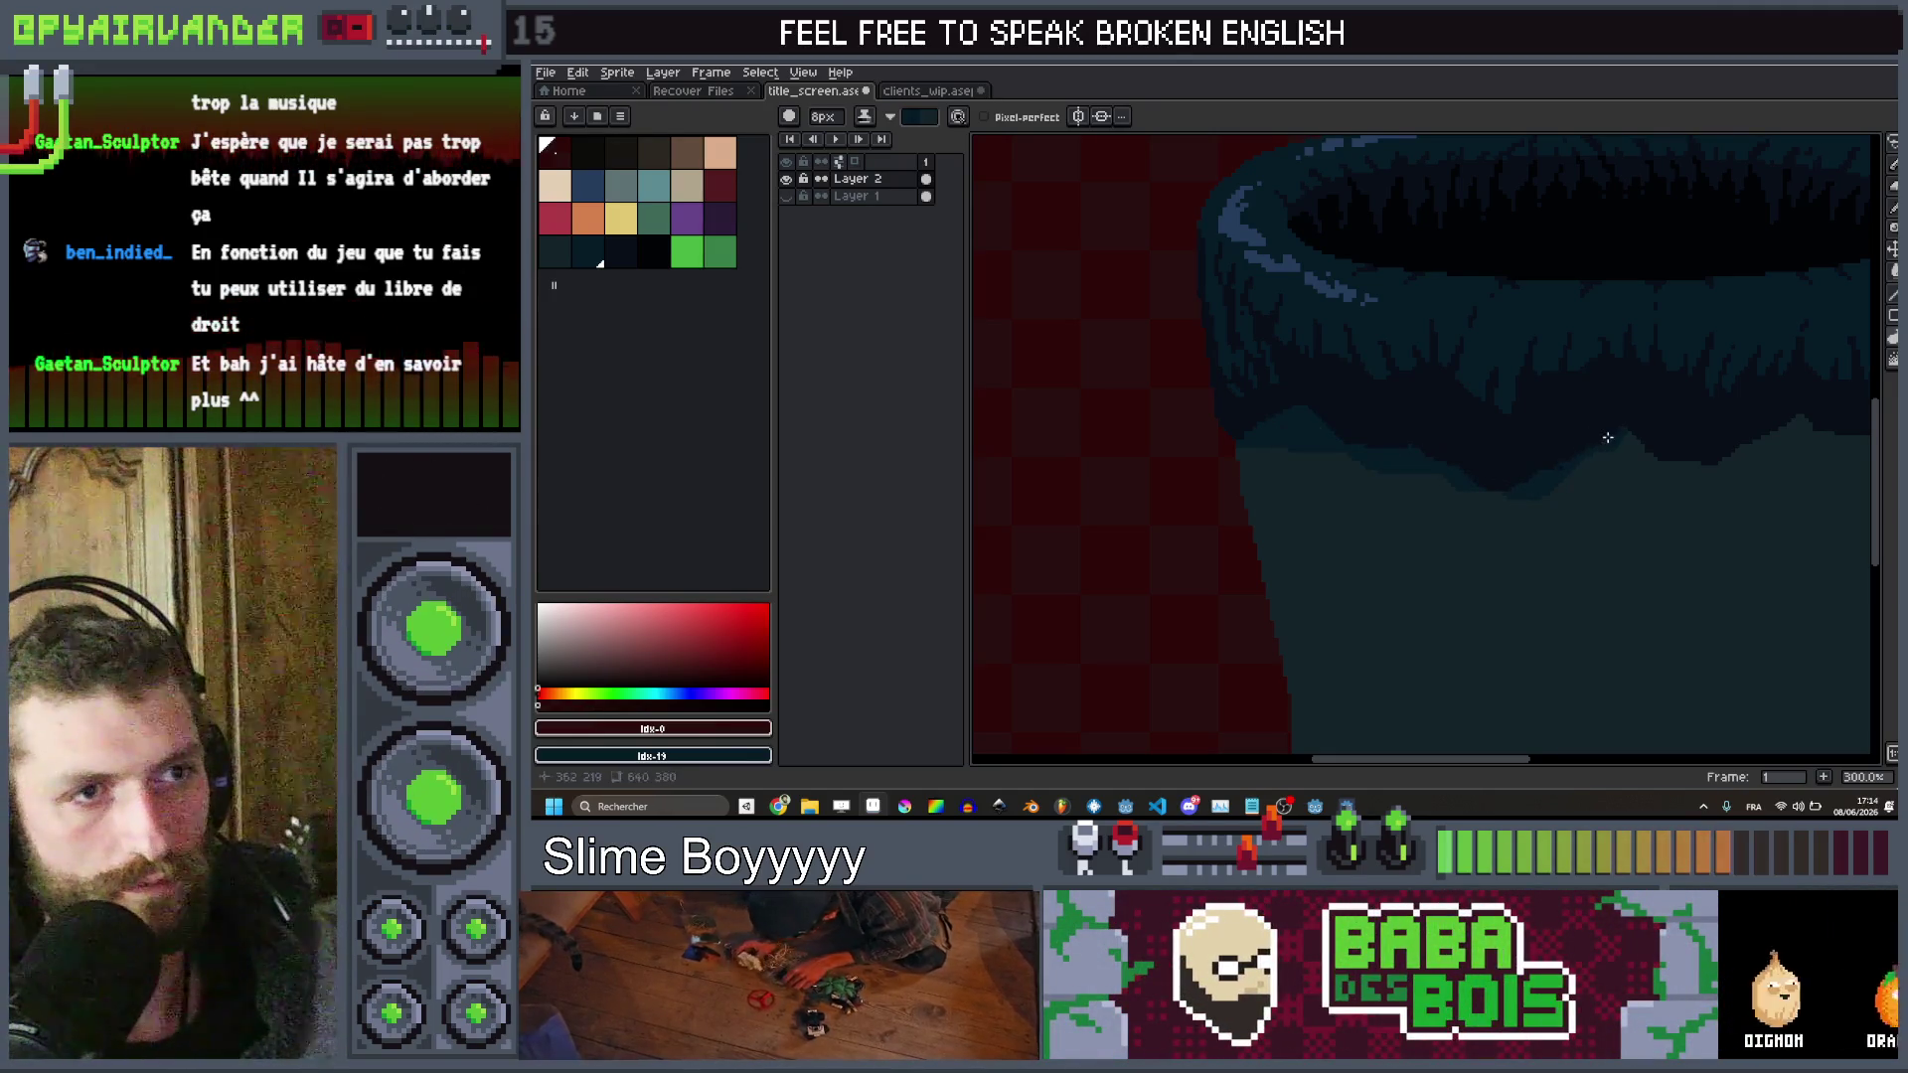
pyautogui.moveTo(1607, 438); pyautogui.dragTo(1439, 458)
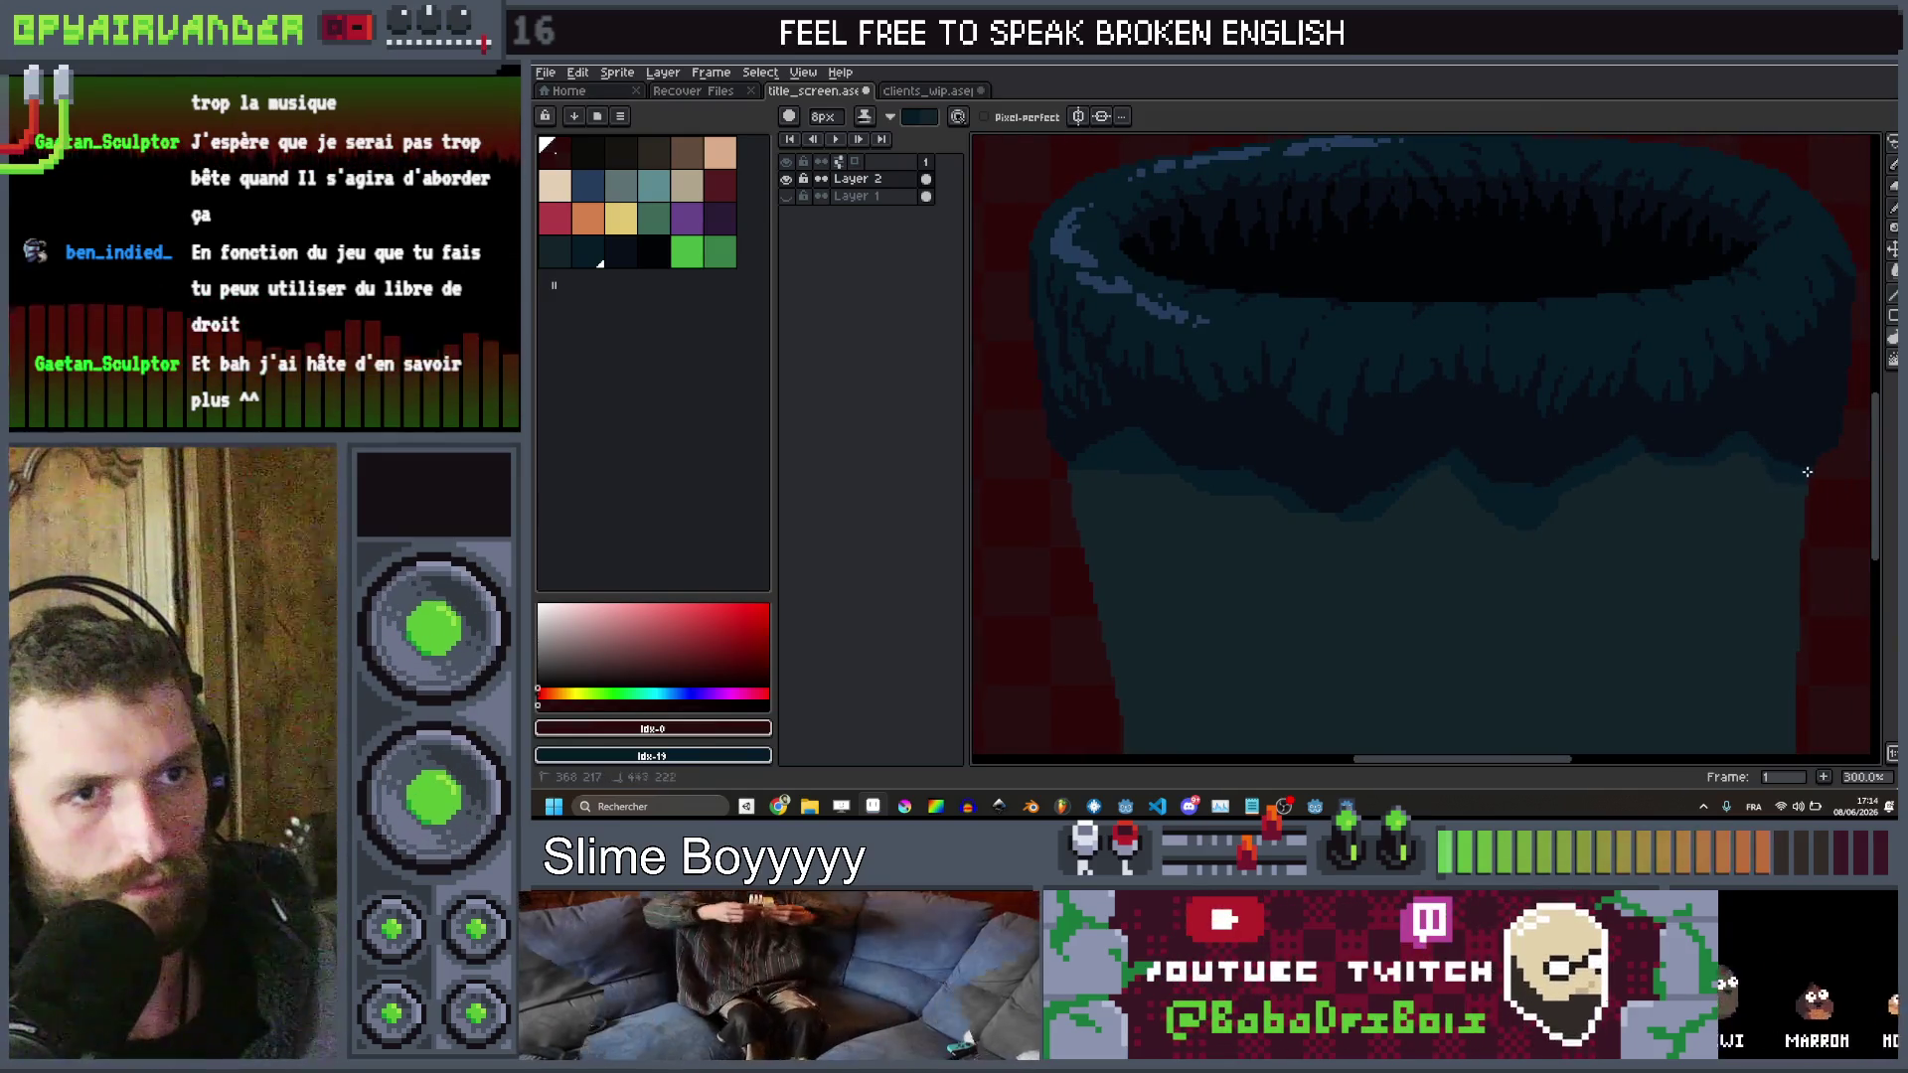
pyautogui.scroll(-4, 1859, 594)
pyautogui.scroll(5, 1746, 532)
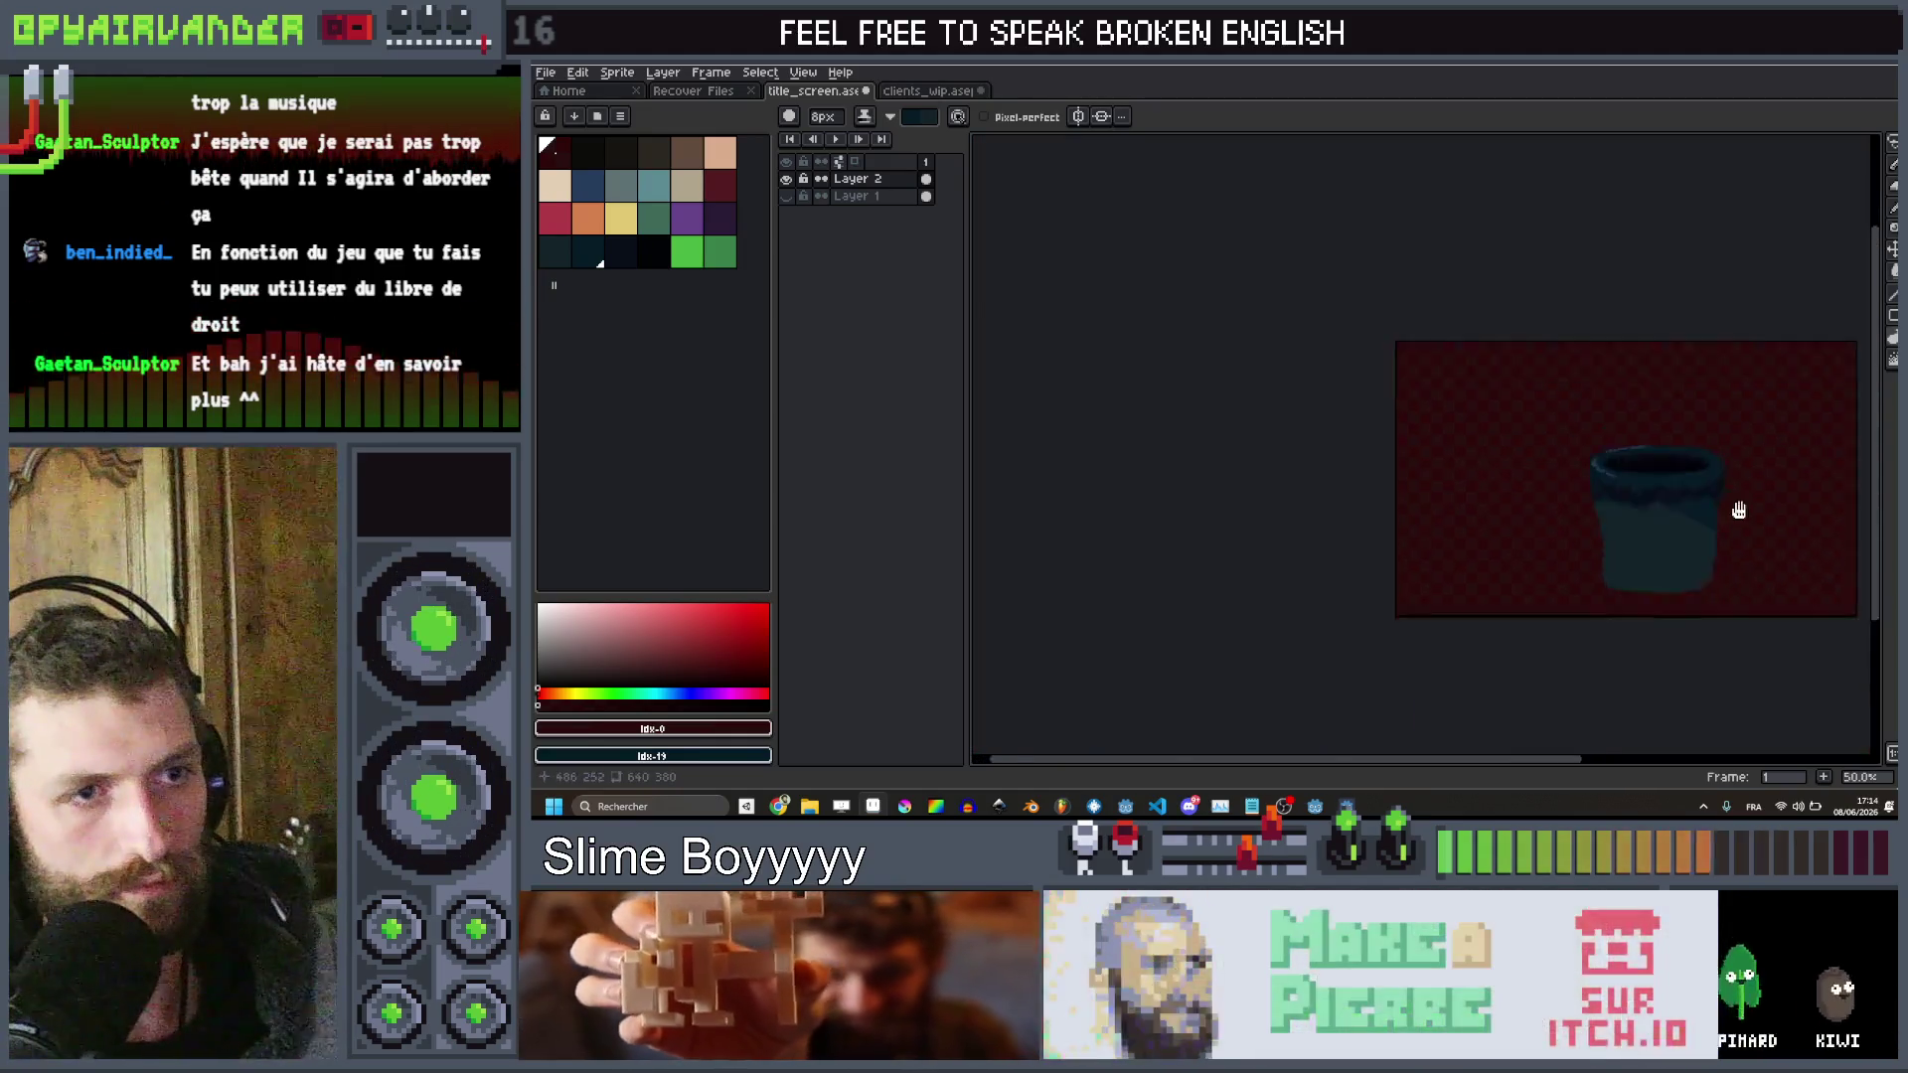
# Brush a dark vertical shading stroke down the right side of the bucket's body
pyautogui.moveTo(1520, 429); pyautogui.dragTo(1514, 553)
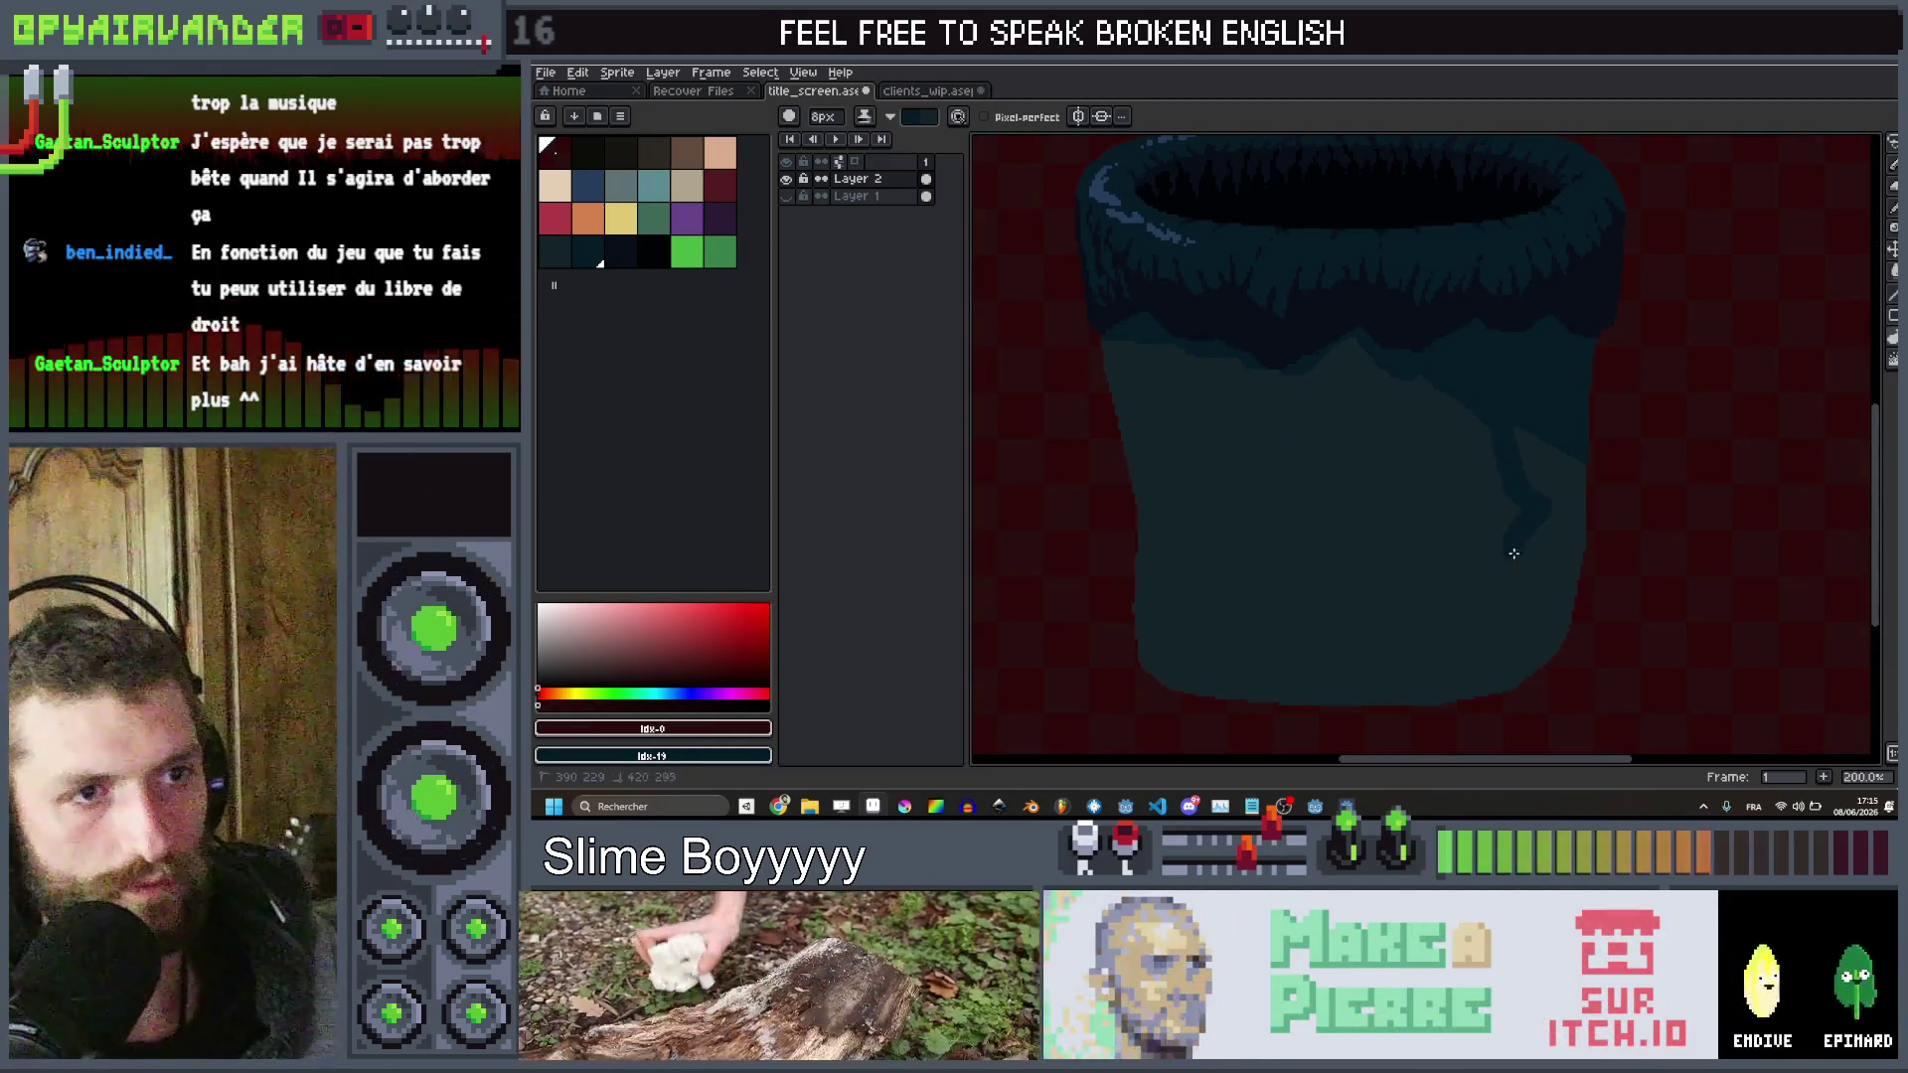
pyautogui.scroll(-4, 1679, 338)
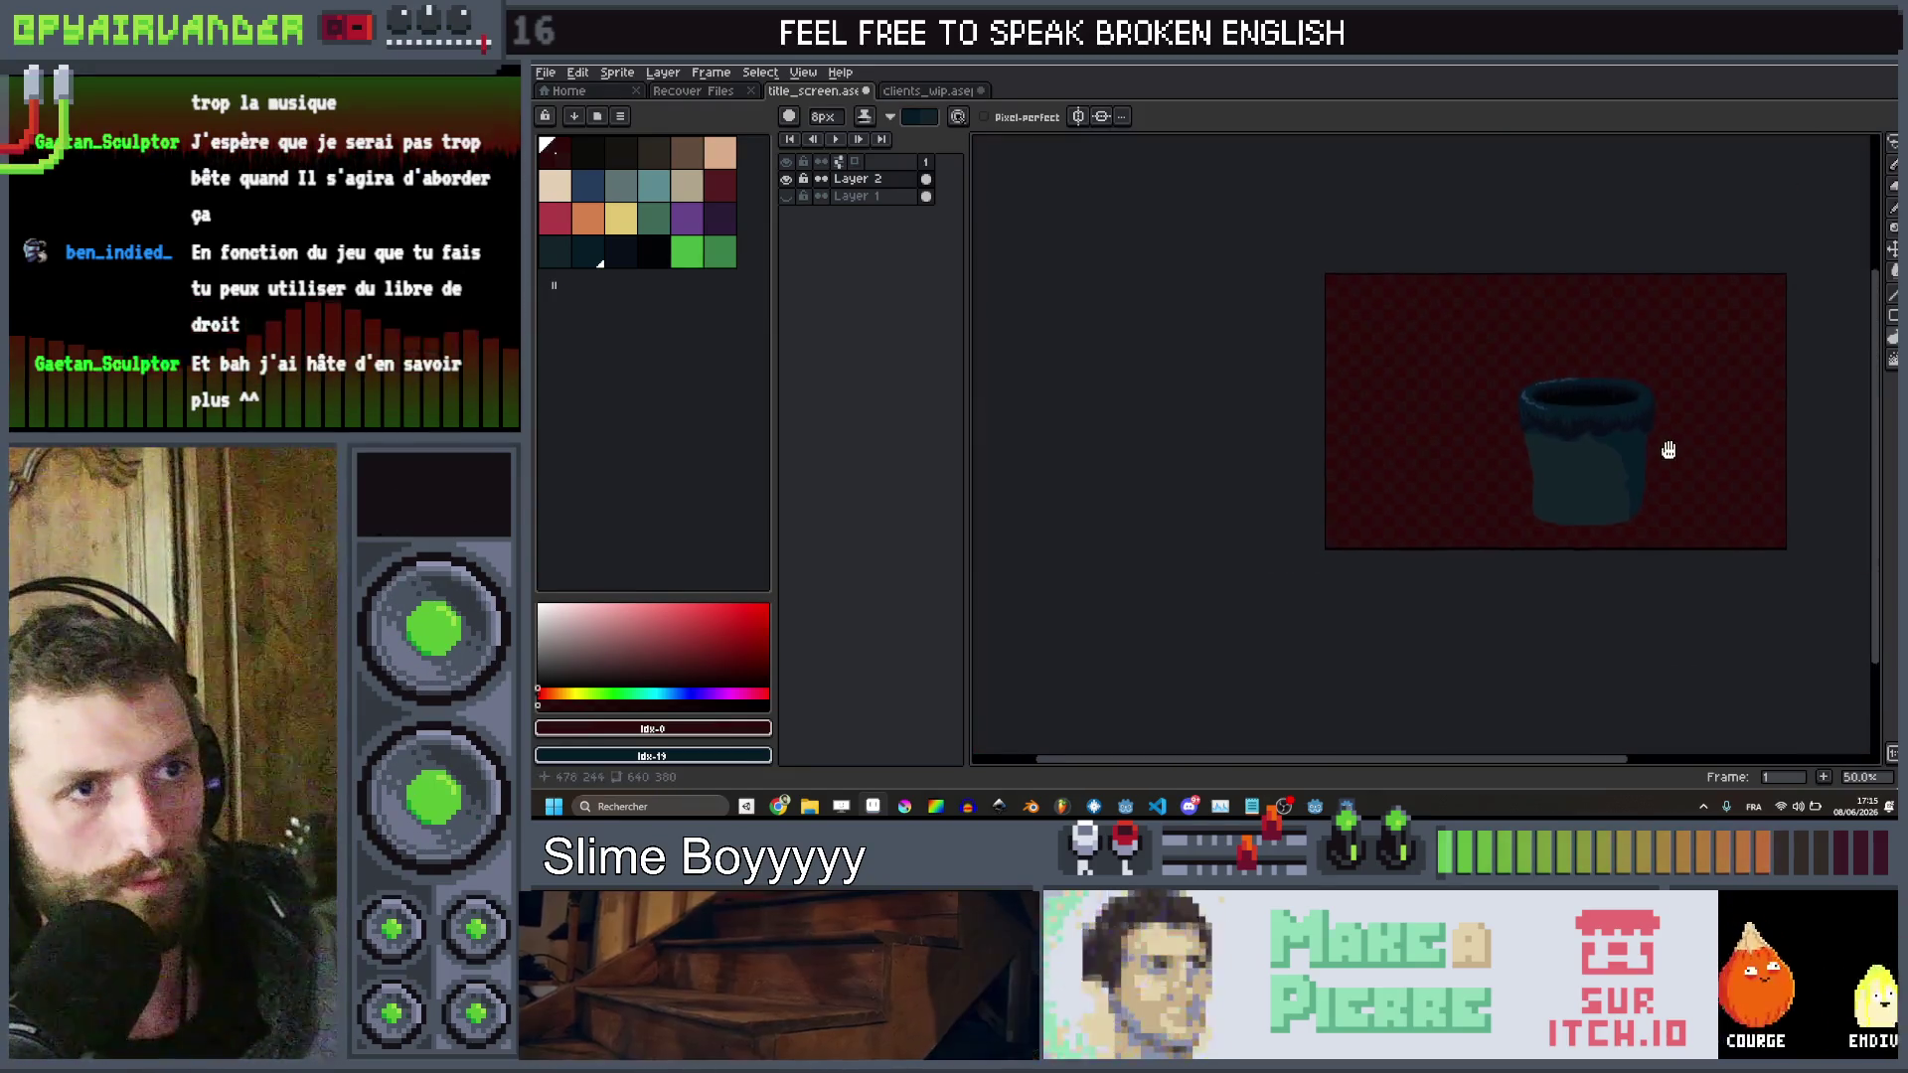
pyautogui.scroll(4, 1666, 448)
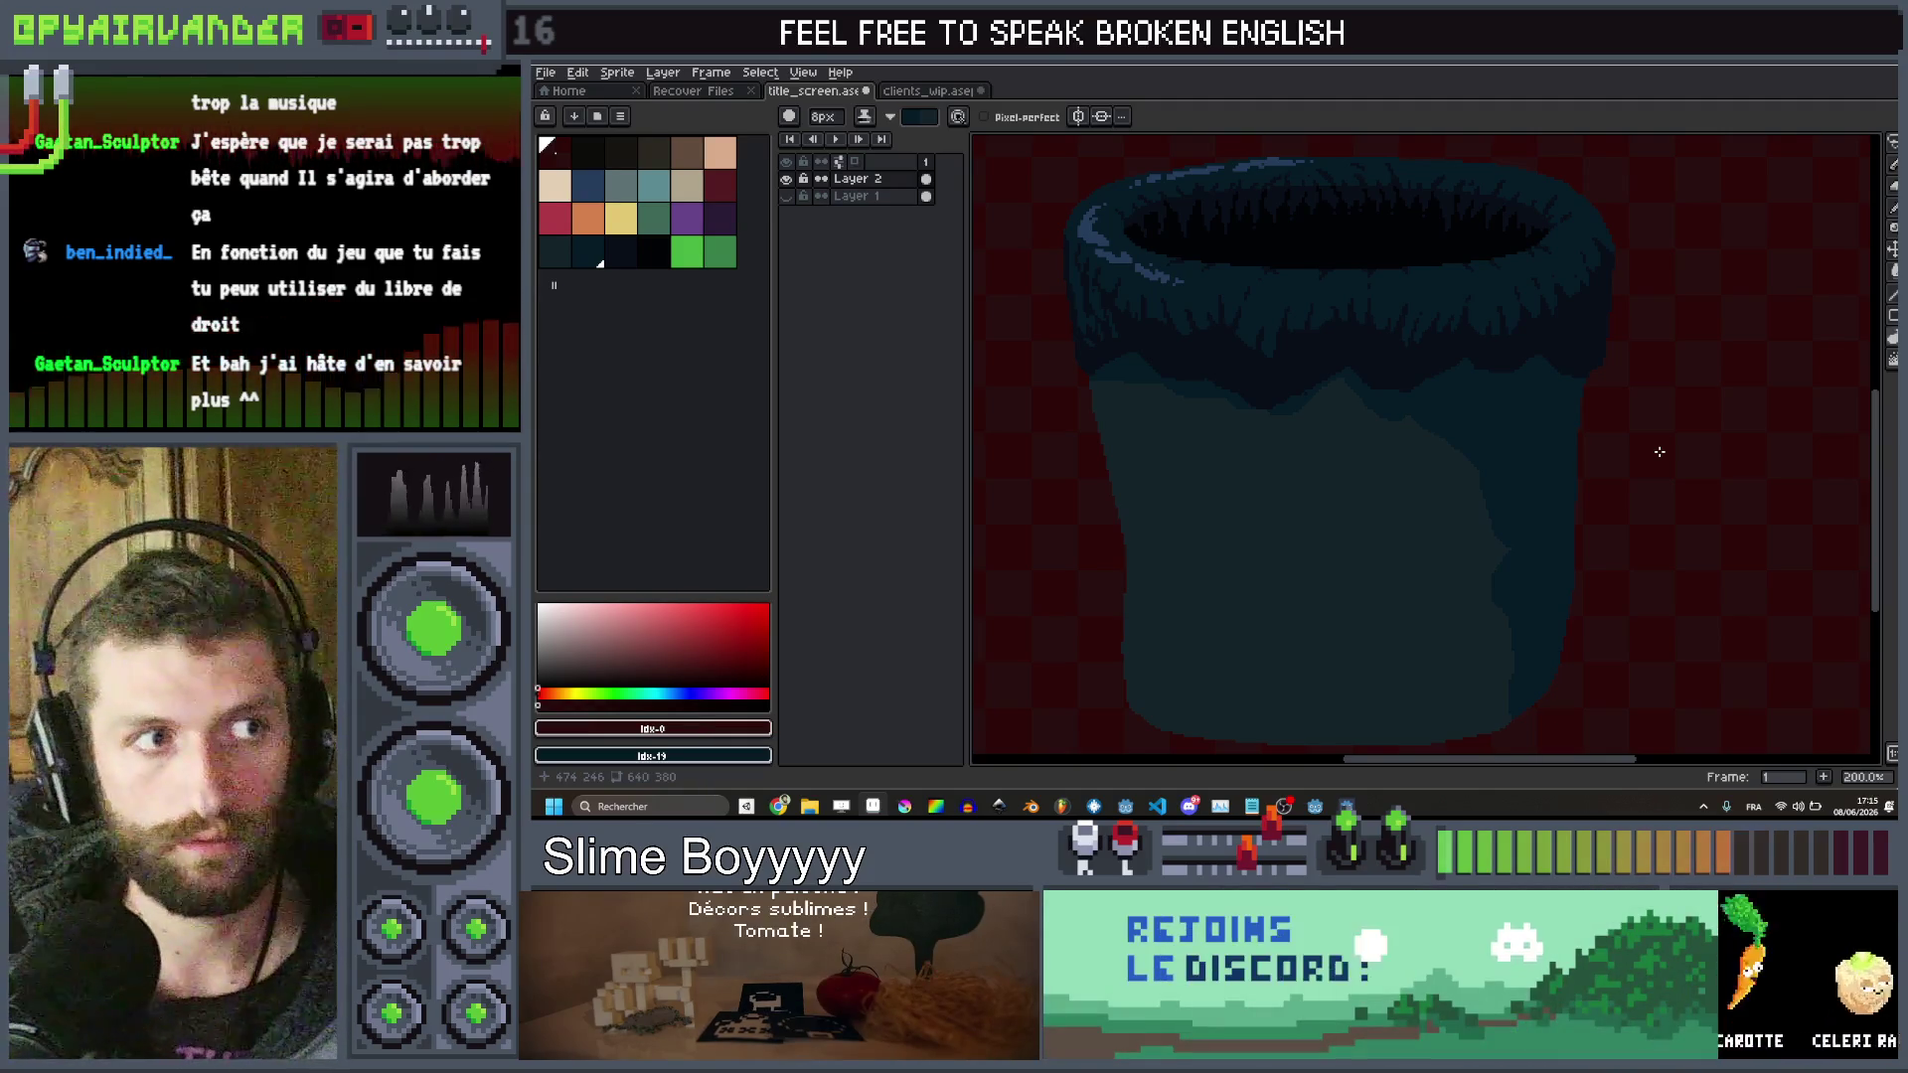
pyautogui.scroll(4, 1139, 450)
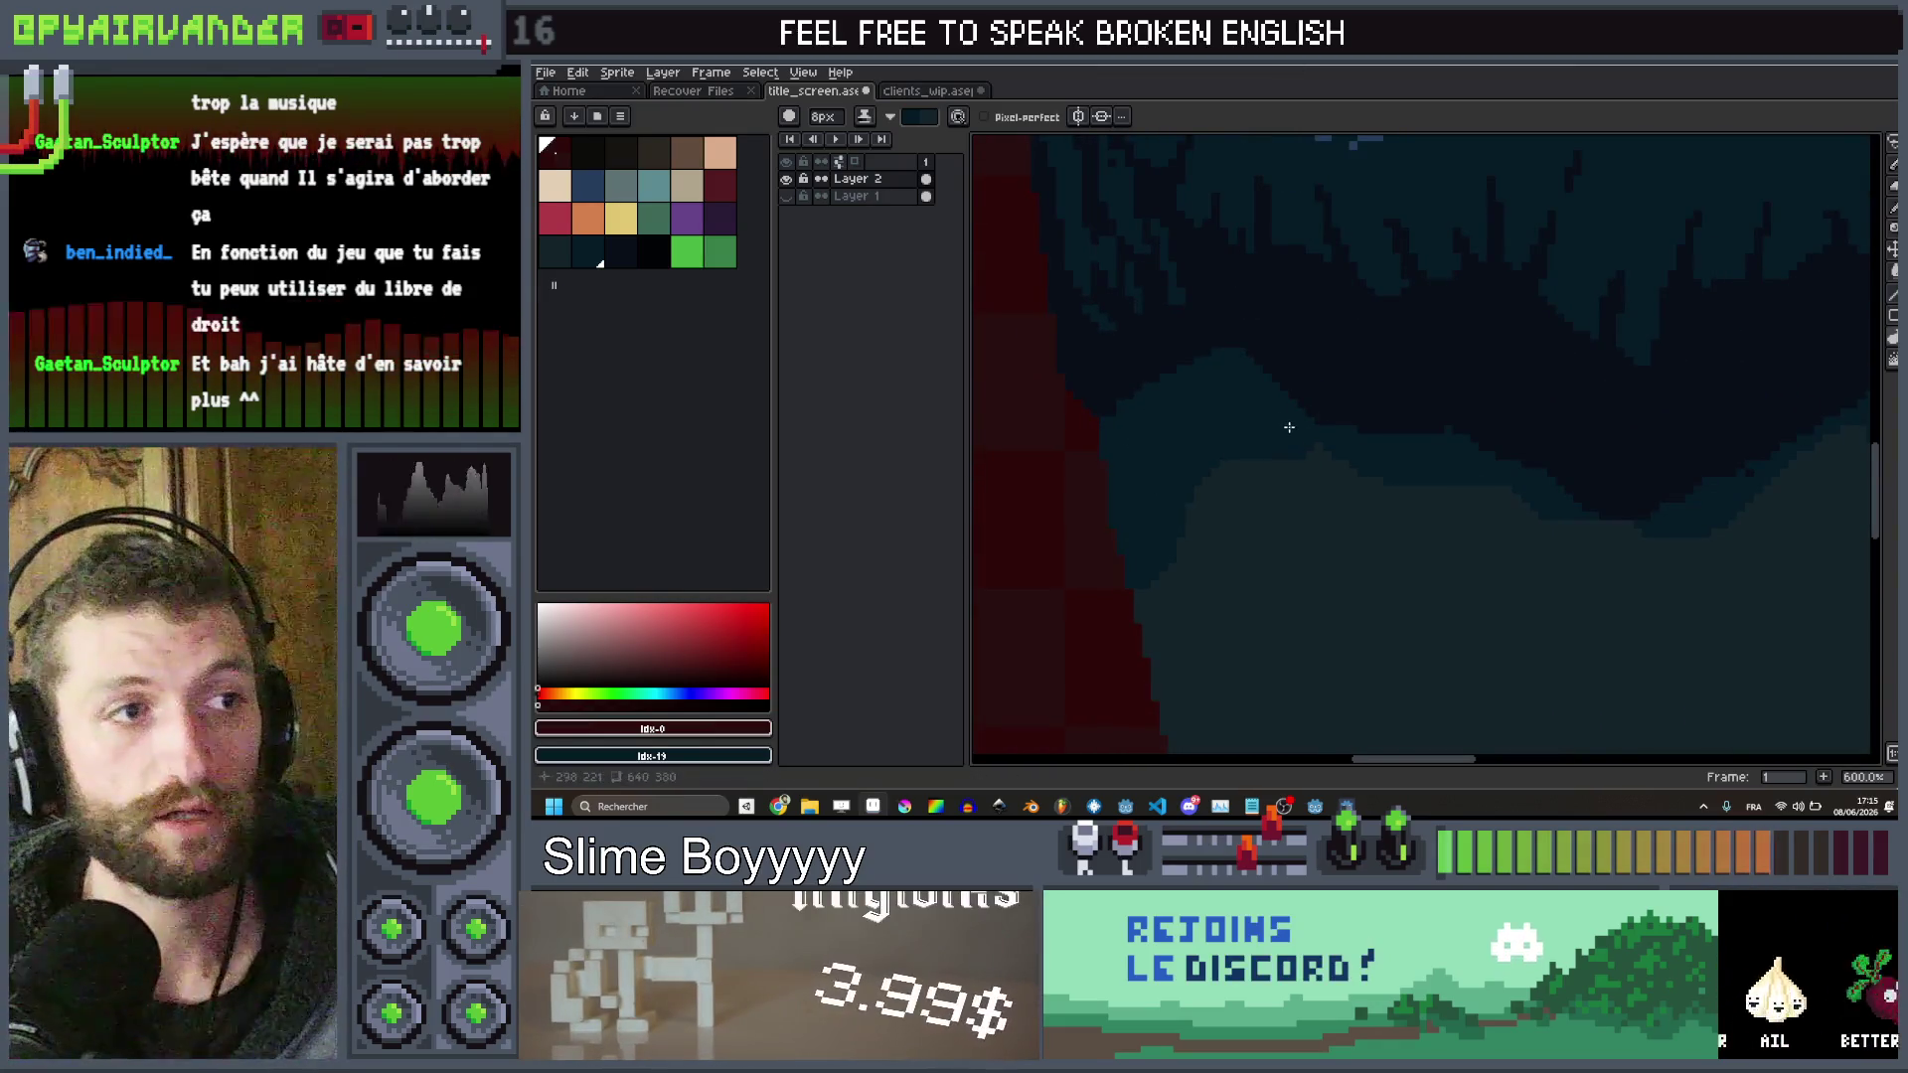
pyautogui.scroll(-4, 1292, 418)
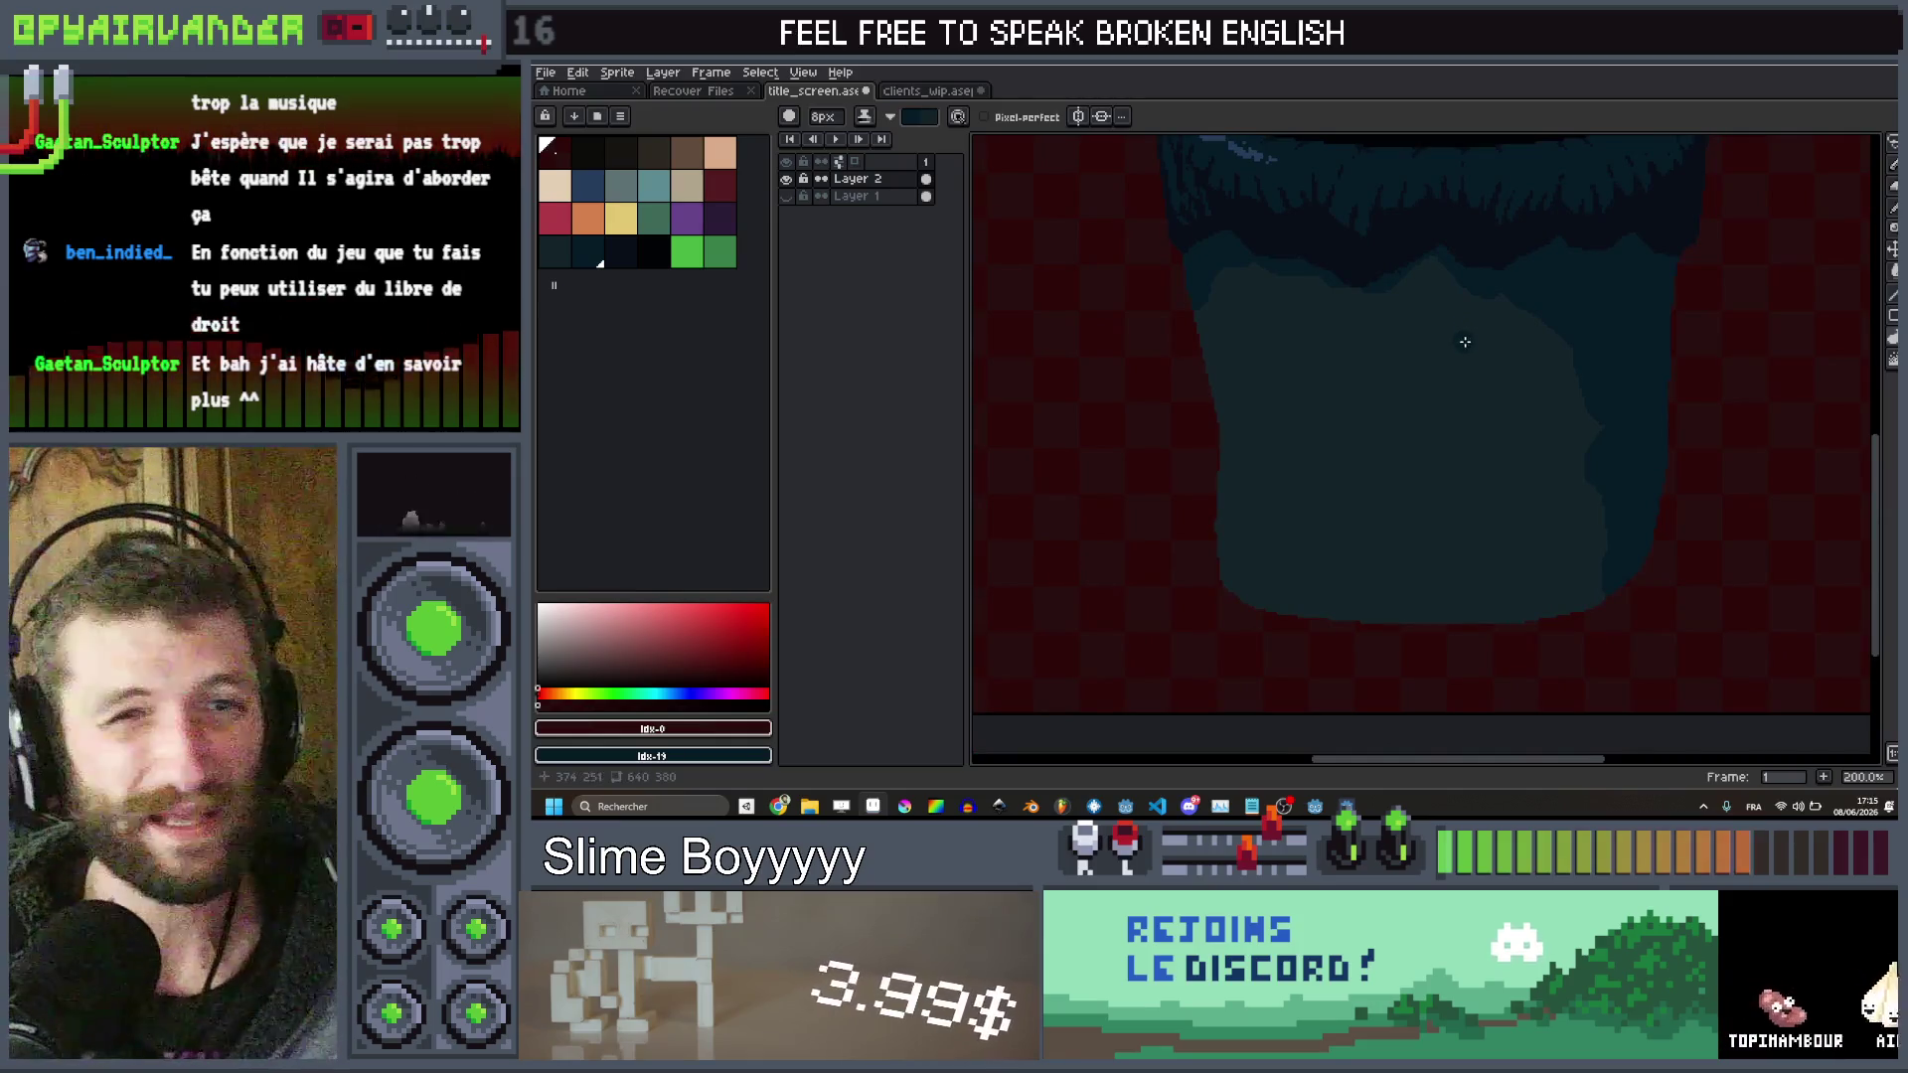
pyautogui.scroll(1, 1281, 414)
pyautogui.scroll(-3, 1405, 319)
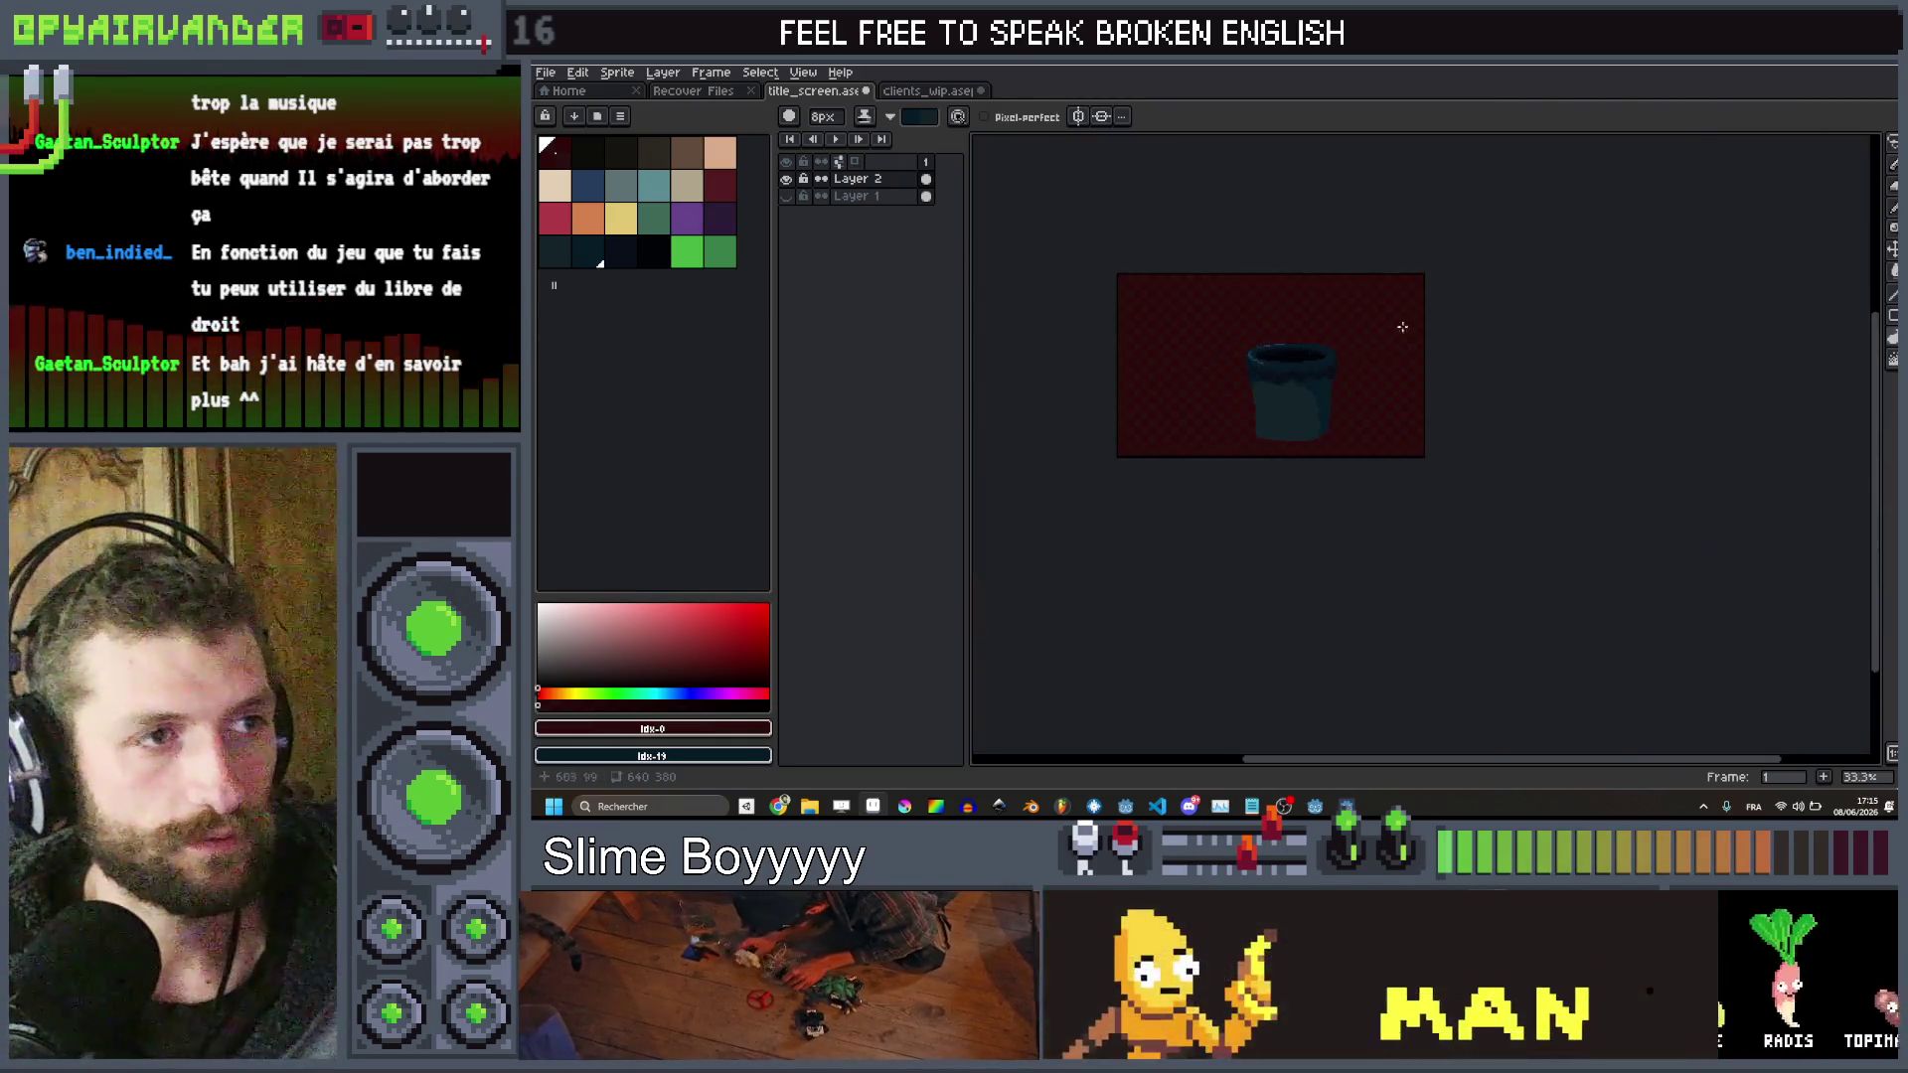
pyautogui.scroll(3, 1202, 387)
pyautogui.moveTo(1511, 432); pyautogui.dragTo(1571, 429)
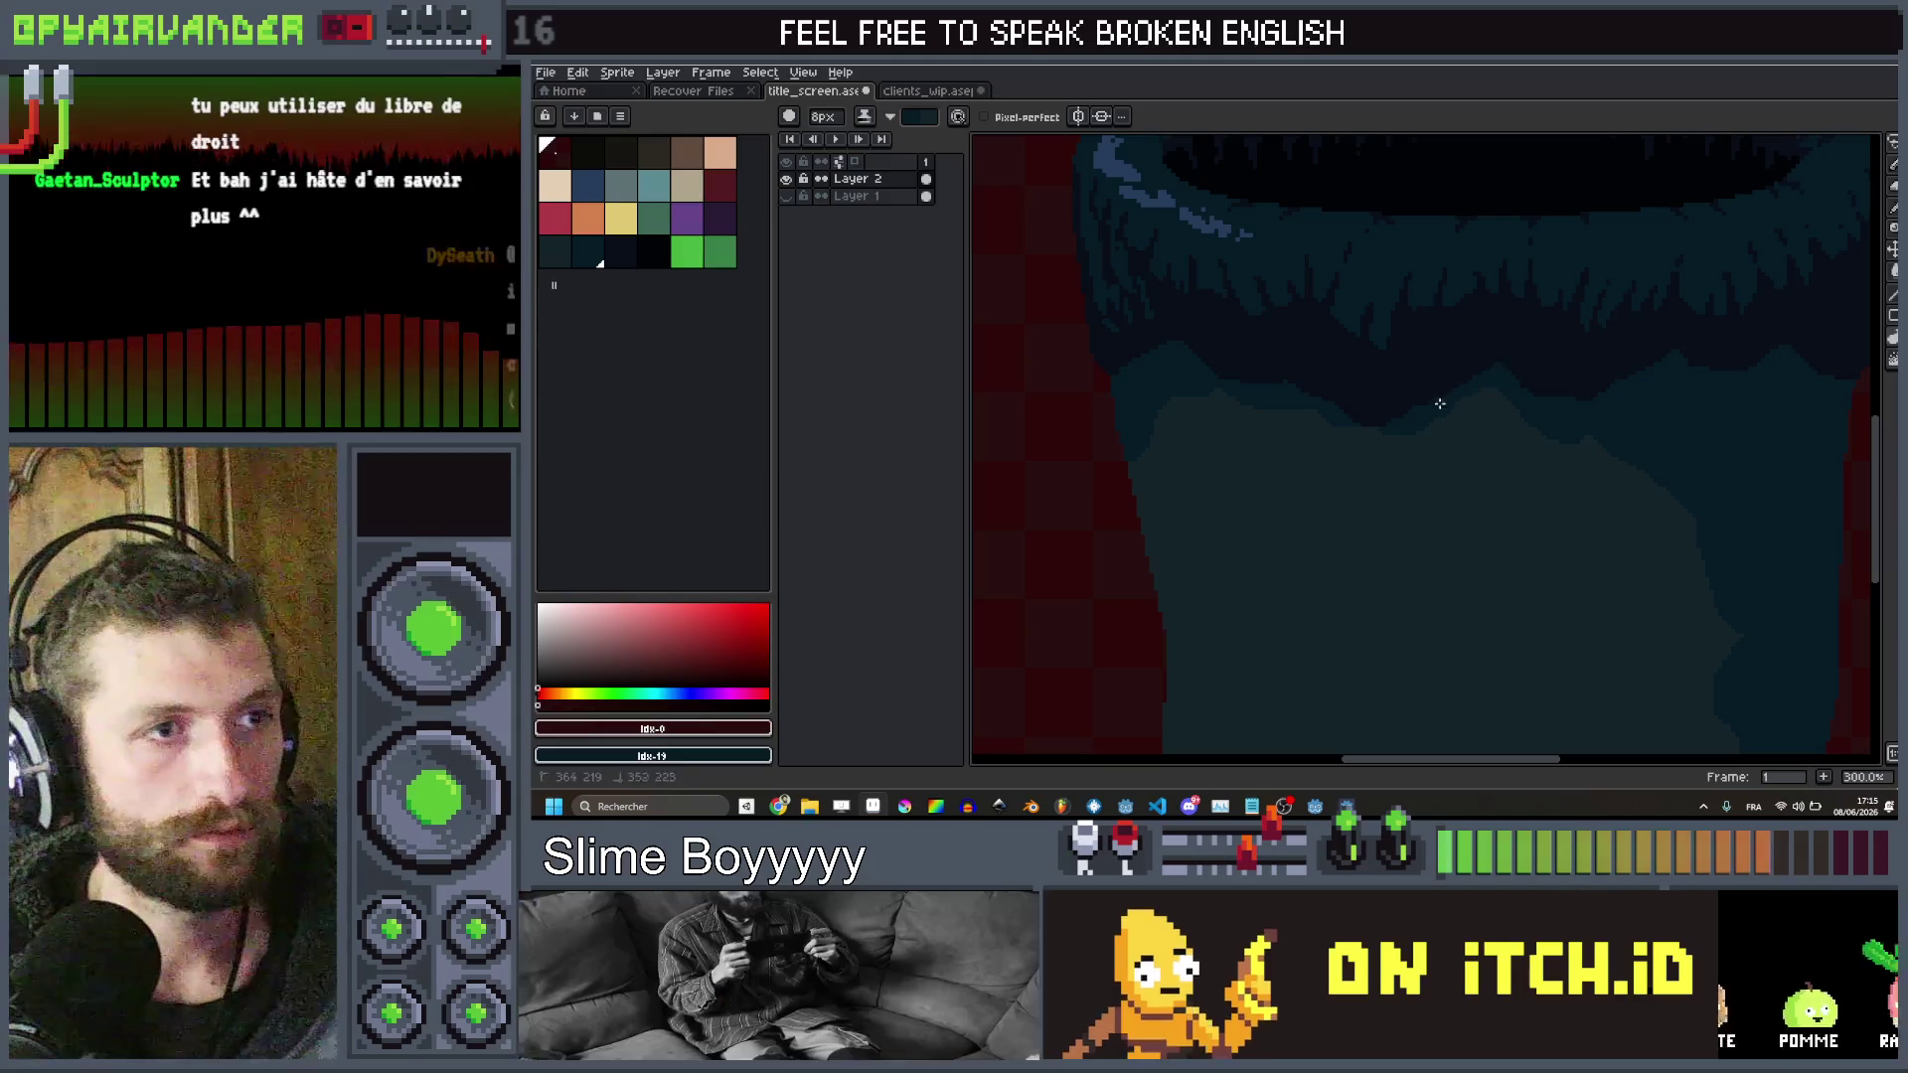
pyautogui.scroll(-3, 1364, 424)
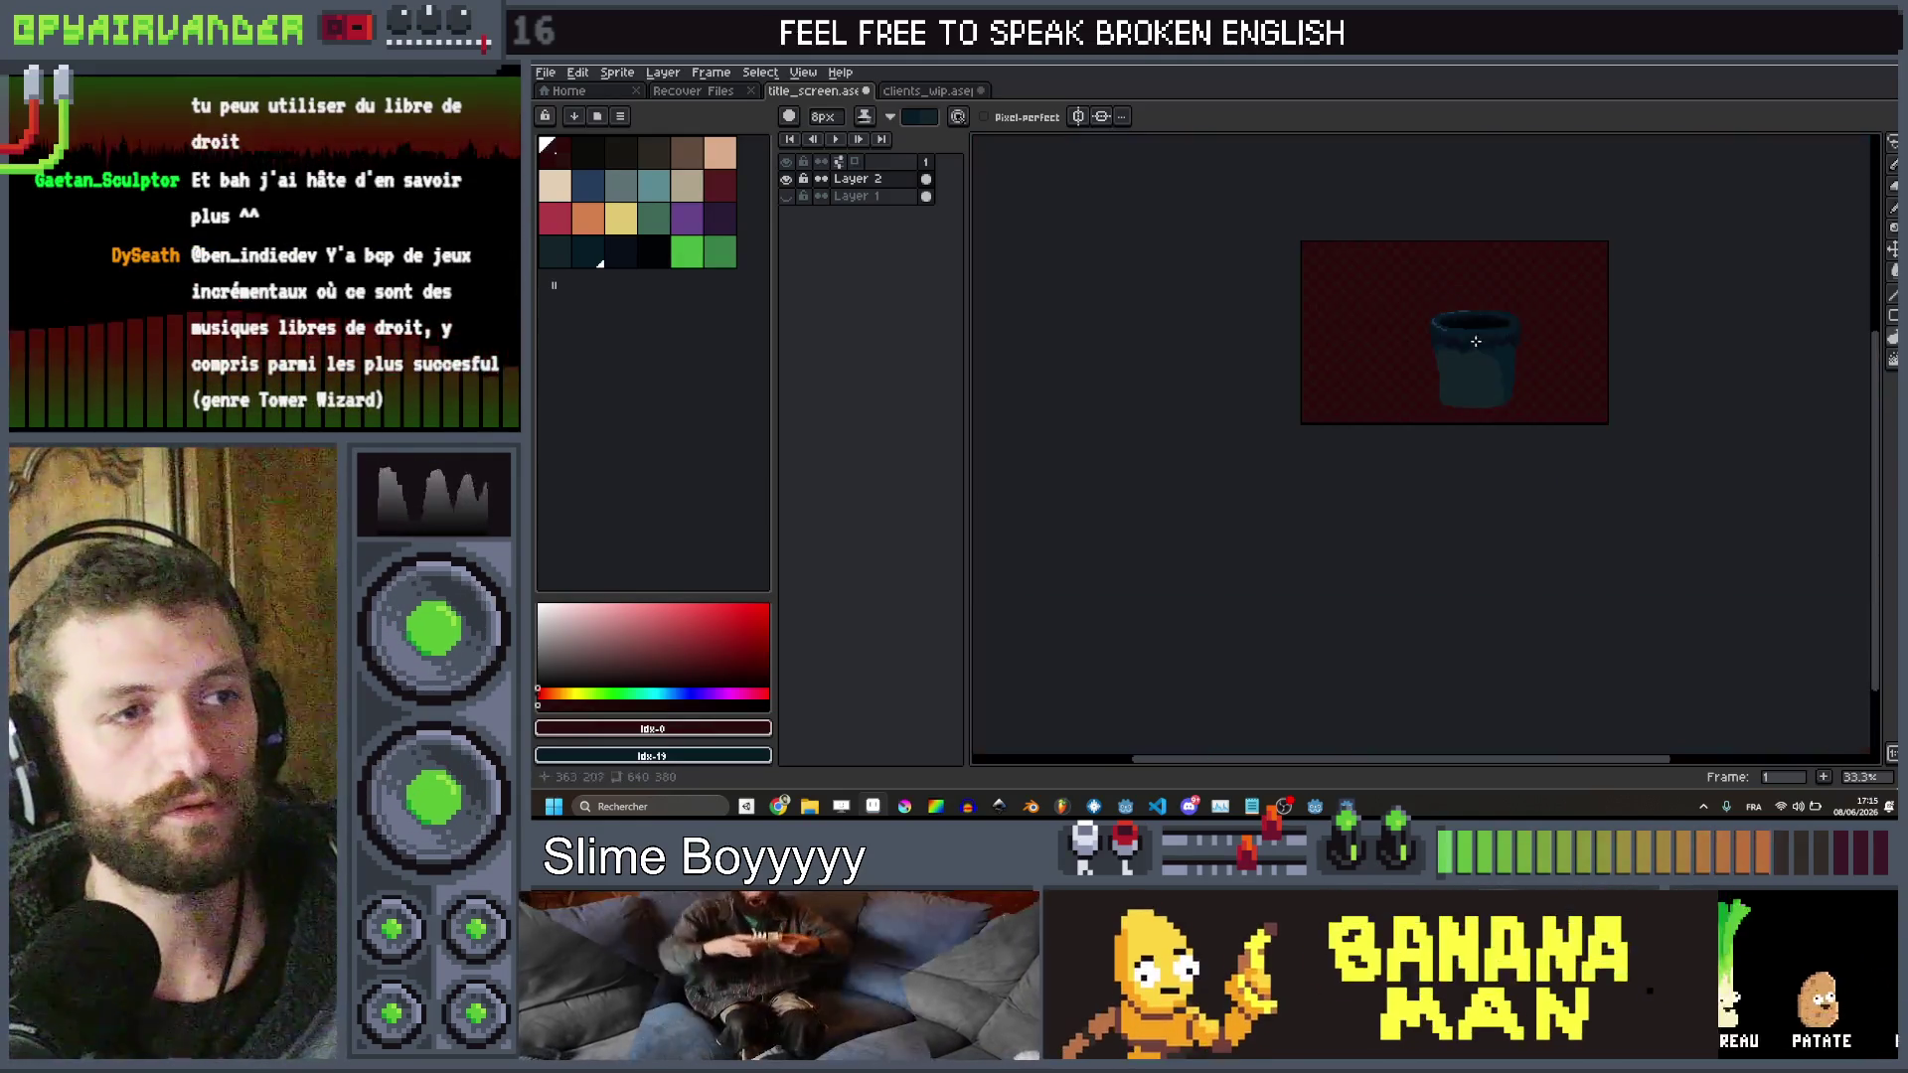
pyautogui.scroll(1, 1514, 336)
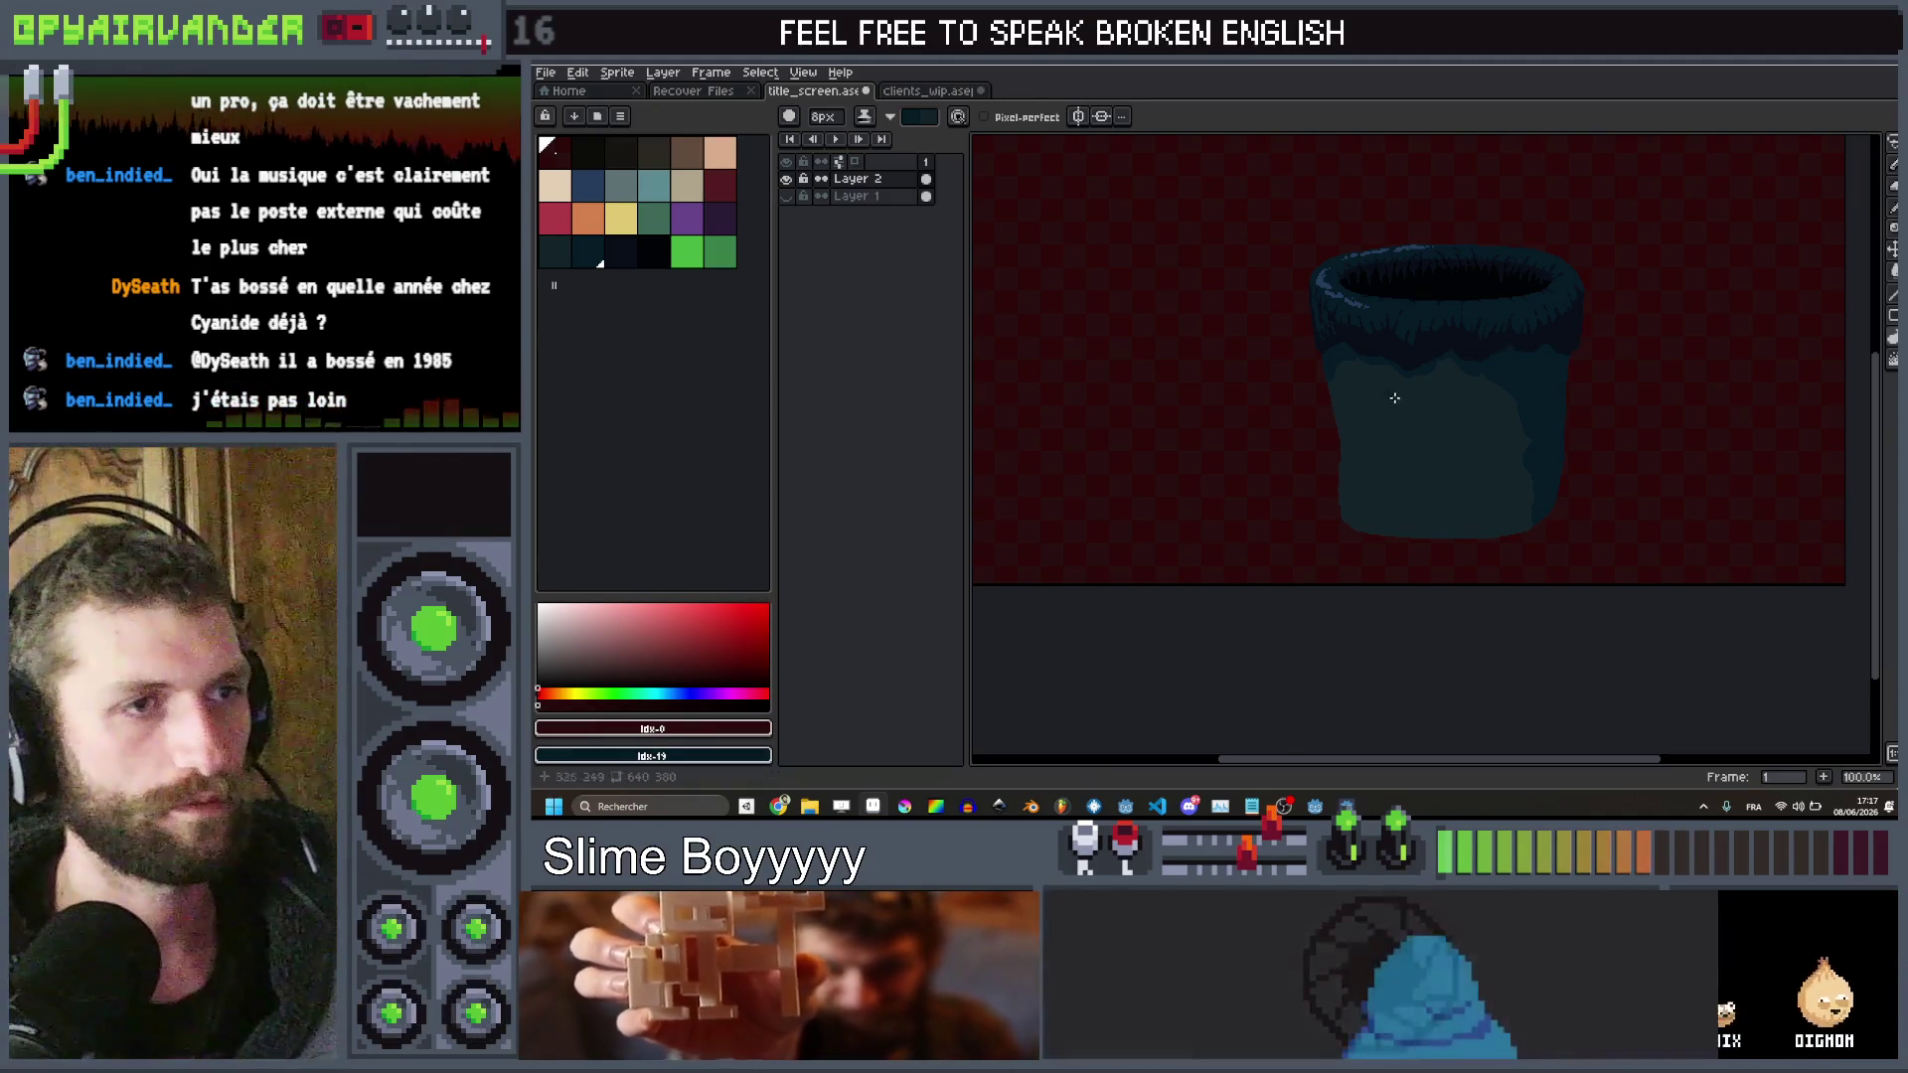
# Add a darker stroke along the bucket's left edge
pyautogui.scroll(3, 1292, 413)
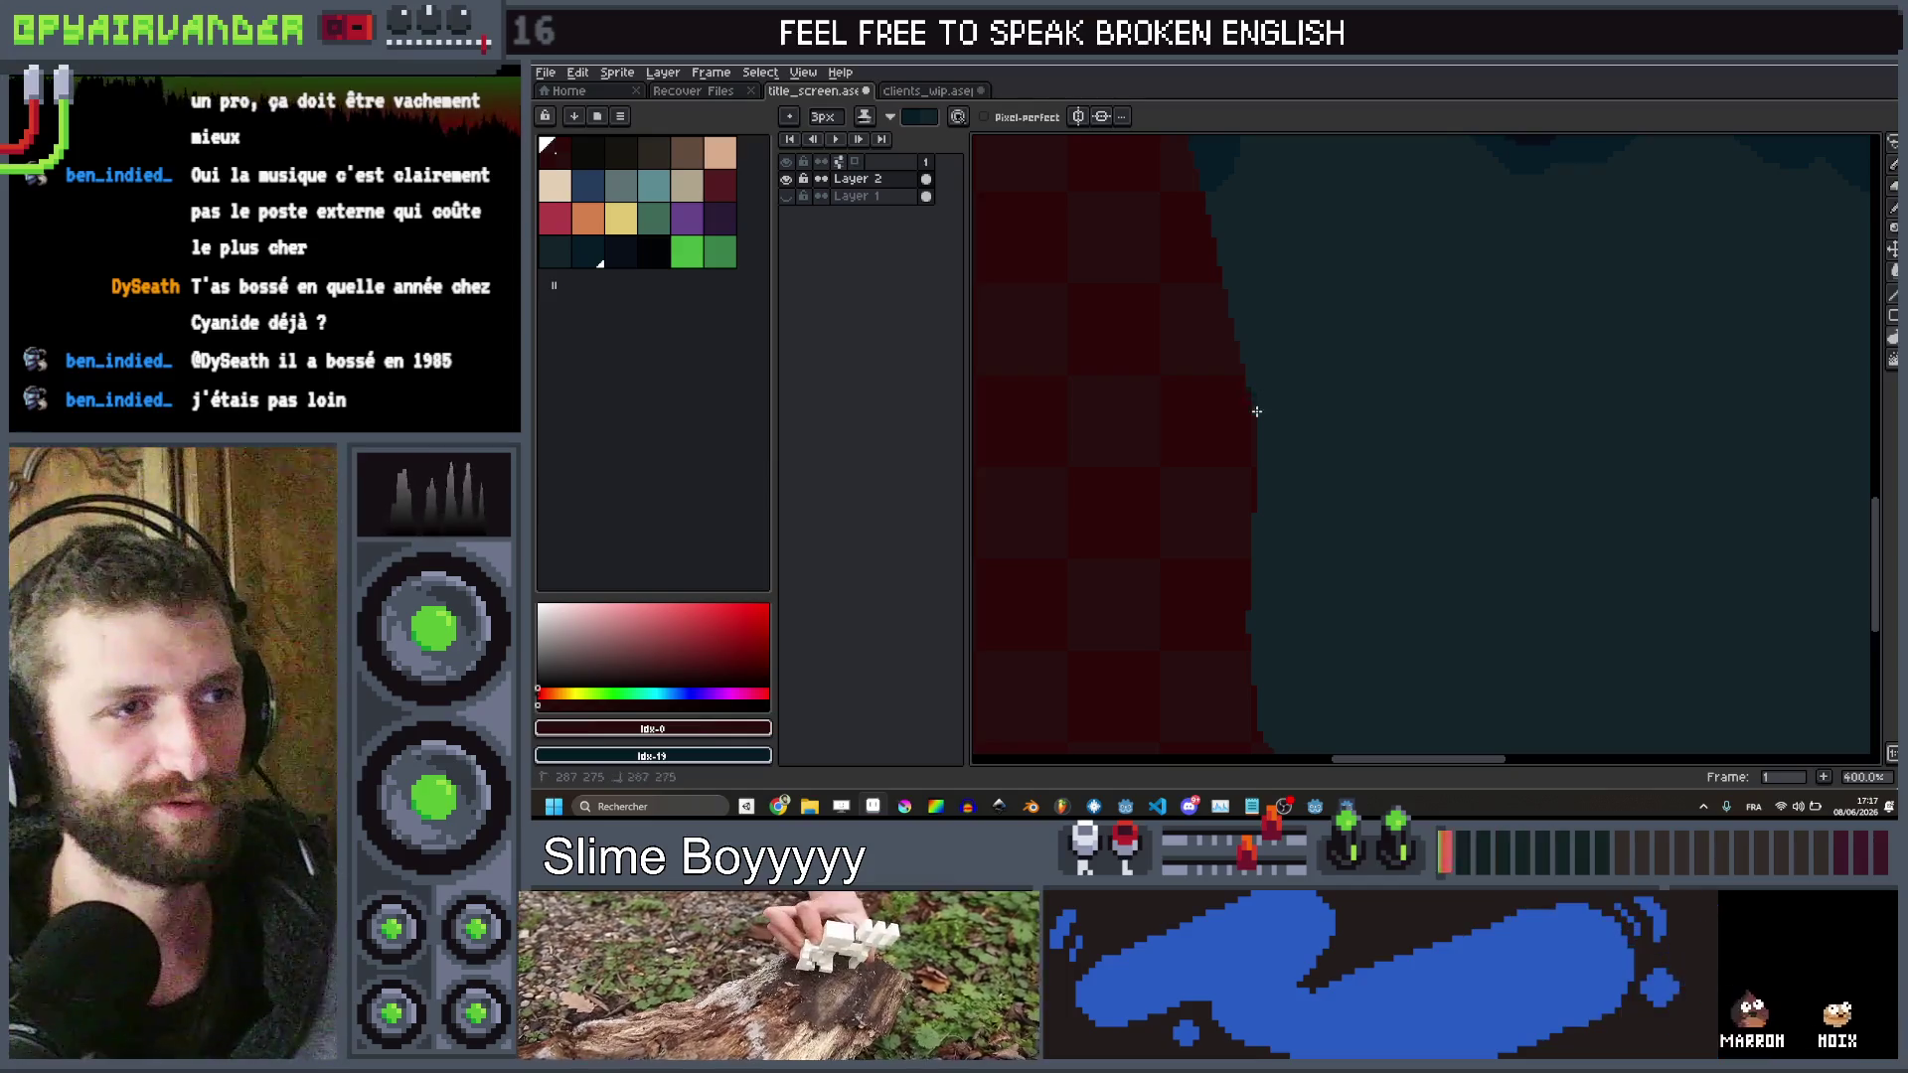
pyautogui.moveTo(1250, 408); pyautogui.dragTo(1339, 485)
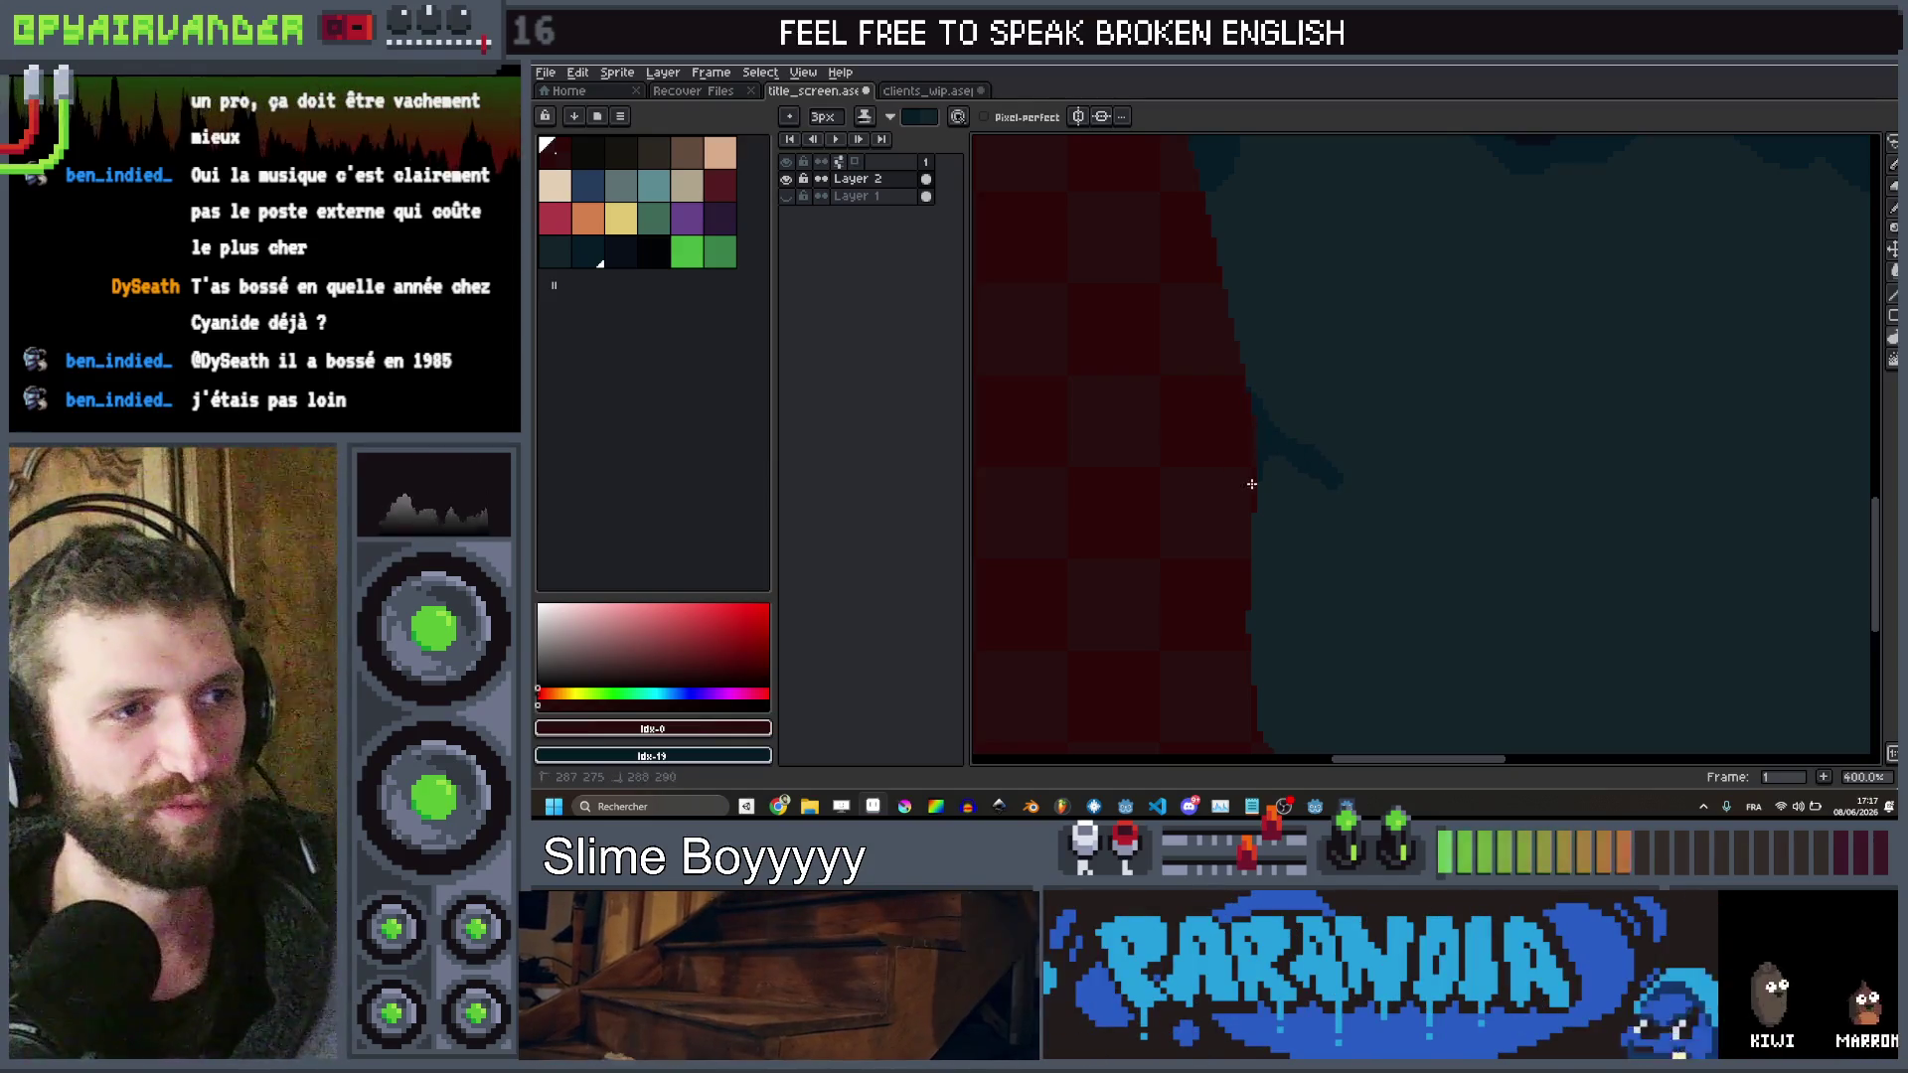
pyautogui.scroll(-3, 1272, 467)
pyautogui.scroll(3, 1329, 404)
# Shrink the brush to 1 pixel and zoom in on the bucket's left crease
pyautogui.press('-')
pyautogui.press('-')
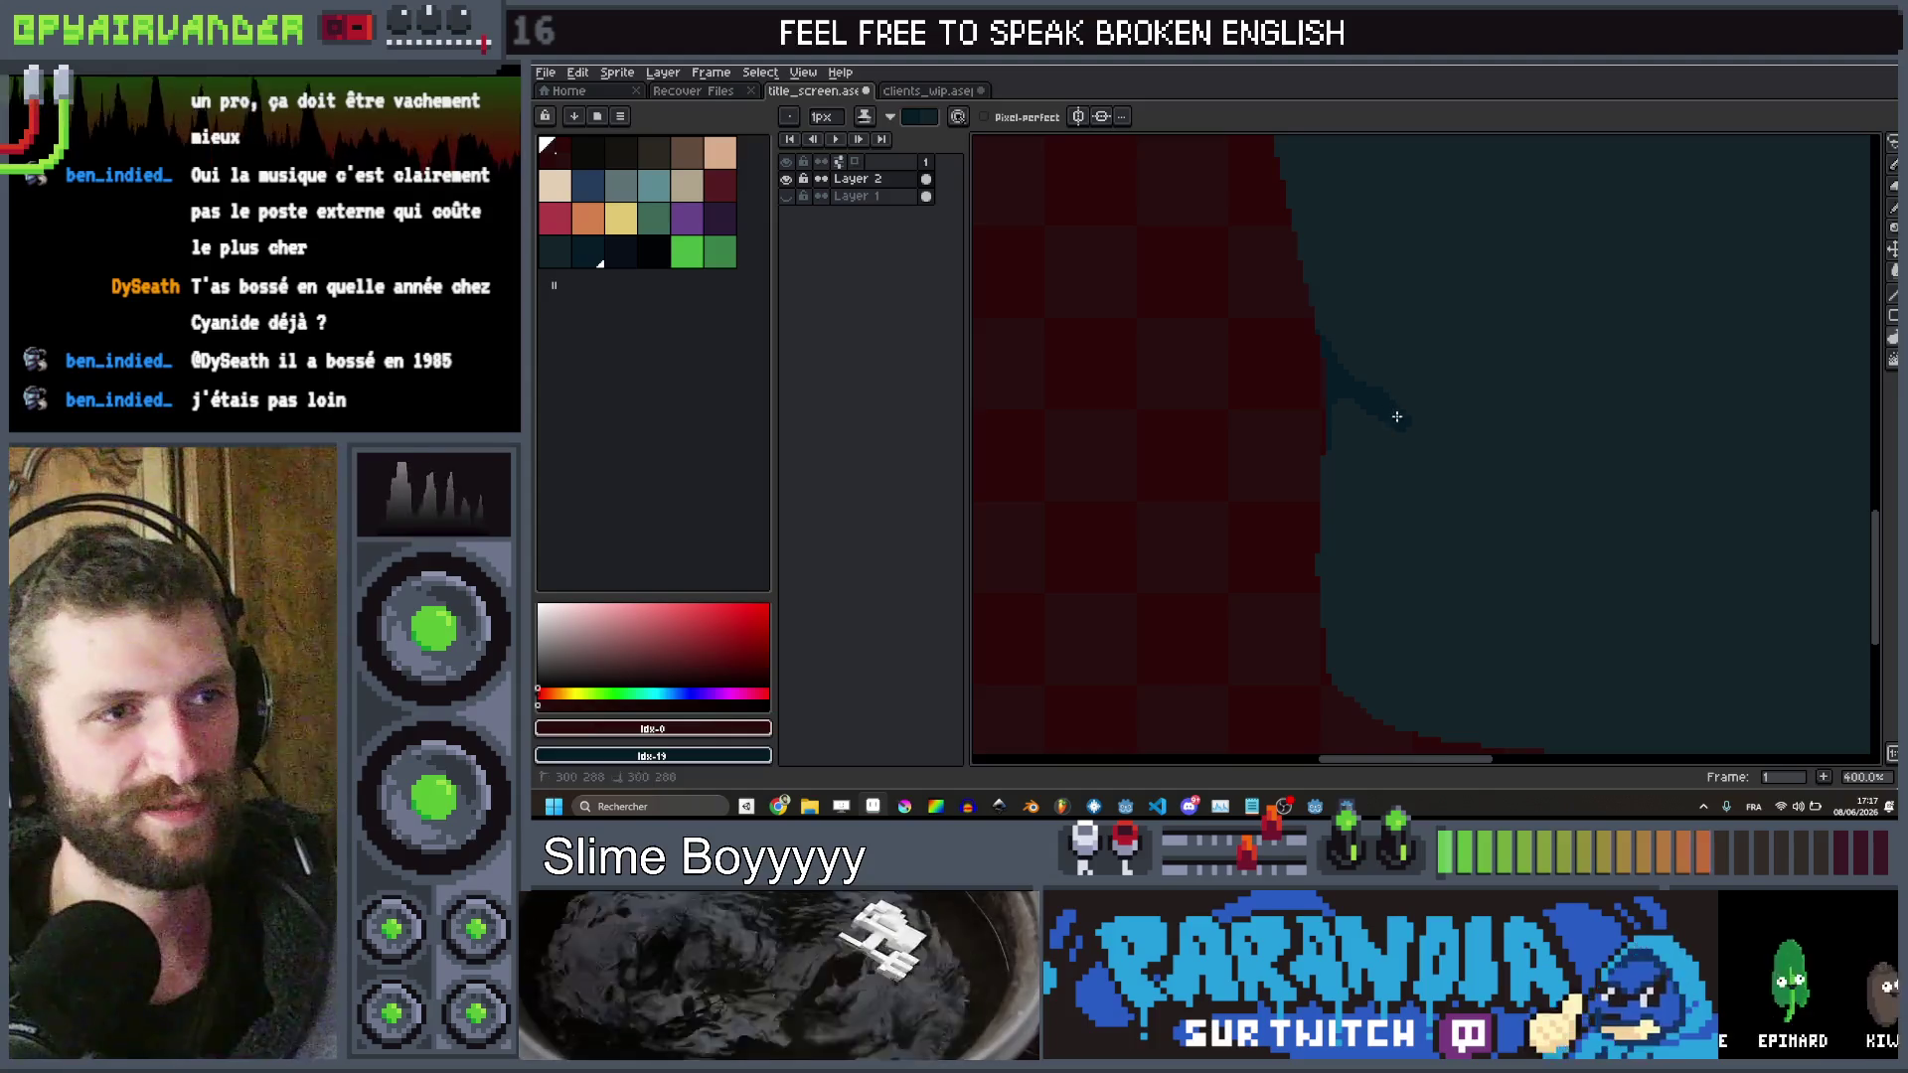
pyautogui.scroll(-4, 1472, 383)
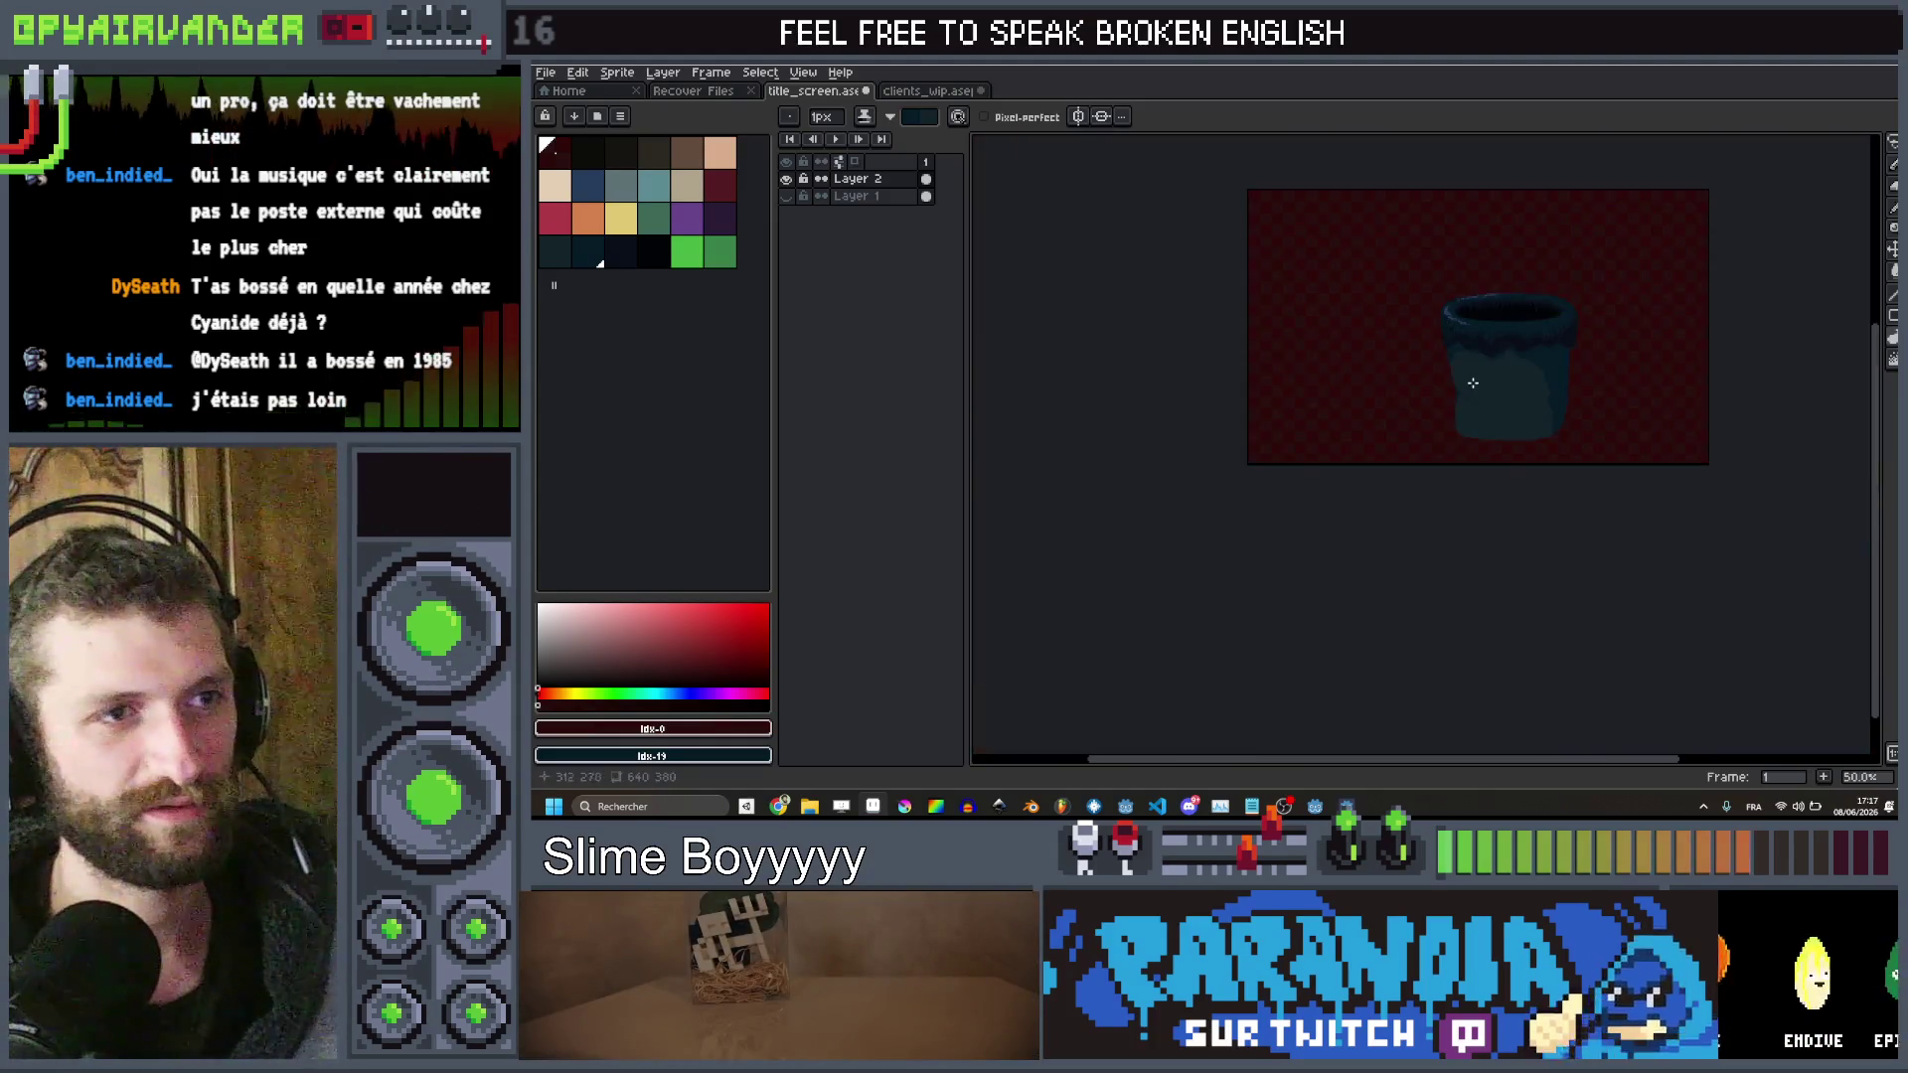
pyautogui.scroll(4, 1473, 383)
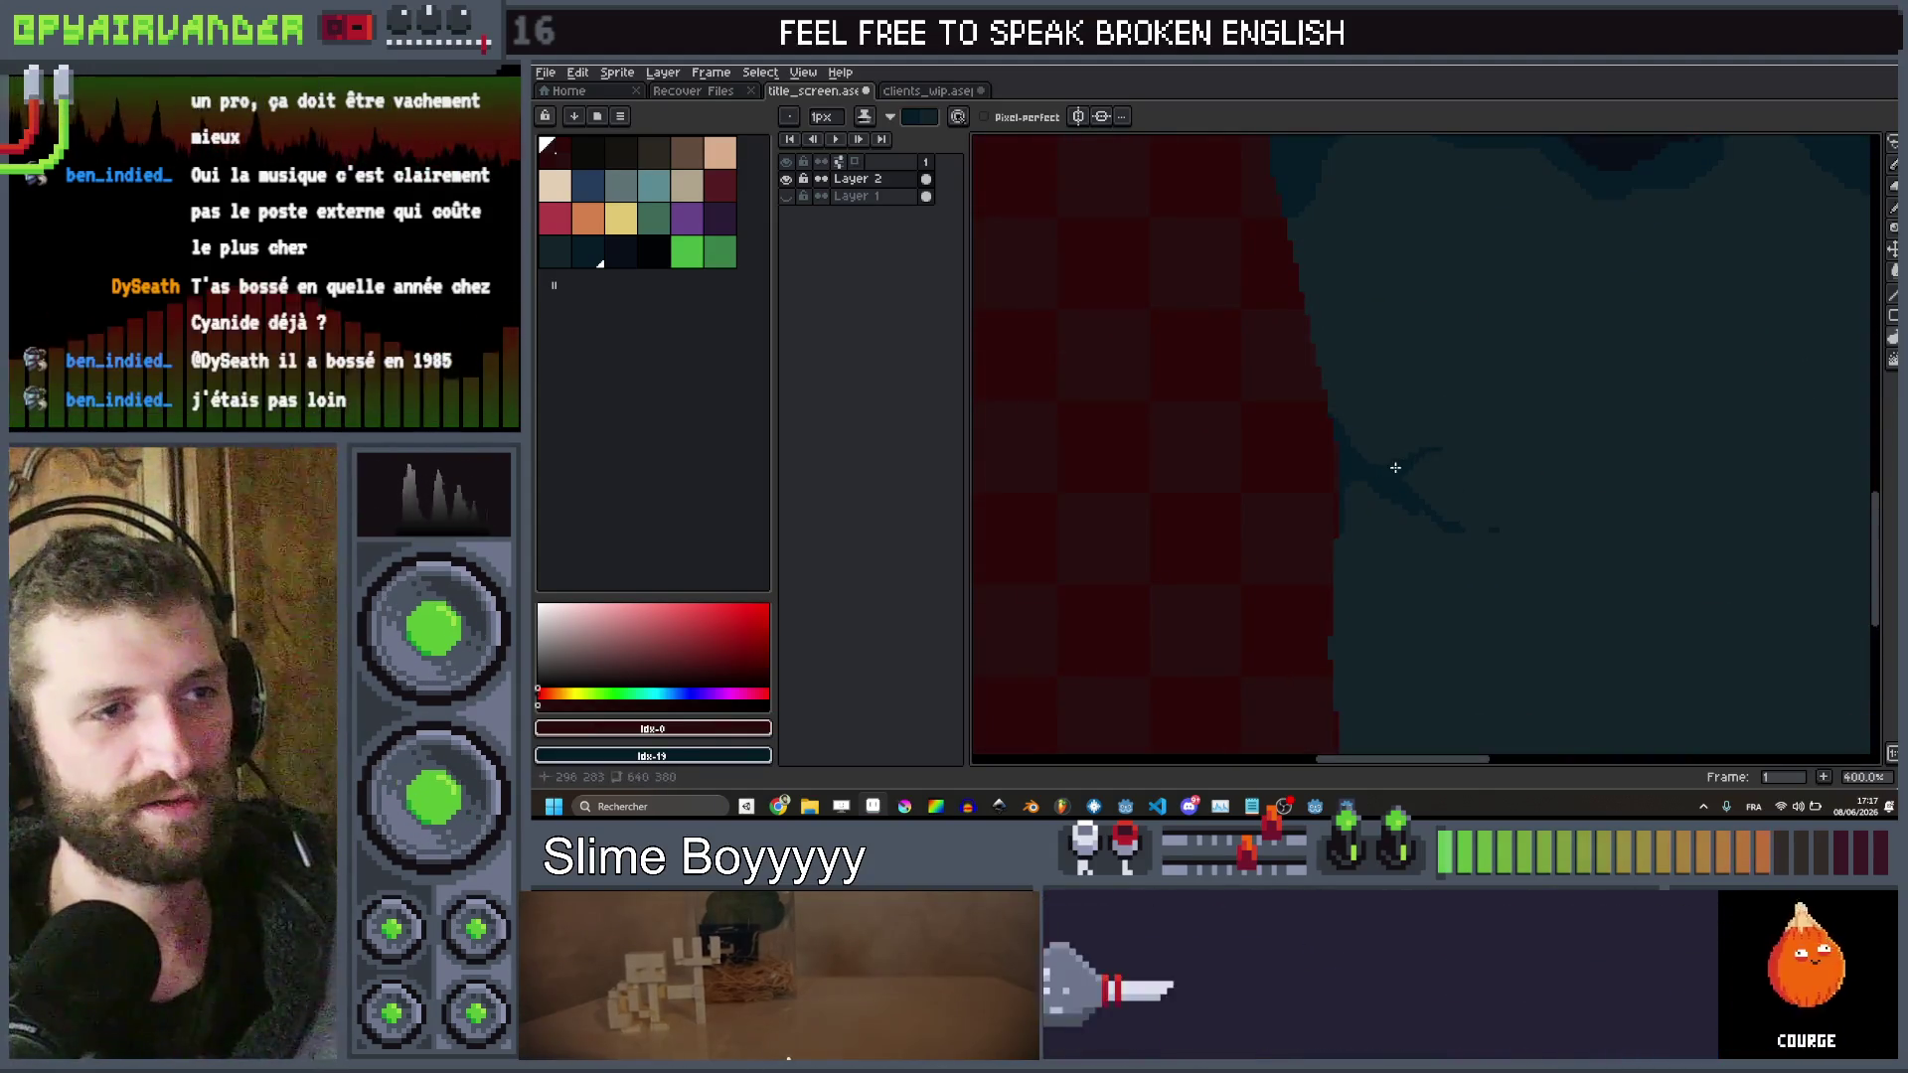
pyautogui.scroll(1, 1411, 447)
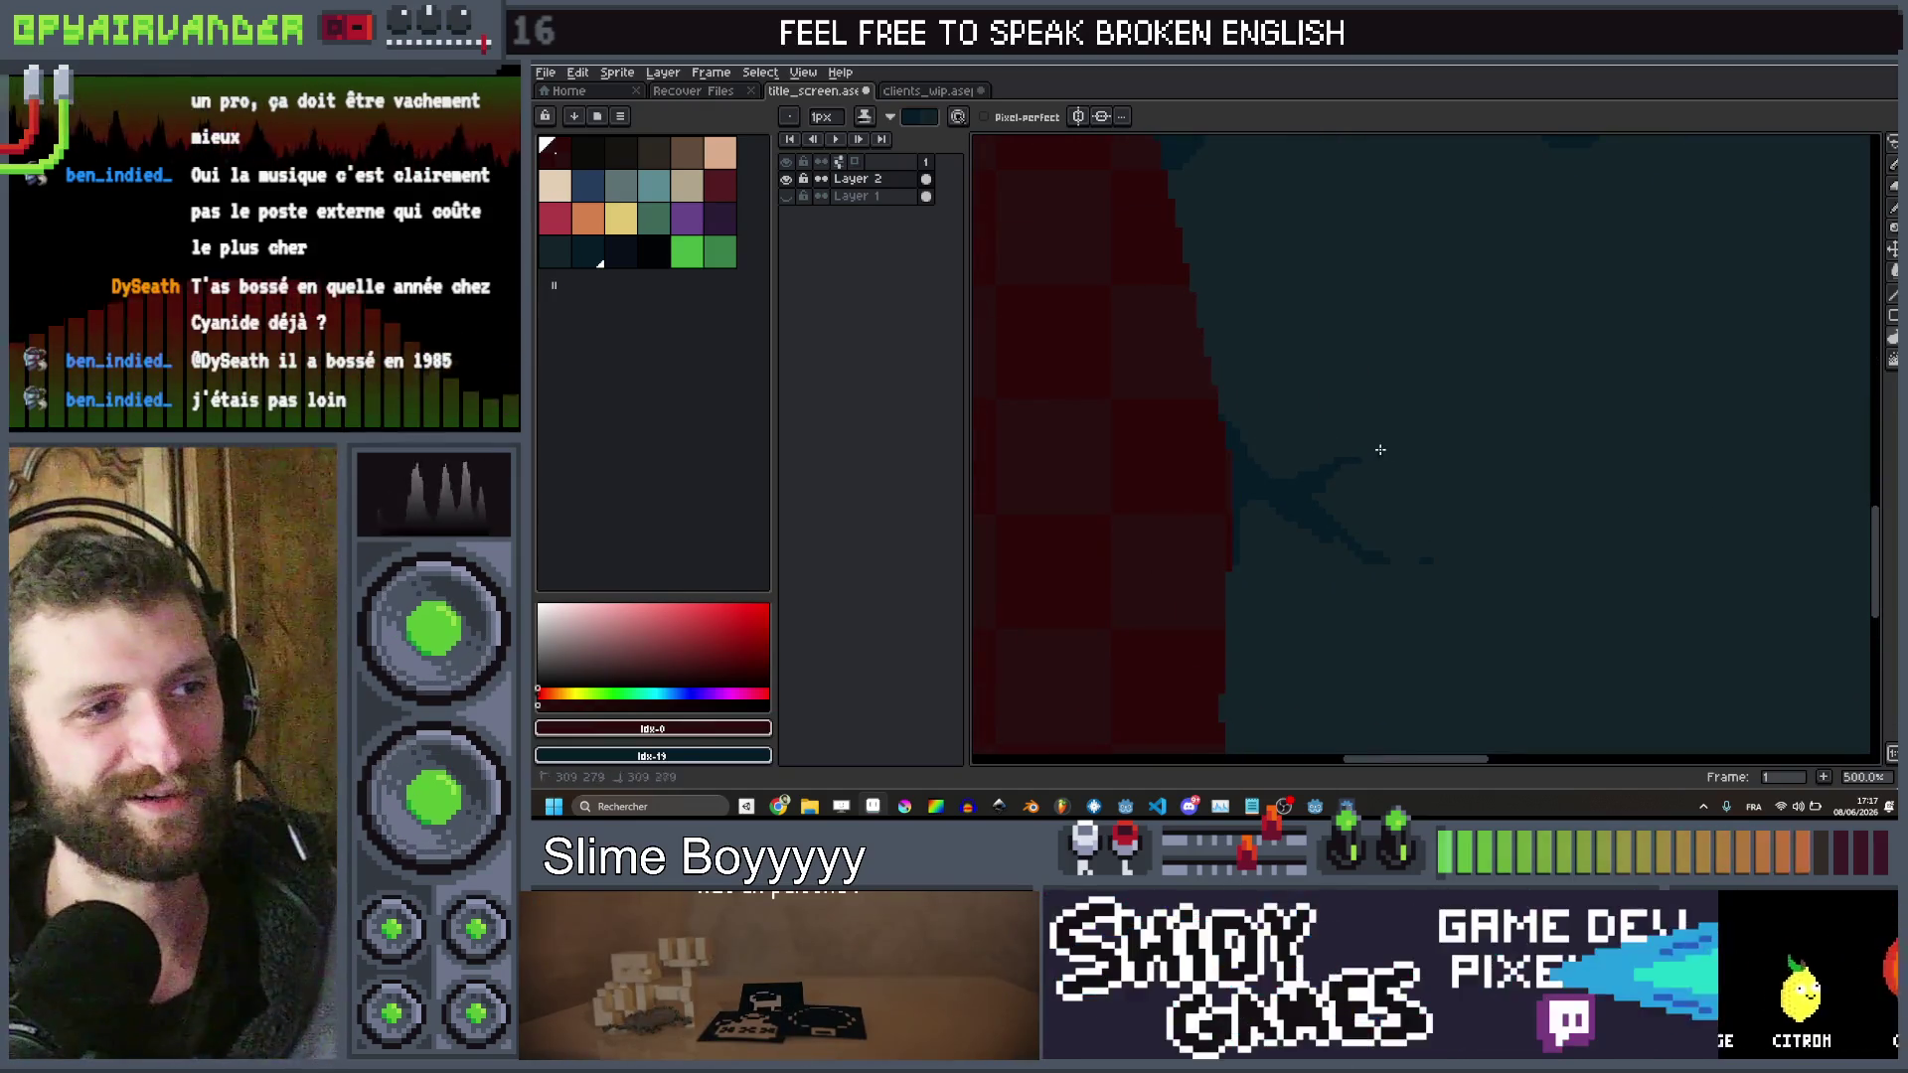
pyautogui.scroll(-4, 1465, 413)
pyautogui.scroll(1, 1512, 393)
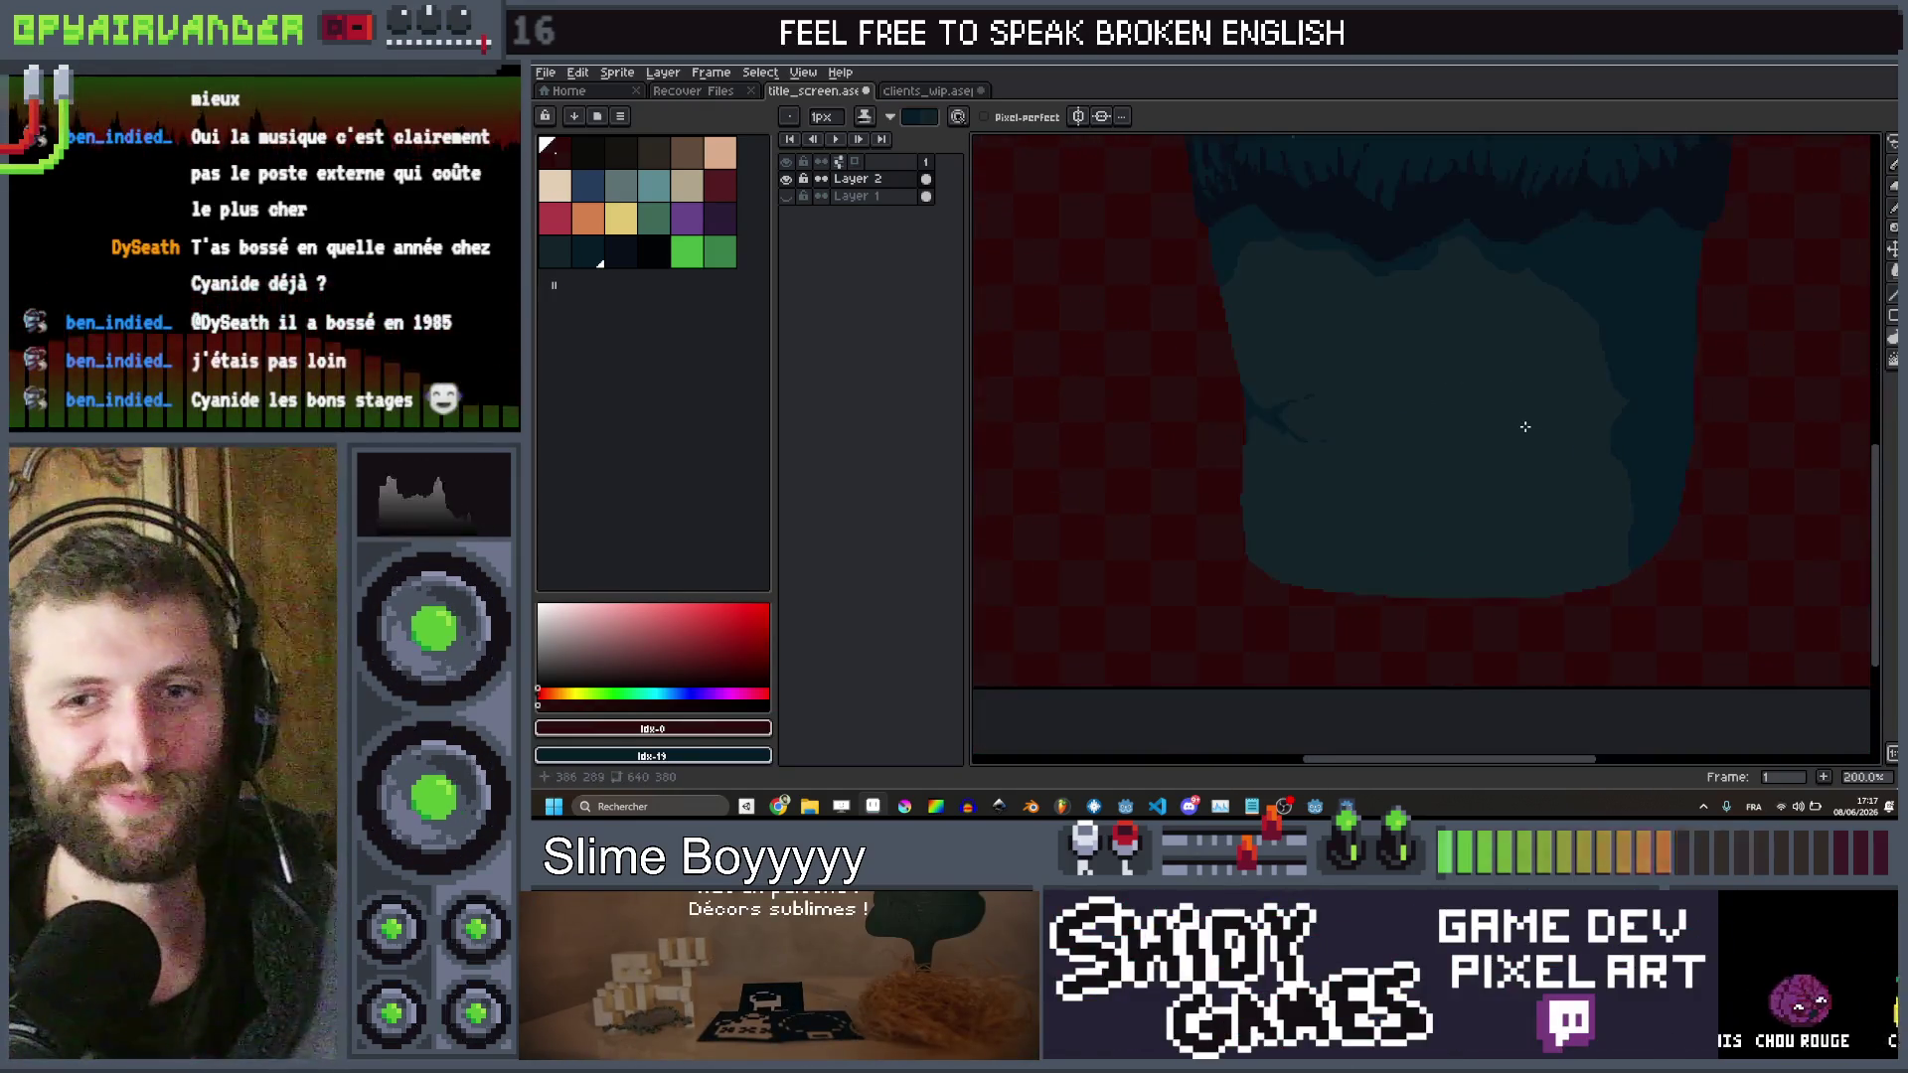
pyautogui.scroll(-1, 1526, 426)
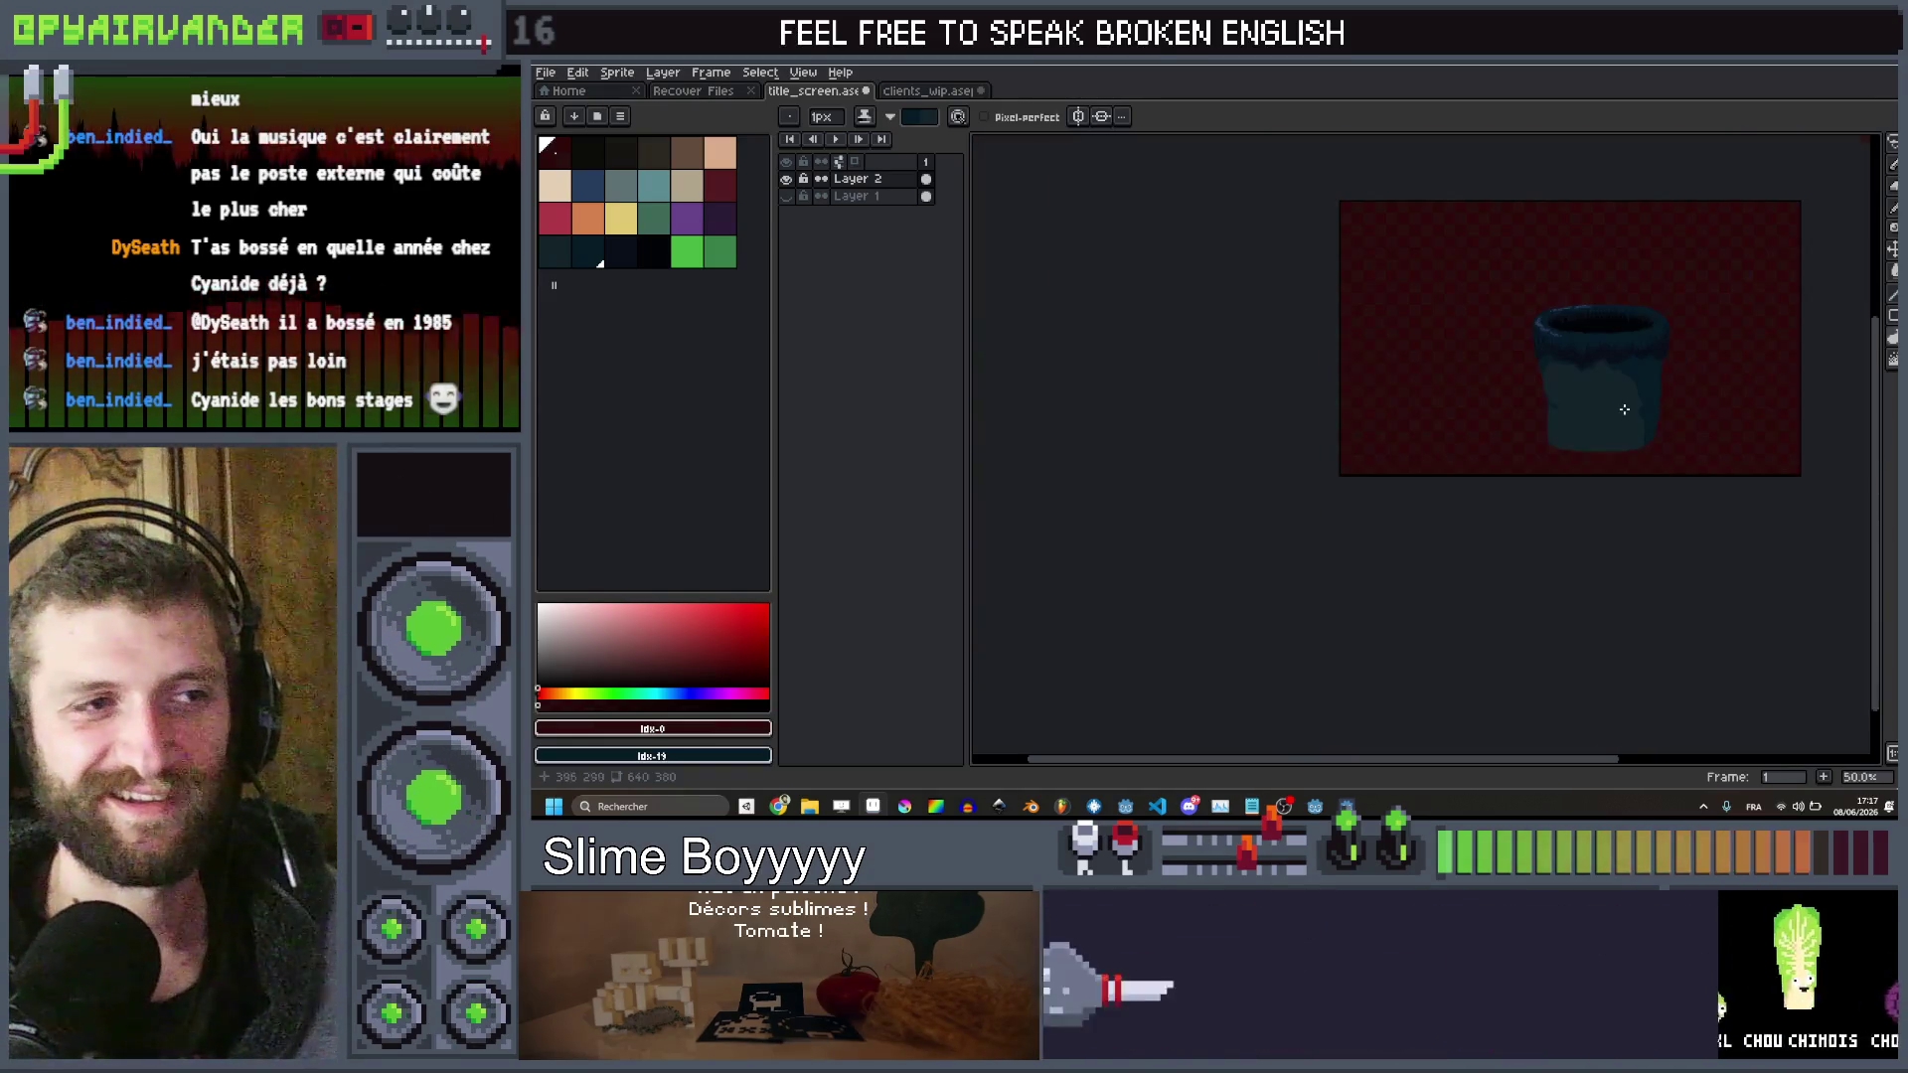
pyautogui.scroll(1, 1625, 409)
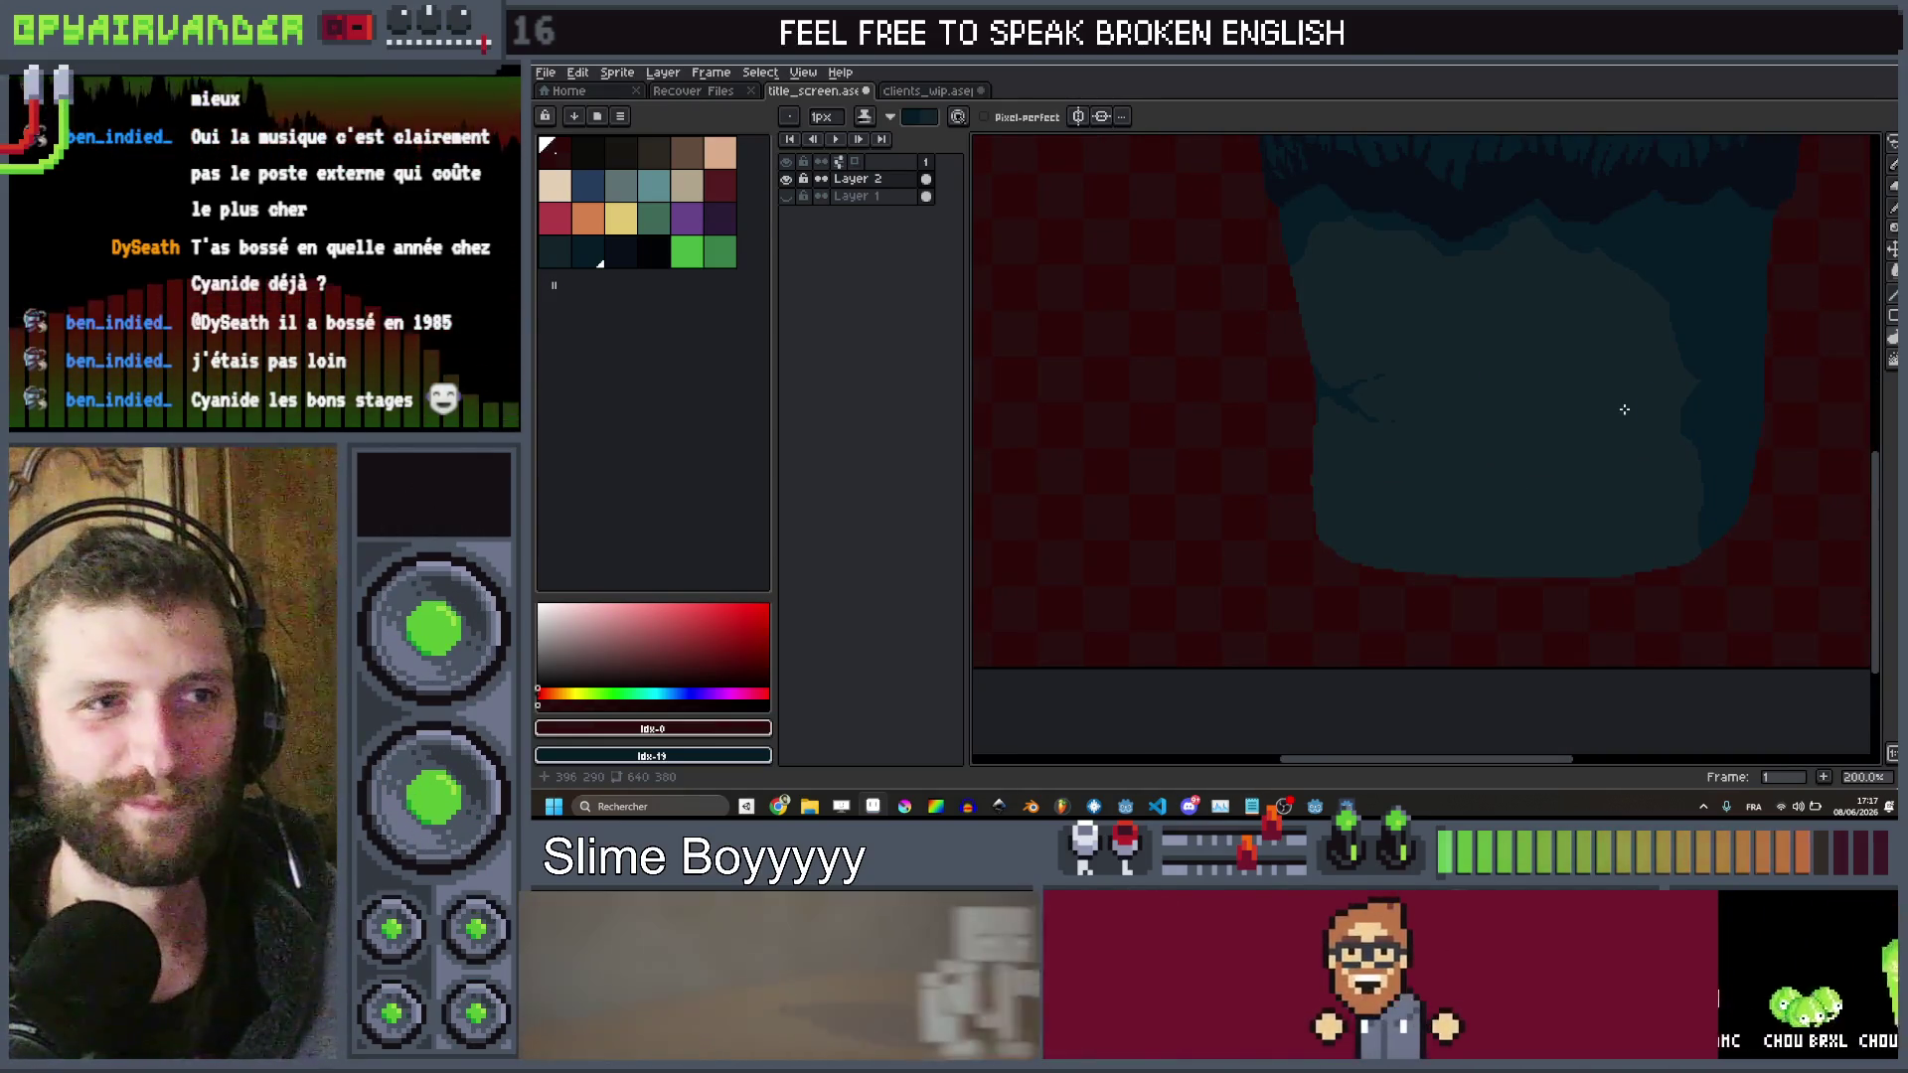
pyautogui.scroll(2, 1300, 321)
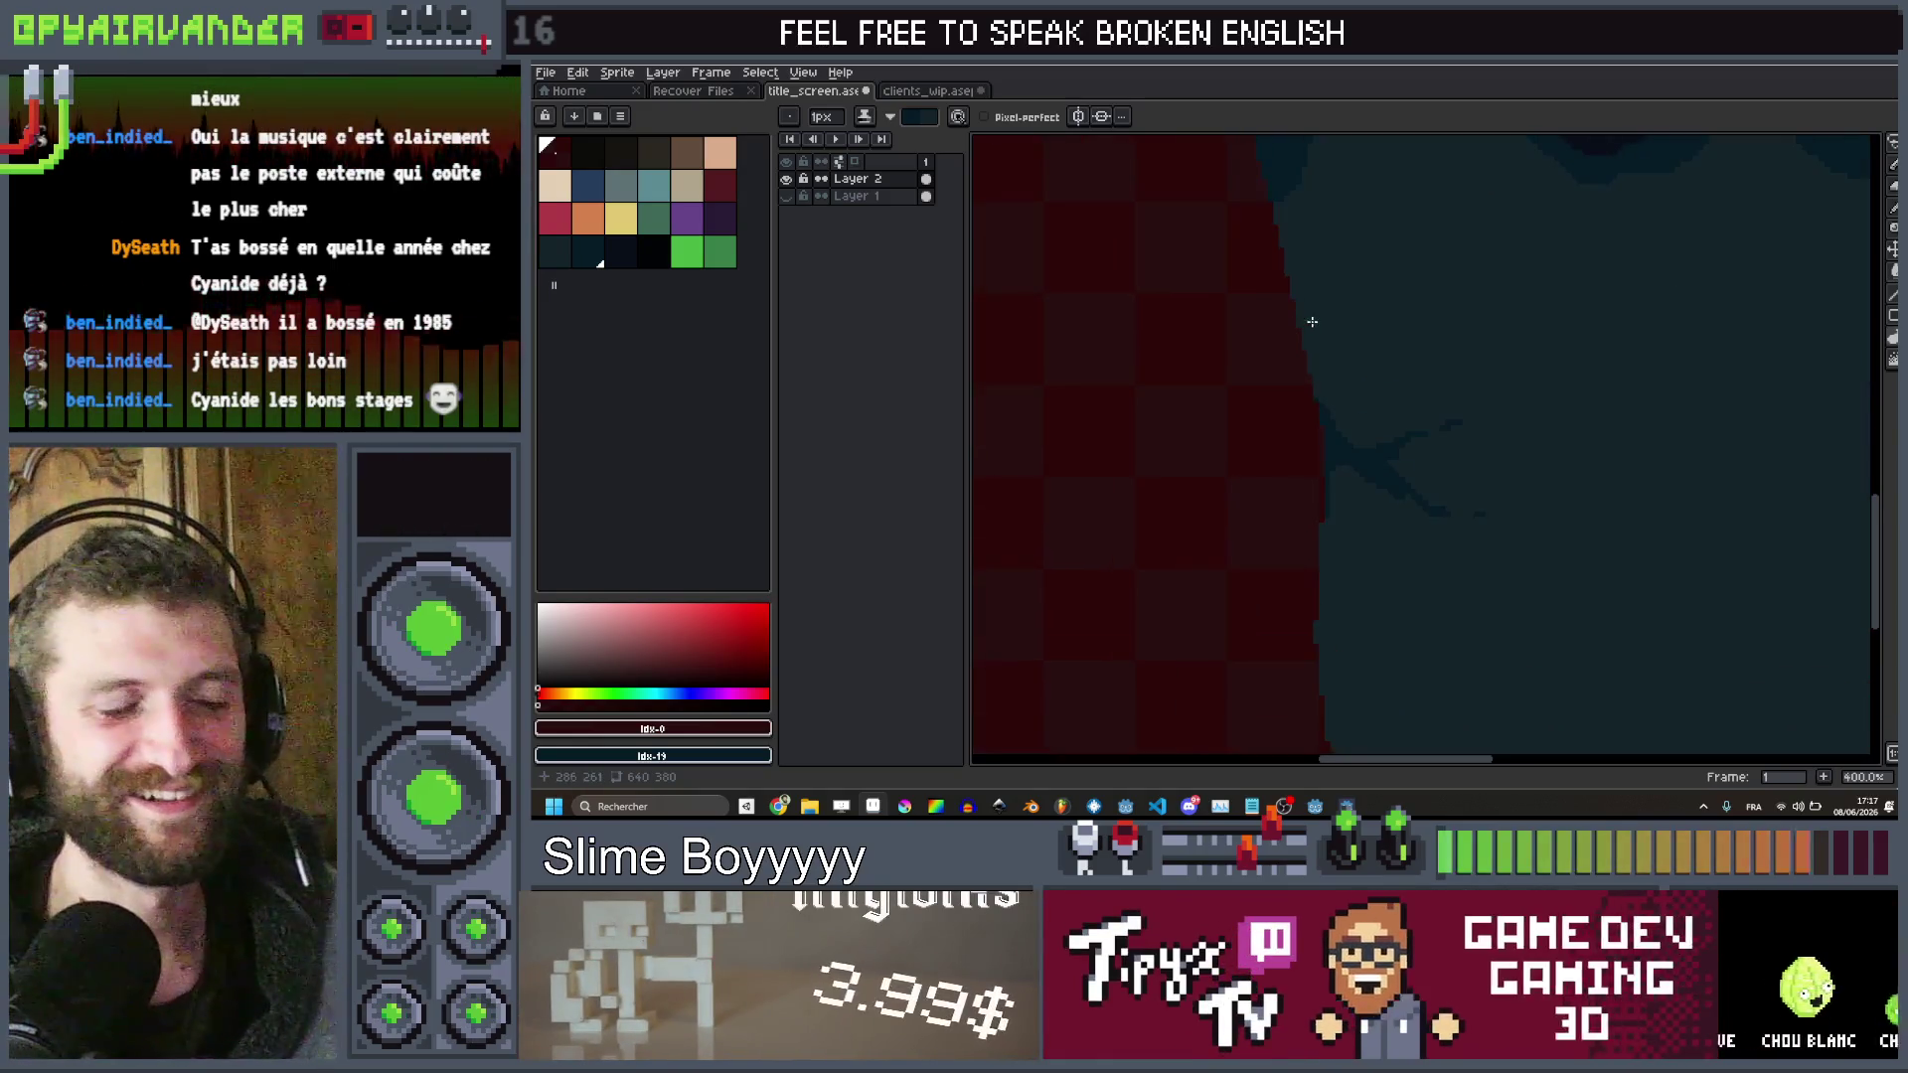
# Pick the blue-grey palette swatch 20 for detailing the crease
pyautogui.click(620, 251)
pyautogui.scroll(4, 1275, 453)
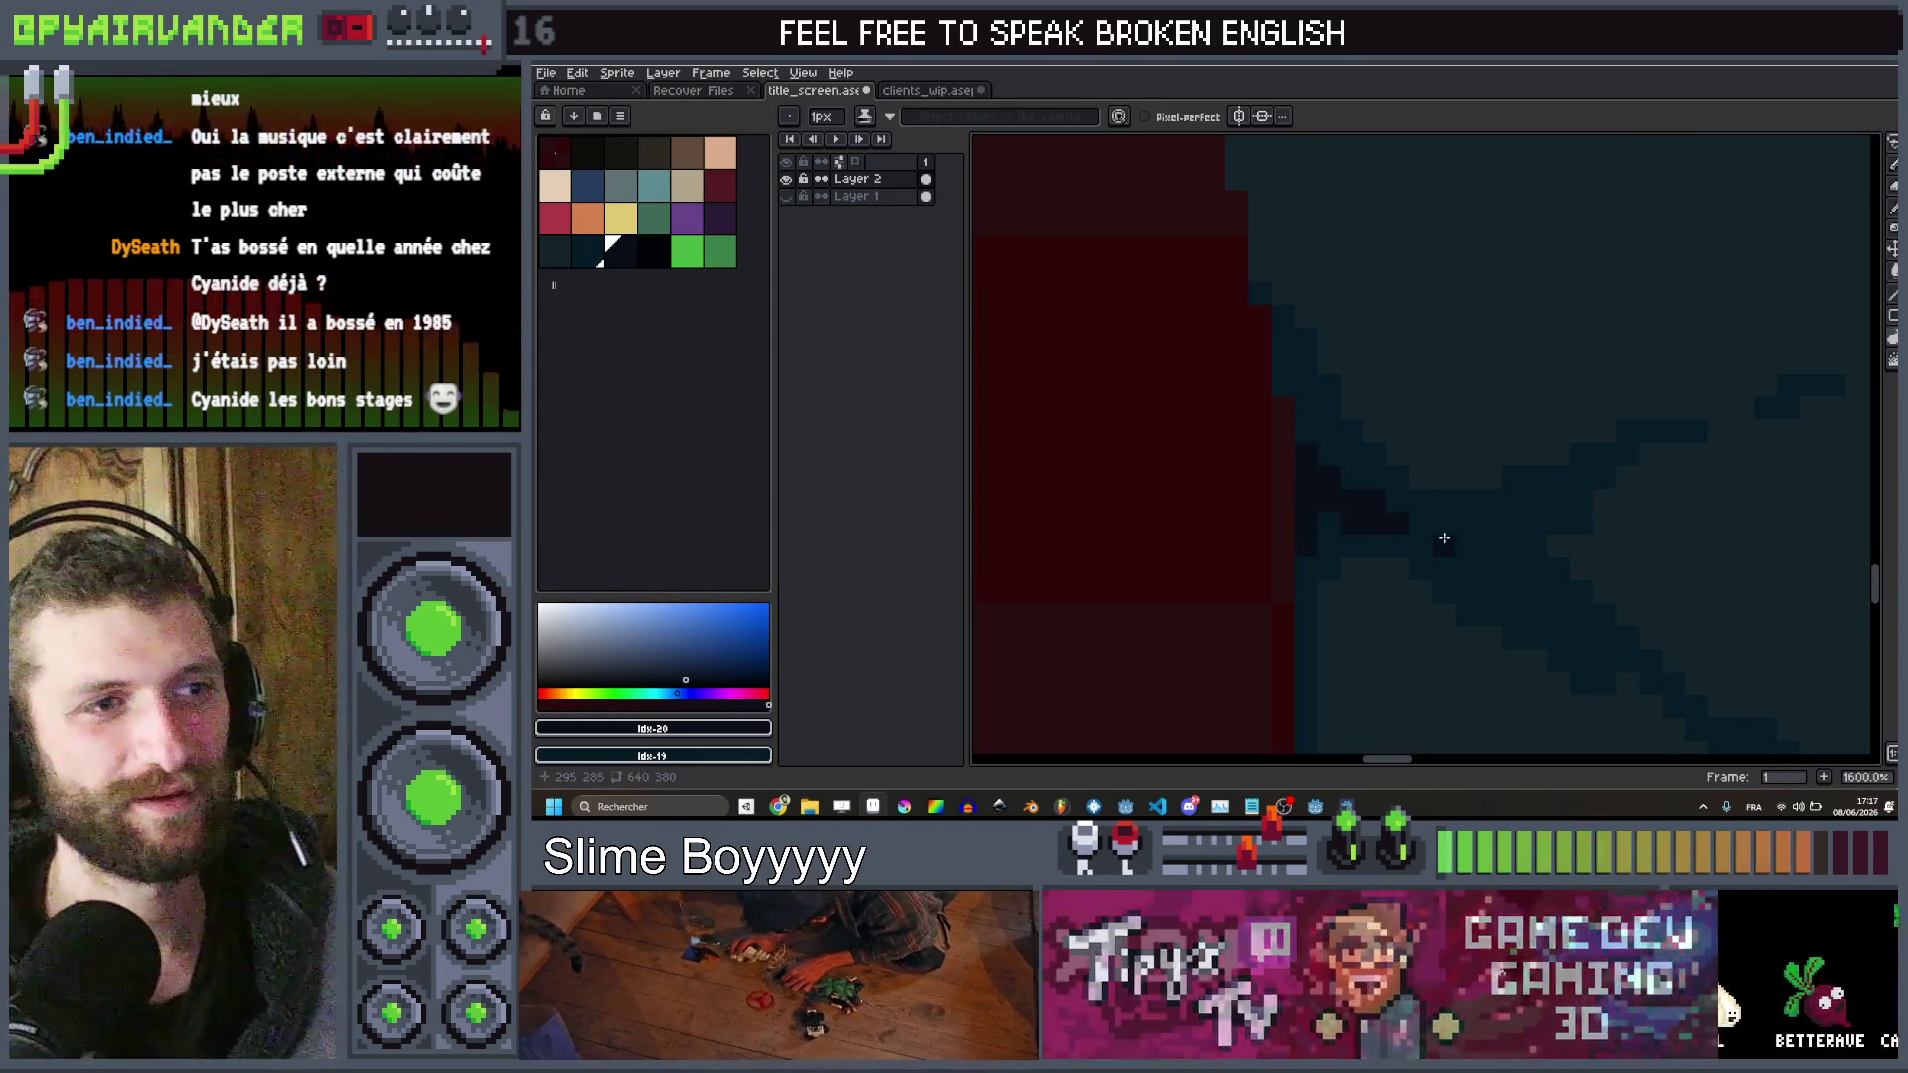
pyautogui.scroll(-5, 1533, 455)
pyautogui.scroll(2, 1505, 482)
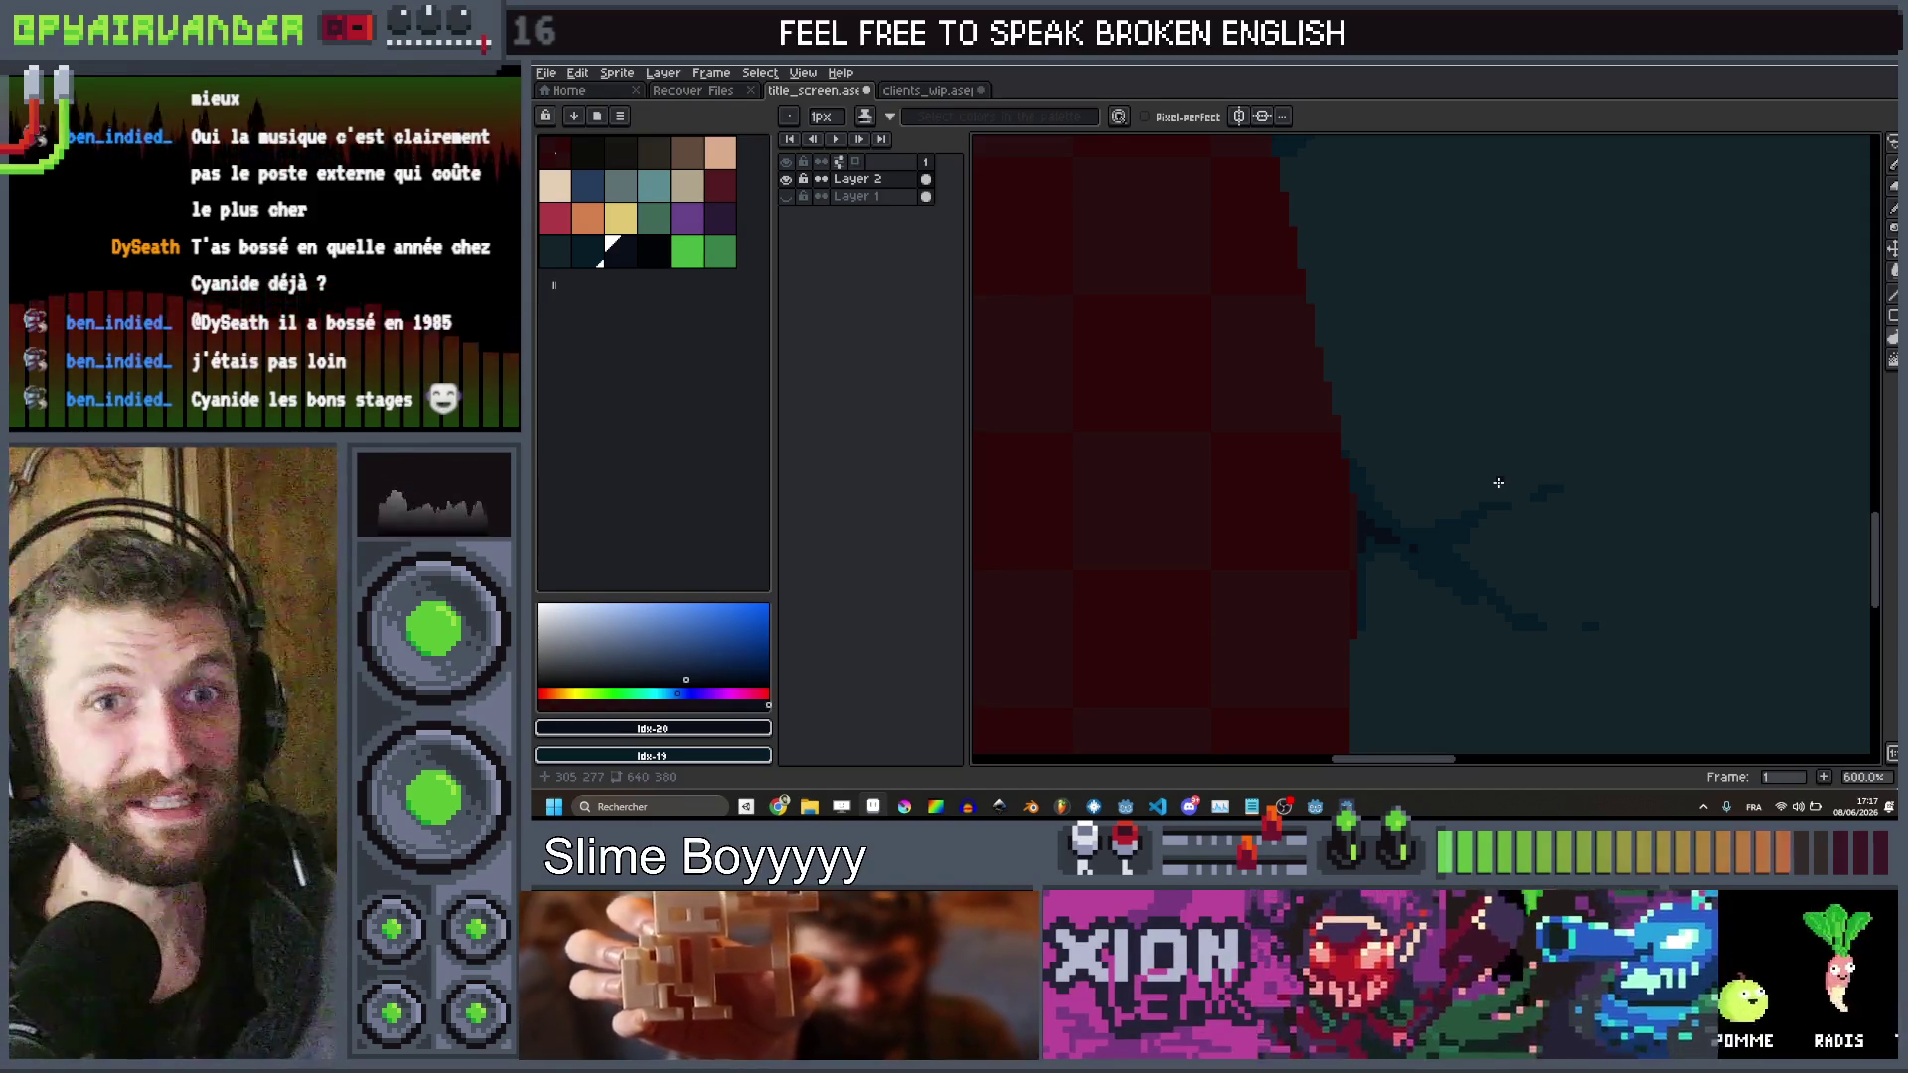
pyautogui.scroll(5, 1404, 581)
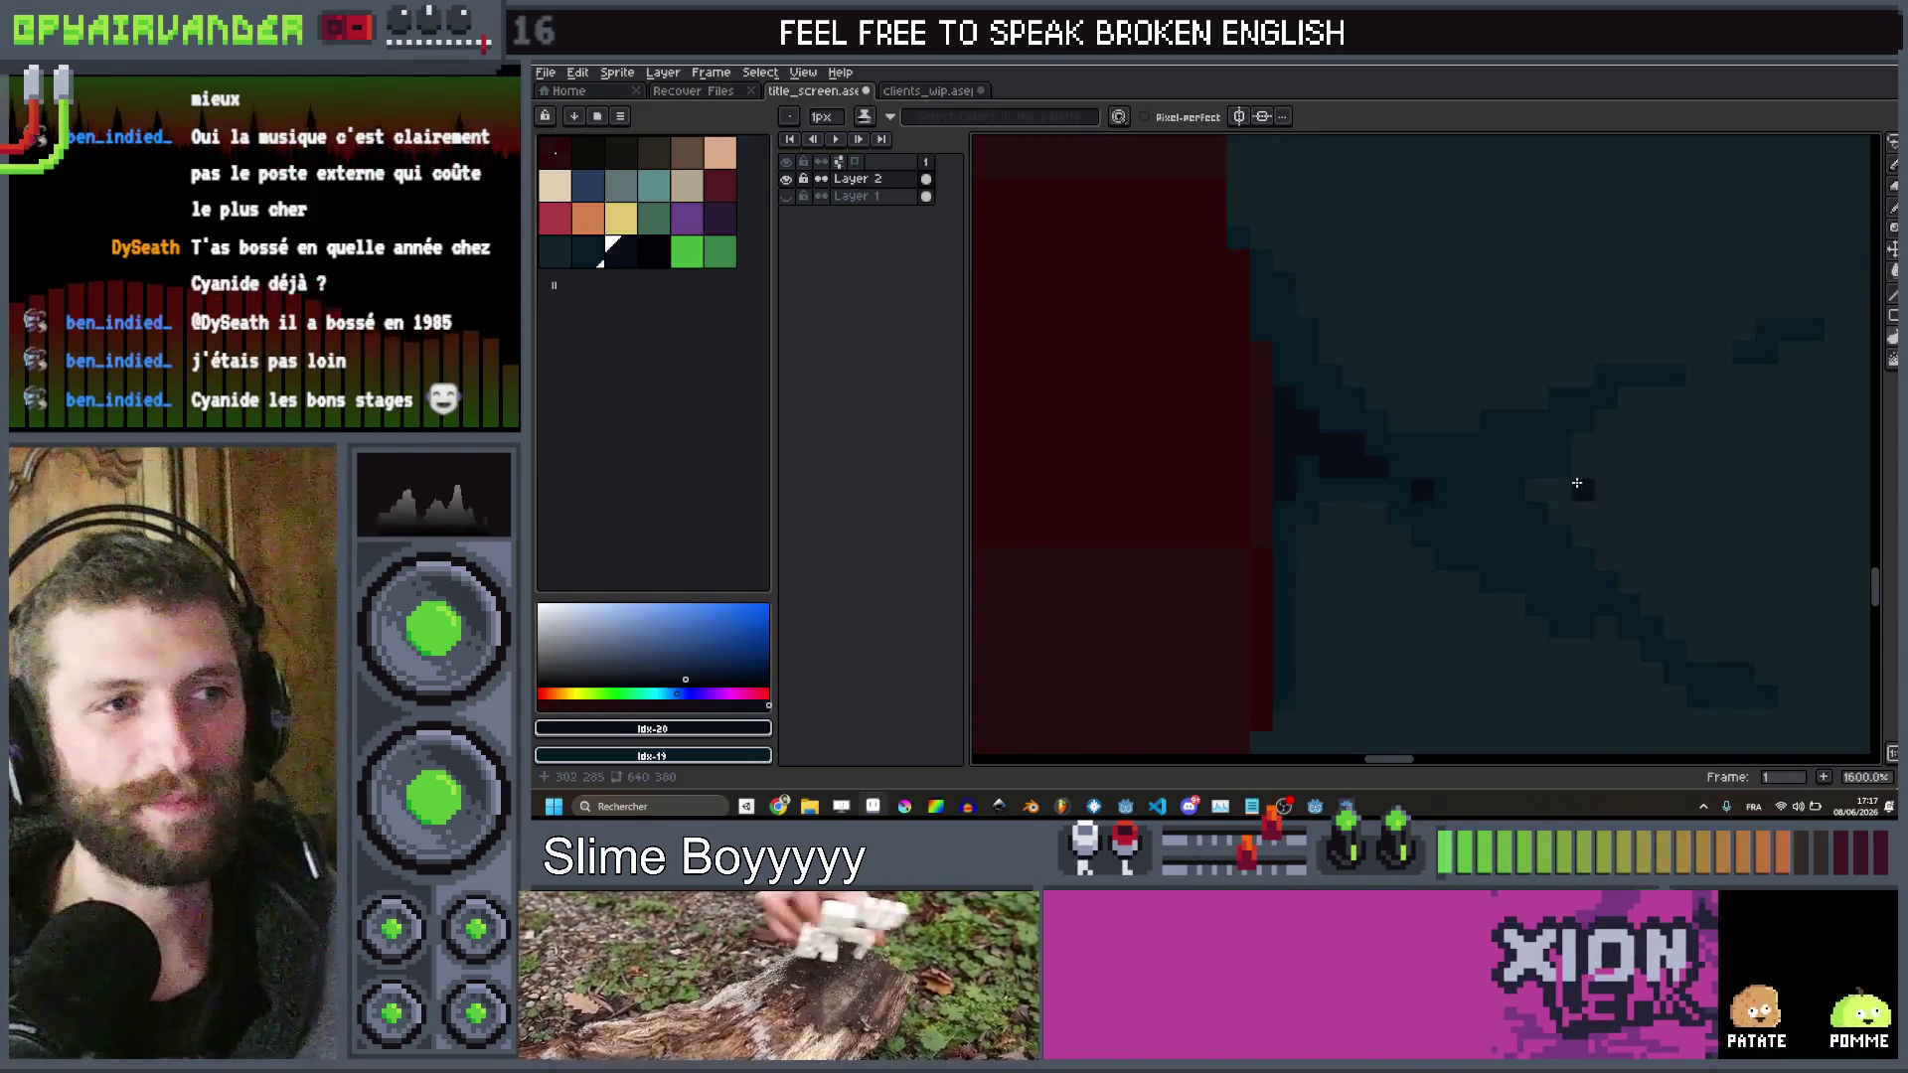
pyautogui.scroll(-10, 1496, 406)
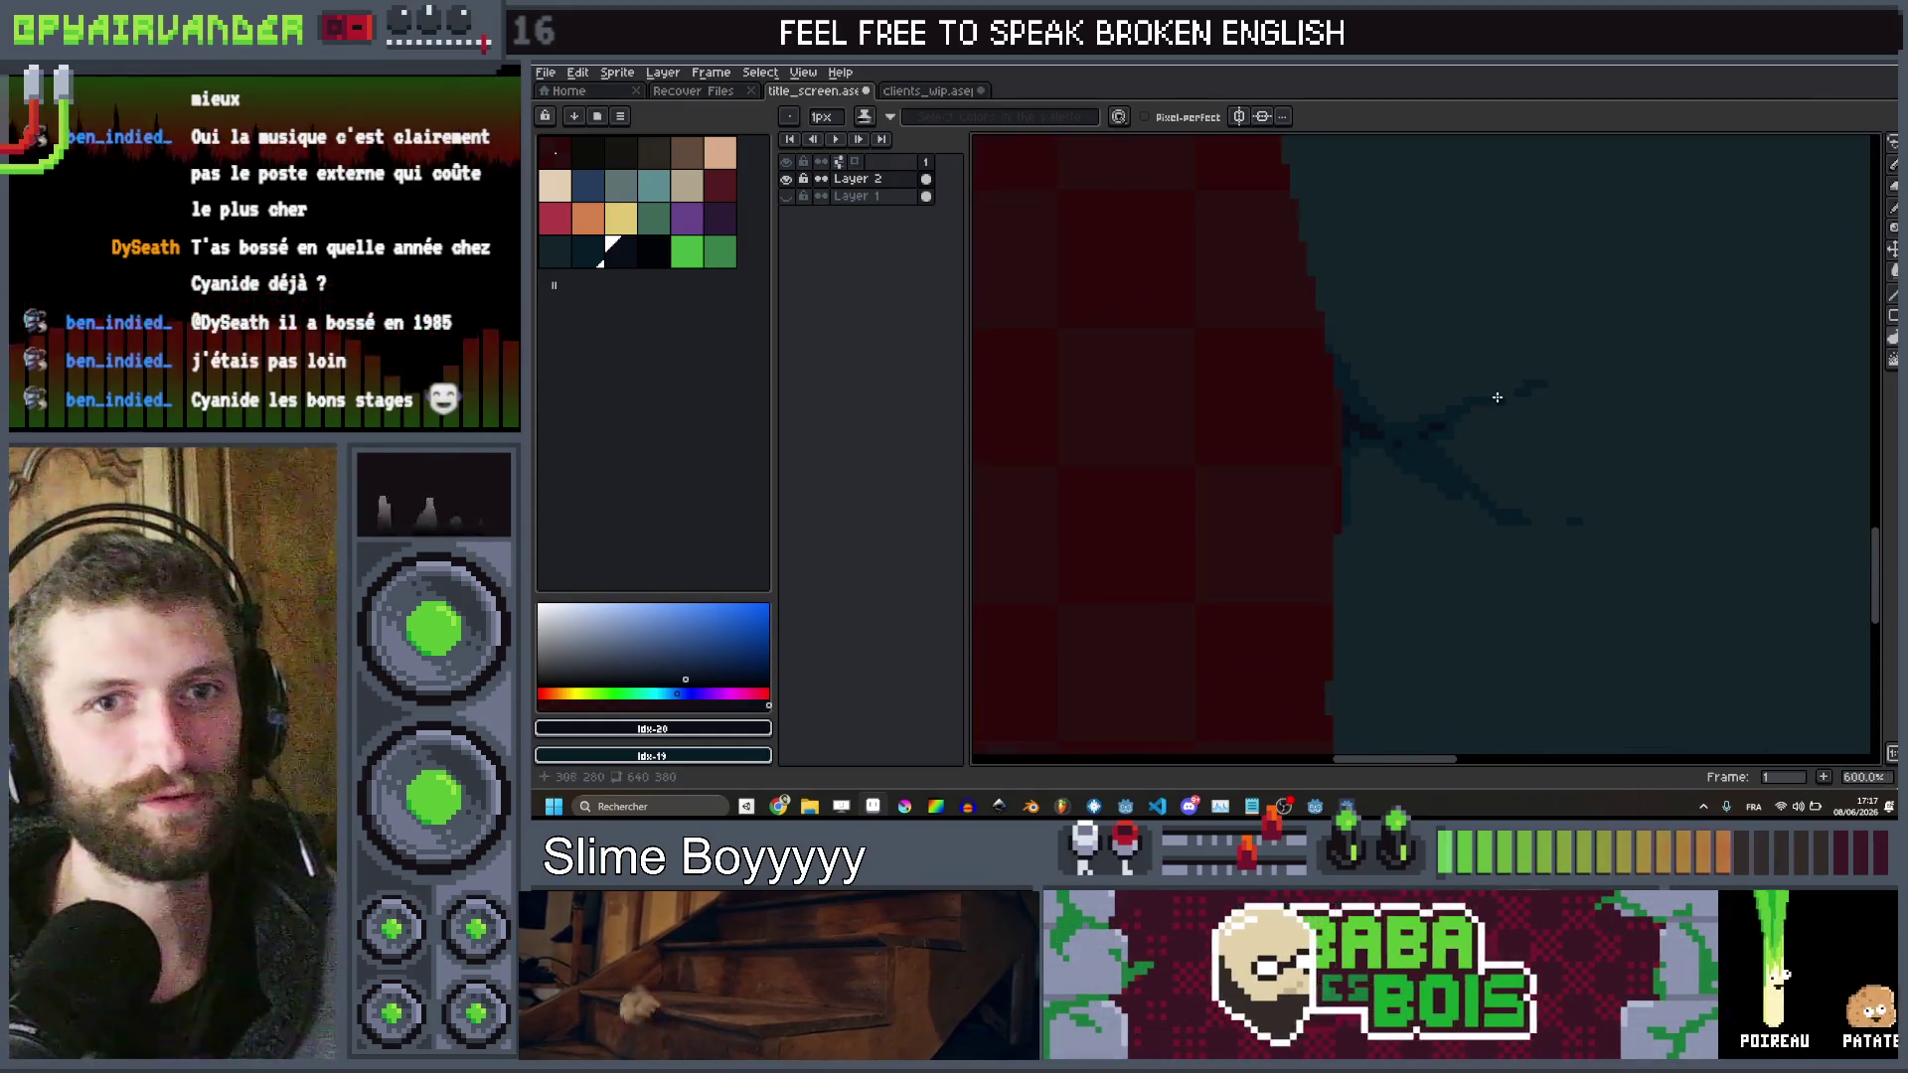
pyautogui.scroll(3, 1587, 388)
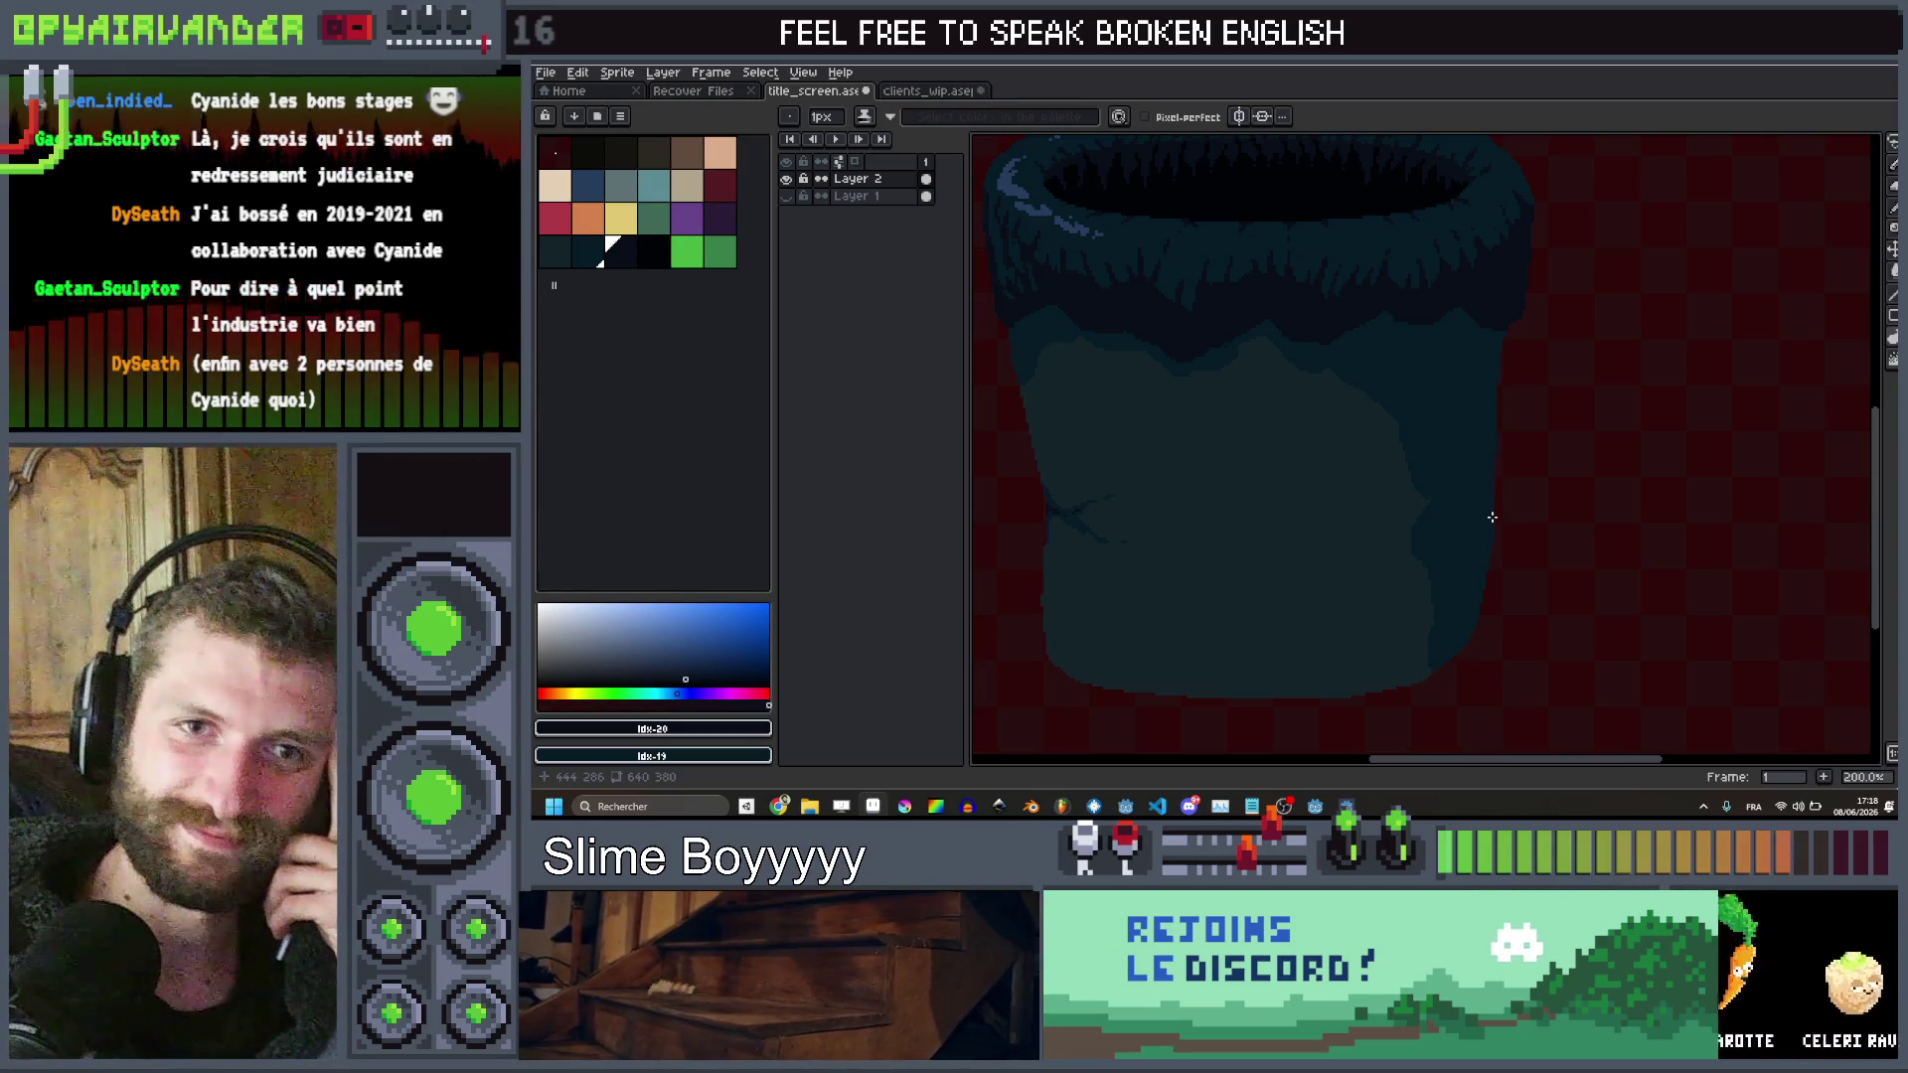
pyautogui.scroll(-2, 1490, 518)
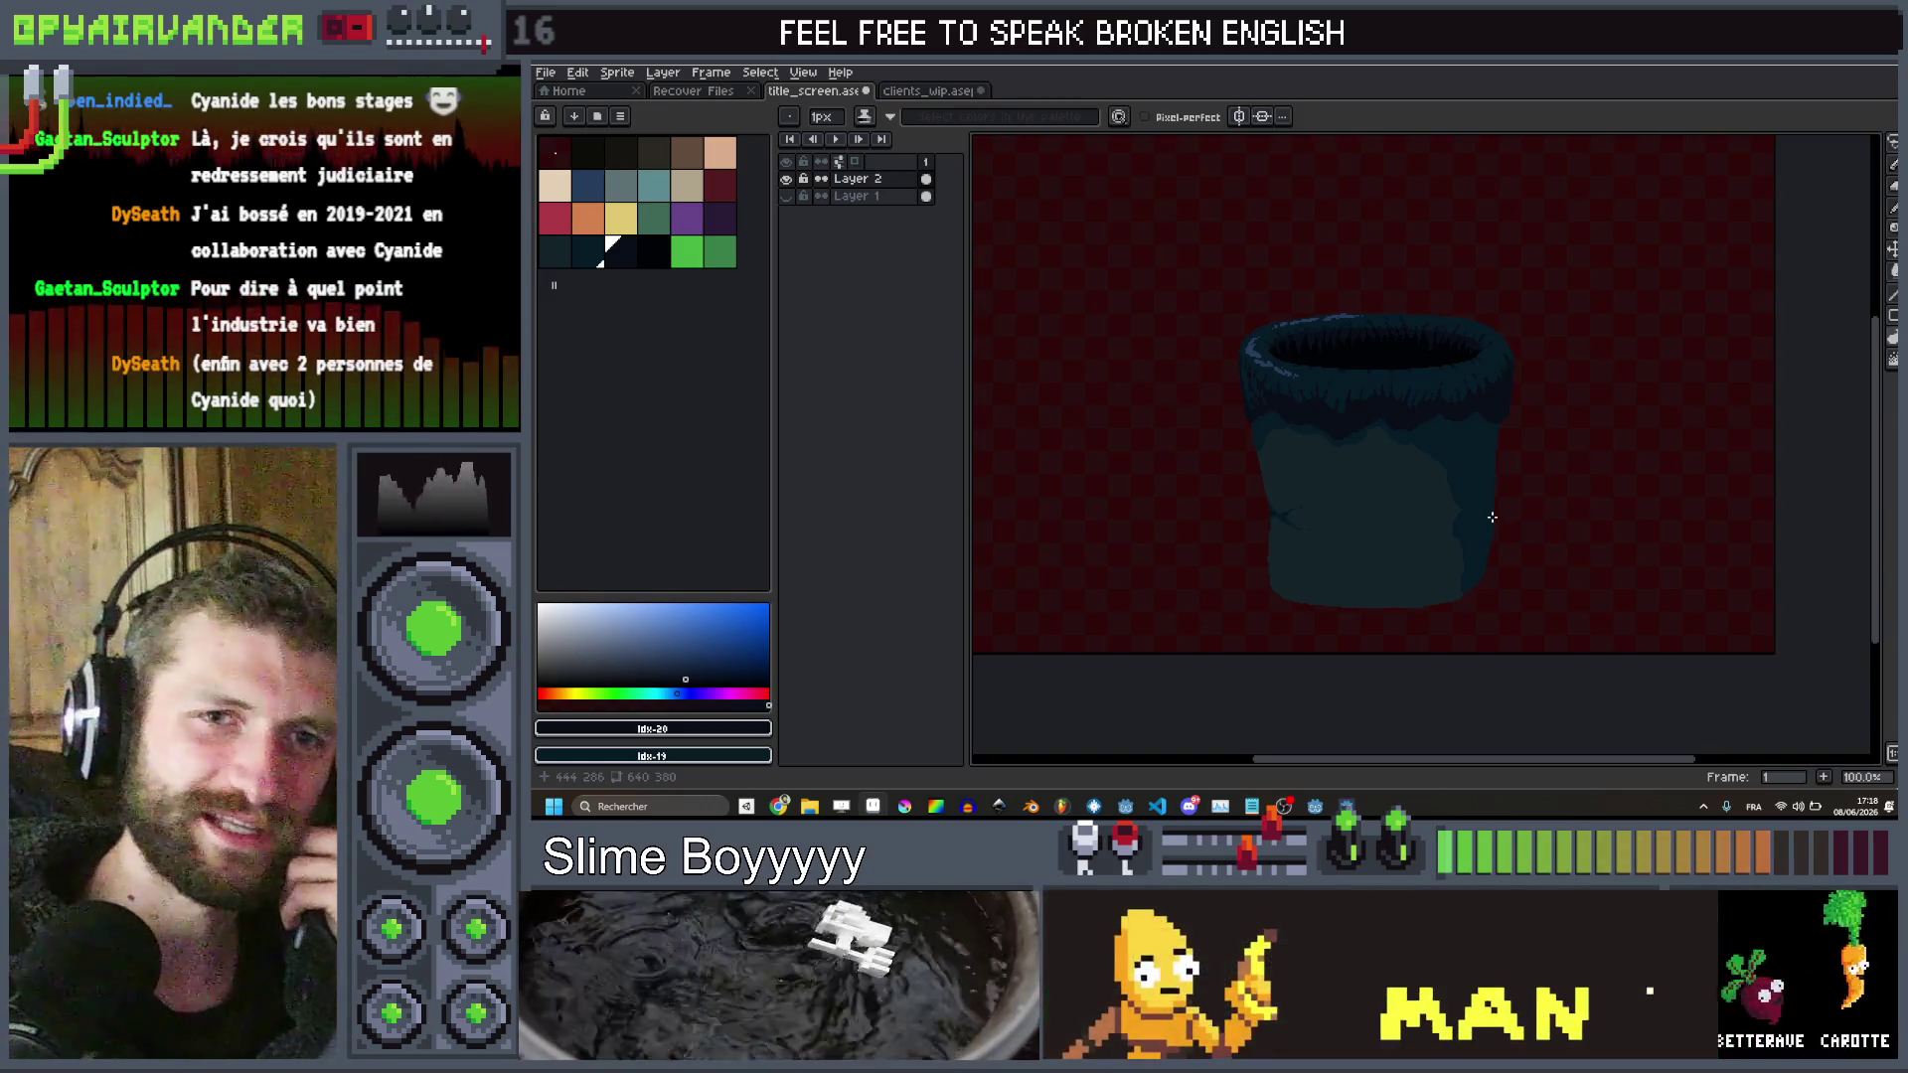
pyautogui.scroll(2, 1489, 515)
pyautogui.scroll(-3, 1430, 429)
pyautogui.scroll(3, 1450, 407)
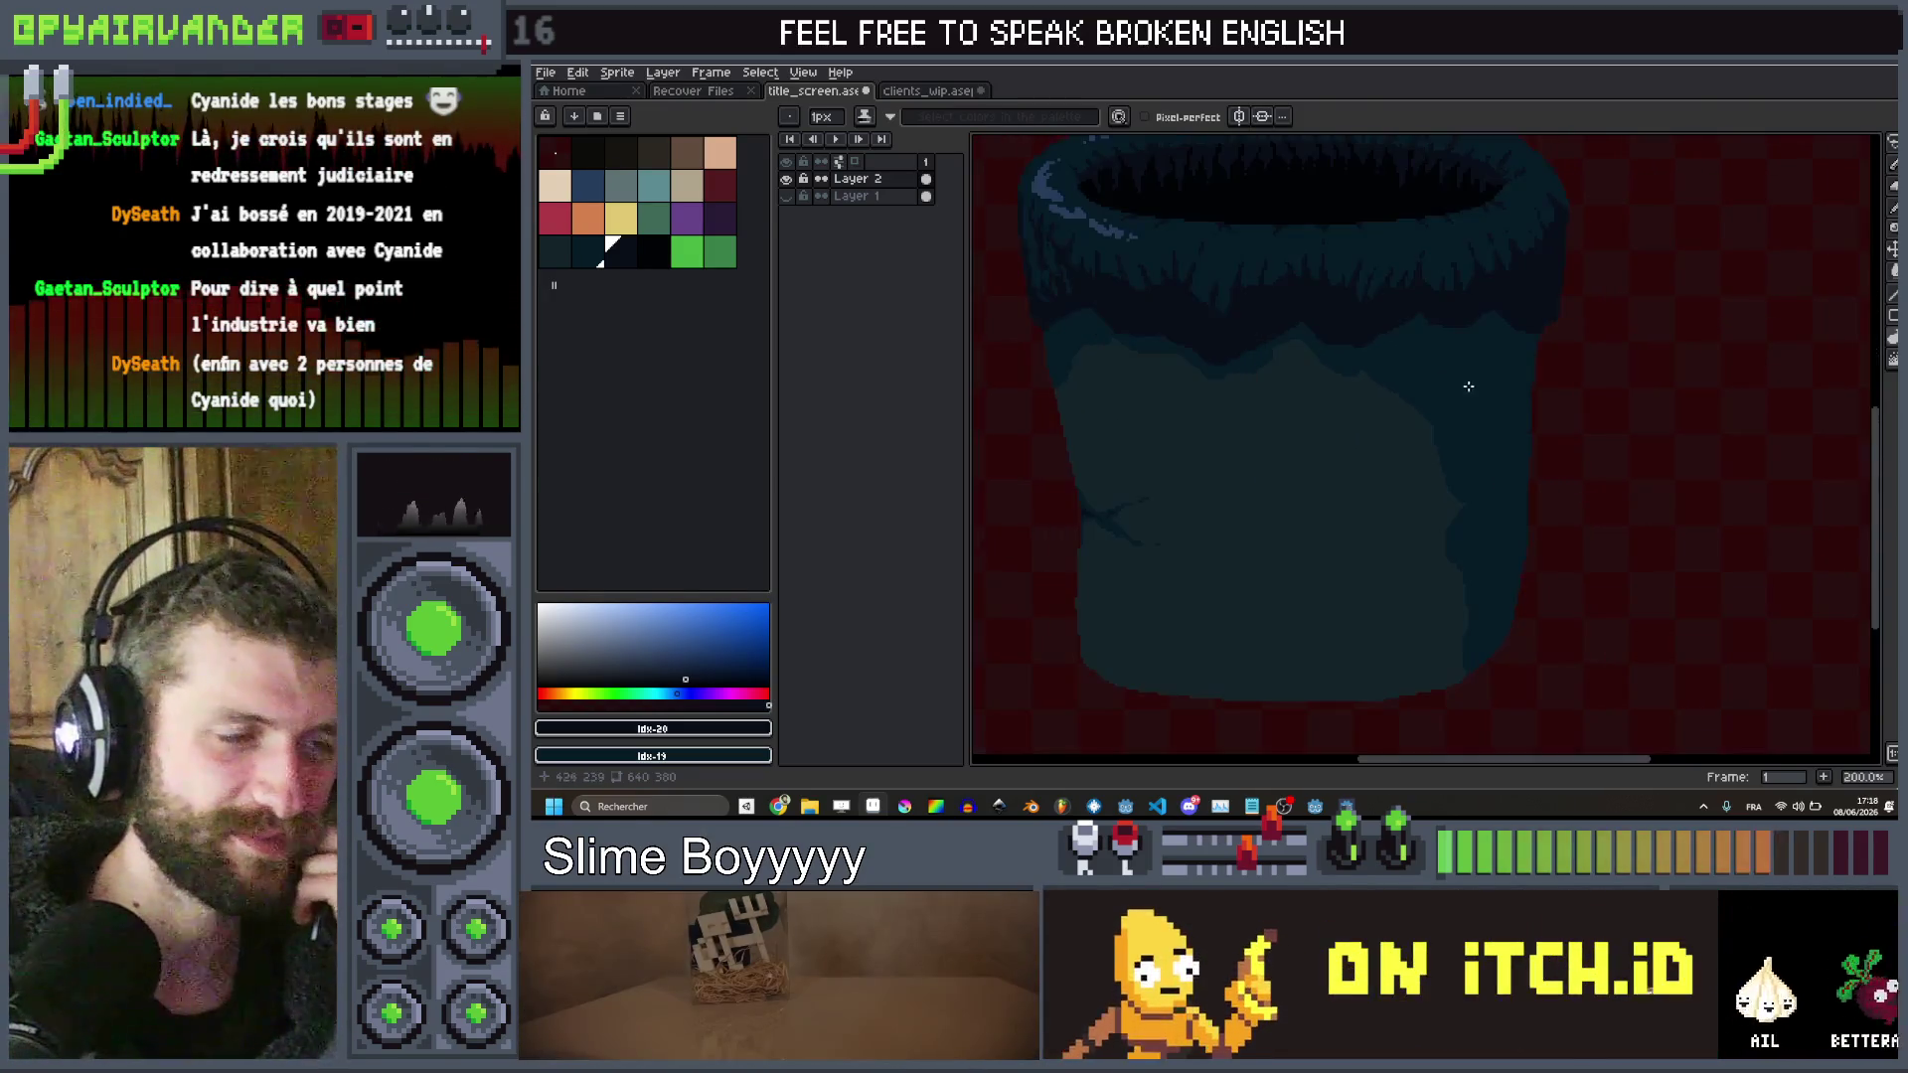
pyautogui.scroll(-2, 1465, 374)
pyautogui.scroll(1, 1273, 336)
pyautogui.scroll(5, 1273, 336)
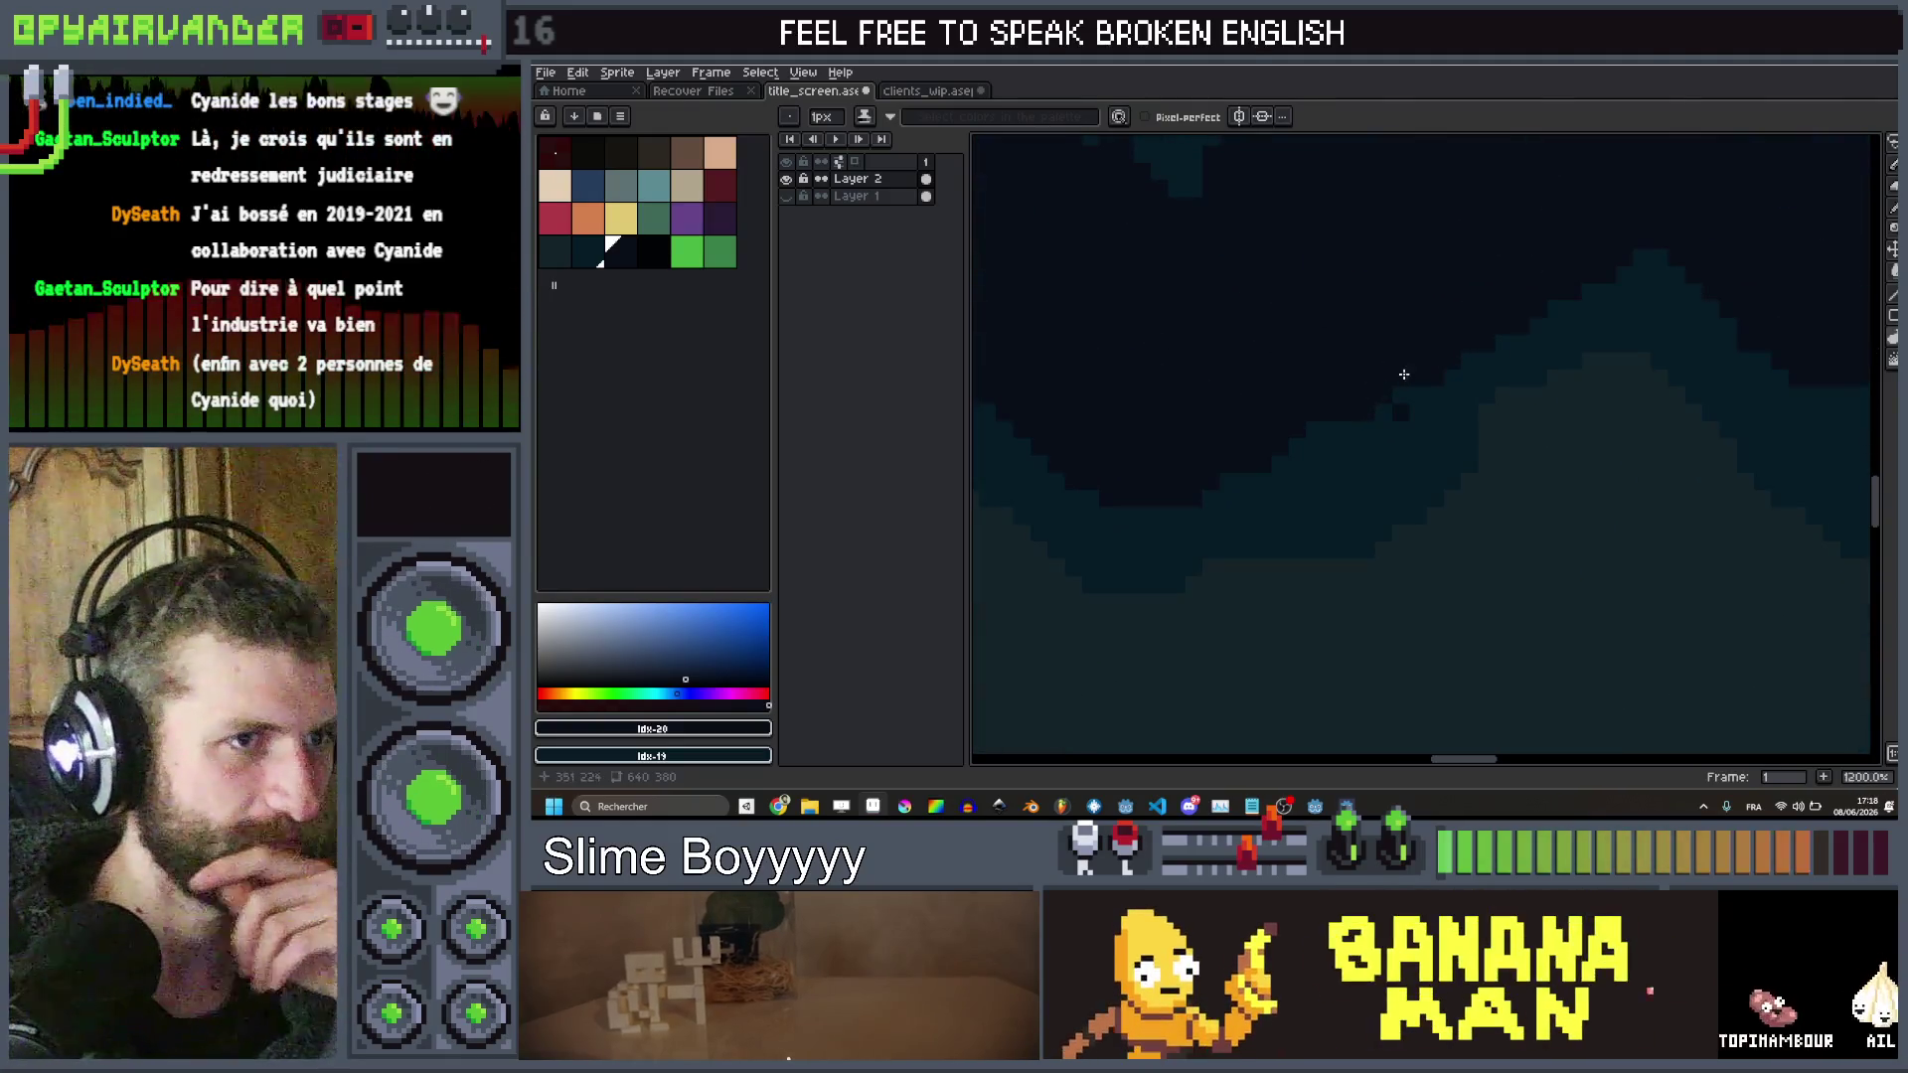
pyautogui.scroll(-6, 1247, 415)
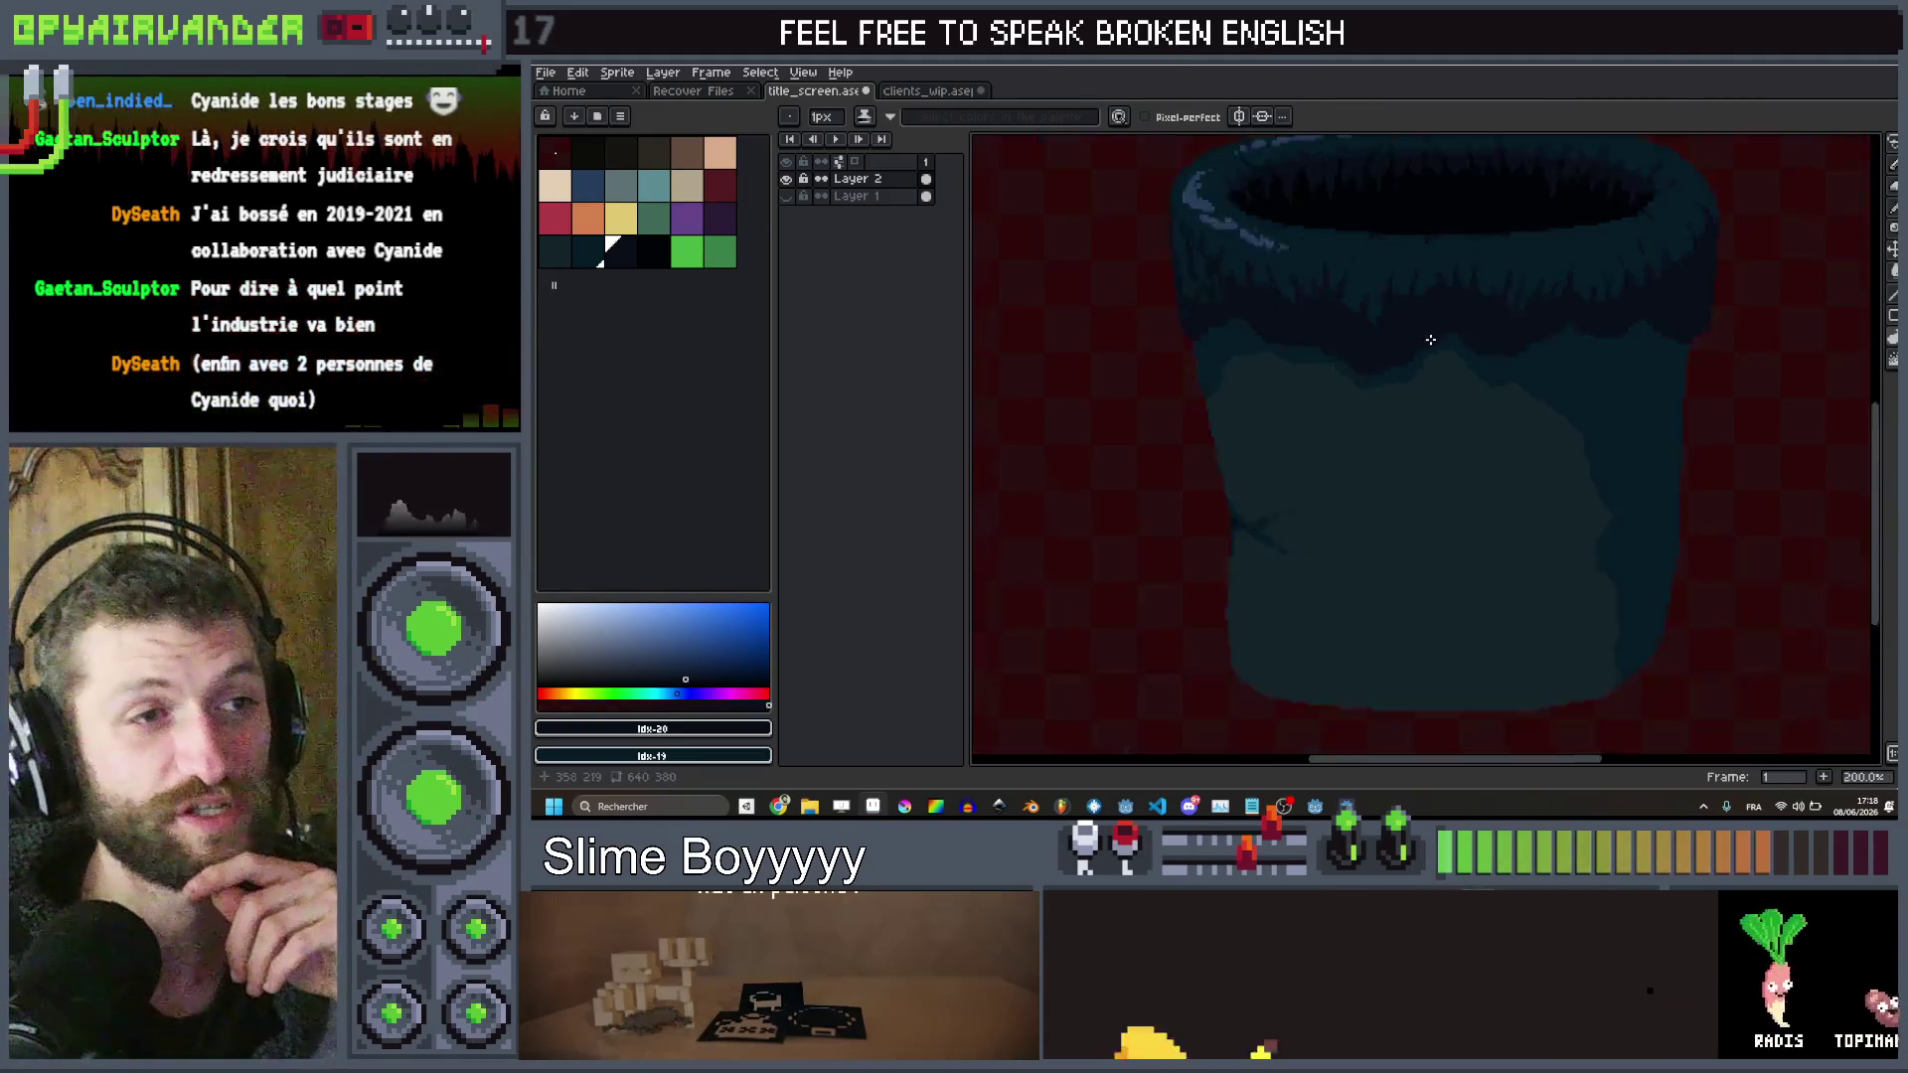
pyautogui.scroll(3, 1426, 318)
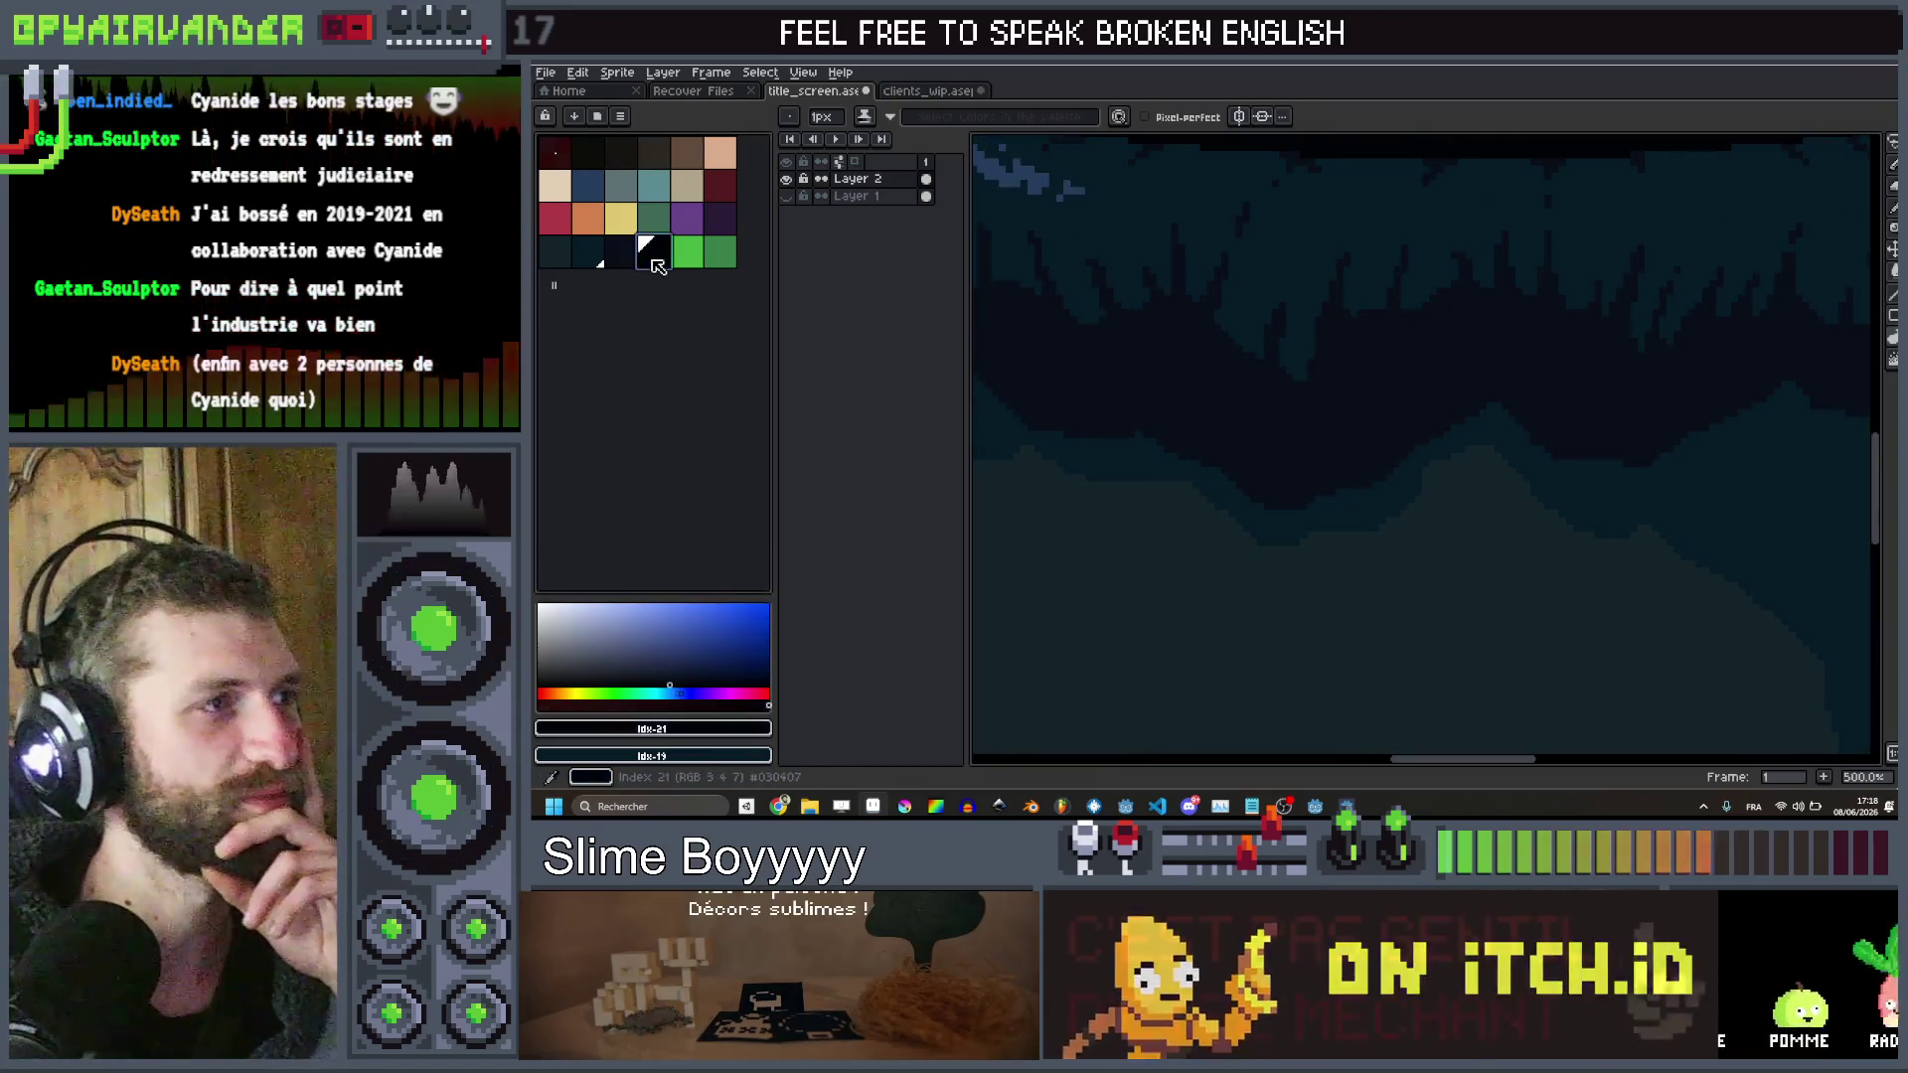
pyautogui.scroll(5, 1480, 397)
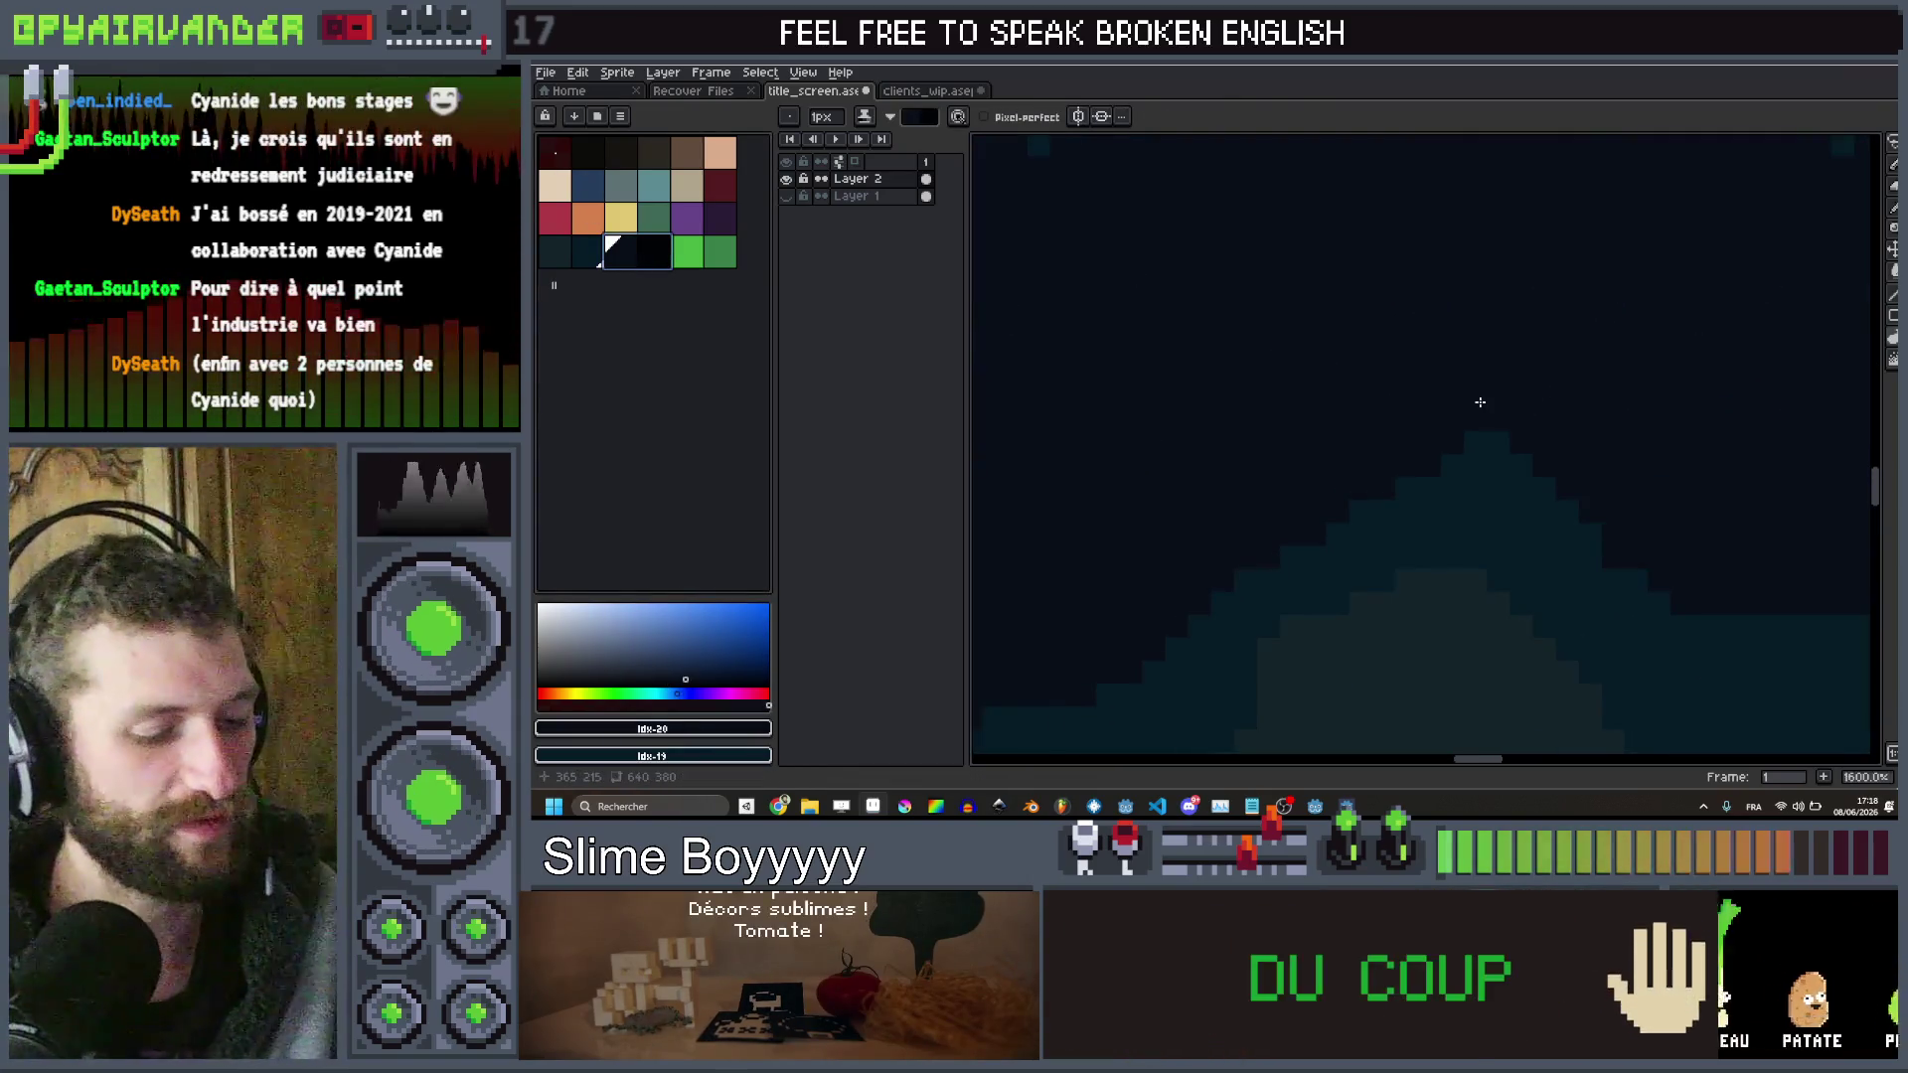
pyautogui.scroll(-2, 1486, 395)
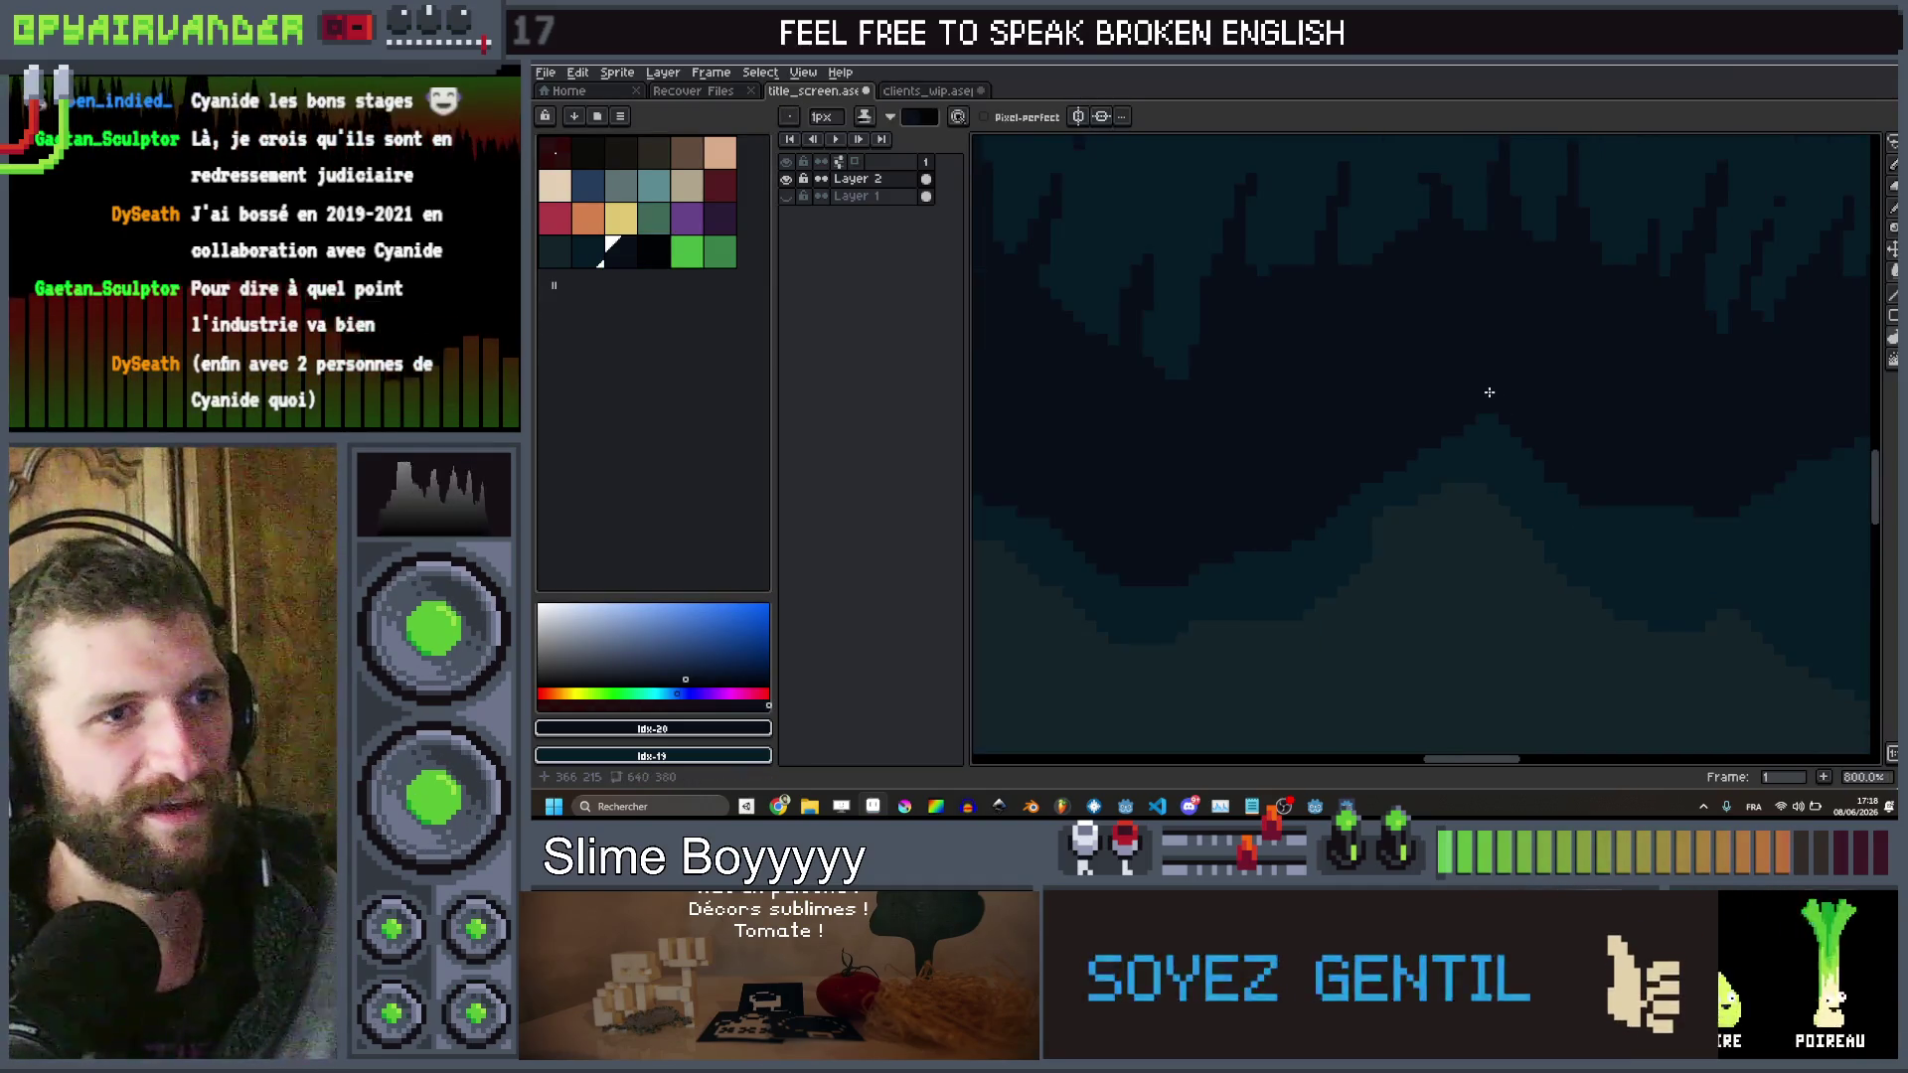
pyautogui.press('x')
# Draw a dark diagonal shadow stroke below the rim and add dark spikes to its fringe
pyautogui.click(1475, 407)
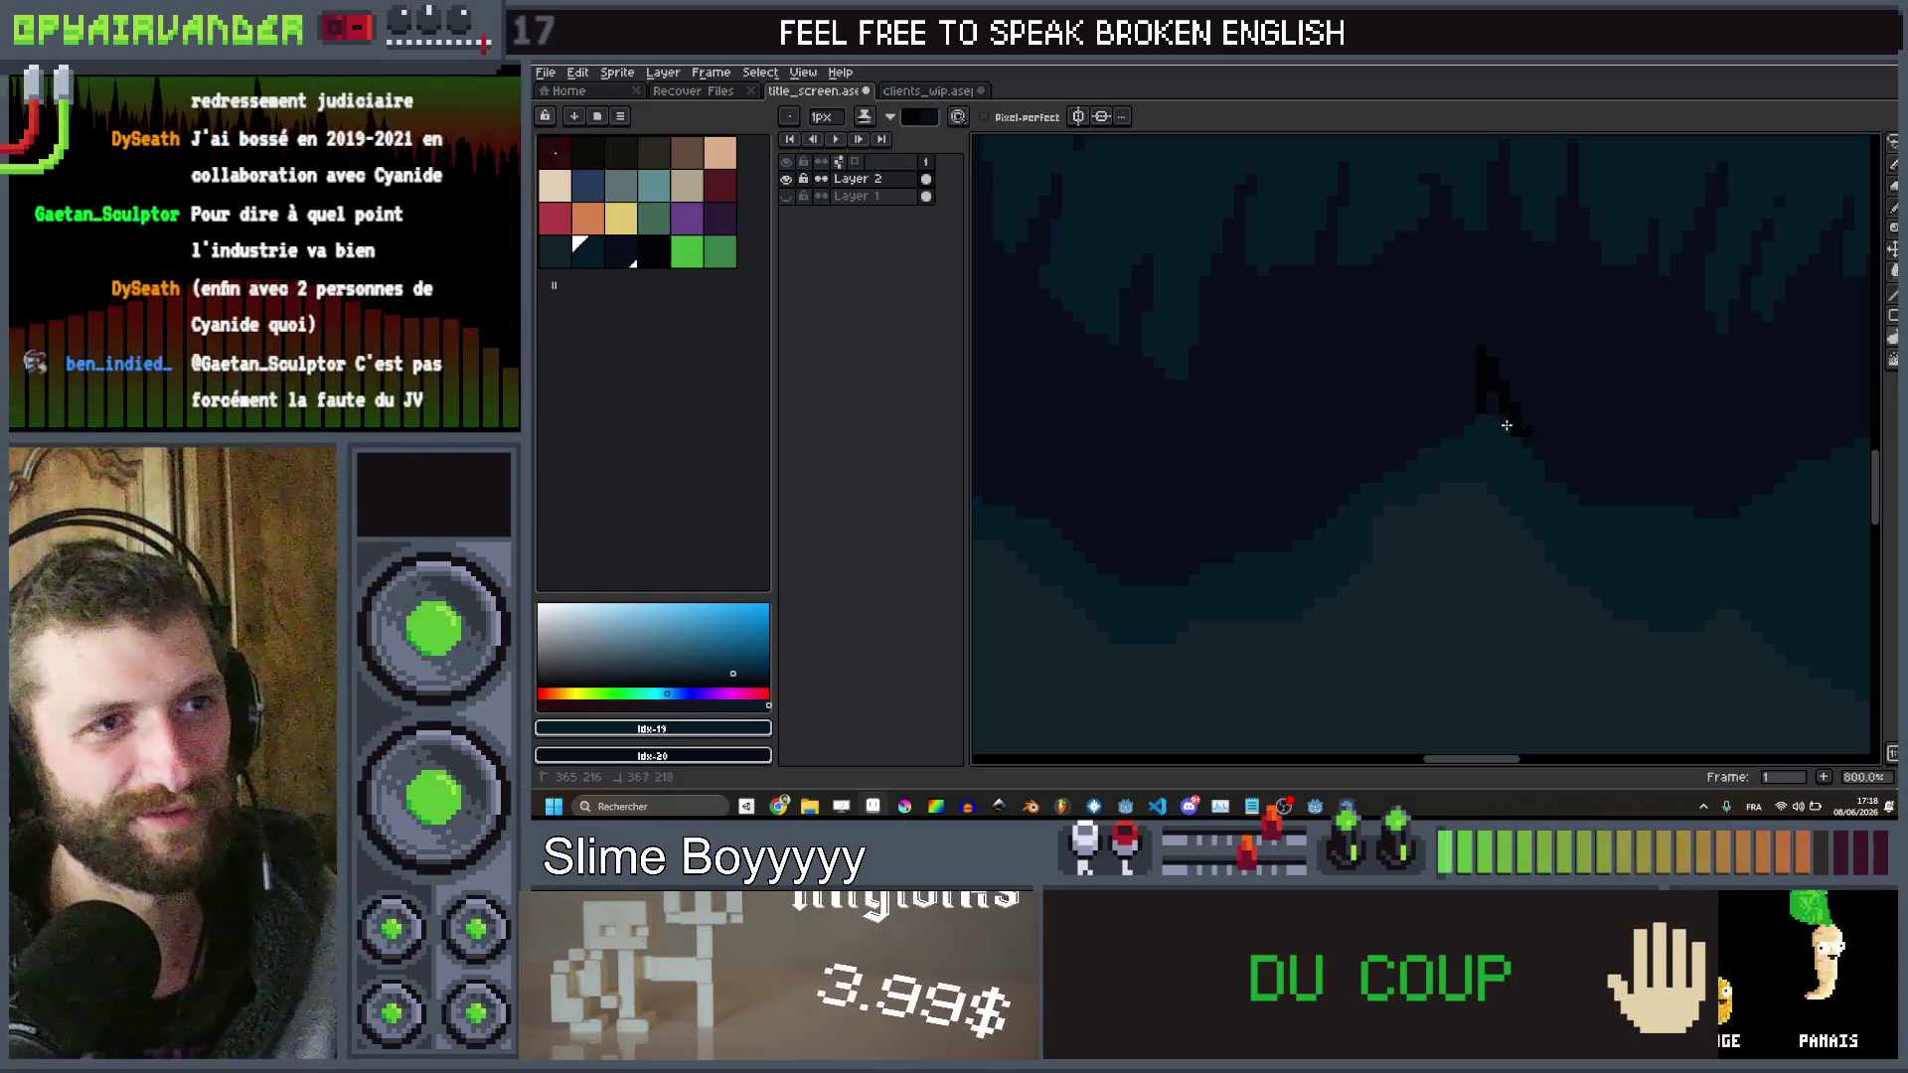
pyautogui.moveTo(1491, 404)
pyautogui.mouseDown()
pyautogui.moveTo(1584, 490)
pyautogui.moveTo(1760, 503)
pyautogui.mouseUp()
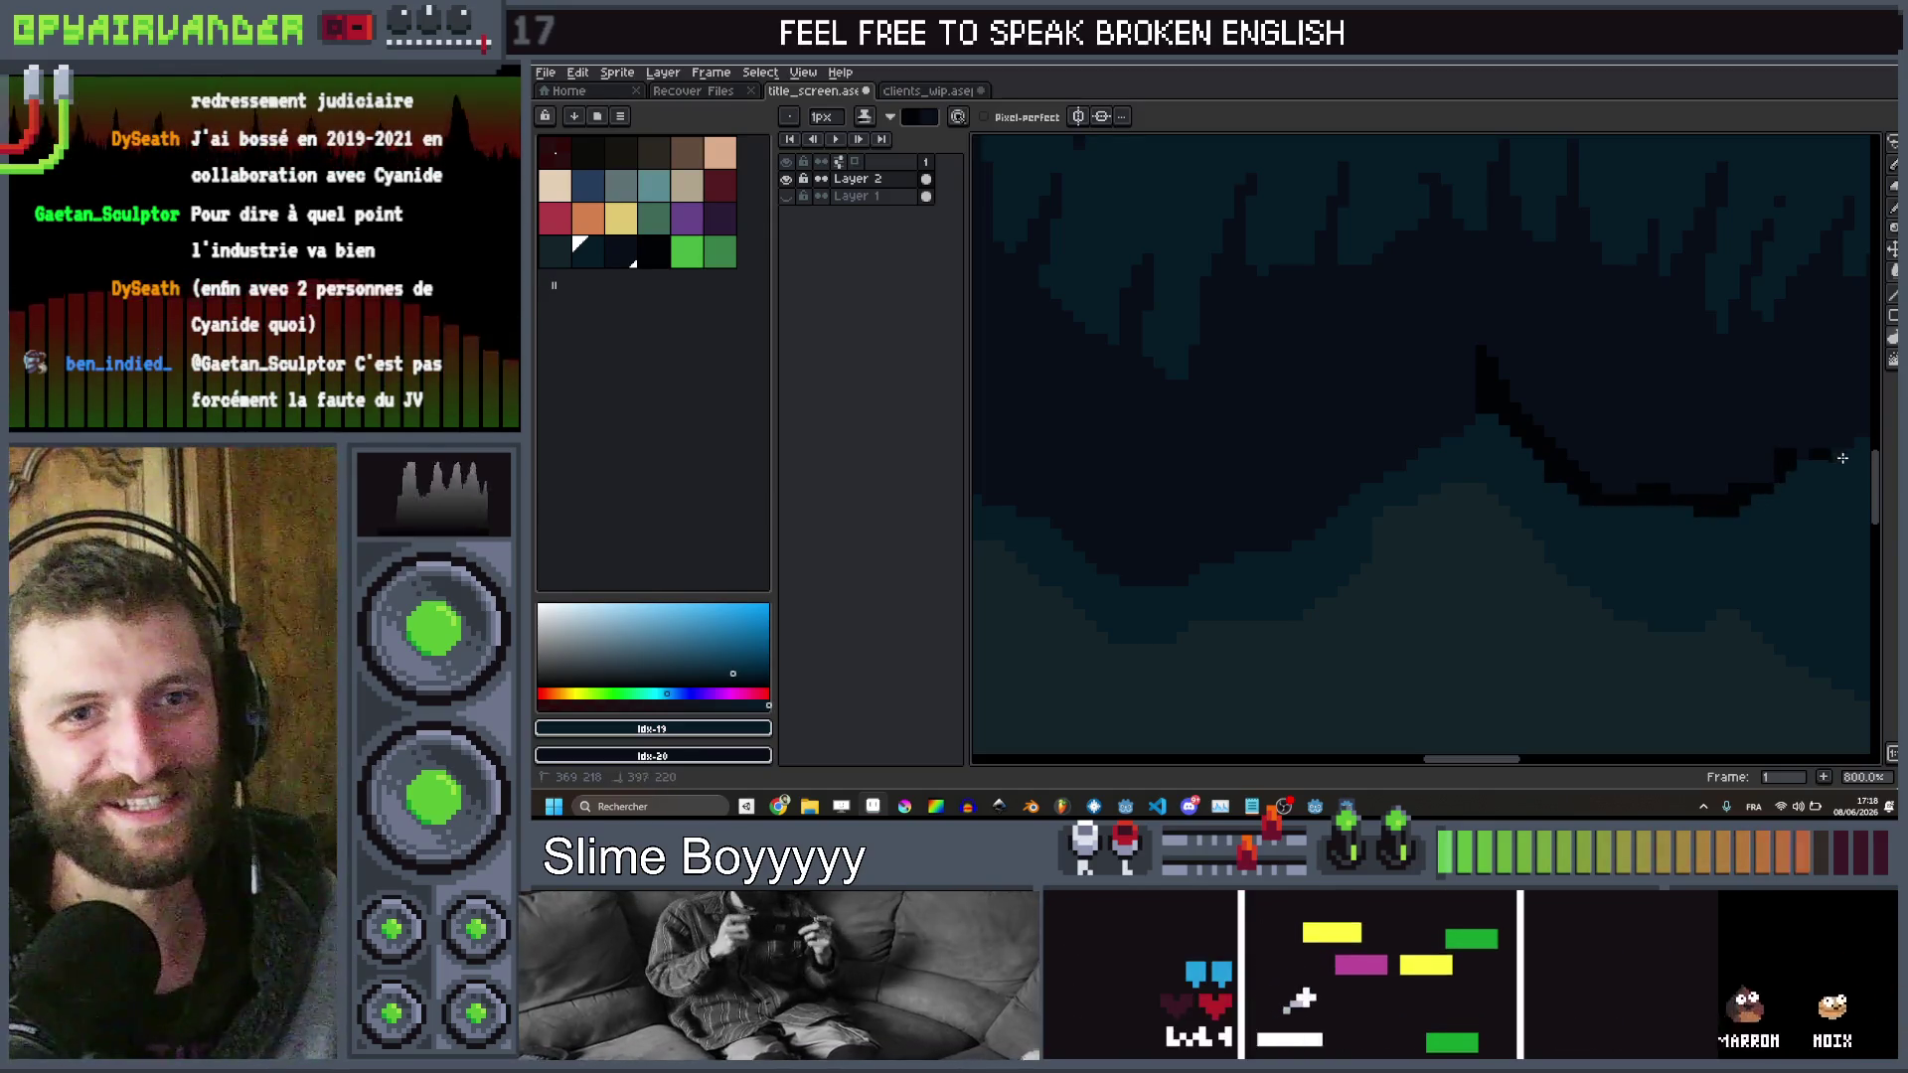
pyautogui.scroll(-1, 1793, 453)
pyautogui.scroll(-3, 1792, 453)
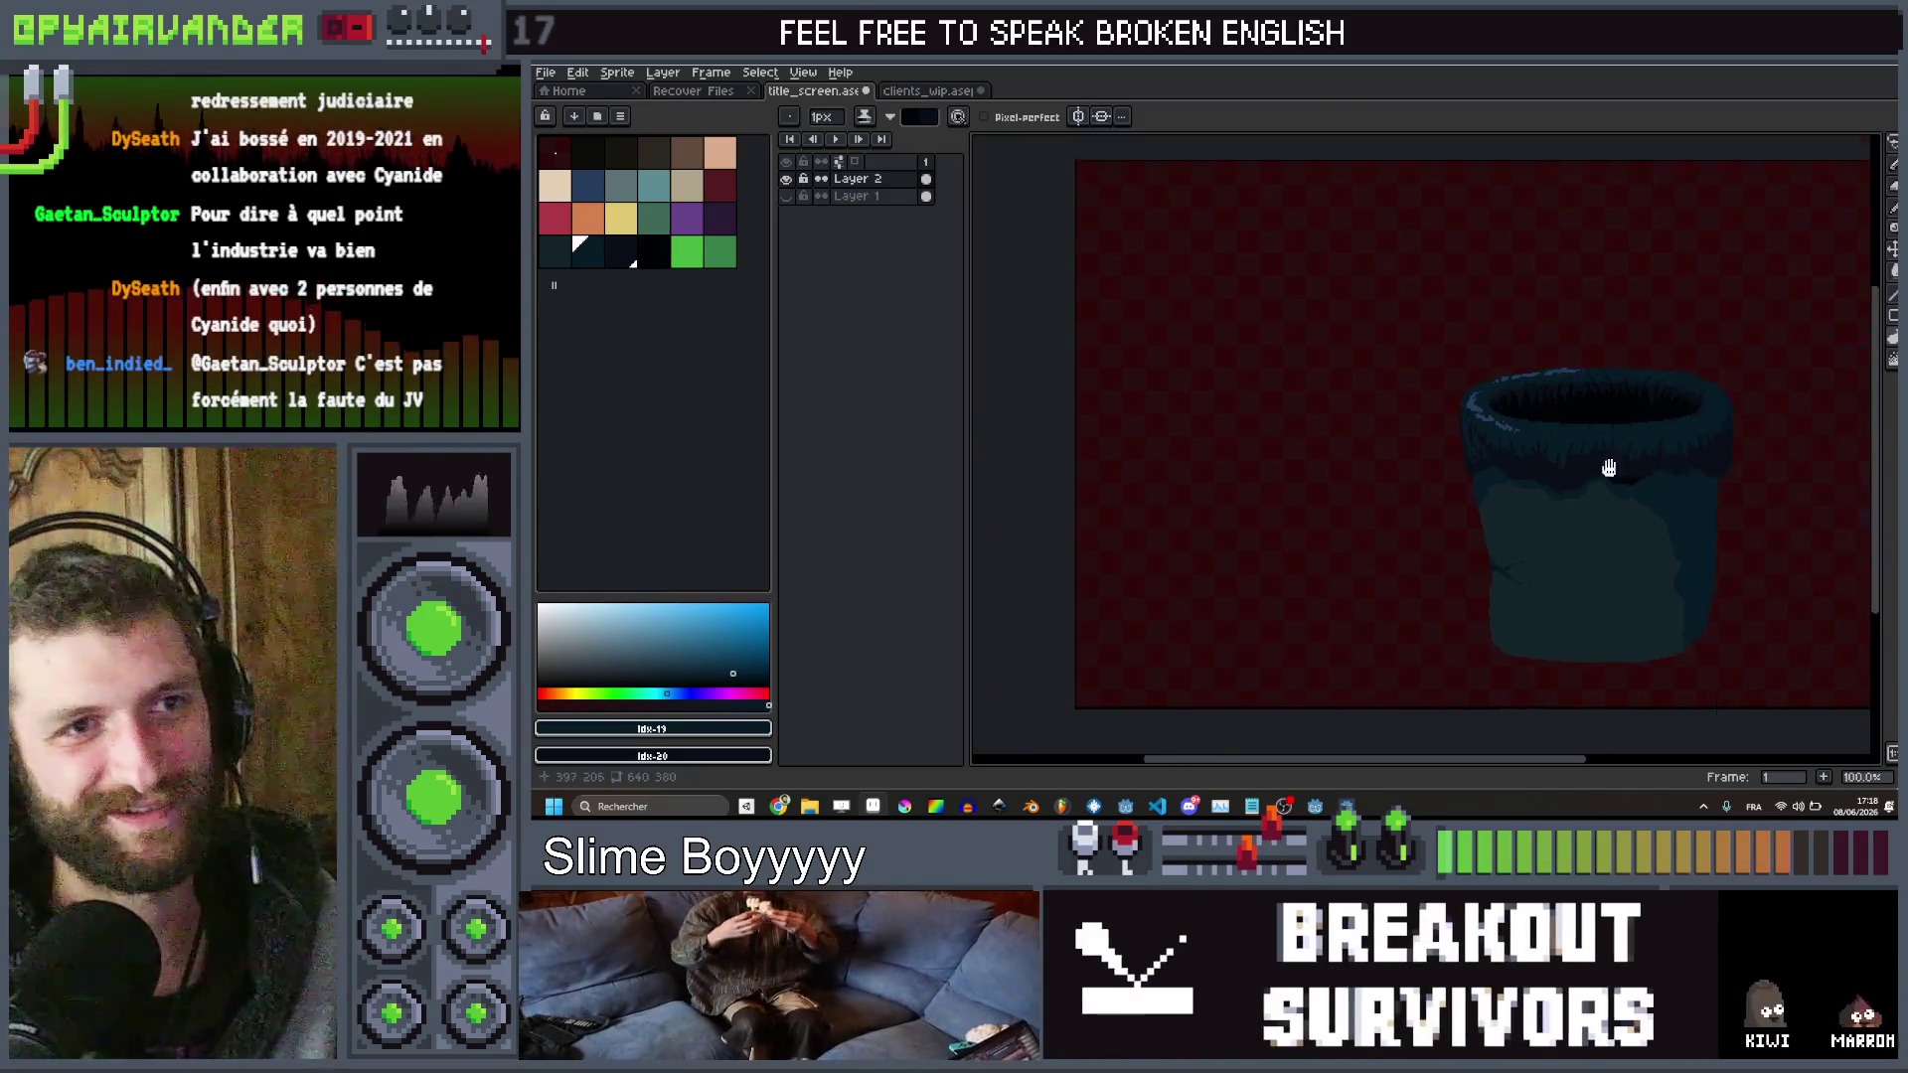
pyautogui.scroll(6, 1270, 553)
pyautogui.scroll(1, 1270, 552)
pyautogui.moveTo(1402, 534)
pyautogui.mouseDown()
pyautogui.moveTo(1405, 481)
pyautogui.moveTo(1482, 557)
pyautogui.moveTo(1418, 541)
pyautogui.mouseUp()
pyautogui.moveTo(1536, 557)
pyautogui.mouseDown()
pyautogui.moveTo(1540, 509)
pyautogui.moveTo(1493, 428)
pyautogui.mouseUp()
# Extend the dark stepped shadow line down-left beneath the rim
pyautogui.scroll(-3, 1559, 477)
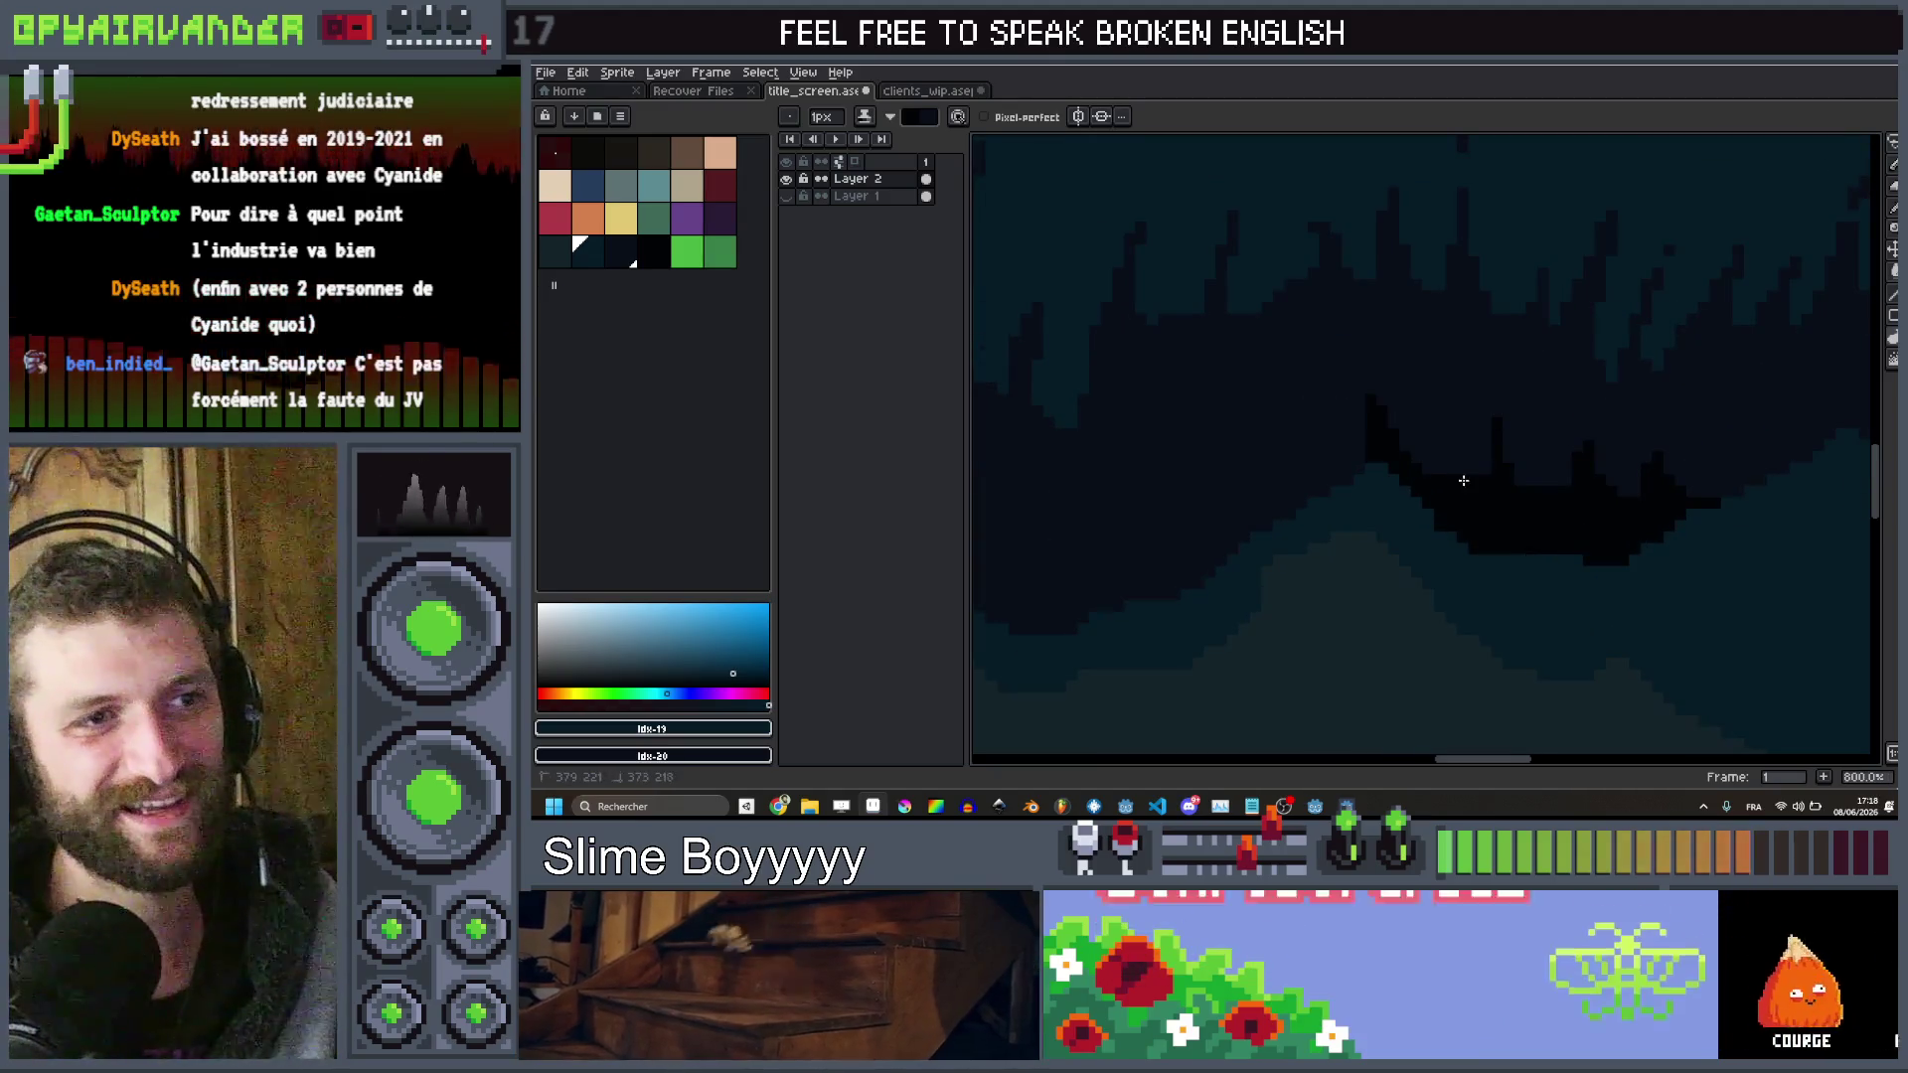
pyautogui.scroll(-5, 1460, 477)
pyautogui.scroll(5, 1444, 446)
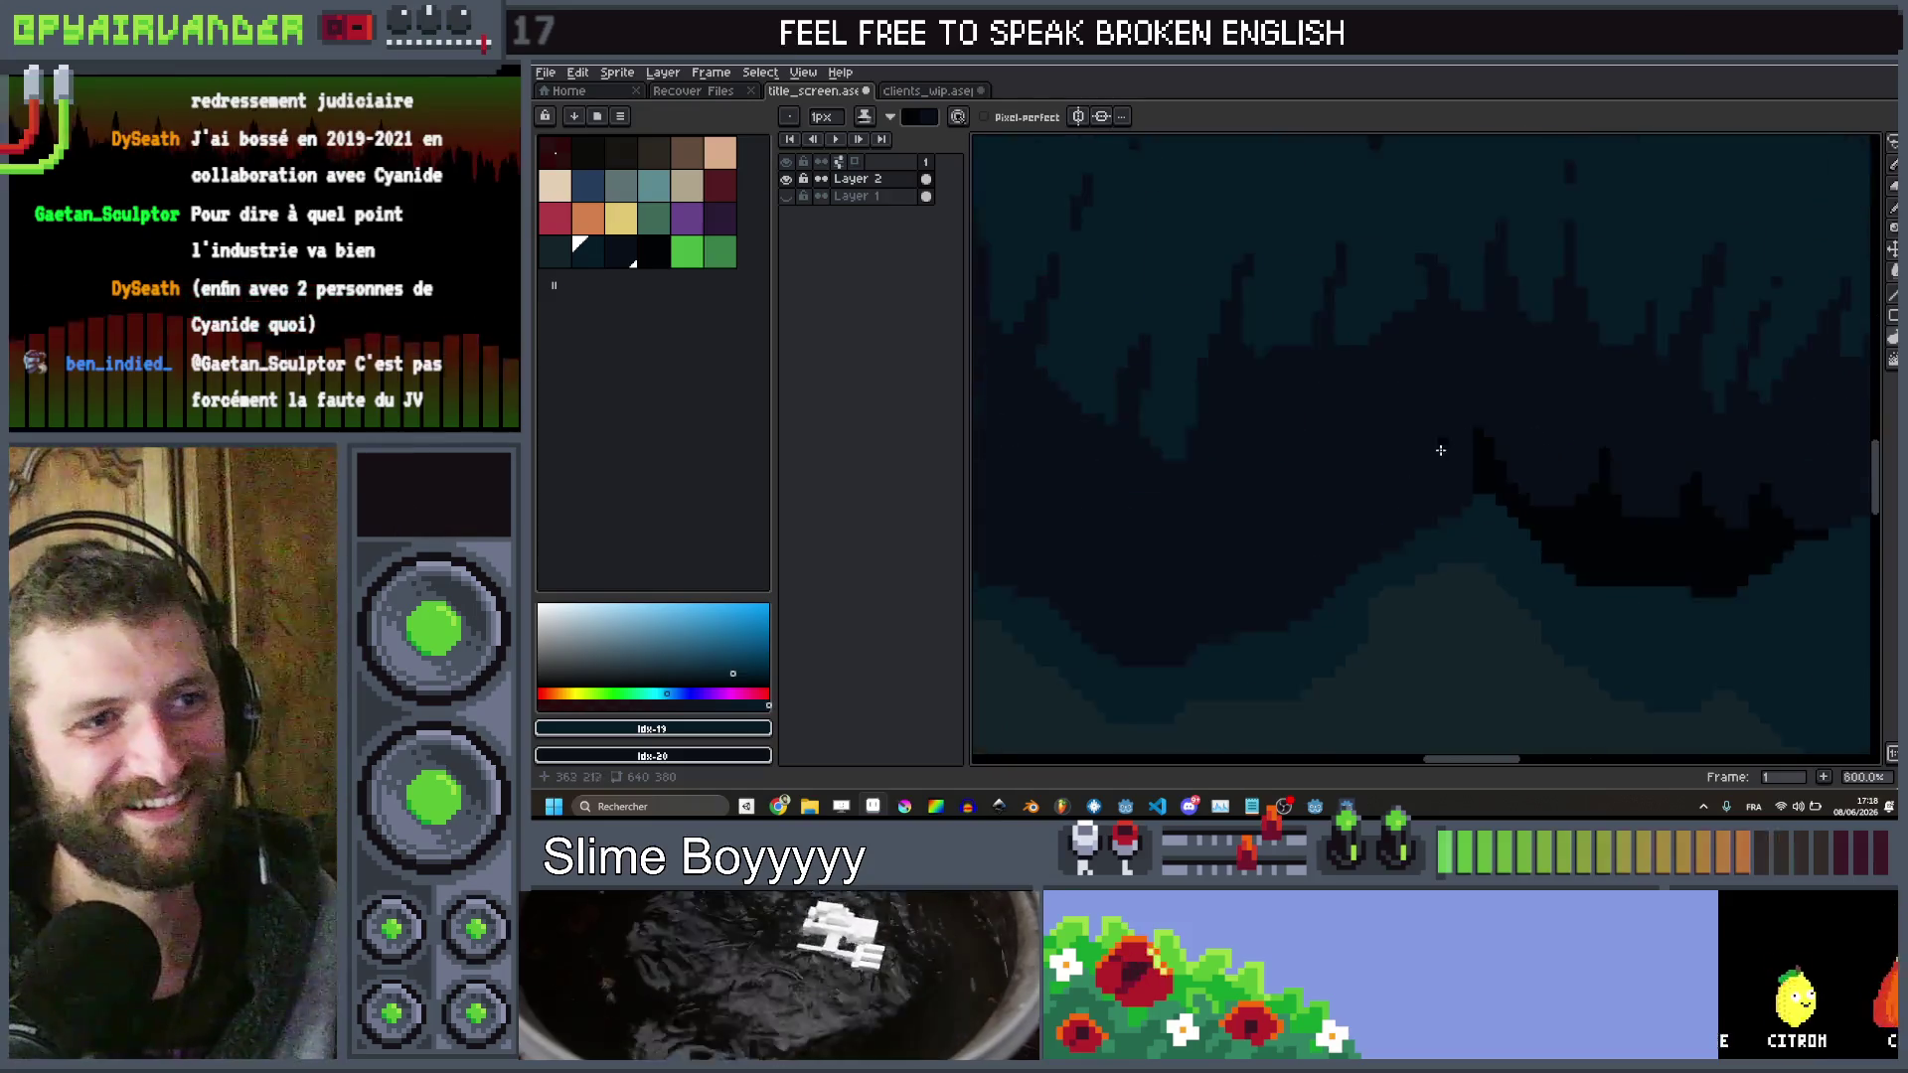
pyautogui.scroll(1, 1444, 447)
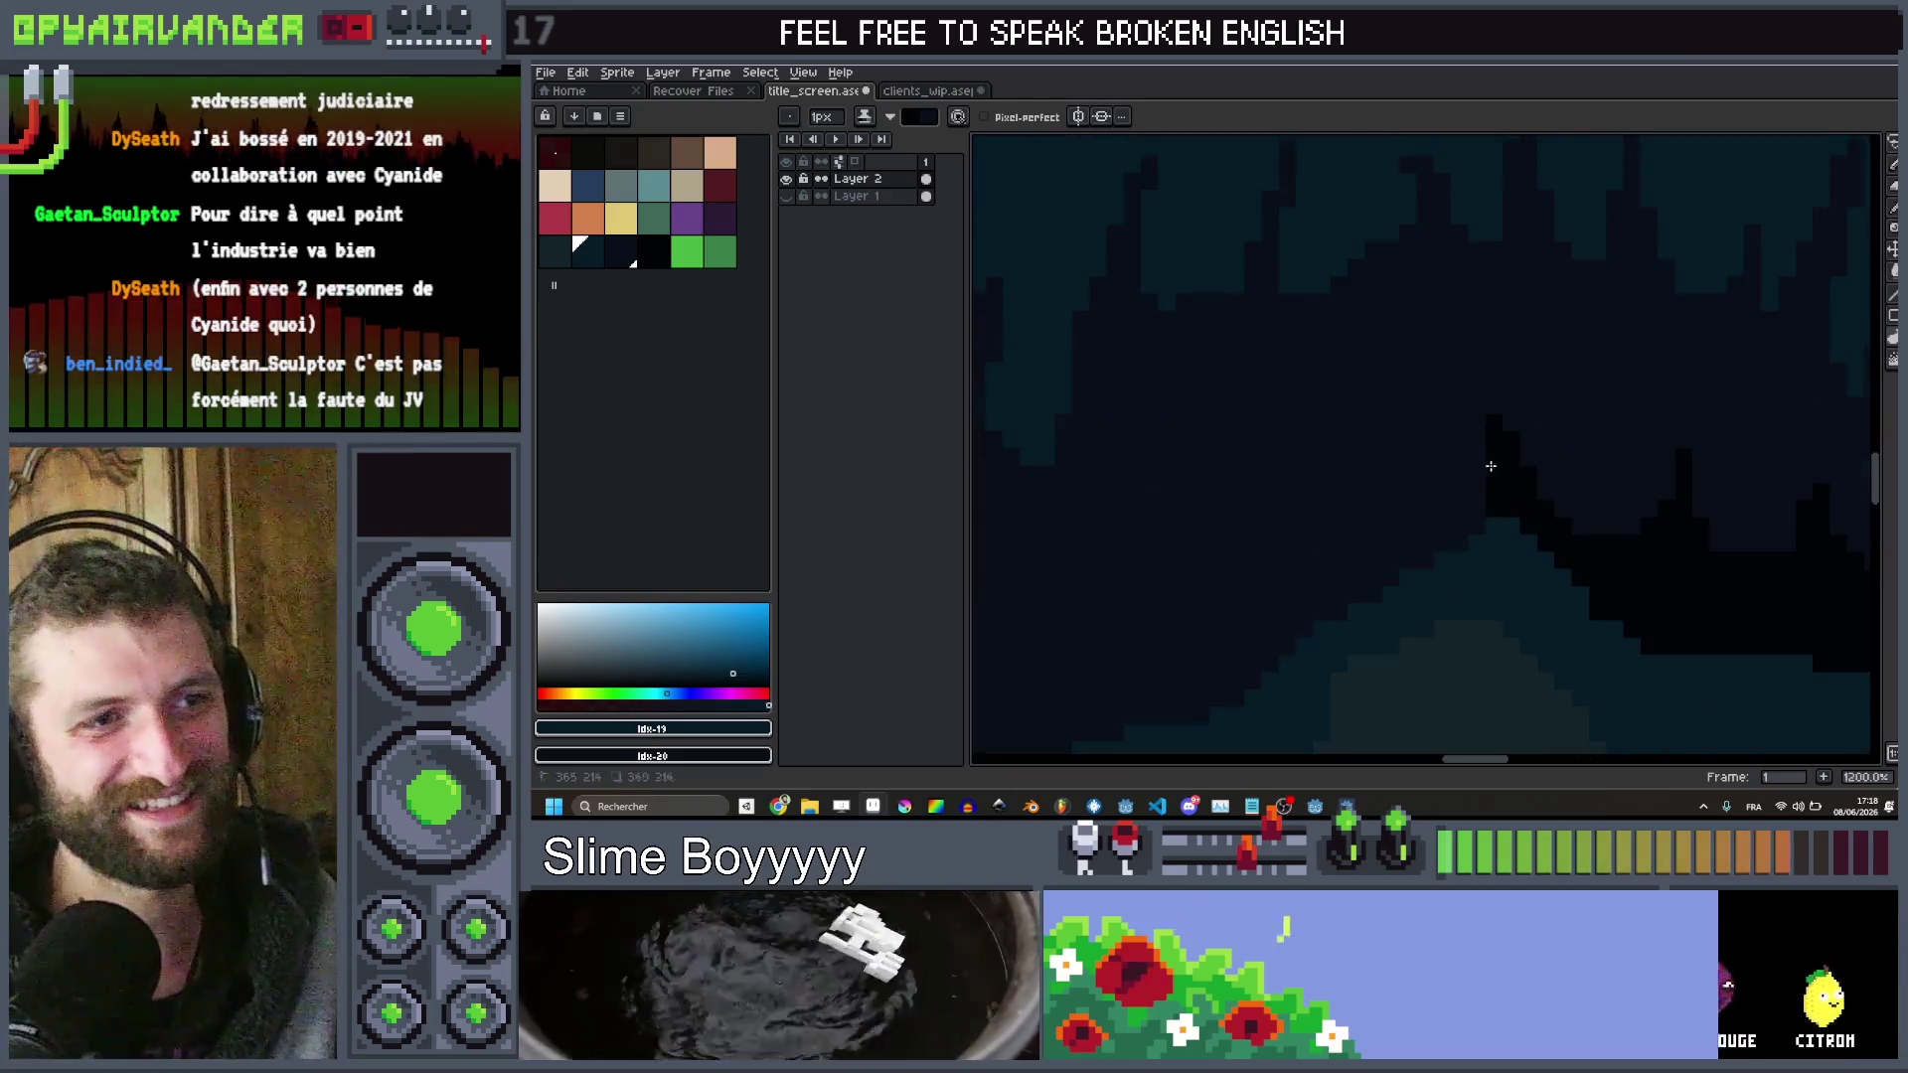
pyautogui.click(1389, 477)
pyautogui.moveTo(1289, 539)
pyautogui.mouseDown()
pyautogui.moveTo(1262, 636)
pyautogui.moveTo(1195, 714)
pyautogui.mouseUp()
pyautogui.click(1146, 707)
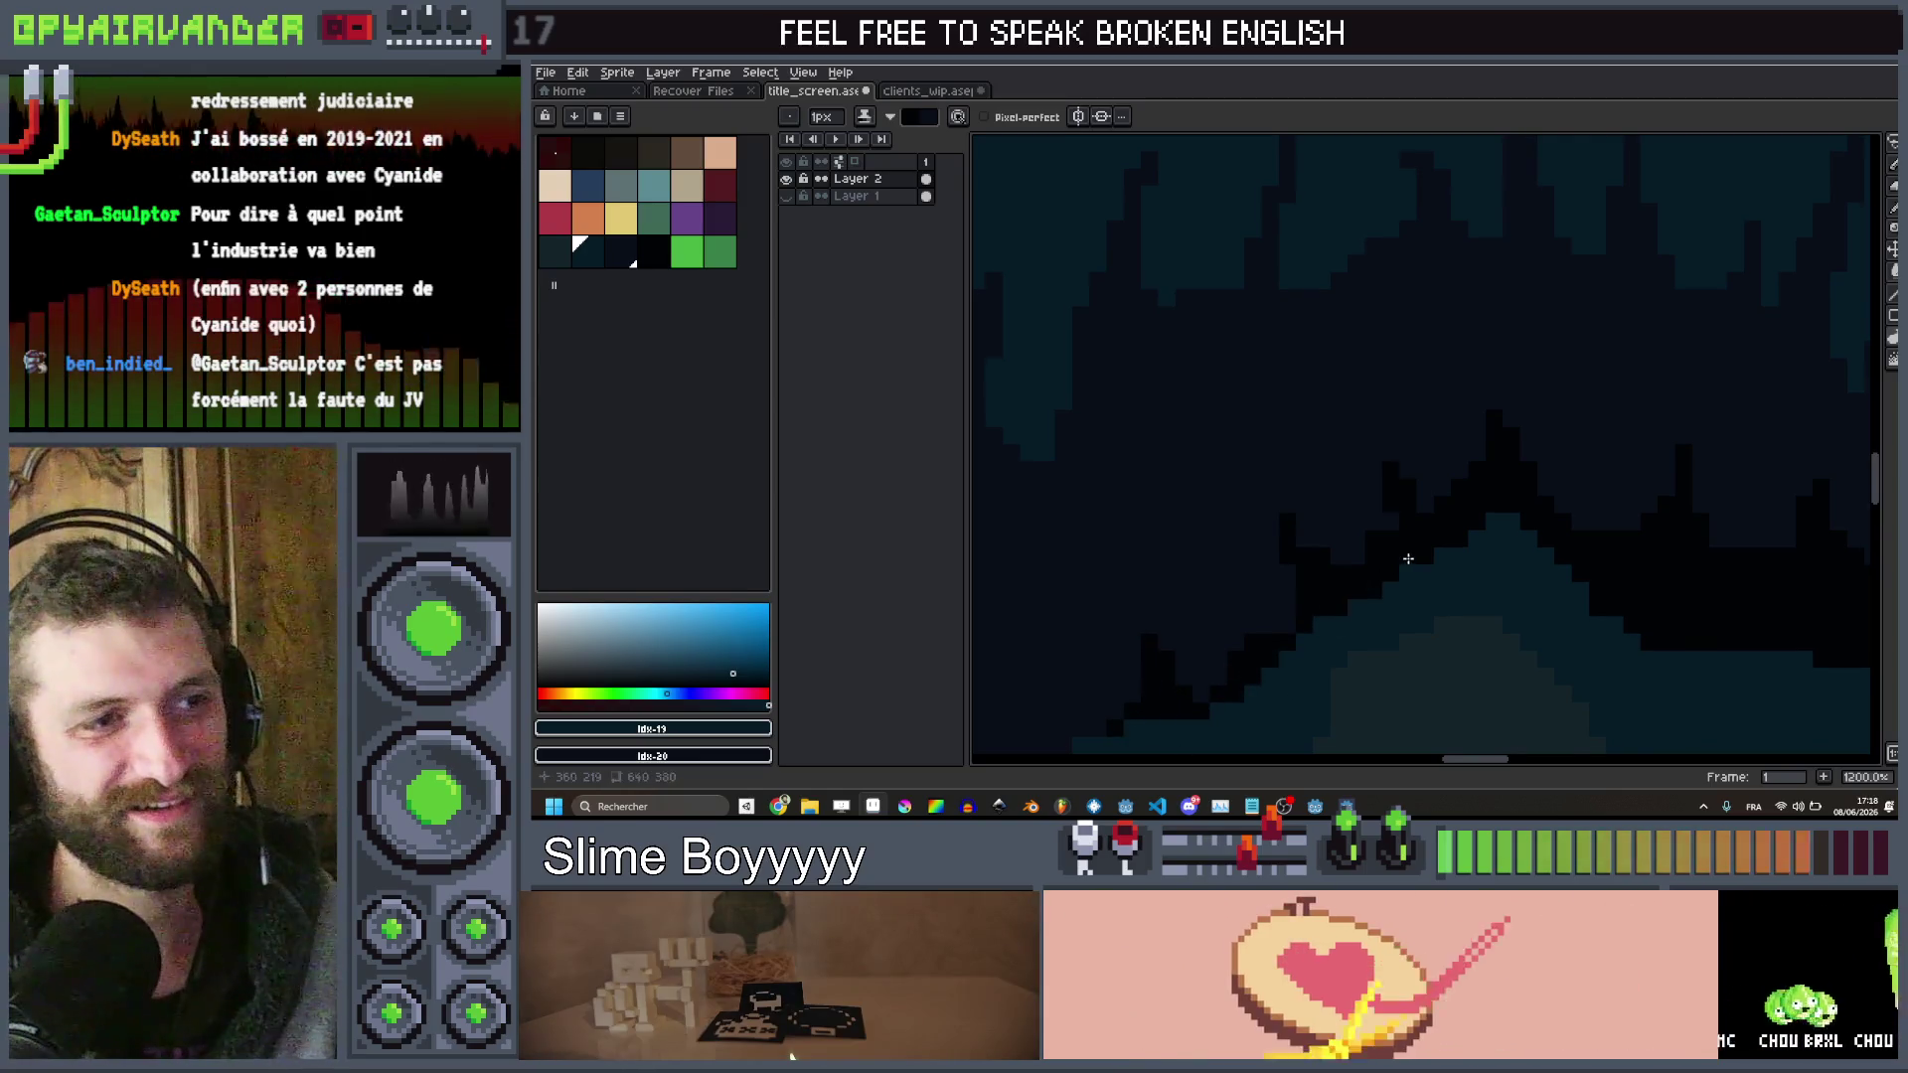
# Thicken the dark shadow patch and curve its edge under the rim
pyautogui.scroll(-5, 1408, 559)
pyautogui.scroll(5, 1405, 533)
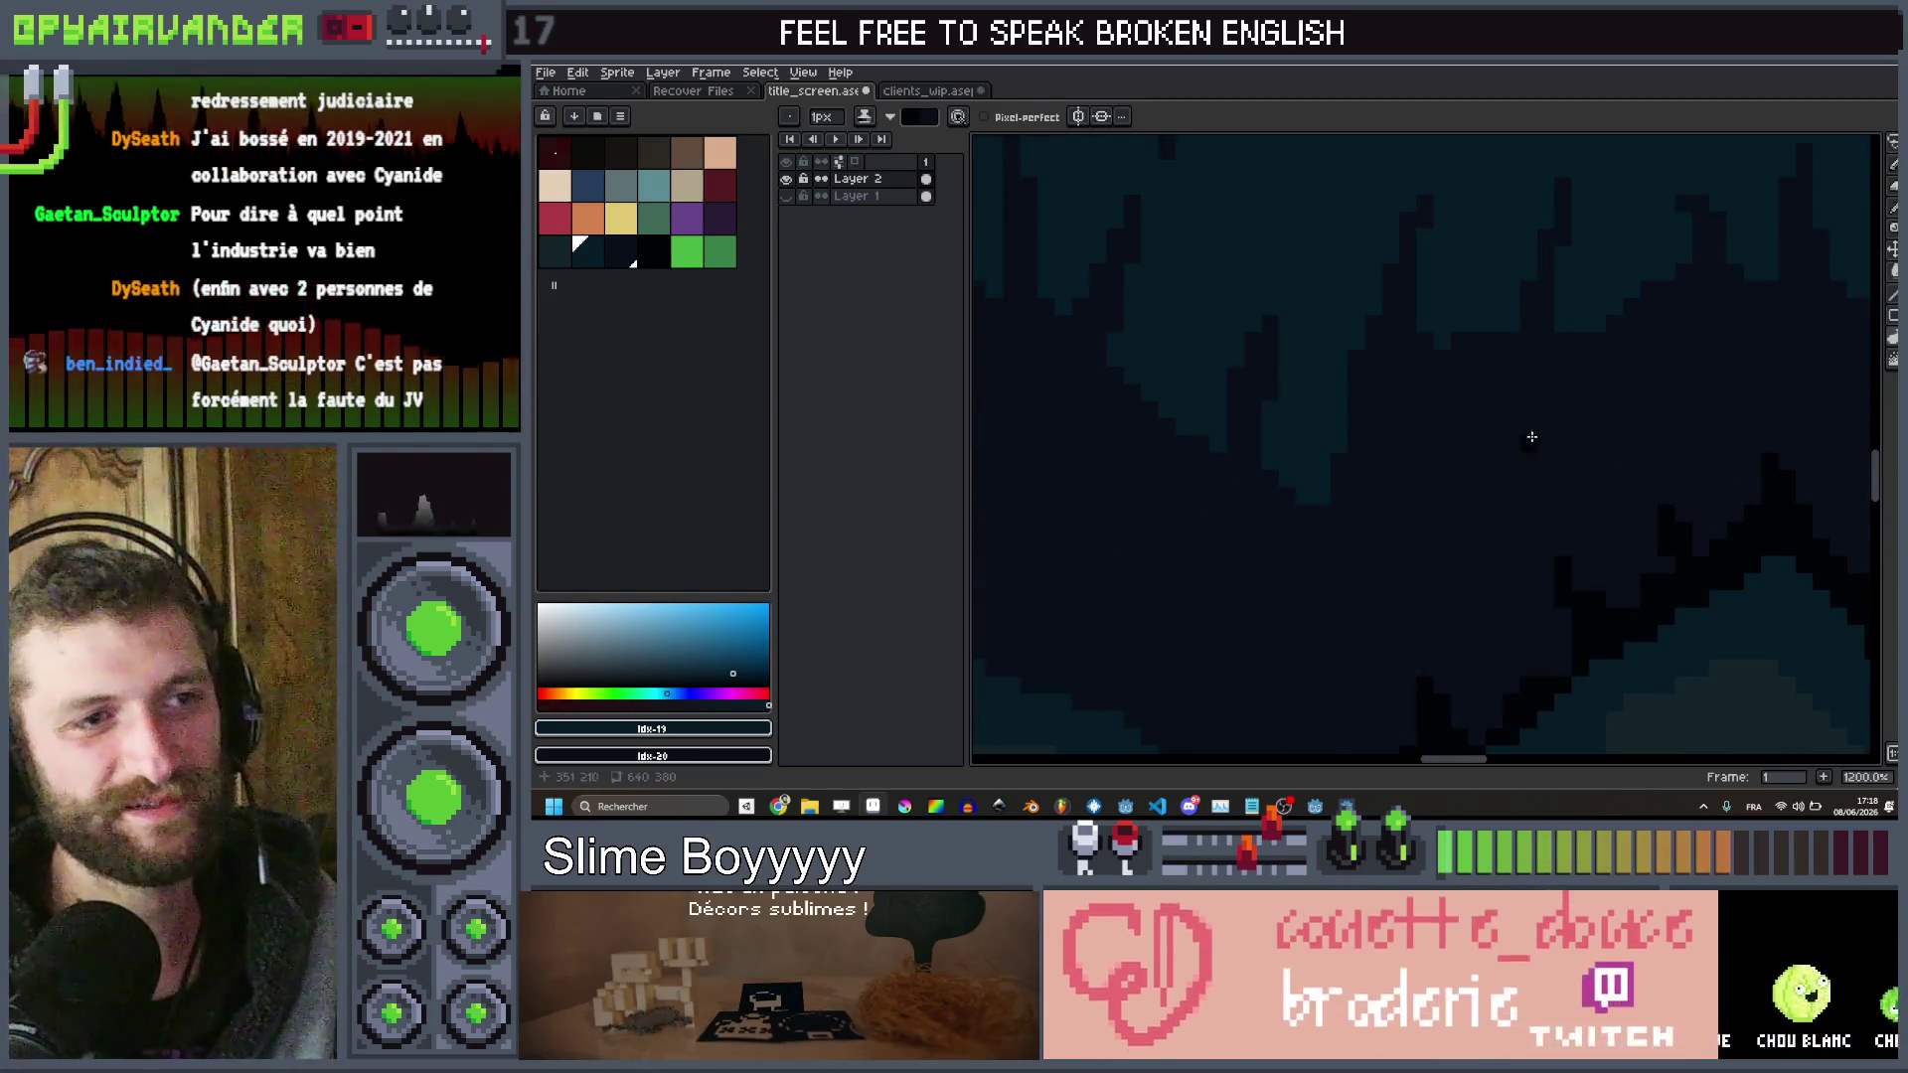
pyautogui.moveTo(1538, 431); pyautogui.dragTo(1555, 497)
pyautogui.scroll(-5, 1669, 431)
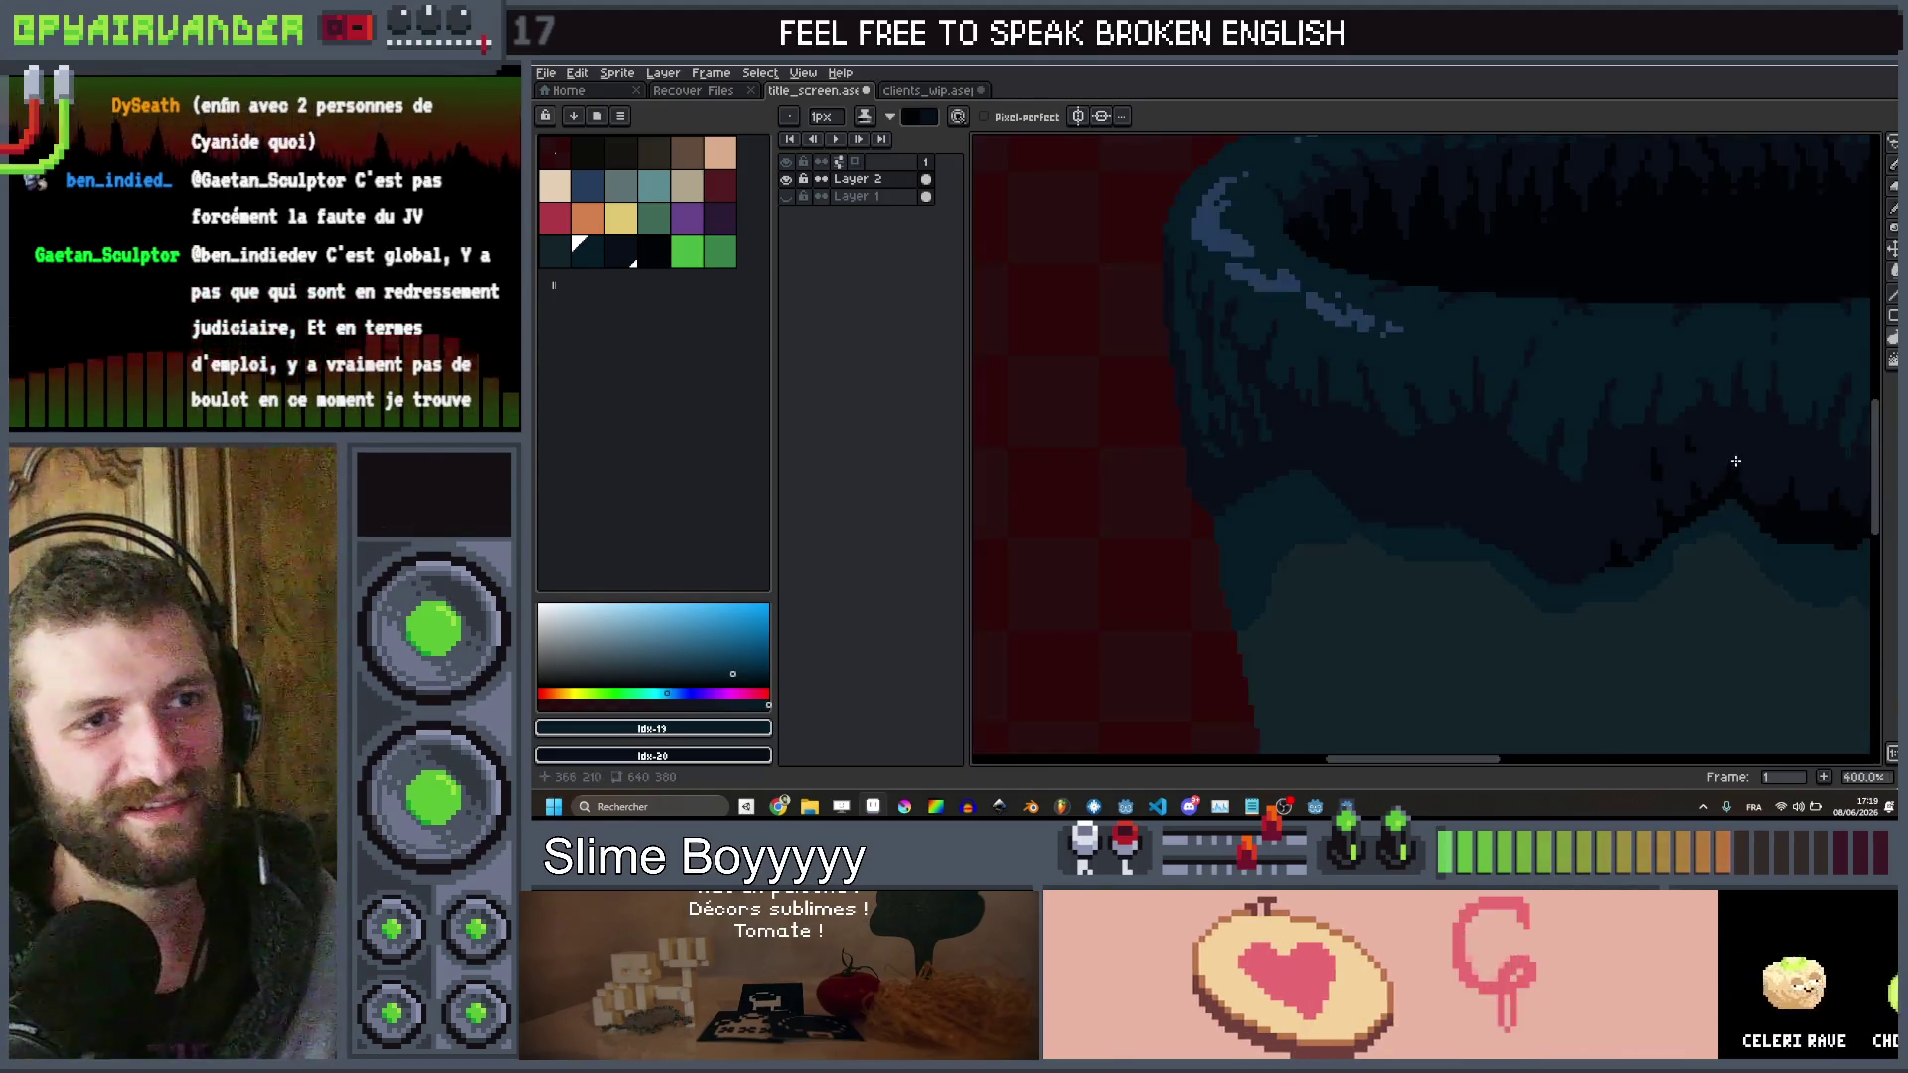
pyautogui.scroll(4, 1584, 514)
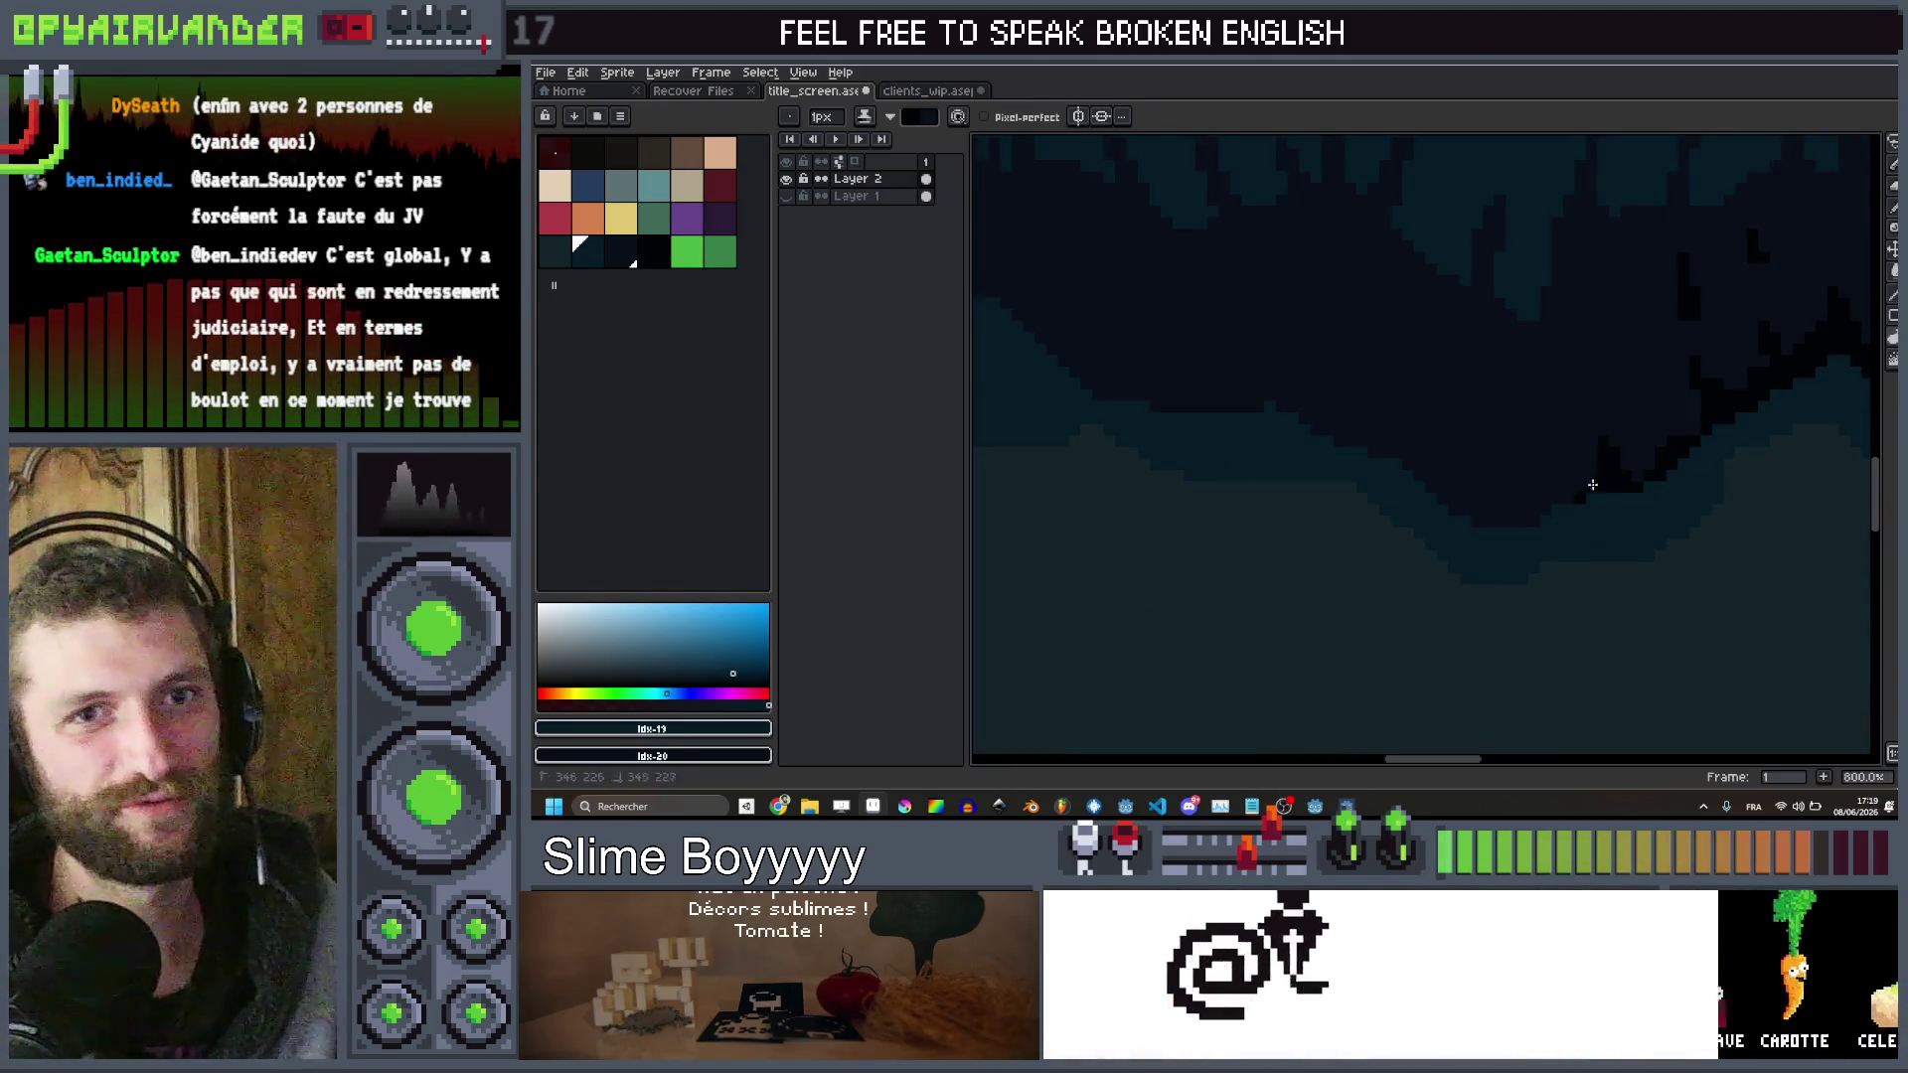
pyautogui.moveTo(1597, 481); pyautogui.dragTo(1491, 459)
# Draw short dark fur strands reaching upward into the teal rim
pyautogui.scroll(2, 1467, 472)
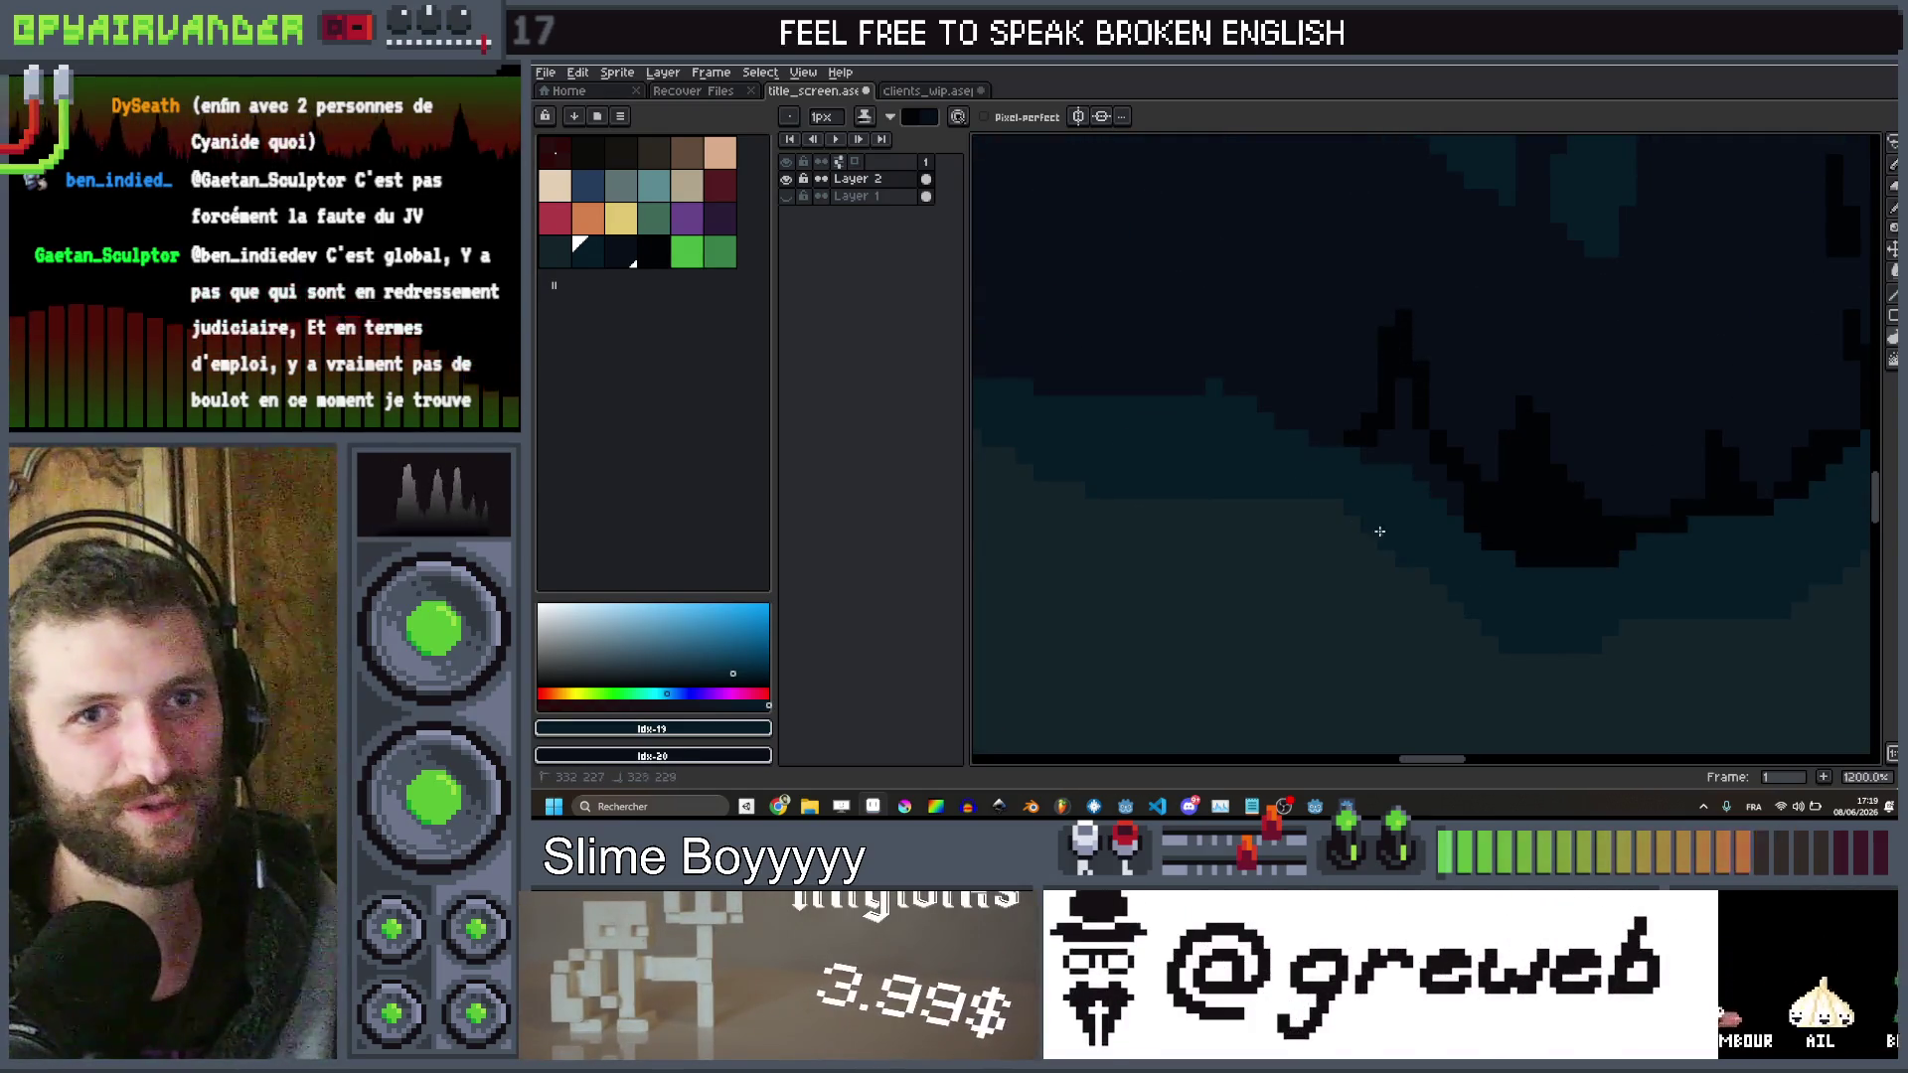
pyautogui.scroll(-2, 1370, 527)
pyautogui.scroll(3, 1435, 497)
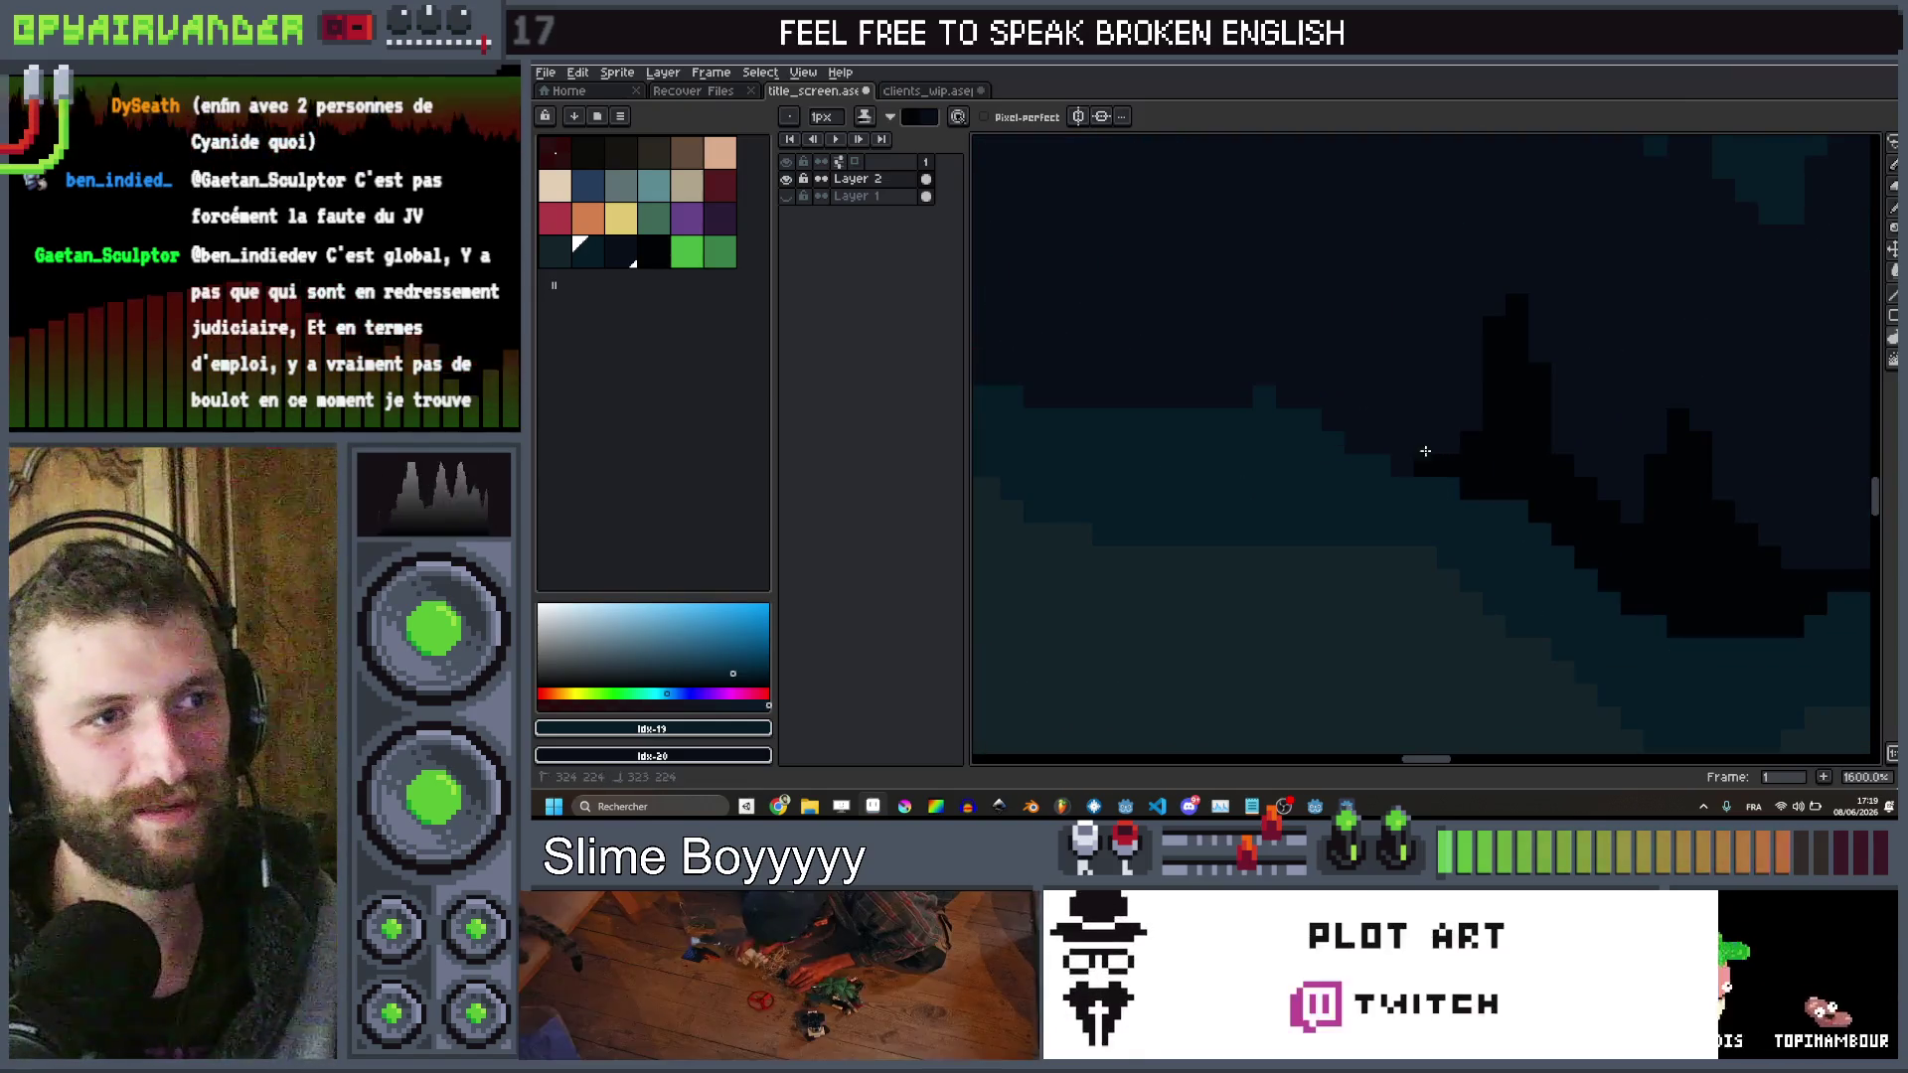
pyautogui.scroll(-1, 1371, 457)
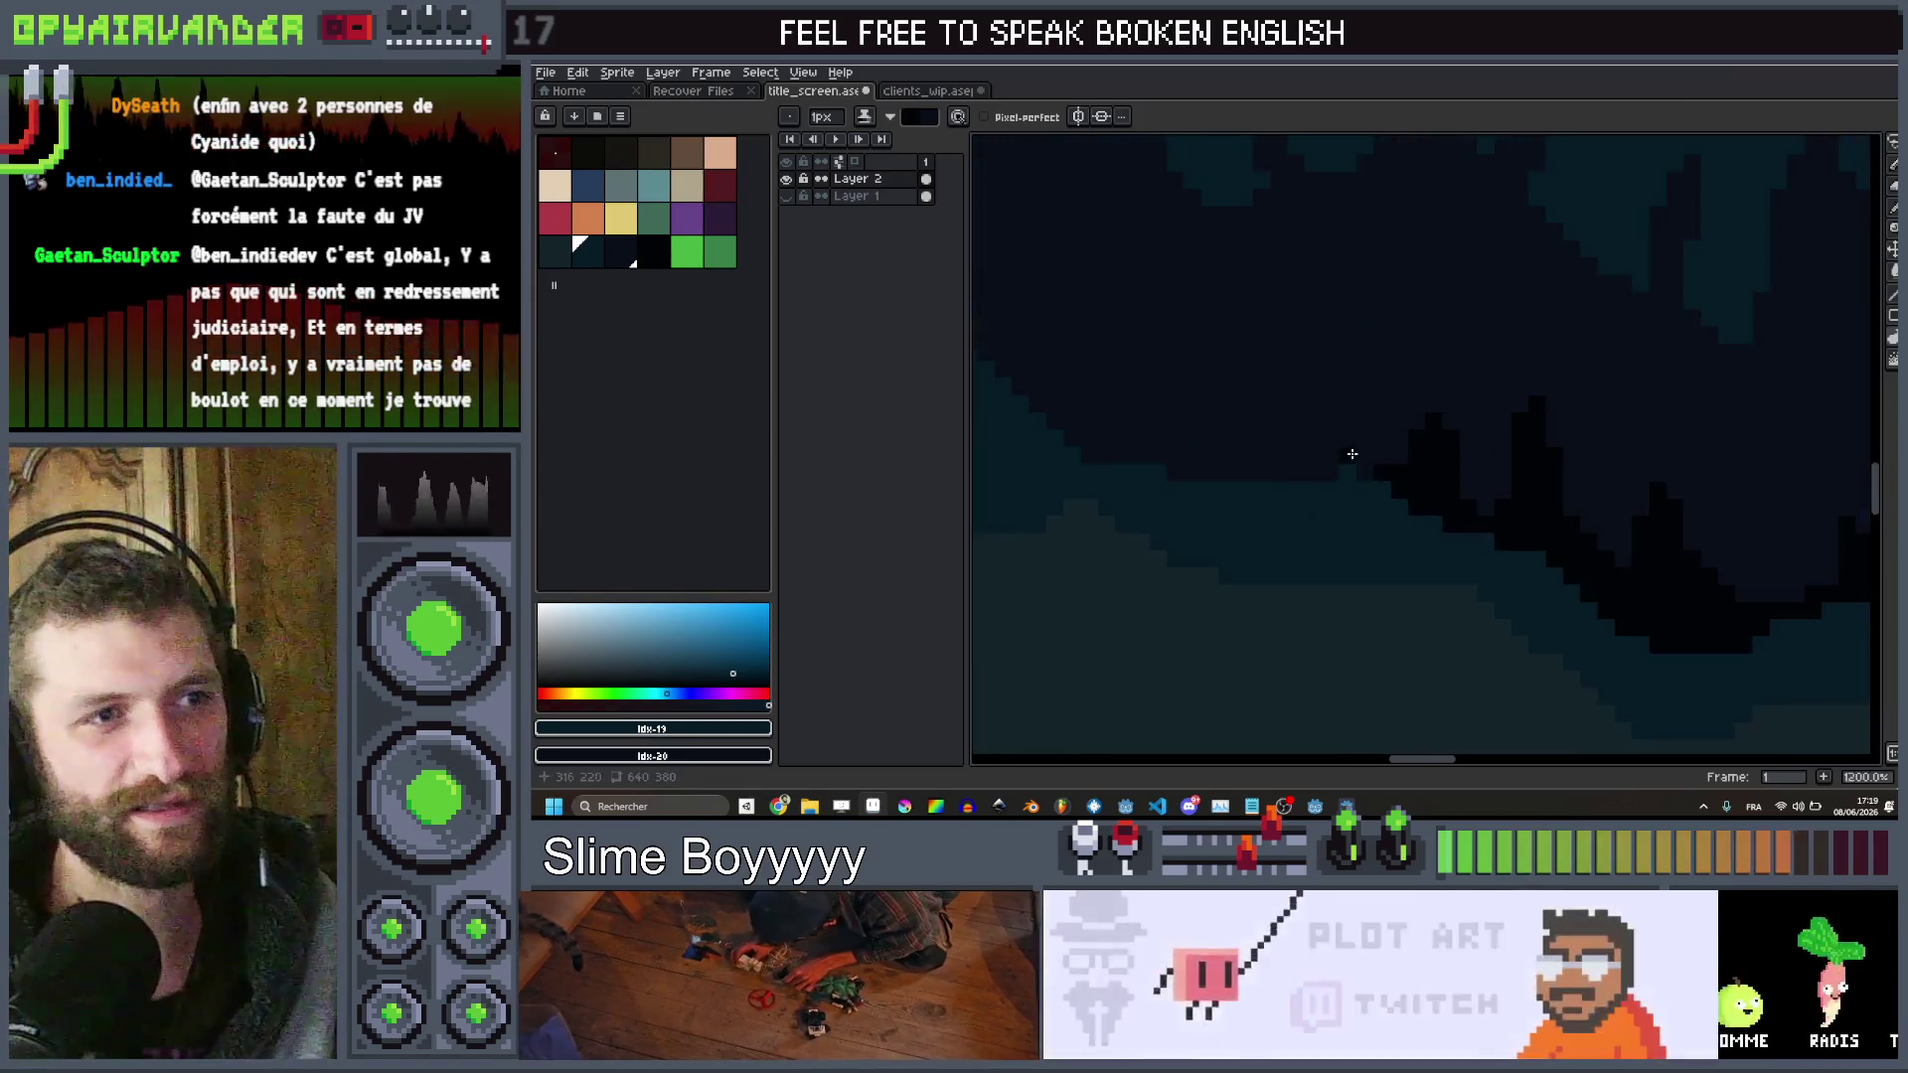
pyautogui.click(1337, 453)
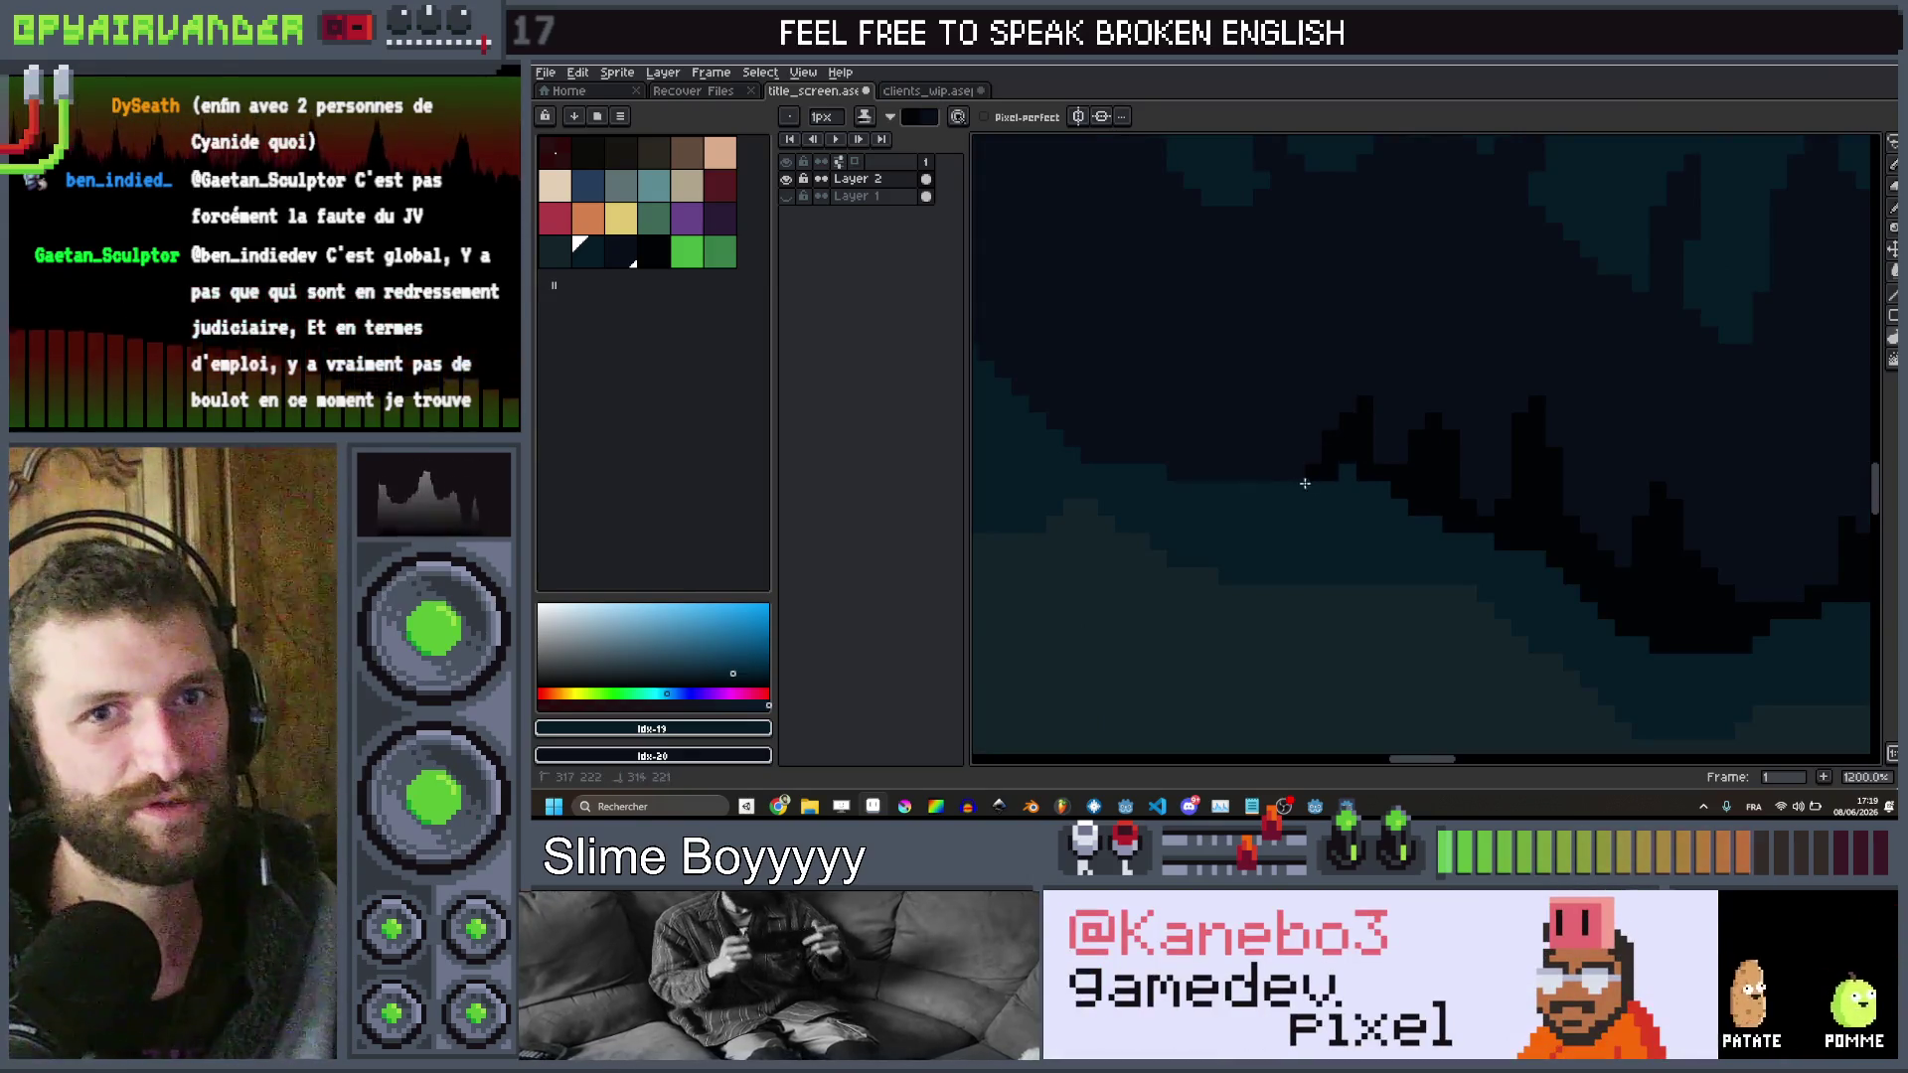
pyautogui.moveTo(1183, 429); pyautogui.dragTo(1190, 398)
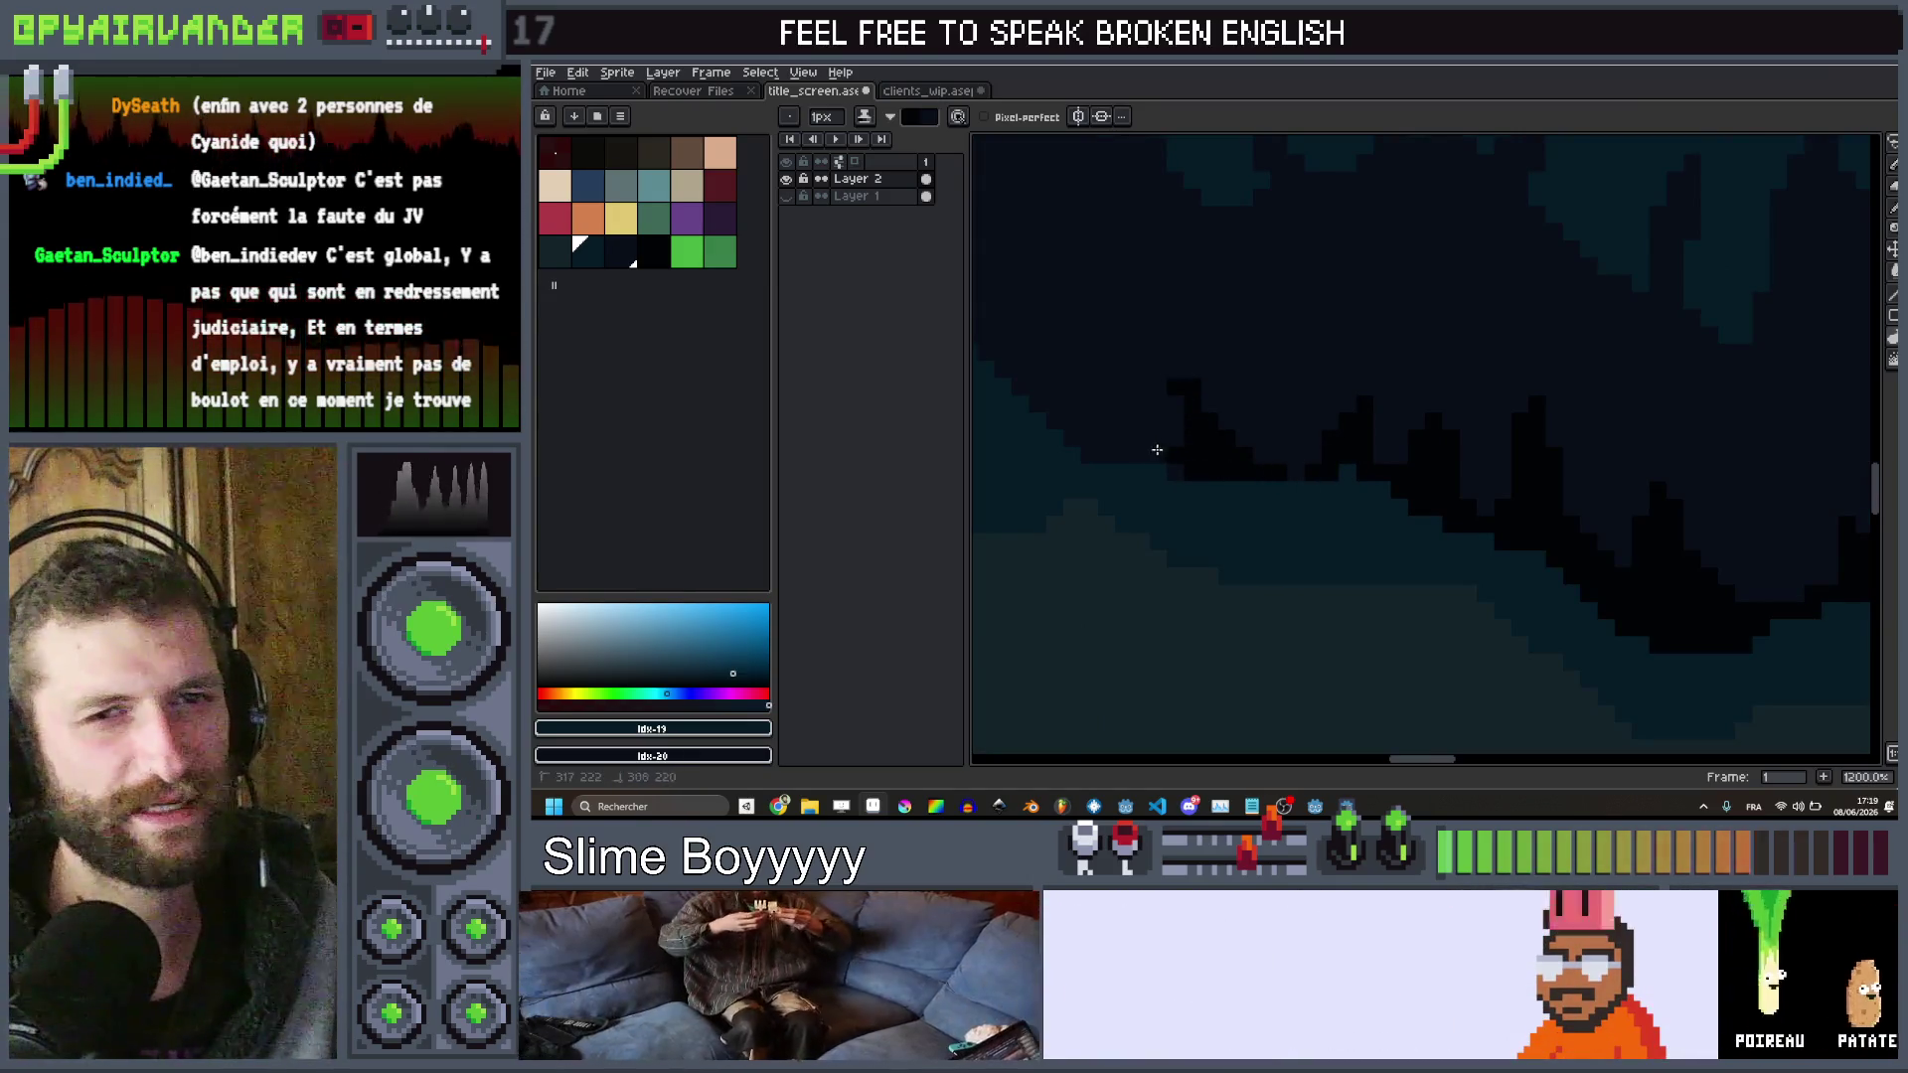
pyautogui.scroll(1, 1291, 467)
pyautogui.scroll(-2, 1285, 464)
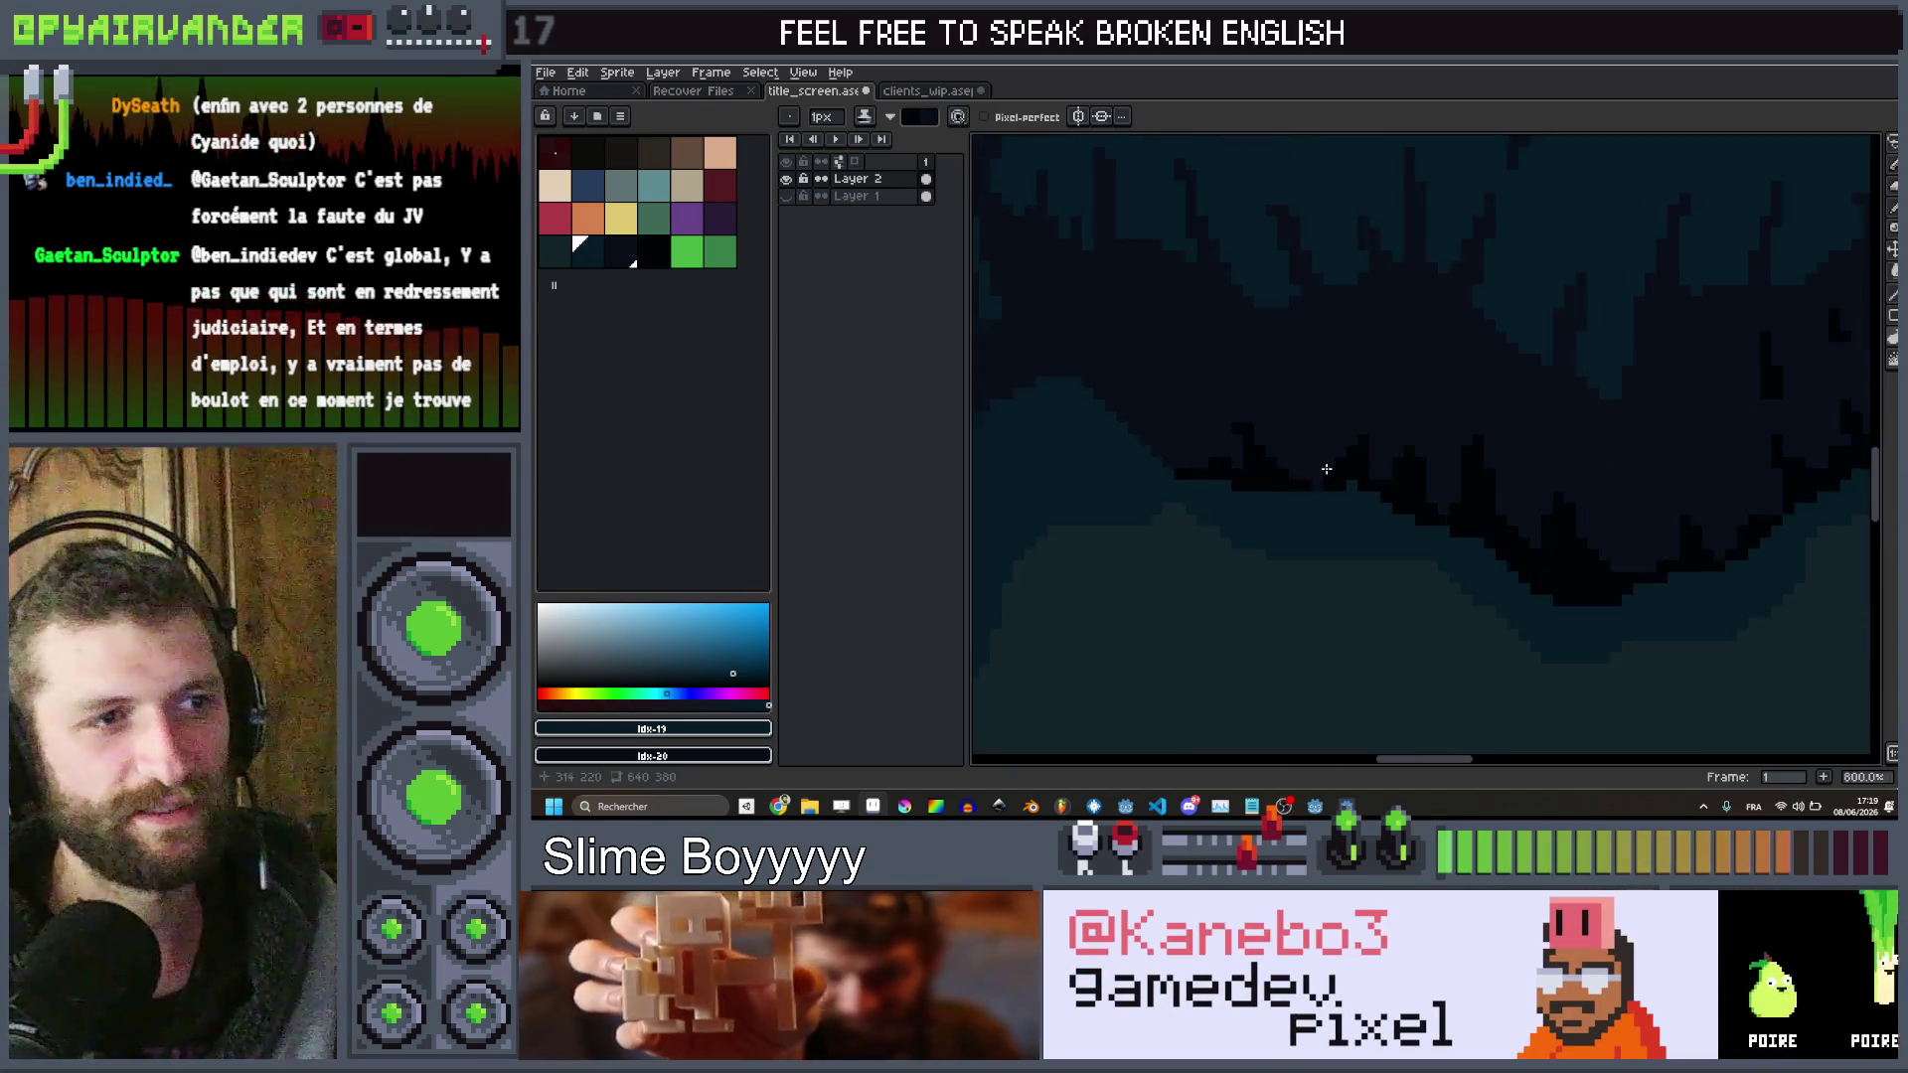
pyautogui.hscroll(1, 1292, 463)
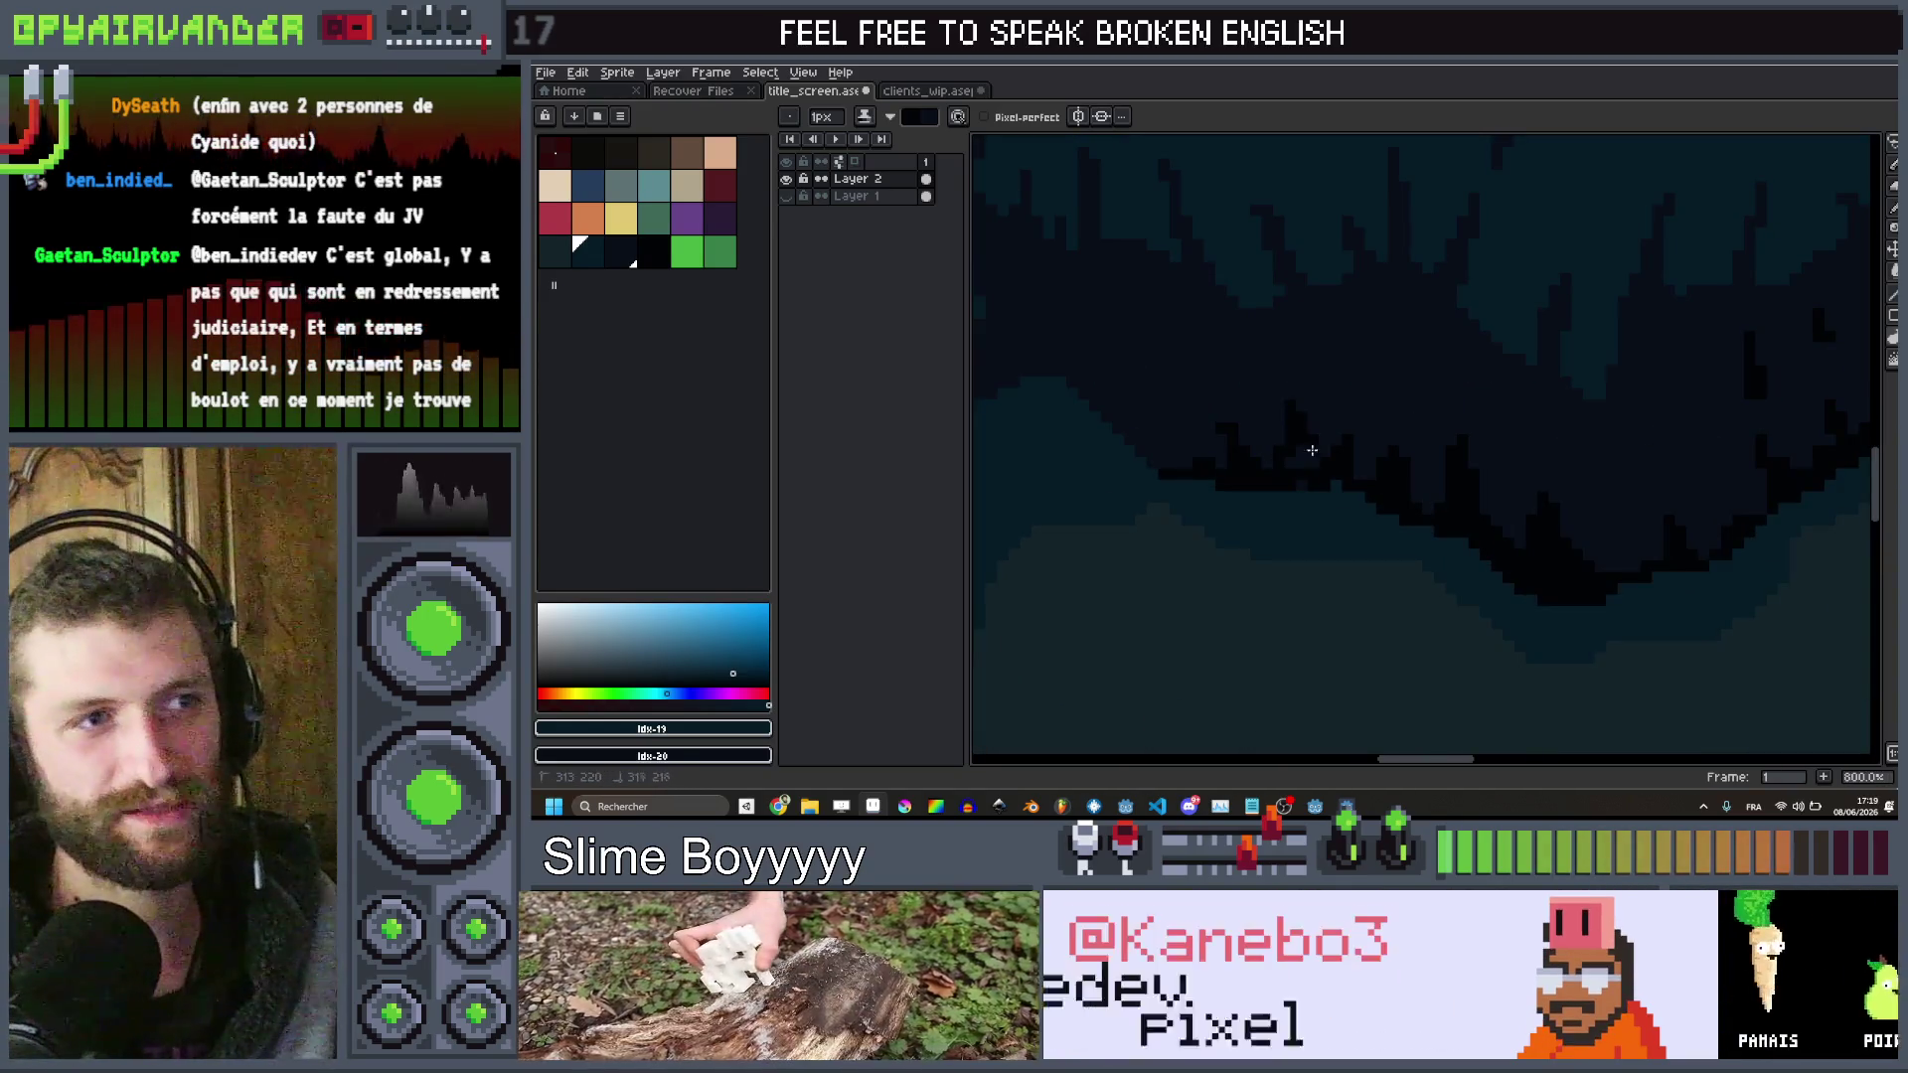
pyautogui.scroll(2, 1292, 477)
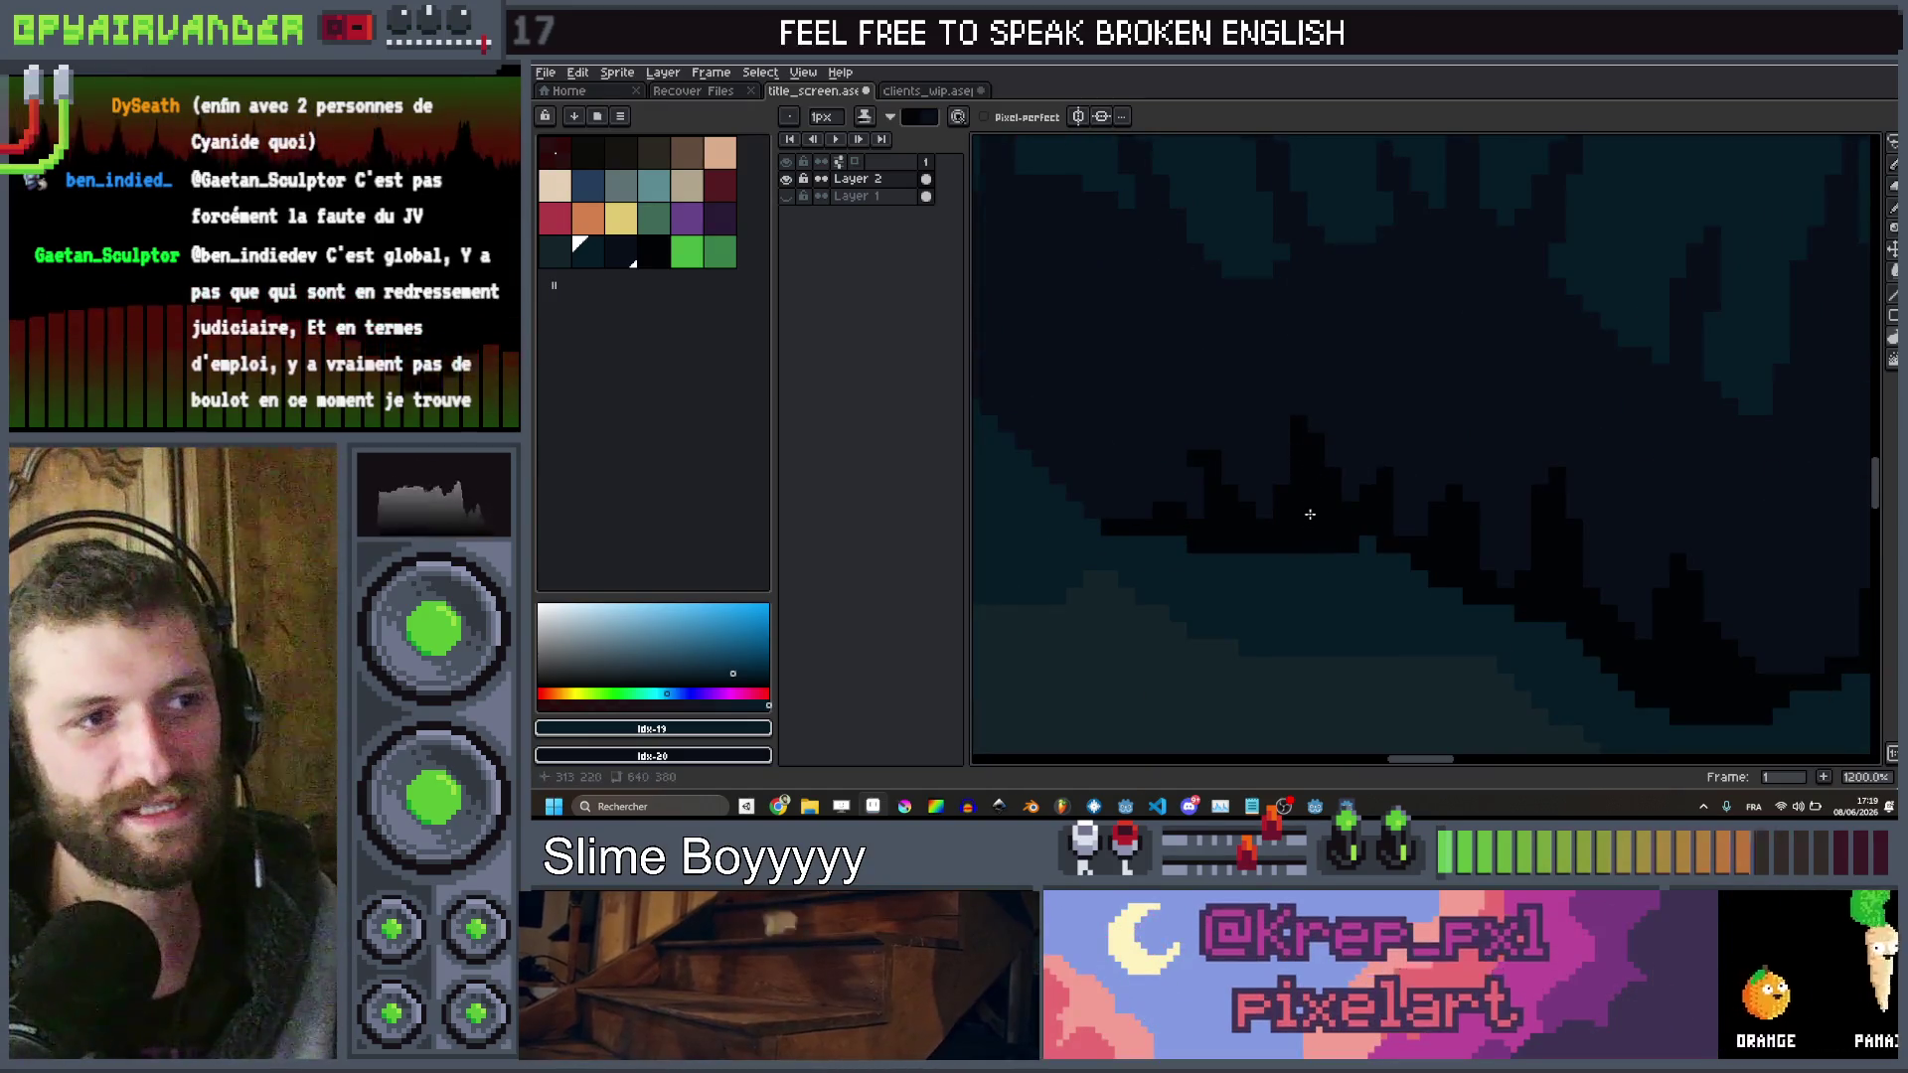
pyautogui.moveTo(1299, 384); pyautogui.dragTo(1317, 311)
pyautogui.scroll(-9, 1318, 311)
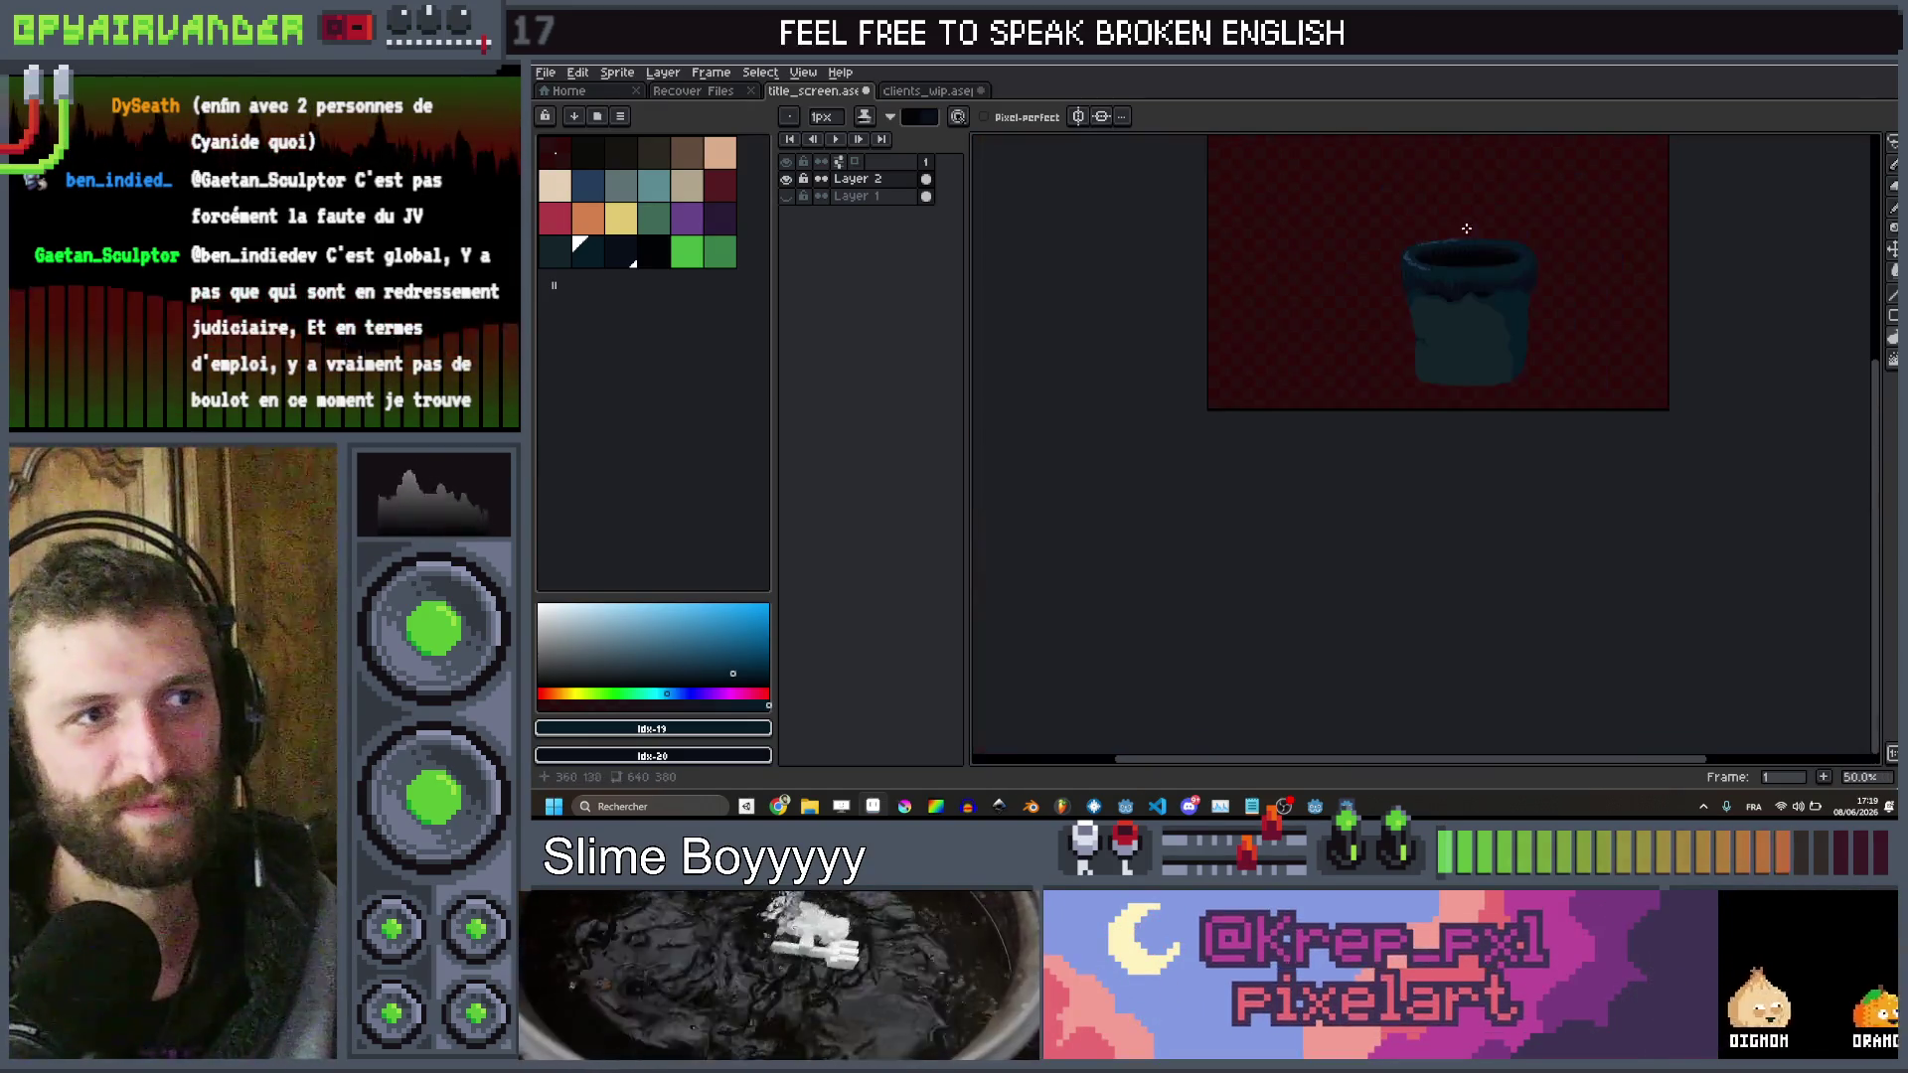
# Paint dark diagonal fur strands along the rim's lower edge
pyautogui.scroll(4, 1332, 274)
pyautogui.scroll(6, 1332, 274)
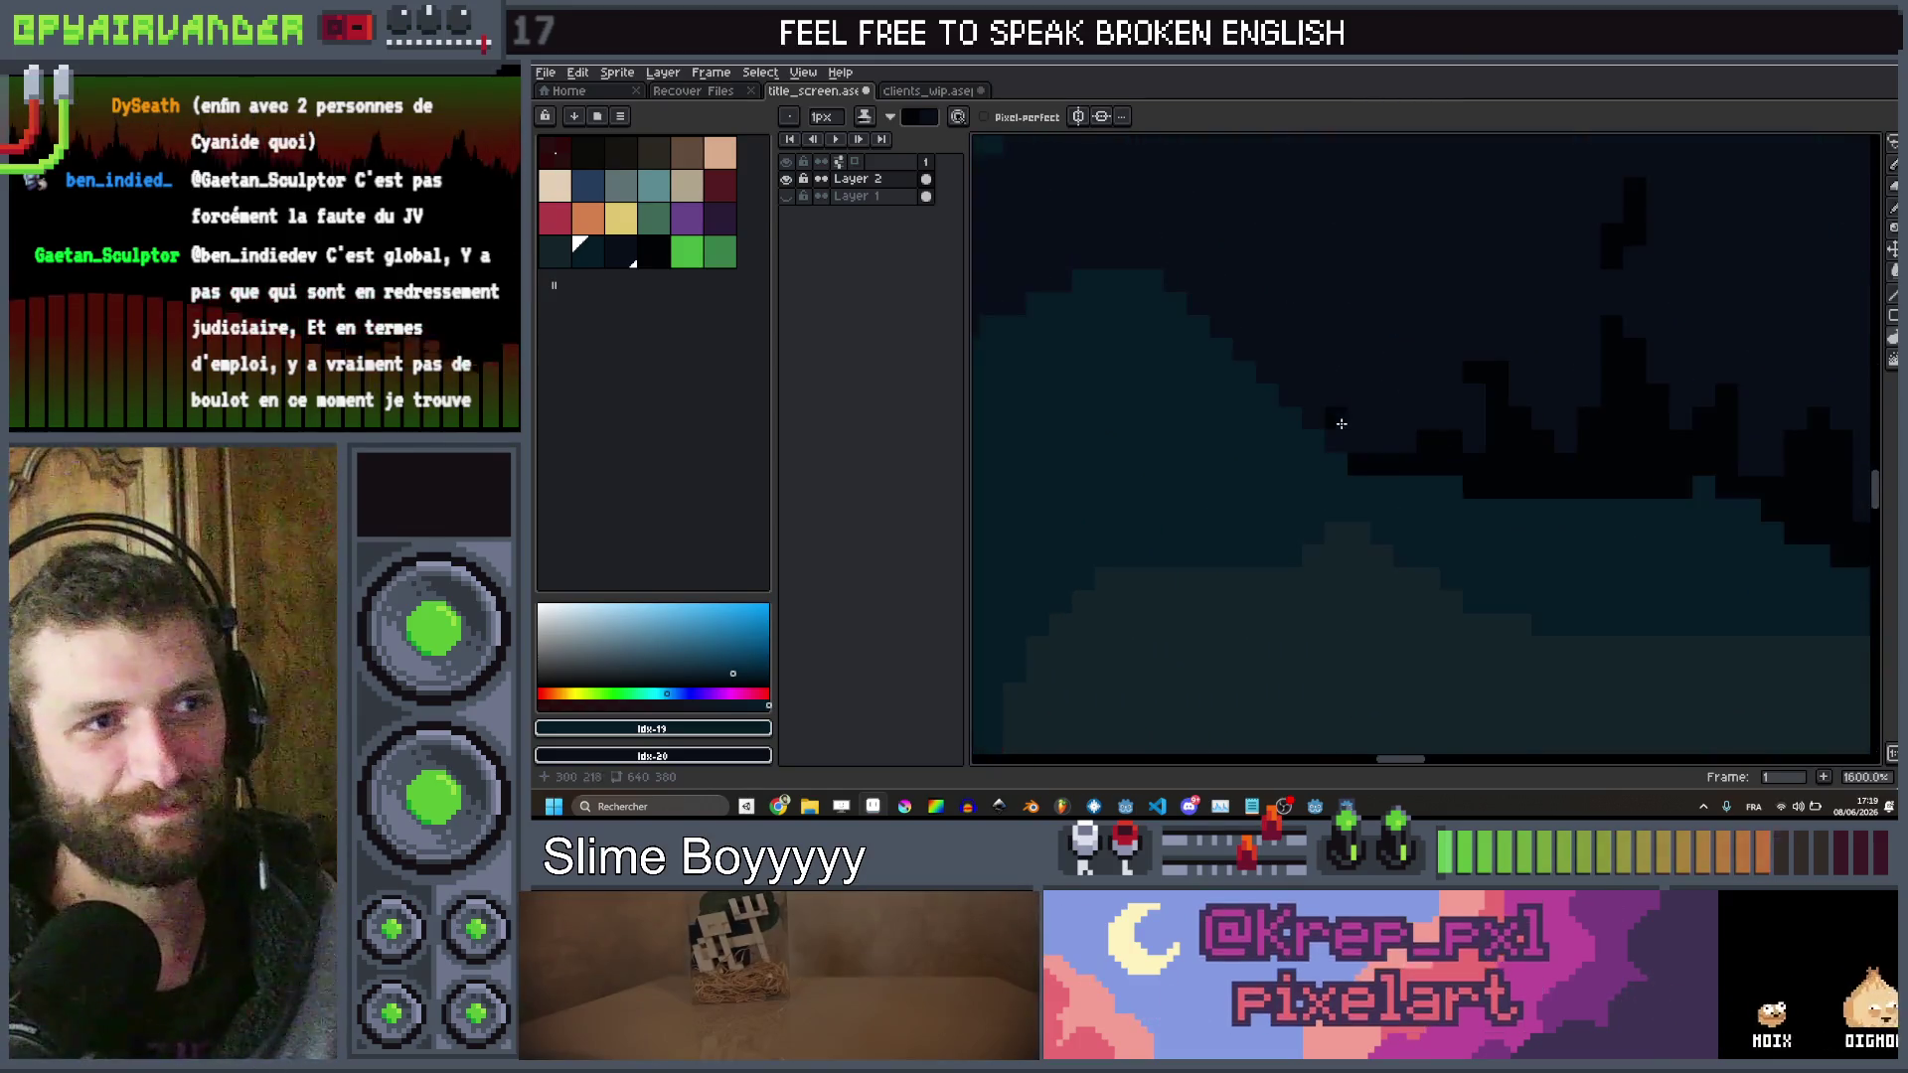
pyautogui.moveTo(1244, 296)
pyautogui.mouseDown()
pyautogui.moveTo(1289, 468)
pyautogui.moveTo(1239, 391)
pyautogui.moveTo(1379, 531)
pyautogui.mouseUp()
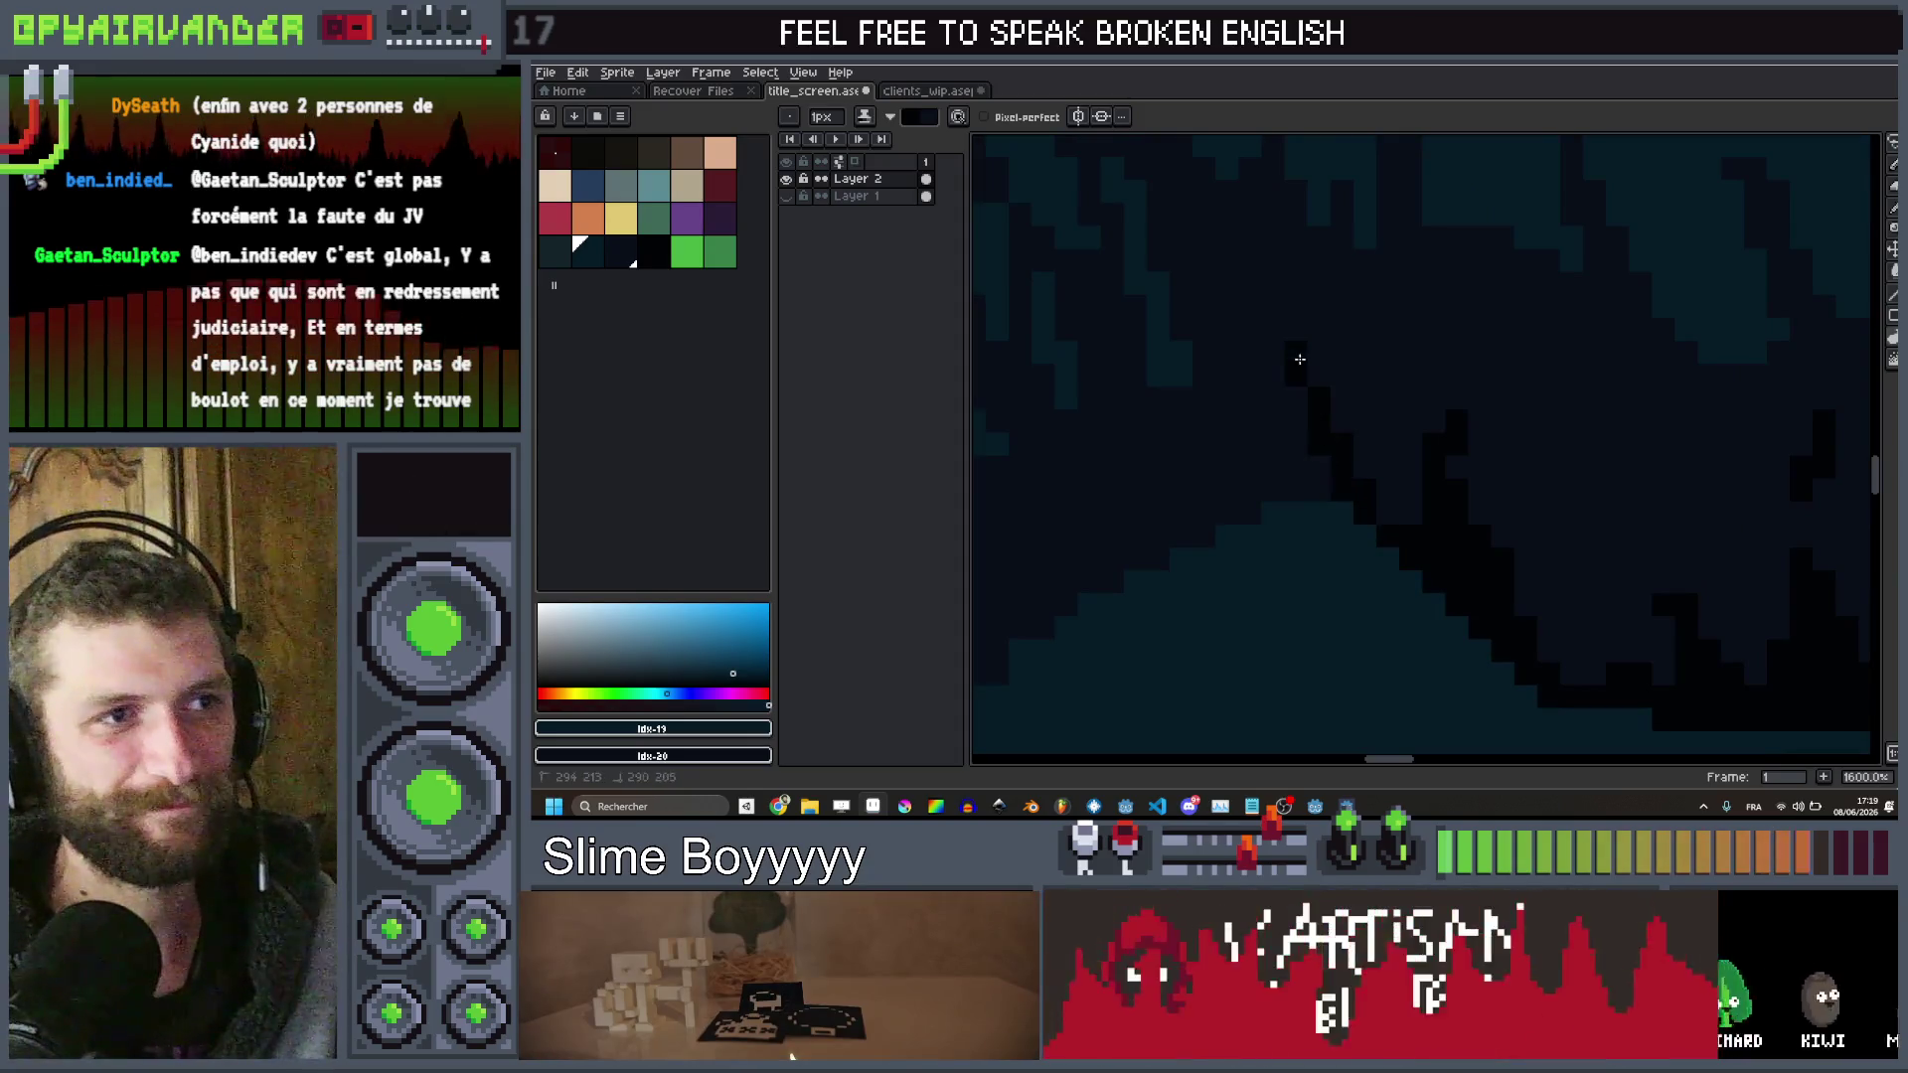
pyautogui.moveTo(1294, 348); pyautogui.dragTo(1325, 526)
pyautogui.moveTo(1143, 441)
pyautogui.mouseDown()
pyautogui.moveTo(1239, 540)
pyautogui.moveTo(1172, 519)
pyautogui.moveTo(997, 592)
pyautogui.moveTo(1016, 512)
pyautogui.mouseUp()
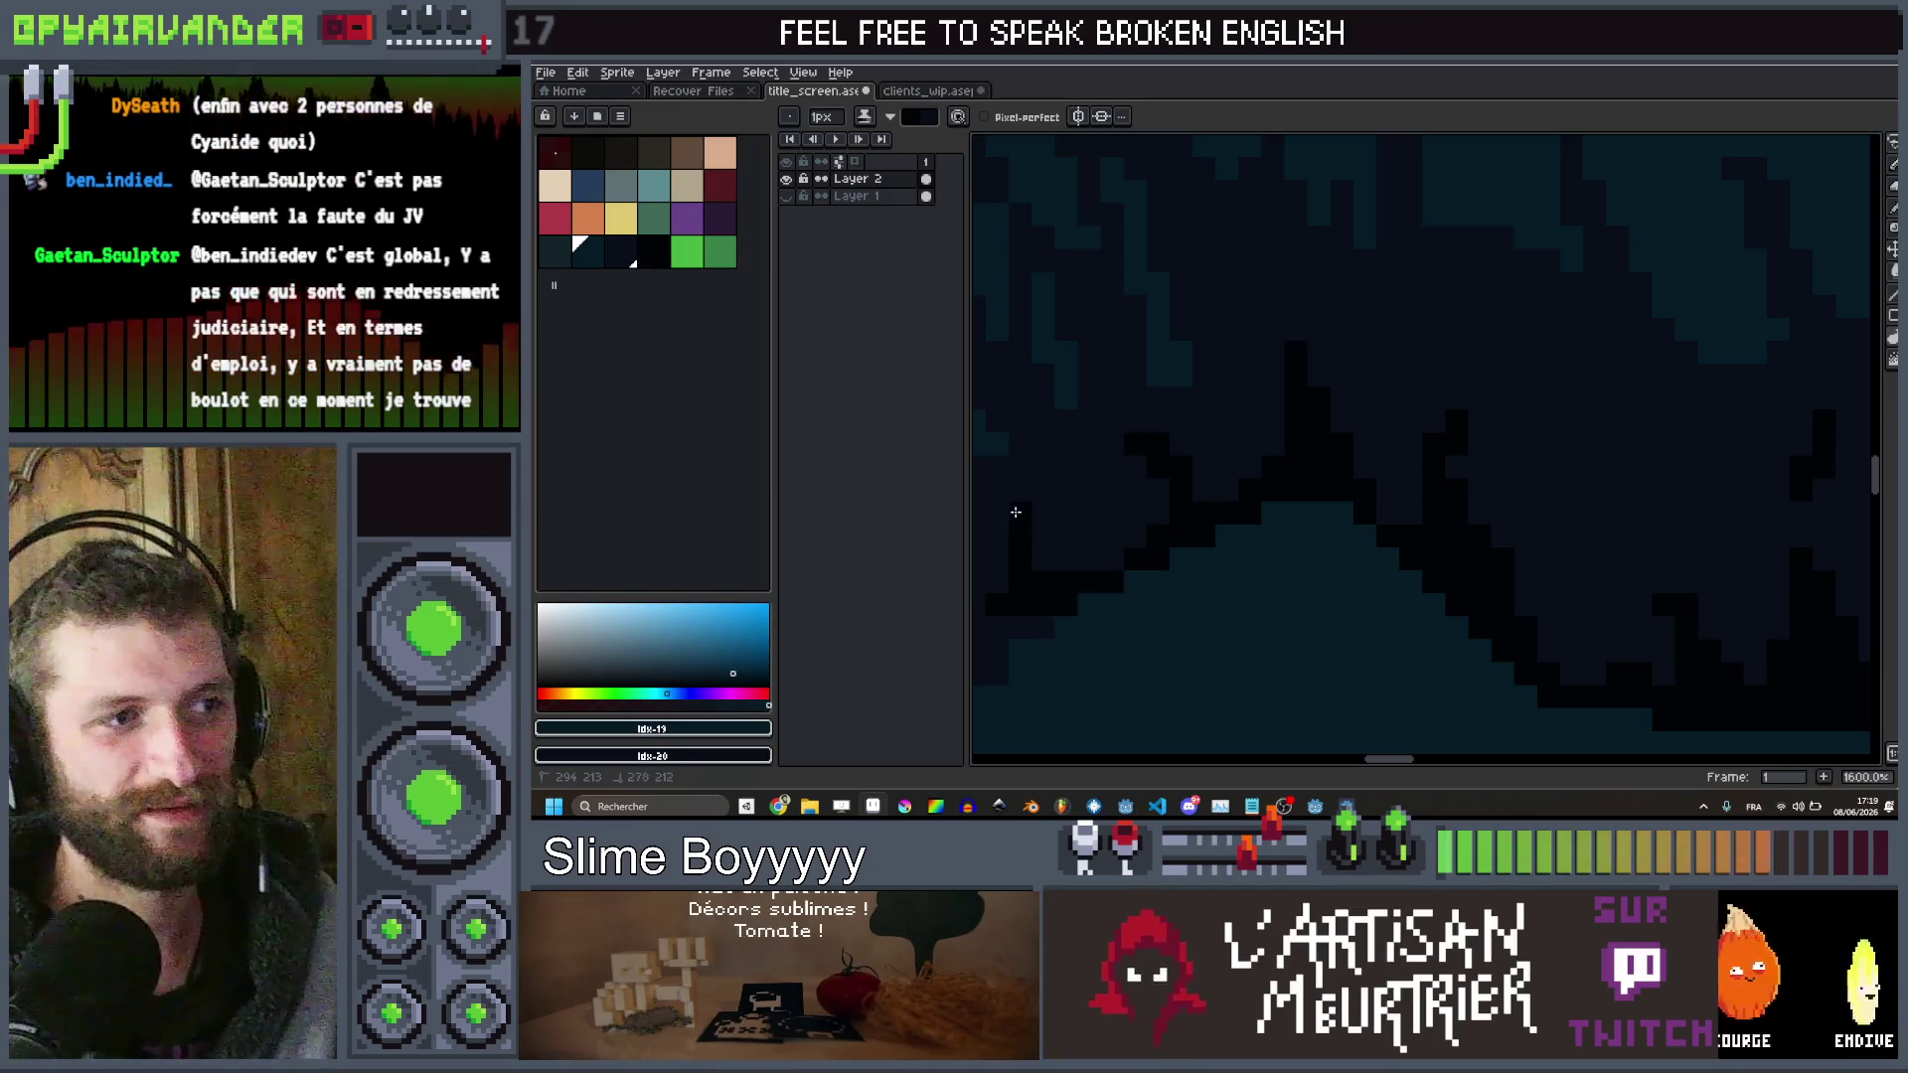
pyautogui.scroll(-3, 1098, 599)
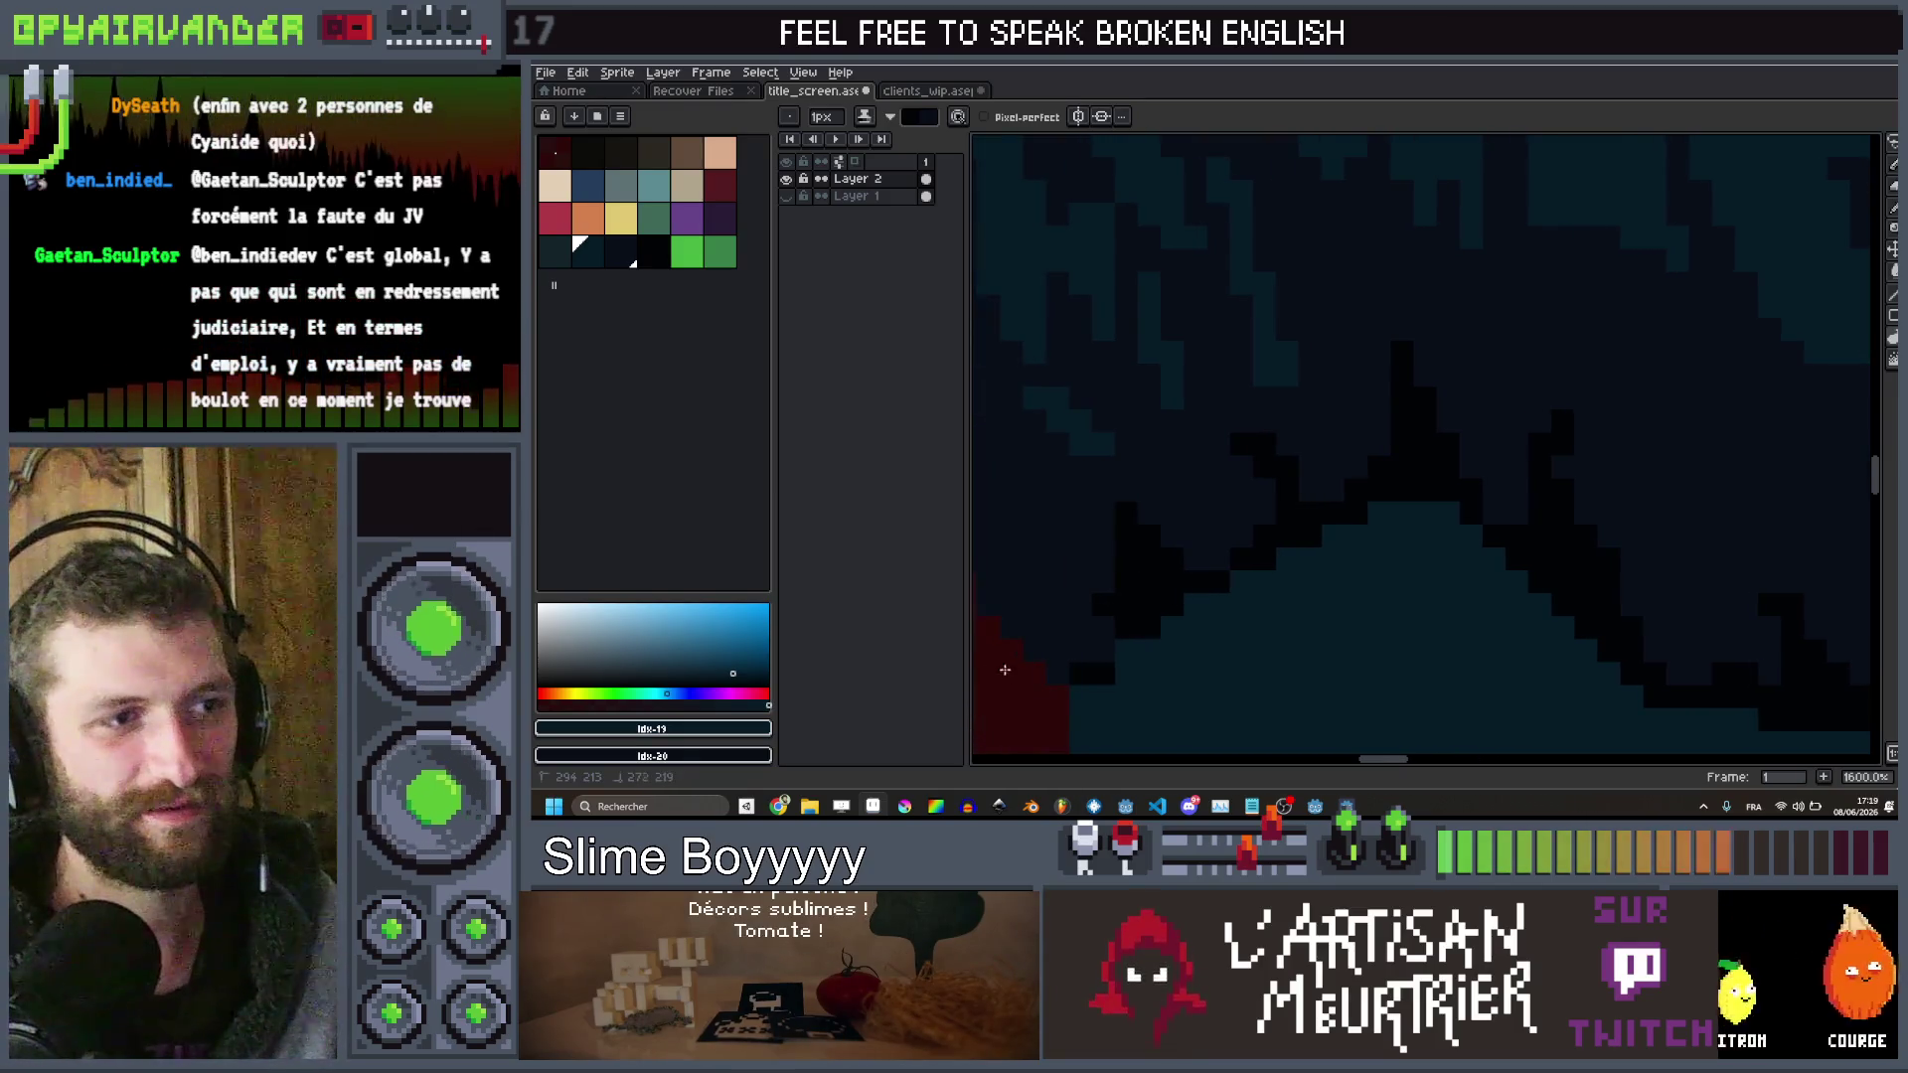
pyautogui.scroll(-7, 1204, 602)
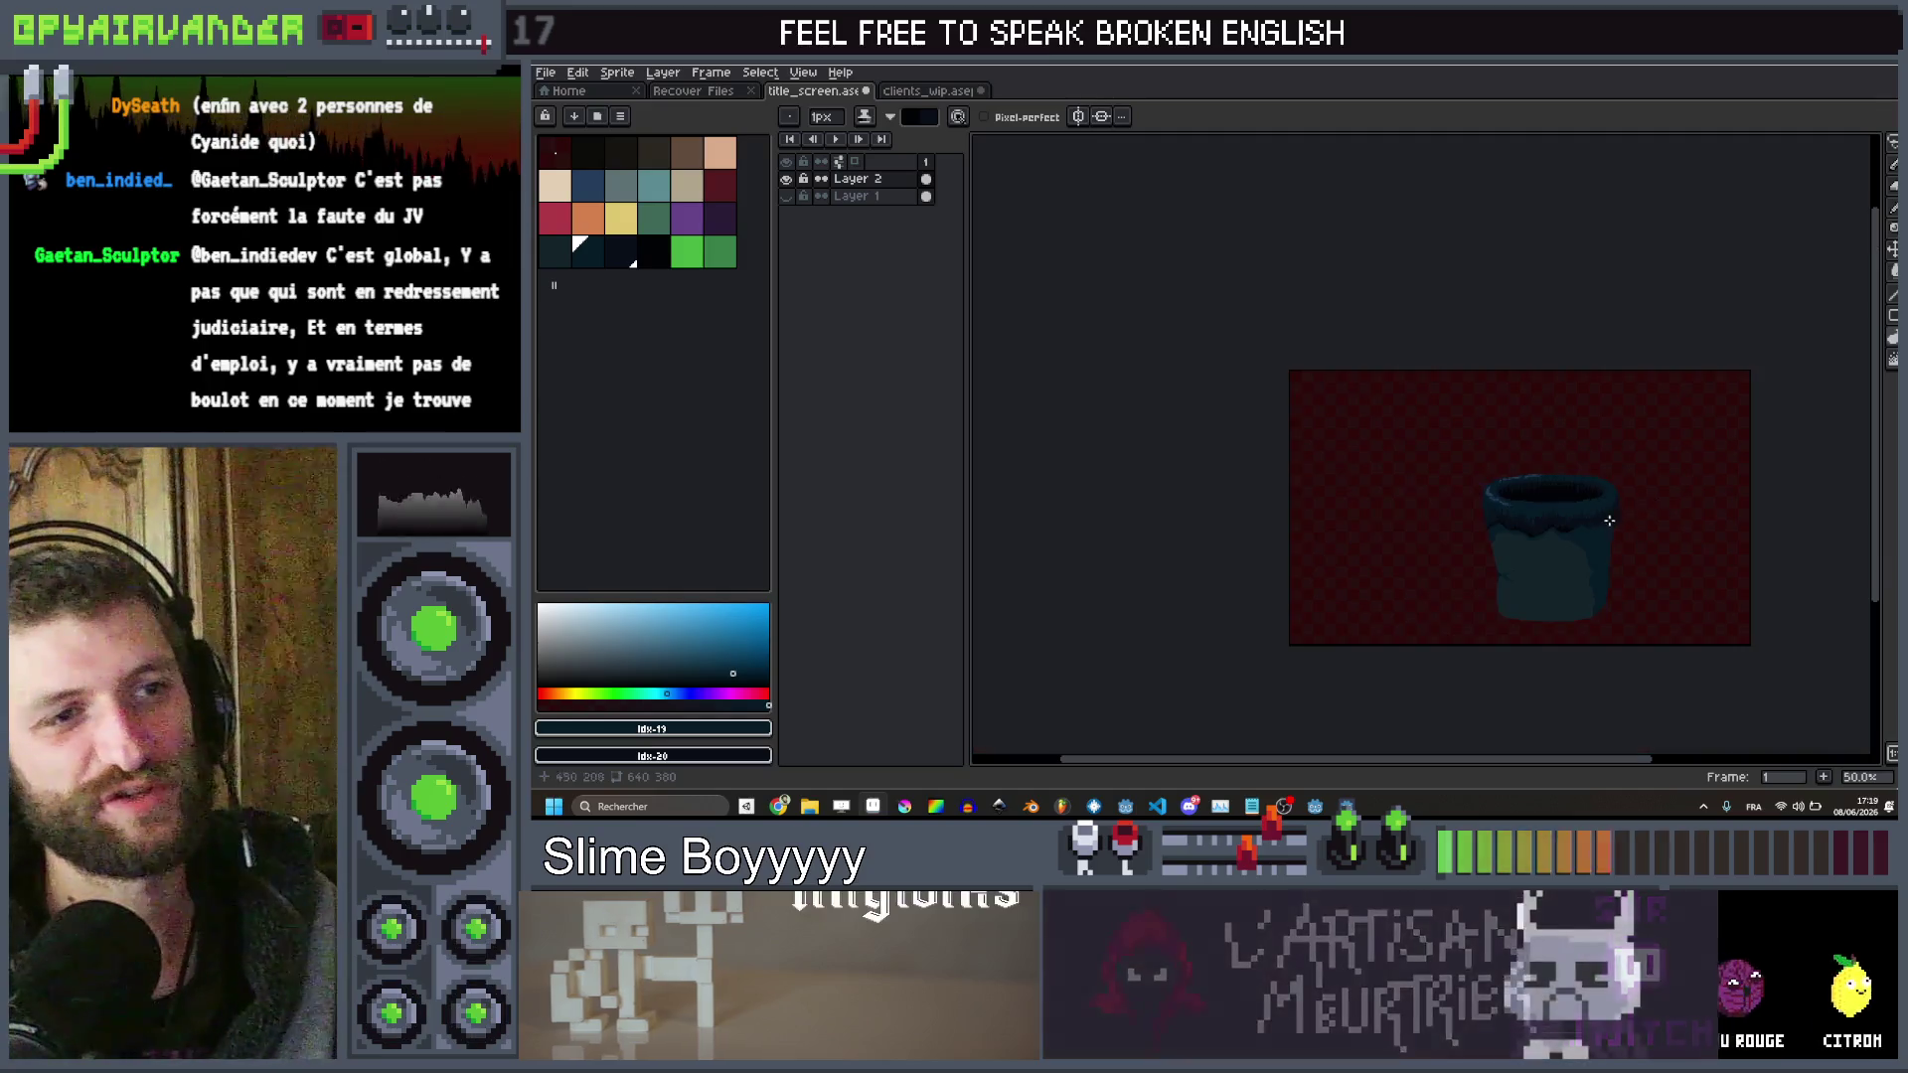
pyautogui.scroll(6, 1600, 515)
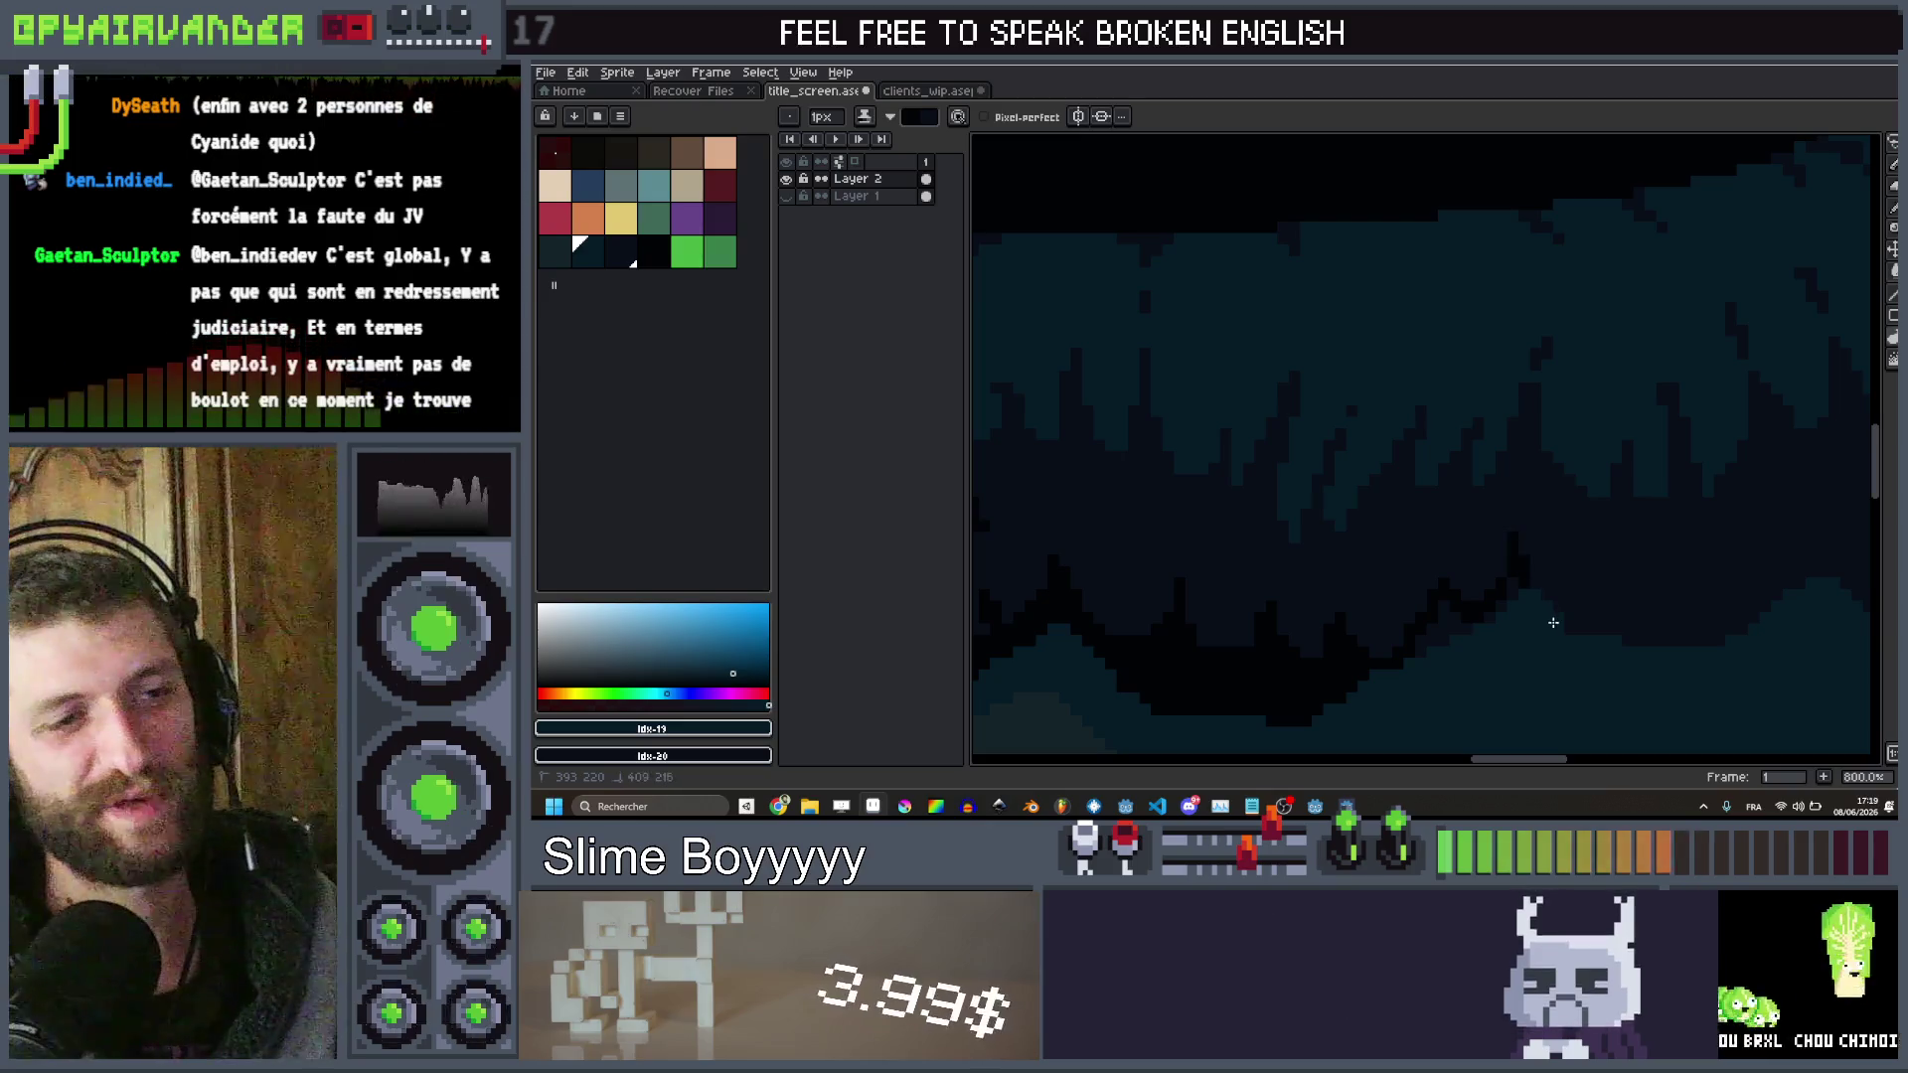
pyautogui.moveTo(1570, 571)
pyautogui.mouseDown()
pyautogui.moveTo(1580, 631)
pyautogui.moveTo(1629, 631)
pyautogui.mouseUp()
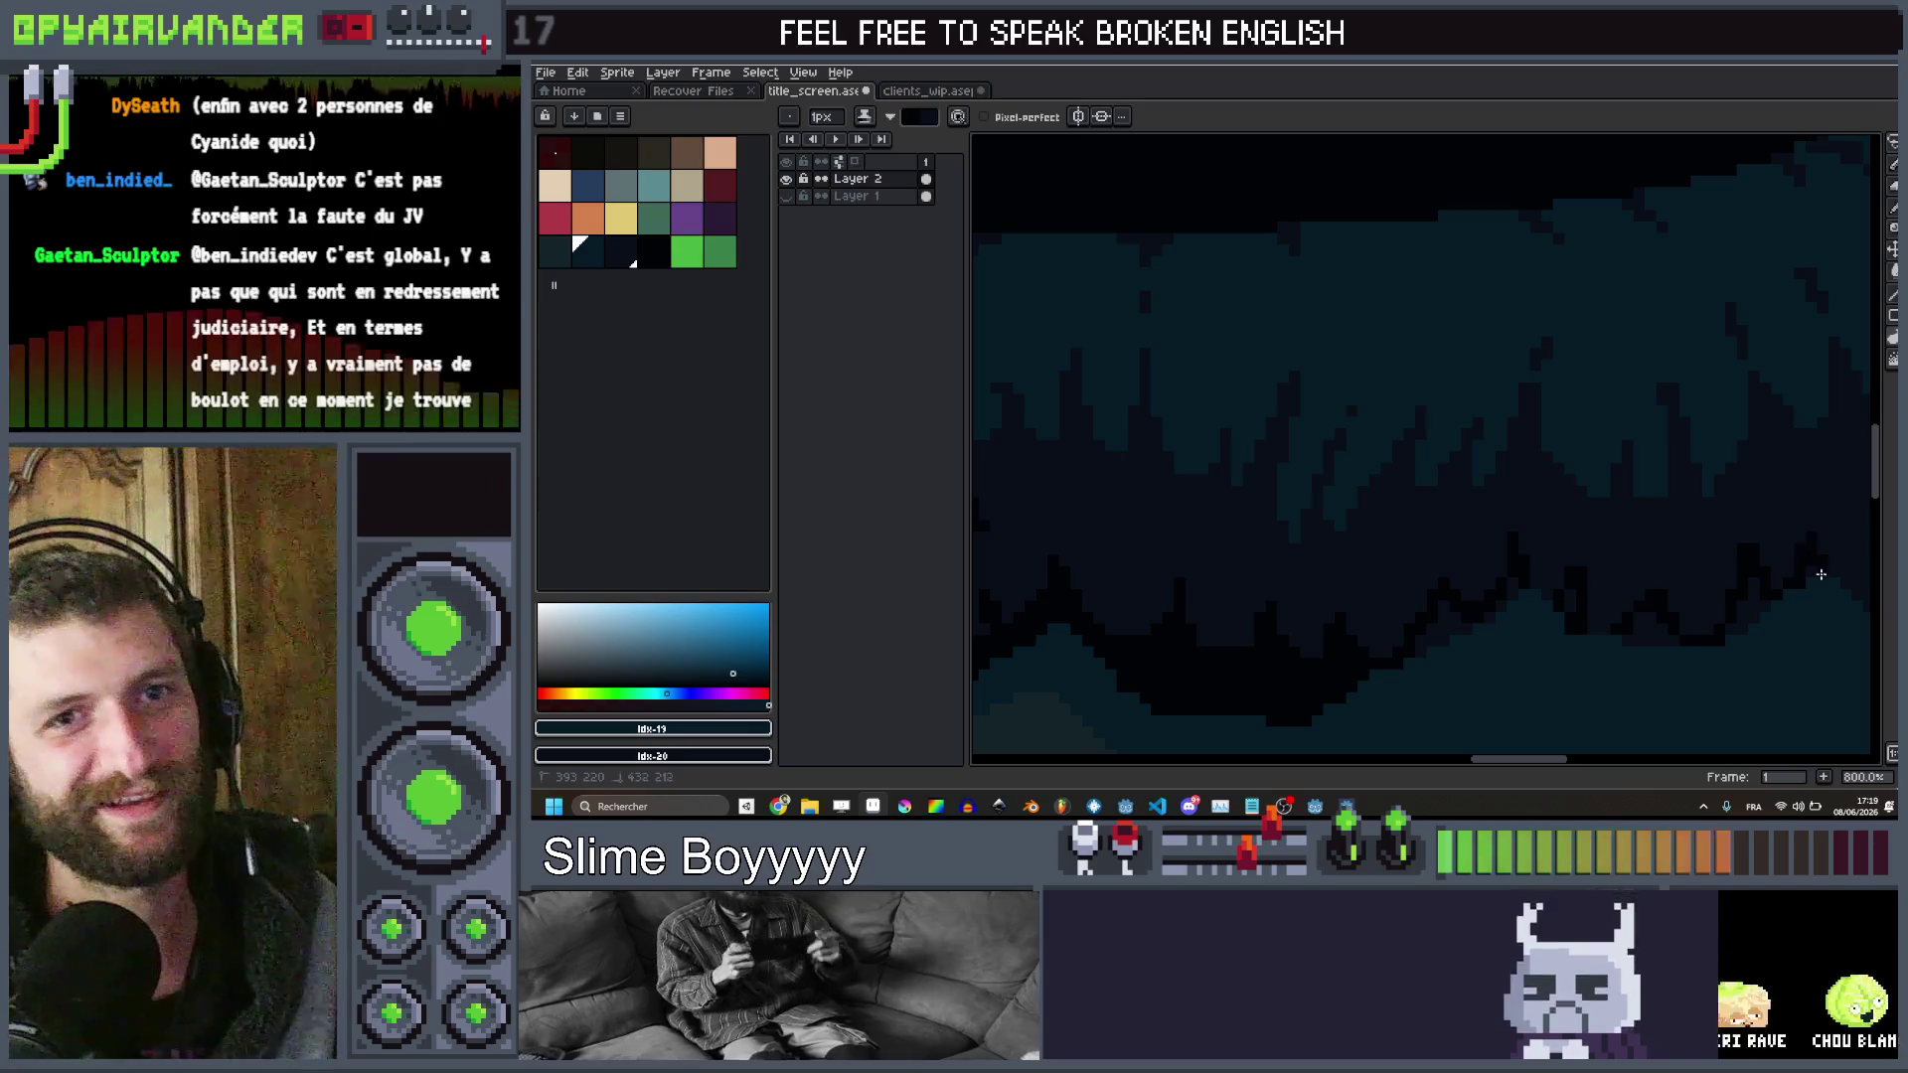
# Pan along the rim and add a short column of dark fur pixels
pyautogui.scroll(-2, 1539, 594)
pyautogui.scroll(5, 1539, 593)
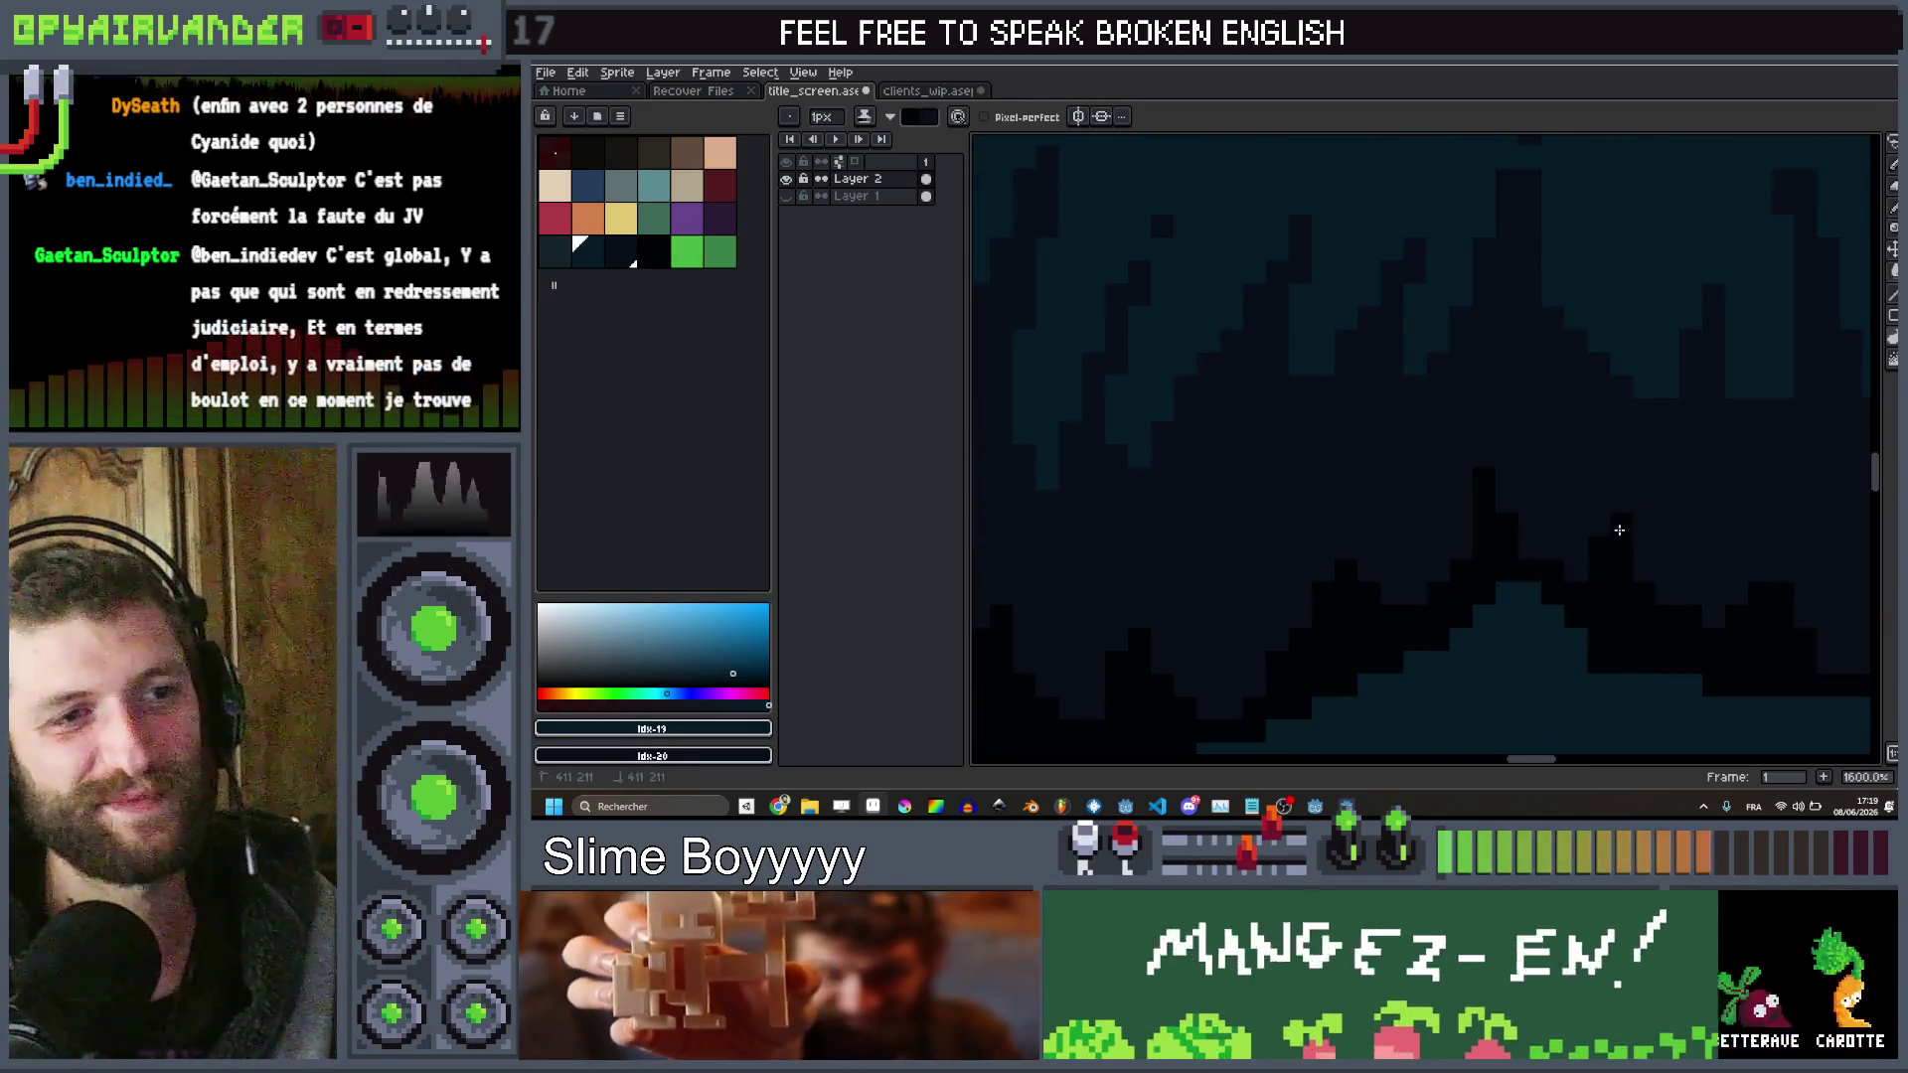
pyautogui.scroll(-5, 1614, 517)
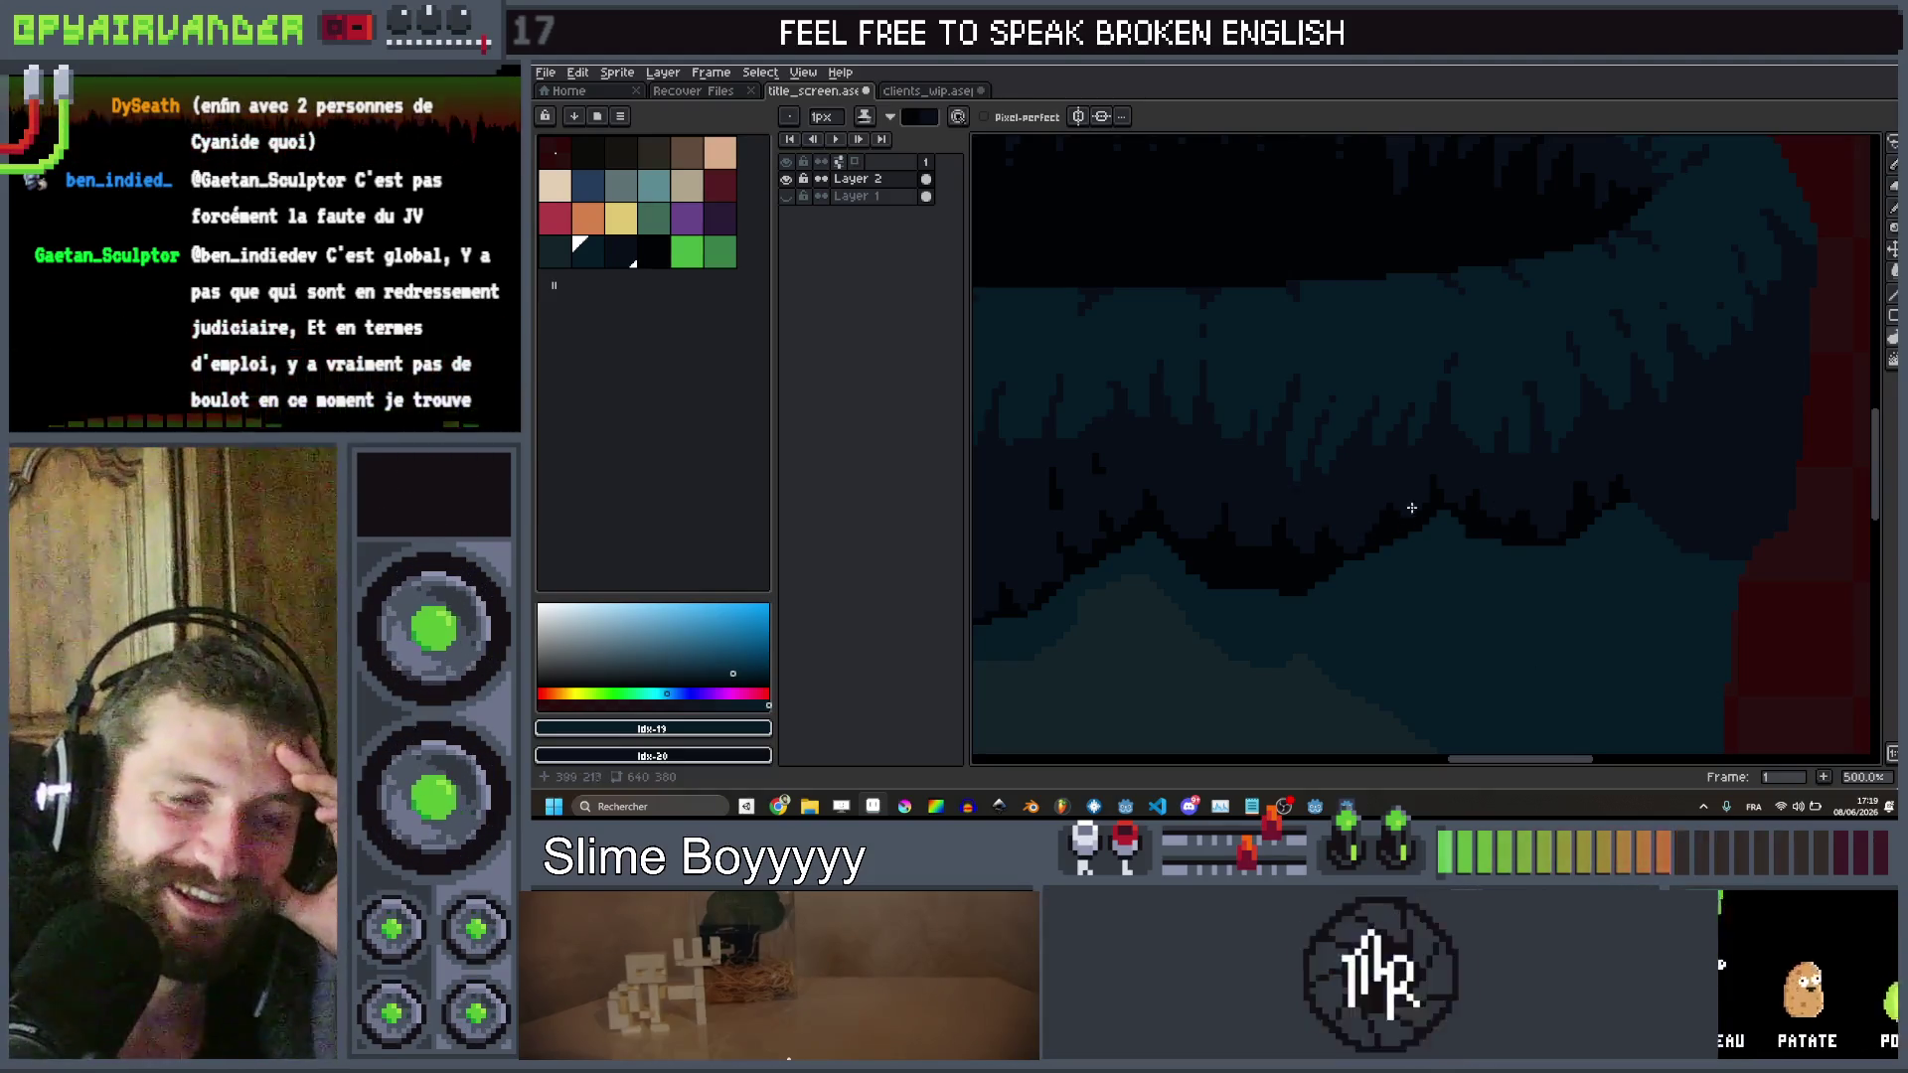
pyautogui.scroll(1, 1642, 465)
pyautogui.moveTo(1641, 465)
pyautogui.mouseDown()
pyautogui.moveTo(1375, 494)
pyautogui.moveTo(1427, 460)
pyautogui.moveTo(1435, 601)
pyautogui.moveTo(1417, 623)
pyautogui.mouseUp()
pyautogui.scroll(2, 1351, 536)
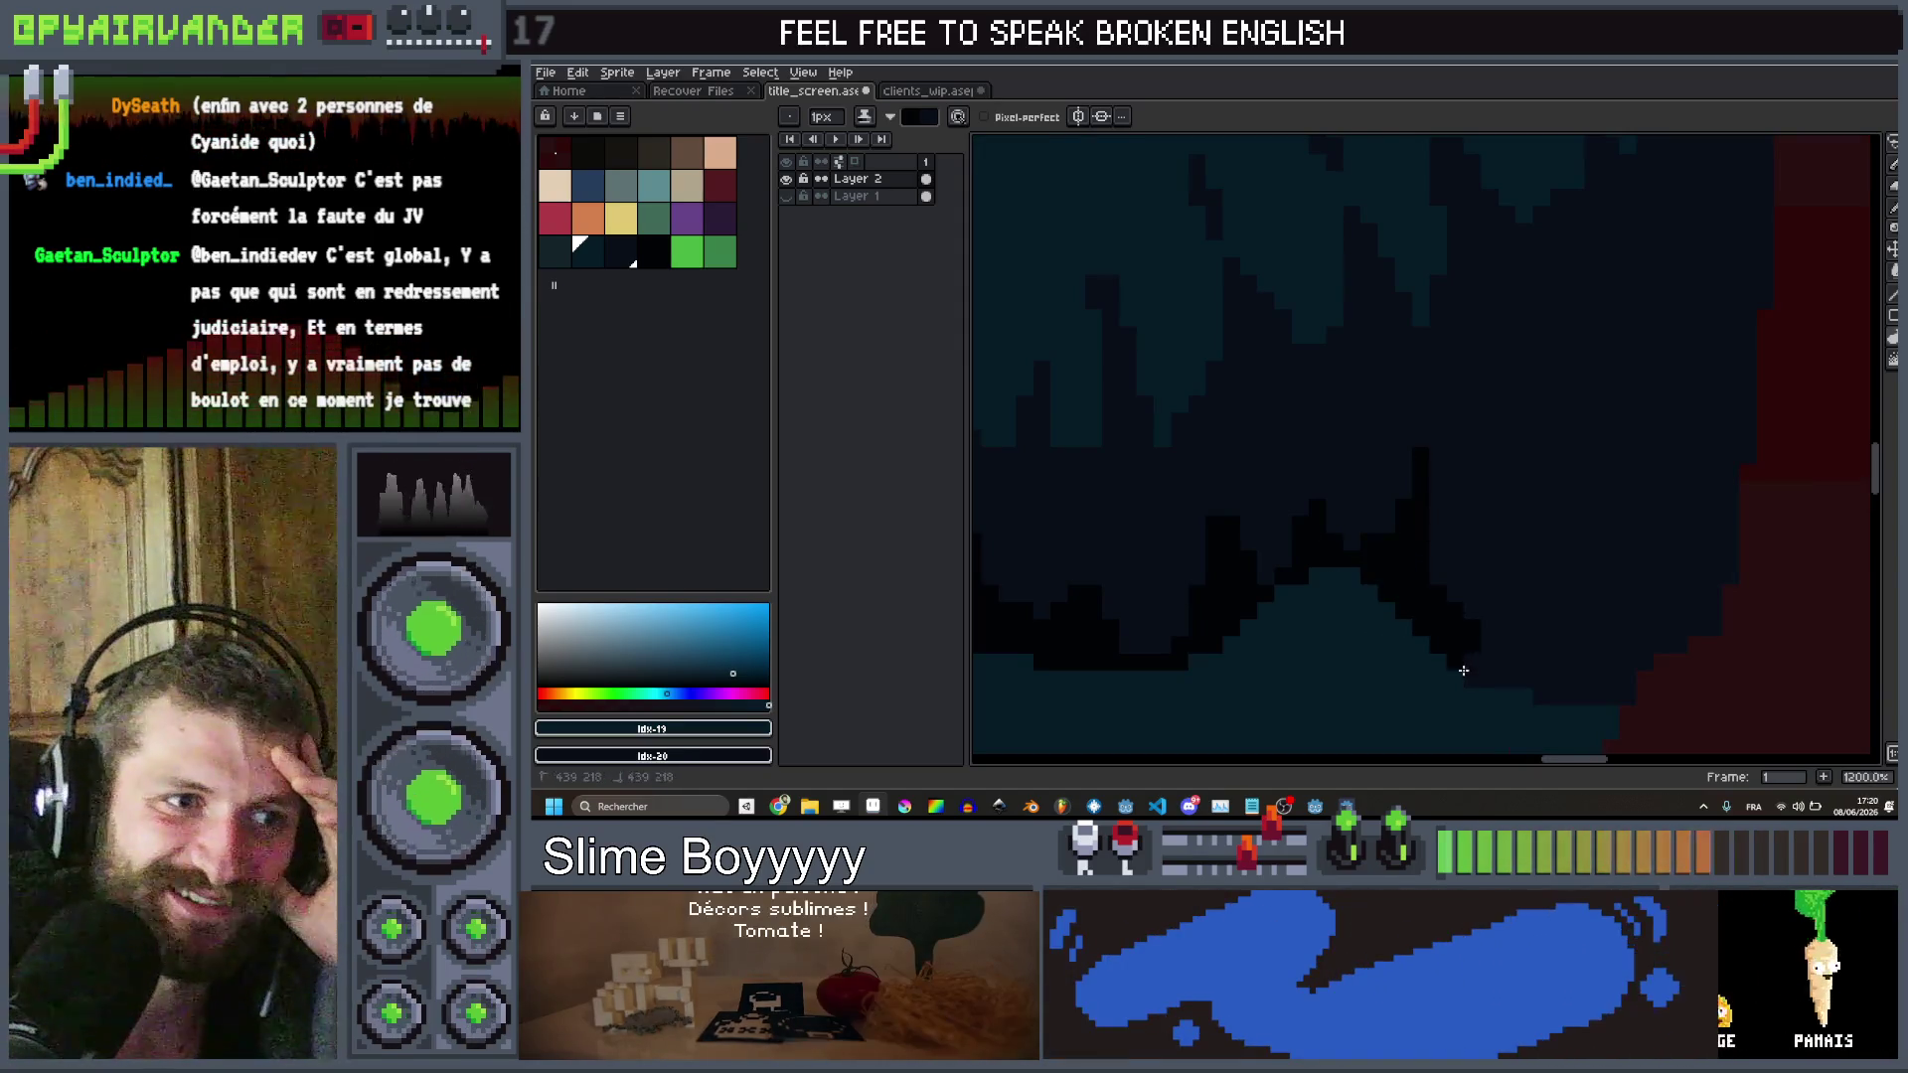
pyautogui.moveTo(1520, 588); pyautogui.dragTo(1521, 651)
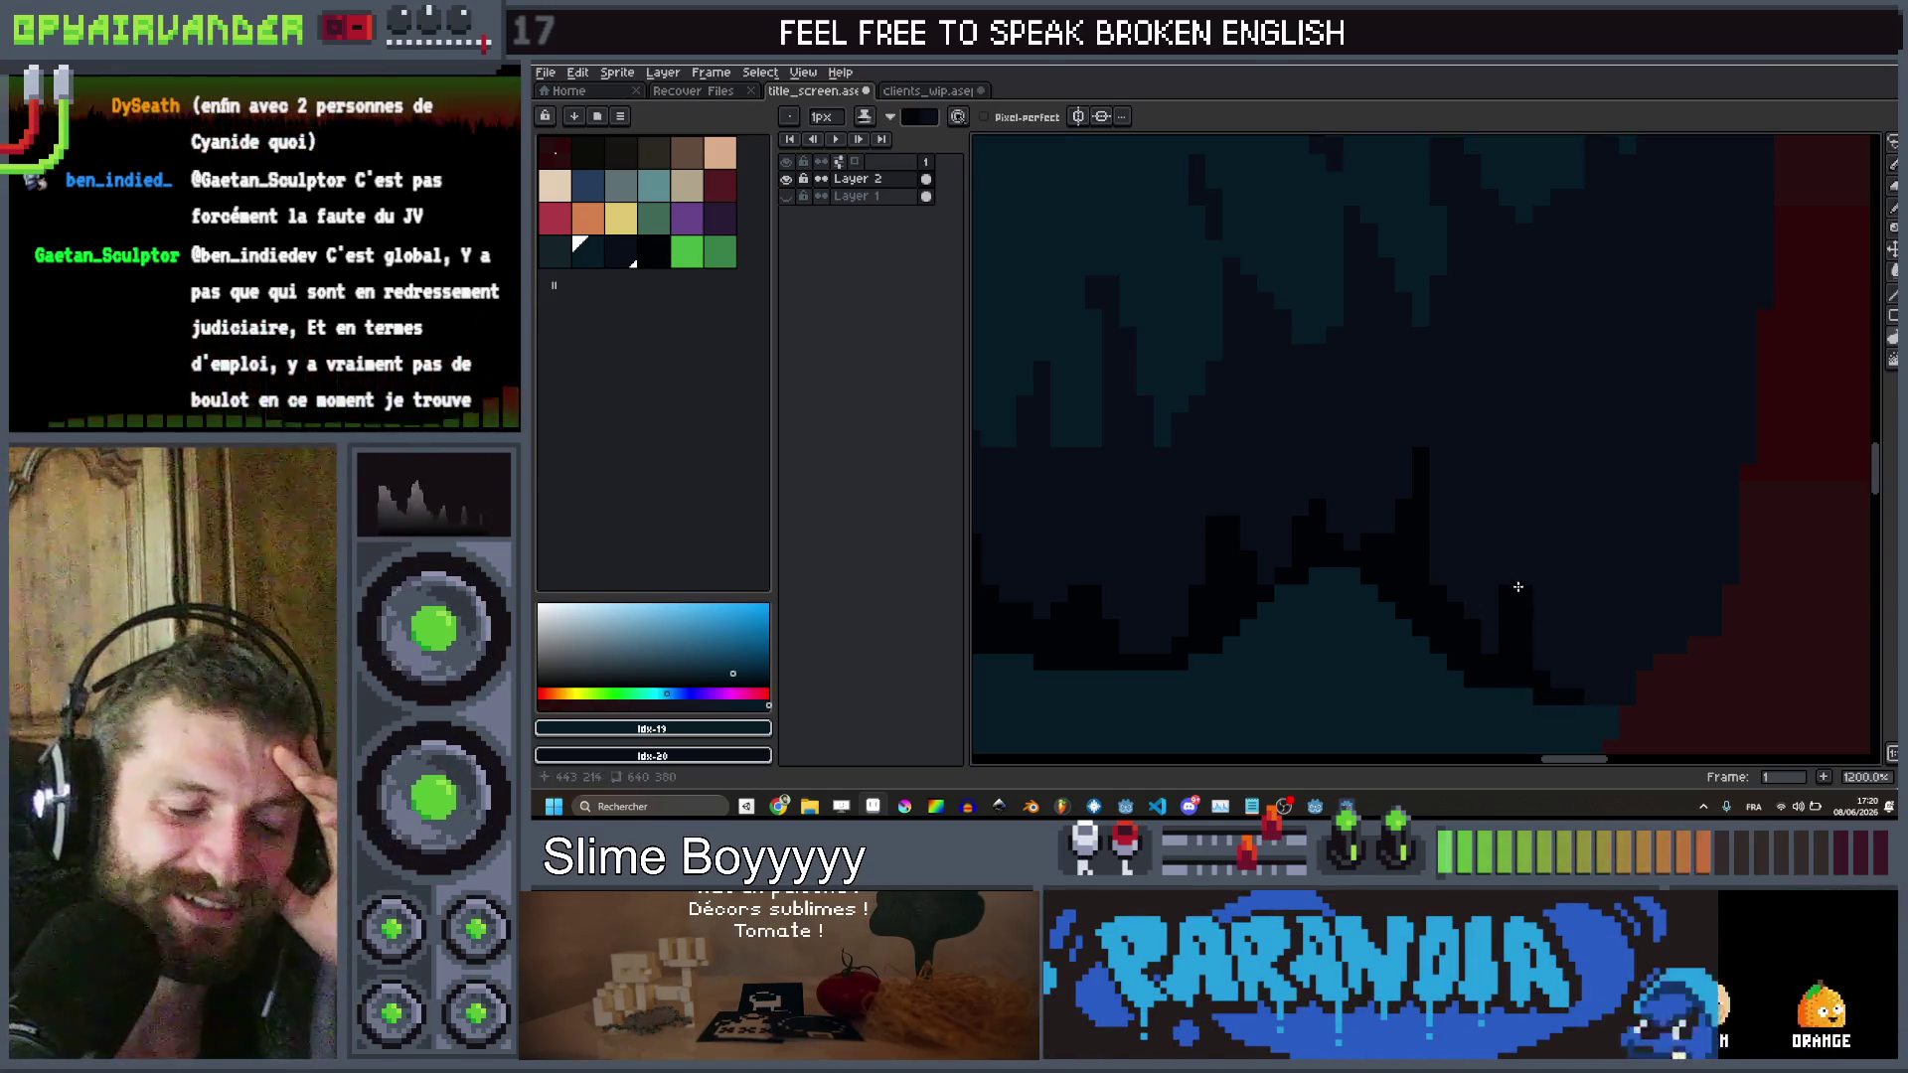
pyautogui.scroll(-7, 1612, 537)
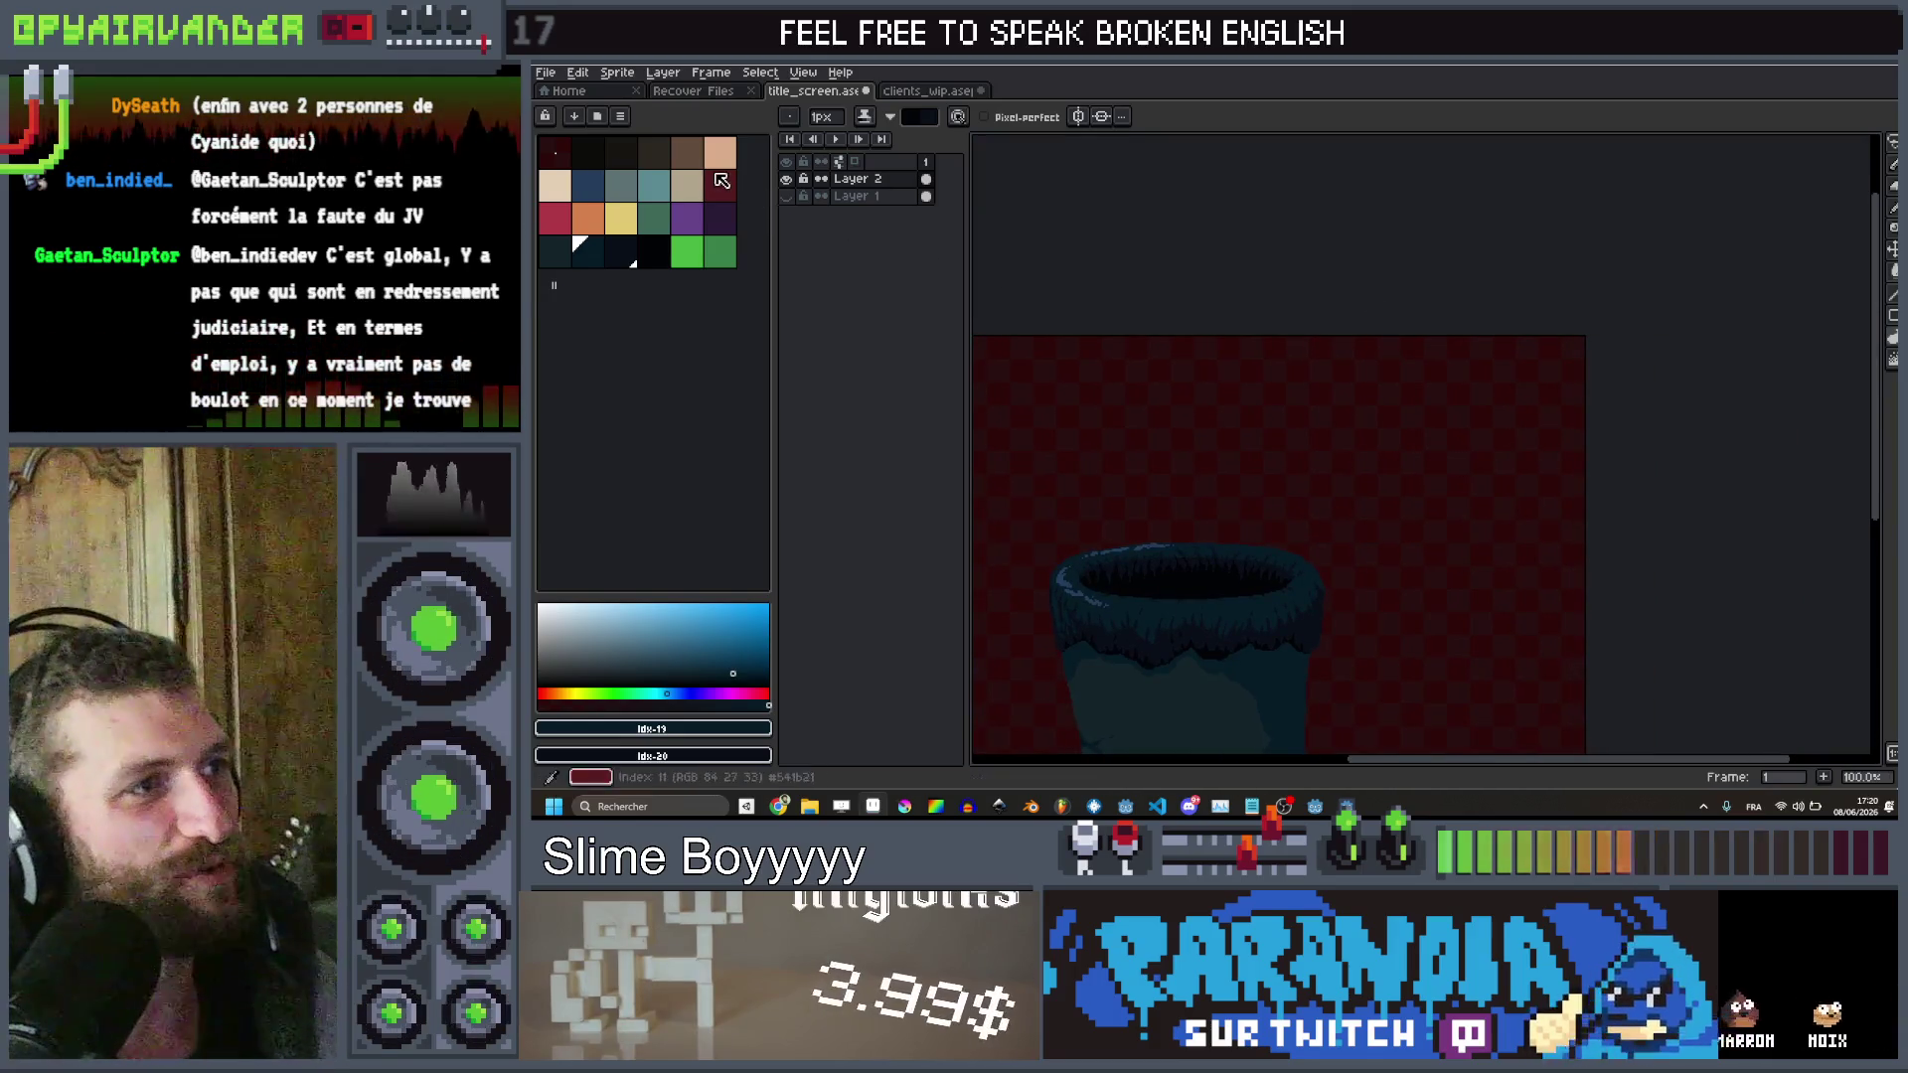
# Switch to light brown and pencil a room outline with inner rectangles and a downward arrow
pyautogui.click(686, 152)
pyautogui.scroll(3, 1470, 402)
pyautogui.moveTo(1389, 307)
pyautogui.mouseDown()
pyautogui.moveTo(1390, 396)
pyautogui.moveTo(1139, 378)
pyautogui.moveTo(1139, 681)
pyautogui.moveTo(1149, 586)
pyautogui.moveTo(1019, 646)
pyautogui.moveTo(1320, 724)
pyautogui.moveTo(1458, 686)
pyautogui.moveTo(1399, 333)
pyautogui.moveTo(1309, 328)
pyautogui.moveTo(1466, 301)
pyautogui.moveTo(1471, 492)
pyautogui.moveTo(1356, 505)
pyautogui.moveTo(1339, 621)
pyautogui.moveTo(1526, 665)
pyautogui.mouseUp()
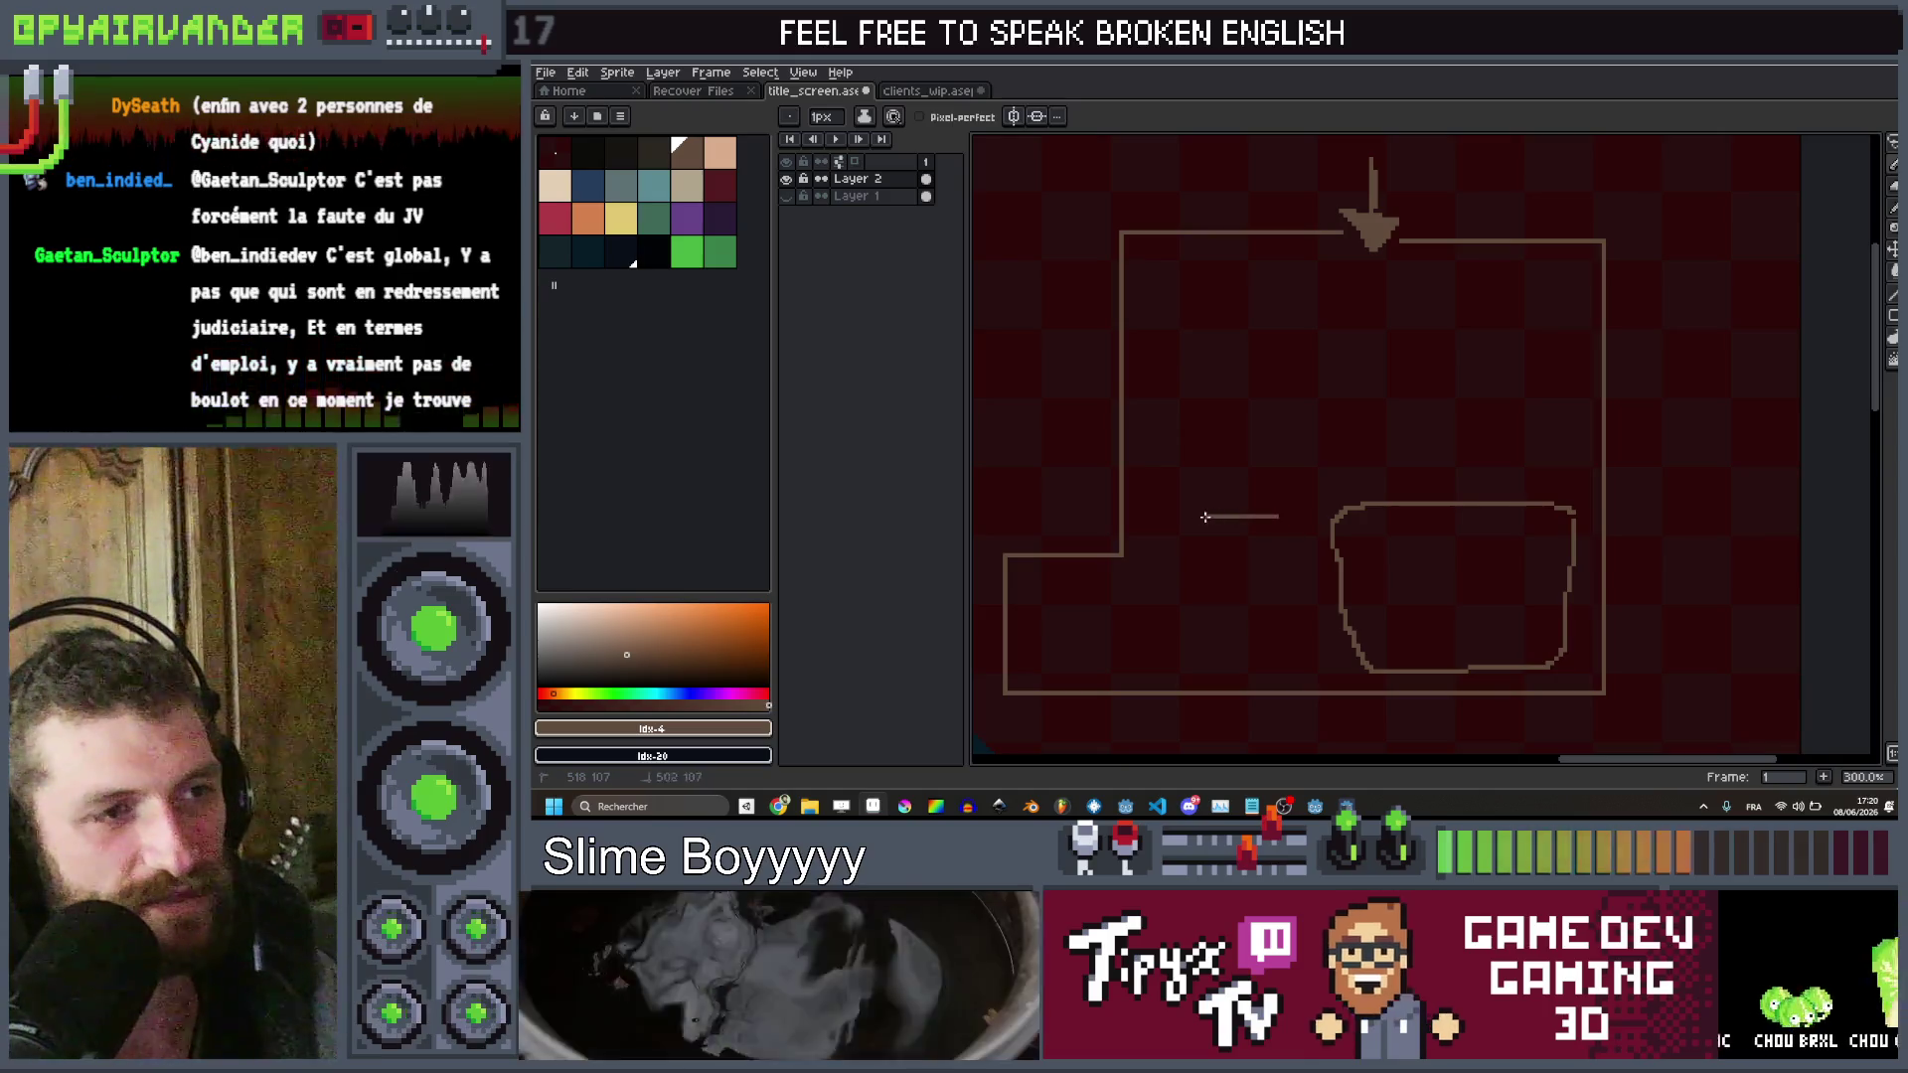
pyautogui.moveTo(1272, 591); pyautogui.dragTo(1268, 497)
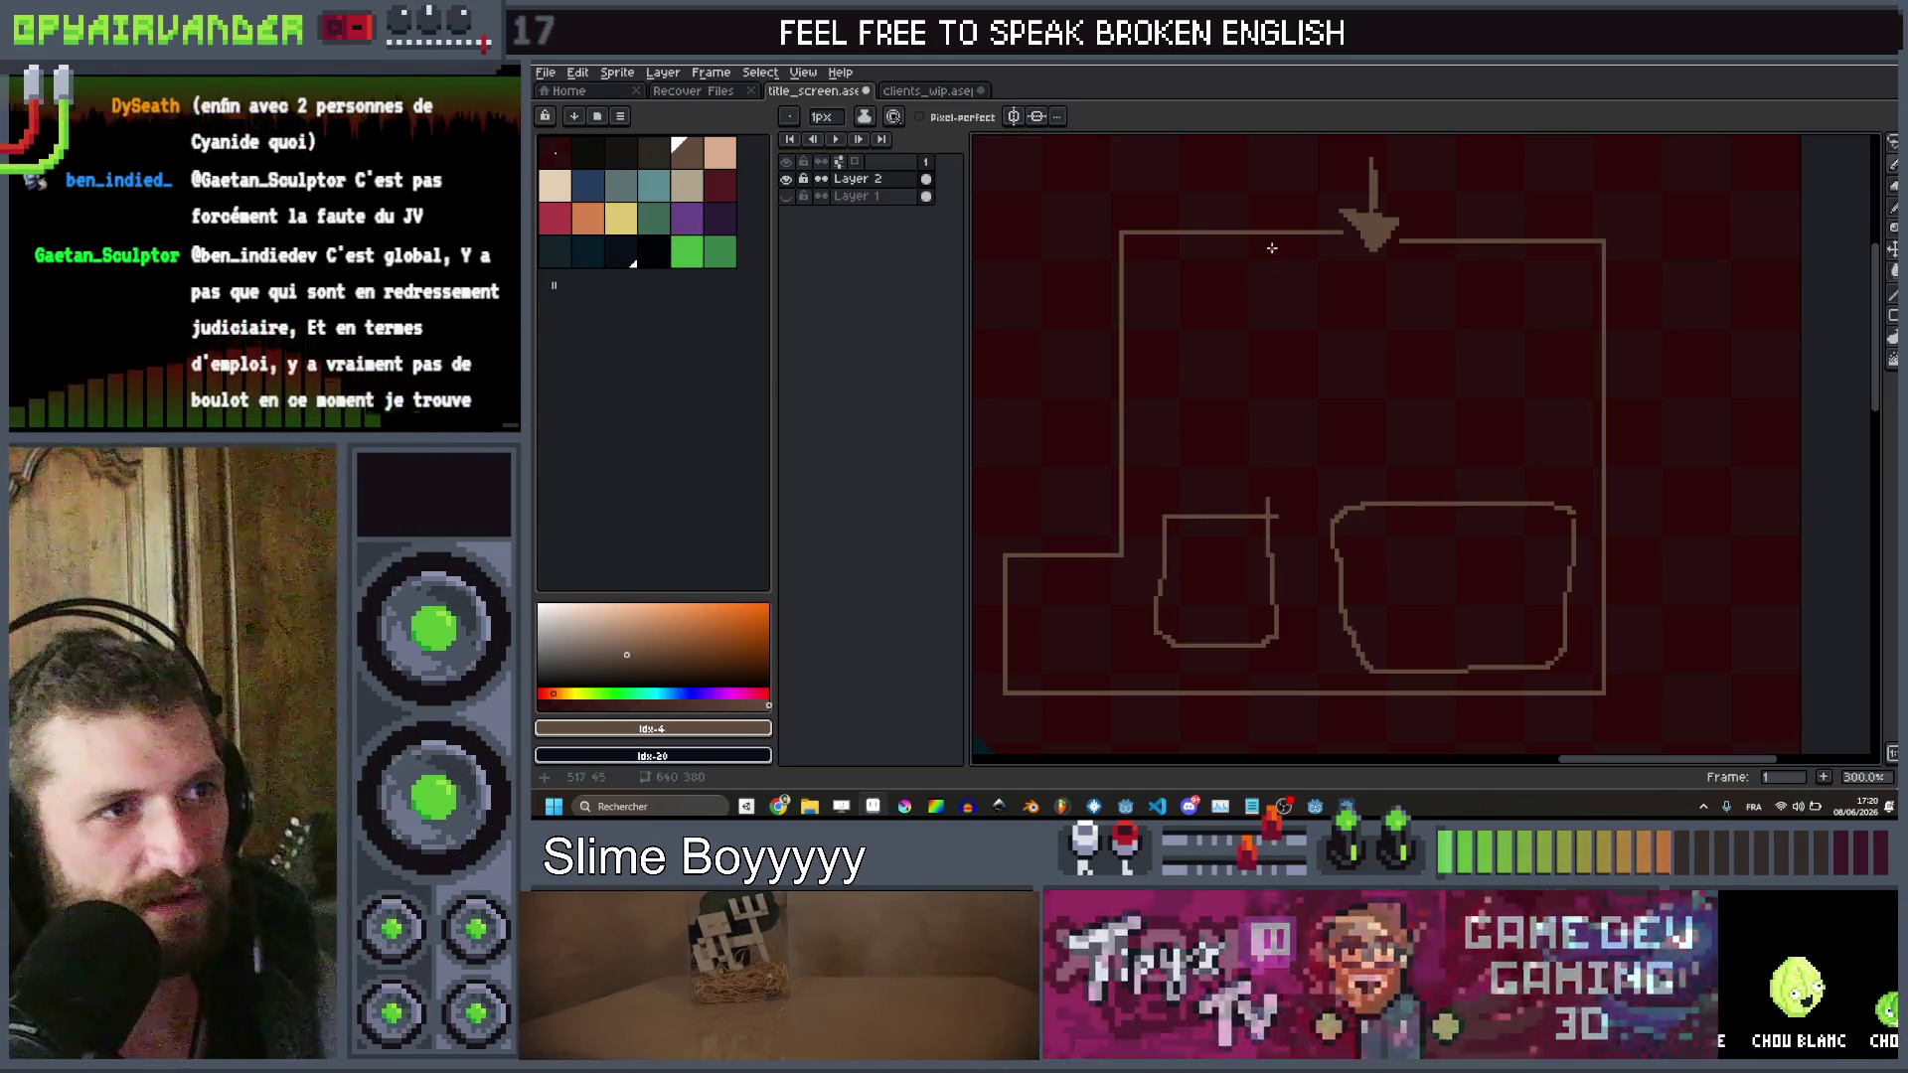
pyautogui.moveTo(1199, 286)
pyautogui.mouseDown()
pyautogui.moveTo(1286, 283)
pyautogui.moveTo(1267, 315)
pyautogui.moveTo(1207, 315)
pyautogui.moveTo(1188, 358)
pyautogui.moveTo(1185, 427)
pyautogui.moveTo(1233, 486)
pyautogui.moveTo(1289, 482)
pyautogui.moveTo(1289, 318)
pyautogui.mouseUp()
pyautogui.moveTo(1575, 412)
pyautogui.mouseDown()
pyautogui.moveTo(1356, 415)
pyautogui.moveTo(1342, 449)
pyautogui.moveTo(1458, 481)
pyautogui.moveTo(1569, 422)
pyautogui.mouseUp()
pyautogui.moveTo(1573, 264)
pyautogui.mouseDown()
pyautogui.moveTo(1571, 306)
pyautogui.moveTo(1347, 342)
pyautogui.mouseUp()
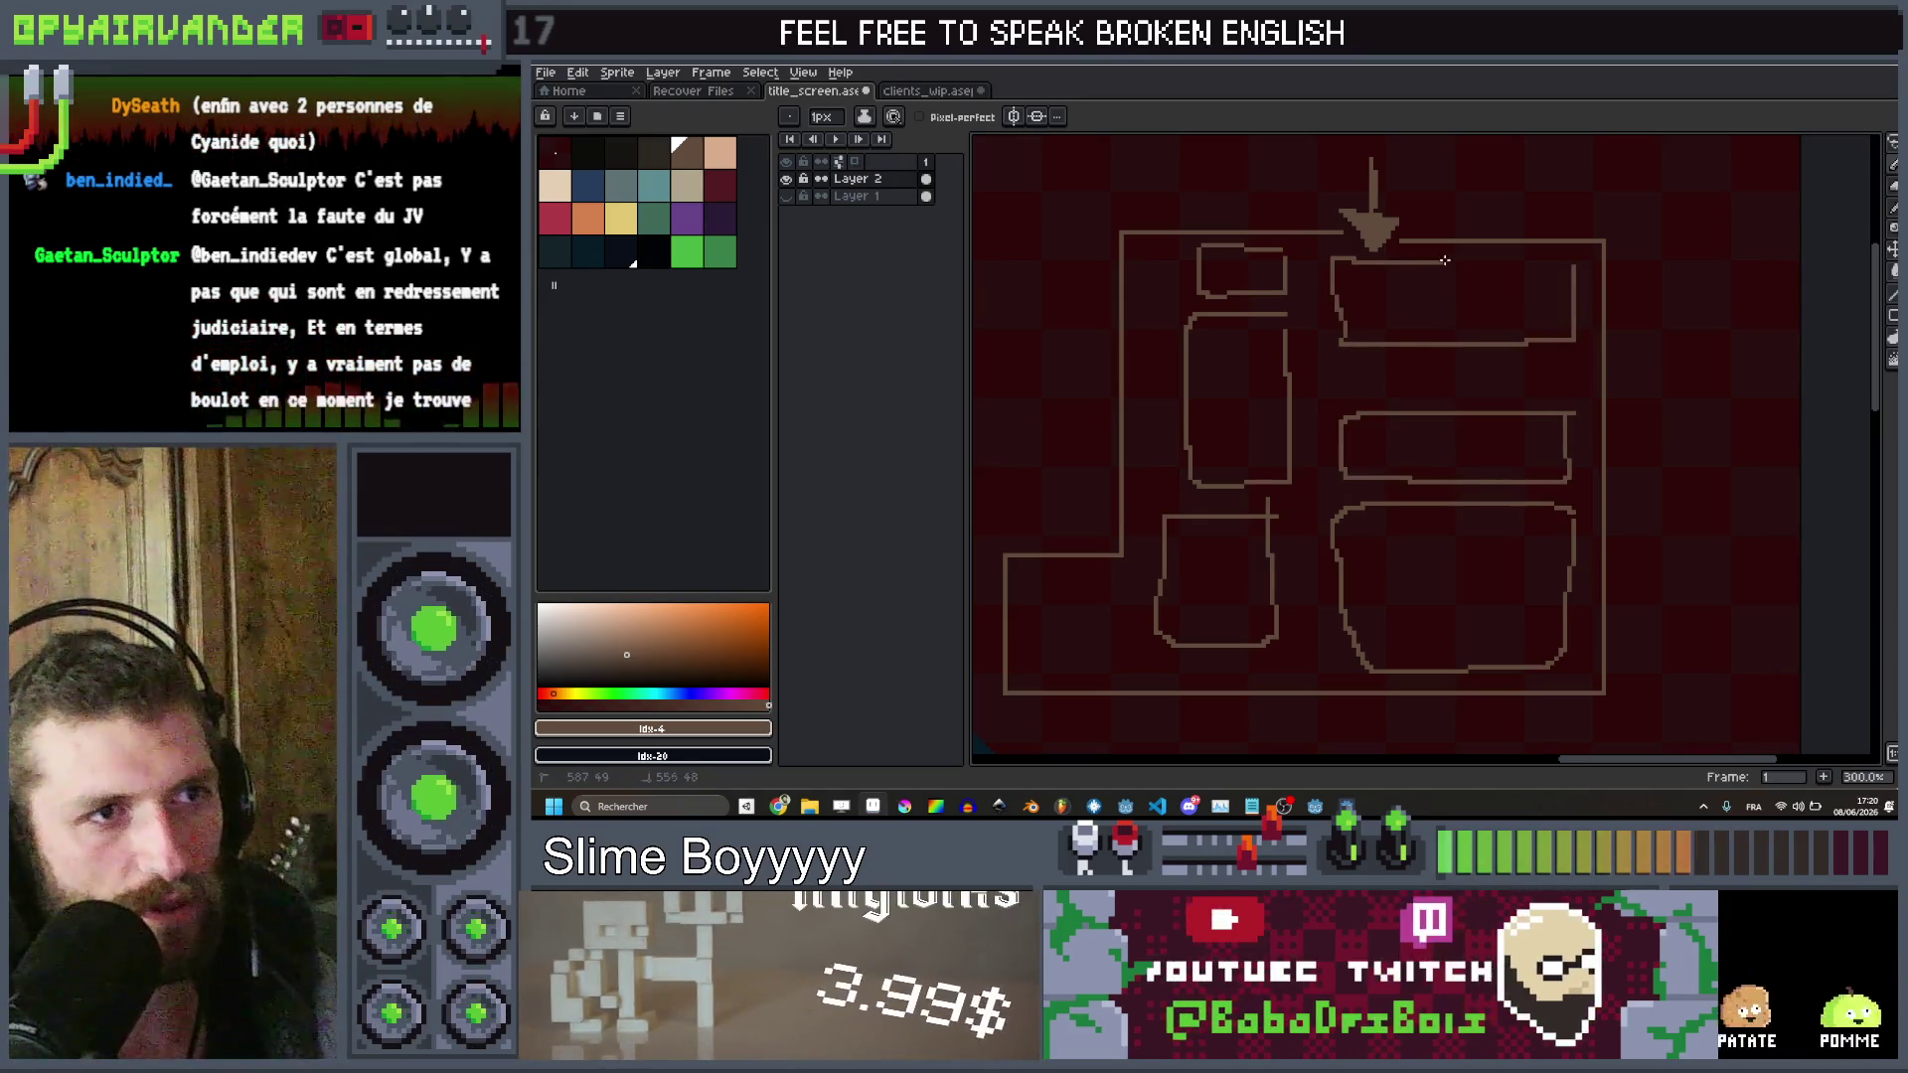
pyautogui.scroll(3, 1376, 322)
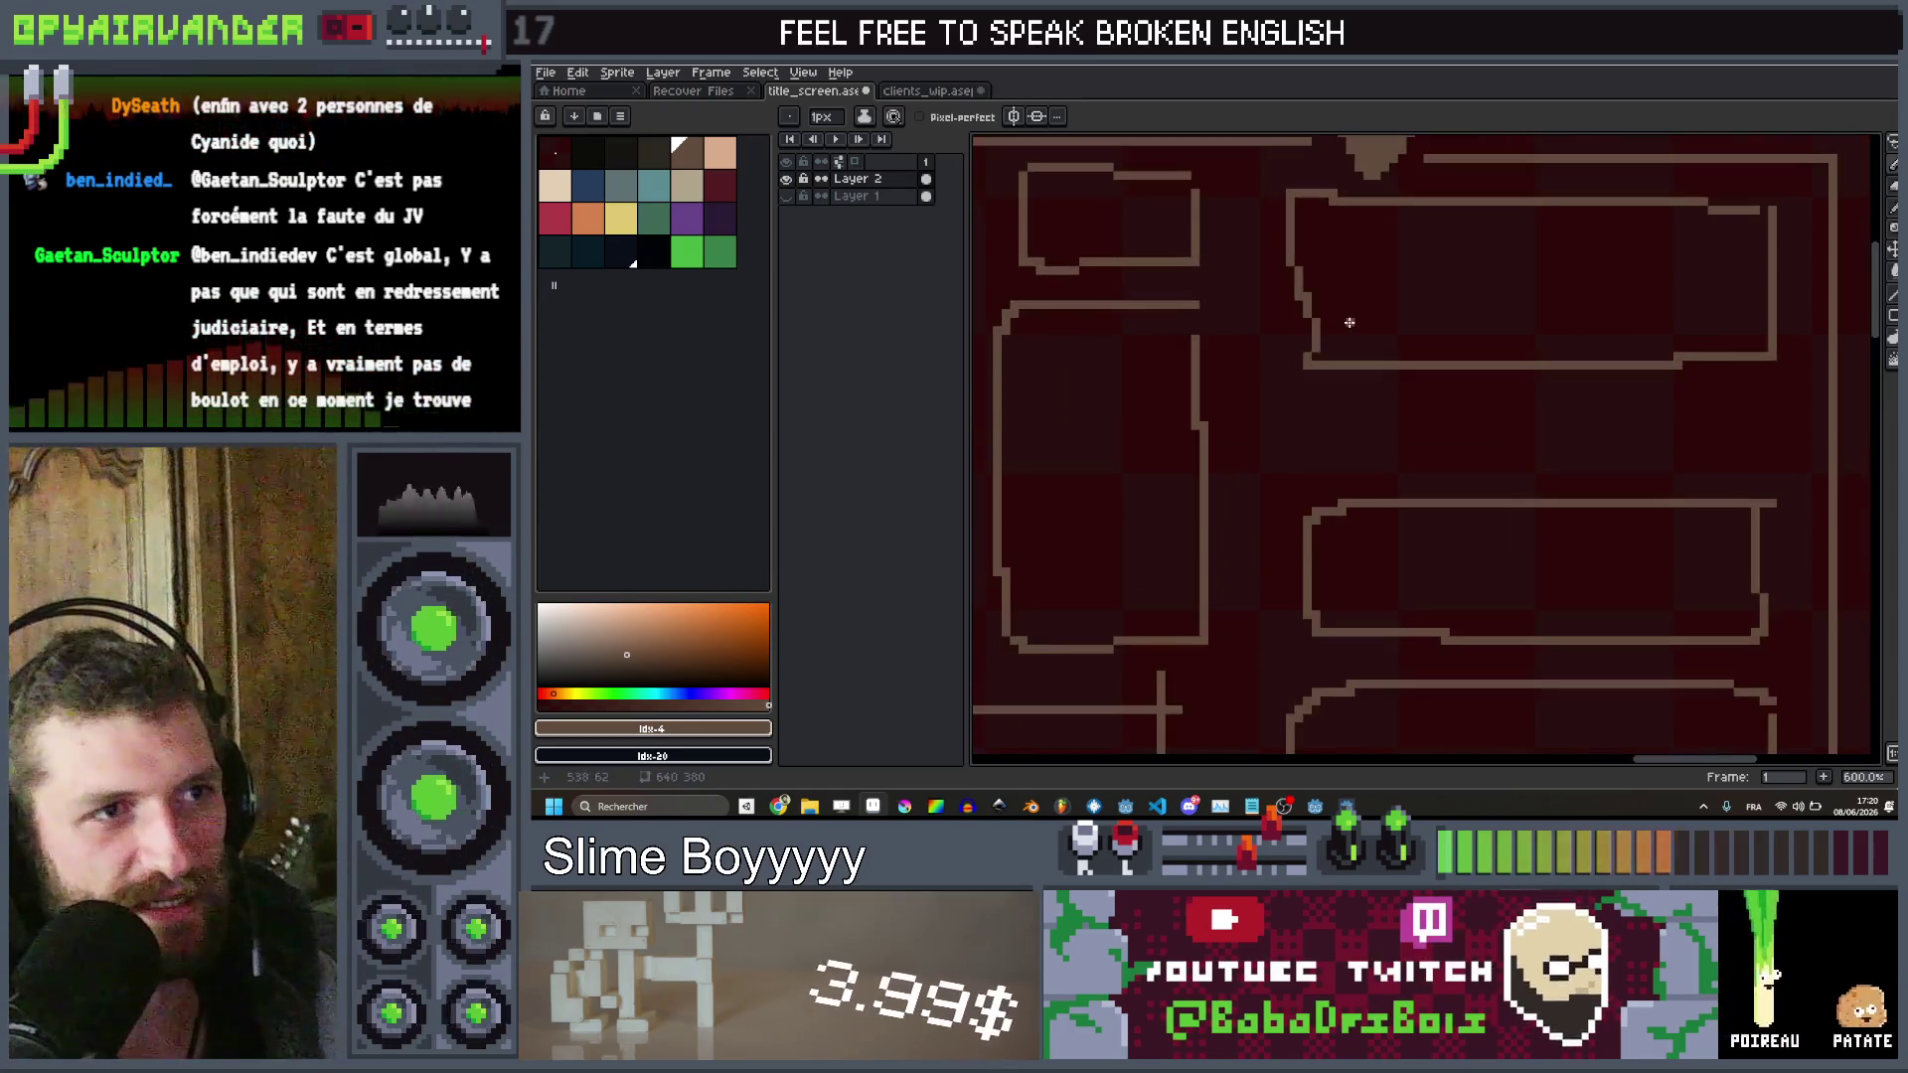
# Frame the whole layout sketch and add a short brown mark beside the arrow
pyautogui.scroll(3, 1364, 334)
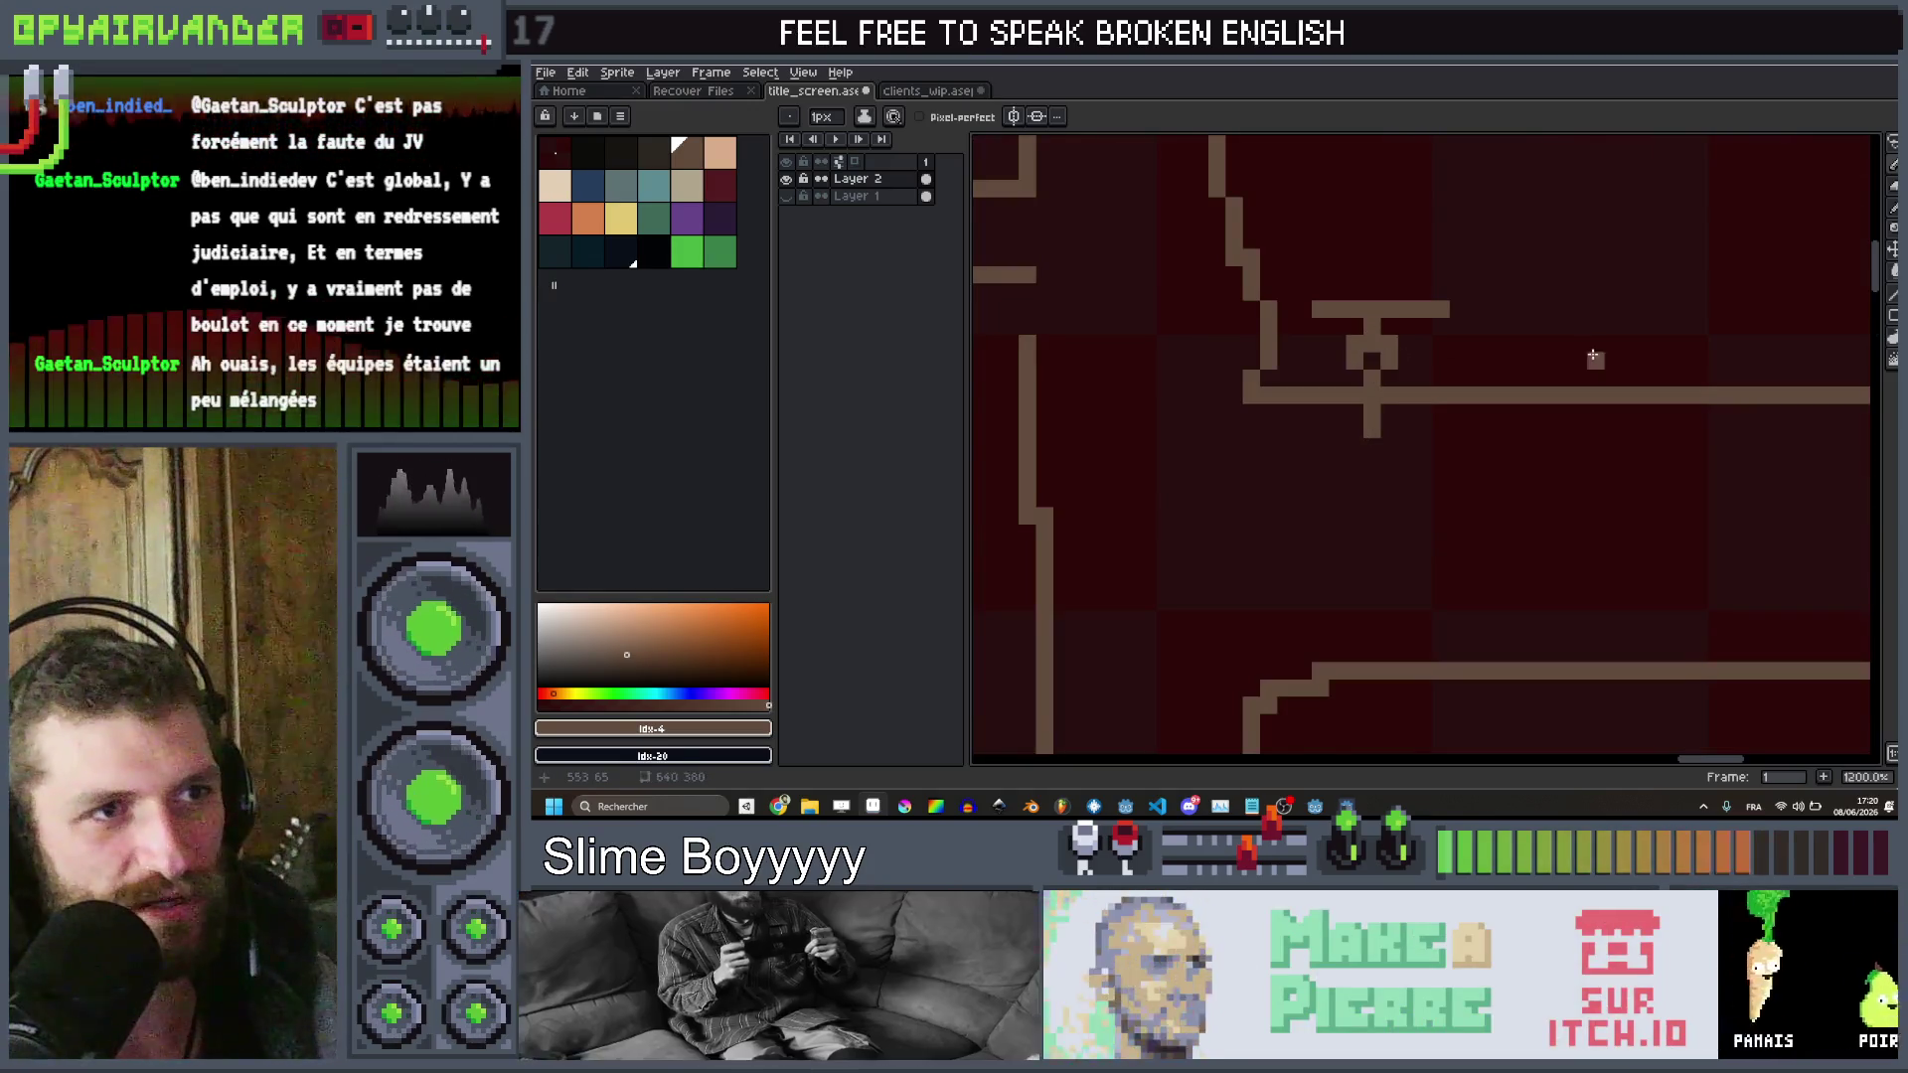
pyautogui.scroll(-5, 1591, 356)
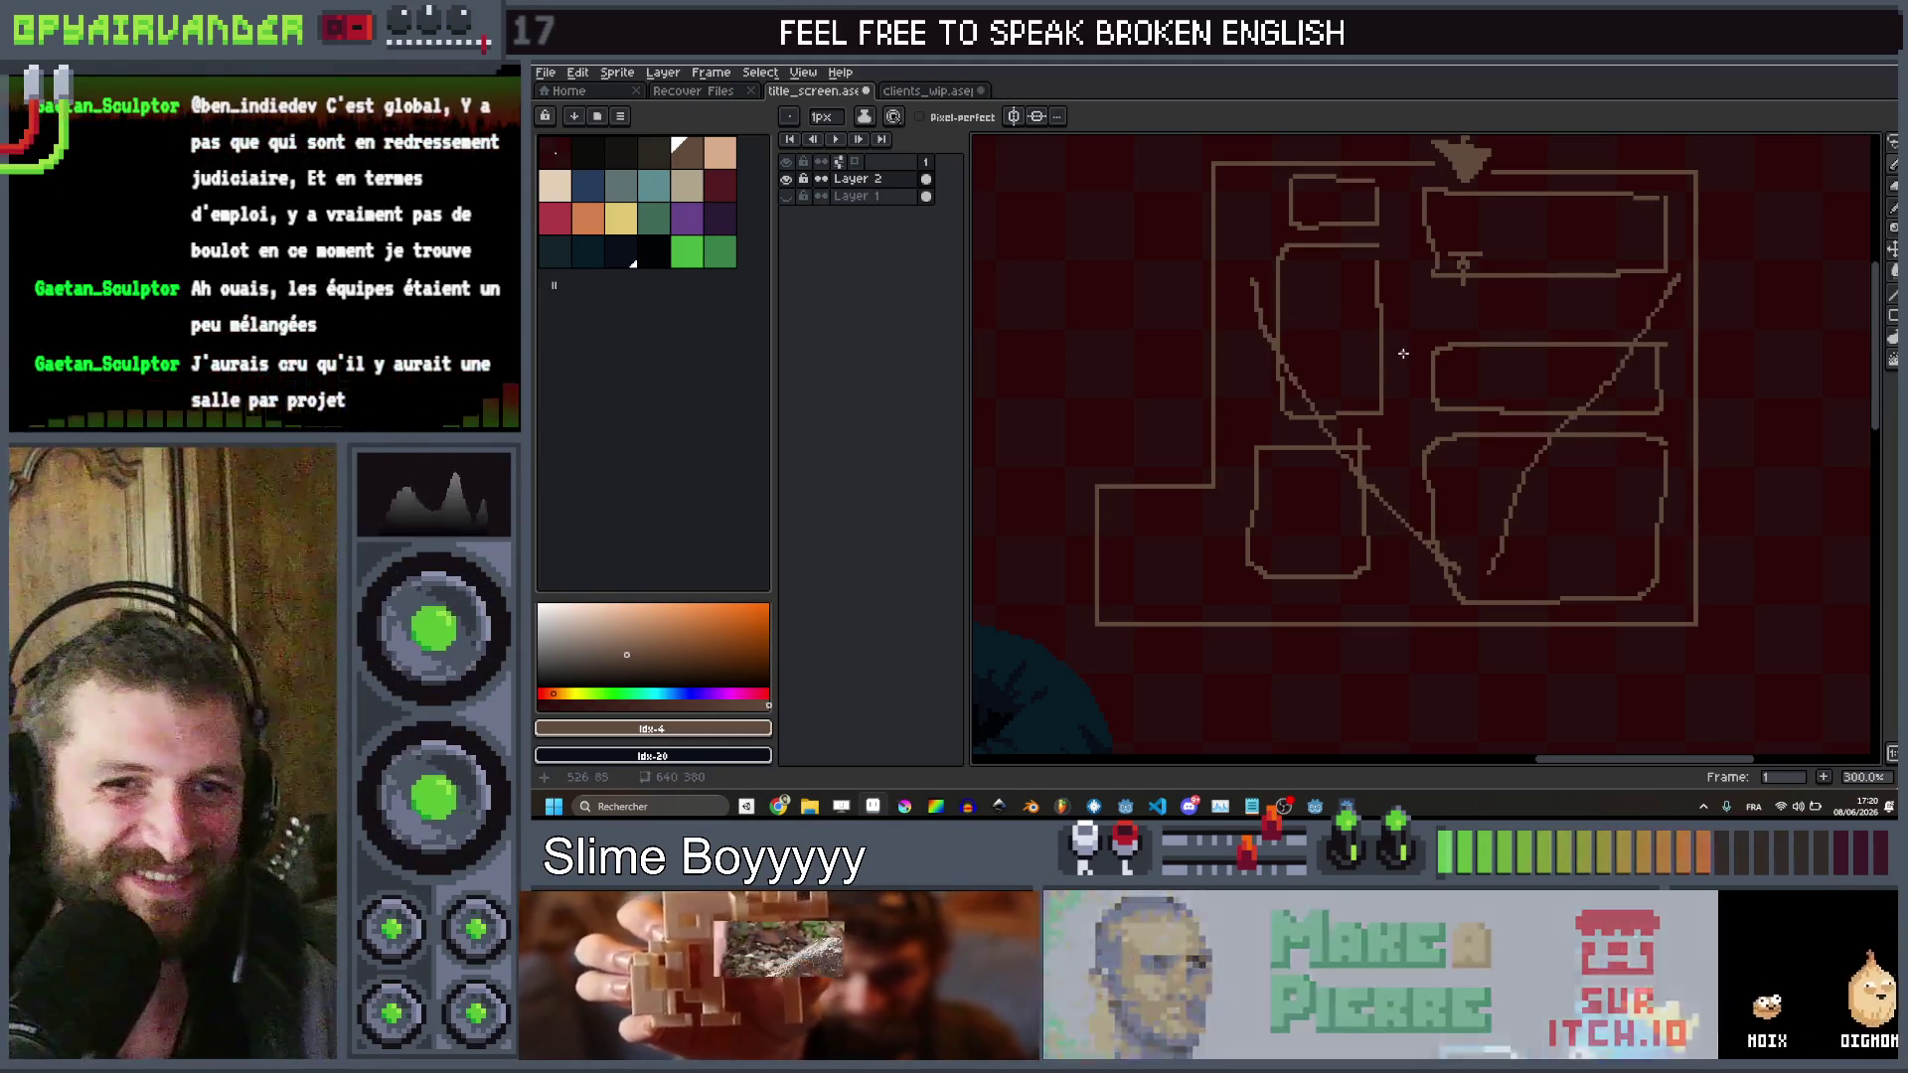
pyautogui.scroll(1, 1371, 323)
pyautogui.scroll(-1, 1387, 338)
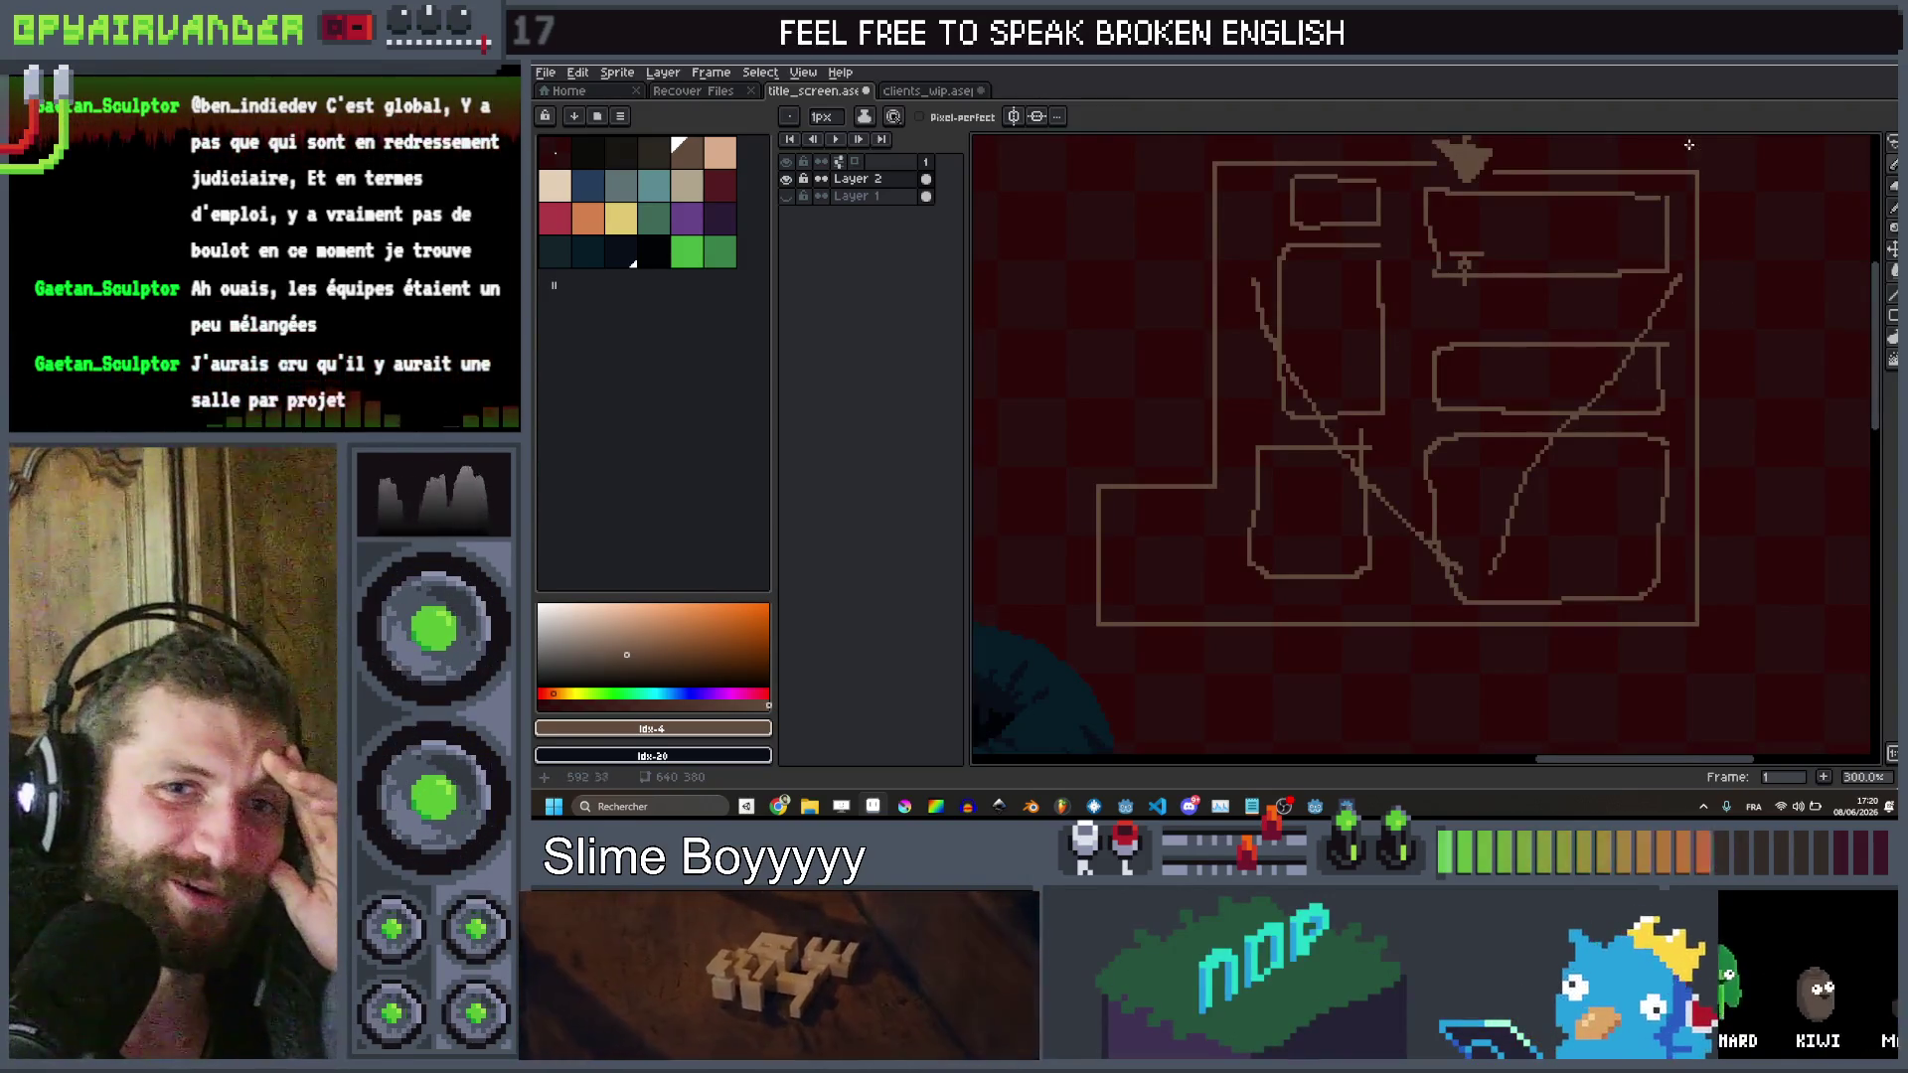
pyautogui.scroll(1, 1590, 229)
pyautogui.scroll(-1, 1477, 252)
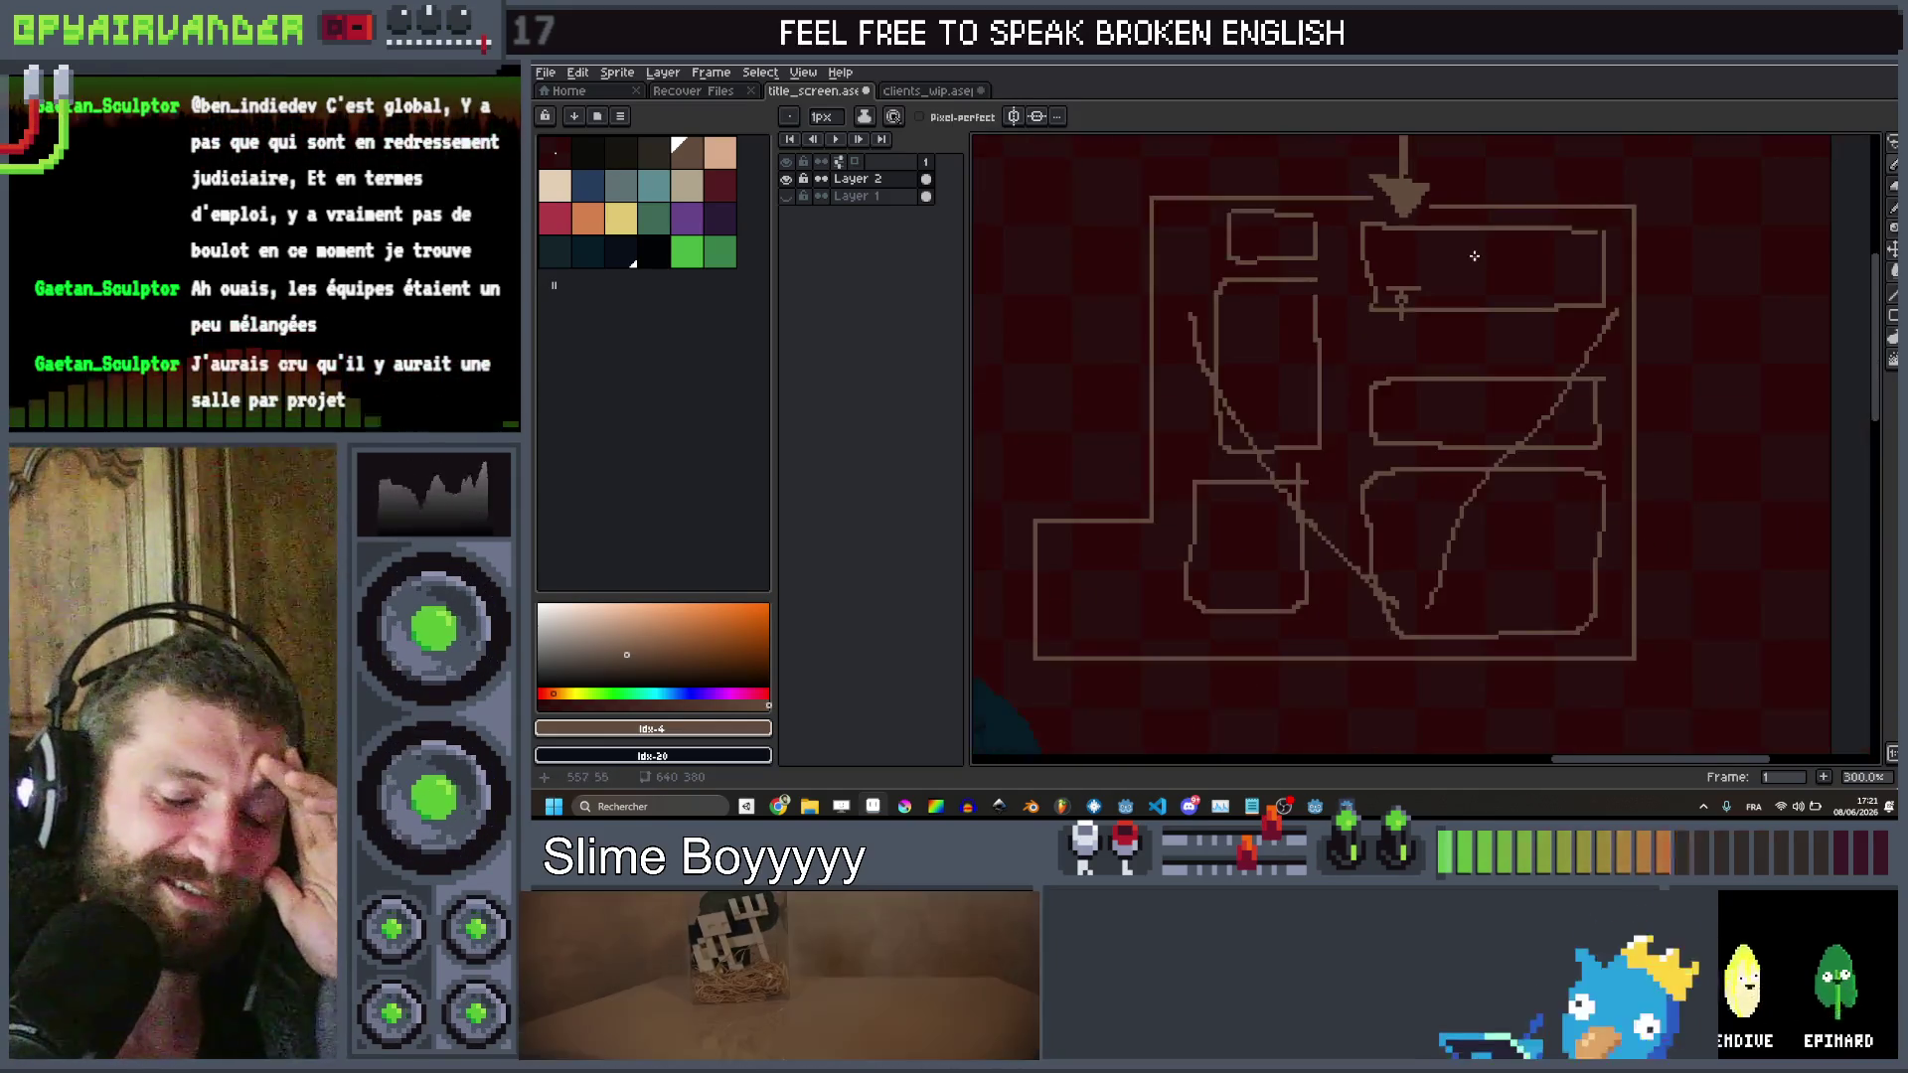
pyautogui.scroll(3, 1435, 243)
pyautogui.scroll(-1, 1439, 277)
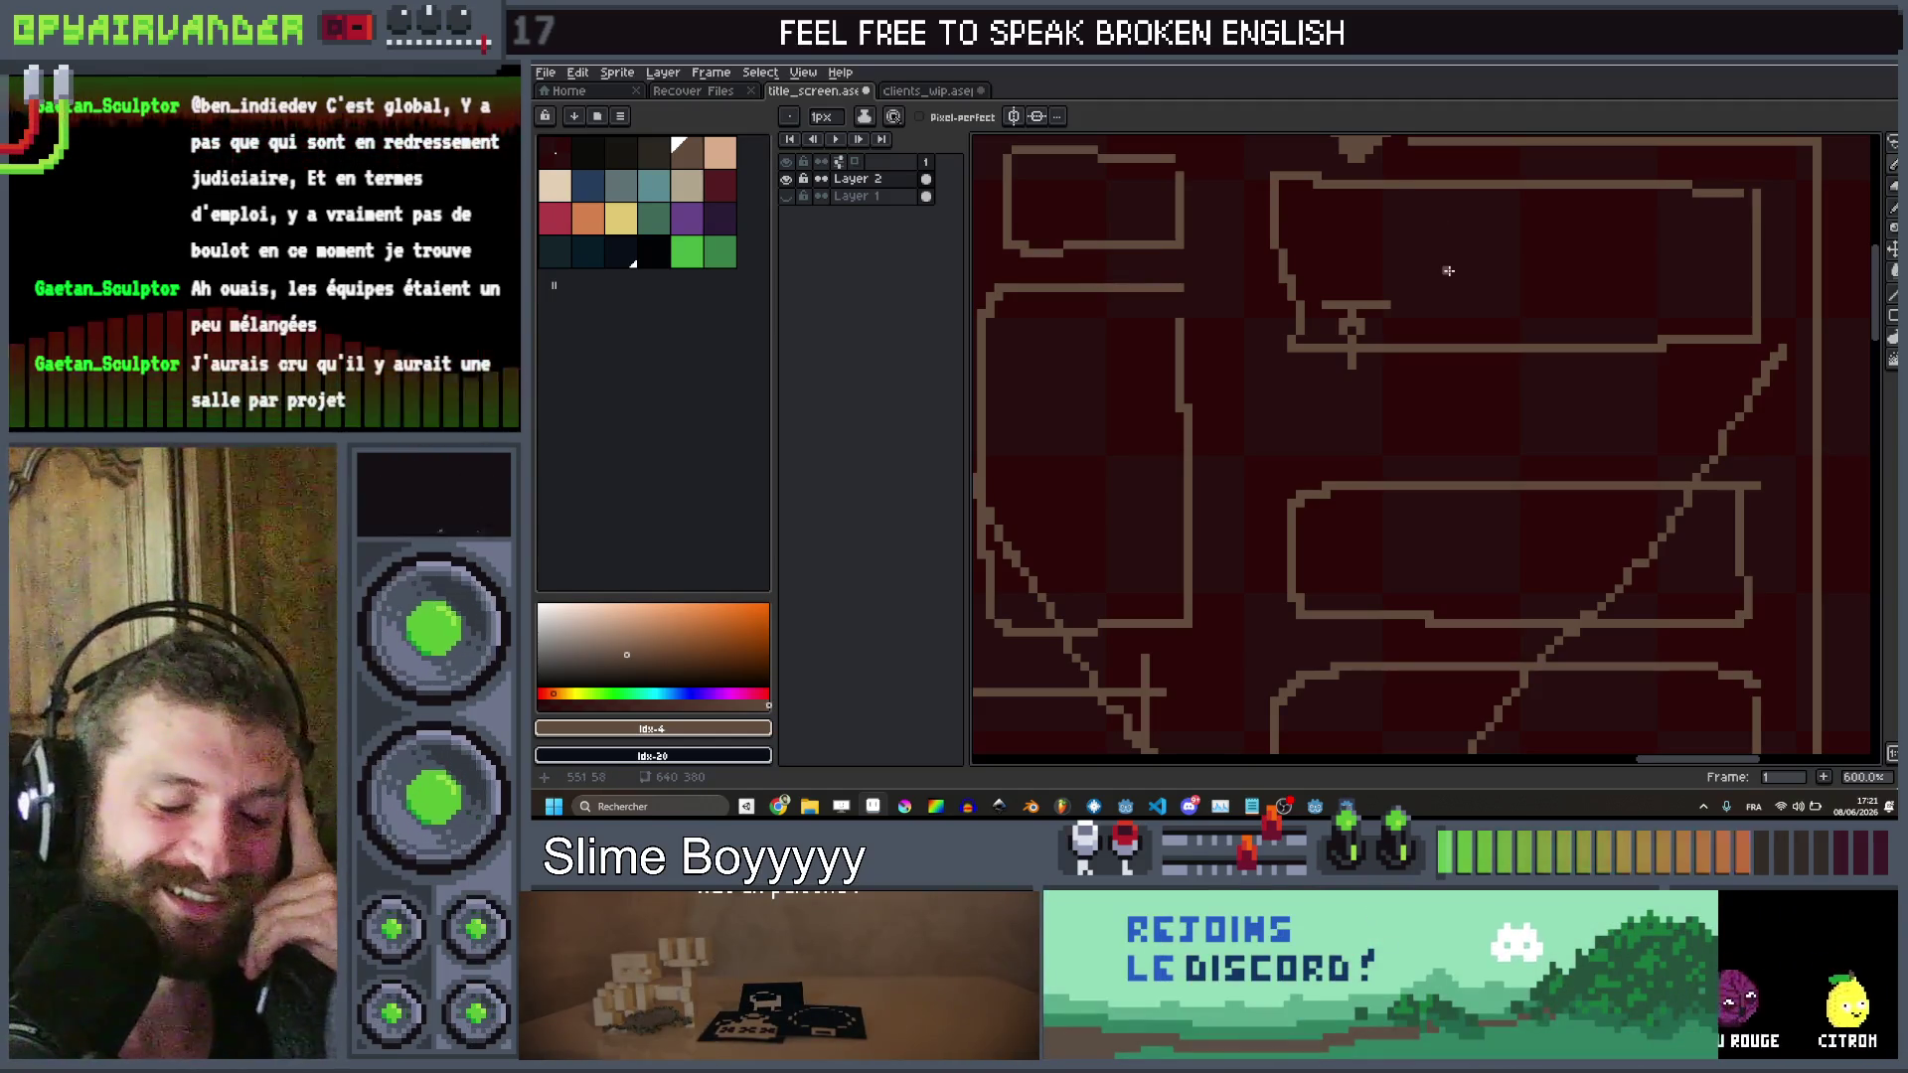
pyautogui.scroll(6, 1332, 348)
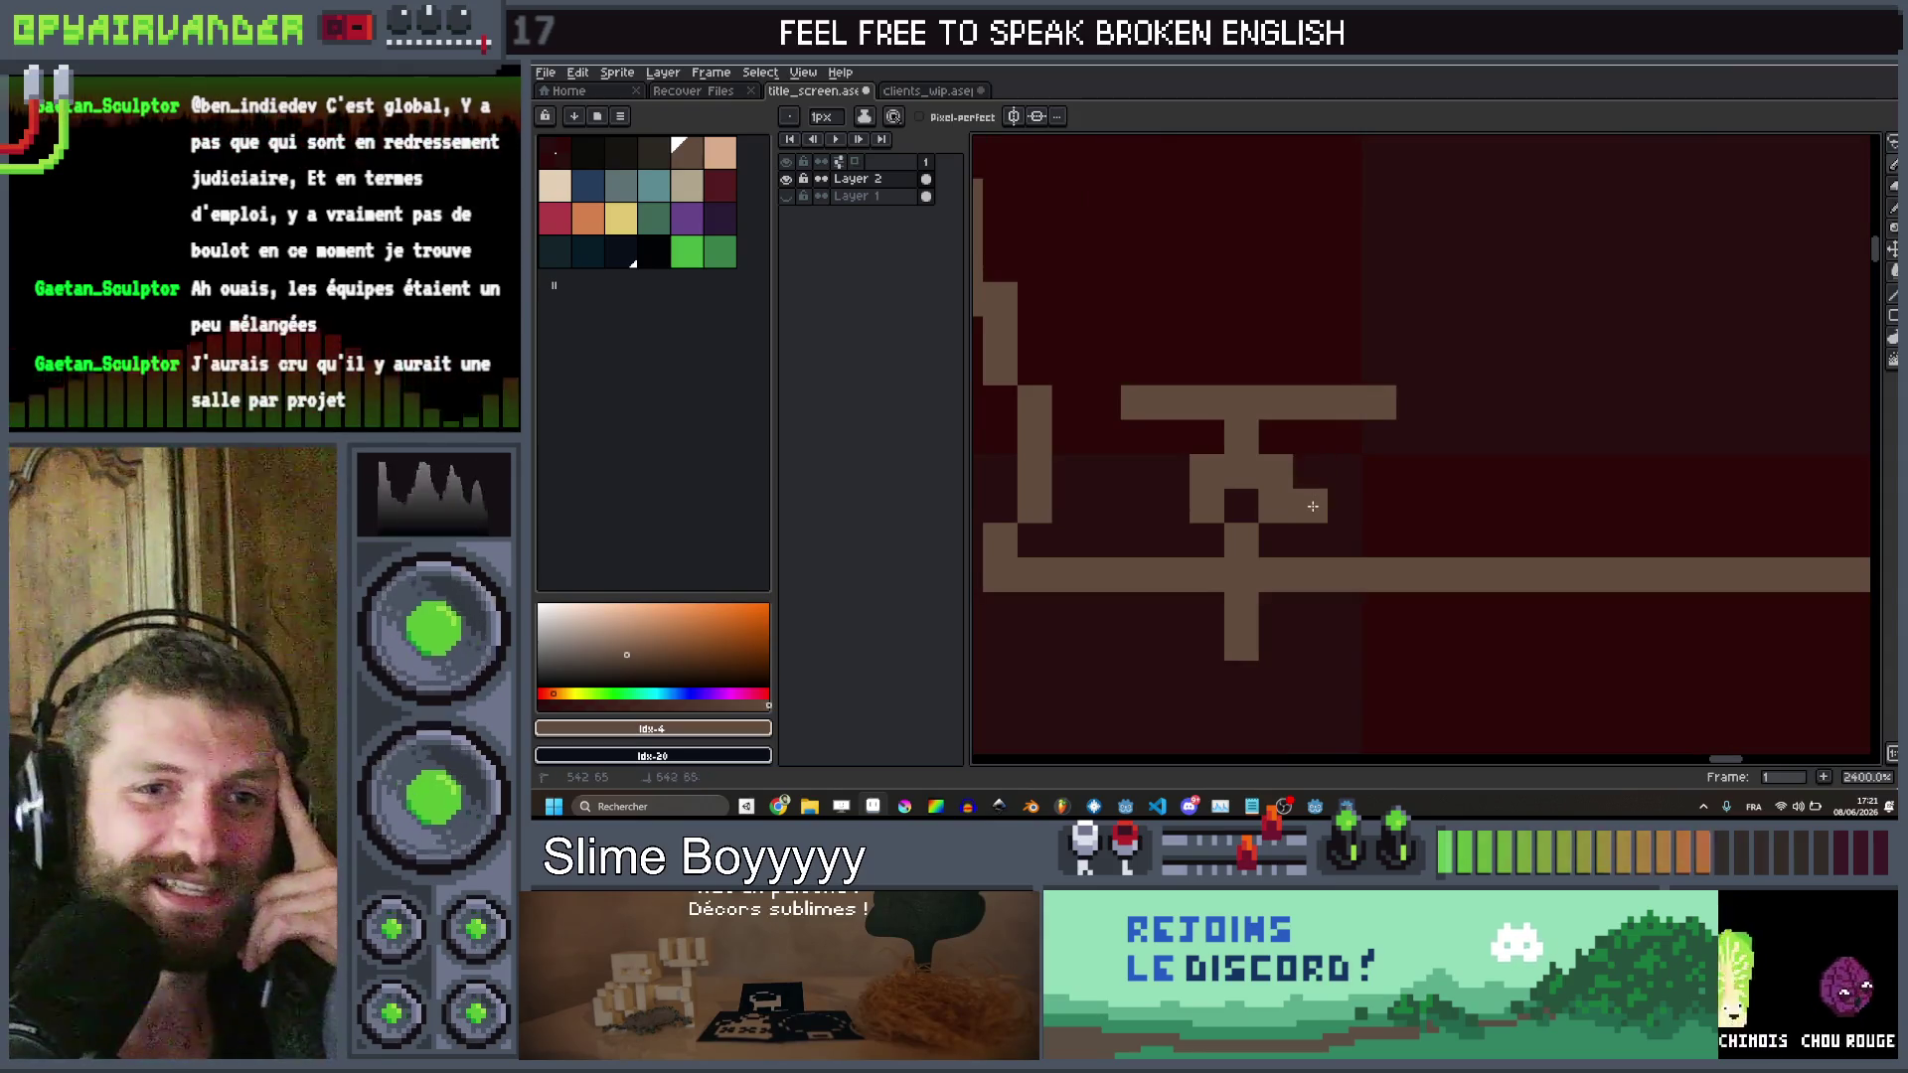
pyautogui.scroll(-9, 1278, 490)
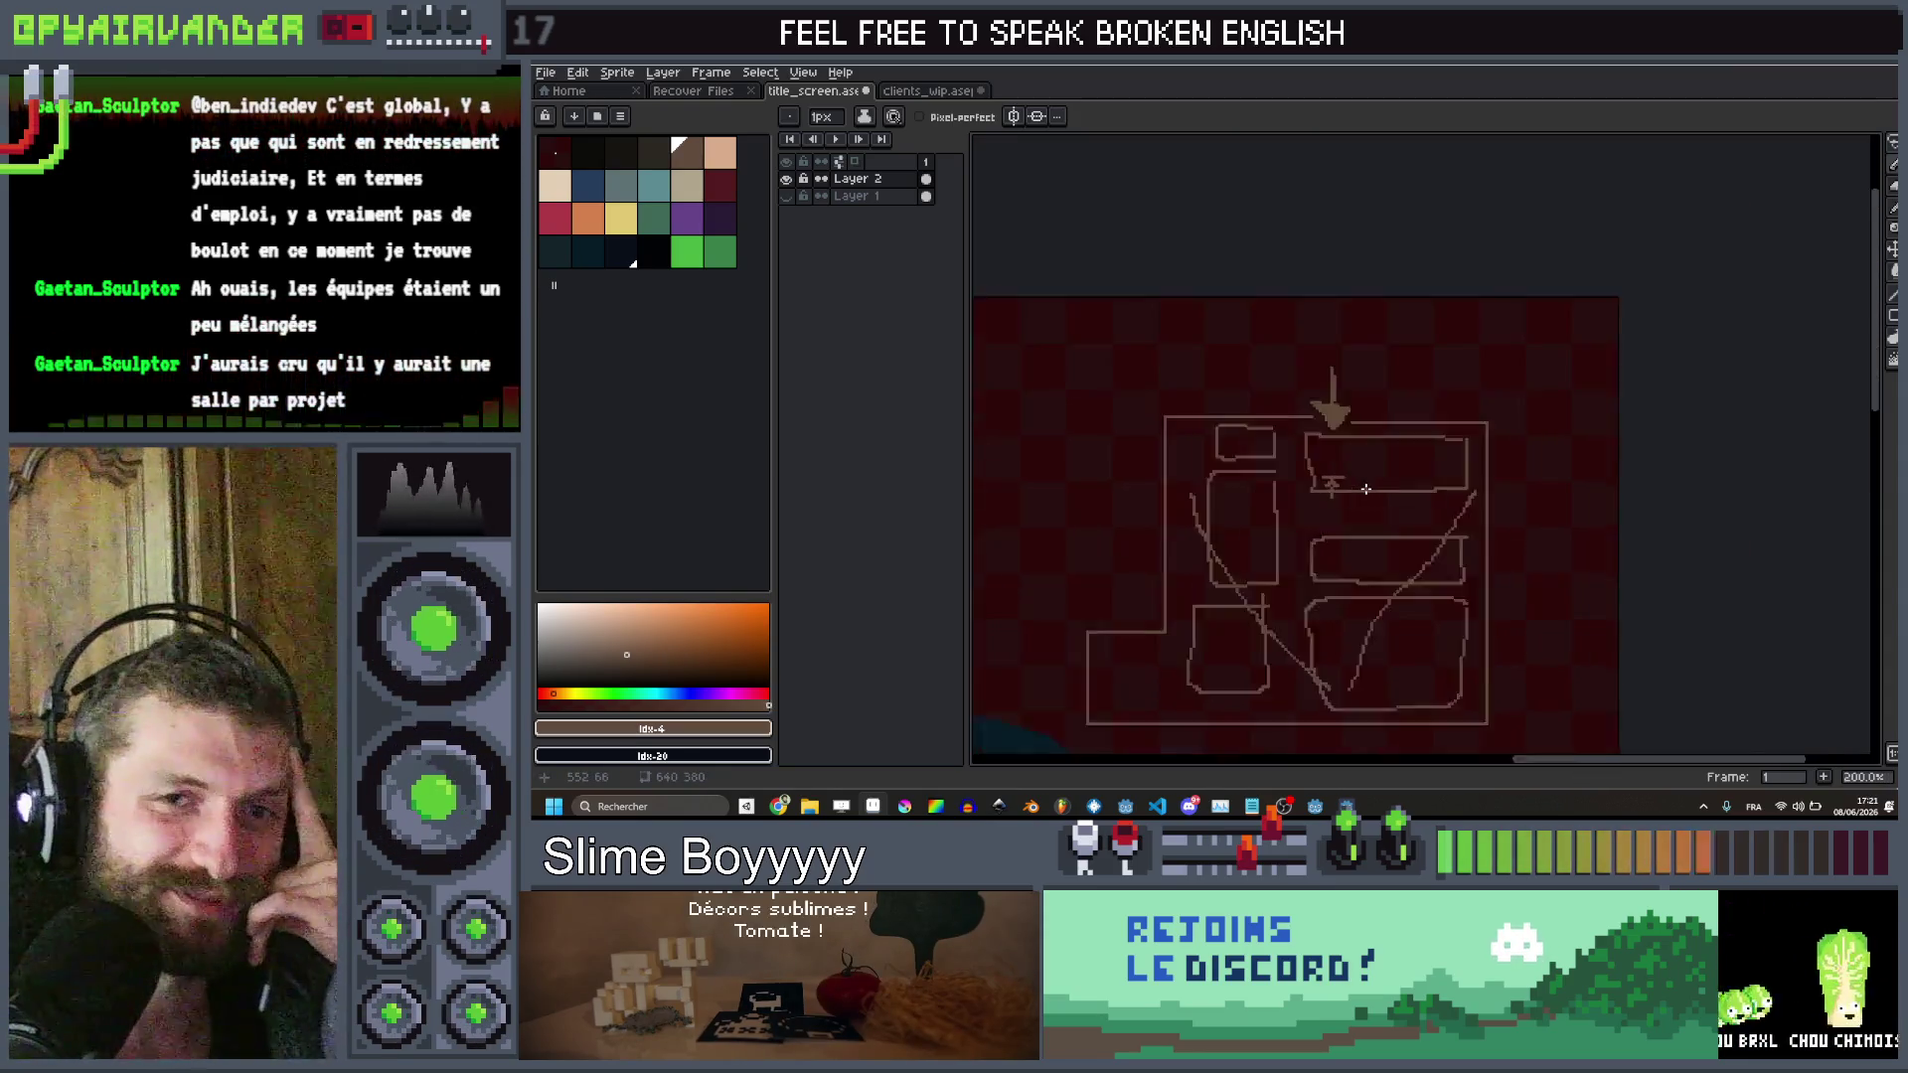
pyautogui.scroll(2, 1368, 466)
pyautogui.moveTo(1369, 466); pyautogui.dragTo(1408, 312)
pyautogui.scroll(-1, 1419, 367)
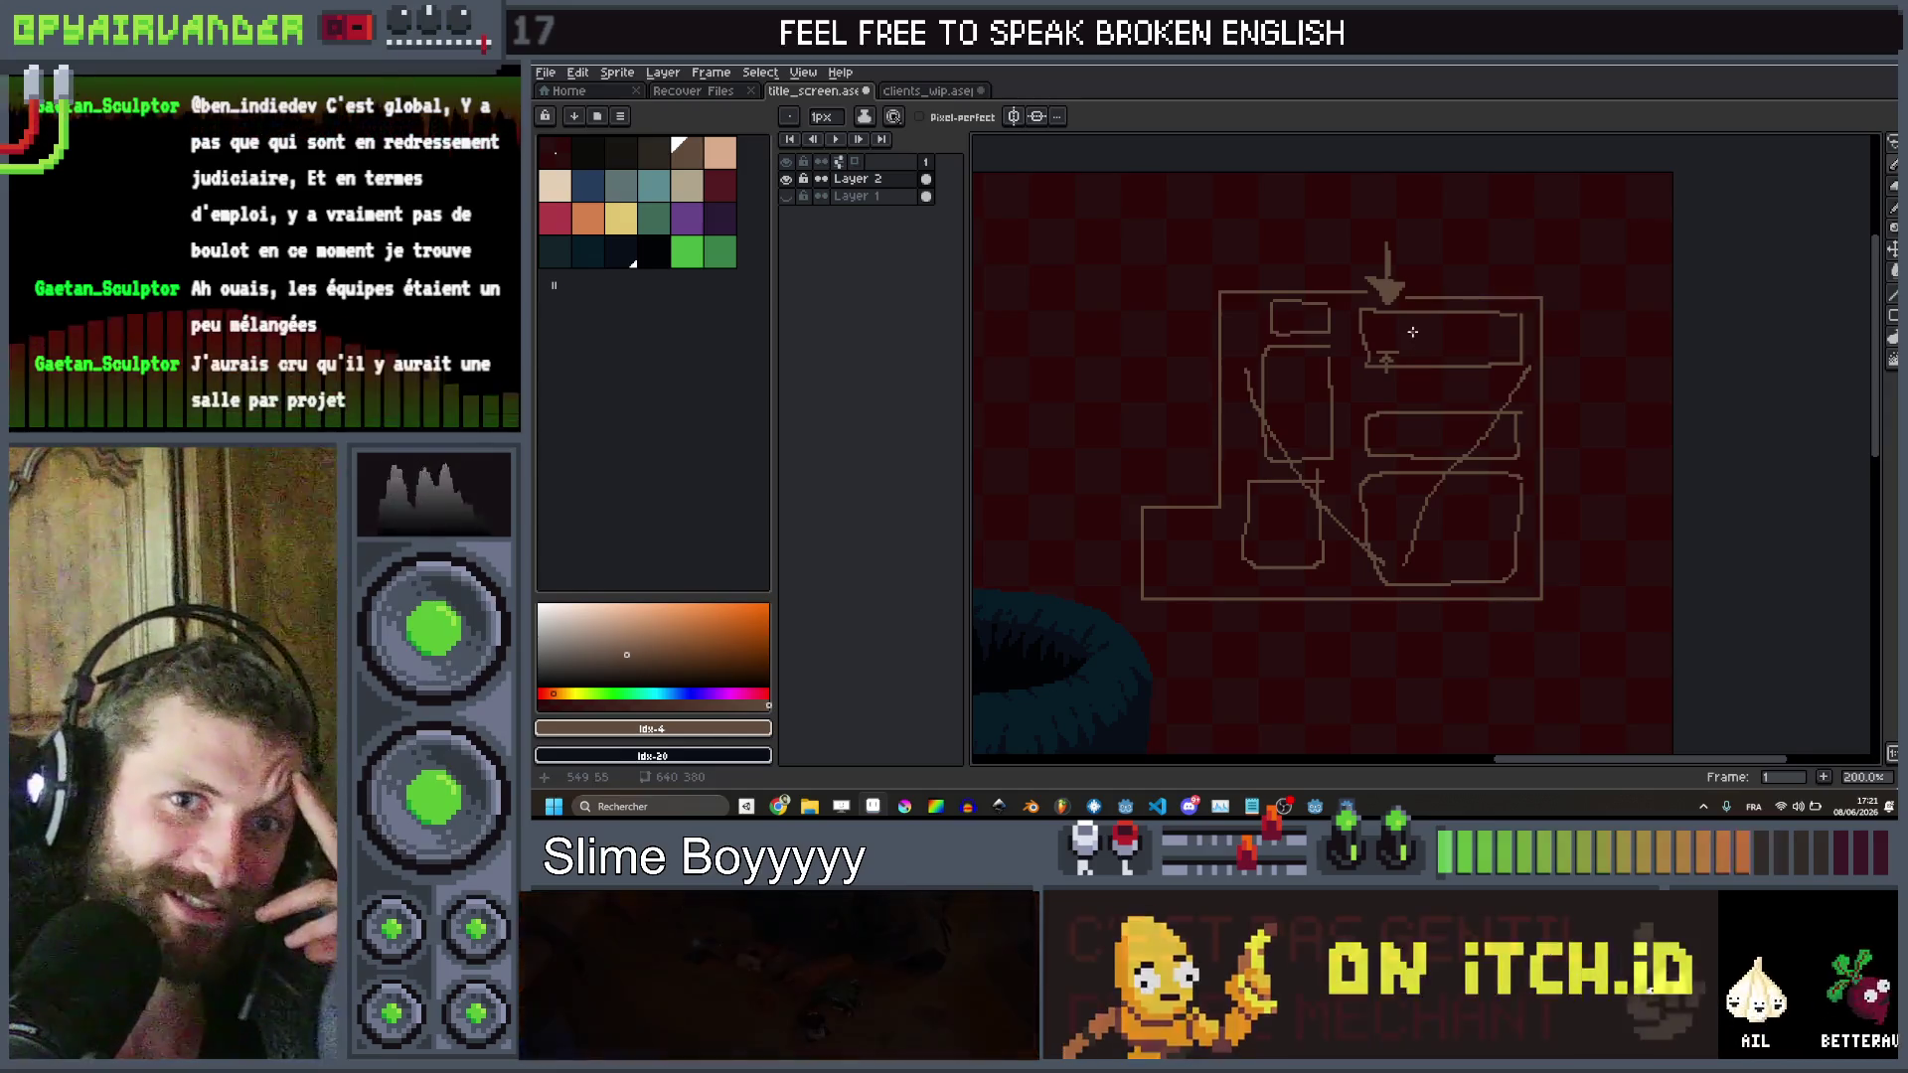
pyautogui.scroll(5, 1408, 314)
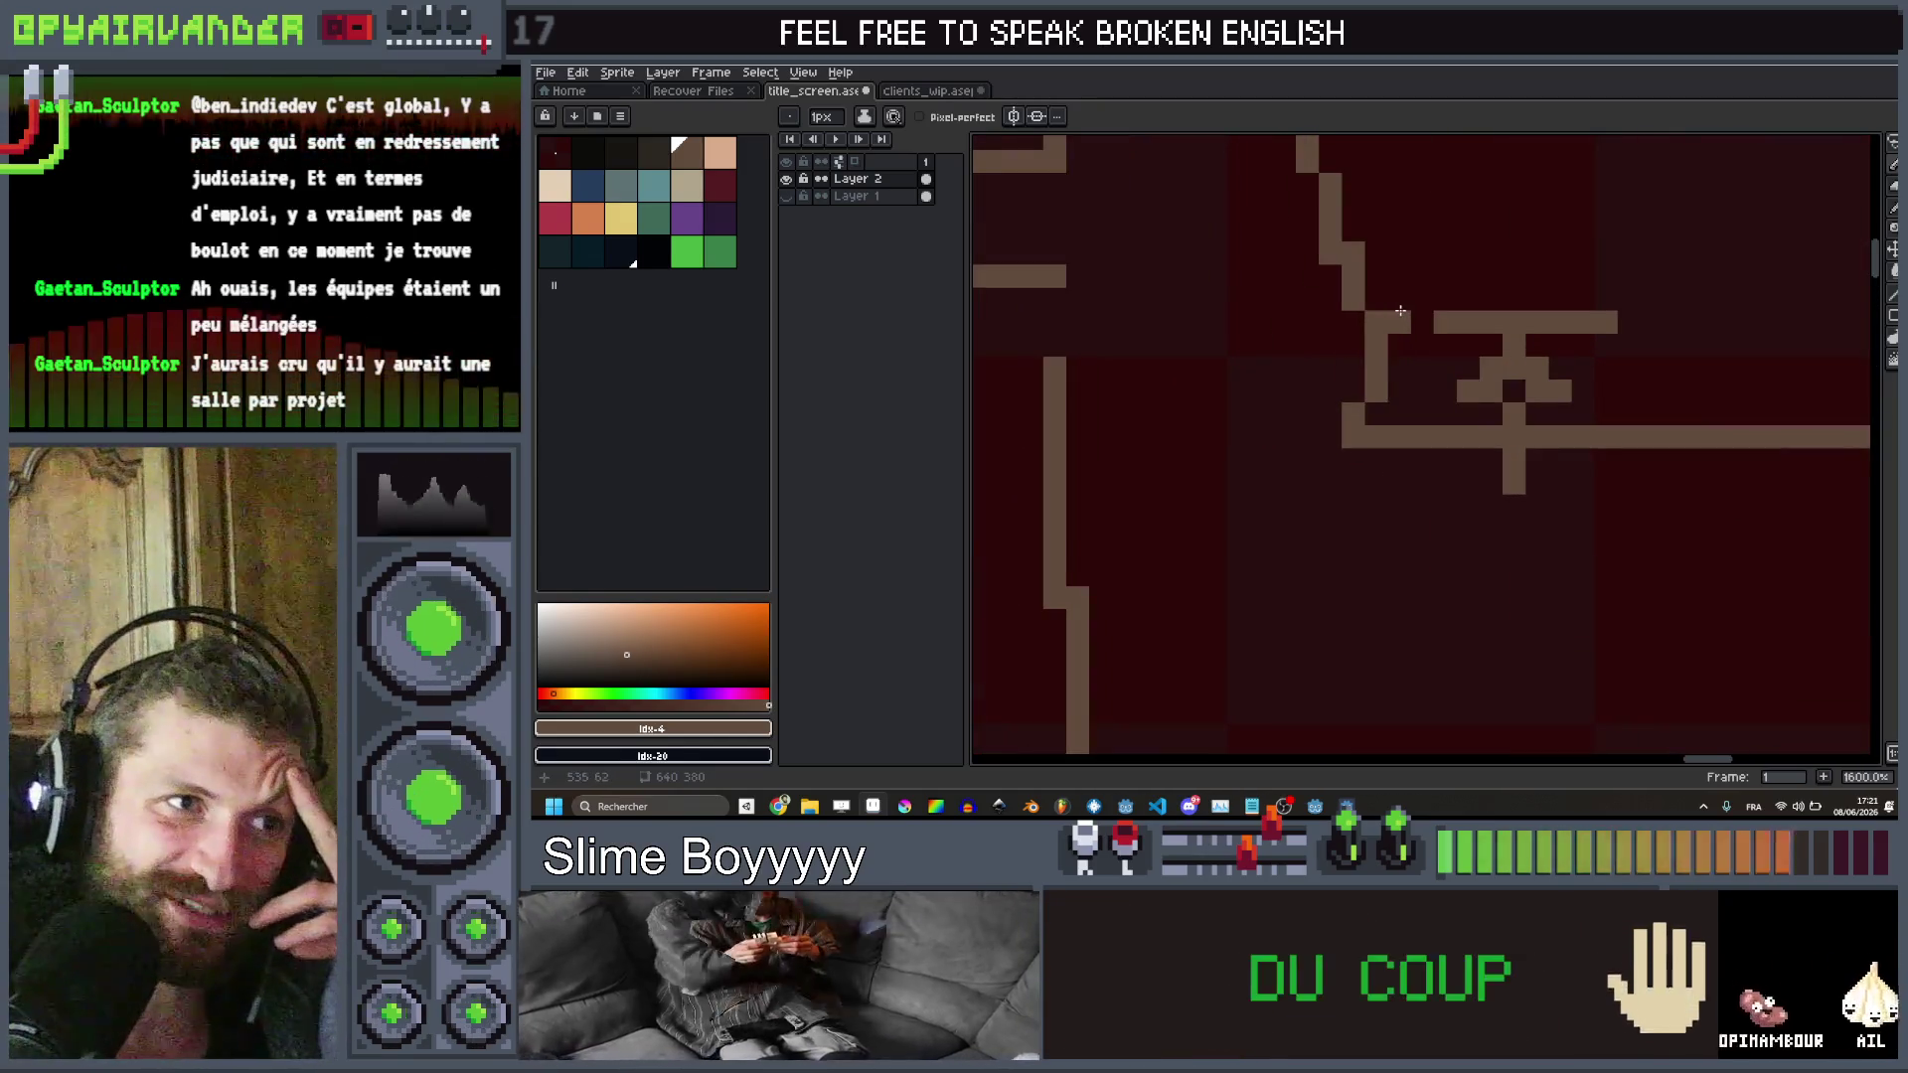
pyautogui.click(1490, 279)
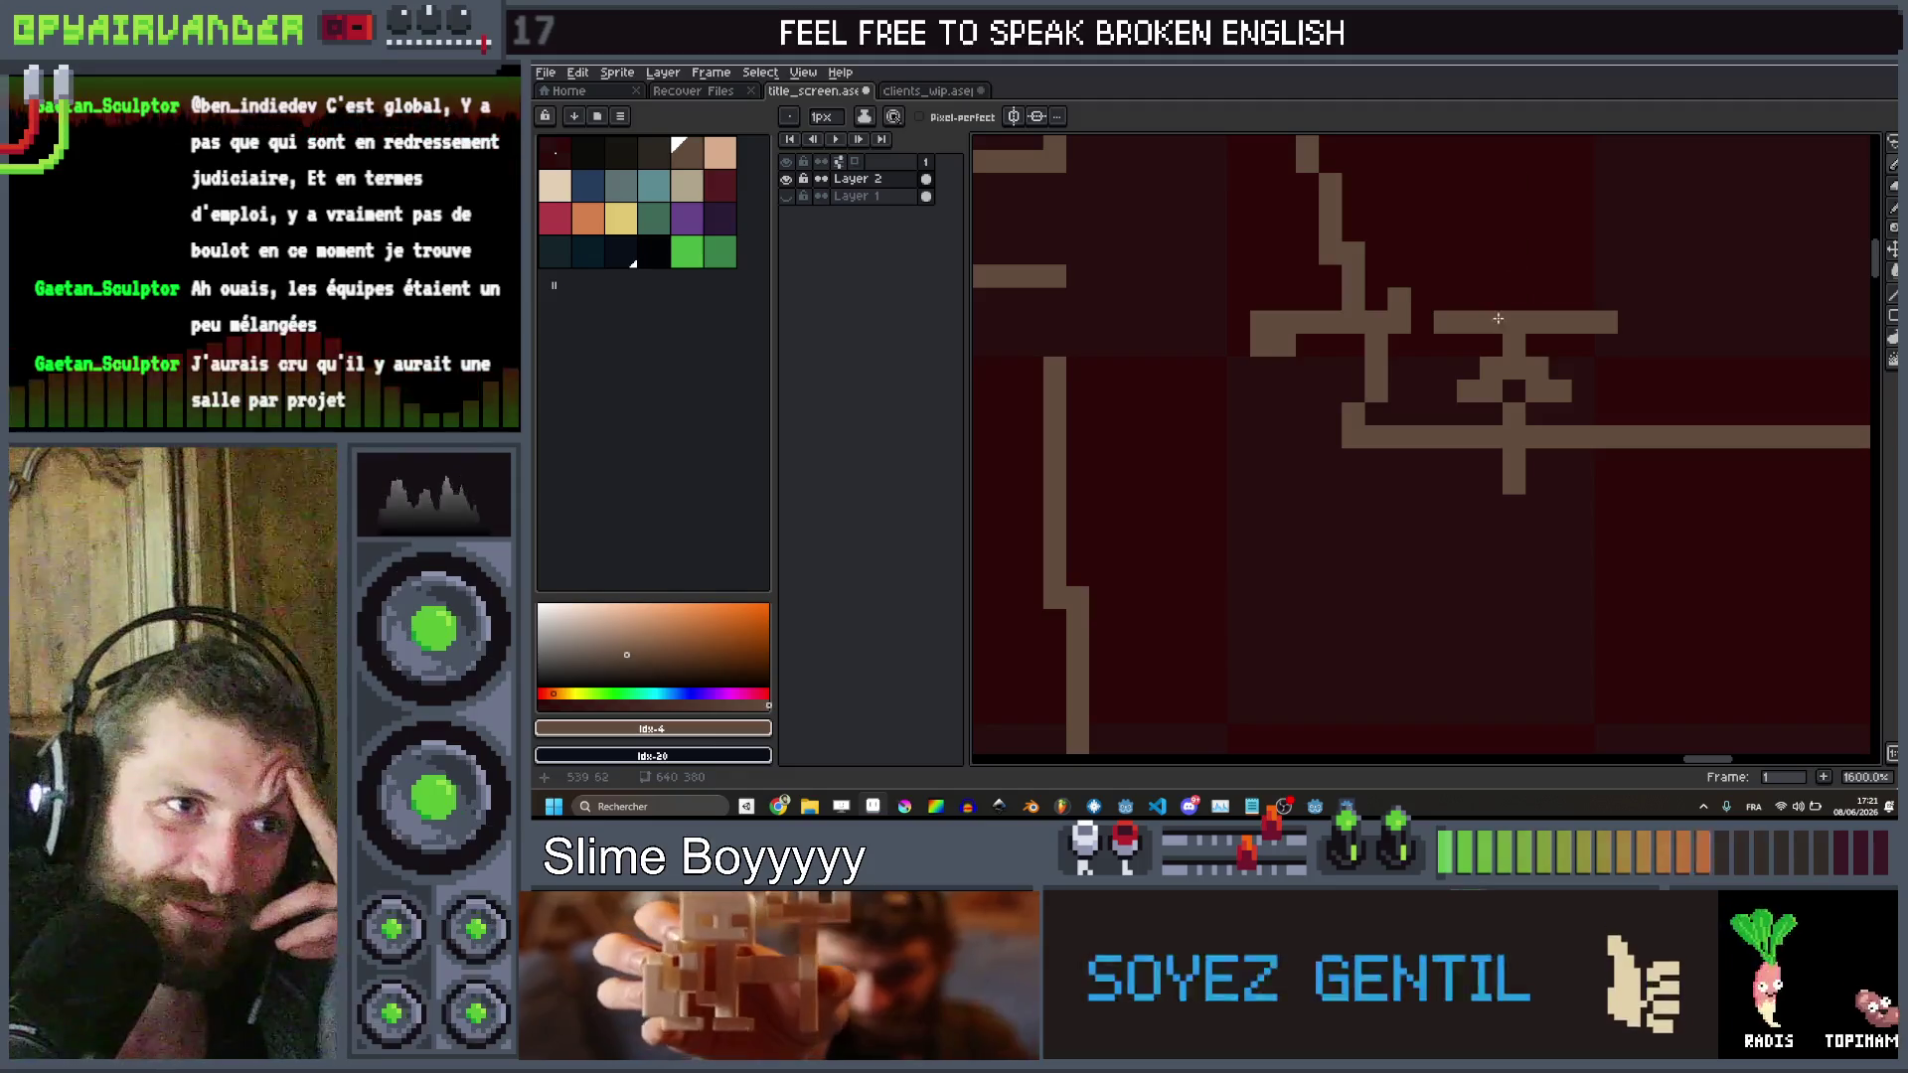
# Draw a freehand brown line from the lower sketch up to the arrow at the top
pyautogui.scroll(-5, 1253, 348)
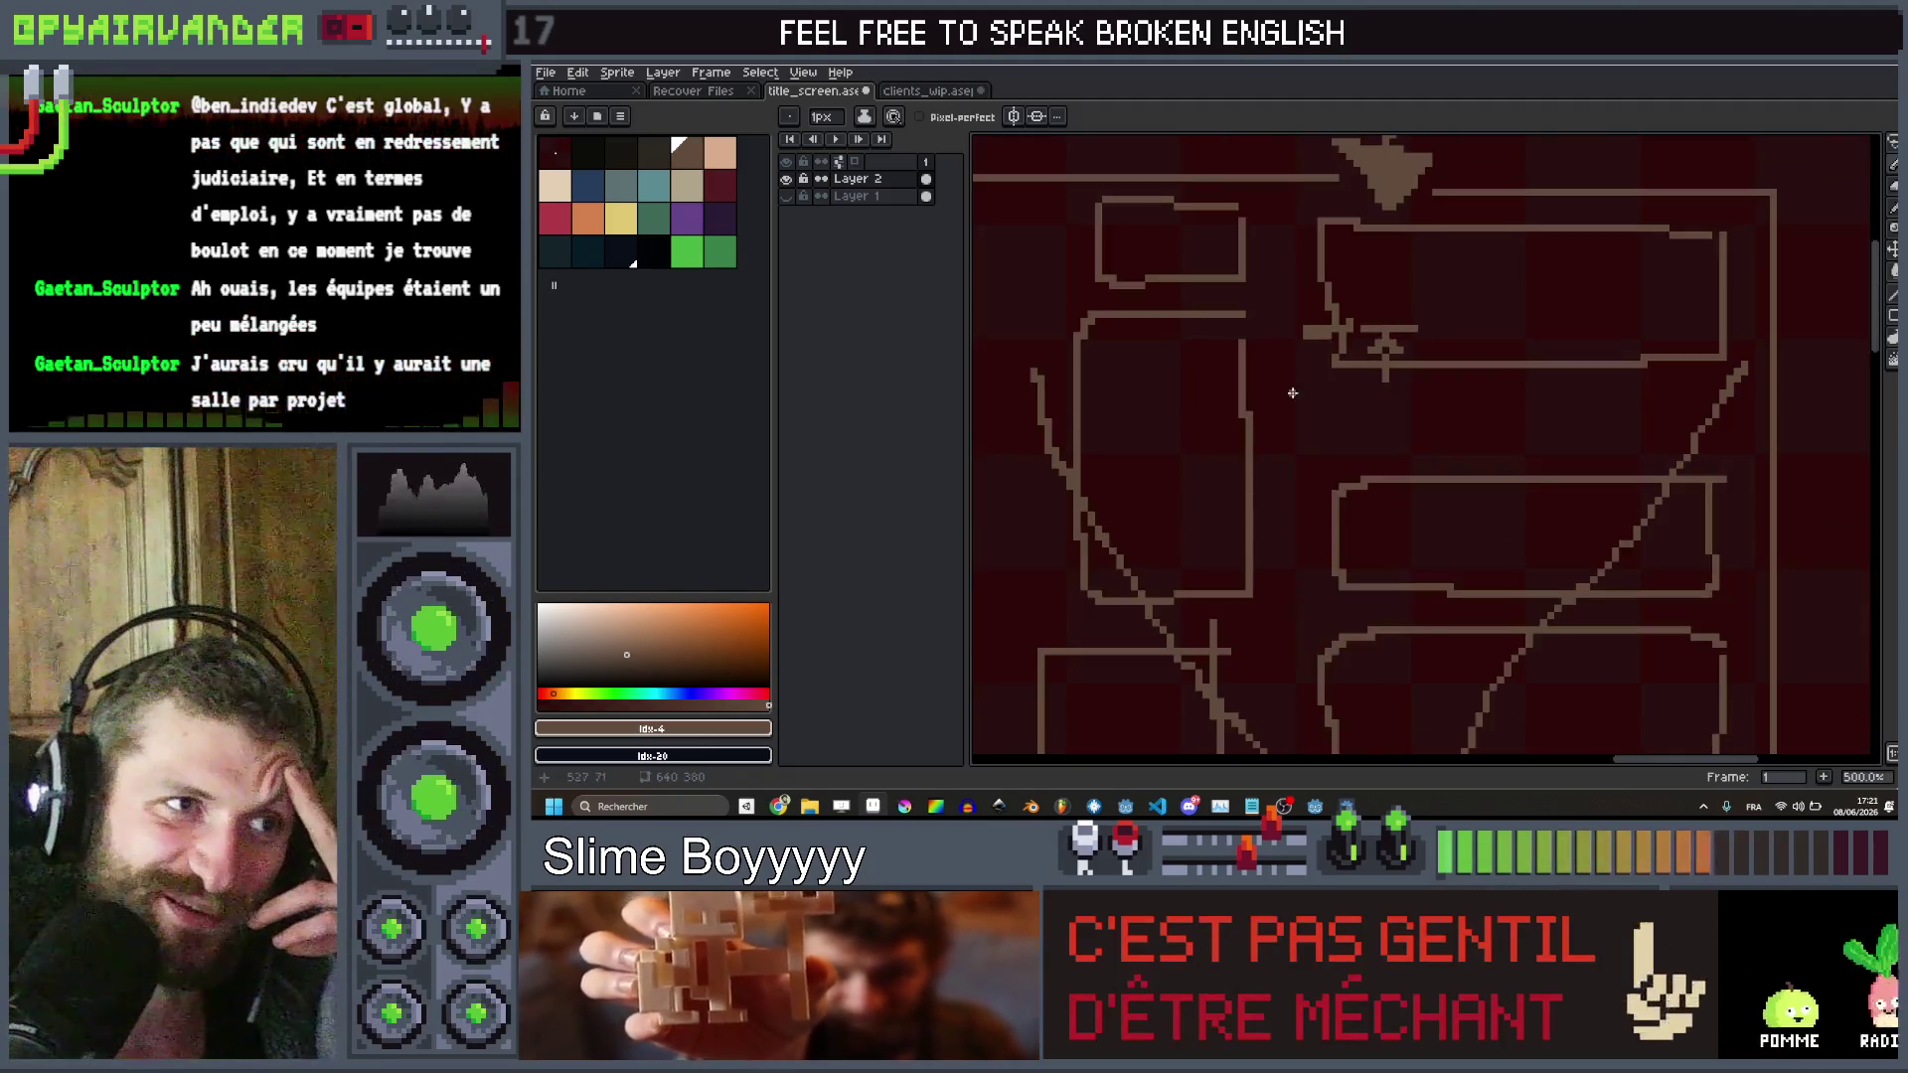
pyautogui.scroll(-2, 1324, 366)
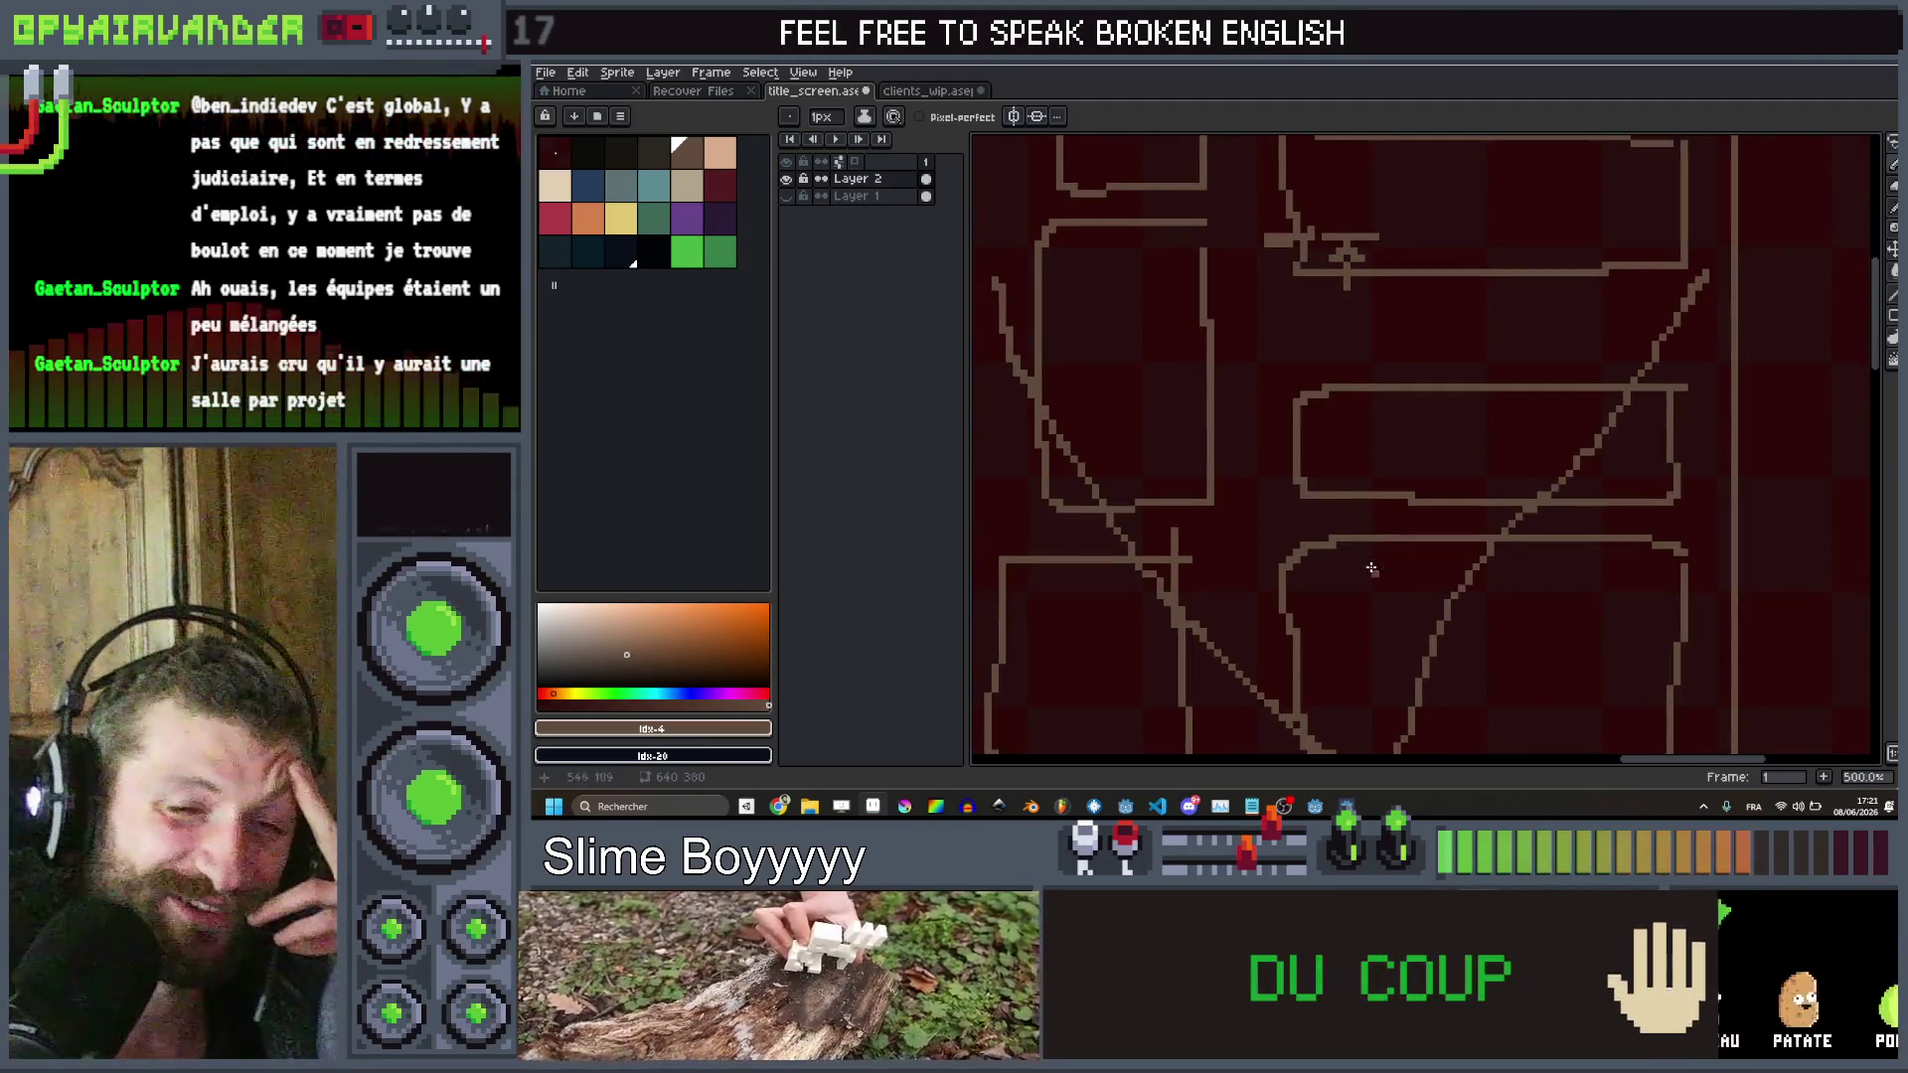
pyautogui.scroll(4, 1288, 713)
pyautogui.moveTo(1288, 714)
pyautogui.mouseDown()
pyautogui.moveTo(1287, 438)
pyautogui.moveTo(1369, 304)
pyautogui.mouseUp()
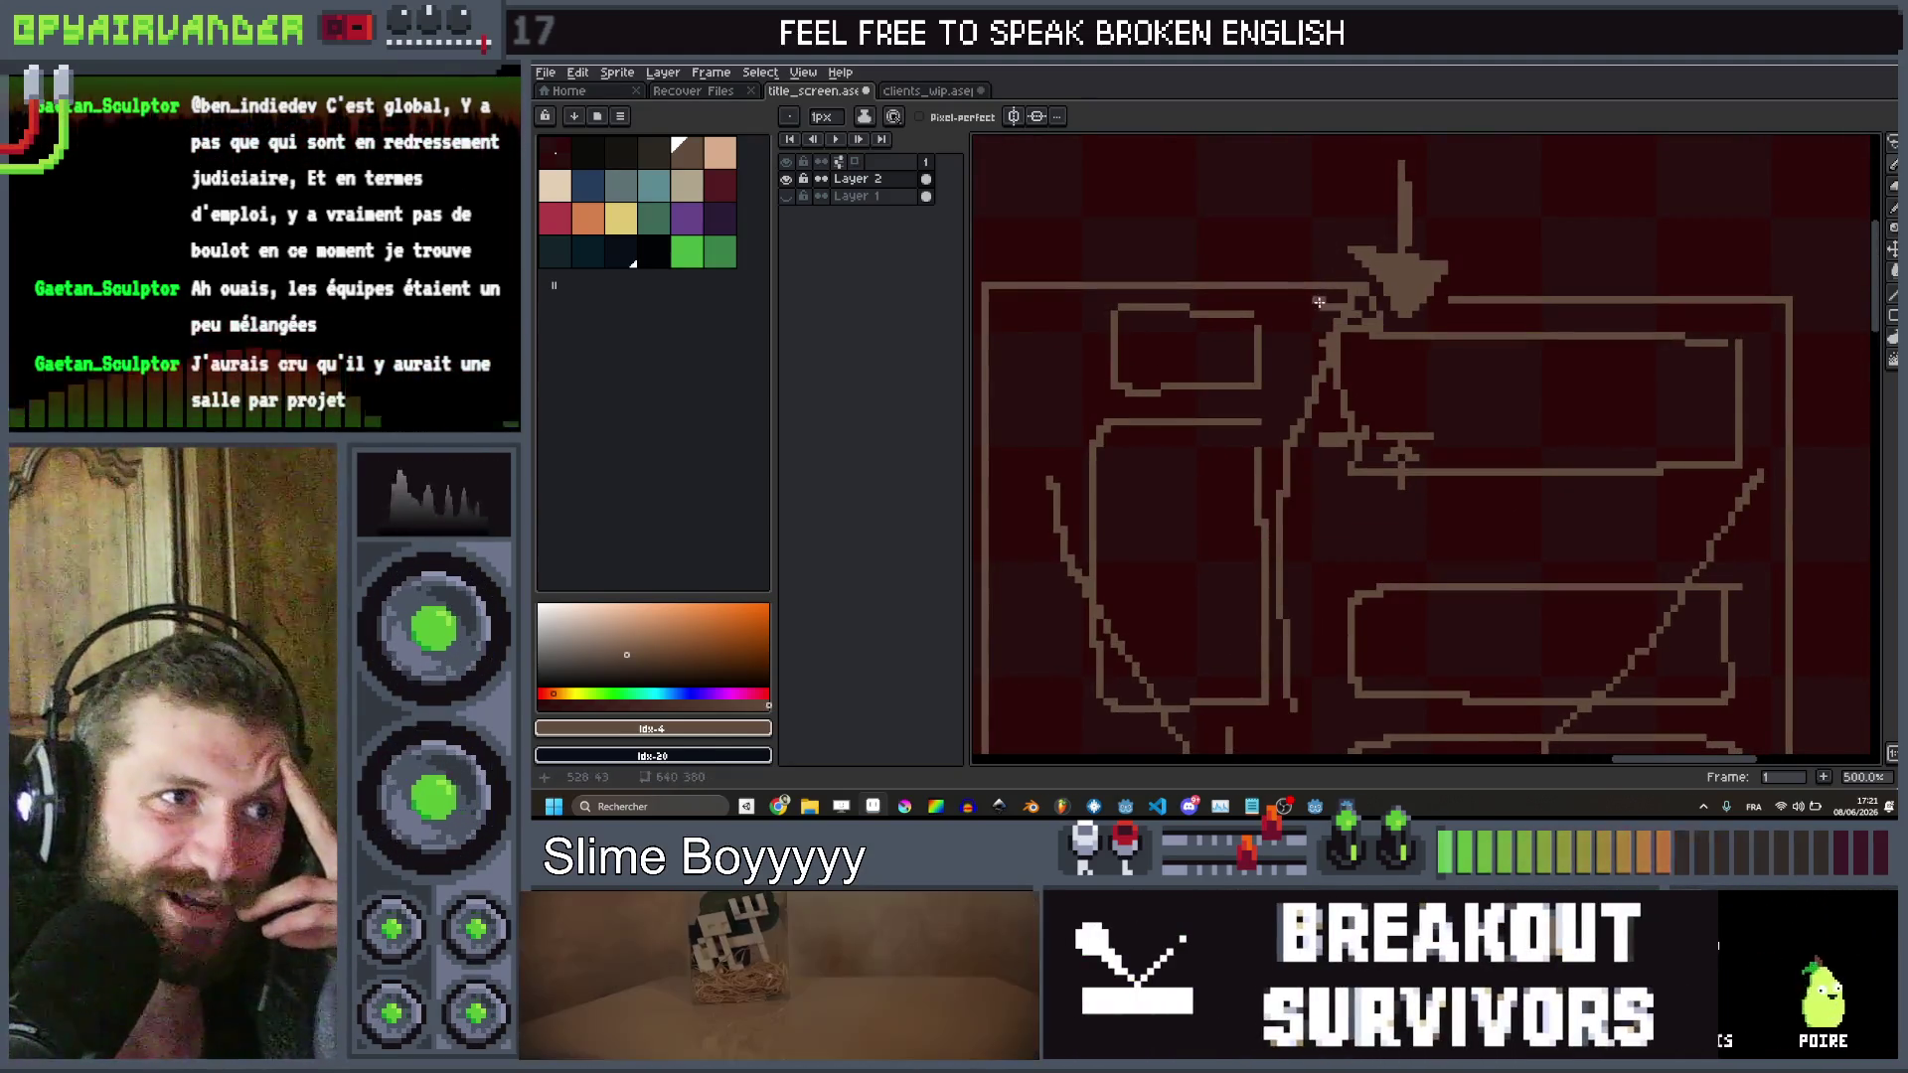
pyautogui.scroll(-2, 1317, 301)
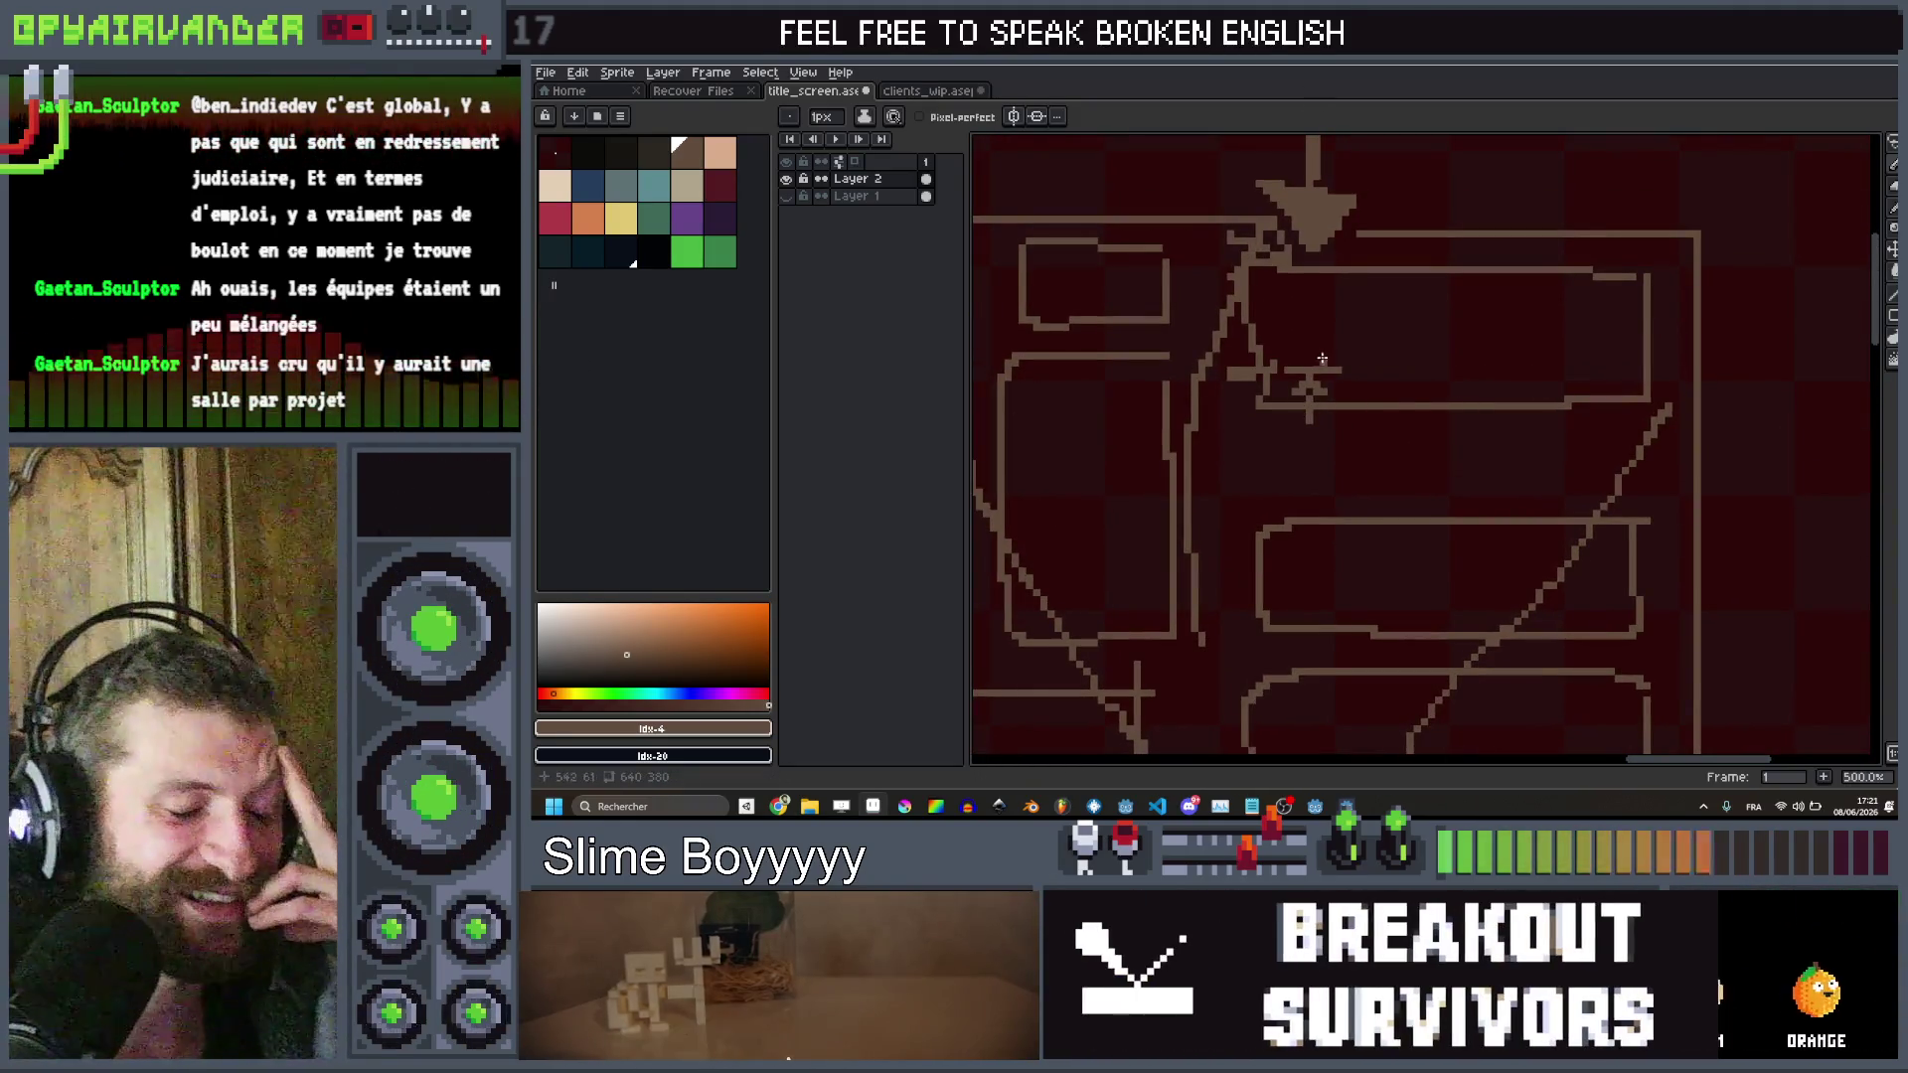
pyautogui.scroll(5, 1322, 349)
pyautogui.hscroll(5, 1323, 349)
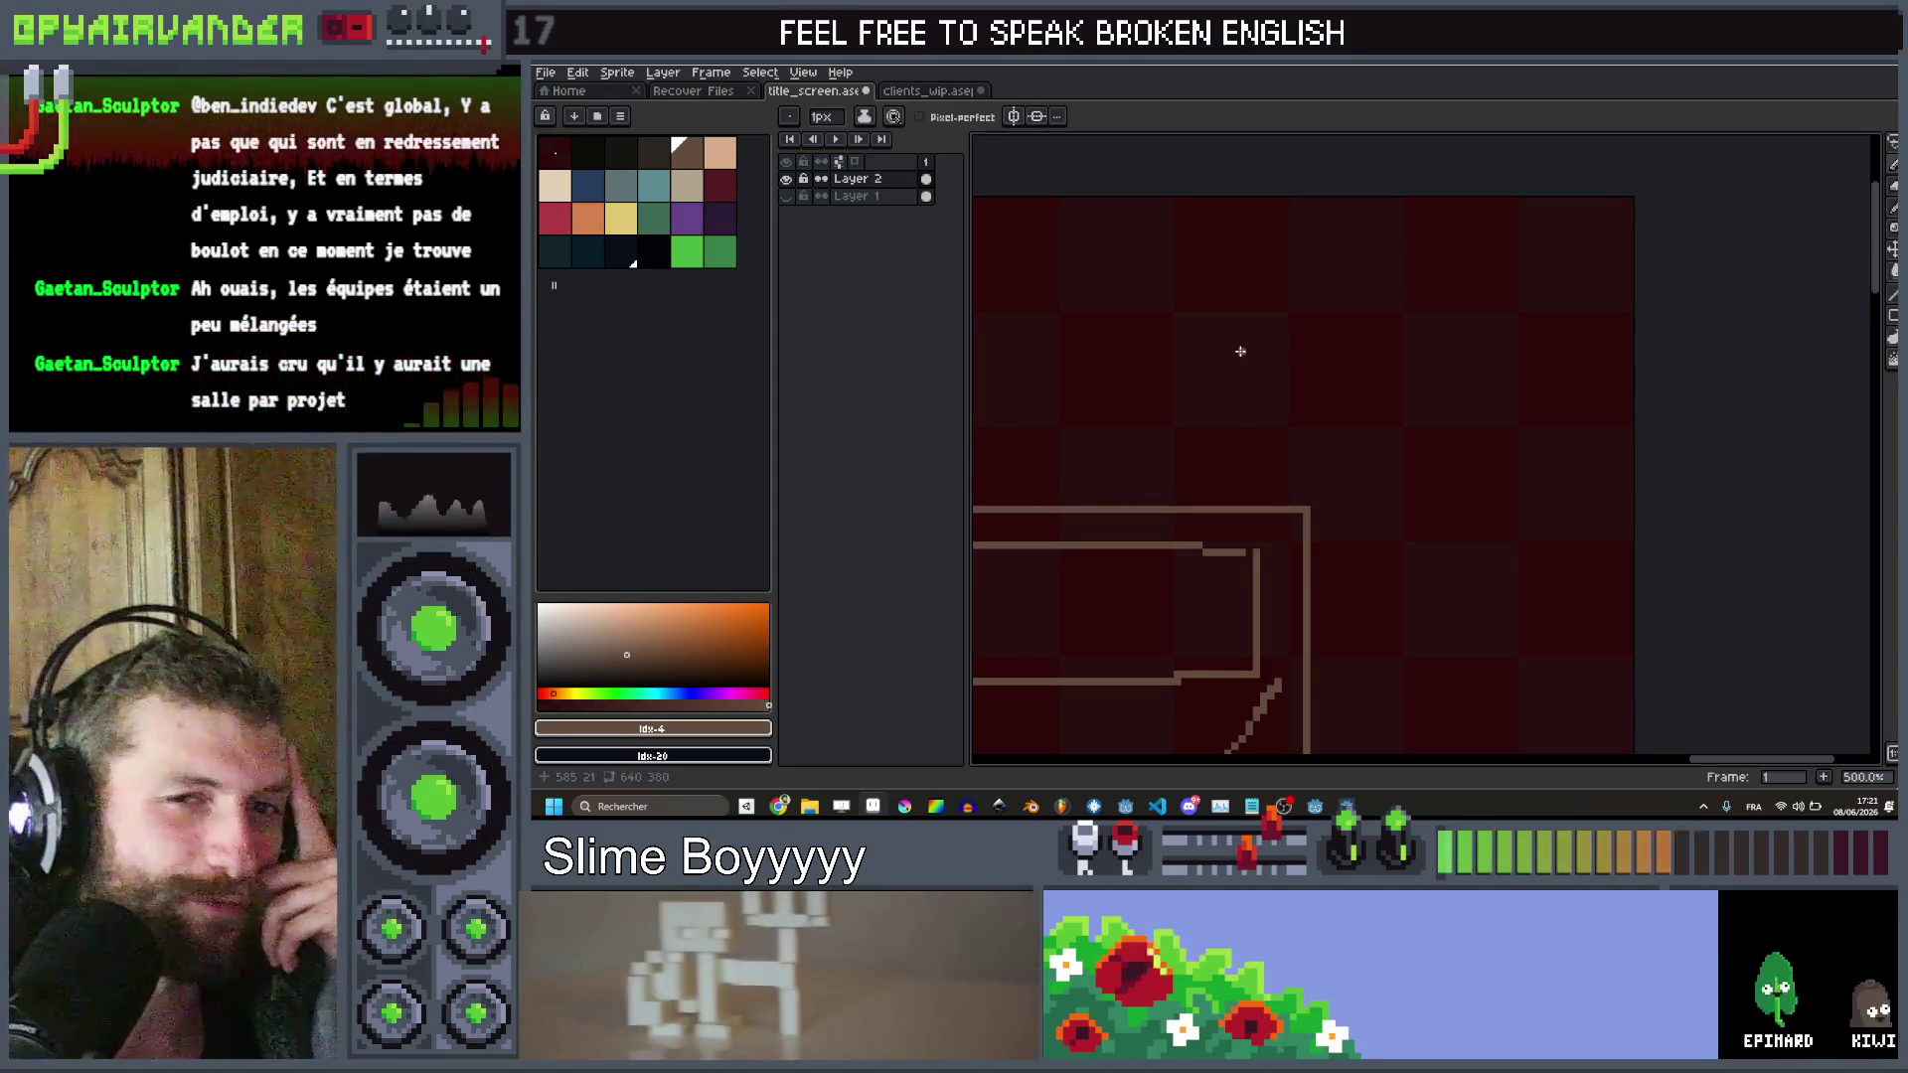
pyautogui.scroll(-3, 1240, 351)
pyautogui.scroll(2, 1285, 409)
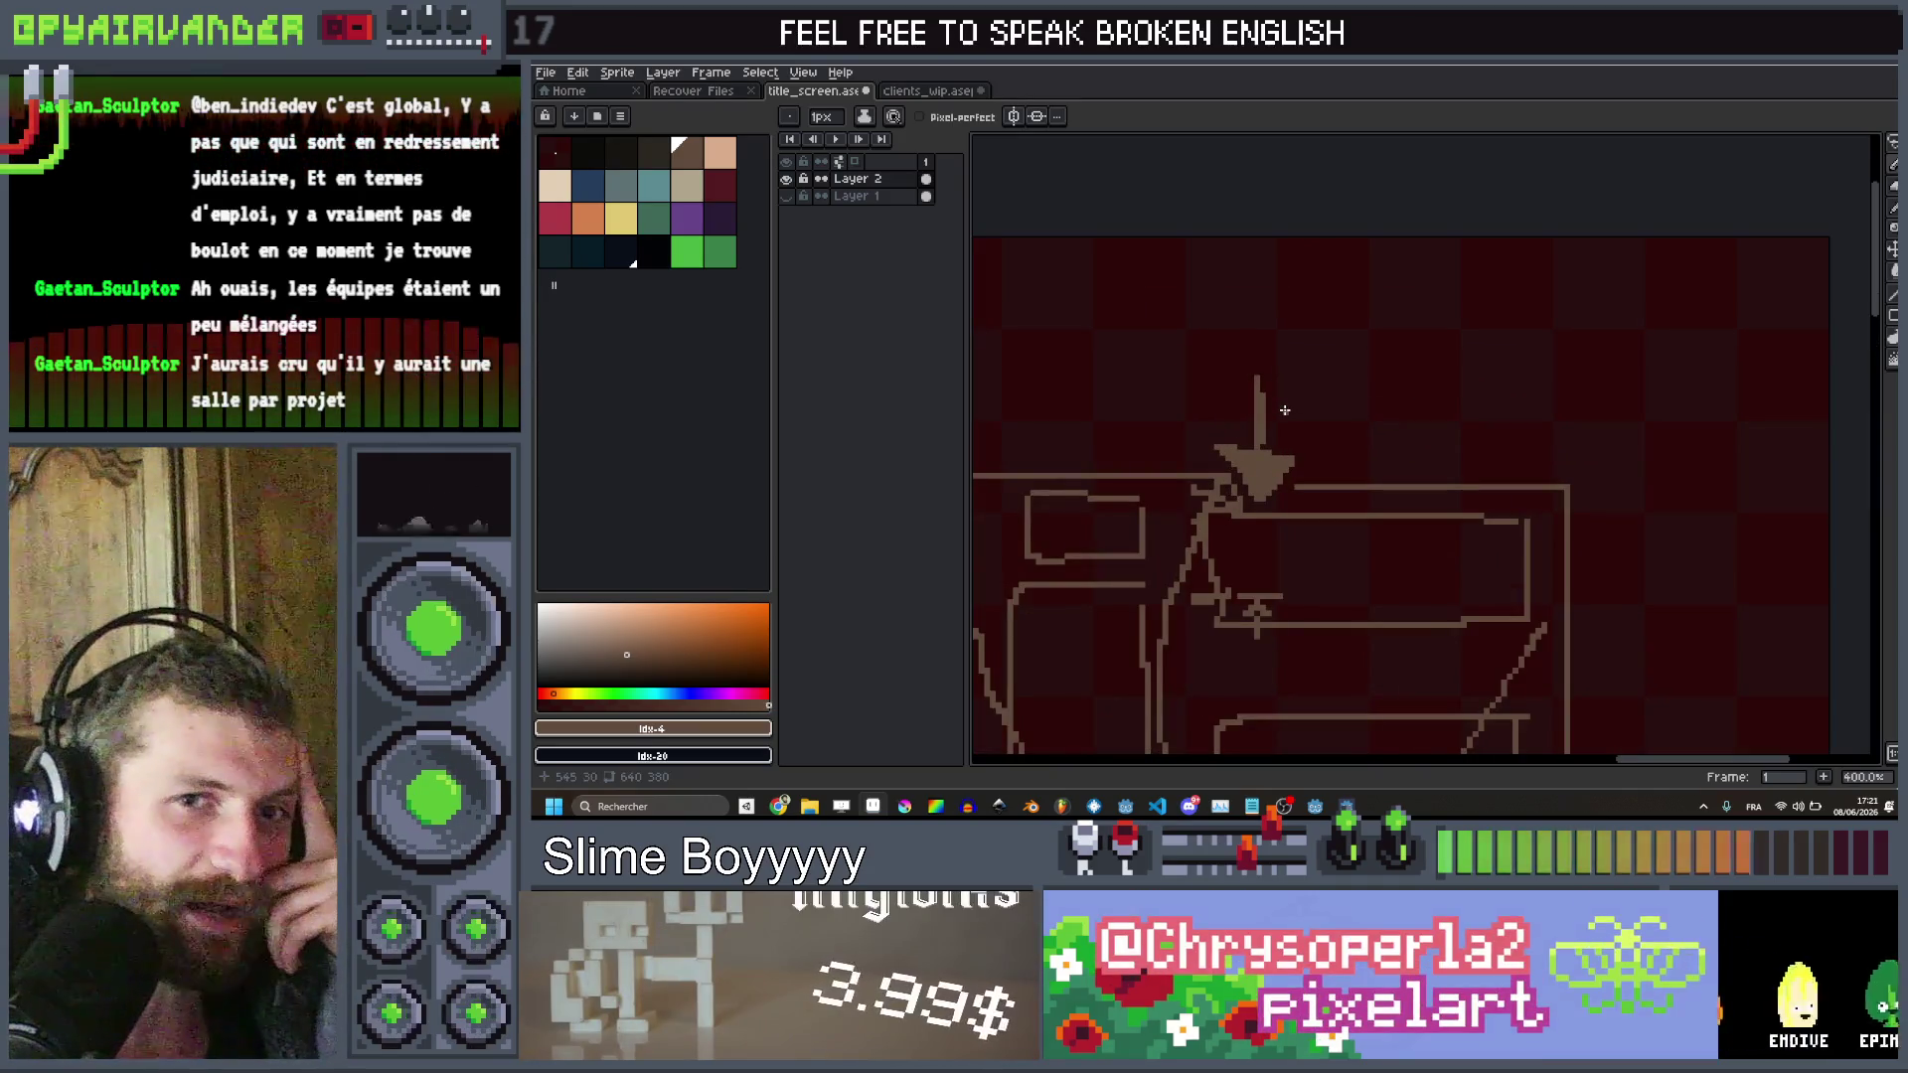
pyautogui.scroll(-1, 1285, 409)
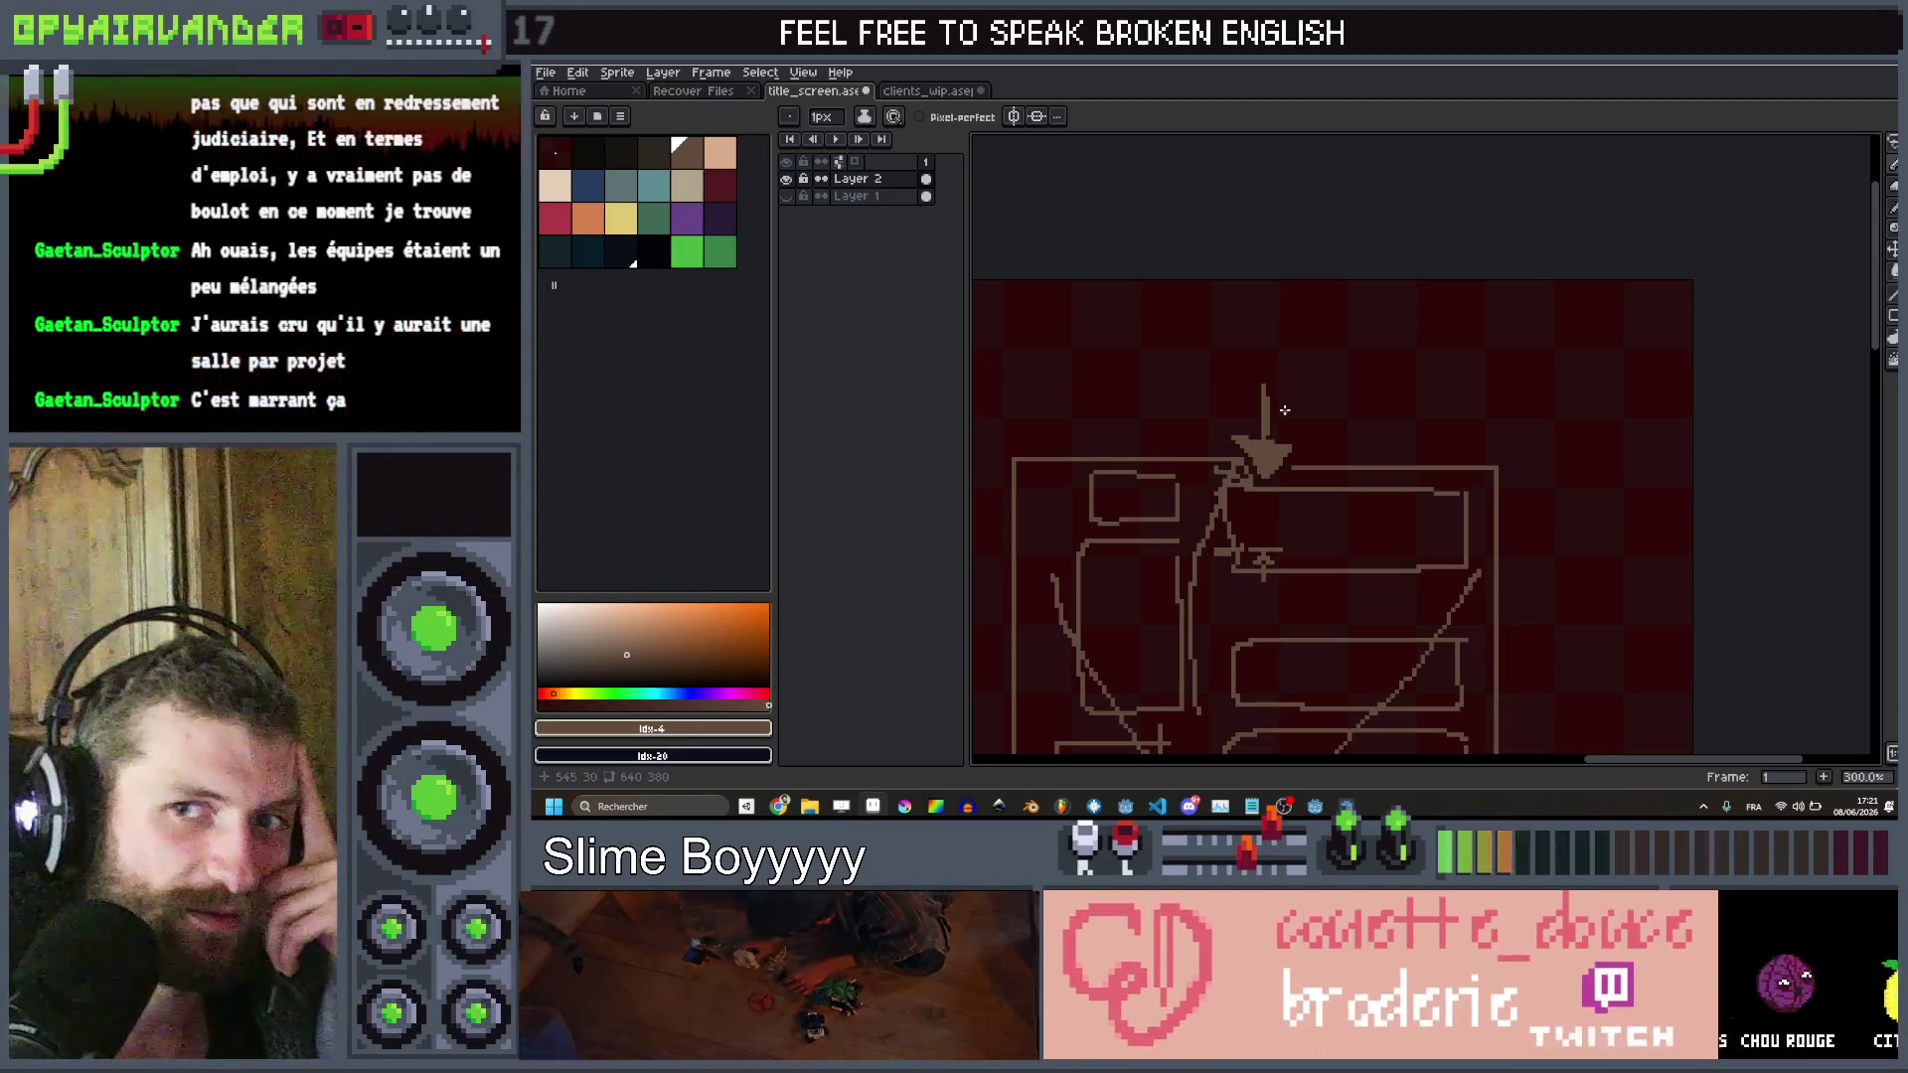
pyautogui.scroll(-3, 1285, 410)
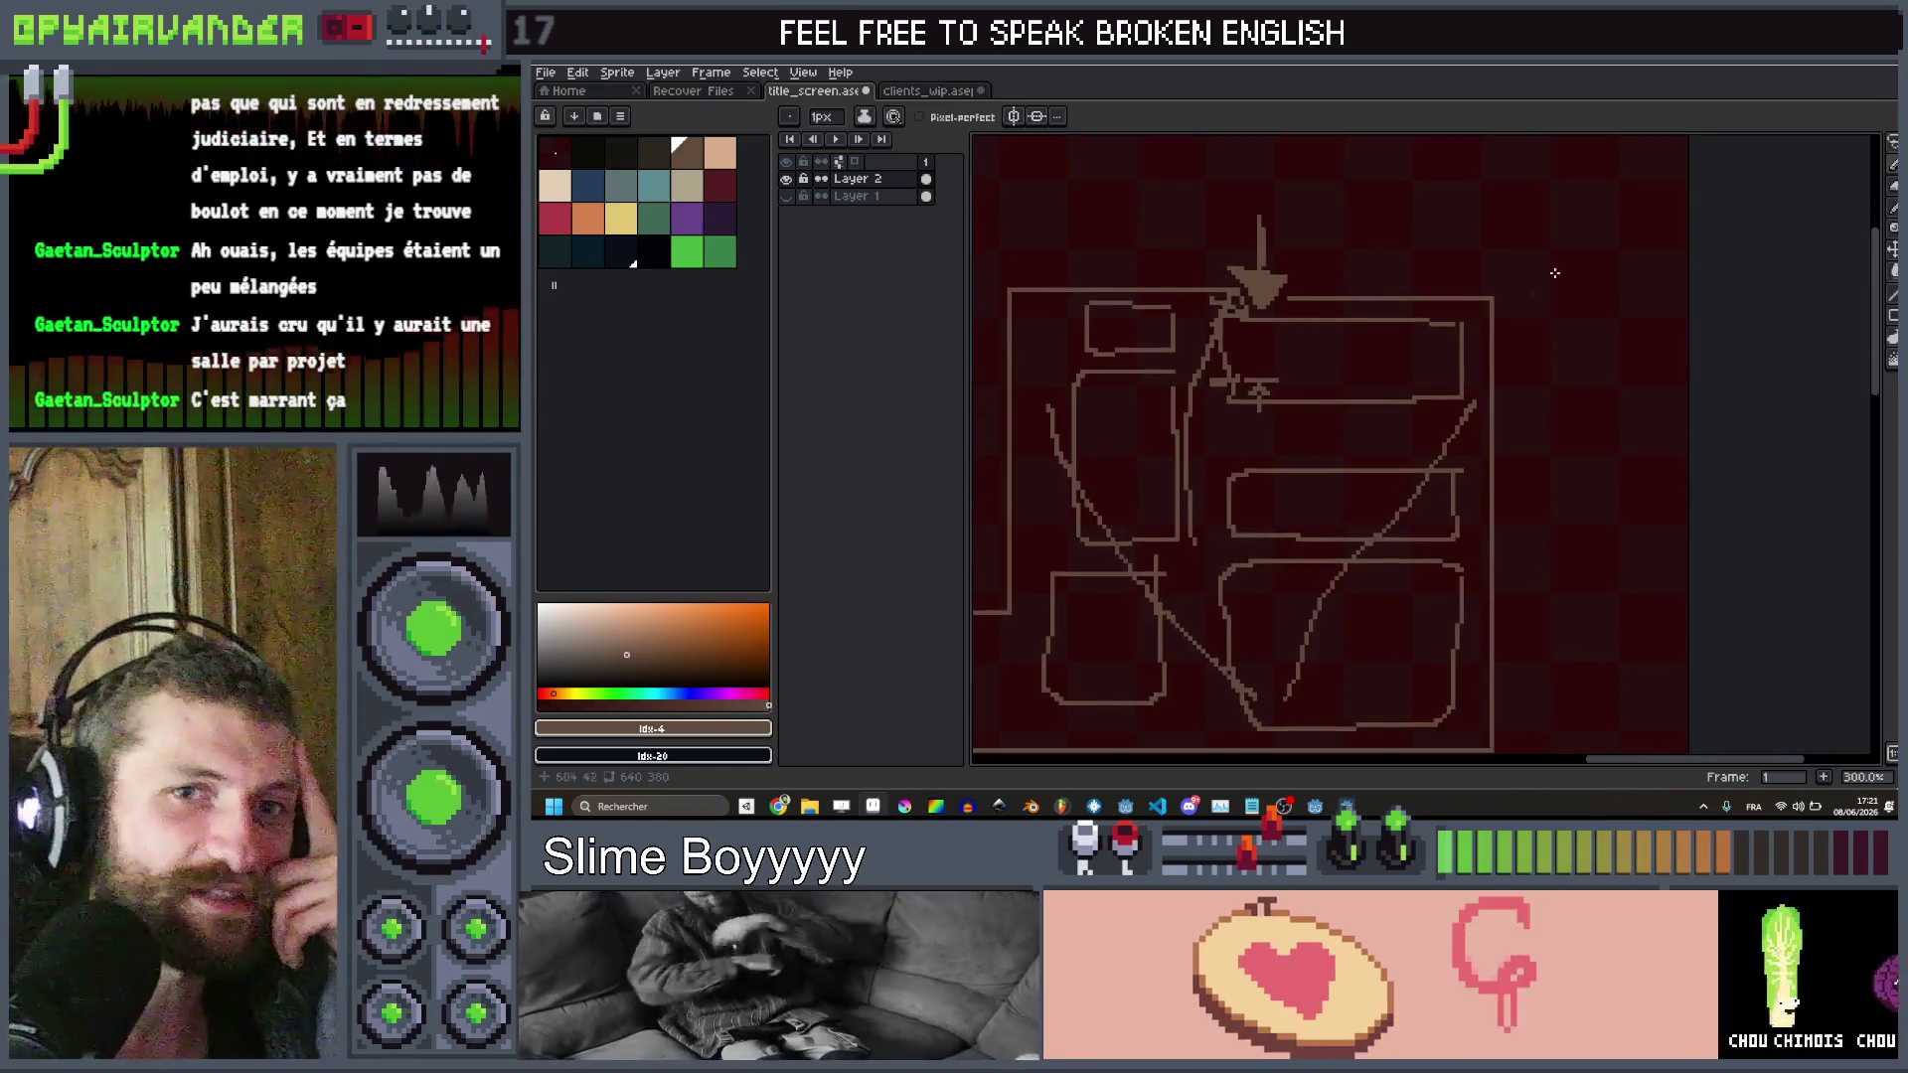
pyautogui.scroll(4, 1226, 646)
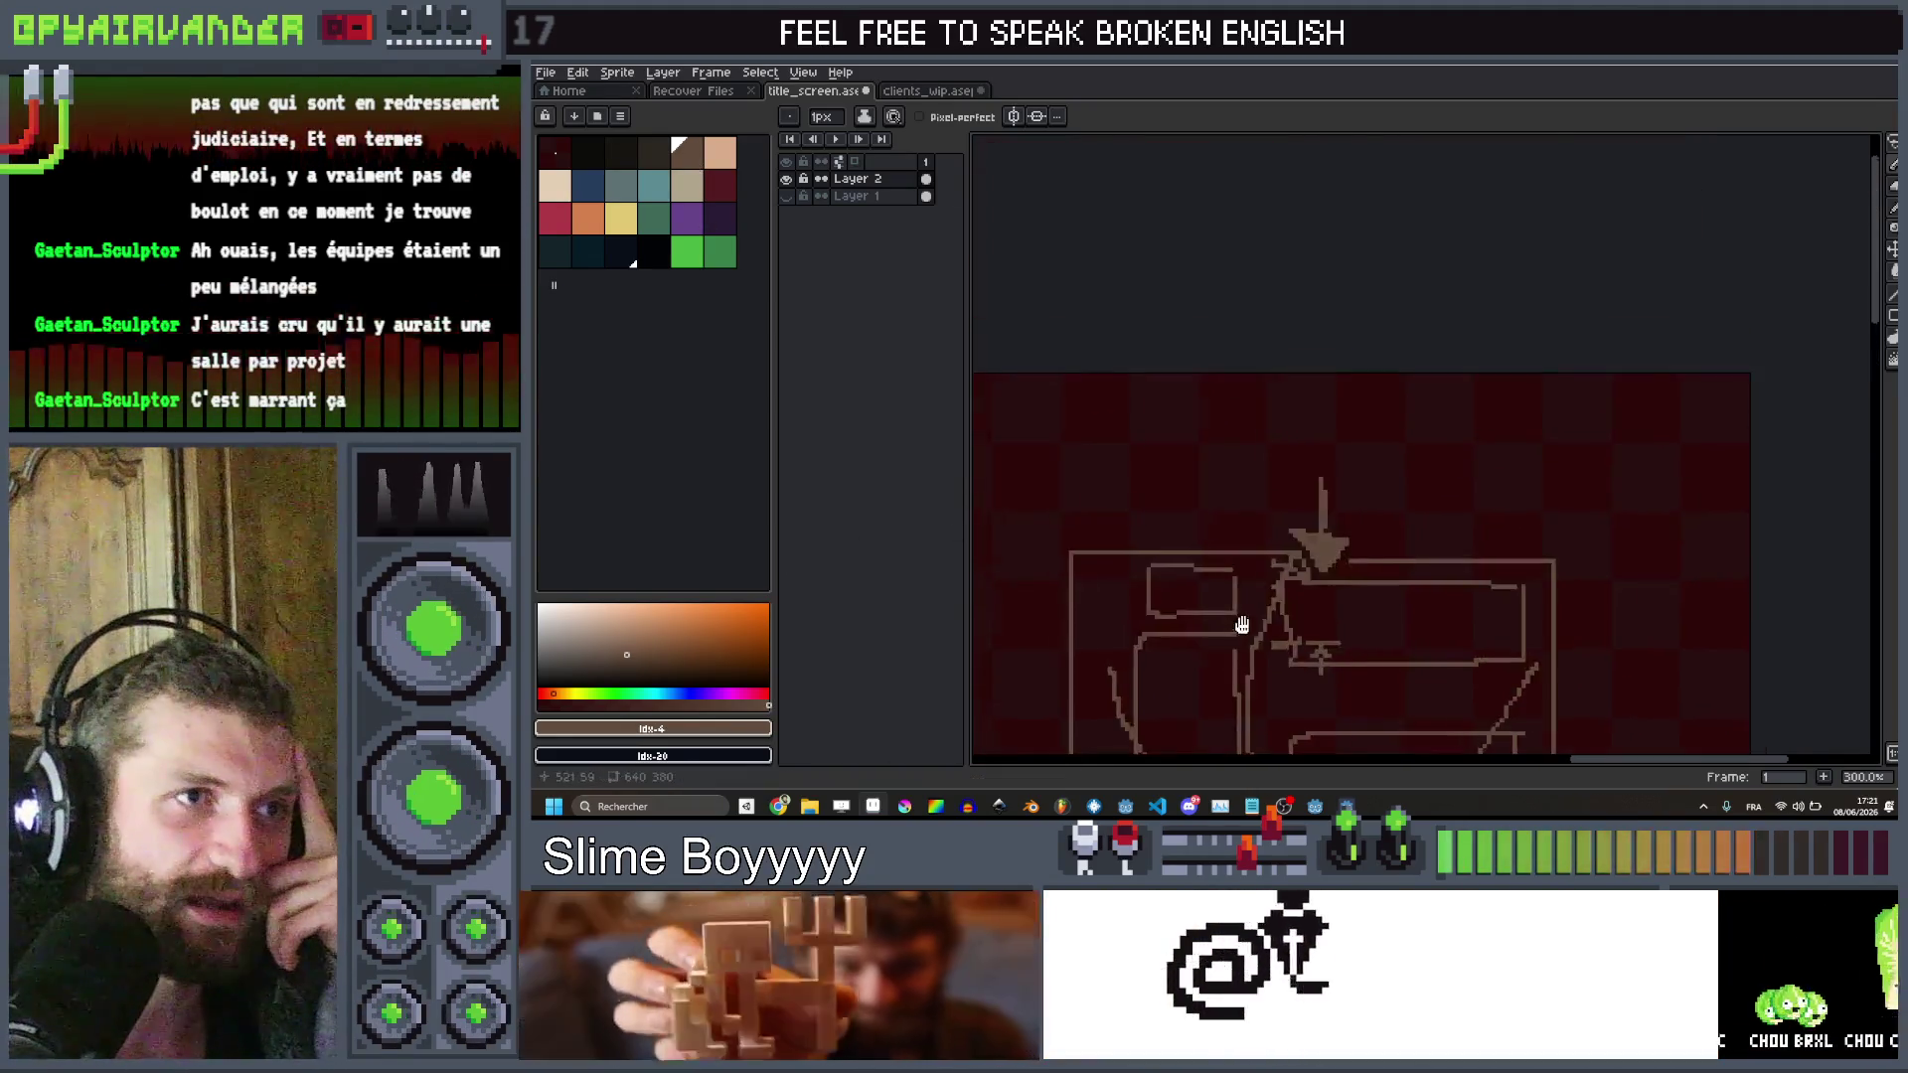
pyautogui.scroll(-5, 1226, 703)
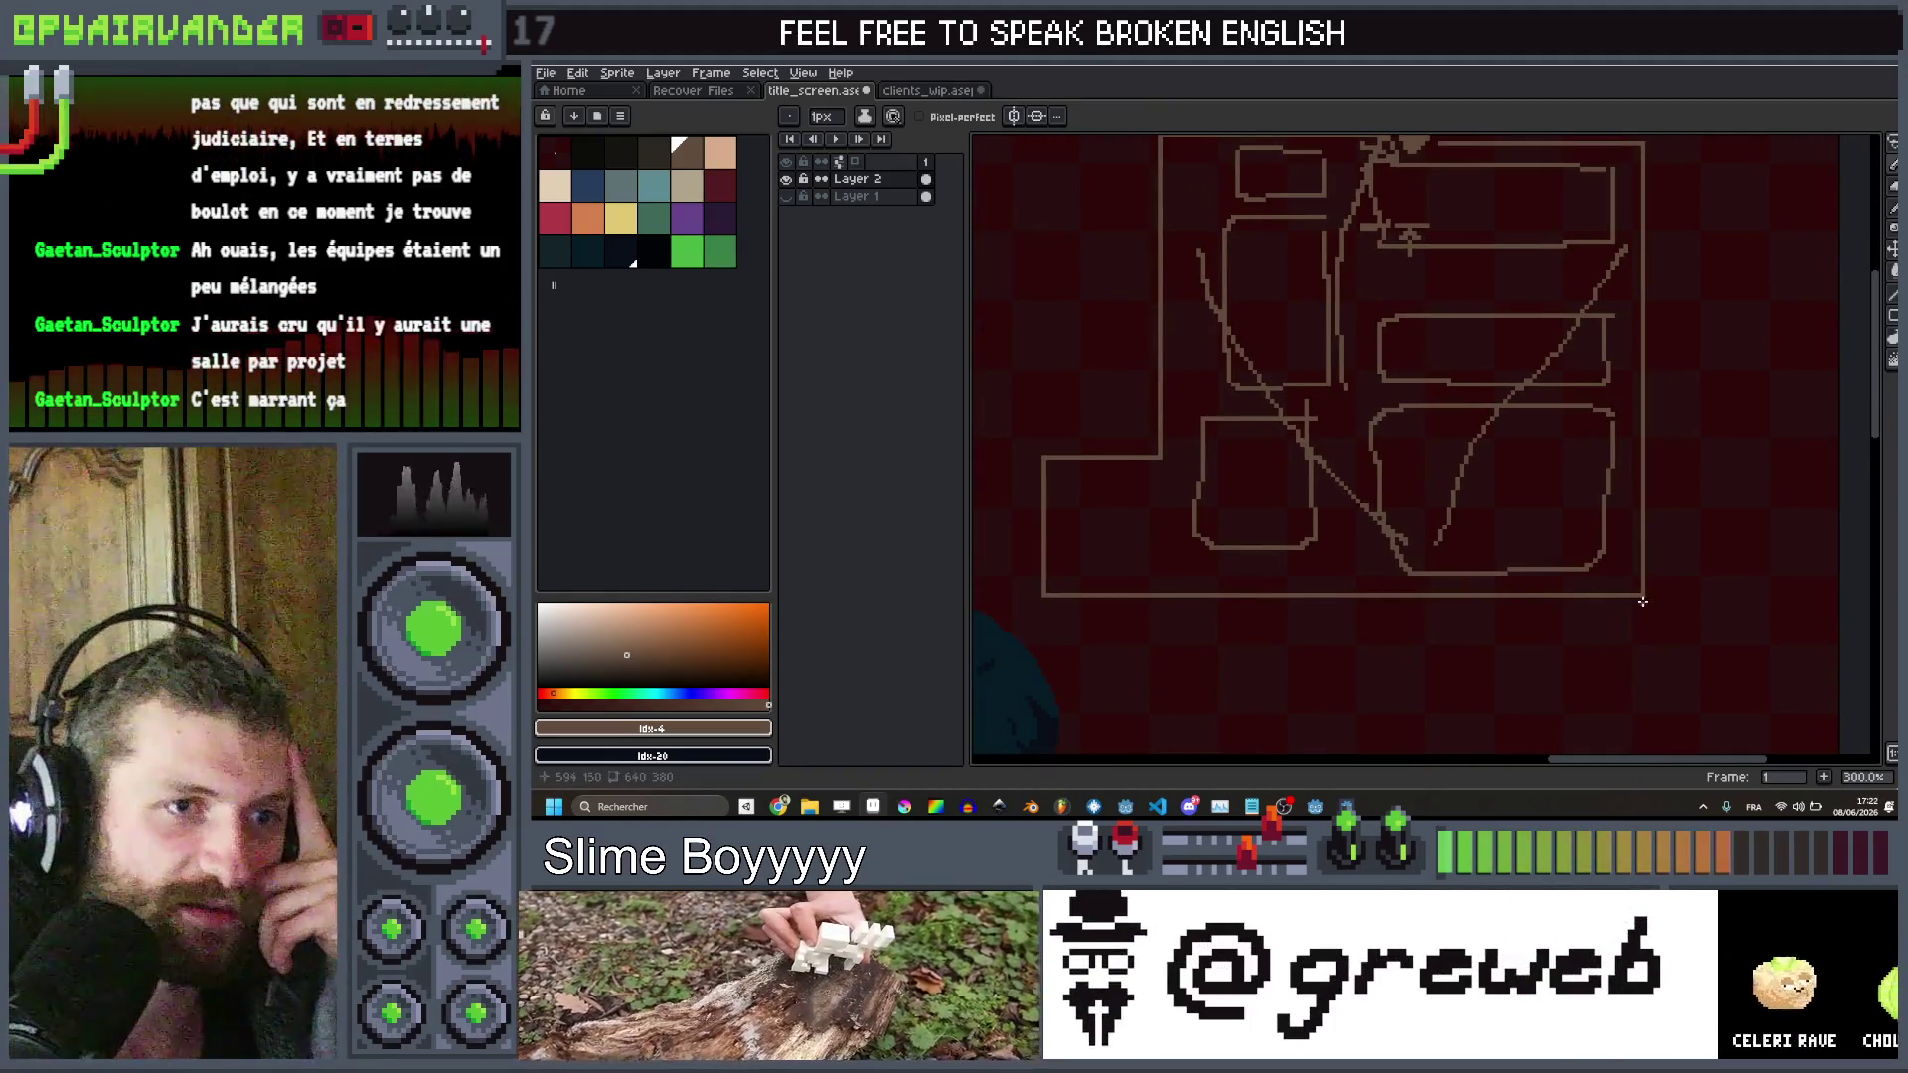
# Draw a brown line from the frame's corner outlining a base section below the box
pyautogui.moveTo(1642, 596)
pyautogui.mouseDown()
pyautogui.moveTo(1649, 713)
pyautogui.moveTo(1037, 599)
pyautogui.mouseUp()
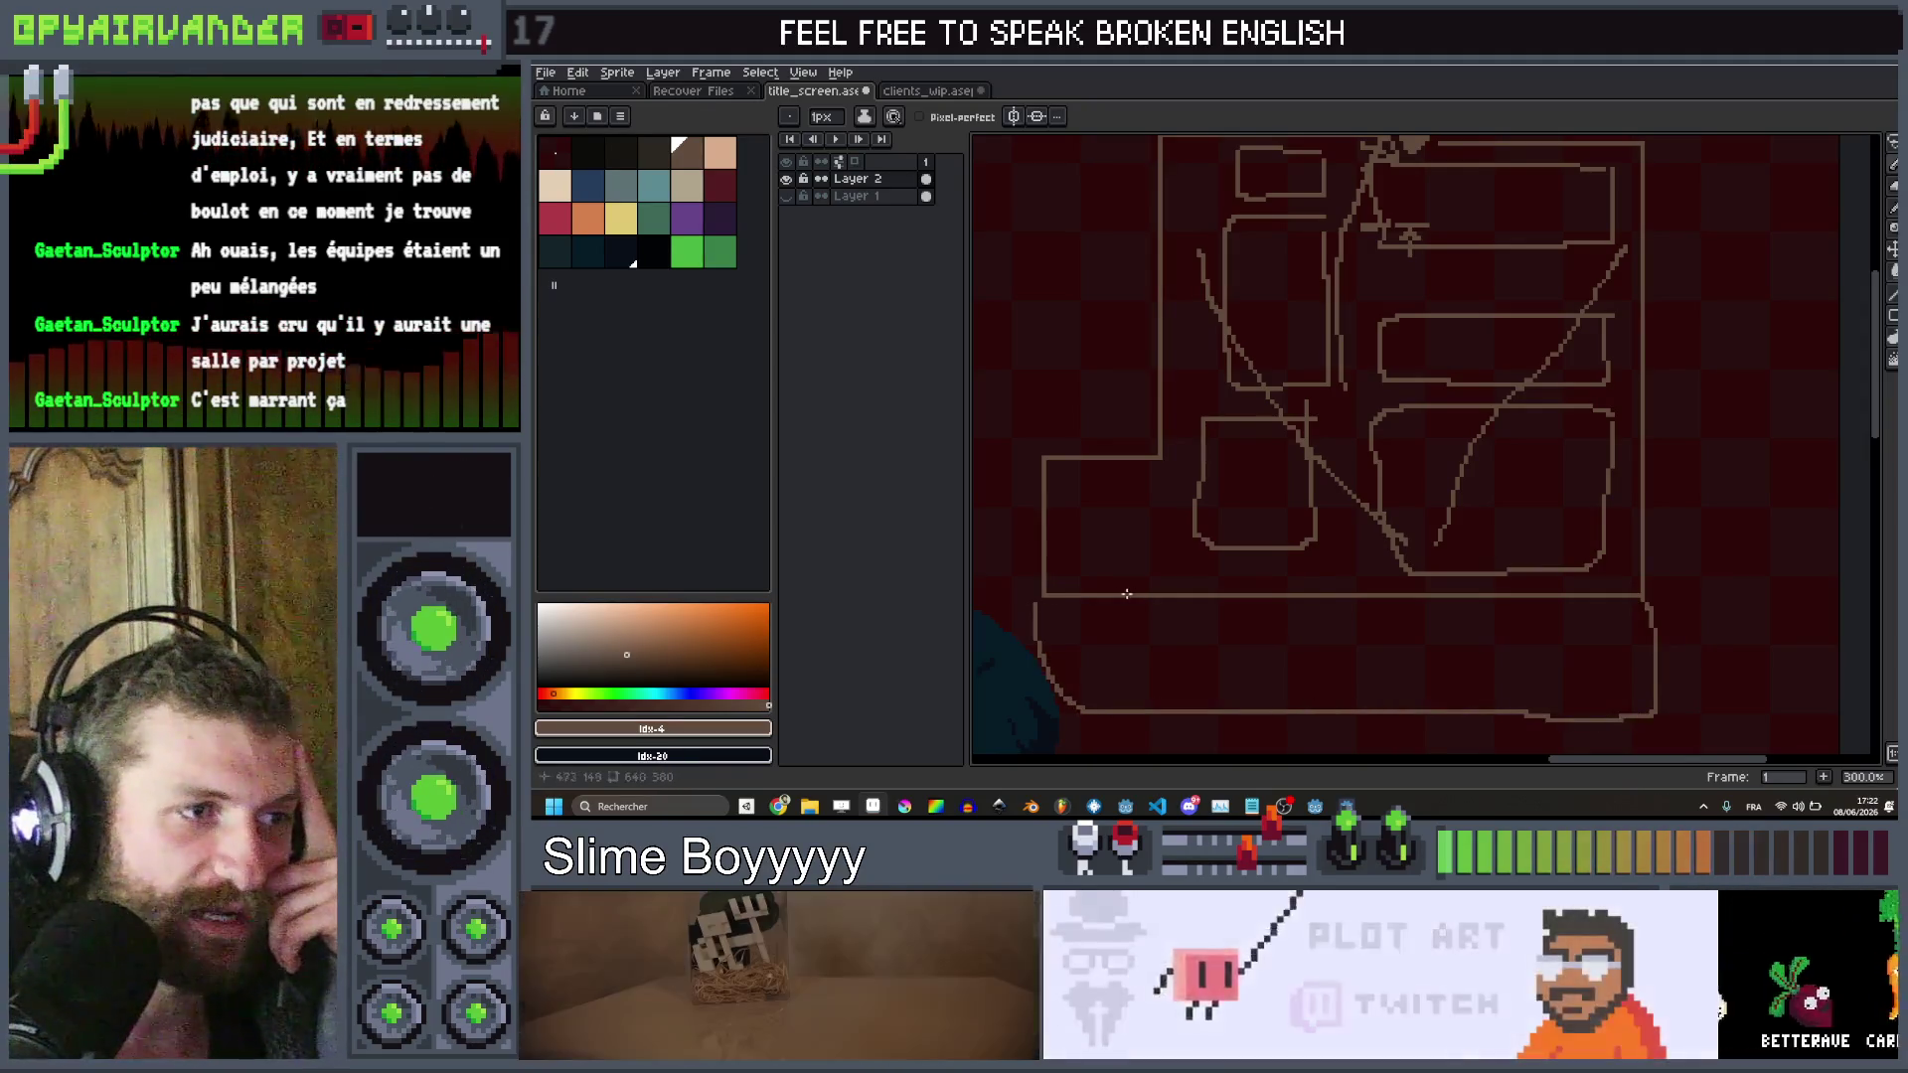
pyautogui.scroll(-1, 1329, 656)
pyautogui.moveTo(1329, 656)
pyautogui.mouseDown()
pyautogui.moveTo(1414, 532)
pyautogui.moveTo(1377, 539)
pyautogui.moveTo(1378, 568)
pyautogui.mouseUp()
pyautogui.moveTo(1553, 497); pyautogui.dragTo(1539, 664)
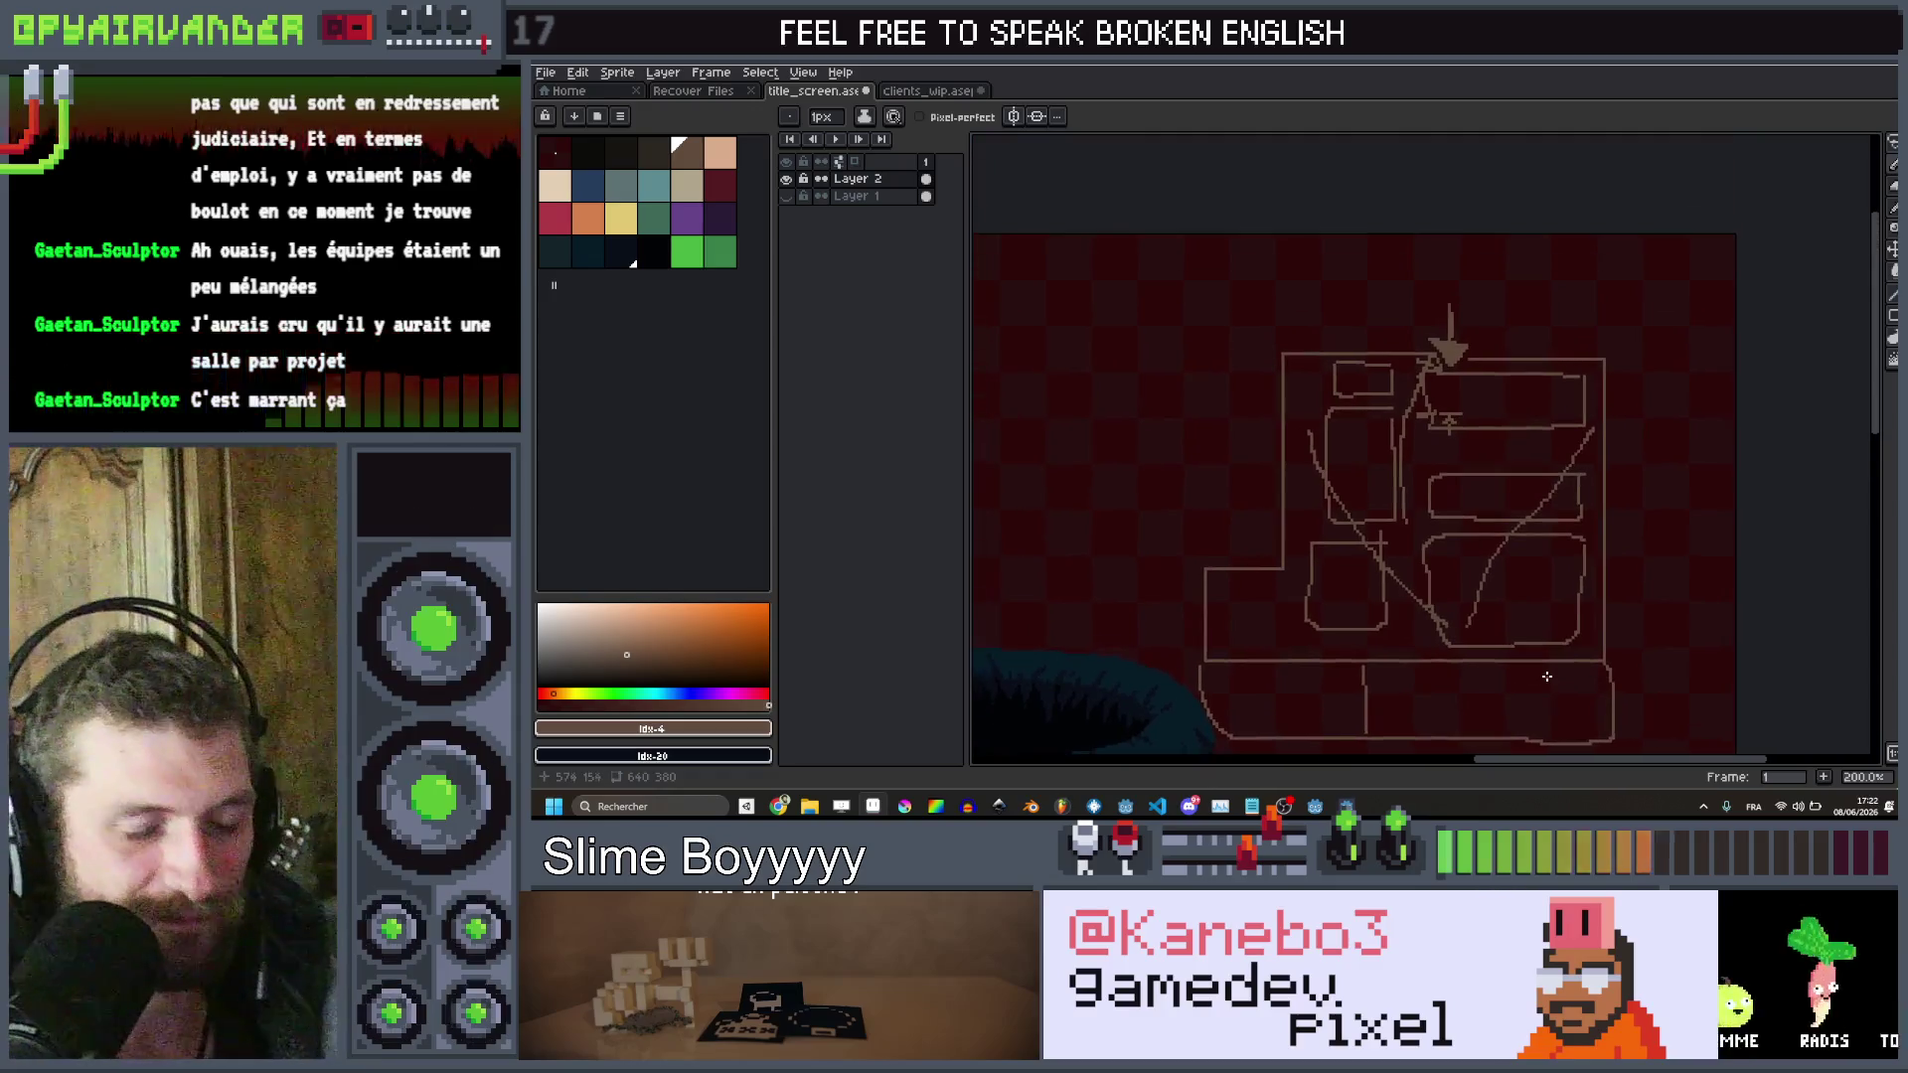
# Undo an accidental dark brush stroke across the top of the sketch
pyautogui.press('v')
pyautogui.press('b')
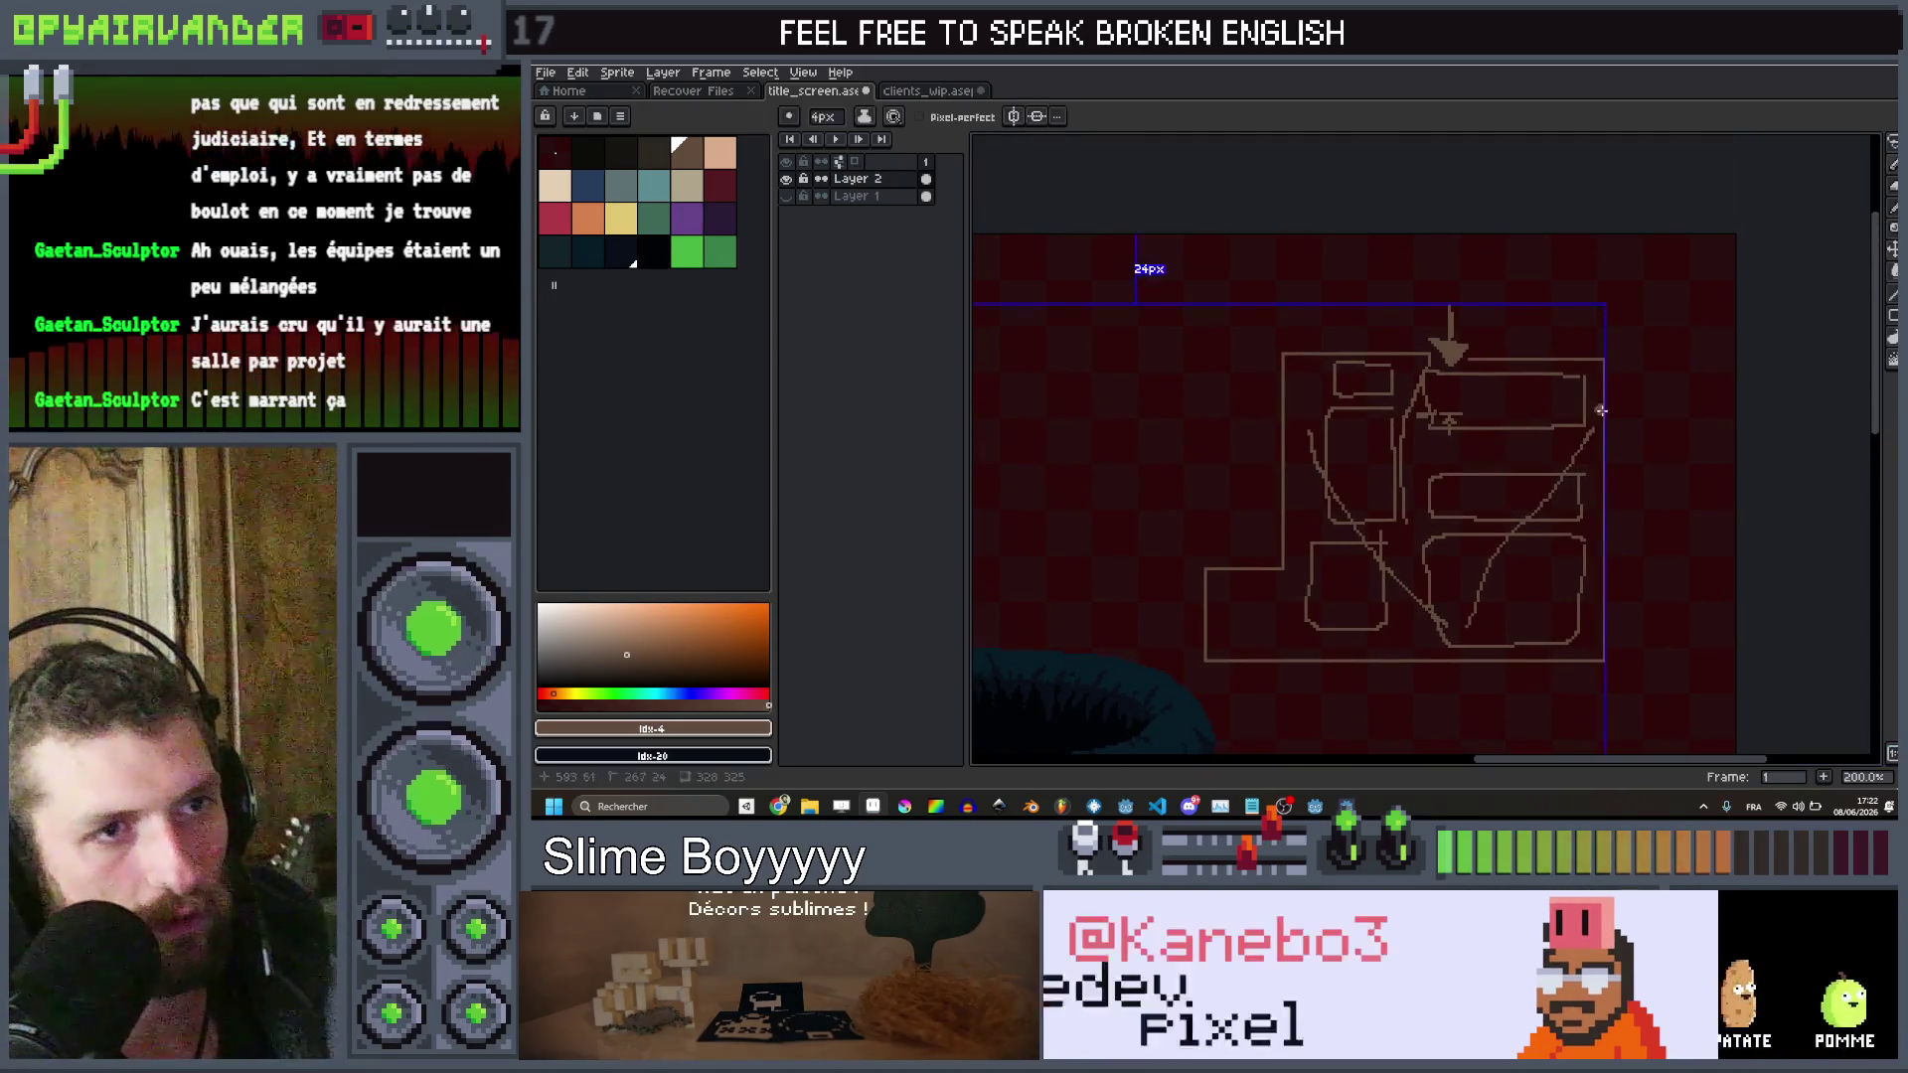
pyautogui.moveTo(1622, 367); pyautogui.dragTo(1419, 345)
pyautogui.hotkey('ctrl', 'z')
# Erase all the brown sketch lines with the transparent colour, revealing the teal bucket
pyautogui.keyDown('alt'); pyautogui.click(1598, 364); pyautogui.keyUp('alt')
pyautogui.moveTo(1598, 365)
pyautogui.mouseDown()
pyautogui.moveTo(1269, 289)
pyautogui.moveTo(1295, 460)
pyautogui.moveTo(1285, 512)
pyautogui.moveTo(1226, 562)
pyautogui.moveTo(1218, 660)
pyautogui.moveTo(1648, 682)
pyautogui.moveTo(1576, 487)
pyautogui.moveTo(1524, 596)
pyautogui.moveTo(1487, 592)
pyautogui.mouseUp()
pyautogui.moveTo(1477, 373)
pyautogui.mouseDown()
pyautogui.moveTo(1392, 602)
pyautogui.moveTo(1388, 447)
pyautogui.mouseUp()
pyautogui.scroll(-1, 1393, 545)
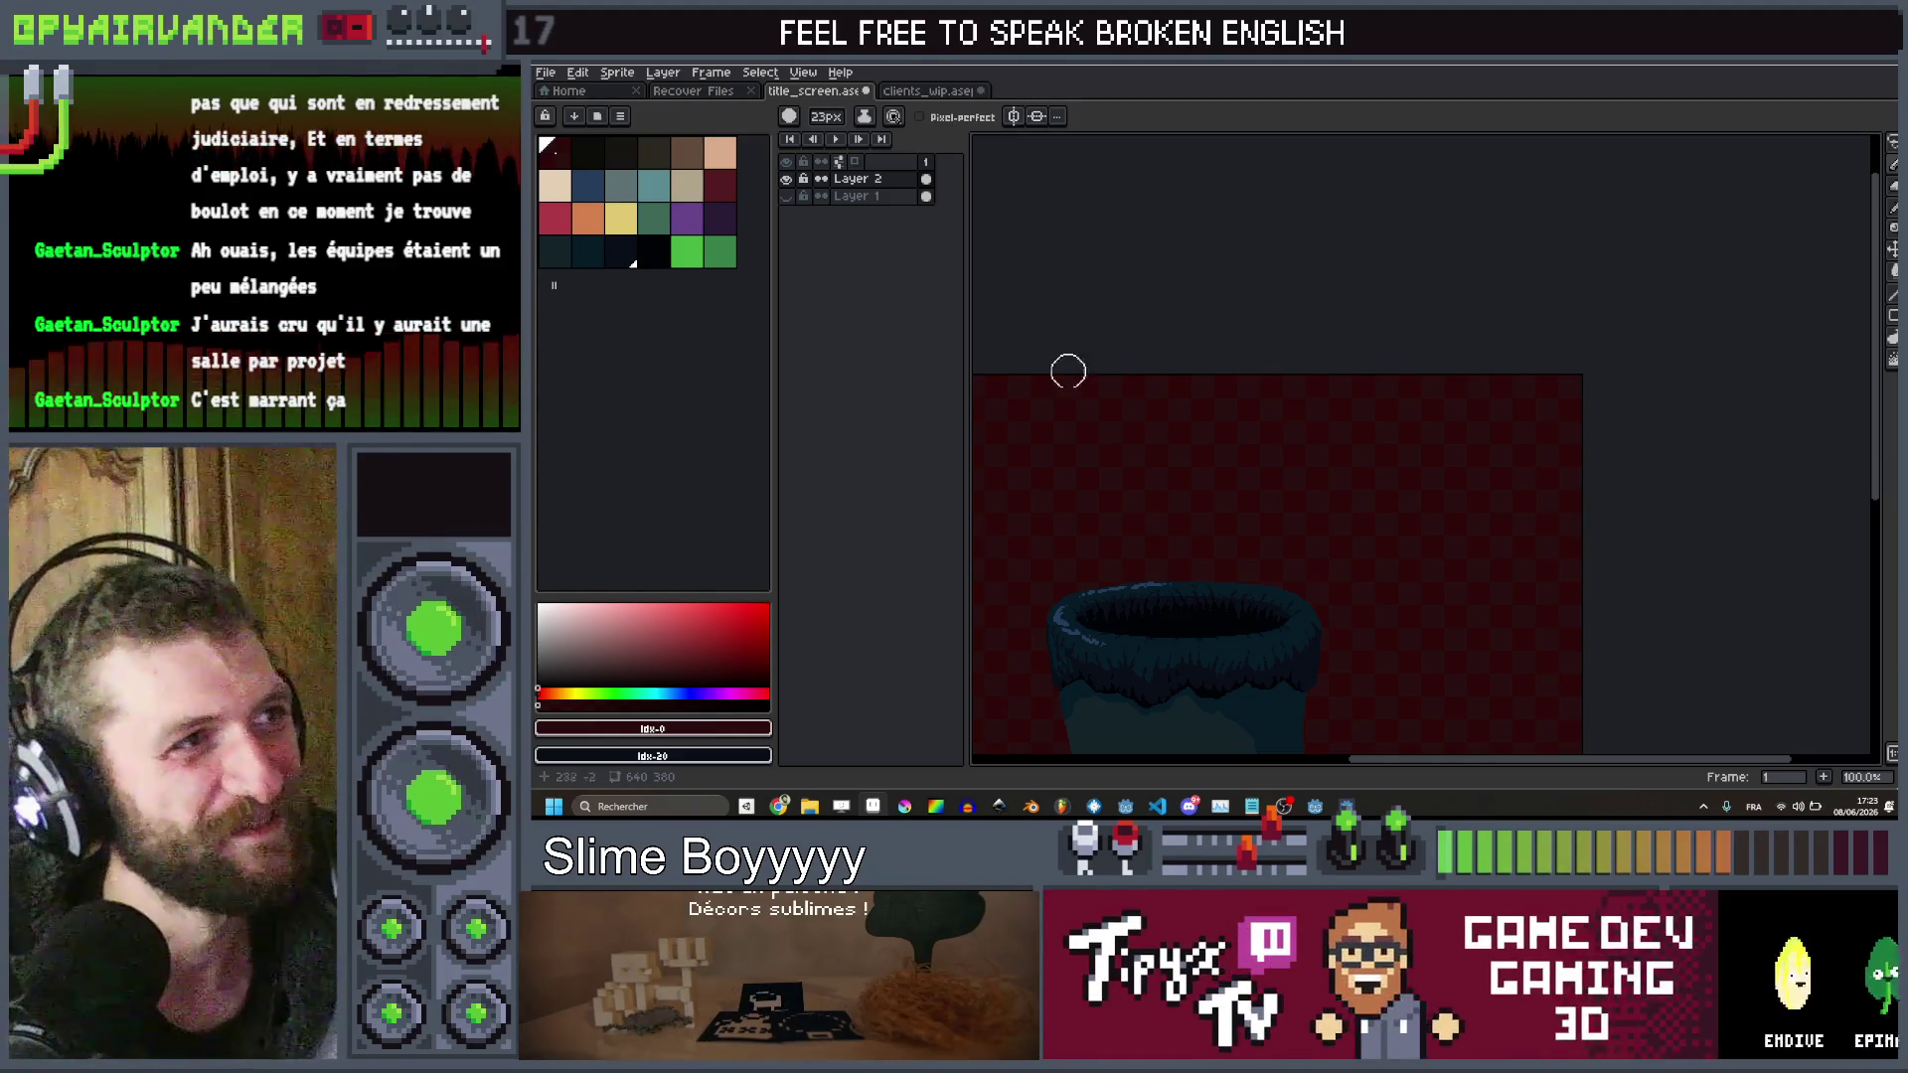
pyautogui.moveTo(779, 806)
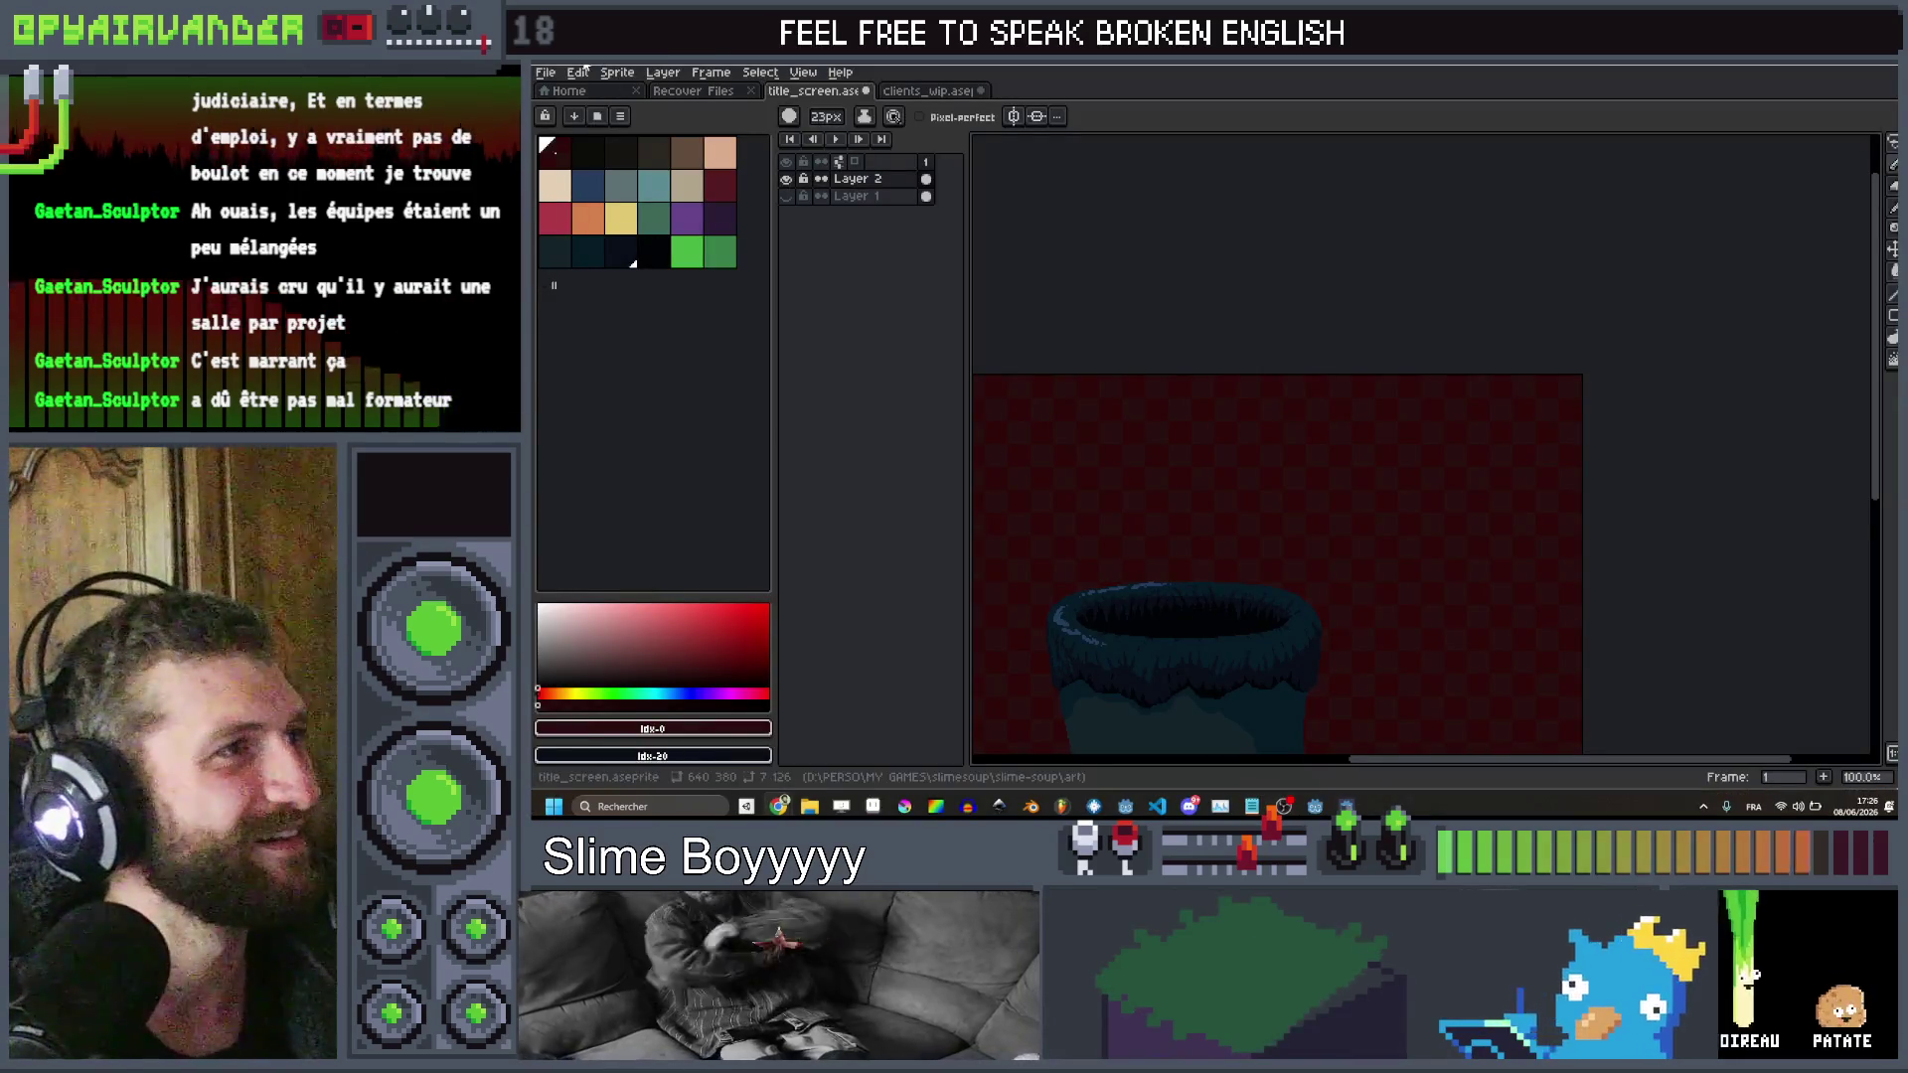
pyautogui.click(546, 73)
# Create Sprite-0001 with default settings and paste the house photo from the clipboard
pyautogui.click(545, 73)
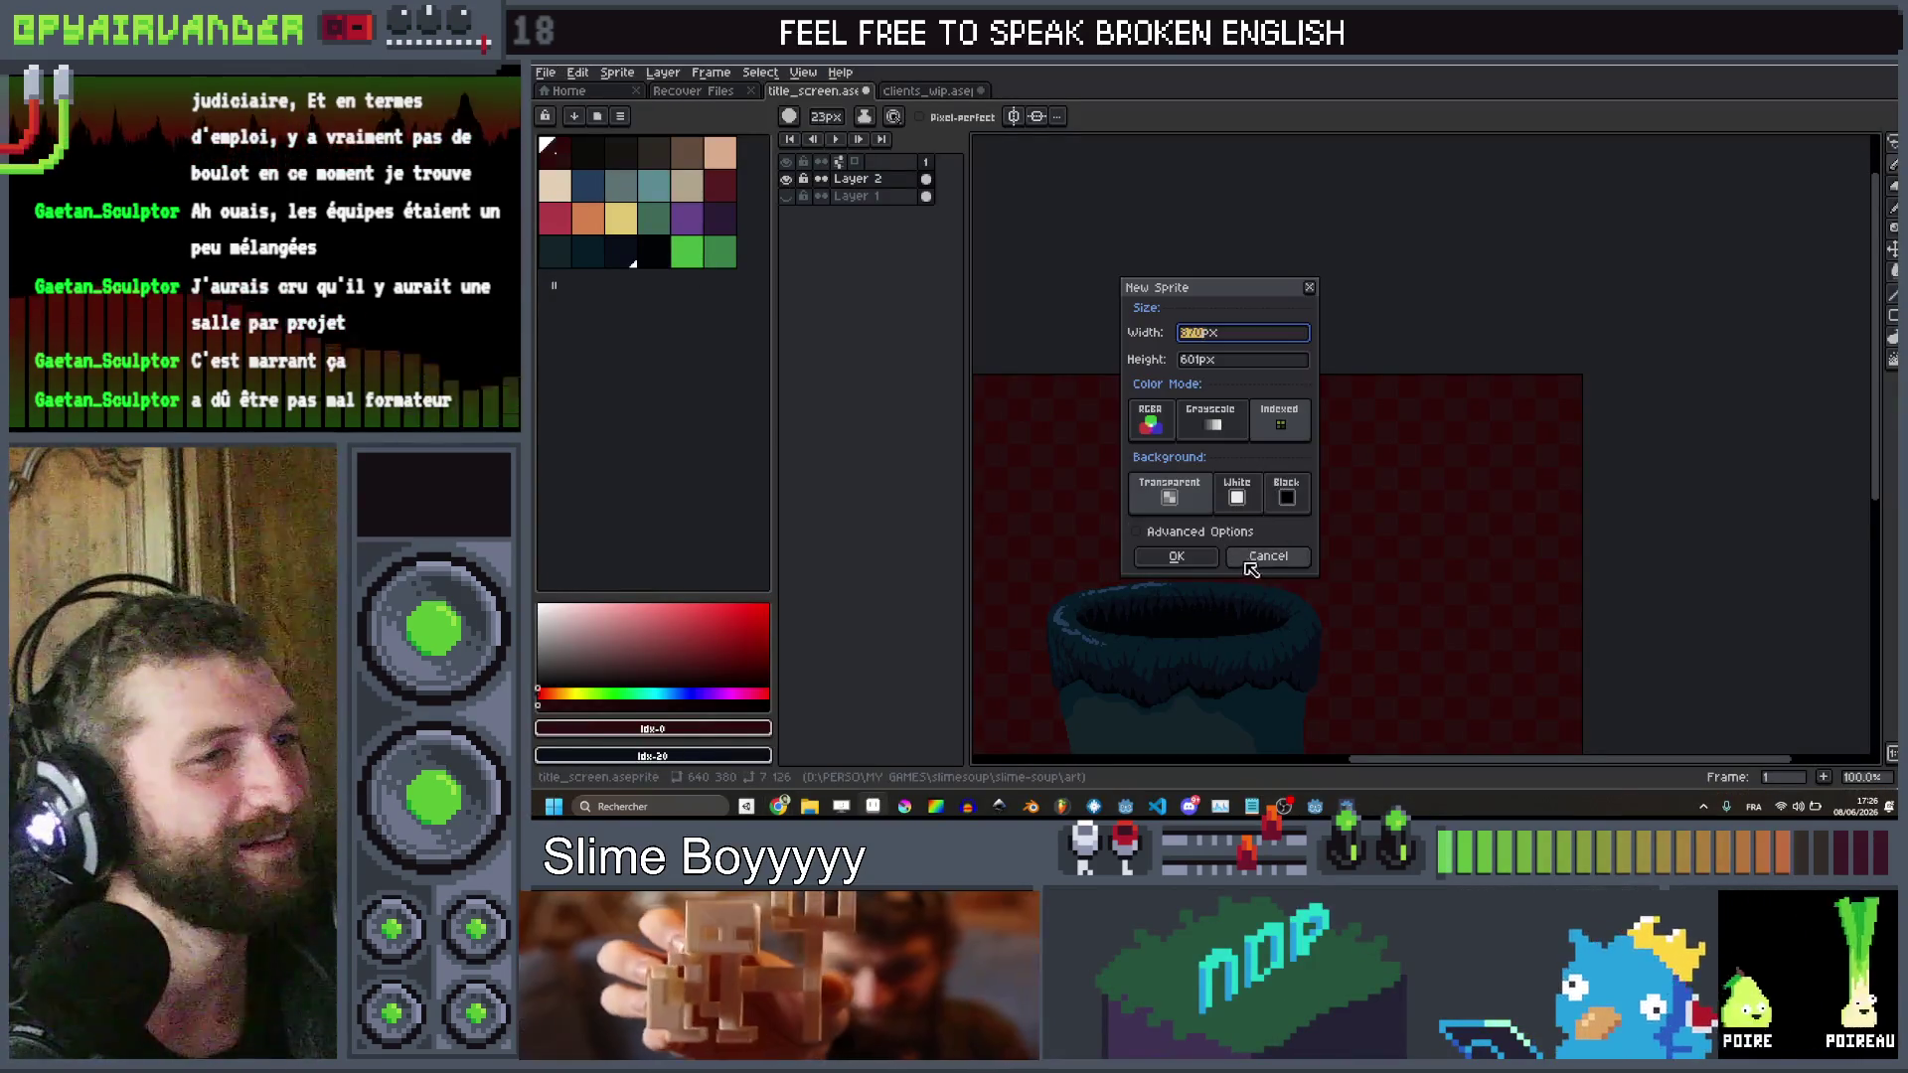
pyautogui.click(1192, 563)
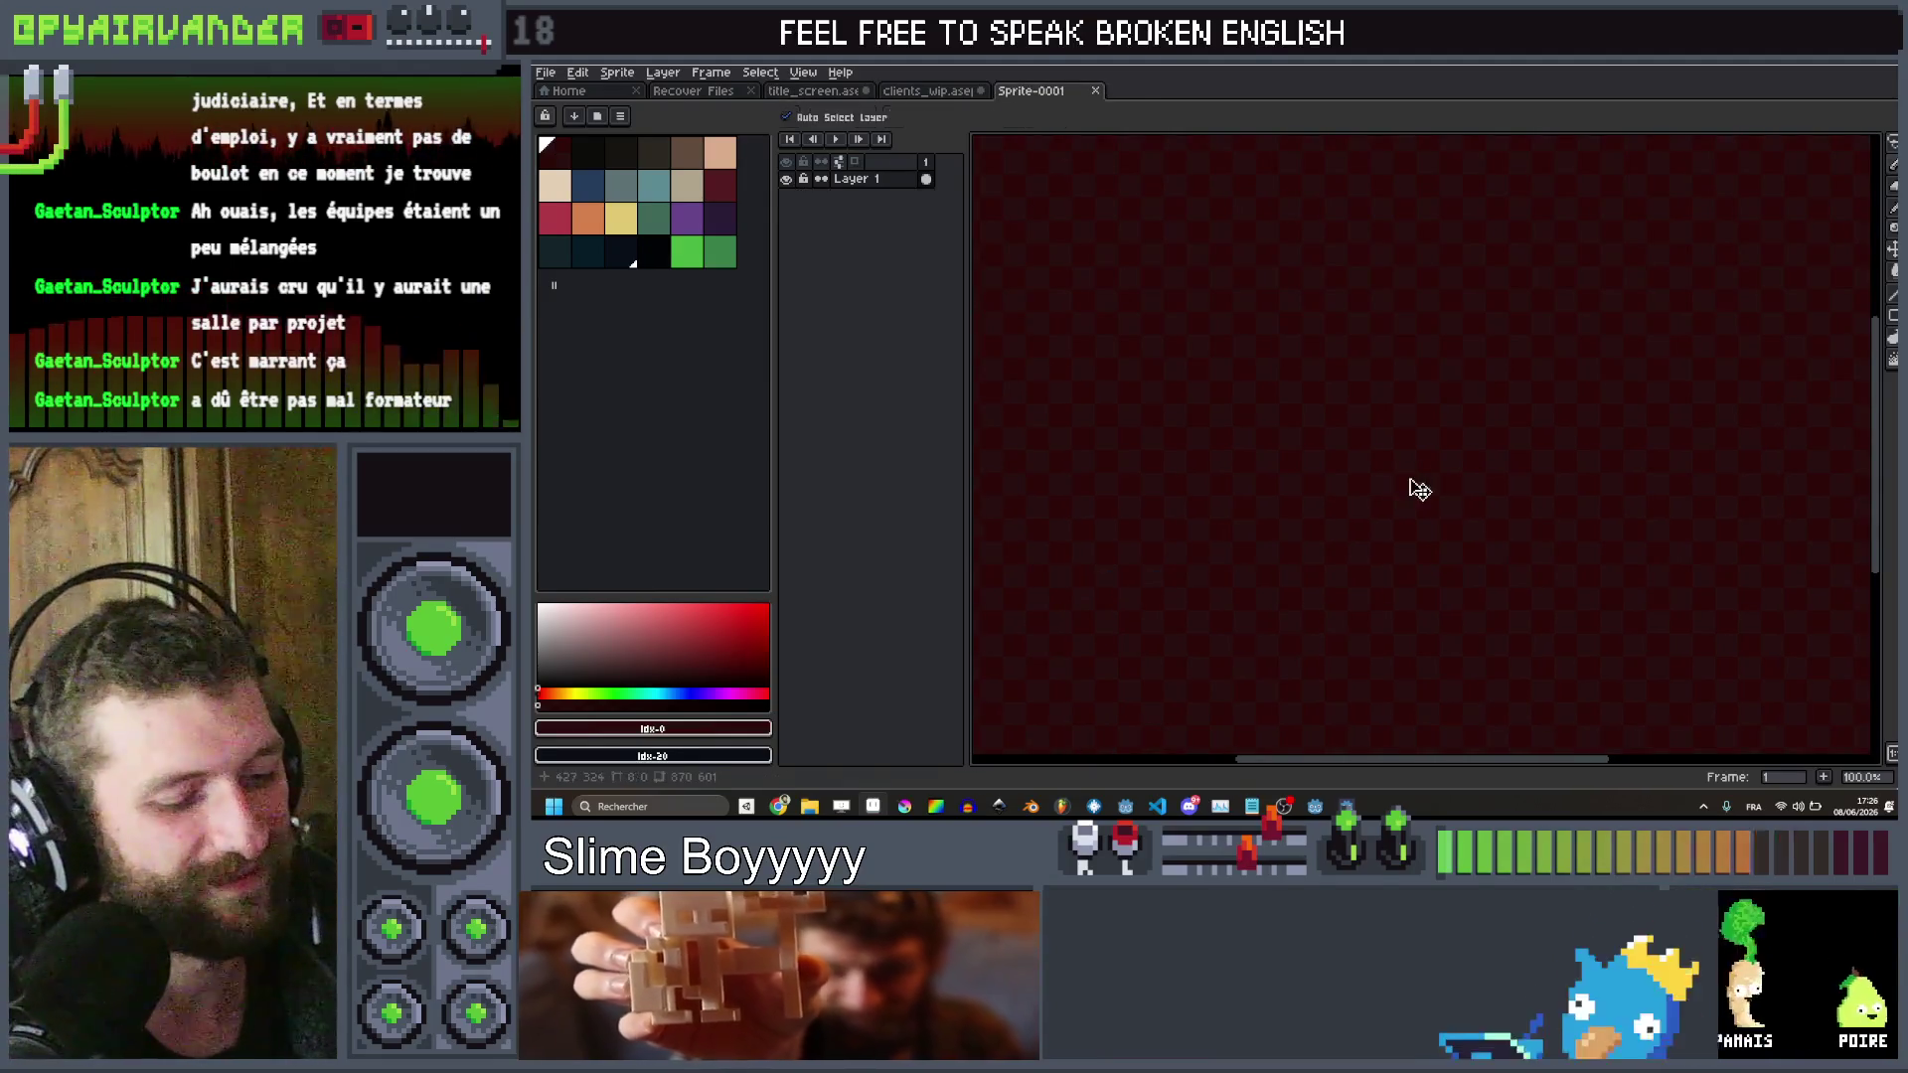
pyautogui.hotkey('ctrl', 'v')
pyautogui.scroll(2, 1431, 459)
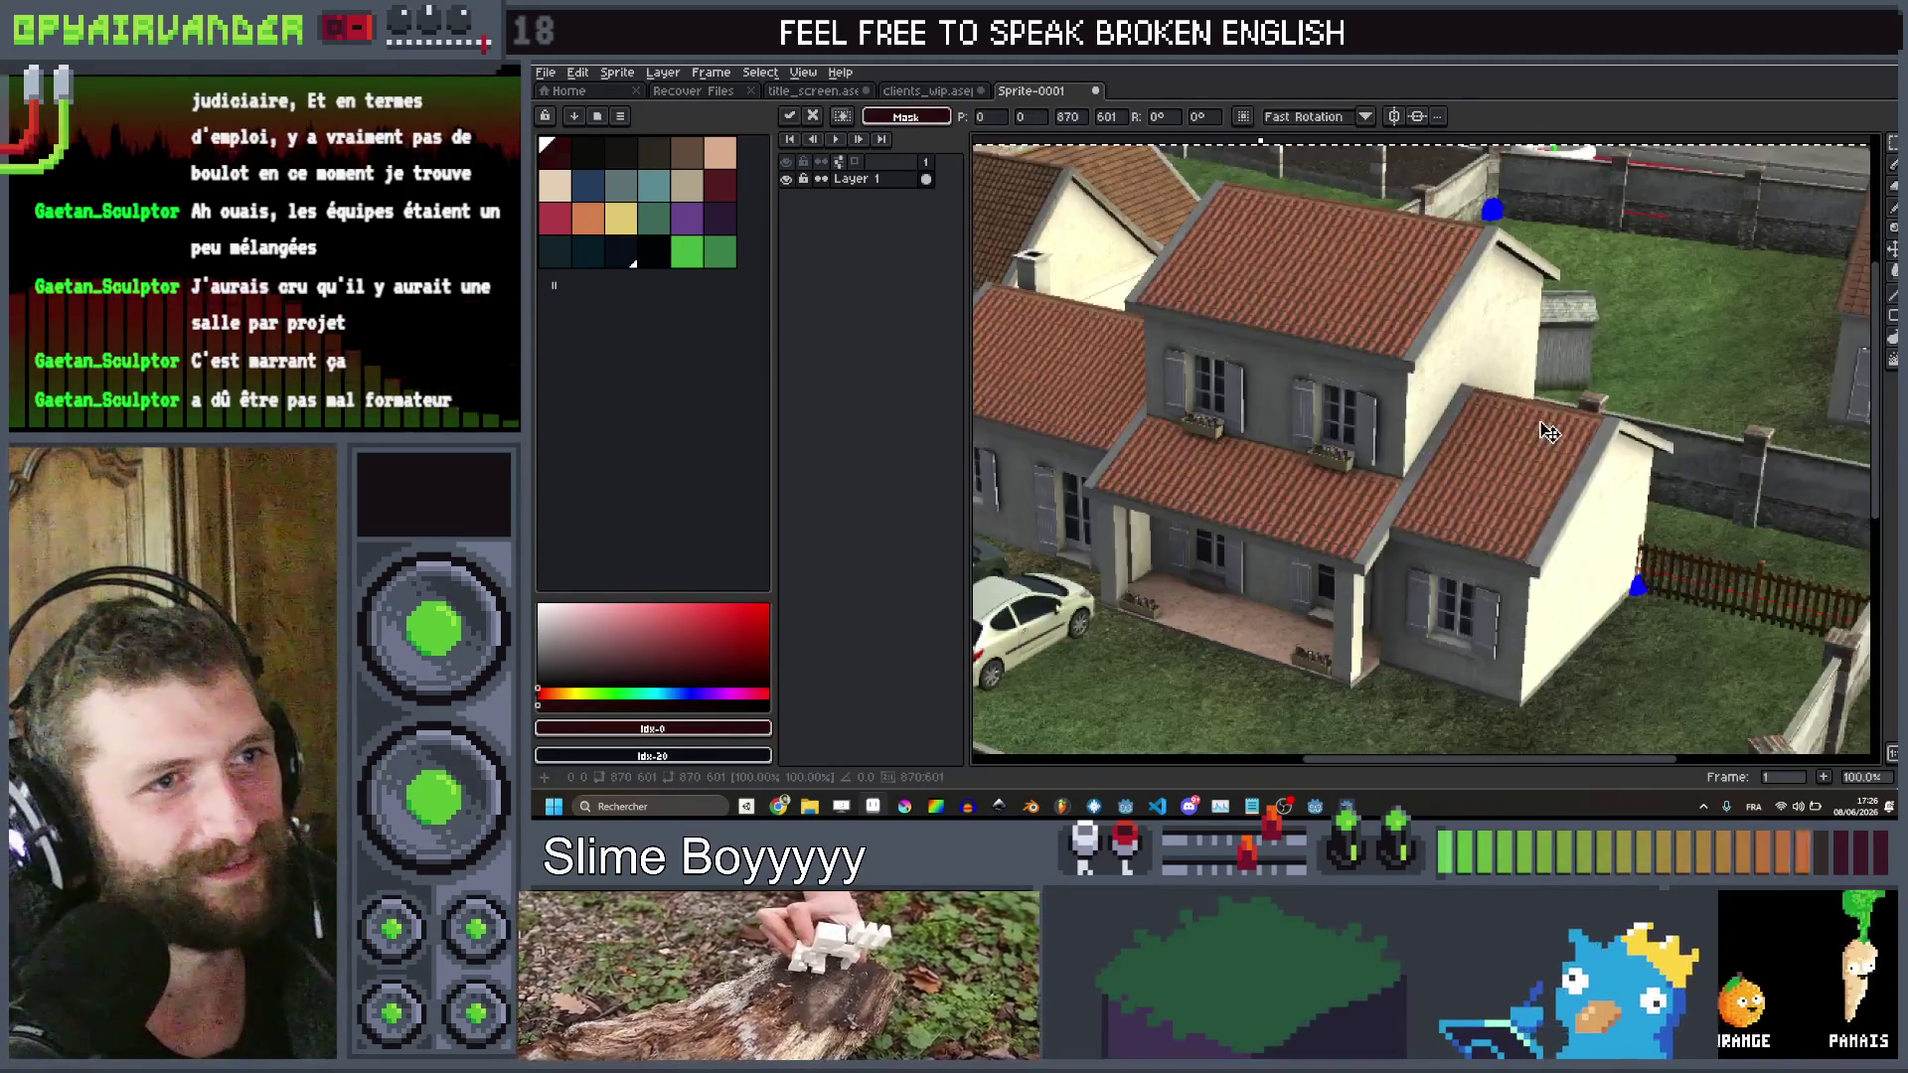
pyautogui.scroll(-1, 1214, 467)
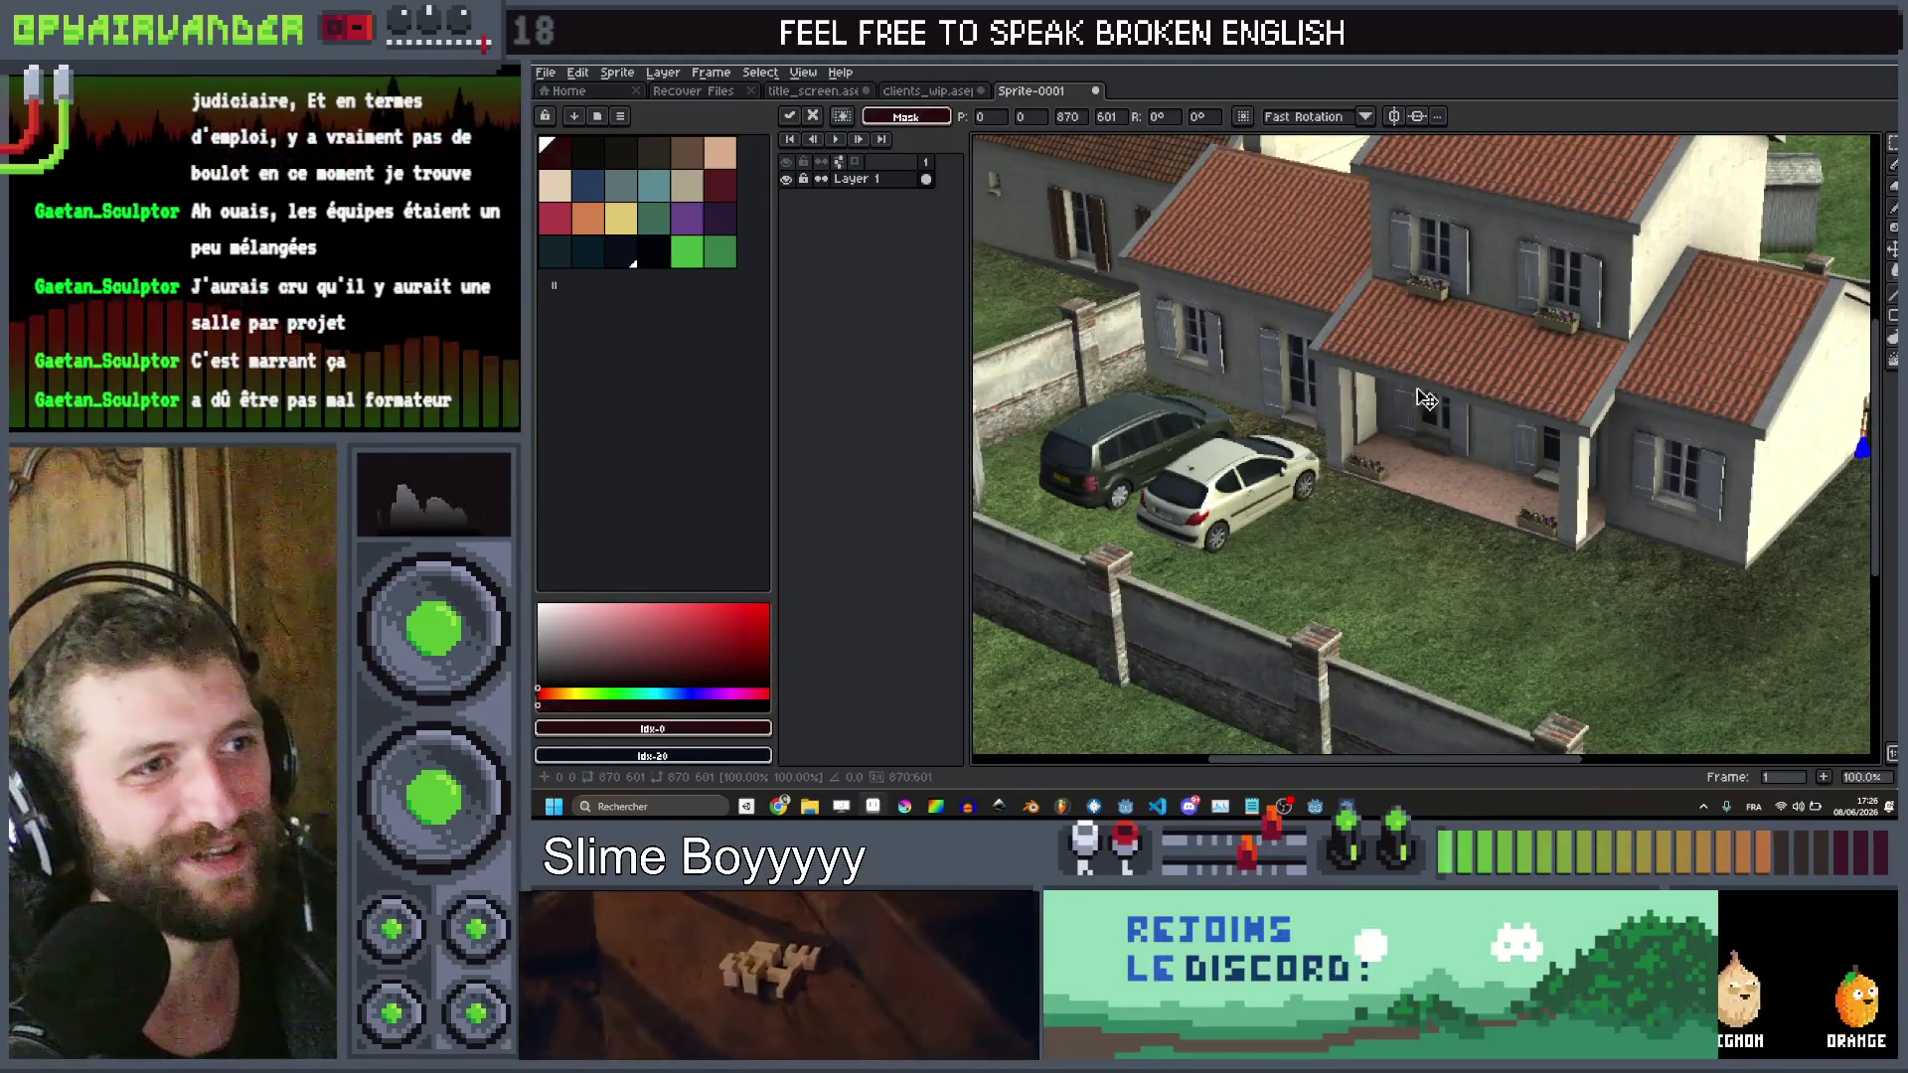
pyautogui.scroll(-1, 1503, 413)
pyautogui.scroll(1, 1502, 413)
pyautogui.scroll(-1, 1510, 427)
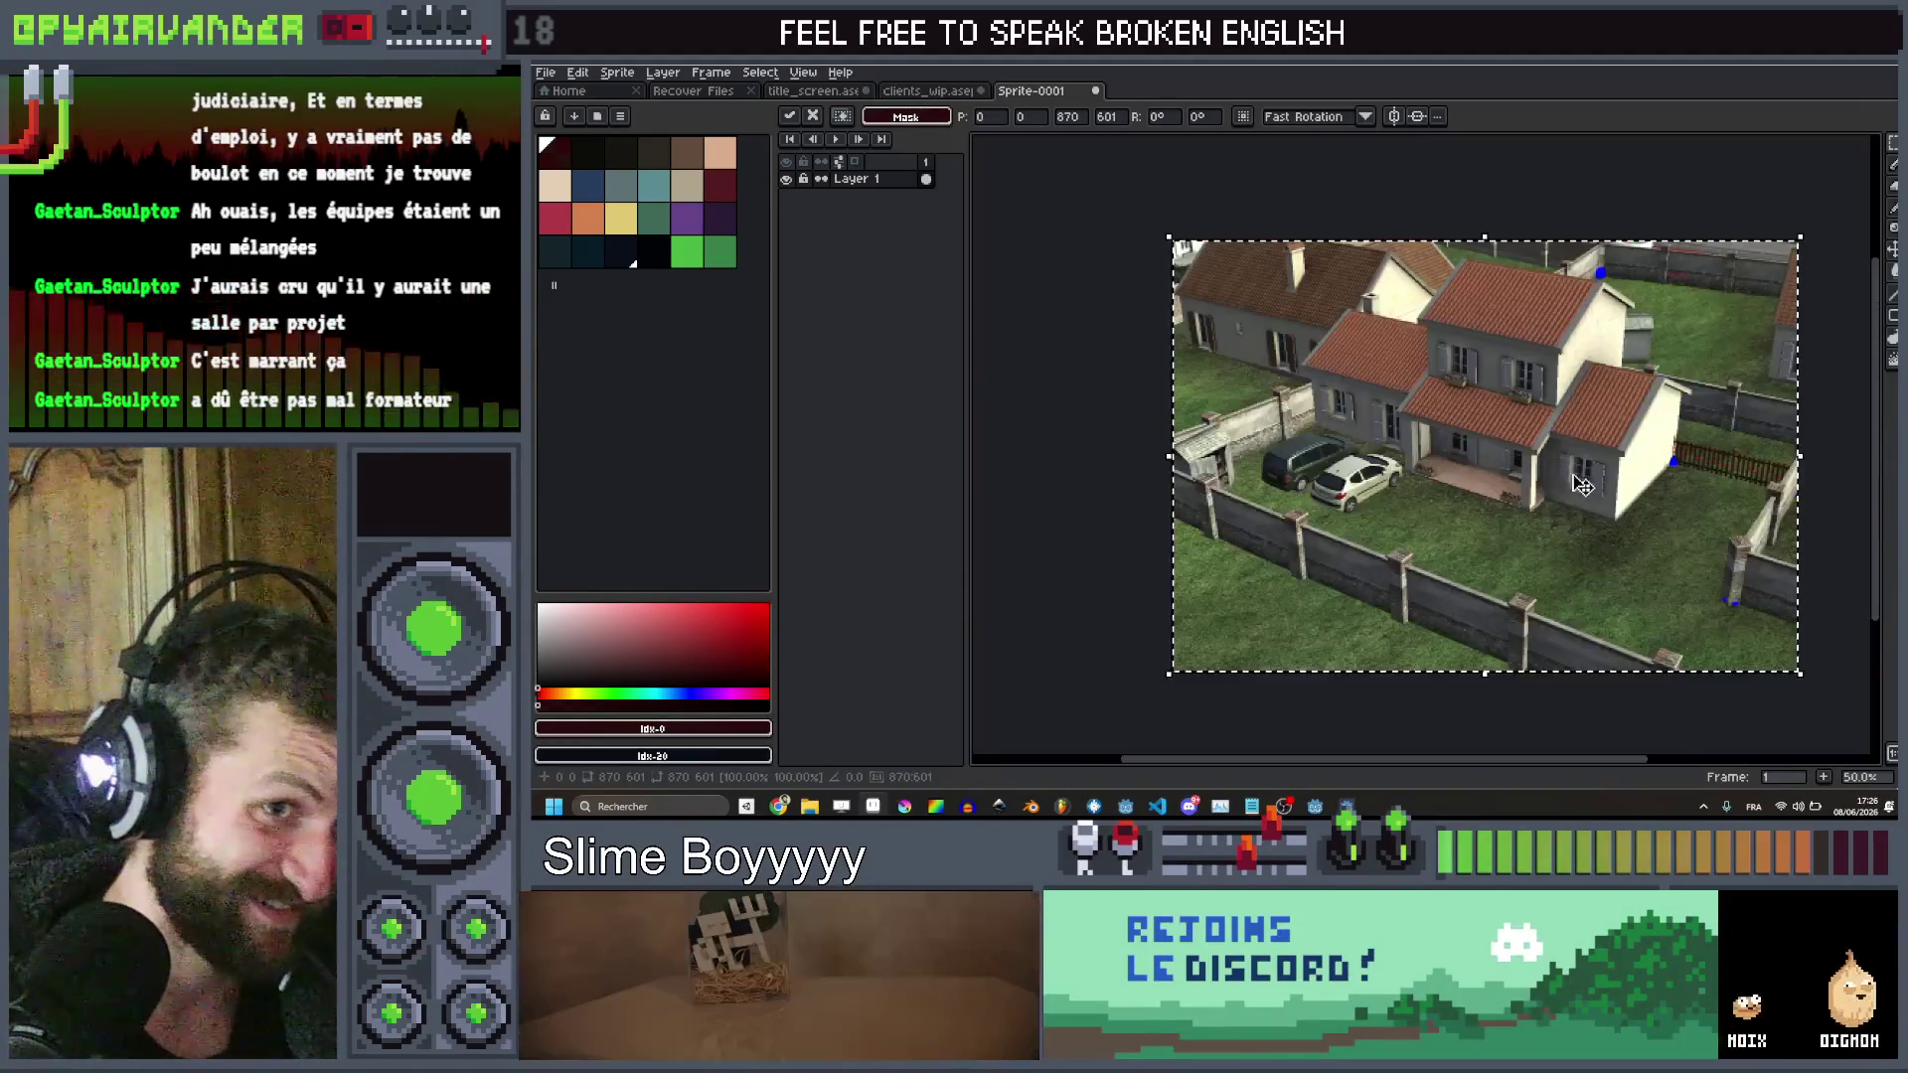
pyautogui.hscroll(2, 1521, 448)
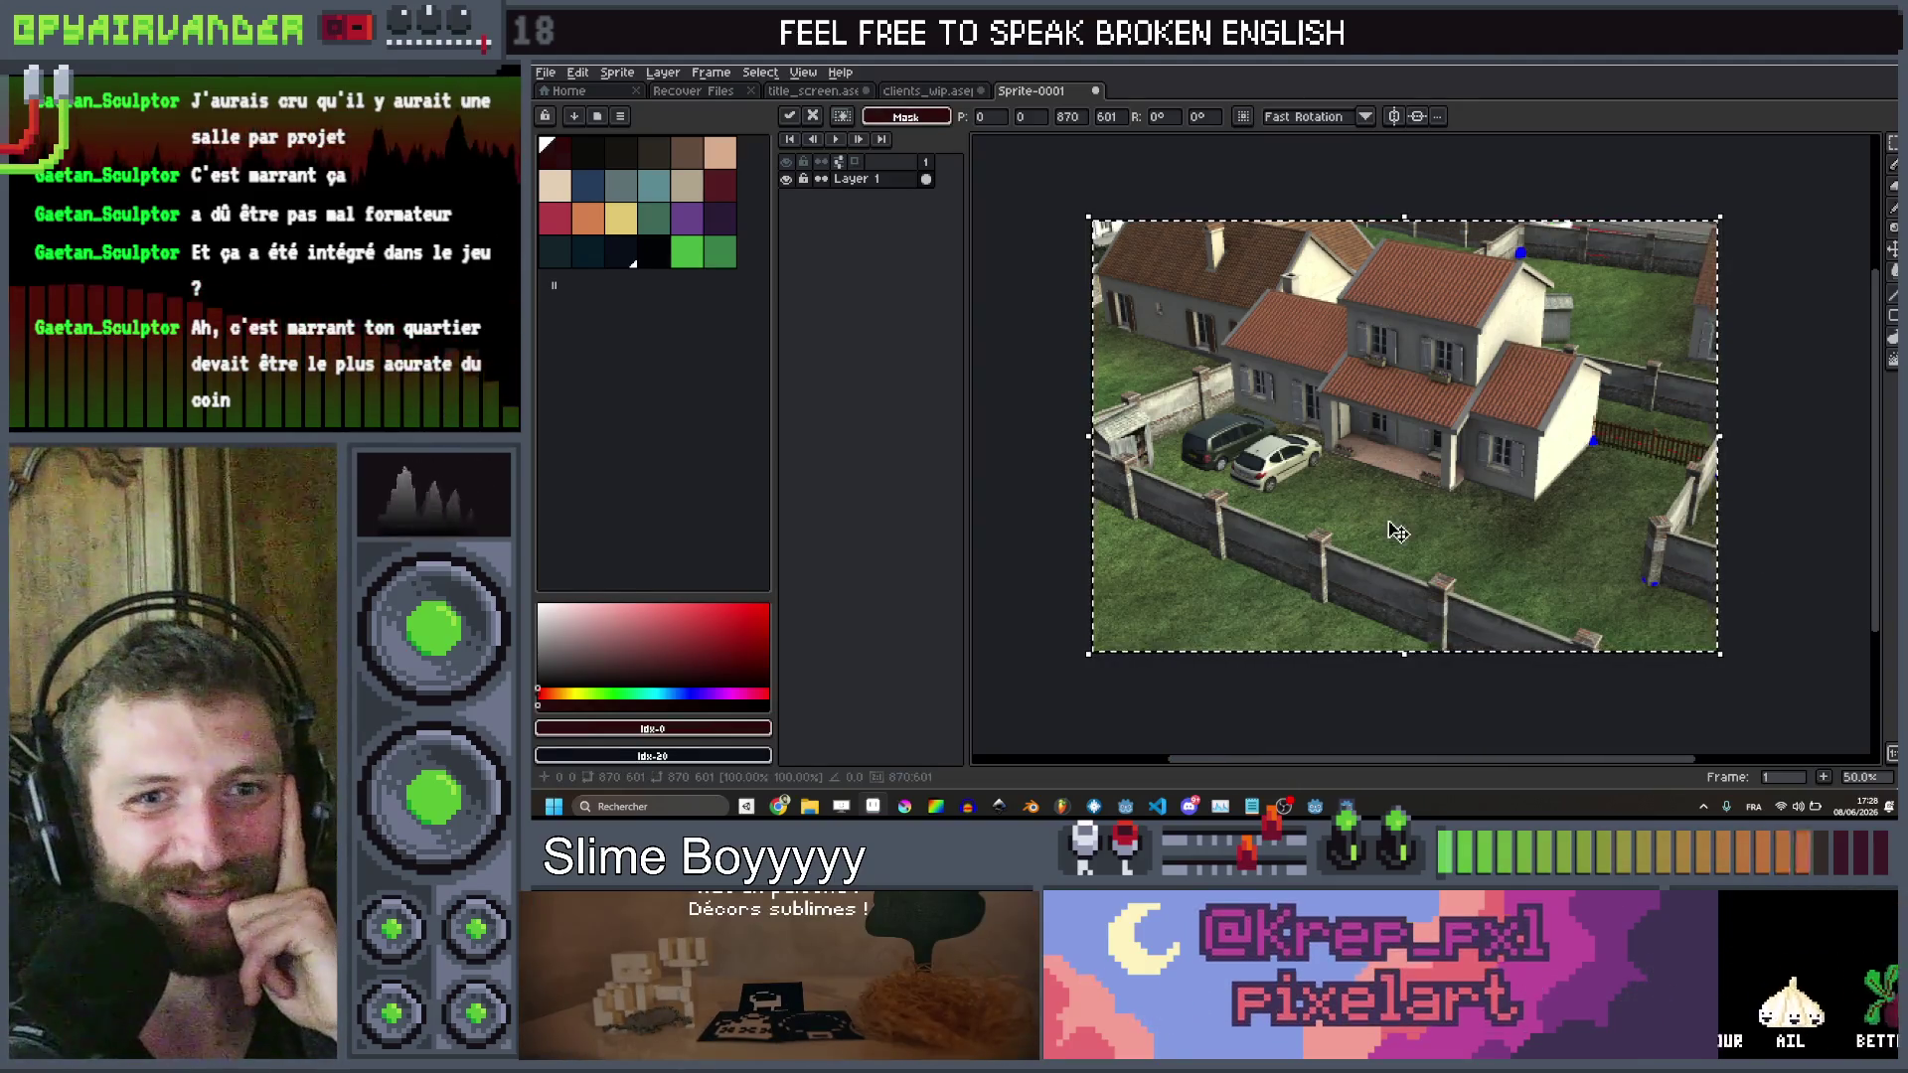
# Drop the pasted house photo onto the canvas, then return to the title_screen sprite
pyautogui.hotkey('ctrl', 'd')
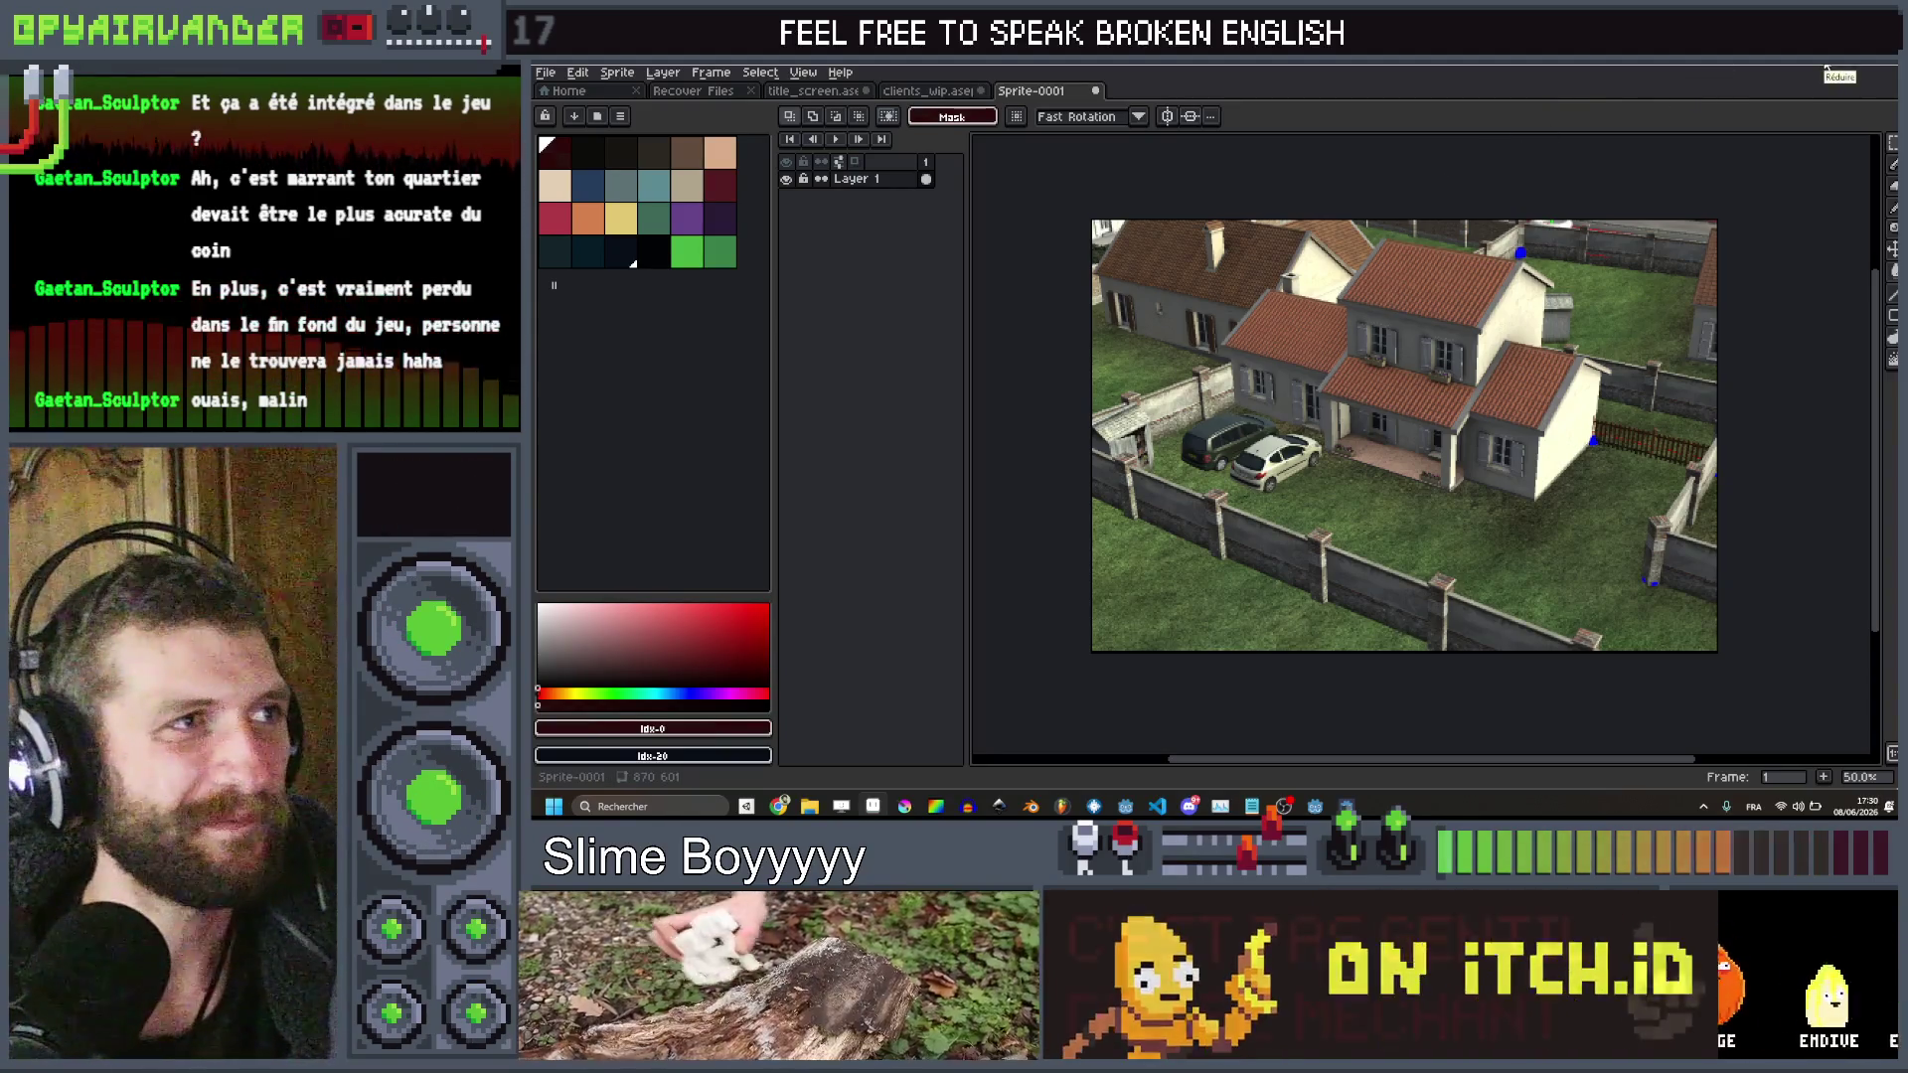
pyautogui.hotkey('alt', 'Tab')
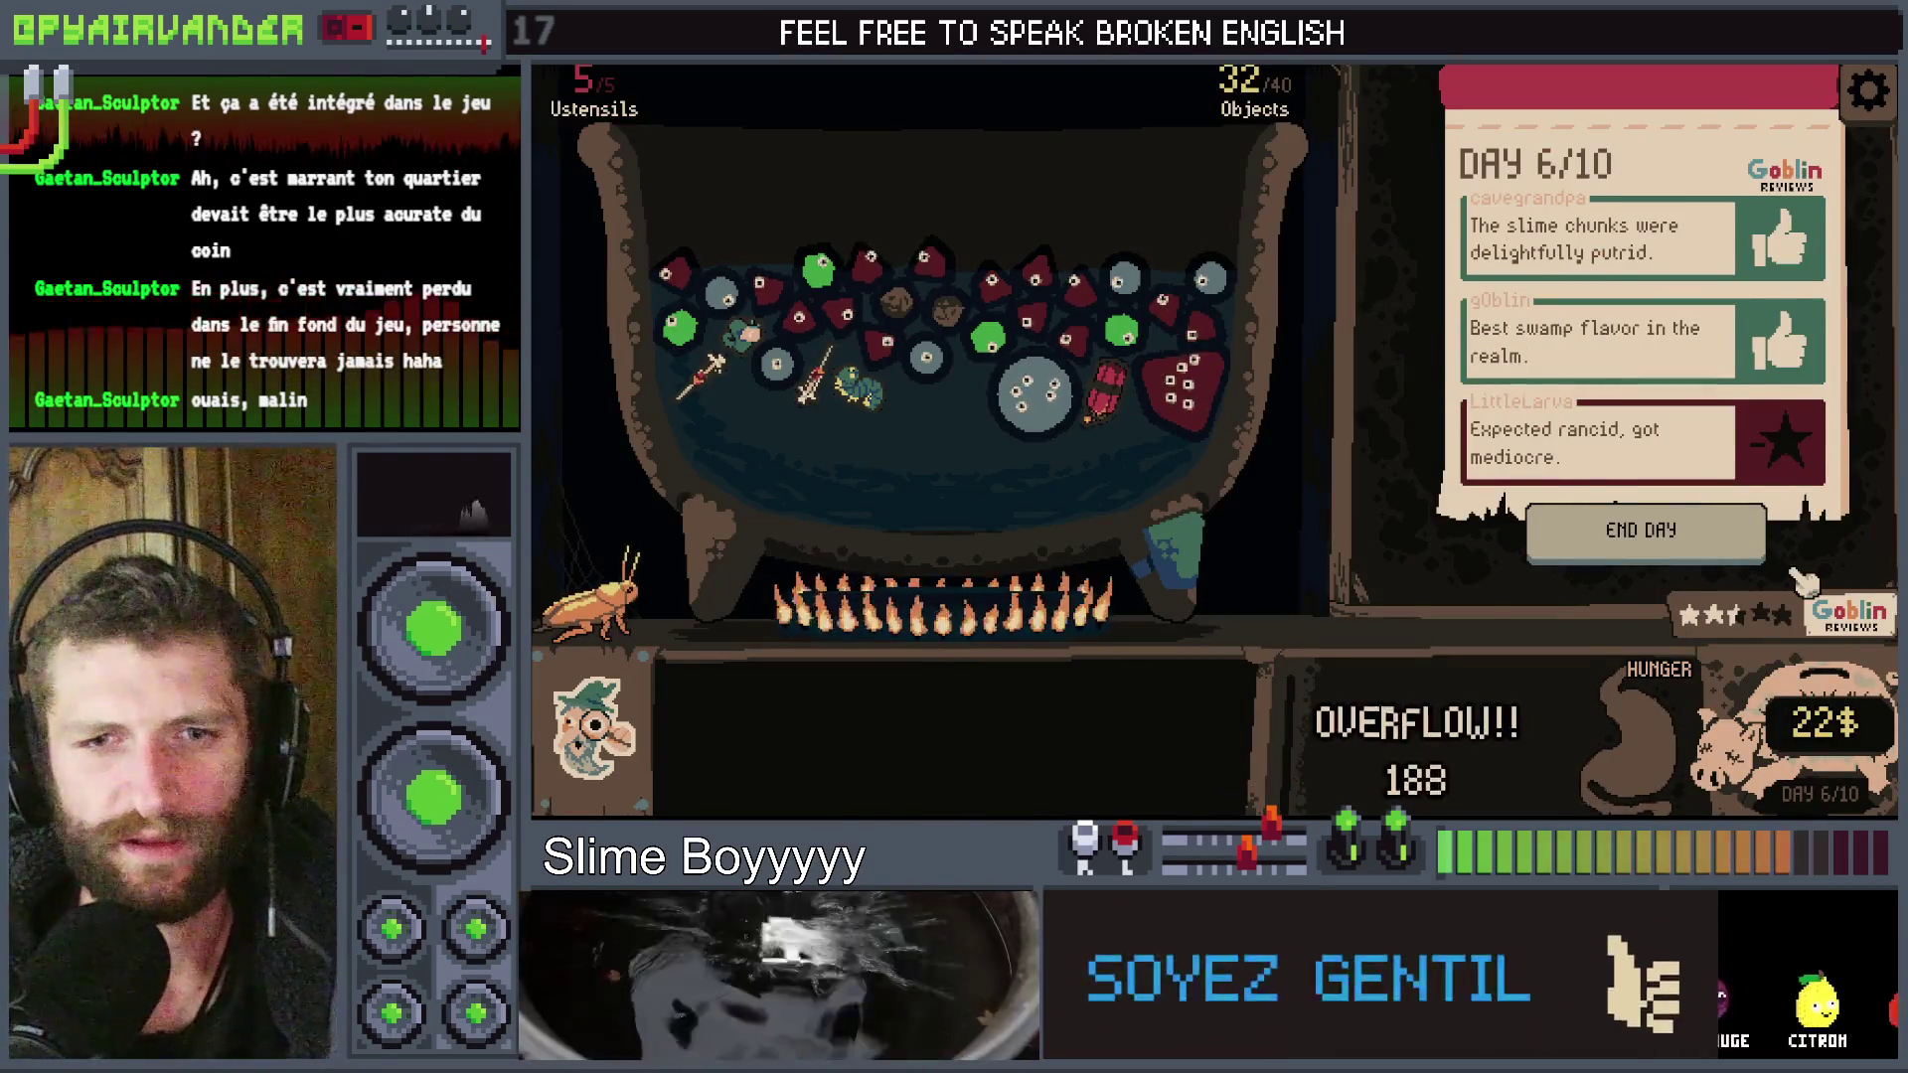
pyautogui.hotkey('alt', 'Tab')
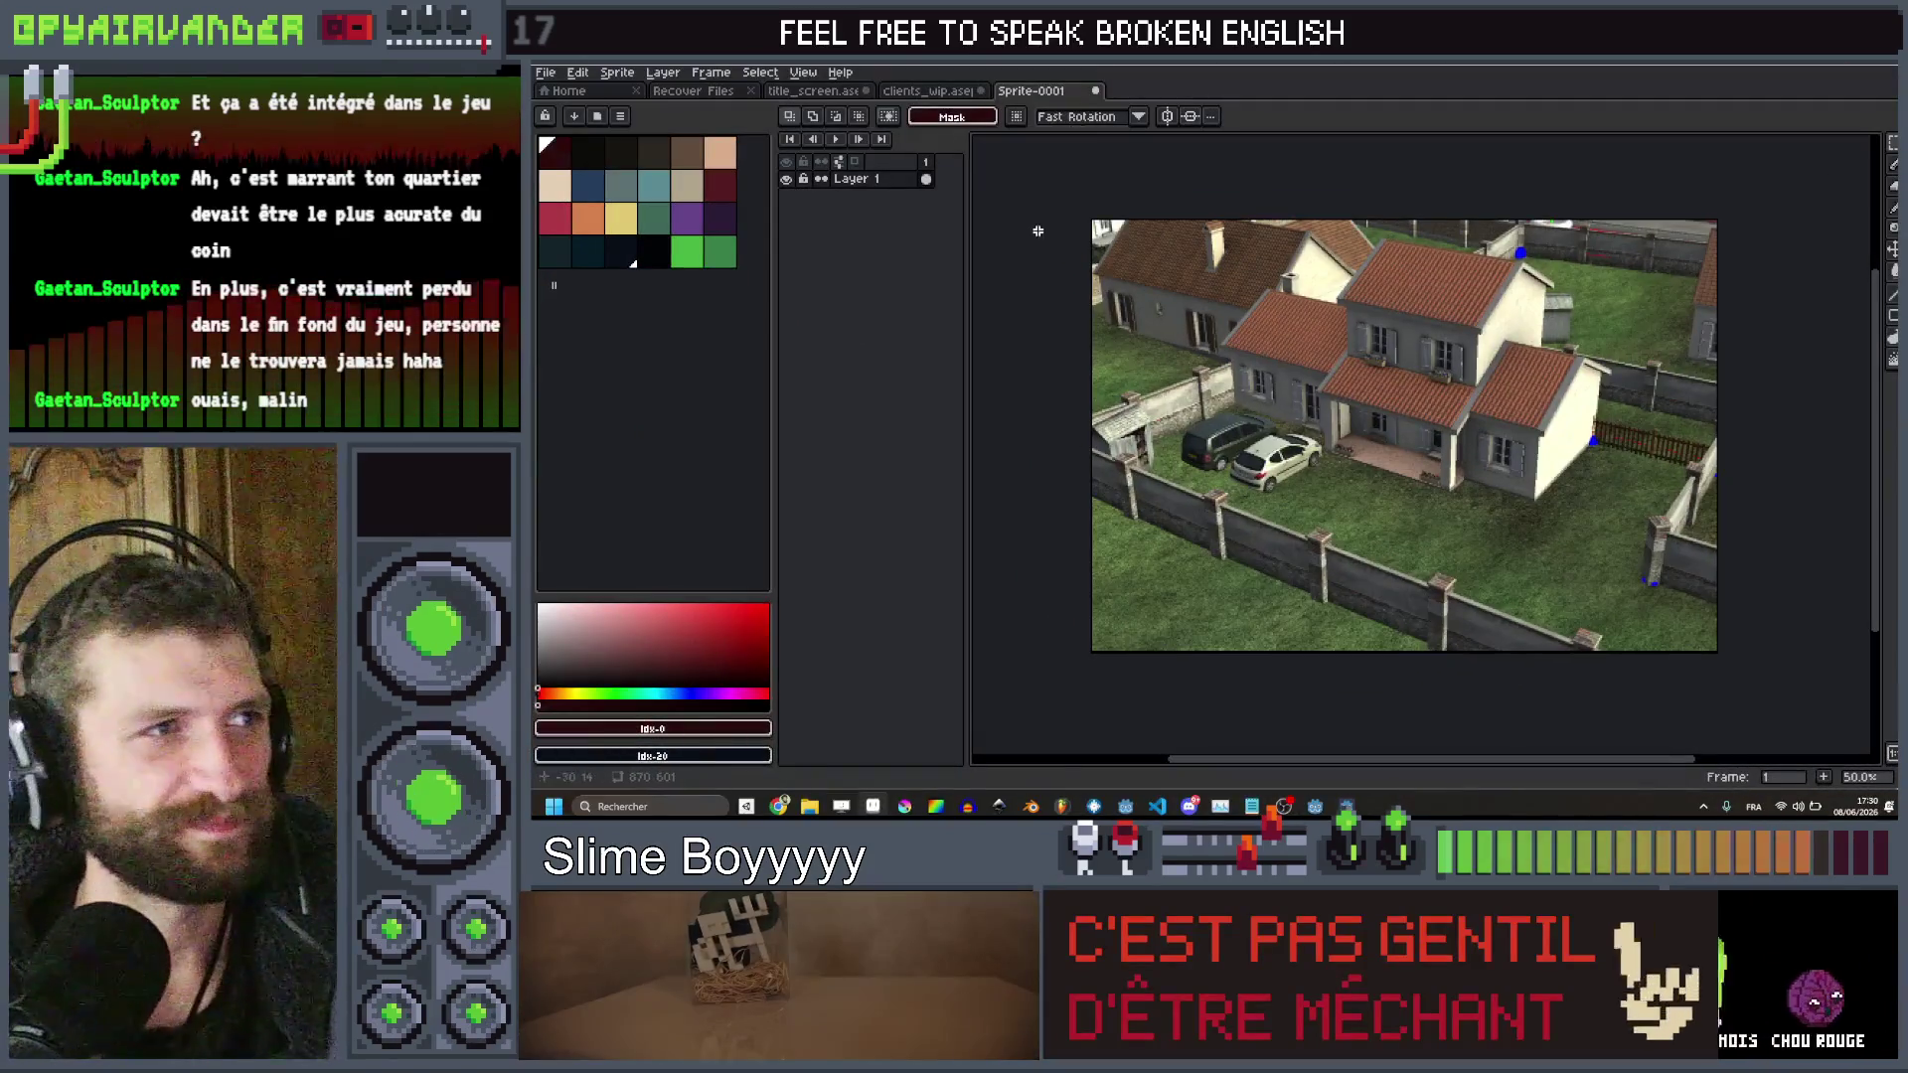
pyautogui.click(900, 90)
# Save the clients work-in-progress file
pyautogui.click(835, 91)
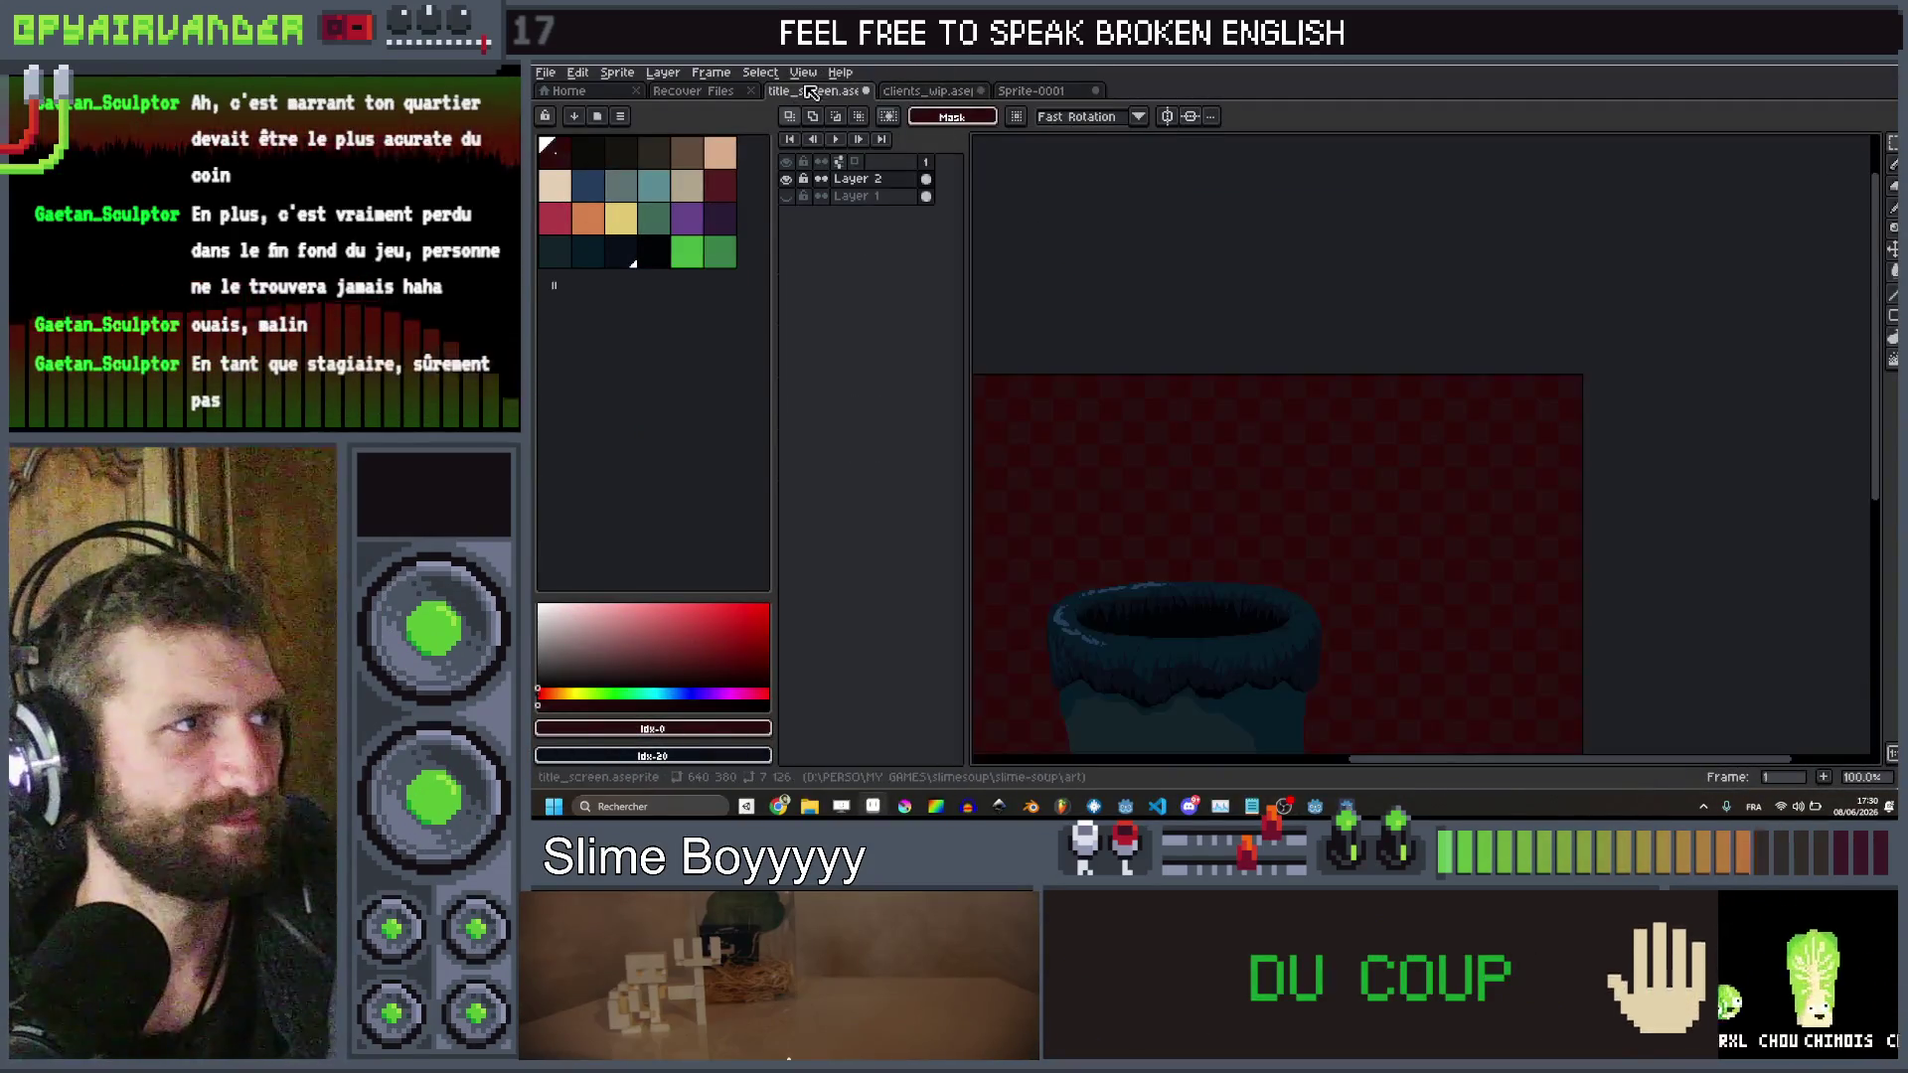
pyautogui.click(932, 92)
pyautogui.hotkey('ctrl', 's')
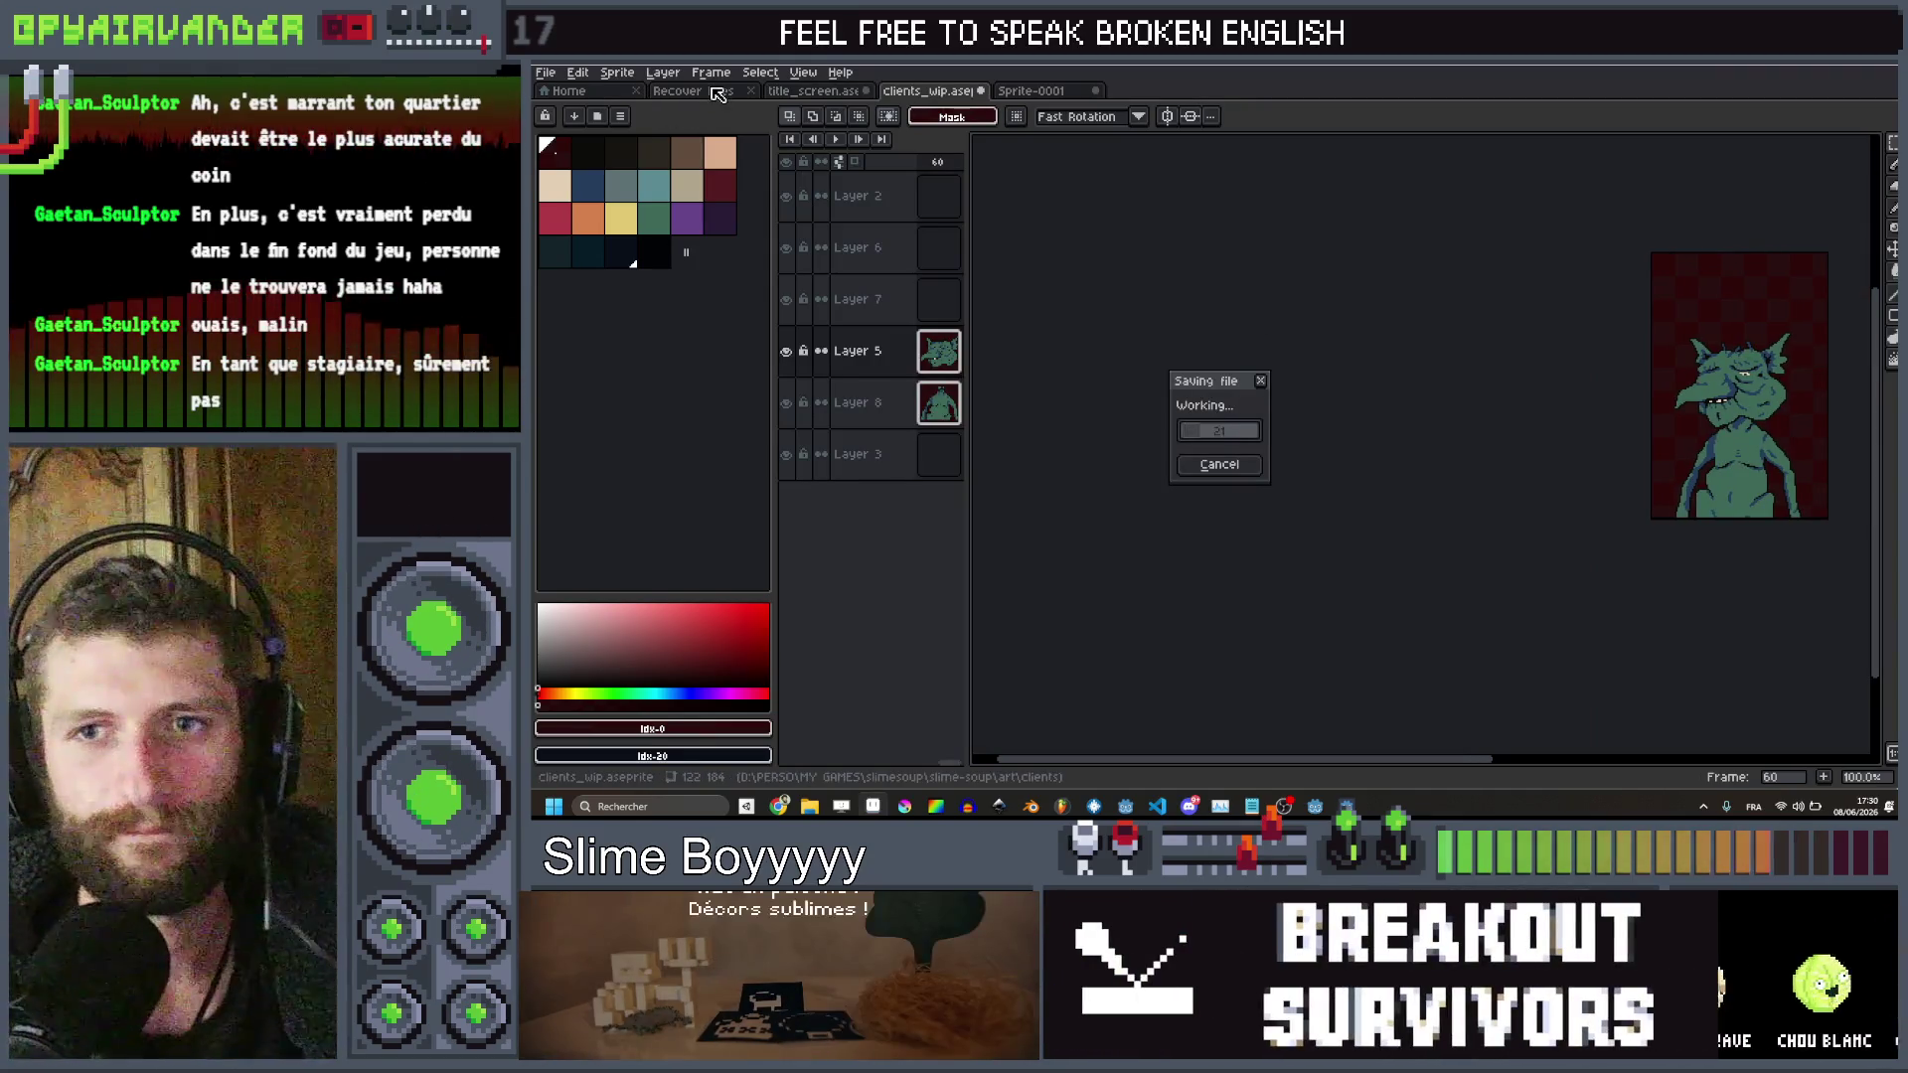
# Return to the bucket sprite, frame its body, pick brown, and cancel an accidental close
pyautogui.click(813, 90)
pyautogui.scroll(-1, 1371, 451)
pyautogui.scroll(3, 1321, 554)
pyautogui.scroll(-4, 1477, 452)
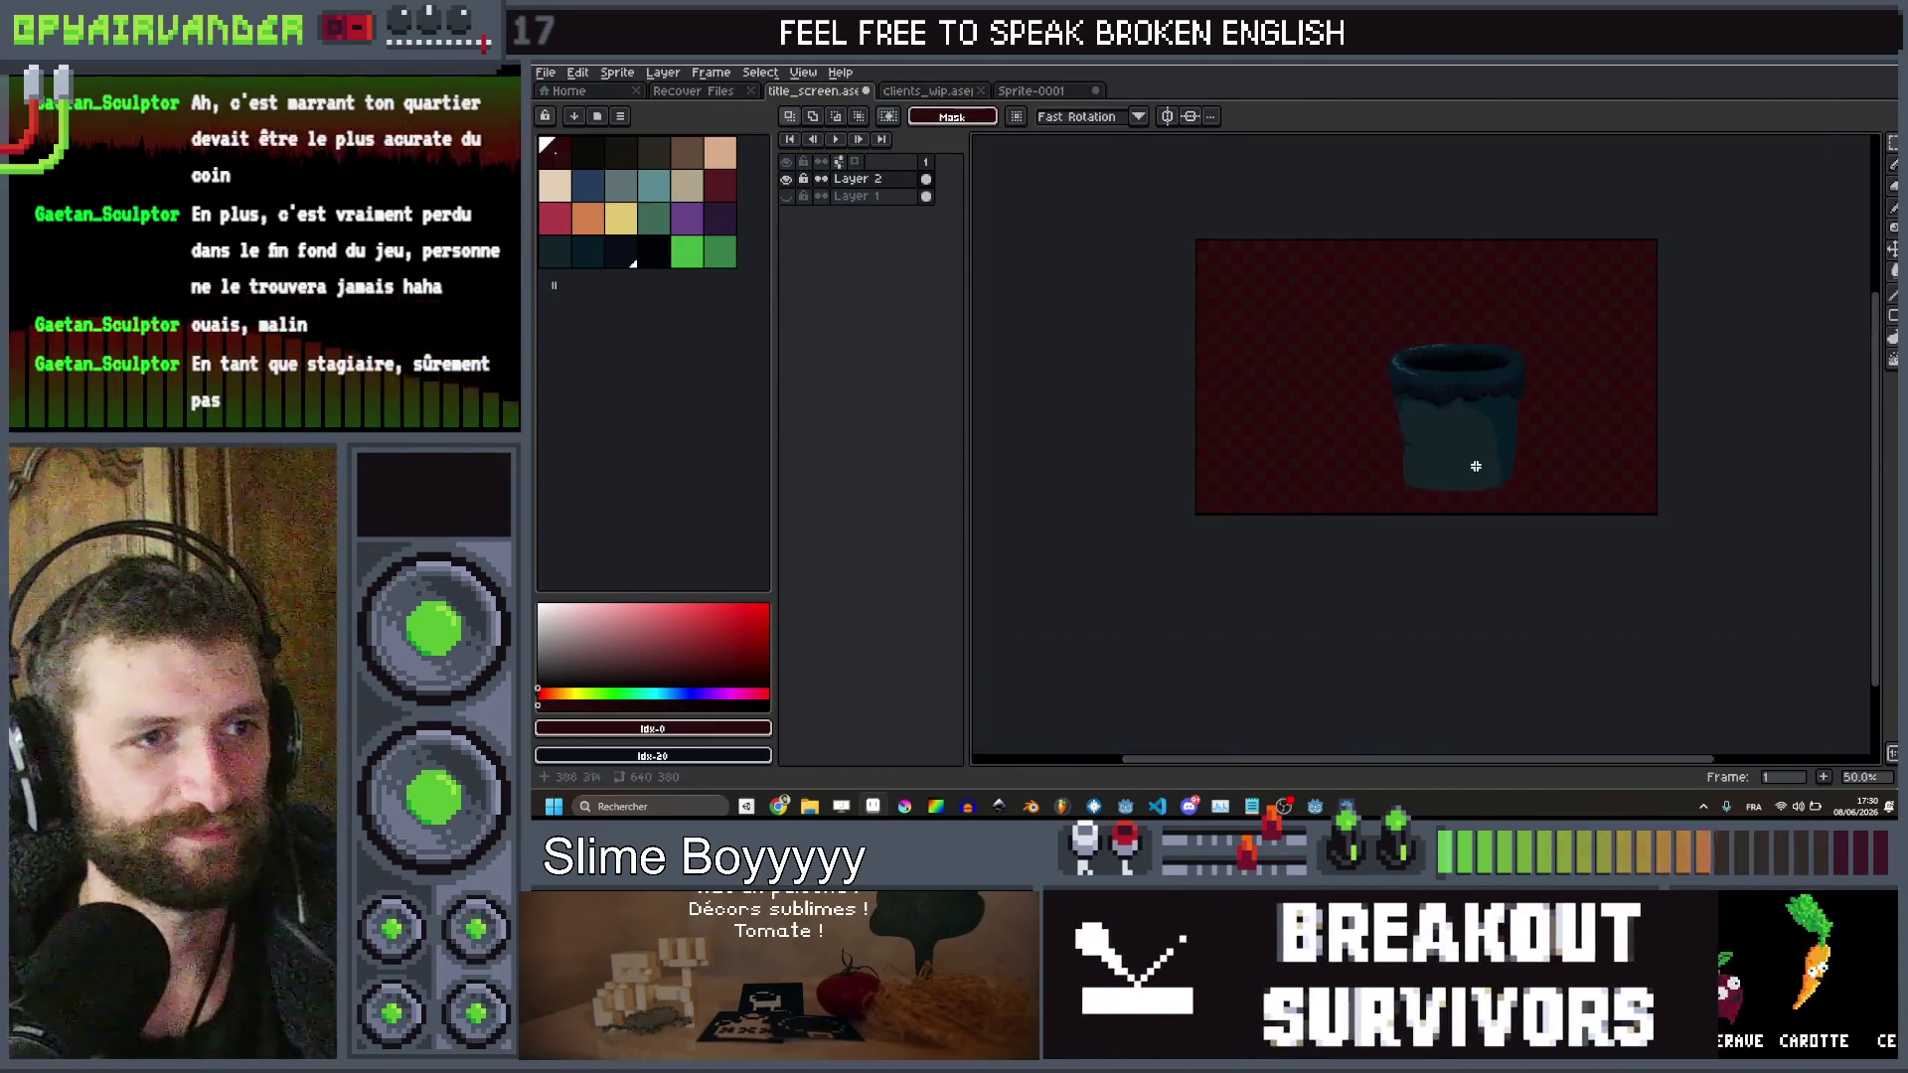
pyautogui.scroll(4, 1478, 452)
pyautogui.scroll(-2, 1490, 426)
pyautogui.scroll(1, 1559, 503)
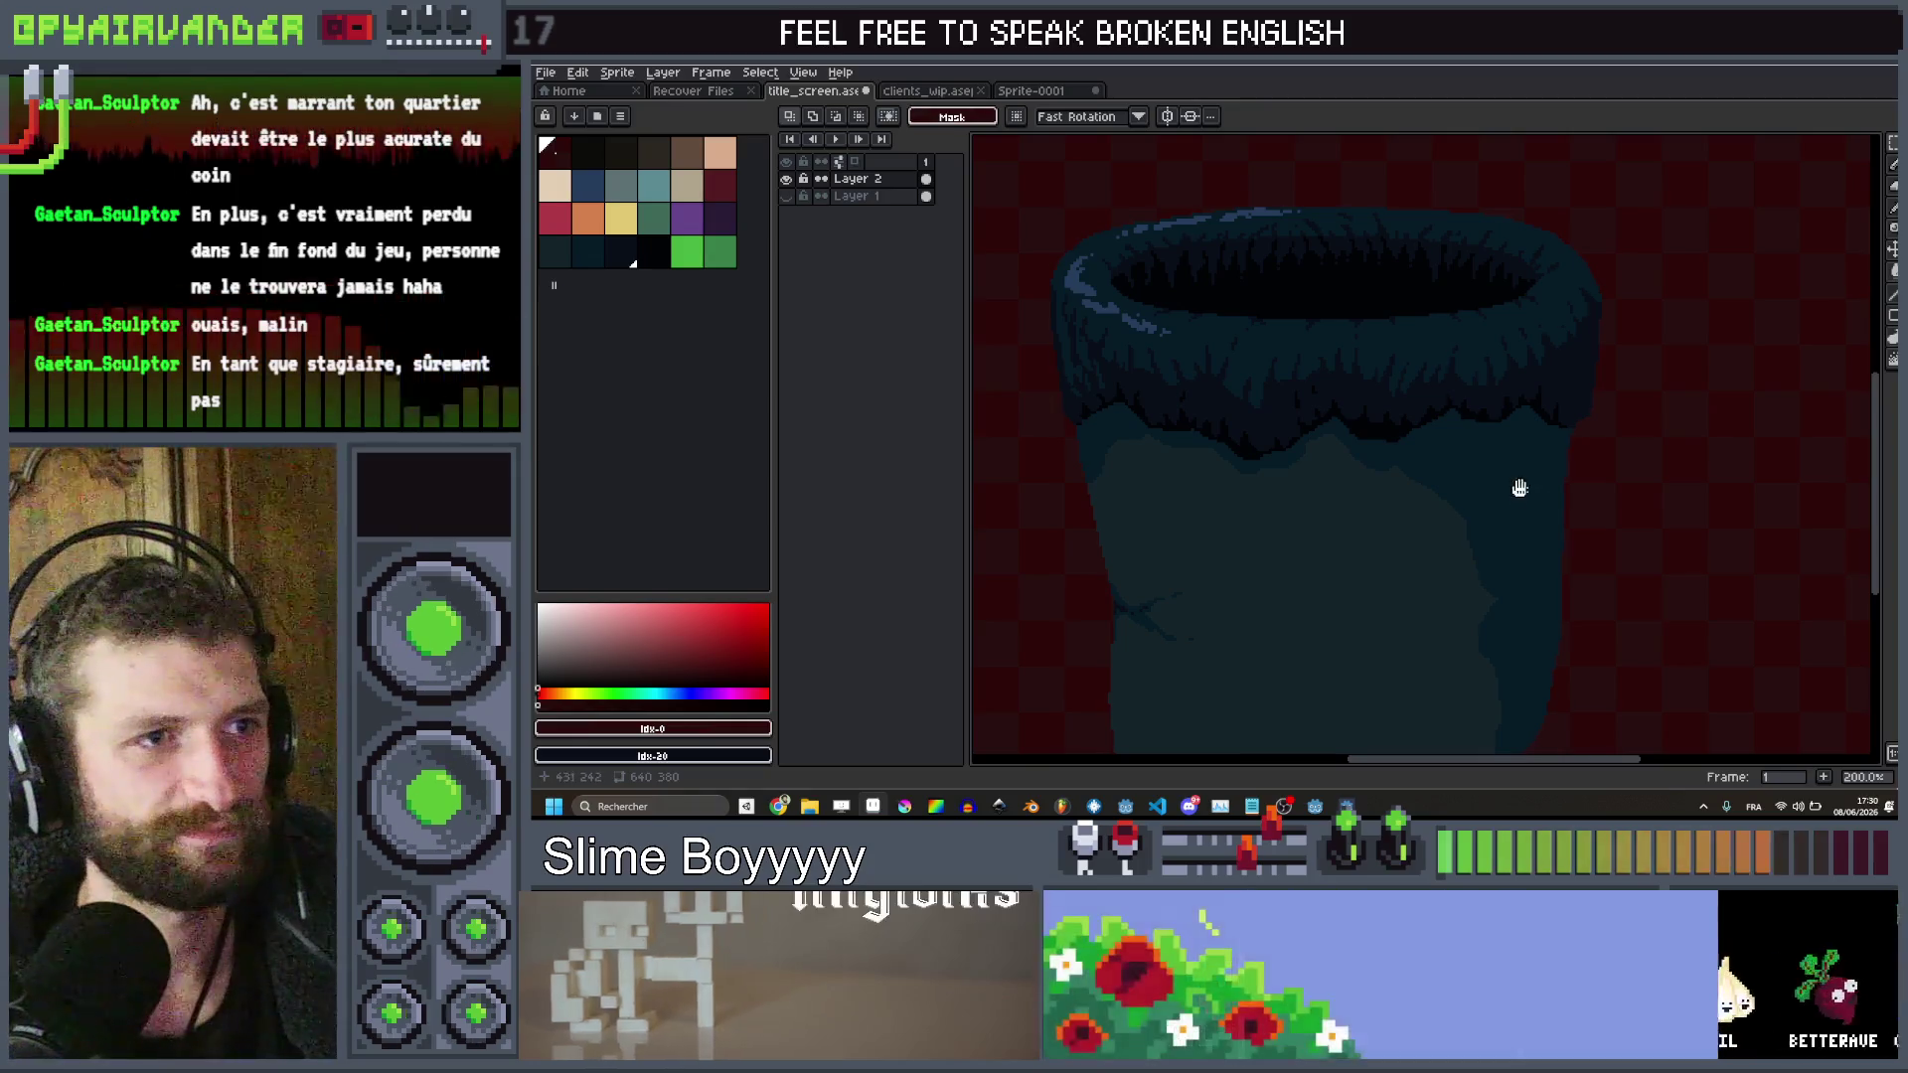
pyautogui.moveTo(1520, 488); pyautogui.dragTo(1540, 417)
pyautogui.click(687, 155)
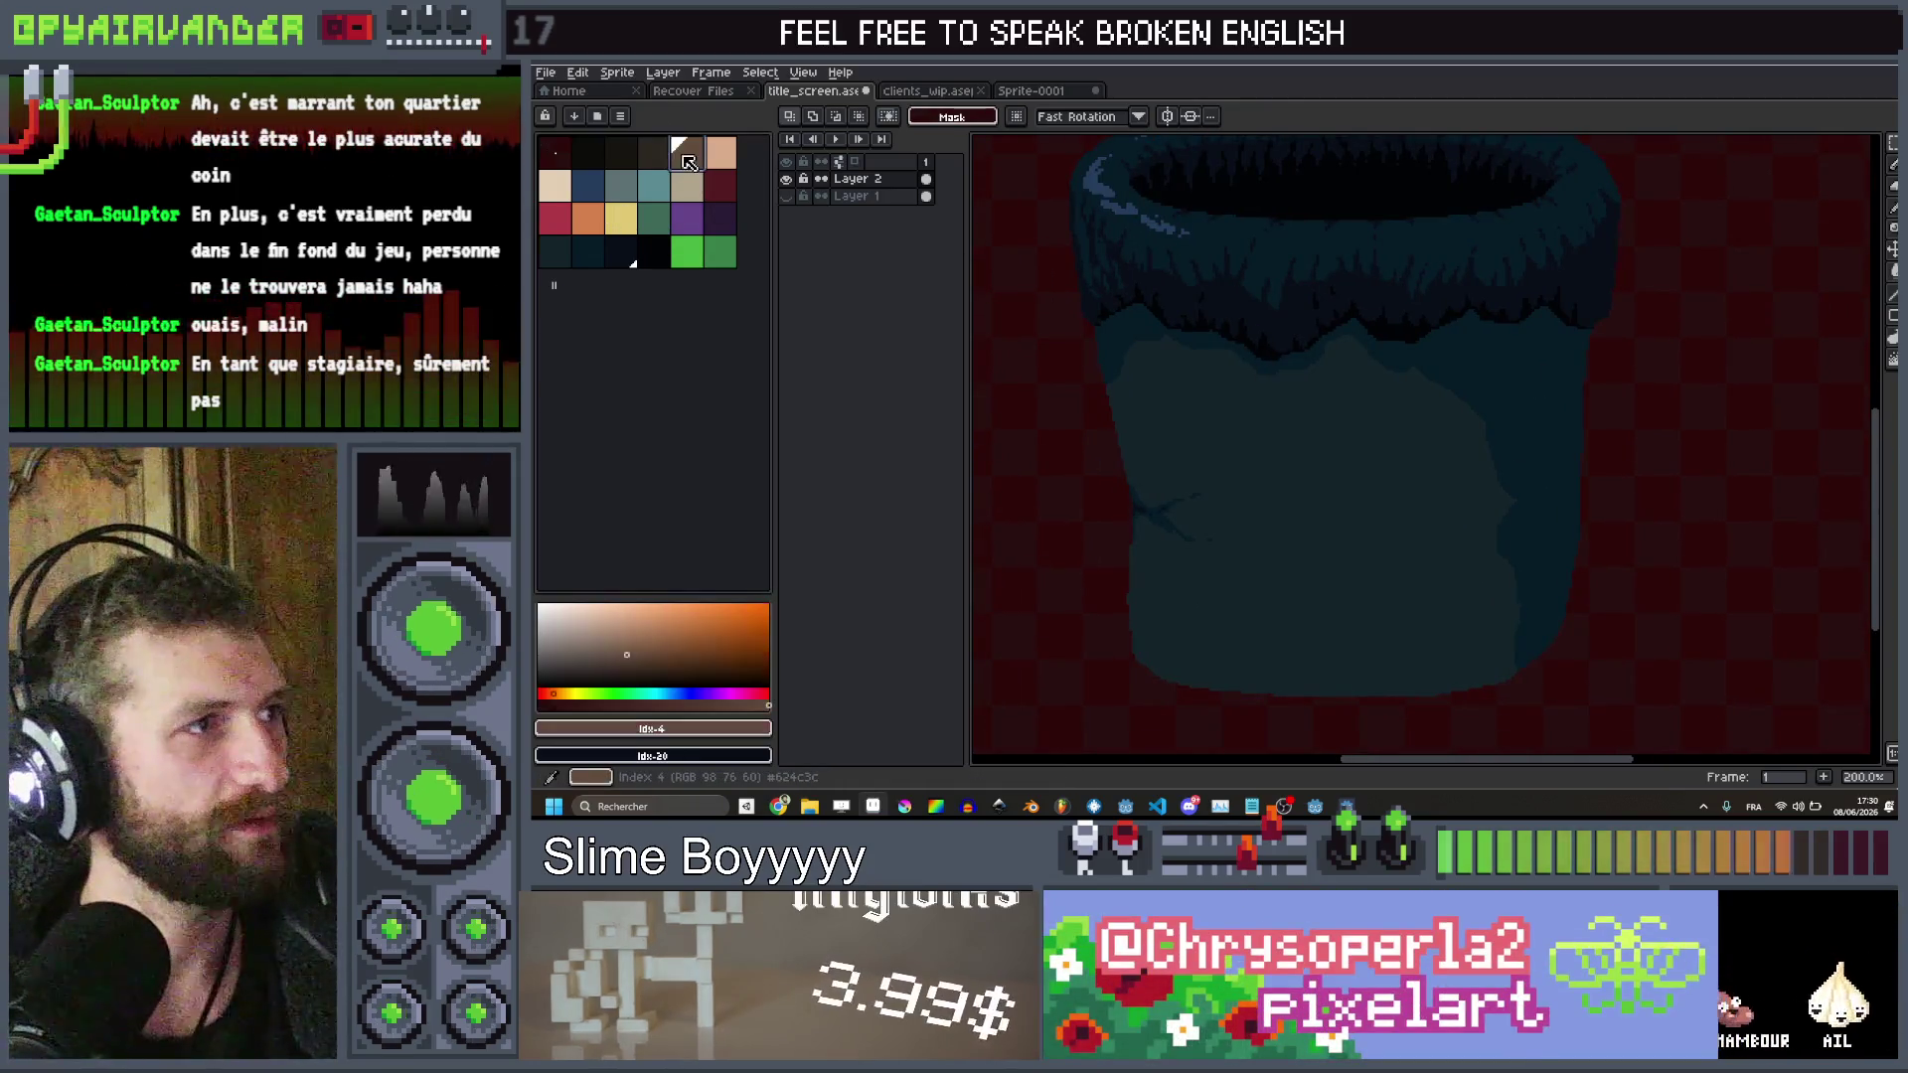
pyautogui.hotkey('ctrl', 'w')
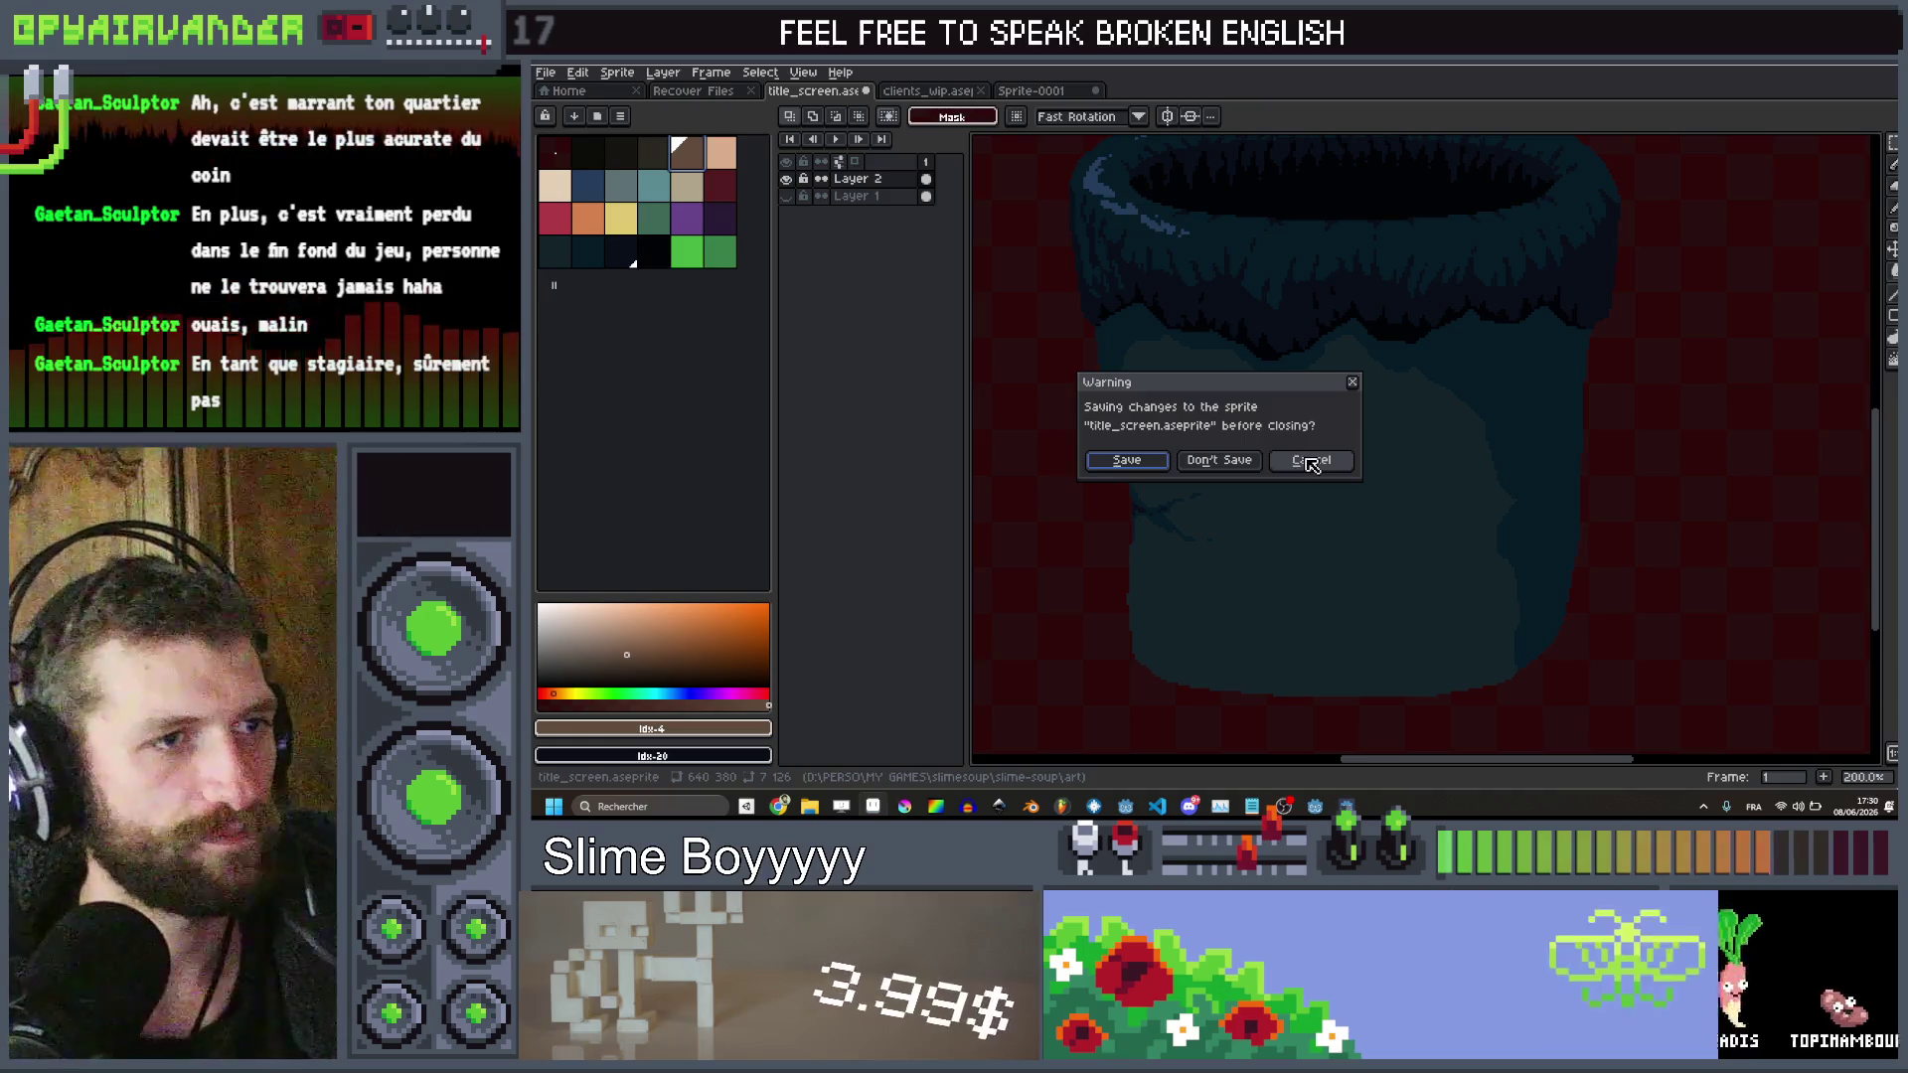
pyautogui.click(1310, 460)
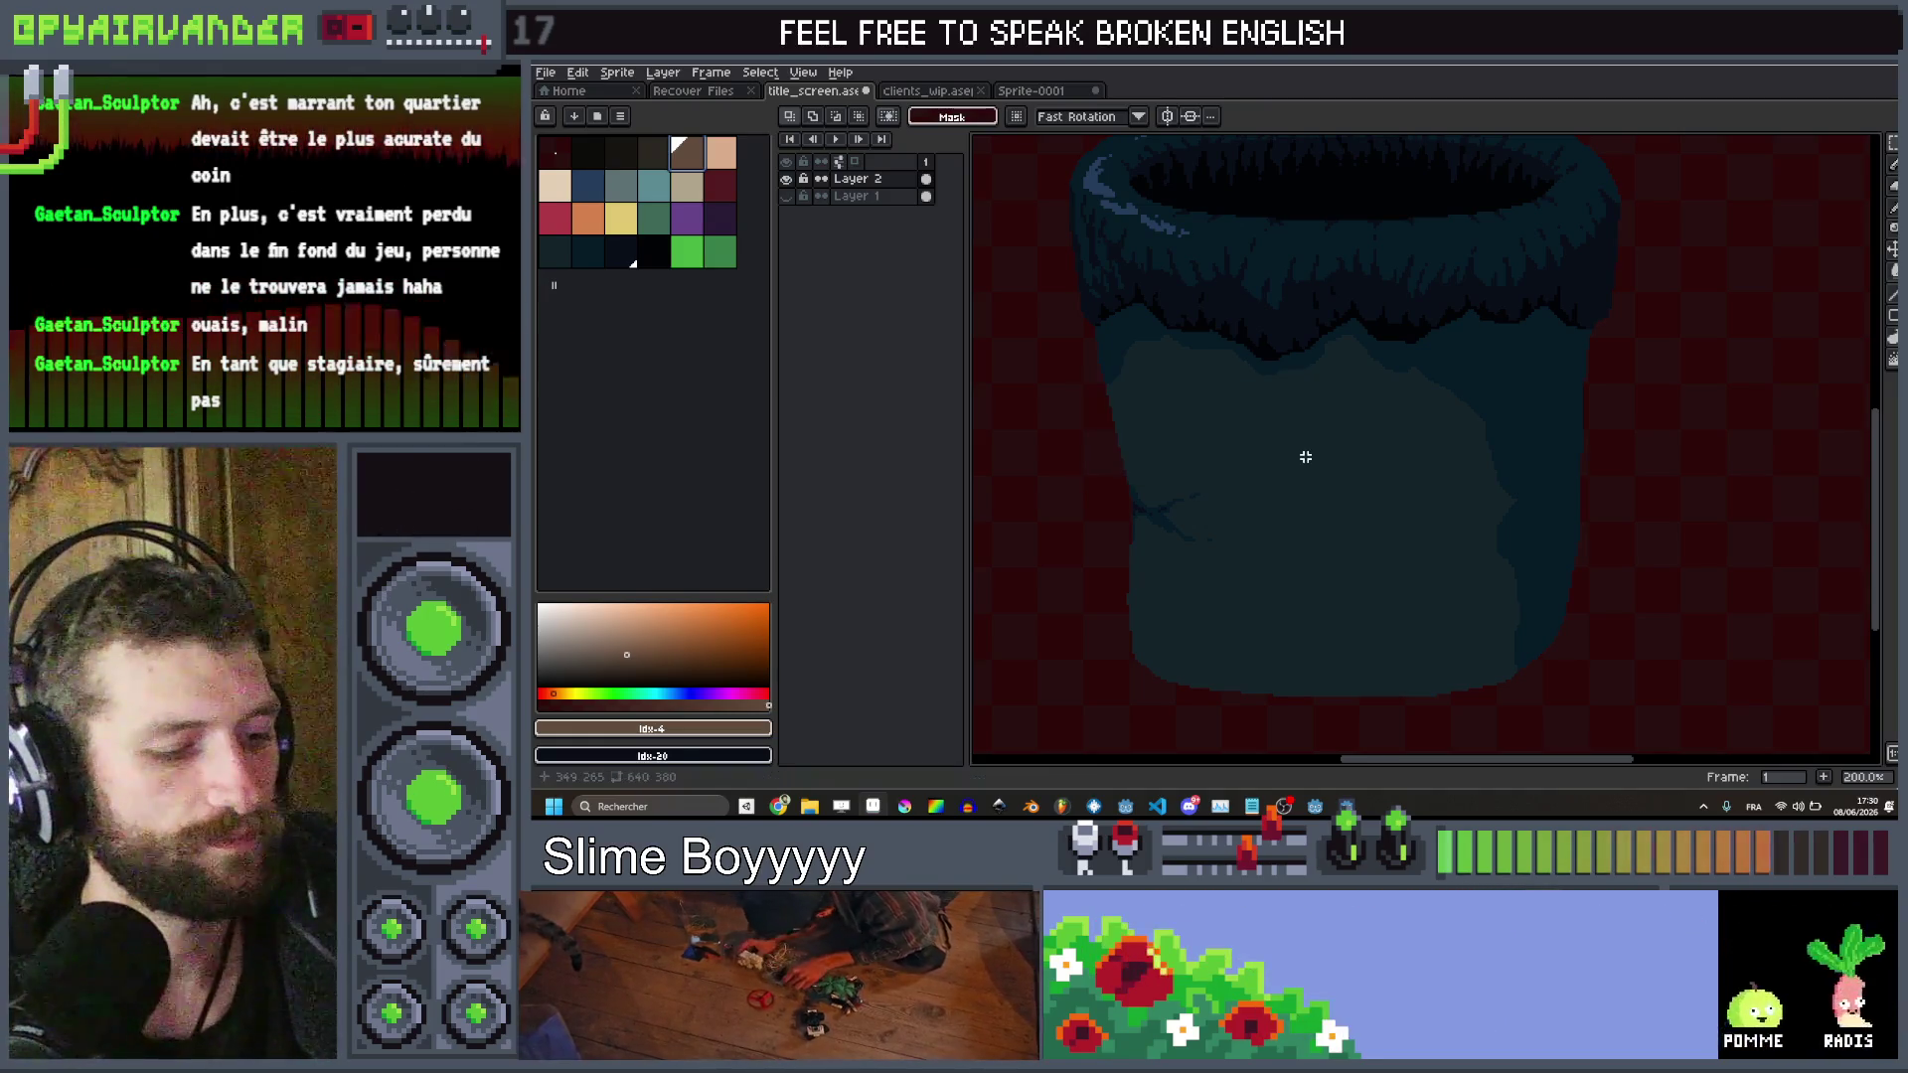
# Switch to the pencil with a larger brush and the adjacent brown swatch, clearing the selection
pyautogui.press('b')
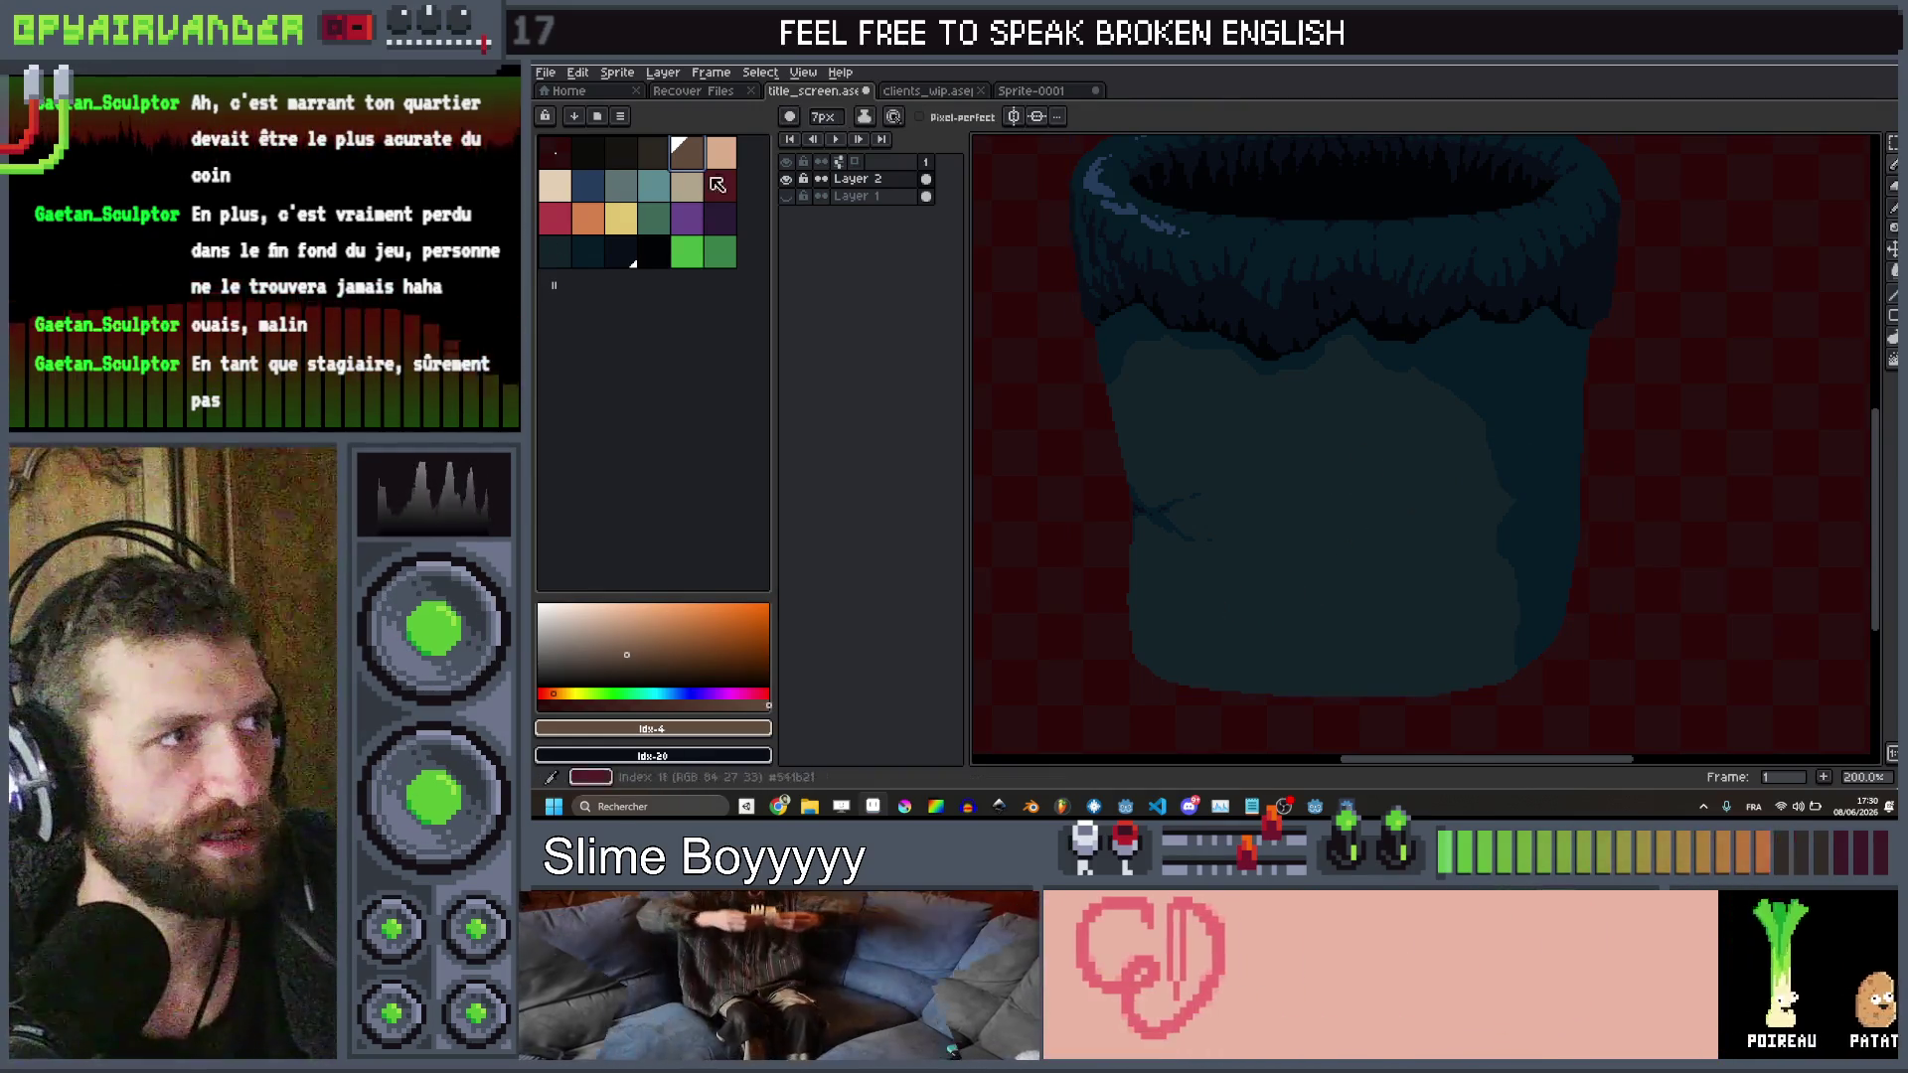
pyautogui.press('[')
pyautogui.press('+')
pyautogui.press('+')
pyautogui.press('+')
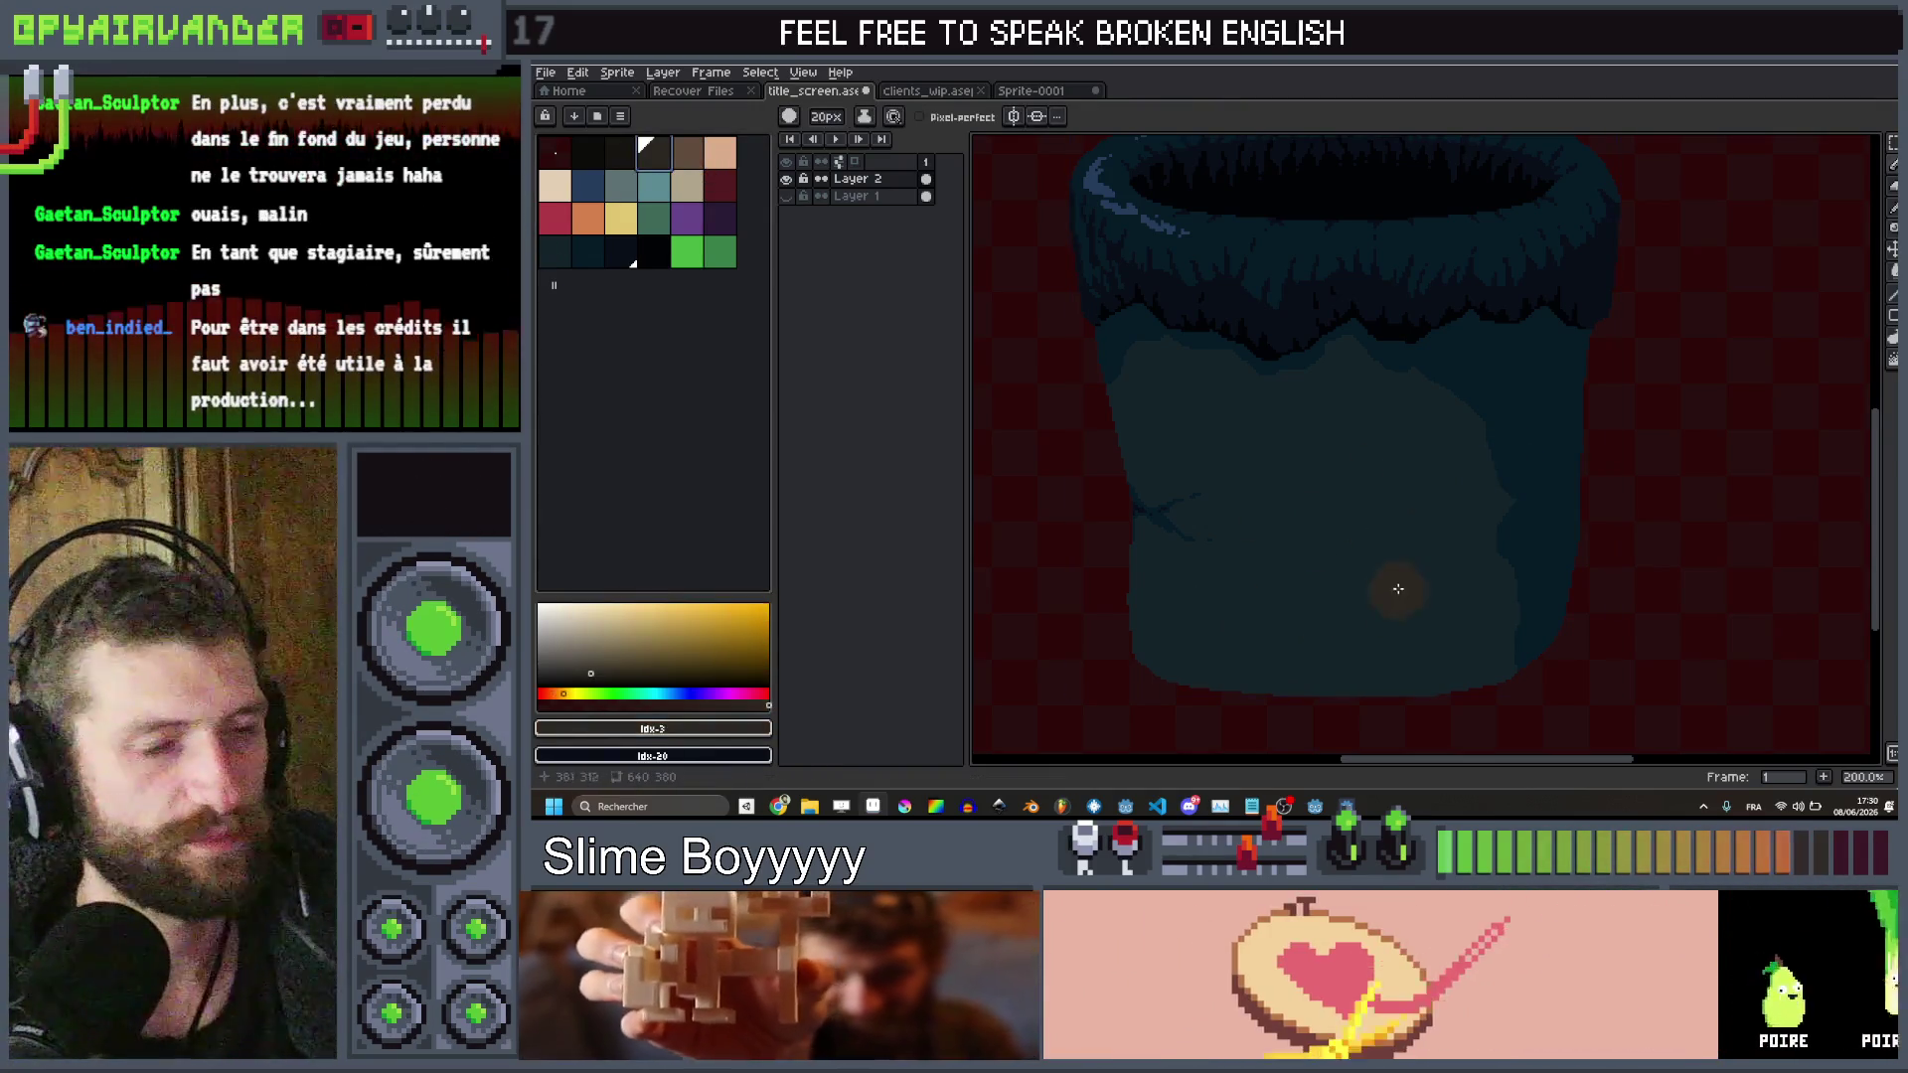
pyautogui.scroll(-2, 1397, 592)
pyautogui.press('-')
pyautogui.press('-')
pyautogui.press('-')
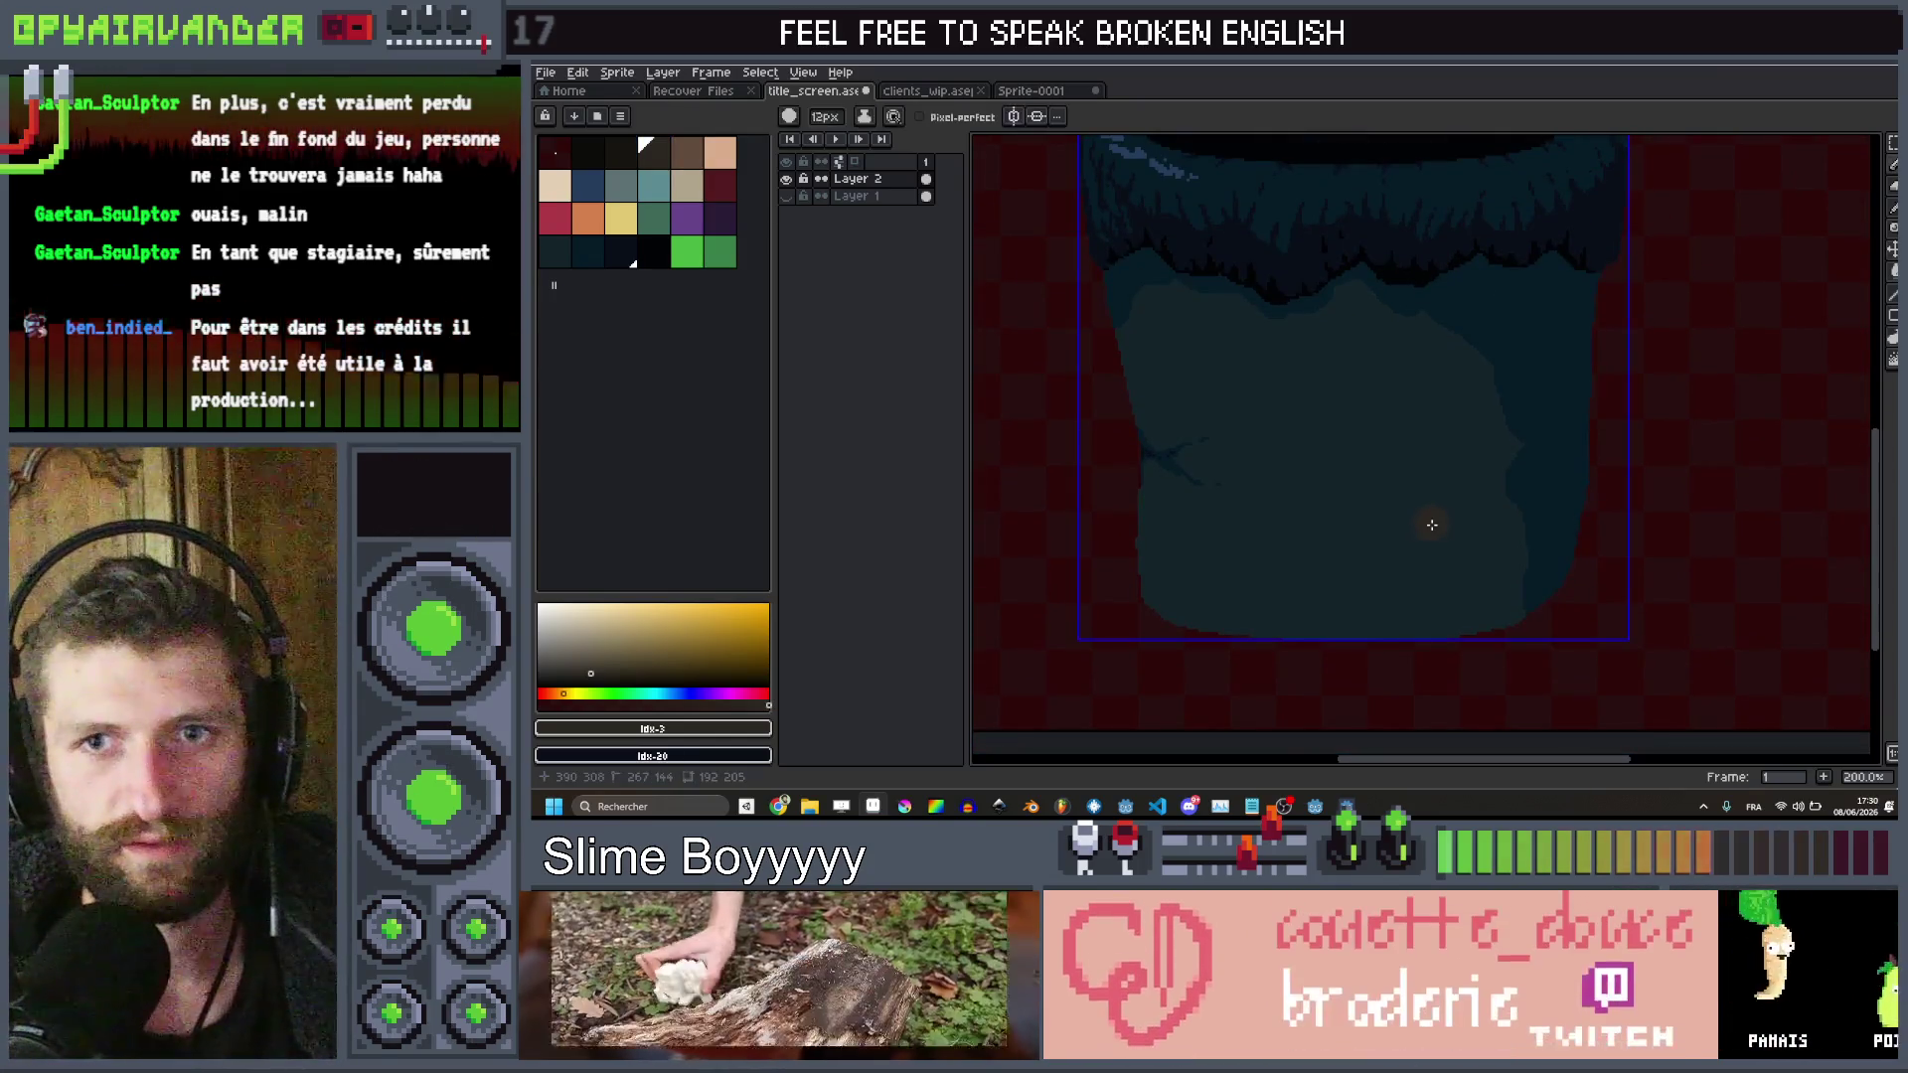
pyautogui.hotkey('ctrl', 'd')
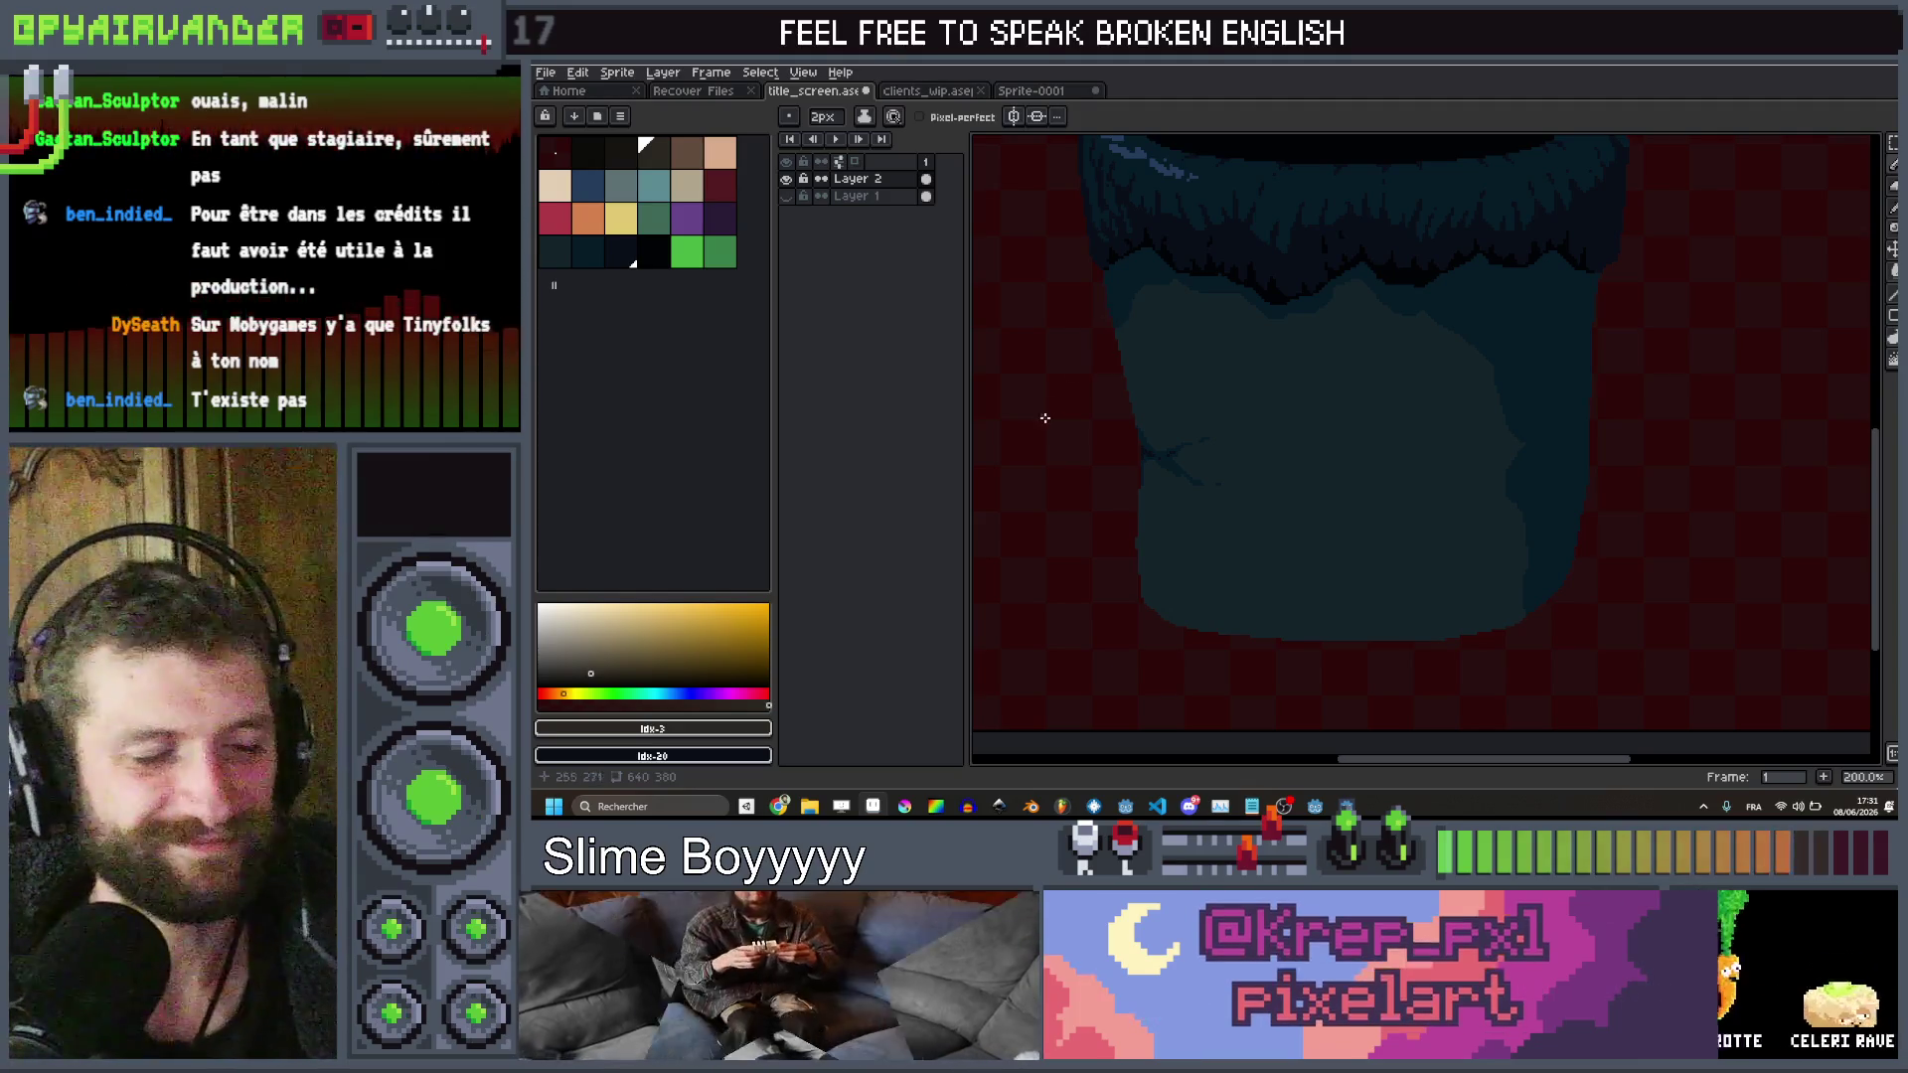
pyautogui.scroll(1, 1306, 494)
# Outline a first brown stain on the bucket's lower body
pyautogui.moveTo(1423, 490)
pyautogui.mouseDown()
pyautogui.moveTo(1444, 418)
pyautogui.moveTo(1427, 468)
pyautogui.mouseUp()
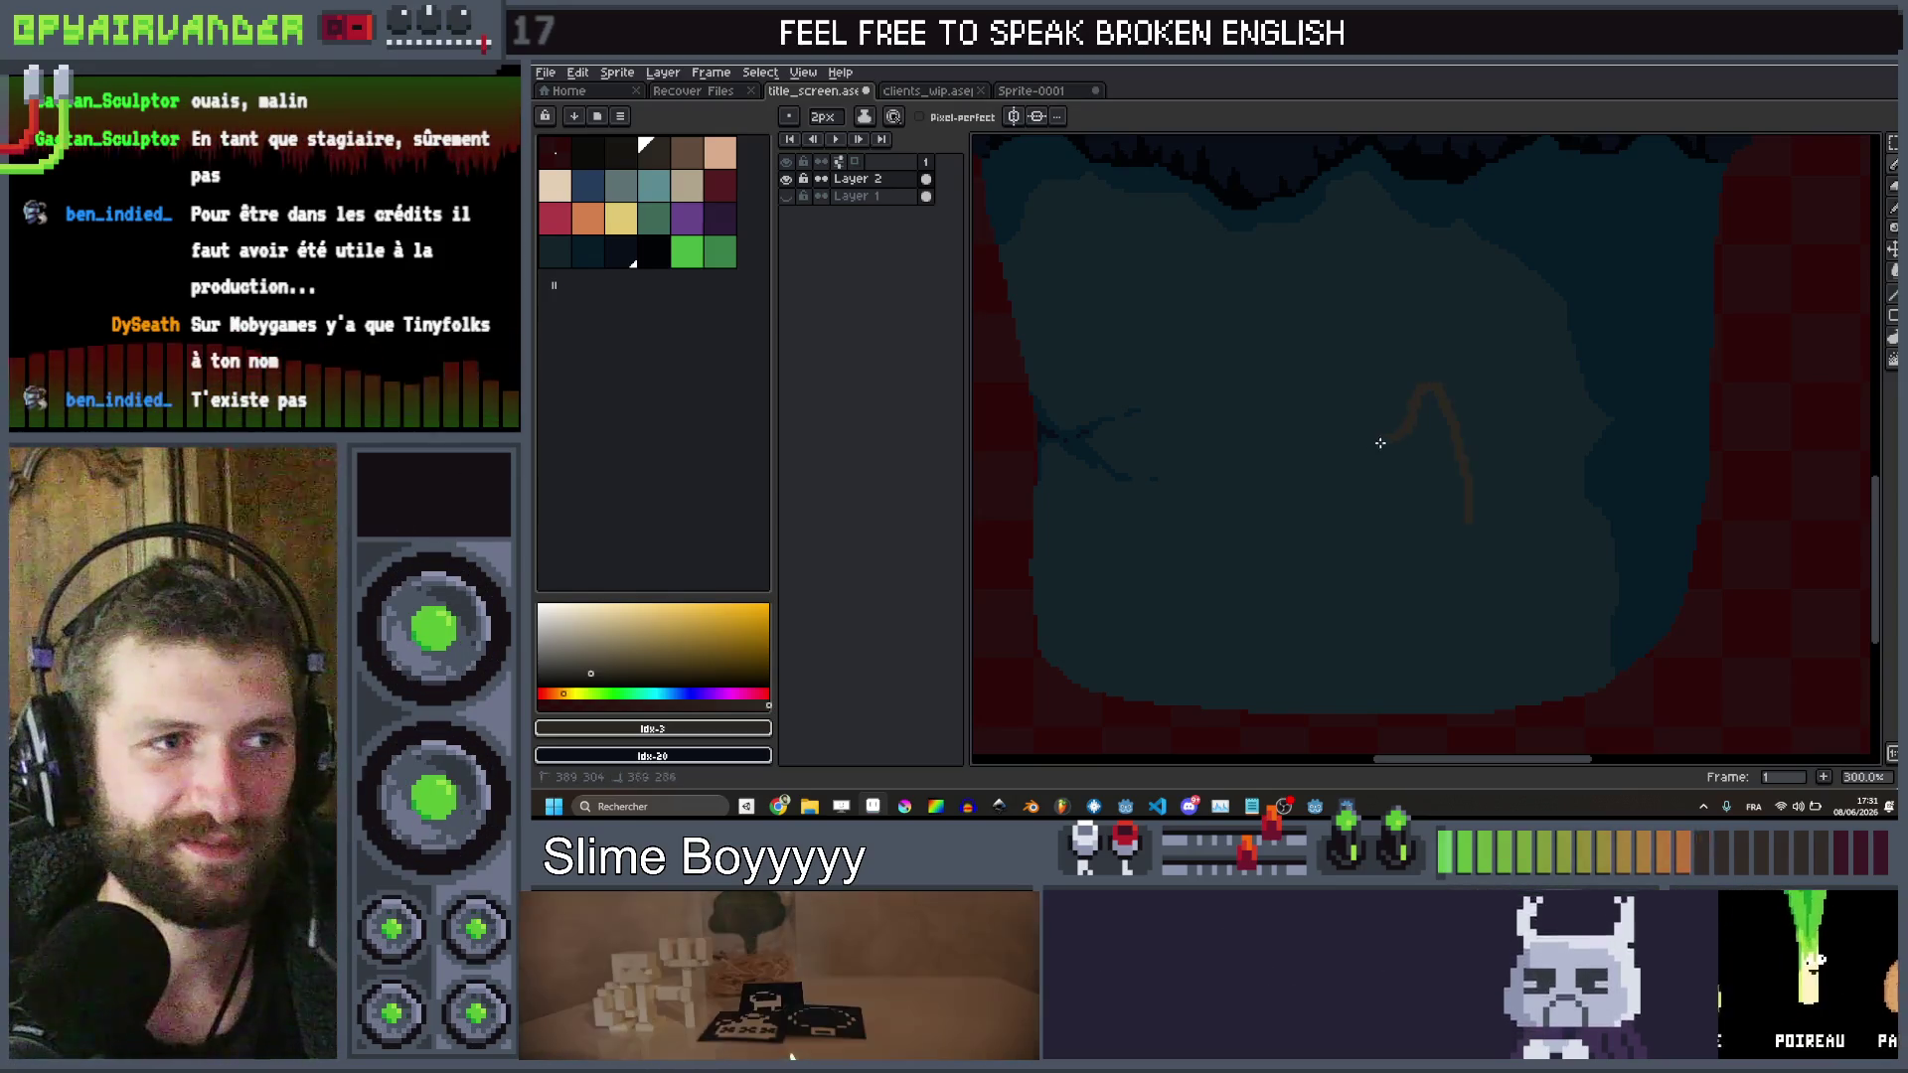
pyautogui.moveTo(1303, 510); pyautogui.dragTo(1430, 585)
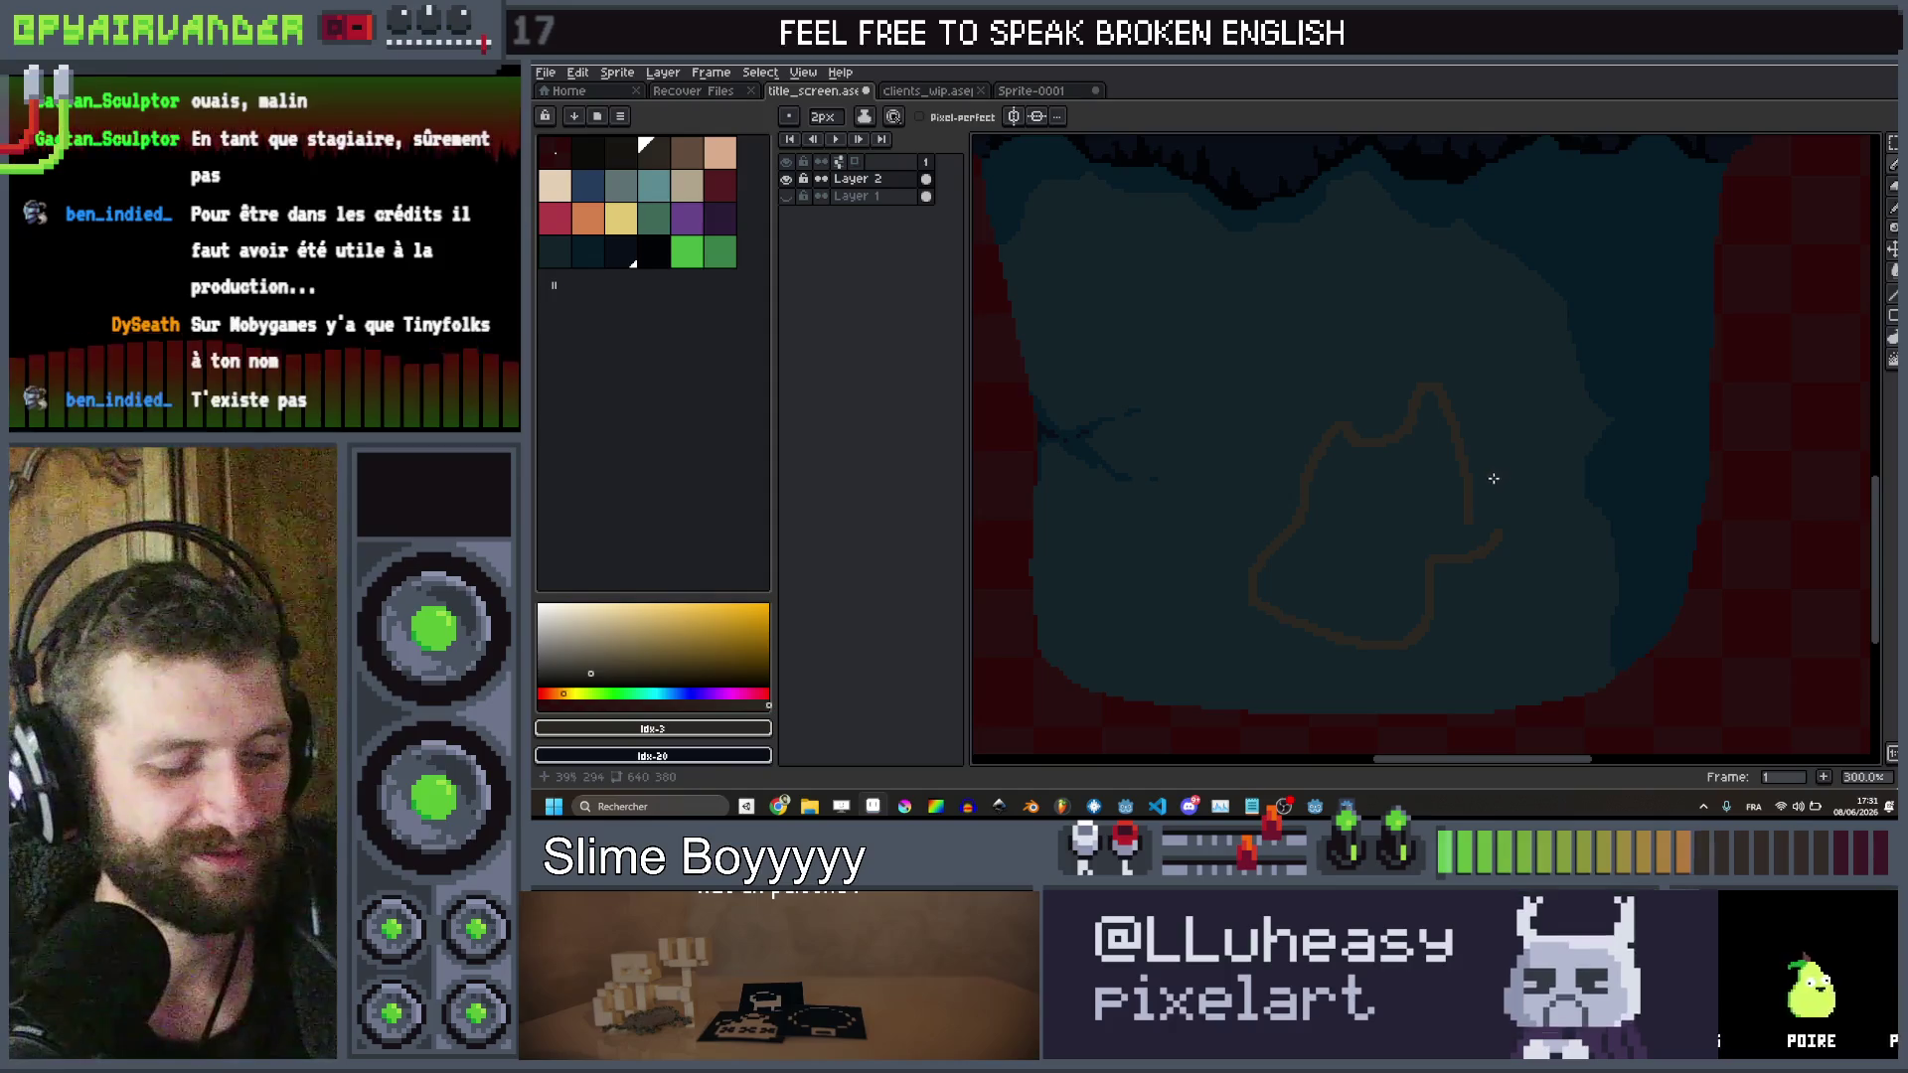
pyautogui.moveTo(1475, 486)
pyautogui.mouseDown()
pyautogui.moveTo(1346, 391)
pyautogui.moveTo(1328, 540)
pyautogui.moveTo(1481, 547)
pyautogui.mouseUp()
pyautogui.scroll(-4, 1479, 465)
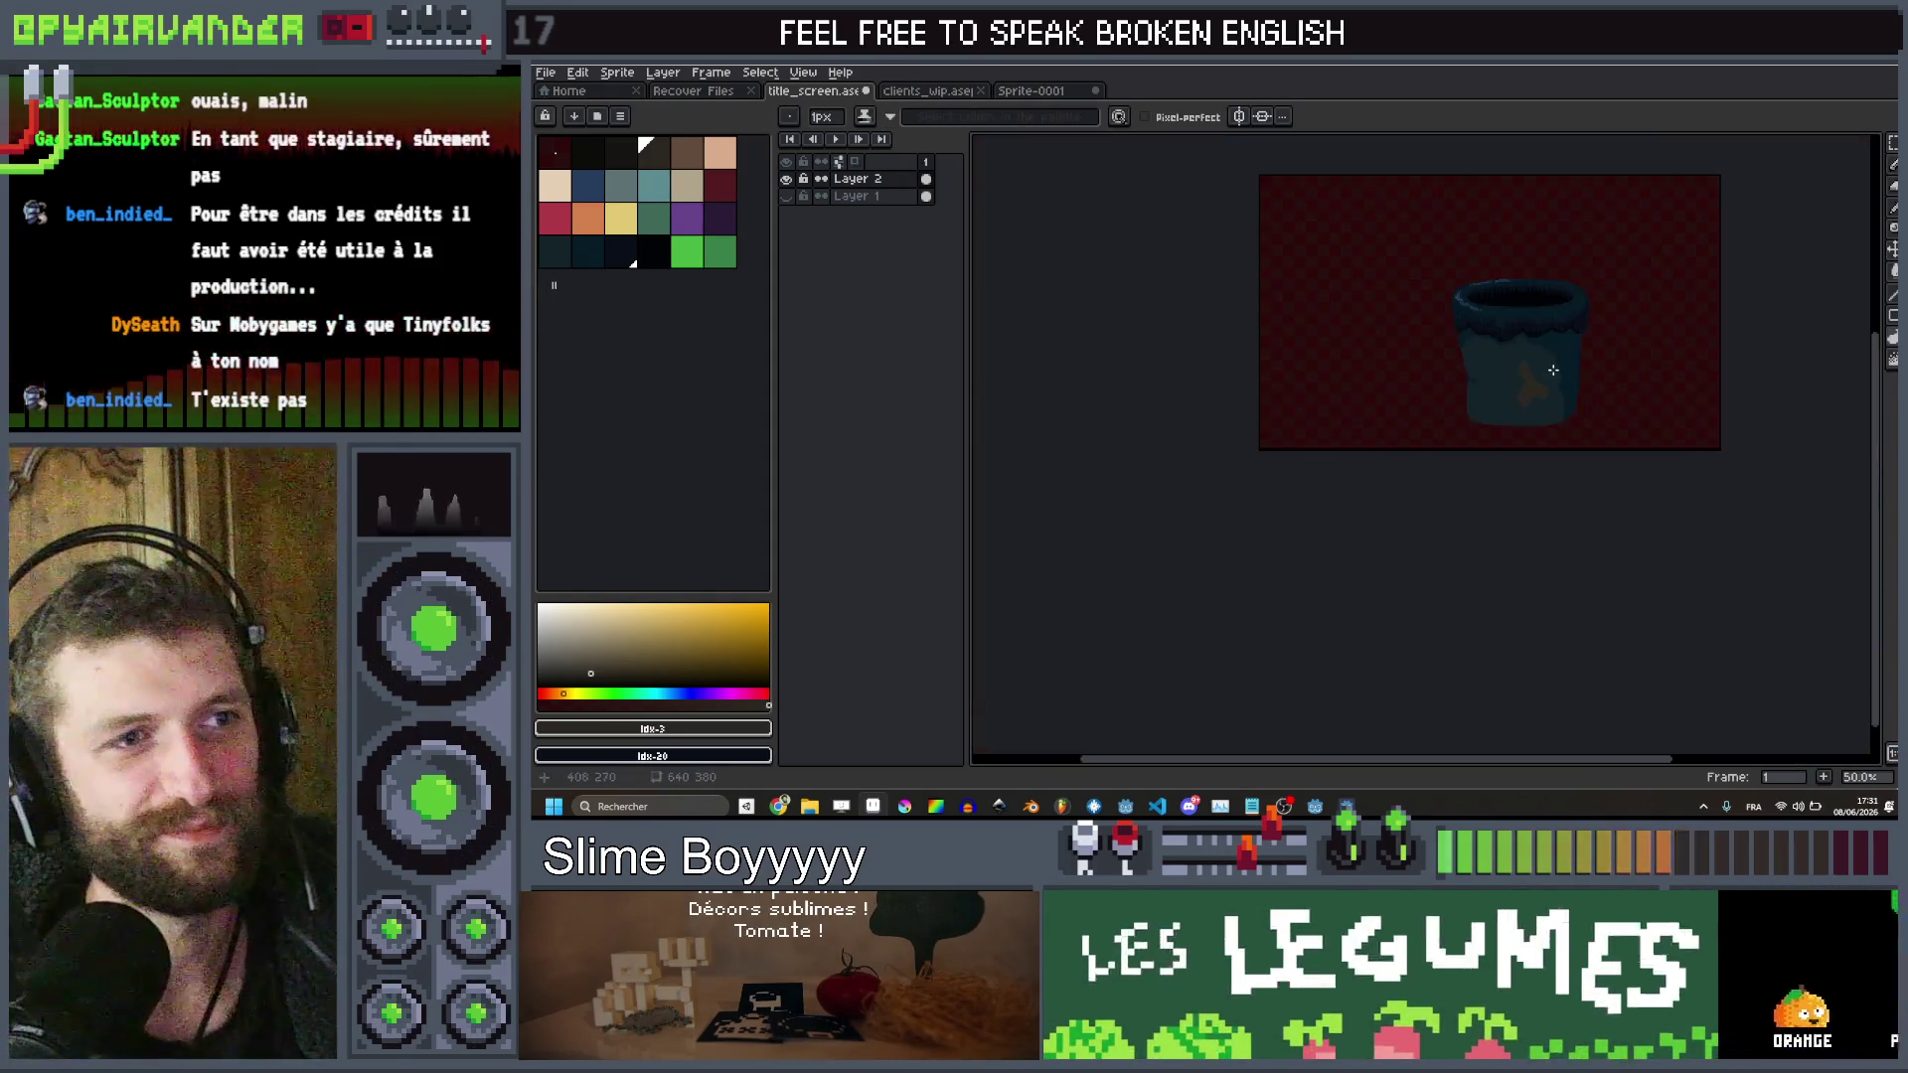
pyautogui.scroll(6, 1457, 383)
# Outline a second stain beside the first, extend it down-left, and fill it brown
pyautogui.moveTo(1457, 384)
pyautogui.mouseDown()
pyautogui.moveTo(1461, 460)
pyautogui.moveTo(1555, 370)
pyautogui.moveTo(1461, 387)
pyautogui.mouseUp()
pyautogui.scroll(-3, 1460, 387)
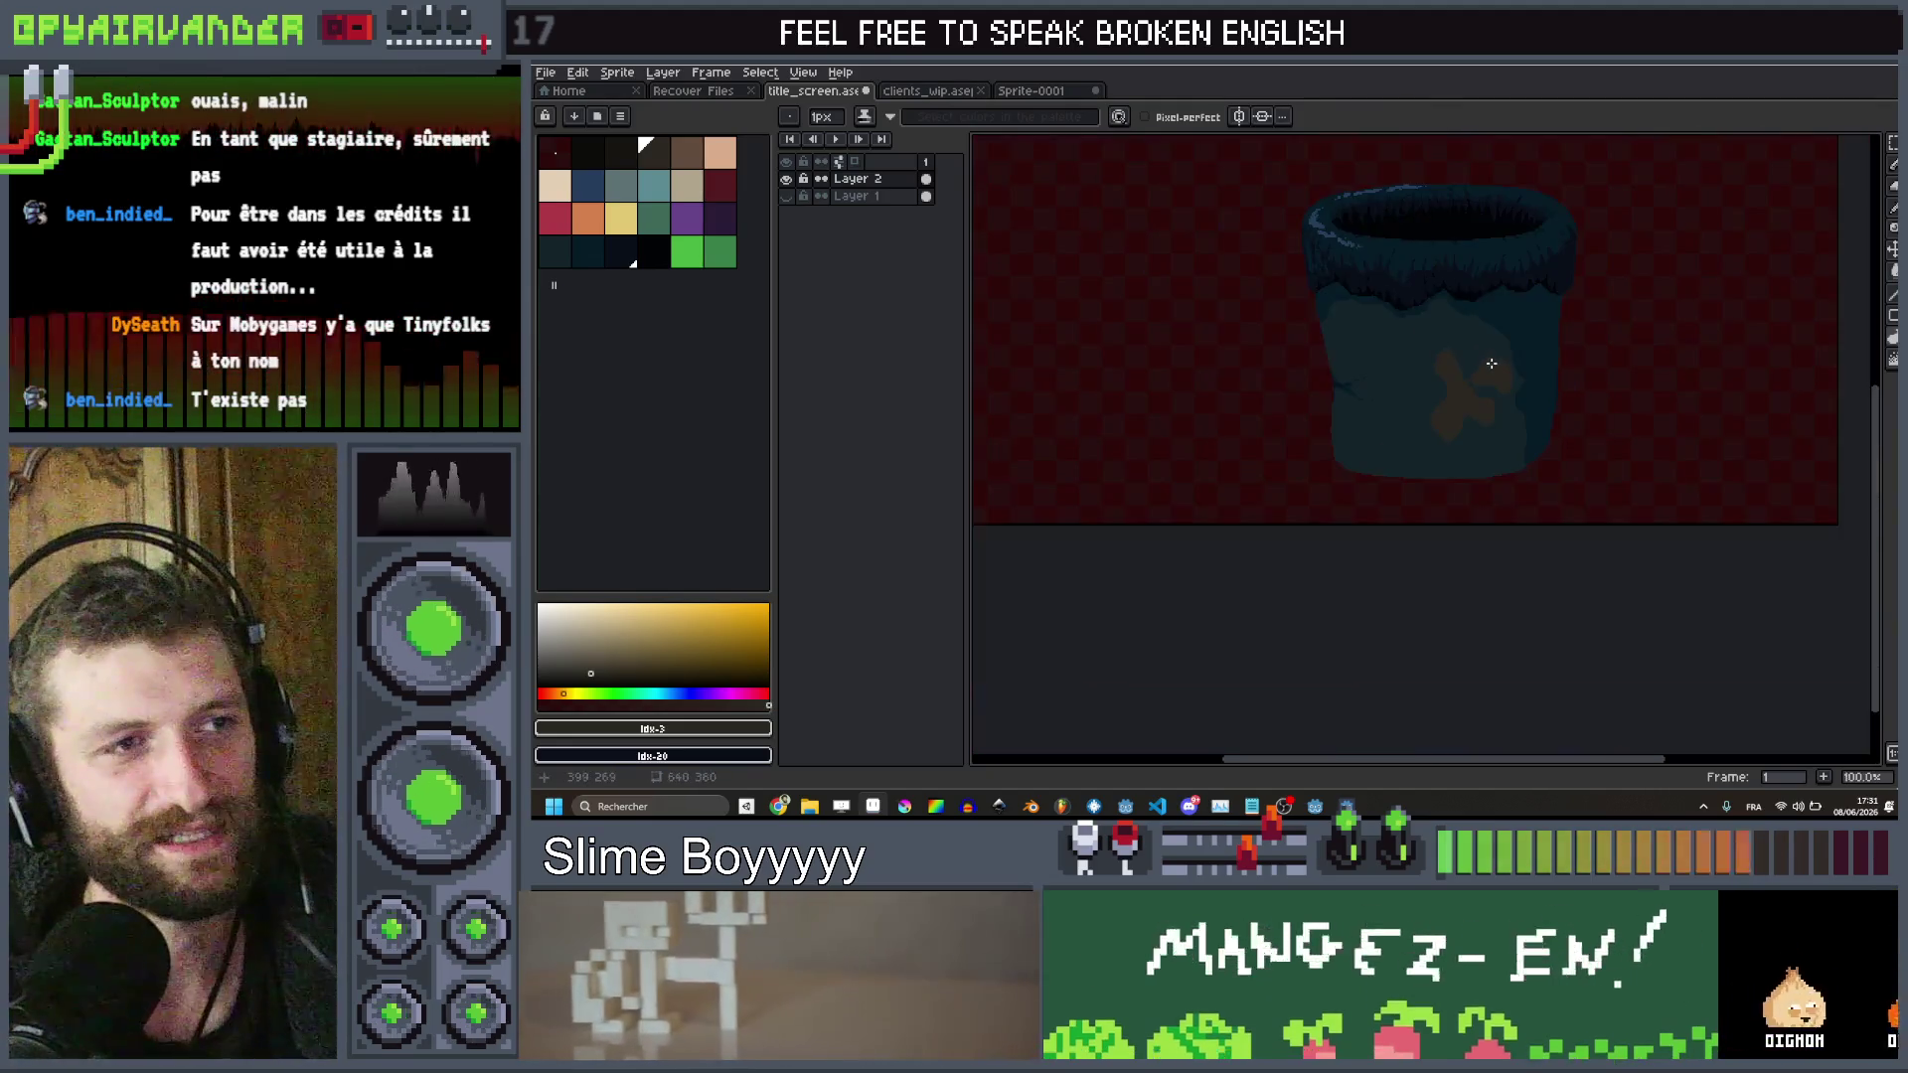
pyautogui.scroll(4, 1488, 397)
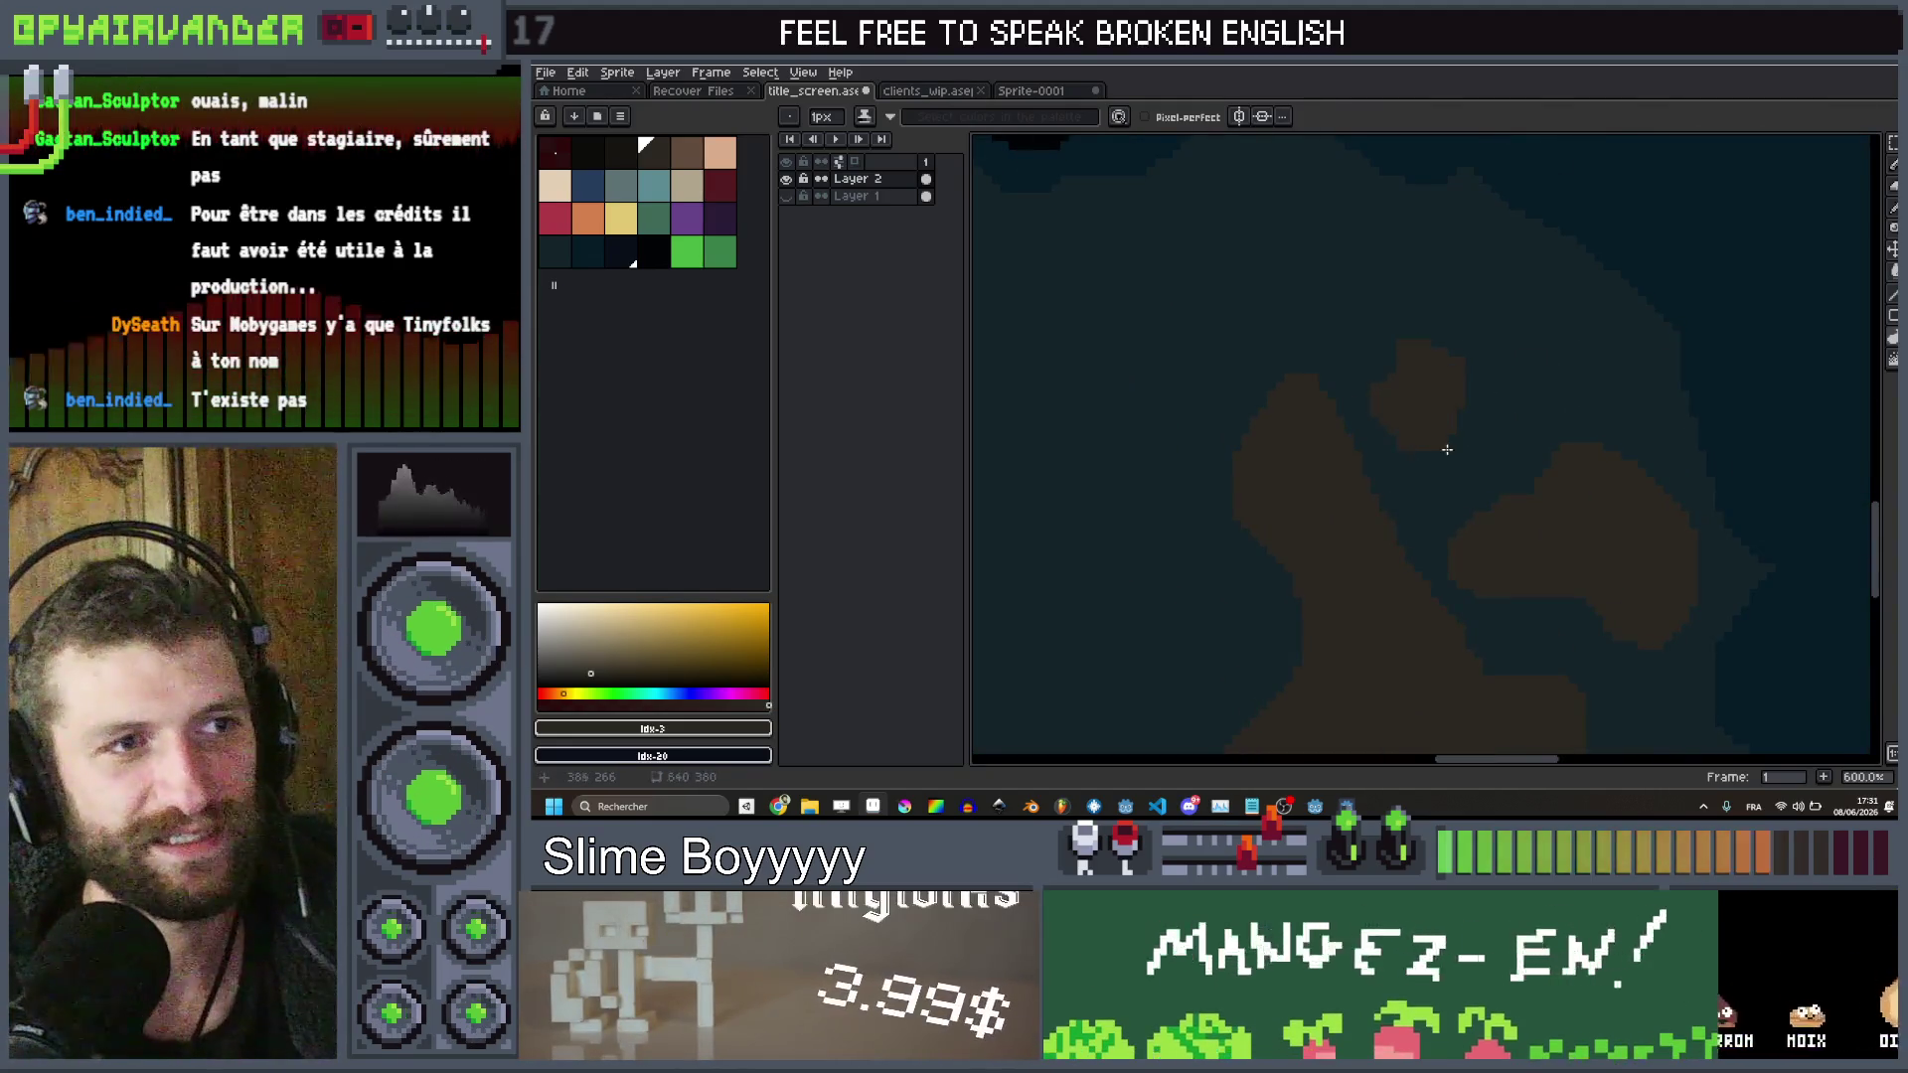
pyautogui.scroll(-5, 1447, 443)
pyautogui.scroll(2, 1516, 536)
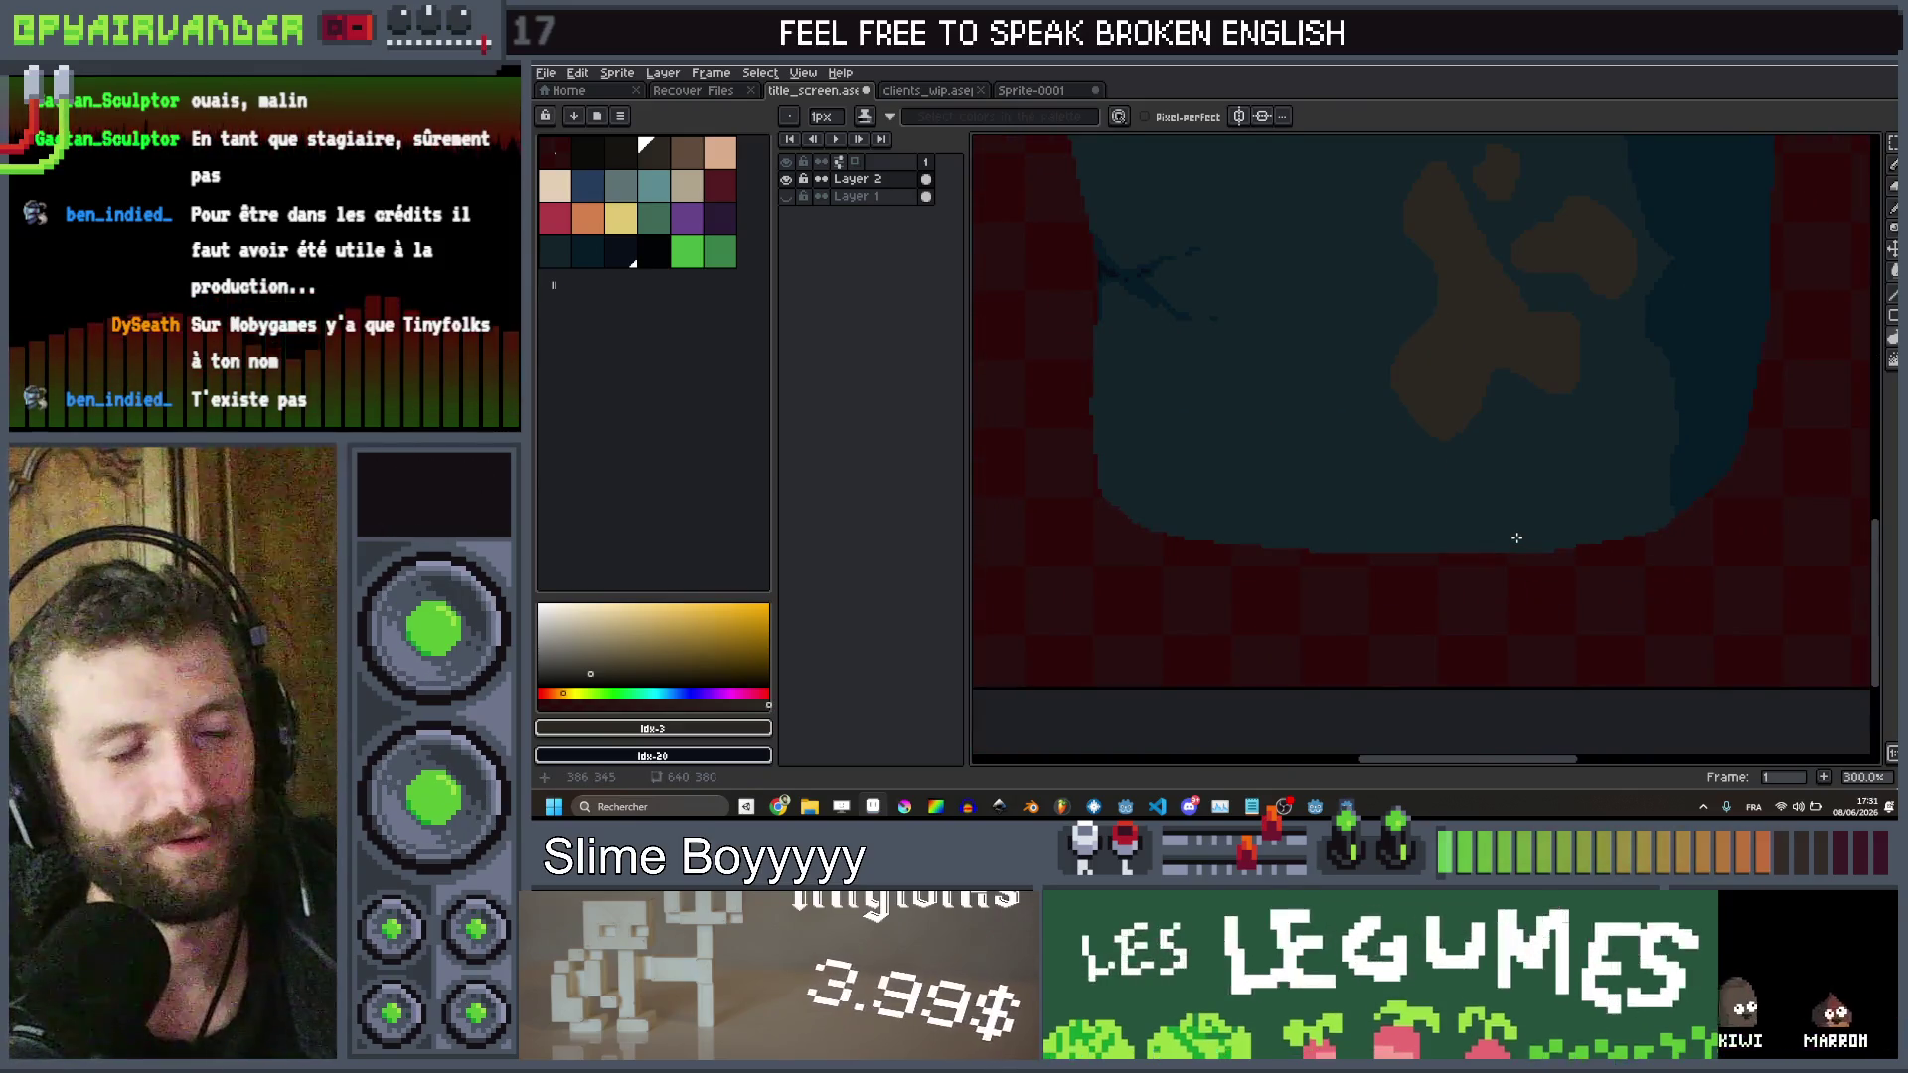
pyautogui.scroll(2, 1450, 460)
pyautogui.moveTo(1501, 460)
pyautogui.mouseDown()
pyautogui.moveTo(1451, 529)
pyautogui.moveTo(1423, 533)
pyautogui.moveTo(1409, 473)
pyautogui.moveTo(1435, 427)
pyautogui.mouseUp()
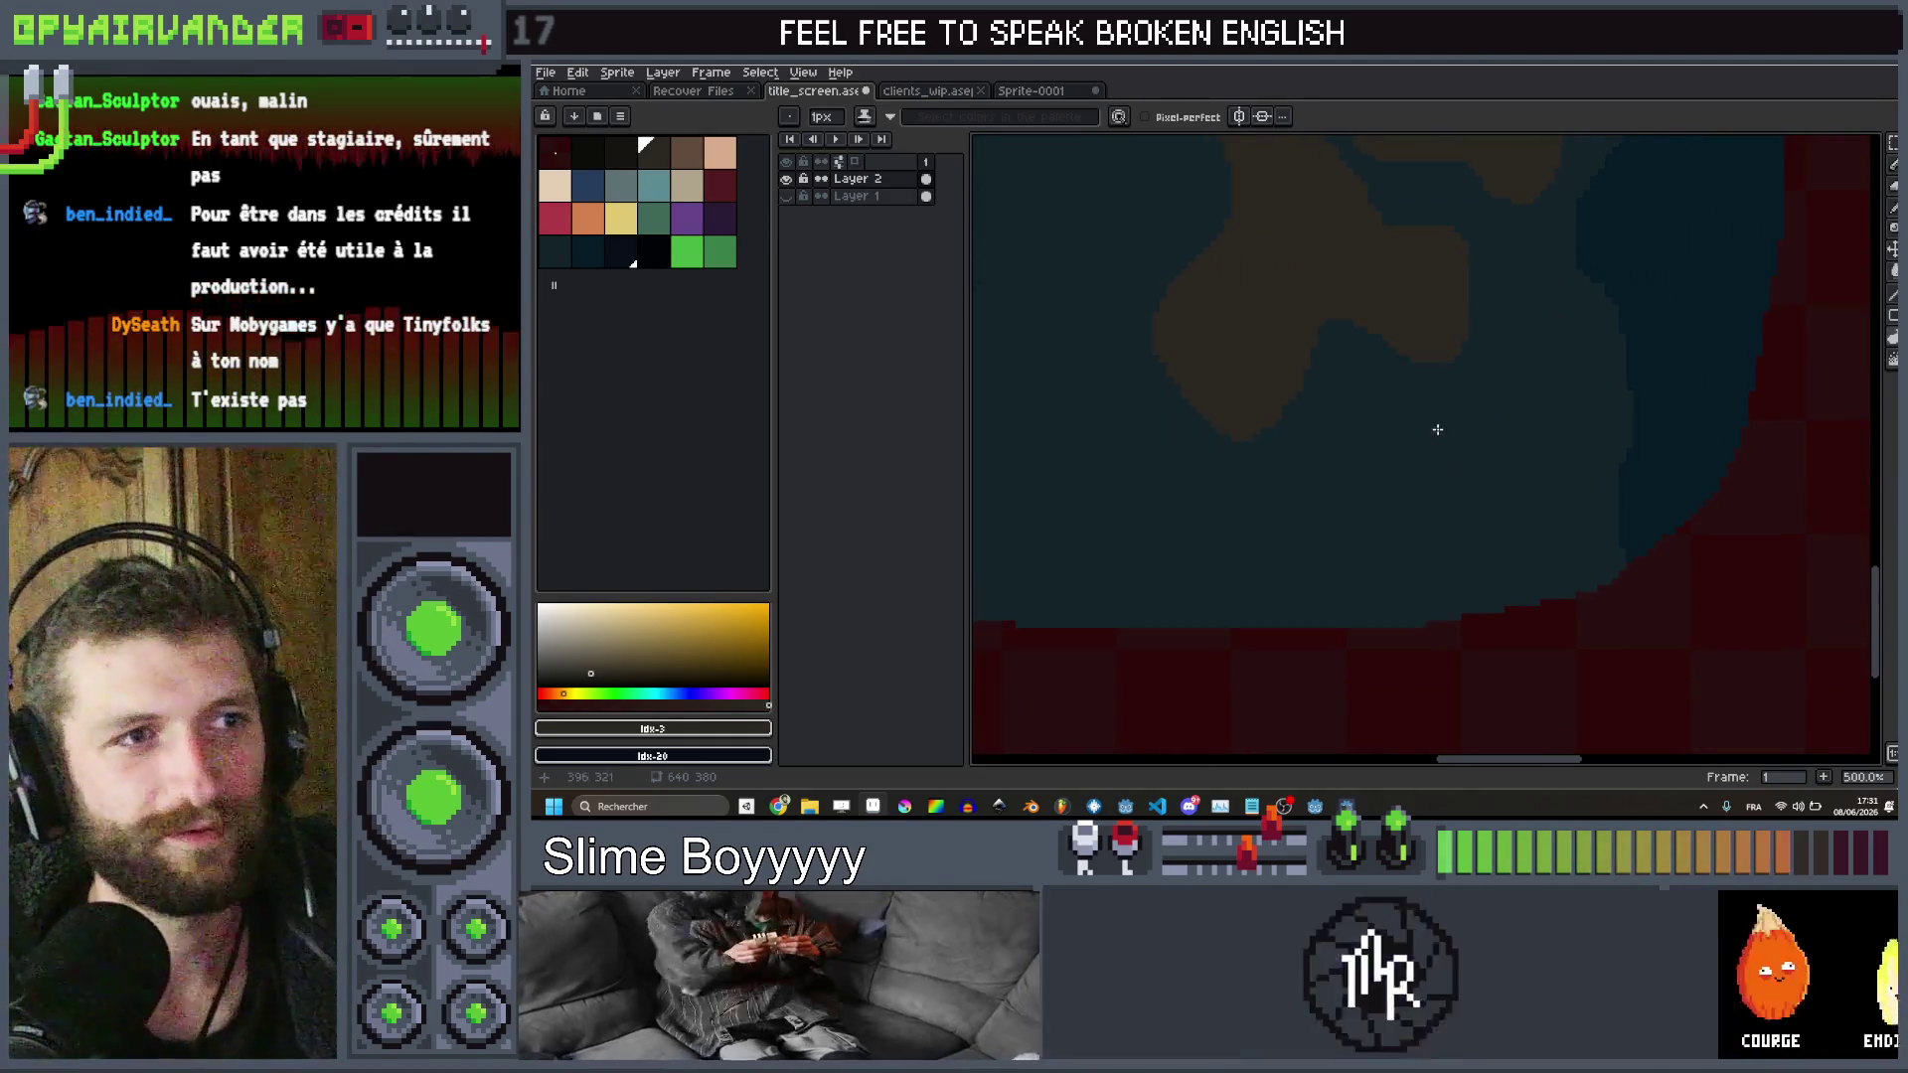
pyautogui.moveTo(1349, 480); pyautogui.dragTo(1317, 533)
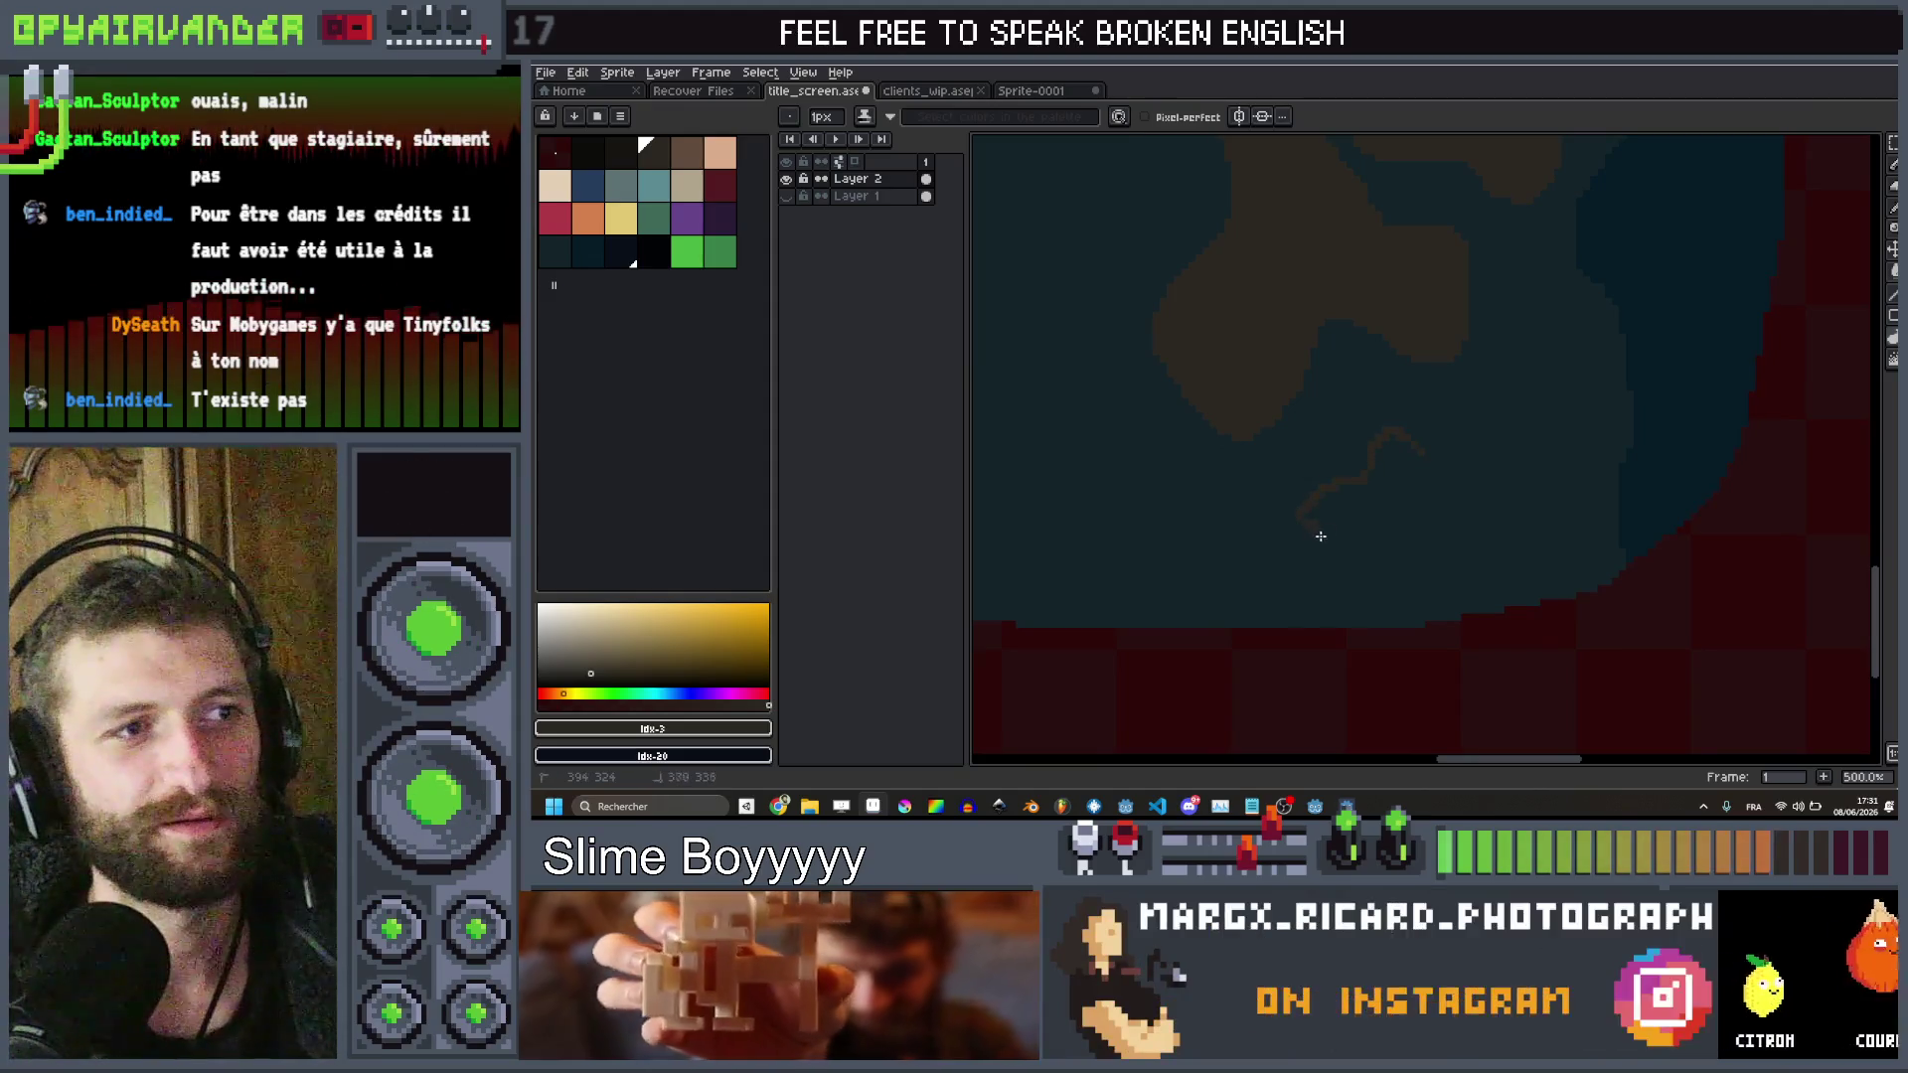
pyautogui.moveTo(1458, 443); pyautogui.dragTo(1457, 444)
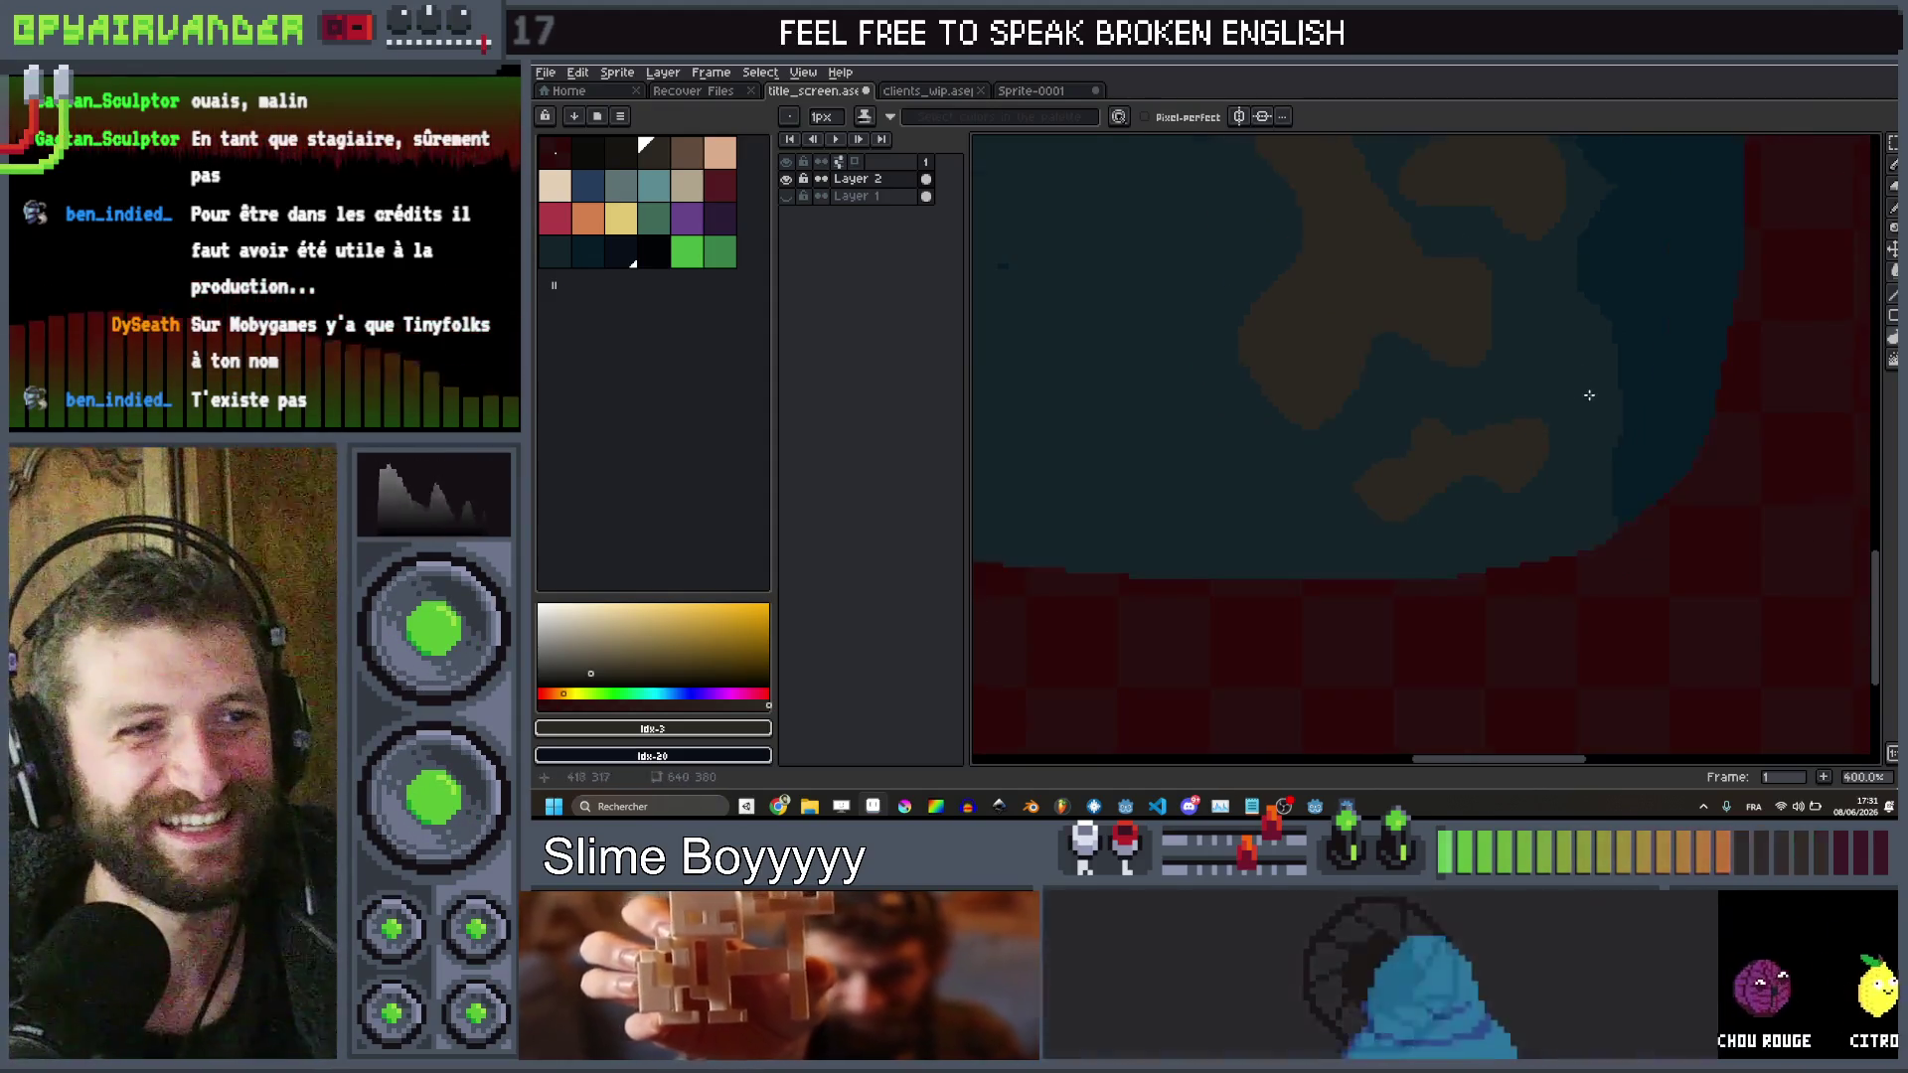
# Fill two more brown outline loops into solid stain patches
pyautogui.scroll(-1, 1530, 427)
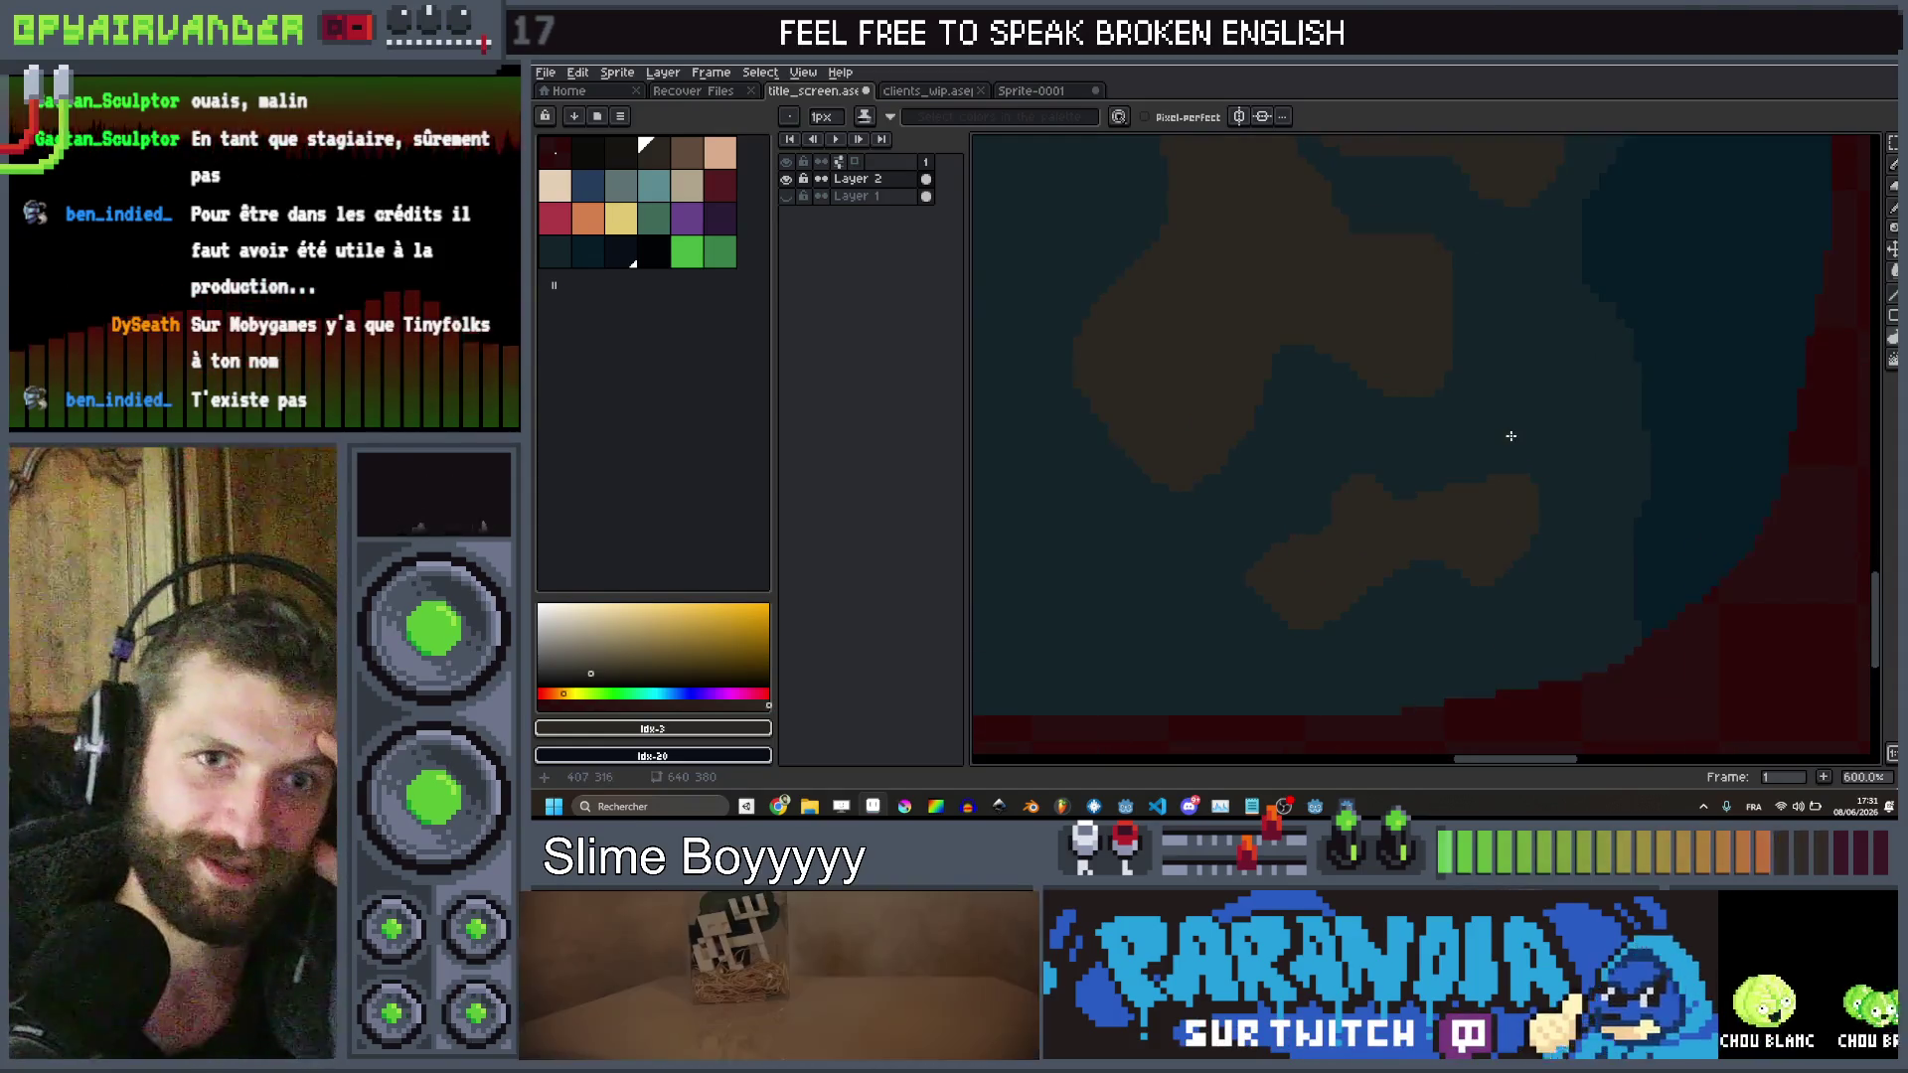
pyautogui.scroll(2, 1511, 422)
pyautogui.scroll(1, 1412, 463)
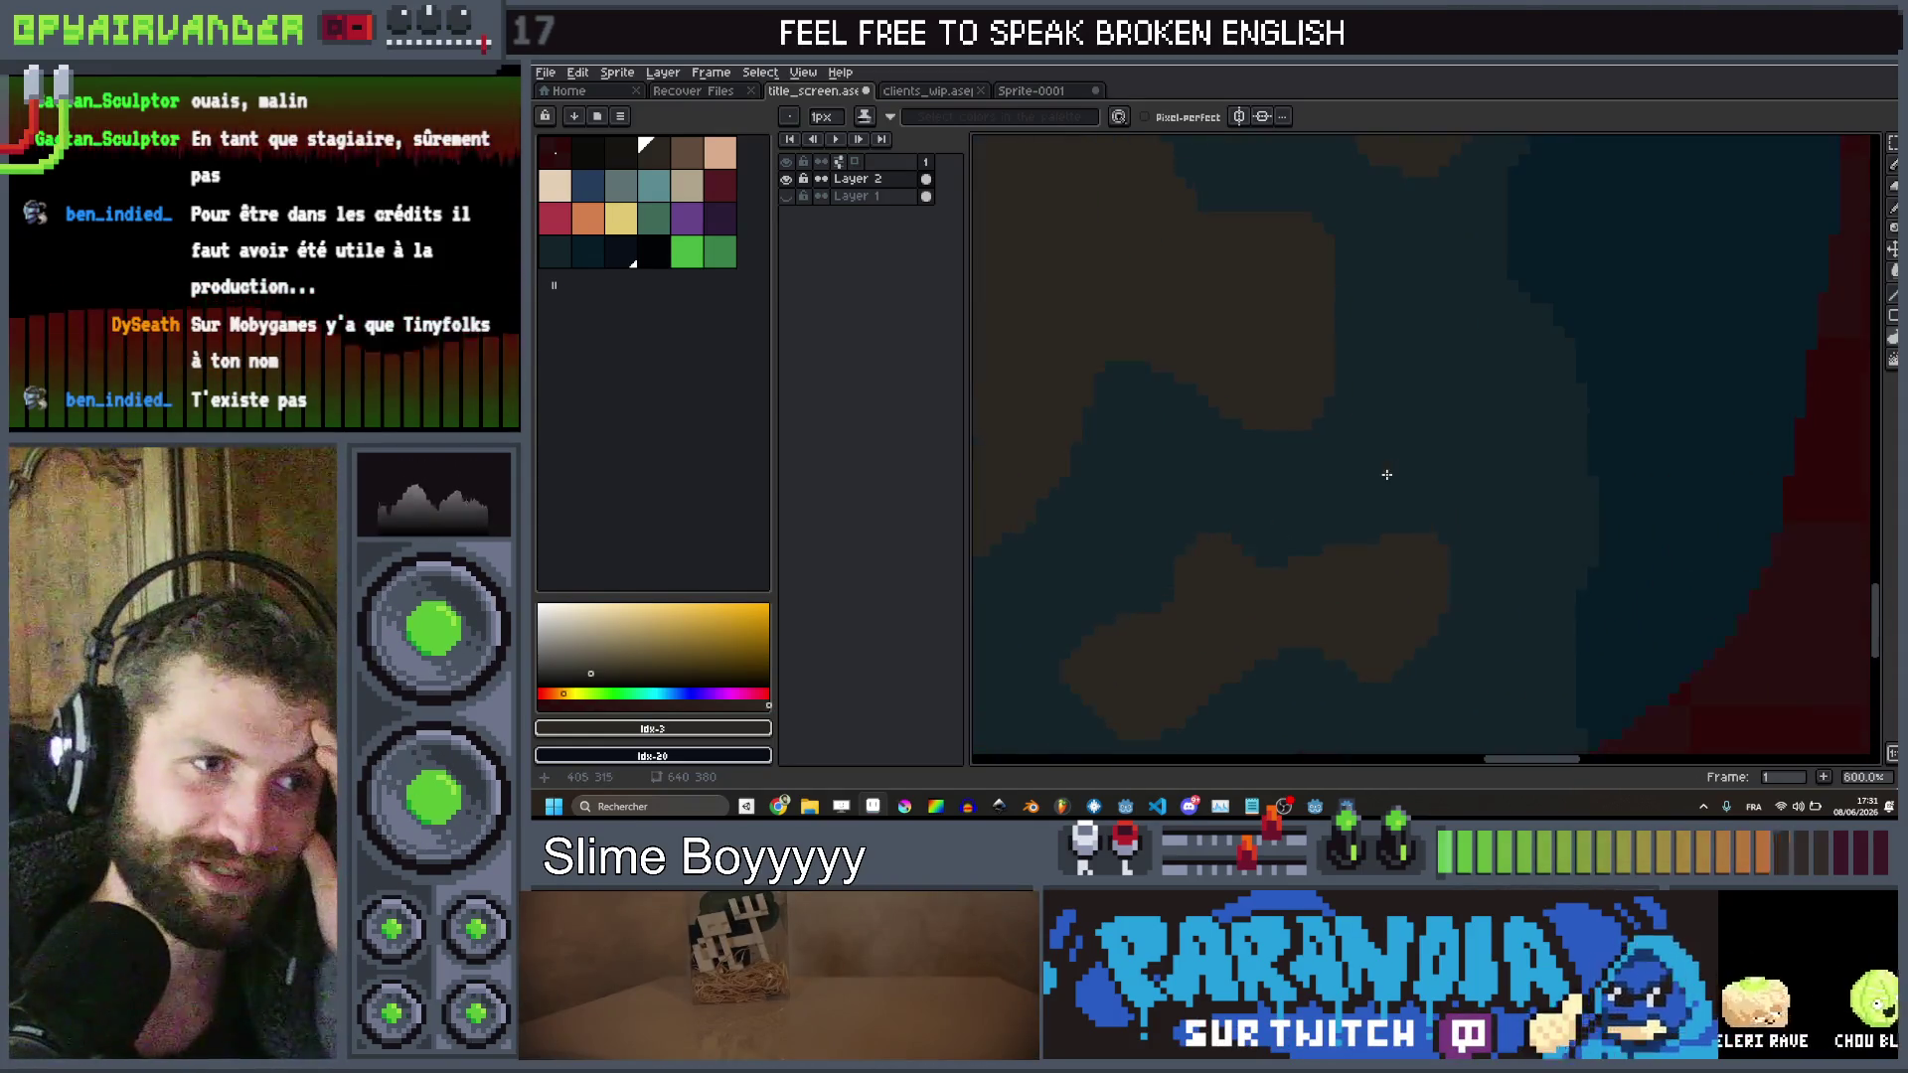
pyautogui.scroll(-1, 1386, 477)
pyautogui.scroll(1, 1384, 512)
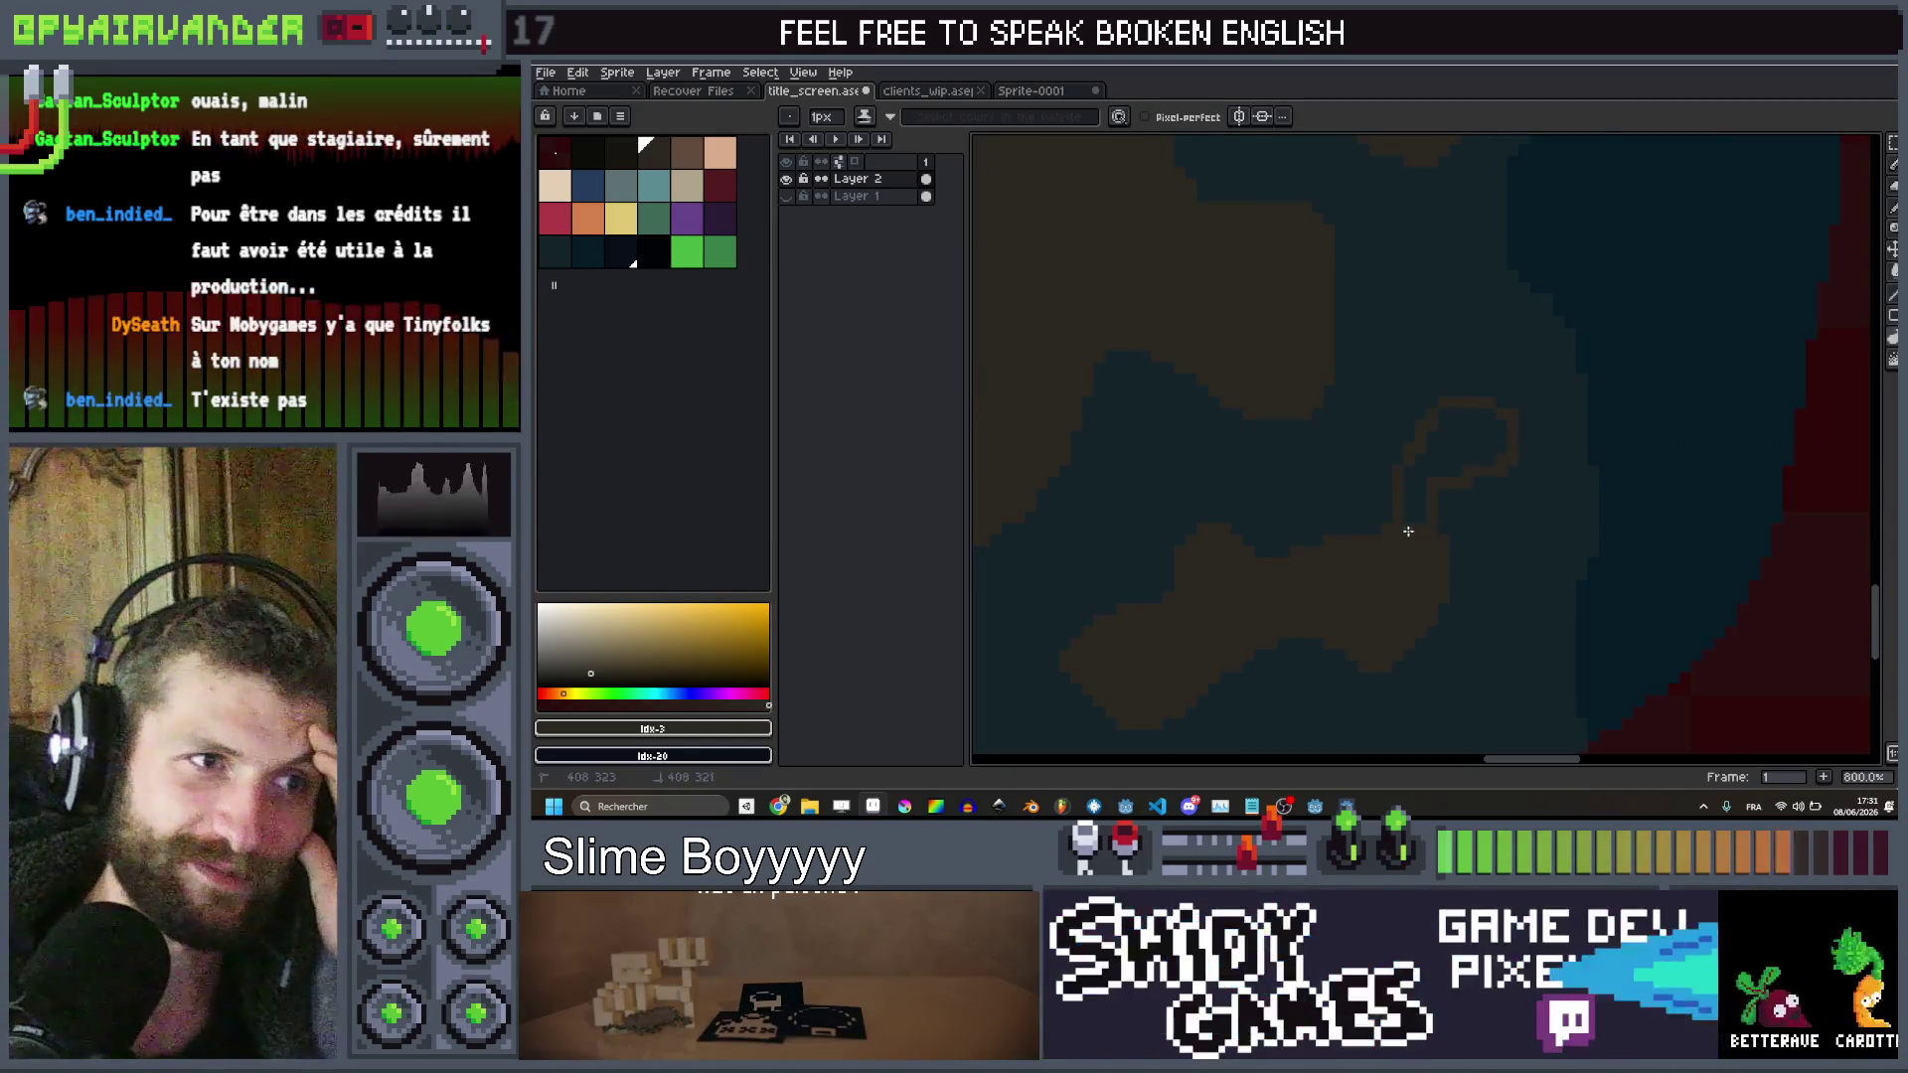
pyautogui.scroll(-1, 1501, 462)
pyautogui.click(1489, 412)
pyautogui.scroll(4, 1496, 482)
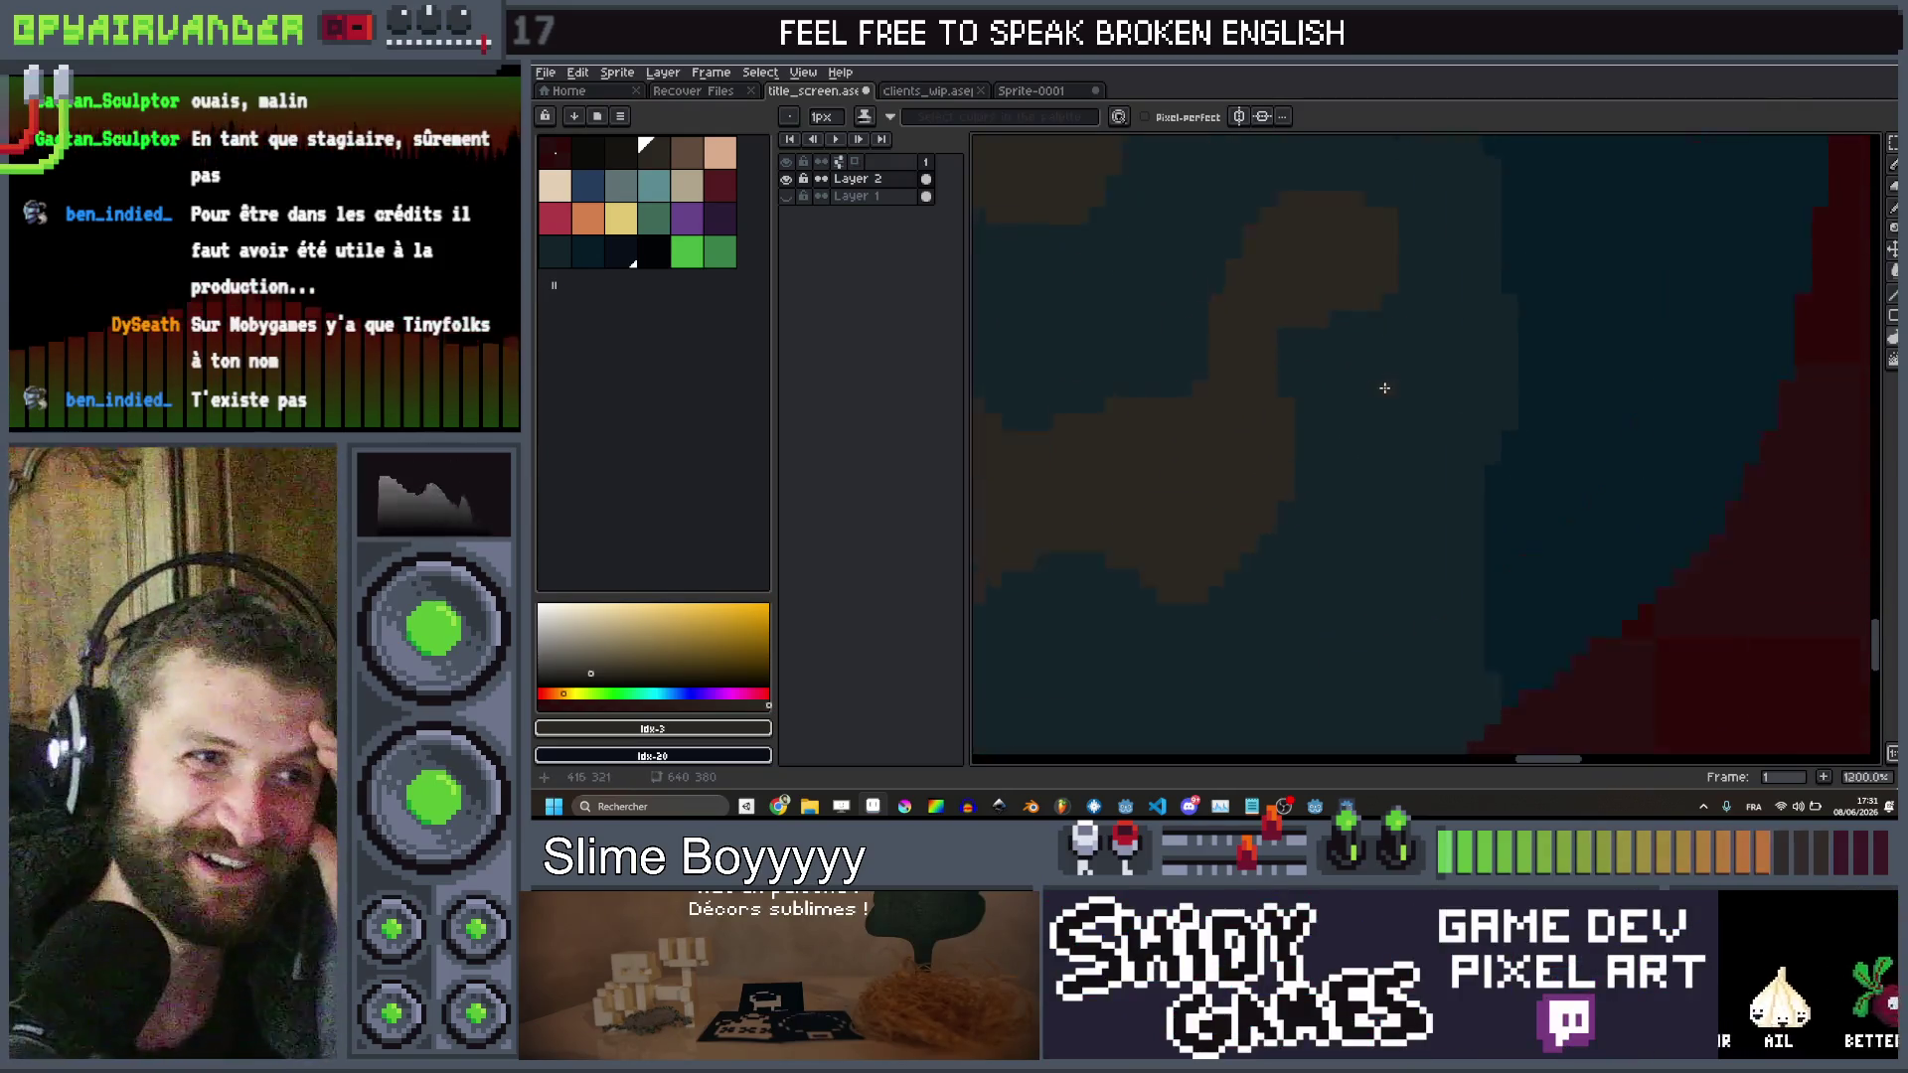
pyautogui.click(1482, 398)
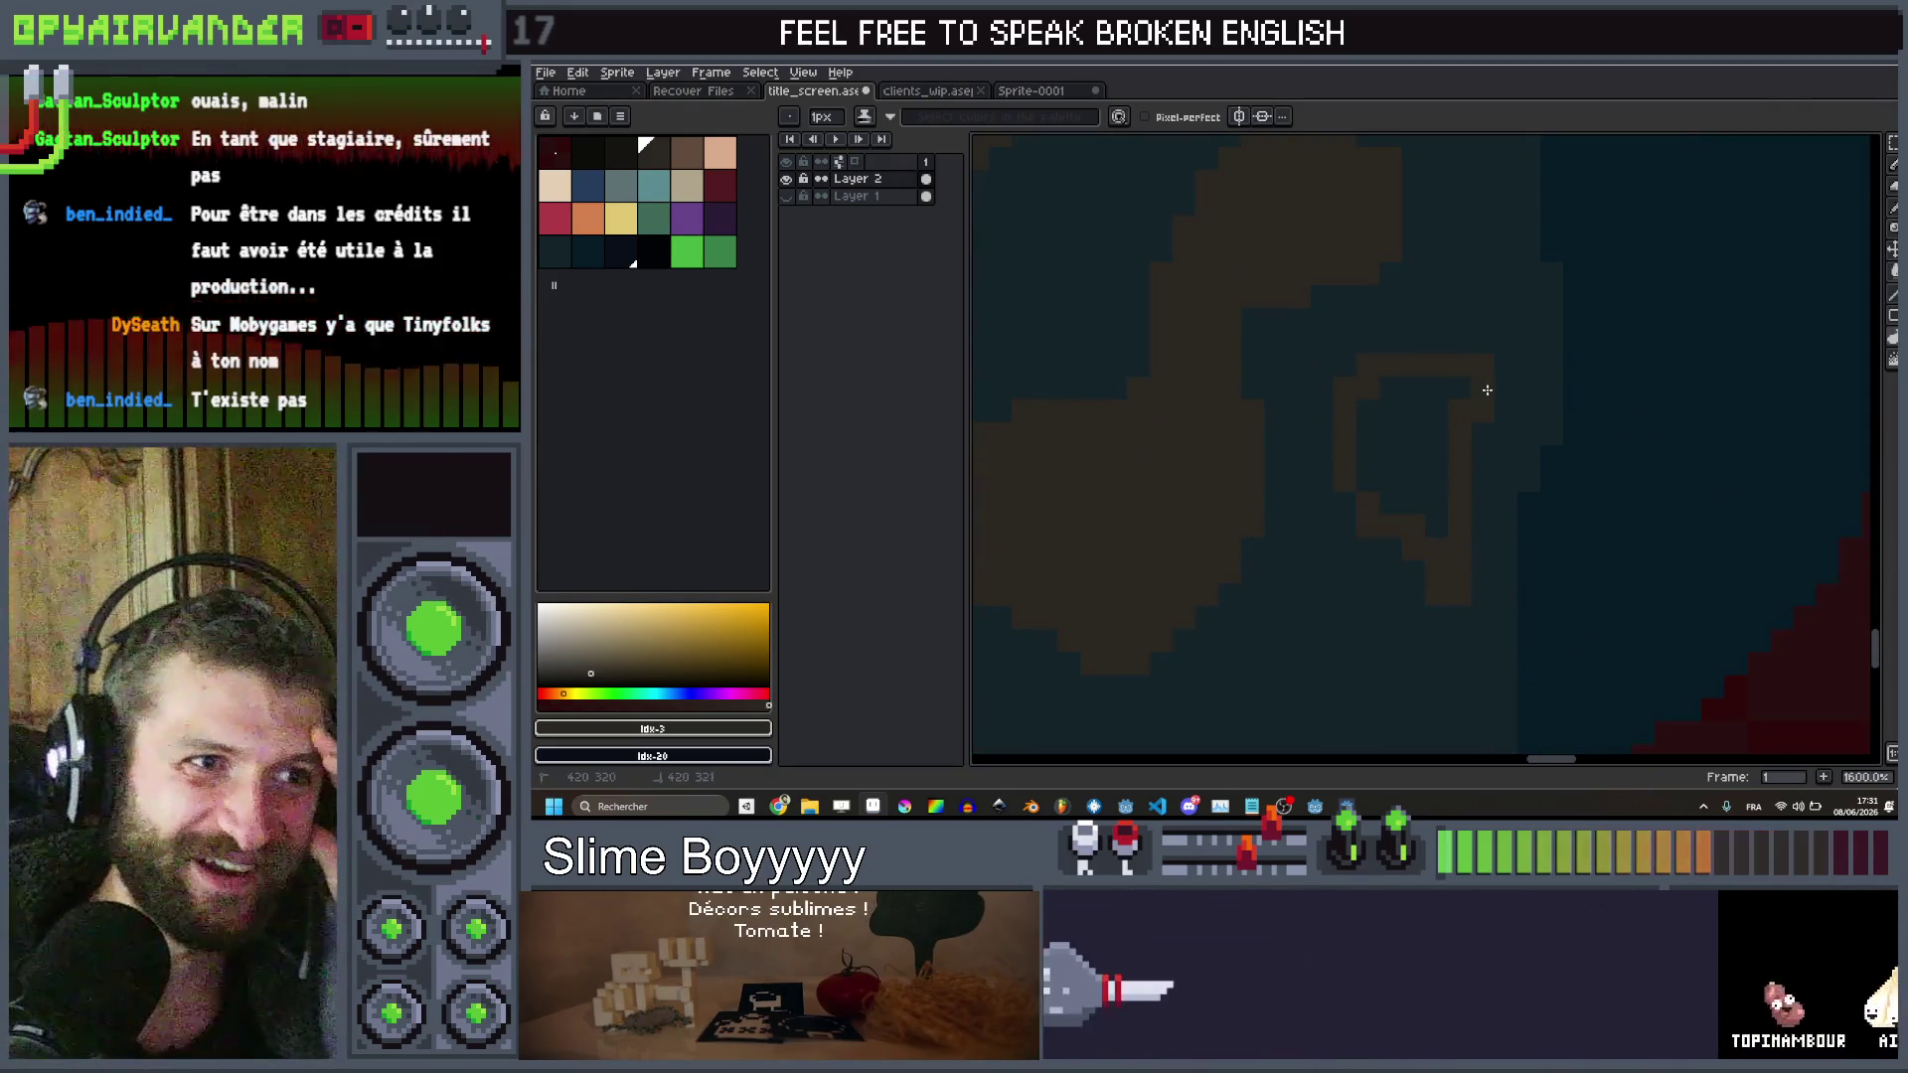
pyautogui.scroll(-2, 1477, 374)
pyautogui.scroll(2, 1461, 414)
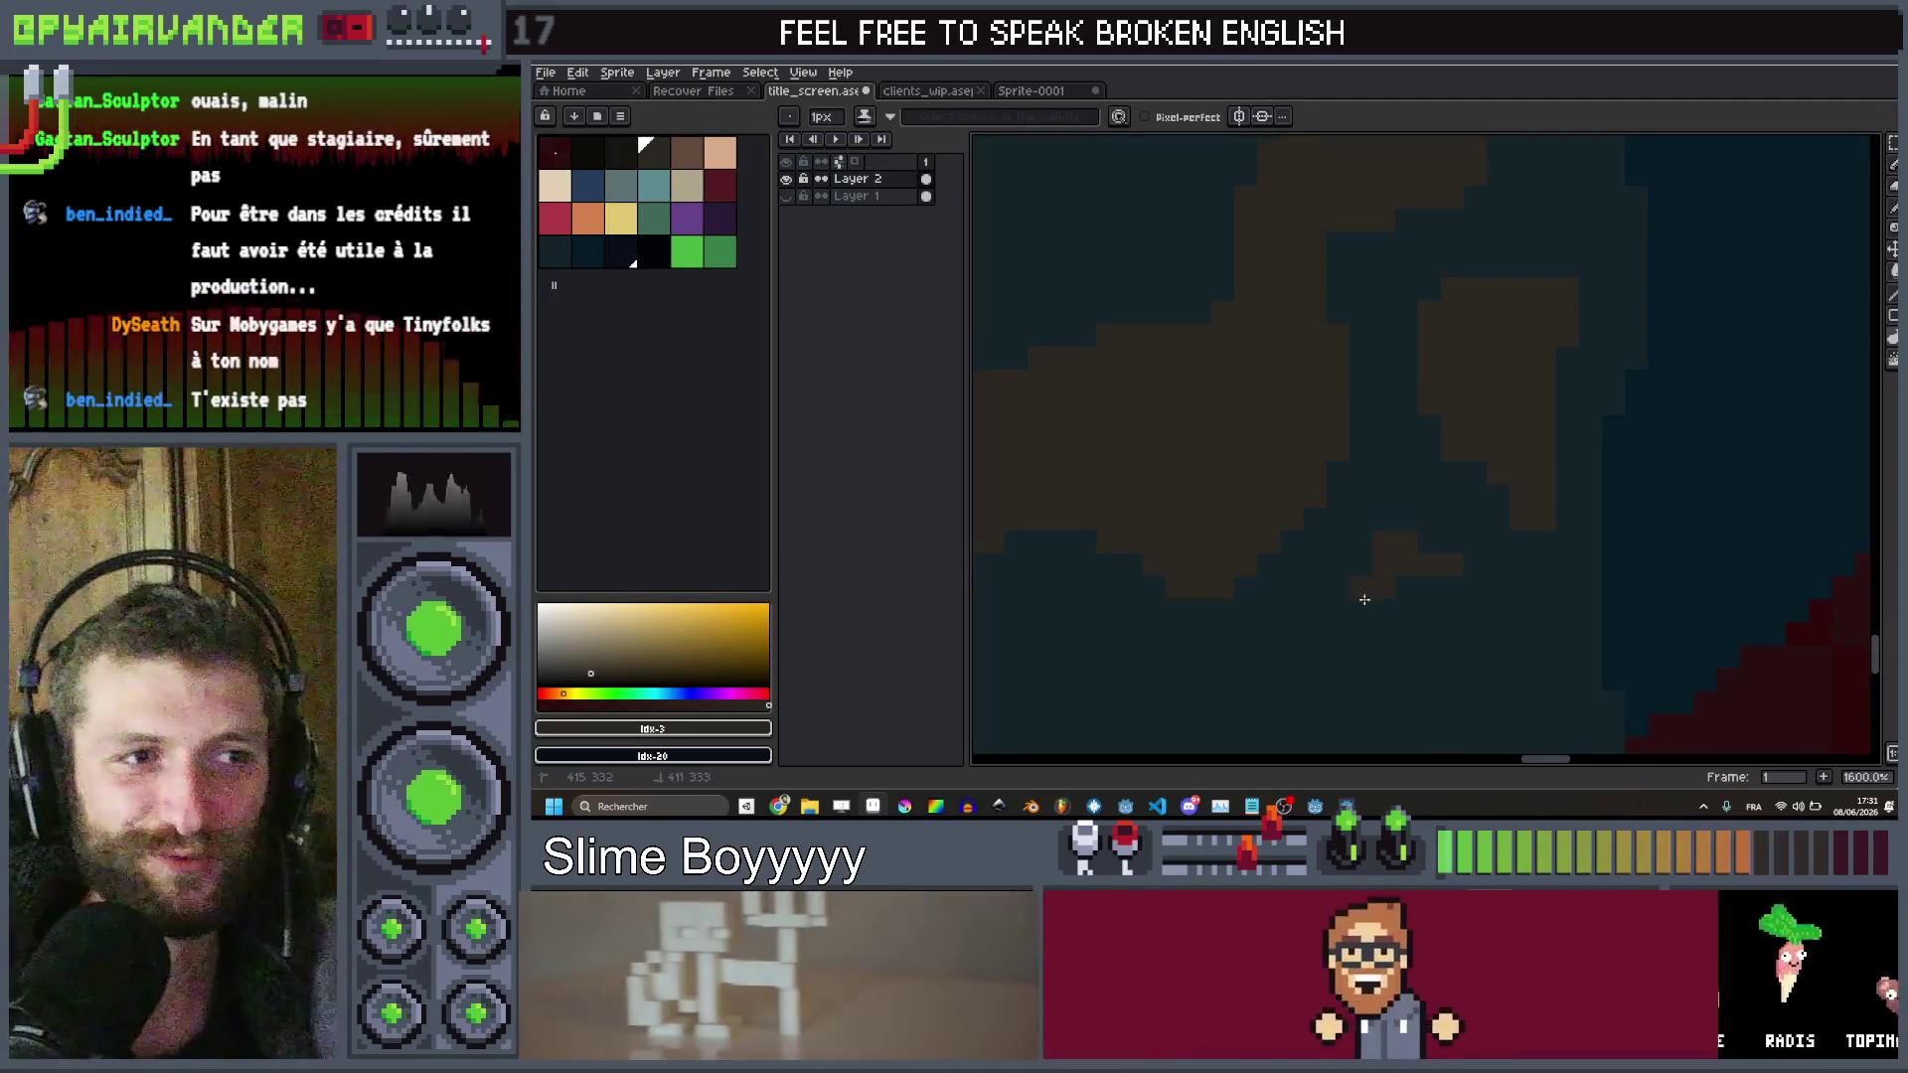
# Outline a small new brown stain patch on the bucket
pyautogui.moveTo(1365, 599); pyautogui.dragTo(1423, 675)
pyautogui.scroll(-8, 1491, 497)
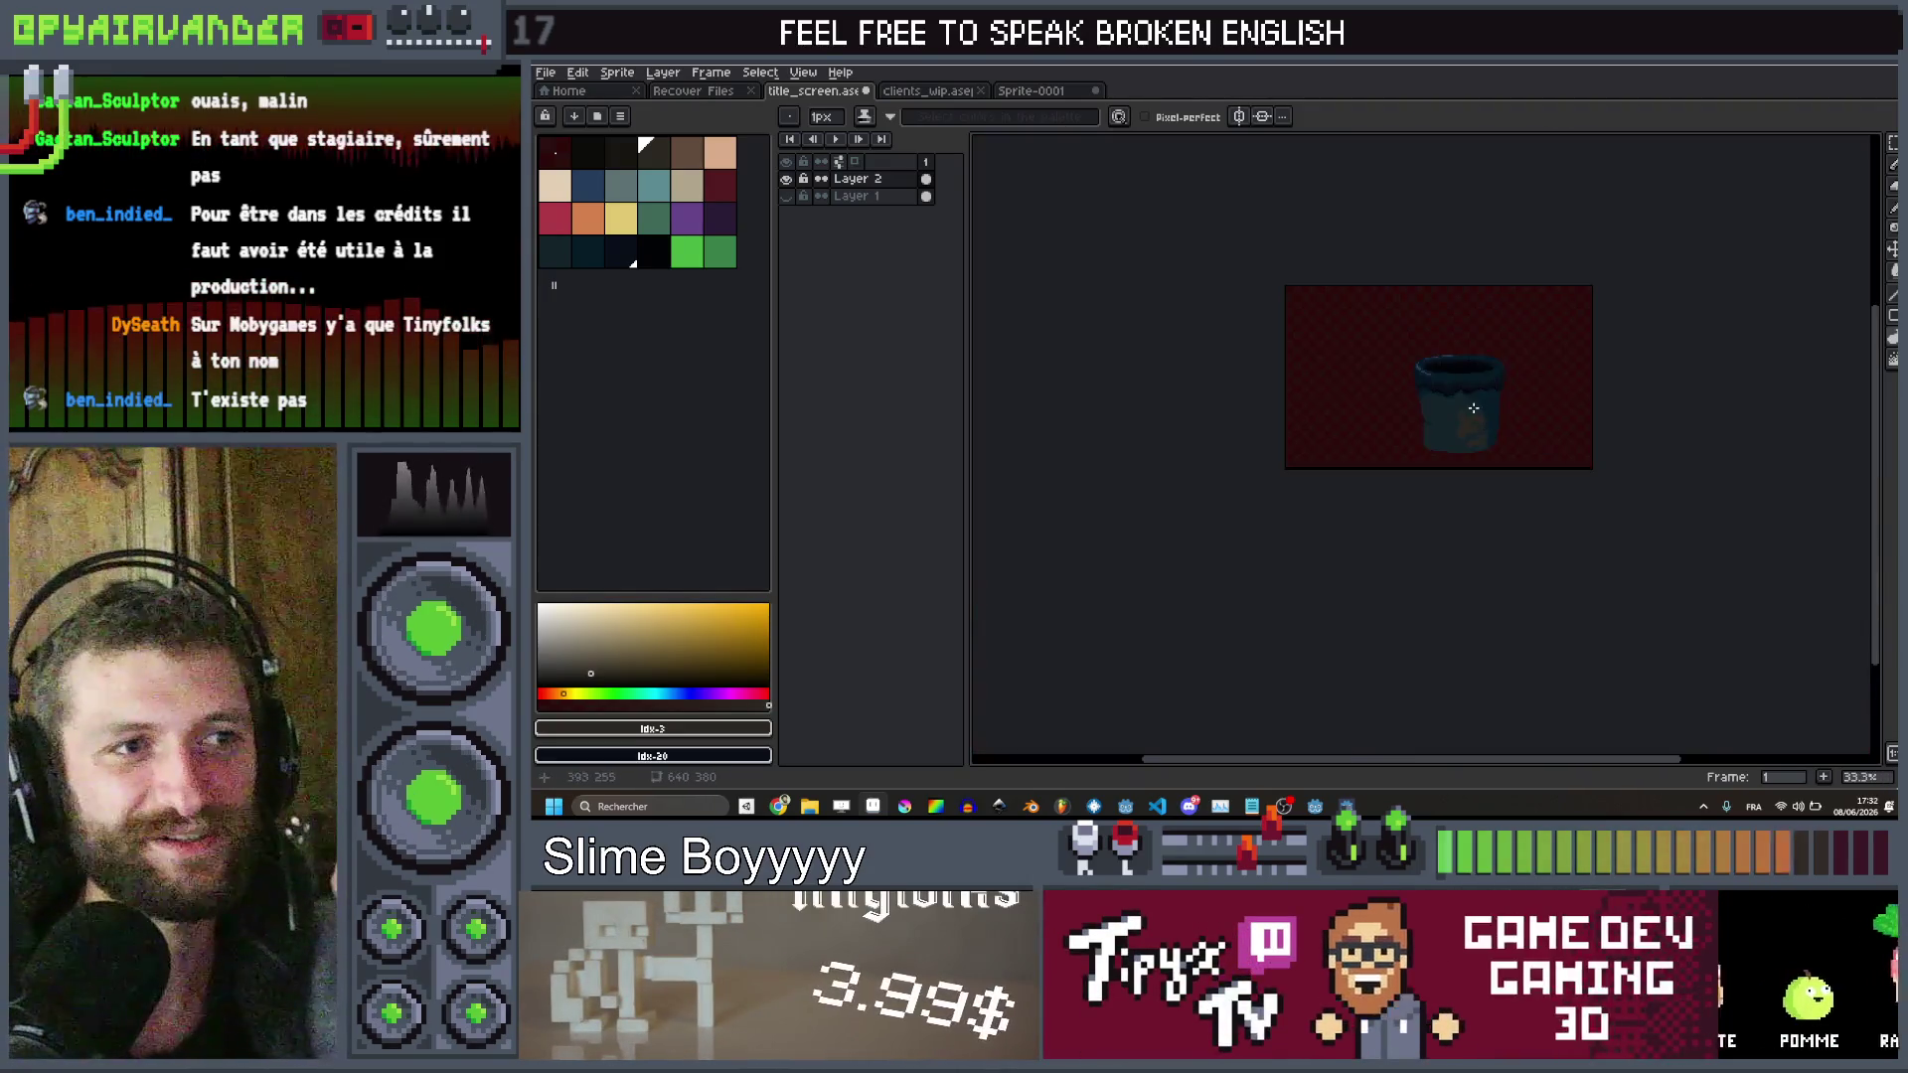
pyautogui.scroll(3, 1470, 468)
pyautogui.scroll(-3, 1467, 460)
pyautogui.scroll(6, 1467, 459)
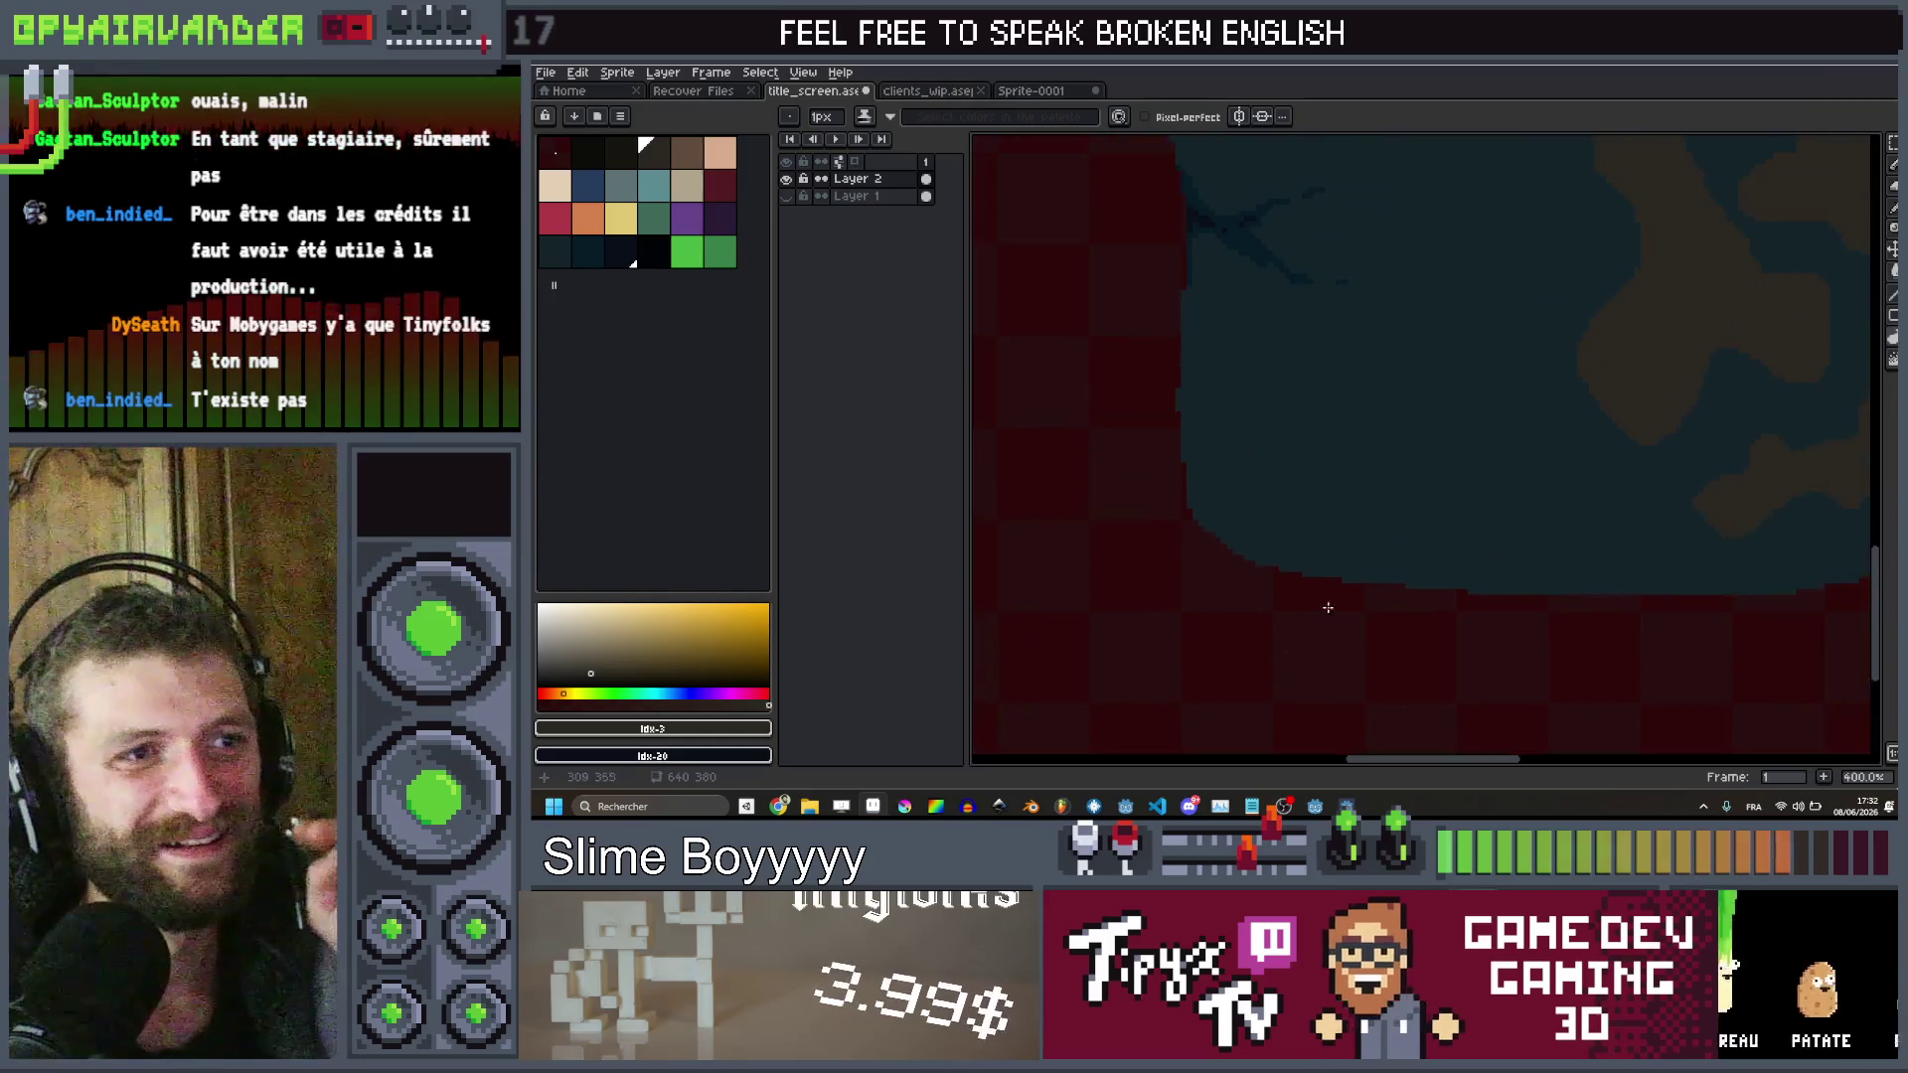
# Outline another brown stain on the bucket's upper body
pyautogui.moveTo(1337, 575); pyautogui.dragTo(1053, 622)
pyautogui.scroll(1, 1265, 490)
pyautogui.moveTo(1265, 490)
pyautogui.mouseDown()
pyautogui.moveTo(1405, 438)
pyautogui.moveTo(1367, 342)
pyautogui.mouseUp()
pyautogui.hscroll(-3, 1307, 439)
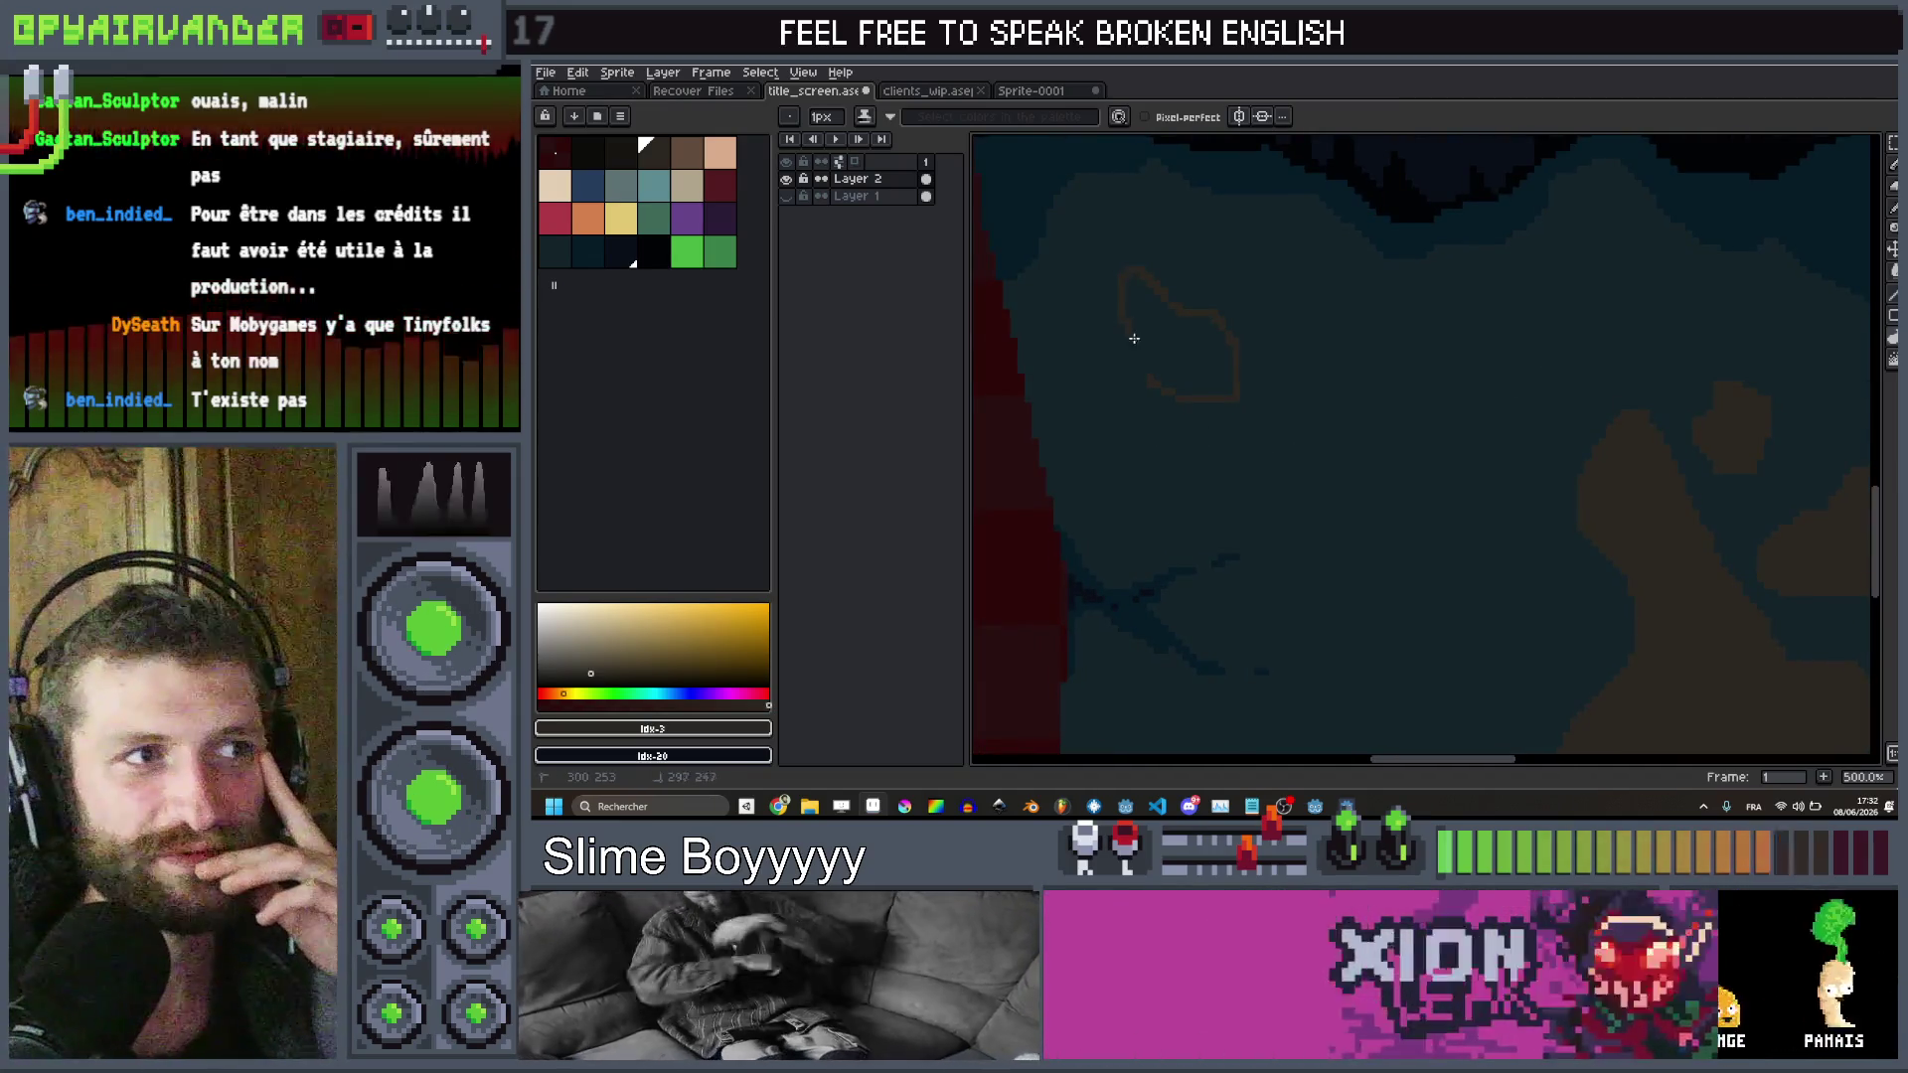
pyautogui.scroll(-2, 1270, 355)
pyautogui.scroll(1, 1274, 354)
pyautogui.scroll(3, 1274, 354)
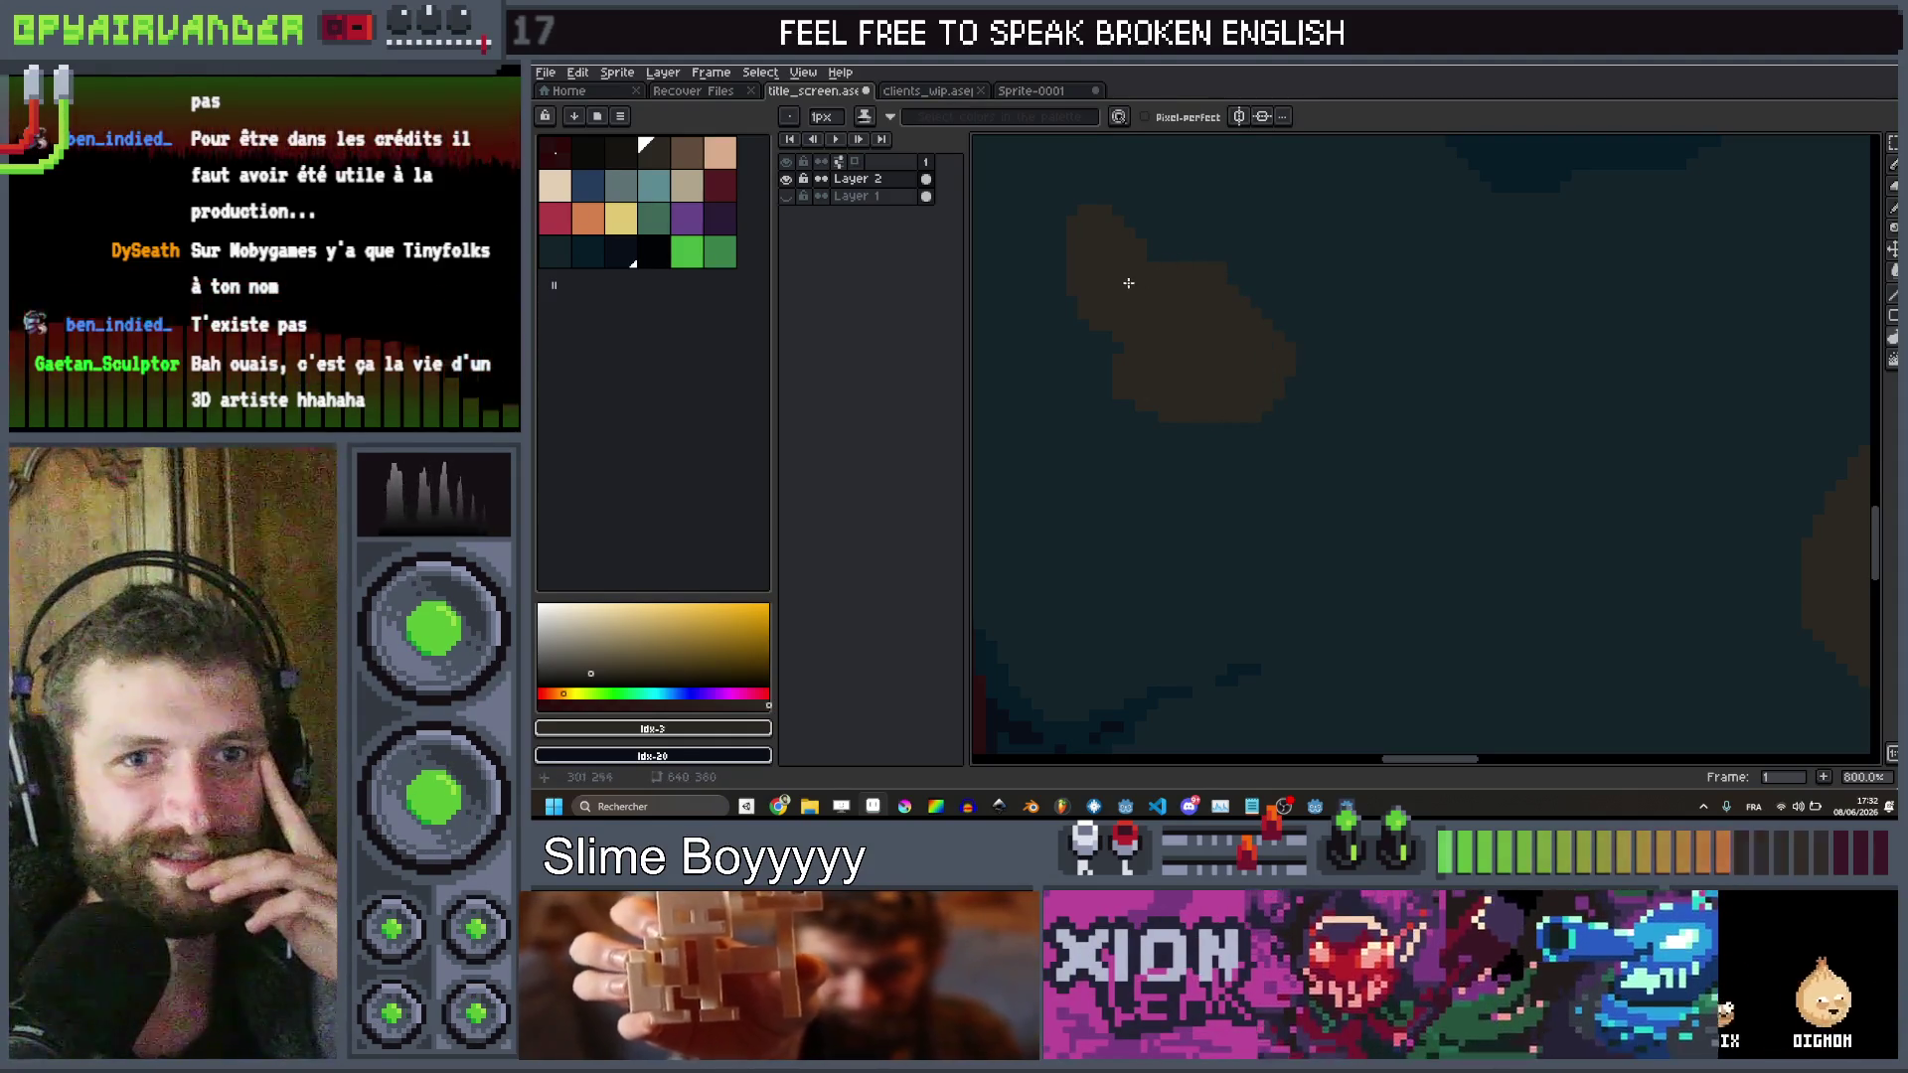
pyautogui.scroll(-2, 1213, 277)
pyautogui.scroll(4, 1292, 308)
pyautogui.moveTo(1466, 393)
pyautogui.mouseDown()
pyautogui.moveTo(1372, 265)
pyautogui.moveTo(1341, 448)
pyautogui.moveTo(1448, 511)
pyautogui.moveTo(1489, 415)
pyautogui.mouseUp()
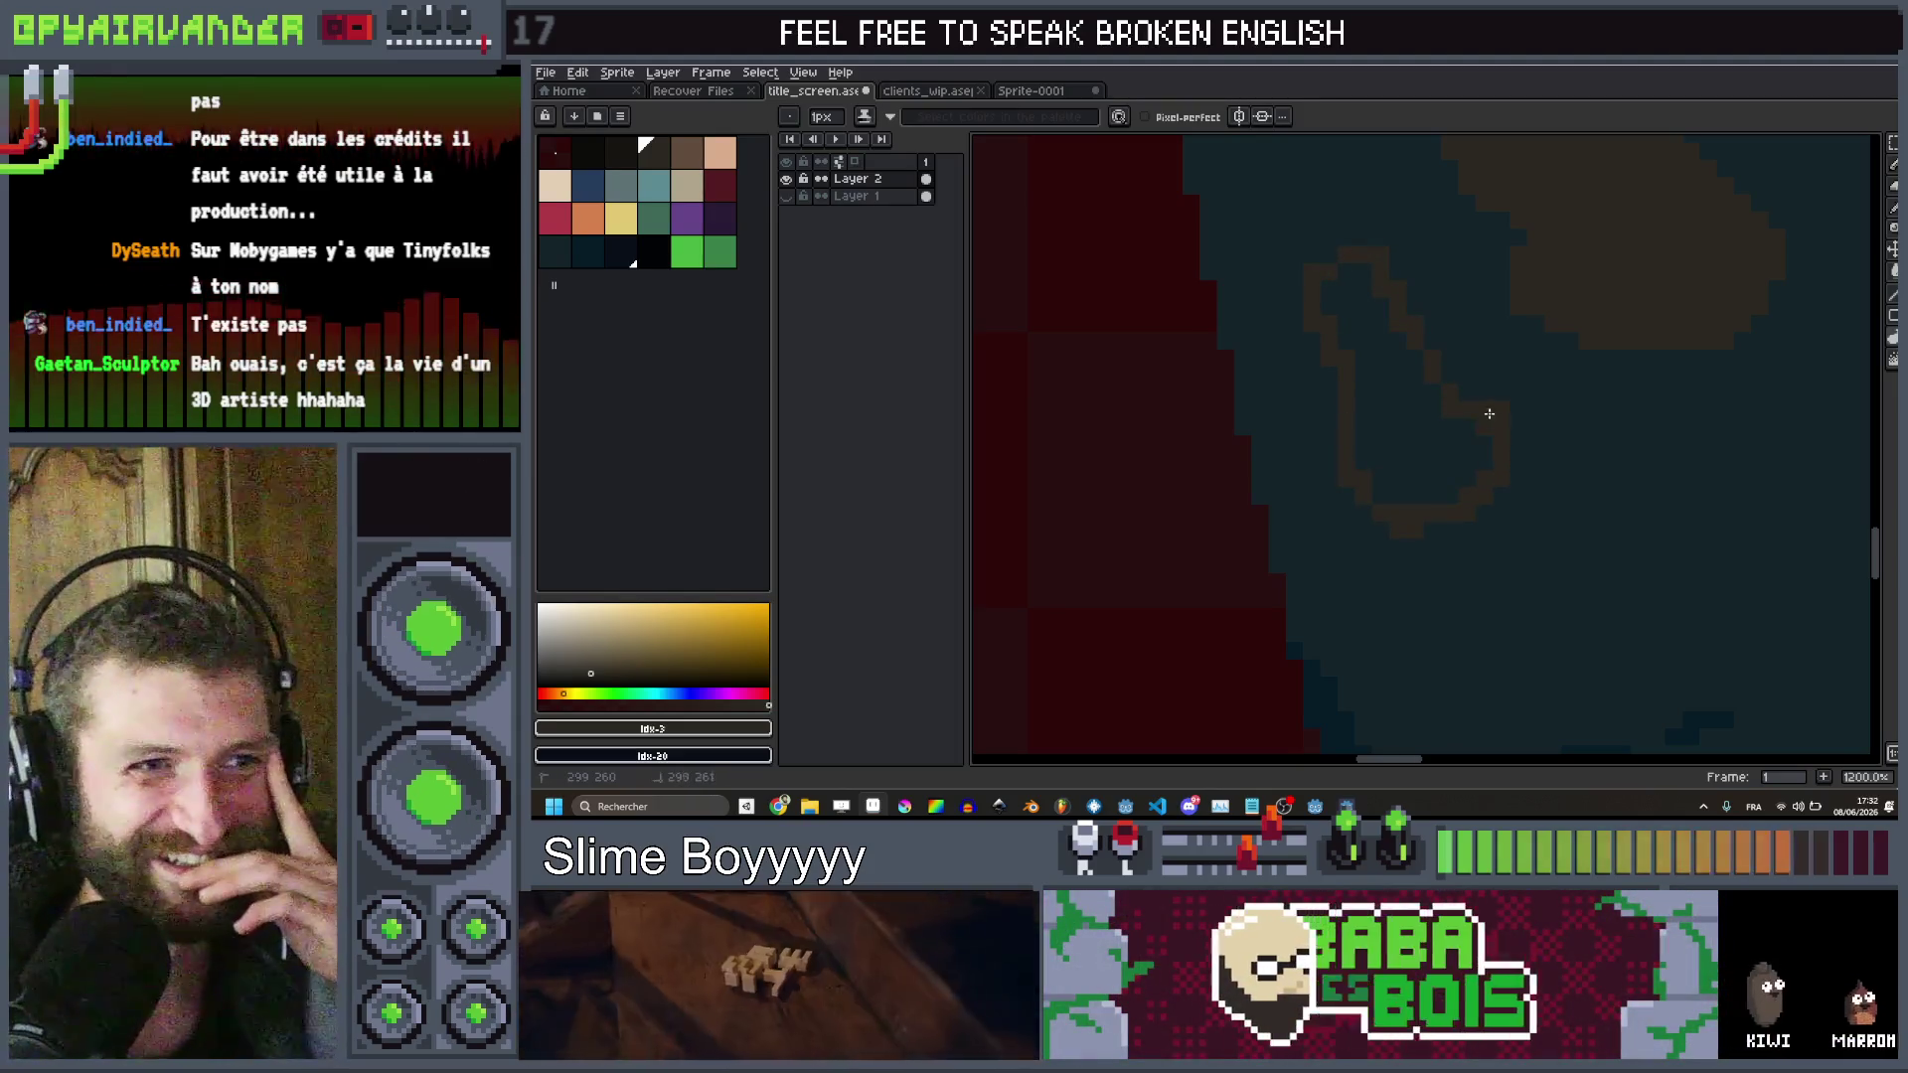
pyautogui.scroll(-2, 1505, 437)
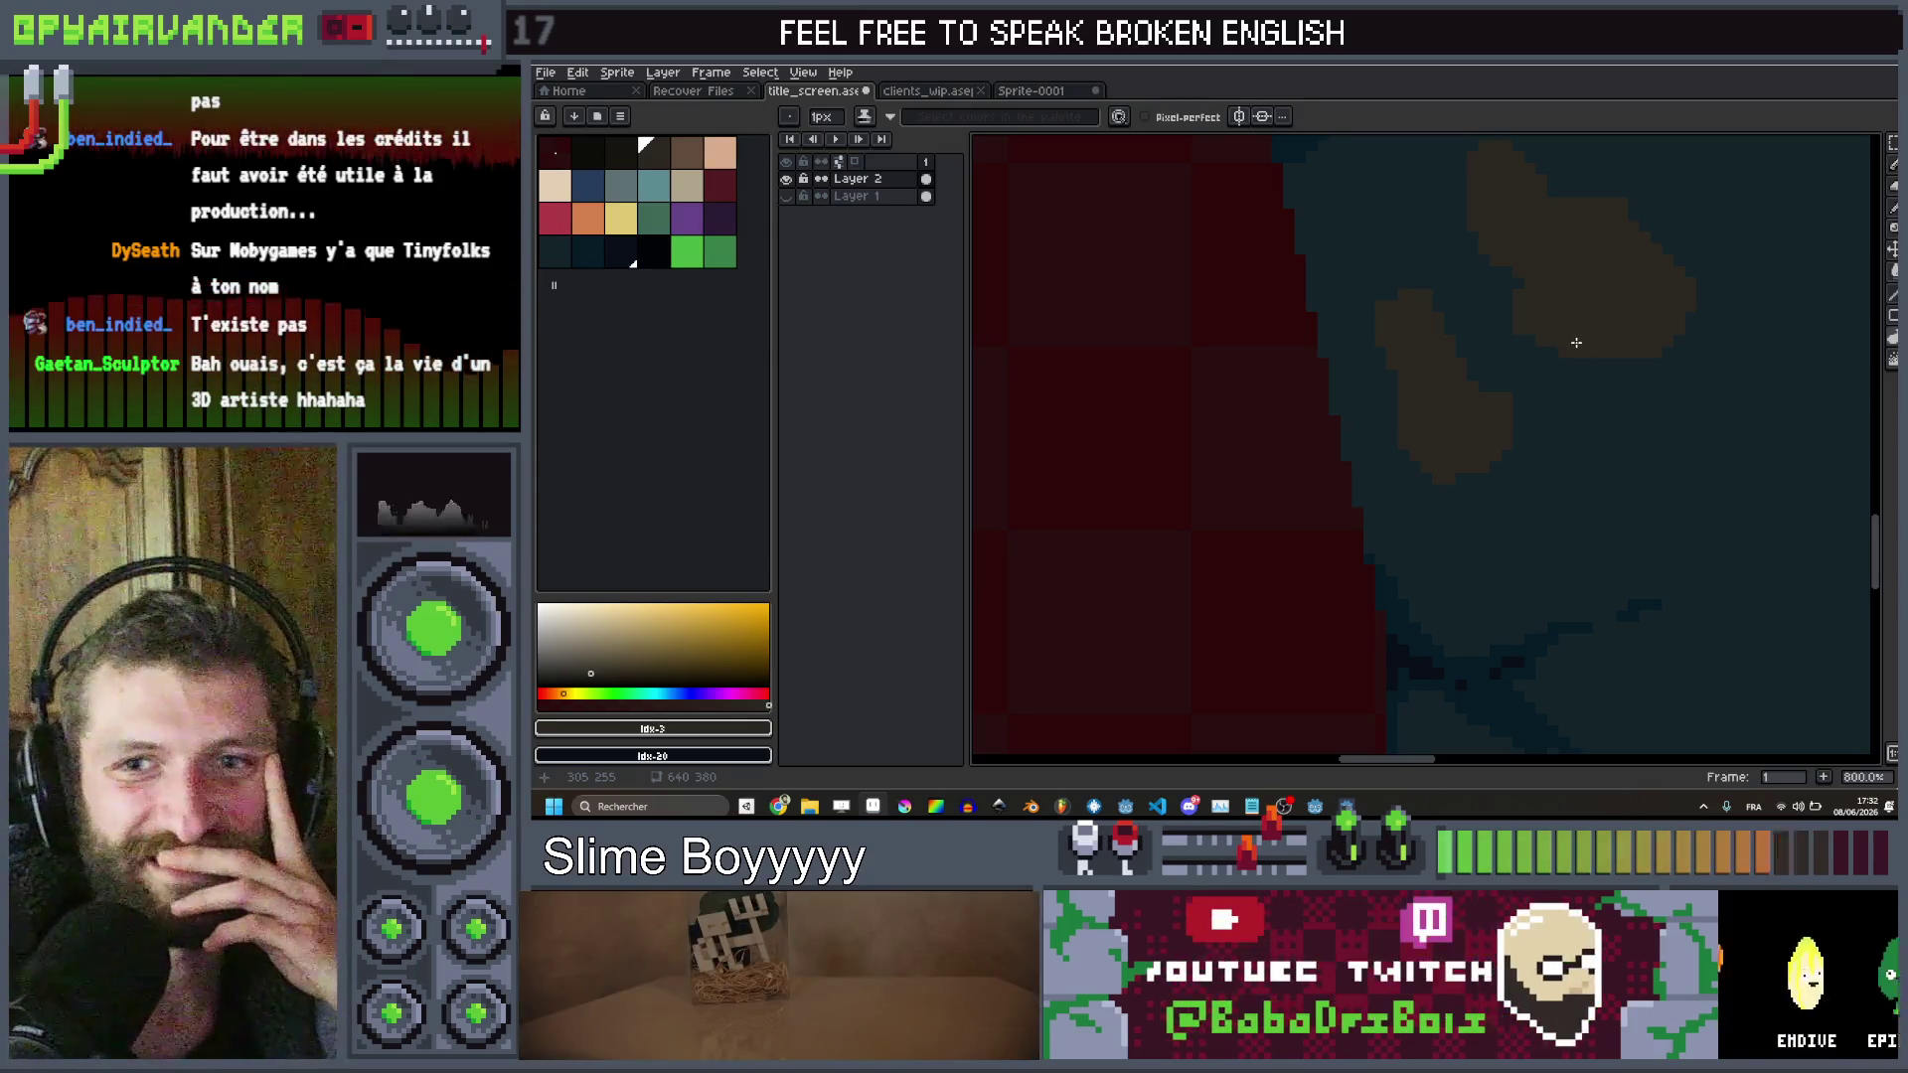
pyautogui.scroll(-1, 1590, 349)
pyautogui.scroll(3, 1452, 404)
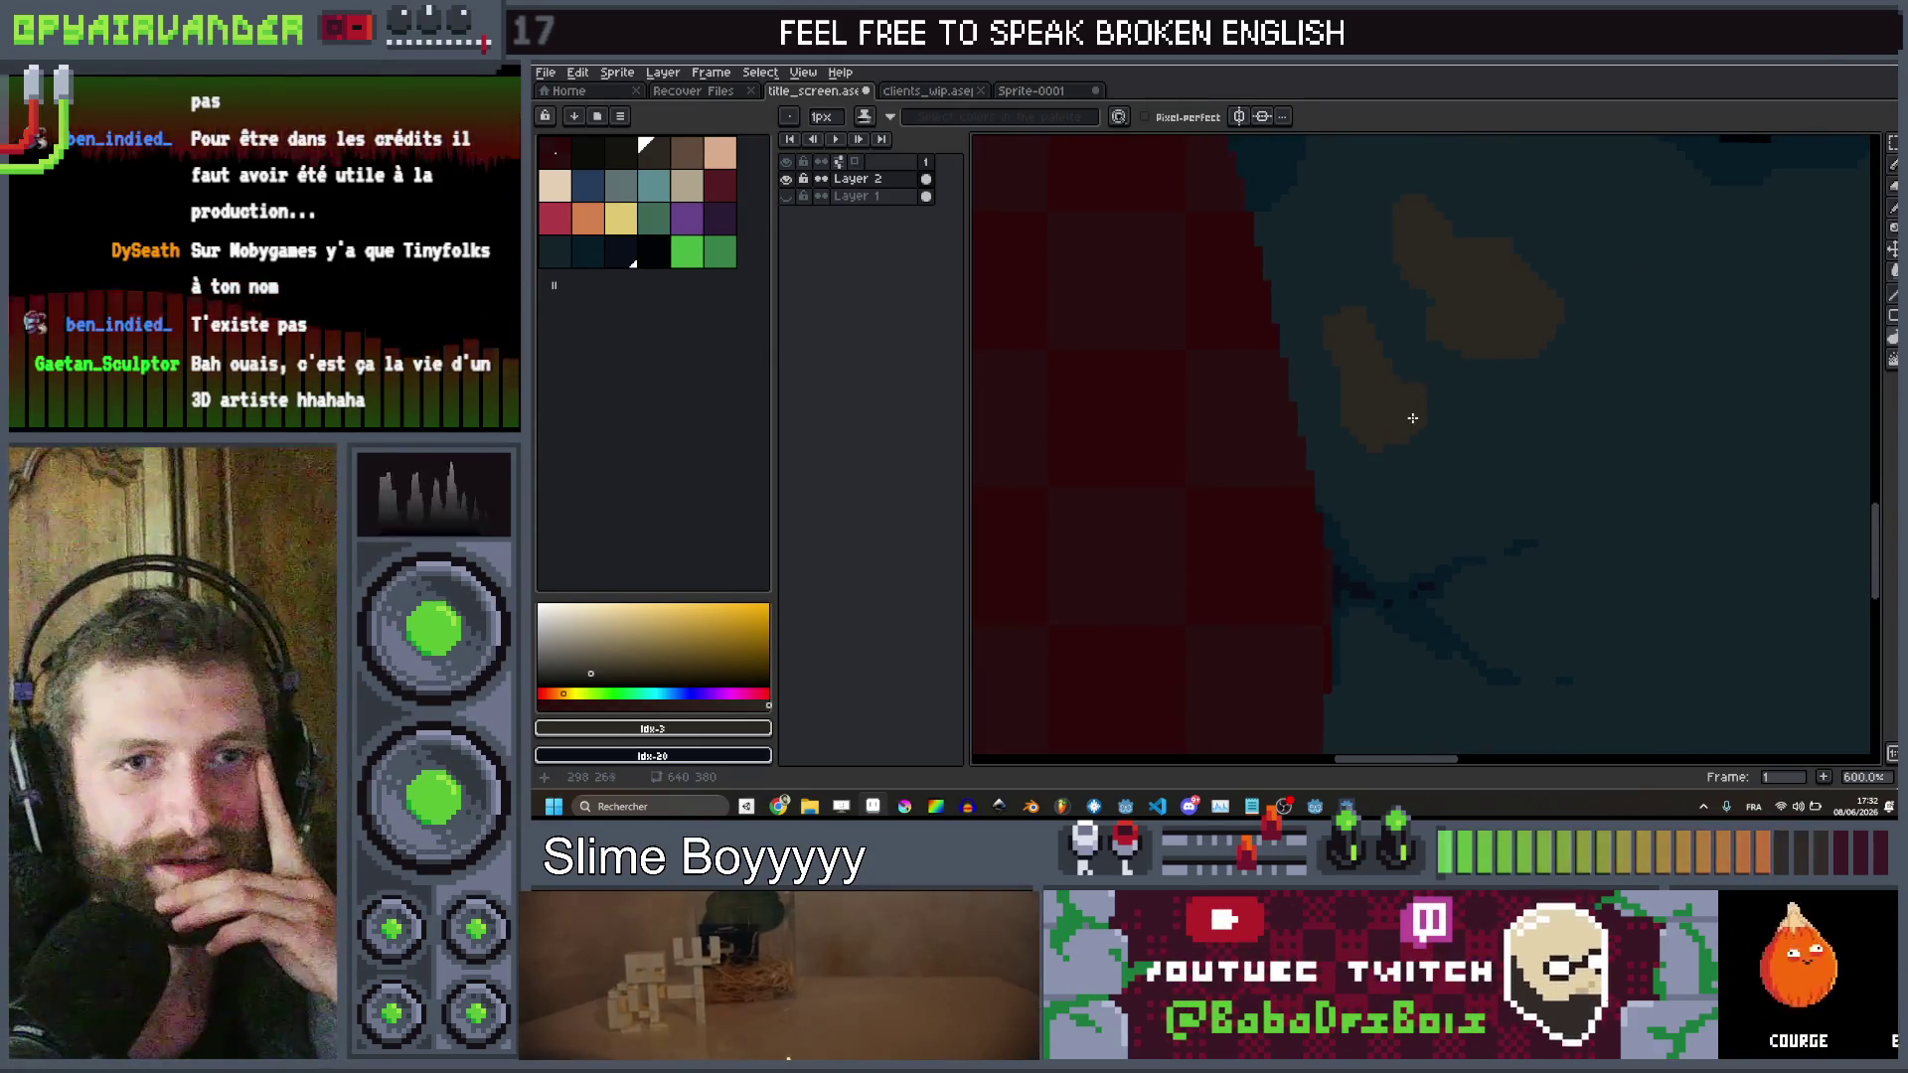
# Draw a long brown stroke outlining a further stain across the body
pyautogui.moveTo(1486, 413); pyautogui.dragTo(1390, 363)
pyautogui.moveTo(1618, 441)
pyautogui.mouseDown()
pyautogui.moveTo(1551, 356)
pyautogui.moveTo(1402, 414)
pyautogui.mouseUp()
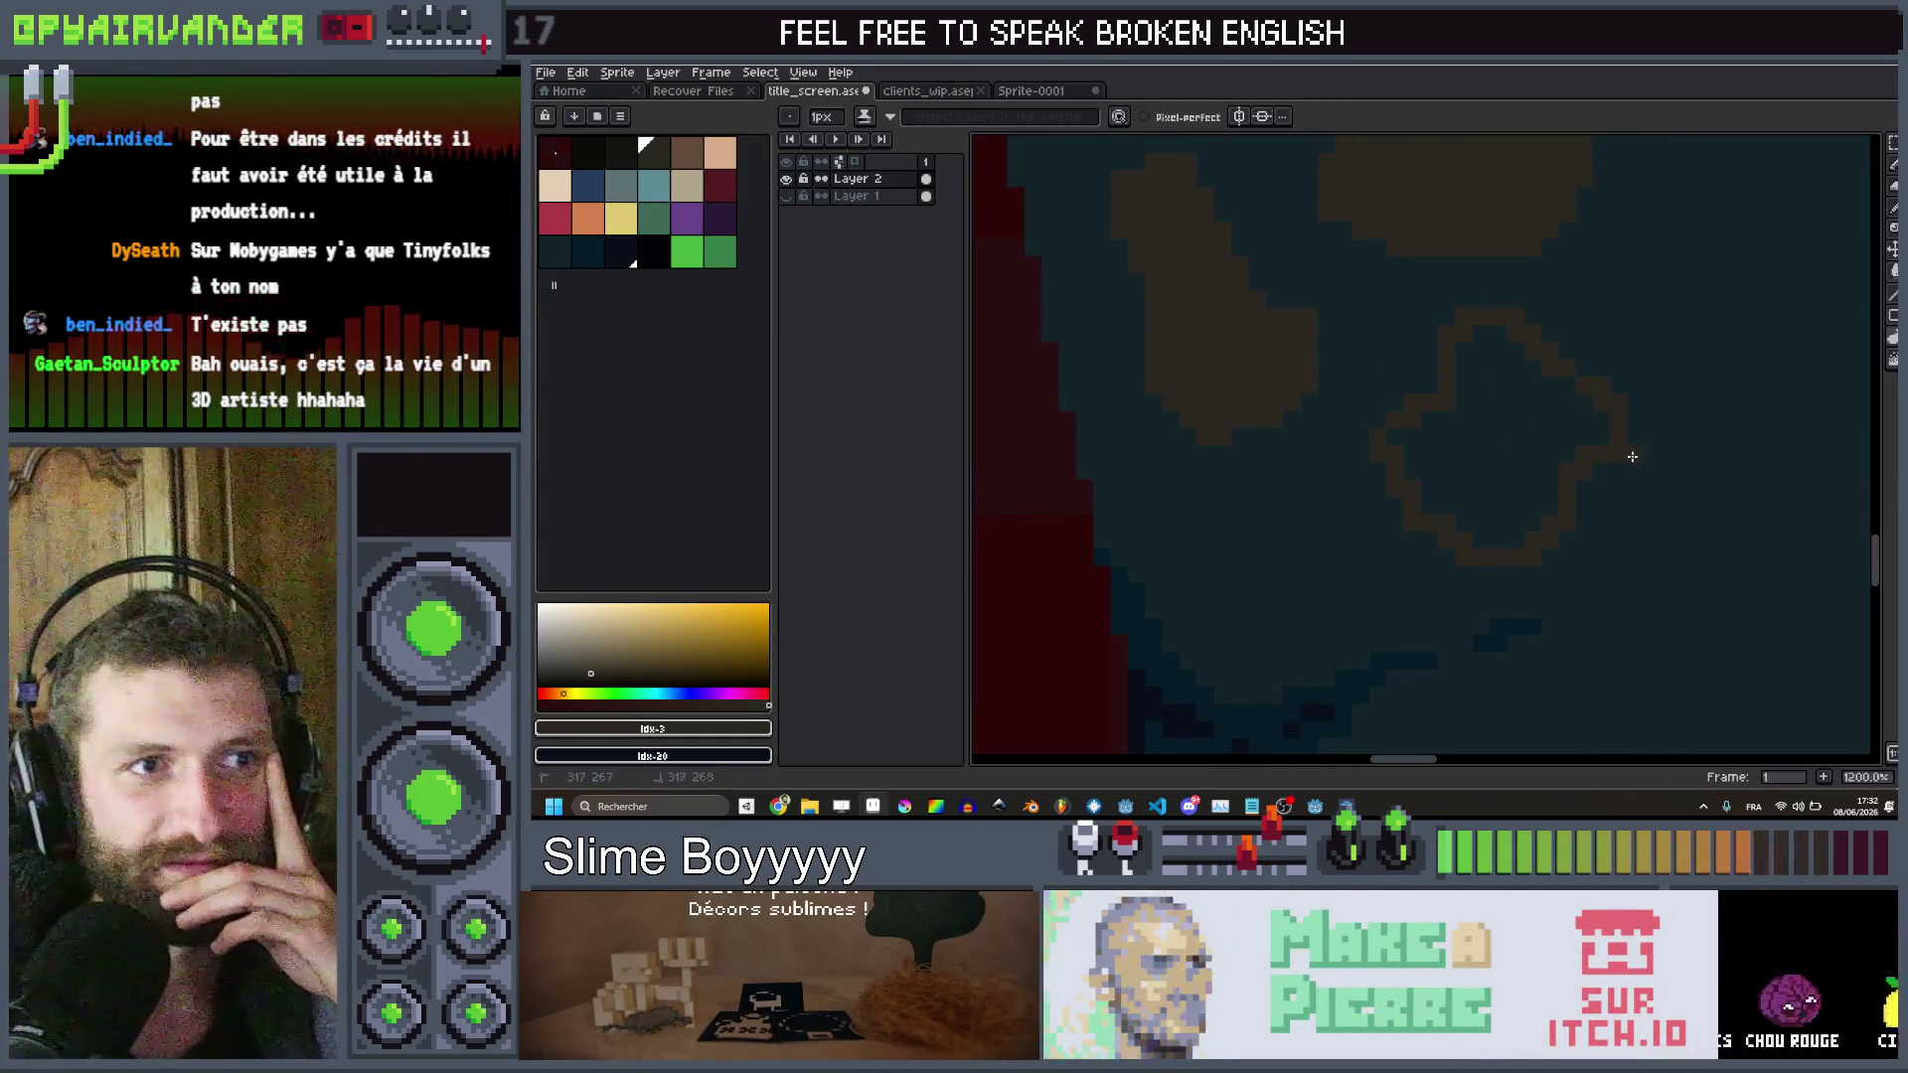
pyautogui.scroll(-5, 1629, 459)
pyautogui.moveTo(1649, 311)
pyautogui.mouseDown()
pyautogui.moveTo(1541, 354)
pyautogui.moveTo(1165, 409)
pyautogui.mouseUp()
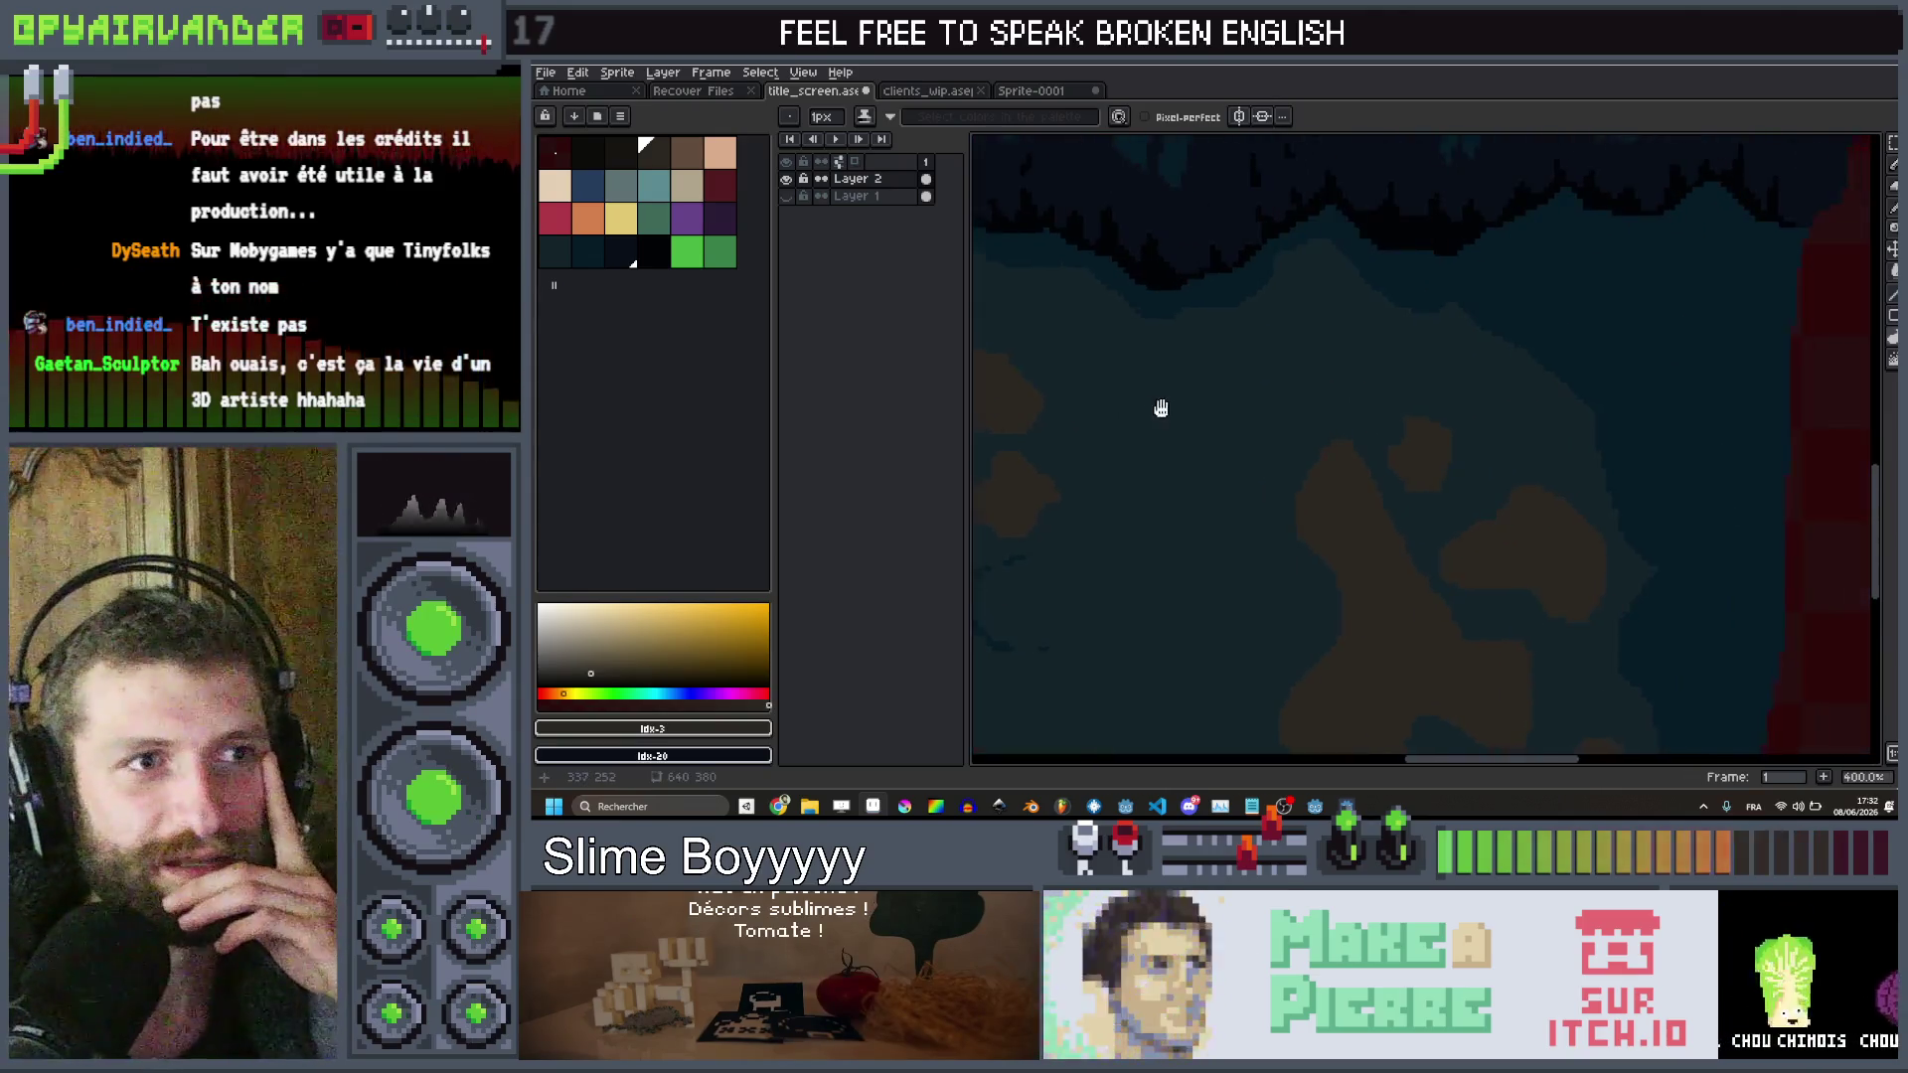
pyautogui.scroll(-2, 1413, 450)
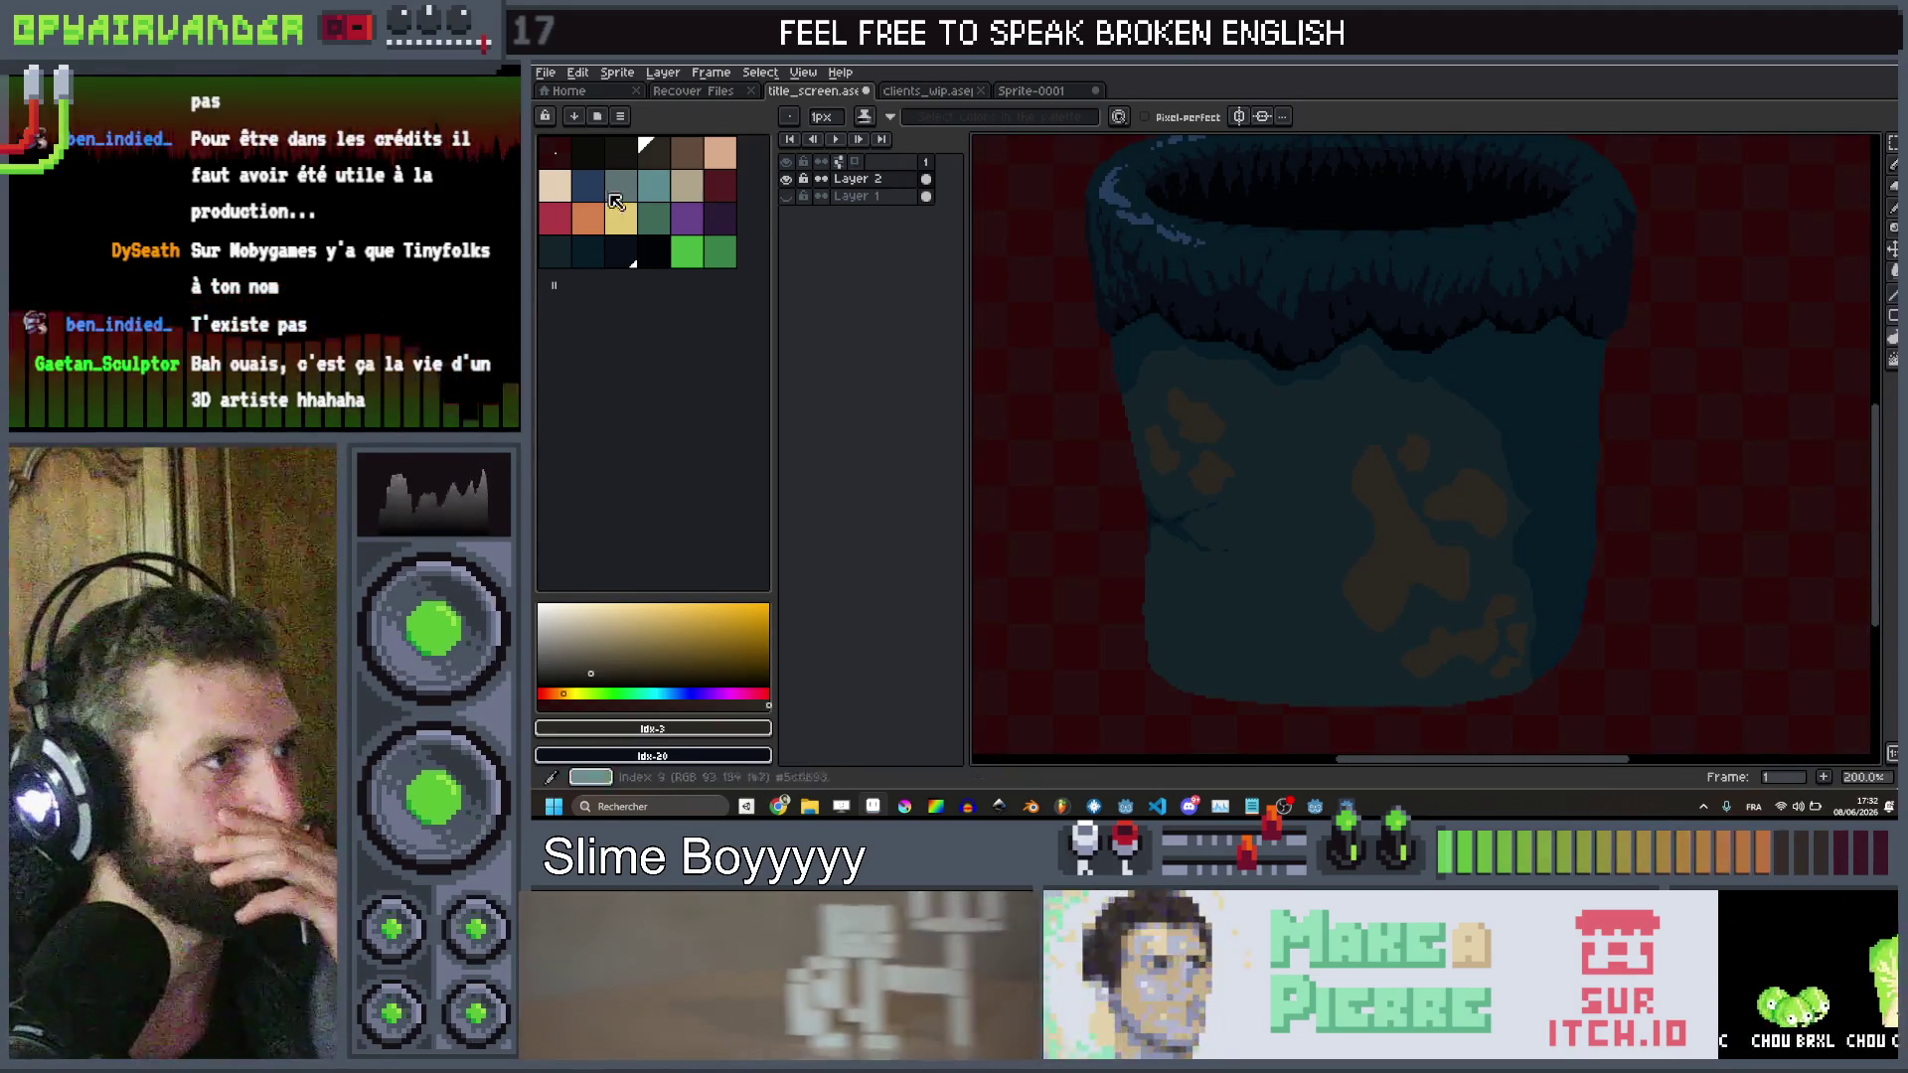
# Zoom into the bucket's middle and sketch a freehand outline of another stain
pyautogui.press('+')
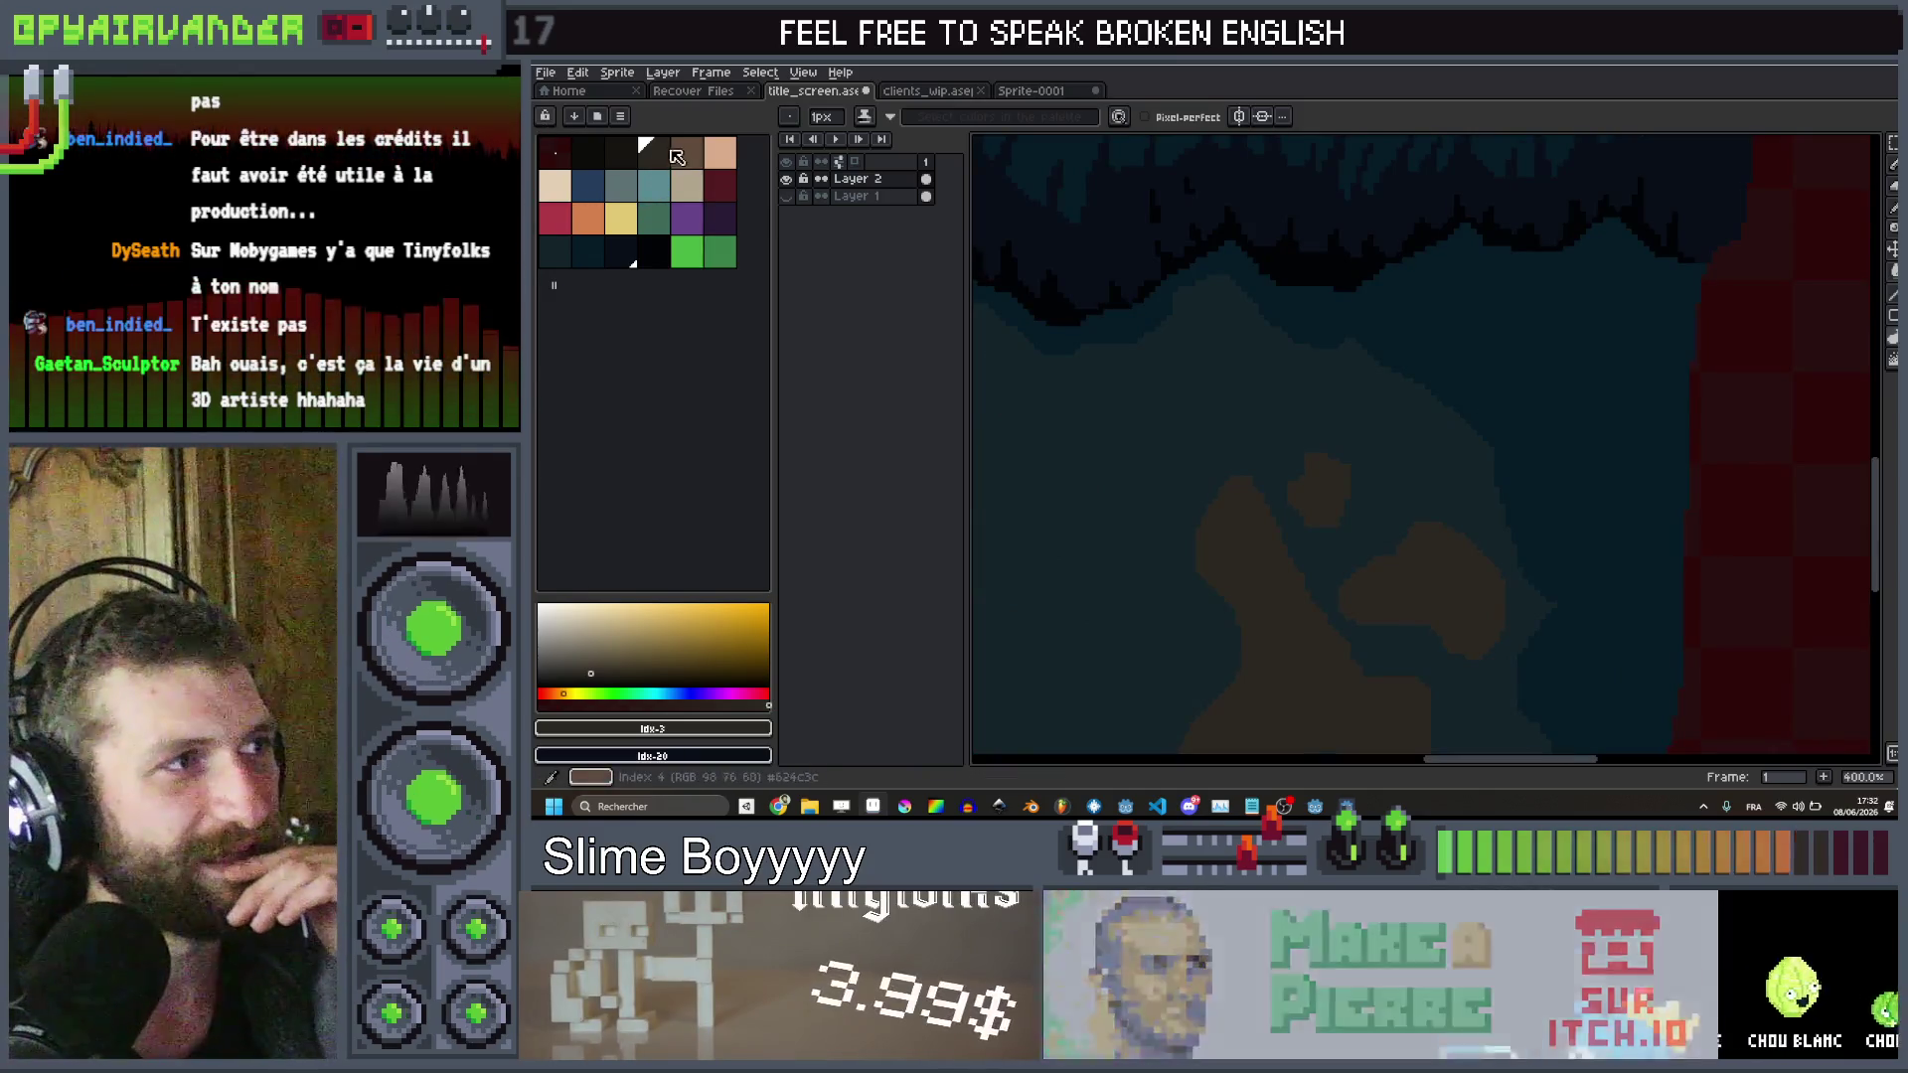
pyautogui.click(635, 156)
pyautogui.click(662, 162)
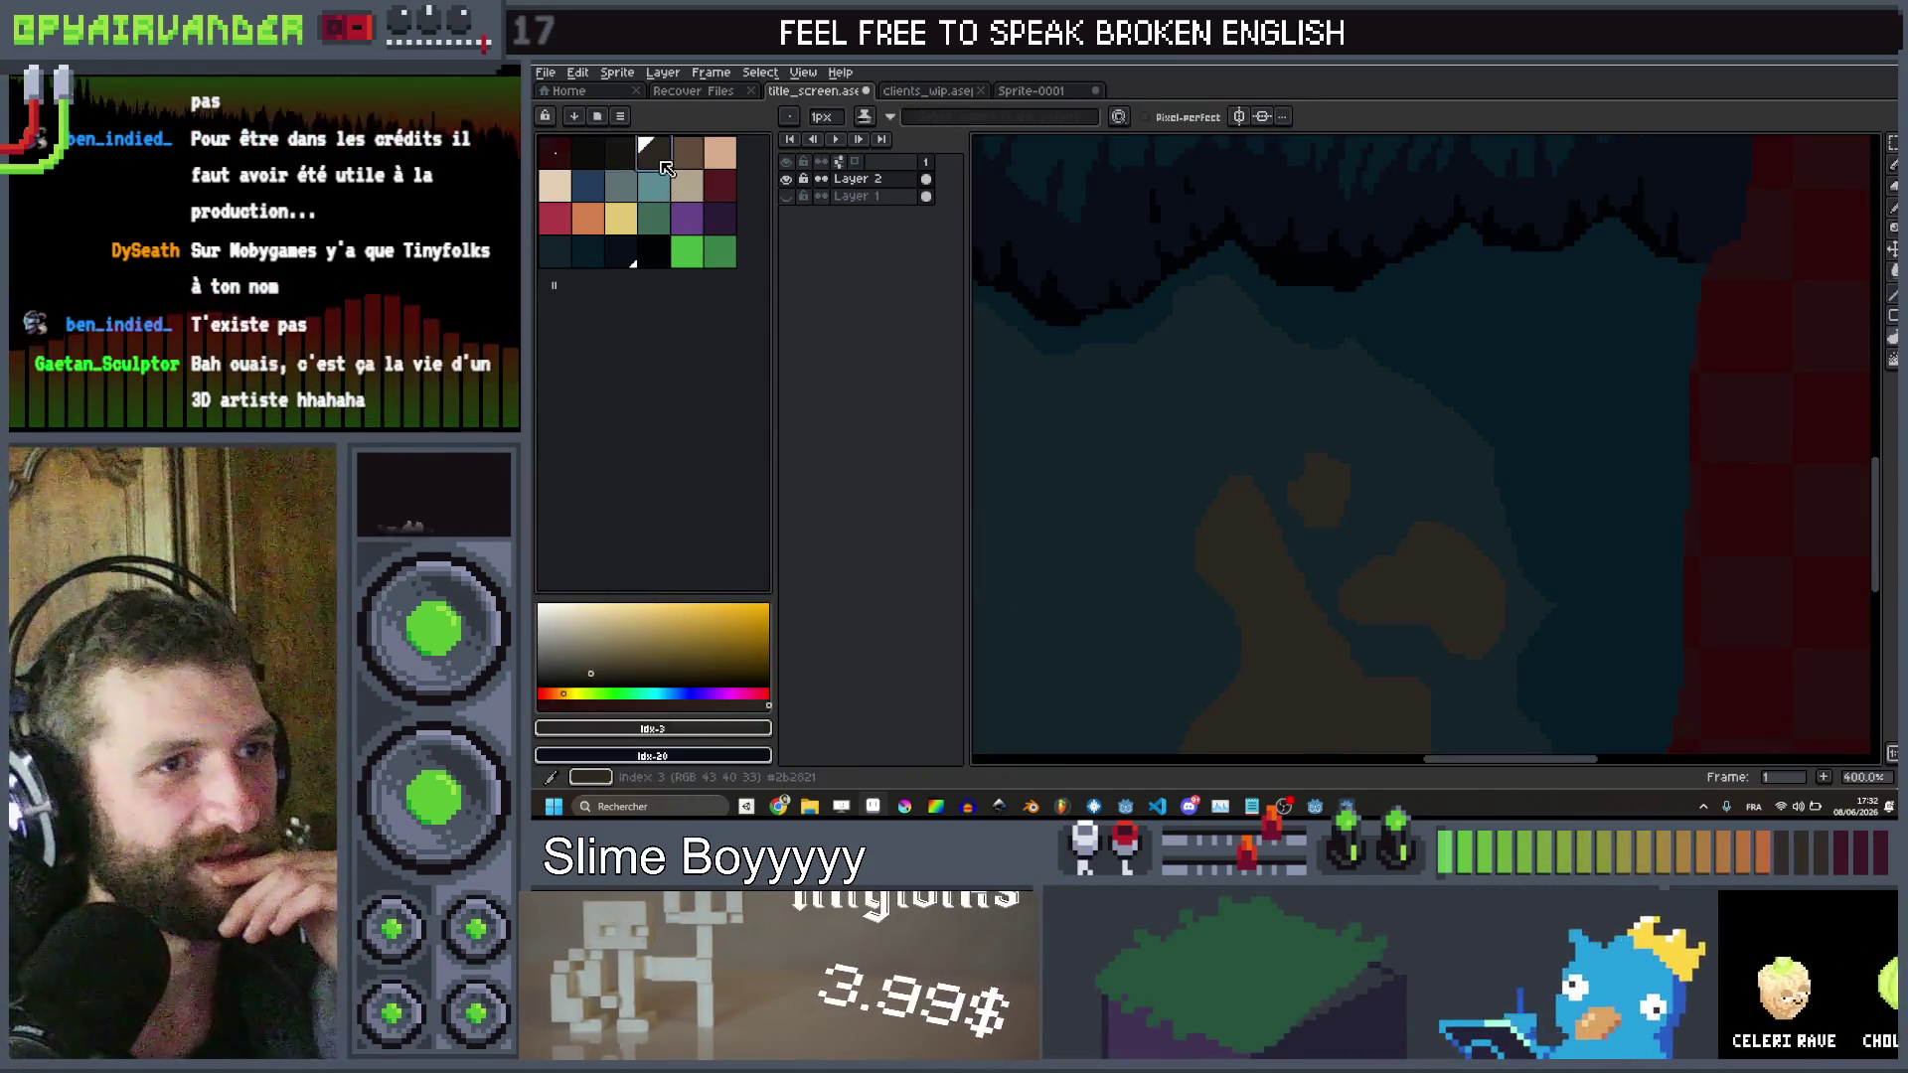
pyautogui.scroll(2, 1431, 353)
pyautogui.moveTo(1397, 477)
pyautogui.mouseDown()
pyautogui.moveTo(1550, 382)
pyautogui.moveTo(1509, 433)
pyautogui.mouseUp()
pyautogui.scroll(-6, 1574, 371)
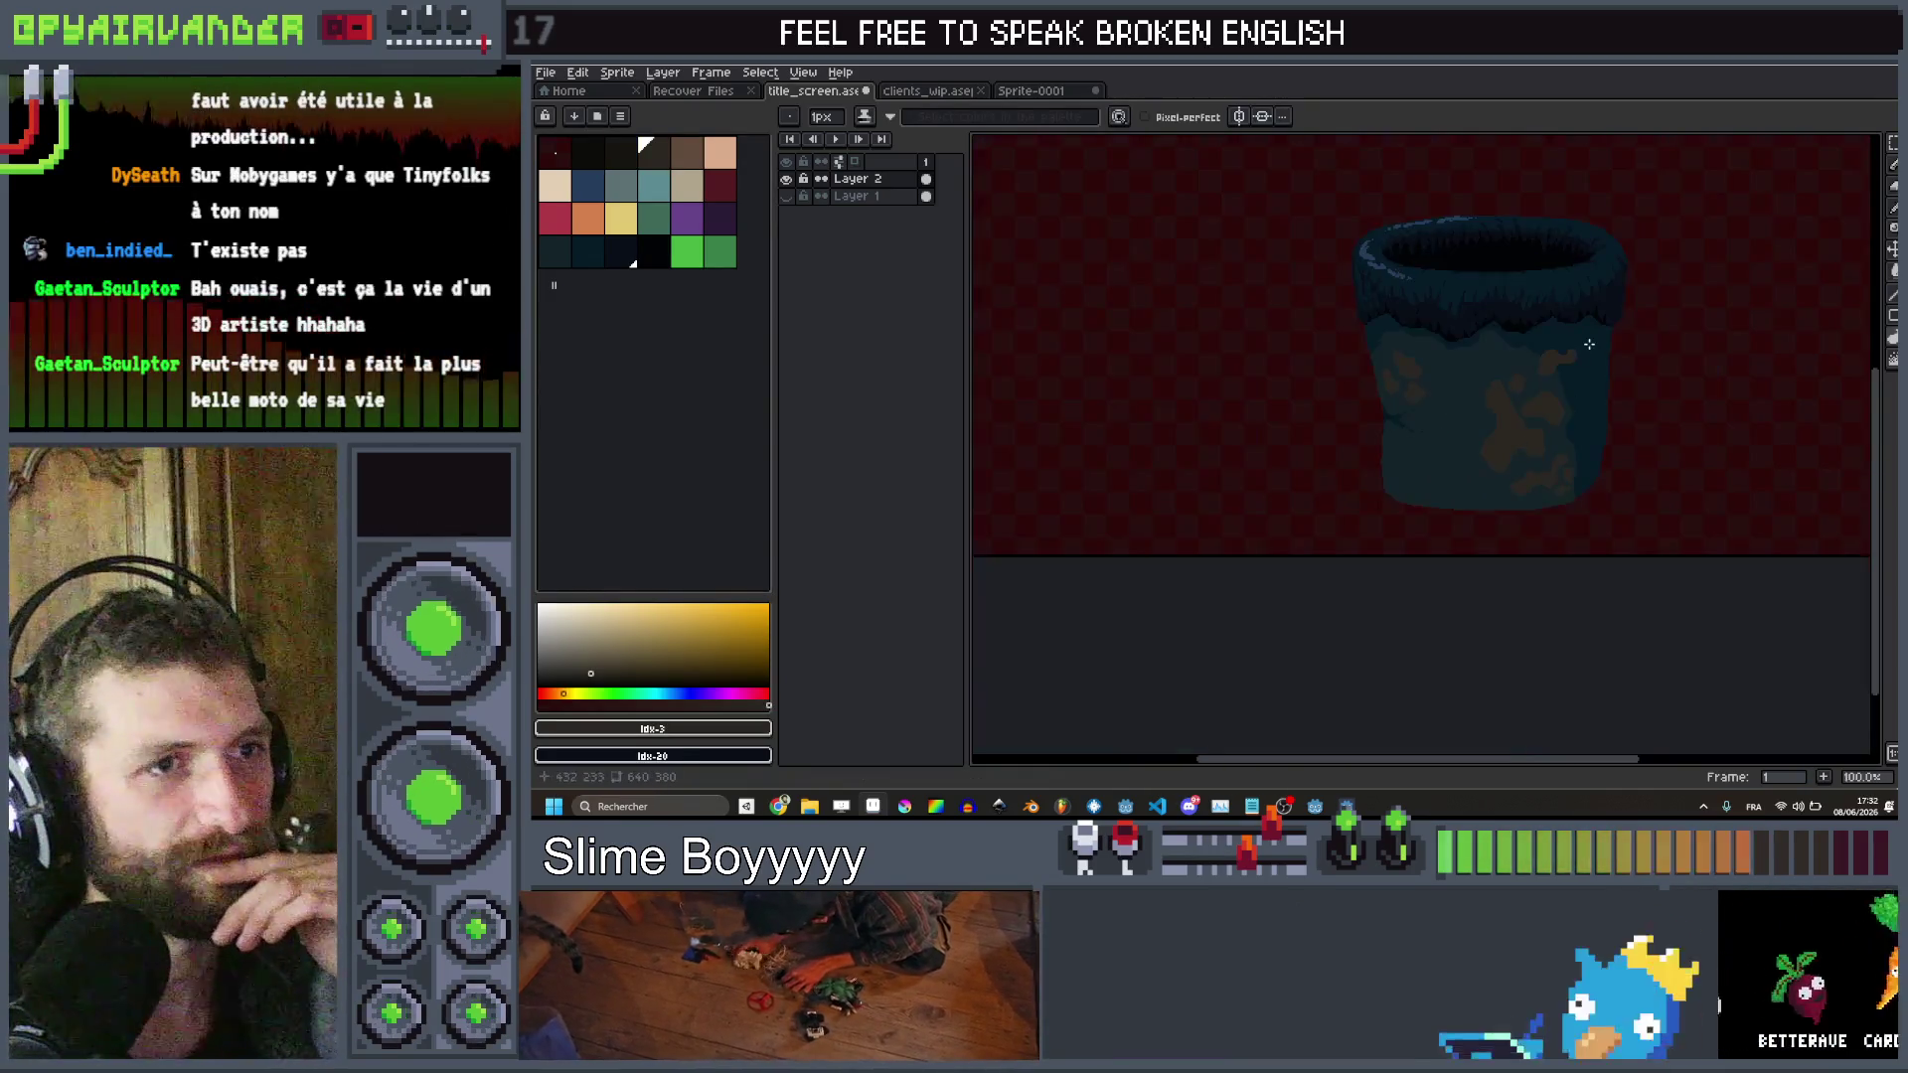
pyautogui.scroll(5, 1574, 370)
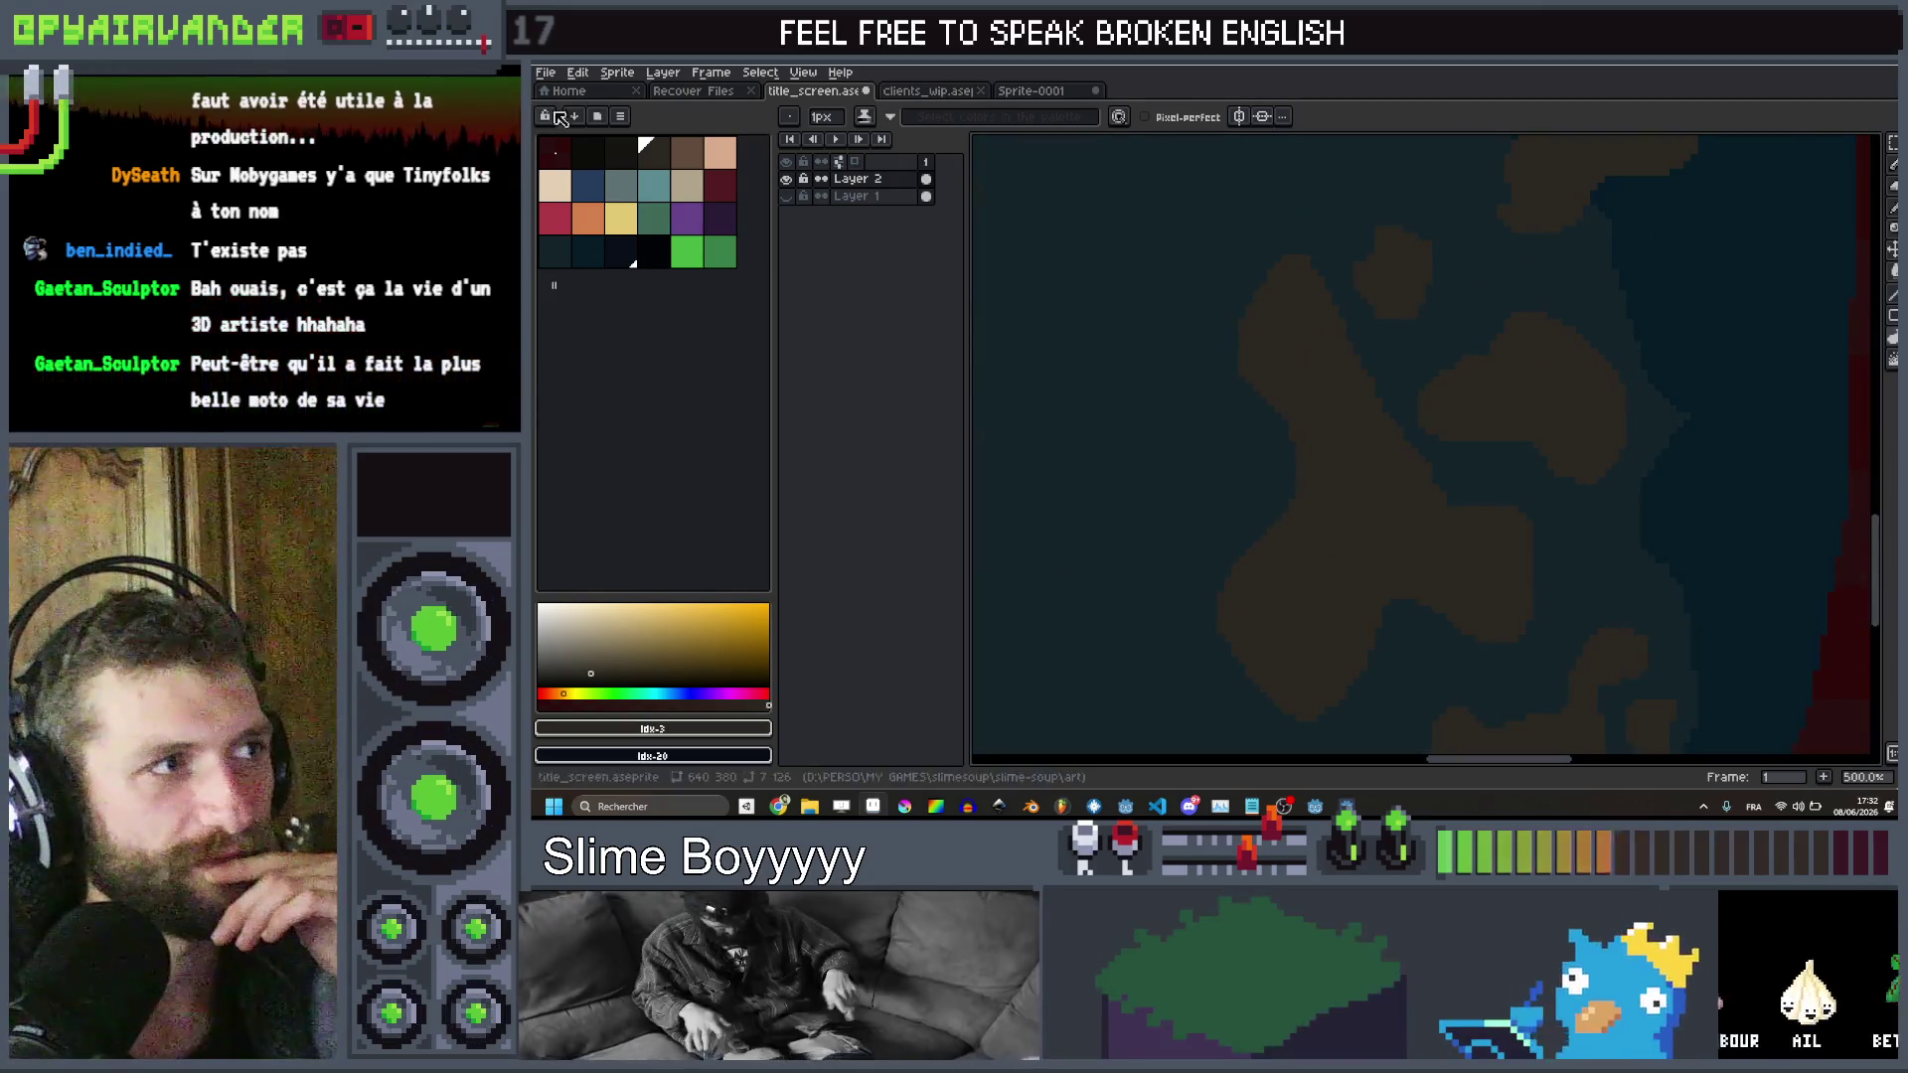
pyautogui.scroll(-5, 1411, 478)
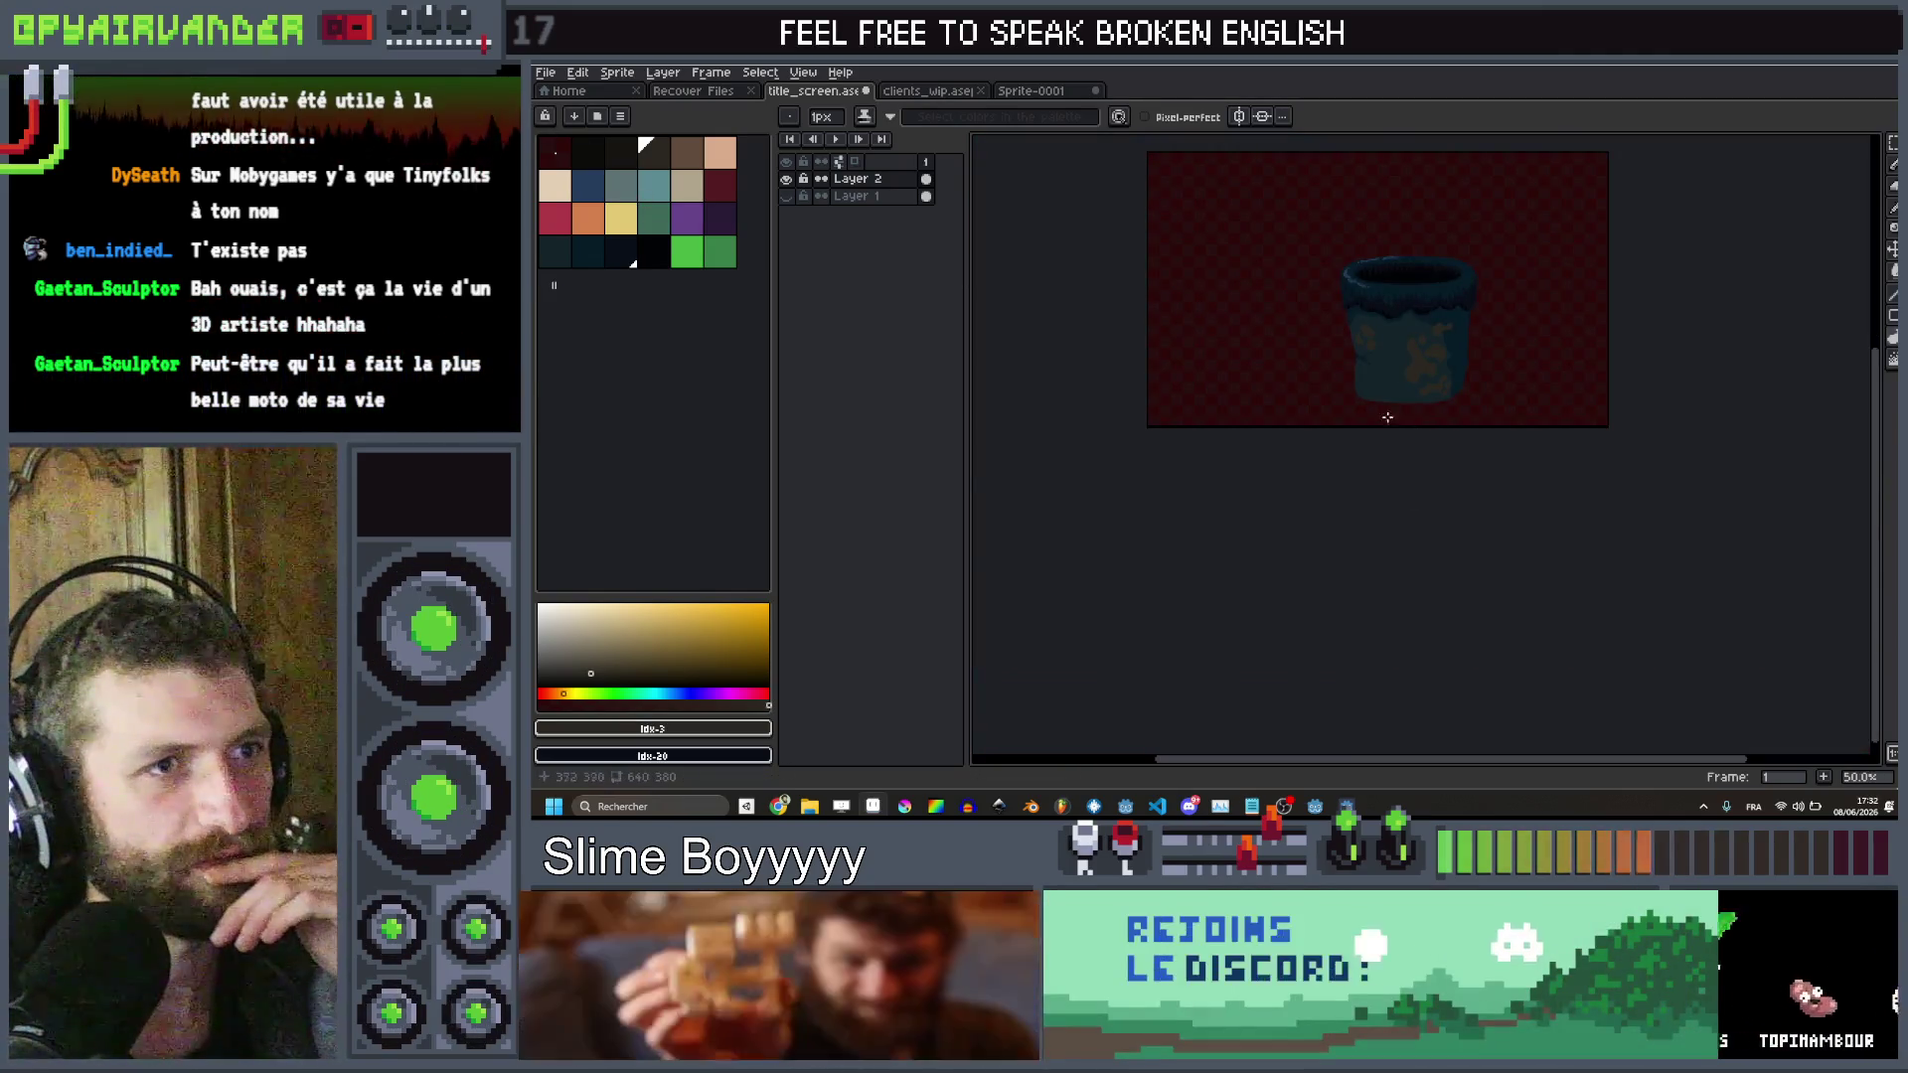
pyautogui.scroll(5, 1411, 430)
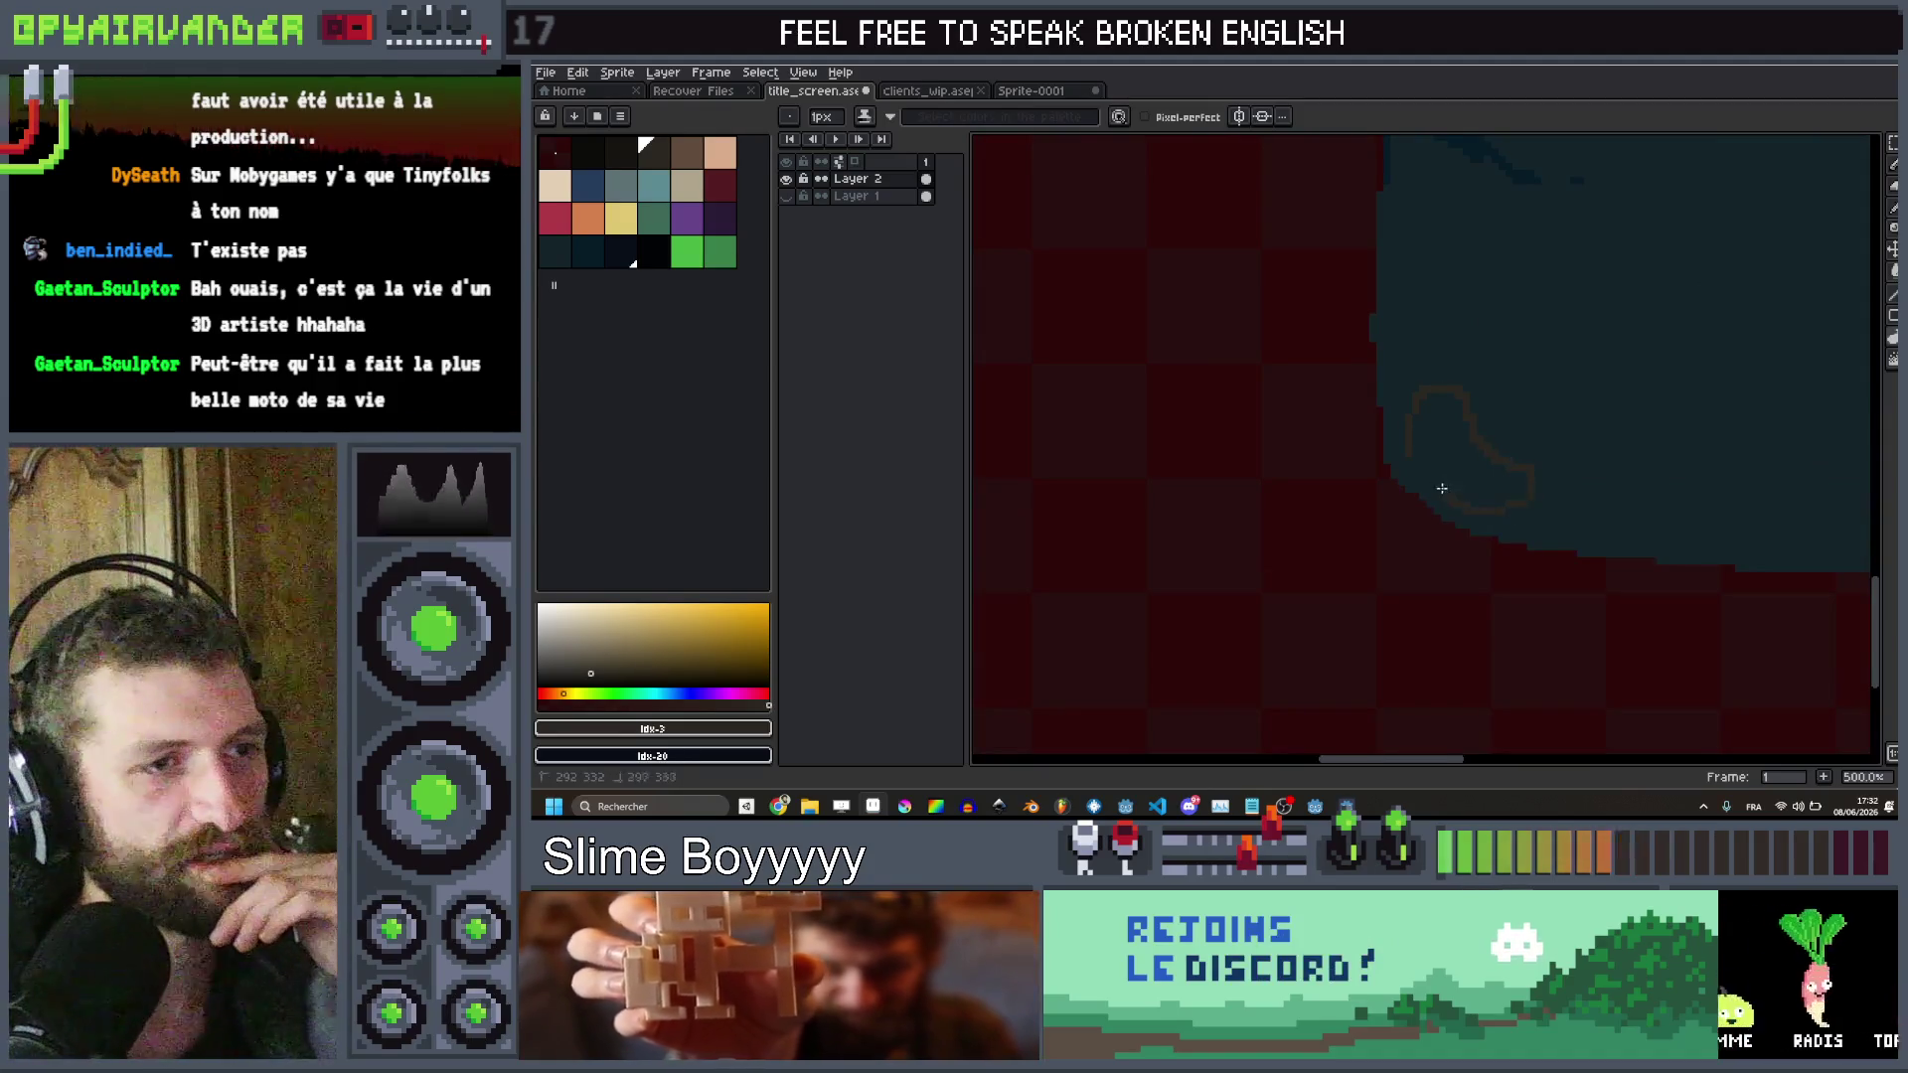
pyautogui.scroll(-5, 1447, 493)
pyautogui.scroll(4, 1490, 378)
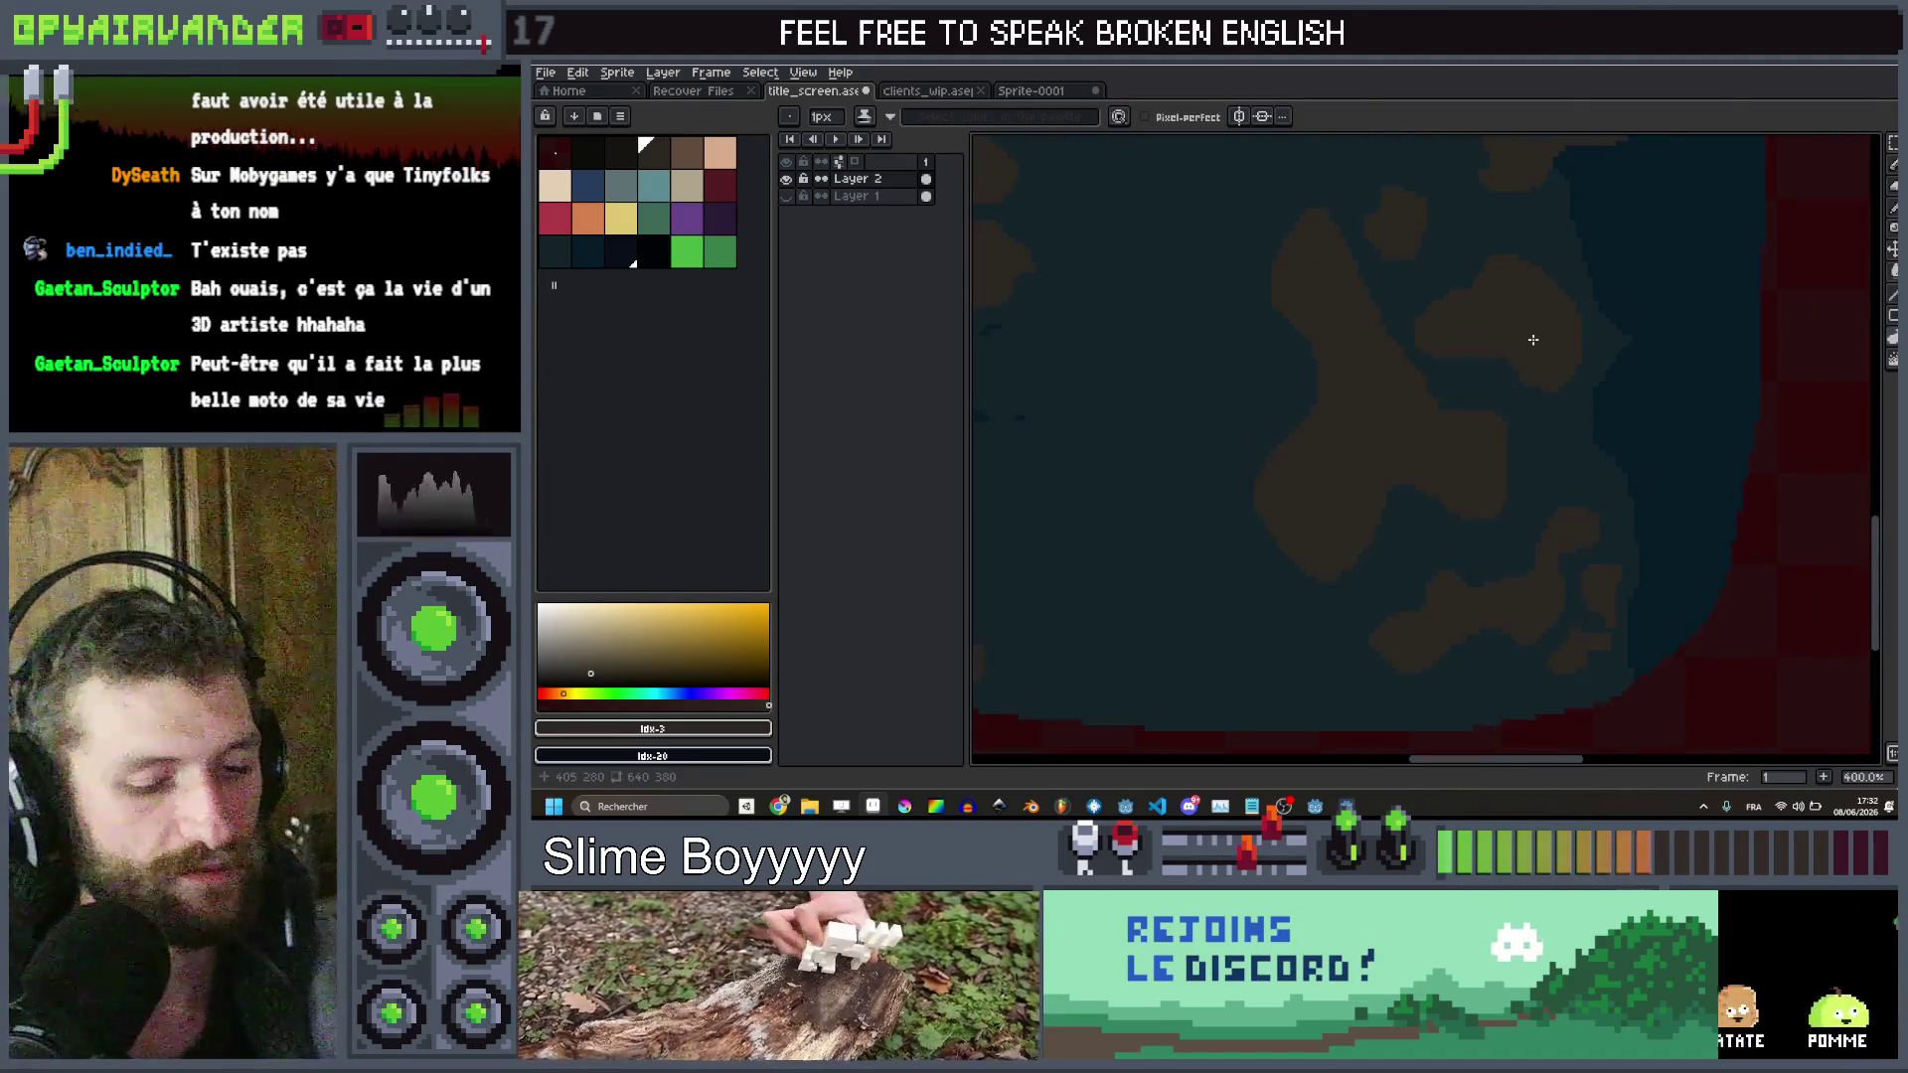
# Try the teal and other palette colours, then undo the unwanted brown fill
pyautogui.keyDown('alt'); pyautogui.click(1511, 451); pyautogui.keyUp('alt')
pyautogui.scroll(-5, 1371, 452)
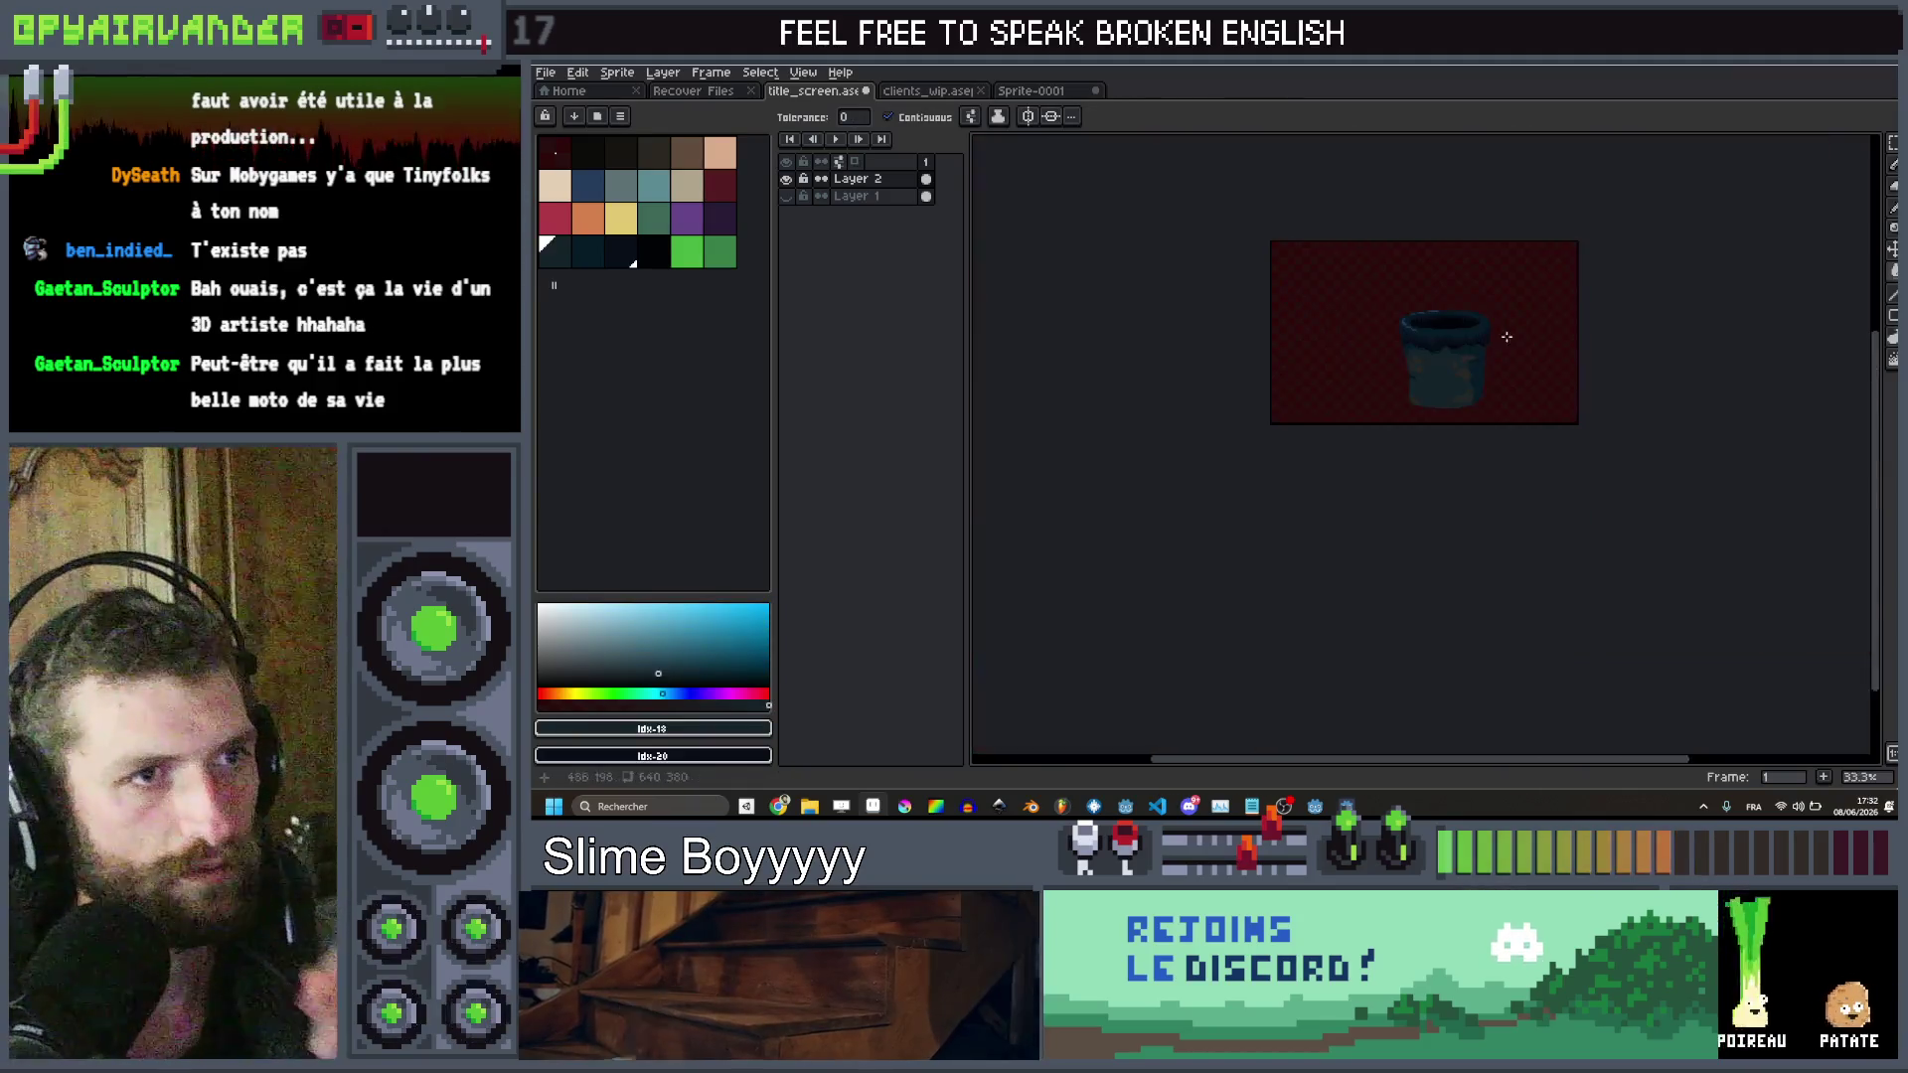
pyautogui.scroll(6, 1494, 370)
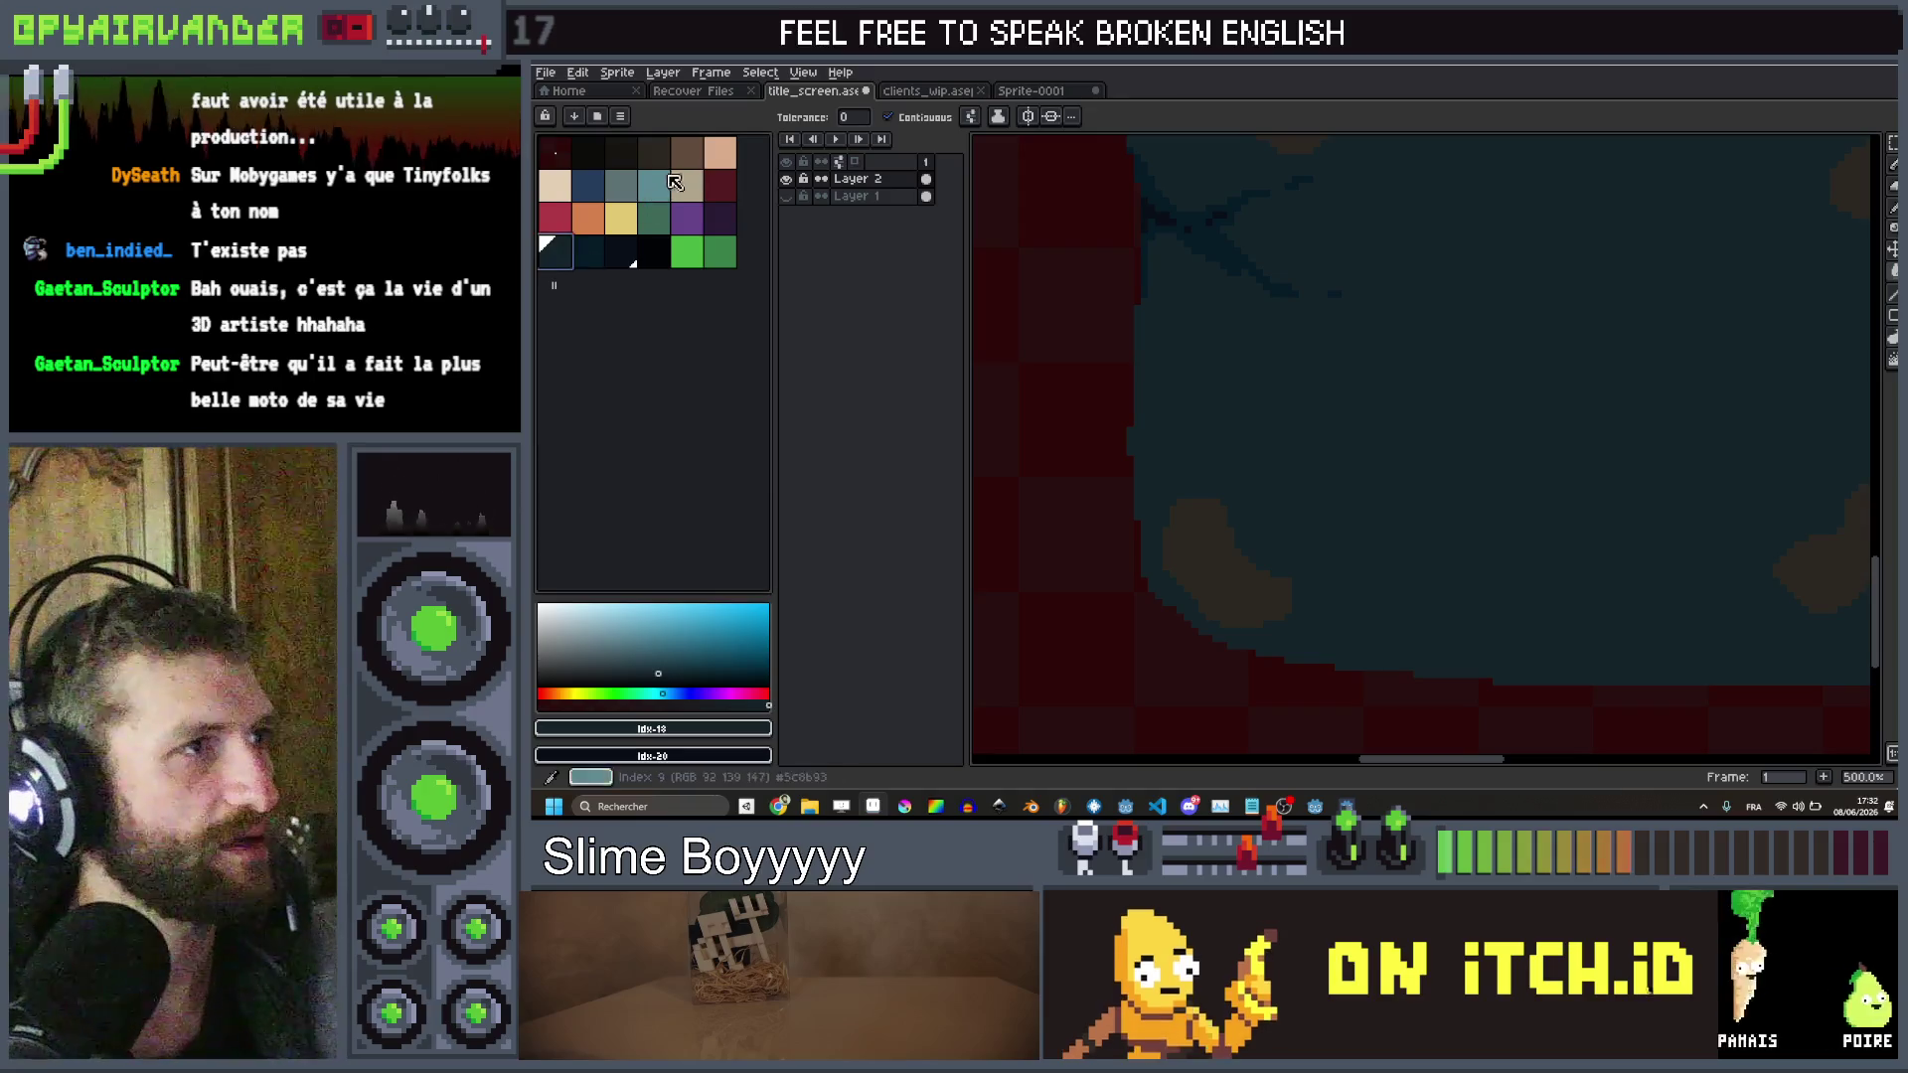
pyautogui.click(654, 151)
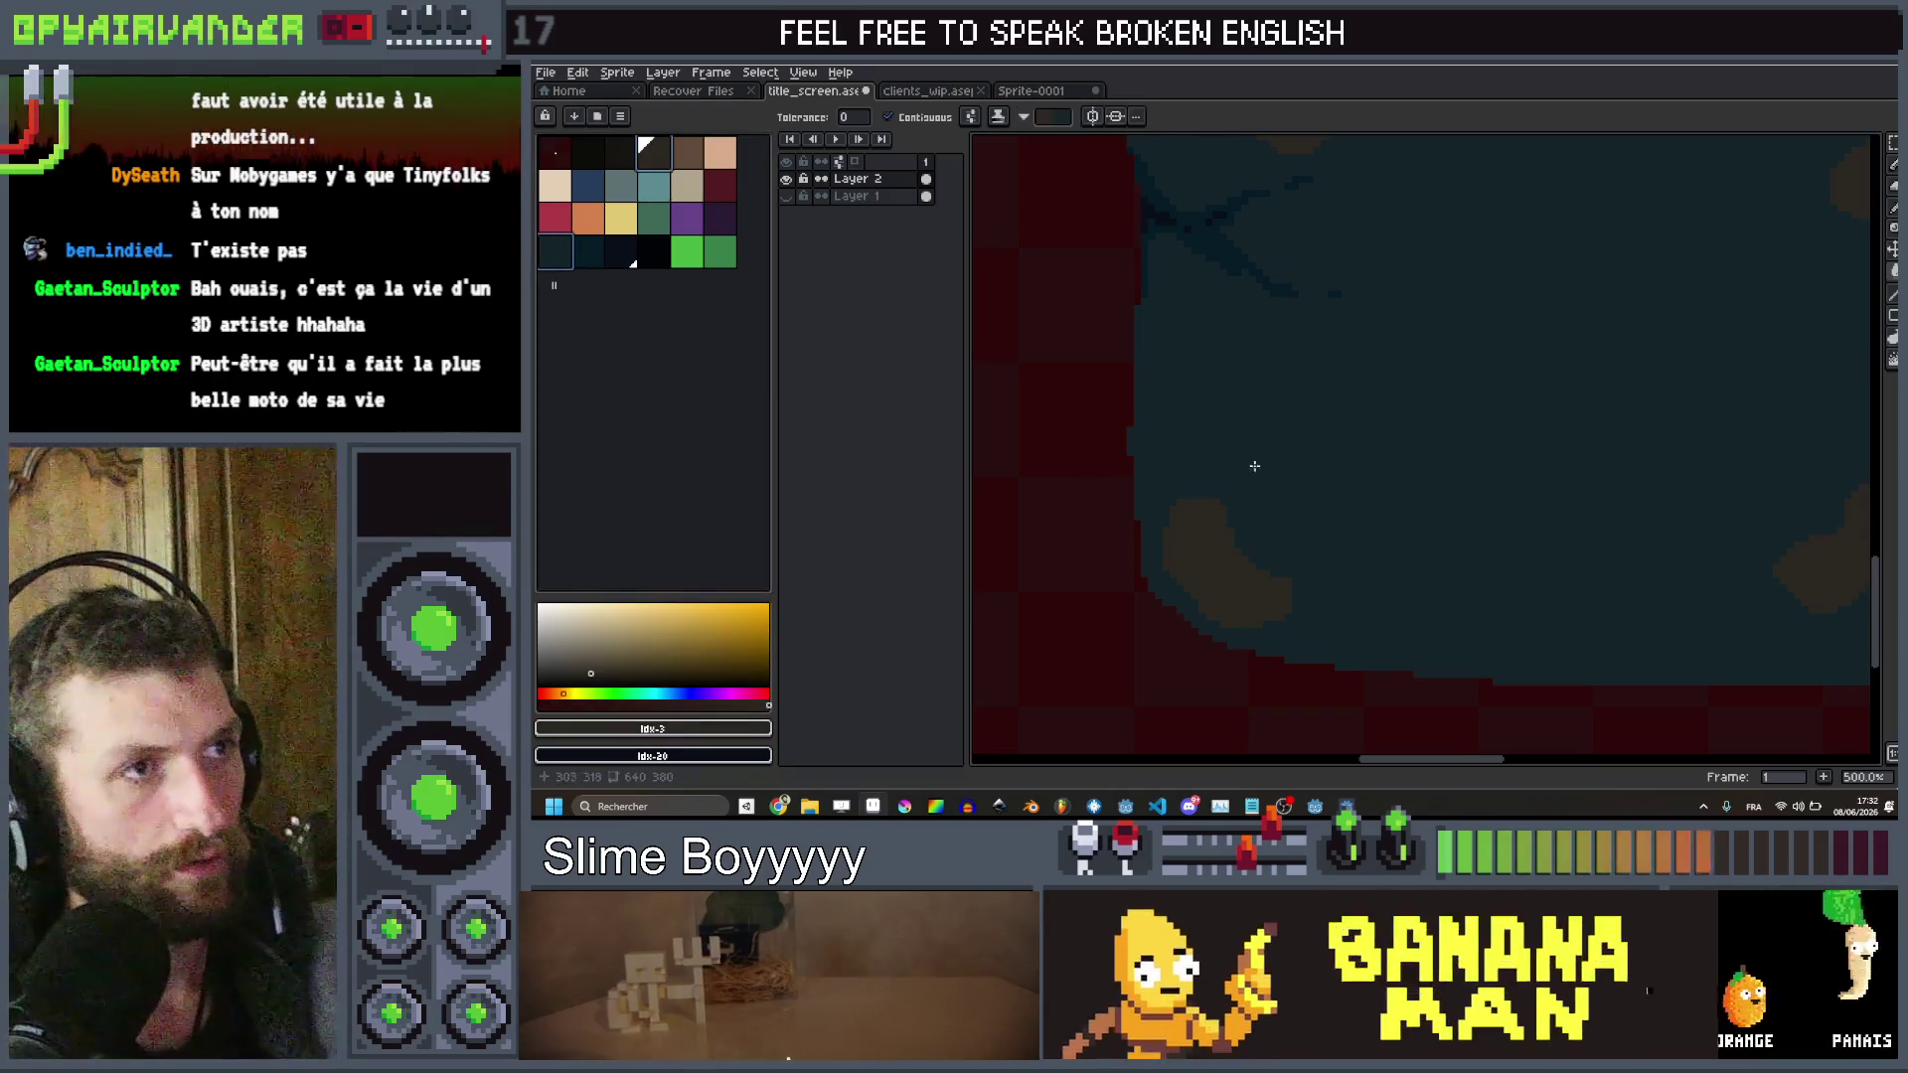
pyautogui.scroll(-1, 1242, 497)
pyautogui.scroll(1, 1310, 643)
pyautogui.hotkey('ctrl', 'z')
# Draw jagged brown stain streaks rising from the bucket's bottom edge with the Pencil
pyautogui.press('b')
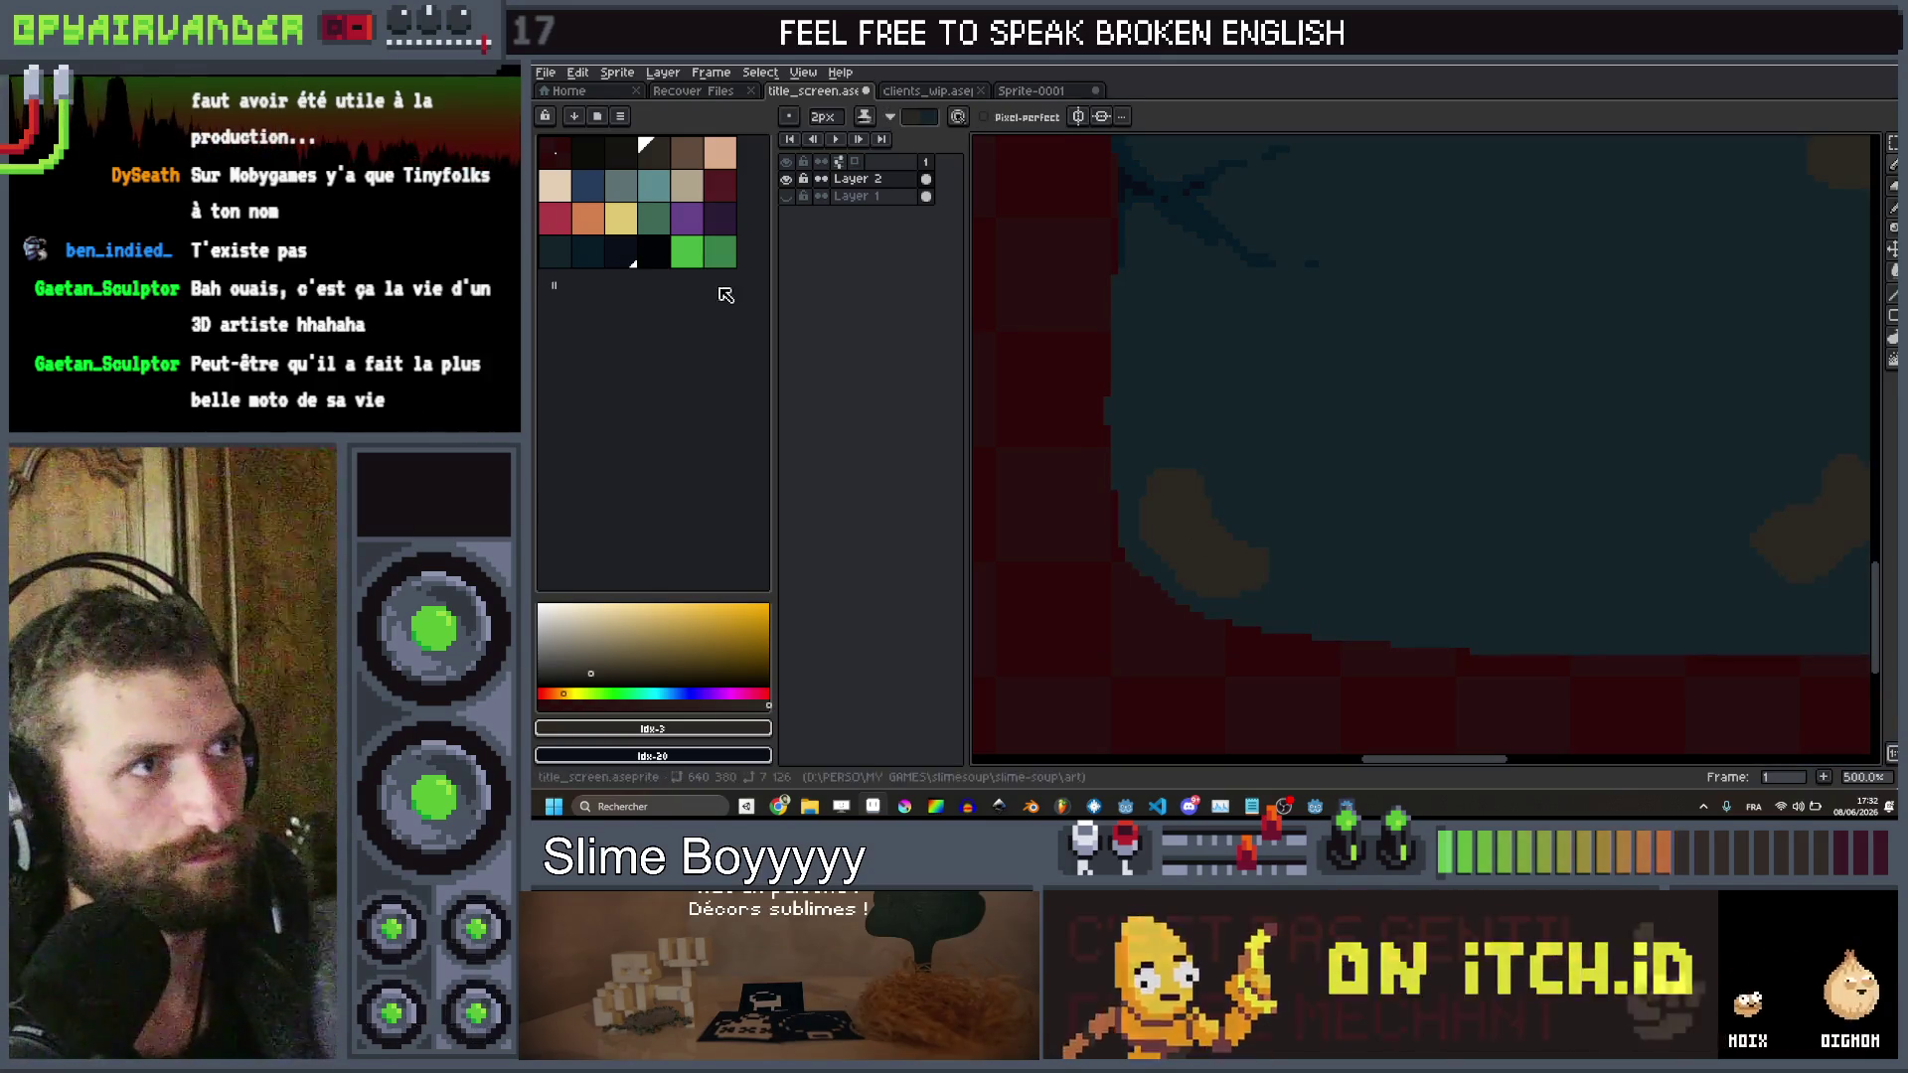
pyautogui.moveTo(1348, 663); pyautogui.dragTo(1413, 644)
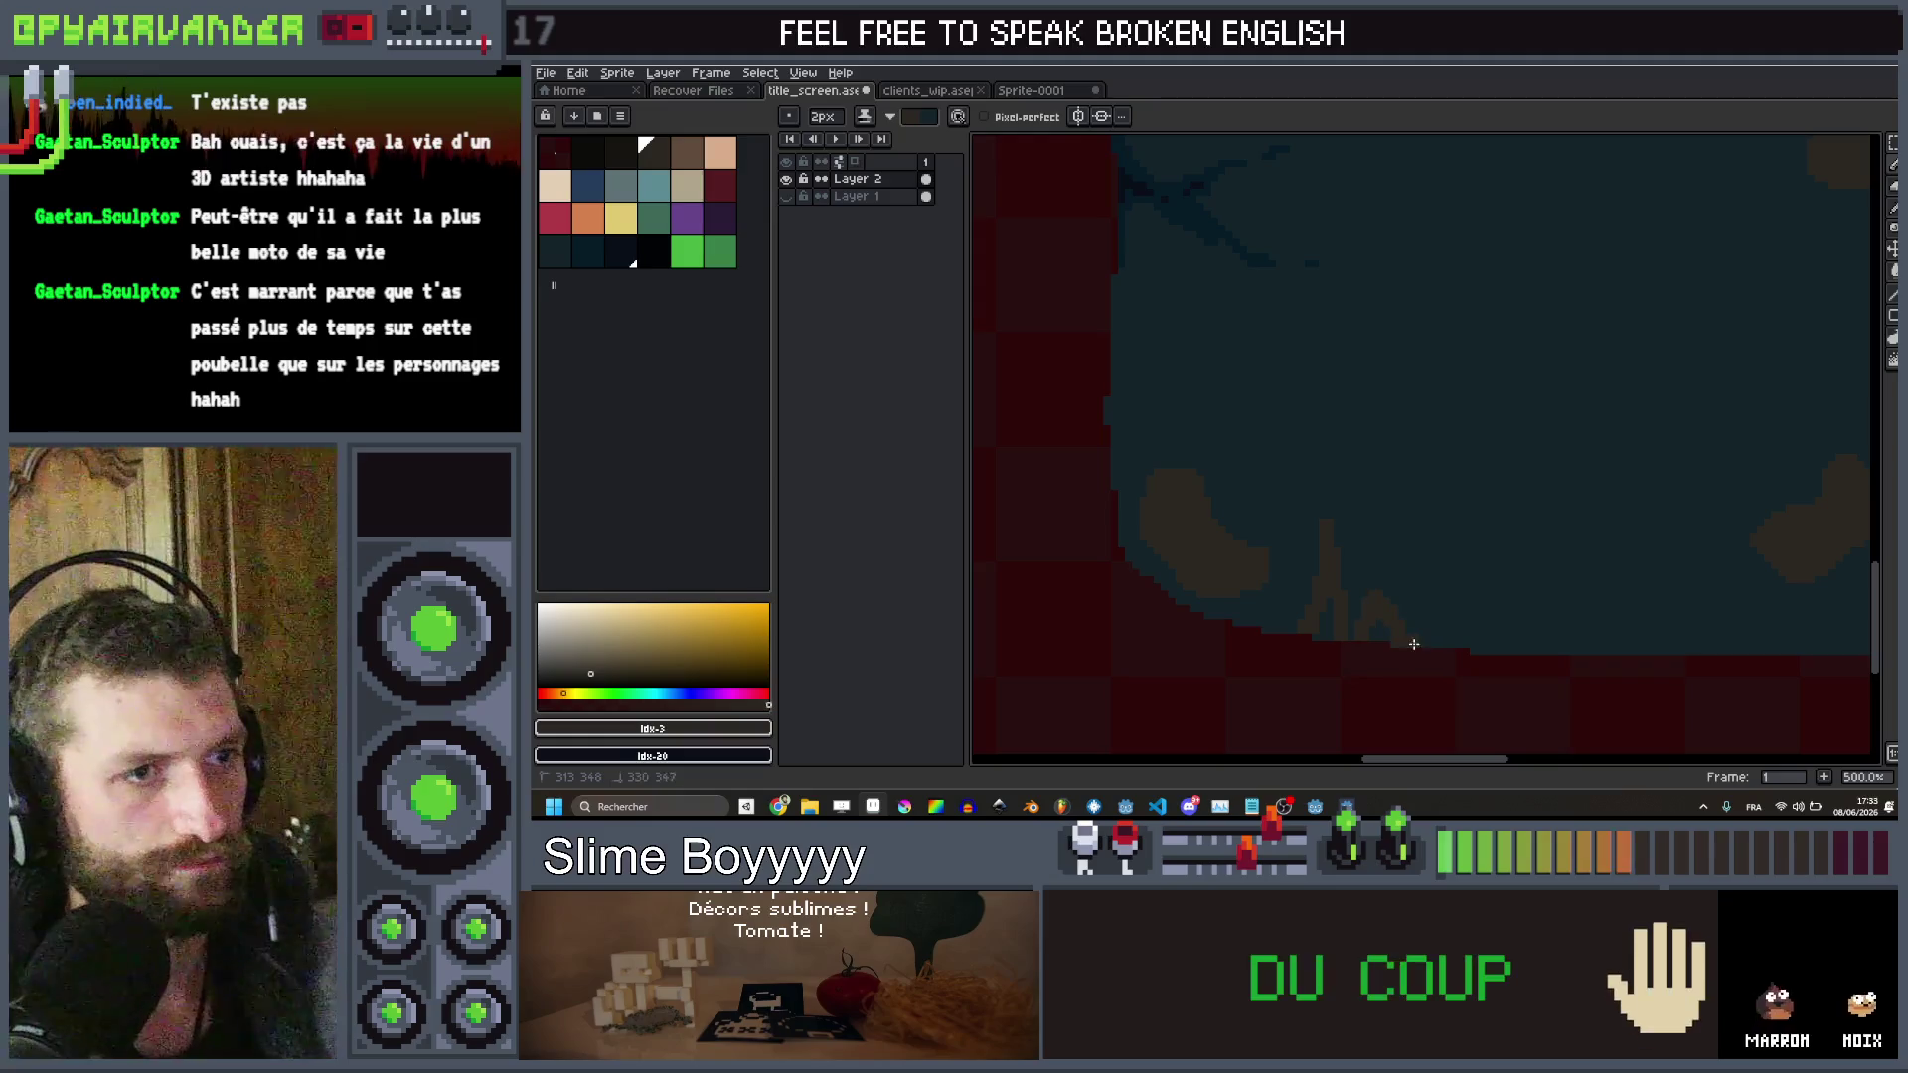
pyautogui.scroll(-3, 1332, 619)
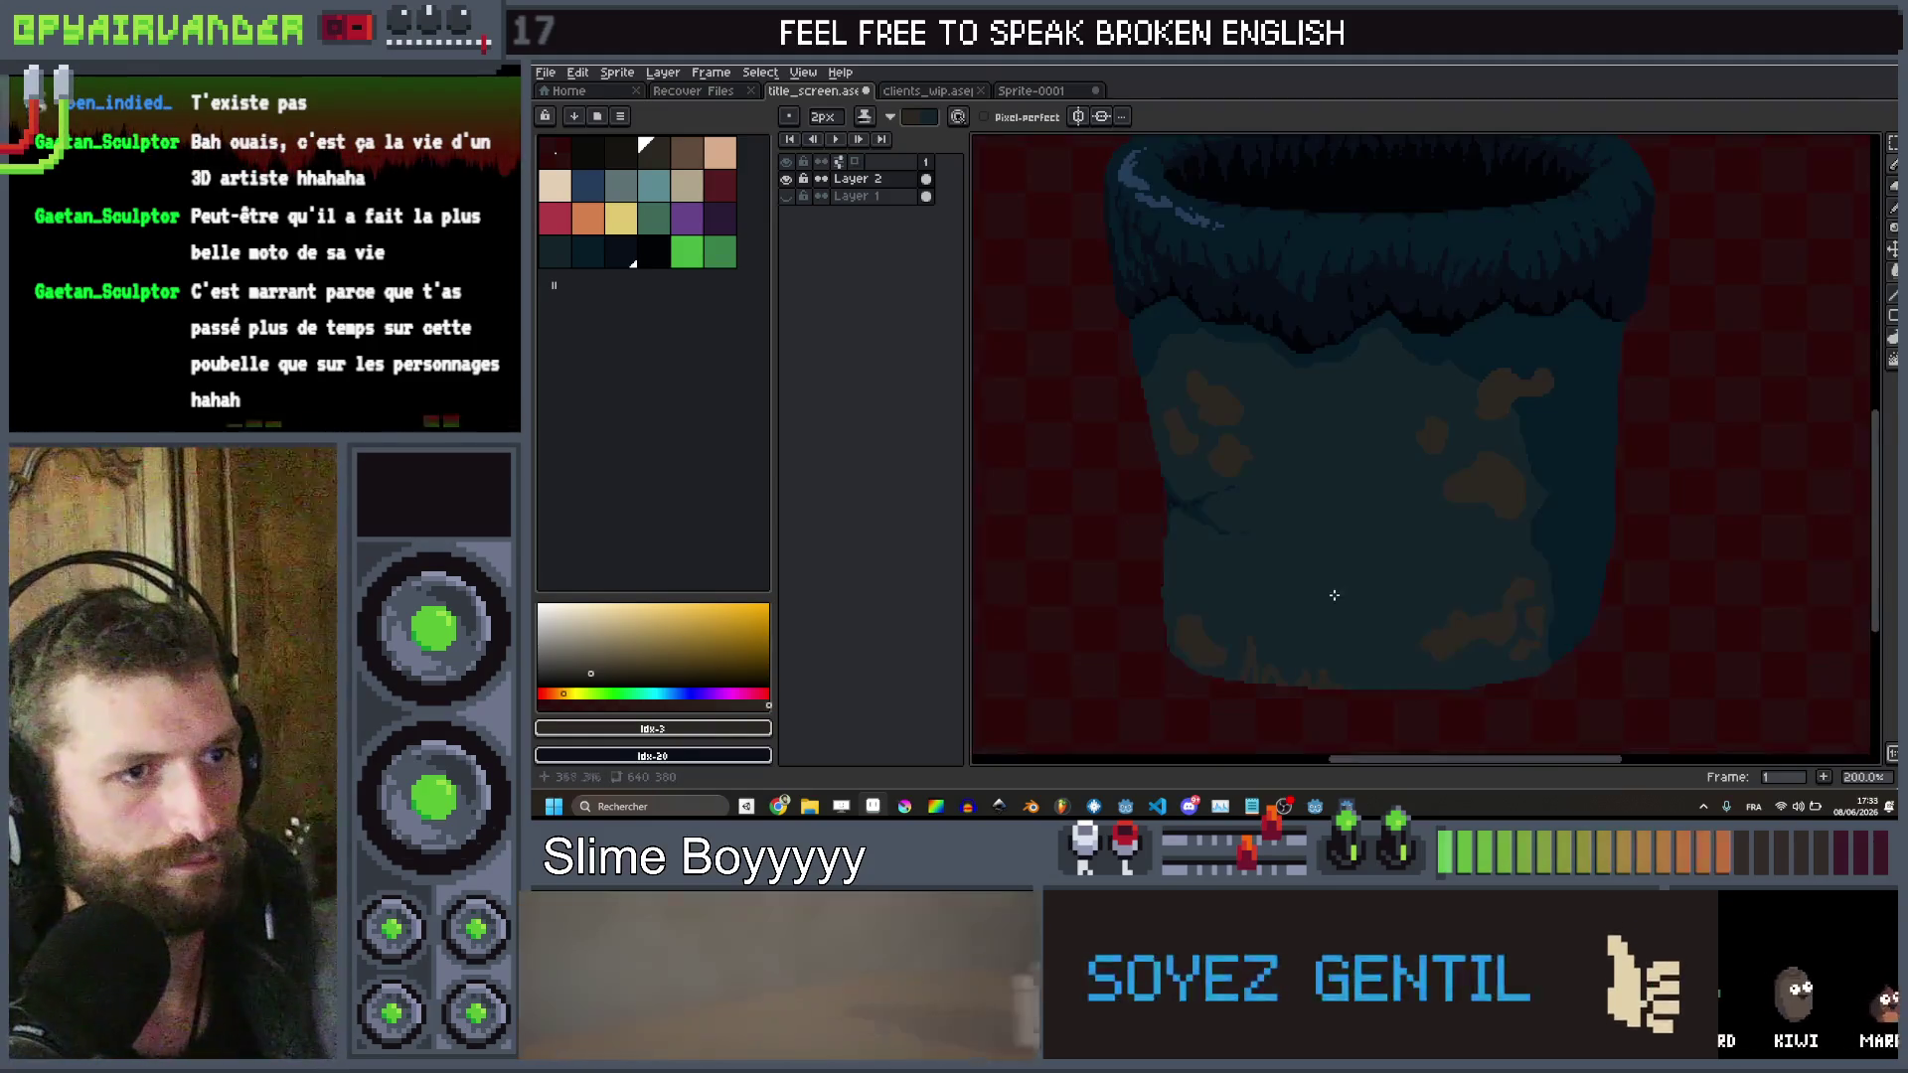
pyautogui.scroll(3, 1411, 522)
pyautogui.press('v')
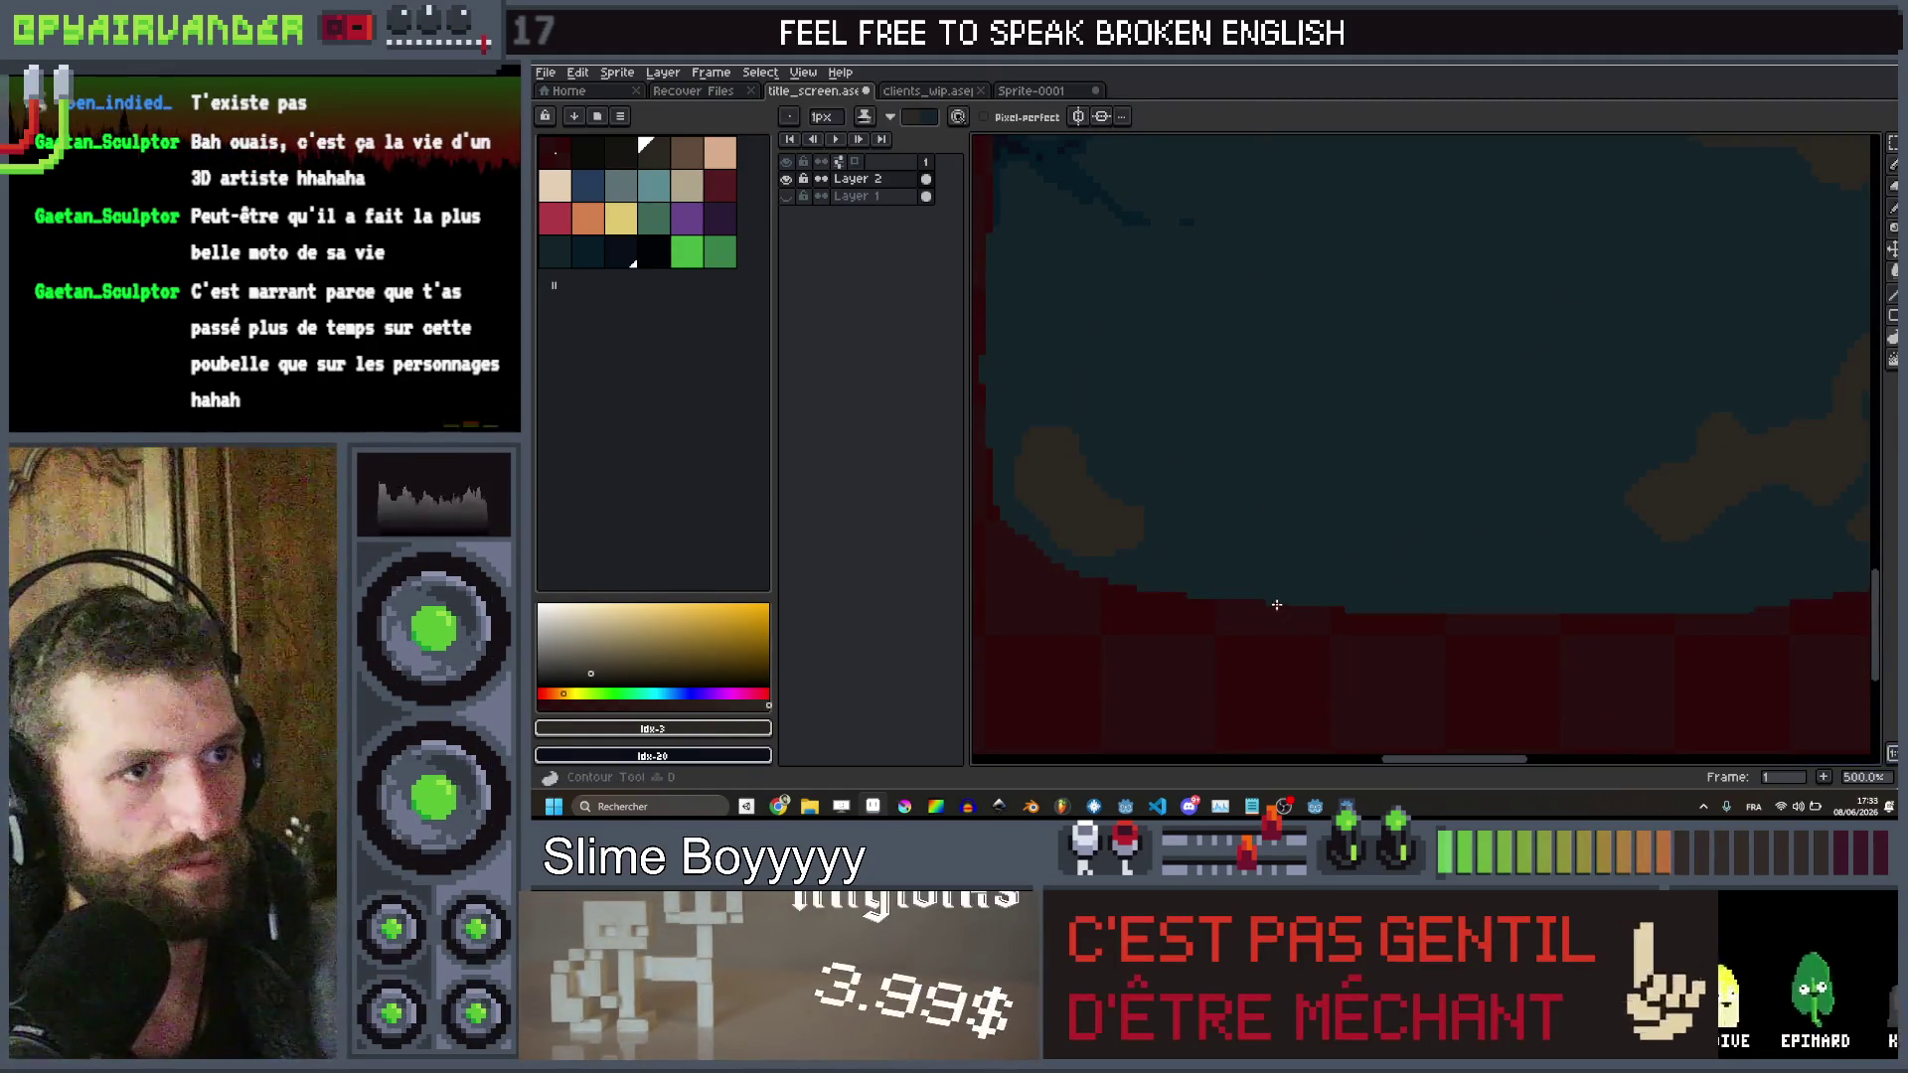
pyautogui.moveTo(1192, 603); pyautogui.dragTo(1250, 545)
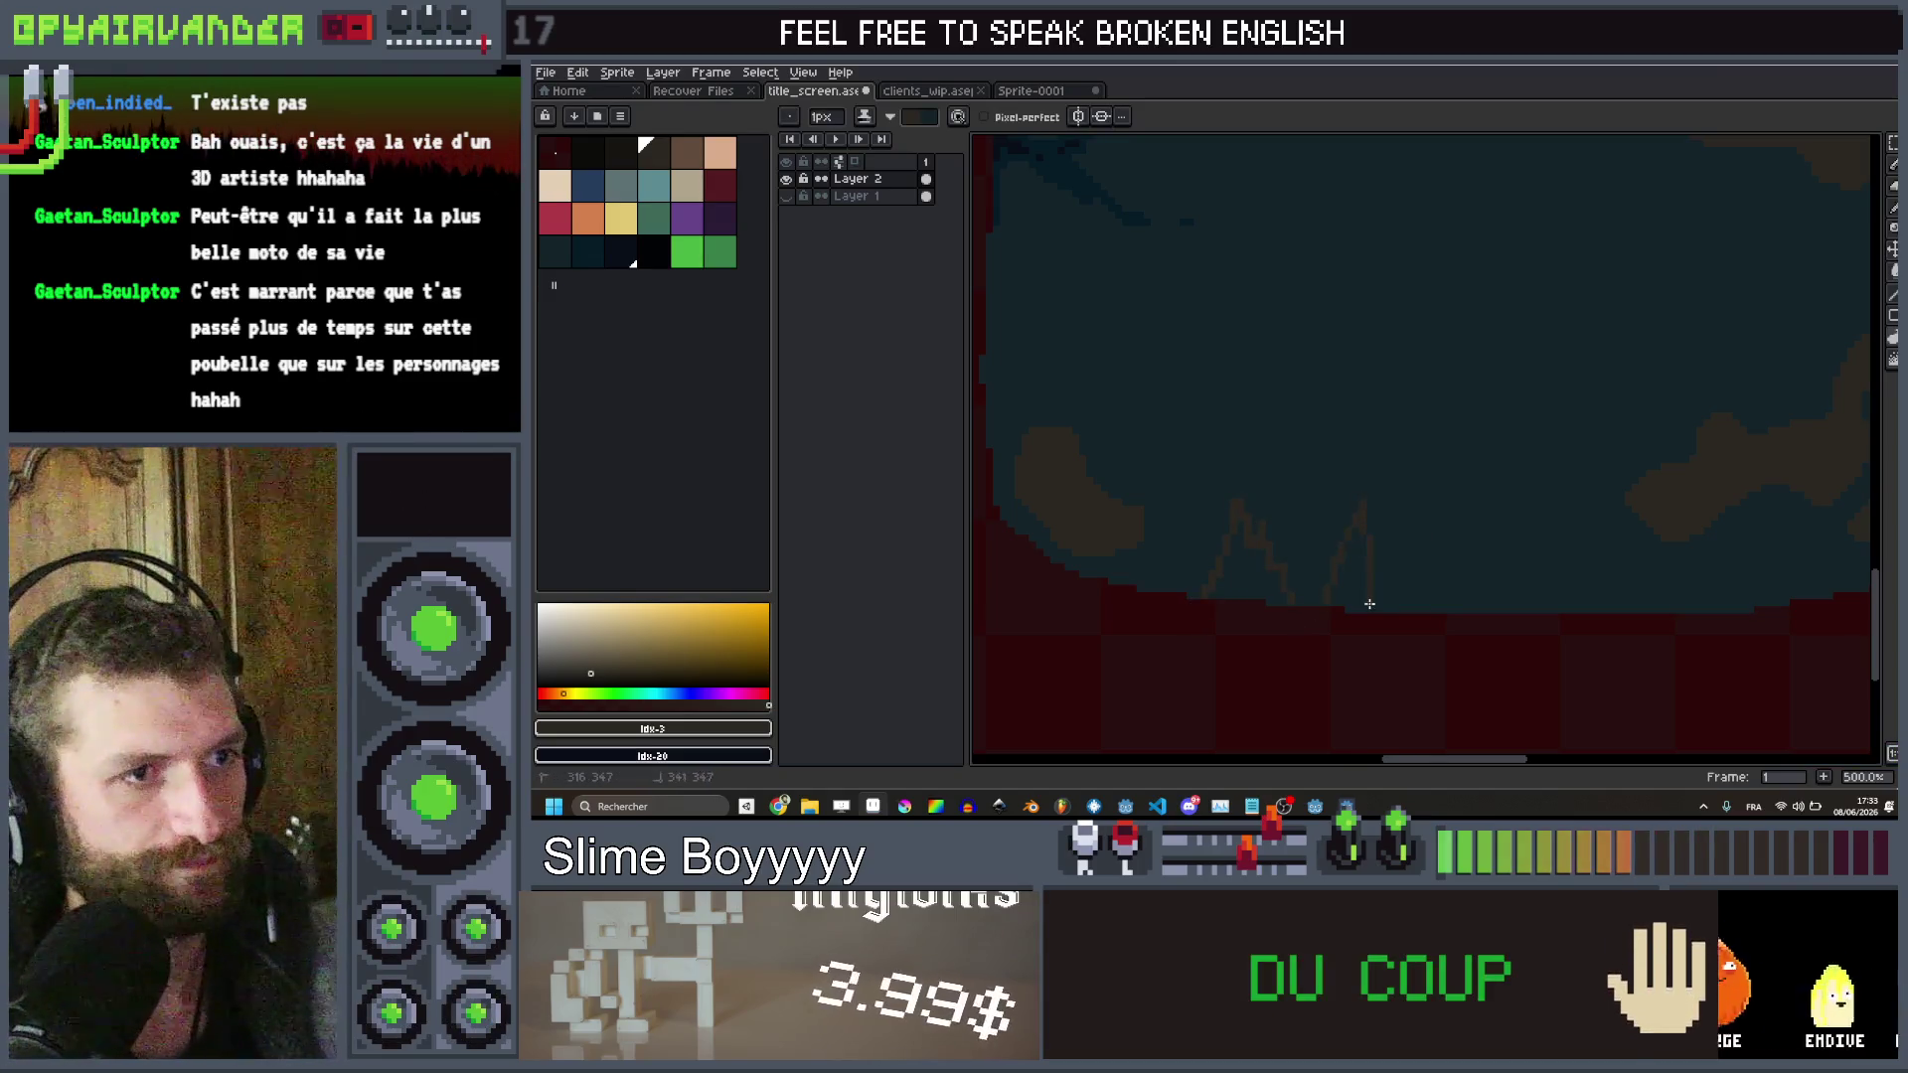
pyautogui.scroll(-1, 1296, 616)
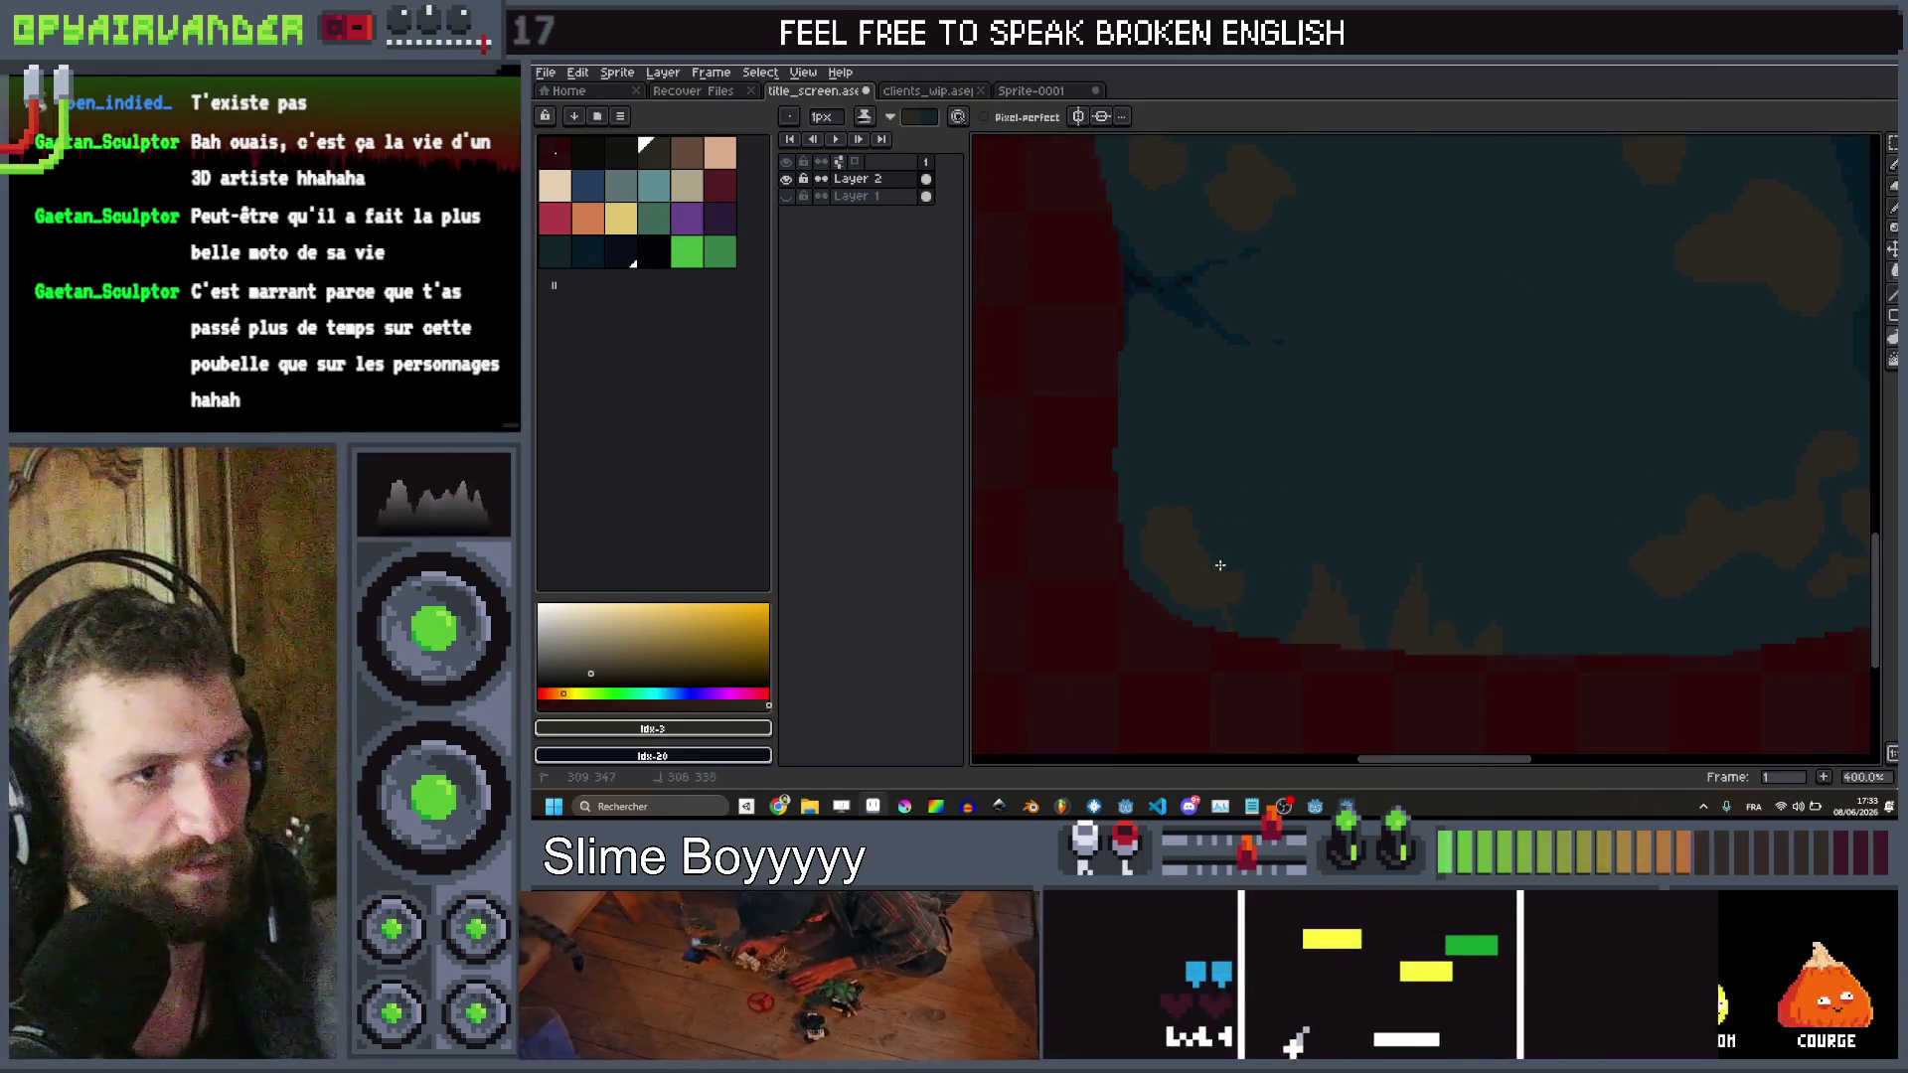
pyautogui.scroll(-3, 1103, 541)
pyautogui.scroll(2, 1380, 602)
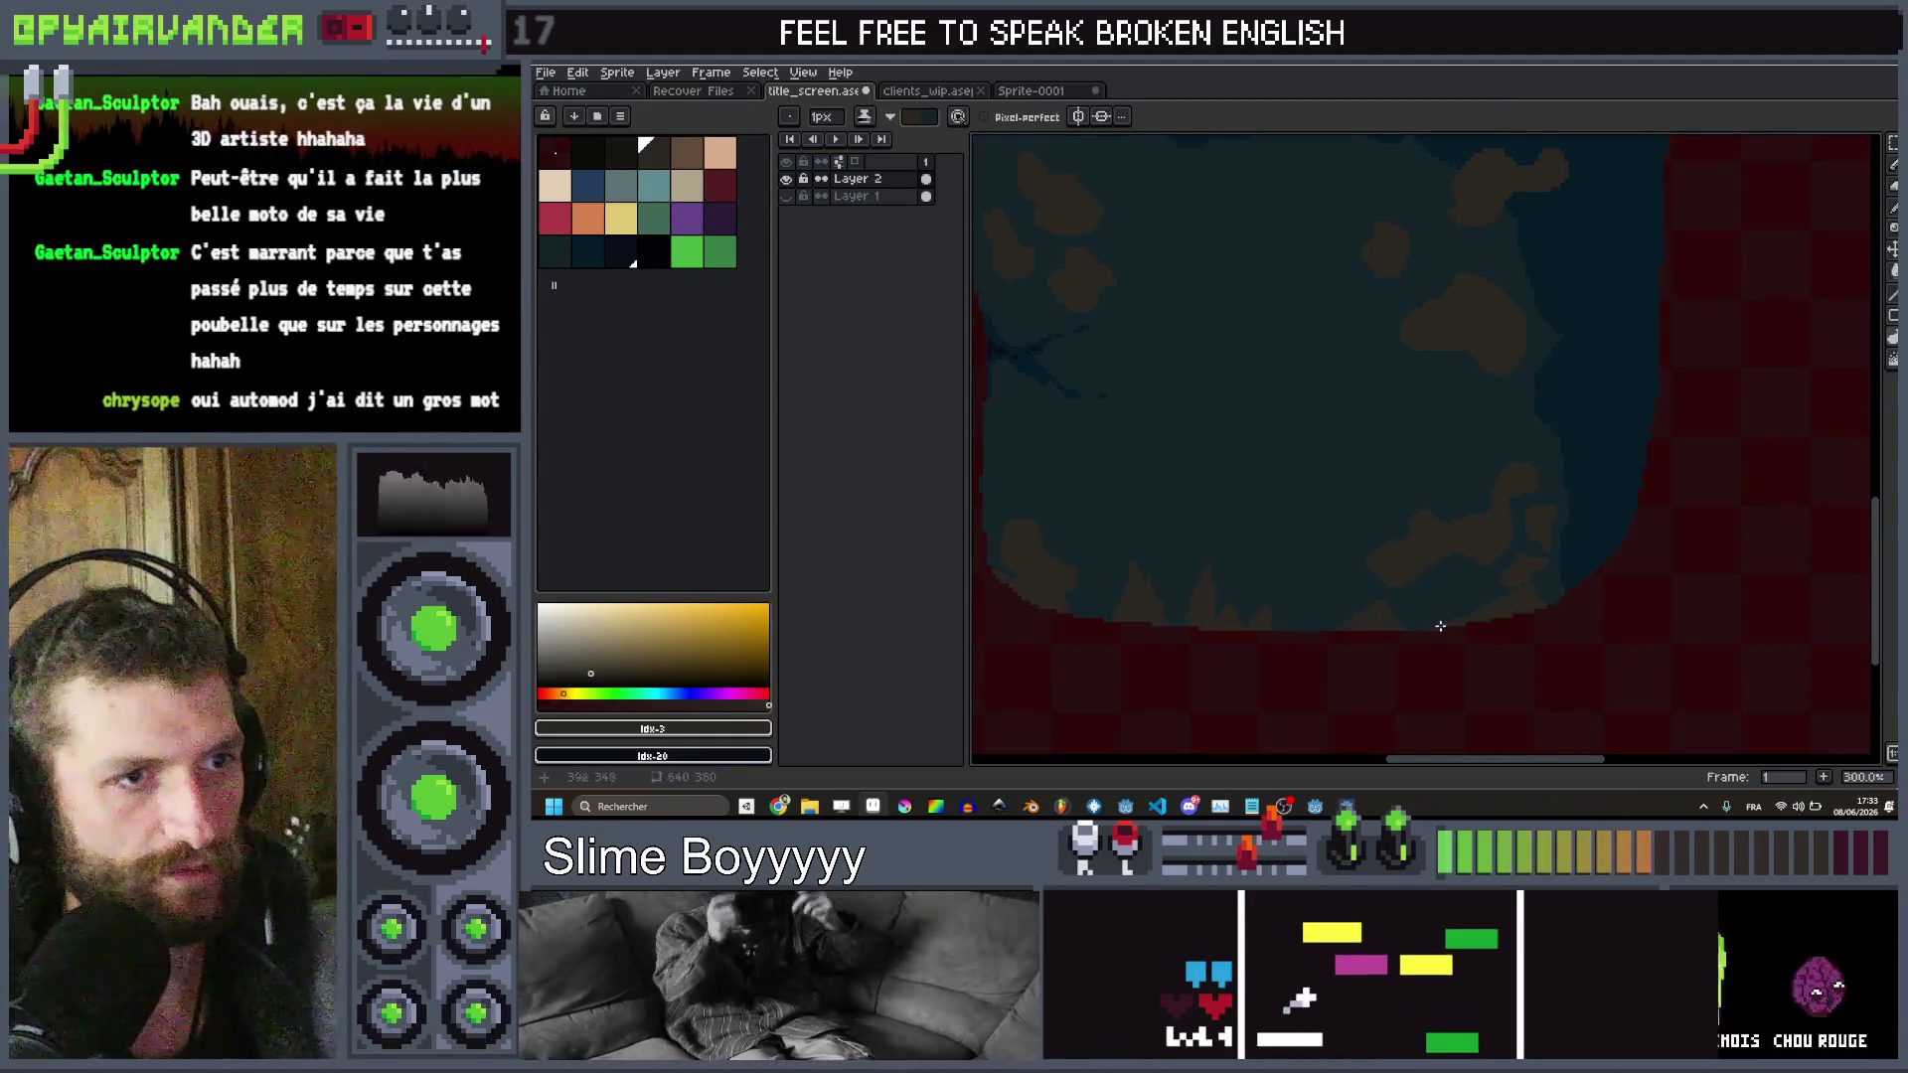
pyautogui.scroll(3, 1480, 615)
pyautogui.scroll(-3, 1480, 615)
pyautogui.scroll(3, 1448, 629)
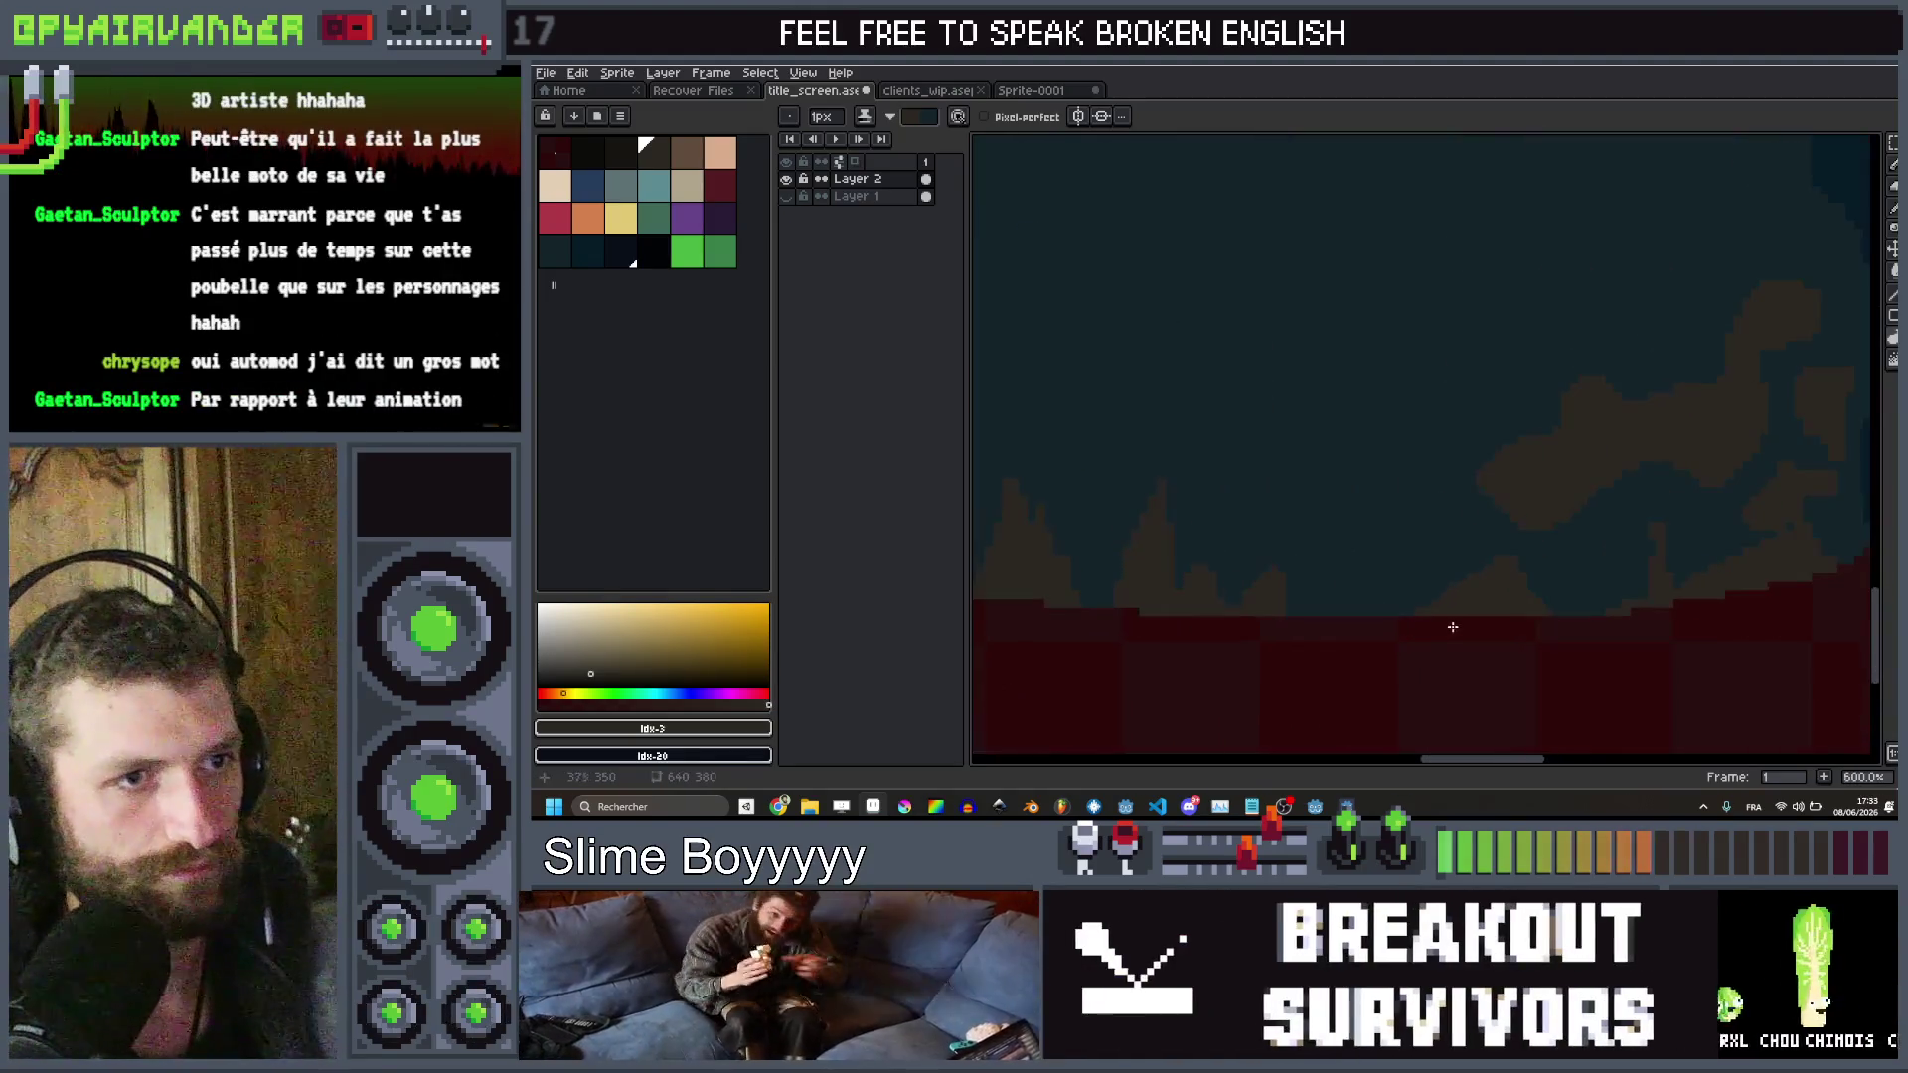
pyautogui.scroll(-4, 1371, 618)
pyautogui.scroll(4, 1308, 537)
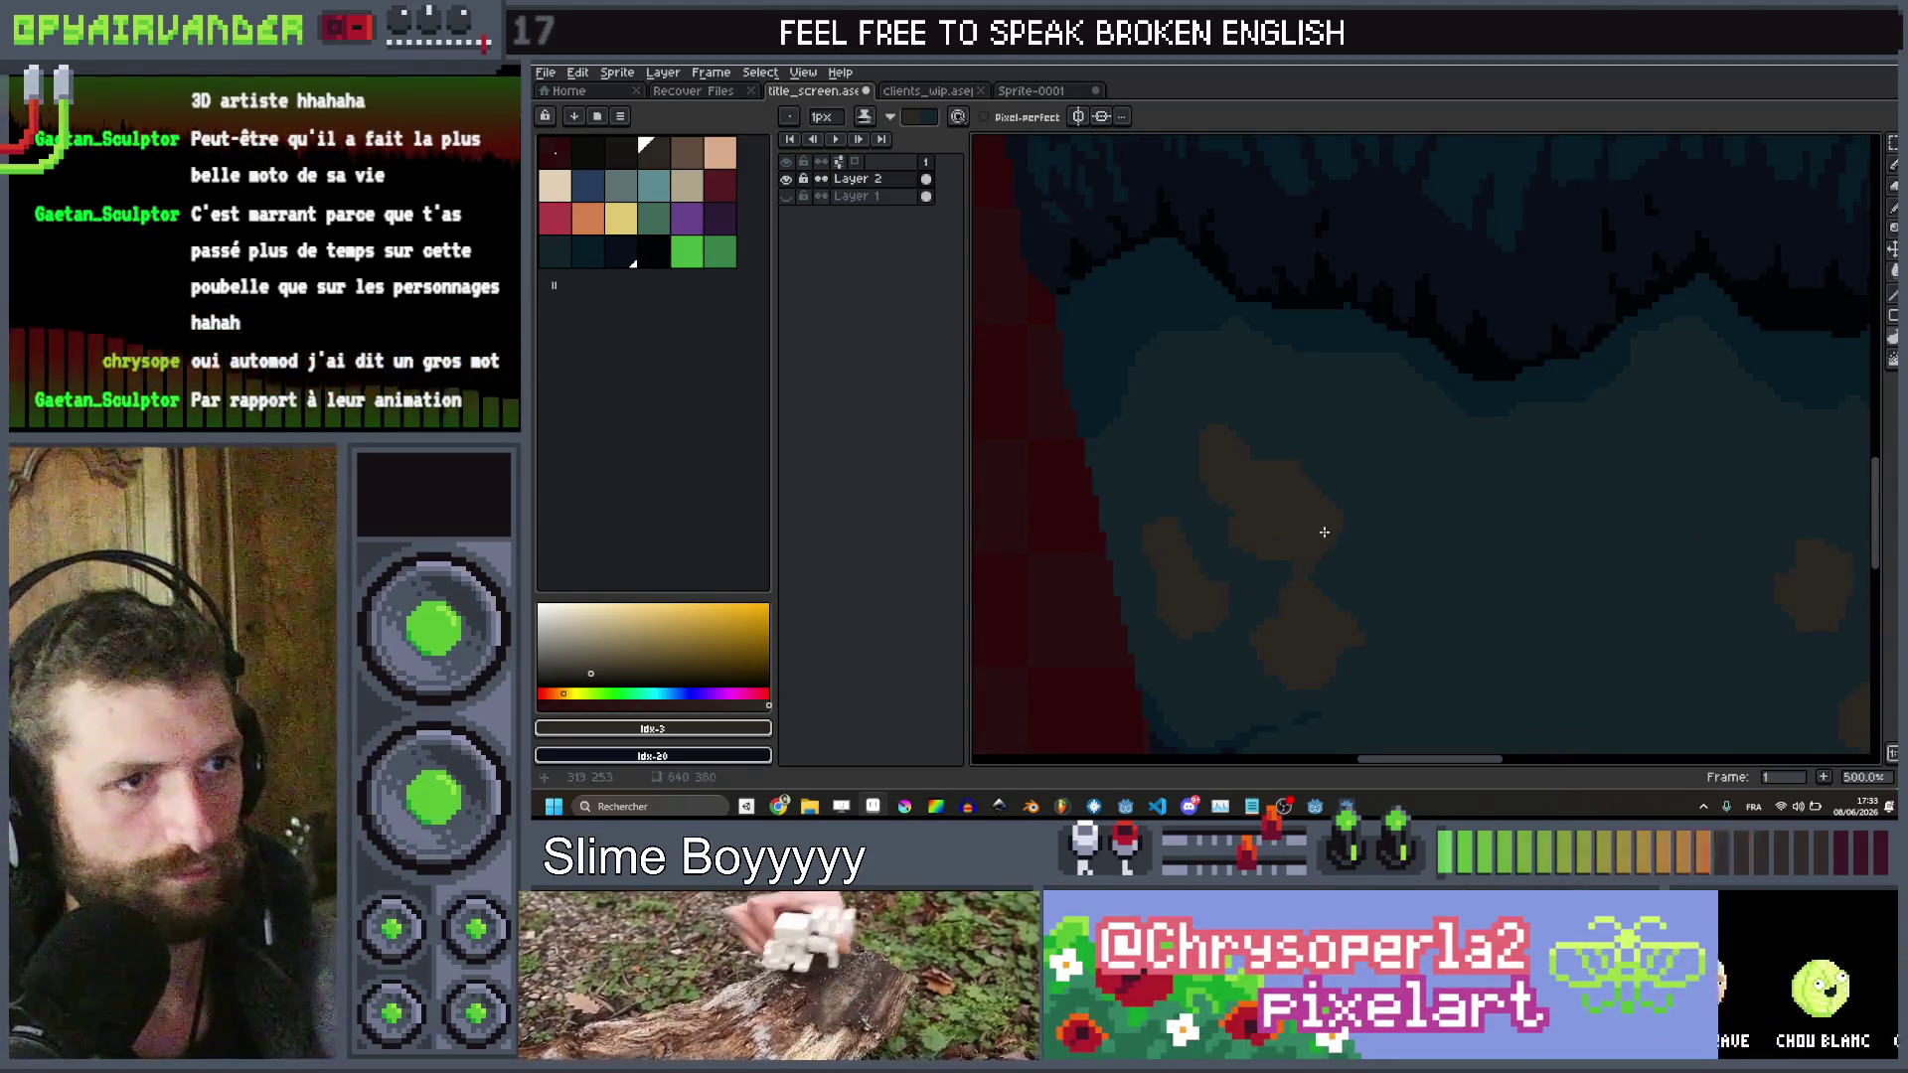
pyautogui.scroll(2, 1262, 437)
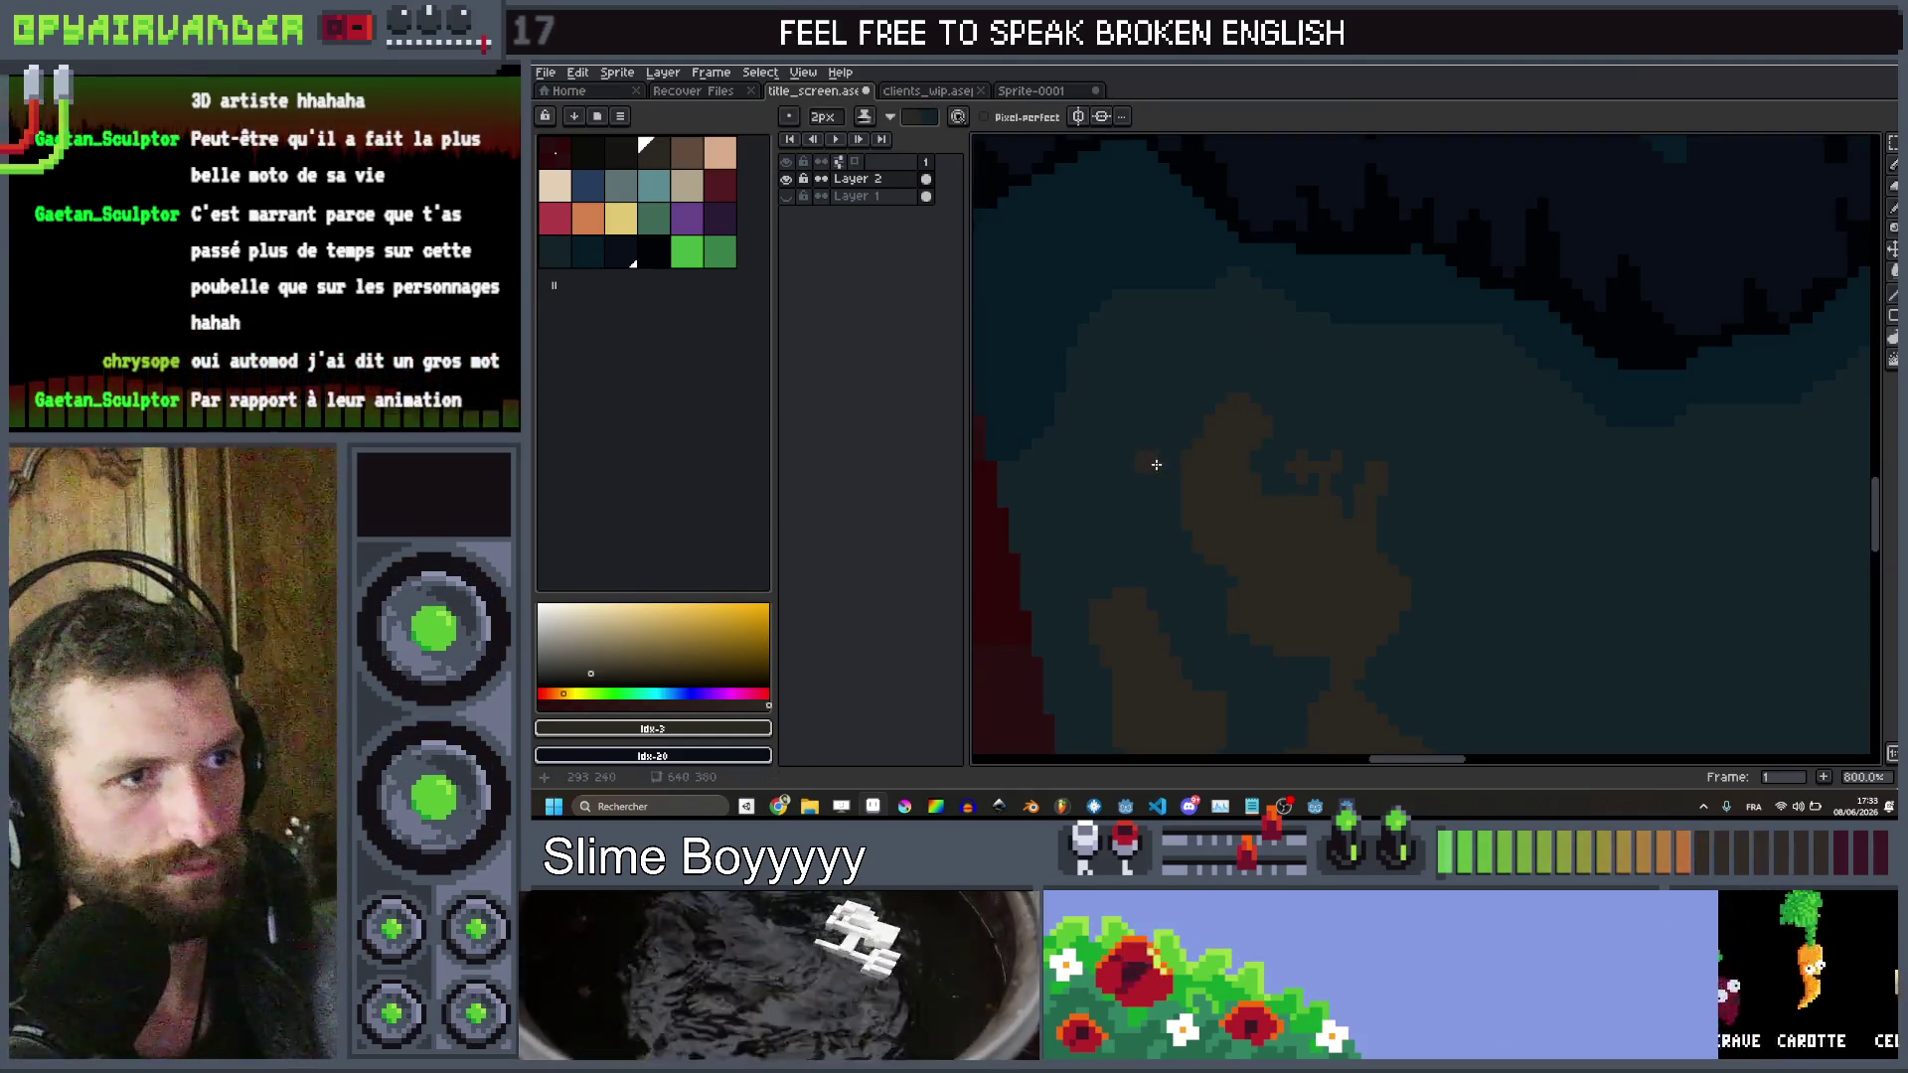
pyautogui.scroll(-2, 1173, 556)
pyautogui.scroll(-4, 1177, 578)
pyautogui.scroll(2, 1431, 541)
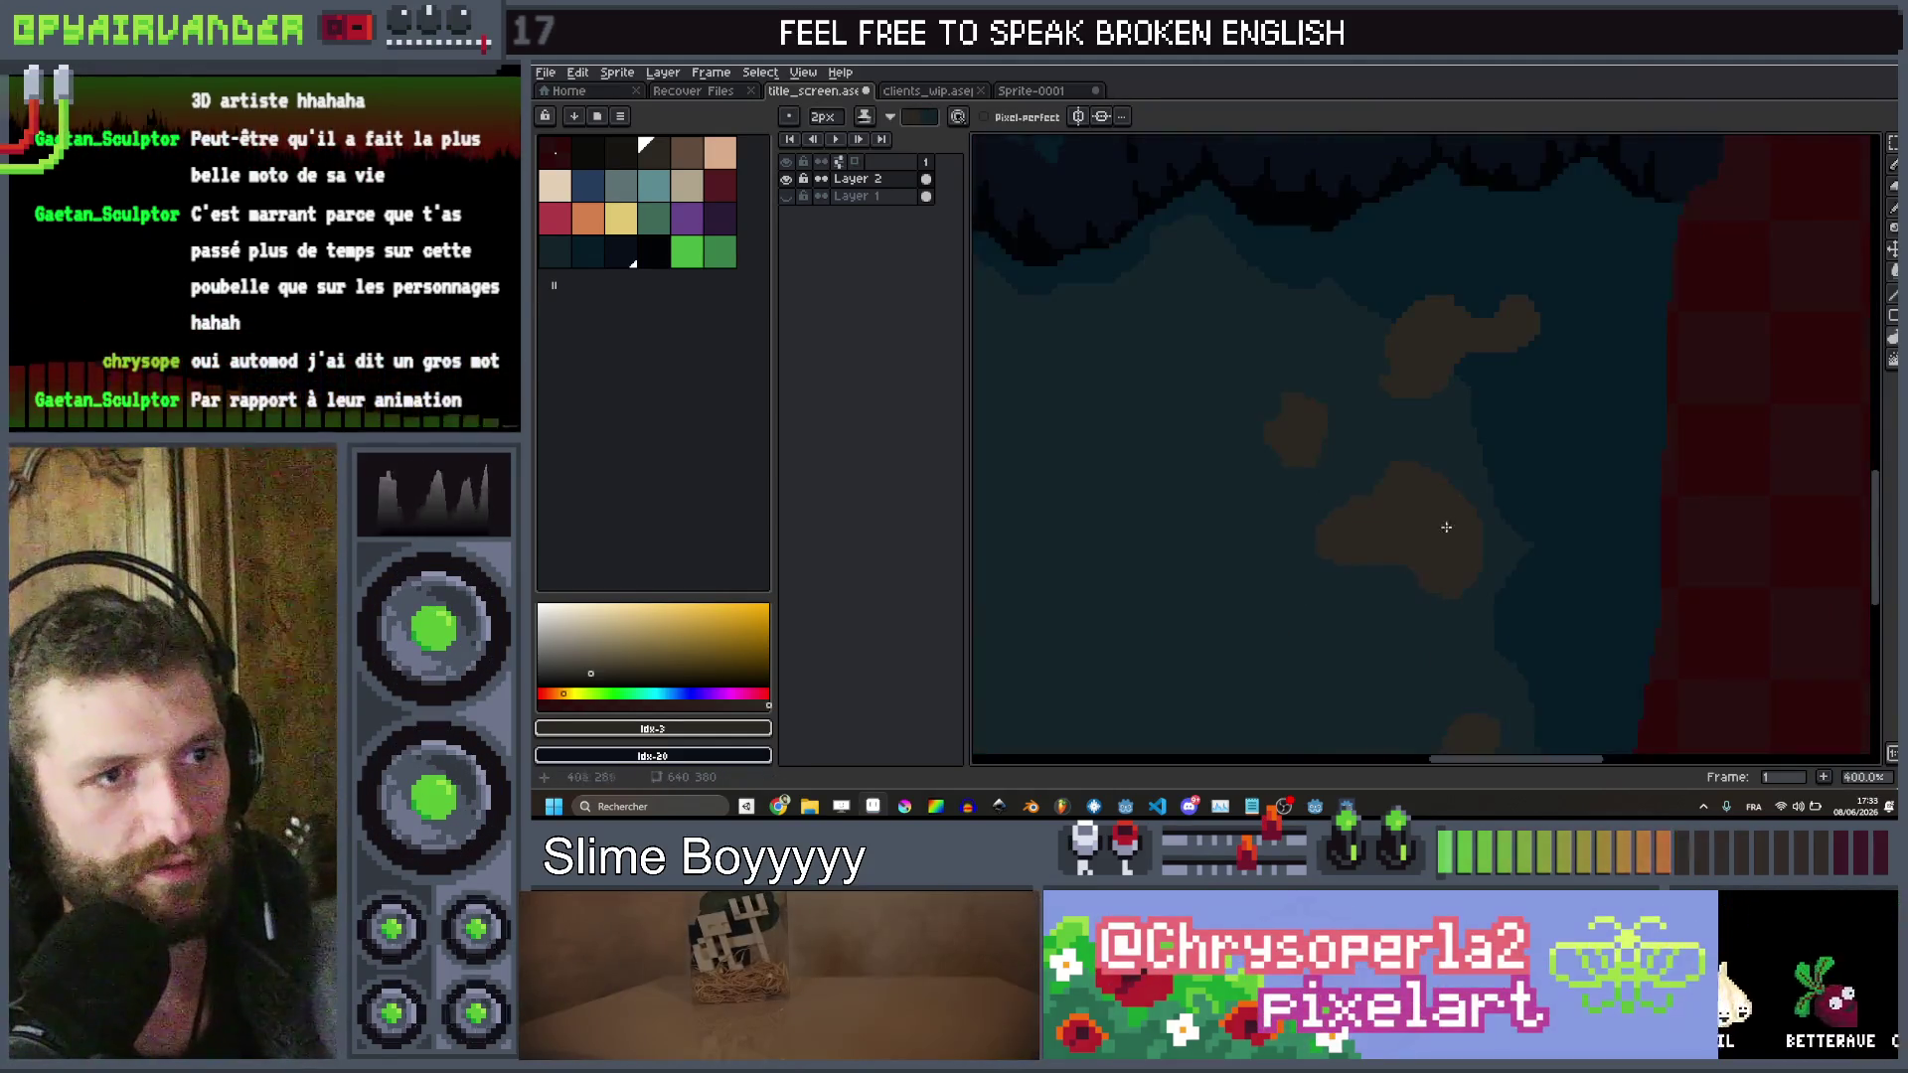
# Roughen and speckle the brown stain blobs with the Jumble tool
pyautogui.click(1891, 373)
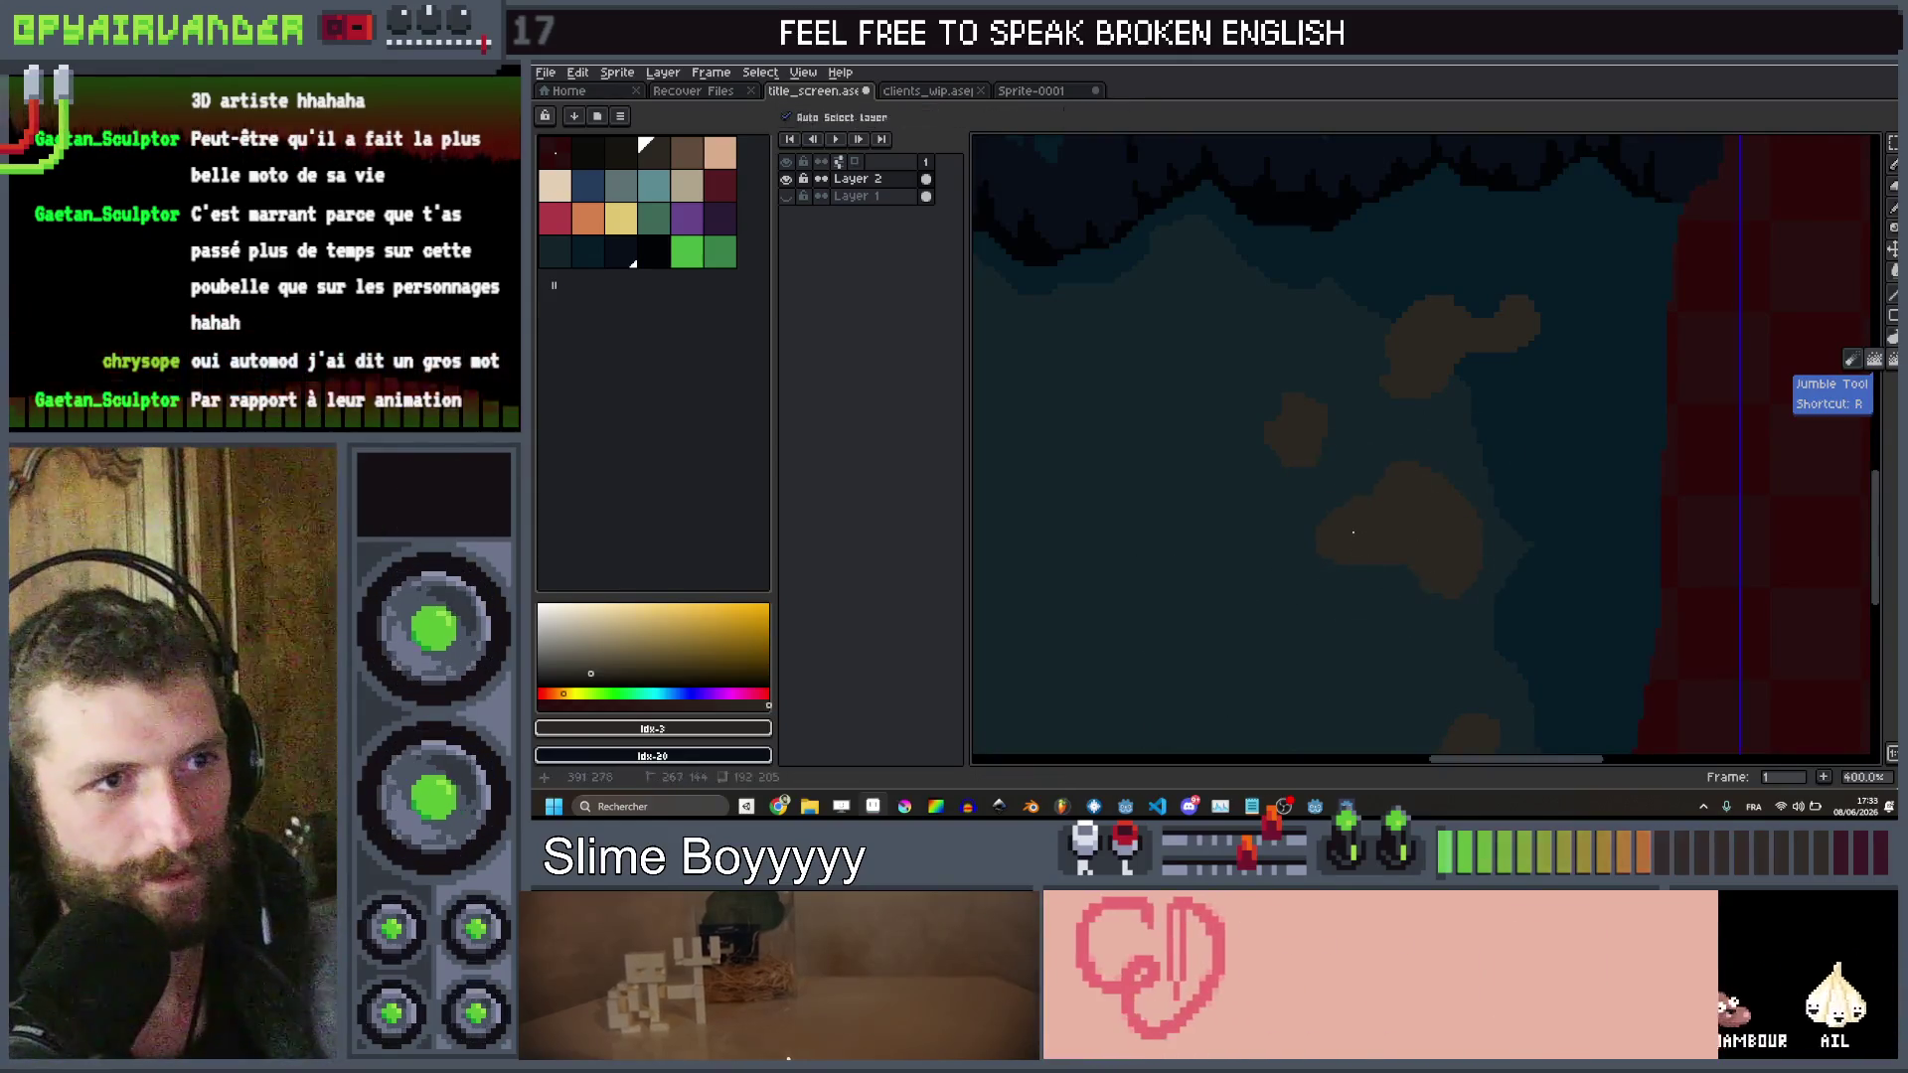
pyautogui.moveTo(1299, 527)
pyautogui.mouseDown()
pyautogui.moveTo(1391, 418)
pyautogui.moveTo(1380, 362)
pyautogui.moveTo(1299, 426)
pyautogui.moveTo(1410, 328)
pyautogui.moveTo(1457, 396)
pyautogui.moveTo(1416, 536)
pyautogui.mouseUp()
pyautogui.scroll(-3, 1431, 562)
pyautogui.scroll(1, 1362, 439)
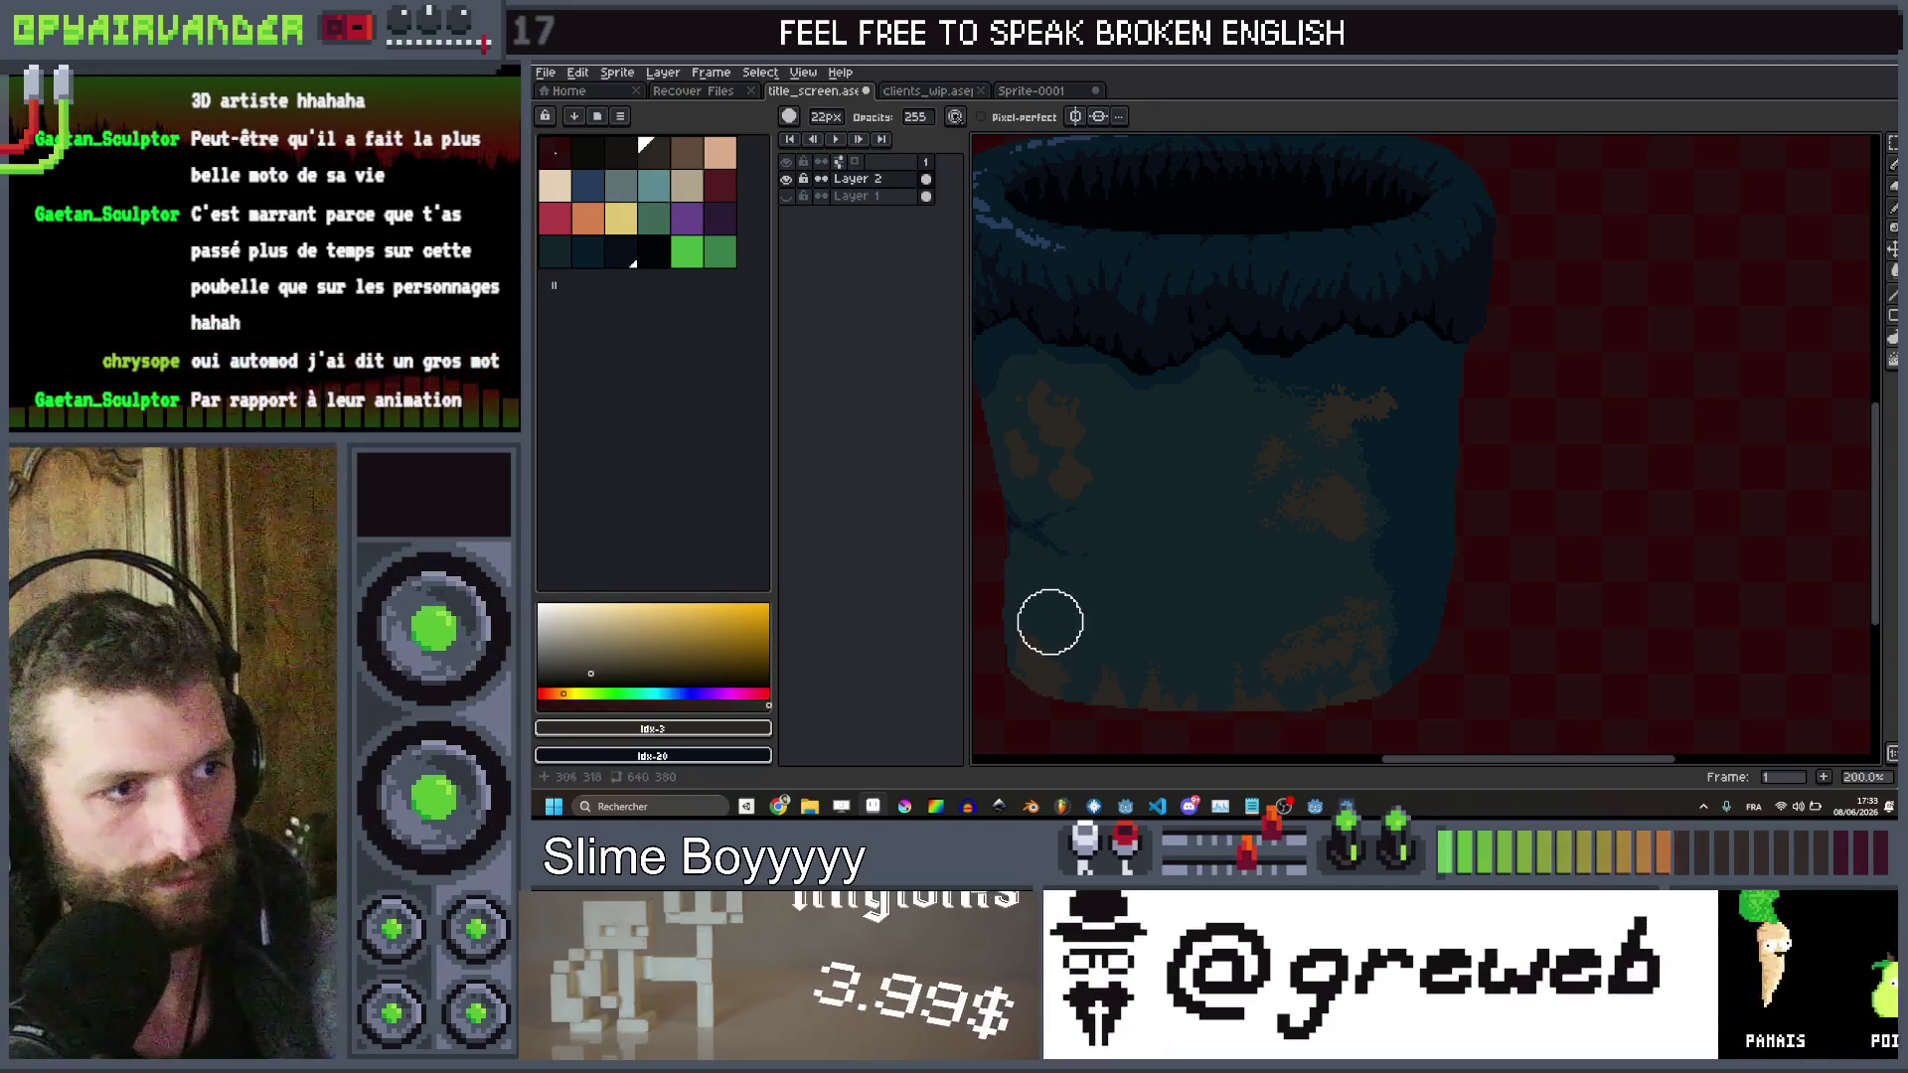
# Zoom around the bucket and select the near-black palette swatch at index 2
pyautogui.scroll(-3, 1193, 517)
pyautogui.scroll(-1, 1401, 407)
pyautogui.scroll(2, 1405, 394)
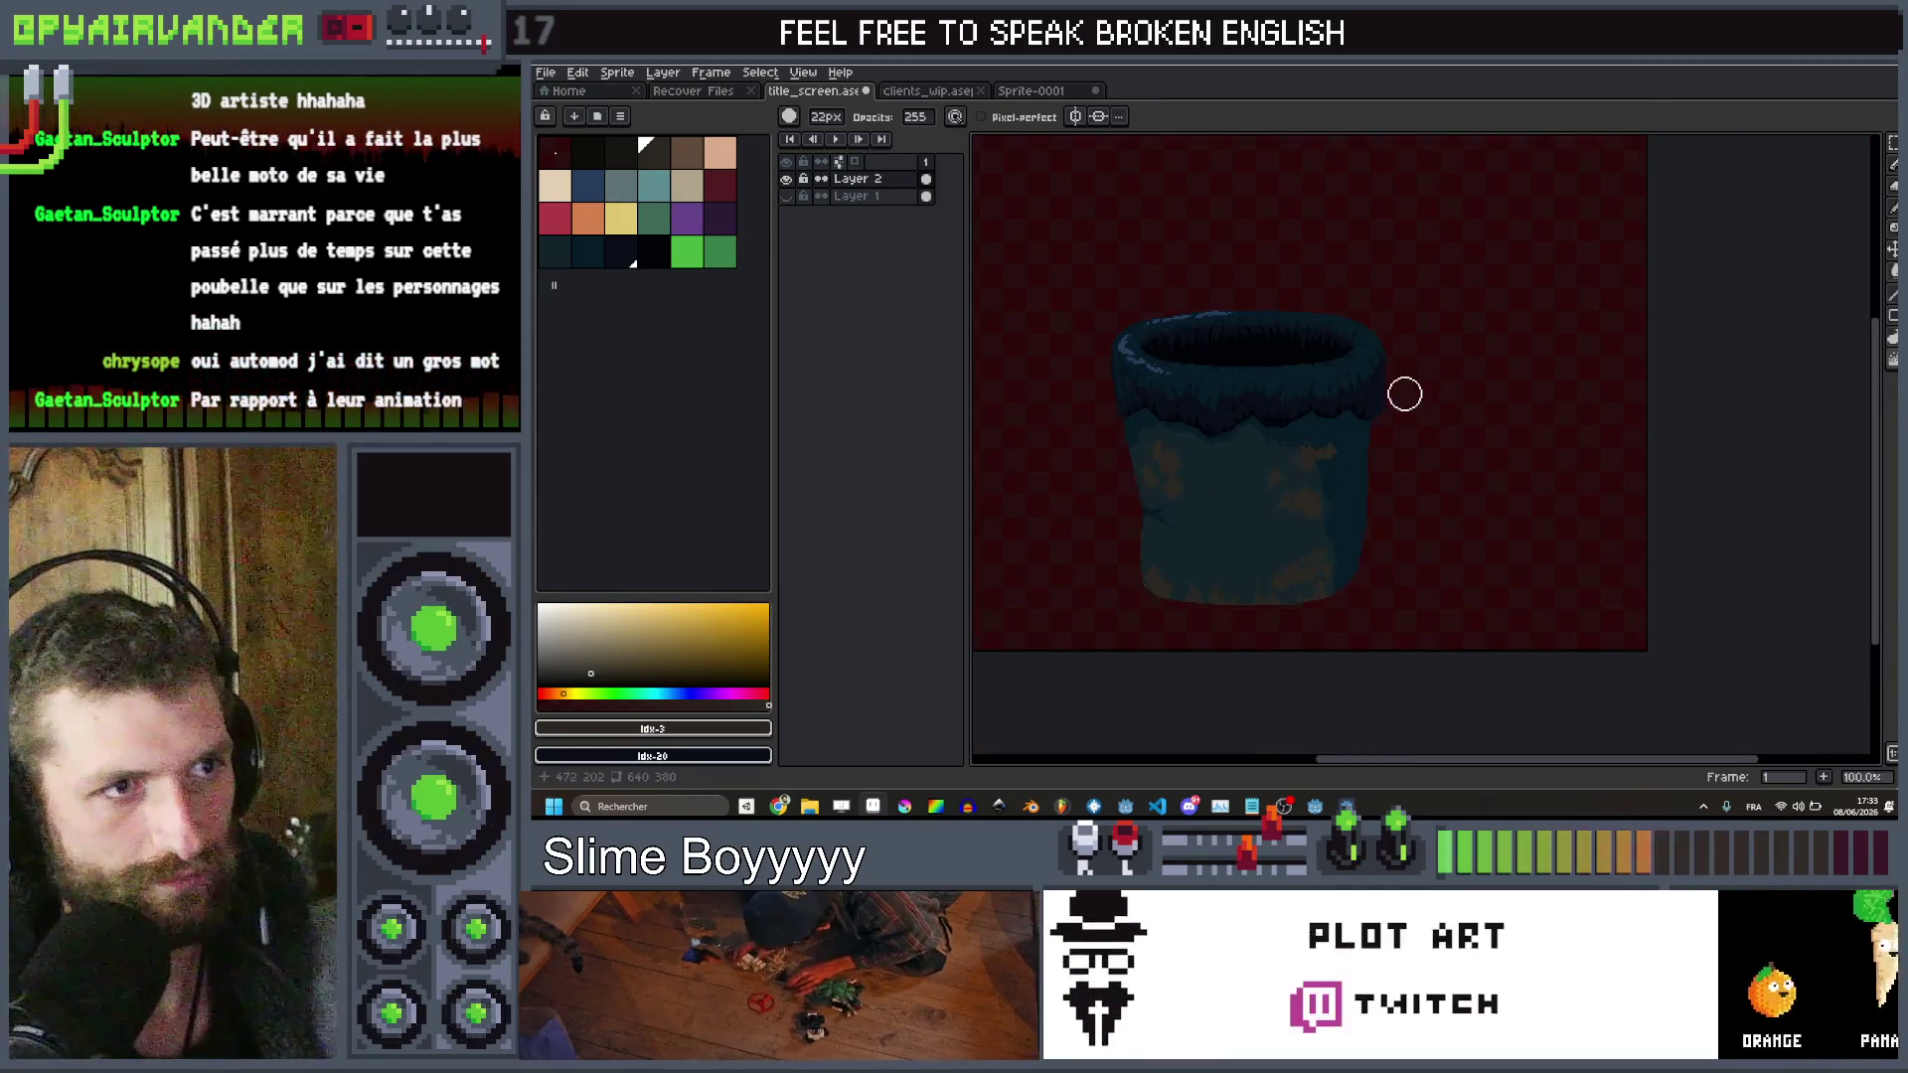
pyautogui.scroll(-2, 1500, 370)
pyautogui.scroll(4, 1500, 370)
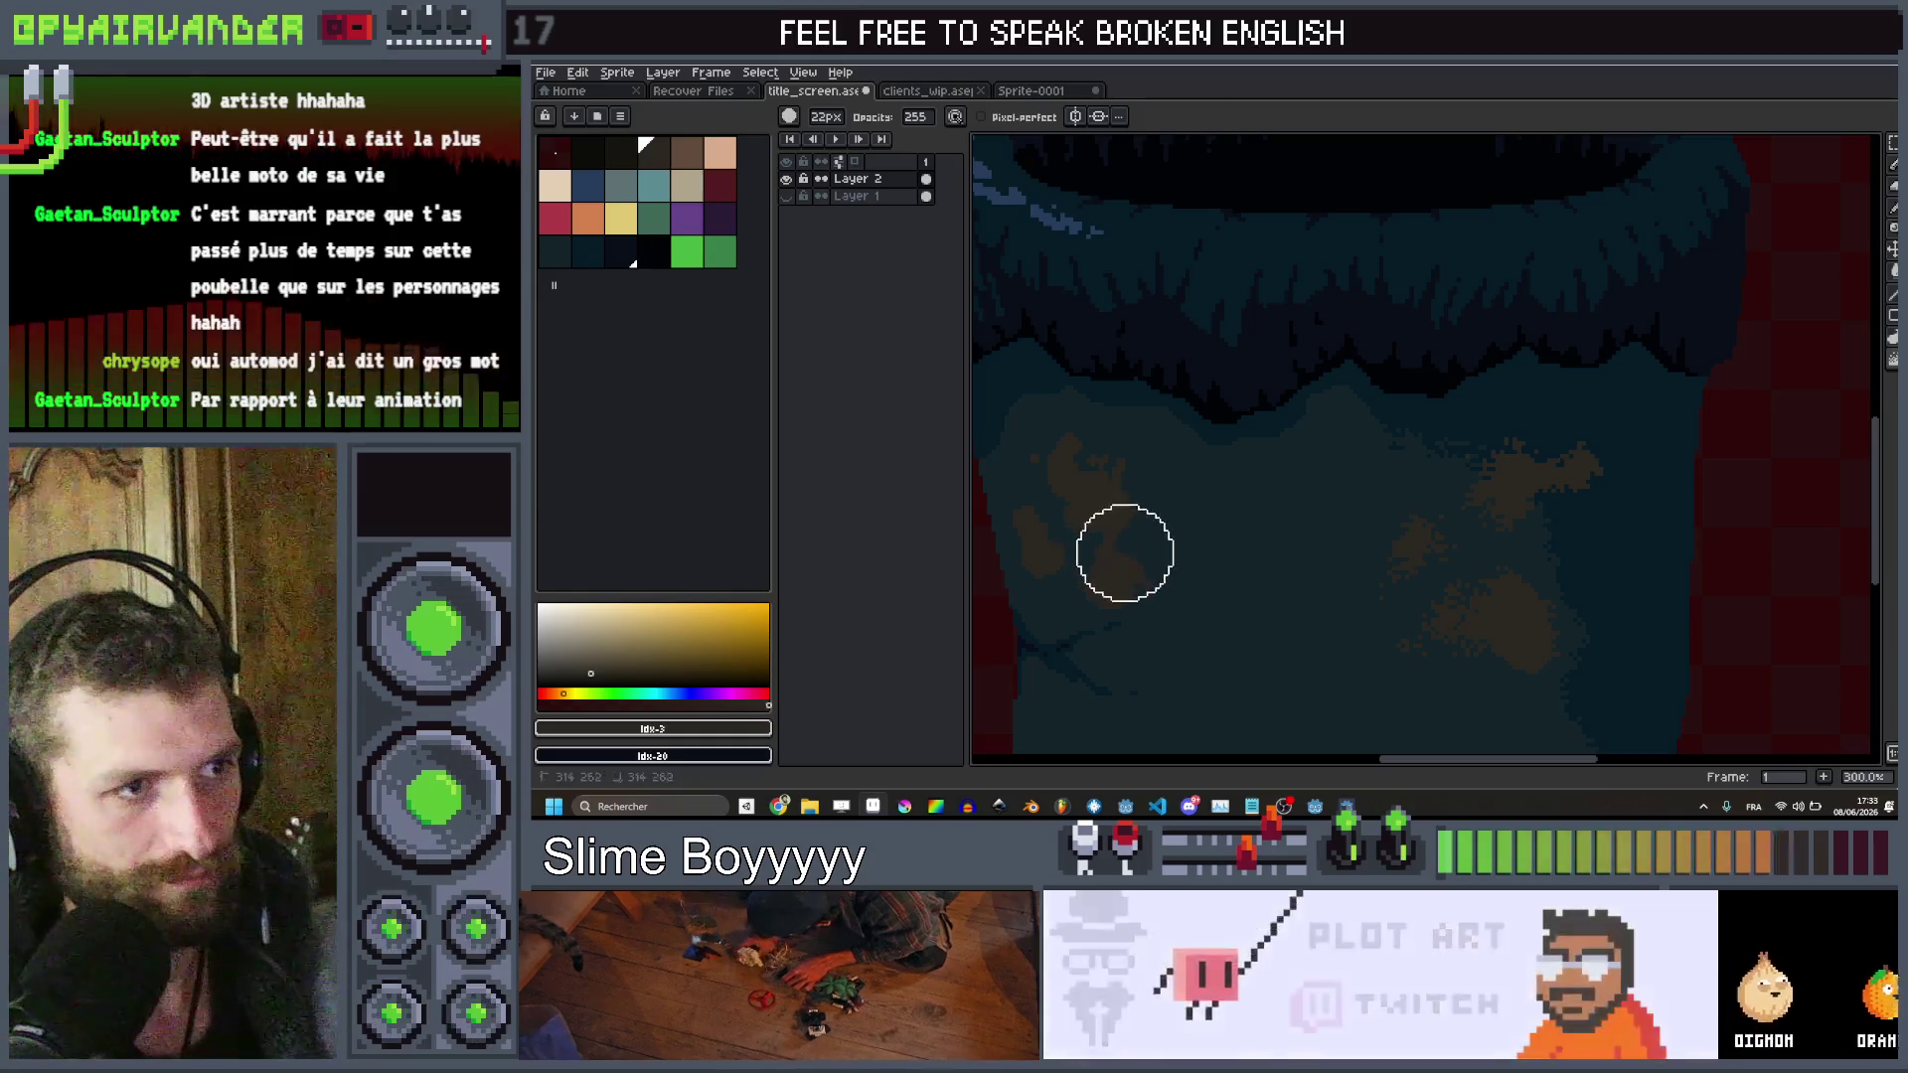
pyautogui.scroll(-2, 1312, 435)
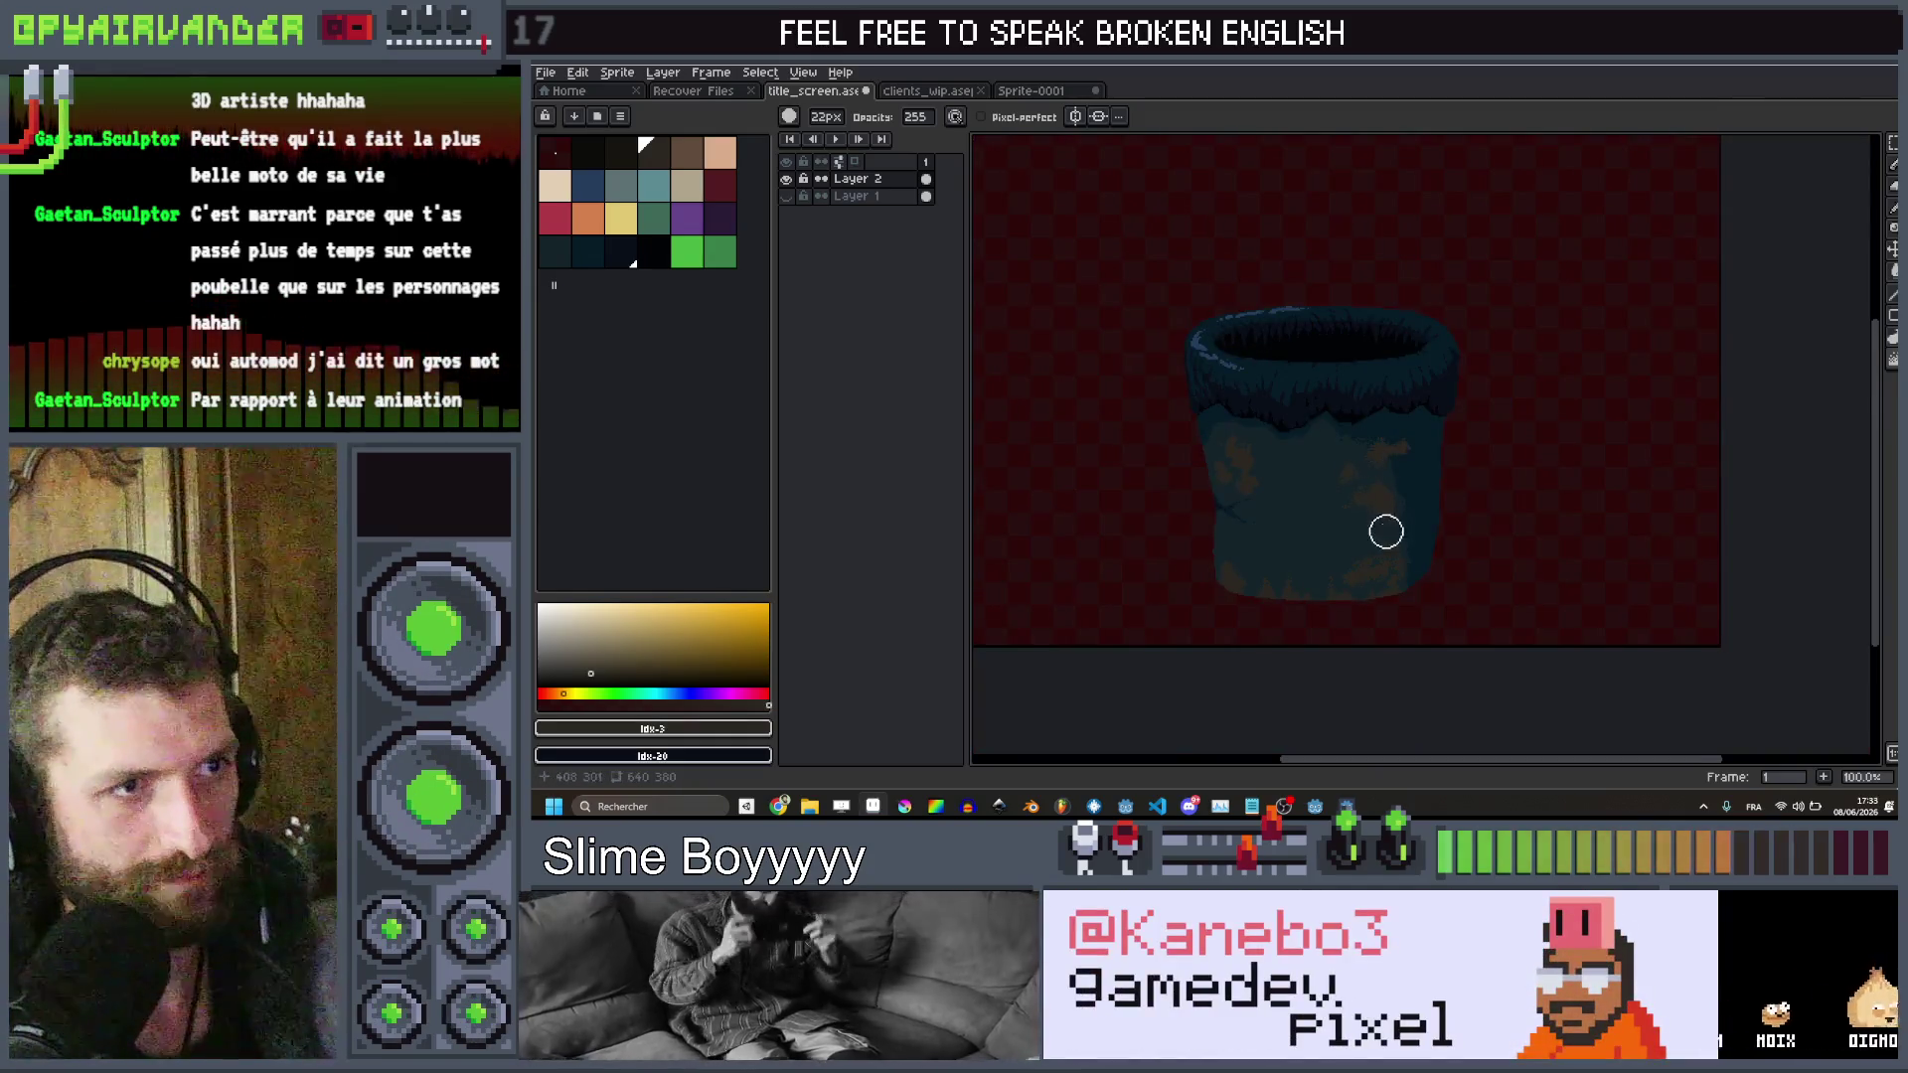
pyautogui.scroll(-1, 1415, 371)
pyautogui.scroll(-1, 1475, 371)
pyautogui.scroll(1, 1453, 362)
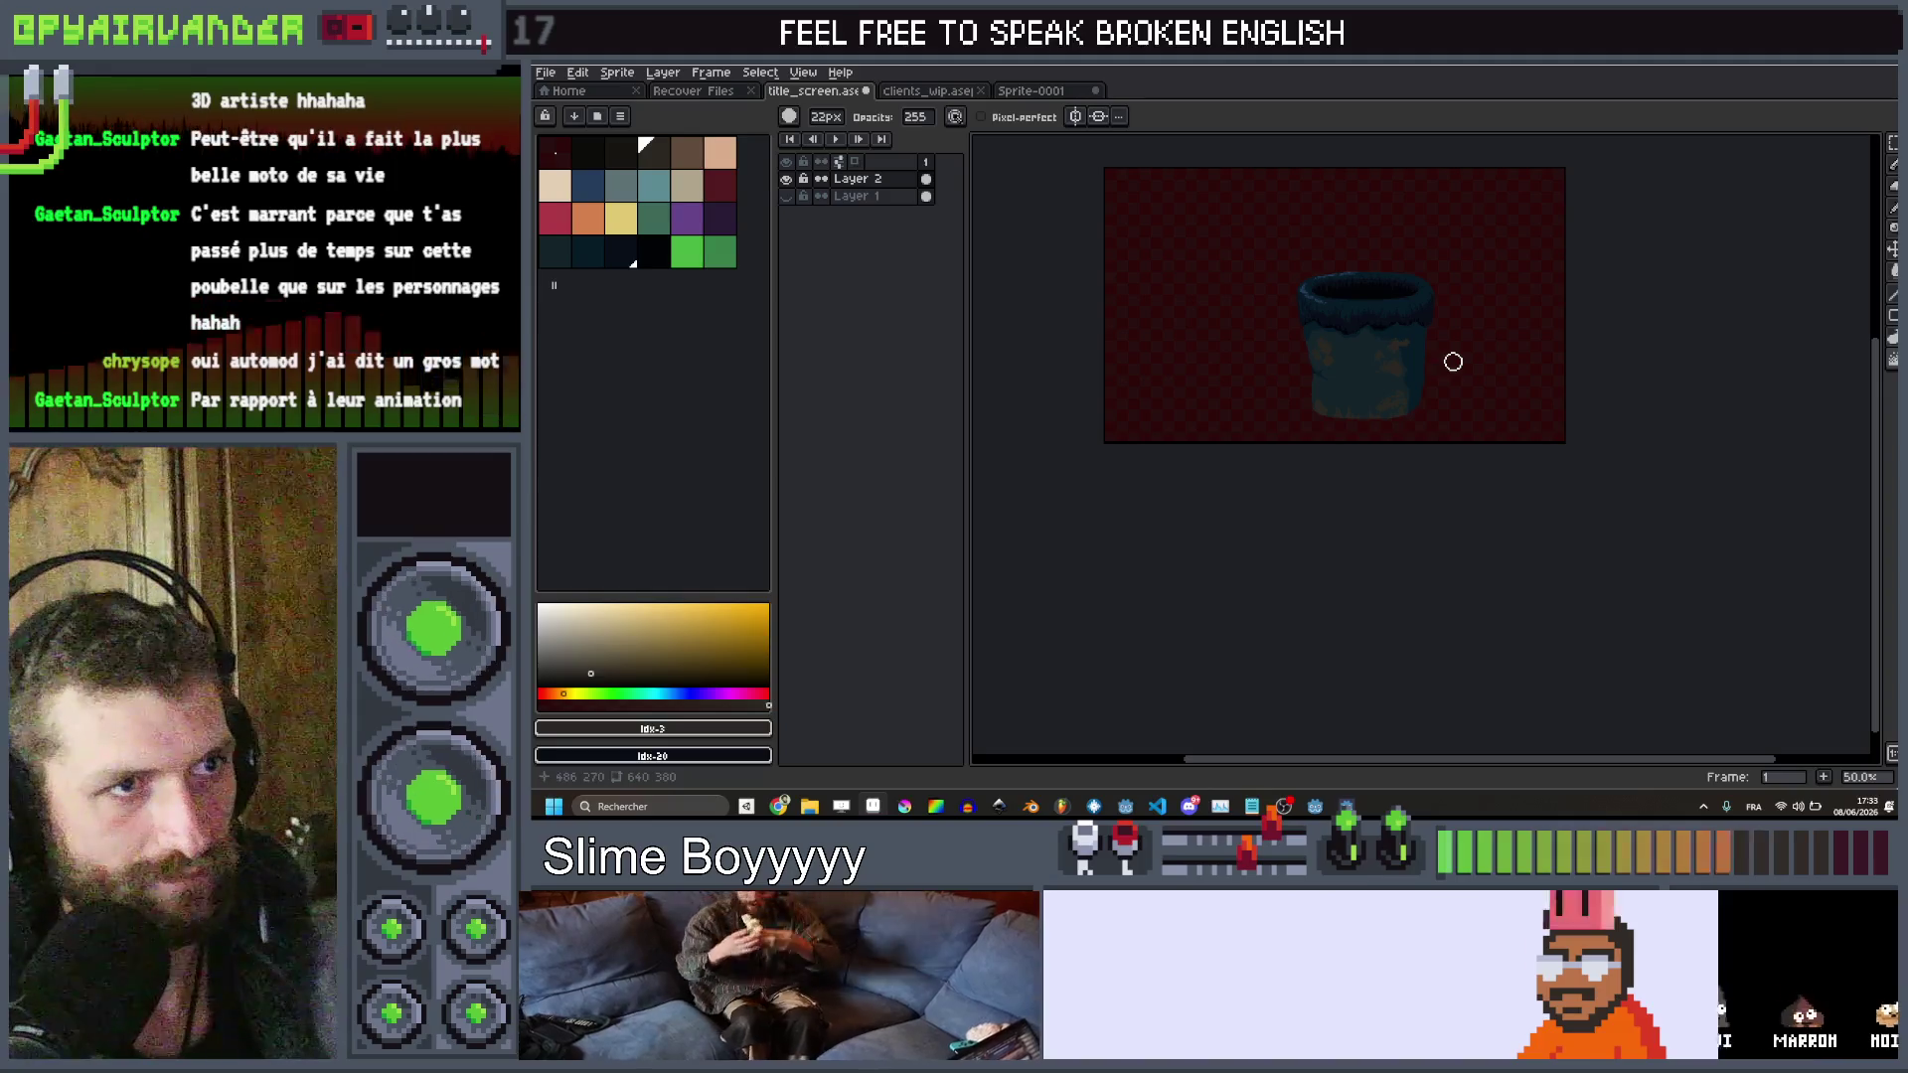
pyautogui.scroll(2, 1375, 286)
pyautogui.scroll(2, 1554, 290)
pyautogui.scroll(-1, 1314, 490)
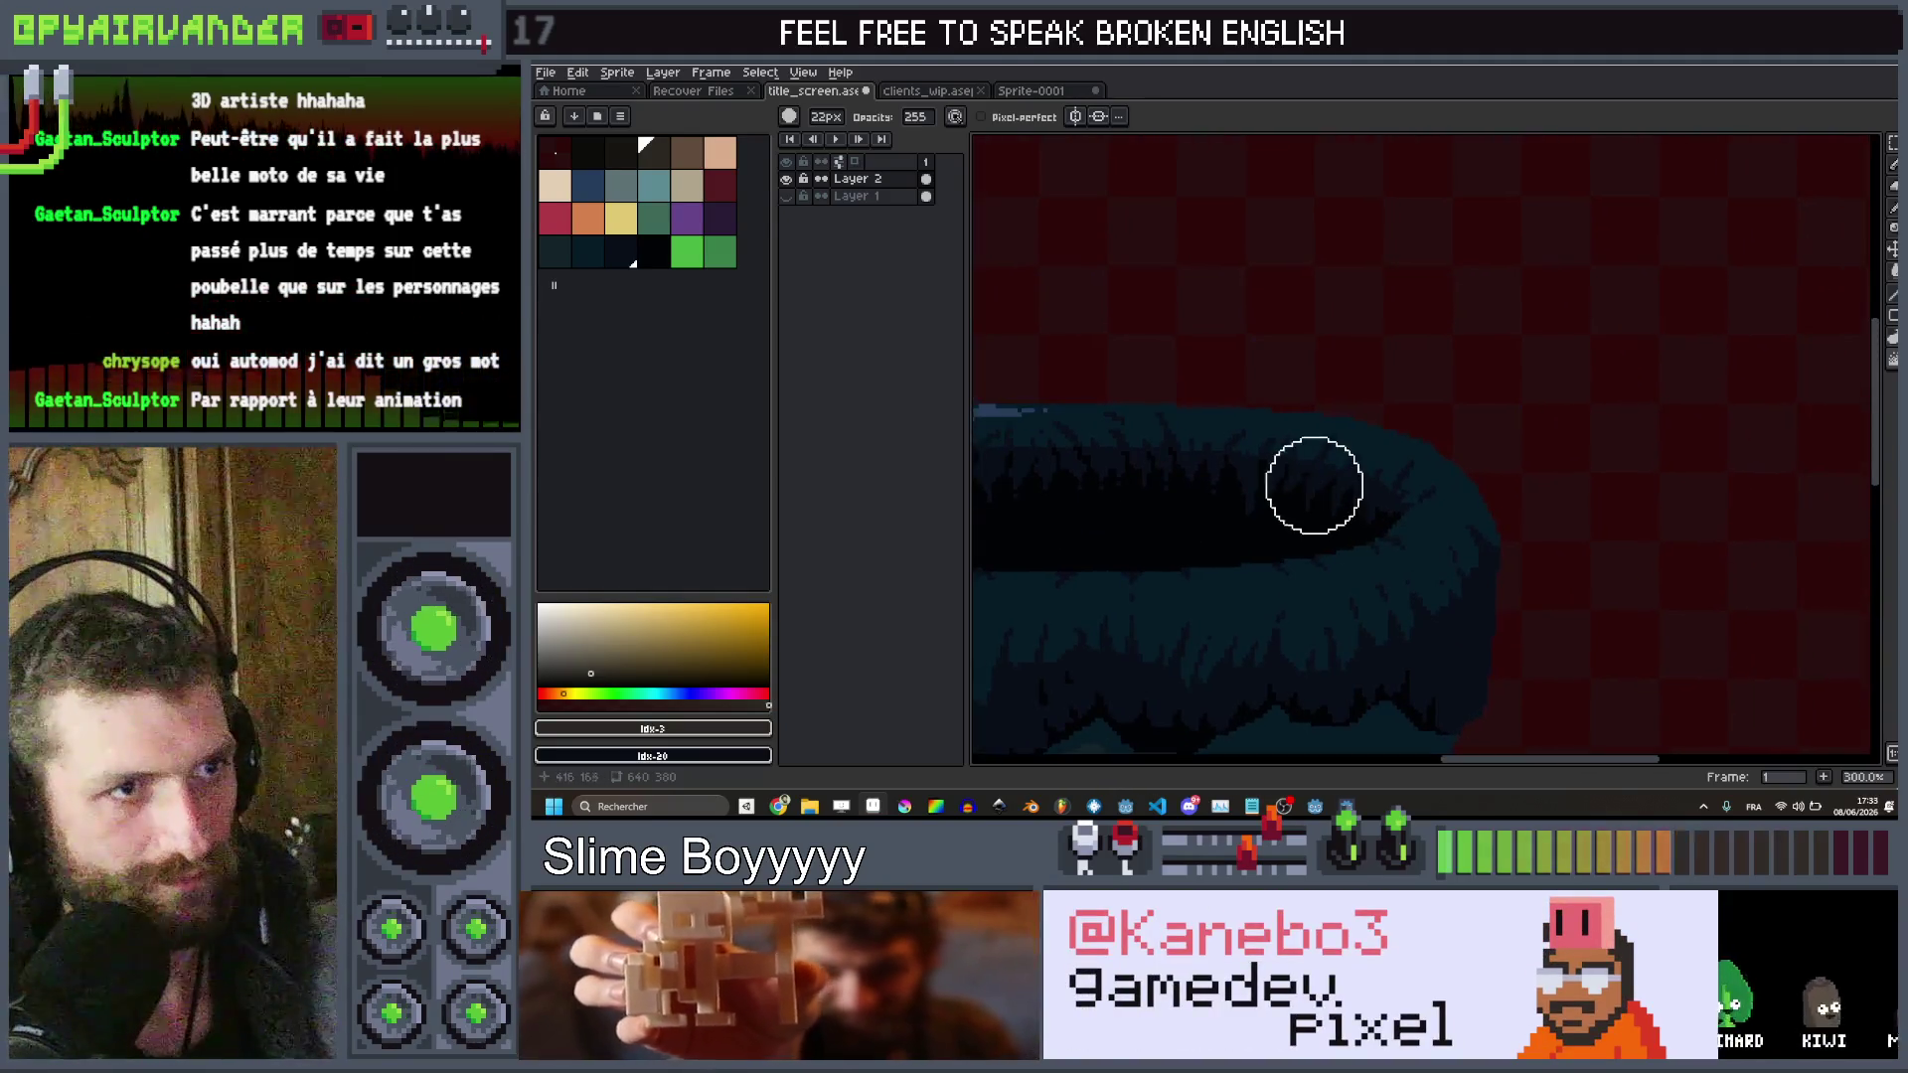
pyautogui.scroll(-2, 1314, 490)
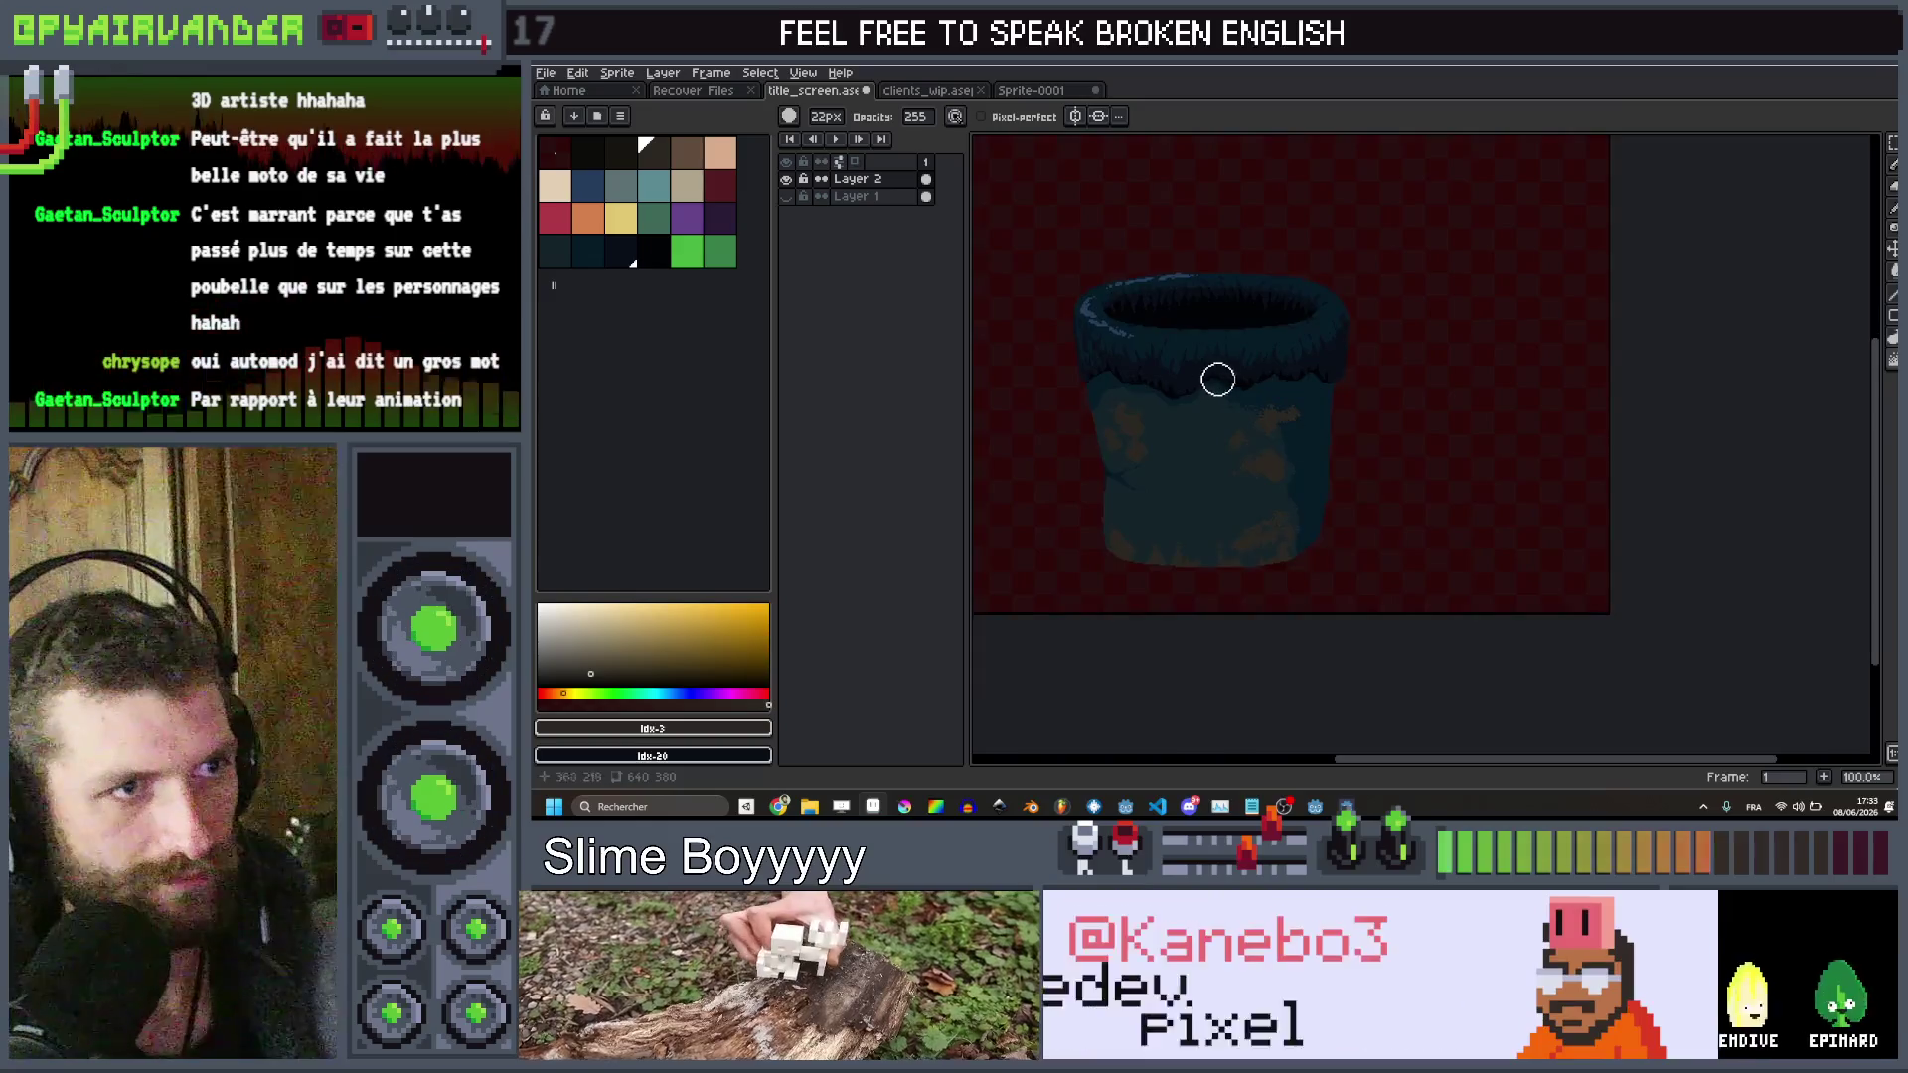
pyautogui.scroll(5, 1210, 378)
pyautogui.click(629, 164)
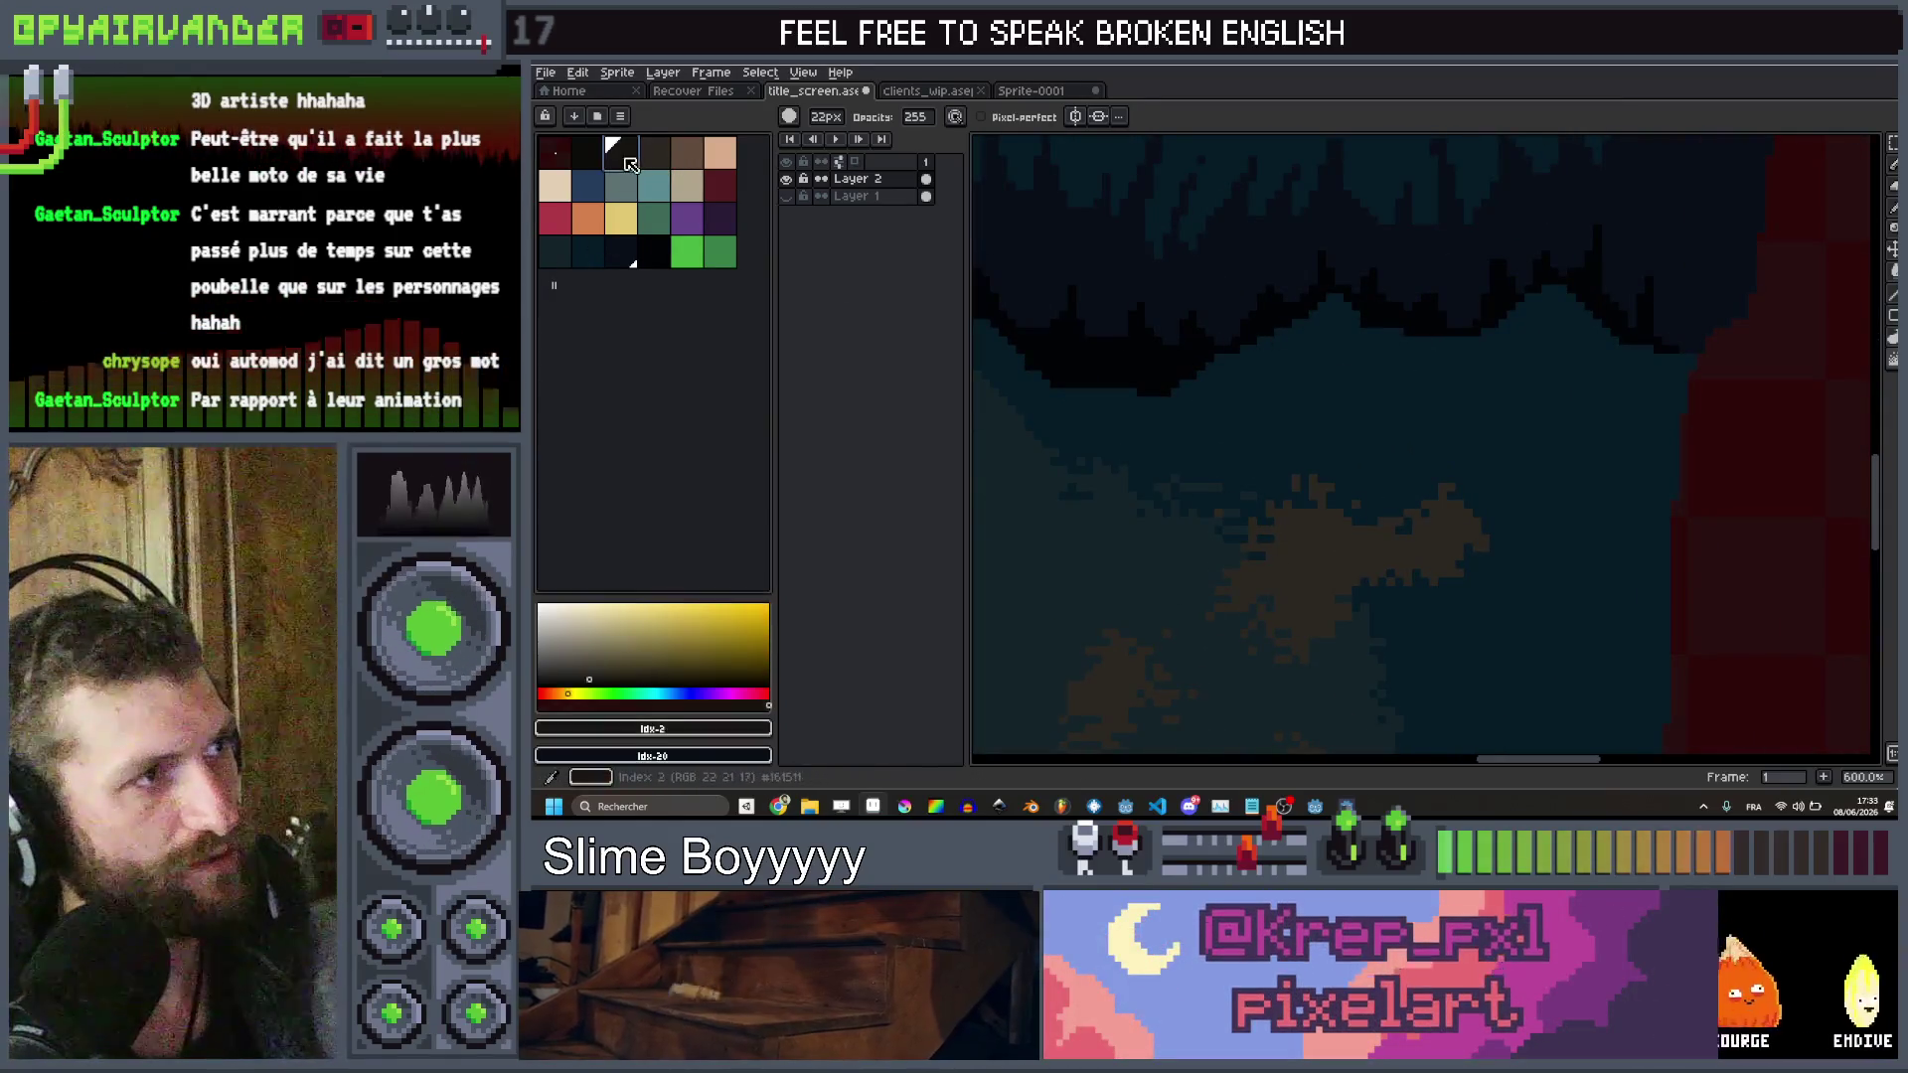
# With a small pencil, paint a near-black patch over a brown stain, undoing one stray stroke
pyautogui.press('b')
pyautogui.scroll(7, 1286, 540)
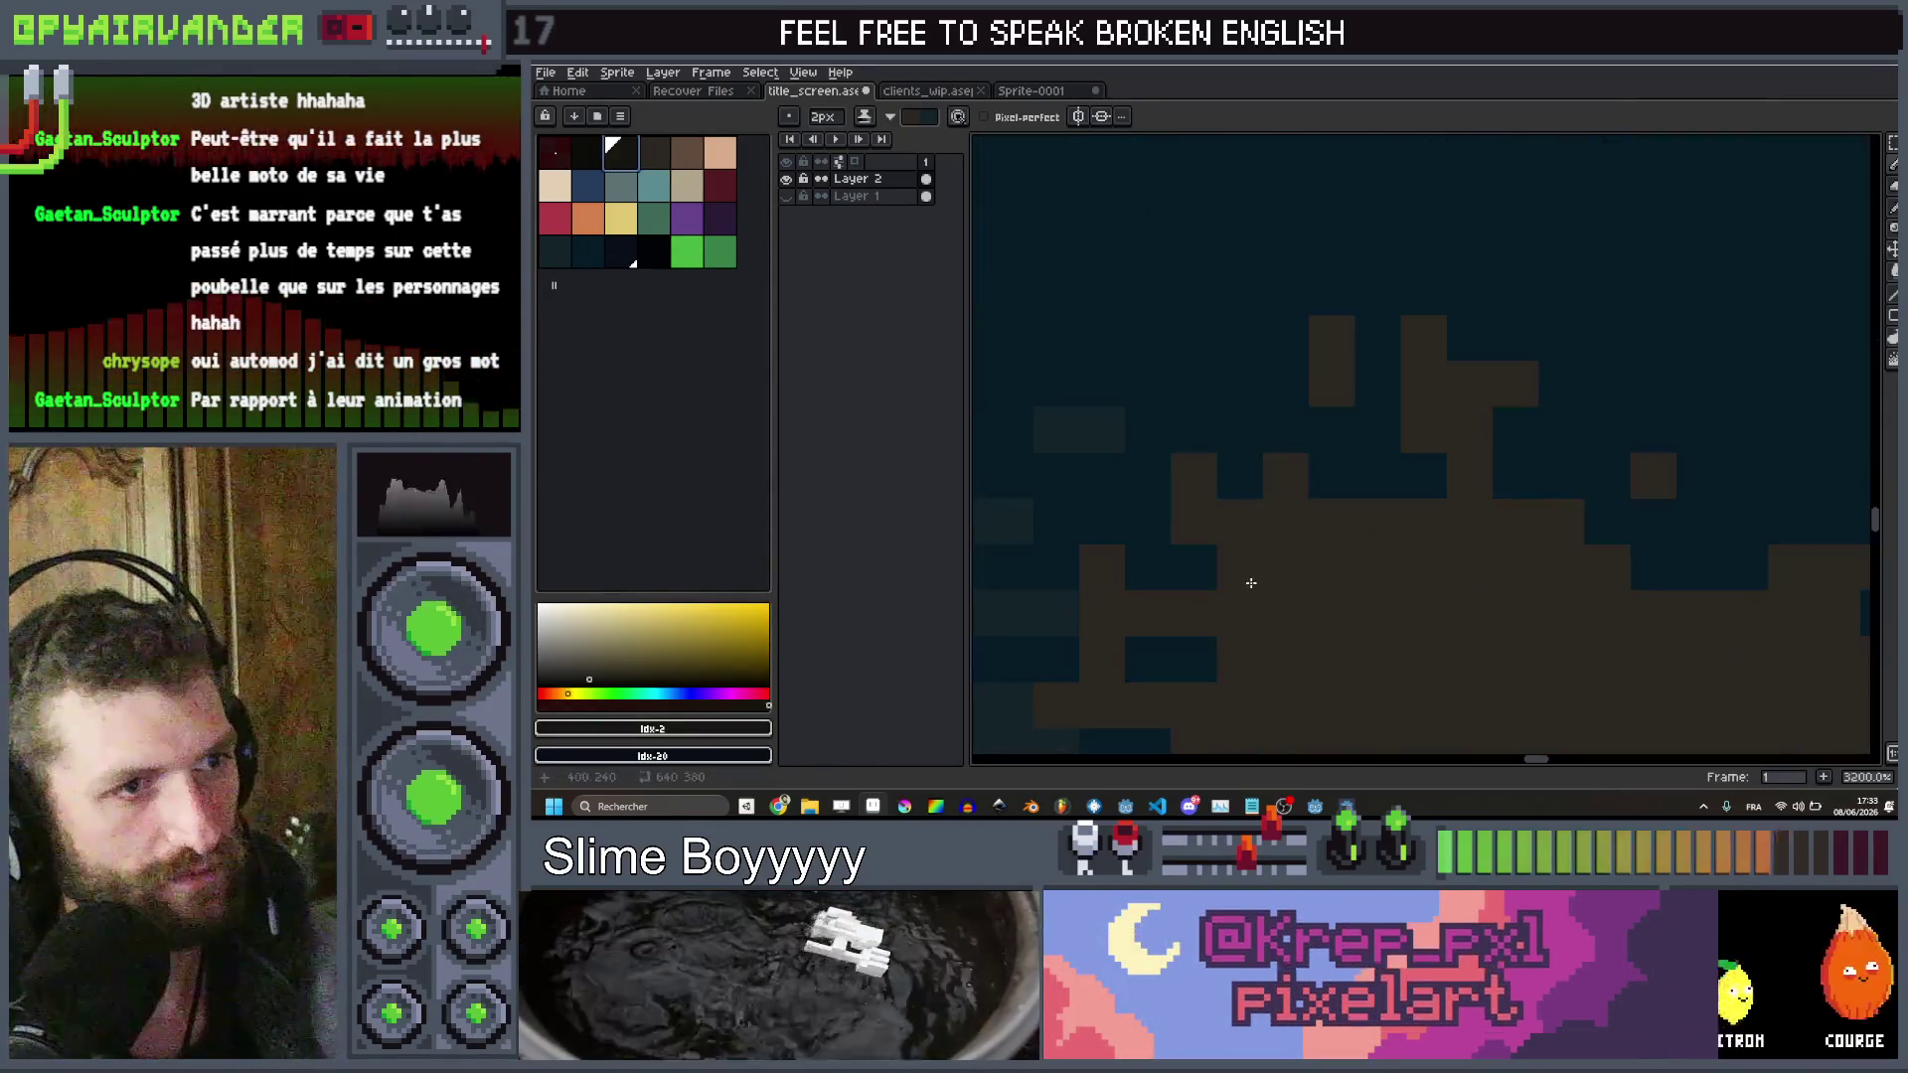
pyautogui.scroll(-2, 1251, 582)
pyautogui.click(1173, 437)
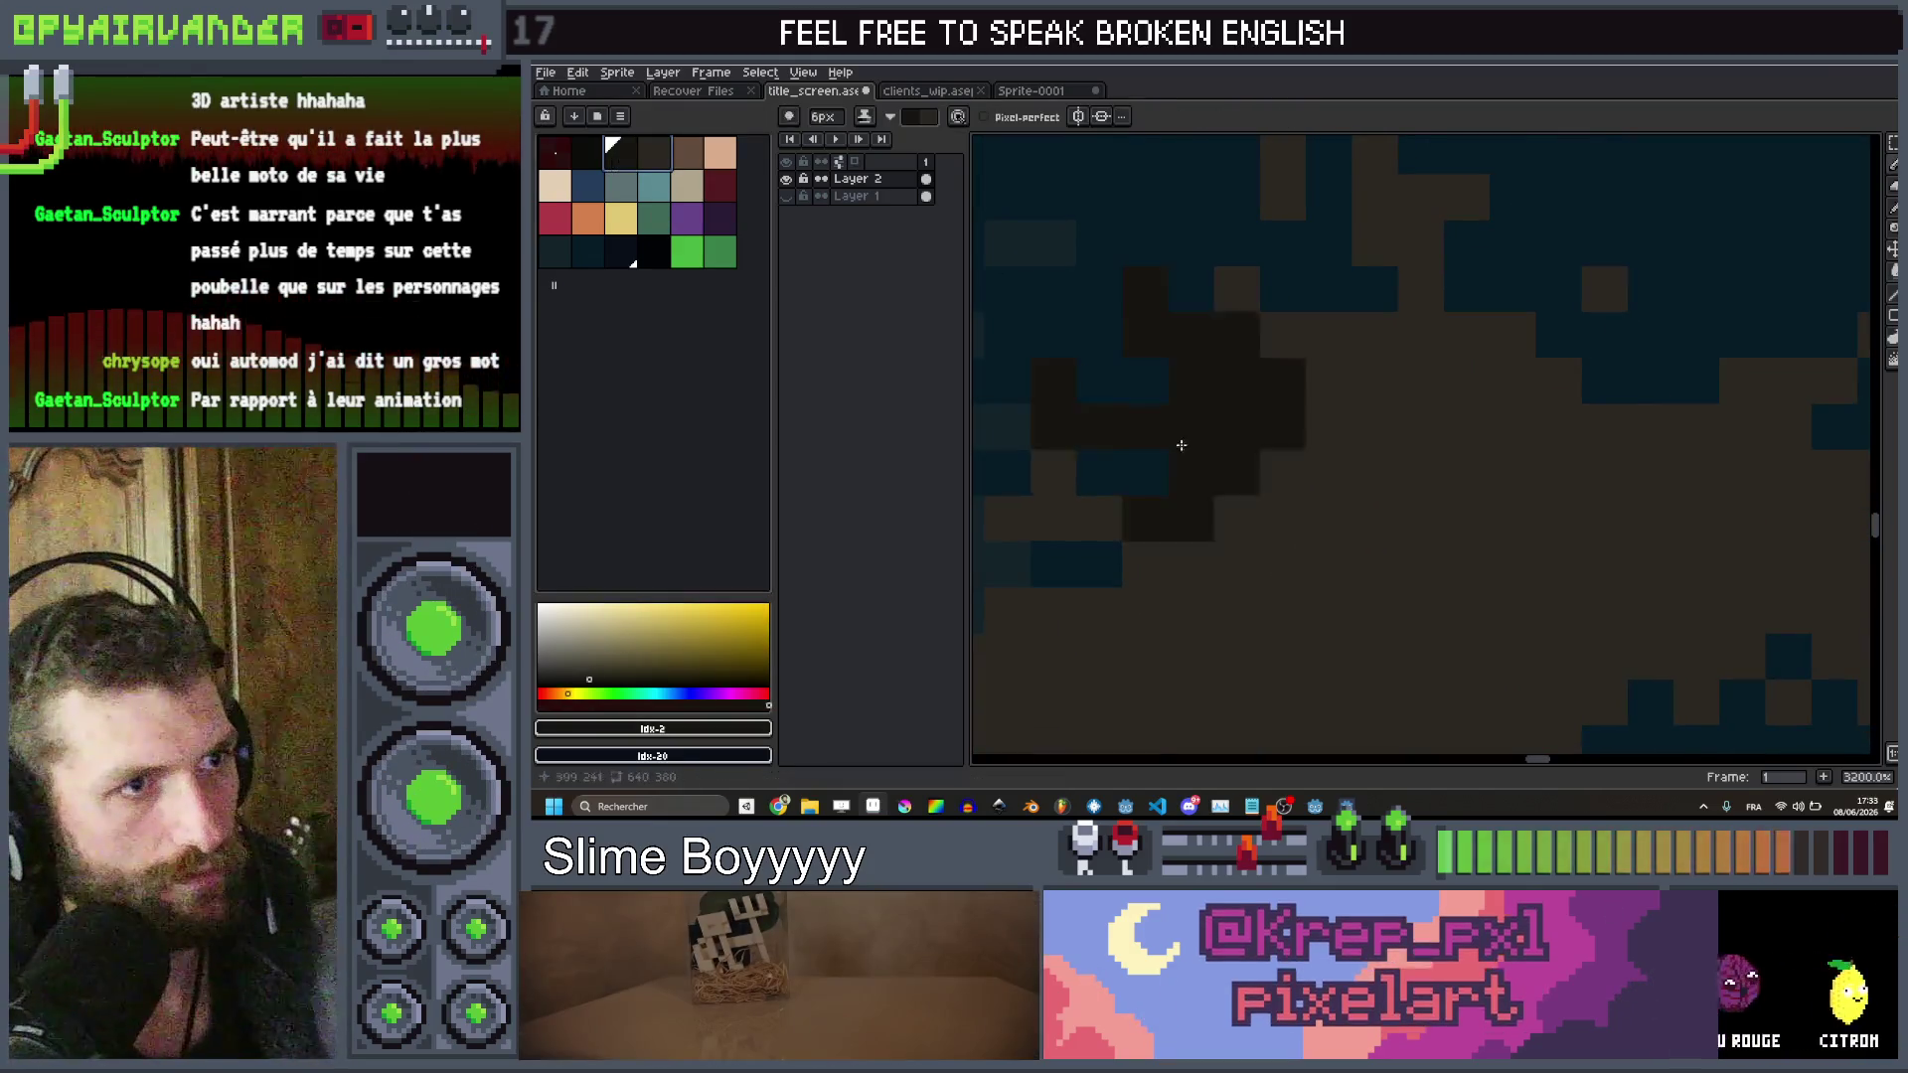
pyautogui.moveTo(1173, 437); pyautogui.dragTo(1329, 459)
pyautogui.scroll(-3, 1329, 459)
pyautogui.hotkey('ctrl', 'z')
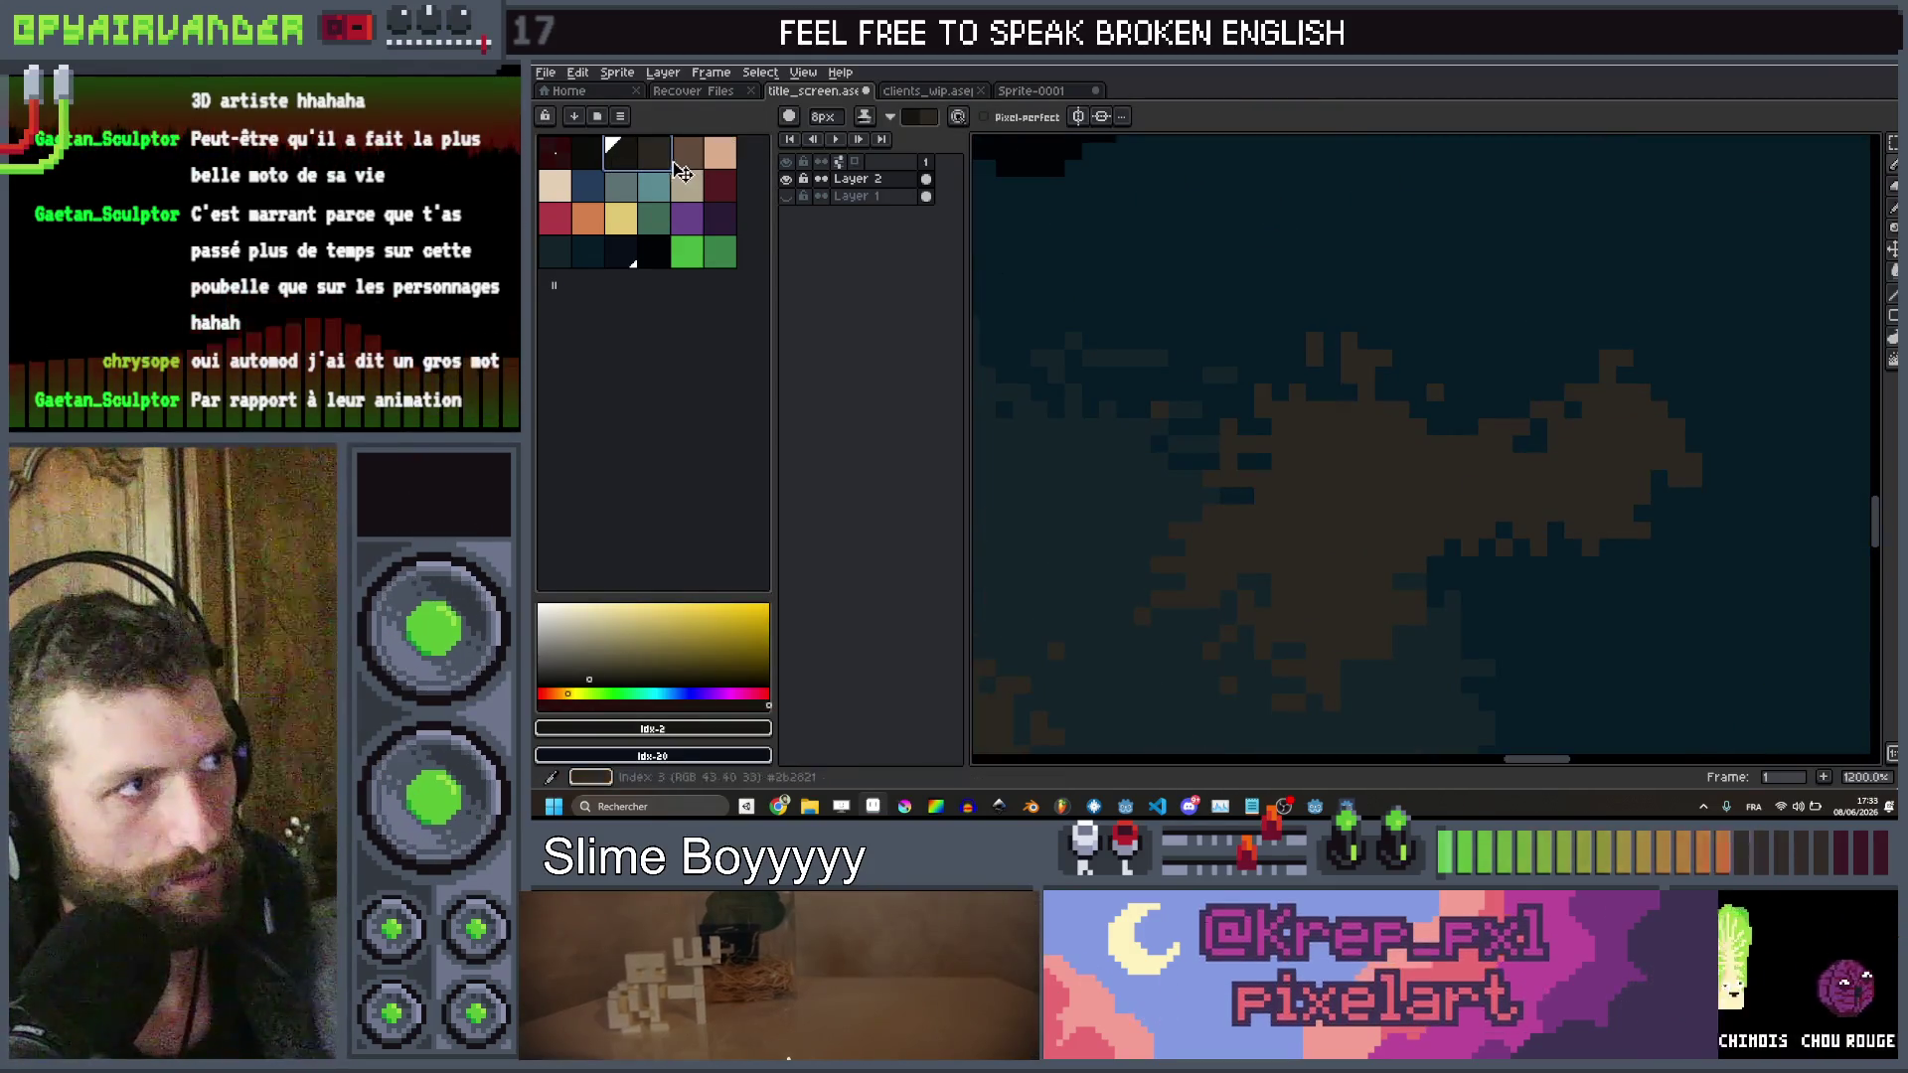
pyautogui.moveTo(1261, 414)
pyautogui.mouseDown()
pyautogui.moveTo(1623, 498)
pyautogui.moveTo(1420, 427)
pyautogui.mouseUp()
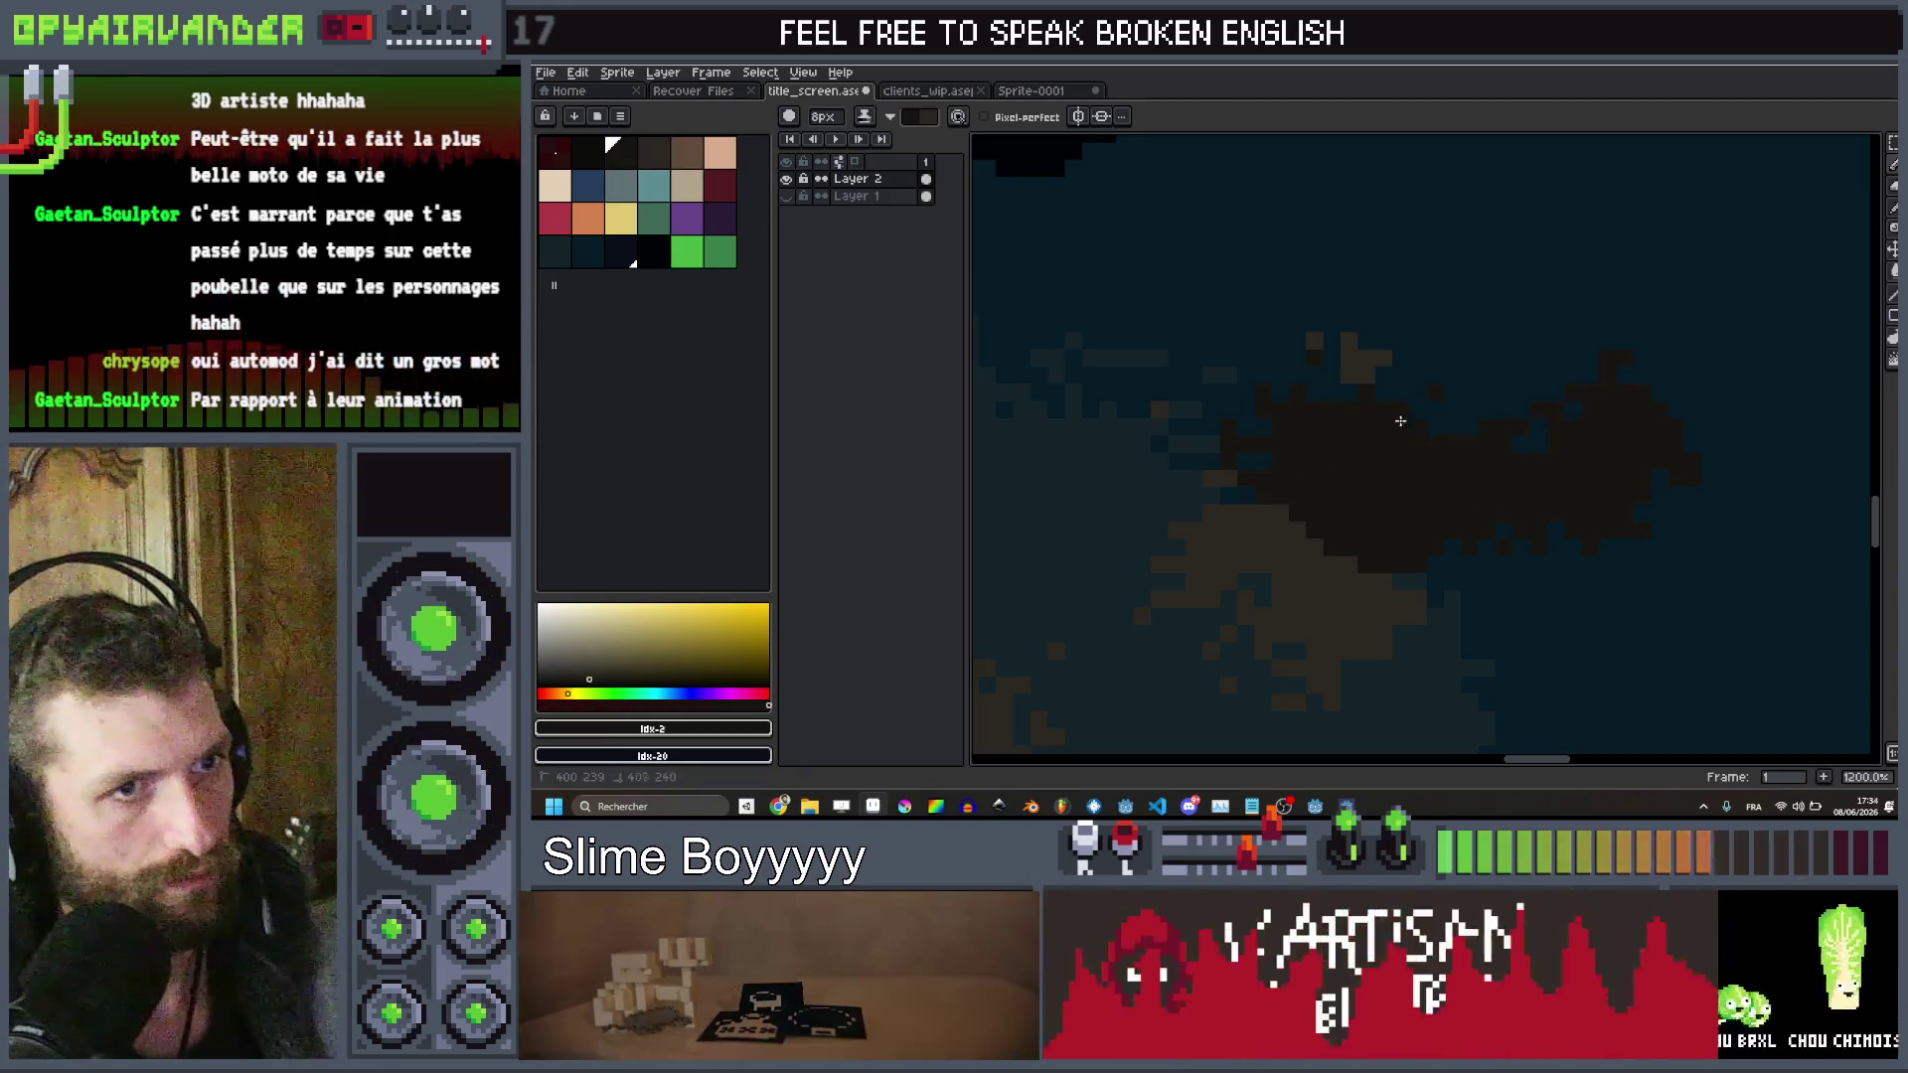
pyautogui.scroll(-8, 1305, 401)
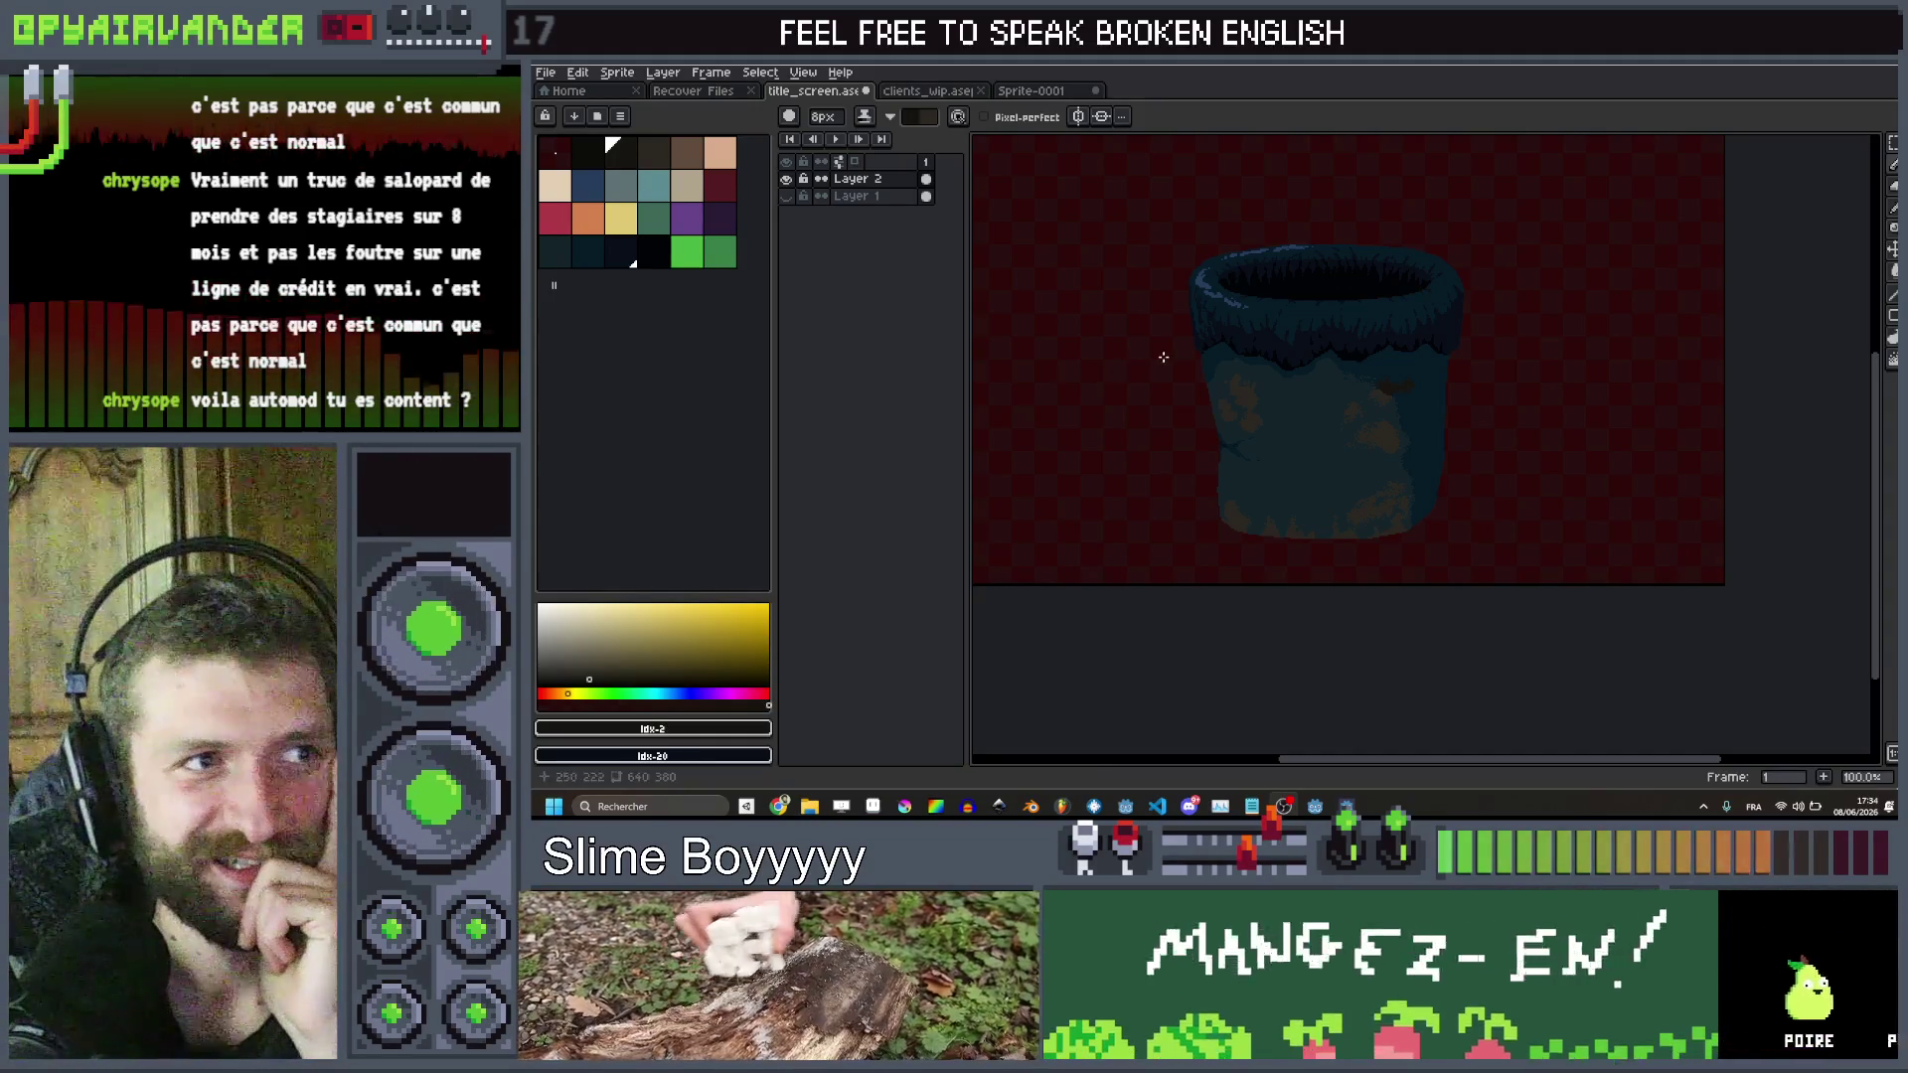
pyautogui.scroll(1, 1197, 355)
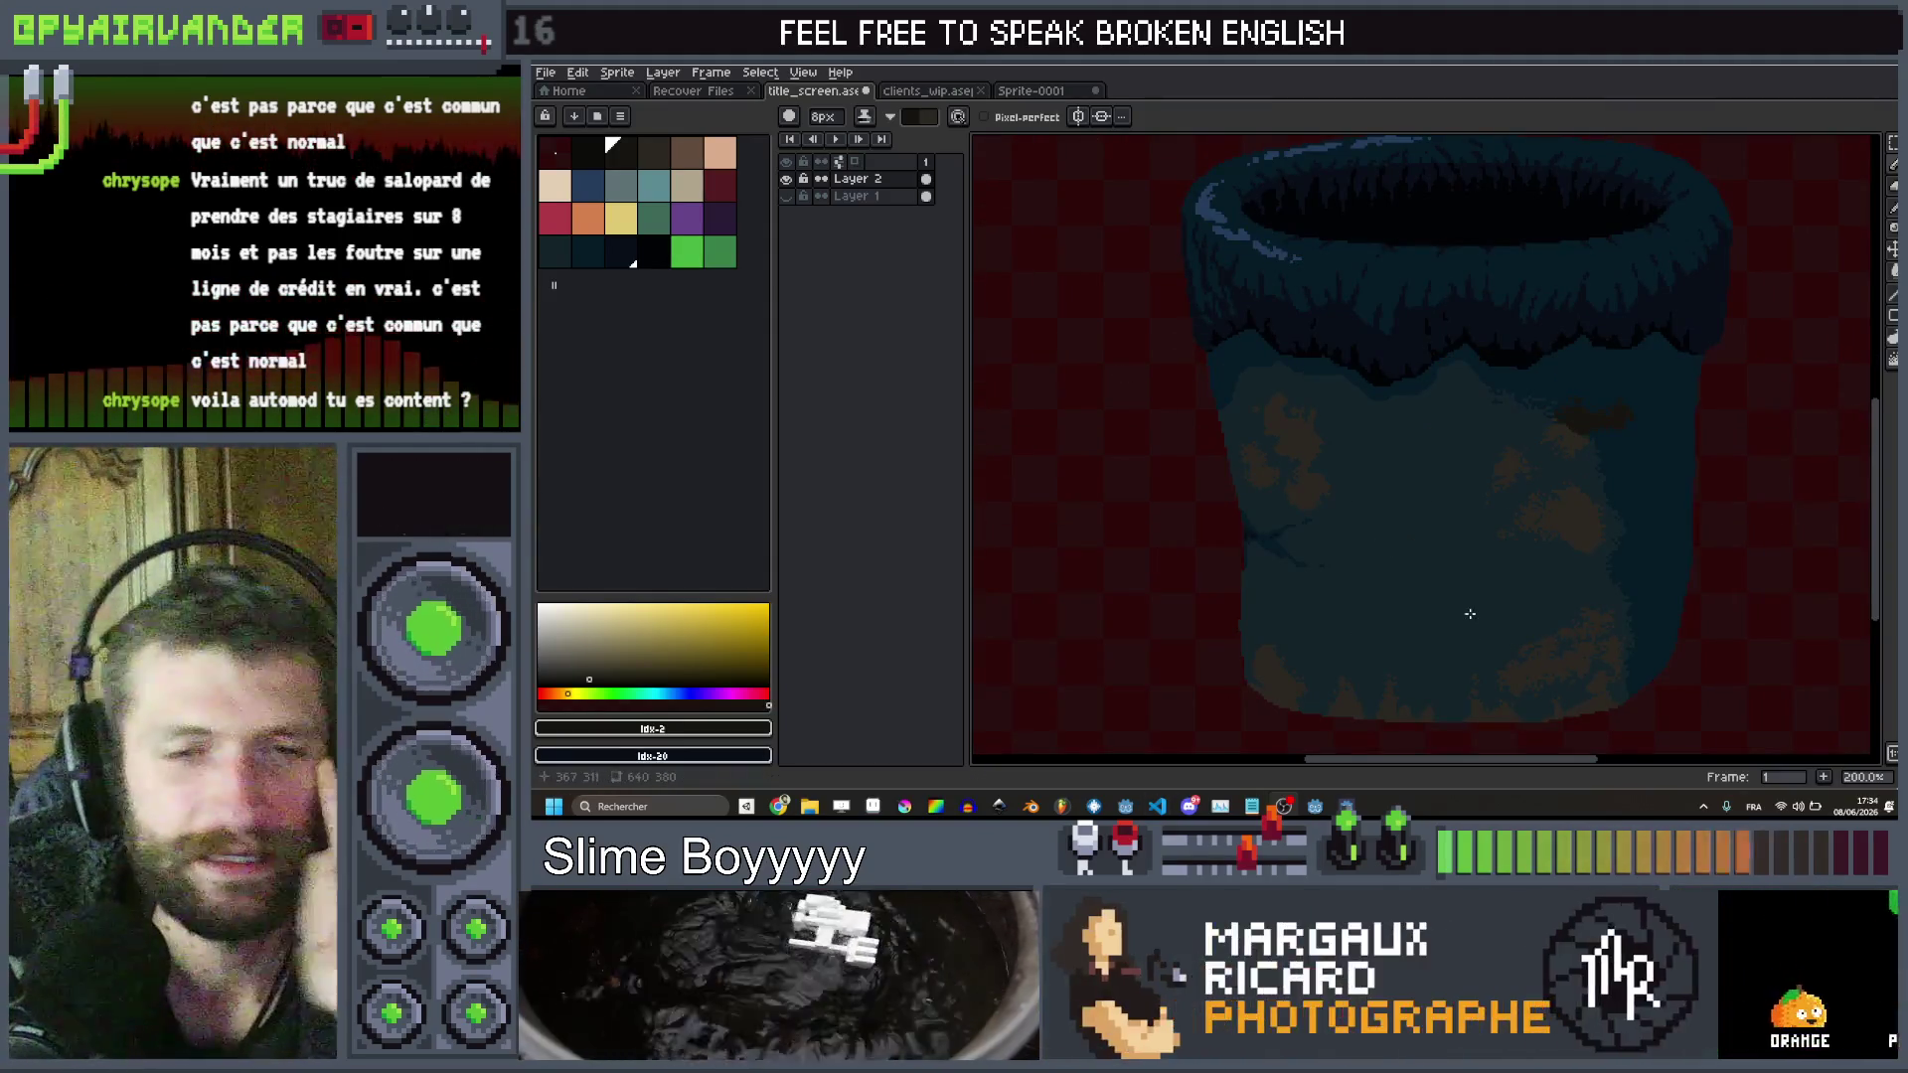
pyautogui.moveTo(1543, 493)
pyautogui.mouseDown()
pyautogui.moveTo(1469, 434)
pyautogui.moveTo(1518, 518)
pyautogui.moveTo(1486, 477)
pyautogui.mouseUp()
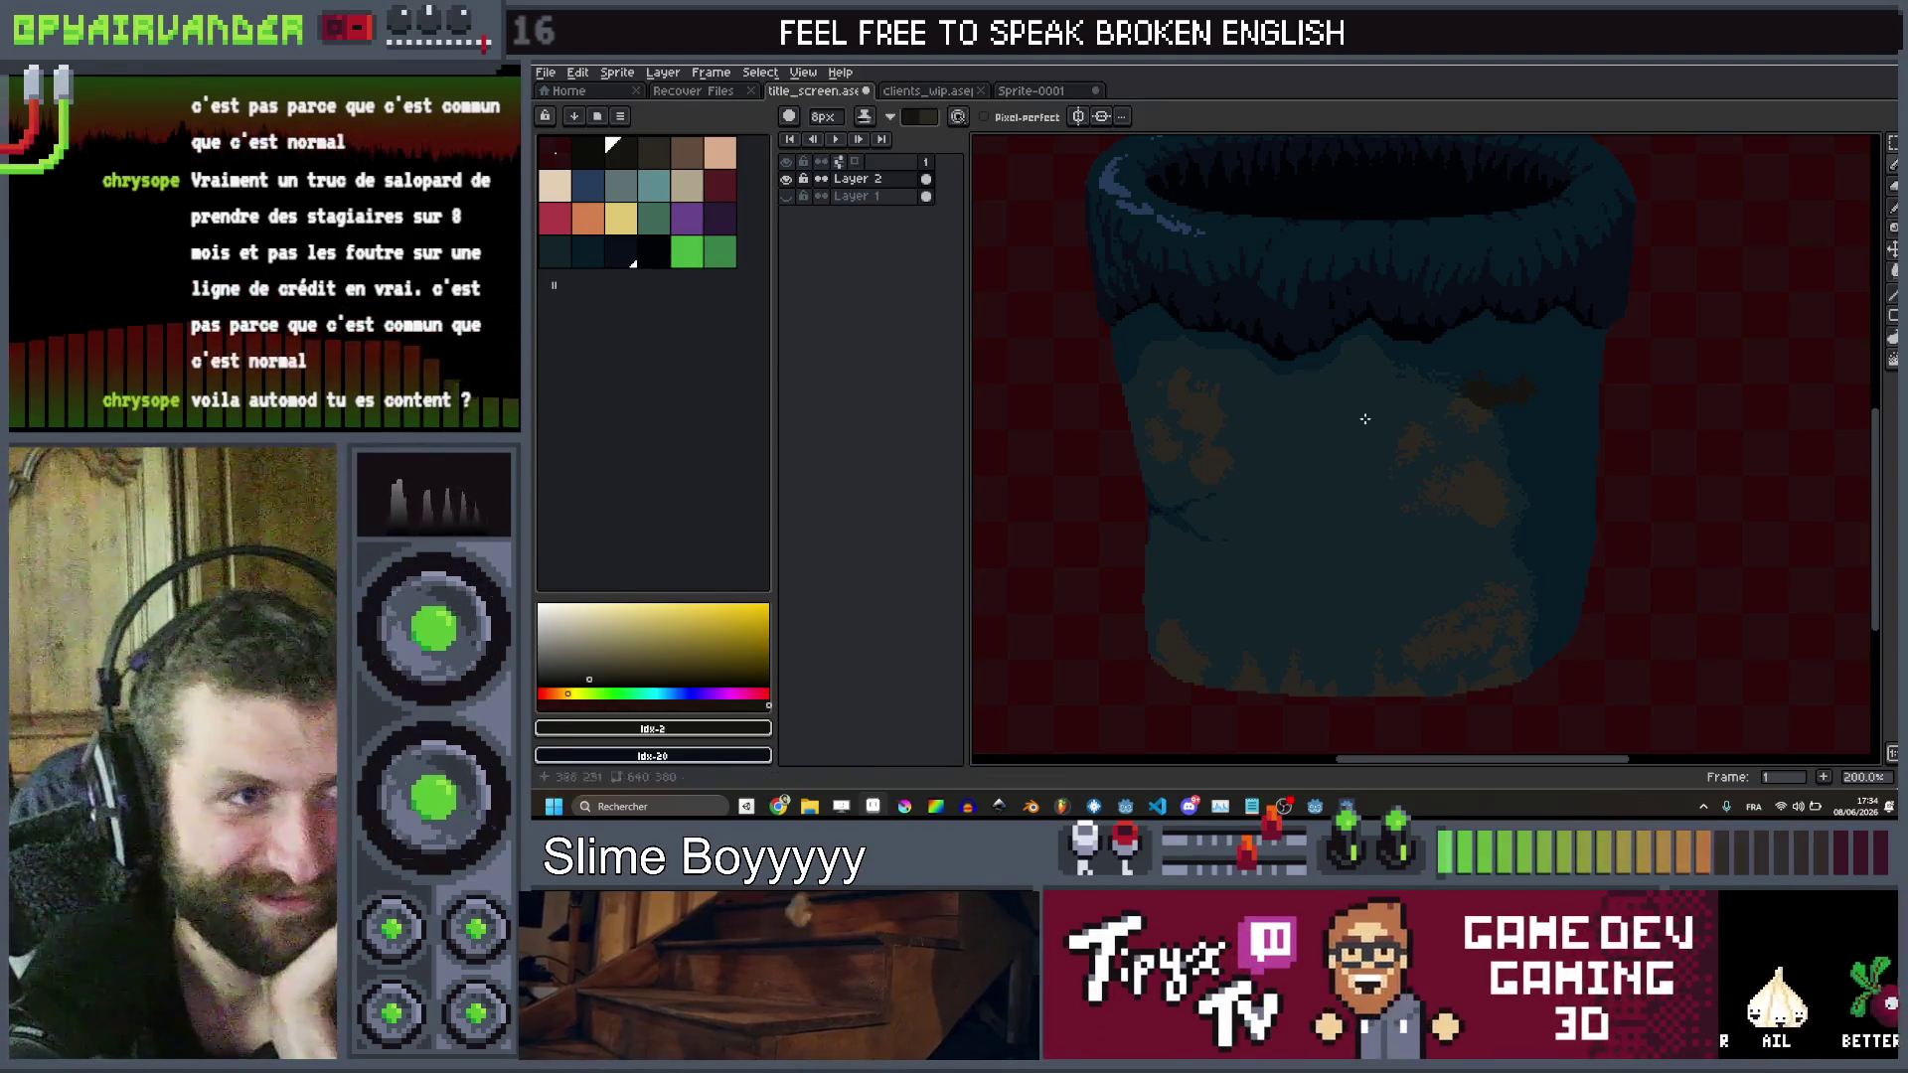
pyautogui.scroll(-3, 1310, 663)
pyautogui.scroll(3, 1292, 556)
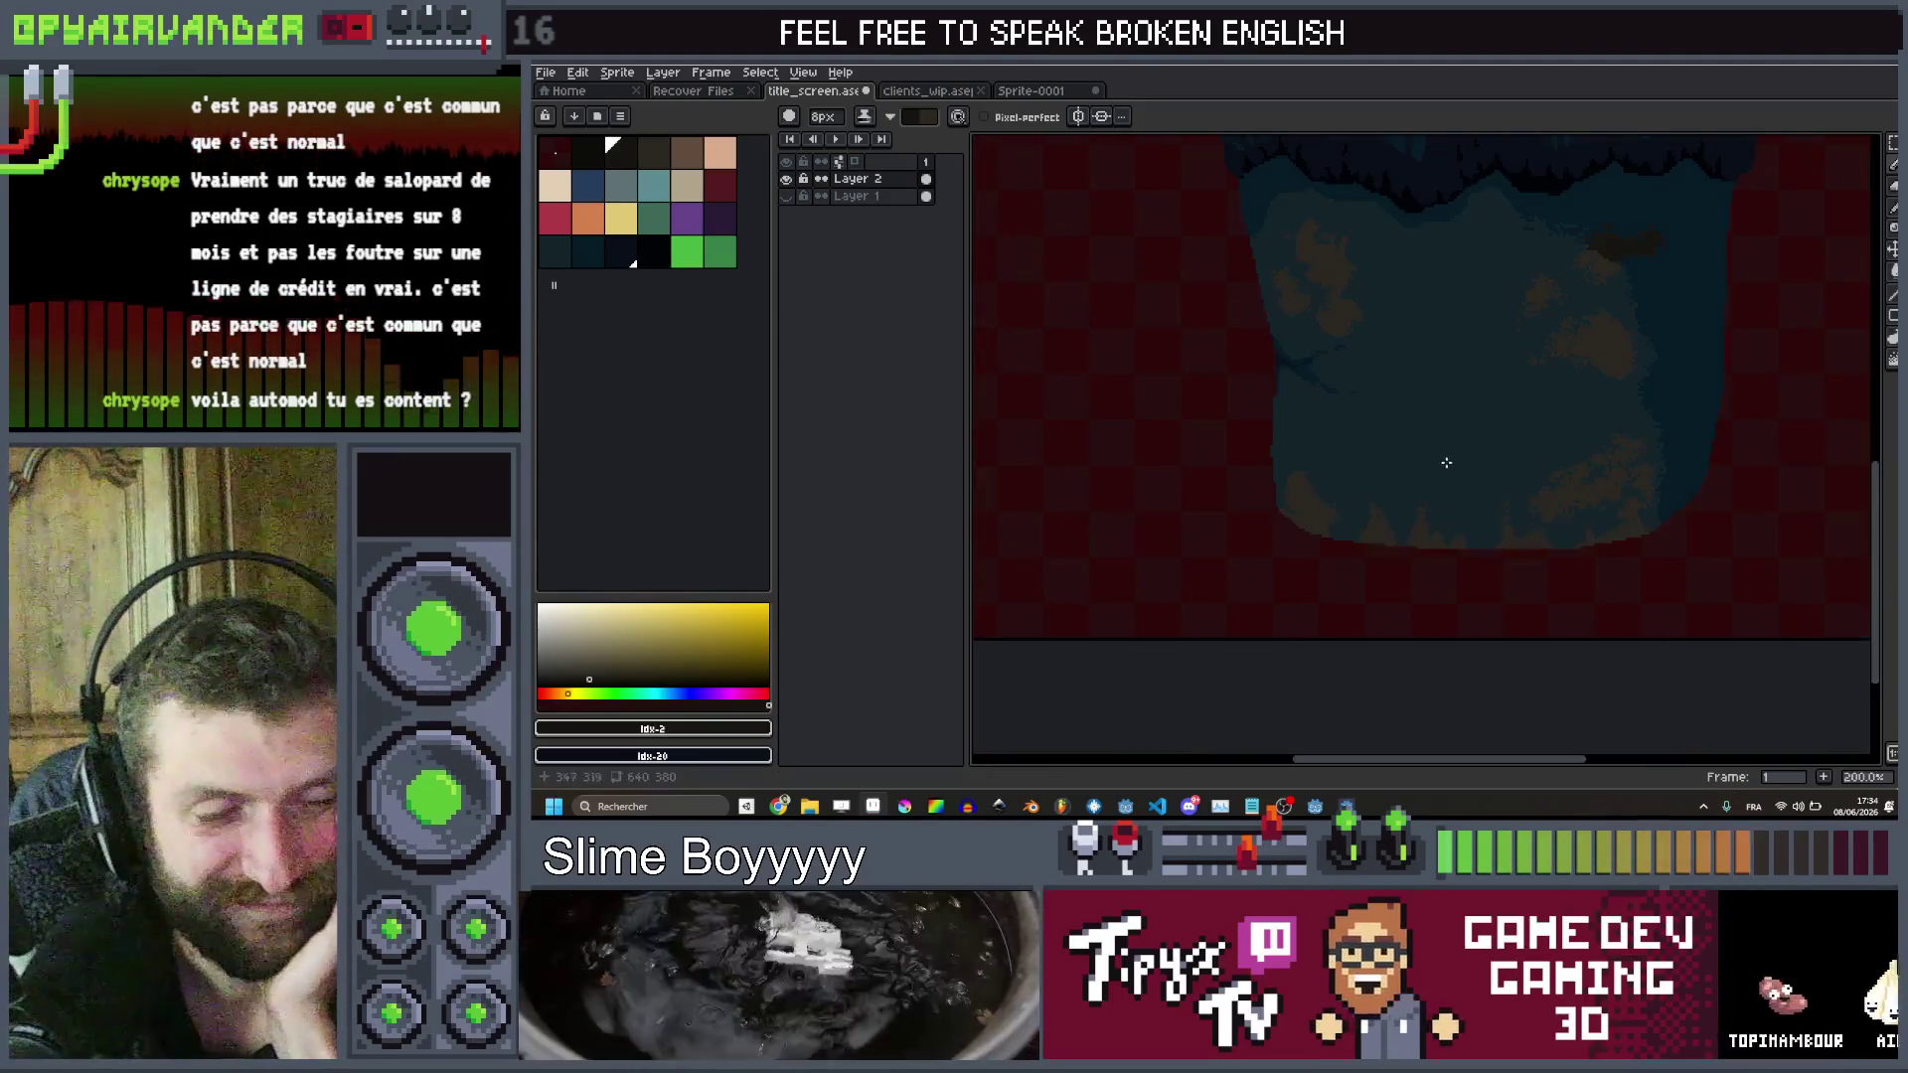
pyautogui.moveTo(1364, 529); pyautogui.dragTo(1205, 499)
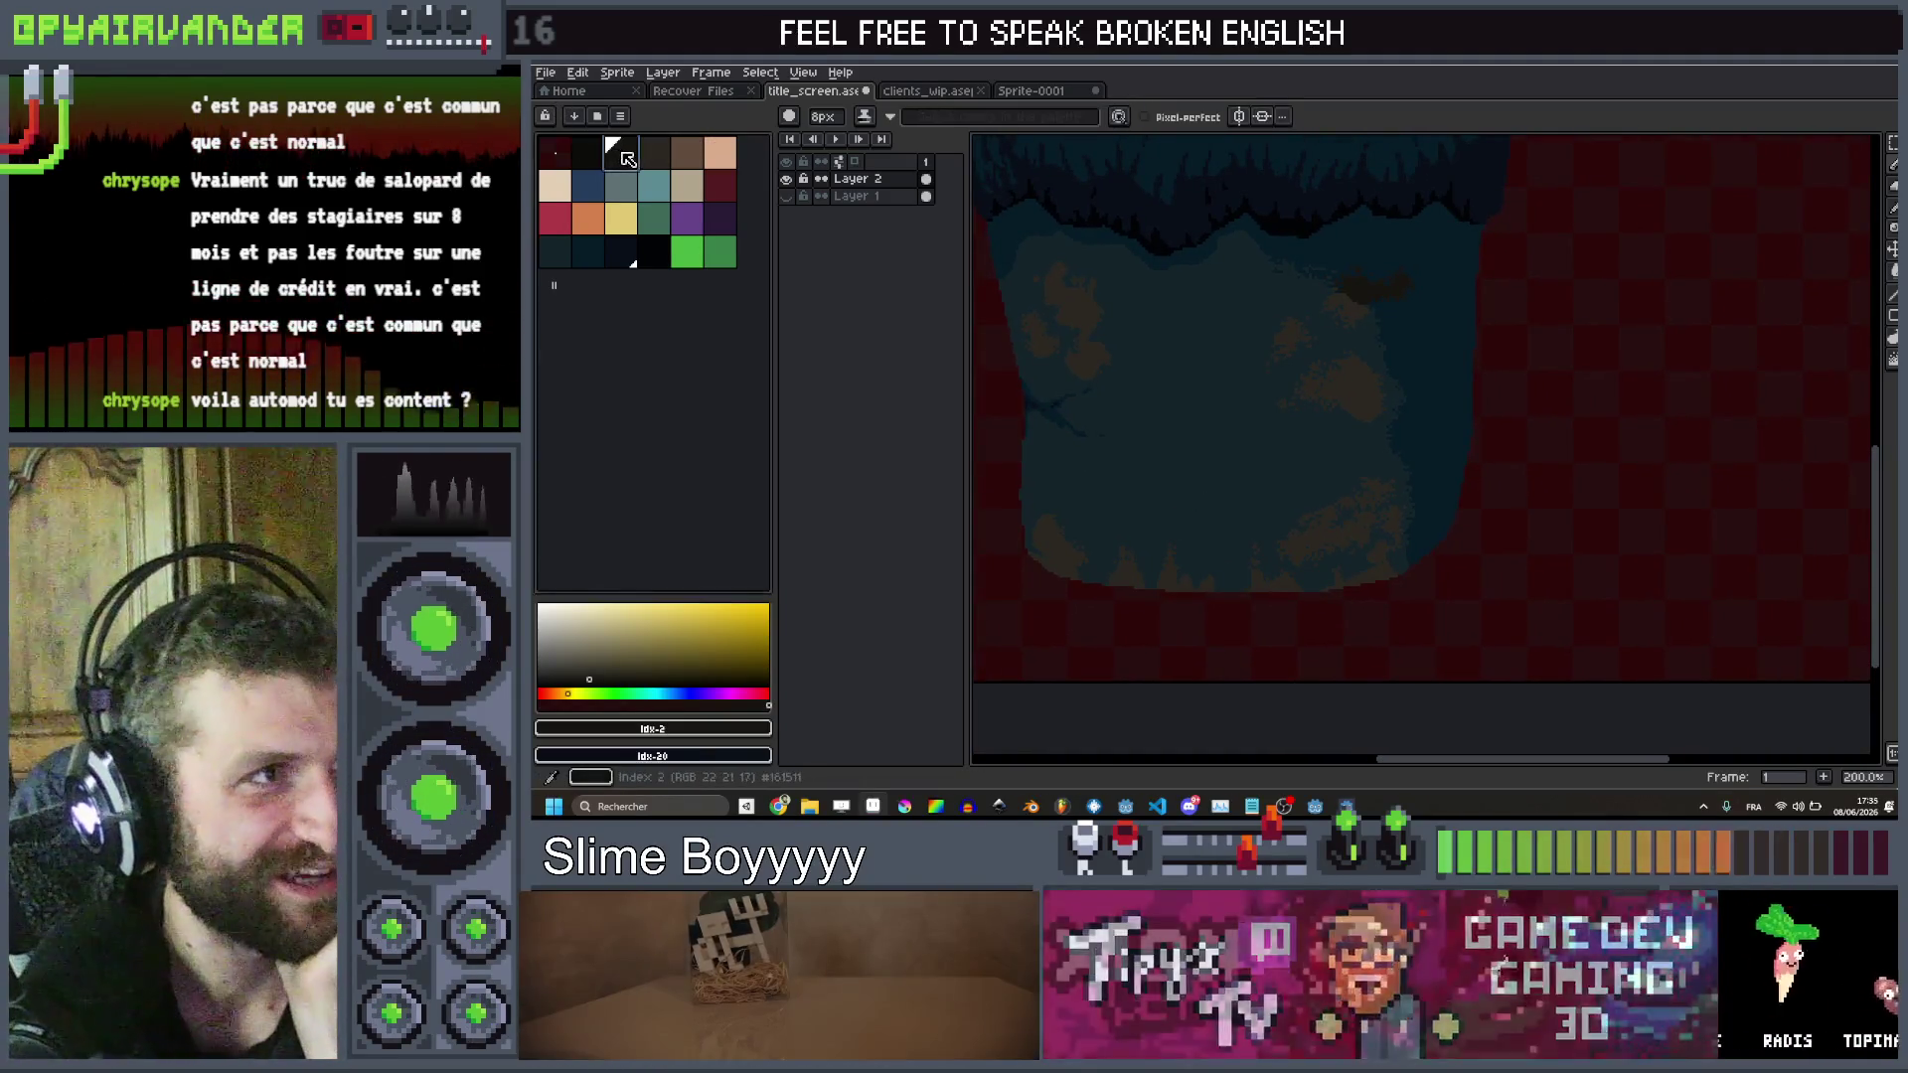
# Paint three near-black blobs down the bucket's right side just below the furry rim
pyautogui.scroll(1, 1410, 252)
pyautogui.scroll(1, 1410, 253)
pyautogui.moveTo(1460, 507); pyautogui.dragTo(1449, 418)
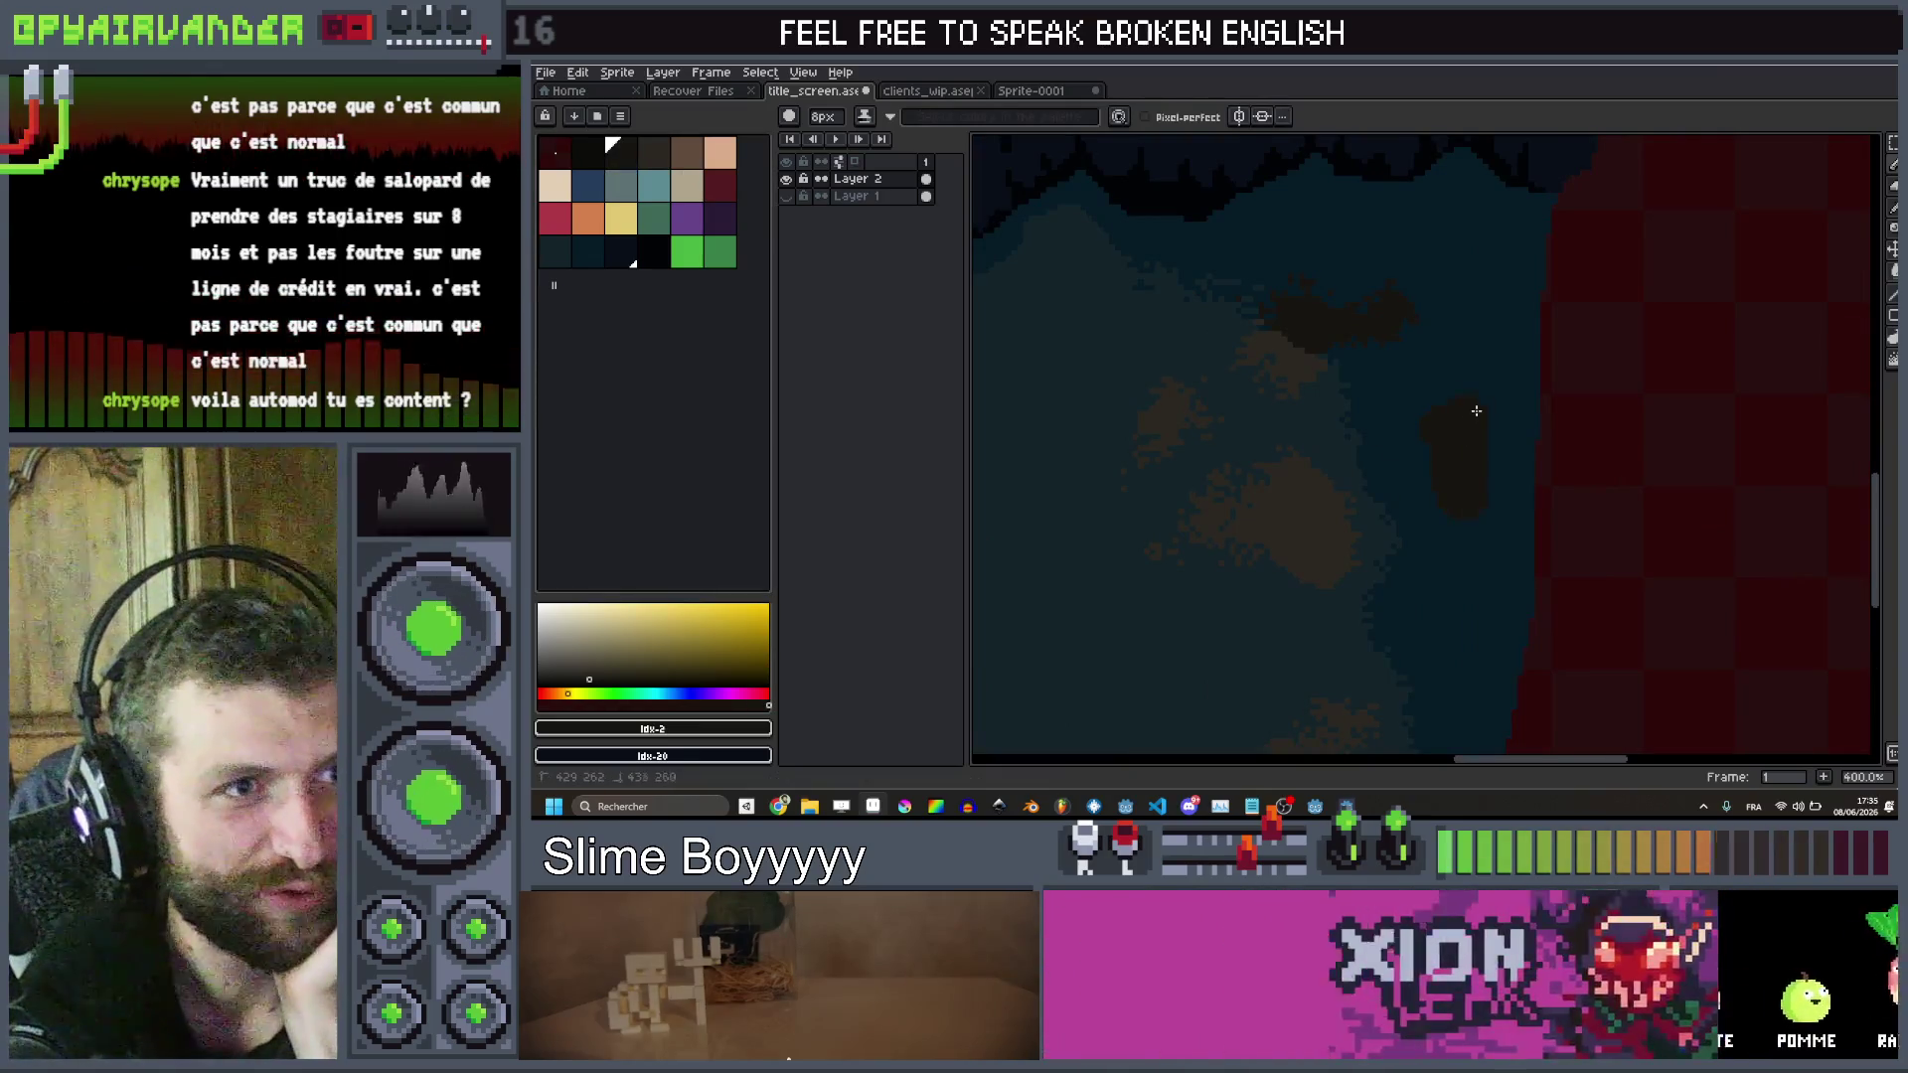
pyautogui.scroll(-2, 1441, 440)
pyautogui.scroll(3, 1331, 288)
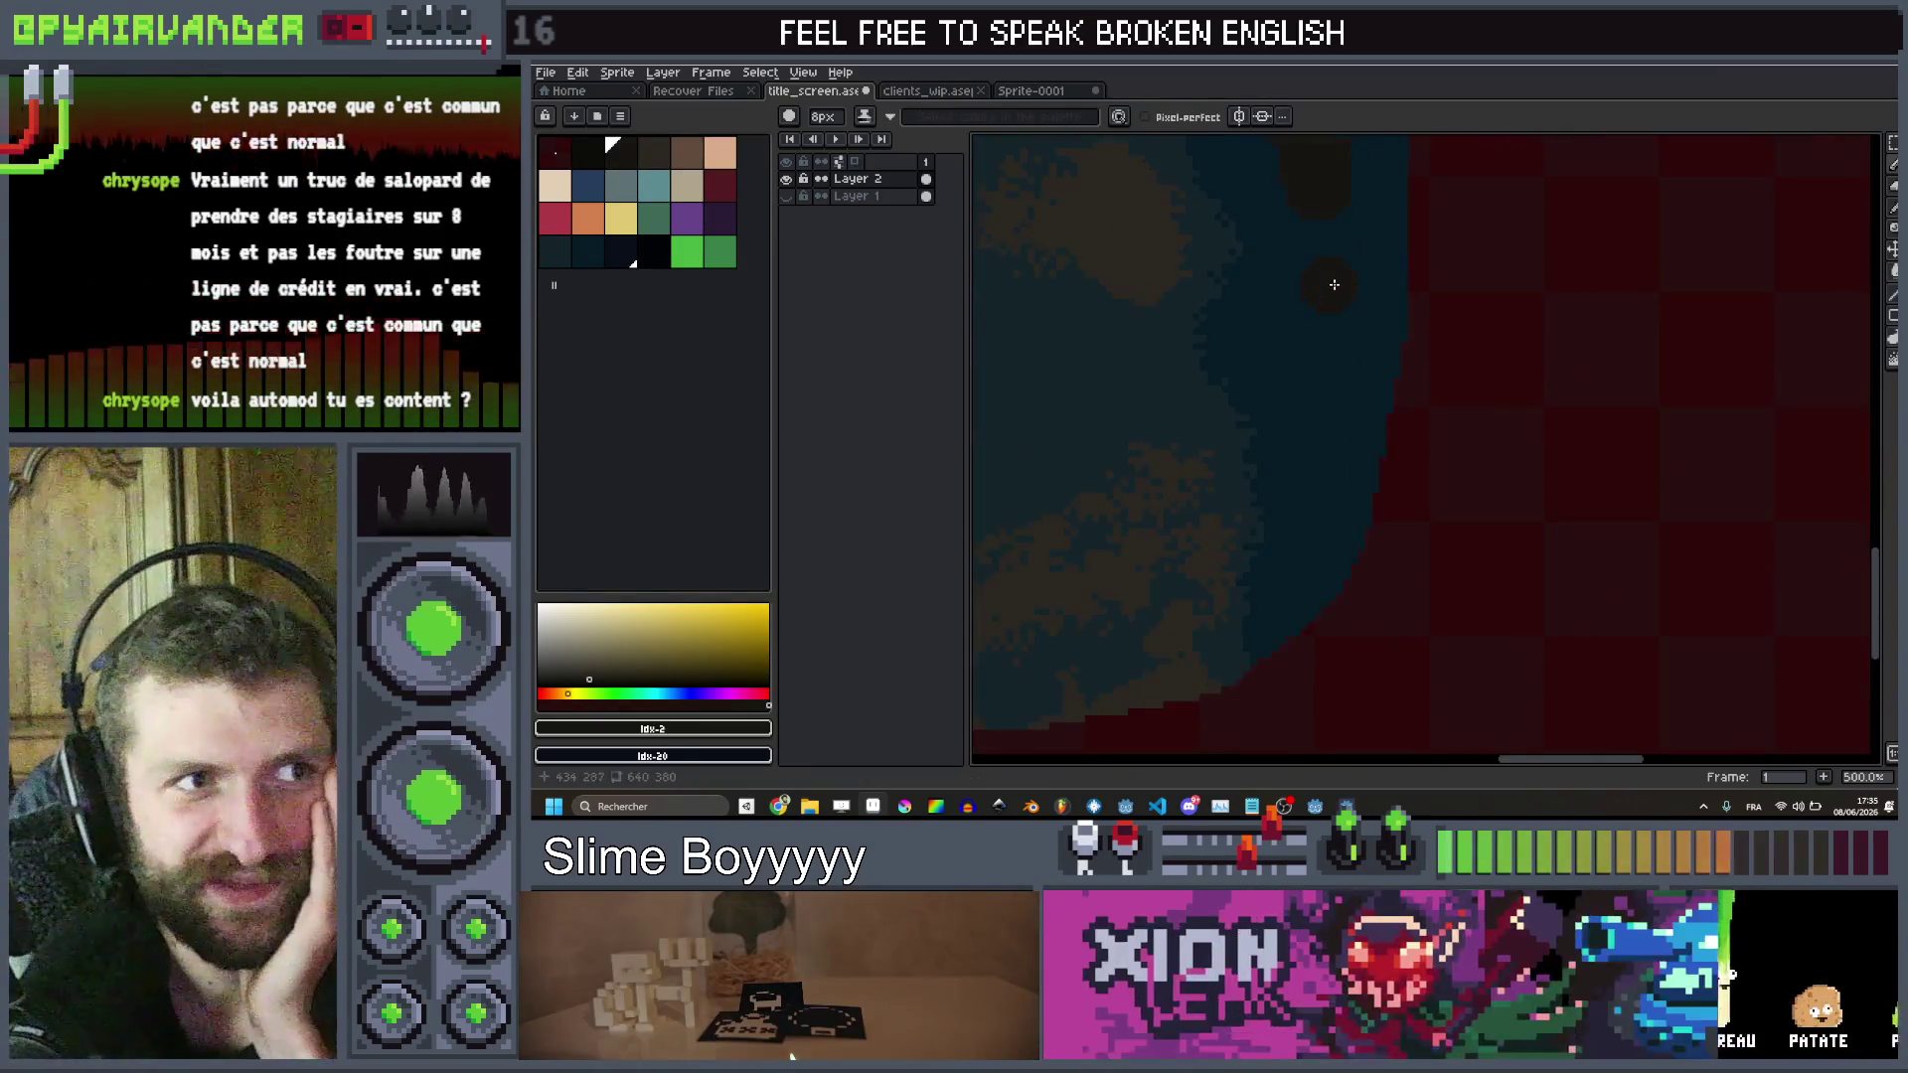
pyautogui.moveTo(1333, 285); pyautogui.dragTo(1277, 383)
pyautogui.scroll(-4, 1367, 282)
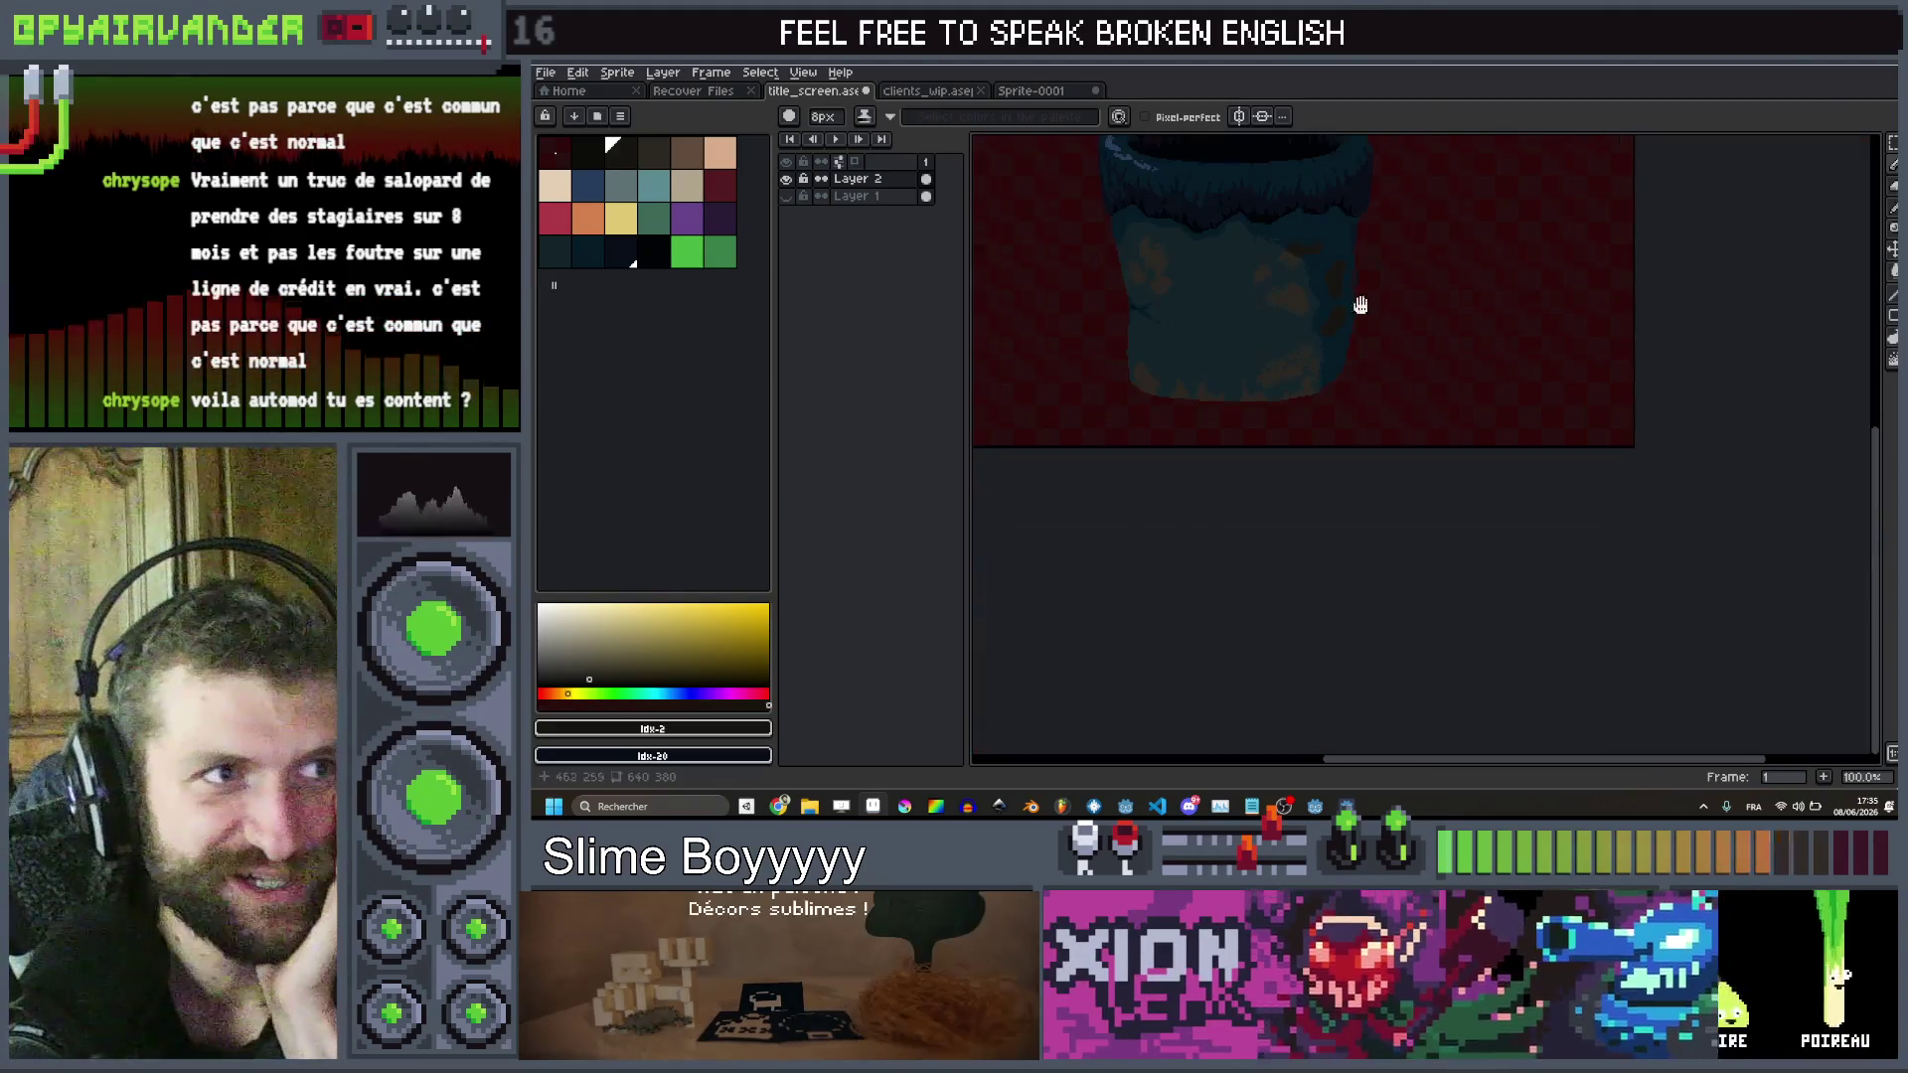
pyautogui.scroll(3, 1260, 457)
pyautogui.scroll(2, 1260, 457)
pyautogui.moveTo(1307, 502); pyautogui.dragTo(1362, 414)
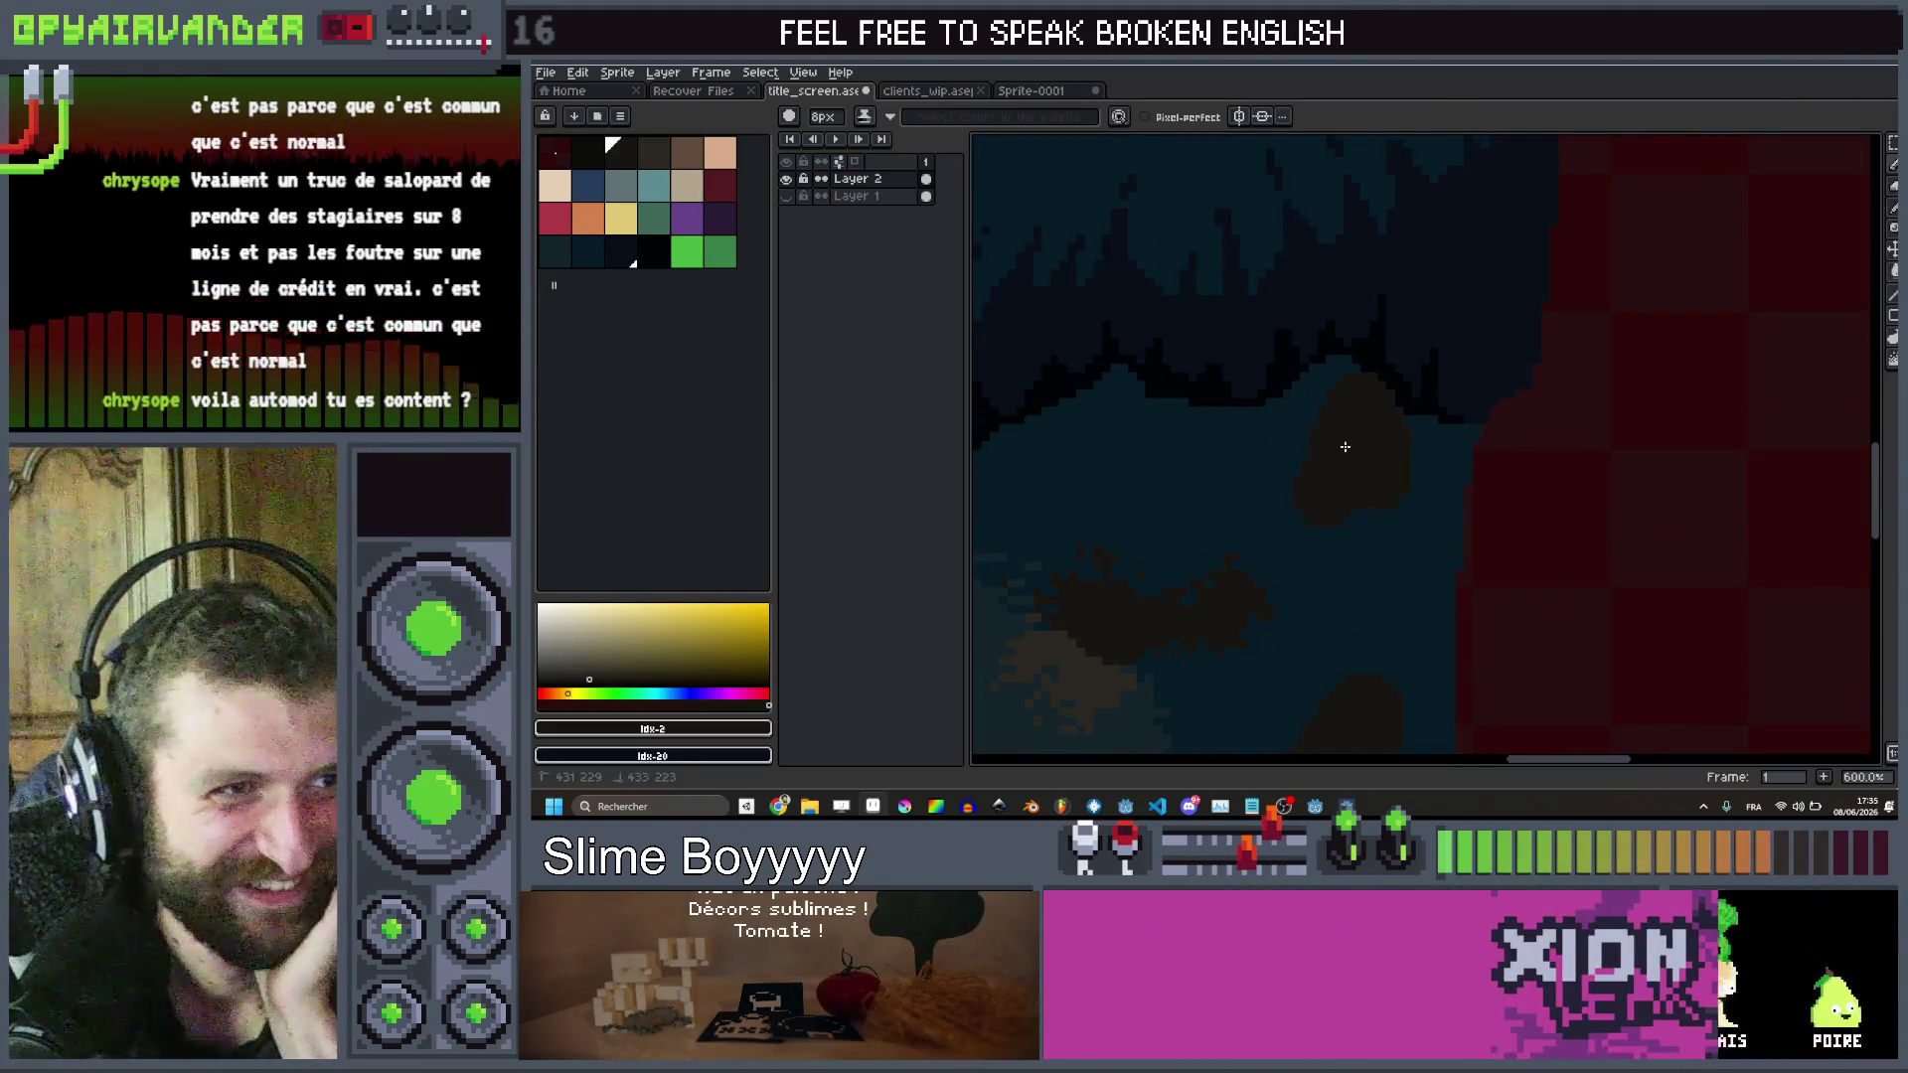
pyautogui.scroll(-5, 1346, 447)
pyautogui.press('v')
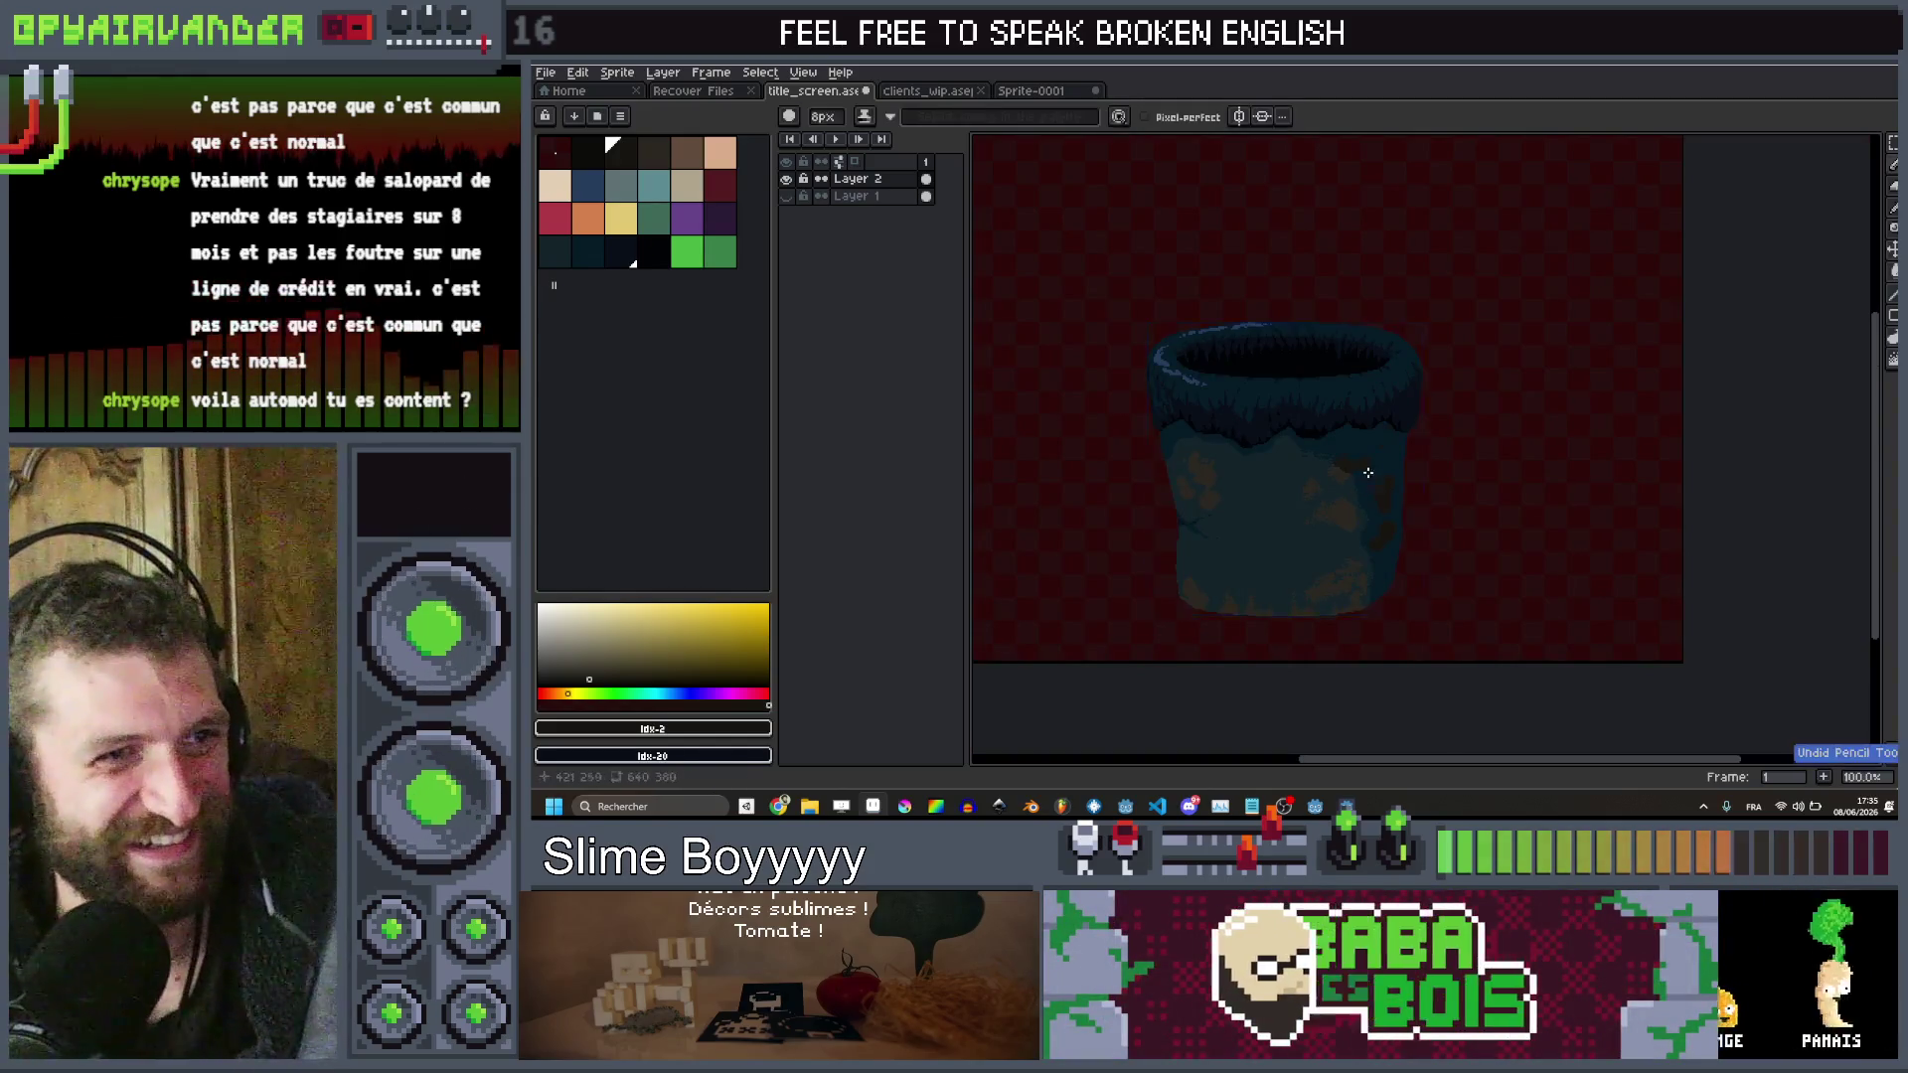
pyautogui.scroll(4, 1368, 473)
pyautogui.scroll(-1, 1447, 336)
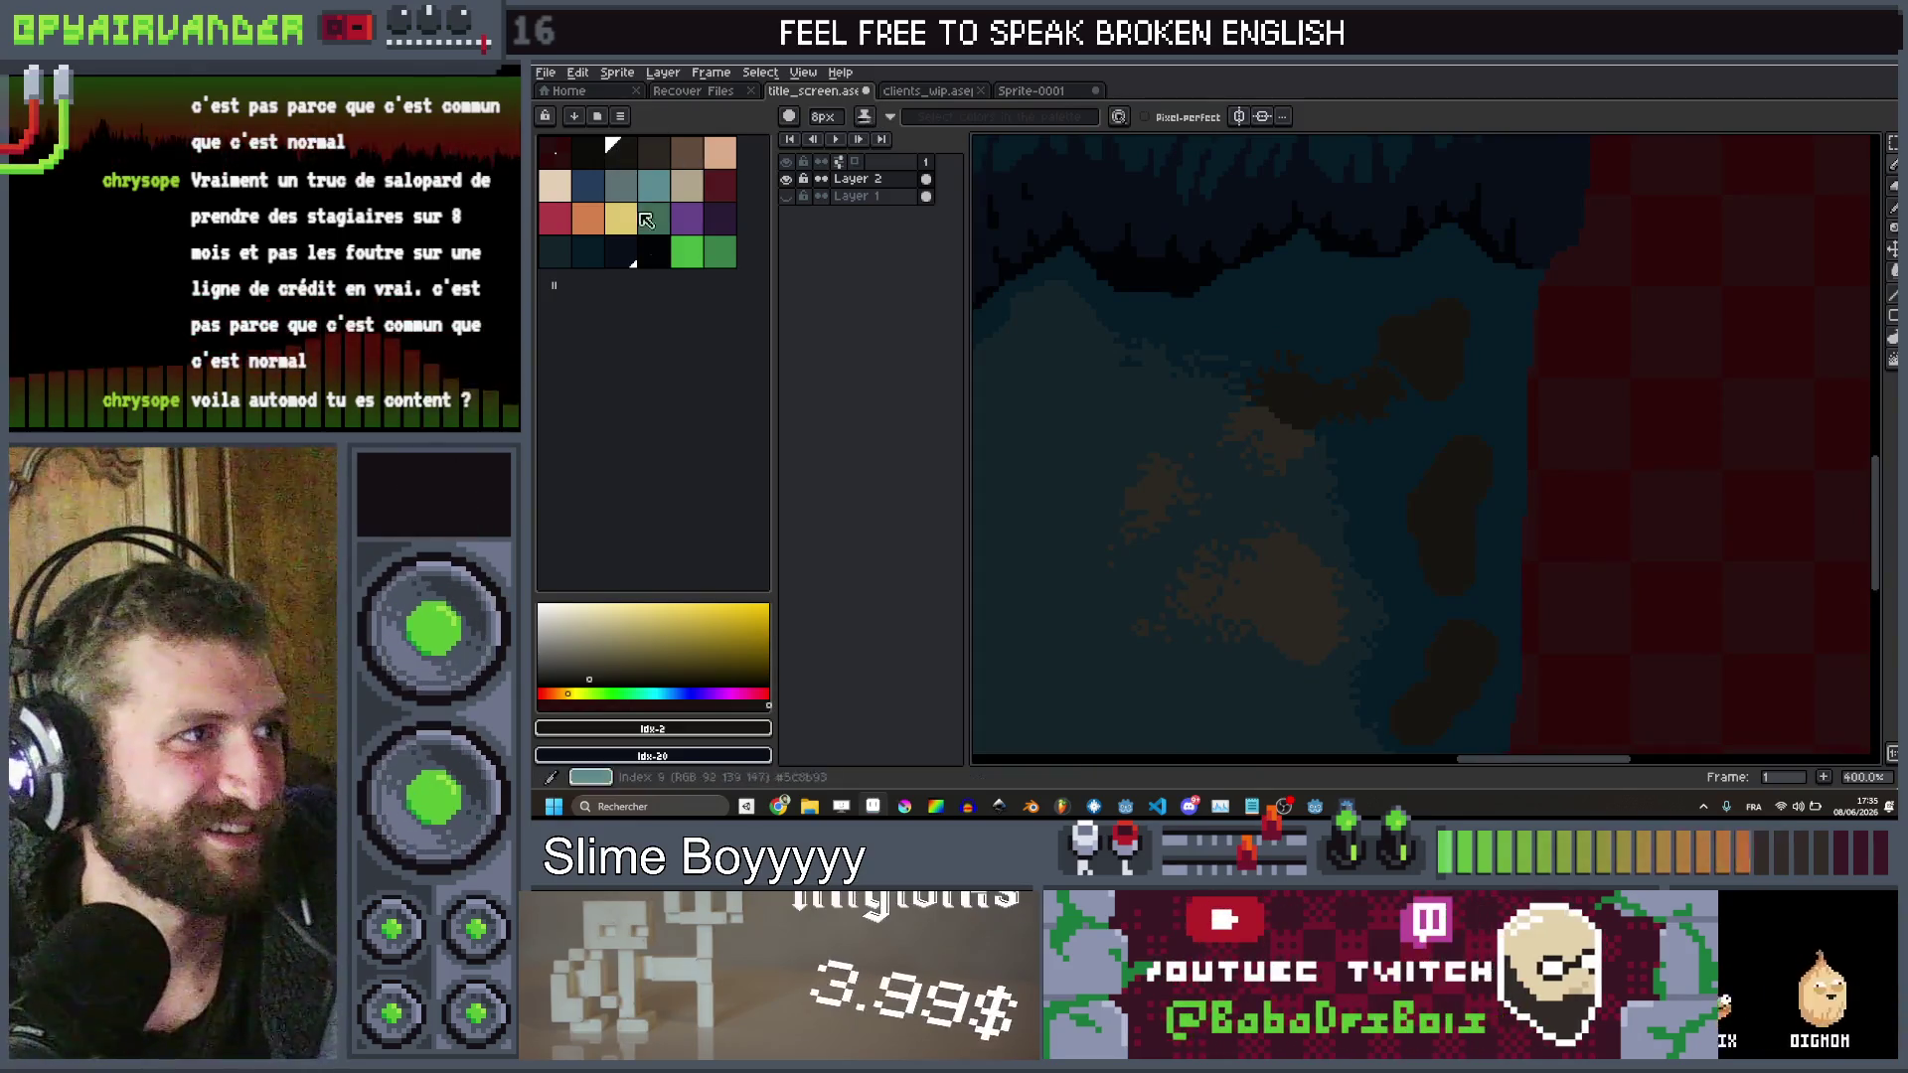
# Jumble the right-side dark blobs at 8px size to scatter their edges into the teal
pyautogui.press('b')
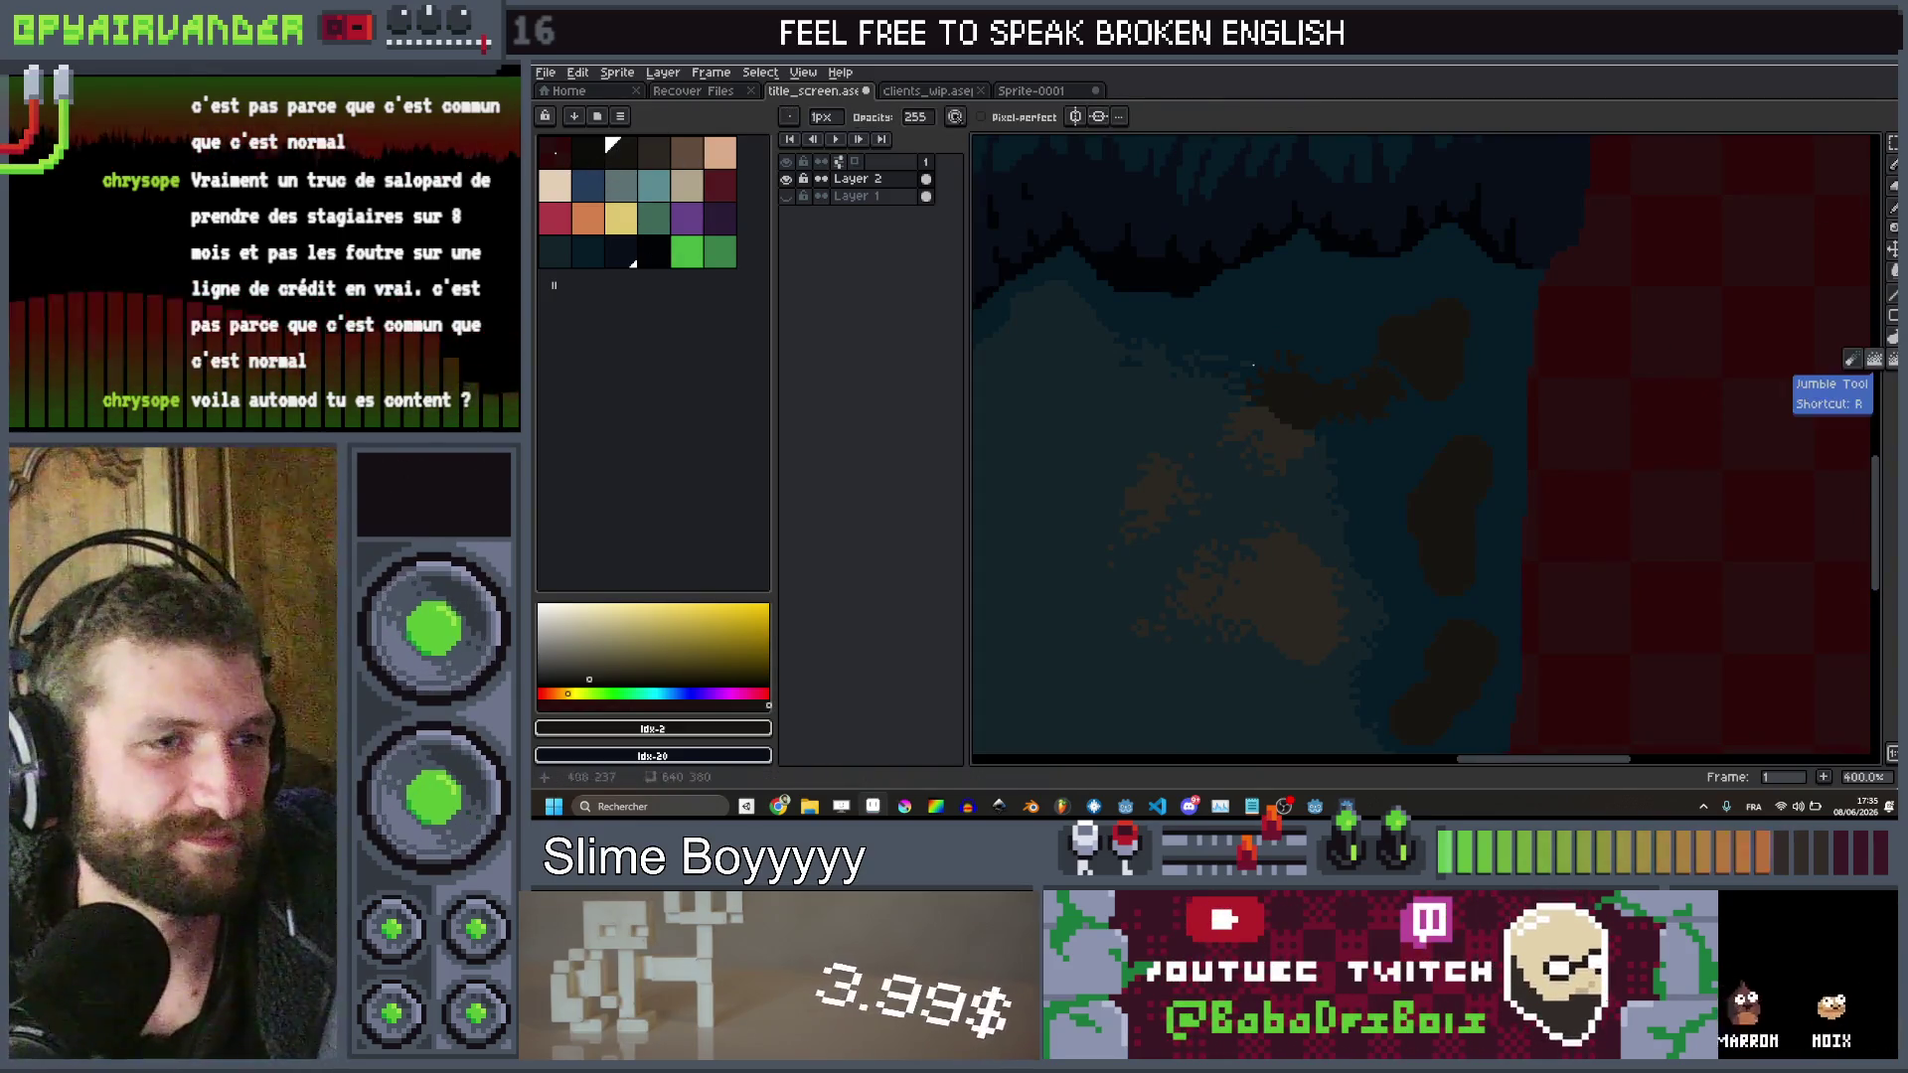
pyautogui.press('r')
pyautogui.moveTo(1427, 307); pyautogui.dragTo(1452, 373)
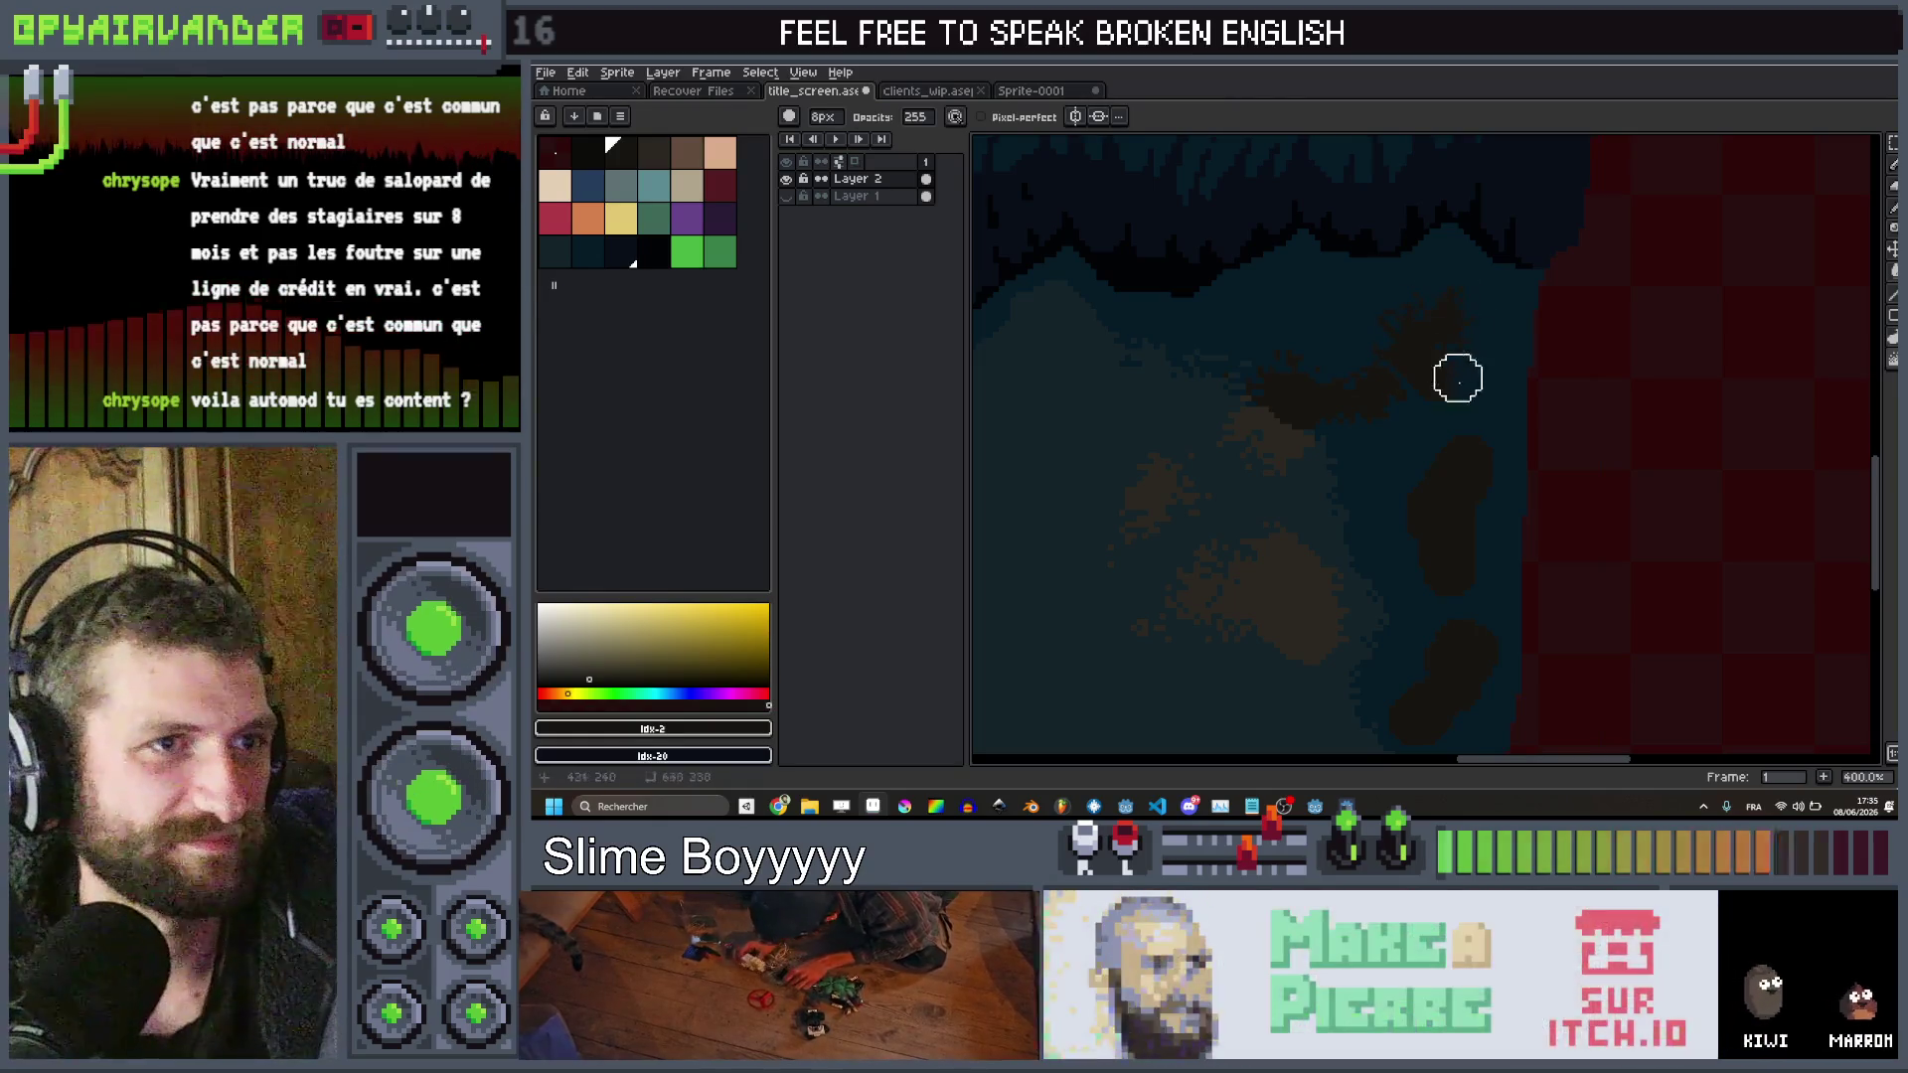
pyautogui.moveTo(1464, 494)
pyautogui.mouseDown()
pyautogui.moveTo(1477, 438)
pyautogui.moveTo(1463, 608)
pyautogui.mouseUp()
pyautogui.scroll(-3, 1466, 467)
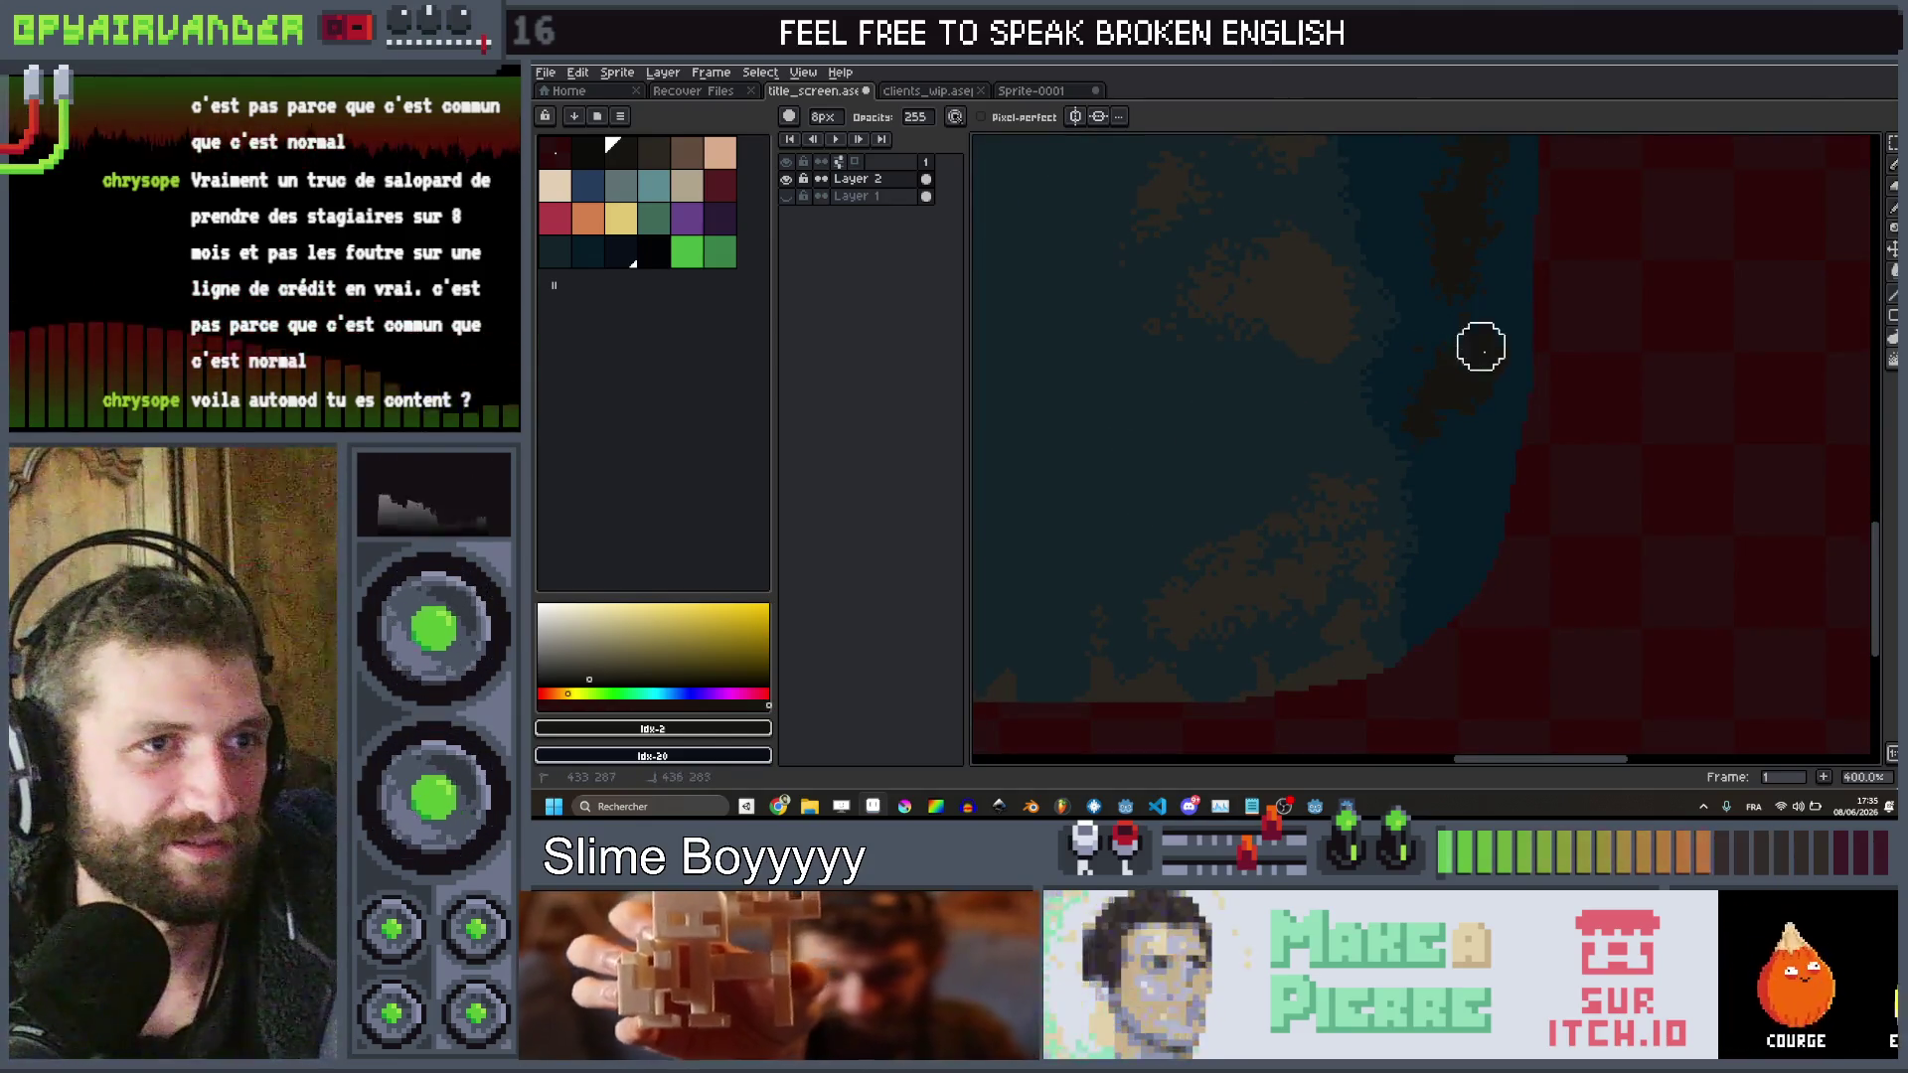
pyautogui.scroll(-5, 1533, 213)
pyautogui.scroll(6, 1486, 362)
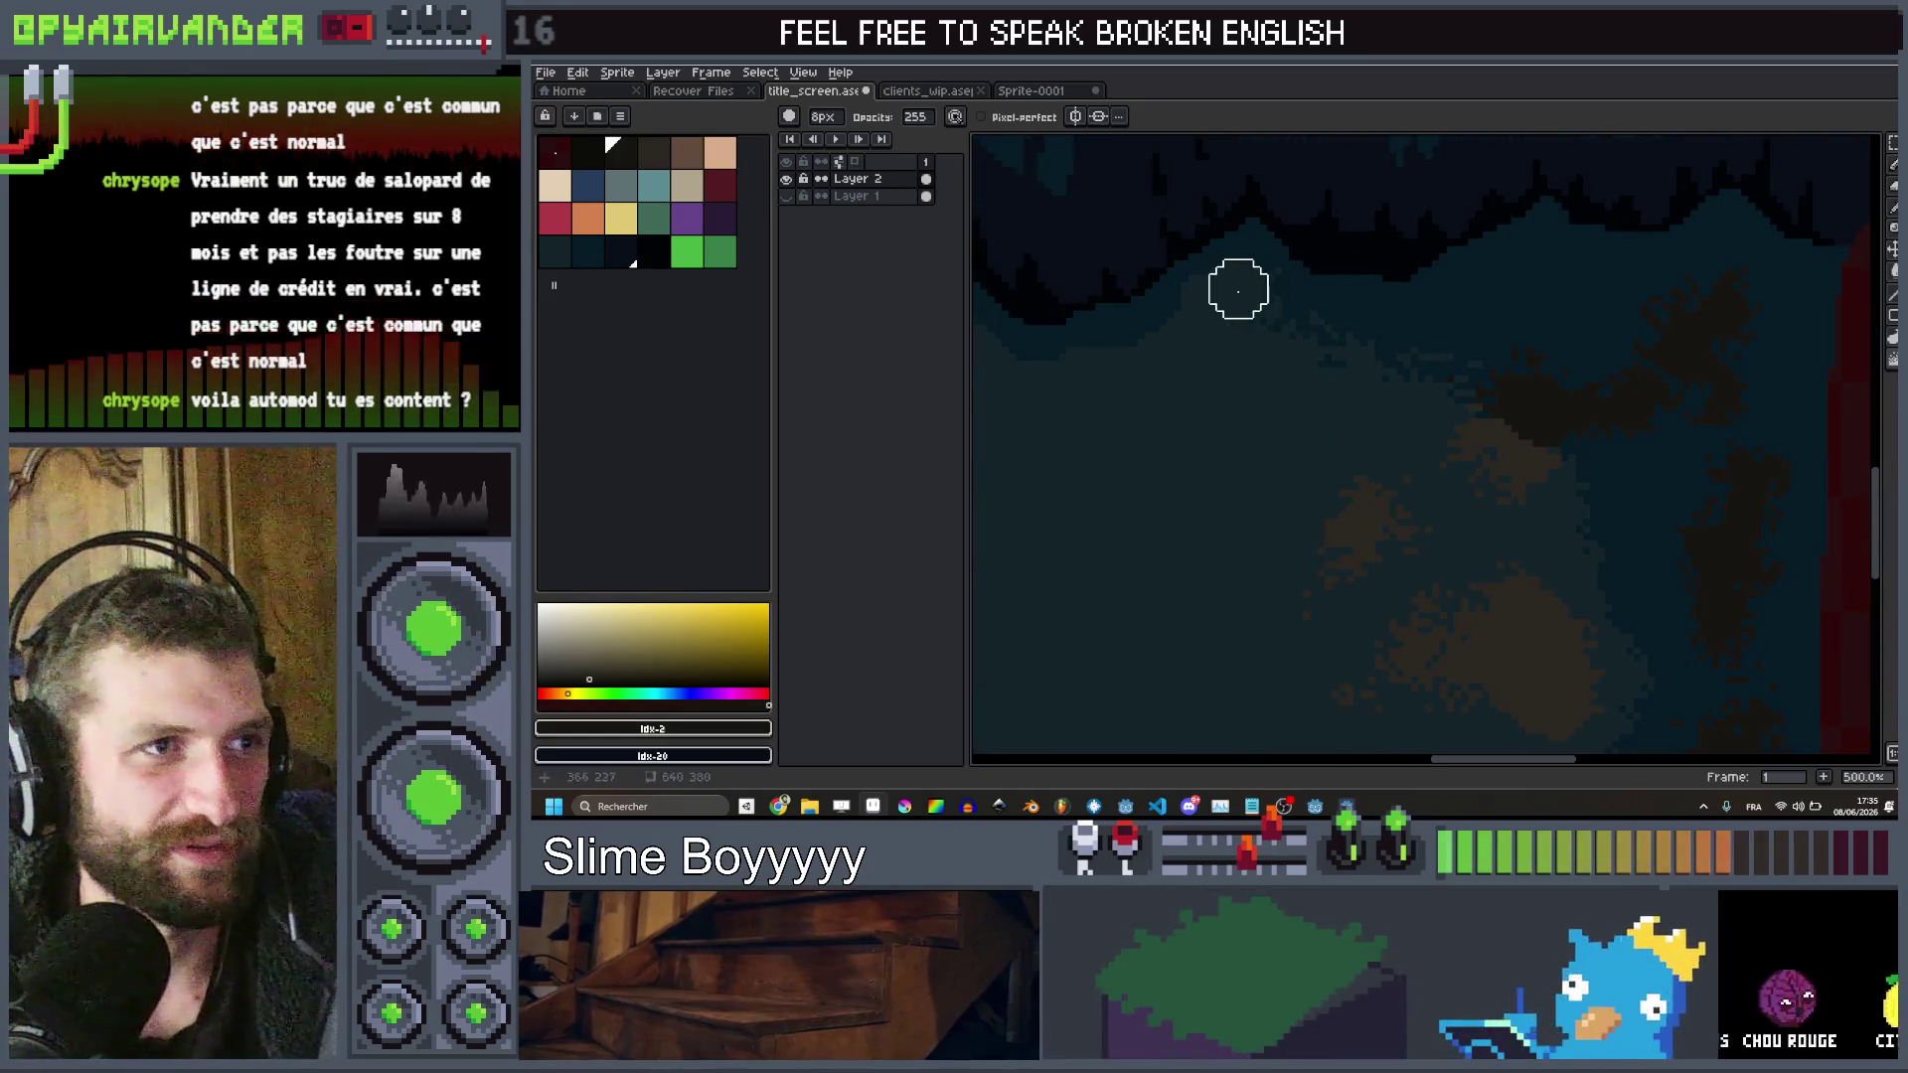
pyautogui.scroll(-4, 1235, 286)
pyautogui.scroll(3, 1401, 267)
pyautogui.scroll(1, 1441, 407)
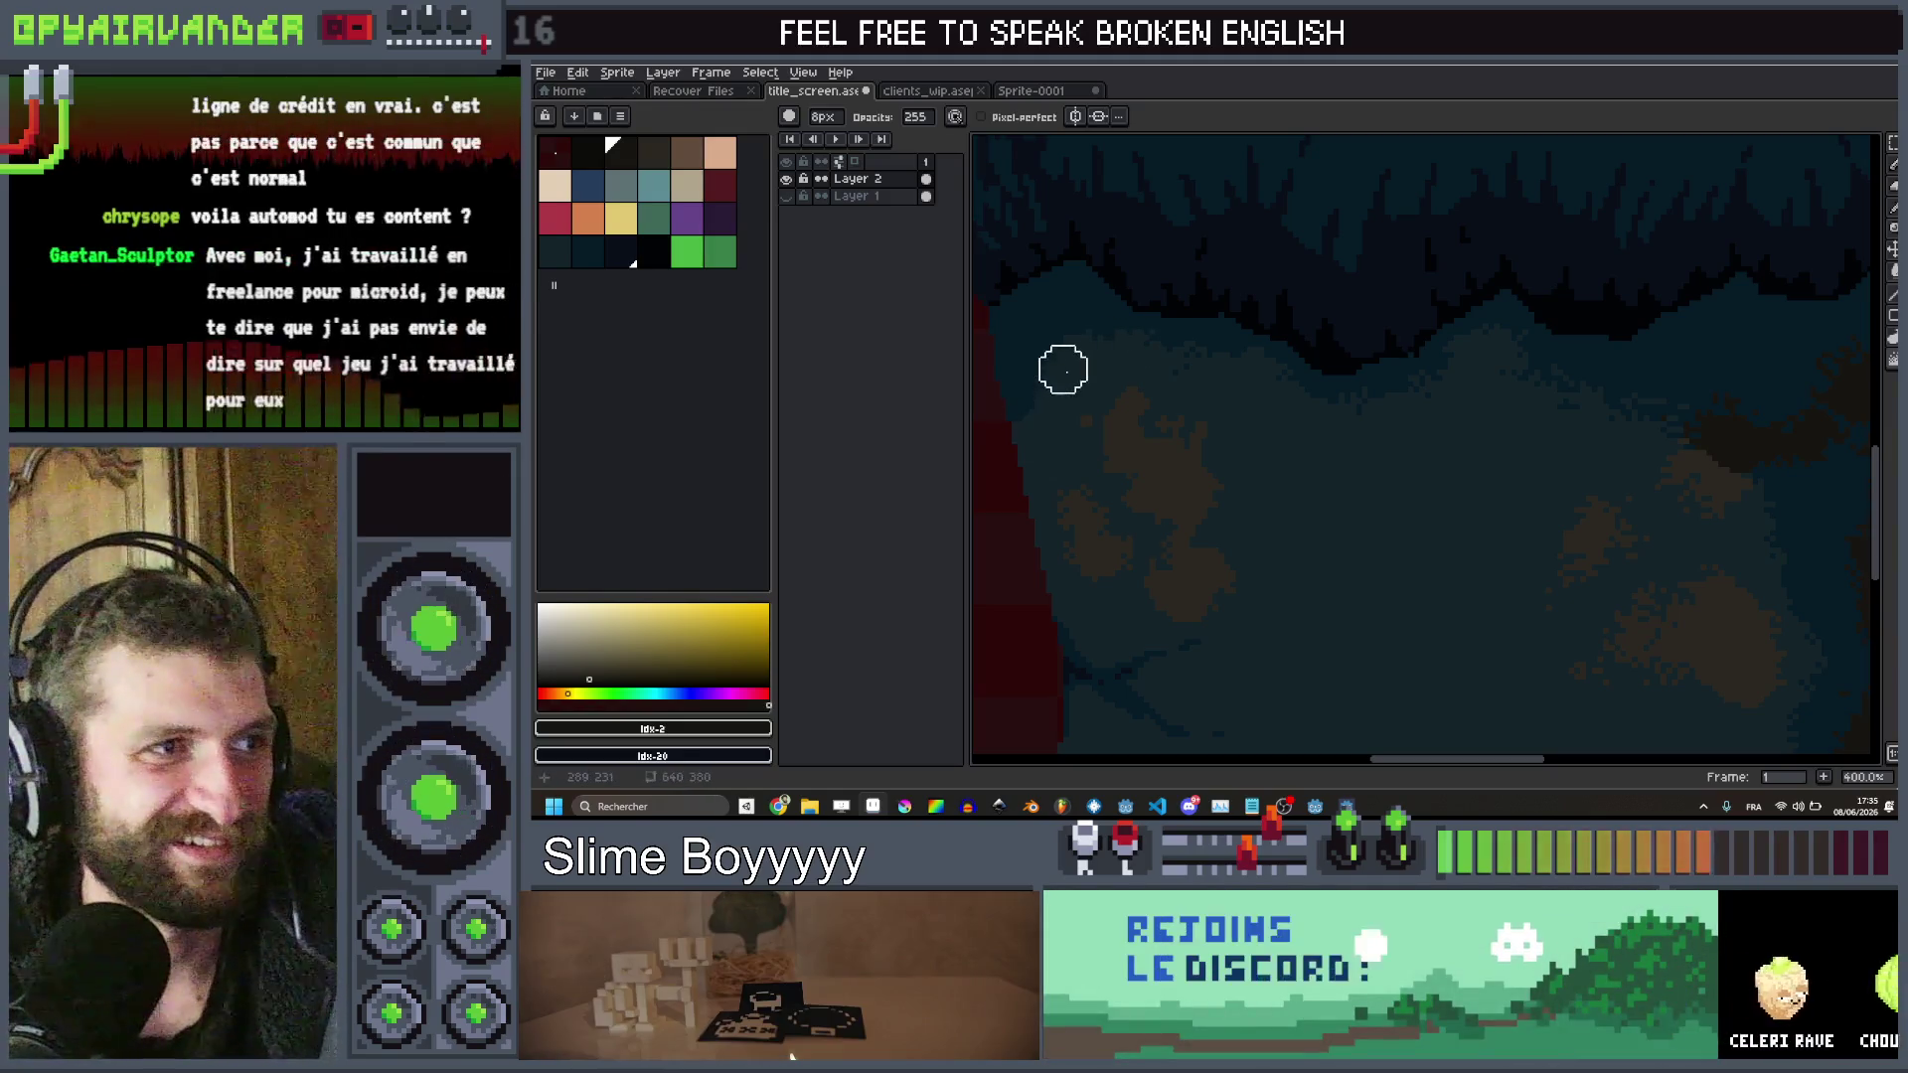
pyautogui.scroll(-4, 1254, 271)
pyautogui.scroll(2, 1326, 261)
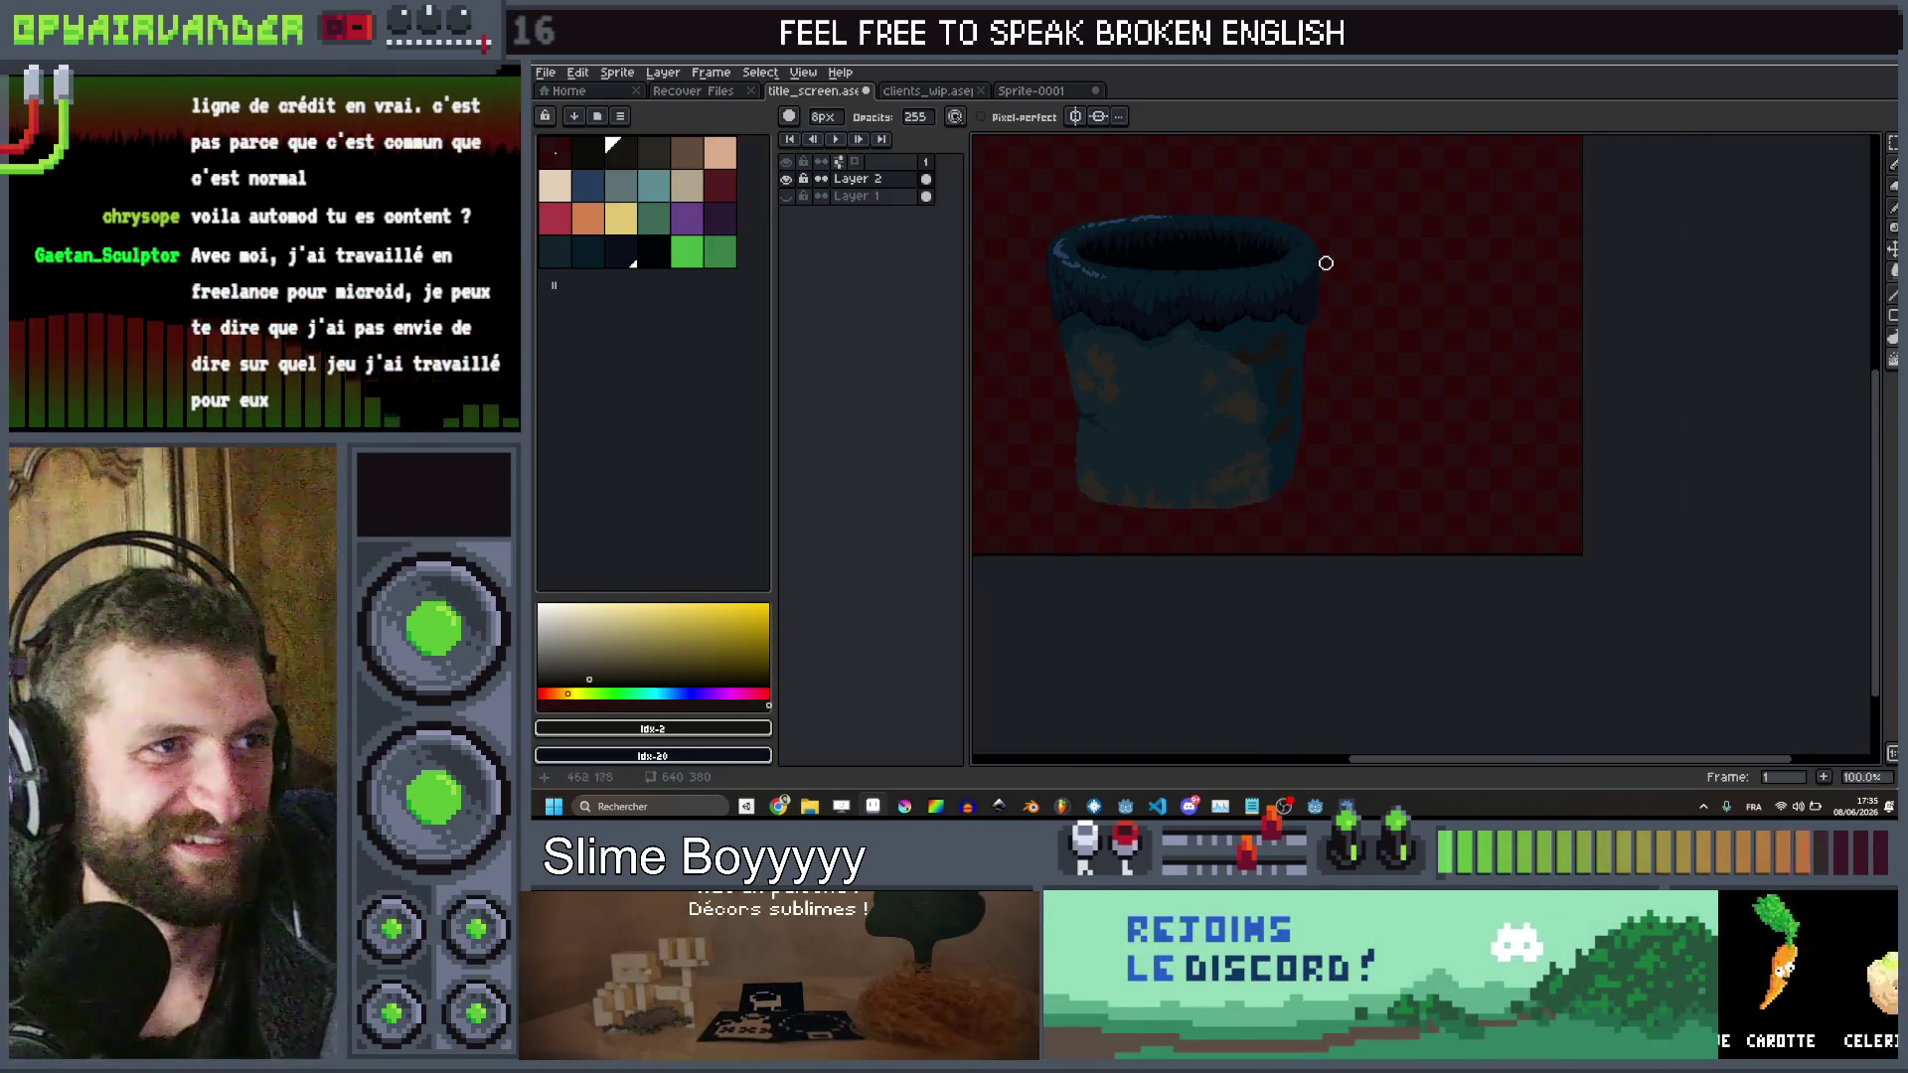
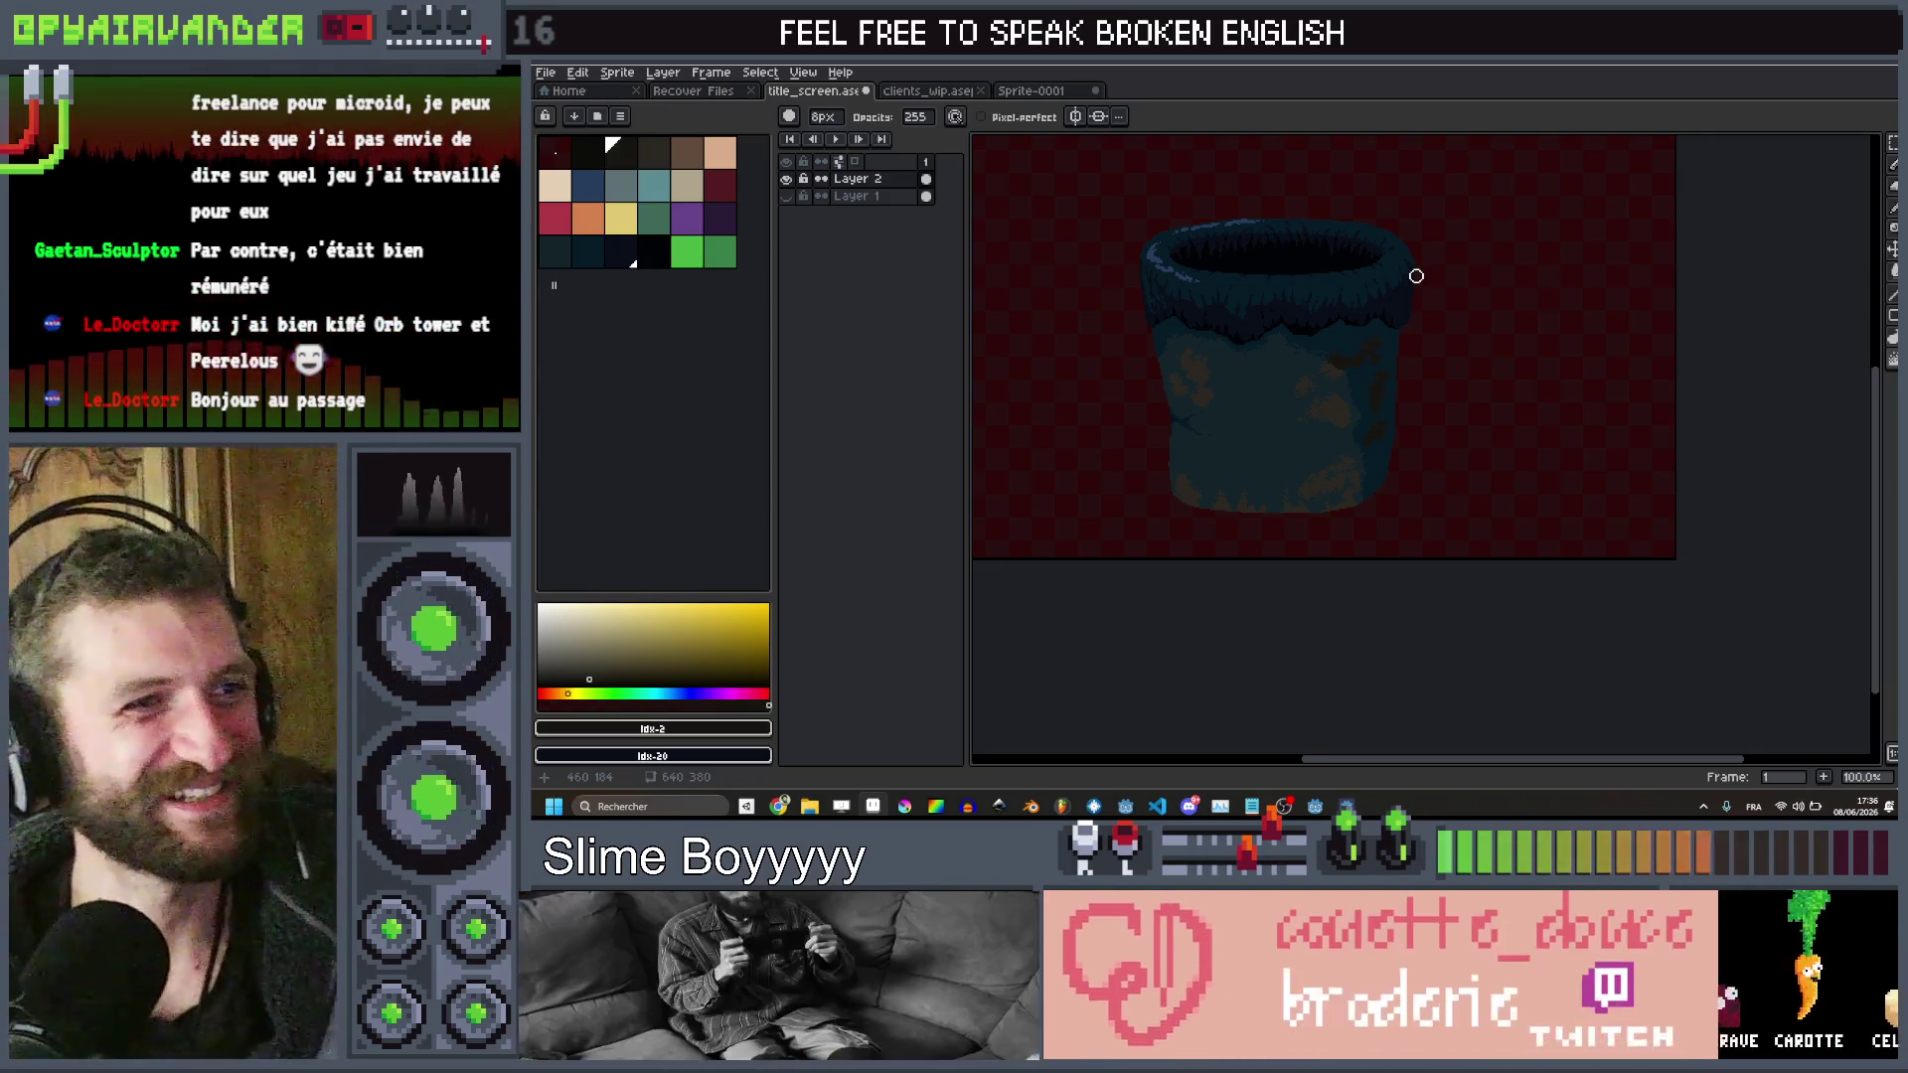
# Show Layer 1 to put the wooden wall and cabinet behind the bucket, then inspect the rim
pyautogui.scroll(-2, 1418, 276)
pyautogui.scroll(2, 1420, 276)
pyautogui.scroll(-2, 1512, 302)
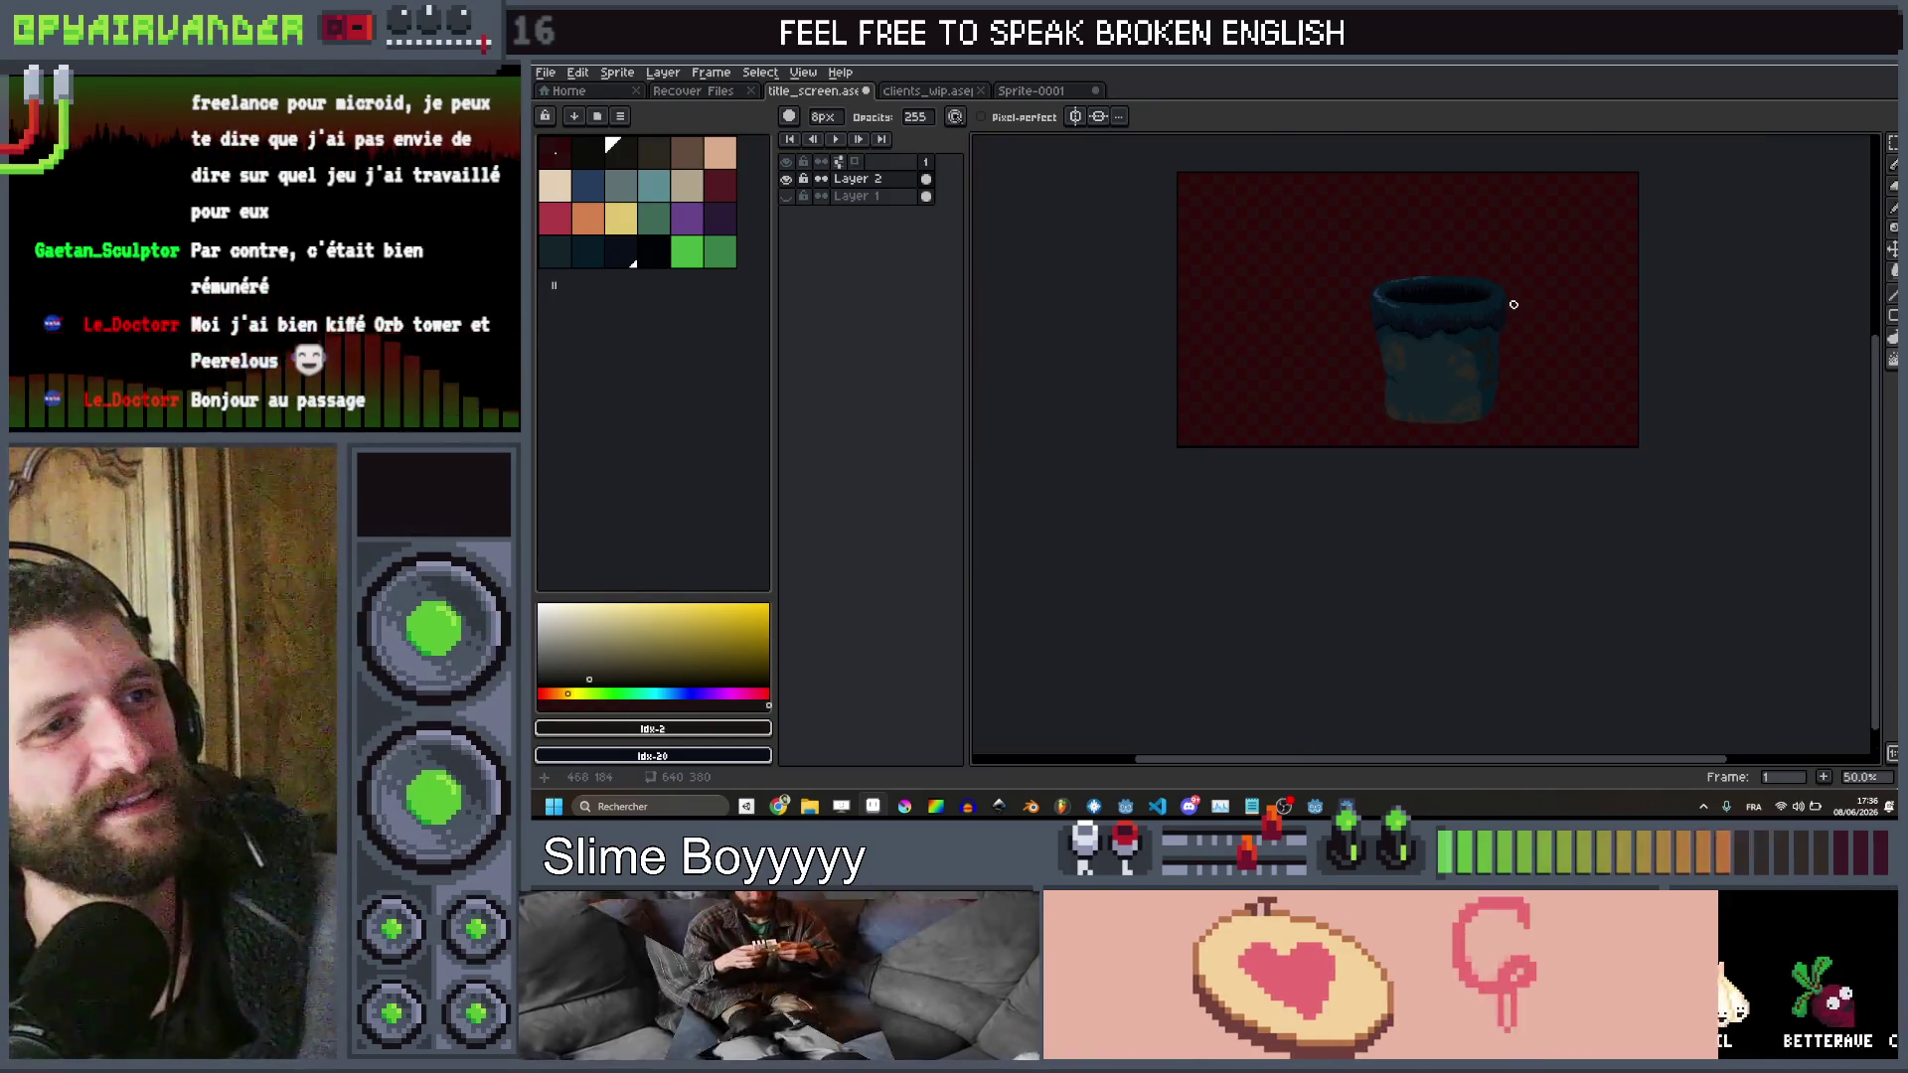
pyautogui.scroll(2, 1404, 286)
pyautogui.click(786, 196)
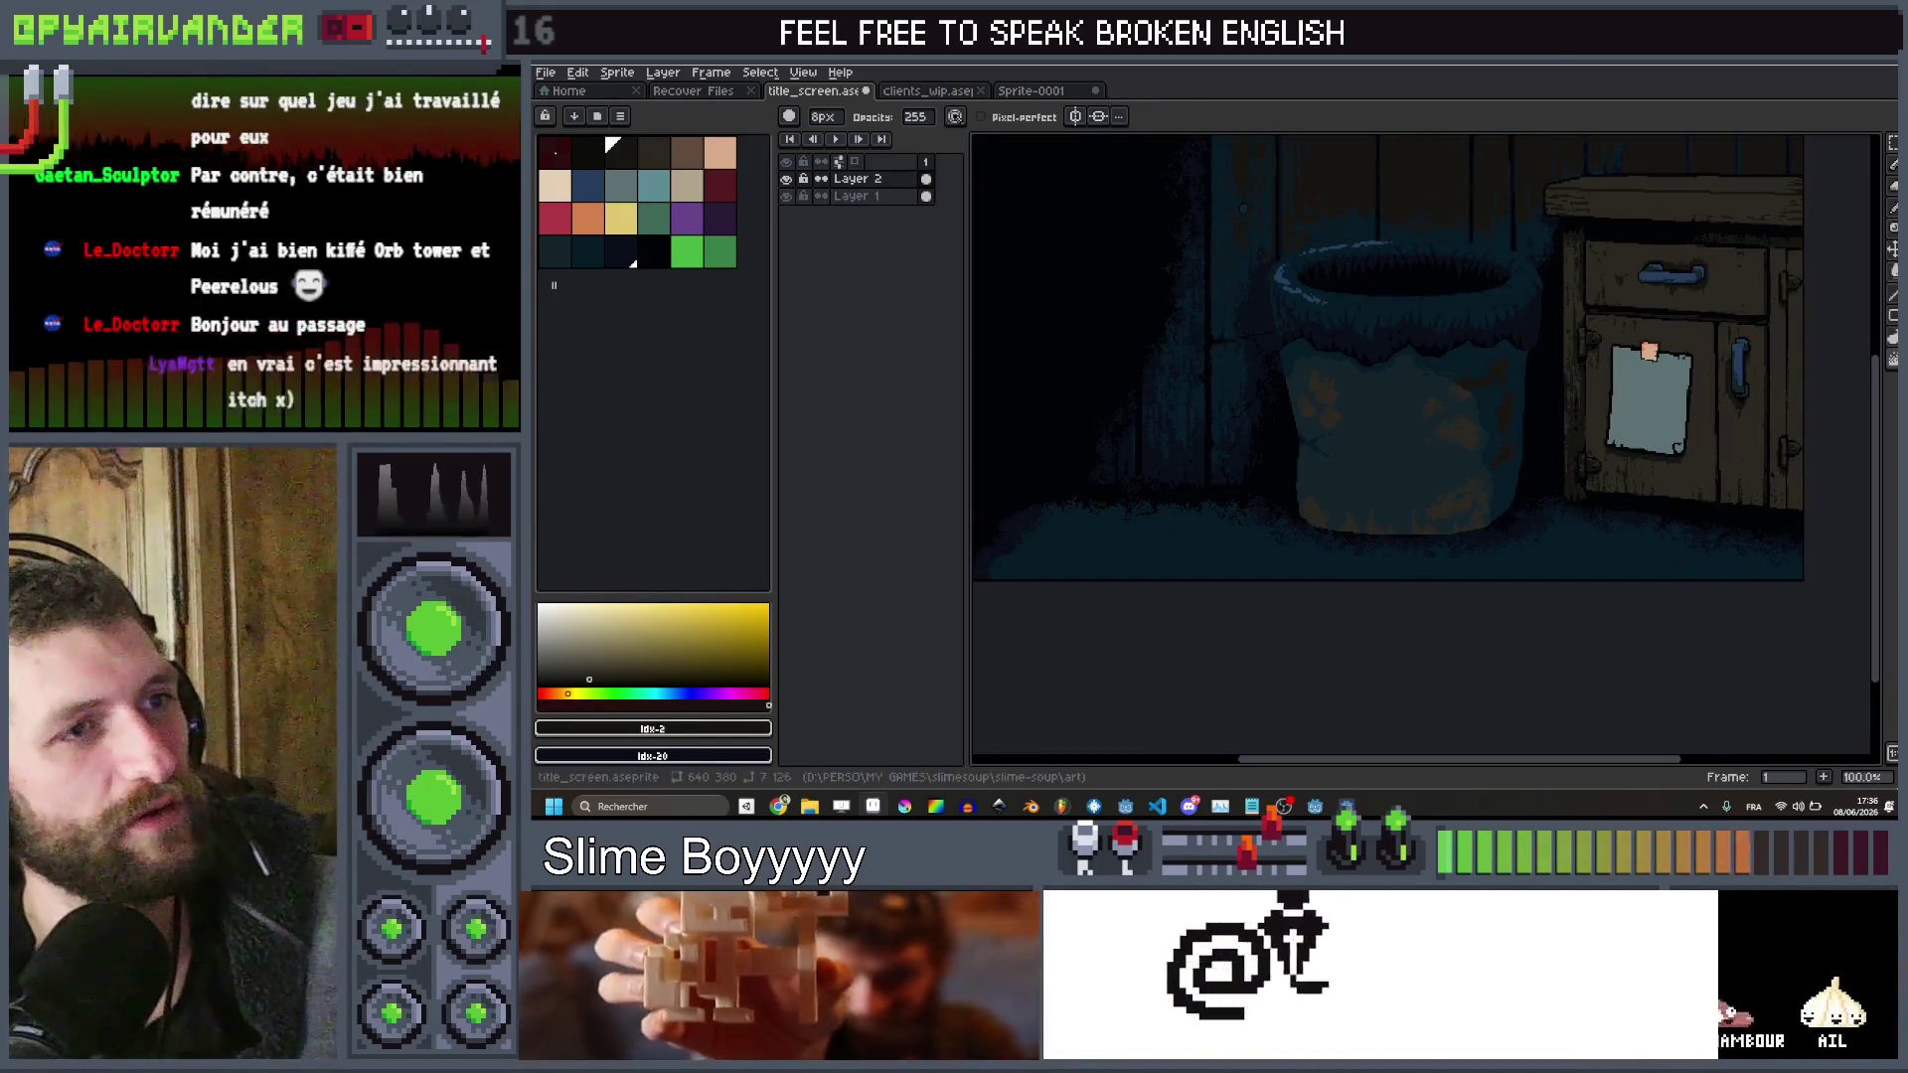
pyautogui.scroll(-2, 1561, 374)
pyautogui.scroll(2, 1561, 374)
pyautogui.scroll(-1, 1561, 374)
pyautogui.scroll(2, 1499, 371)
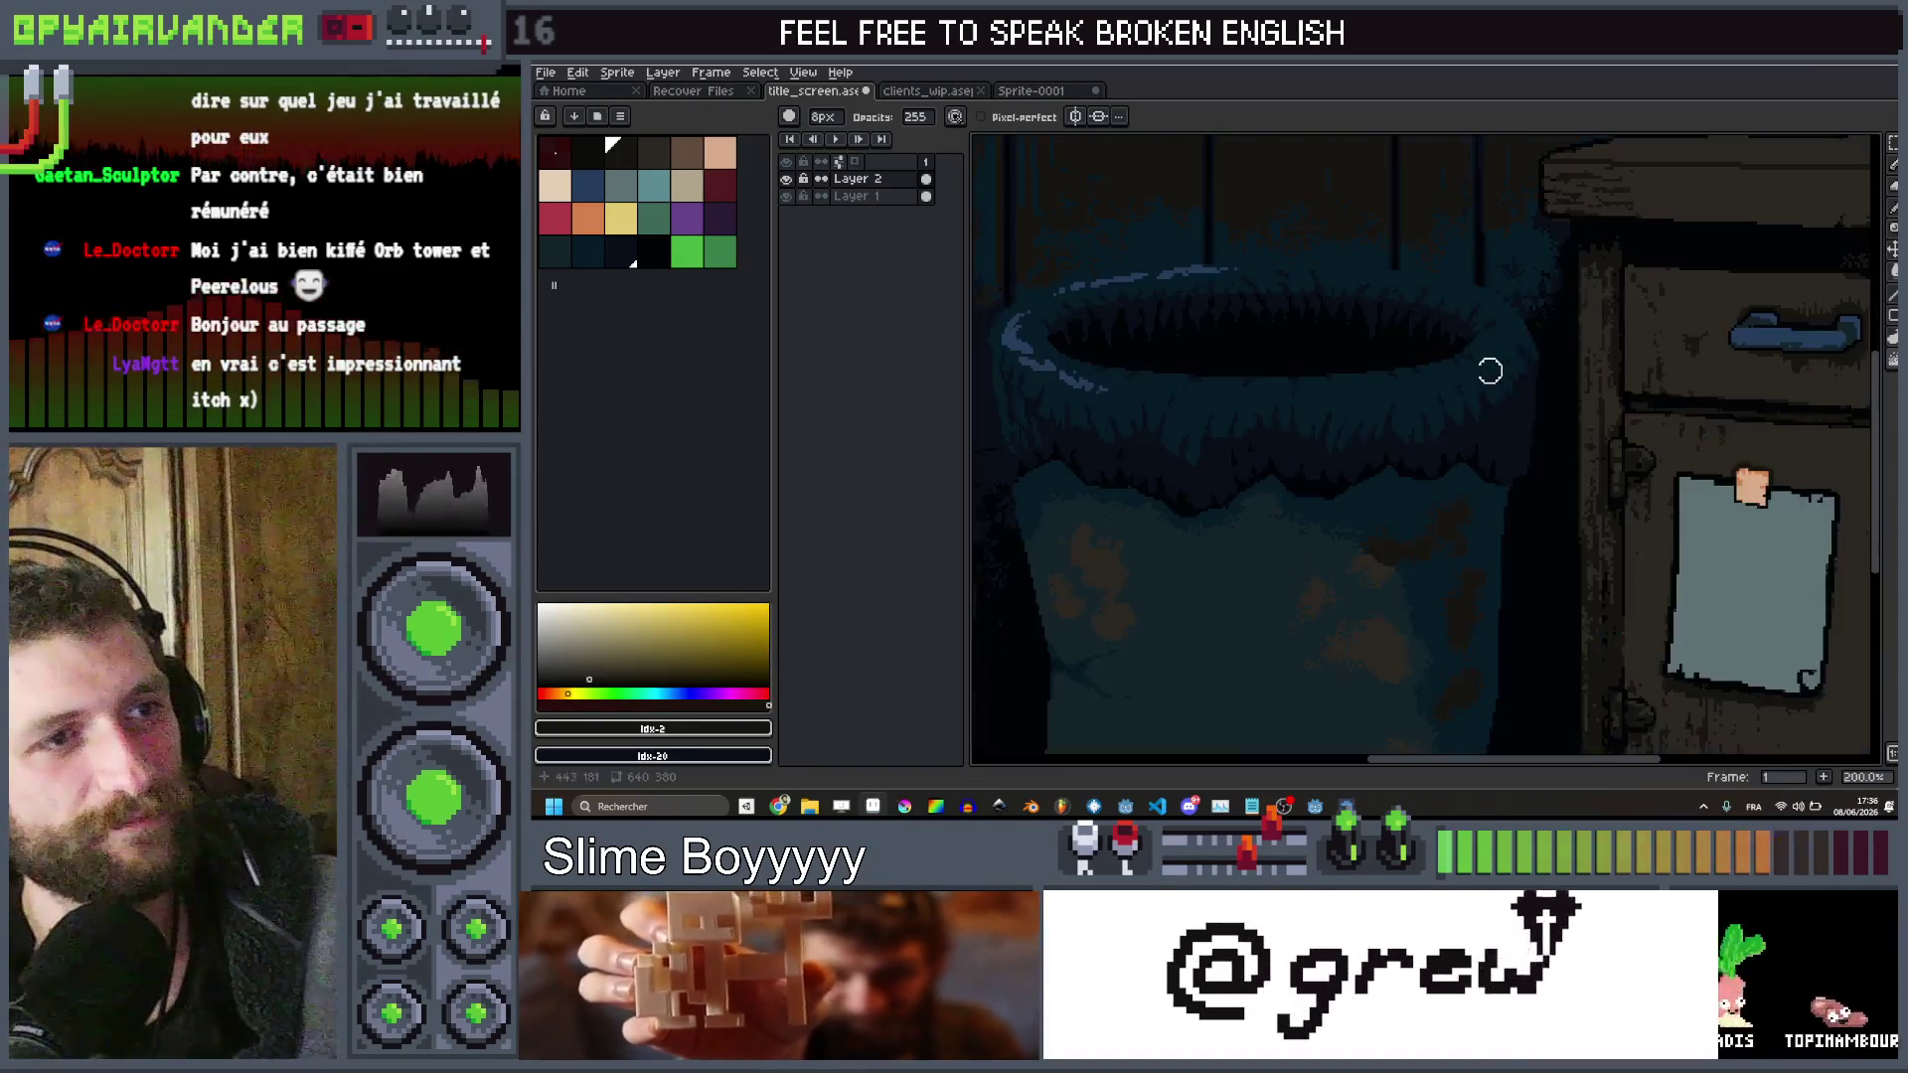
pyautogui.moveTo(1477, 371); pyautogui.dragTo(1564, 370)
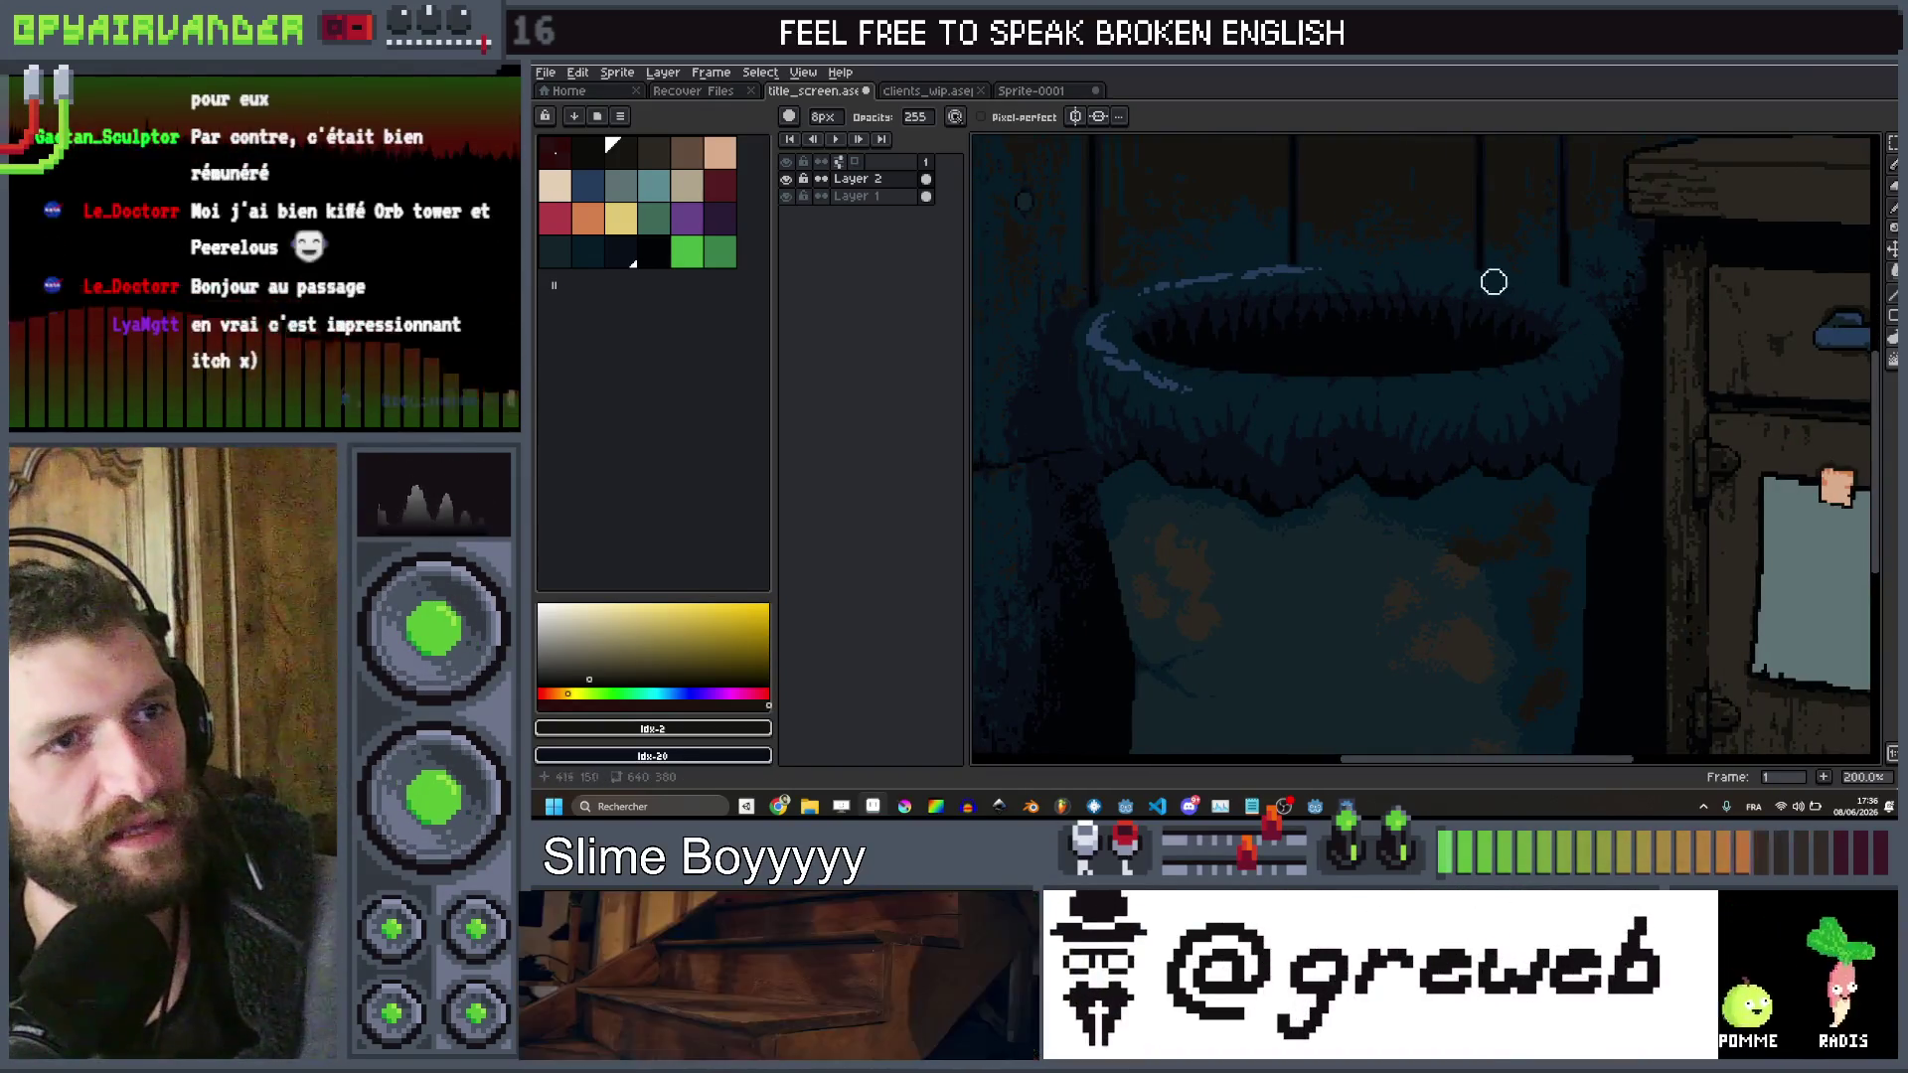
pyautogui.scroll(-3, 1613, 319)
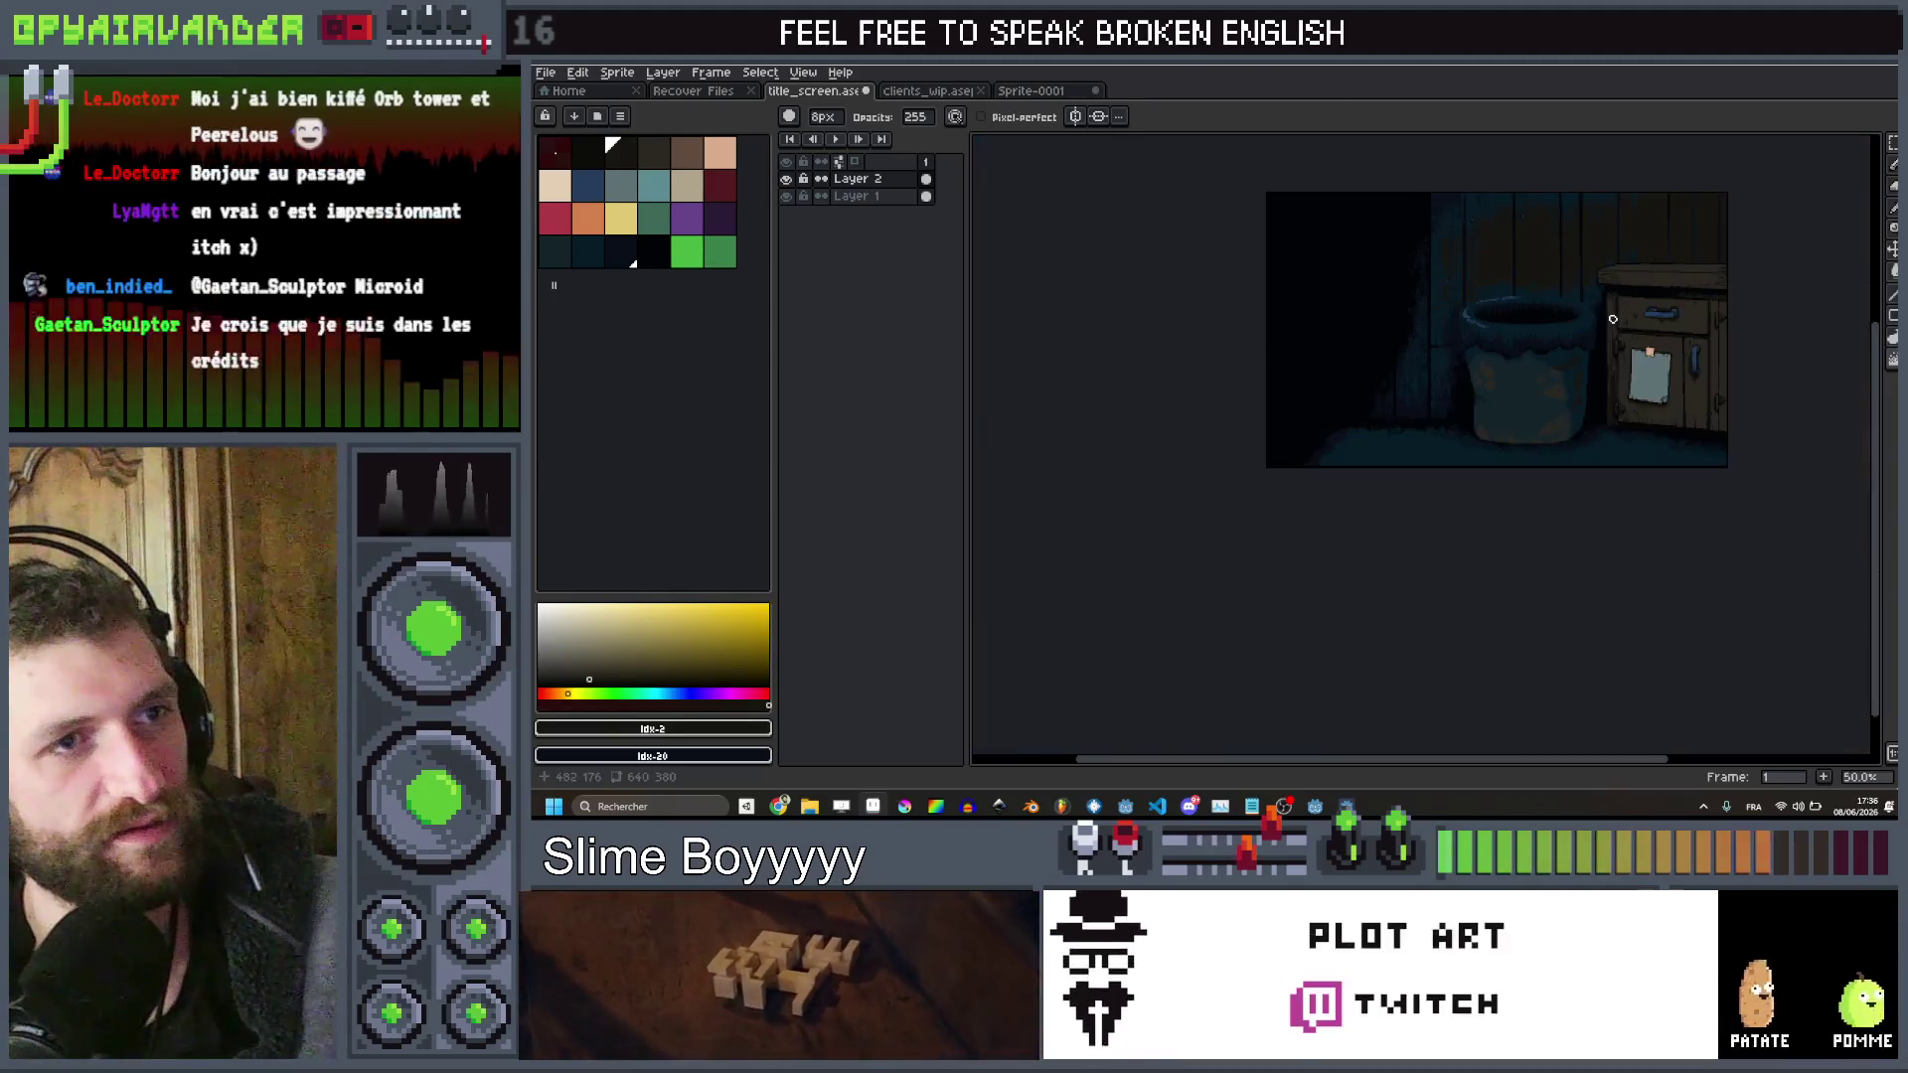
pyautogui.scroll(2, 1607, 319)
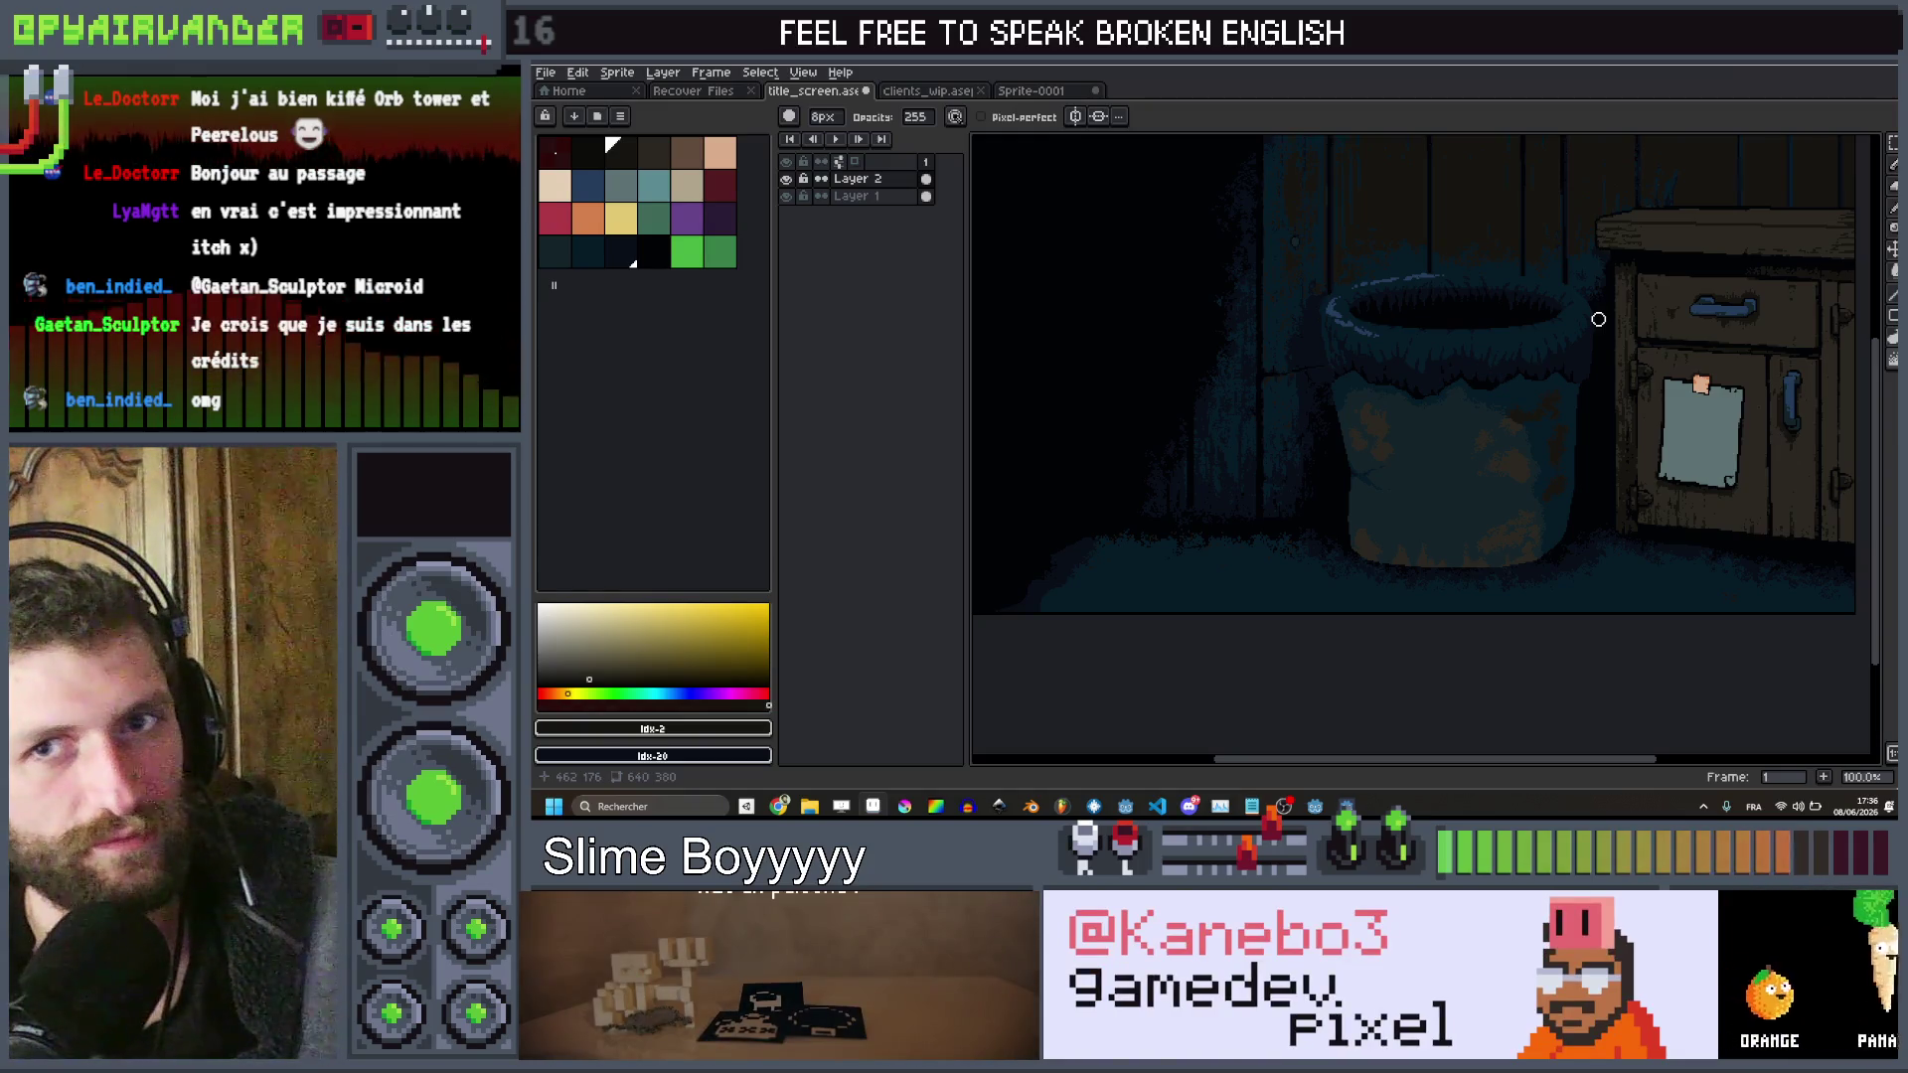
pyautogui.scroll(1, 1538, 296)
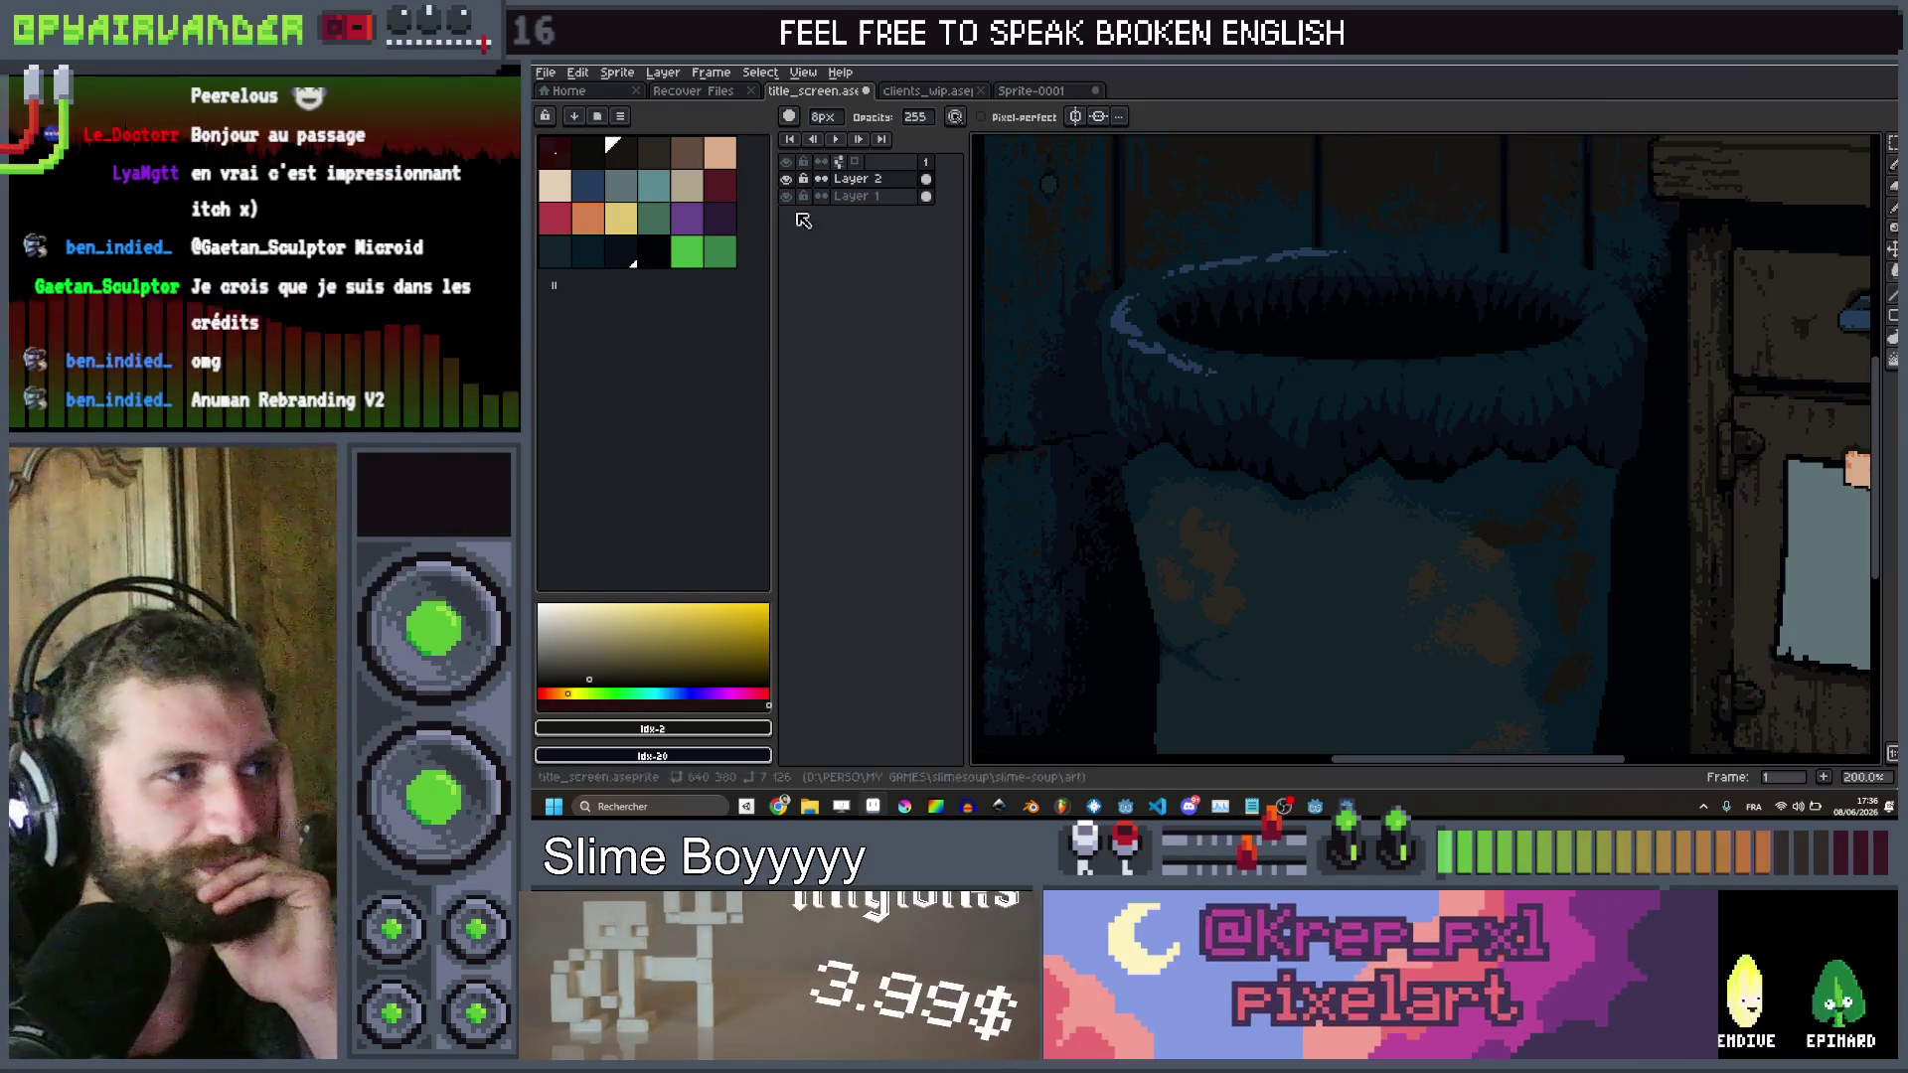
# Choose dark blue and teal-black palette swatches and switch to the Pencil
pyautogui.click(594, 190)
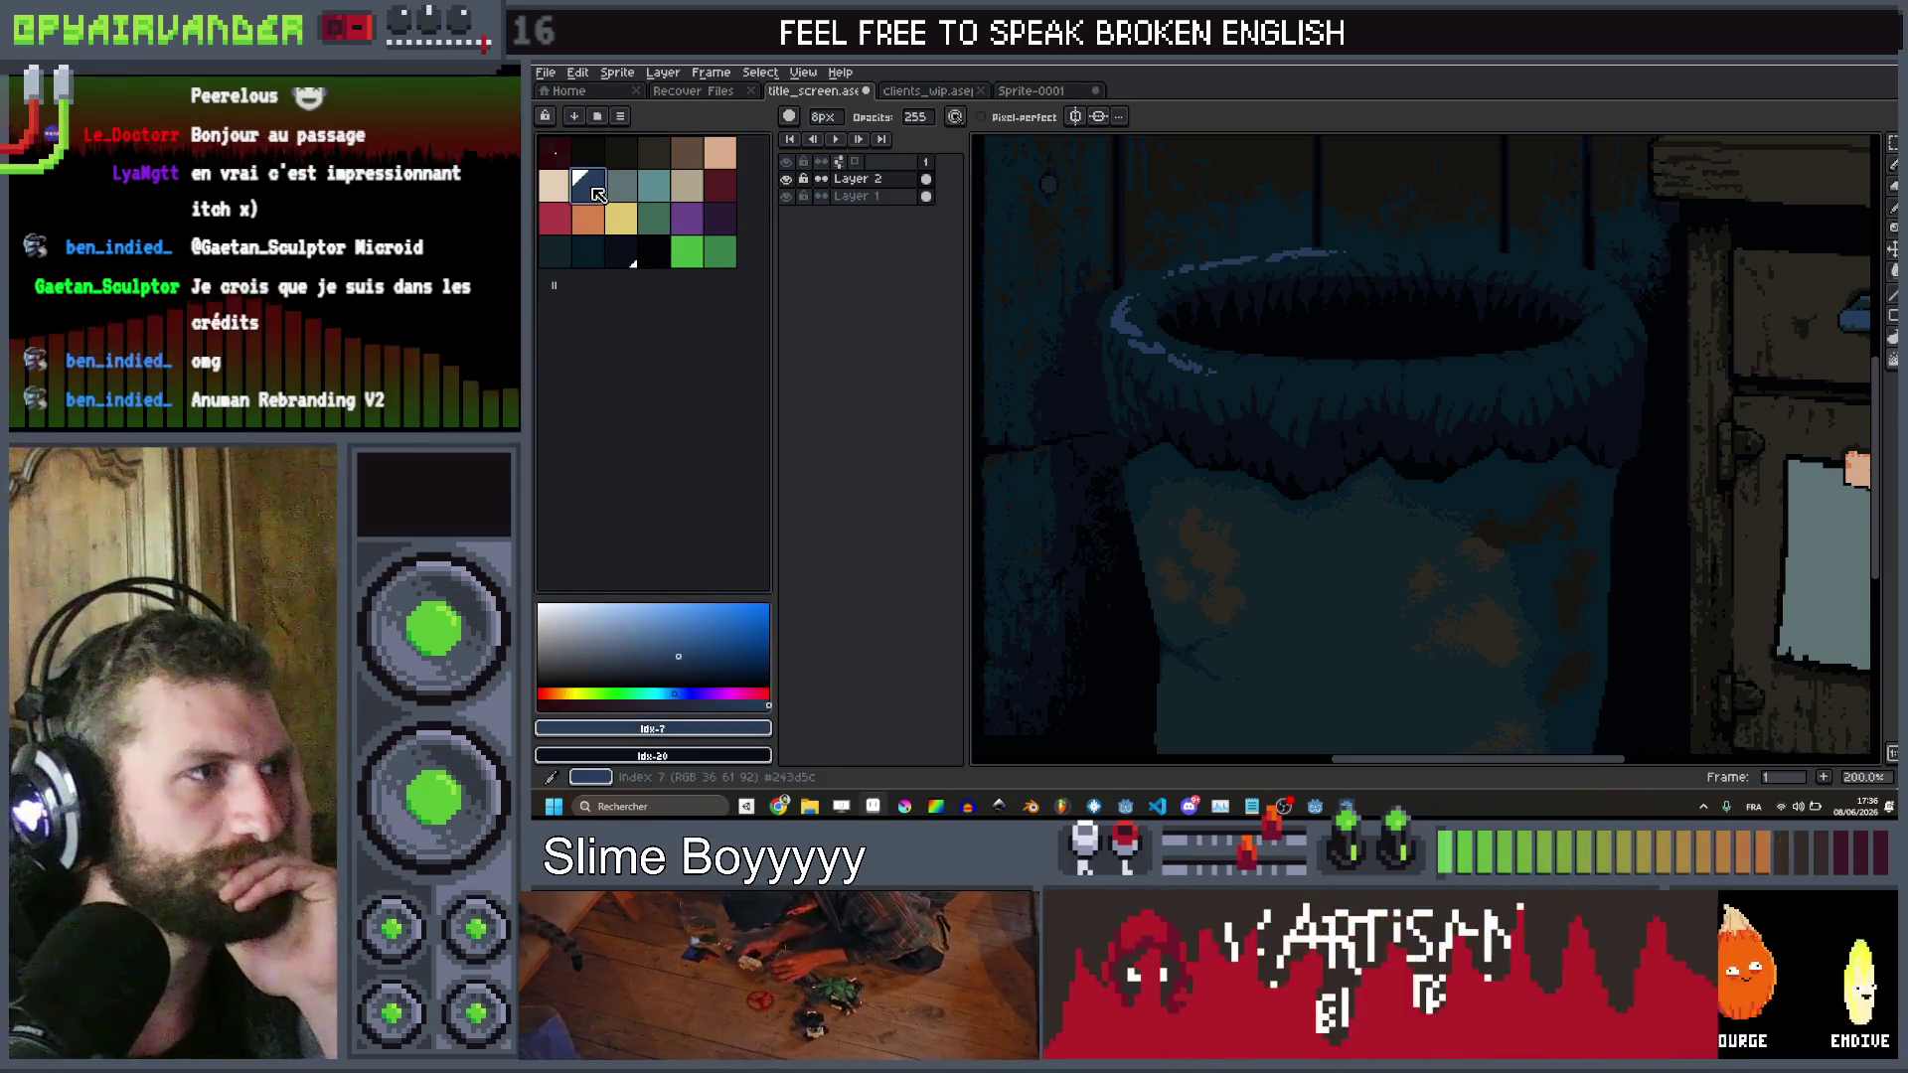
pyautogui.click(555, 252)
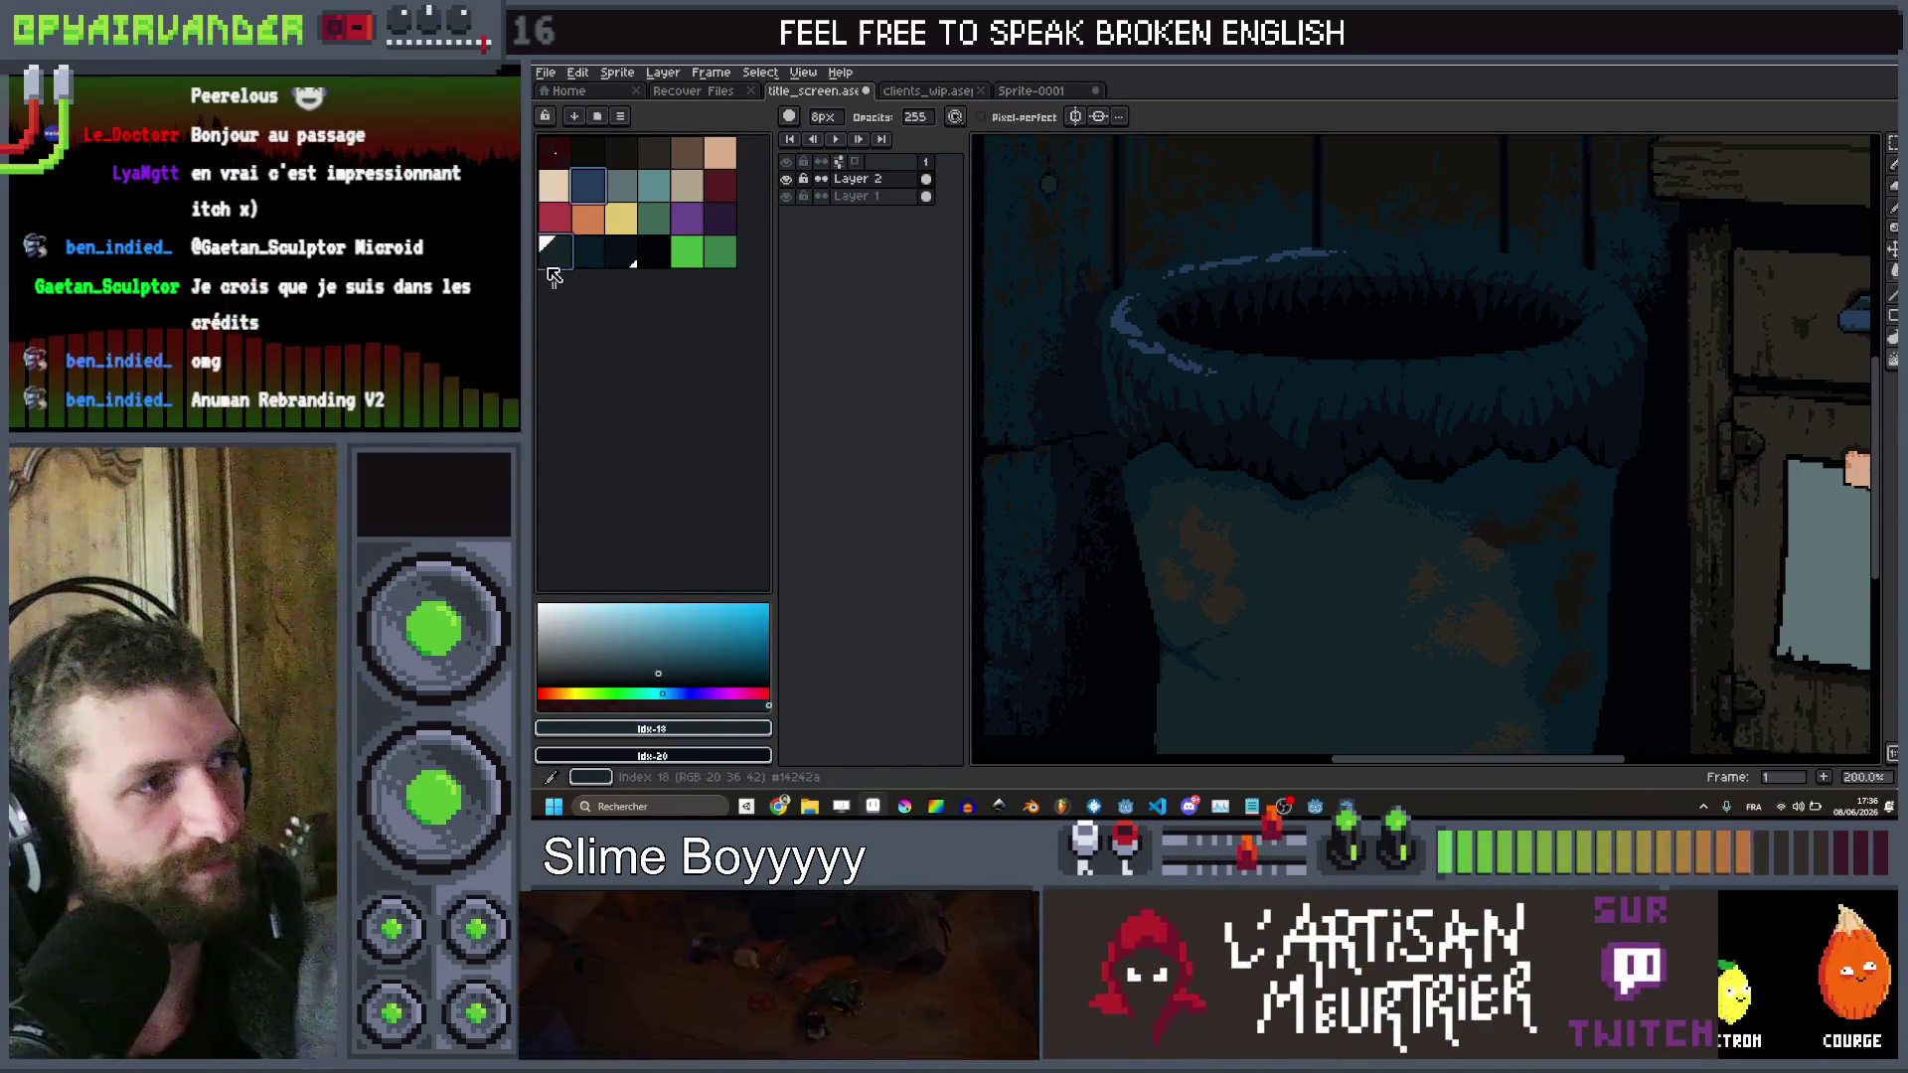
pyautogui.keyDown('alt'); pyautogui.click(1304, 253); pyautogui.keyUp('alt')
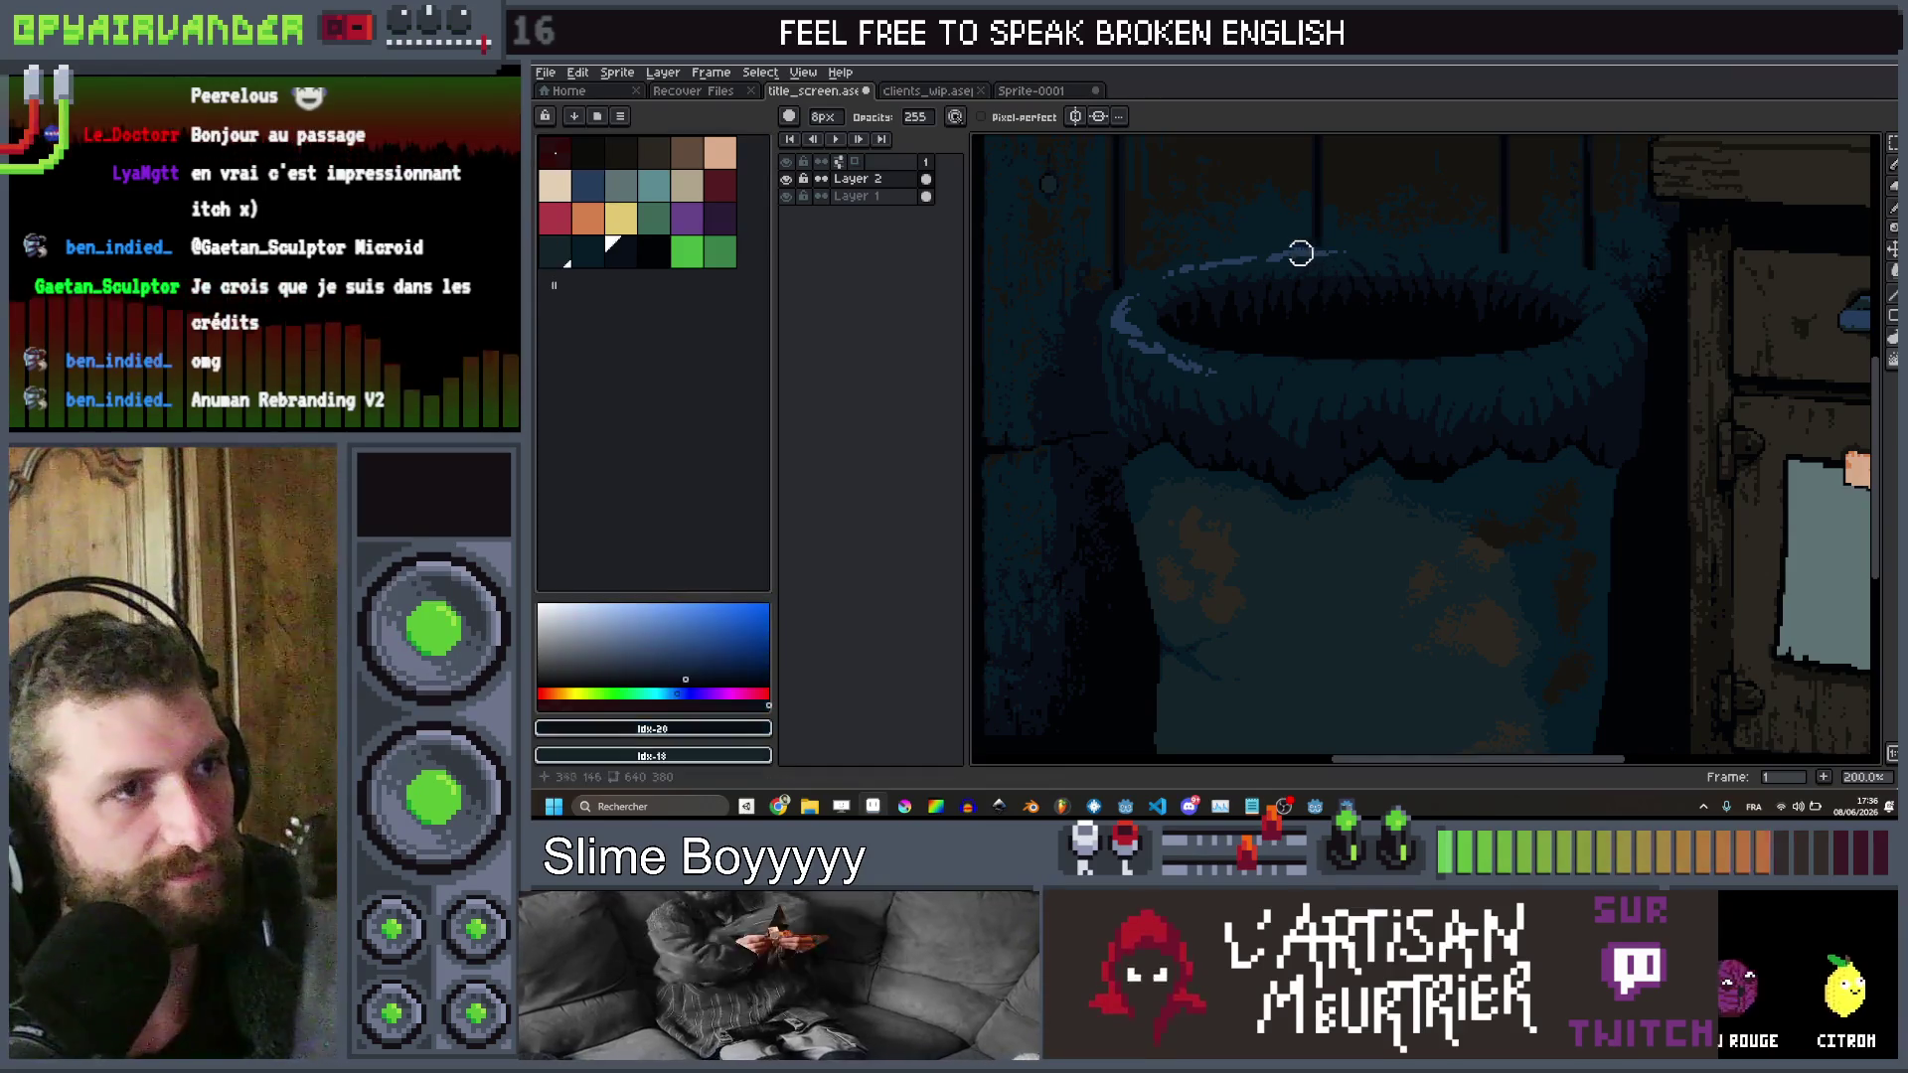
pyautogui.click(563, 260)
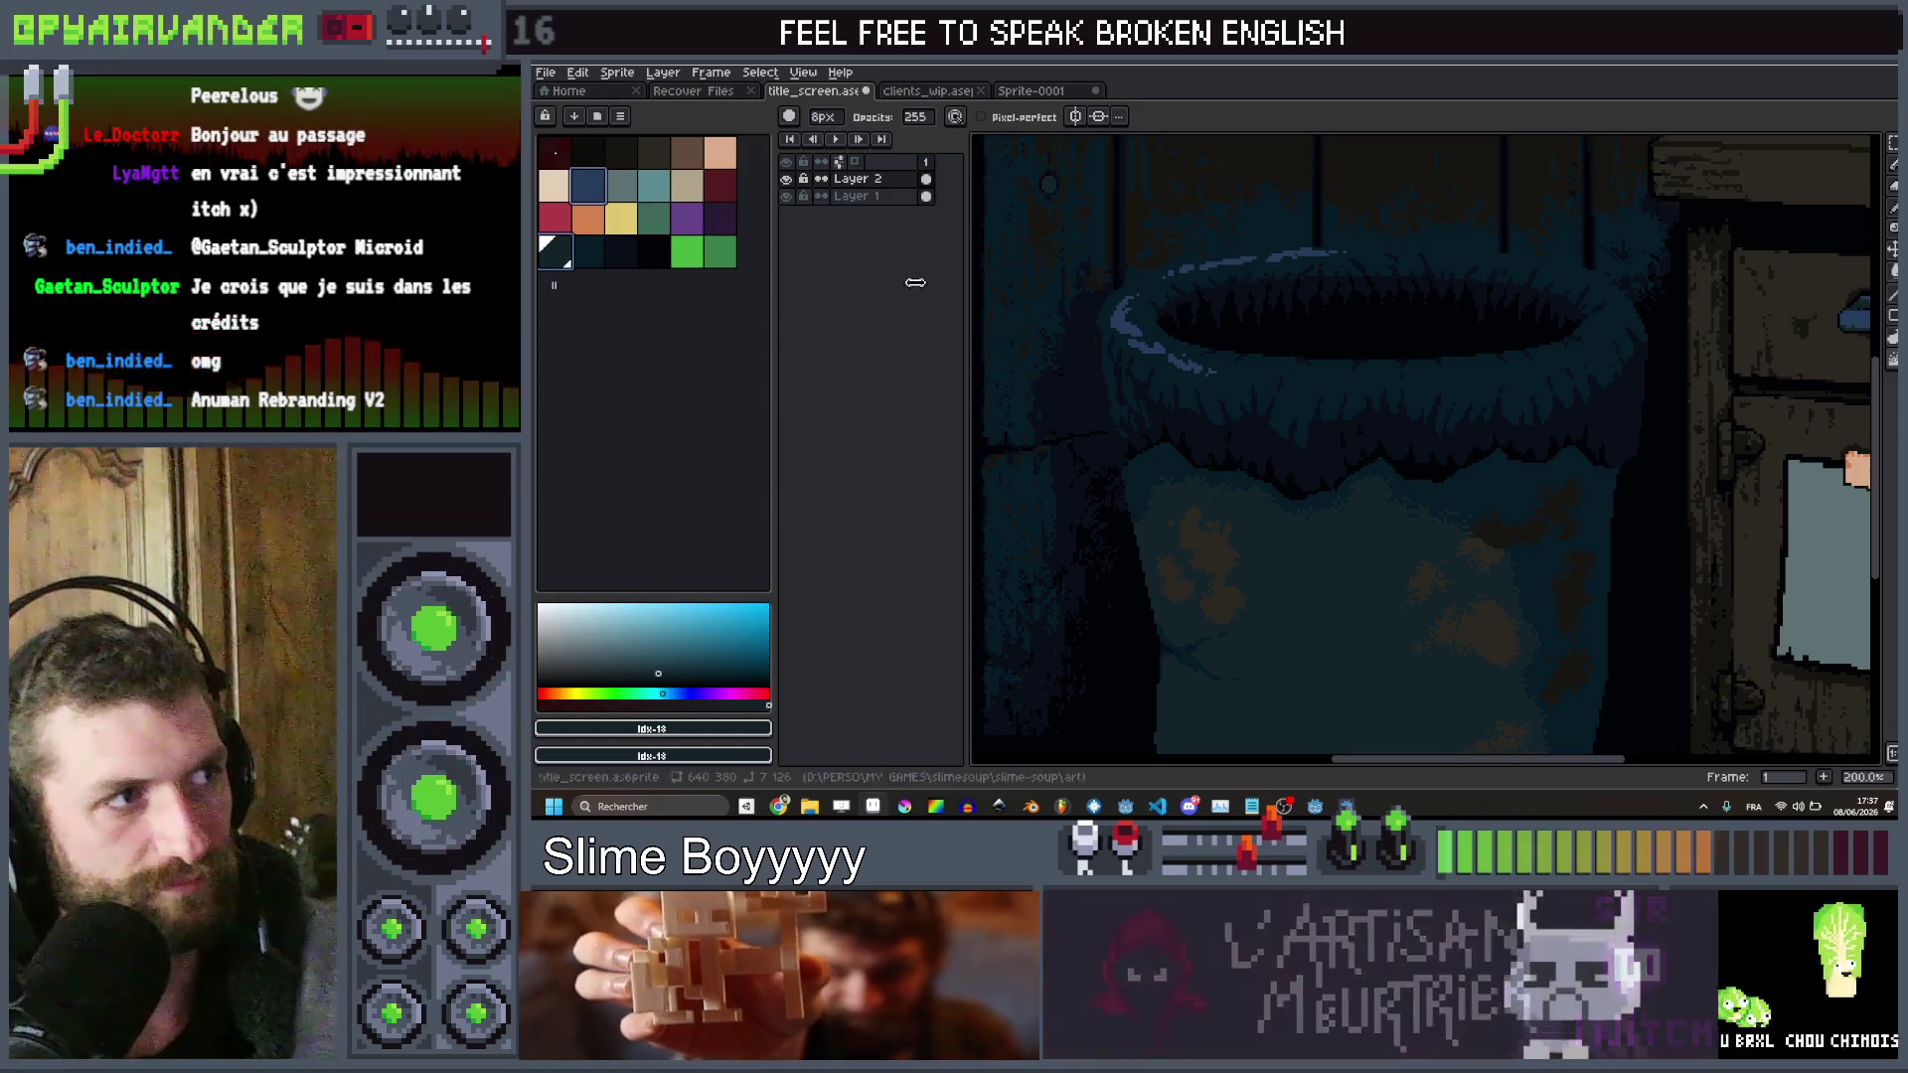
pyautogui.press('b')
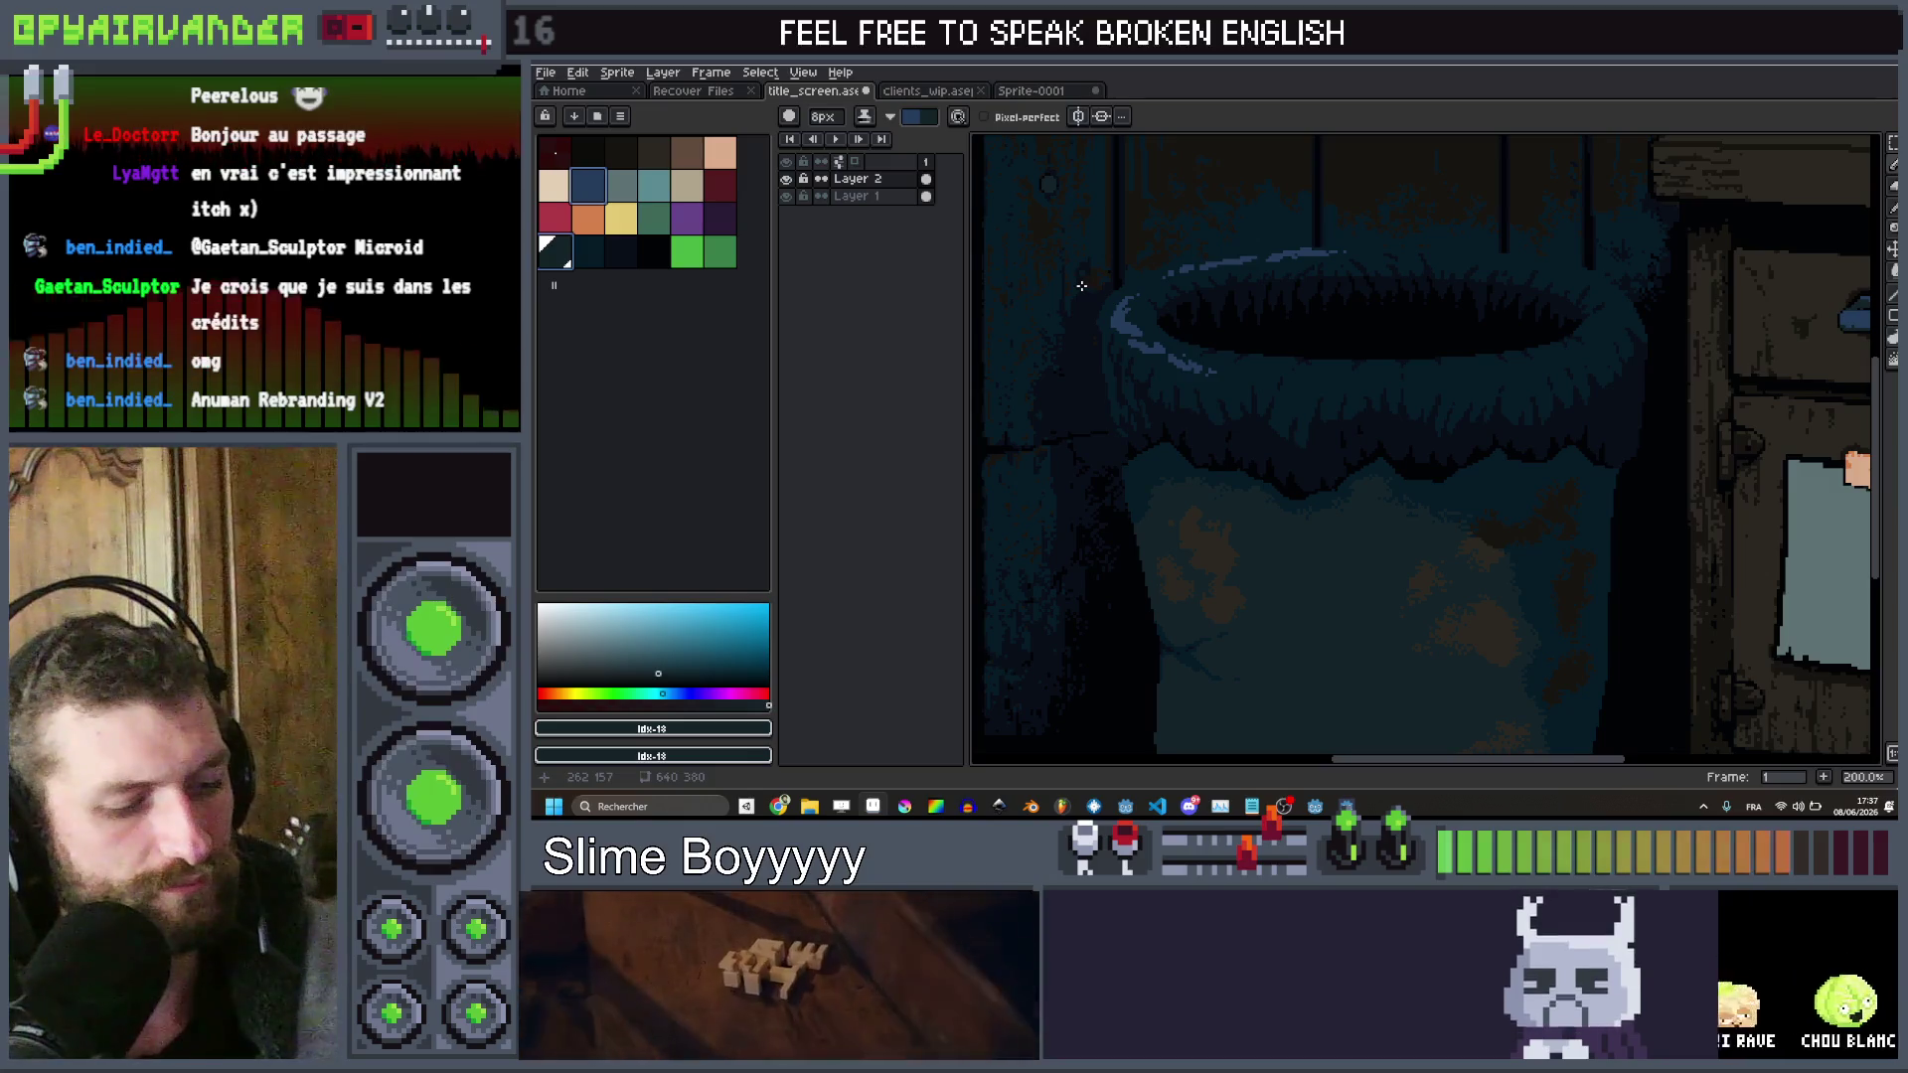
pyautogui.scroll(2, 1103, 283)
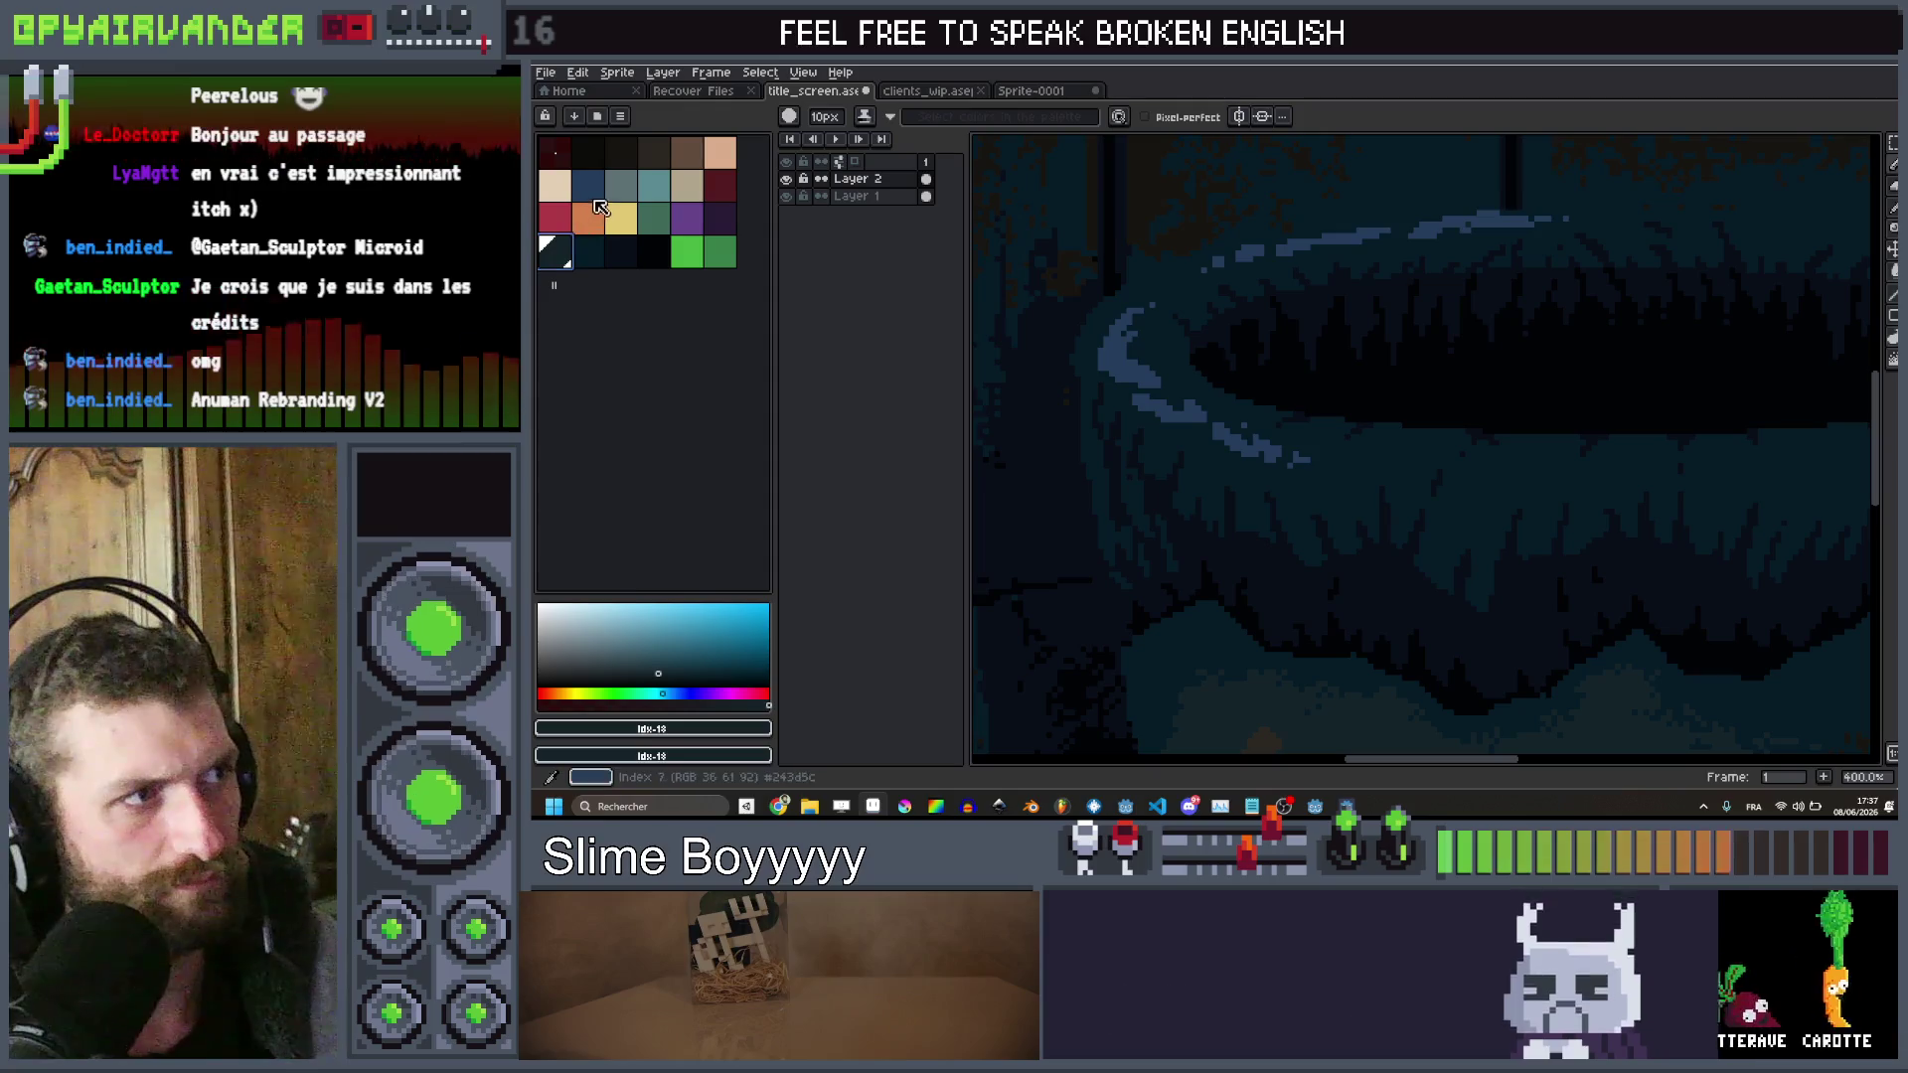
# With a larger dark blue brush, paint over the light-blue highlight and lower rim arc
pyautogui.click(600, 188)
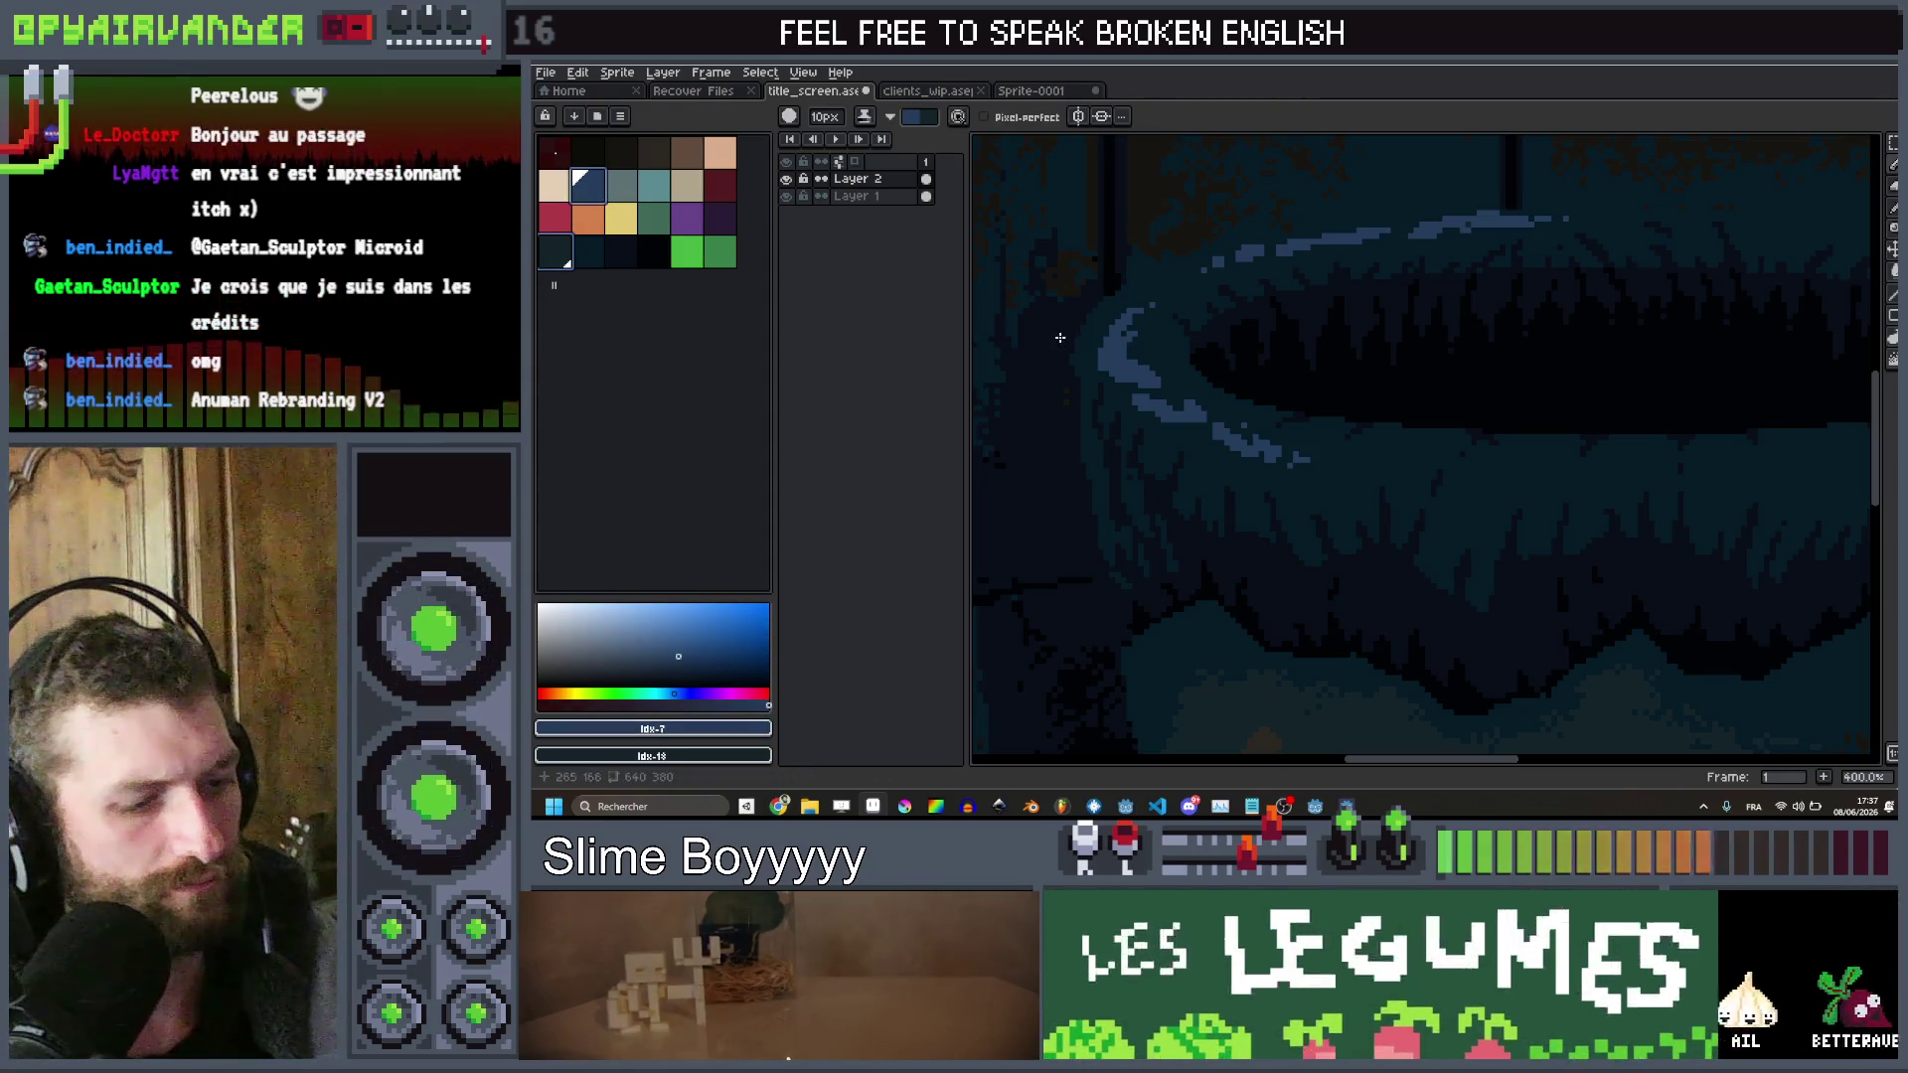
pyautogui.press('x')
pyautogui.press('+')
pyautogui.press('+')
pyautogui.press('+')
pyautogui.moveTo(1065, 366); pyautogui.dragTo(1103, 370)
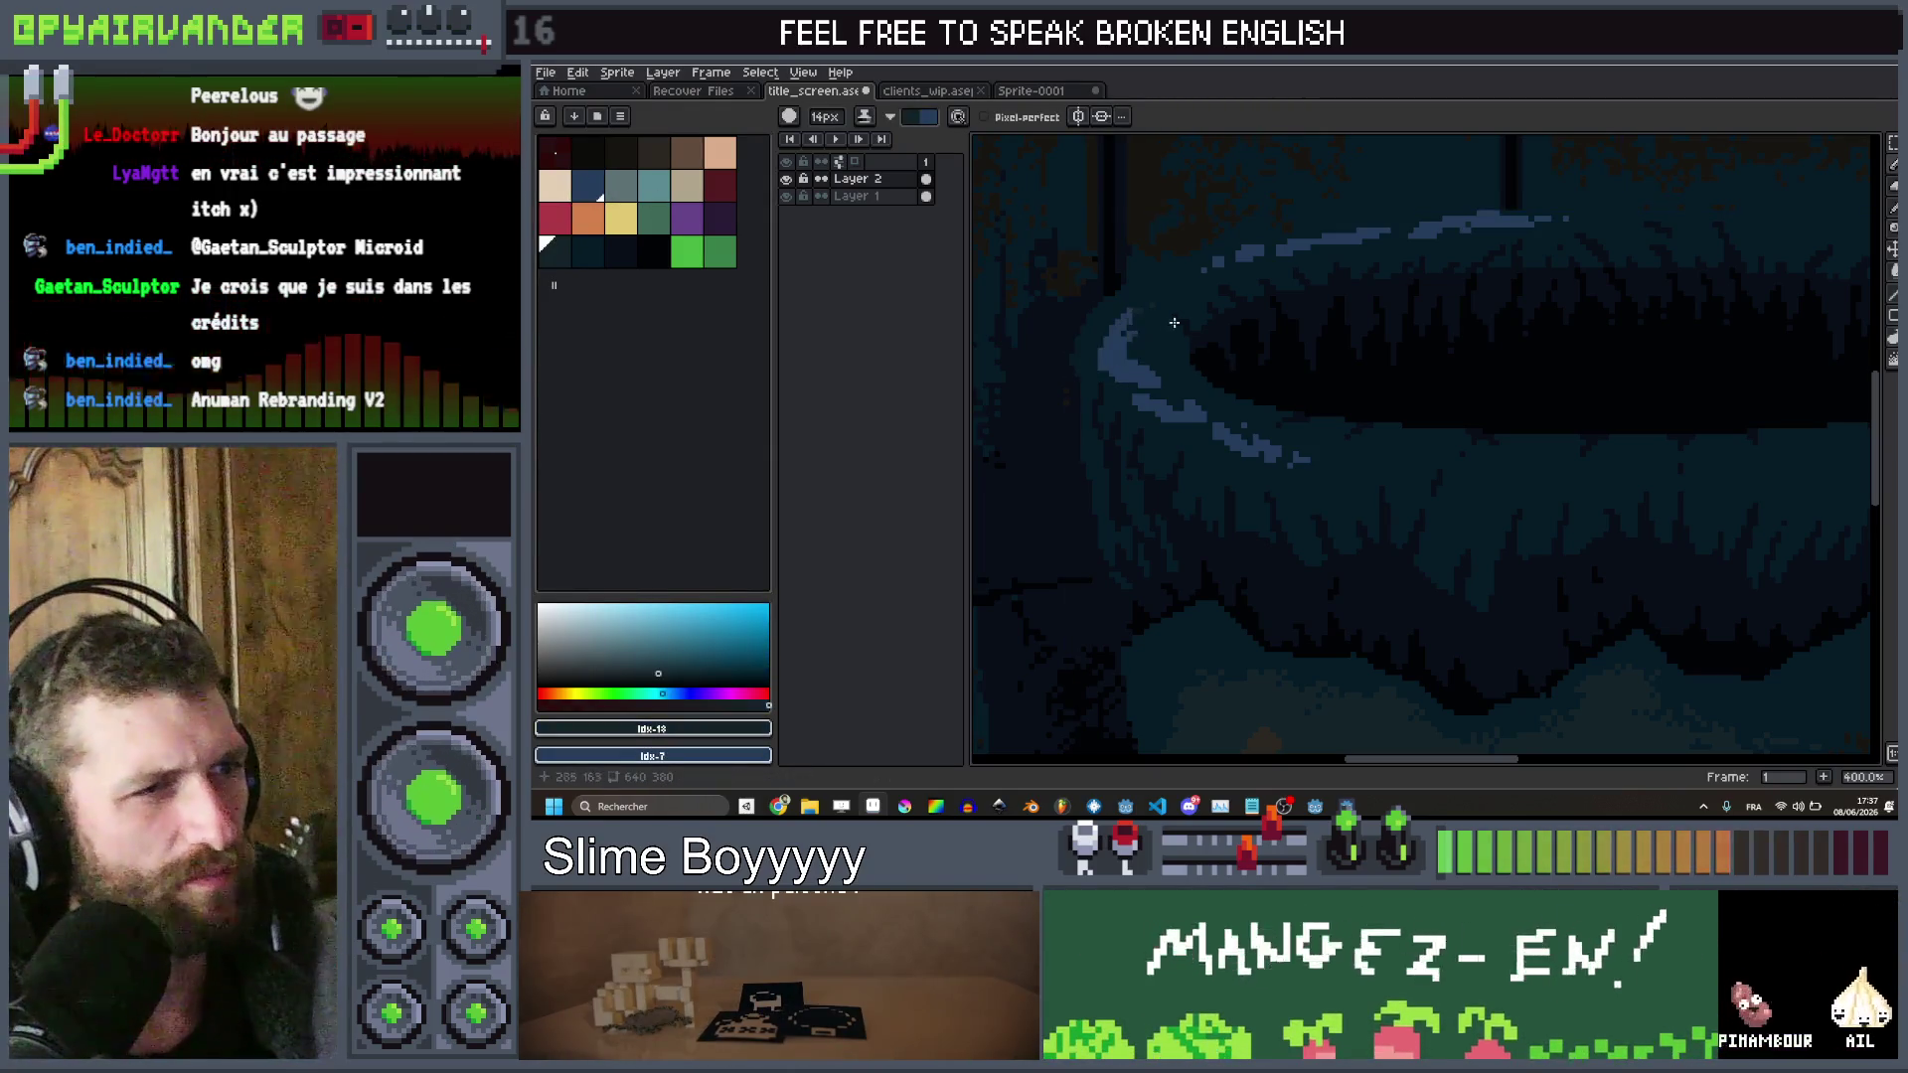
pyautogui.click(554, 251)
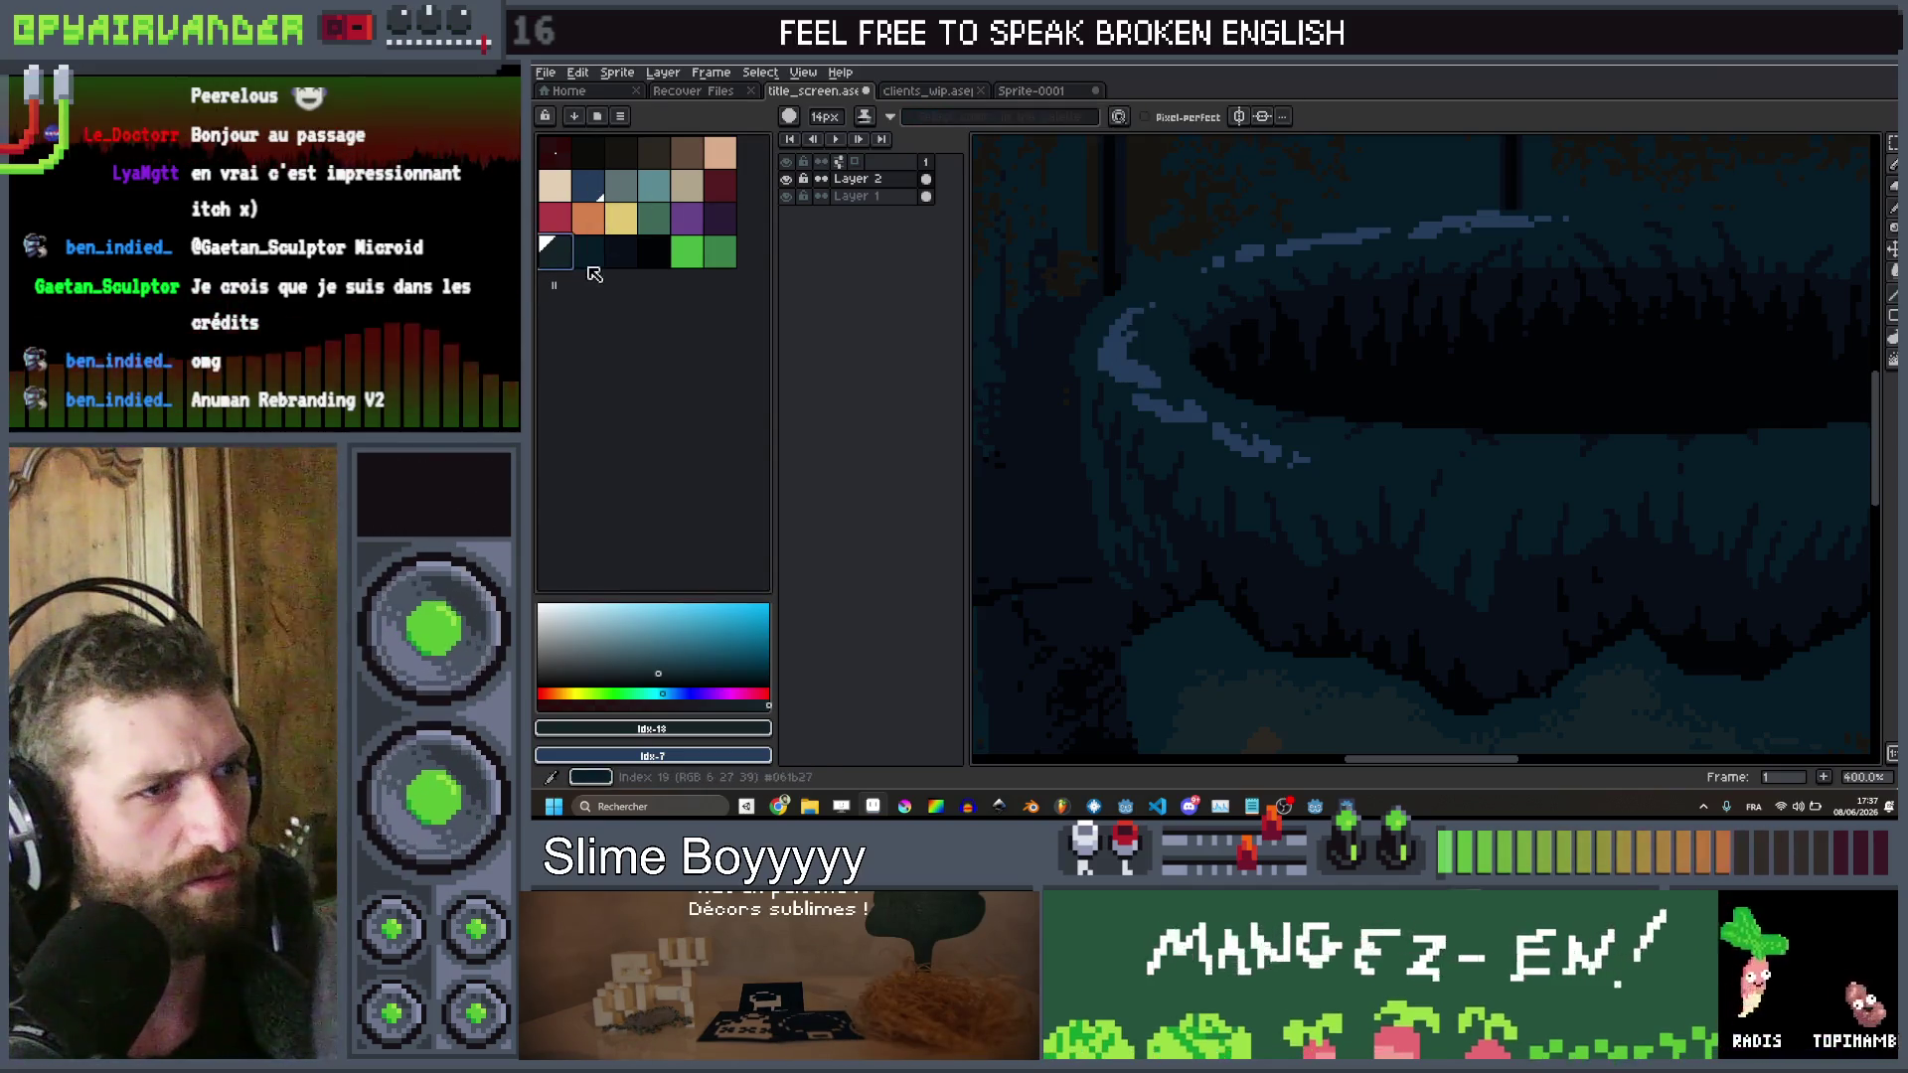
pyautogui.click(1123, 372)
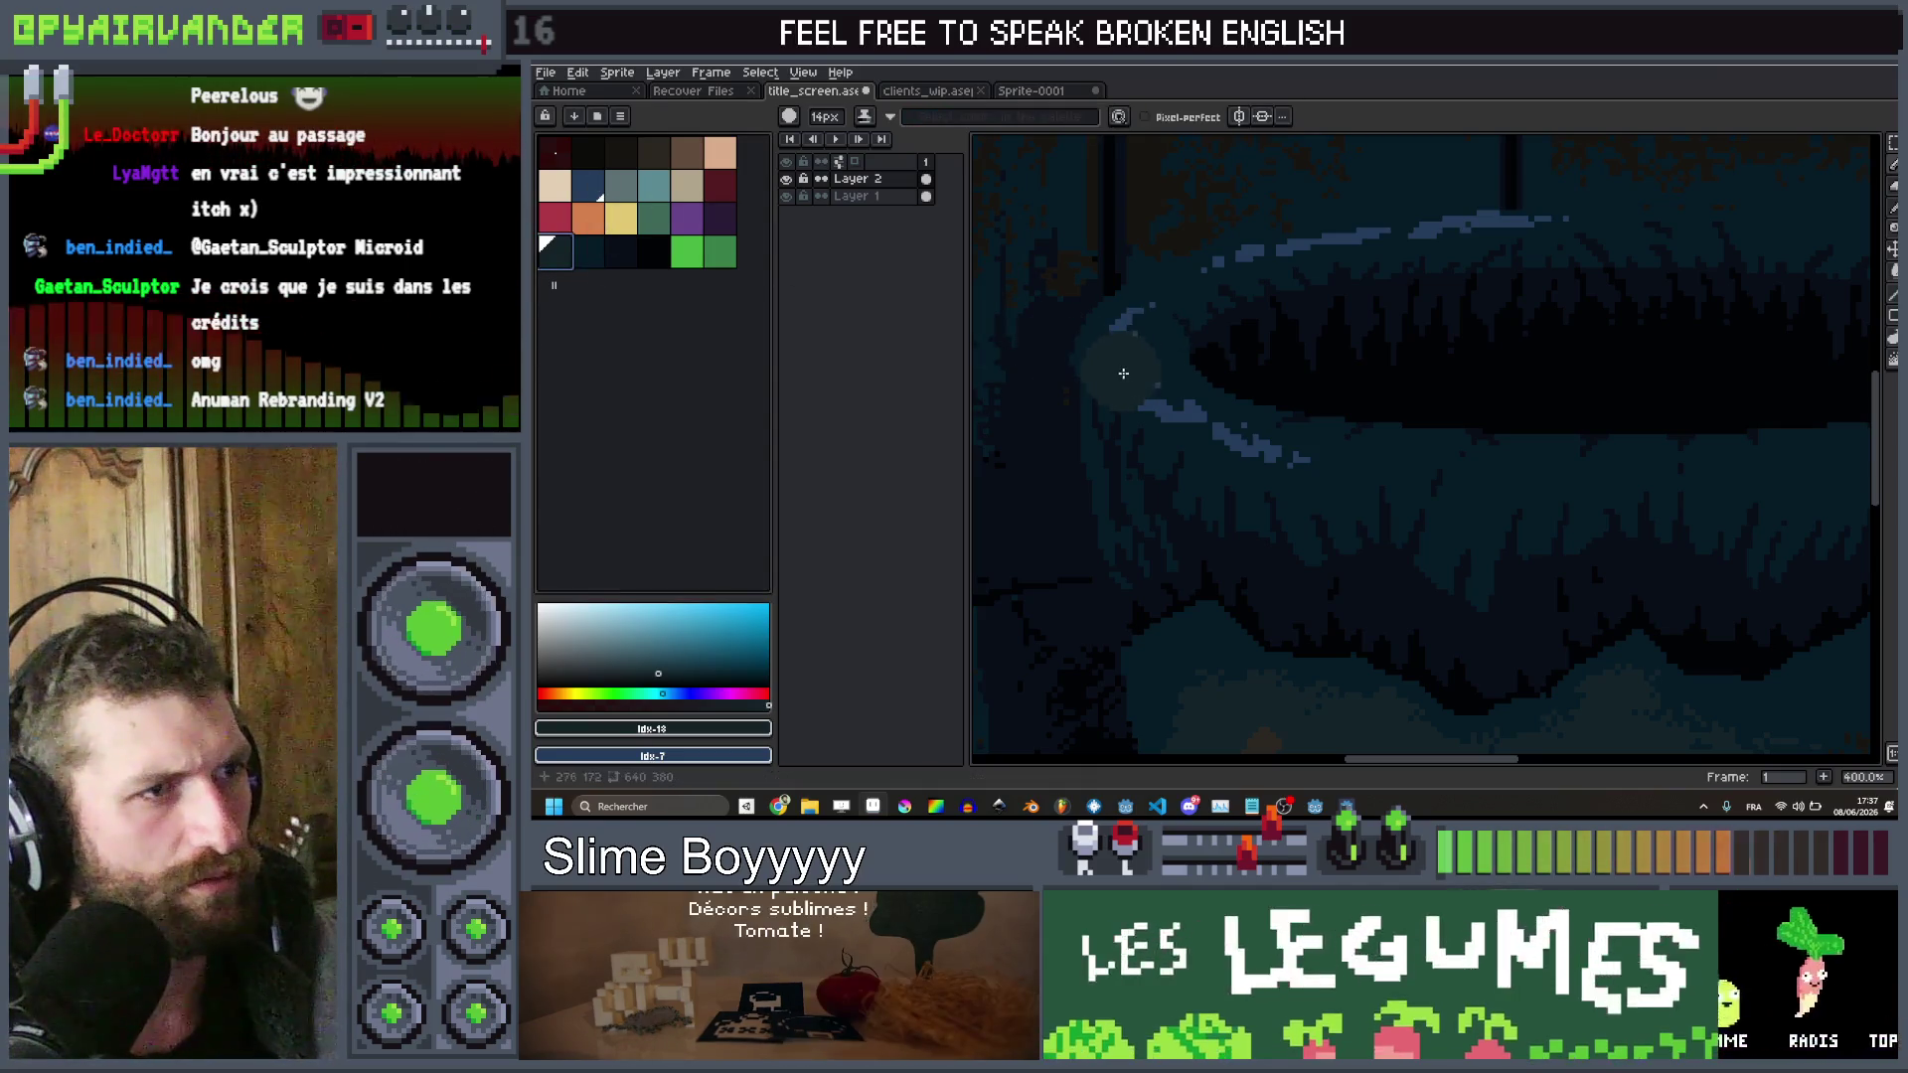
# Pick another dark swatch and draw straight 3px lines along the rim edge
pyautogui.click(588, 260)
pyautogui.press('v')
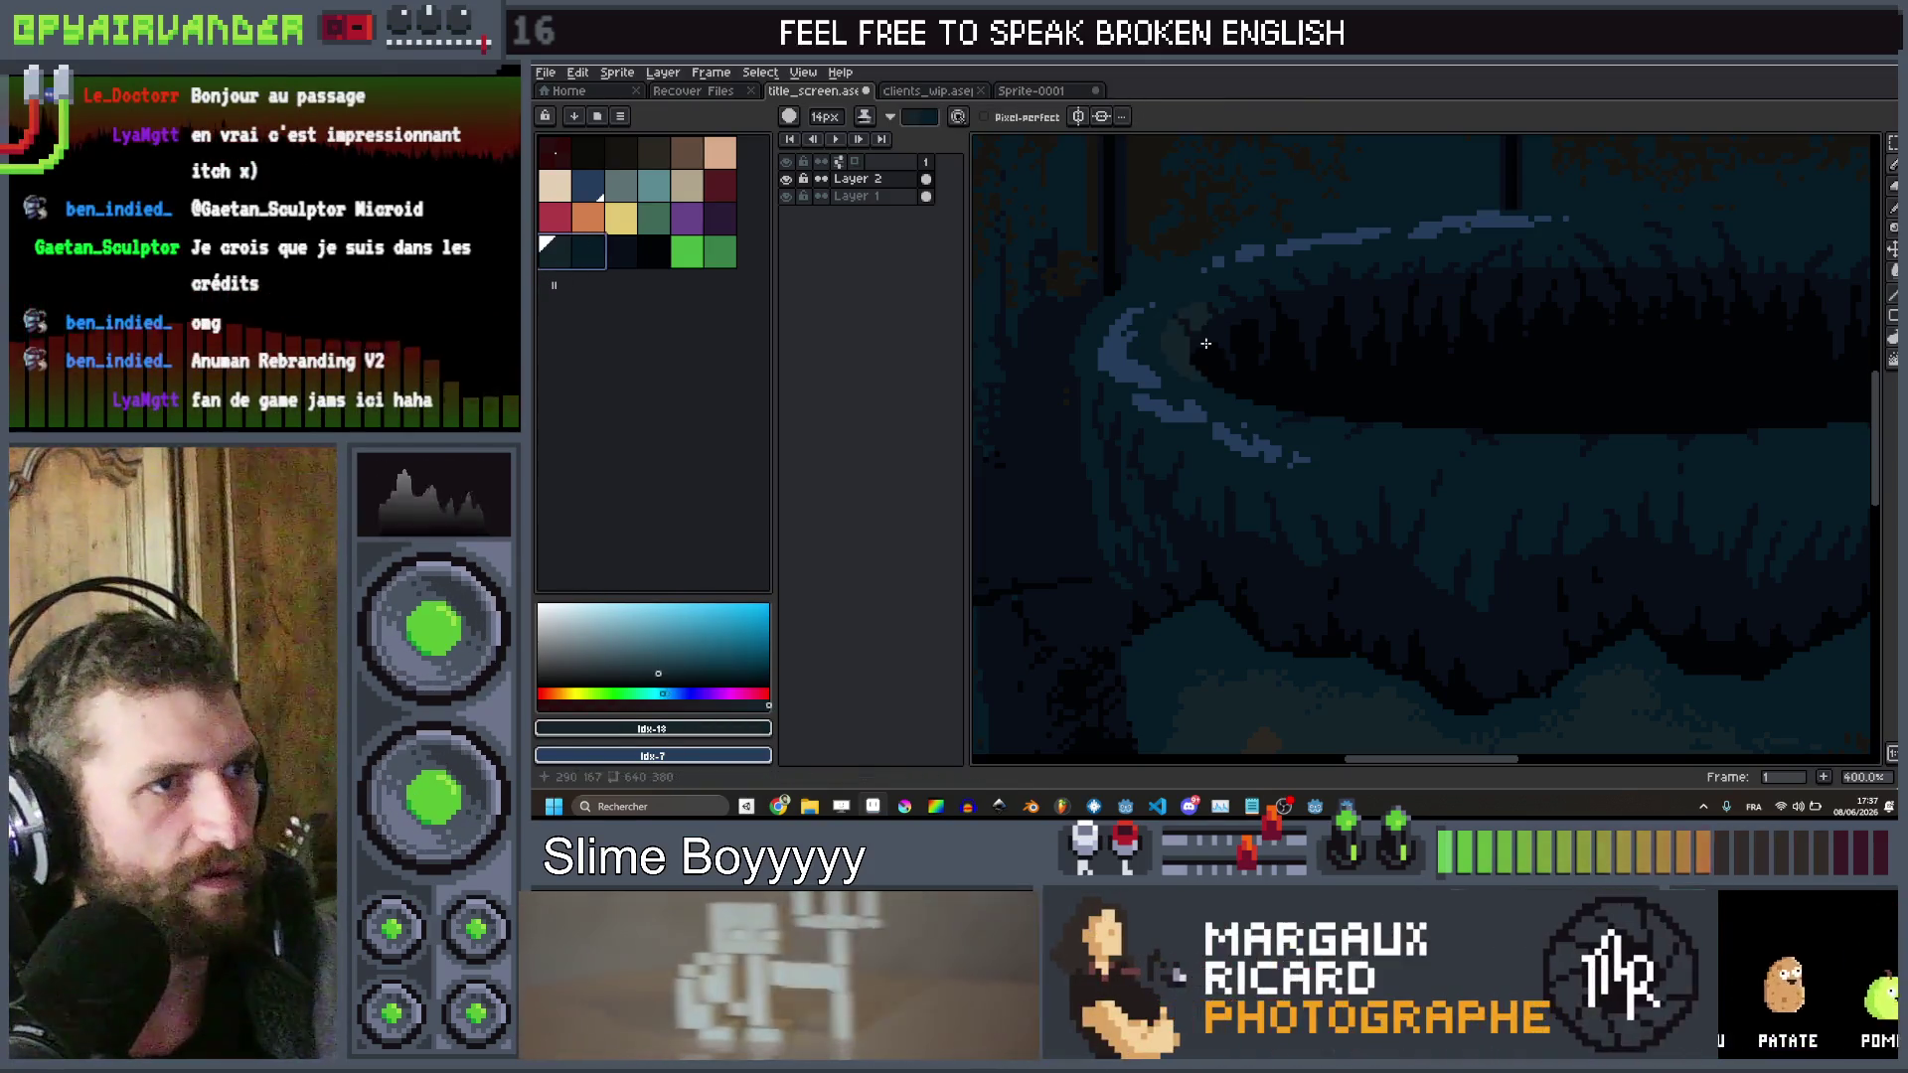
pyautogui.press('b')
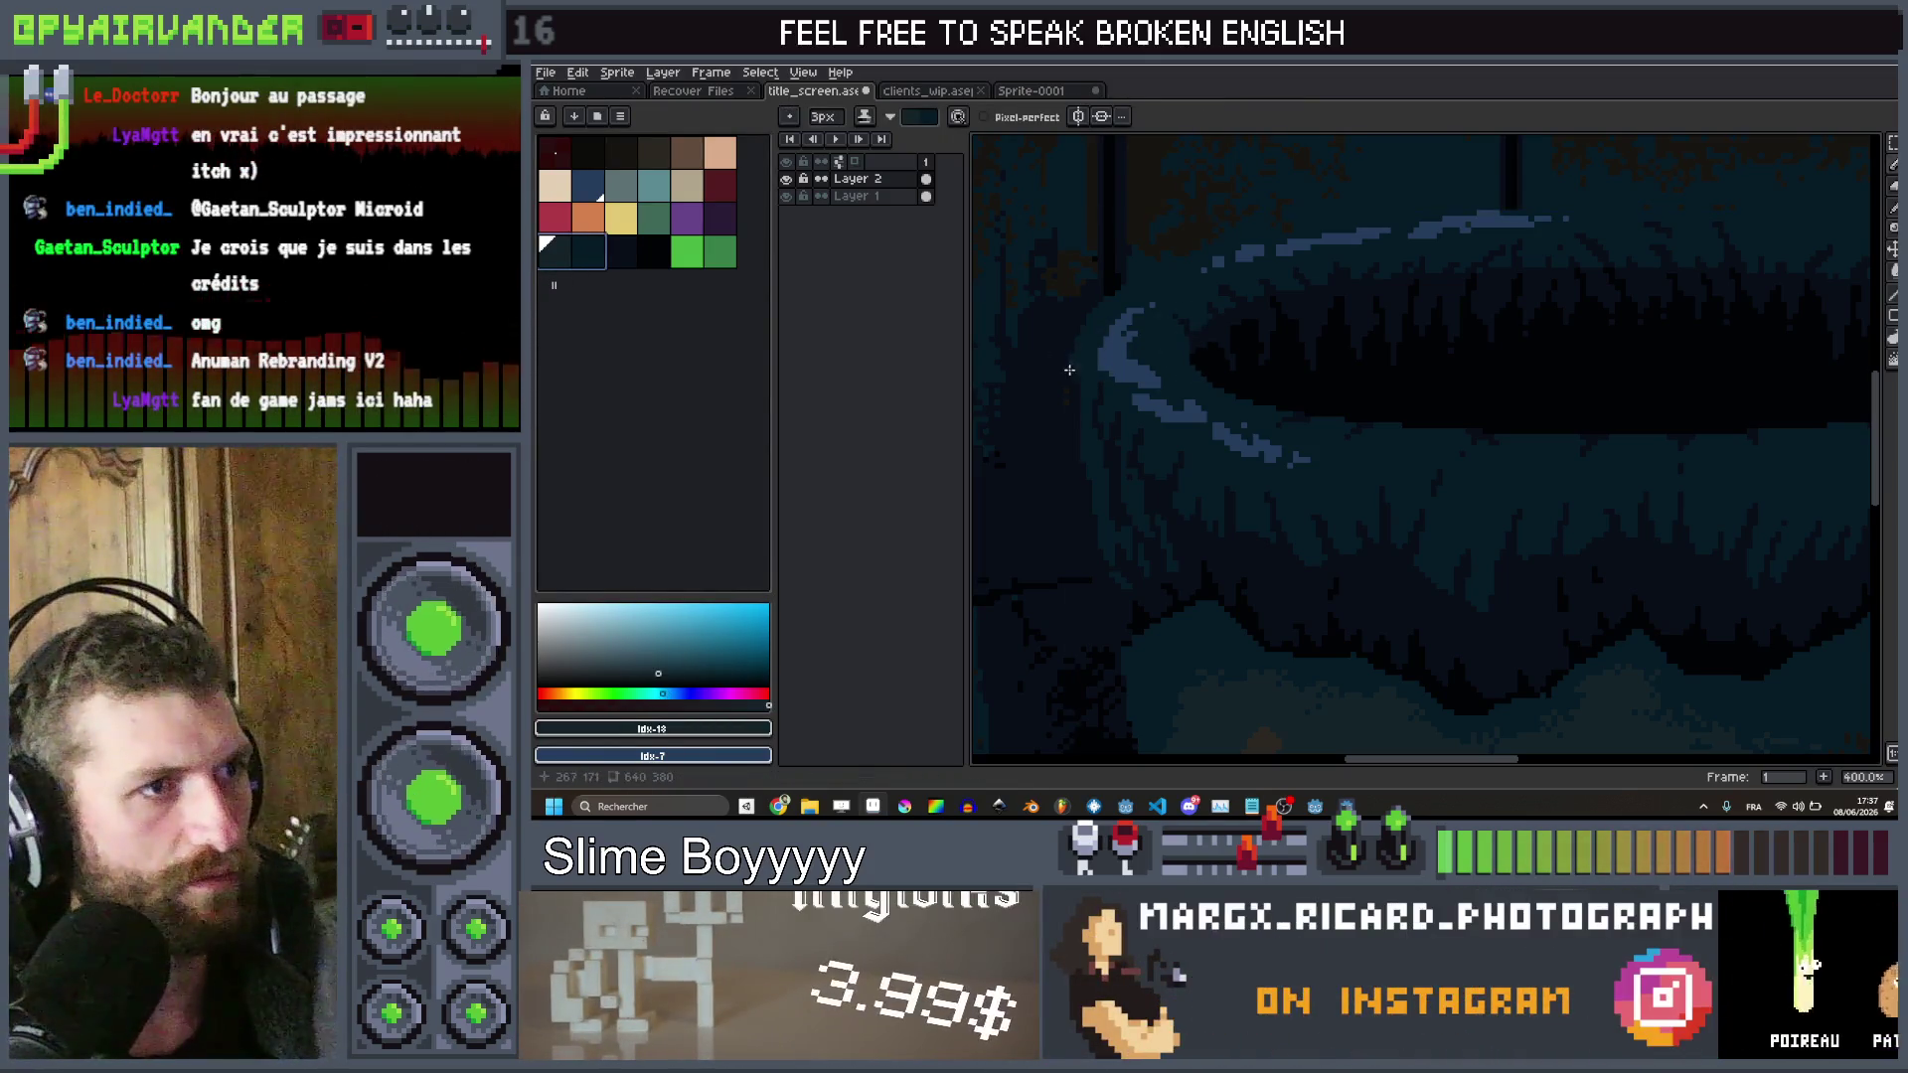
pyautogui.keyDown('shift'); pyautogui.click(1131, 287); pyautogui.keyUp('shift')
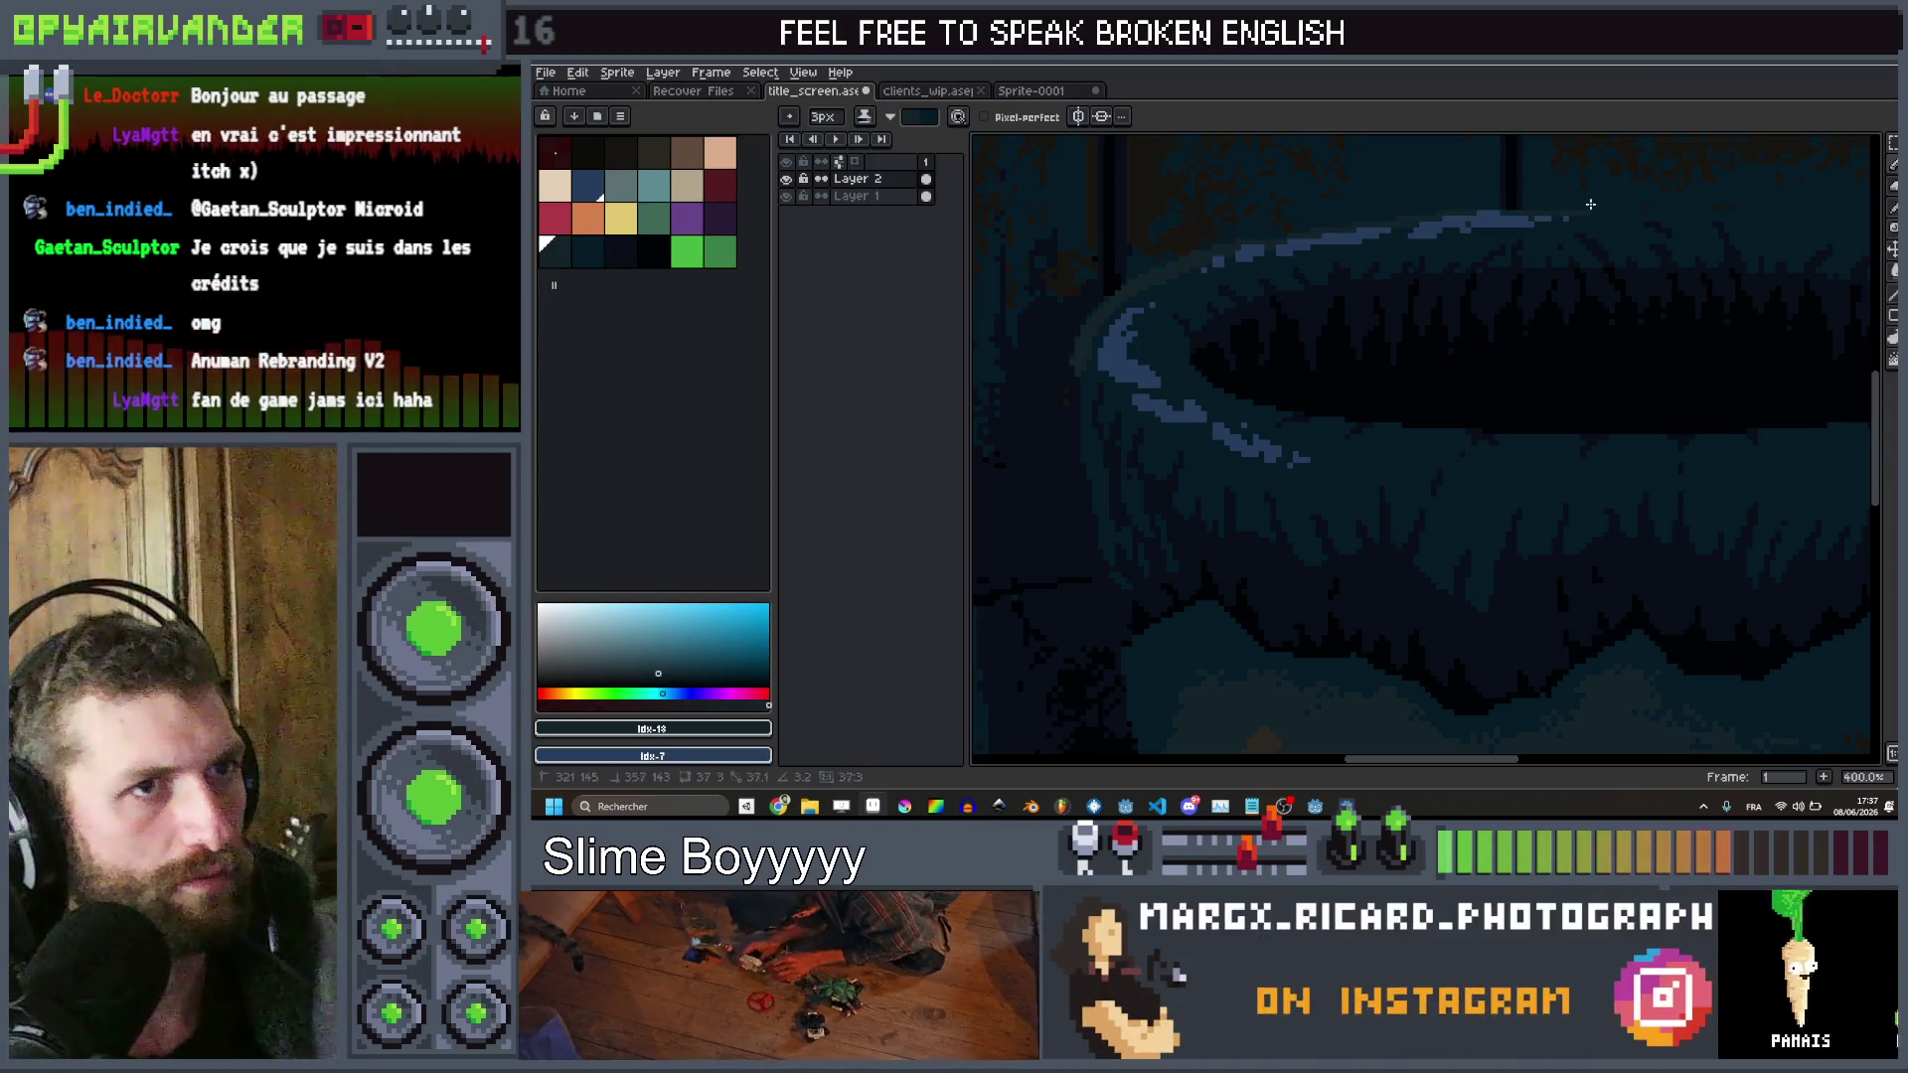
pyautogui.hscroll(5, 1421, 219)
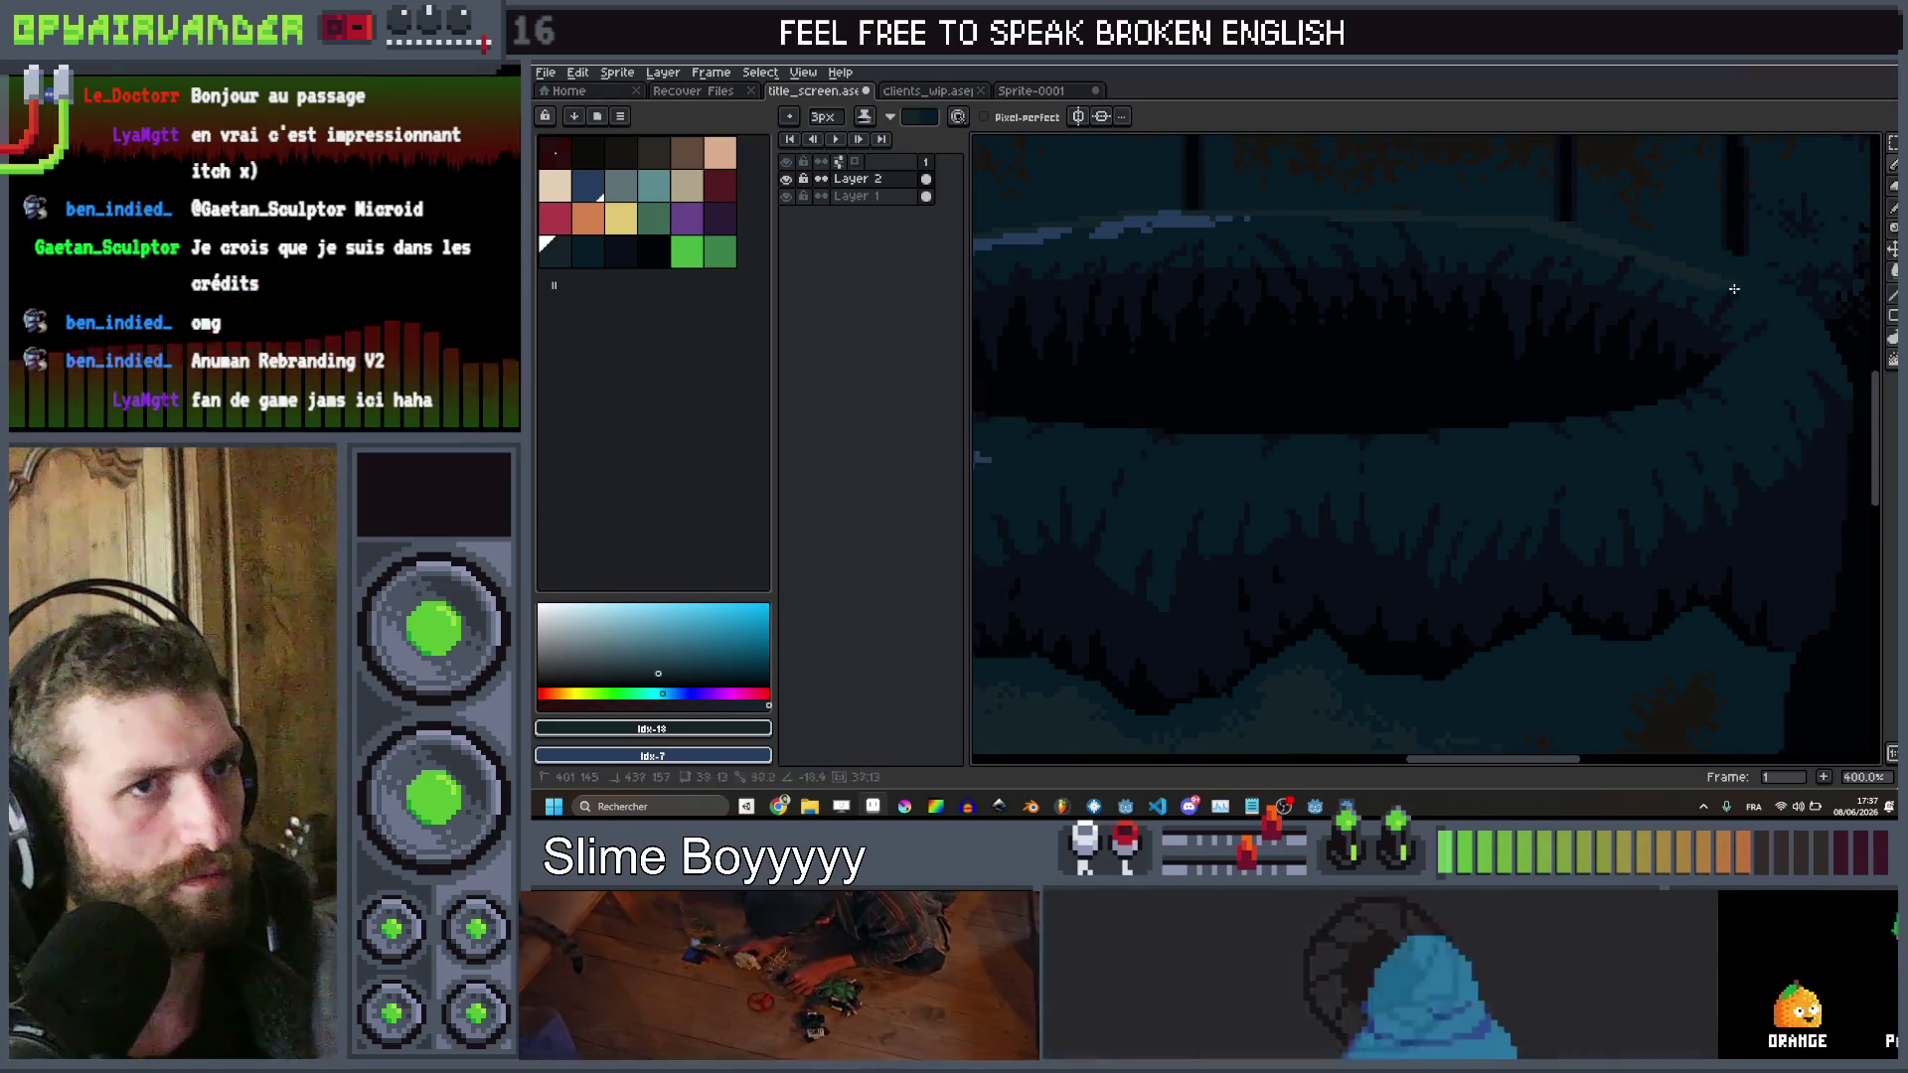
pyautogui.keyDown('shift'); pyautogui.click(1737, 248); pyautogui.keyUp('shift')
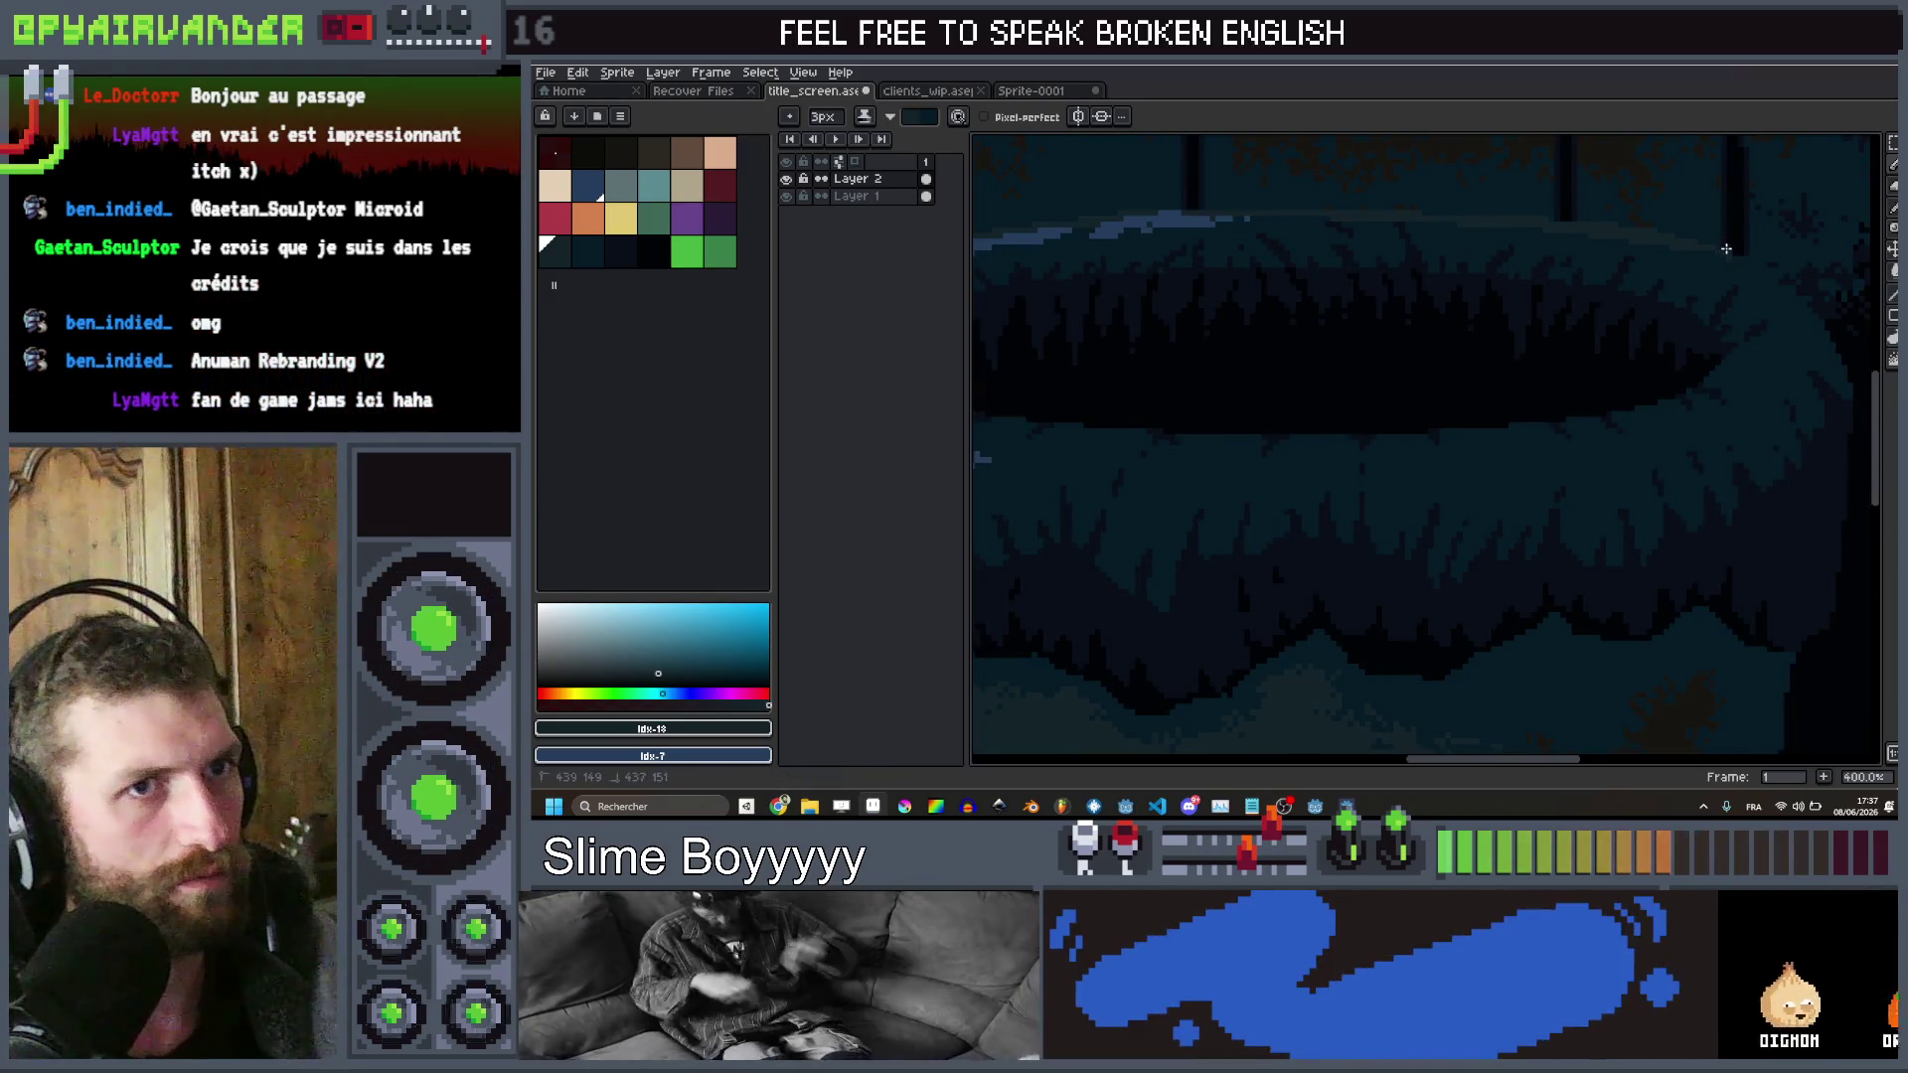
pyautogui.keyDown('shift'); pyautogui.click(1810, 299); pyautogui.keyUp('shift')
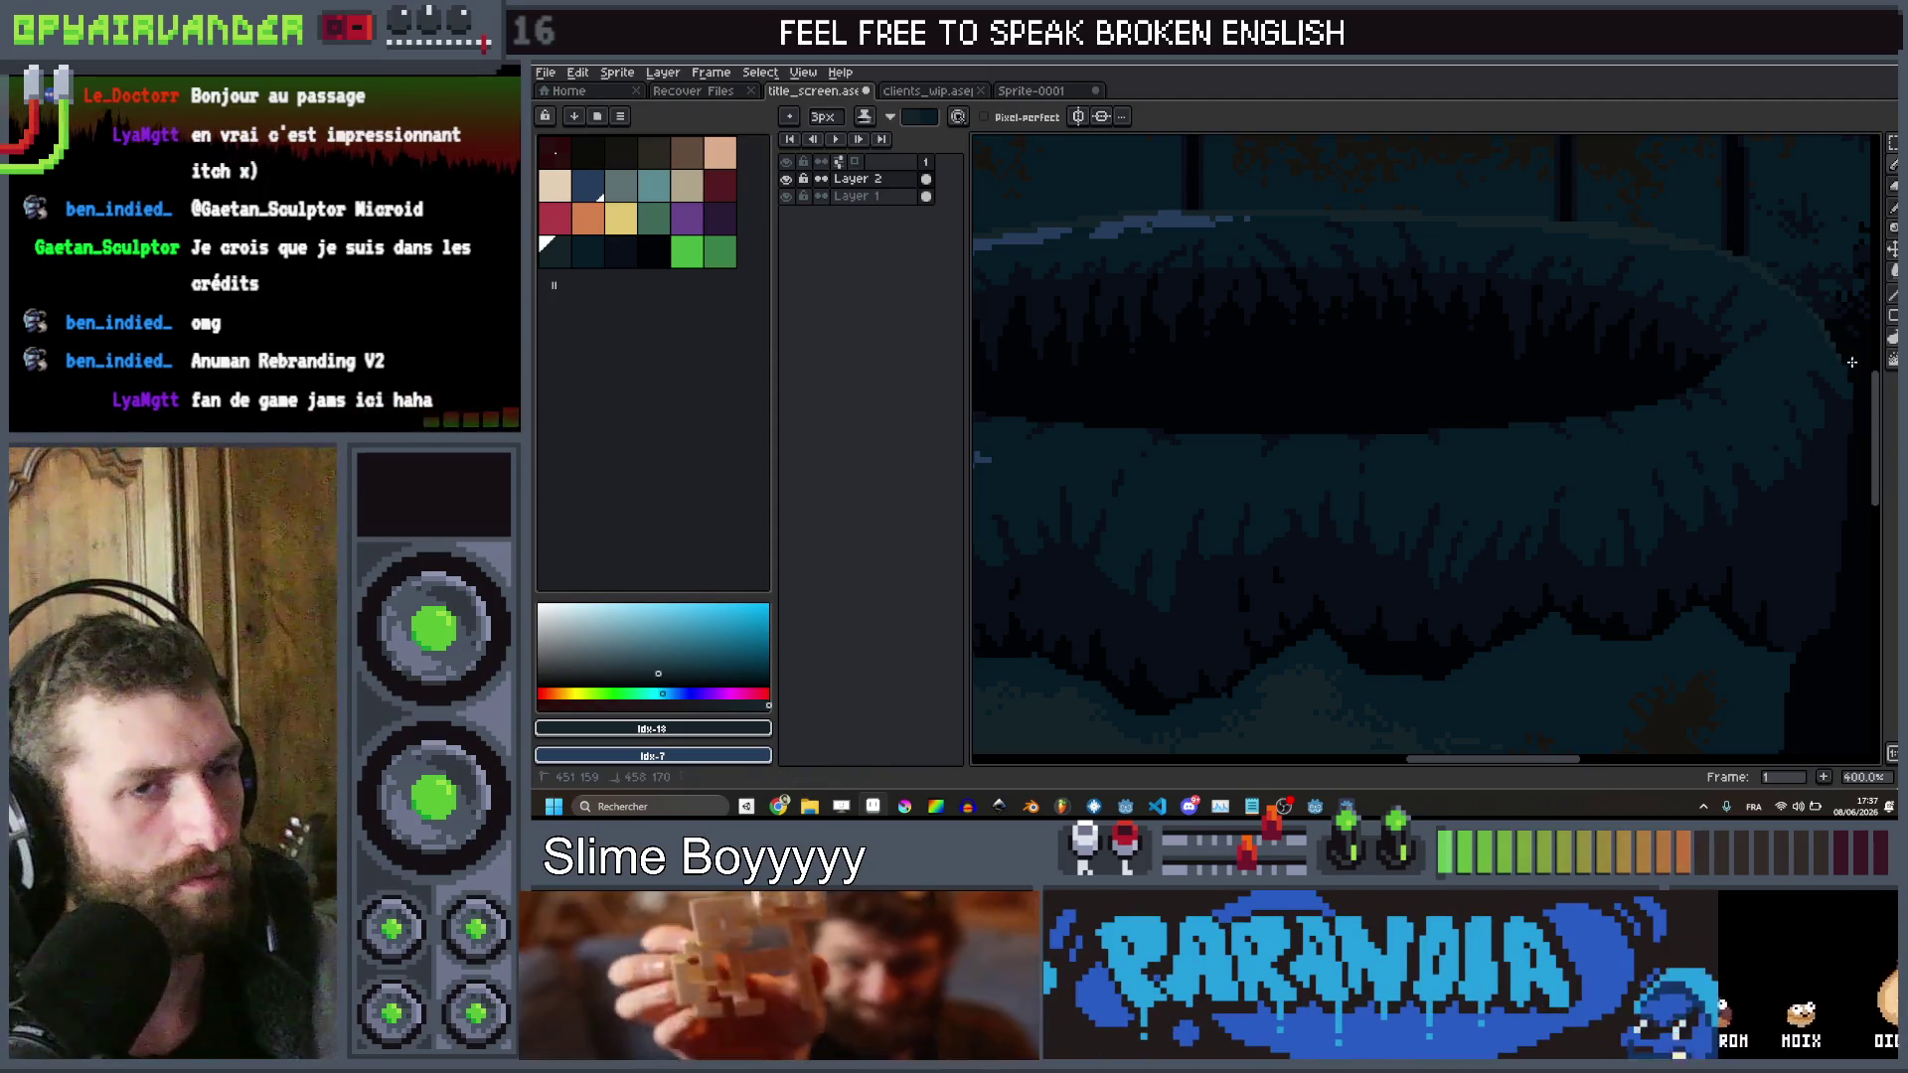
pyautogui.scroll(6, 1826, 388)
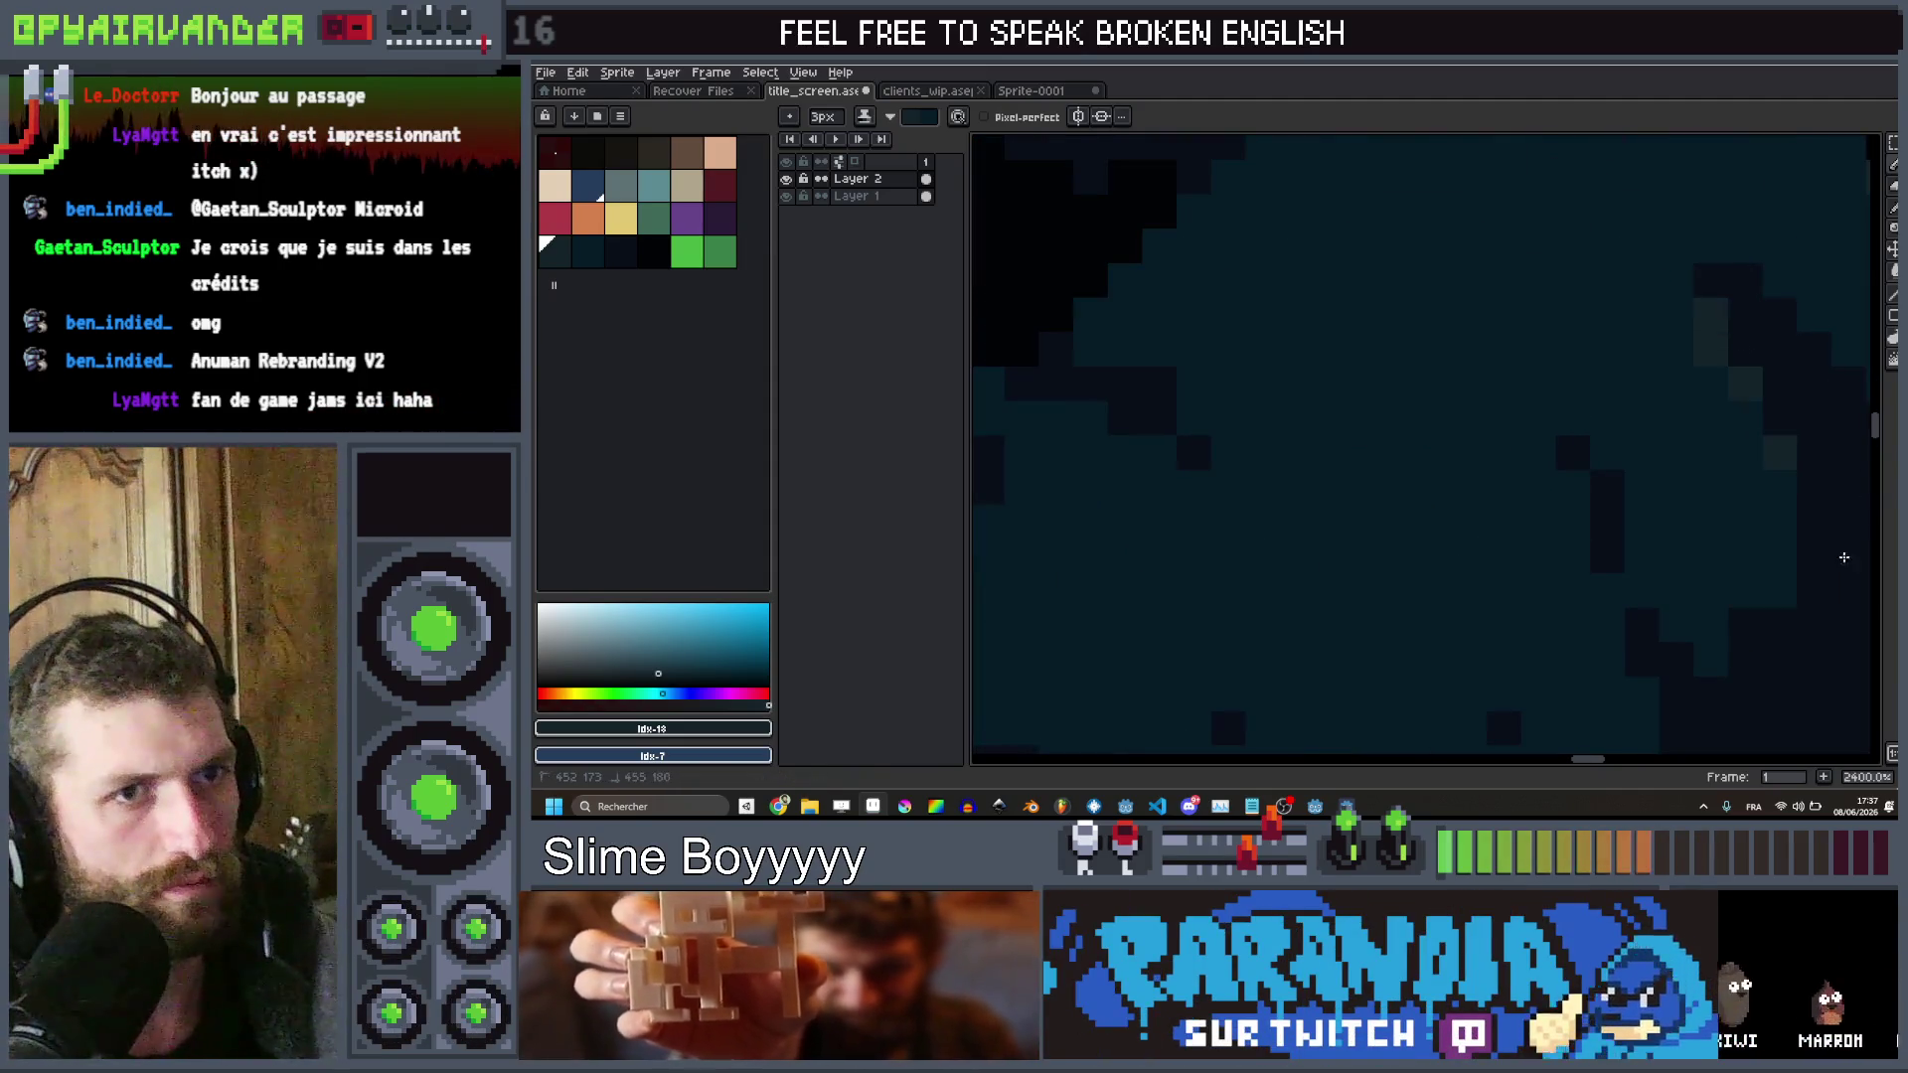
pyautogui.scroll(-9, 1846, 547)
pyautogui.scroll(2, 1769, 483)
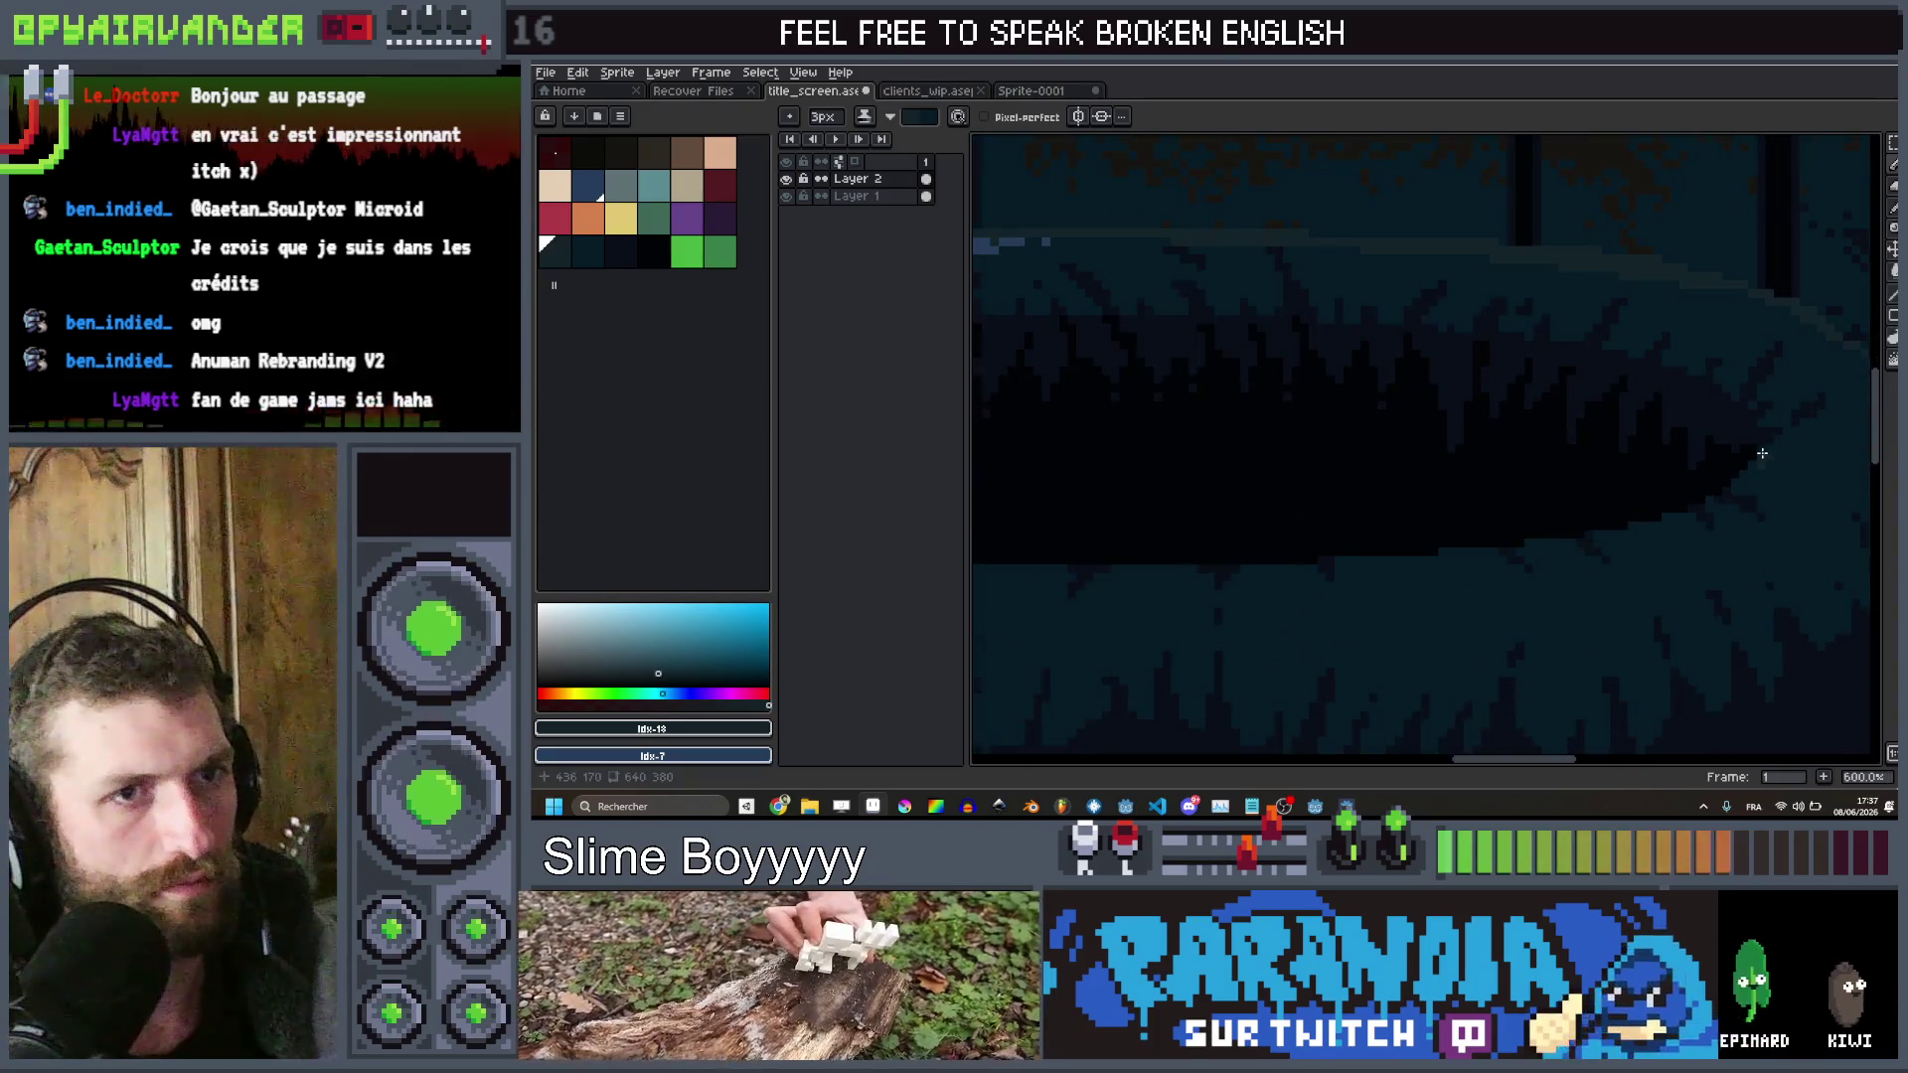
pyautogui.moveTo(1248, 553)
pyautogui.mouseDown()
pyautogui.moveTo(1440, 520)
pyautogui.moveTo(1533, 554)
pyautogui.mouseUp()
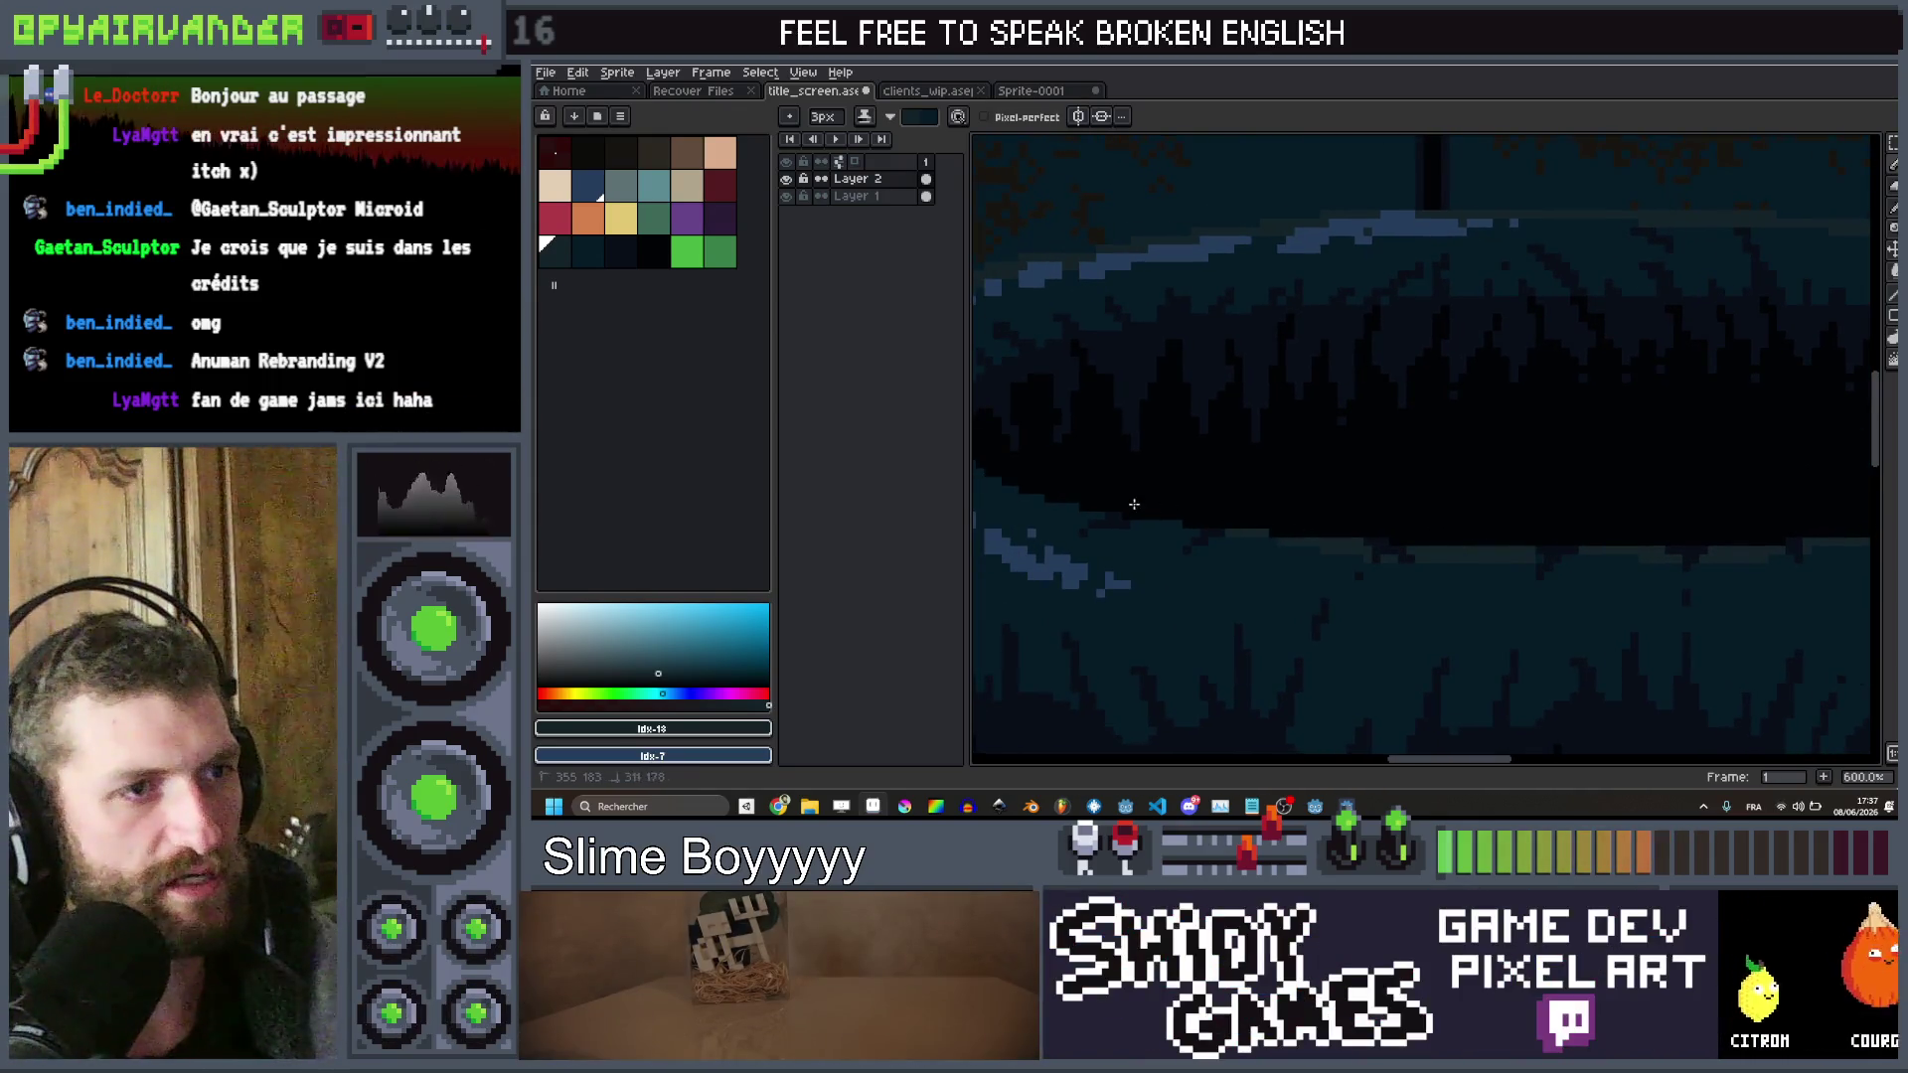
pyautogui.scroll(-6, 1193, 502)
pyautogui.scroll(1, 1359, 498)
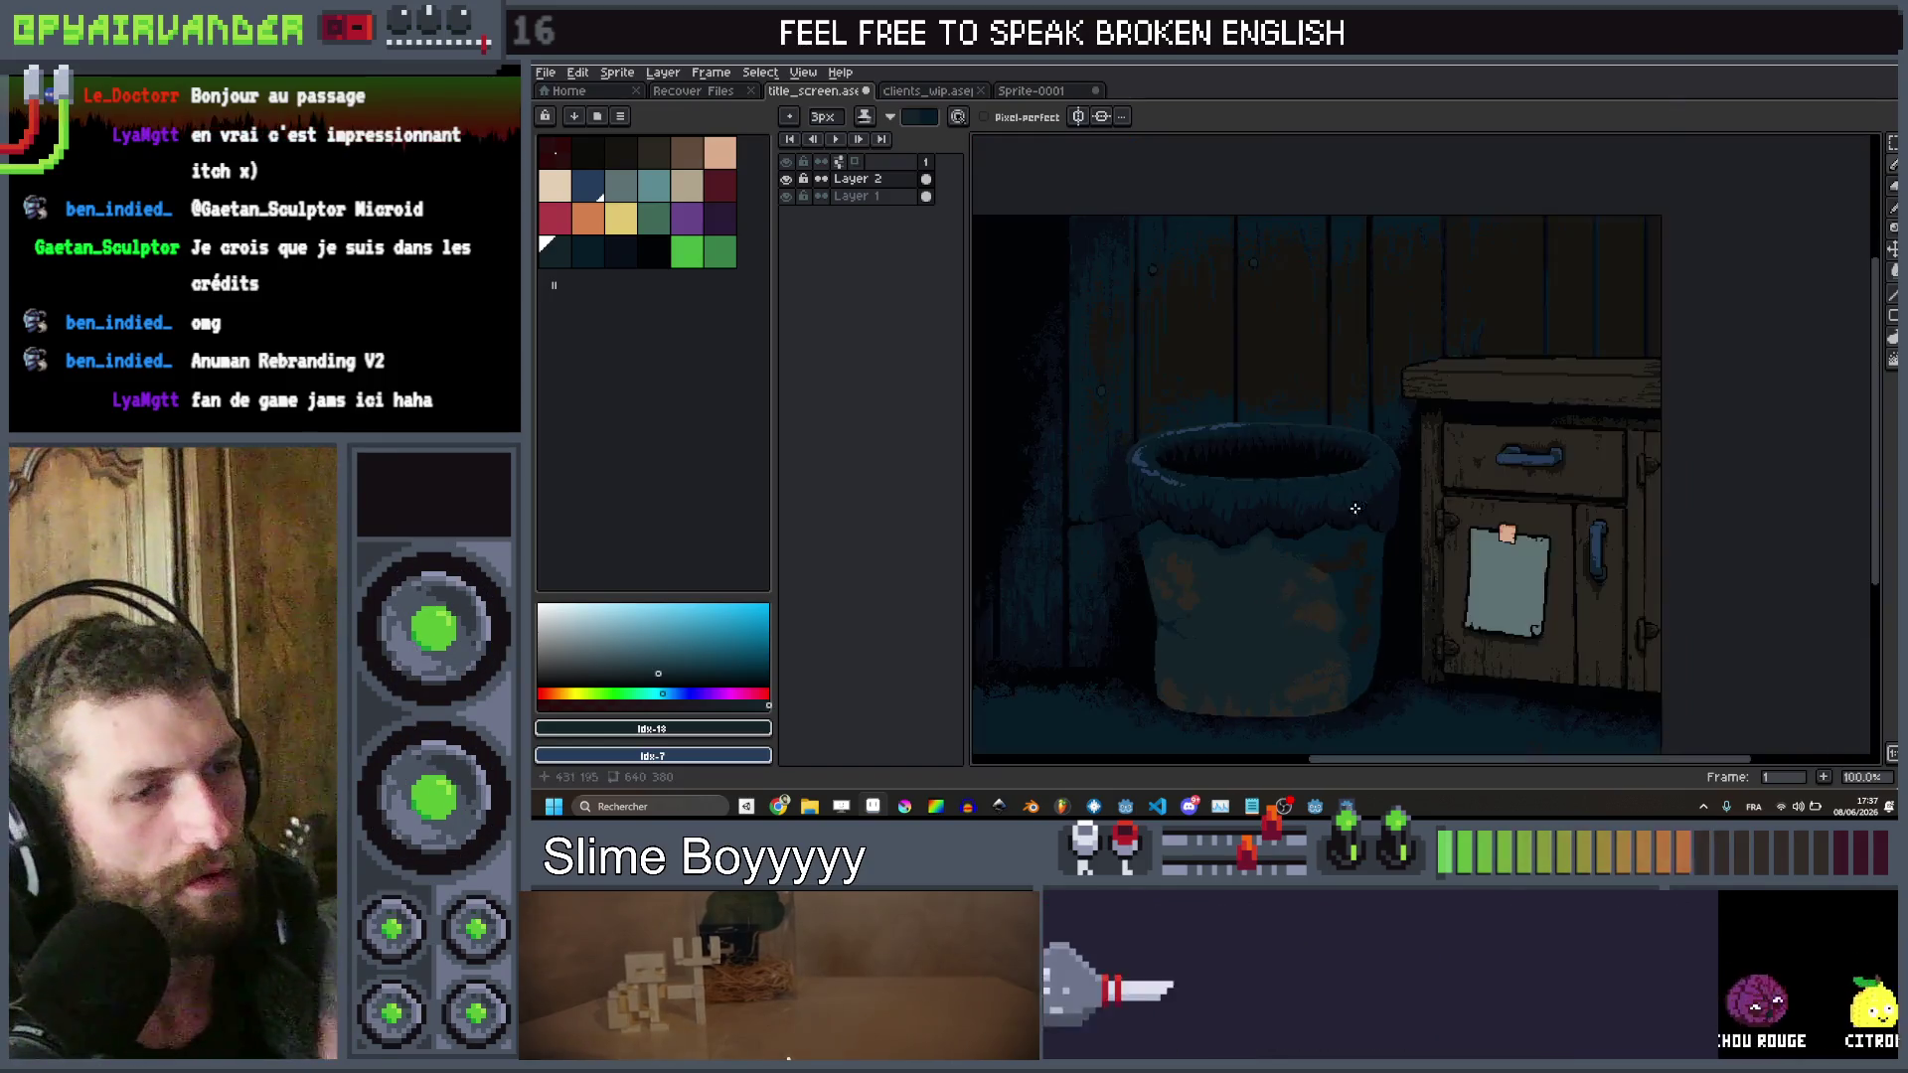
# Make a near-black palette swatch the drawing colour
pyautogui.scroll(-1, 1360, 499)
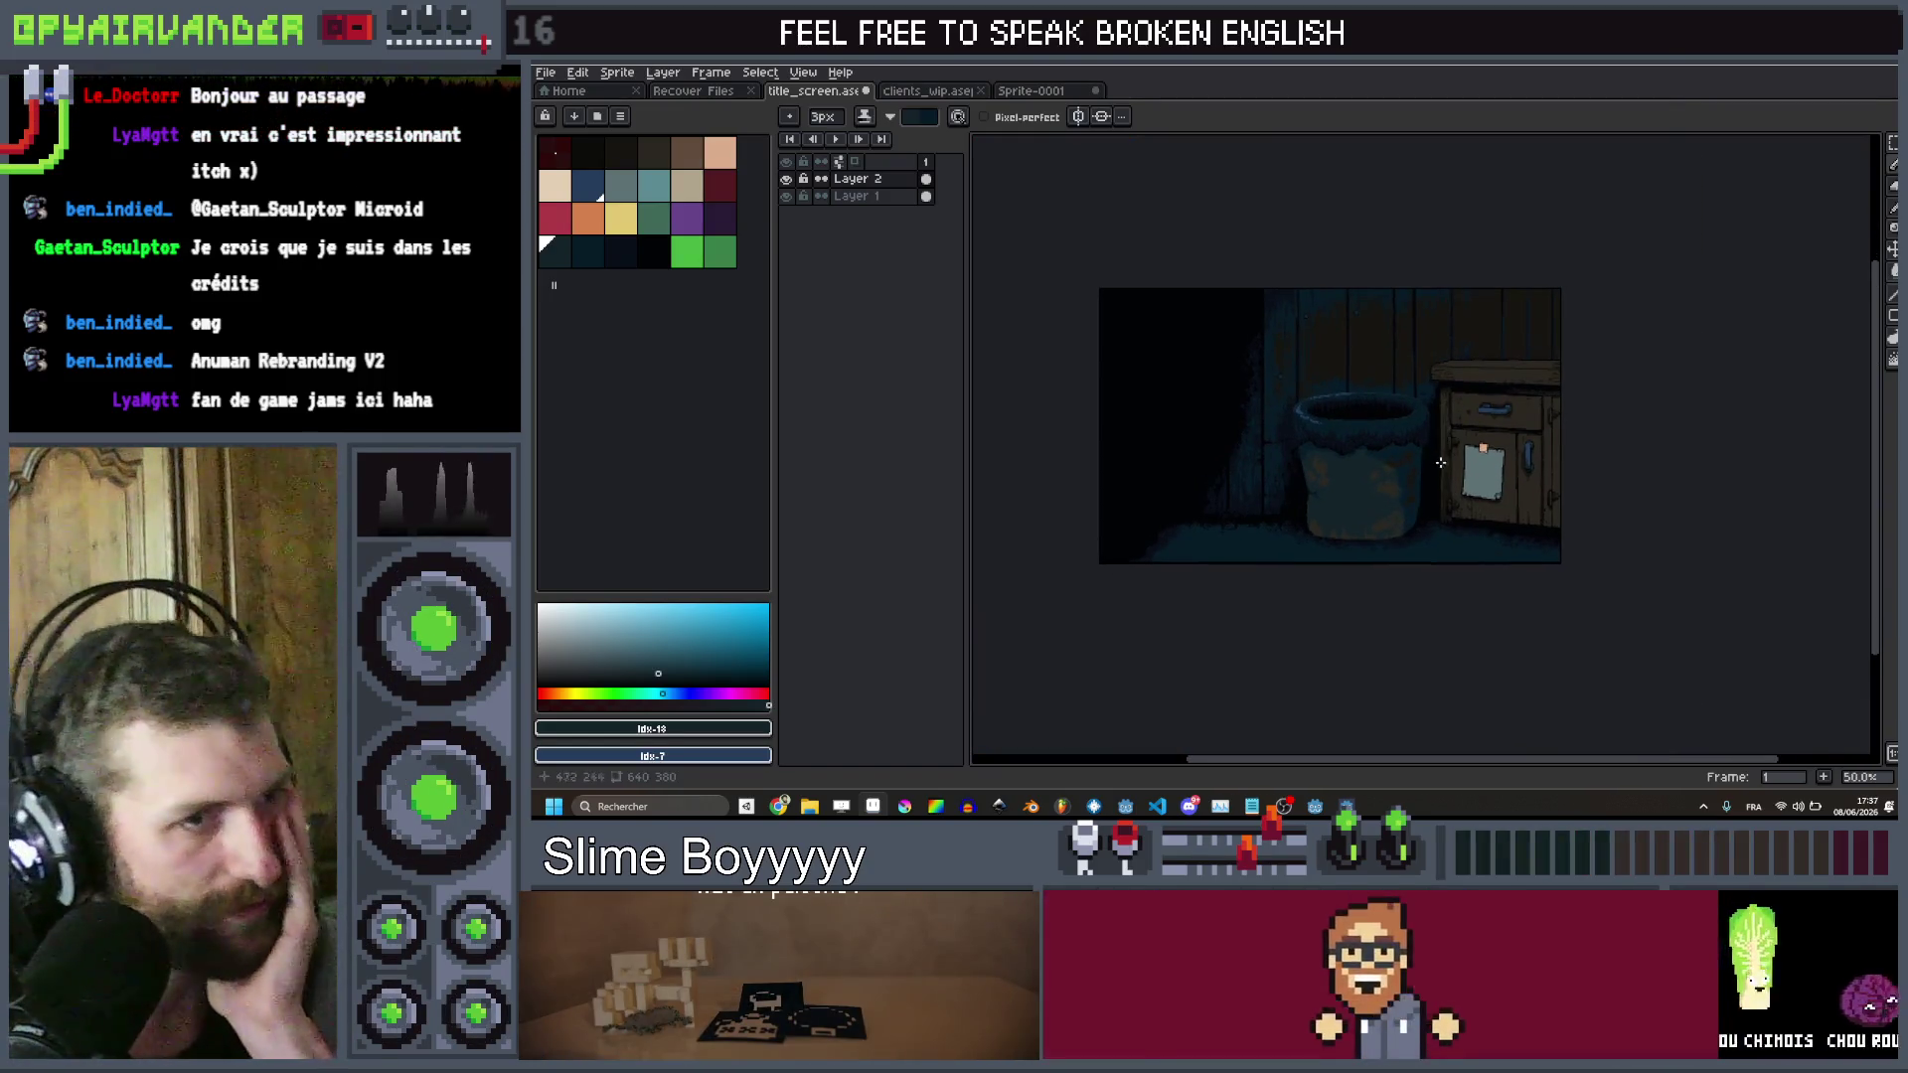
pyautogui.scroll(-1, 1439, 464)
pyautogui.scroll(1, 1439, 464)
pyautogui.scroll(2, 1461, 427)
pyautogui.scroll(-1, 1479, 391)
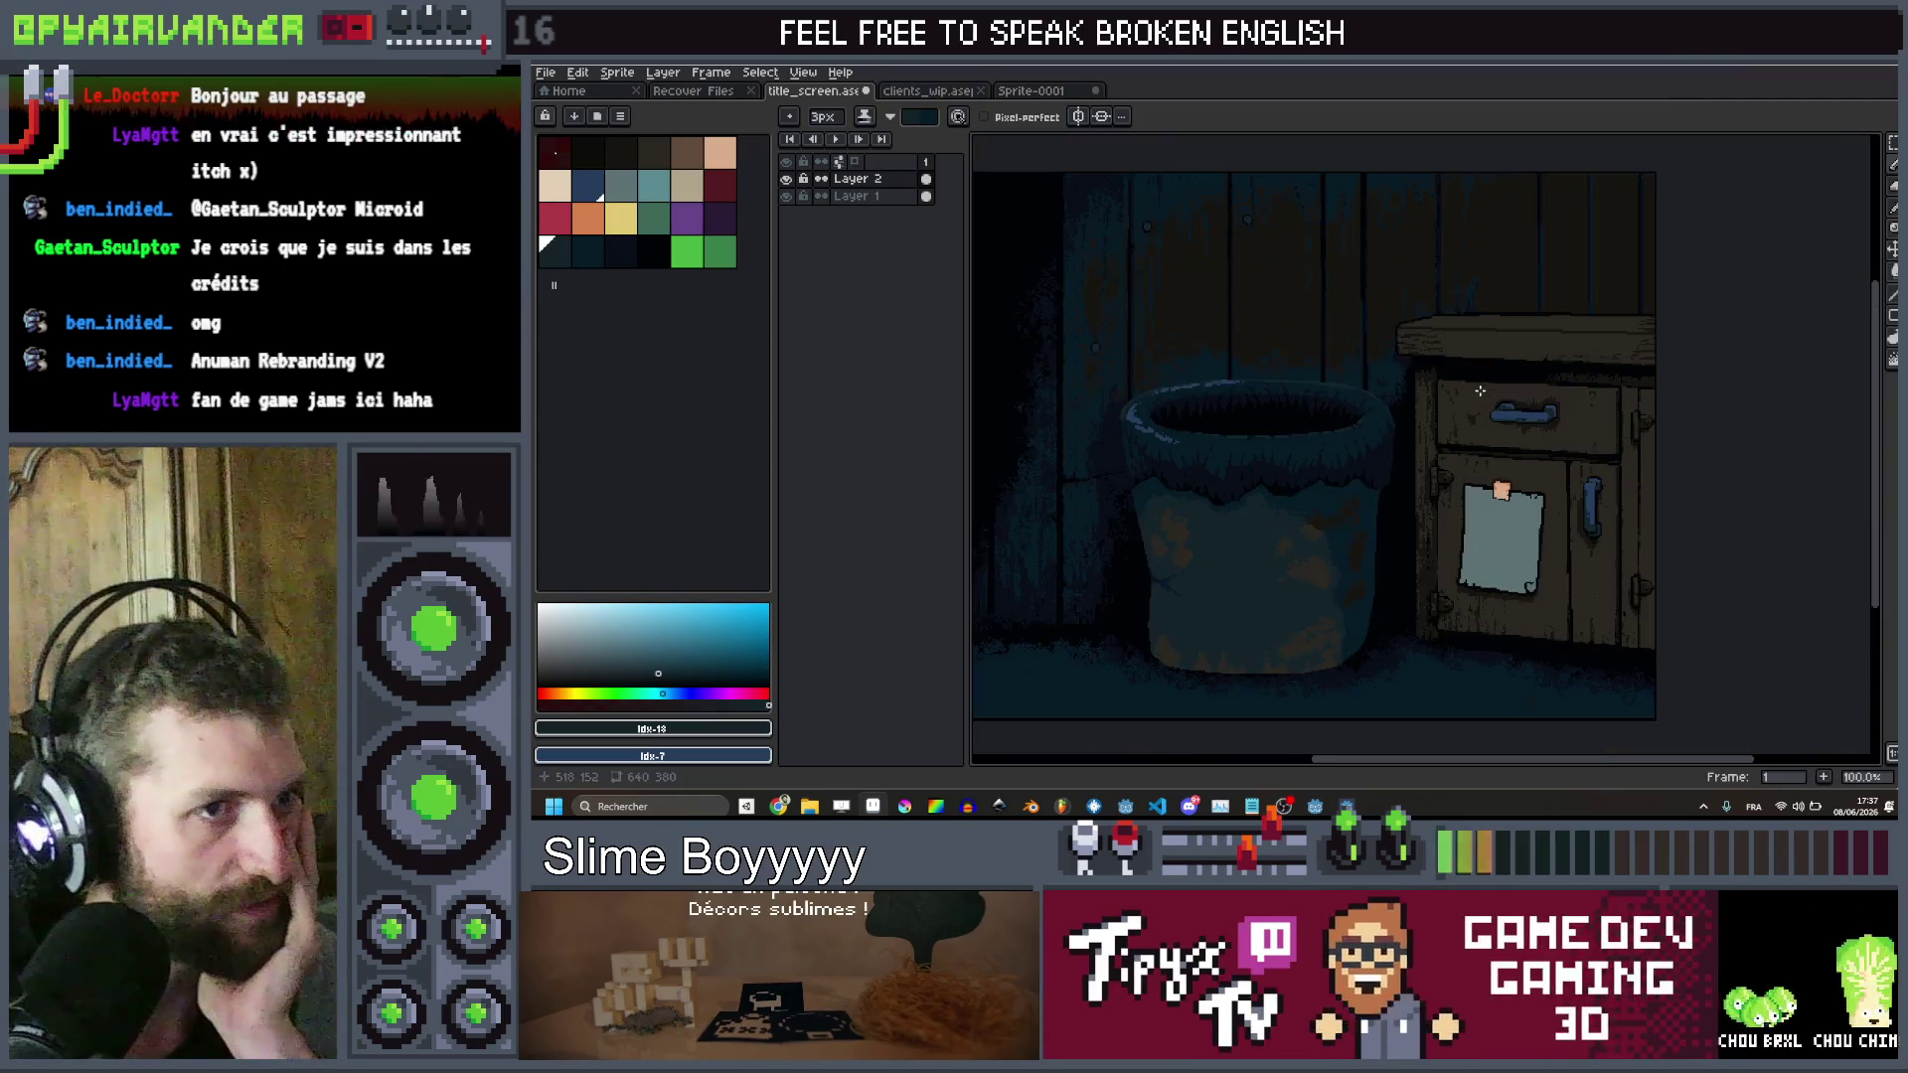
pyautogui.moveTo(1479, 390); pyautogui.dragTo(1491, 383)
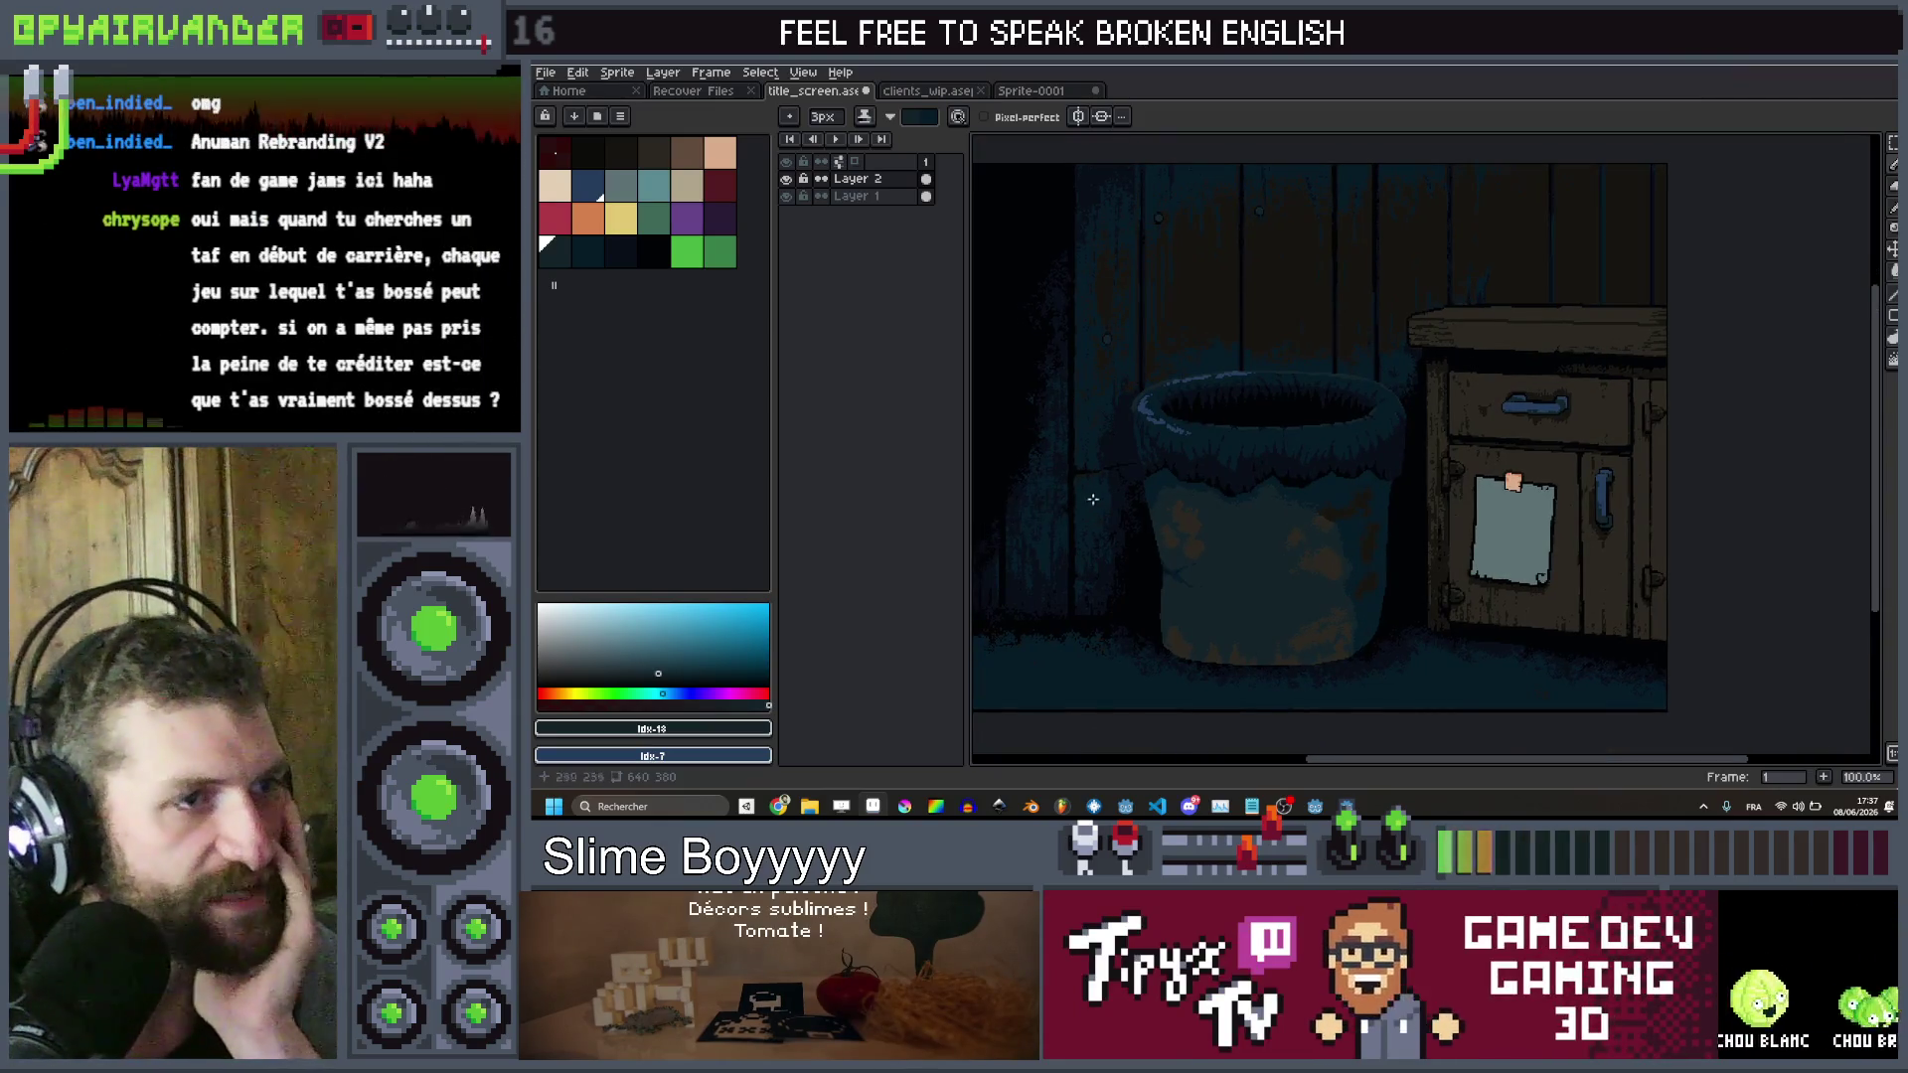
pyautogui.scroll(1, 1292, 398)
pyautogui.scroll(-2, 1411, 328)
pyautogui.scroll(1, 1490, 279)
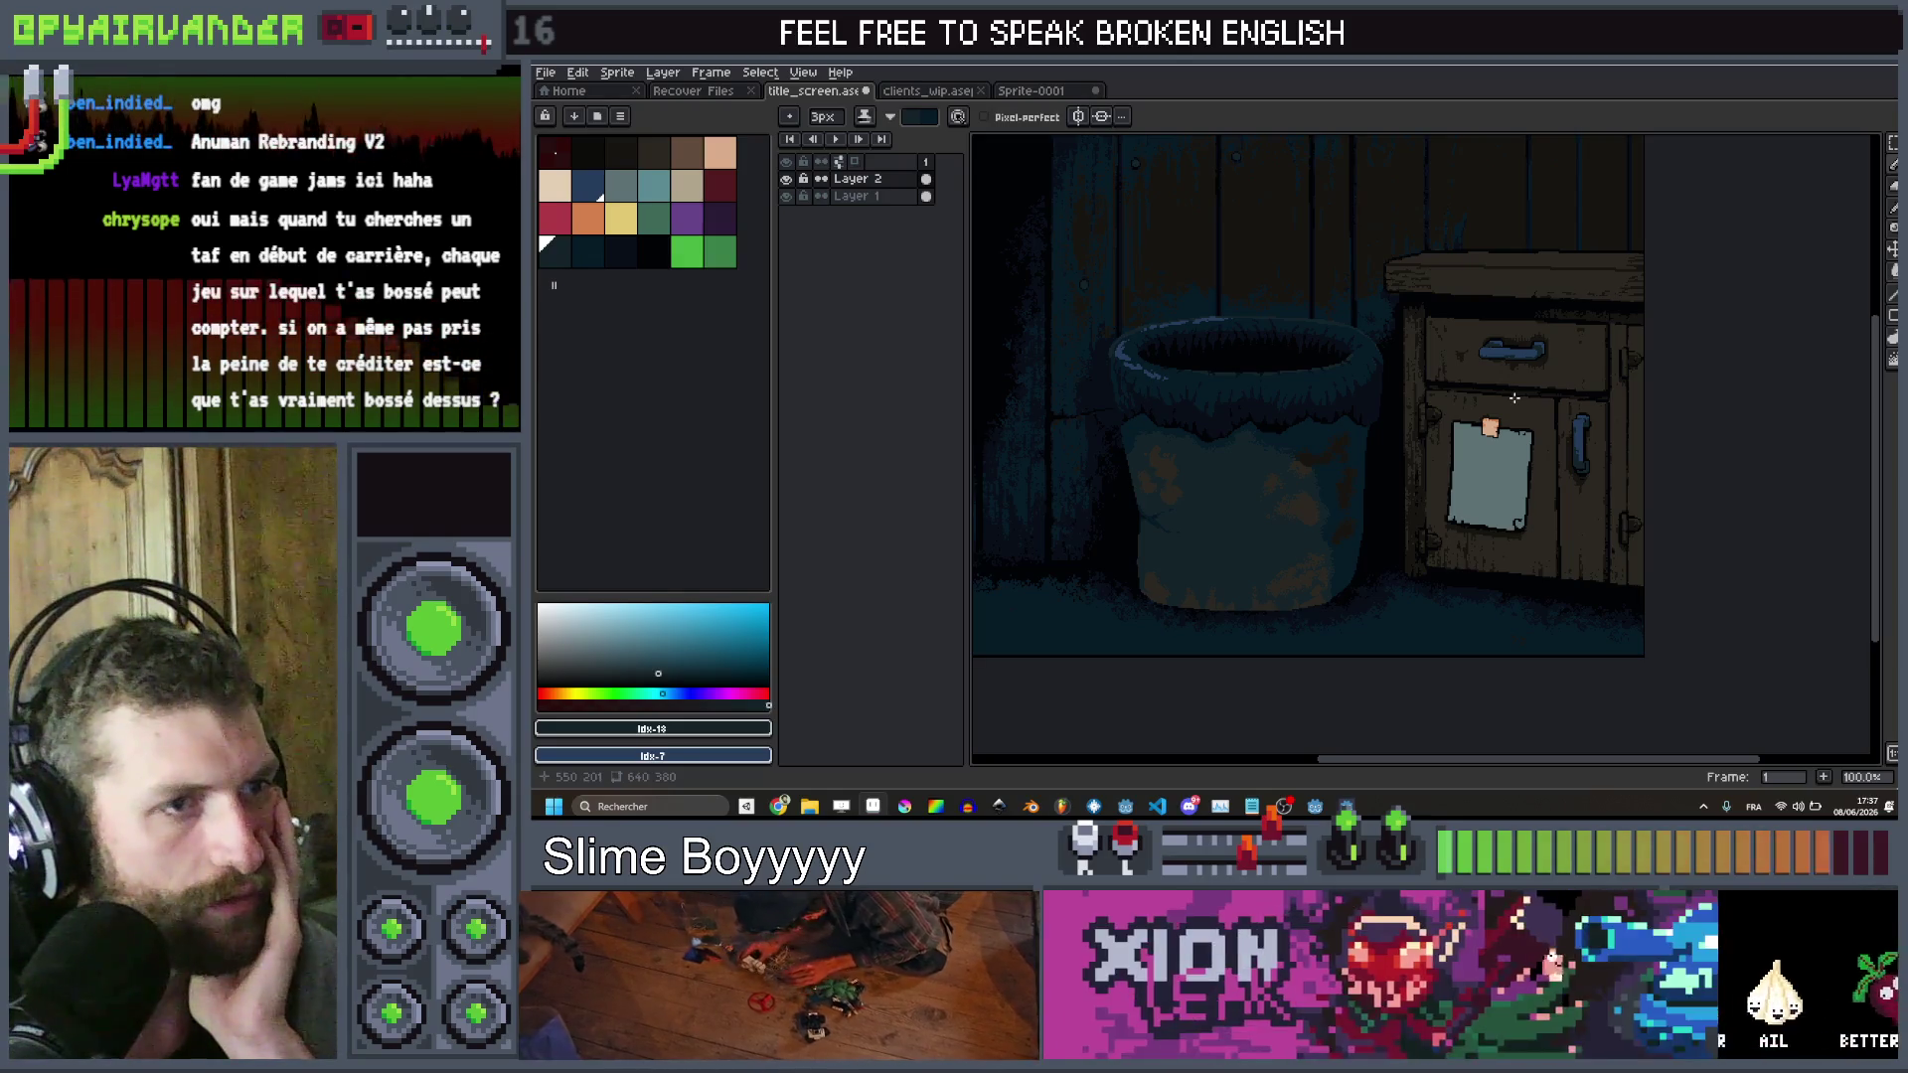
pyautogui.click(648, 256)
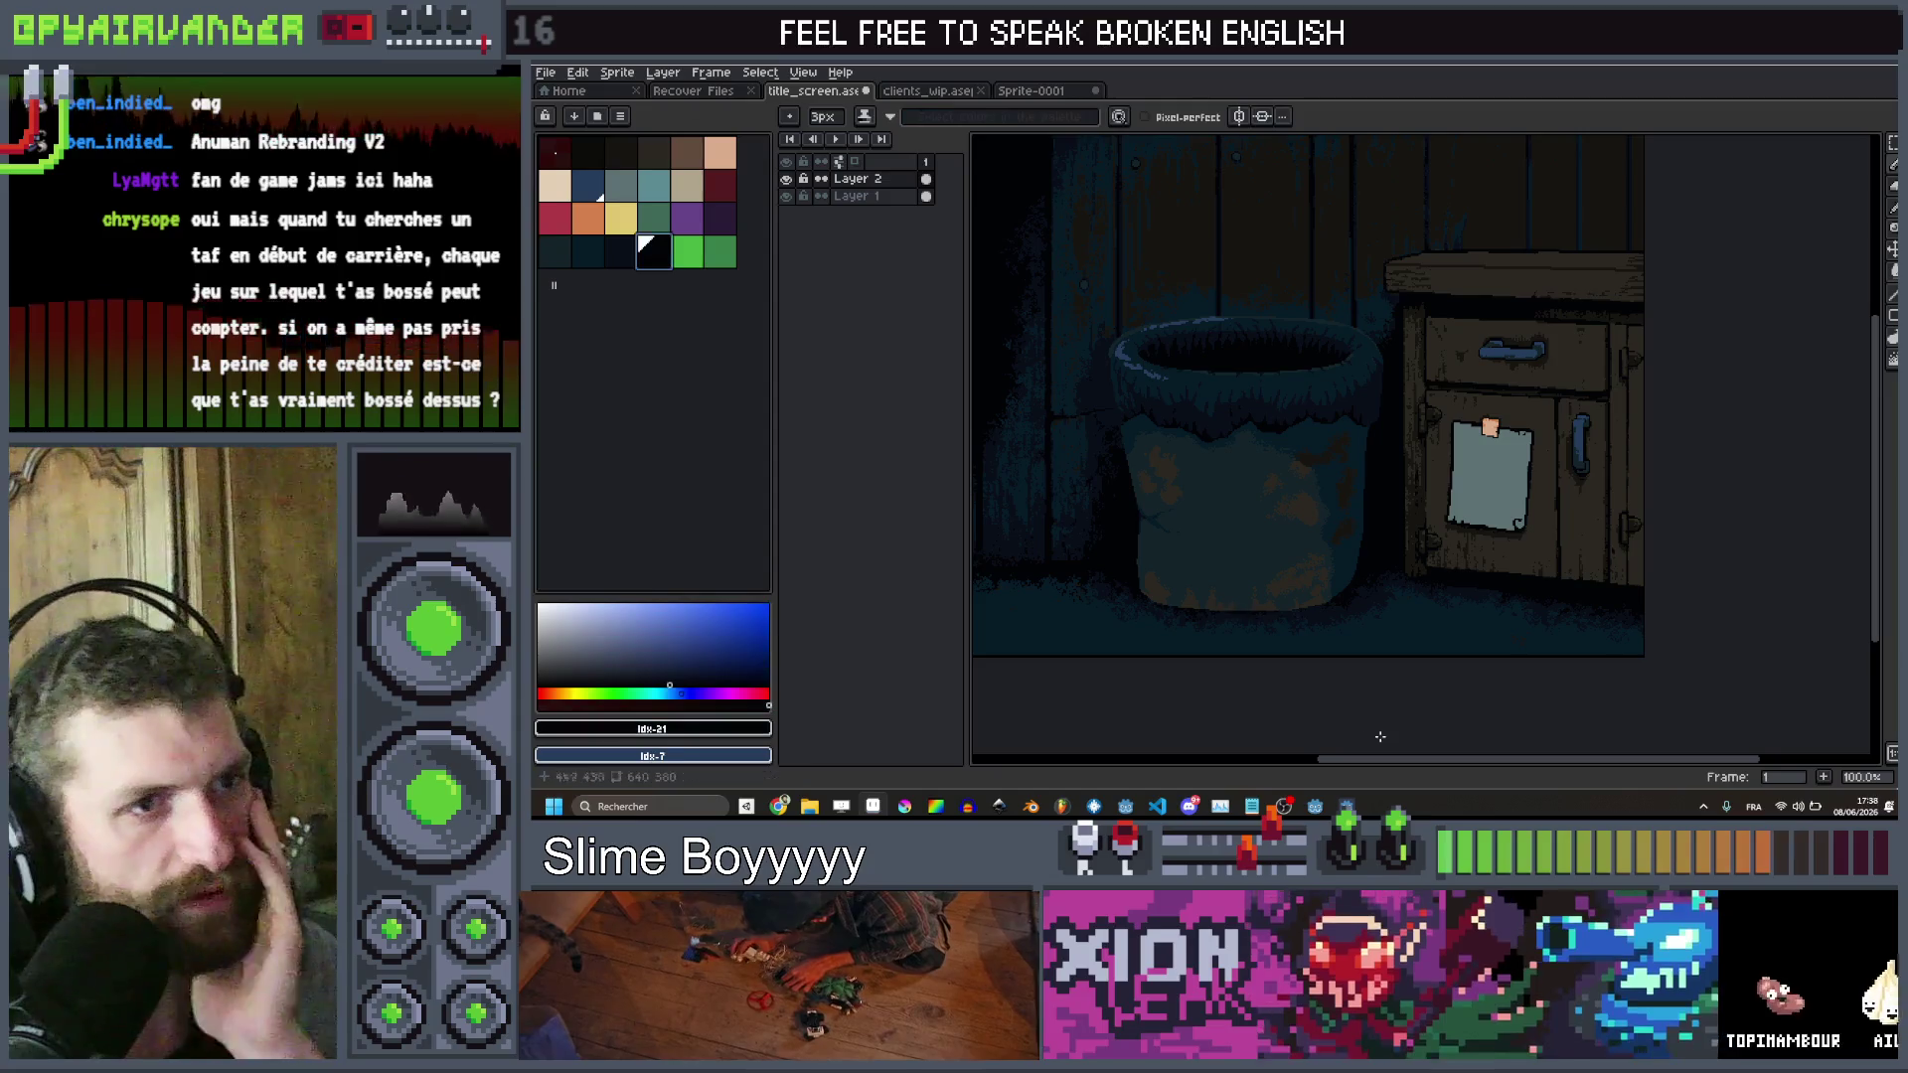
# Zoom out over the whole sprite and hide the bin layer to compare
pyautogui.scroll(4, 1418, 546)
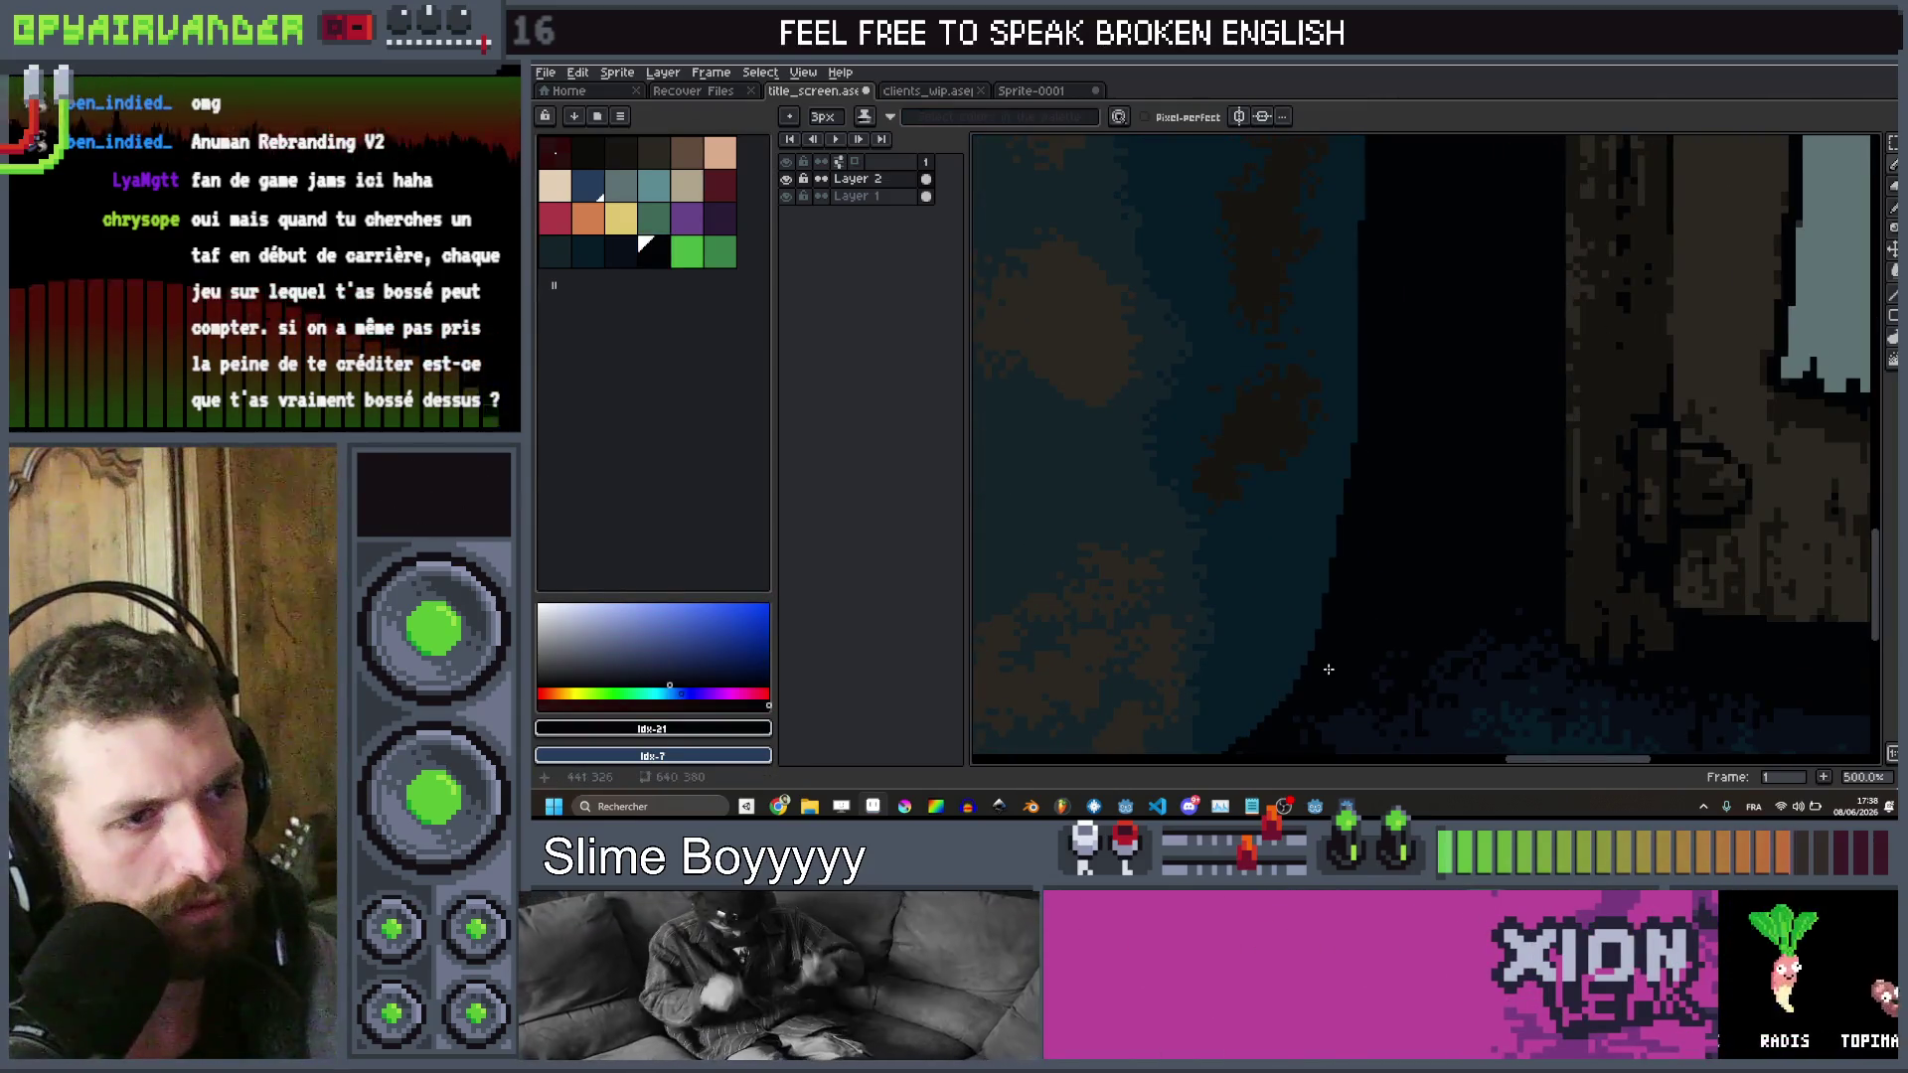
pyautogui.scroll(-6, 1580, 494)
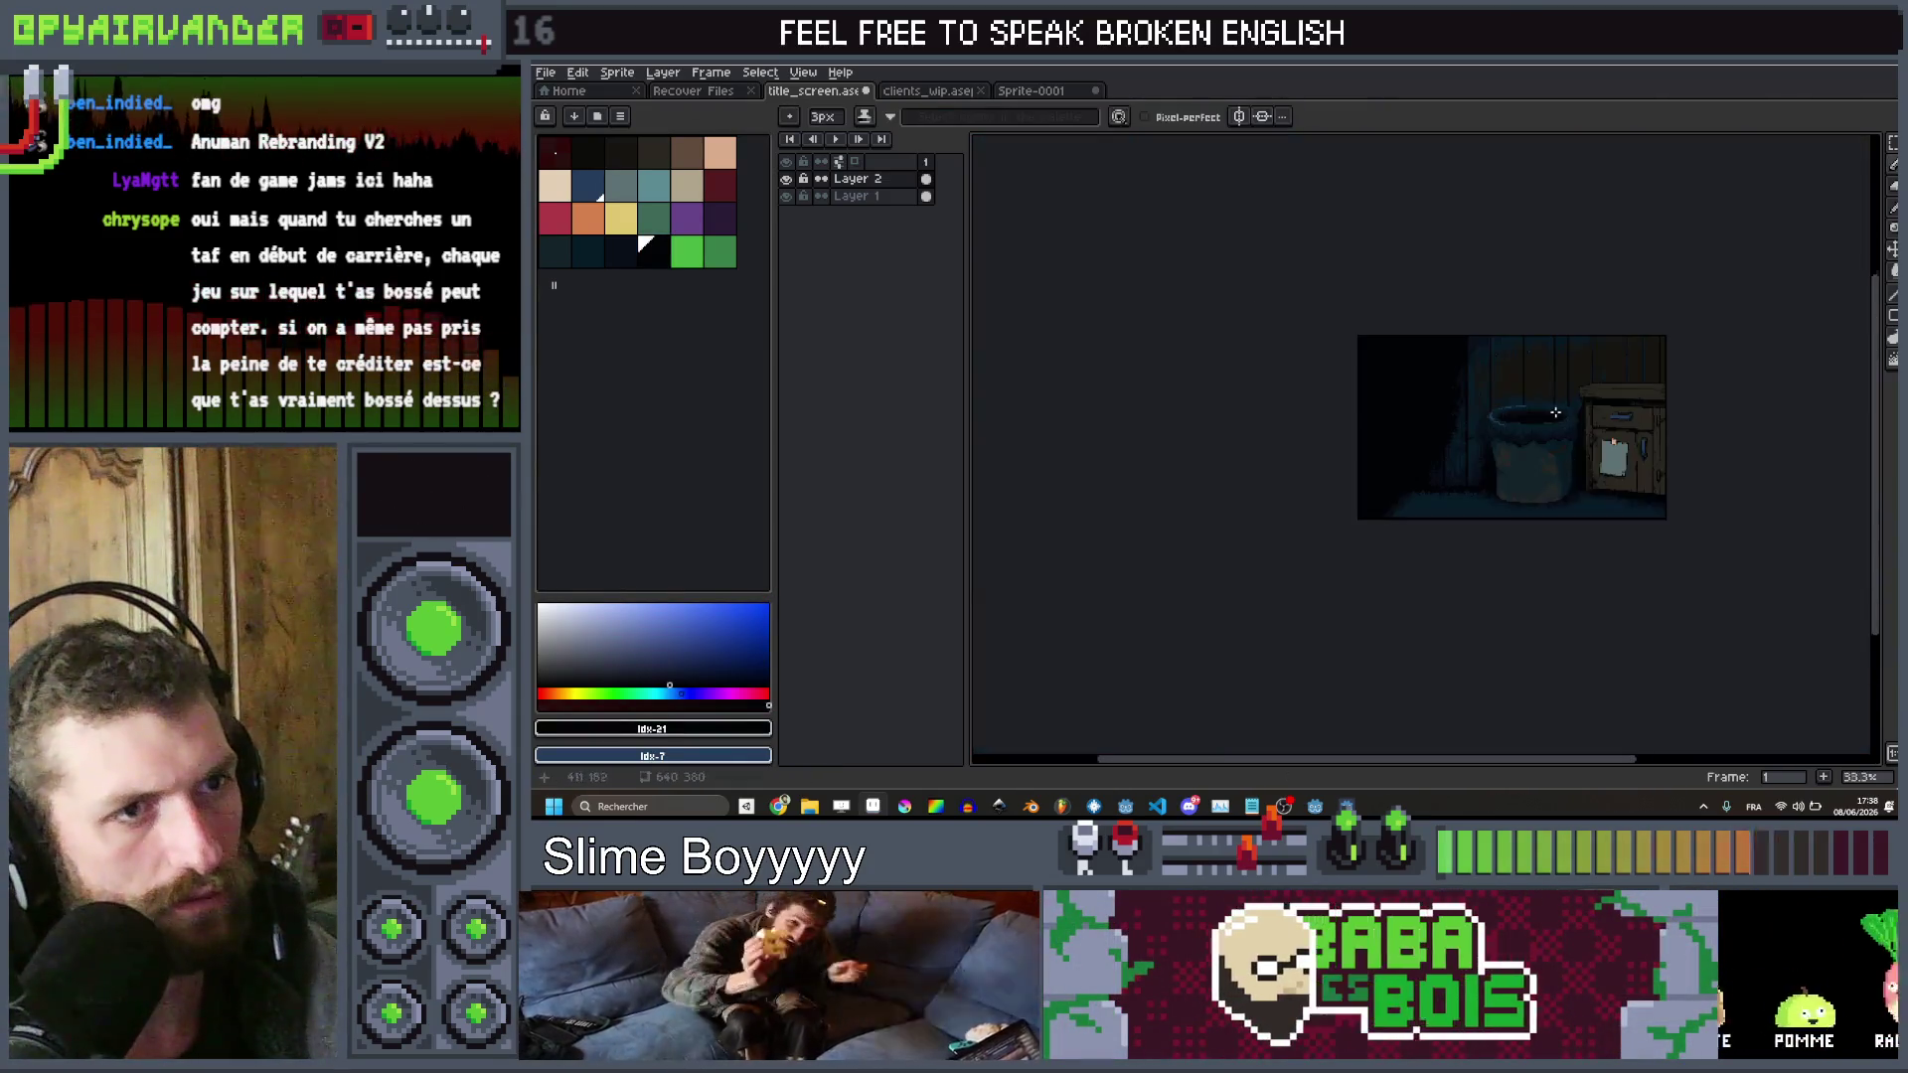
pyautogui.scroll(3, 1557, 412)
pyautogui.click(786, 179)
# Show the bin layer again, hide the background scene layer and shrink the brush to 2px
pyautogui.click(786, 179)
pyautogui.click(786, 196)
pyautogui.scroll(3, 1146, 494)
pyautogui.scroll(-2, 1145, 494)
pyautogui.press('-')
# Outline the bucket's left edge and ridge in dark, undoing a stray blue mark
pyautogui.moveTo(1161, 387)
pyautogui.mouseDown()
pyautogui.moveTo(1187, 667)
pyautogui.moveTo(1363, 651)
pyautogui.moveTo(1347, 656)
pyautogui.mouseUp()
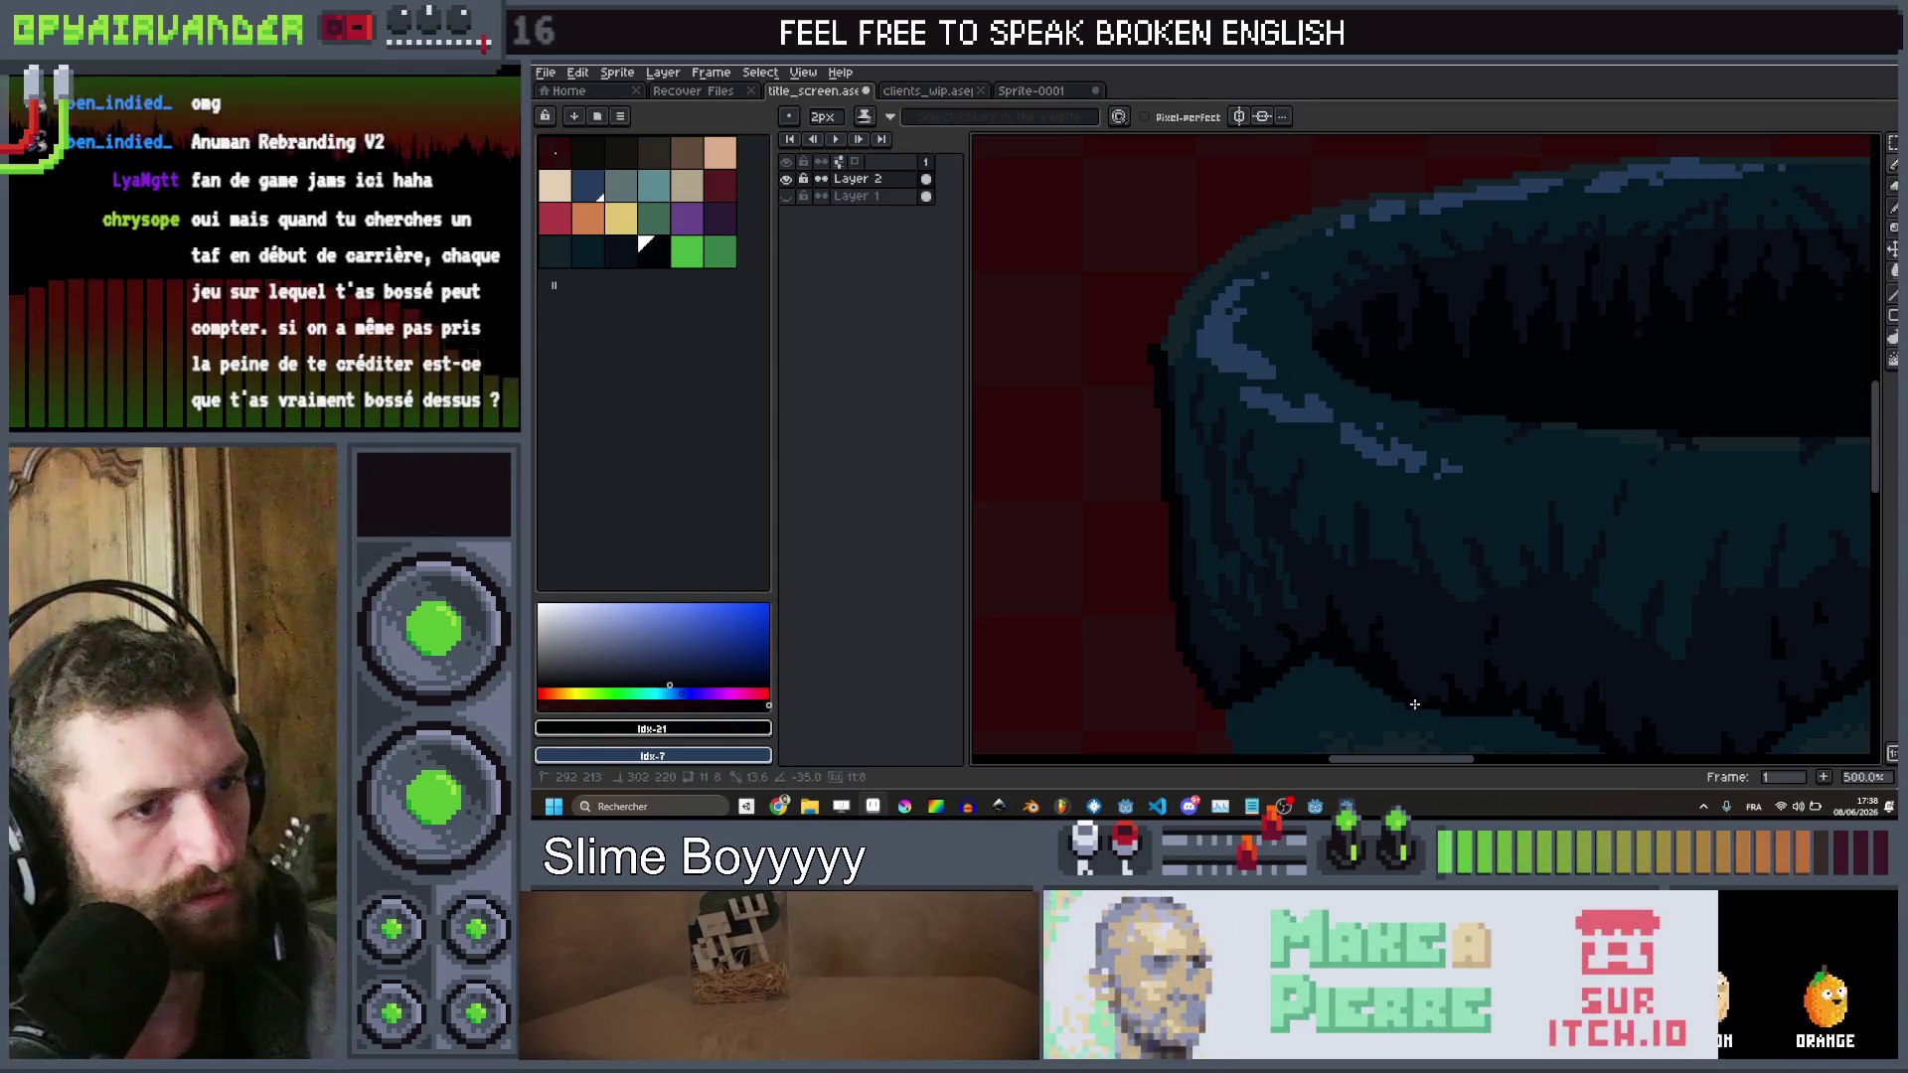
pyautogui.scroll(-3, 1414, 704)
pyautogui.scroll(3, 1382, 619)
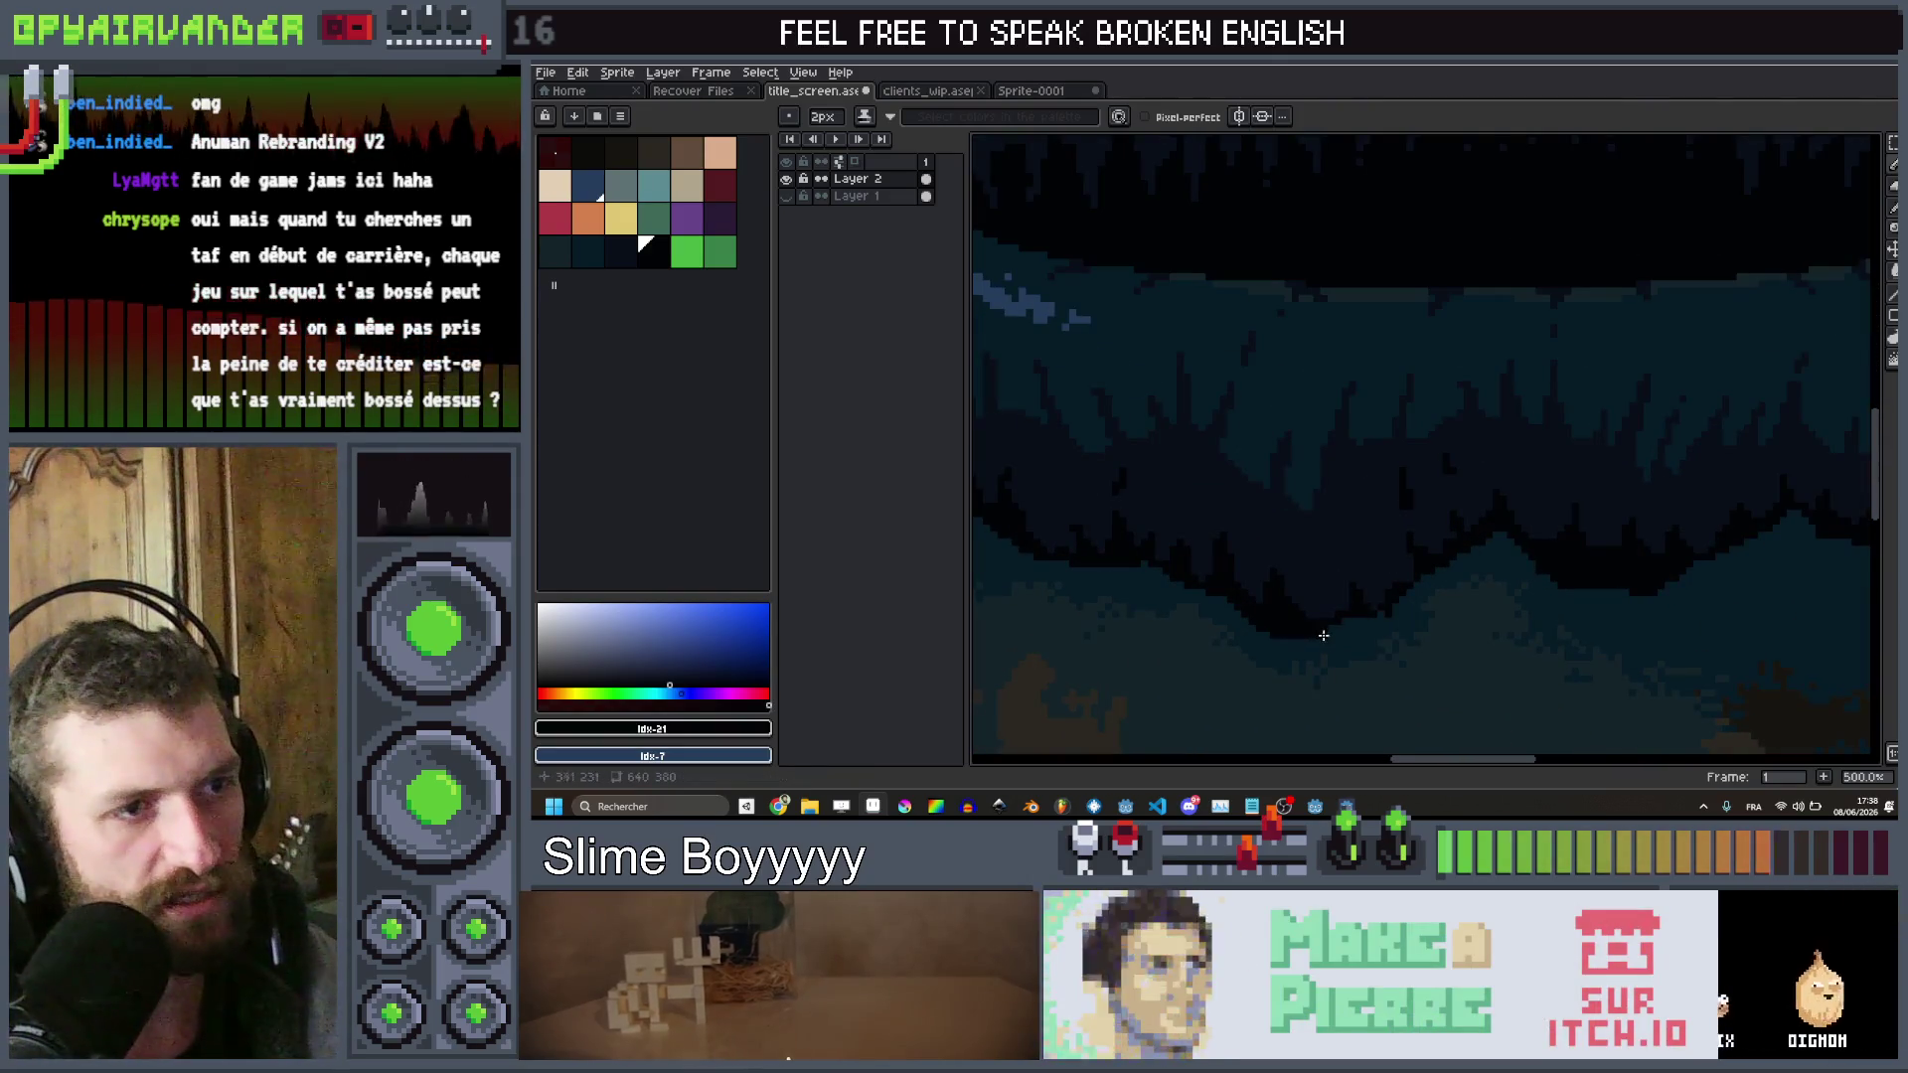
pyautogui.moveTo(1422, 592); pyautogui.dragTo(1444, 573)
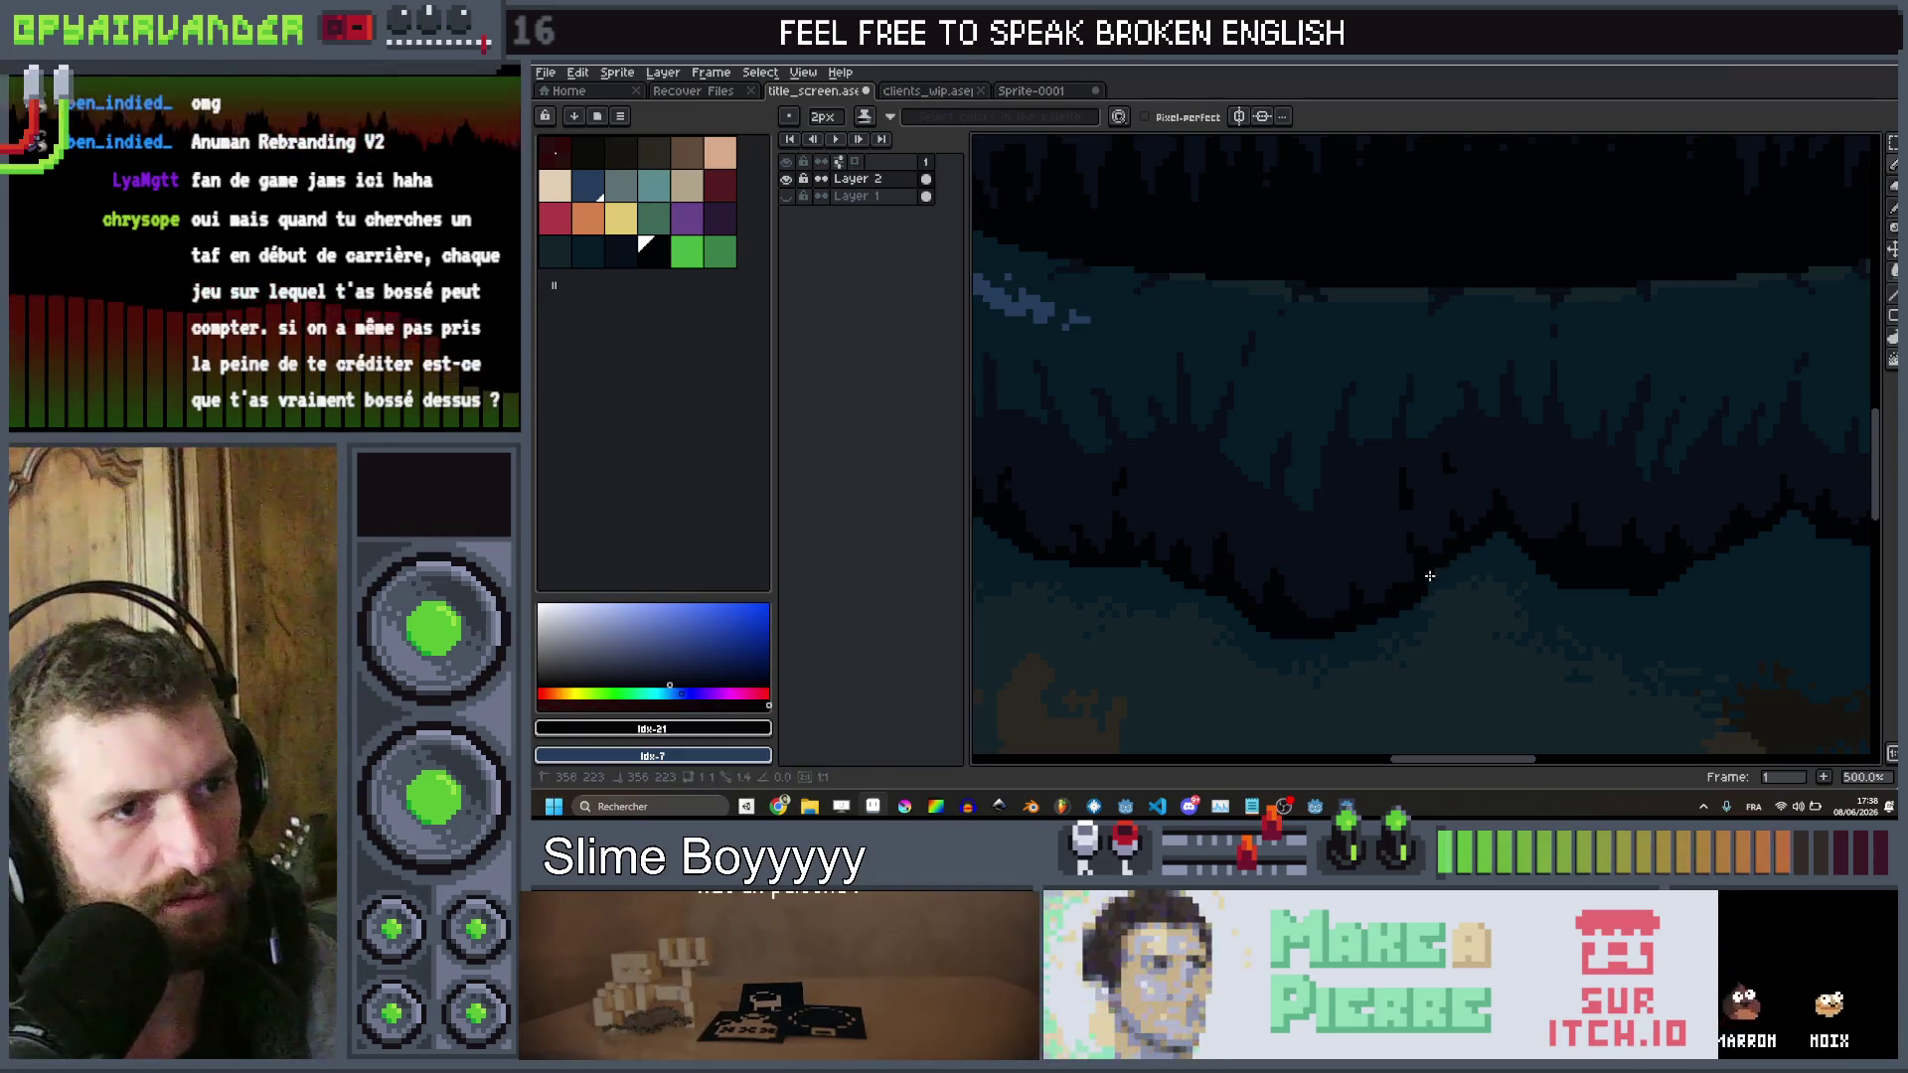
pyautogui.scroll(-3, 1493, 538)
pyautogui.scroll(3, 1749, 560)
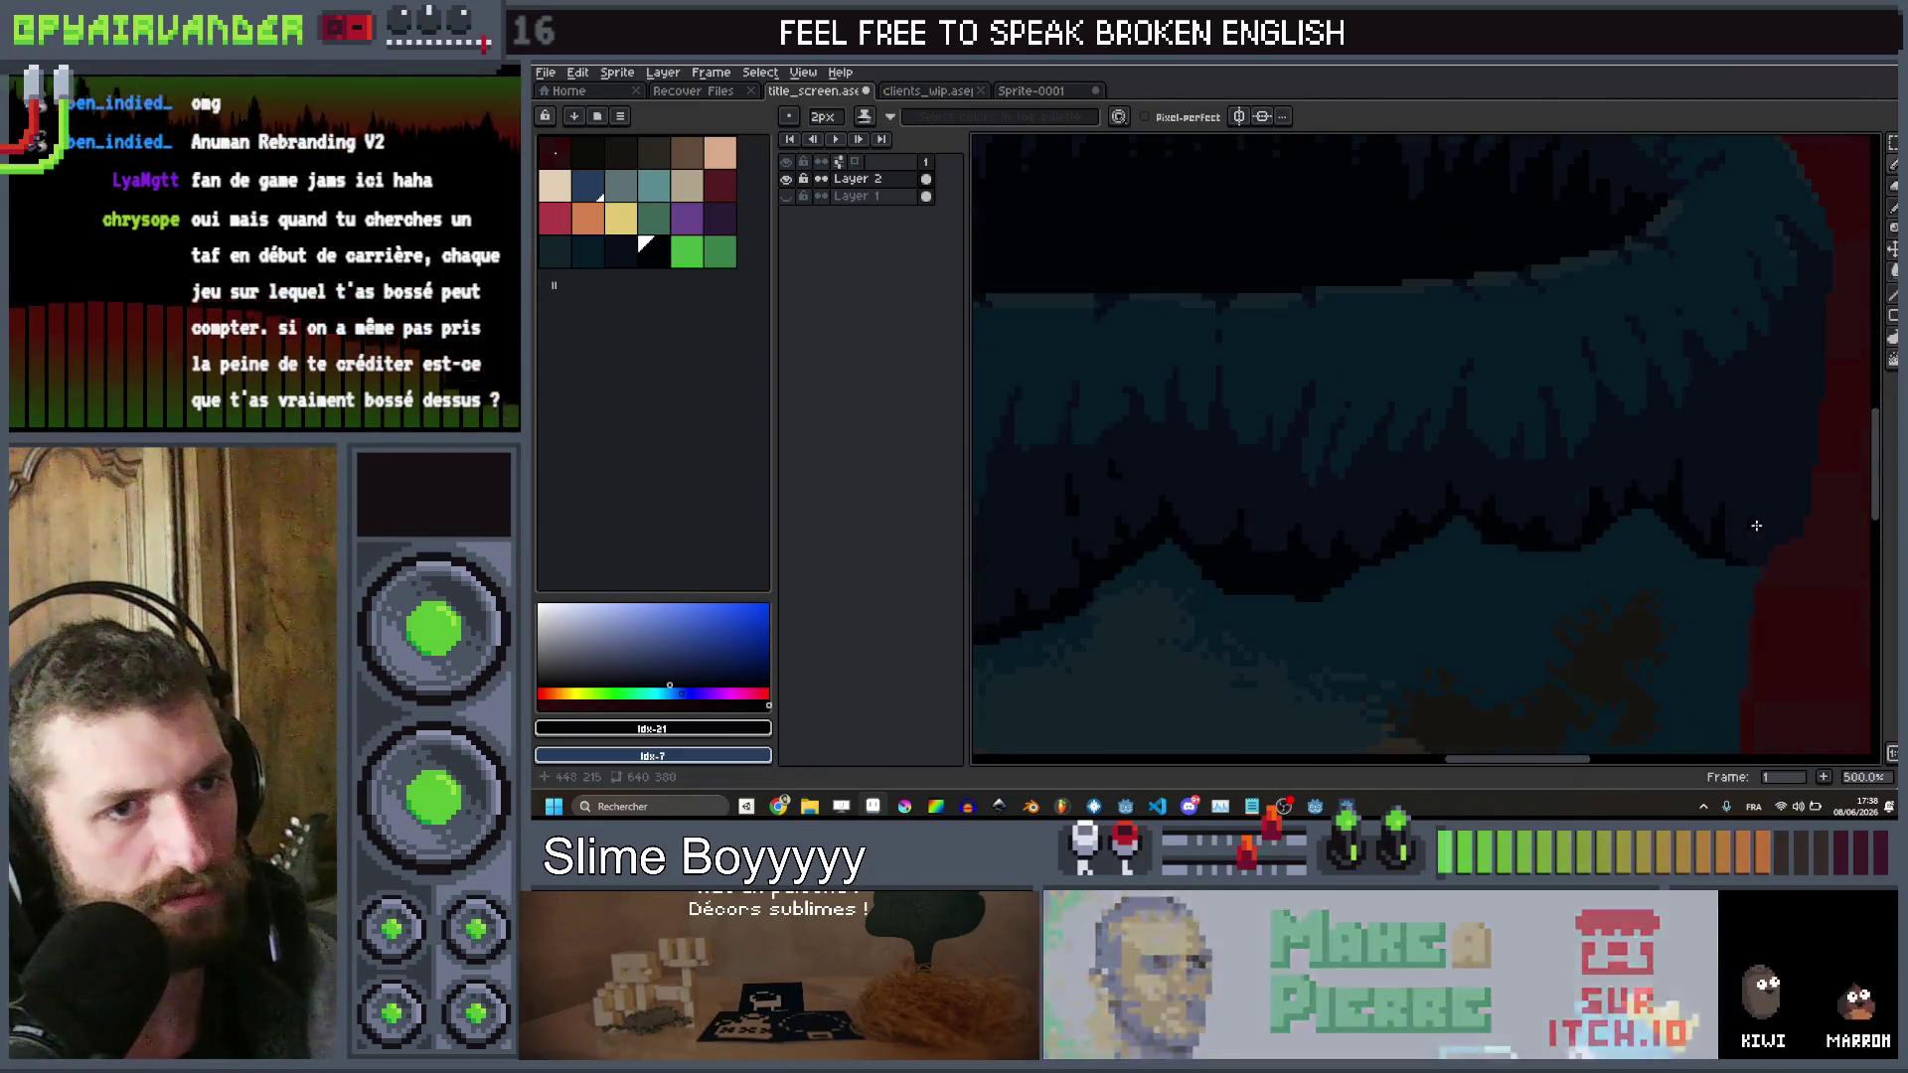
pyautogui.click(1757, 571)
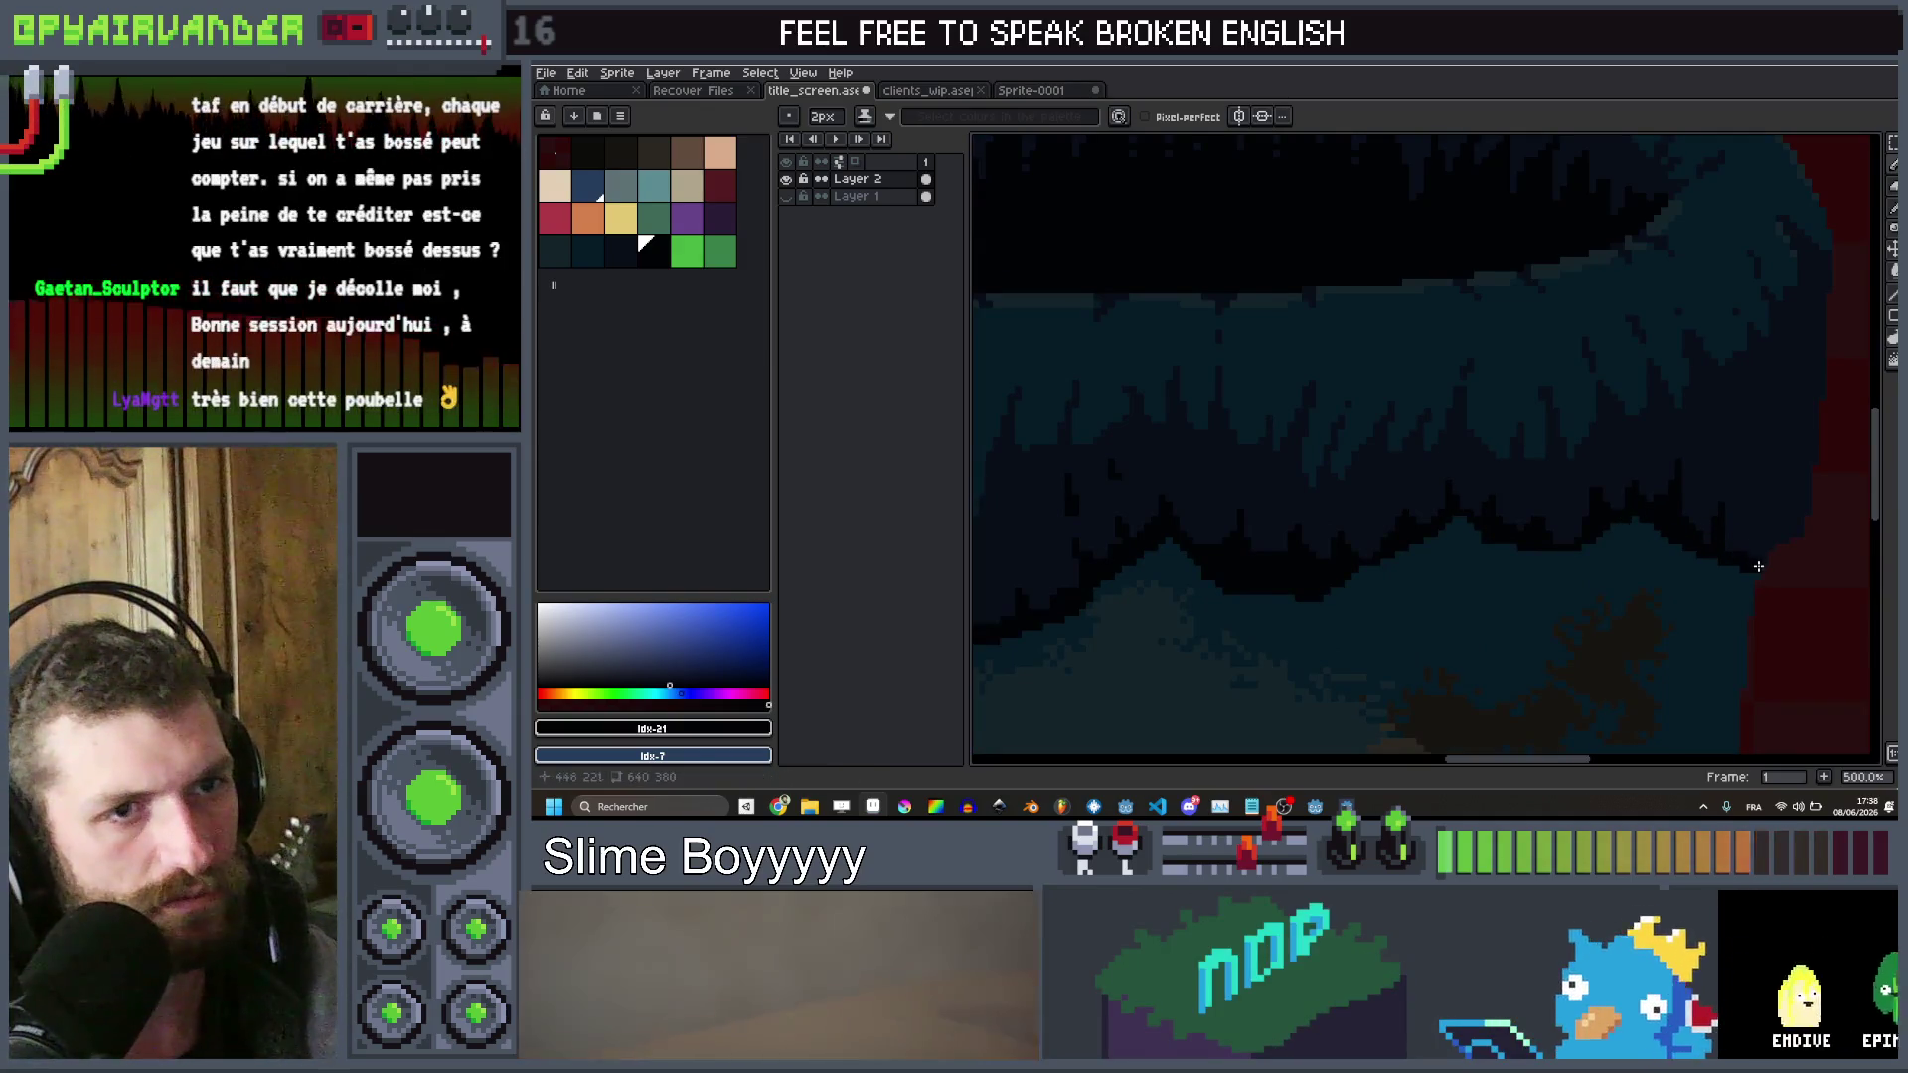
pyautogui.moveTo(1801, 512); pyautogui.dragTo(1805, 502)
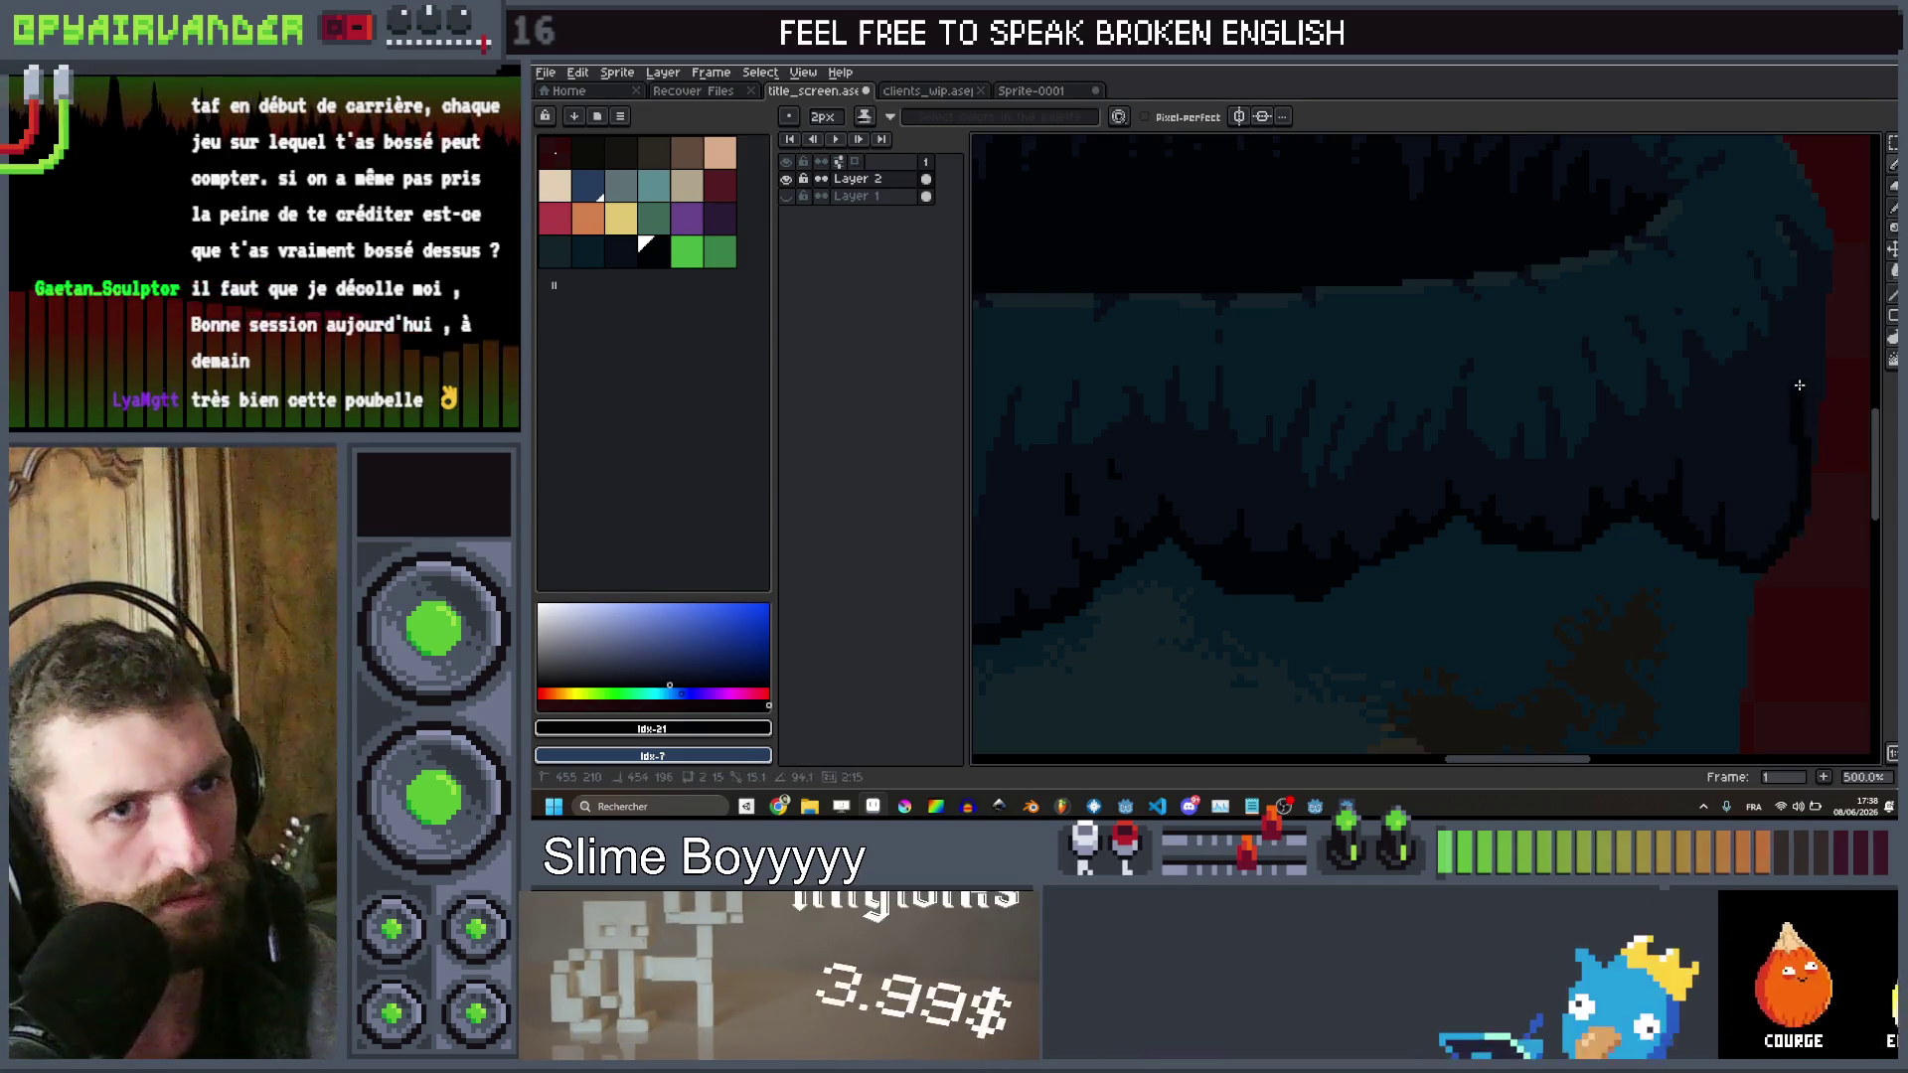
pyautogui.scroll(5, 1806, 463)
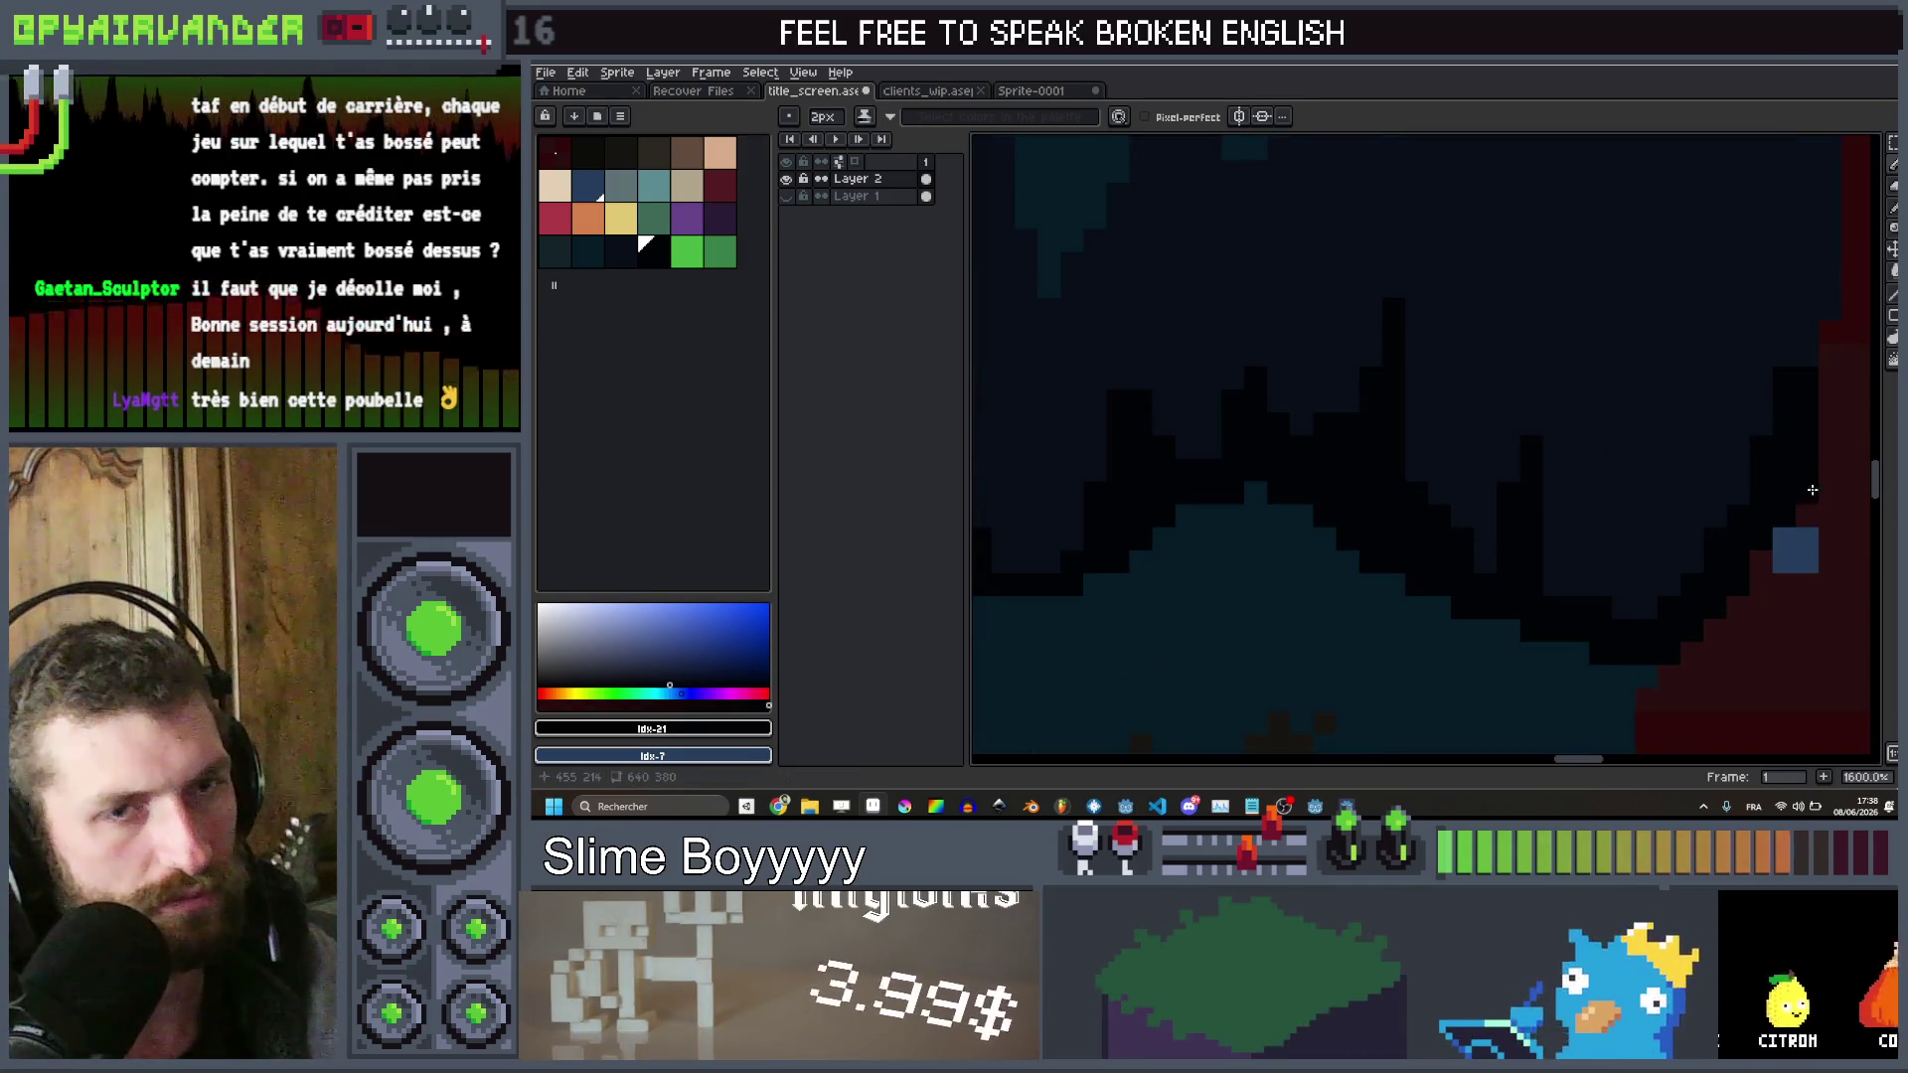
pyautogui.hotkey('ctrl', 'z')
pyautogui.scroll(-3, 1694, 497)
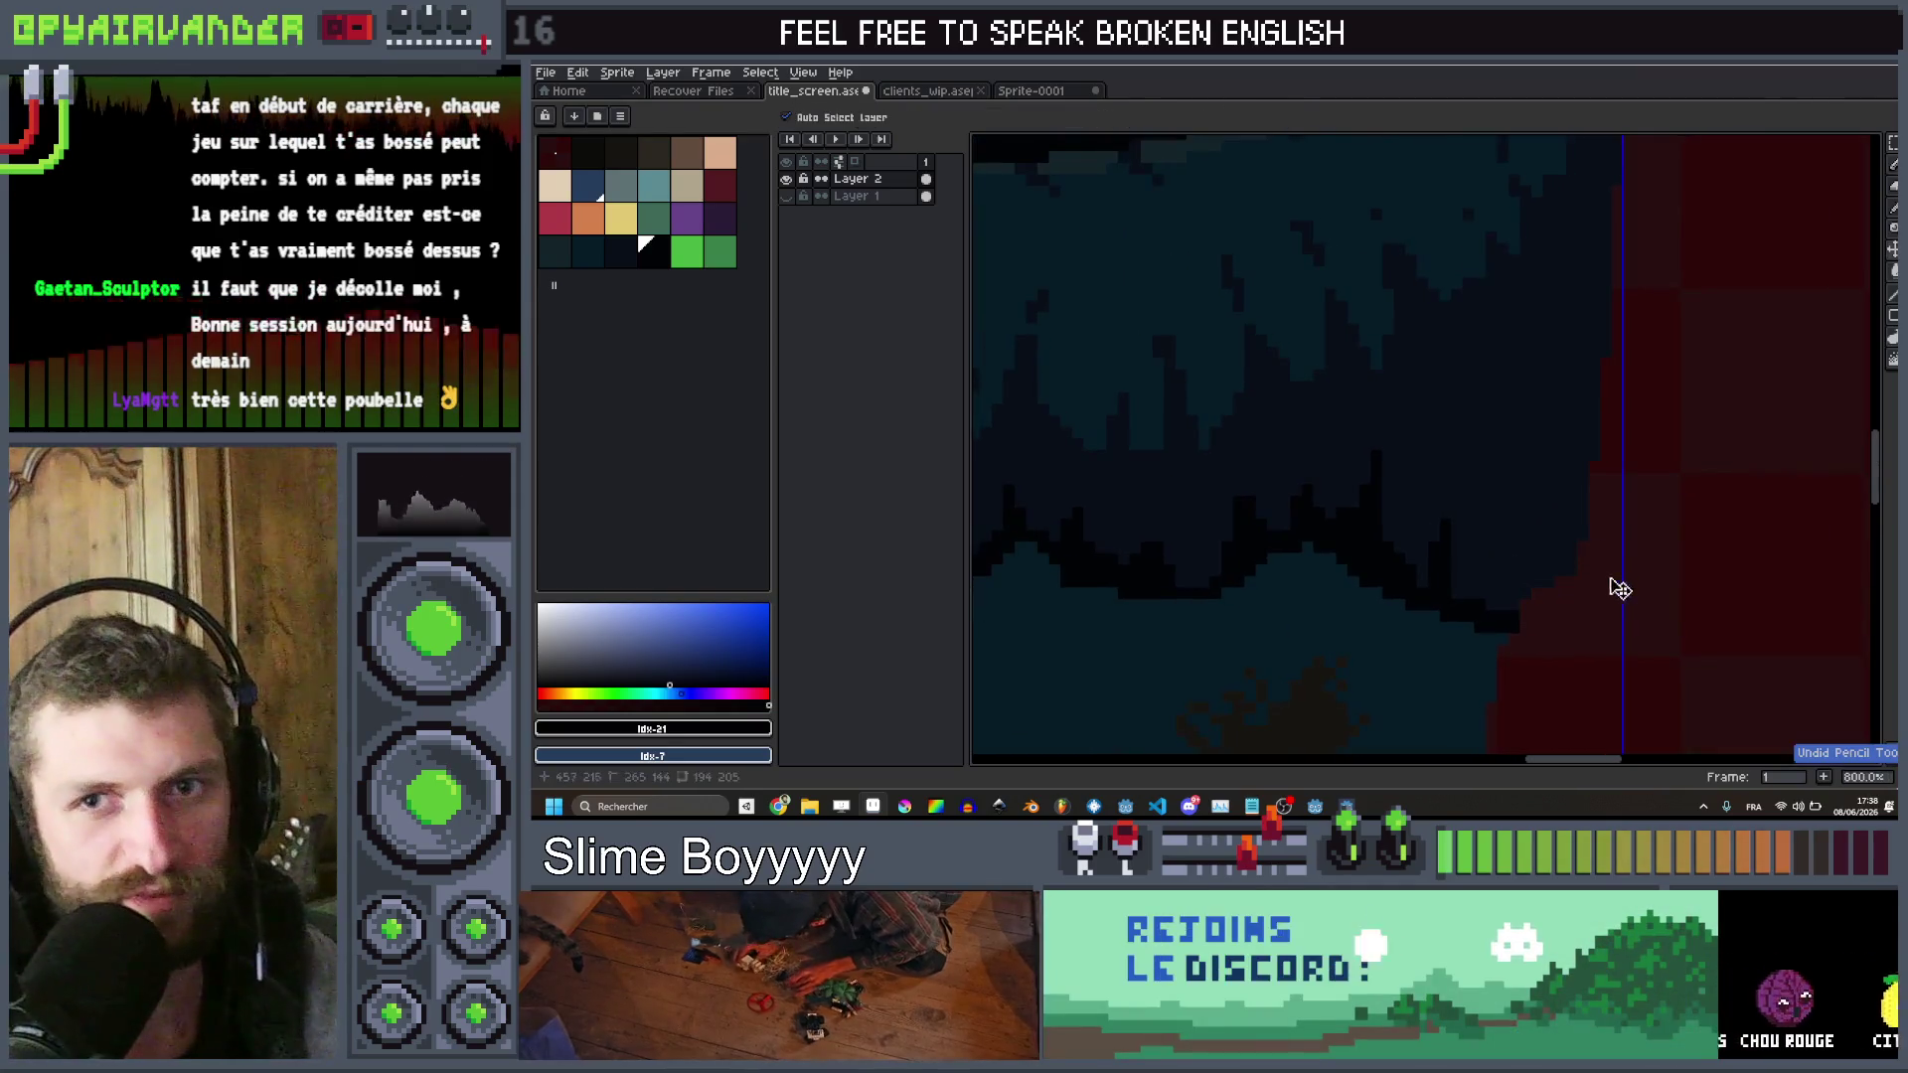
pyautogui.scroll(3, 1573, 597)
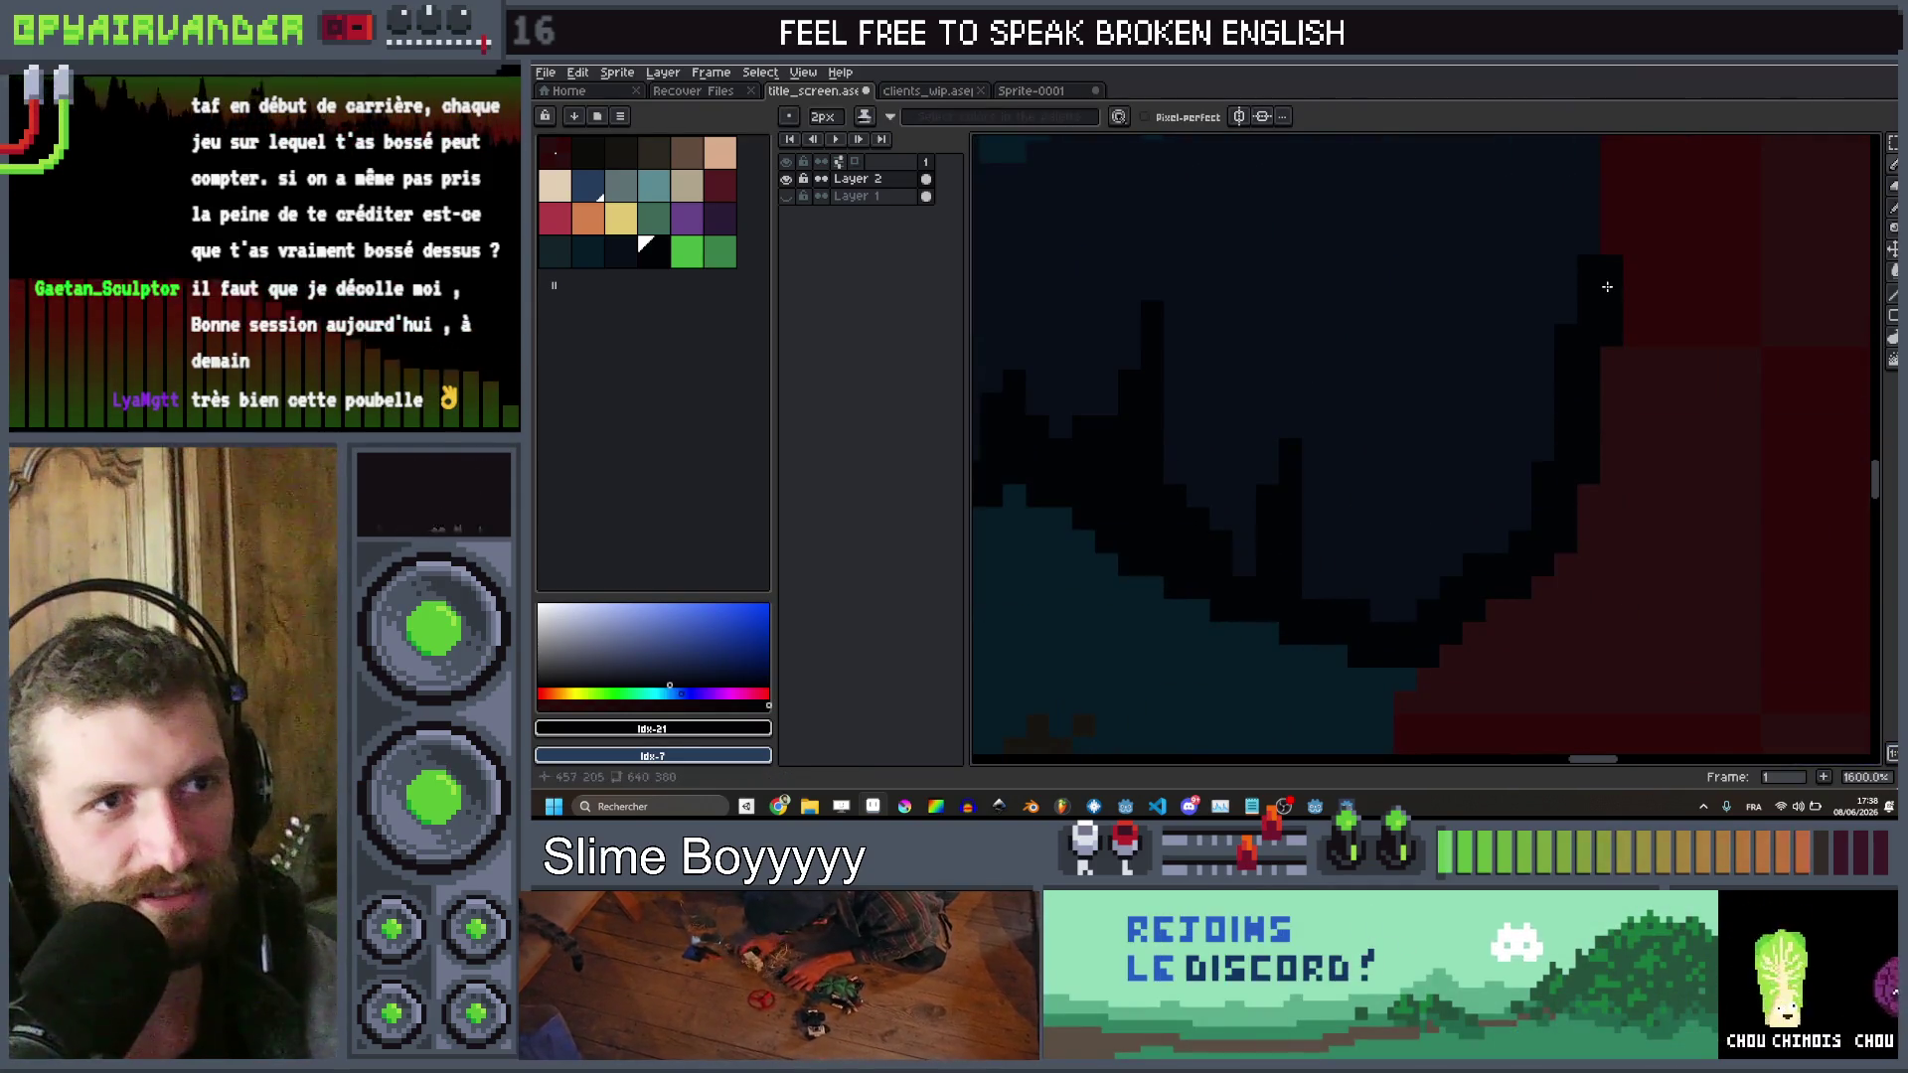
pyautogui.scroll(-3, 1607, 286)
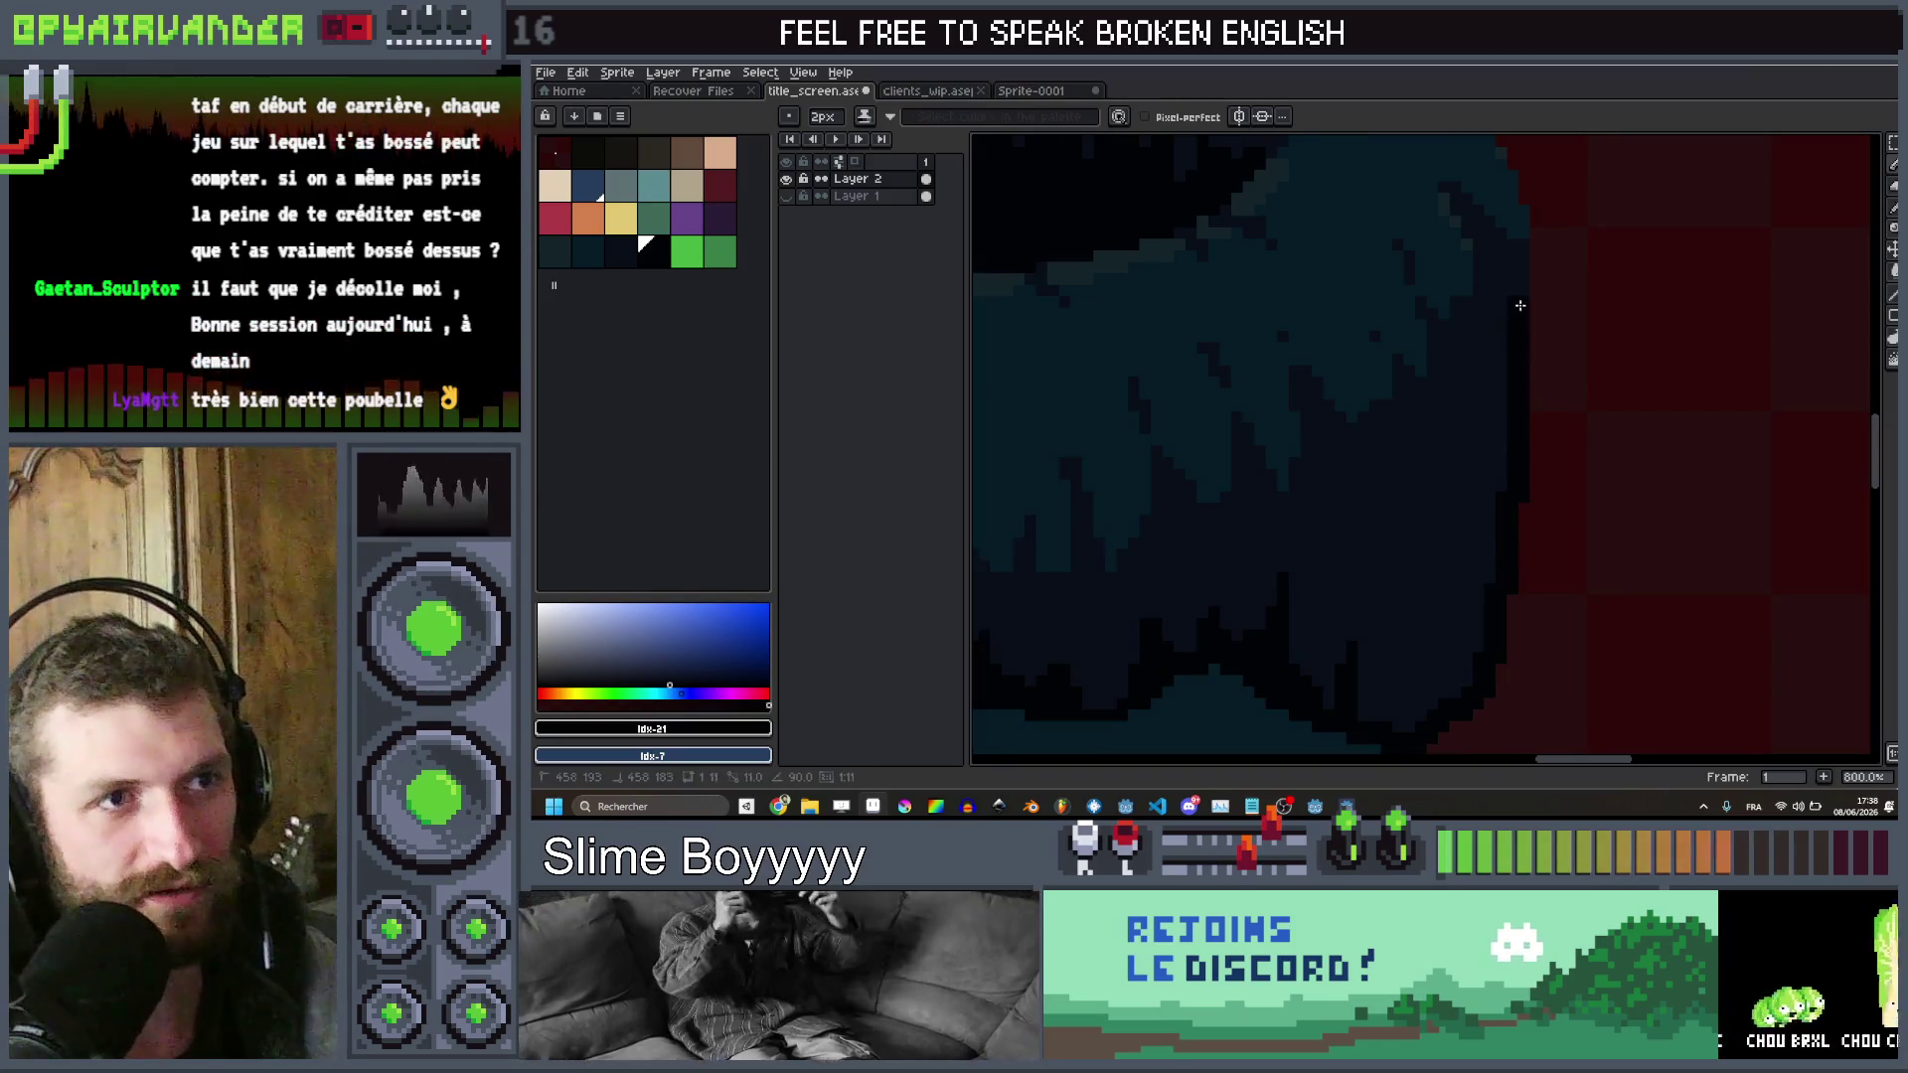
# Draw a dark outline along the rim's right curve and across its top to the left
pyautogui.moveTo(1521, 427); pyautogui.dragTo(1529, 530)
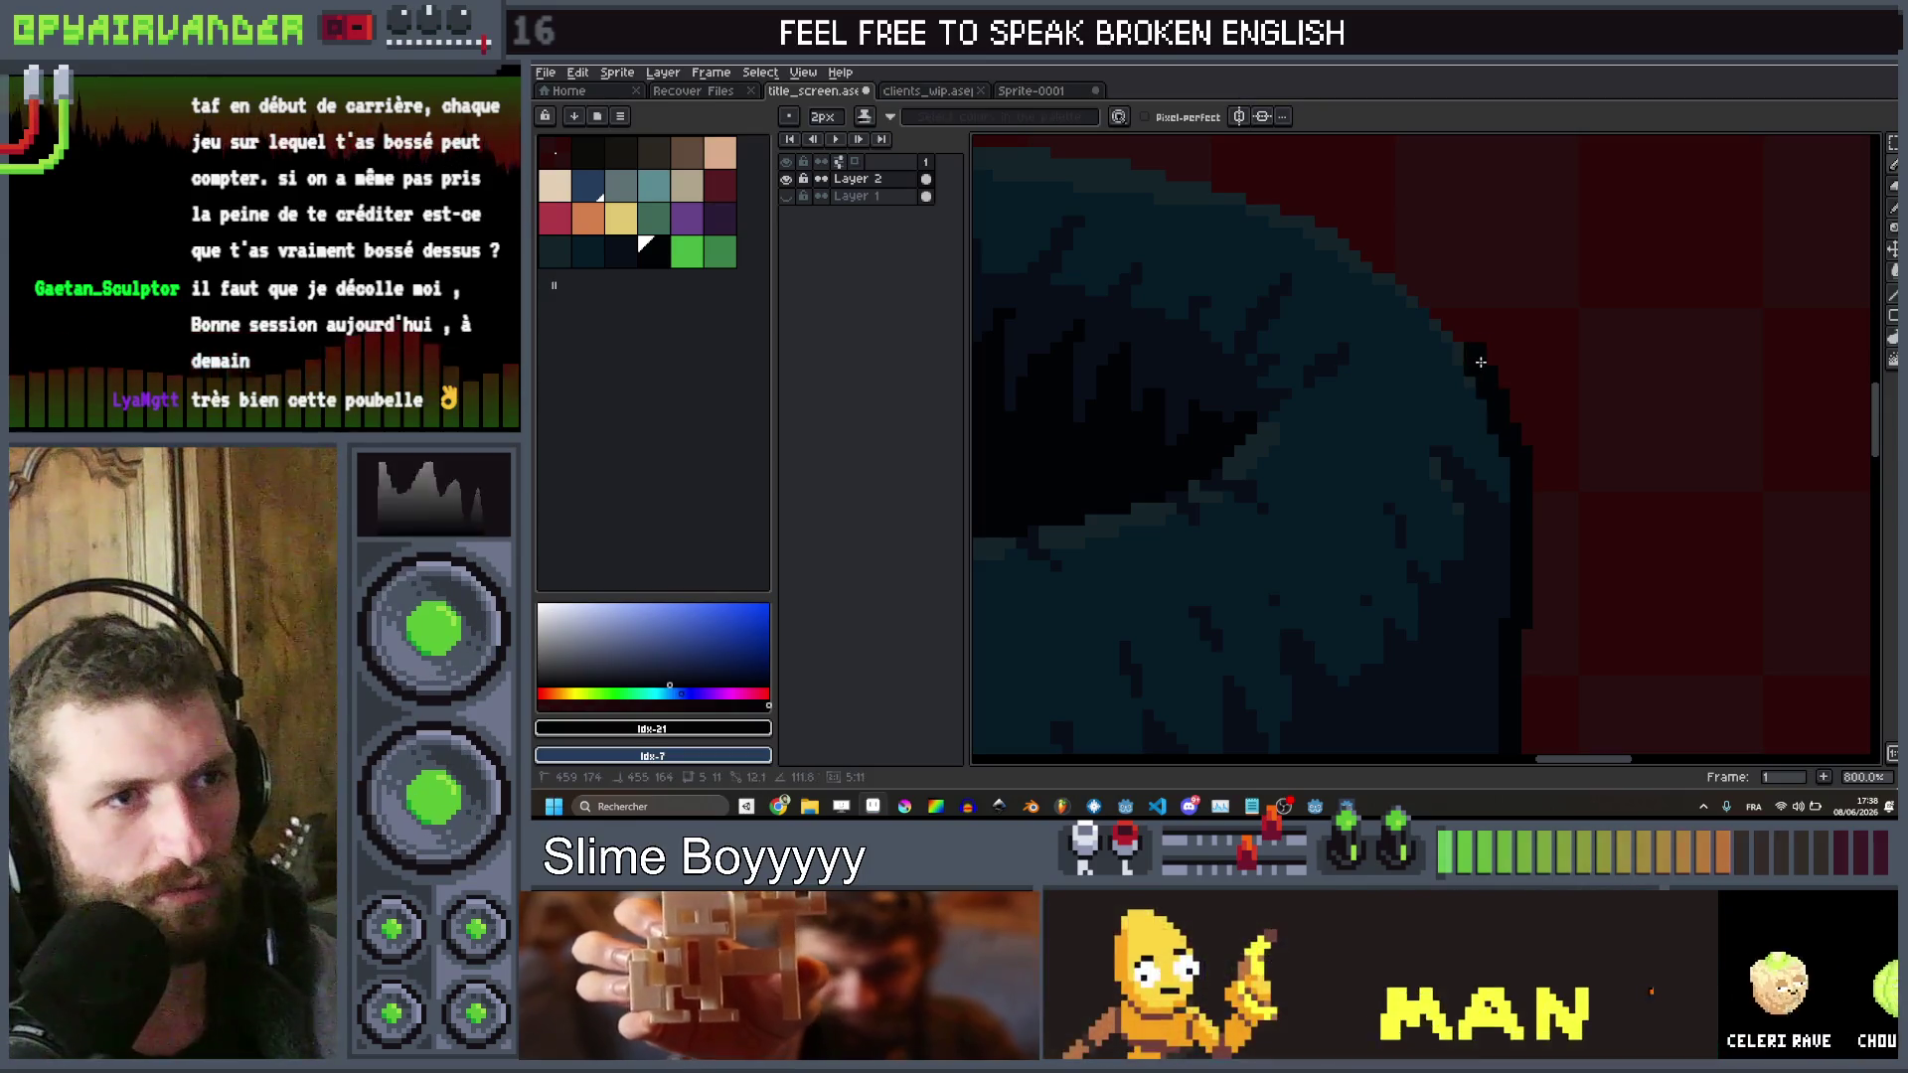
pyautogui.keyDown('shift'); pyautogui.click(1403, 264); pyautogui.keyUp('shift')
pyautogui.keyDown('shift'); pyautogui.click(1257, 190); pyautogui.keyUp('shift')
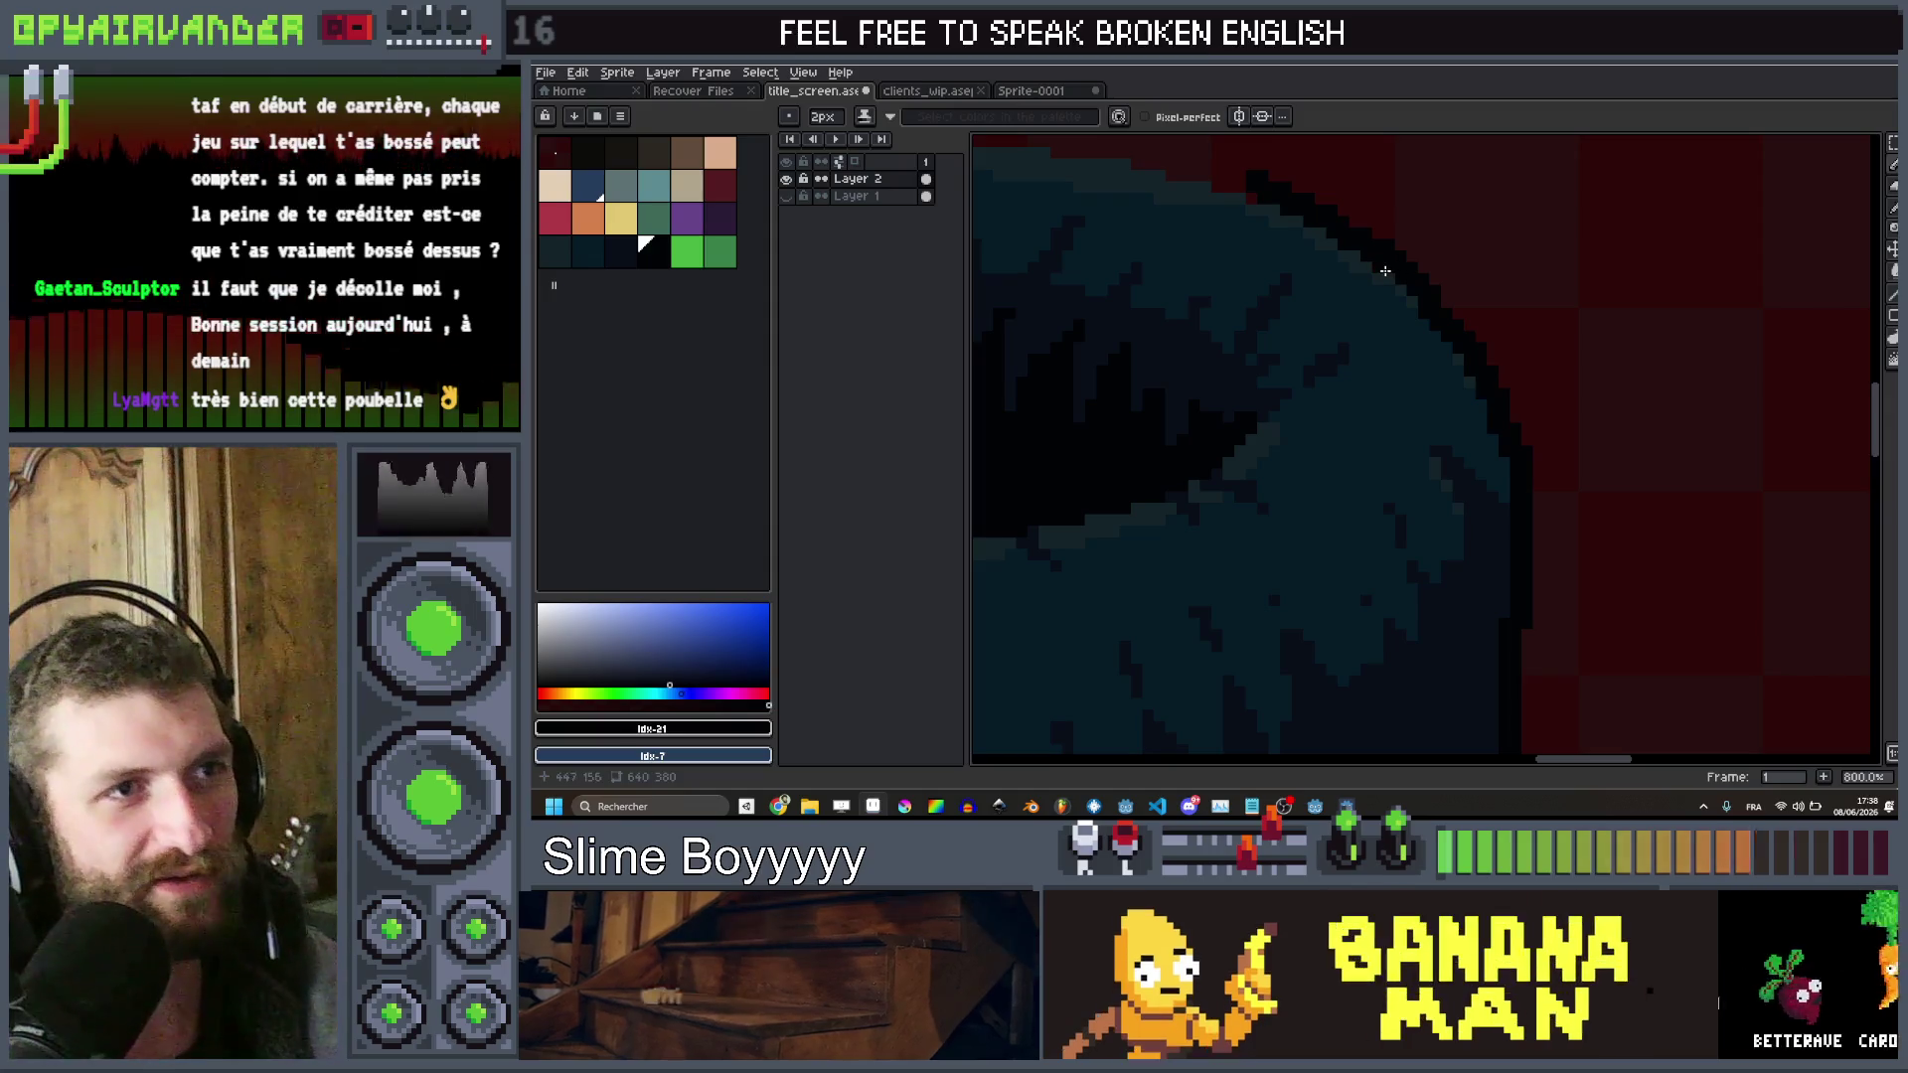
pyautogui.scroll(-6, 1331, 284)
pyautogui.scroll(4, 1323, 295)
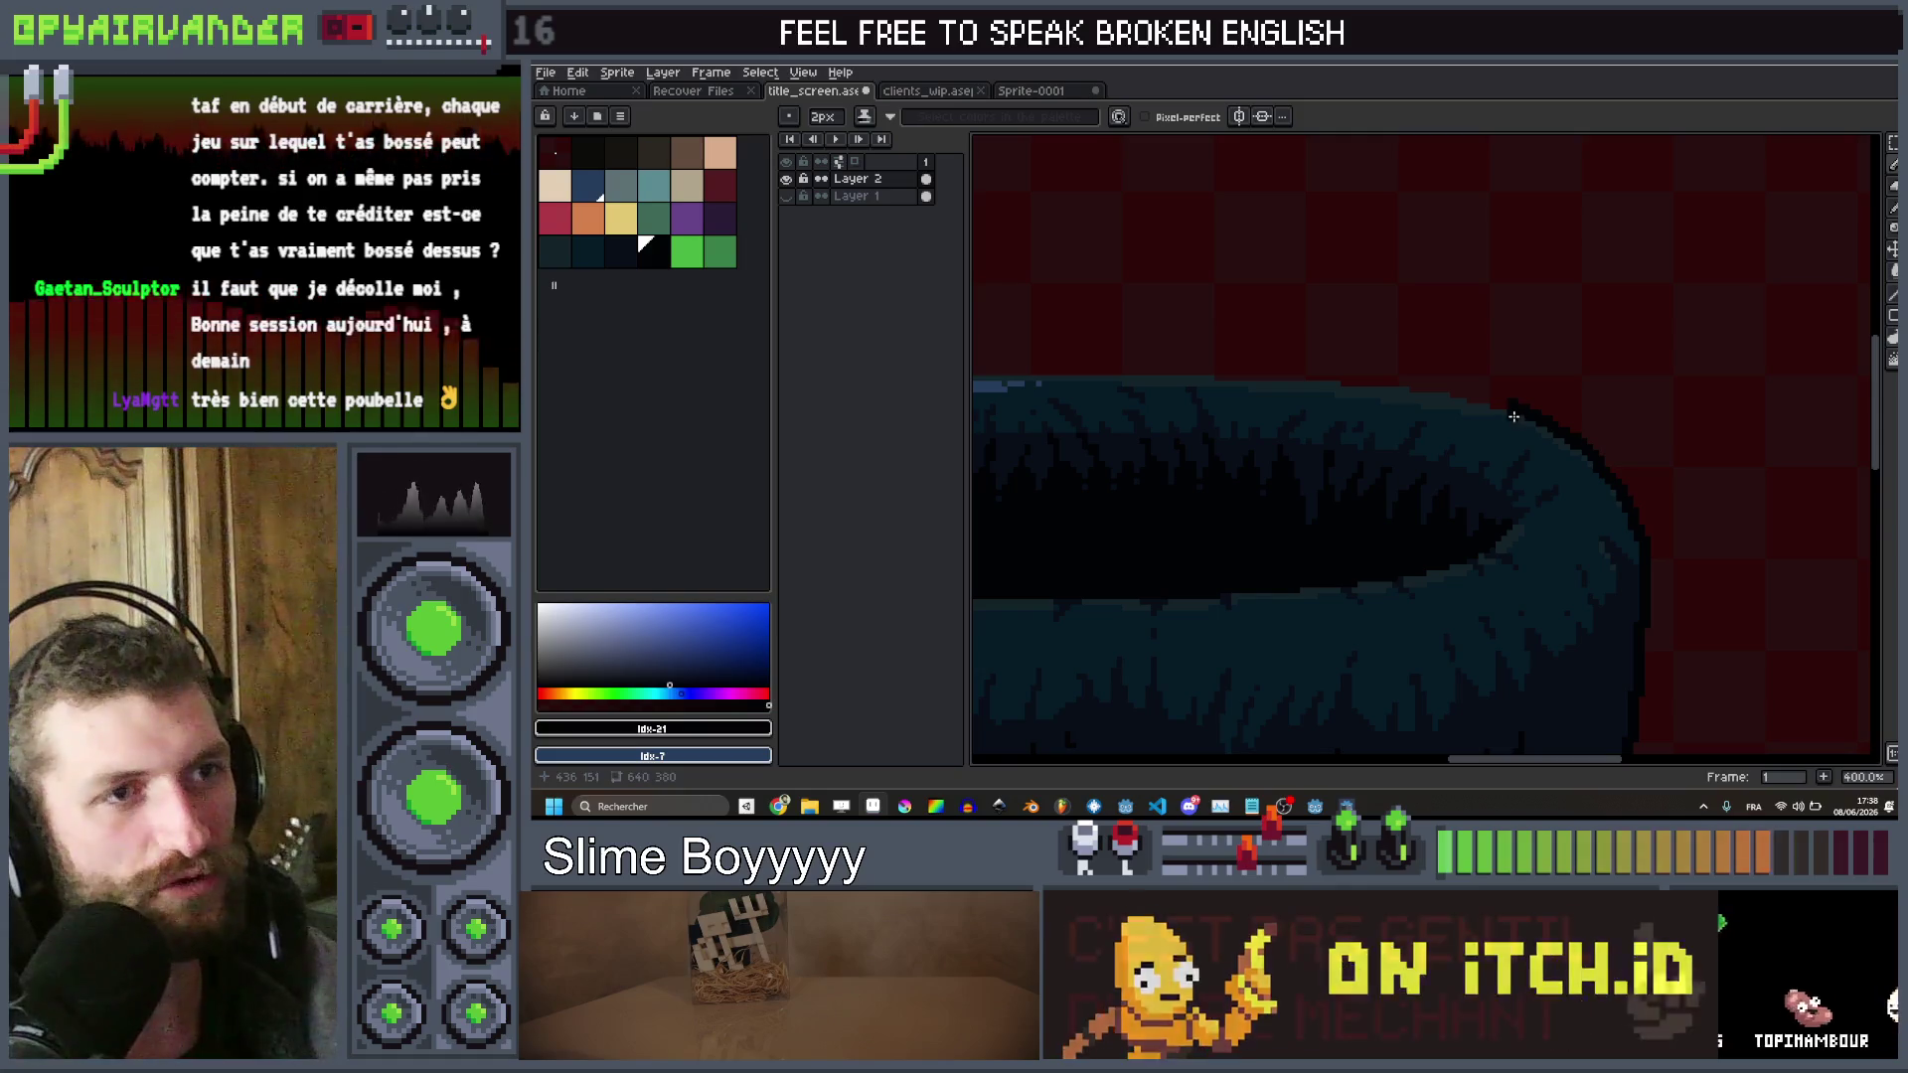
pyautogui.moveTo(1358, 349)
pyautogui.mouseDown()
pyautogui.moveTo(1421, 383)
pyautogui.moveTo(1295, 372)
pyautogui.moveTo(1339, 382)
pyautogui.mouseUp()
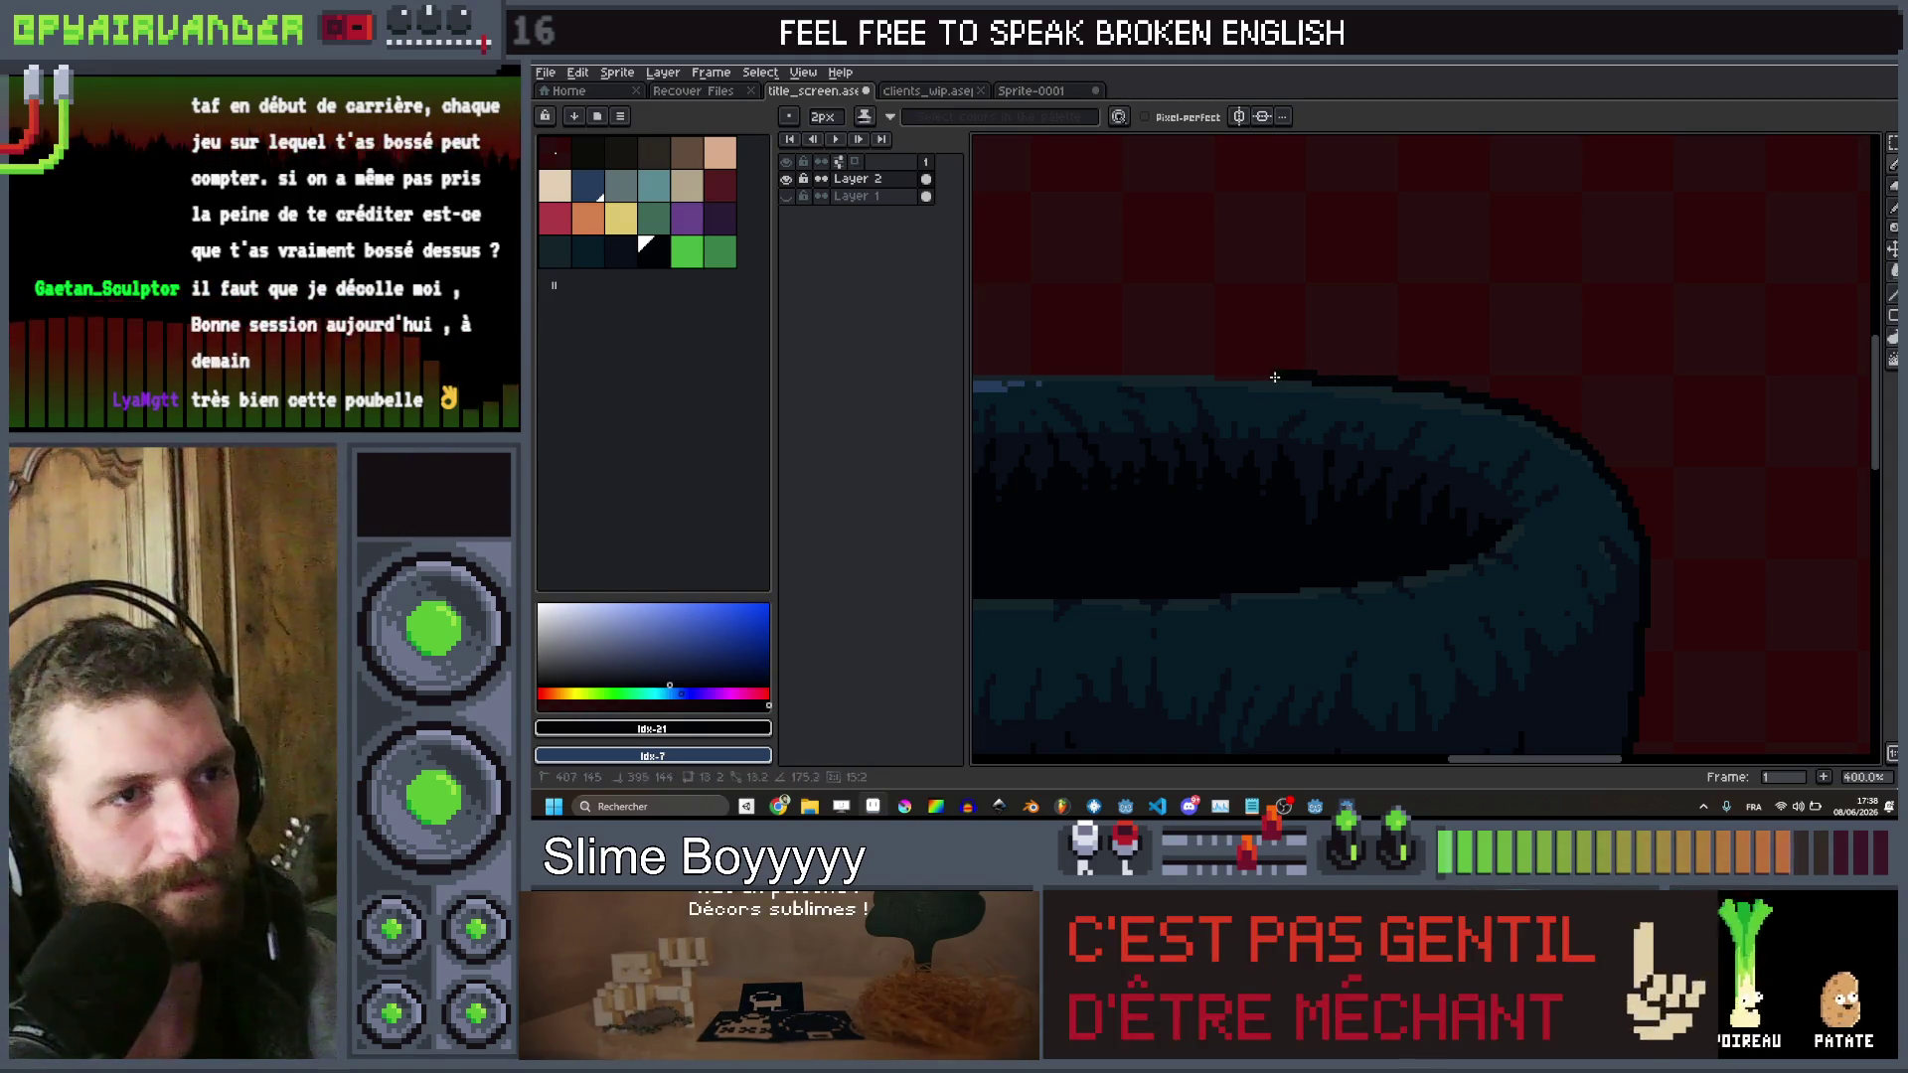
pyautogui.moveTo(1161, 376); pyautogui.dragTo(1143, 367)
pyautogui.hscroll(-3, 1171, 370)
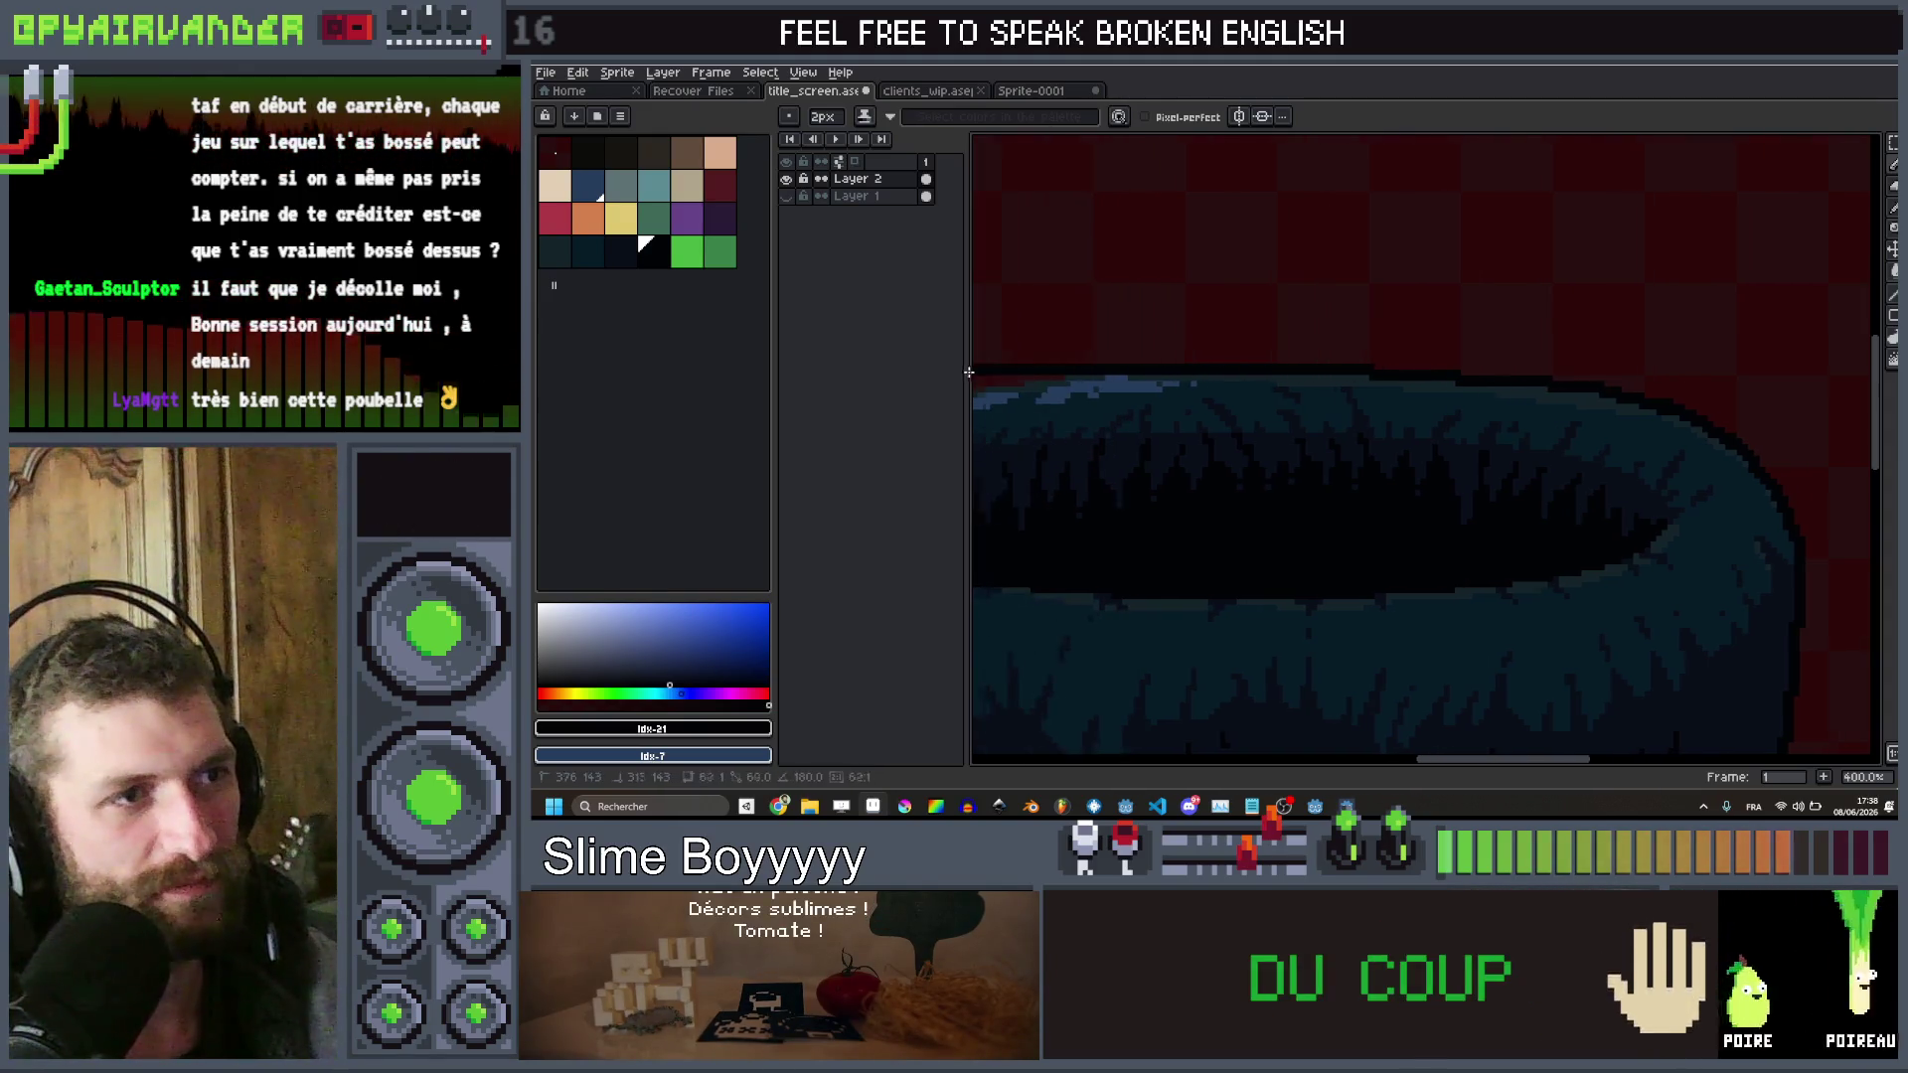
pyautogui.moveTo(1099, 373); pyautogui.dragTo(972, 393)
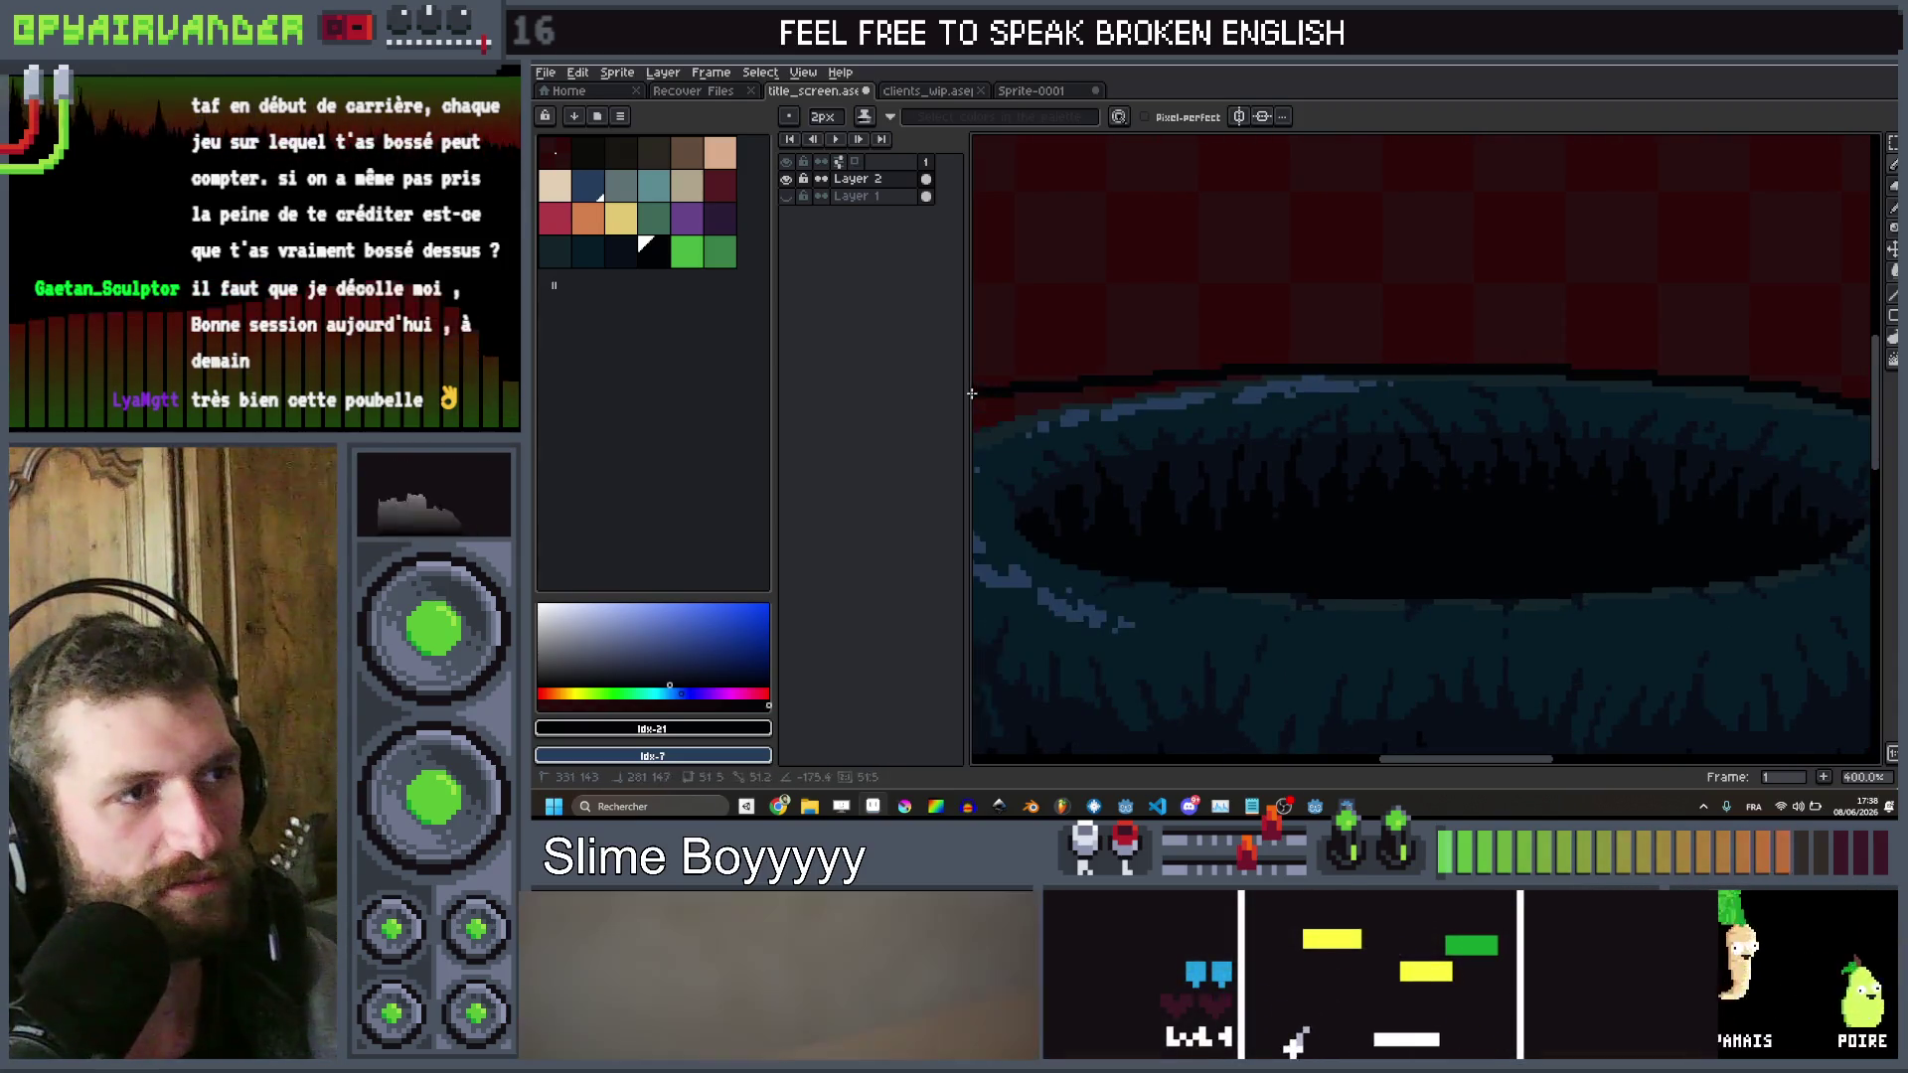
pyautogui.moveTo(1253, 382)
pyautogui.mouseDown()
pyautogui.moveTo(1052, 401)
pyautogui.moveTo(1582, 413)
pyautogui.moveTo(1520, 457)
pyautogui.moveTo(1525, 435)
pyautogui.moveTo(1455, 521)
pyautogui.mouseUp()
pyautogui.scroll(-5, 1455, 521)
# Trace black lines down the bin's right side and along its bottom
pyautogui.scroll(1, 1579, 434)
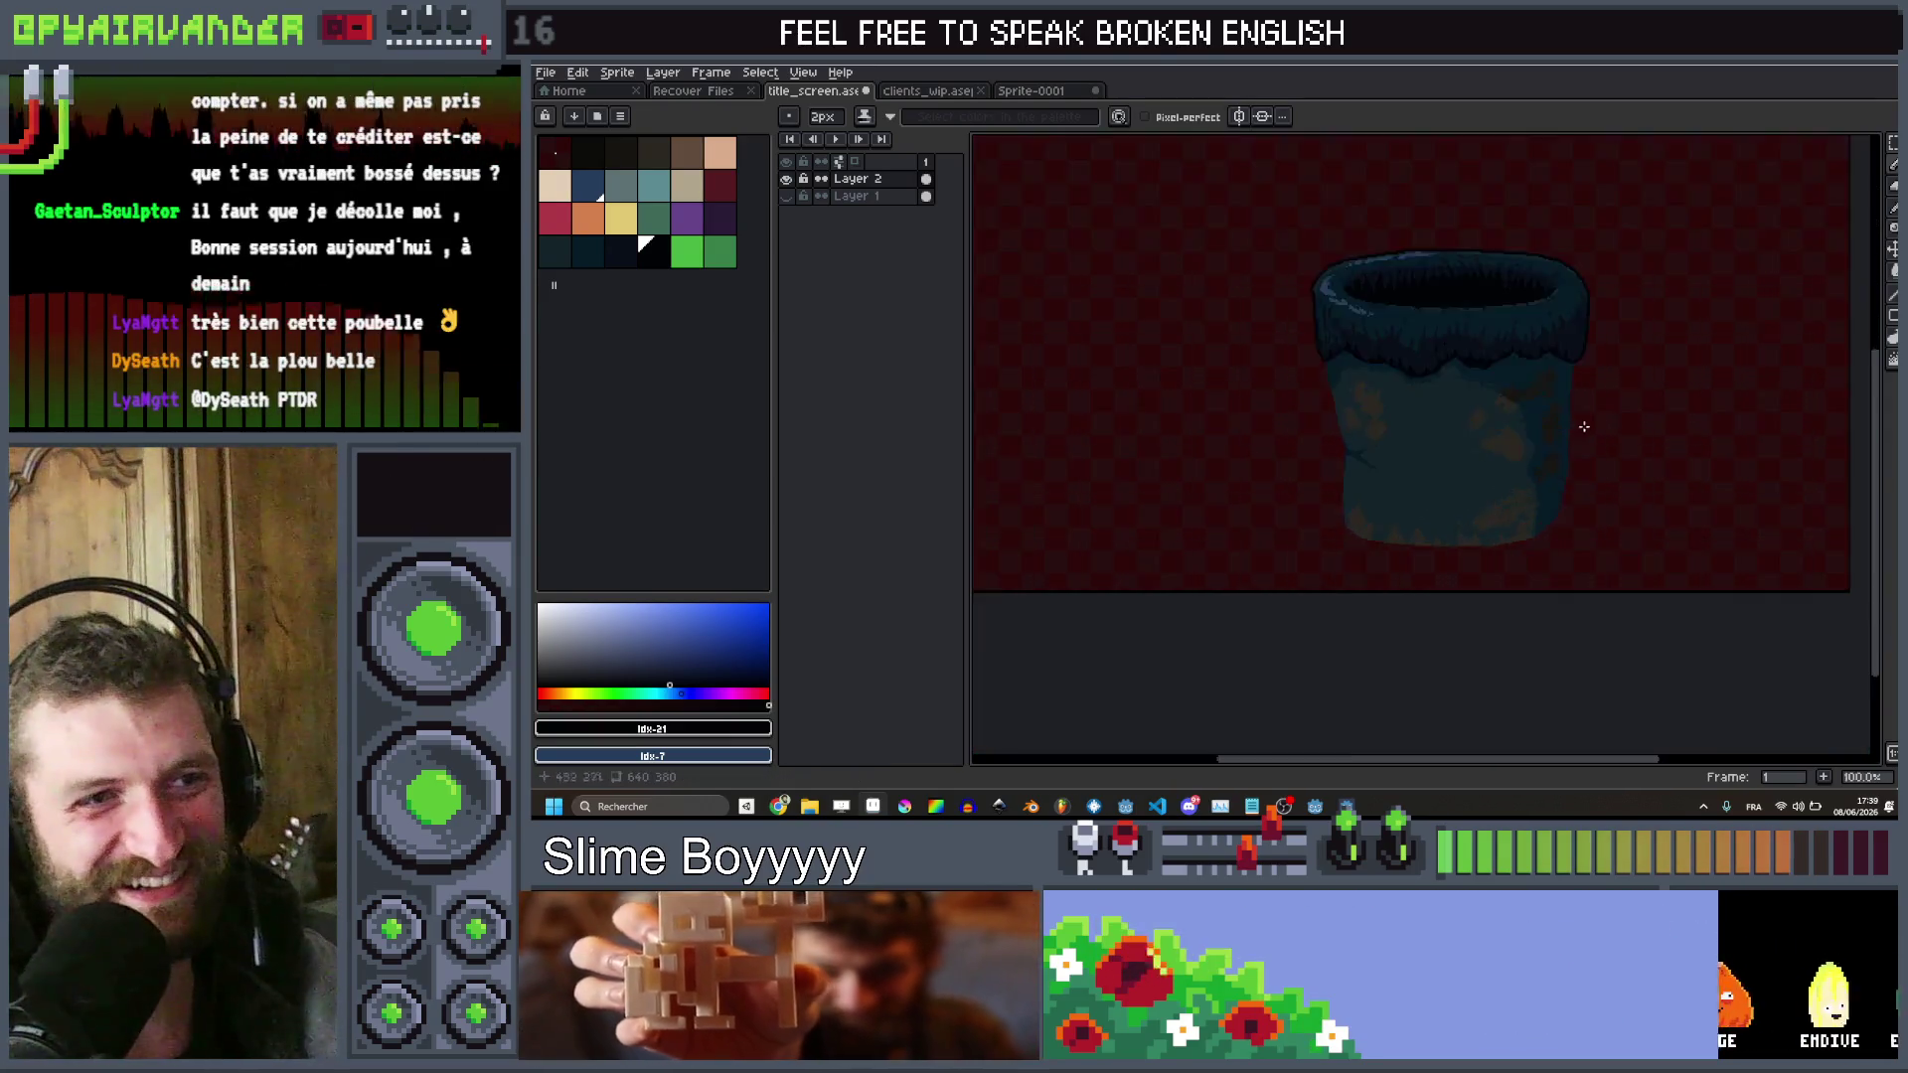
pyautogui.scroll(3, 1579, 435)
pyautogui.moveTo(1533, 181); pyautogui.dragTo(1541, 247)
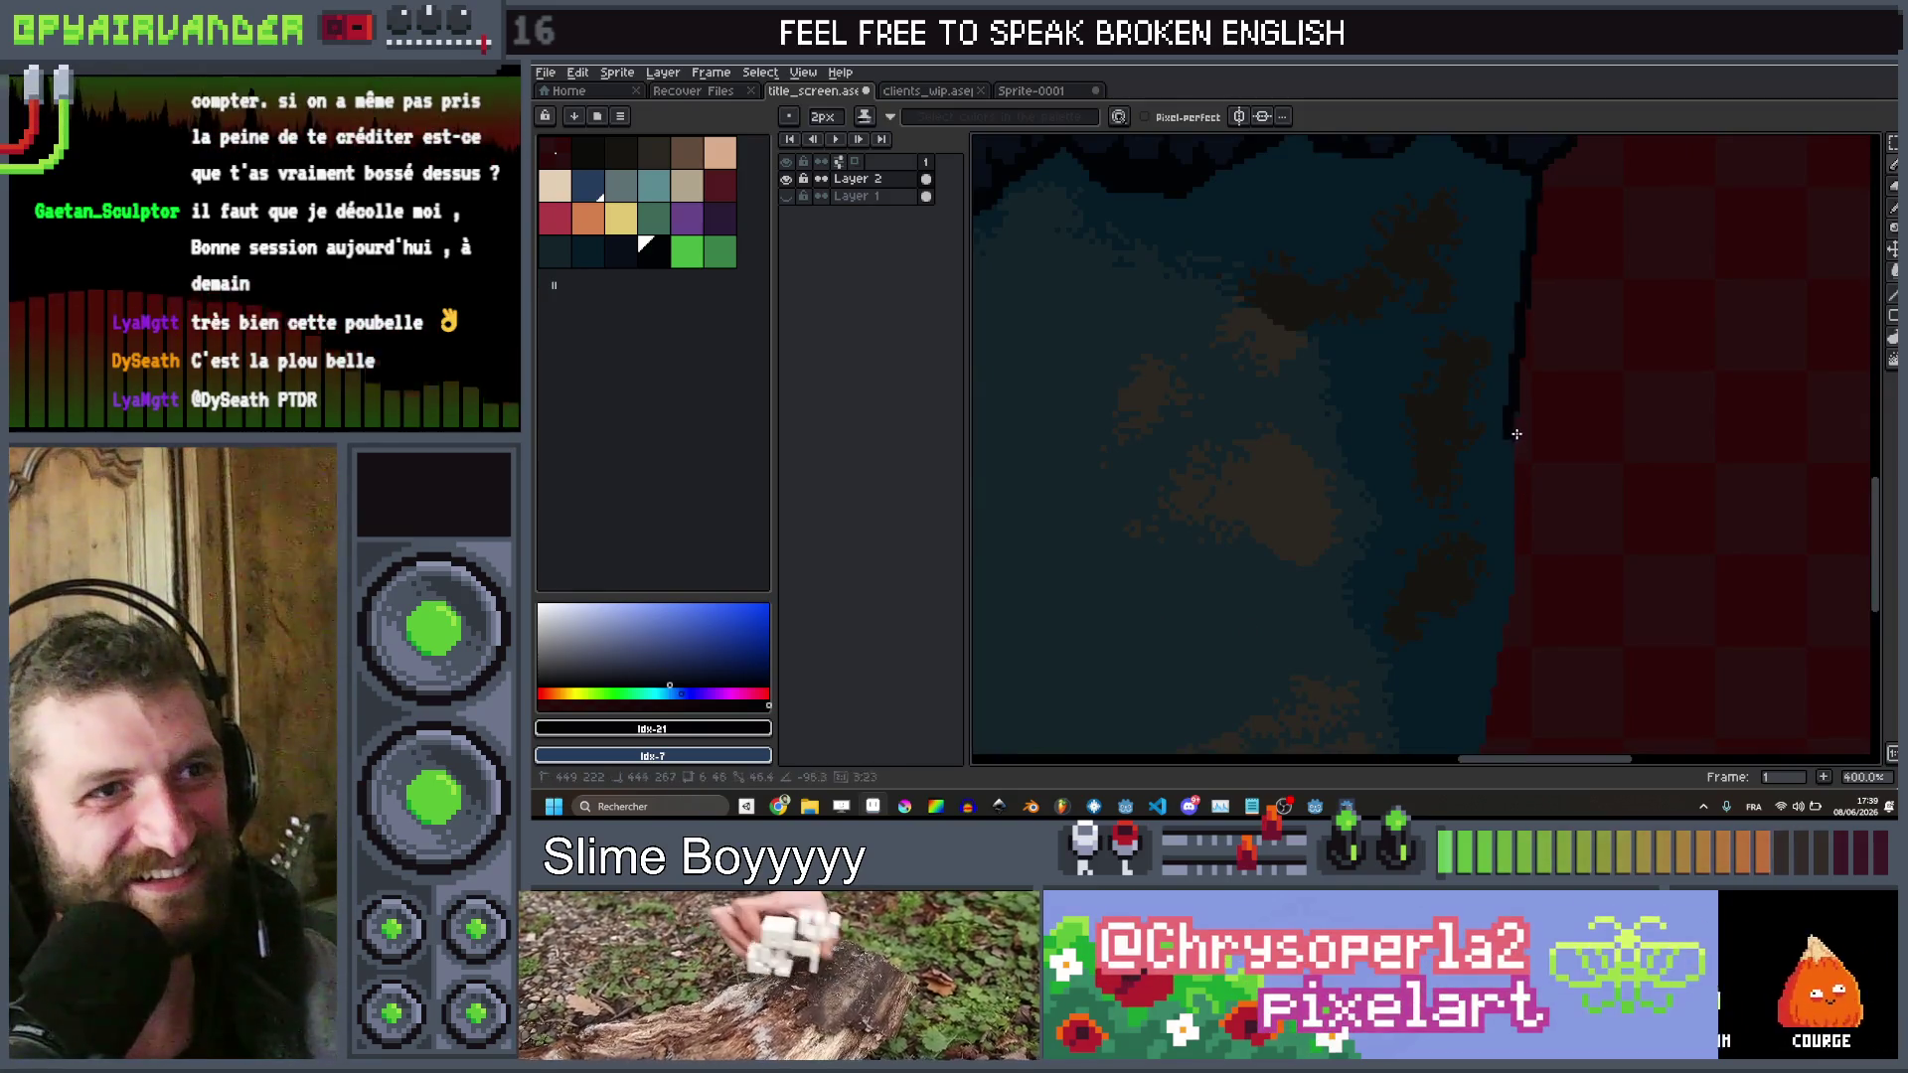
pyautogui.moveTo(1514, 435); pyautogui.dragTo(1515, 435)
pyautogui.moveTo(1522, 368)
pyautogui.mouseDown()
pyautogui.moveTo(1502, 695)
pyautogui.moveTo(1515, 241)
pyautogui.moveTo(1403, 356)
pyautogui.moveTo(1175, 403)
pyautogui.mouseUp()
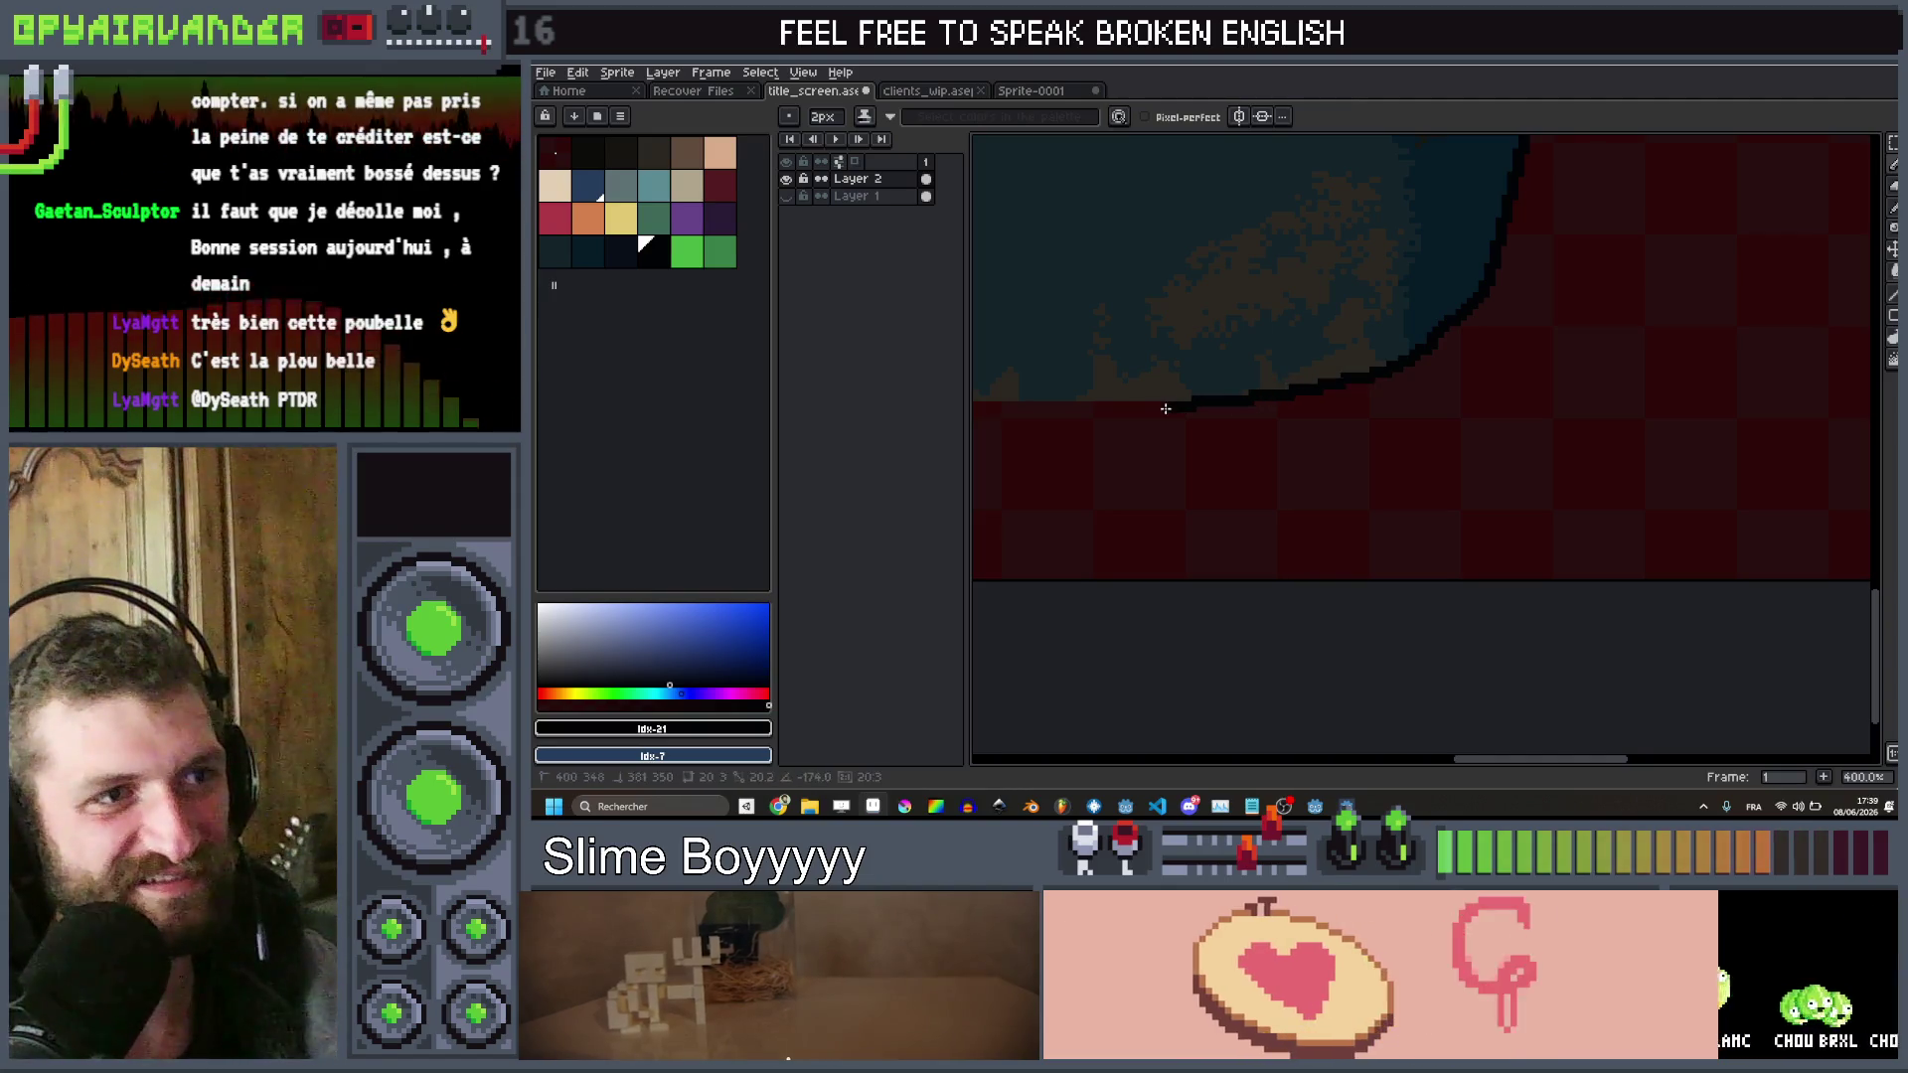
pyautogui.hscroll(-5, 1175, 403)
pyautogui.moveTo(1848, 411); pyautogui.dragTo(1586, 399)
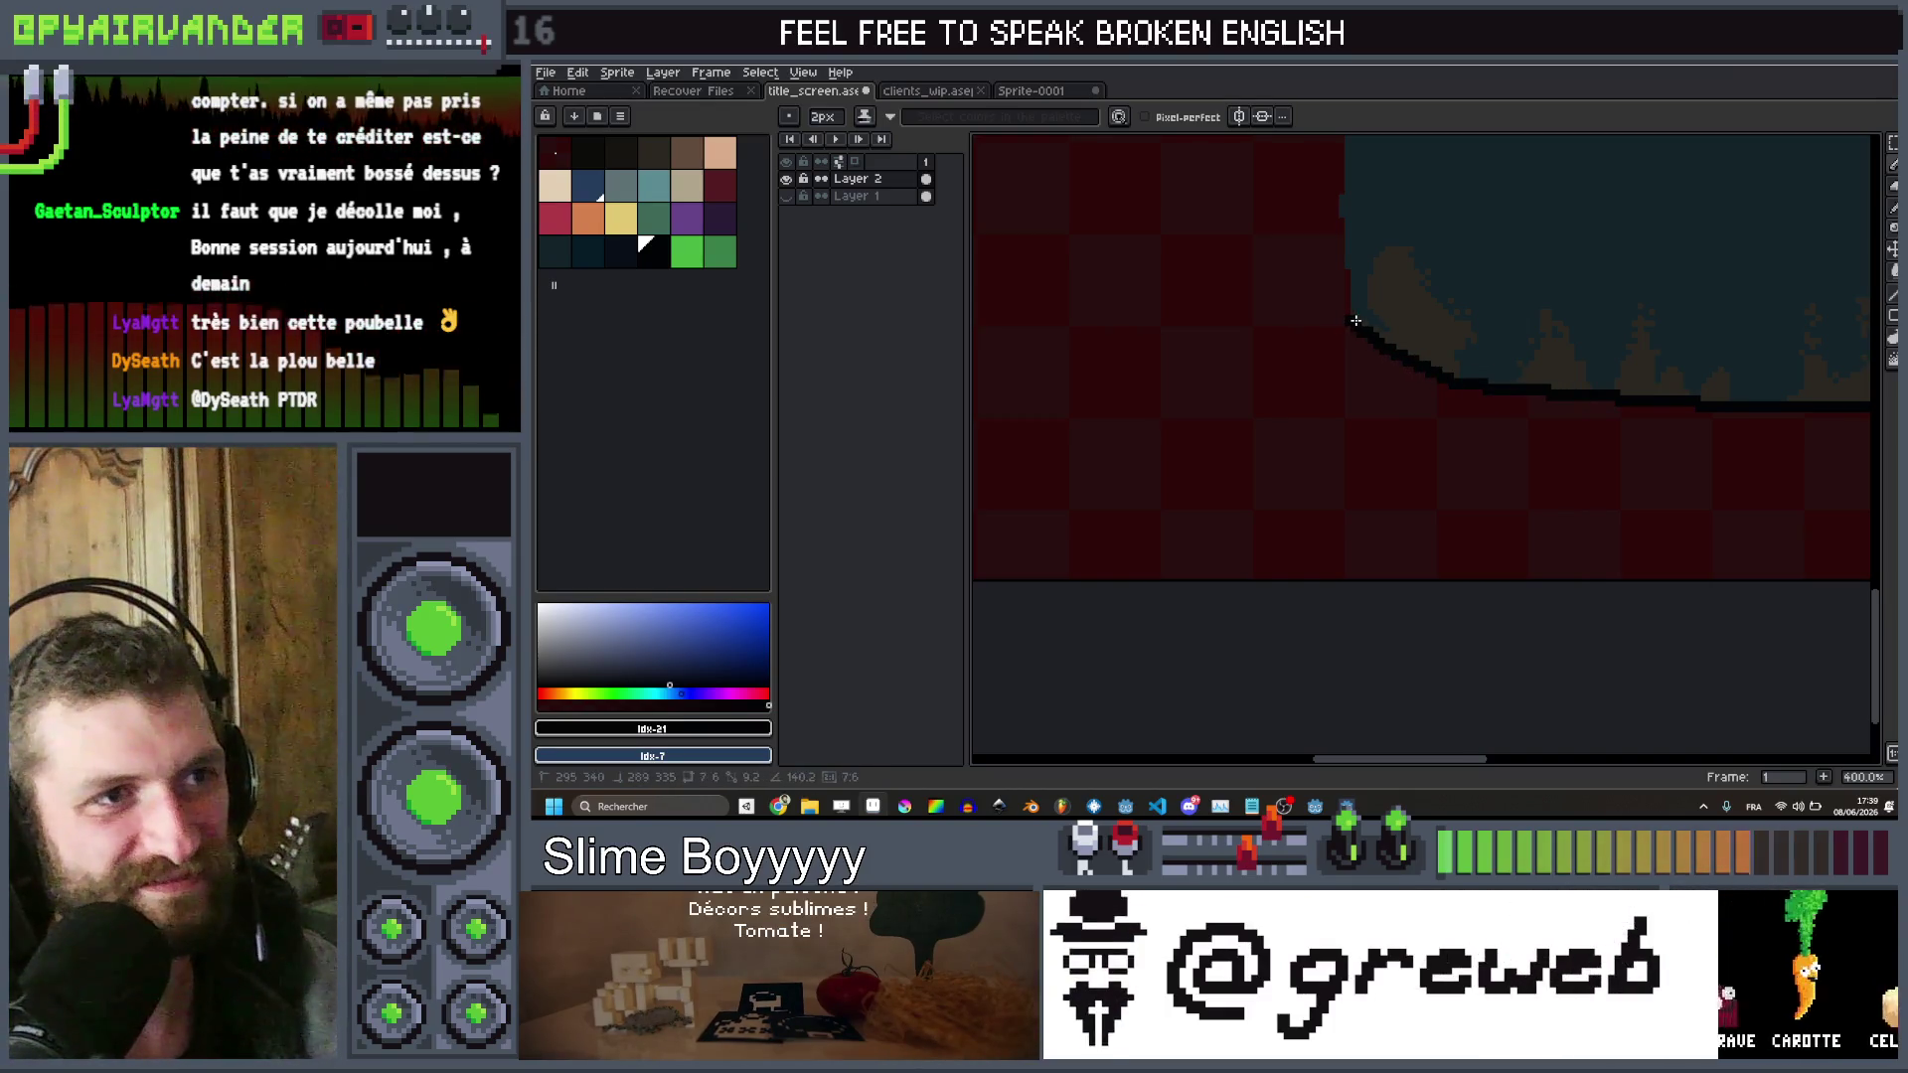
# Undo a misplaced segment and outline the bin's left side up to the rim
pyautogui.scroll(3, 1337, 197)
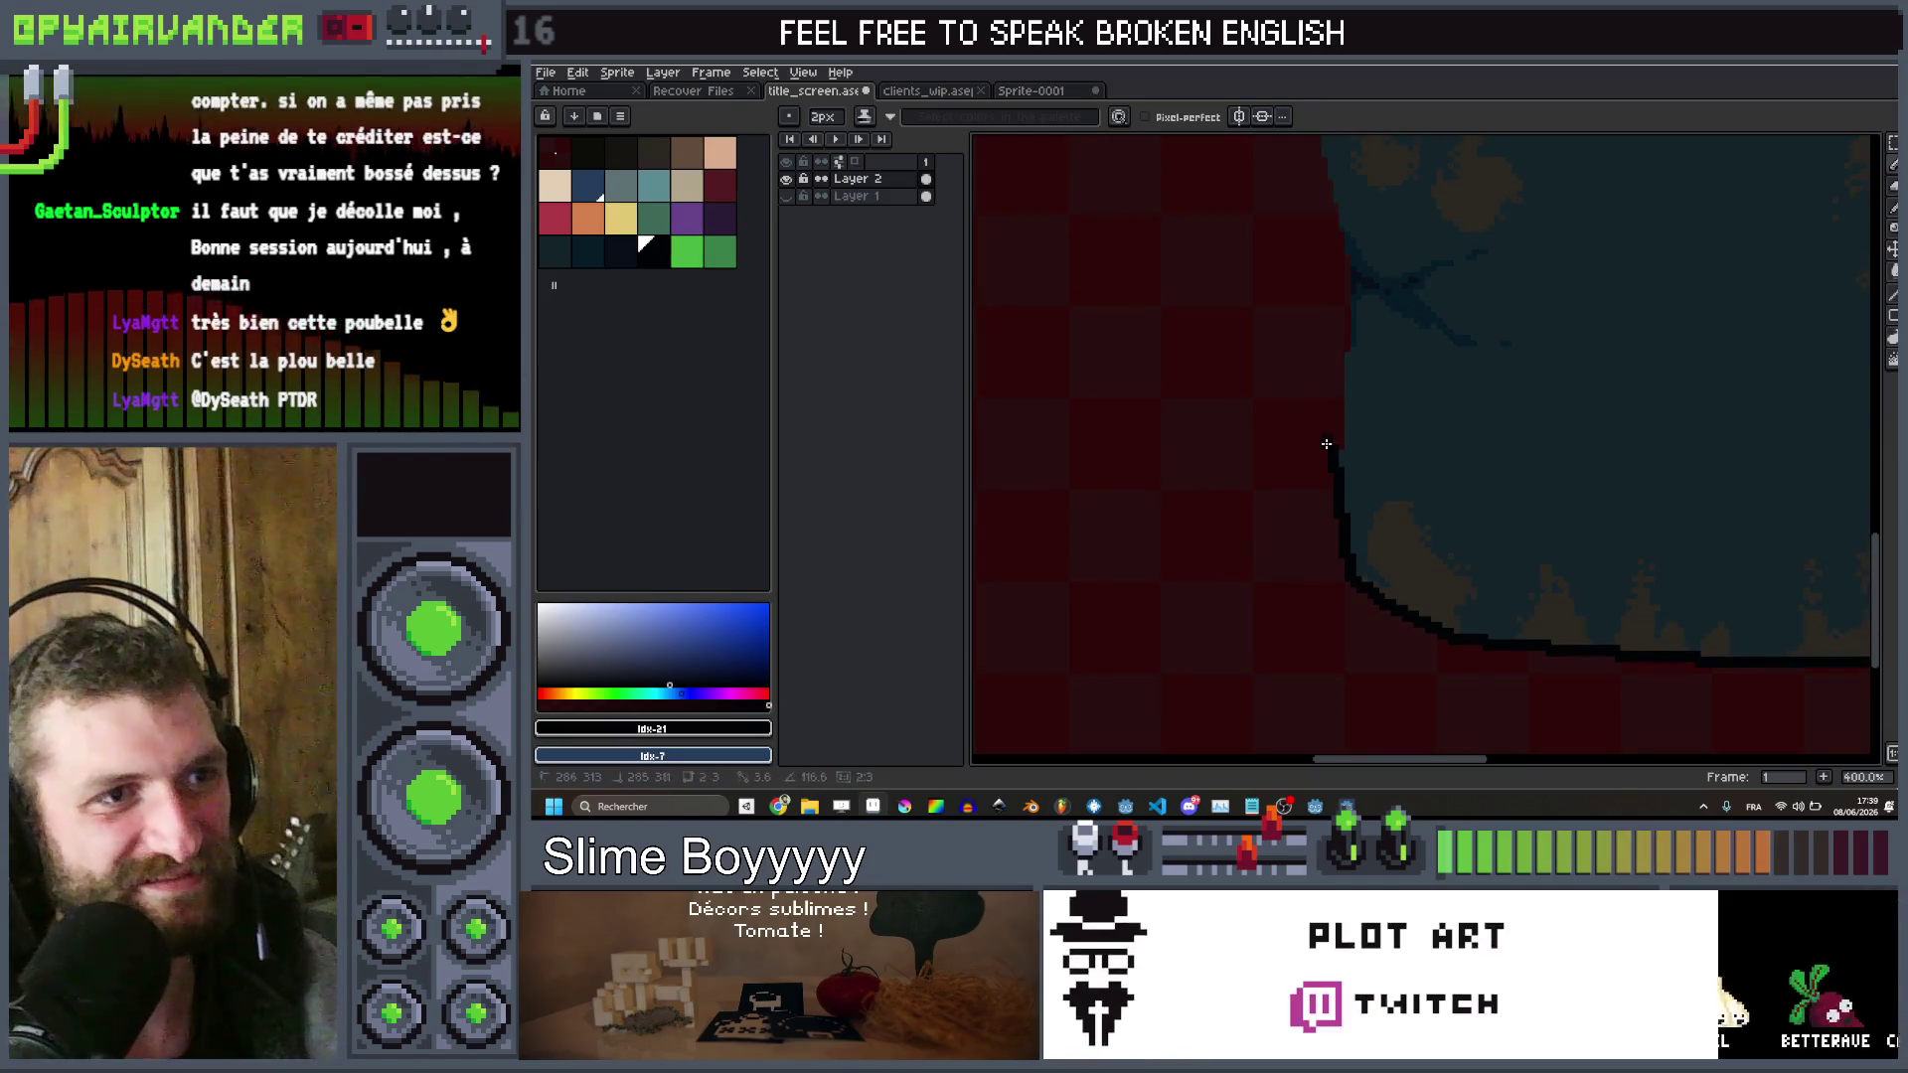
pyautogui.hotkey('ctrl', 'z')
pyautogui.moveTo(1343, 479); pyautogui.dragTo(1343, 402)
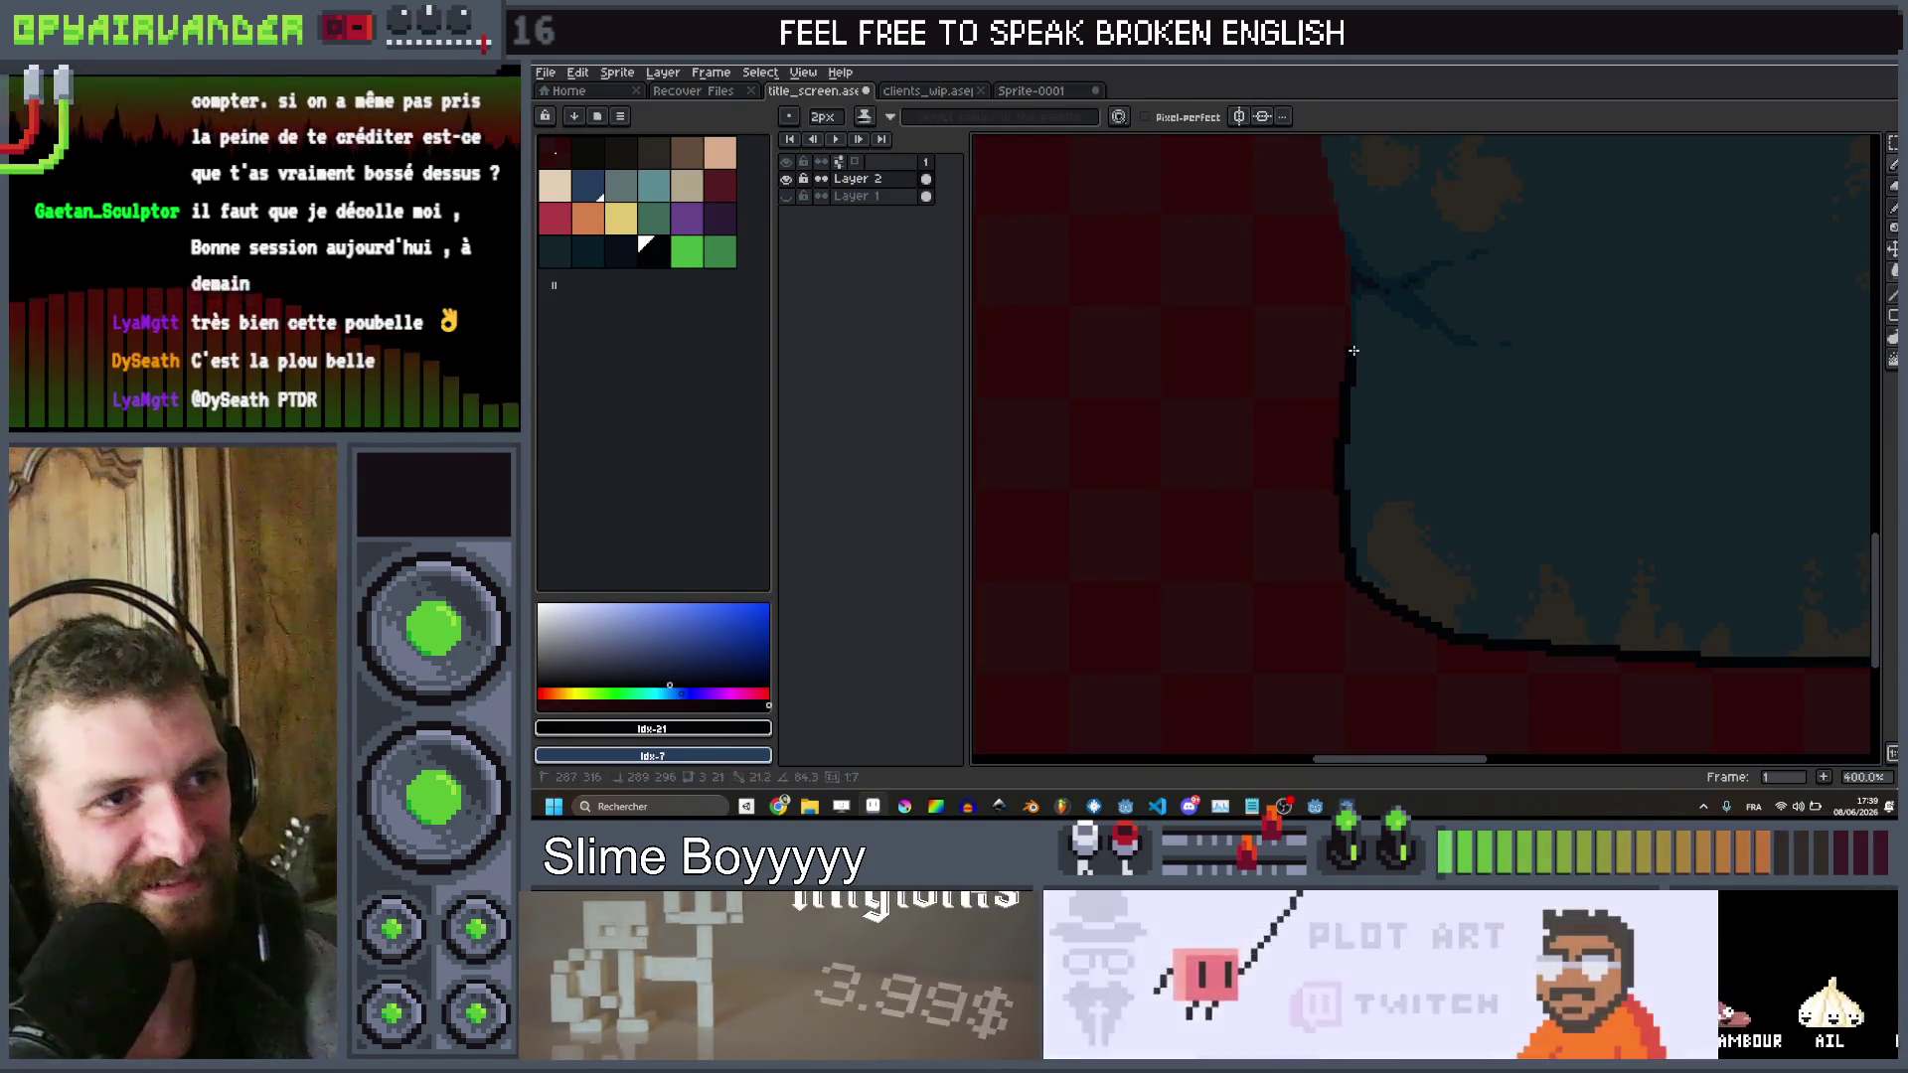
pyautogui.moveTo(1351, 308); pyautogui.dragTo(1348, 247)
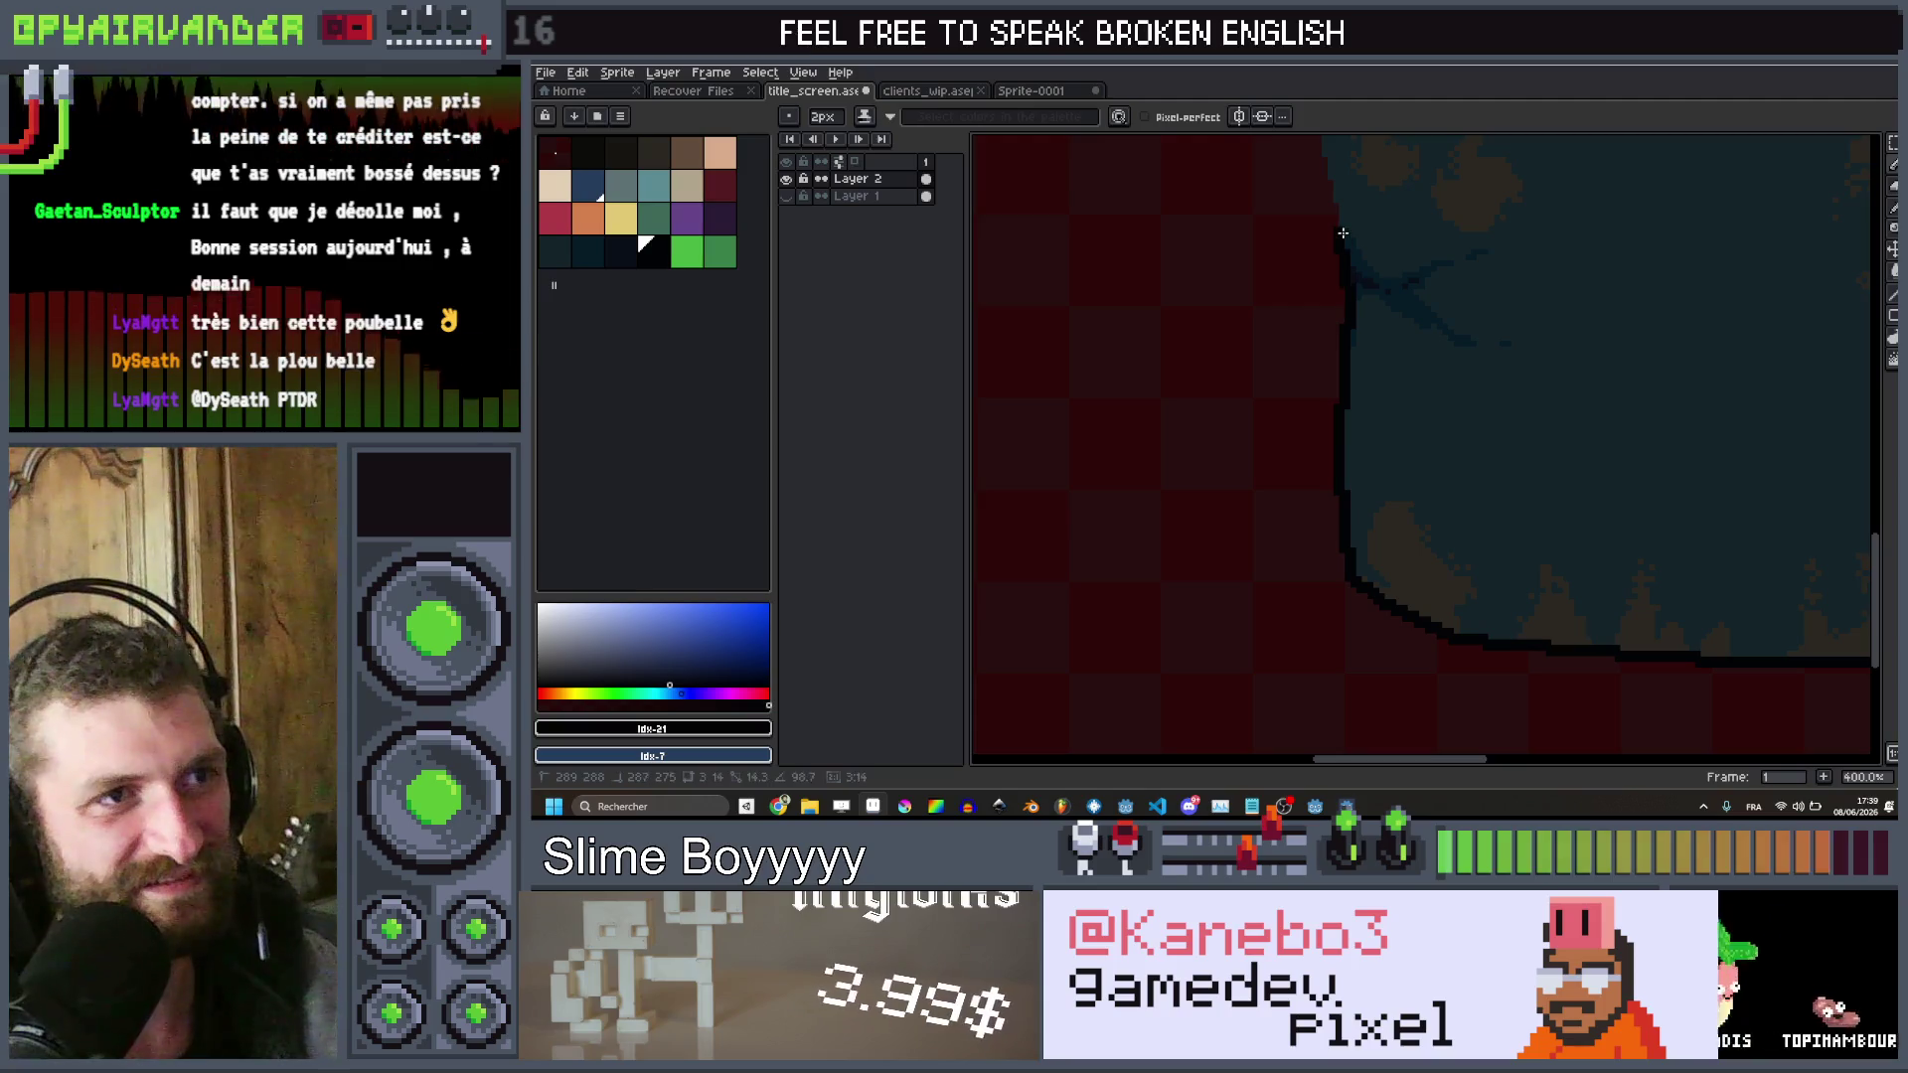
pyautogui.scroll(3, 1342, 232)
pyautogui.moveTo(1336, 457); pyautogui.dragTo(1280, 363)
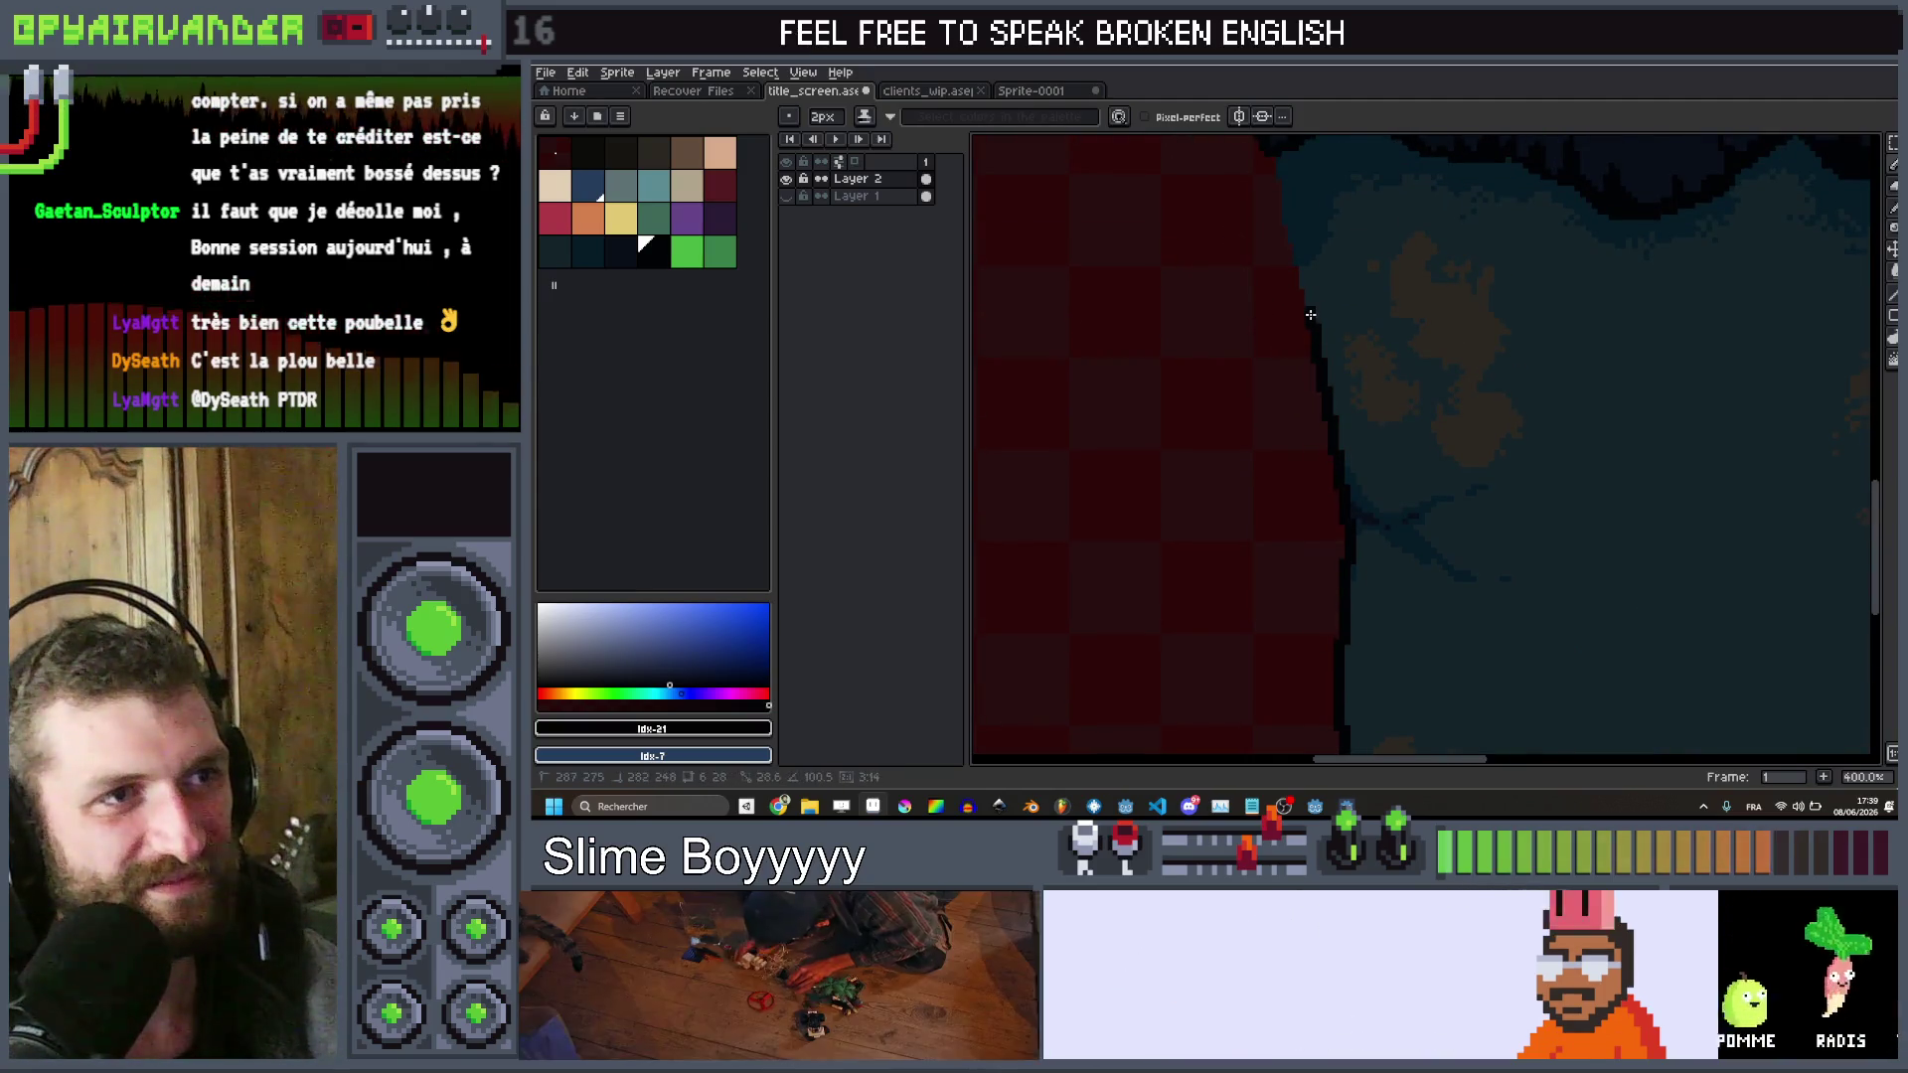
pyautogui.moveTo(1295, 280); pyautogui.dragTo(1276, 161)
pyautogui.scroll(-4, 1402, 413)
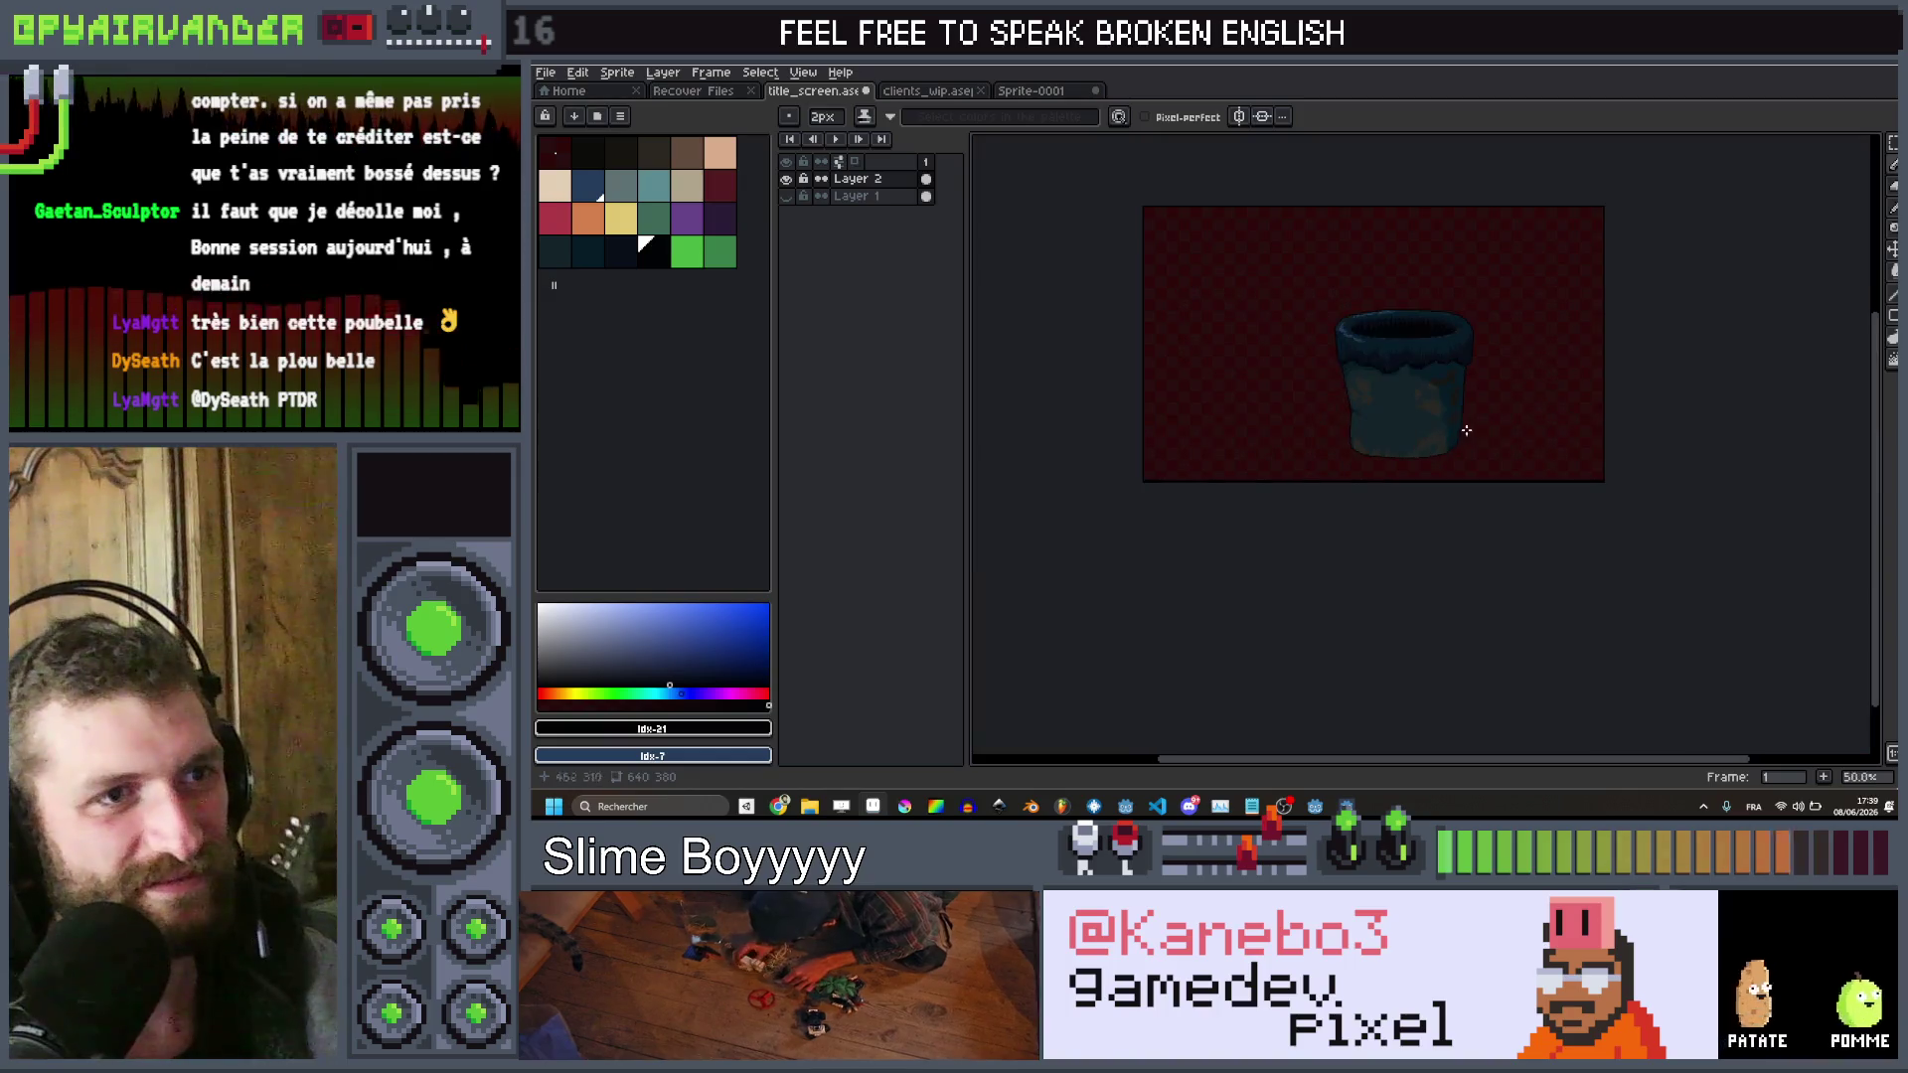
# Zoom in on the cabinet's blank paper note and pick the dark red palette swatch
pyautogui.scroll(3, 1462, 357)
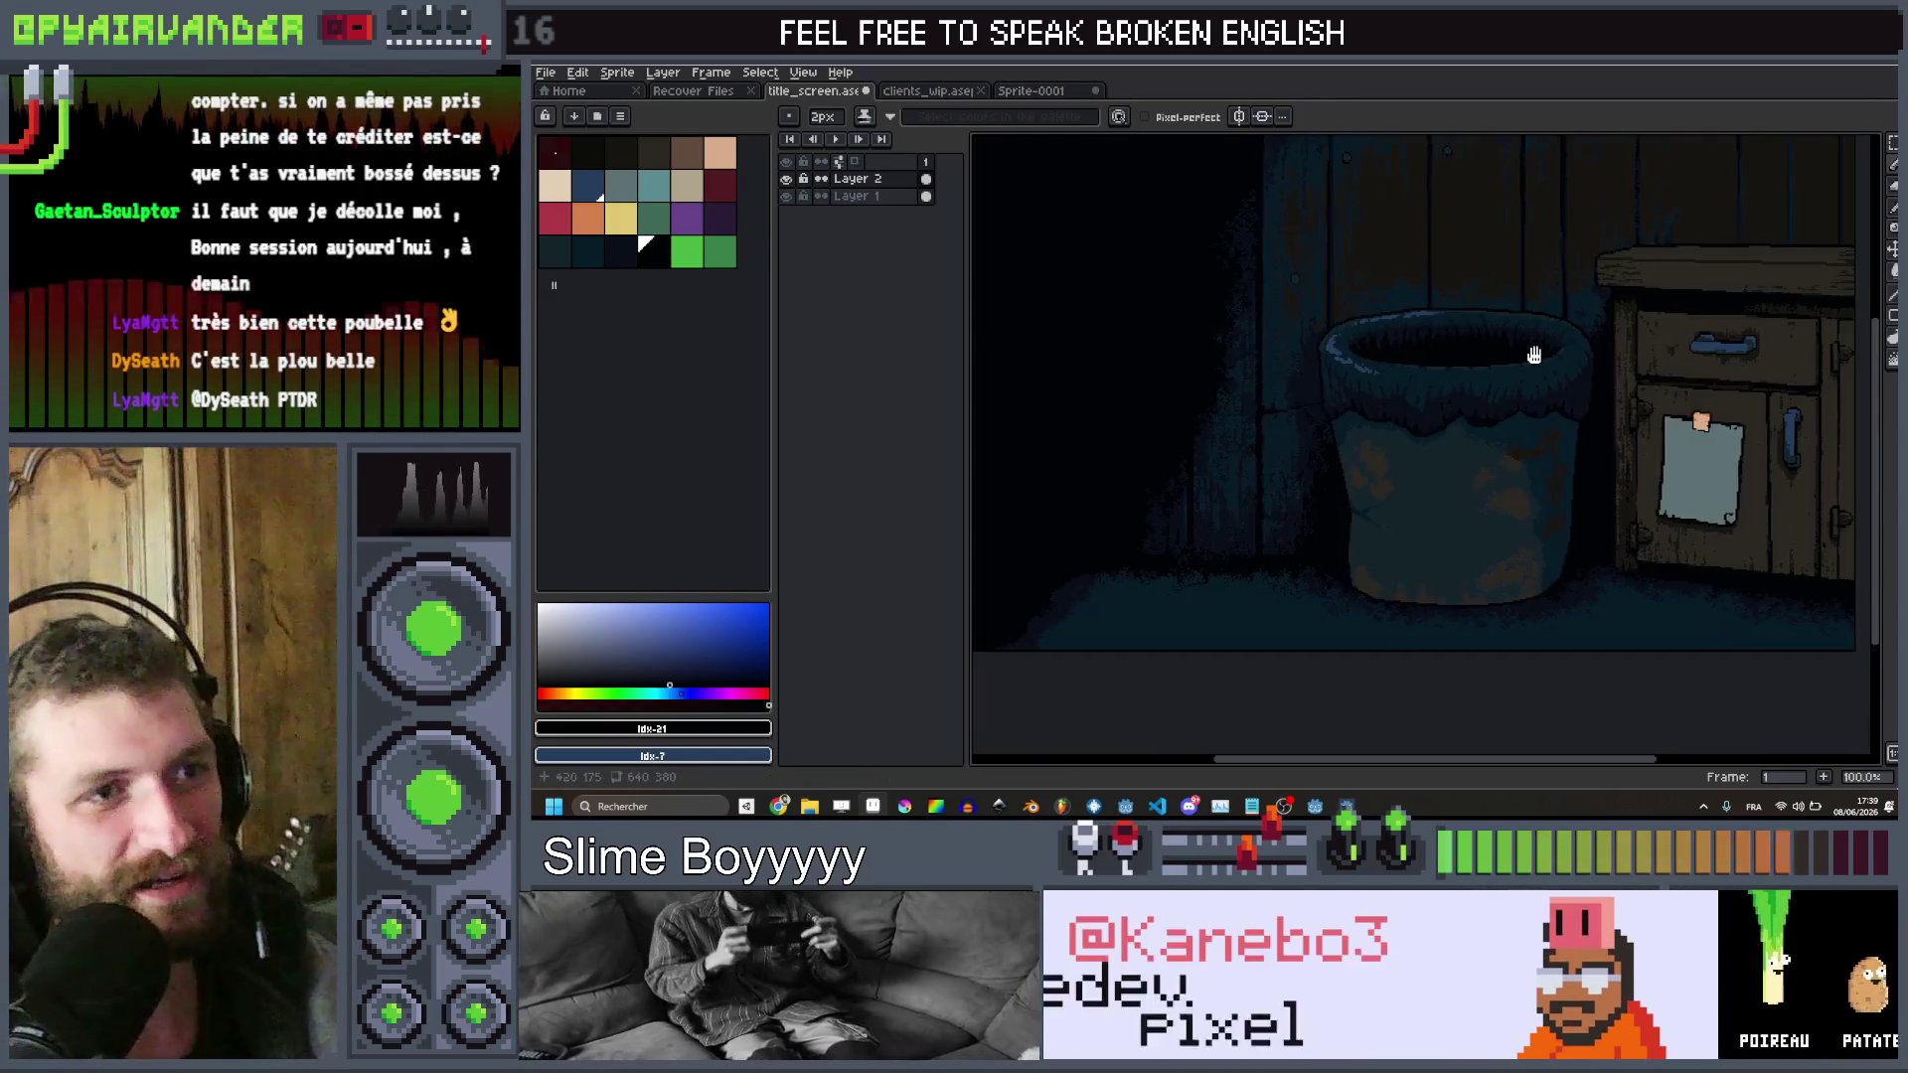
pyautogui.scroll(-3, 1492, 381)
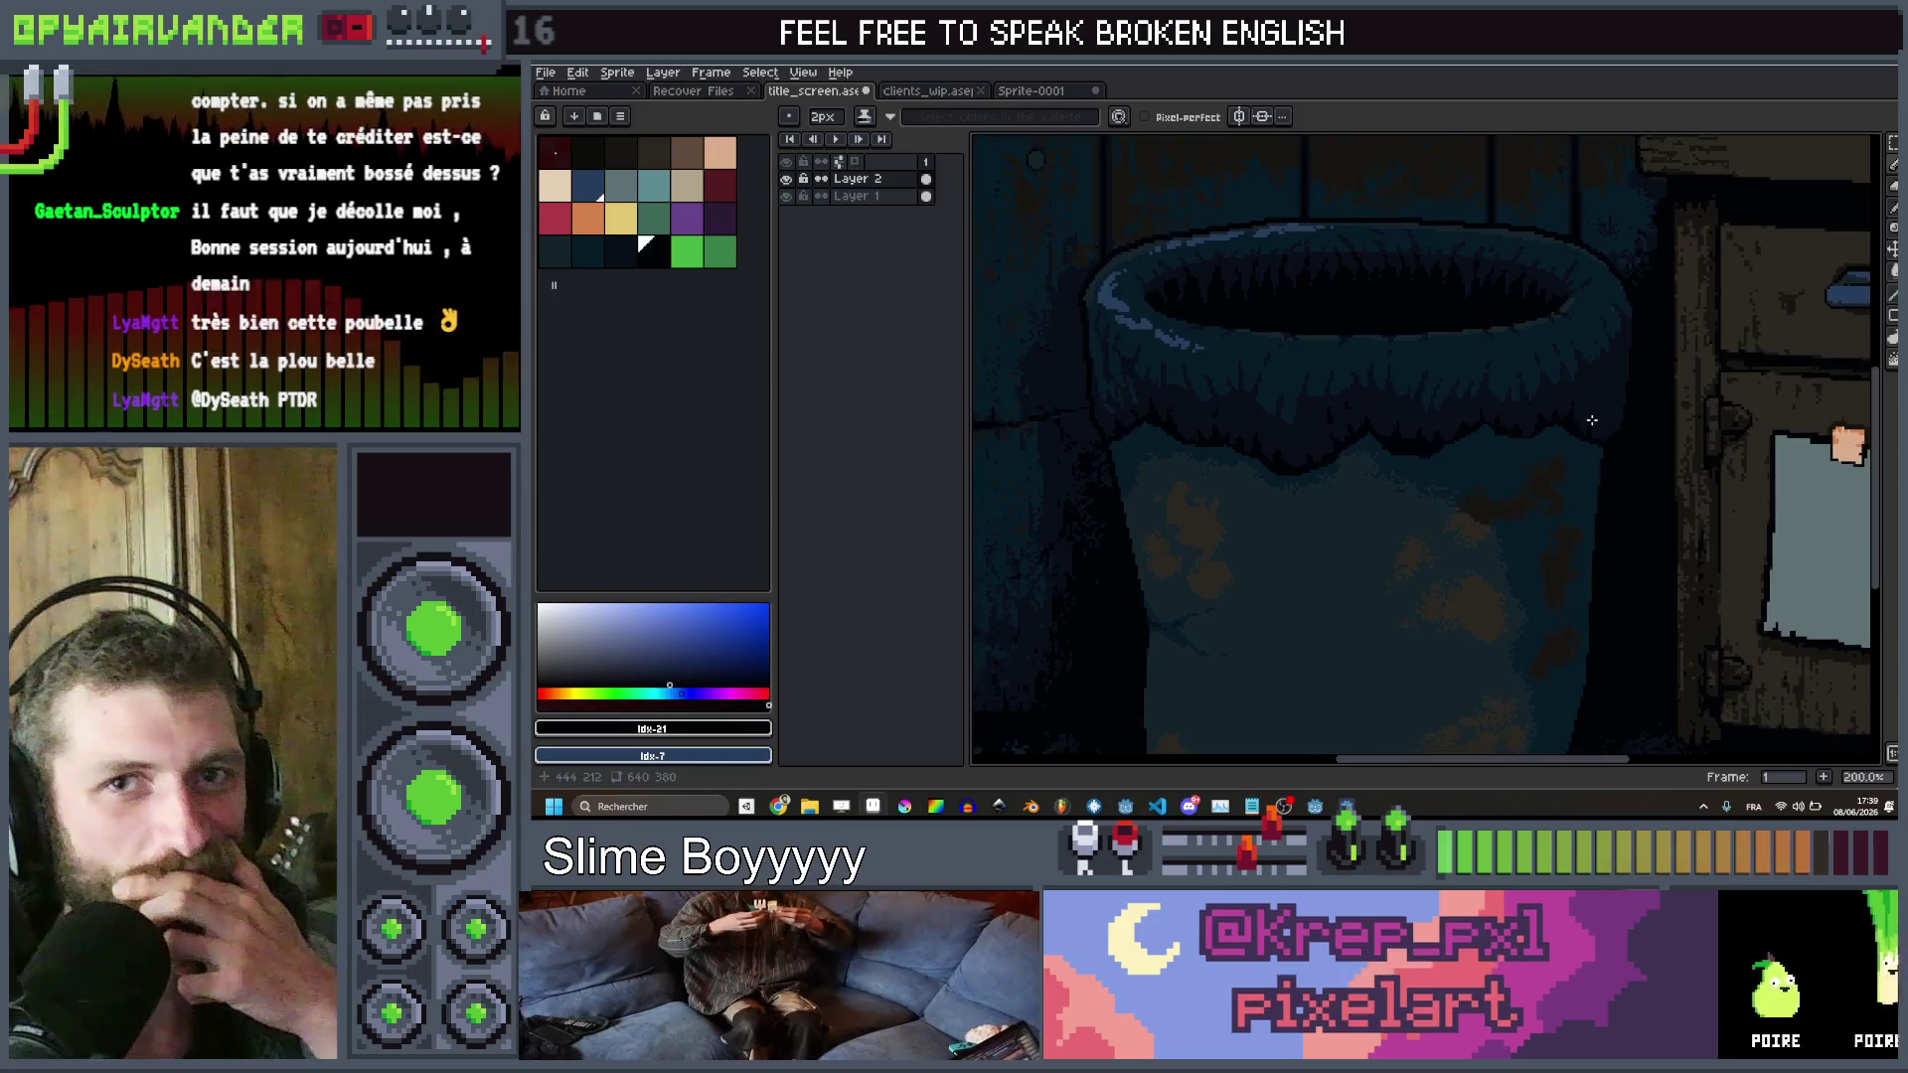
pyautogui.scroll(3, 1627, 423)
pyautogui.scroll(-1, 1628, 423)
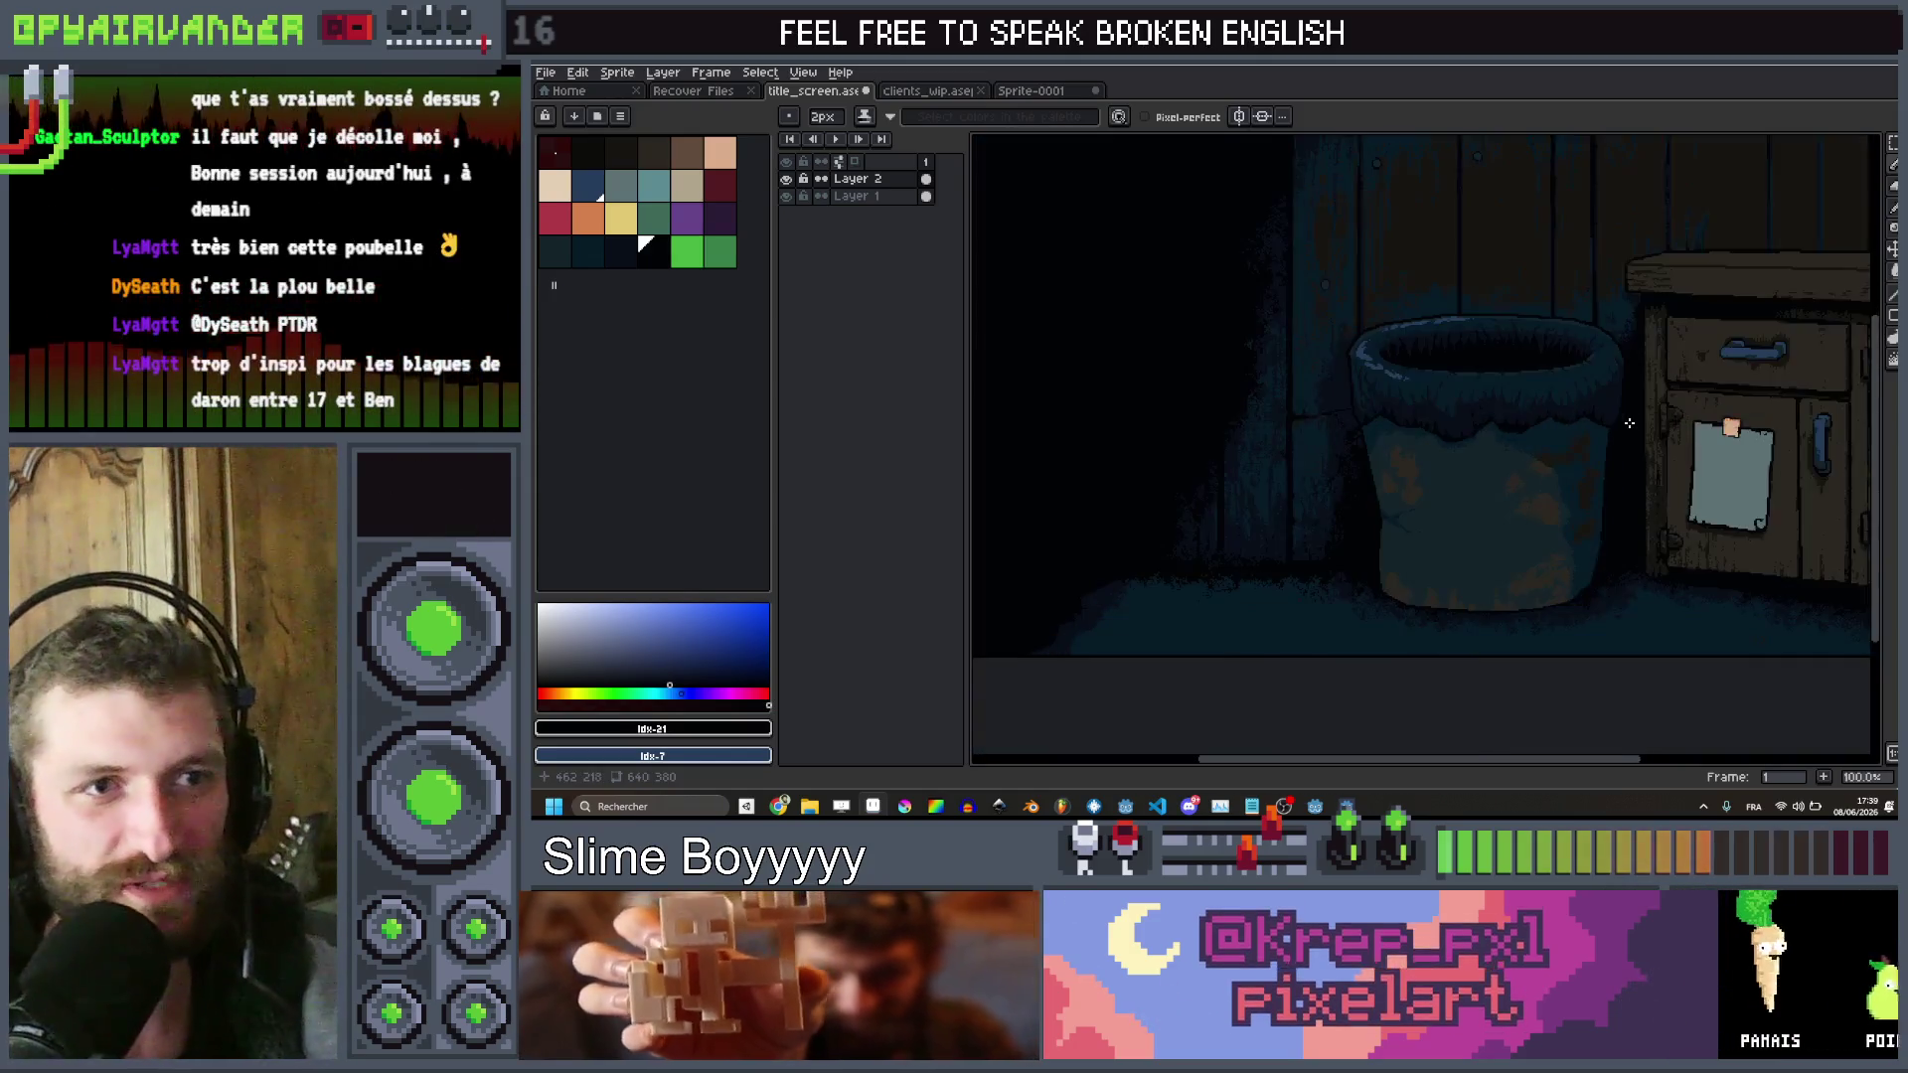
pyautogui.scroll(1, 1550, 422)
pyautogui.scroll(-1, 1499, 420)
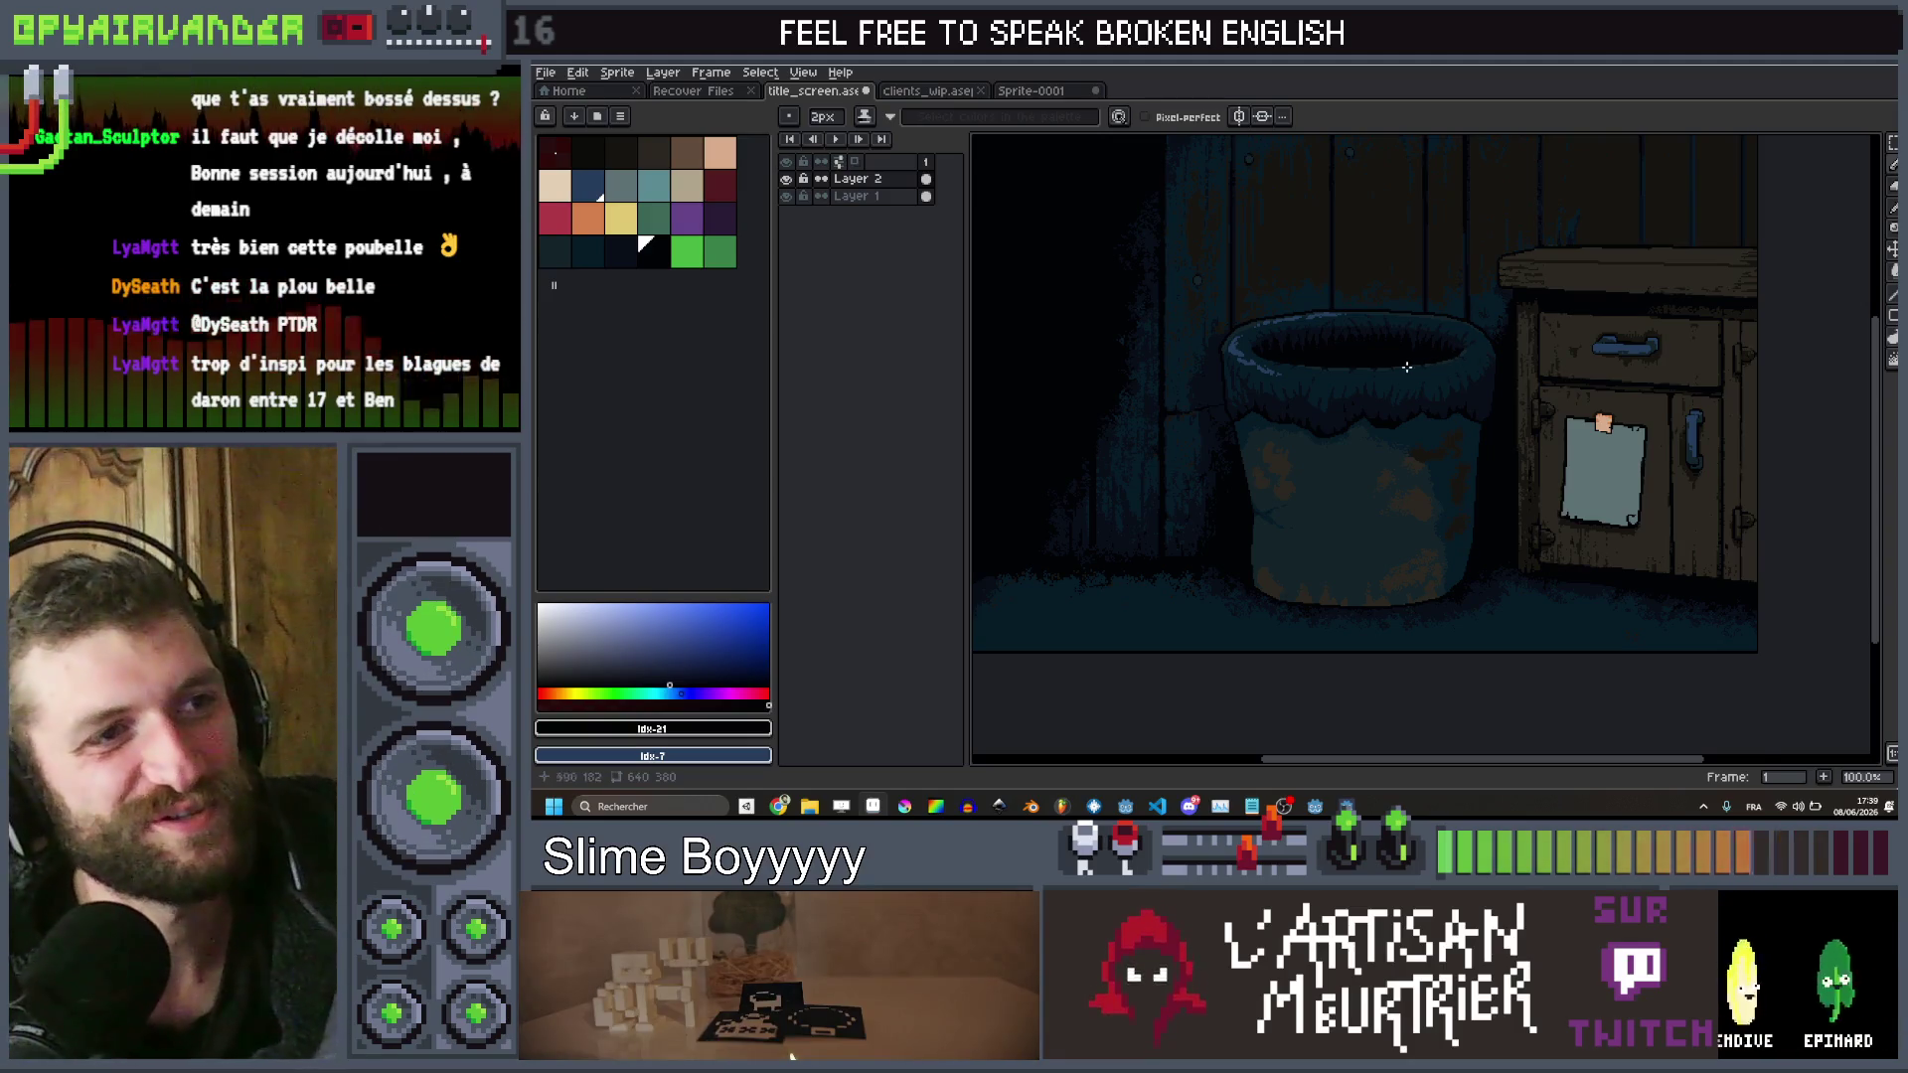
pyautogui.hscroll(1, 1409, 367)
pyautogui.scroll(-2, 1510, 611)
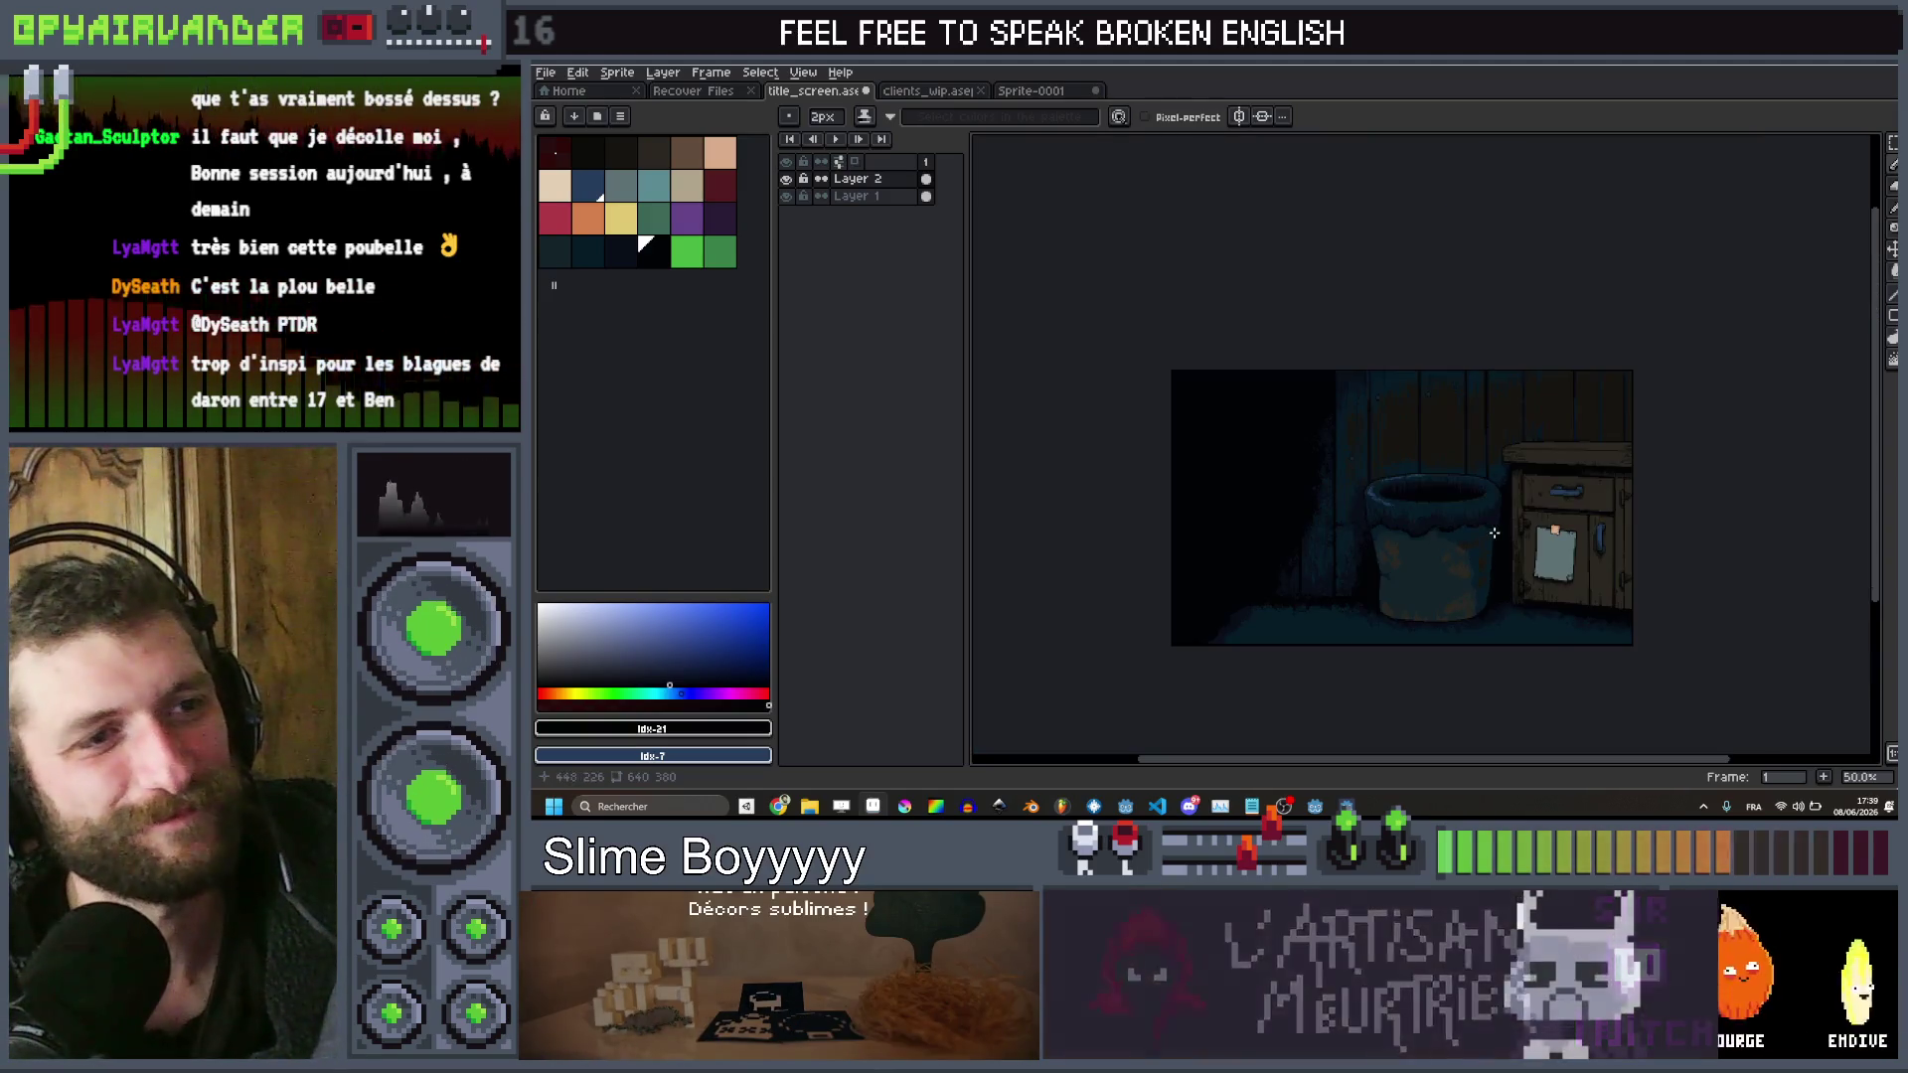
pyautogui.moveTo(1512, 609); pyautogui.dragTo(1535, 498)
pyautogui.scroll(1, 1536, 498)
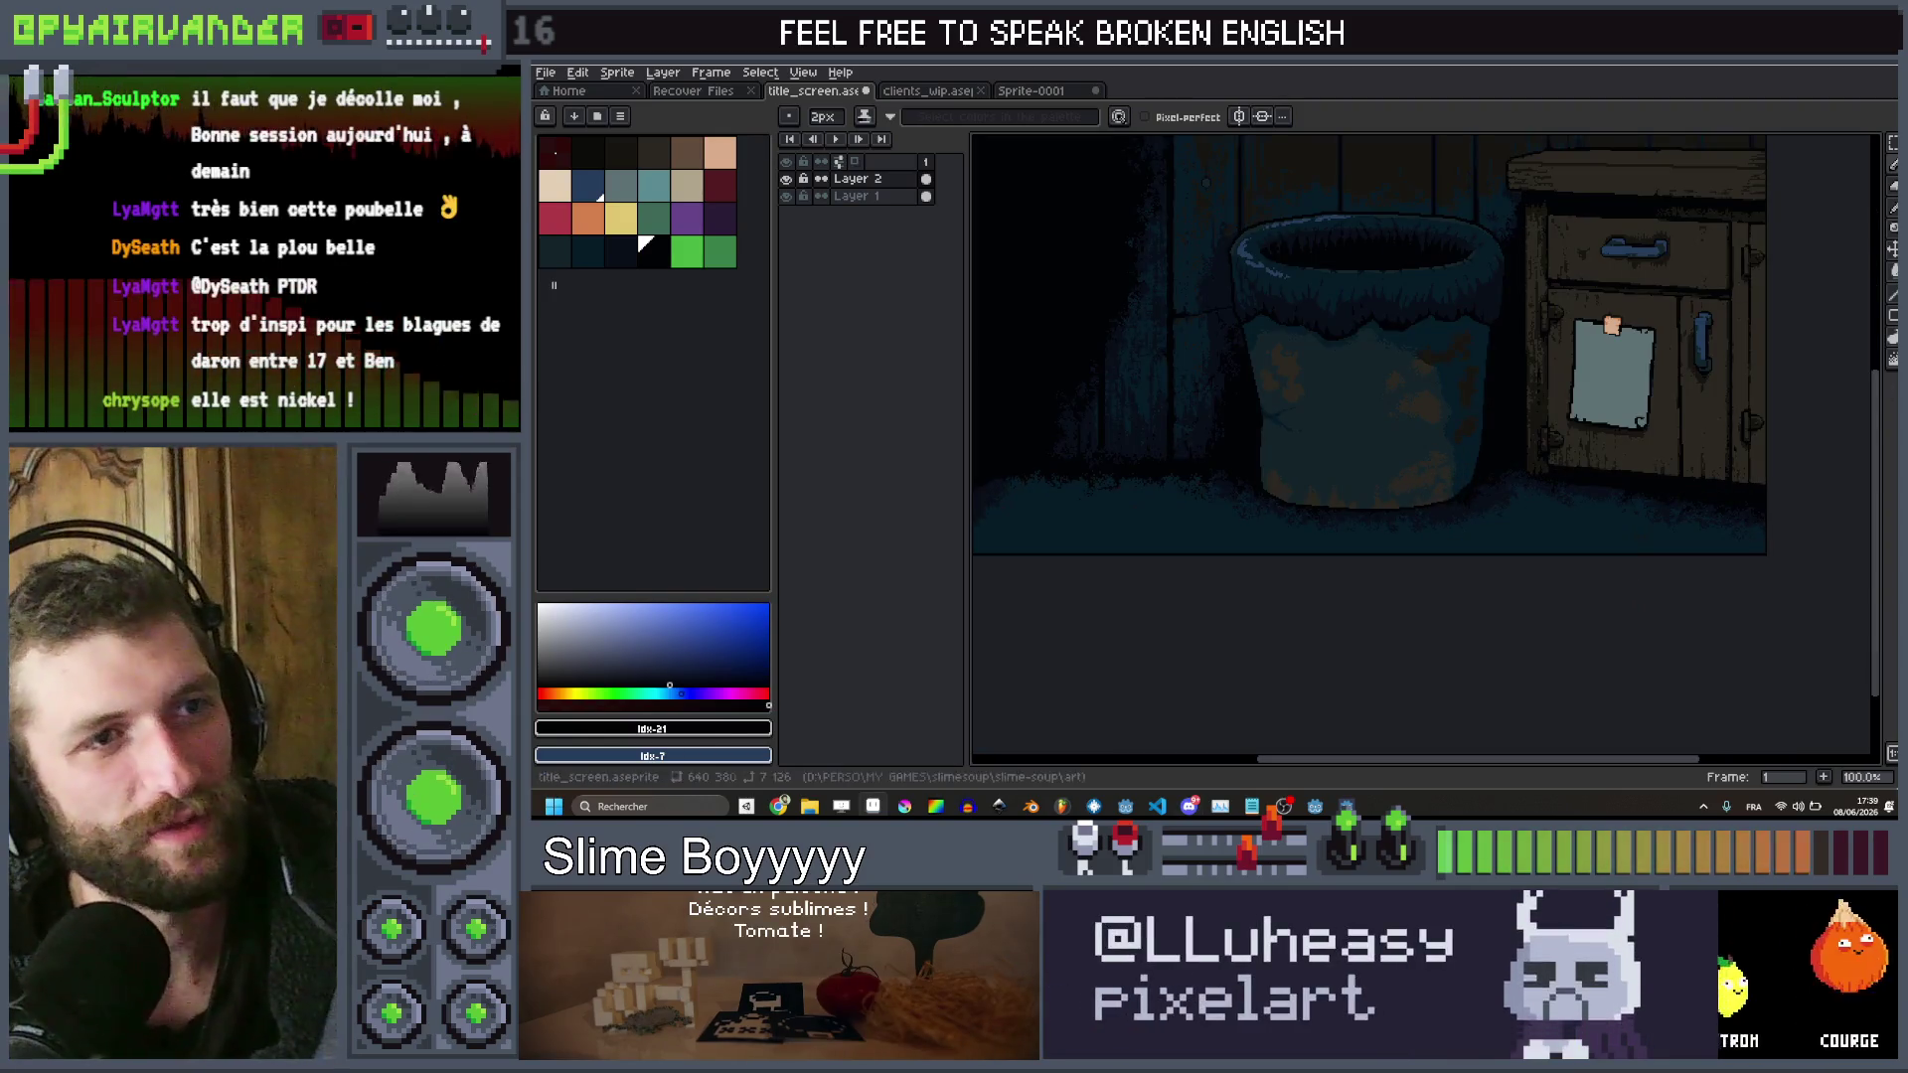
pyautogui.scroll(5, 1422, 353)
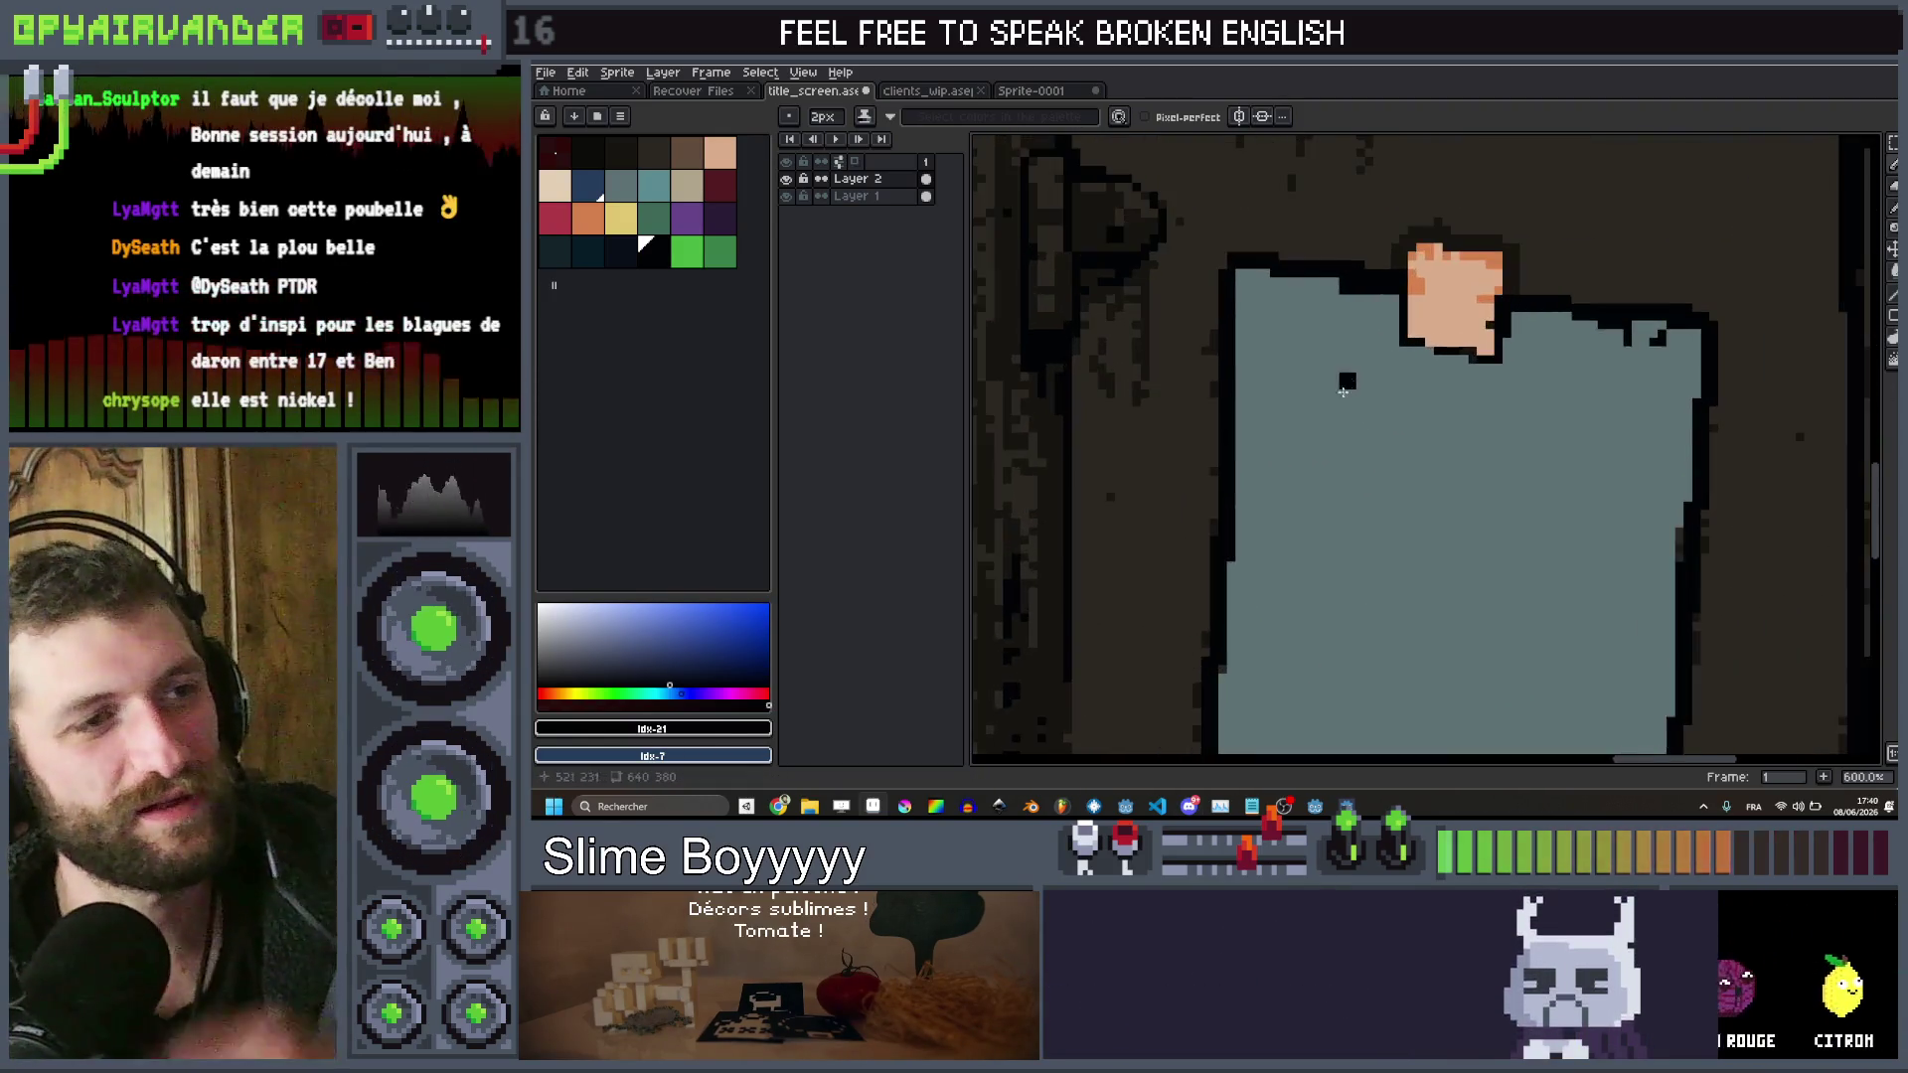
pyautogui.scroll(1, 1342, 392)
pyautogui.click(719, 185)
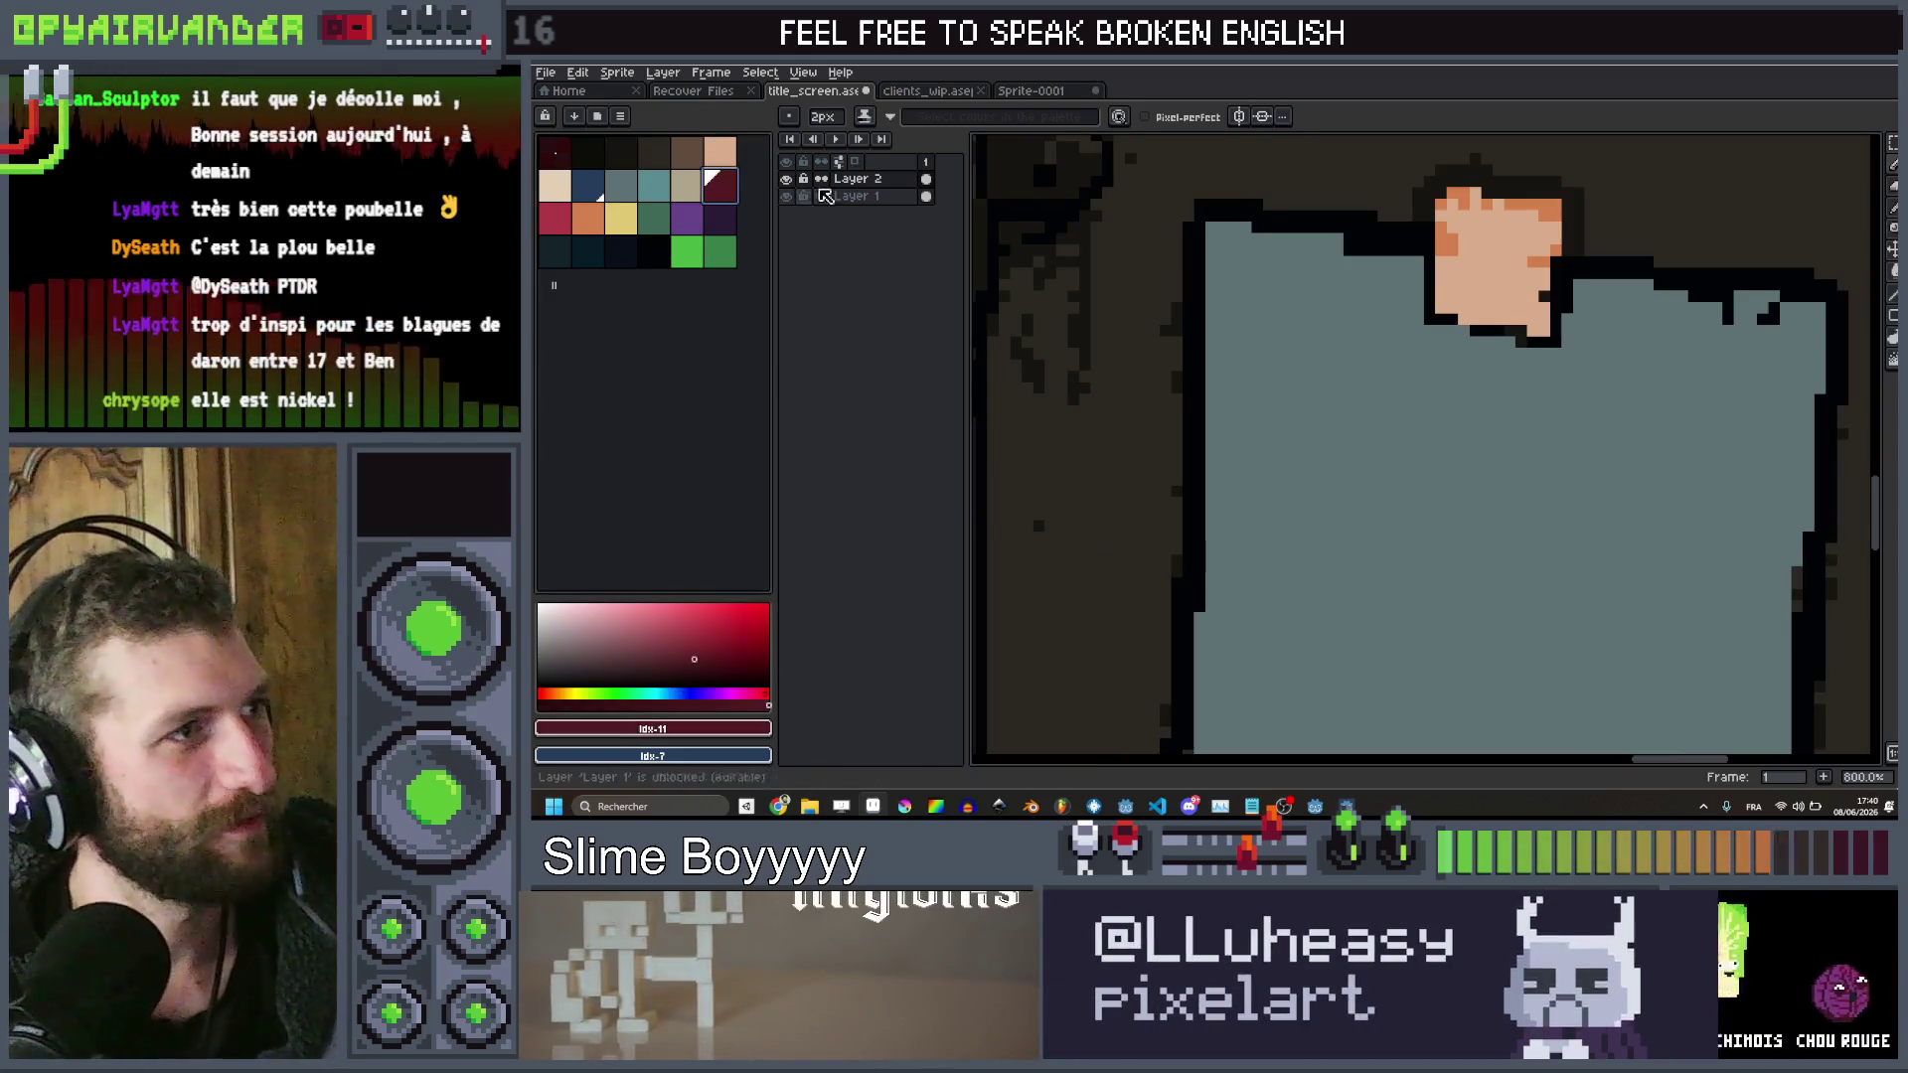
# Add a new layer (Layer 3) for the lettering and frame the paper note
pyautogui.hotkey('shift', 'n')
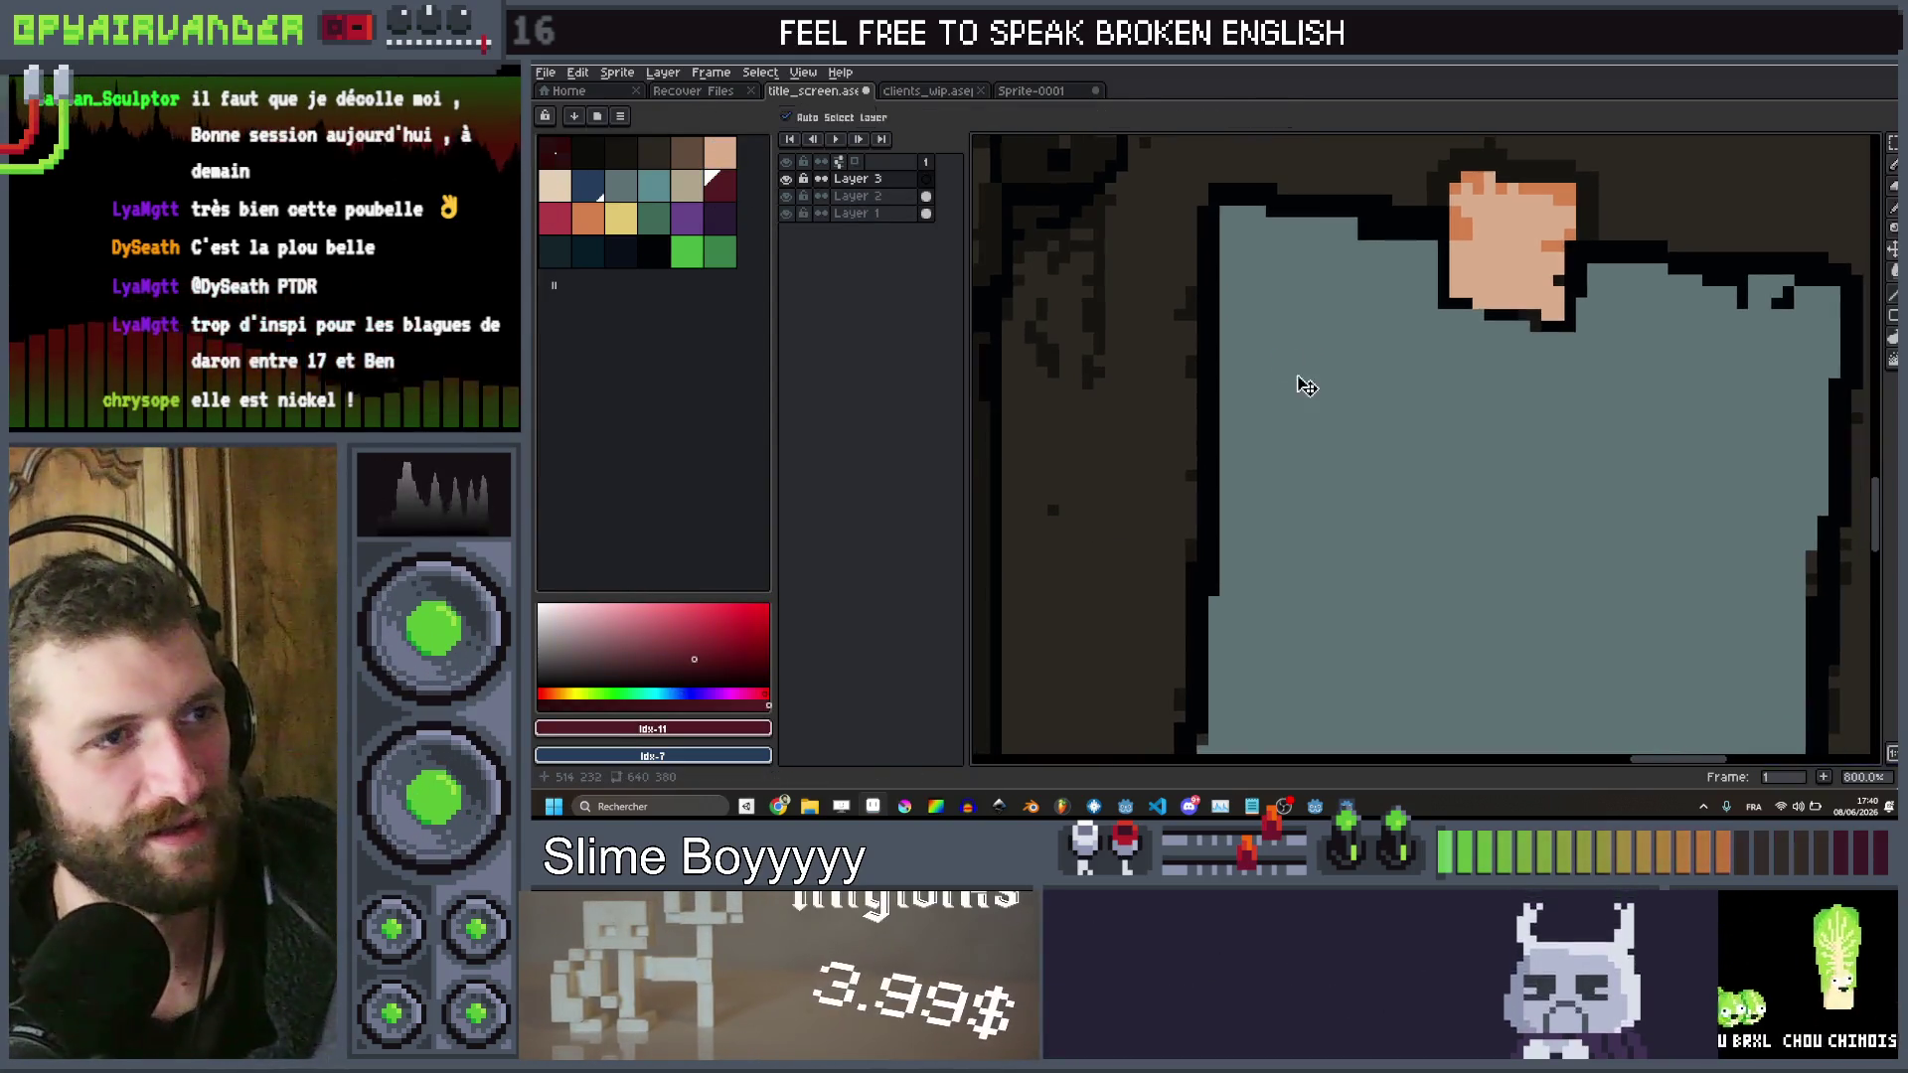
pyautogui.scroll(-1, 1373, 364)
pyautogui.scroll(-4, 1372, 363)
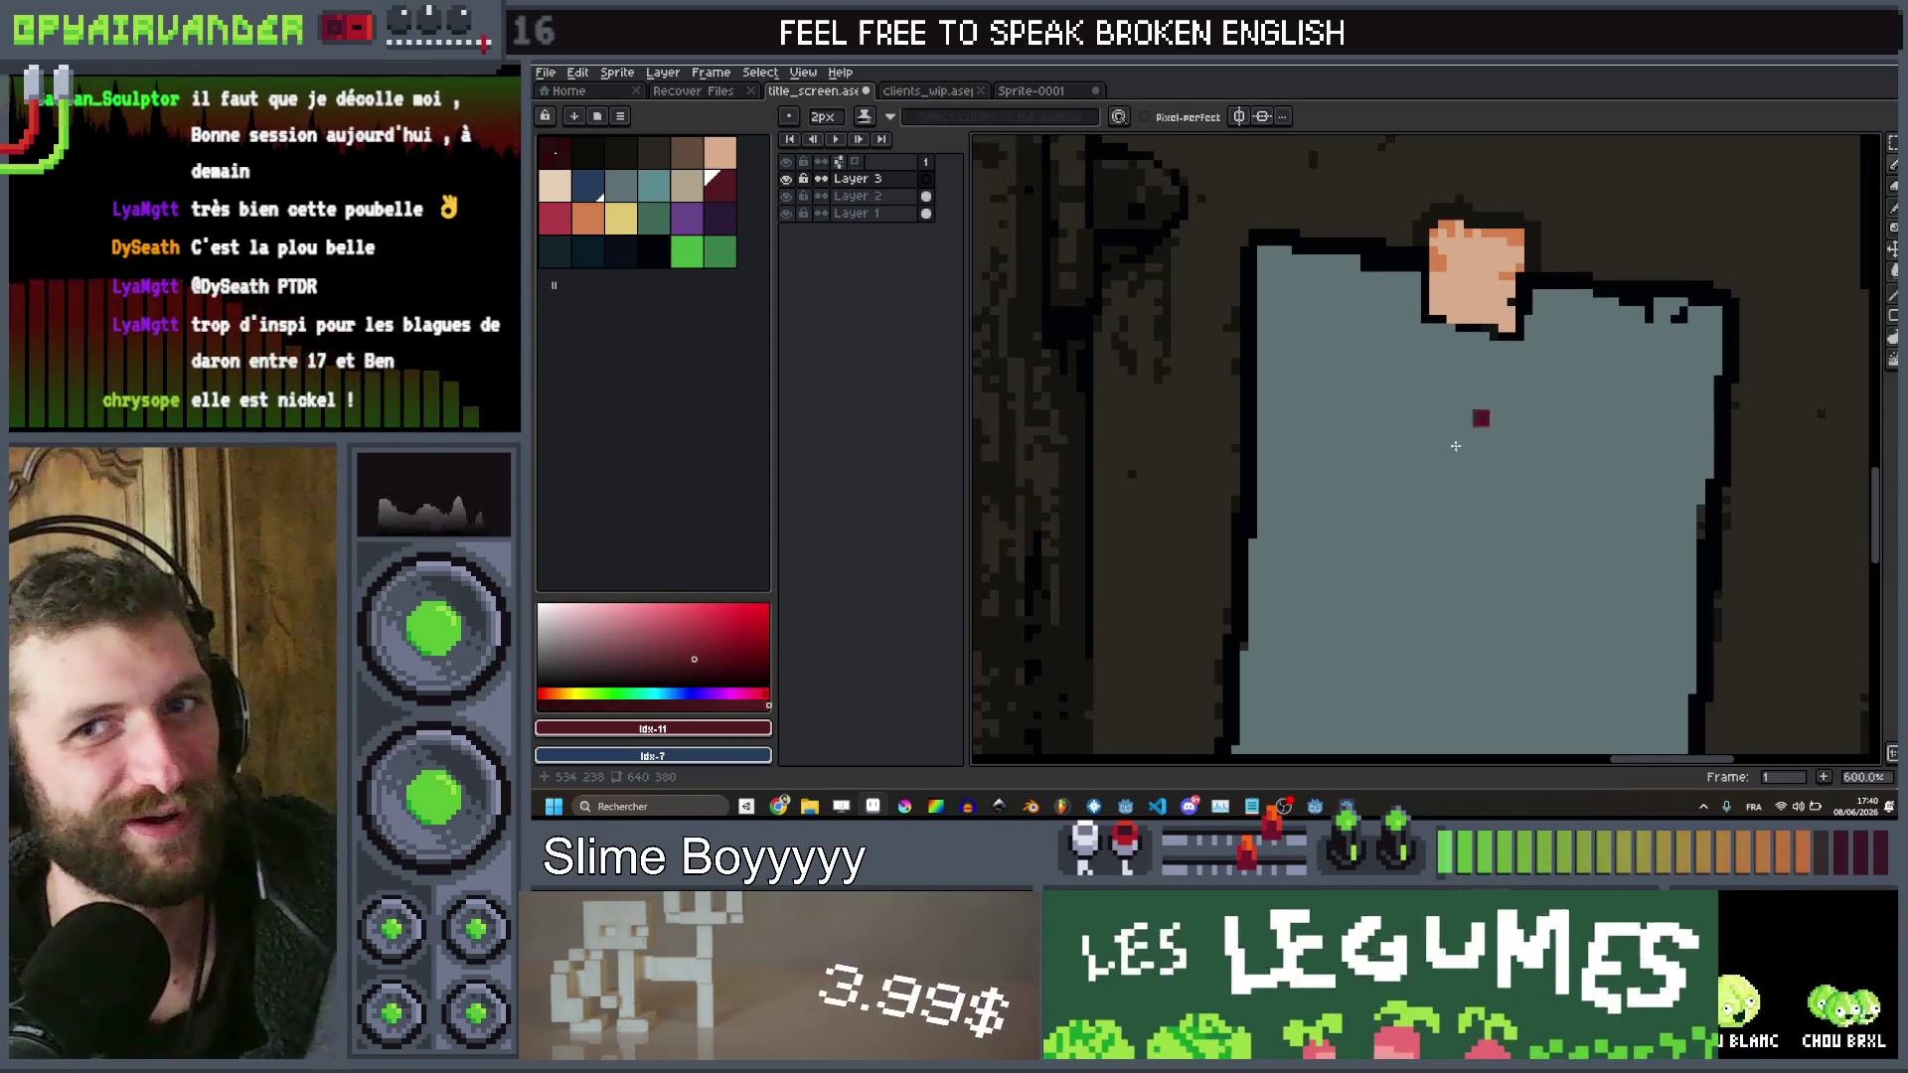
pyautogui.moveTo(1423, 391); pyautogui.dragTo(1569, 407)
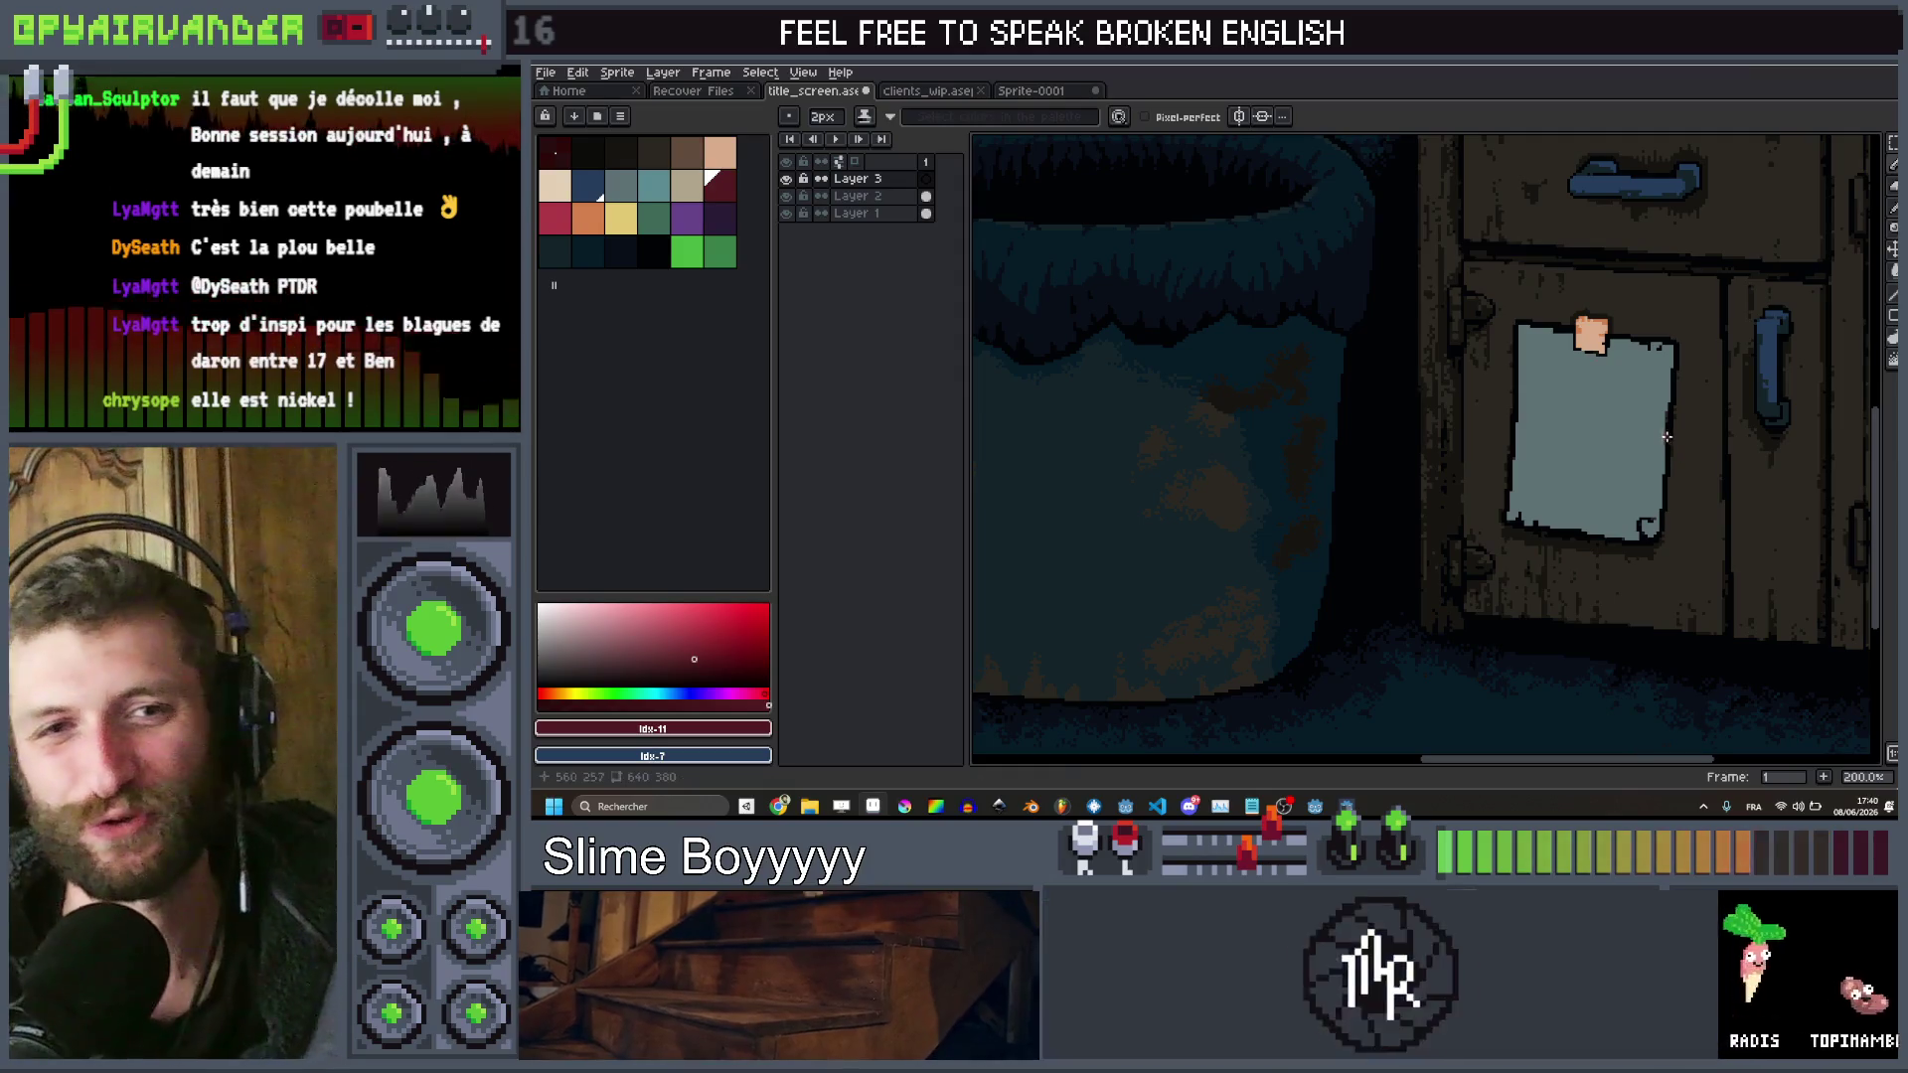
# Draw the dark red letters W and A on the note
pyautogui.scroll(7, 1585, 370)
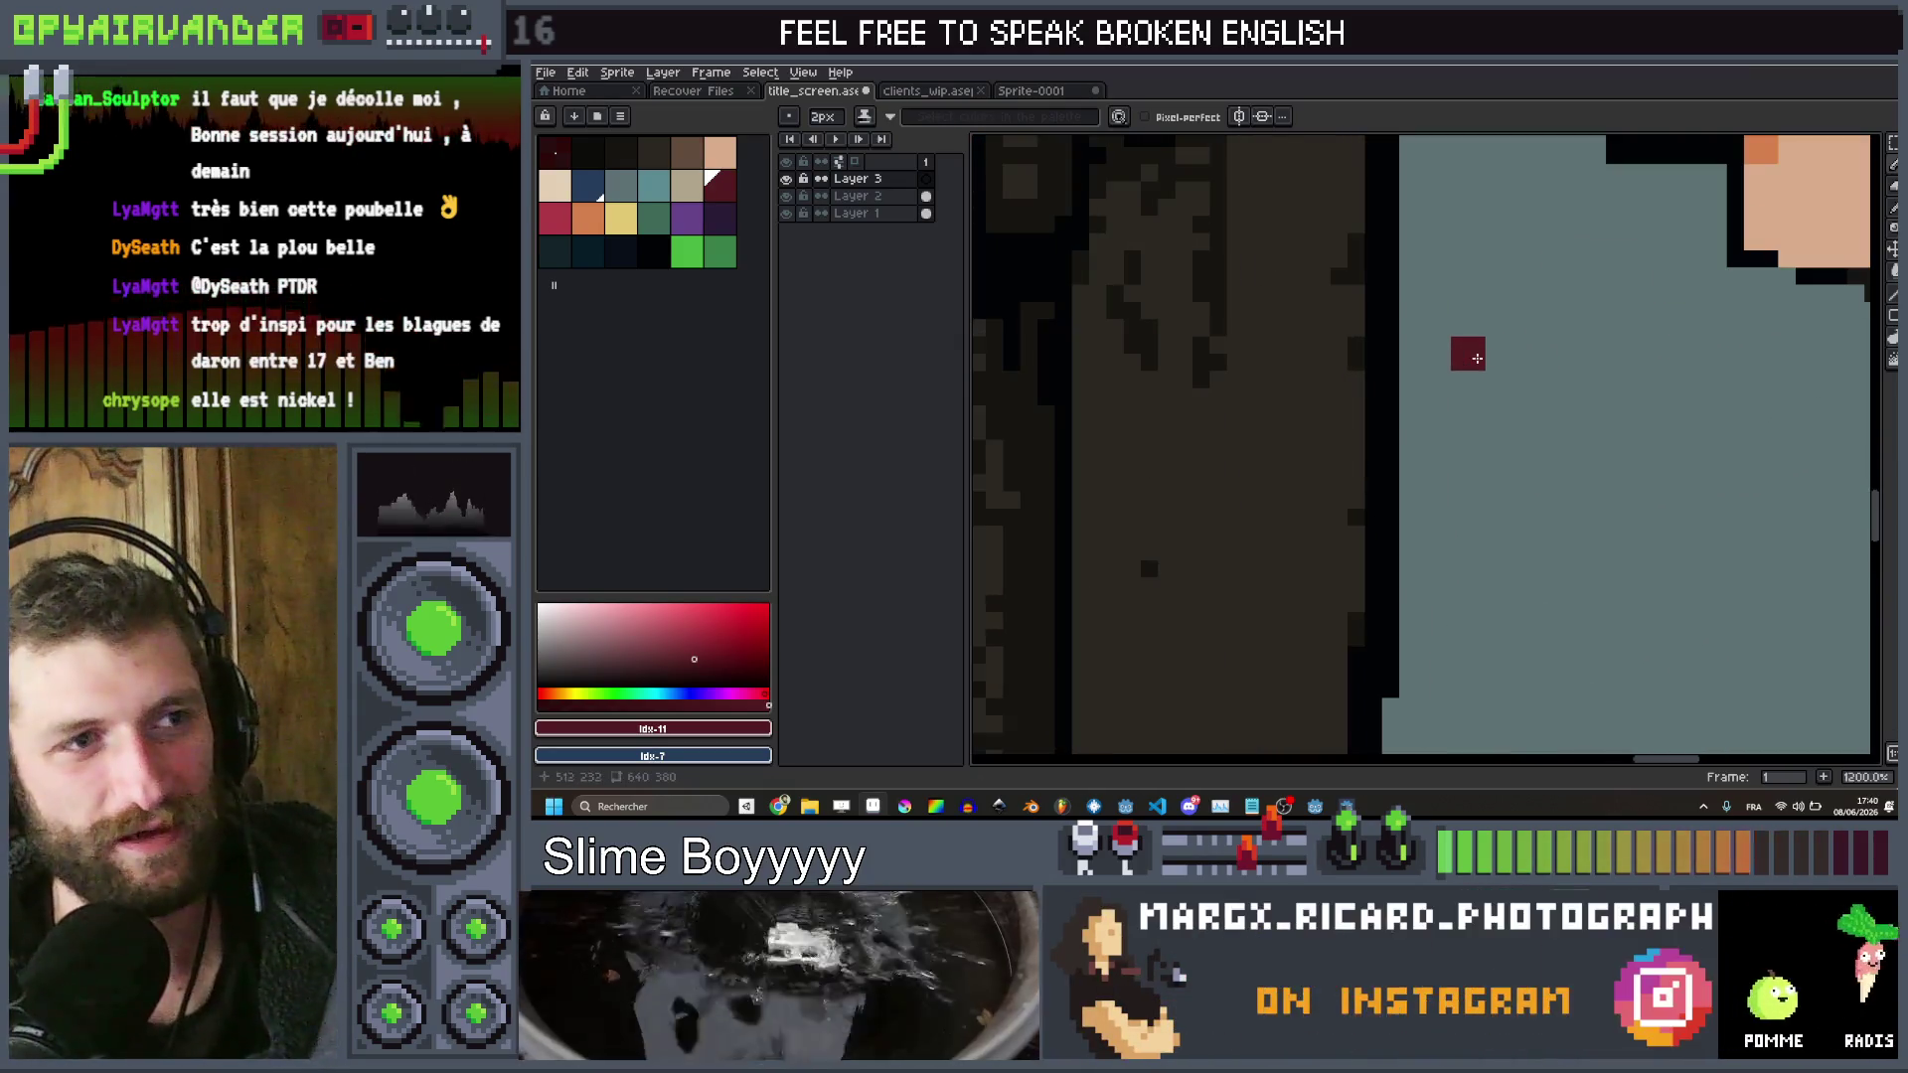
pyautogui.moveTo(1503, 487)
pyautogui.mouseDown()
pyautogui.moveTo(1535, 427)
pyautogui.moveTo(1556, 487)
pyautogui.moveTo(1616, 368)
pyautogui.mouseUp()
pyautogui.hscroll(5, 1617, 368)
pyautogui.click(1290, 481)
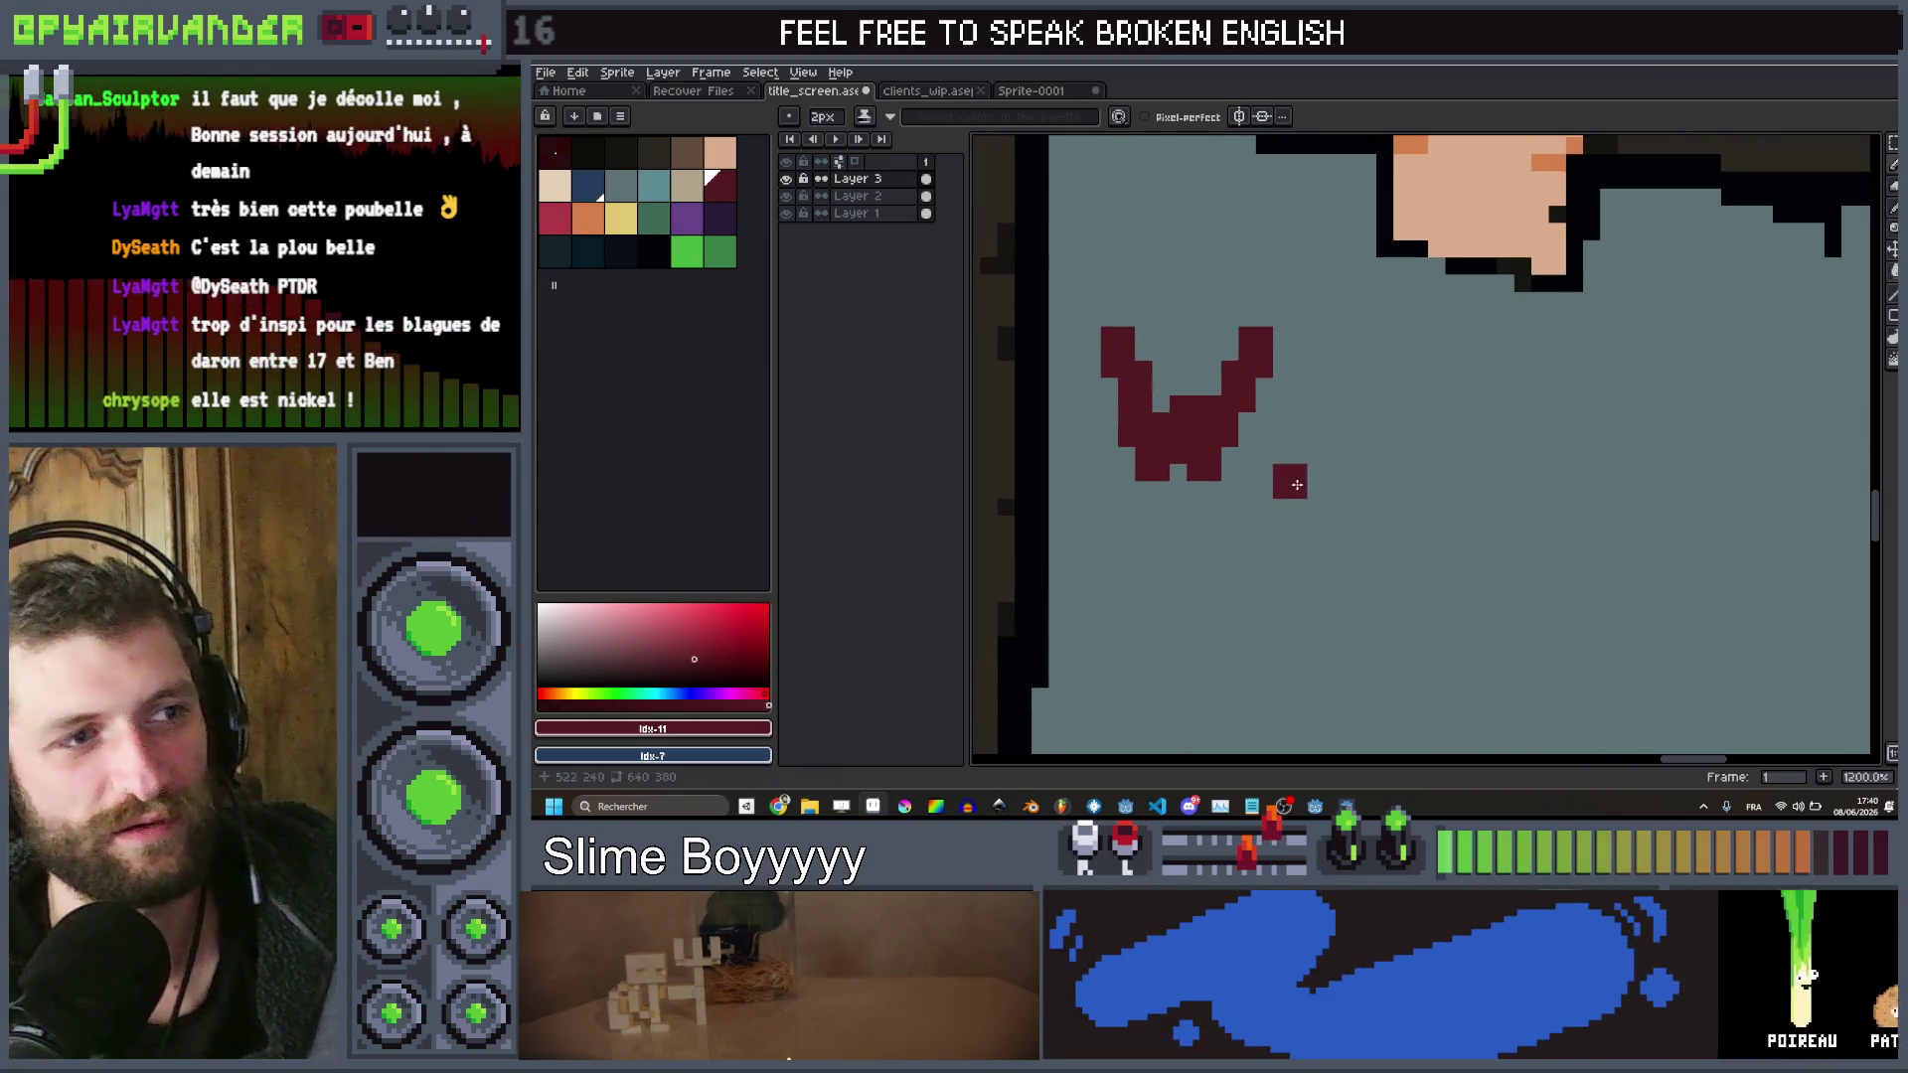
pyautogui.moveTo(1275, 504); pyautogui.dragTo(1326, 399)
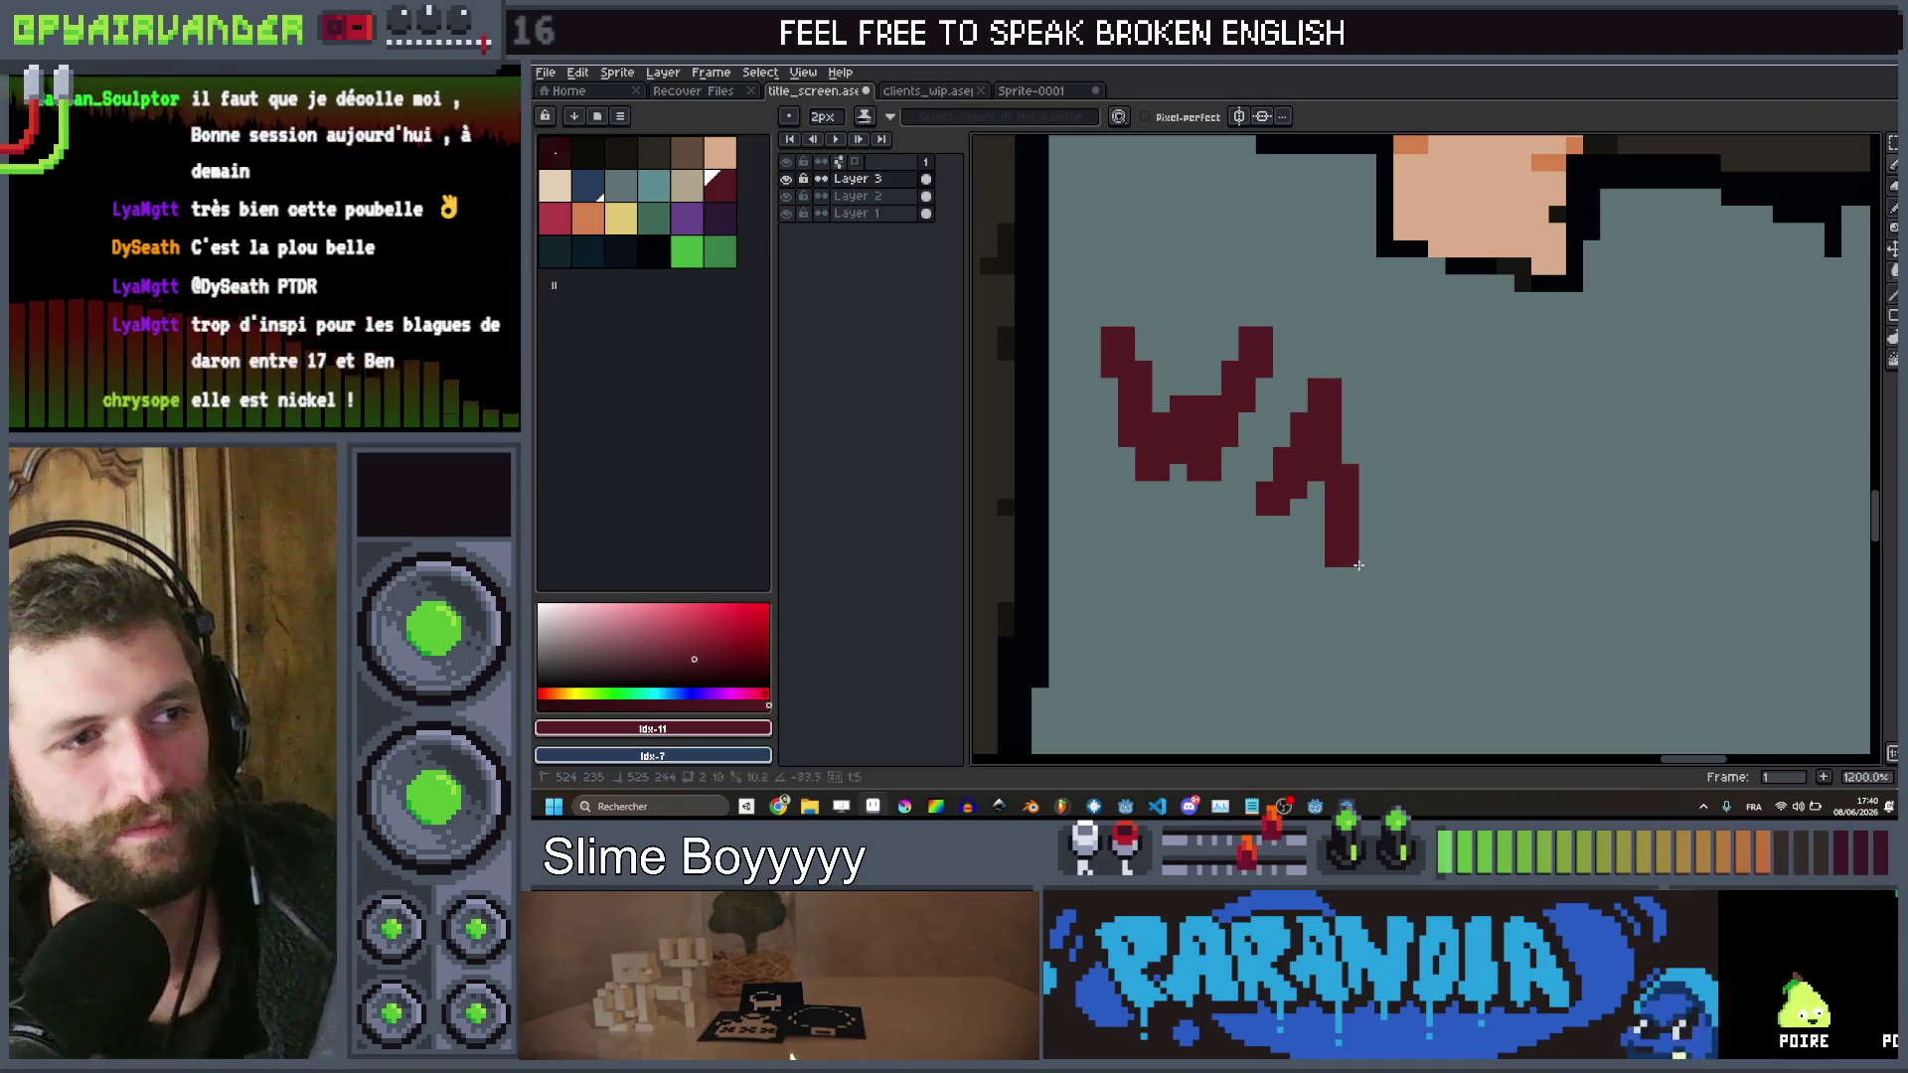
pyautogui.moveTo(1358, 565); pyautogui.dragTo(1341, 527)
# Finish the word WASH with the letters S and H
pyautogui.scroll(-3, 1318, 504)
pyautogui.scroll(3, 1316, 507)
pyautogui.click(1312, 508)
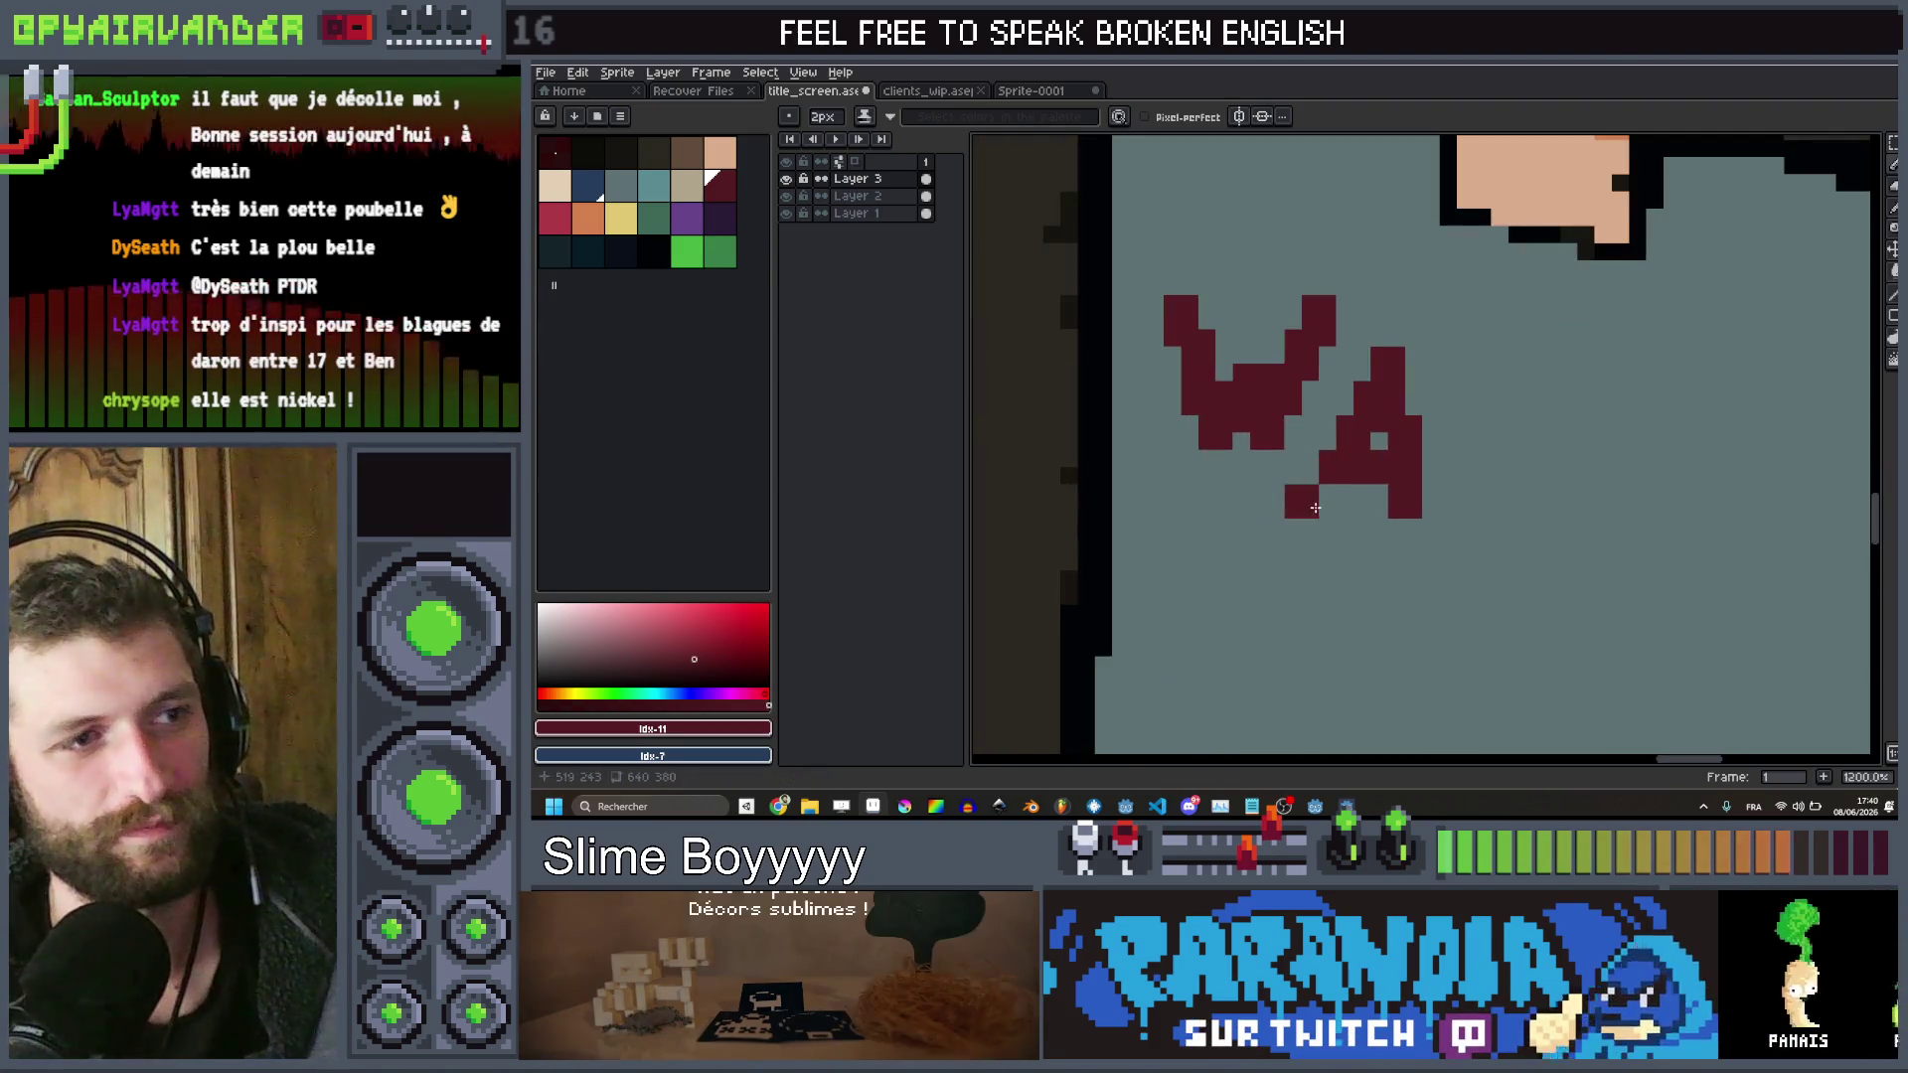
pyautogui.moveTo(1542, 410)
pyautogui.mouseDown()
pyautogui.moveTo(1565, 396)
pyautogui.moveTo(1487, 408)
pyautogui.moveTo(1491, 441)
pyautogui.moveTo(1551, 482)
pyautogui.moveTo(1544, 534)
pyautogui.moveTo(1485, 513)
pyautogui.mouseUp()
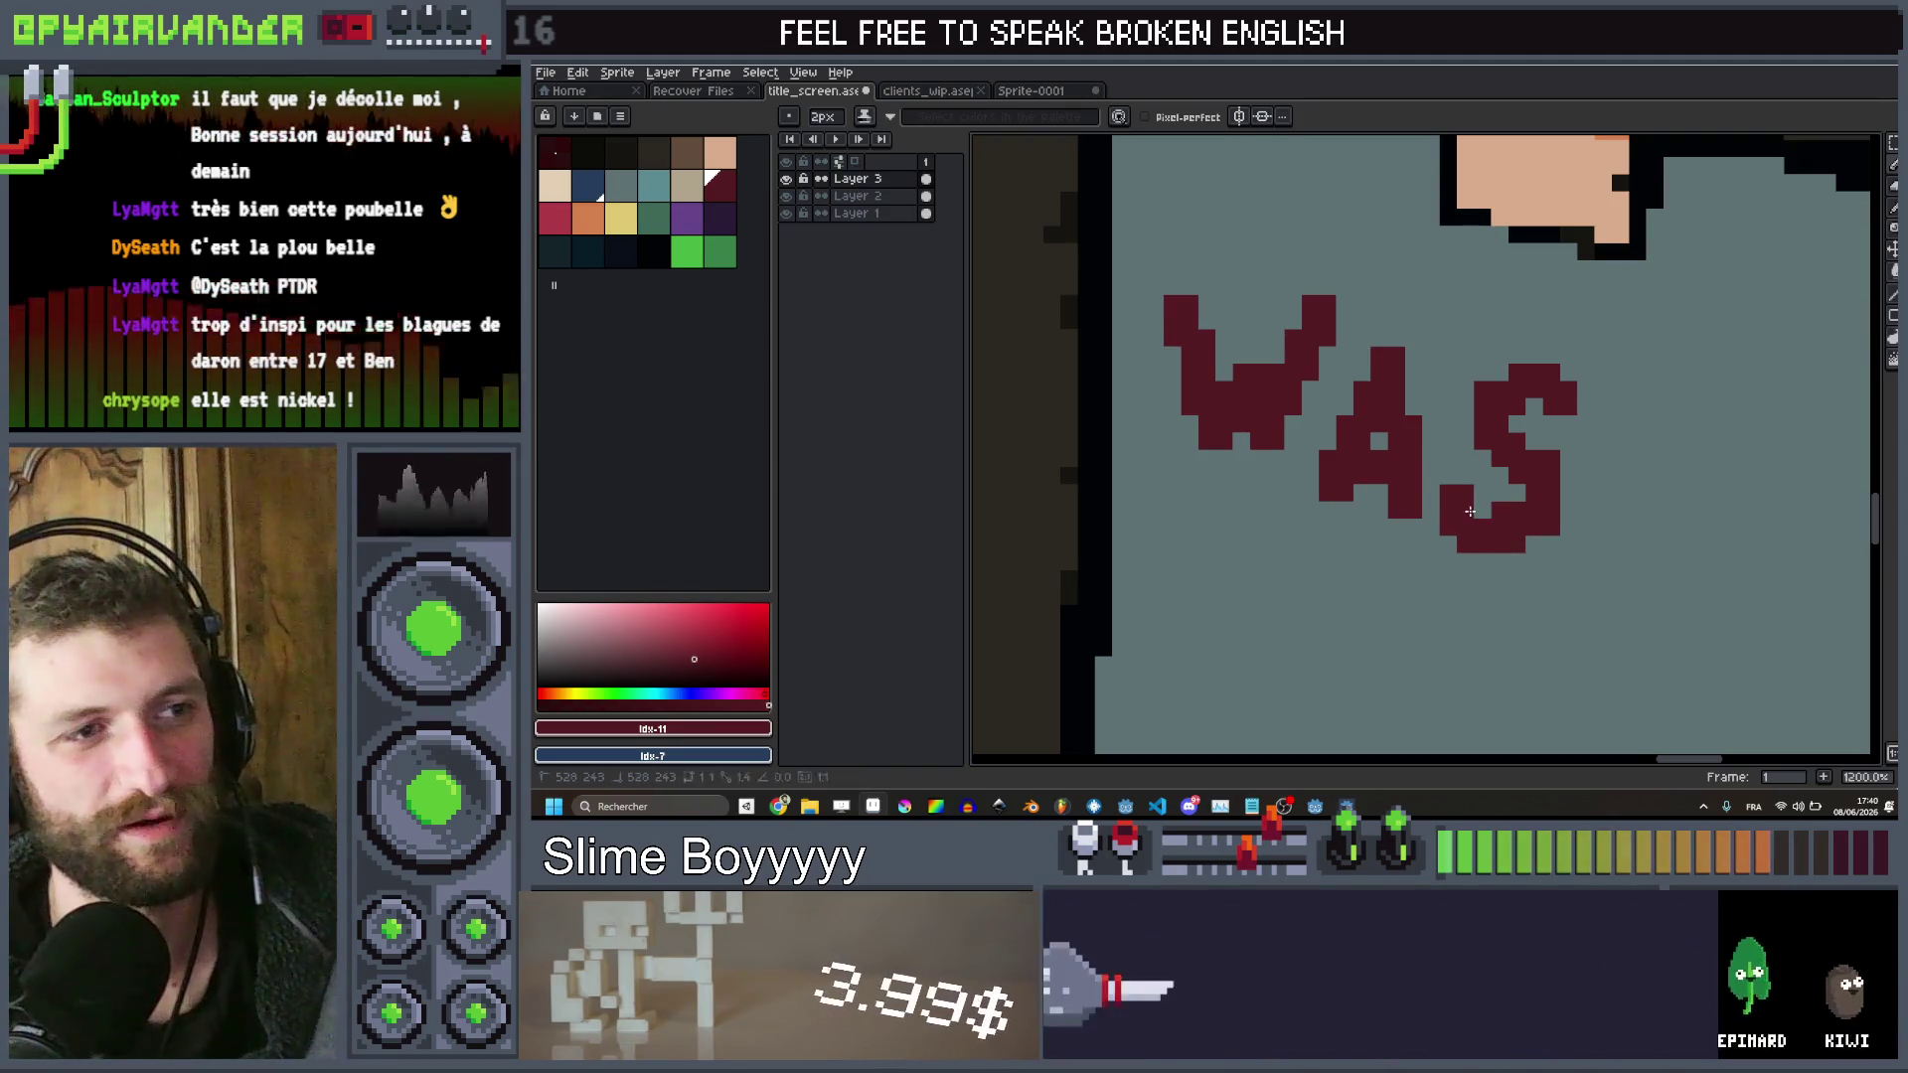
pyautogui.scroll(-4, 1472, 510)
pyautogui.scroll(3, 1550, 397)
pyautogui.click(1550, 397)
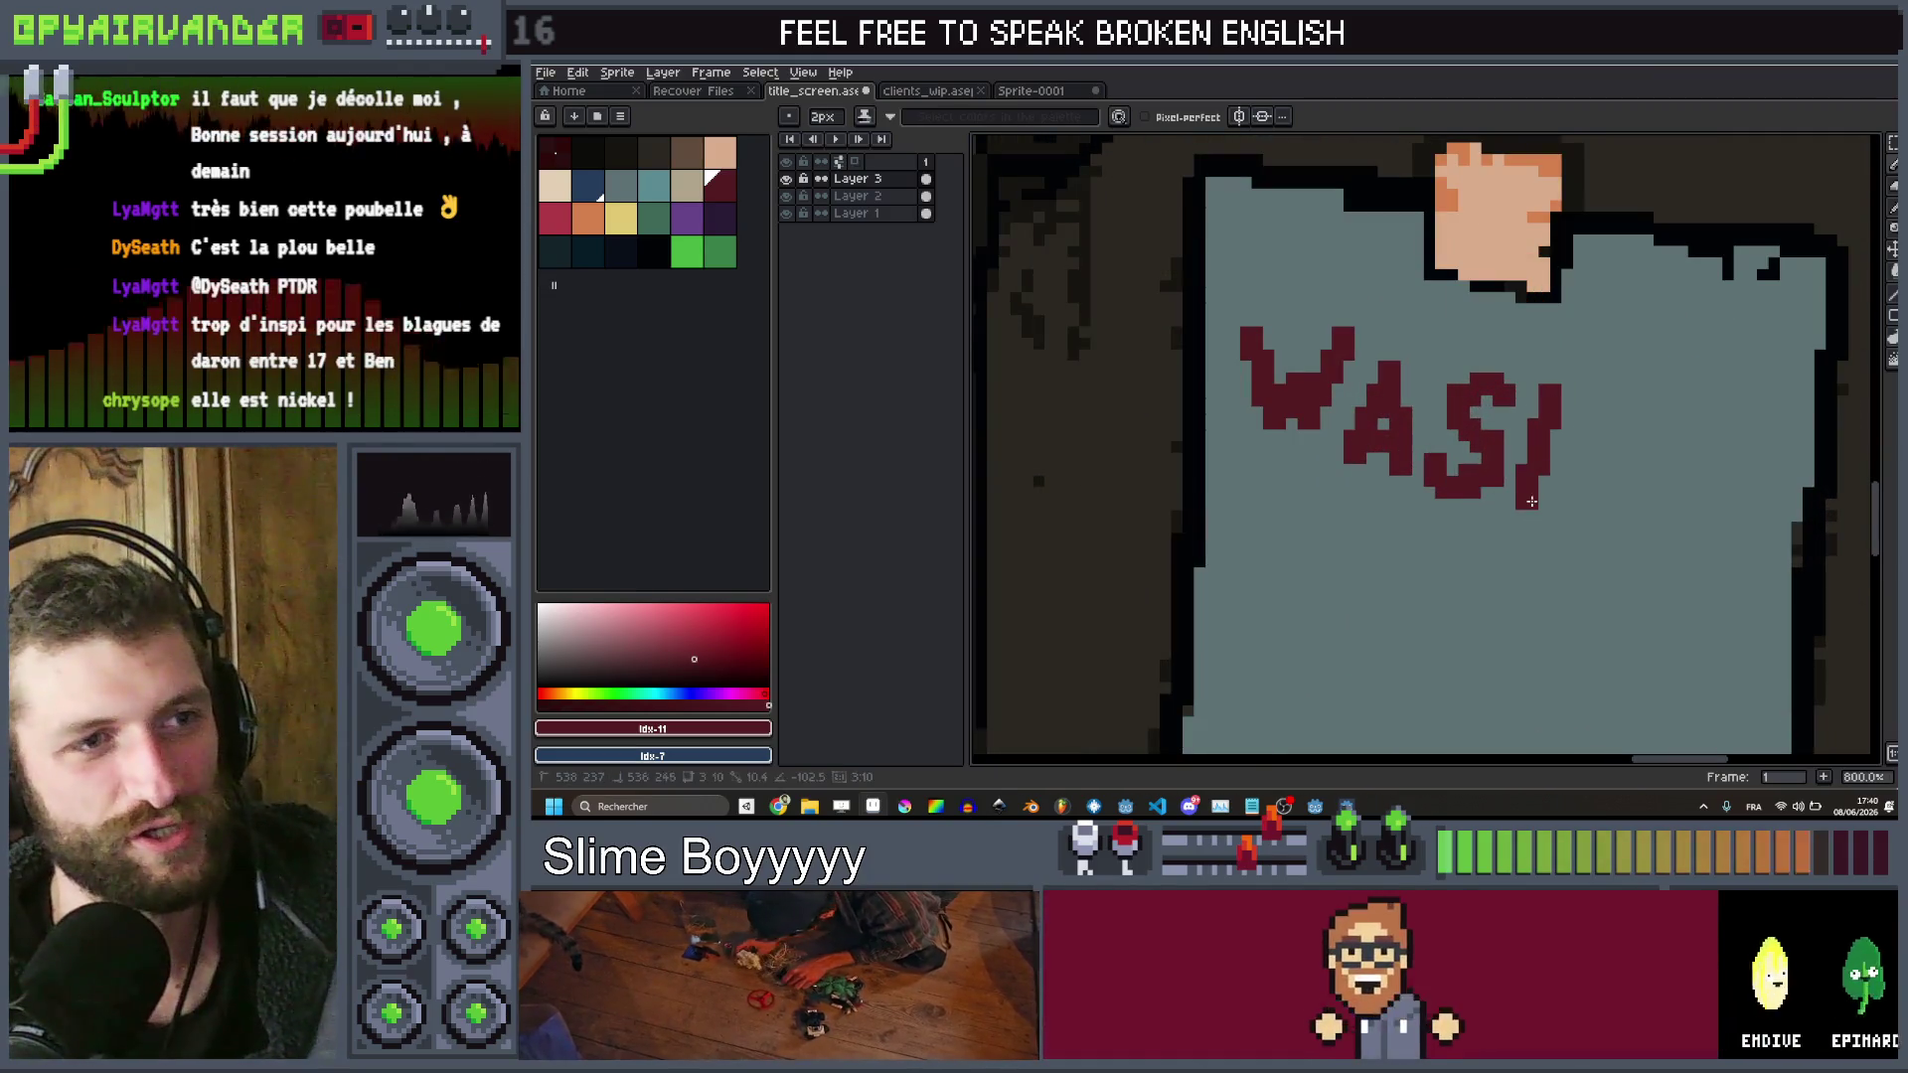
pyautogui.moveTo(1568, 457); pyautogui.dragTo(1583, 458)
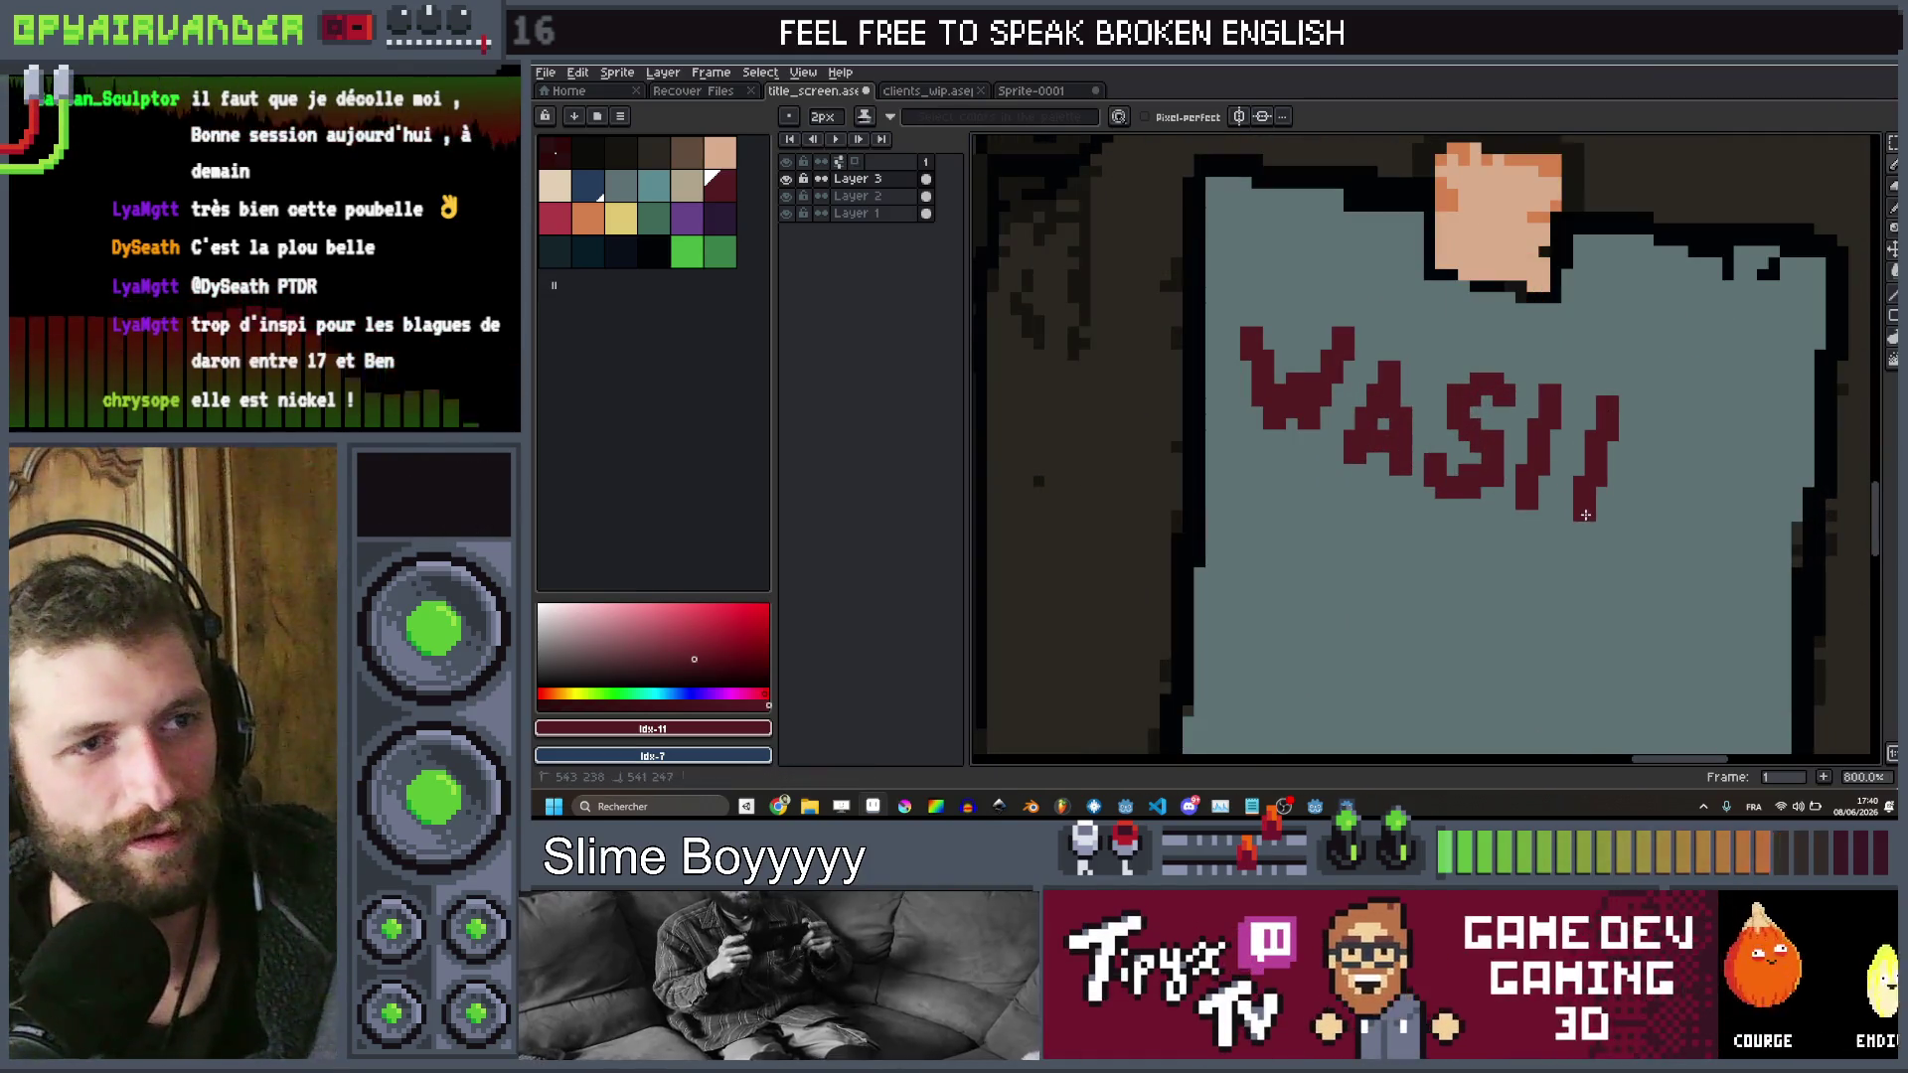
pyautogui.scroll(-3, 1550, 463)
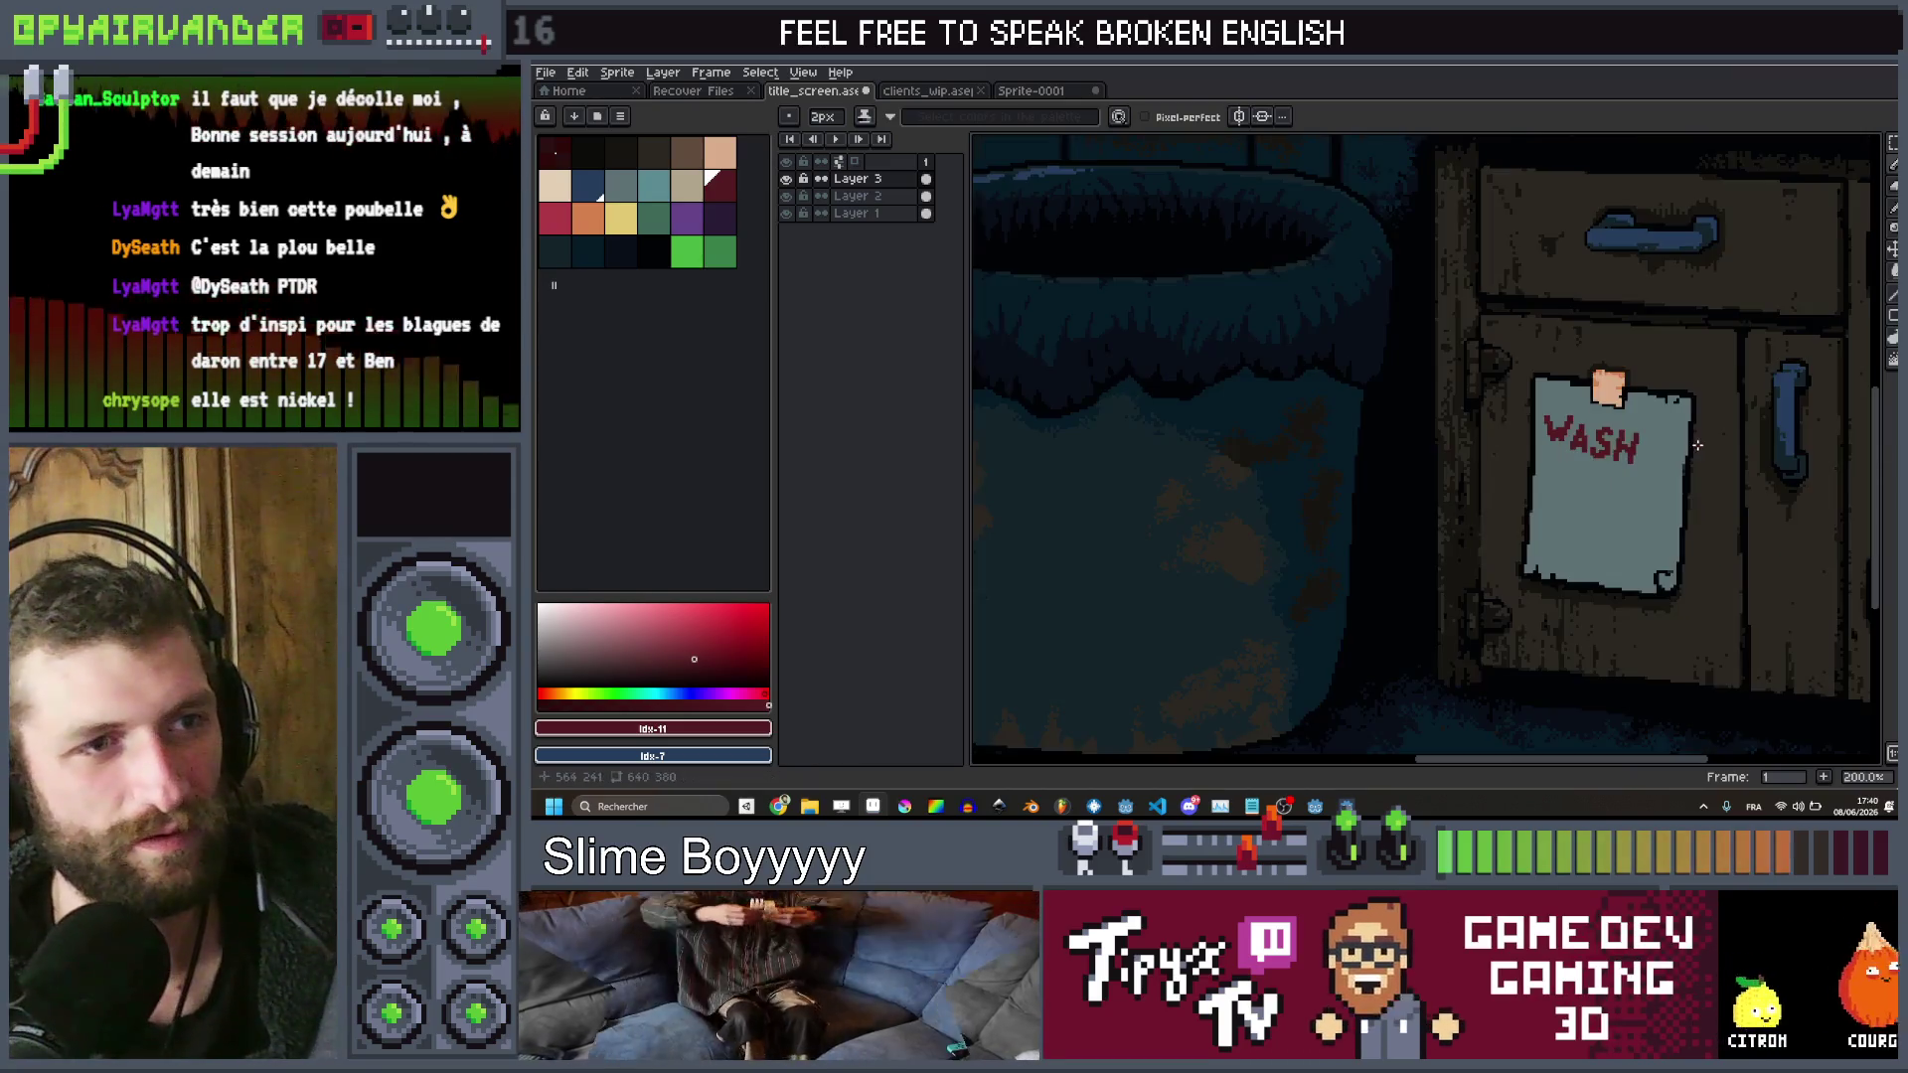
# Finish the H of WASH and draw the dark red Y below it
pyautogui.scroll(3, 1332, 442)
pyautogui.click(1331, 442)
pyautogui.scroll(-6, 1487, 420)
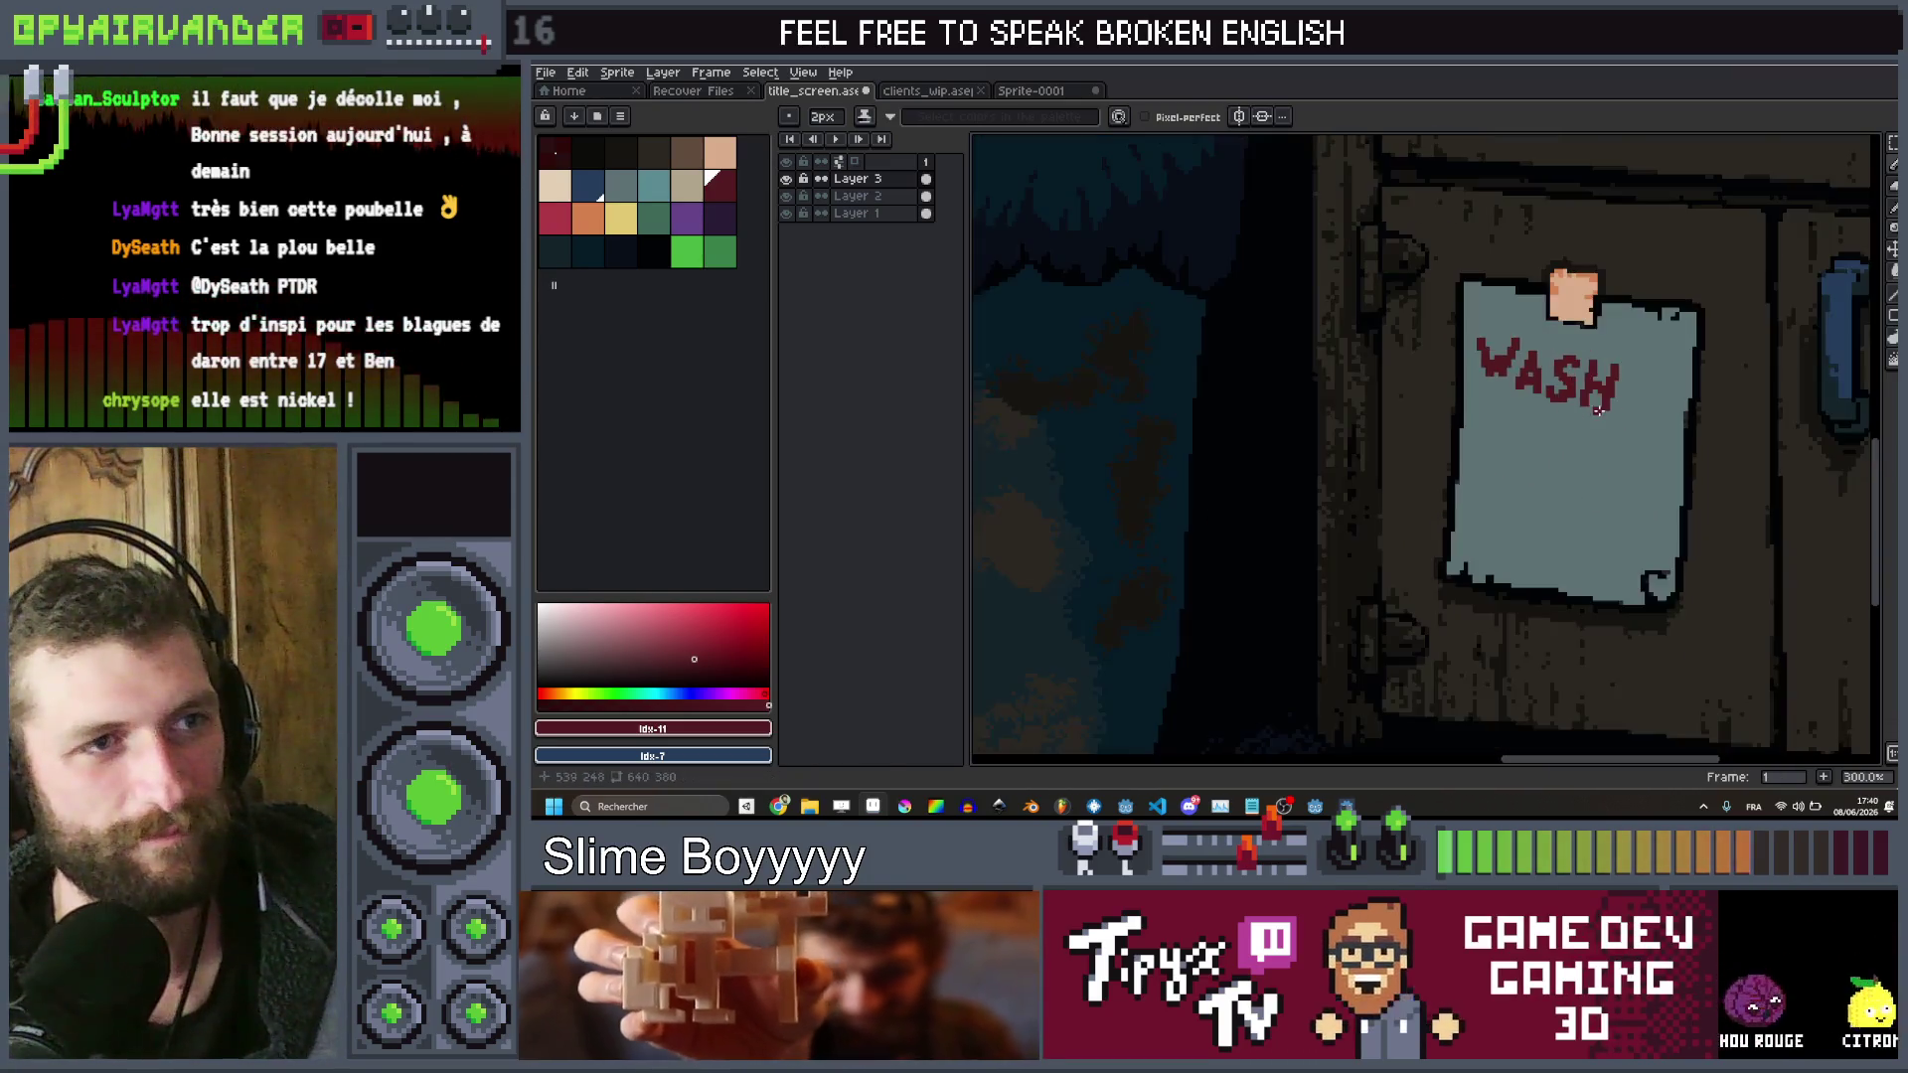
pyautogui.scroll(5, 1635, 407)
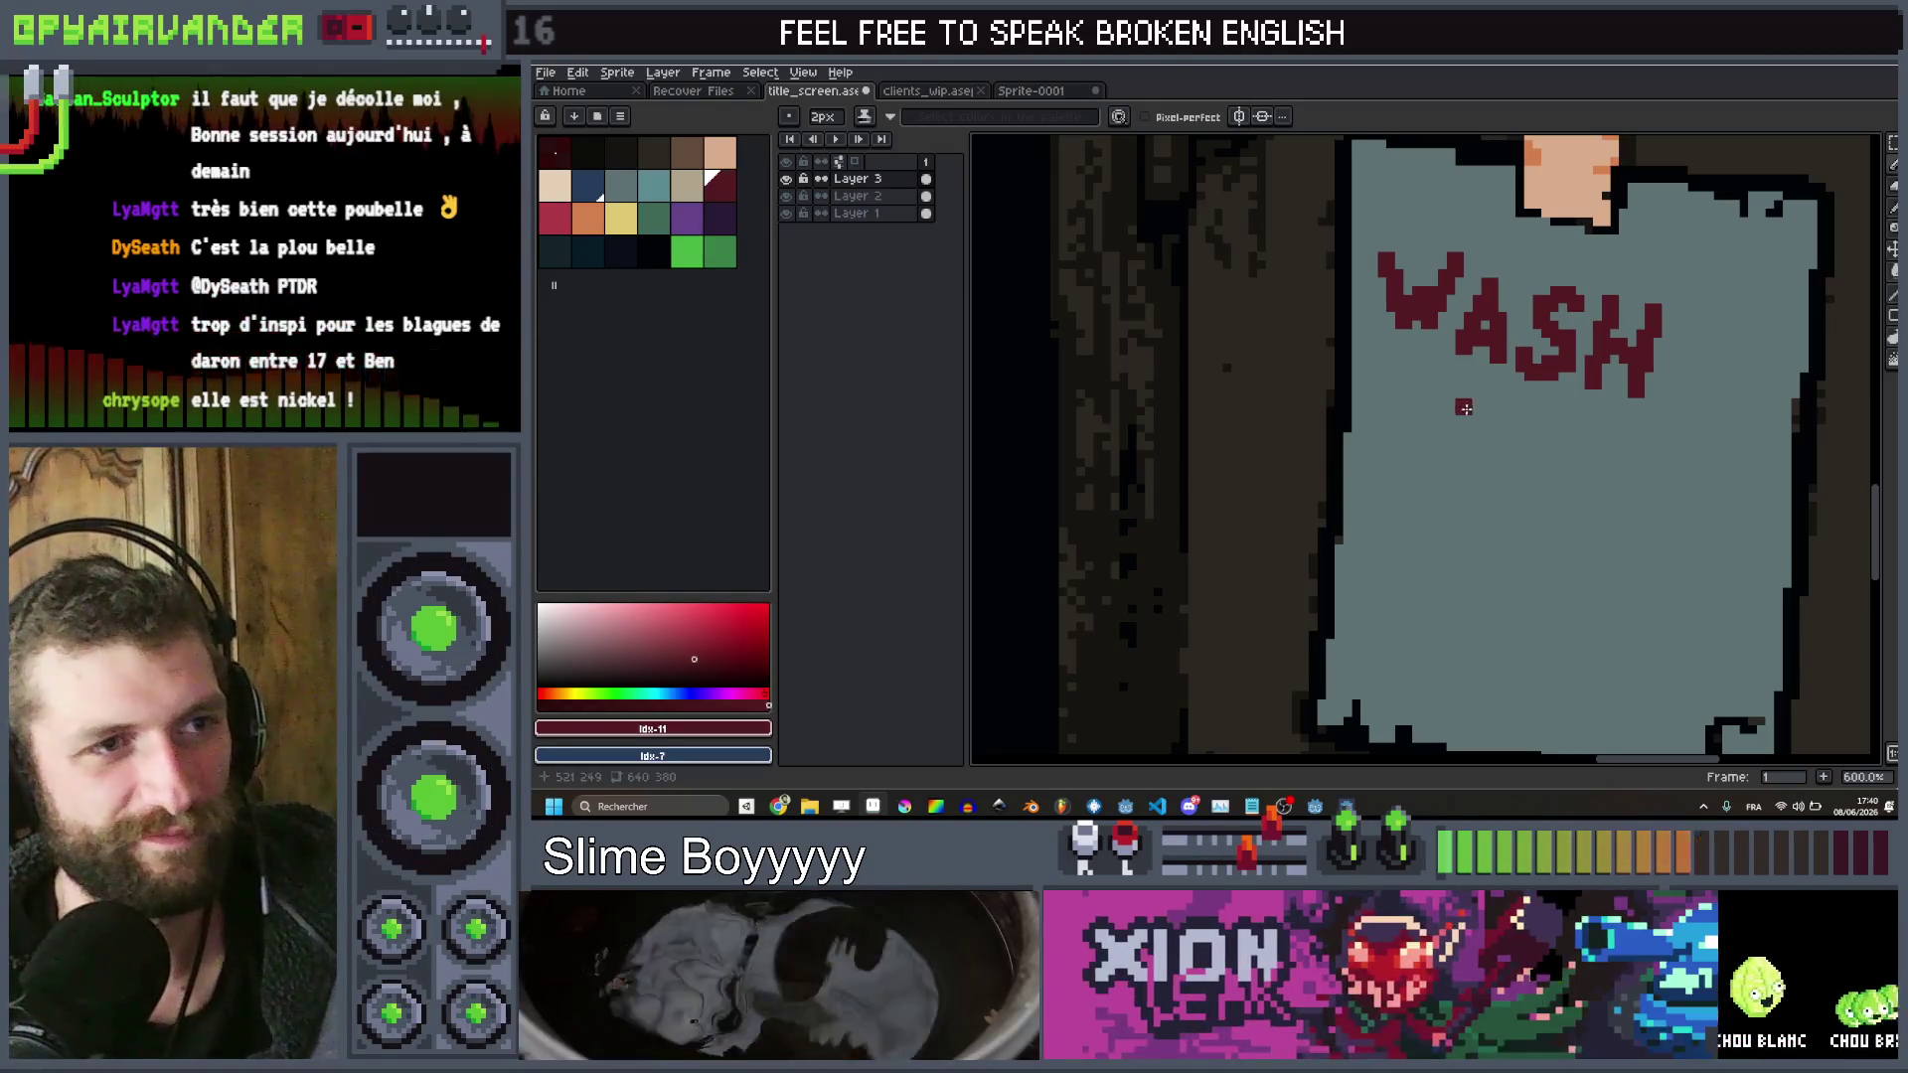
pyautogui.moveTo(1401, 386); pyautogui.dragTo(1418, 433)
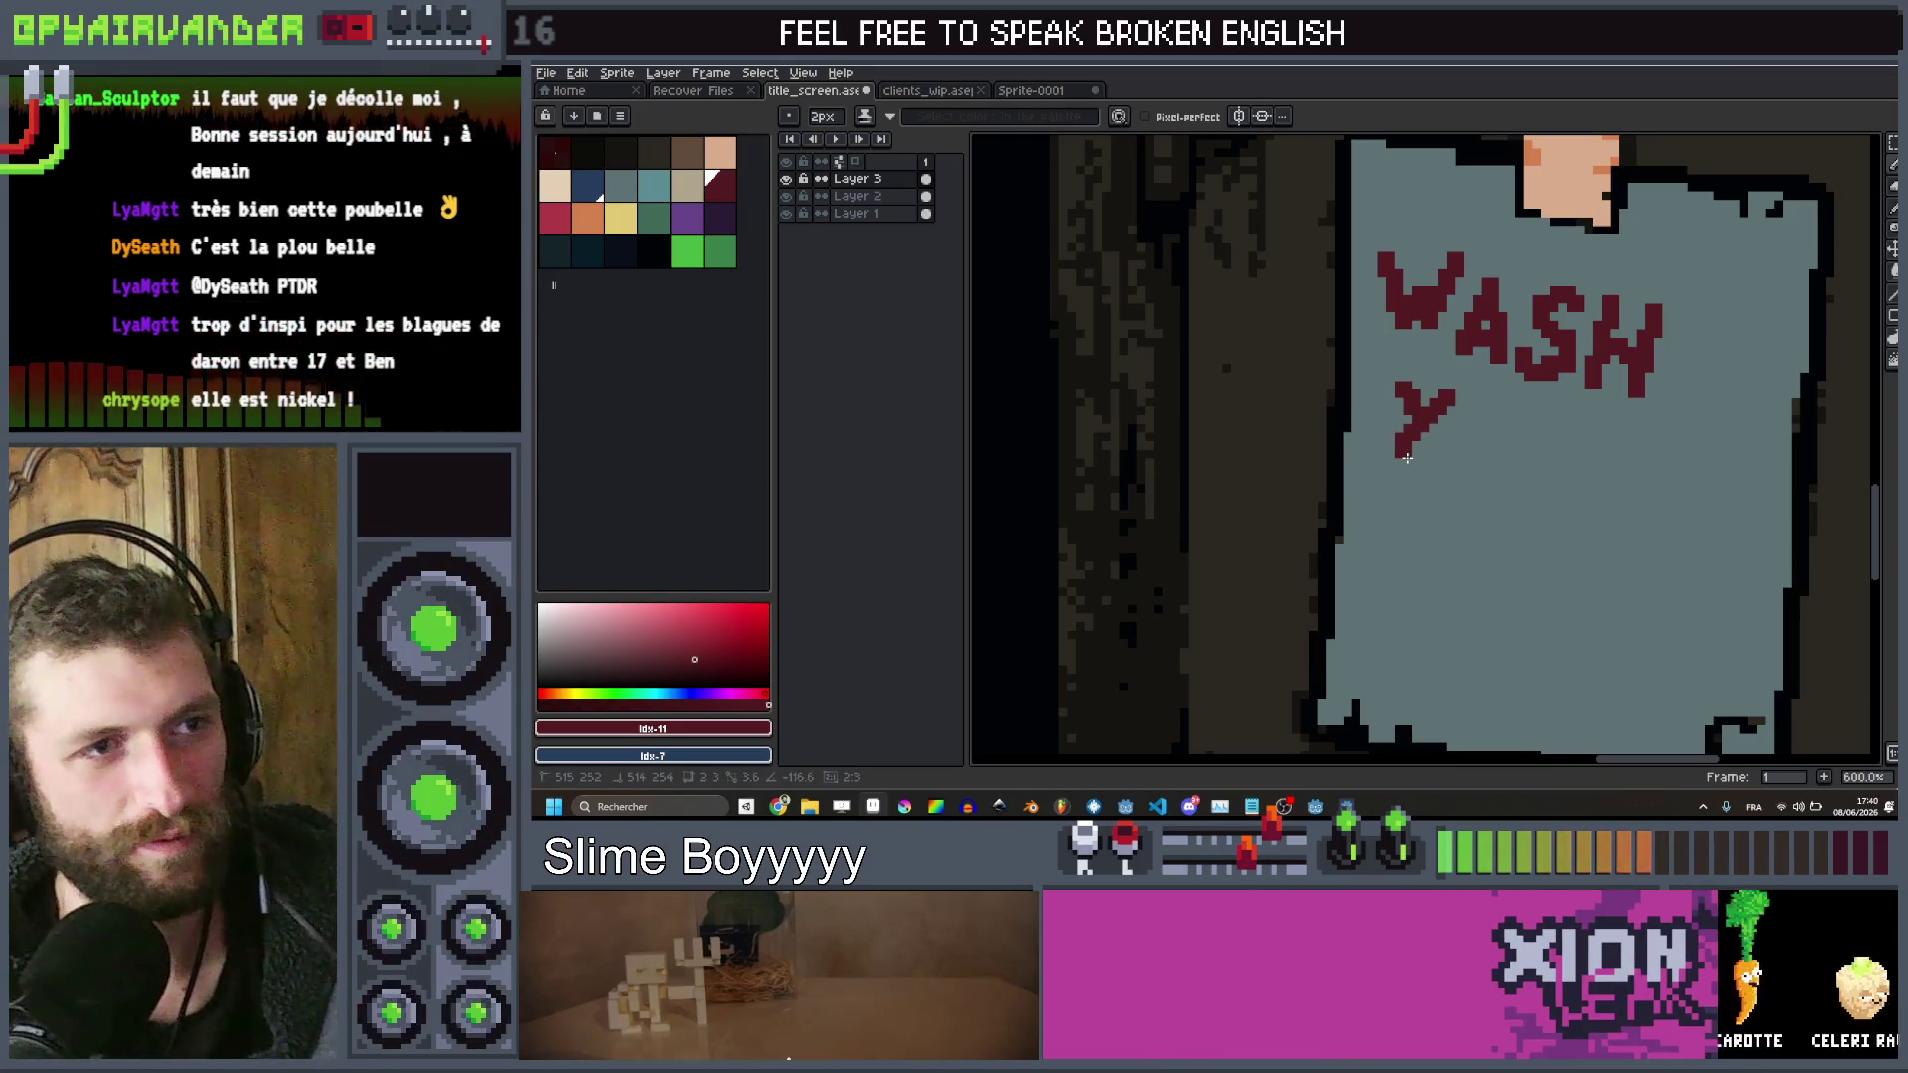
pyautogui.click(1475, 427)
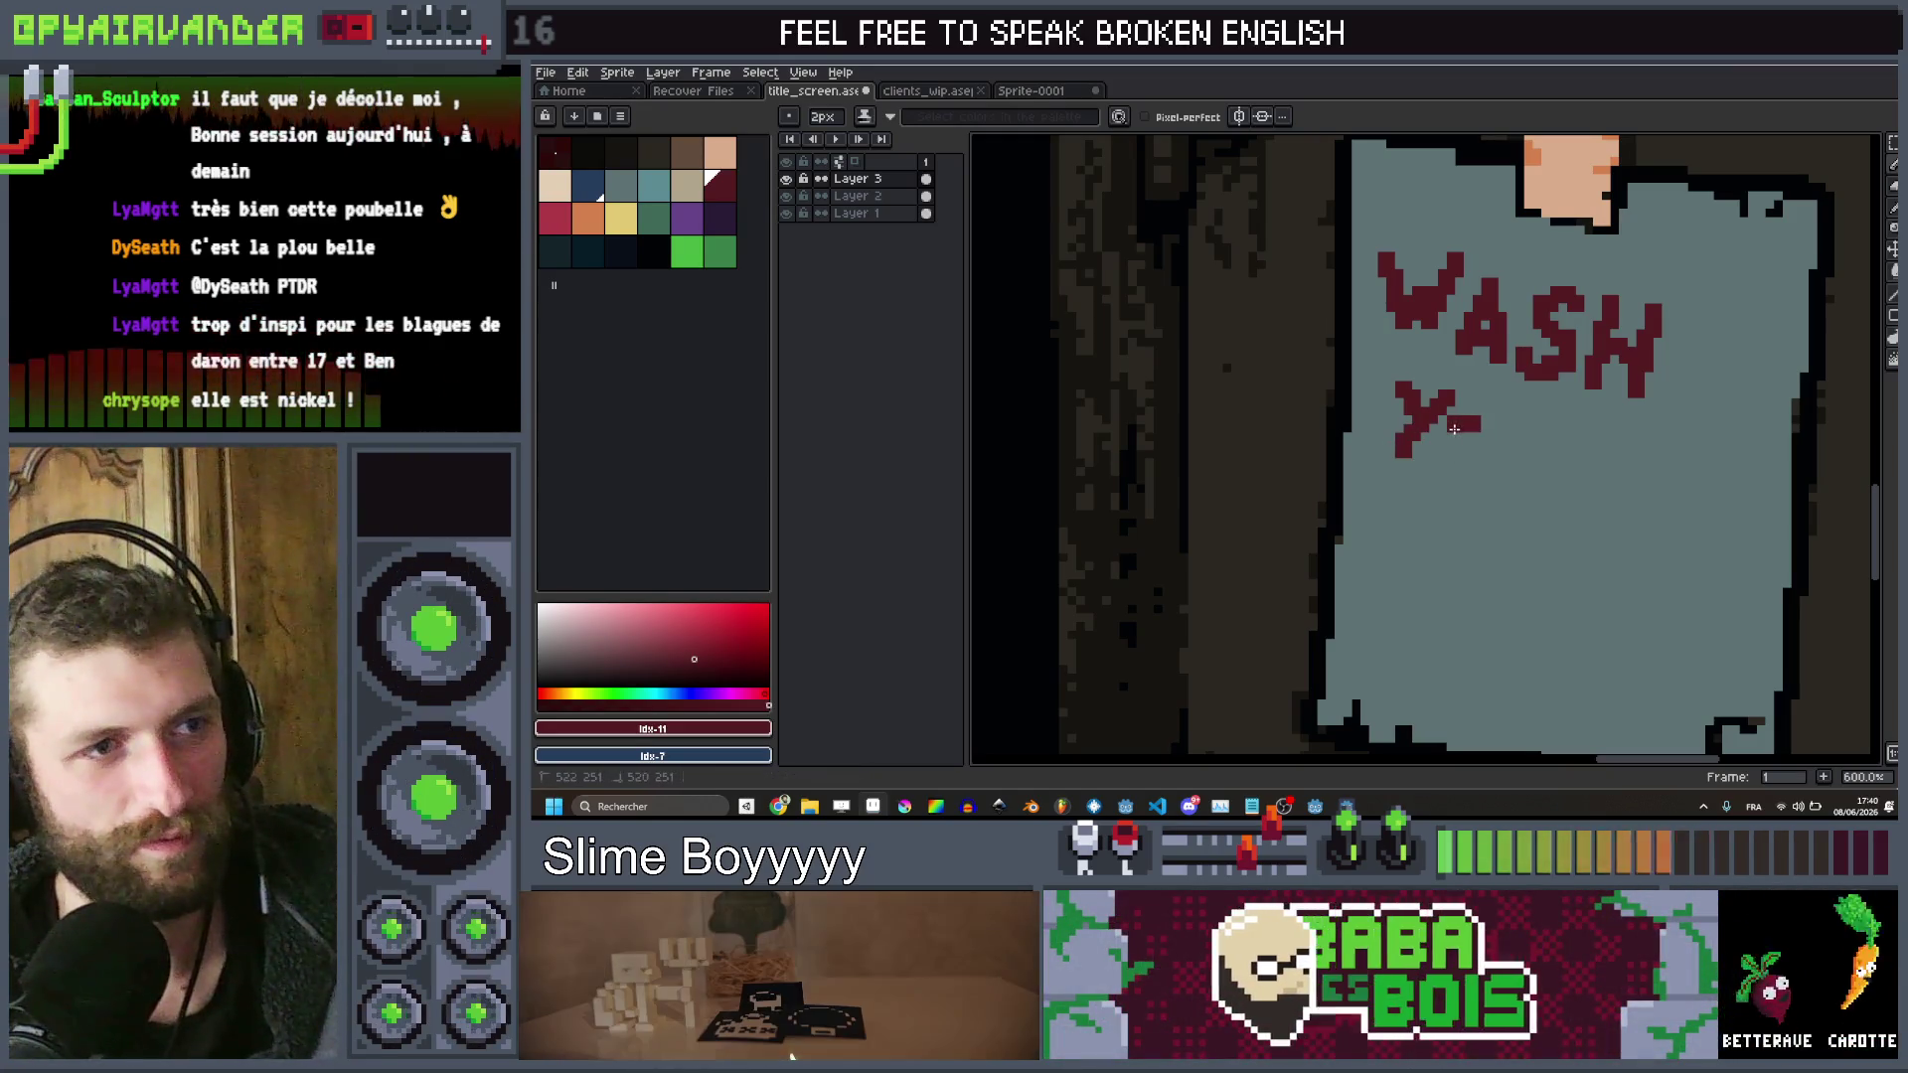
pyautogui.moveTo(1431, 425); pyautogui.dragTo(1453, 462)
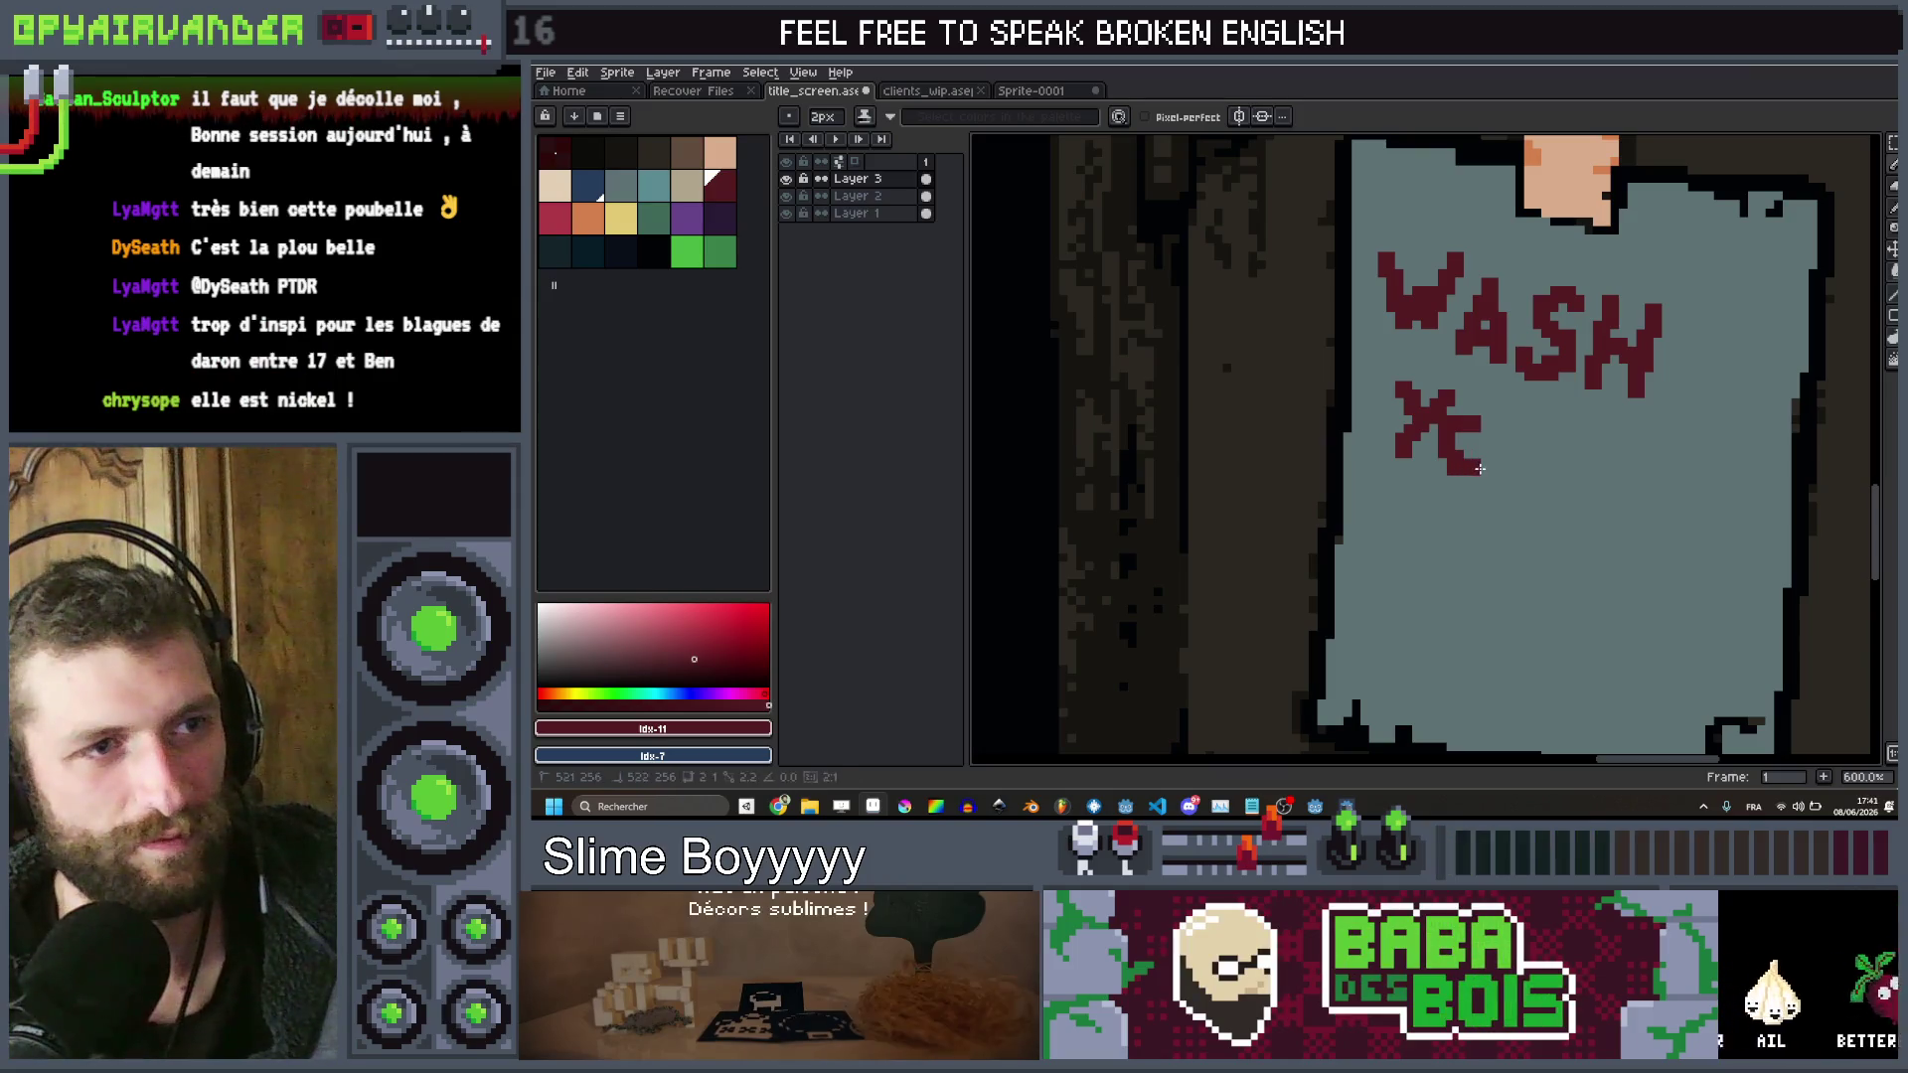
# Sketch slanted strokes after YO and a dot after the H, then undo the leftover marks
pyautogui.scroll(-3, 1527, 429)
pyautogui.scroll(6, 1578, 394)
pyautogui.moveTo(1596, 350); pyautogui.dragTo(1563, 449)
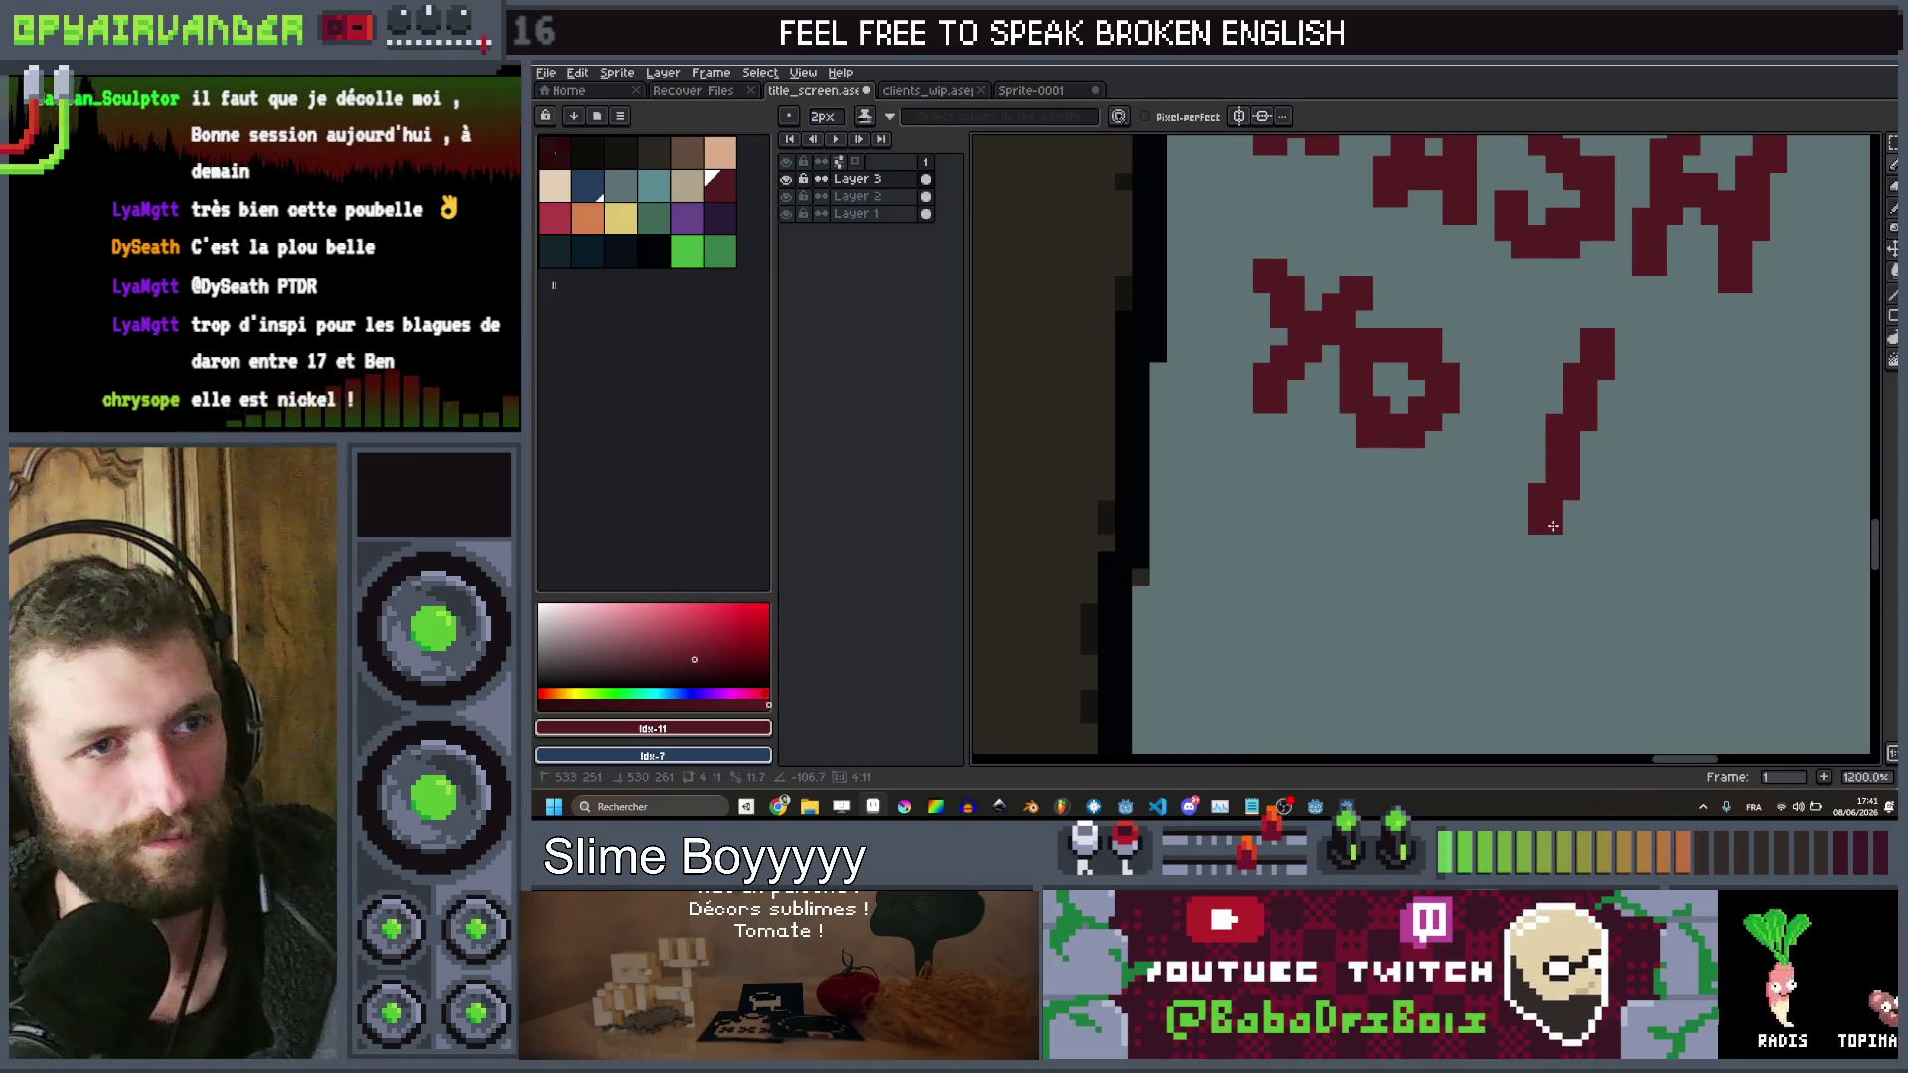
pyautogui.moveTo(1708, 396); pyautogui.dragTo(1654, 541)
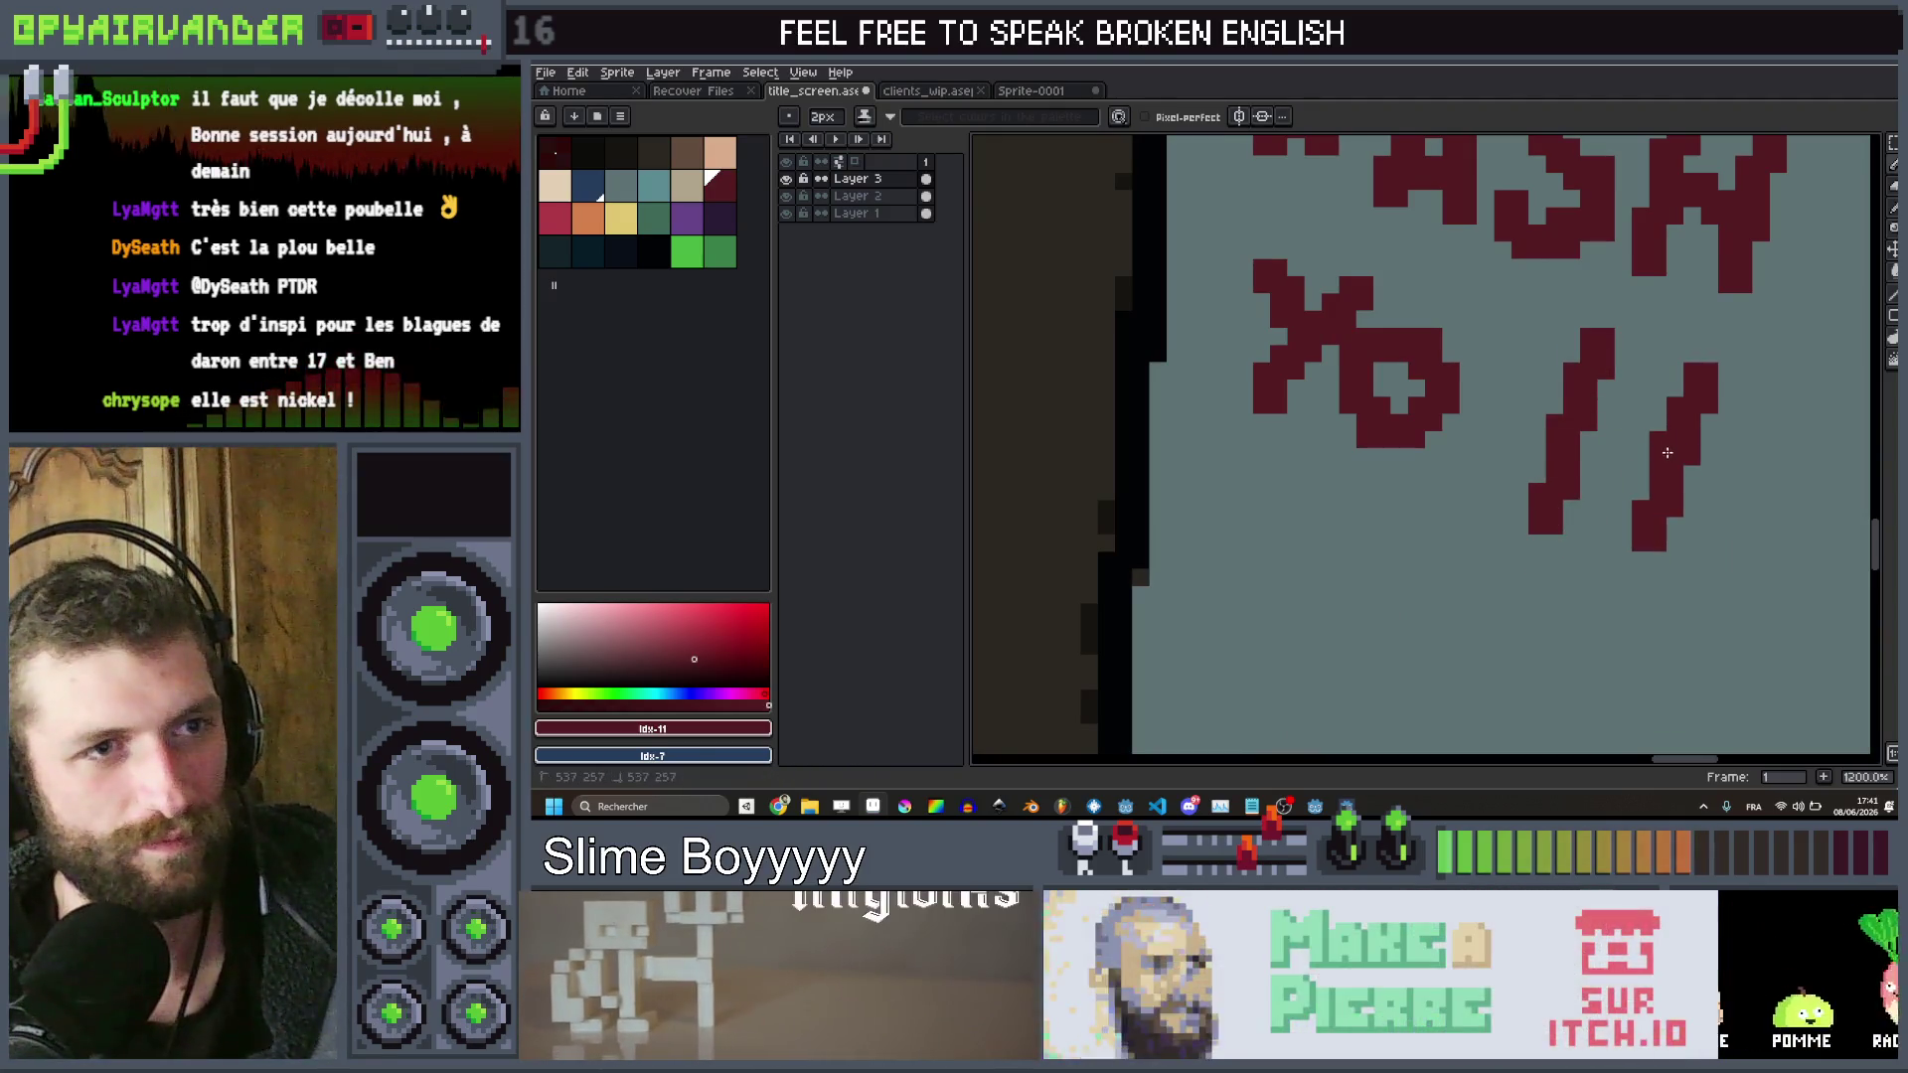
pyautogui.click(1342, 426)
pyautogui.scroll(-9, 1294, 503)
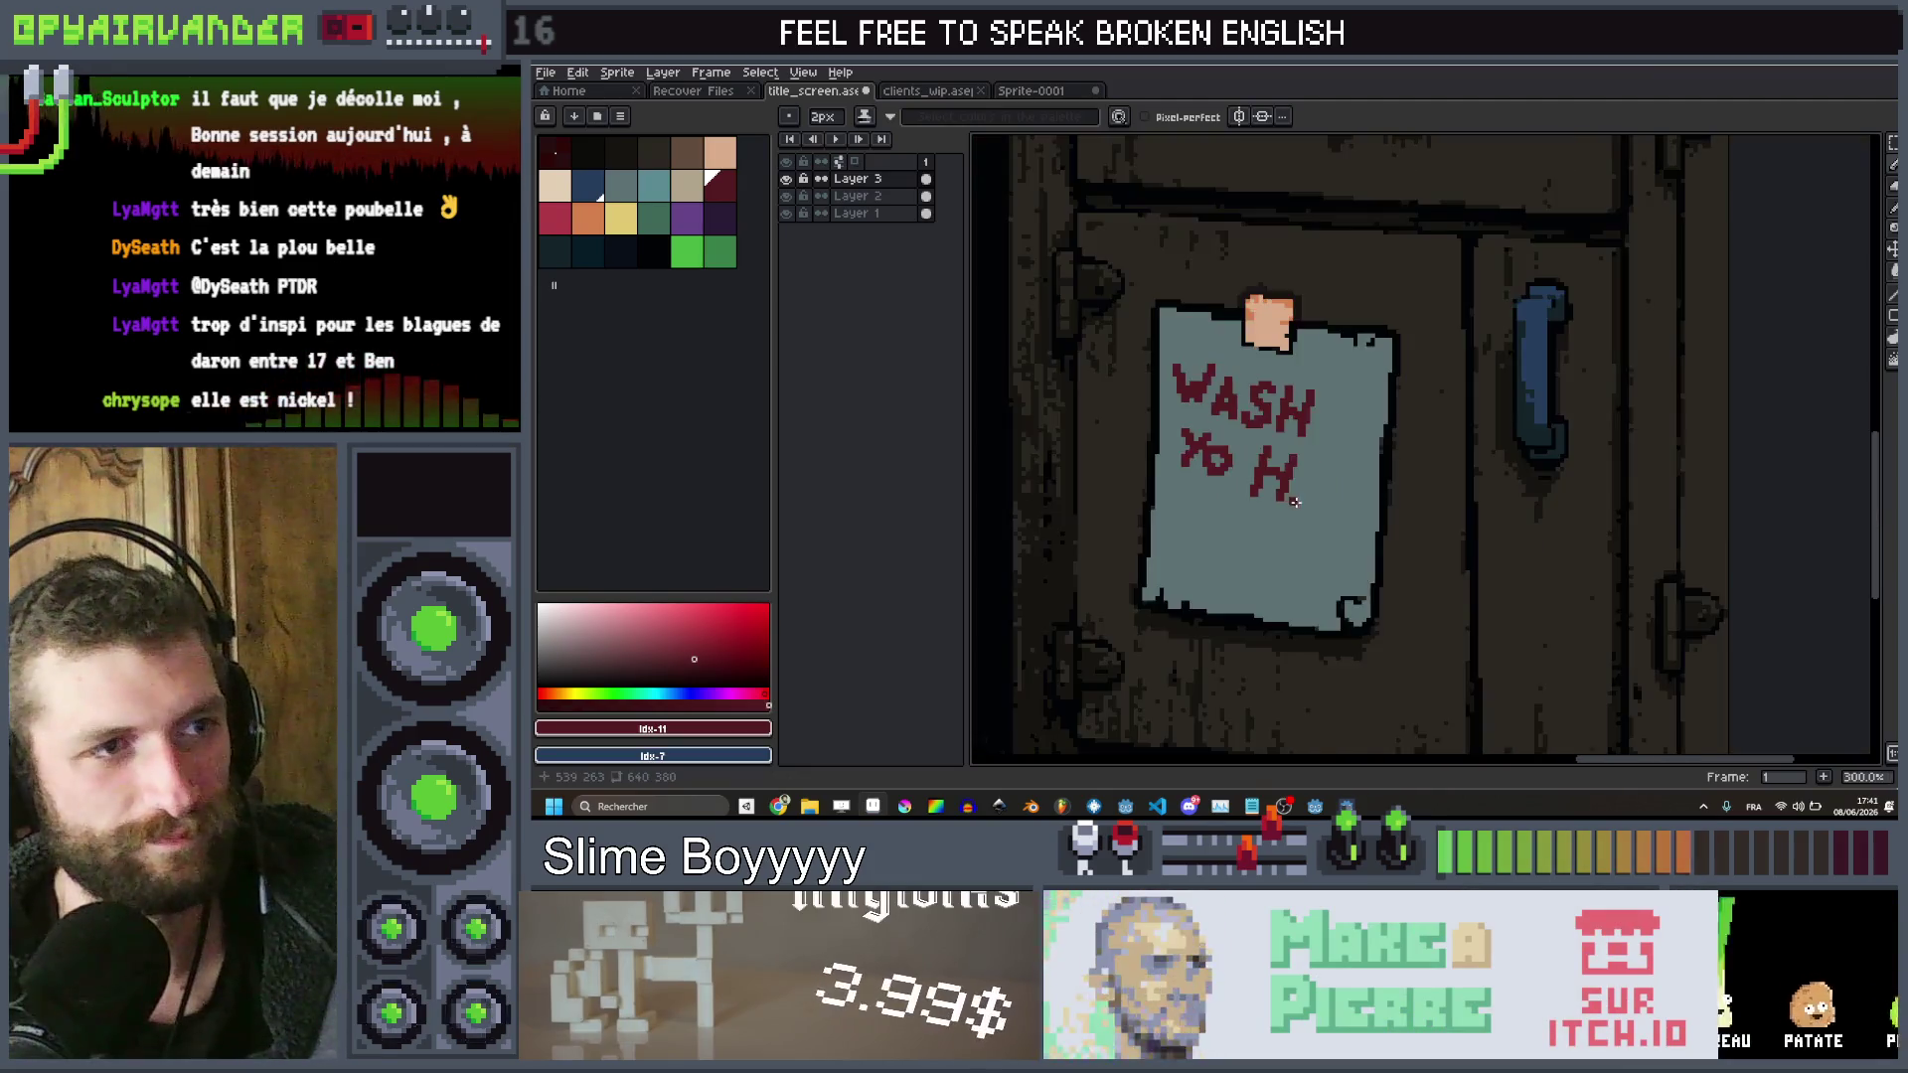
pyautogui.scroll(5, 1337, 530)
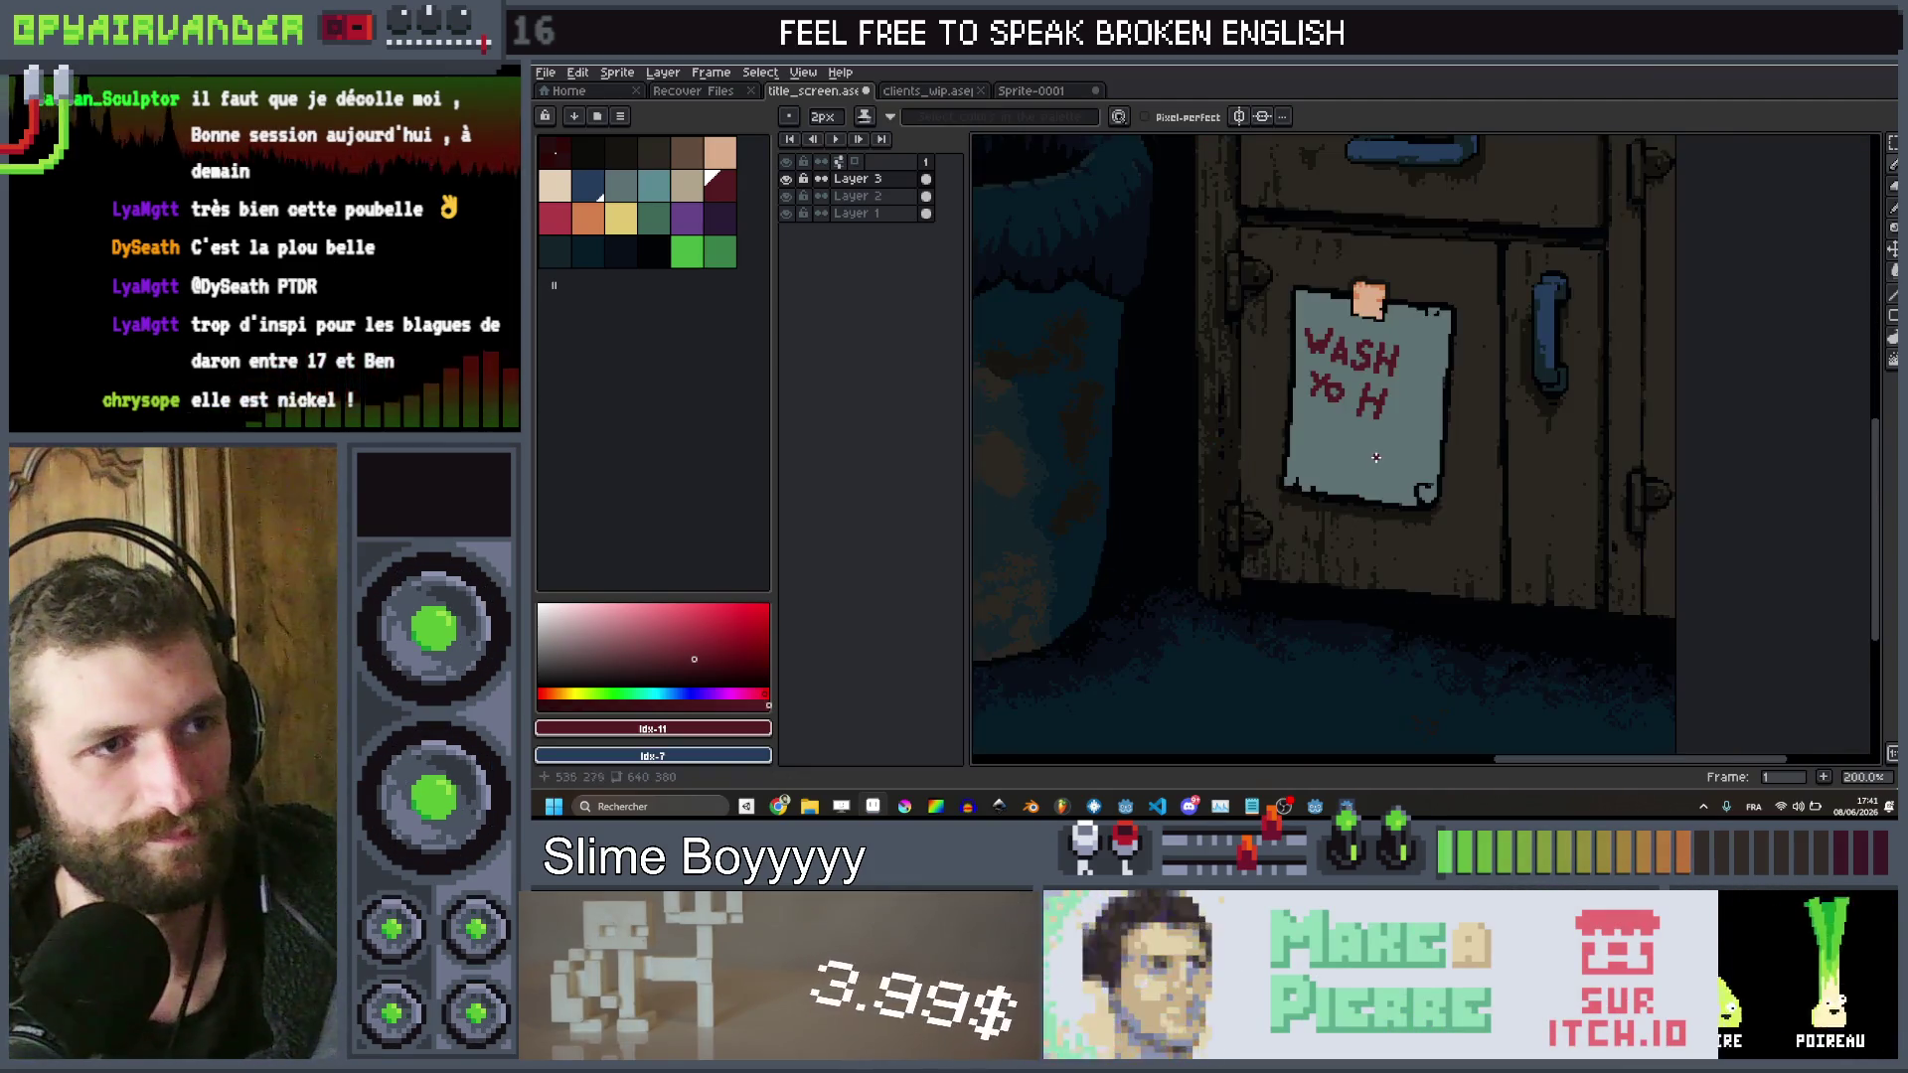
pyautogui.hotkey('ctrl', 'z')
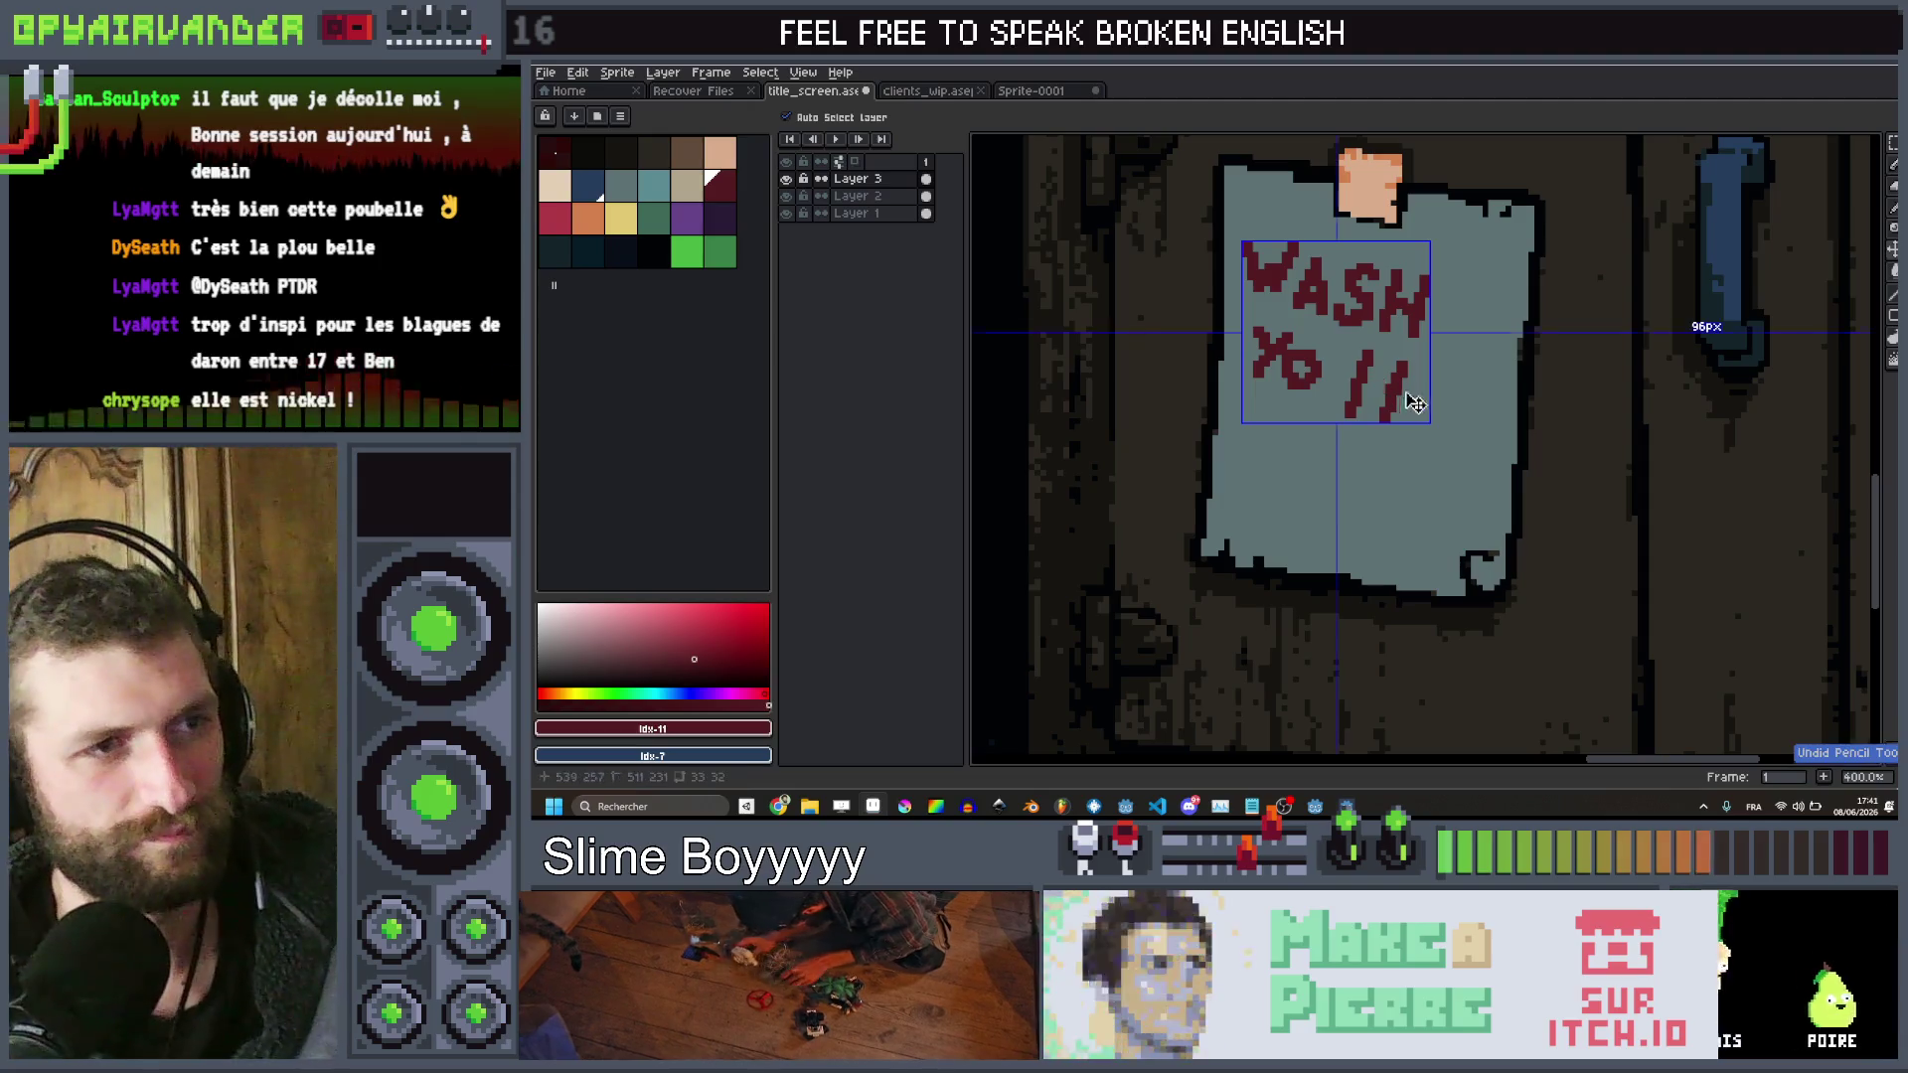
pyautogui.hotkey('ctrl', 'z')
# Shift the lettering right and complete the N and D of HANDS
pyautogui.moveTo(1428, 320); pyautogui.dragTo(1472, 320)
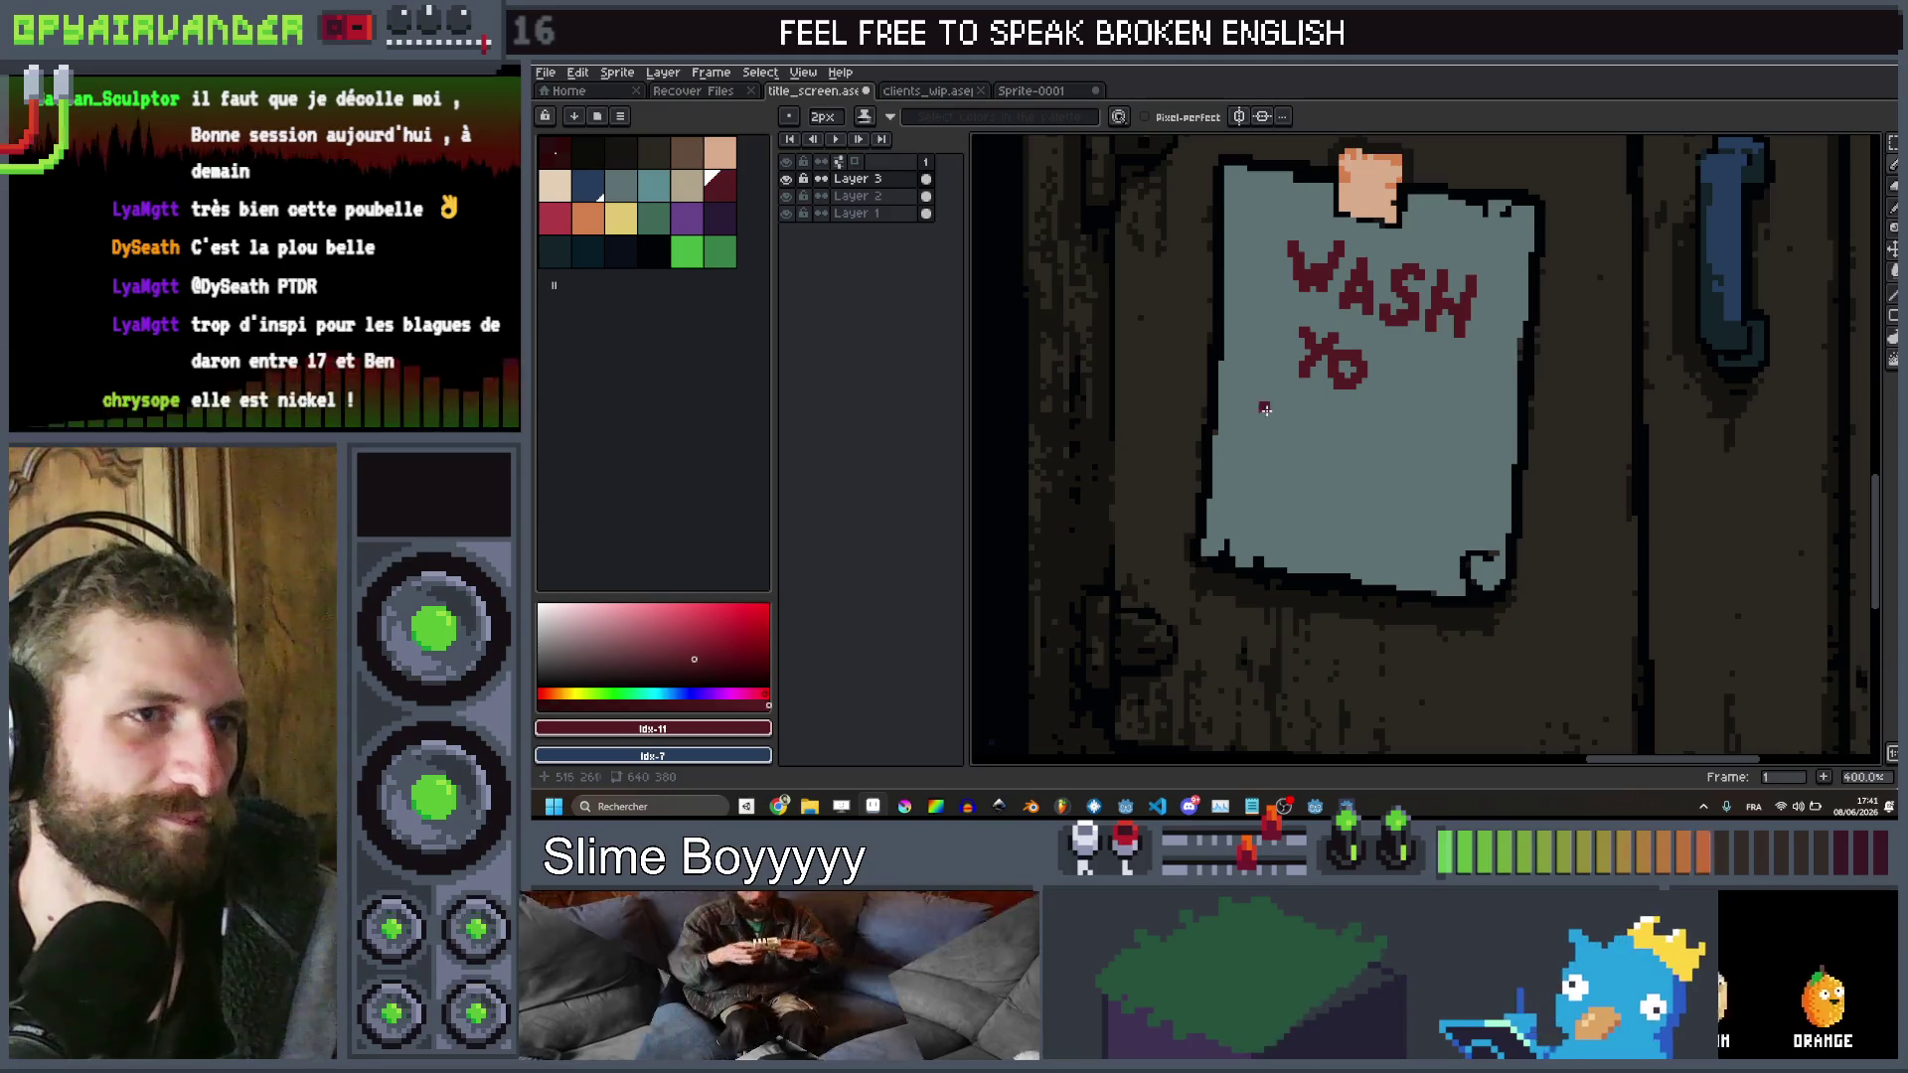
pyautogui.moveTo(1265, 396)
pyautogui.mouseDown()
pyautogui.moveTo(1253, 445)
pyautogui.moveTo(1345, 467)
pyautogui.mouseUp()
pyautogui.click(1320, 419)
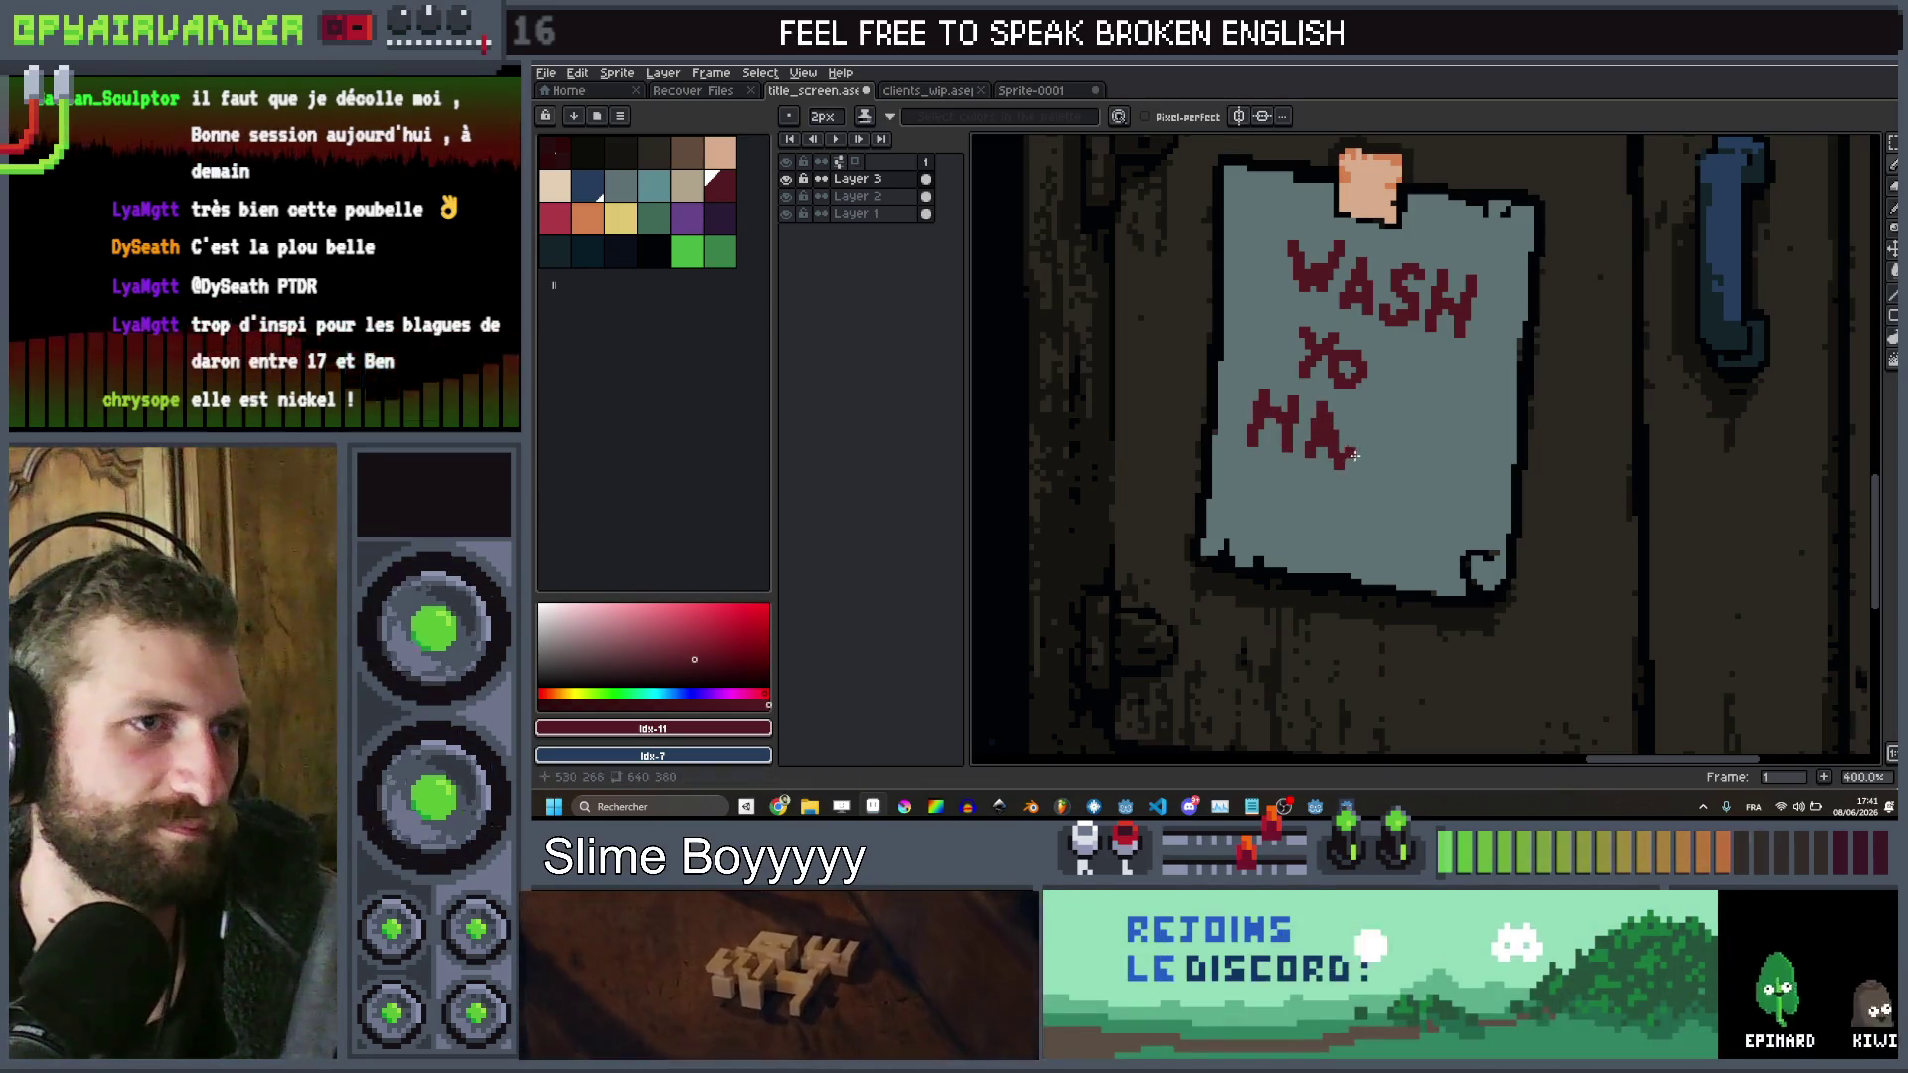
pyautogui.moveTo(1385, 465); pyautogui.dragTo(1380, 425)
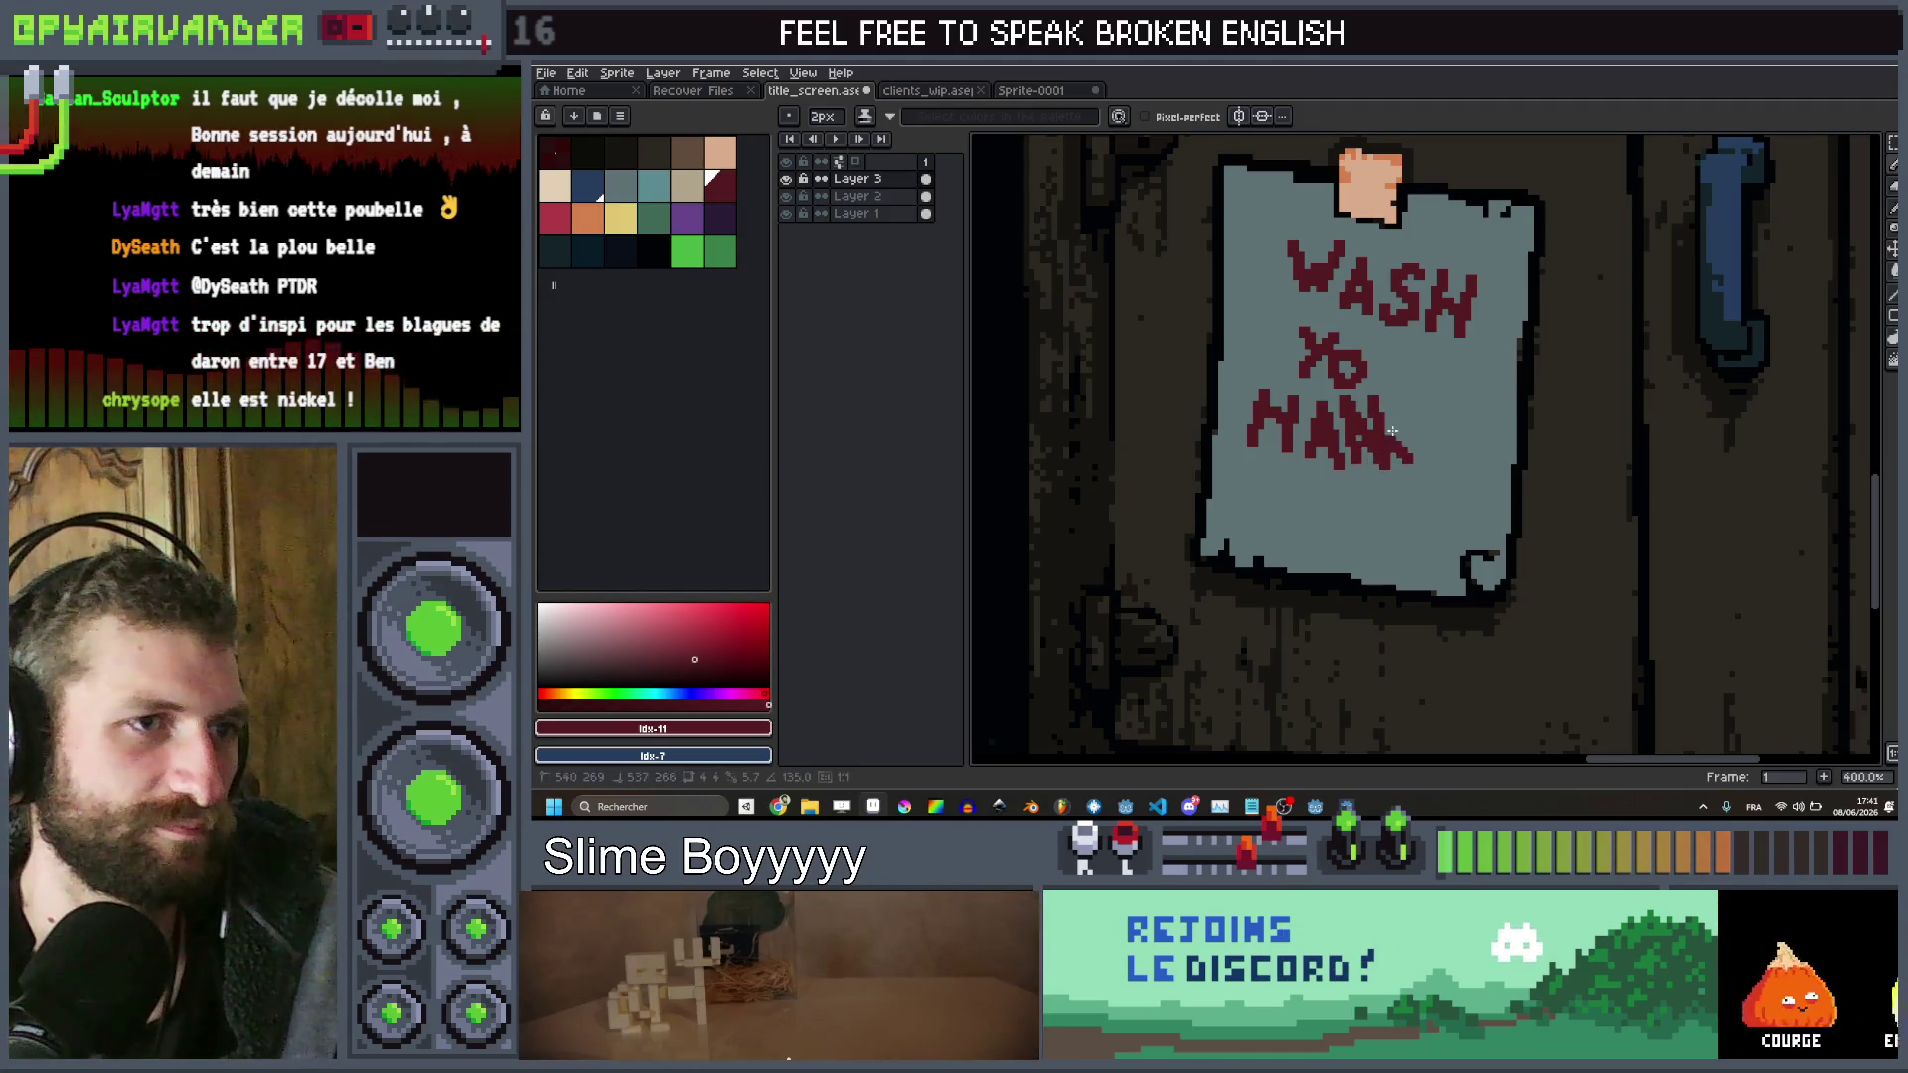
pyautogui.moveTo(1425, 419)
pyautogui.mouseDown()
pyautogui.moveTo(1433, 454)
pyautogui.moveTo(1436, 420)
pyautogui.mouseUp()
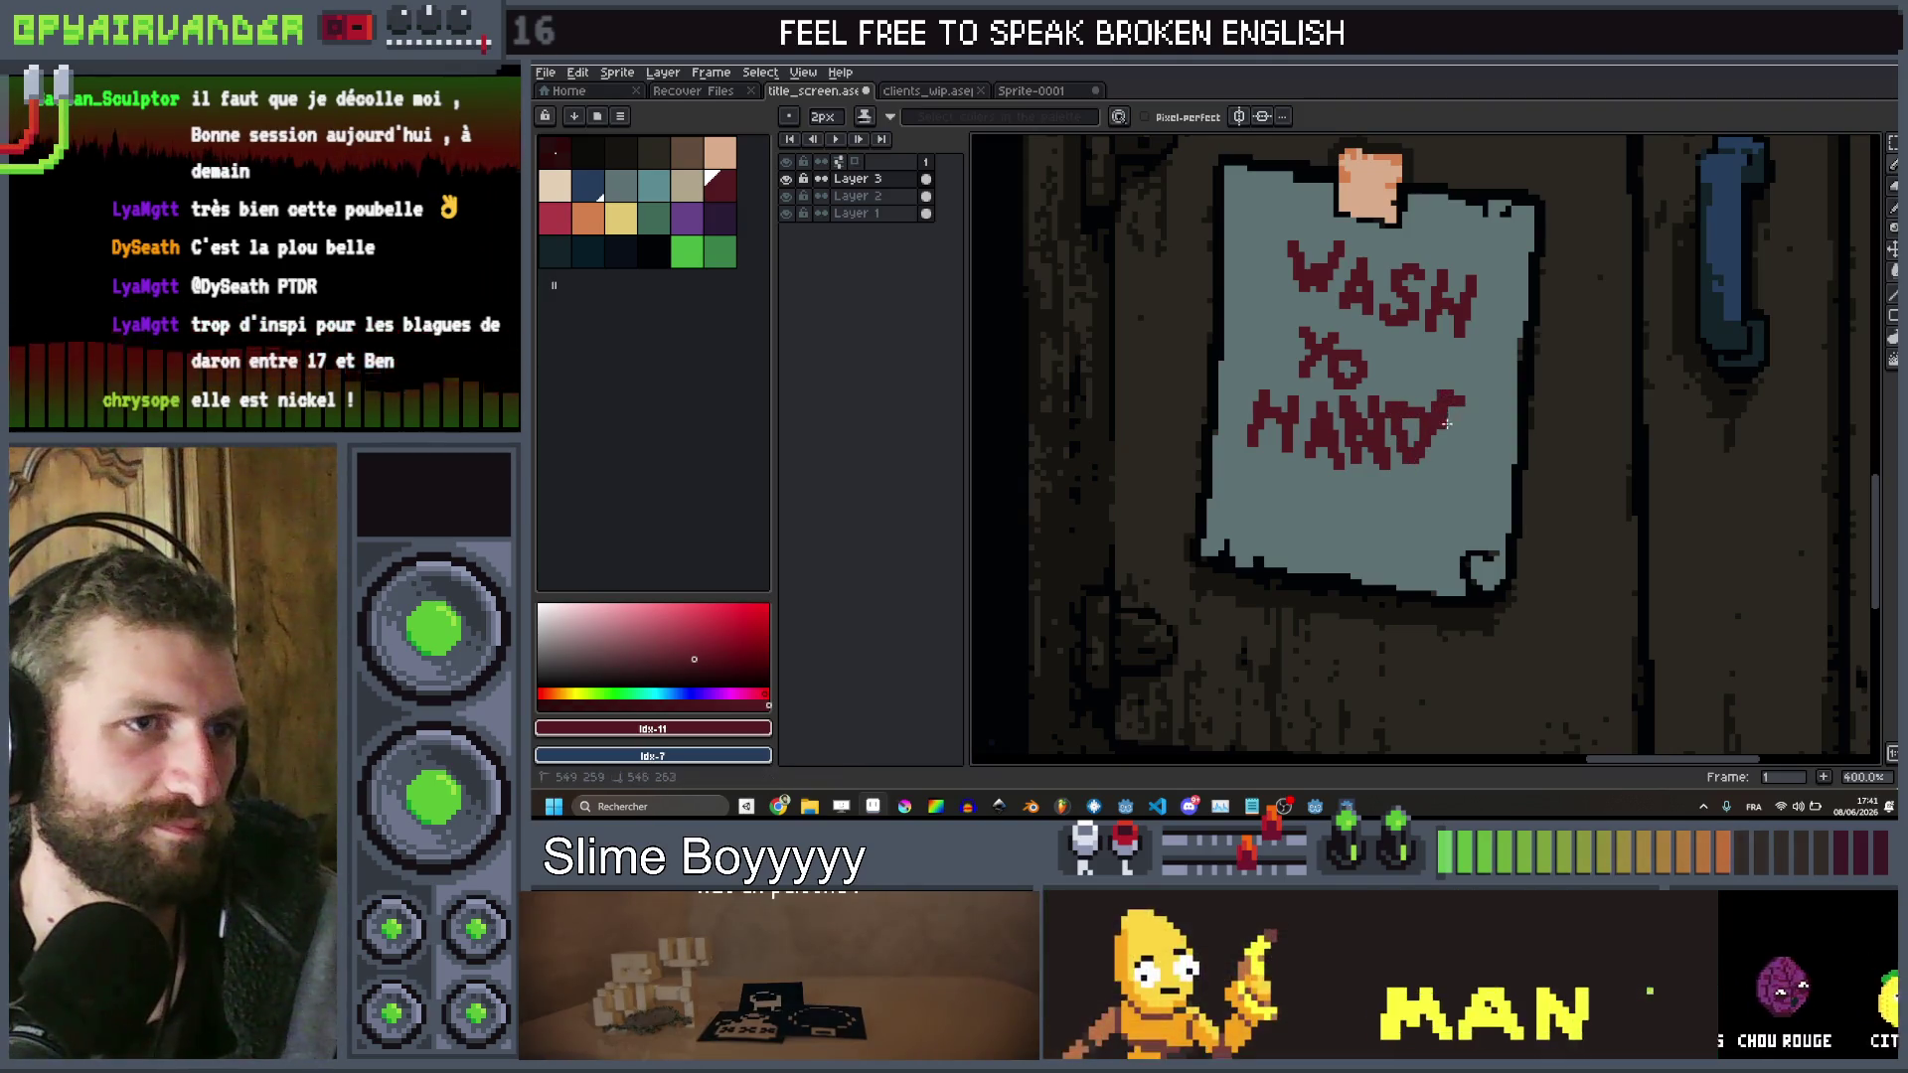
pyautogui.scroll(2, 1252, 492)
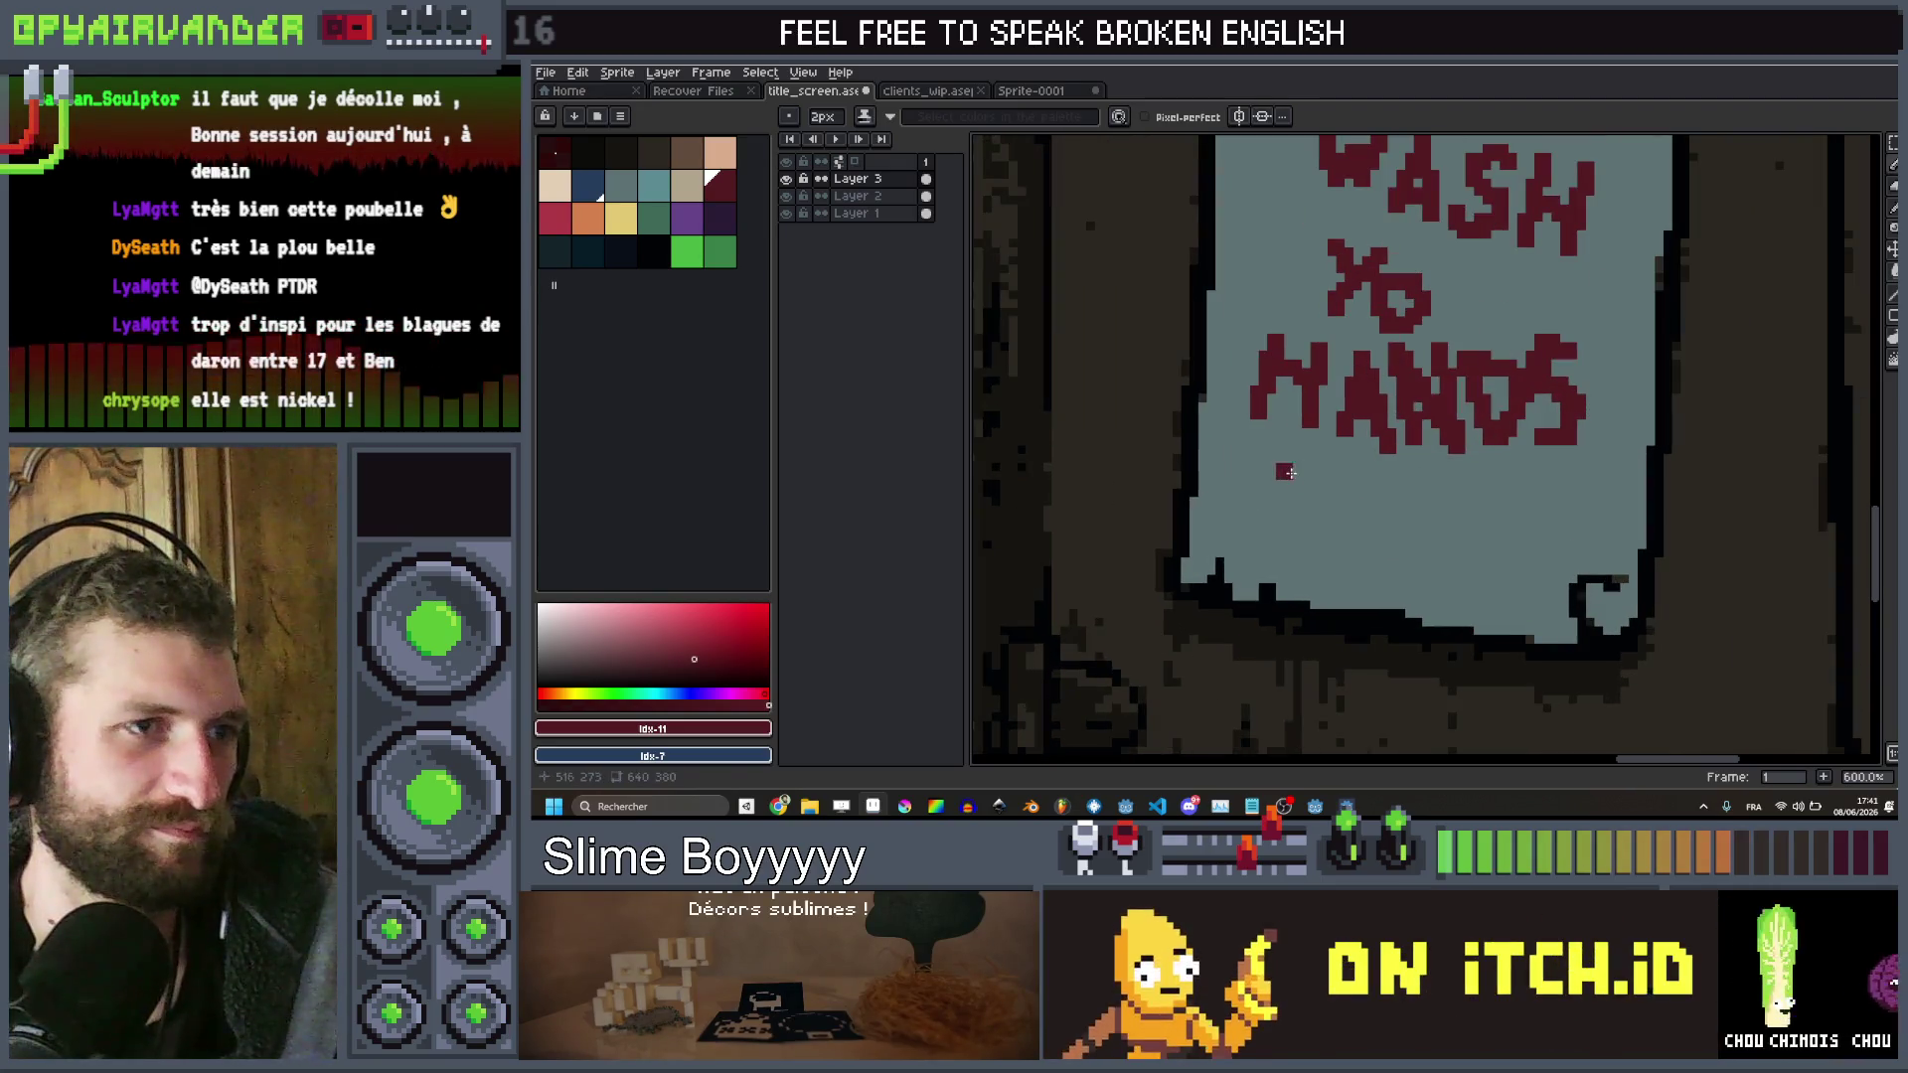
# Draw a row of dark red exclamation marks under HANDS, undoing an accidental layer shift
pyautogui.moveTo(1285, 472)
pyautogui.mouseDown()
pyautogui.moveTo(1276, 501)
pyautogui.moveTo(1310, 524)
pyautogui.moveTo(1409, 559)
pyautogui.mouseUp()
pyautogui.click(1271, 541)
pyautogui.click(1354, 550)
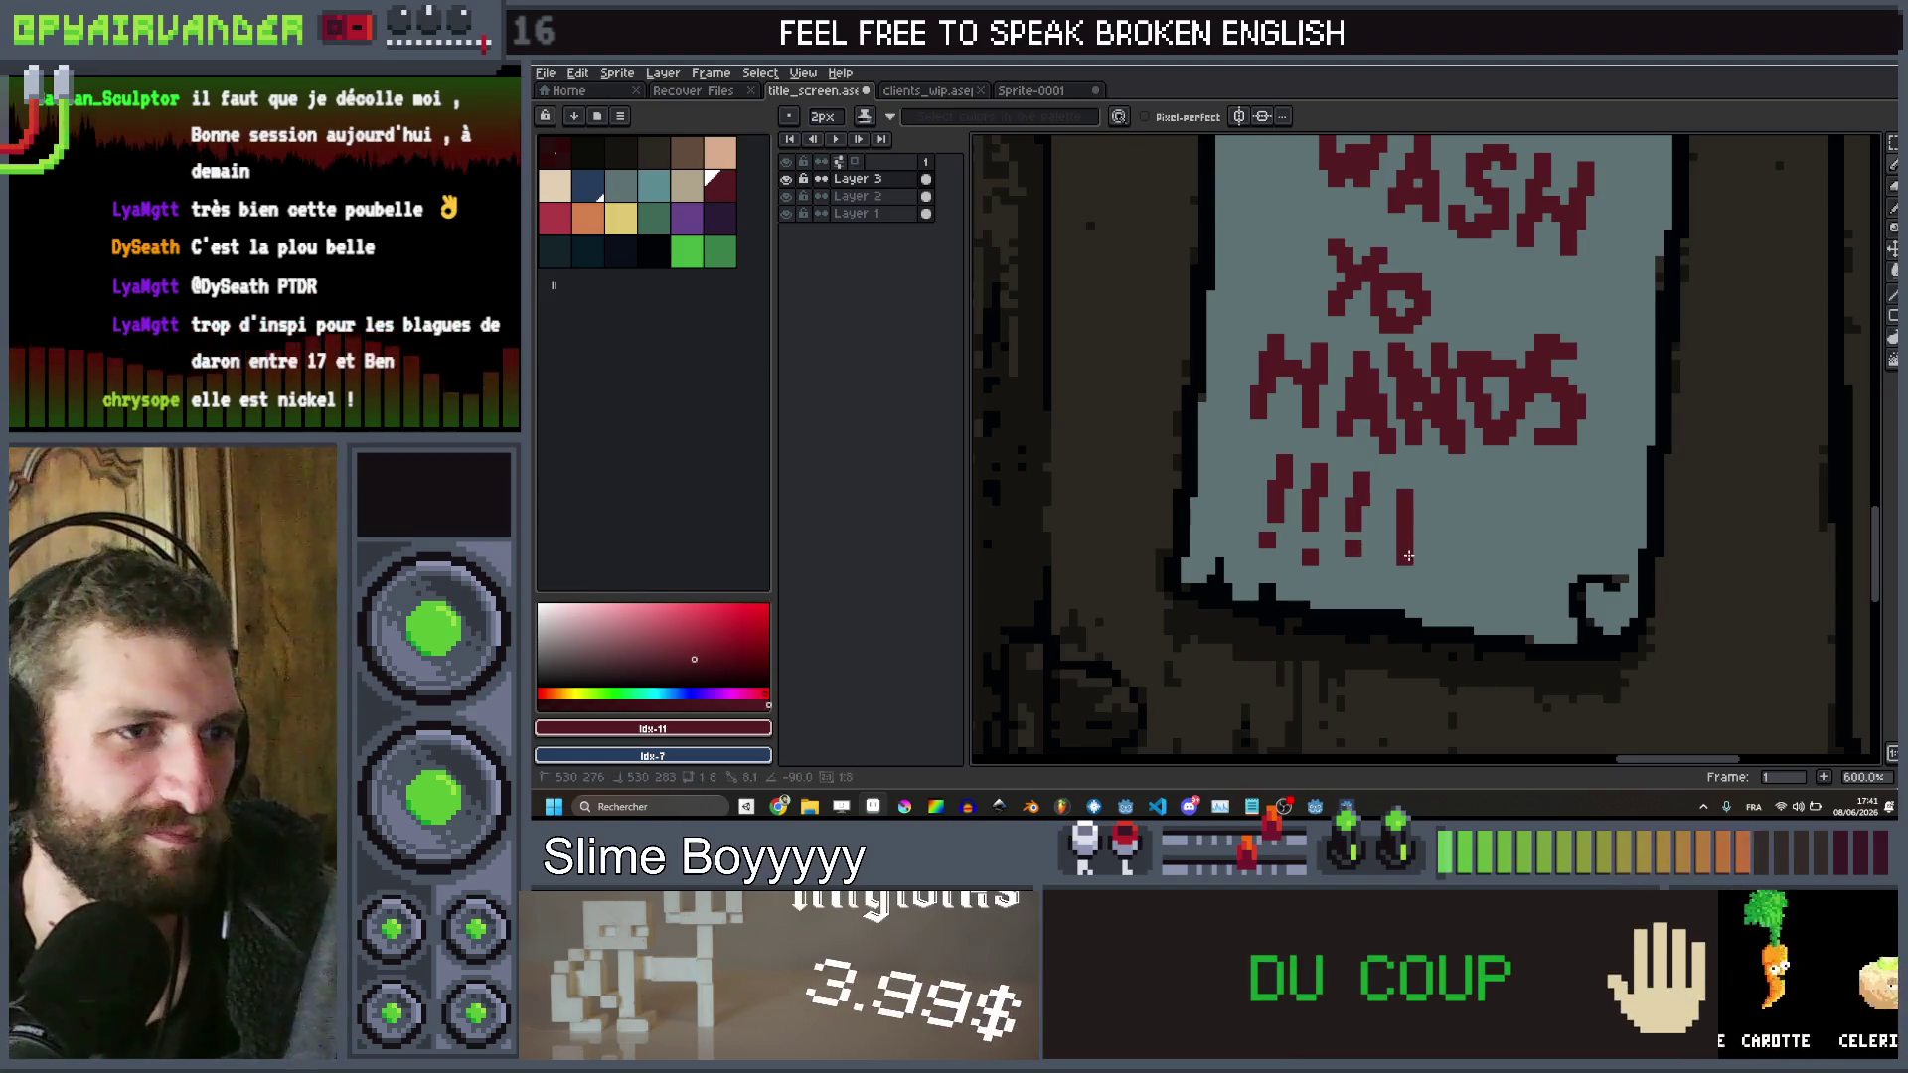
pyautogui.click(1413, 574)
pyautogui.moveTo(1447, 476); pyautogui.dragTo(1457, 502)
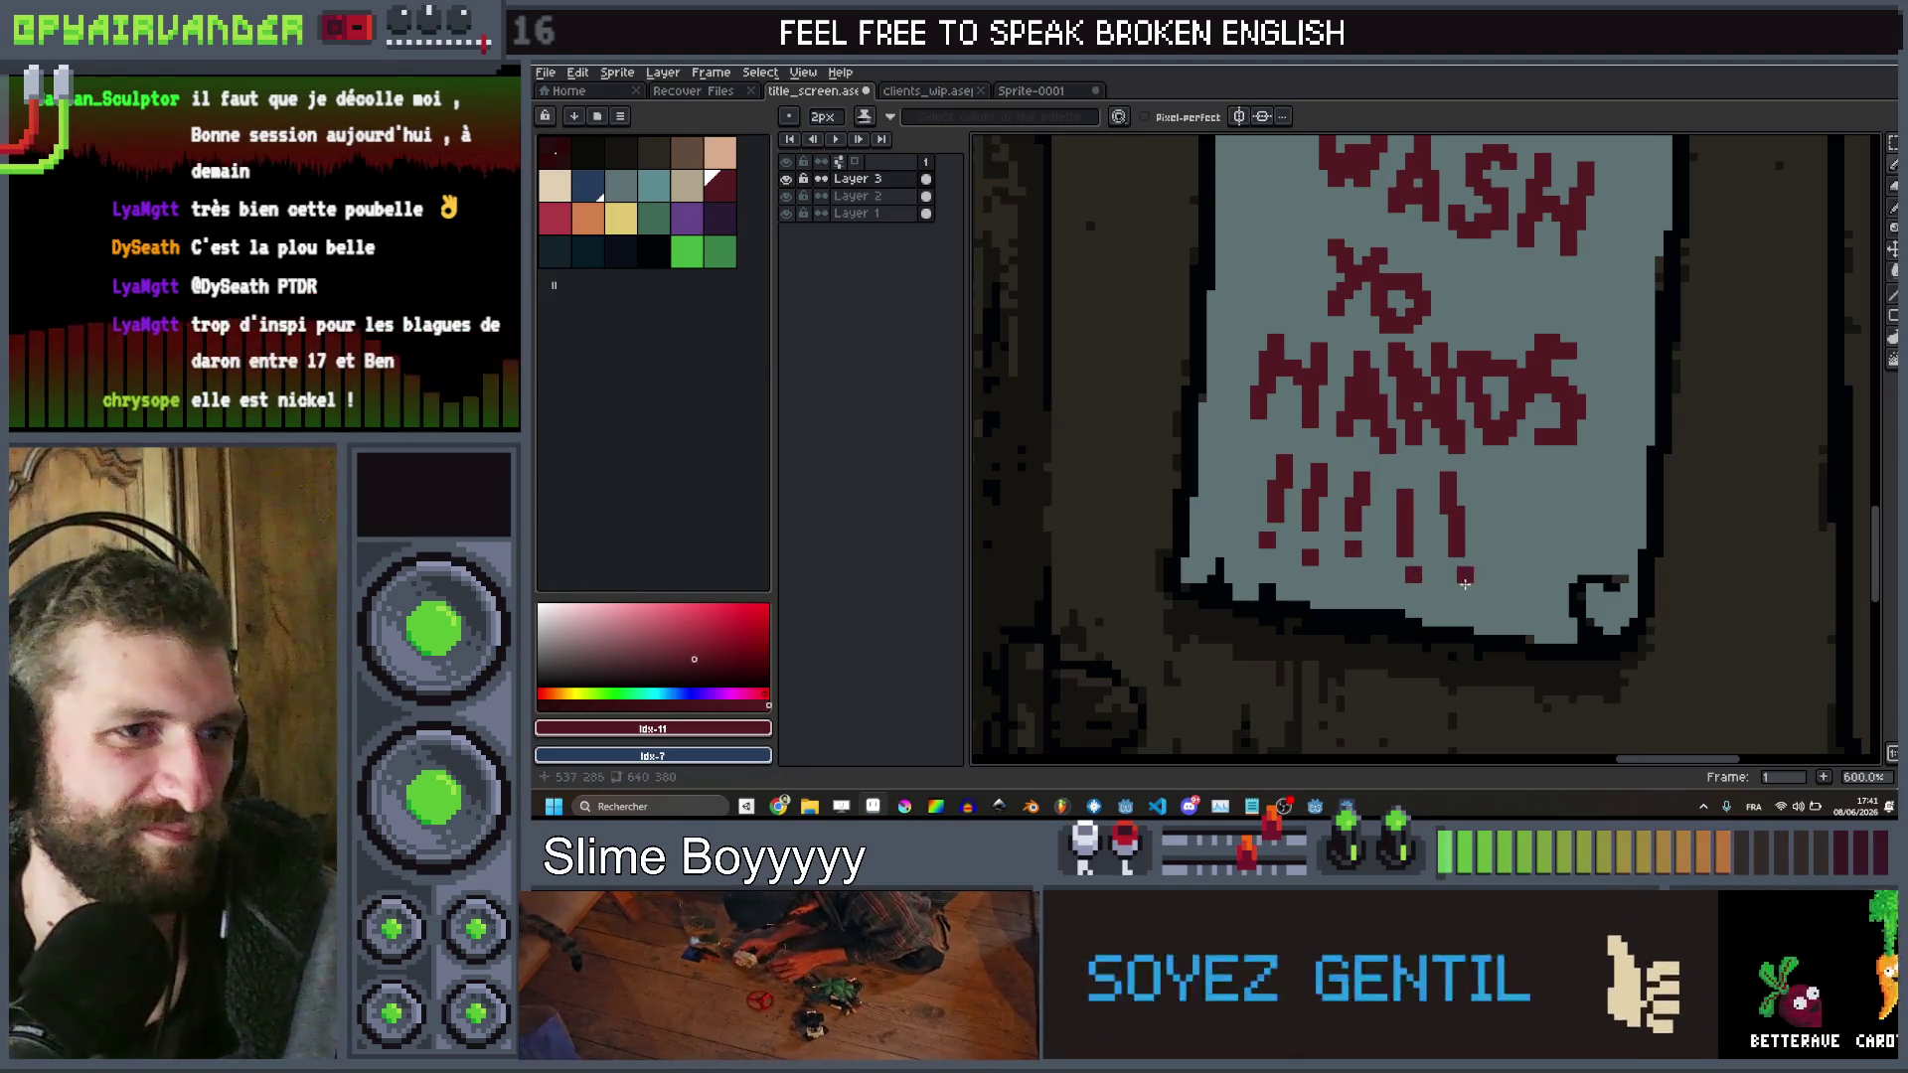
pyautogui.scroll(-5, 1464, 583)
pyautogui.scroll(4, 1425, 514)
pyautogui.keyDown('ctrl'); pyautogui.click(1389, 475); pyautogui.keyUp('ctrl')
pyautogui.hotkey('ctrl', 'z')
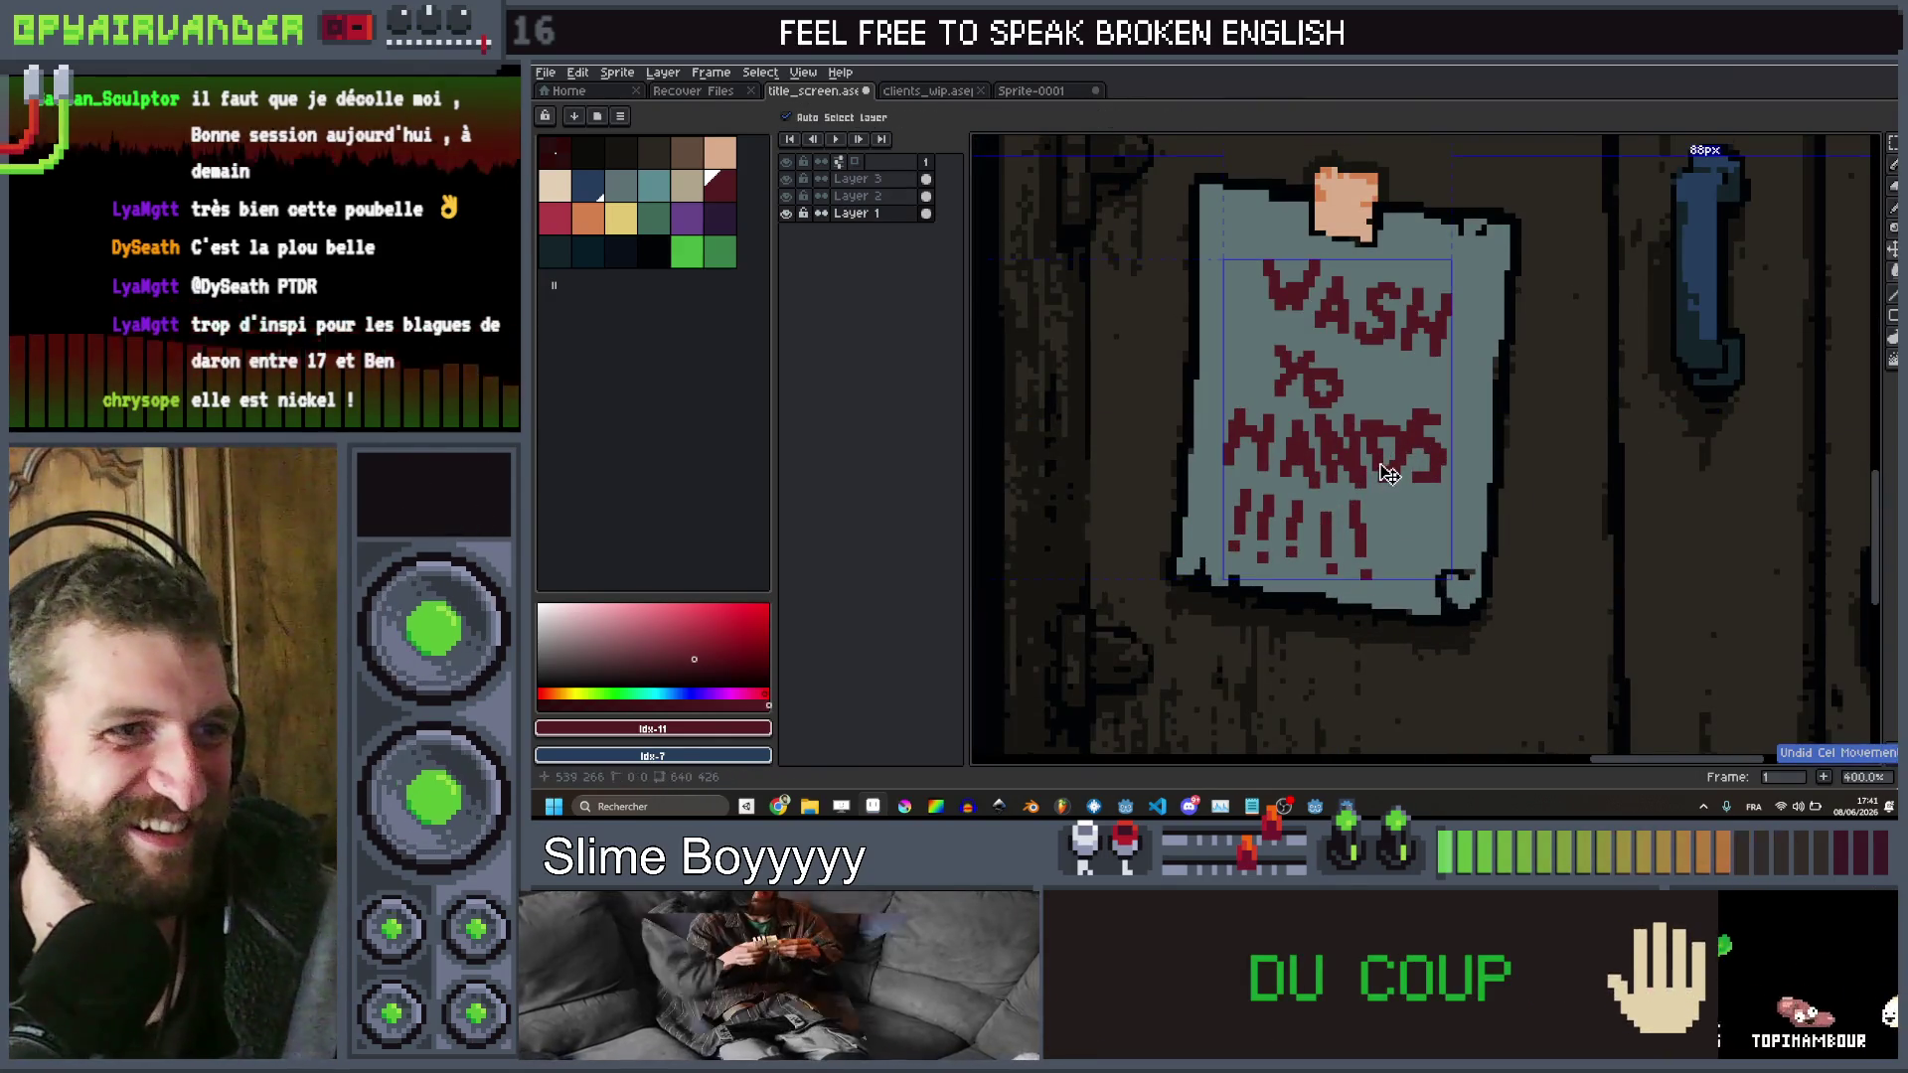
# Zoom in and out to review the finished sign, then bring up the Open file browser with Ctrl+O
pyautogui.scroll(-3, 1518, 354)
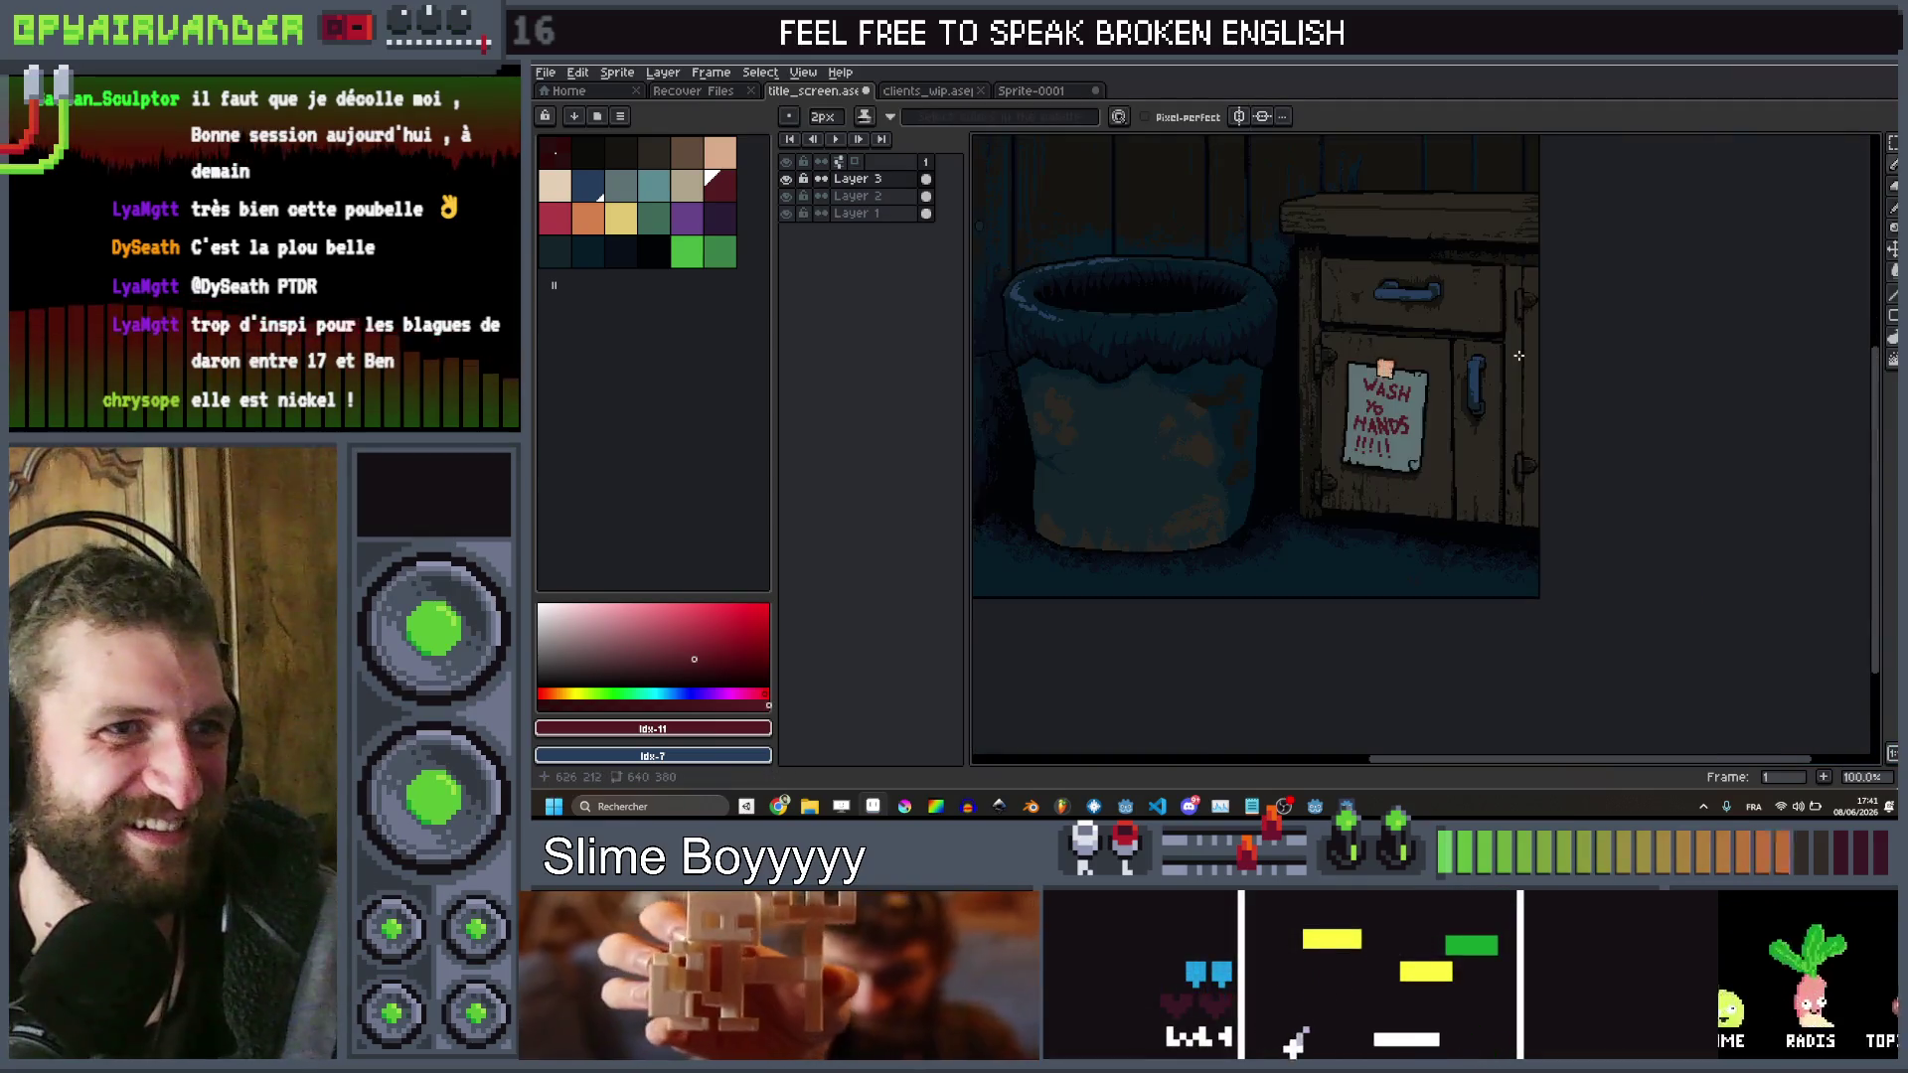
pyautogui.scroll(1, 1550, 348)
pyautogui.scroll(-2, 1610, 340)
pyautogui.scroll(1, 1634, 336)
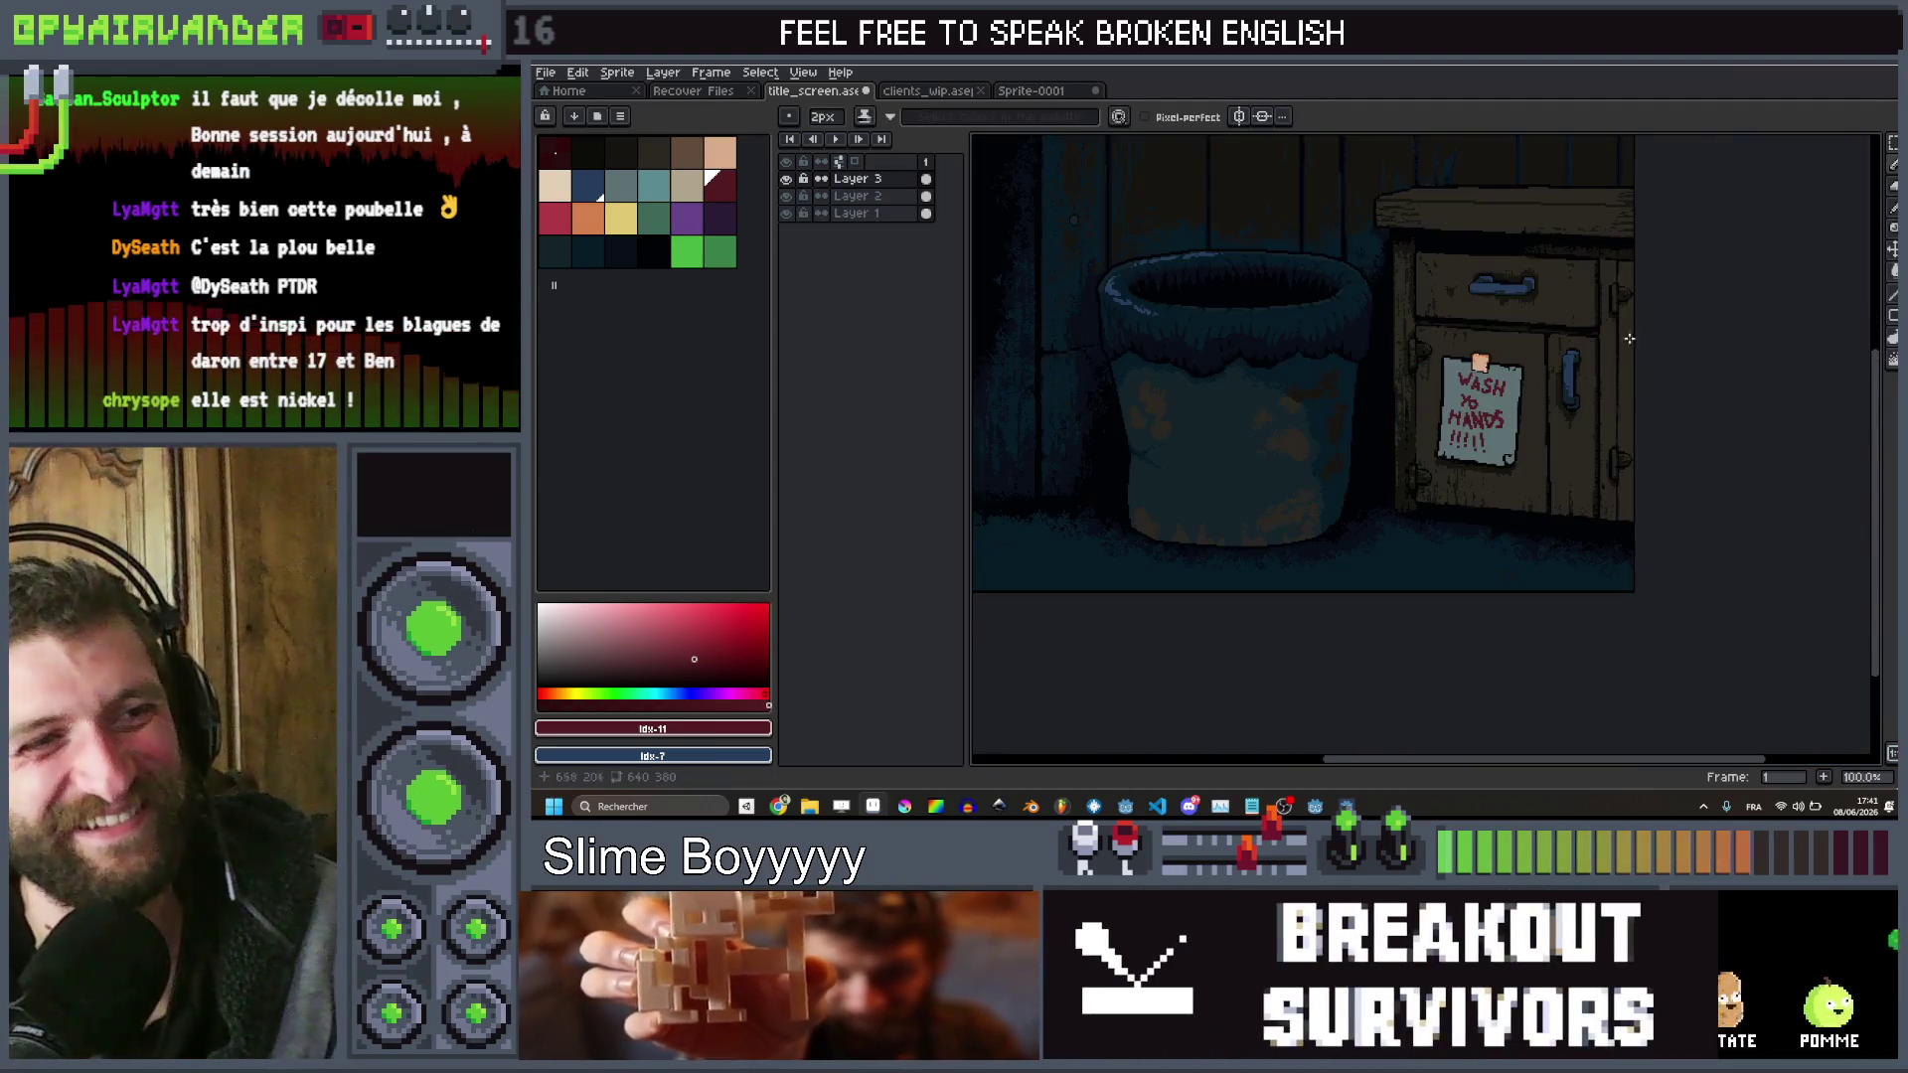
pyautogui.scroll(1, 1555, 318)
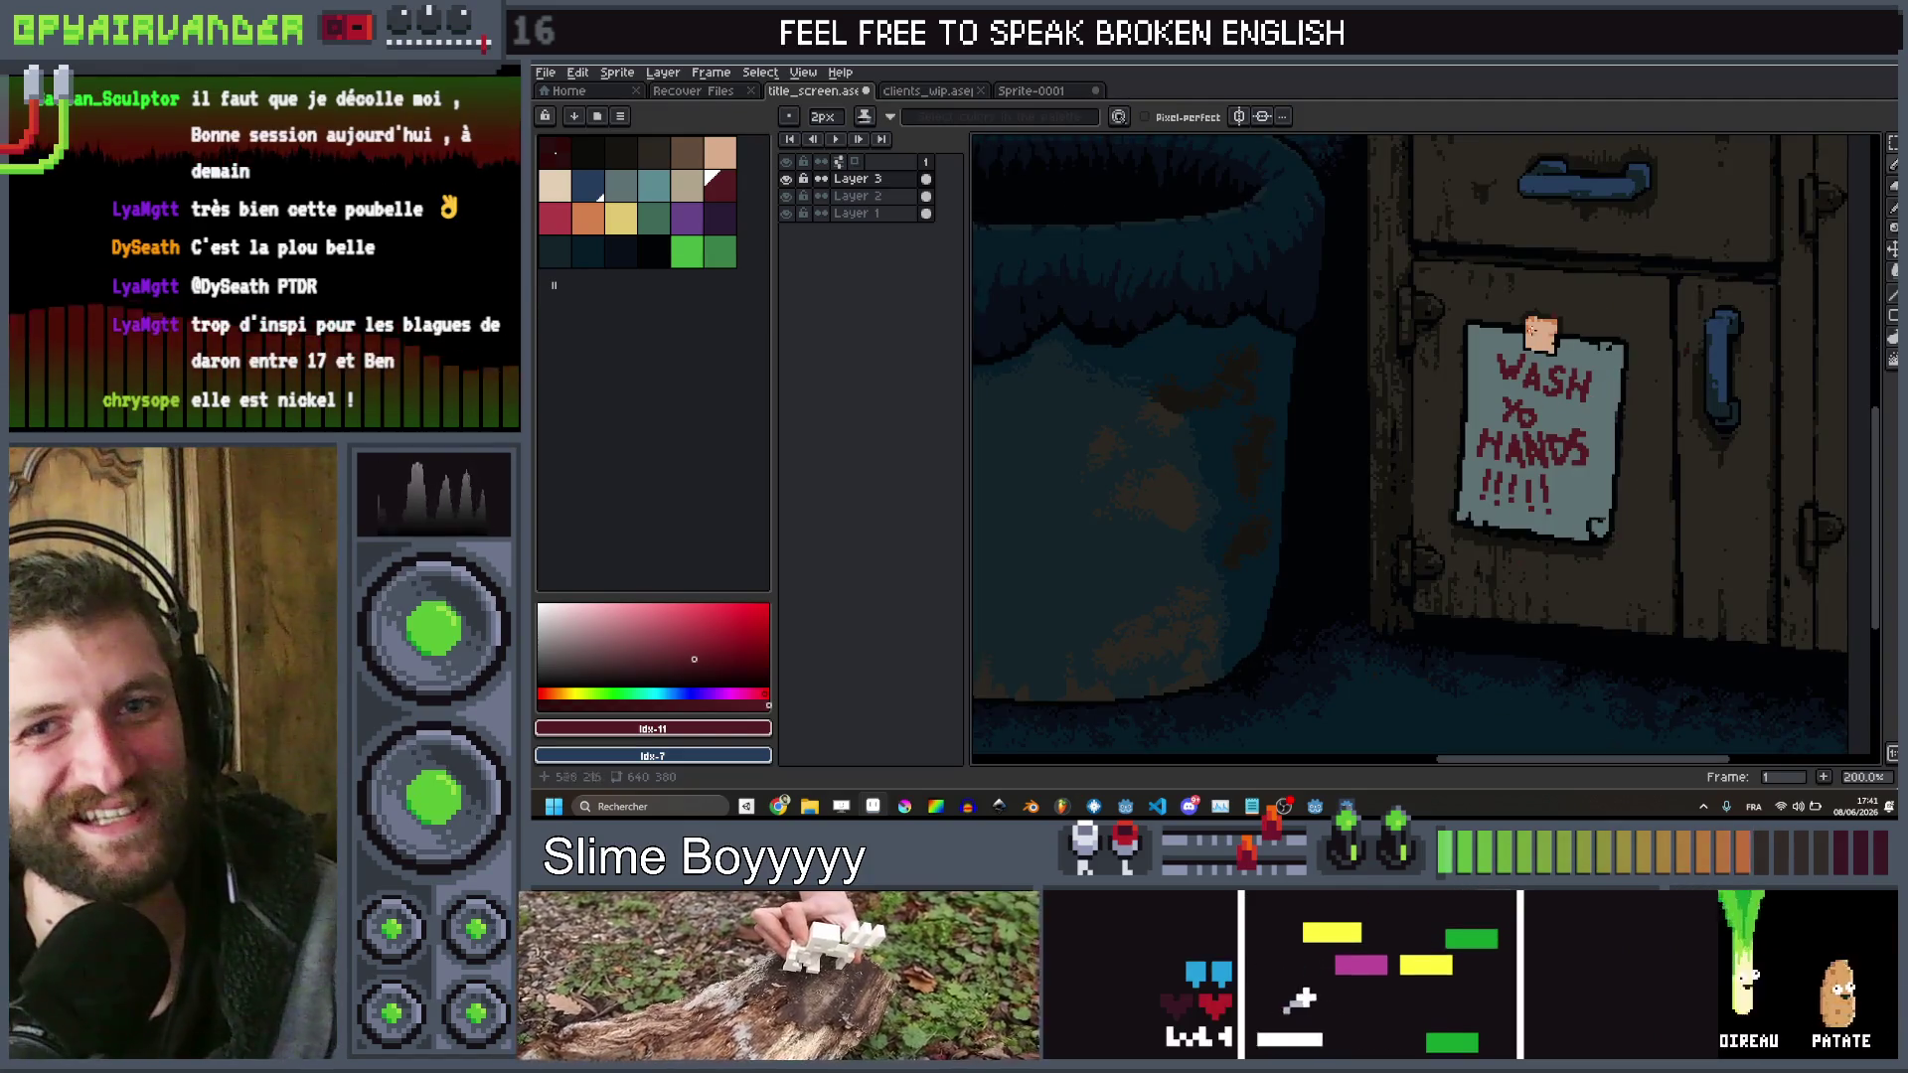
pyautogui.scroll(-1, 1559, 321)
pyautogui.scroll(-1, 1610, 377)
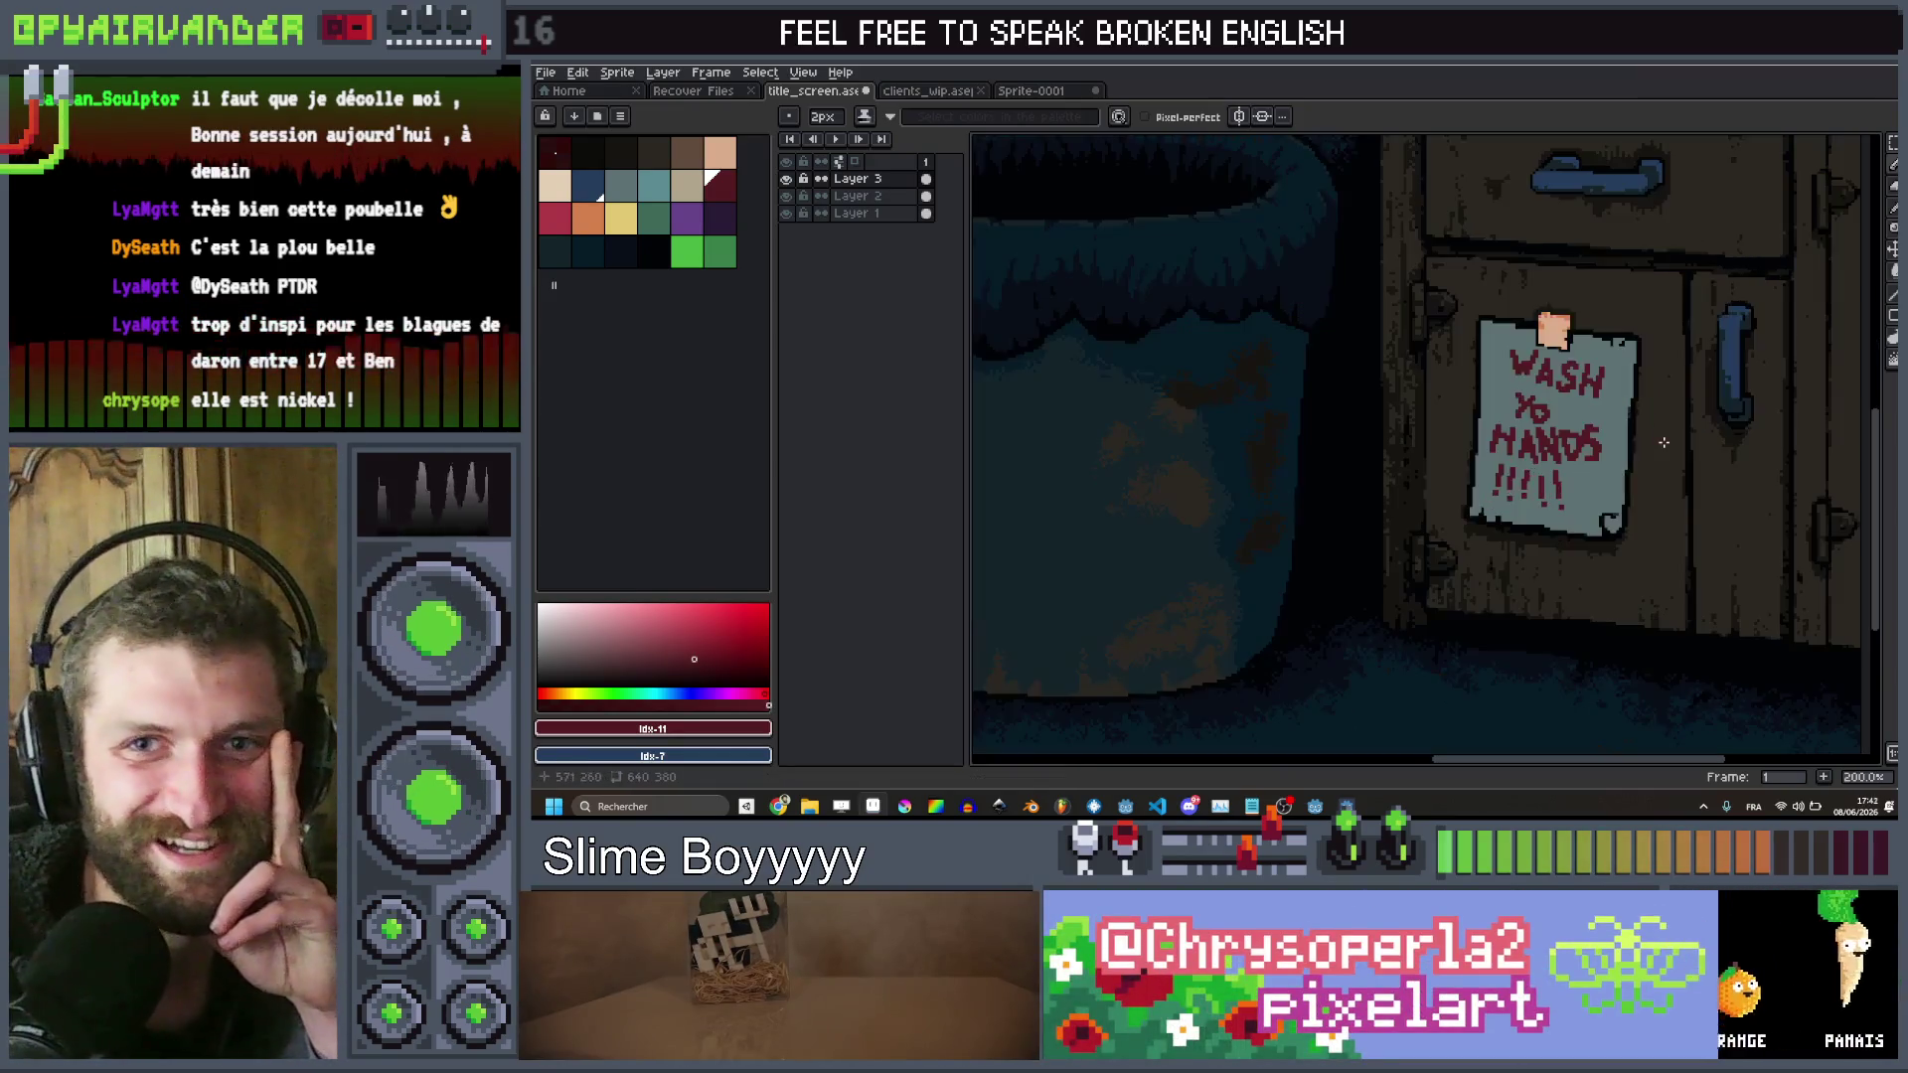
pyautogui.scroll(1, 1659, 439)
pyautogui.scroll(-1, 1659, 439)
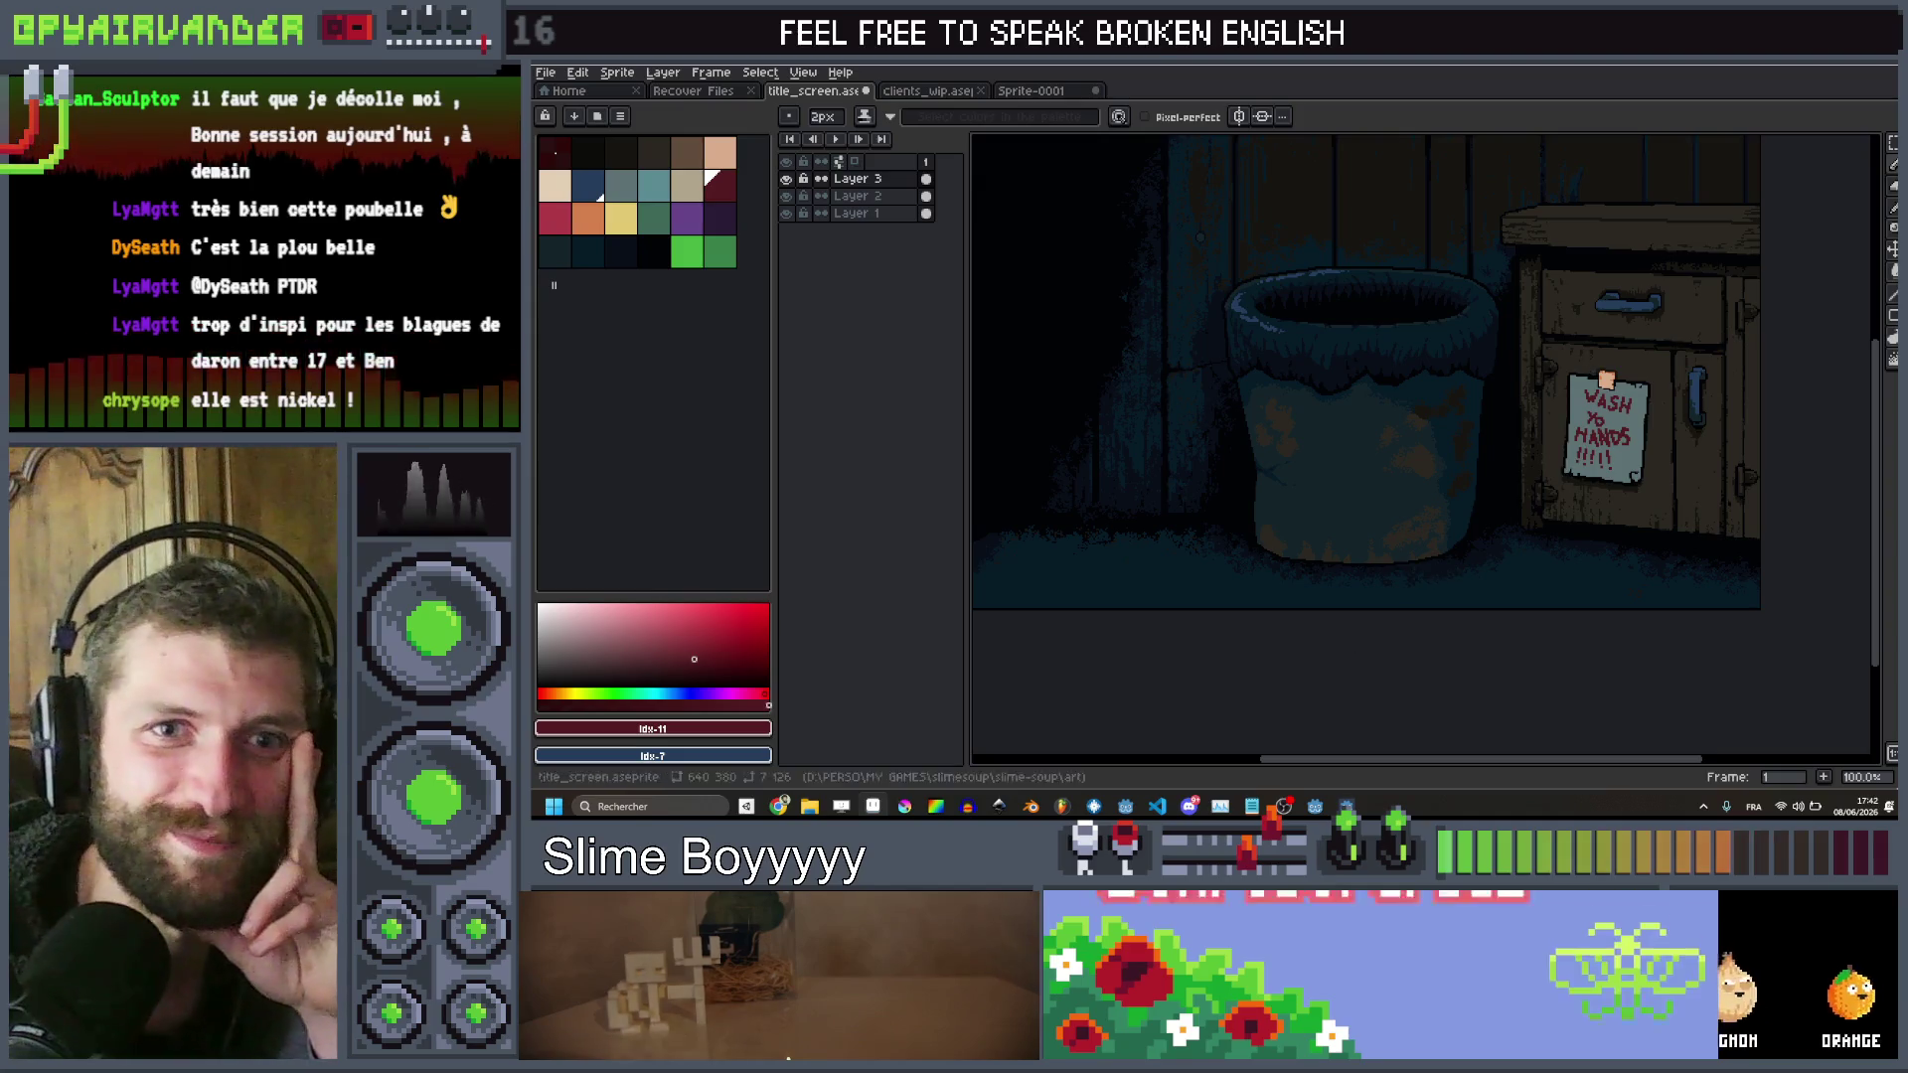
pyautogui.scroll(1, 1658, 447)
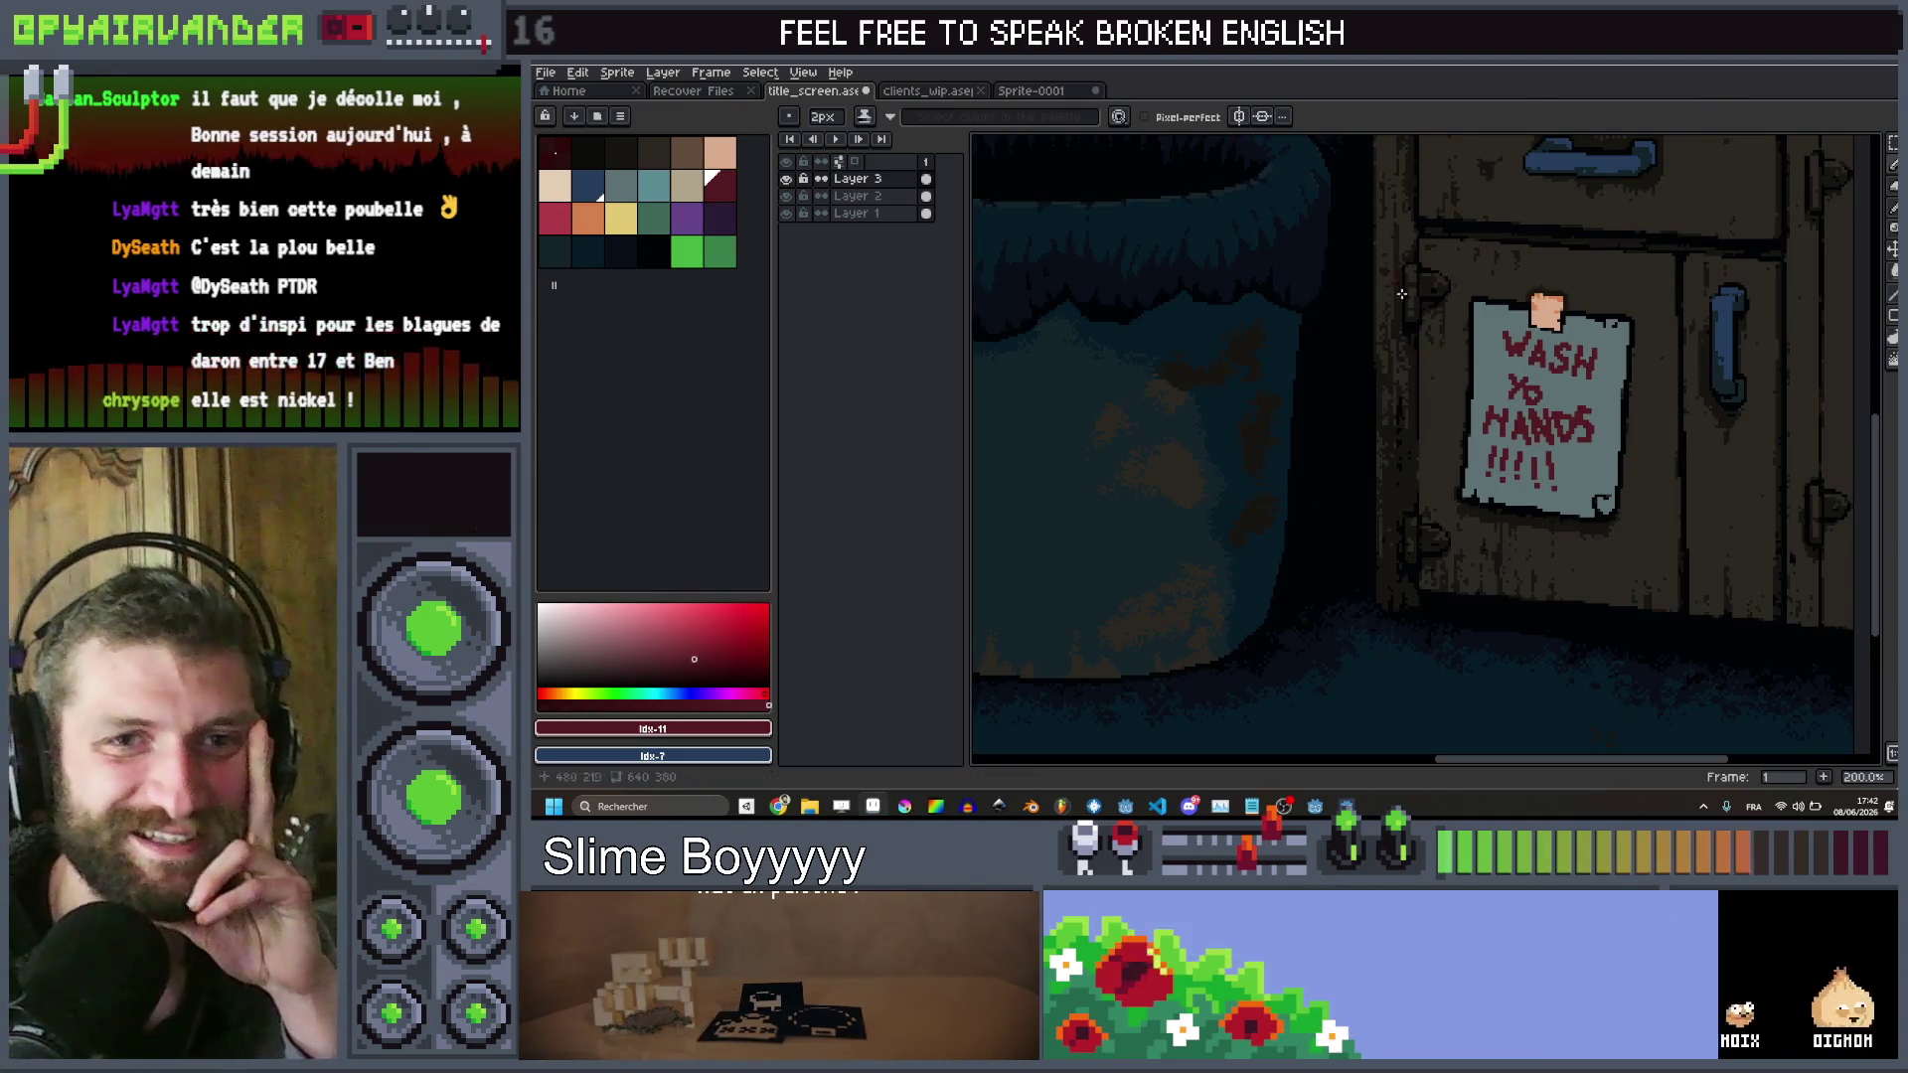
pyautogui.scroll(-1, 1447, 299)
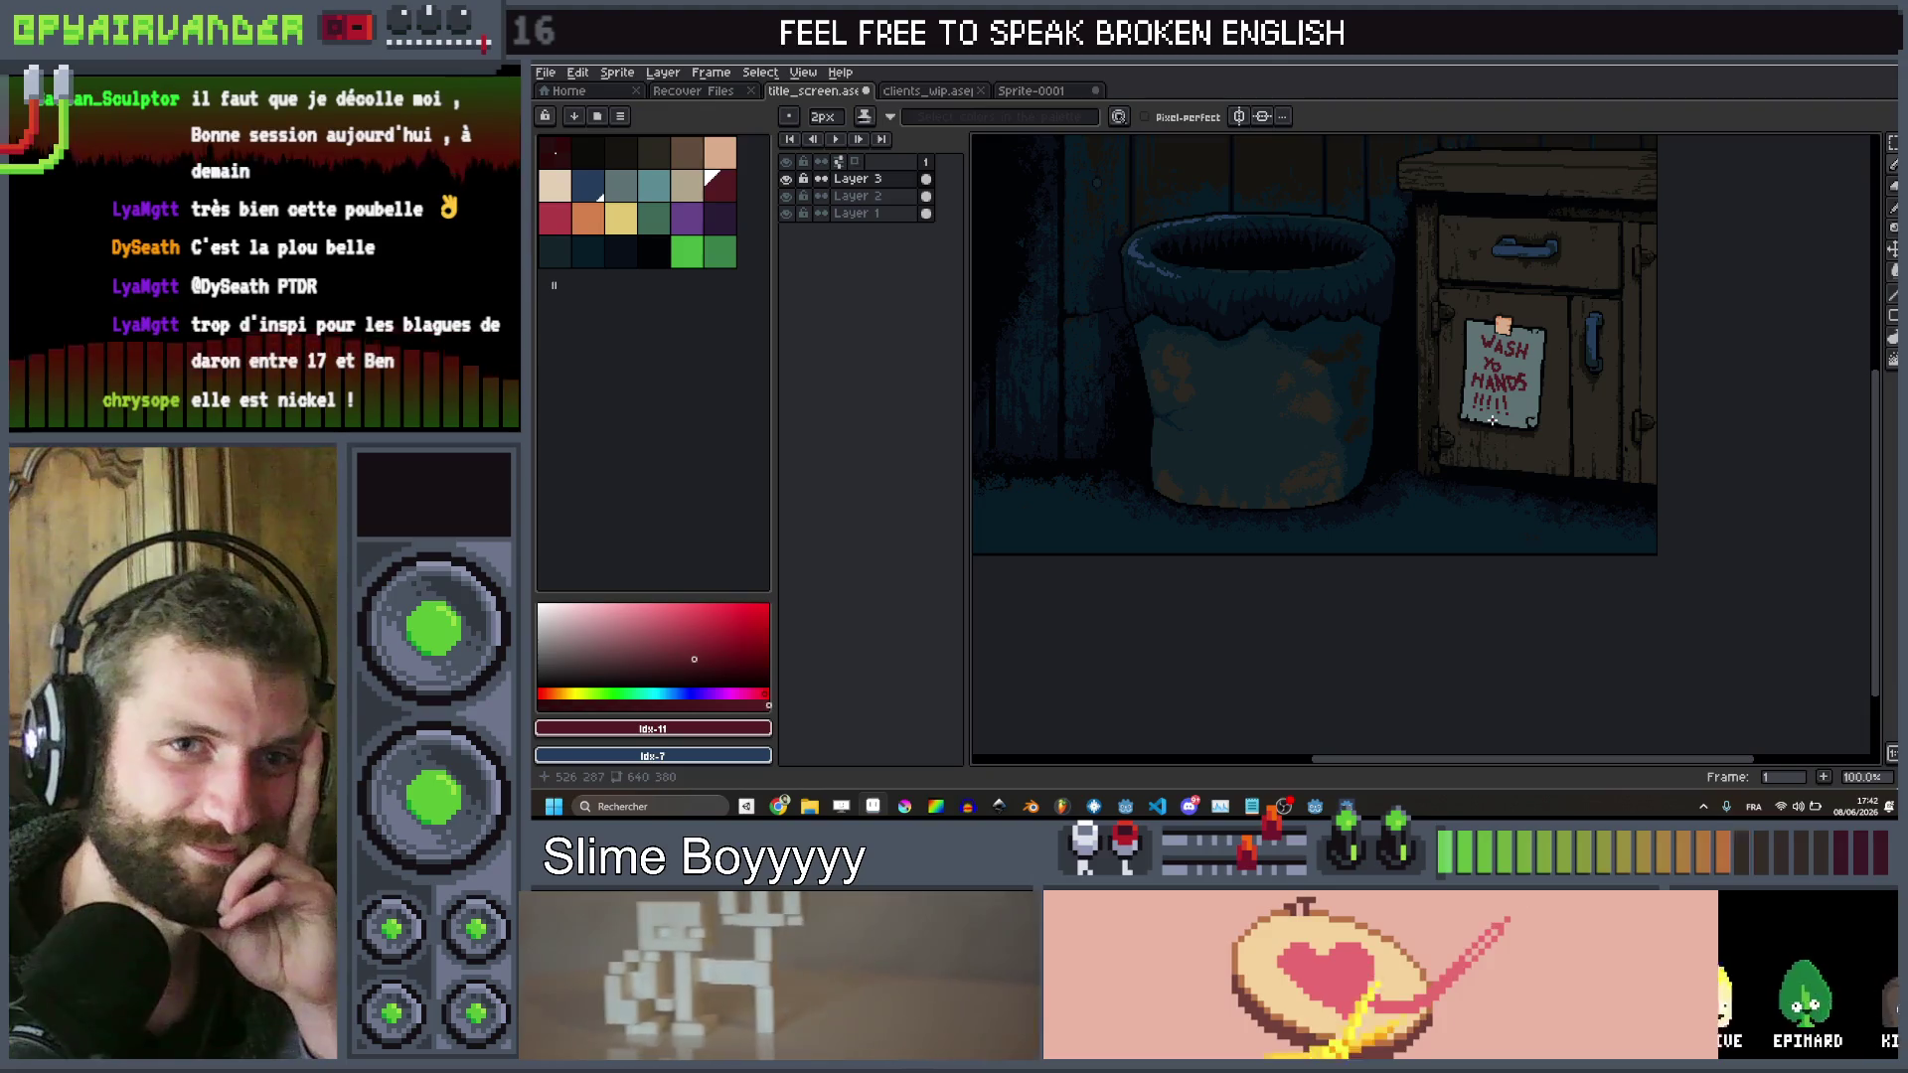
pyautogui.scroll(-1, 1500, 415)
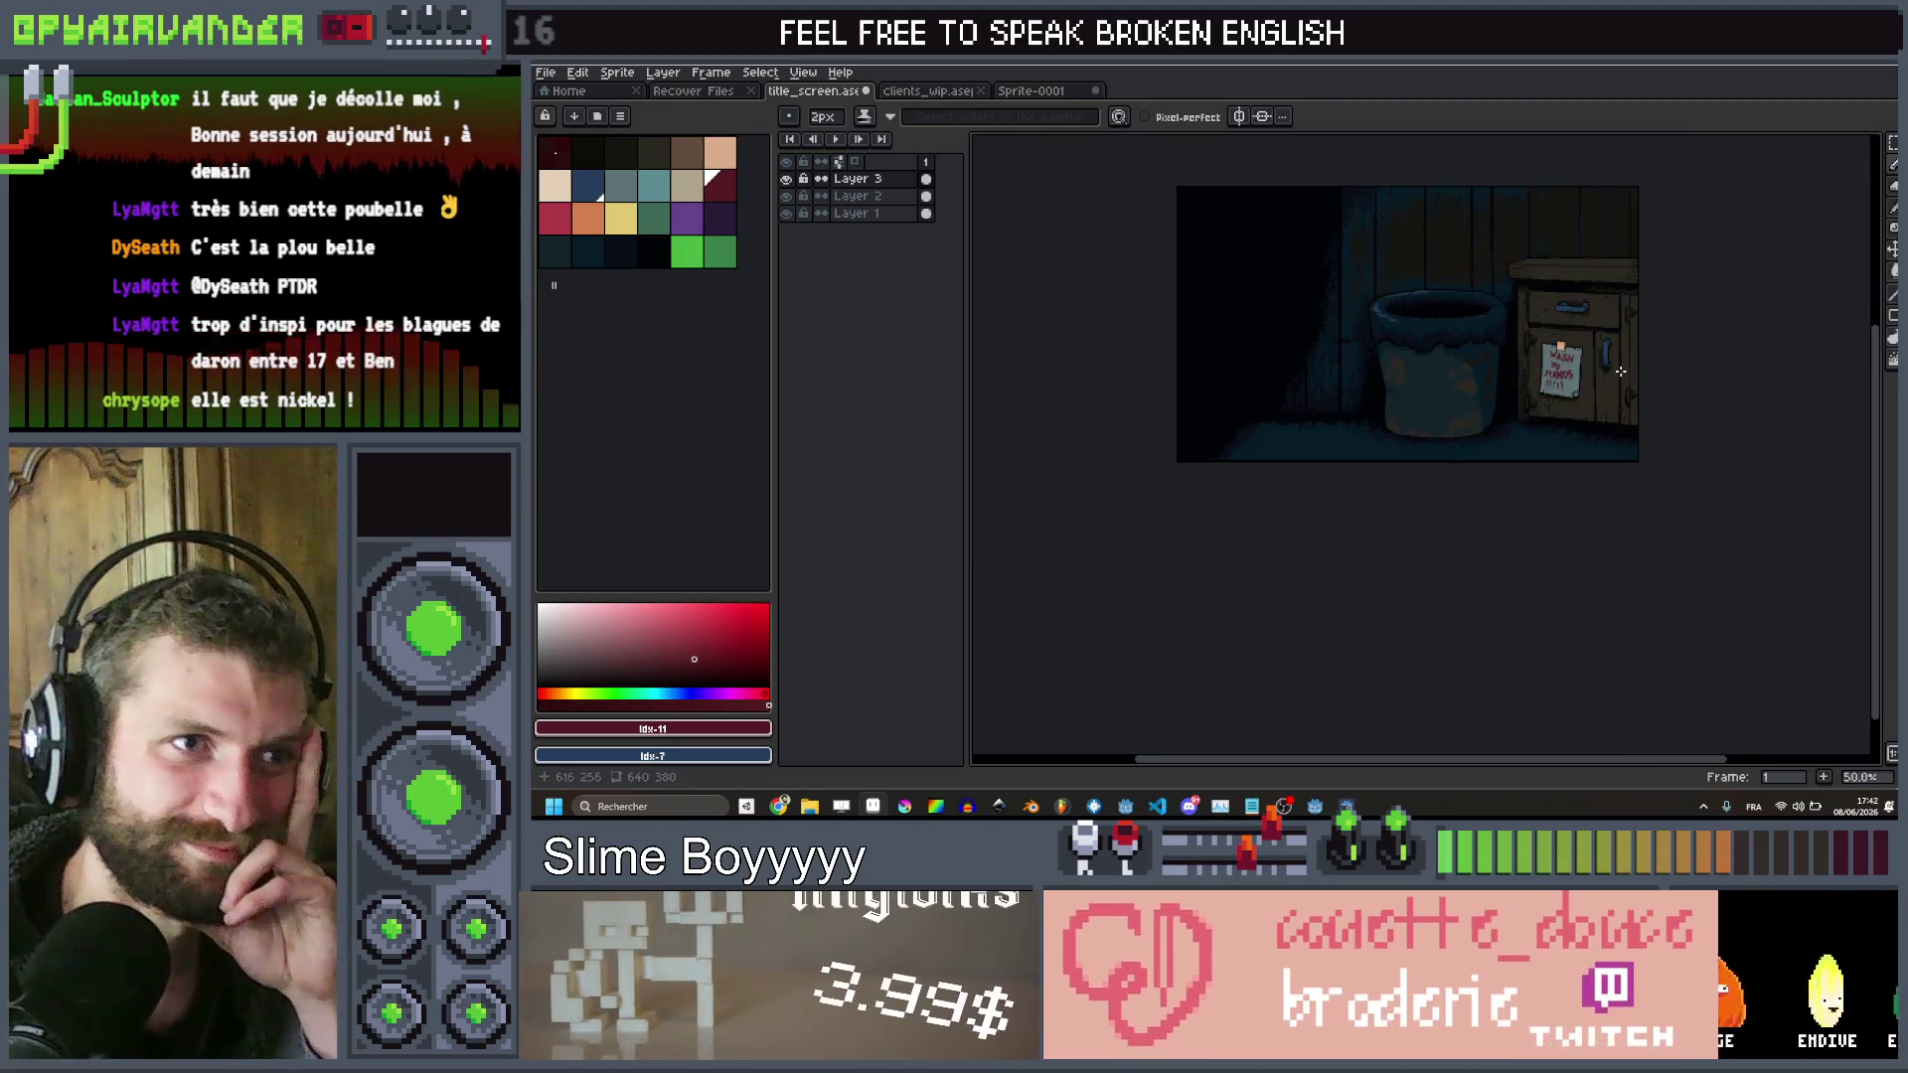
pyautogui.scroll(1, 1621, 372)
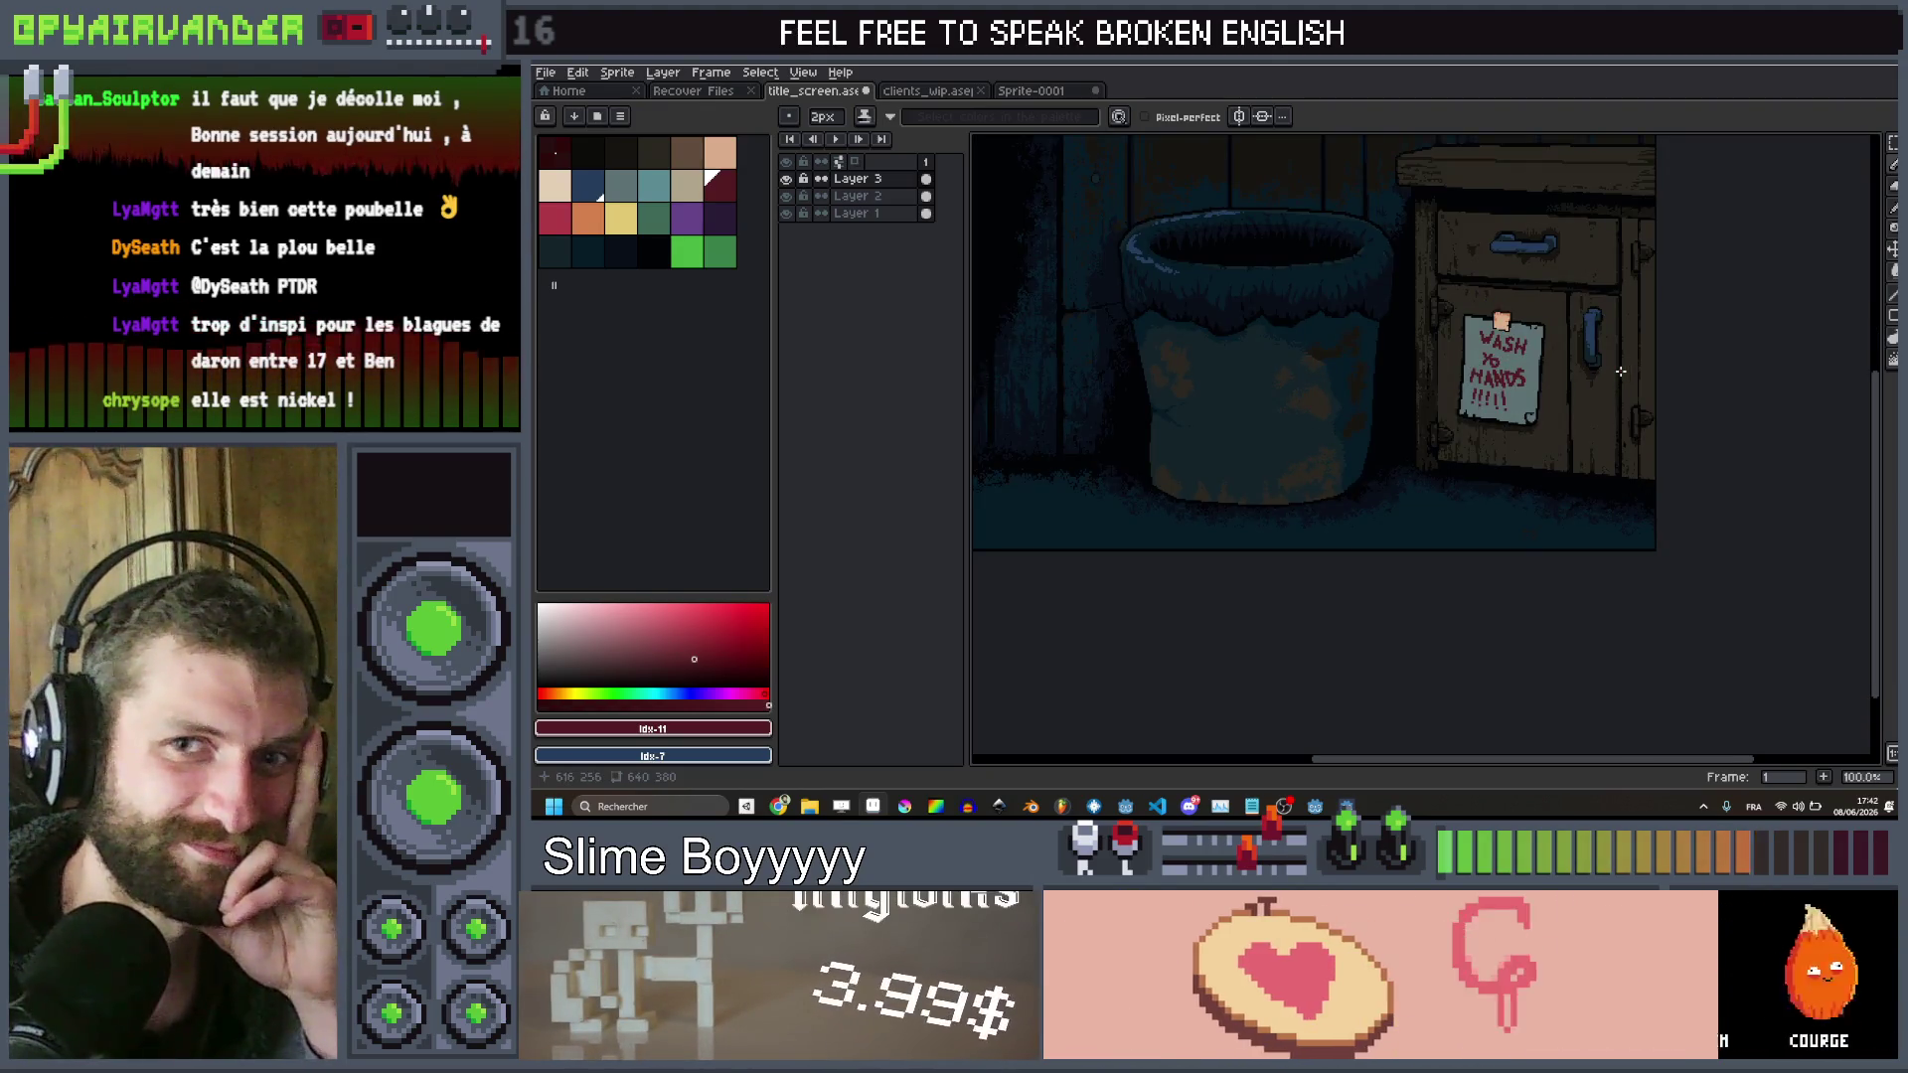
pyautogui.scroll(-1, 1620, 371)
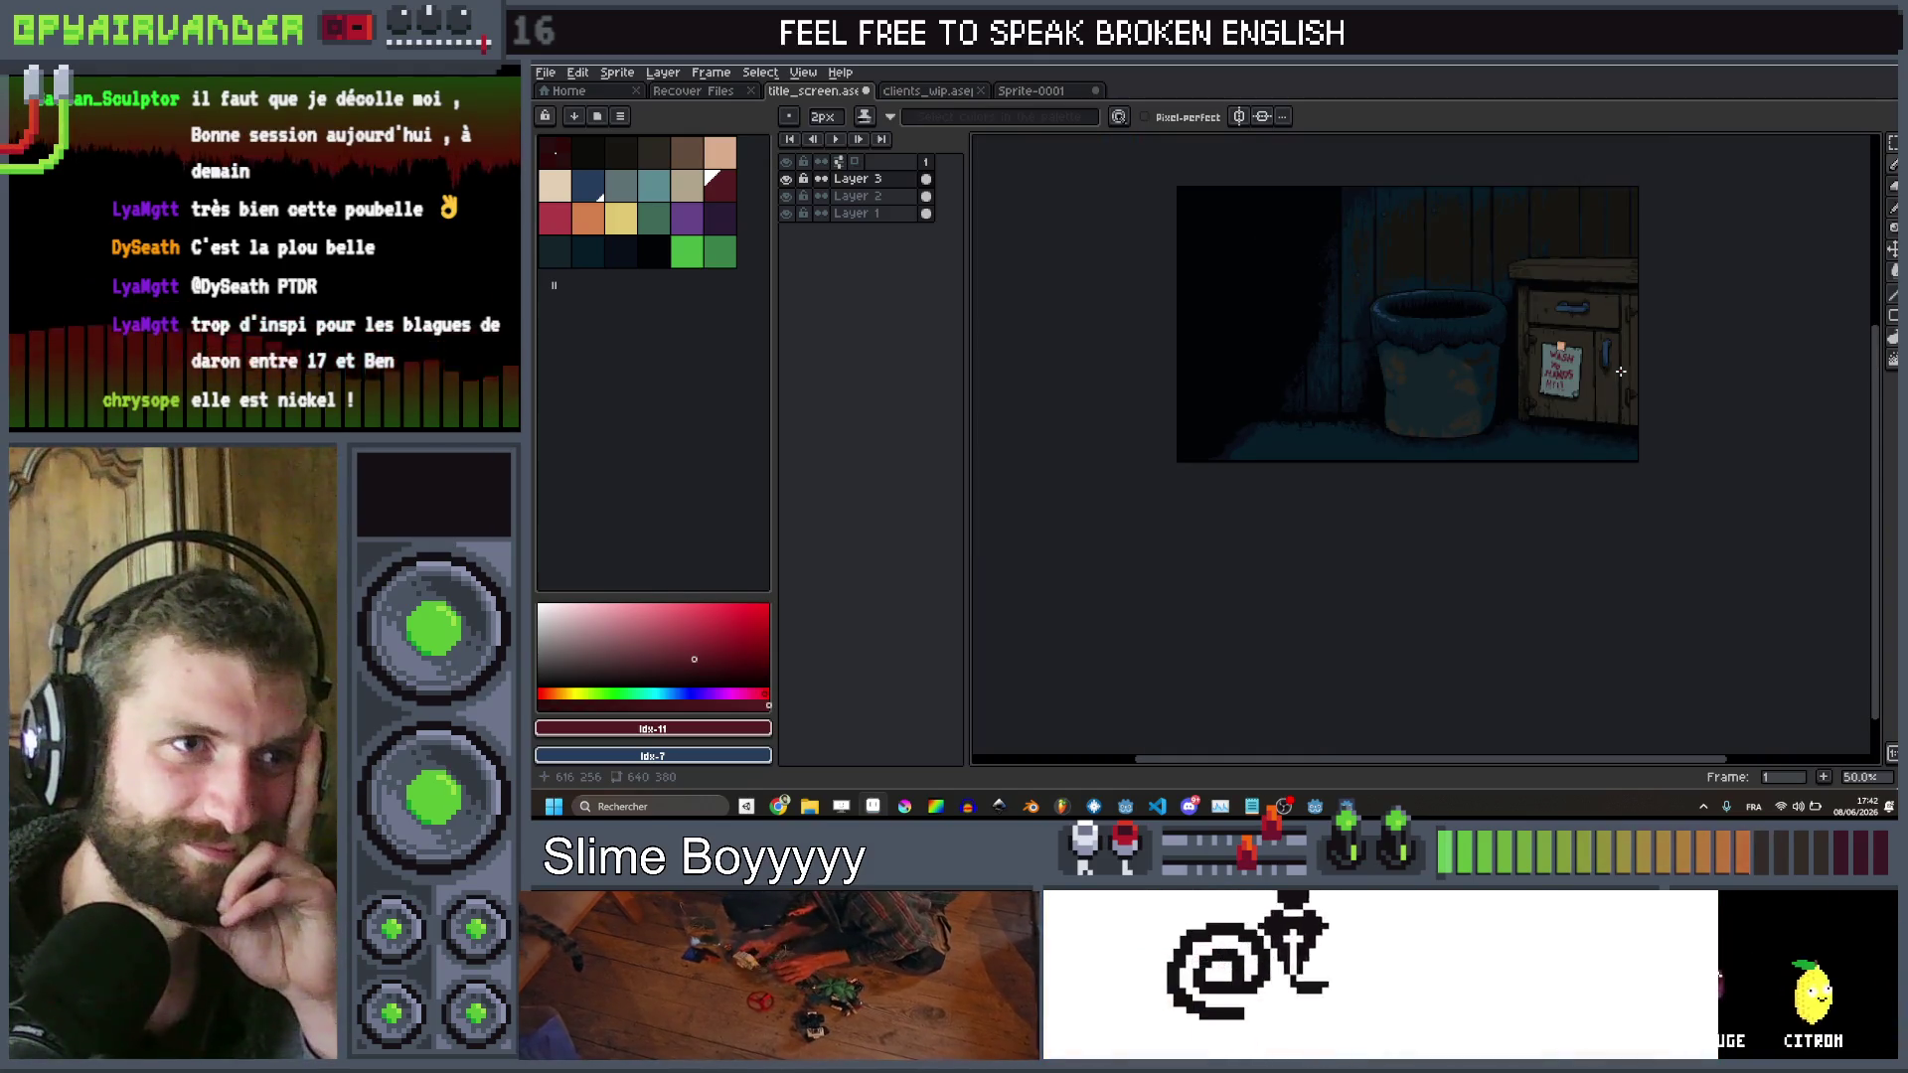
pyautogui.scroll(1, 1621, 372)
pyautogui.scroll(1, 1621, 372)
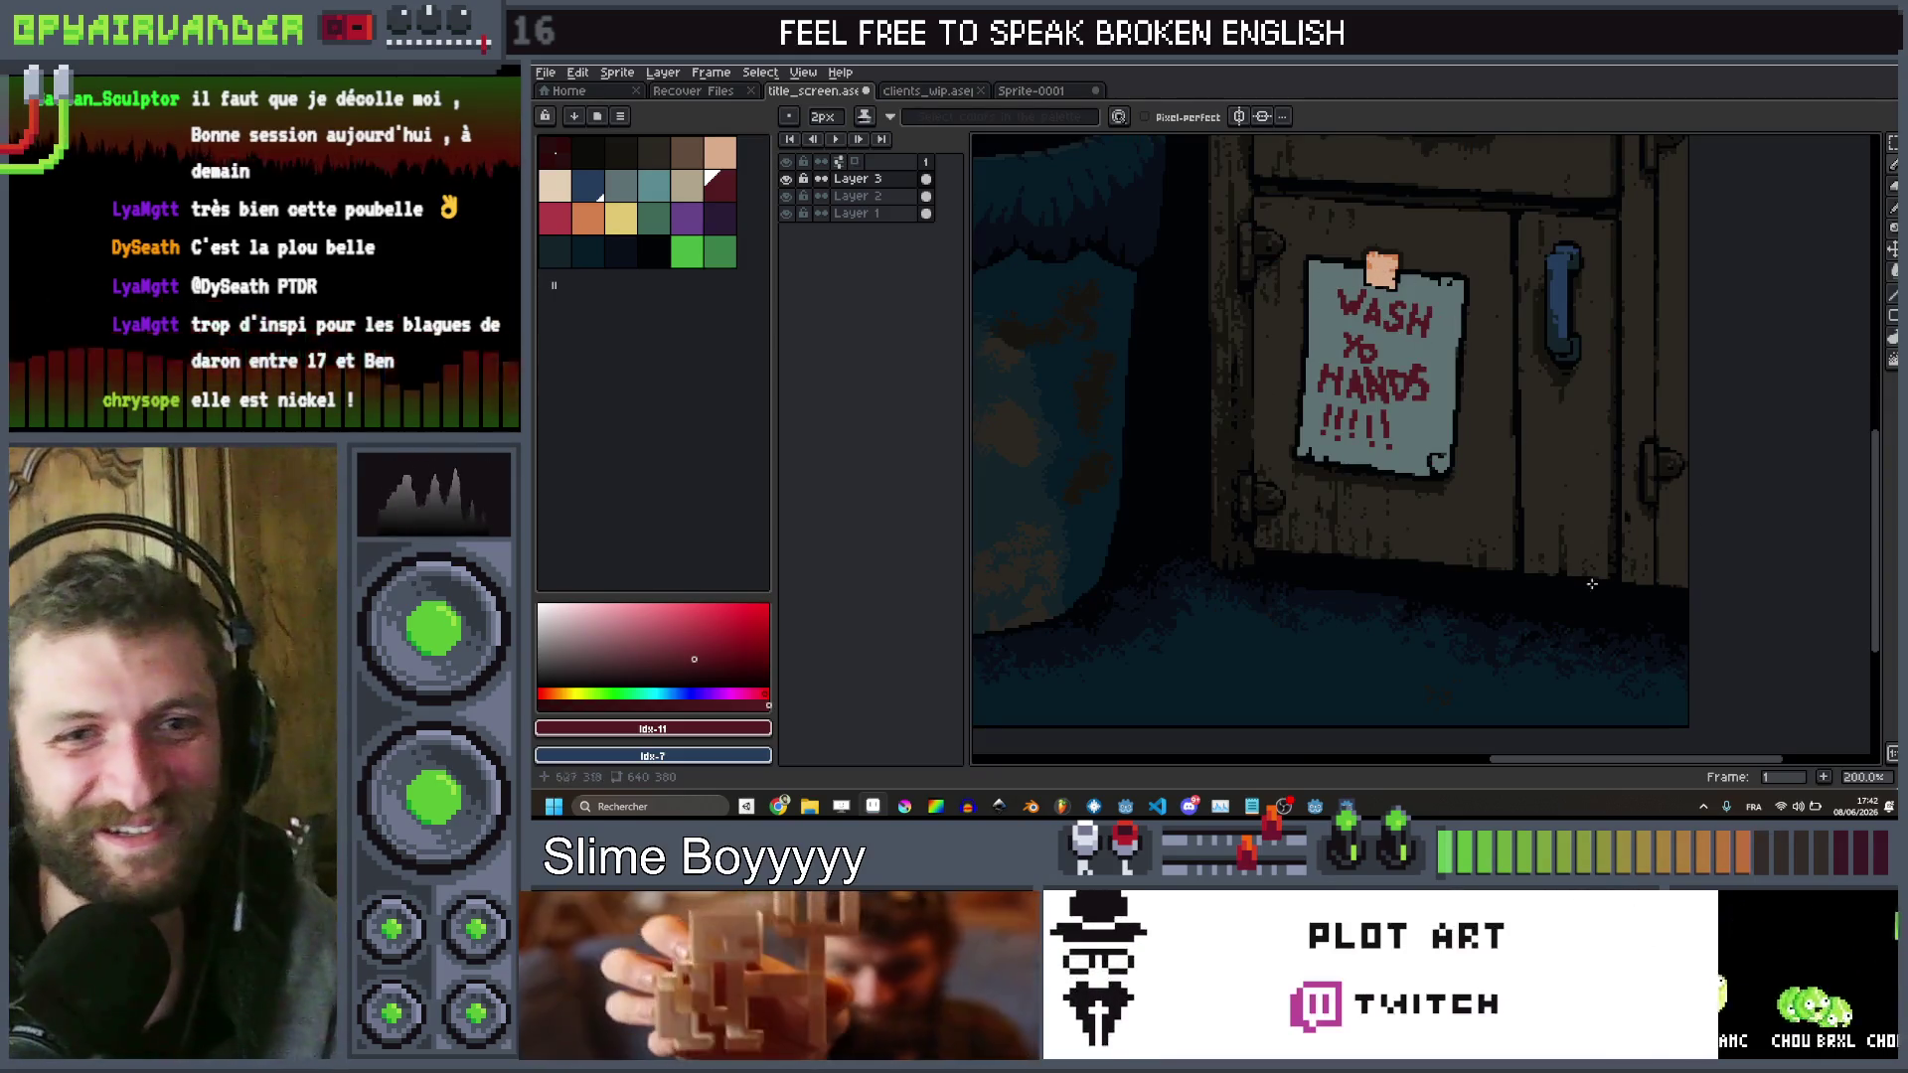
pyautogui.hotkey('ctrl', 'o')
pyautogui.scroll(-15, 1148, 439)
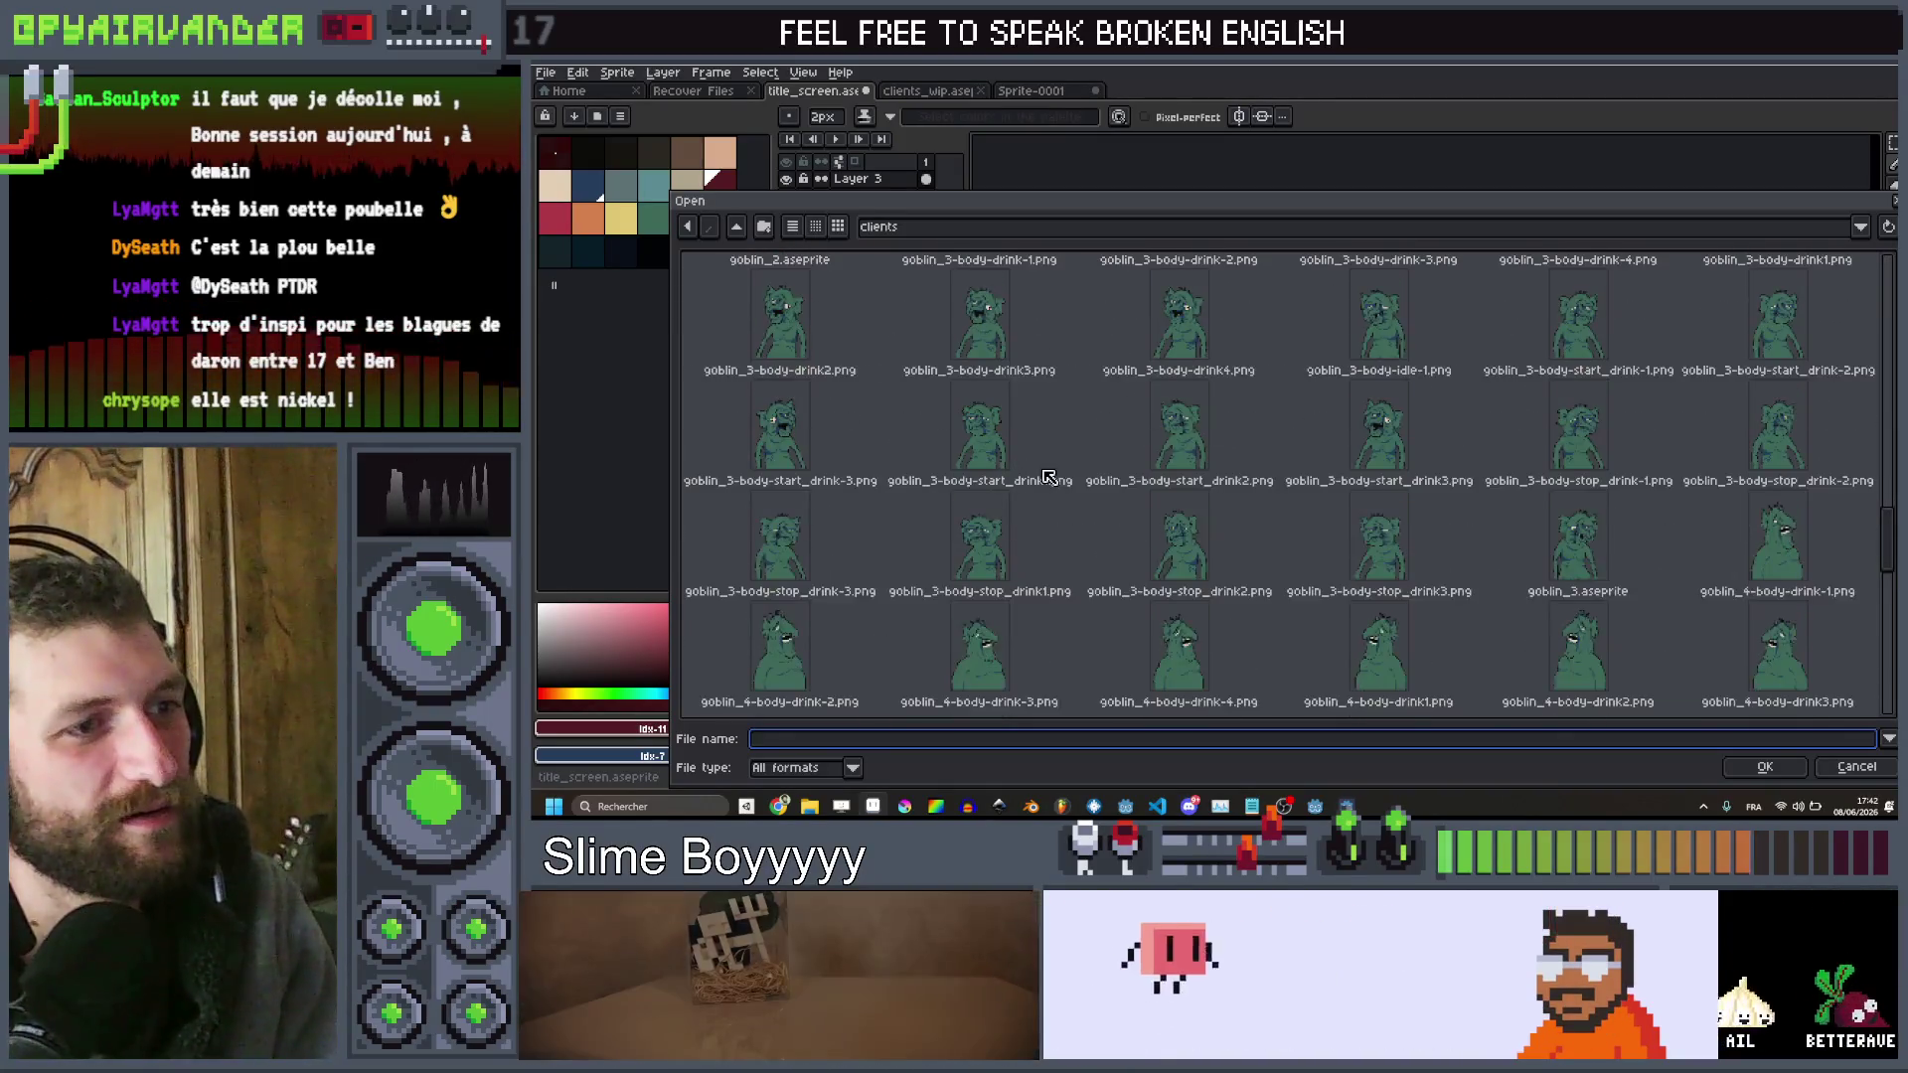
# Open can_dirty.png from the parent art folder
pyautogui.click(740, 231)
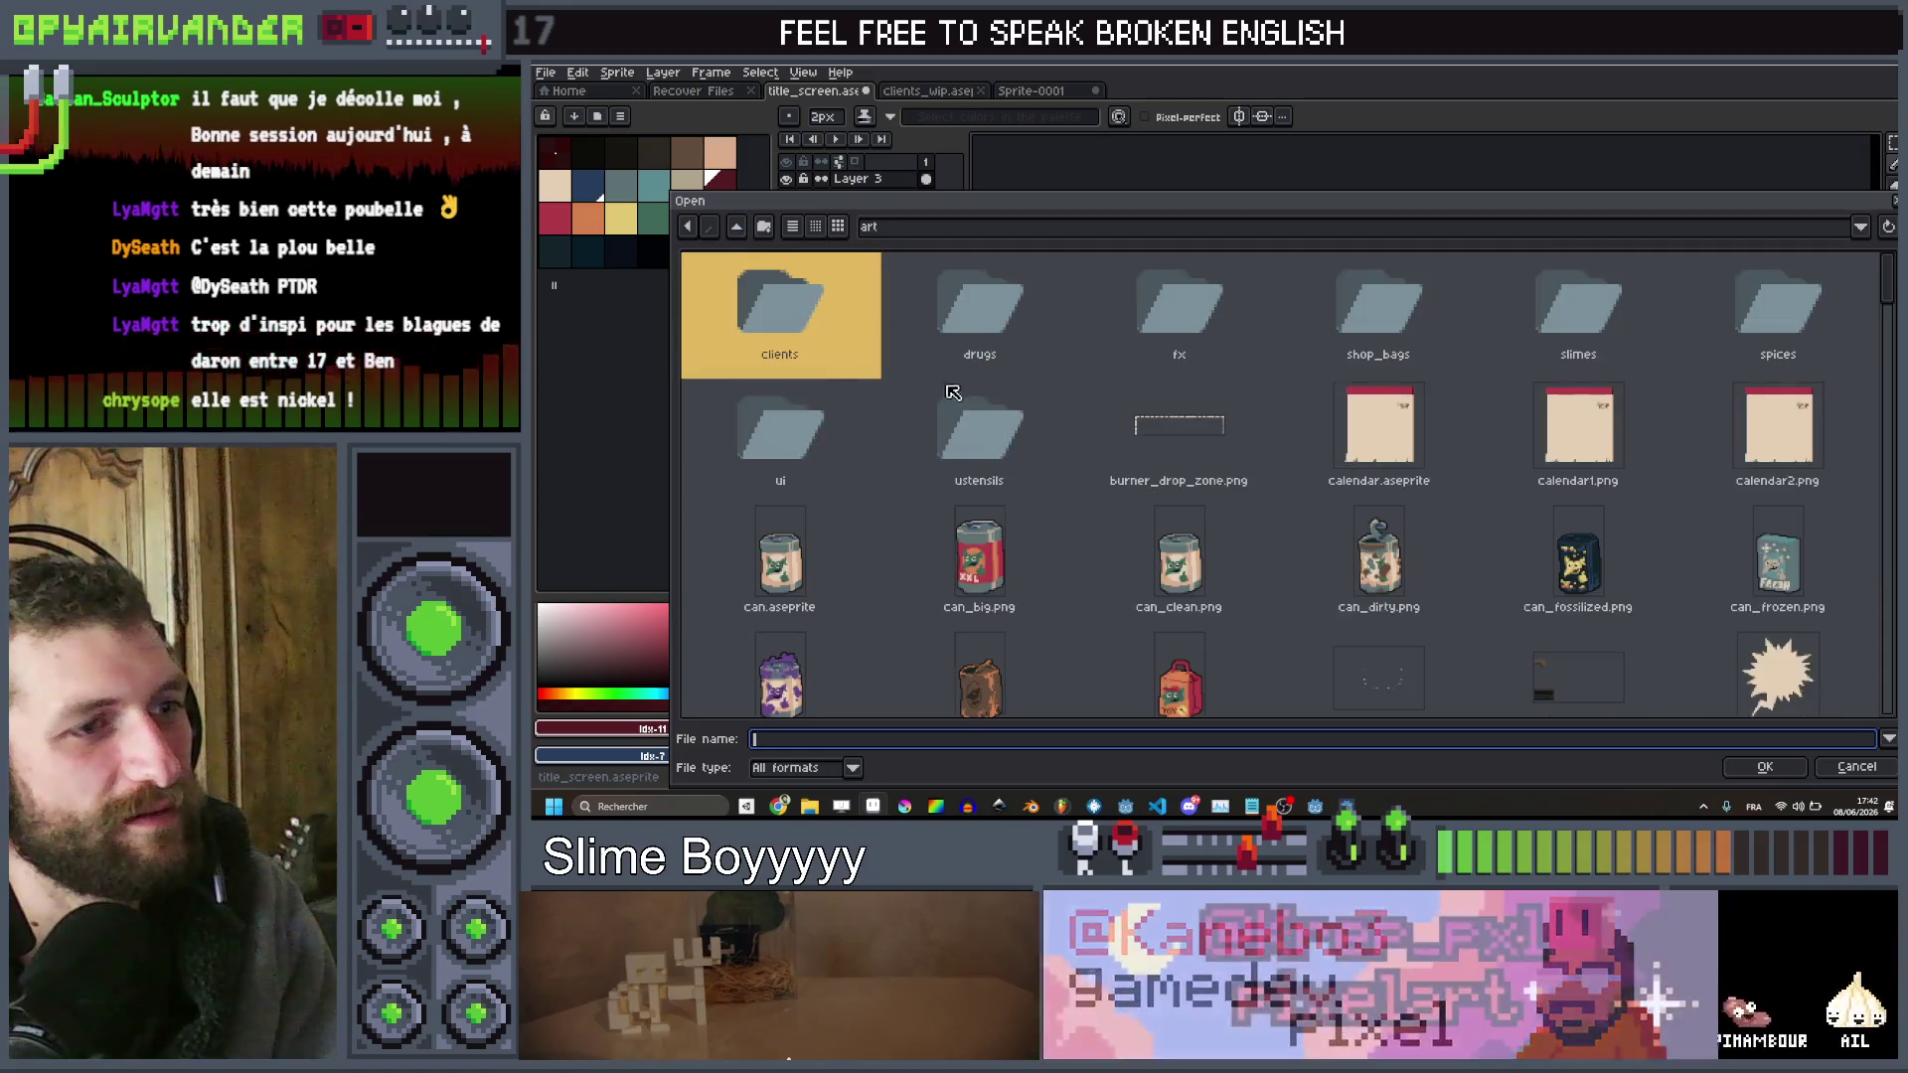
pyautogui.click(1088, 537)
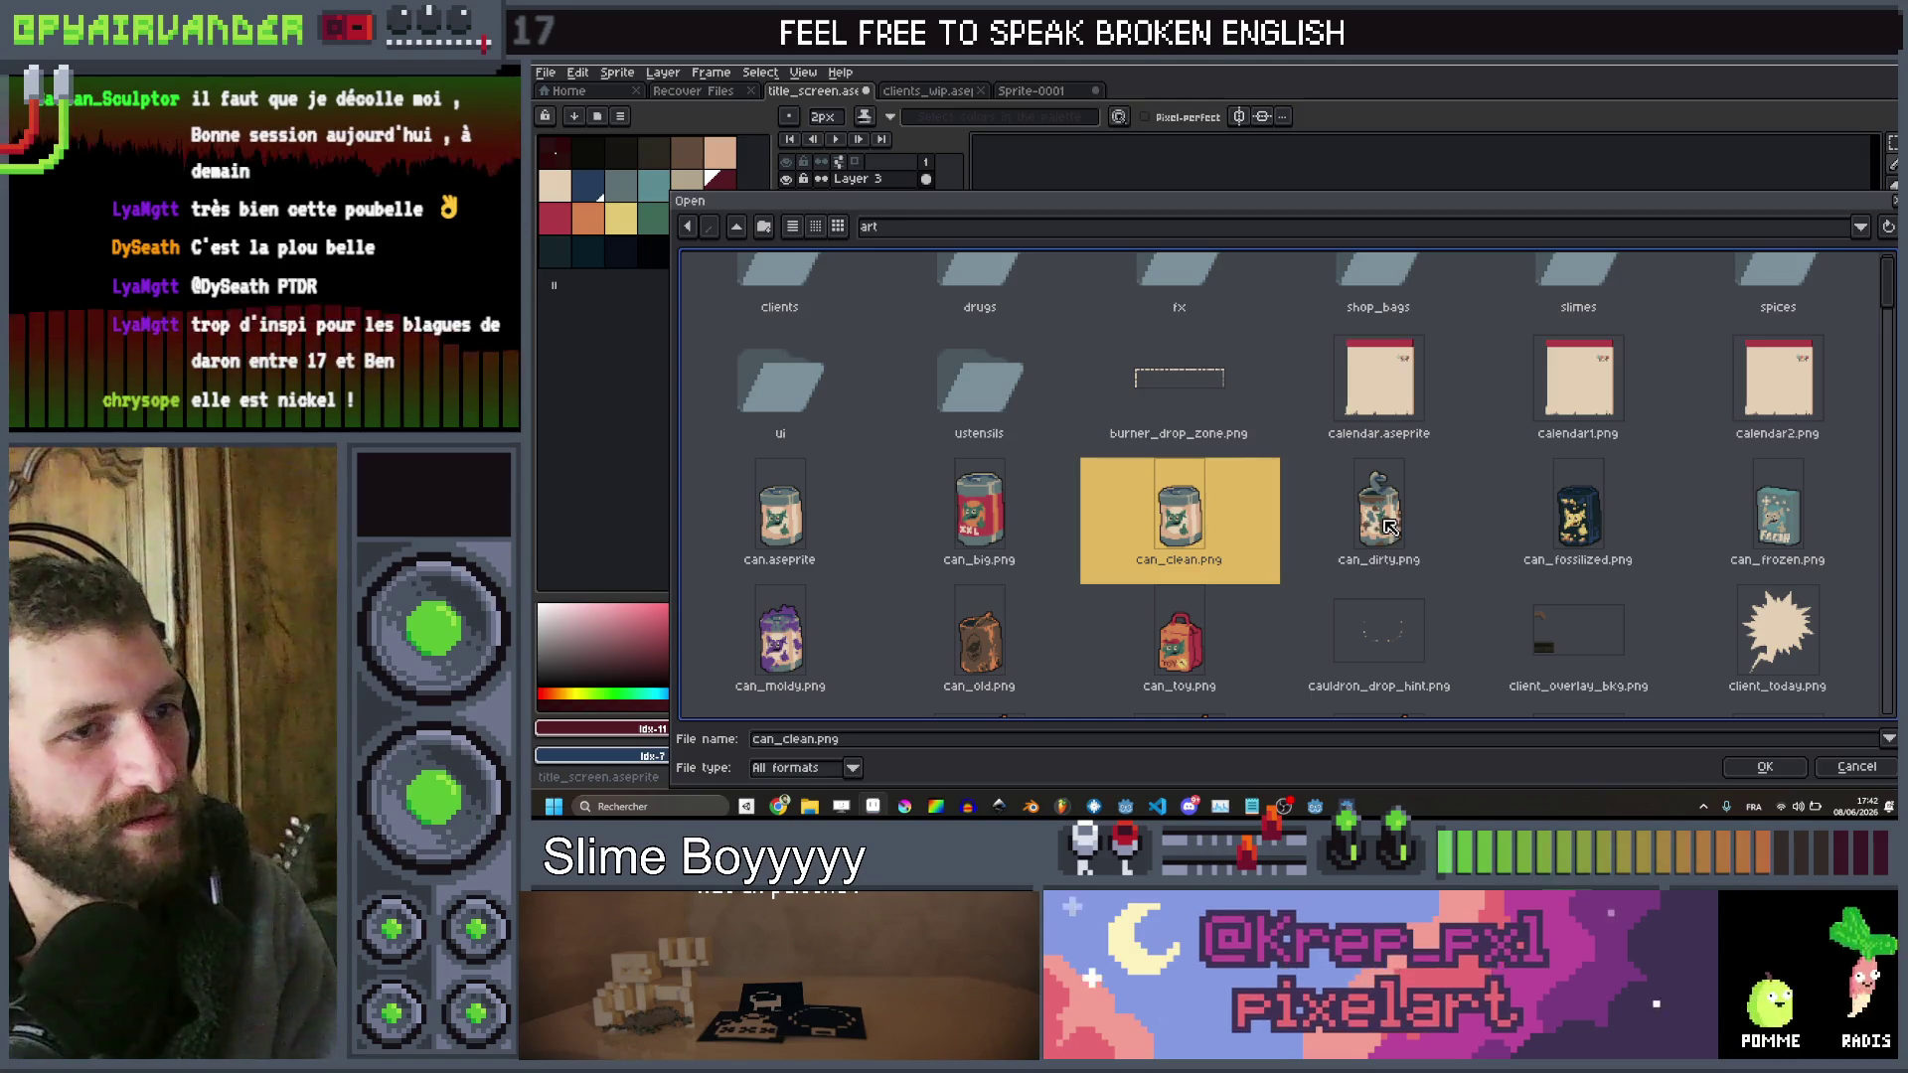
pyautogui.doubleClick(1379, 516)
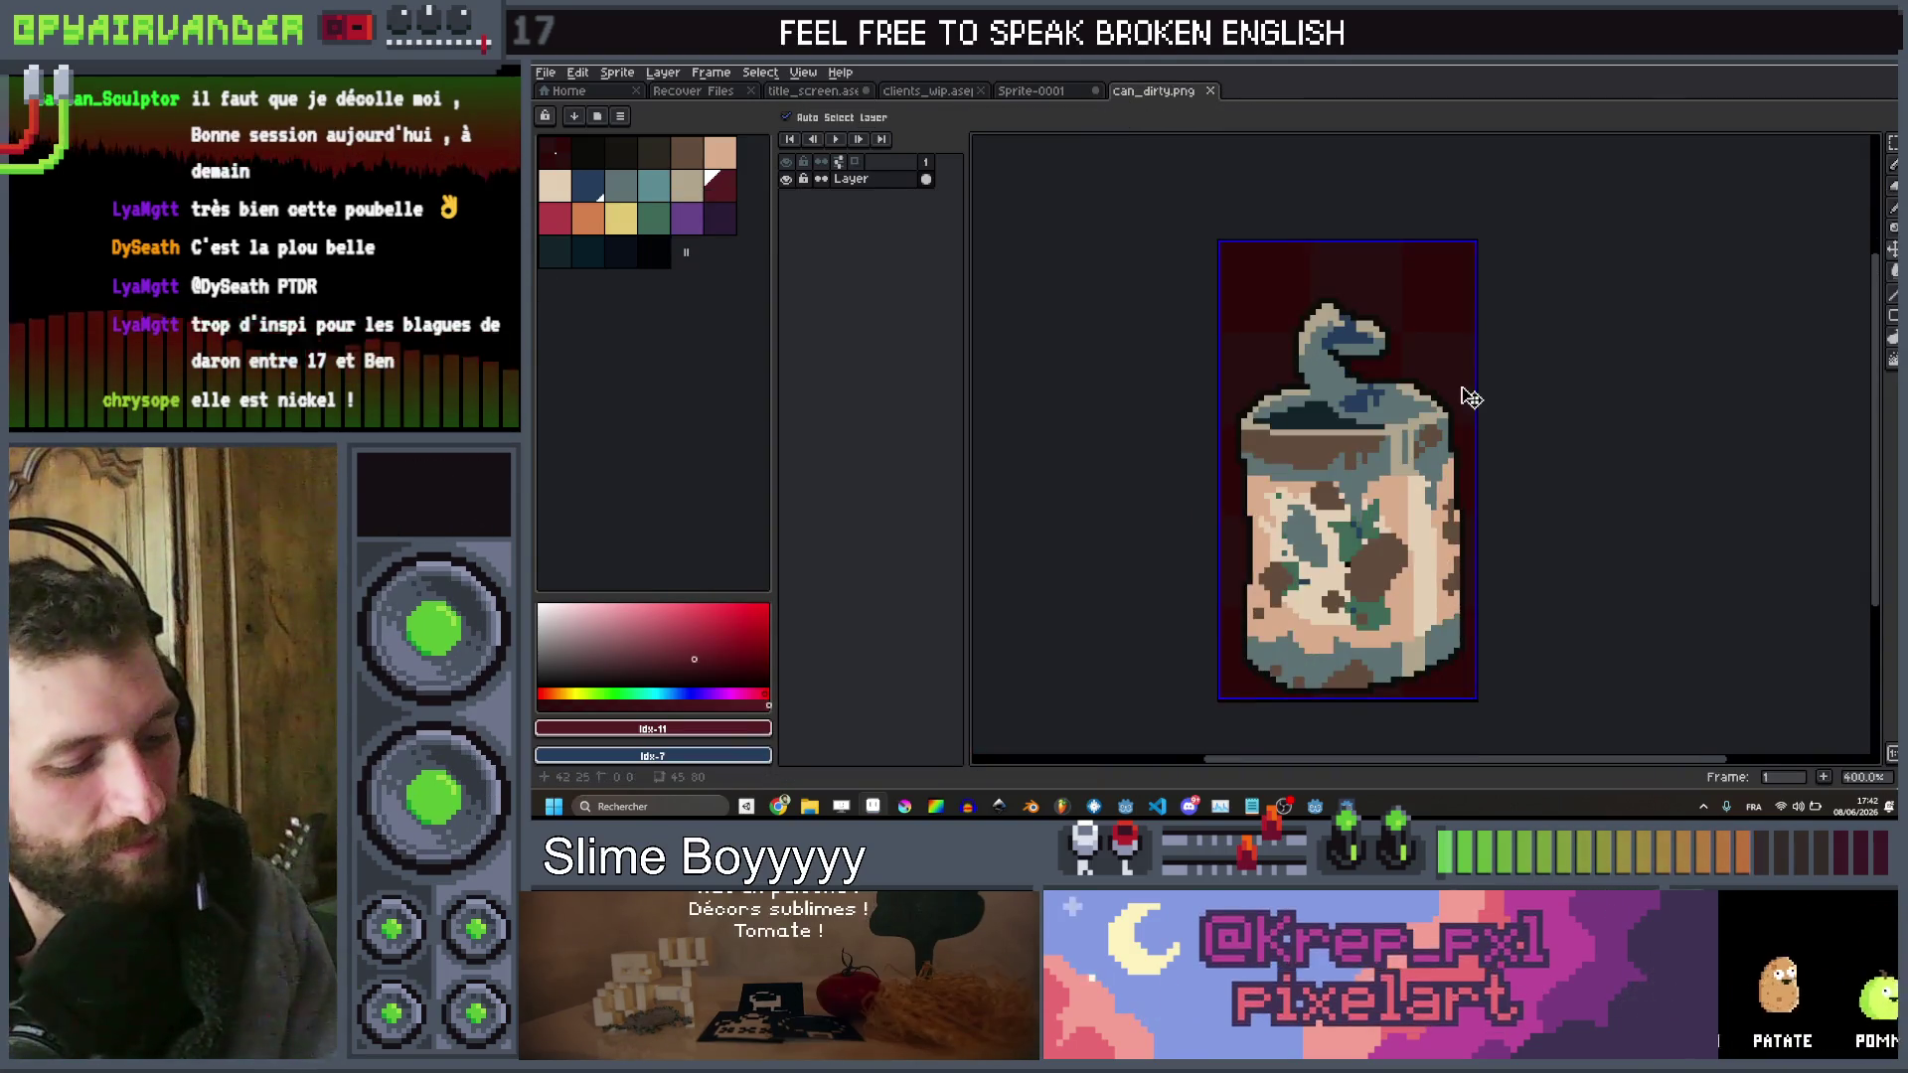
# Cycle through the open tabs back to the title_screen.aseprite scene
pyautogui.click(1061, 93)
pyautogui.click(929, 90)
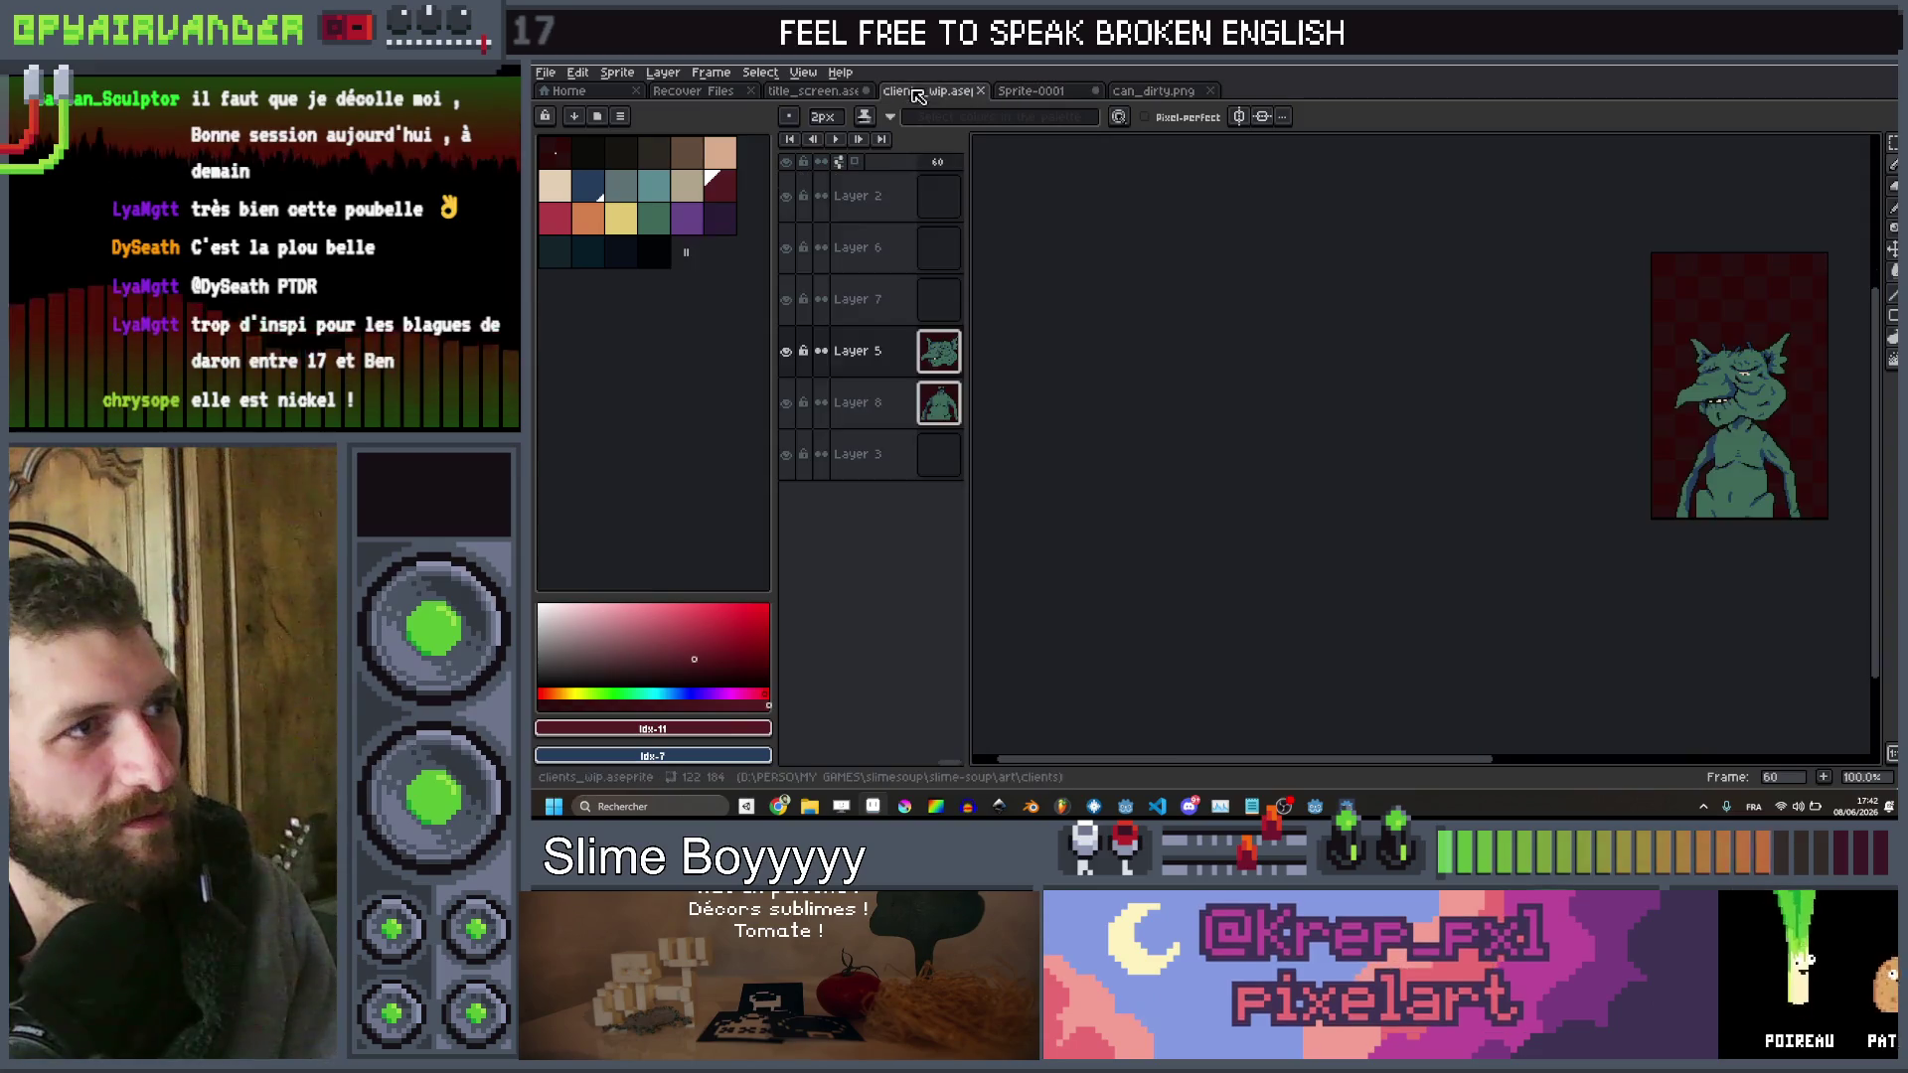
pyautogui.click(692, 91)
pyautogui.click(830, 92)
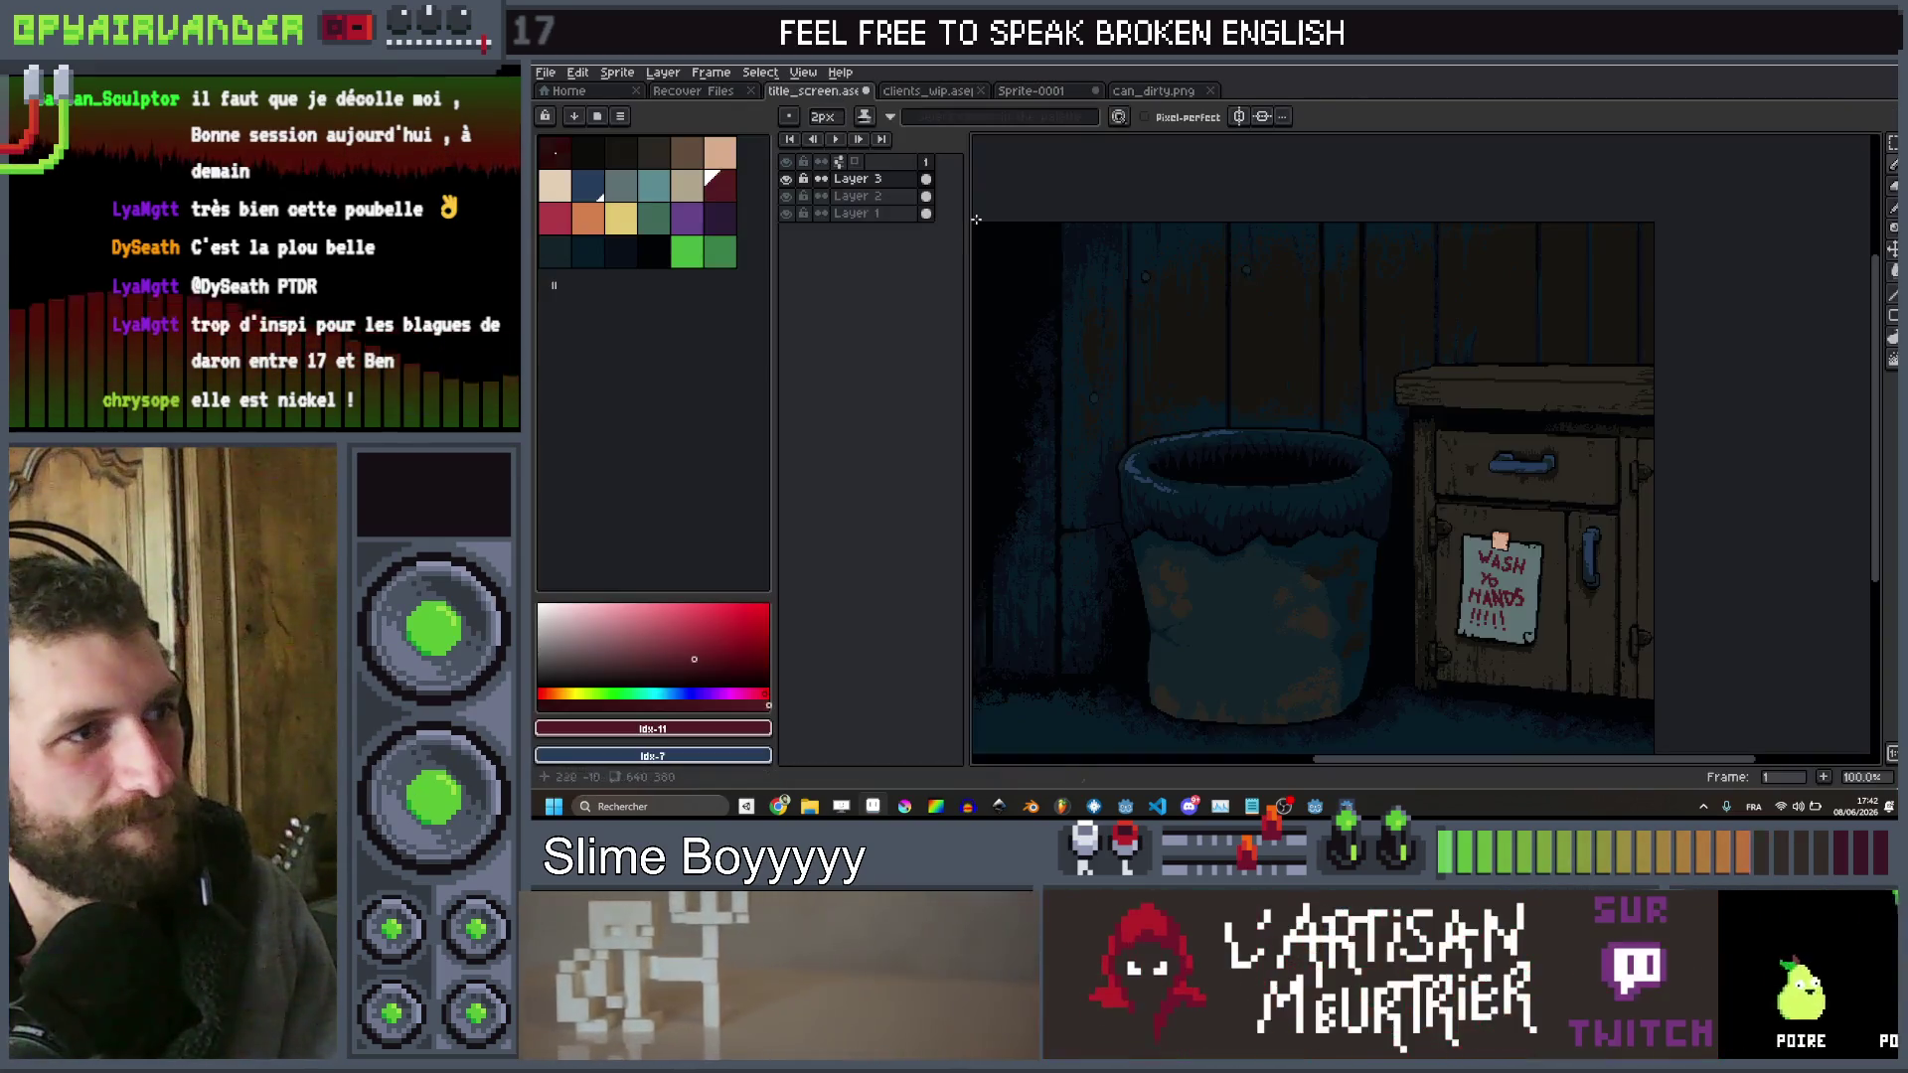
# Paste the dirty can onto the cabinet top as Layer 4 and marquee-select around it
pyautogui.hotkey('ctrl', 'v')
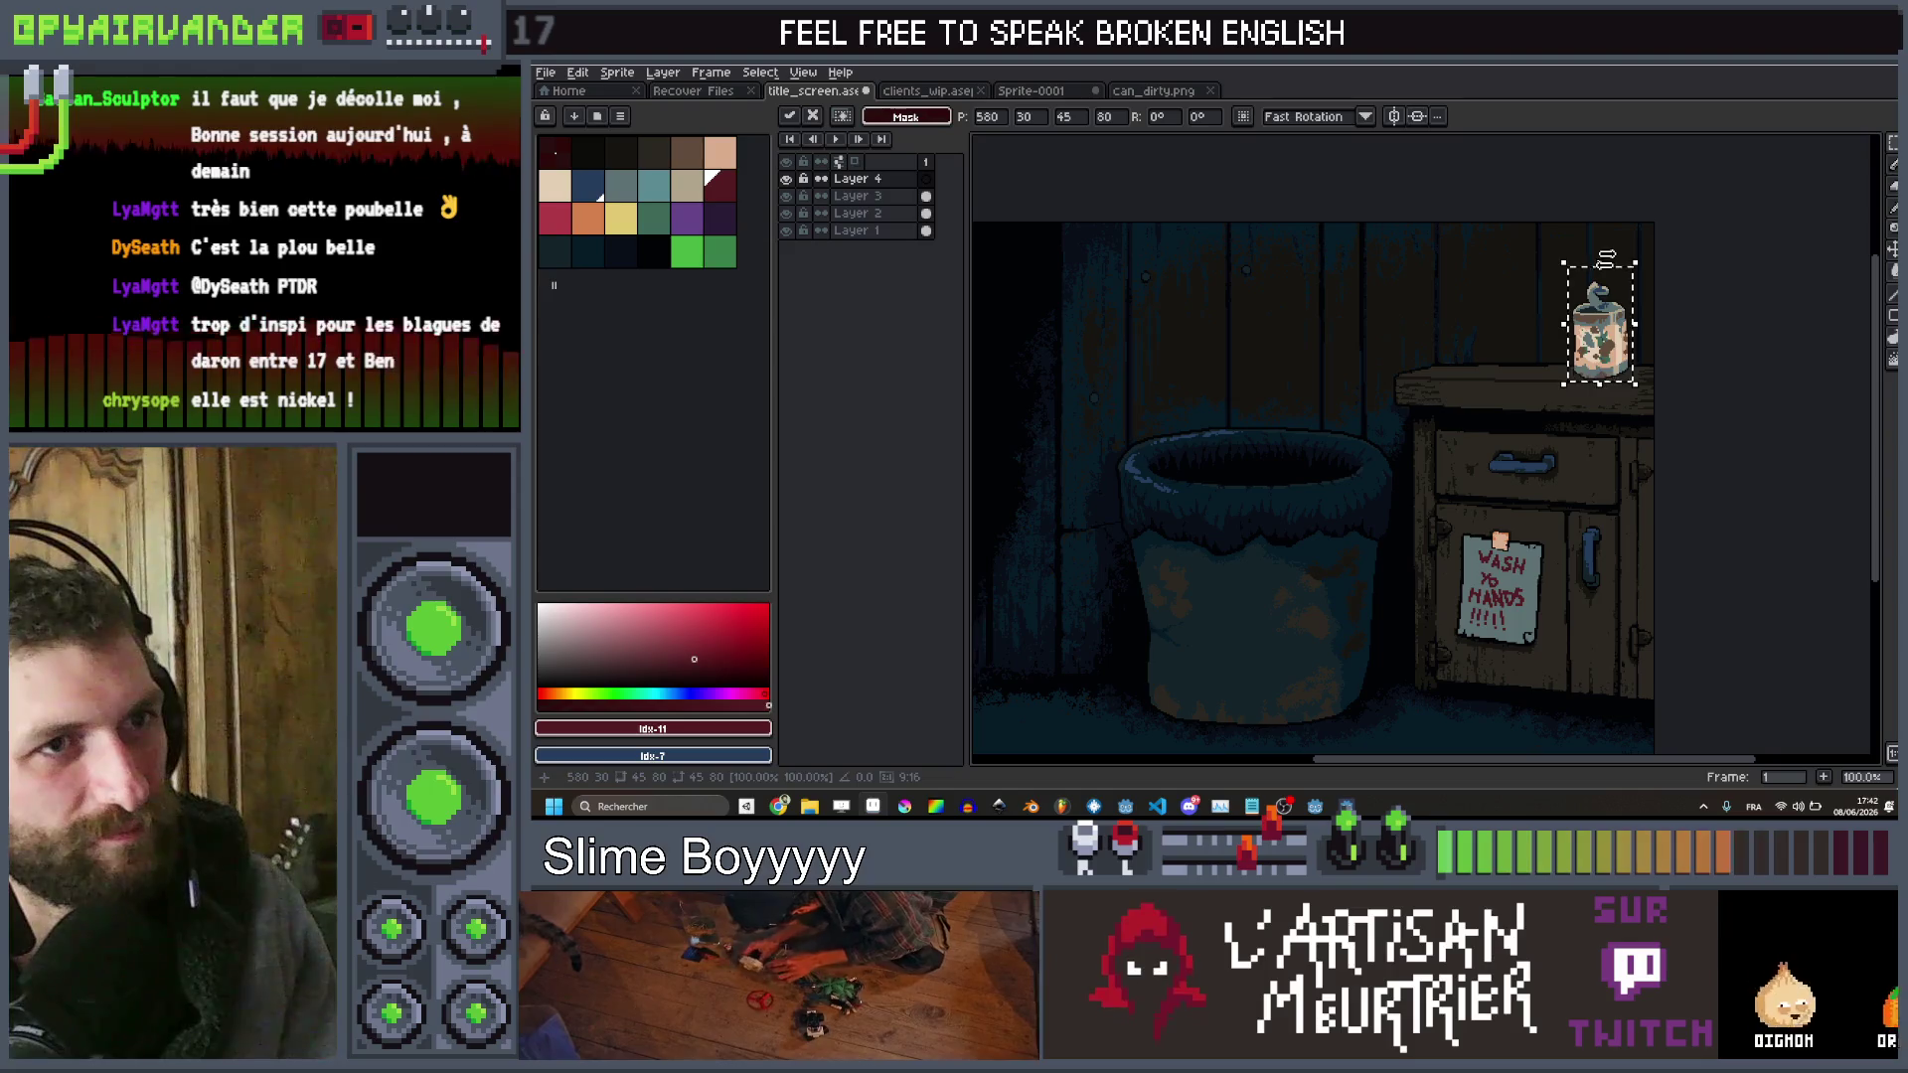
pyautogui.hotkey('ctrl', 'z')
pyautogui.moveTo(1471, 335); pyautogui.dragTo(1481, 362)
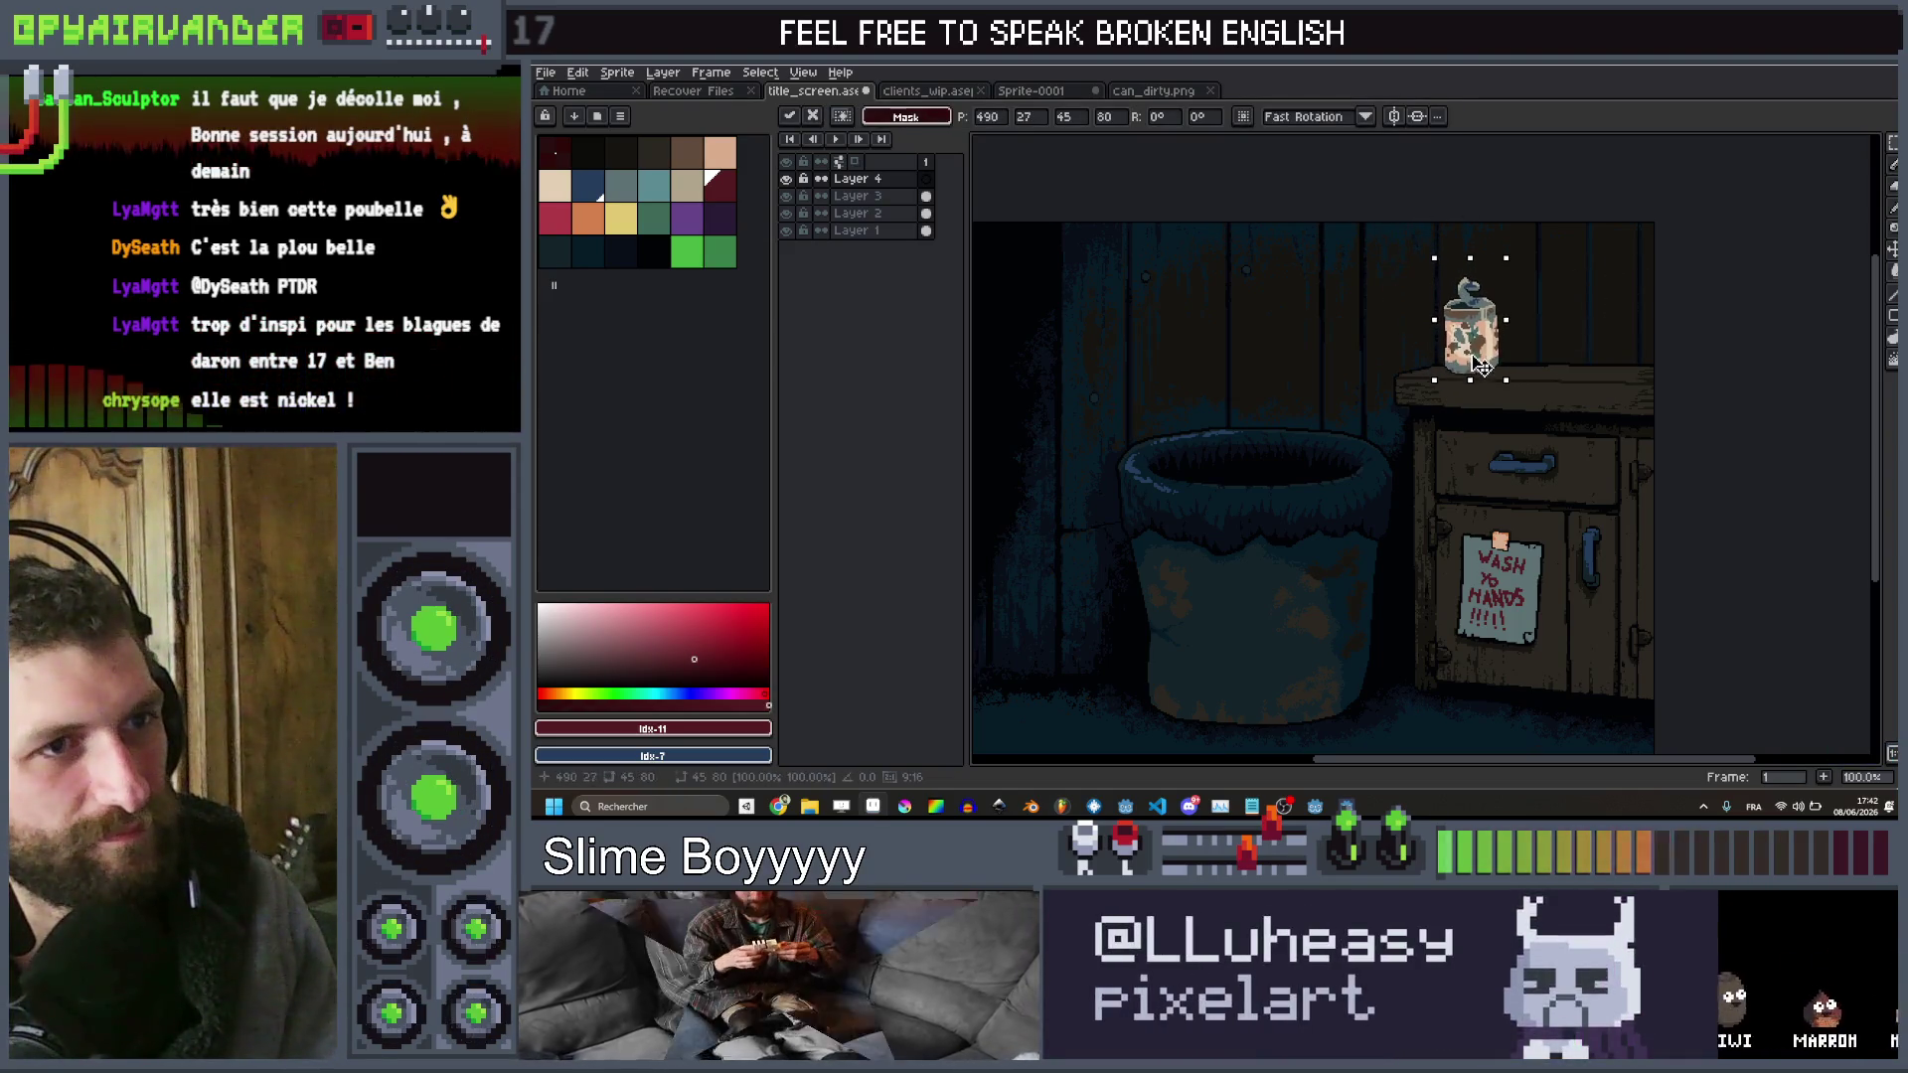
pyautogui.press('Return')
pyautogui.scroll(-2, 1738, 413)
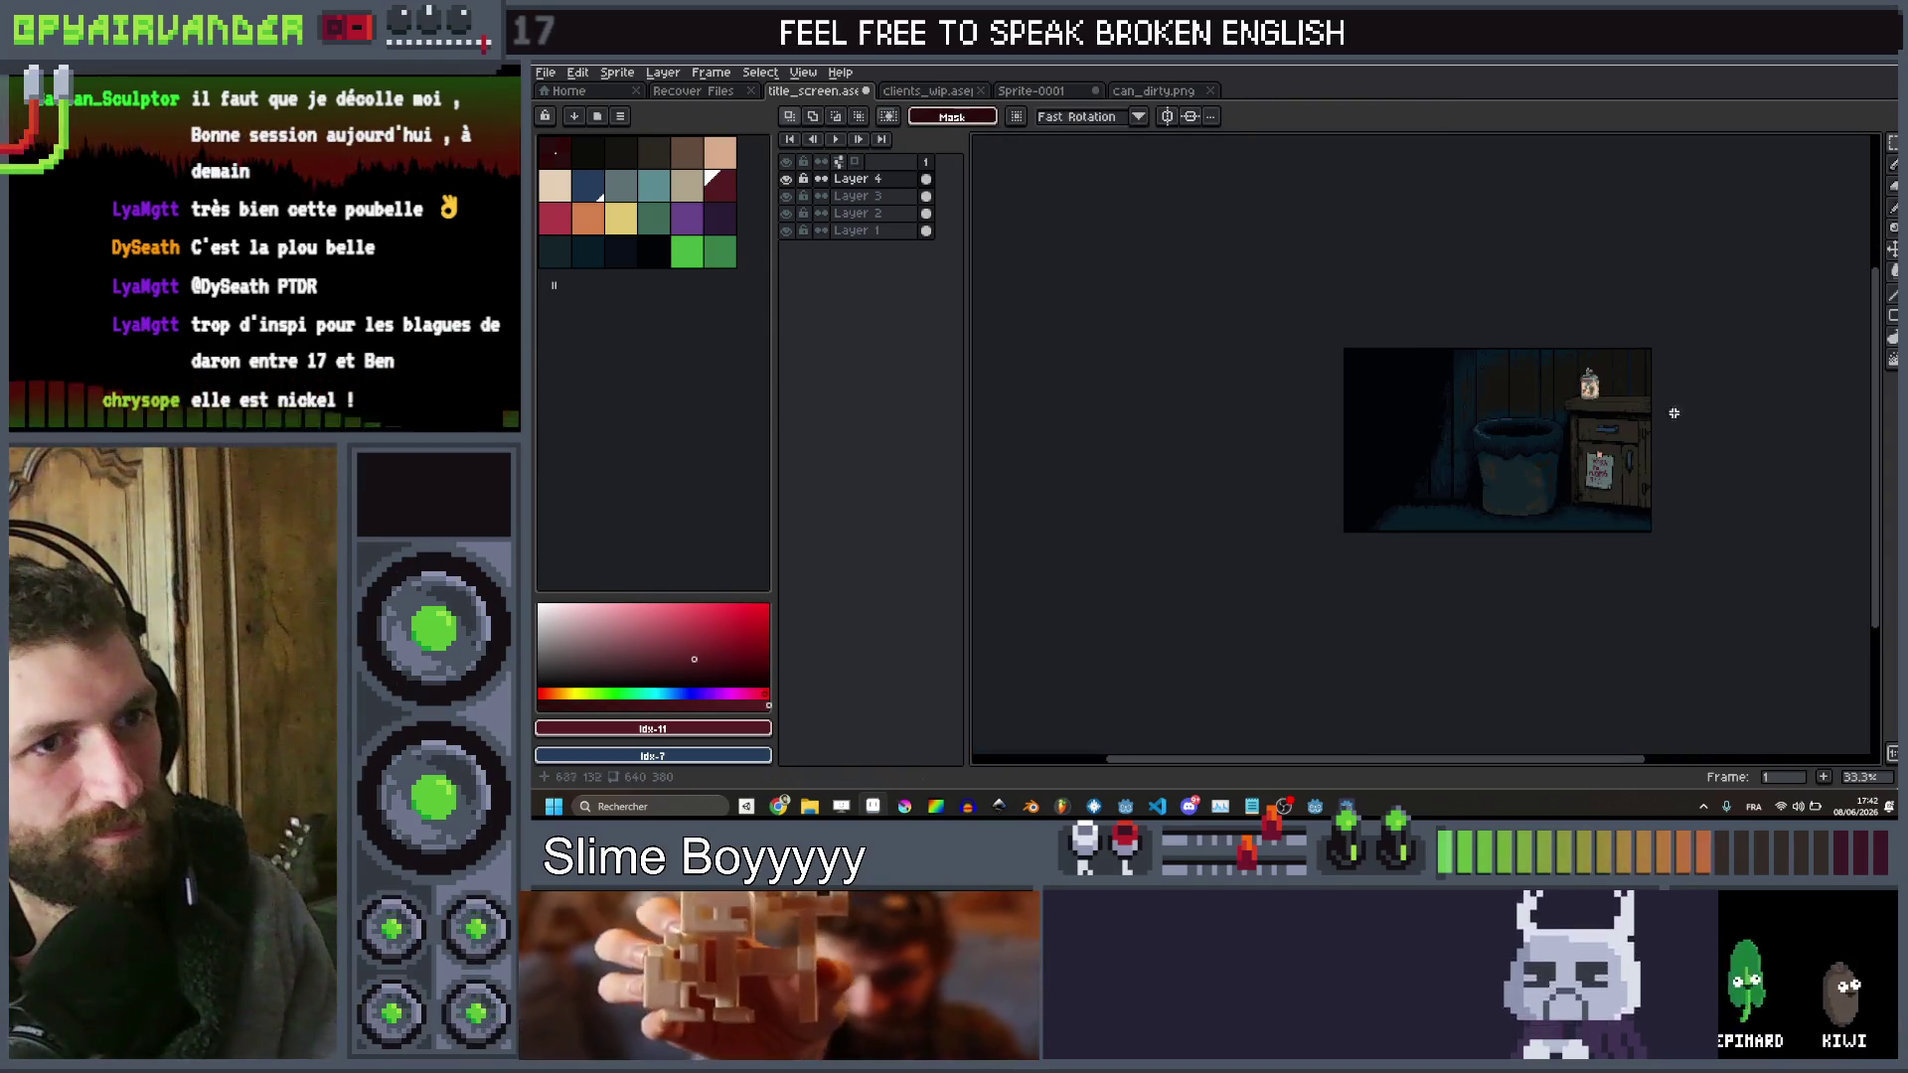
pyautogui.scroll(4, 1572, 370)
pyautogui.scroll(3, 1550, 378)
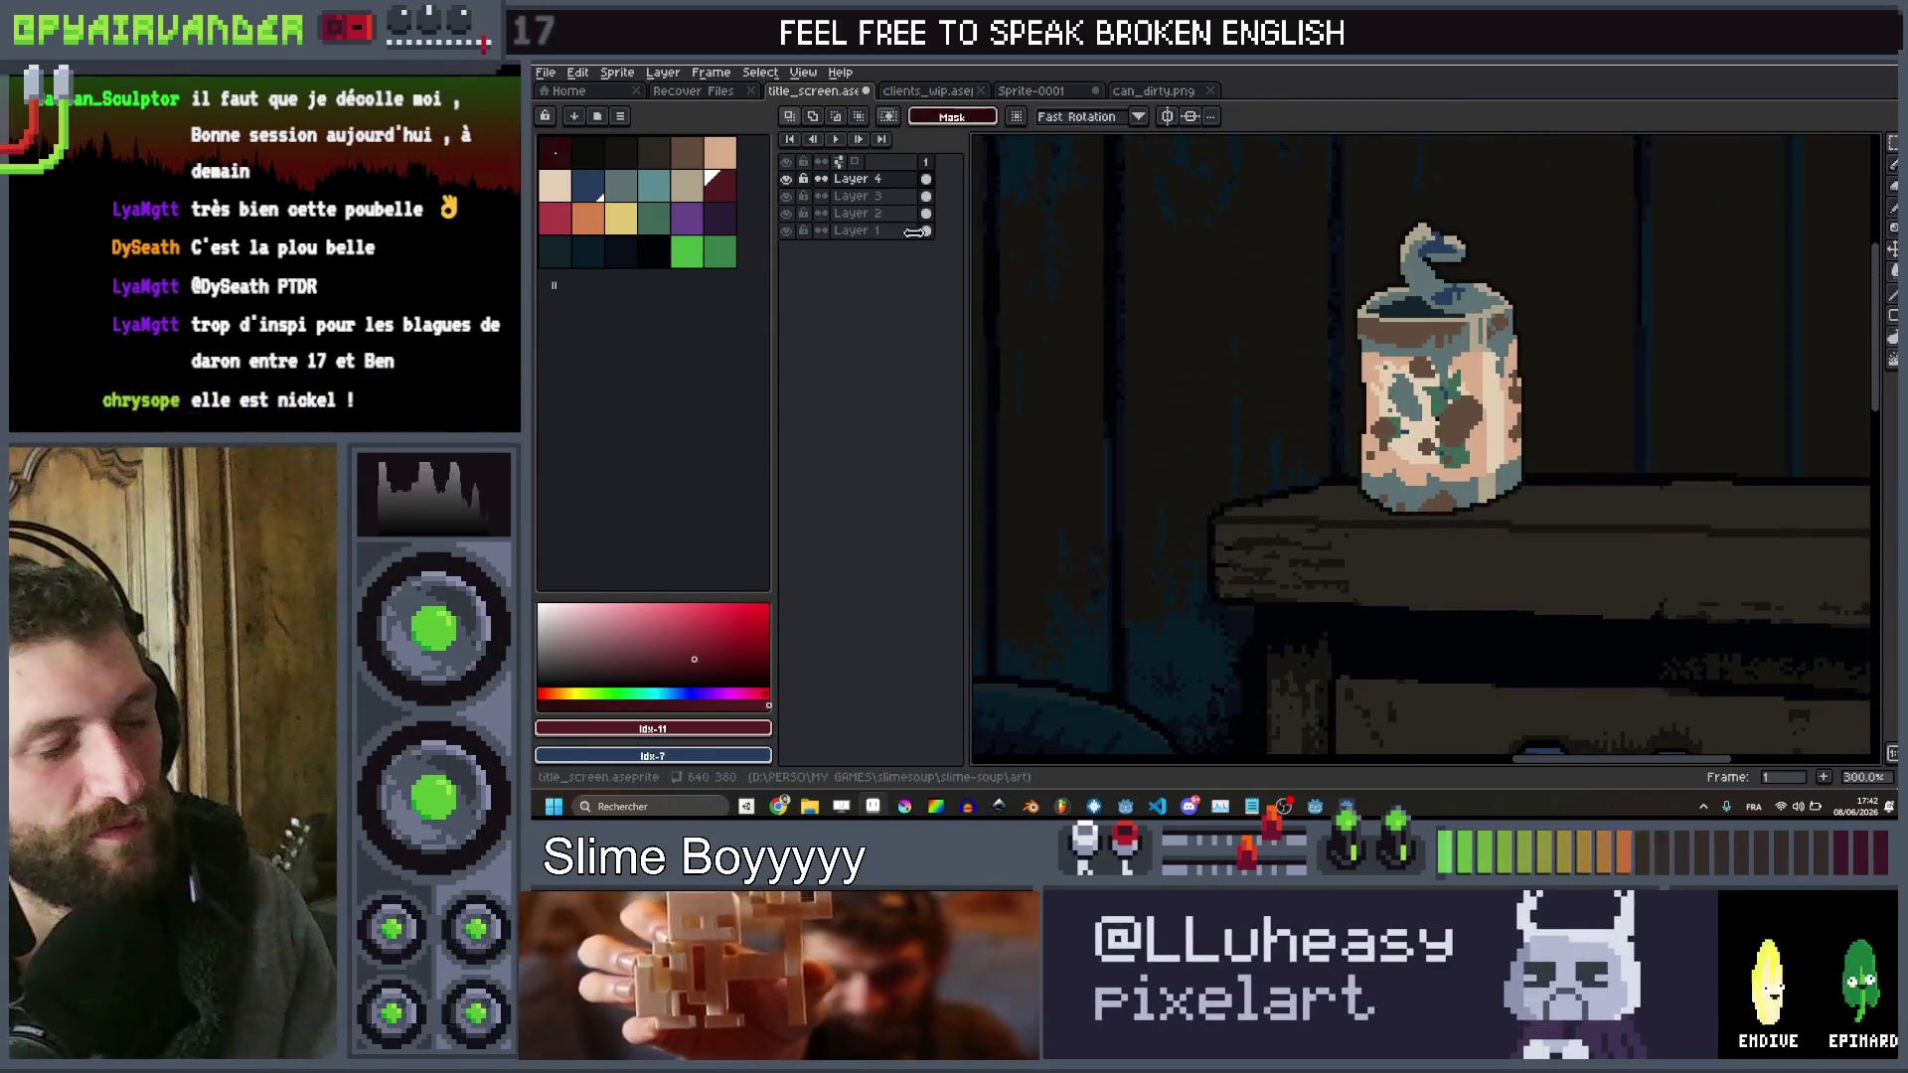
pyautogui.scroll(1, 1421, 447)
pyautogui.moveTo(1541, 217); pyautogui.dragTo(1255, 617)
pyautogui.click(615, 72)
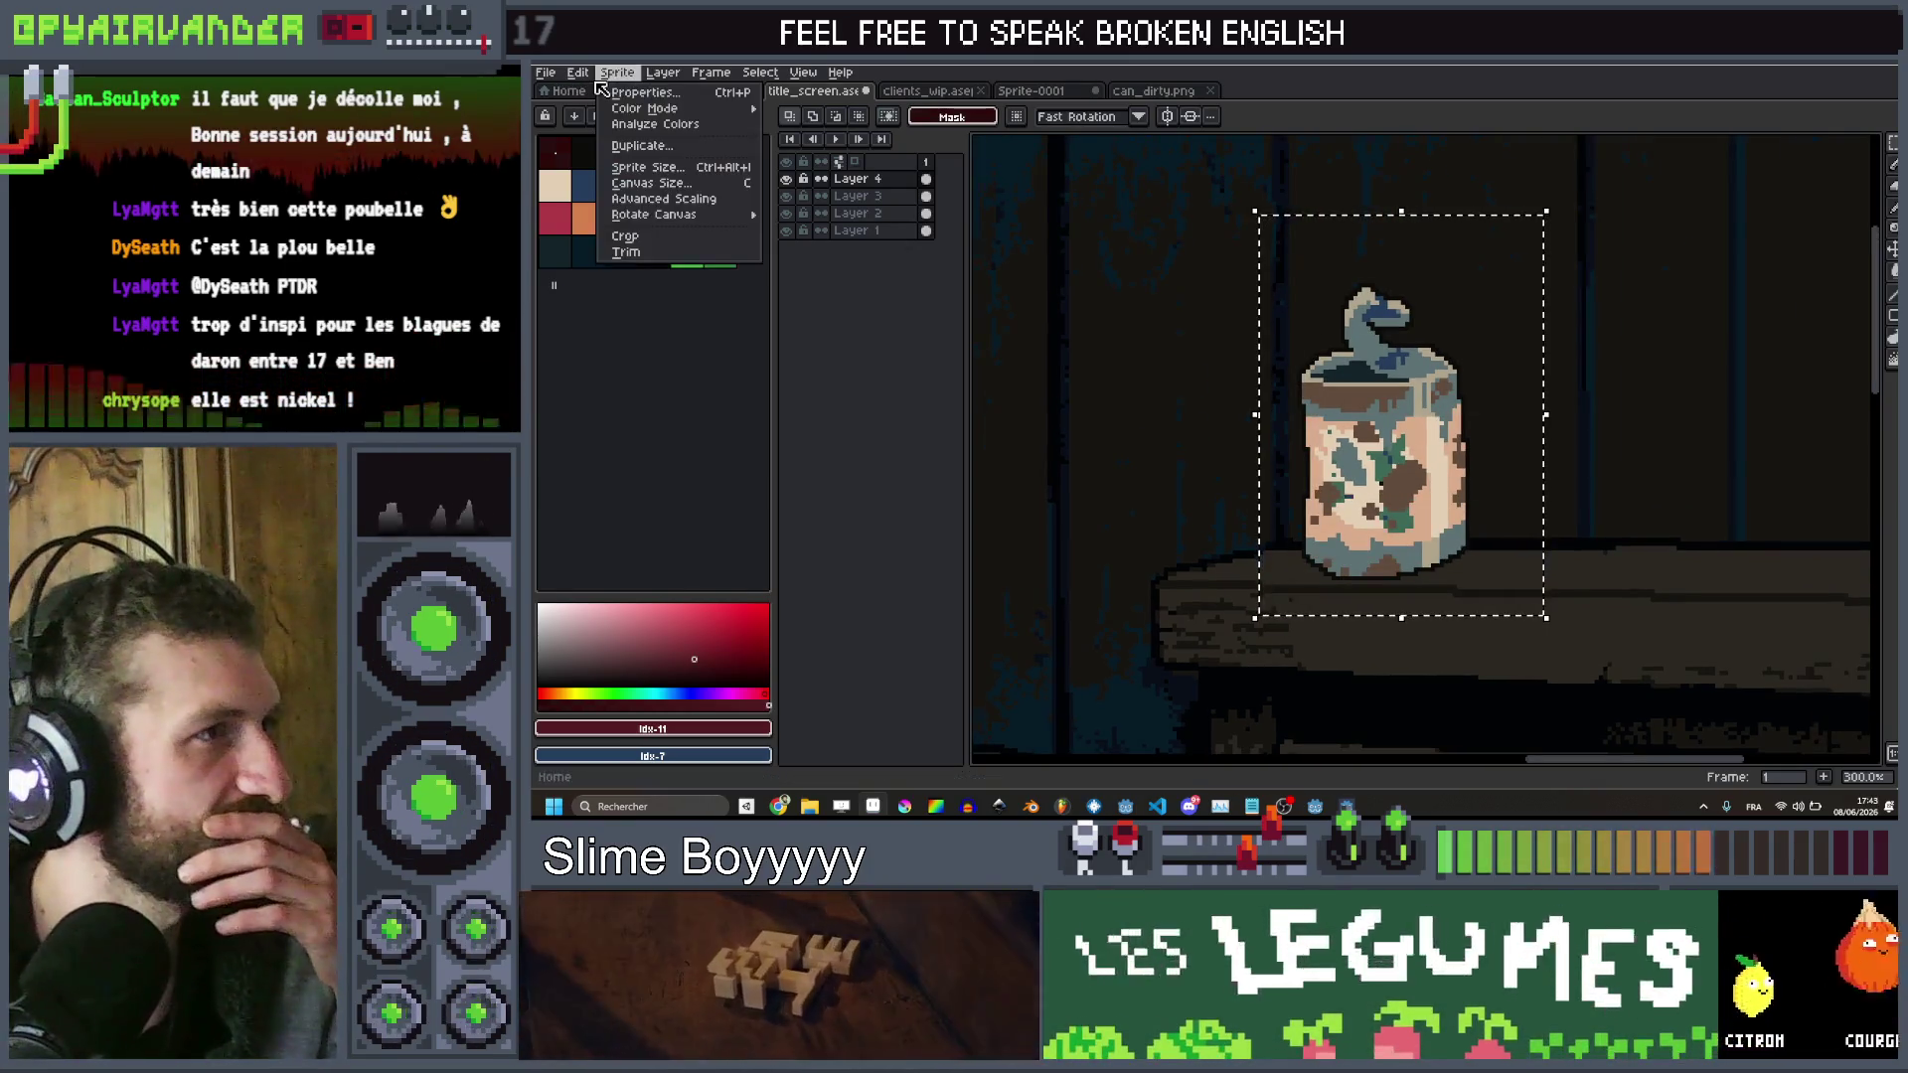
# Darken the selected can with Edit > Adjustments > Brightness/Contrast at brightness -49, then deselect
pyautogui.click(602, 75)
pyautogui.click(580, 74)
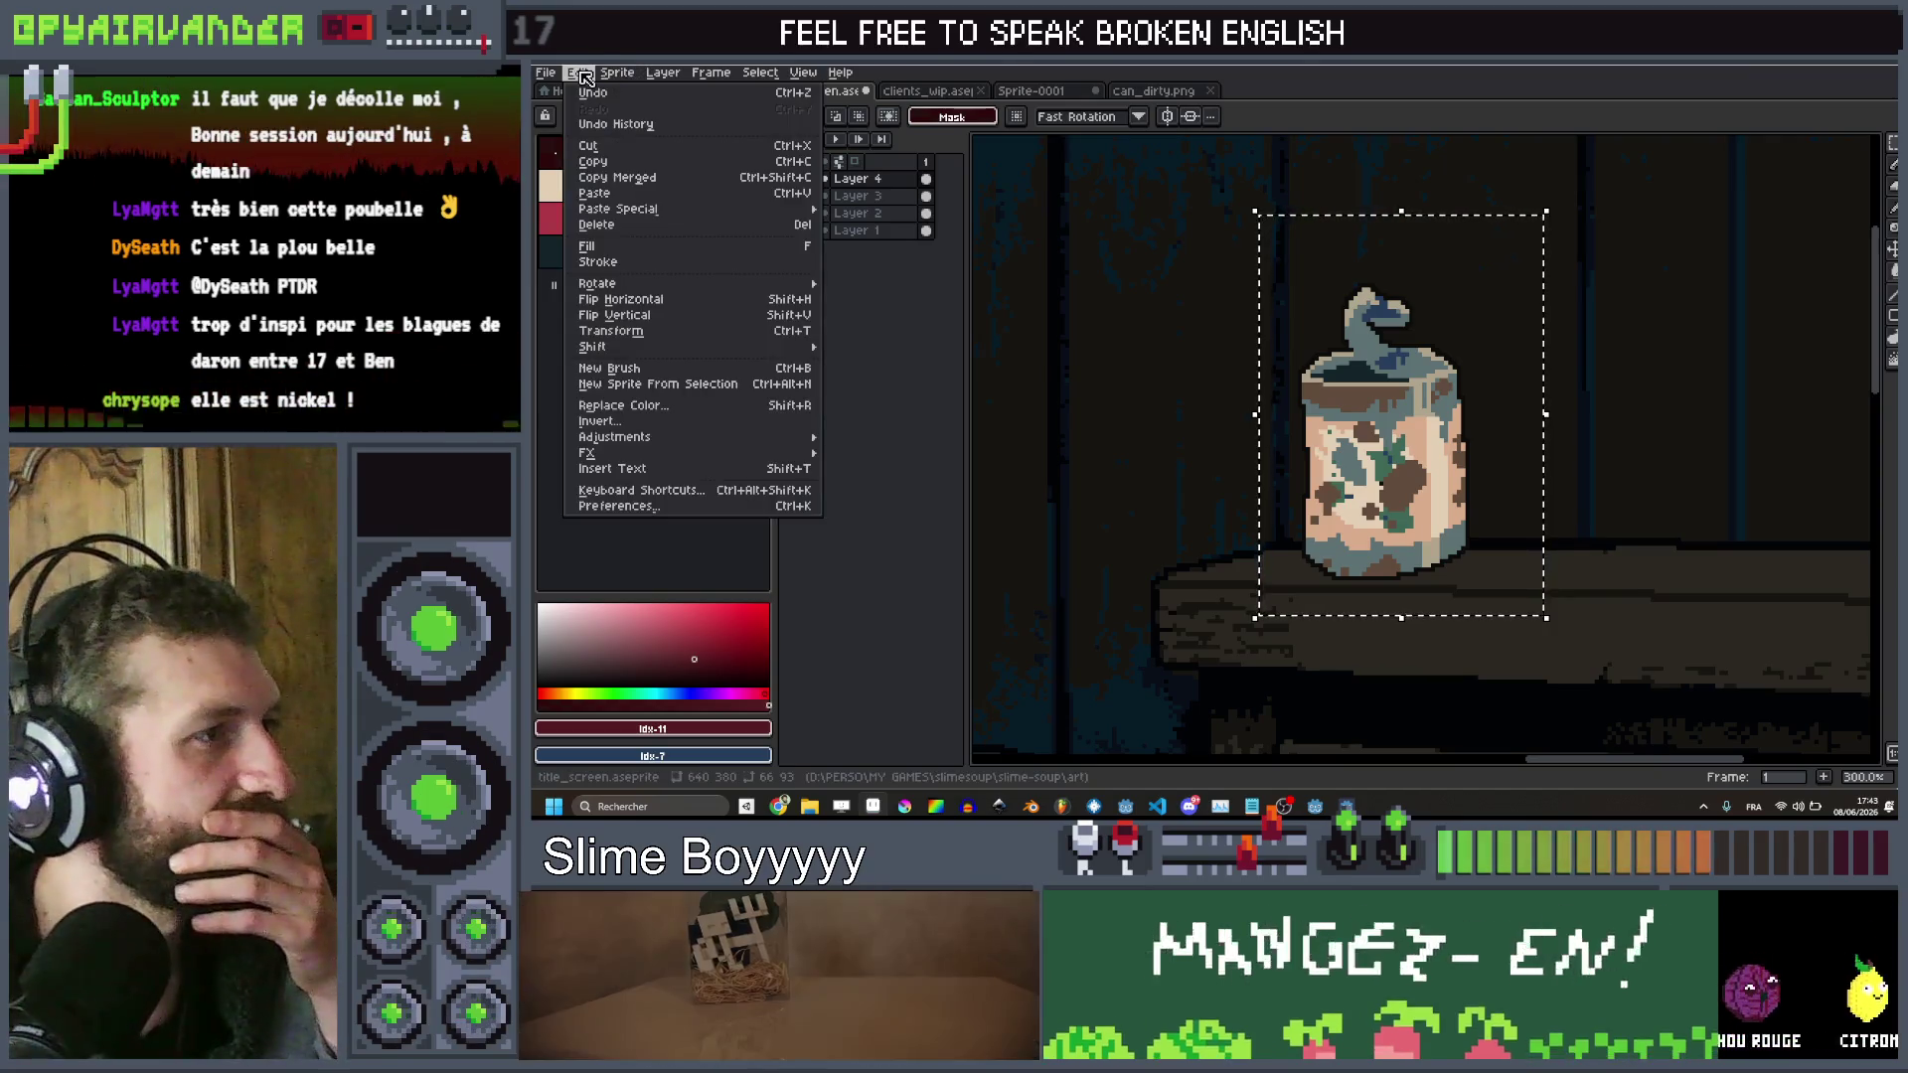
pyautogui.moveTo(635, 437)
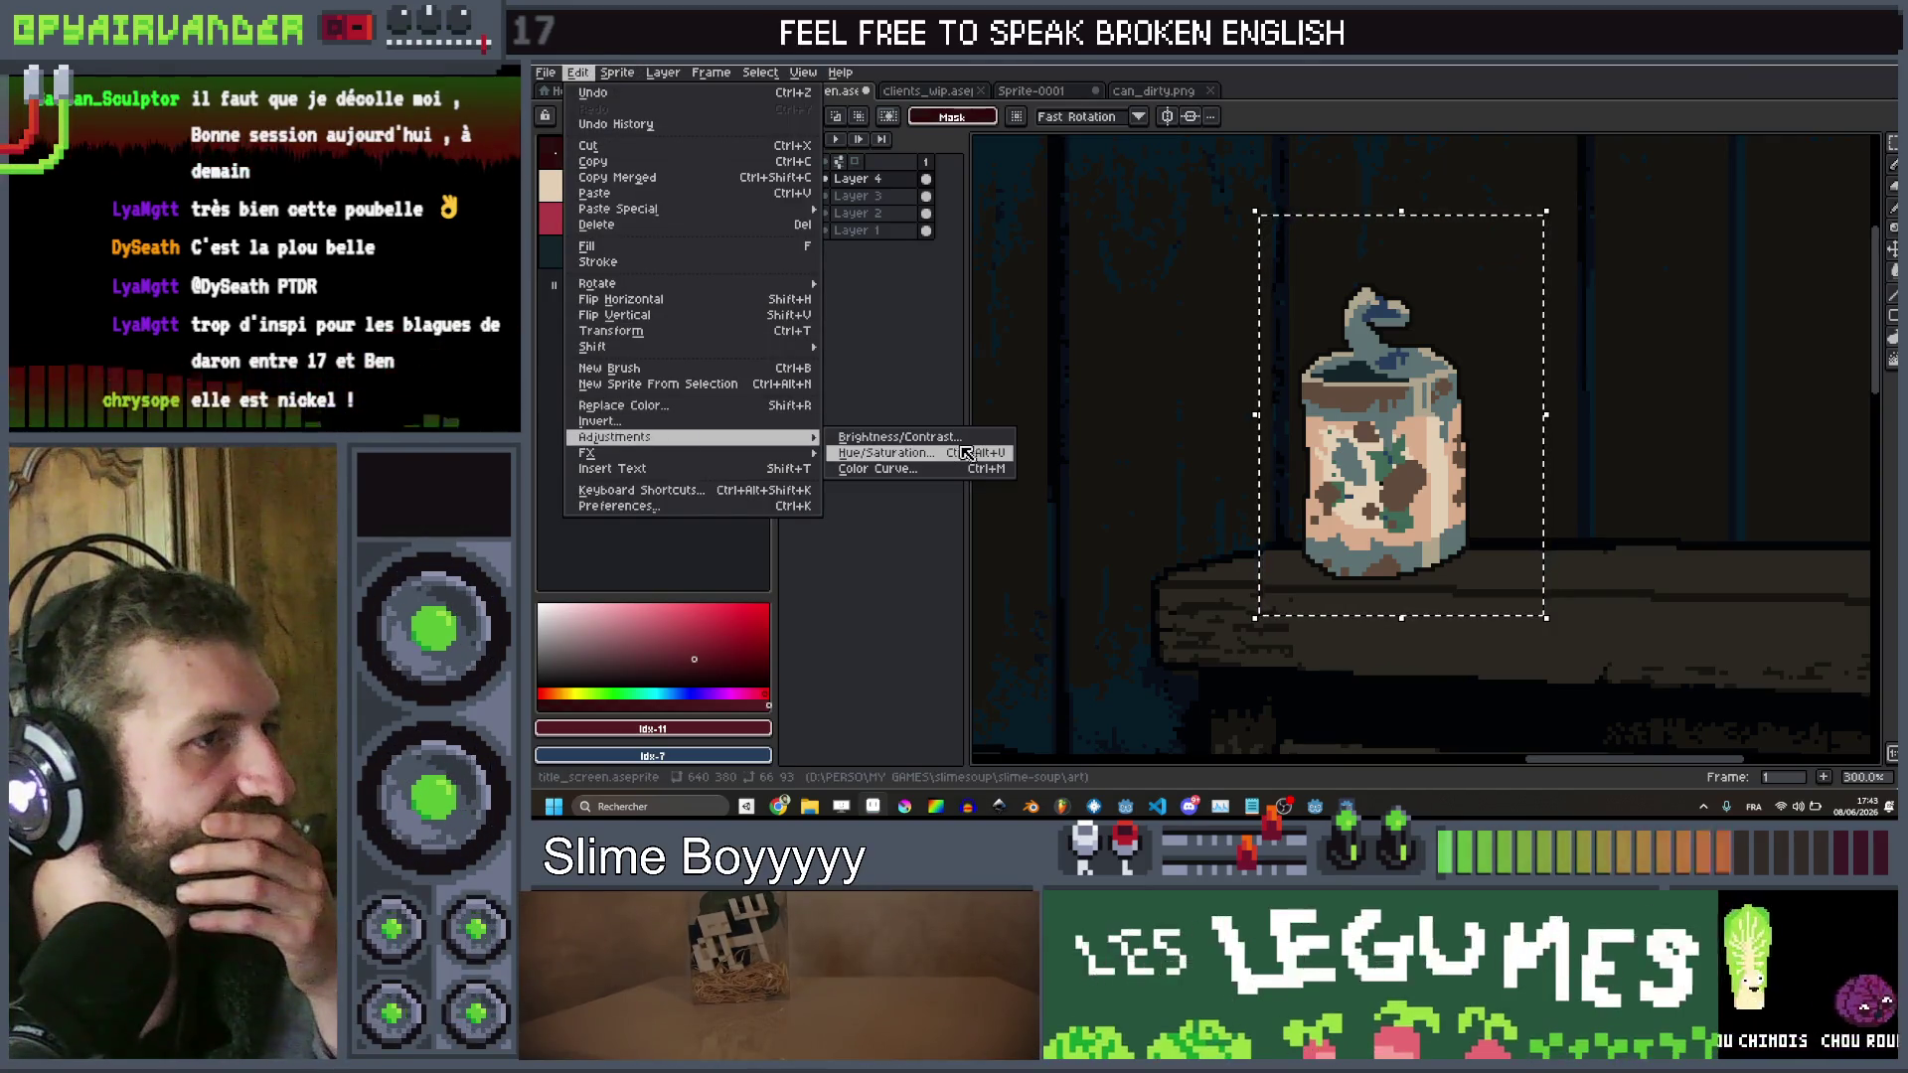
pyautogui.click(962, 438)
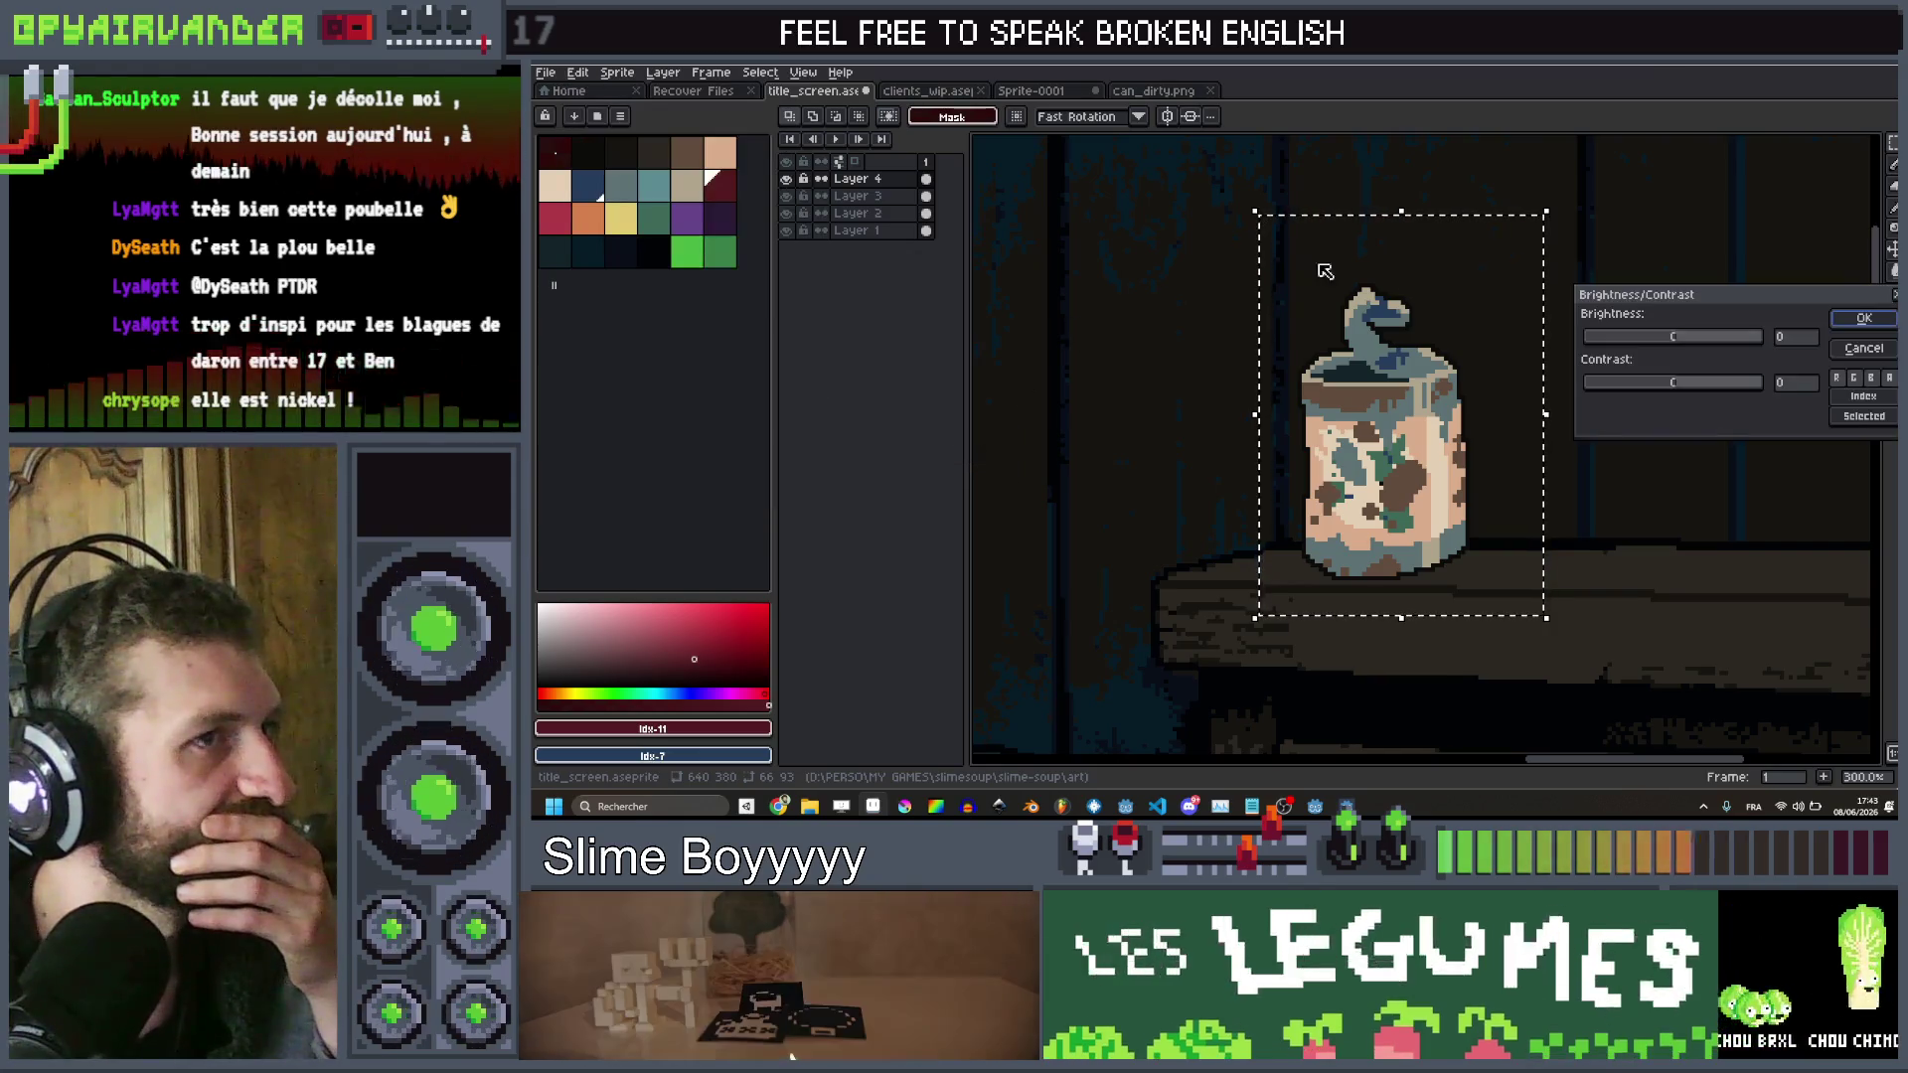
pyautogui.moveTo(1676, 342); pyautogui.dragTo(1640, 345)
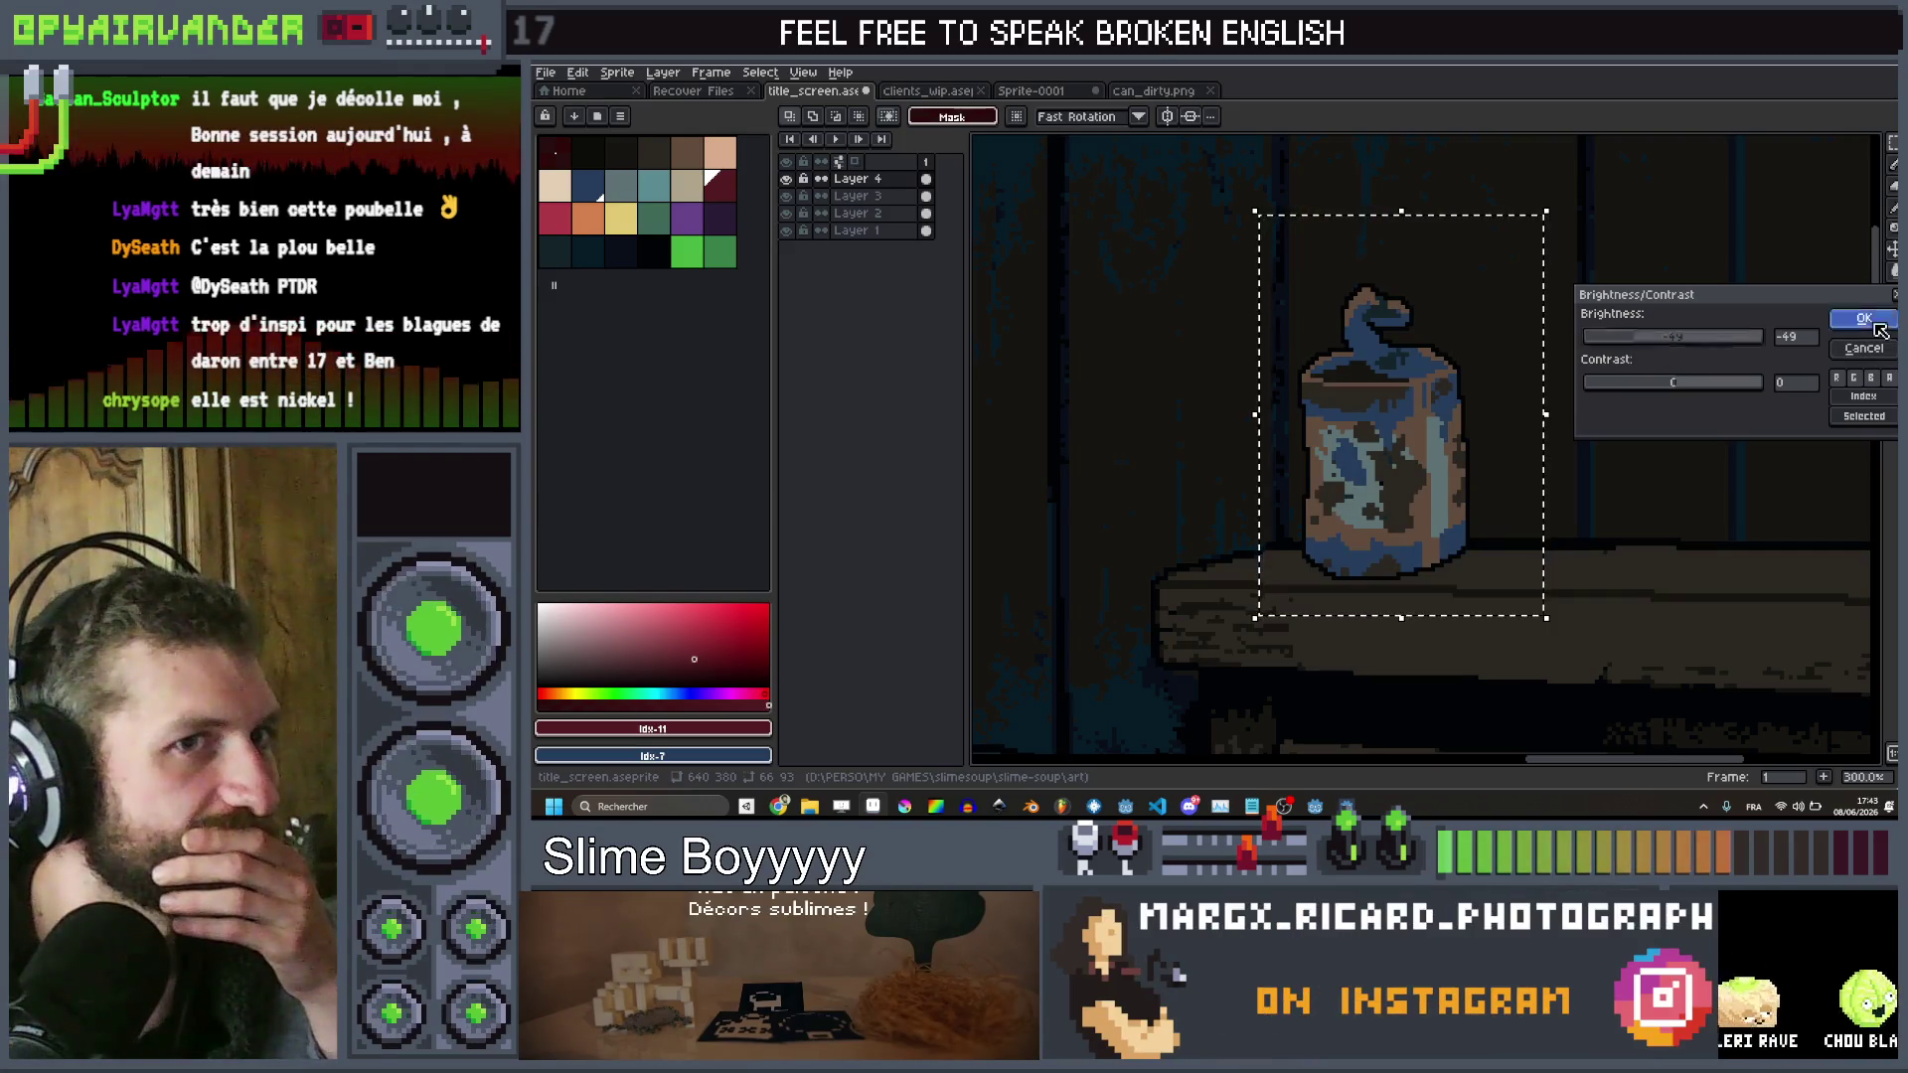
pyautogui.press('Return')
pyautogui.scroll(-5, 1498, 497)
pyautogui.hotkey('ctrl', 'd')
pyautogui.scroll(5, 1495, 495)
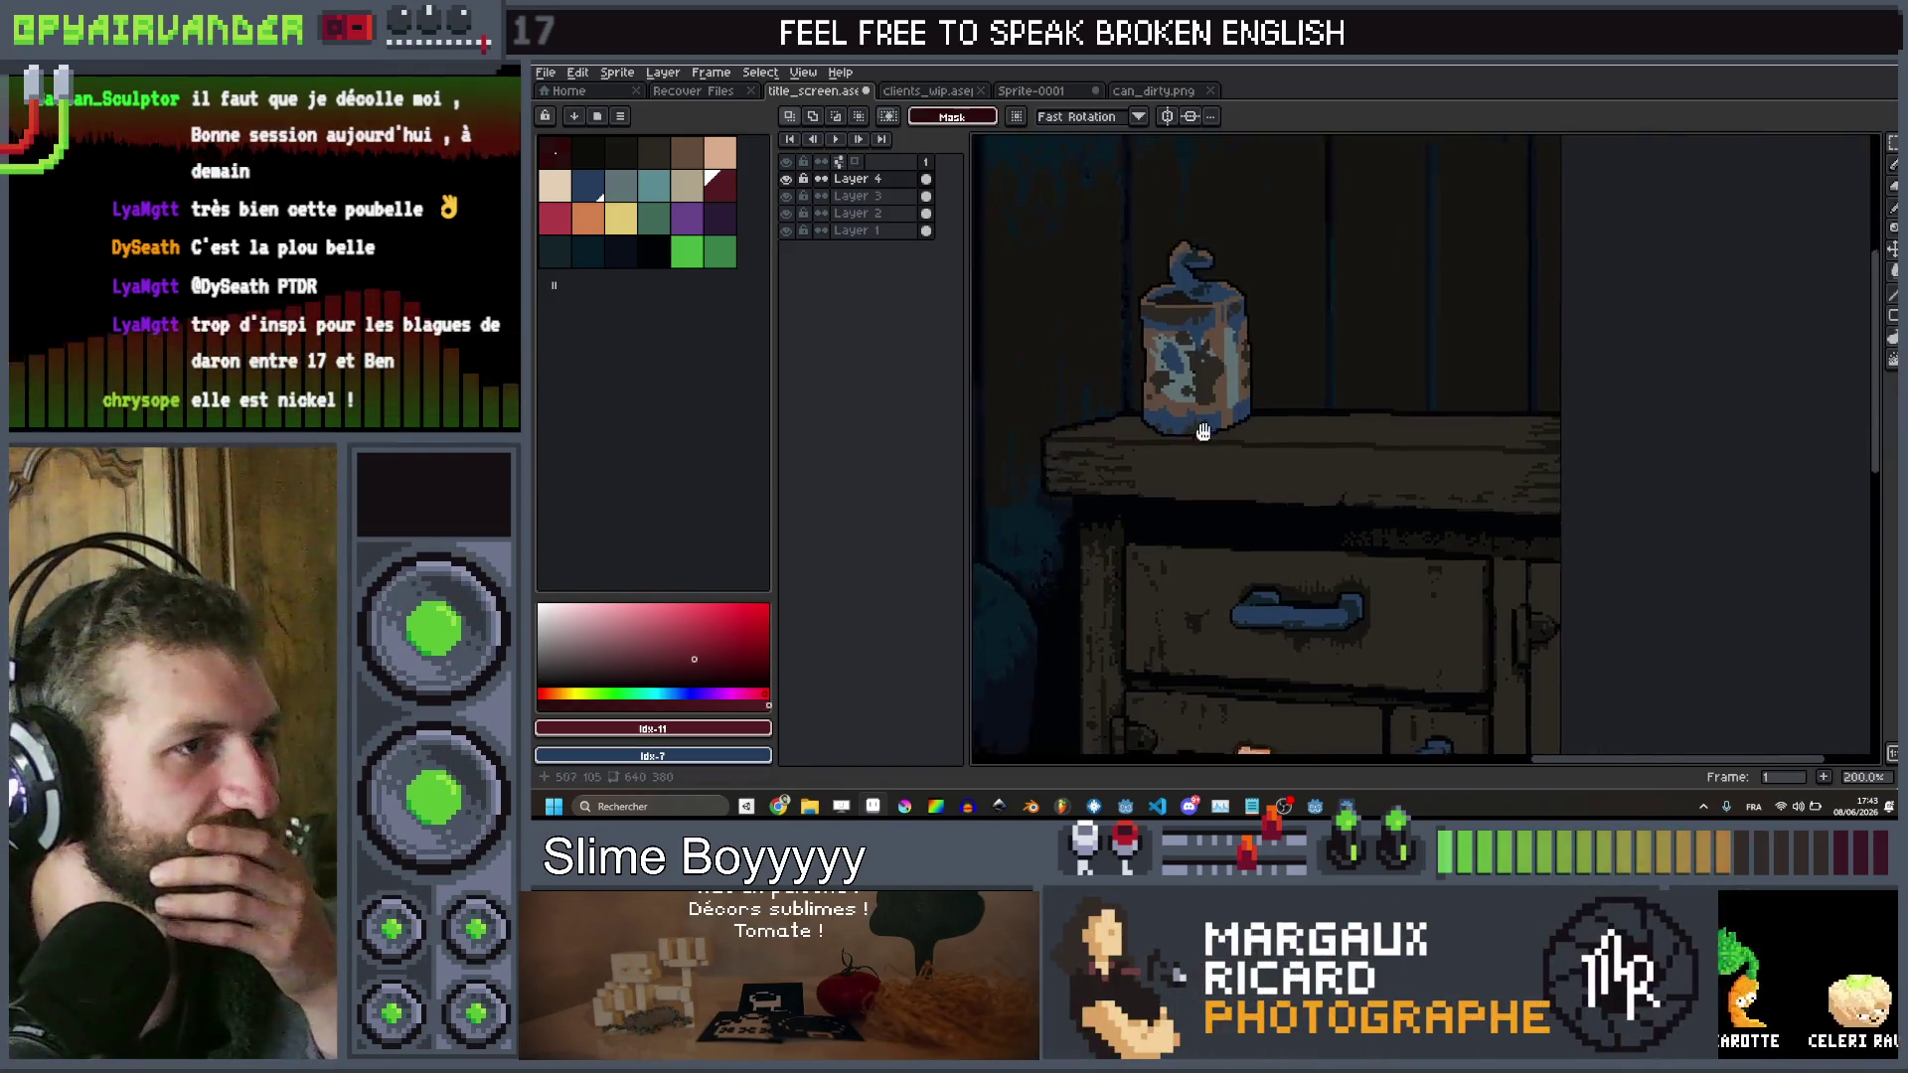
pyautogui.scroll(-4, 1430, 405)
pyautogui.scroll(1, 1430, 405)
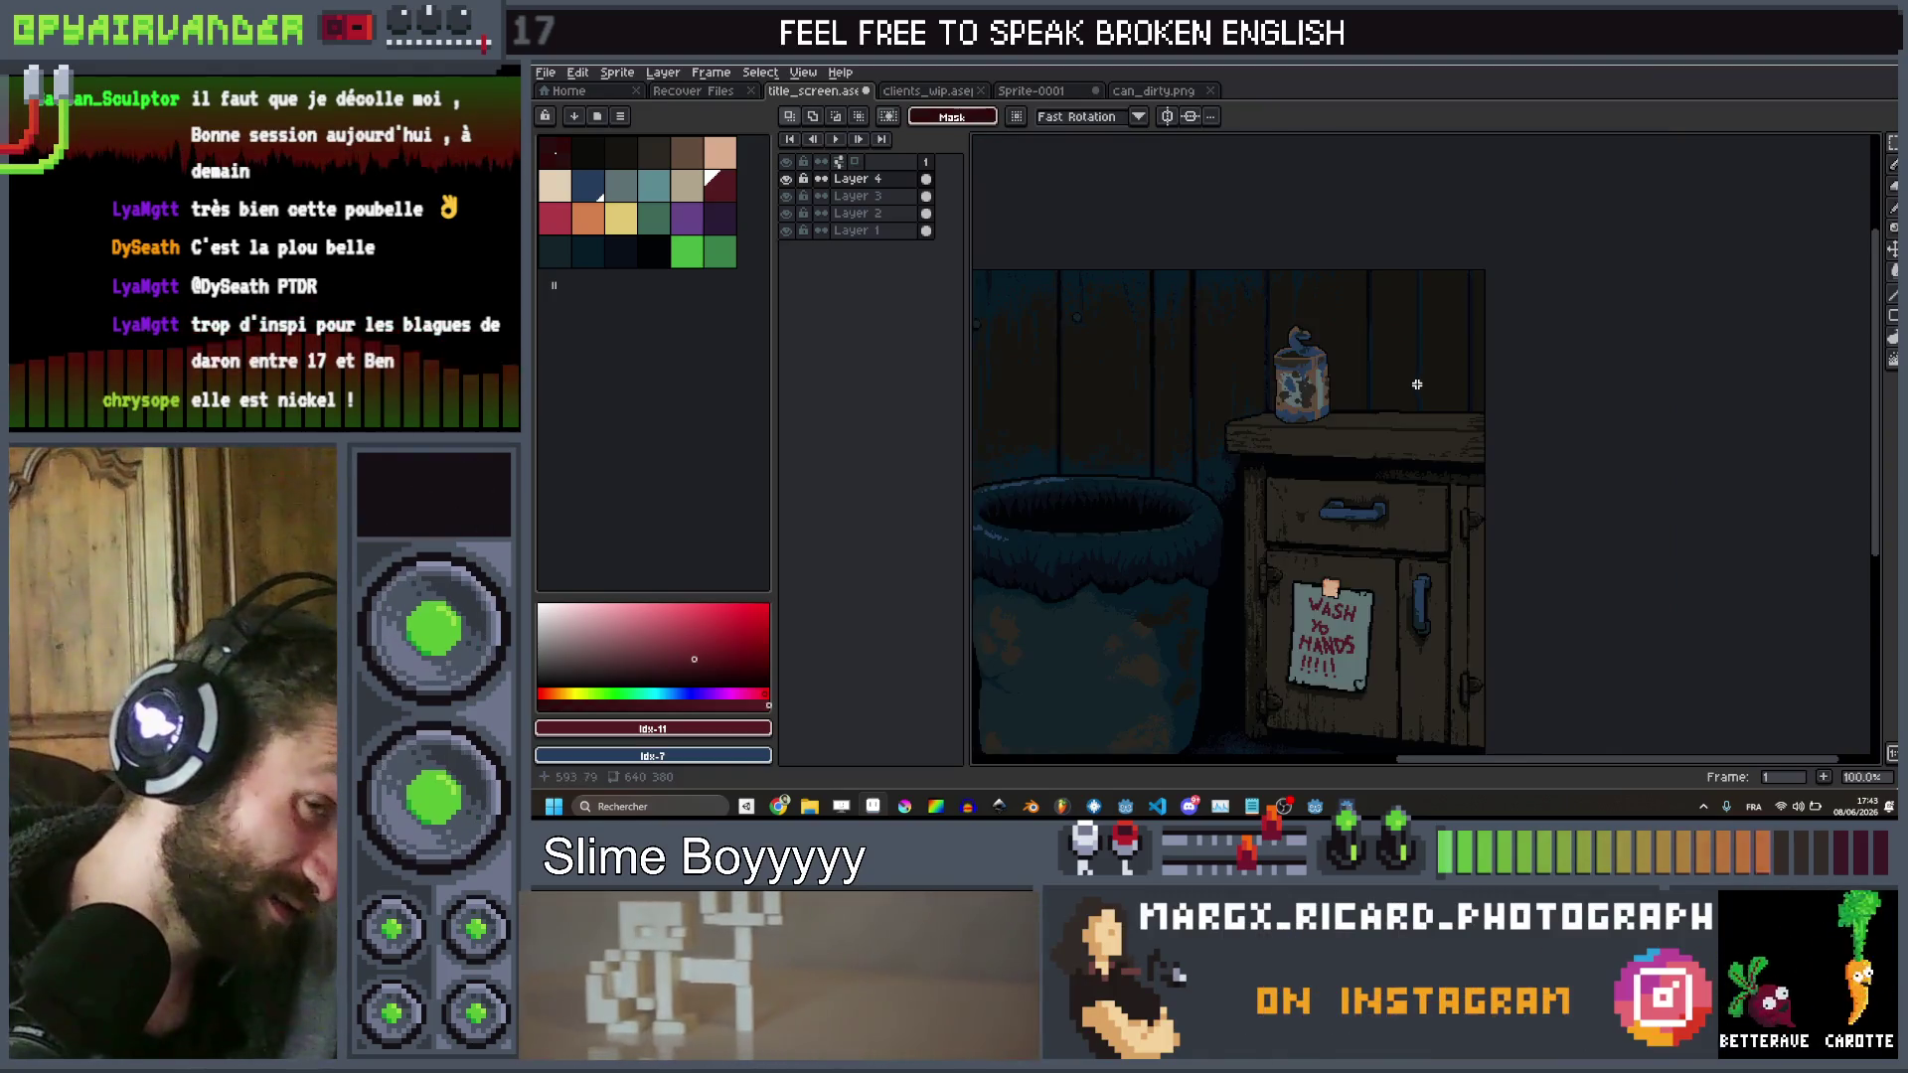
pyautogui.scroll(3, 1347, 531)
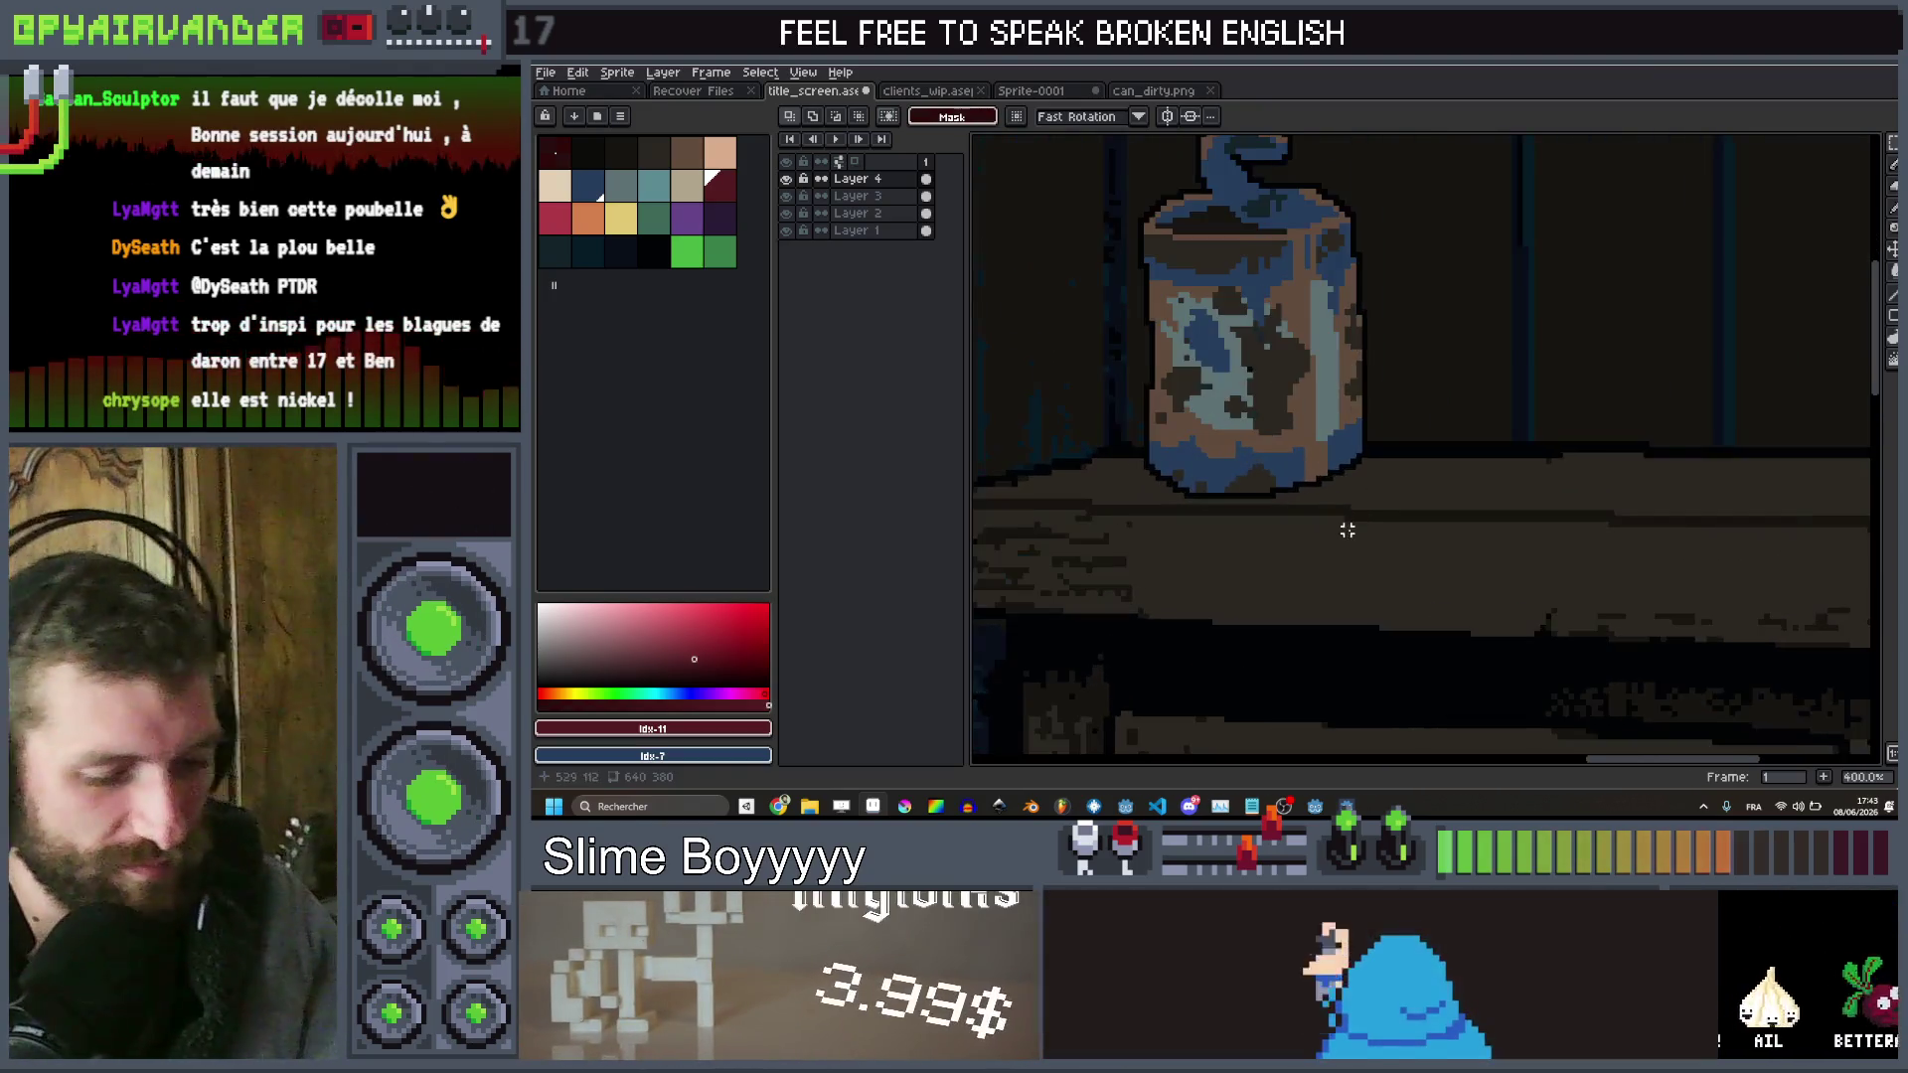
# Zoom to the can's base and set up the pencil with a 1px brush
pyautogui.scroll(1, 1404, 466)
pyautogui.press('b')
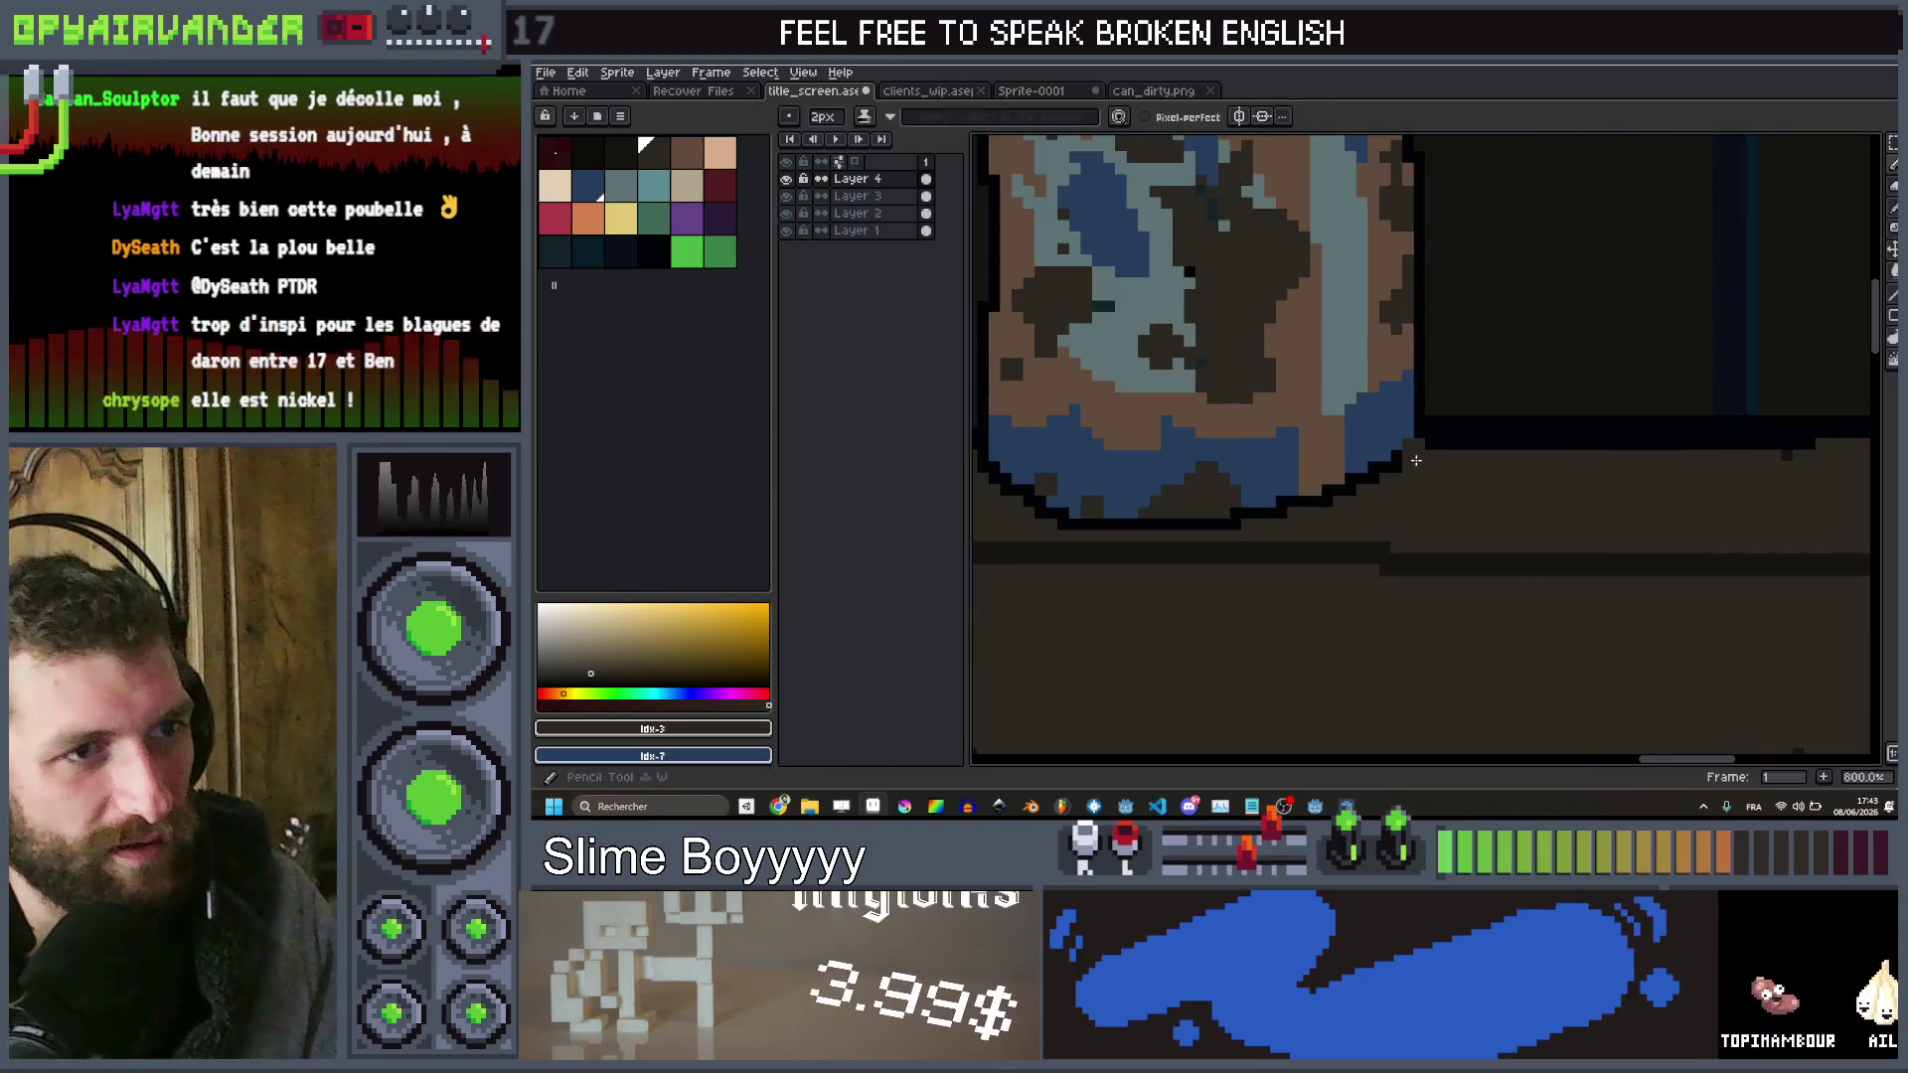
pyautogui.moveTo(1415, 462)
pyautogui.mouseDown()
pyautogui.moveTo(1365, 541)
pyautogui.moveTo(1388, 535)
pyautogui.mouseUp()
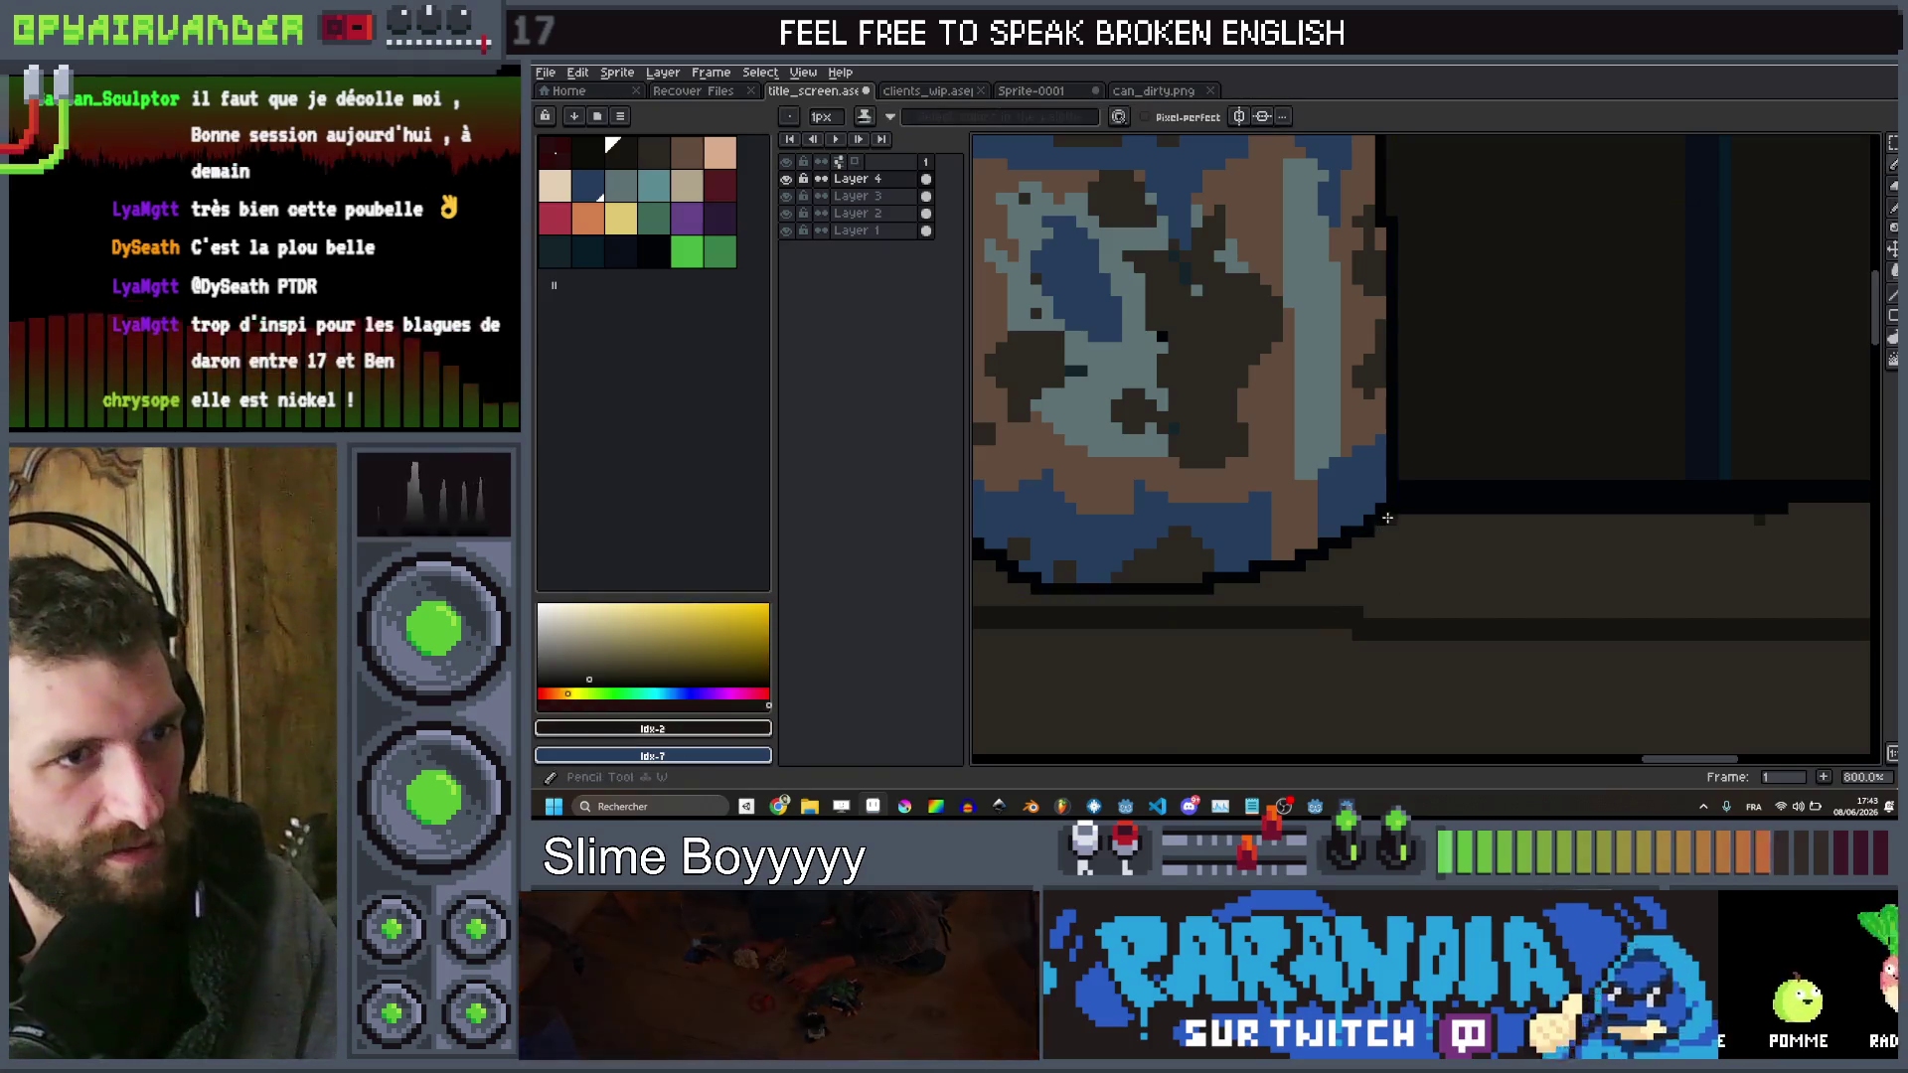
pyautogui.scroll(-1, 1100, 540)
pyautogui.scroll(1, 1100, 541)
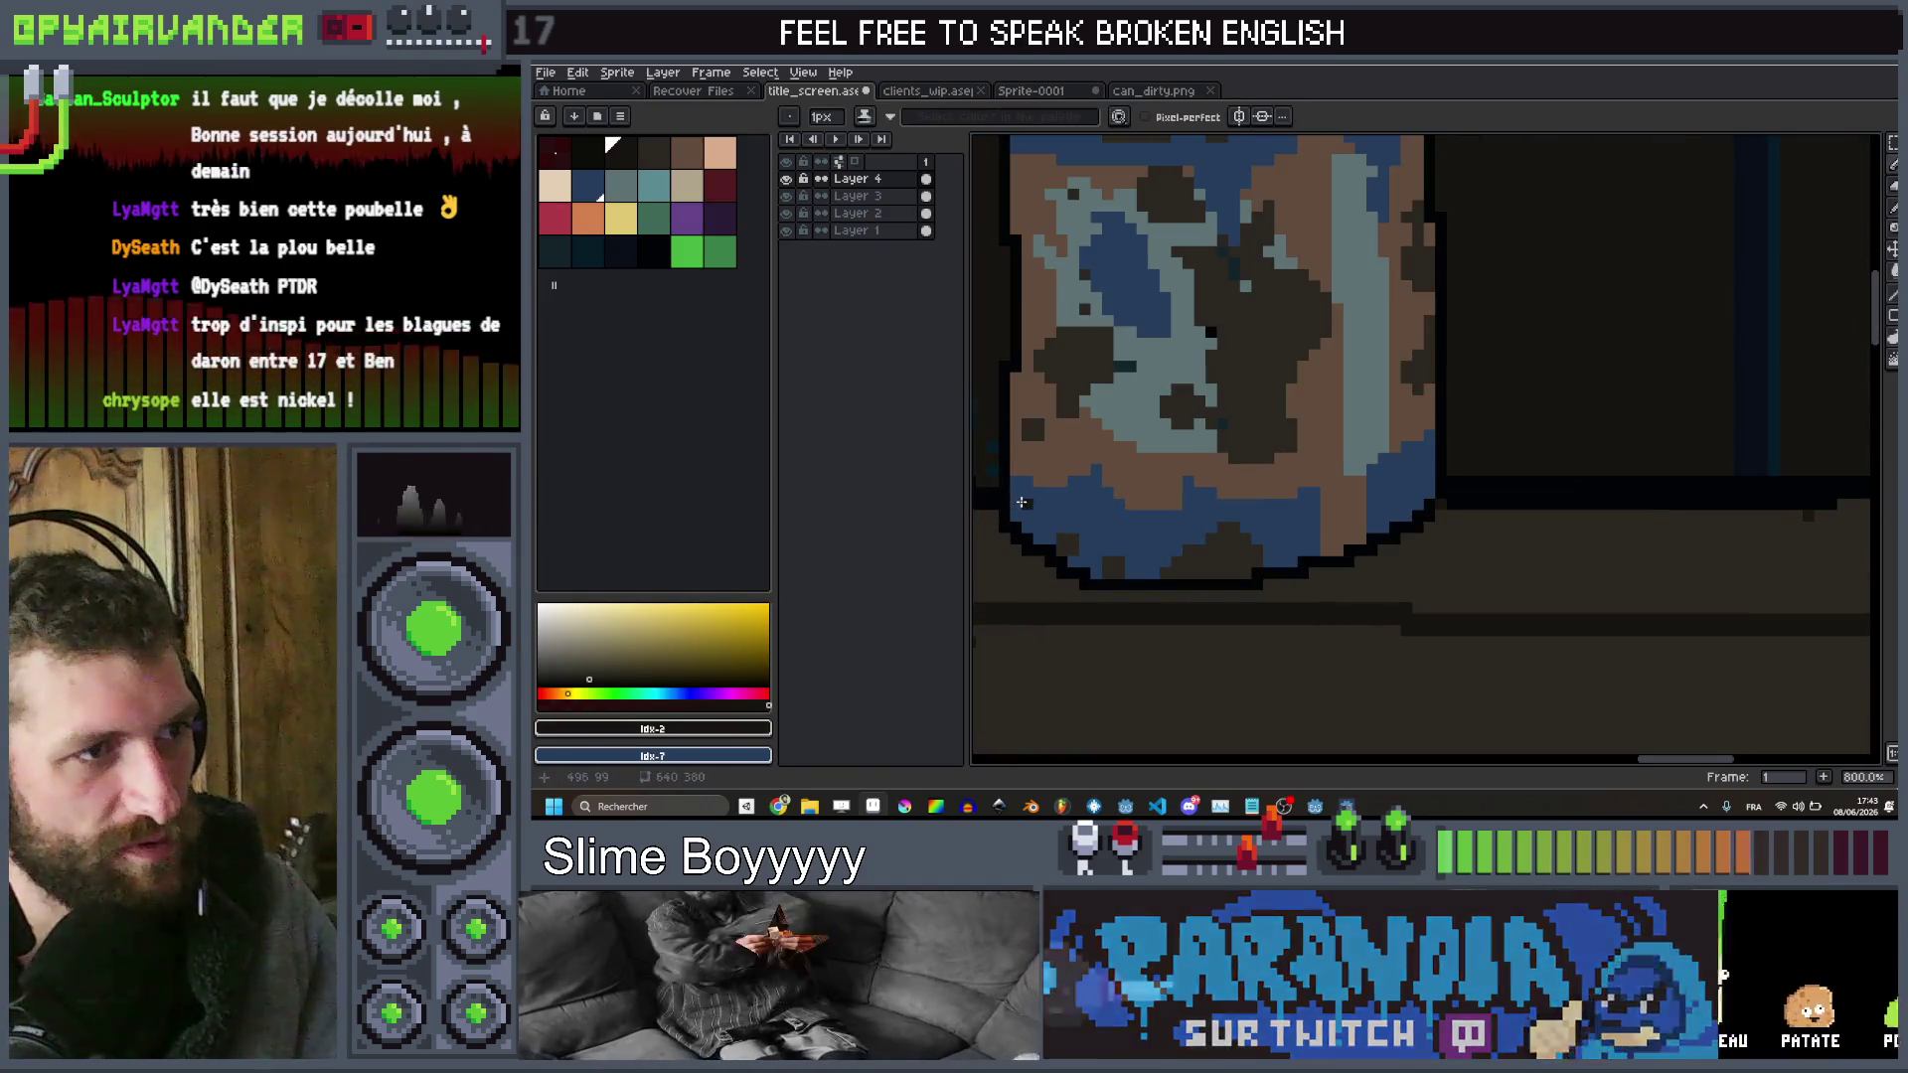
pyautogui.press('g')
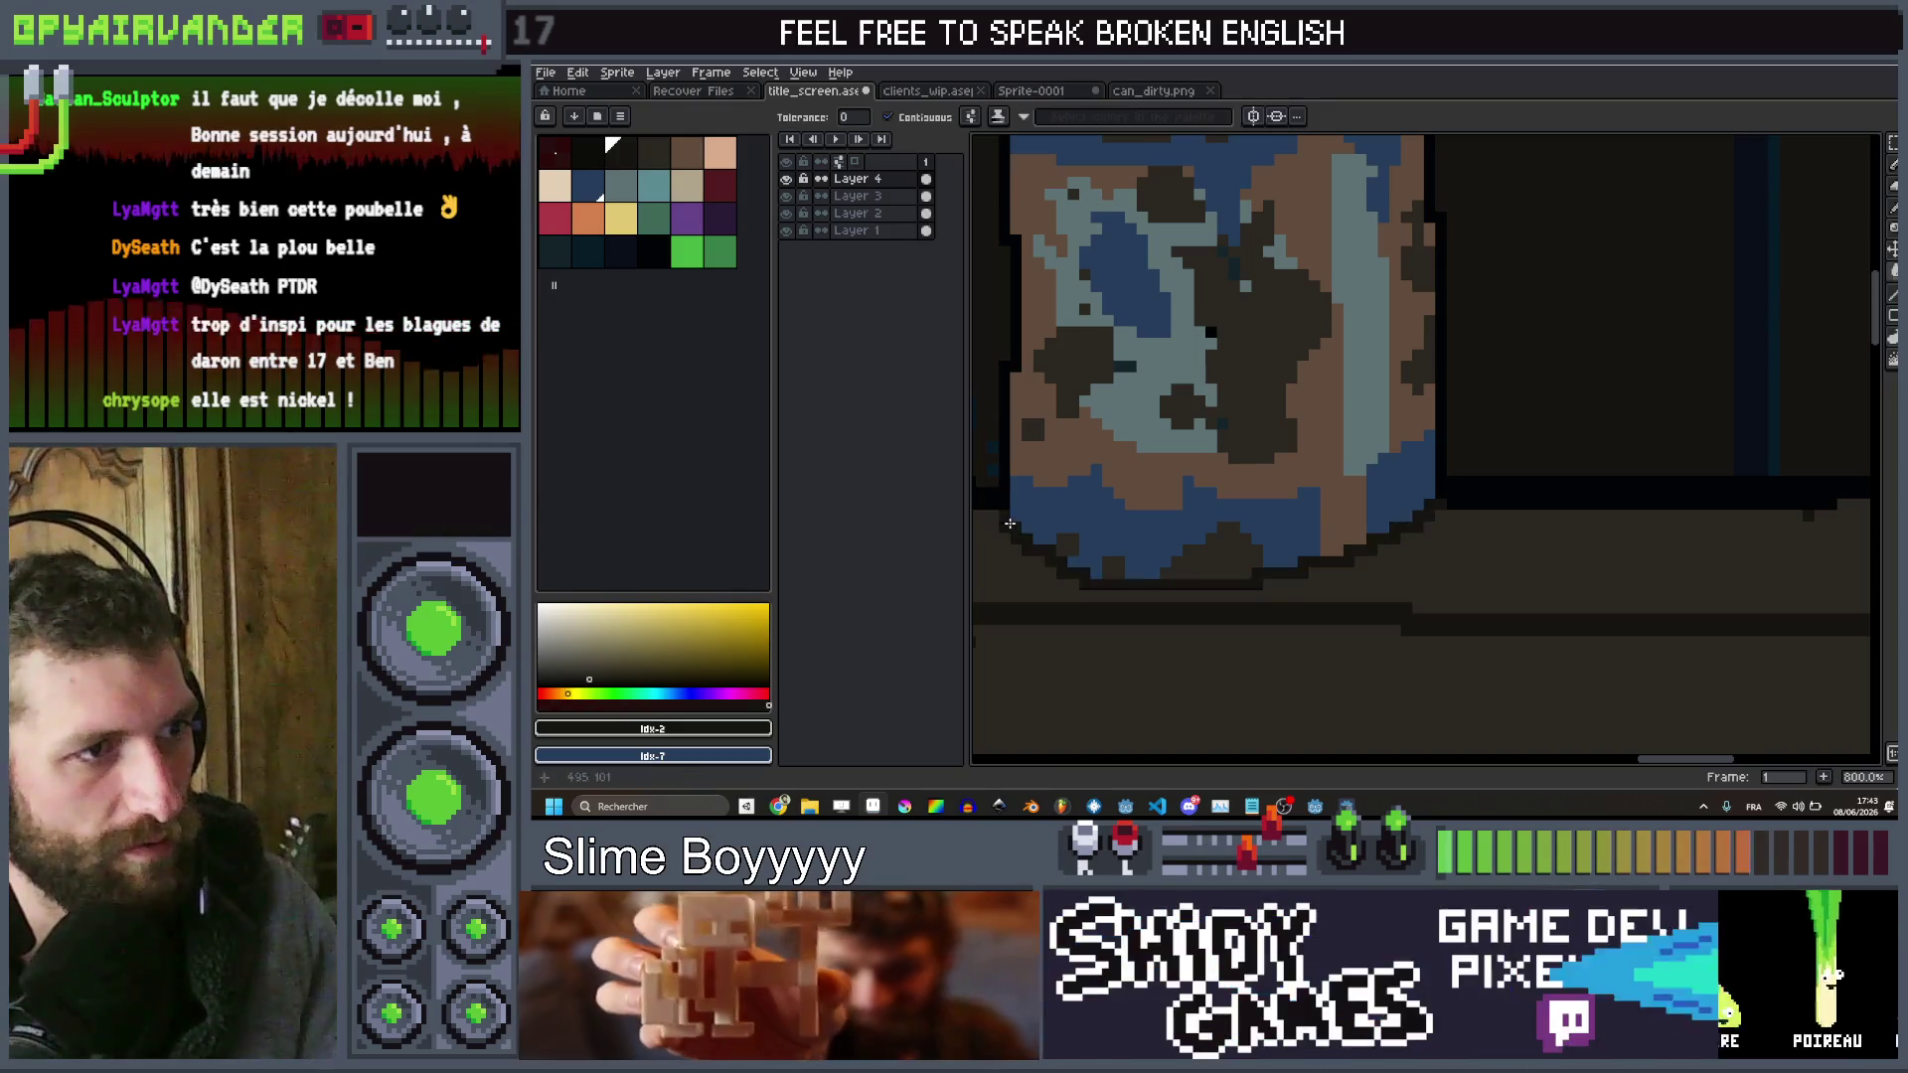
pyautogui.scroll(-4, 1272, 496)
pyautogui.press('b')
pyautogui.scroll(4, 1252, 506)
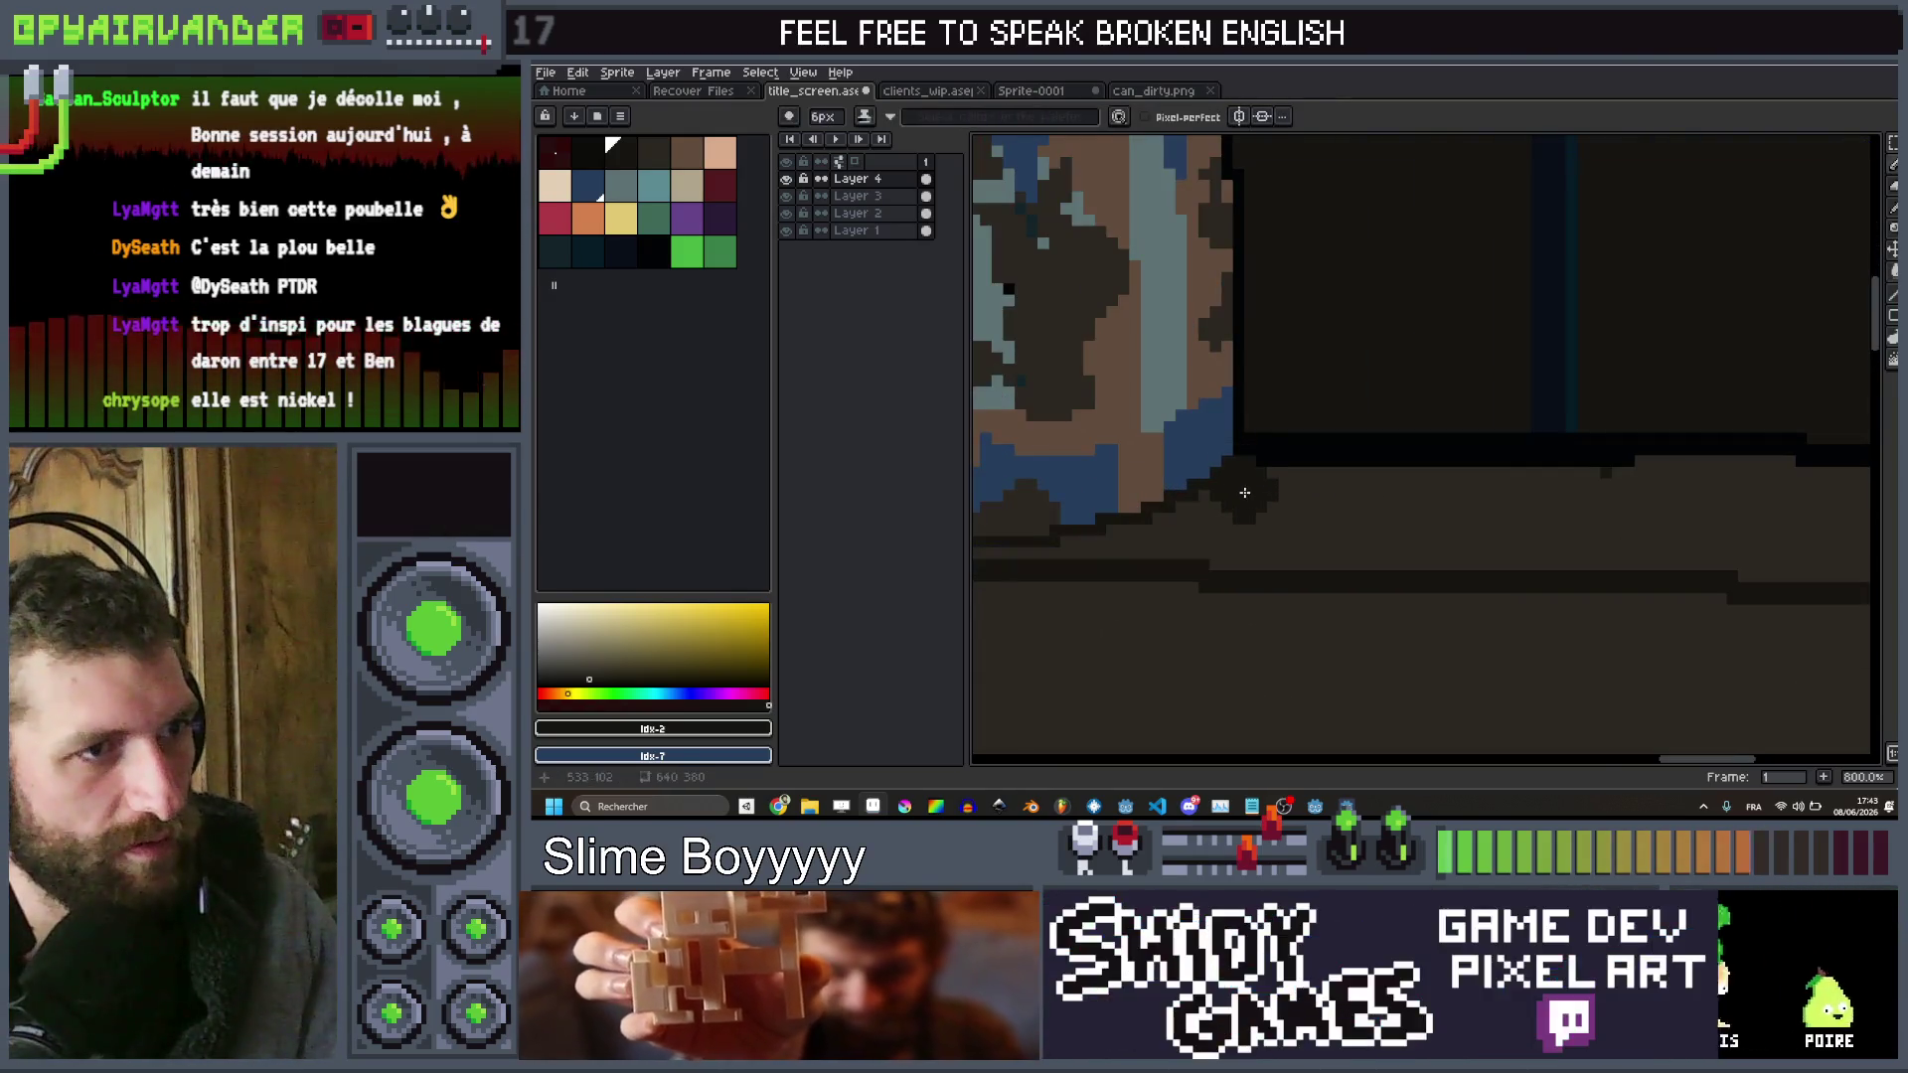
pyautogui.press('-')
pyautogui.press('-')
pyautogui.press('-')
pyautogui.press('-')
pyautogui.press('-')
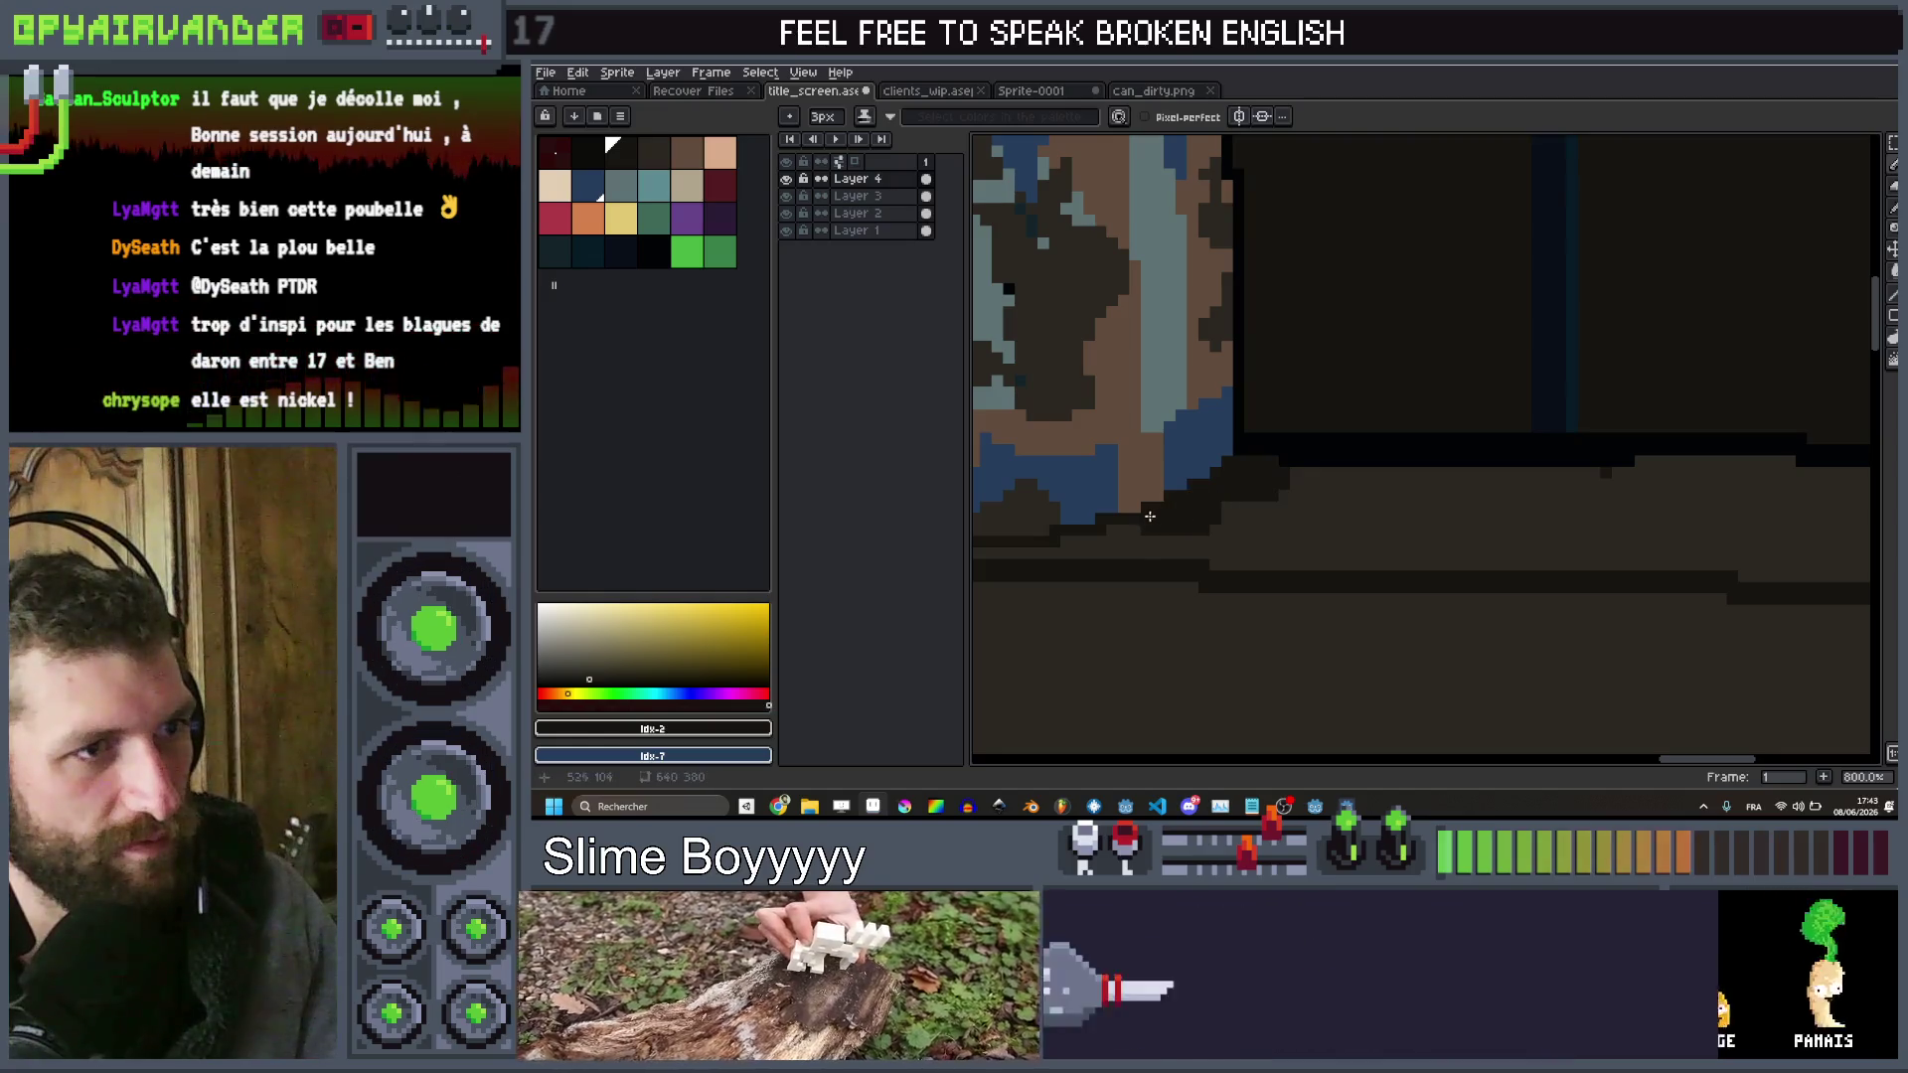
pyautogui.press('+')
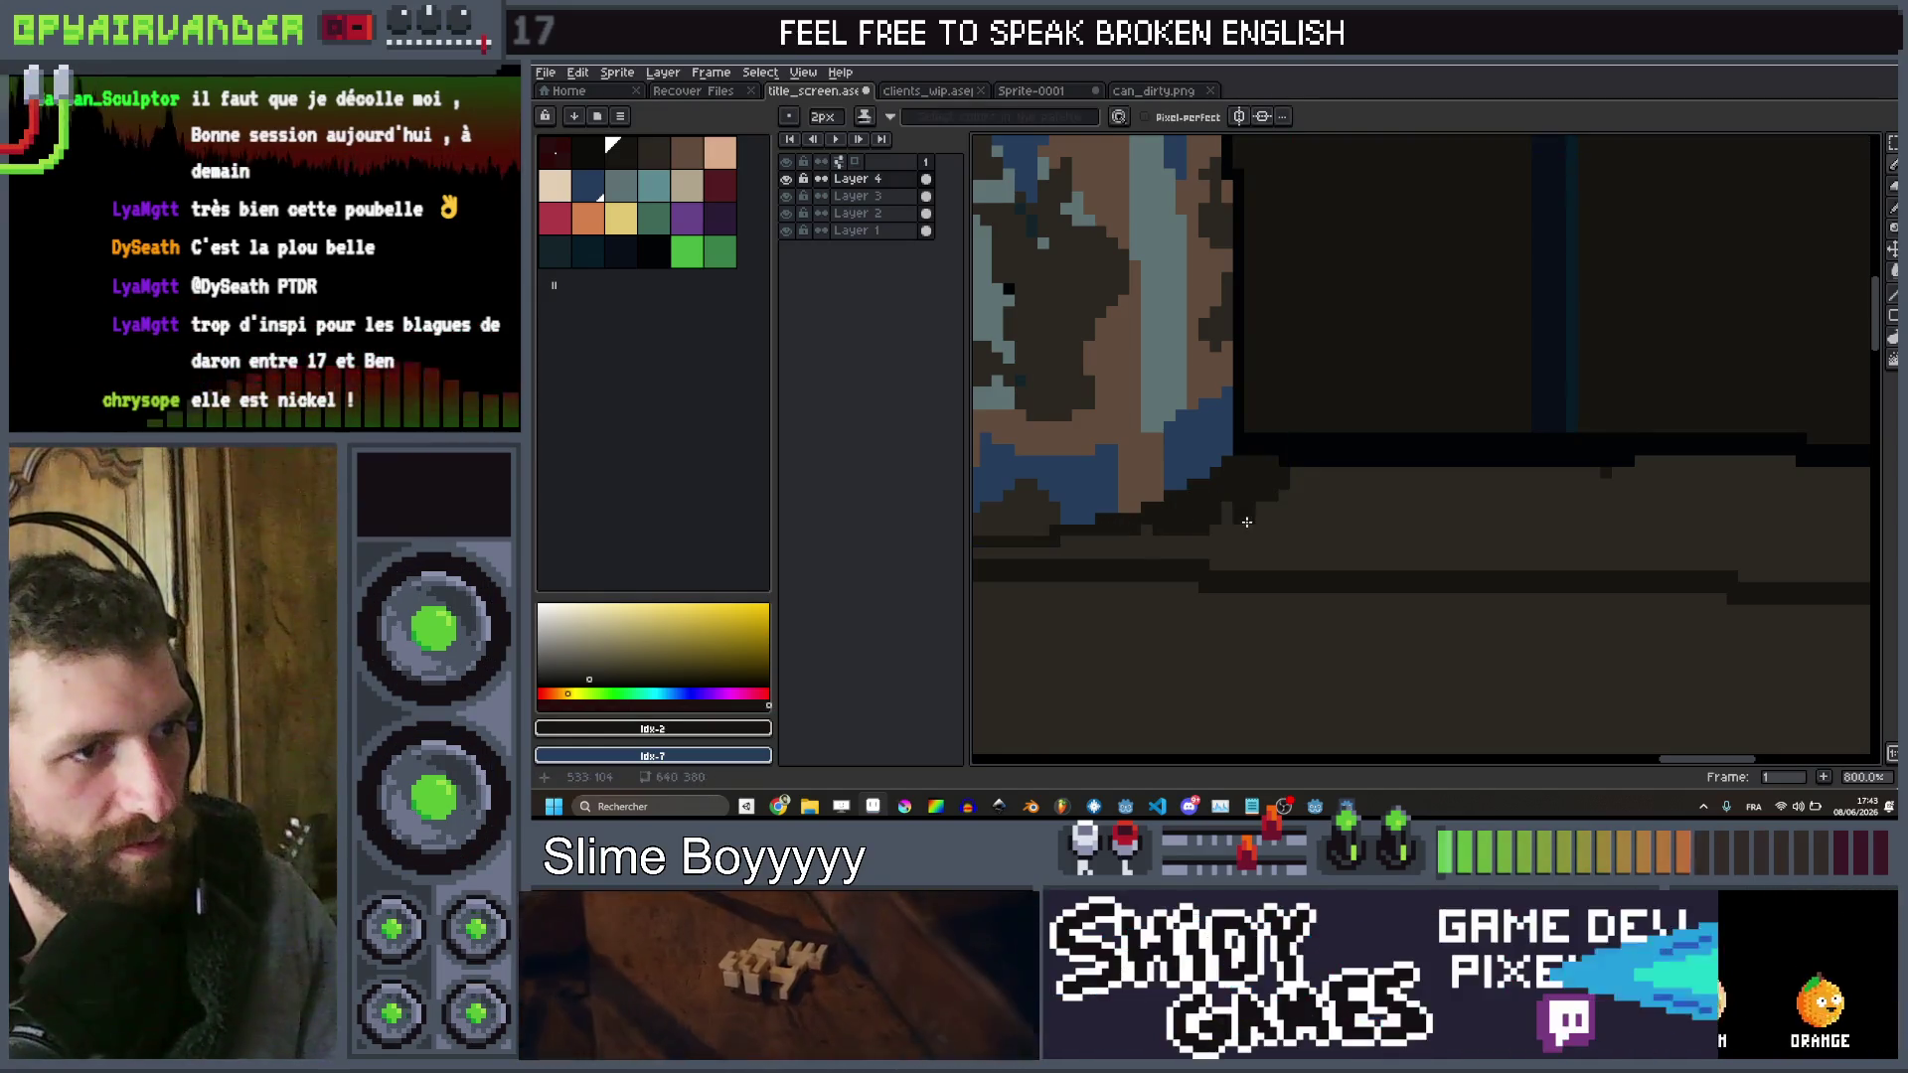
pyautogui.press('ctrl')
pyautogui.press('-')
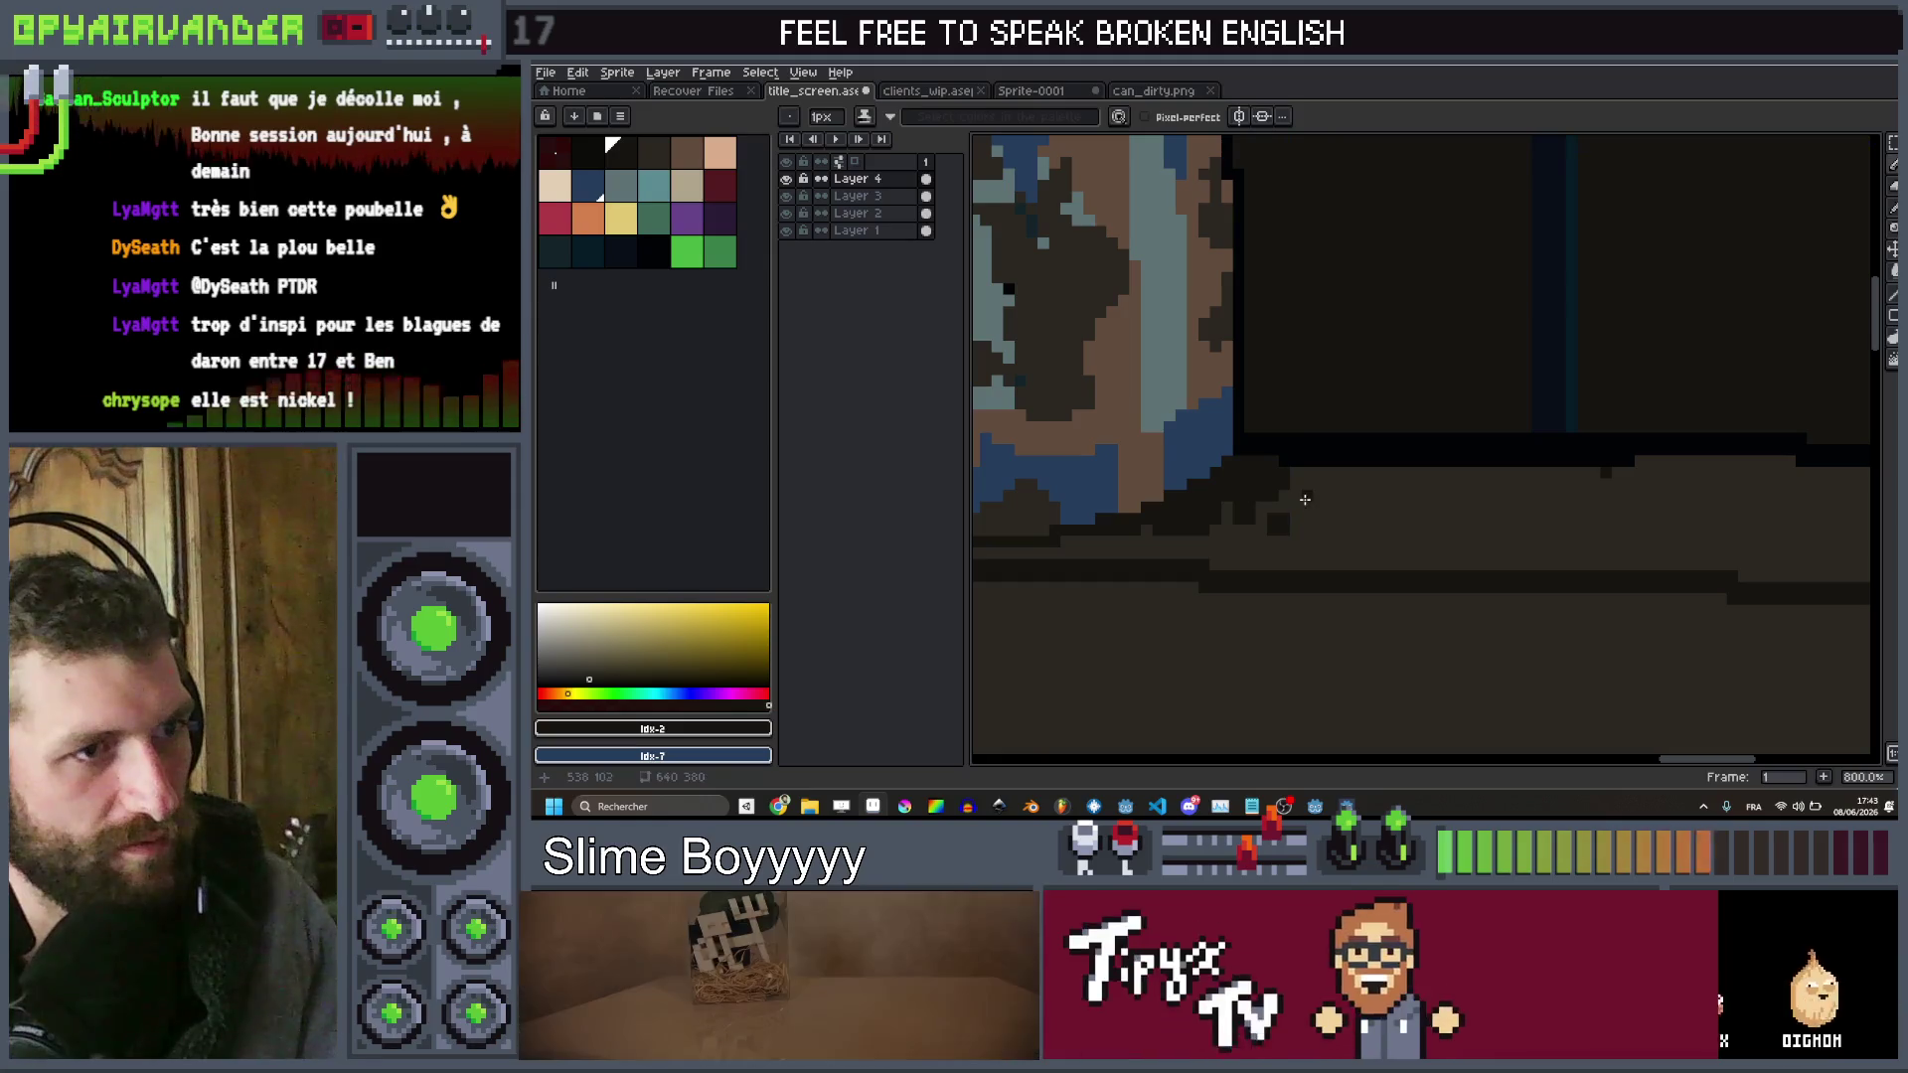
# Paint a dark vertical streak below the can onto the cabinet top
pyautogui.scroll(-1, 1342, 496)
pyautogui.scroll(-3, 1344, 490)
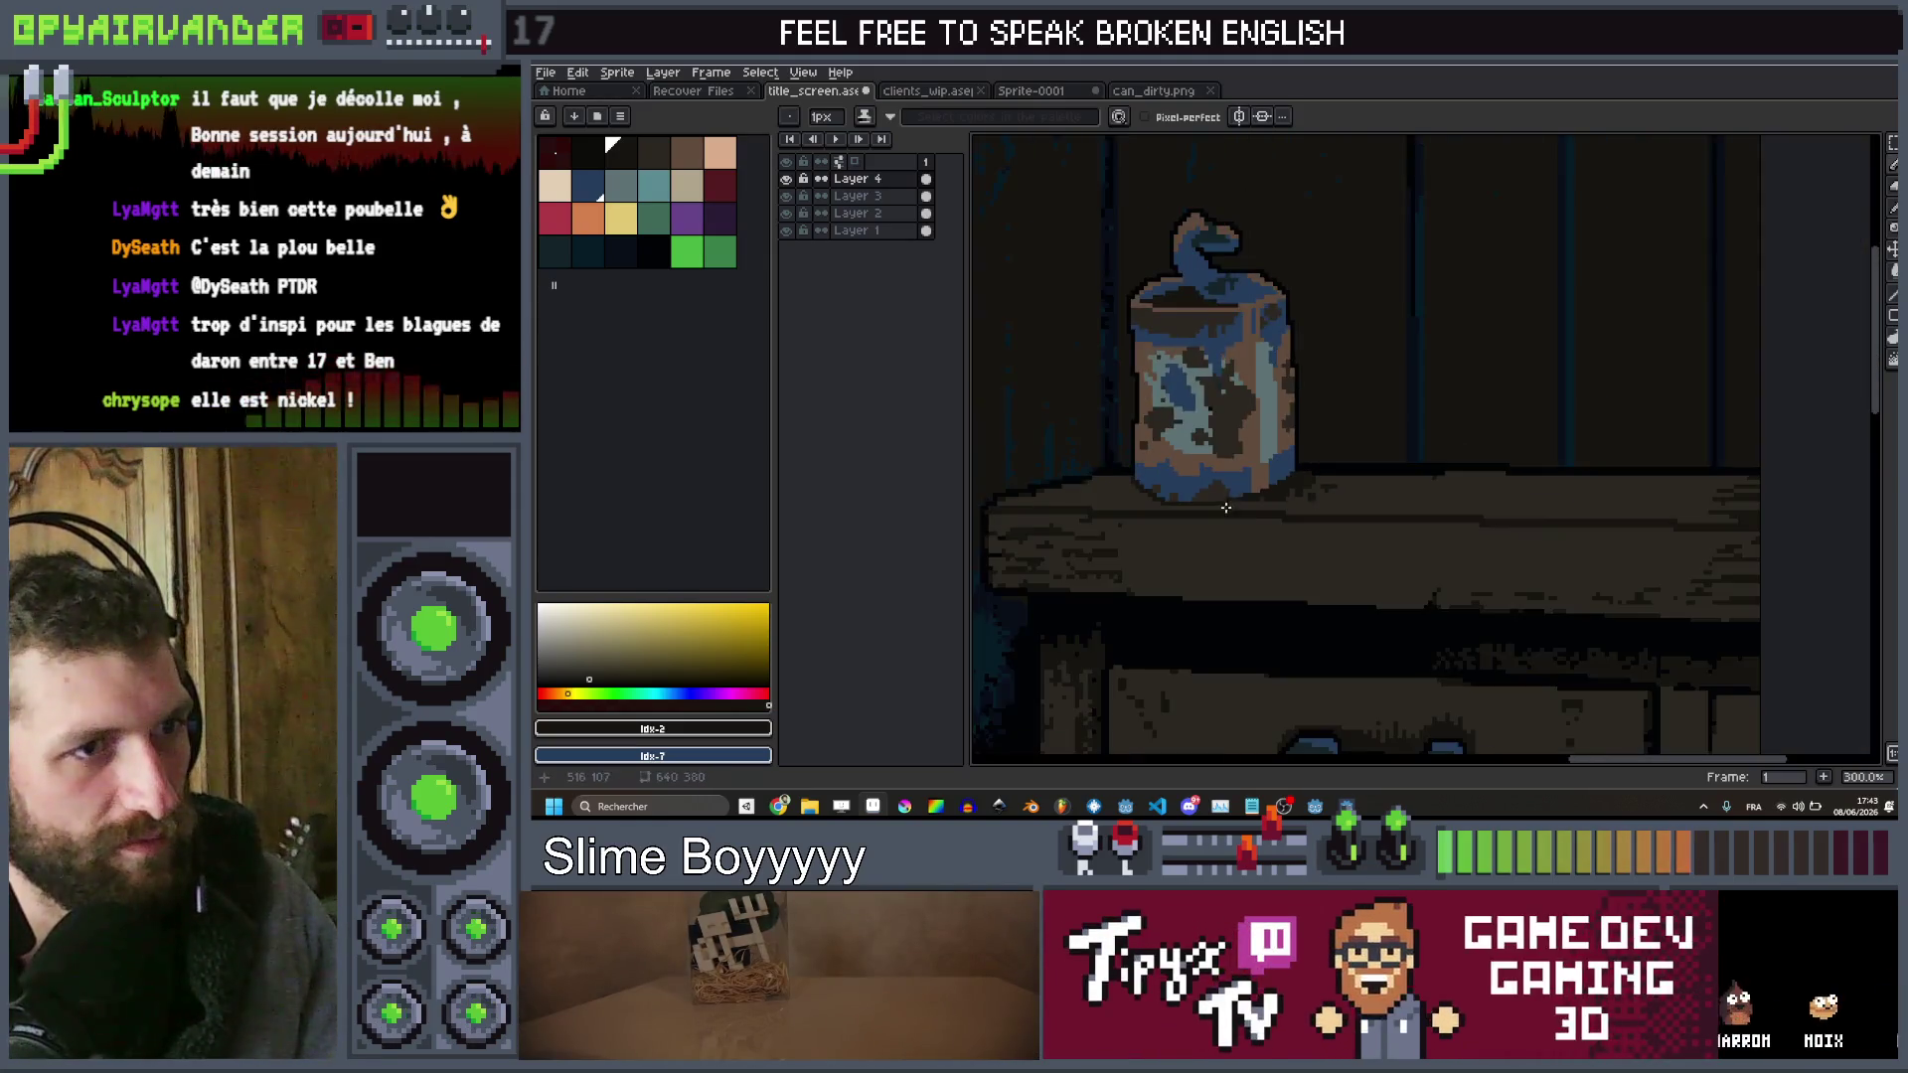
pyautogui.scroll(3, 1237, 501)
pyautogui.scroll(-2, 1179, 516)
pyautogui.scroll(4, 1179, 516)
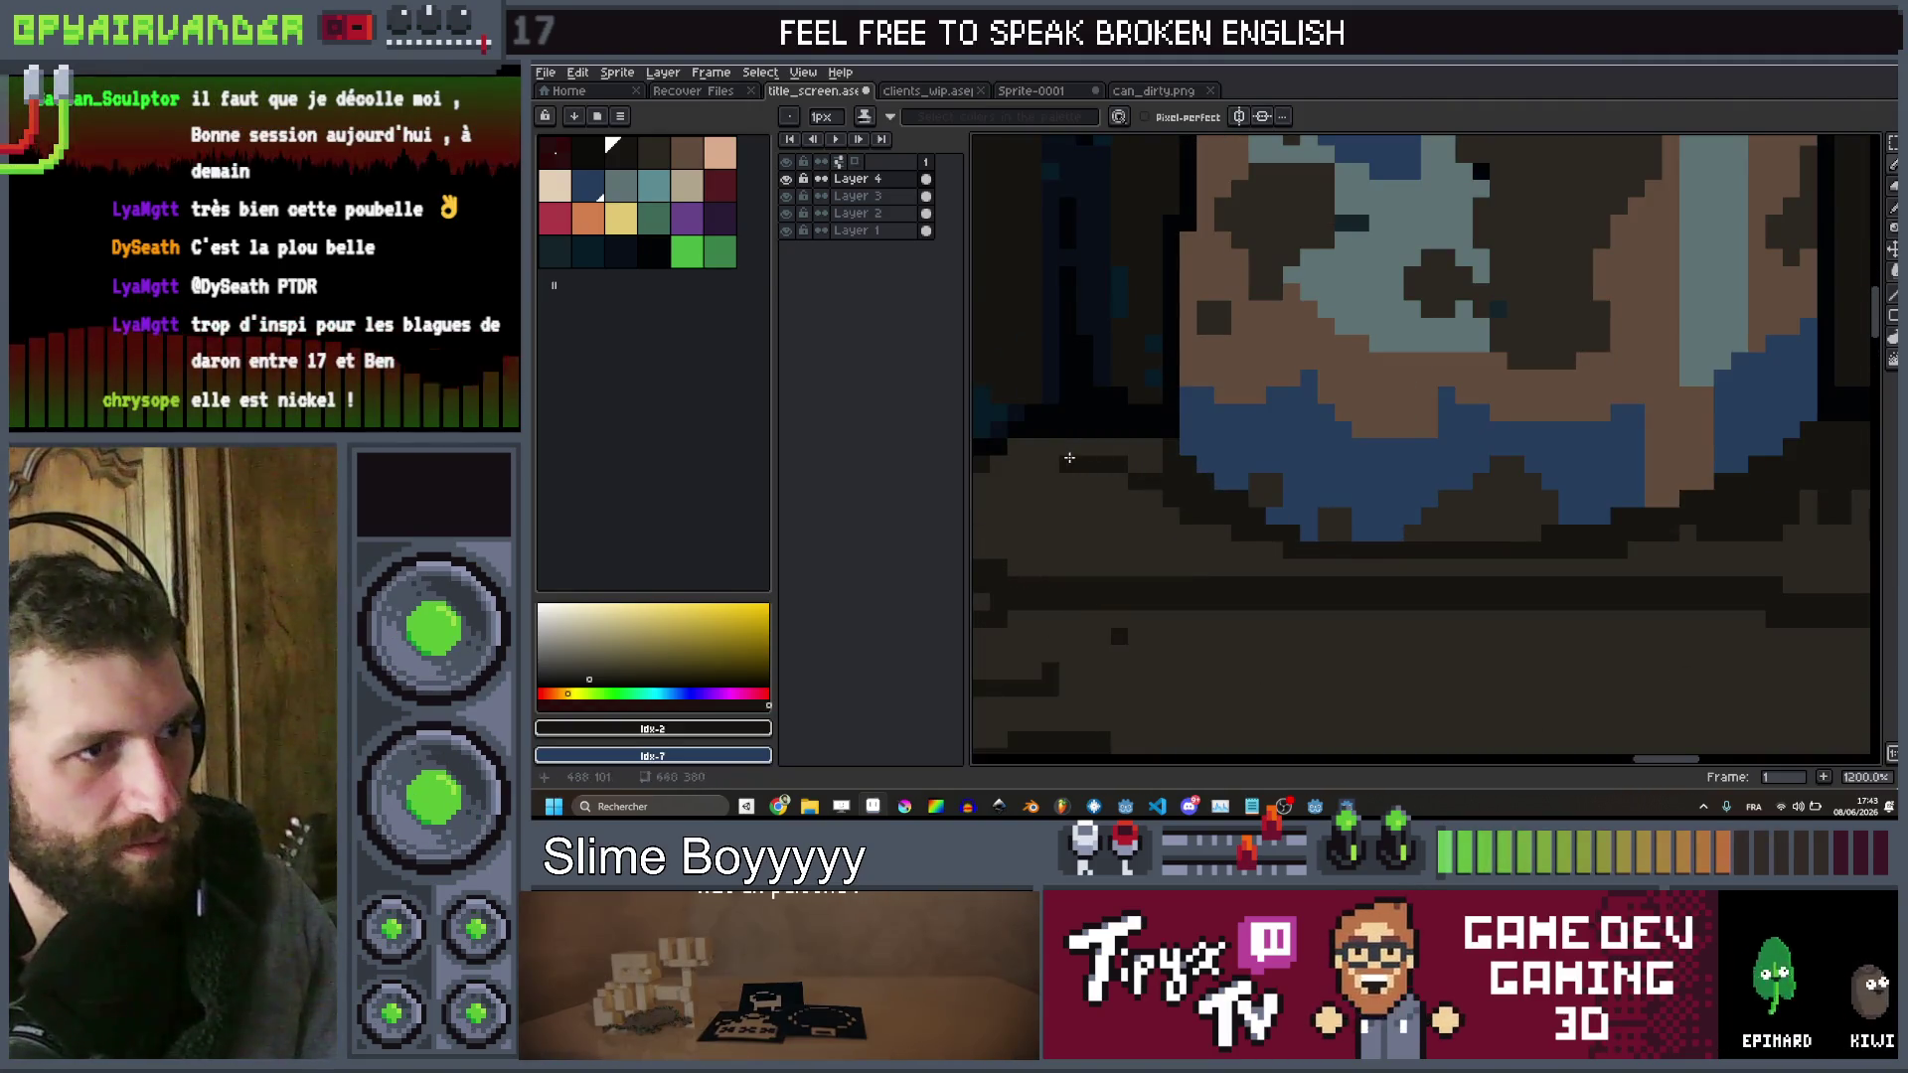
pyautogui.scroll(-4, 1148, 467)
pyautogui.scroll(4, 1283, 477)
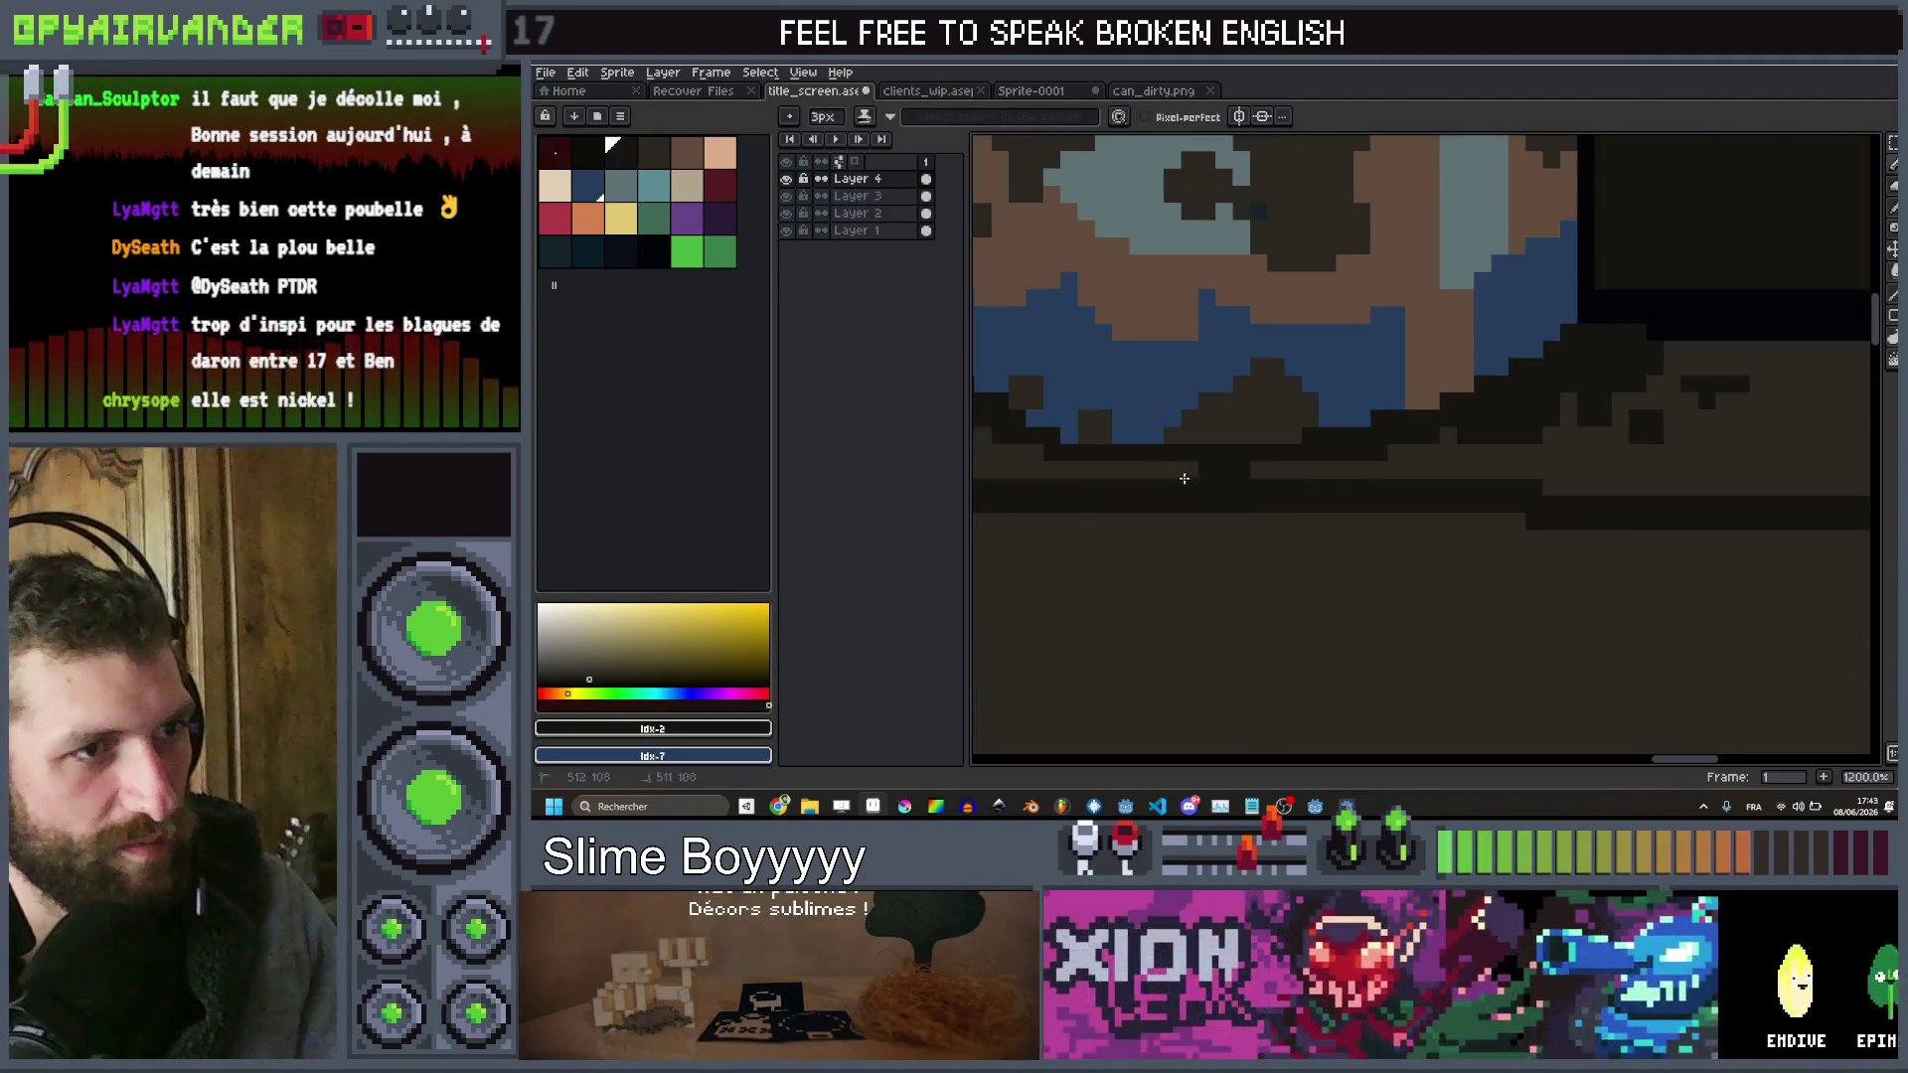
pyautogui.moveTo(1256, 554); pyautogui.dragTo(1258, 630)
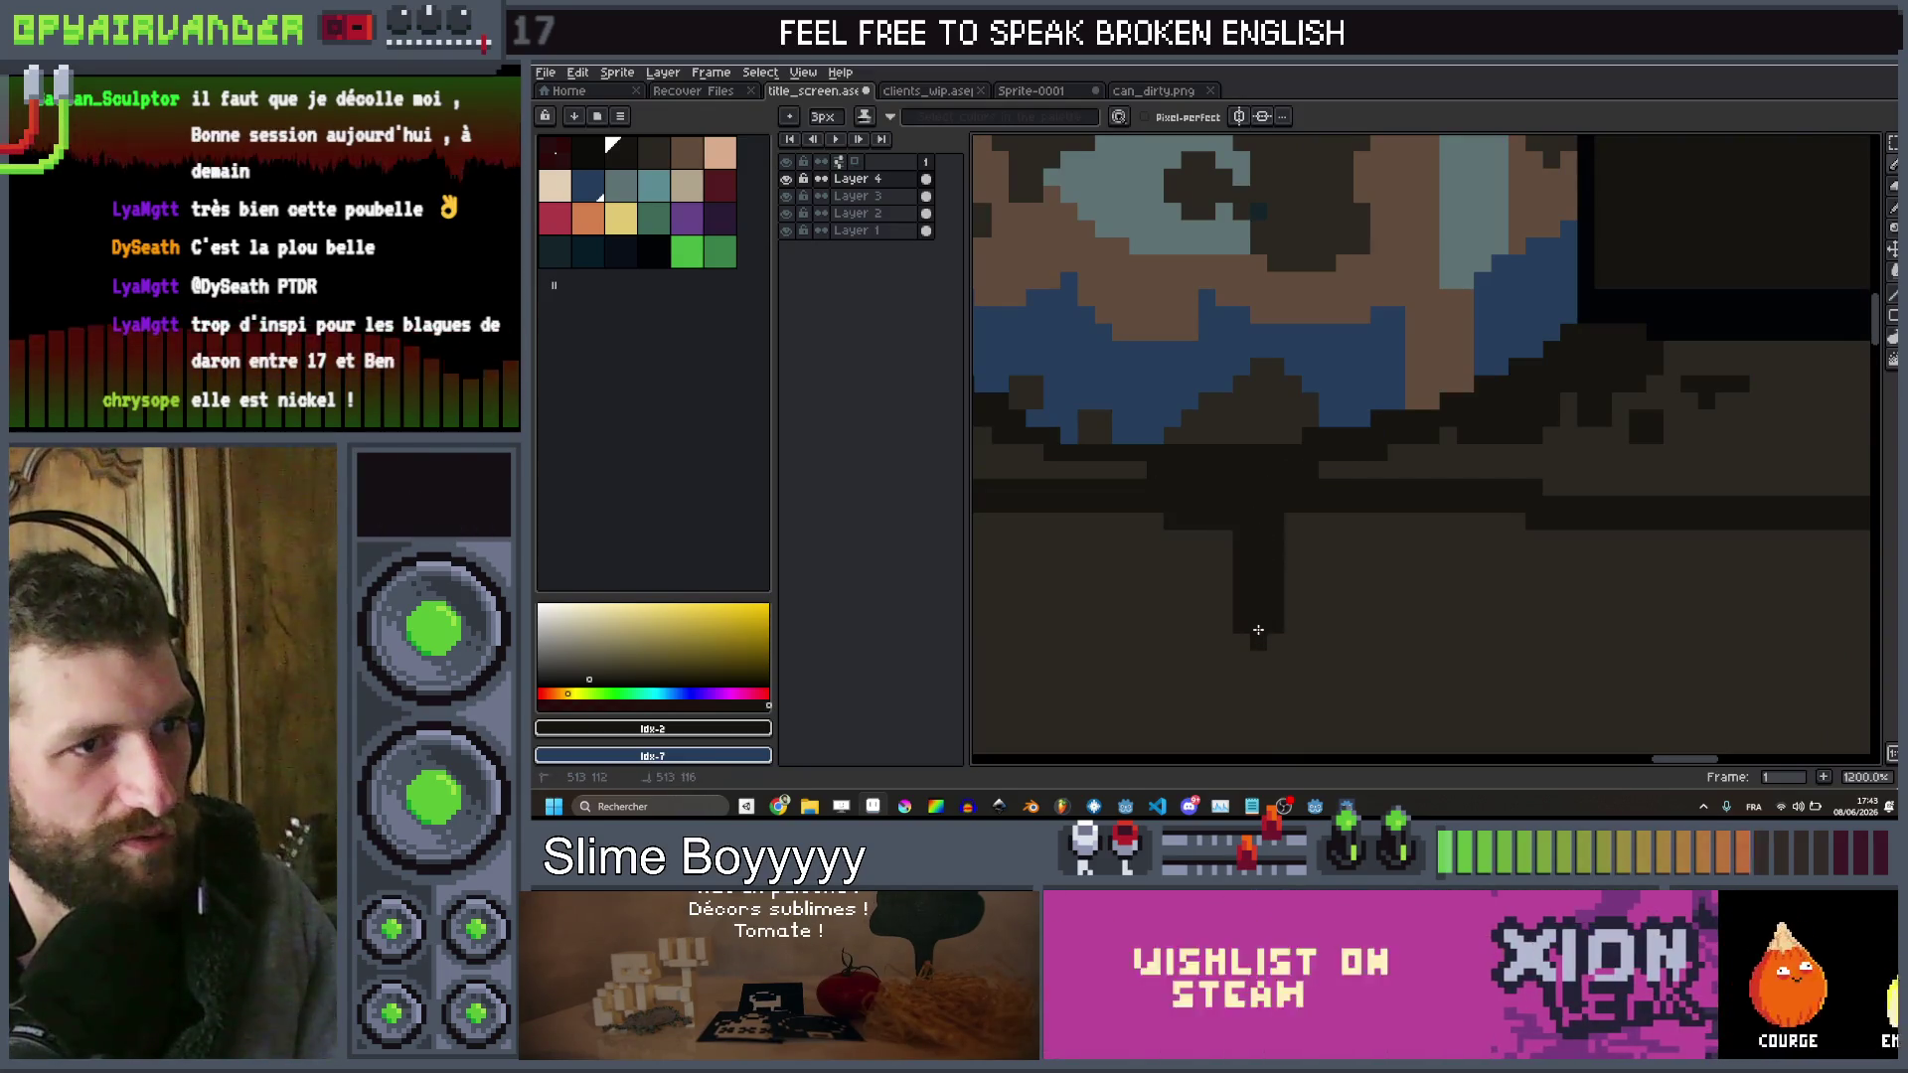
pyautogui.scroll(-6, 1290, 507)
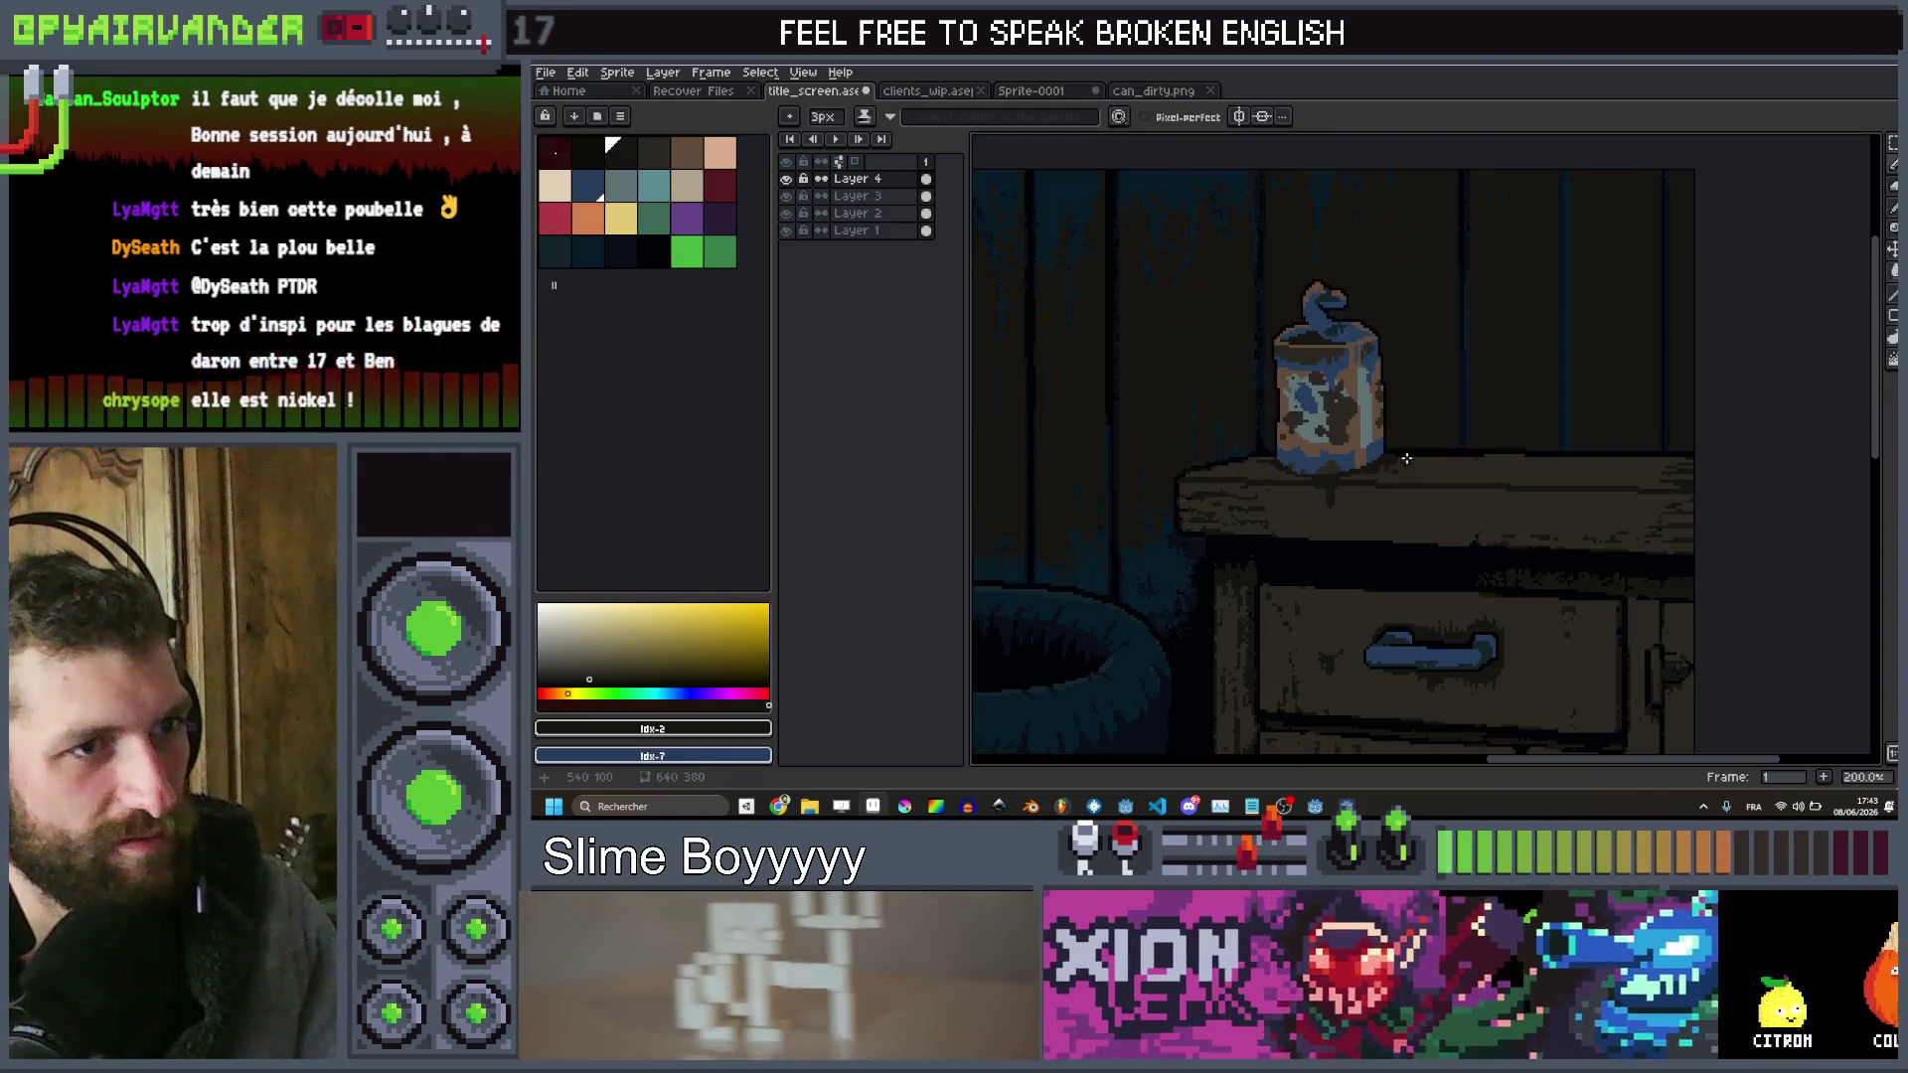
pyautogui.scroll(3, 1303, 478)
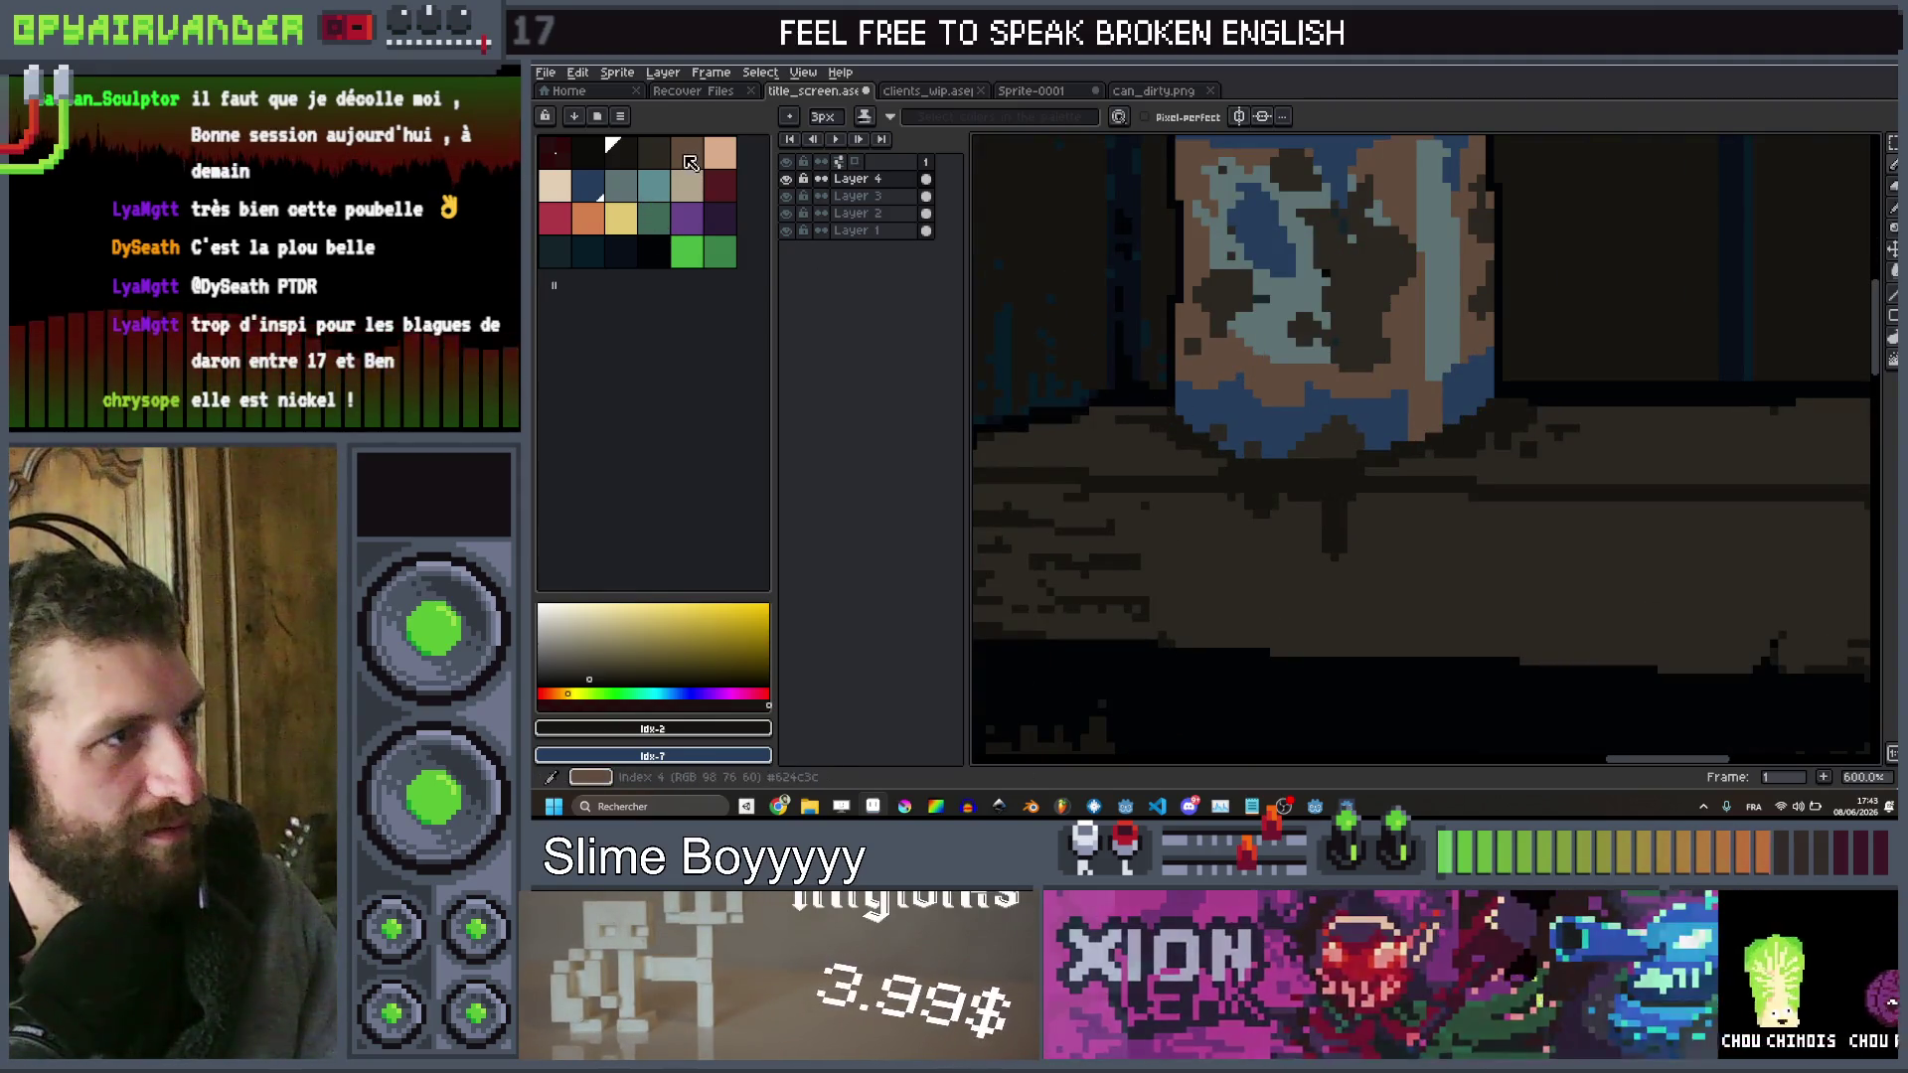
pyautogui.scroll(2, 1324, 480)
# Eyedrop the can's brown and paint 2px drips along the can's base
pyautogui.keyDown('alt'); pyautogui.click(1323, 480); pyautogui.keyUp('alt')
pyautogui.press('-')
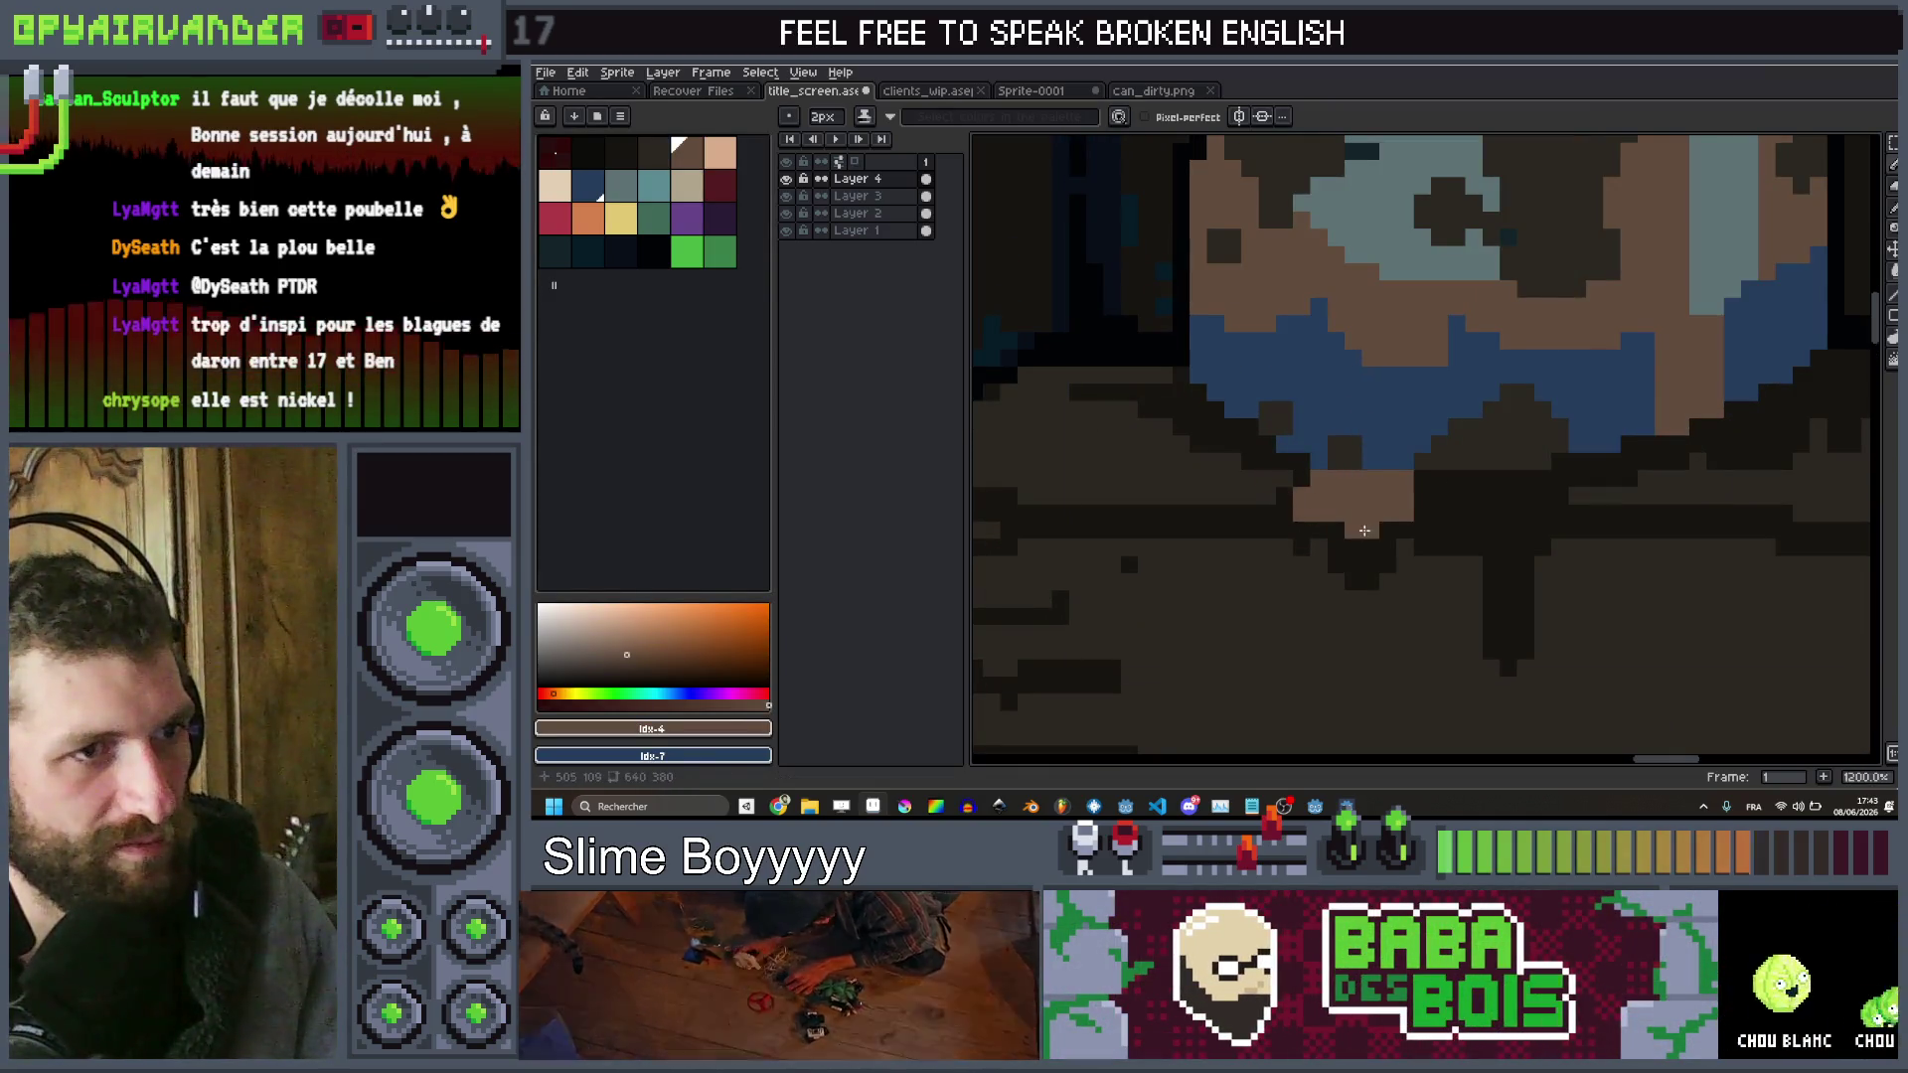
pyautogui.moveTo(1358, 559); pyautogui.dragTo(1424, 502)
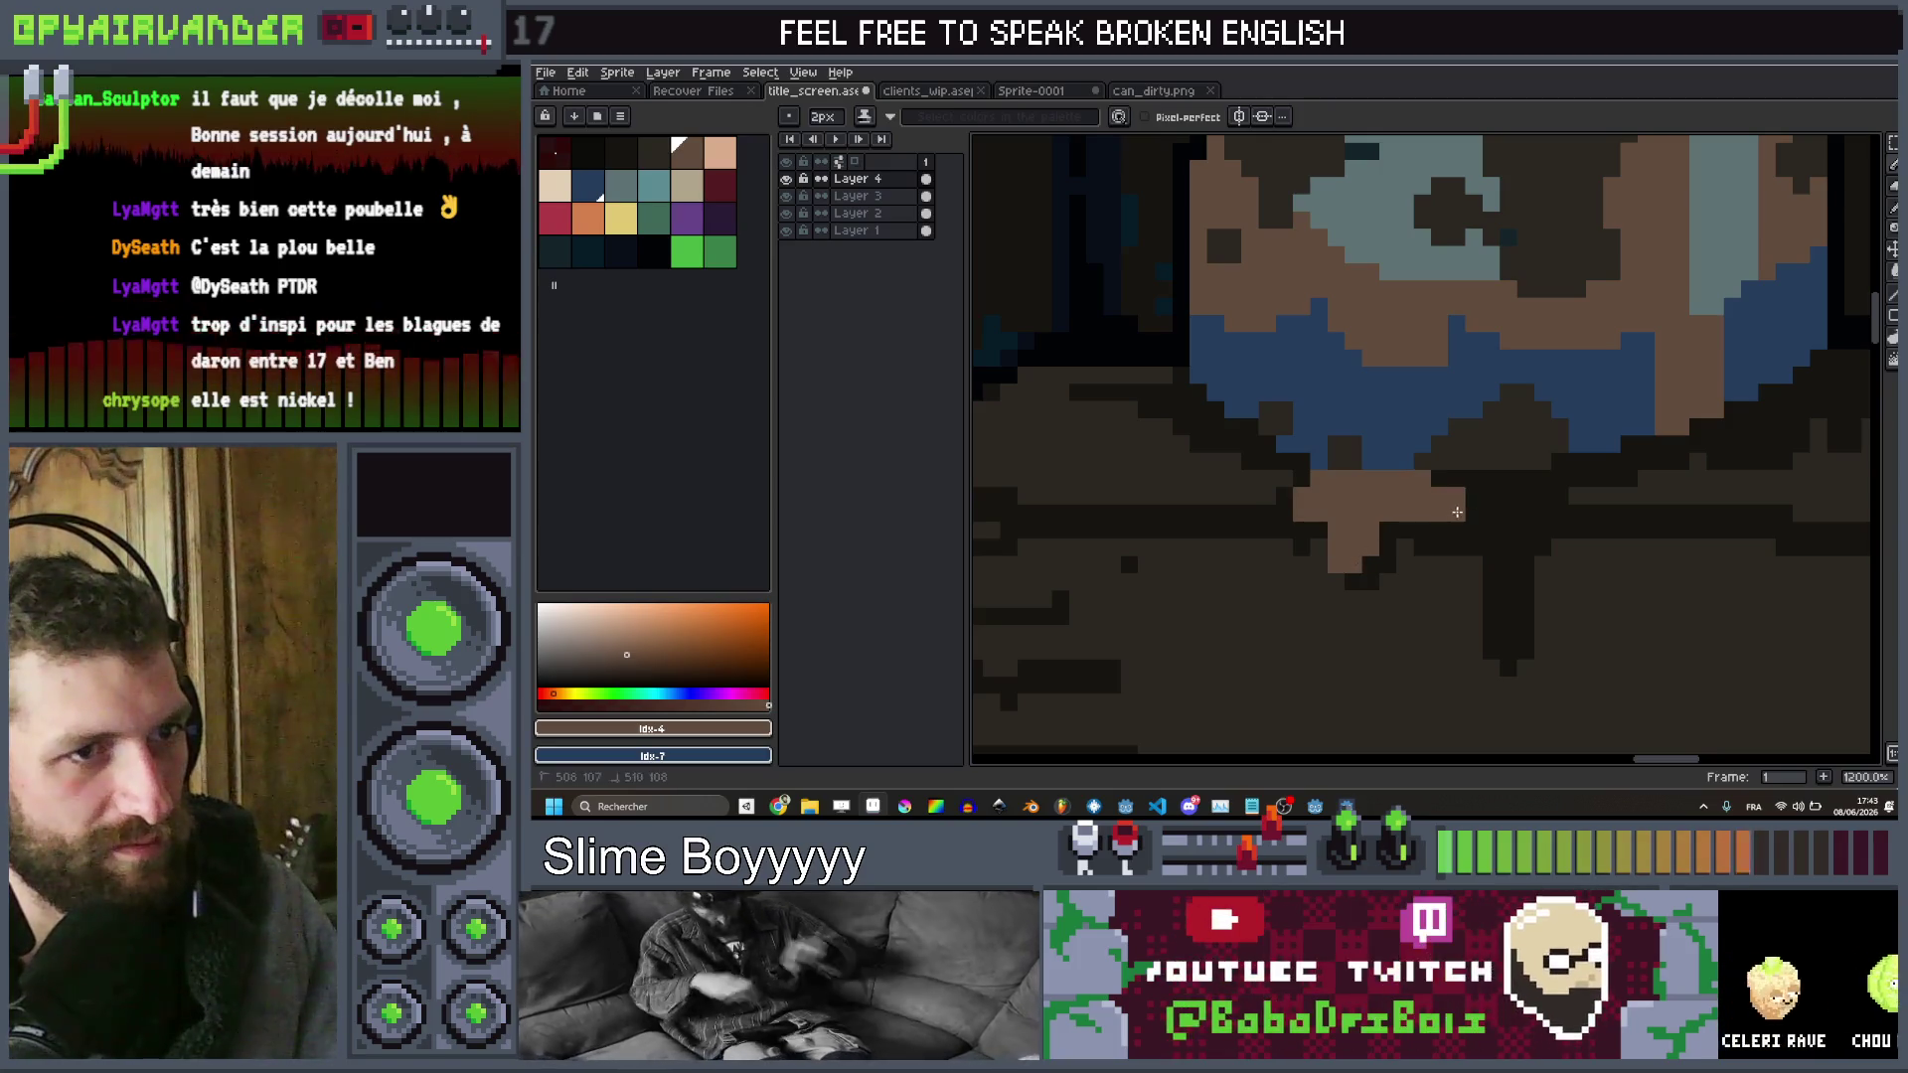
pyautogui.scroll(1, 1507, 556)
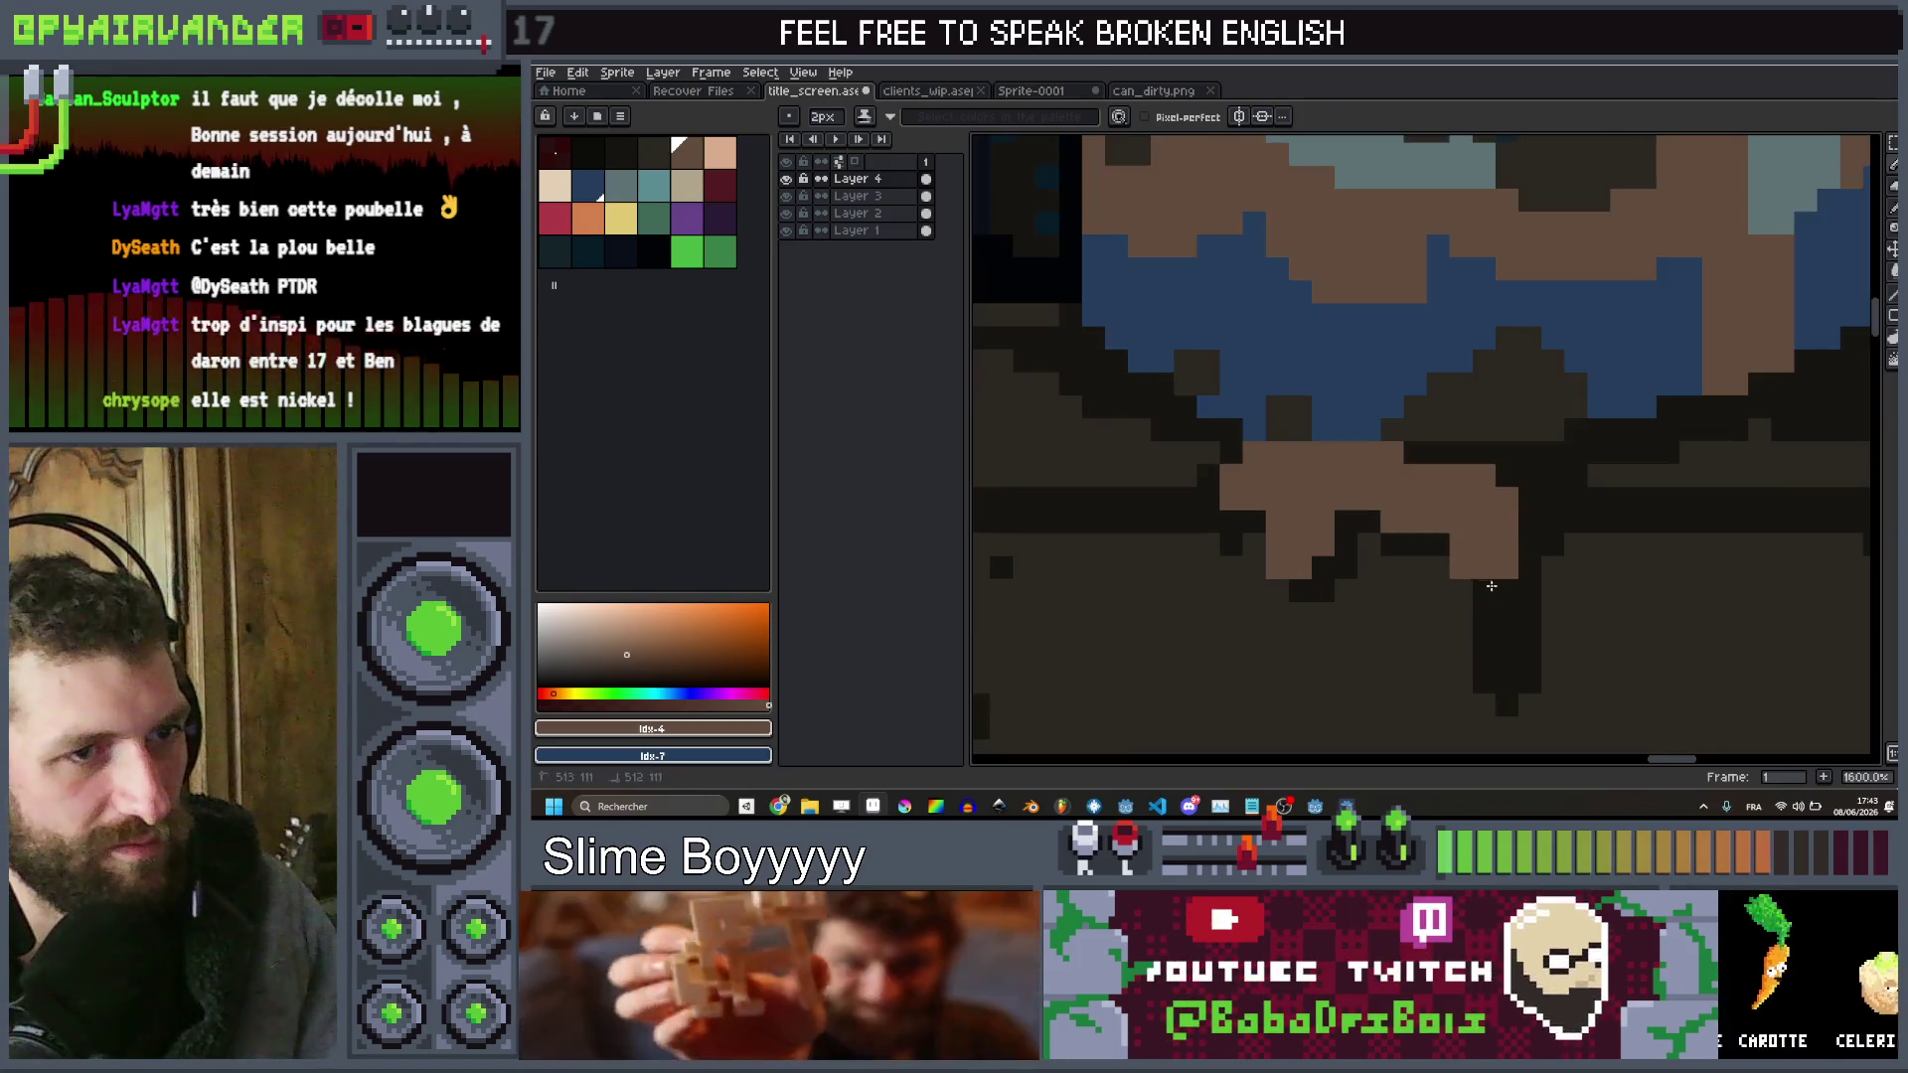
pyautogui.scroll(-8, 1488, 643)
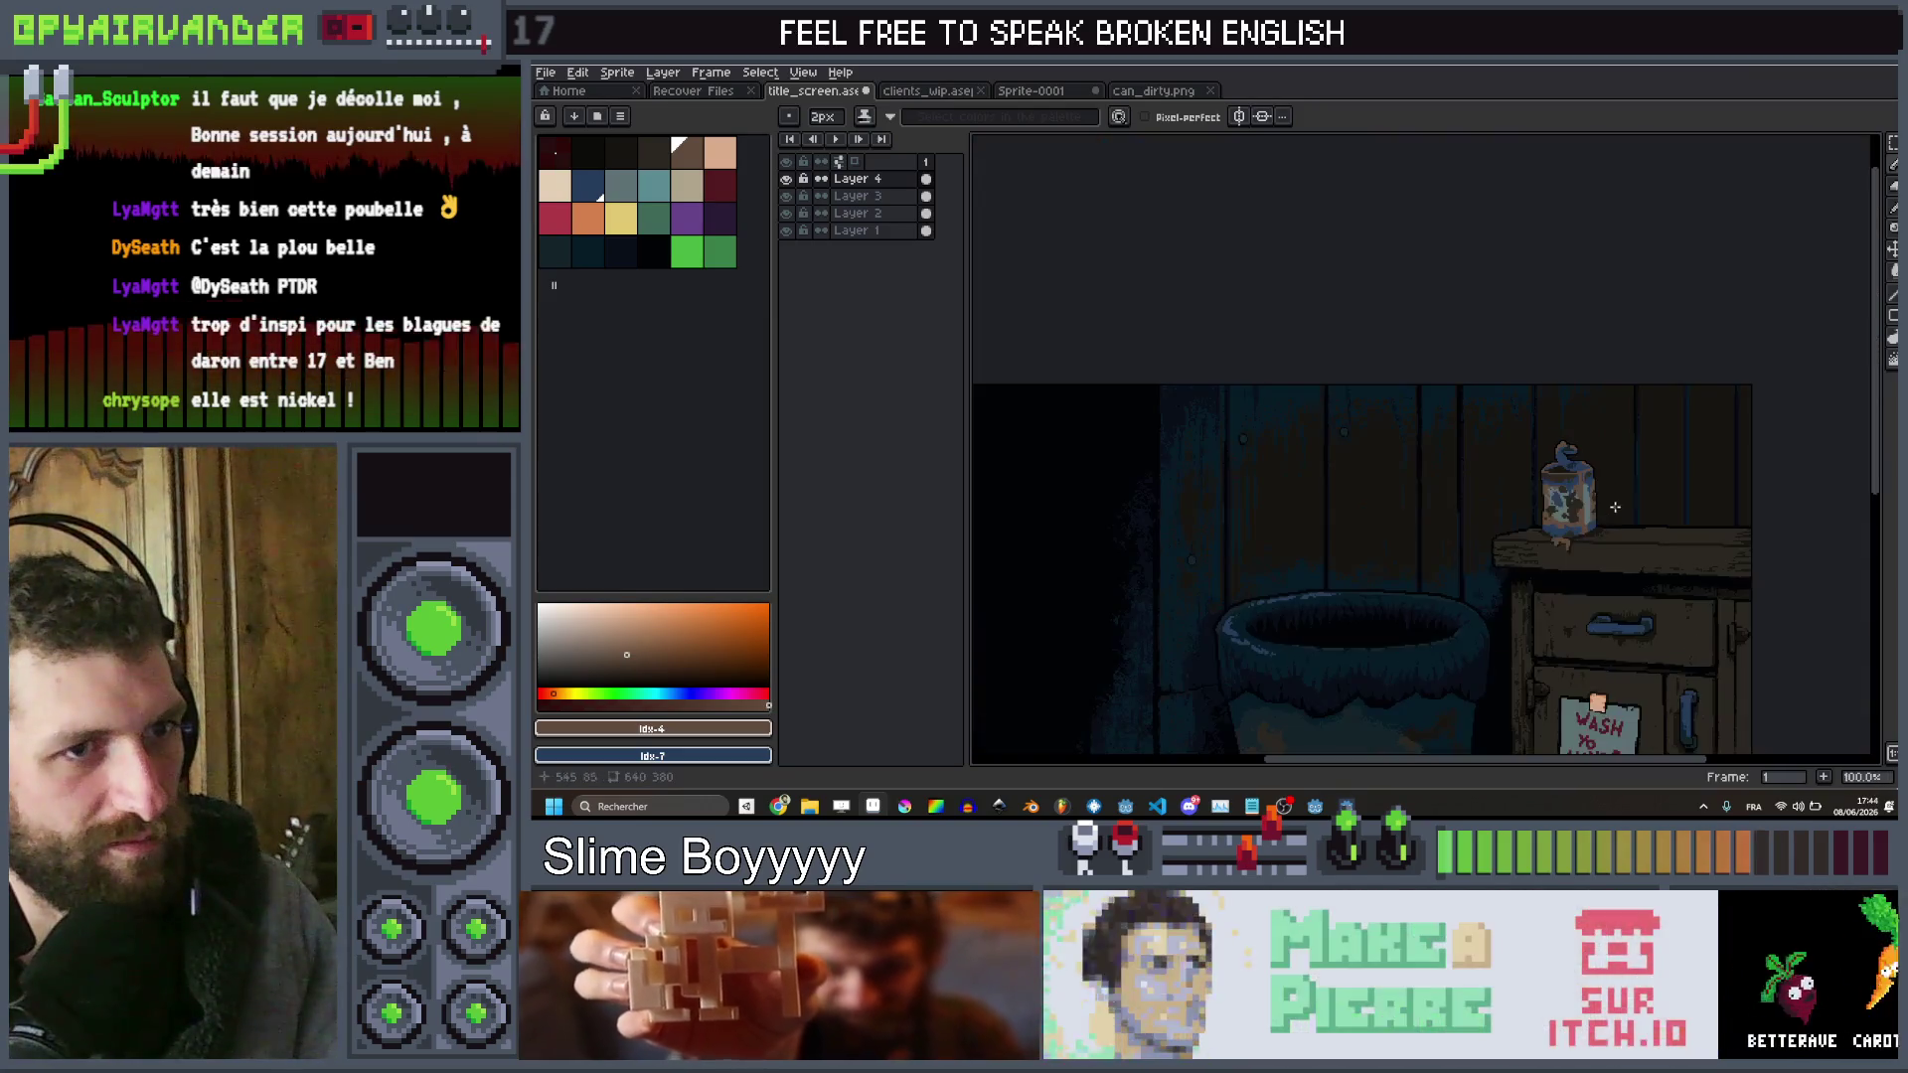
pyautogui.scroll(8, 1491, 411)
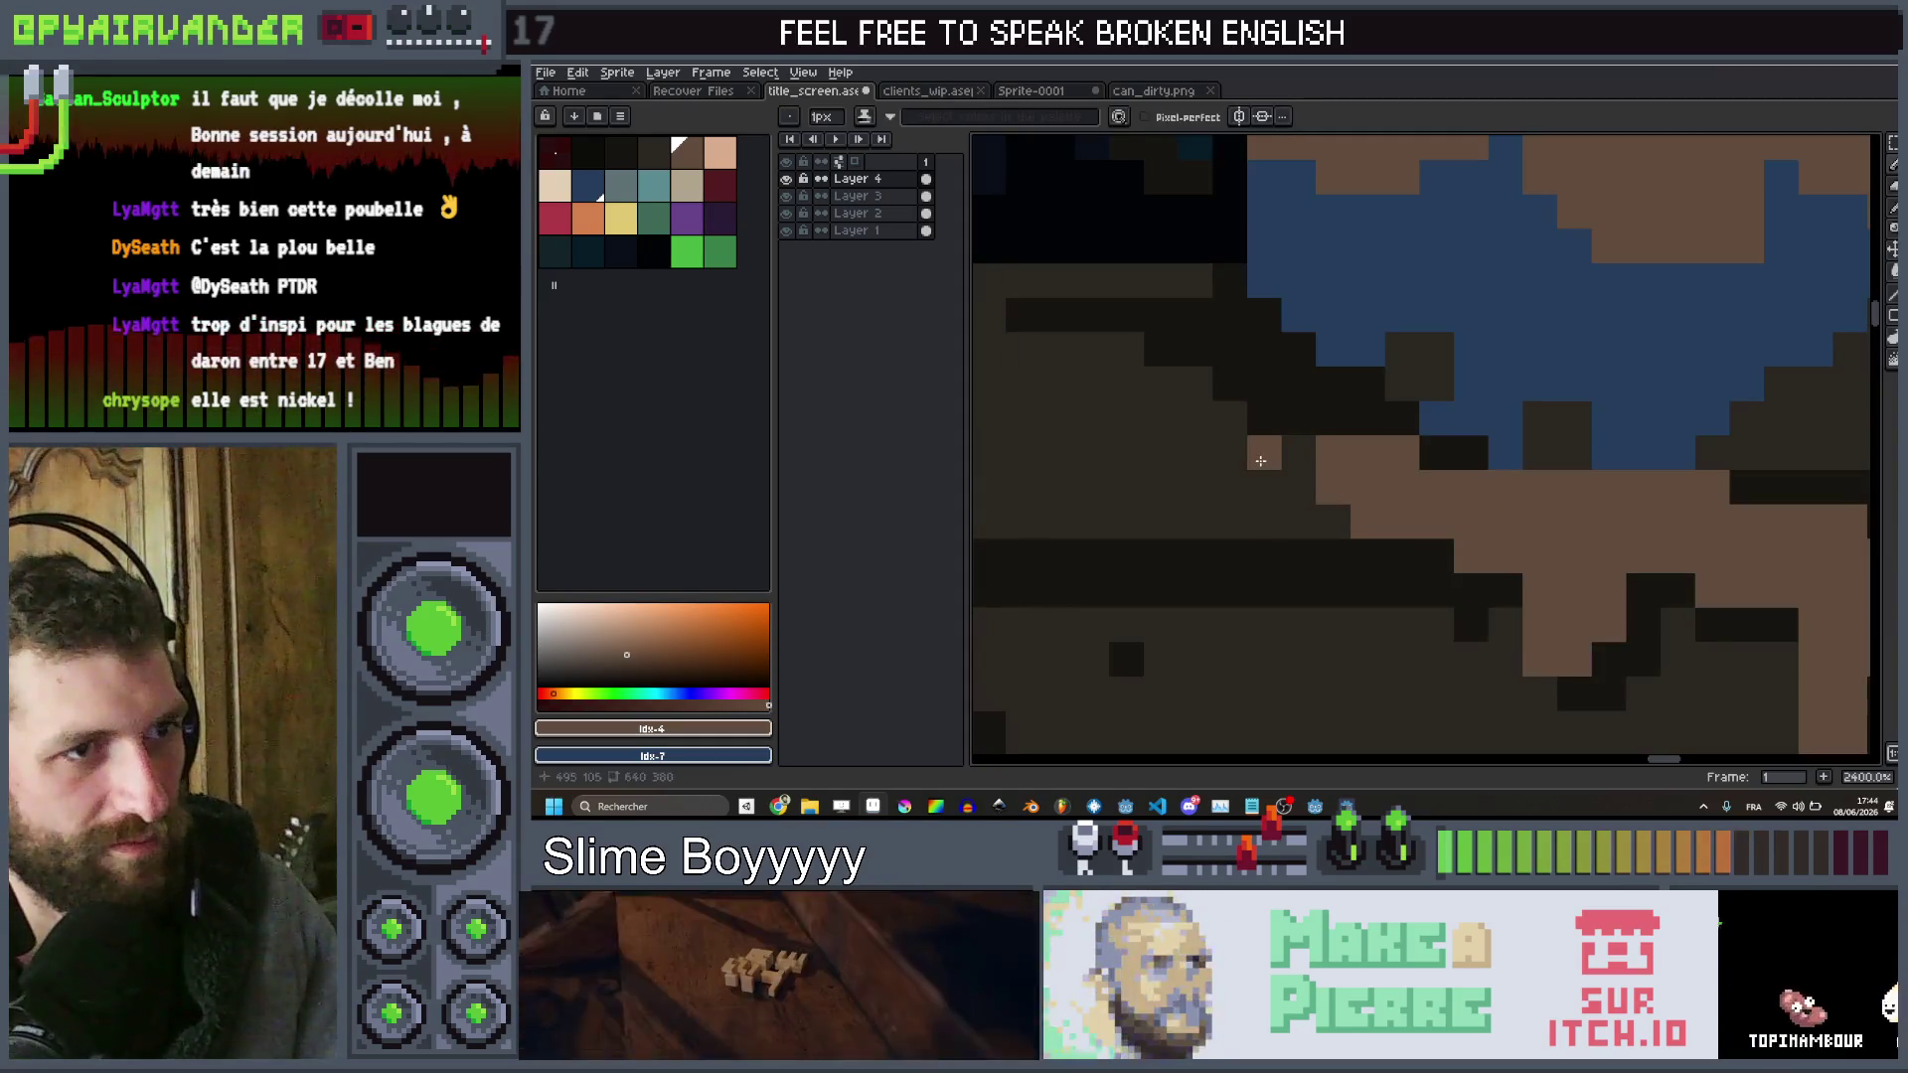
pyautogui.scroll(-8, 1451, 447)
pyautogui.scroll(3, 1481, 426)
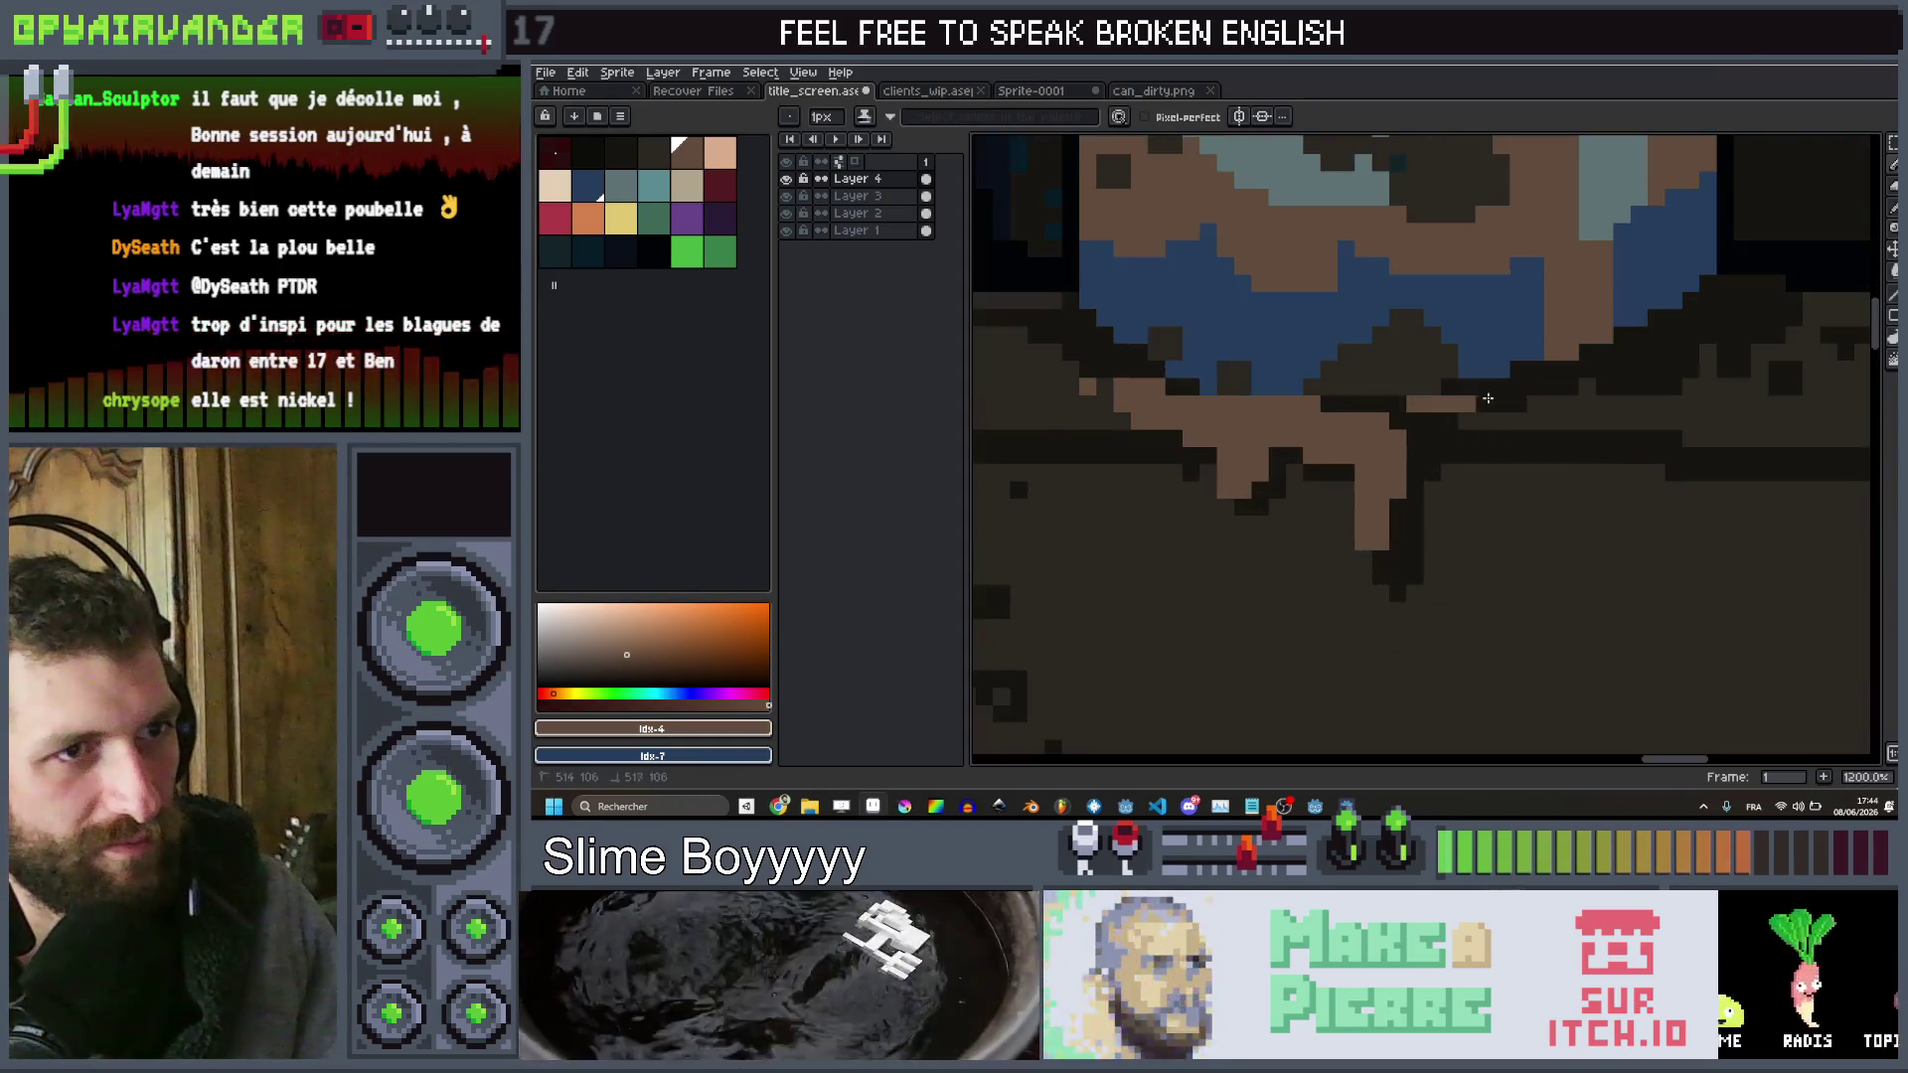
pyautogui.moveTo(1459, 384); pyautogui.dragTo(1431, 378)
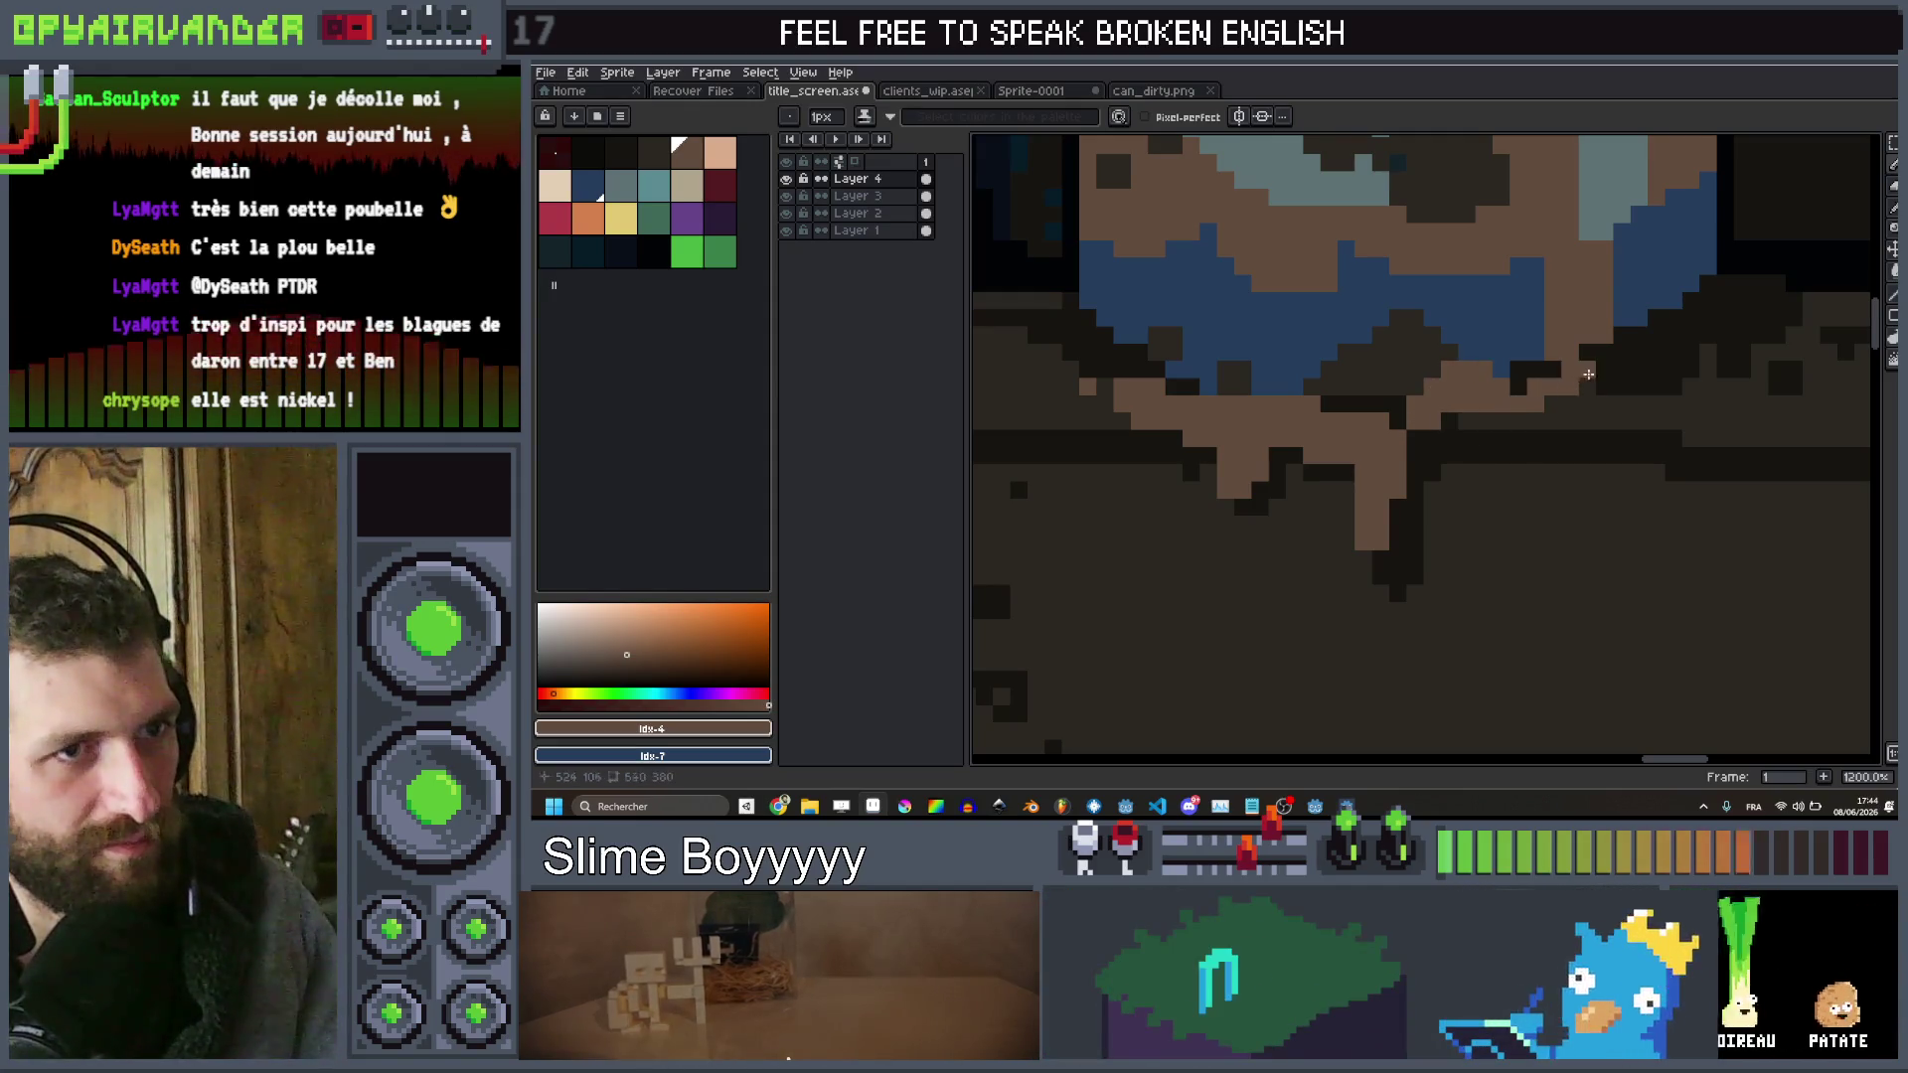
pyautogui.scroll(-8, 1668, 351)
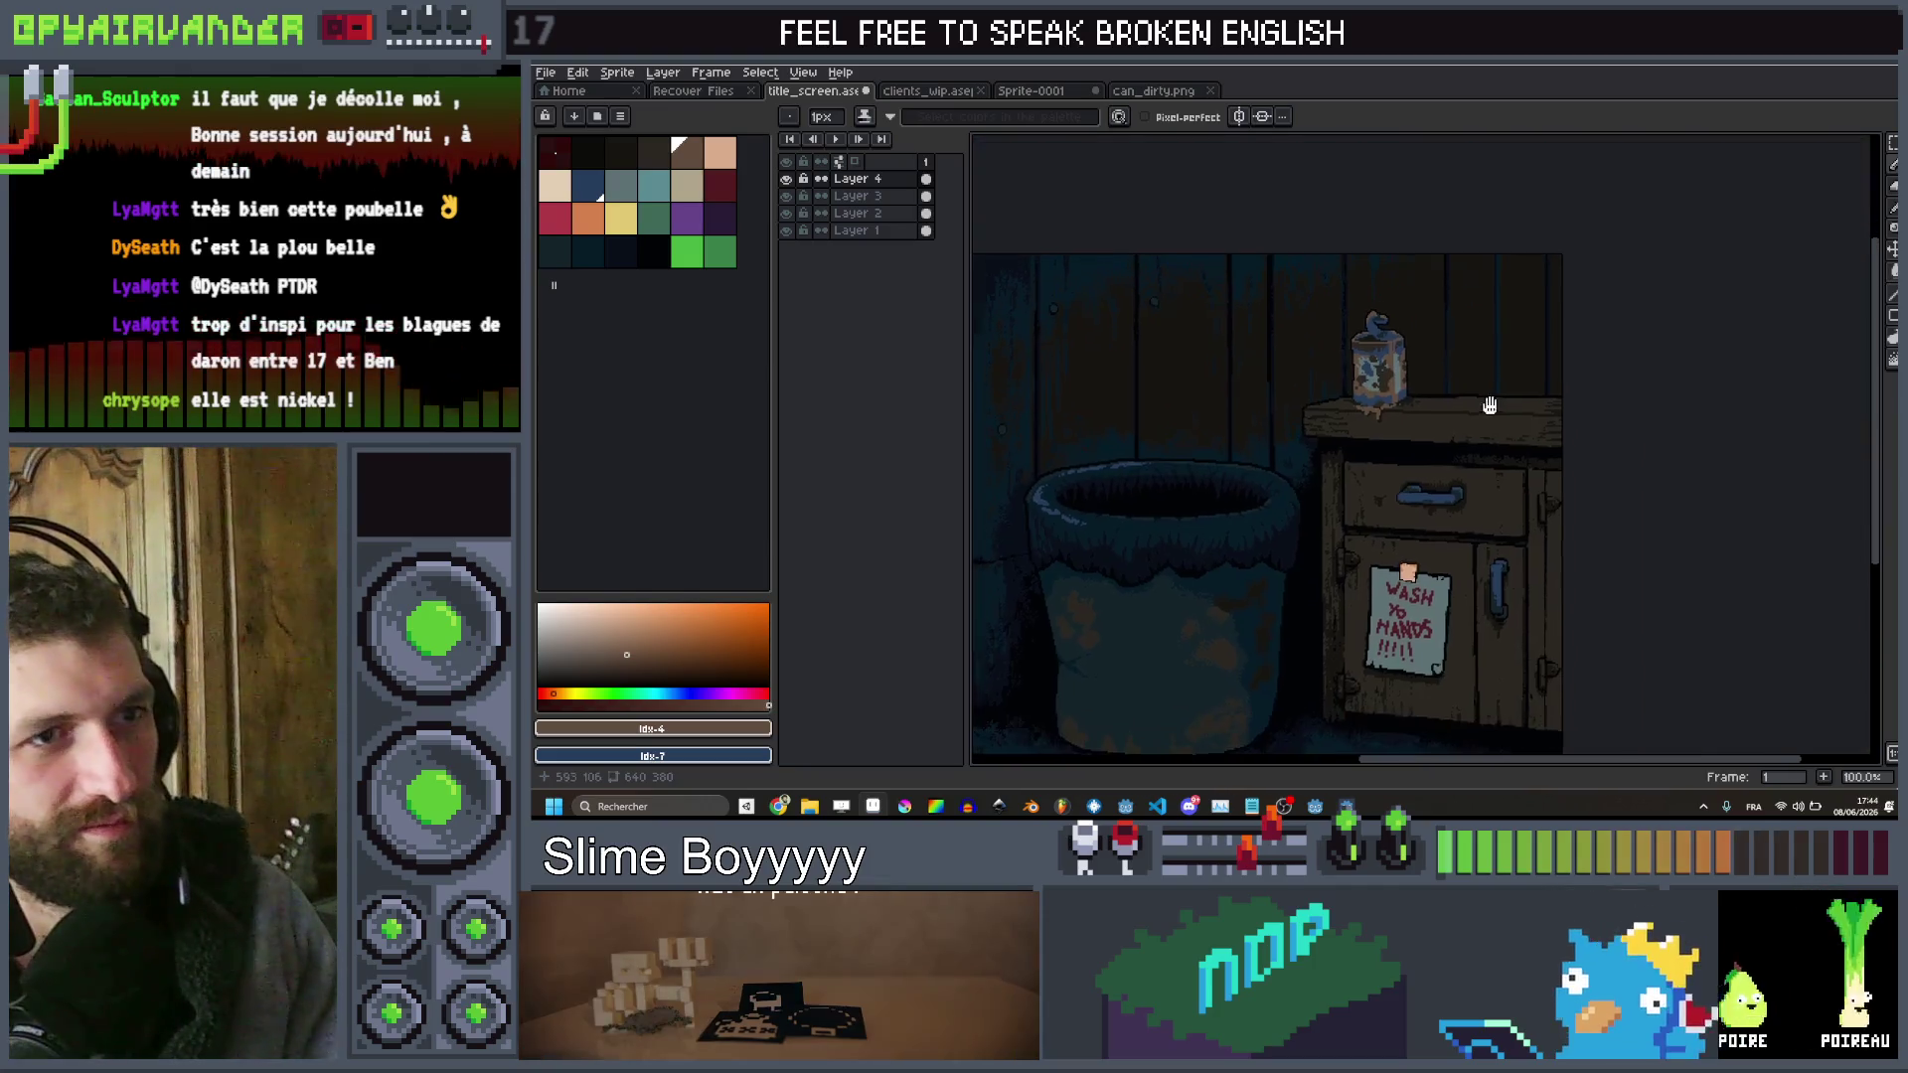
pyautogui.scroll(-1, 1488, 509)
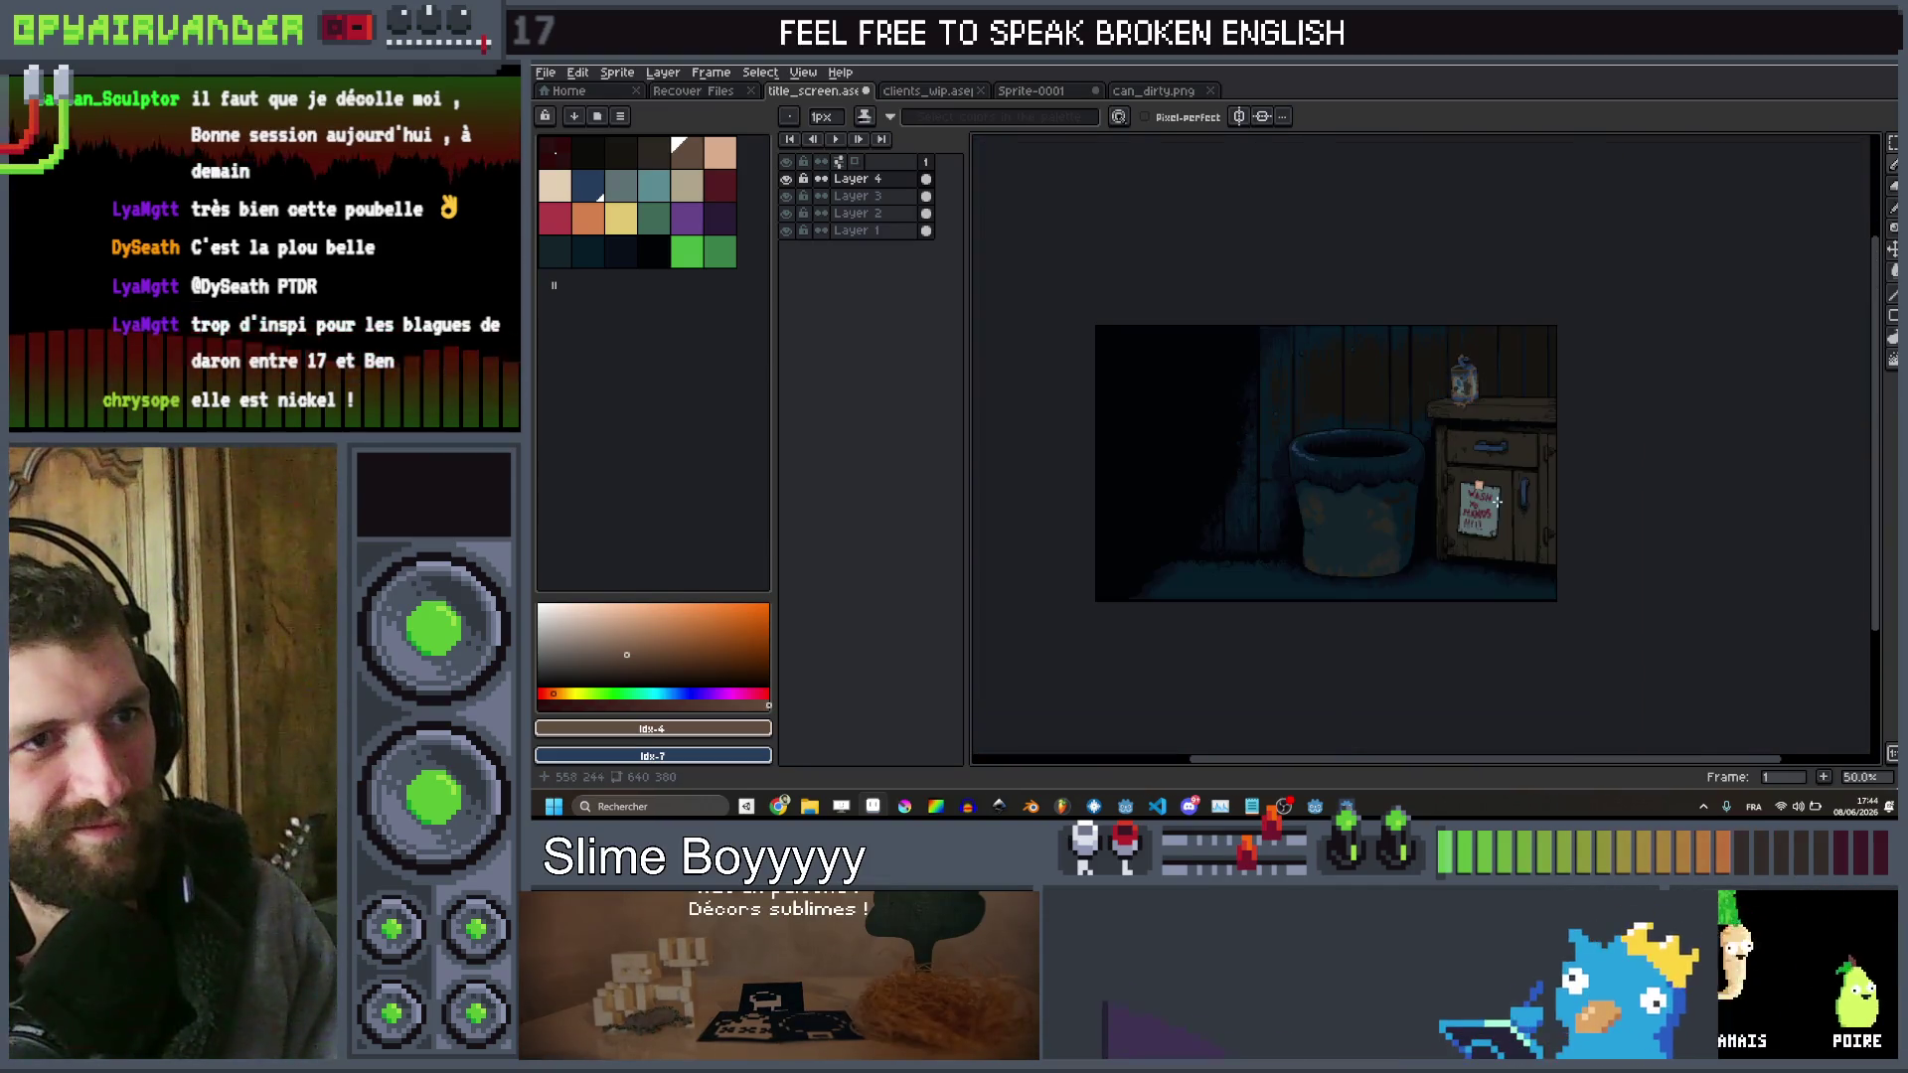
pyautogui.scroll(2, 1447, 557)
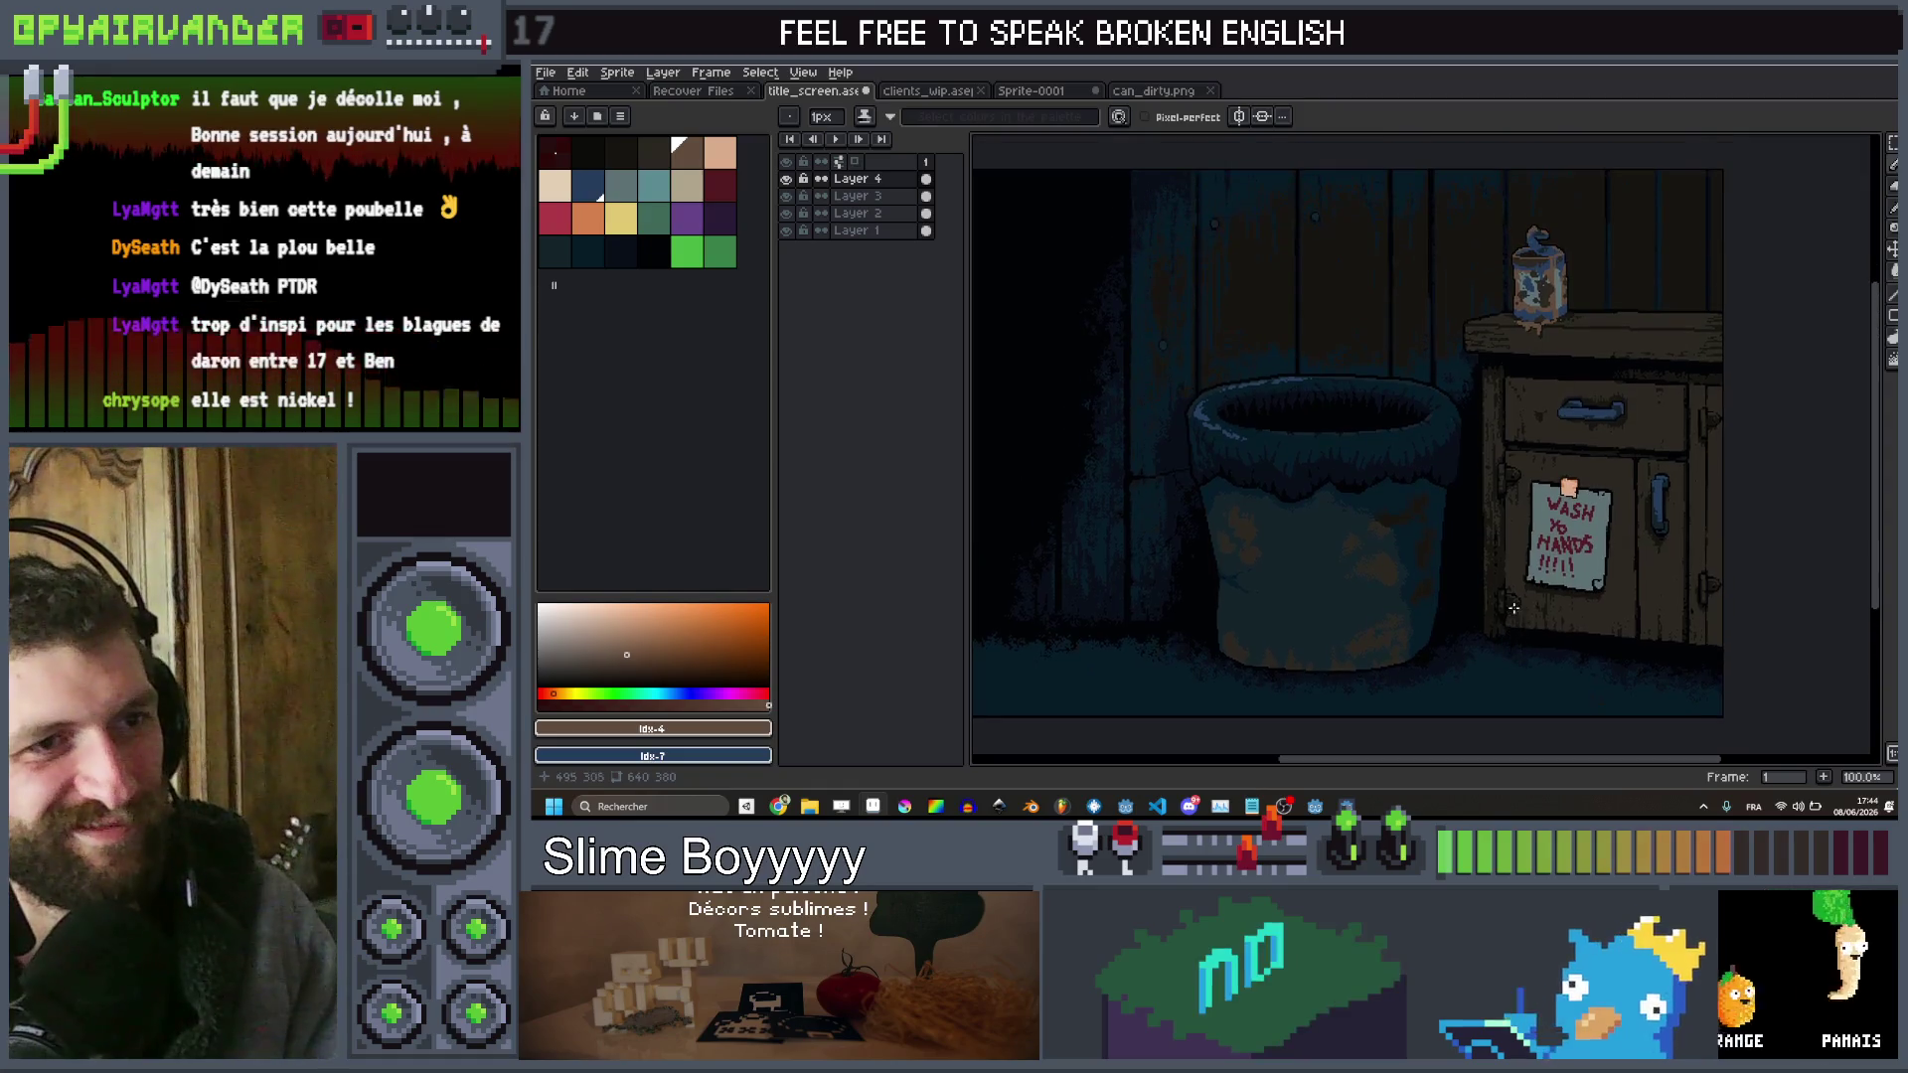
pyautogui.scroll(-1, 1471, 620)
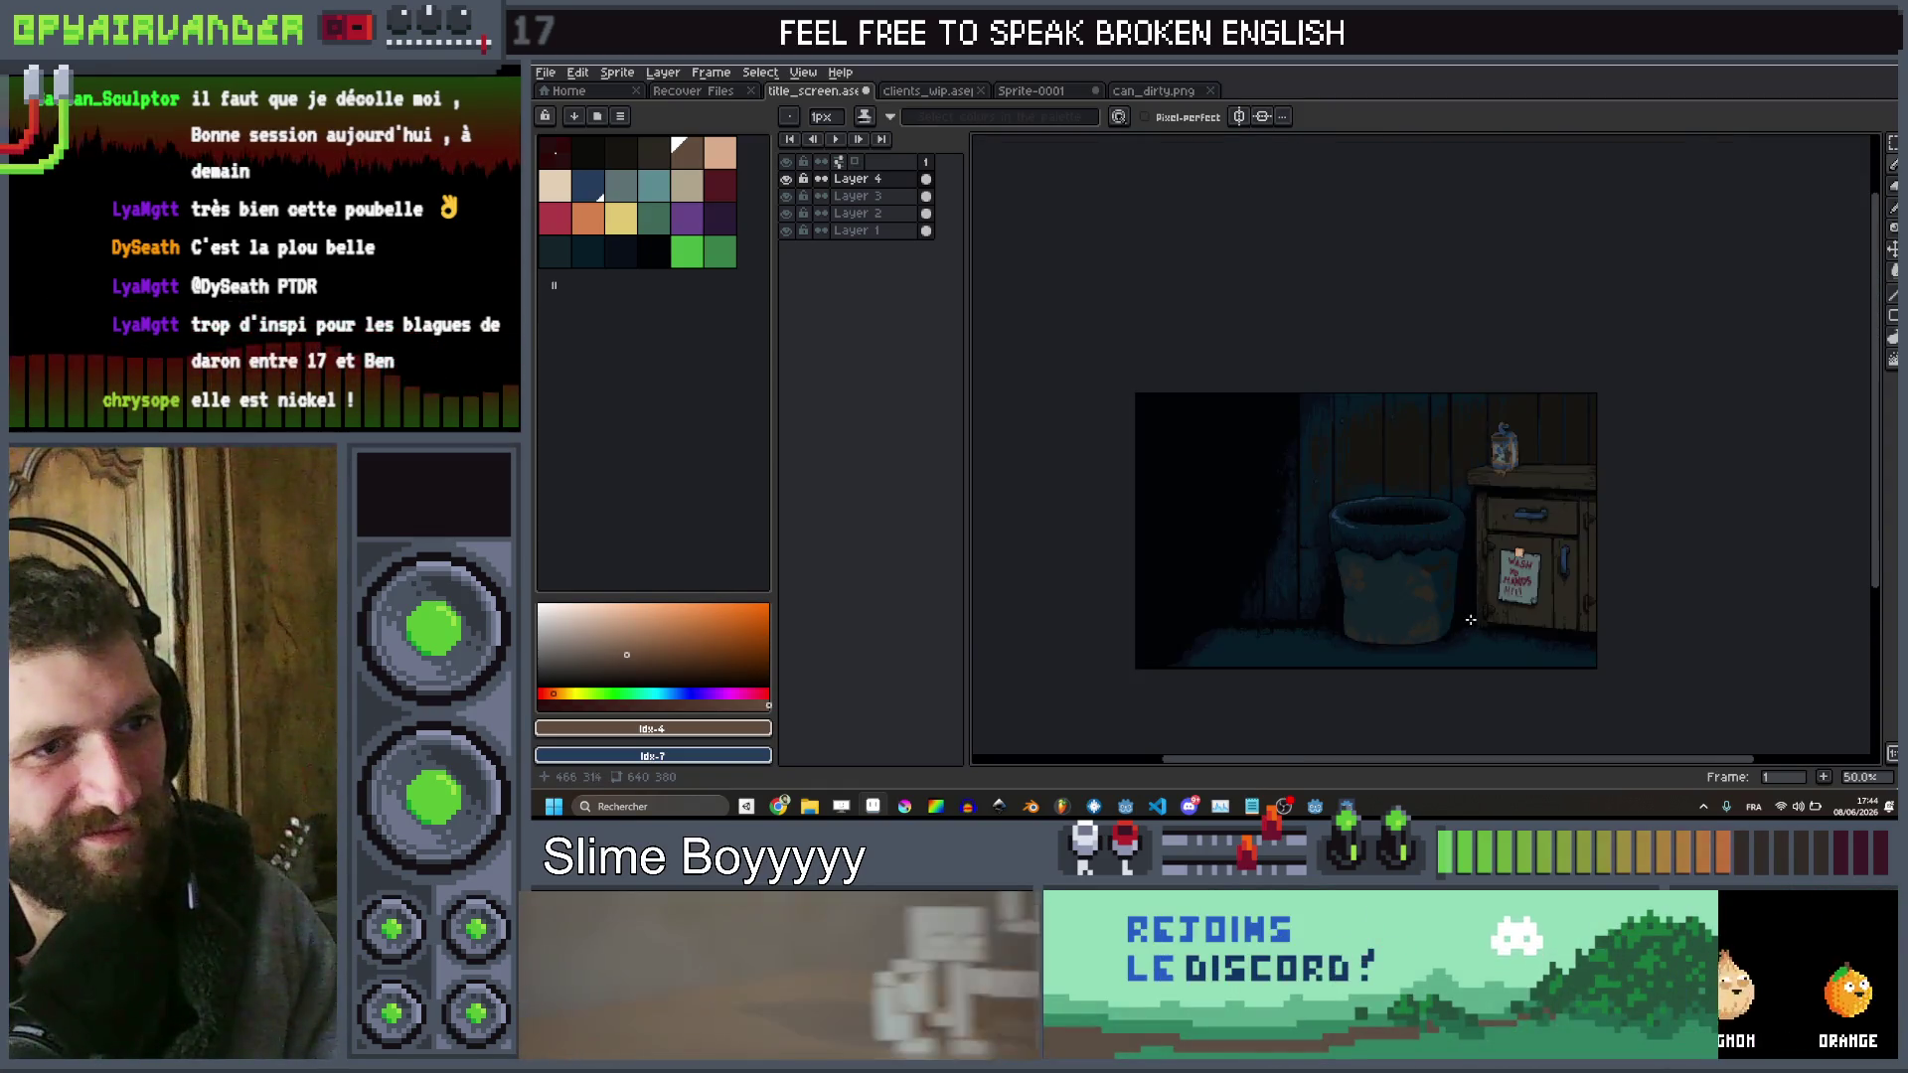
pyautogui.scroll(6, 1468, 681)
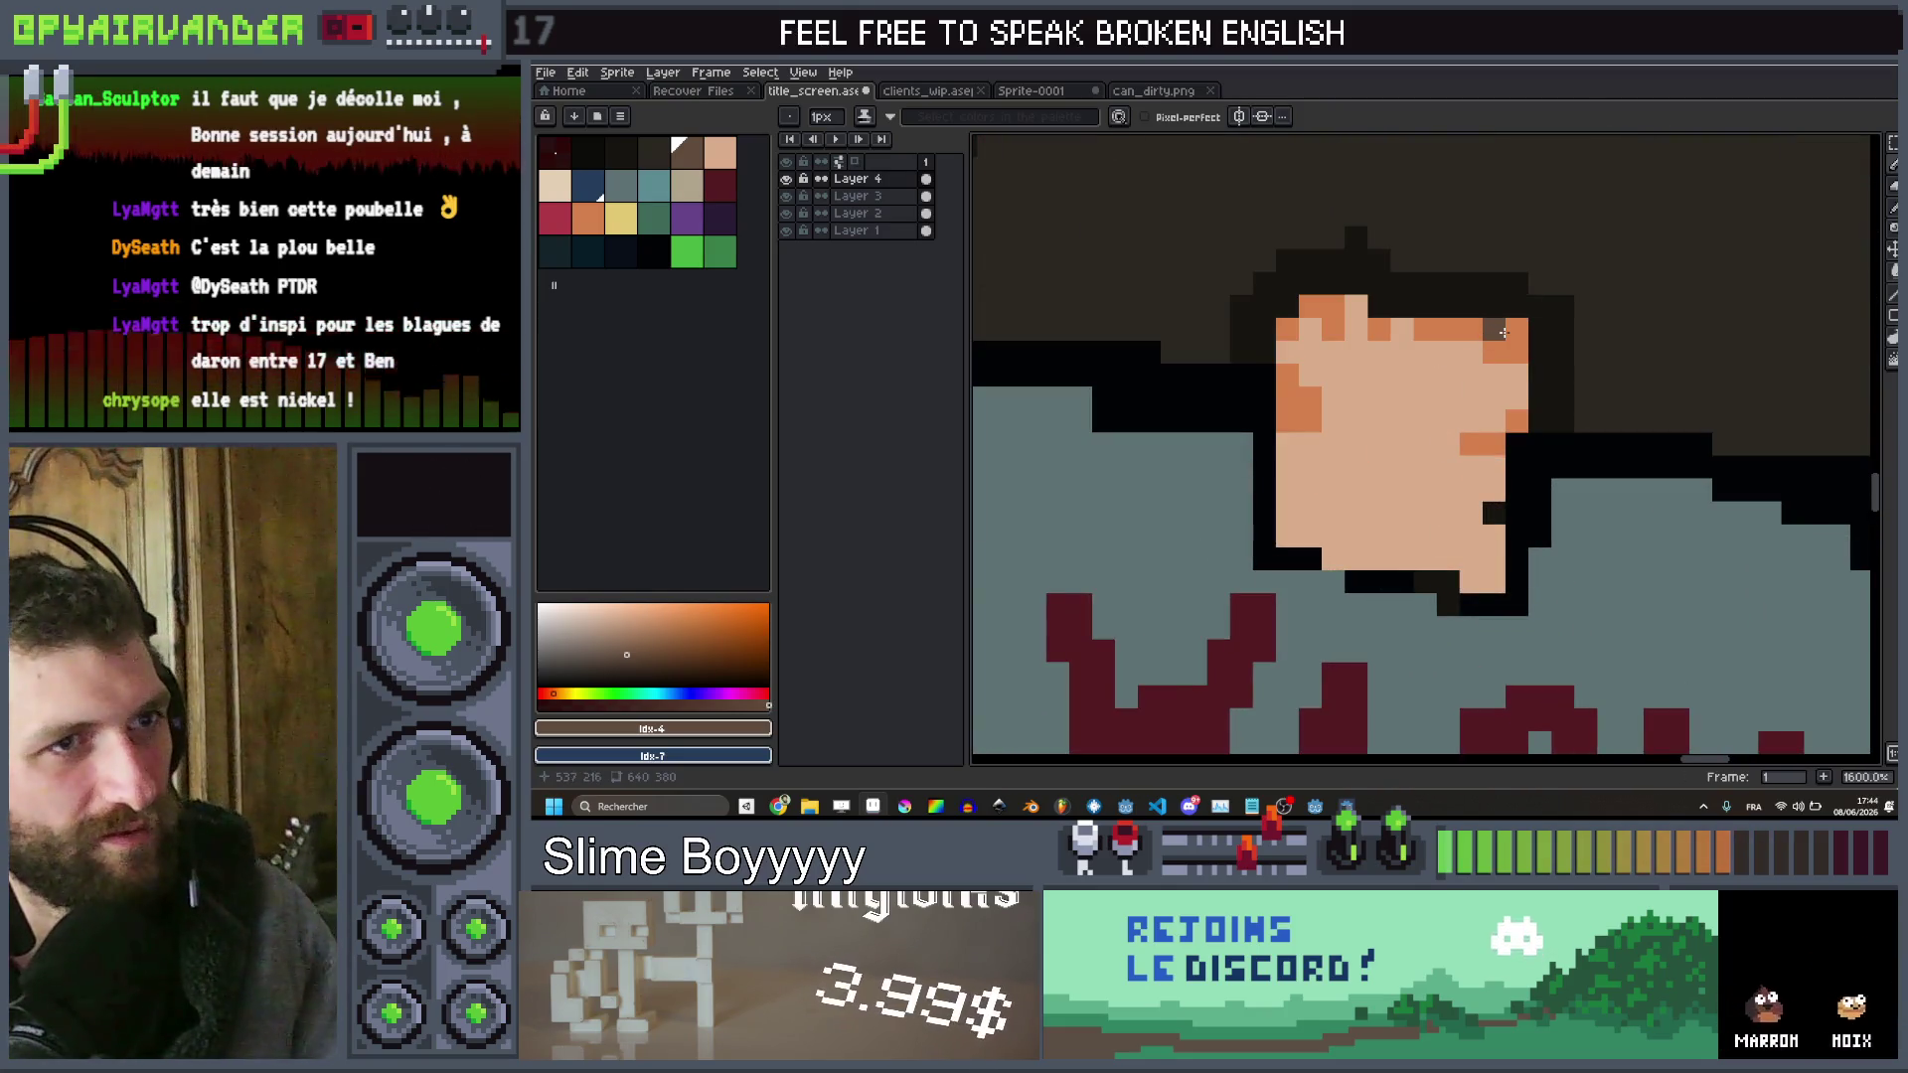
# Marquee-select the patch atop the note and set the bucket fill to non-contiguous
pyautogui.press('v')
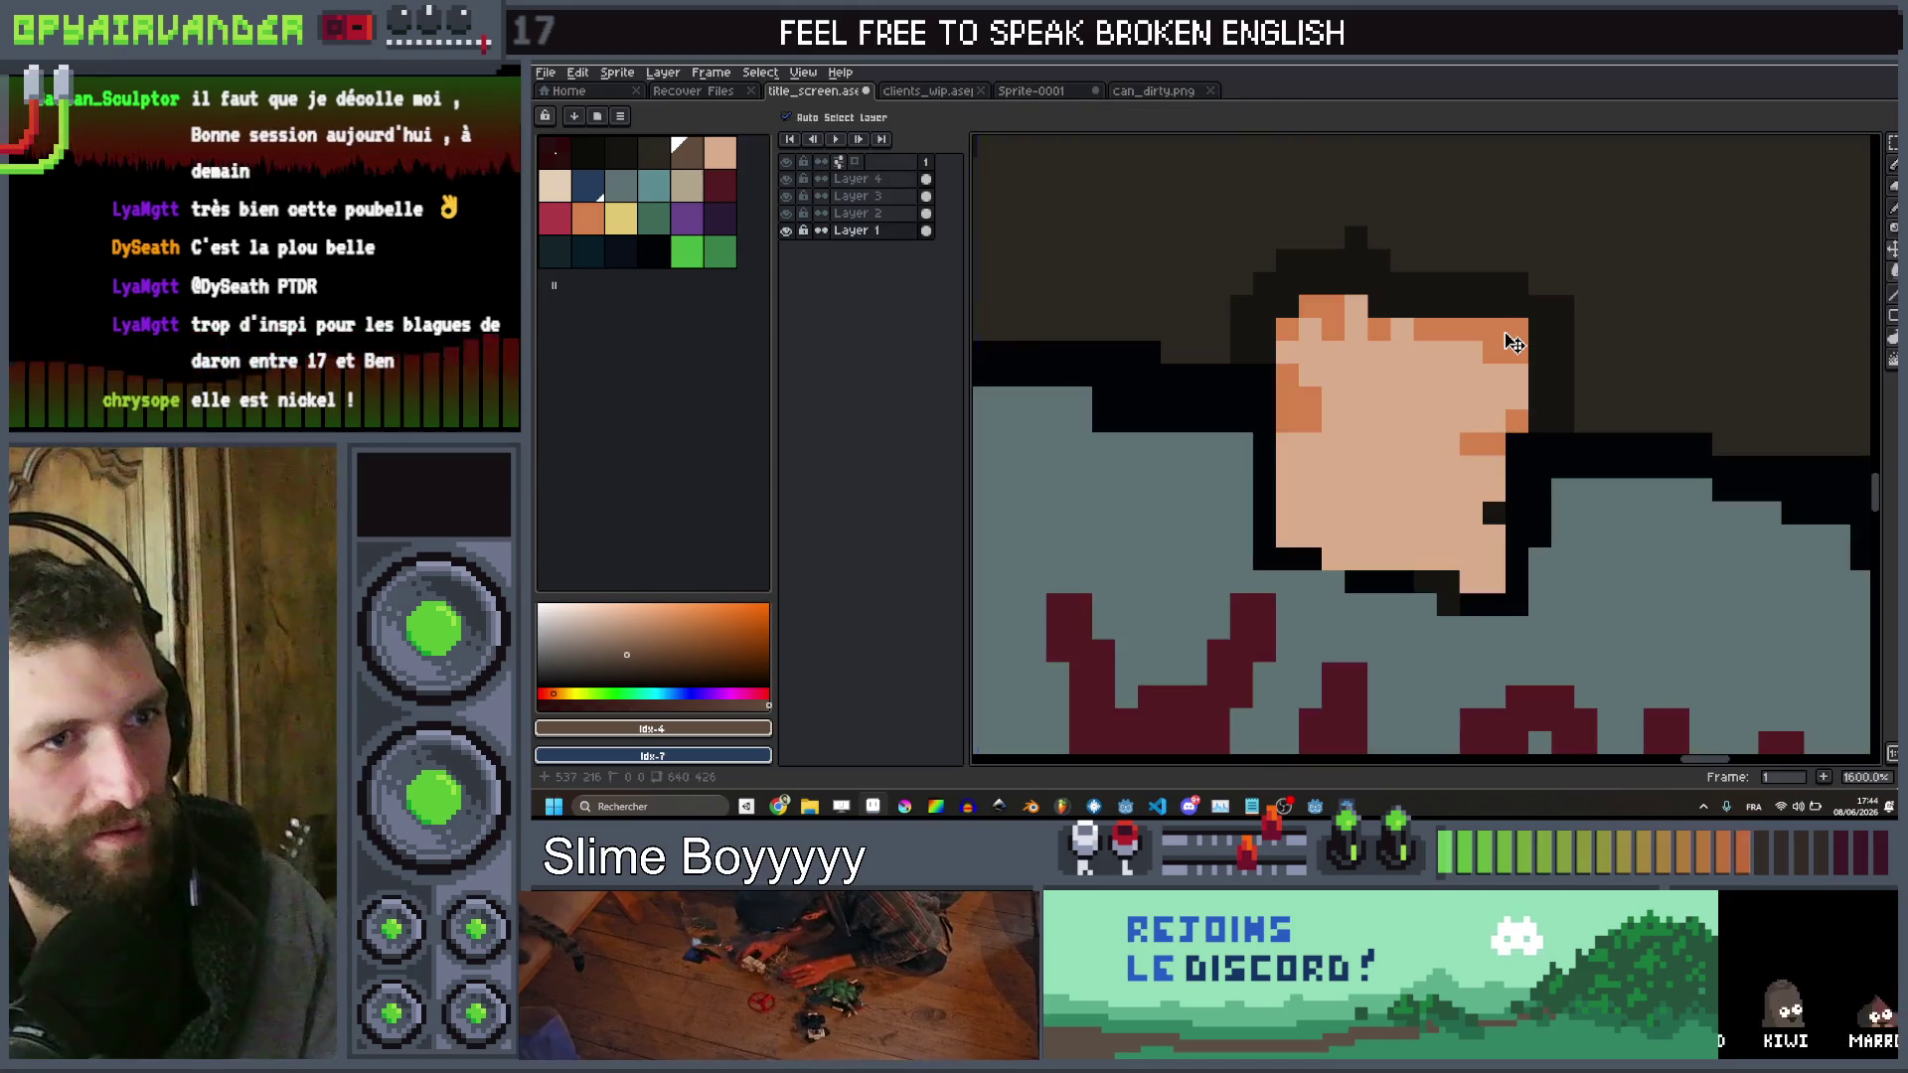
pyautogui.press('m')
pyautogui.moveTo(1692, 225); pyautogui.dragTo(1135, 712)
pyautogui.press('g')
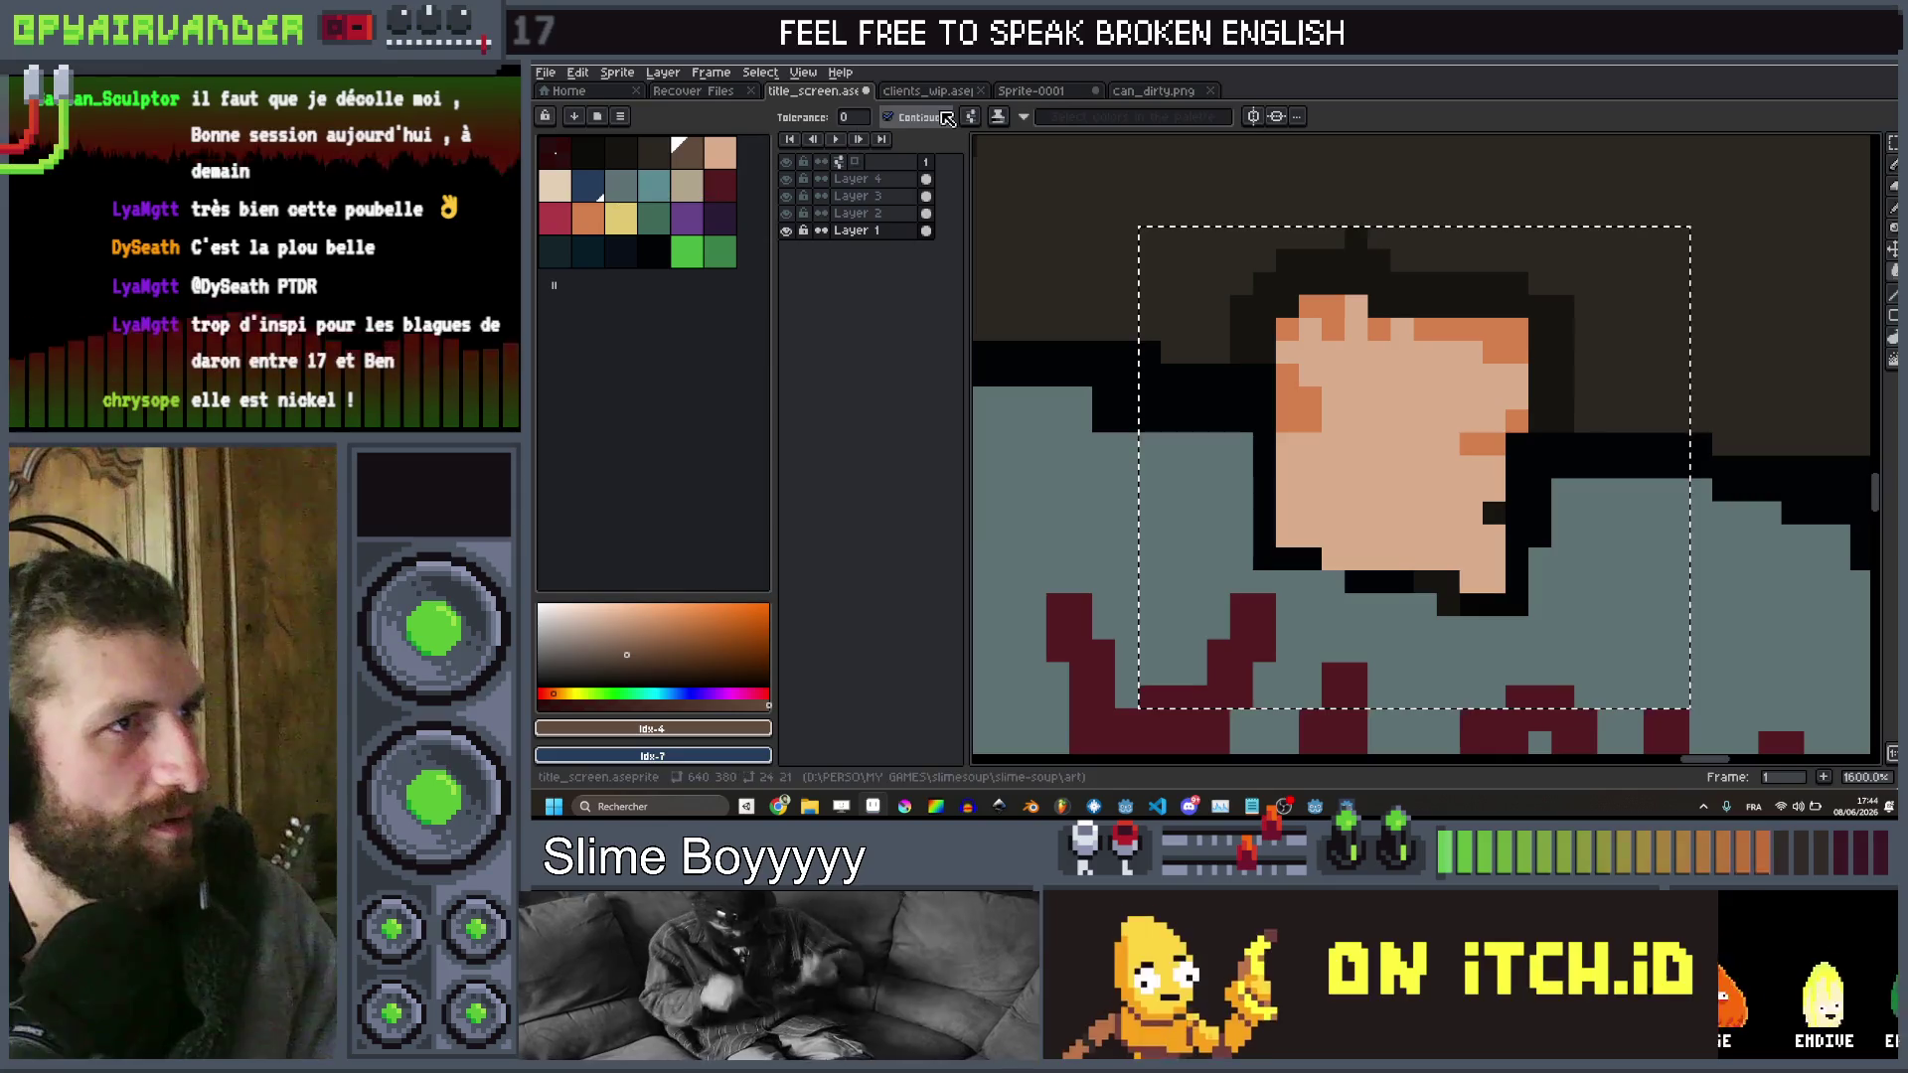
pyautogui.click(947, 117)
# Try filling the selected patch with orange, then undo the fill
pyautogui.click(1450, 329)
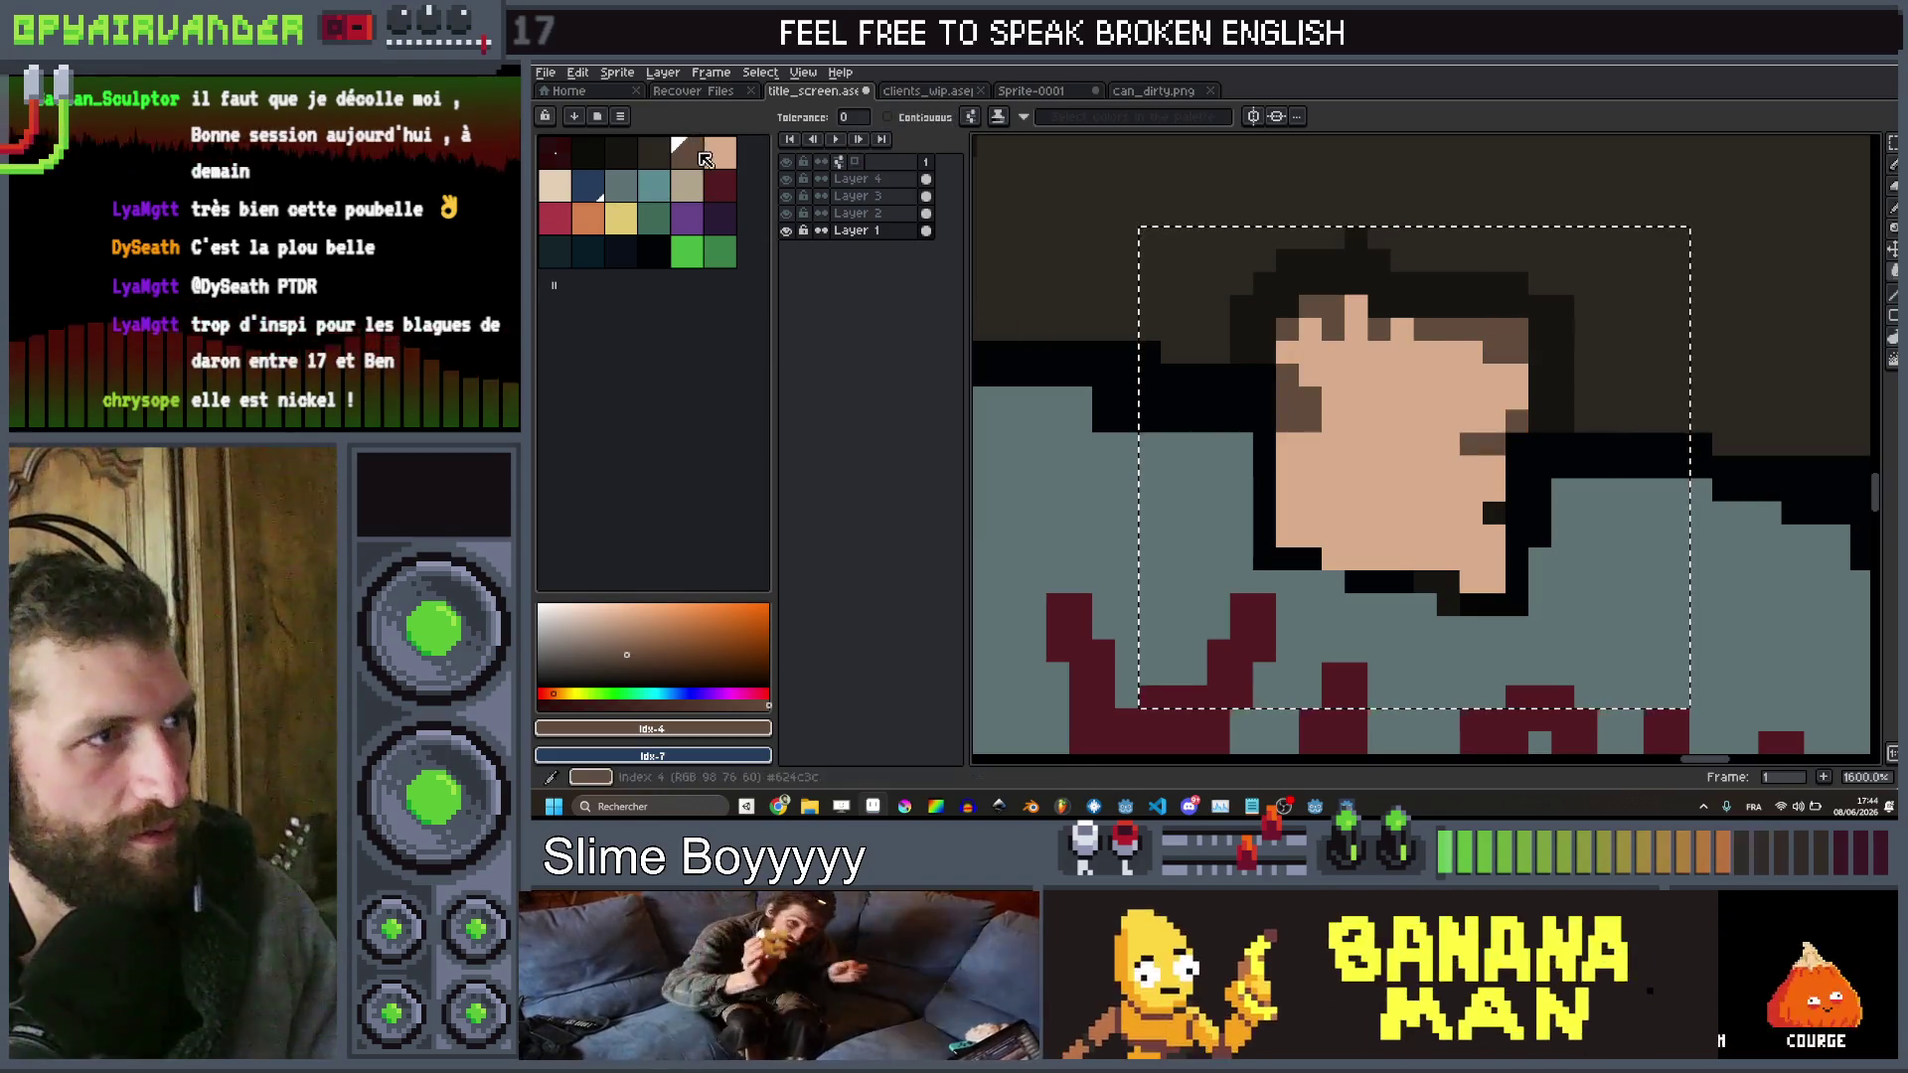
pyautogui.click(588, 216)
pyautogui.click(1300, 384)
pyautogui.scroll(-8, 1500, 441)
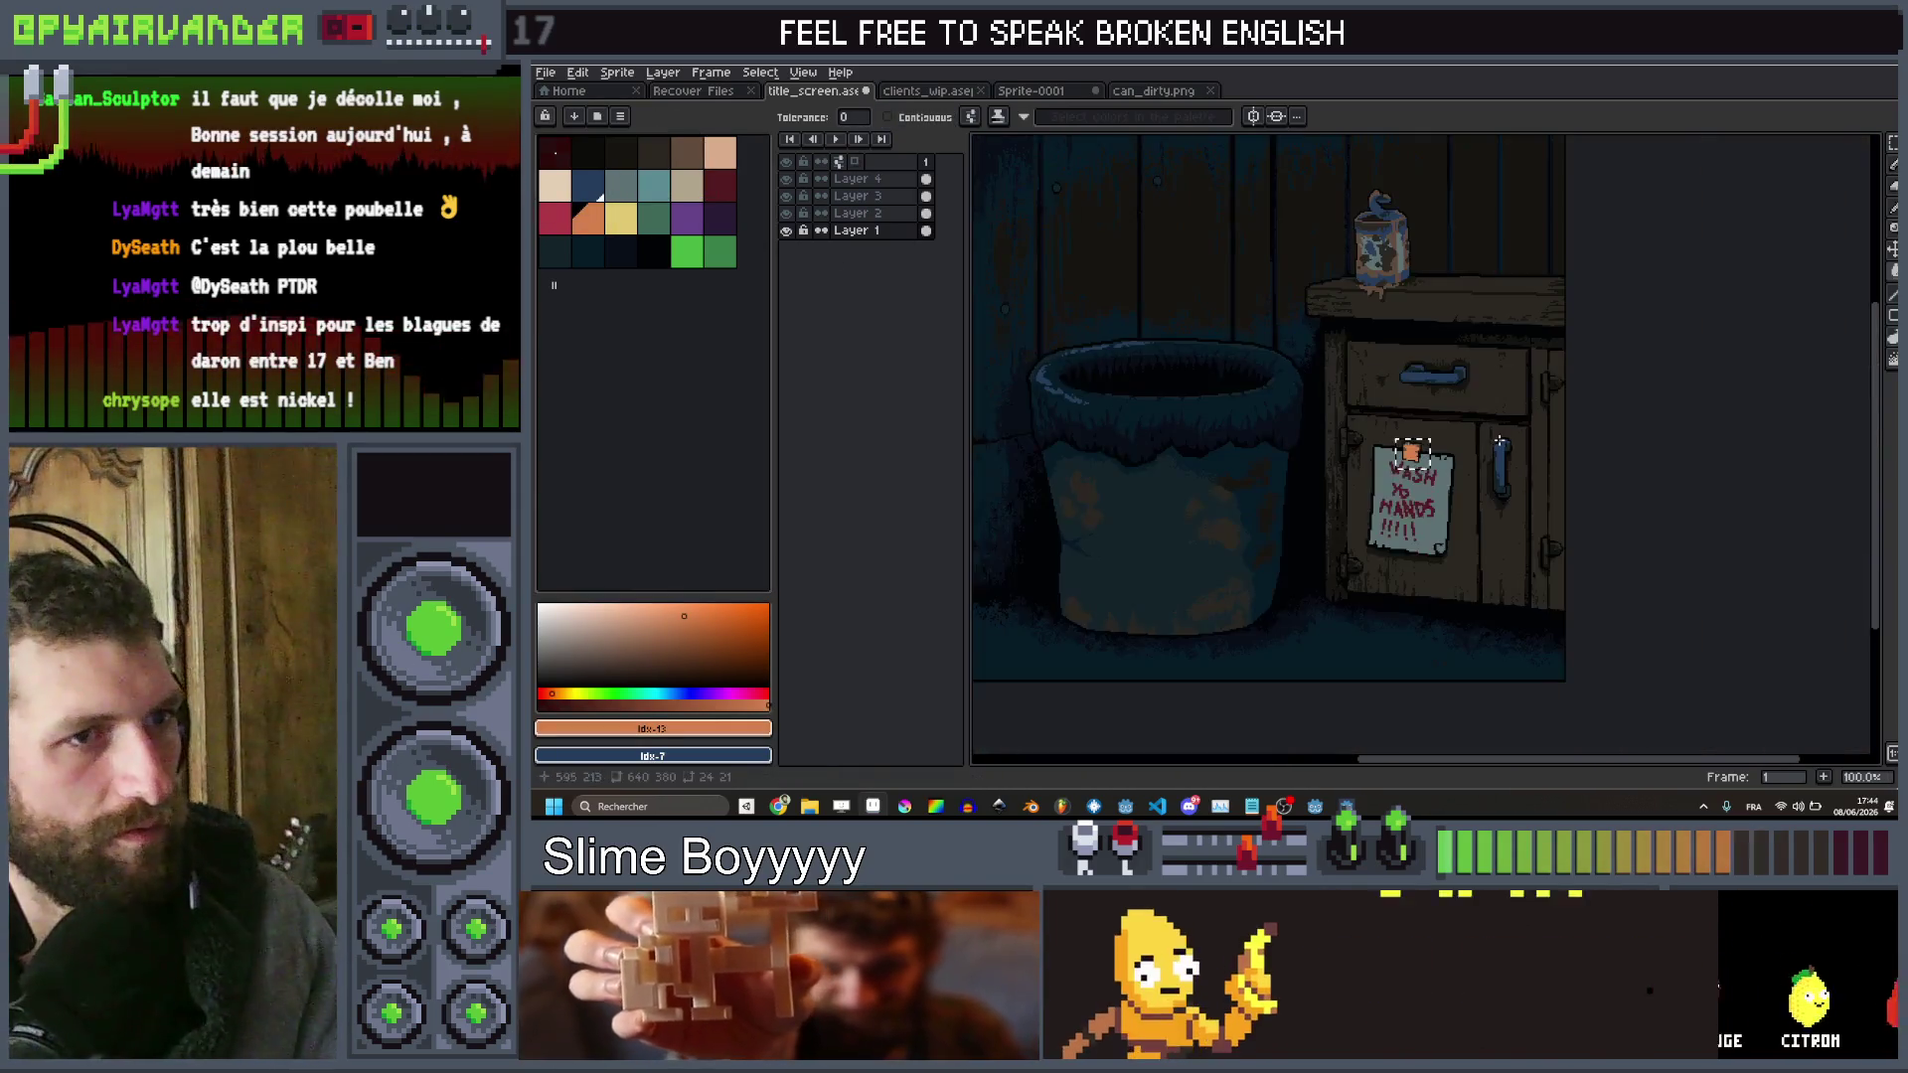
pyautogui.scroll(5, 1492, 440)
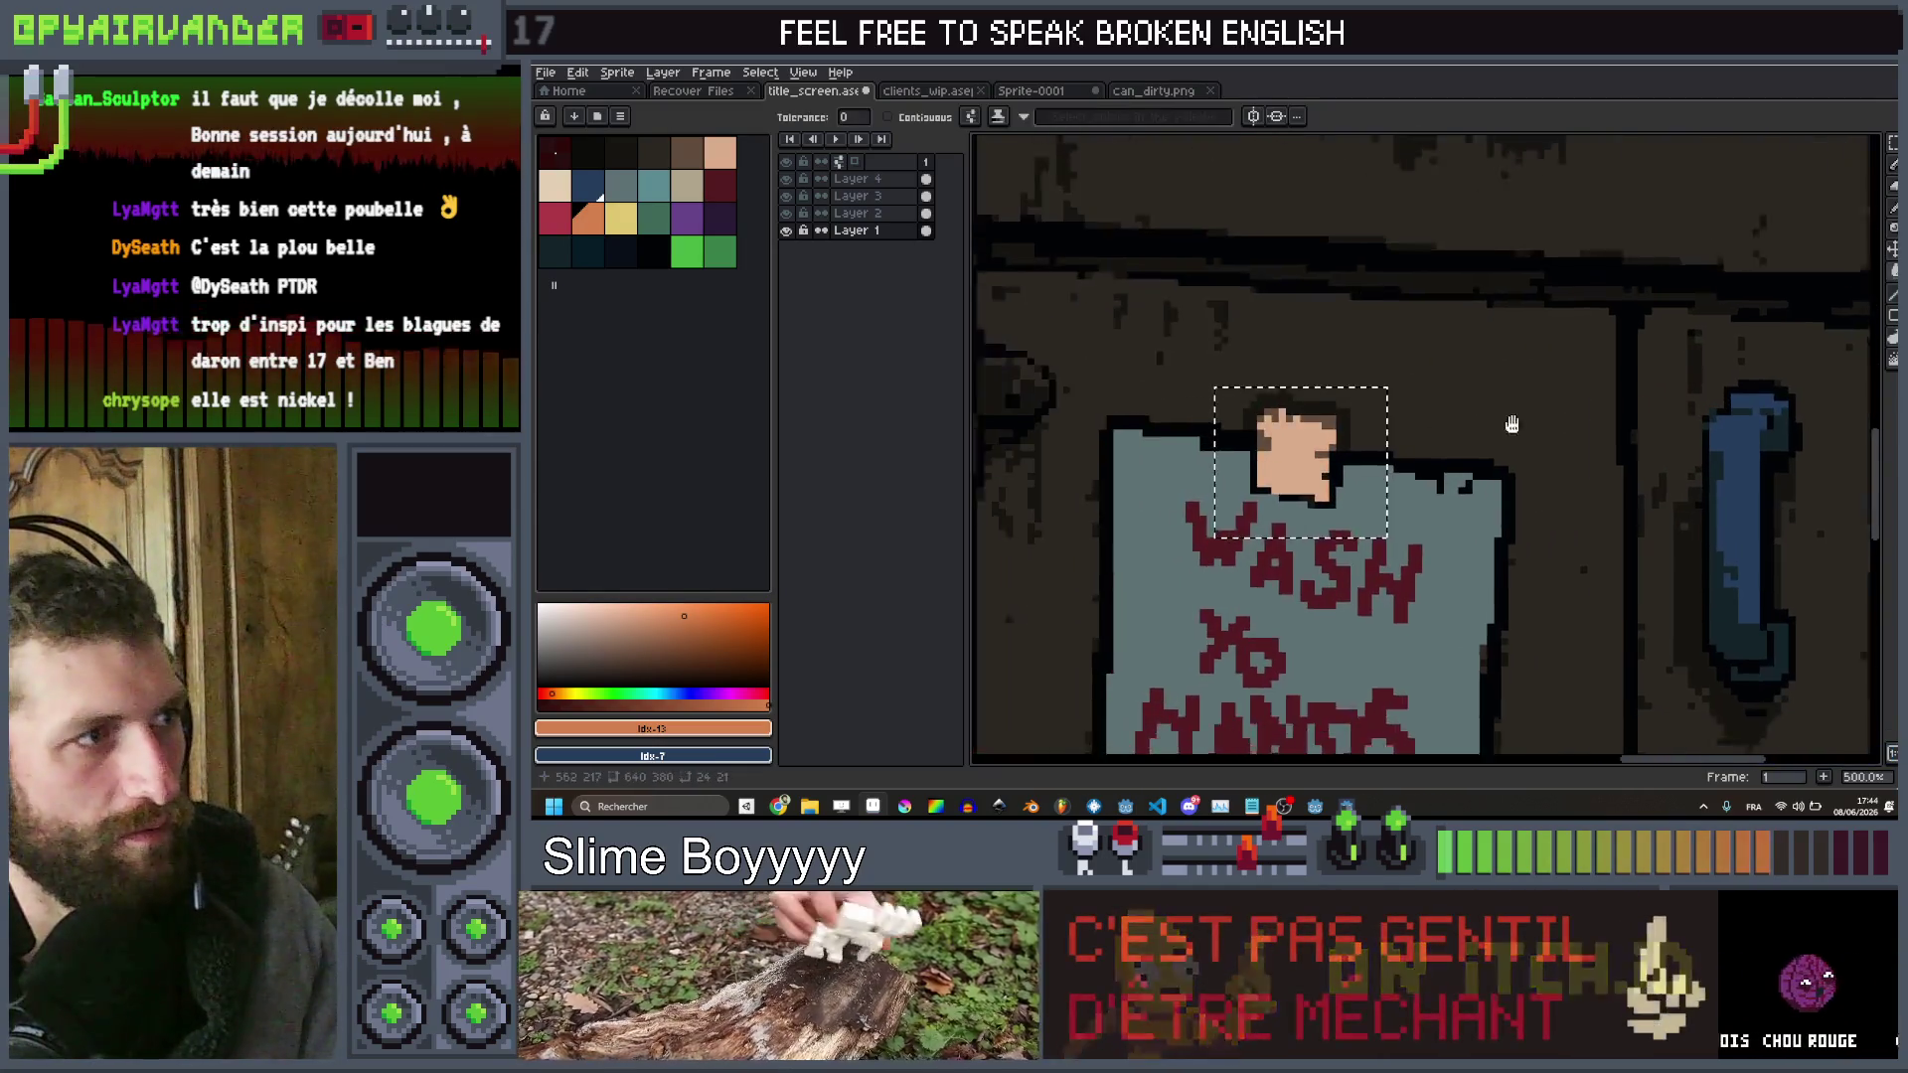
pyautogui.hotkey('ctrl', 'z')
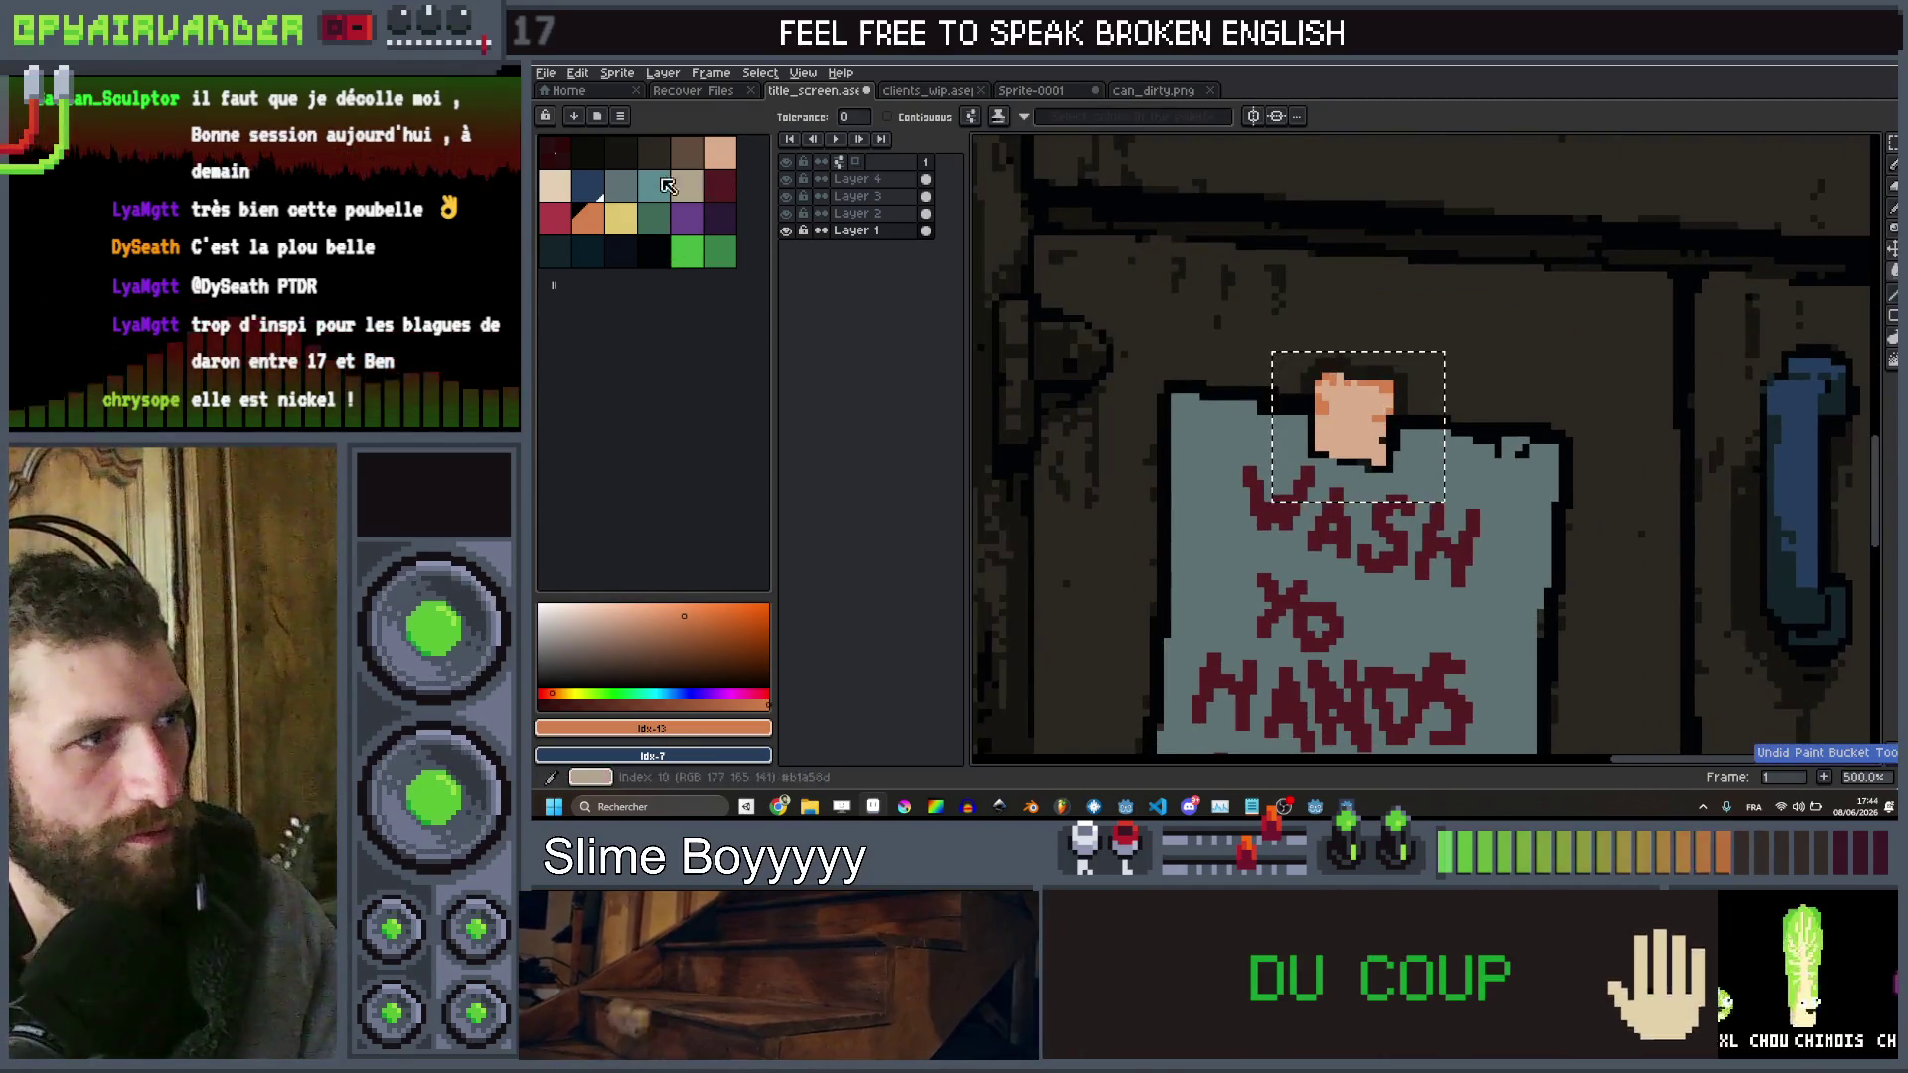
# Fill the peach pixels of the patch with the dark teal swatch
pyautogui.click(555, 252)
pyautogui.scroll(4, 1380, 474)
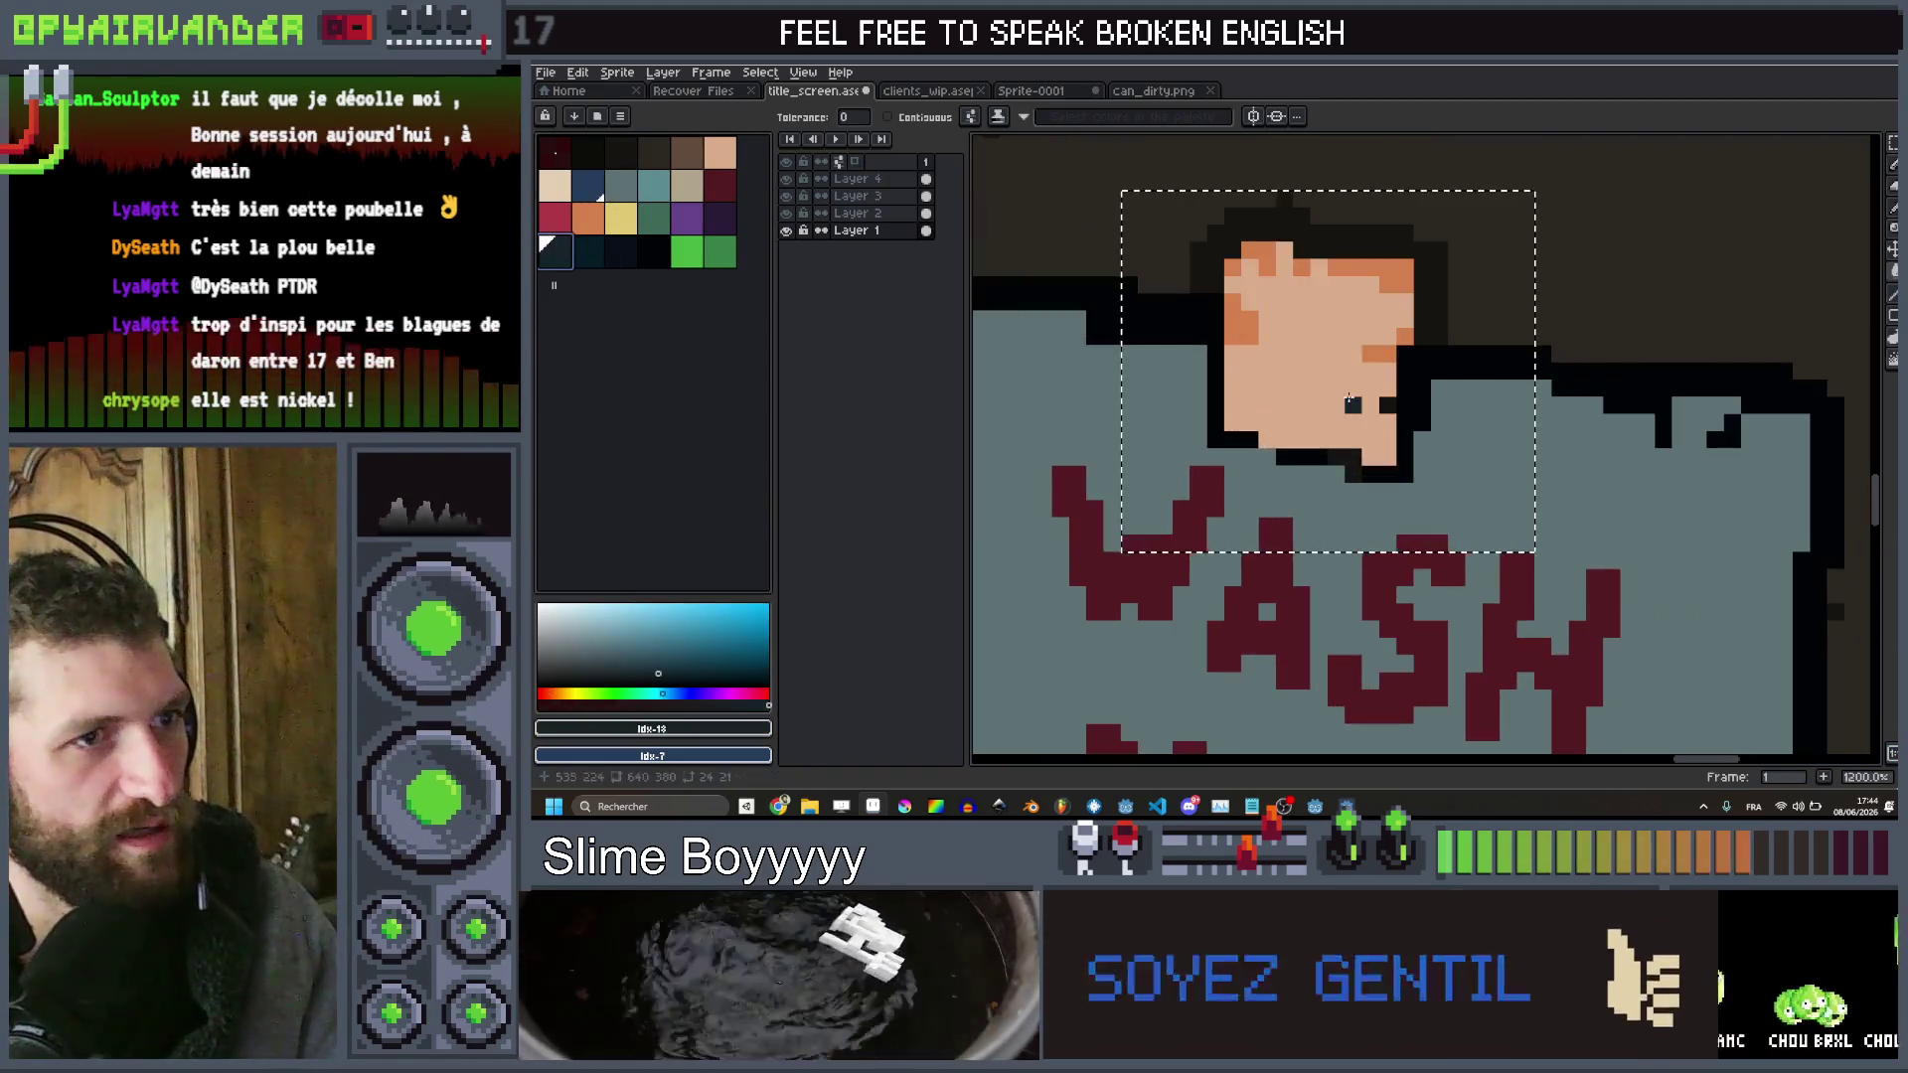
pyautogui.click(1302, 328)
pyautogui.press(']')
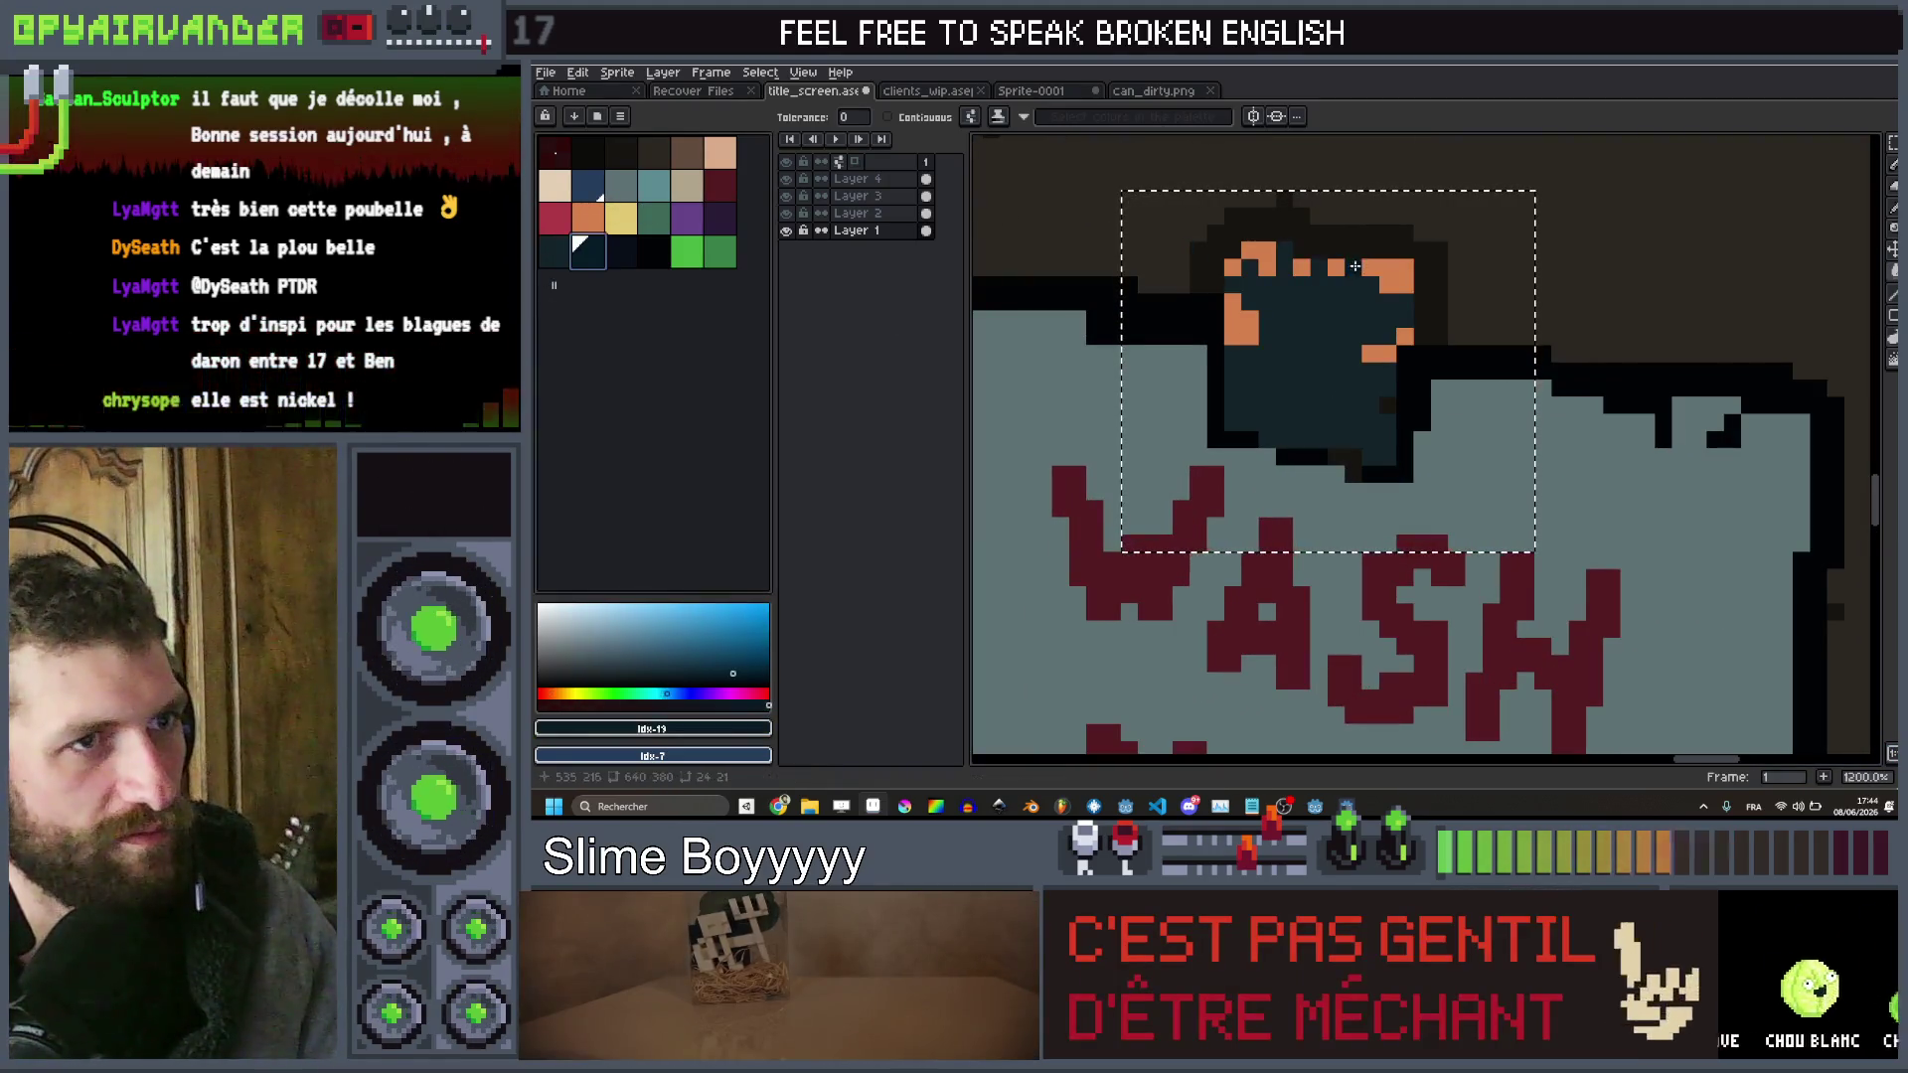
pyautogui.scroll(-10, 1353, 266)
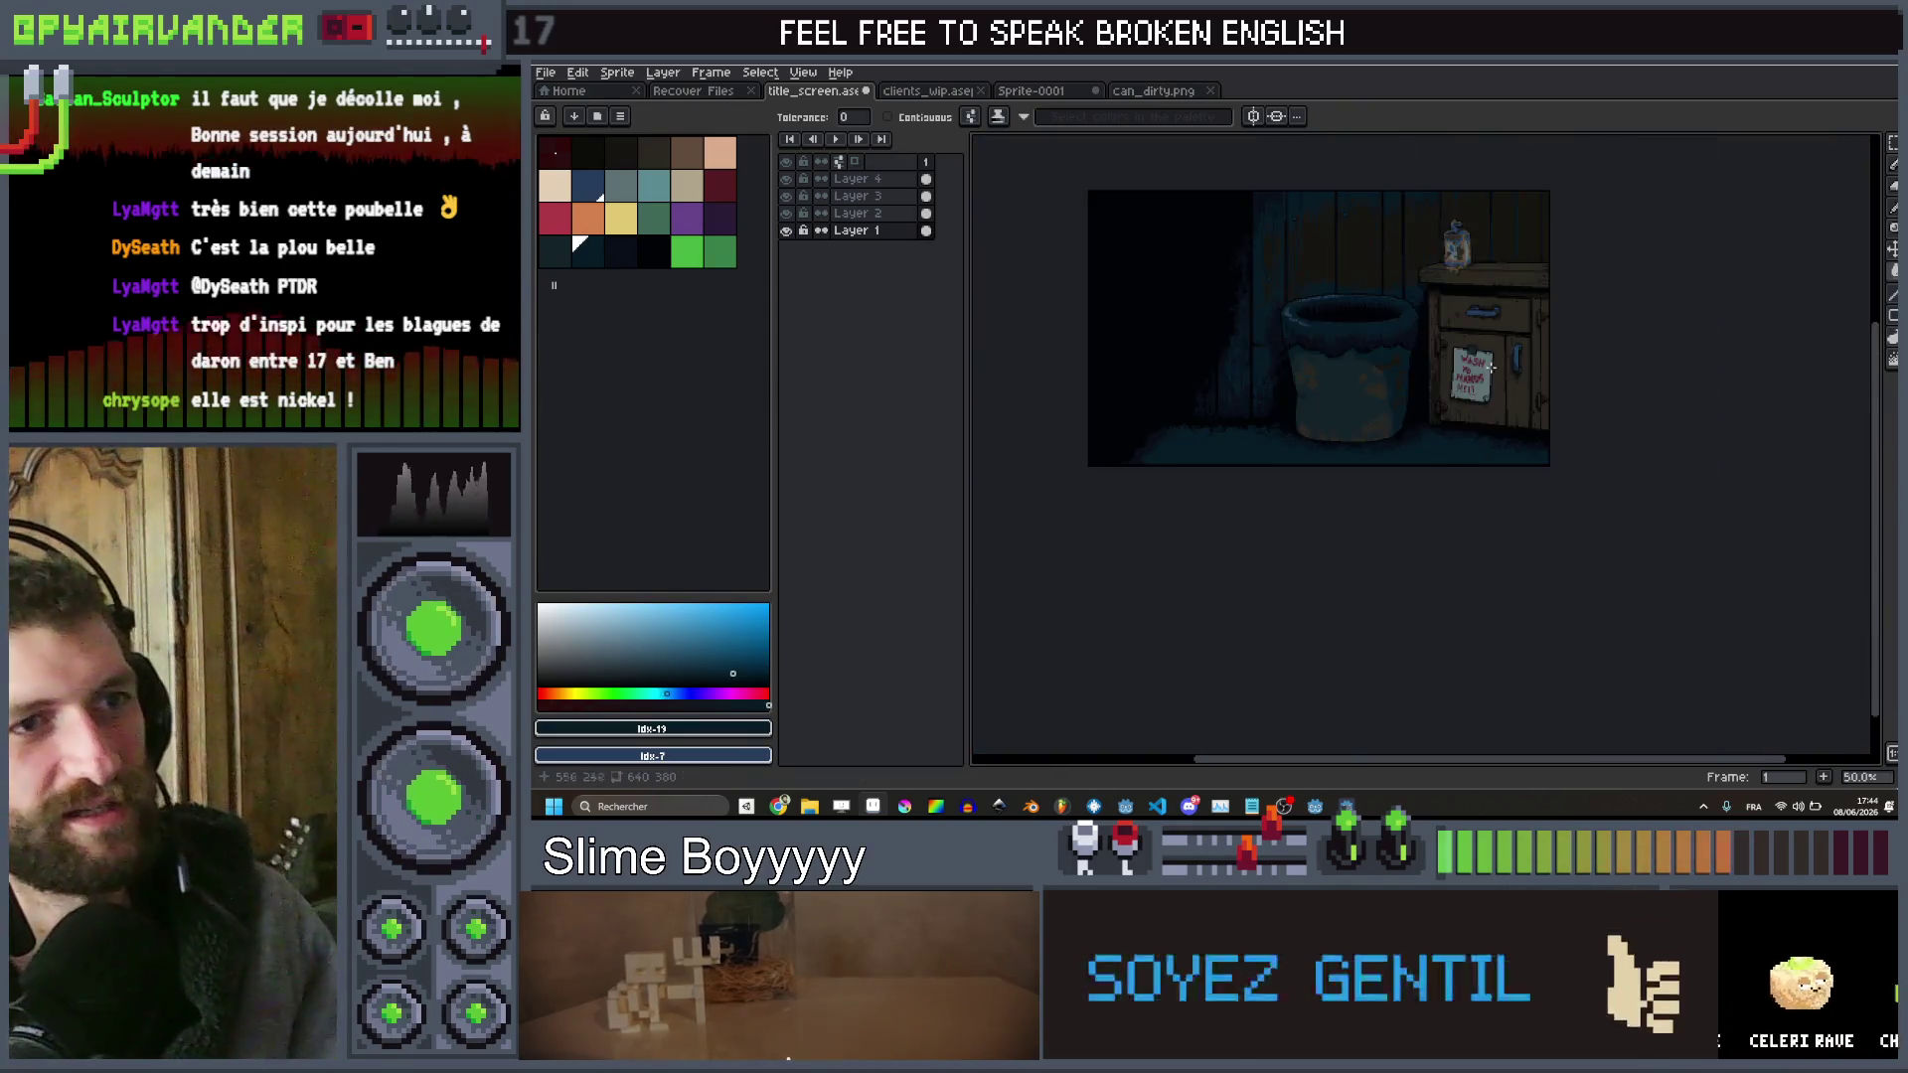
pyautogui.scroll(2, 1494, 366)
pyautogui.scroll(-2, 1603, 318)
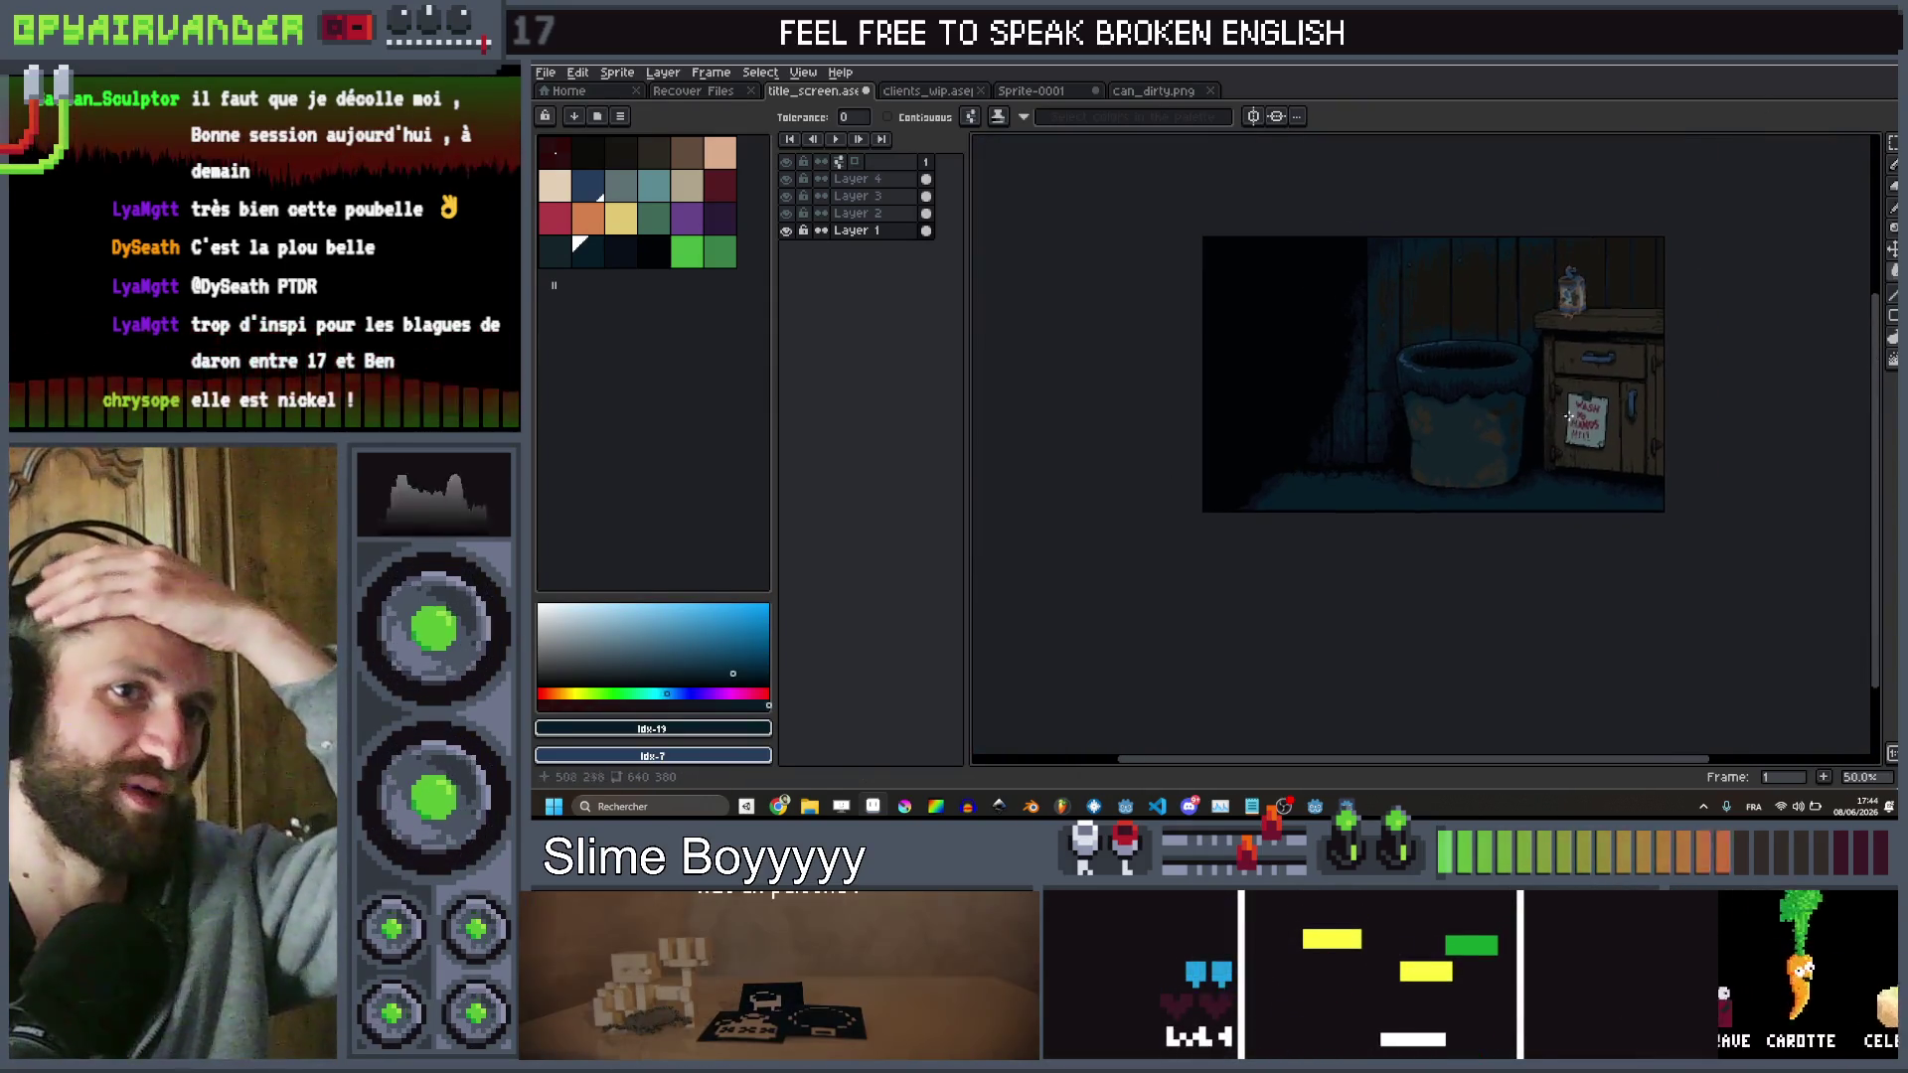
pyautogui.scroll(2, 1644, 344)
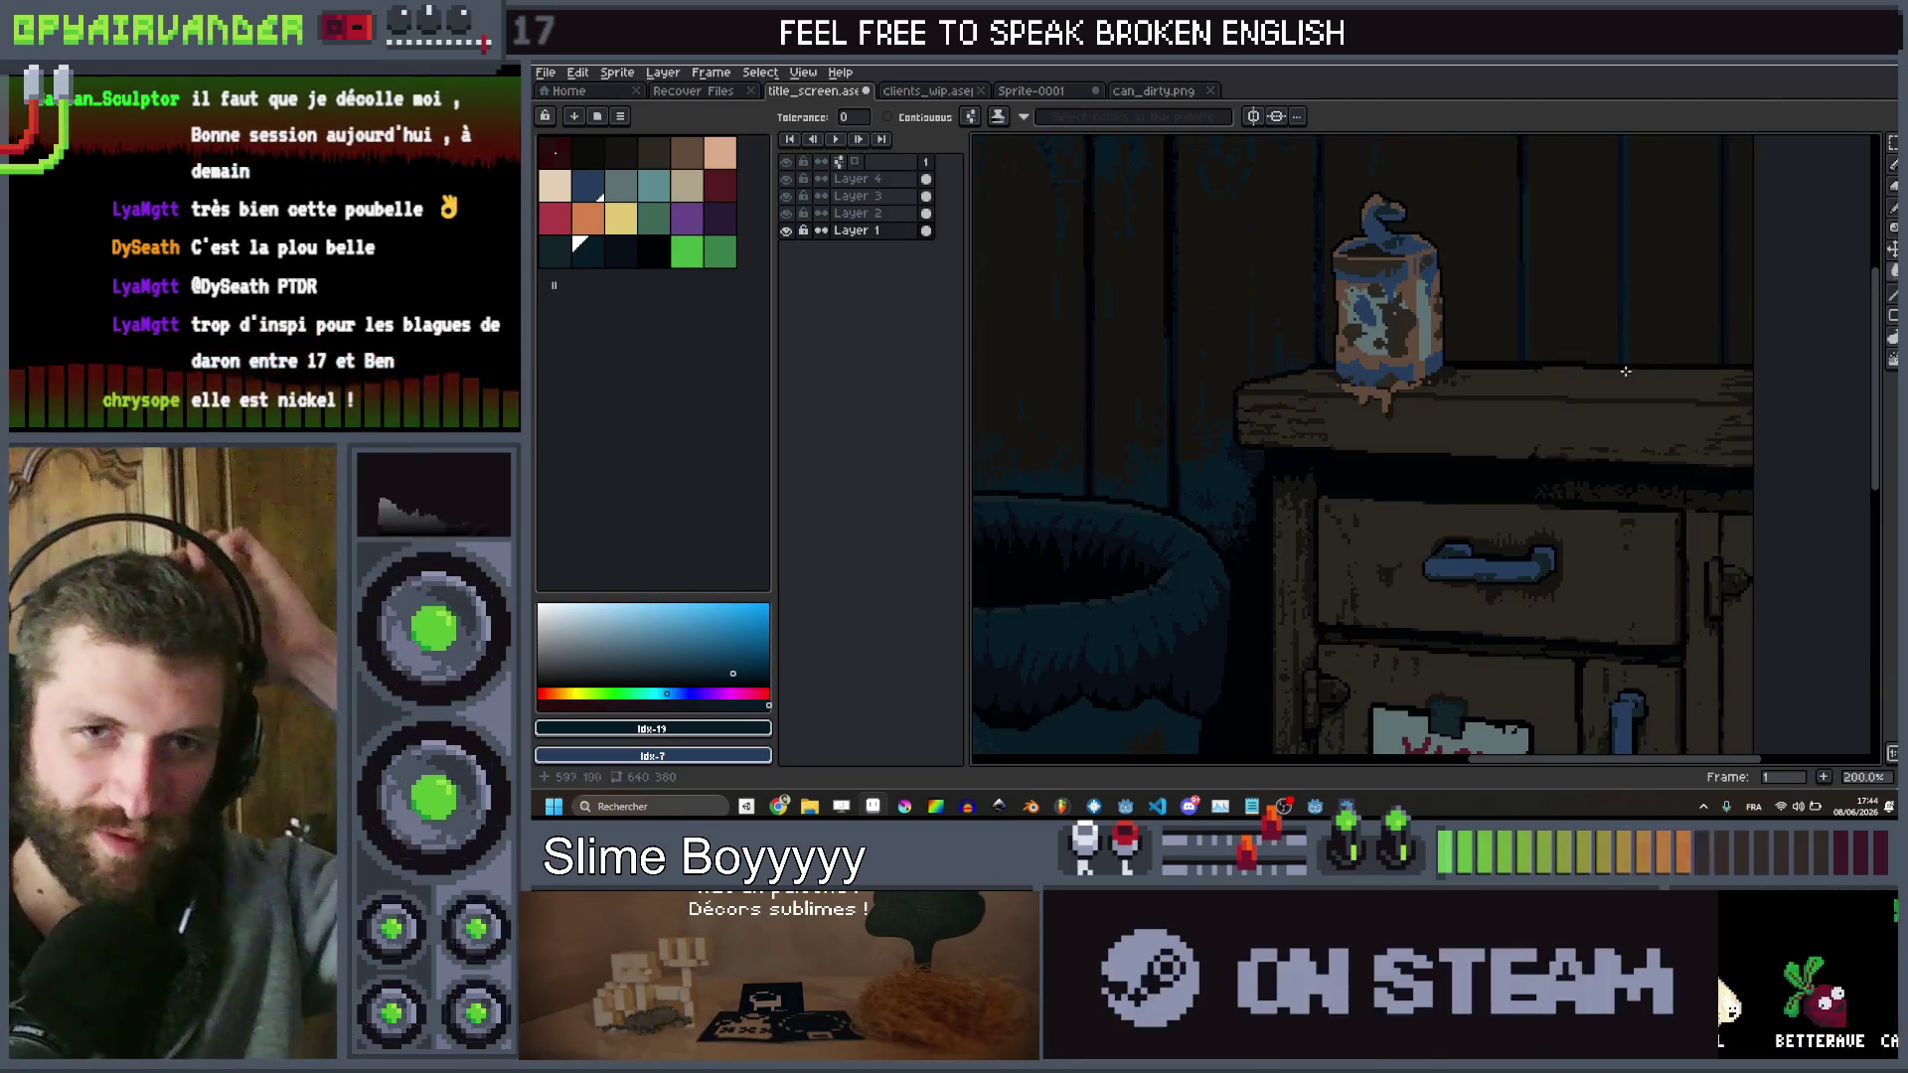
pyautogui.scroll(-2, 1649, 358)
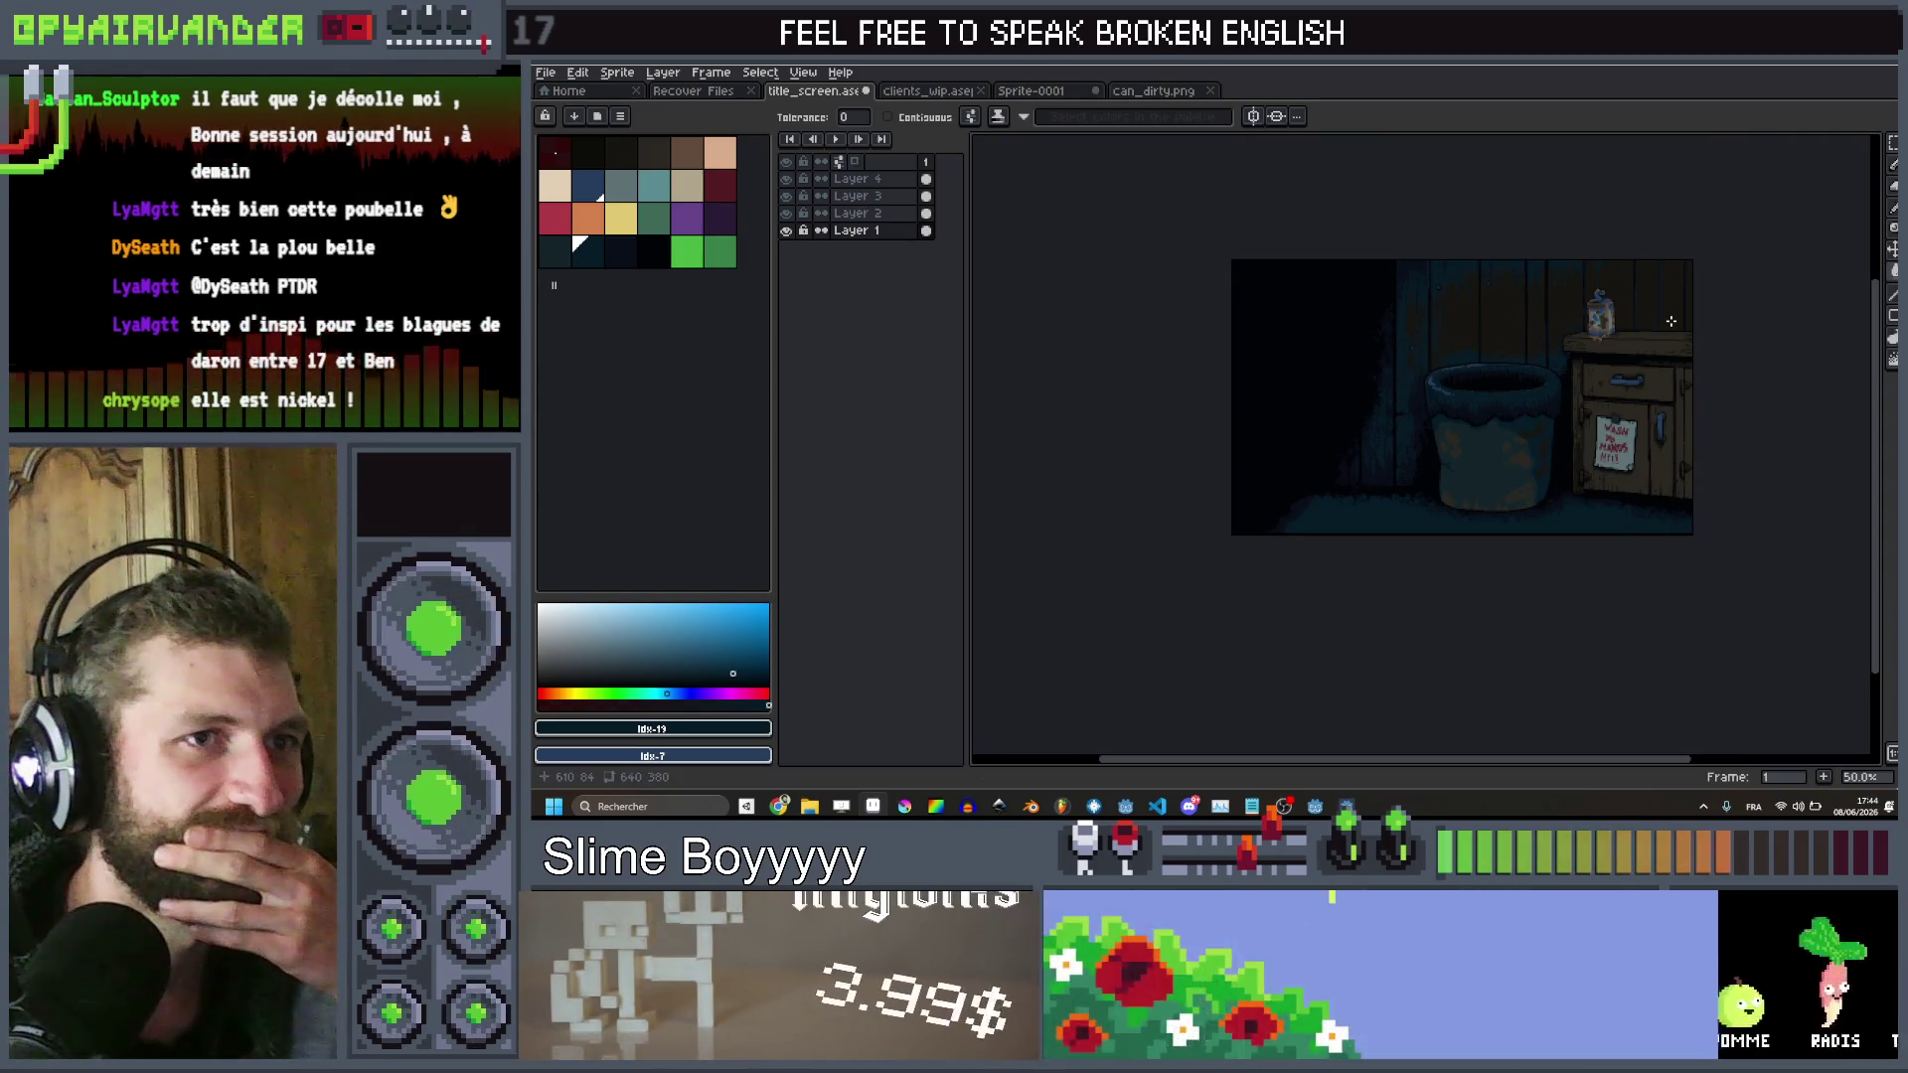
pyautogui.scroll(1, 1670, 321)
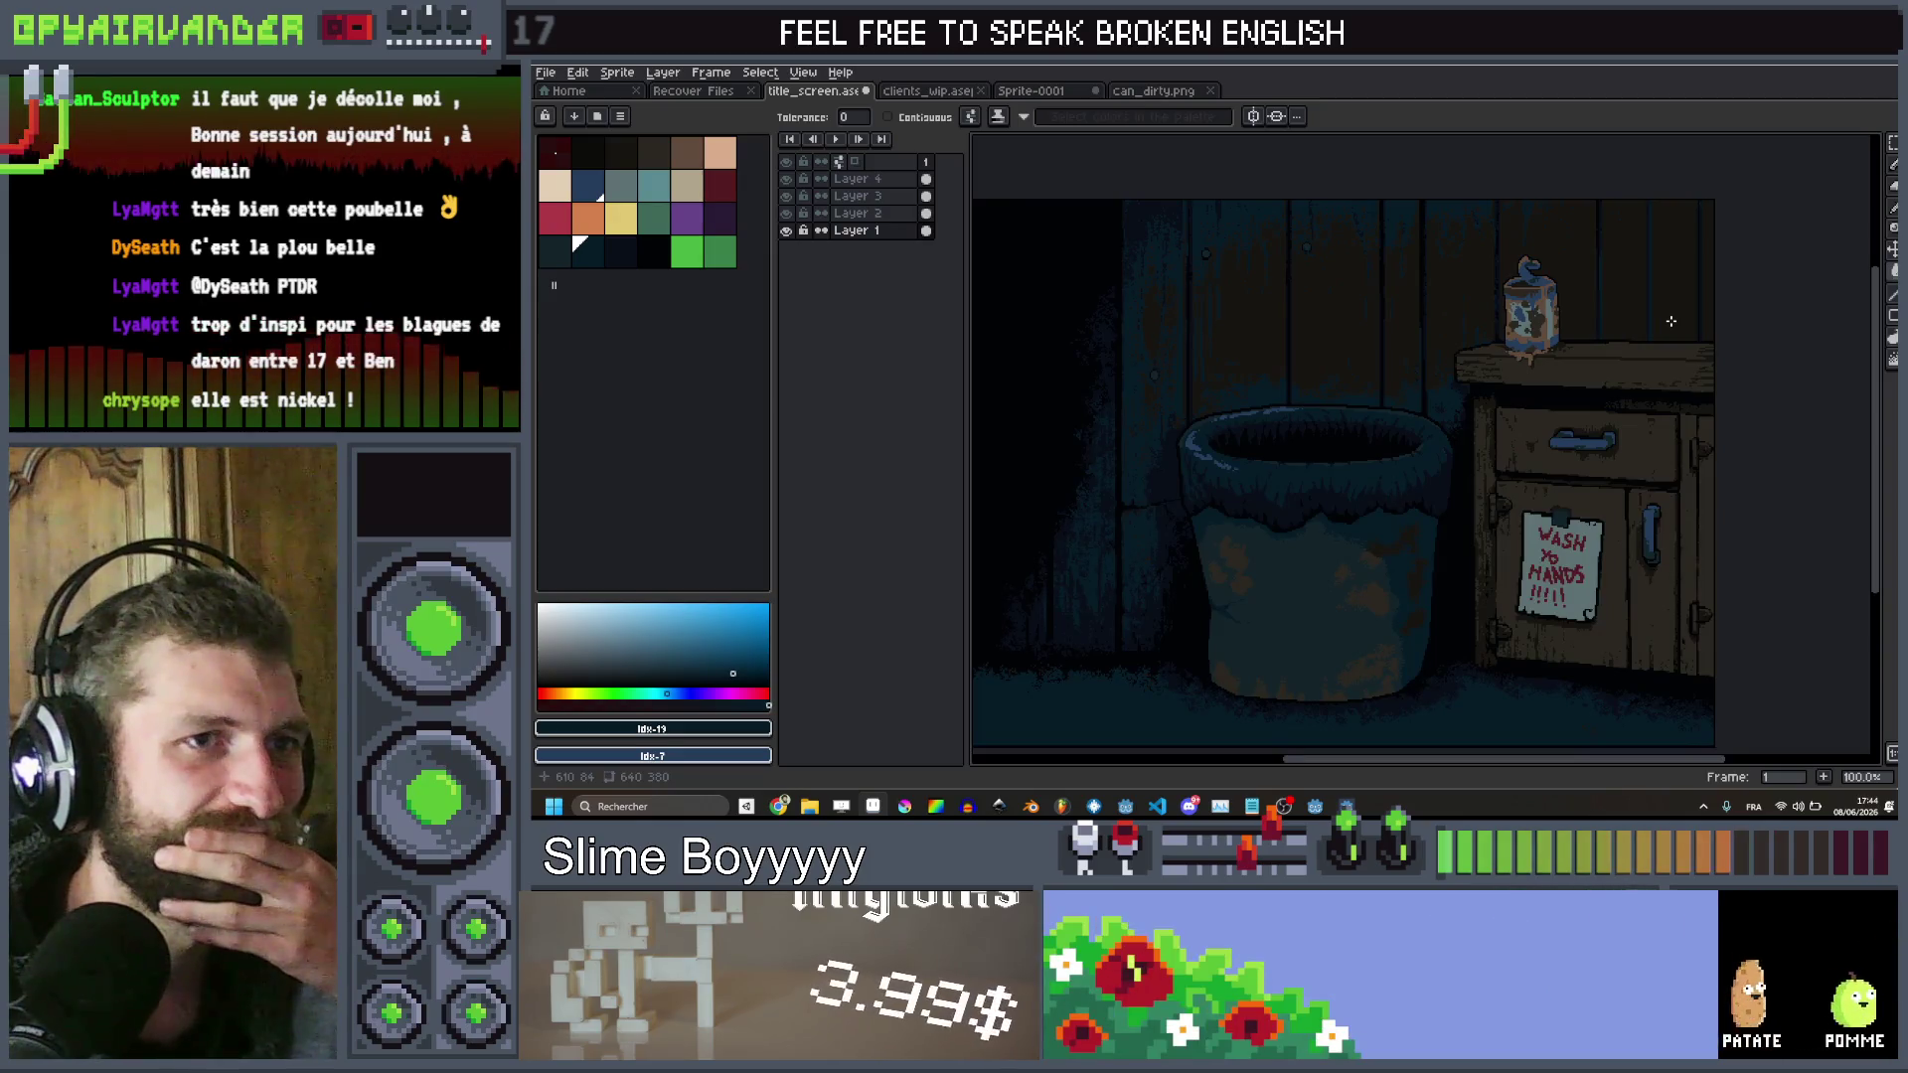
pyautogui.scroll(-1, 1671, 321)
pyautogui.scroll(2, 1670, 321)
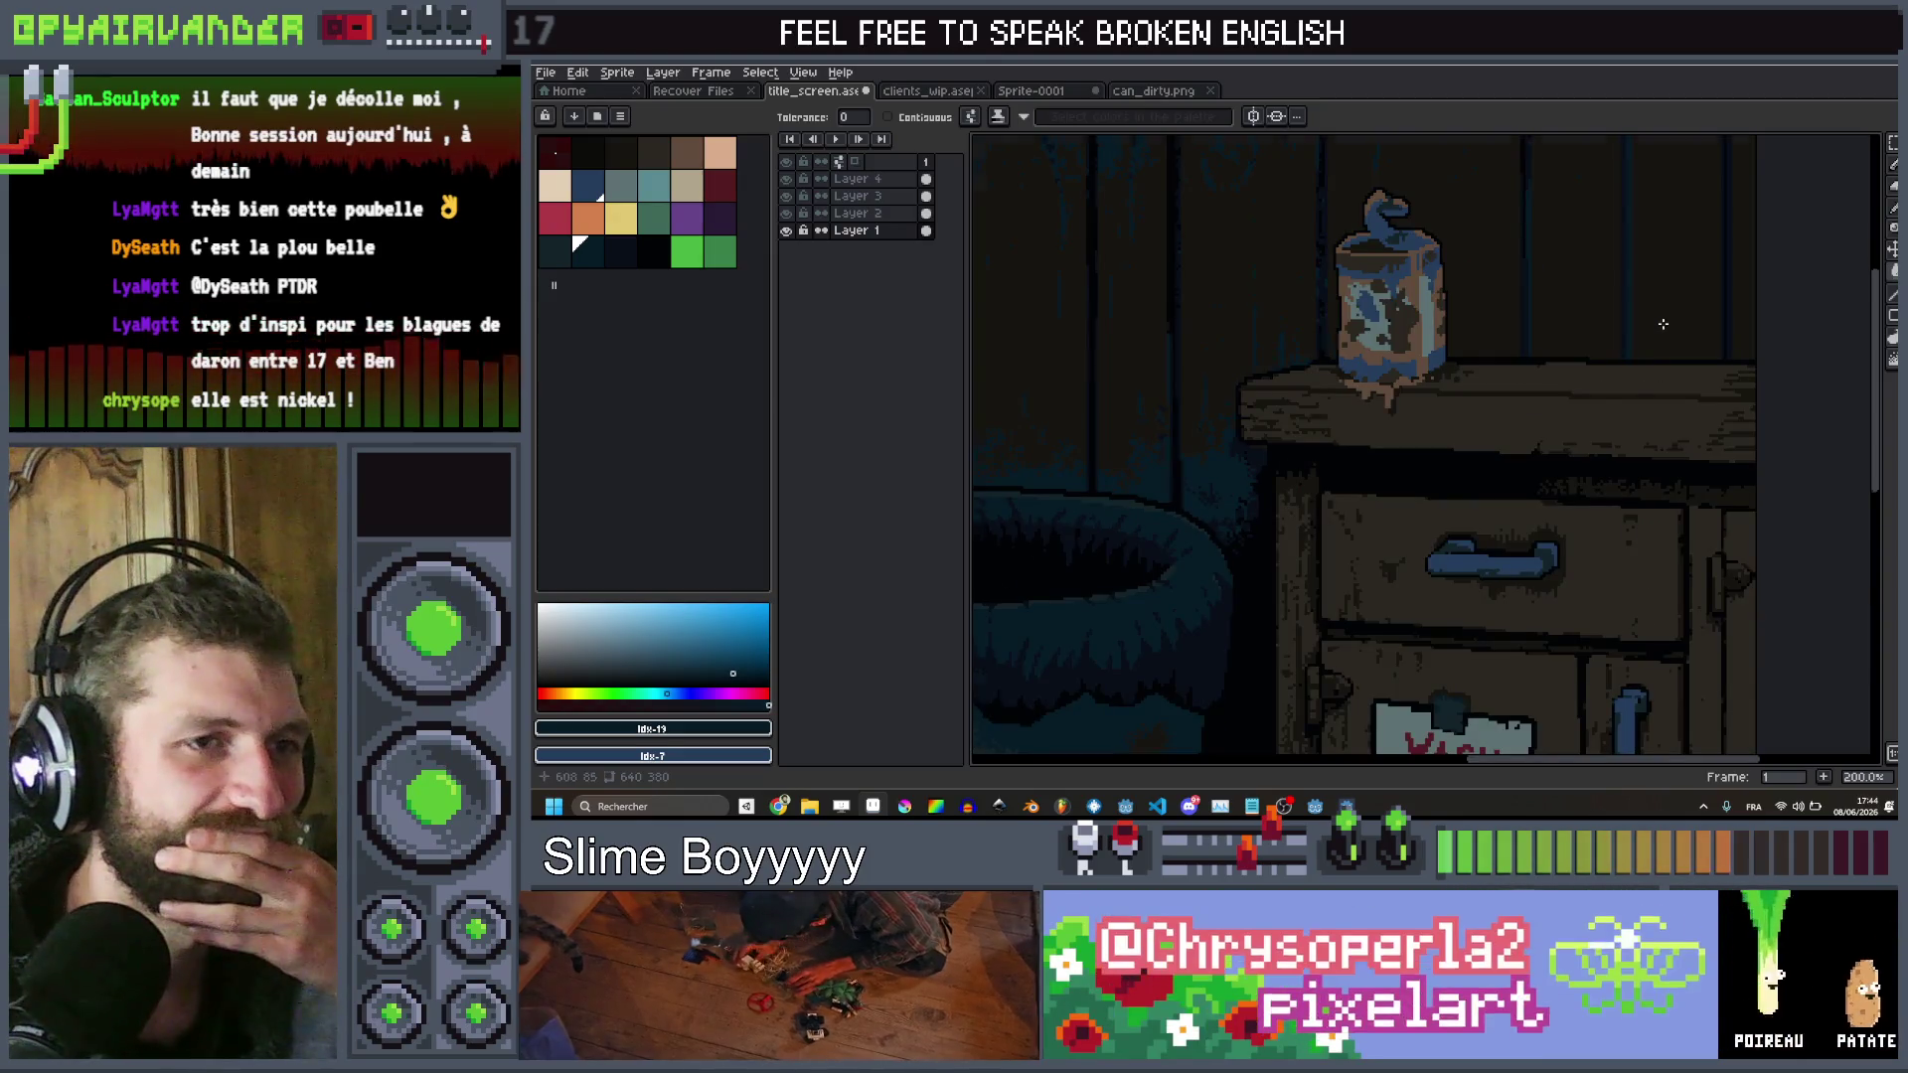
pyautogui.scroll(-1, 1671, 321)
pyautogui.scroll(-1, 1667, 323)
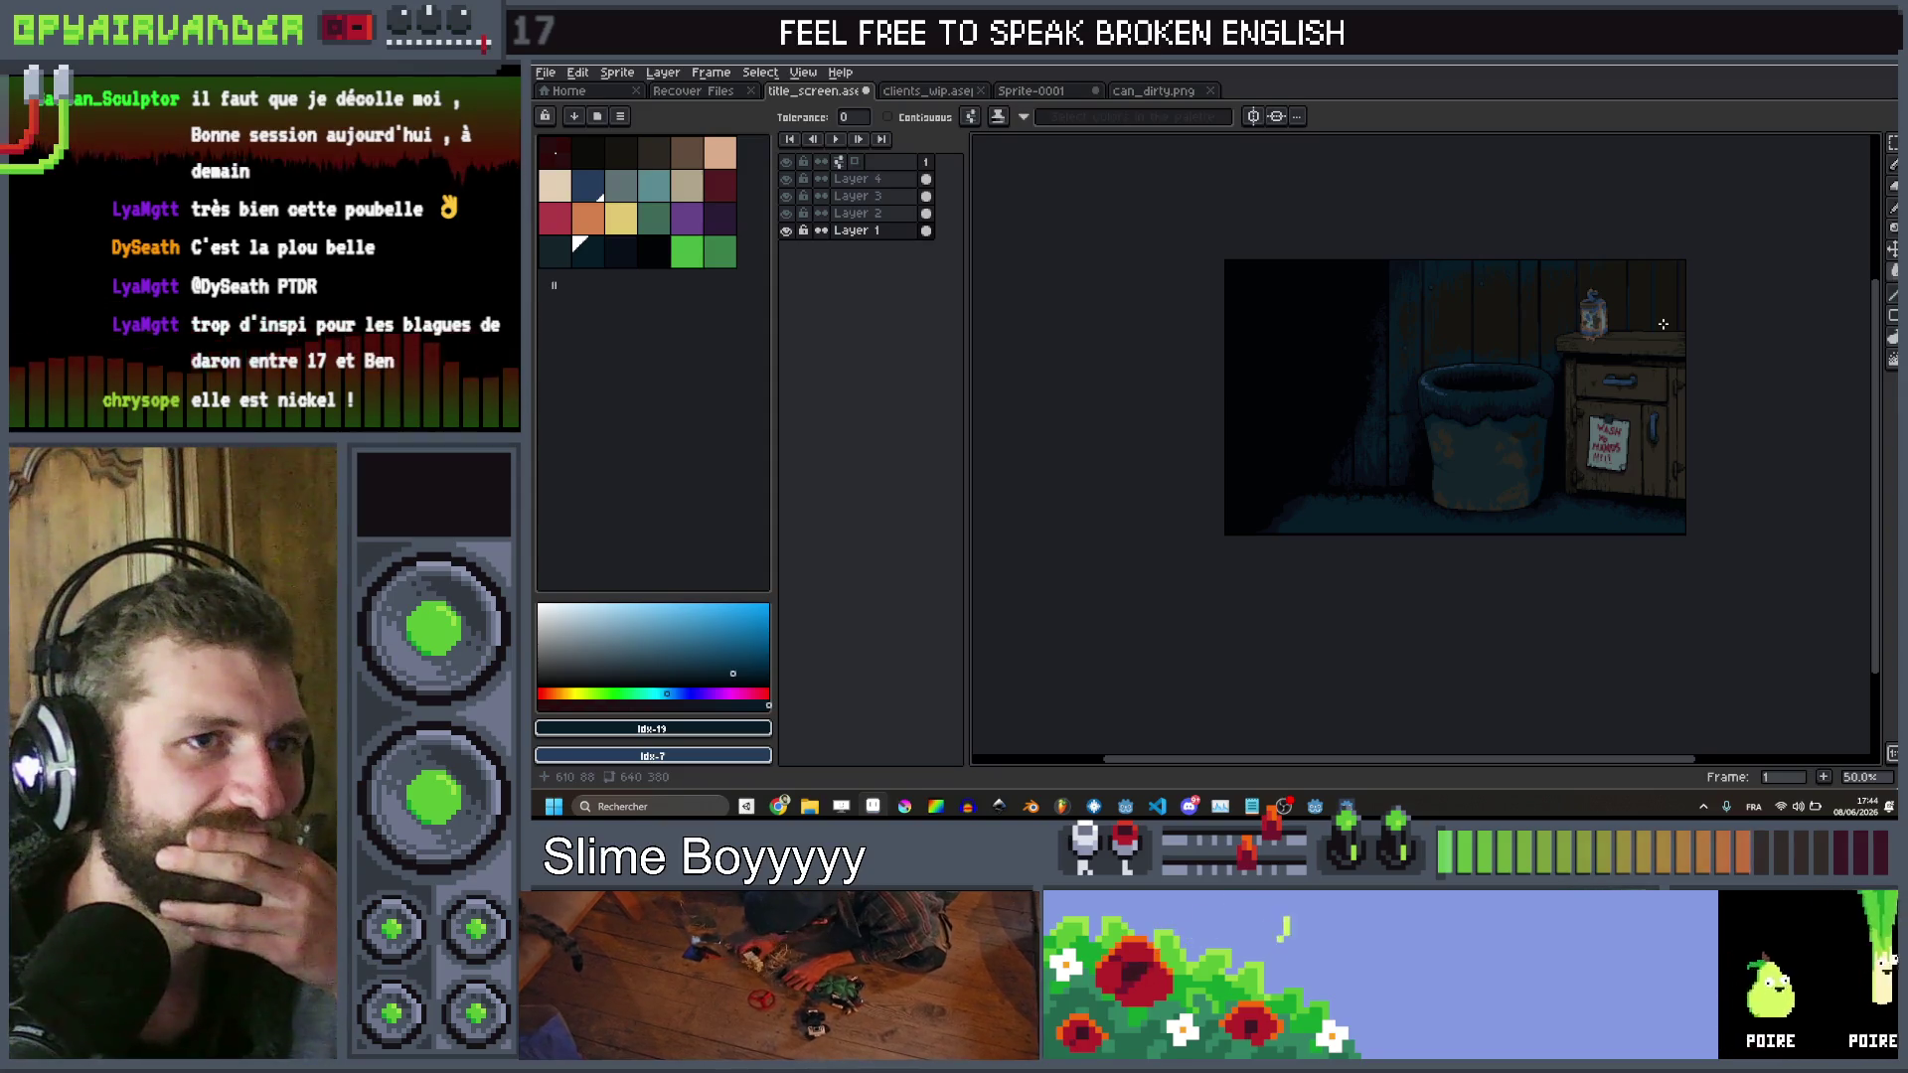
pyautogui.scroll(1, 1663, 323)
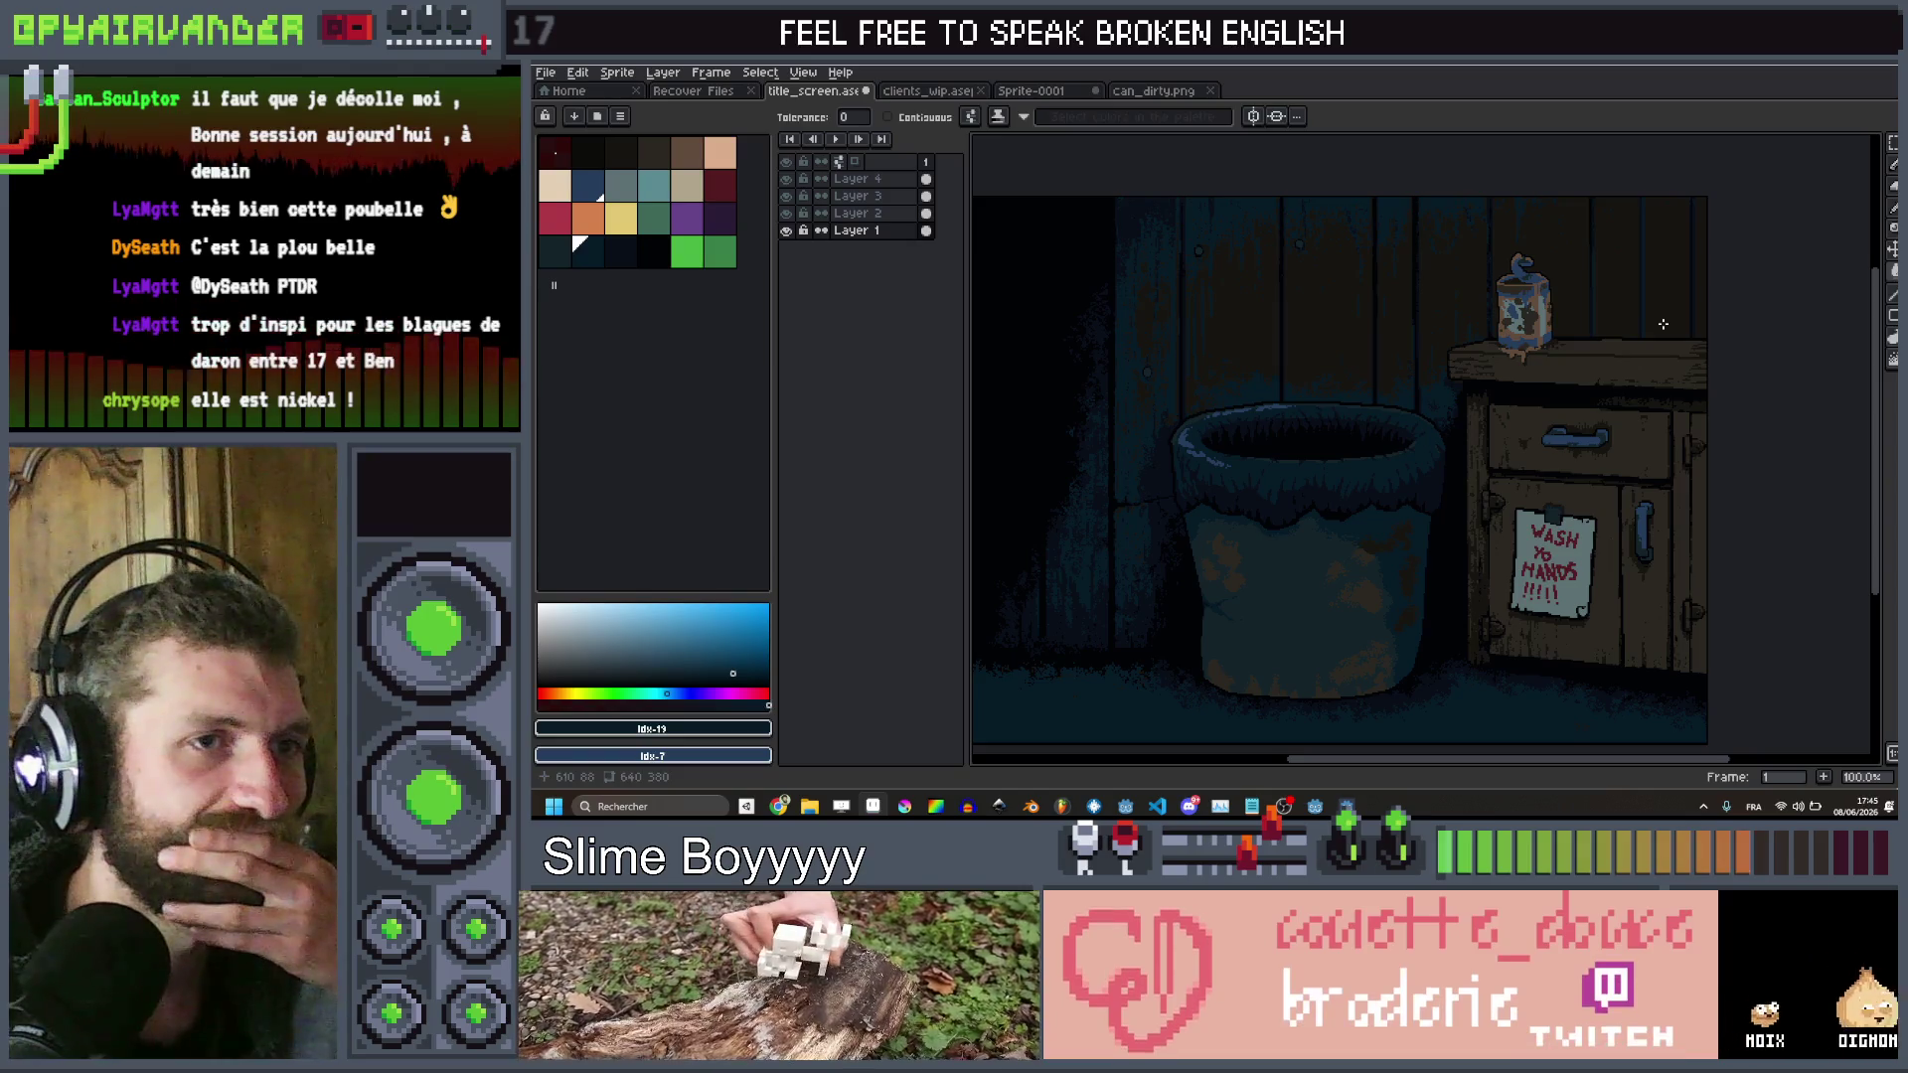
pyautogui.scroll(-2, 1663, 324)
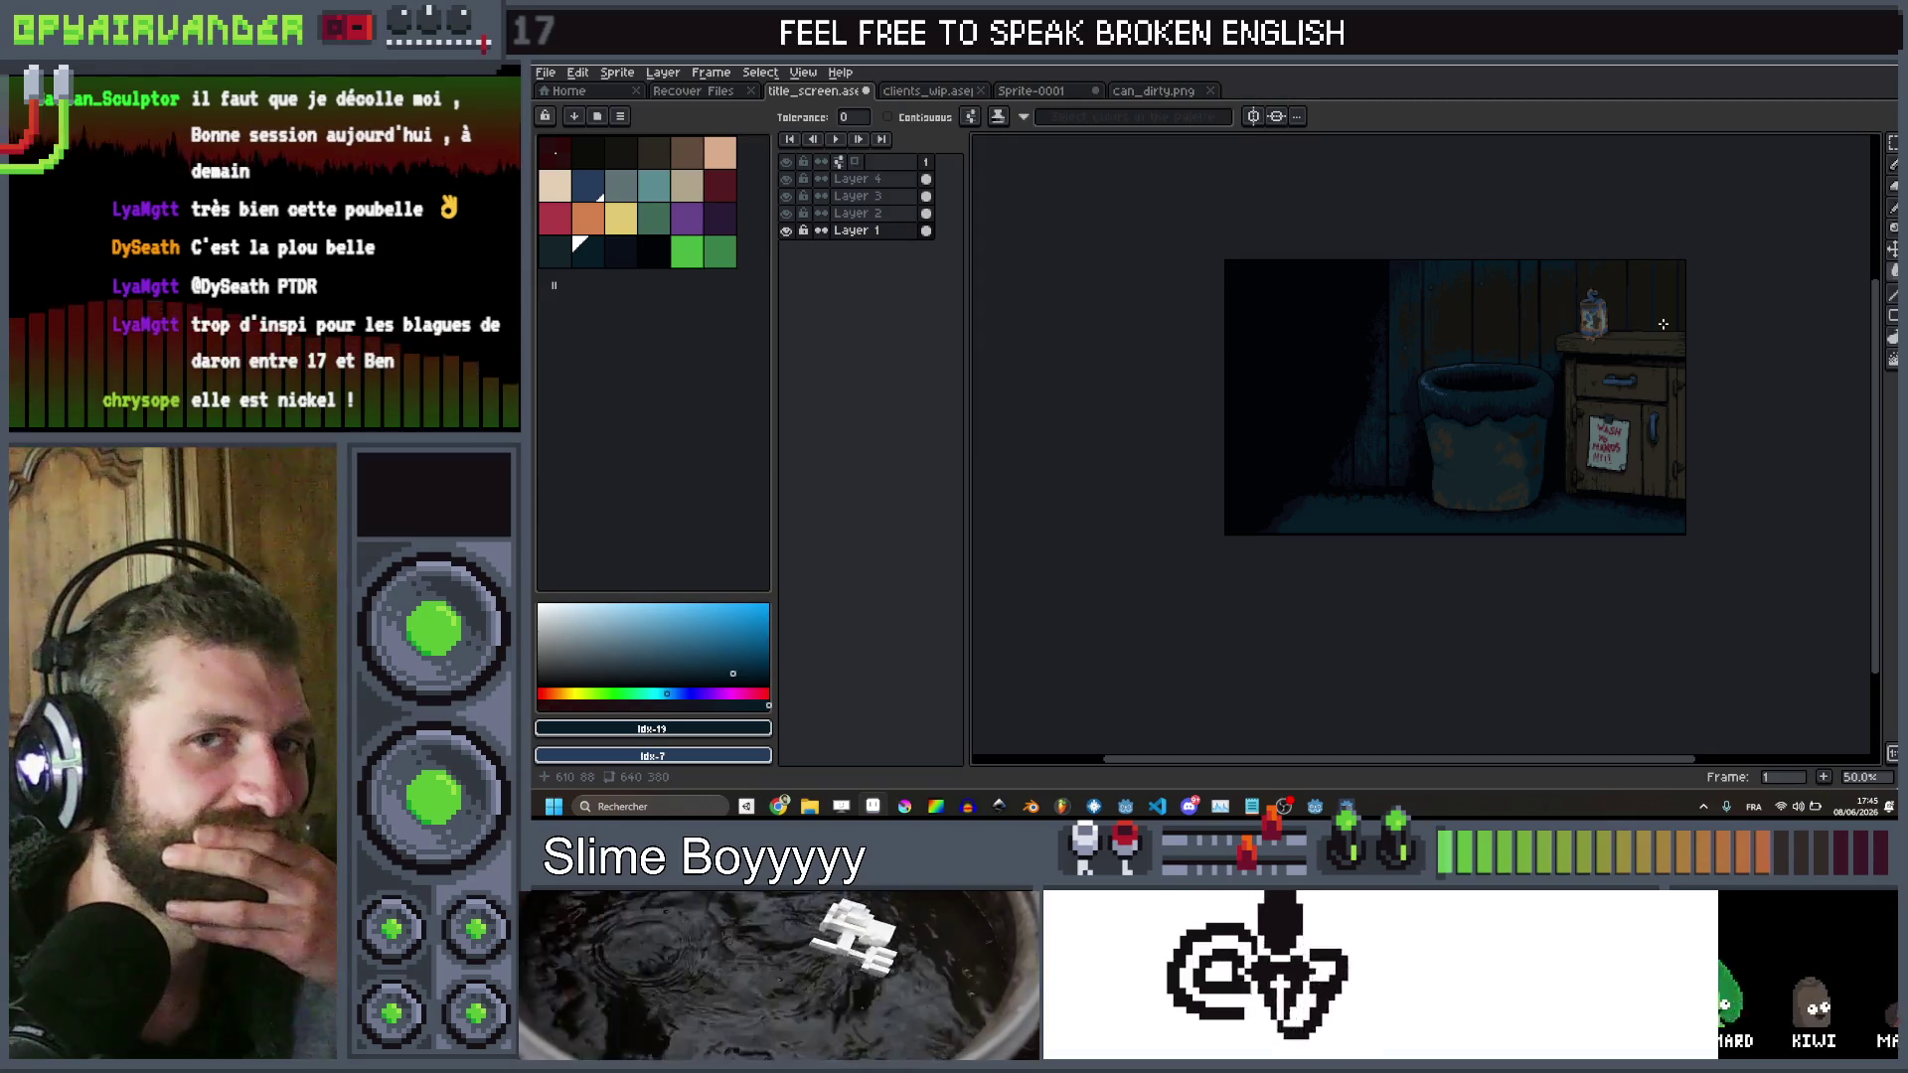
pyautogui.scroll(3, 1662, 324)
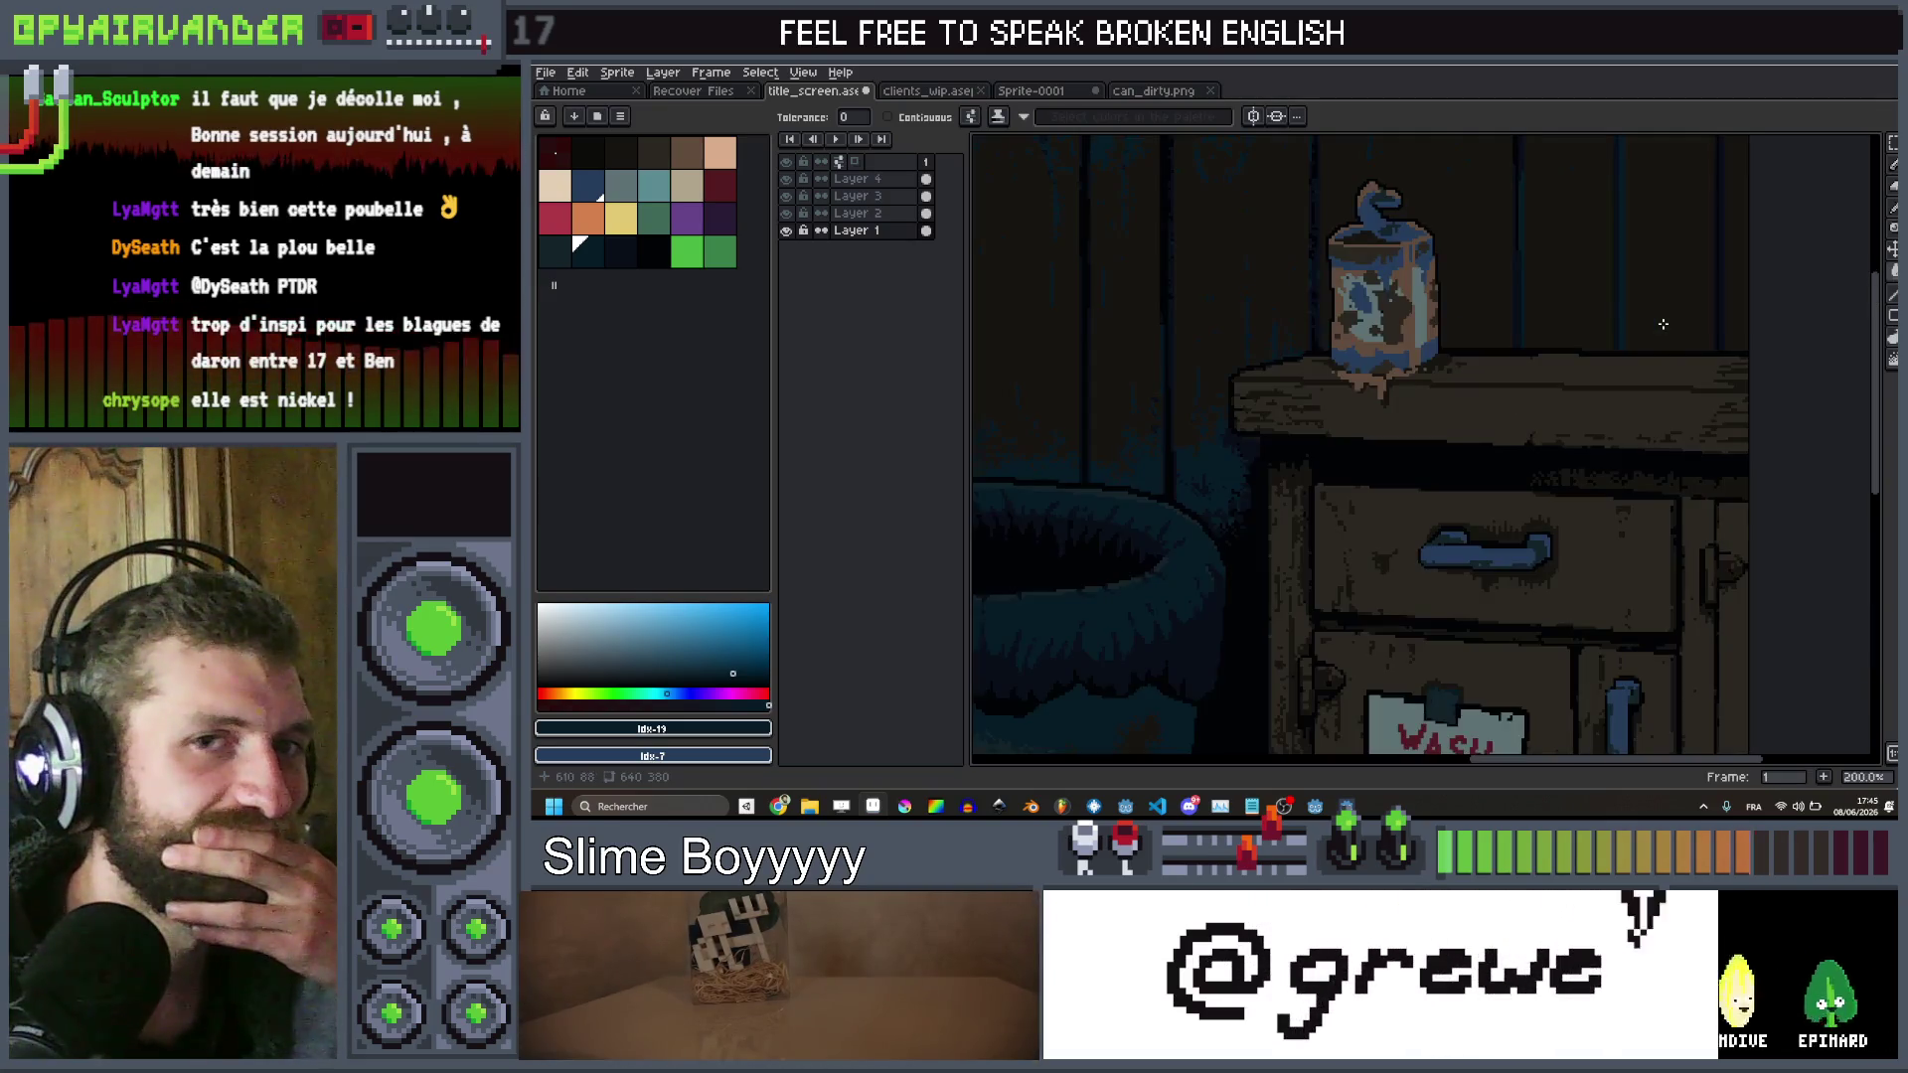
pyautogui.scroll(-1, 1663, 324)
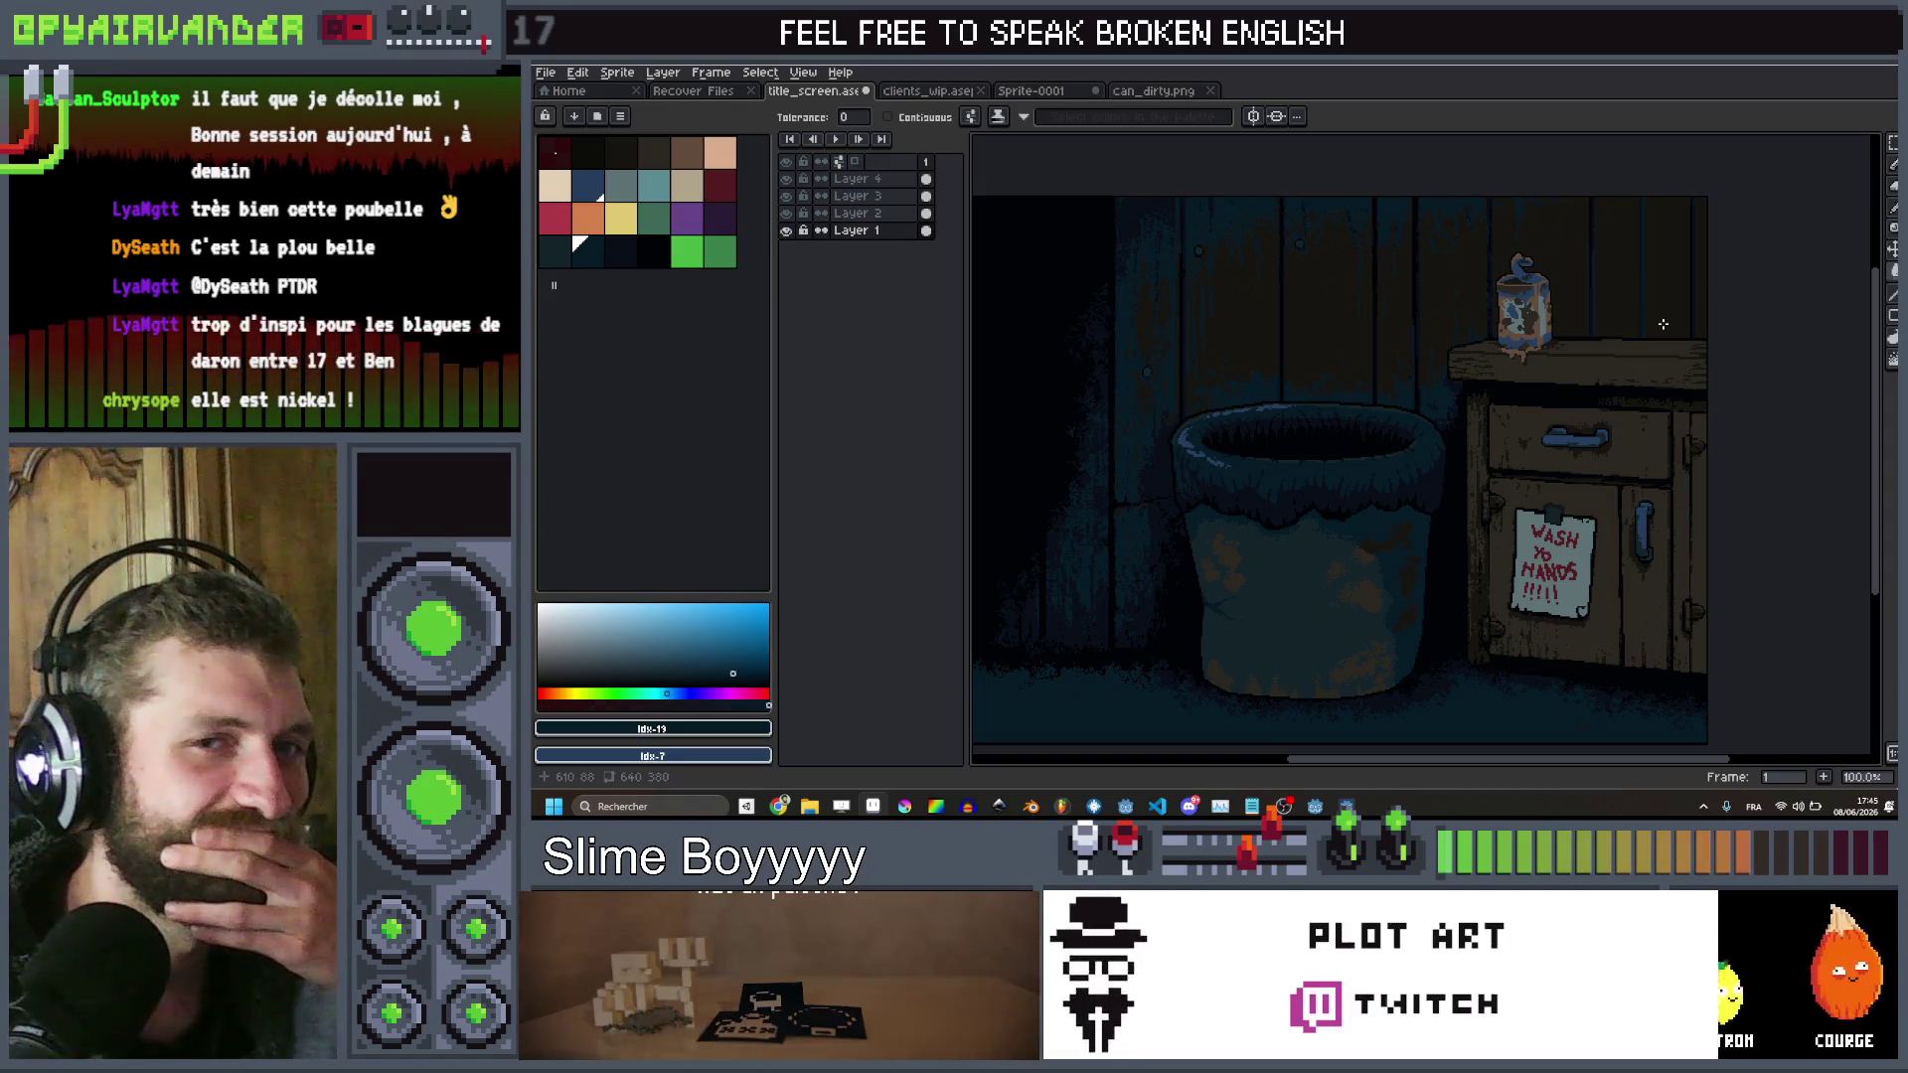
pyautogui.scroll(-2, 1628, 375)
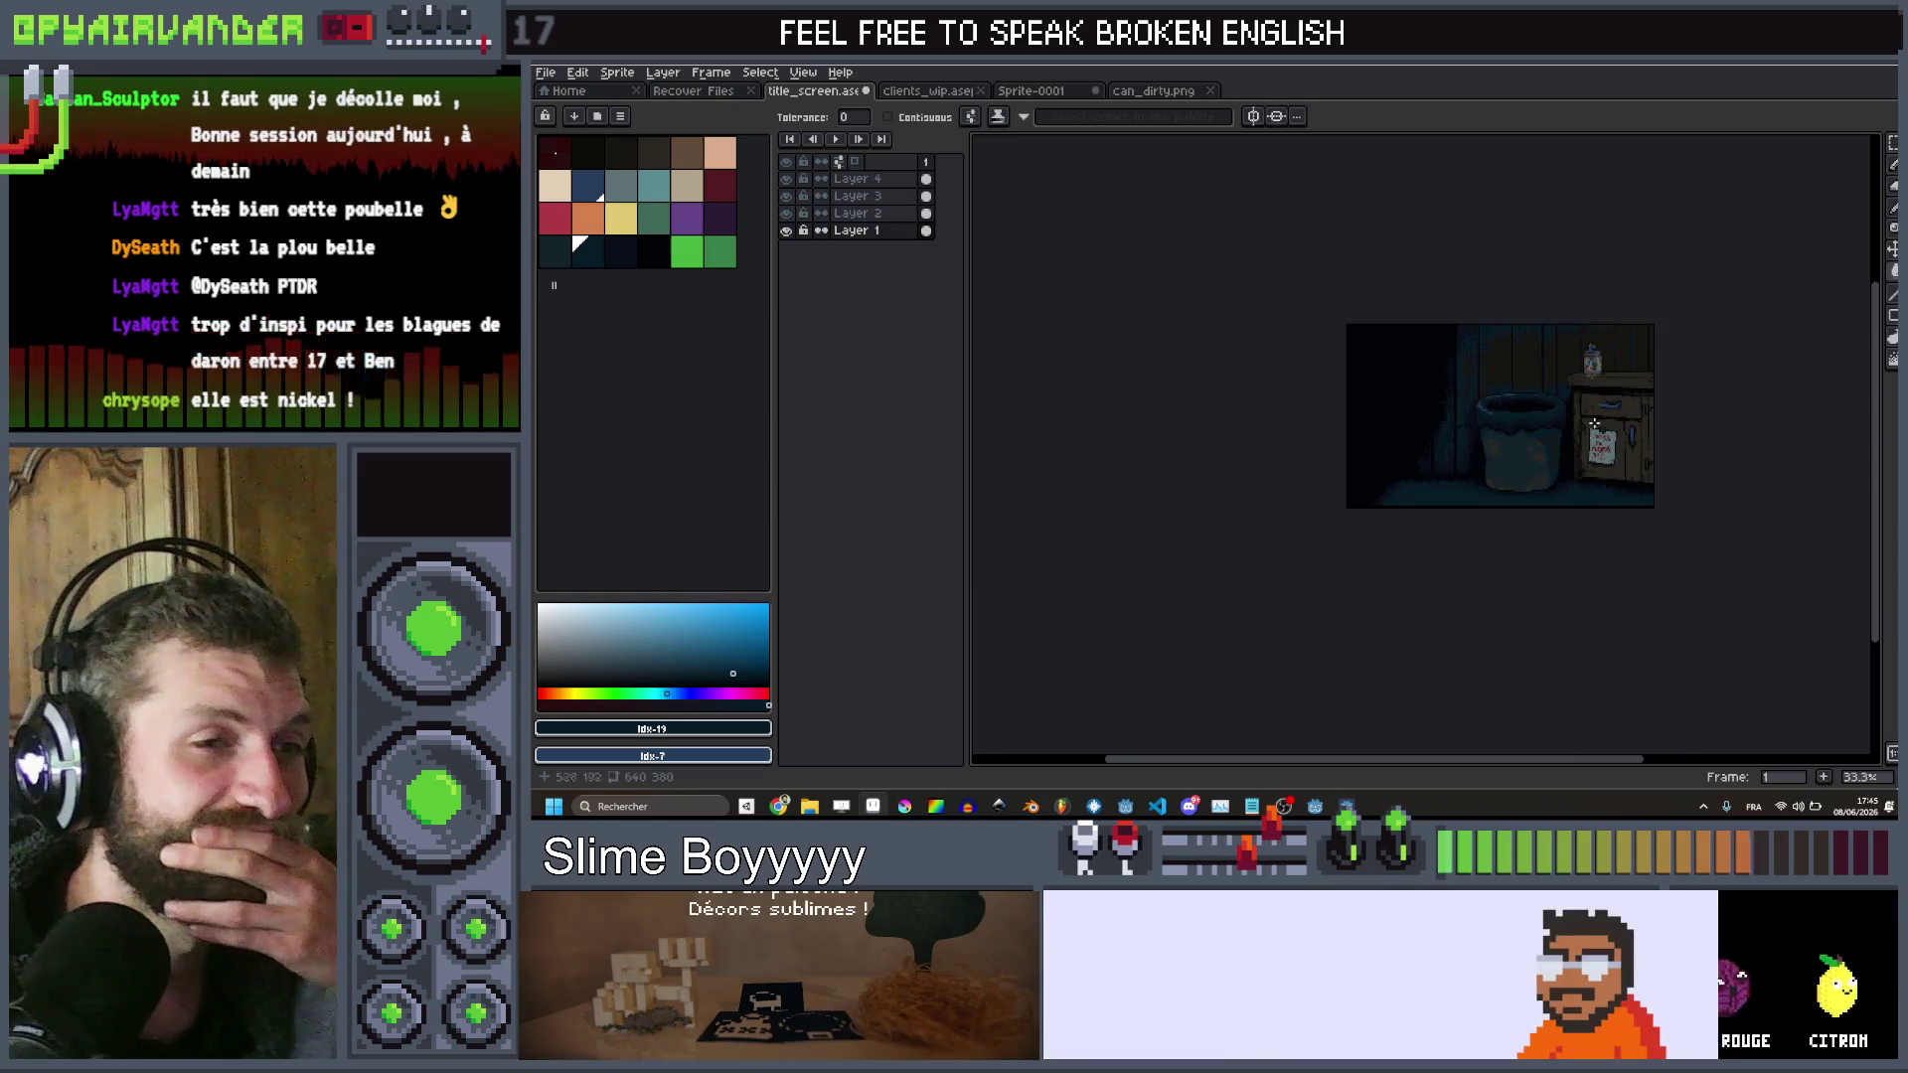
pyautogui.scroll(2, 1559, 470)
pyautogui.scroll(-1, 1499, 468)
pyautogui.scroll(1, 1610, 503)
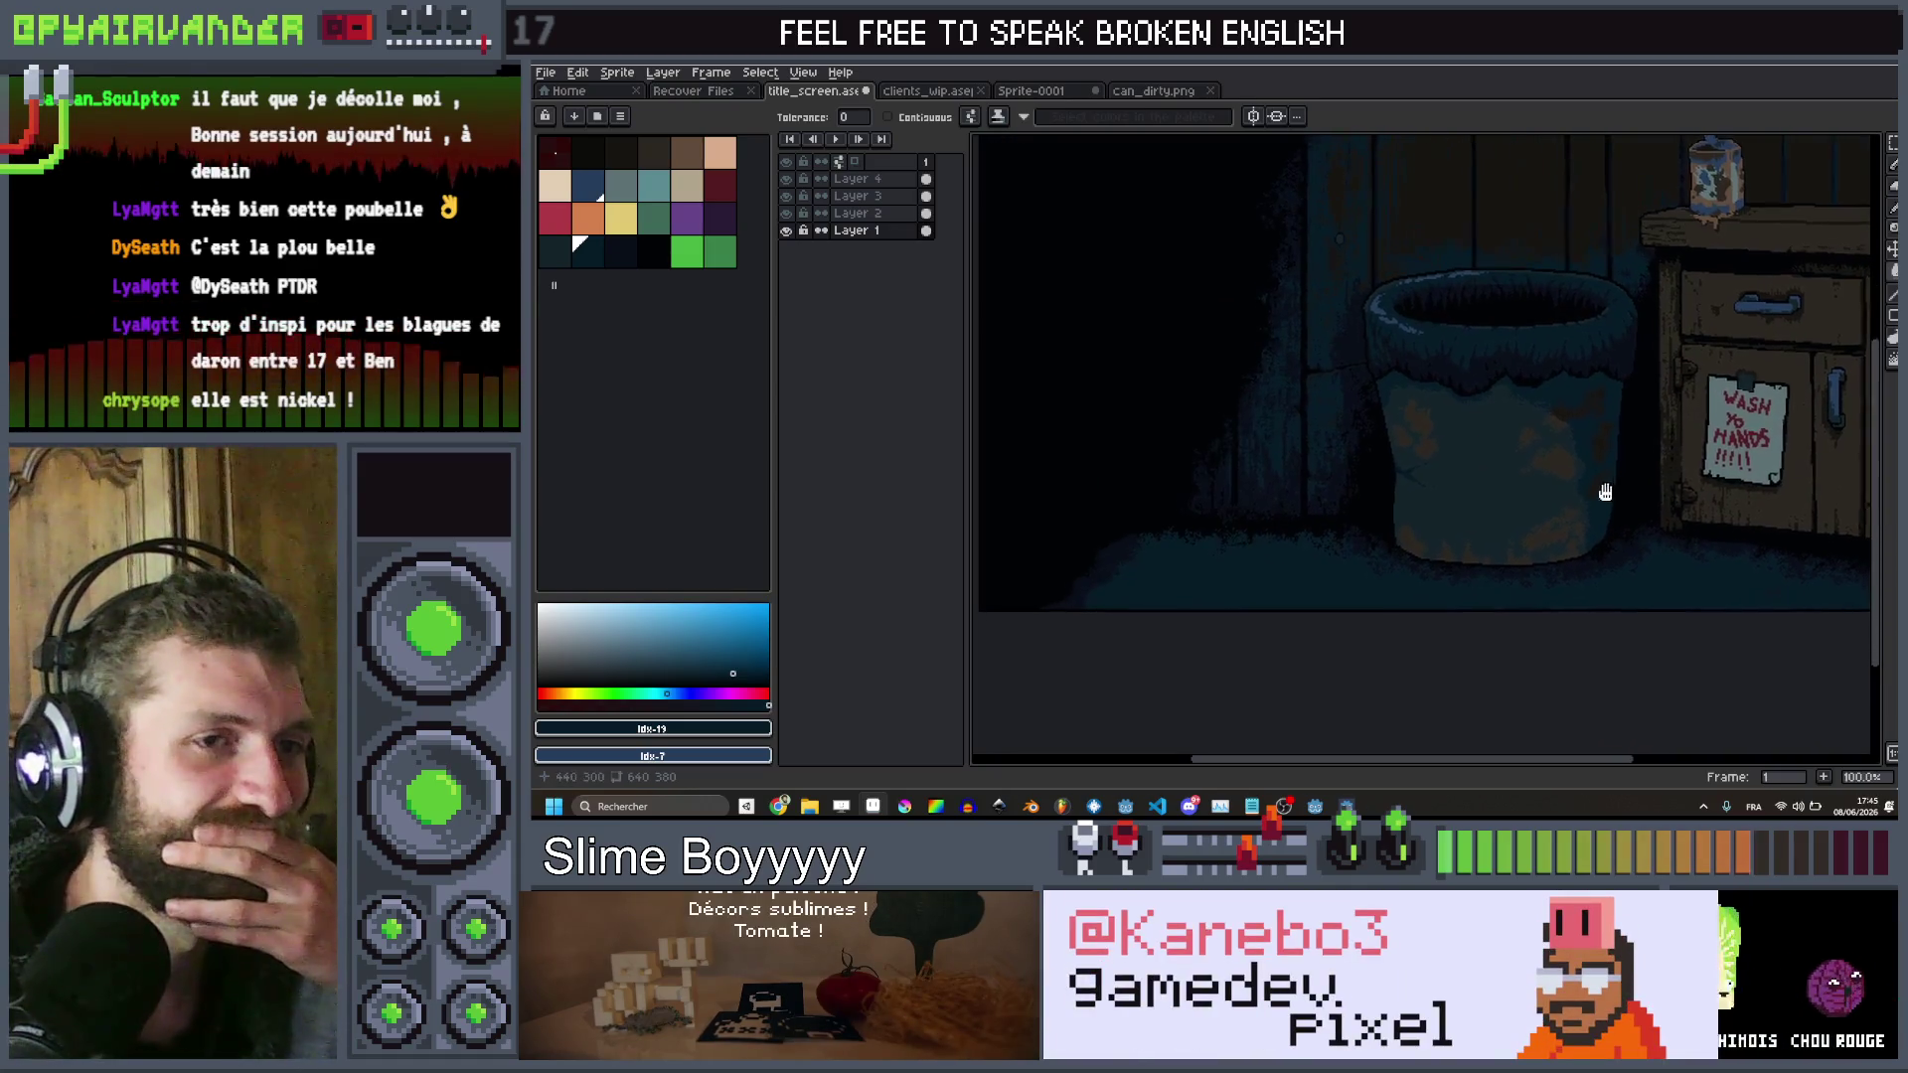
pyautogui.scroll(-1, 1599, 486)
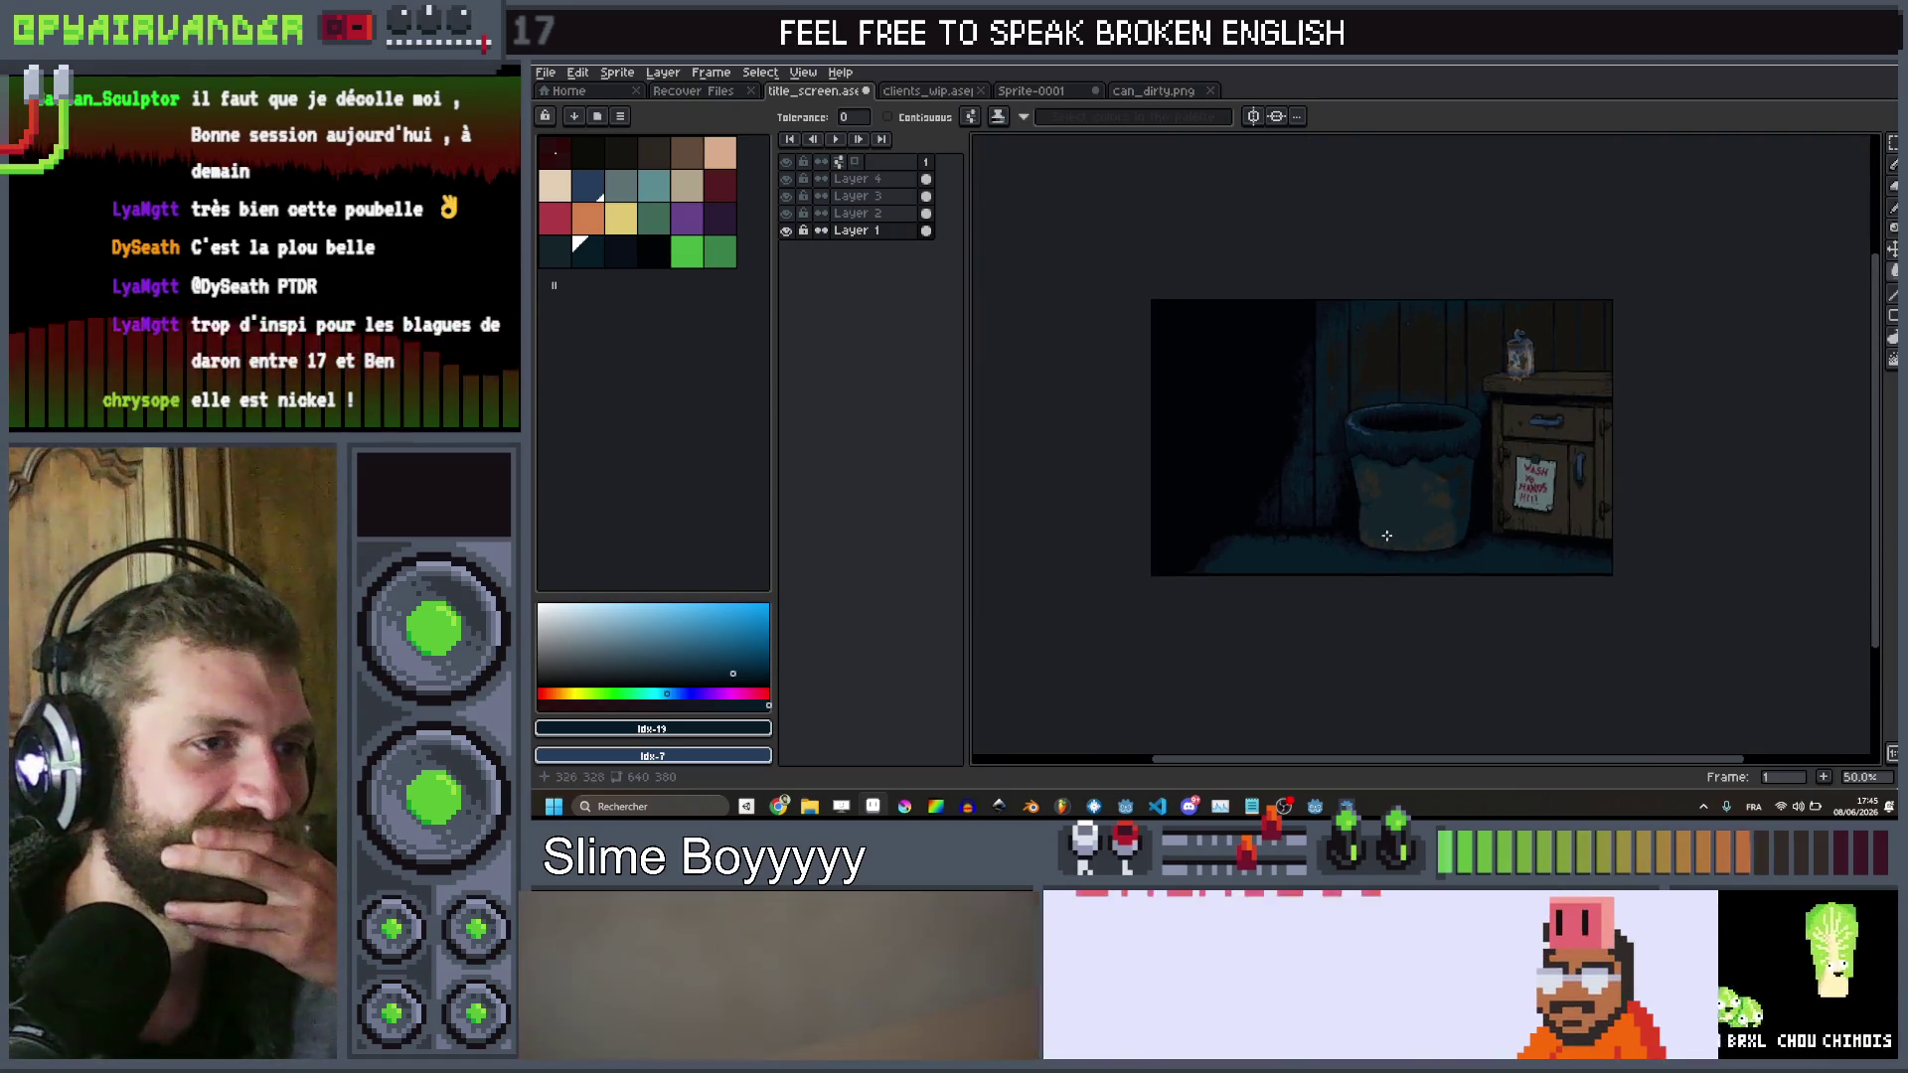
pyautogui.scroll(1, 1321, 522)
pyautogui.scroll(-1, 1272, 517)
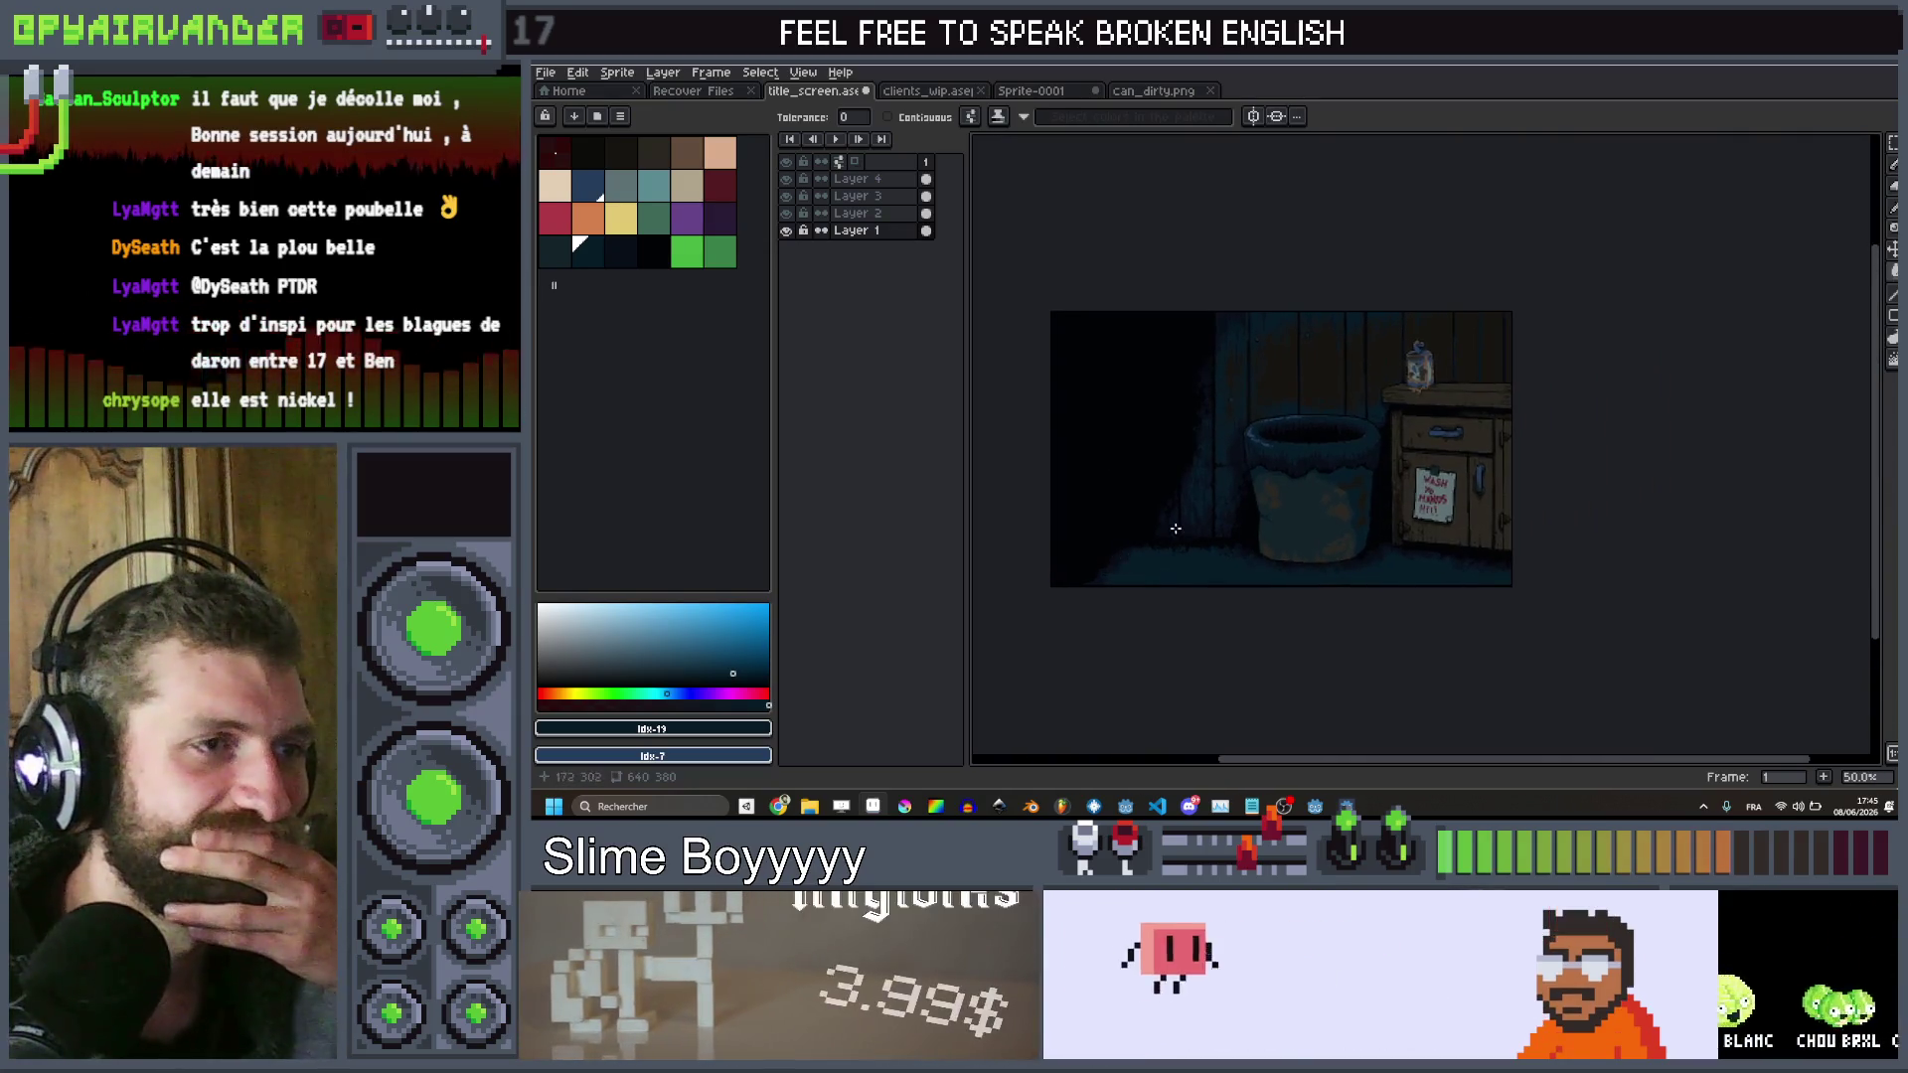
pyautogui.scroll(2, 1260, 527)
pyautogui.scroll(-1, 1264, 543)
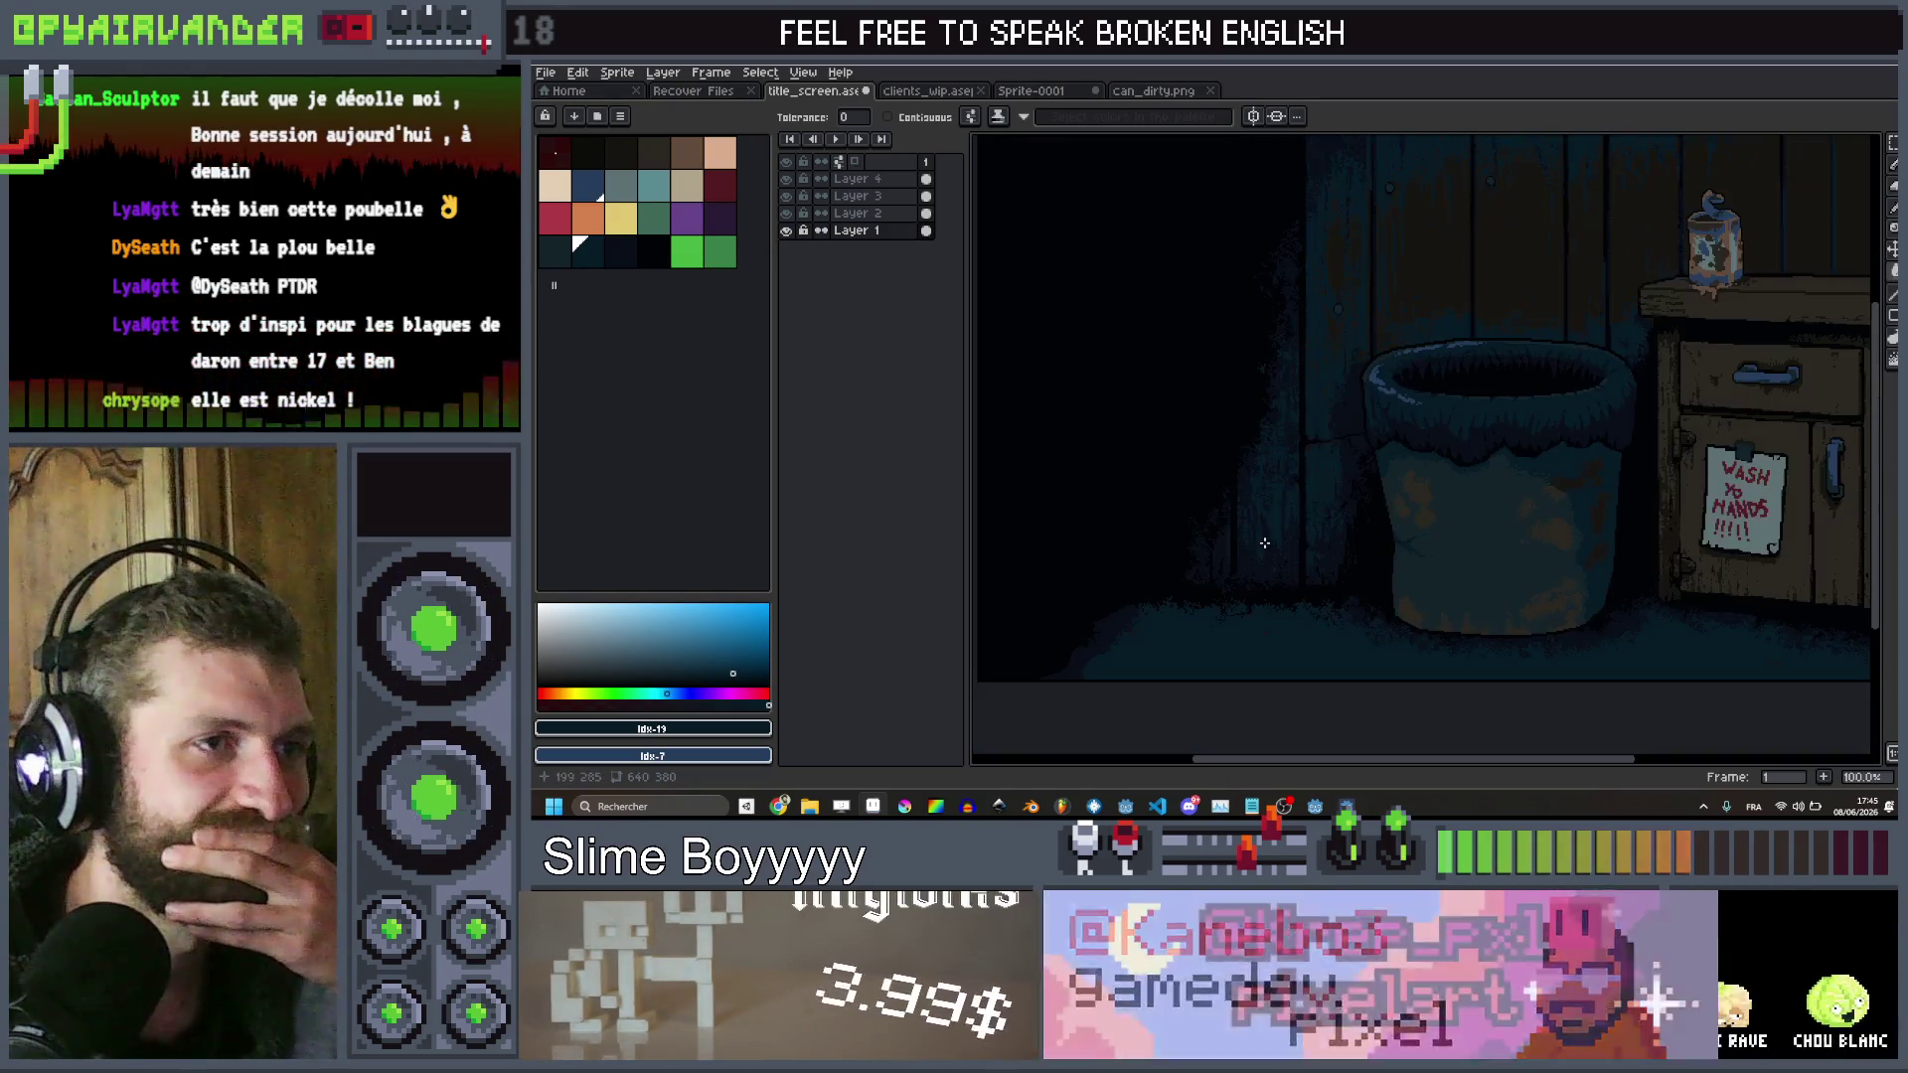
pyautogui.moveTo(1261, 545); pyautogui.dragTo(1248, 587)
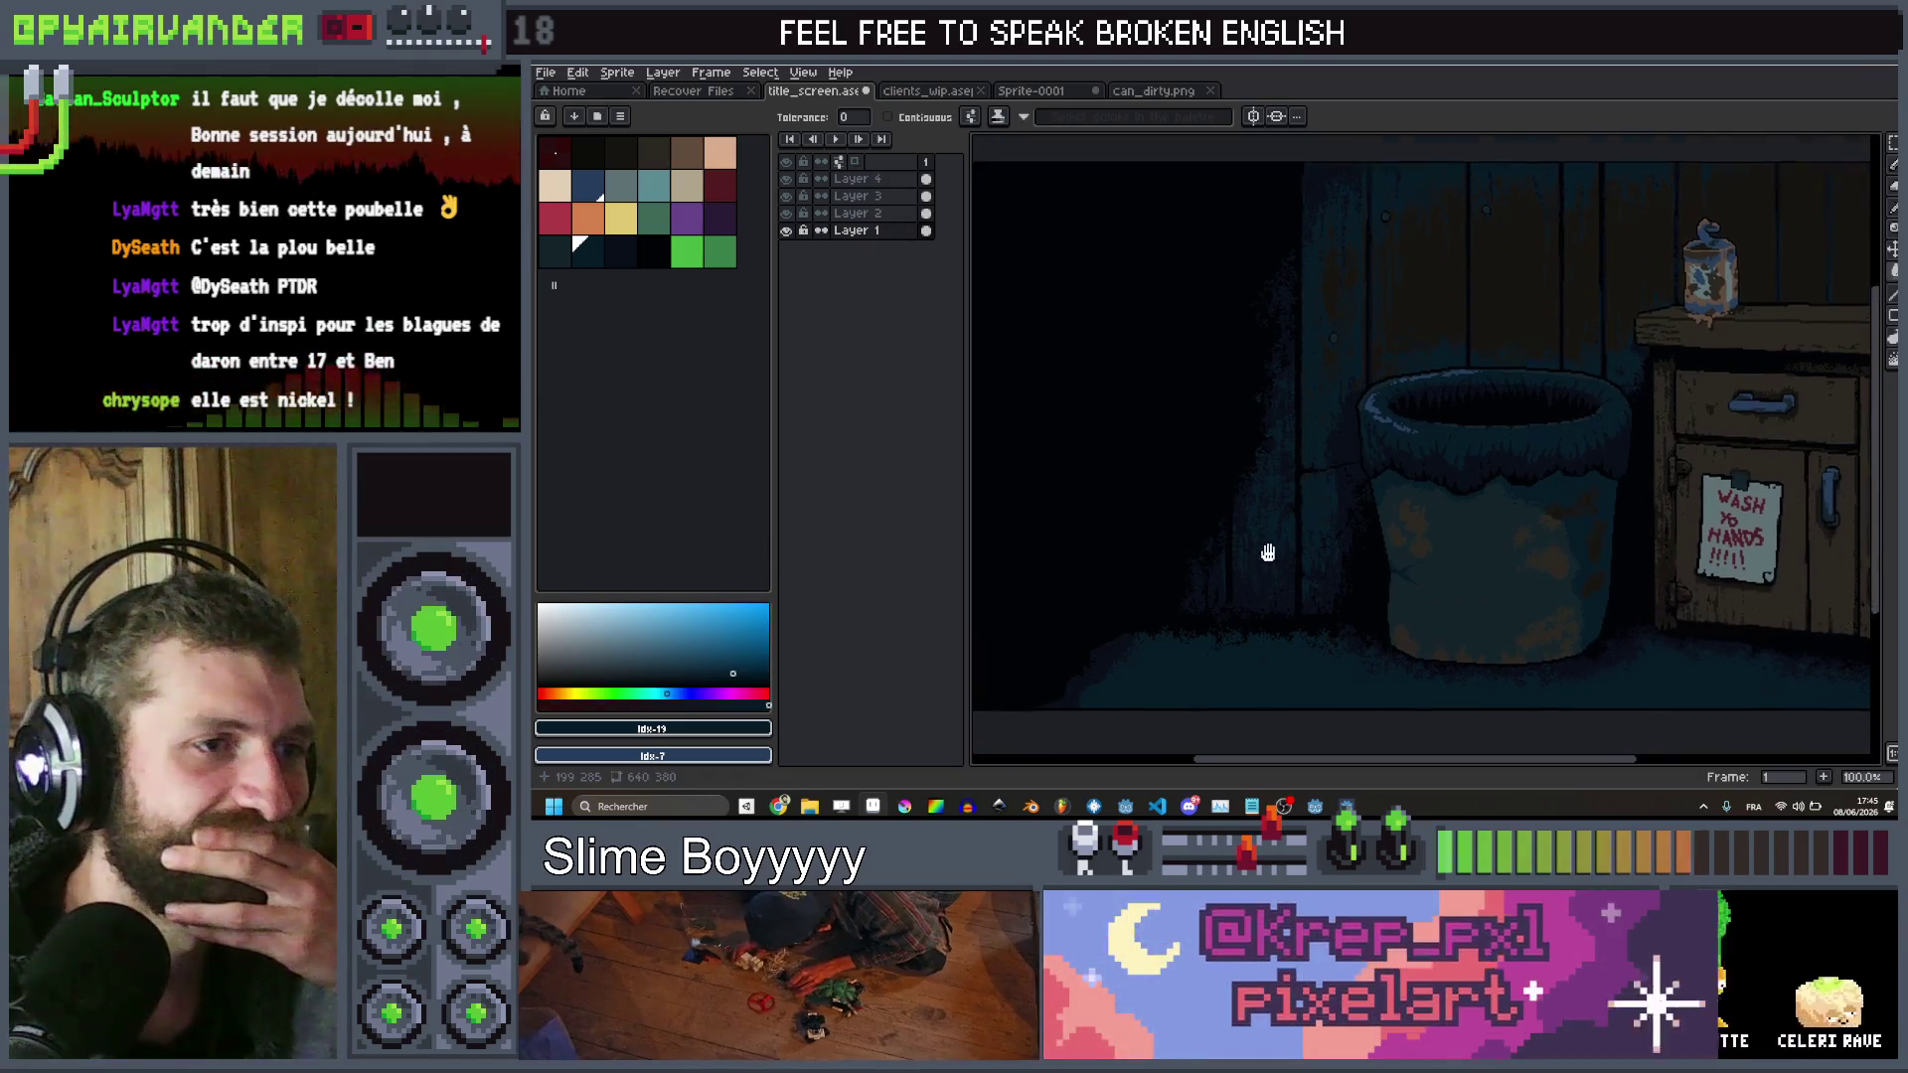
pyautogui.scroll(4, 1282, 527)
pyautogui.press('i')
# Sample a dark colour from the wall and reposition the view over the bin and cabinet
pyautogui.click(1269, 468)
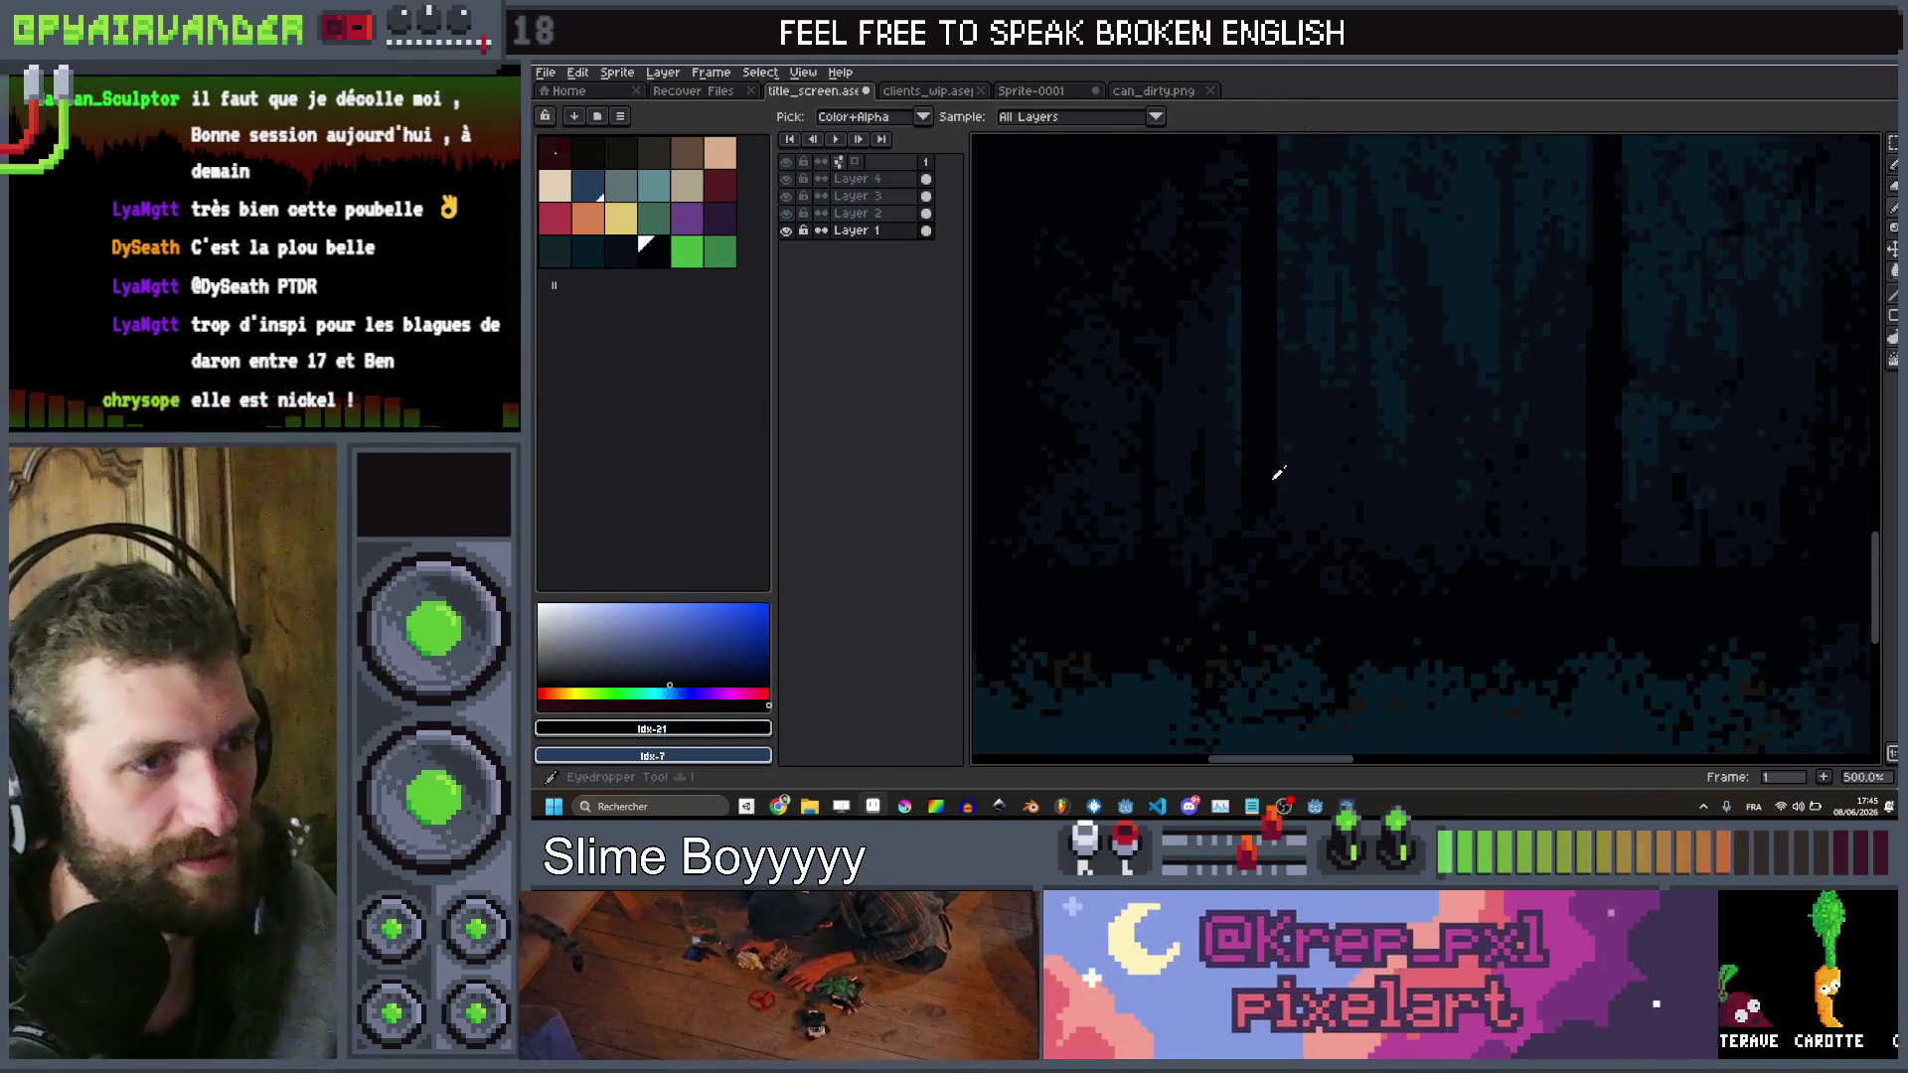
pyautogui.press('b')
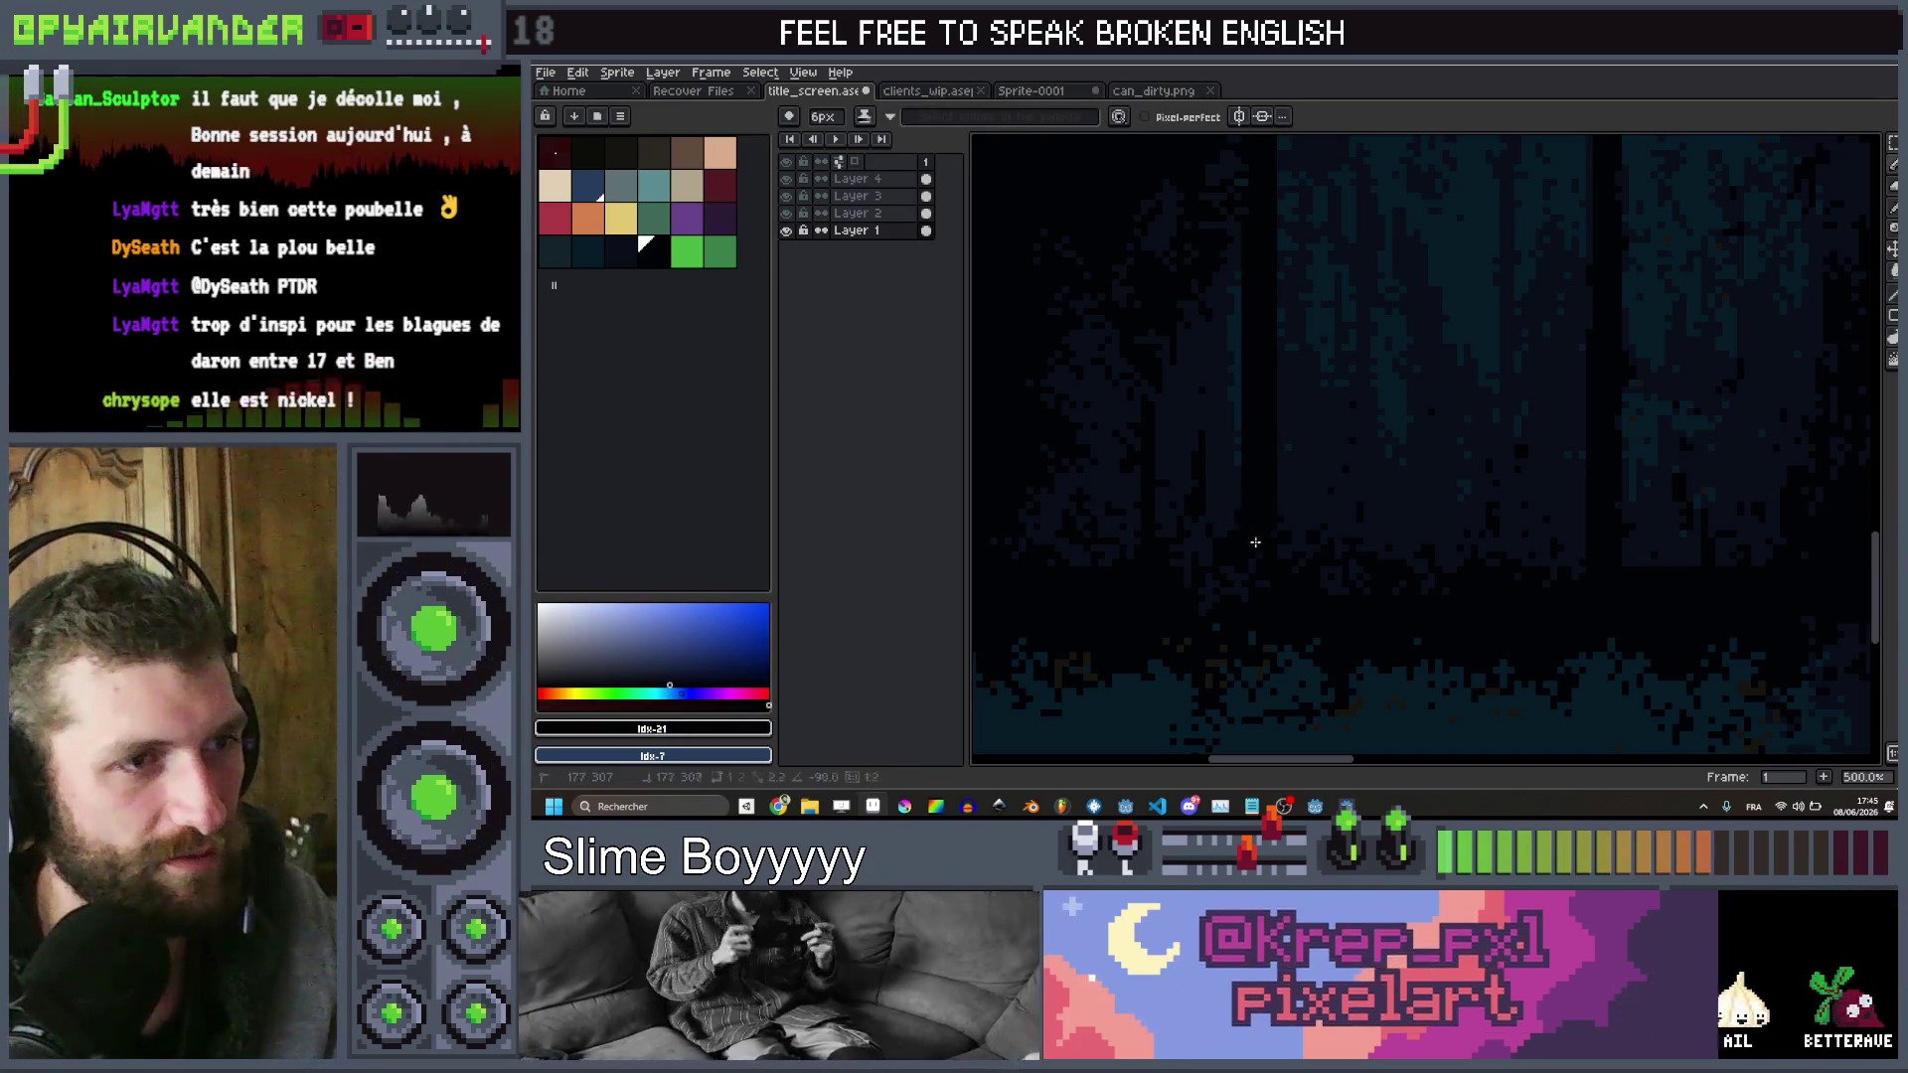
pyautogui.scroll(-6, 1331, 525)
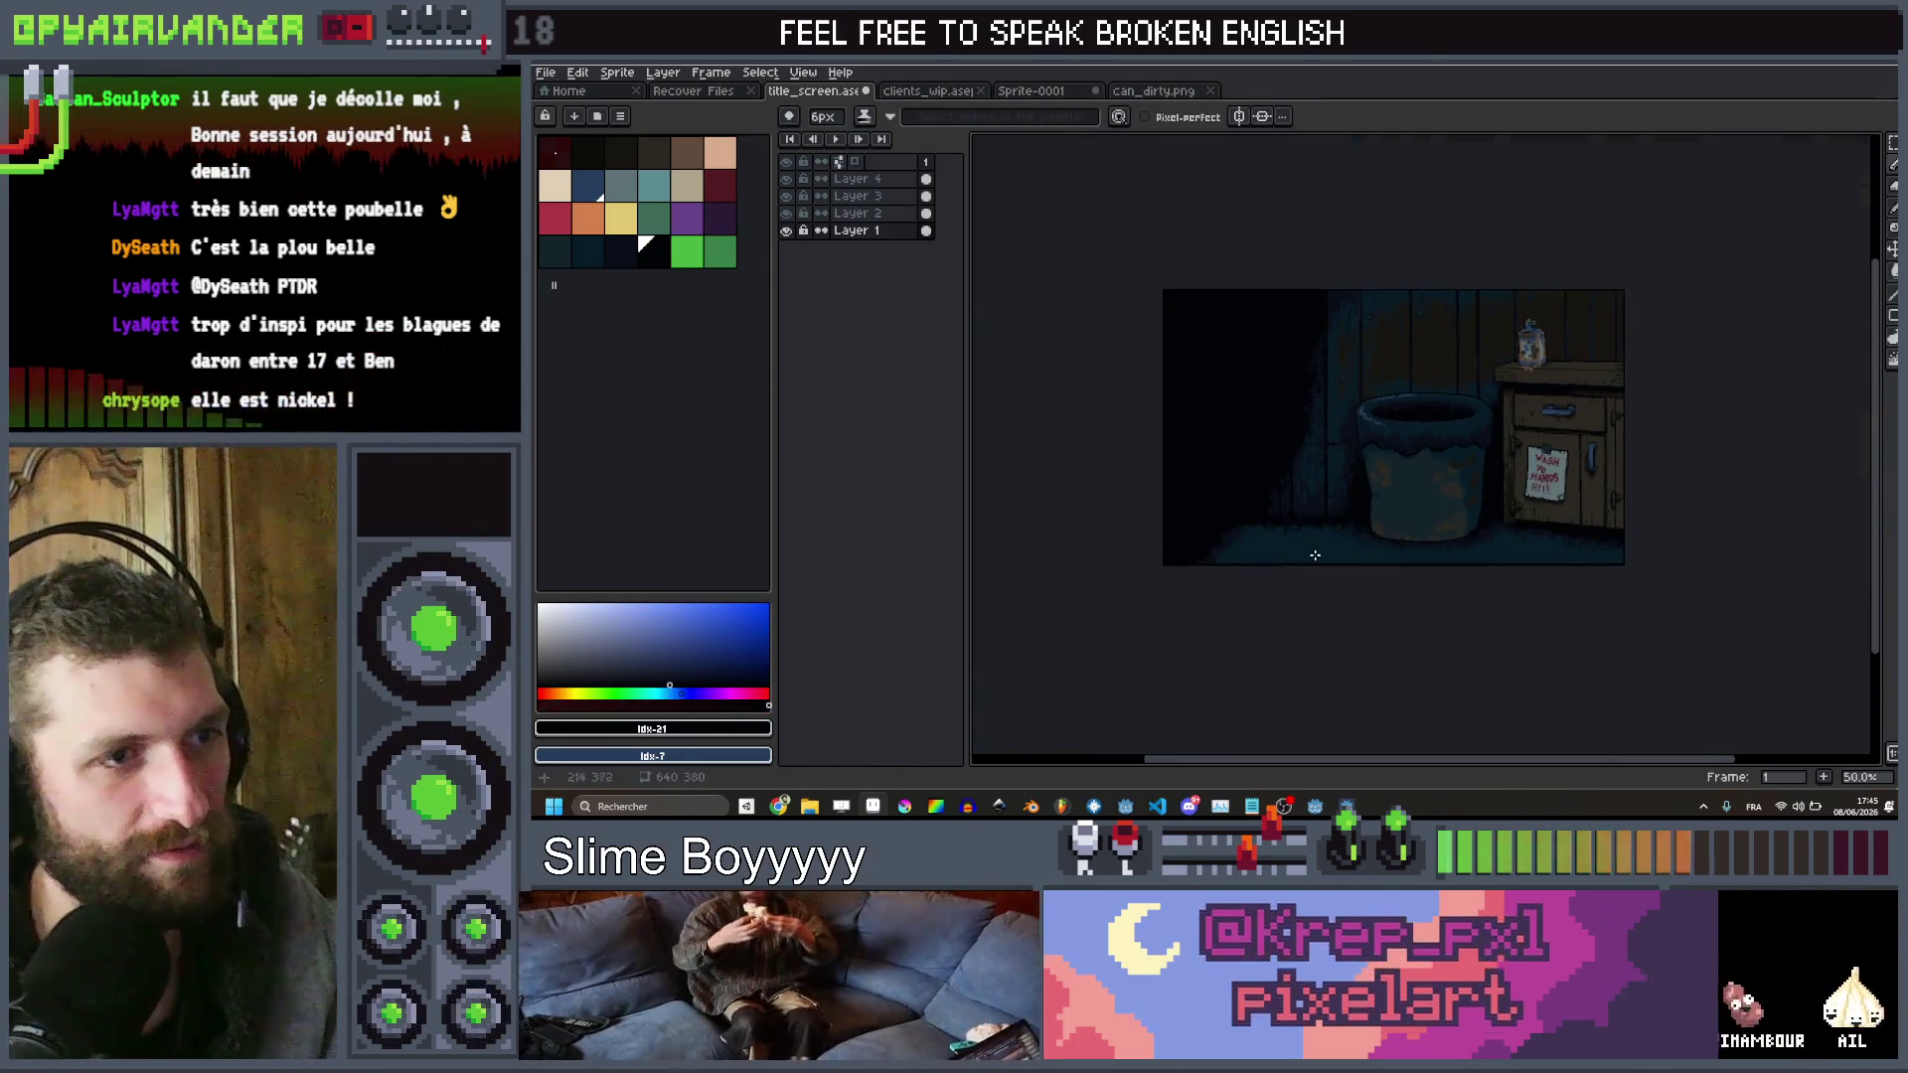
pyautogui.scroll(1, 1312, 549)
pyautogui.moveTo(1302, 474); pyautogui.dragTo(1271, 497)
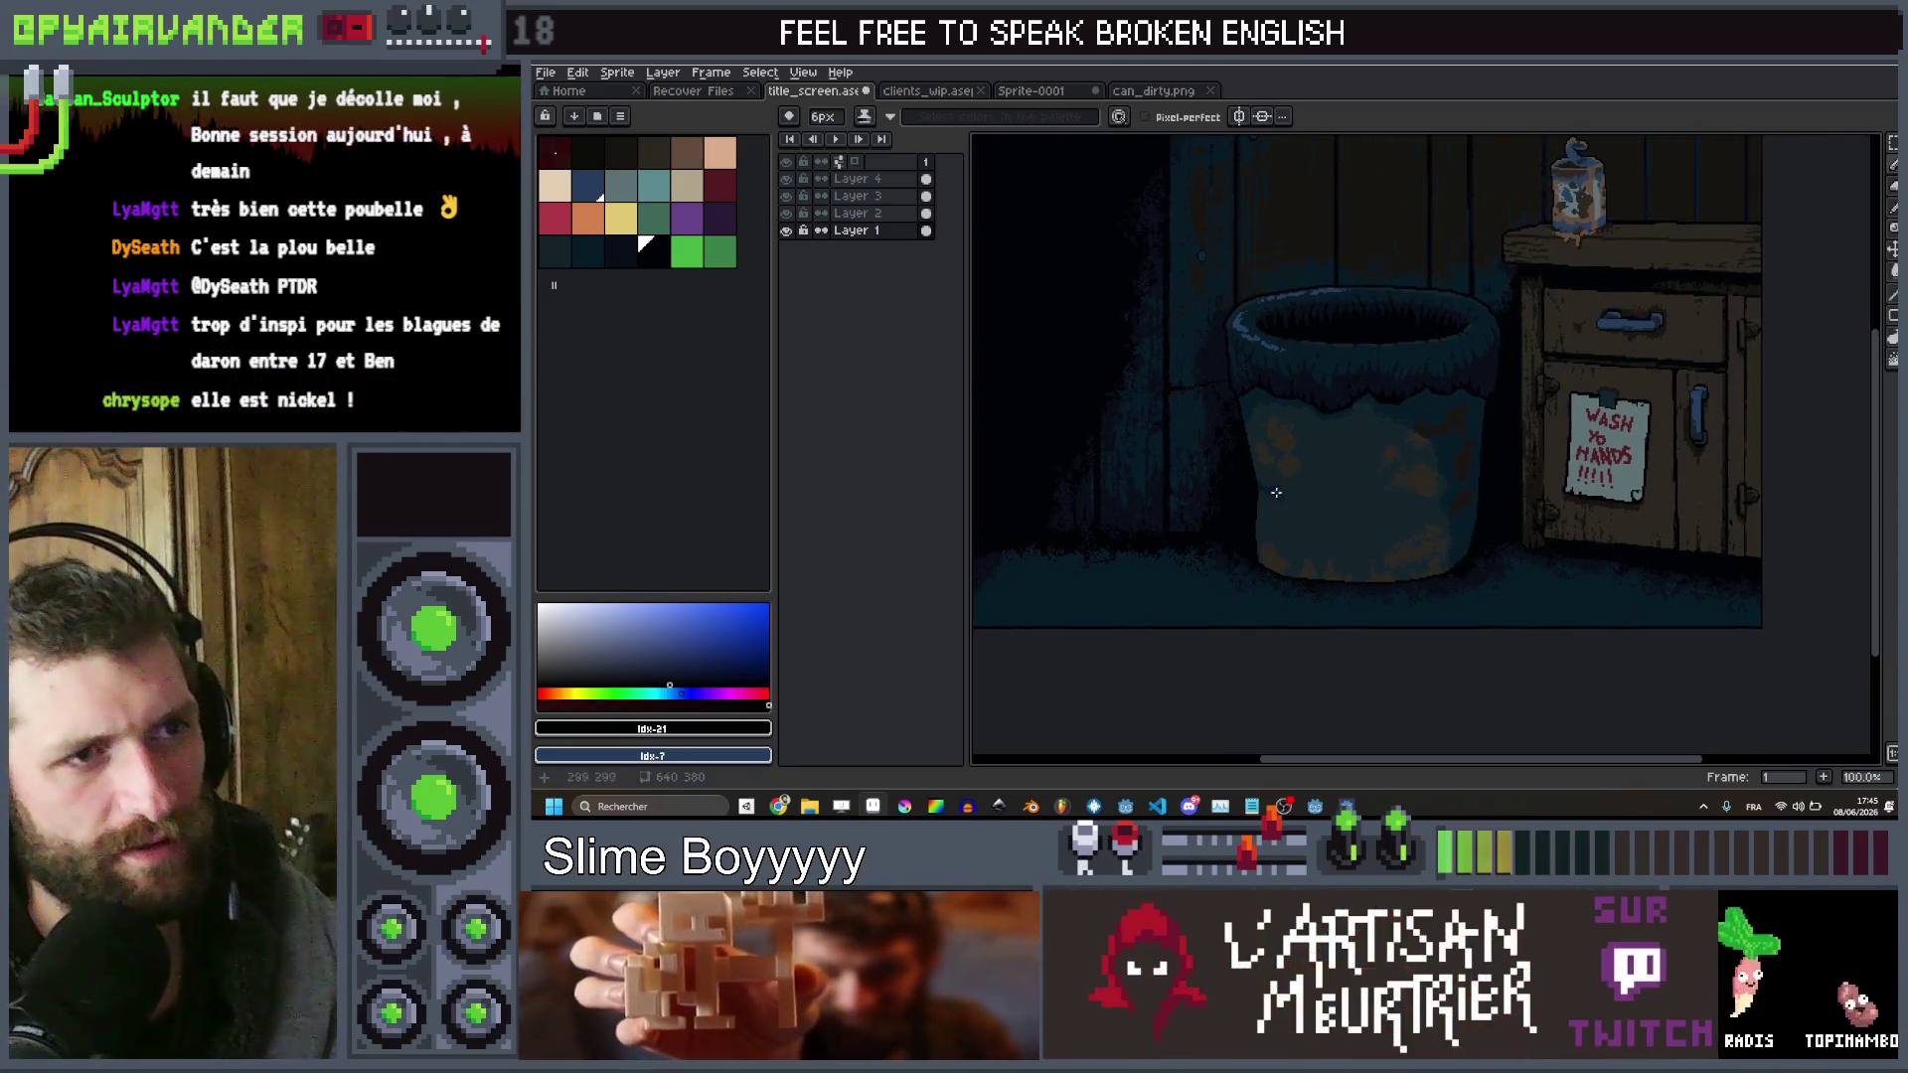
pyautogui.scroll(-1, 1362, 423)
pyautogui.scroll(2, 1451, 331)
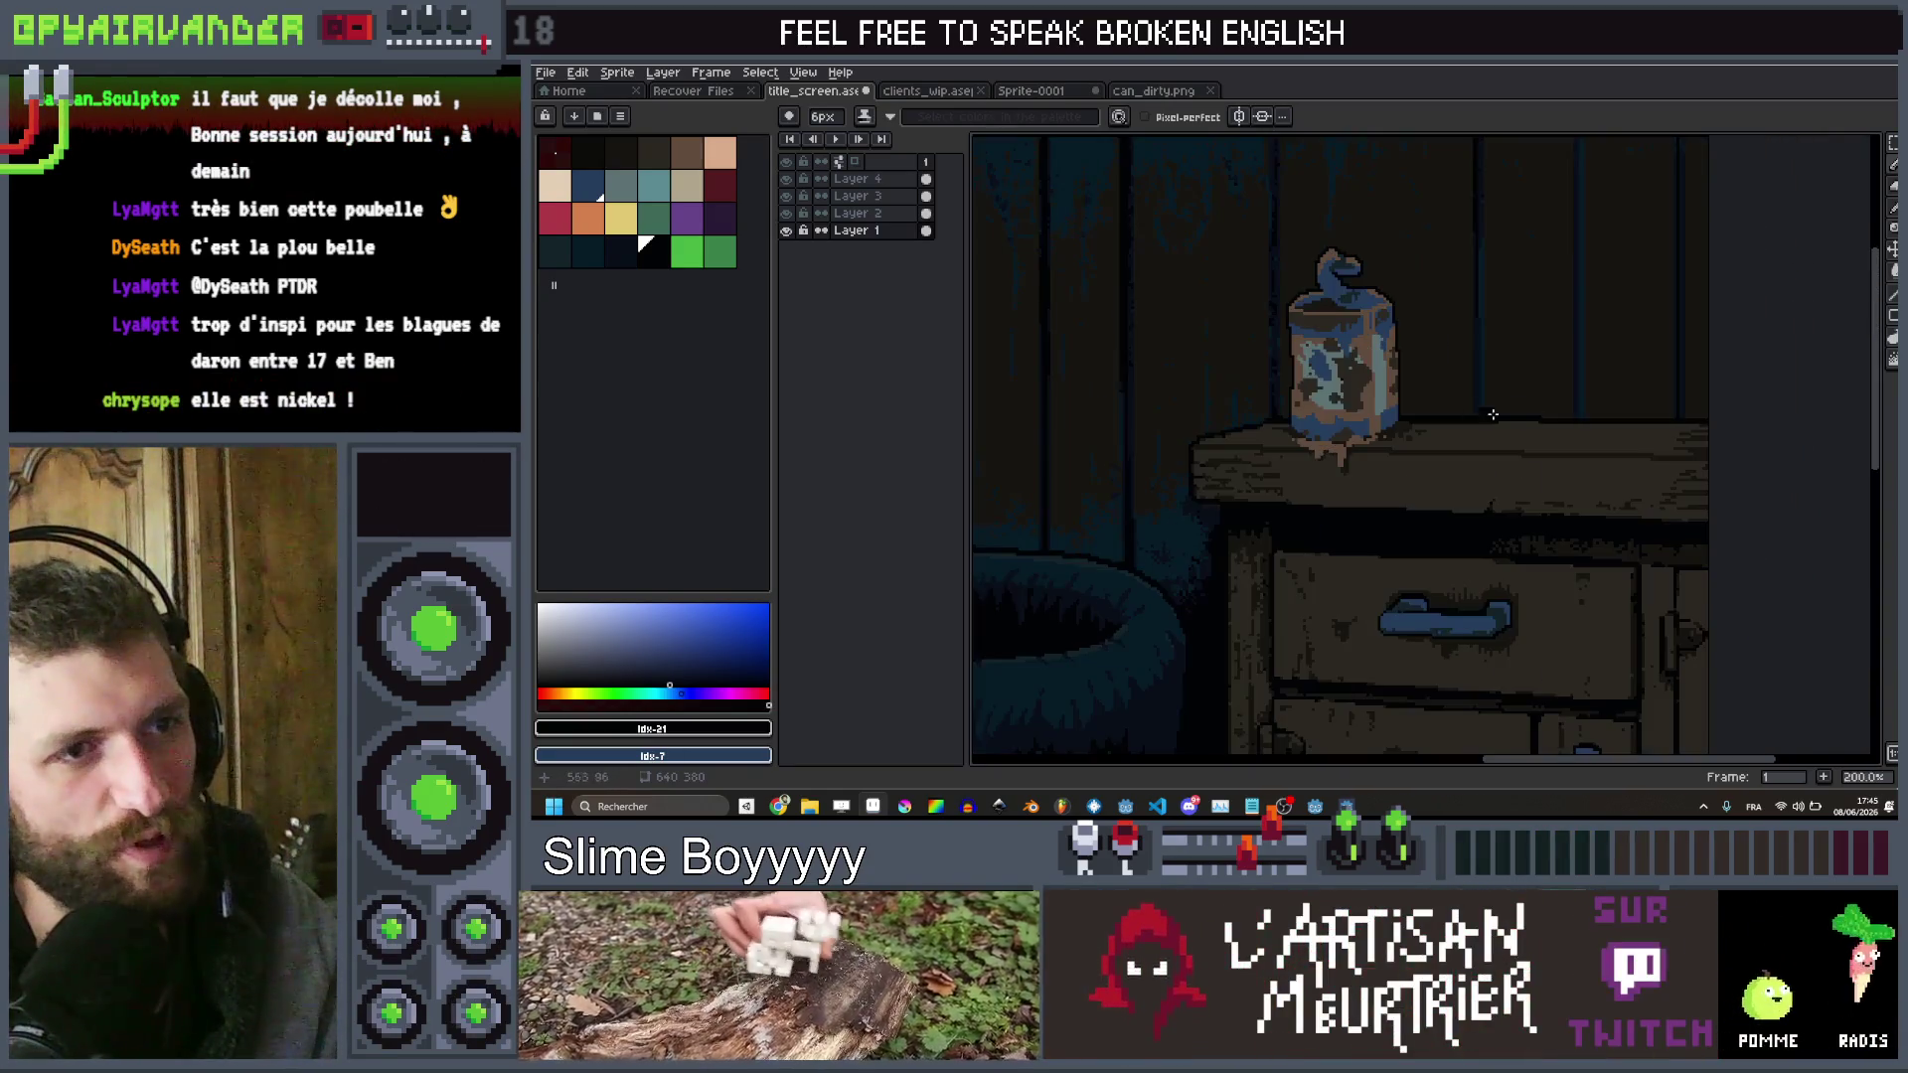
pyautogui.scroll(-2, 1484, 414)
pyautogui.scroll(2, 1479, 391)
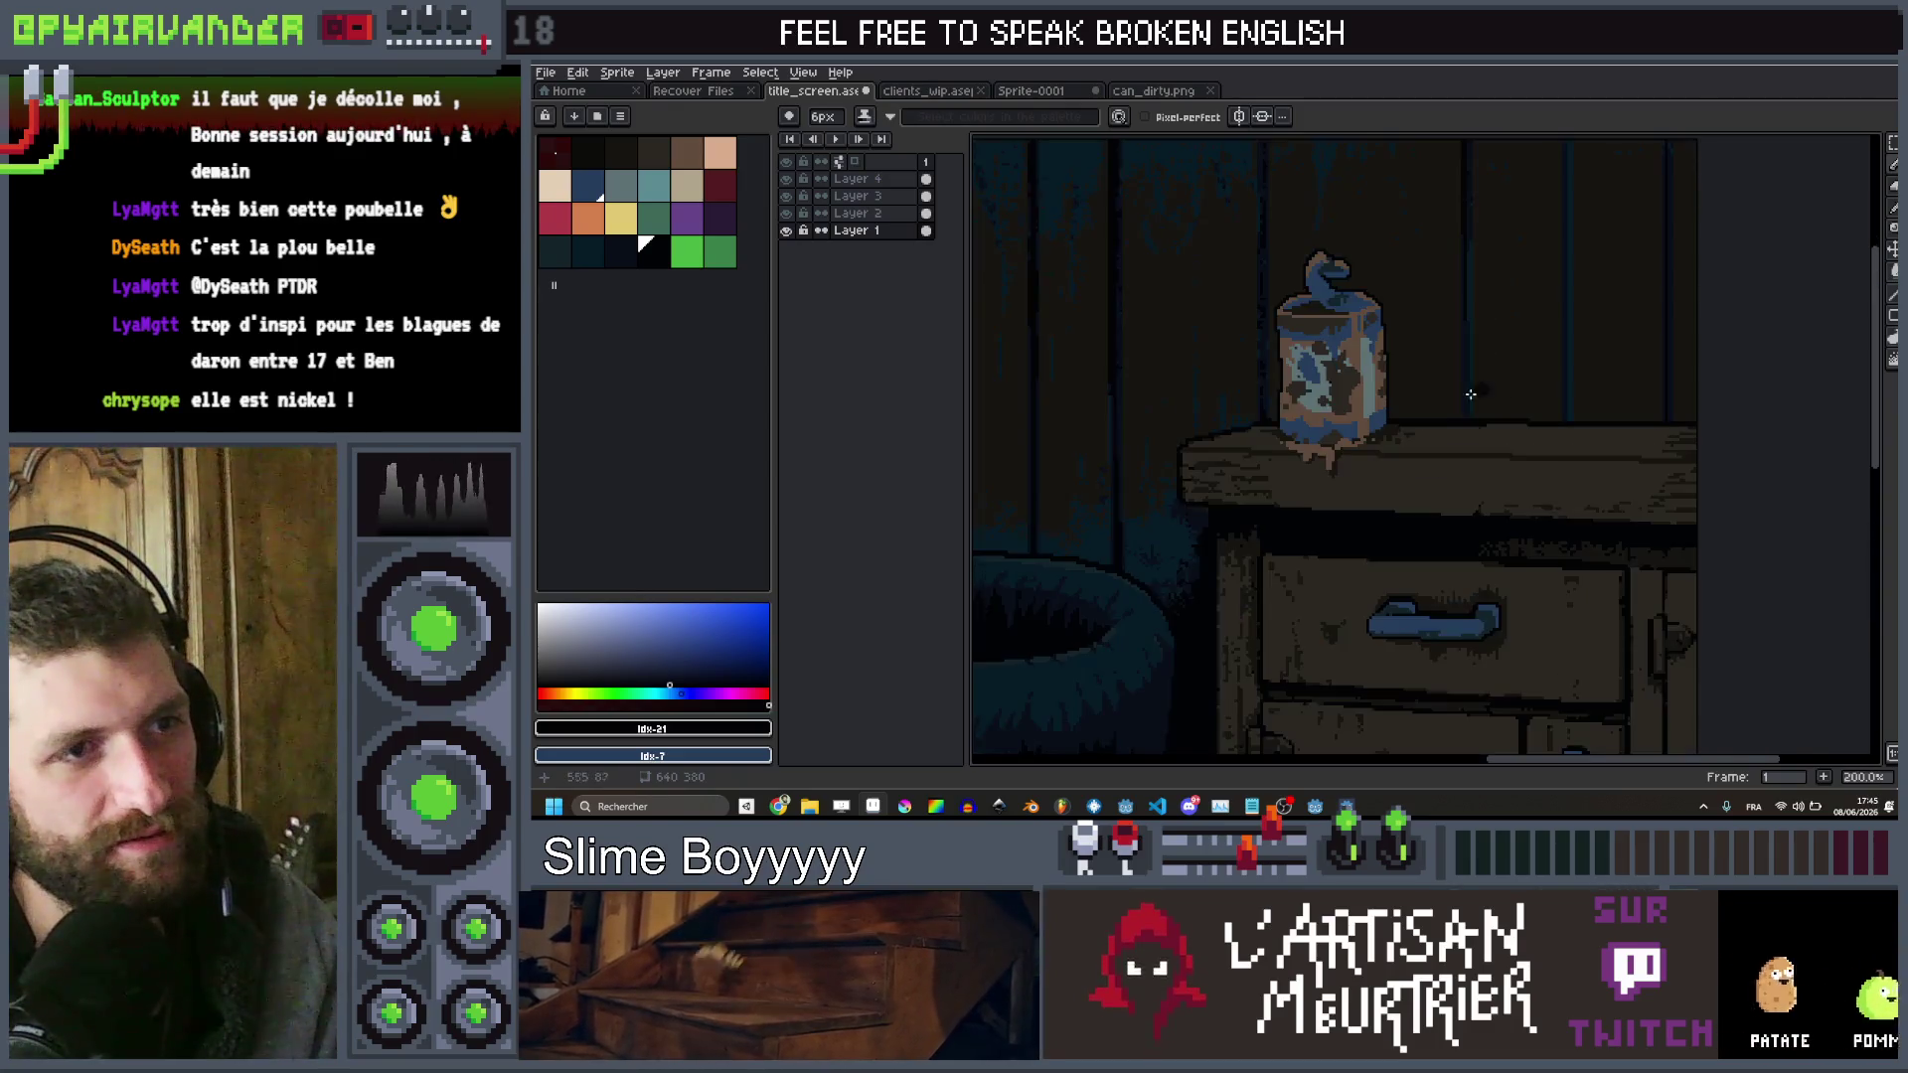
pyautogui.scroll(-1, 1461, 427)
pyautogui.scroll(2, 1441, 477)
# Select the darkest palette colour for painting the shadow
pyautogui.press('i')
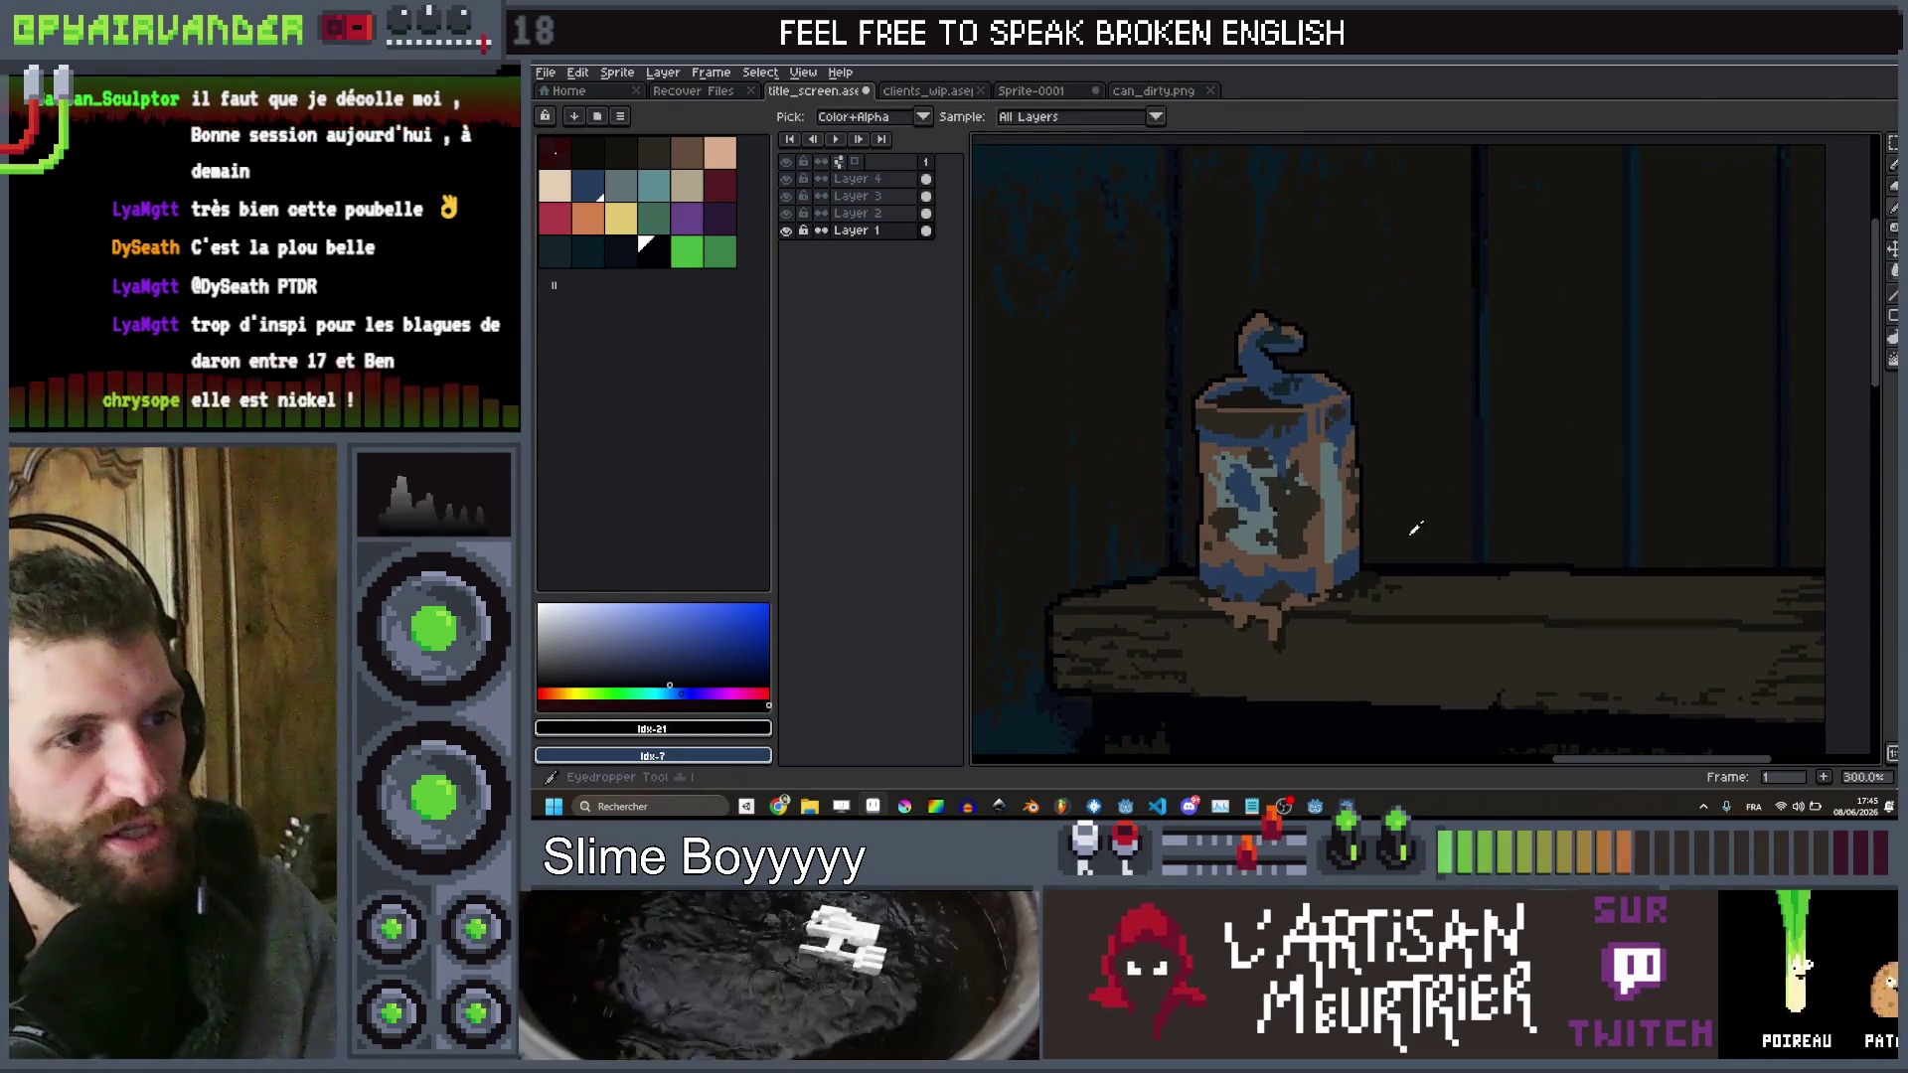
pyautogui.click(635, 152)
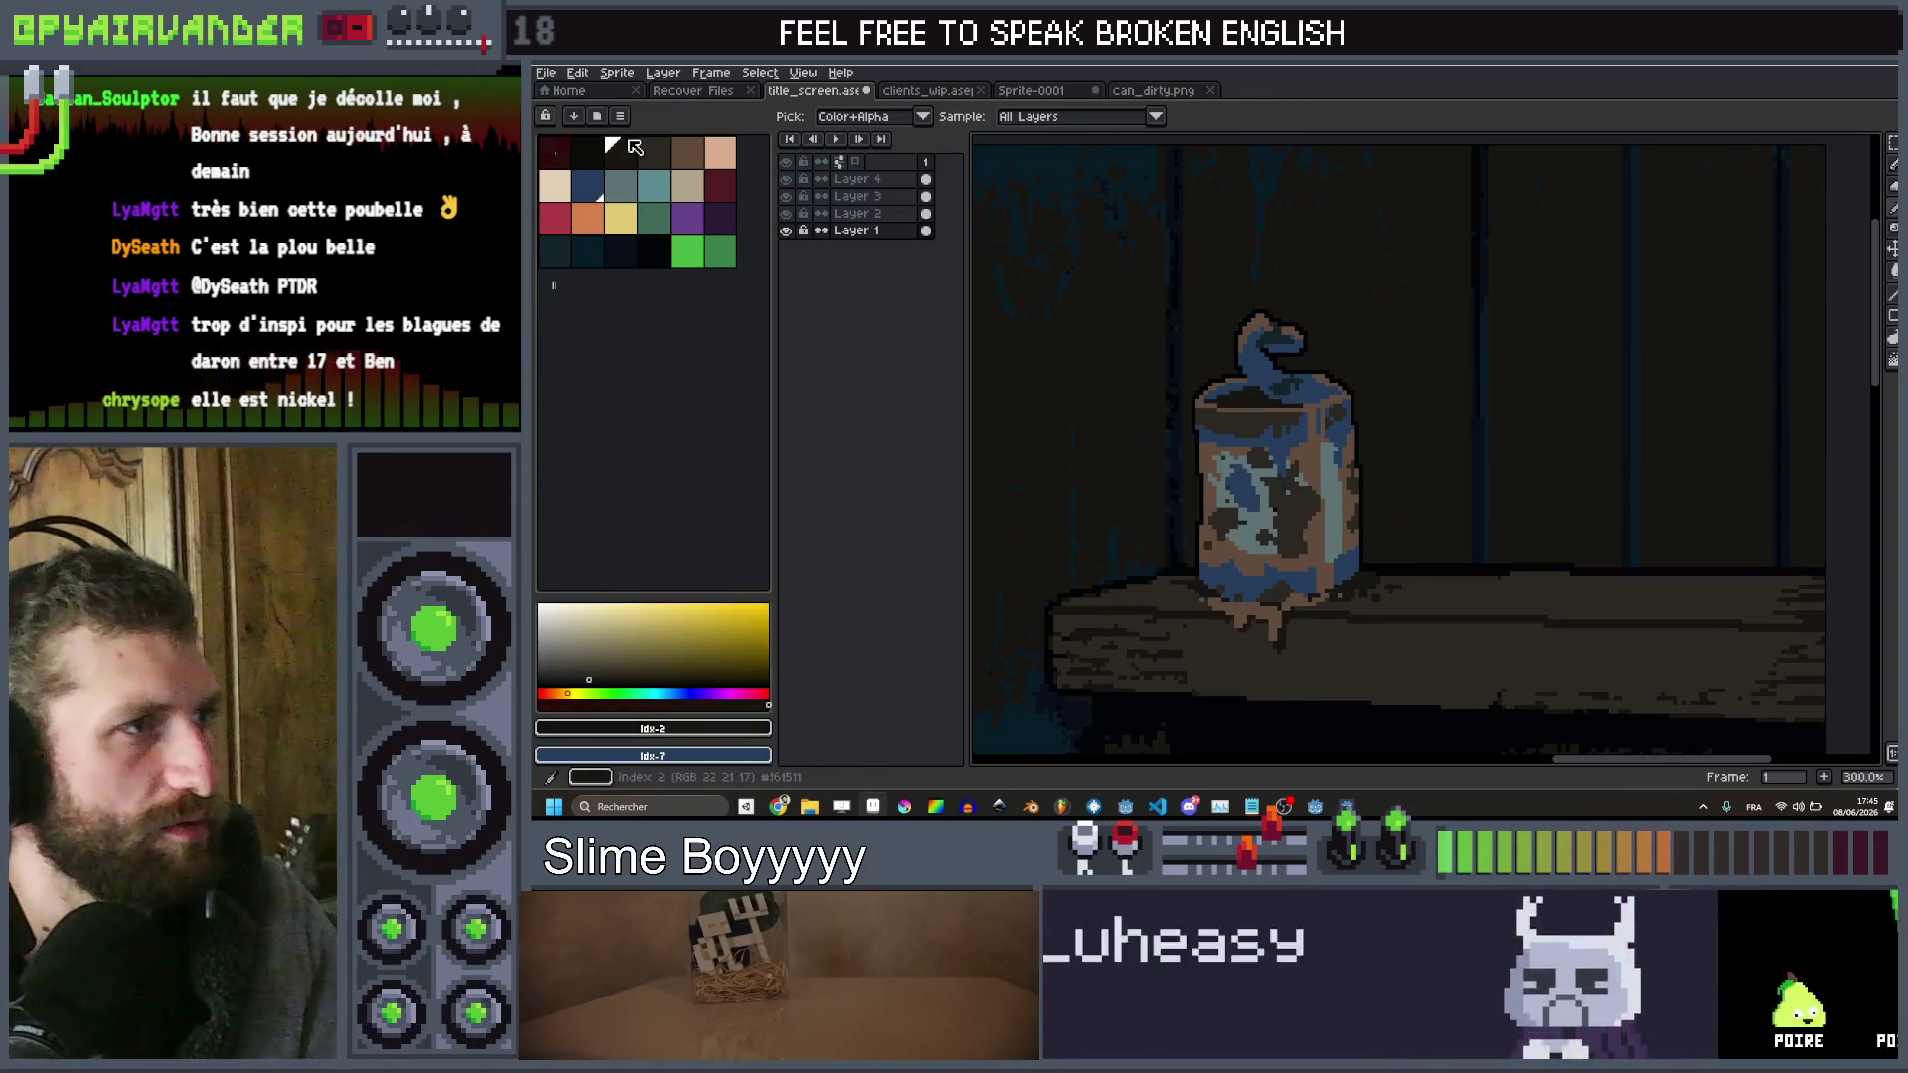
pyautogui.click(590, 155)
pyautogui.press('b')
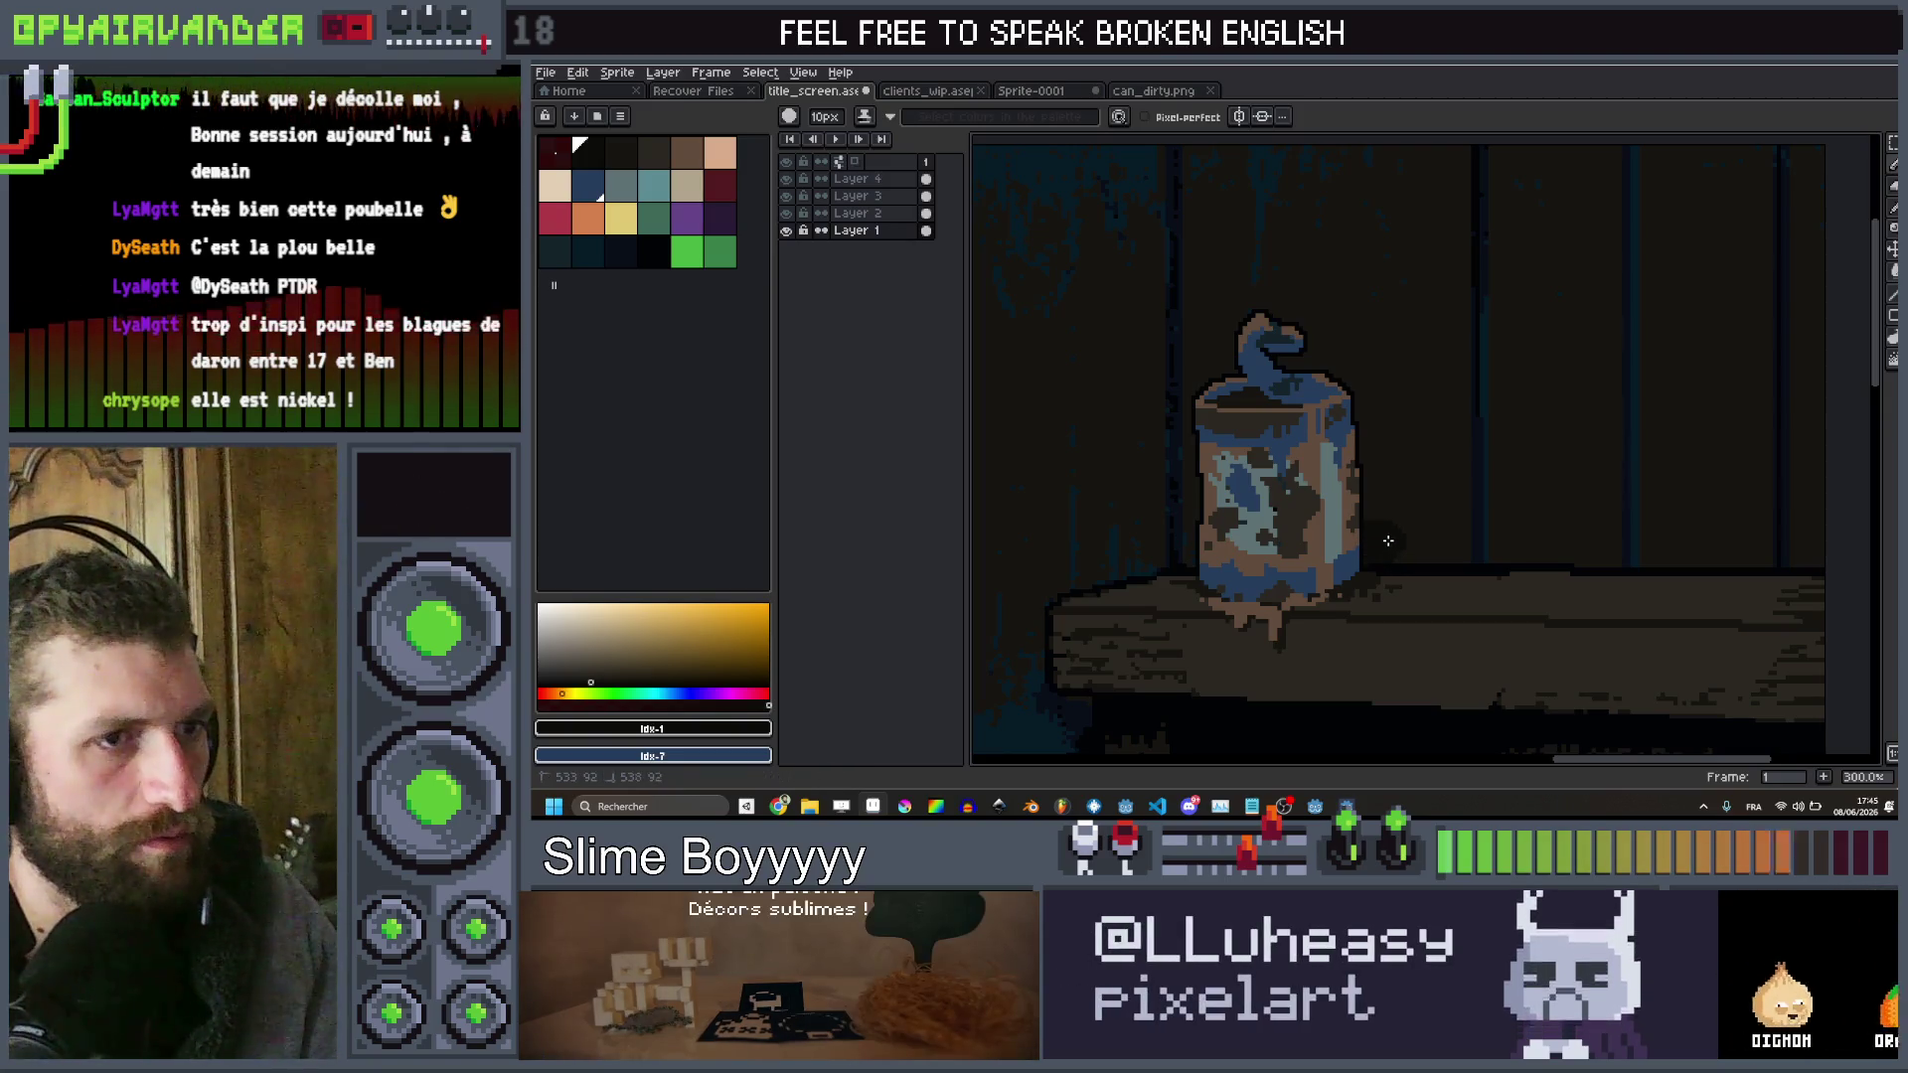
# Shrink the brush down to 1px and pan the view up over the scene
pyautogui.press('-')
pyautogui.press('-')
pyautogui.press('-')
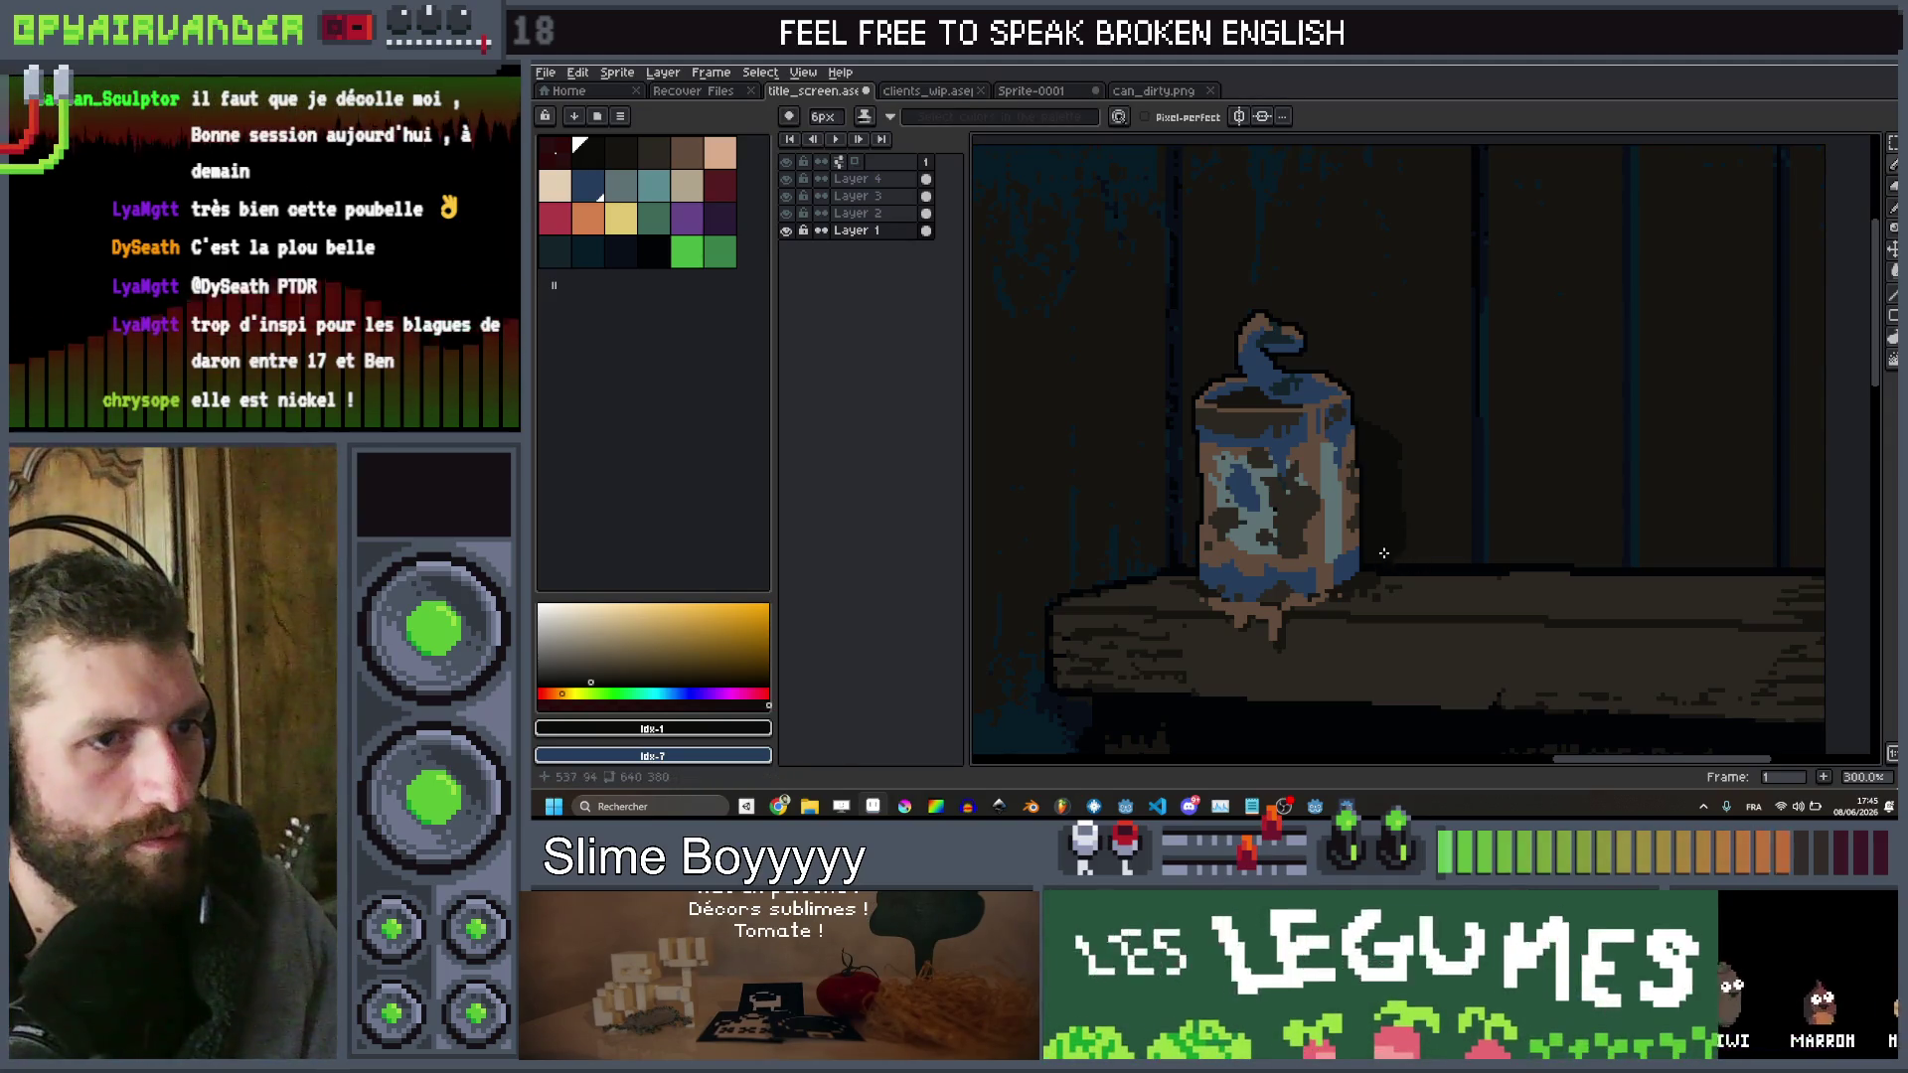
pyautogui.press('-')
pyautogui.press('-')
pyautogui.press('-')
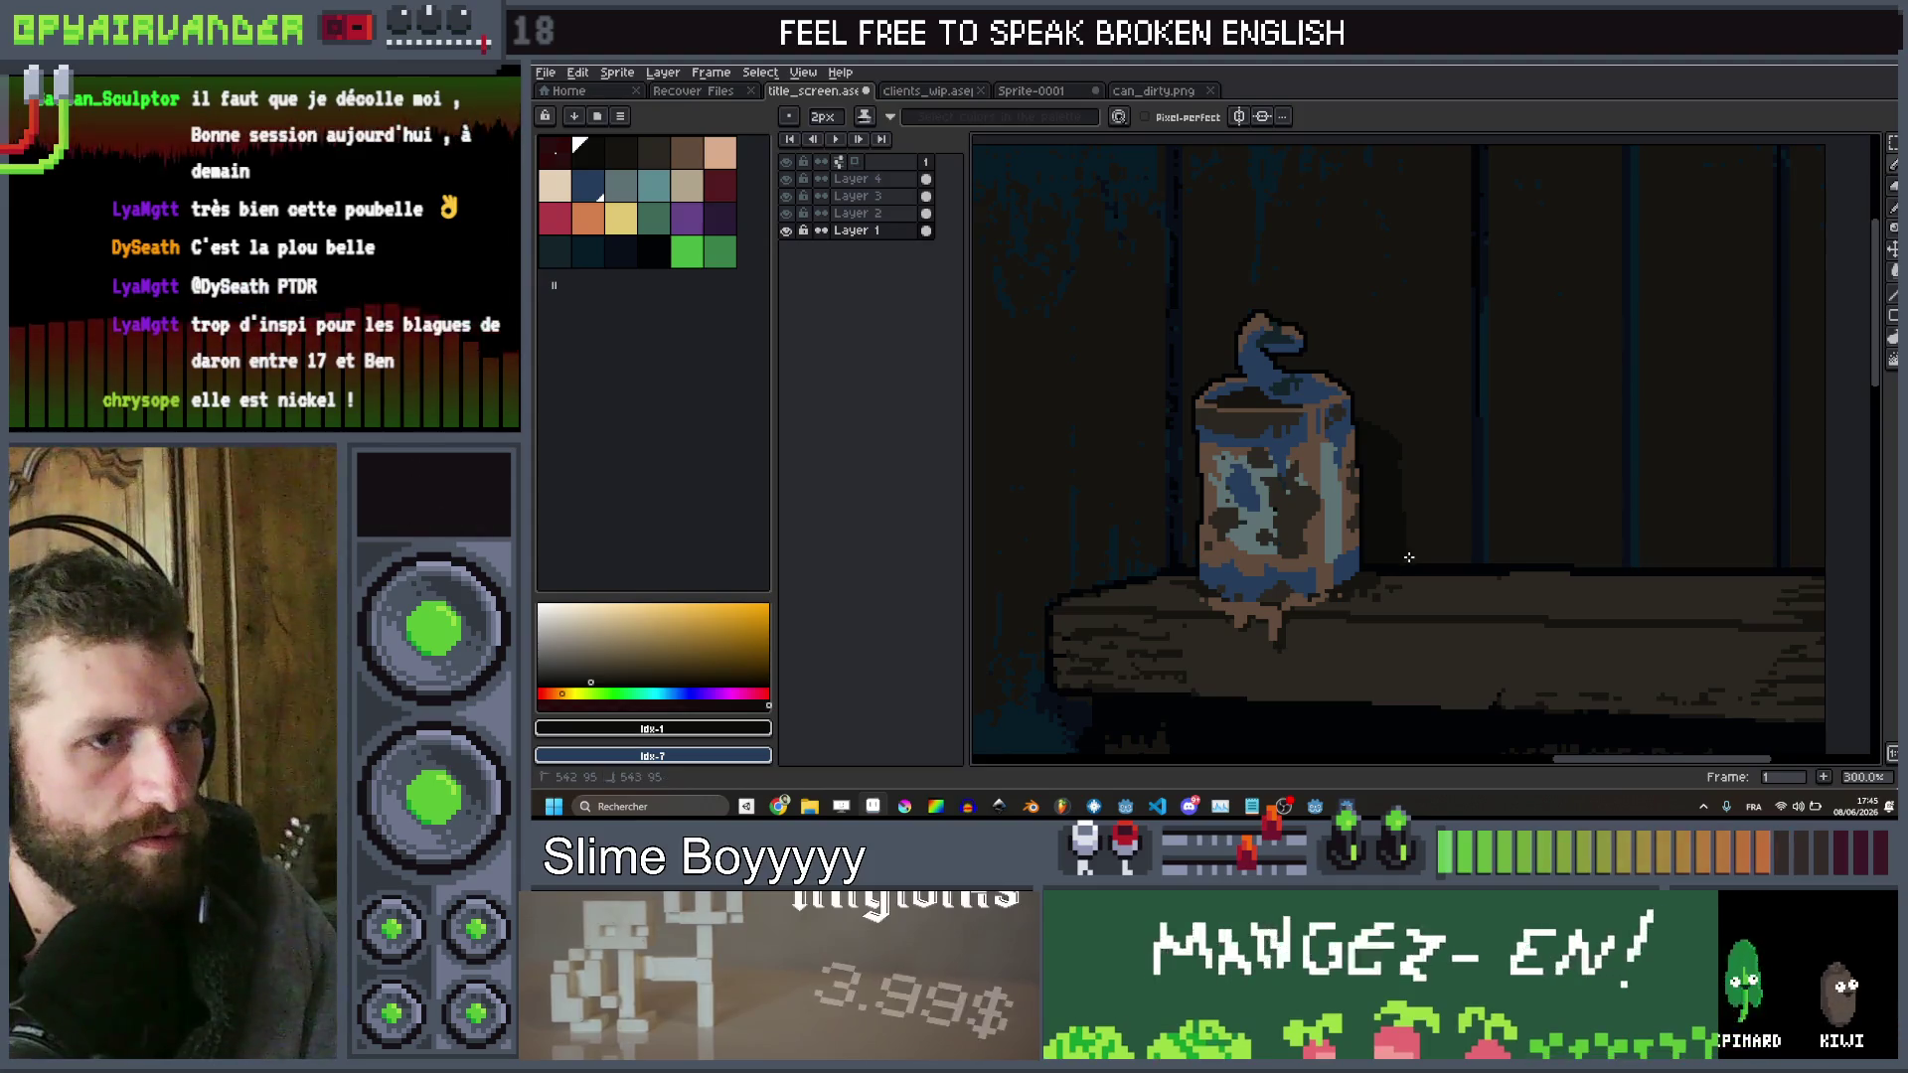
pyautogui.scroll(-3, 1500, 445)
pyautogui.scroll(6, 1509, 441)
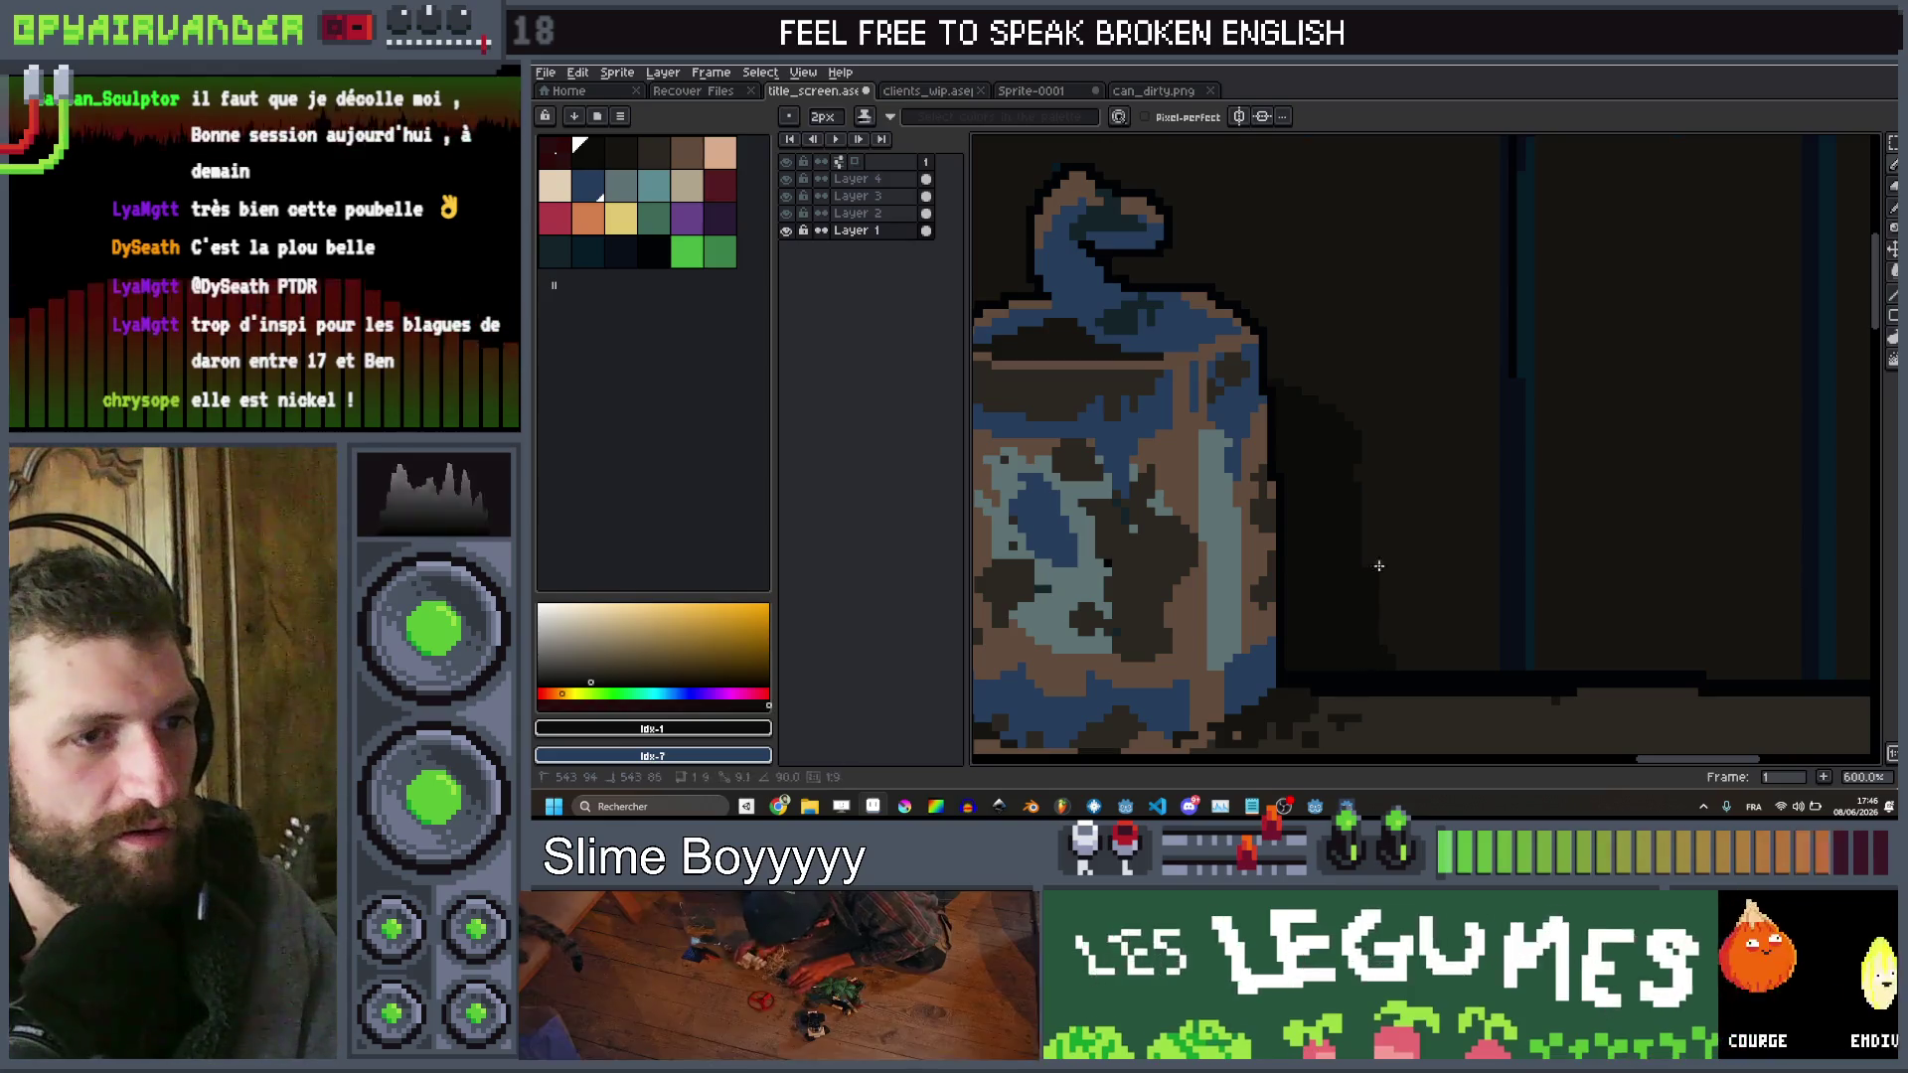
pyautogui.scroll(-5, 1455, 461)
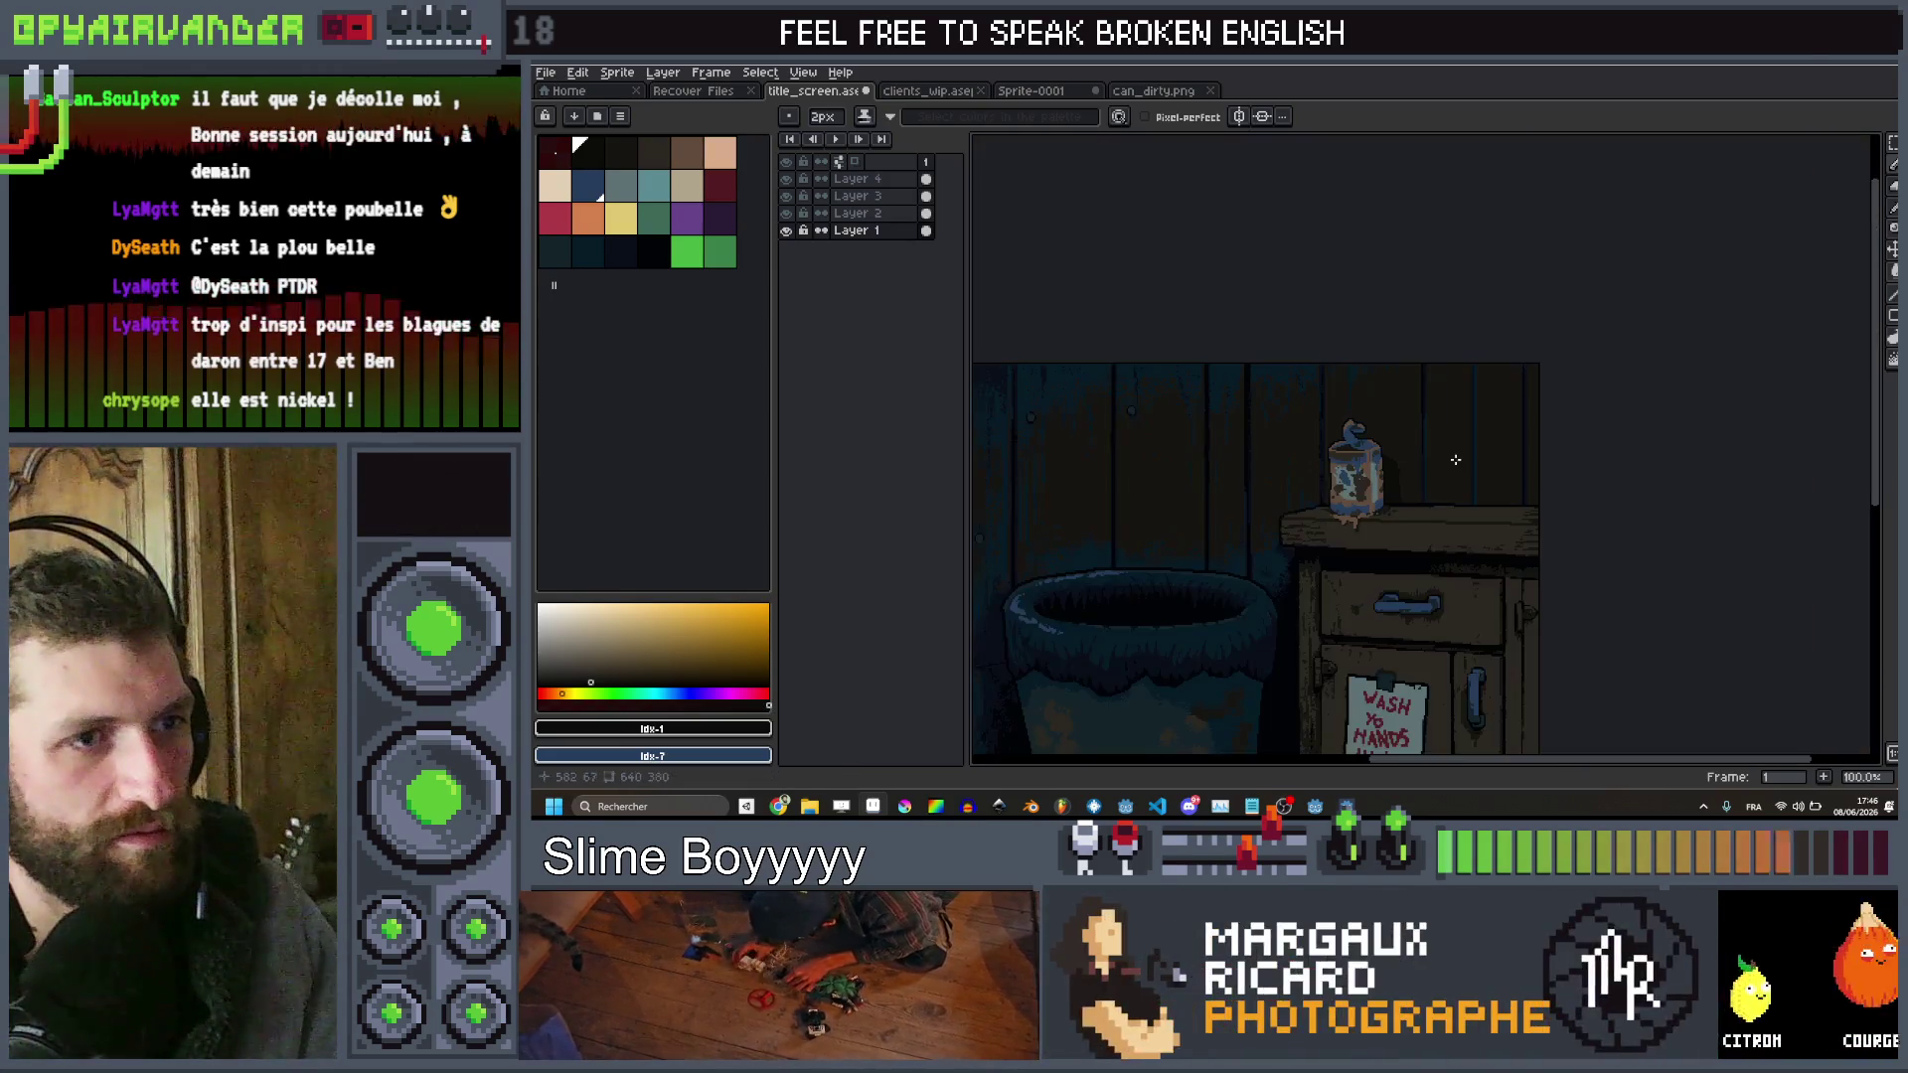
pyautogui.scroll(5, 1394, 466)
pyautogui.press('+')
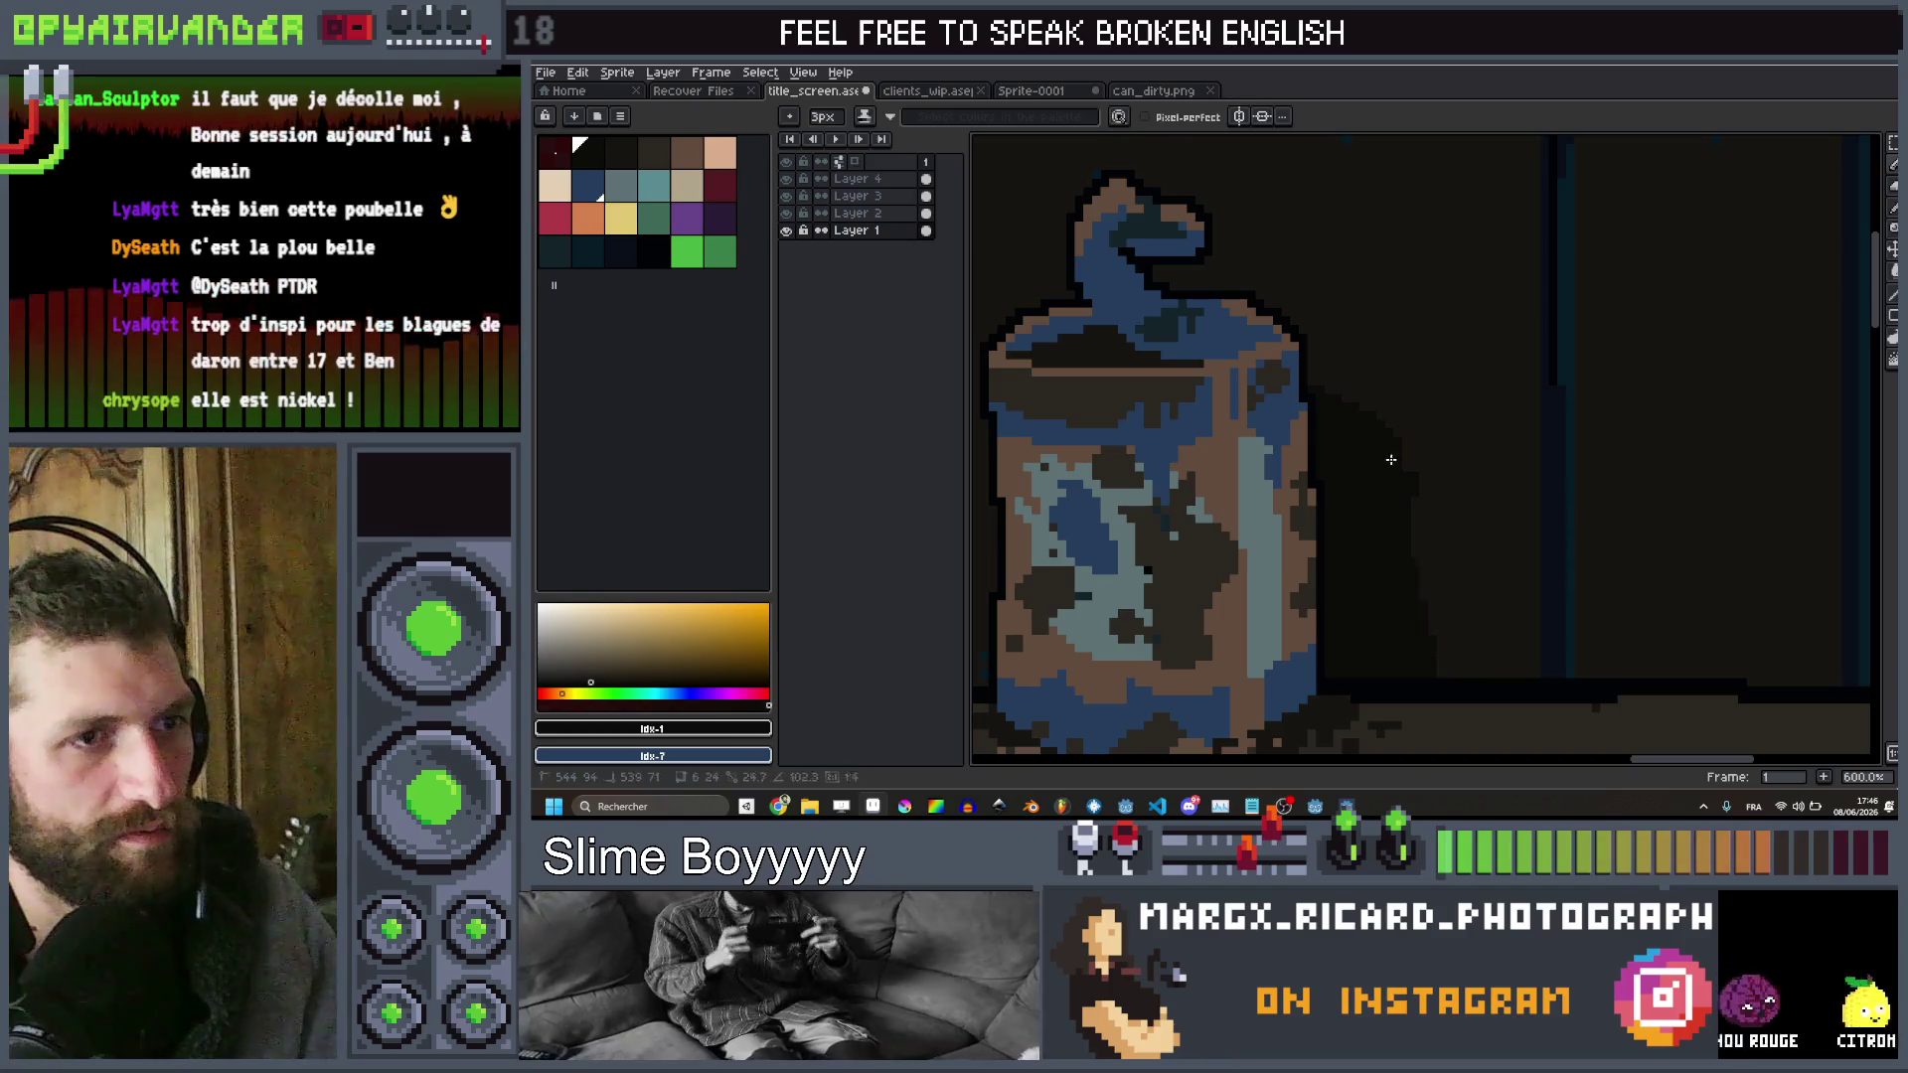
pyautogui.press('-')
pyautogui.press('-')
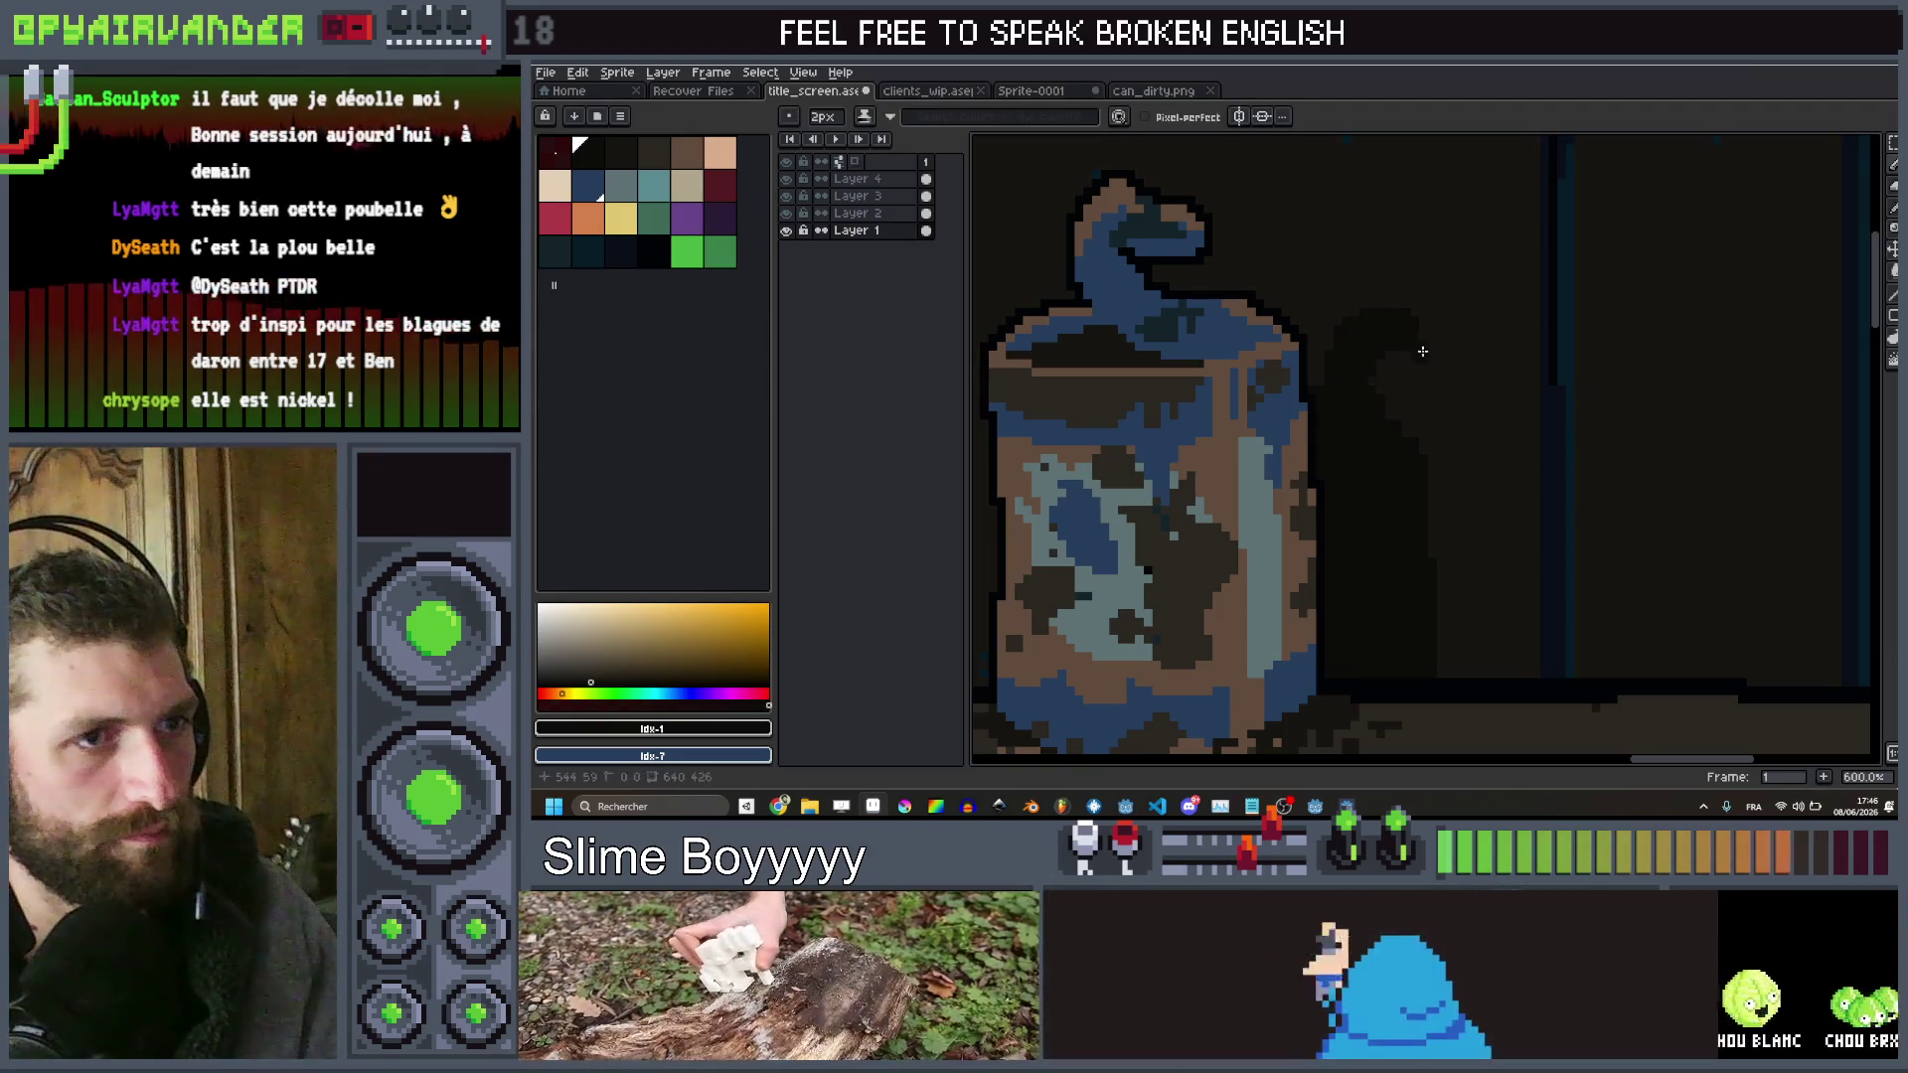
pyautogui.scroll(-5, 1514, 324)
pyautogui.moveTo(1515, 324); pyautogui.dragTo(1546, 251)
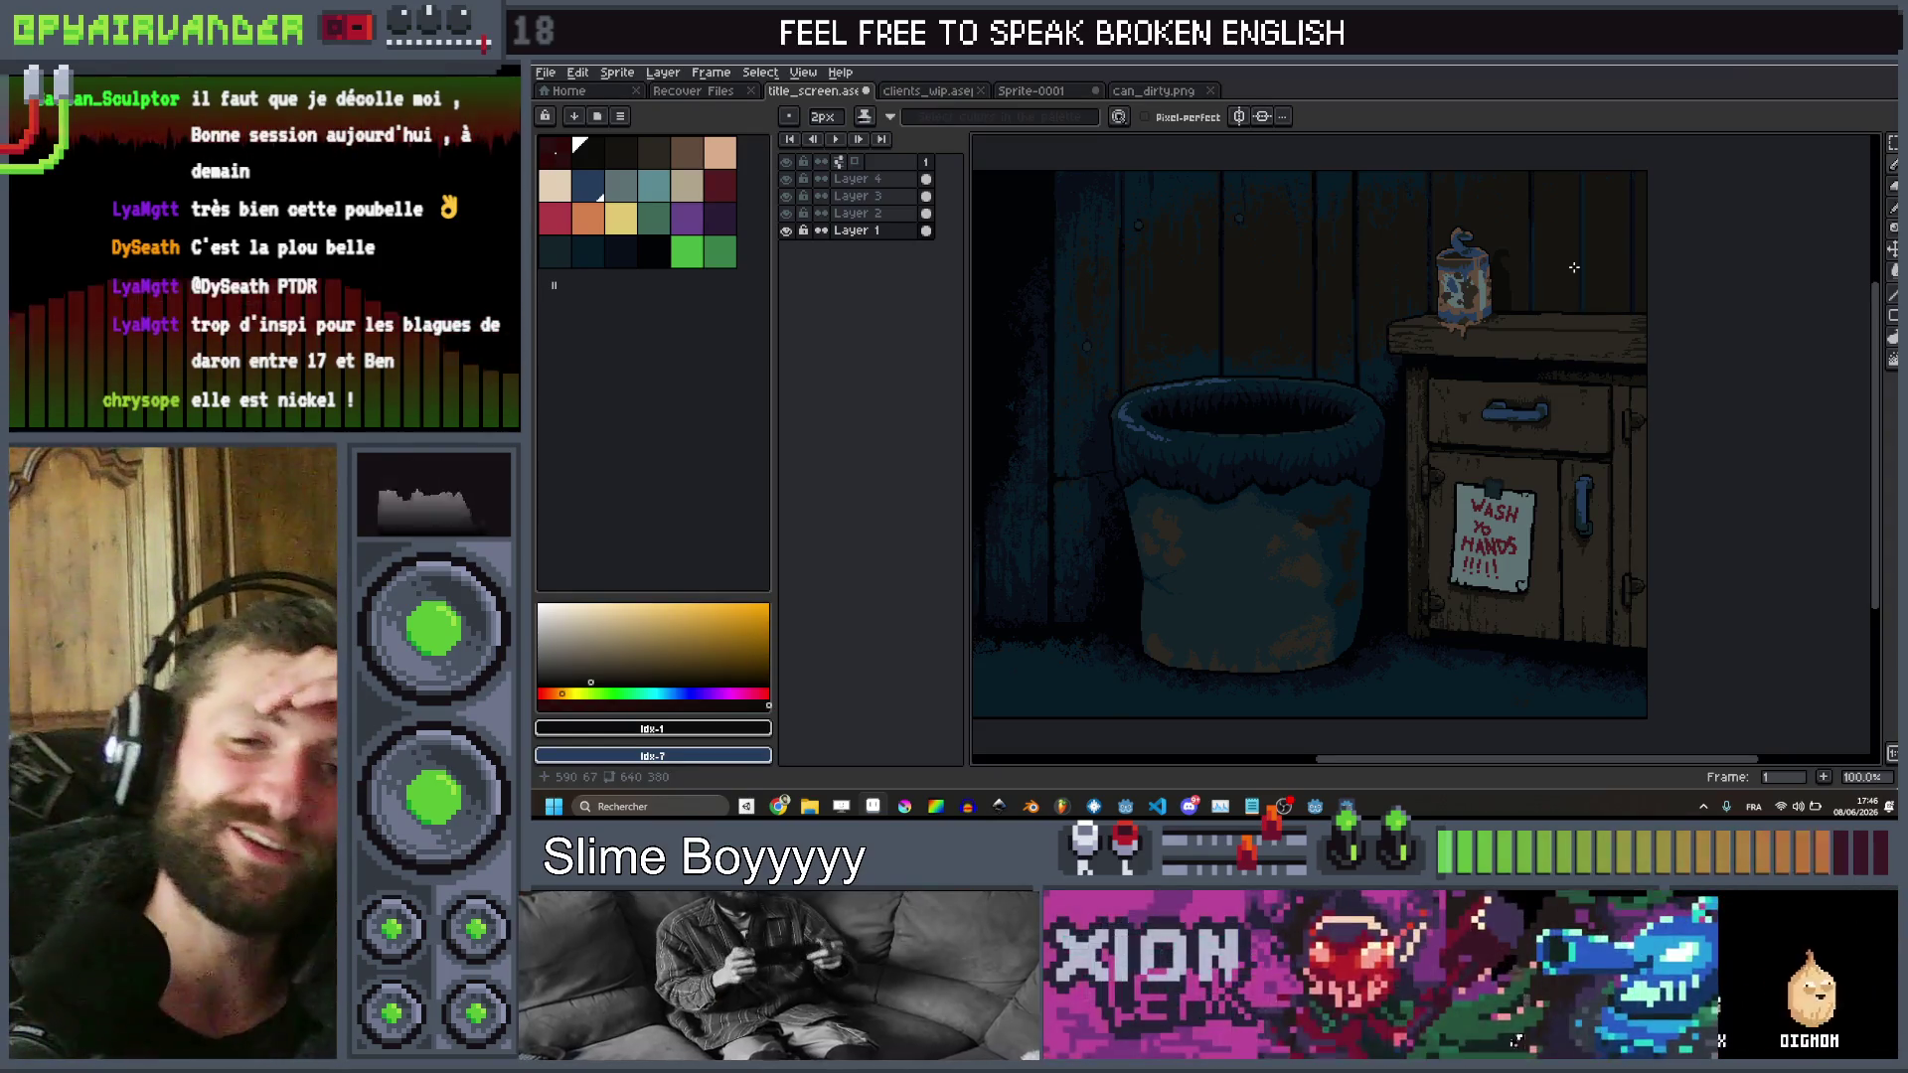
pyautogui.scroll(2, 1333, 426)
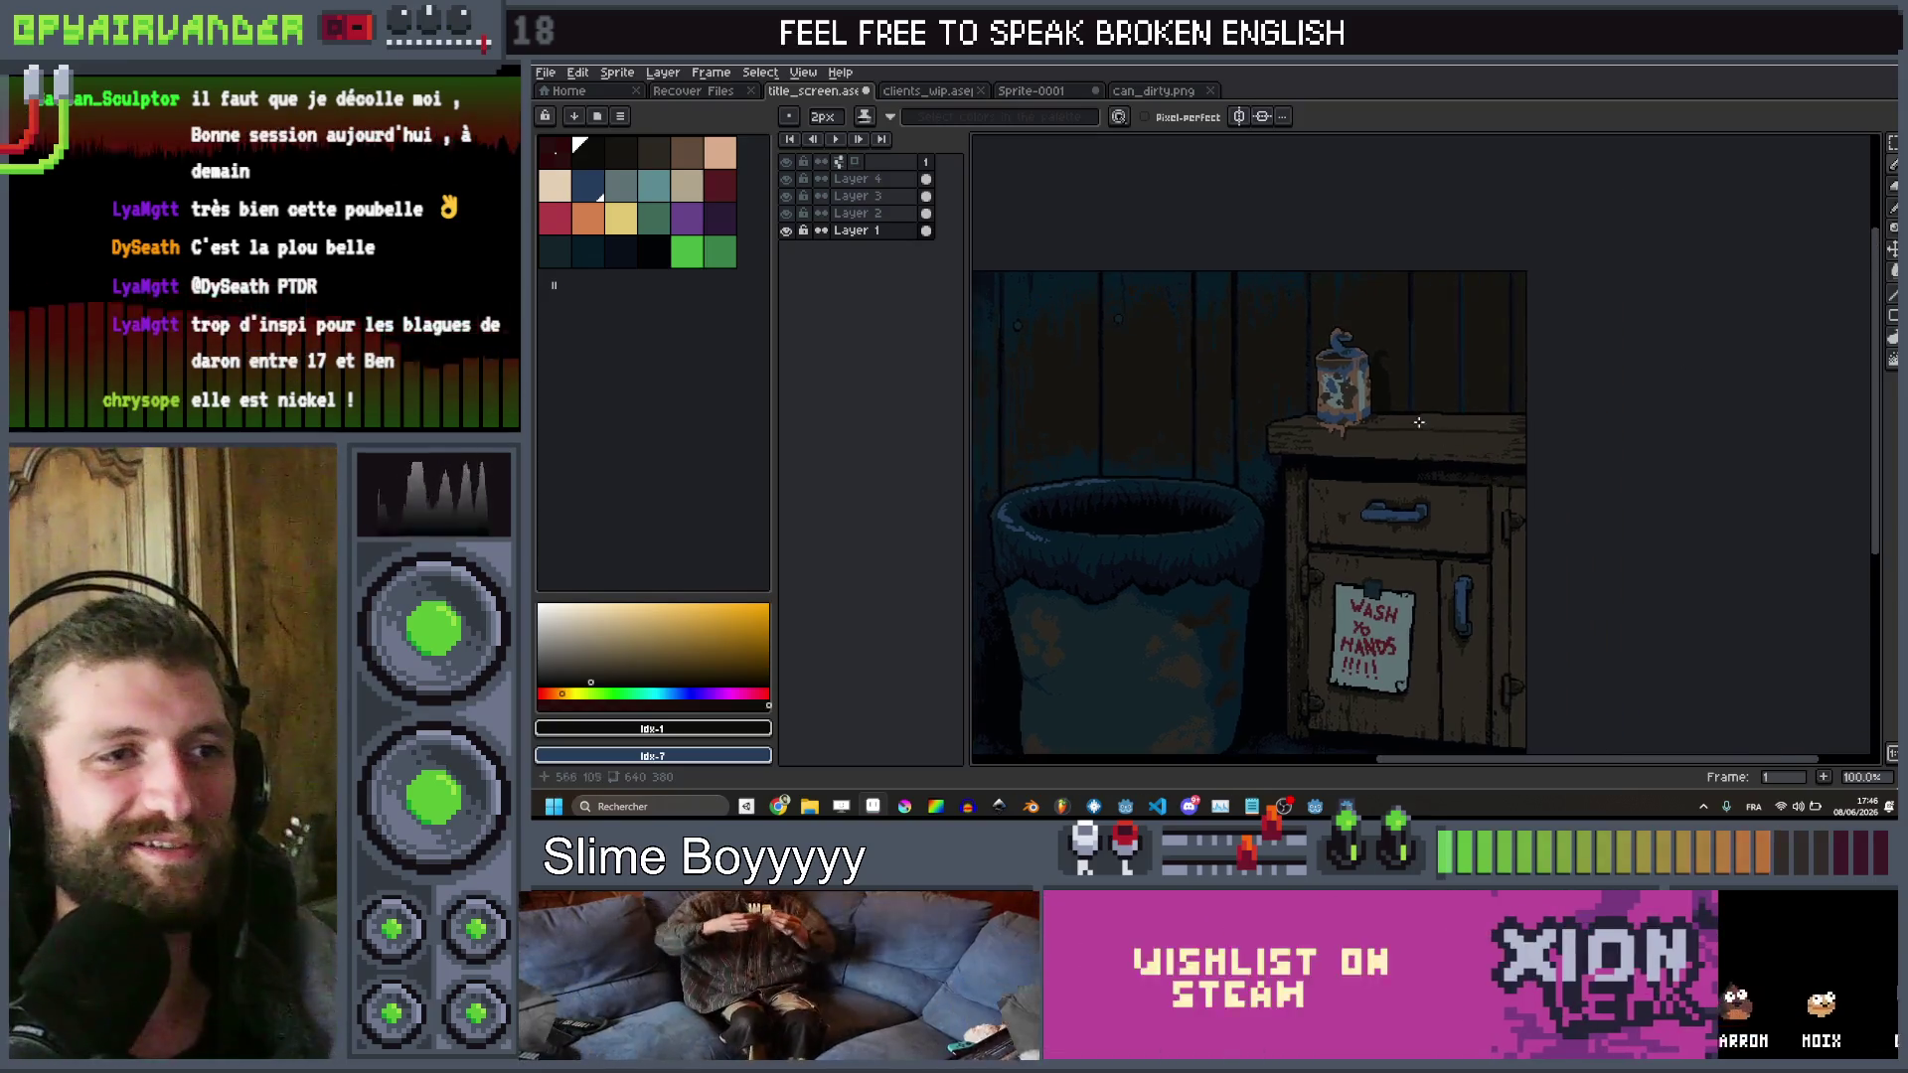
pyautogui.hotkey('shift', 'n')
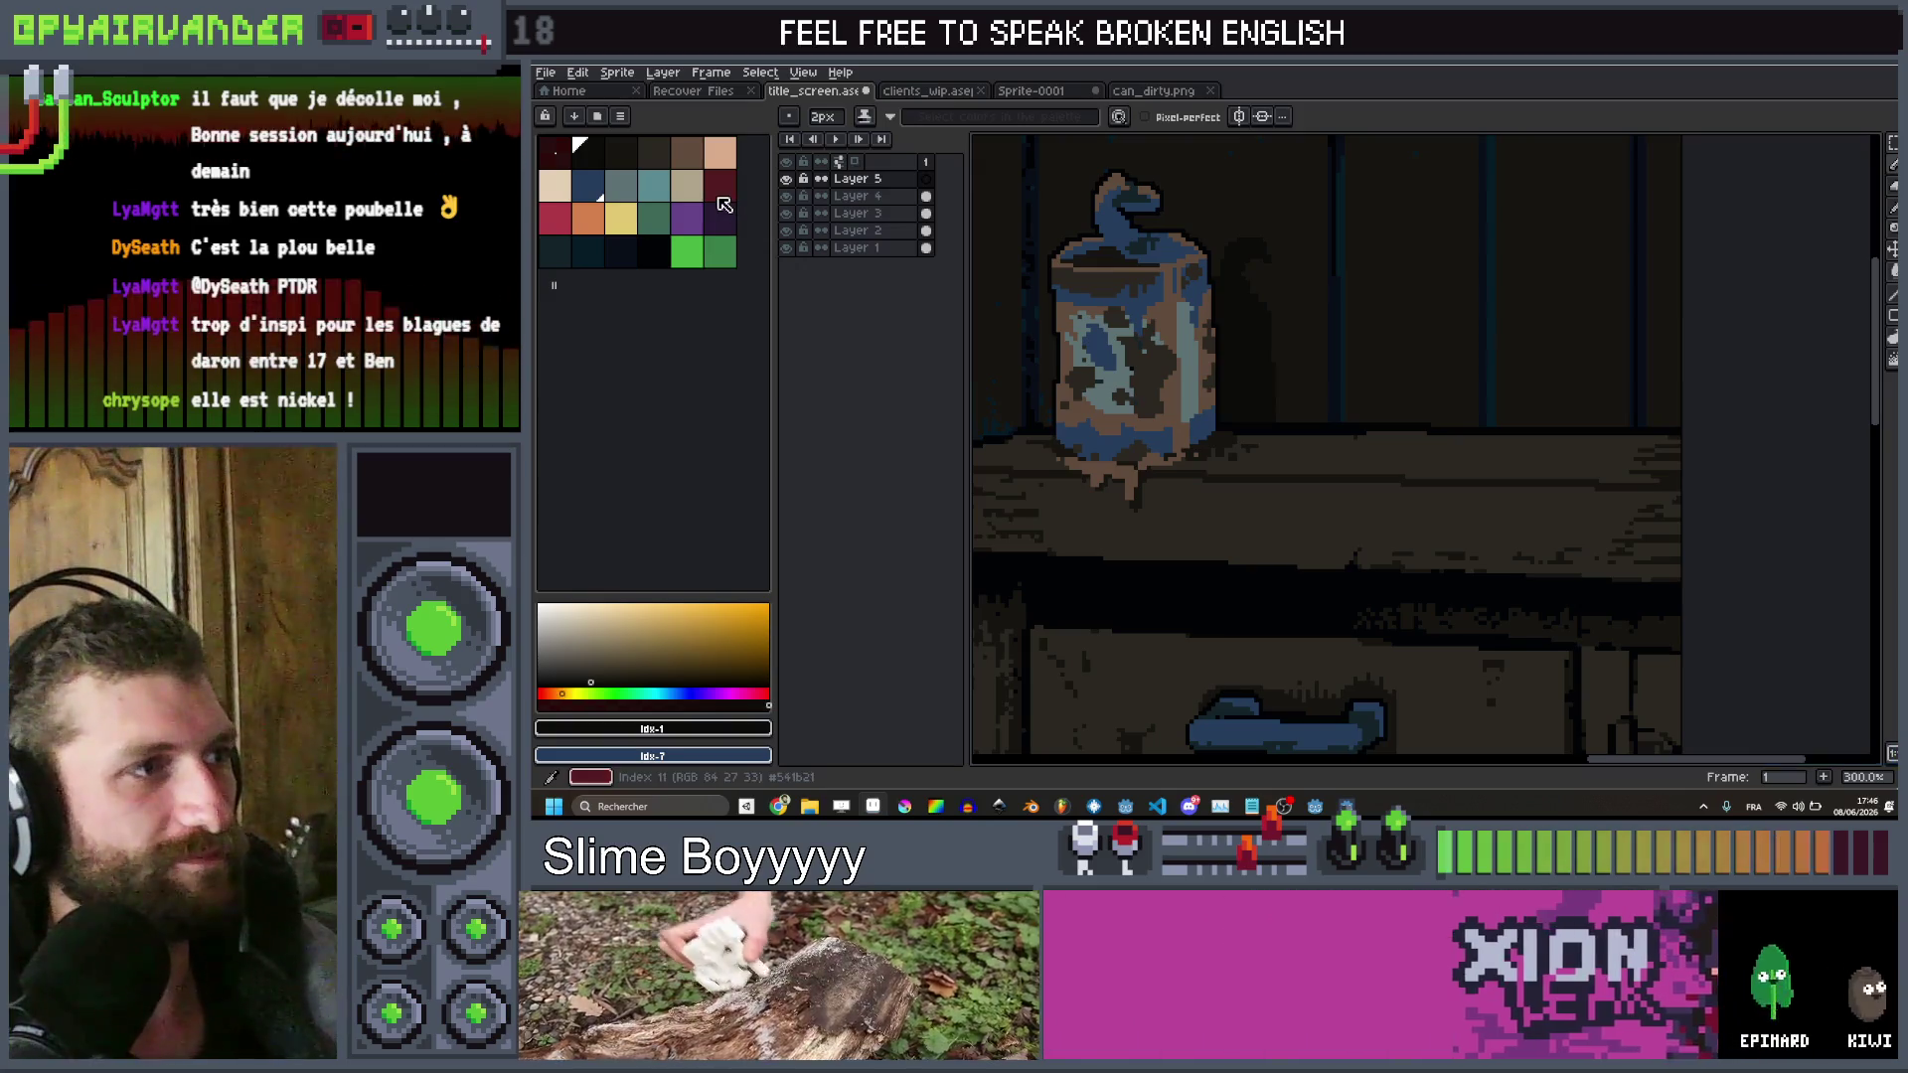
# With an 8px dark brush, paint a stroke along the cabinet top and a diagonal up from the ledge
pyautogui.click(620, 252)
pyautogui.press('+')
pyautogui.press('+')
pyautogui.press('+')
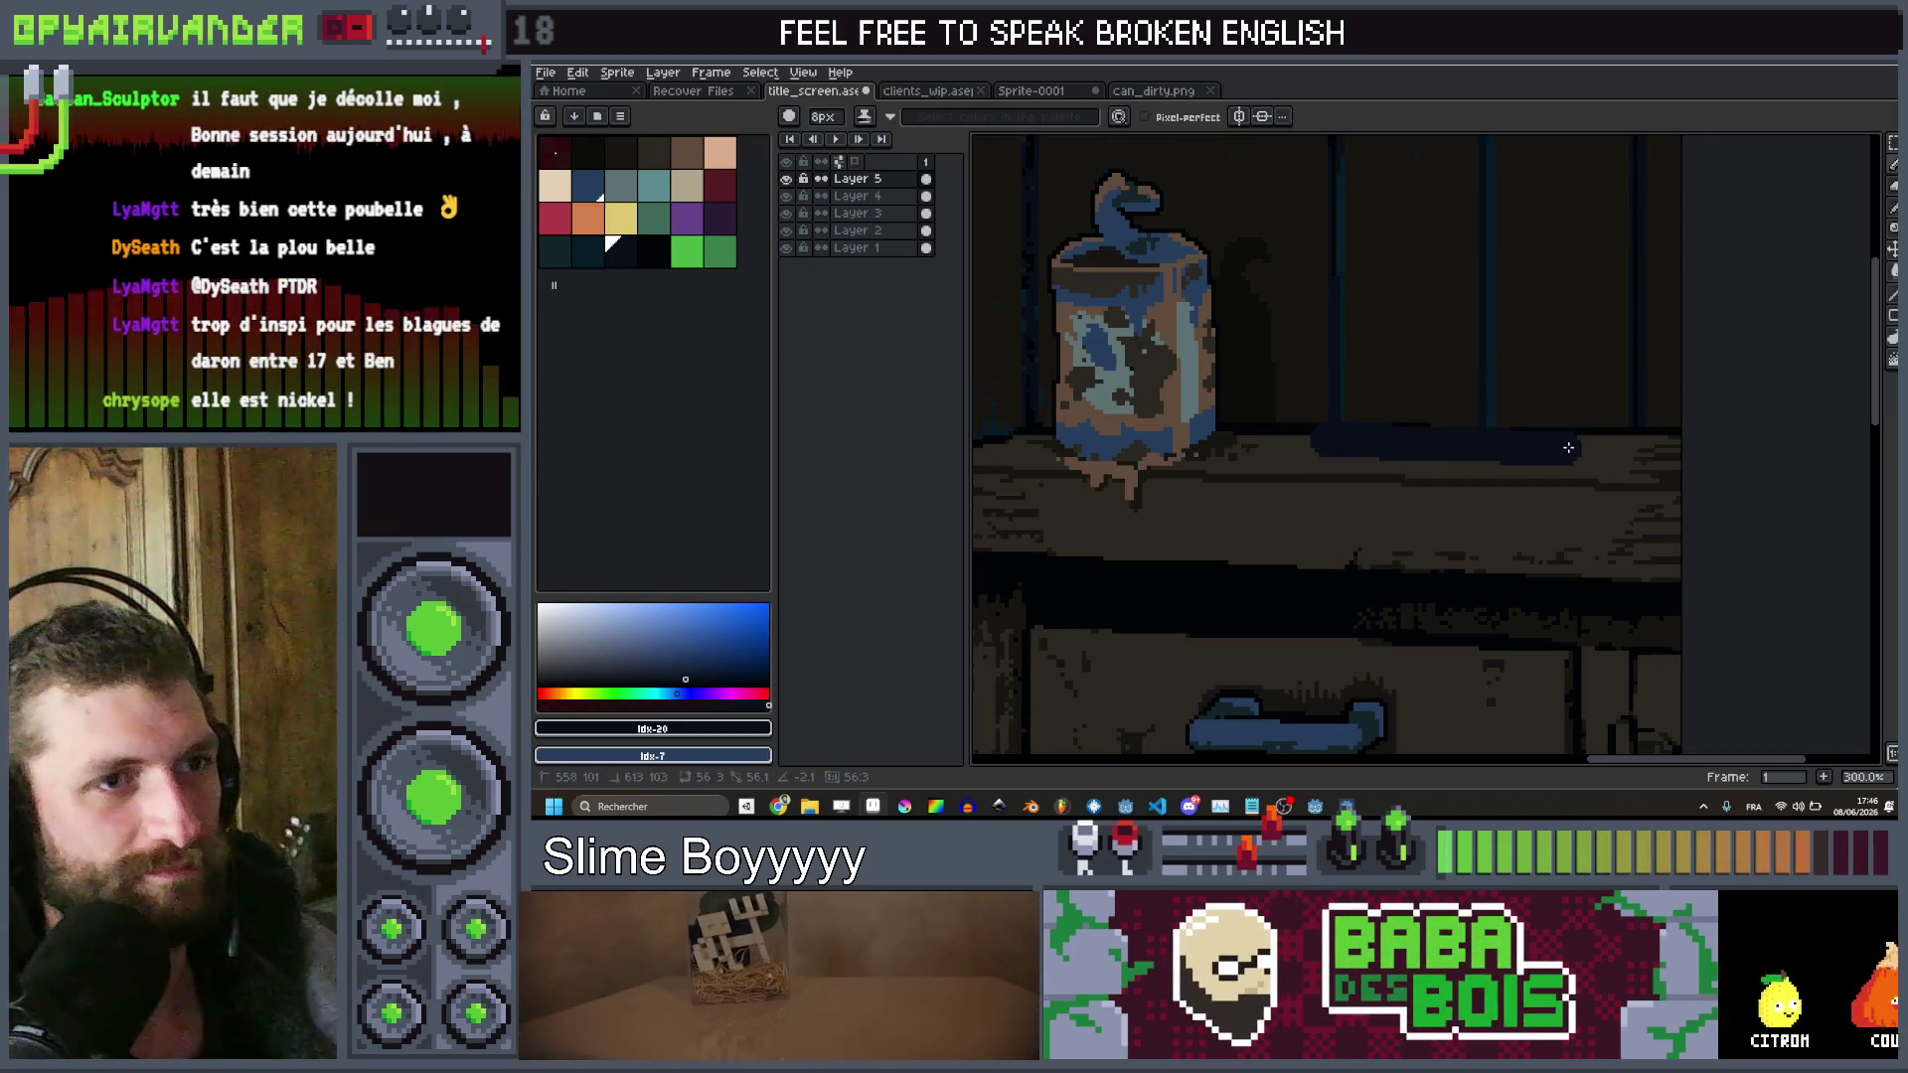
pyautogui.hotkey('ctrl', 'z')
pyautogui.scroll(-2, 1530, 467)
pyautogui.scroll(1, 1495, 491)
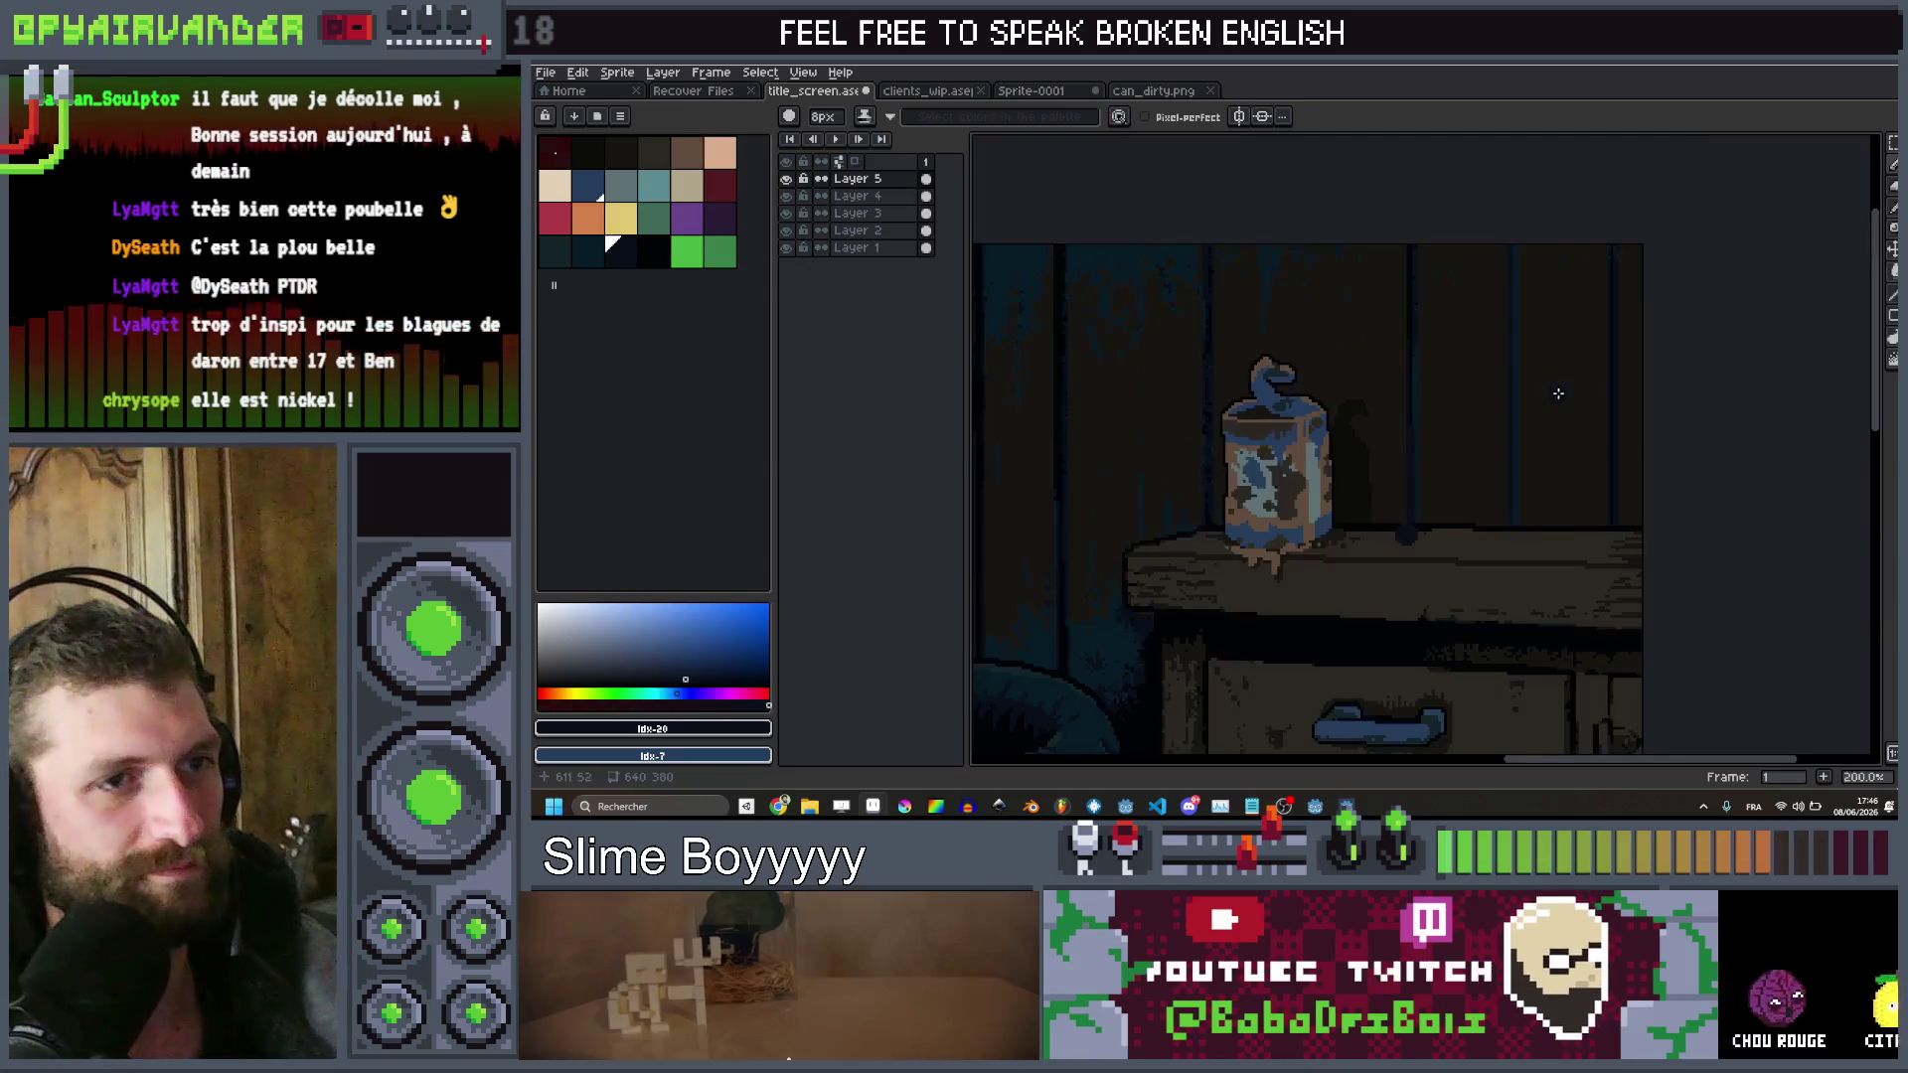
pyautogui.scroll(1, 1496, 491)
pyautogui.scroll(-1, 1548, 498)
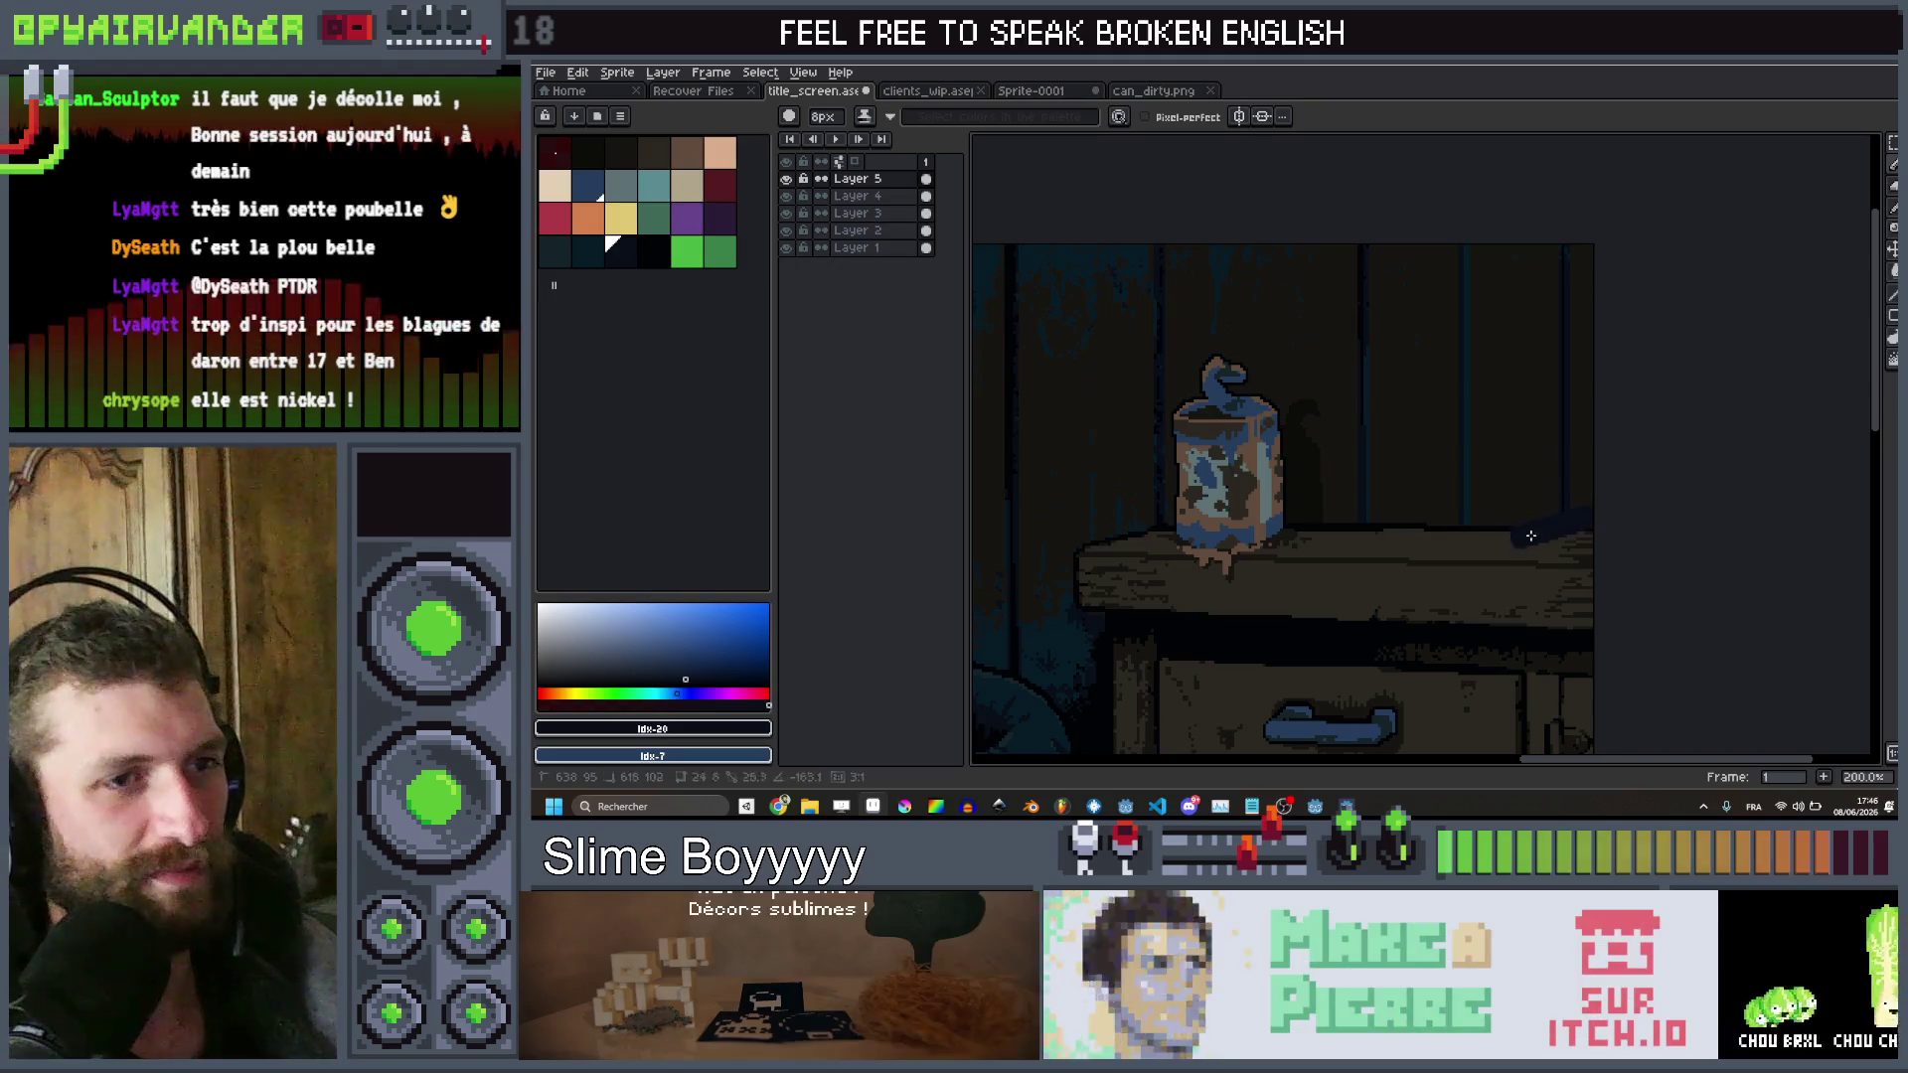
pyautogui.moveTo(1533, 542); pyautogui.dragTo(1446, 538)
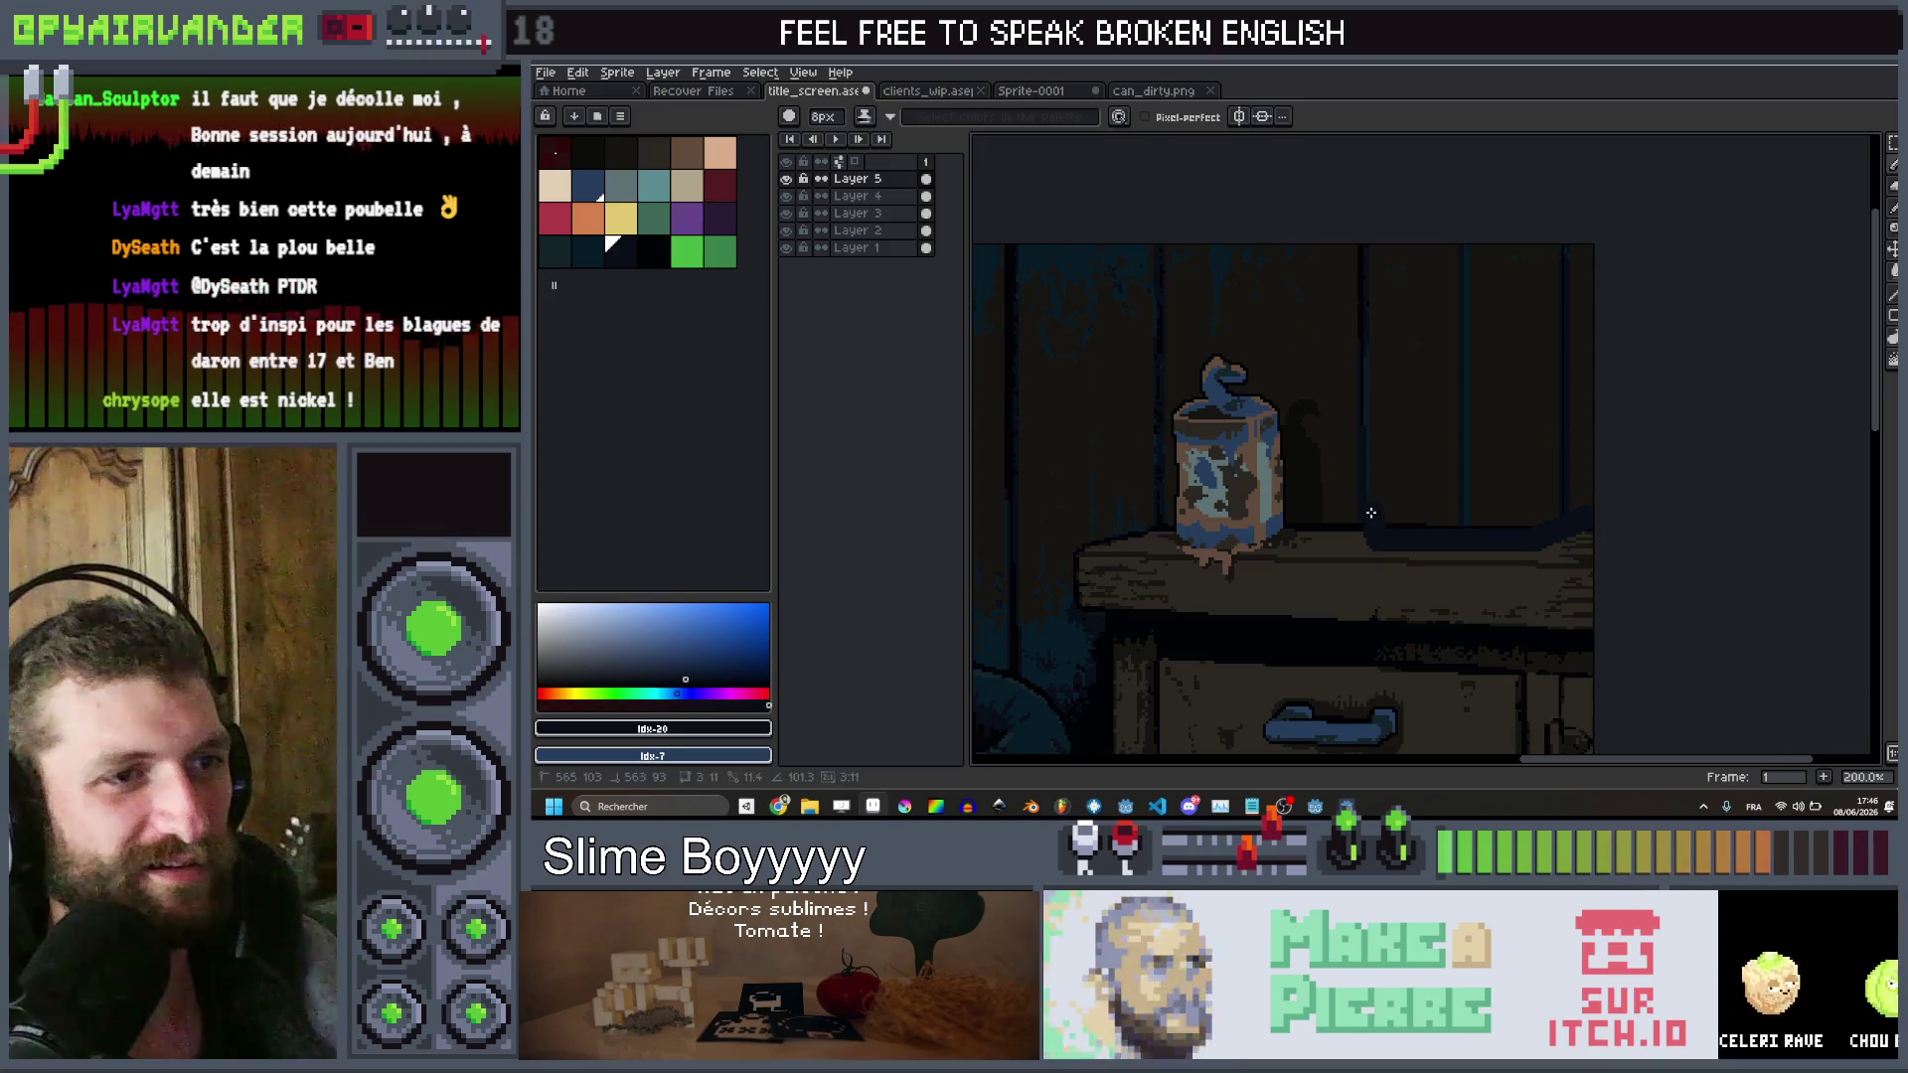
pyautogui.moveTo(1365, 493); pyautogui.dragTo(1471, 463)
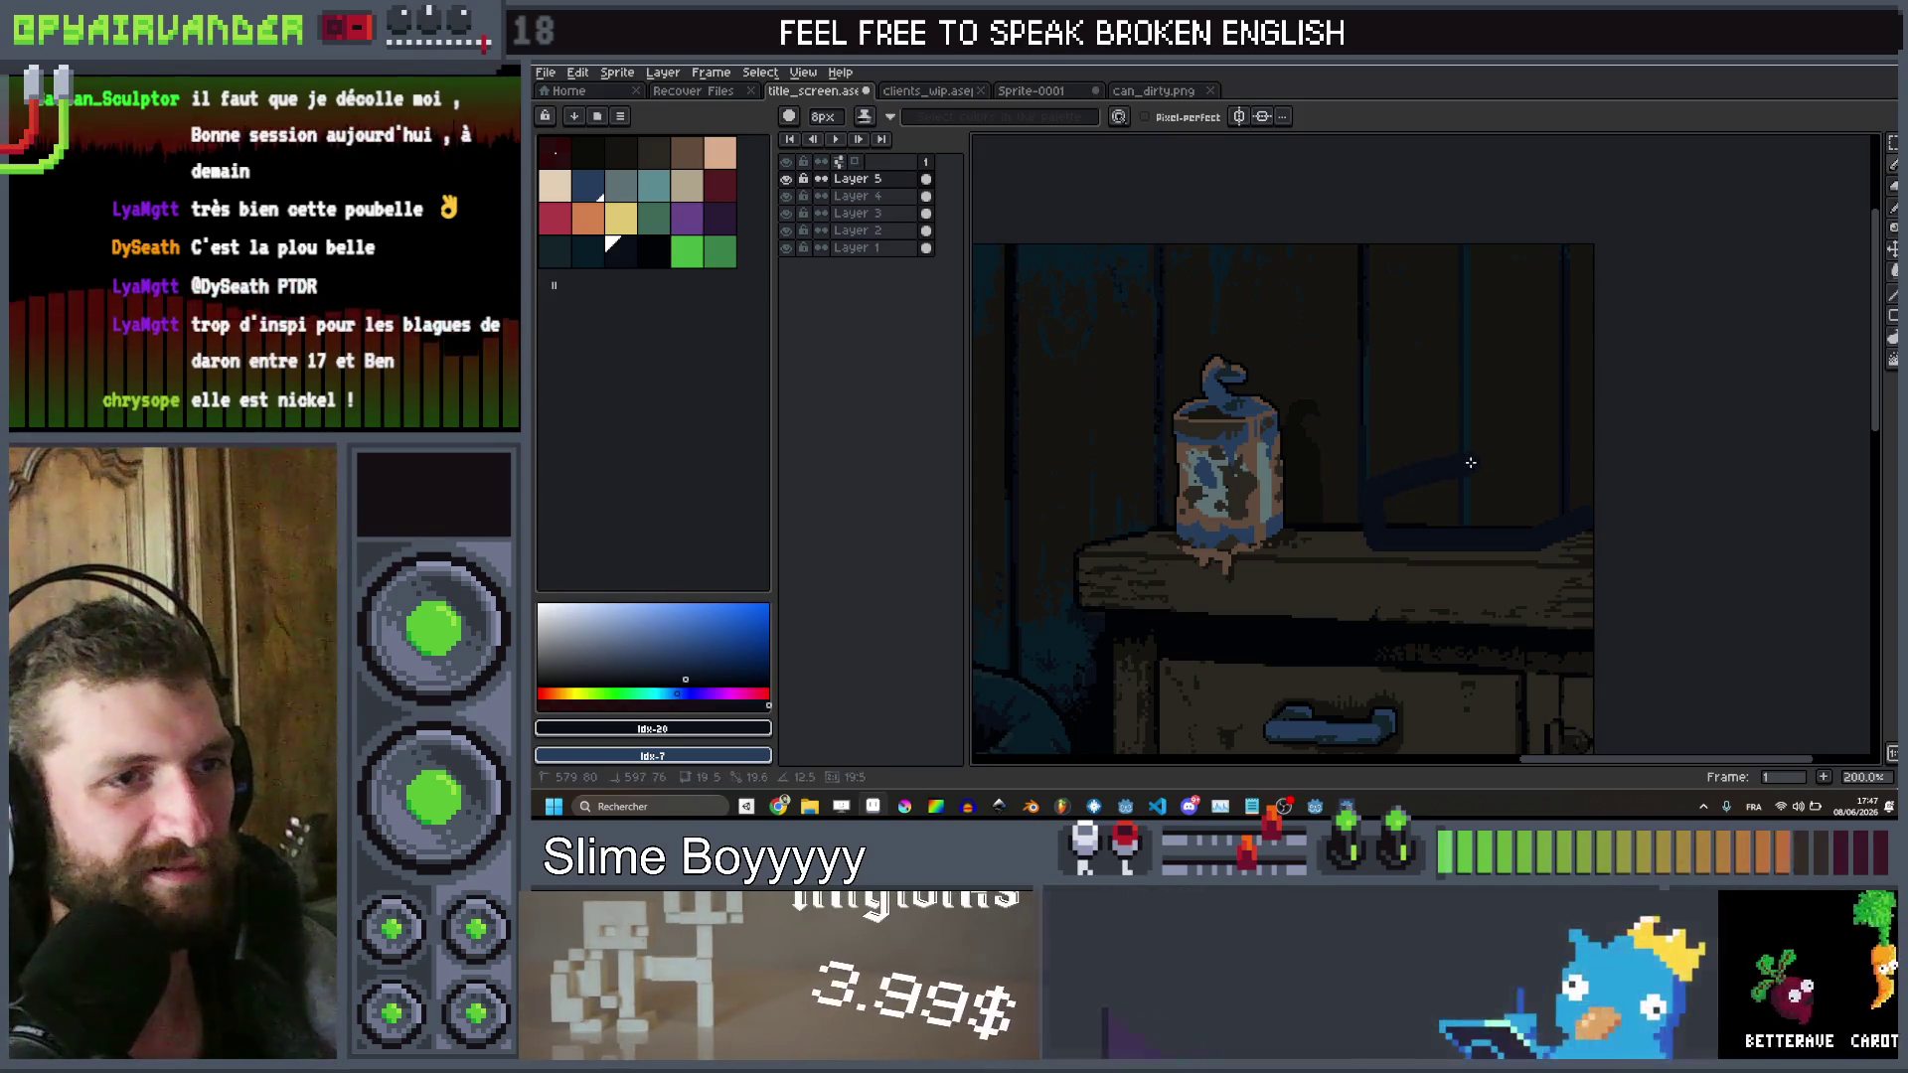
# Switch to the Move tool and reselect the dark blue palette colour
pyautogui.press('v')
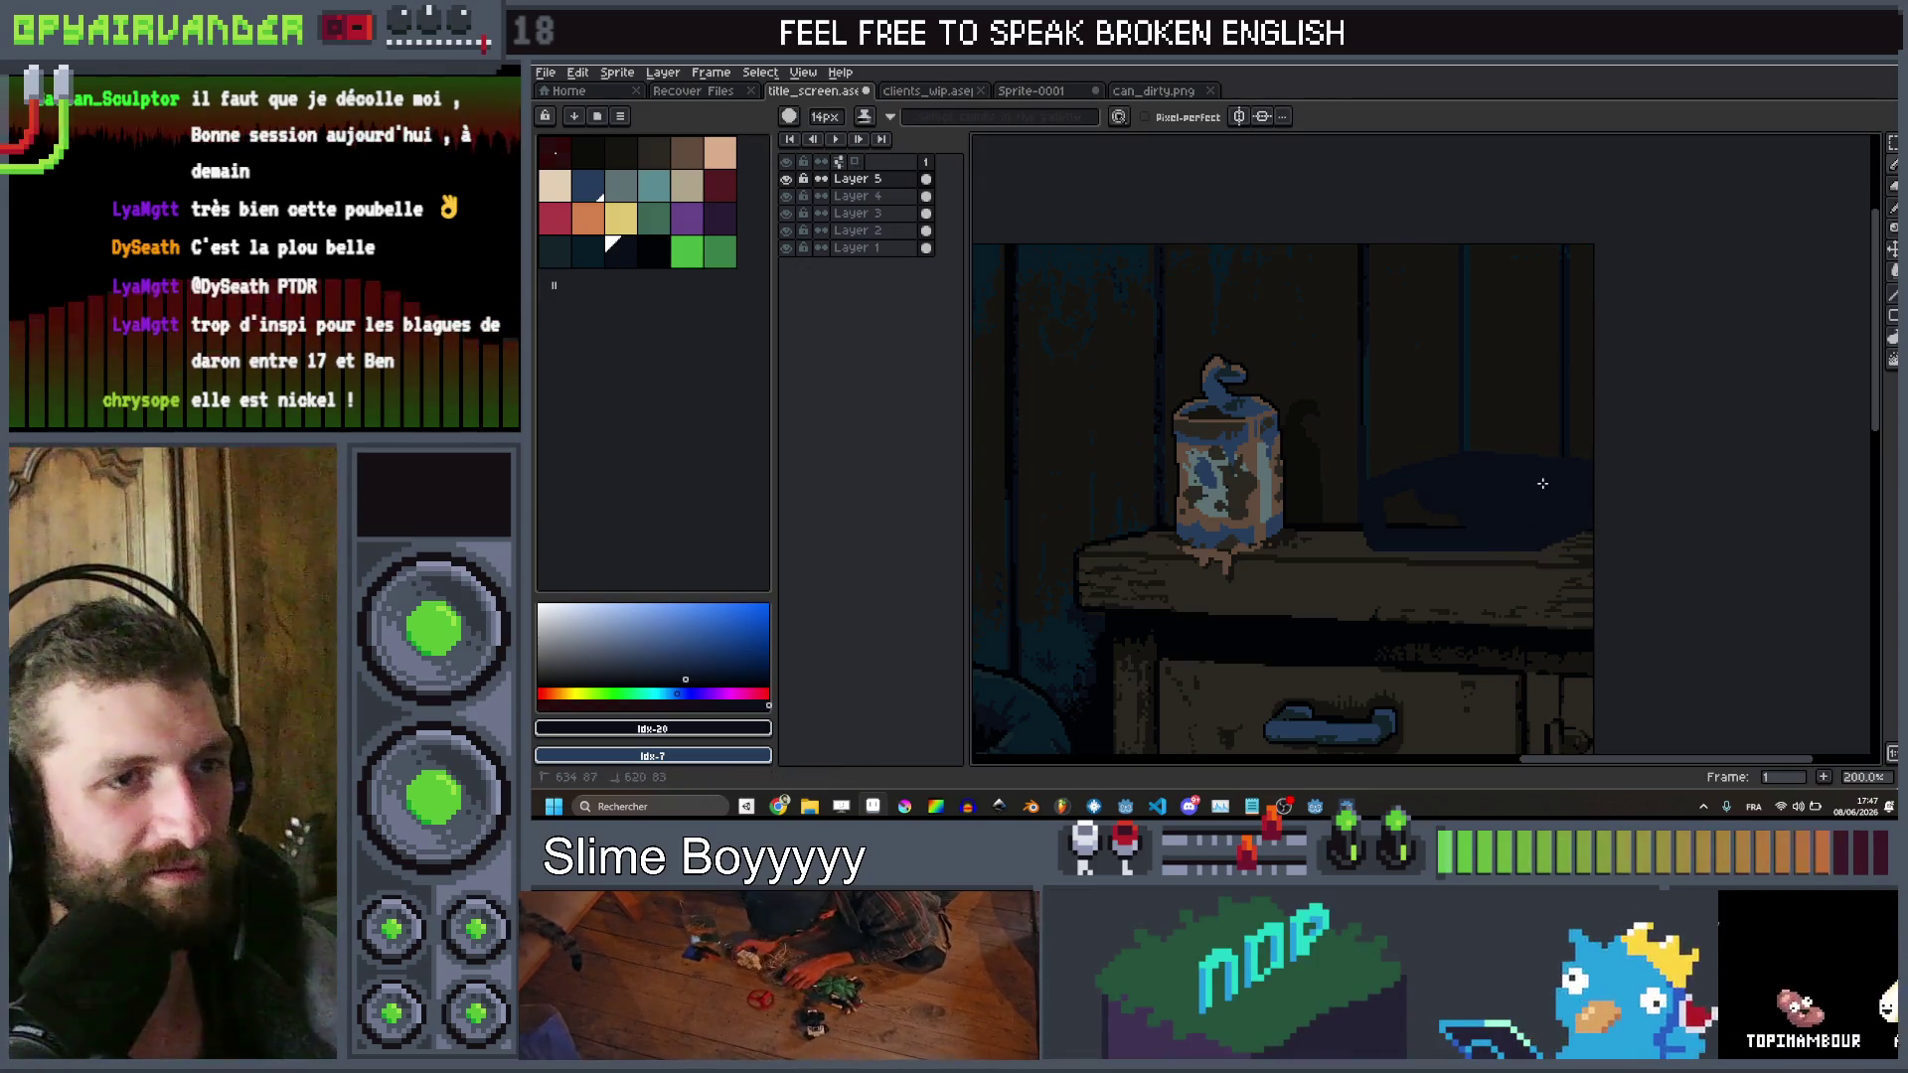
pyautogui.scroll(-3, 1400, 507)
pyautogui.scroll(3, 1400, 507)
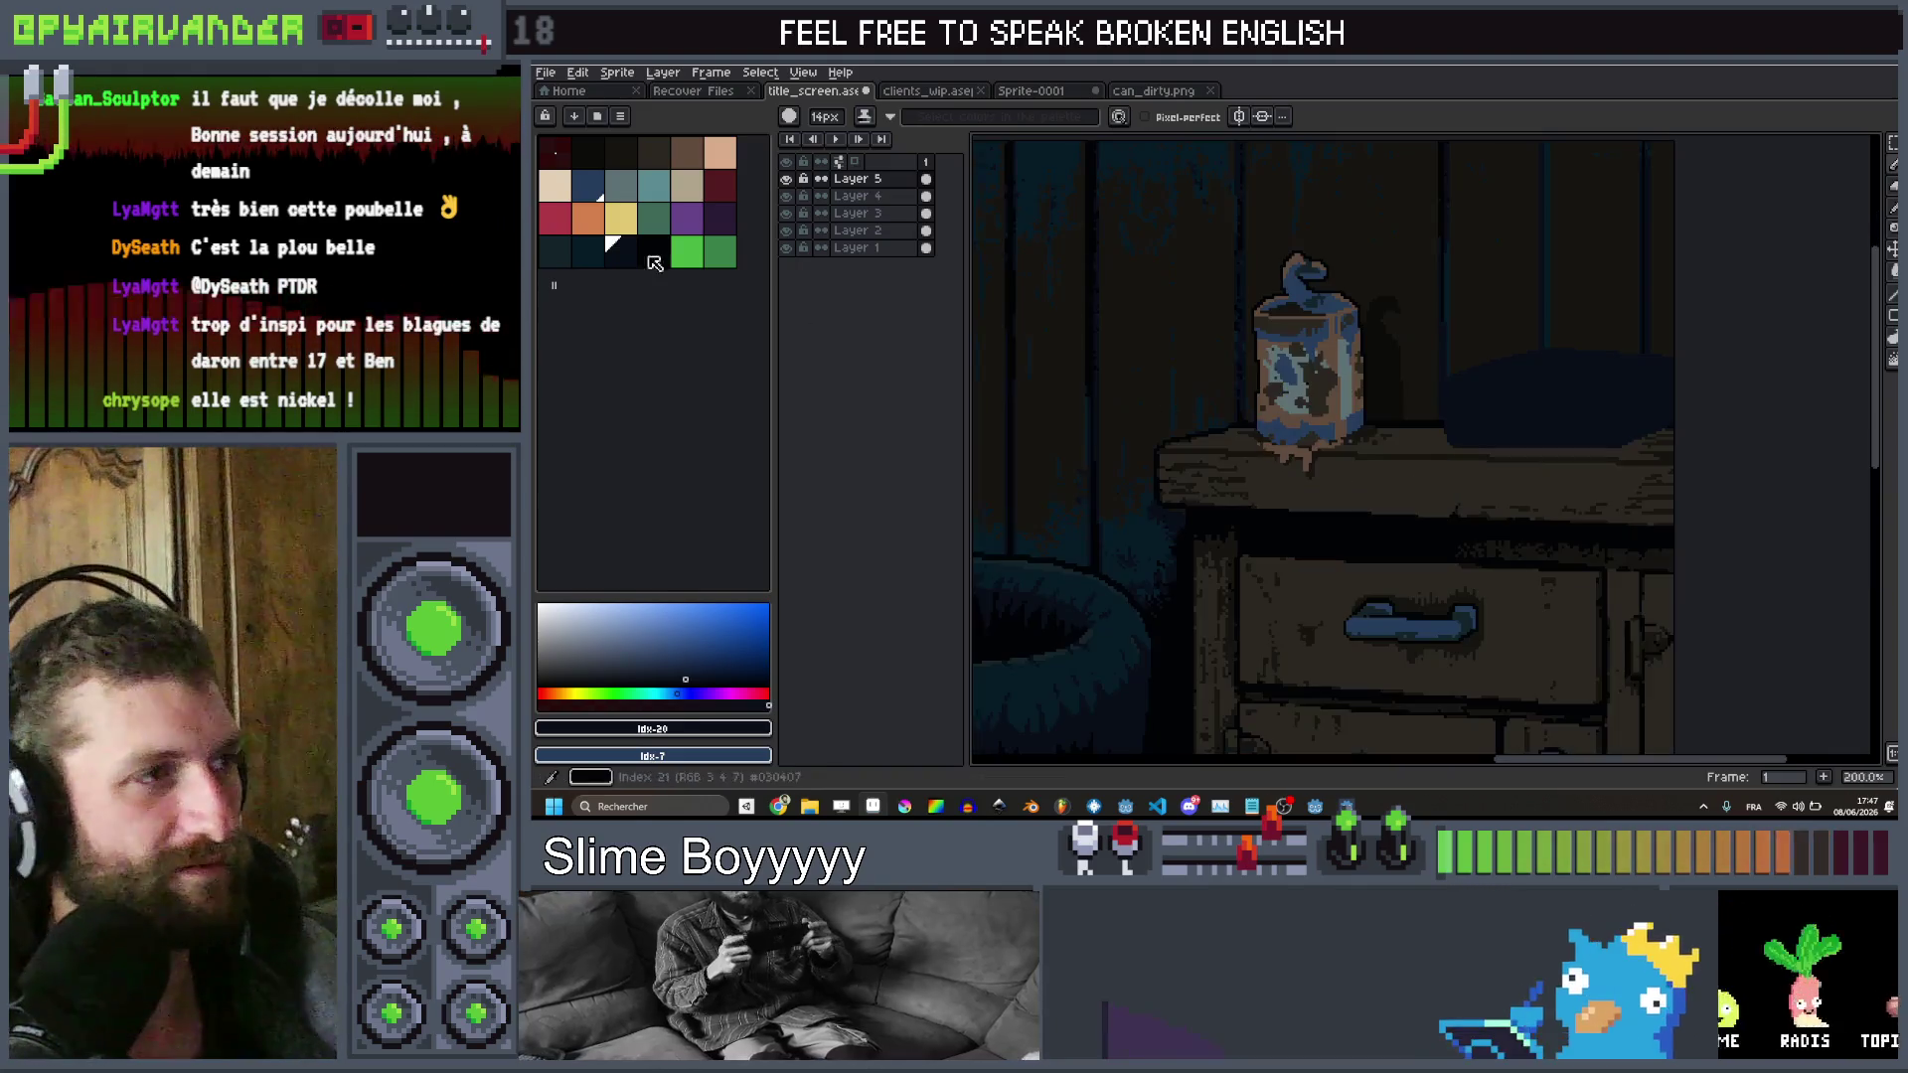
pyautogui.click(587, 184)
pyautogui.scroll(1, 1377, 413)
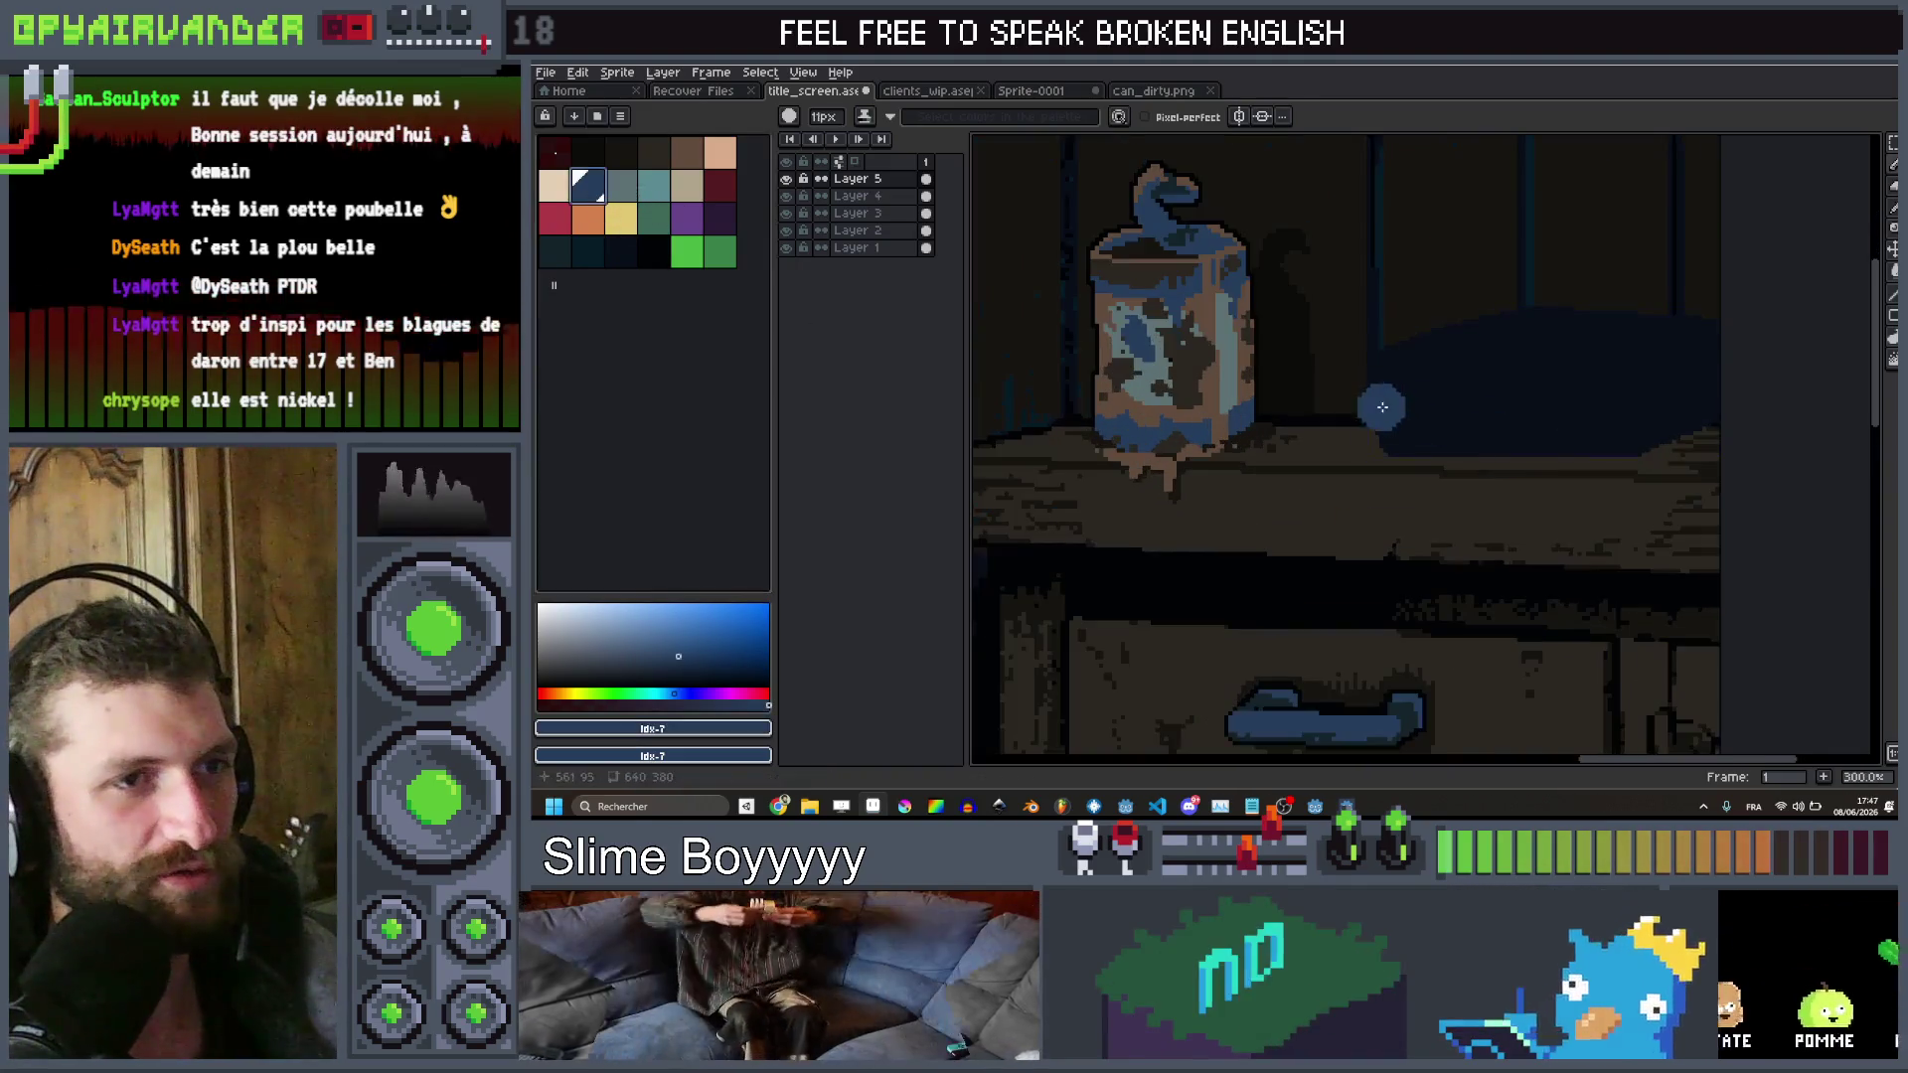
# Draw a 3px teal drip beneath the black blob on the tube
pyautogui.press('-')
pyautogui.press('-')
pyautogui.press('-')
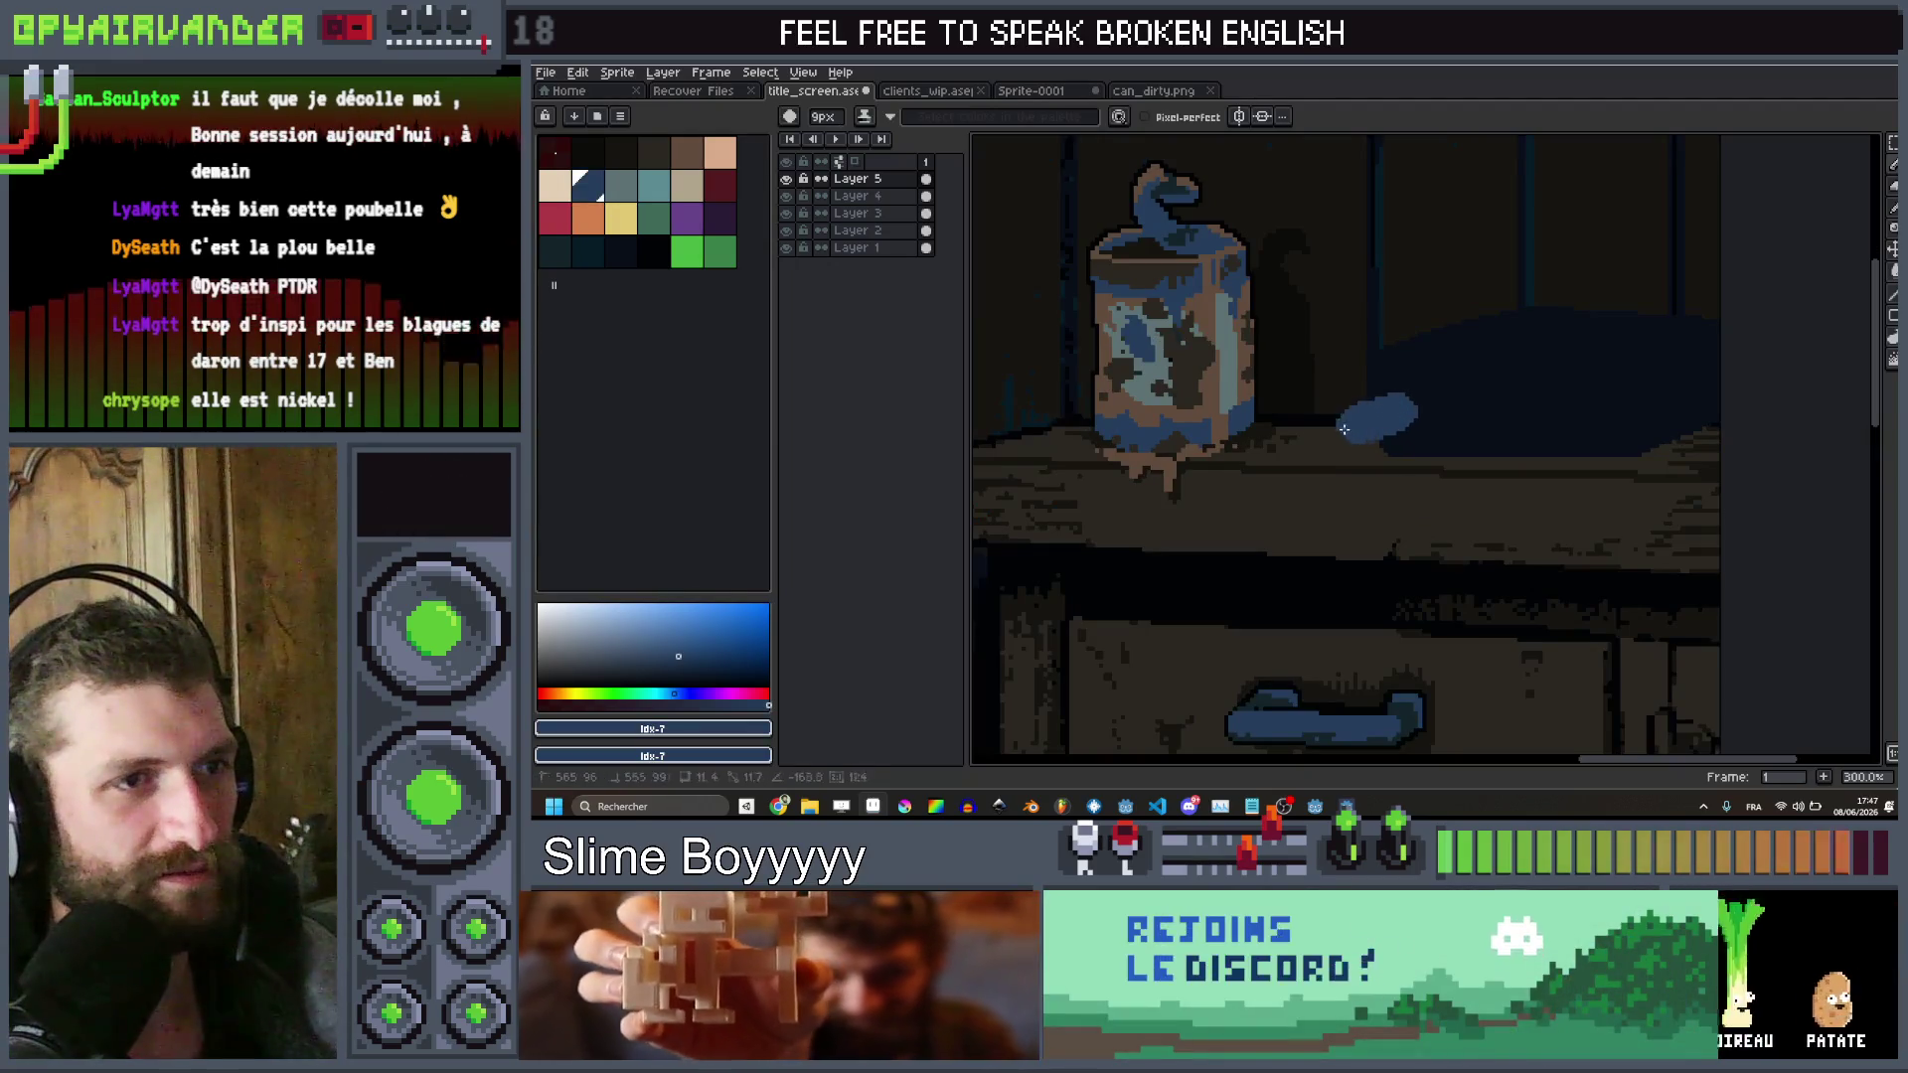
pyautogui.scroll(-3, 1467, 372)
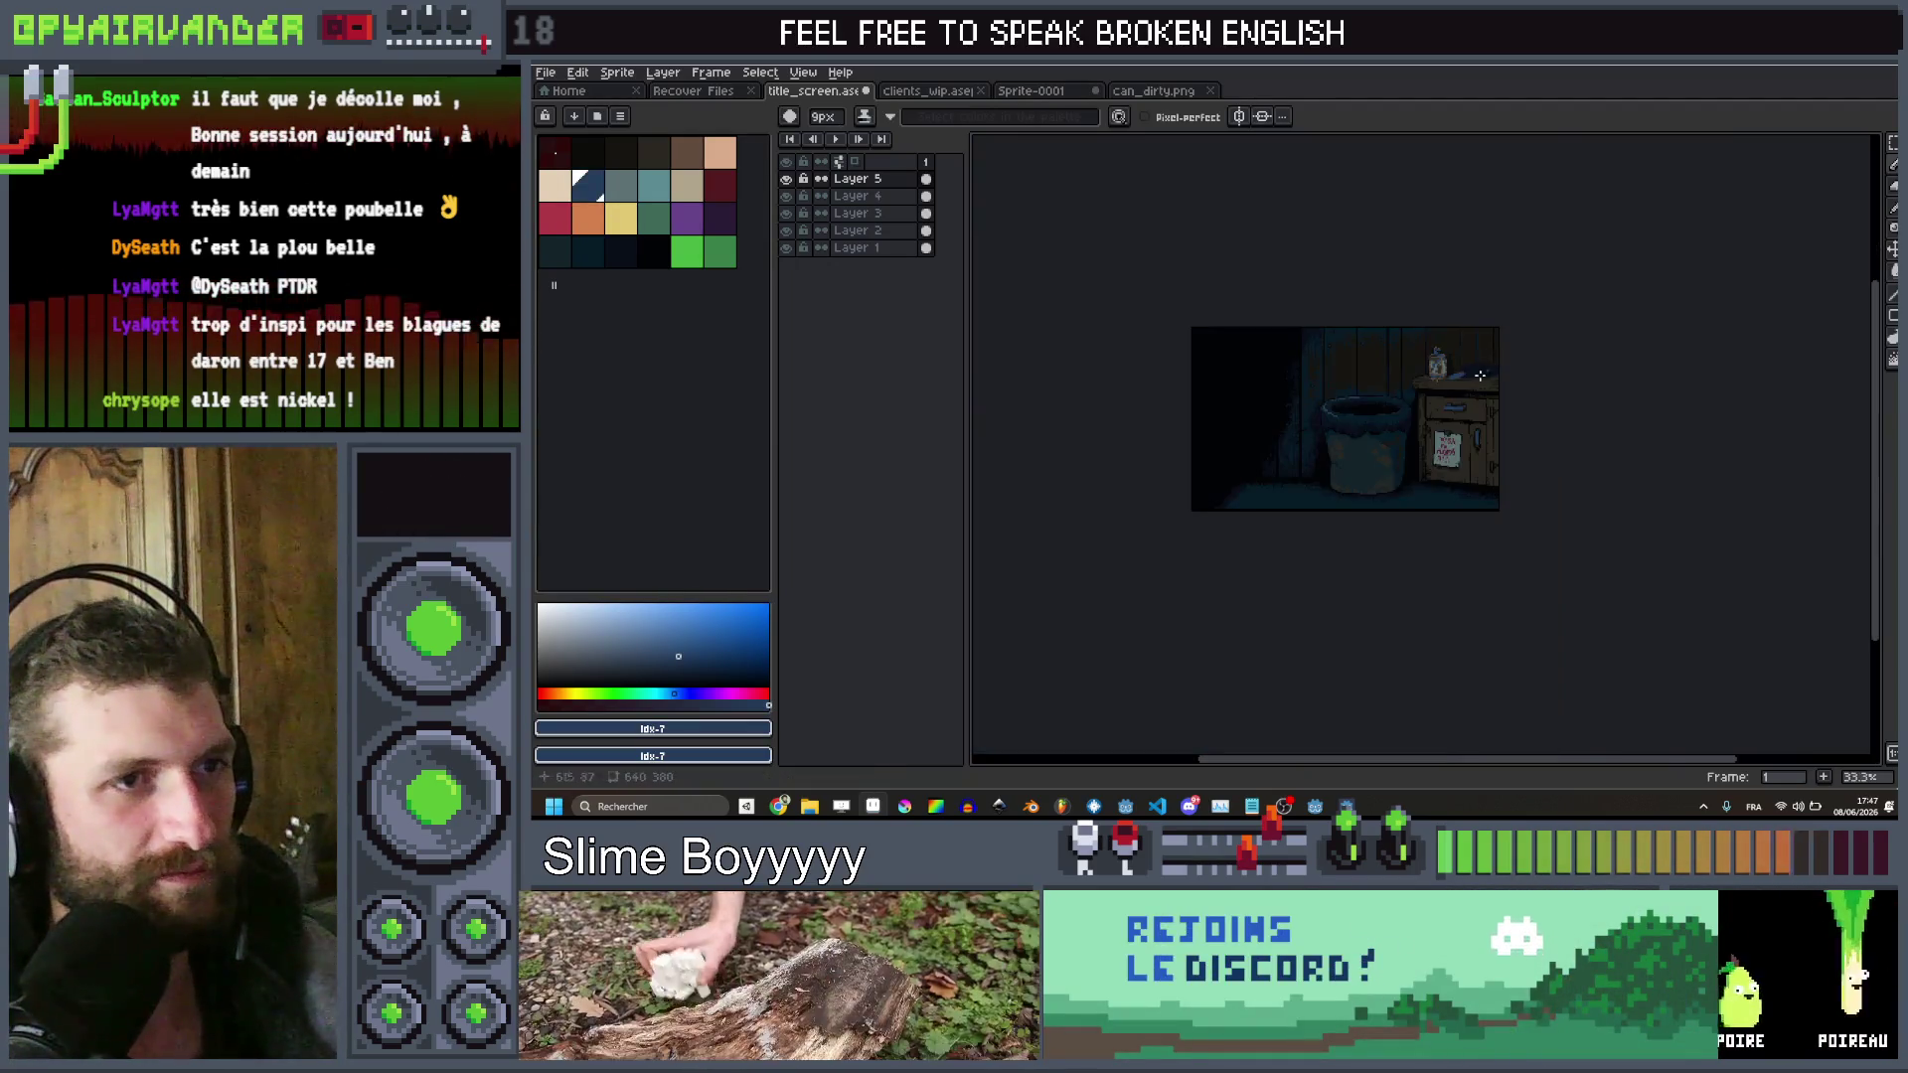
pyautogui.scroll(4, 1468, 371)
pyautogui.scroll(-1, 1441, 397)
pyautogui.click(652, 254)
pyautogui.press('-')
pyautogui.press('-')
pyautogui.press('-')
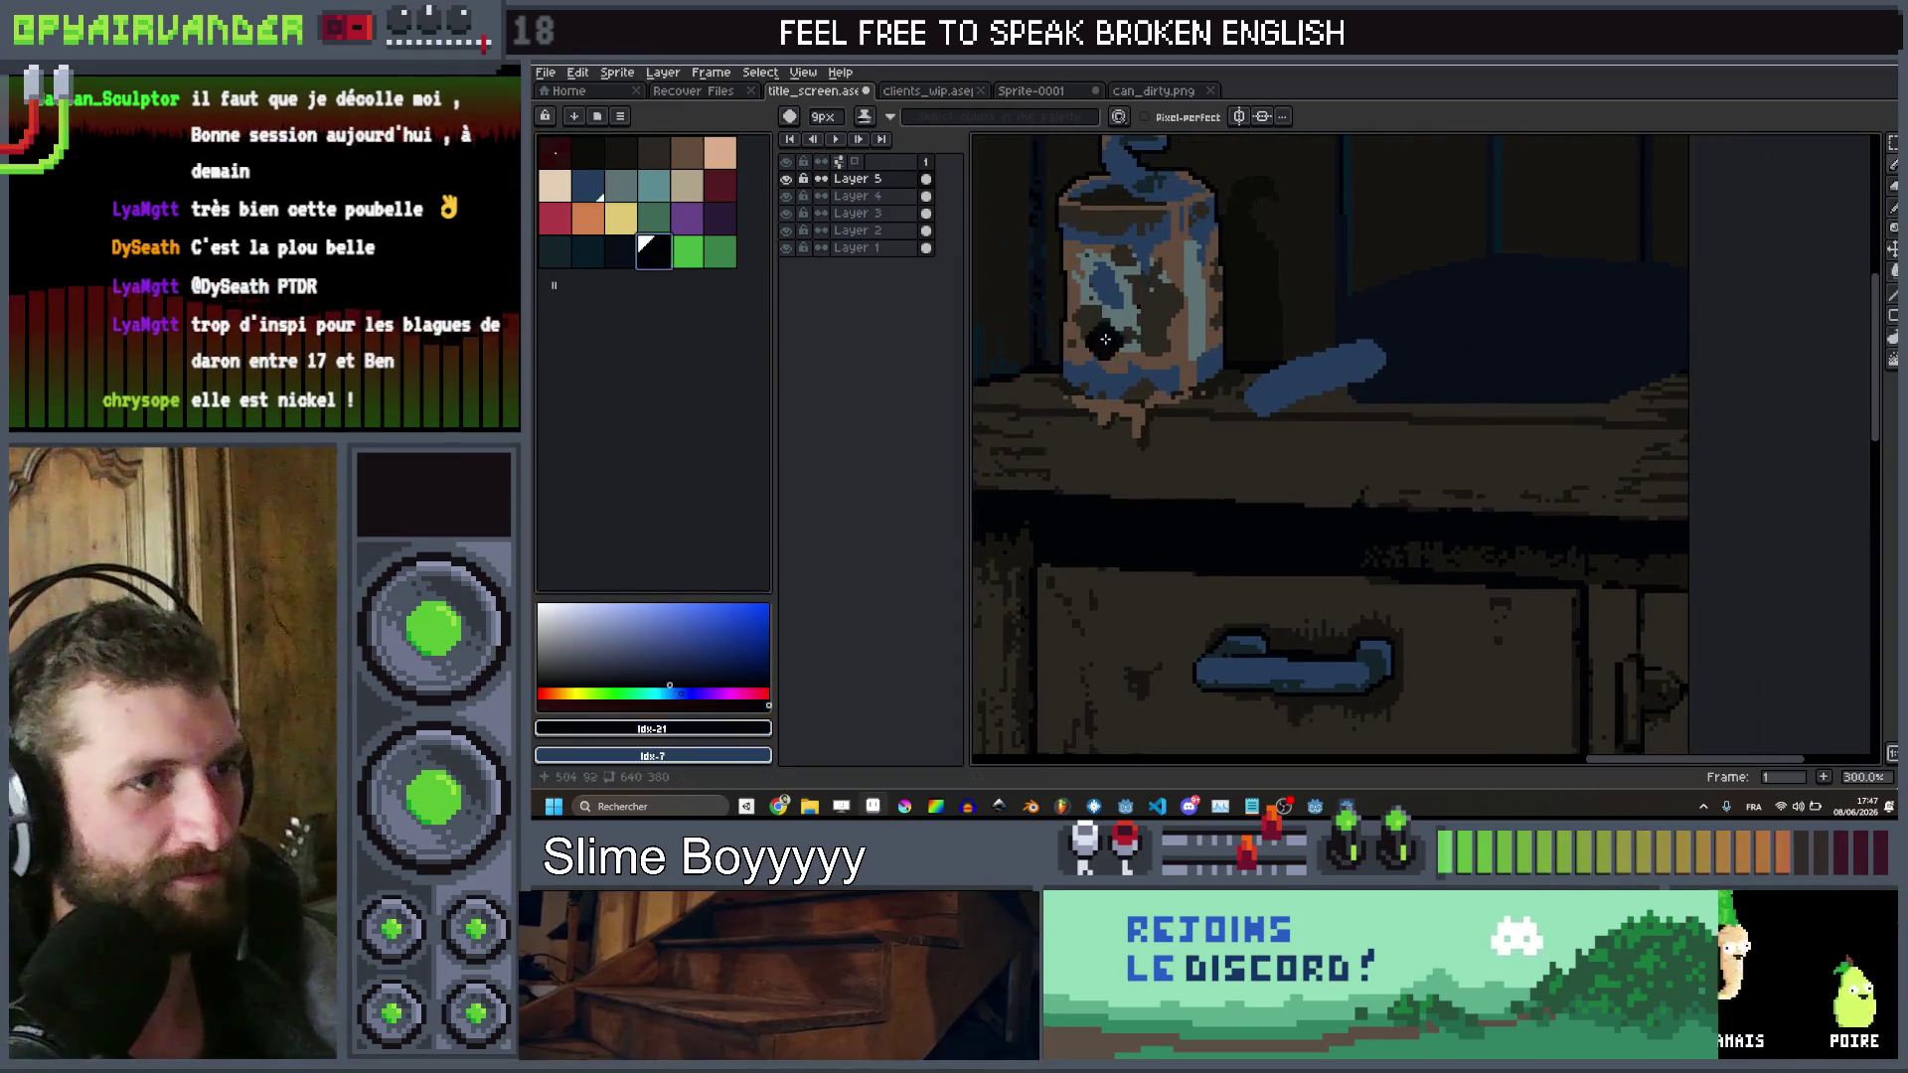
pyautogui.scroll(4, 1282, 427)
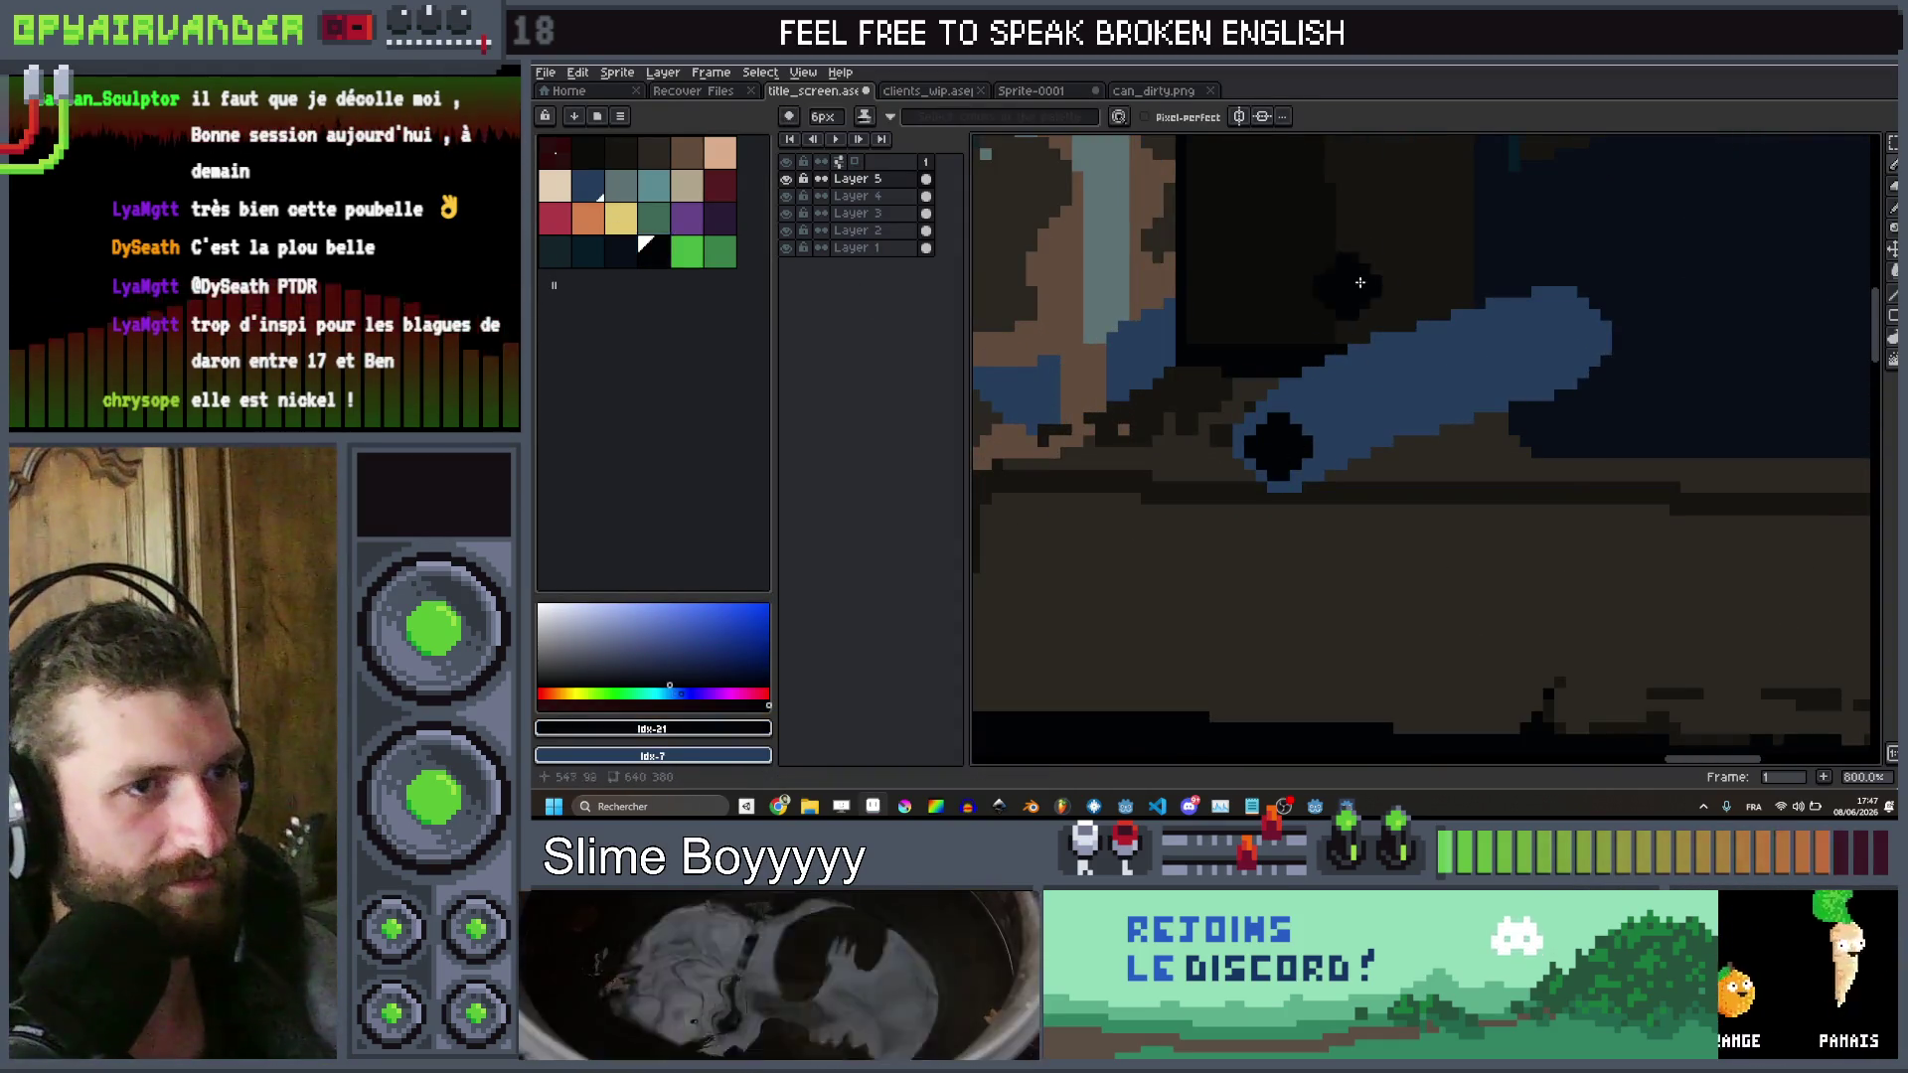
pyautogui.scroll(-5, 1354, 291)
pyautogui.scroll(3, 1391, 398)
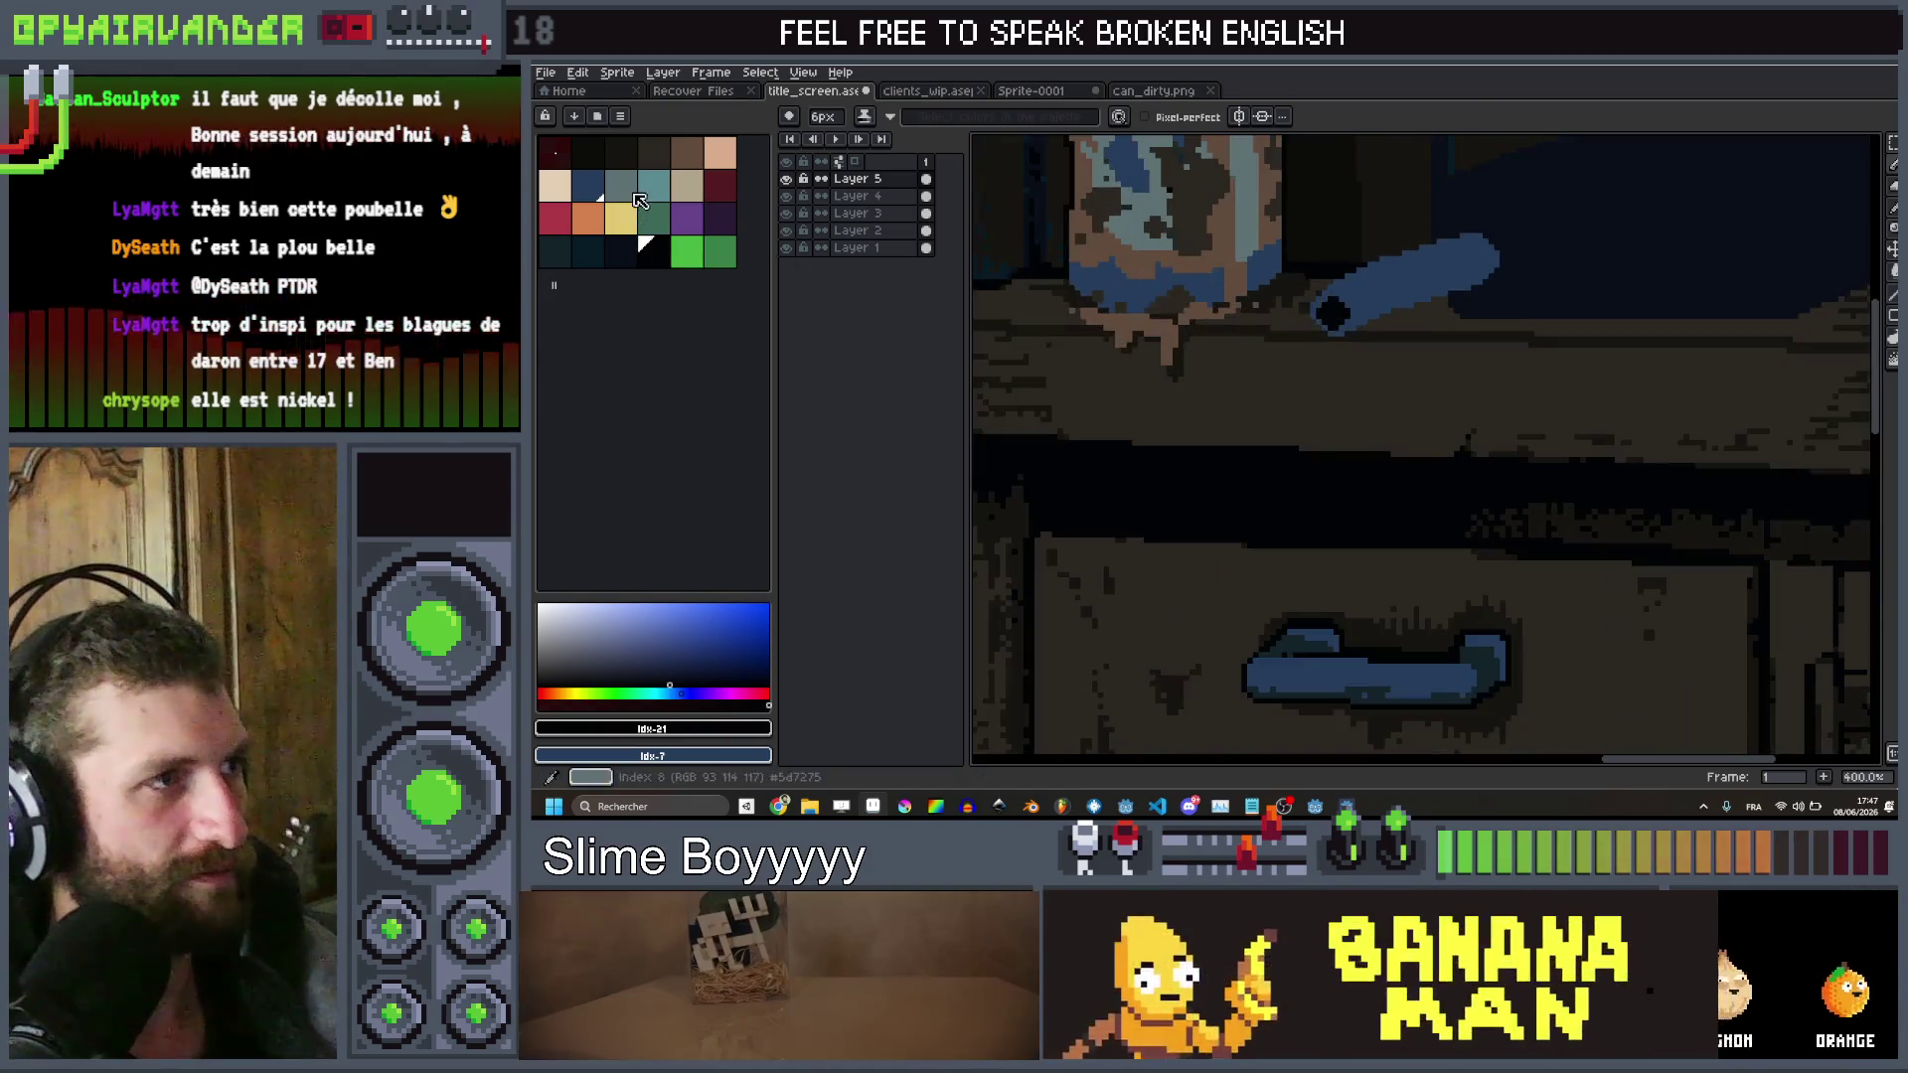
pyautogui.click(653, 196)
pyautogui.press('-')
pyautogui.press('-')
pyautogui.press('-')
pyautogui.moveTo(1335, 335); pyautogui.dragTo(1330, 359)
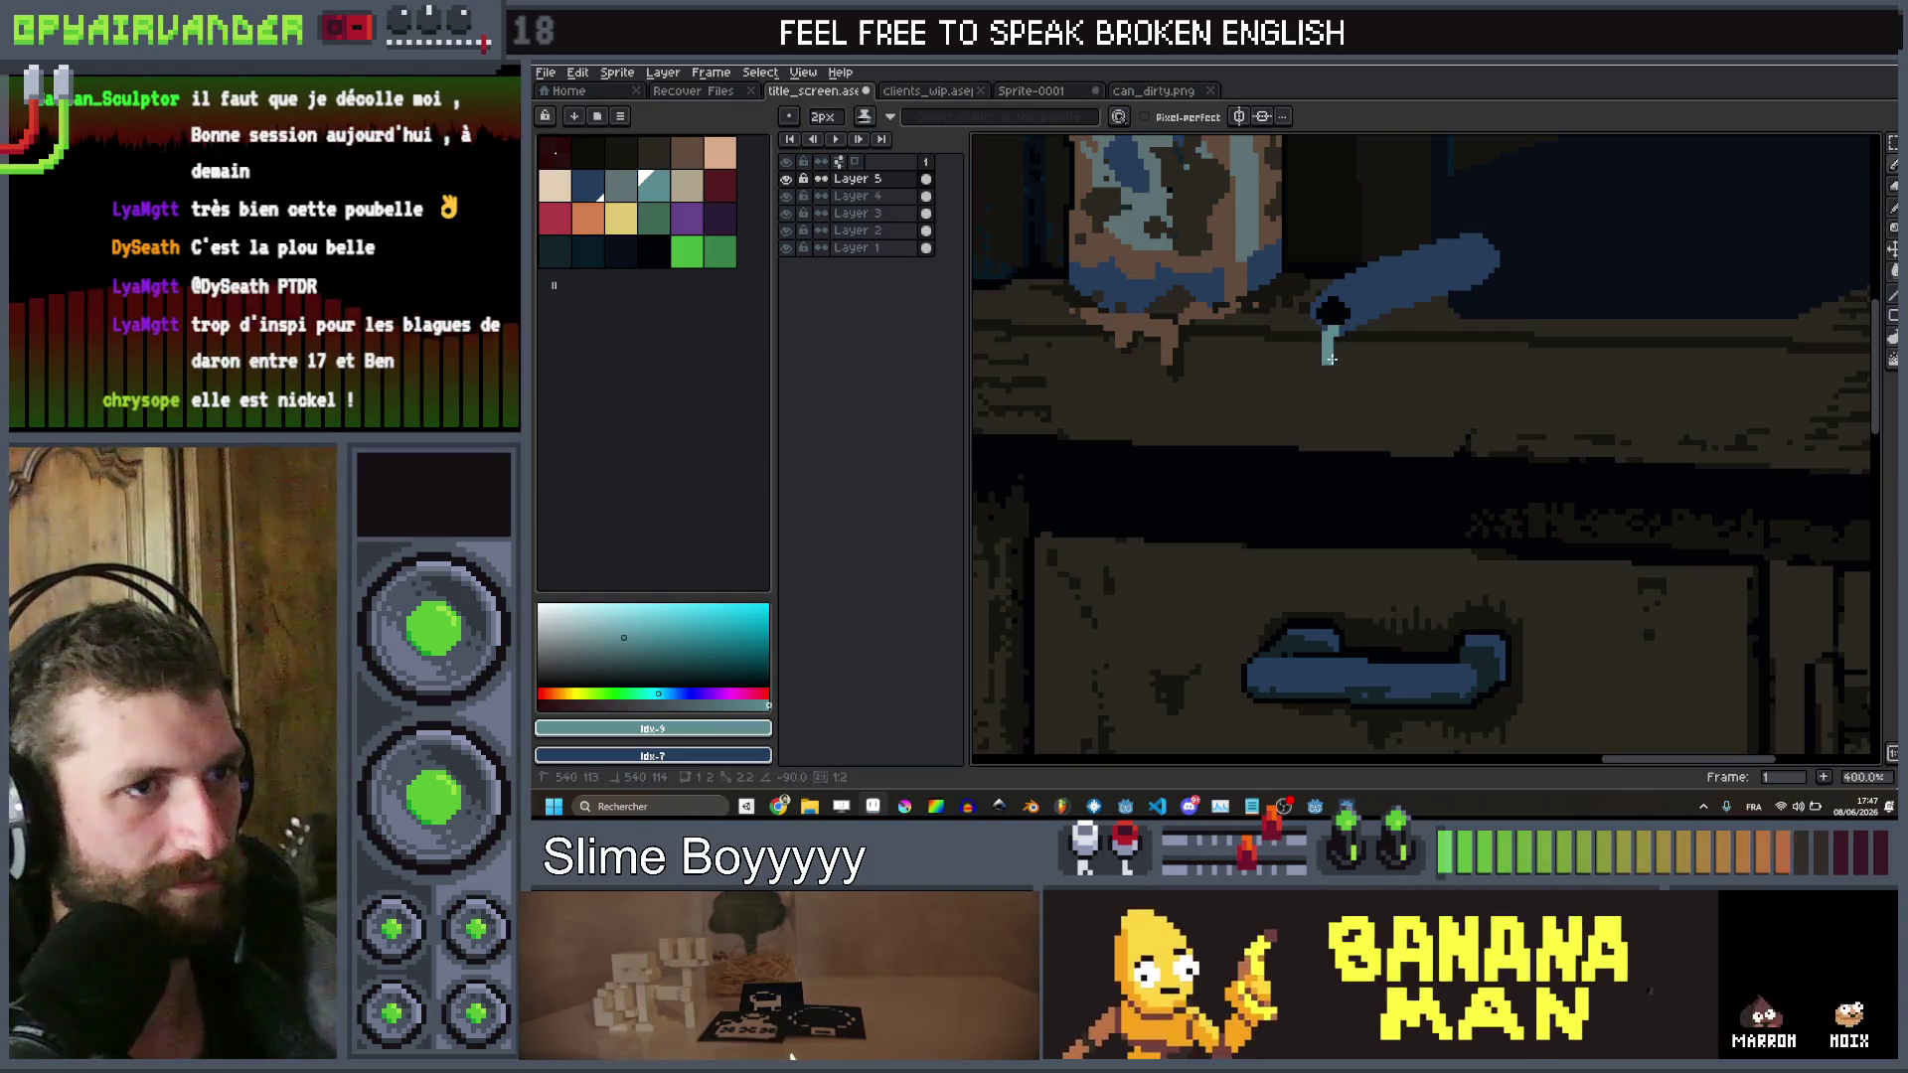
# Repaint a teal pixel column as a 1px dark blue drip under the tube
pyautogui.scroll(-3, 1366, 373)
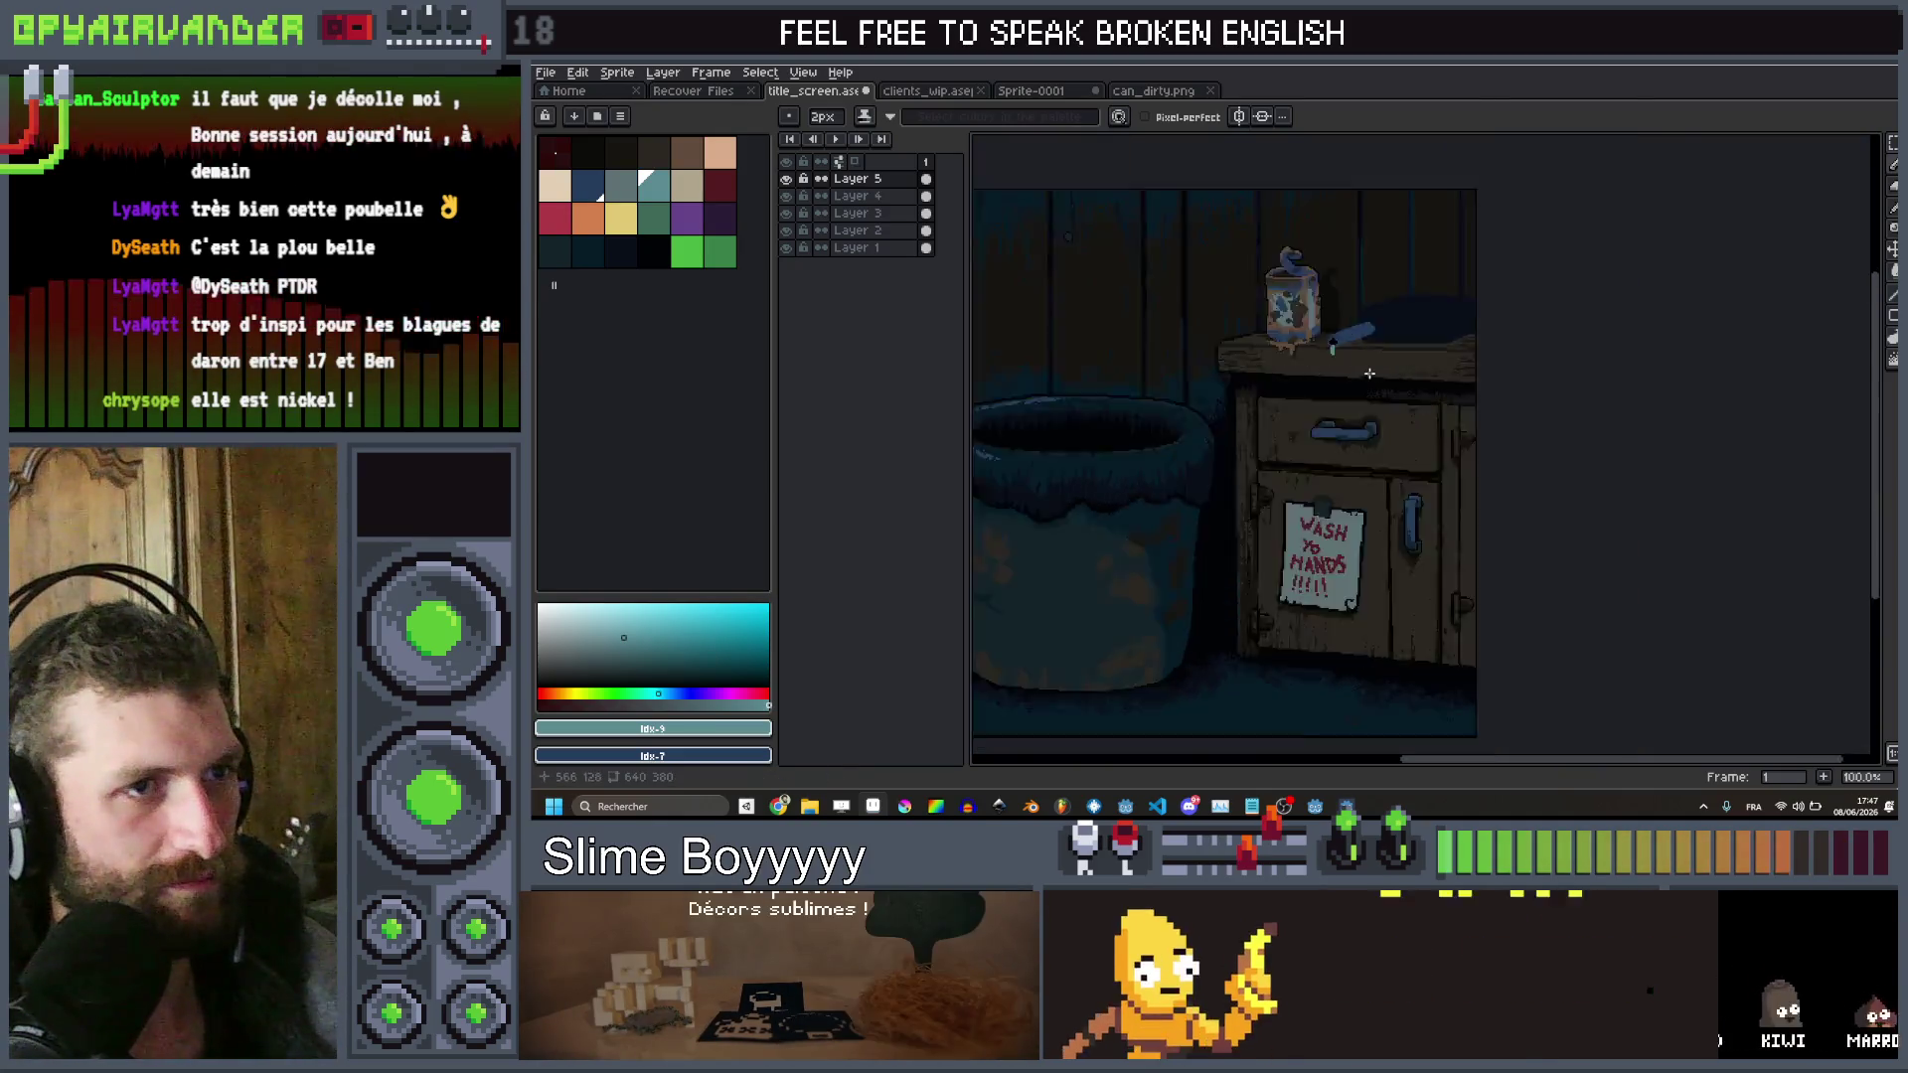
pyautogui.scroll(4, 1369, 372)
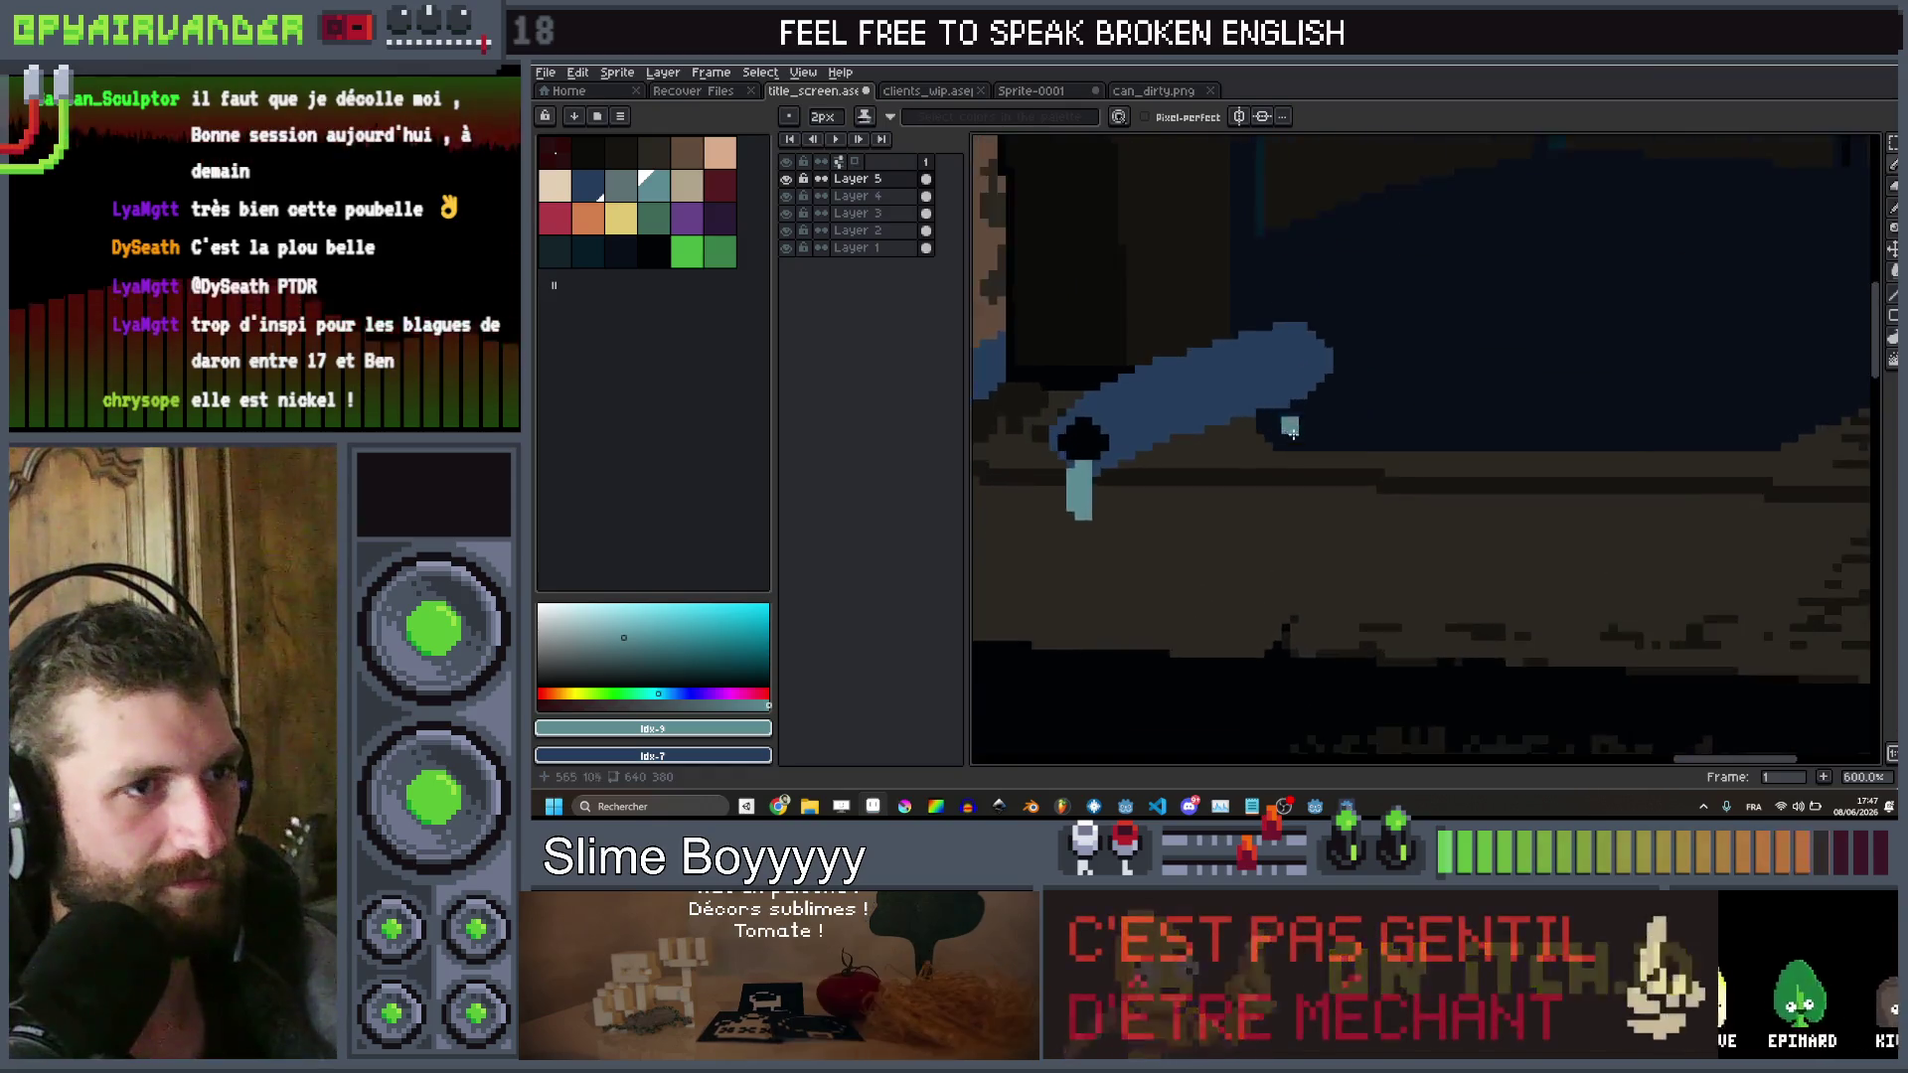
pyautogui.scroll(1, 1289, 427)
pyautogui.click(633, 189)
pyautogui.press('+')
pyautogui.click(594, 202)
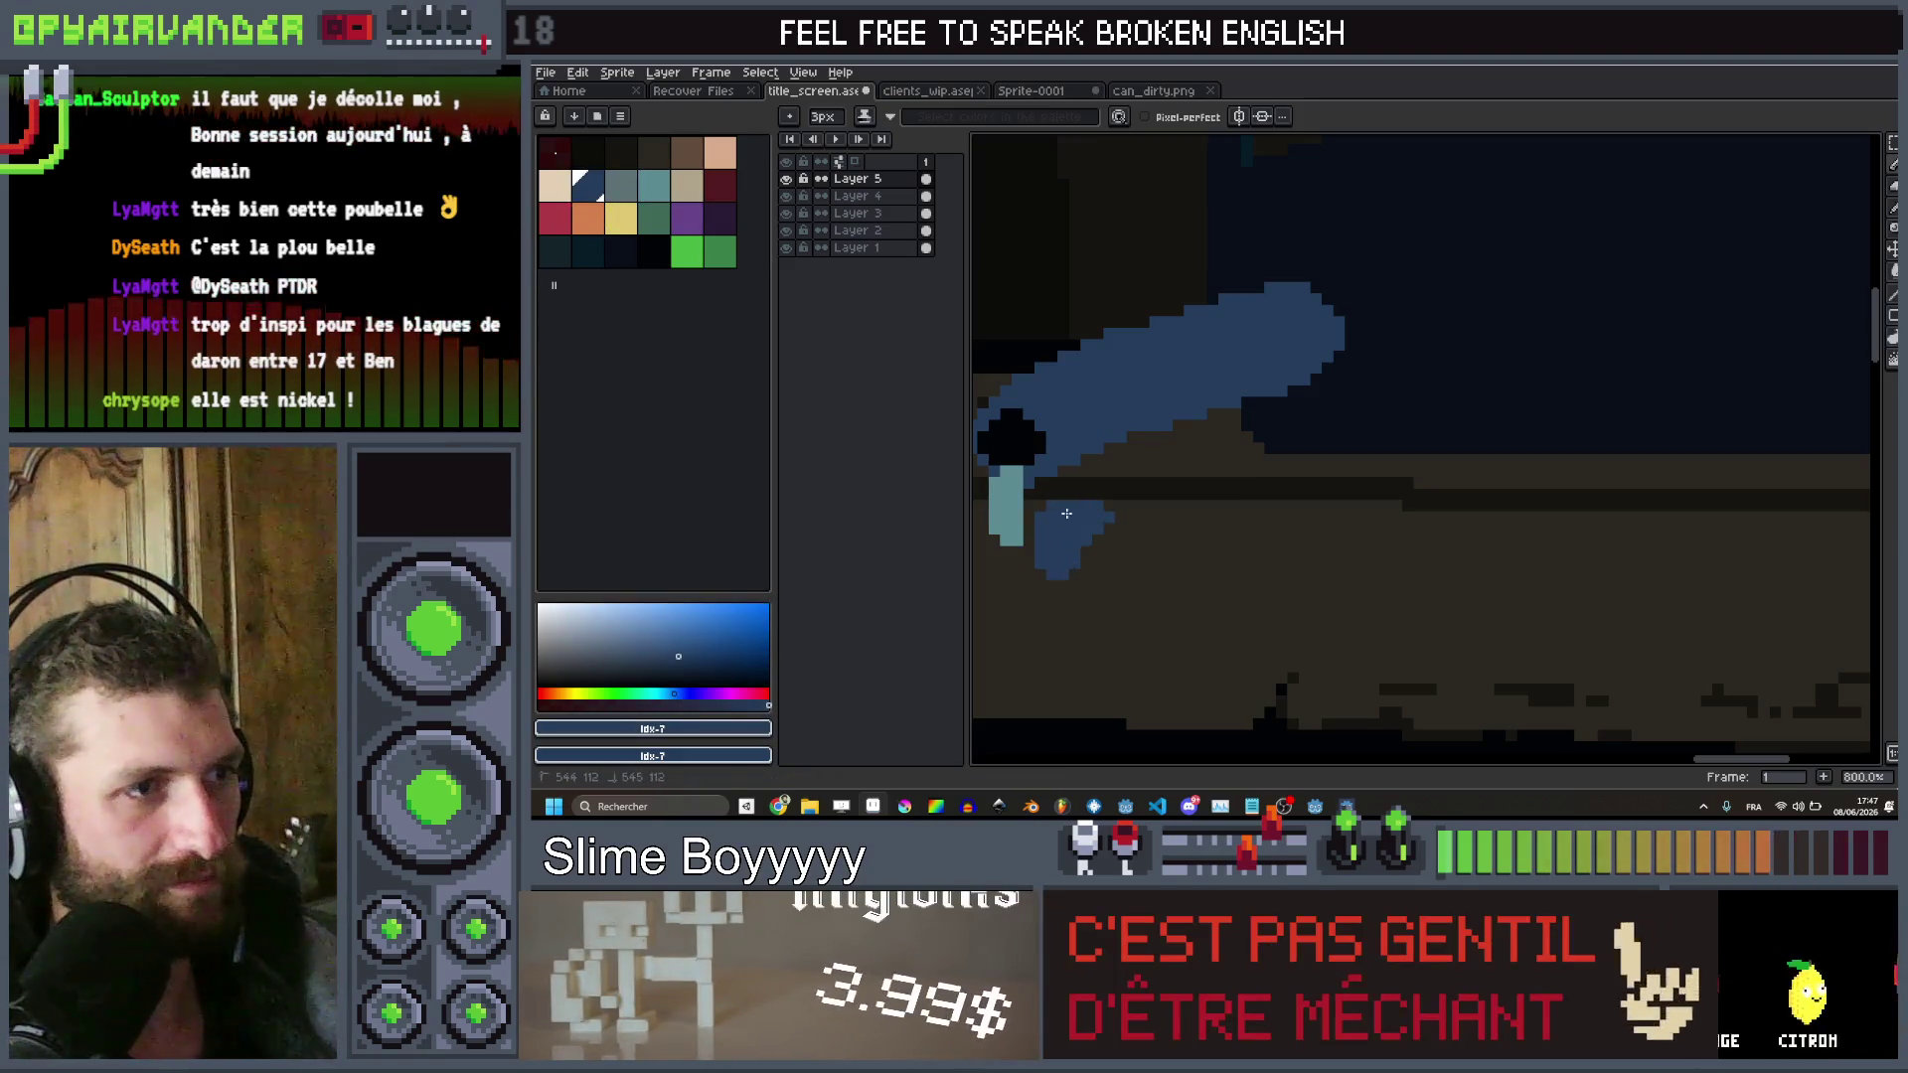
pyautogui.press('-')
pyautogui.press('-')
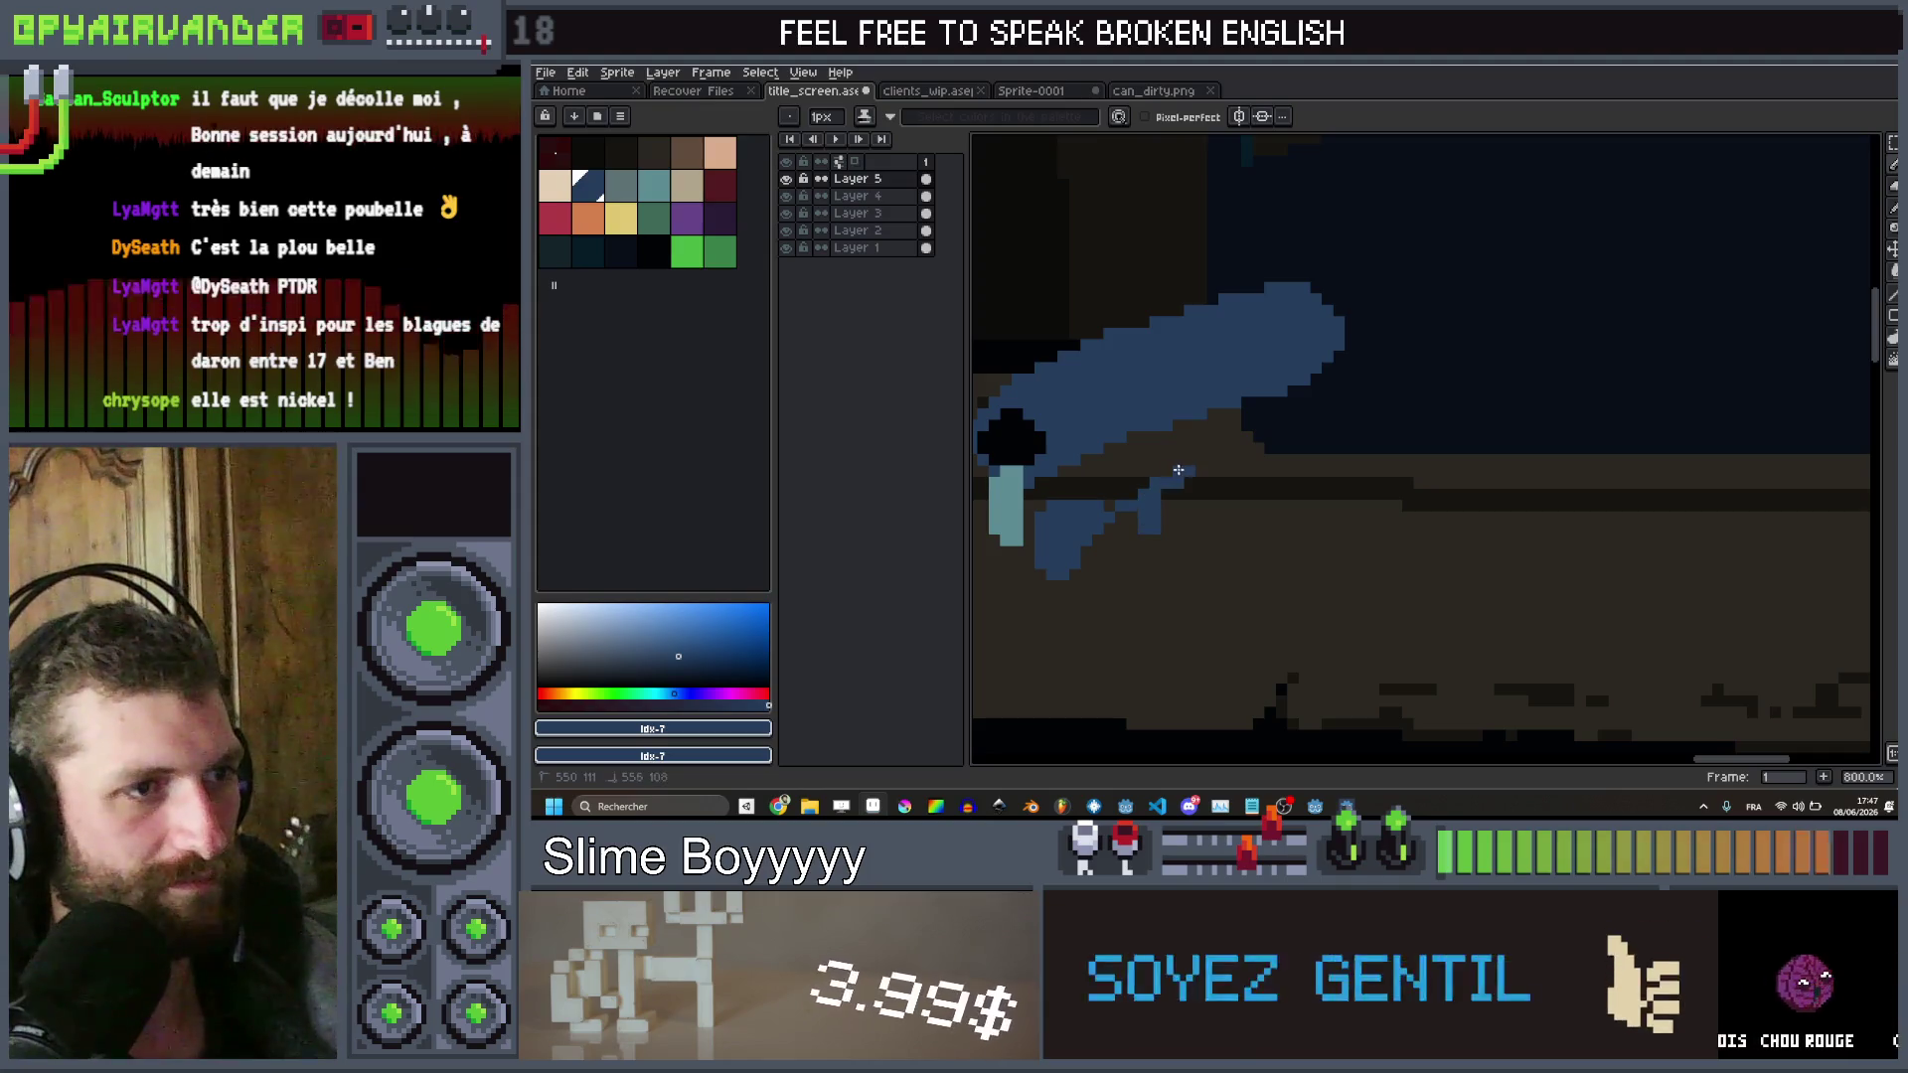
pyautogui.scroll(-1, 1238, 432)
pyautogui.scroll(-4, 1237, 431)
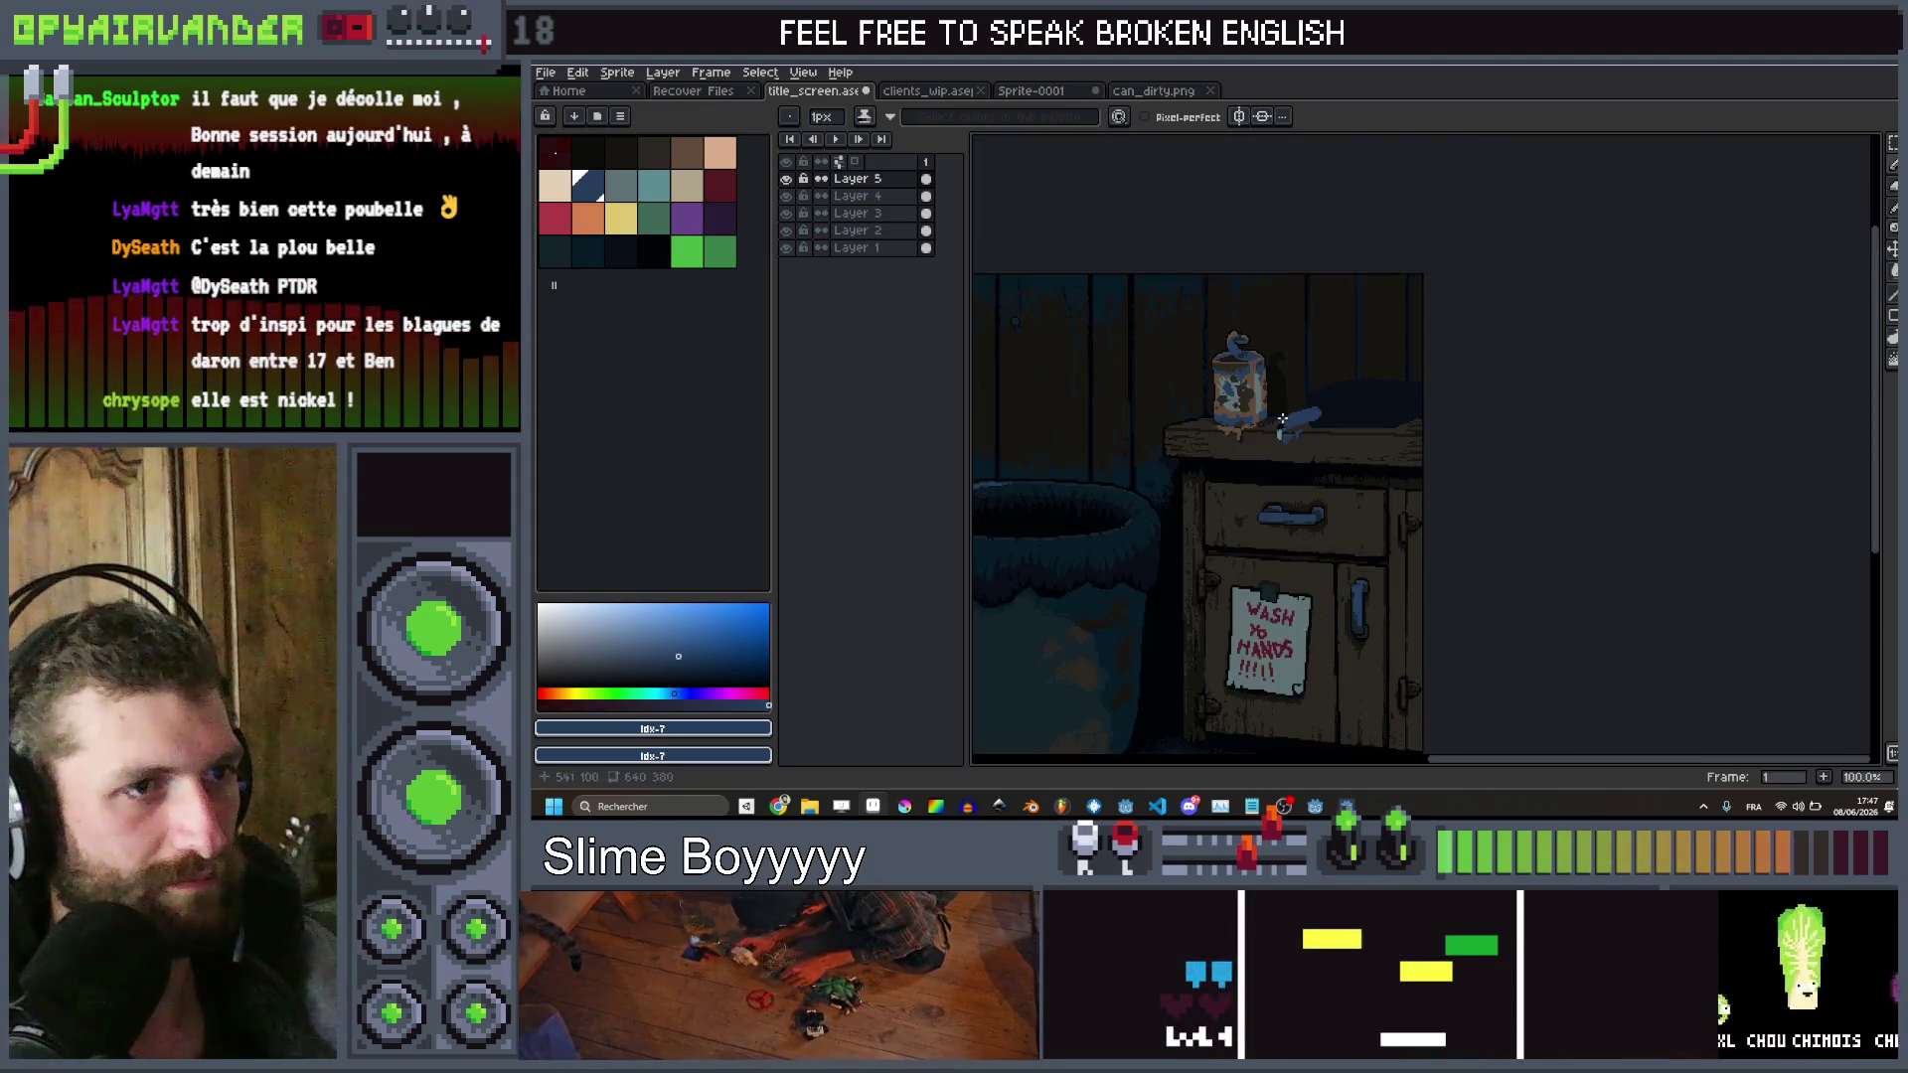
pyautogui.scroll(1, 1334, 434)
pyautogui.scroll(3, 1170, 426)
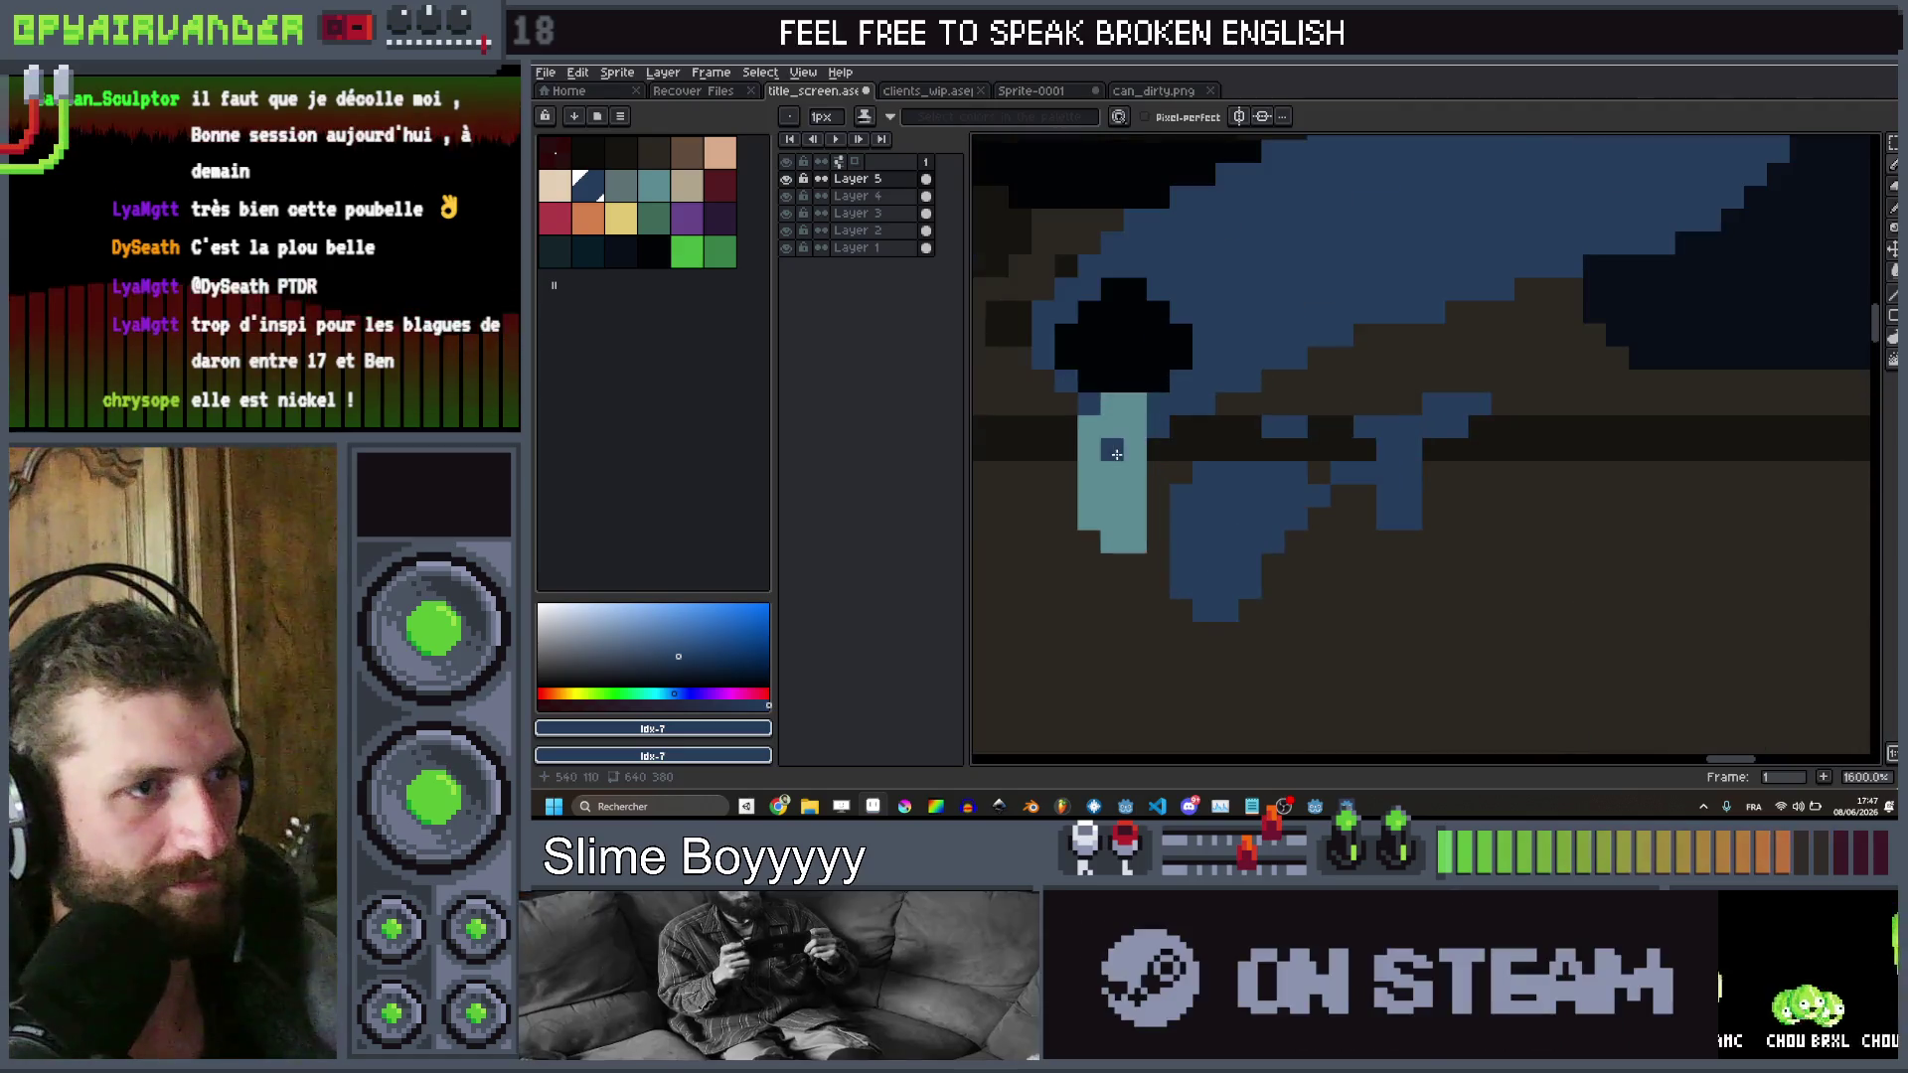
pyautogui.moveTo(1116, 520); pyautogui.dragTo(1113, 477)
pyautogui.scroll(-3, 1131, 539)
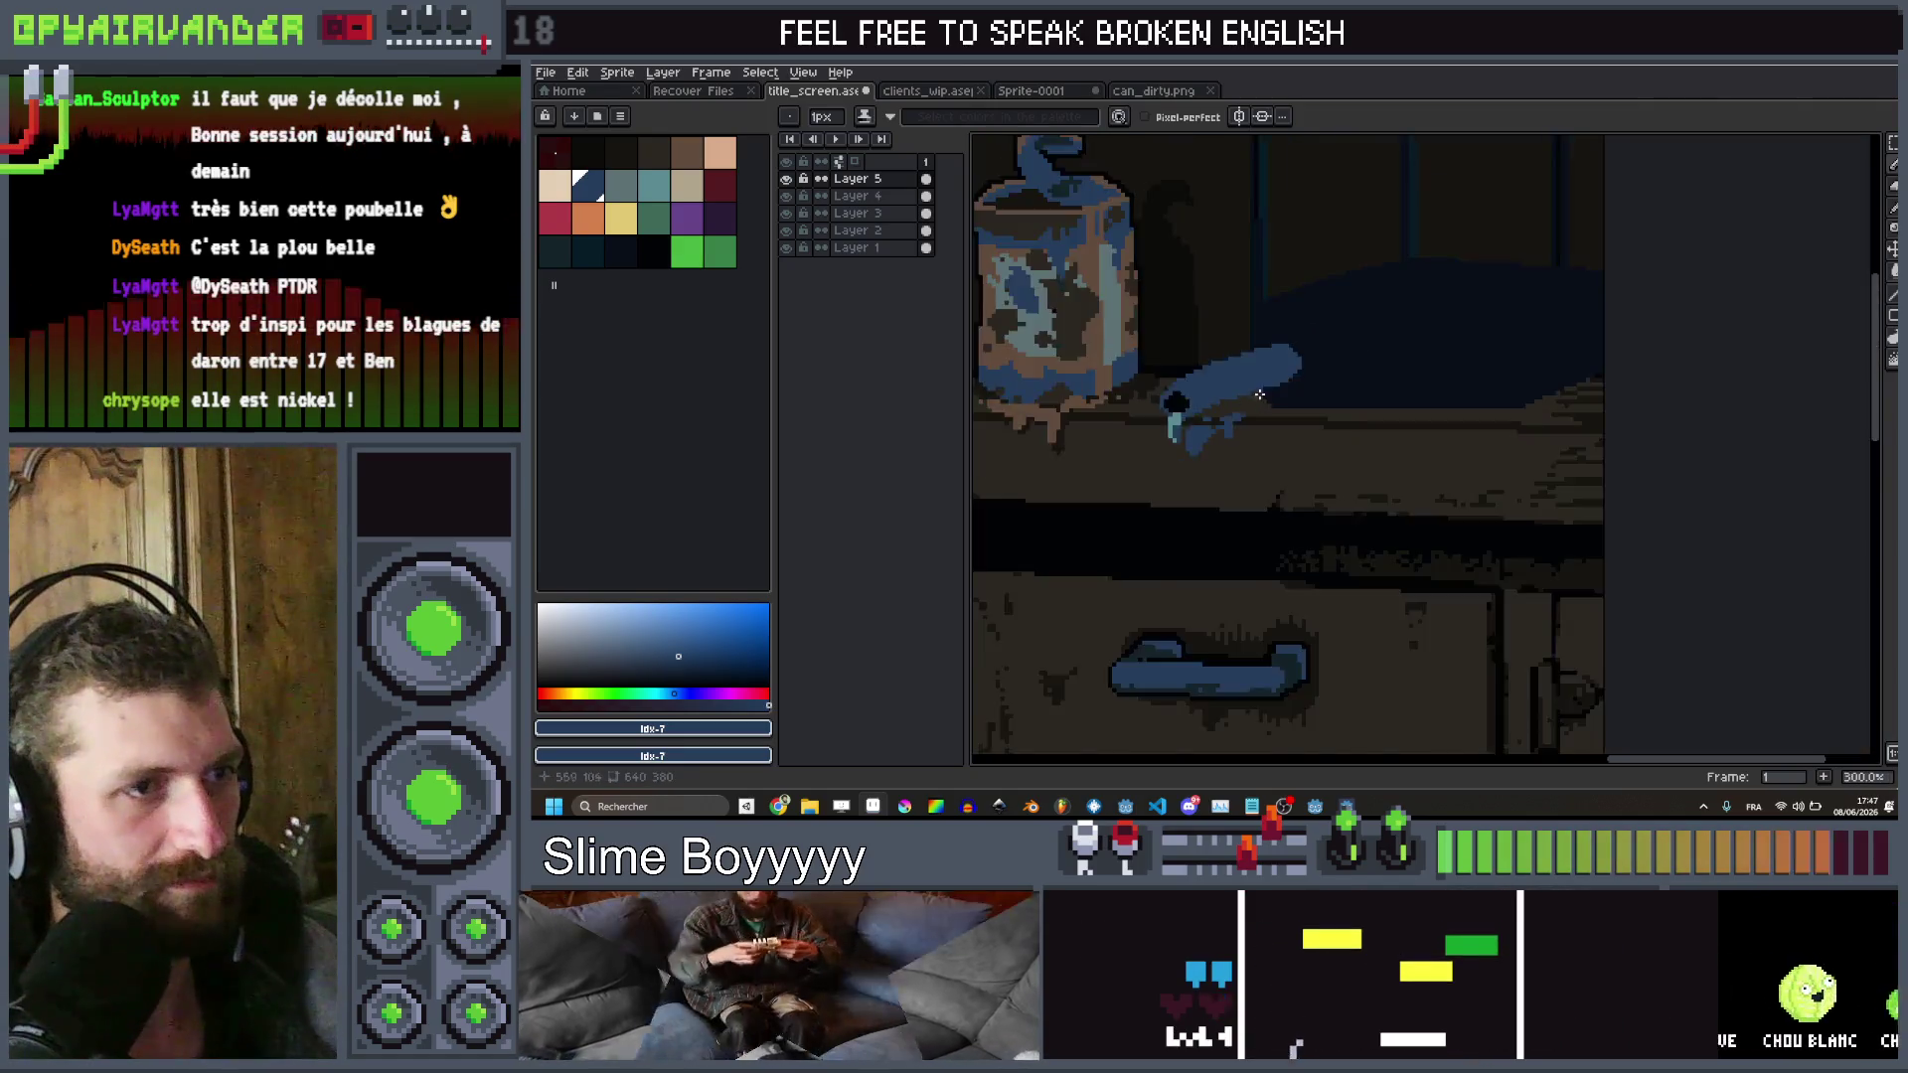
# Add grey-teal pixels at the tube's opening, extend the drip, and lay a highlight line
pyautogui.click(620, 188)
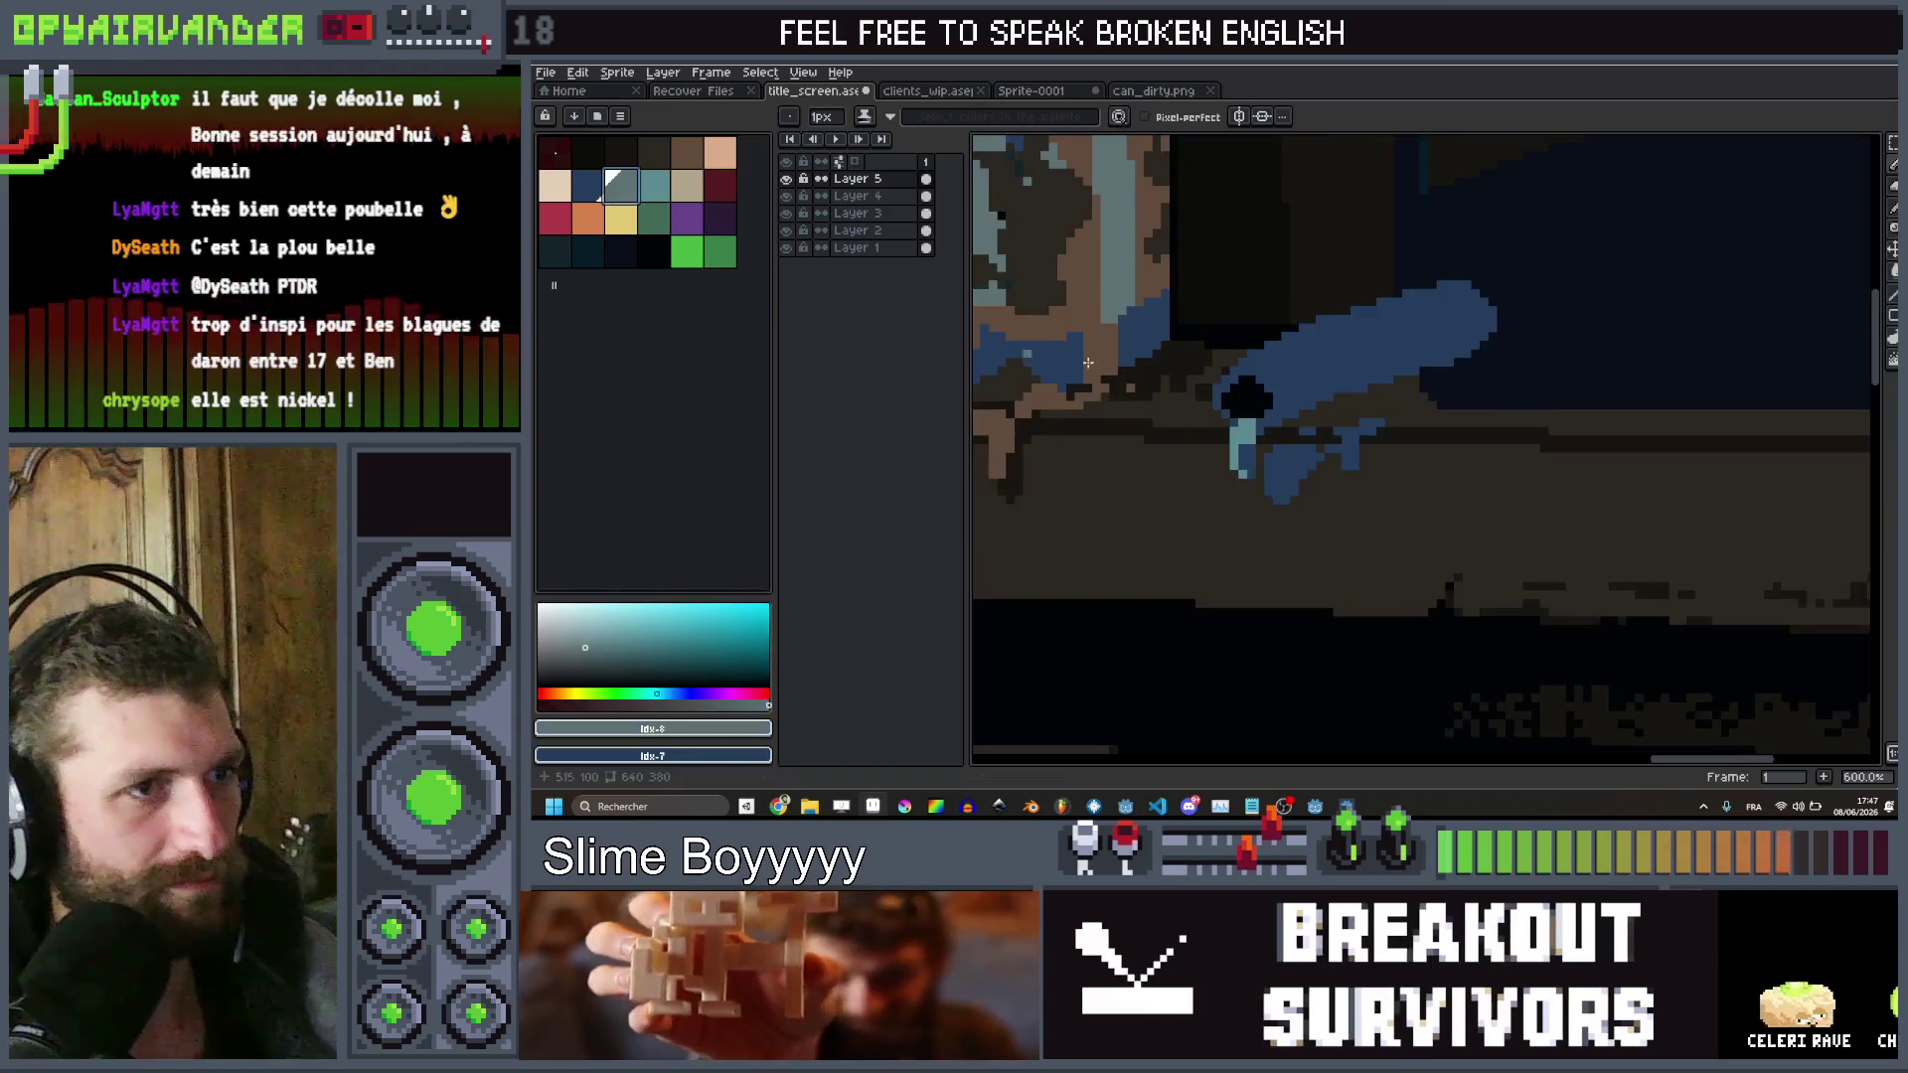
pyautogui.scroll(3, 1158, 408)
pyautogui.click(1382, 483)
pyautogui.click(1419, 435)
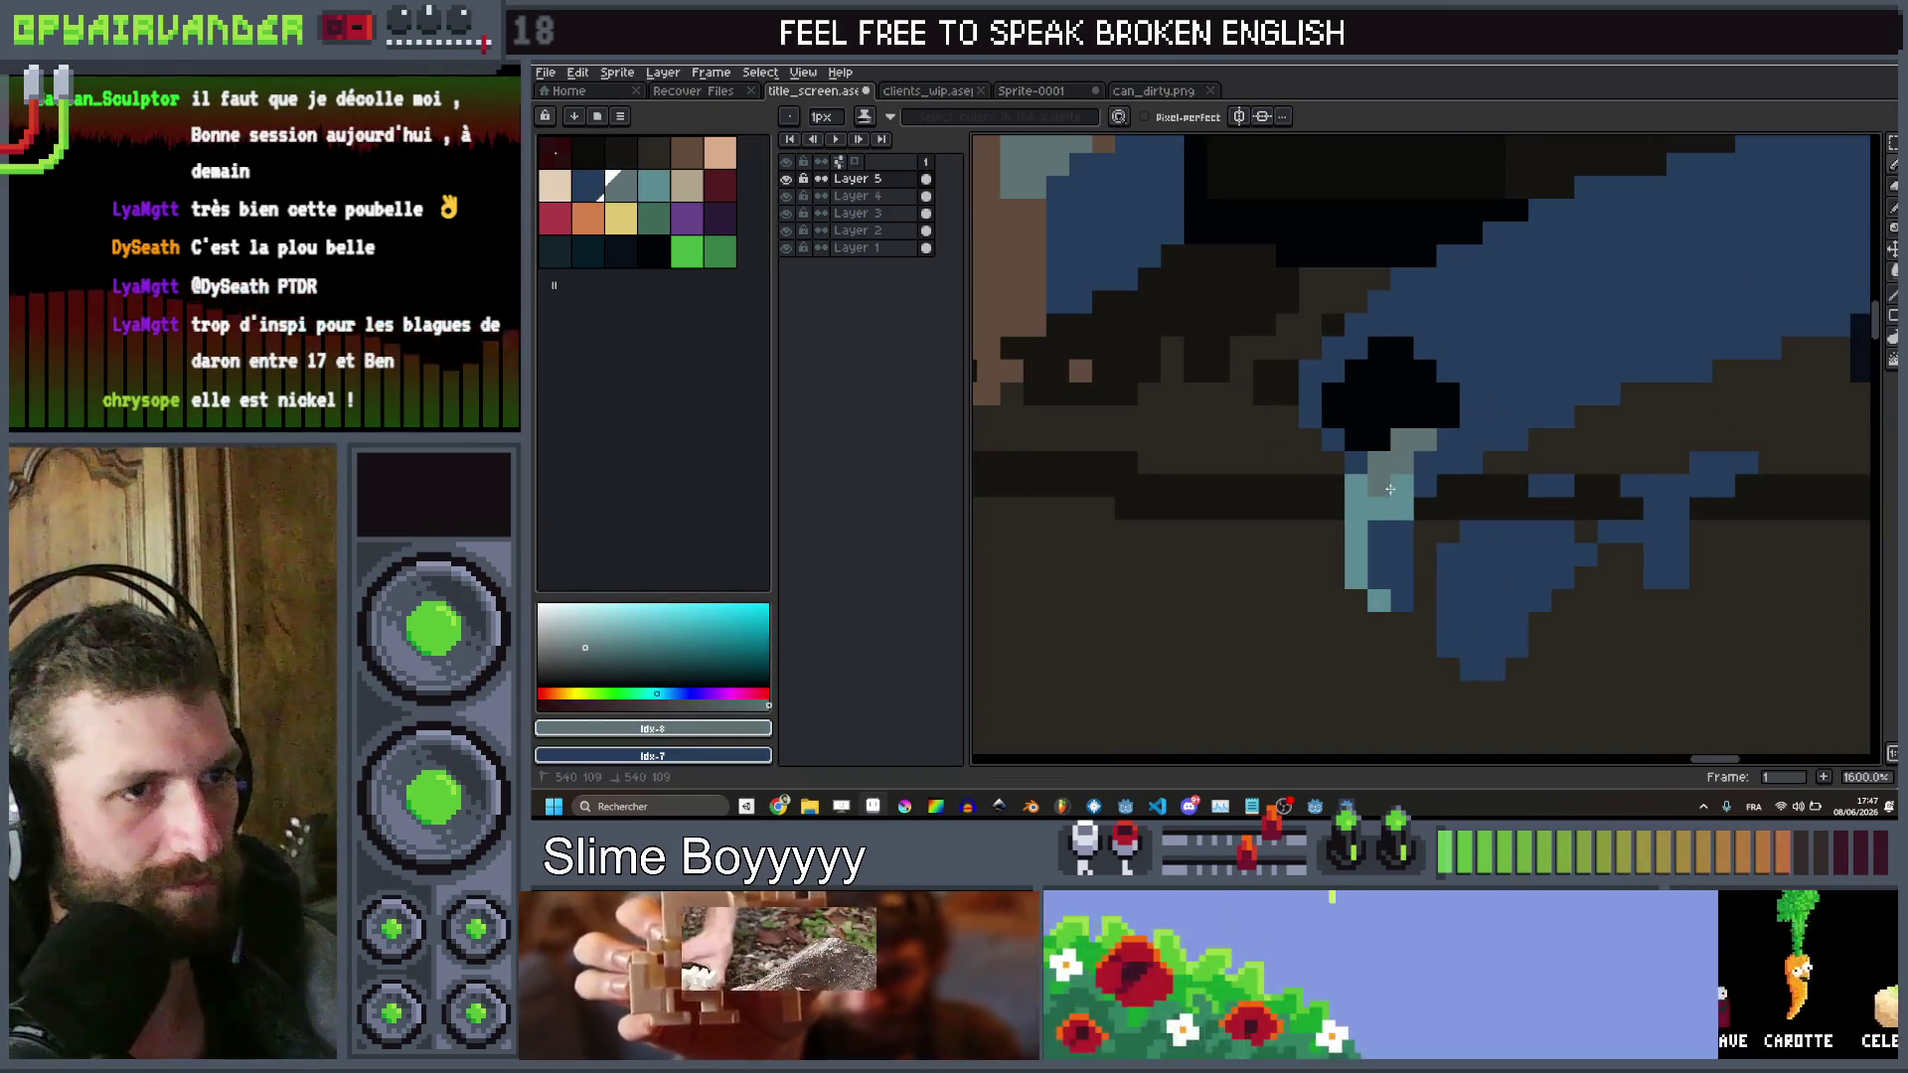
pyautogui.moveTo(1369, 588); pyautogui.dragTo(1404, 589)
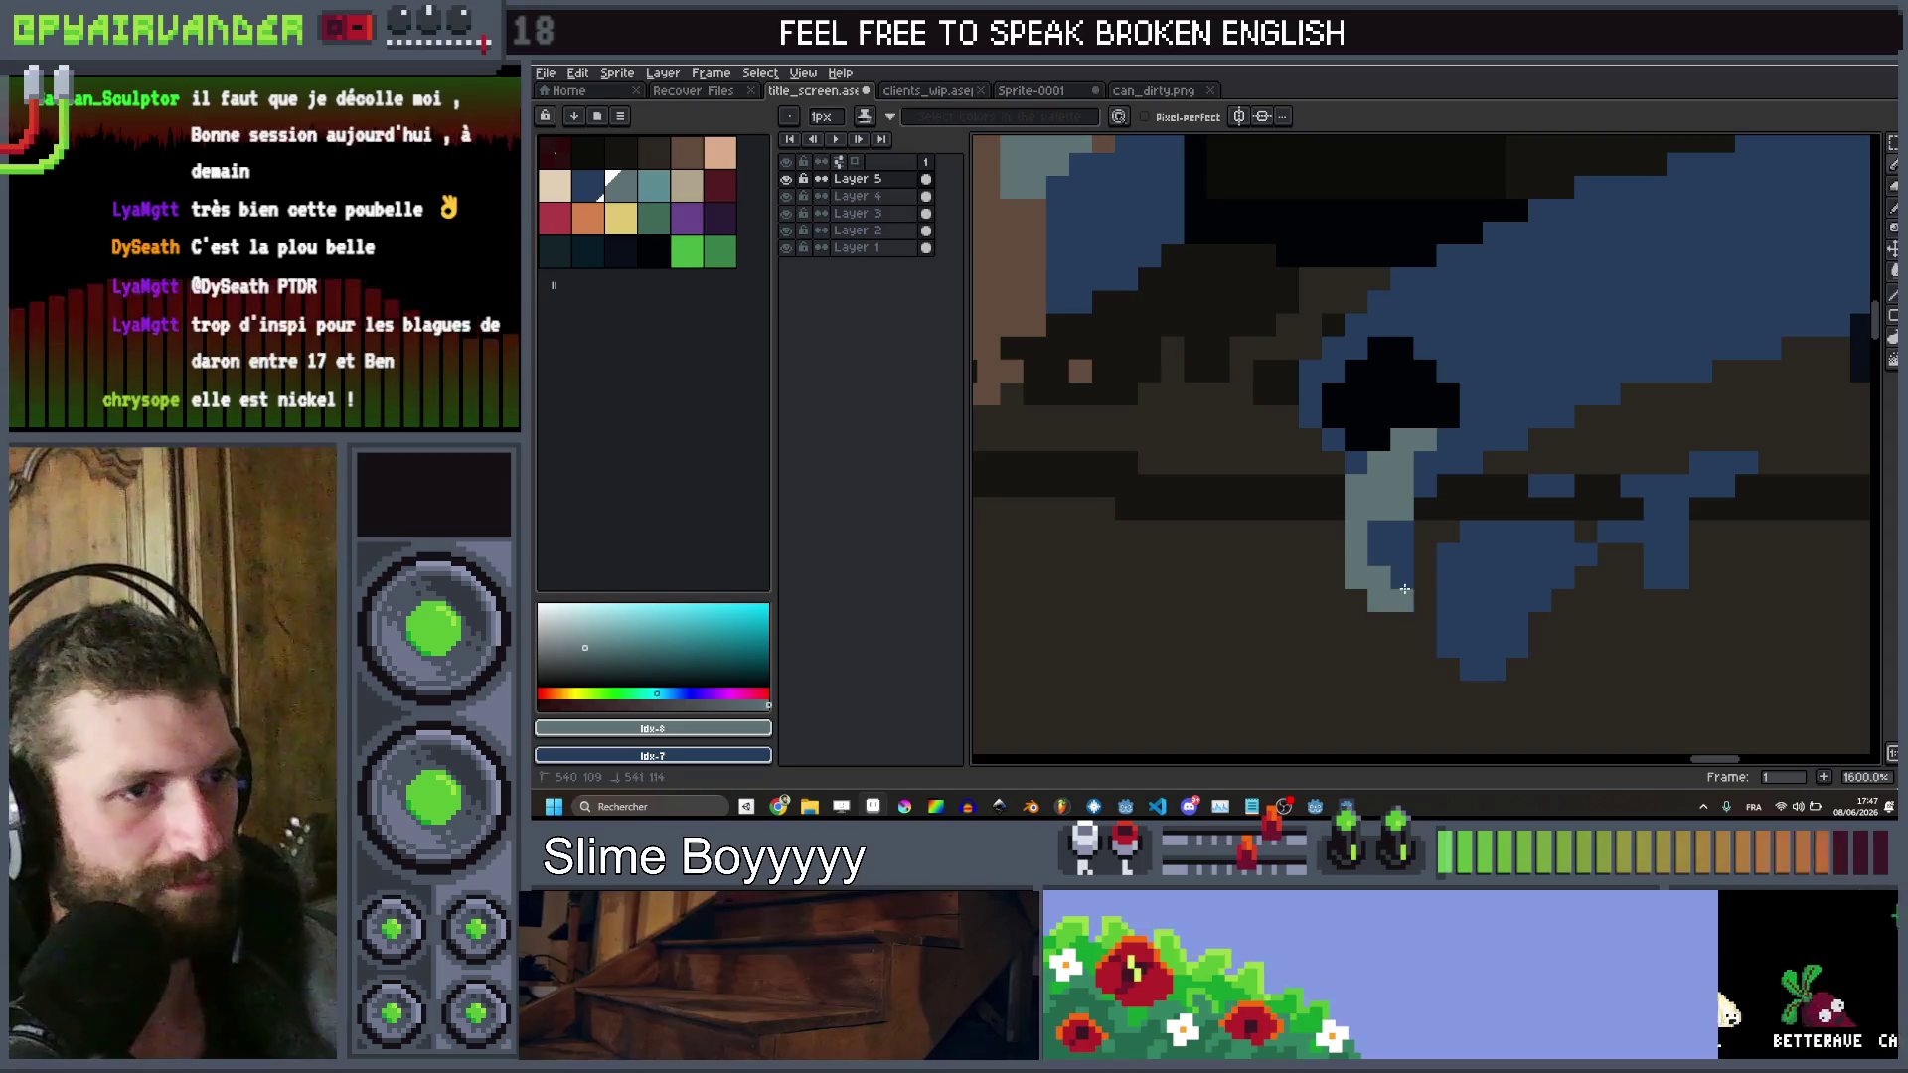
pyautogui.scroll(-5, 1434, 487)
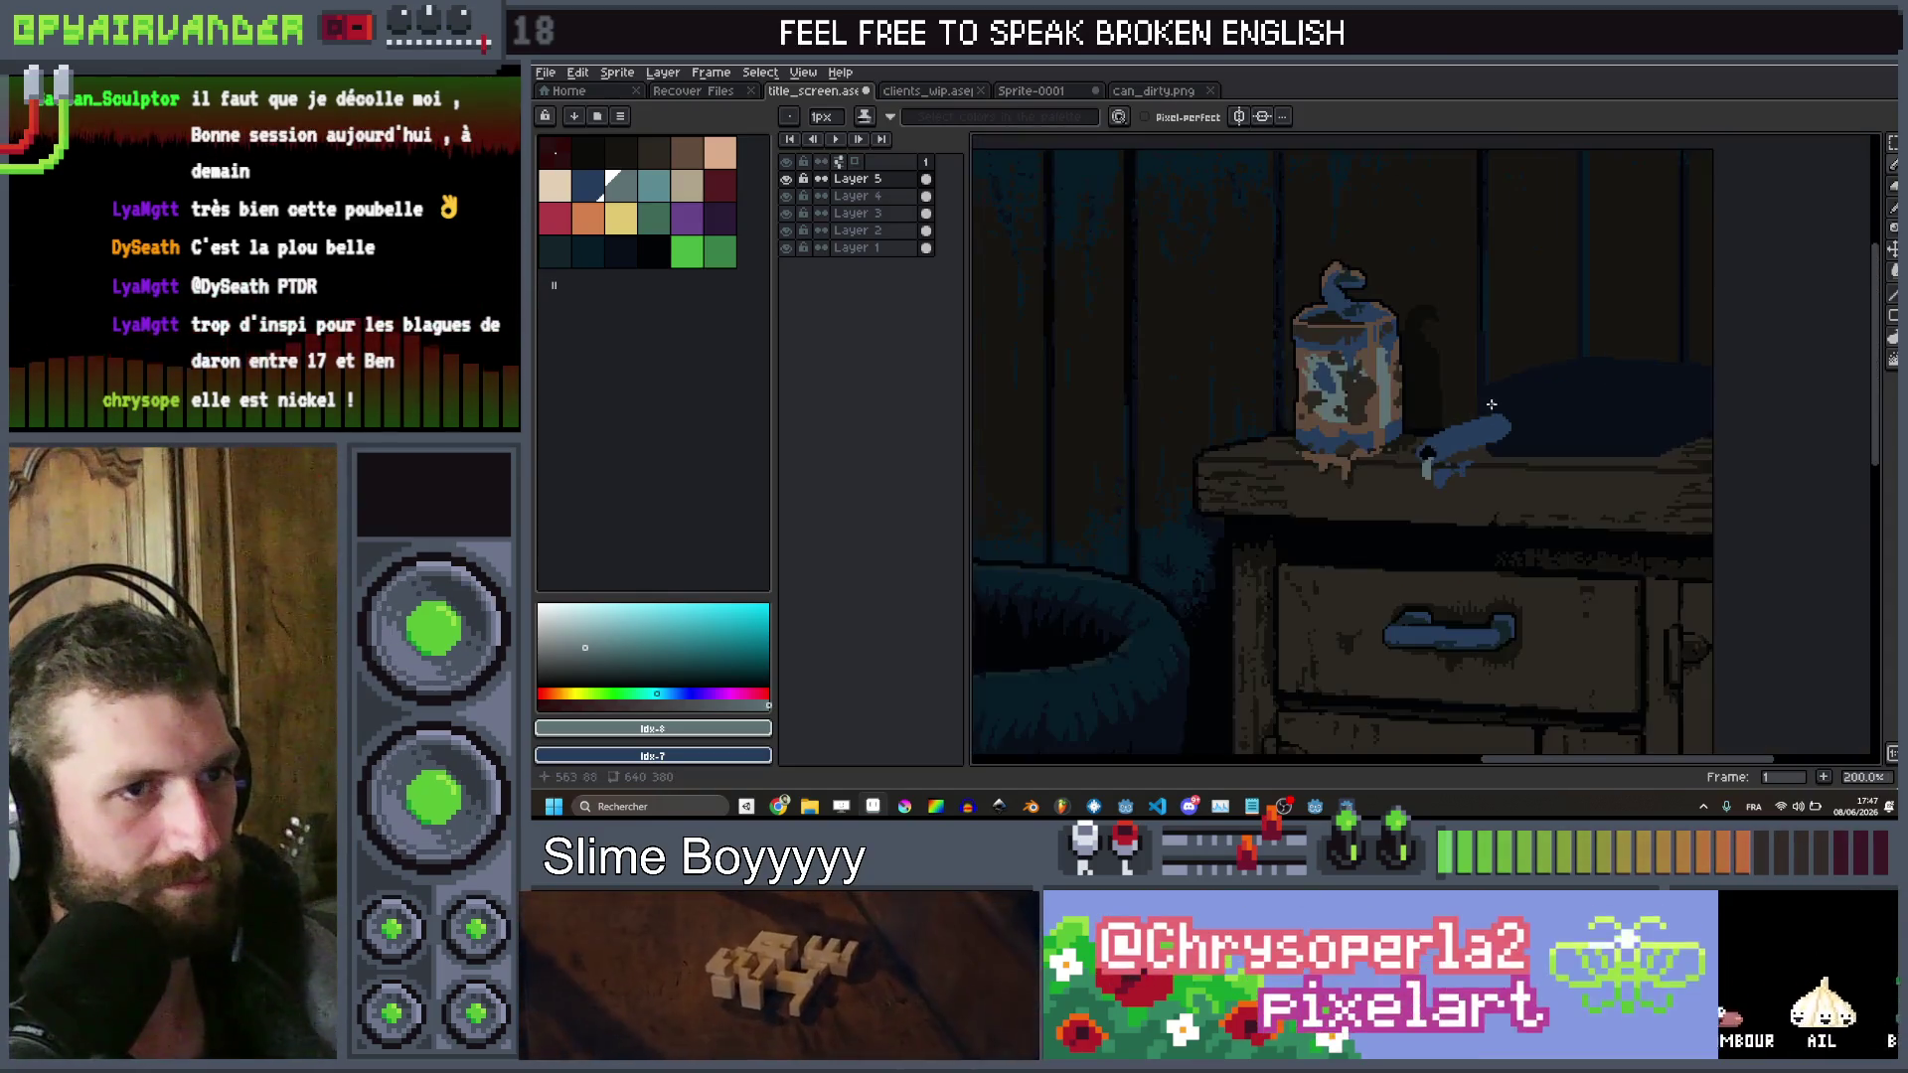
pyautogui.scroll(4, 1392, 457)
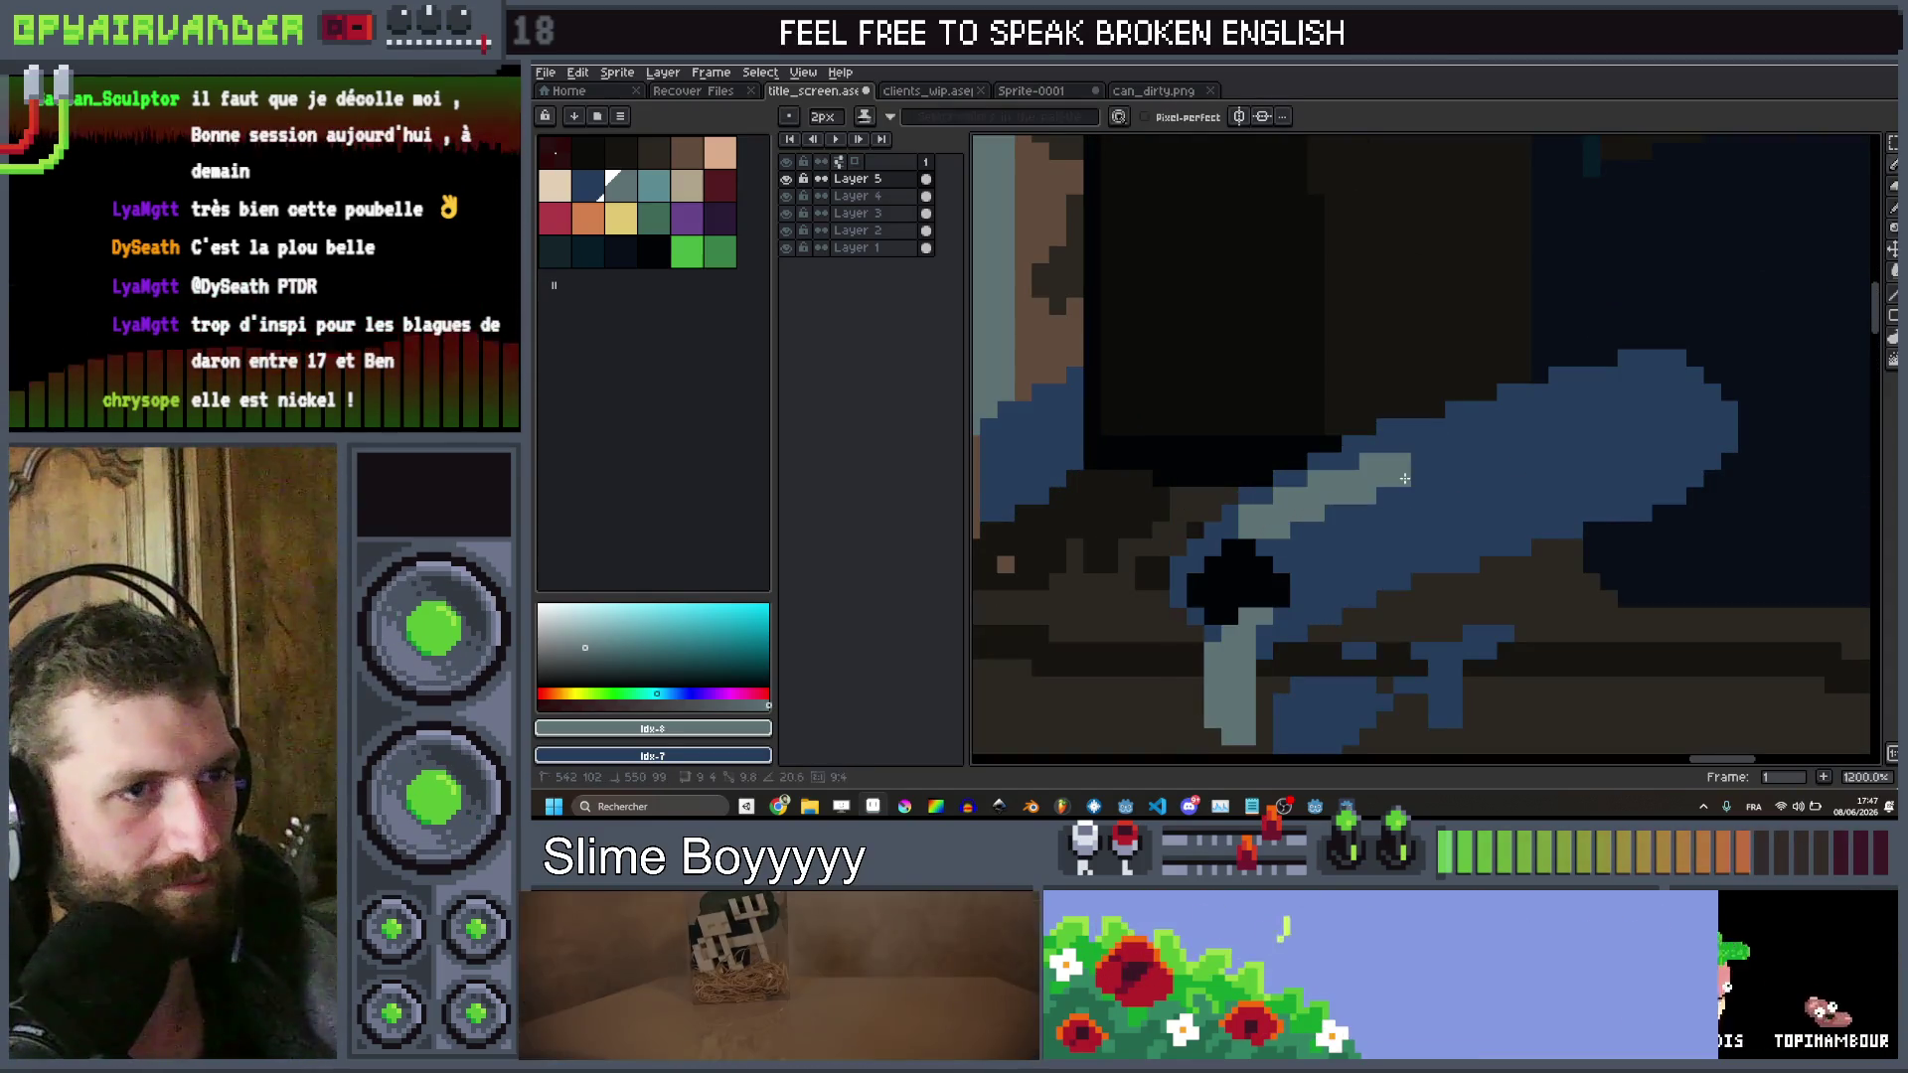
pyautogui.keyDown('shift'); pyautogui.click(1415, 449); pyautogui.keyUp('shift')
# Draw a thin 1px near-black vertical line on the tube
pyautogui.scroll(-5, 1609, 411)
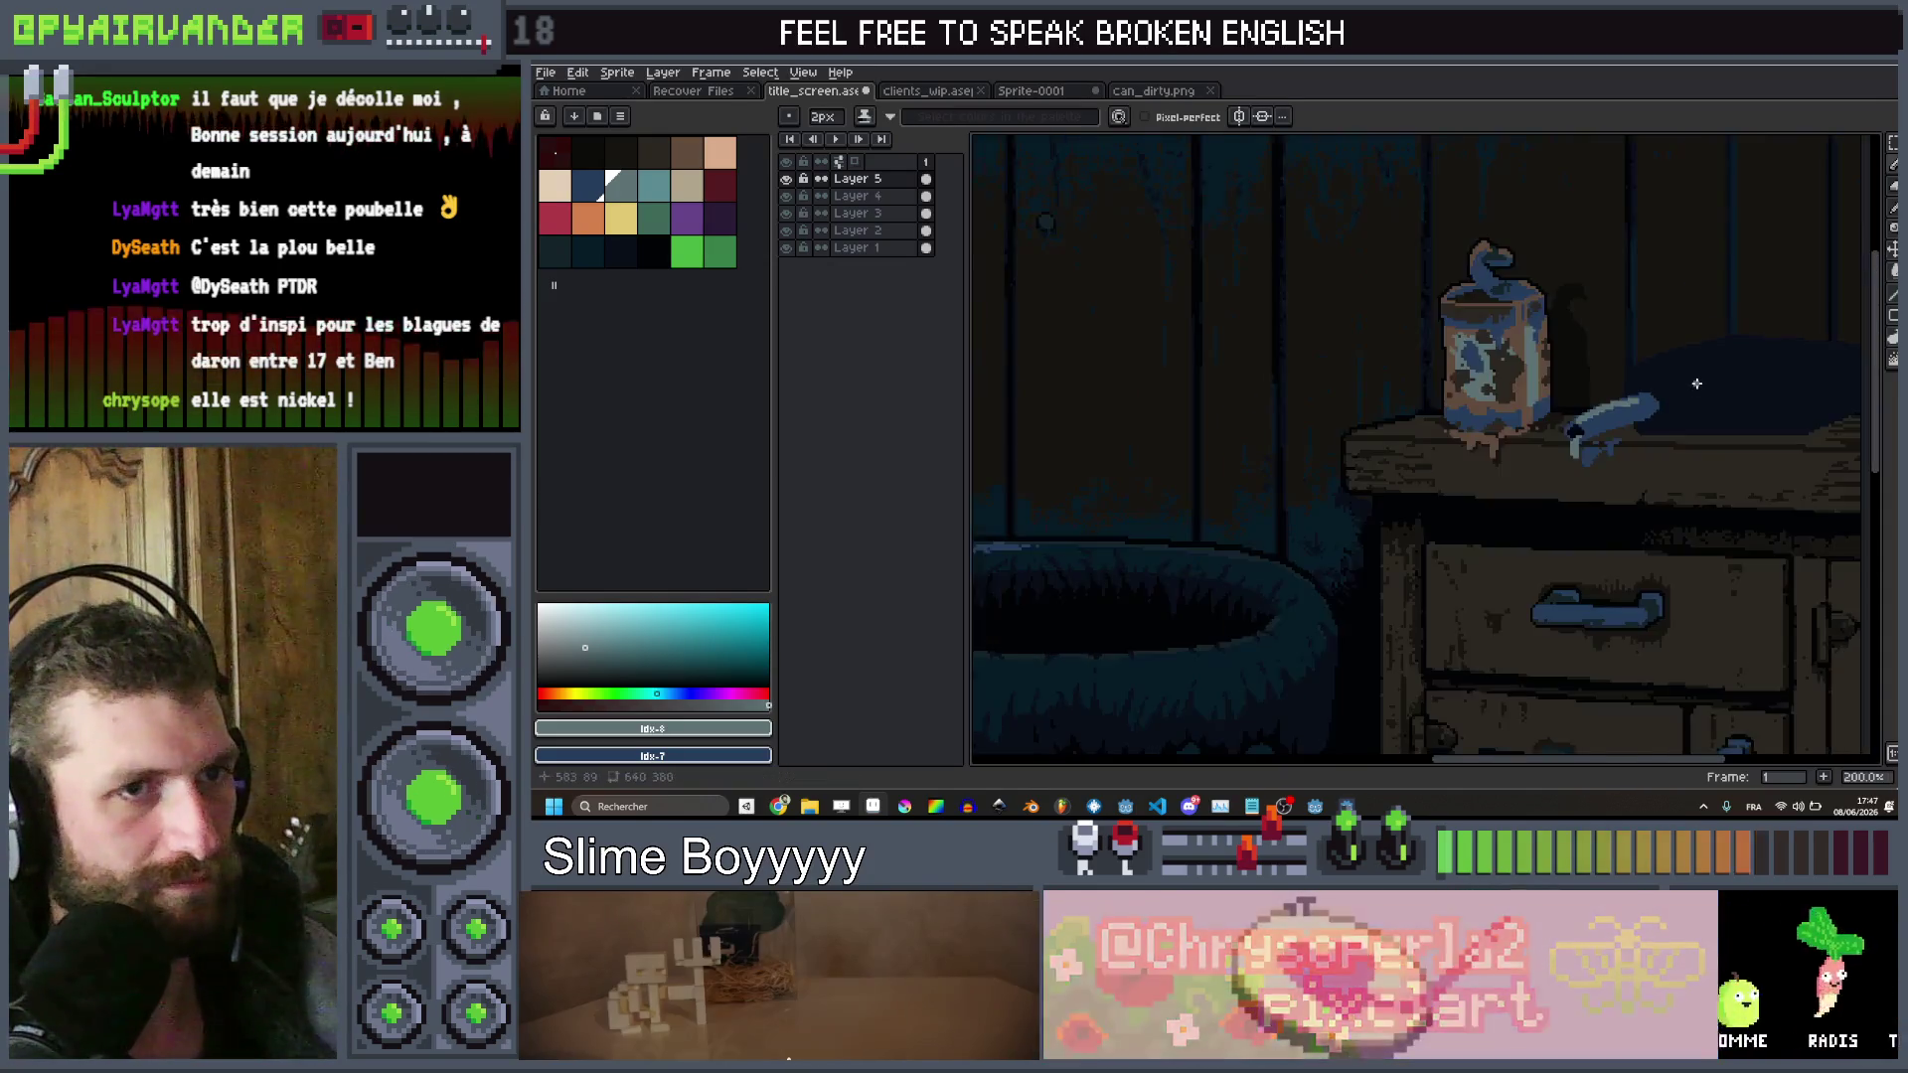
pyautogui.scroll(4, 1441, 467)
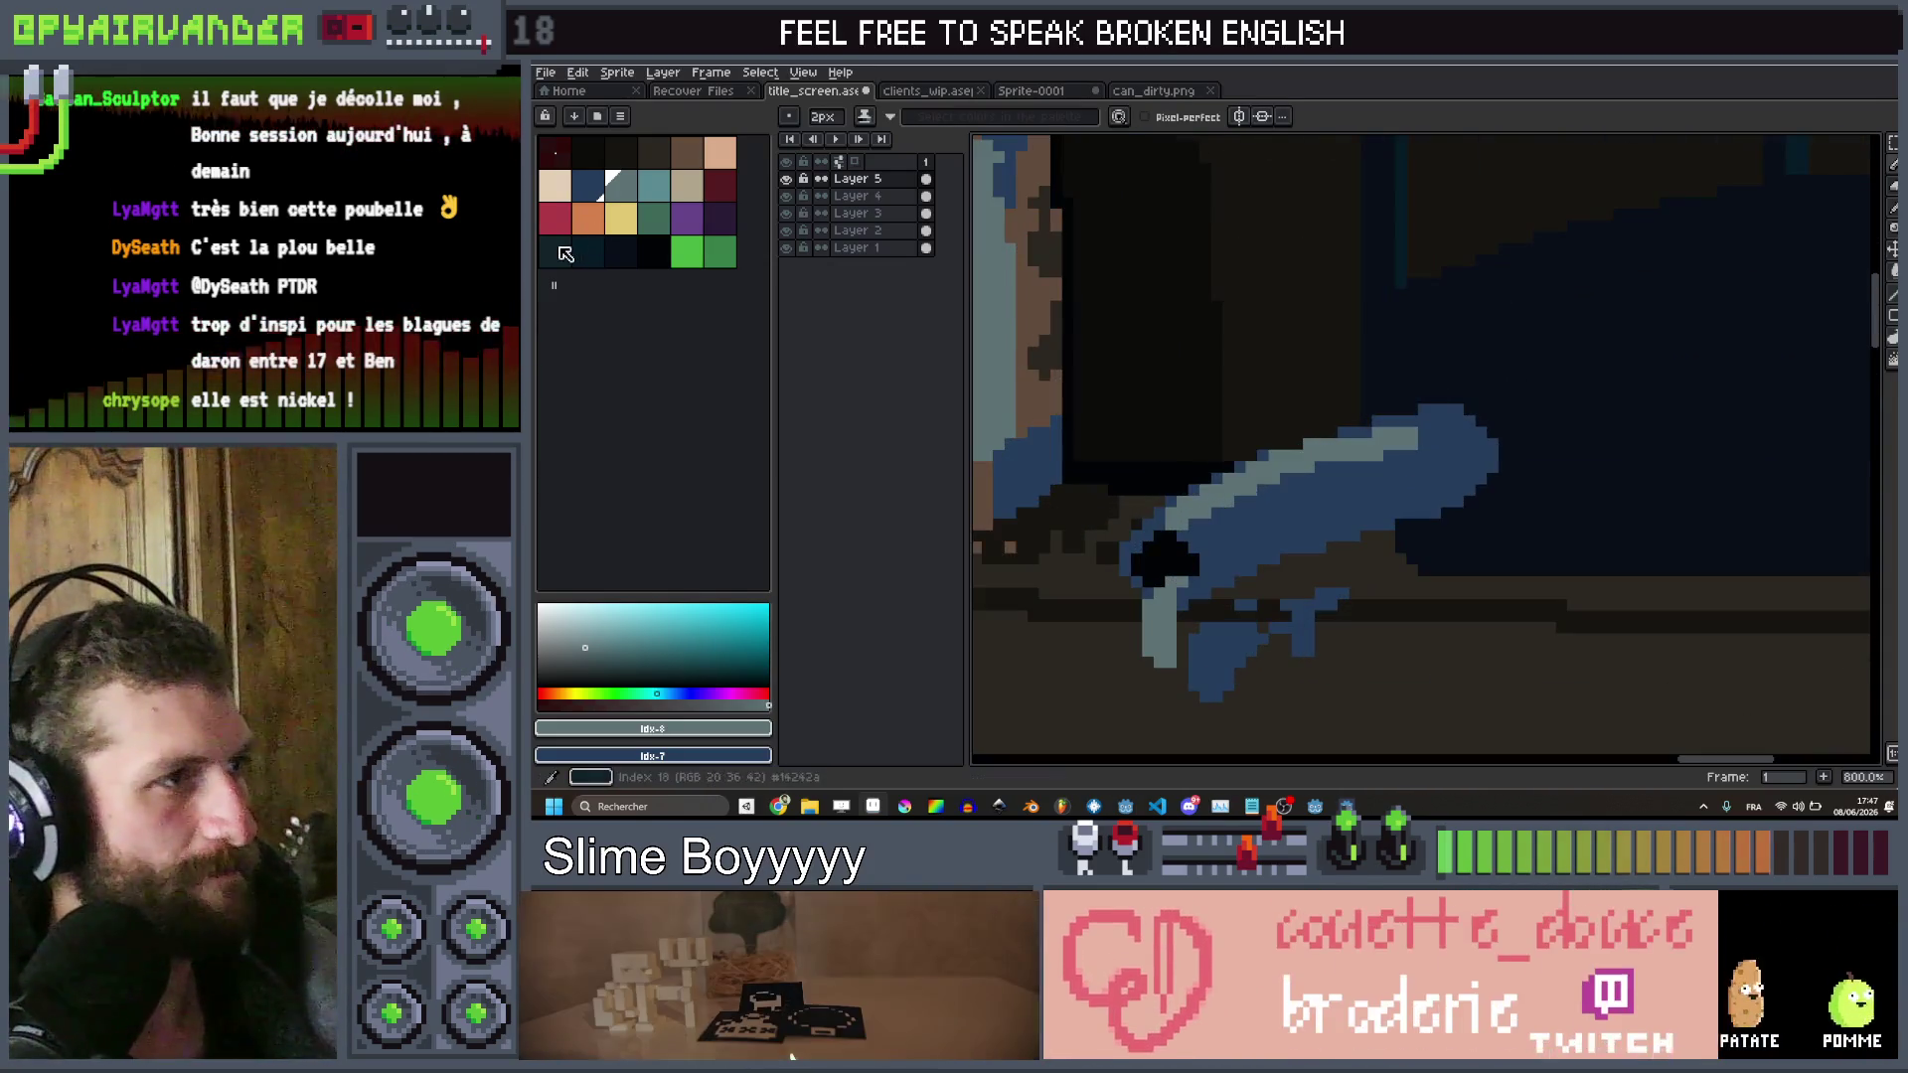
pyautogui.click(554, 252)
pyautogui.press('-')
pyautogui.scroll(3, 1441, 497)
pyautogui.moveTo(1450, 675)
pyautogui.mouseDown()
pyautogui.moveTo(1456, 572)
pyautogui.moveTo(1412, 489)
pyautogui.moveTo(1450, 519)
pyautogui.mouseUp()
pyautogui.scroll(-5, 1485, 630)
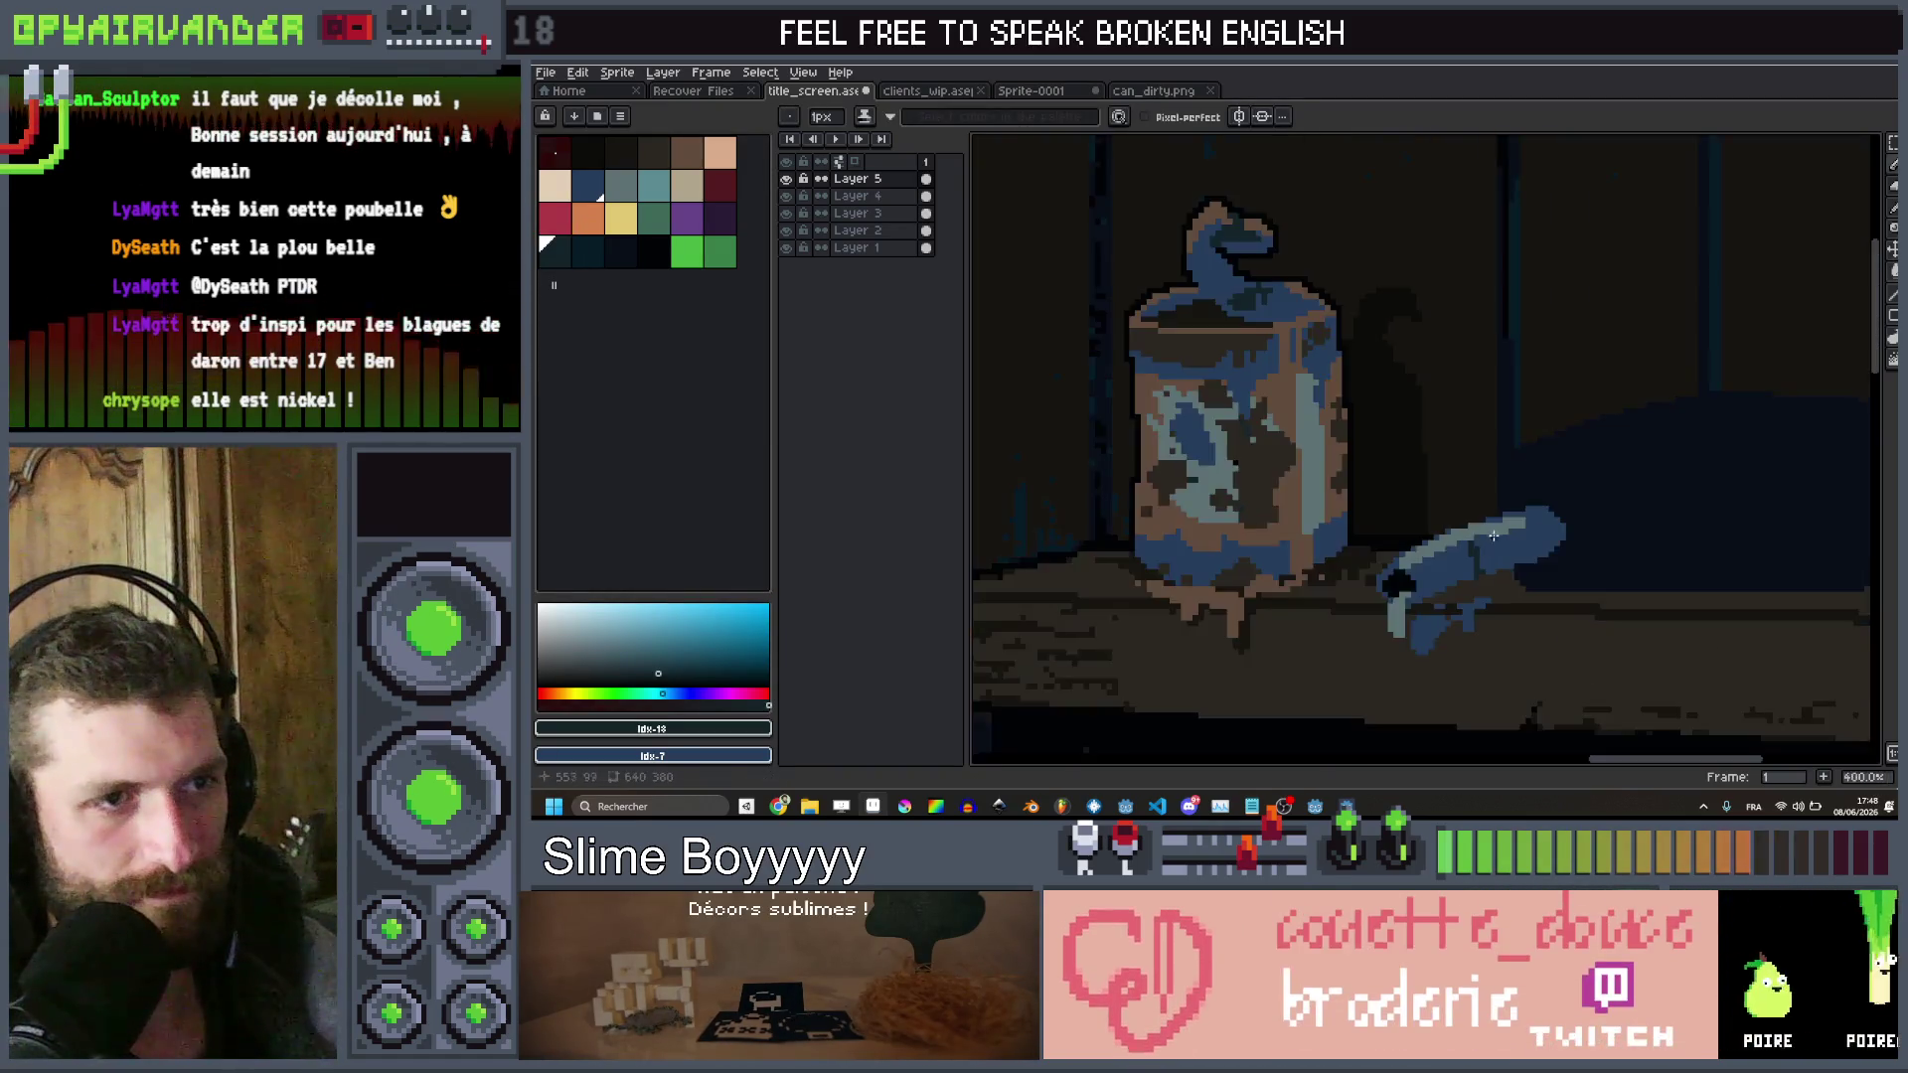
pyautogui.scroll(7, 1357, 474)
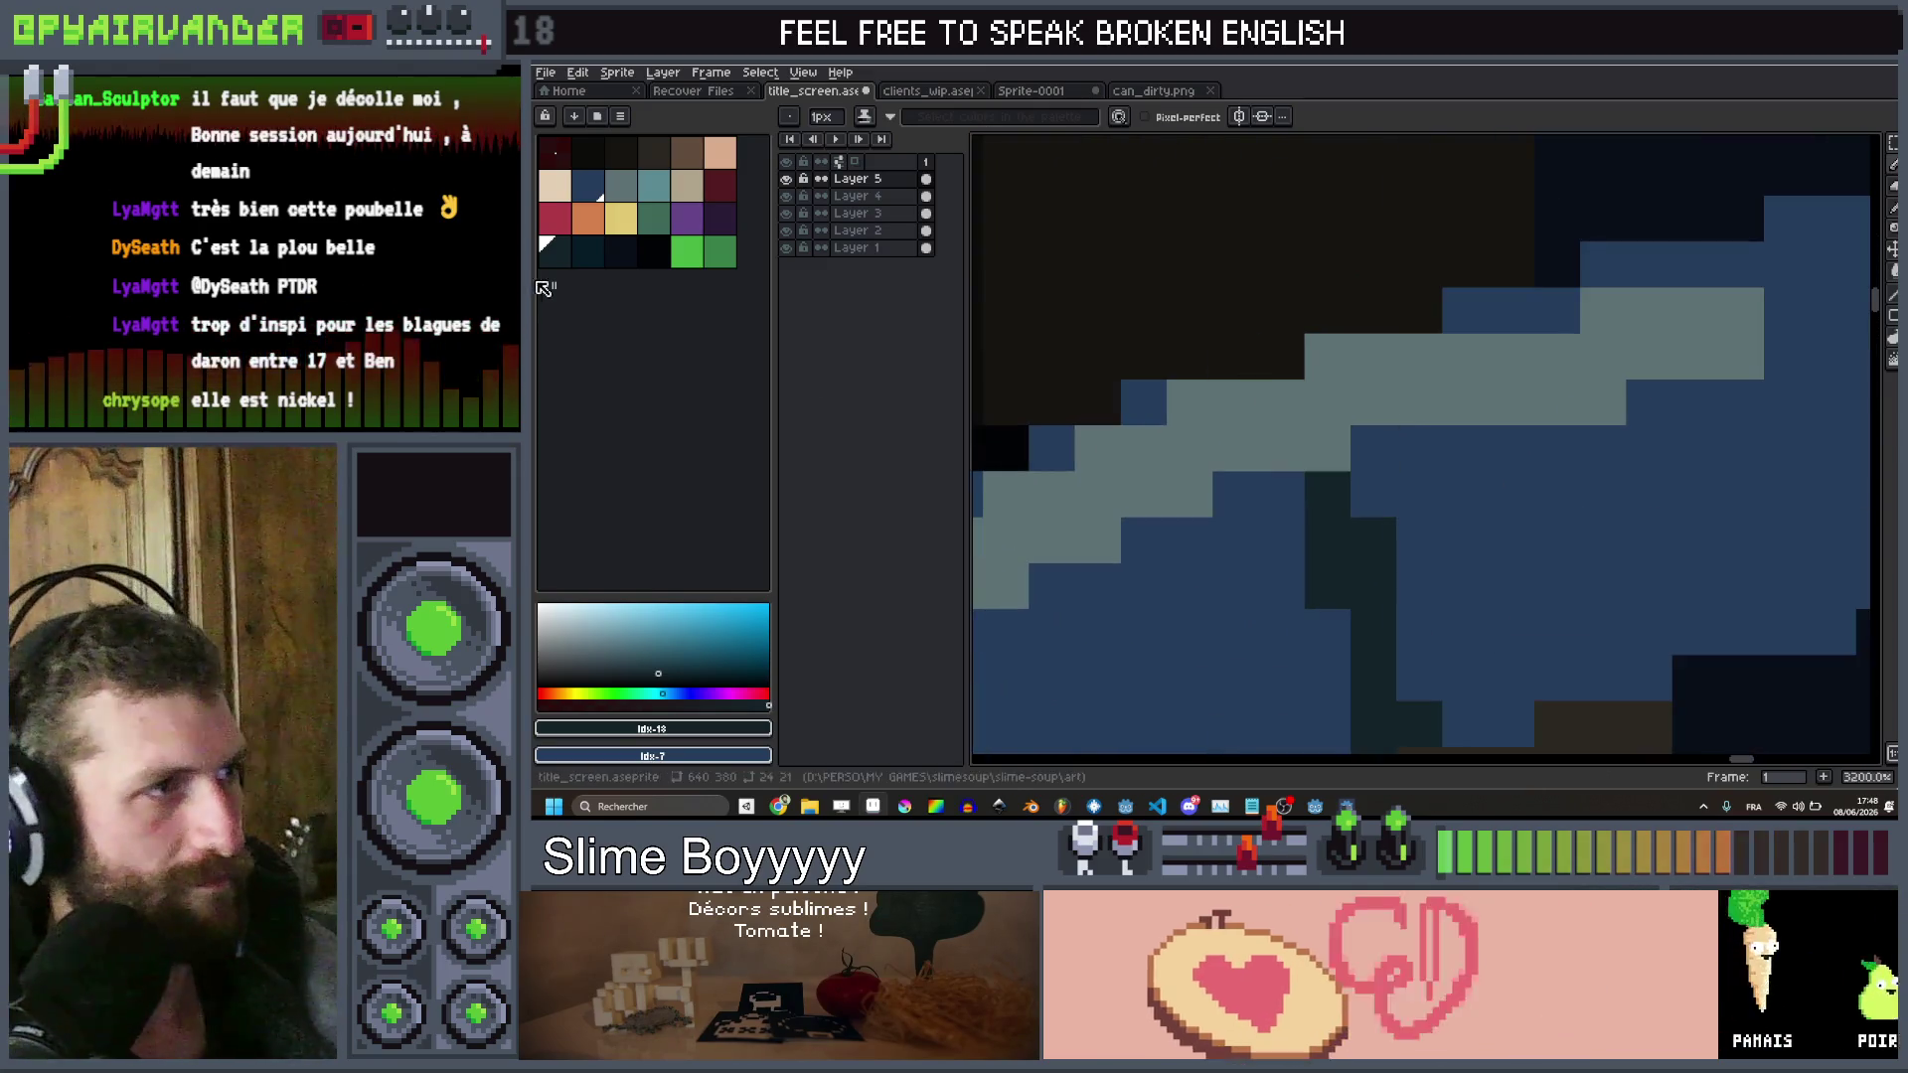
# Turn a stray light-grey pixel back to the tube's blue and pick a dark outline colour
pyautogui.keyDown('alt'); pyautogui.click(1371, 447); pyautogui.keyUp('alt')
pyautogui.click(1327, 448)
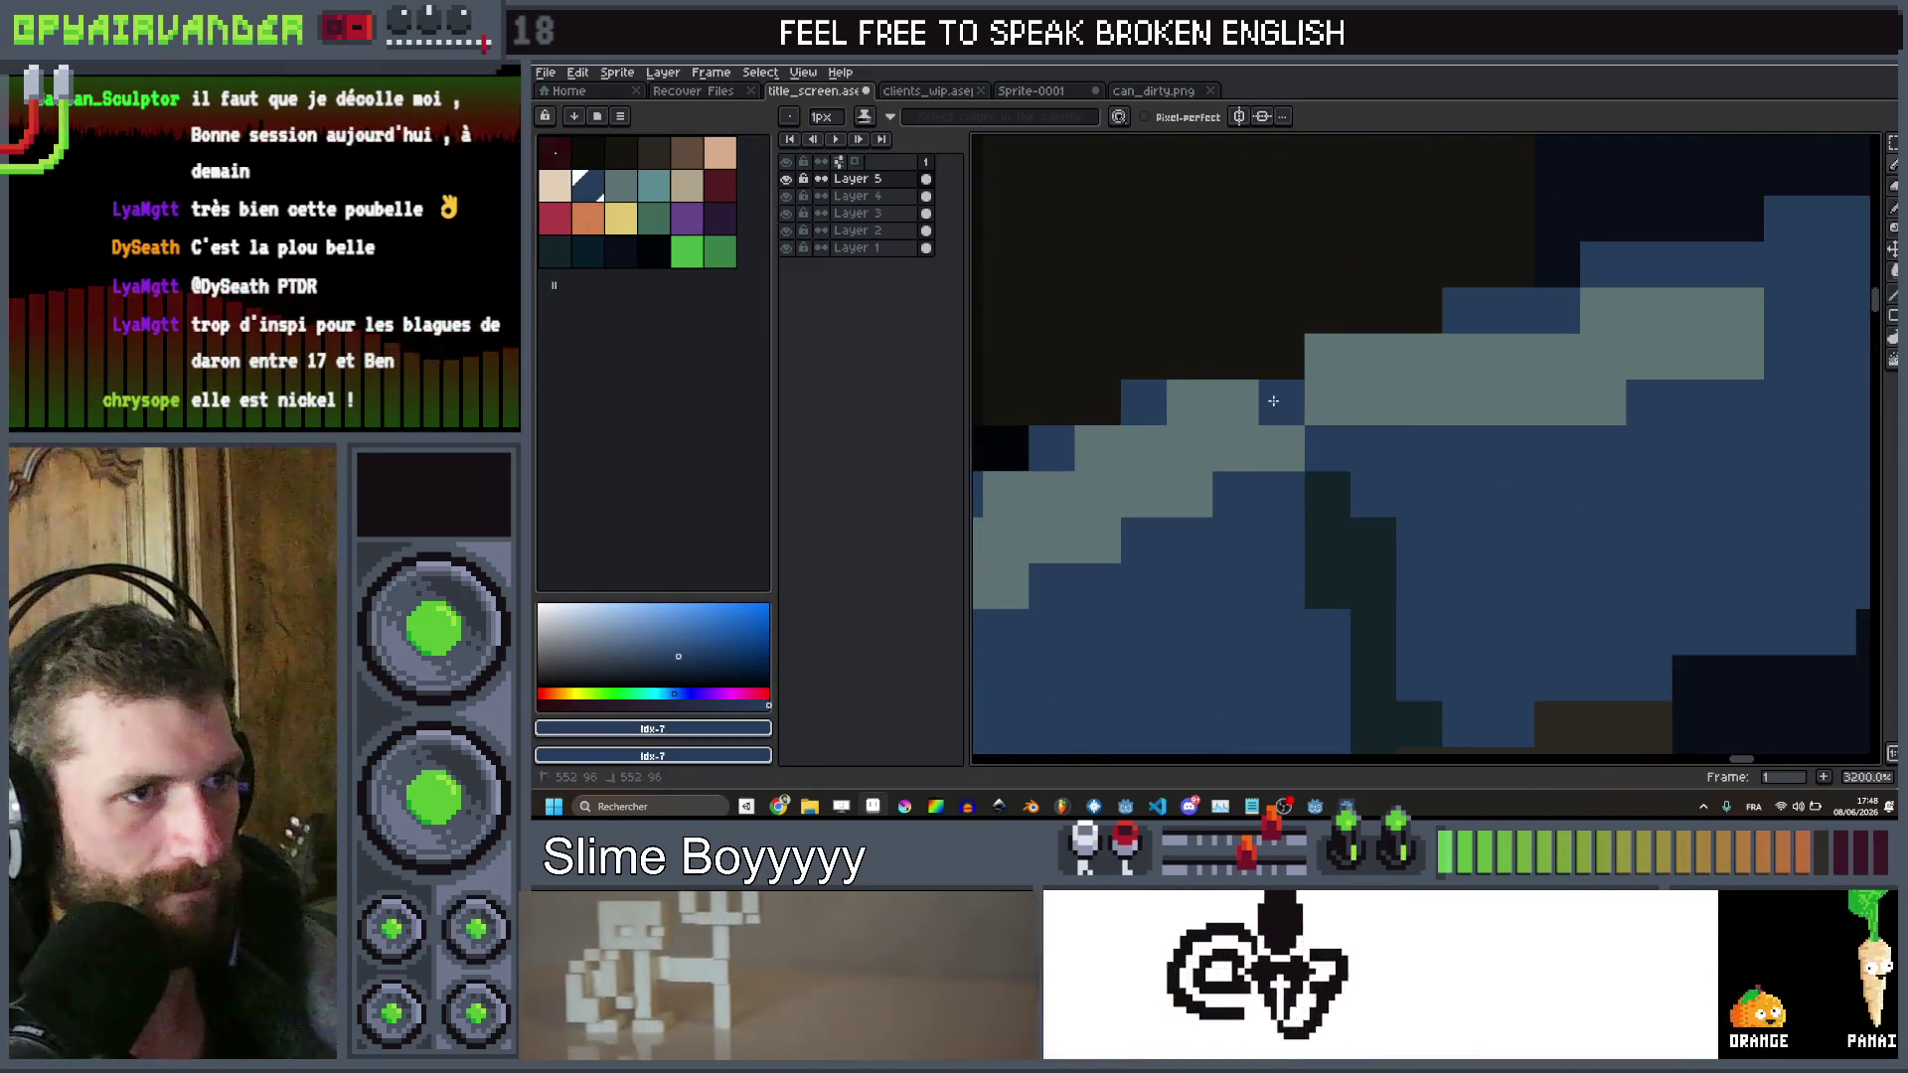
pyautogui.scroll(-10, 1273, 401)
pyautogui.scroll(4, 1301, 328)
pyautogui.scroll(1, 1310, 317)
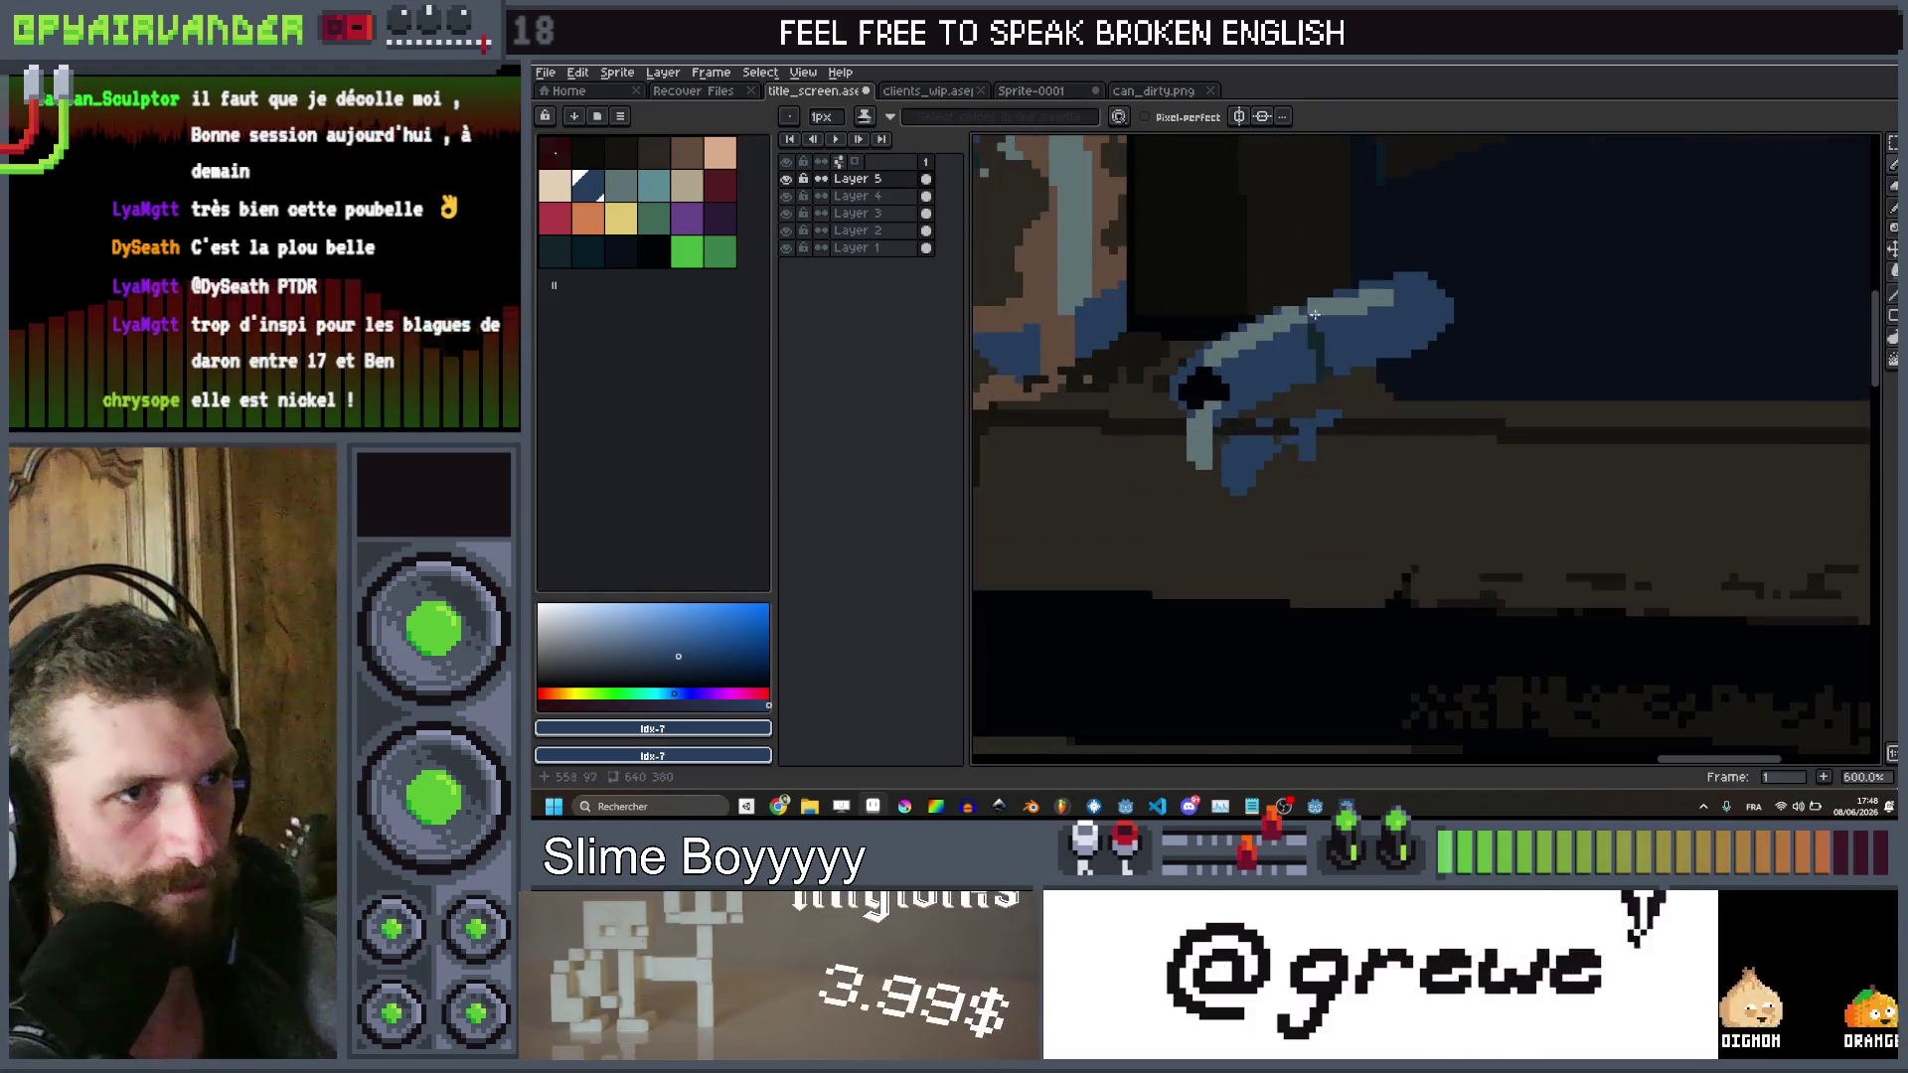
pyautogui.scroll(-3, 1288, 309)
pyautogui.scroll(1, 1289, 328)
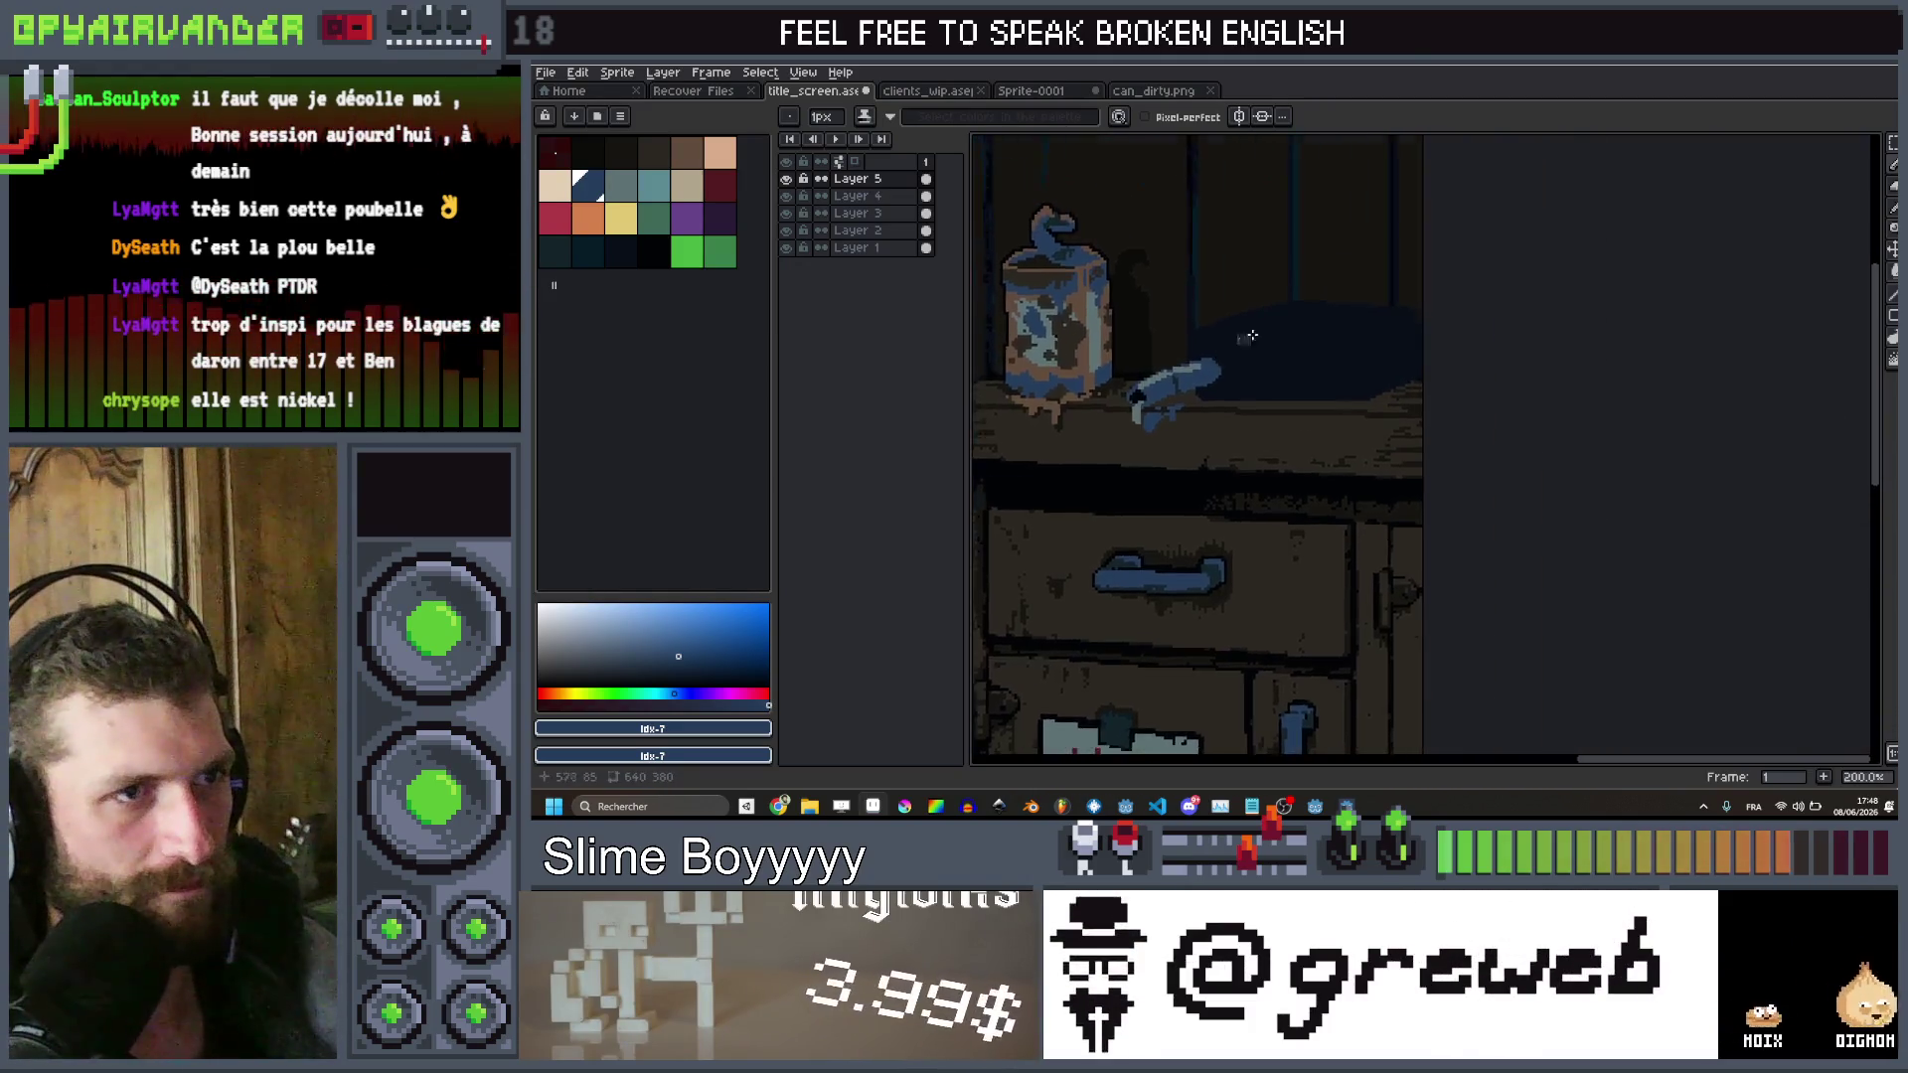
pyautogui.scroll(-2, 1291, 348)
pyautogui.scroll(3, 1291, 379)
pyautogui.scroll(2, 1252, 376)
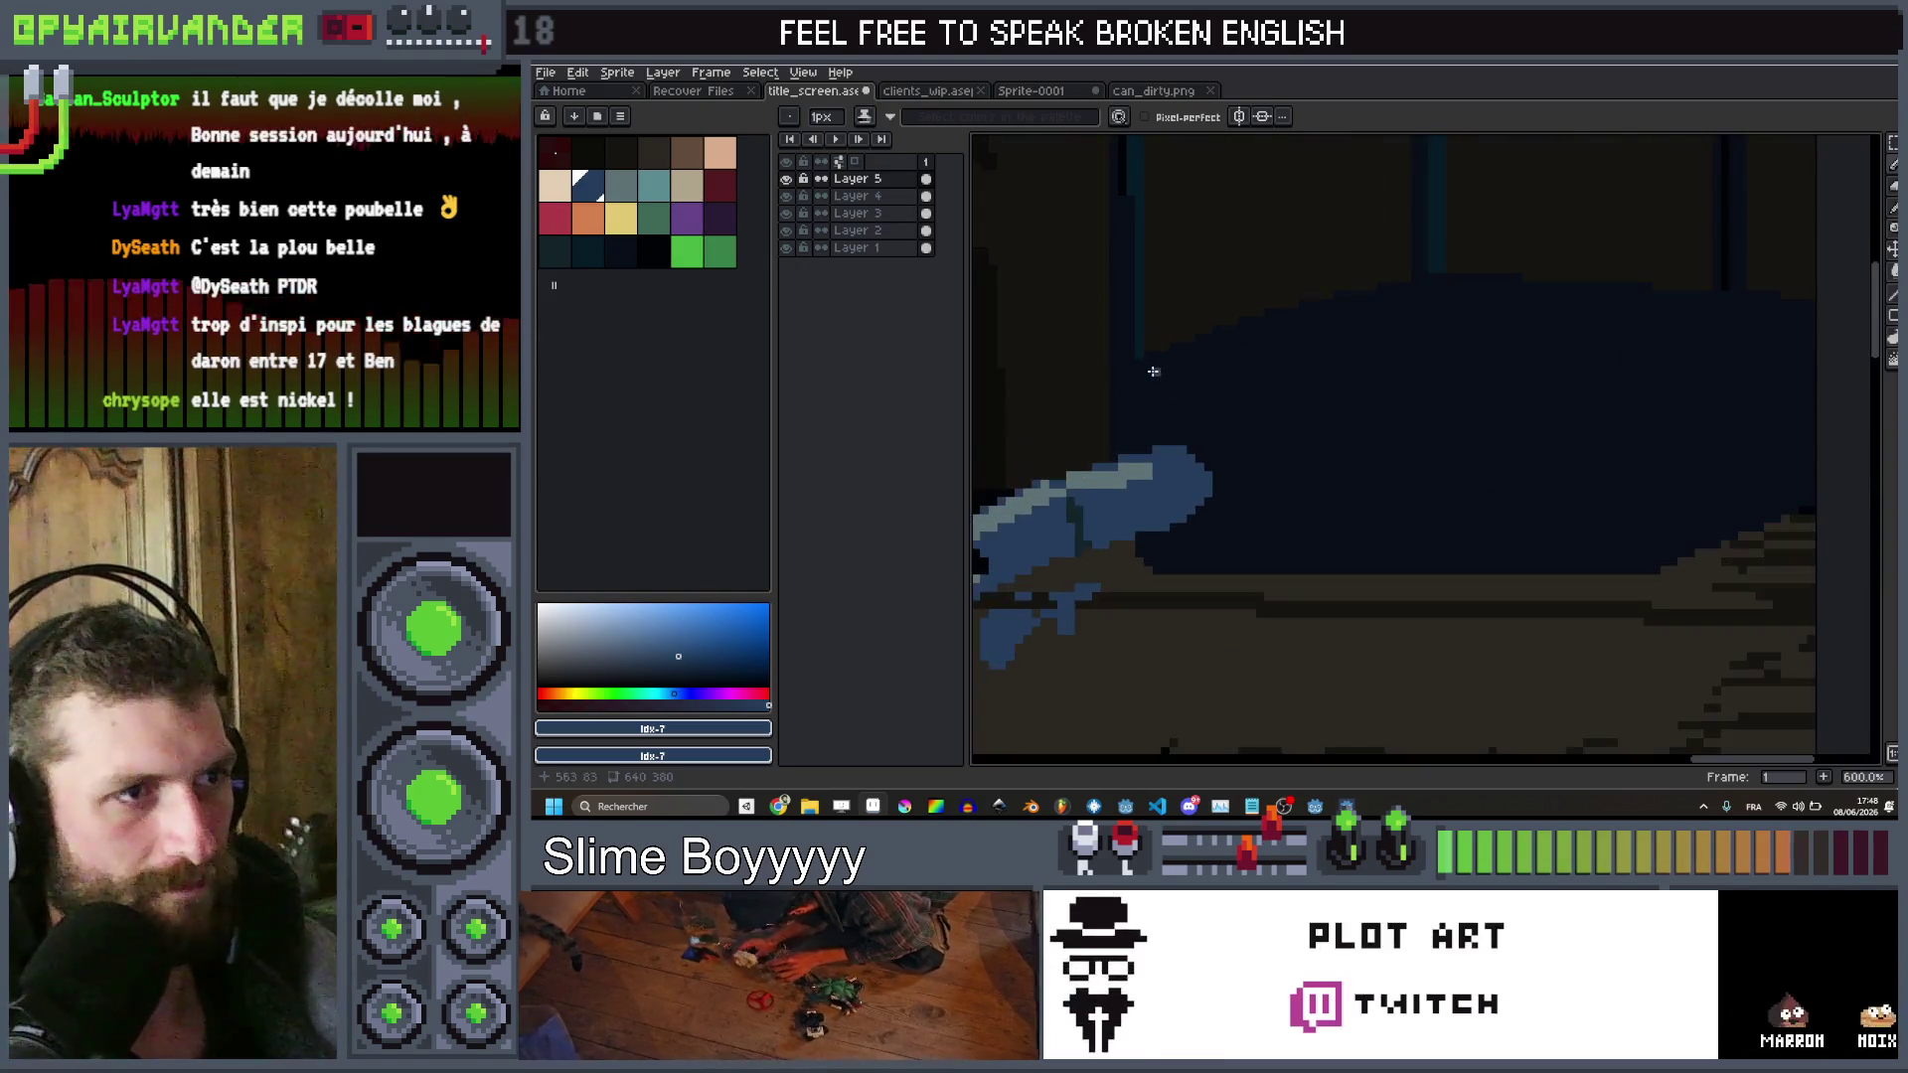
pyautogui.keyDown('alt'); pyautogui.click(1163, 390); pyautogui.keyUp('alt')
pyautogui.press('v')
pyautogui.press('b')
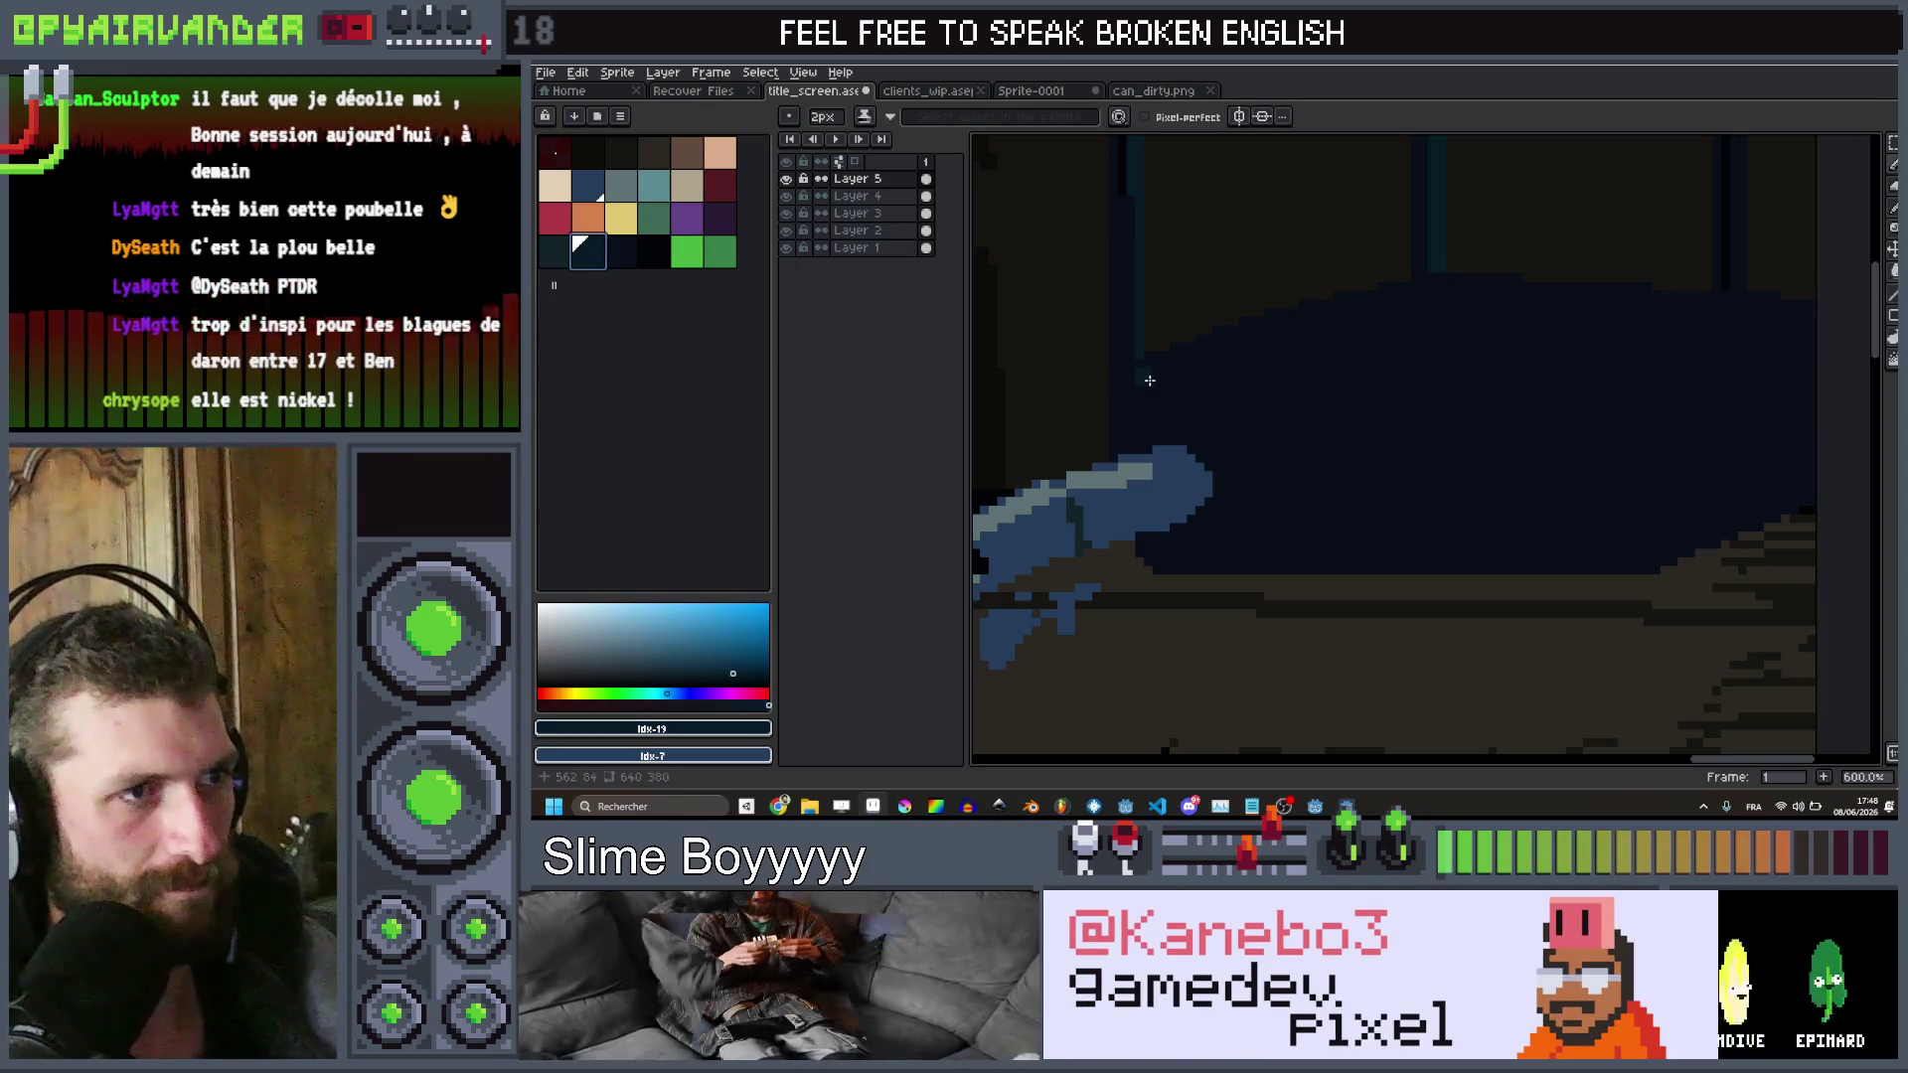
pyautogui.moveTo(1149, 381); pyautogui.dragTo(1296, 415)
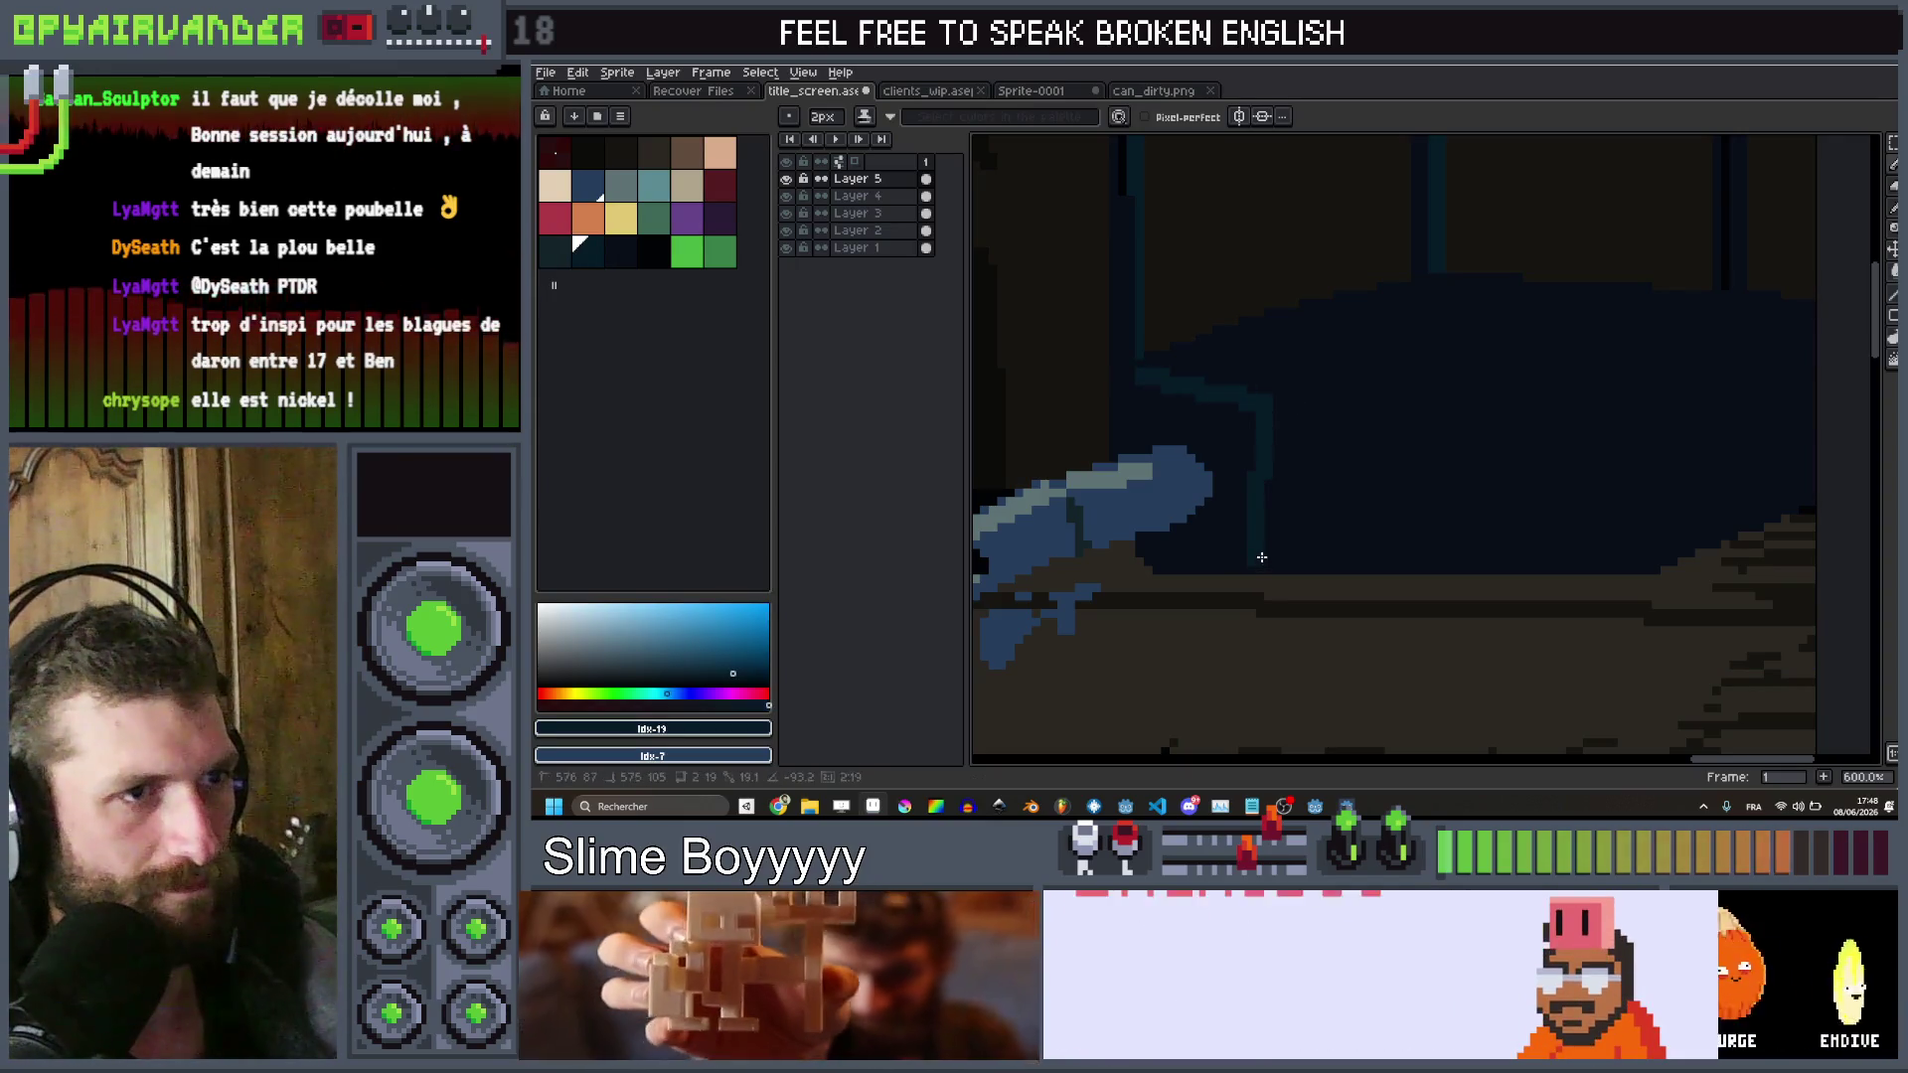
pyautogui.scroll(-1, 1212, 554)
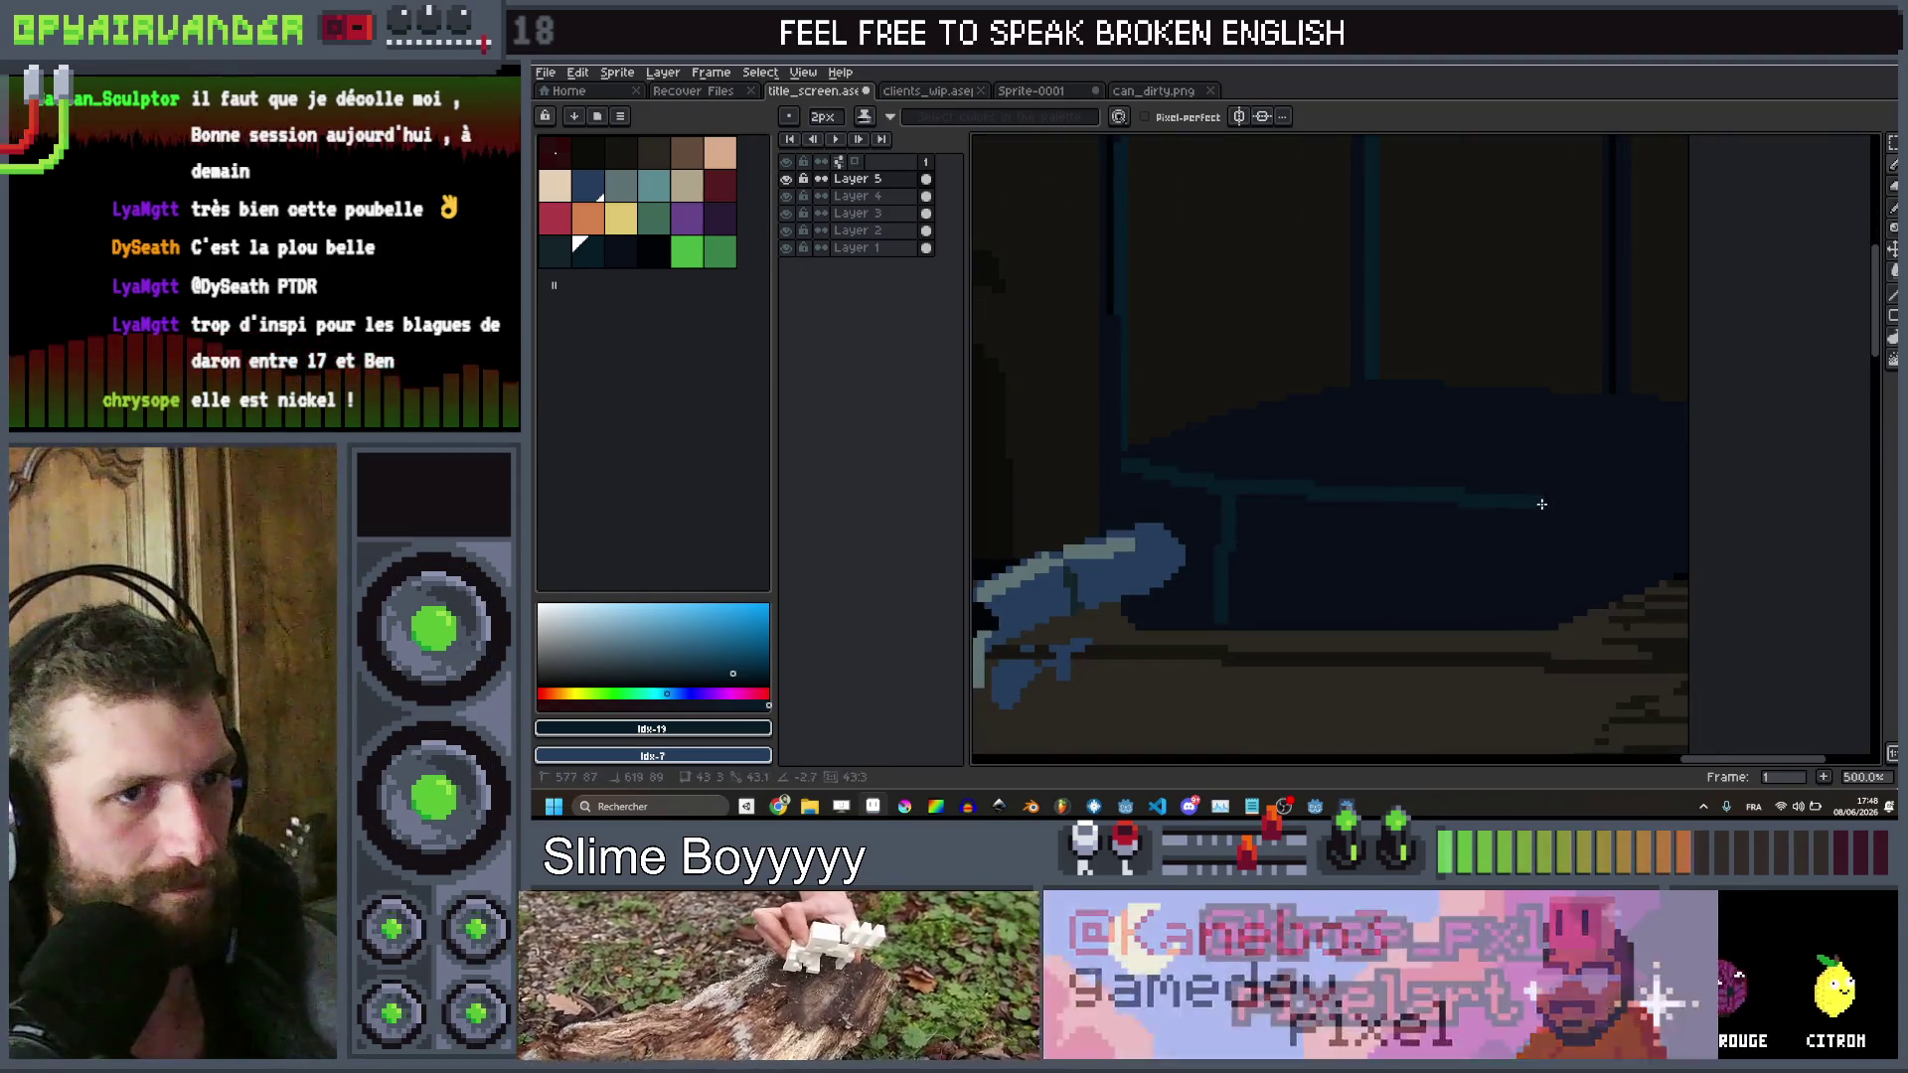
pyautogui.scroll(-4, 1693, 441)
pyautogui.scroll(6, 1696, 440)
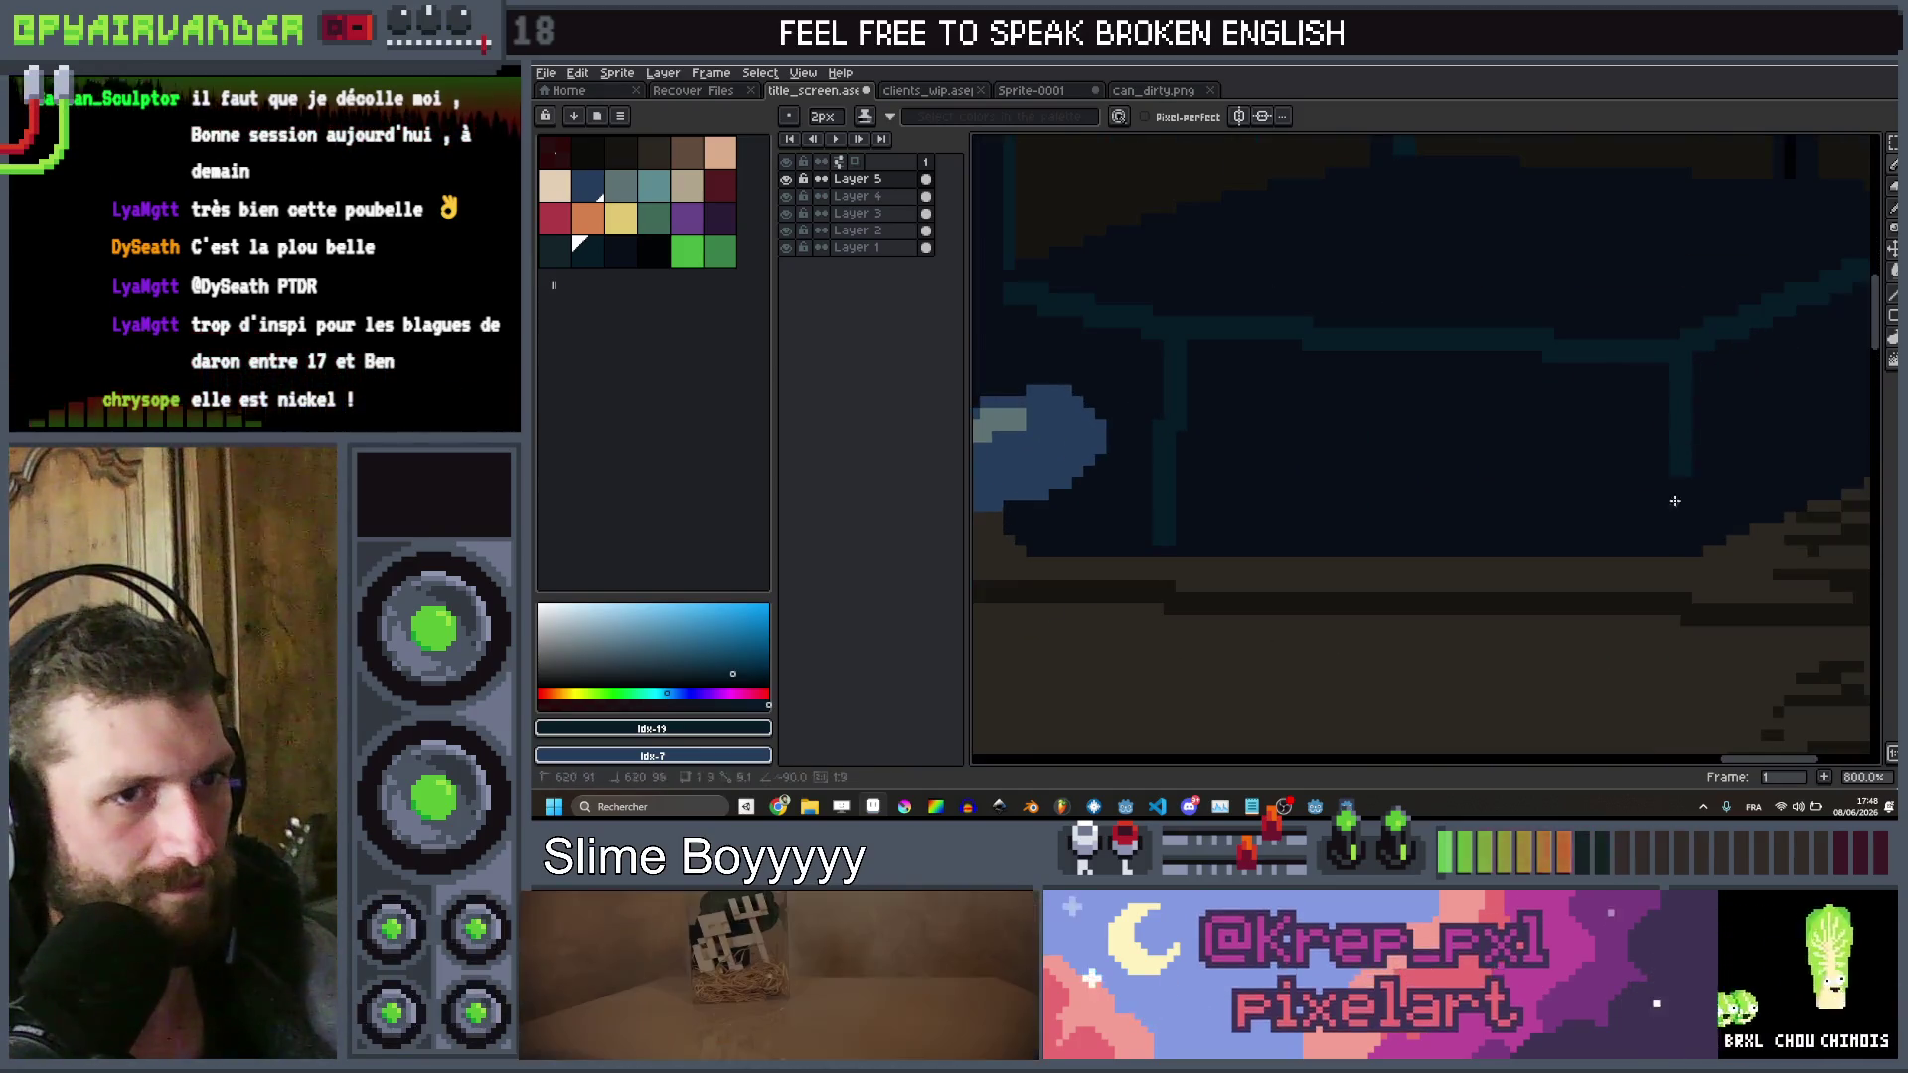
pyautogui.scroll(-5, 1749, 430)
pyautogui.scroll(-2, 1749, 430)
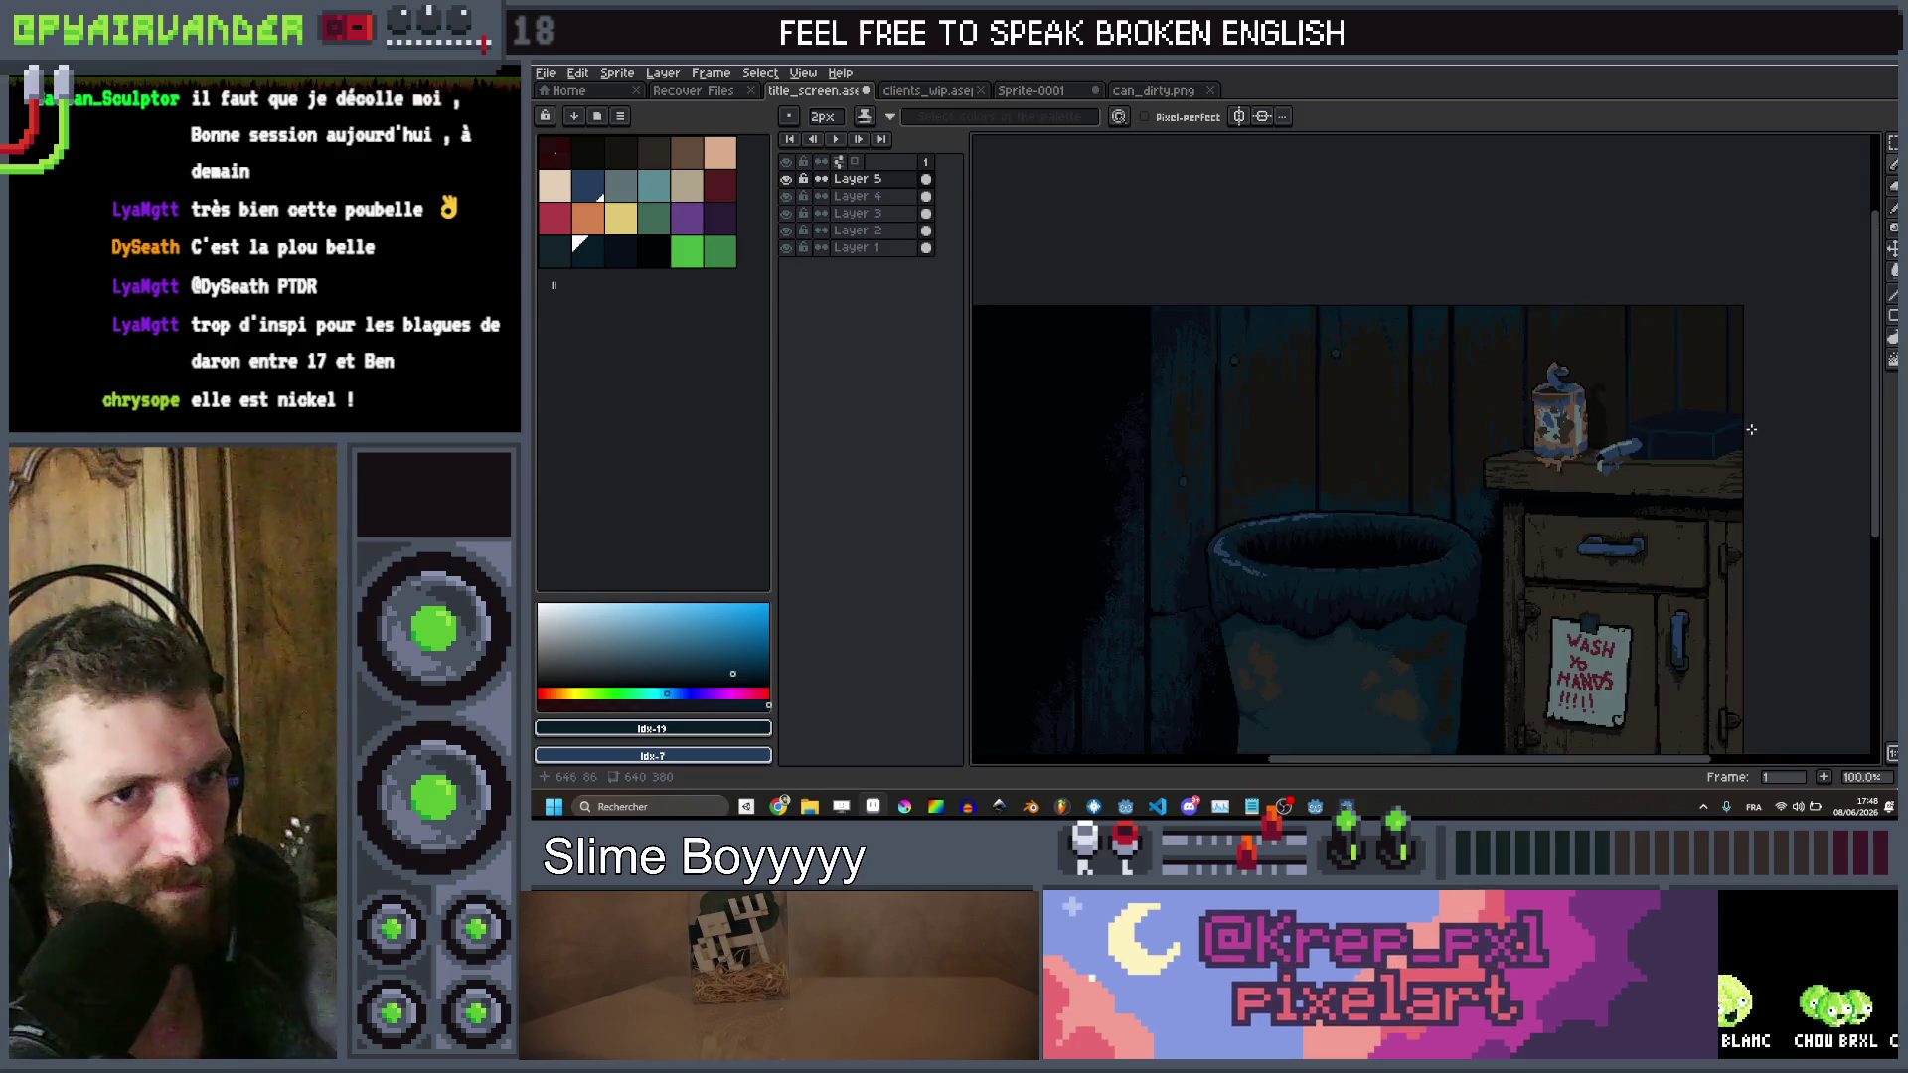
pyautogui.scroll(5, 1478, 435)
pyautogui.press('-')
pyautogui.moveTo(1487, 421)
pyautogui.mouseDown()
pyautogui.moveTo(1669, 503)
pyautogui.moveTo(1333, 497)
pyautogui.mouseUp()
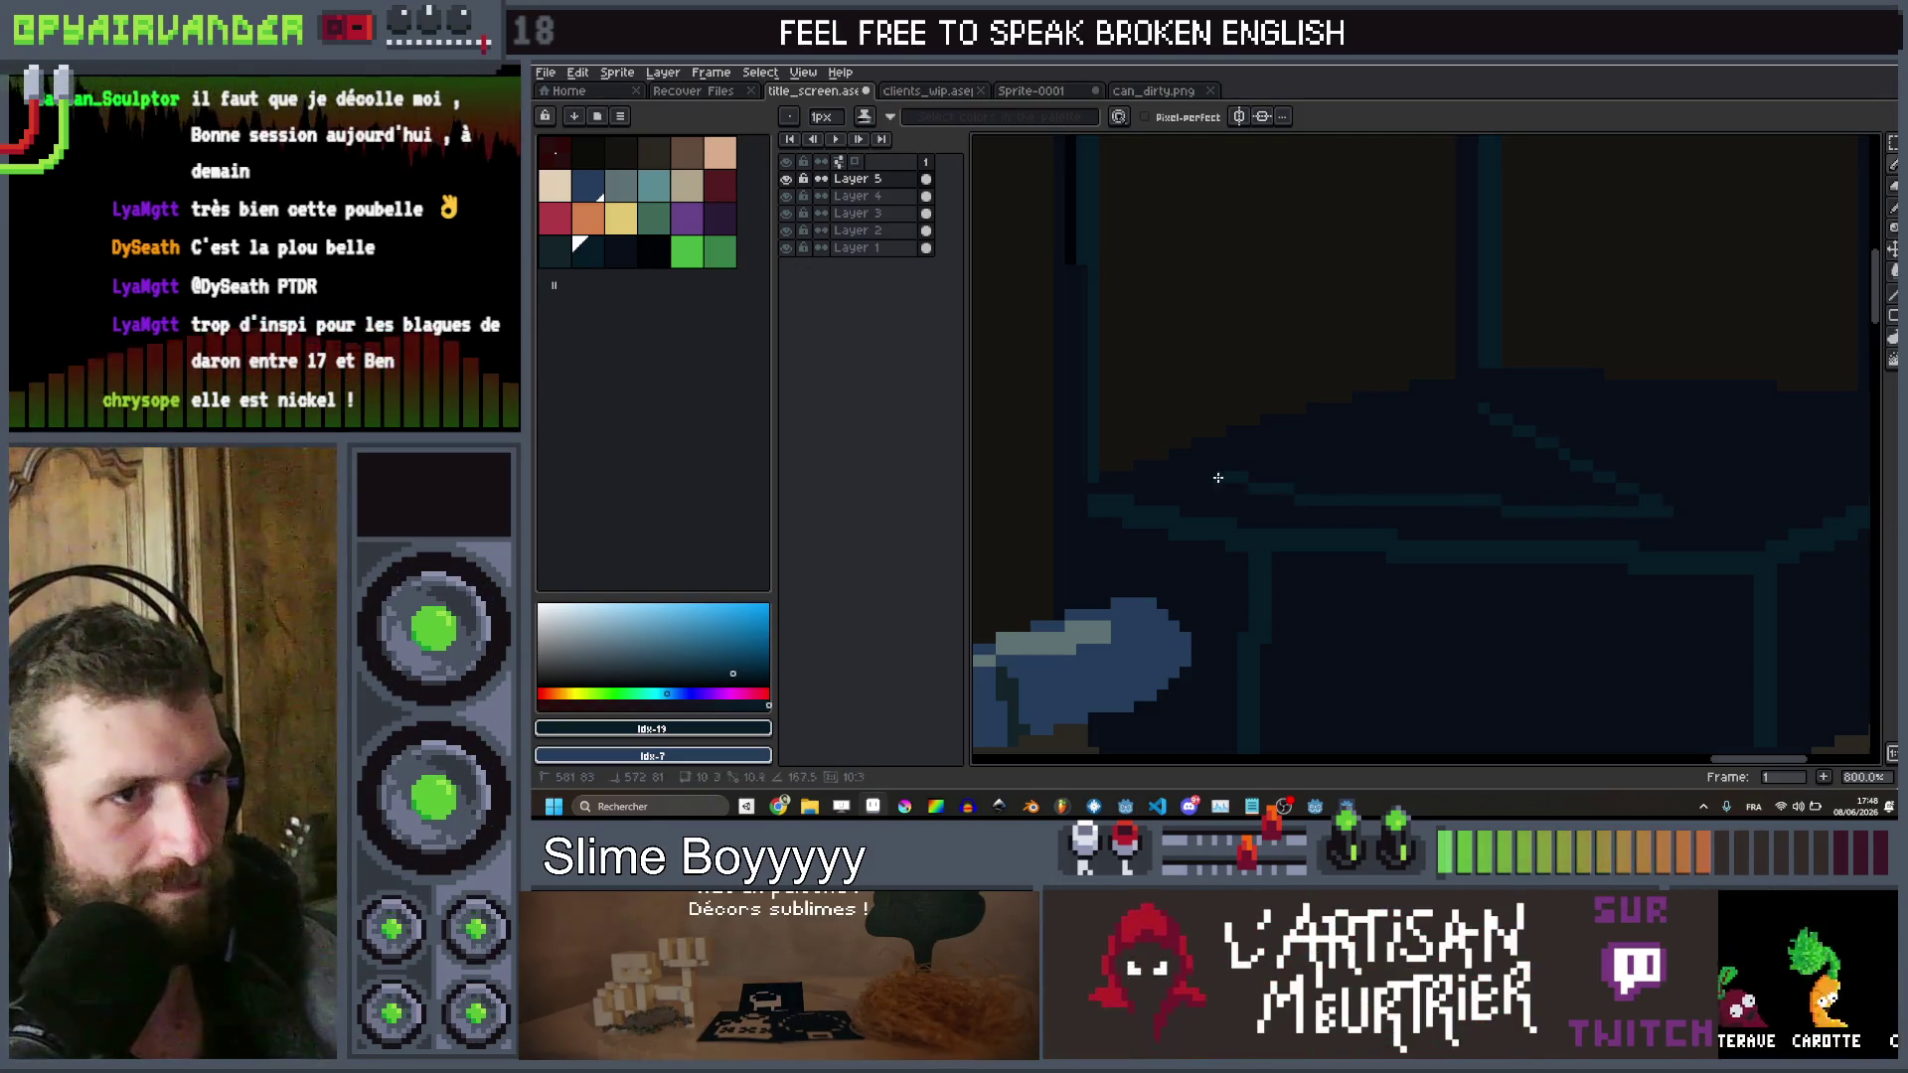
pyautogui.scroll(-7, 1384, 421)
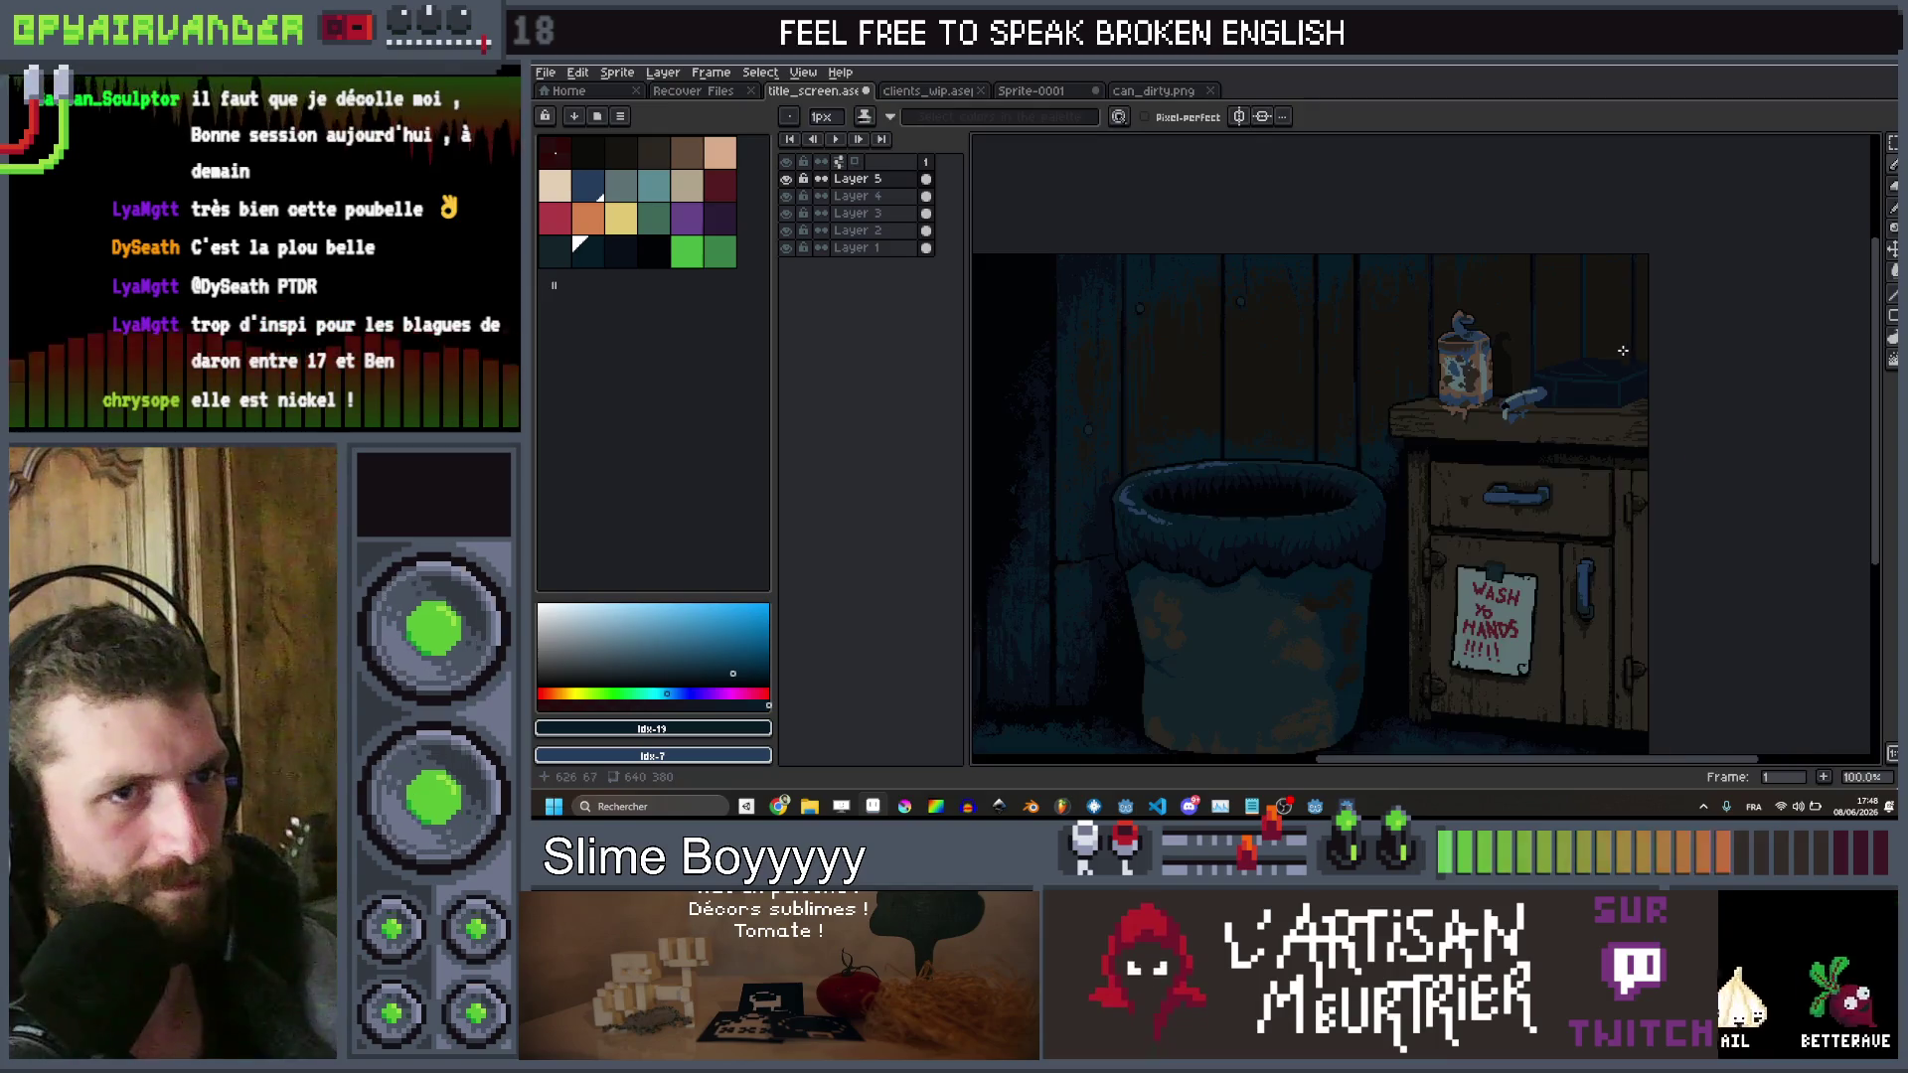
pyautogui.scroll(6, 1624, 350)
pyautogui.scroll(2, 1528, 474)
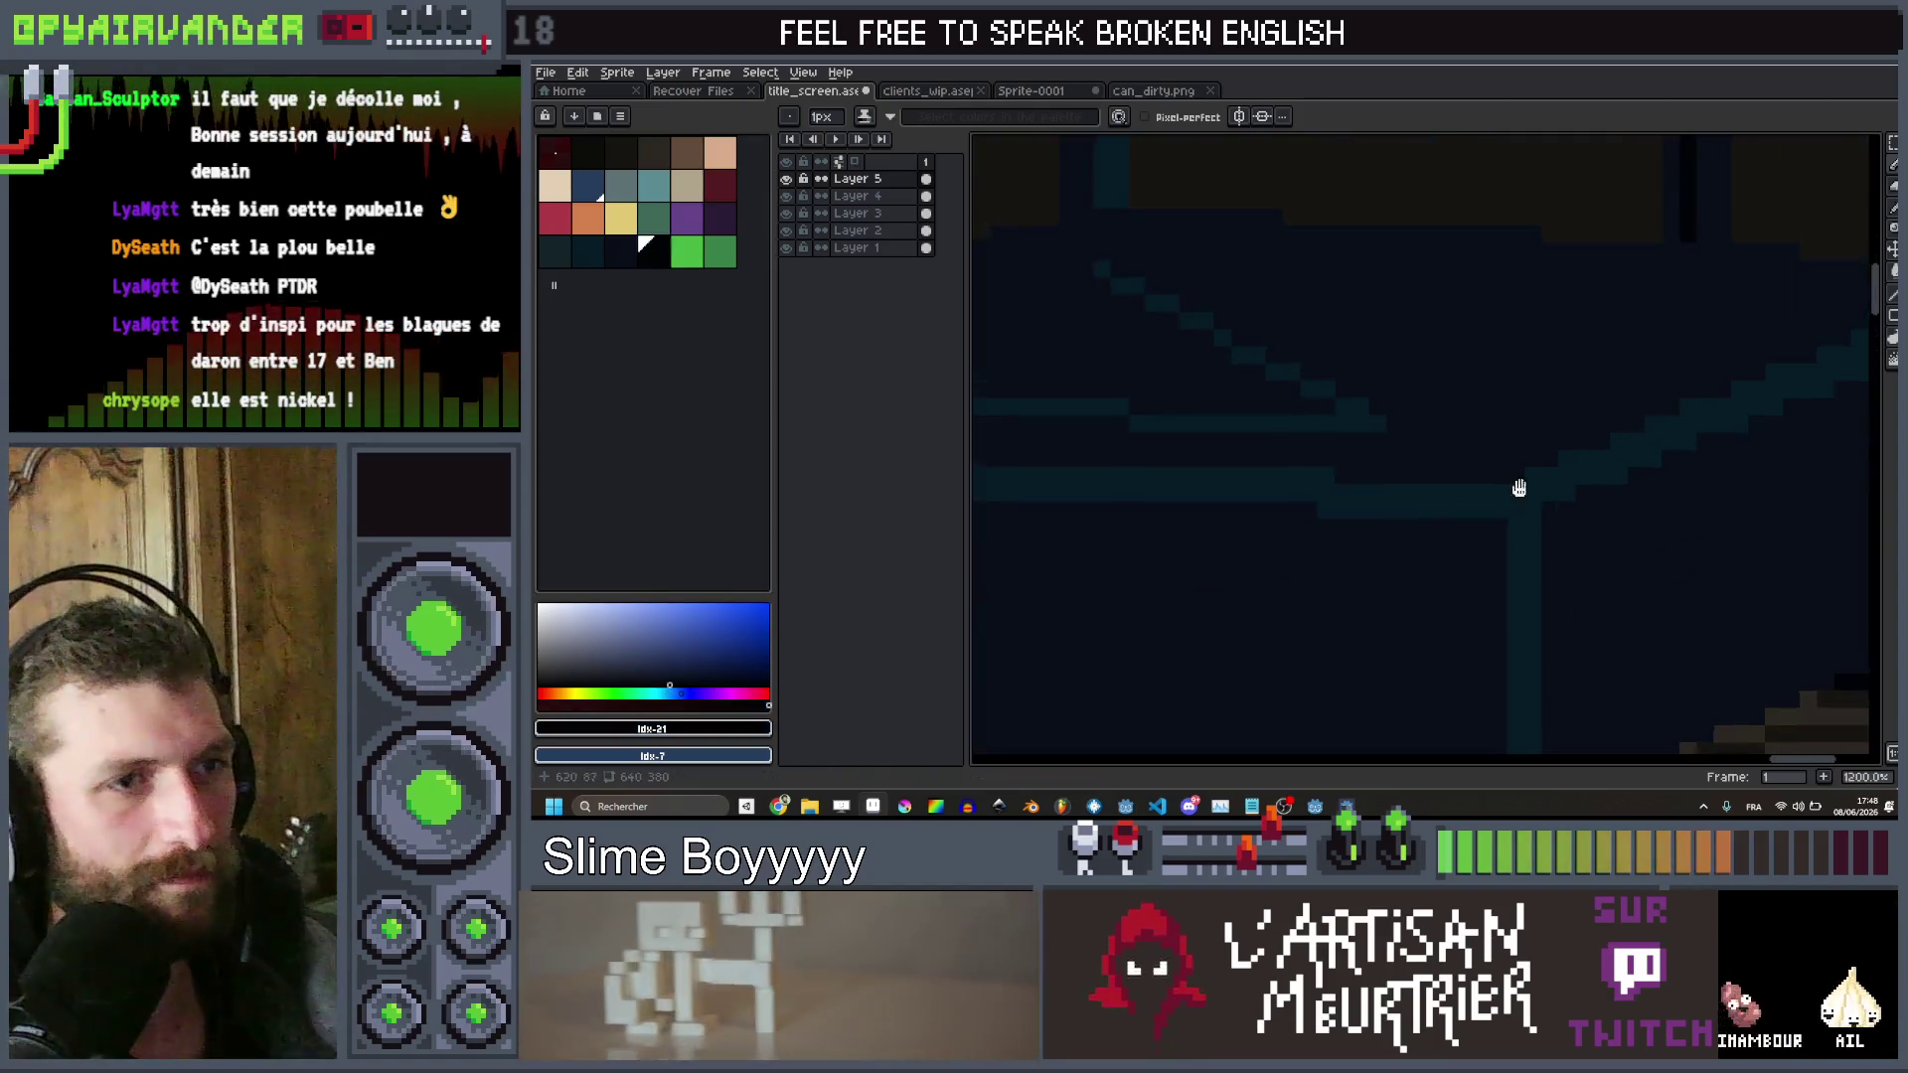
pyautogui.scroll(-2, 1521, 546)
pyautogui.scroll(2, 1465, 669)
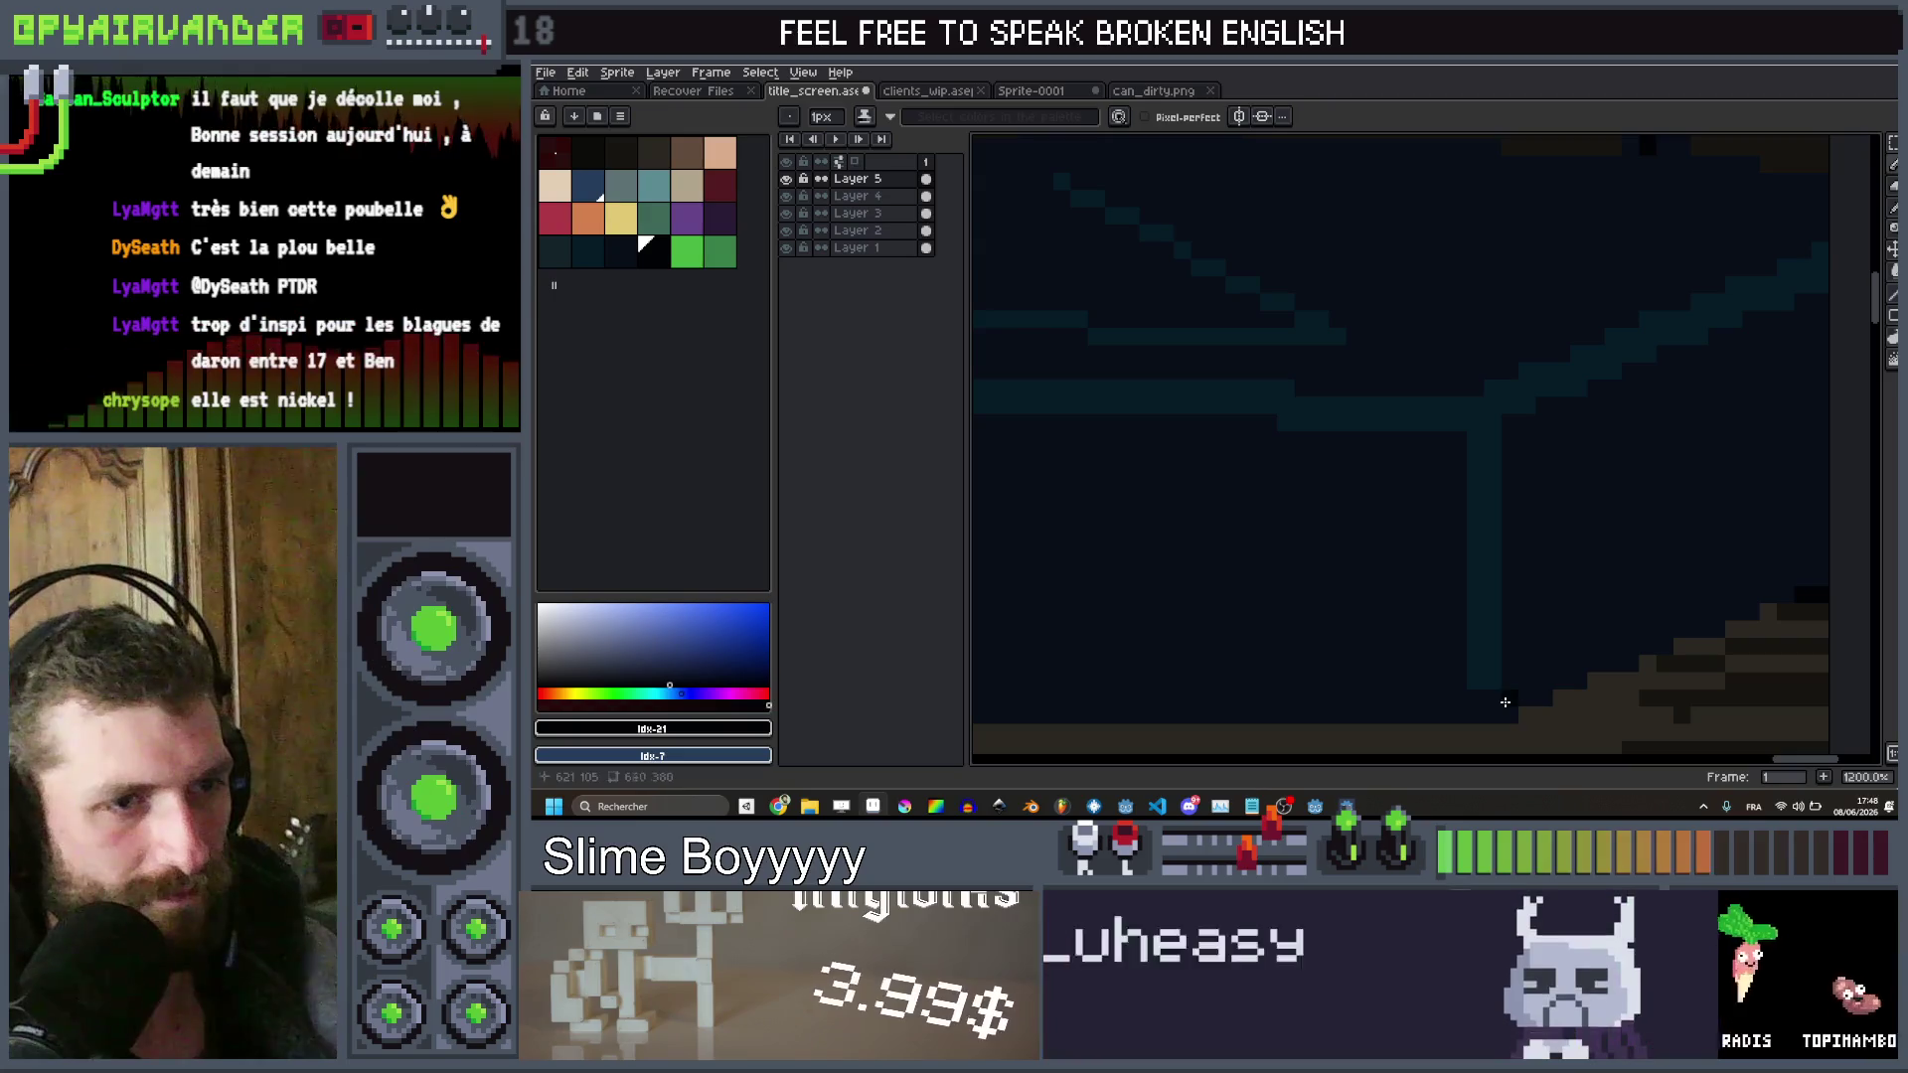
pyautogui.press('g')
pyautogui.click(1619, 461)
pyautogui.scroll(-3, 1619, 461)
pyautogui.scroll(4, 1522, 353)
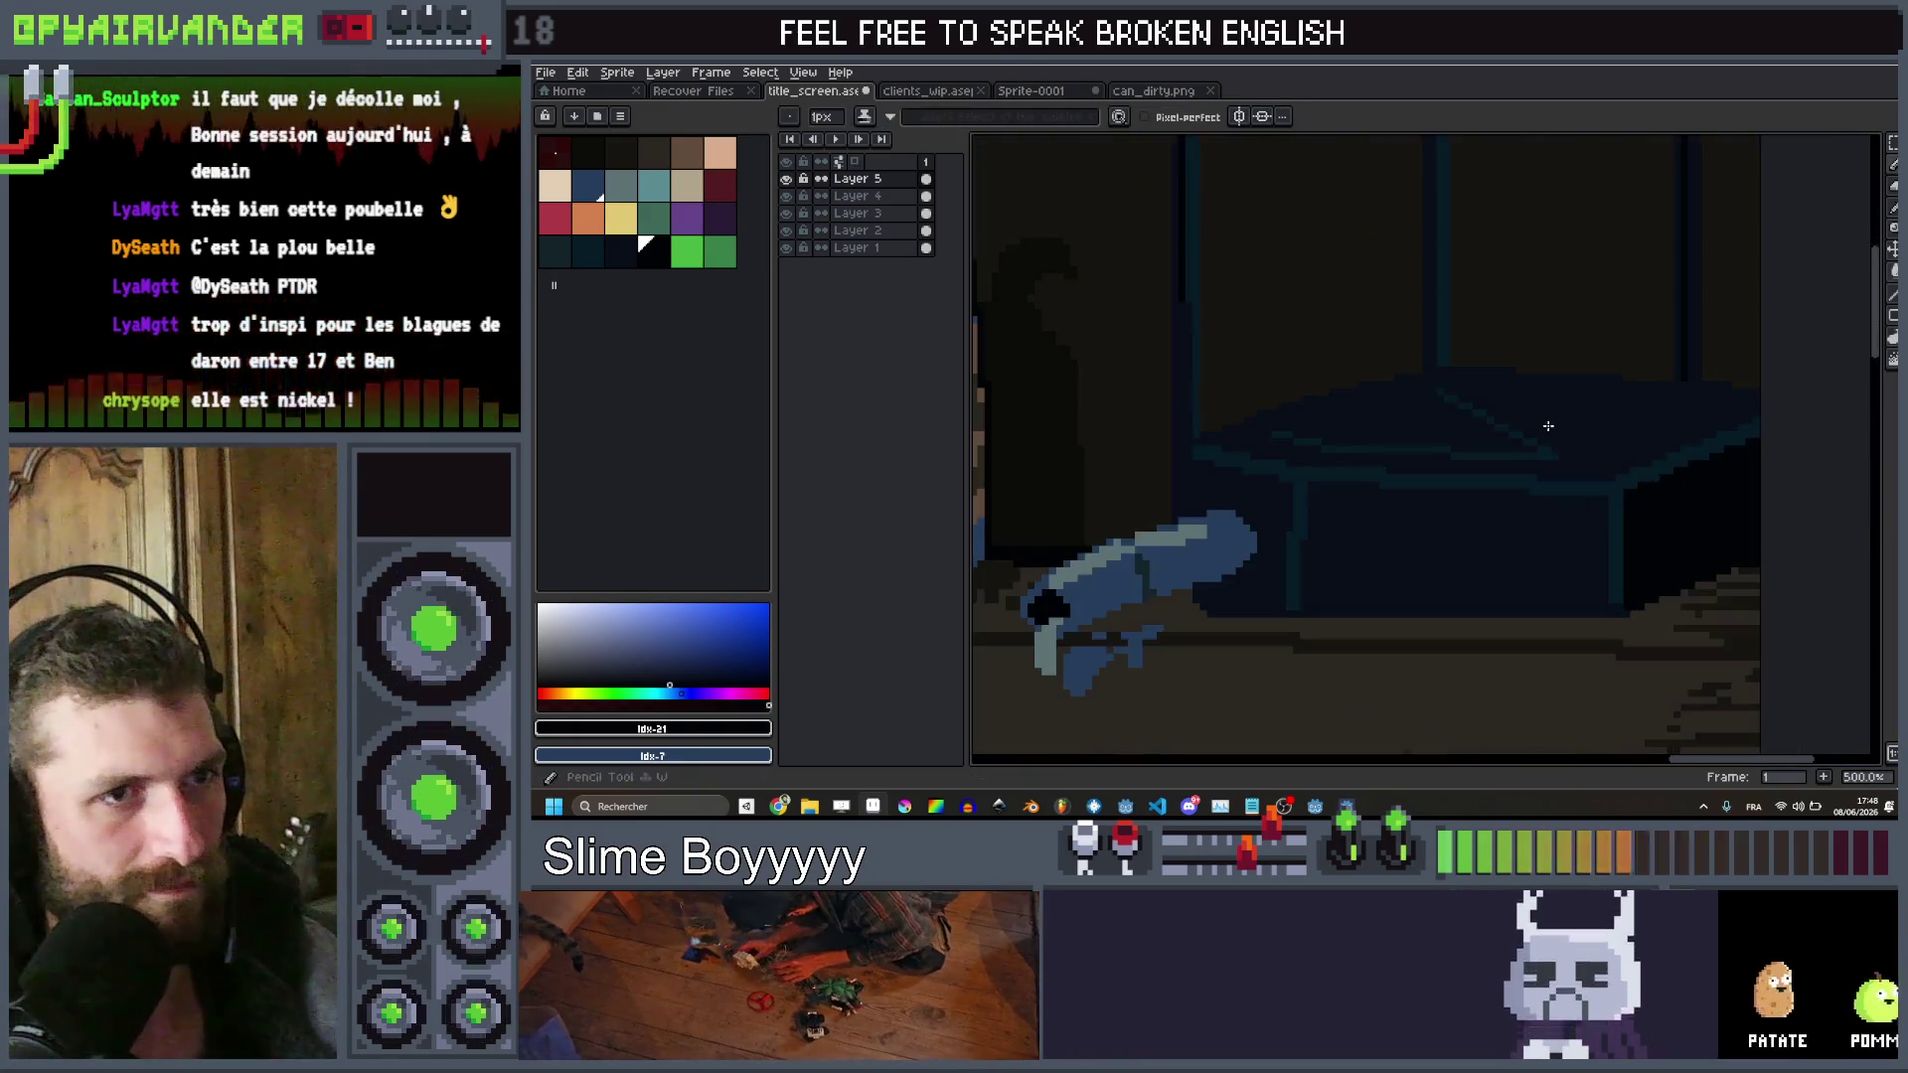
pyautogui.press('b')
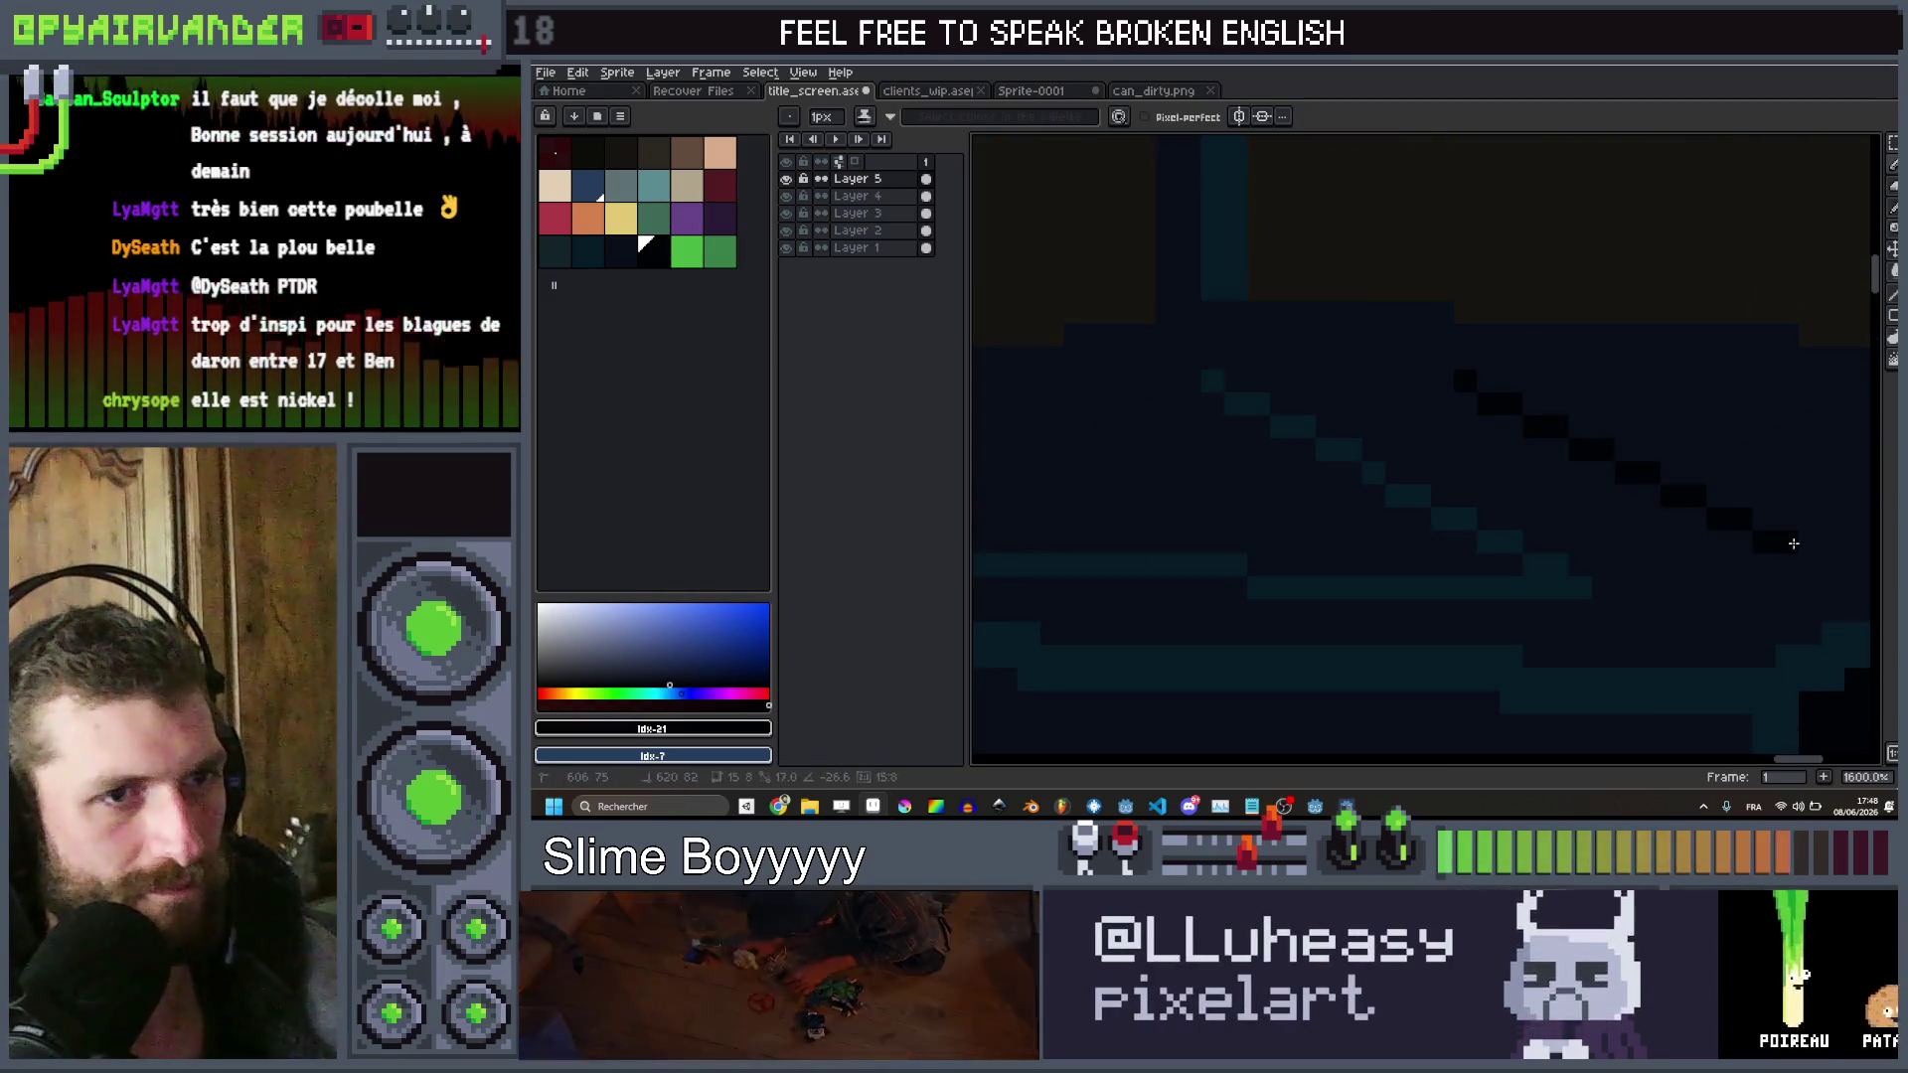
pyautogui.scroll(-4, 1778, 546)
pyautogui.scroll(3, 1572, 523)
pyautogui.moveTo(1571, 524)
pyautogui.mouseDown()
pyautogui.moveTo(1814, 426)
pyautogui.moveTo(1798, 453)
pyautogui.mouseUp()
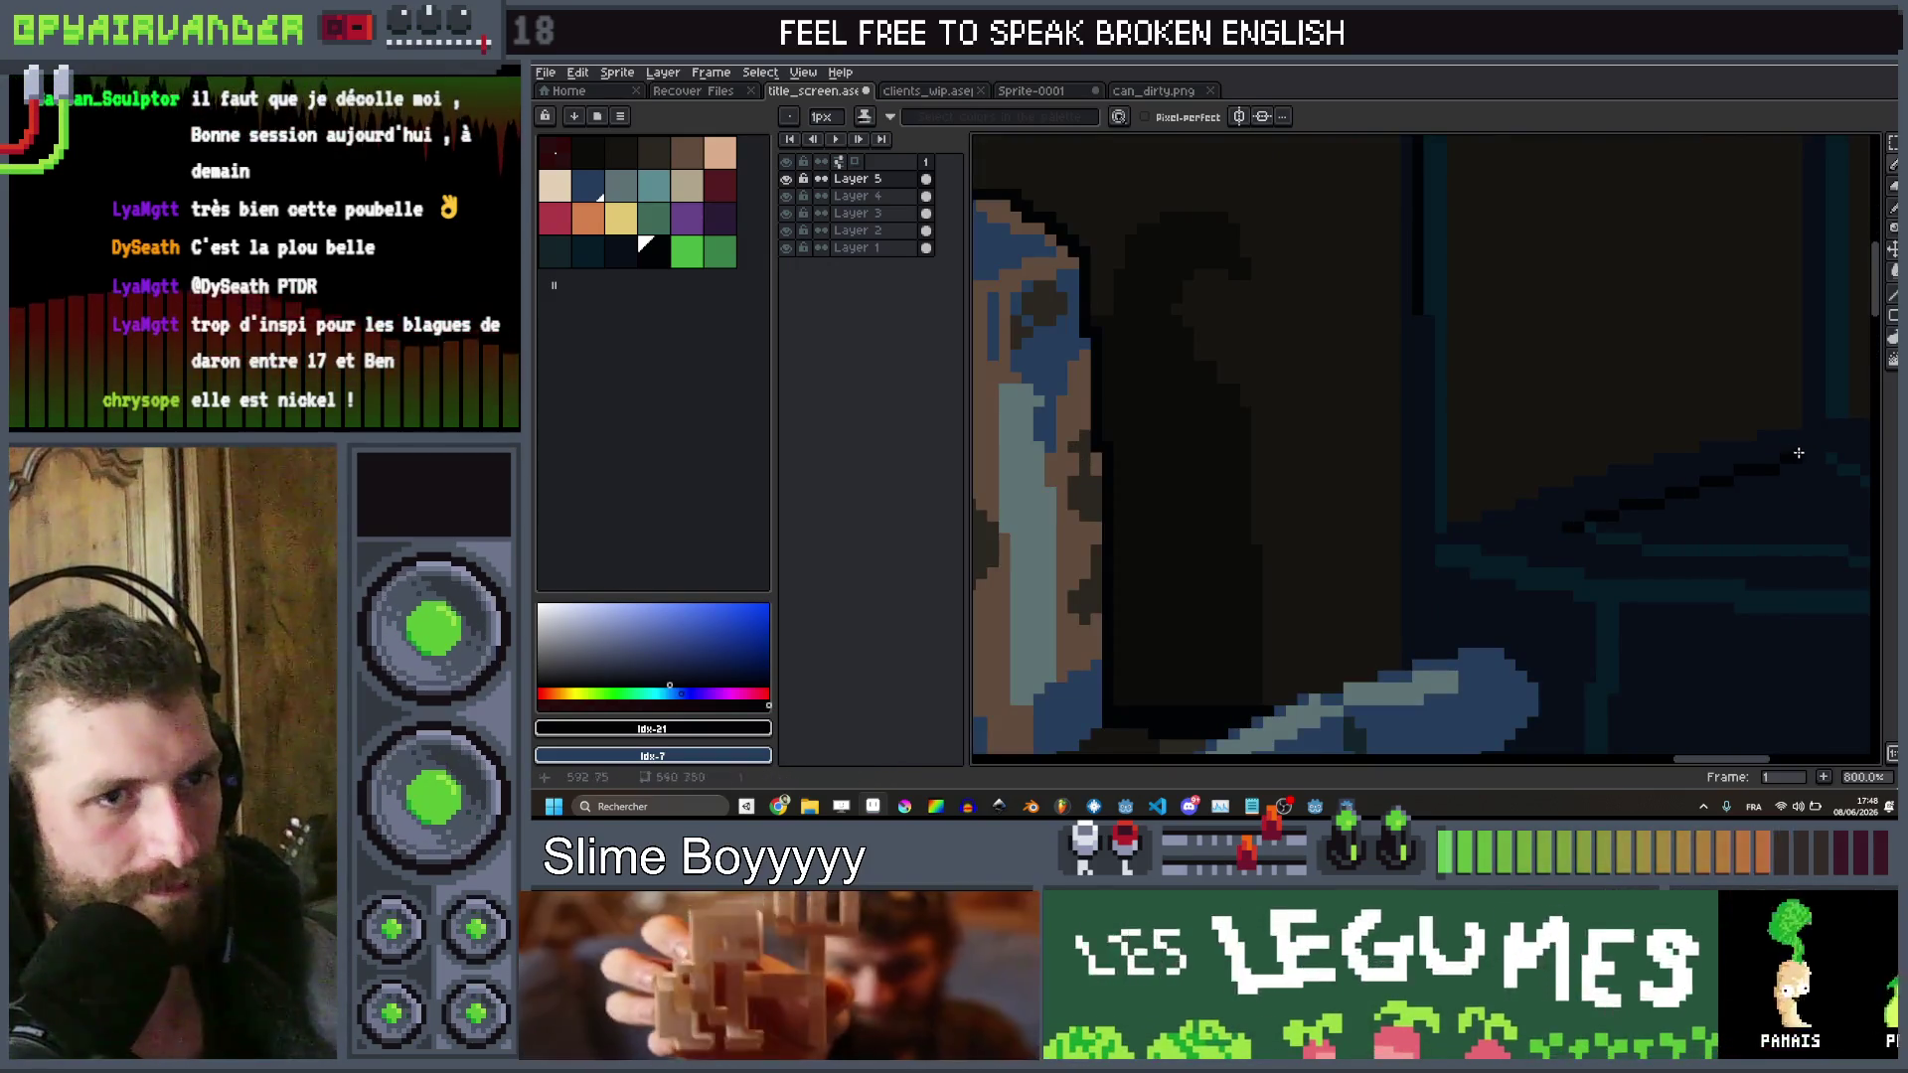
pyautogui.scroll(-6, 1799, 453)
pyautogui.scroll(2, 1393, 453)
pyautogui.scroll(4, 1393, 453)
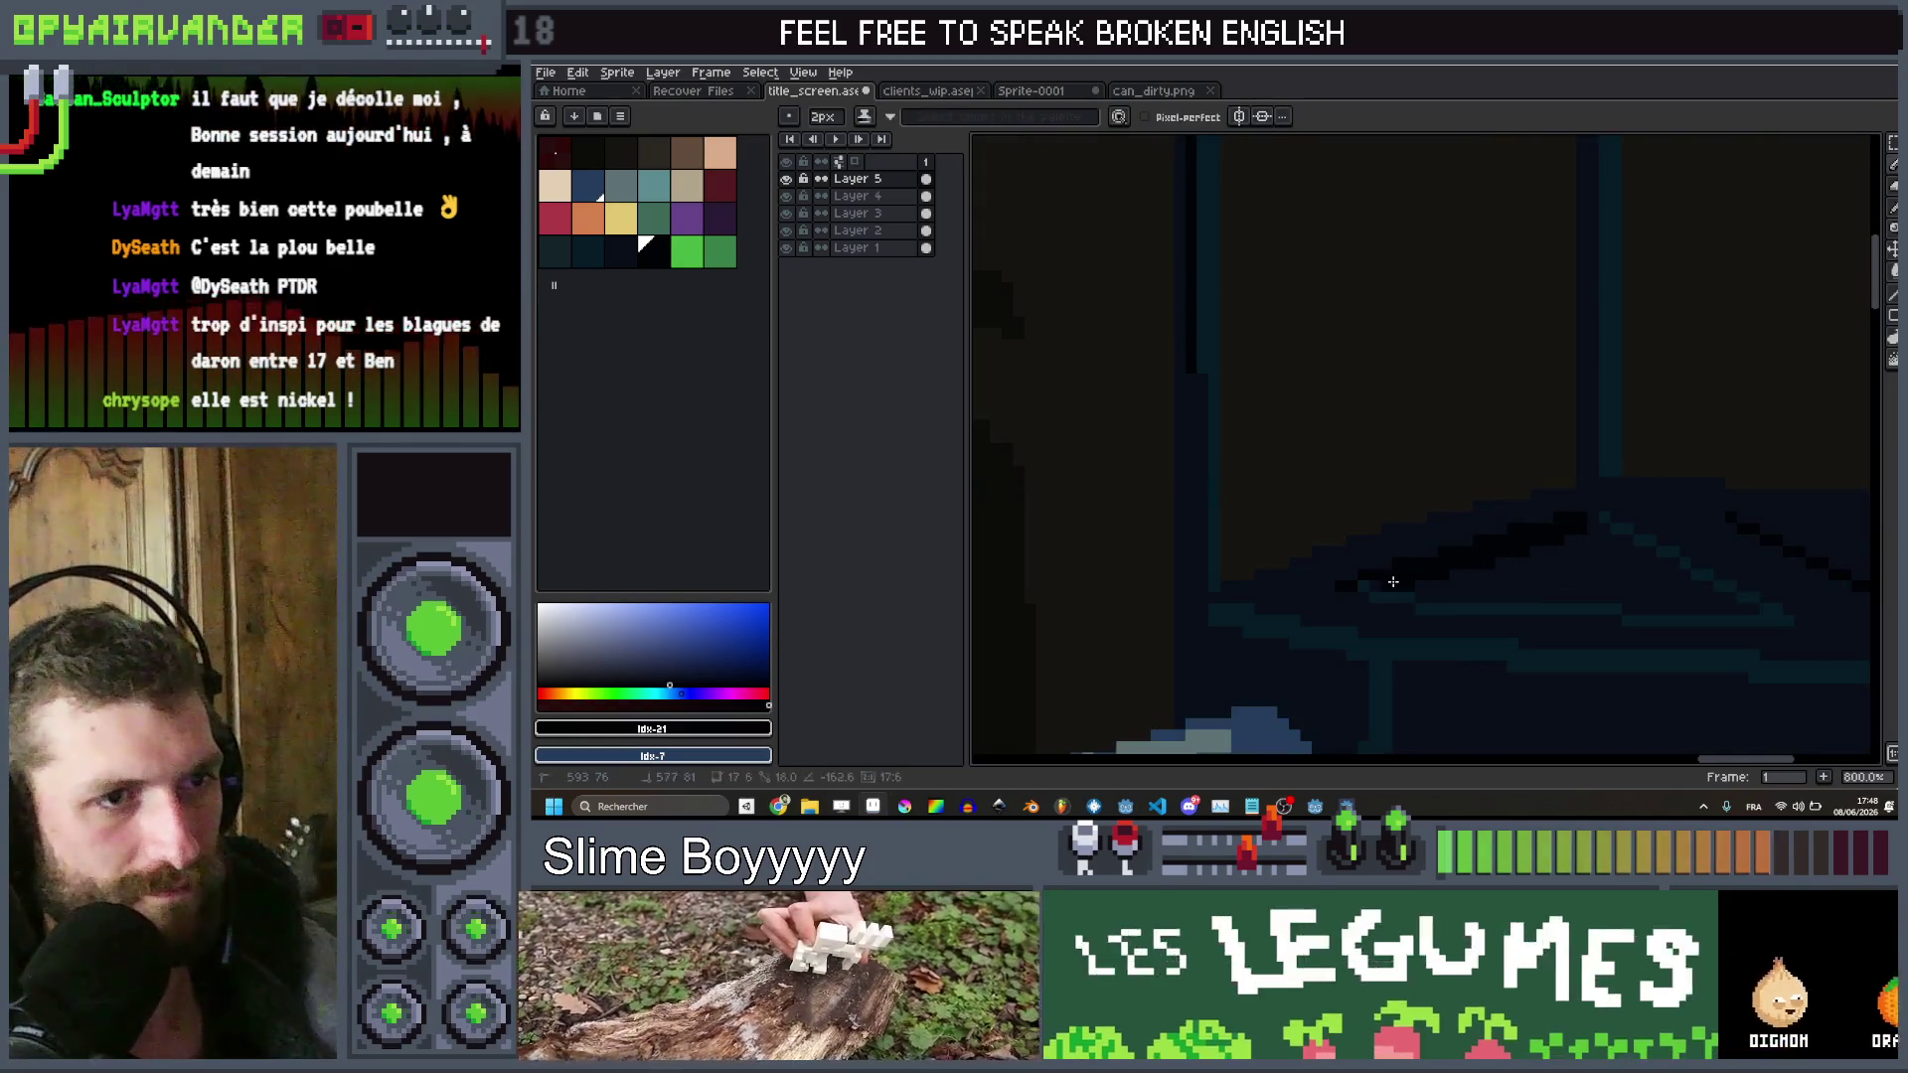
pyautogui.scroll(-5, 1393, 582)
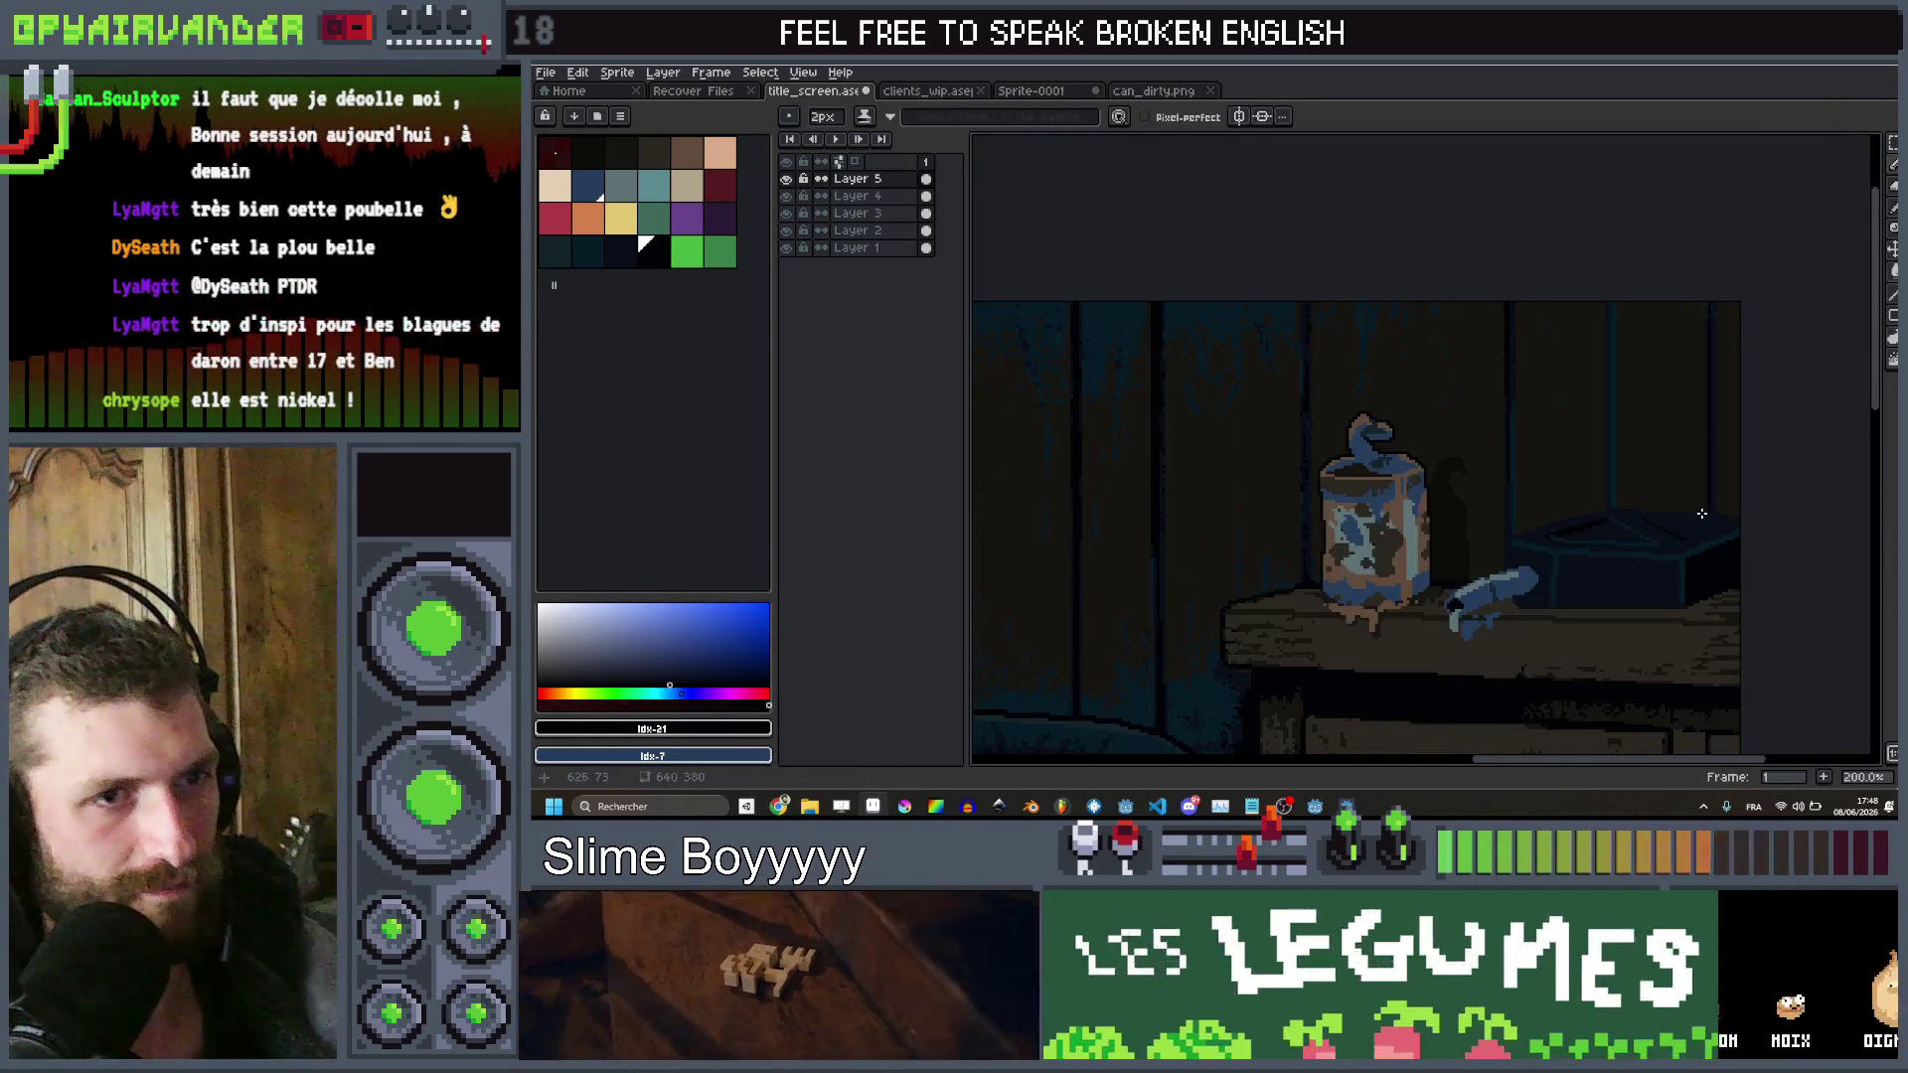
pyautogui.scroll(-1, 1707, 516)
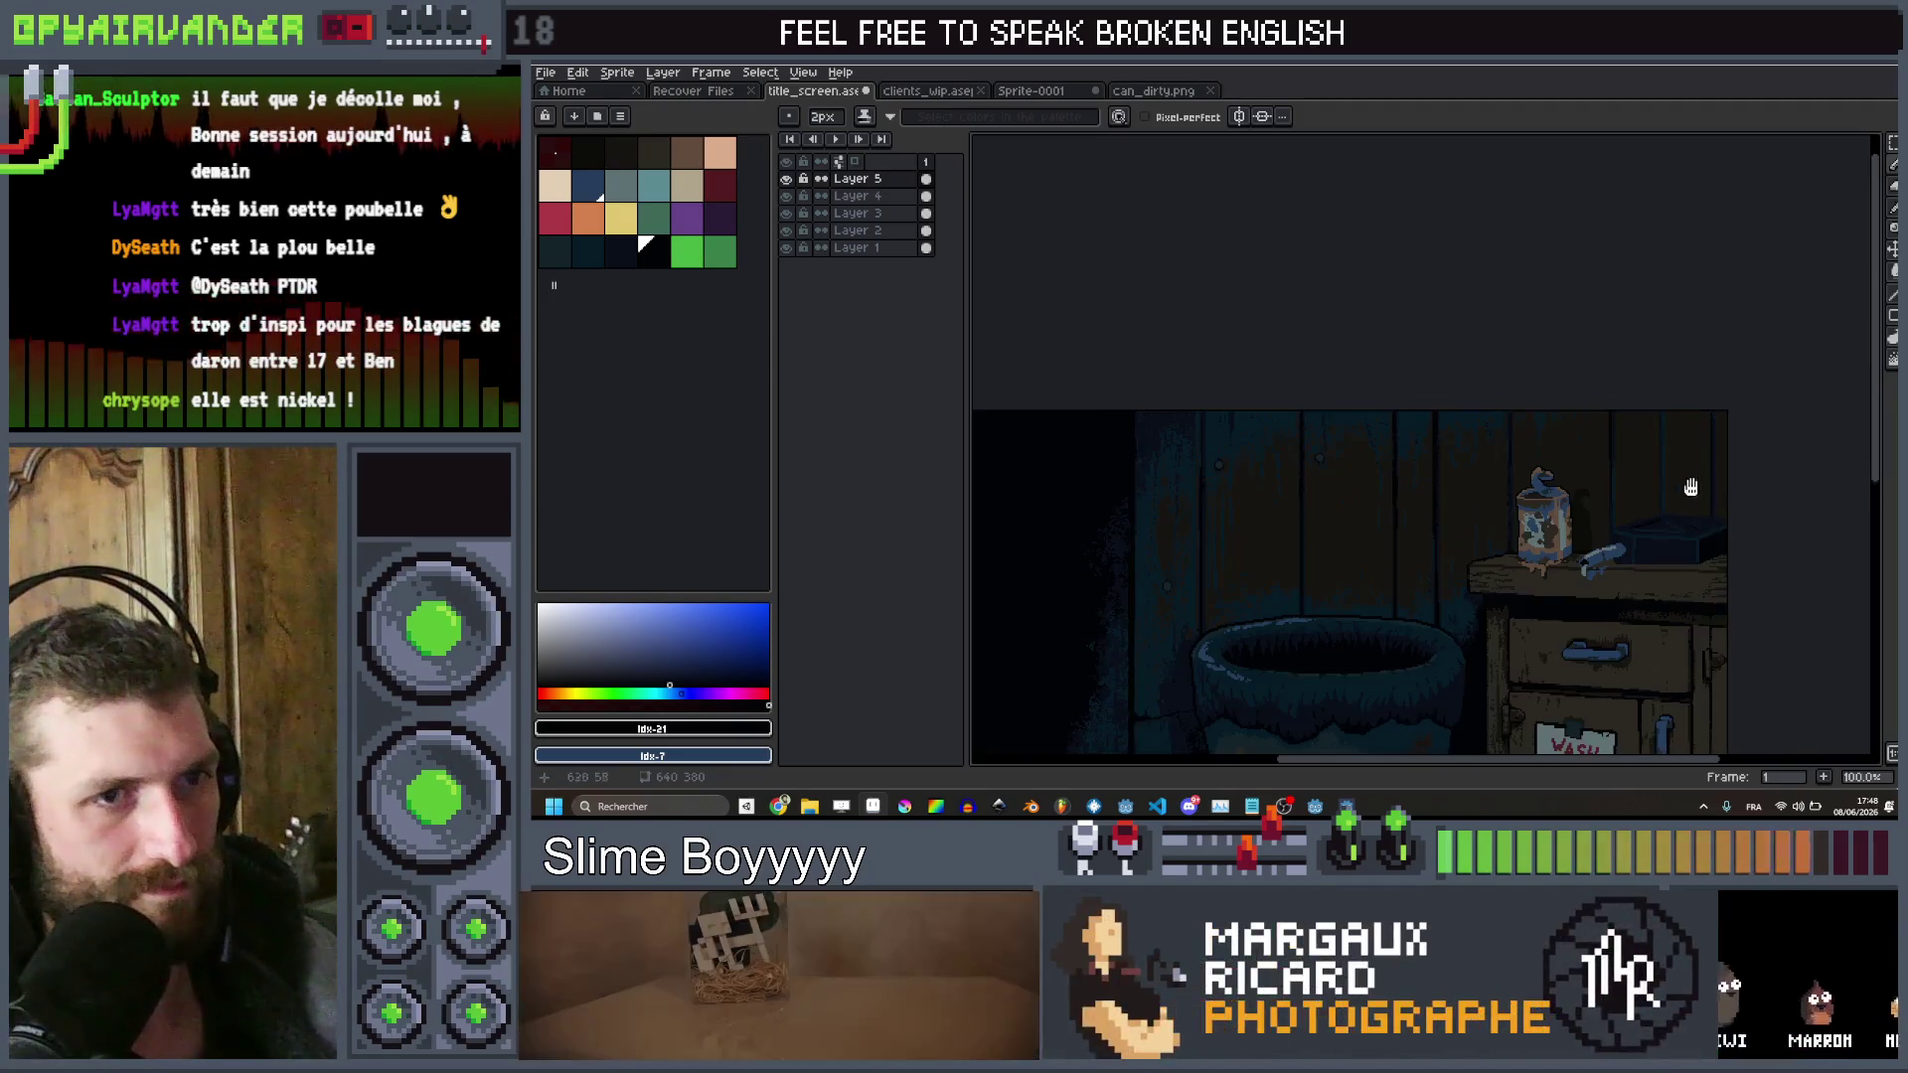
pyautogui.scroll(5, 1714, 544)
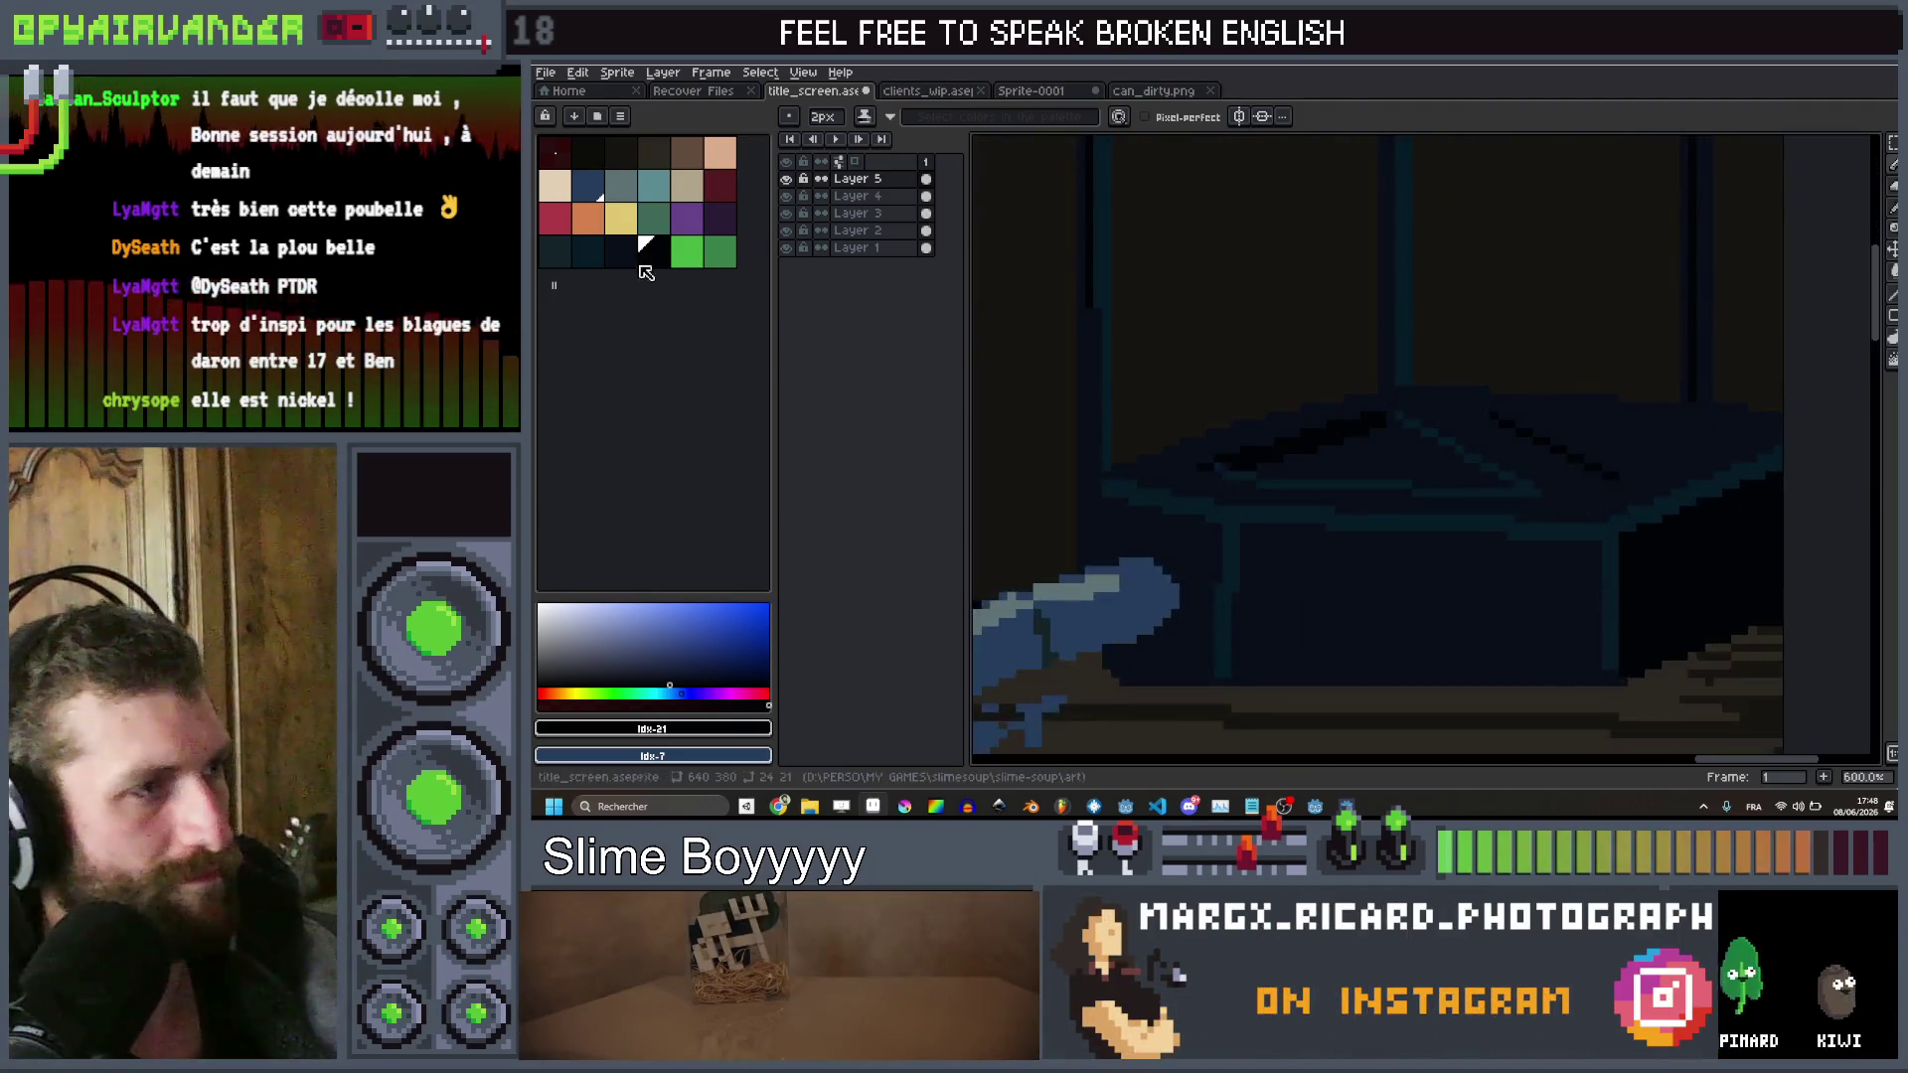
pyautogui.click(634, 195)
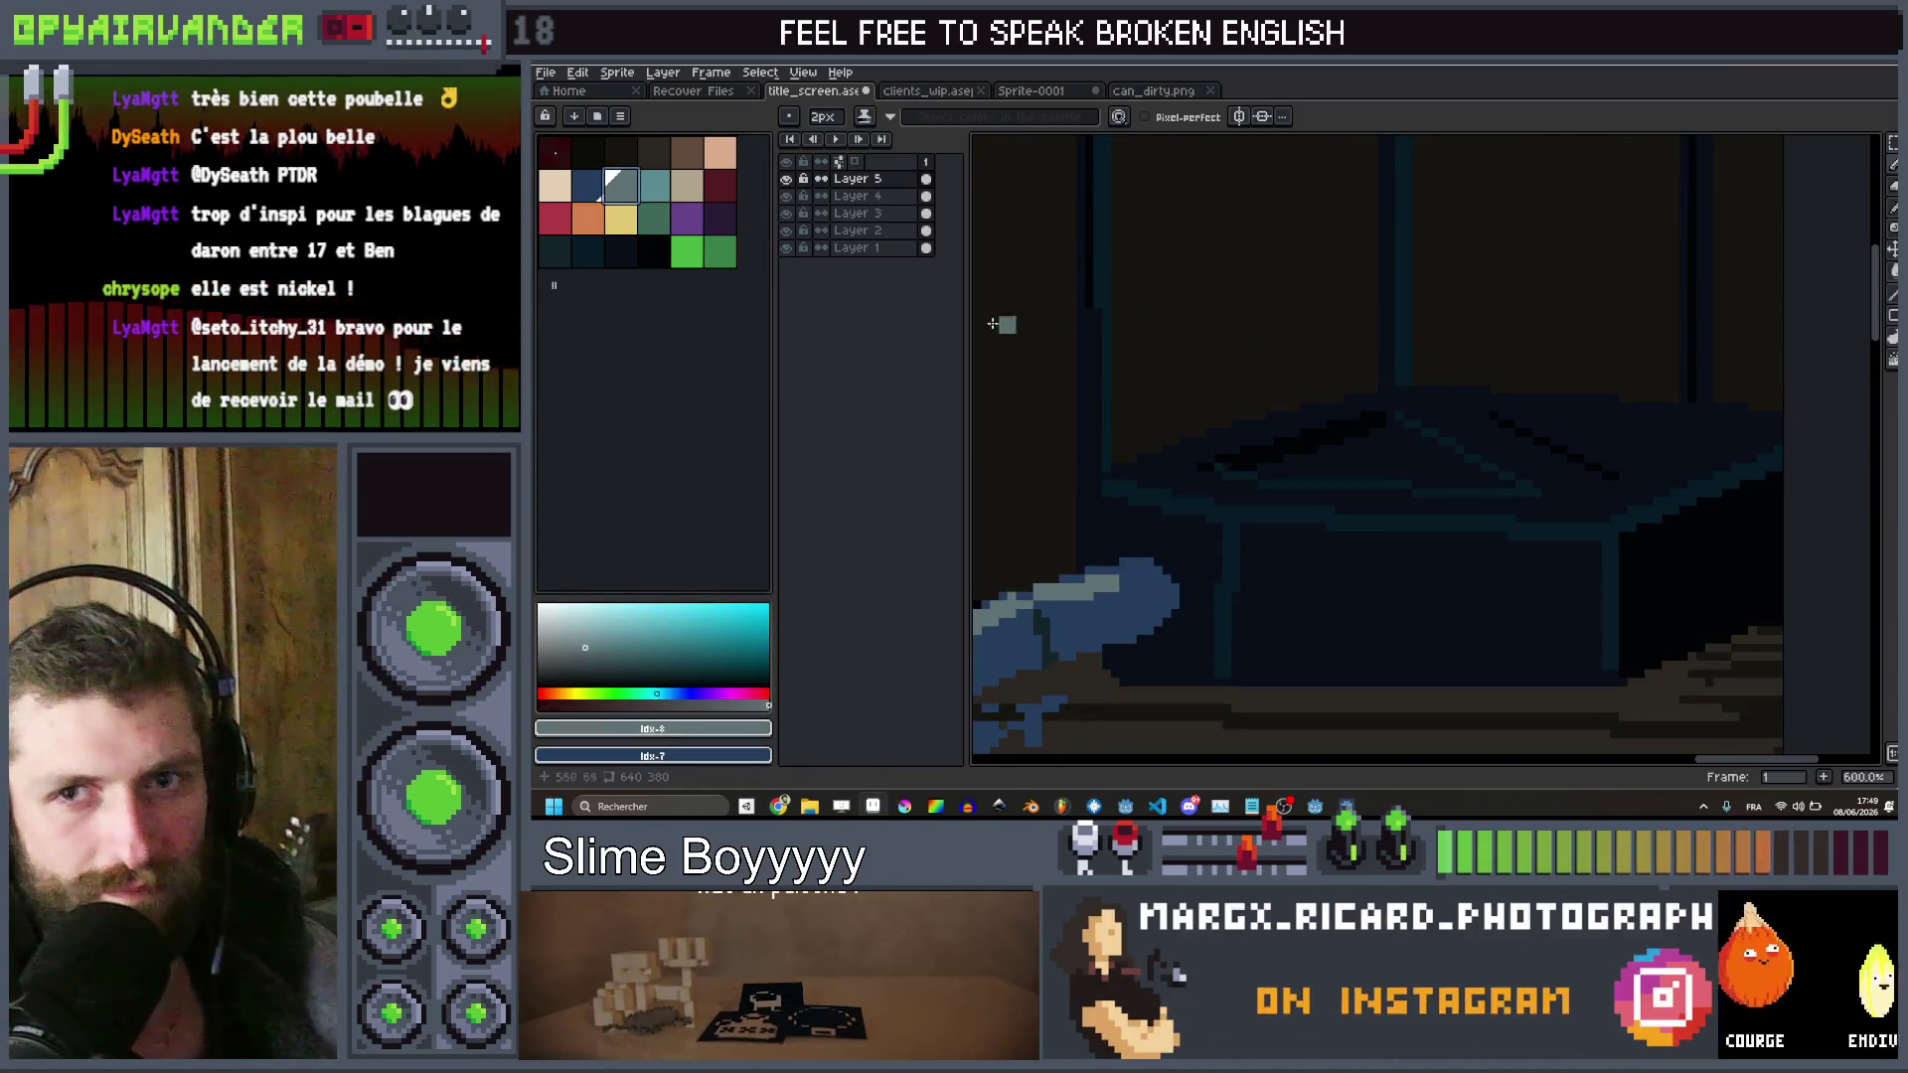
# With a 1px darker shade, finish a dark line across the box top
pyautogui.click(555, 251)
pyautogui.press('-')
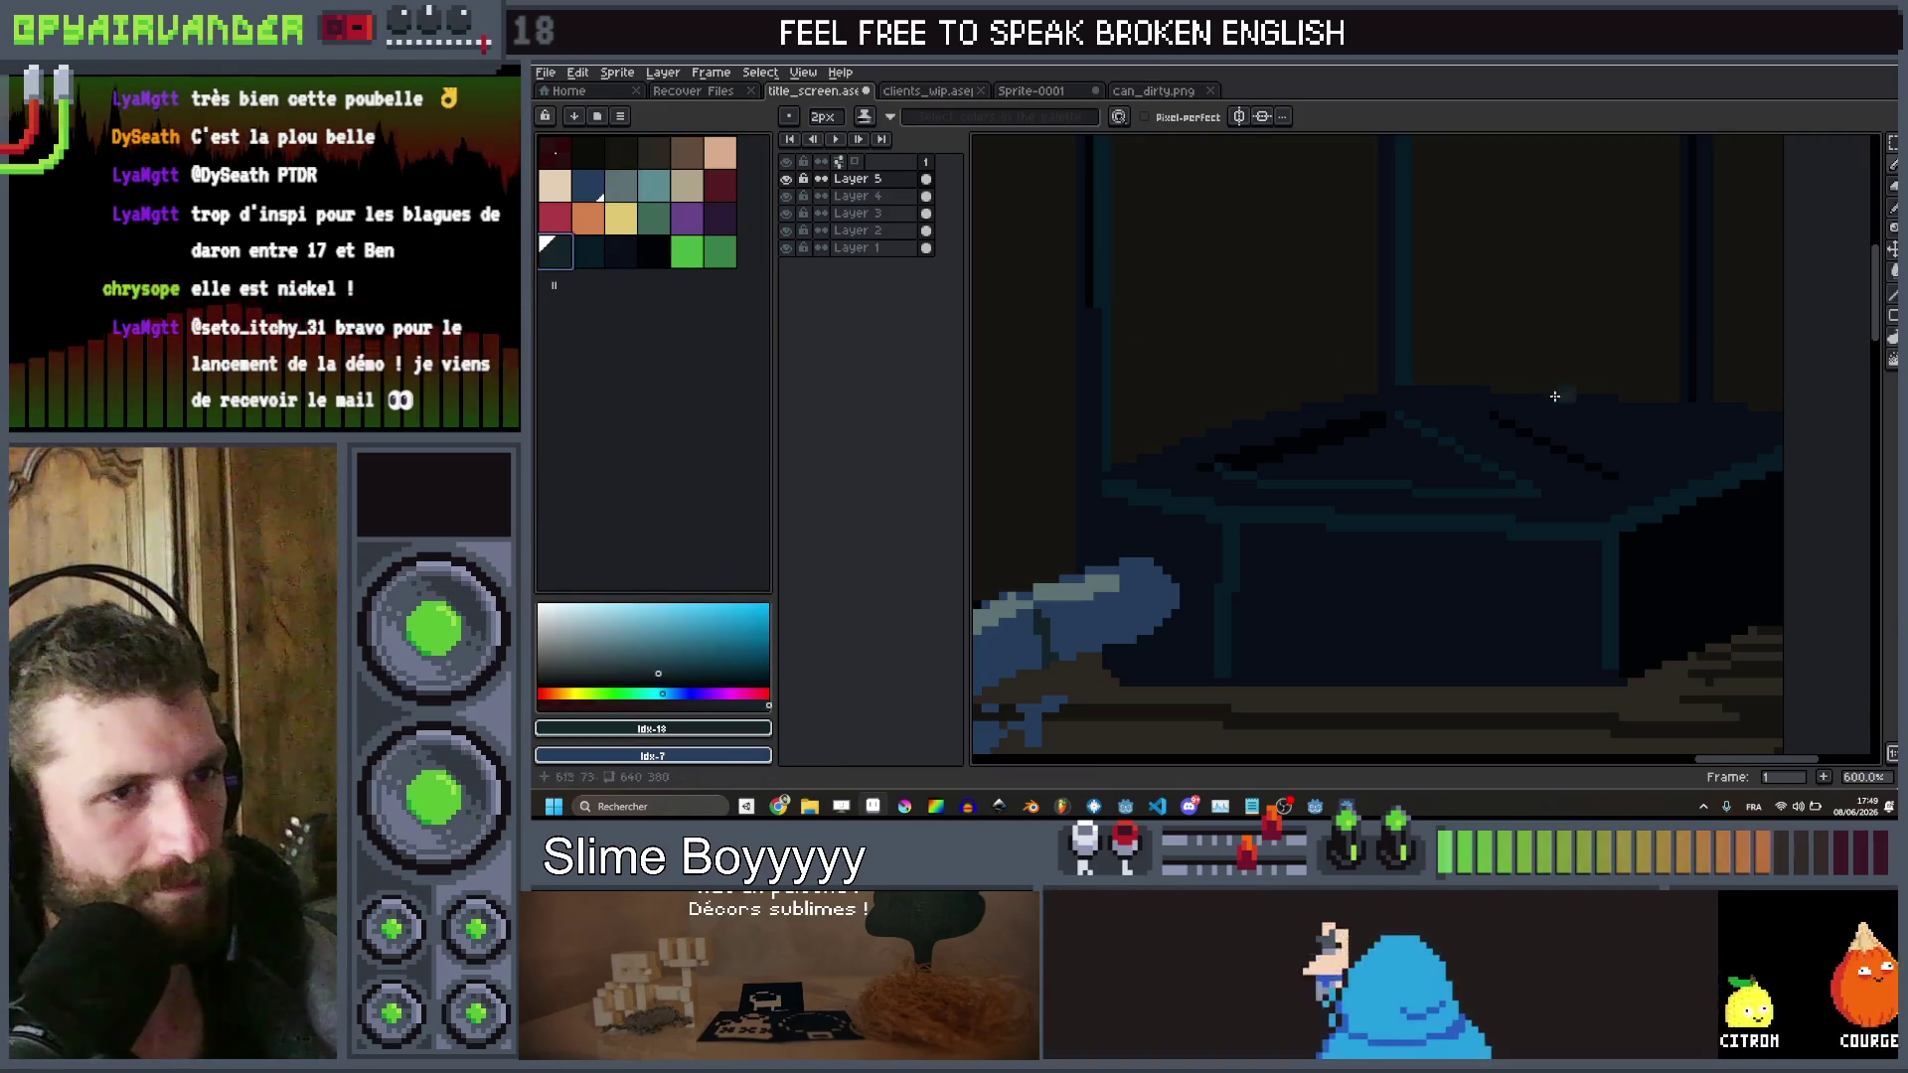
pyautogui.scroll(1, 1496, 412)
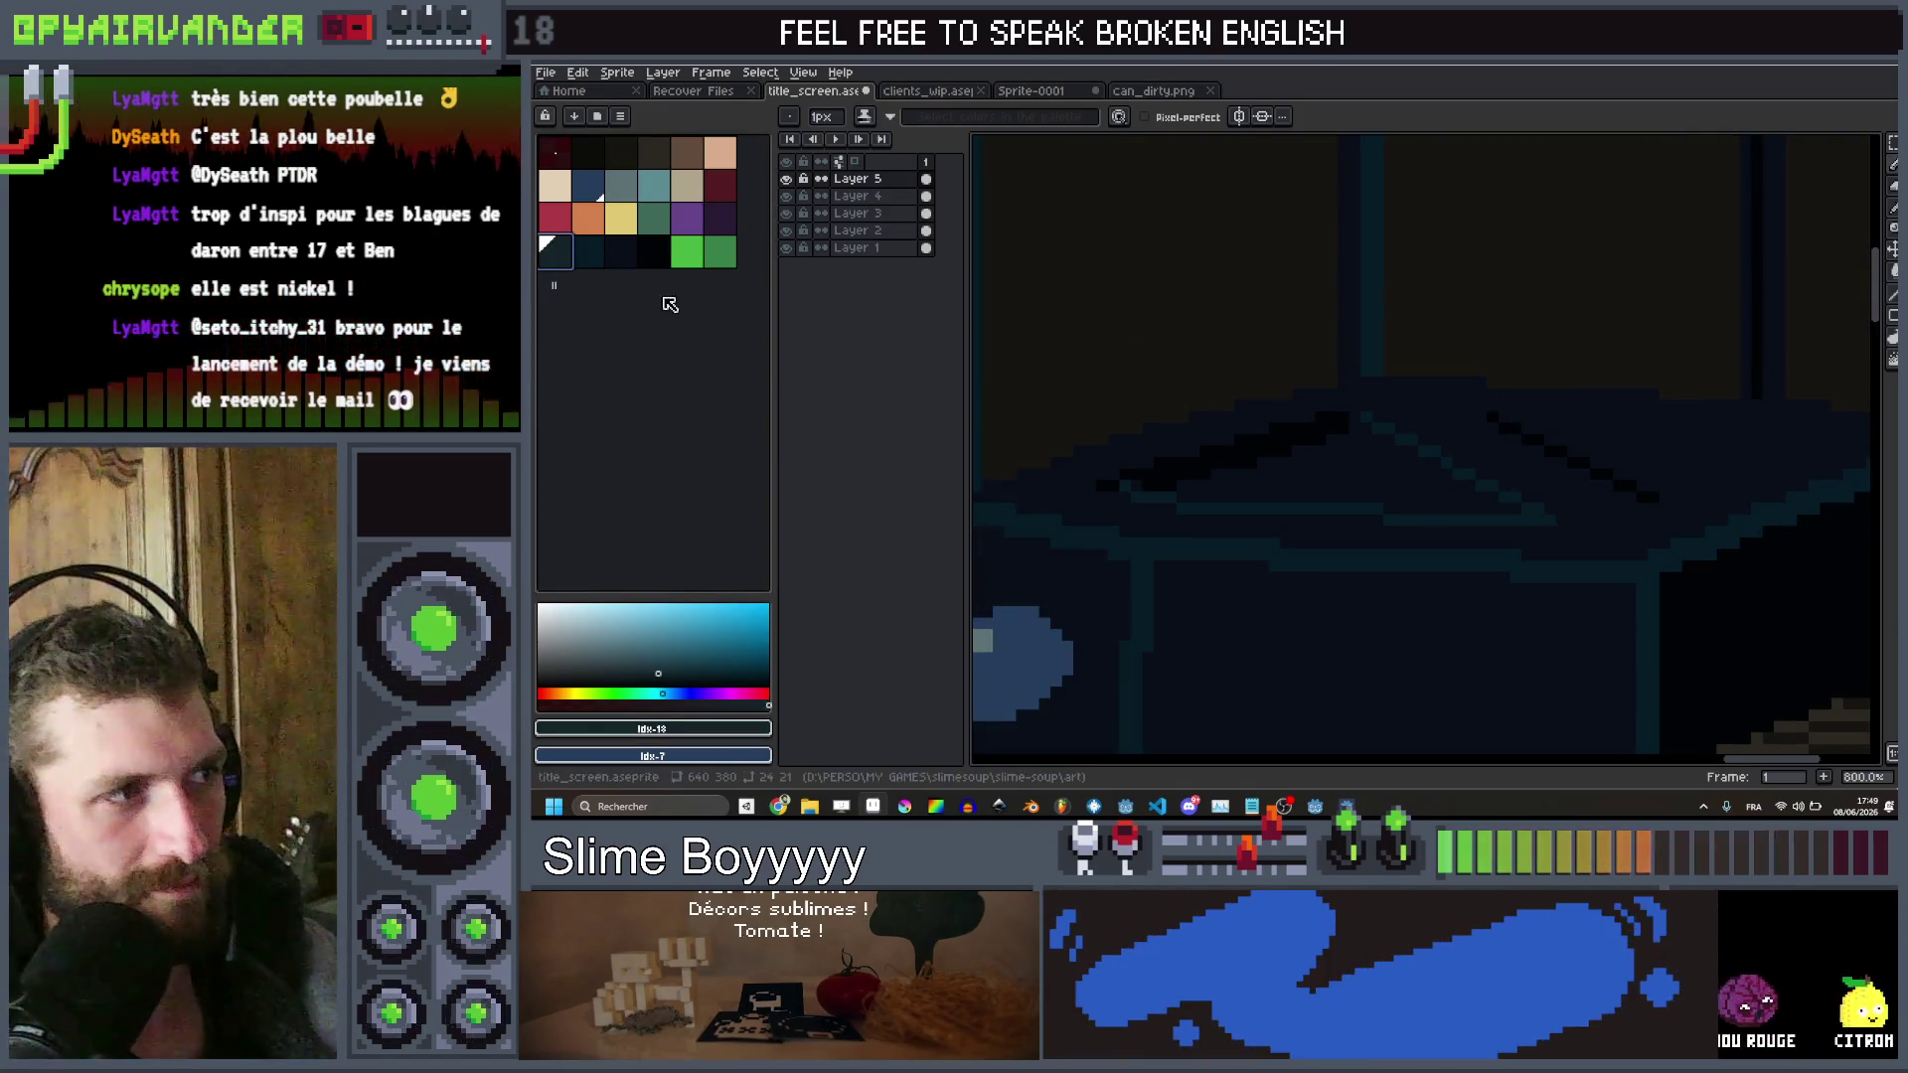
pyautogui.press(']')
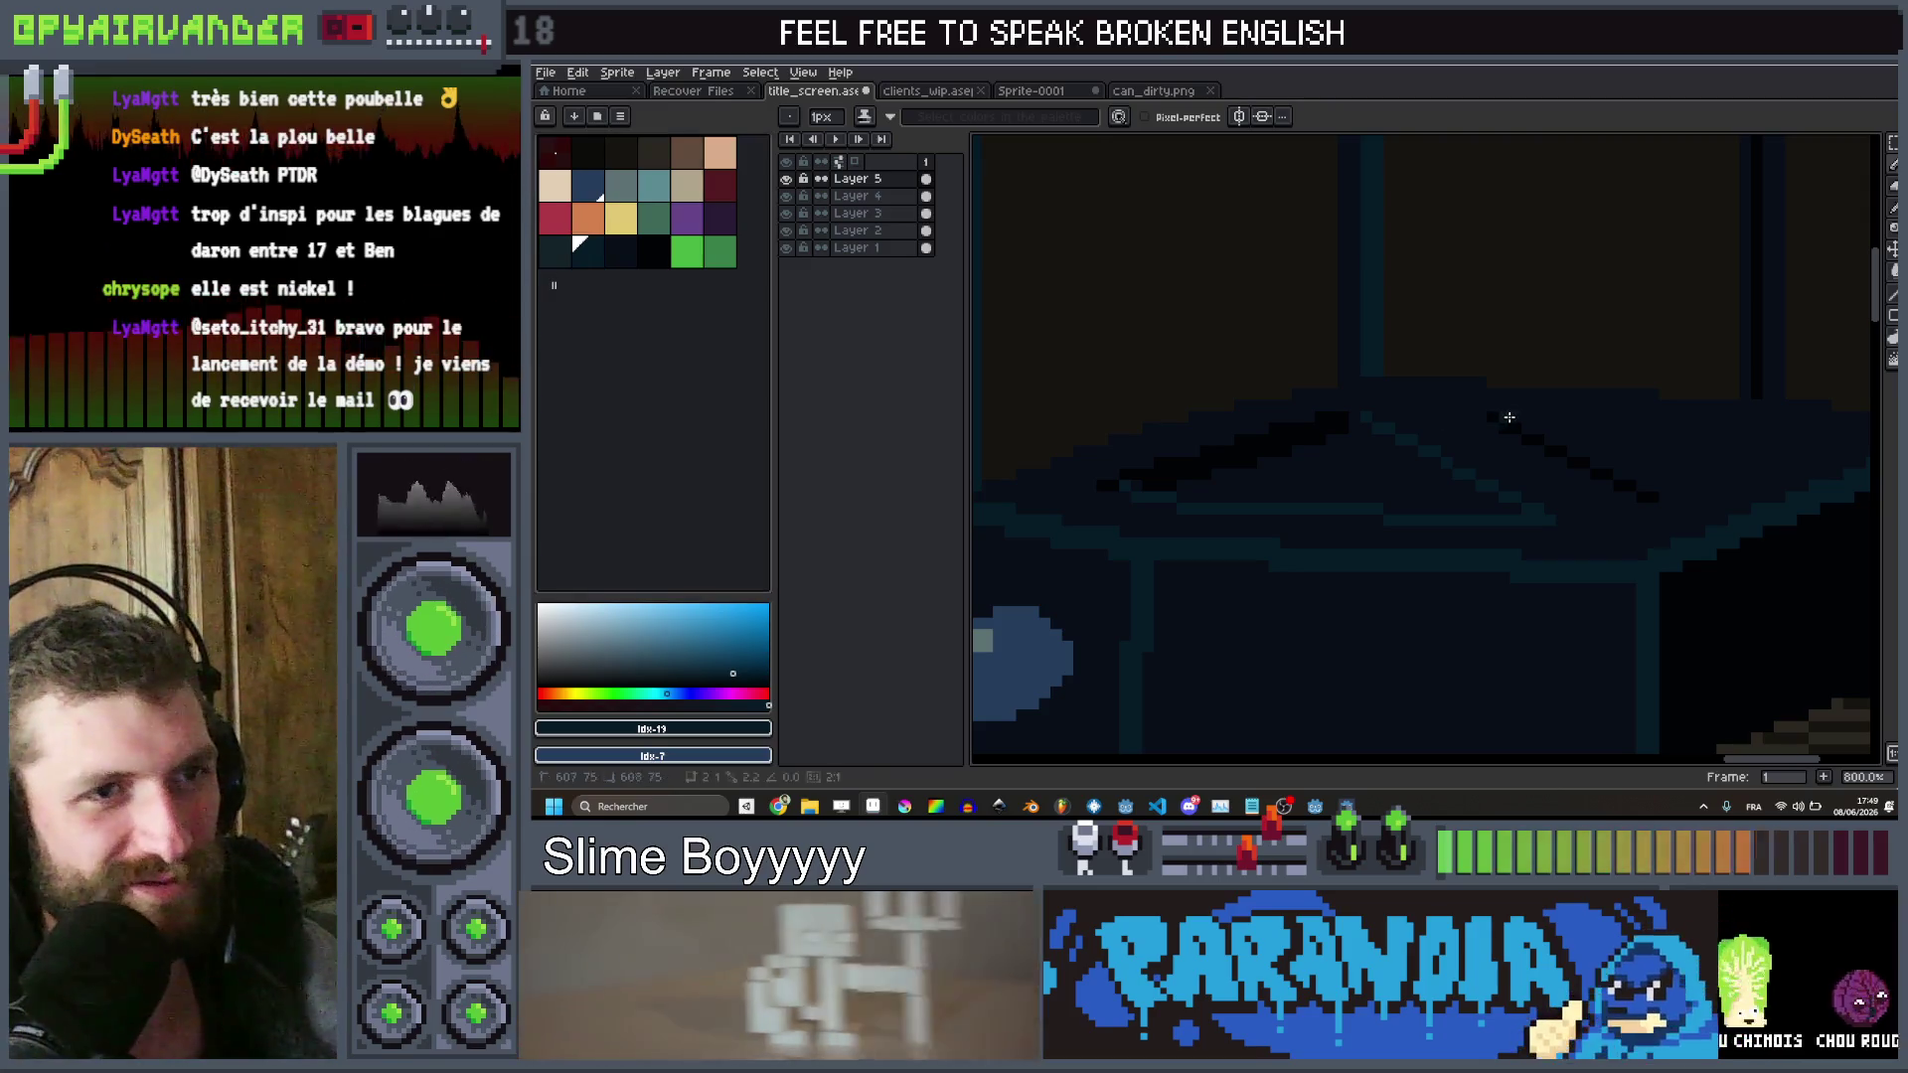
pyautogui.keyDown('shift'); pyautogui.click(1801, 438); pyautogui.keyUp('shift')
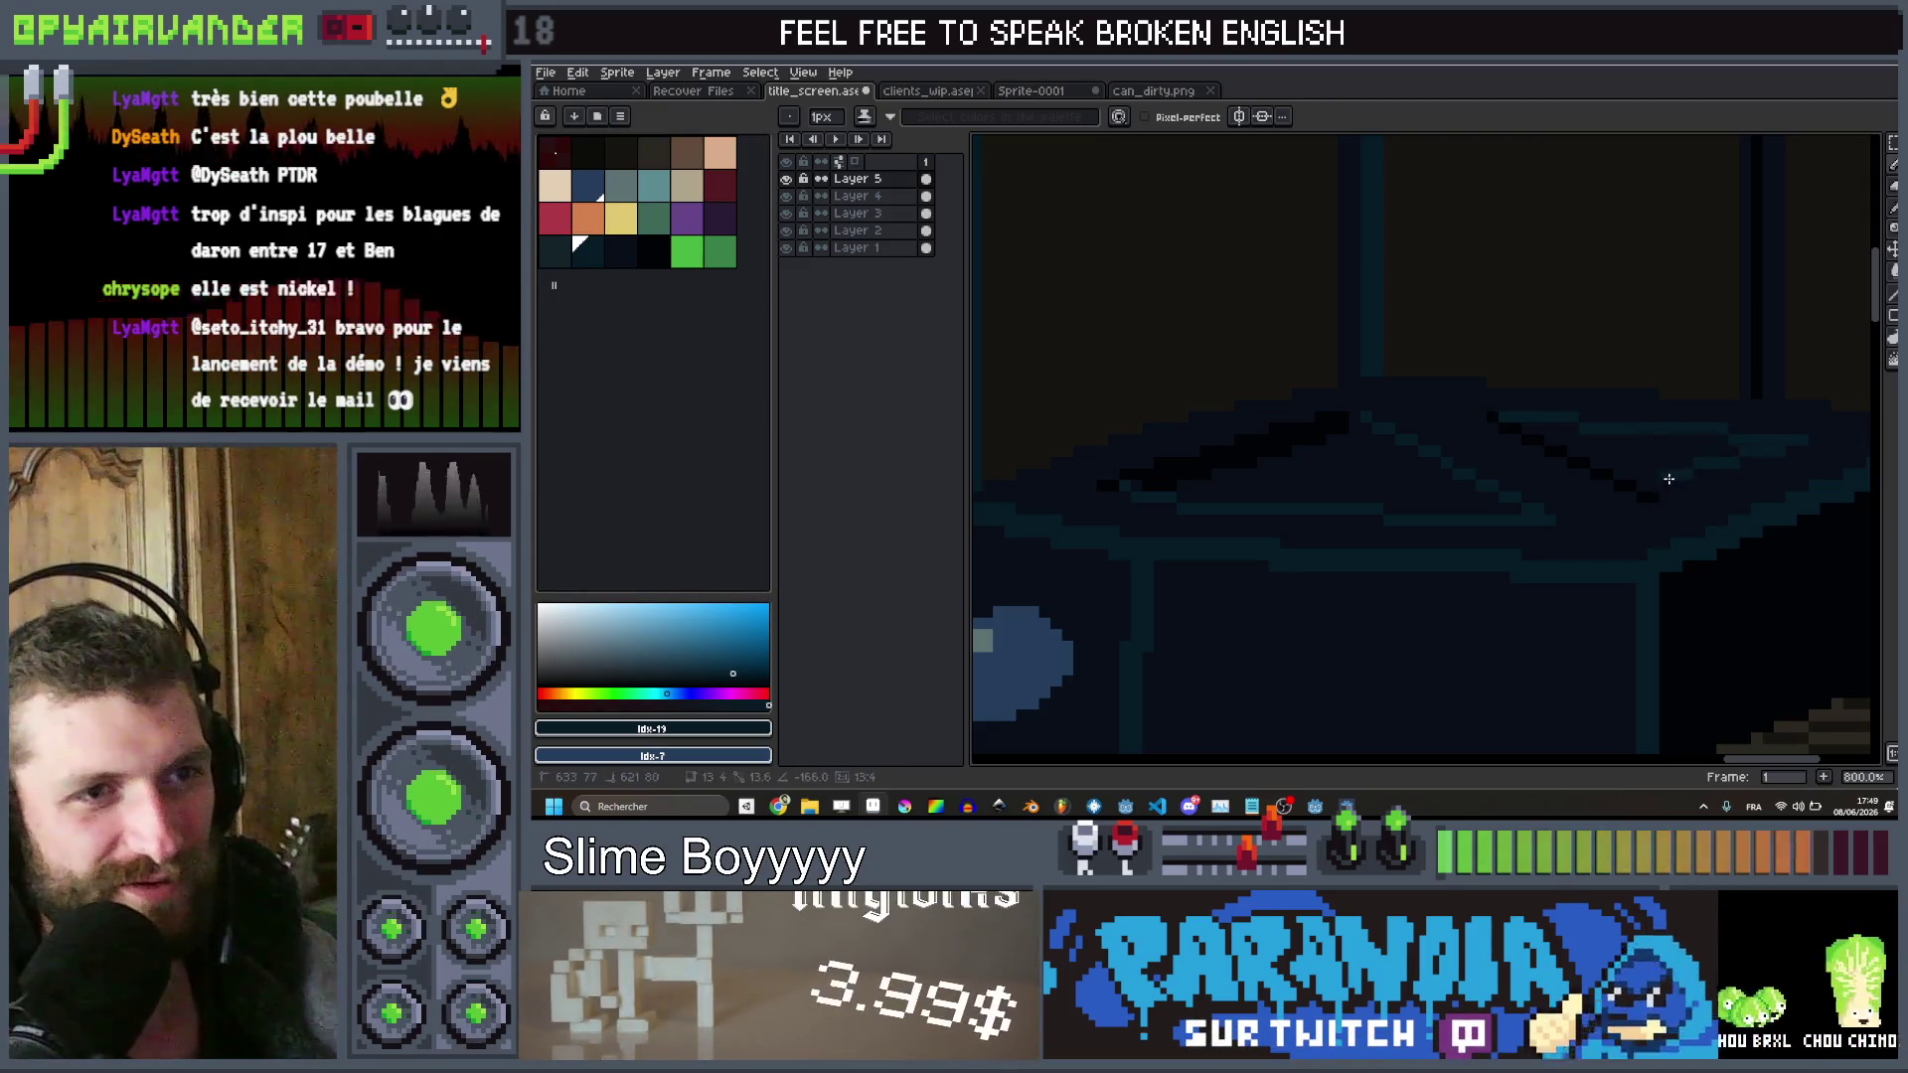
# Add line segments along the box edge and start another near its corner
pyautogui.scroll(-4, 1659, 494)
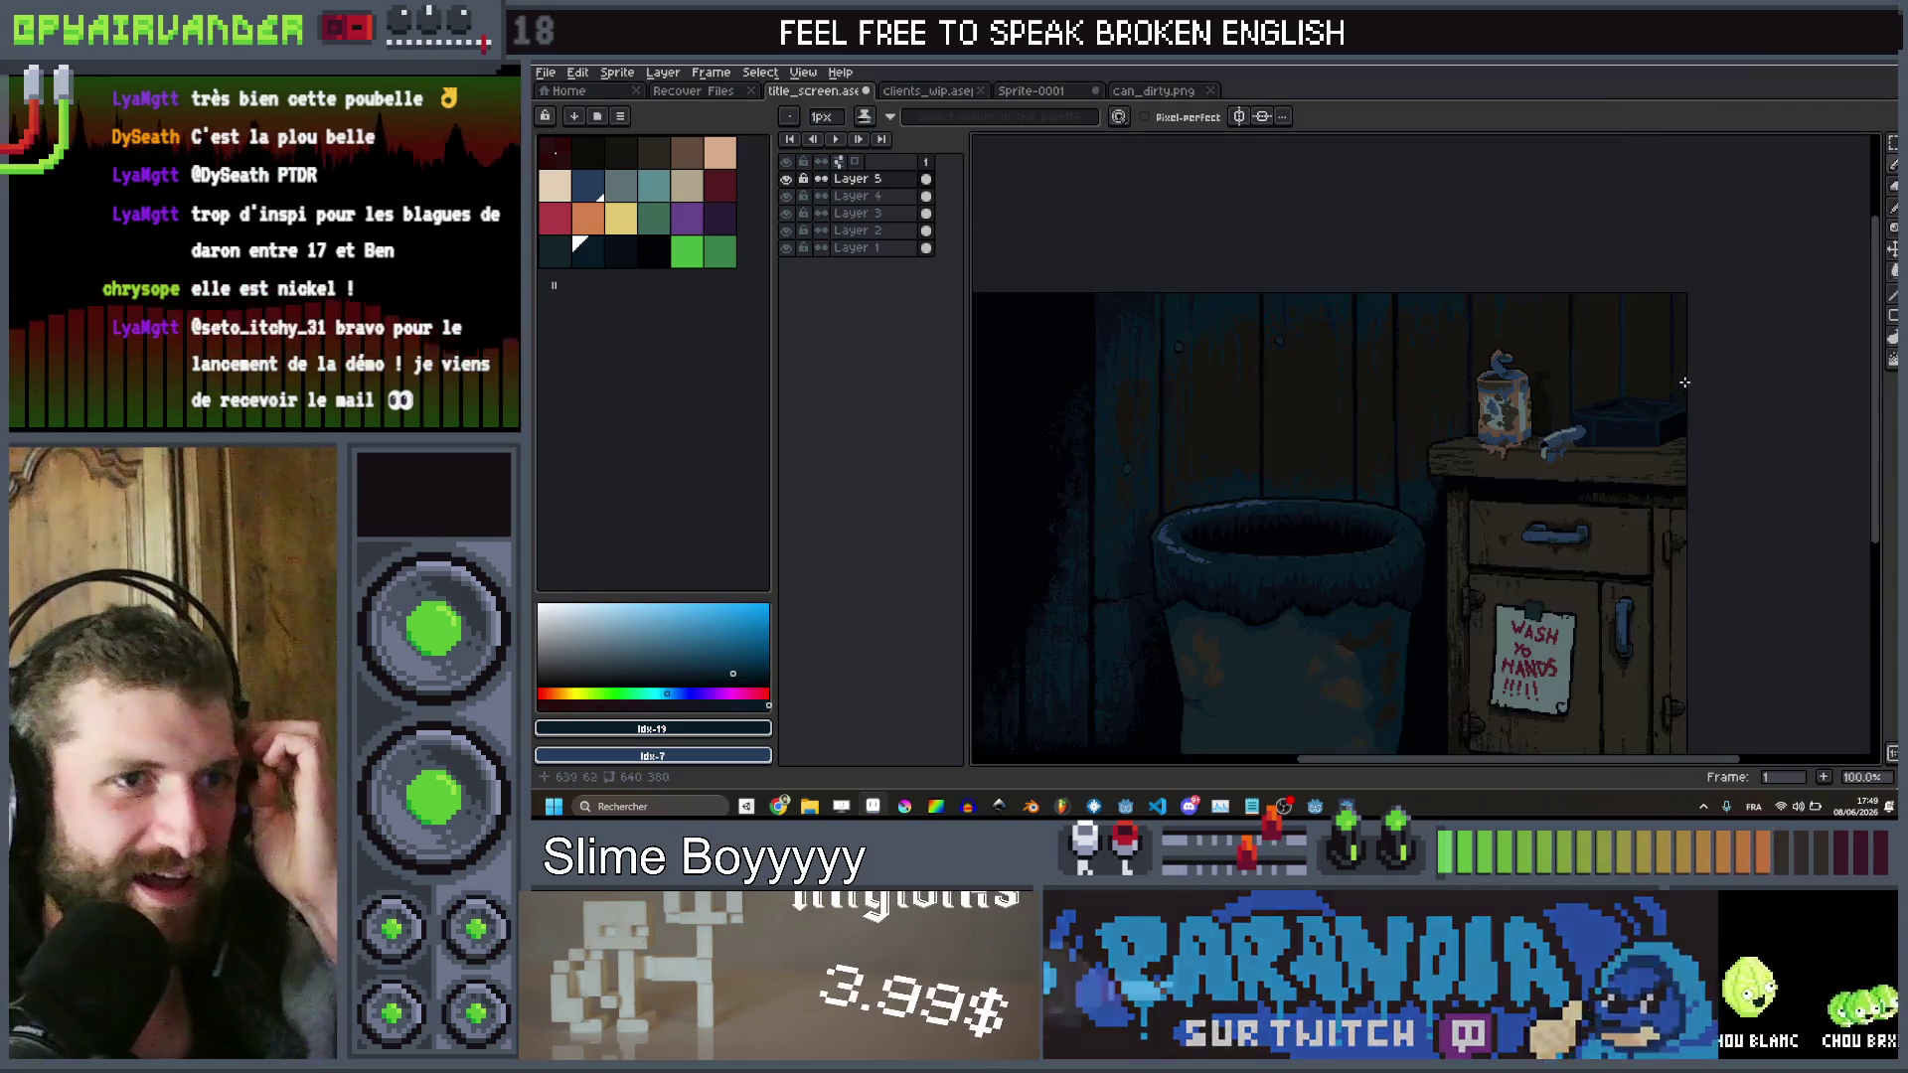
pyautogui.scroll(4, 1450, 480)
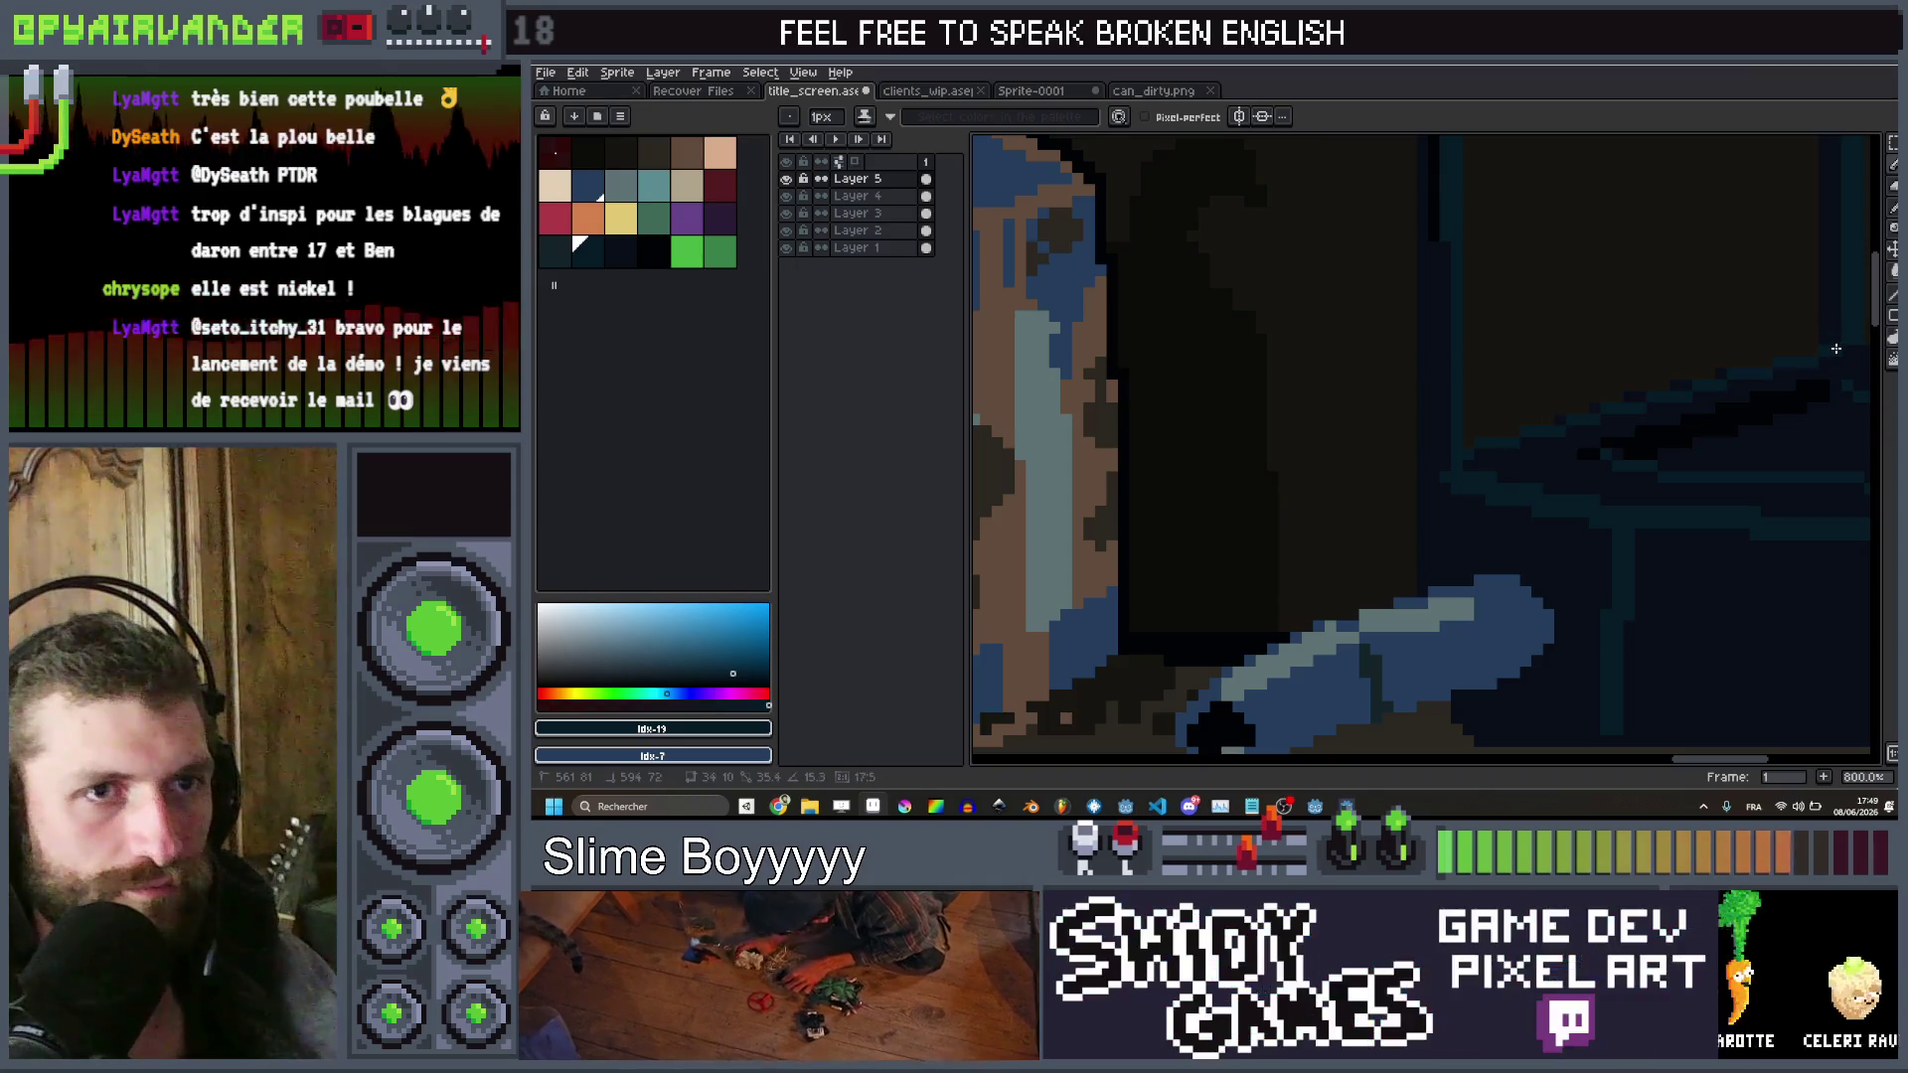
pyautogui.keyDown('shift'); pyautogui.click(1836, 348); pyautogui.keyUp('shift')
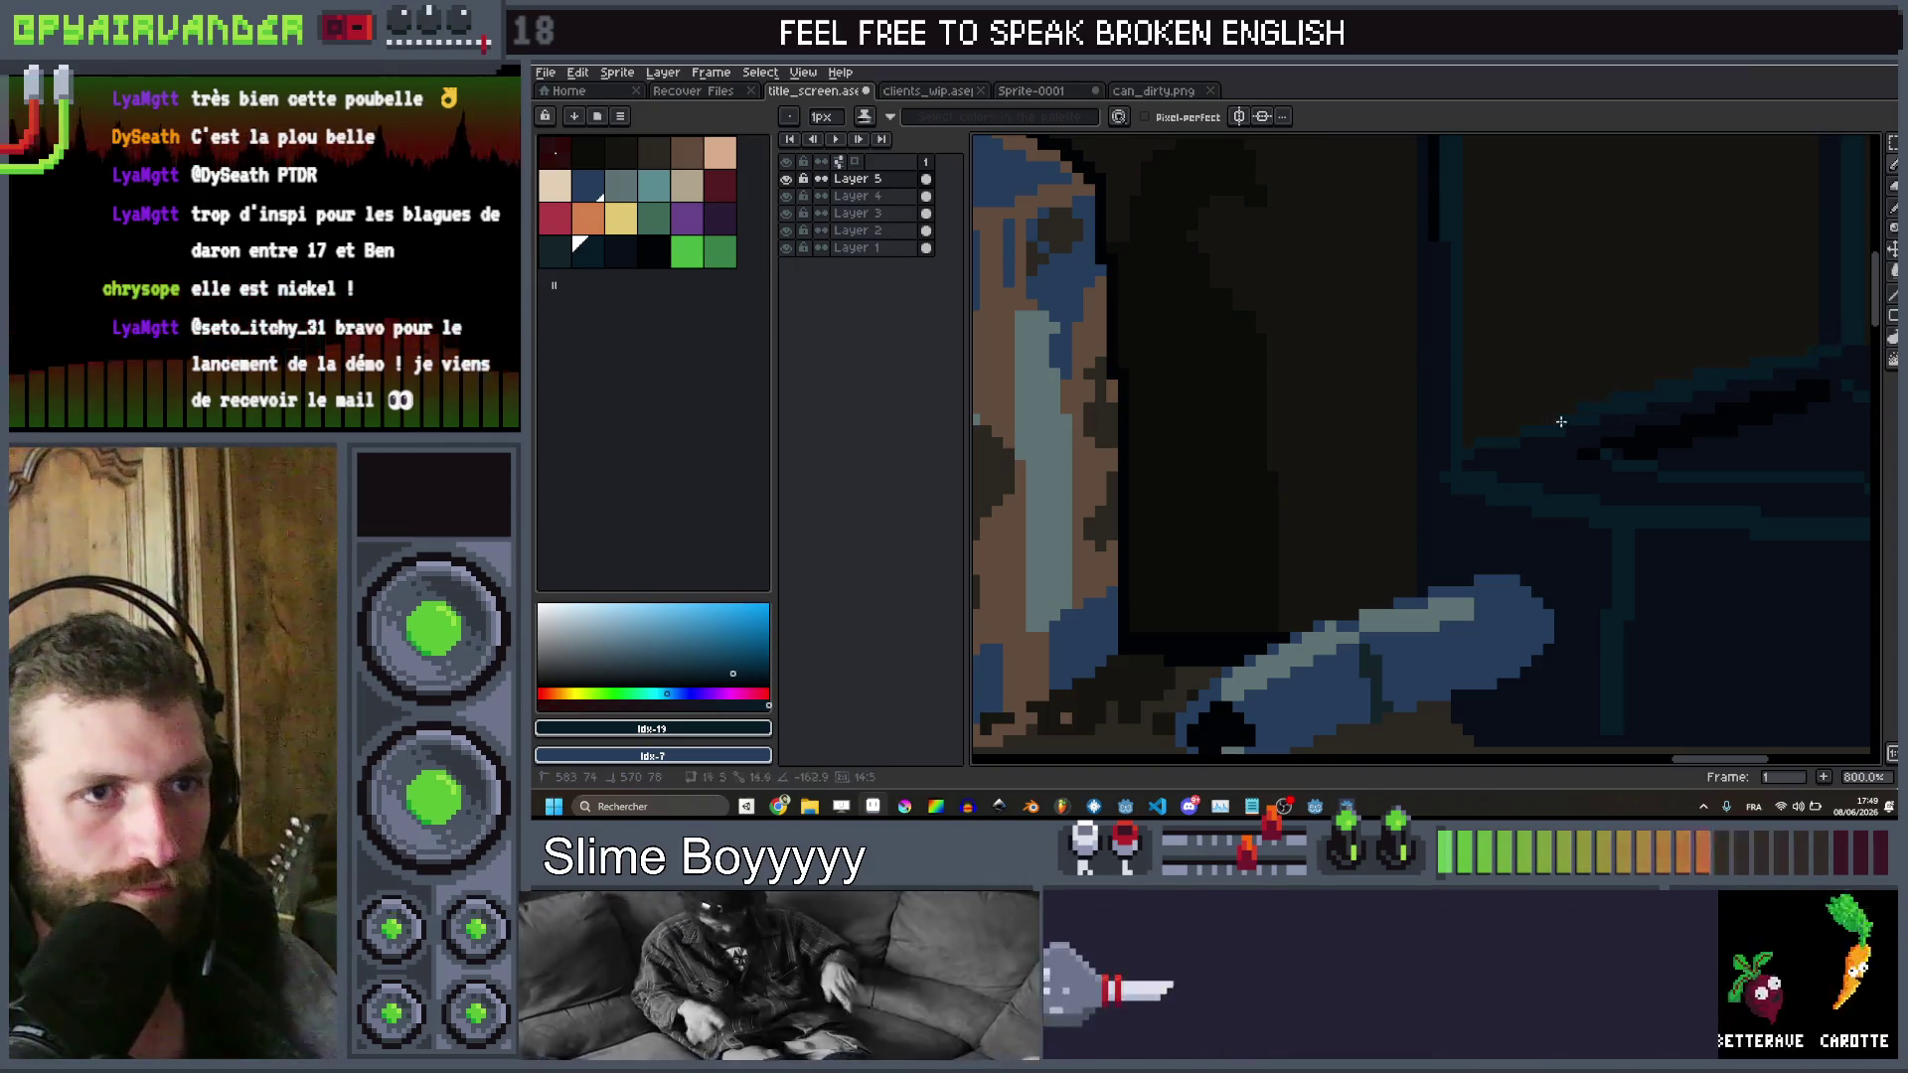
pyautogui.click(1441, 490)
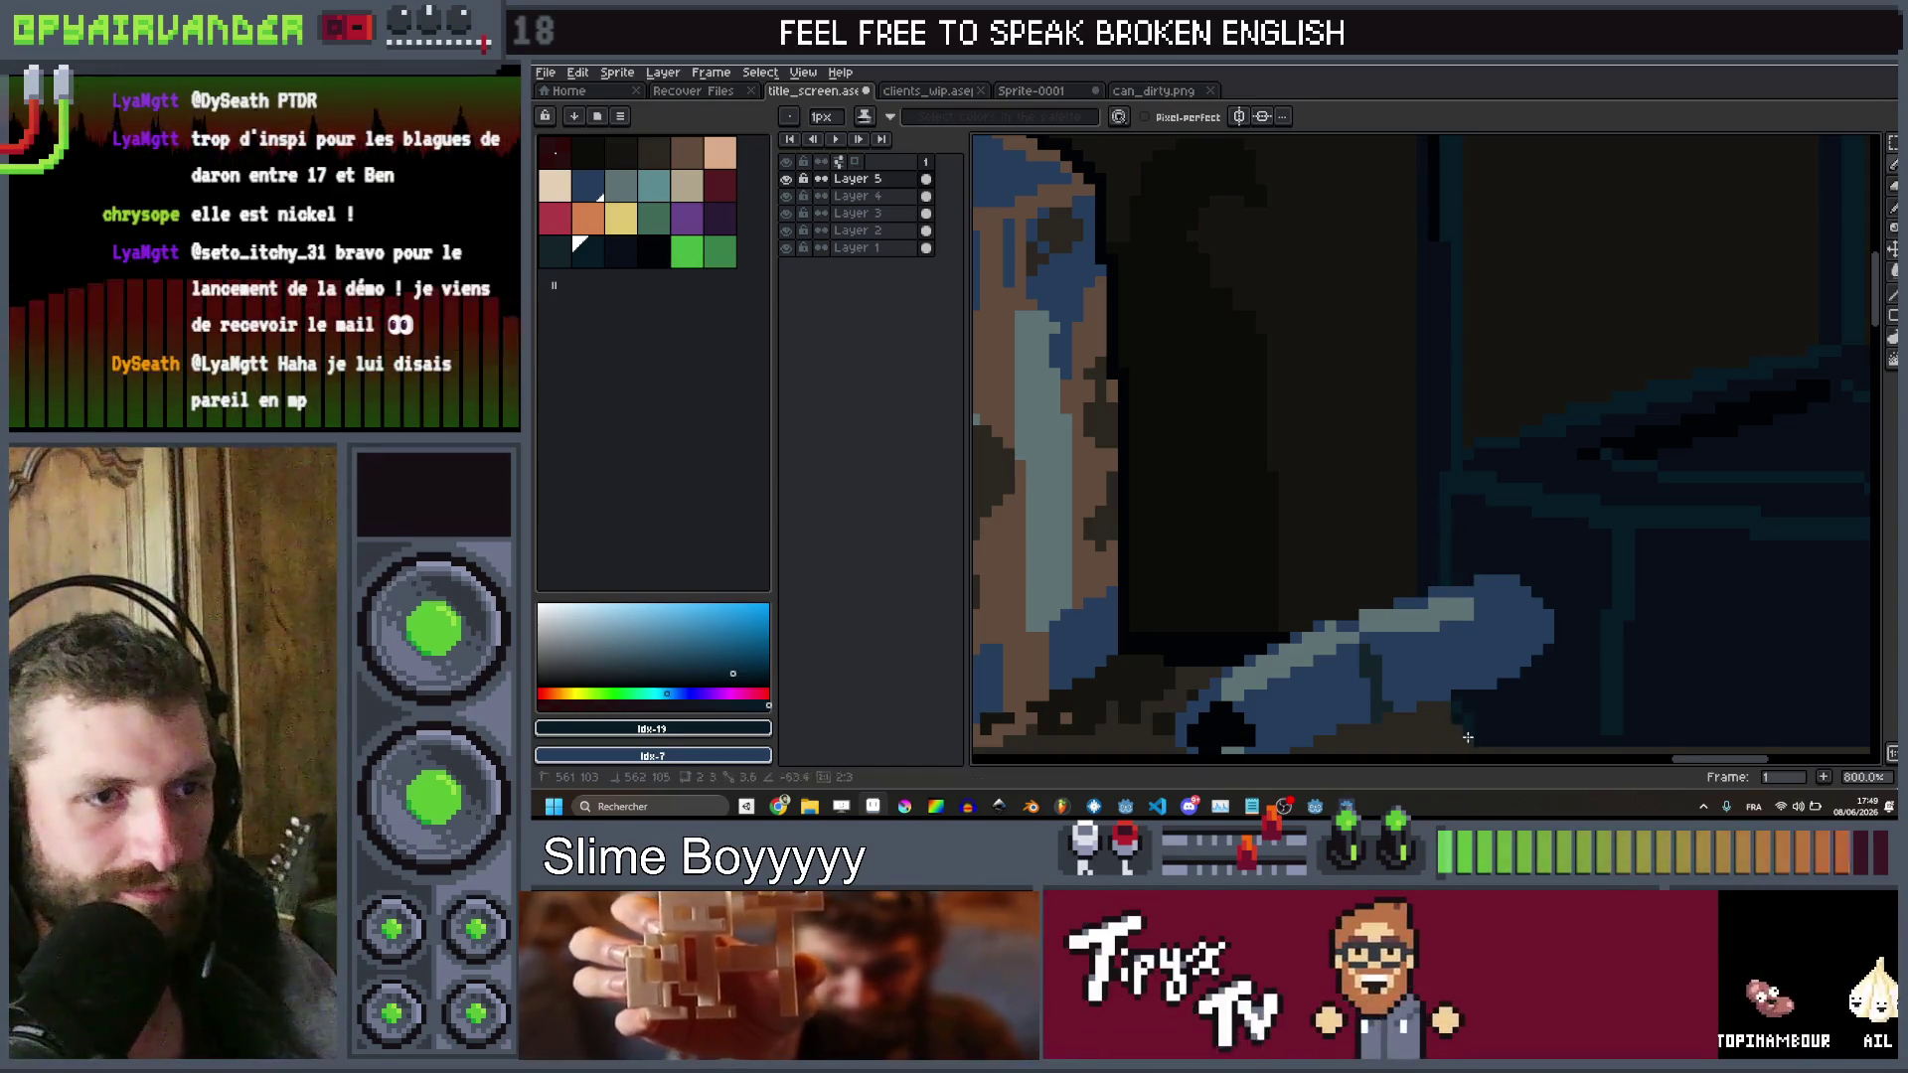
pyautogui.scroll(-5, 1470, 738)
pyautogui.scroll(-1, 1635, 637)
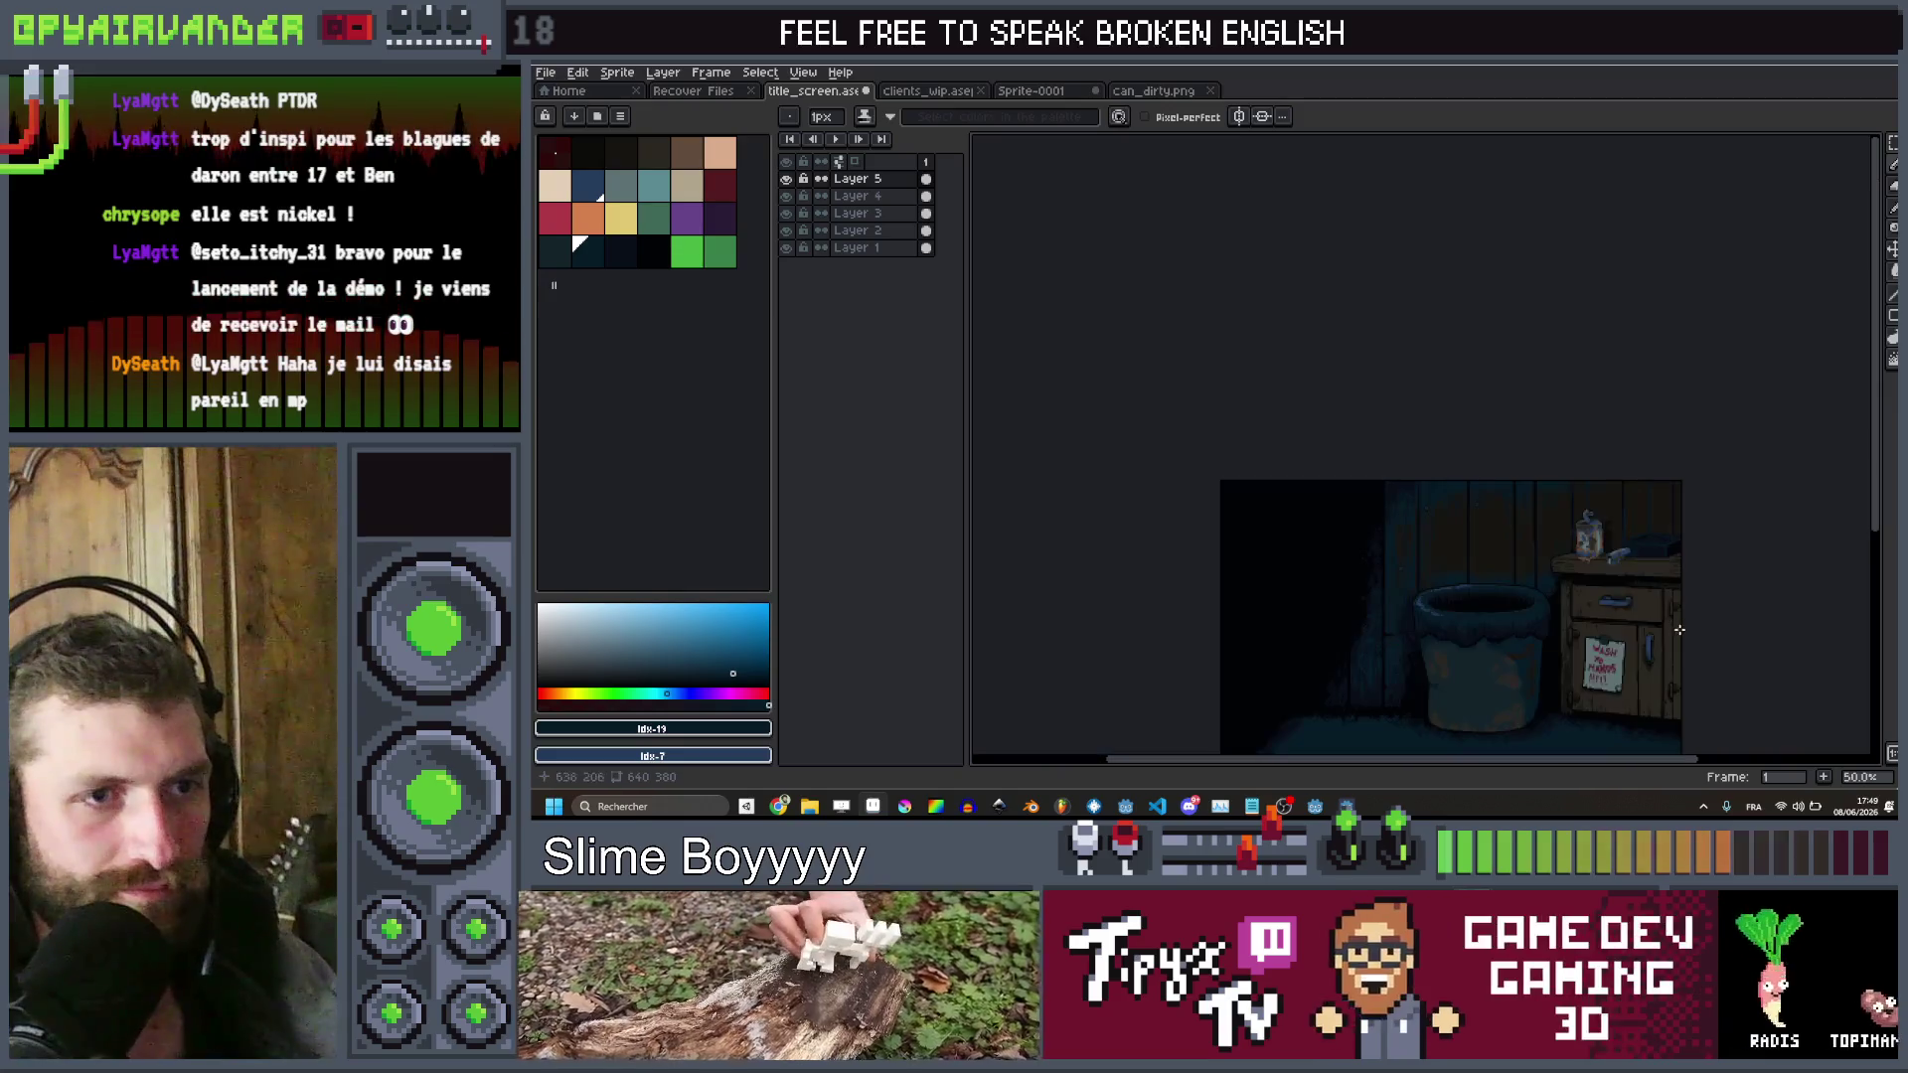
pyautogui.scroll(4, 1483, 487)
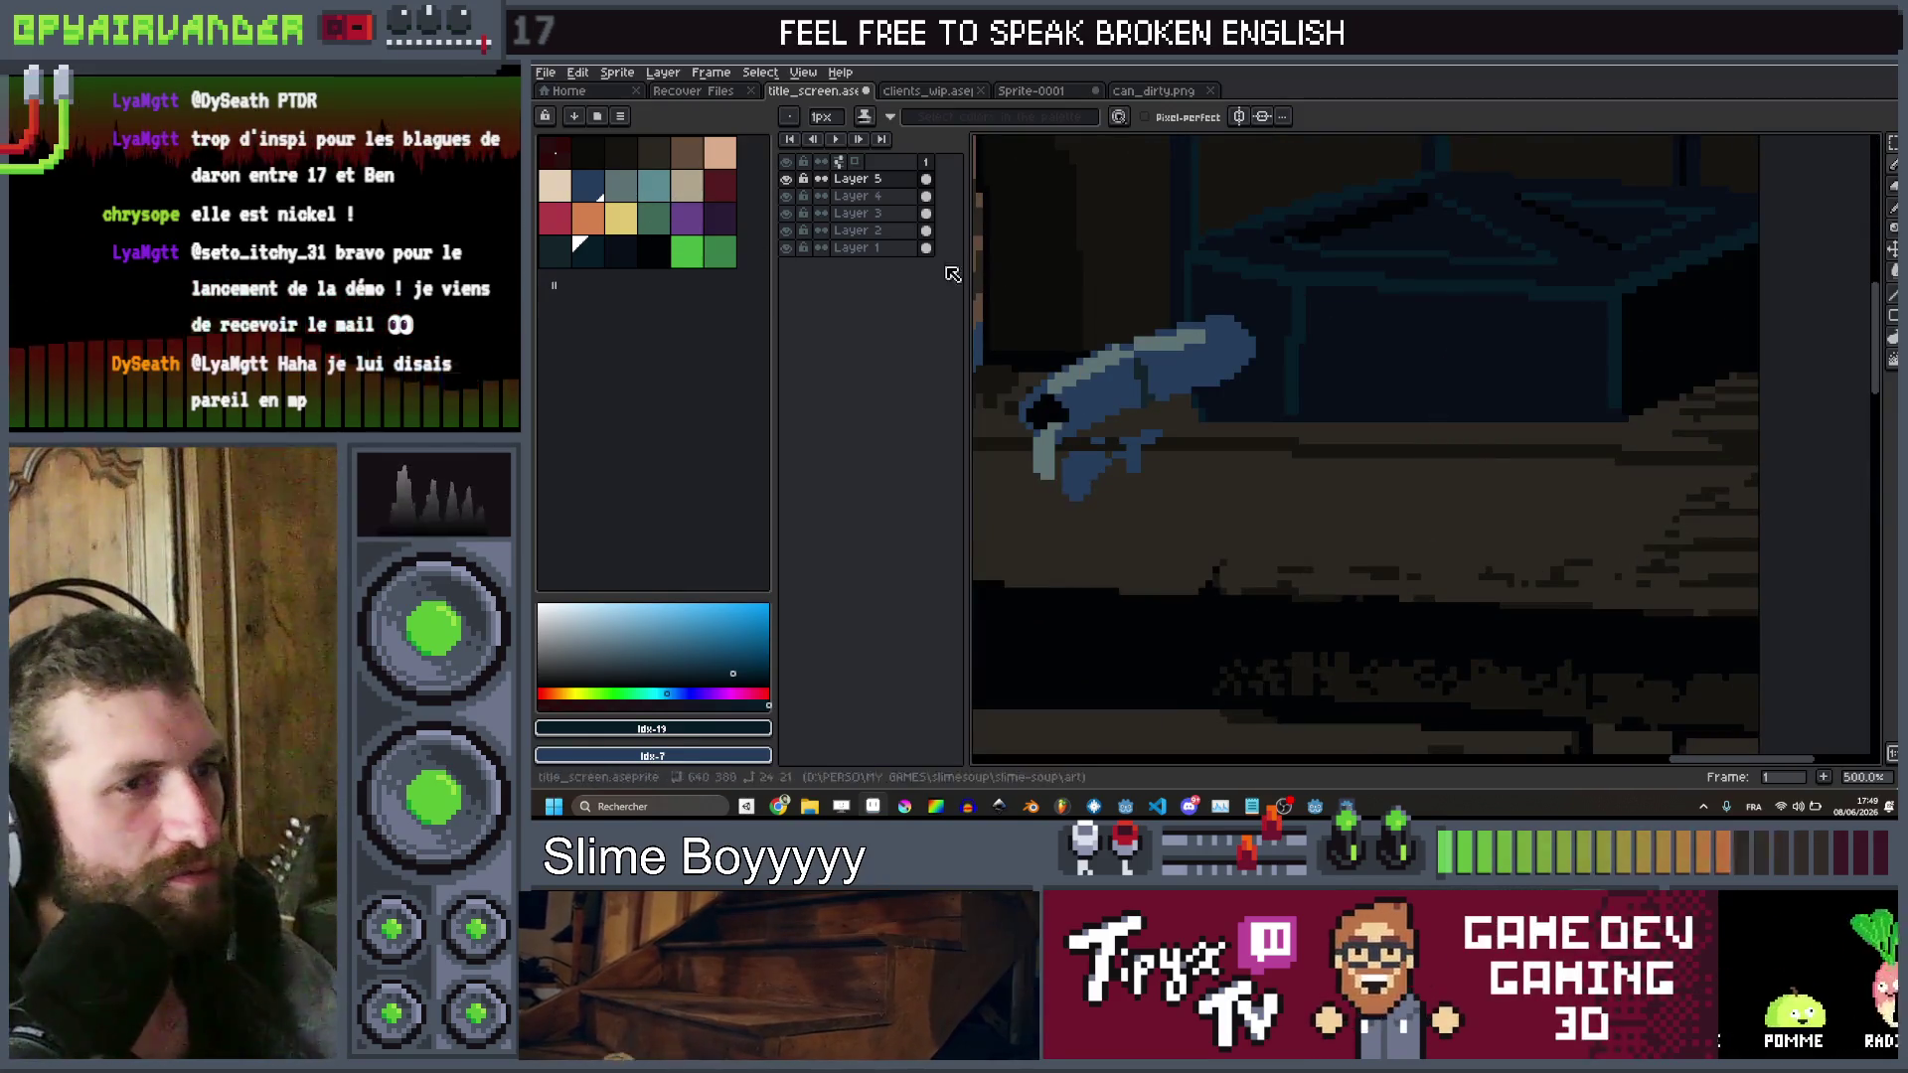
pyautogui.scroll(-2, 1531, 453)
pyautogui.scroll(2, 1530, 453)
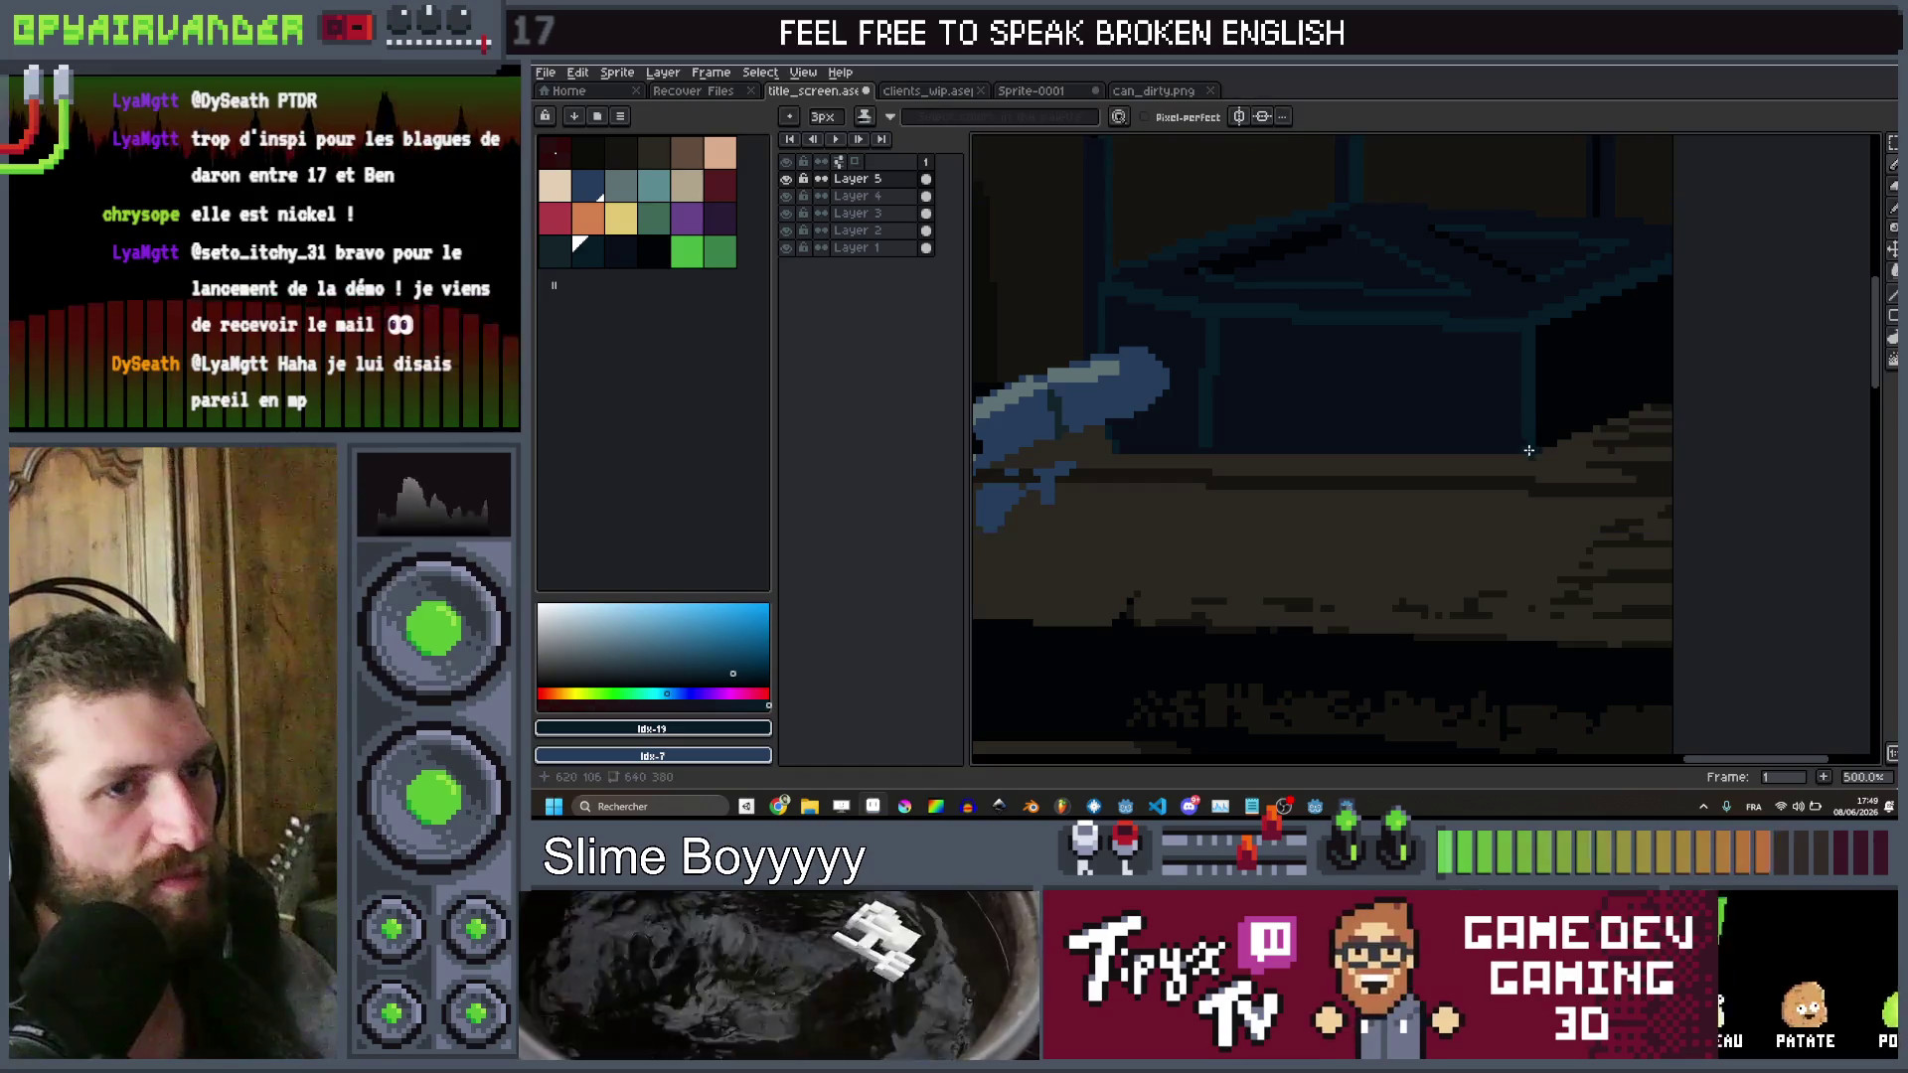
pyautogui.scroll(-2, 1528, 460)
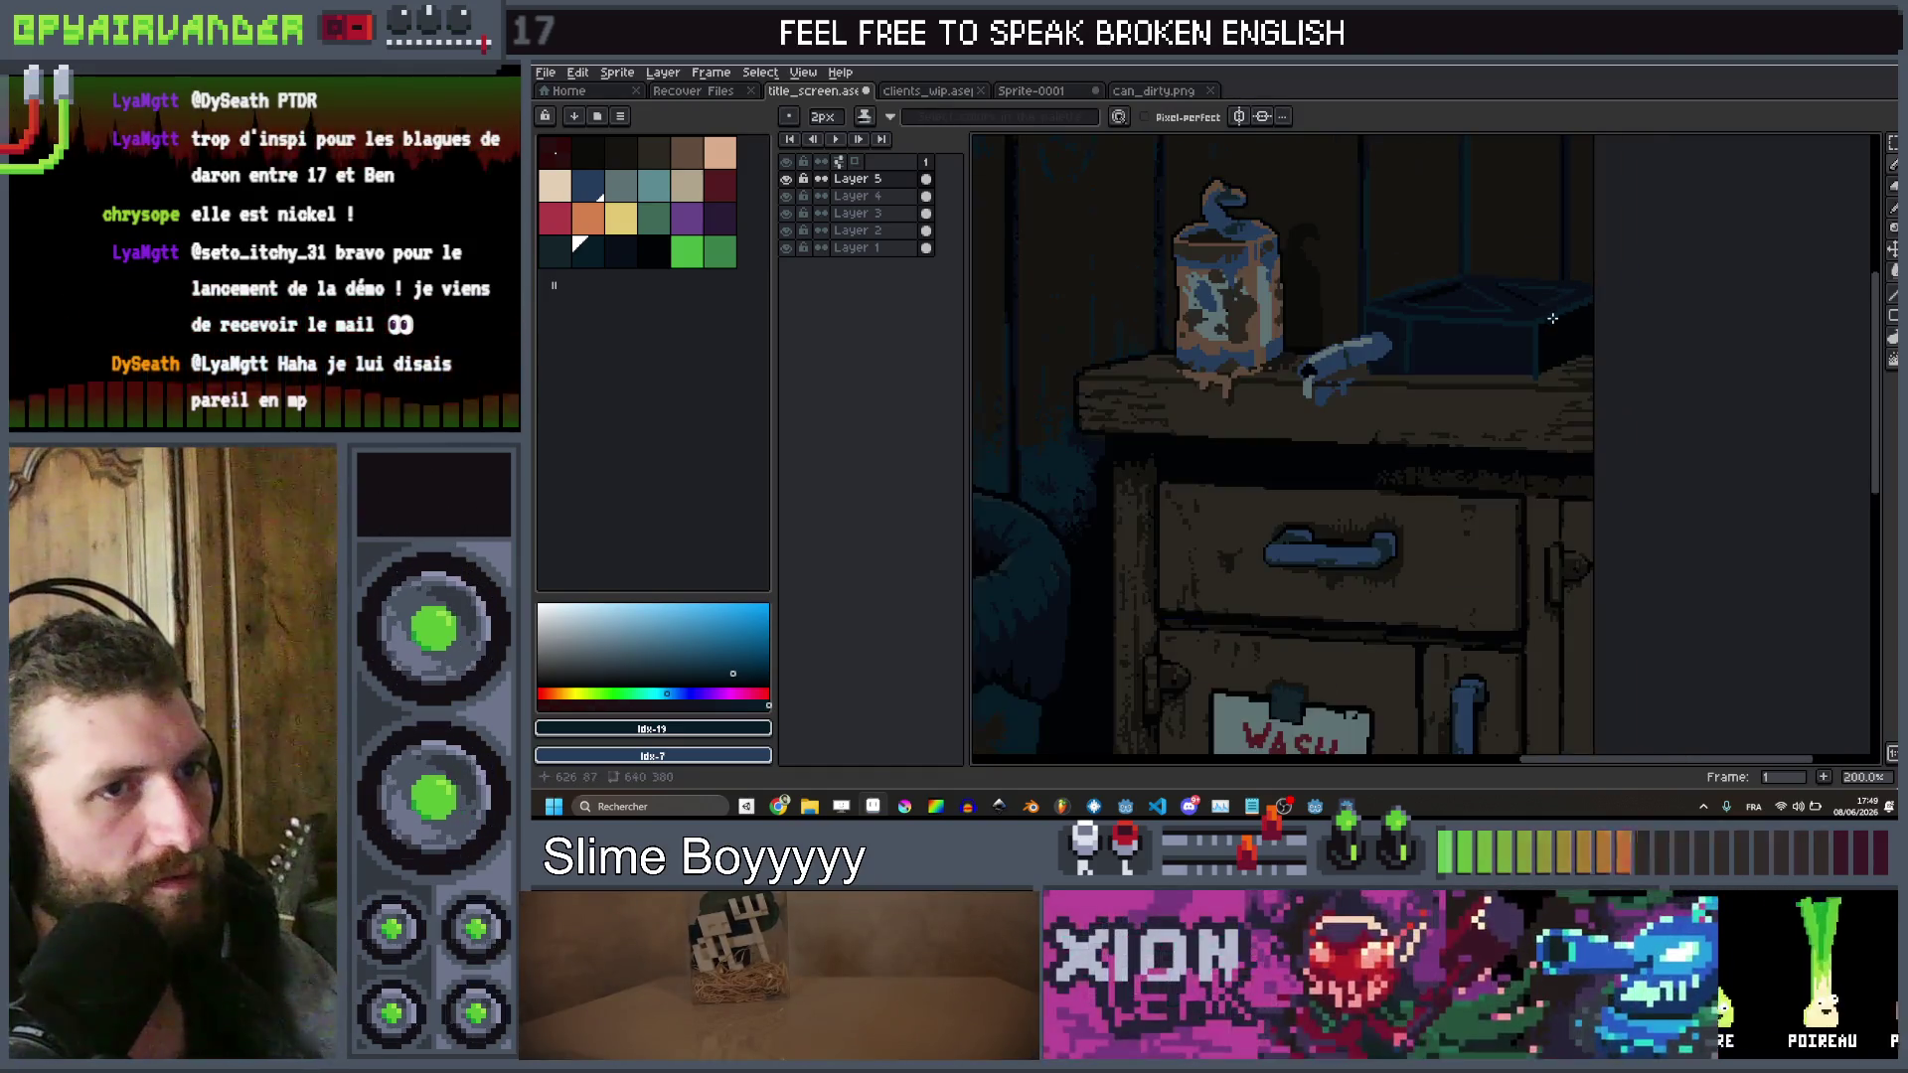
pyautogui.scroll(3, 1528, 460)
# Choose a different dark palette shade for the box edge lines
pyautogui.click(622, 255)
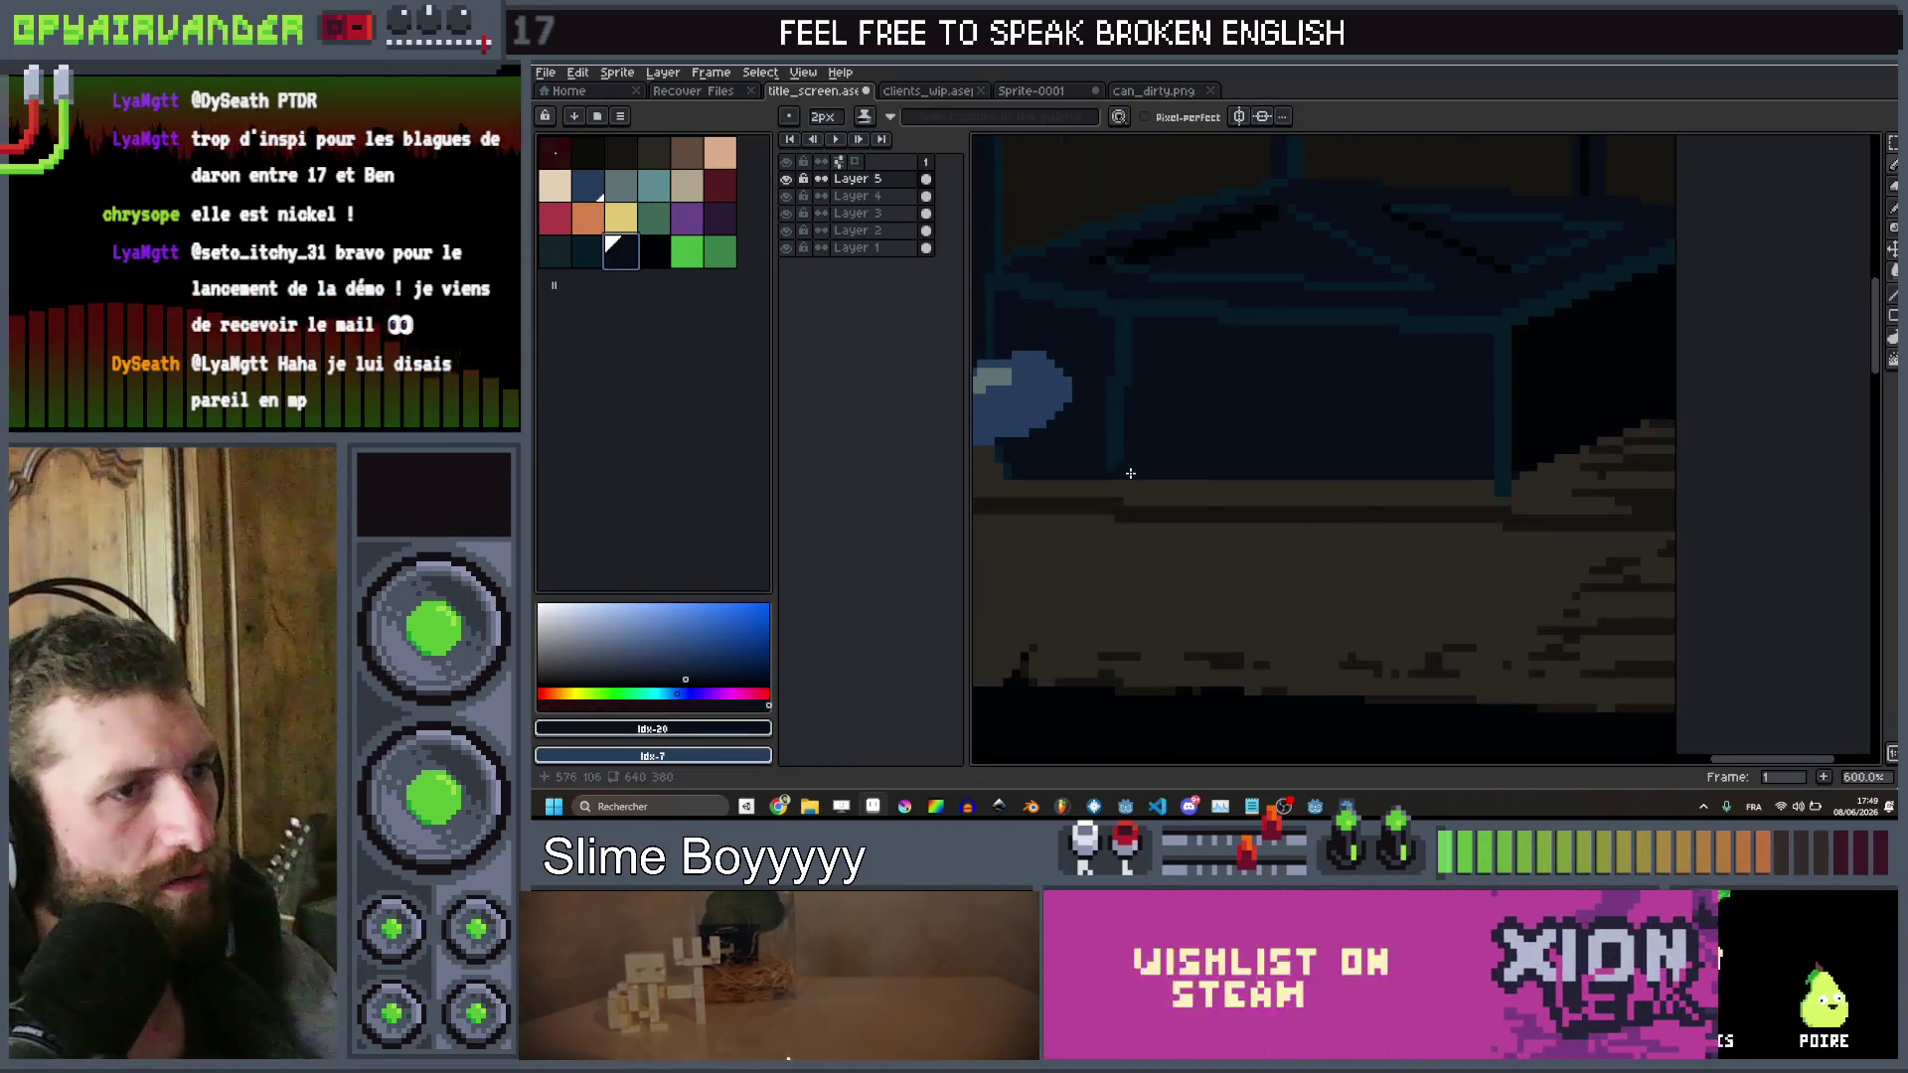
pyautogui.scroll(-3, 1466, 477)
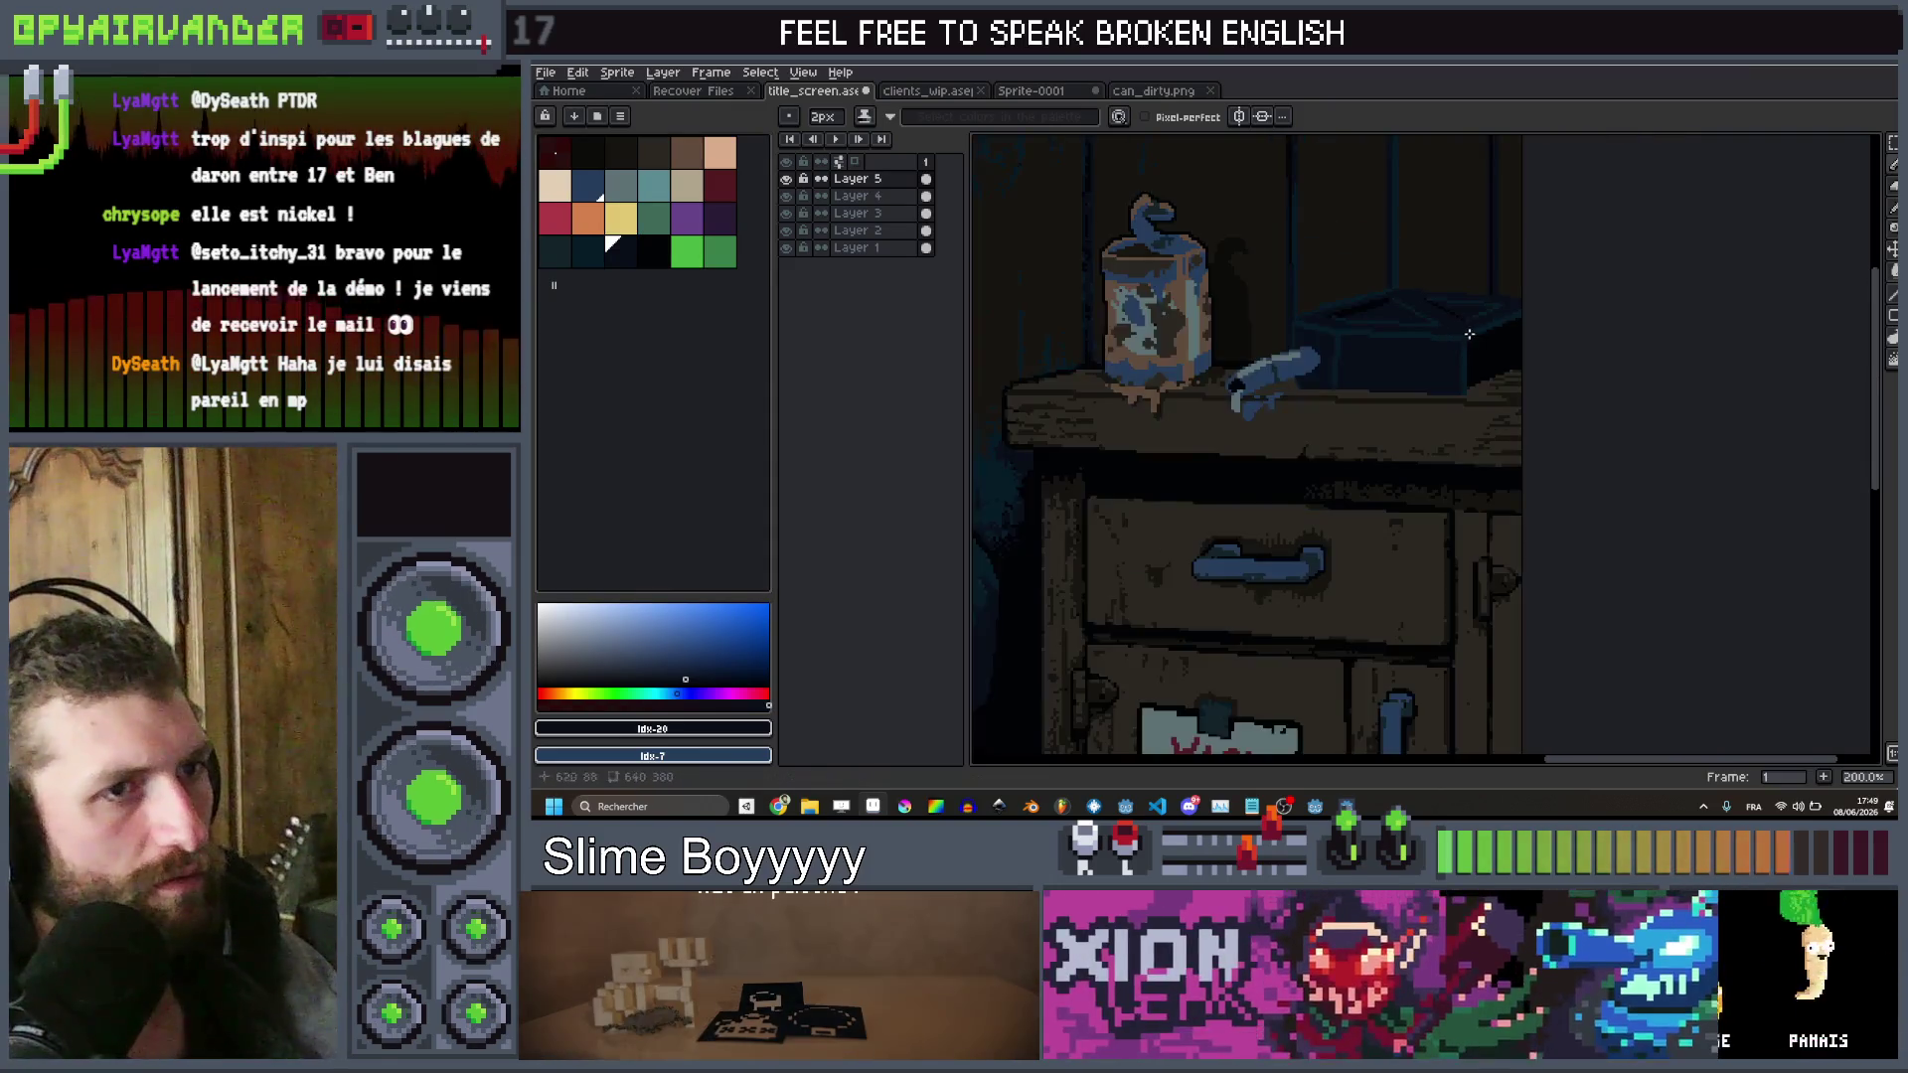
pyautogui.scroll(2, 1503, 325)
pyautogui.scroll(1, 1503, 325)
pyautogui.press('0')
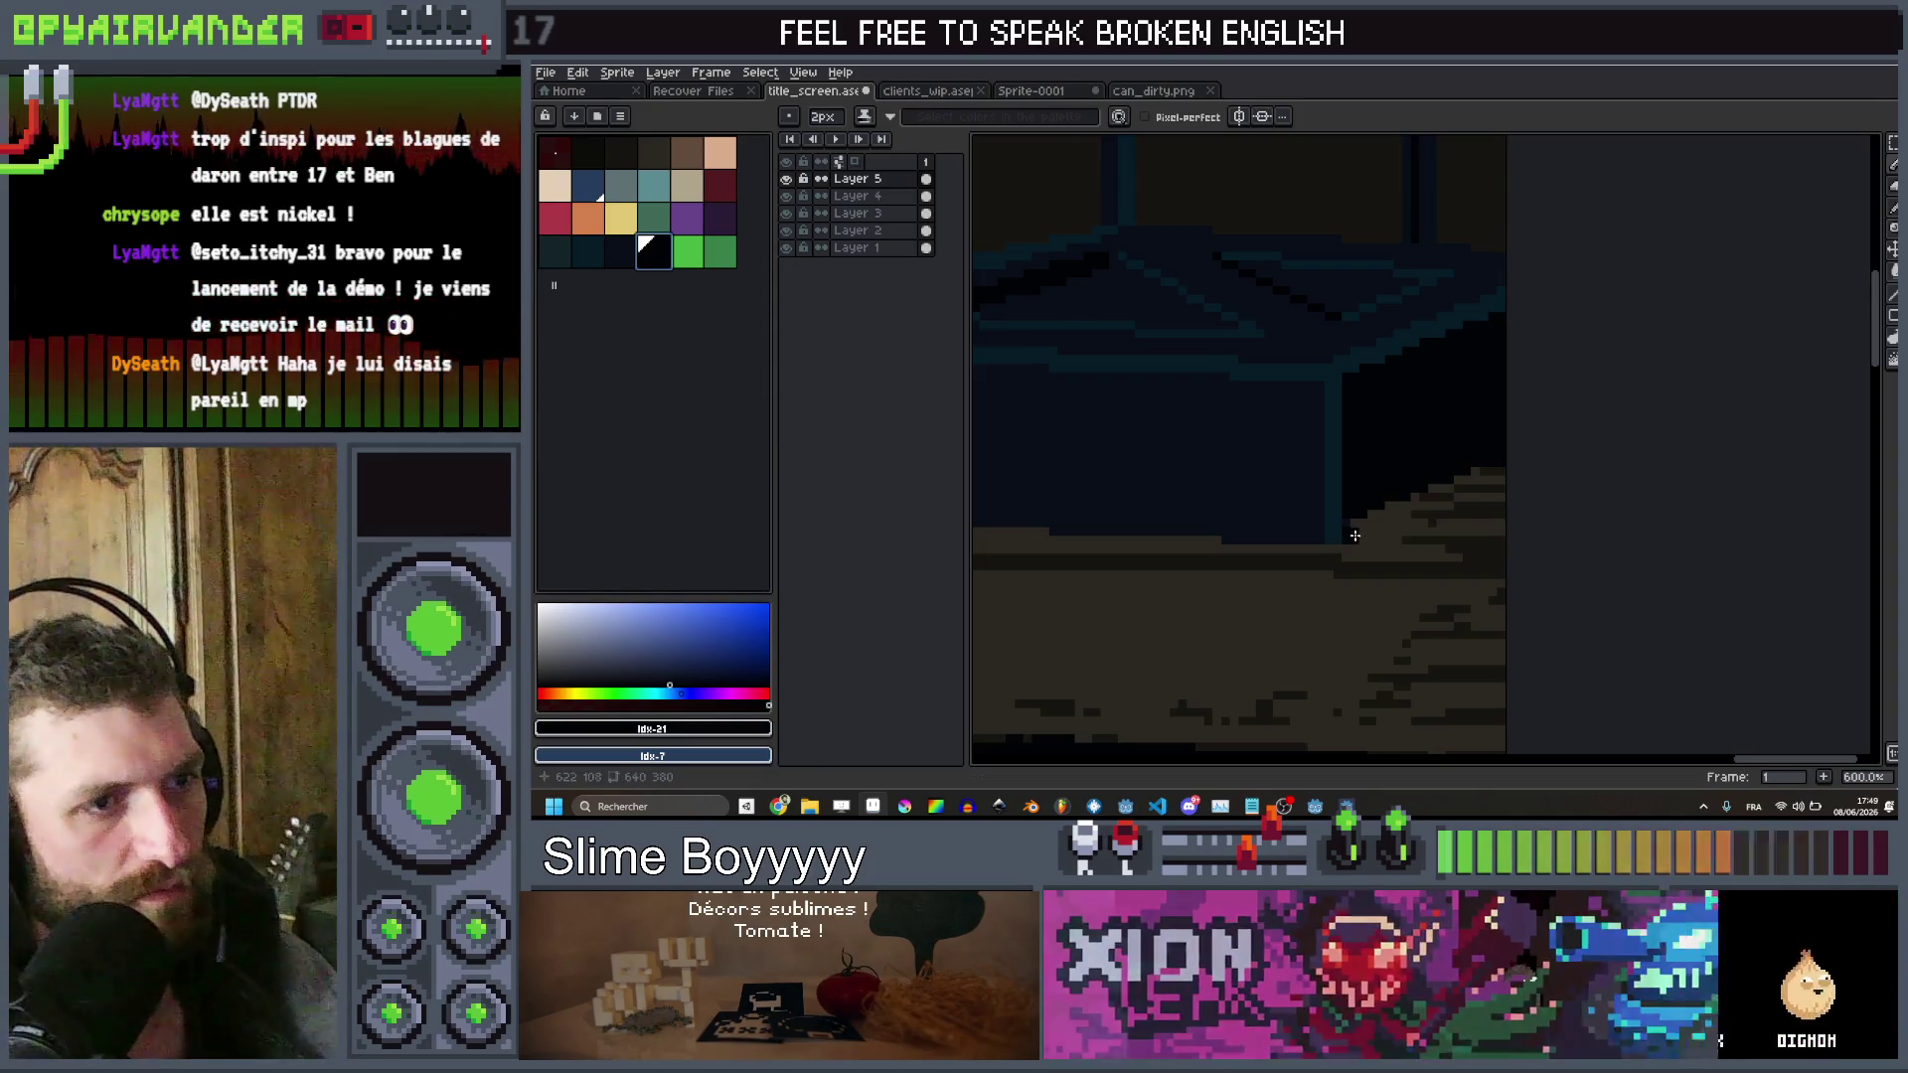
pyautogui.scroll(-4, 1587, 343)
pyautogui.scroll(-2, 1587, 342)
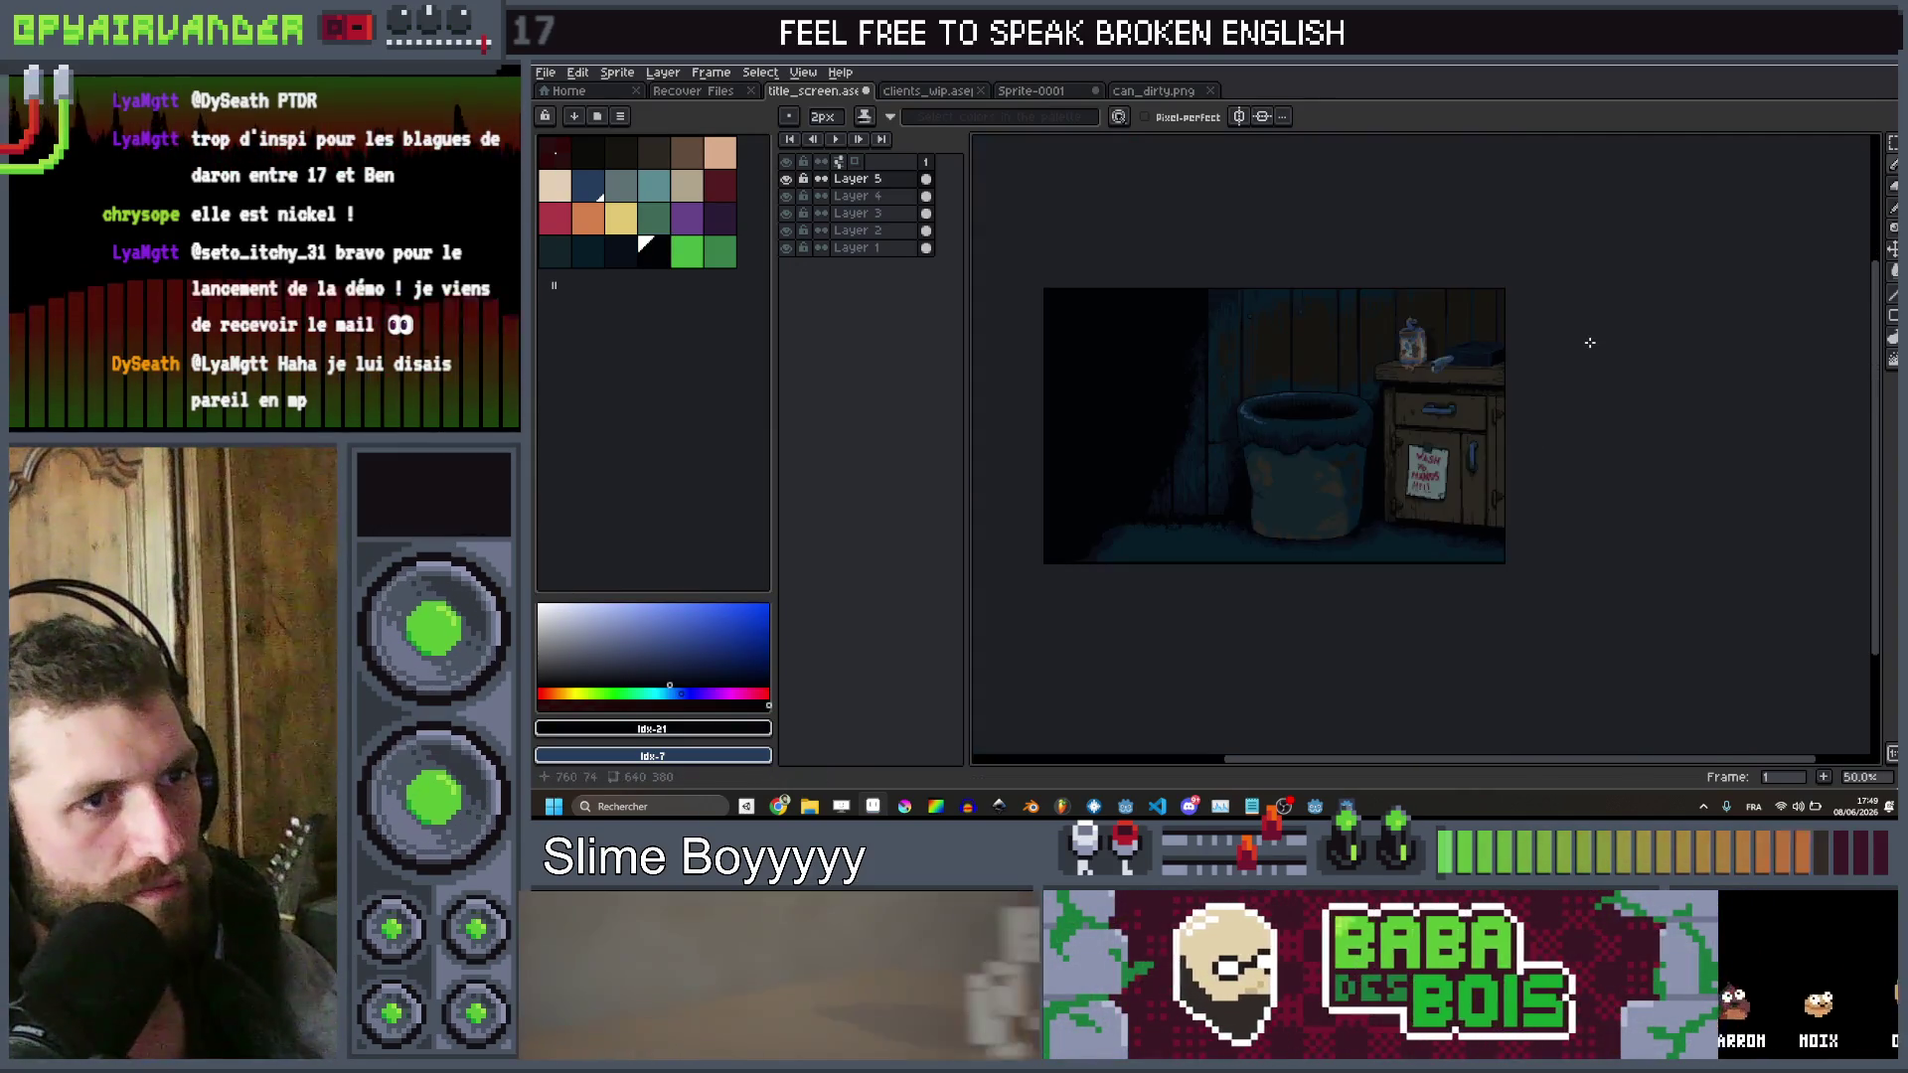
pyautogui.scroll(7, 1502, 309)
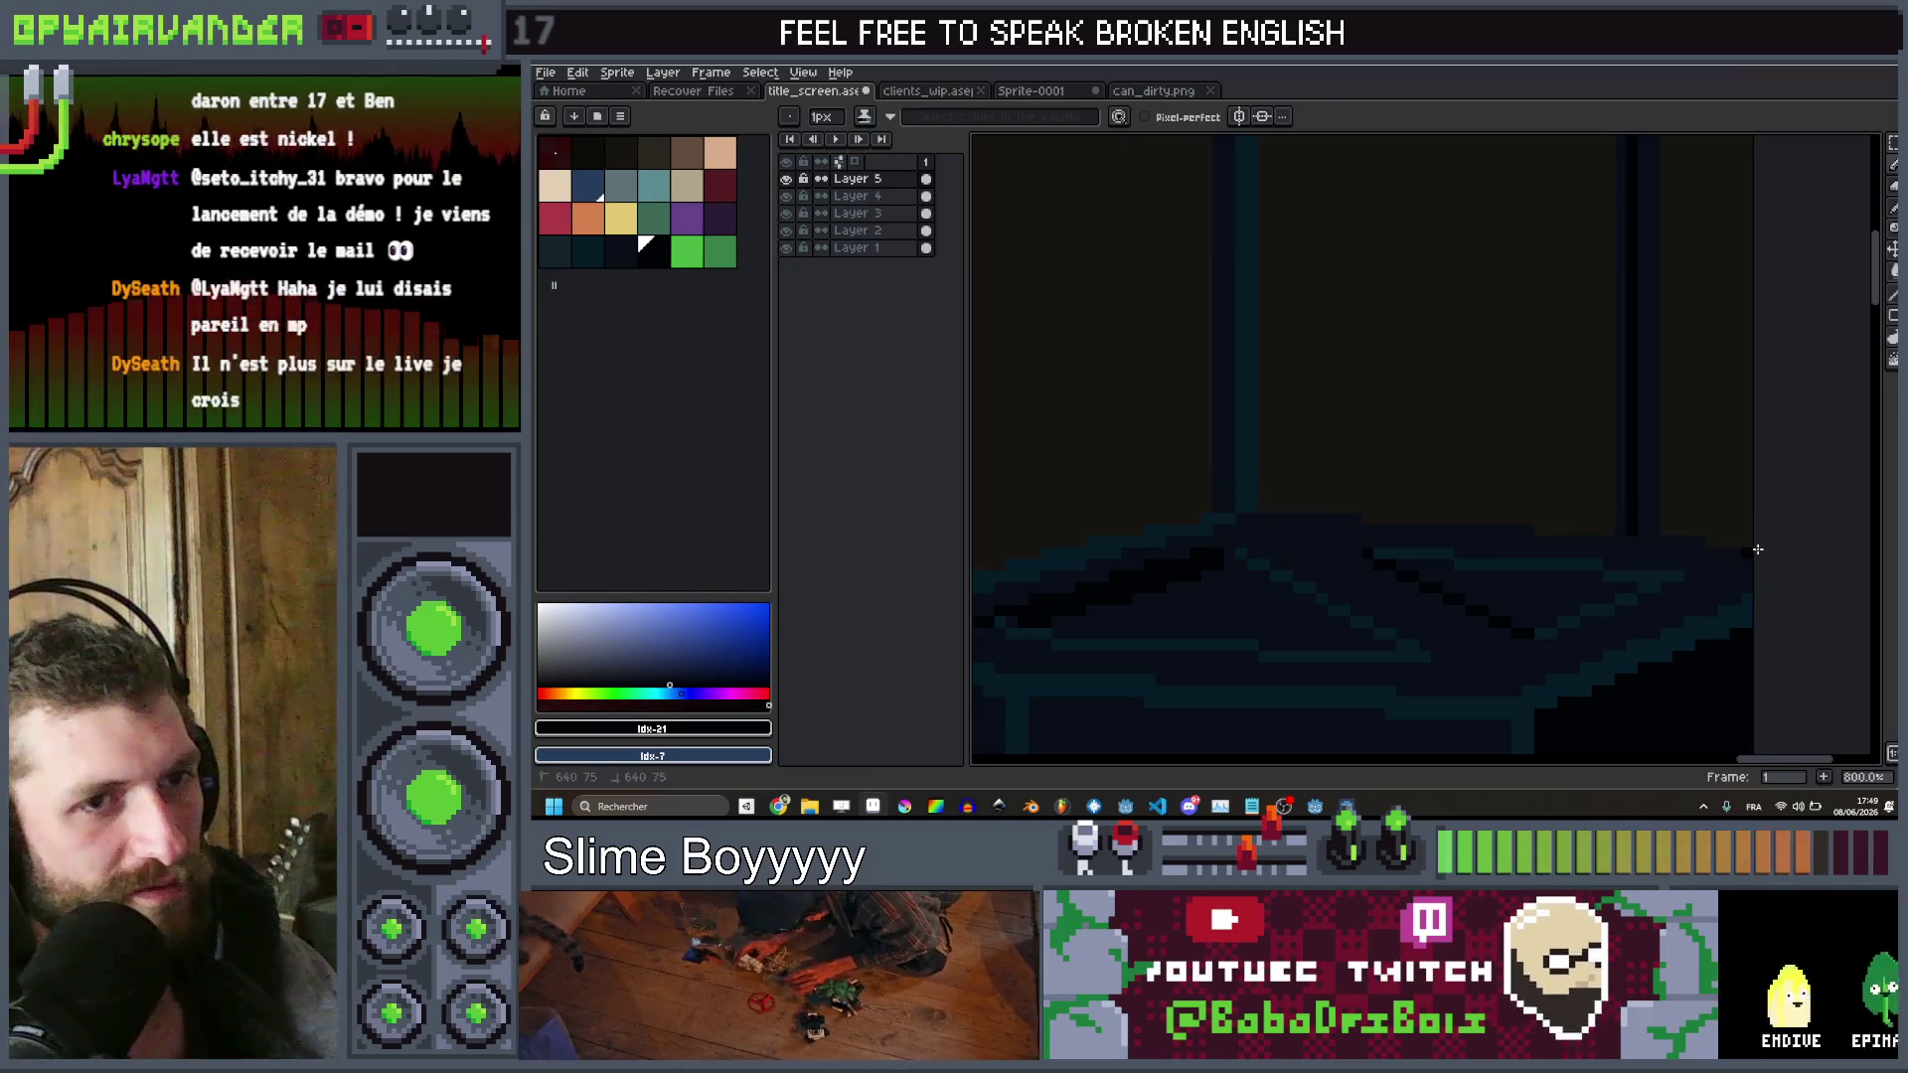
# Redraw the dark line along the box's upper edge, continuing it past the corner
pyautogui.moveTo(1744, 549)
pyautogui.mouseDown()
pyautogui.moveTo(1229, 508)
pyautogui.moveTo(990, 618)
pyautogui.mouseUp()
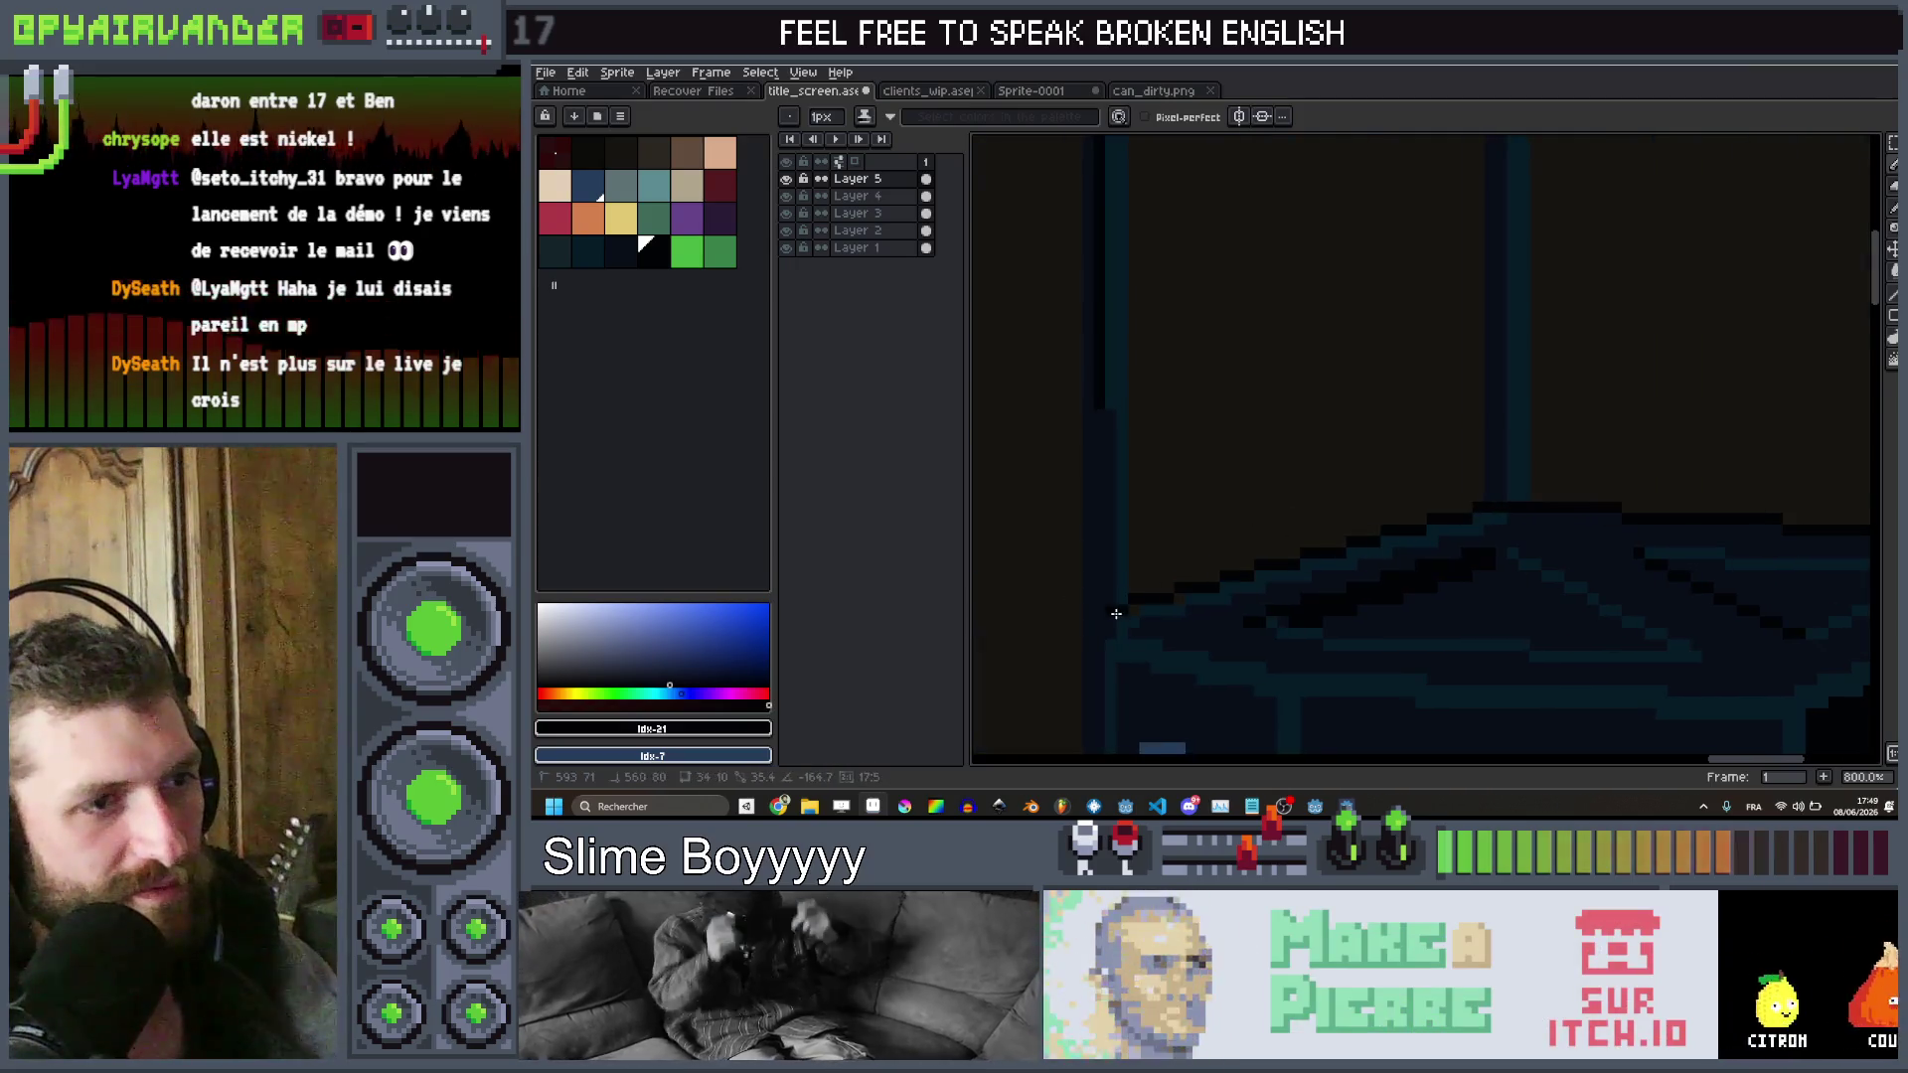
pyautogui.hotkey('ctrl', 'z')
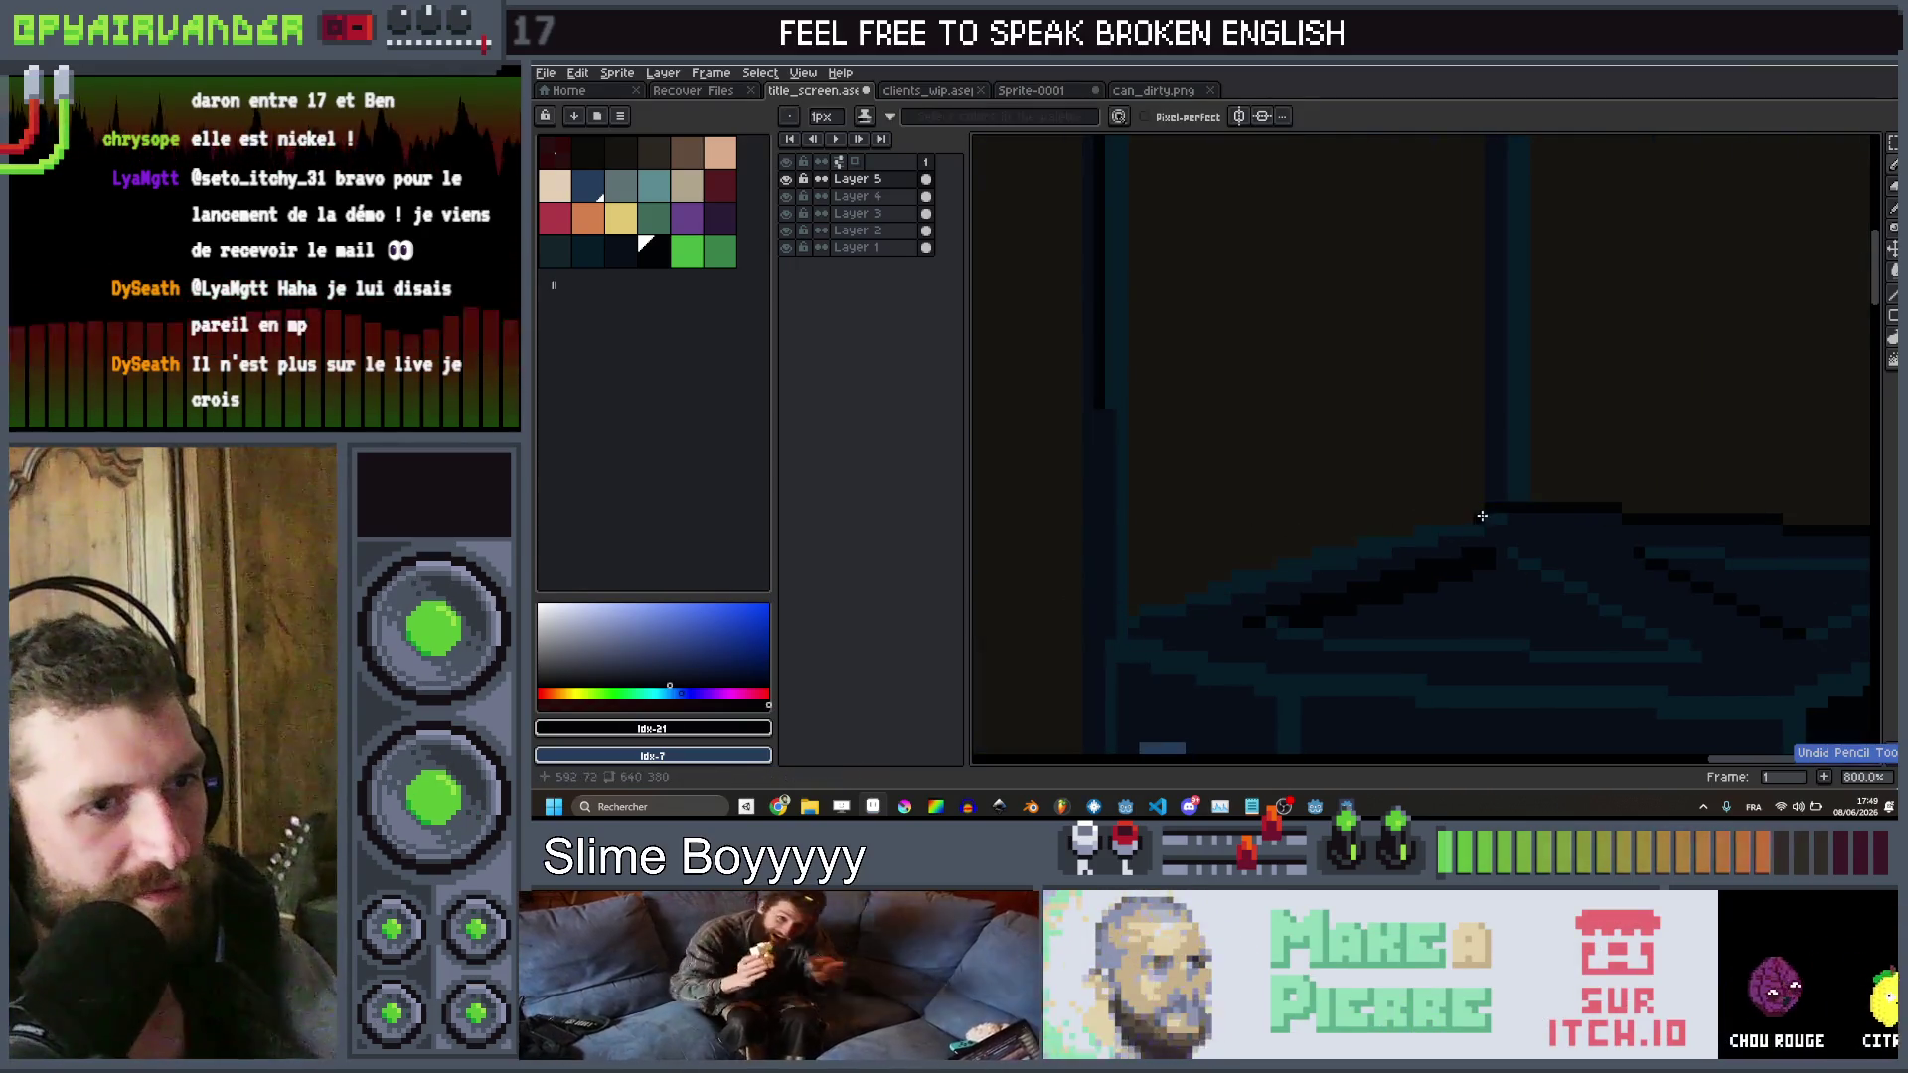
pyautogui.moveTo(1430, 512)
pyautogui.mouseDown()
pyautogui.moveTo(1269, 537)
pyautogui.moveTo(1111, 629)
pyautogui.mouseUp()
pyautogui.keyDown('shift'); pyautogui.click(1133, 612); pyautogui.keyUp('shift')
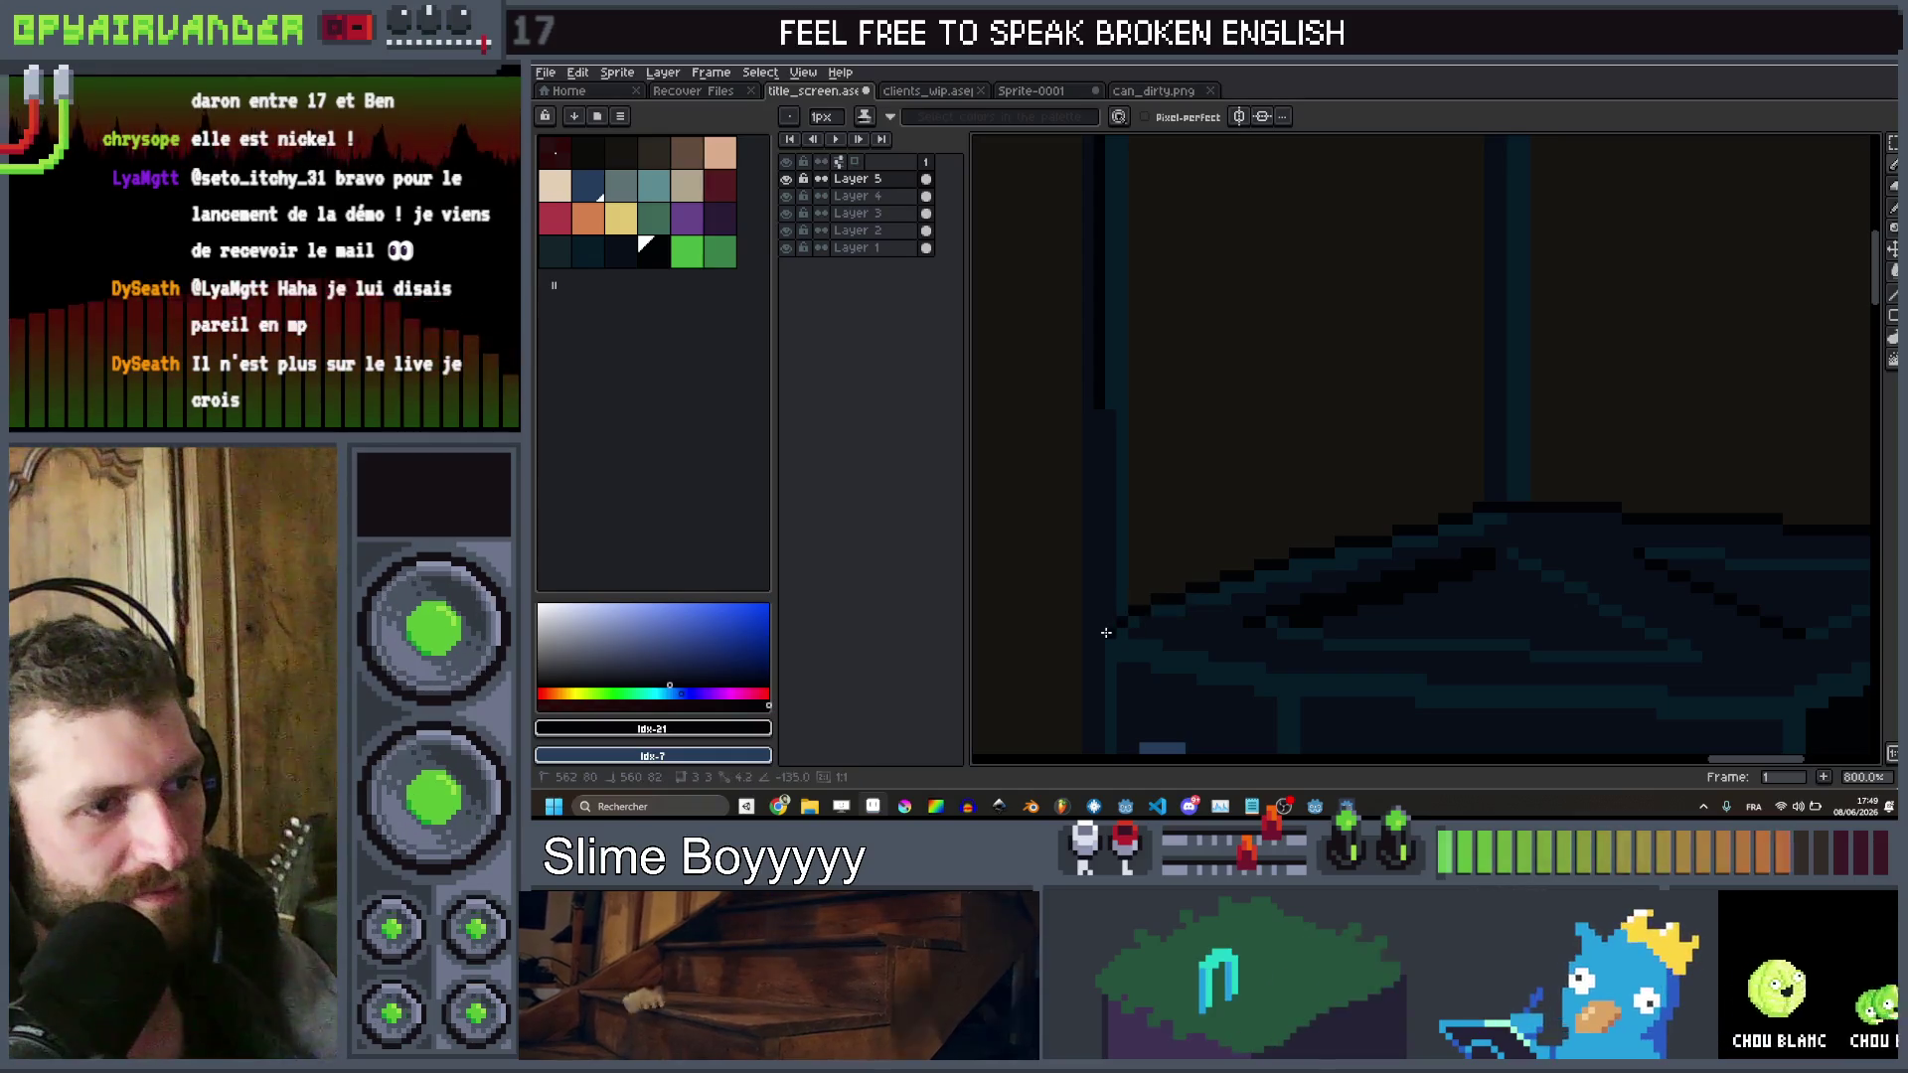
pyautogui.scroll(-3, 1101, 650)
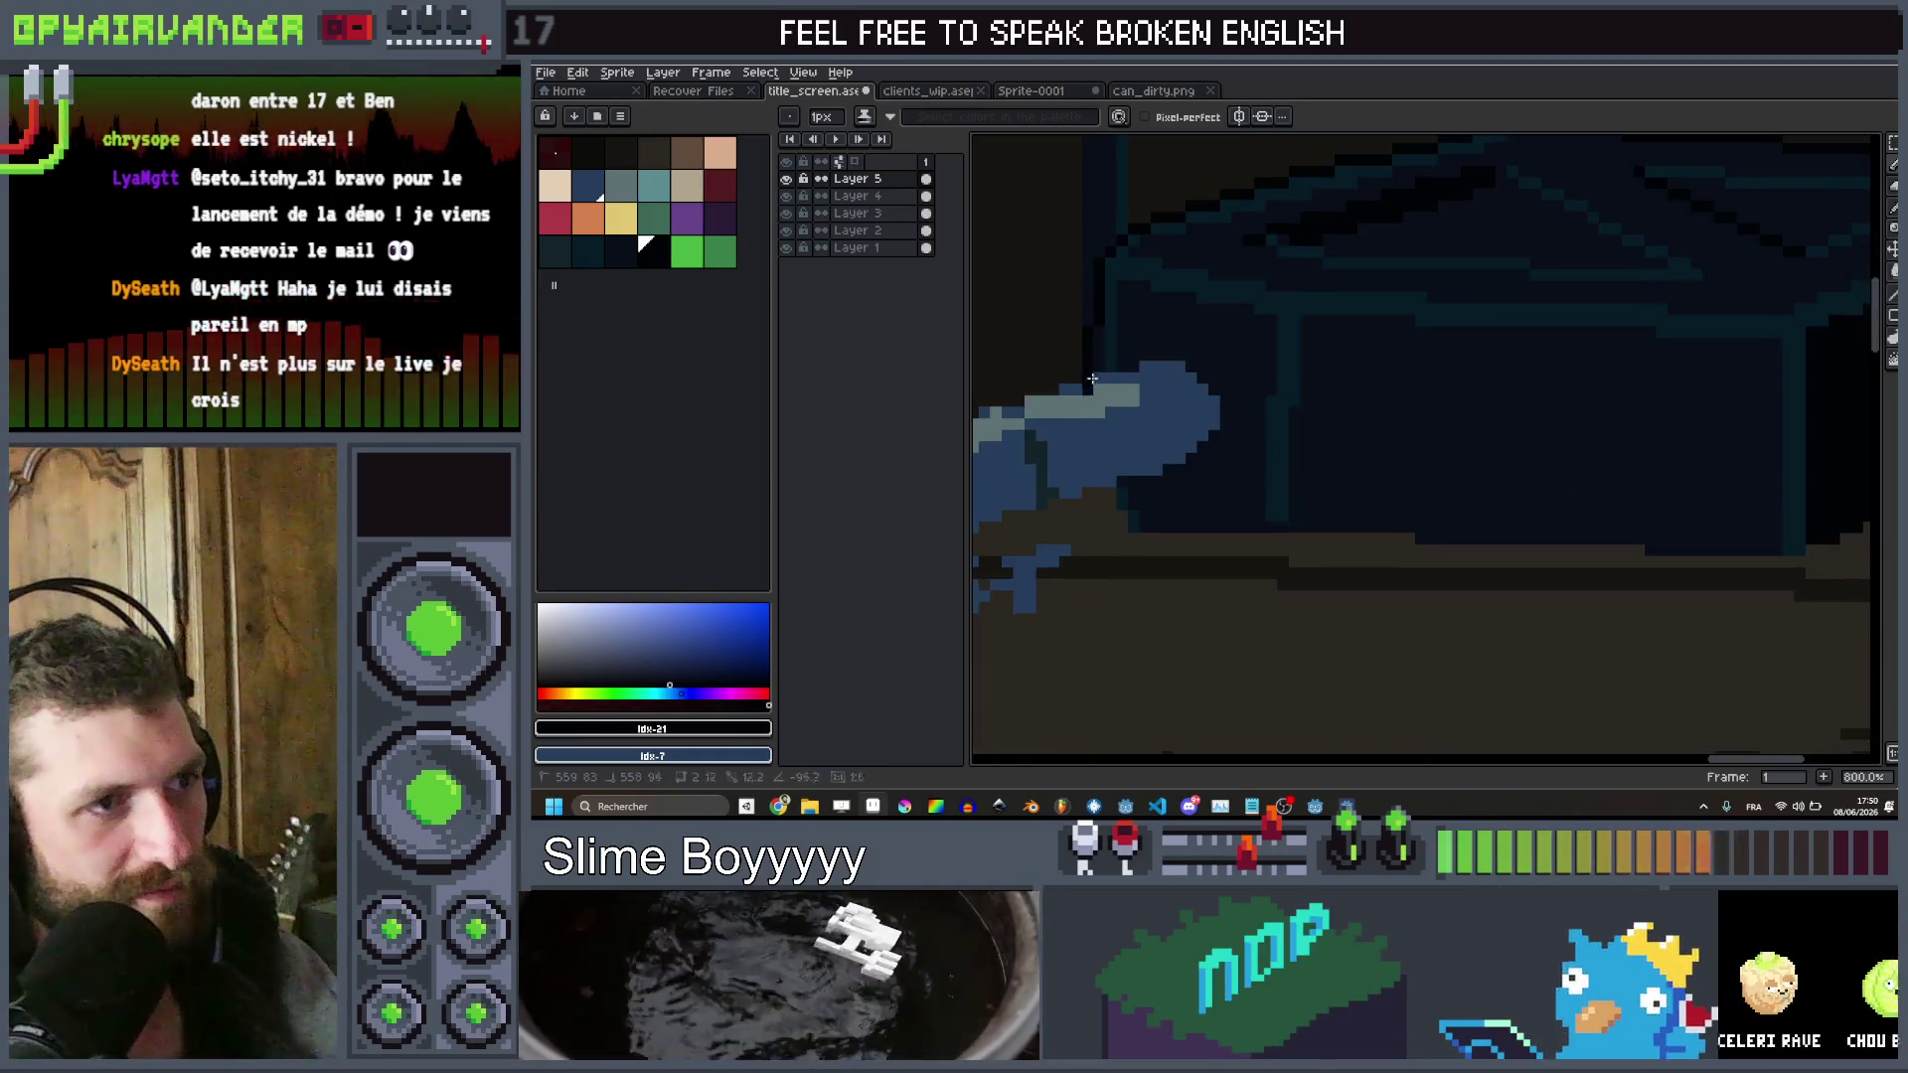
pyautogui.scroll(-1, 1246, 233)
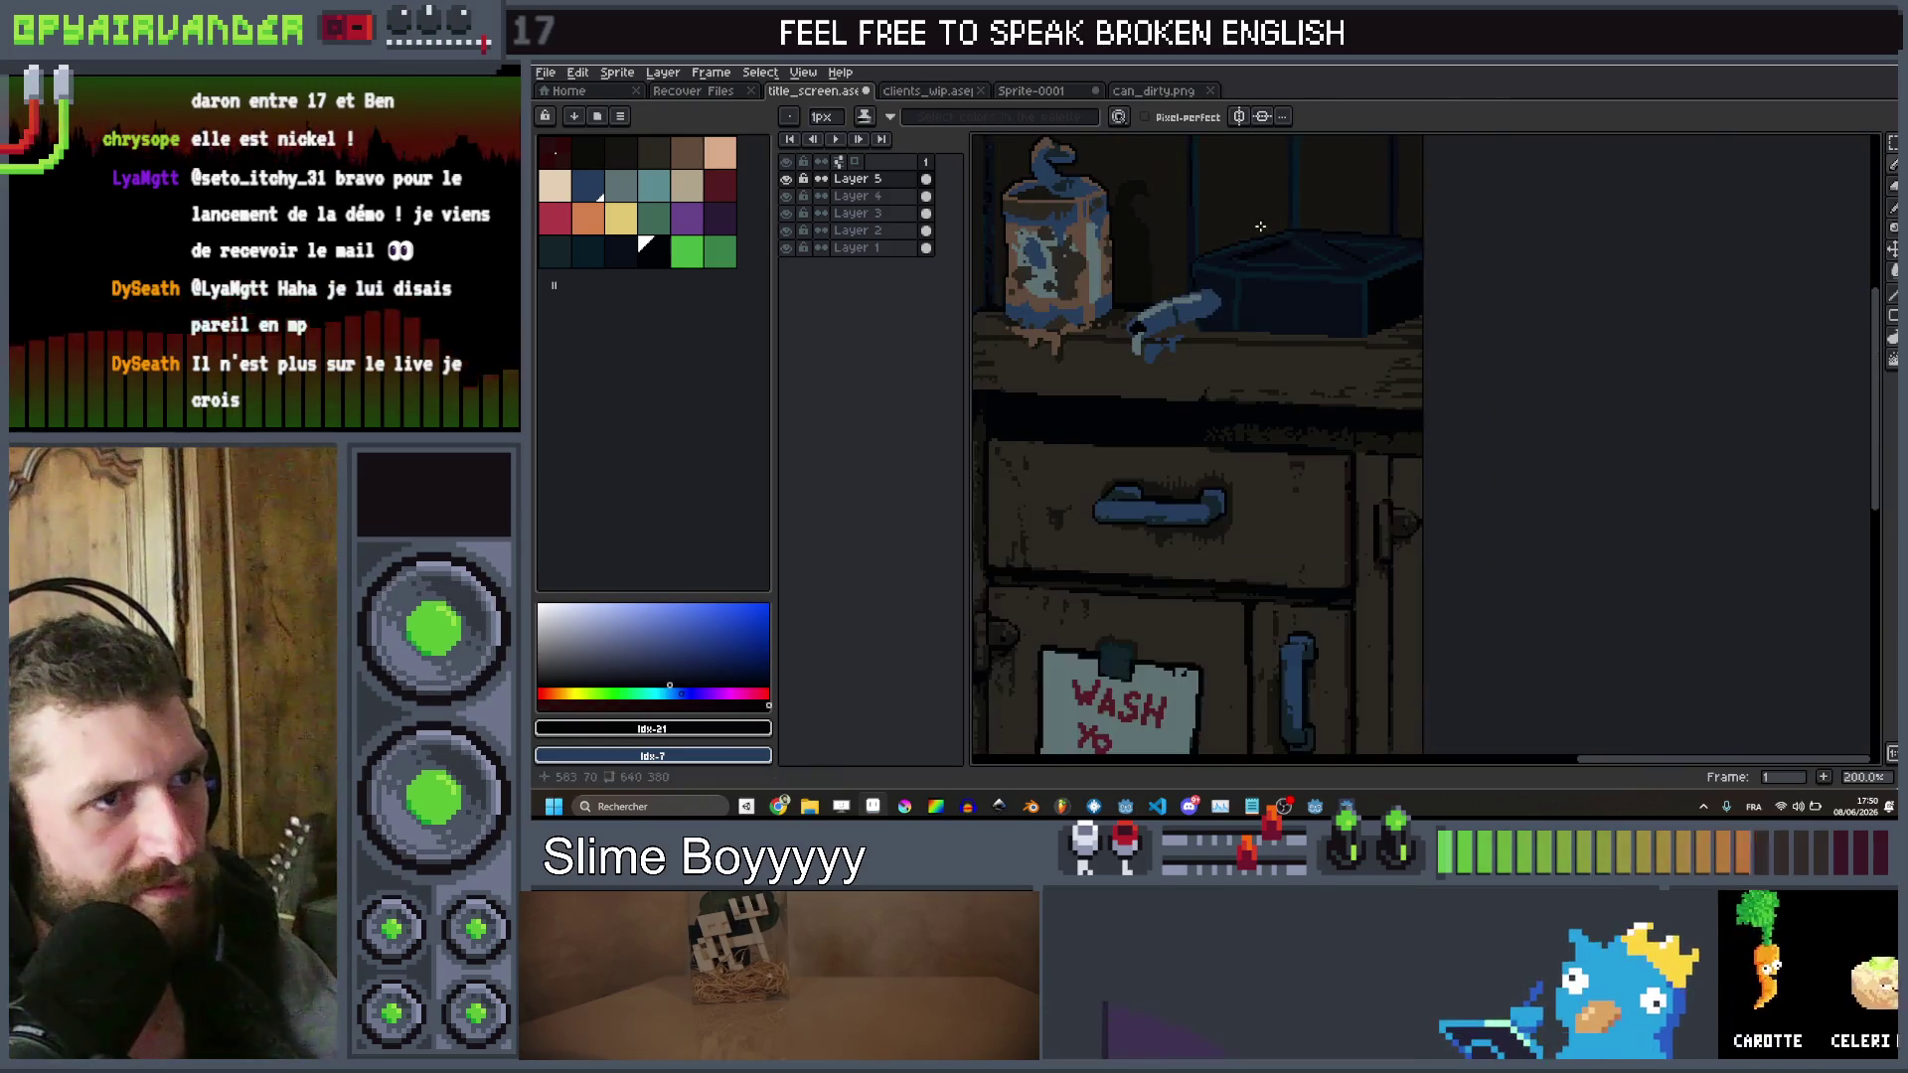
pyautogui.scroll(4, 1260, 226)
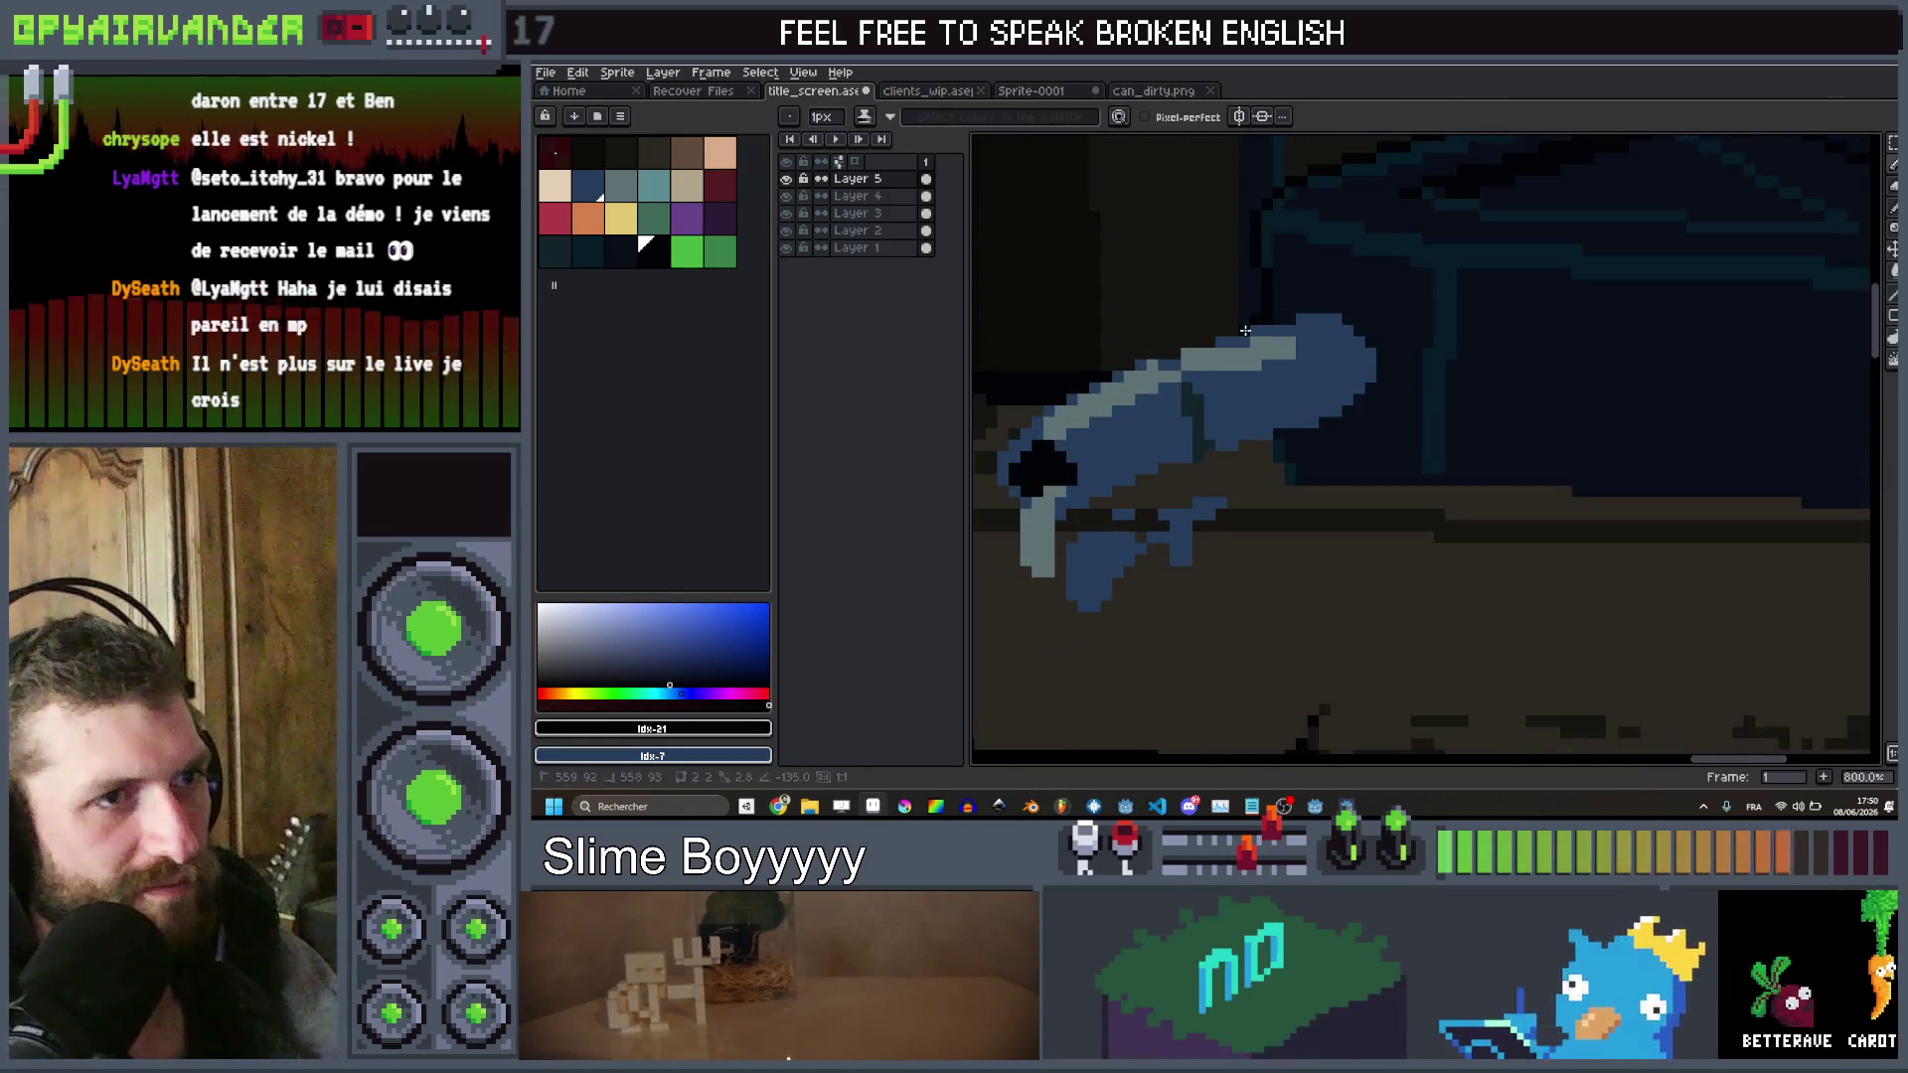
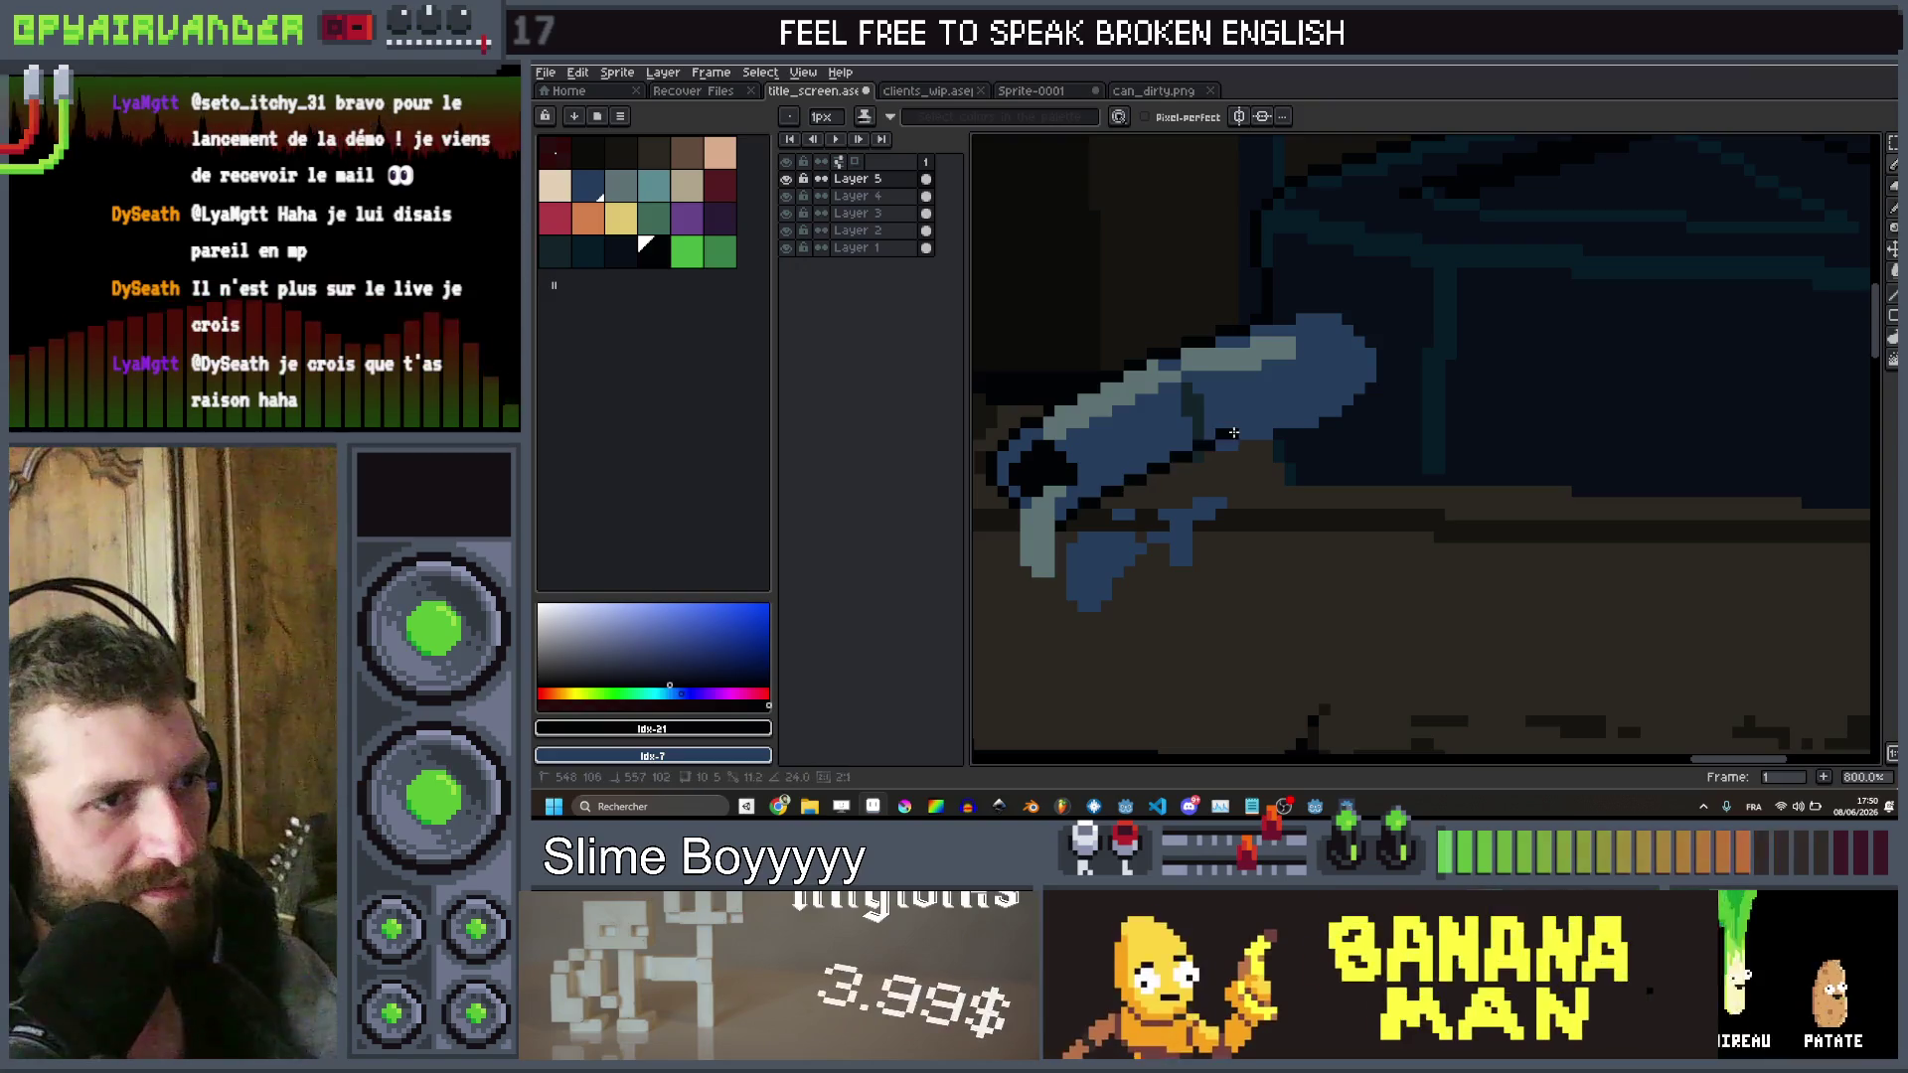
# Finish a faucet outline segment, then select Layer 1 and pick a dark brown palette colour
pyautogui.keyDown('shift'); pyautogui.click(1222, 455); pyautogui.keyUp('shift')
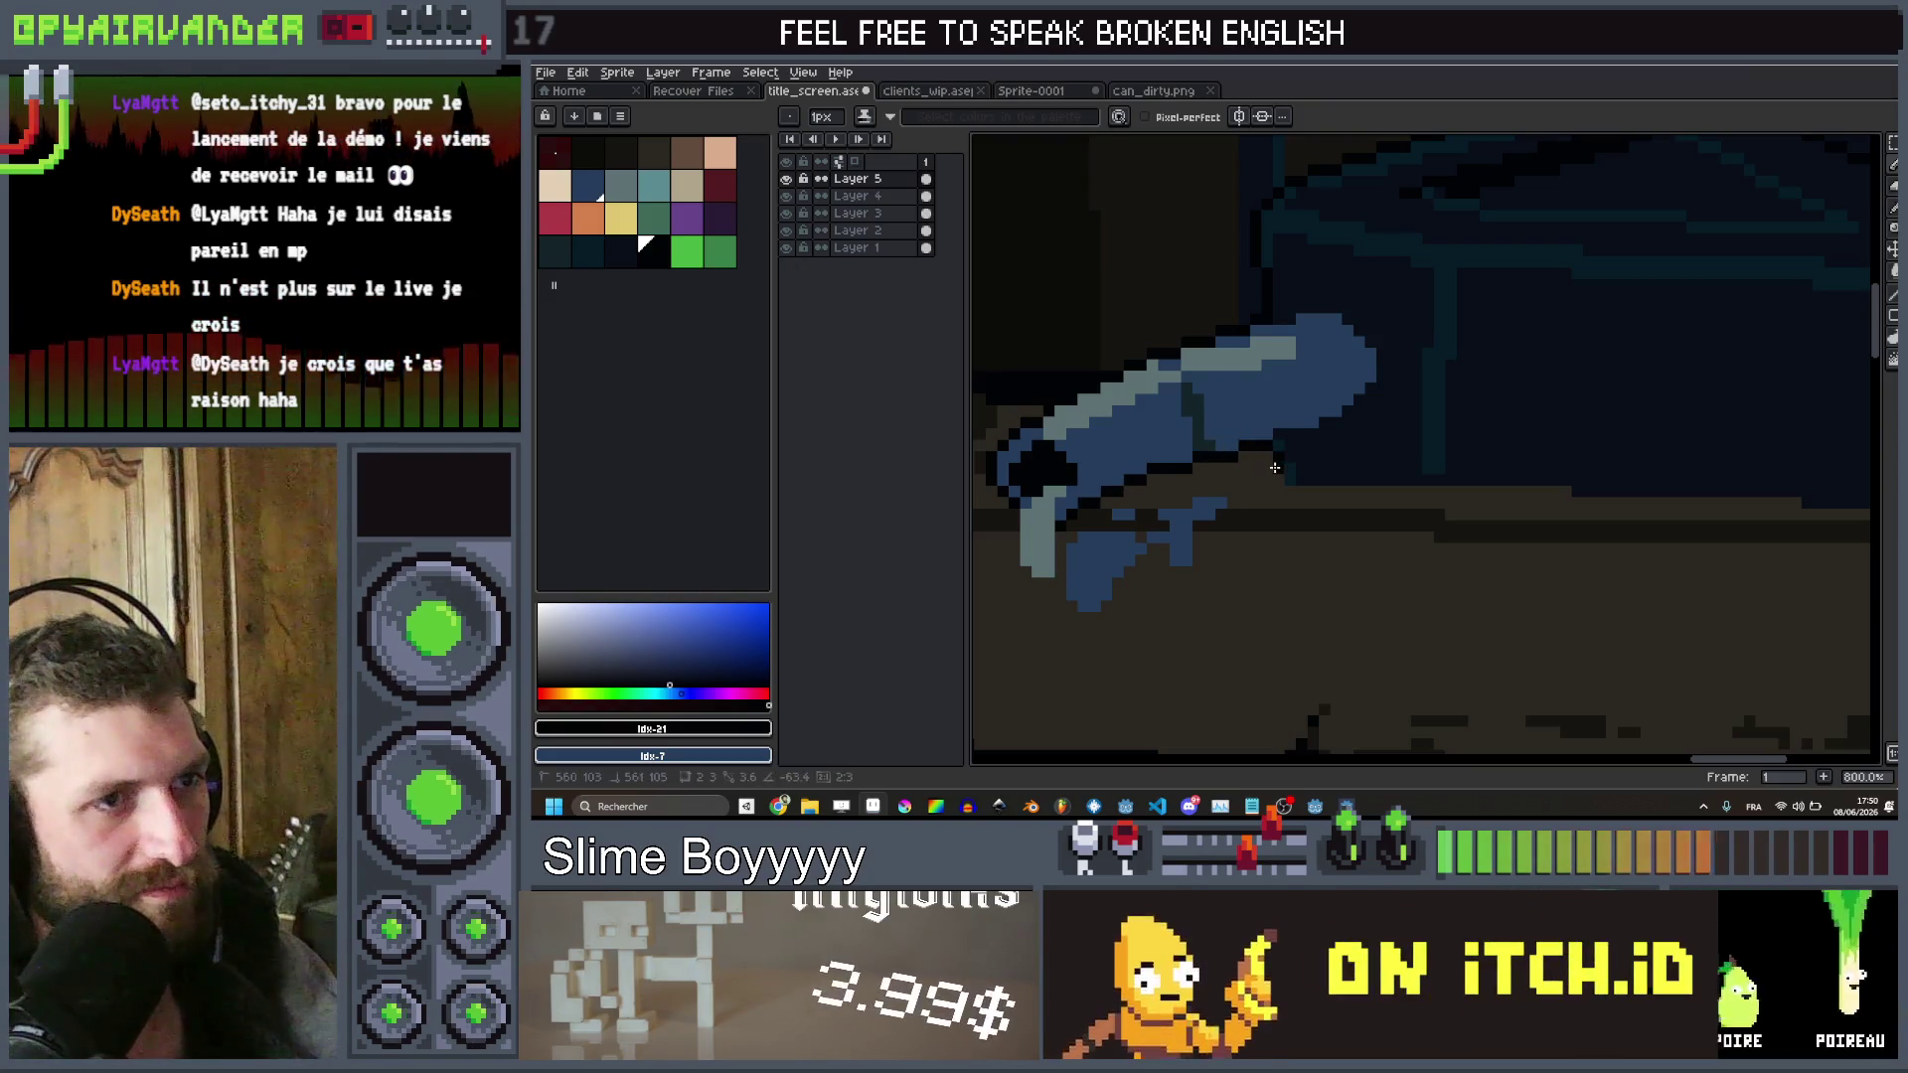
pyautogui.scroll(-5, 1612, 380)
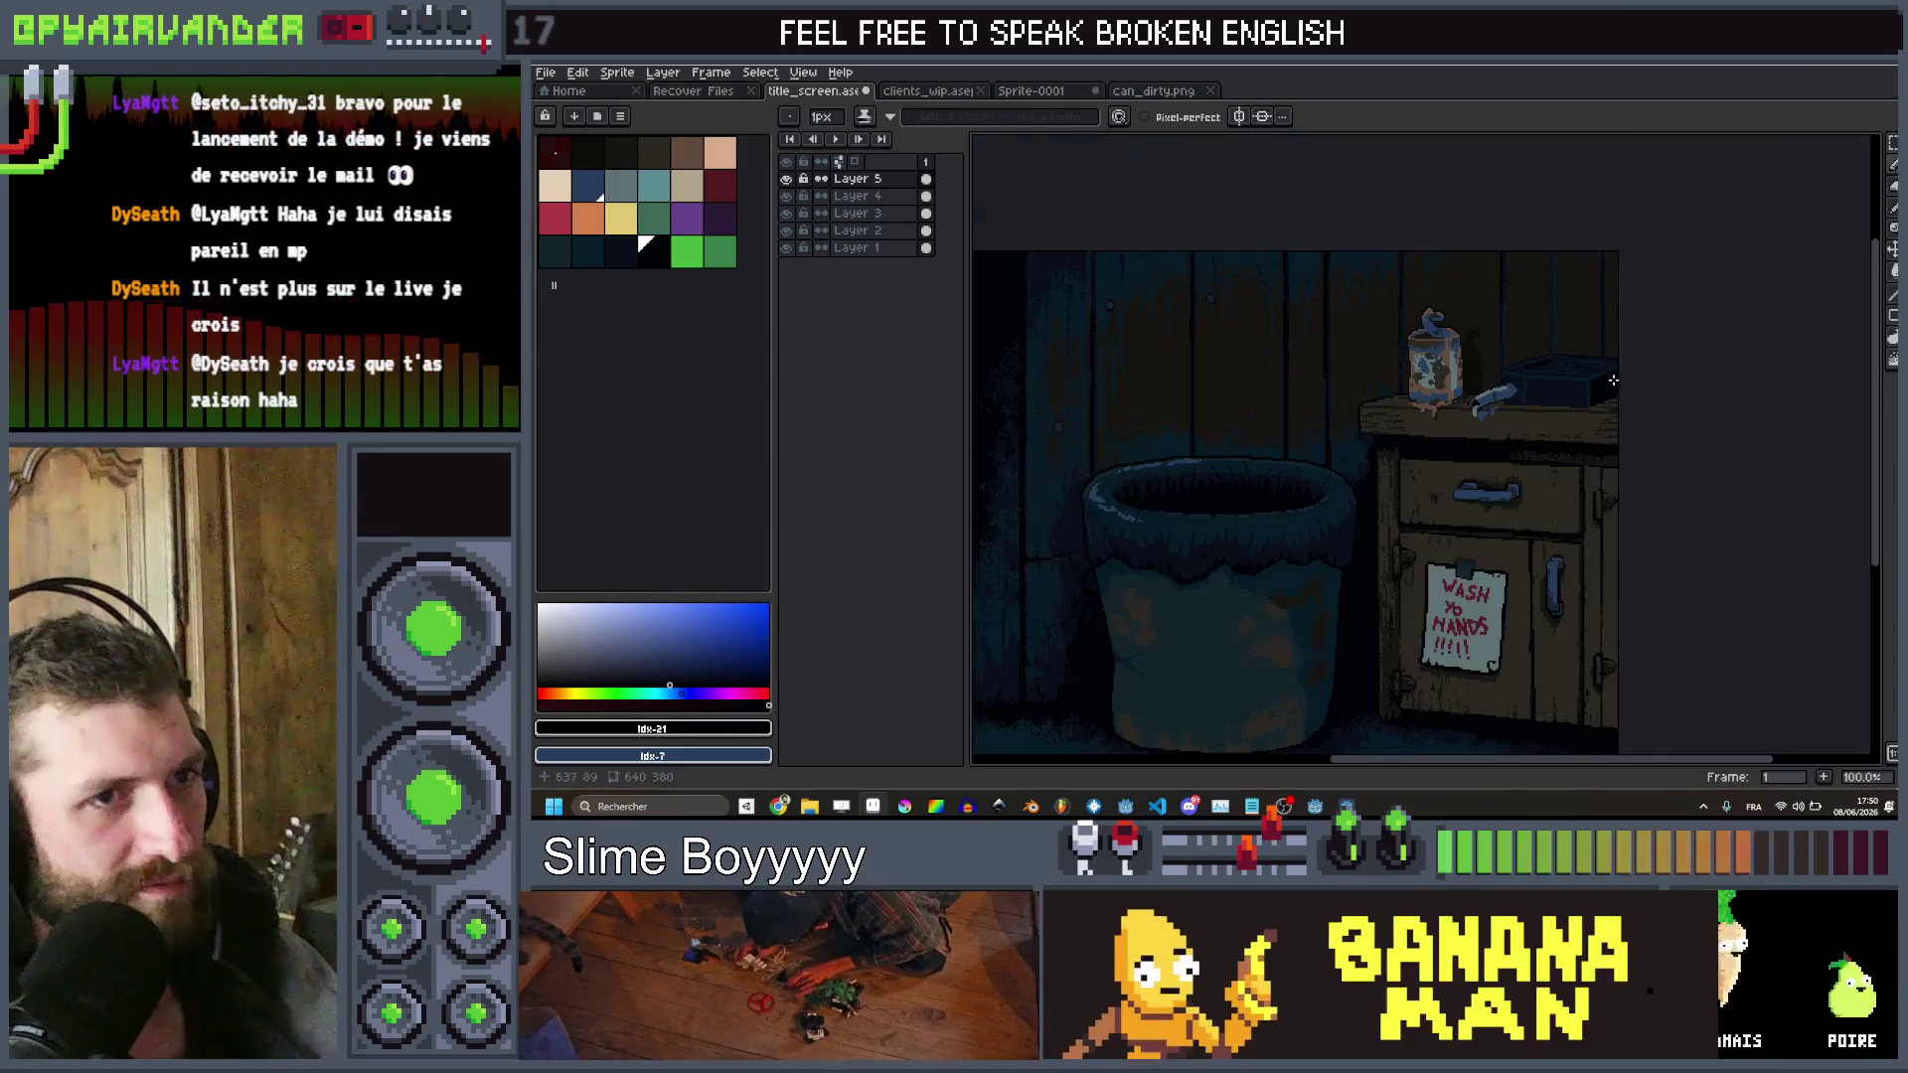
pyautogui.scroll(3, 1613, 381)
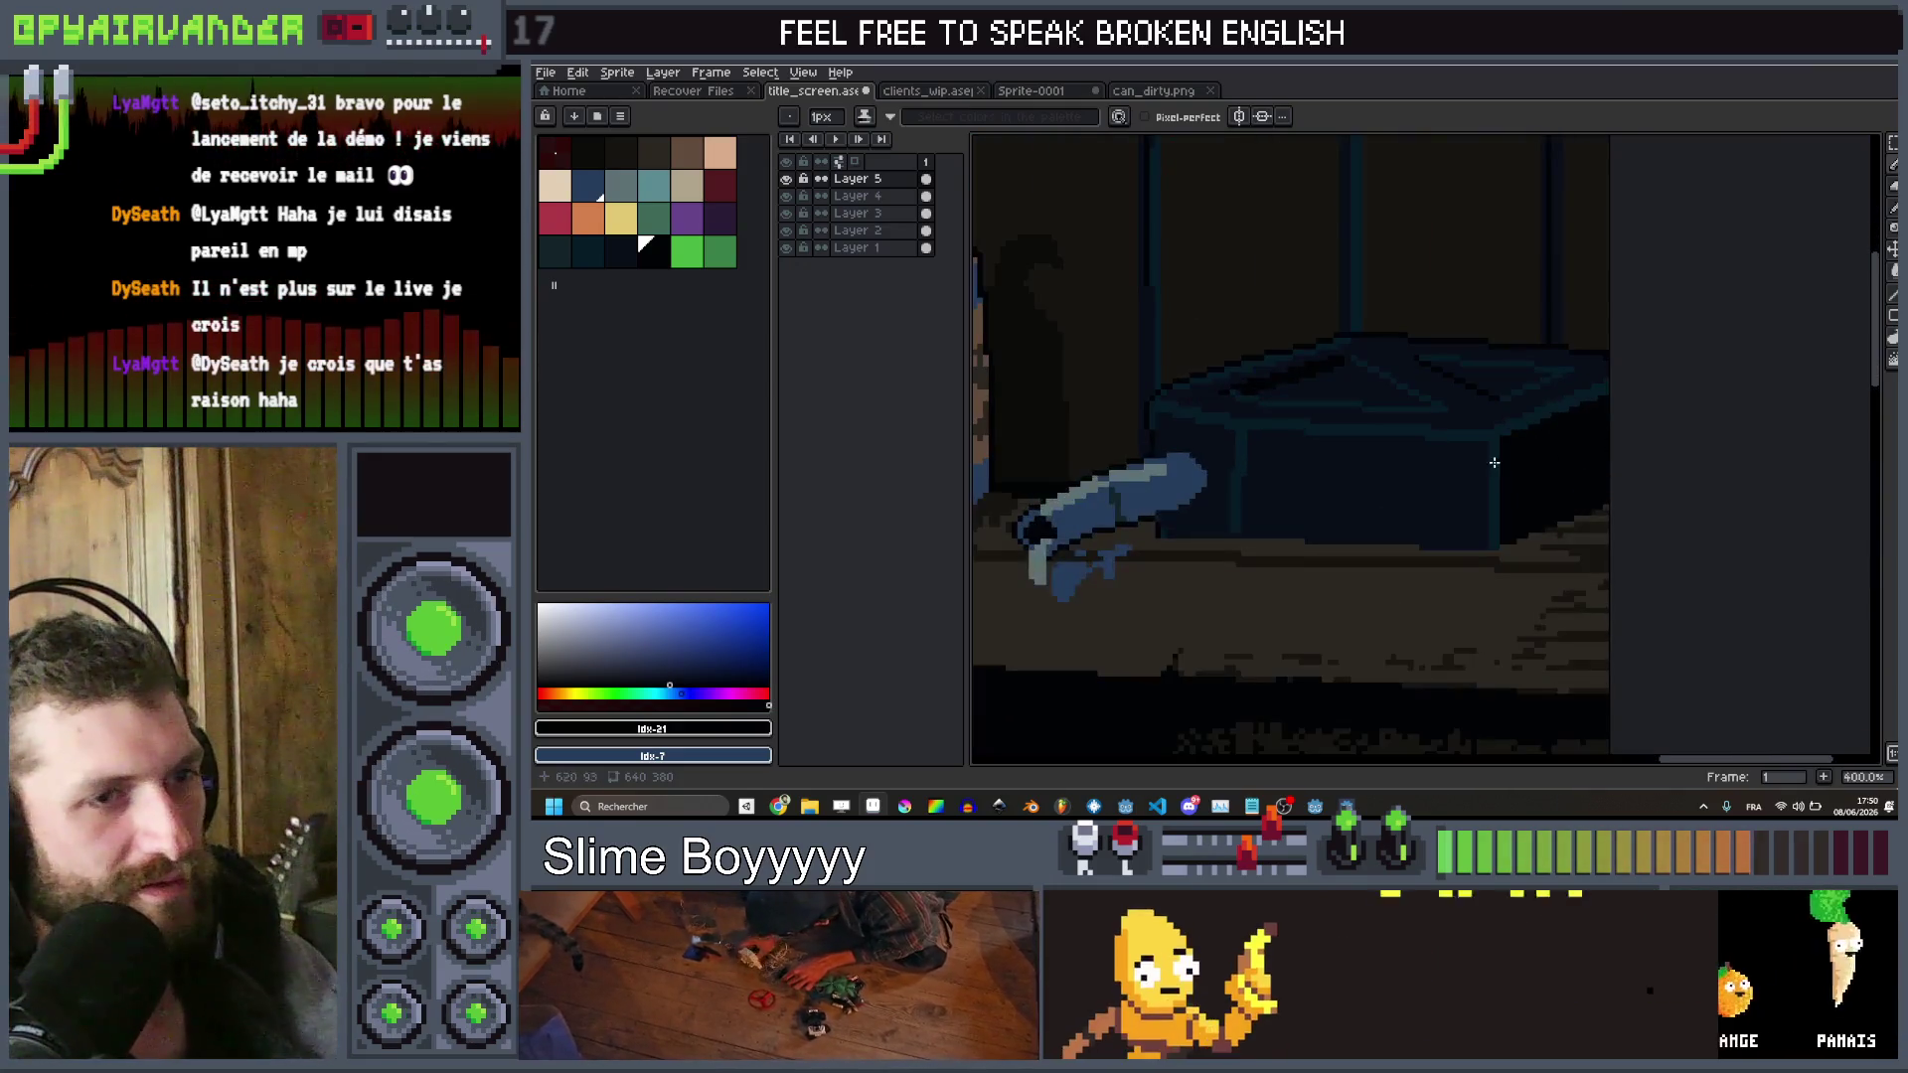
pyautogui.click(854, 247)
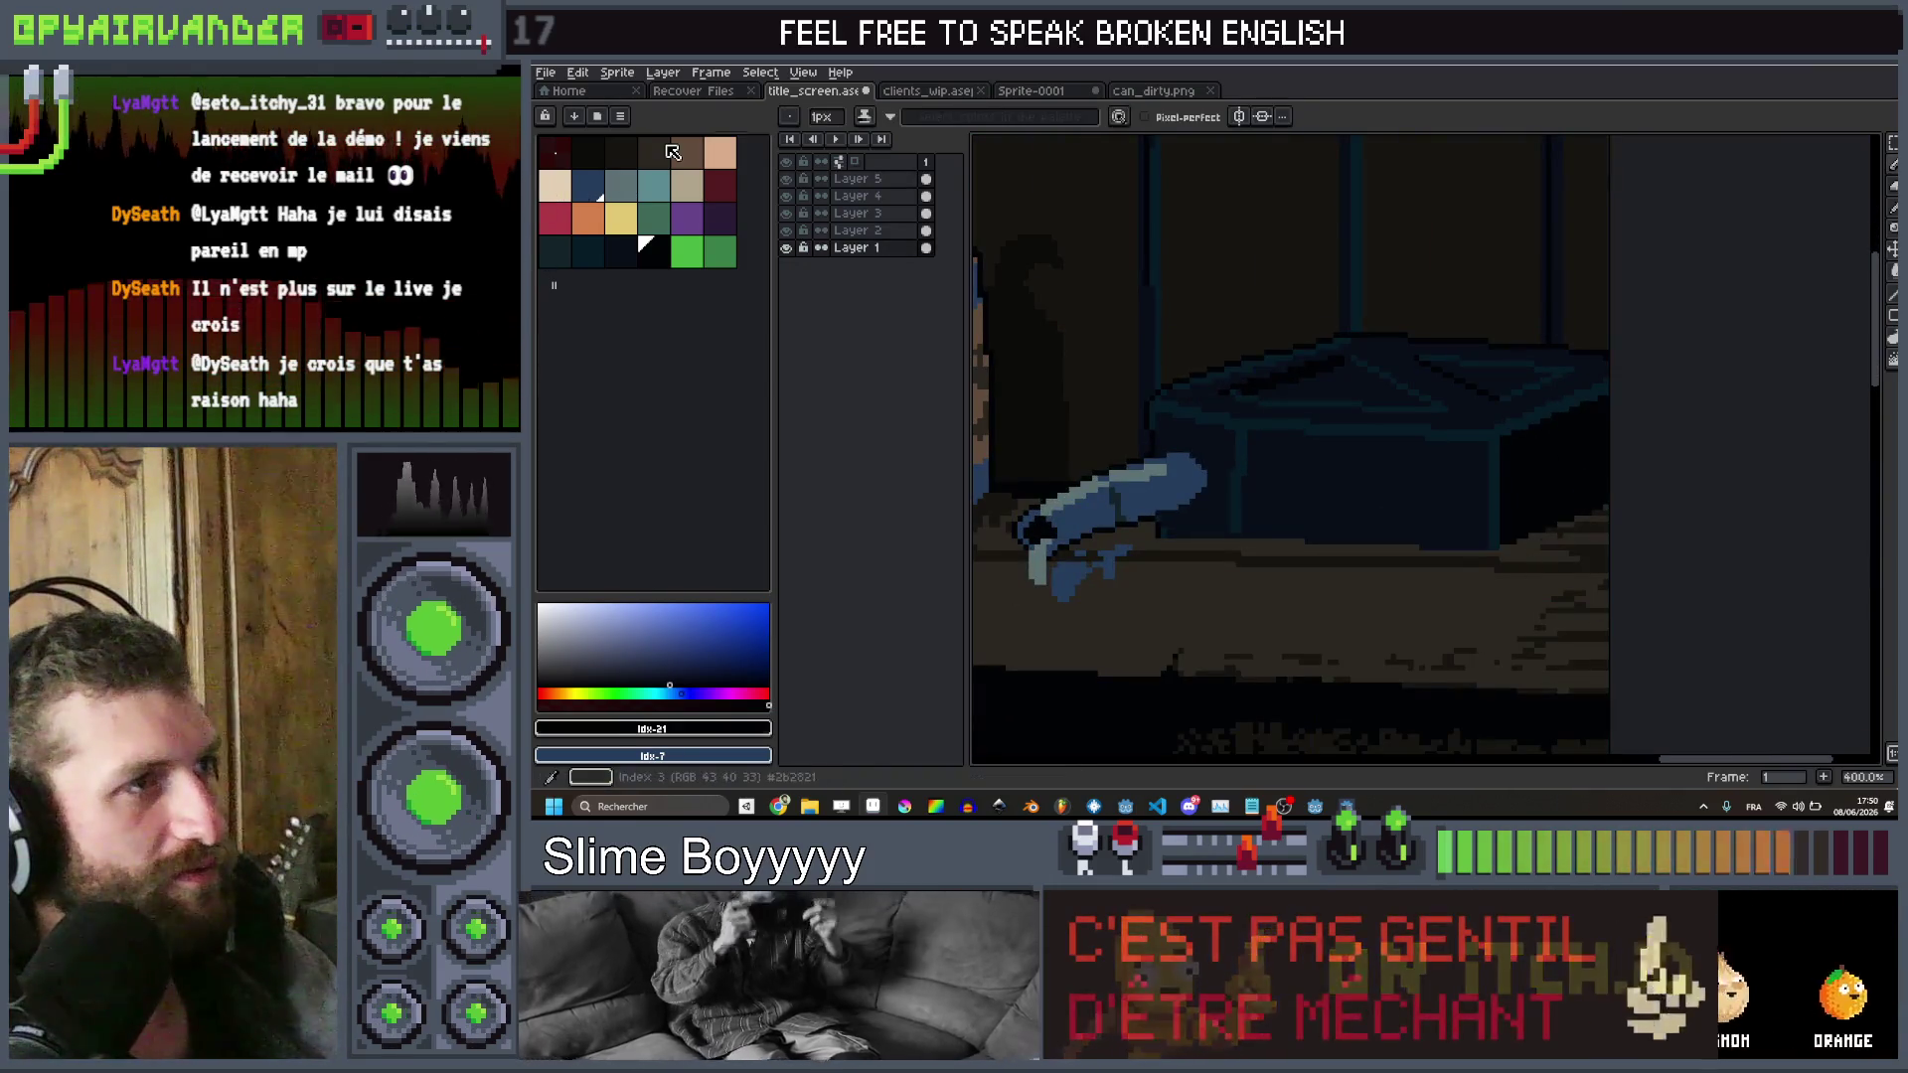
pyautogui.click(668, 147)
pyautogui.press('9')
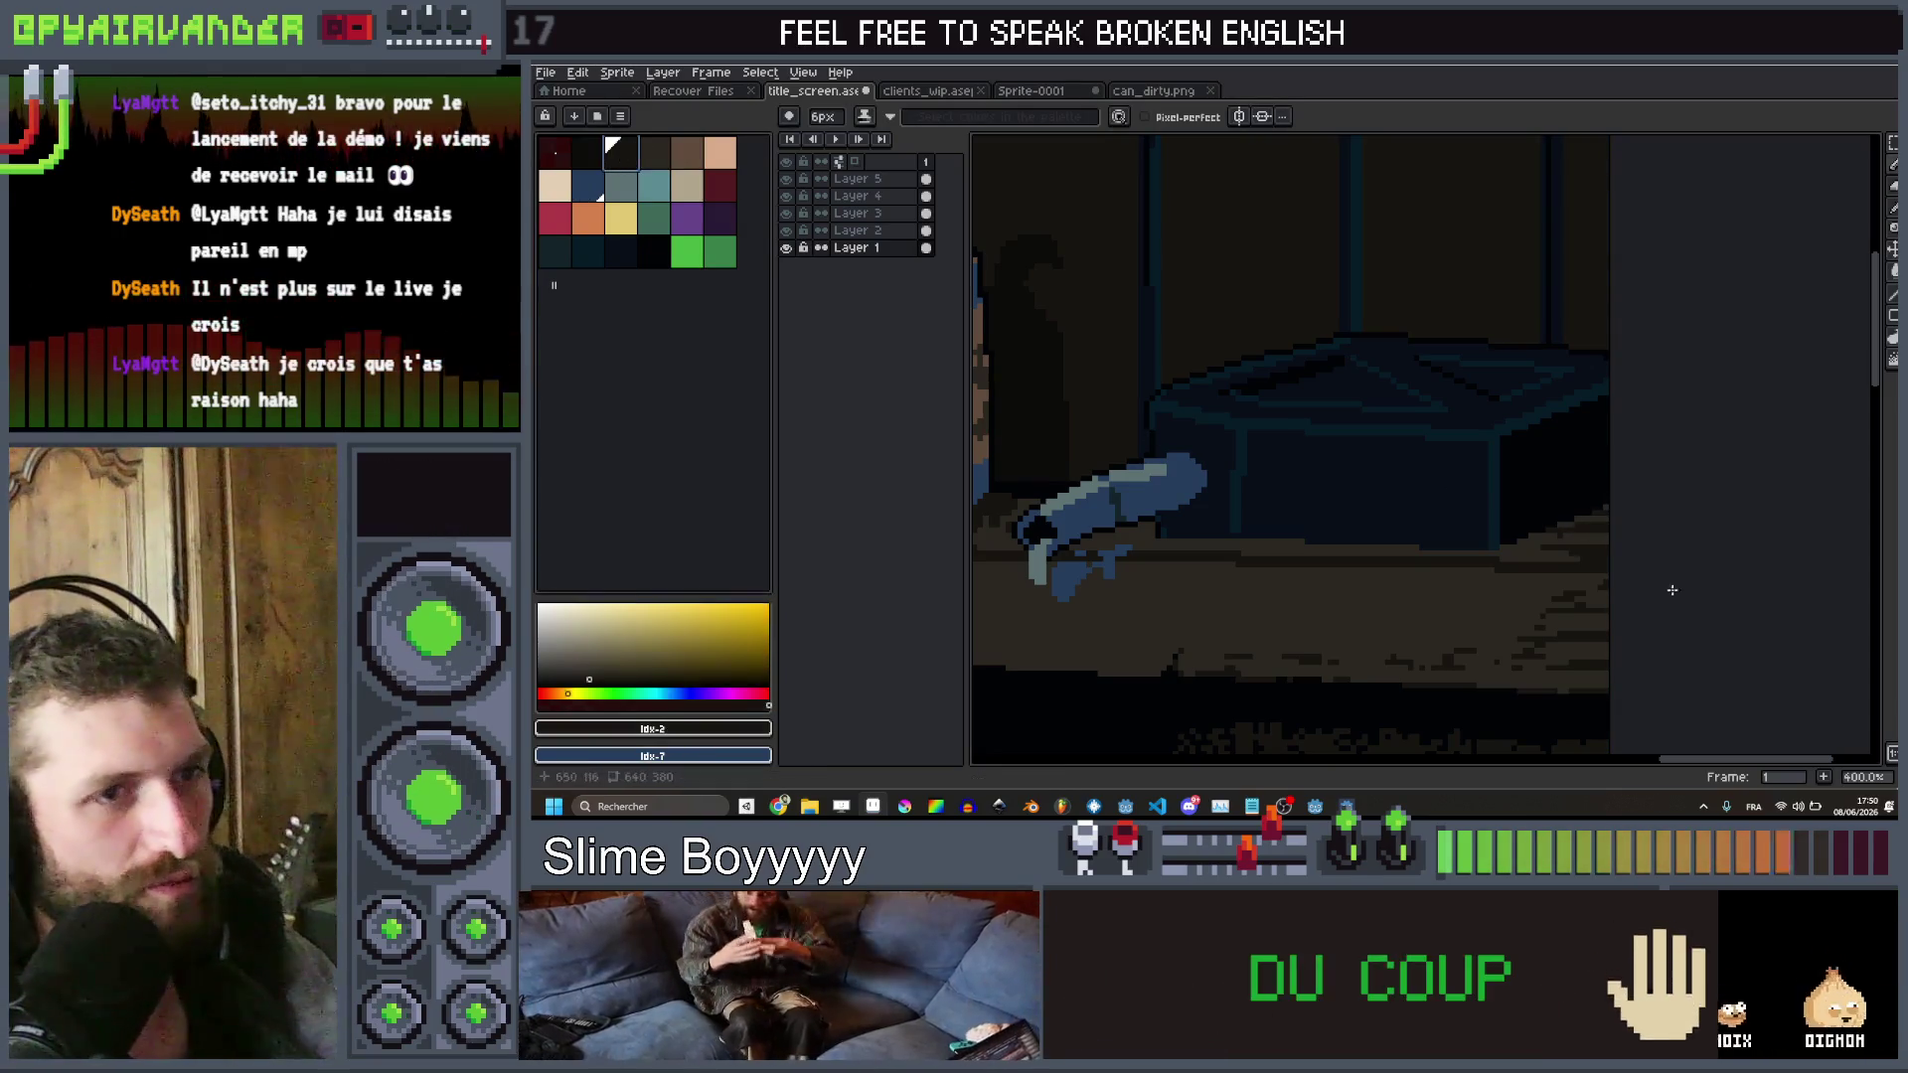
pyautogui.press('v')
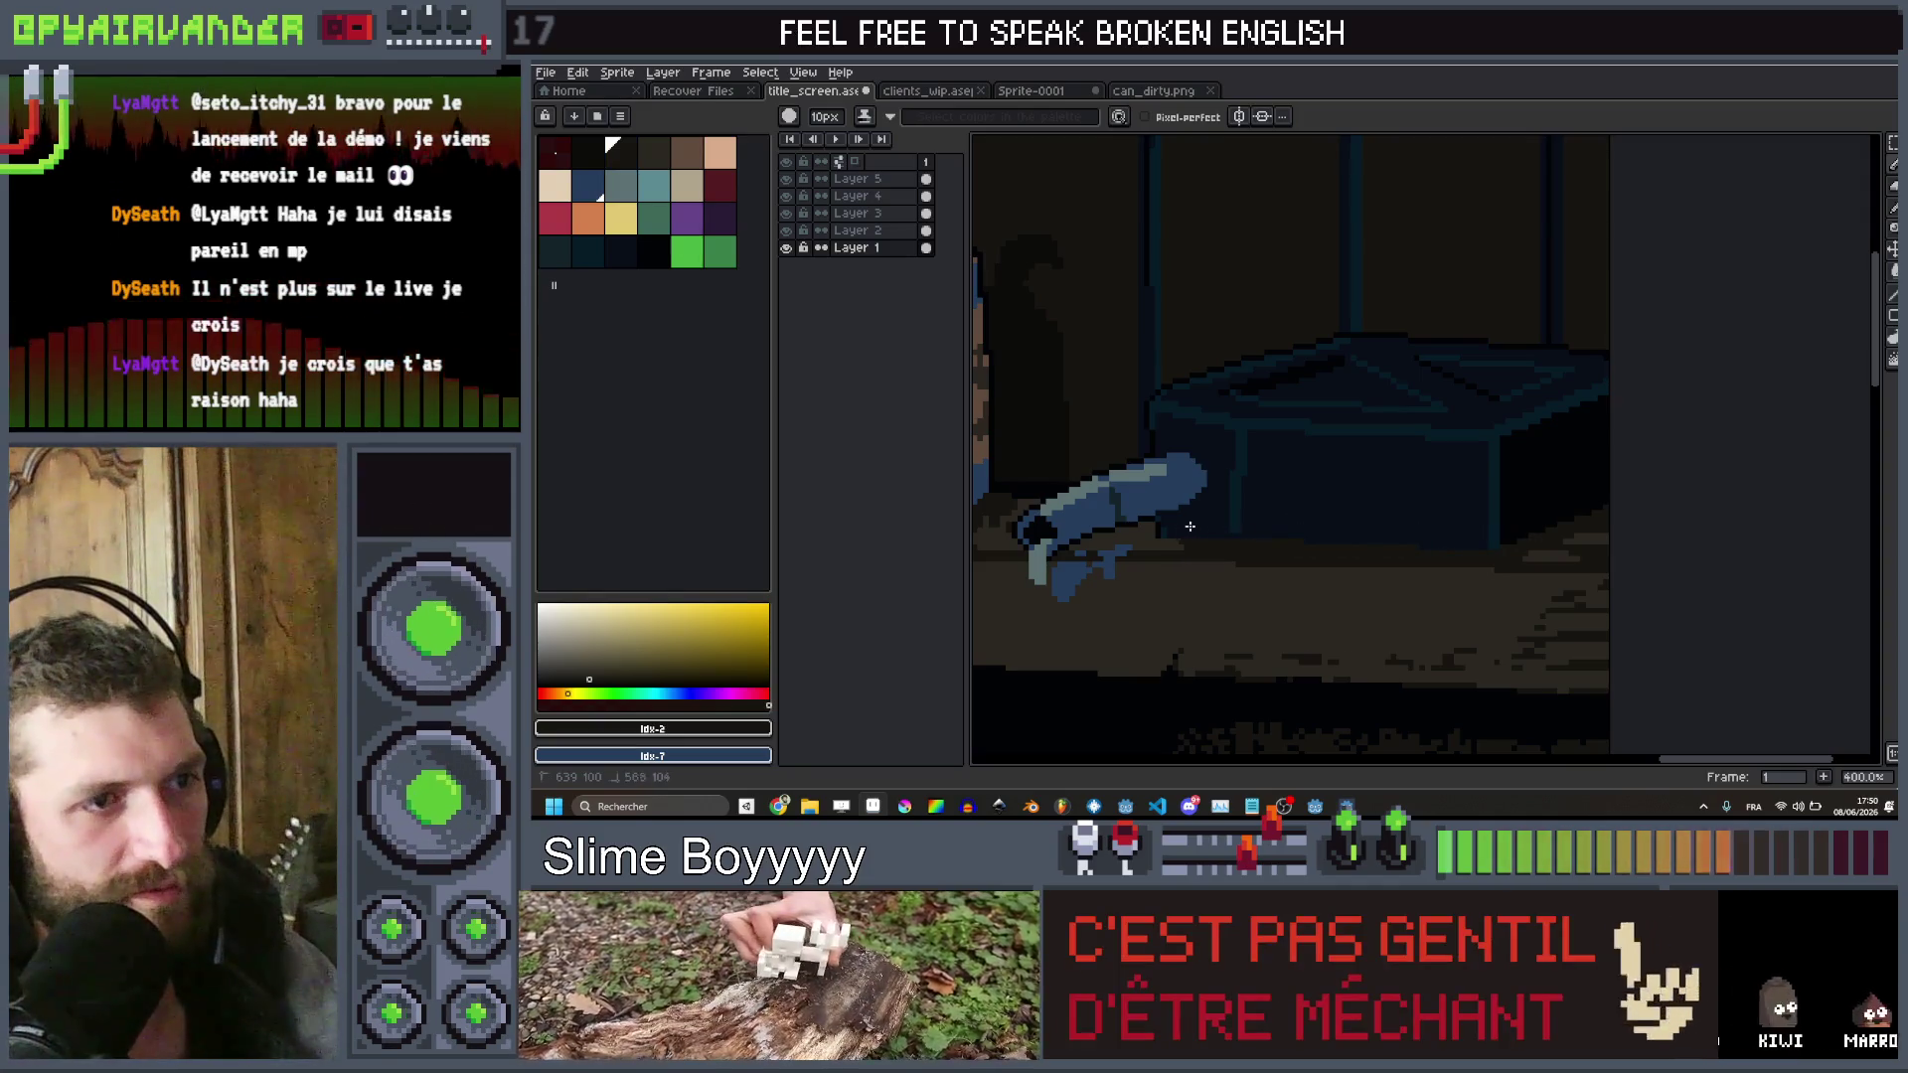
pyautogui.scroll(-2, 1267, 539)
pyautogui.scroll(2, 1325, 467)
pyautogui.scroll(-1, 1325, 467)
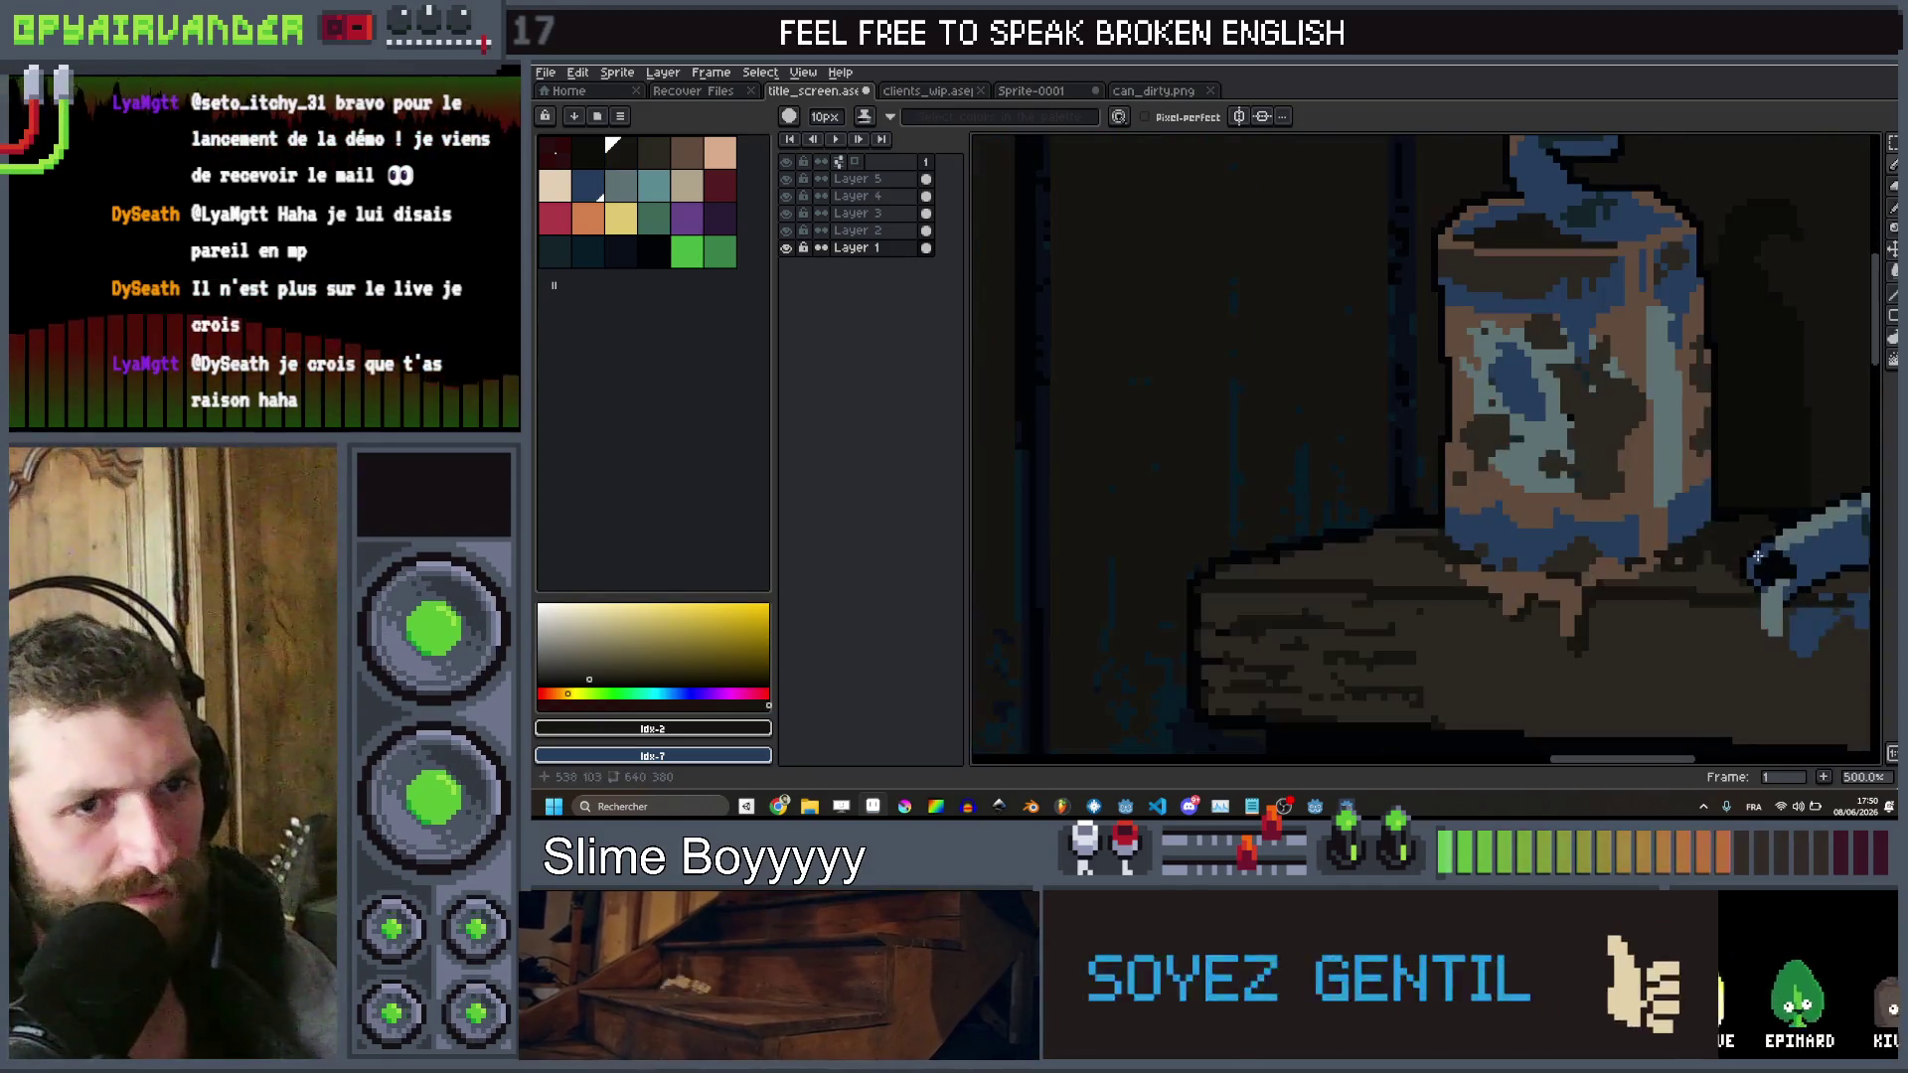
pyautogui.scroll(2, 1467, 586)
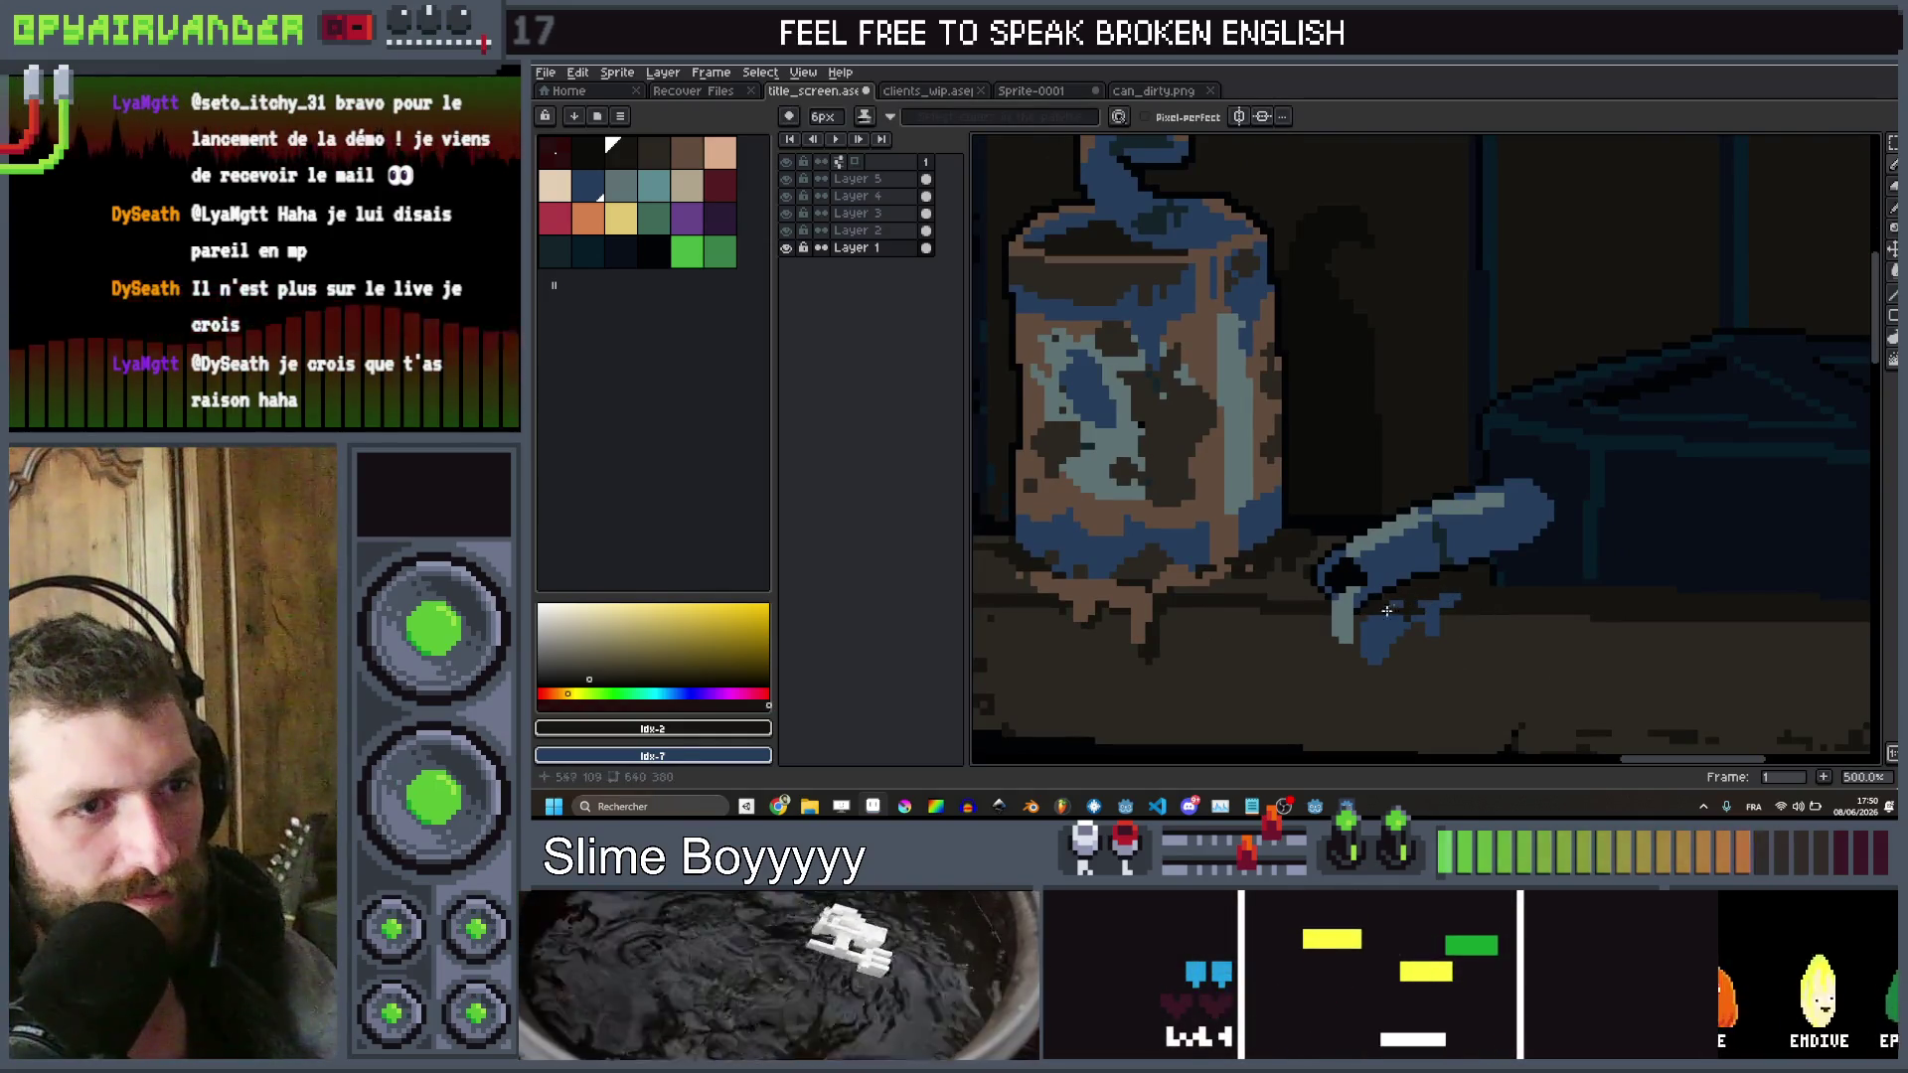
pyautogui.scroll(-4, 1399, 602)
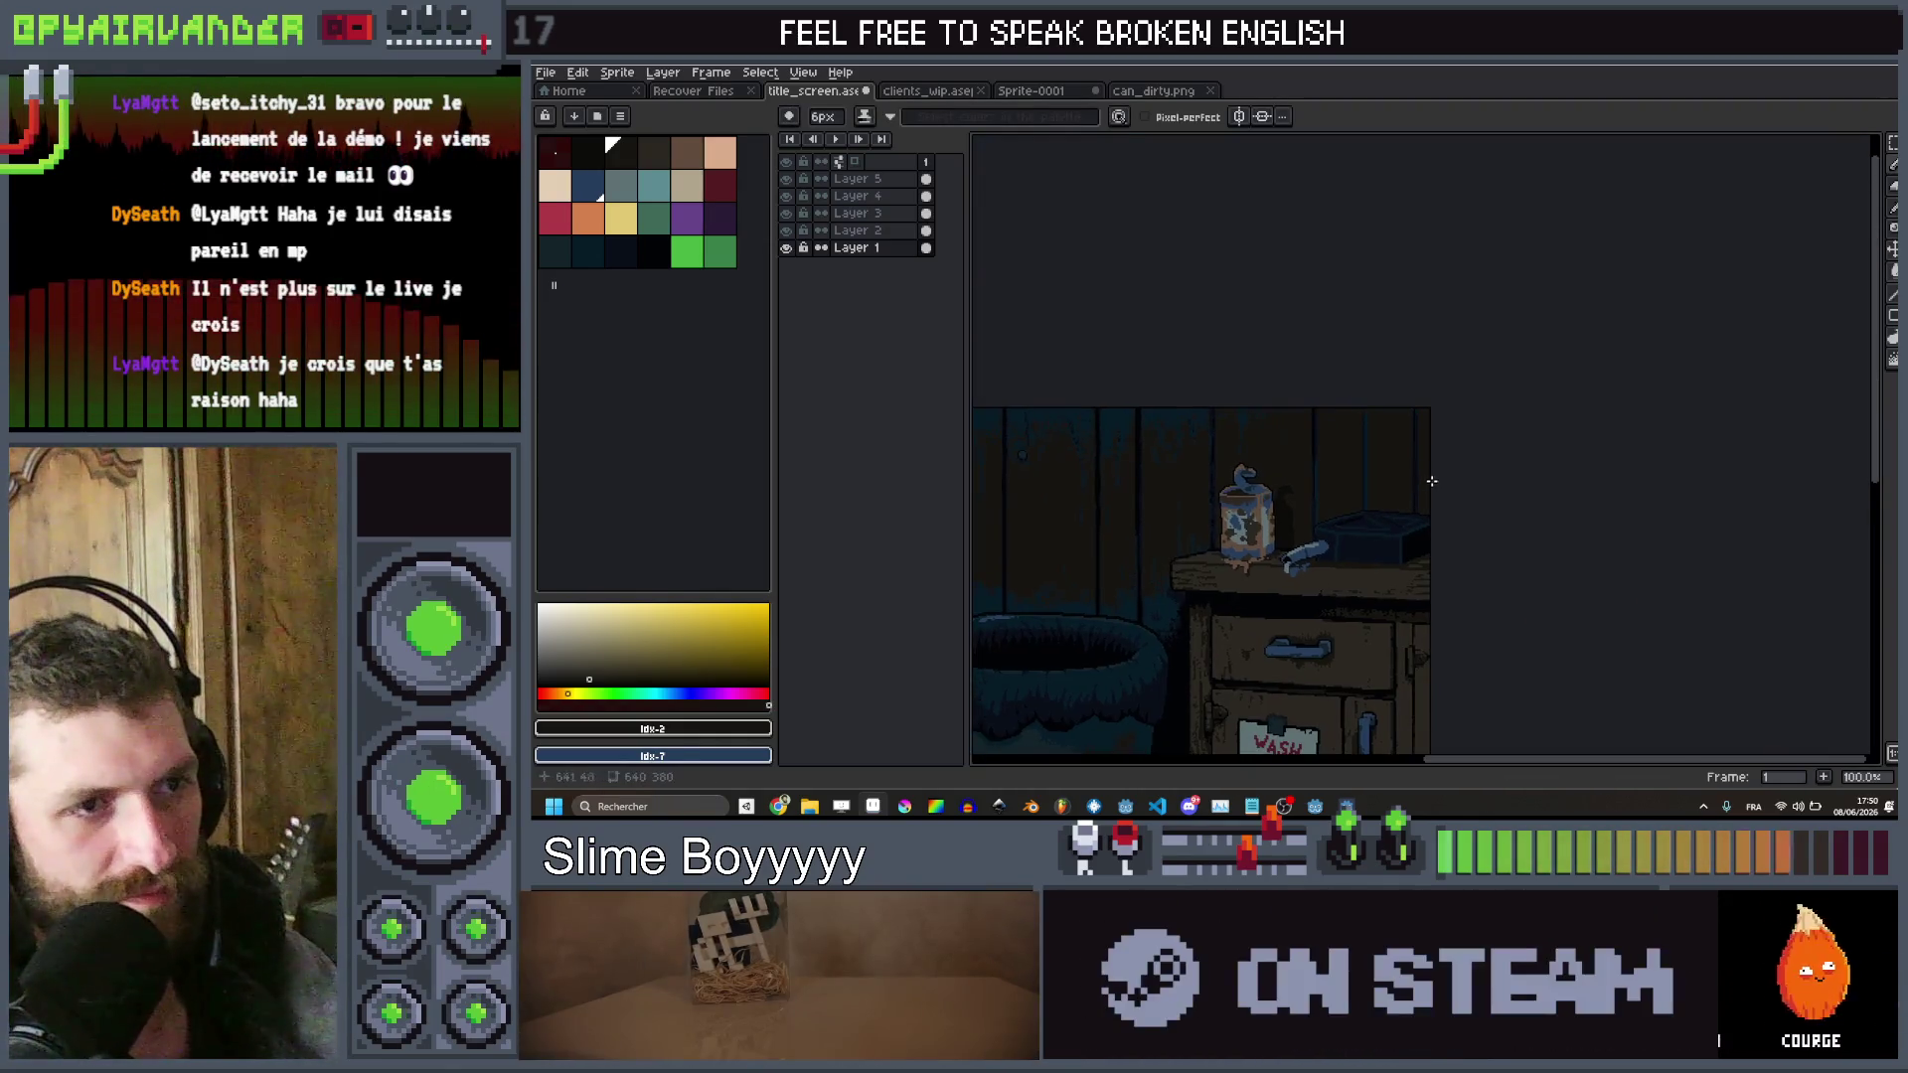
pyautogui.scroll(3, 1431, 479)
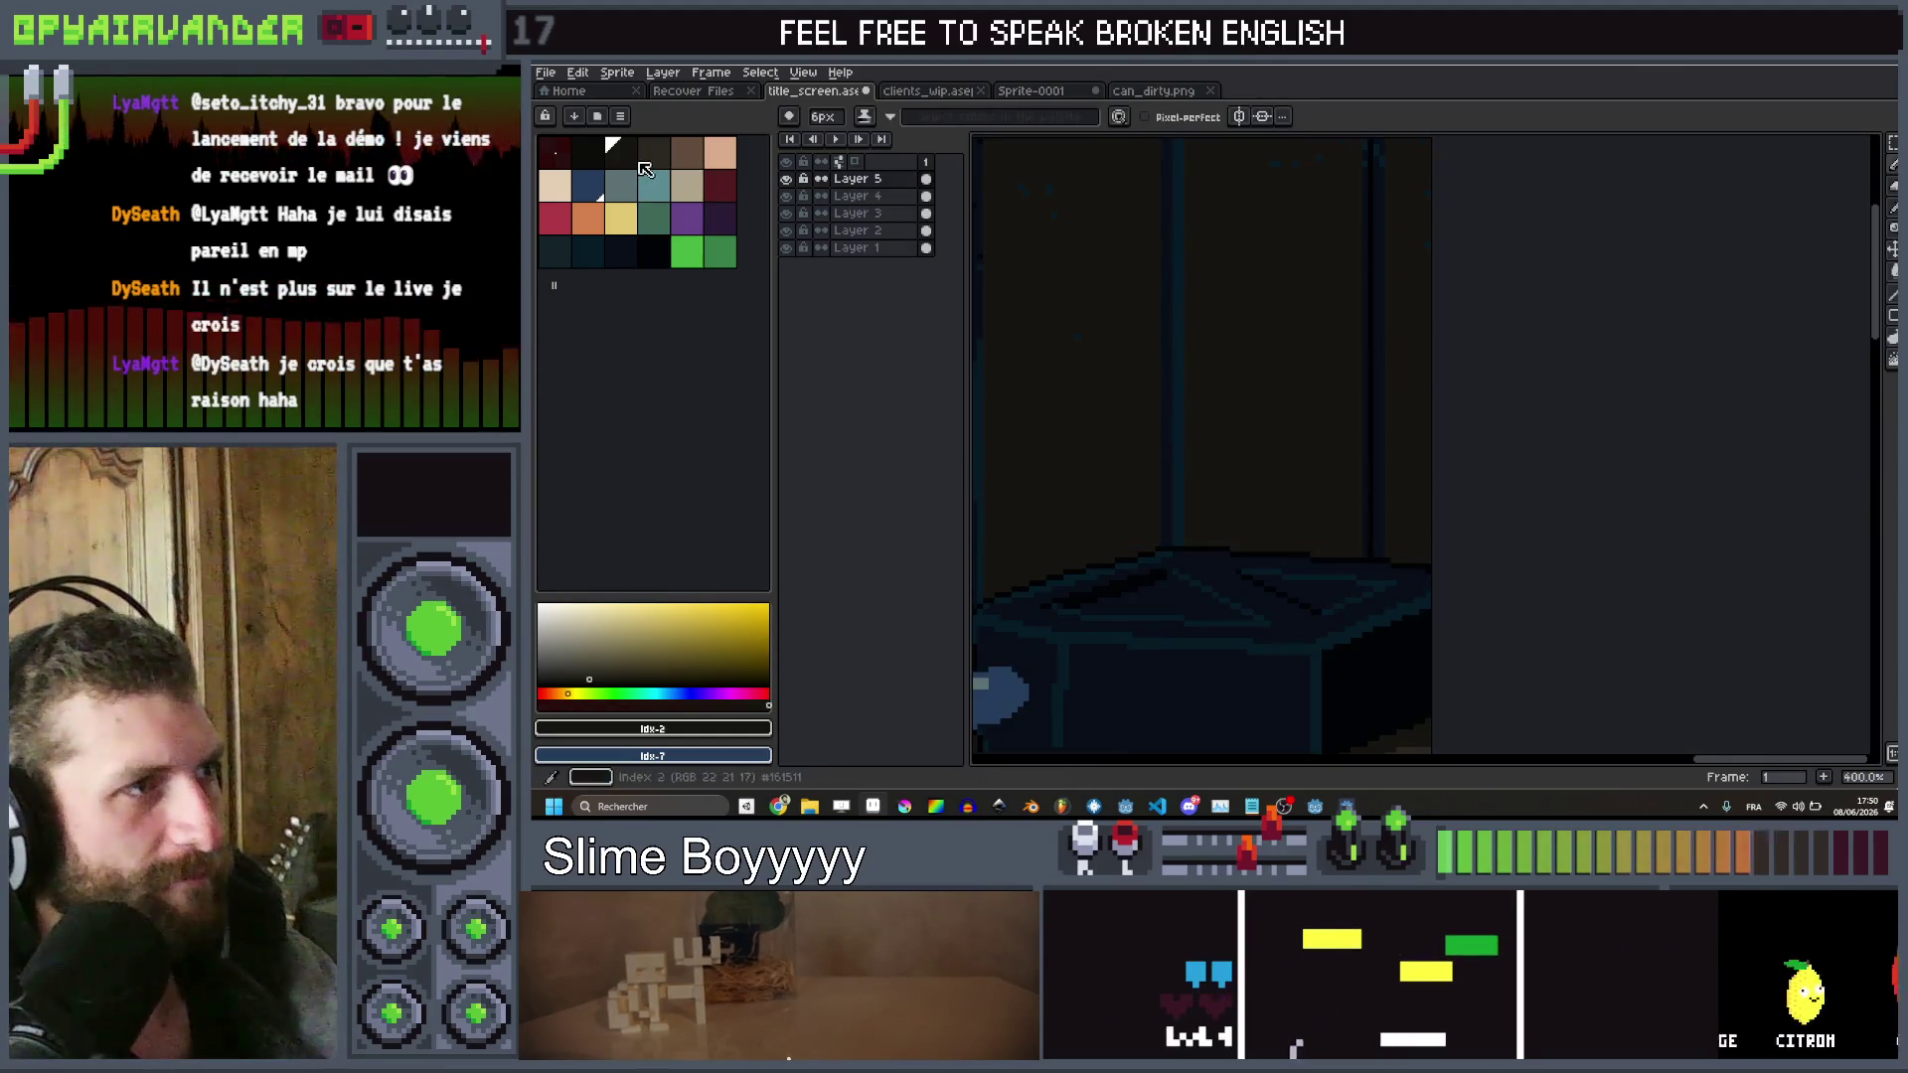
pyautogui.press('[')
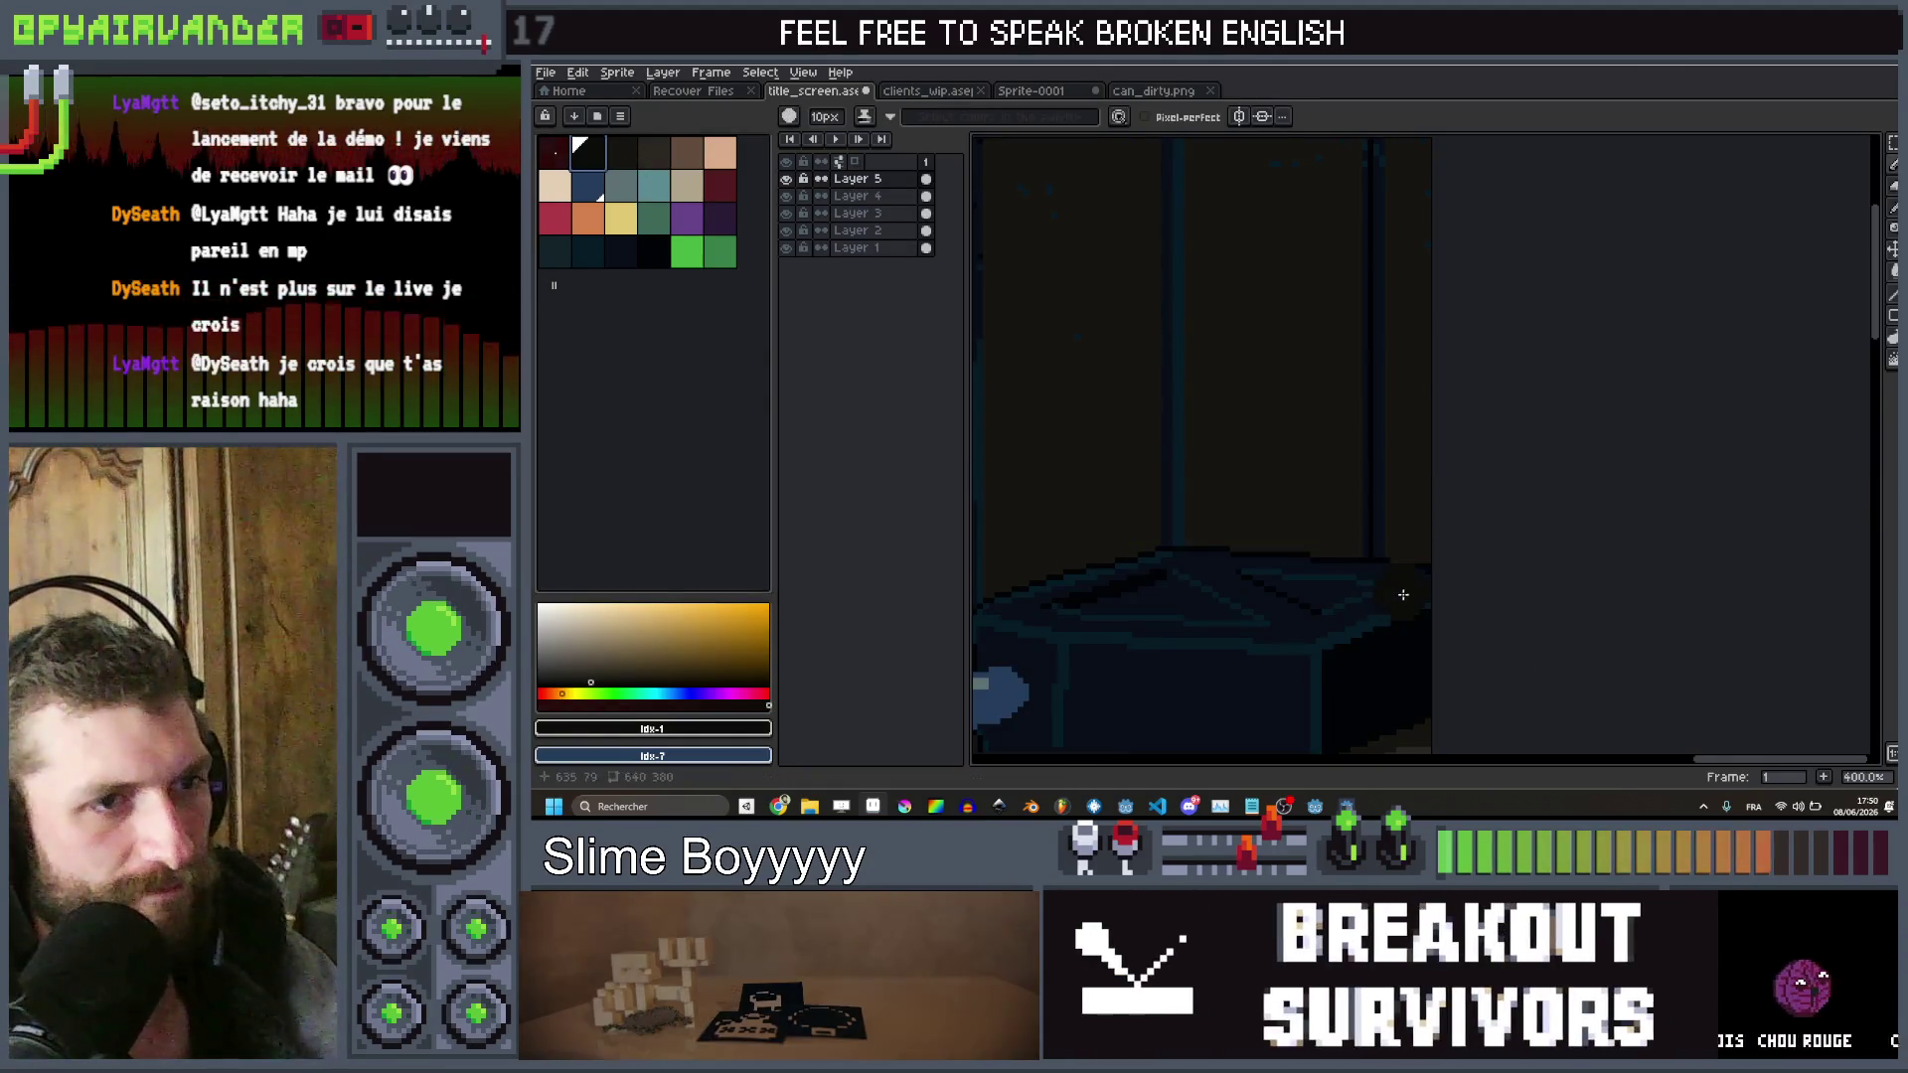
# On Layer 1, sample two dark blues from the jar and cabinet artwork
pyautogui.keyDown('ctrl'); pyautogui.click(1421, 590); pyautogui.keyUp('ctrl')
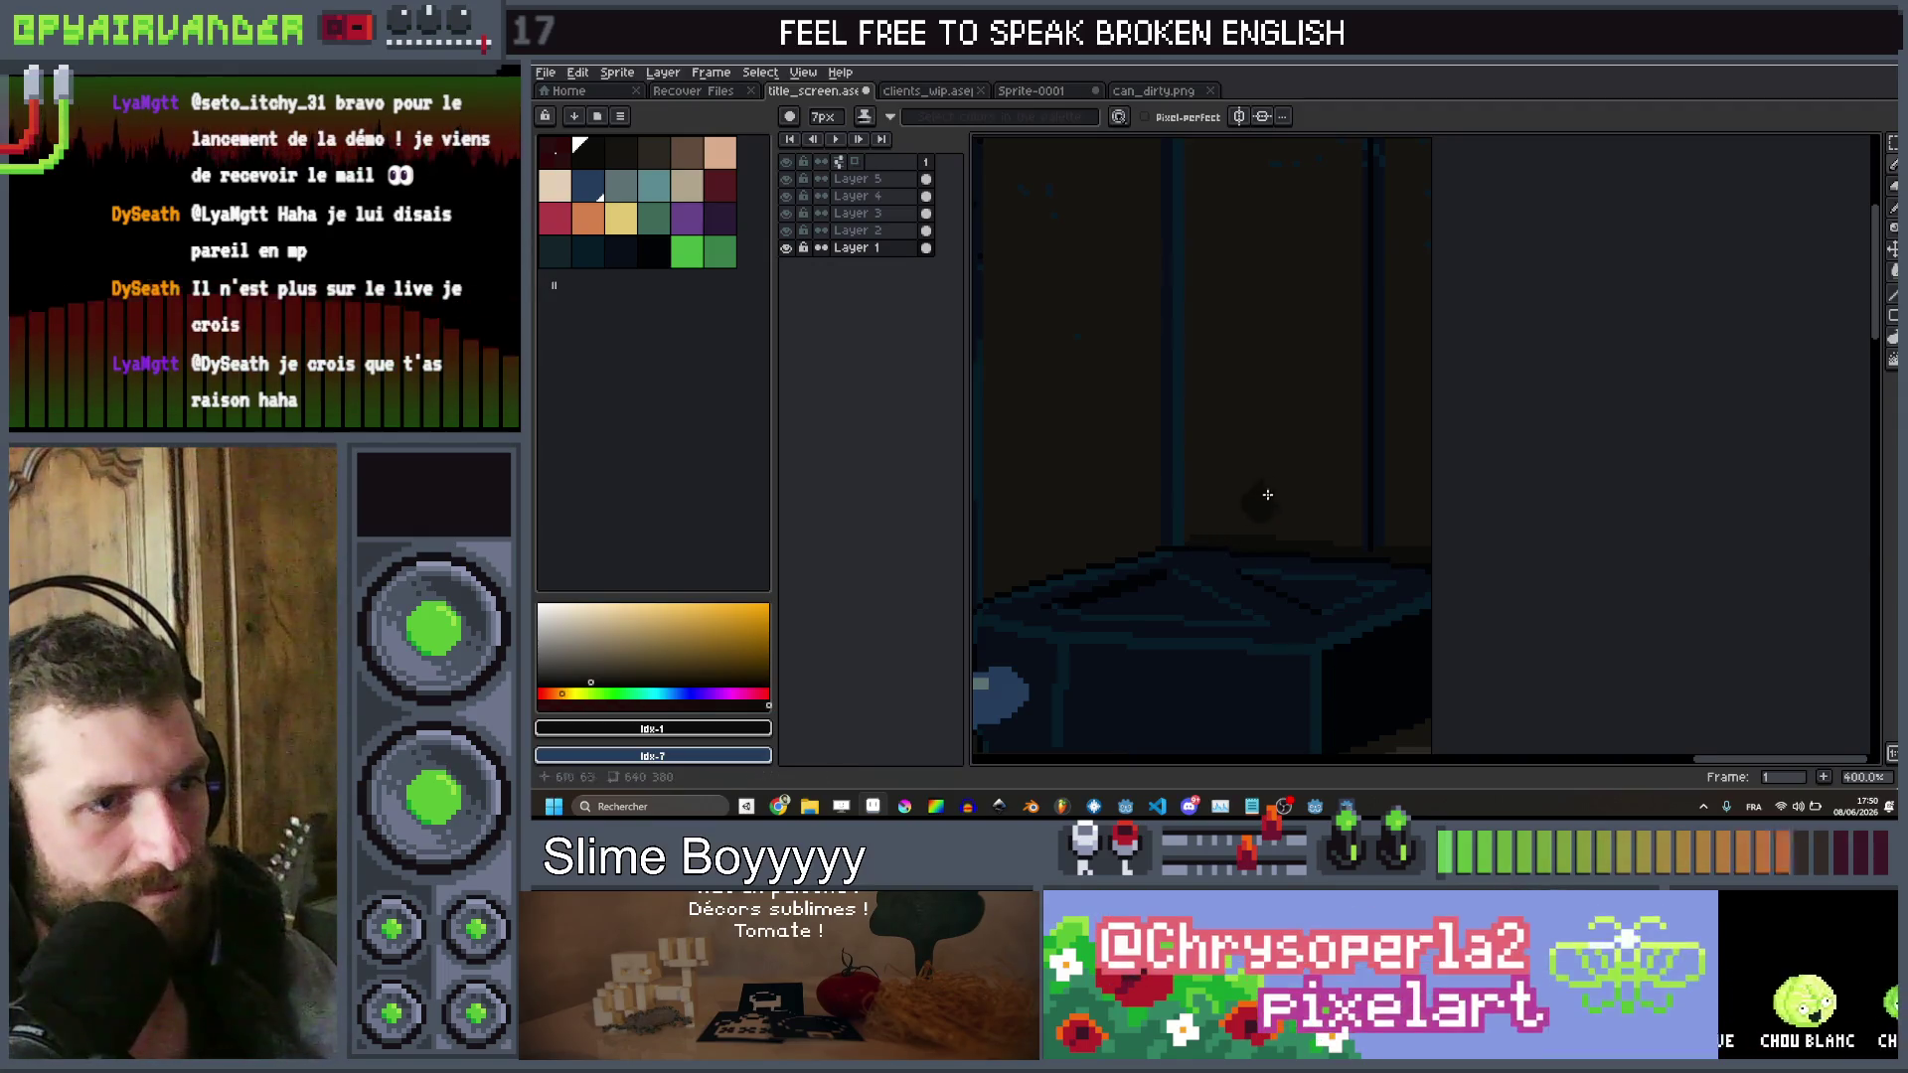
pyautogui.scroll(-4, 1435, 444)
pyautogui.scroll(2, 1479, 454)
pyautogui.scroll(-1, 1478, 454)
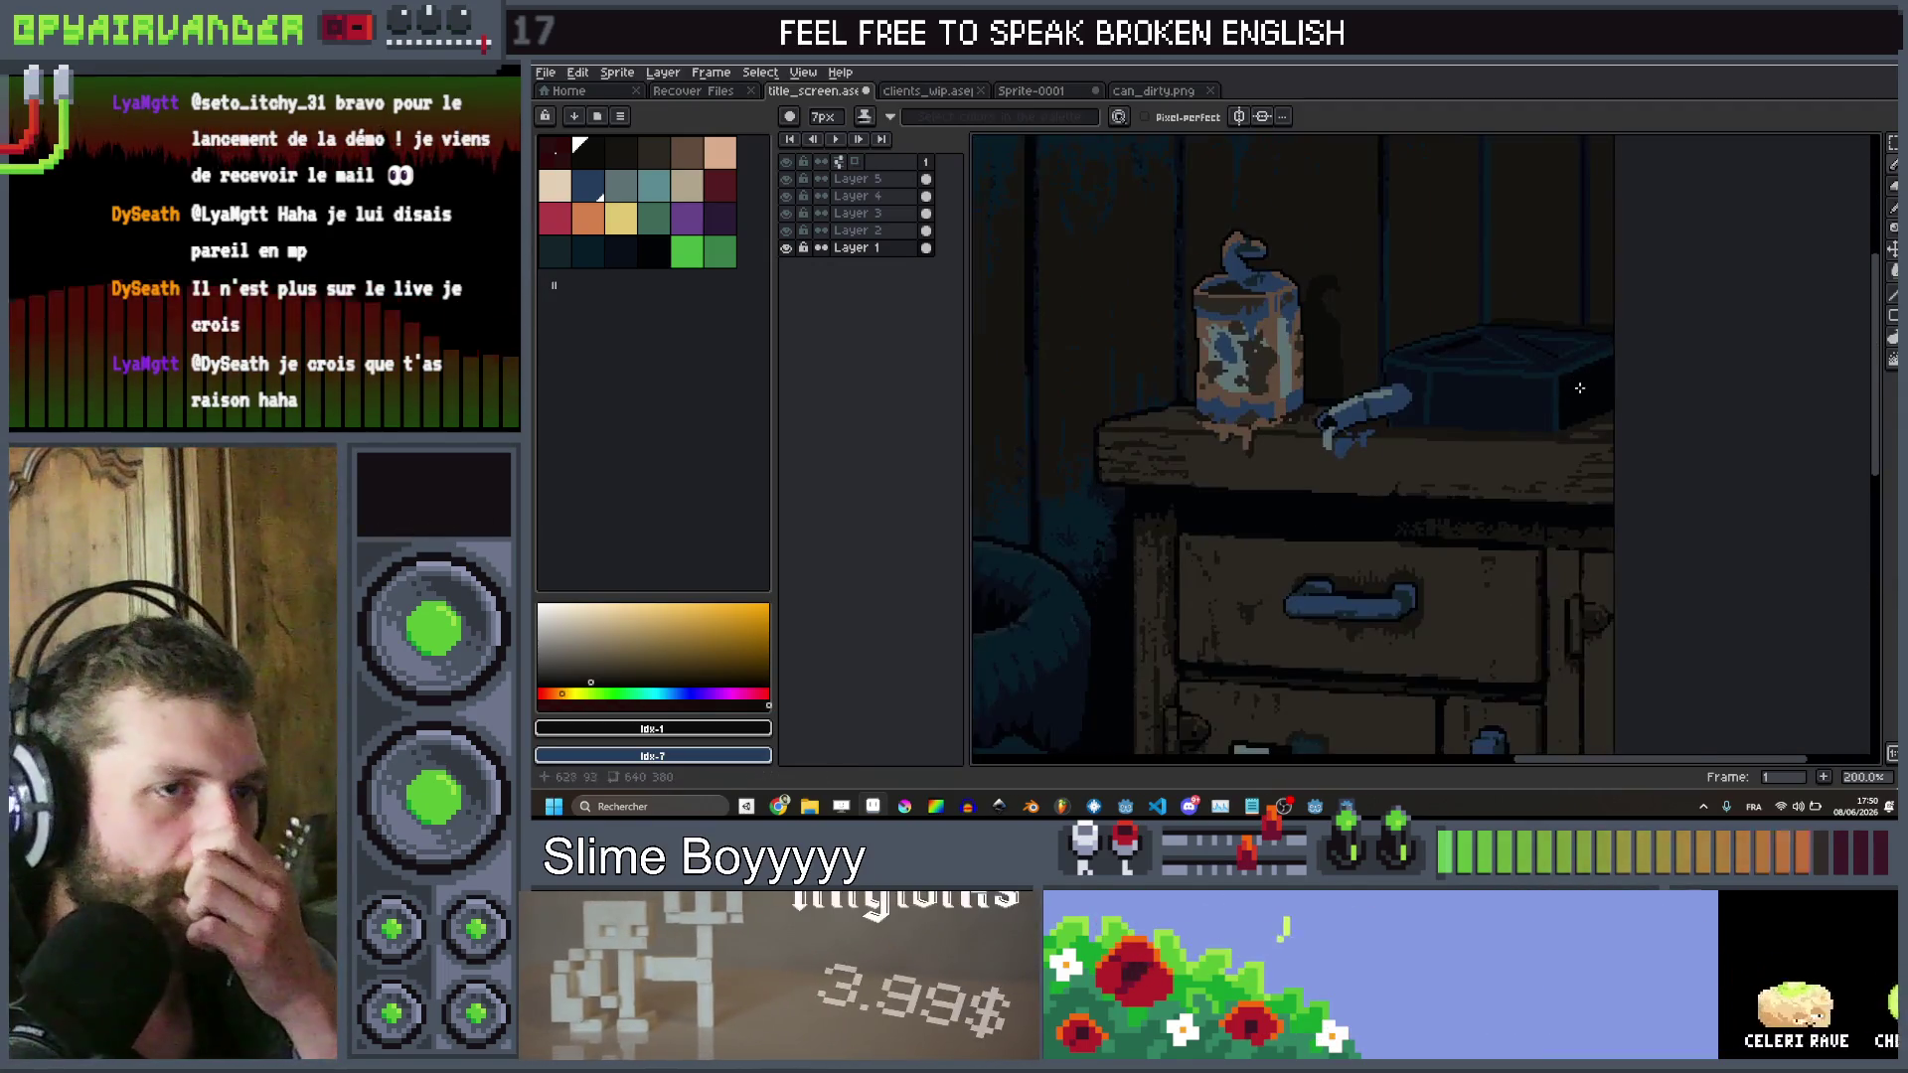
pyautogui.scroll(2, 1490, 417)
pyautogui.scroll(-1, 1623, 247)
pyautogui.scroll(-1, 1623, 247)
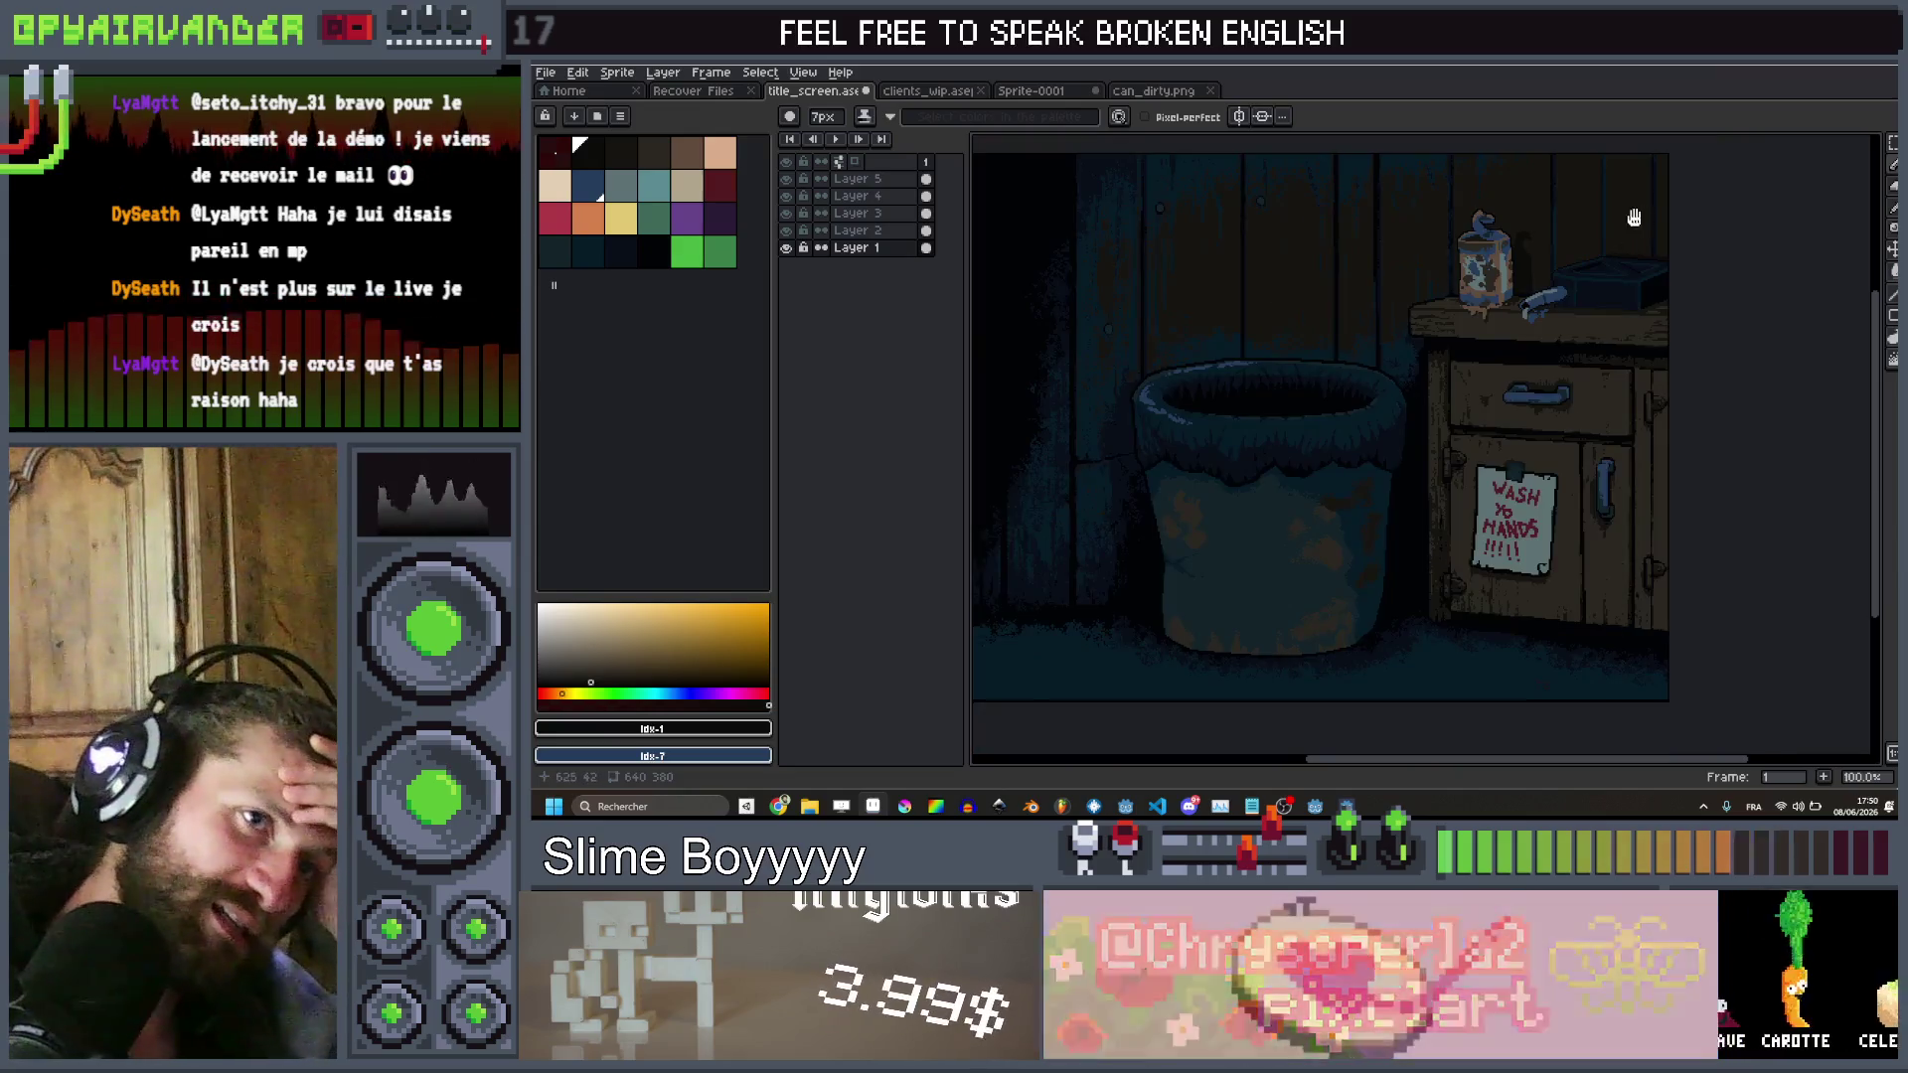
pyautogui.scroll(-1, 1590, 248)
pyautogui.scroll(2, 1480, 245)
pyautogui.moveTo(1479, 246); pyautogui.dragTo(1531, 472)
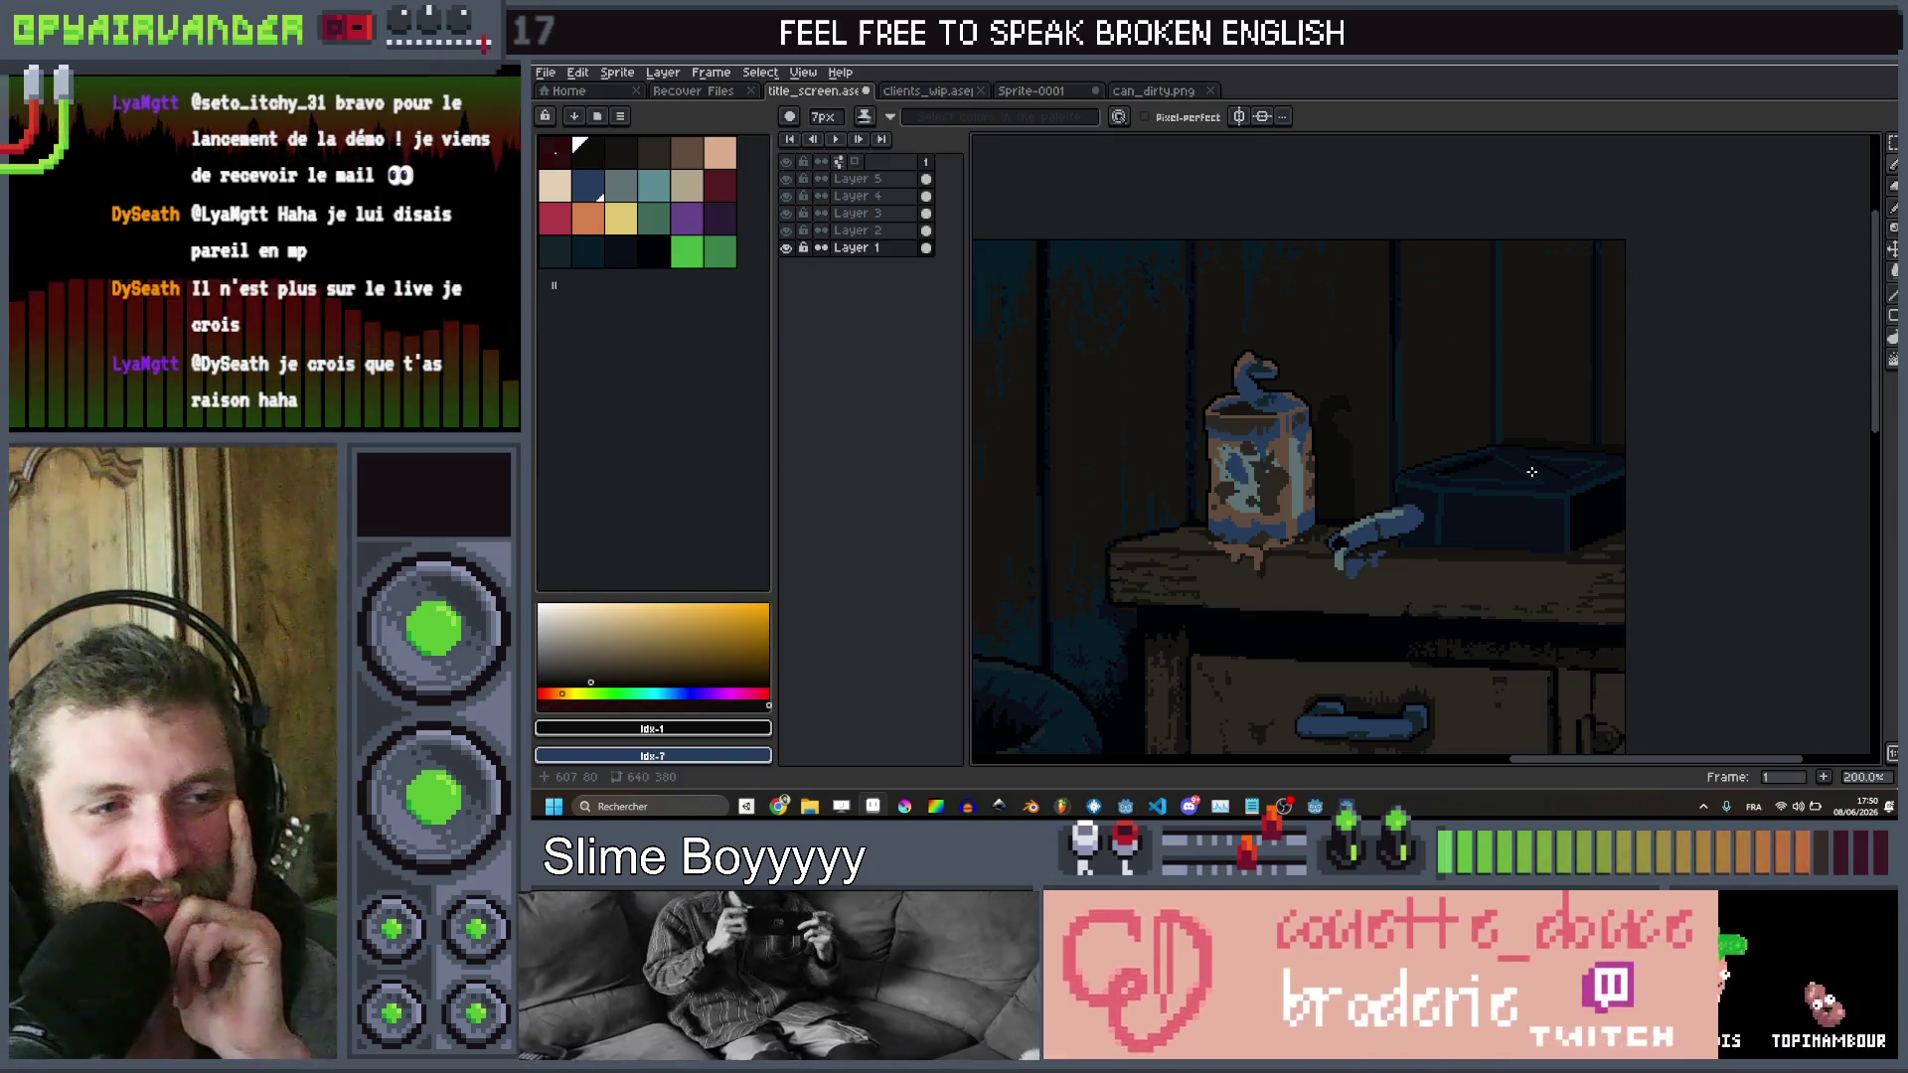
pyautogui.scroll(7, 1551, 479)
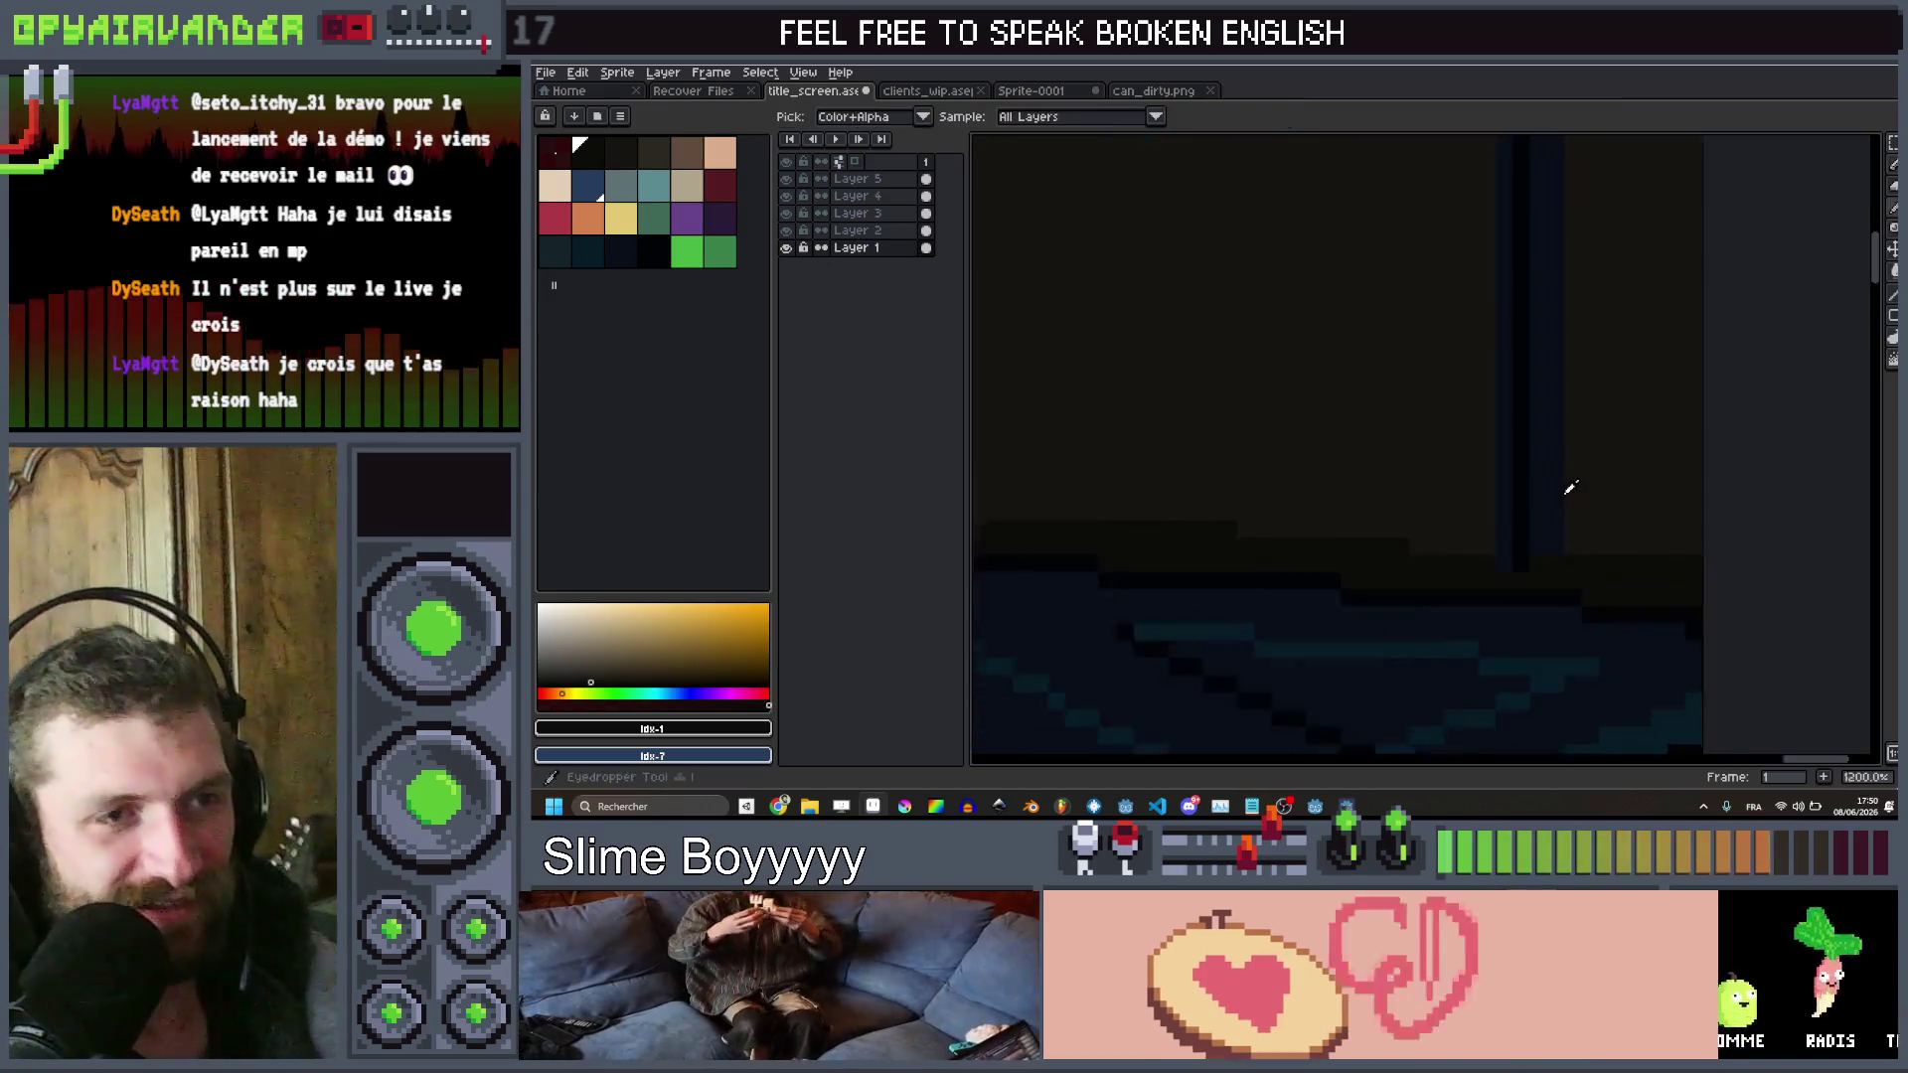
pyautogui.scroll(2, 1570, 487)
pyautogui.click(1541, 532)
pyautogui.press('v')
pyautogui.scroll(3, 1453, 303)
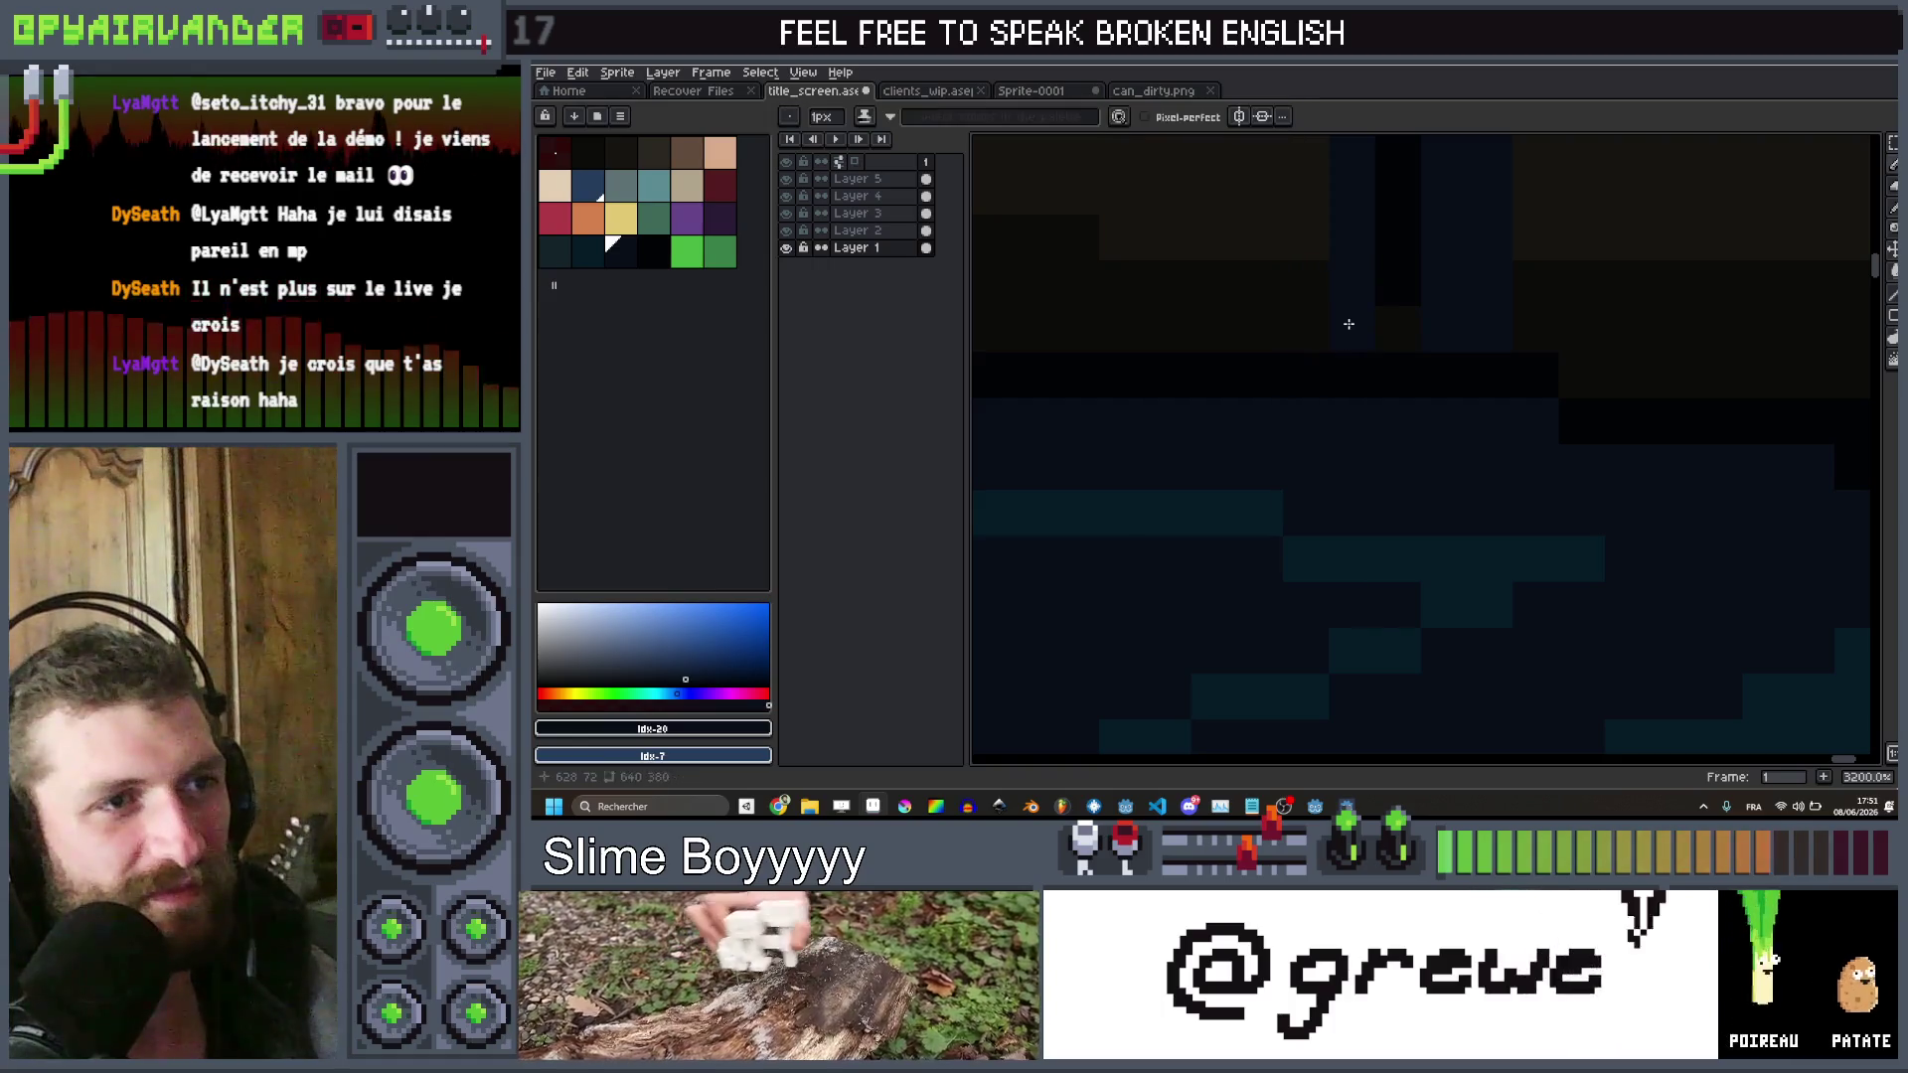
pyautogui.keyDown('alt'); pyautogui.click(1416, 316); pyautogui.keyUp('alt')
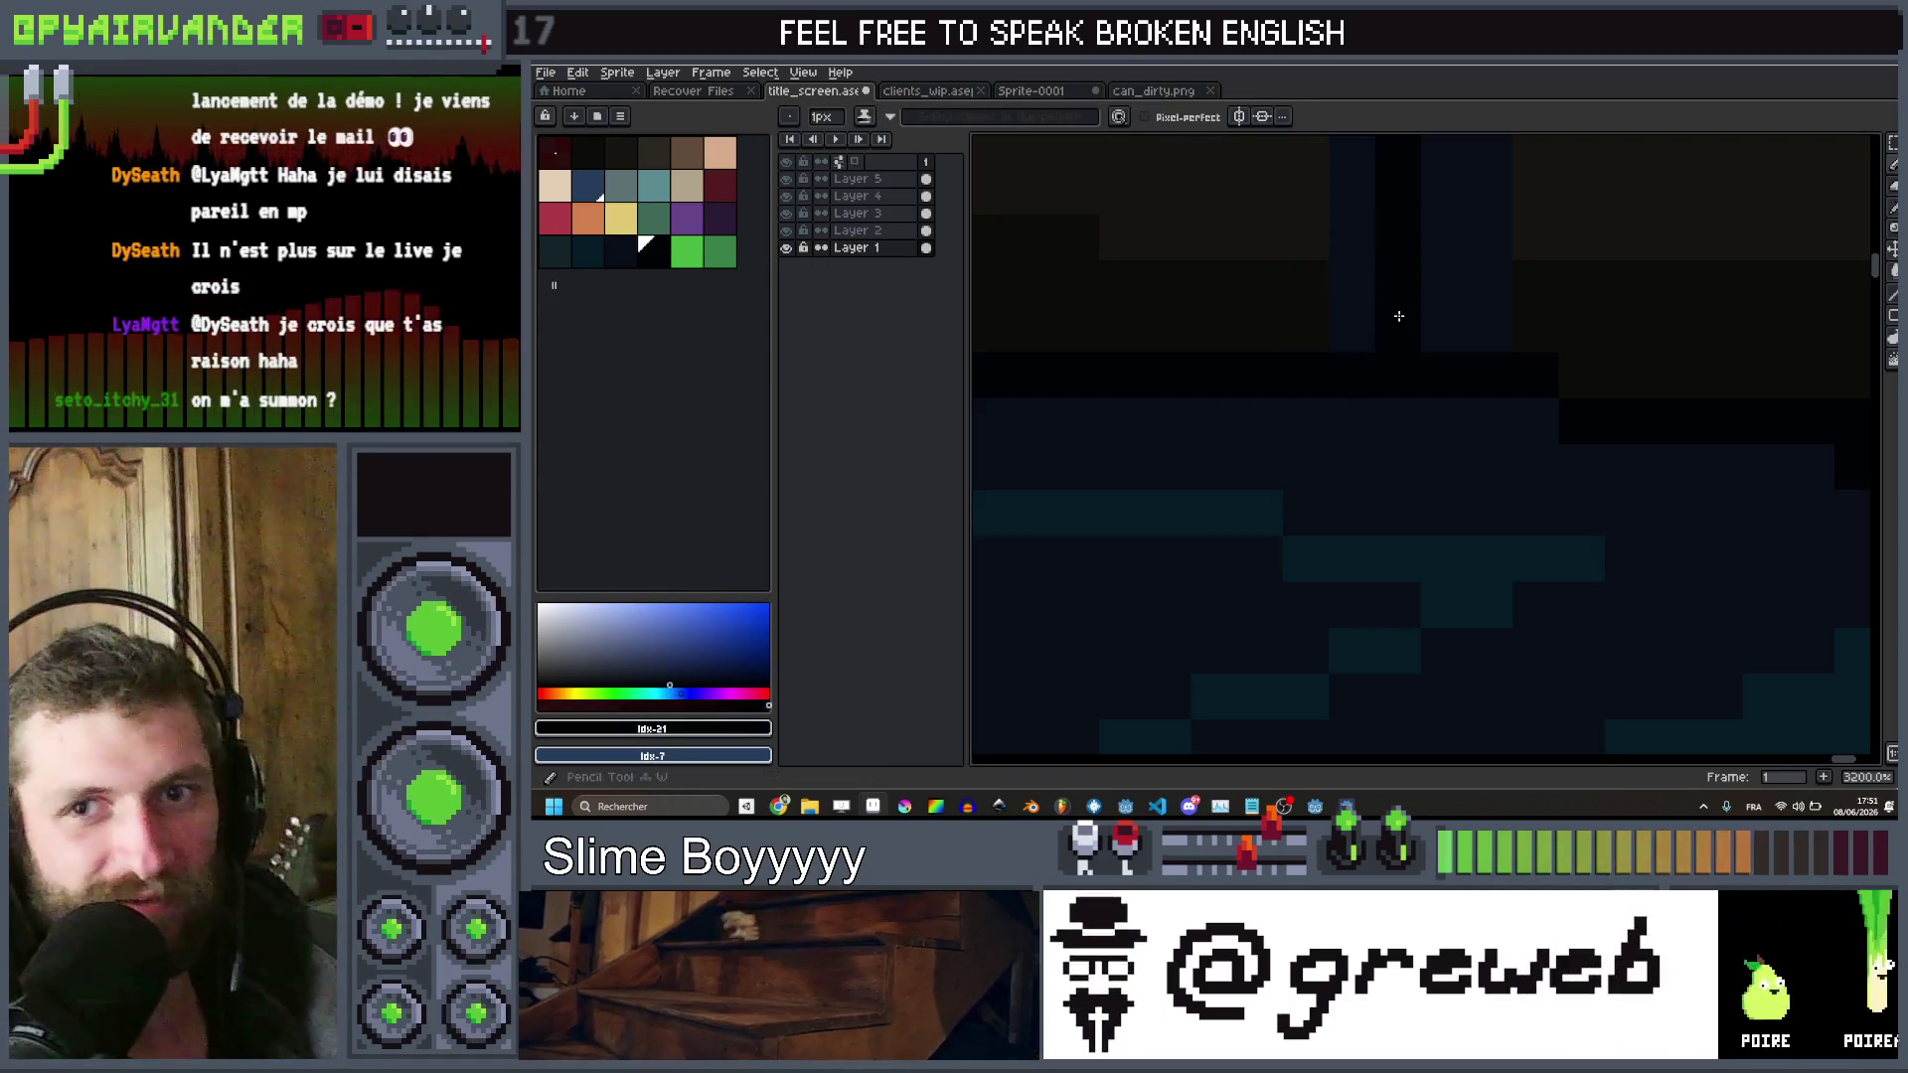
pyautogui.scroll(-10, 1411, 299)
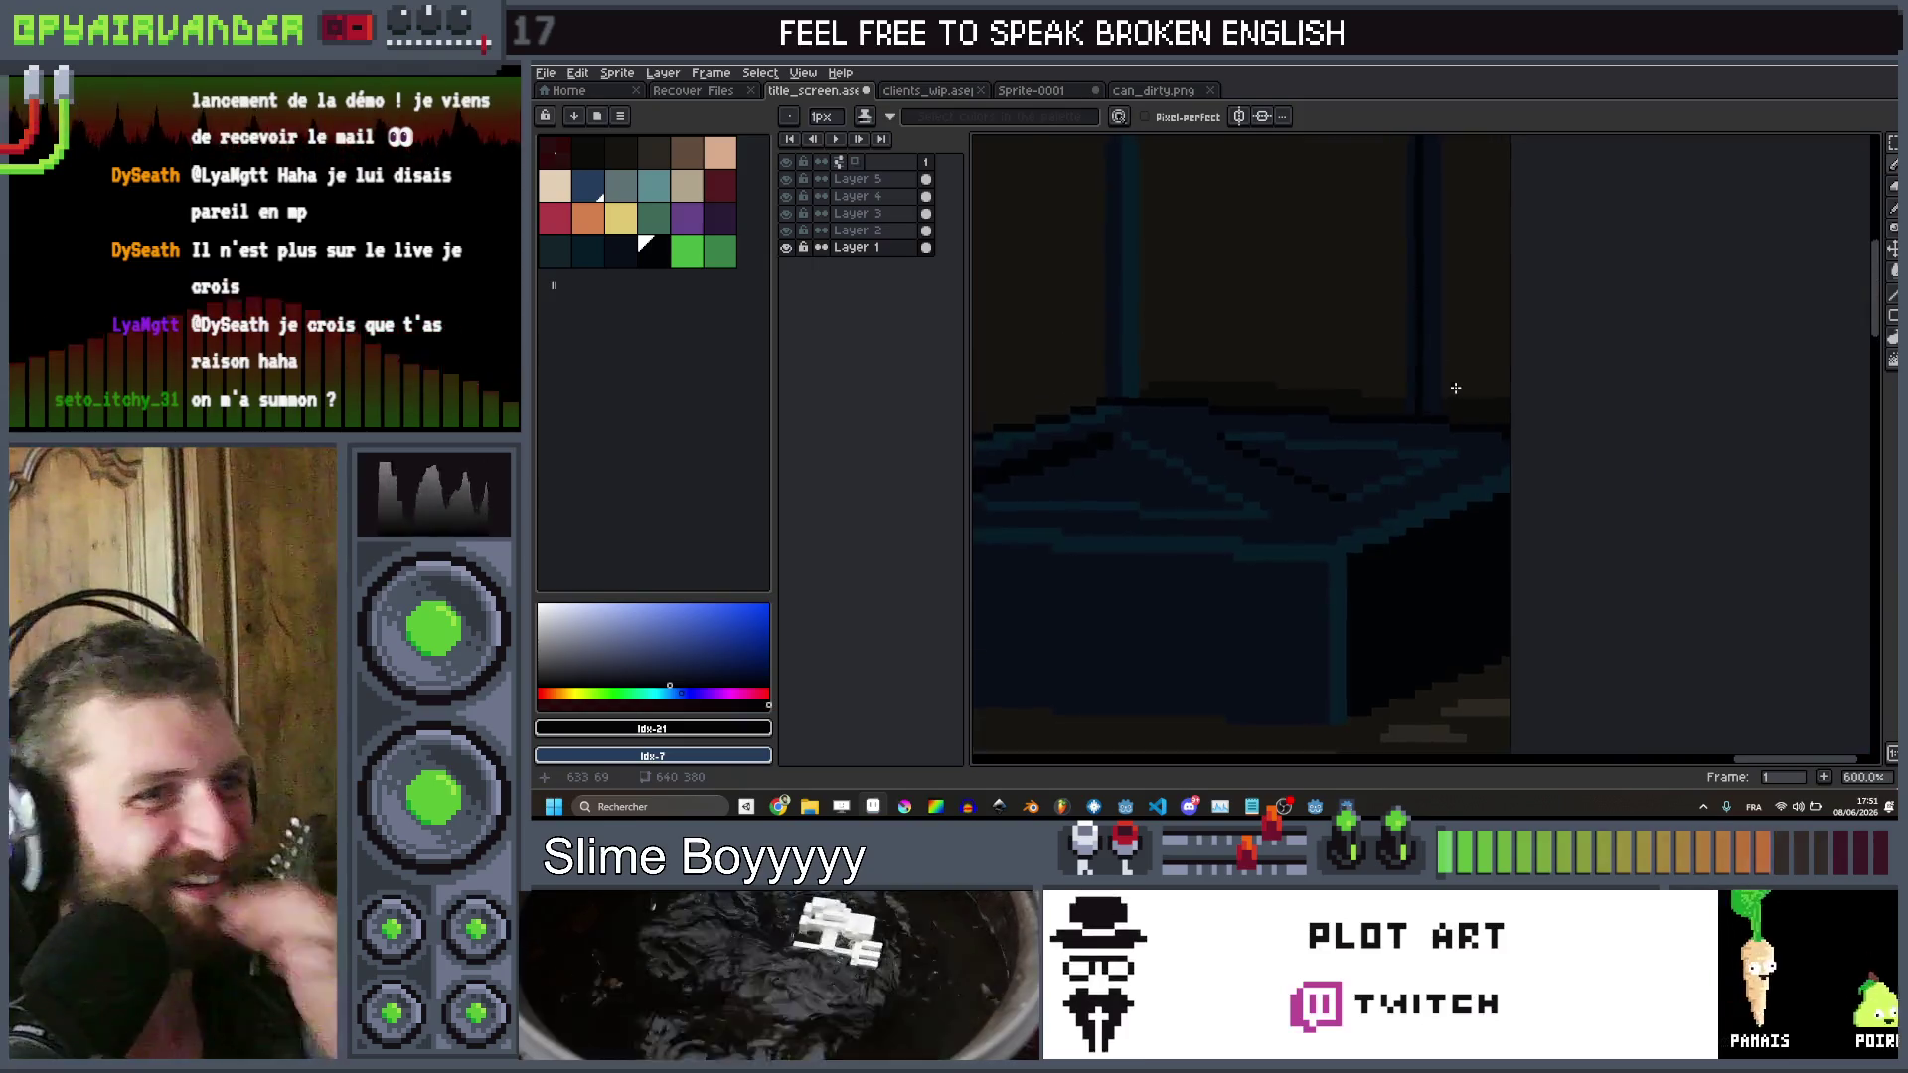
pyautogui.scroll(-2, 1443, 300)
pyautogui.scroll(-2, 1431, 378)
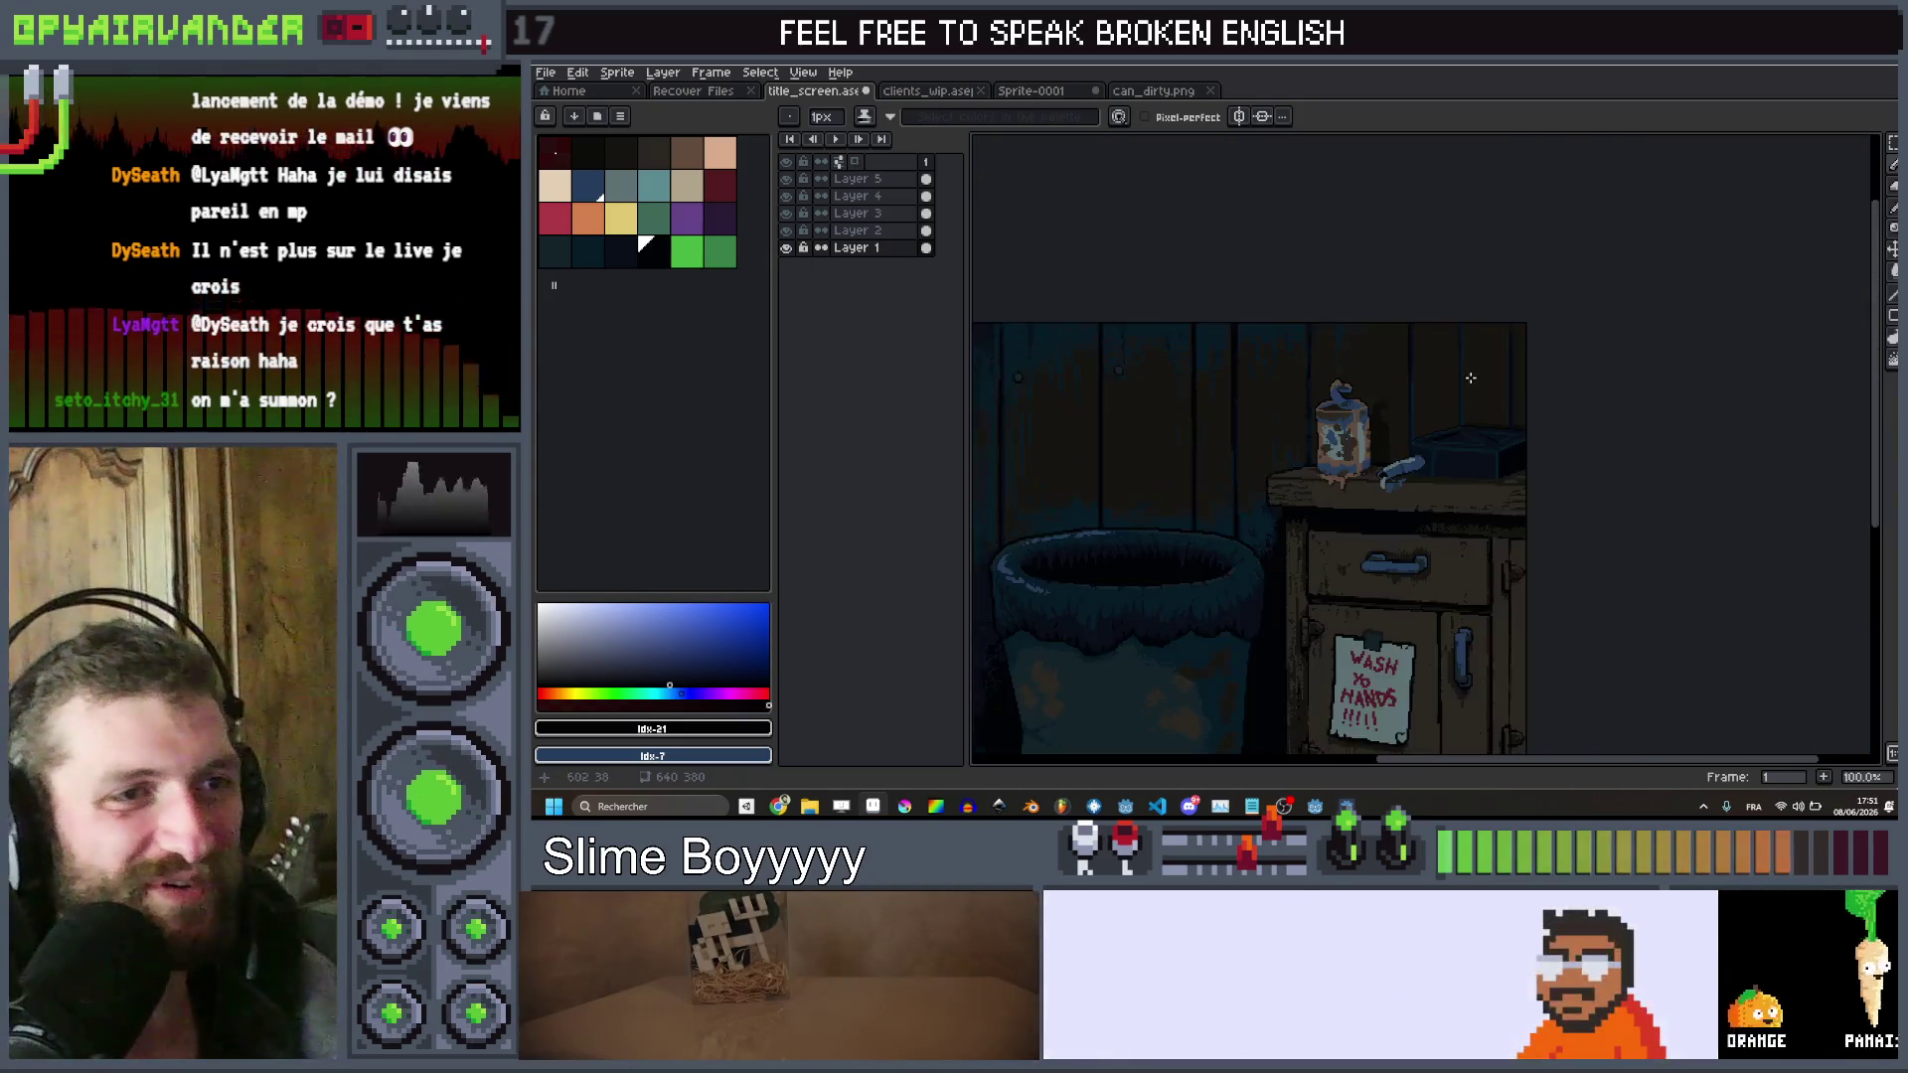
pyautogui.scroll(-1, 1431, 397)
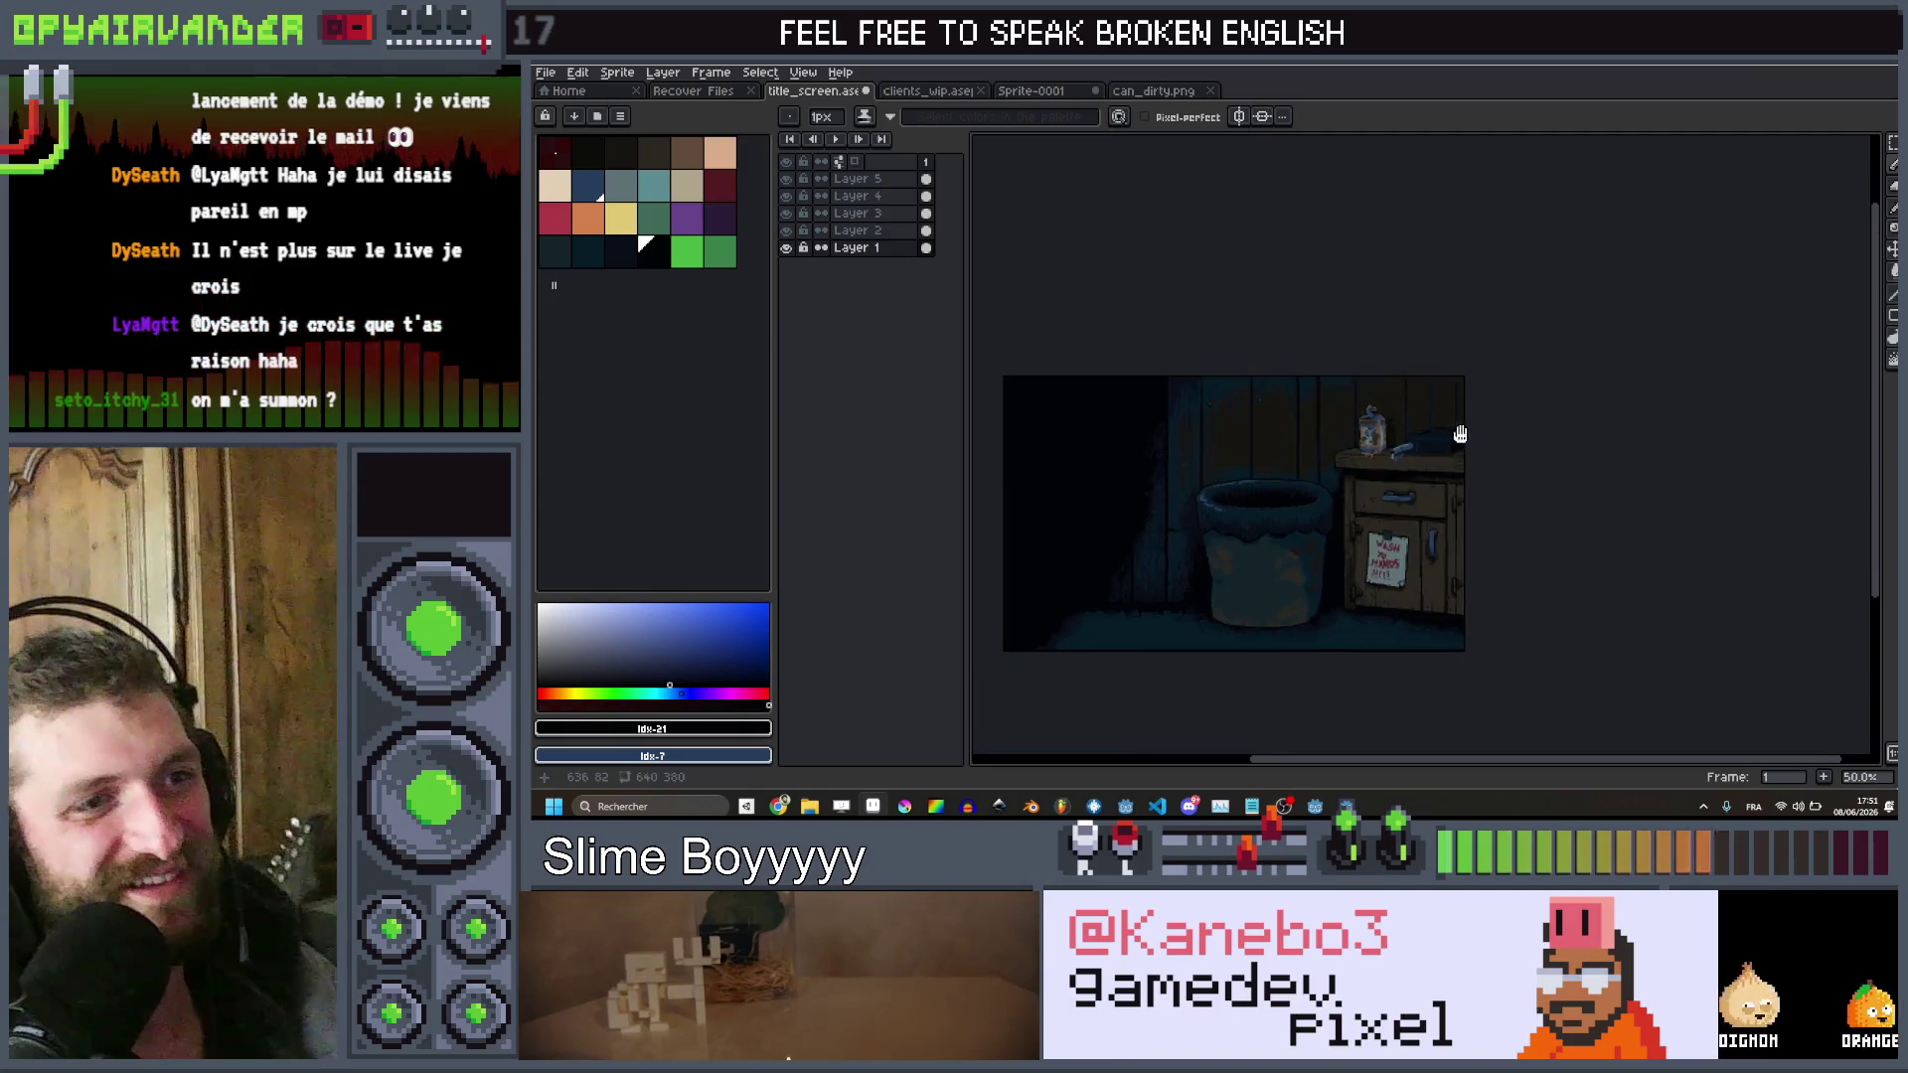
pyautogui.scroll(2, 1442, 471)
pyautogui.scroll(-1, 1482, 297)
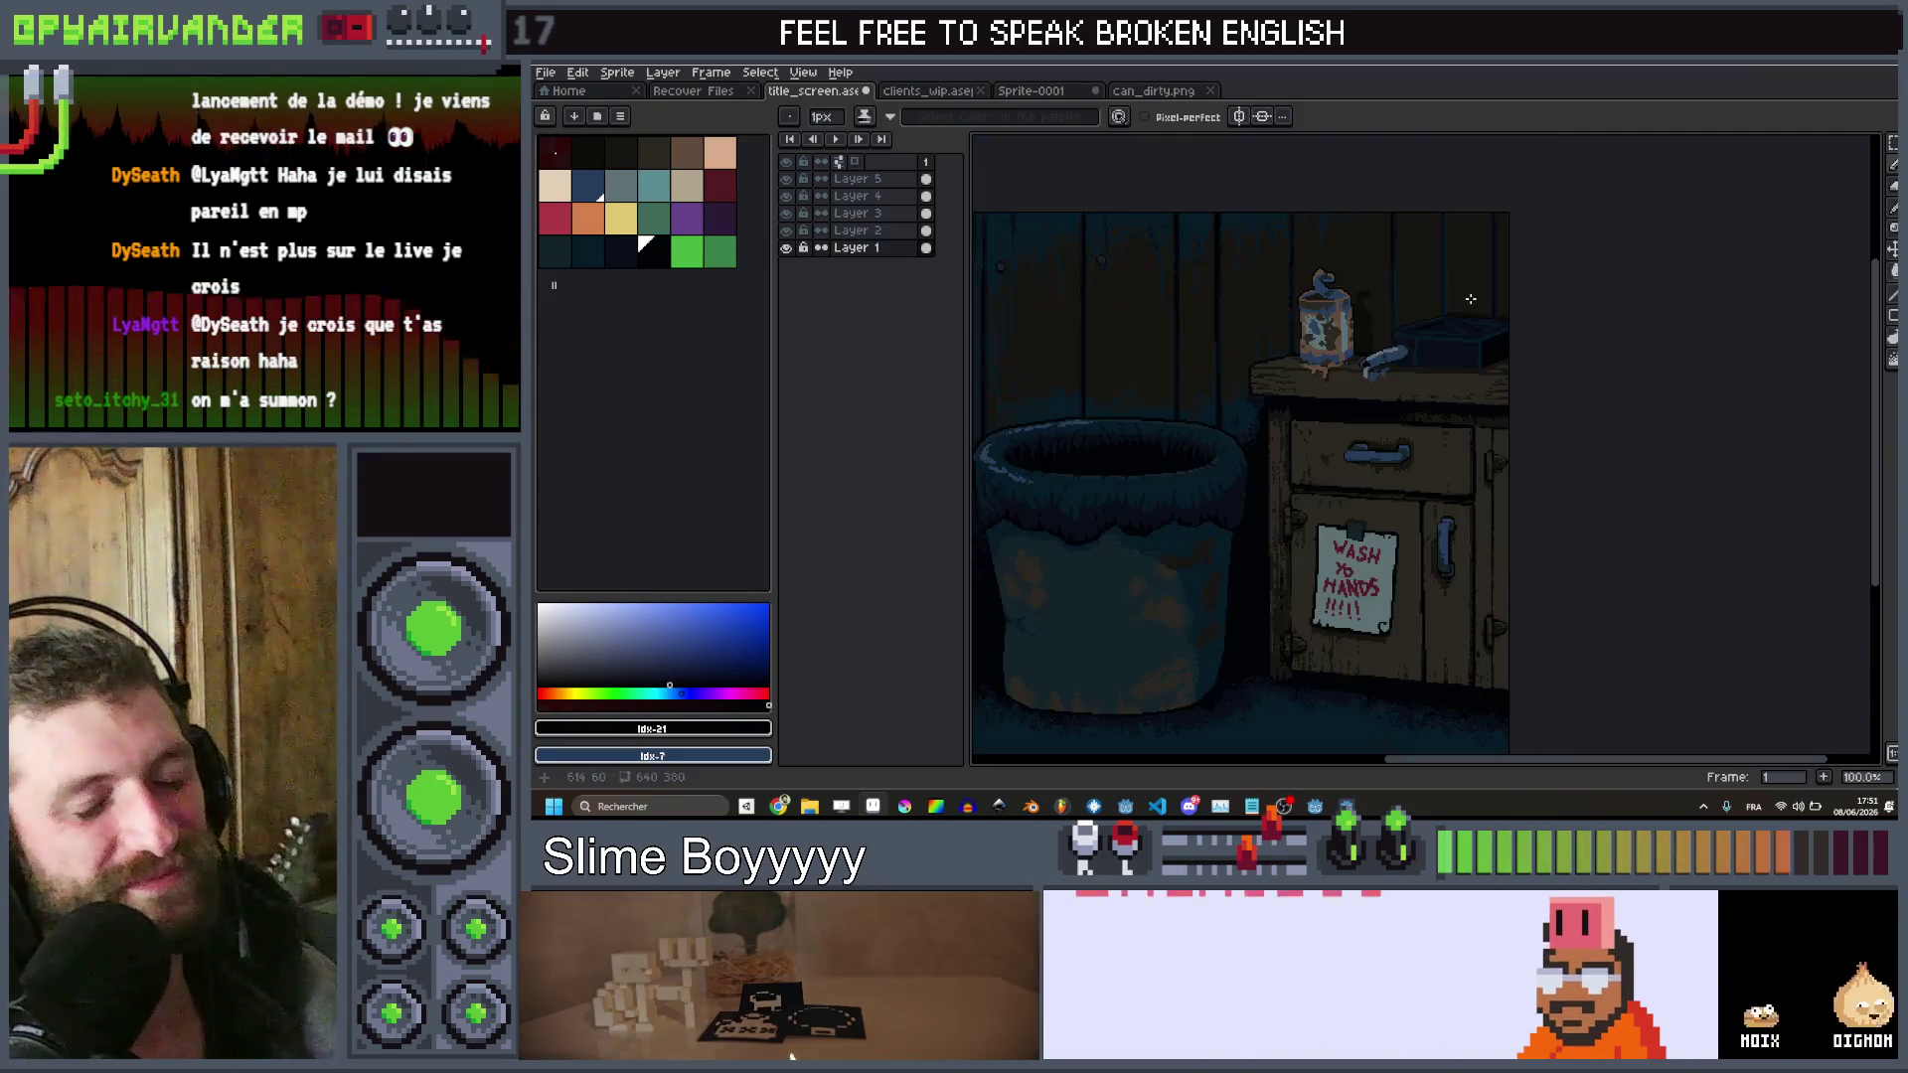
pyautogui.moveTo(1483, 297); pyautogui.dragTo(1503, 331)
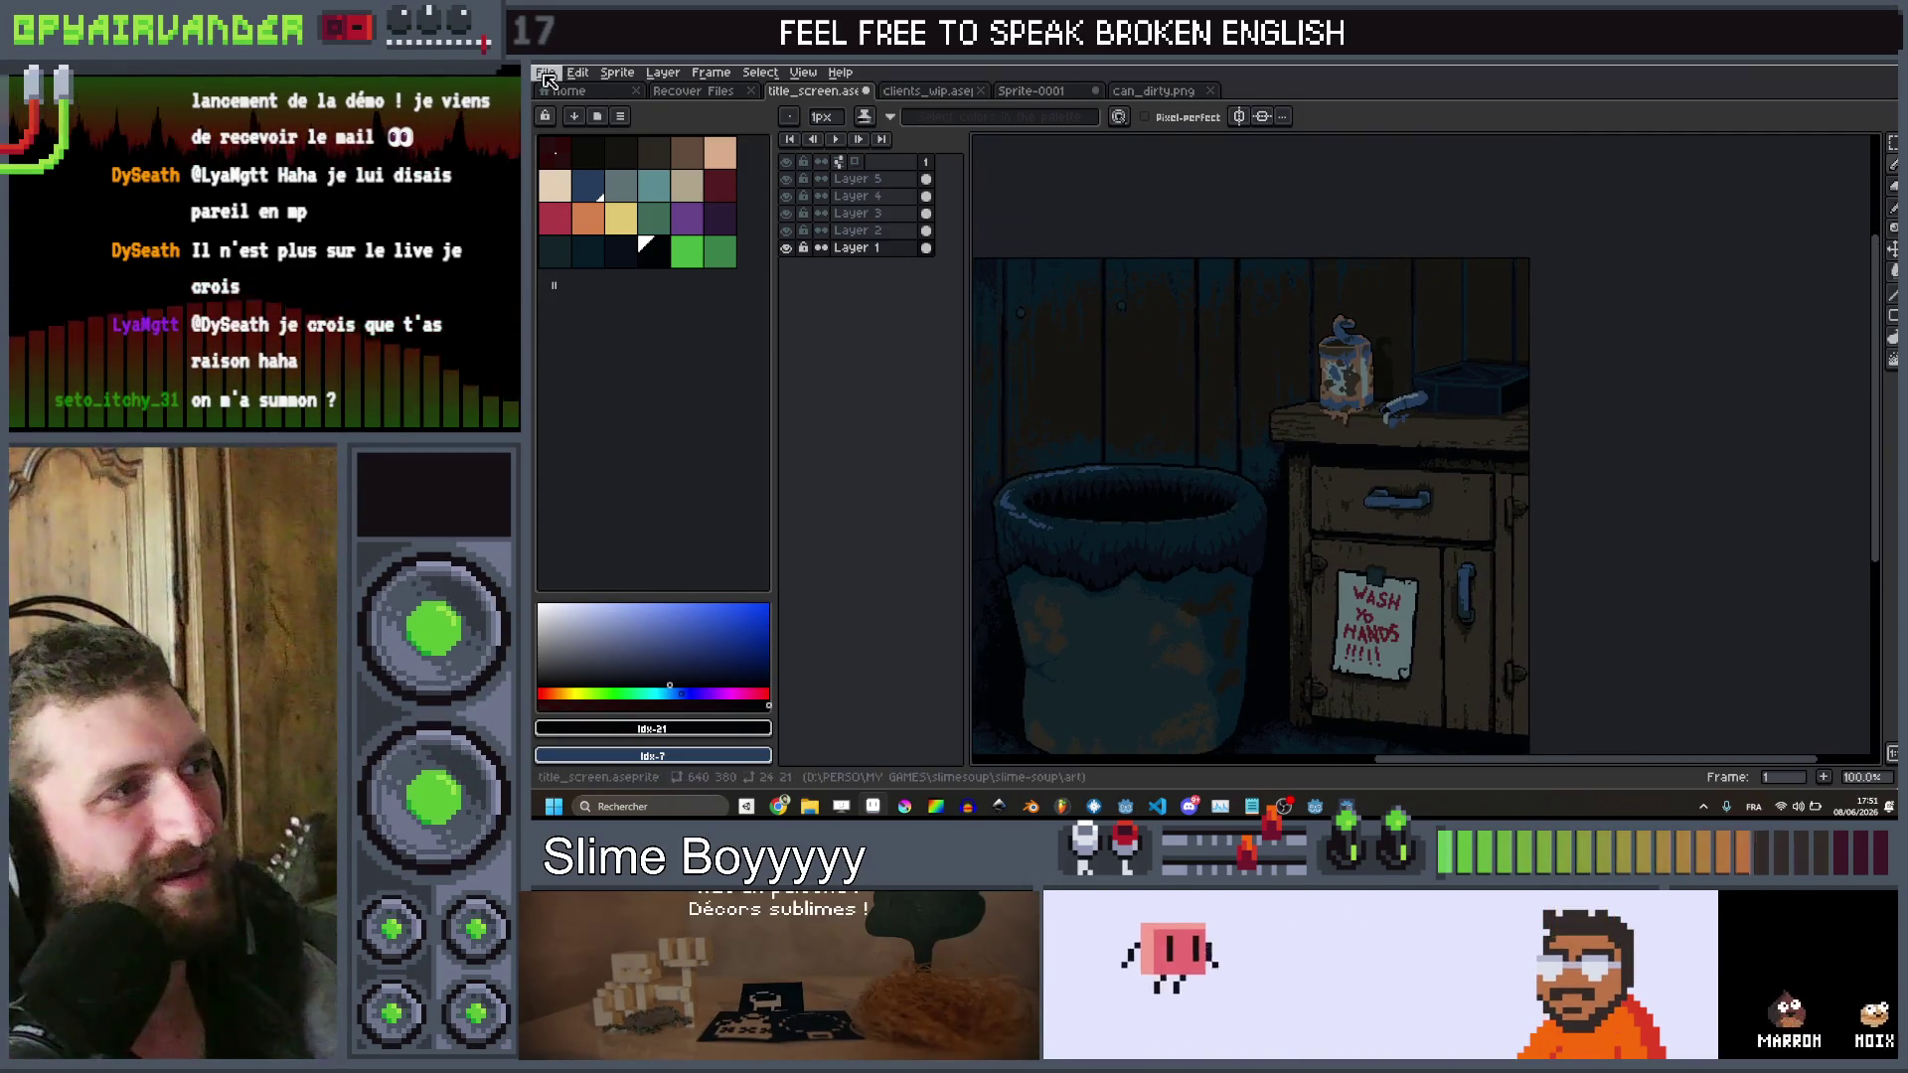
# Save the bathroom scene as title_screen.aseprite
pyautogui.hotkey('alt', 'l')
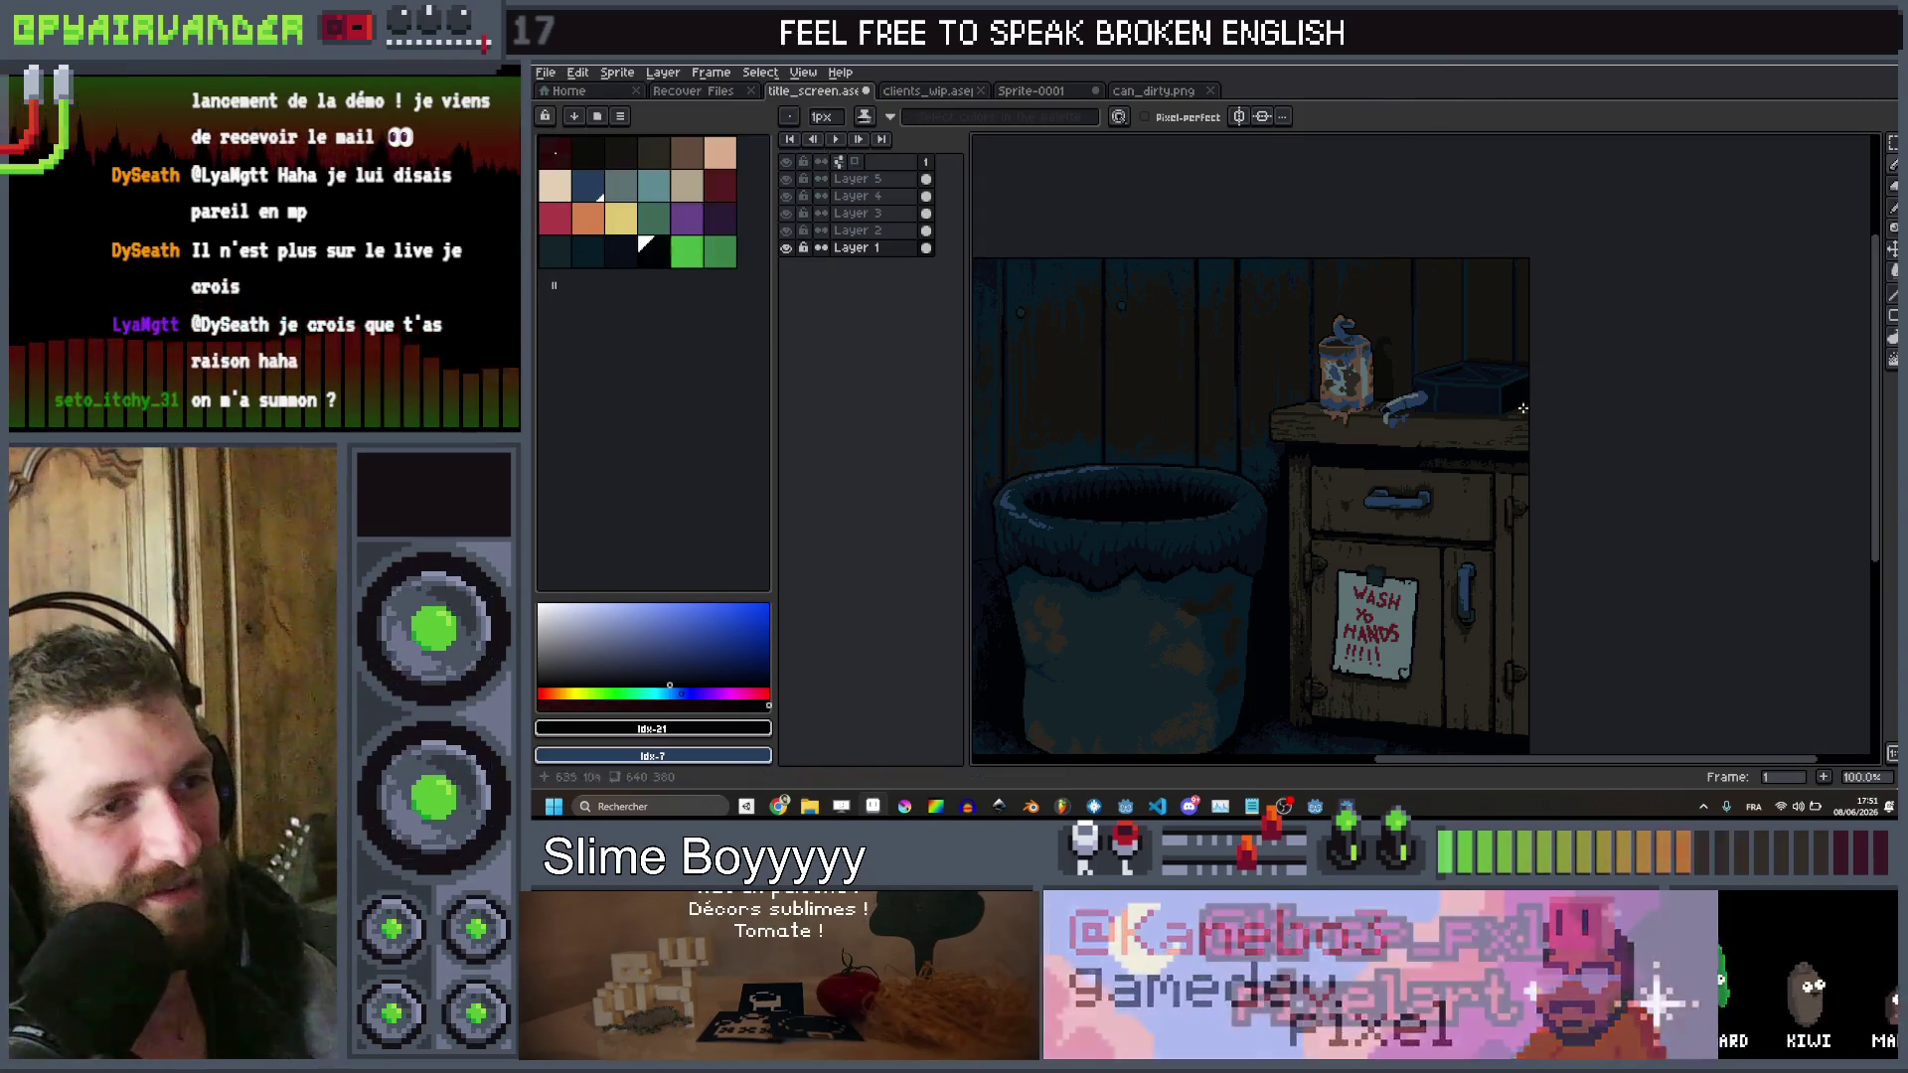
pyautogui.press('Escape')
pyautogui.hotkey('ctrl', 's')
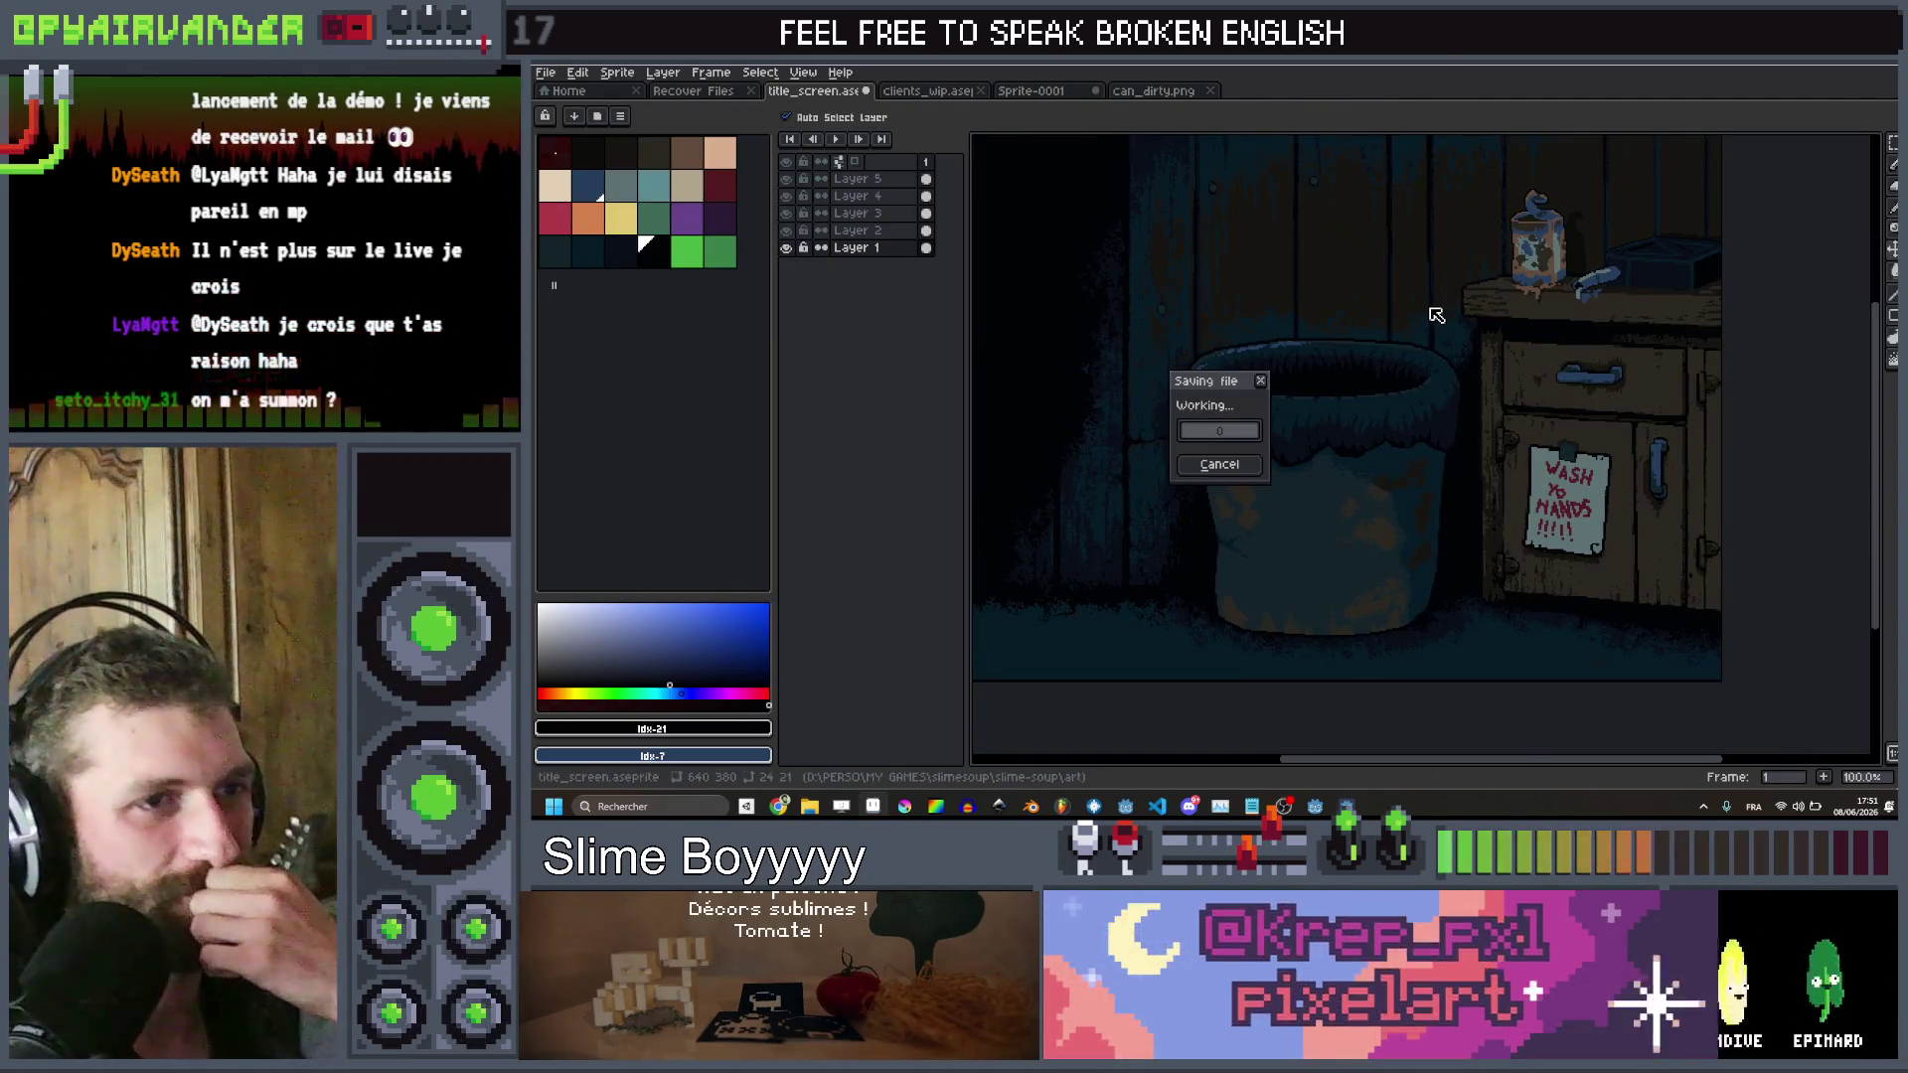
pyautogui.scroll(-2, 1435, 311)
pyautogui.moveTo(1408, 279); pyautogui.dragTo(1408, 486)
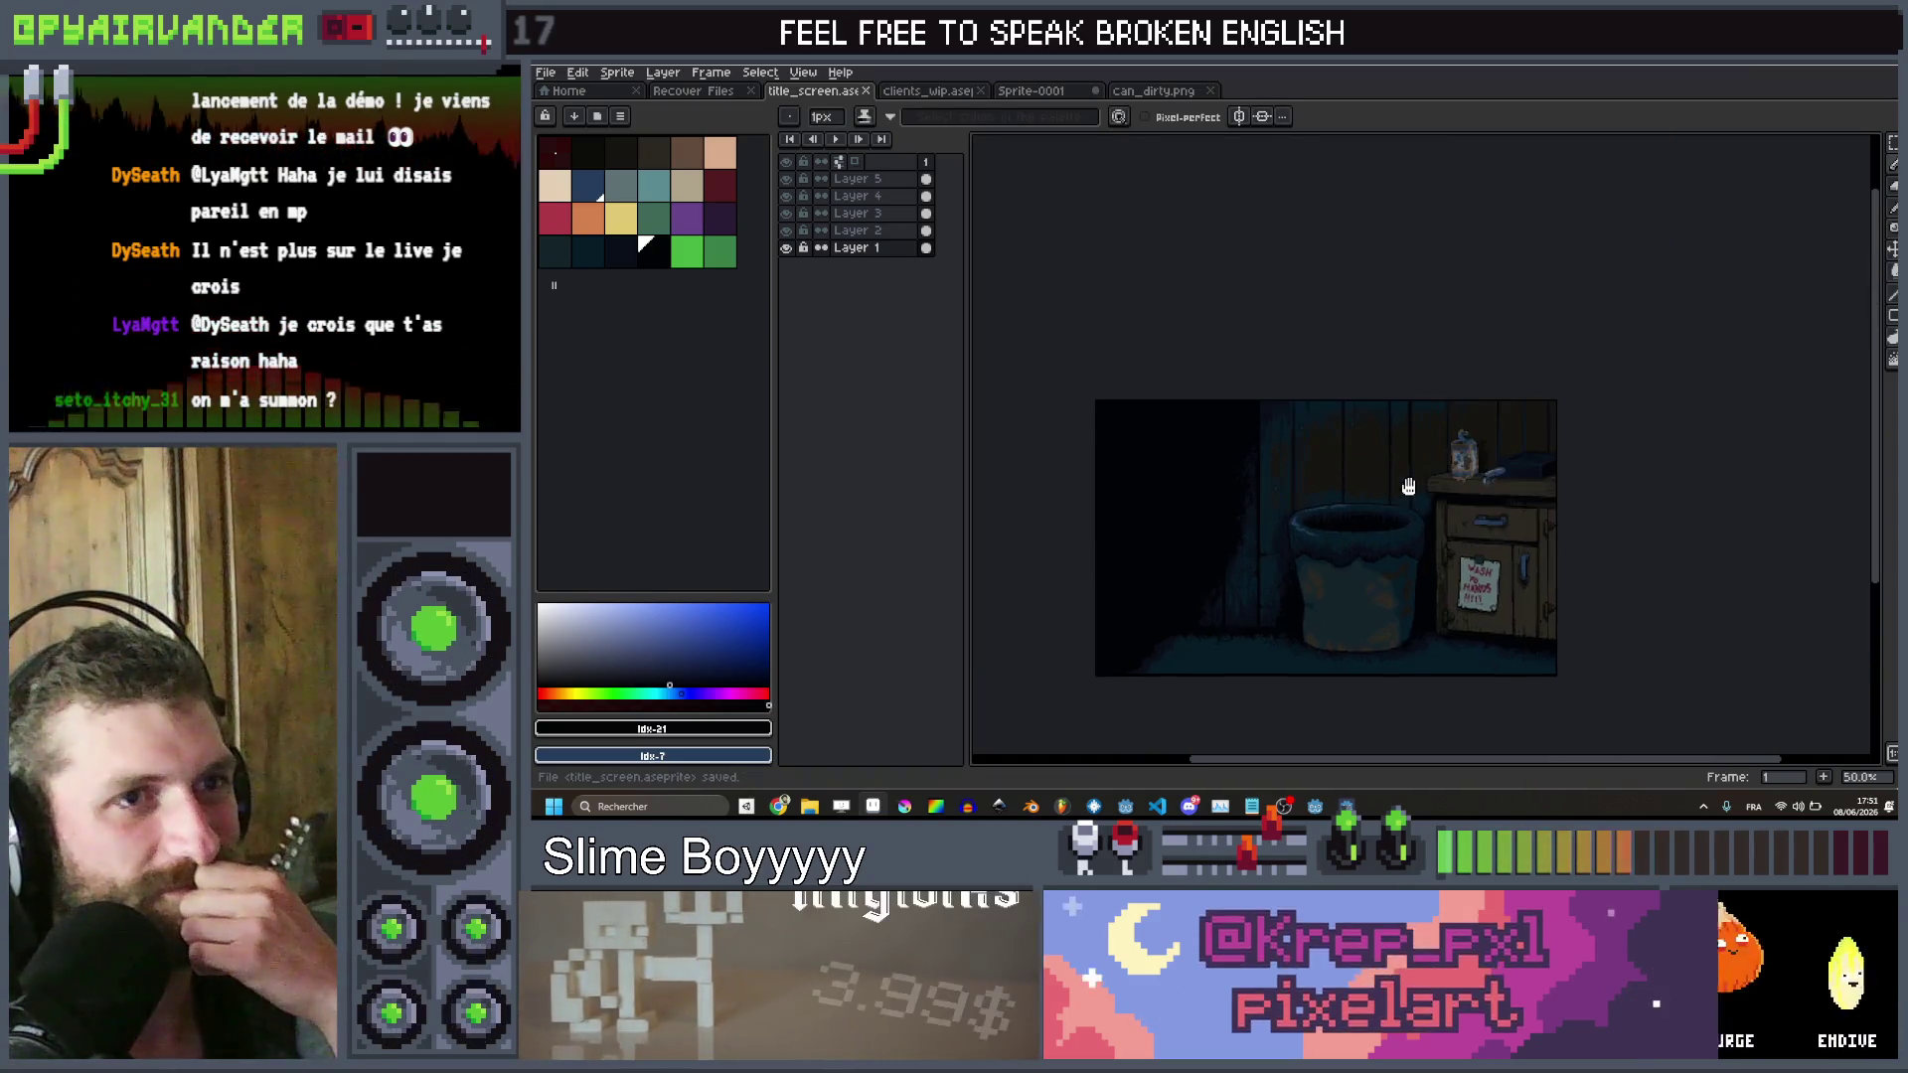
pyautogui.scroll(1, 1408, 486)
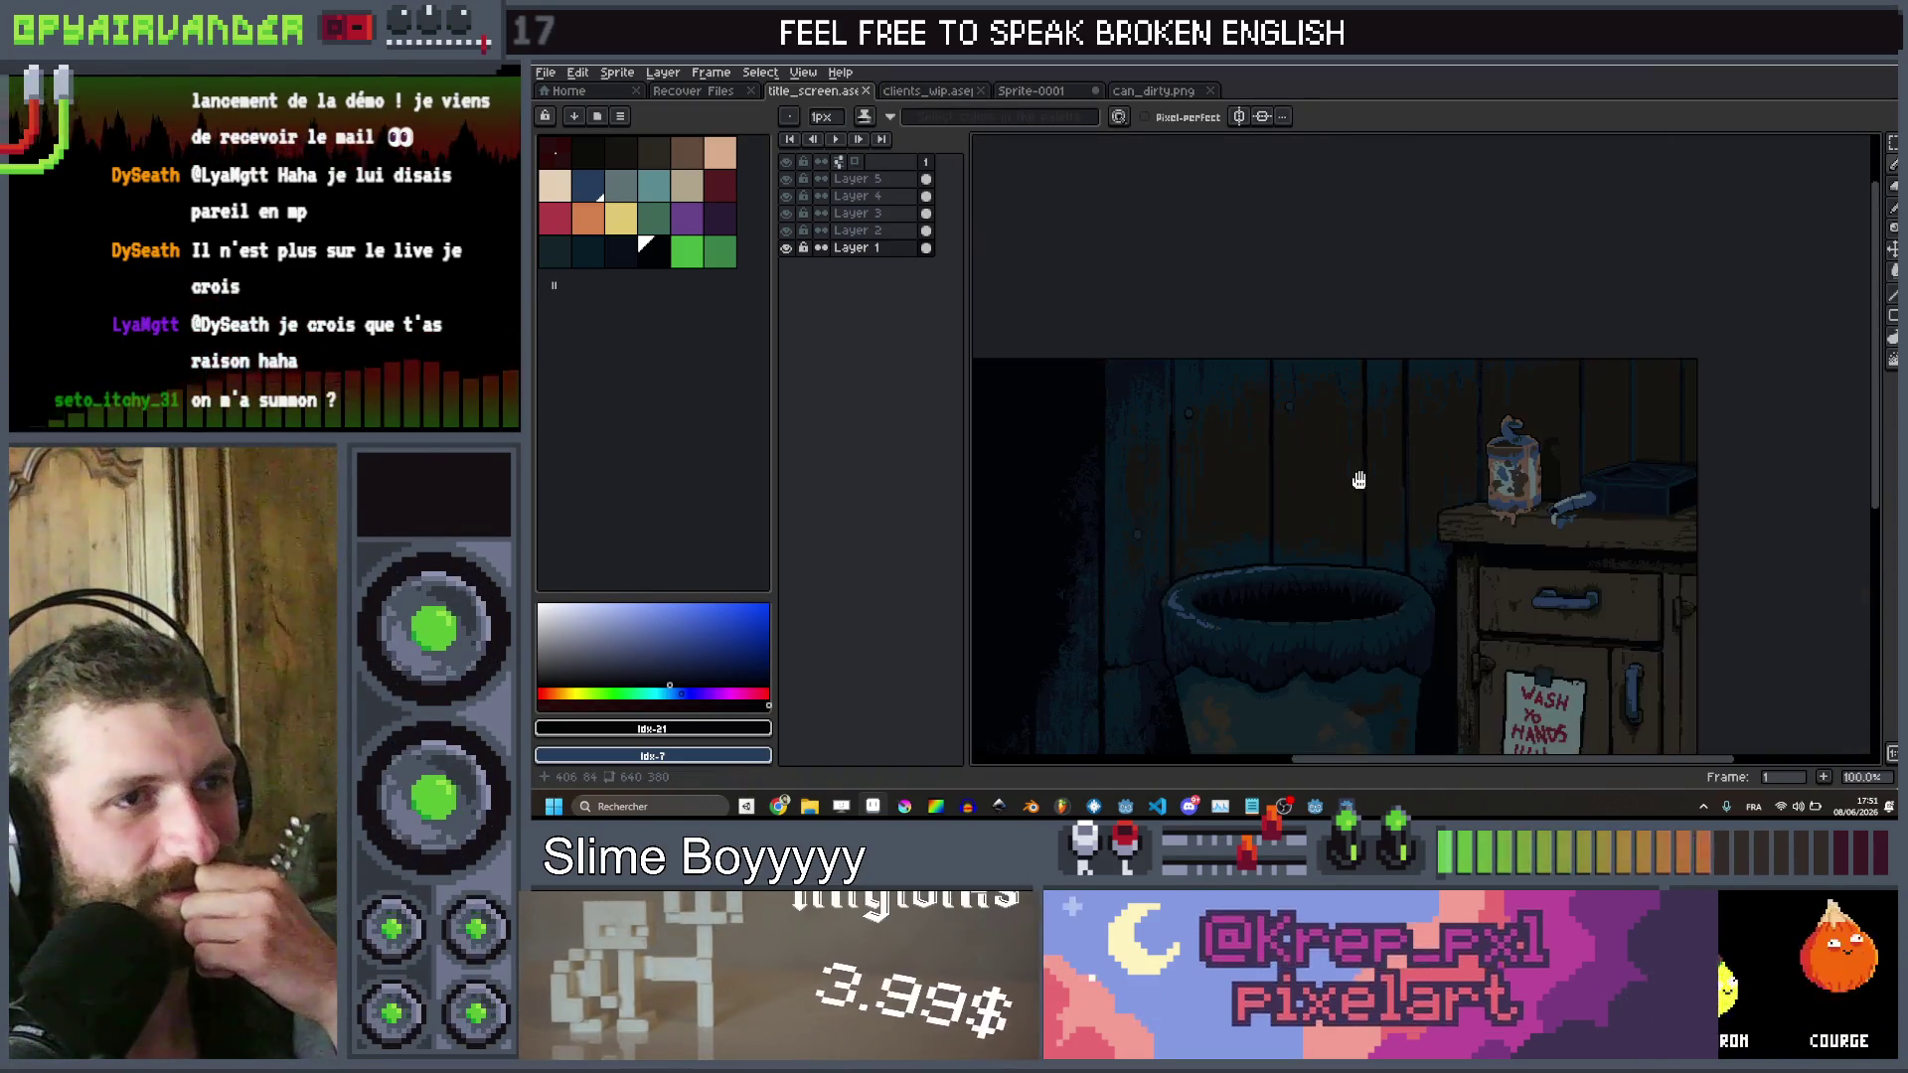
pyautogui.moveTo(1360, 480); pyautogui.dragTo(1357, 366)
pyautogui.scroll(-1, 1356, 366)
pyautogui.scroll(1, 1357, 367)
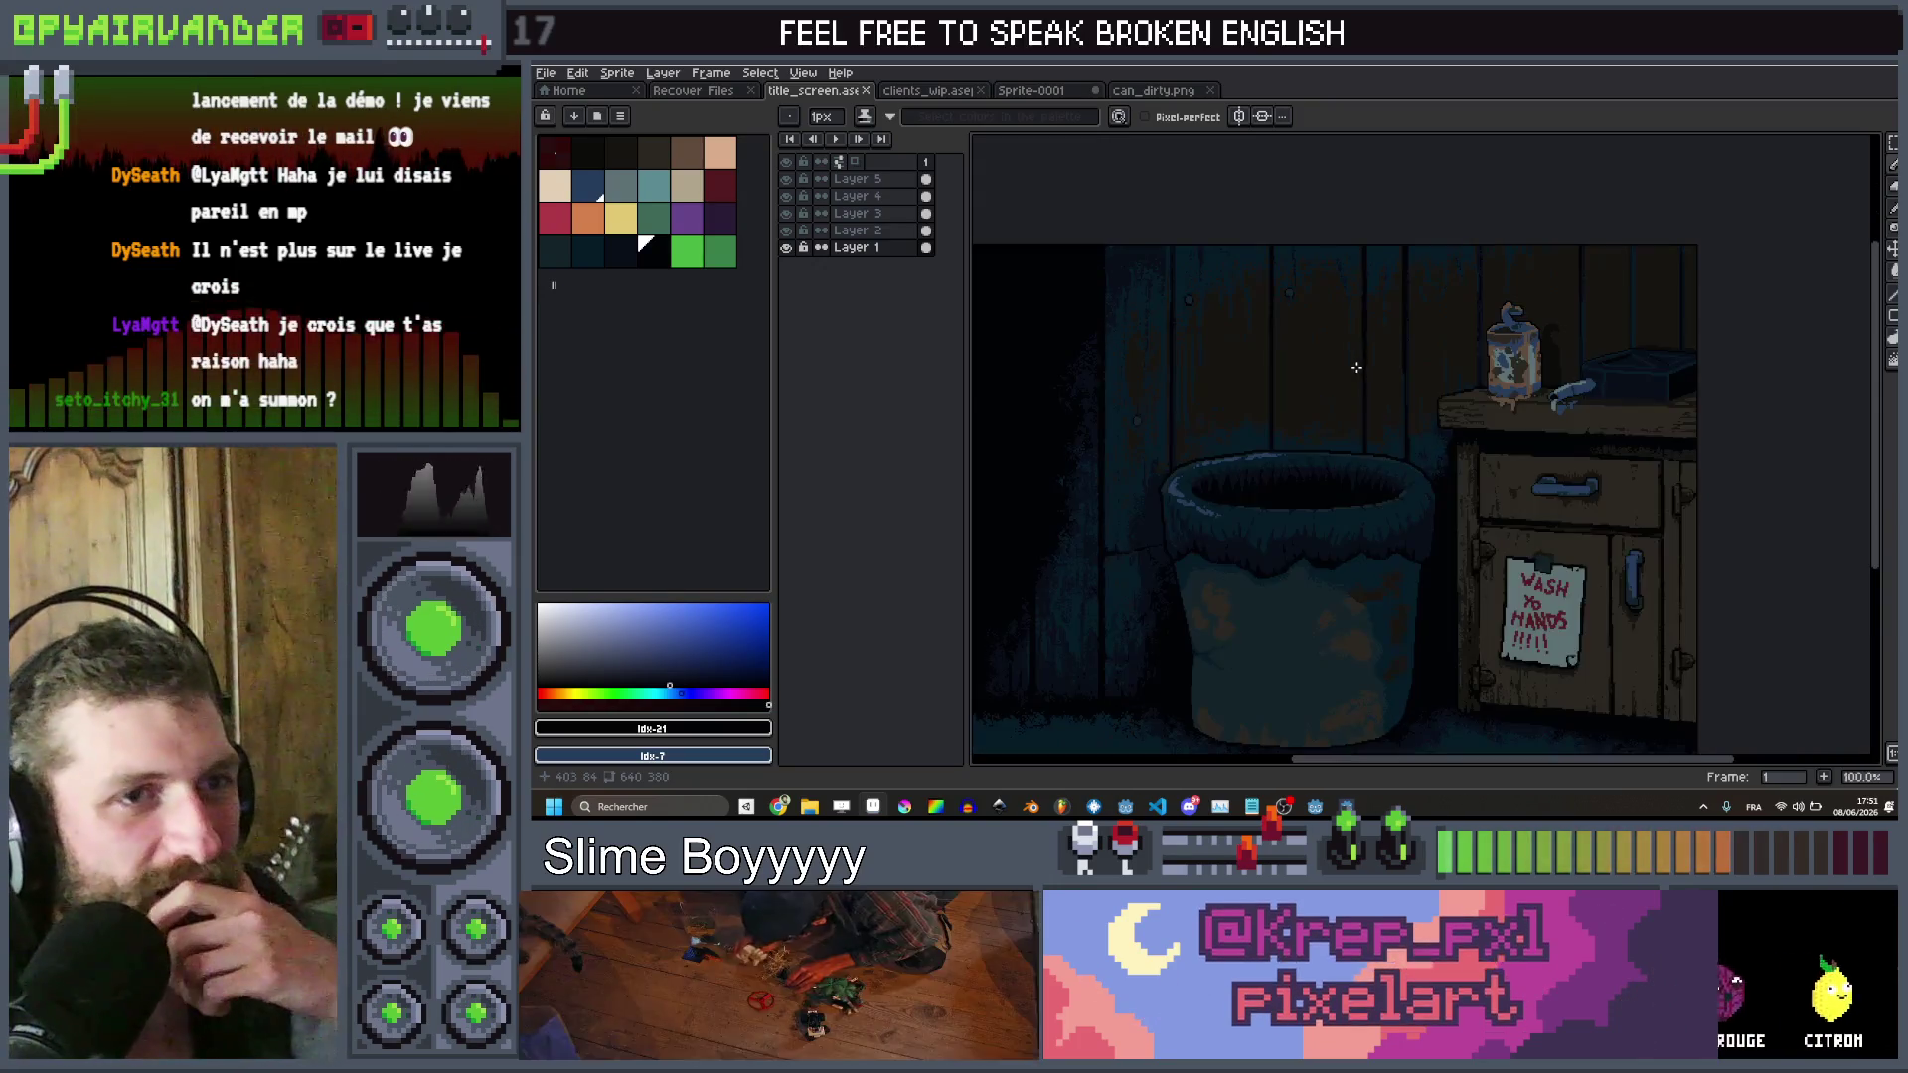
pyautogui.scroll(-1, 1356, 367)
pyautogui.scroll(1, 1357, 367)
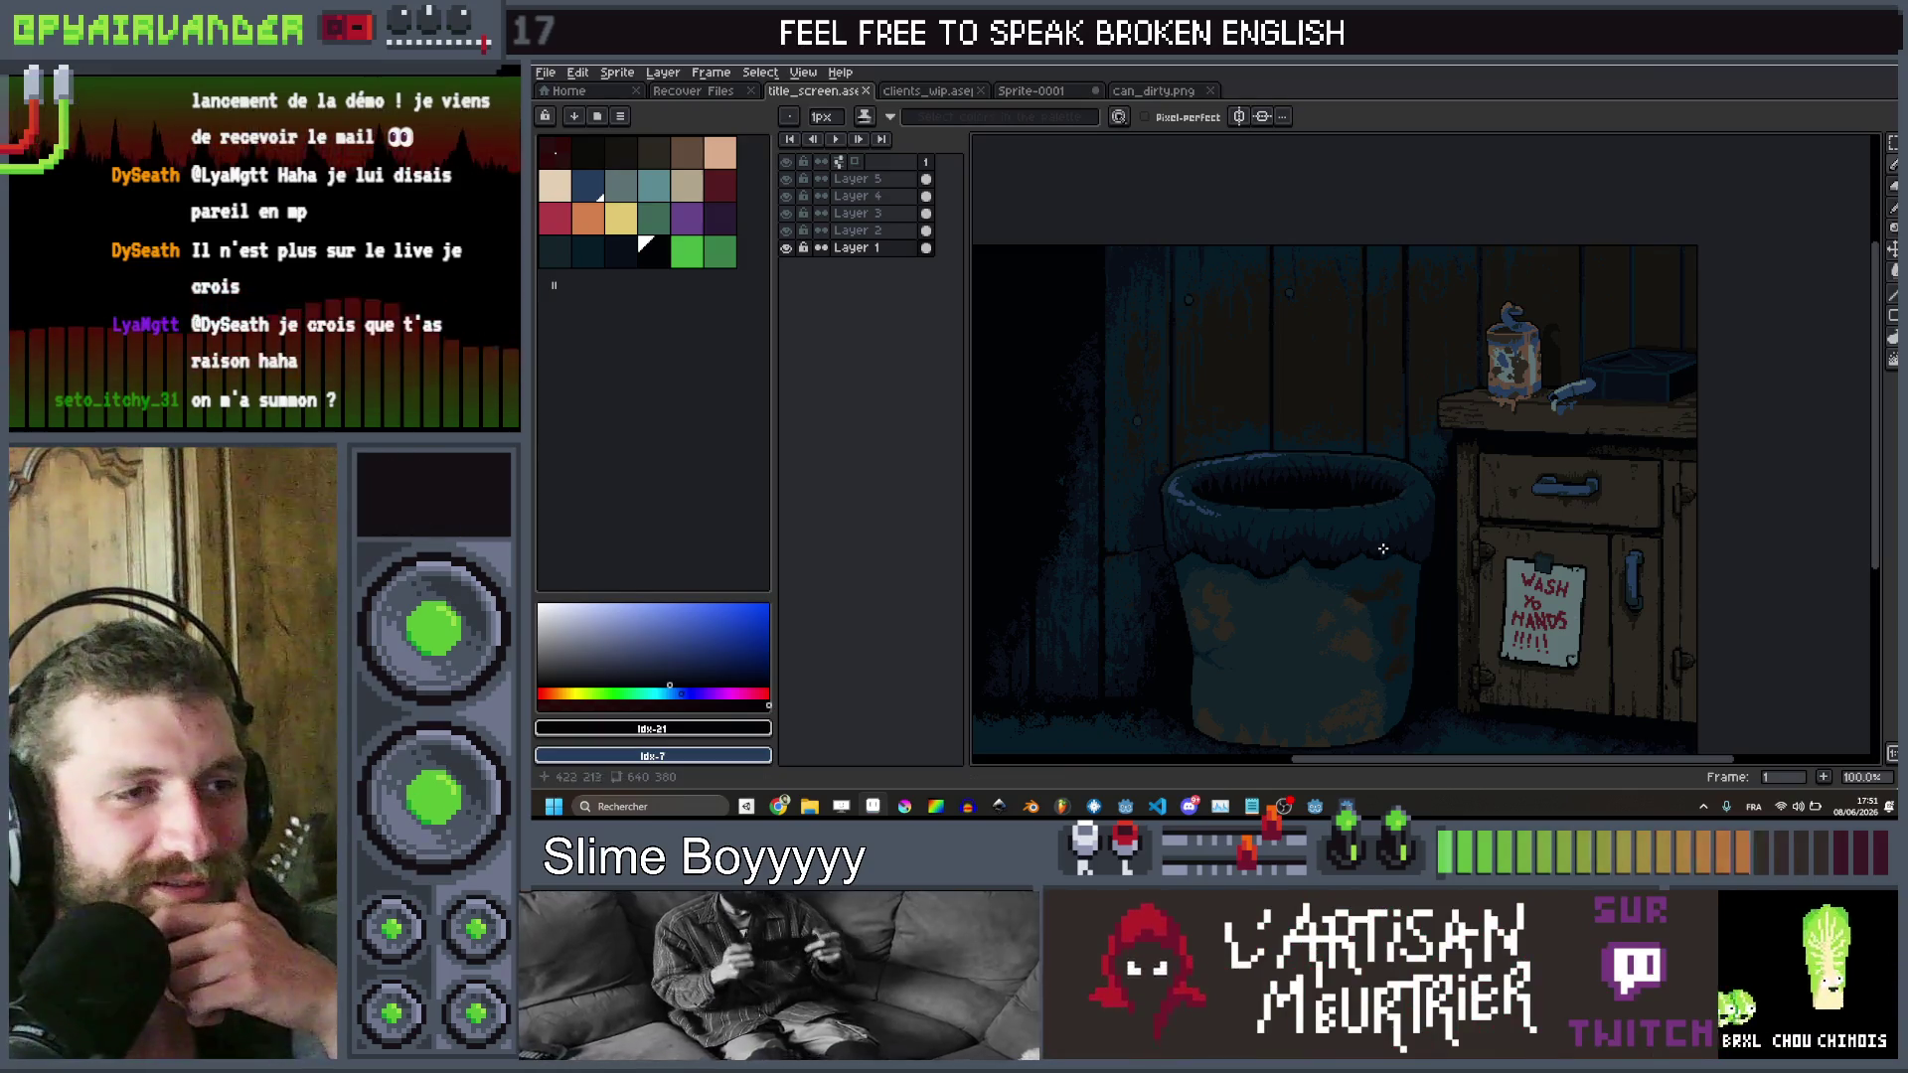
pyautogui.scroll(-1, 1382, 550)
pyautogui.scroll(1, 1402, 465)
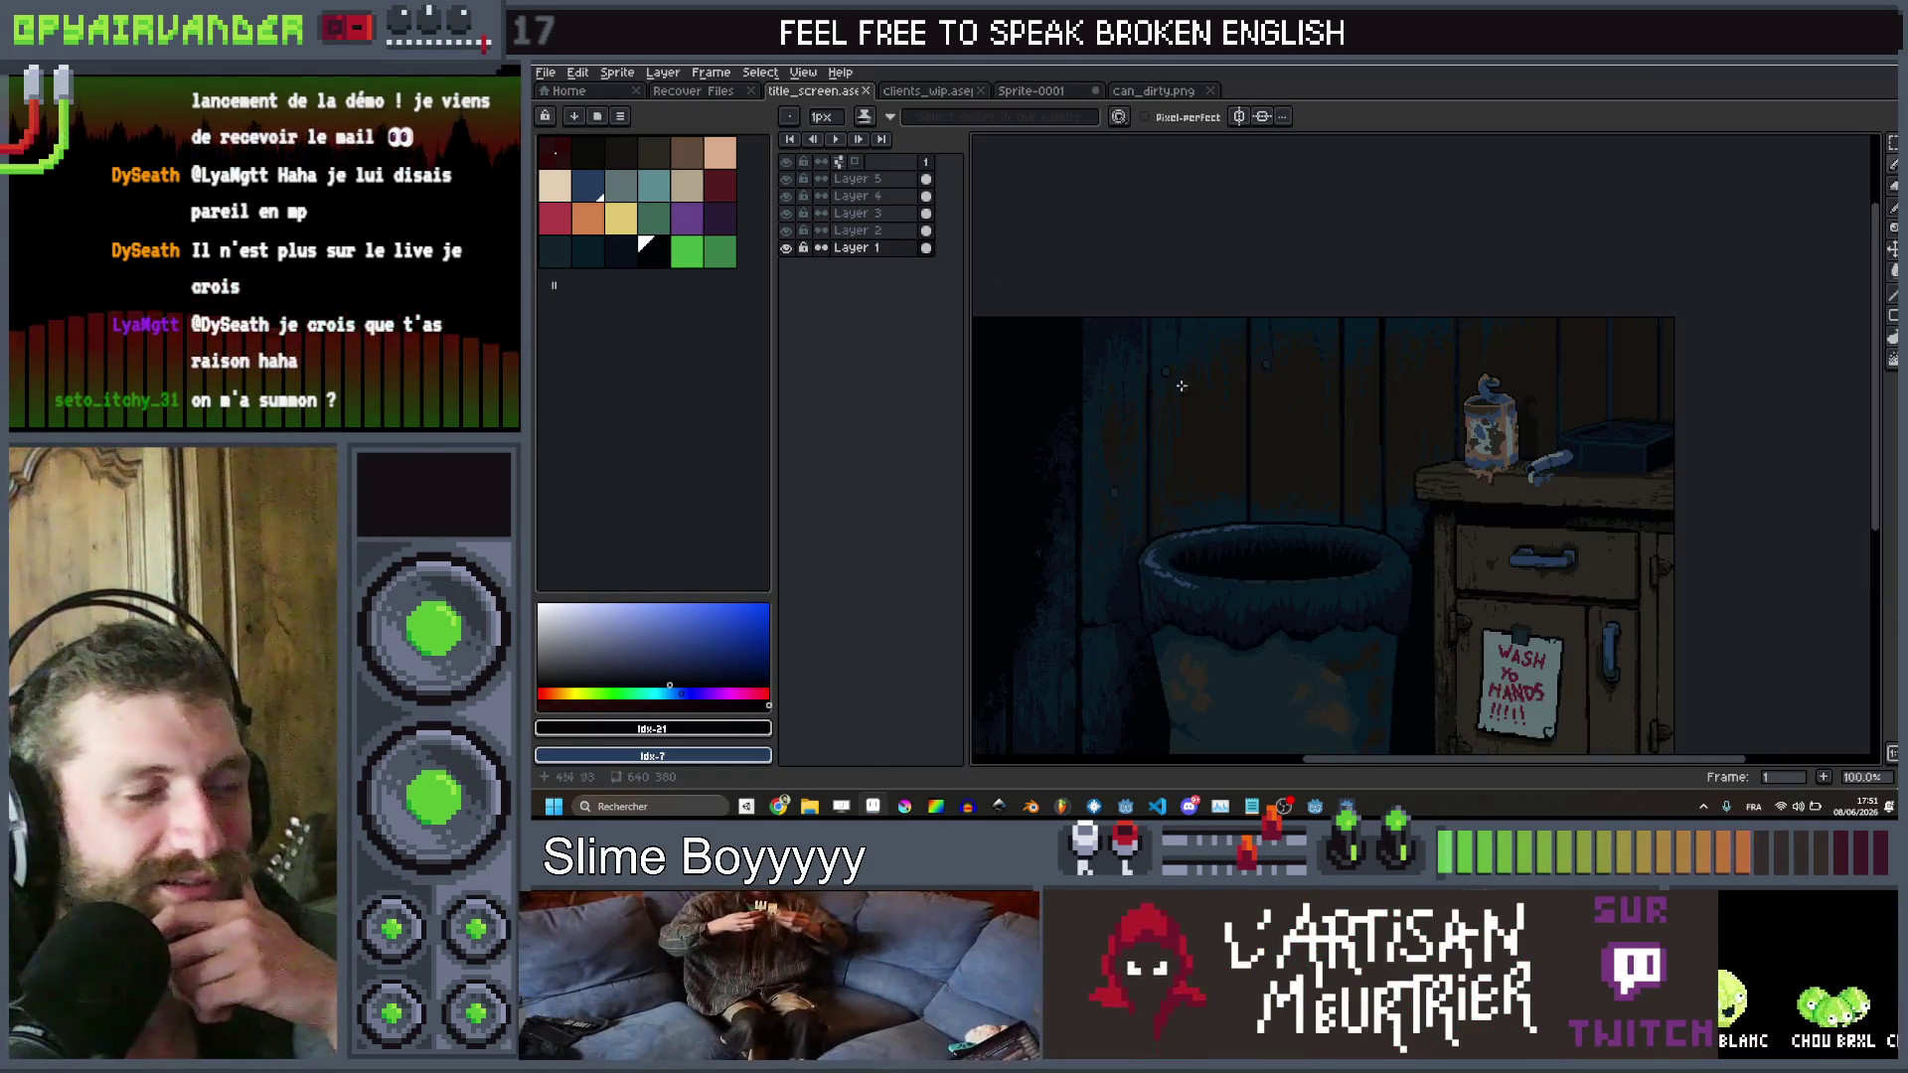
# Look through the File menu without choosing anything, then re-save title_screen.aseprite
pyautogui.click(546, 72)
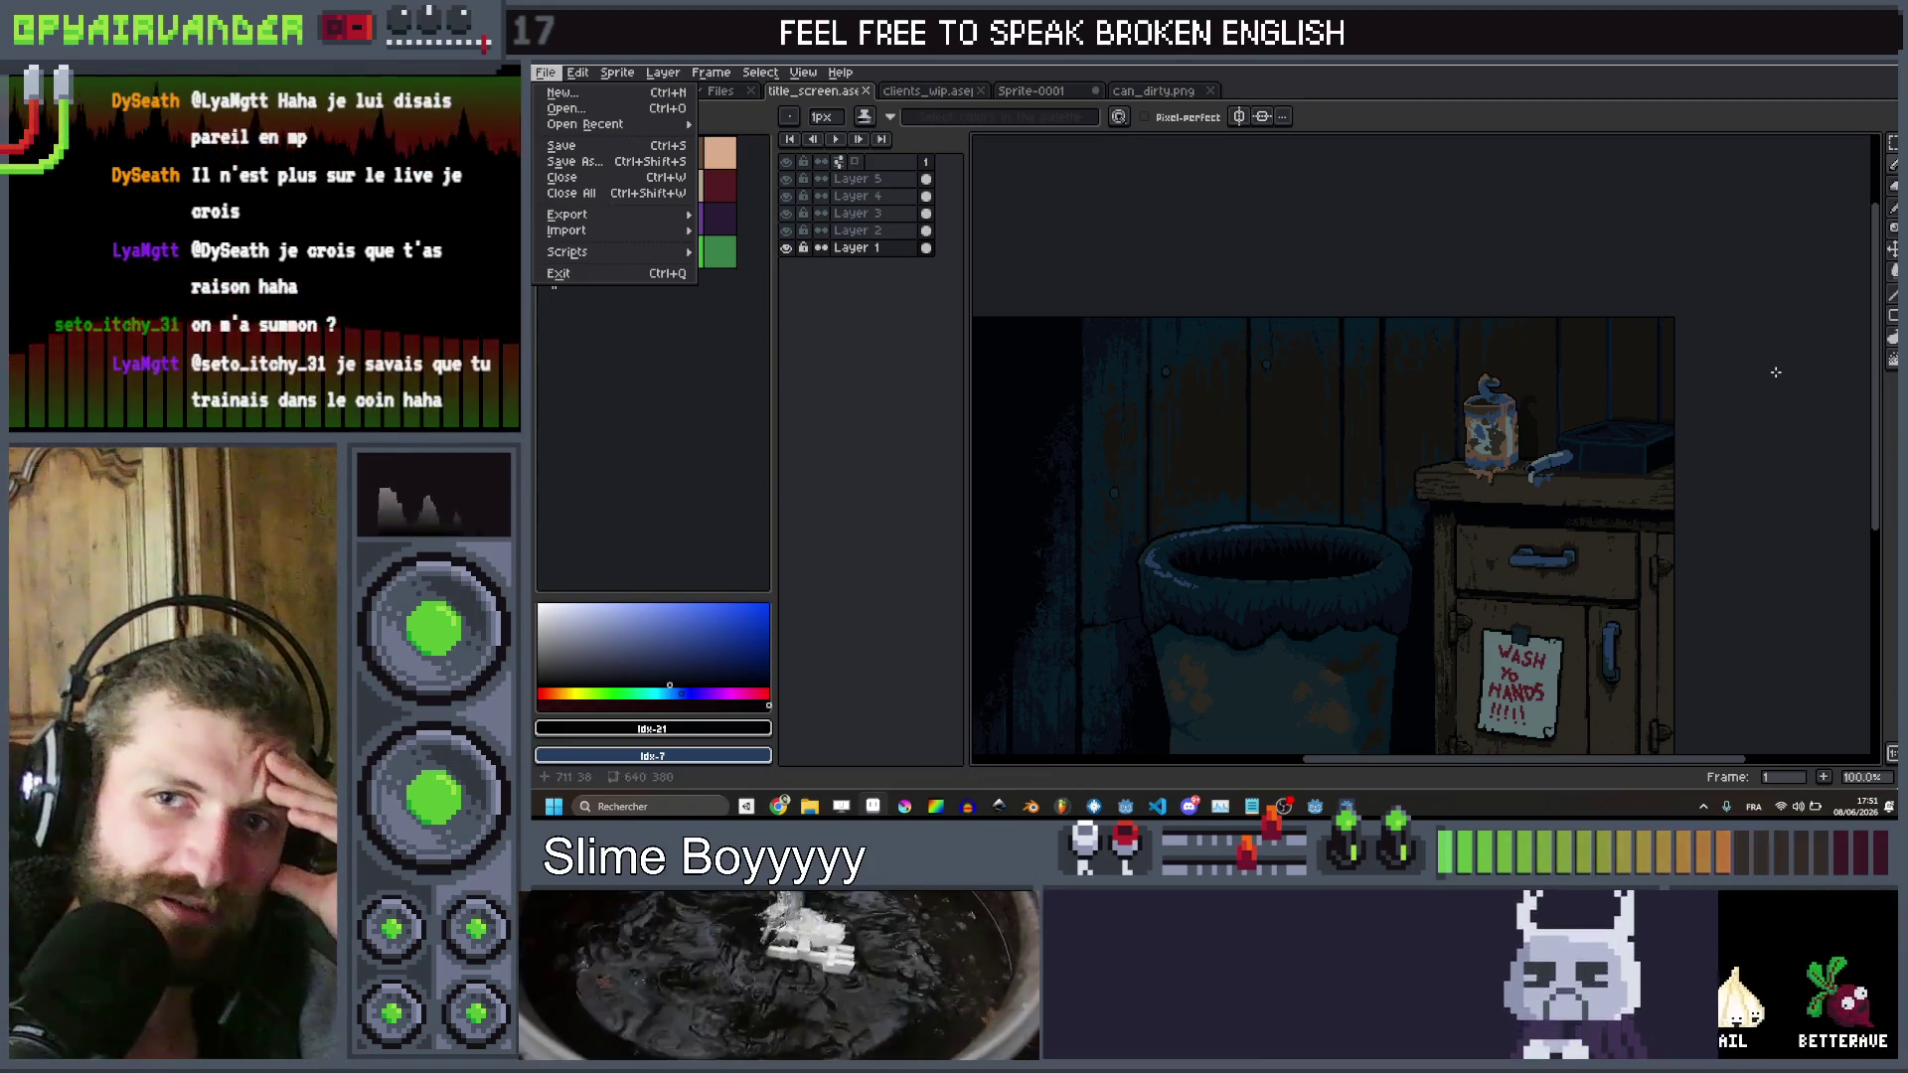
pyautogui.scroll(-1, 1776, 372)
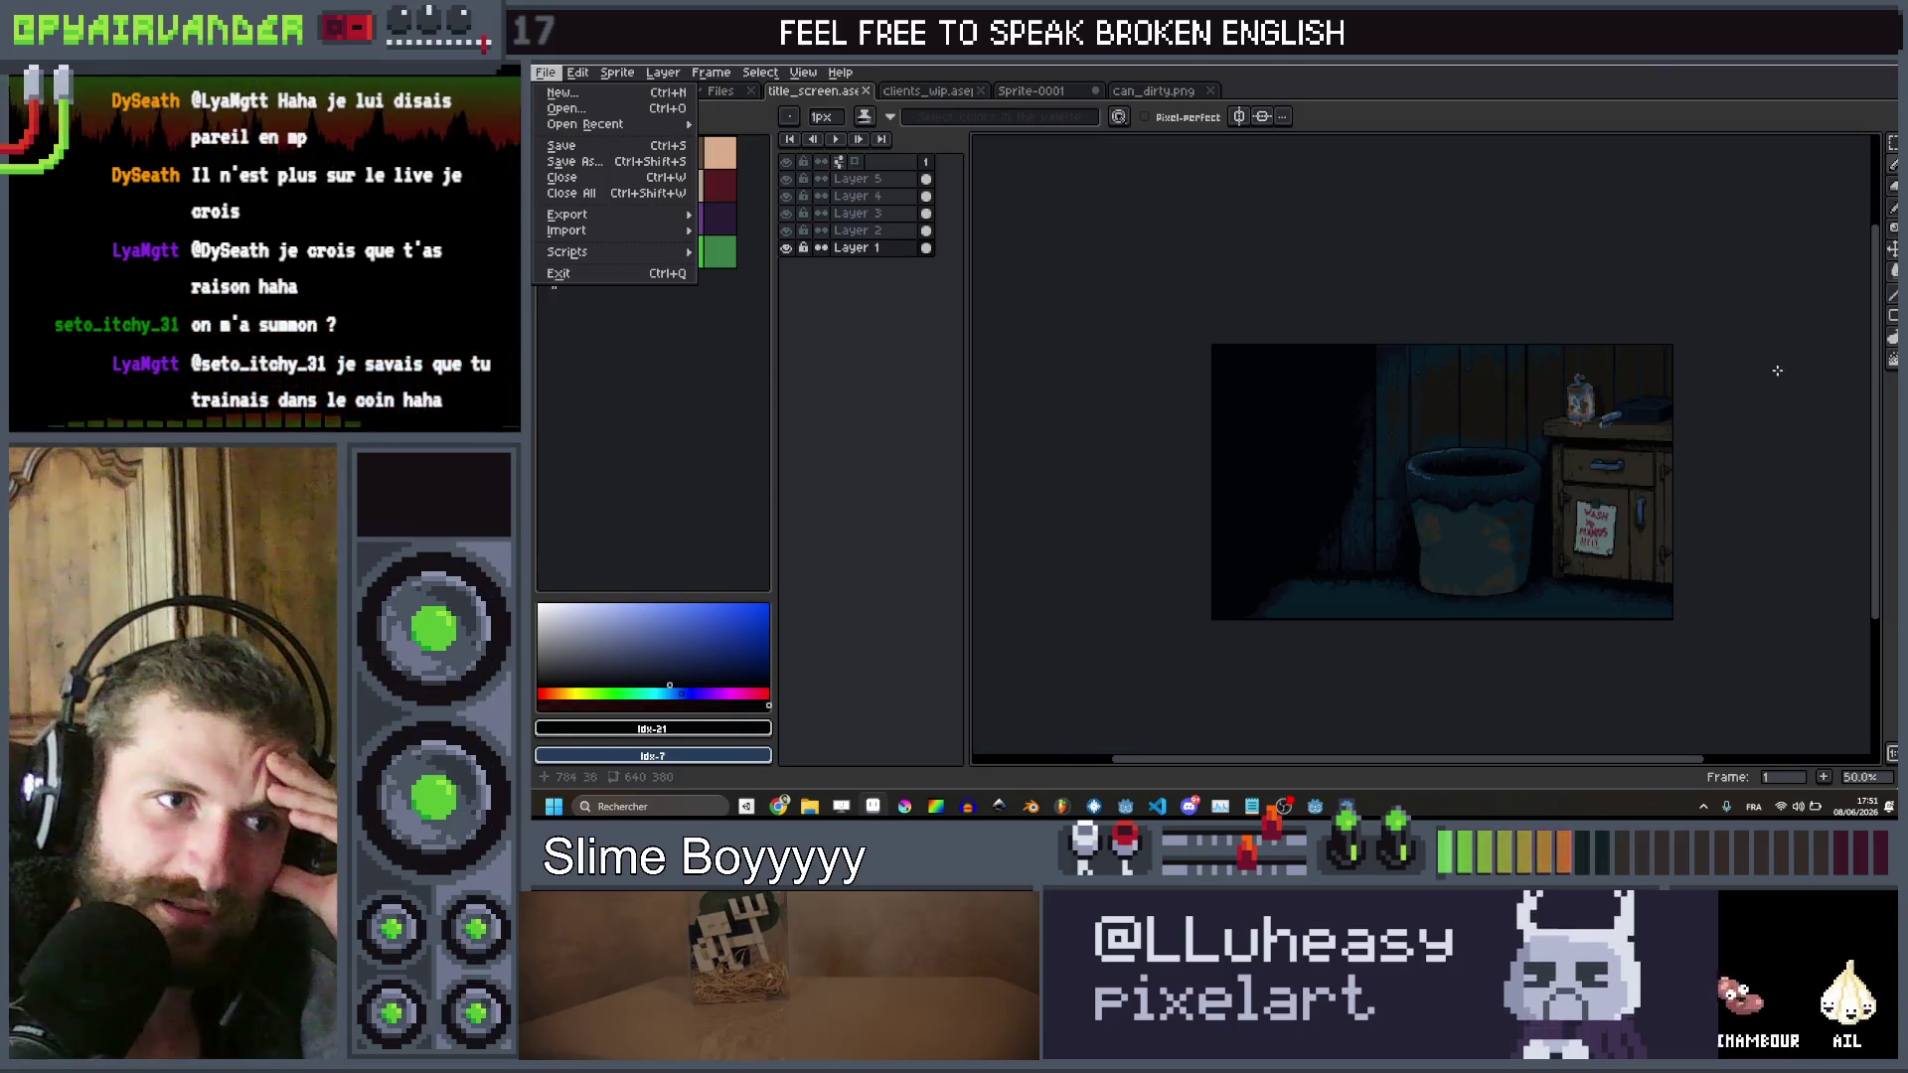
pyautogui.click(1776, 371)
pyautogui.scroll(1, 1652, 425)
pyautogui.scroll(-1, 1653, 424)
pyautogui.scroll(1, 1652, 425)
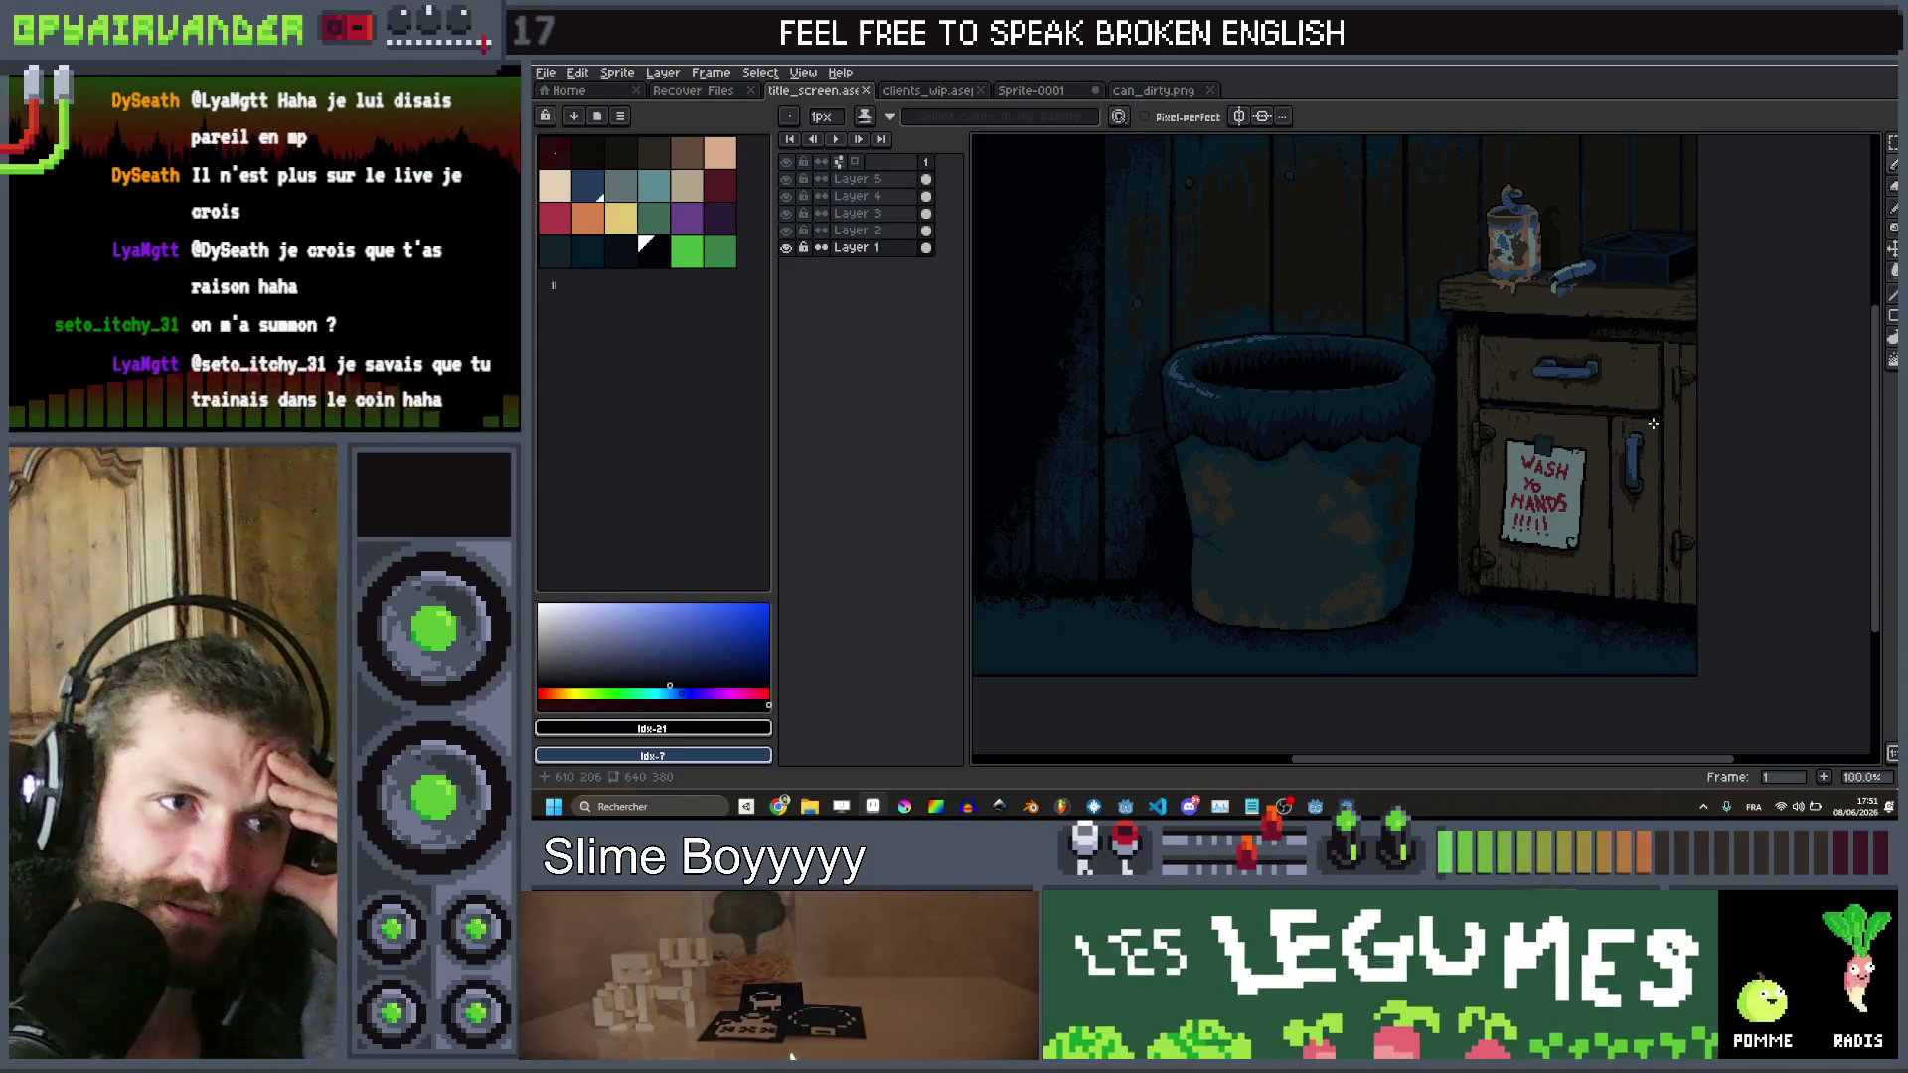
pyautogui.moveTo(1499, 434)
pyautogui.mouseDown()
pyautogui.moveTo(1553, 482)
pyautogui.moveTo(1597, 486)
pyautogui.mouseUp()
pyautogui.hotkey('ctrl', 's')
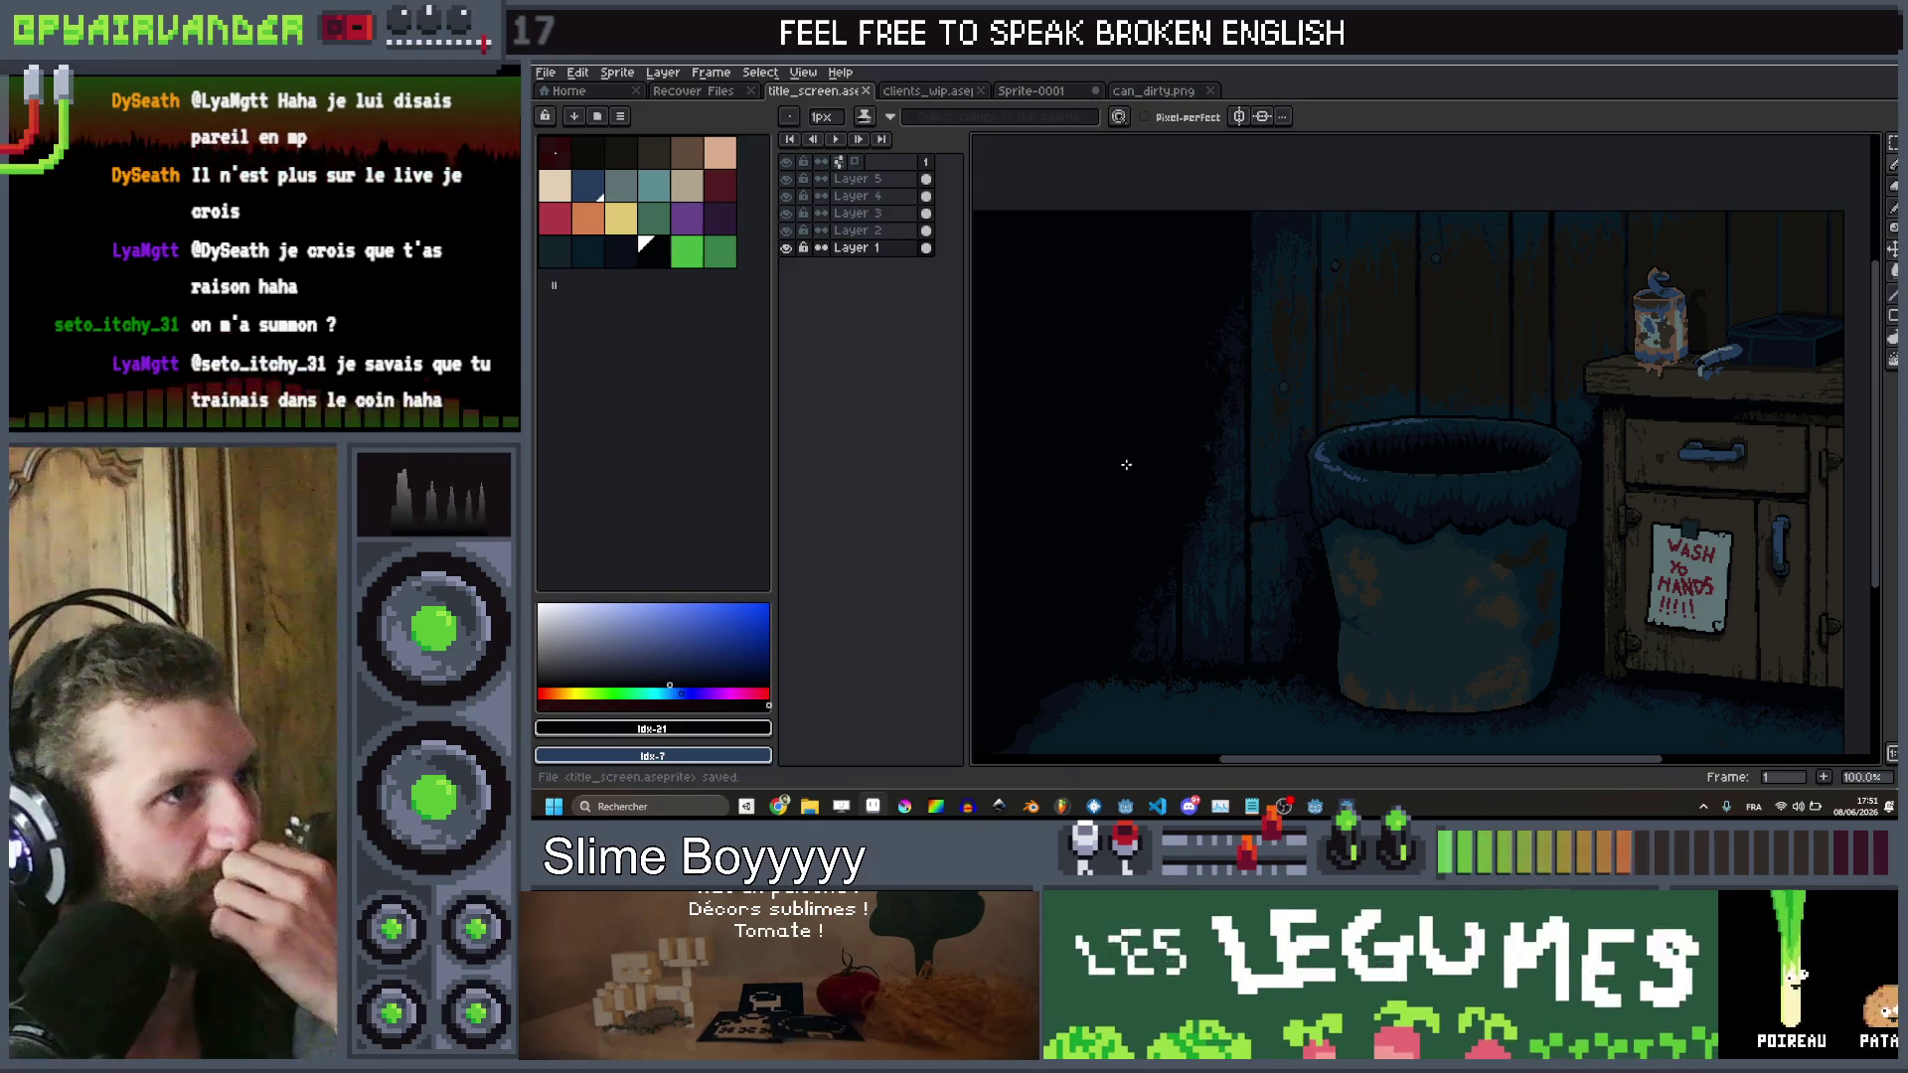
# Export the artwork as title_screen.png at 100% scale
pyautogui.scroll(-1, 1125, 454)
pyautogui.hotkey('ctrl', 'alt', 'shift', 's')
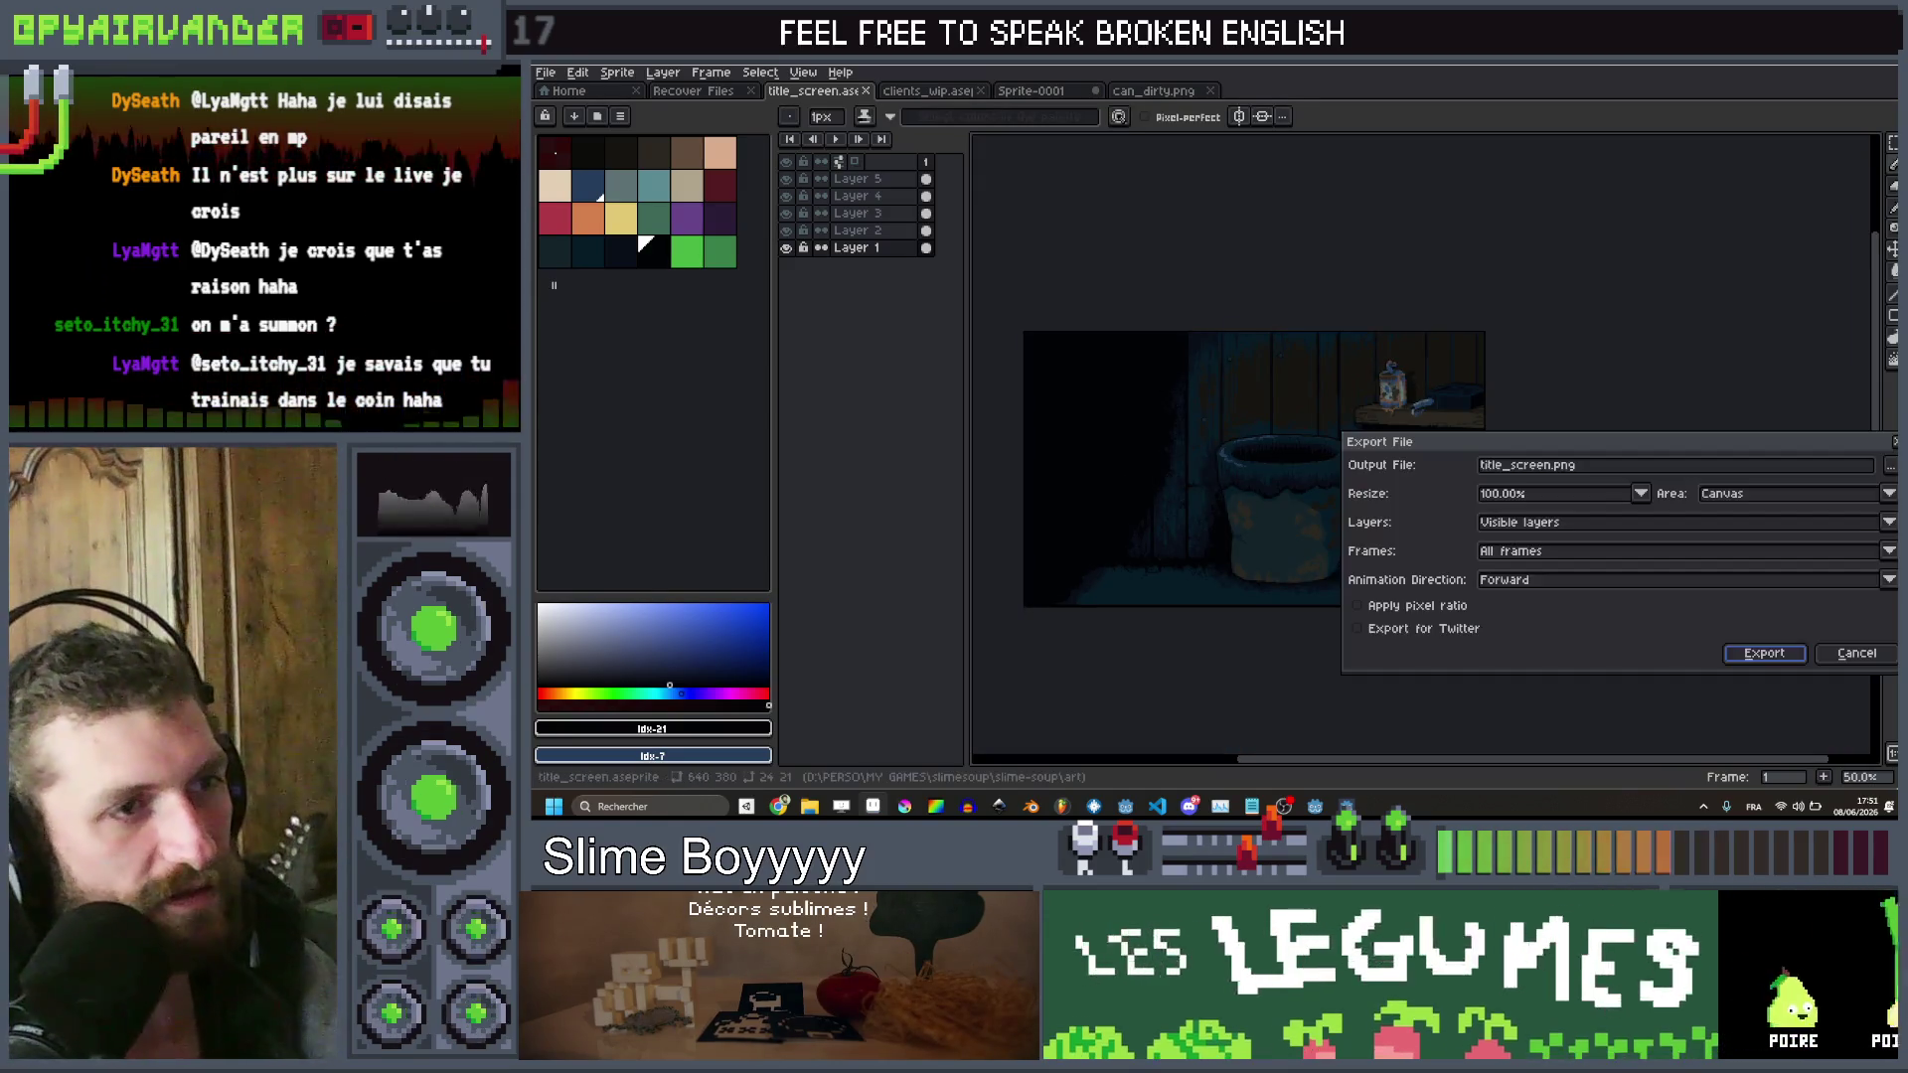
pyautogui.press('Return')
pyautogui.scroll(2, 1367, 445)
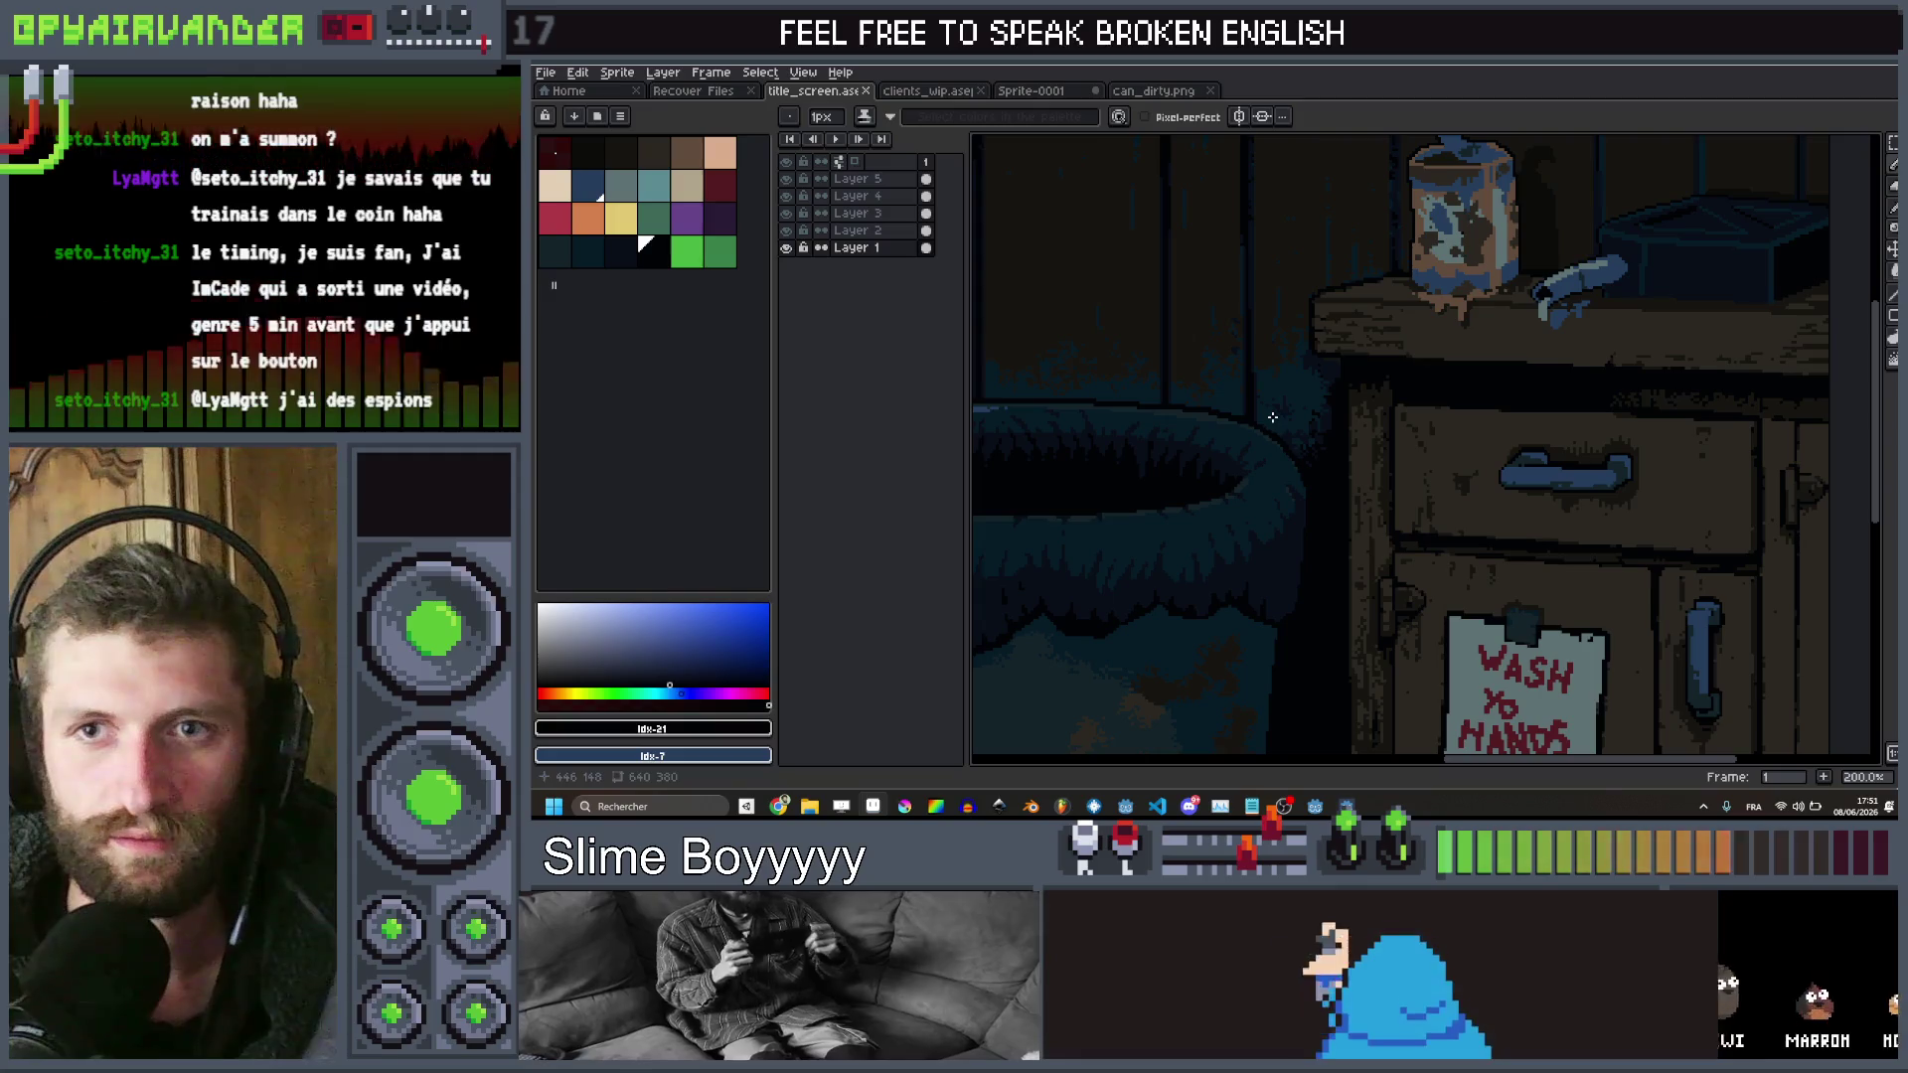
pyautogui.moveTo(1258, 482); pyautogui.dragTo(1273, 482)
# Trace a Polygonal Lasso outline around the trash bin's bottom and sides
pyautogui.scroll(2, 1273, 482)
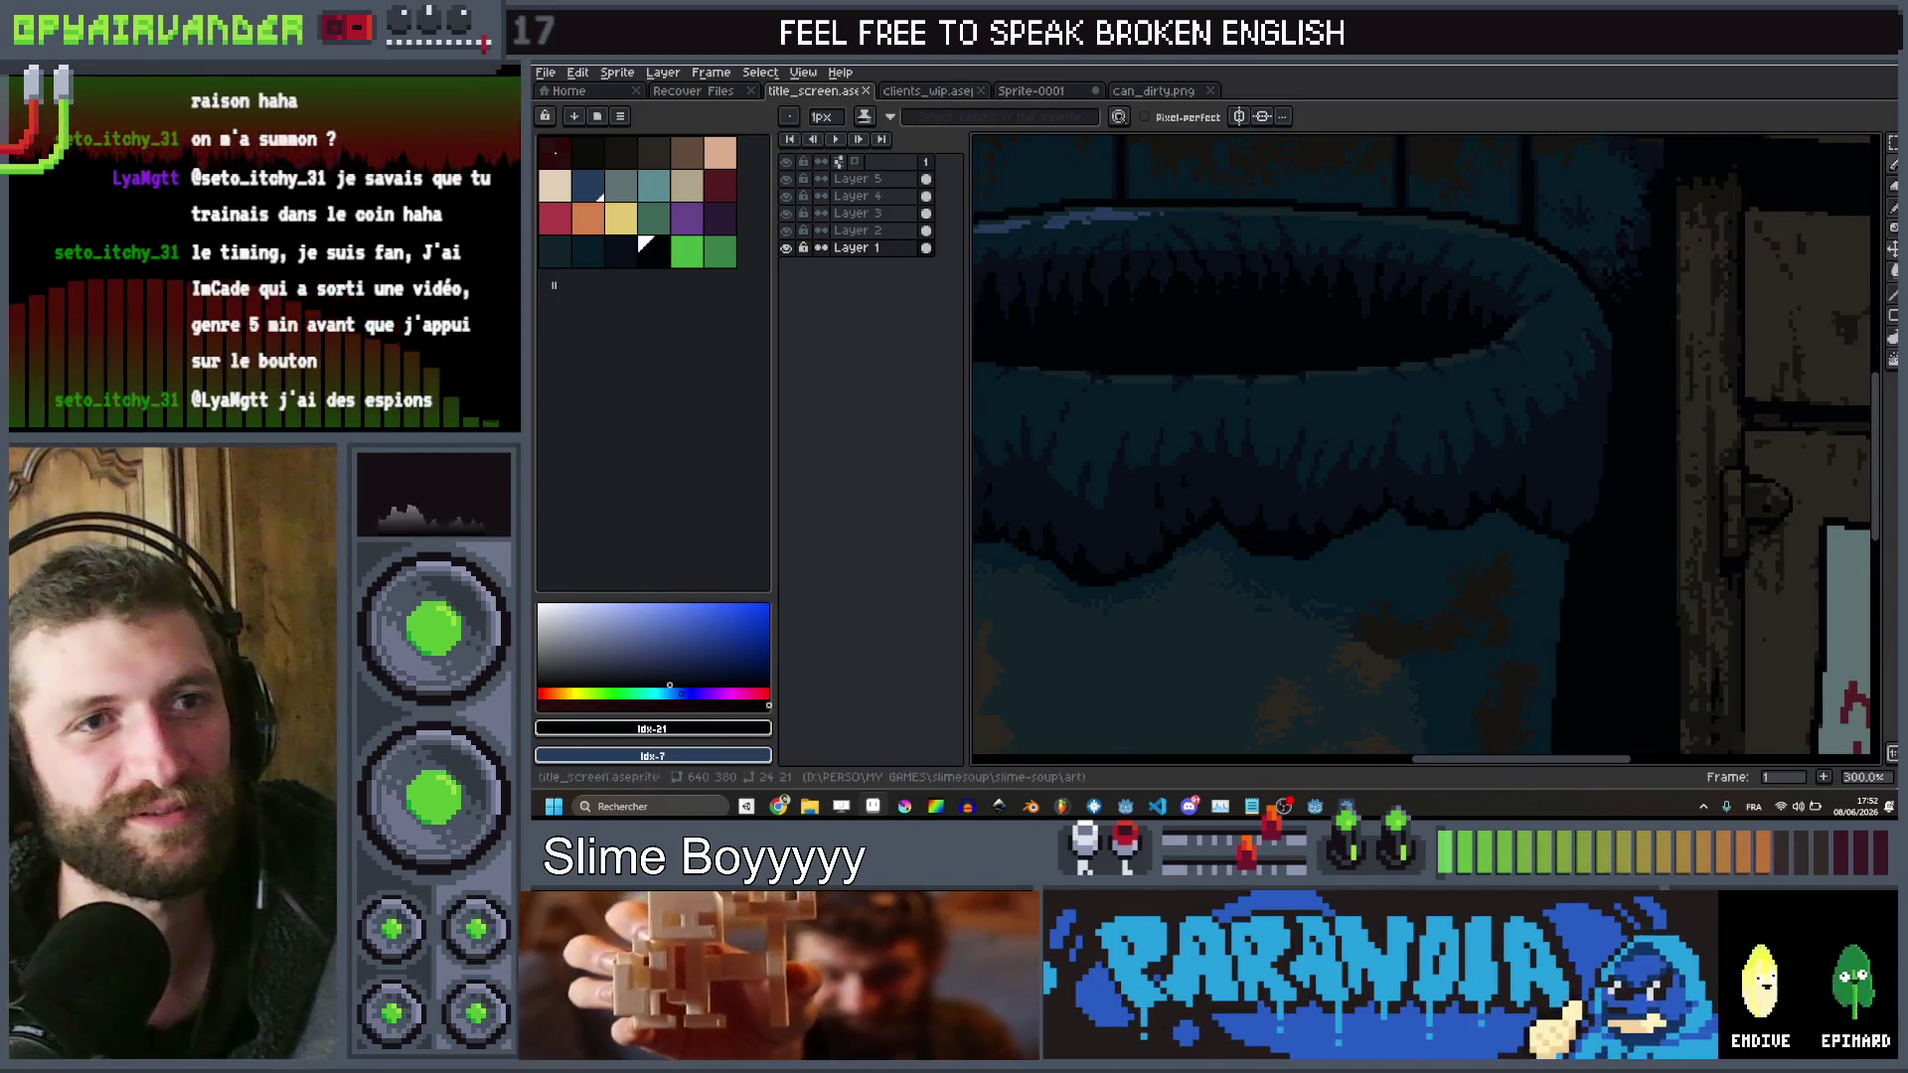
pyautogui.click(1854, 144)
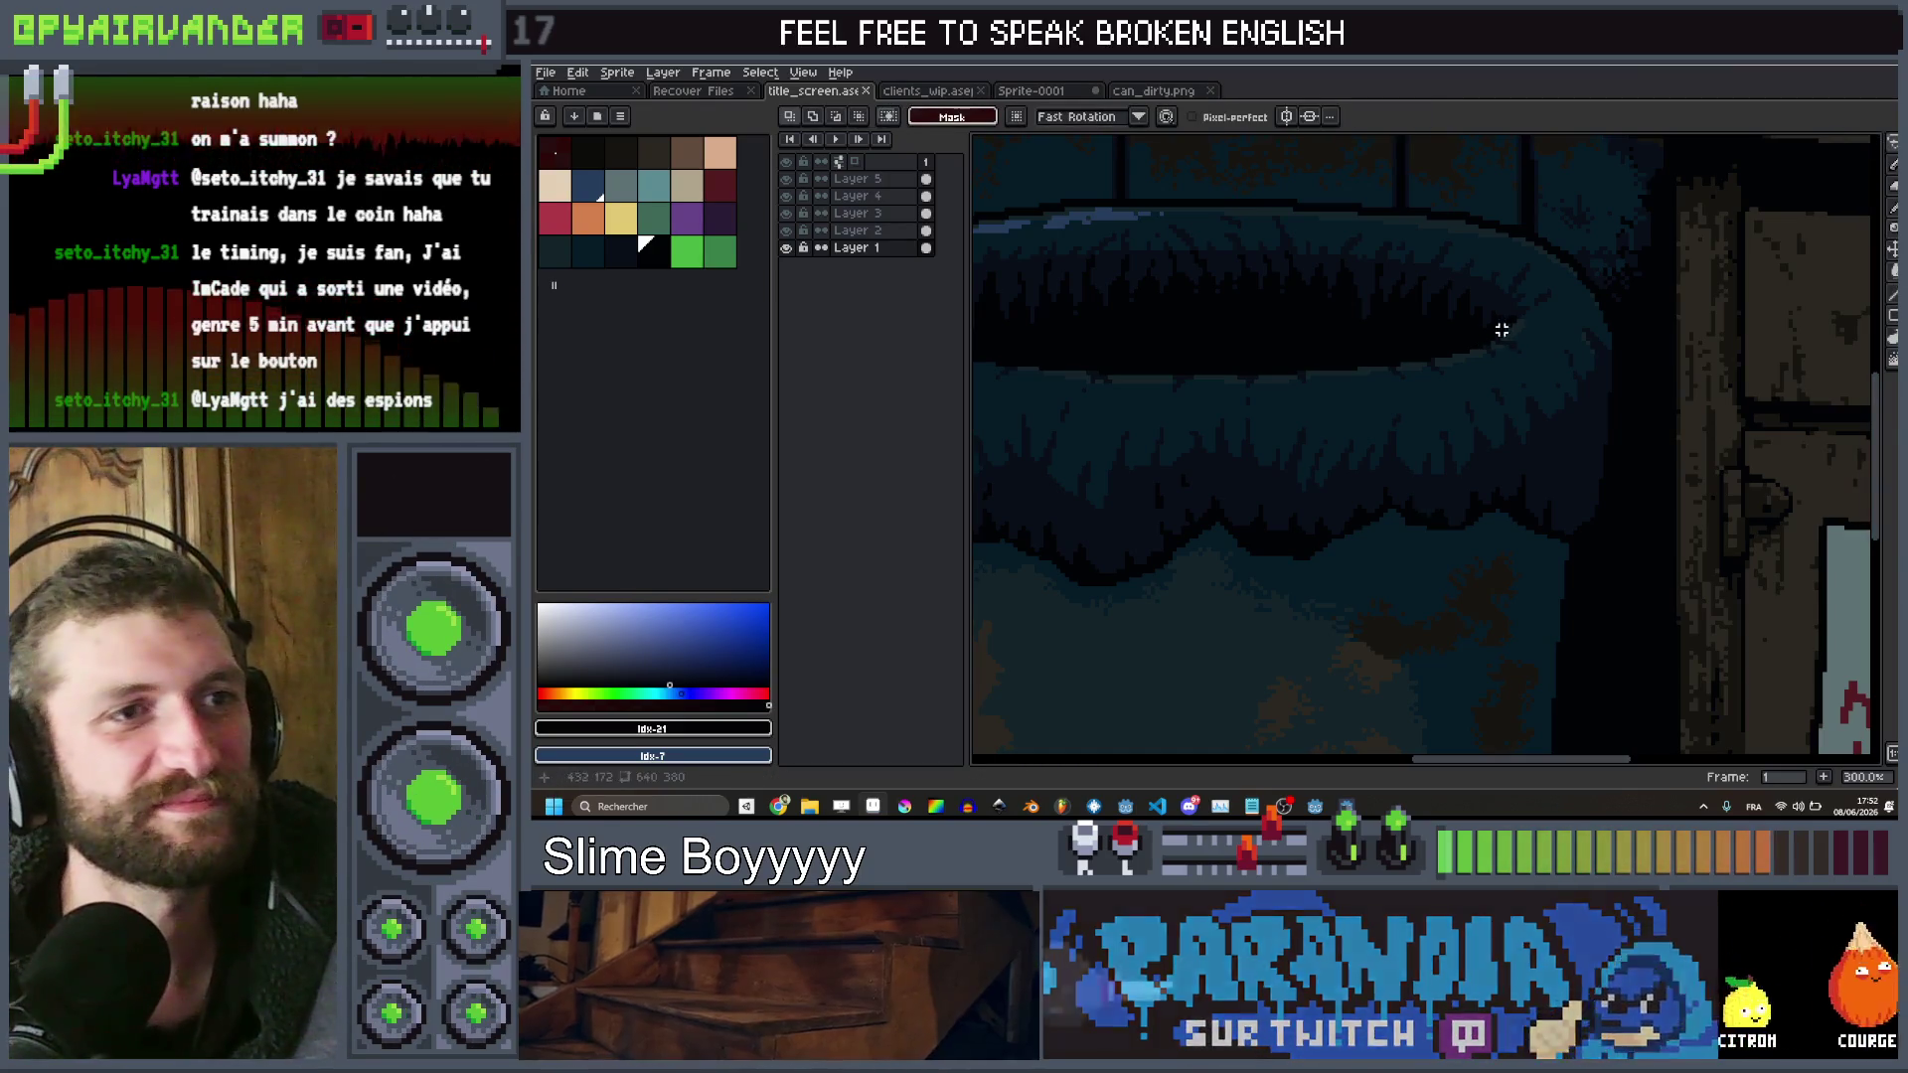
pyautogui.moveTo(1487, 342)
pyautogui.mouseDown()
pyautogui.moveTo(1375, 370)
pyautogui.moveTo(1397, 365)
pyautogui.moveTo(1228, 364)
pyautogui.mouseUp()
pyautogui.moveTo(1066, 361)
pyautogui.mouseDown()
pyautogui.moveTo(976, 333)
pyautogui.moveTo(976, 309)
pyautogui.moveTo(986, 721)
pyautogui.moveTo(1237, 749)
pyautogui.moveTo(1709, 746)
pyautogui.mouseUp()
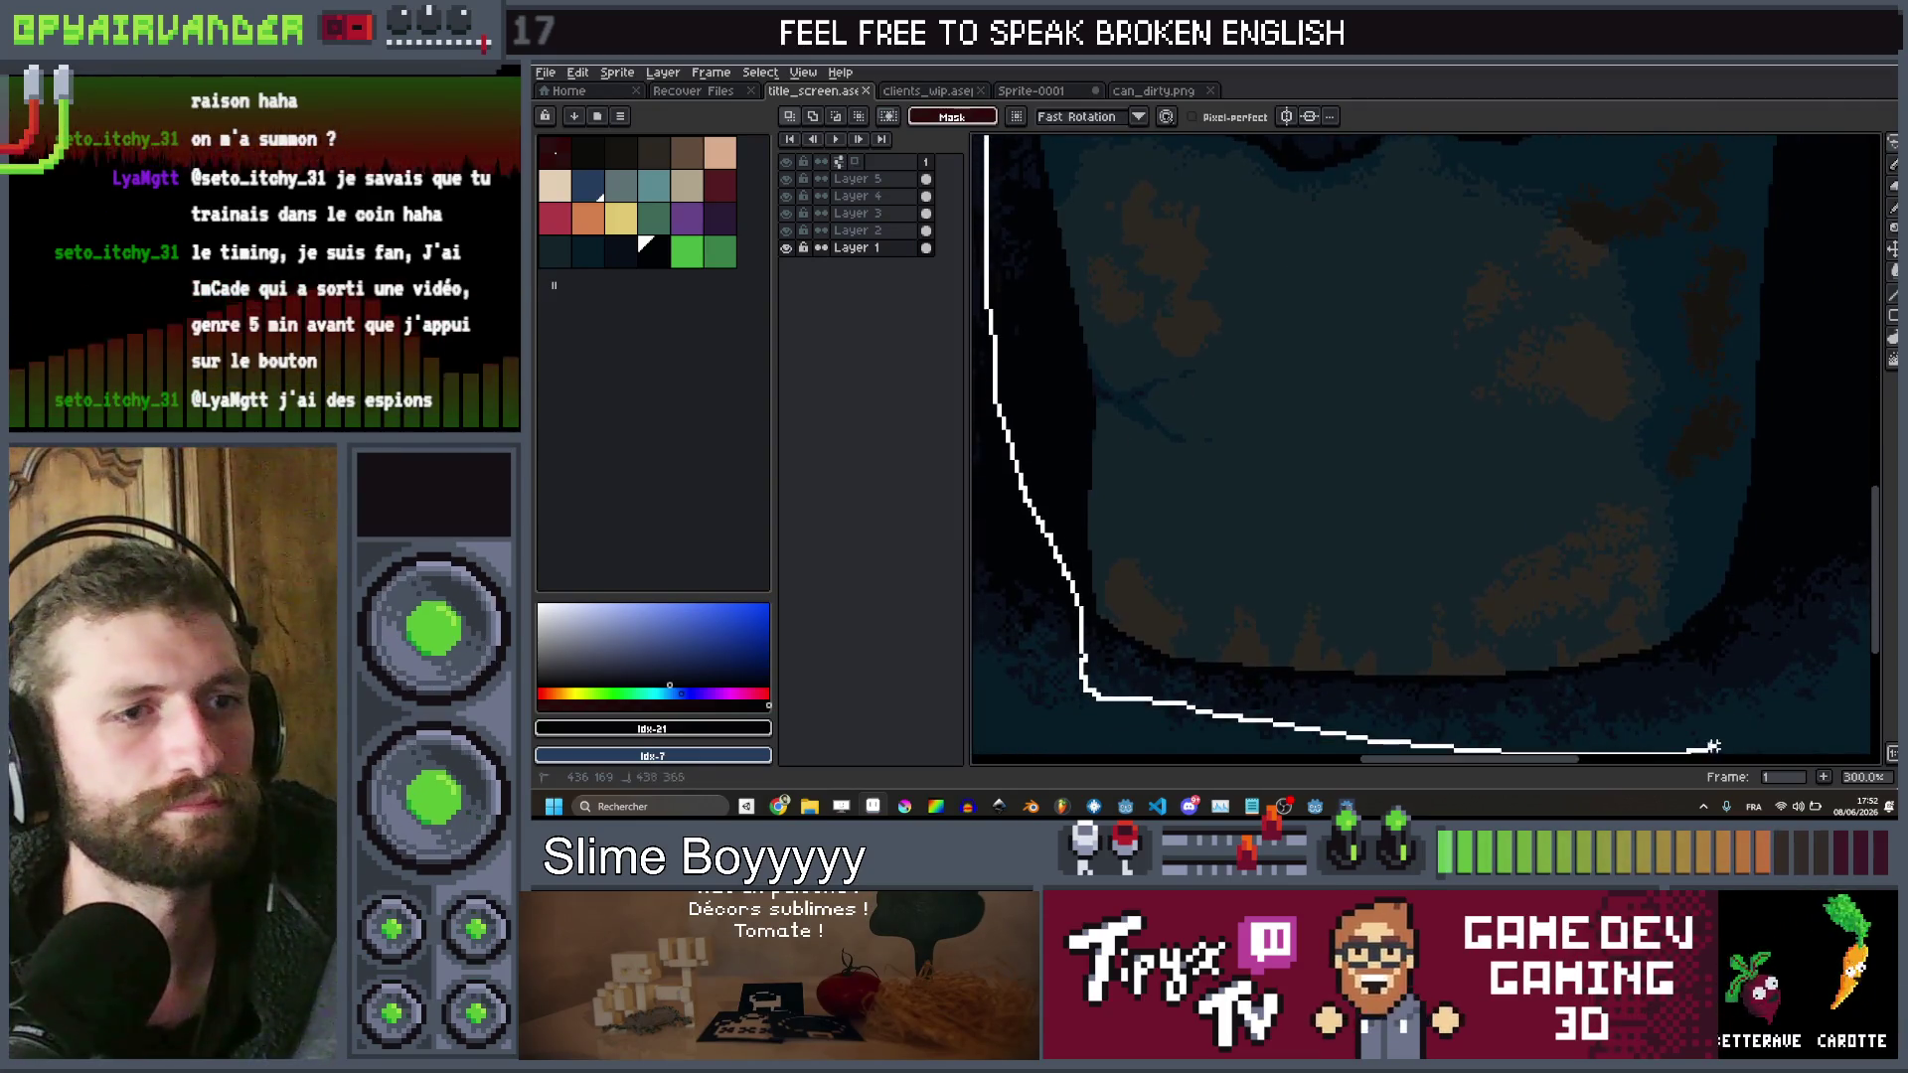
pyautogui.moveTo(1804, 427)
pyautogui.mouseDown()
pyautogui.moveTo(1846, 139)
pyautogui.moveTo(976, 159)
pyautogui.mouseUp()
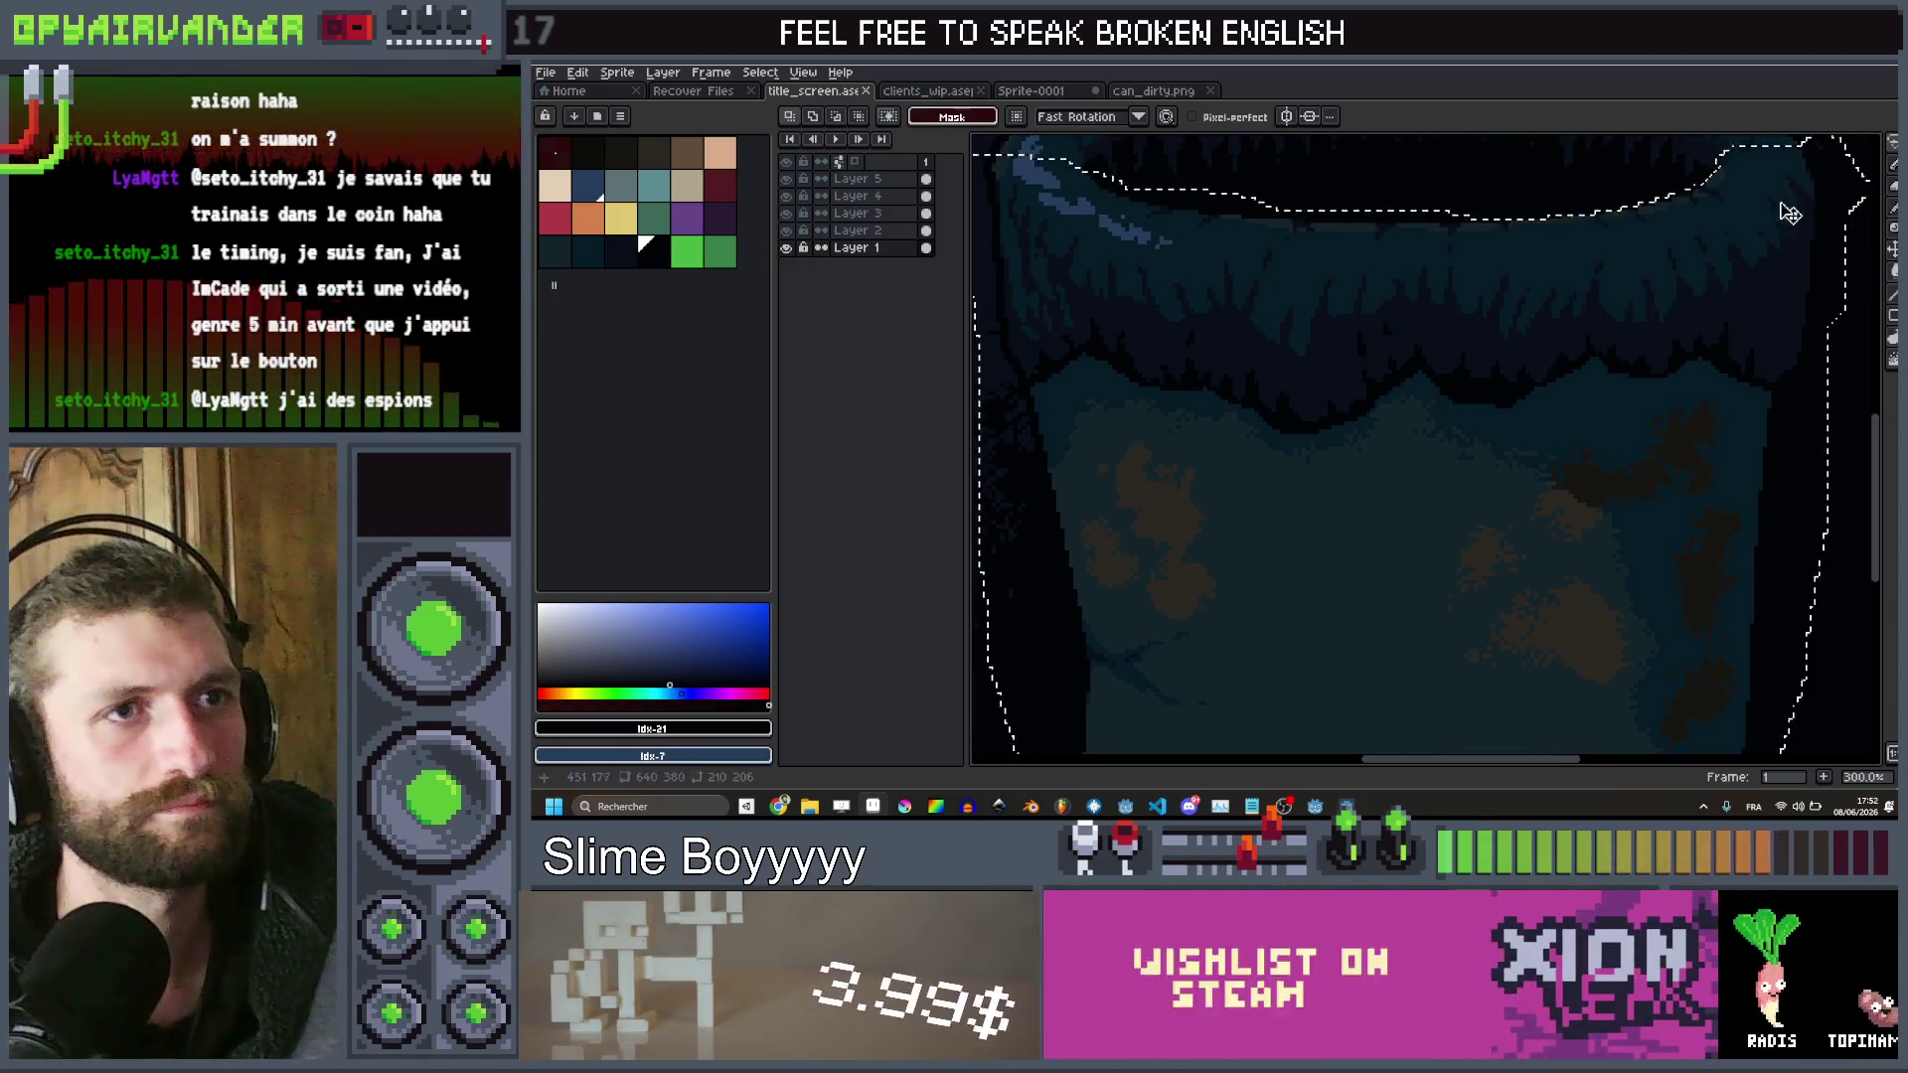
# Close the bin selection, cut it from Layer 2, and paste it onto a new layer
pyautogui.press('1')
pyautogui.click(844, 231)
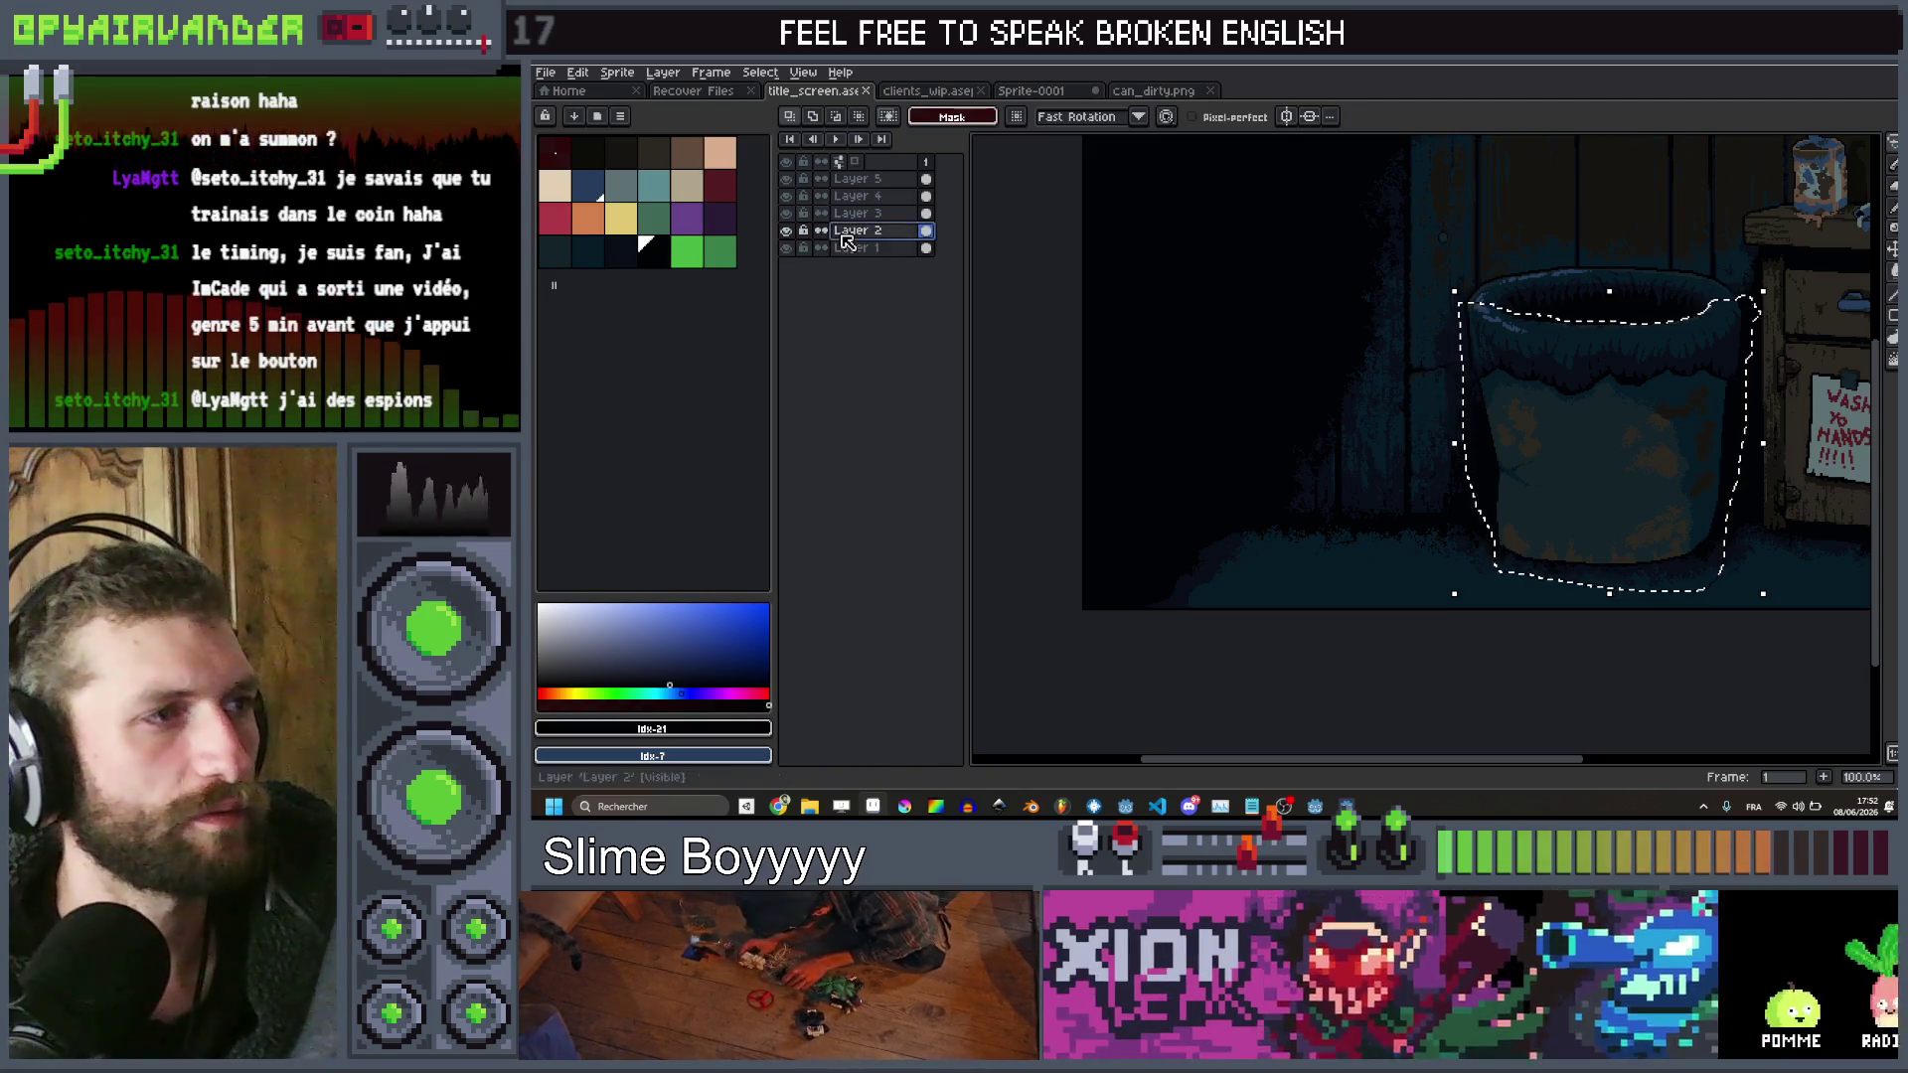
pyautogui.hscroll(3, 1519, 528)
pyautogui.press('Delete')
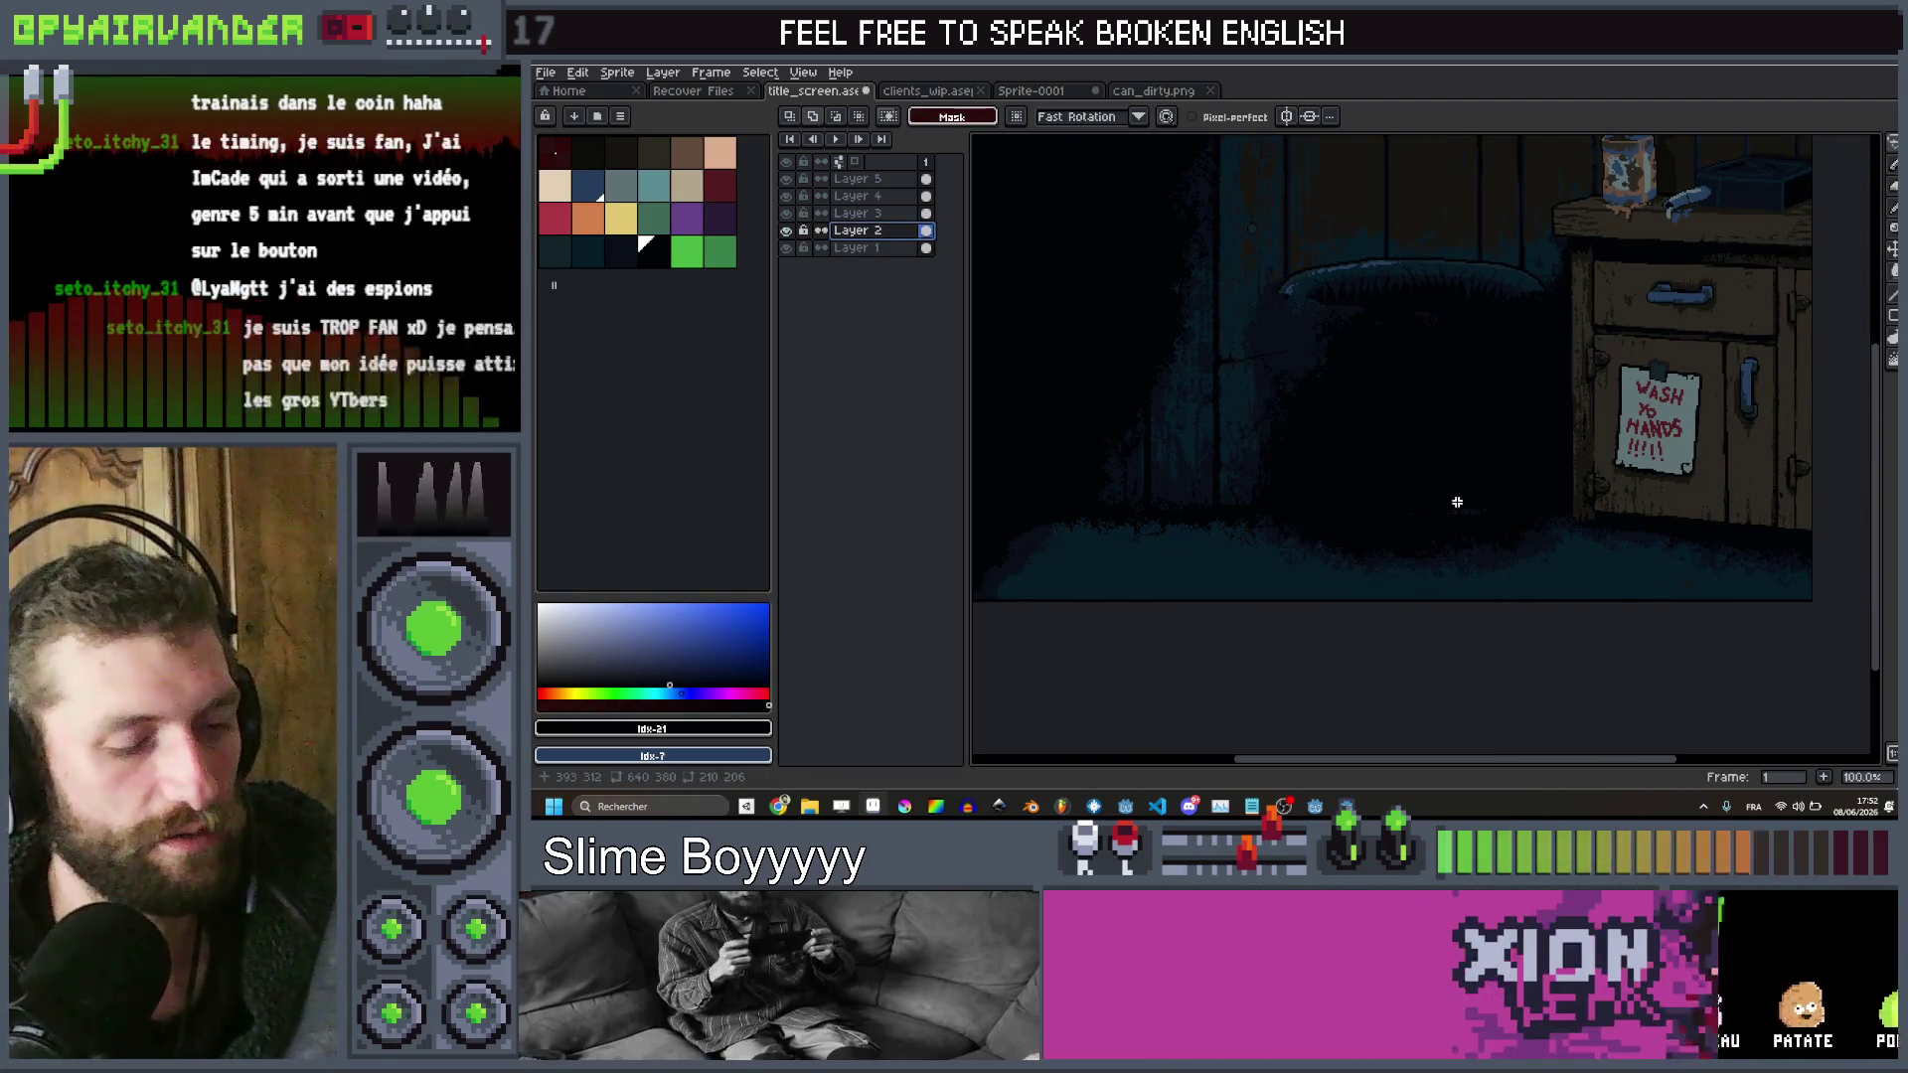
pyautogui.hotkey('ctrl', 'v')
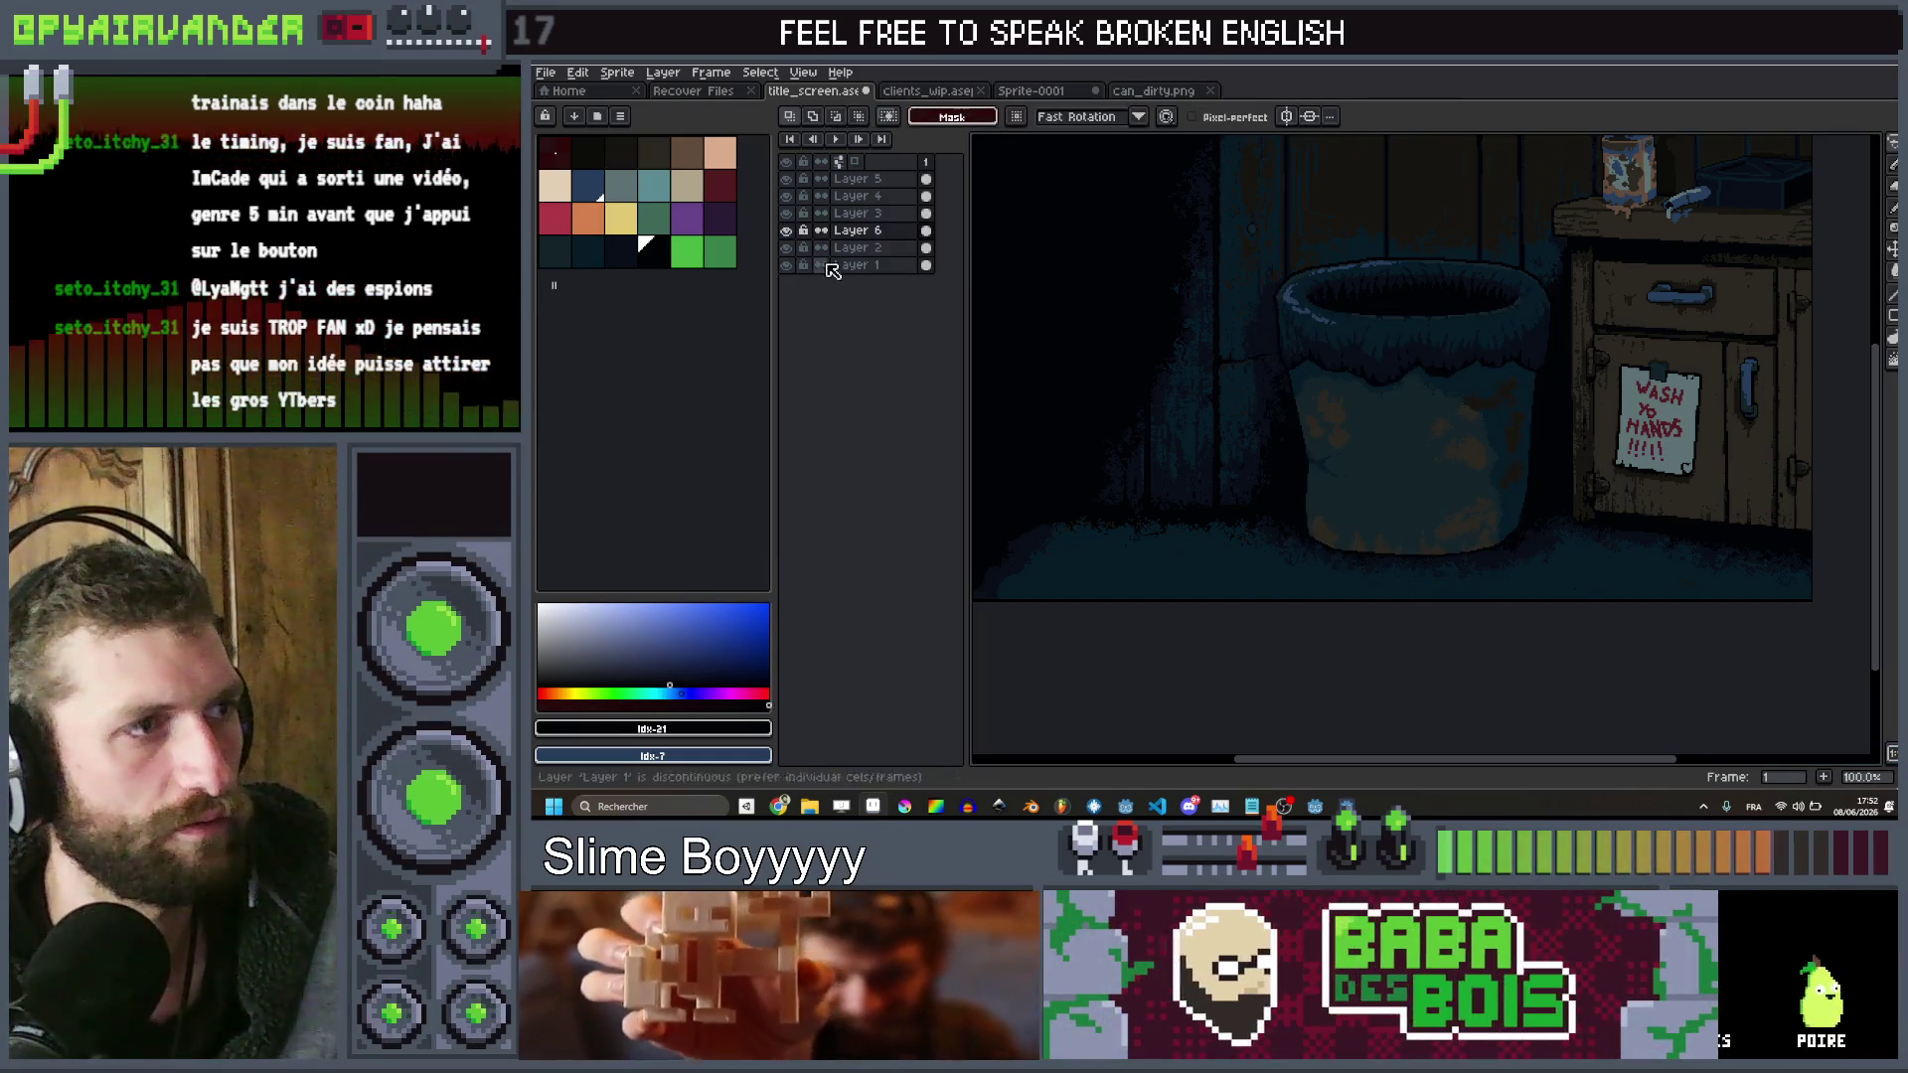
# Adjust the pasted bin, hide background Layer 1, and sample a dark blue from the rim
pyautogui.scroll(5, 1382, 318)
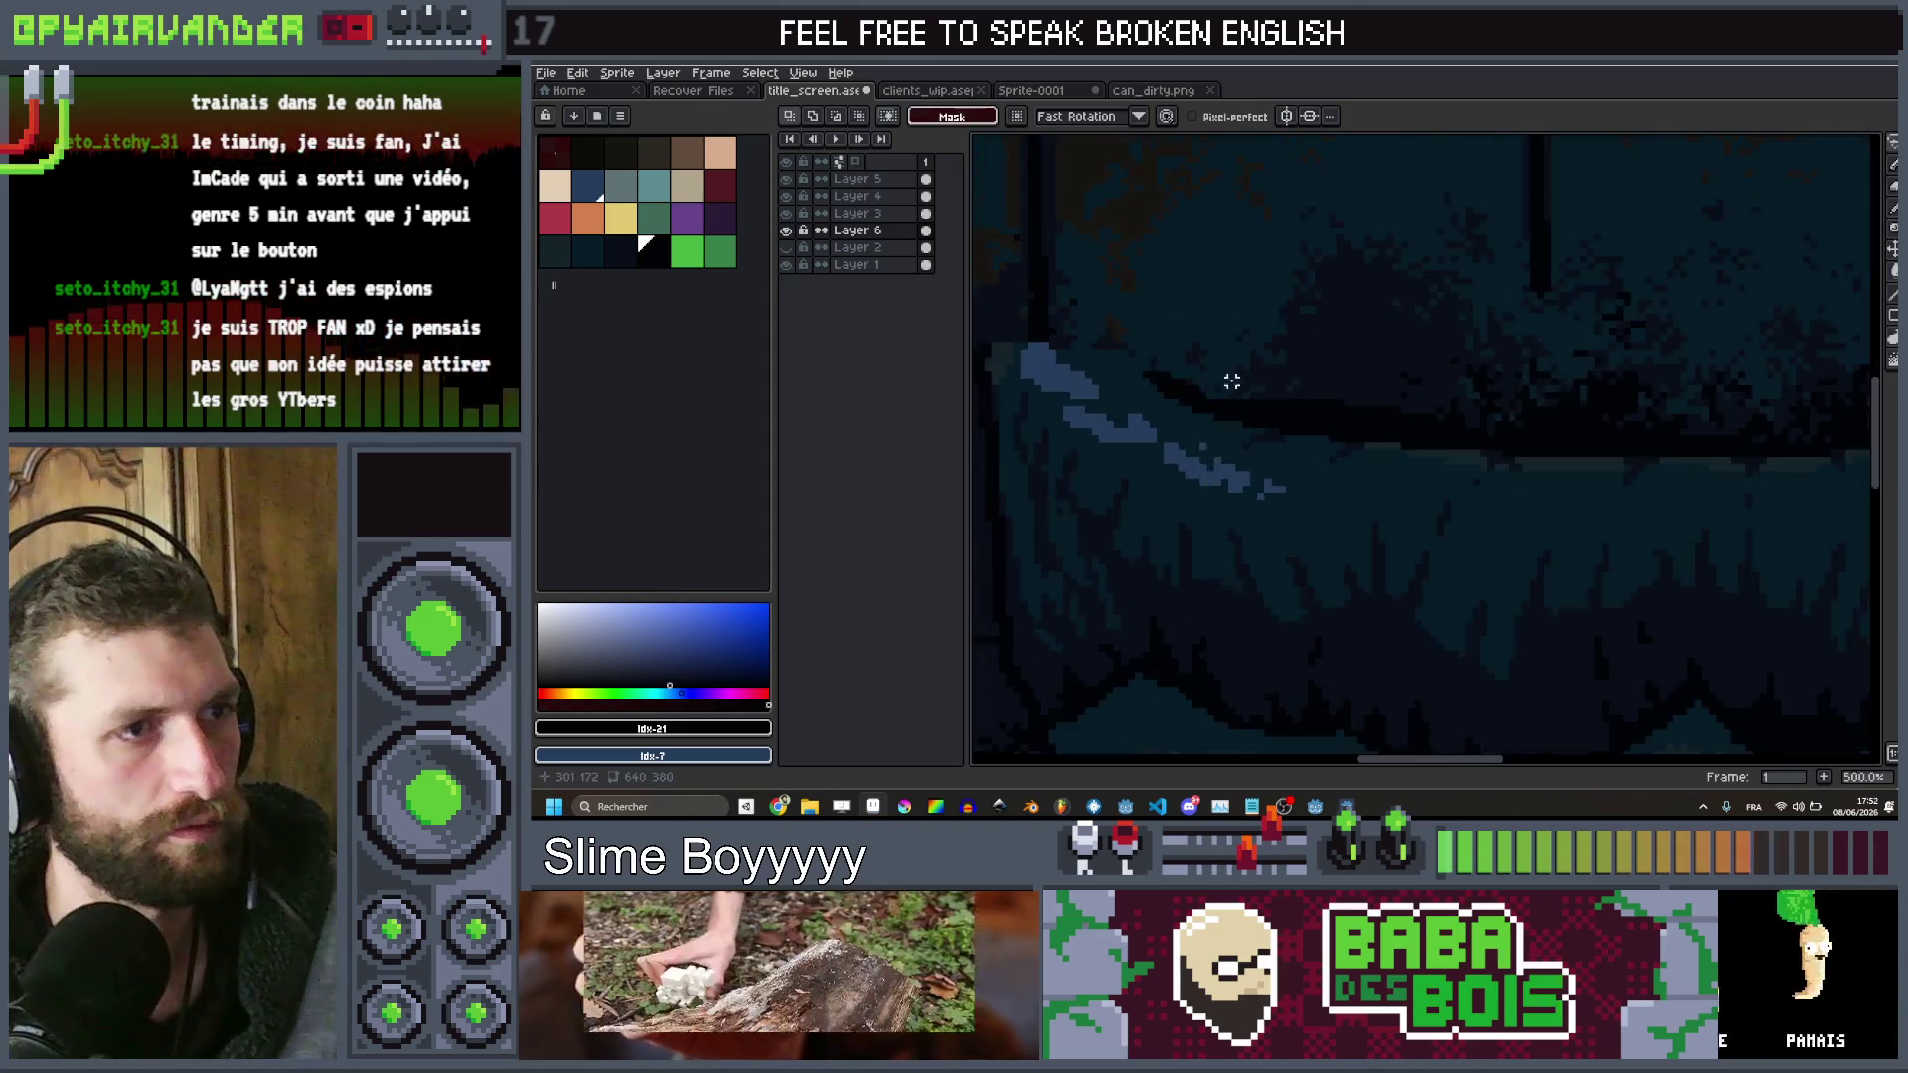
pyautogui.press('b')
pyautogui.press('v')
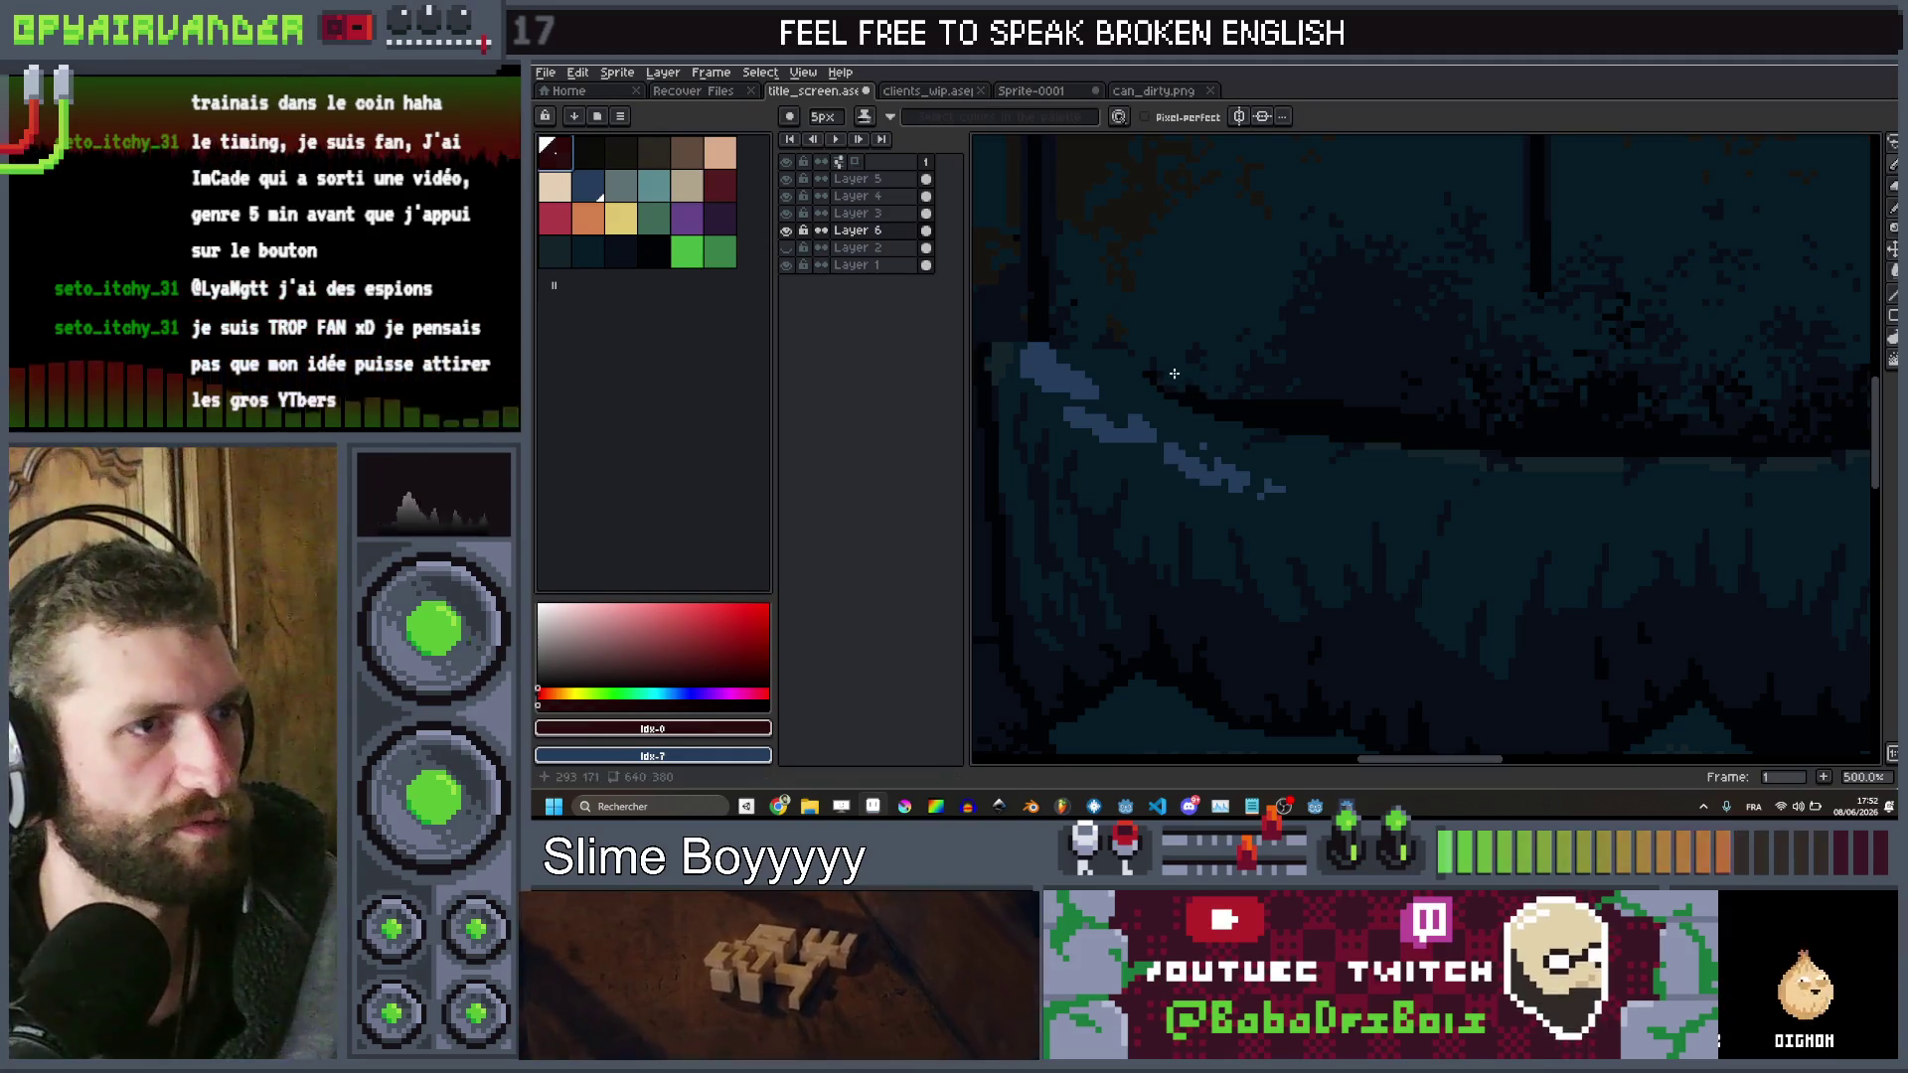
pyautogui.moveTo(1174, 366); pyautogui.dragTo(1215, 387)
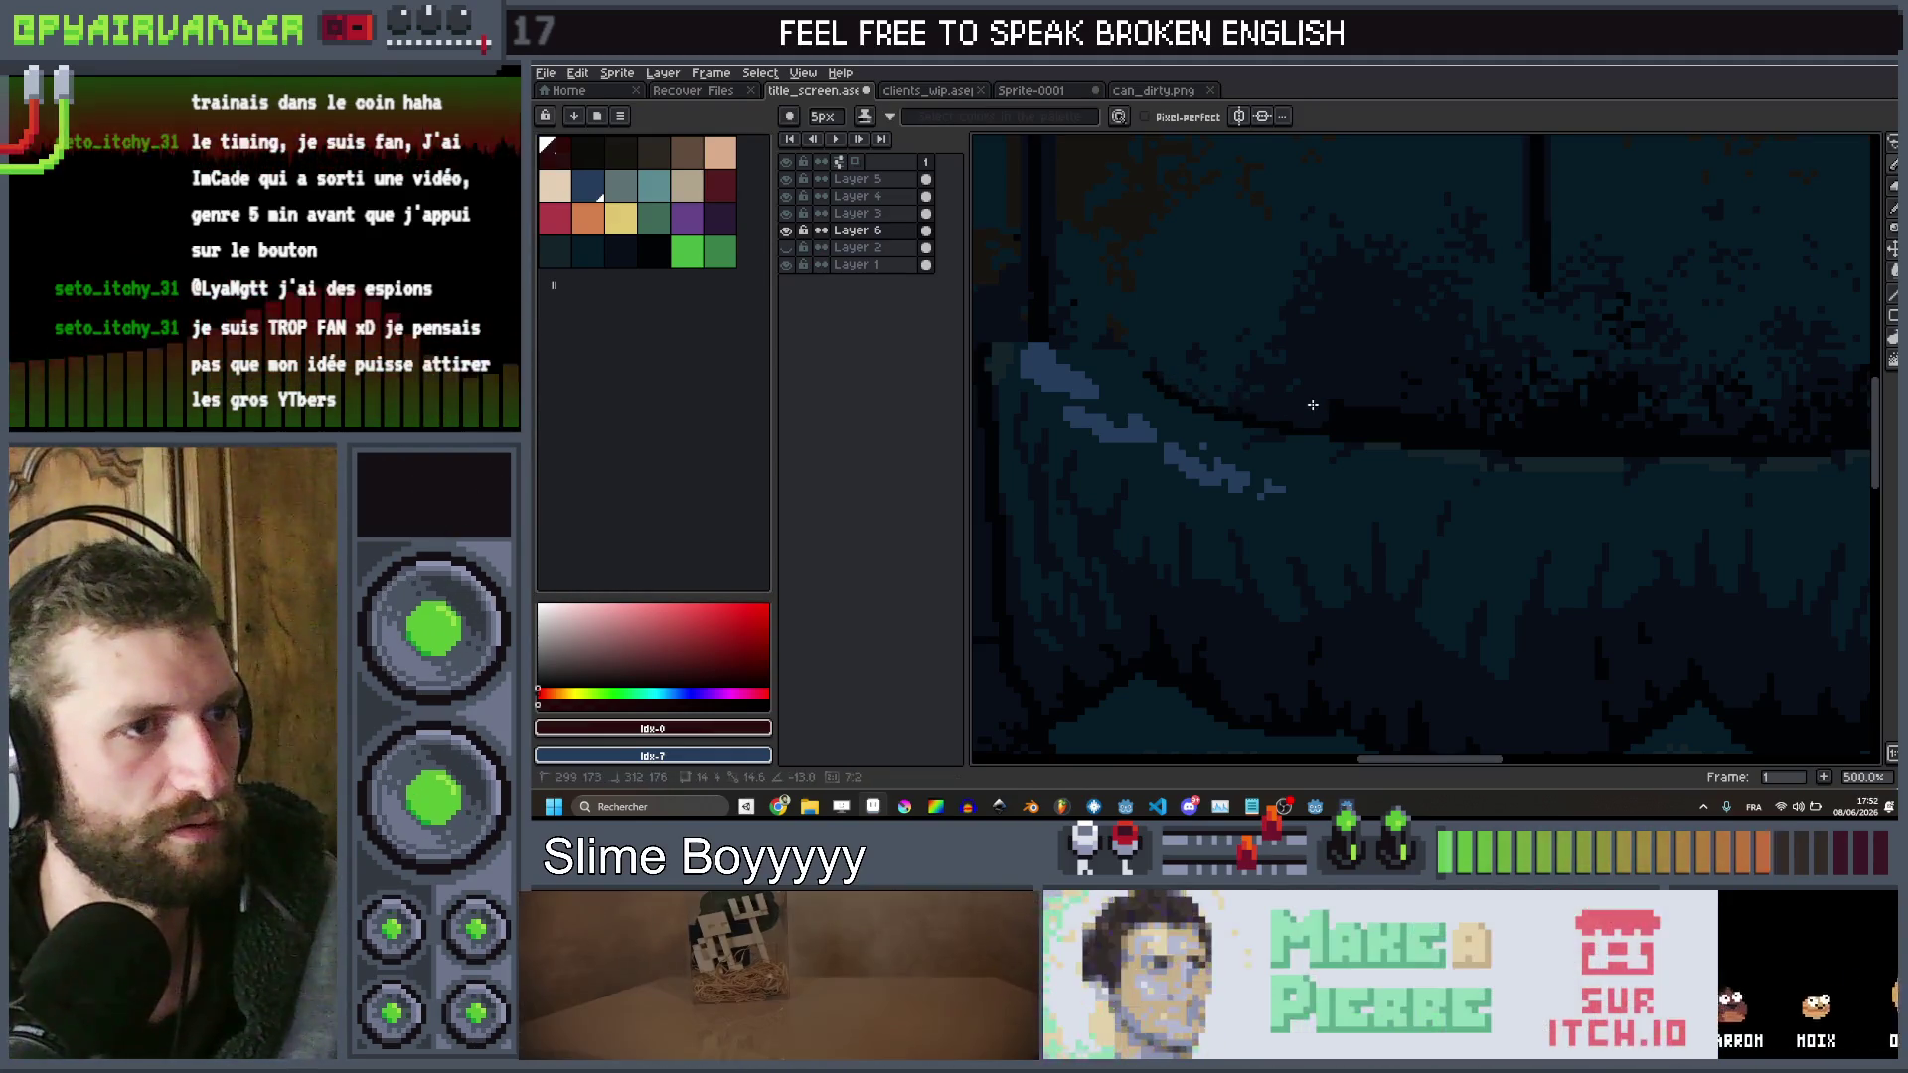
pyautogui.moveTo(1493, 417); pyautogui.dragTo(1868, 460)
pyautogui.moveTo(1109, 425); pyautogui.dragTo(1114, 430)
pyautogui.keyDown('shift'); pyautogui.click(1341, 421); pyautogui.keyUp('shift')
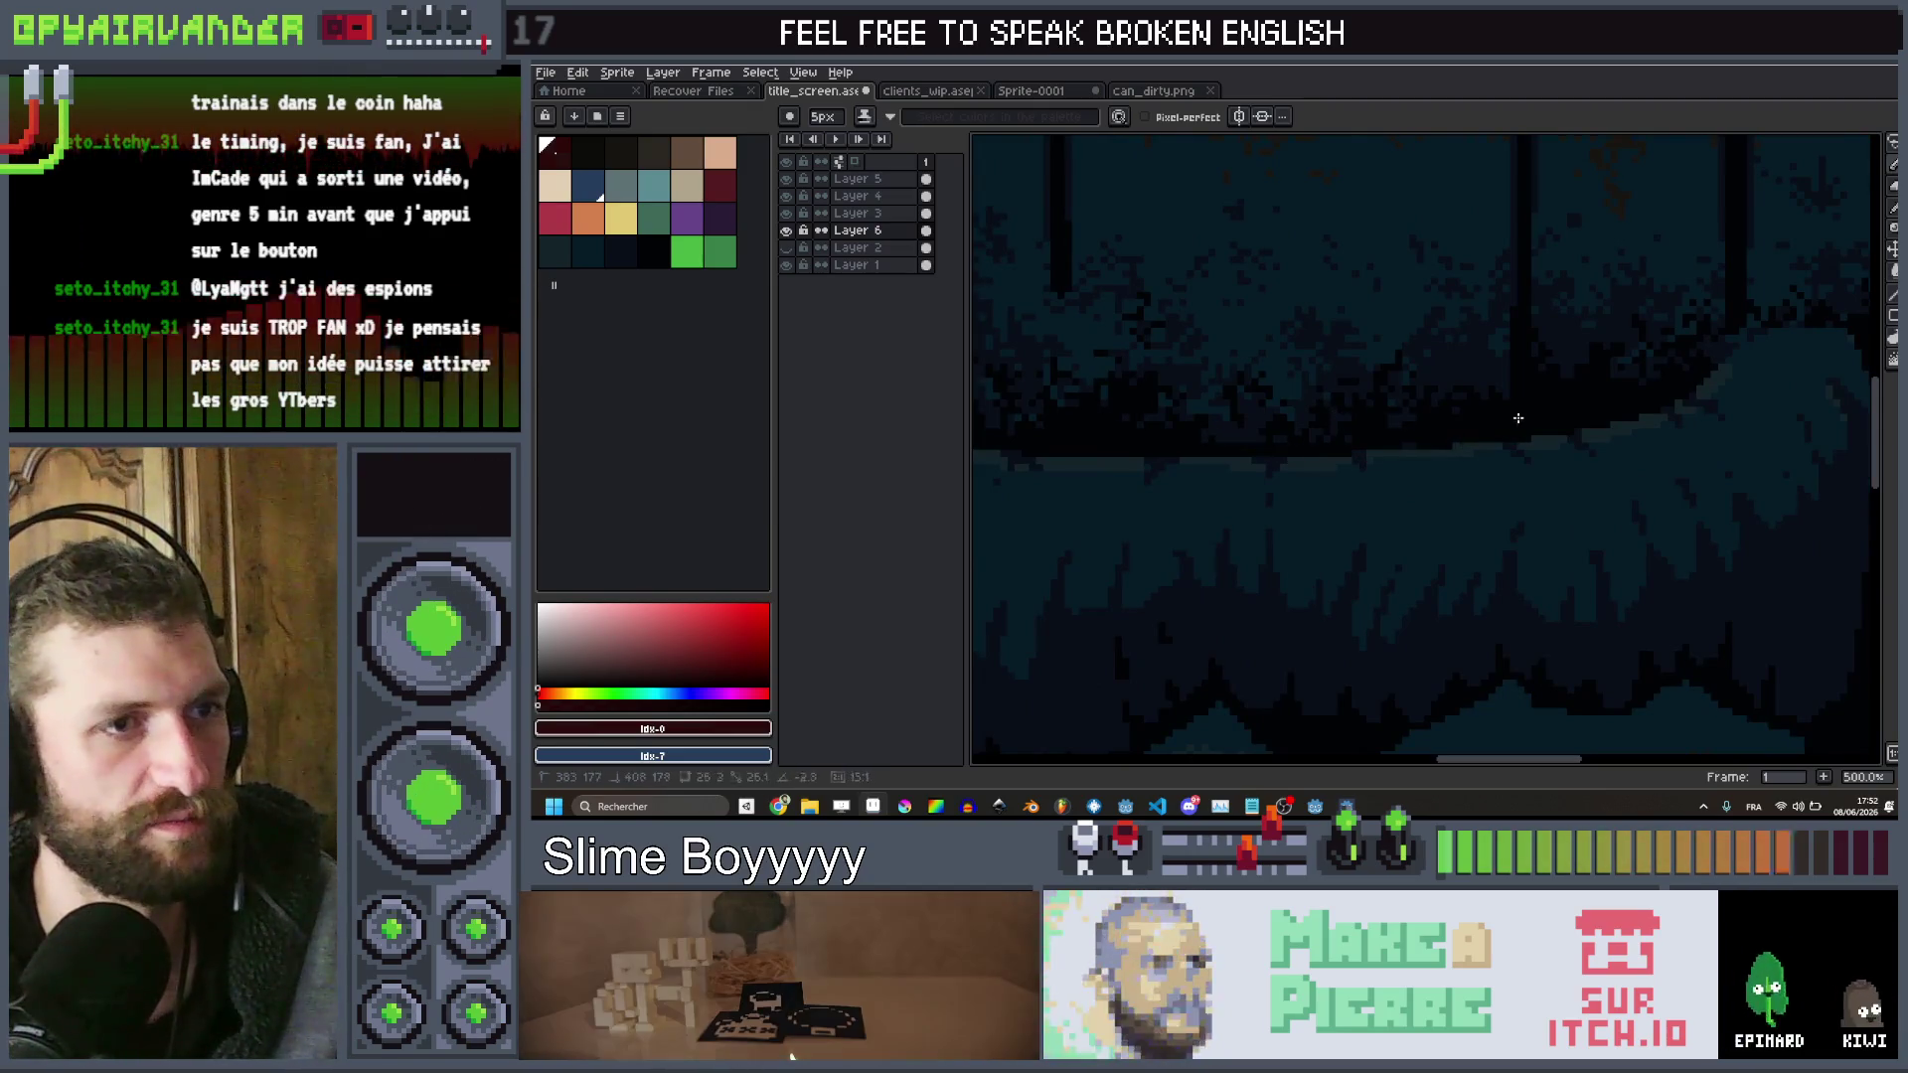
pyautogui.scroll(-4, 1695, 308)
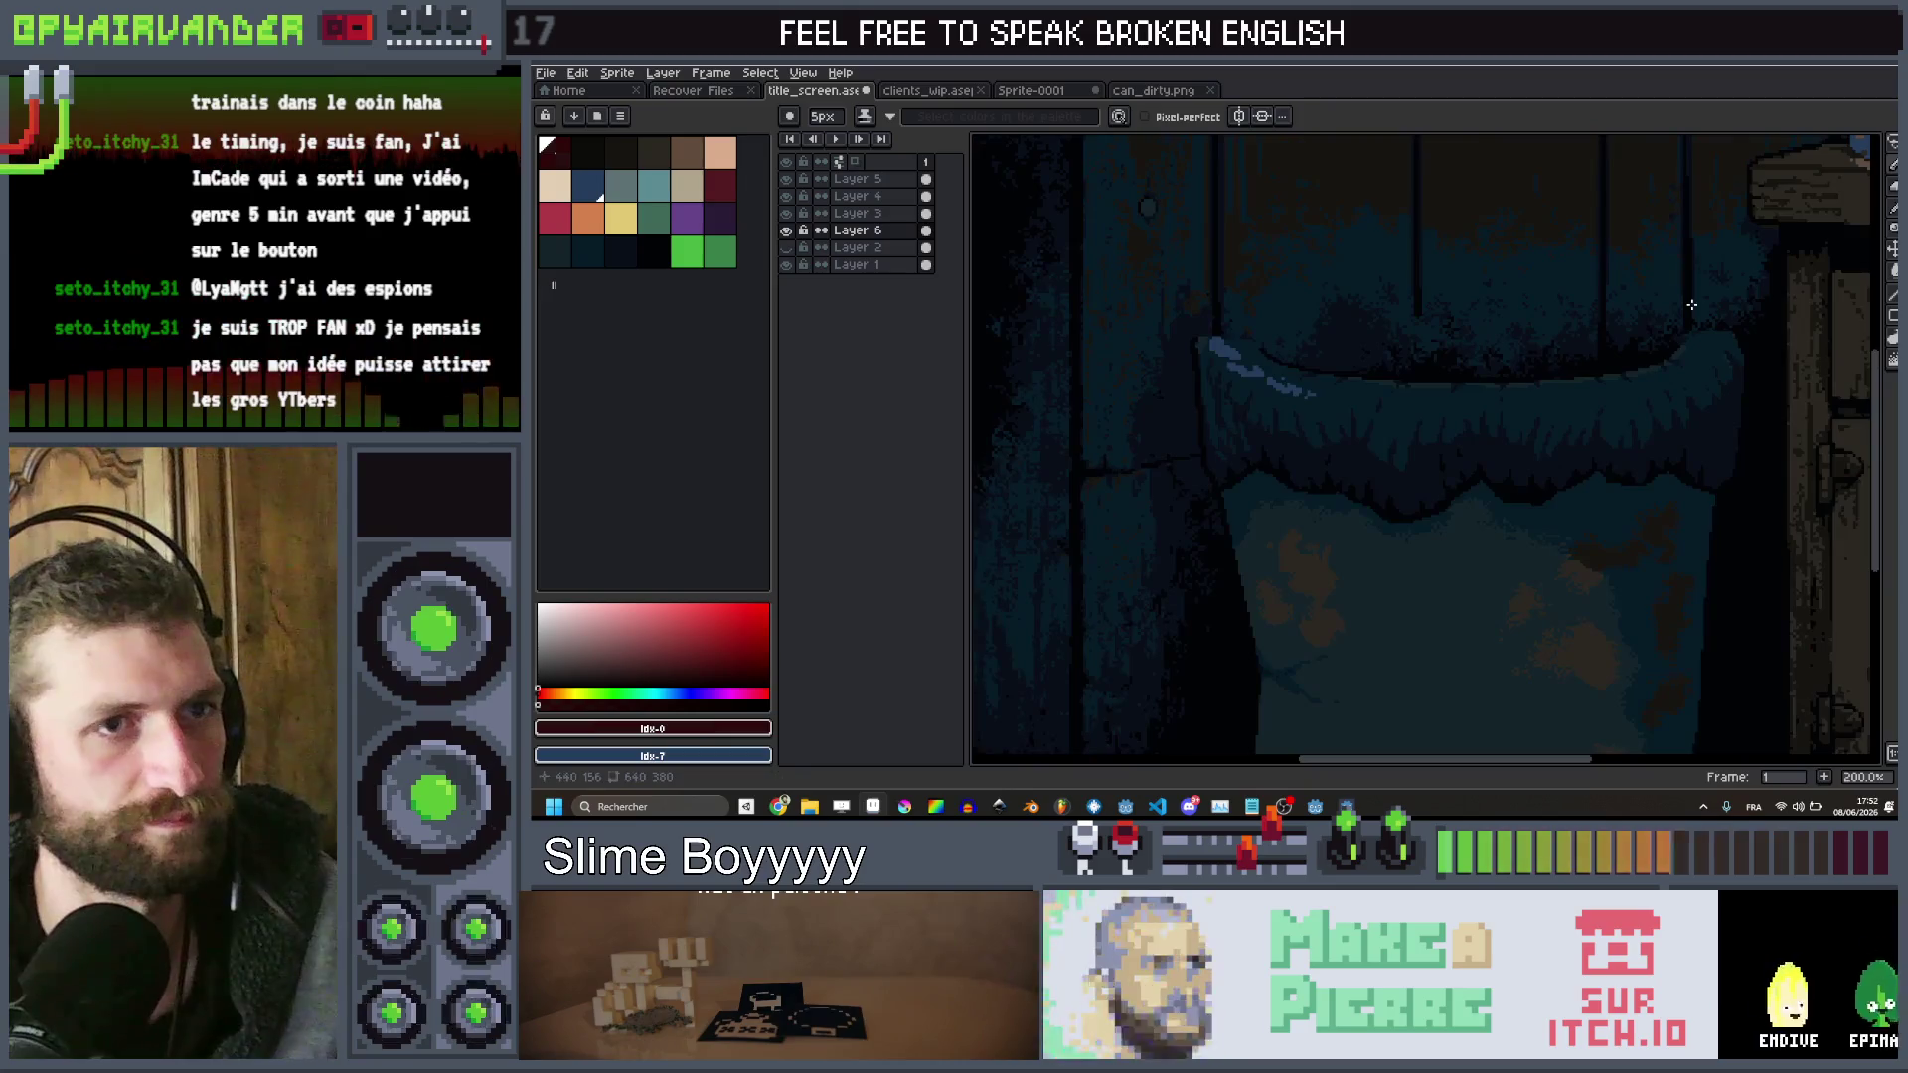
pyautogui.scroll(1, 1676, 312)
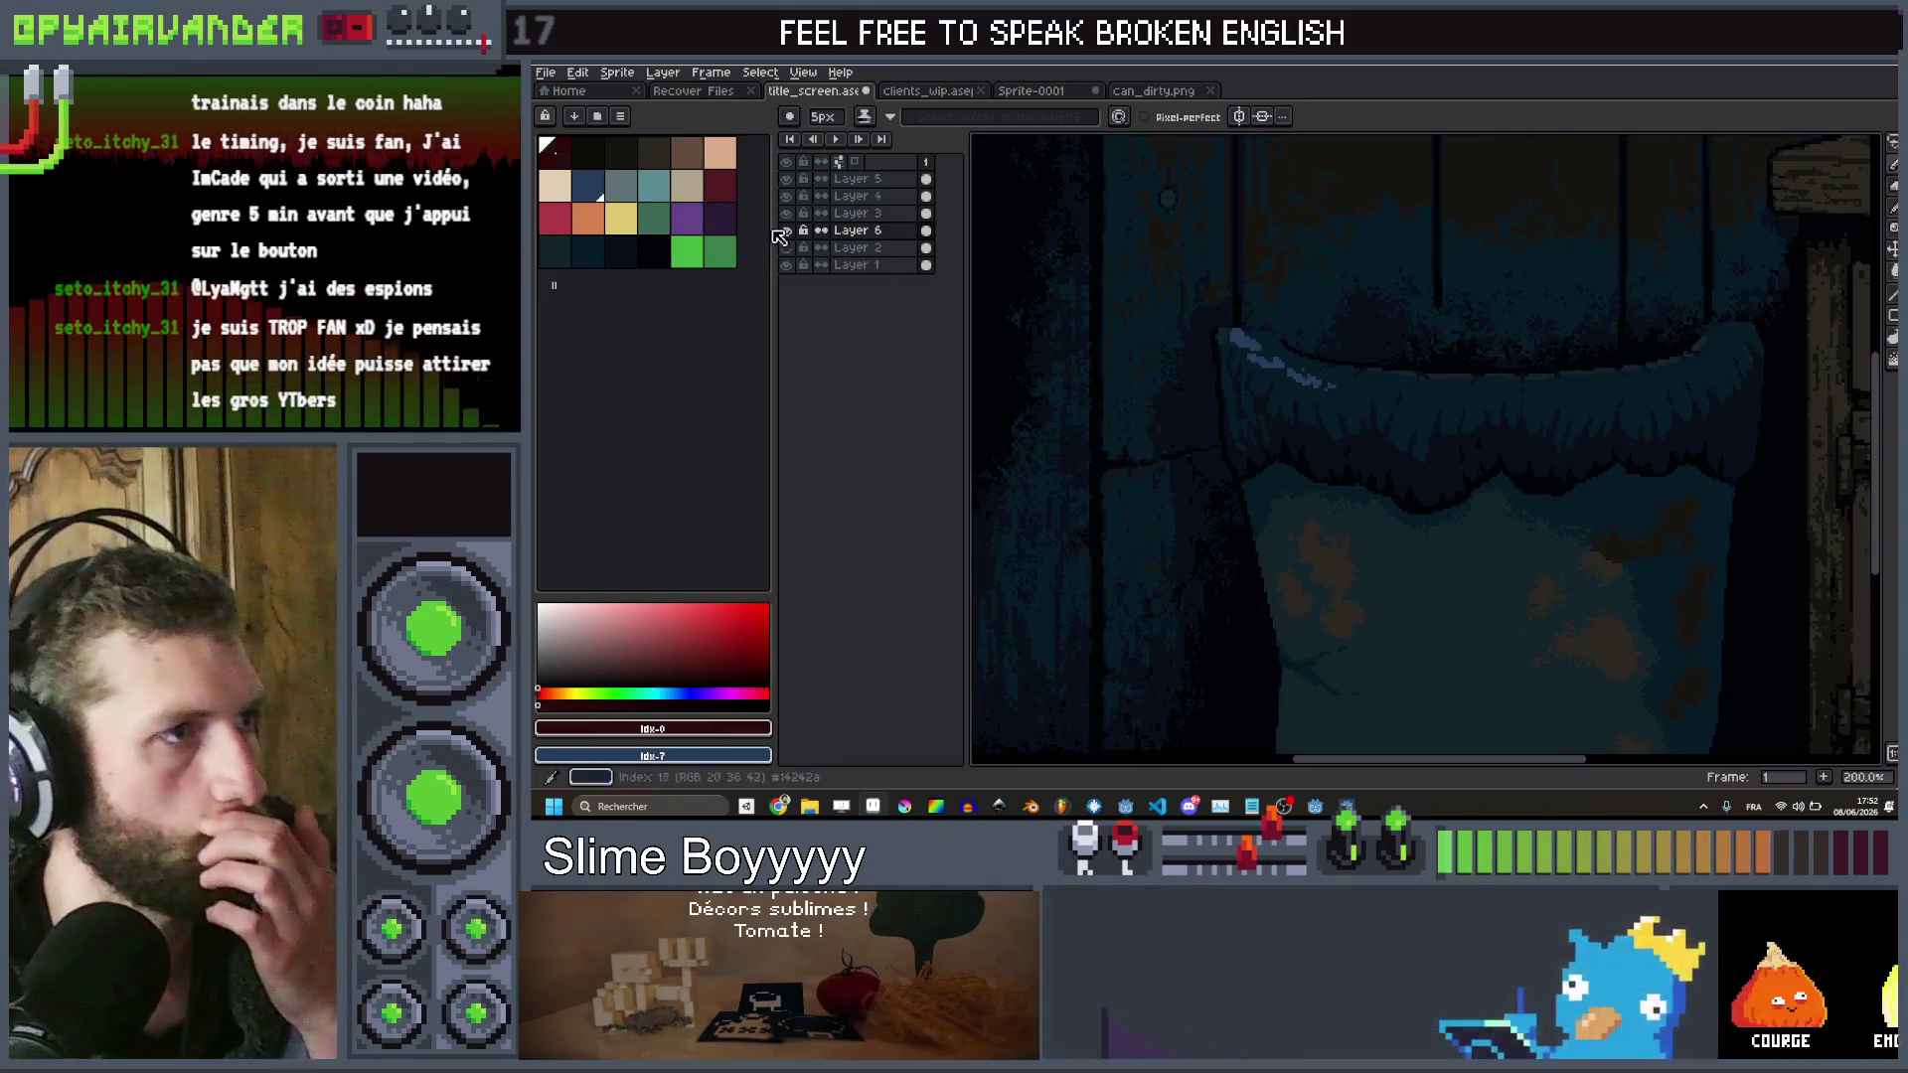
pyautogui.click(786, 264)
pyautogui.scroll(3, 1744, 307)
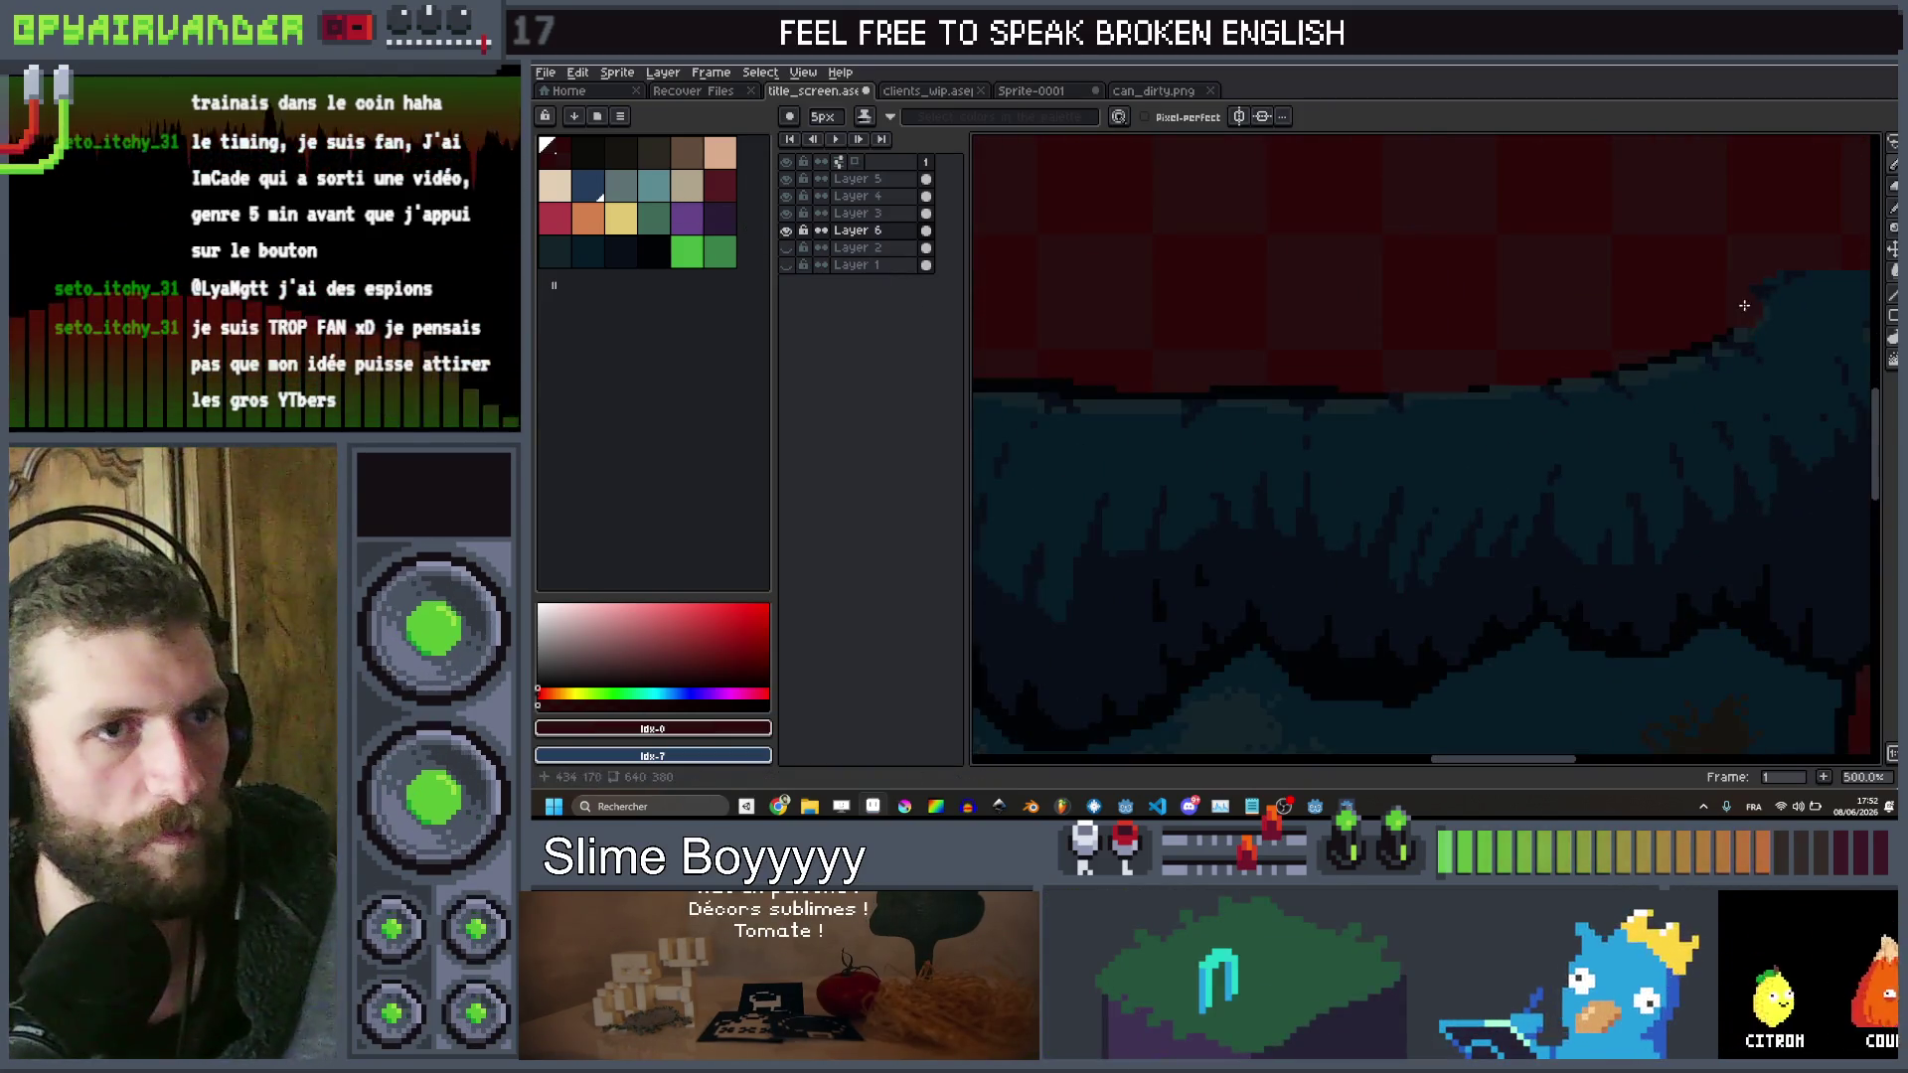
pyautogui.press('i')
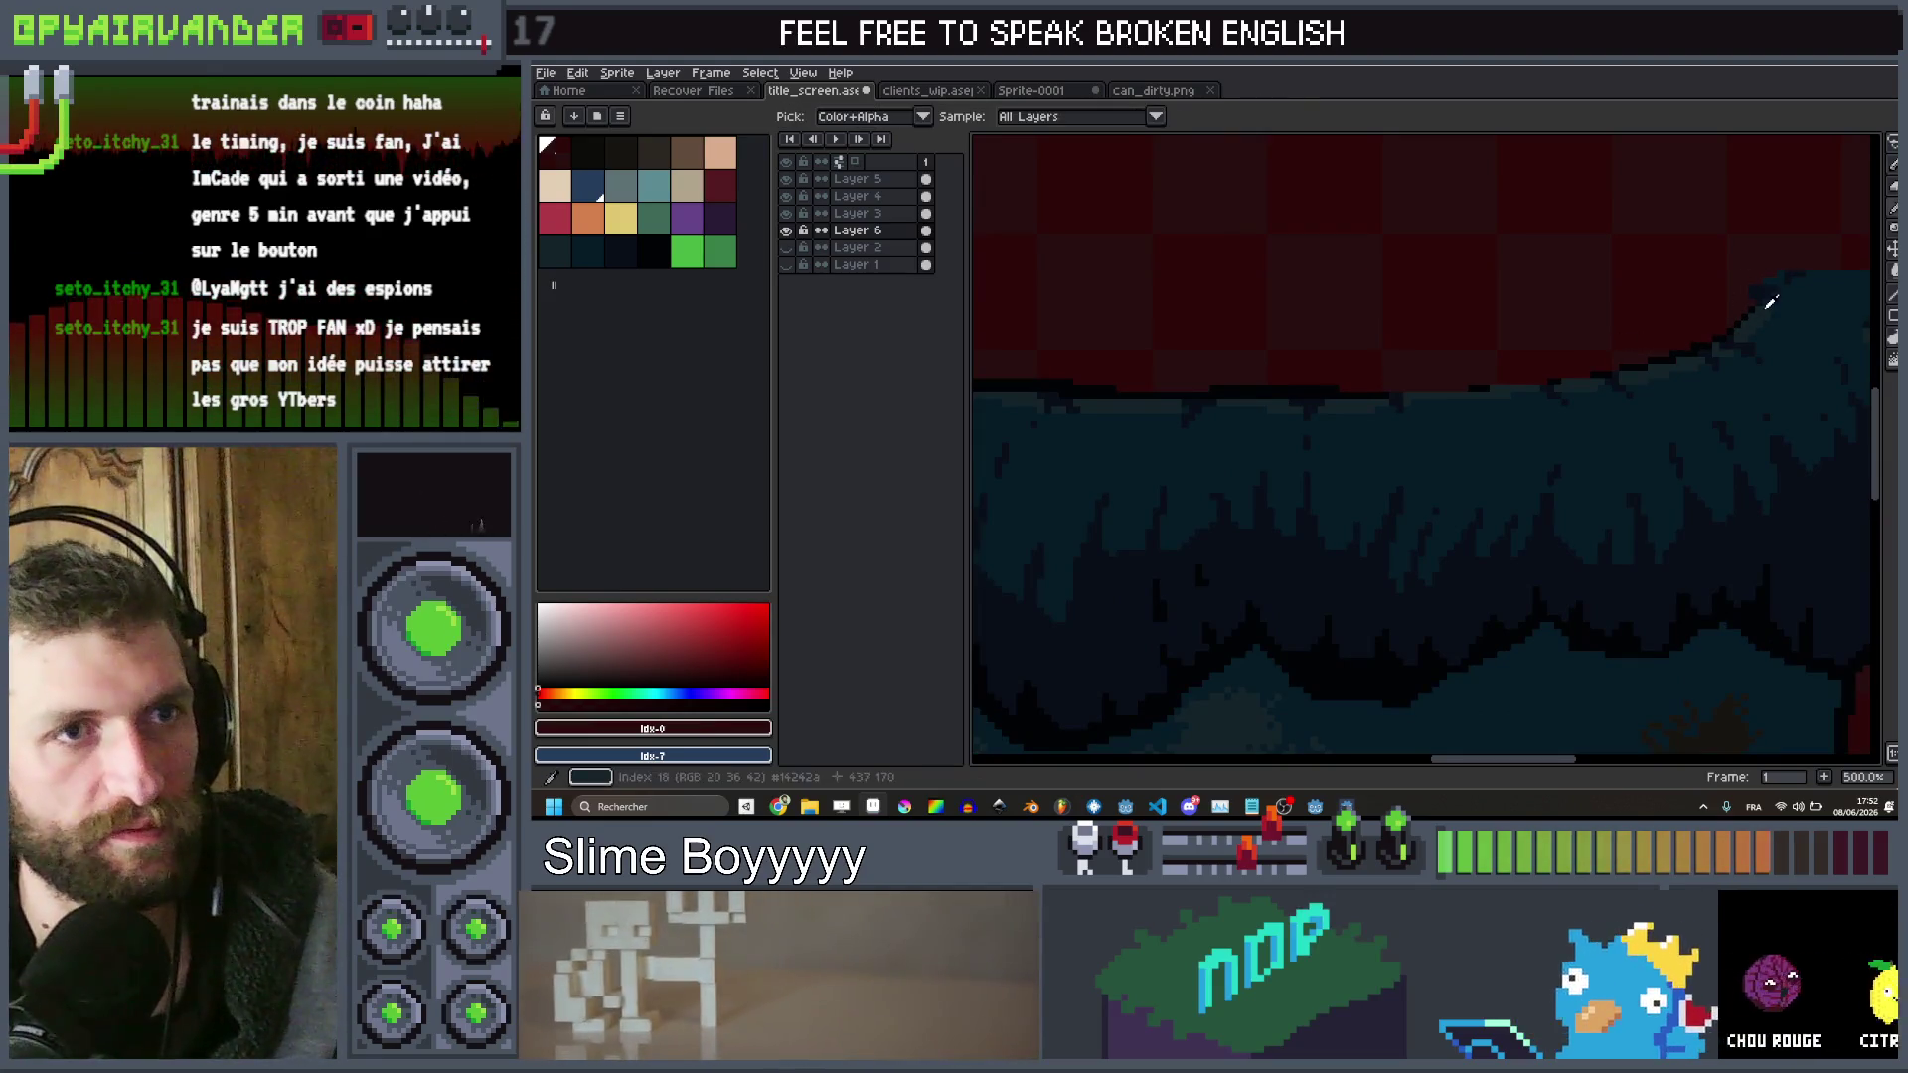
pyautogui.press('b')
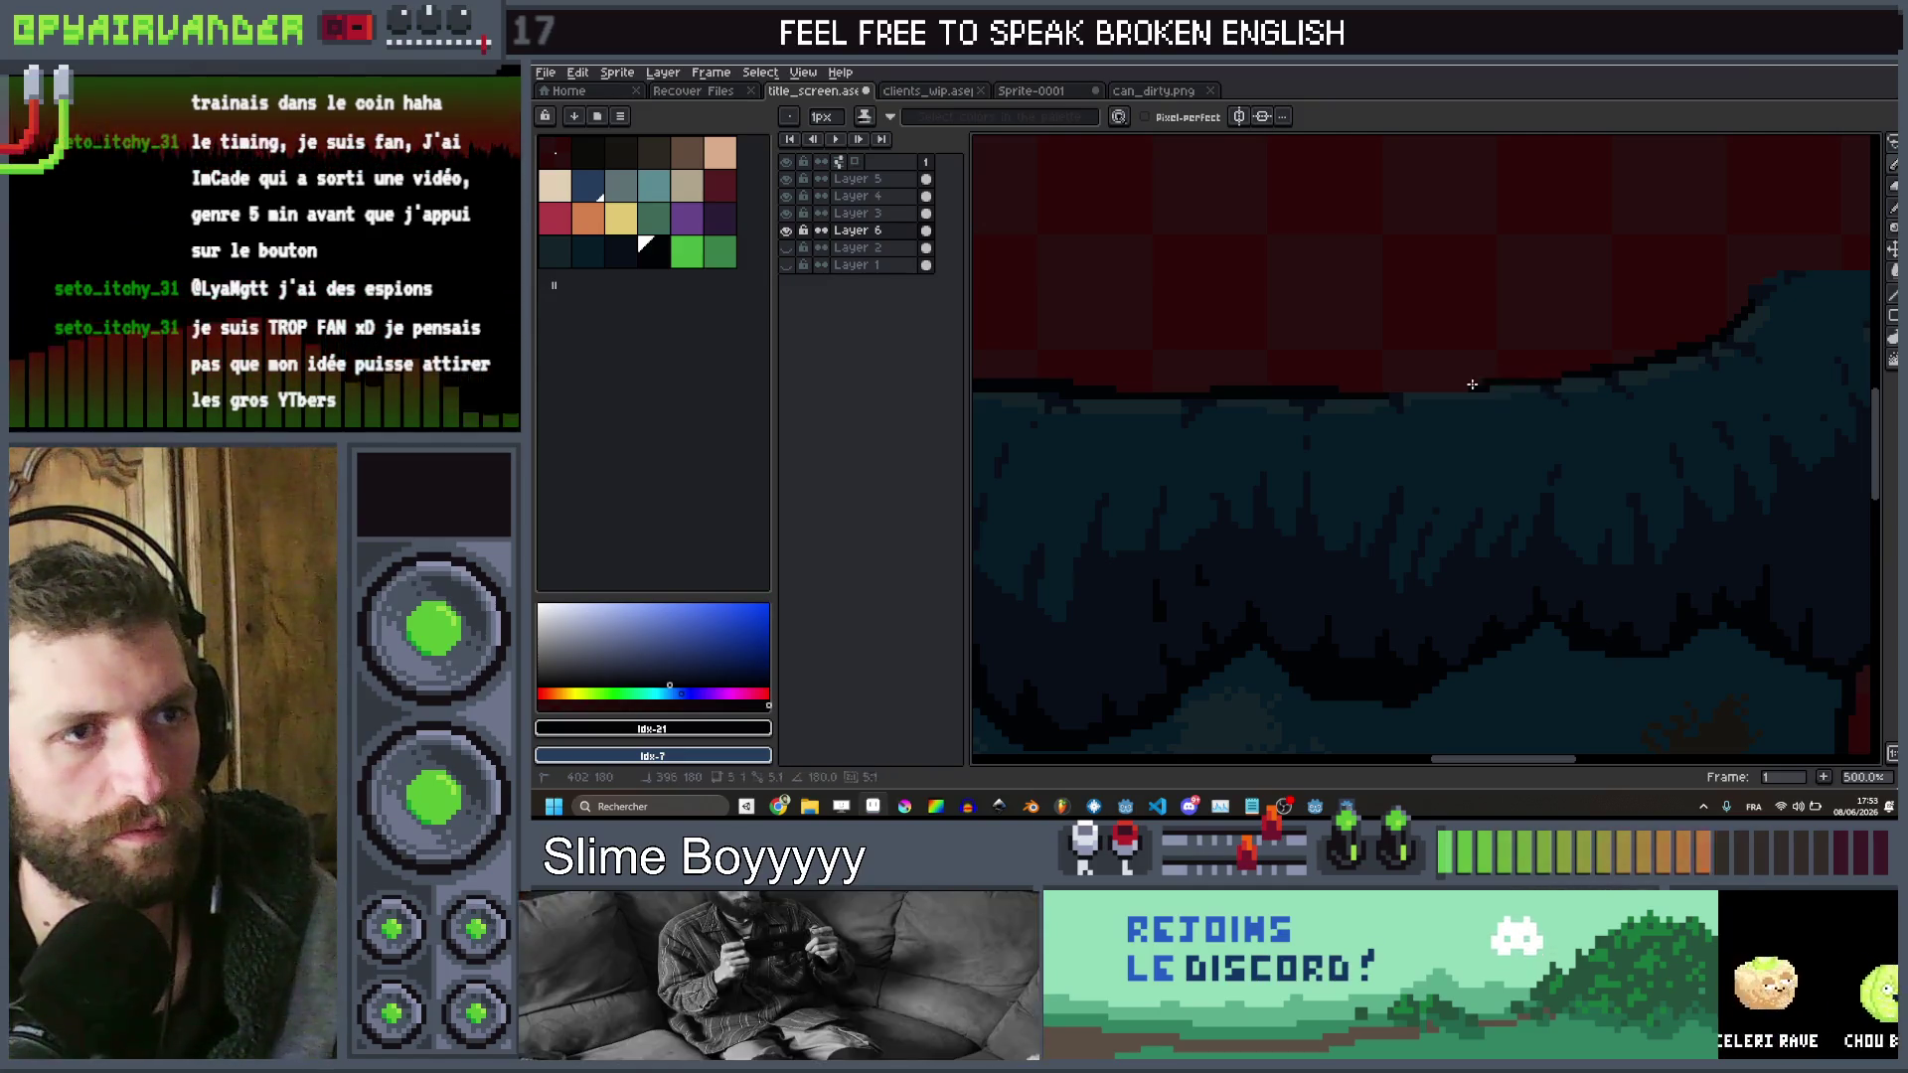
# Touch up the rim's top edge and paint a darker band into the bin's interior
pyautogui.moveTo(1409, 389); pyautogui.dragTo(1394, 388)
pyautogui.scroll(-5, 1385, 390)
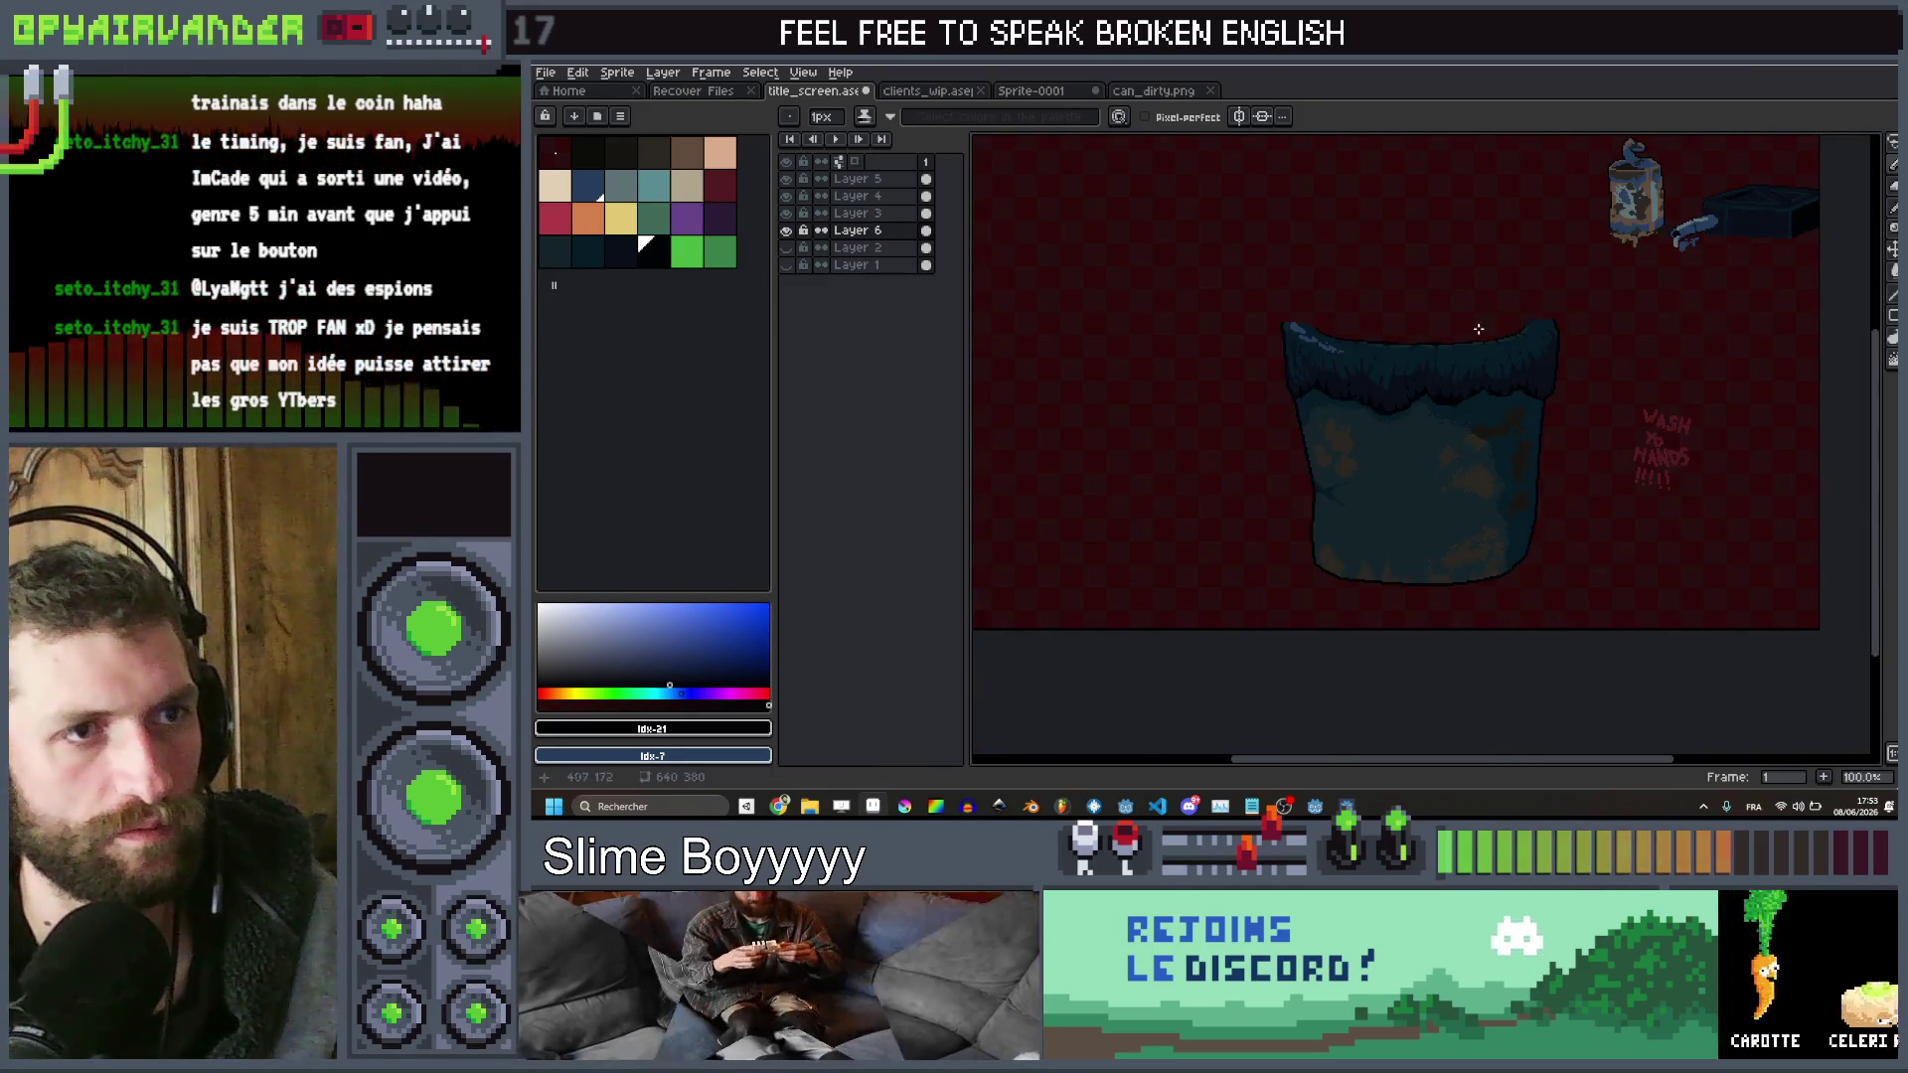
pyautogui.scroll(2, 1220, 369)
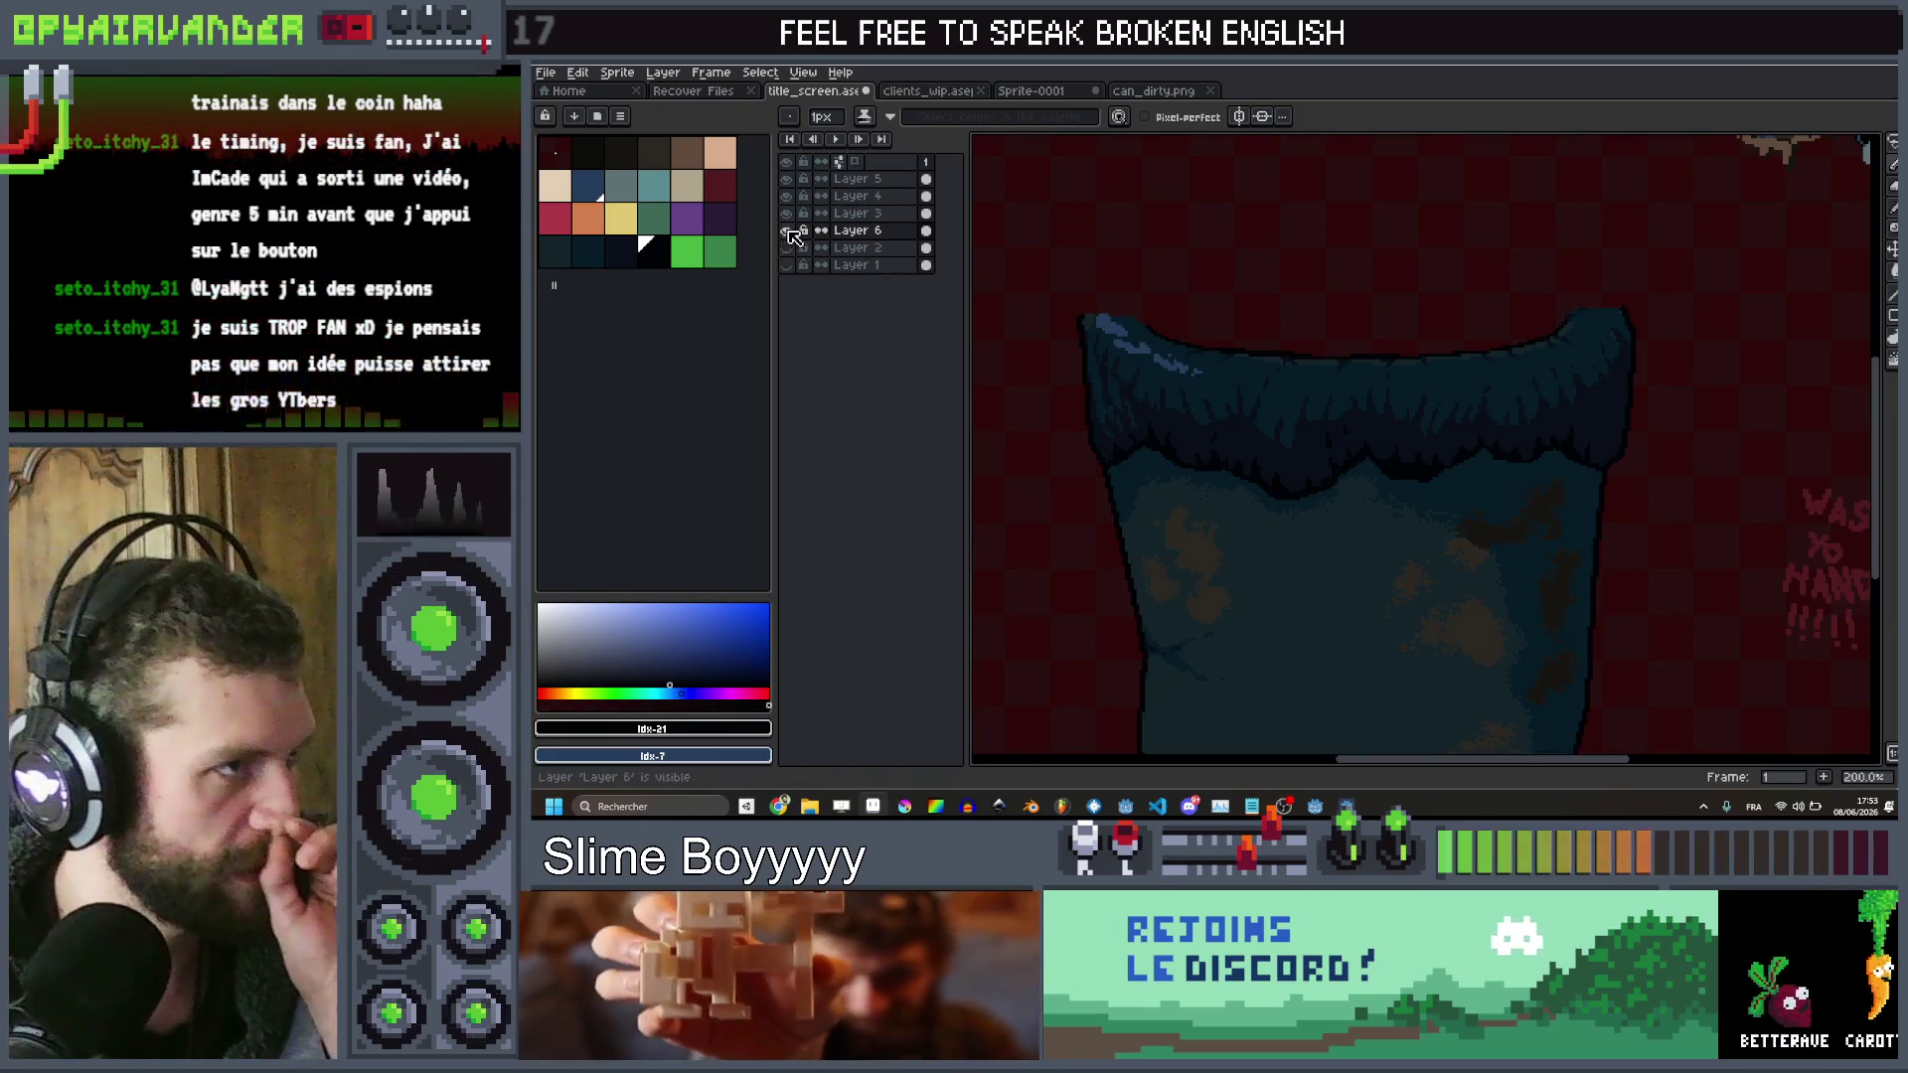
pyautogui.click(786, 230)
pyautogui.click(787, 264)
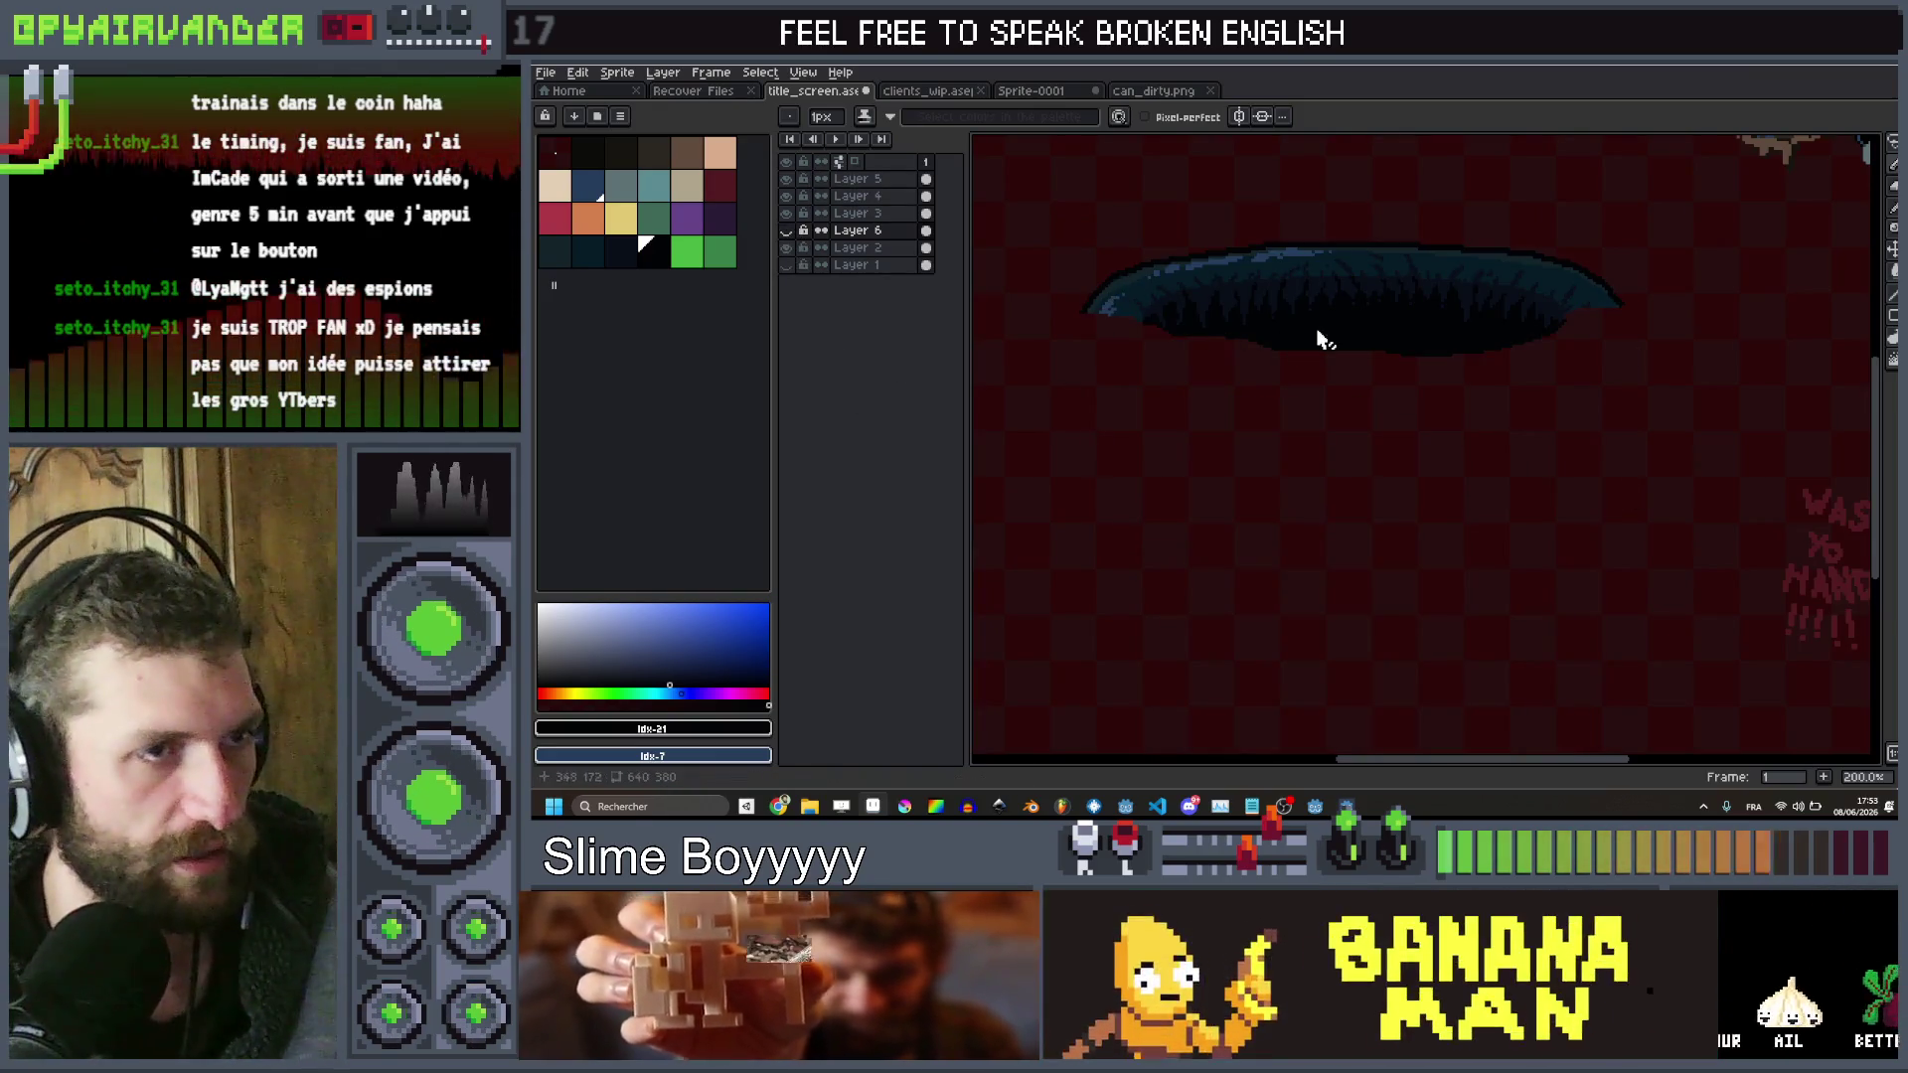
pyautogui.press('b')
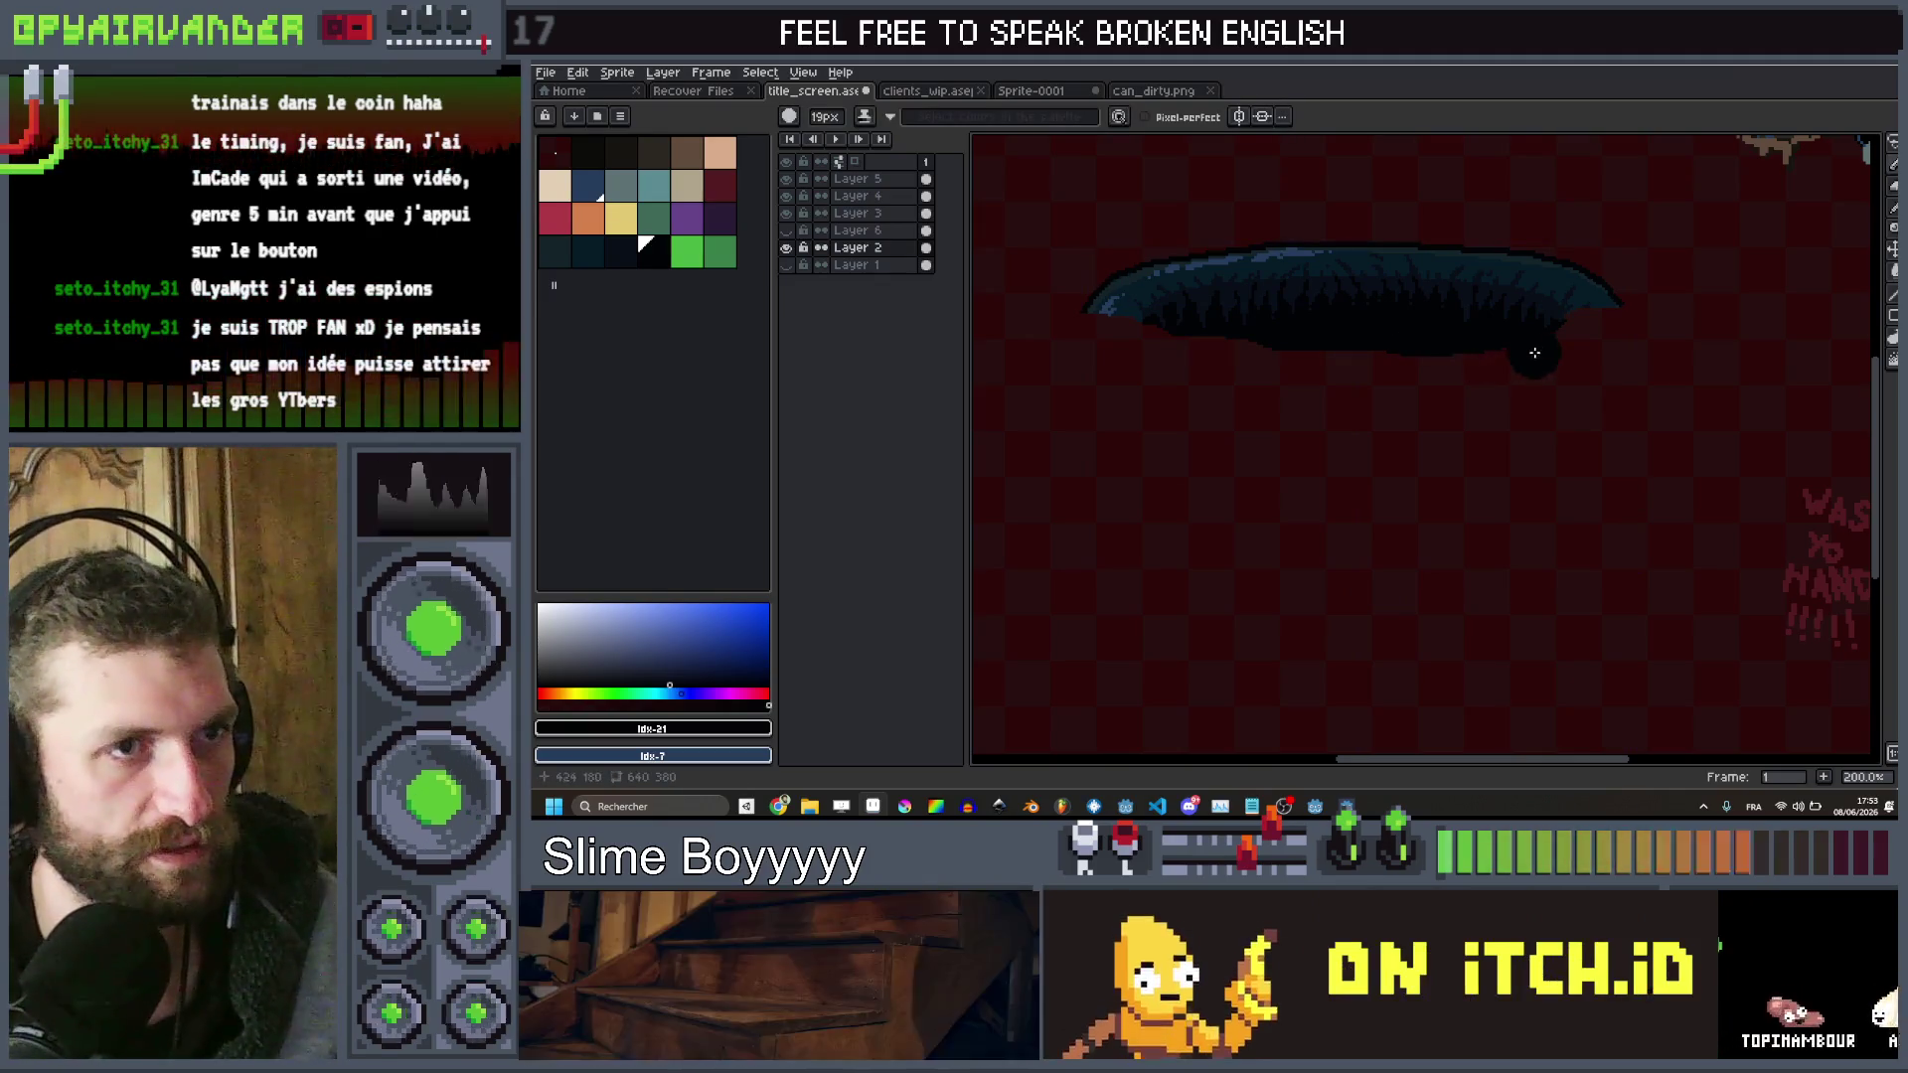
pyautogui.moveTo(1550, 358); pyautogui.dragTo(1376, 372)
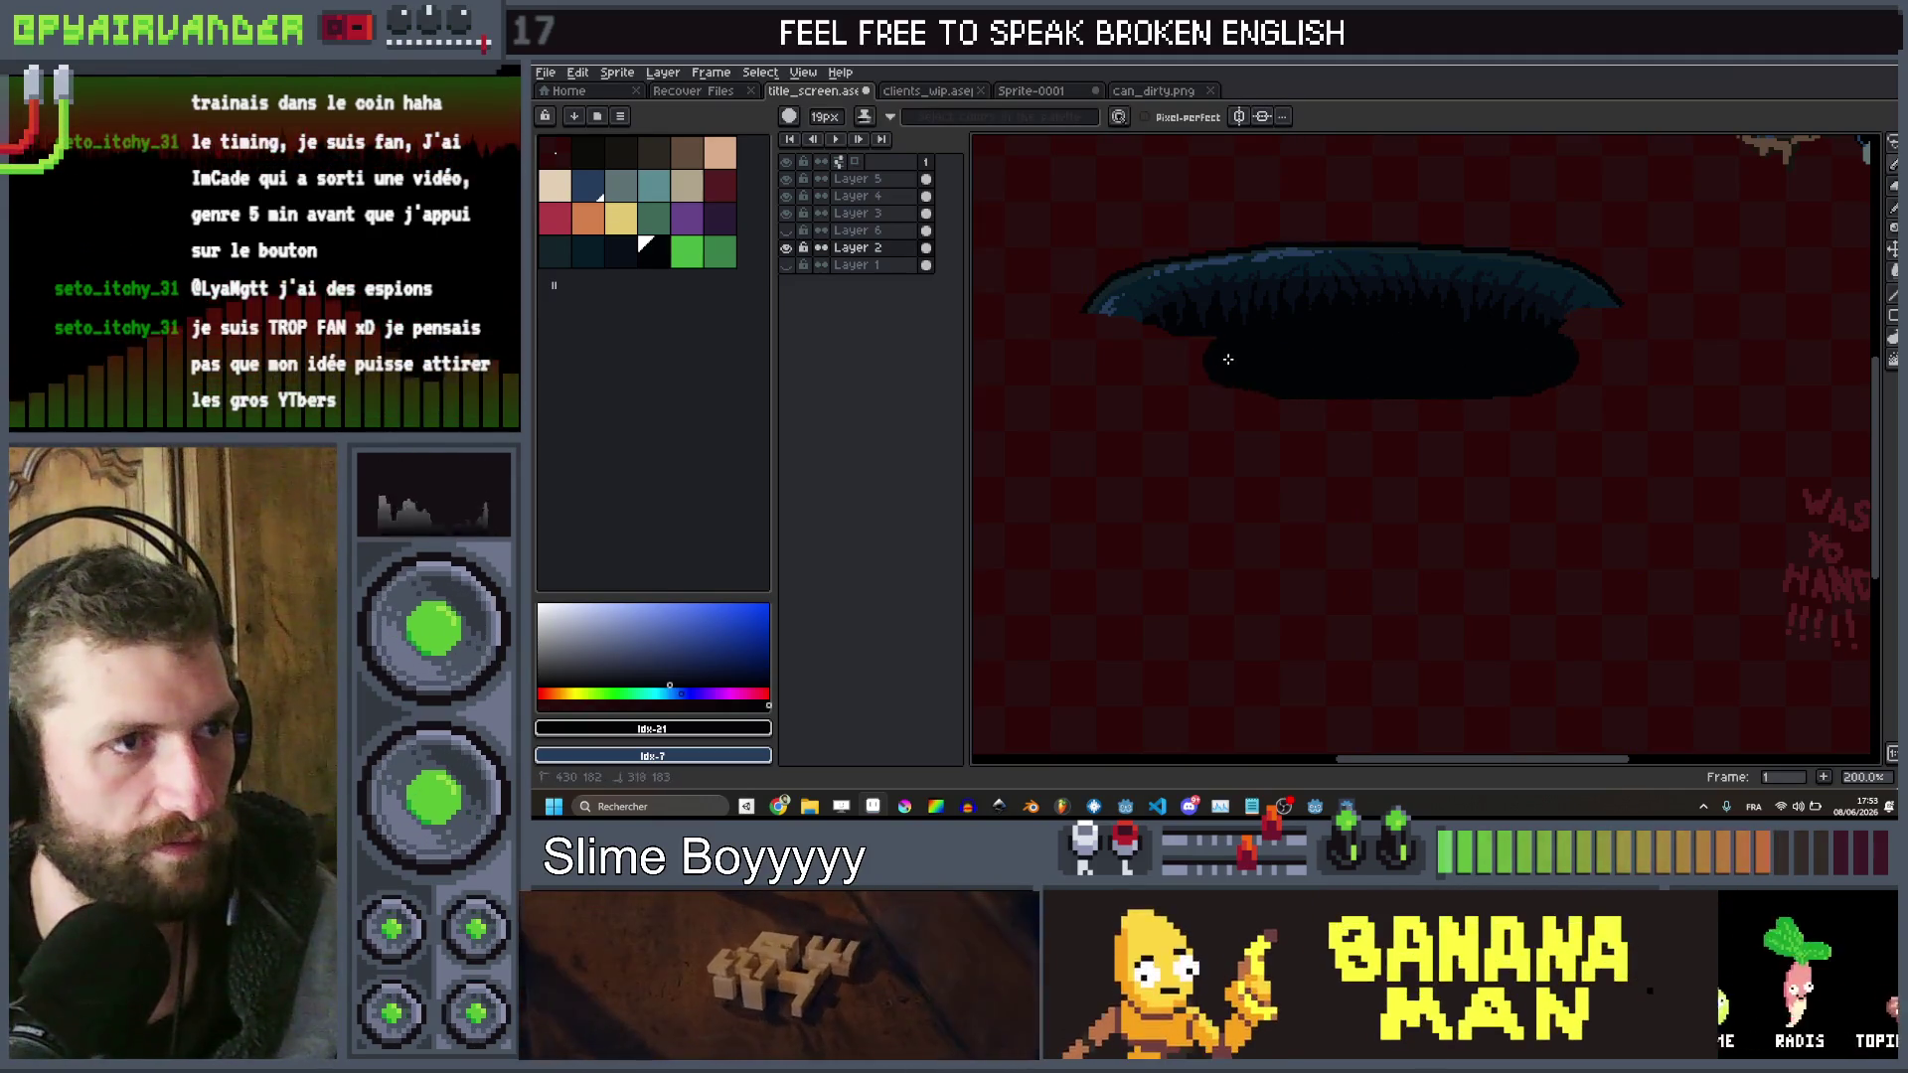
pyautogui.moveTo(1228, 358); pyautogui.dragTo(1184, 358)
pyautogui.press('-')
pyautogui.press('-')
pyautogui.press('-')
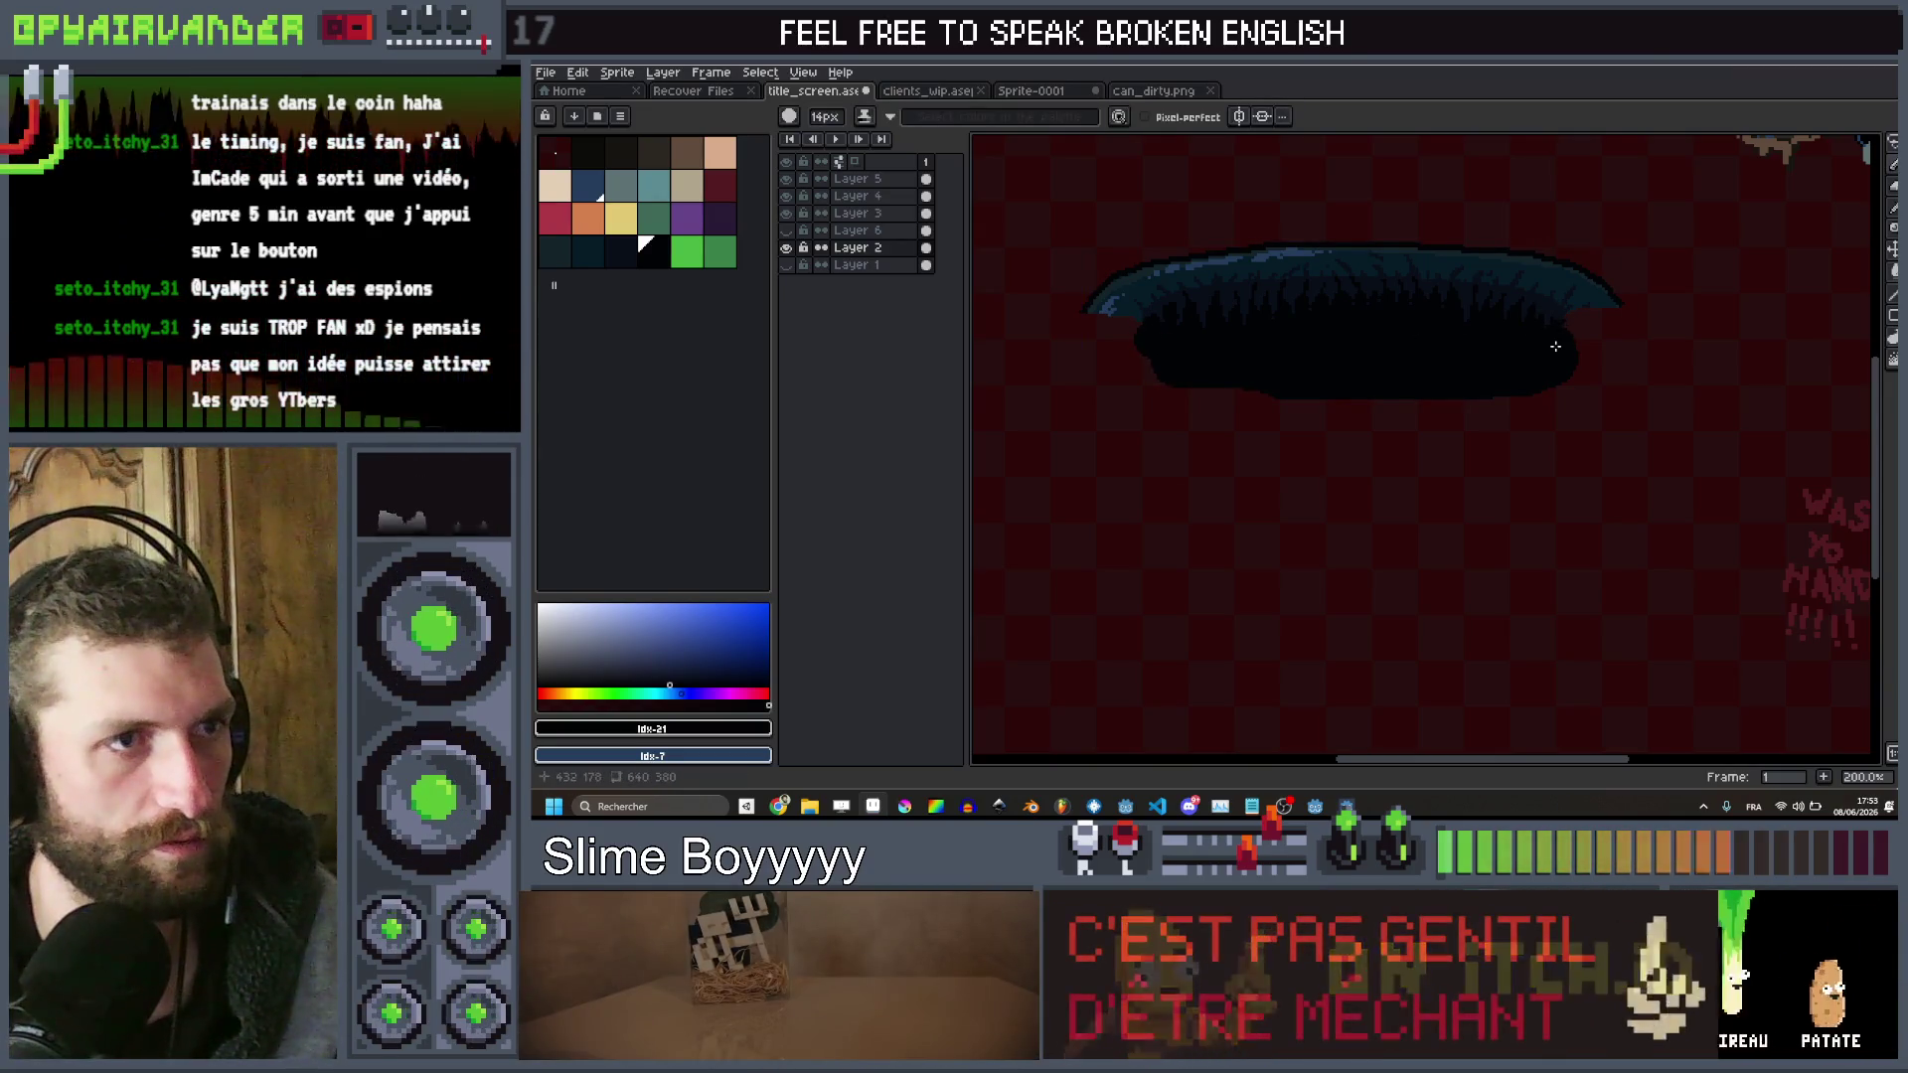
pyautogui.scroll(-3, 1489, 323)
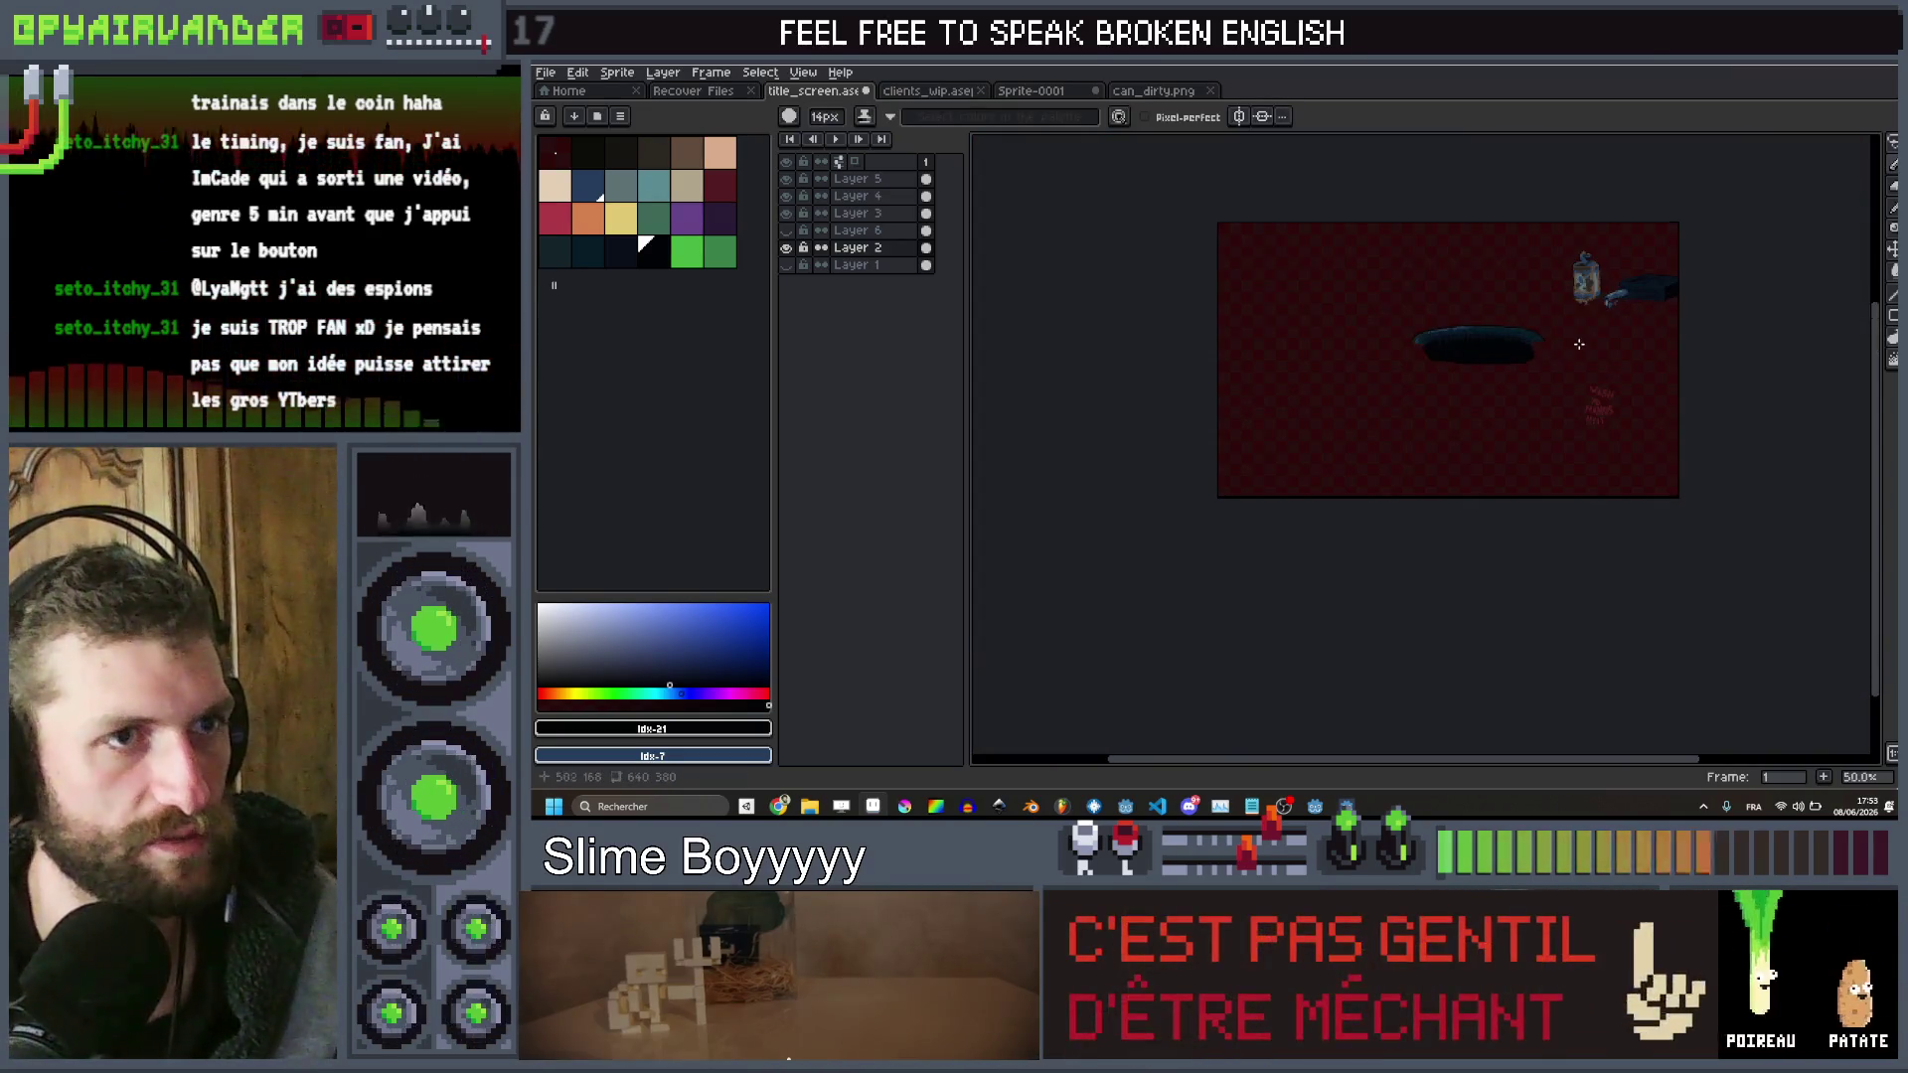
# Make the bin layer and room background visible again, then zoom in on the bucket
pyautogui.click(790, 250)
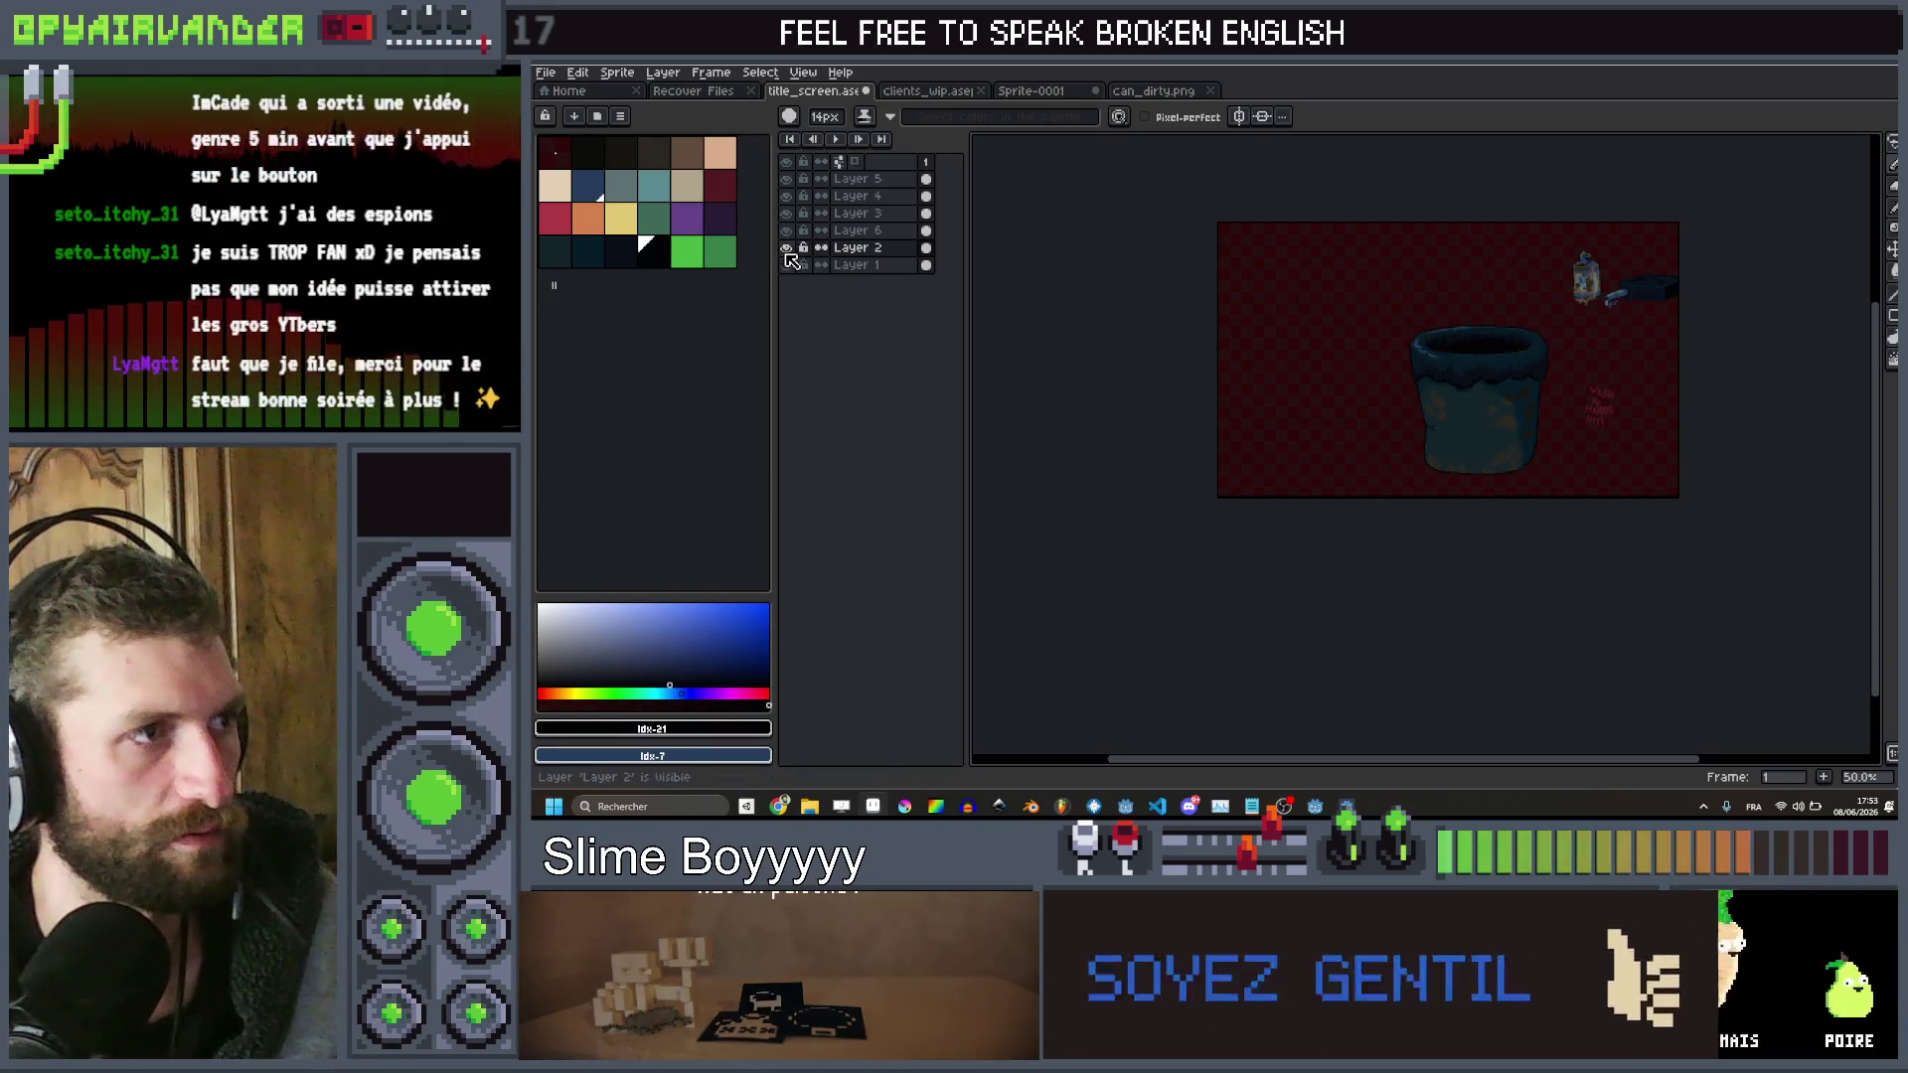
pyautogui.click(790, 261)
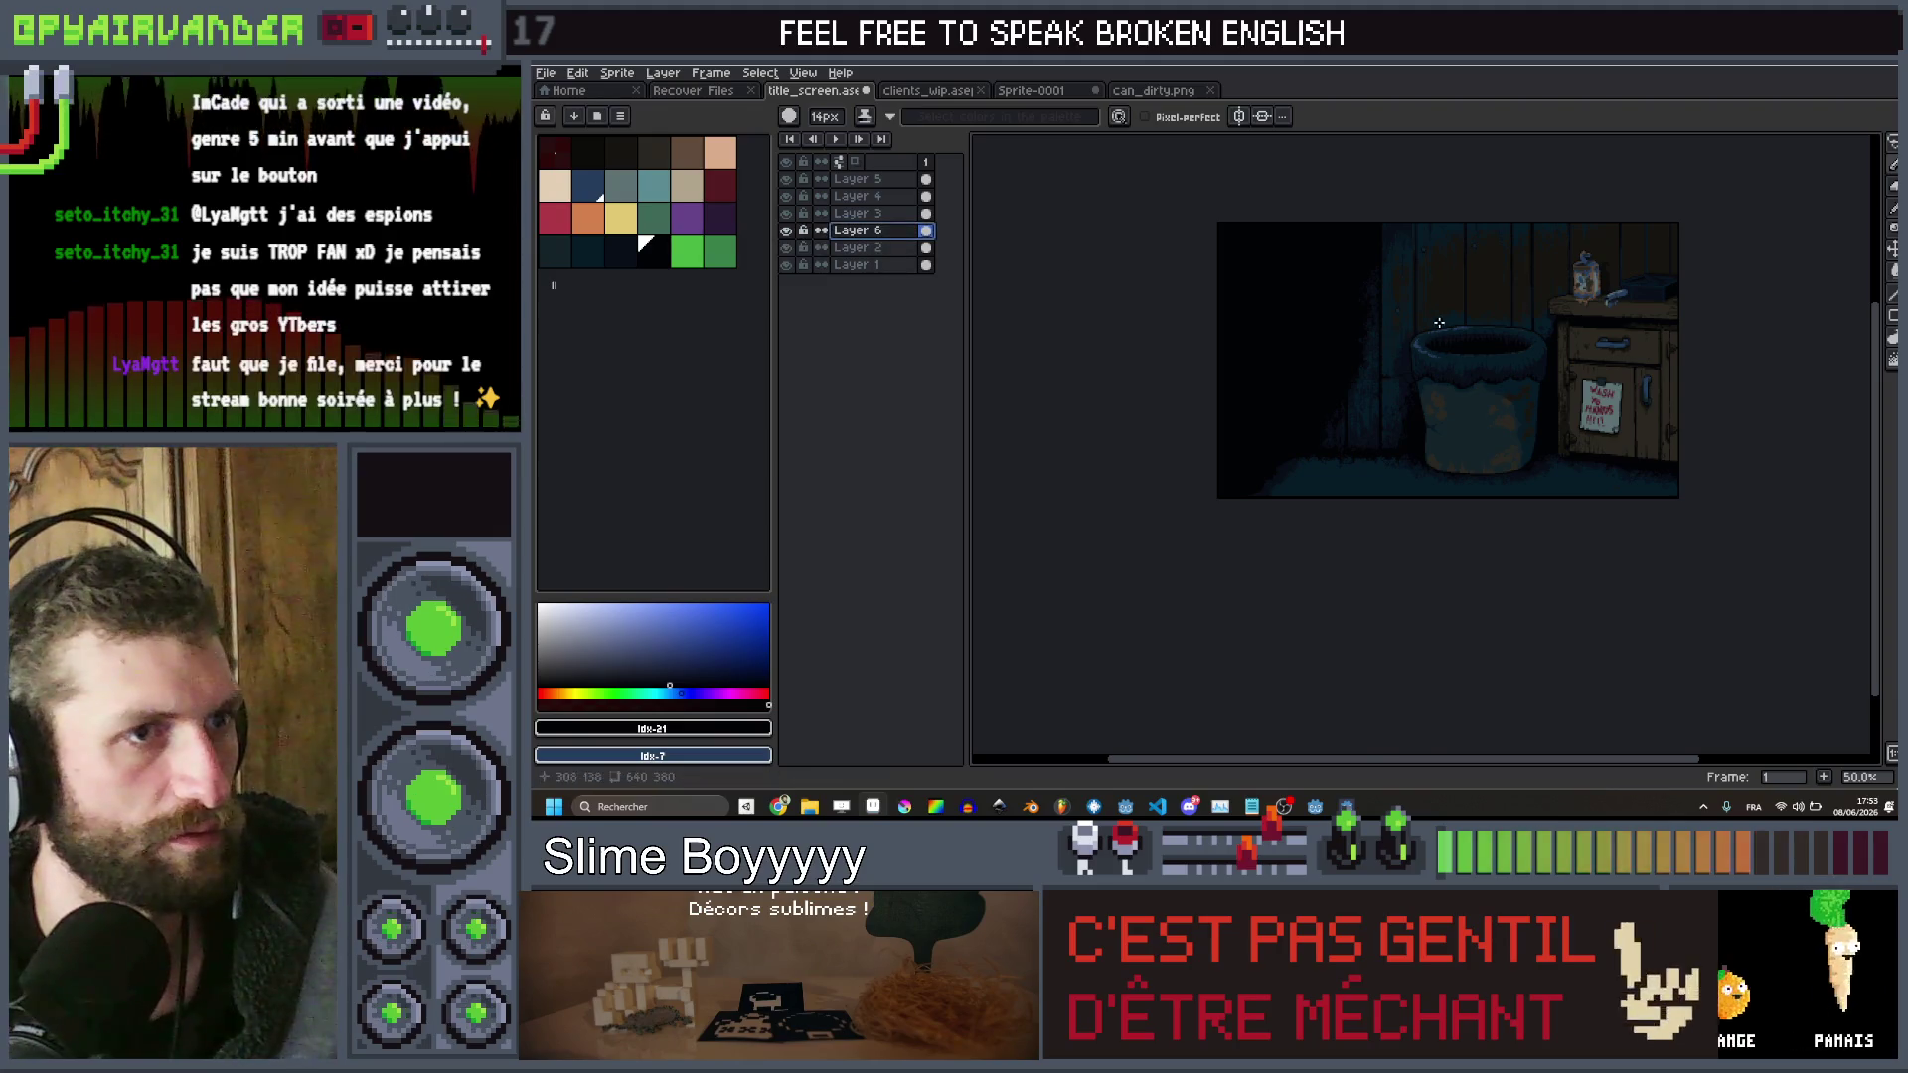
pyautogui.scroll(4, 1438, 323)
pyautogui.scroll(-3, 1421, 348)
pyautogui.scroll(2, 1398, 379)
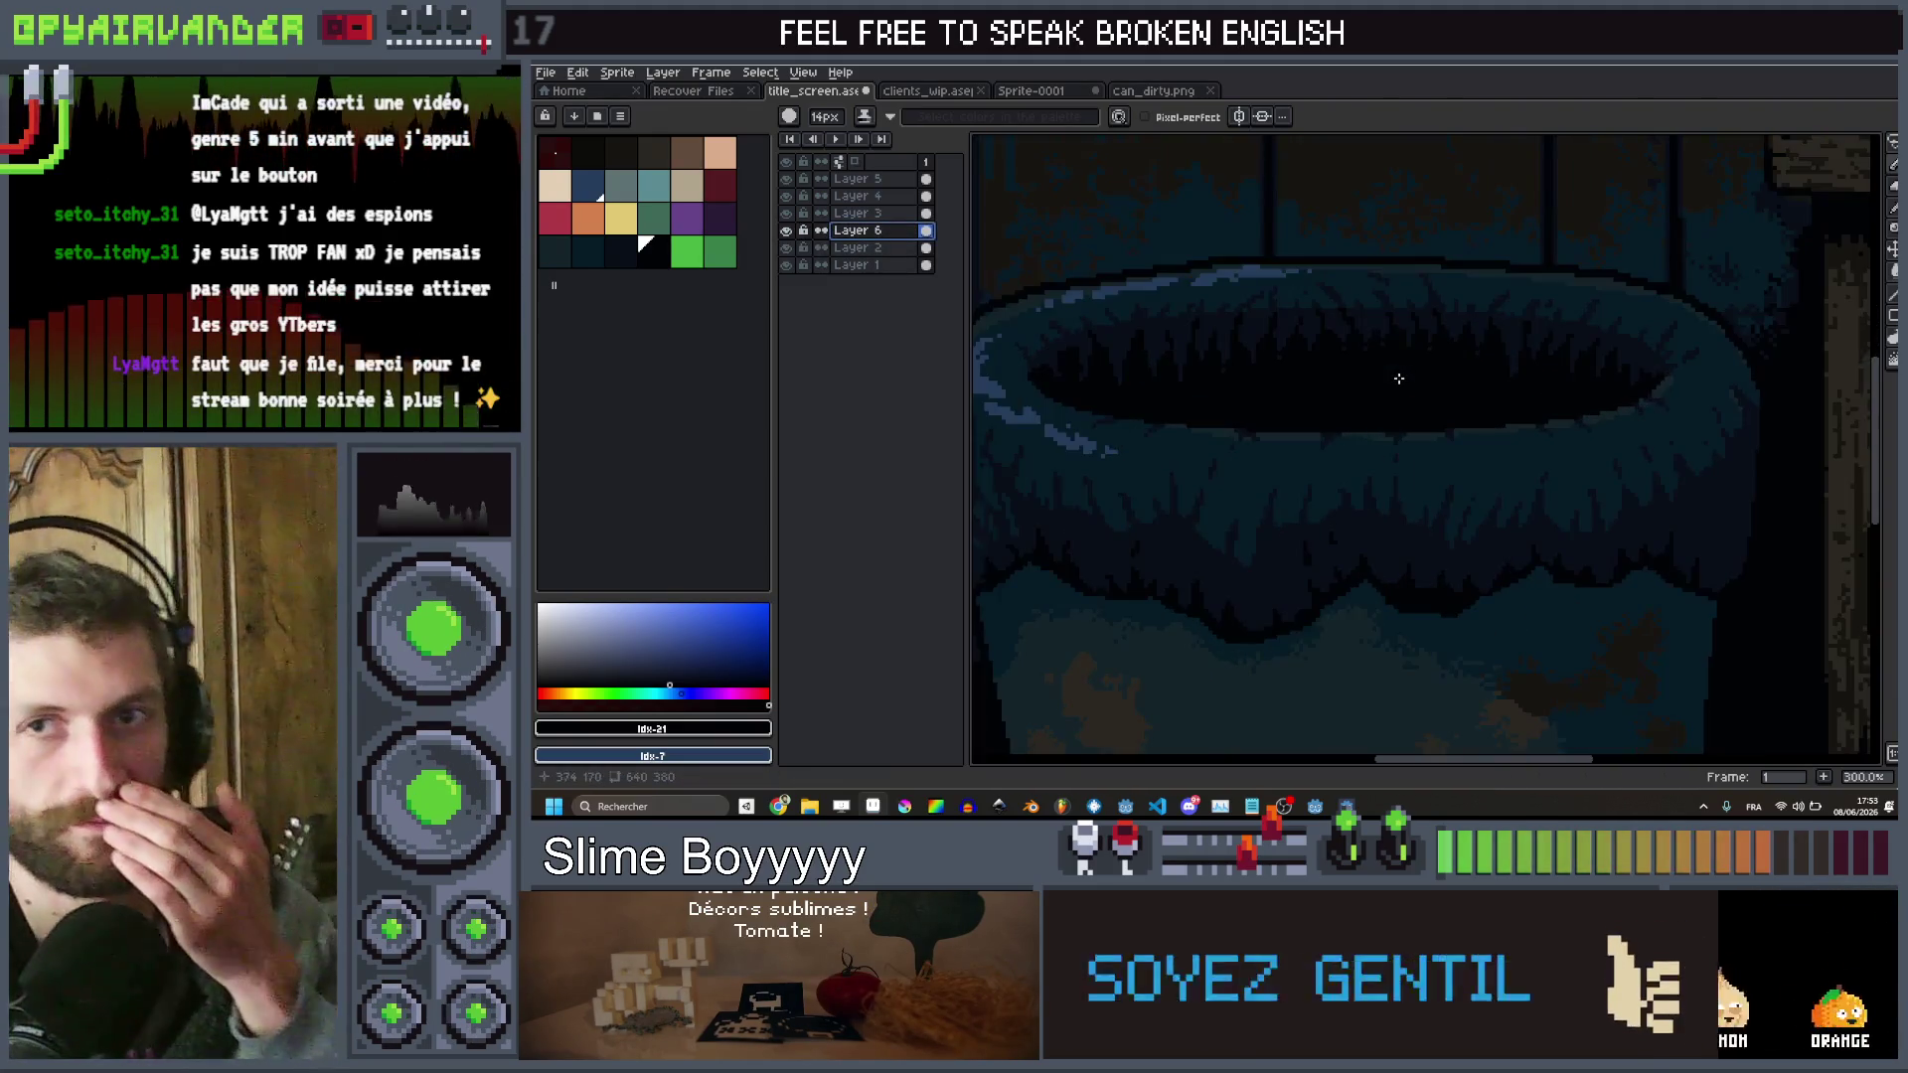
pyautogui.scroll(-1, 1398, 378)
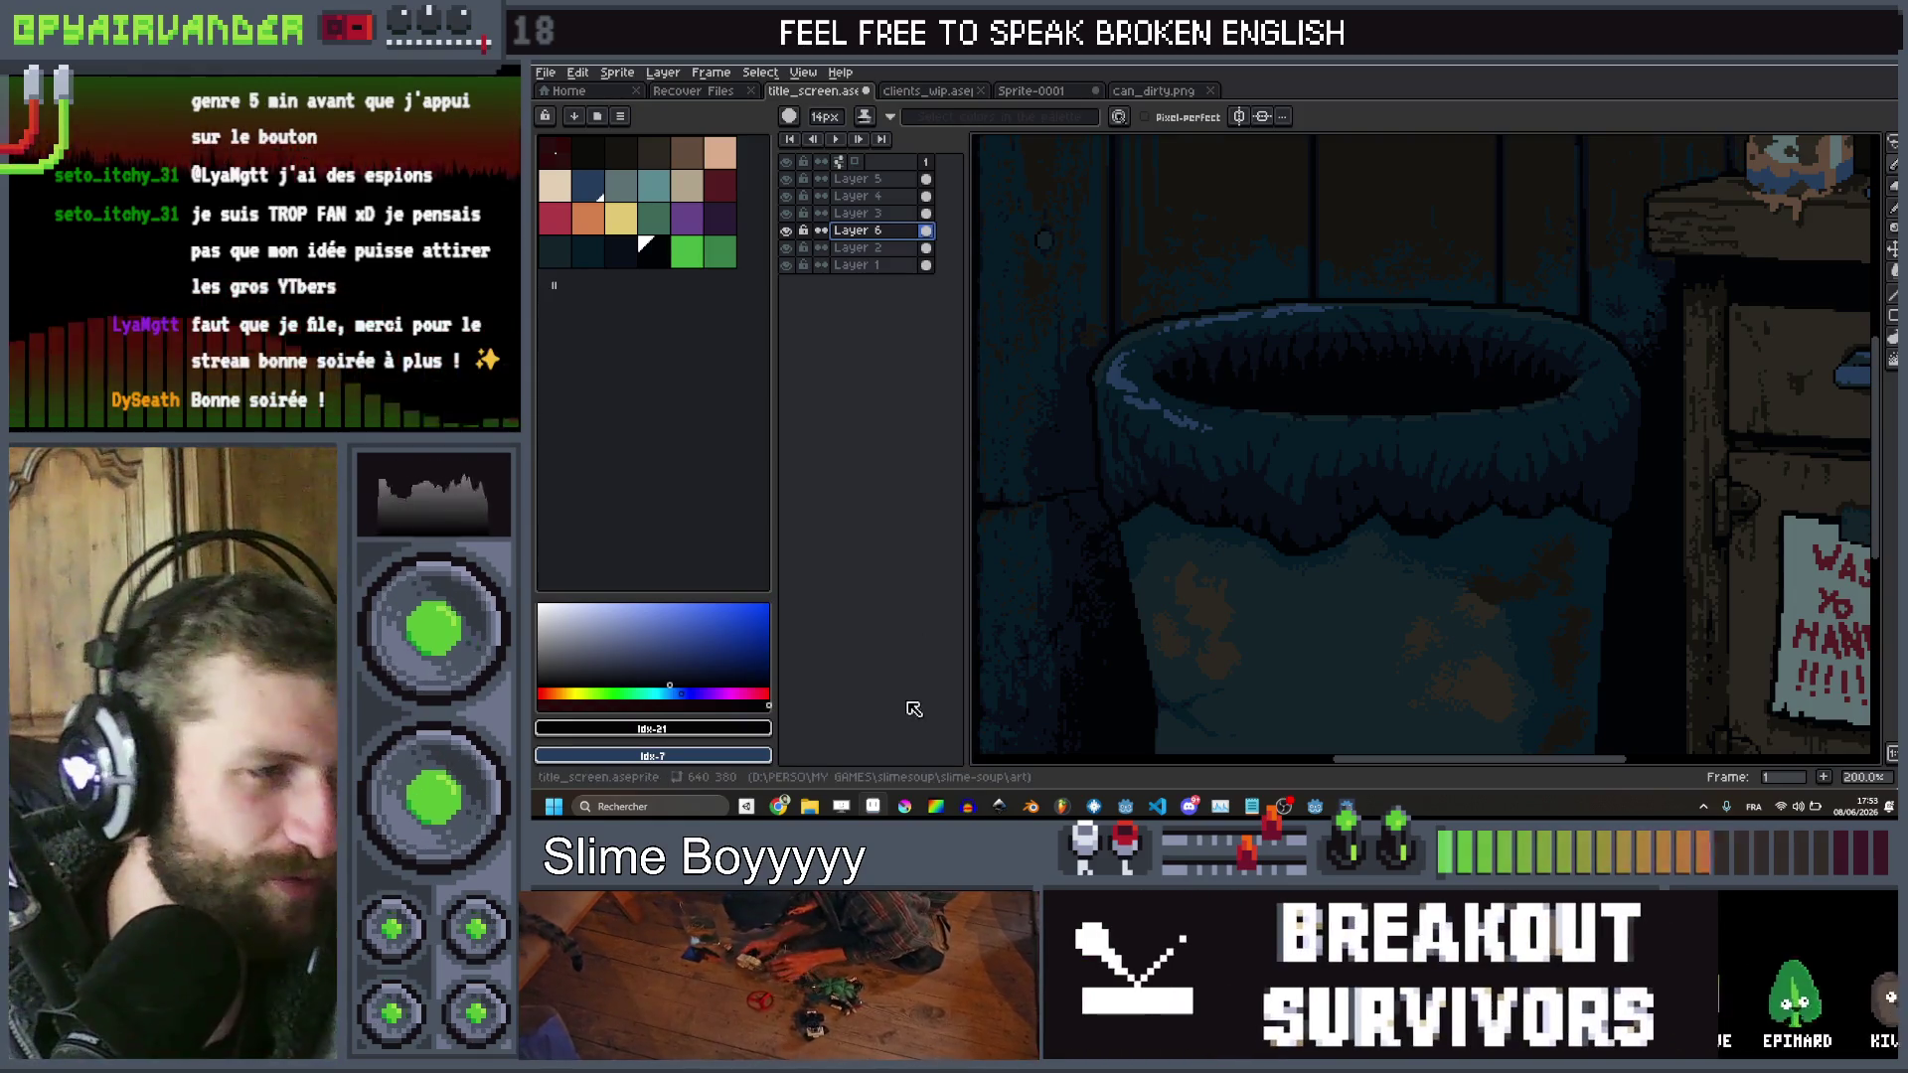
pyautogui.moveTo(779, 806)
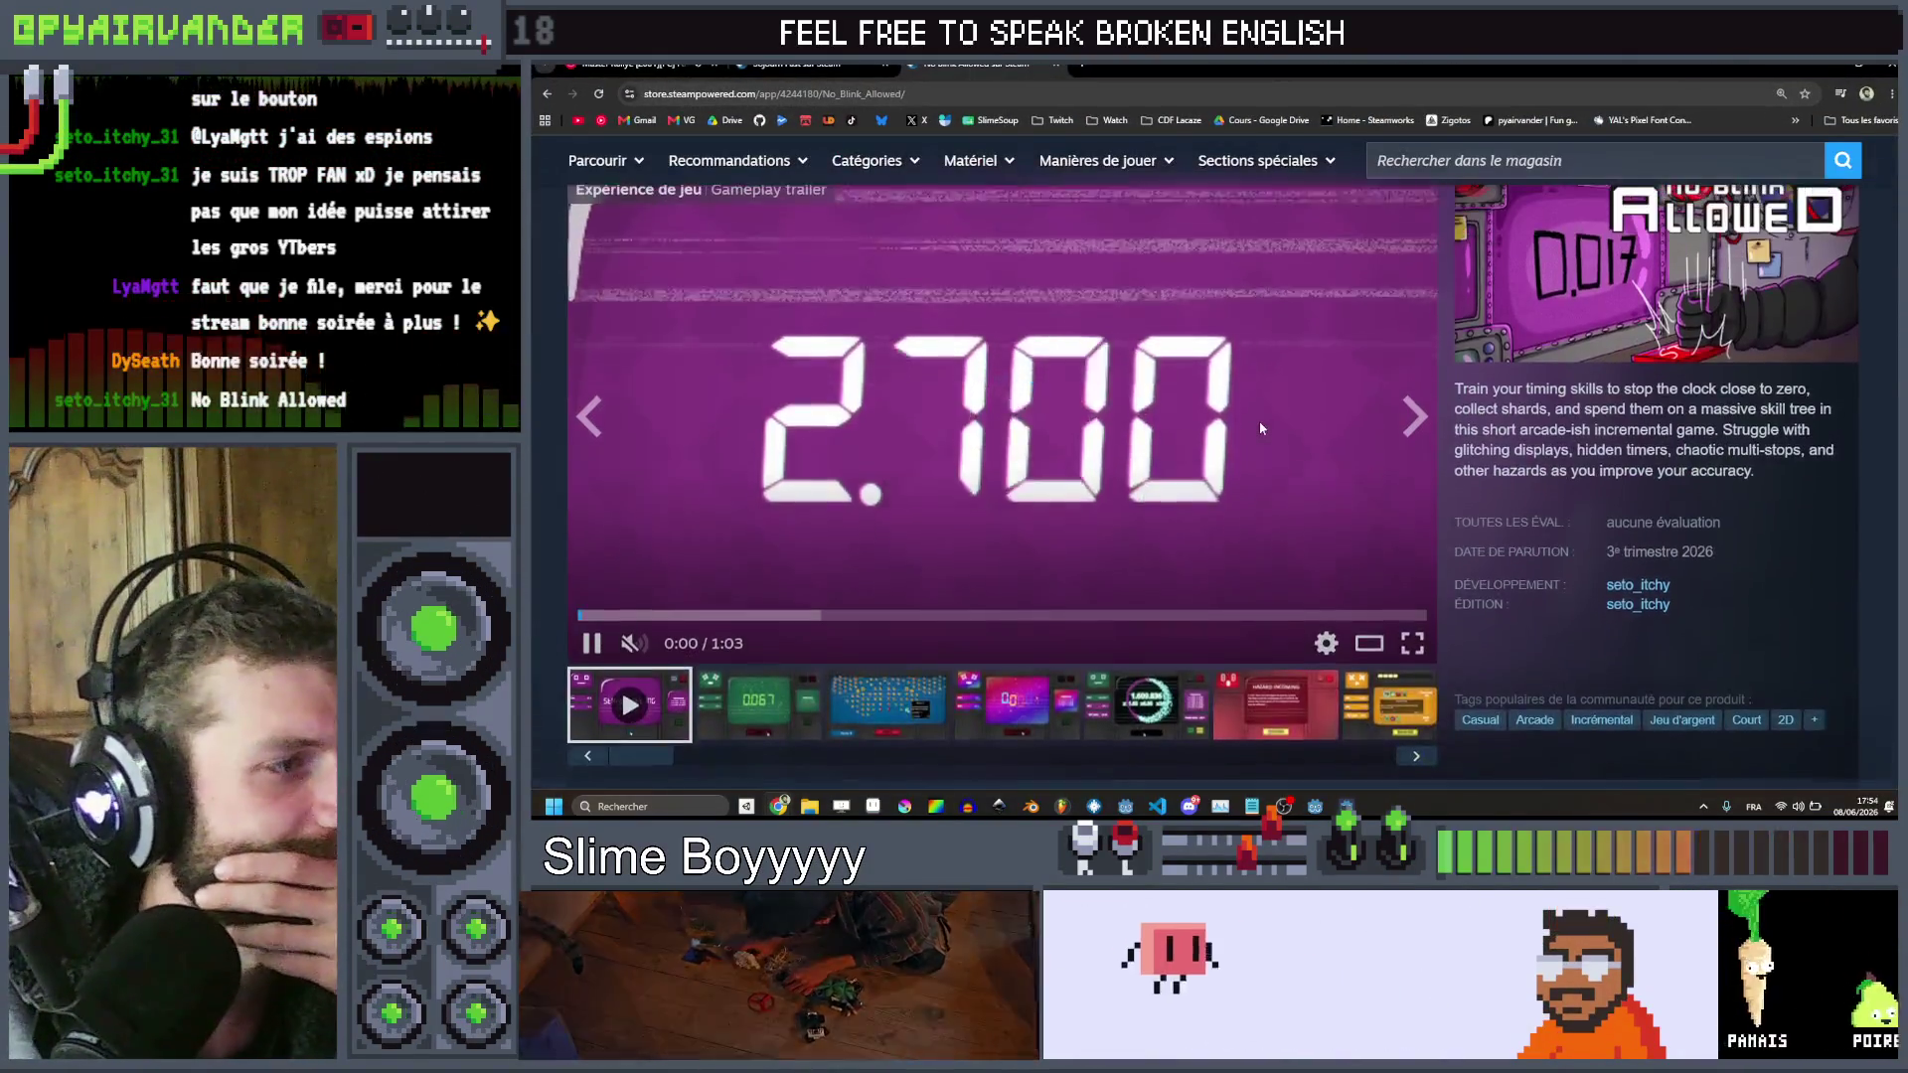
# Play the 1:03 No Blink Allowed trailer on its Steam page to the end
pyautogui.scroll(1, 1258, 428)
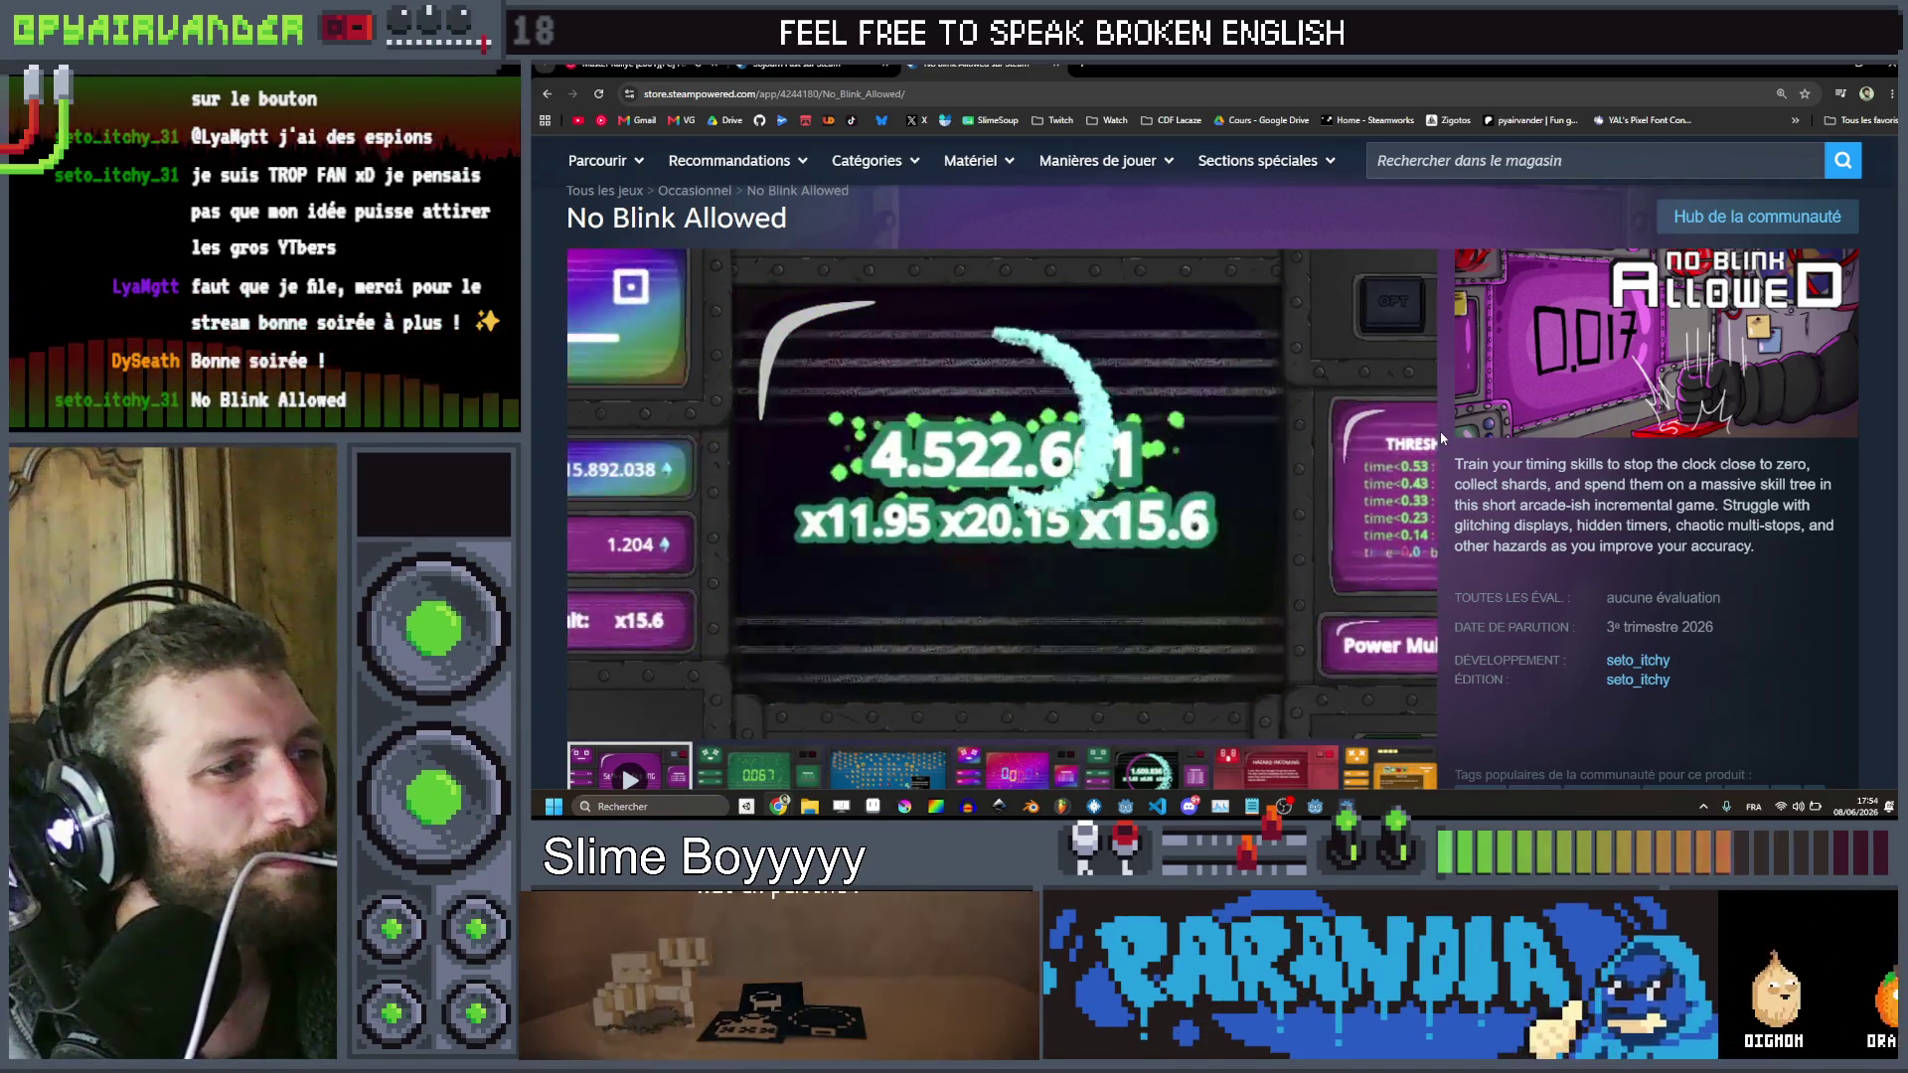
pyautogui.moveTo(1423, 647)
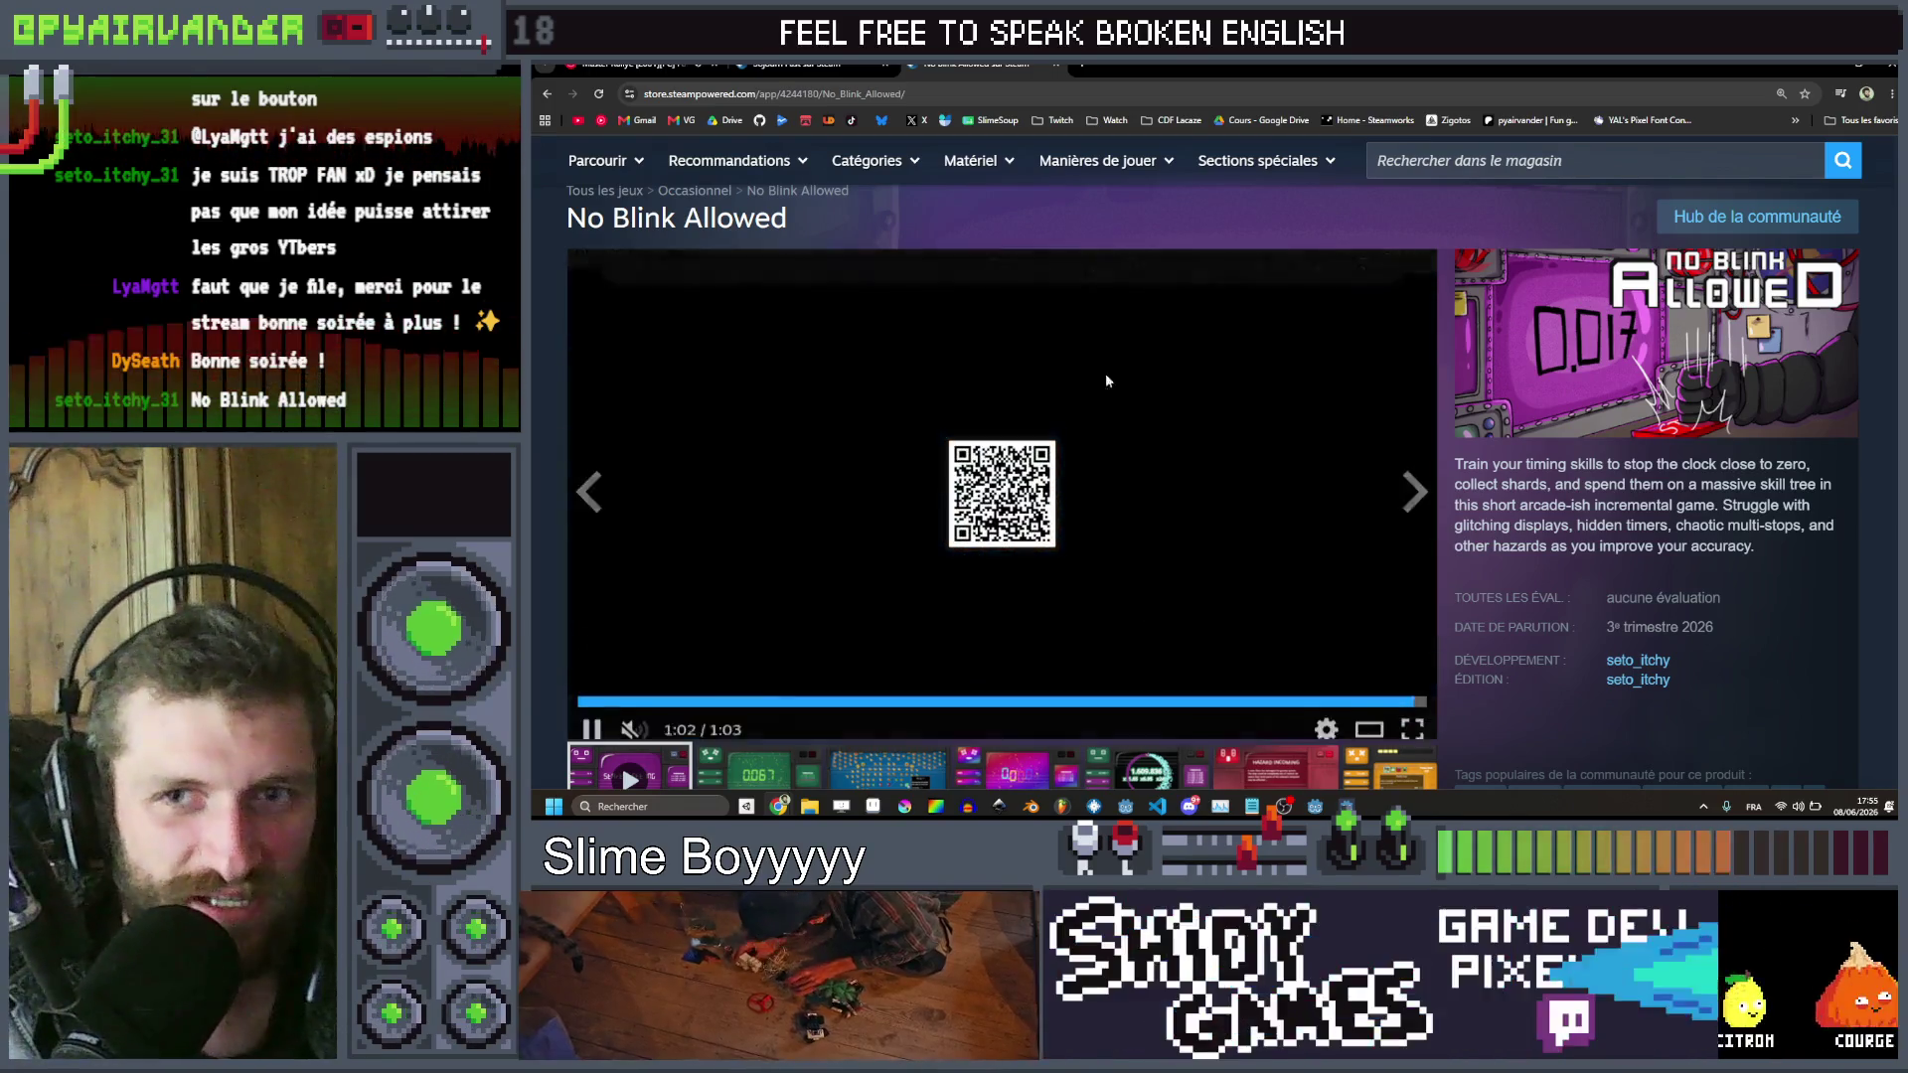
pyautogui.scroll(-5, 961, 416)
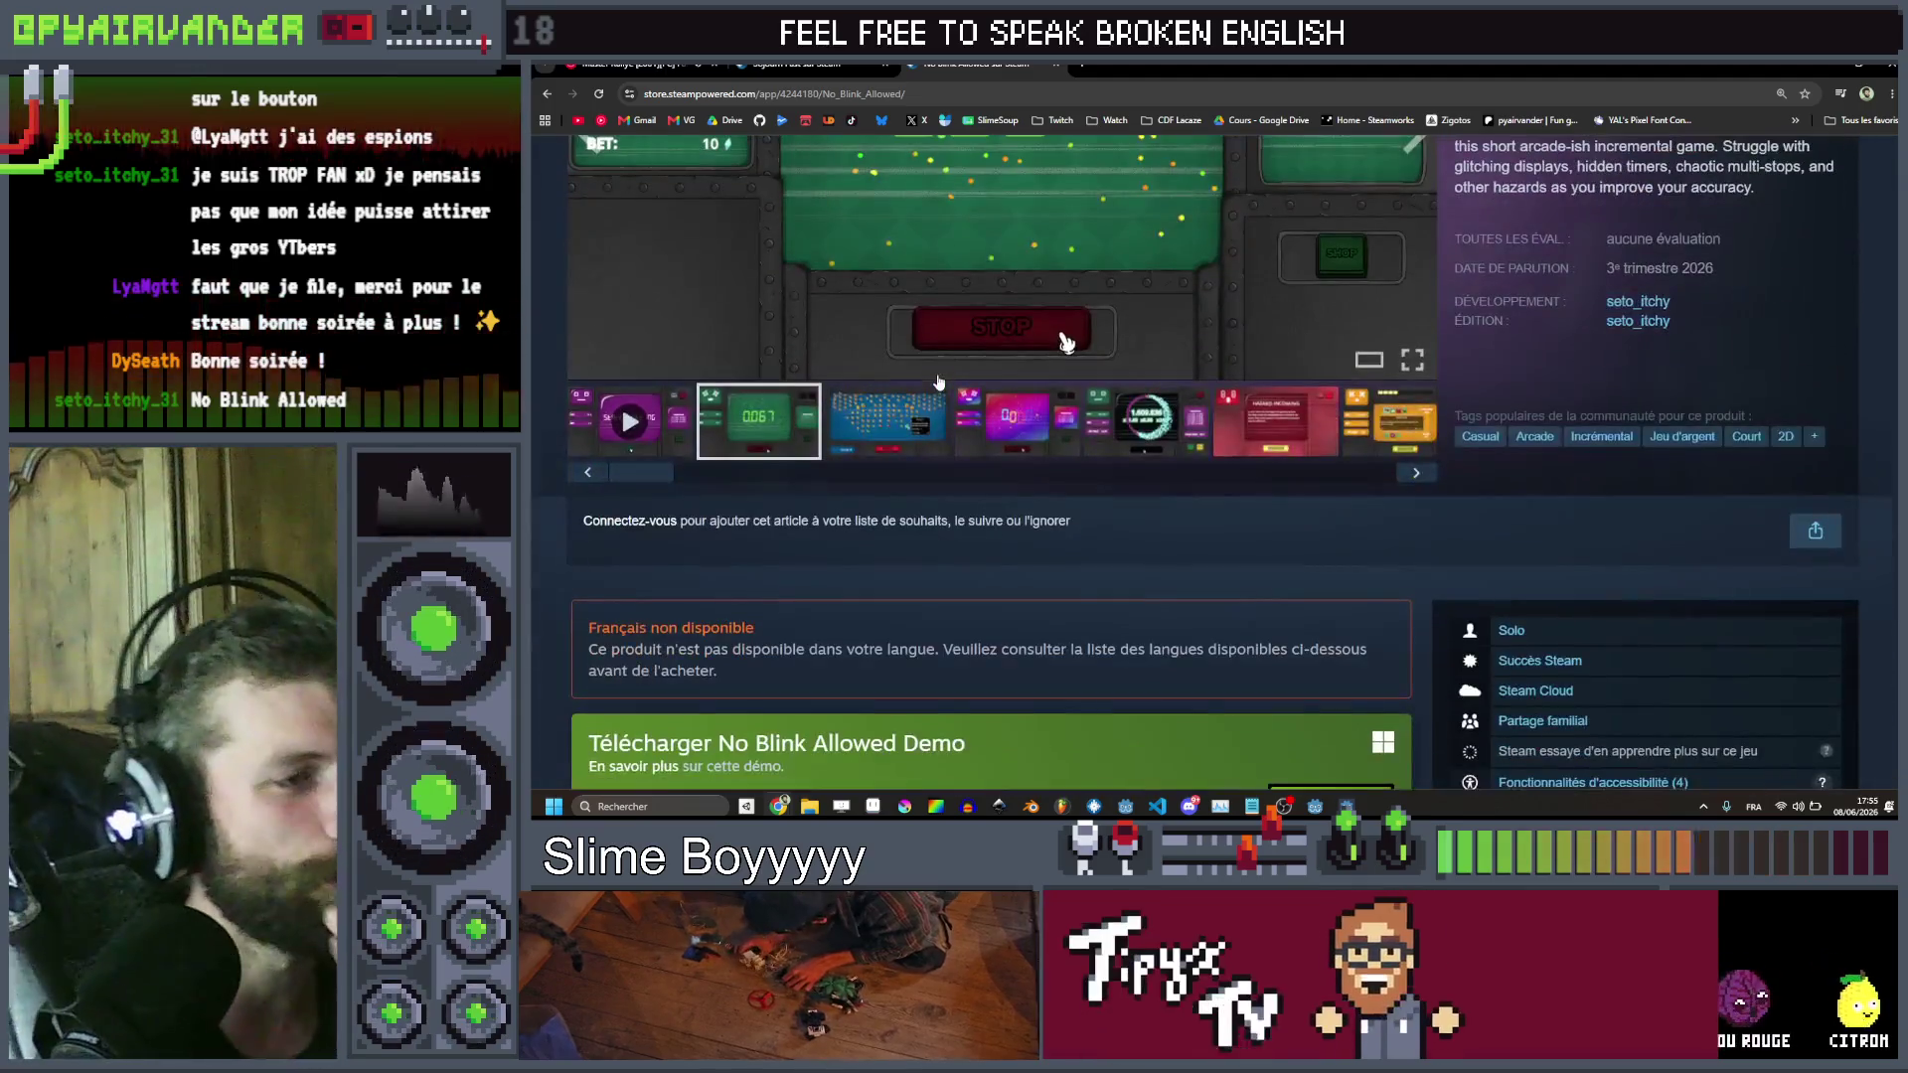
pyautogui.scroll(3, 961, 416)
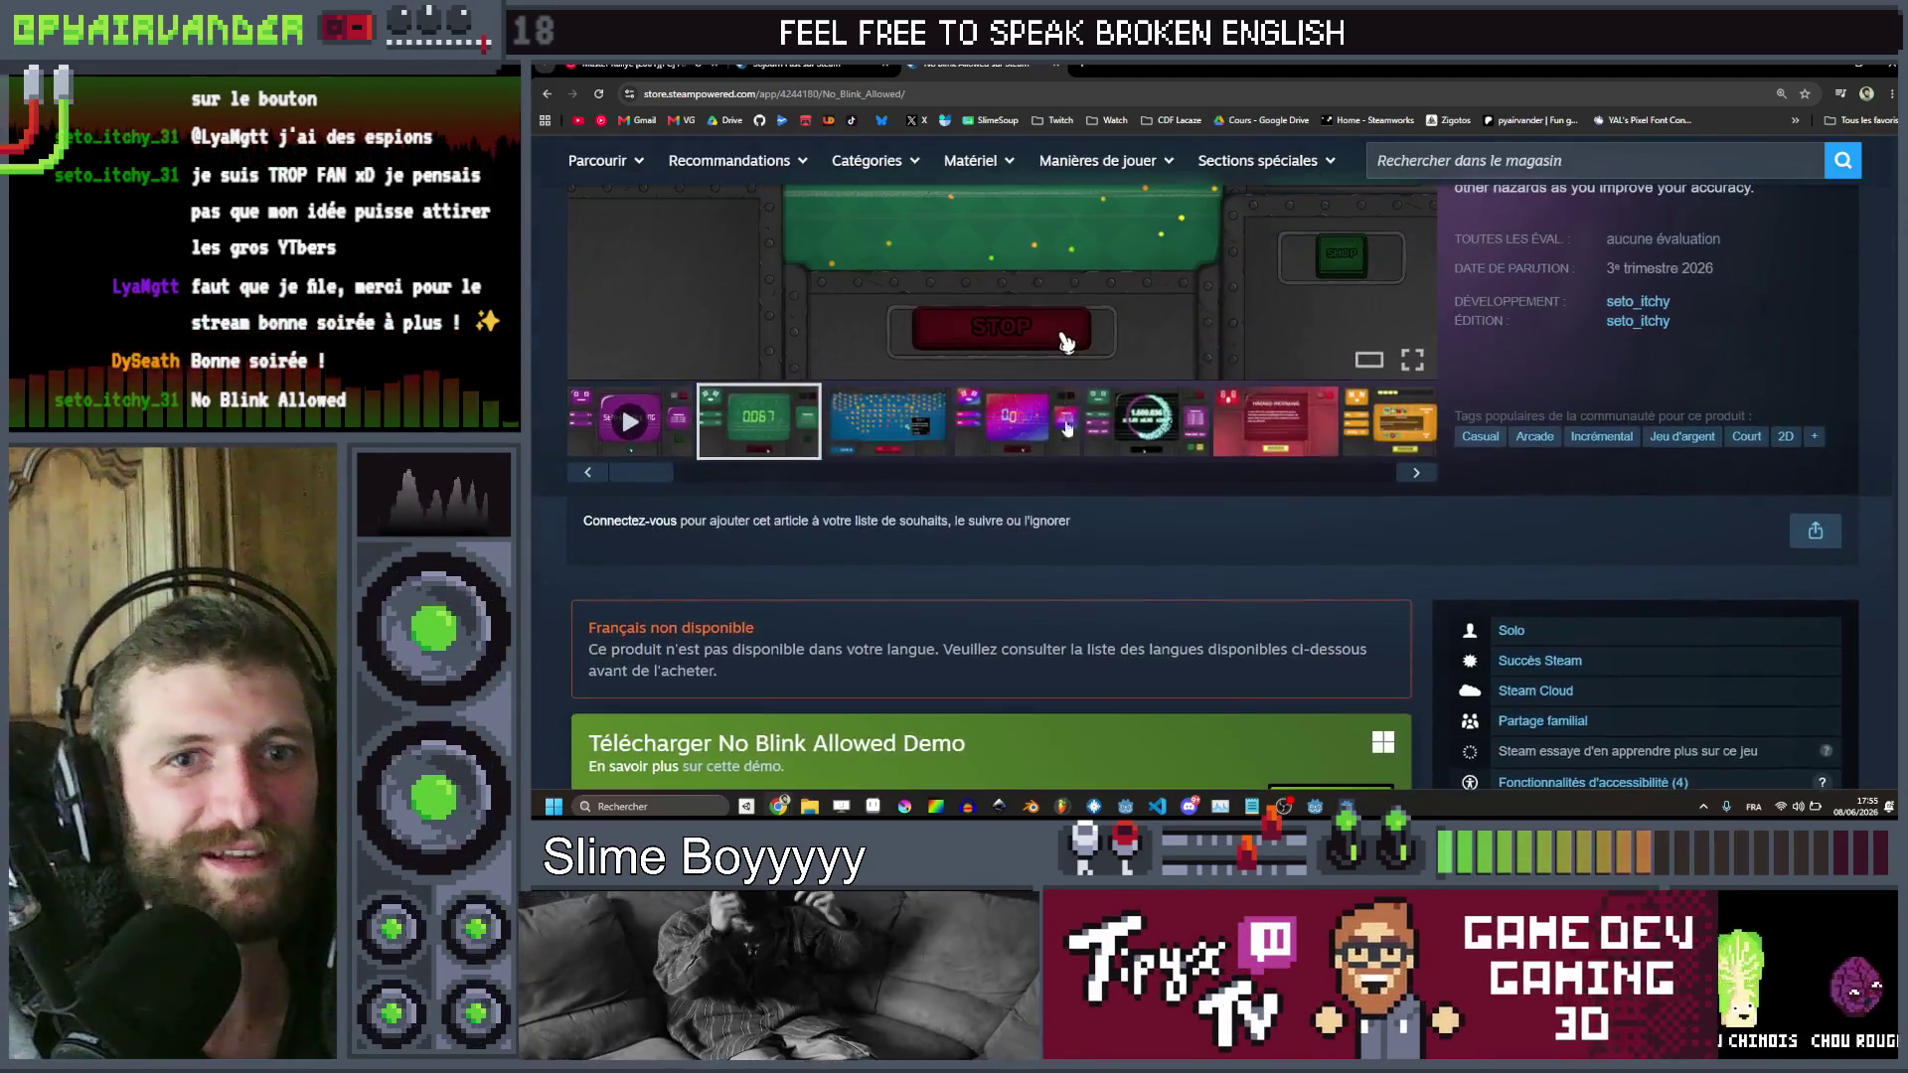
pyautogui.scroll(4, 1061, 482)
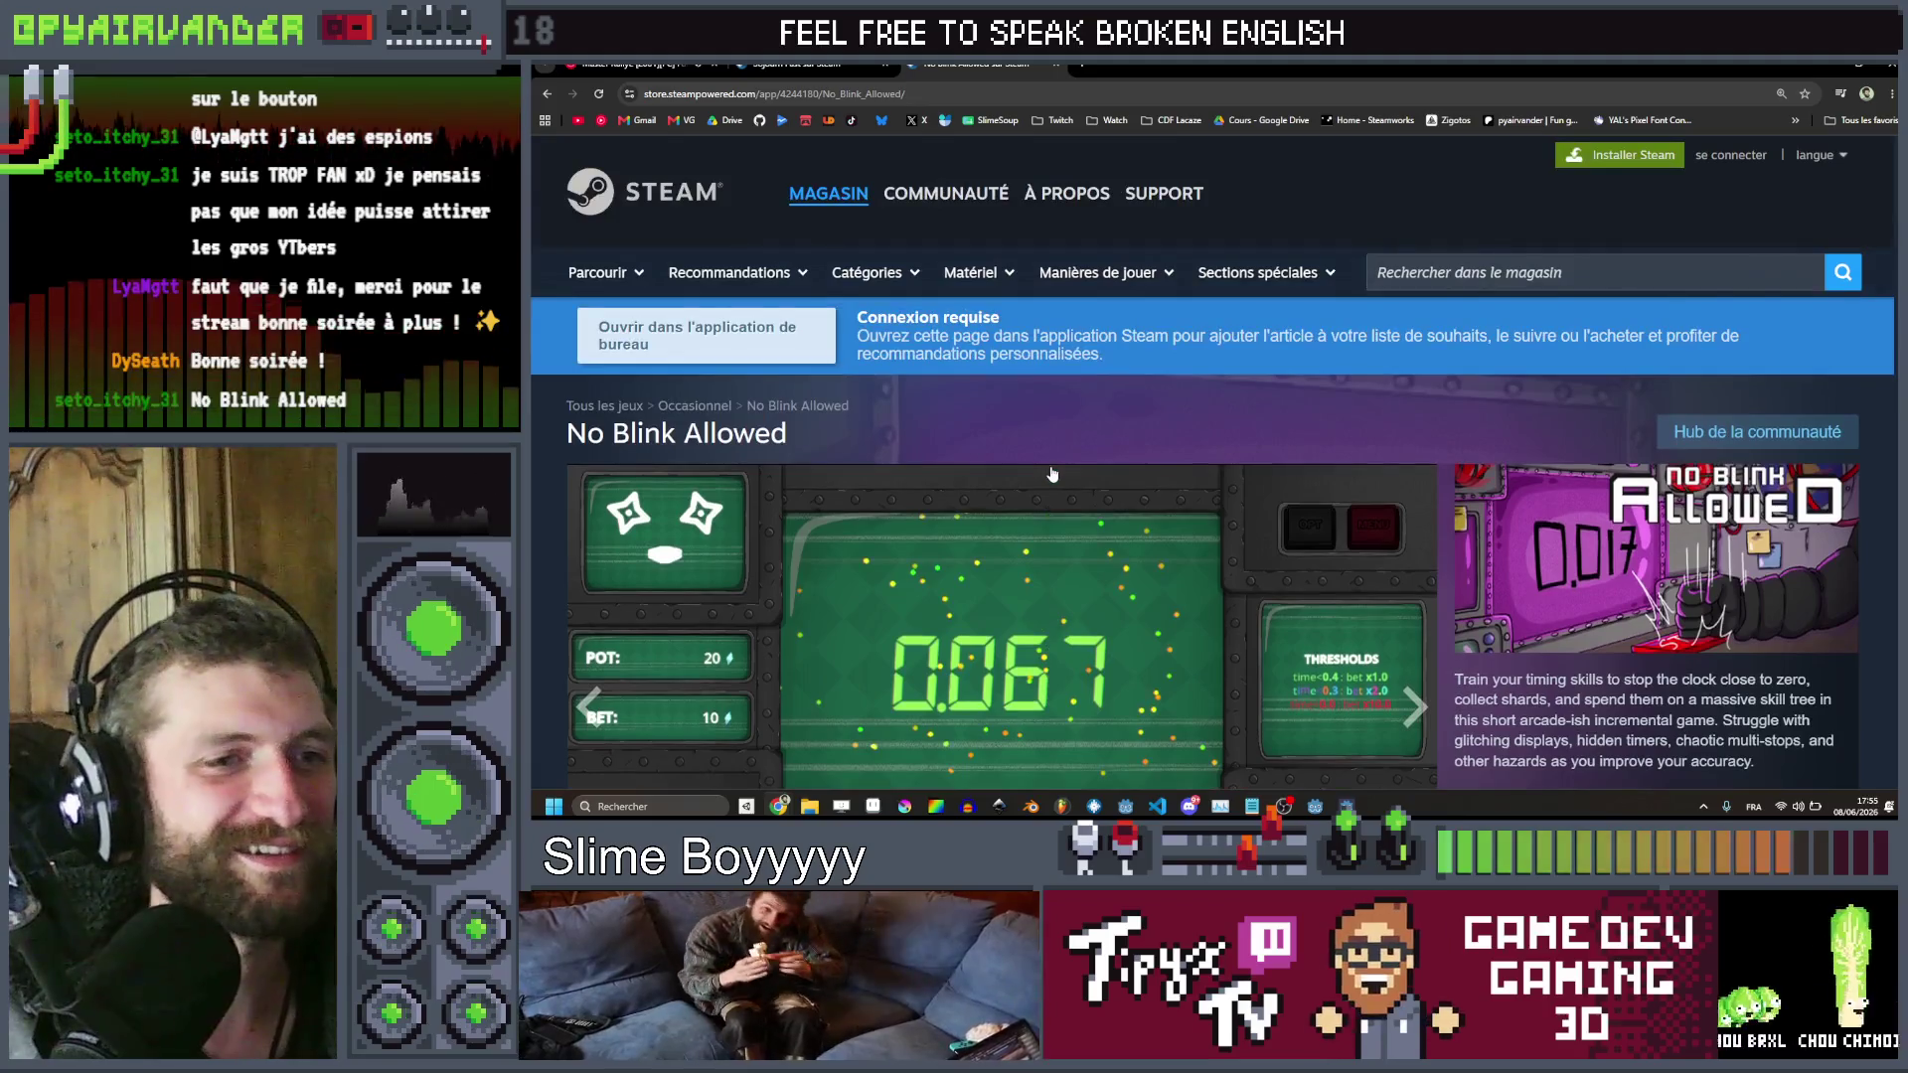
pyautogui.scroll(-12, 1081, 448)
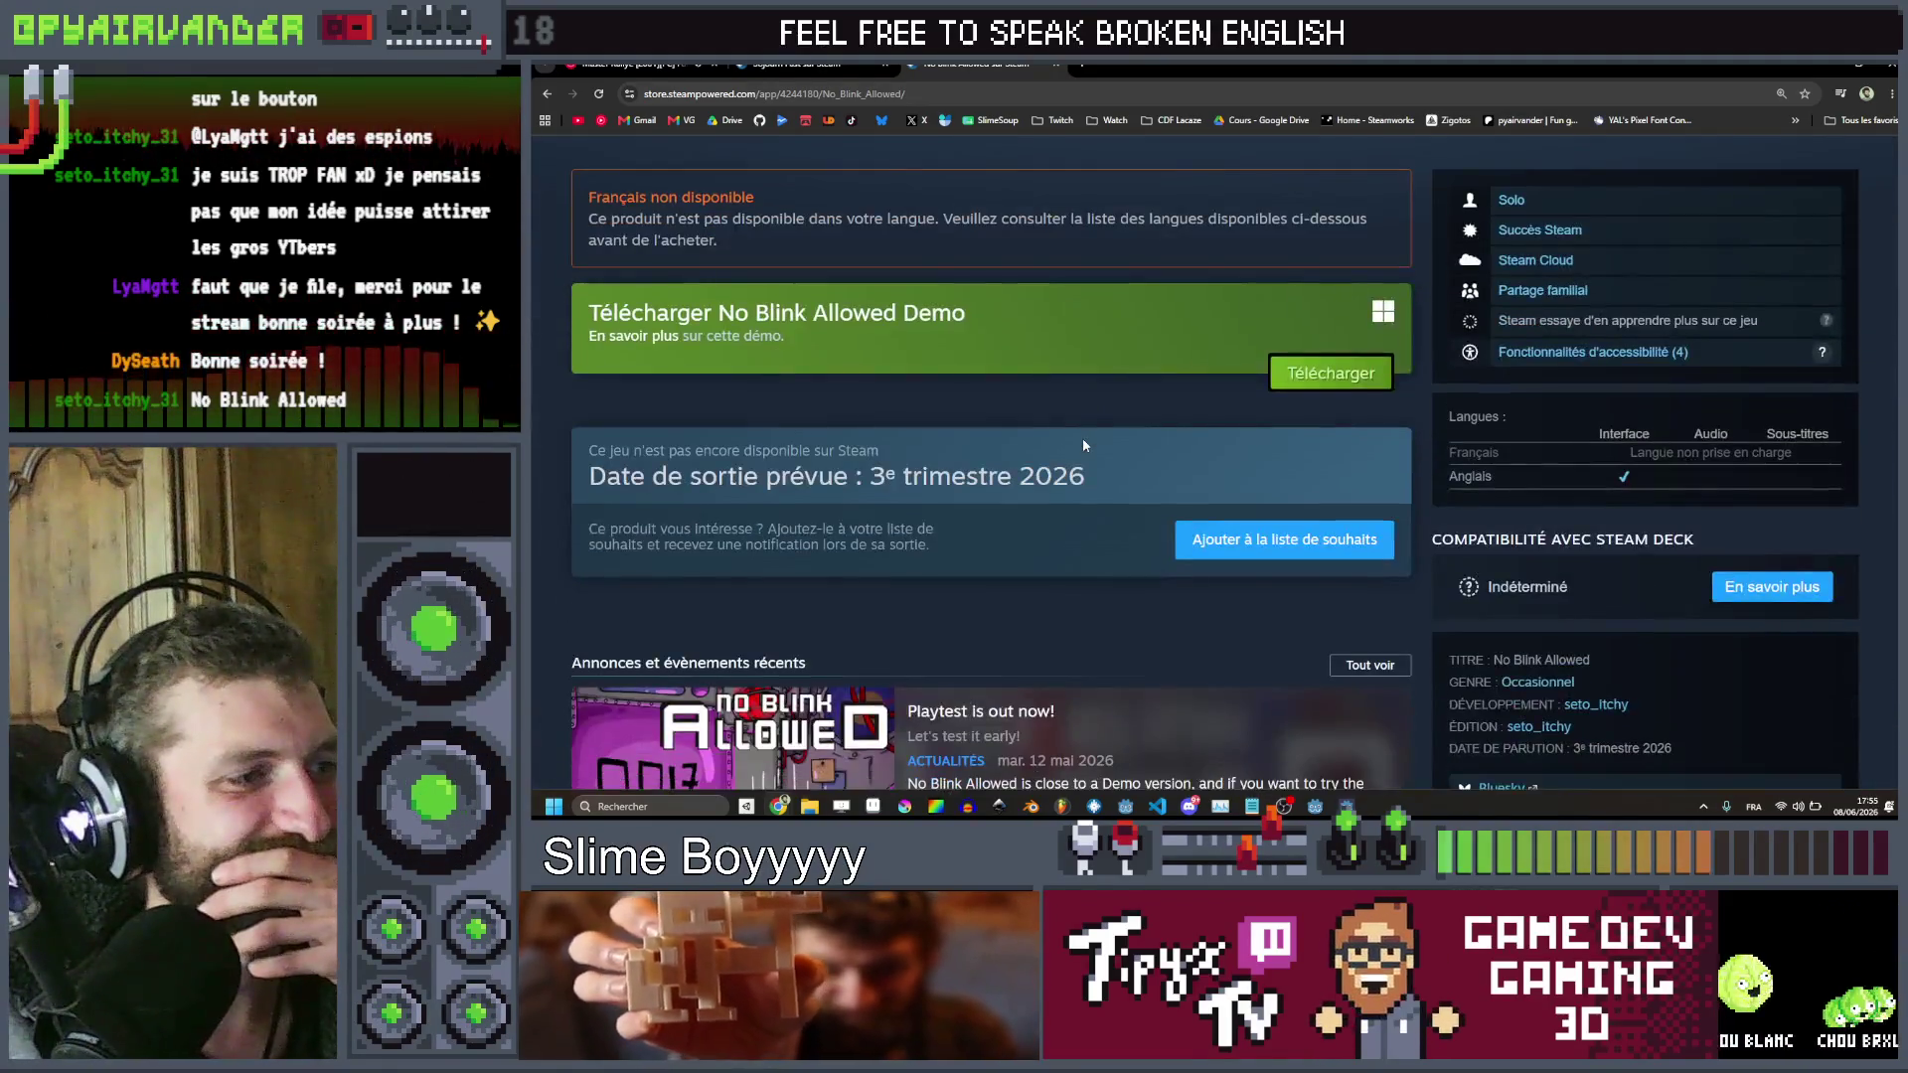
pyautogui.scroll(-2, 1083, 444)
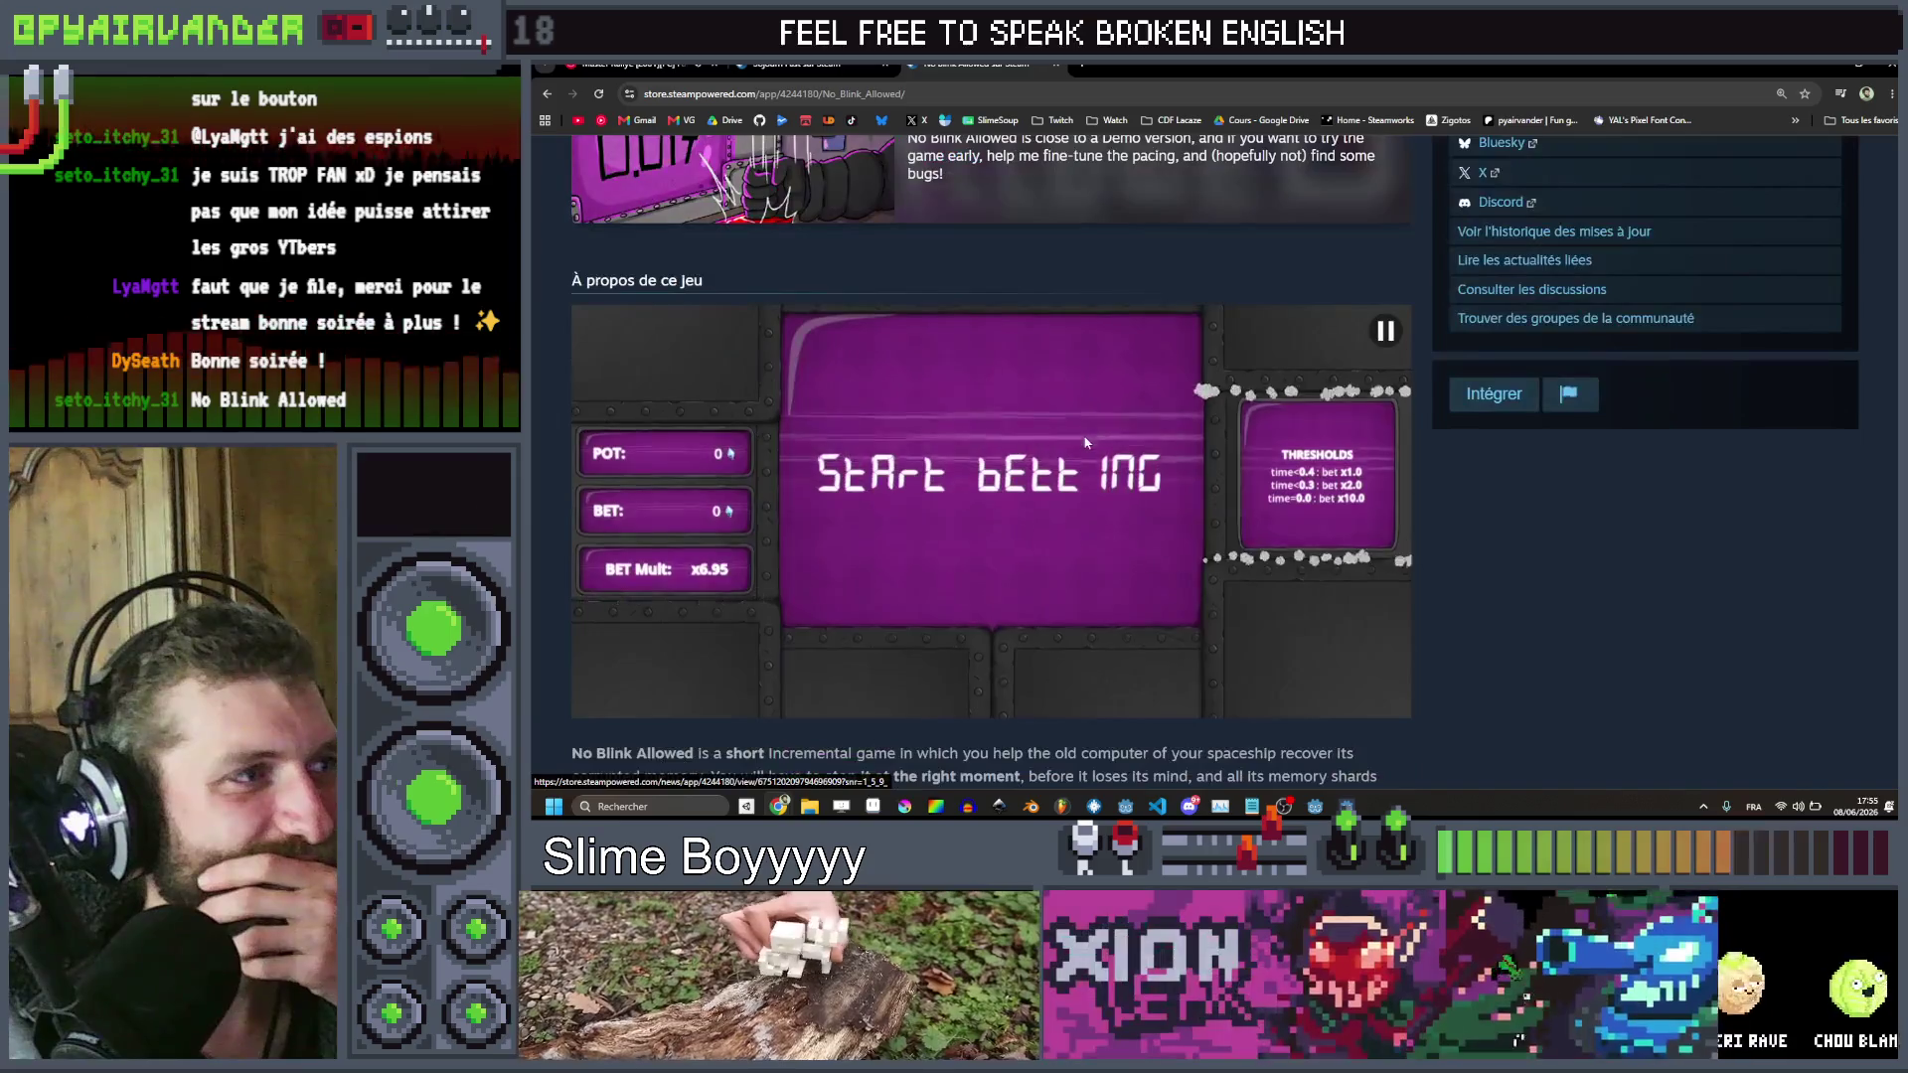
pyautogui.scroll(-5, 1103, 468)
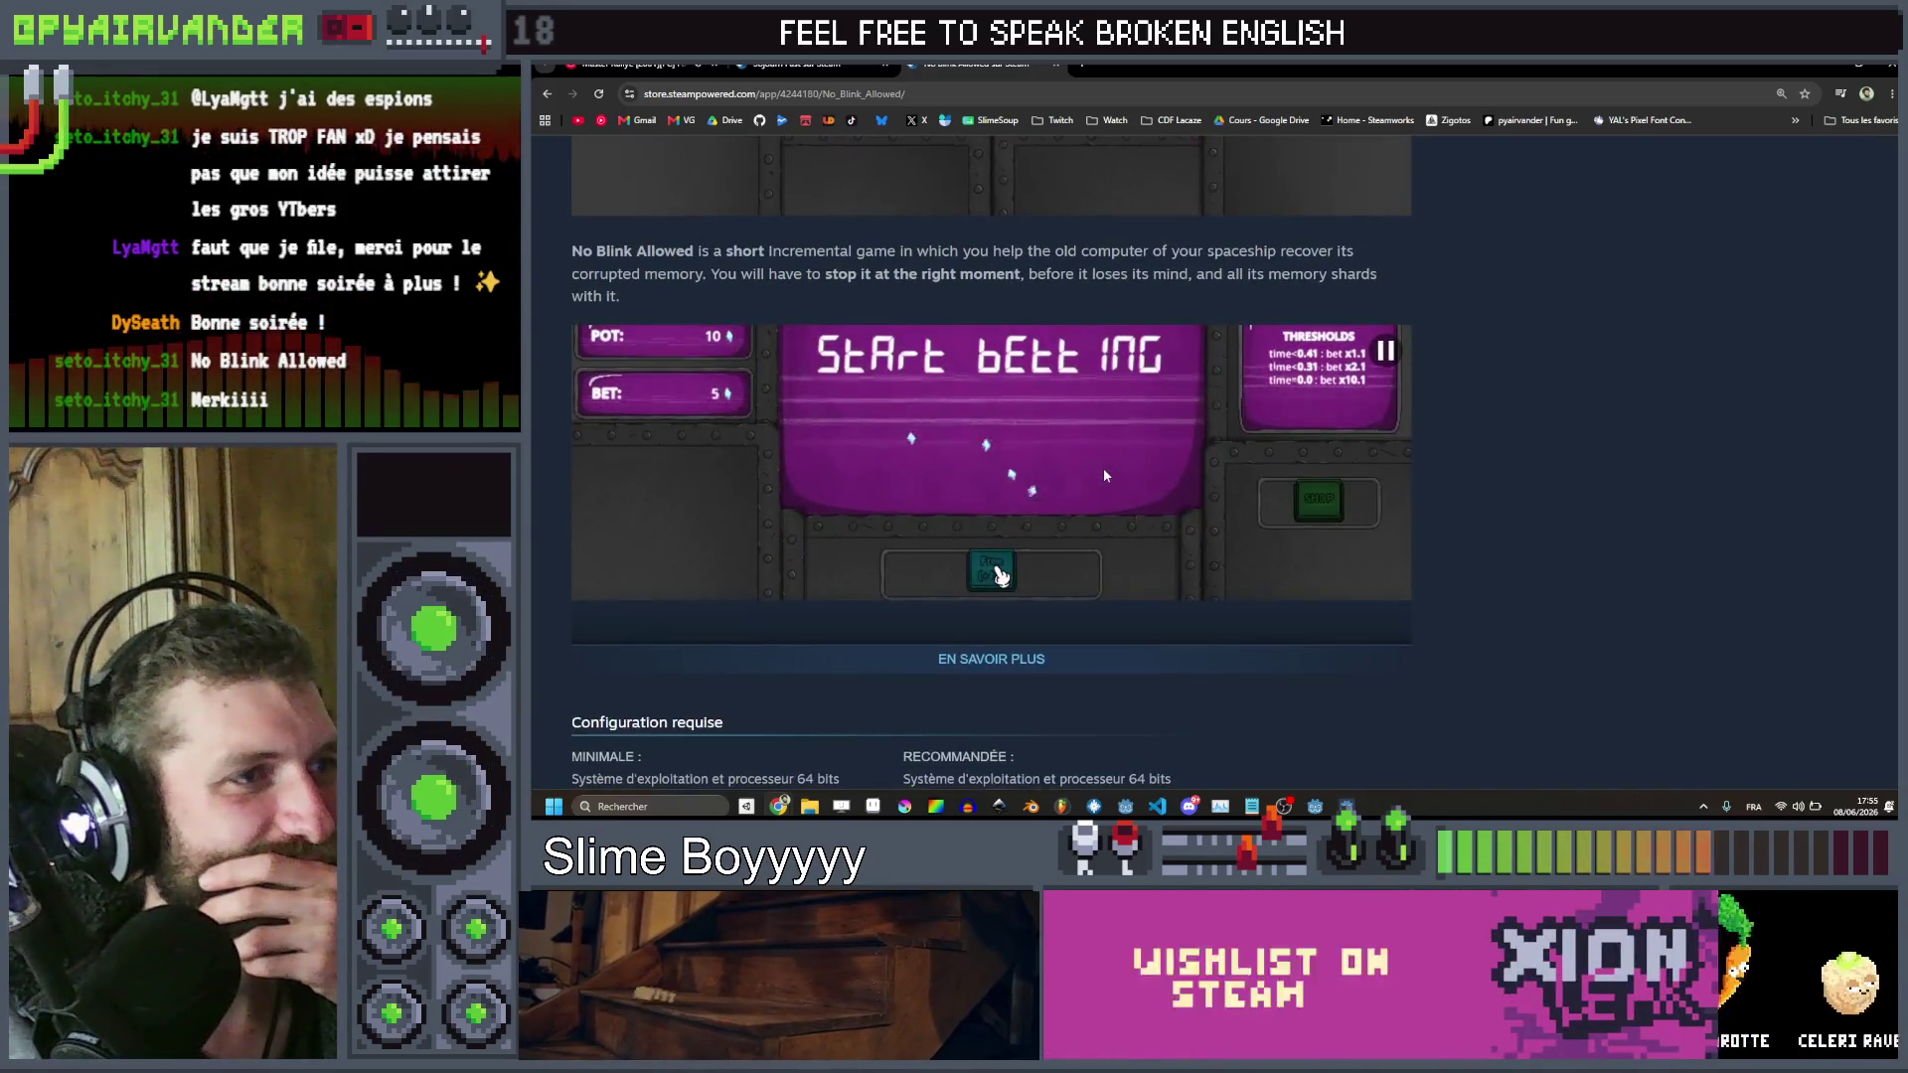
pyautogui.scroll(1, 1103, 475)
pyautogui.scroll(-3, 1103, 475)
pyautogui.scroll(8, 1103, 475)
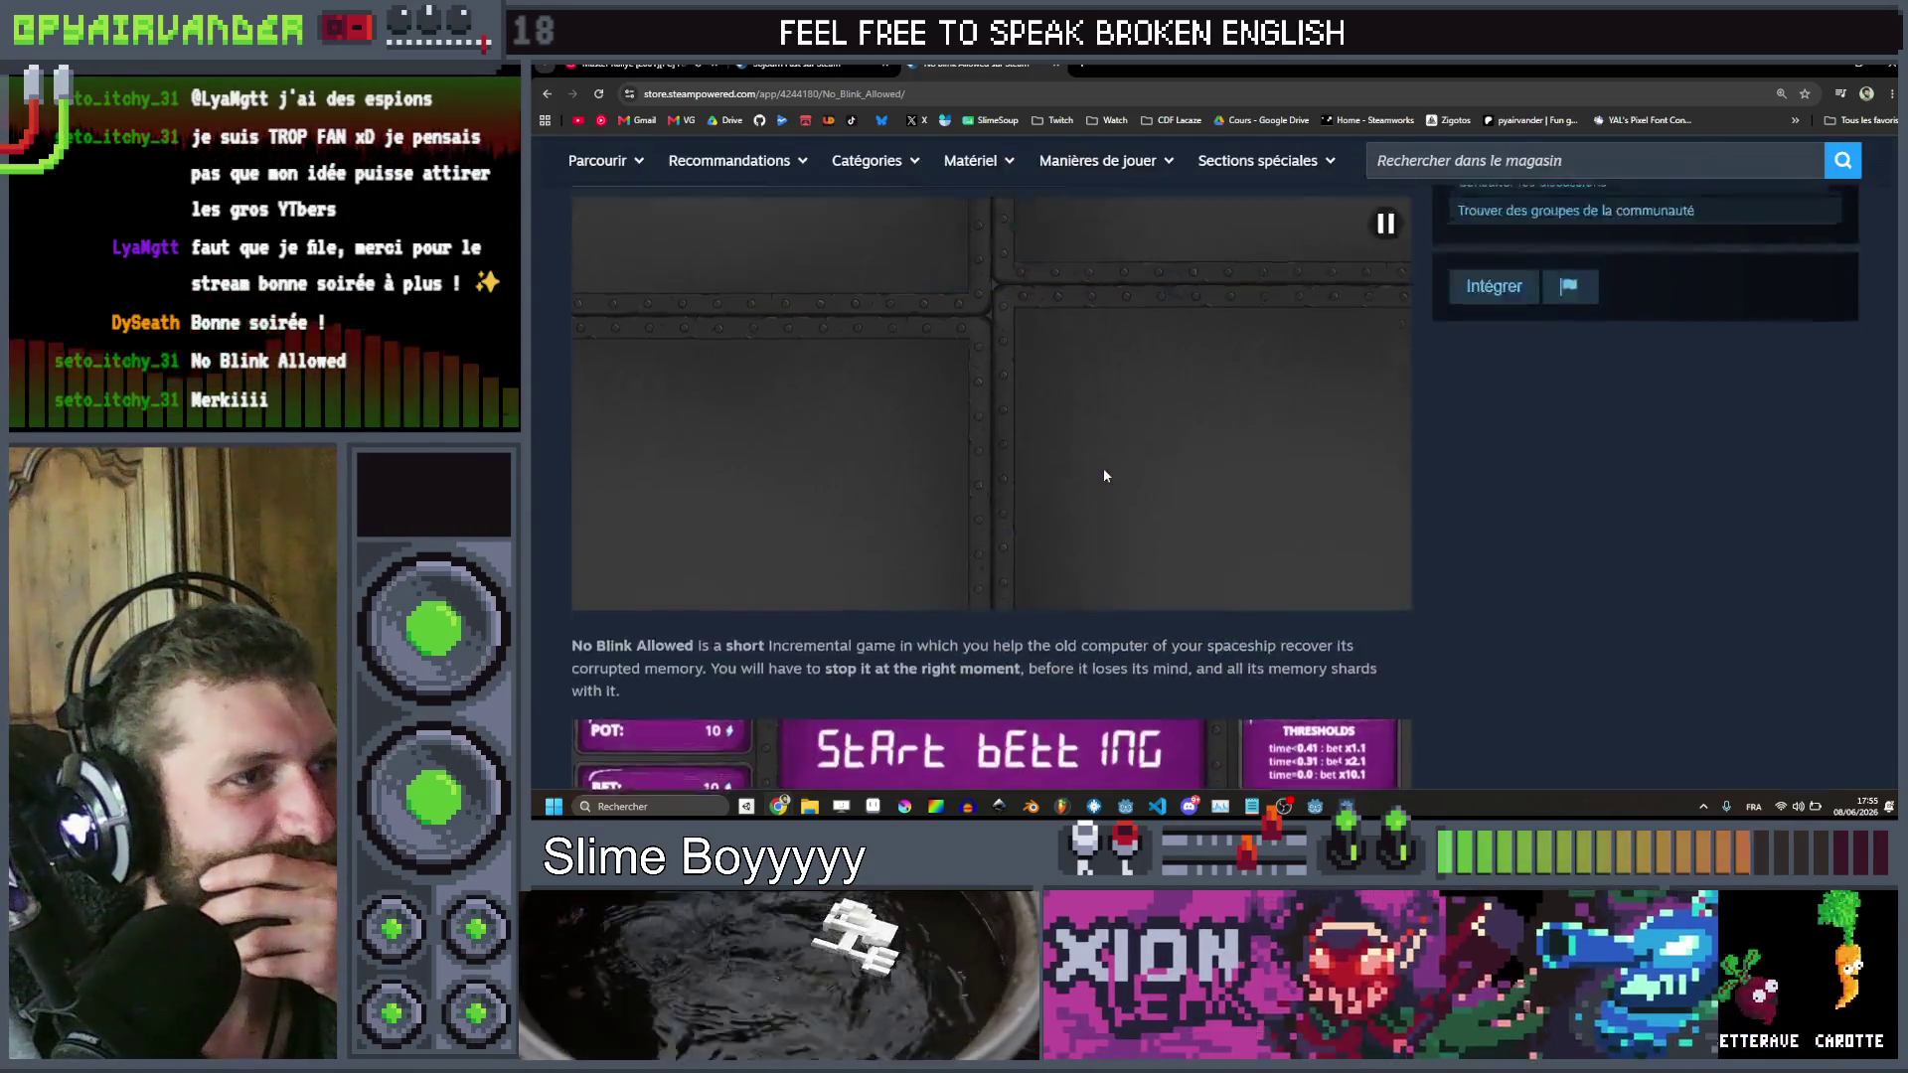
pyautogui.scroll(1, 1103, 475)
pyautogui.scroll(-5, 1103, 475)
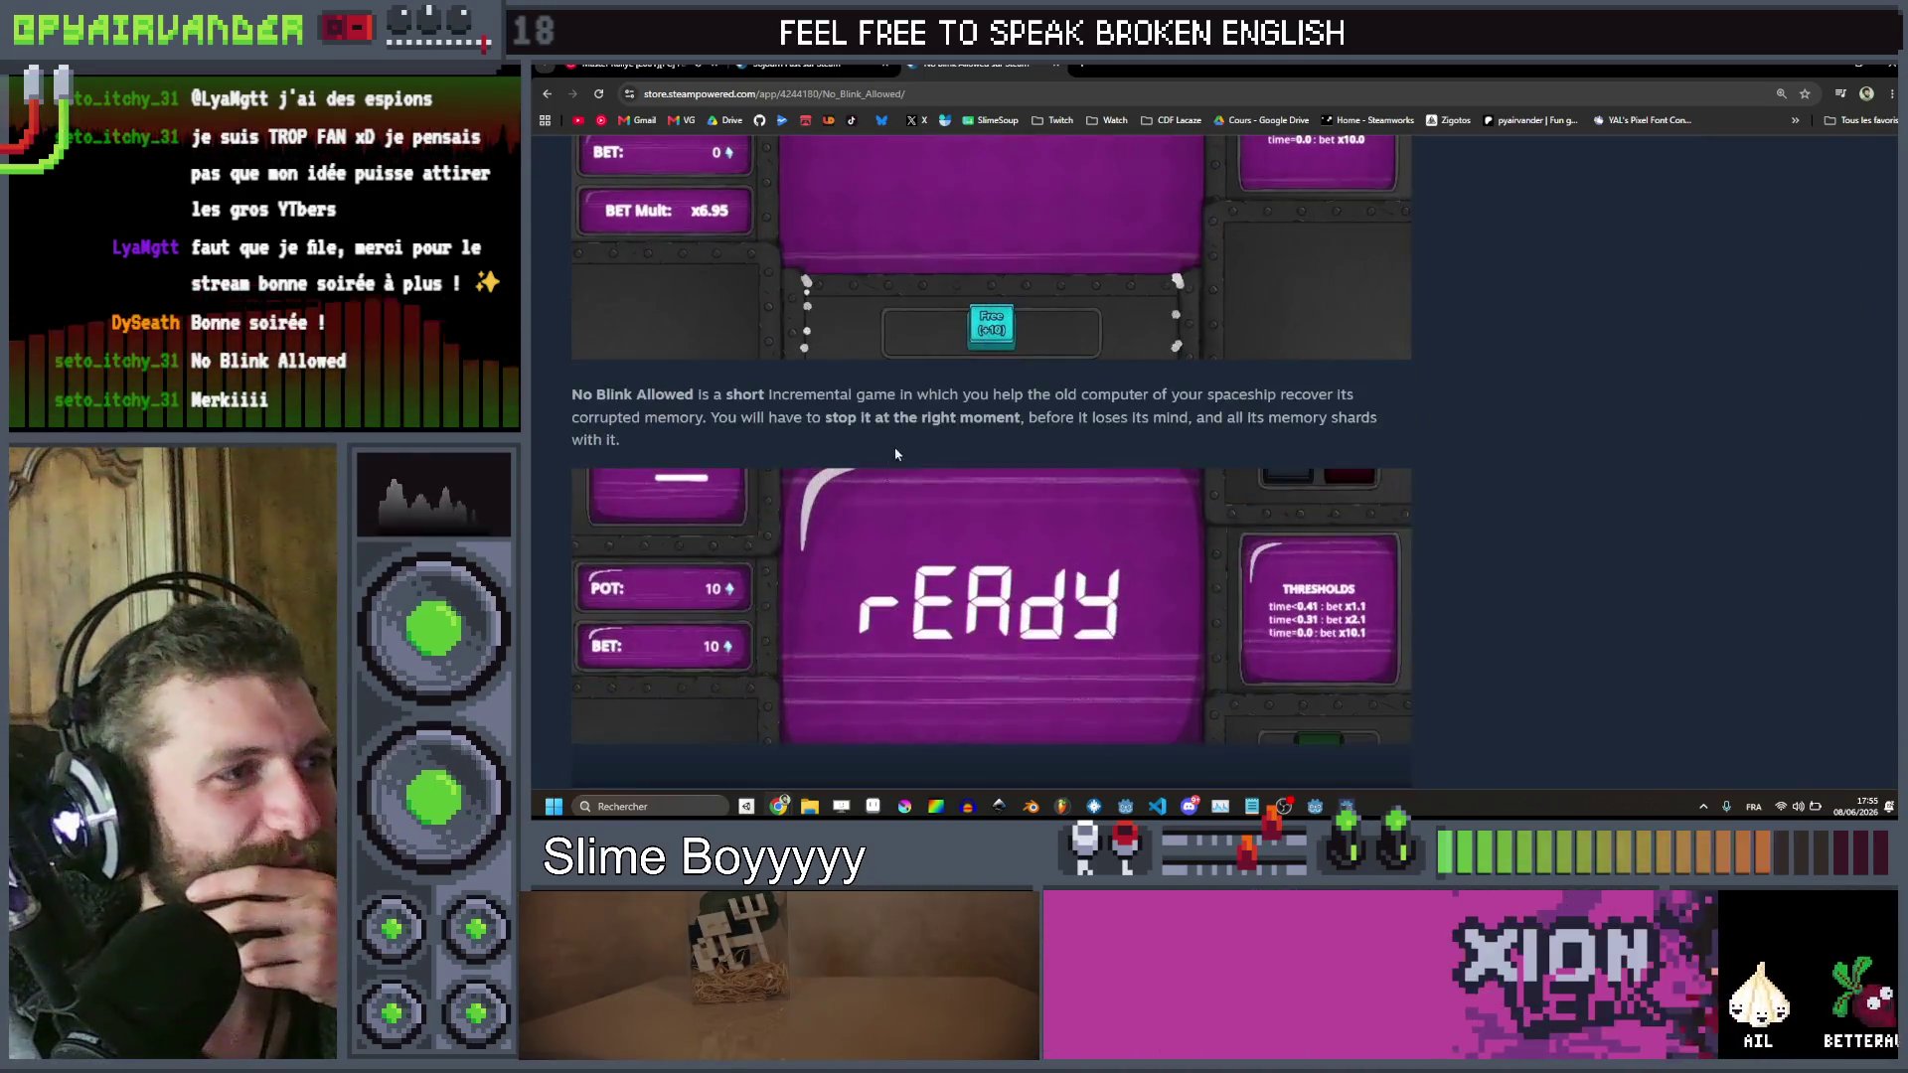
pyautogui.moveTo(532, 400); pyautogui.dragTo(1431, 443)
pyautogui.scroll(5, 1431, 443)
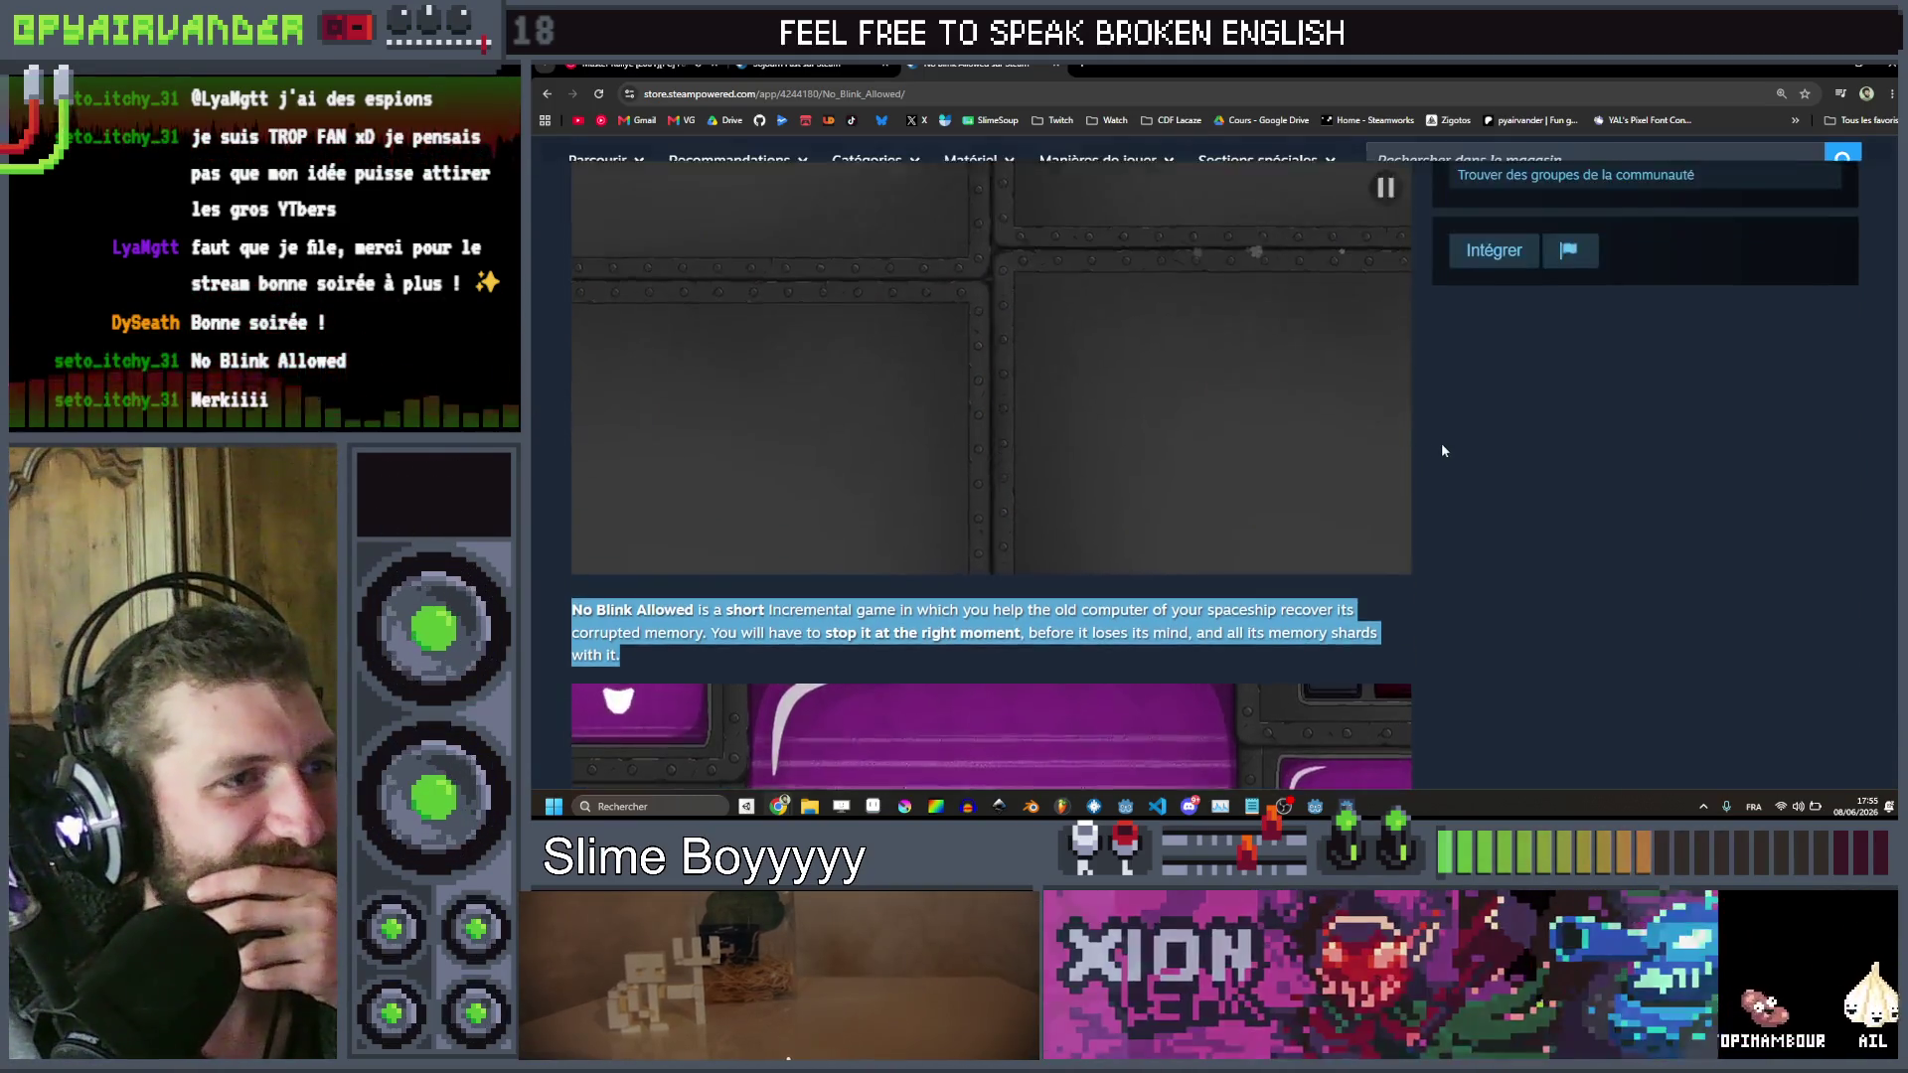
pyautogui.scroll(7, 1451, 446)
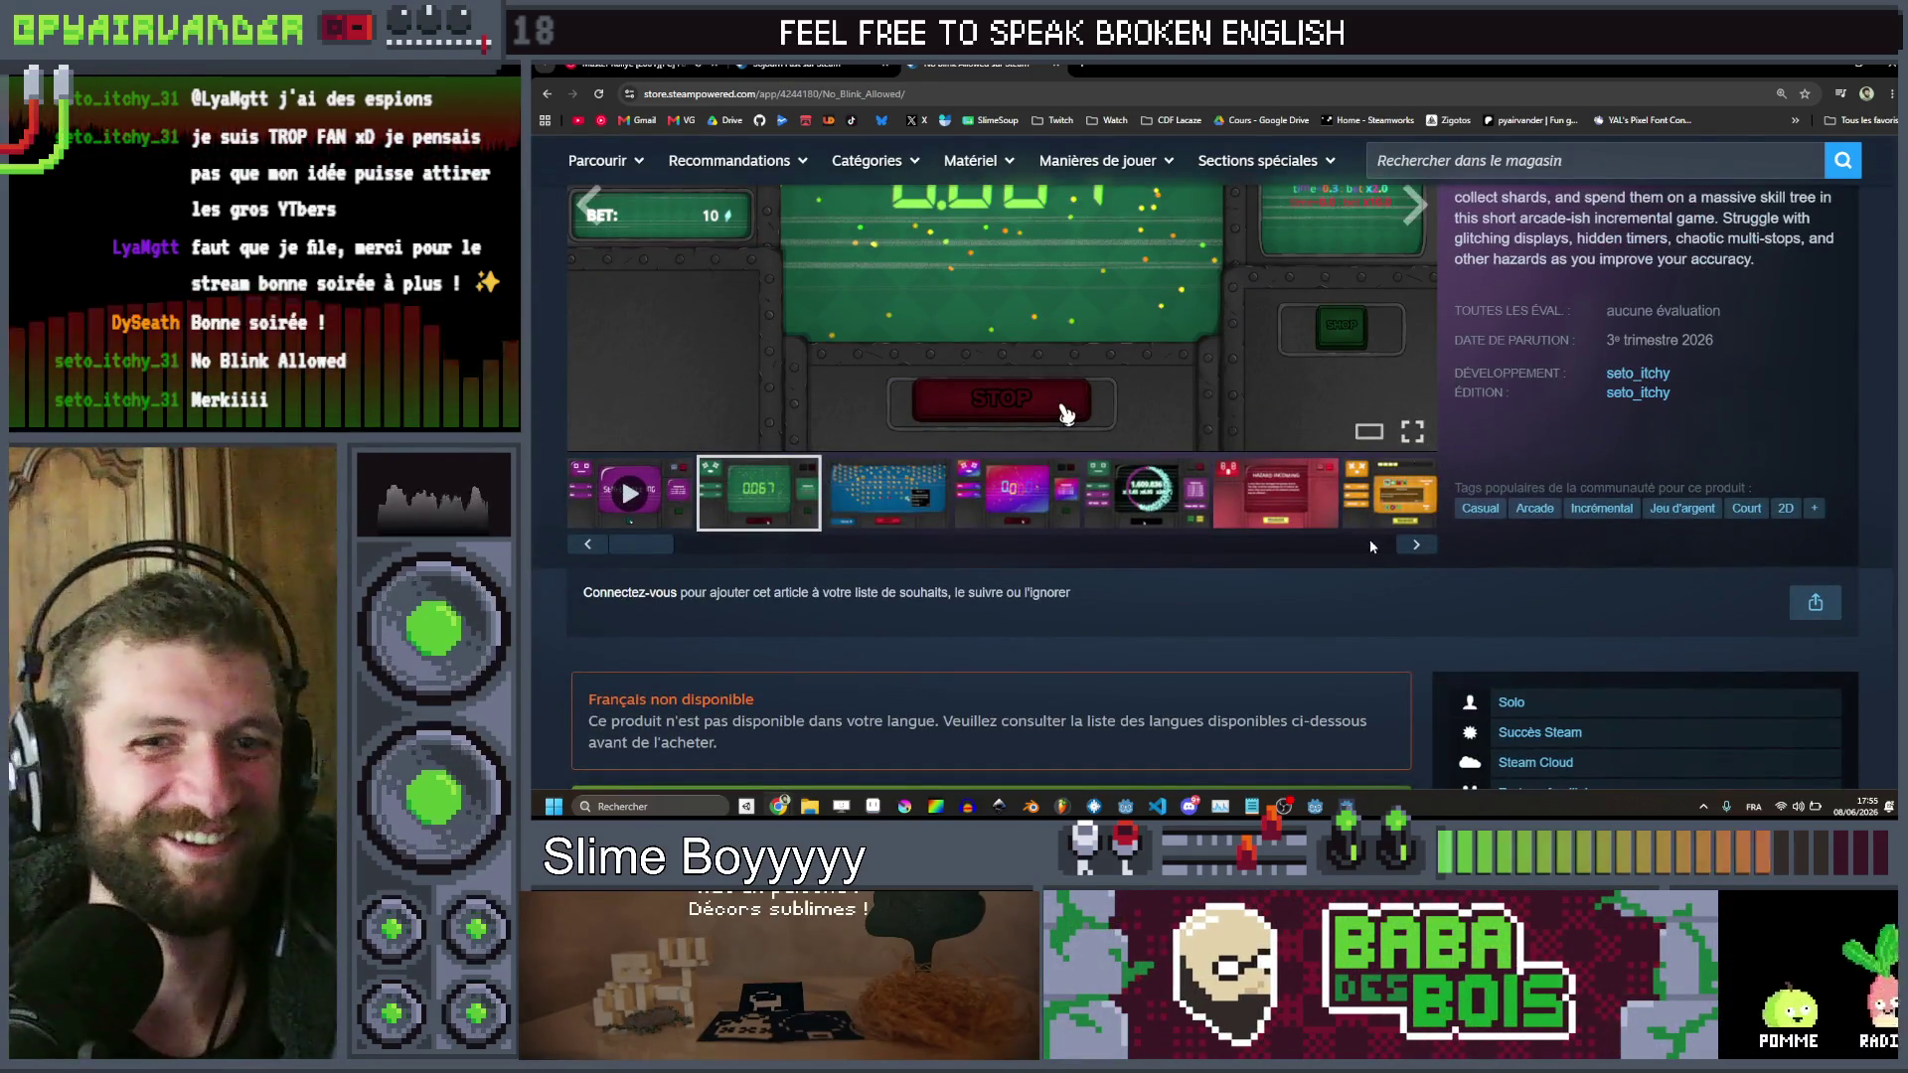
pyautogui.scroll(-7, 1375, 541)
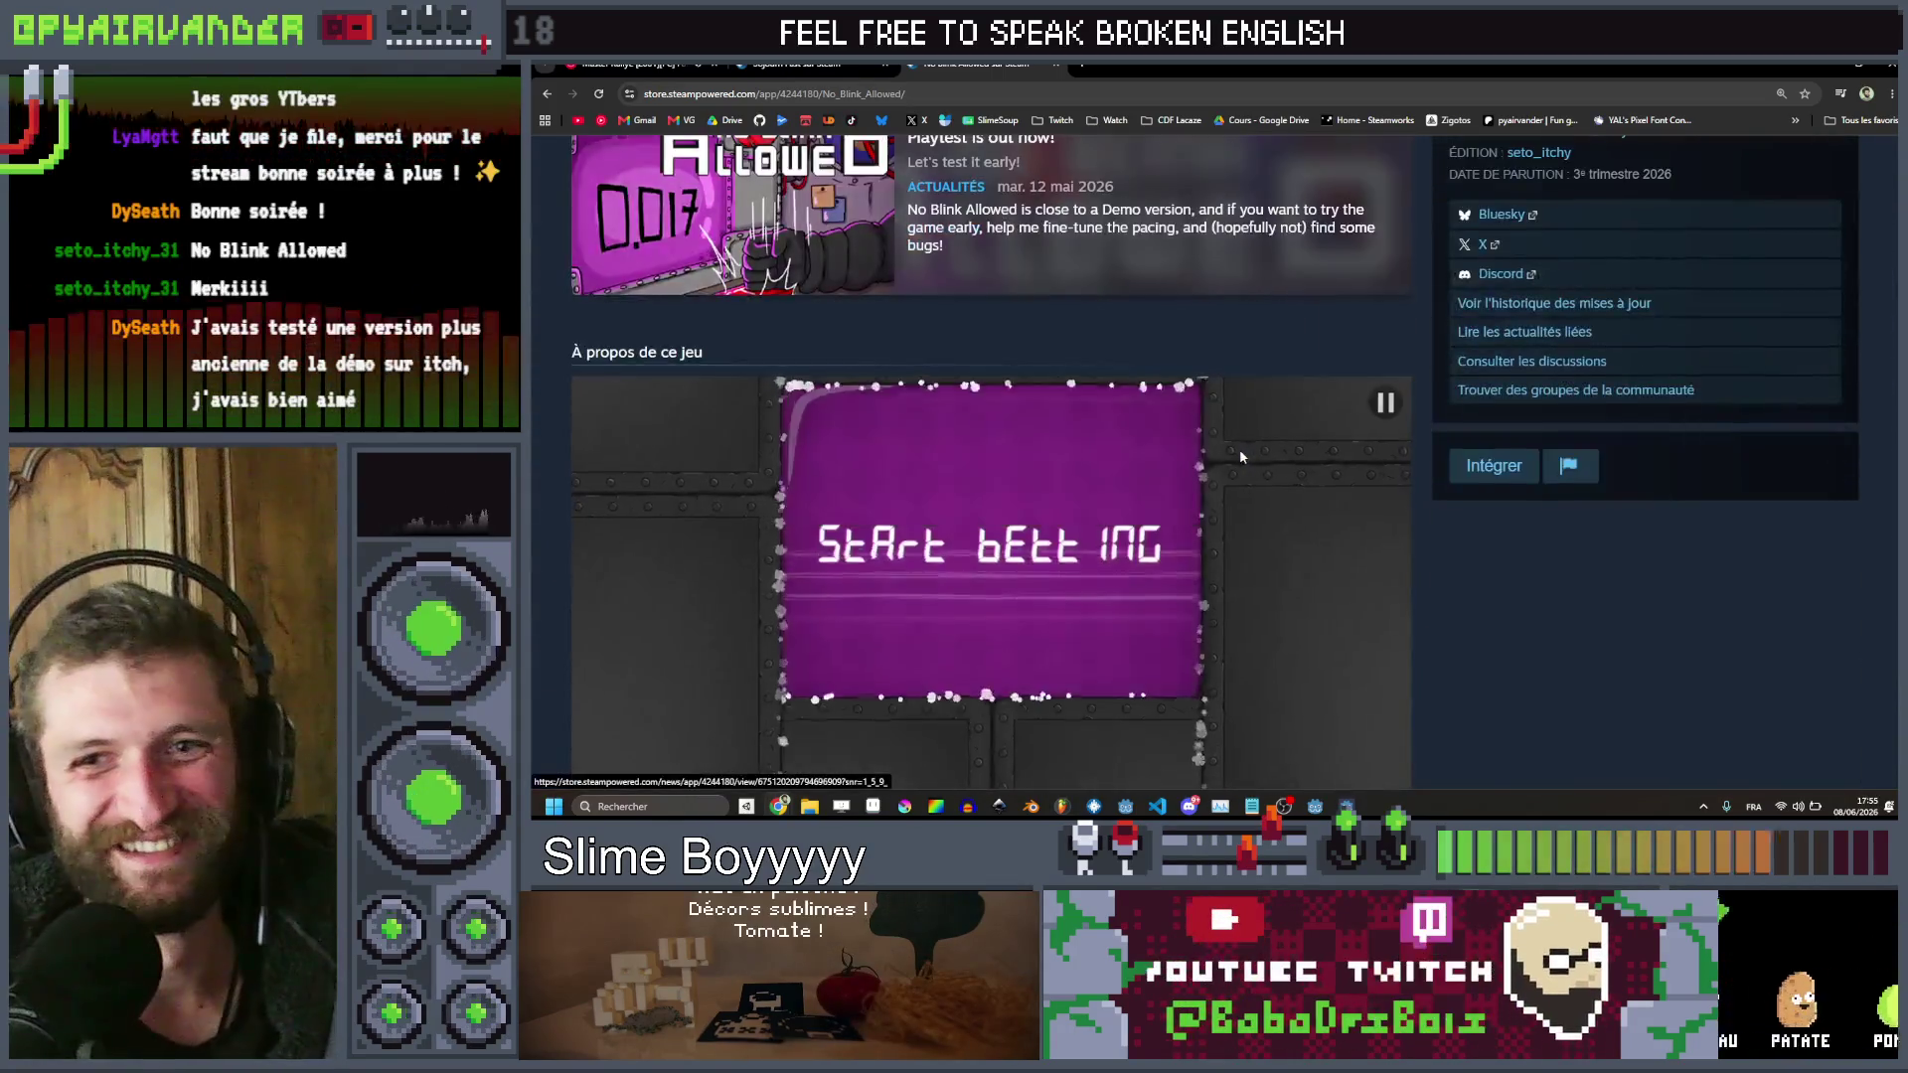
pyautogui.scroll(-2, 1240, 455)
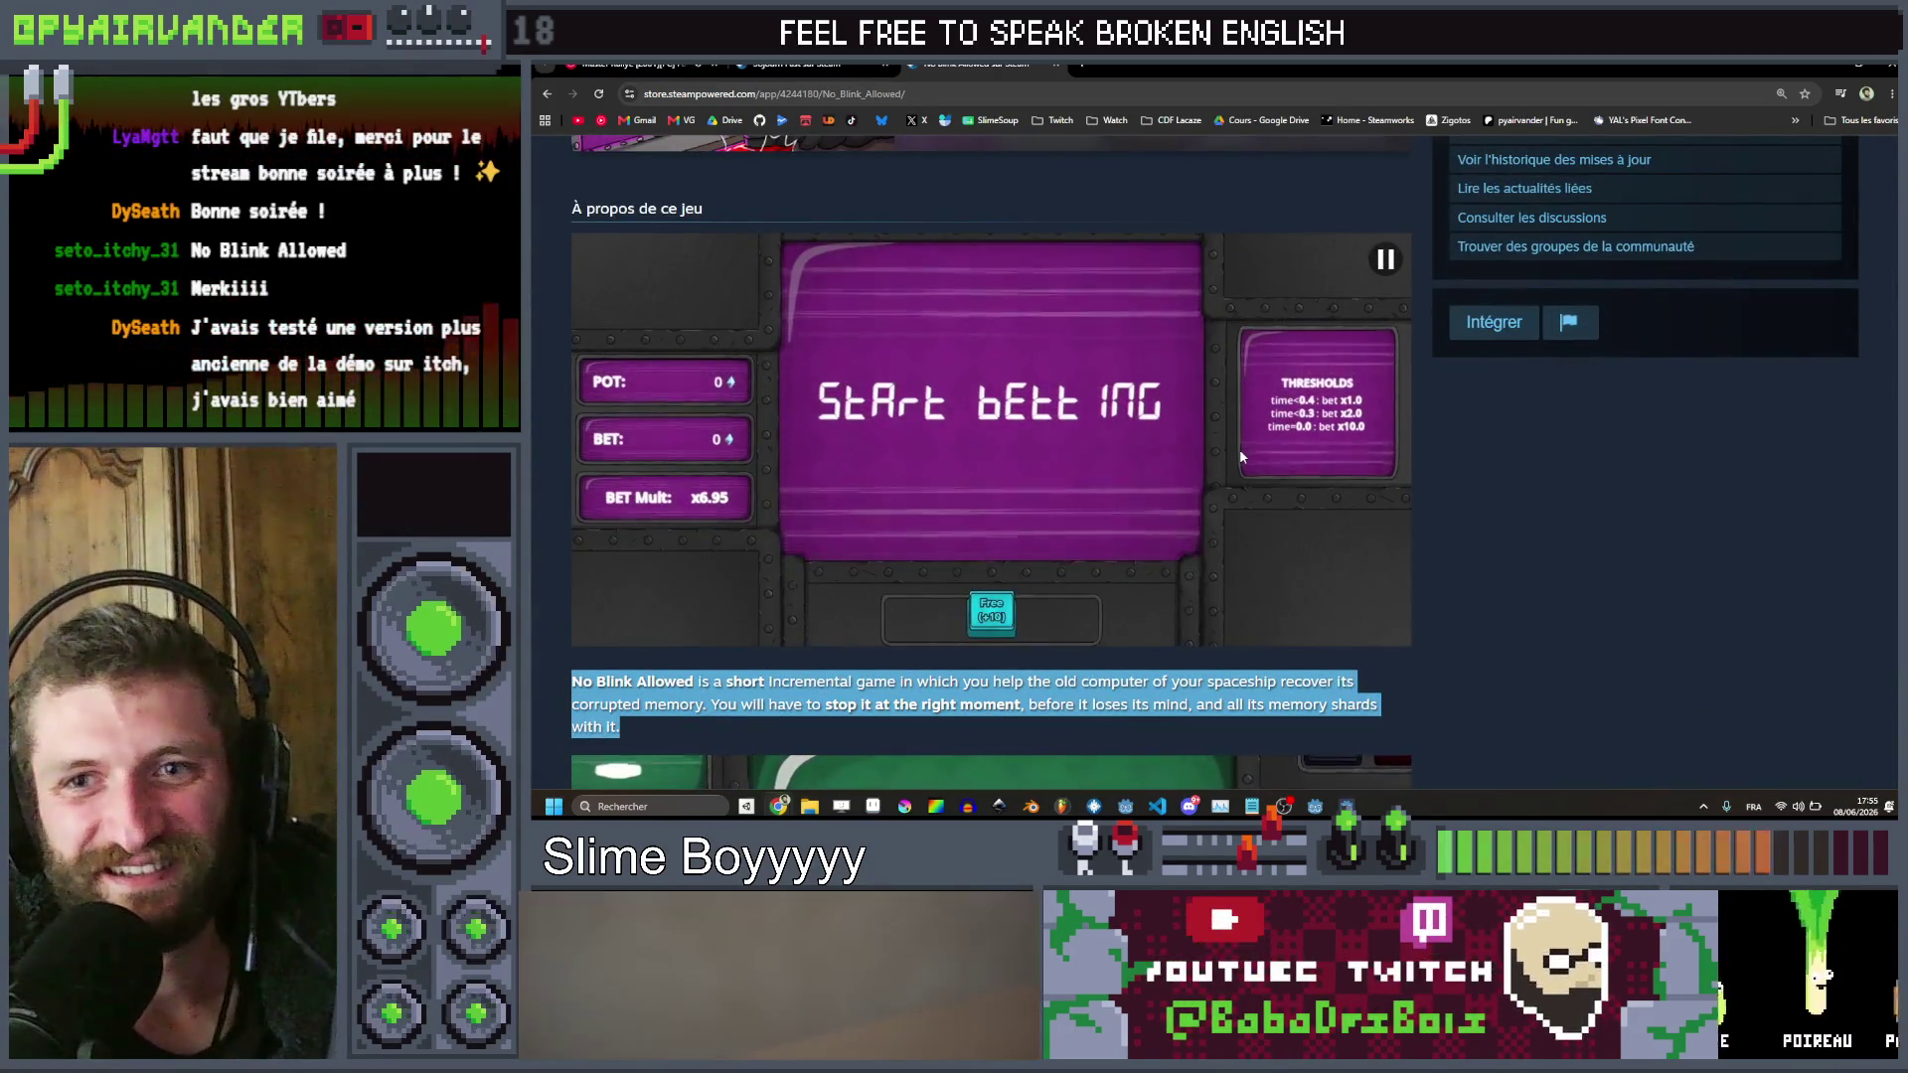
pyautogui.scroll(10, 1240, 455)
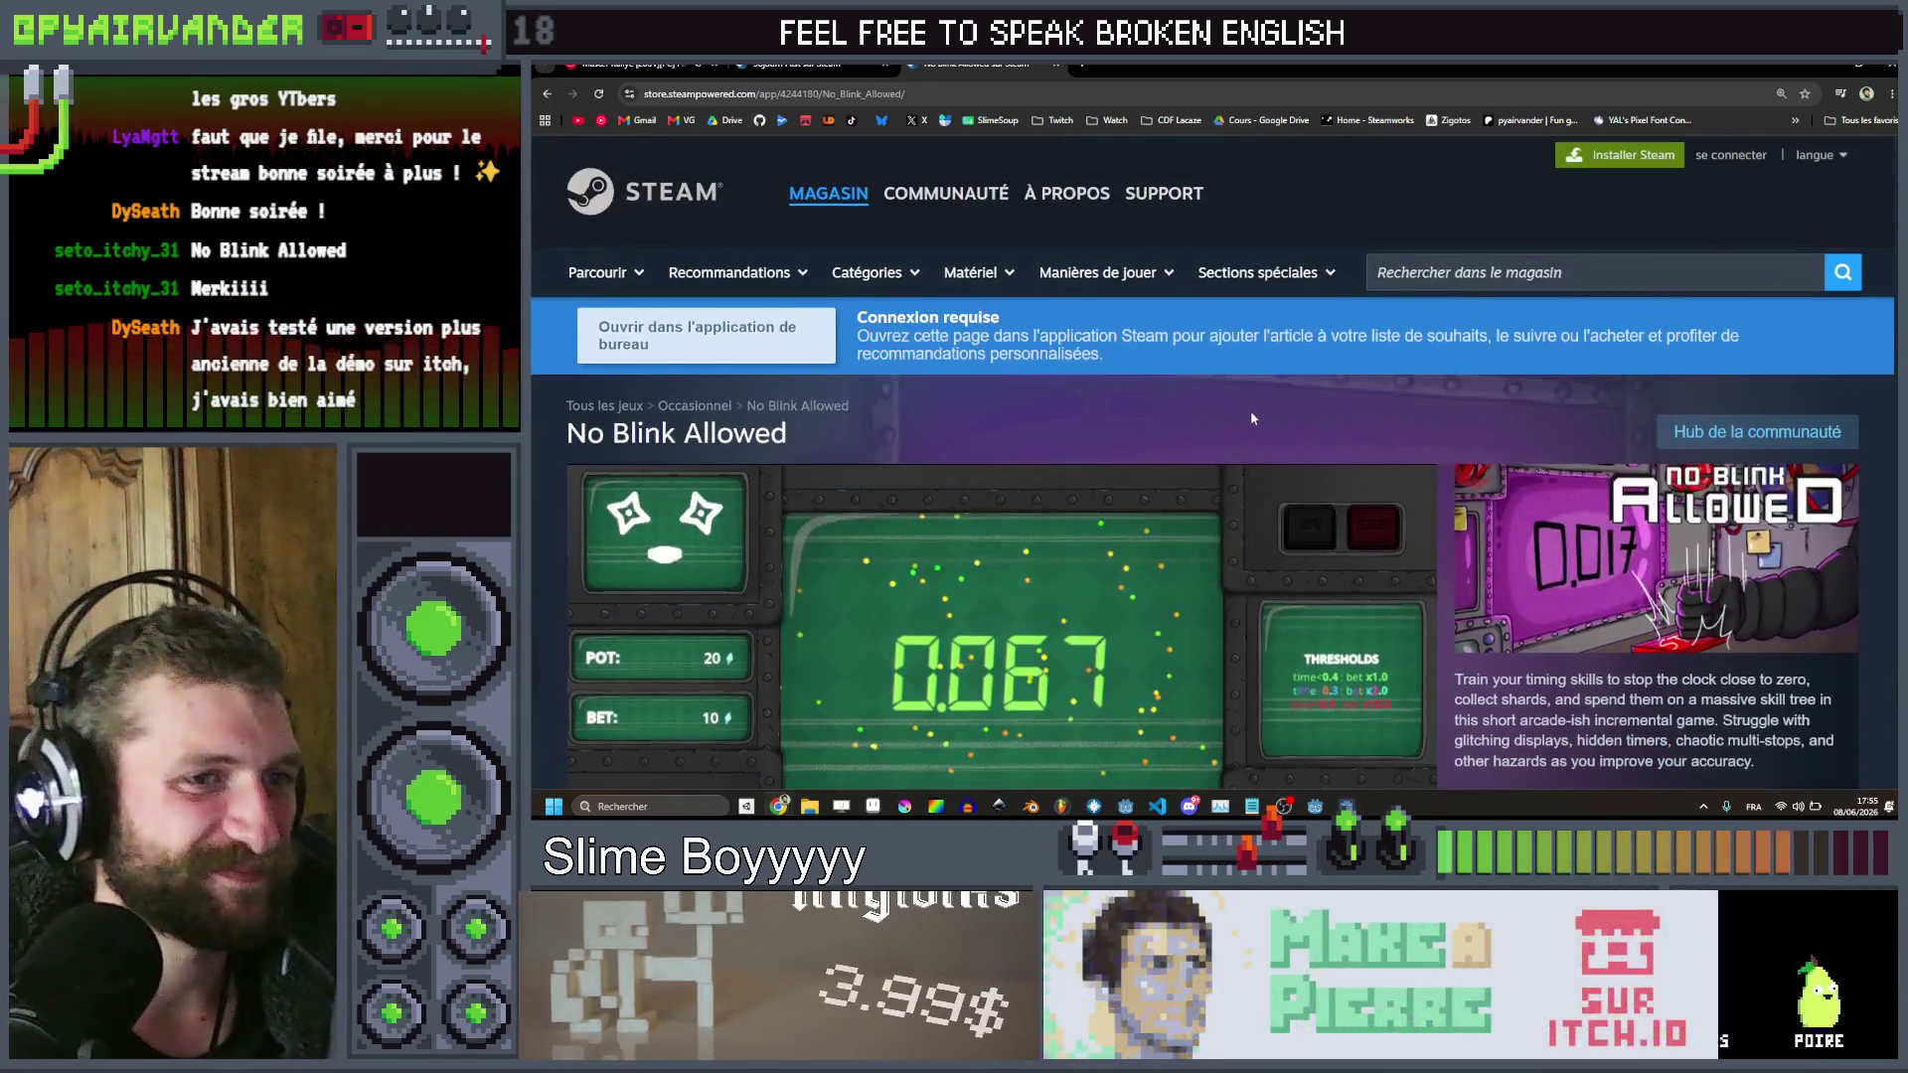
pyautogui.scroll(-2, 1250, 422)
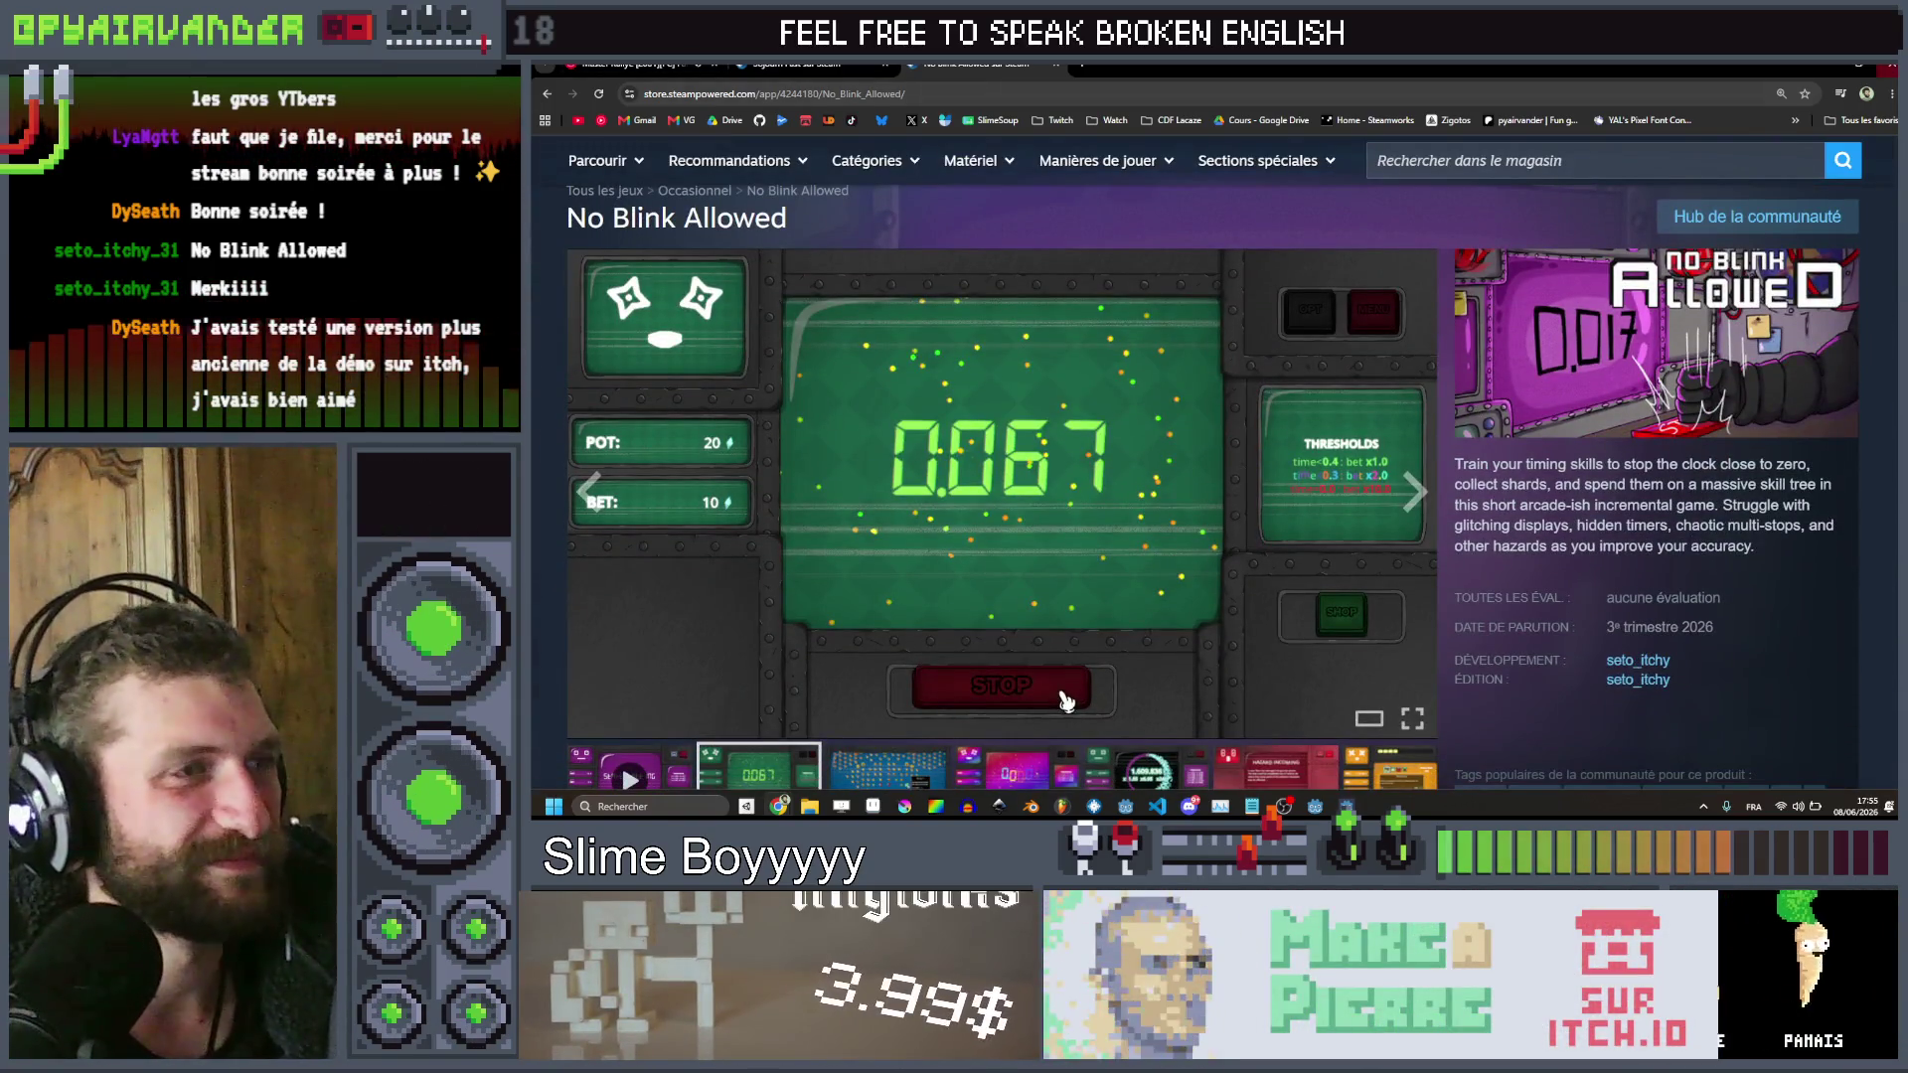
pyautogui.hotkey('alt', 'Tab')
# Toggle Layer 6's visibility, rename it trash_behind, and show it again
pyautogui.scroll(-2, 1279, 393)
pyautogui.scroll(1, 1279, 392)
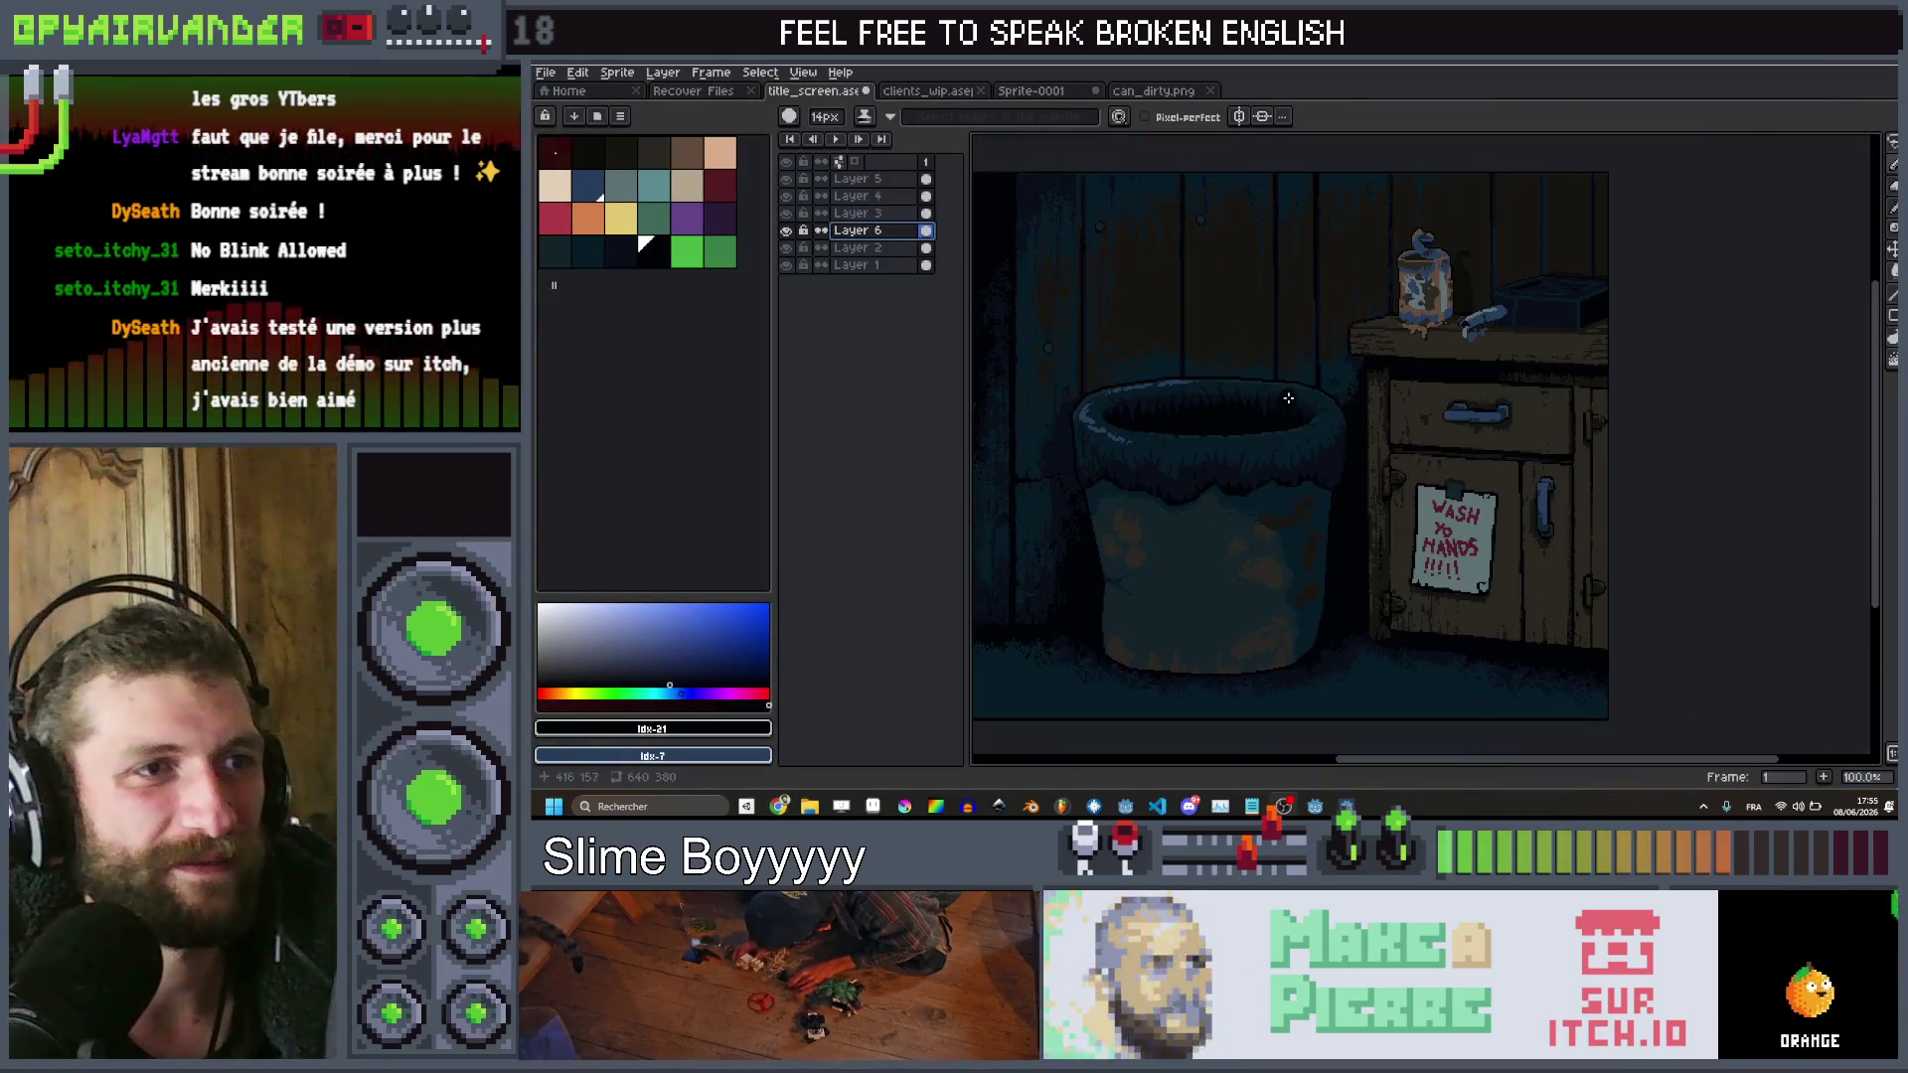
pyautogui.scroll(-1, 1279, 393)
pyautogui.scroll(1, 1280, 393)
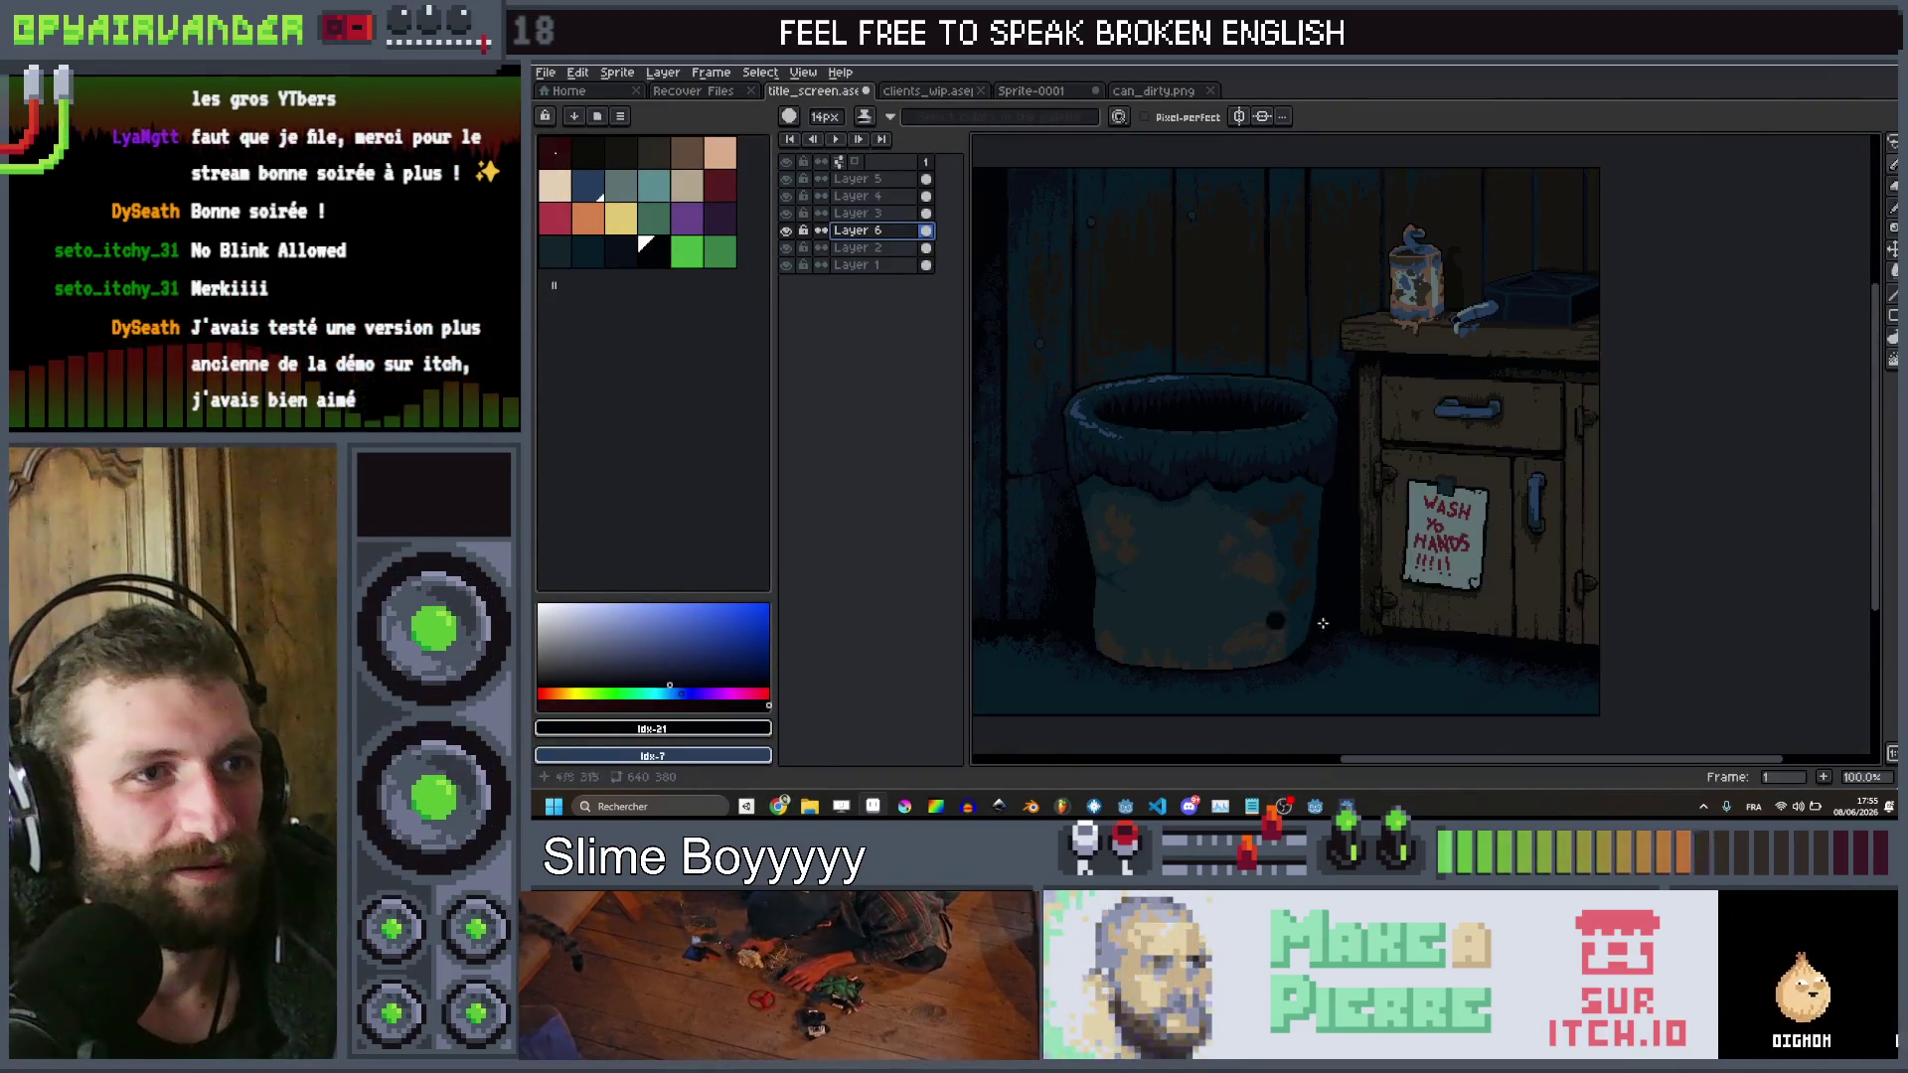
pyautogui.scroll(-1, 1384, 427)
pyautogui.scroll(1, 1295, 415)
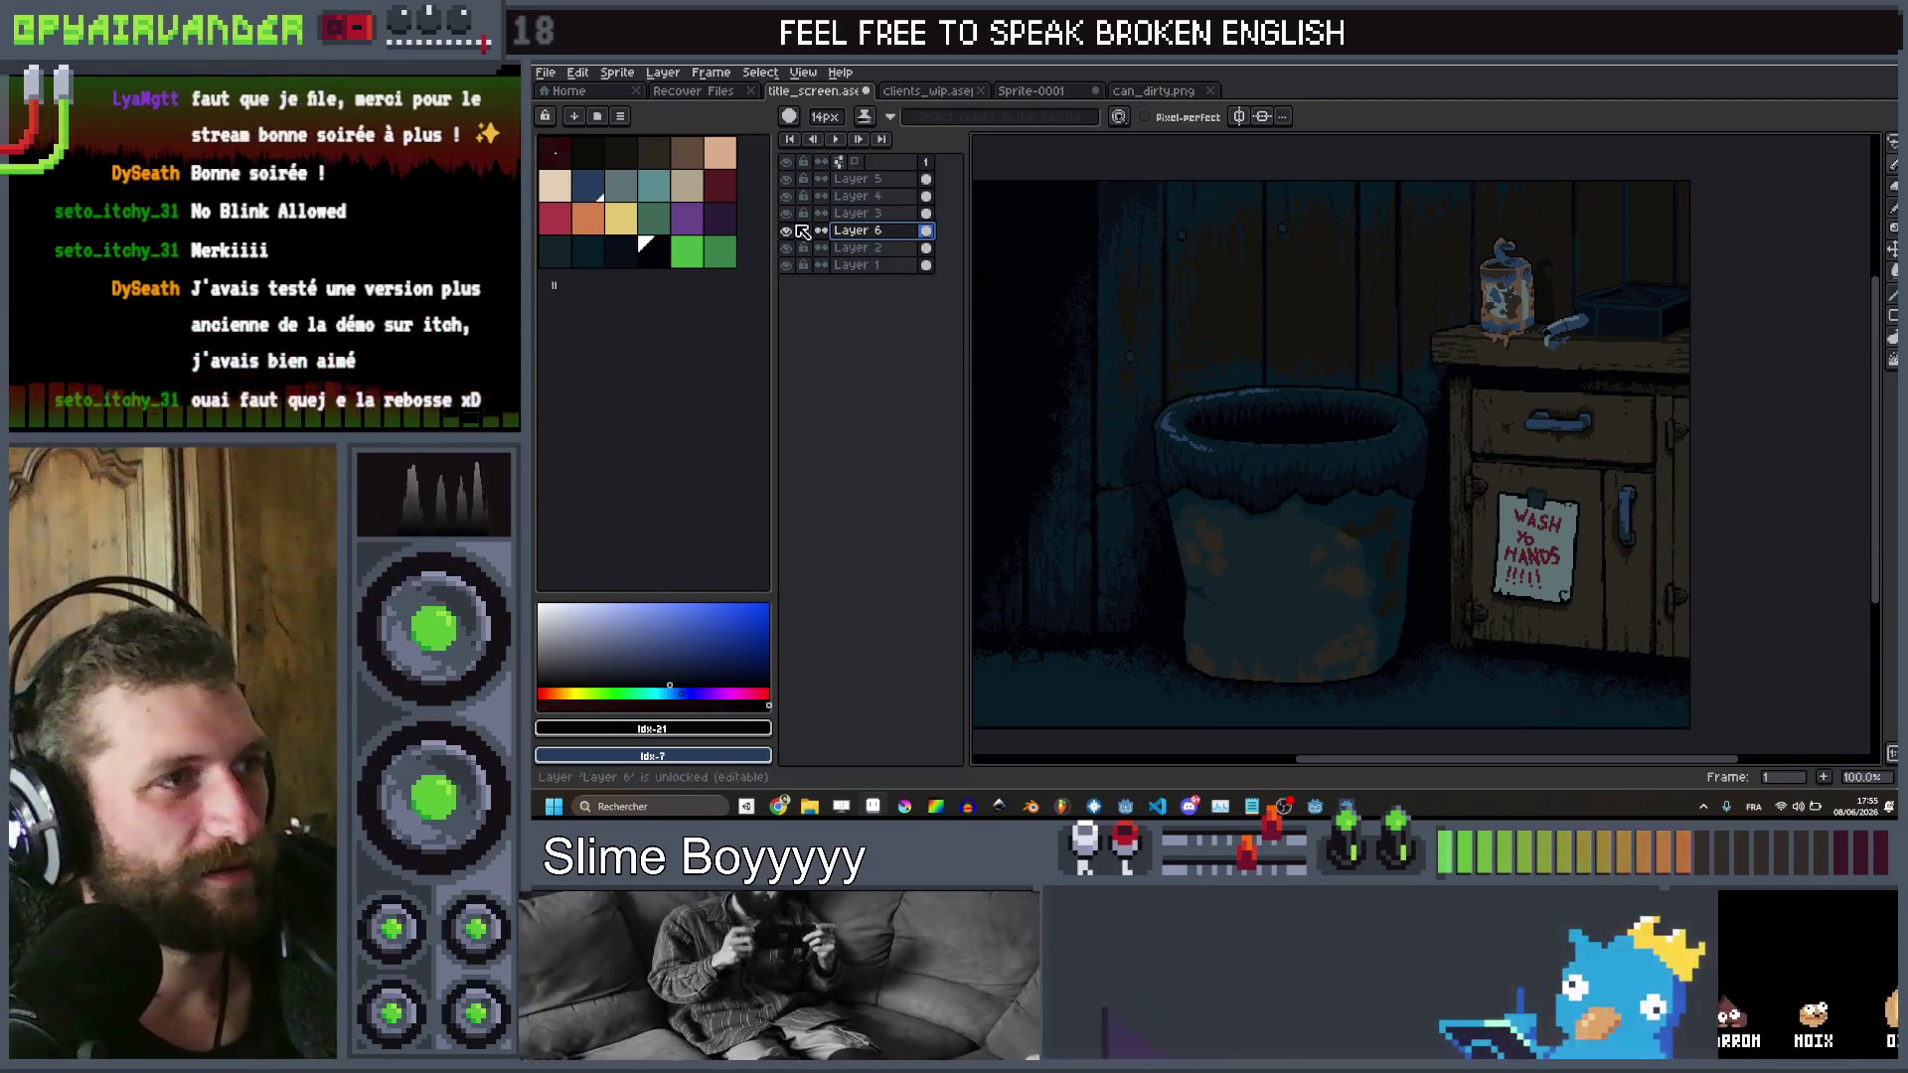
pyautogui.click(787, 231)
pyautogui.click(787, 232)
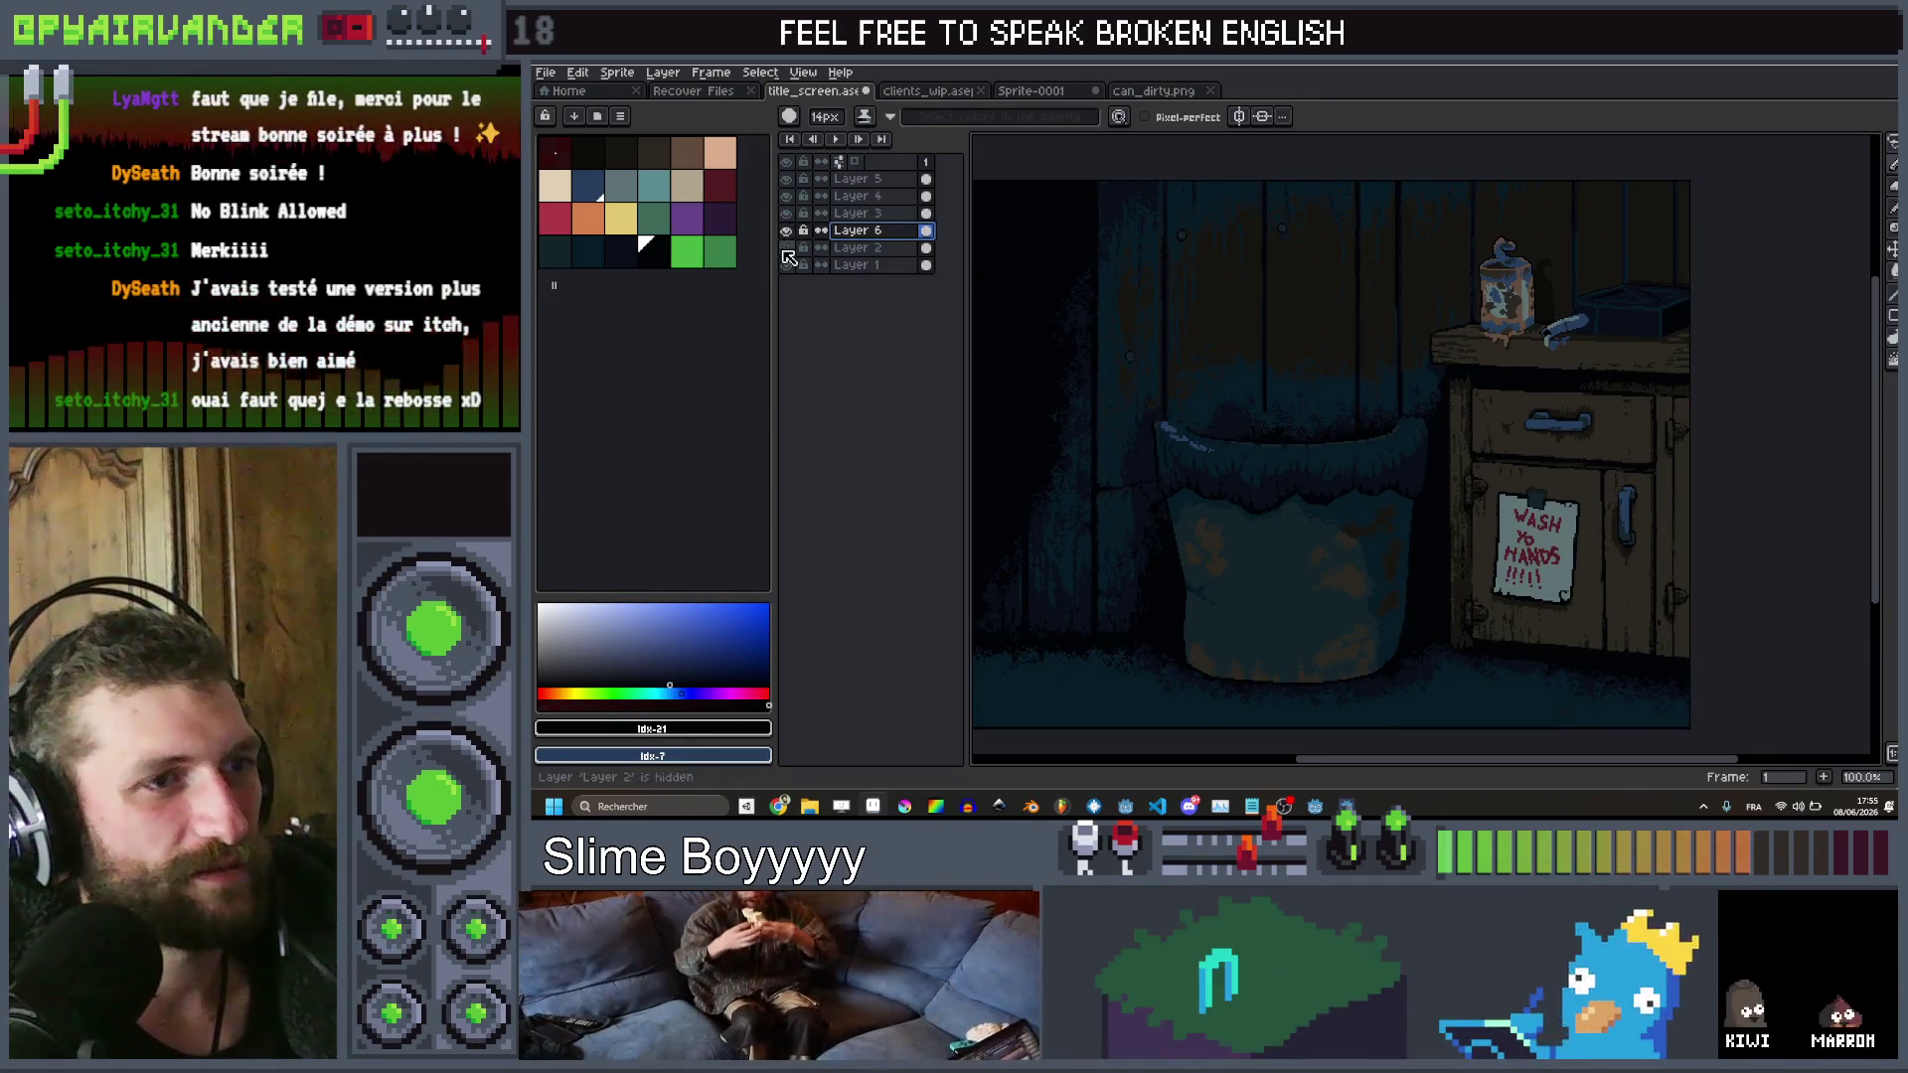
pyautogui.click(787, 231)
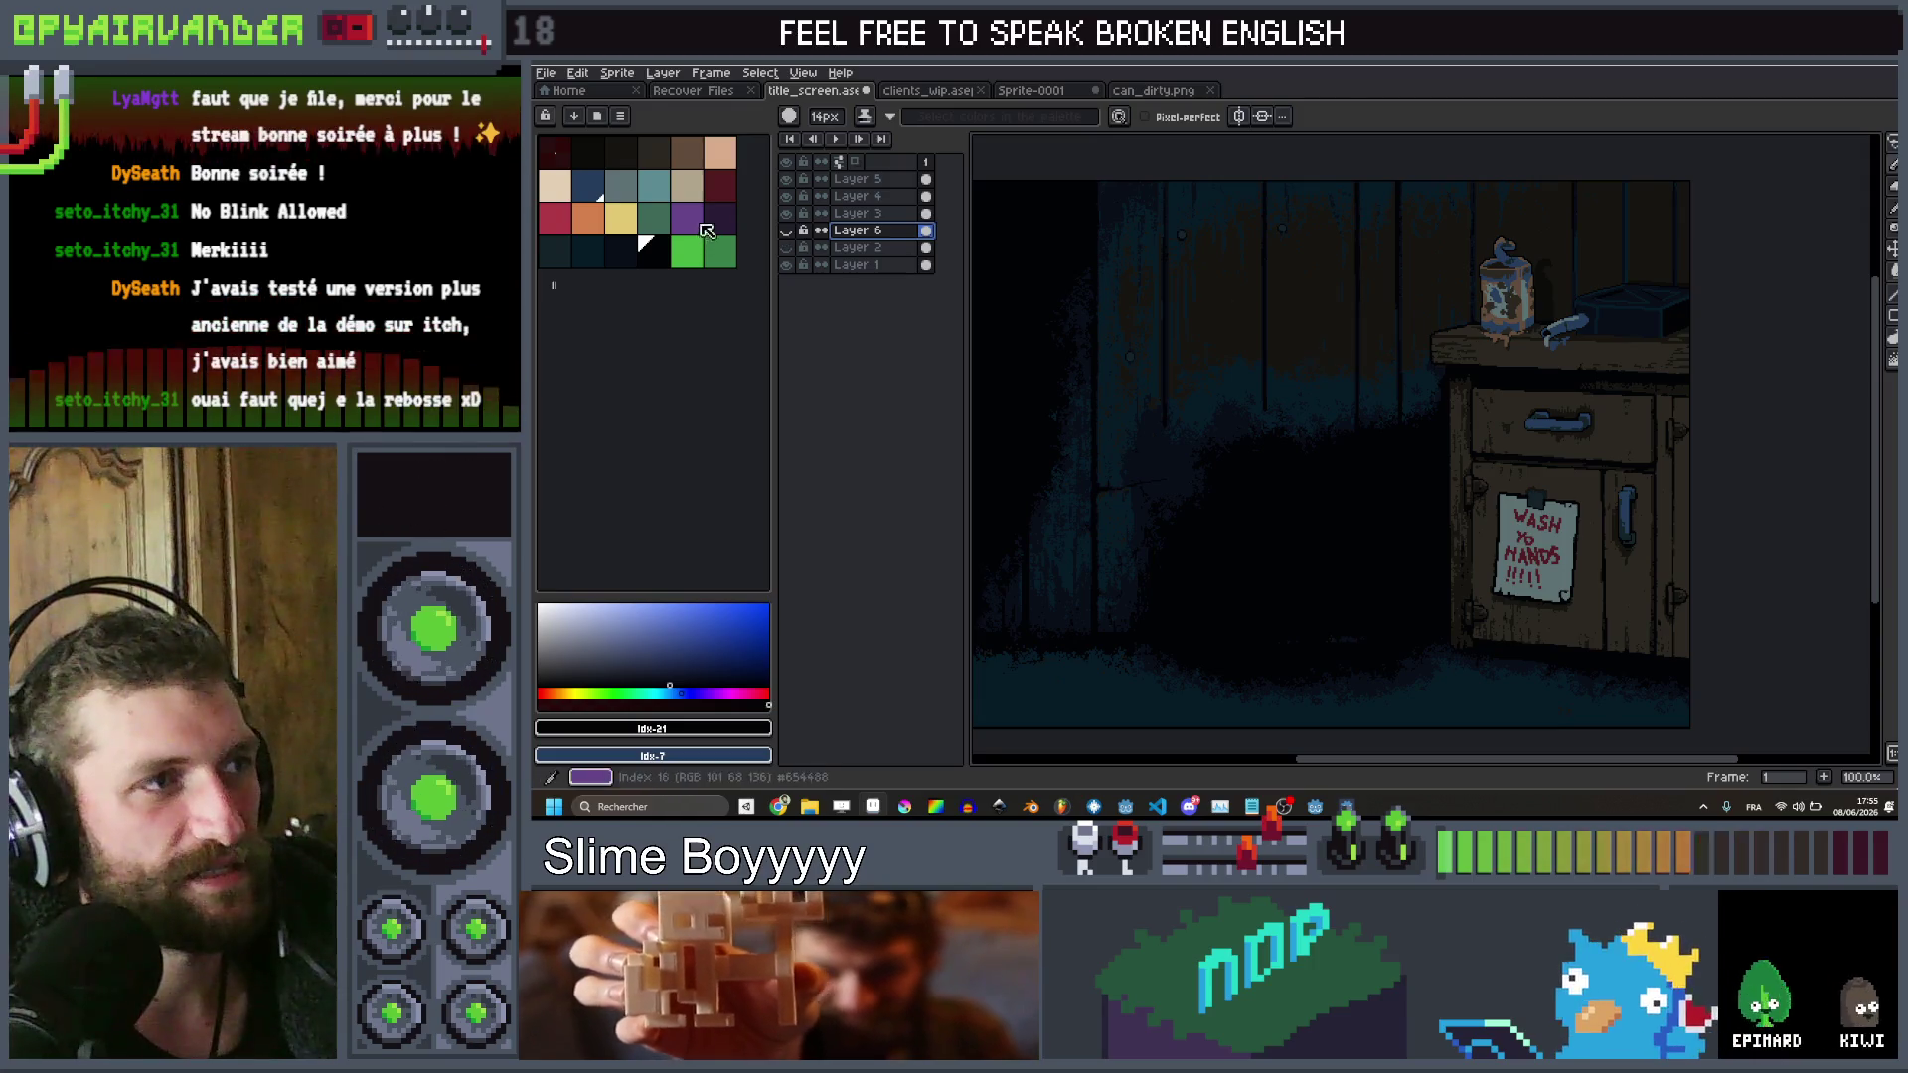
pyautogui.doubleClick(882, 231)
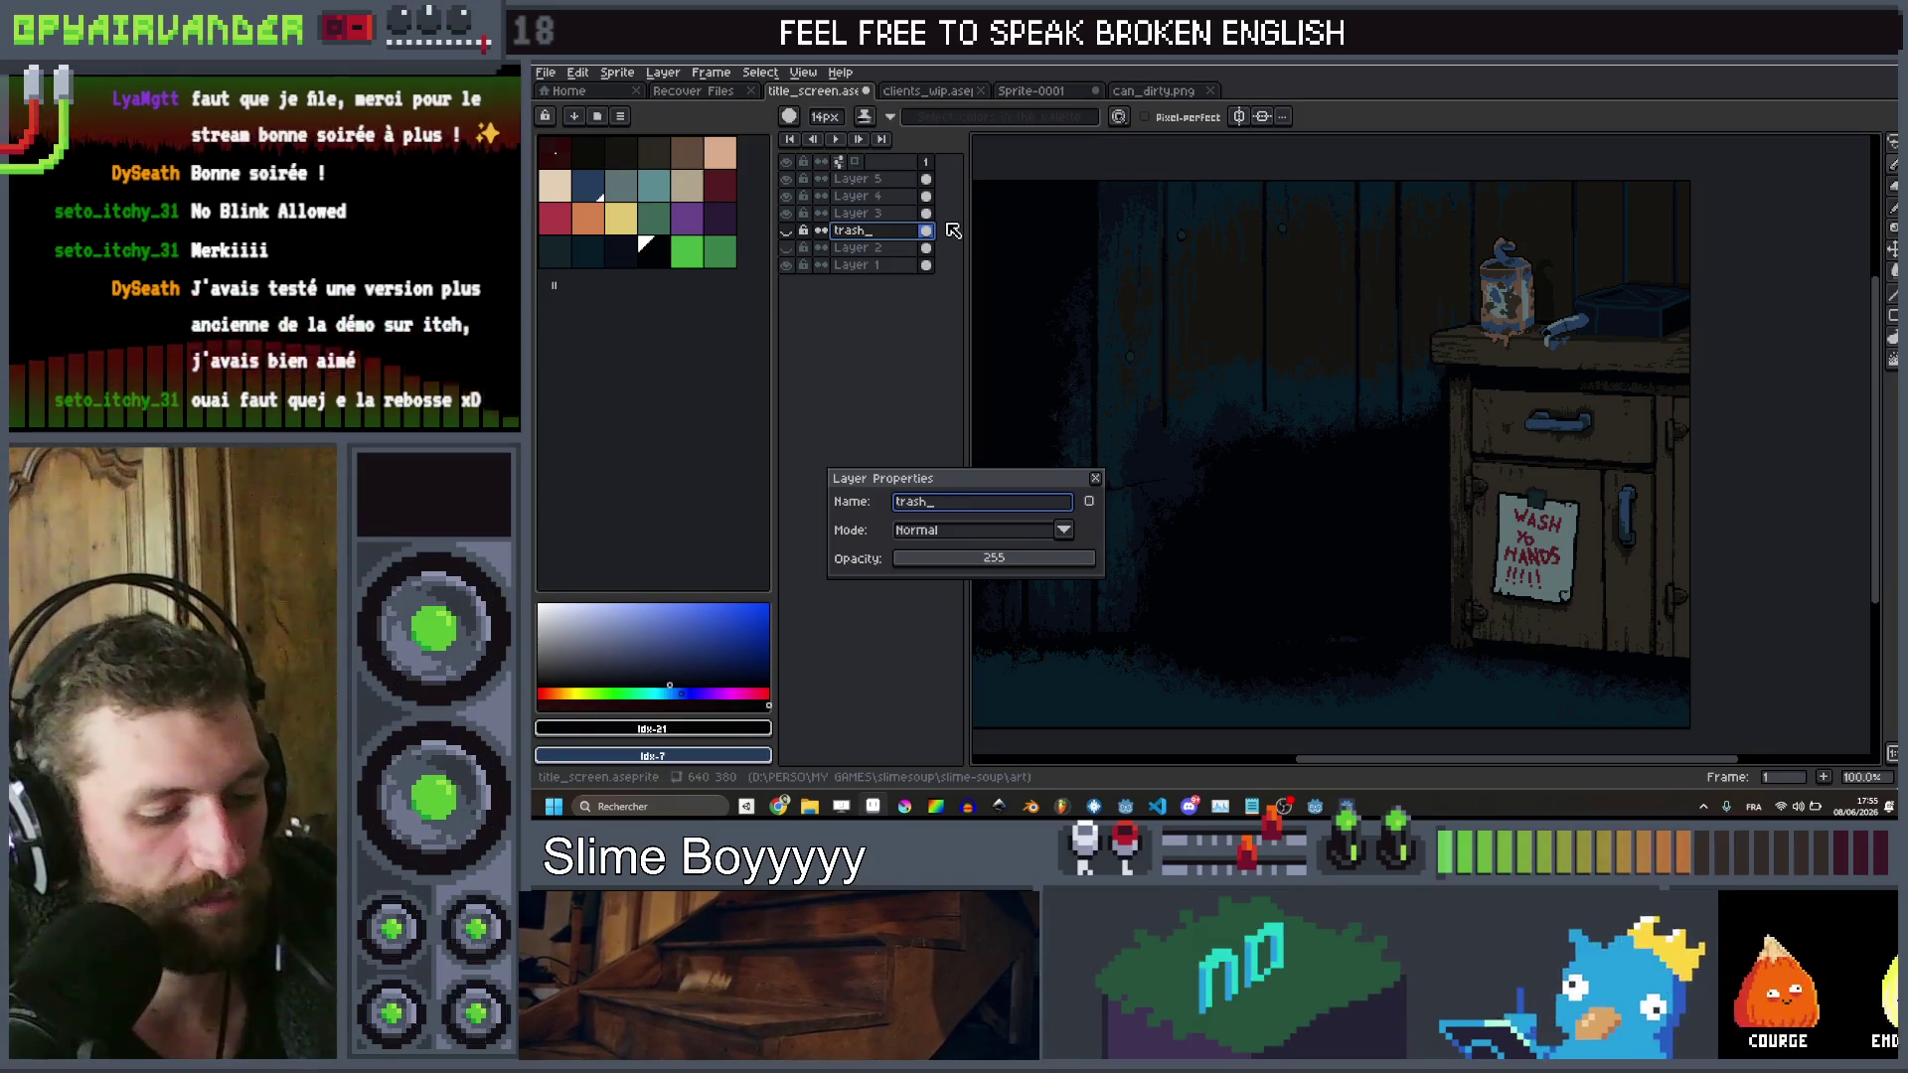
pyautogui.write('behind')
pyautogui.press('Return')
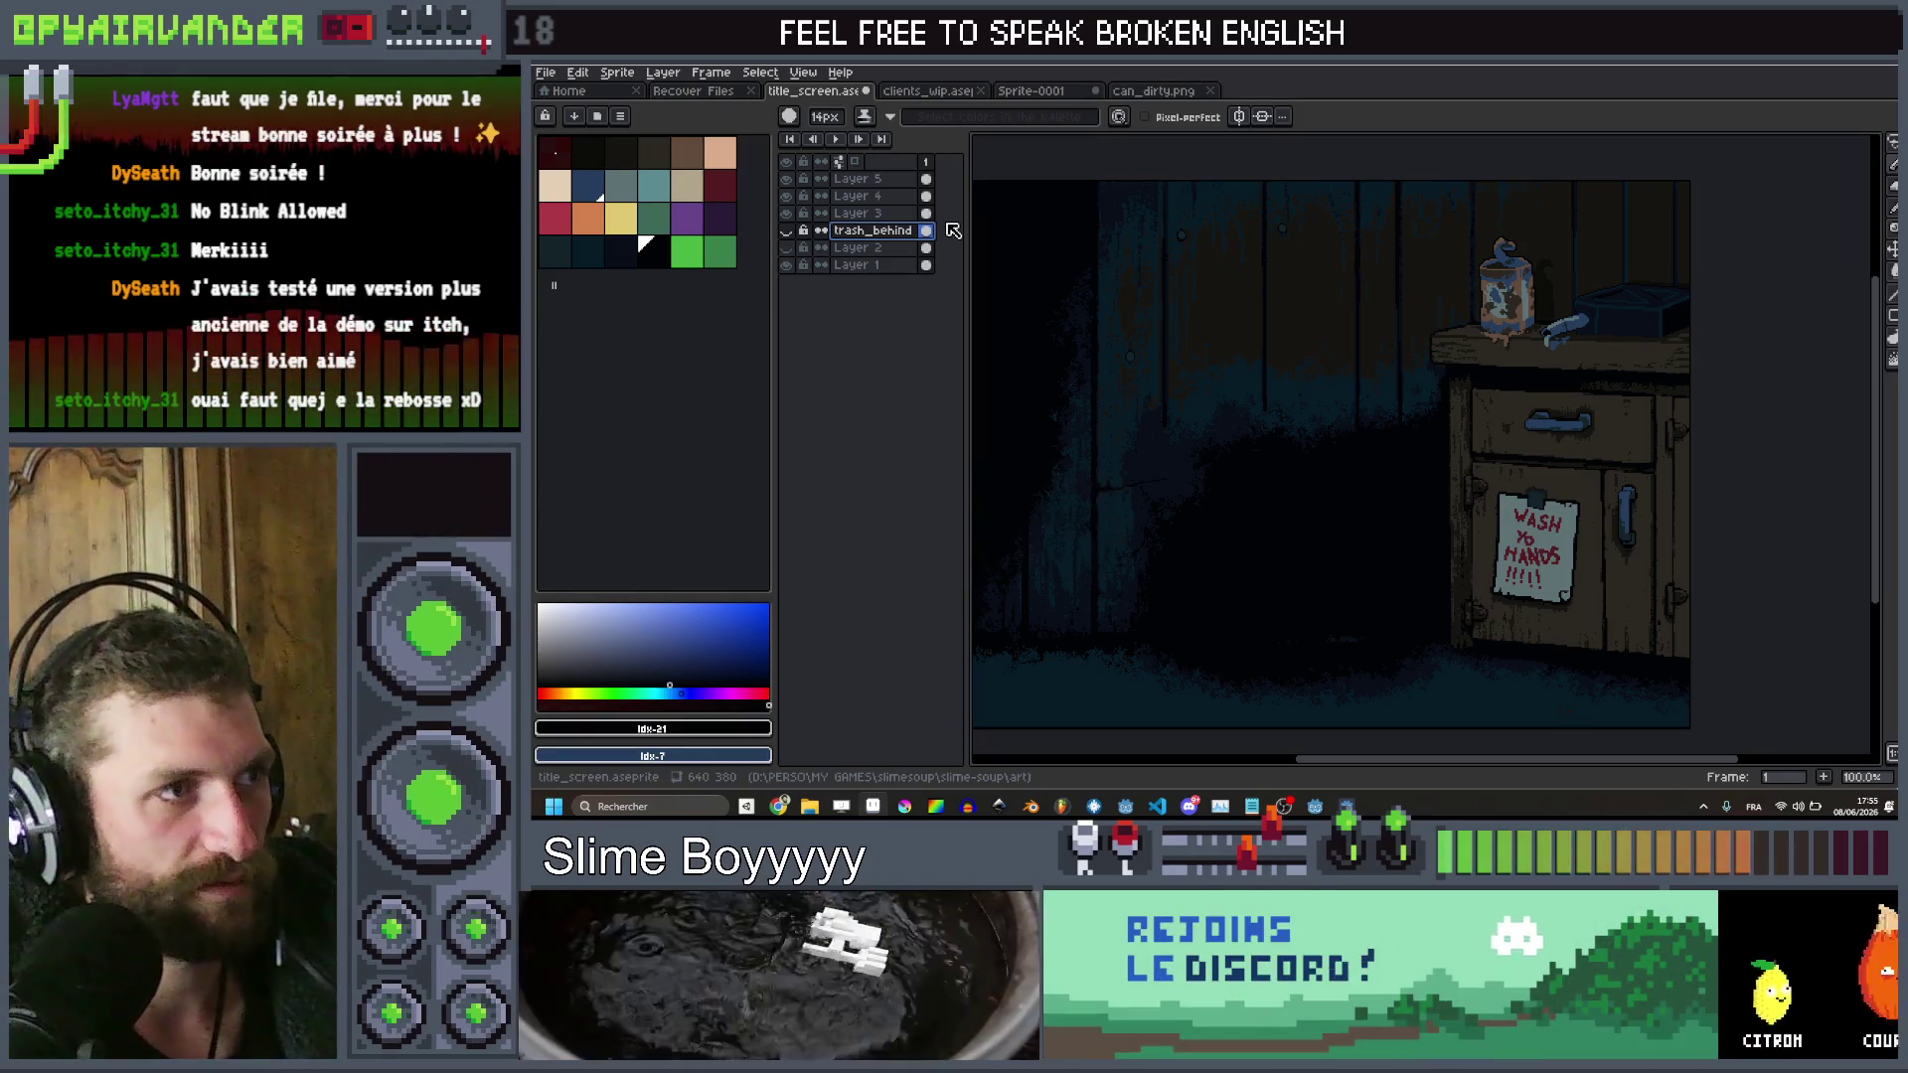
pyautogui.click(786, 231)
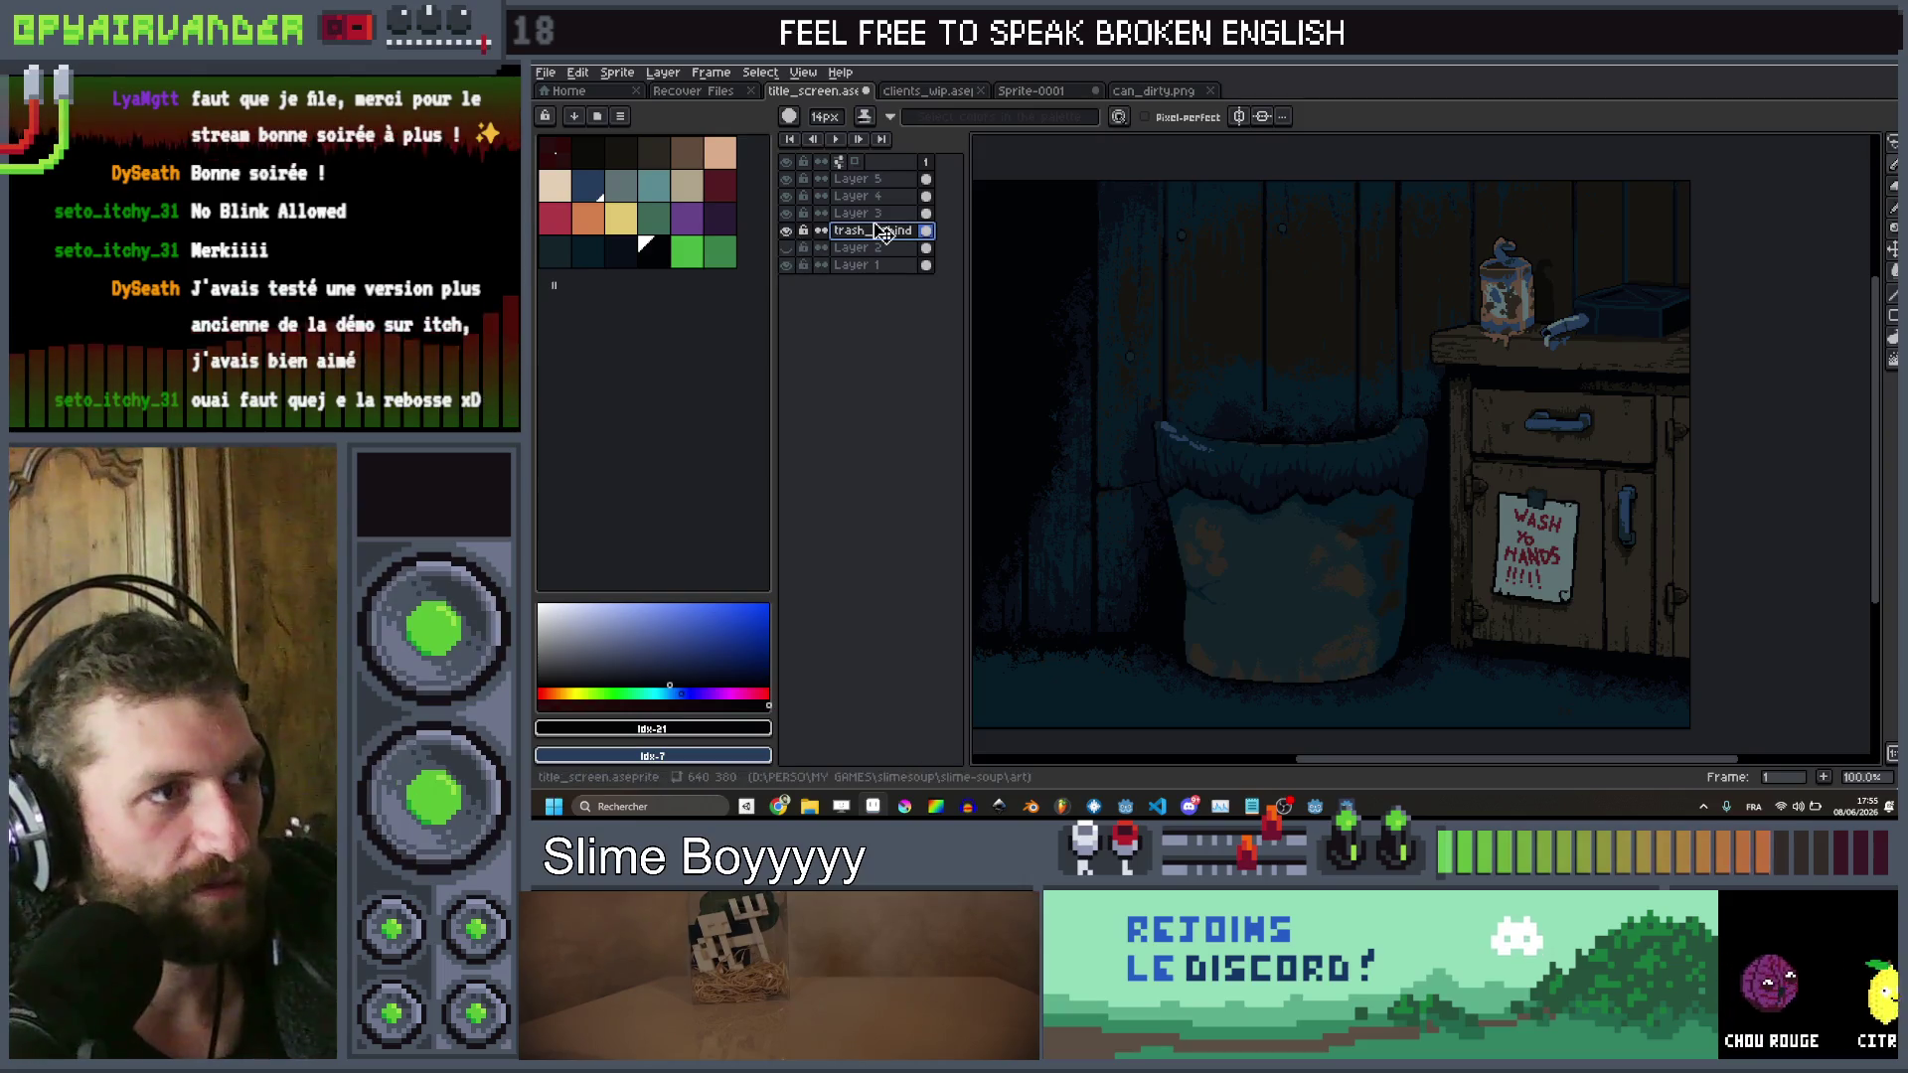